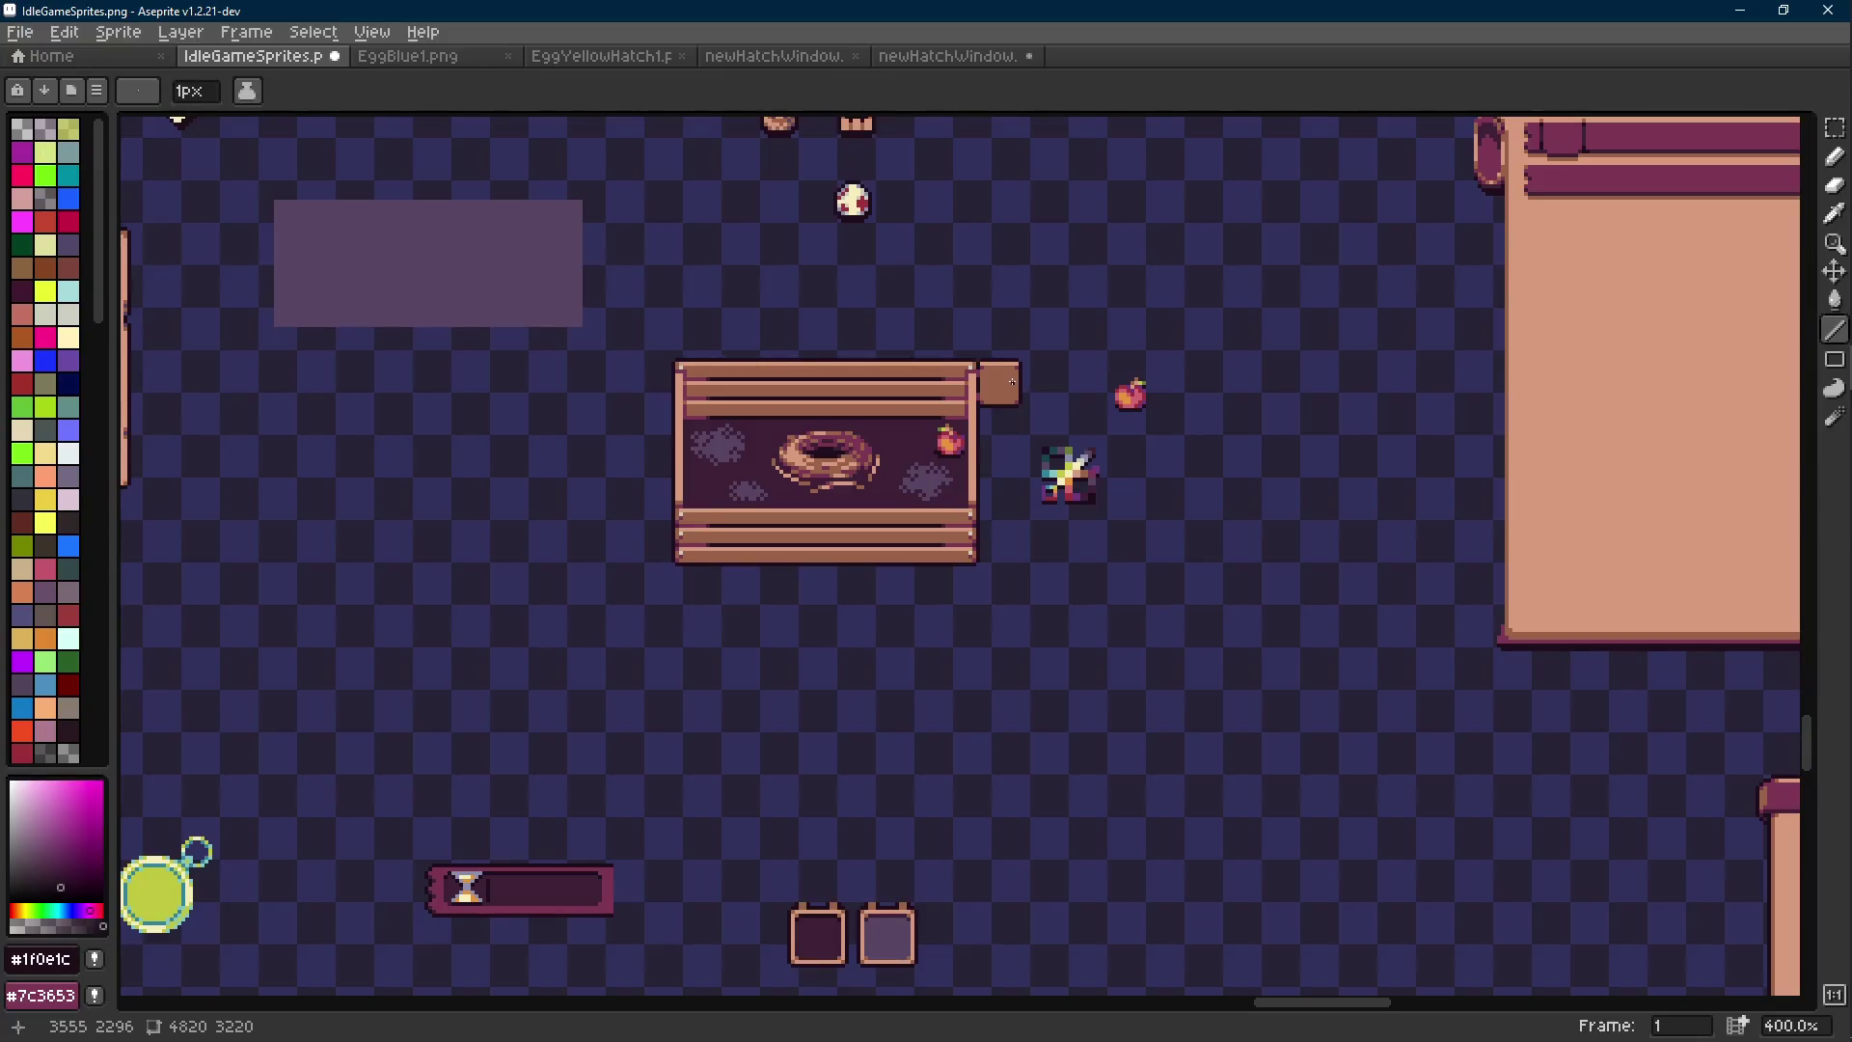
Pick the crate's dark pink and paint a first pink pixel on the small brown box.
key(ctrl+s)
scroll(974, 422, up, 5)
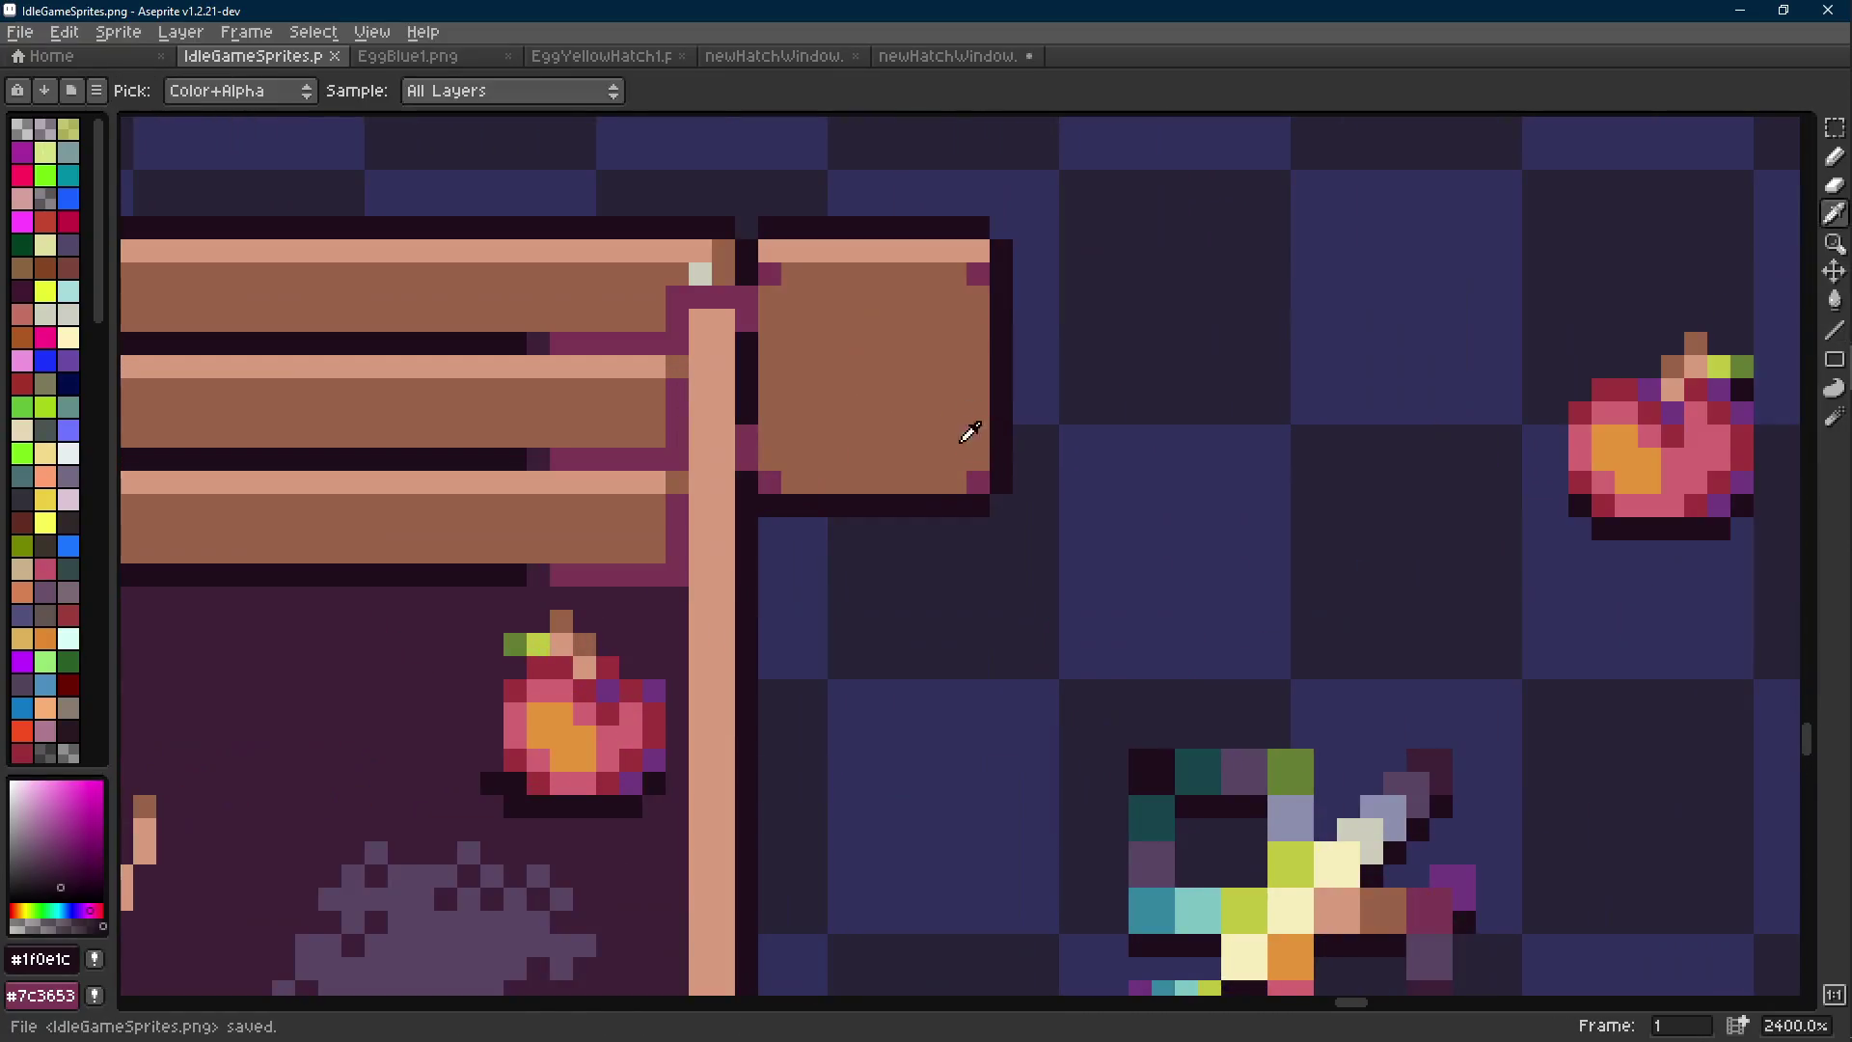
alt+click(980, 473)
click(918, 457)
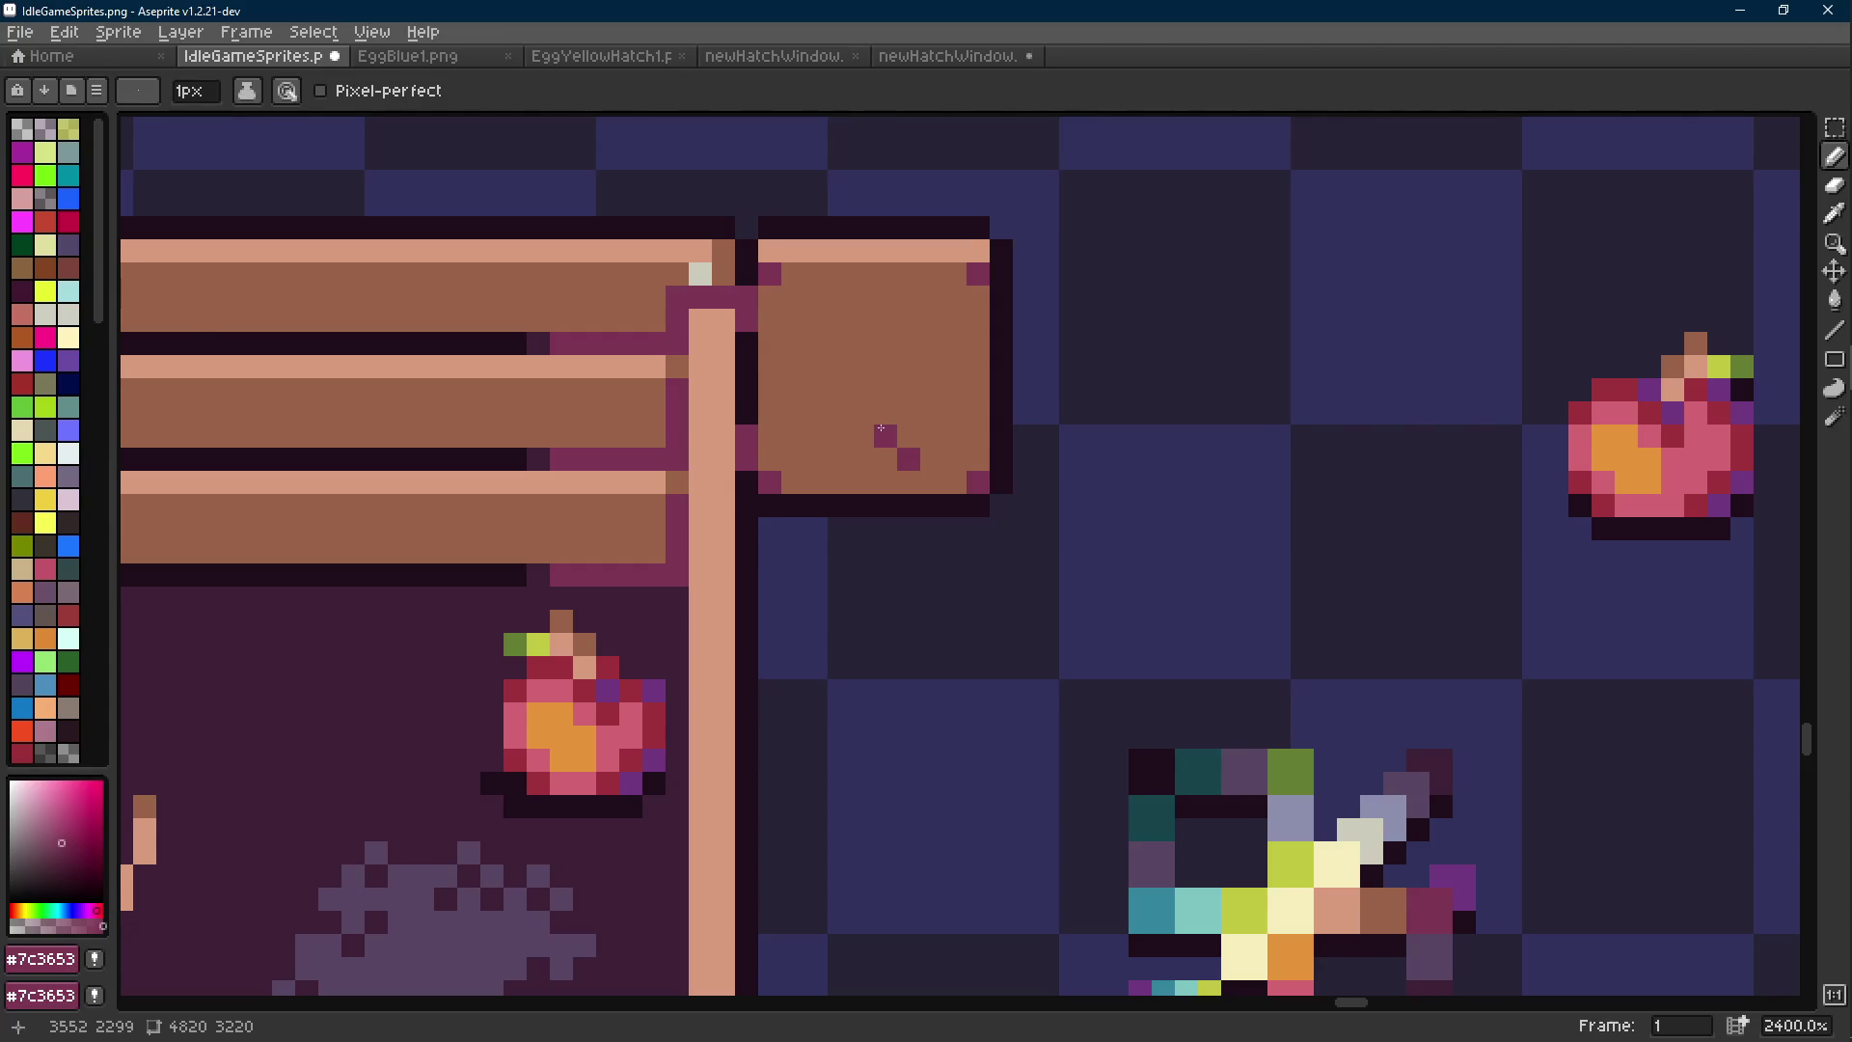
key(alt+Tab)
scroll(926, 420, up, 3)
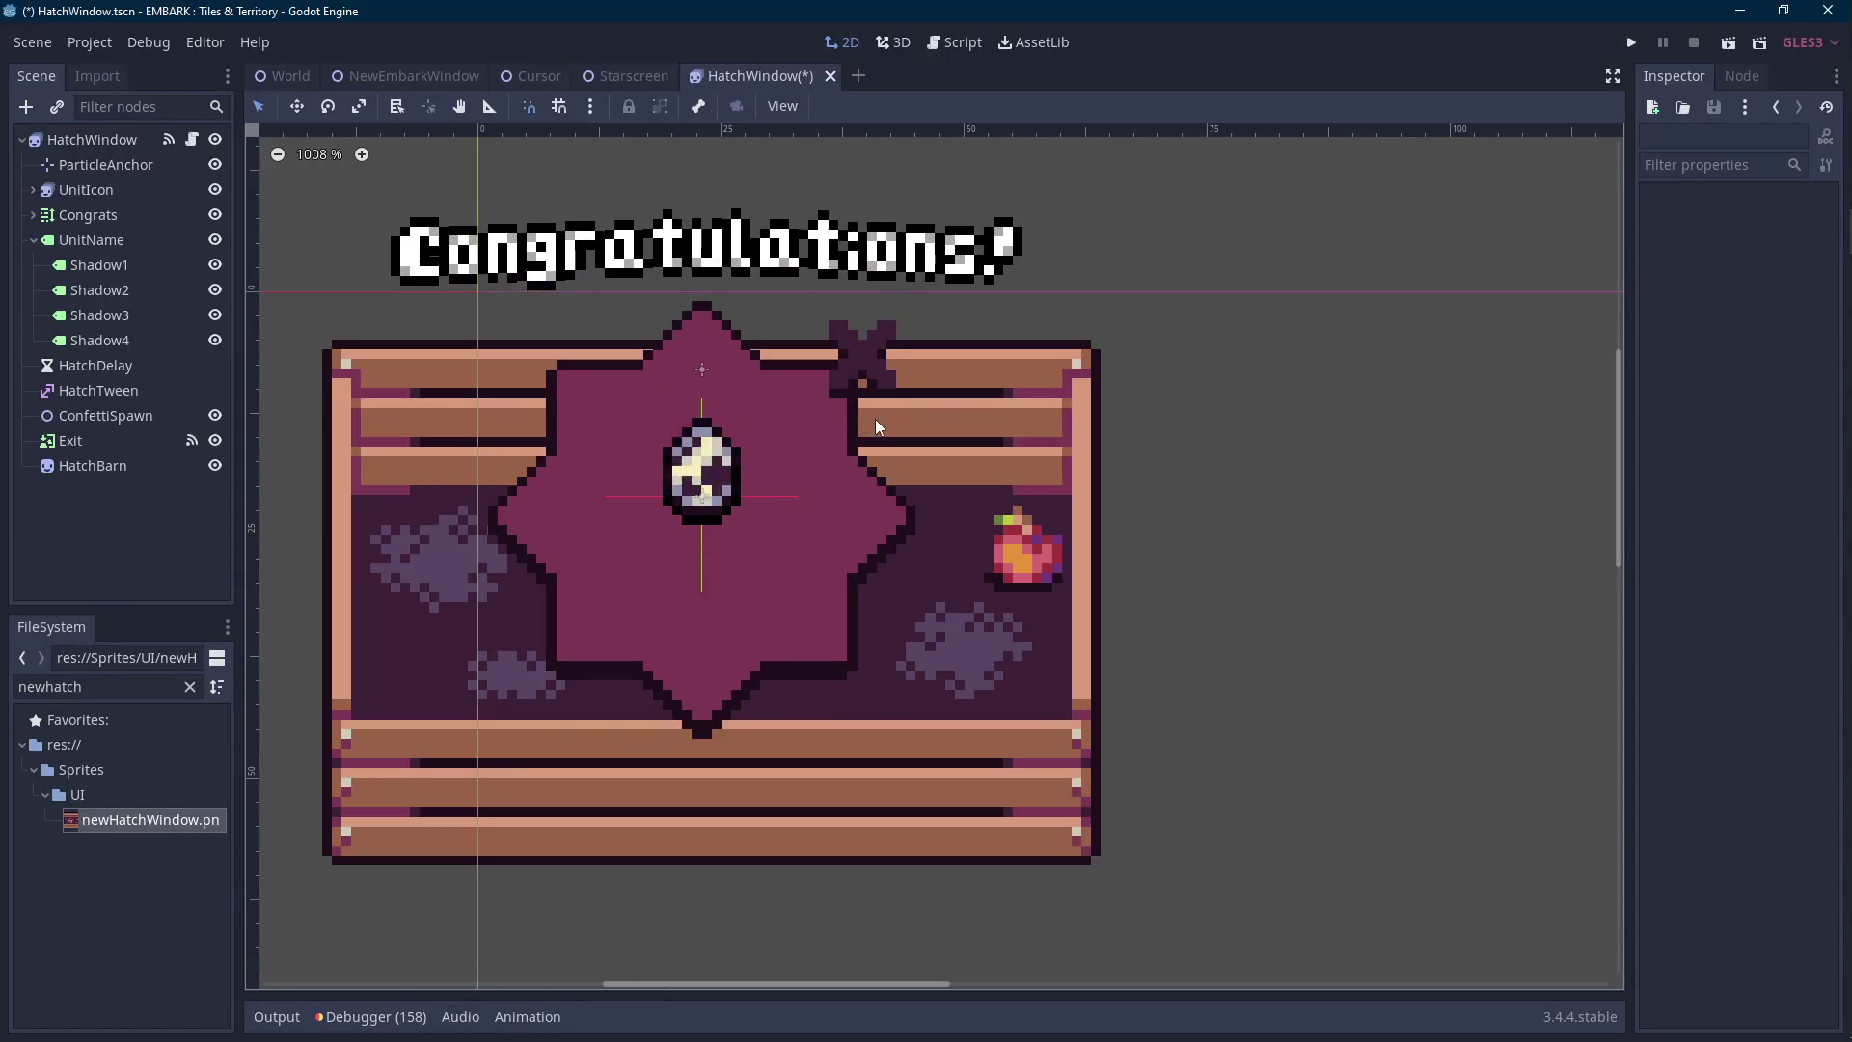
key(alt+Tab)
Widen the brown box by shifting its right part one pixel to the right.
key(m)
mouse_move(1084, 214)
mouse_down()
mouse_move(902, 564)
mouse_move(998, 530)
mouse_up()
key(ctrl+d)
key(b)
click(885, 415)
Paint the box's pink face of two dots and a peak, with a brown middle pixel, and save.
click(859, 432)
click(816, 459)
click(839, 459)
alt+click(885, 463)
click(886, 436)
alt+click(862, 436)
click(954, 460)
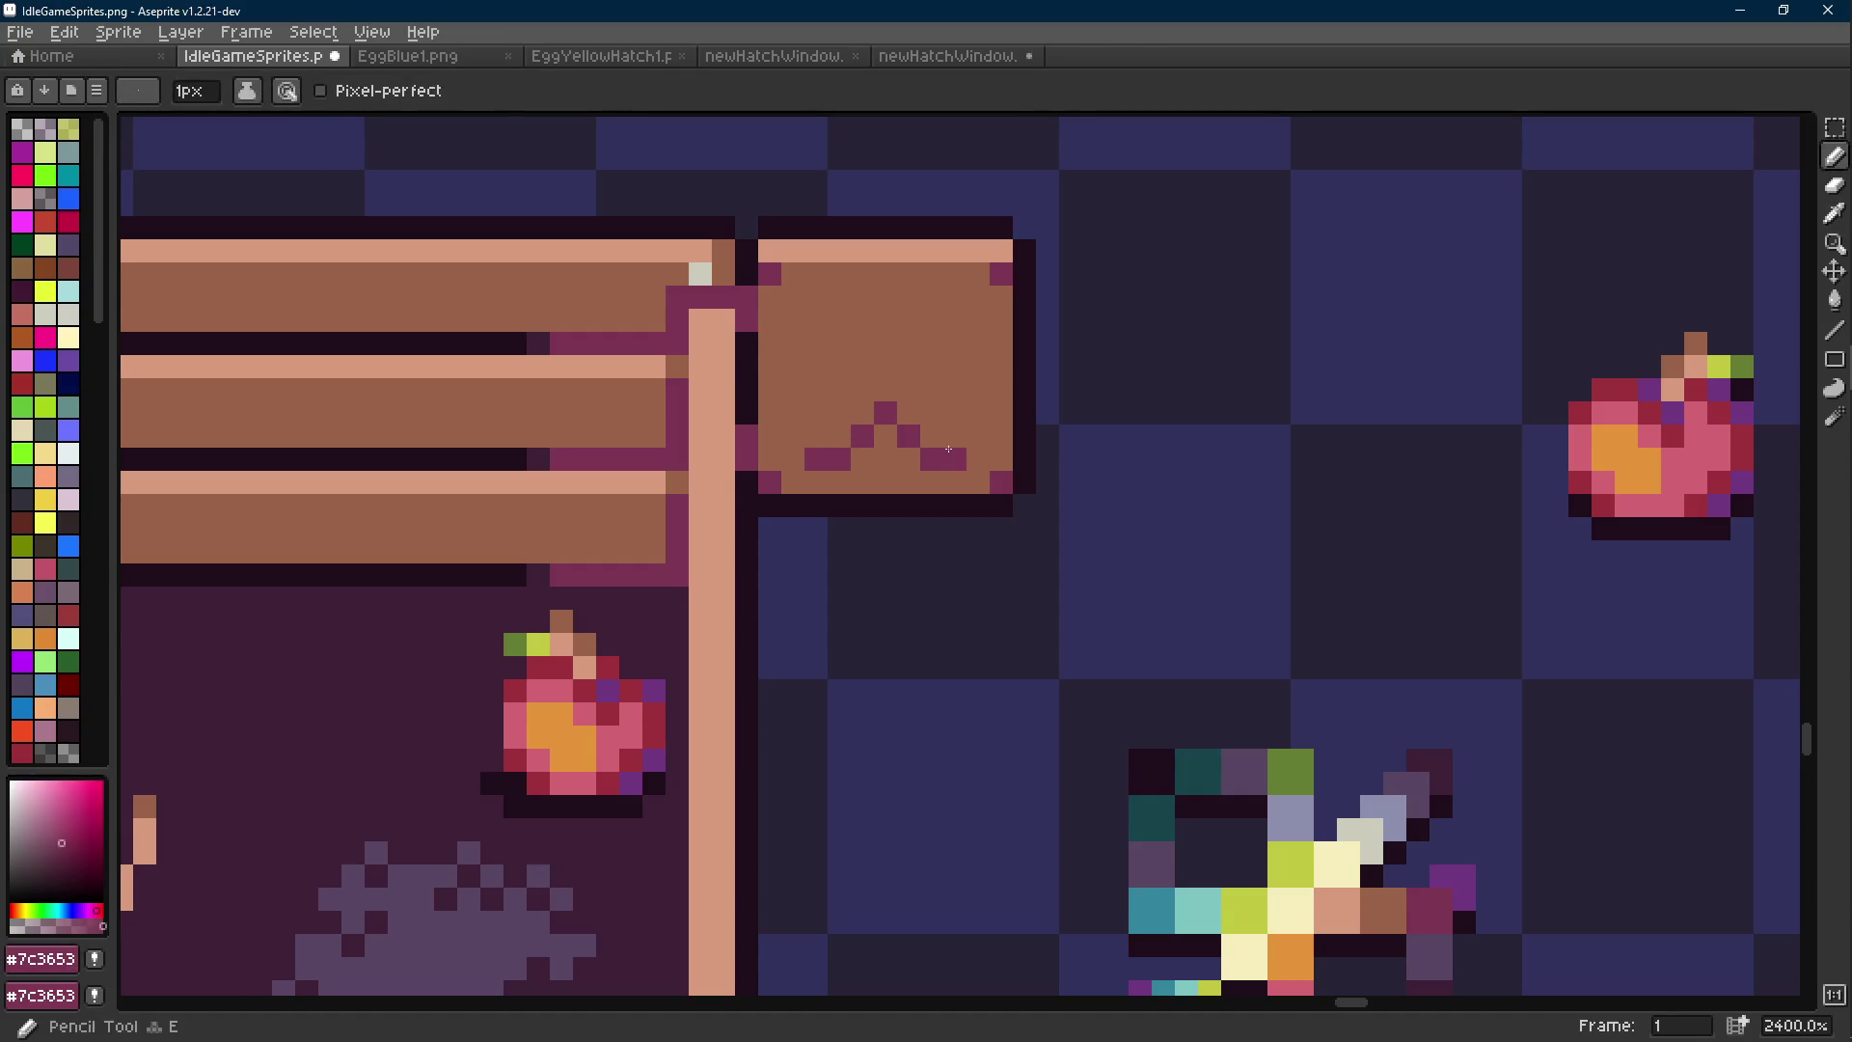
scroll(955, 462, down, 6)
key(ctrl+s)
scroll(911, 366, up, 7)
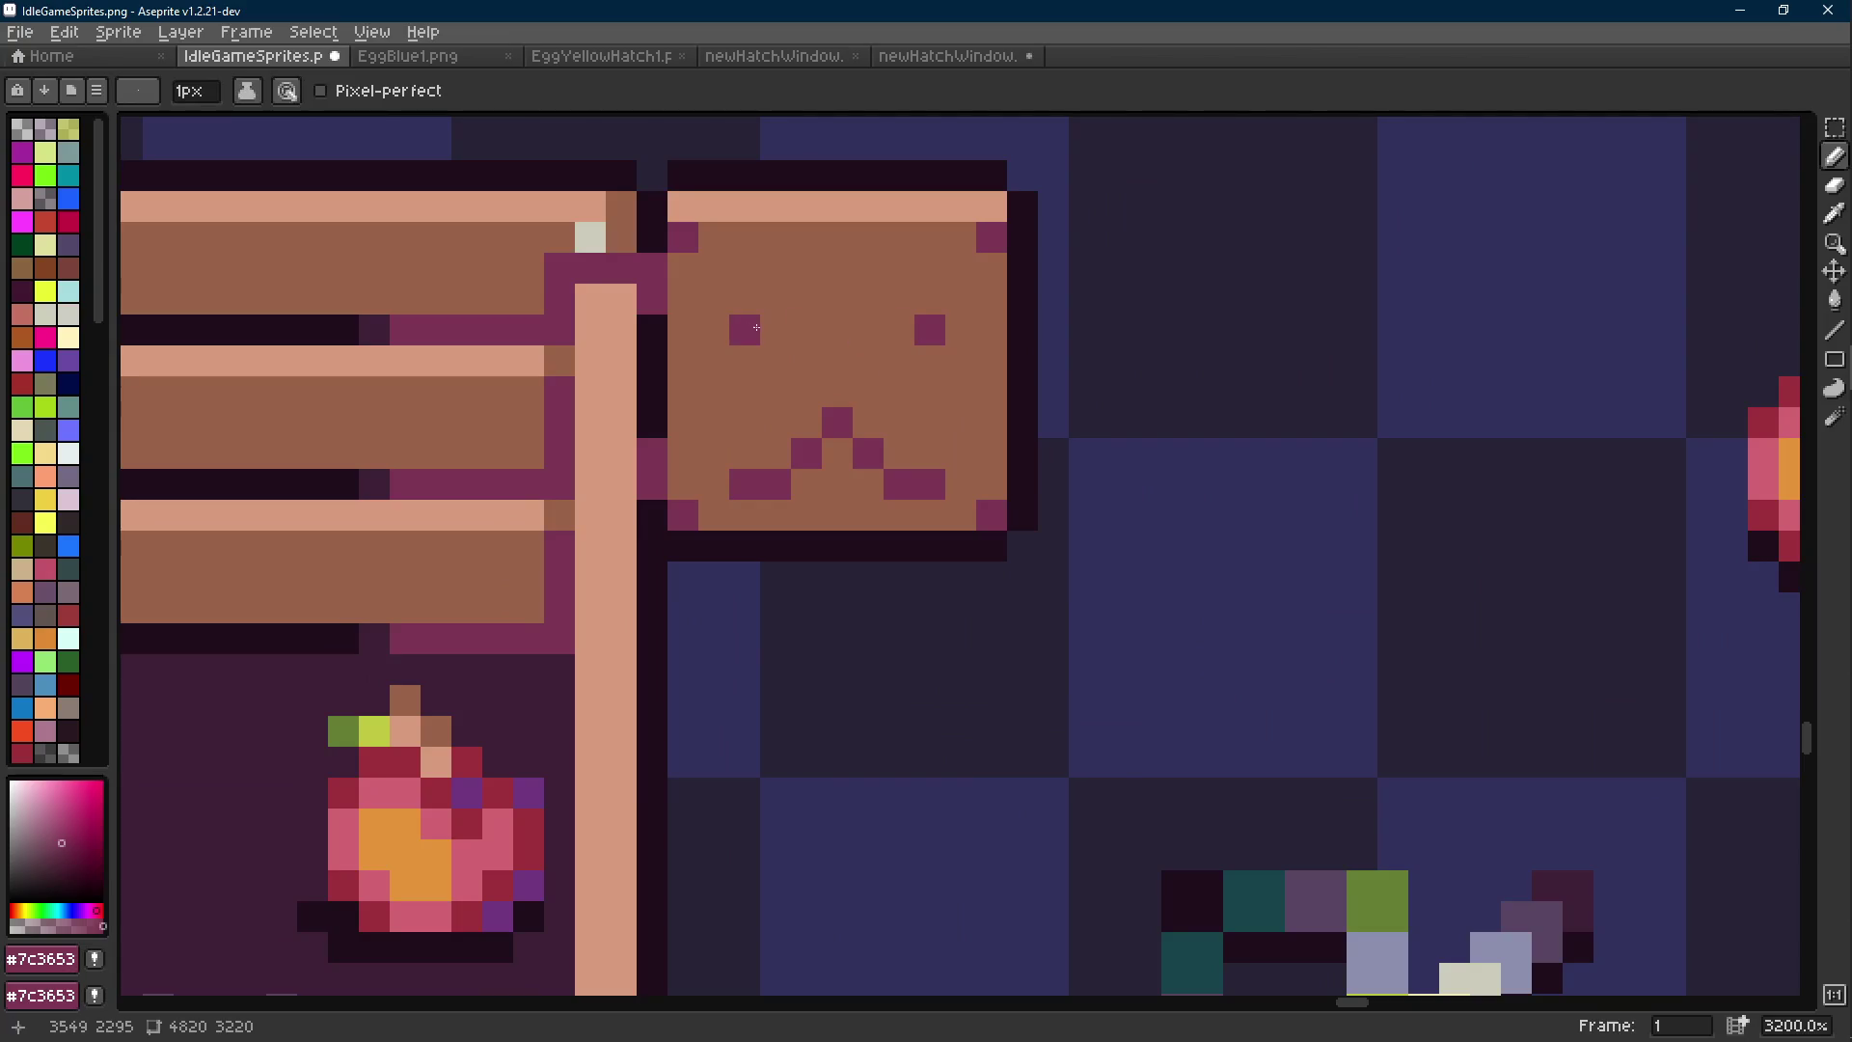
scroll(768, 325, down, 7)
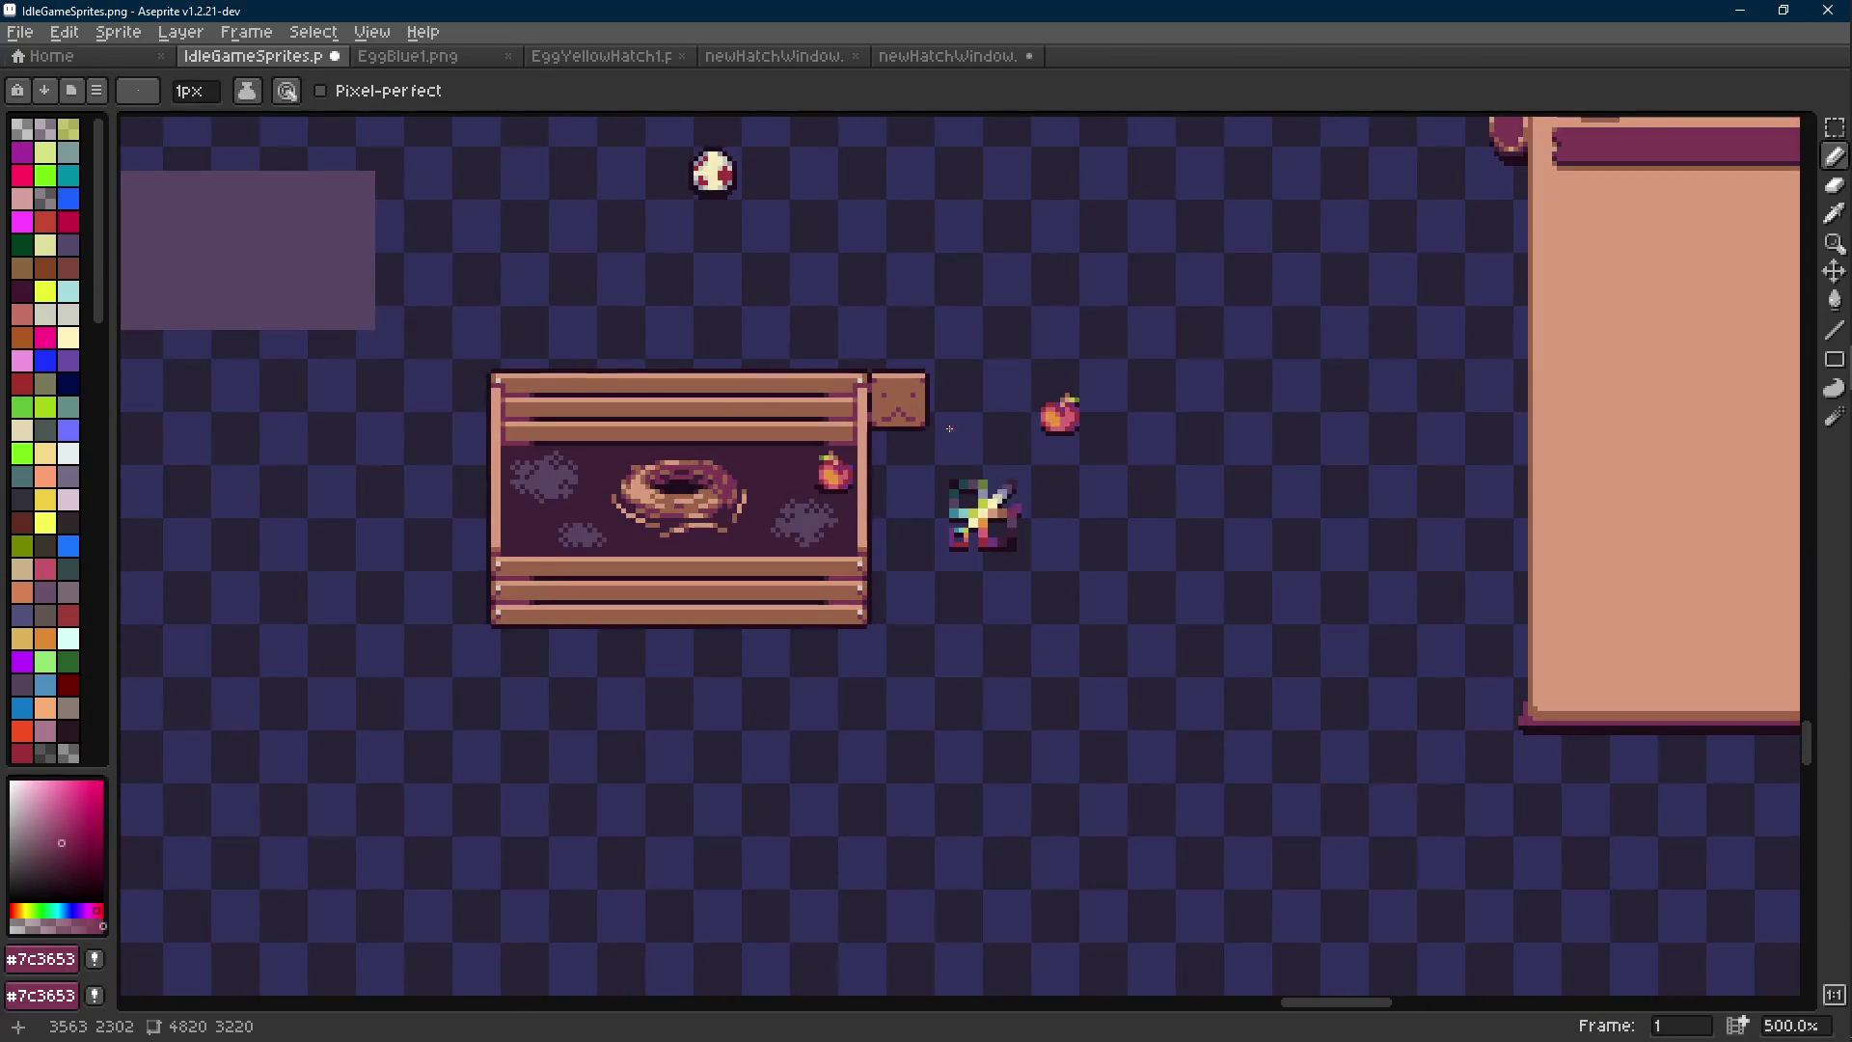
key(ctrl+s)
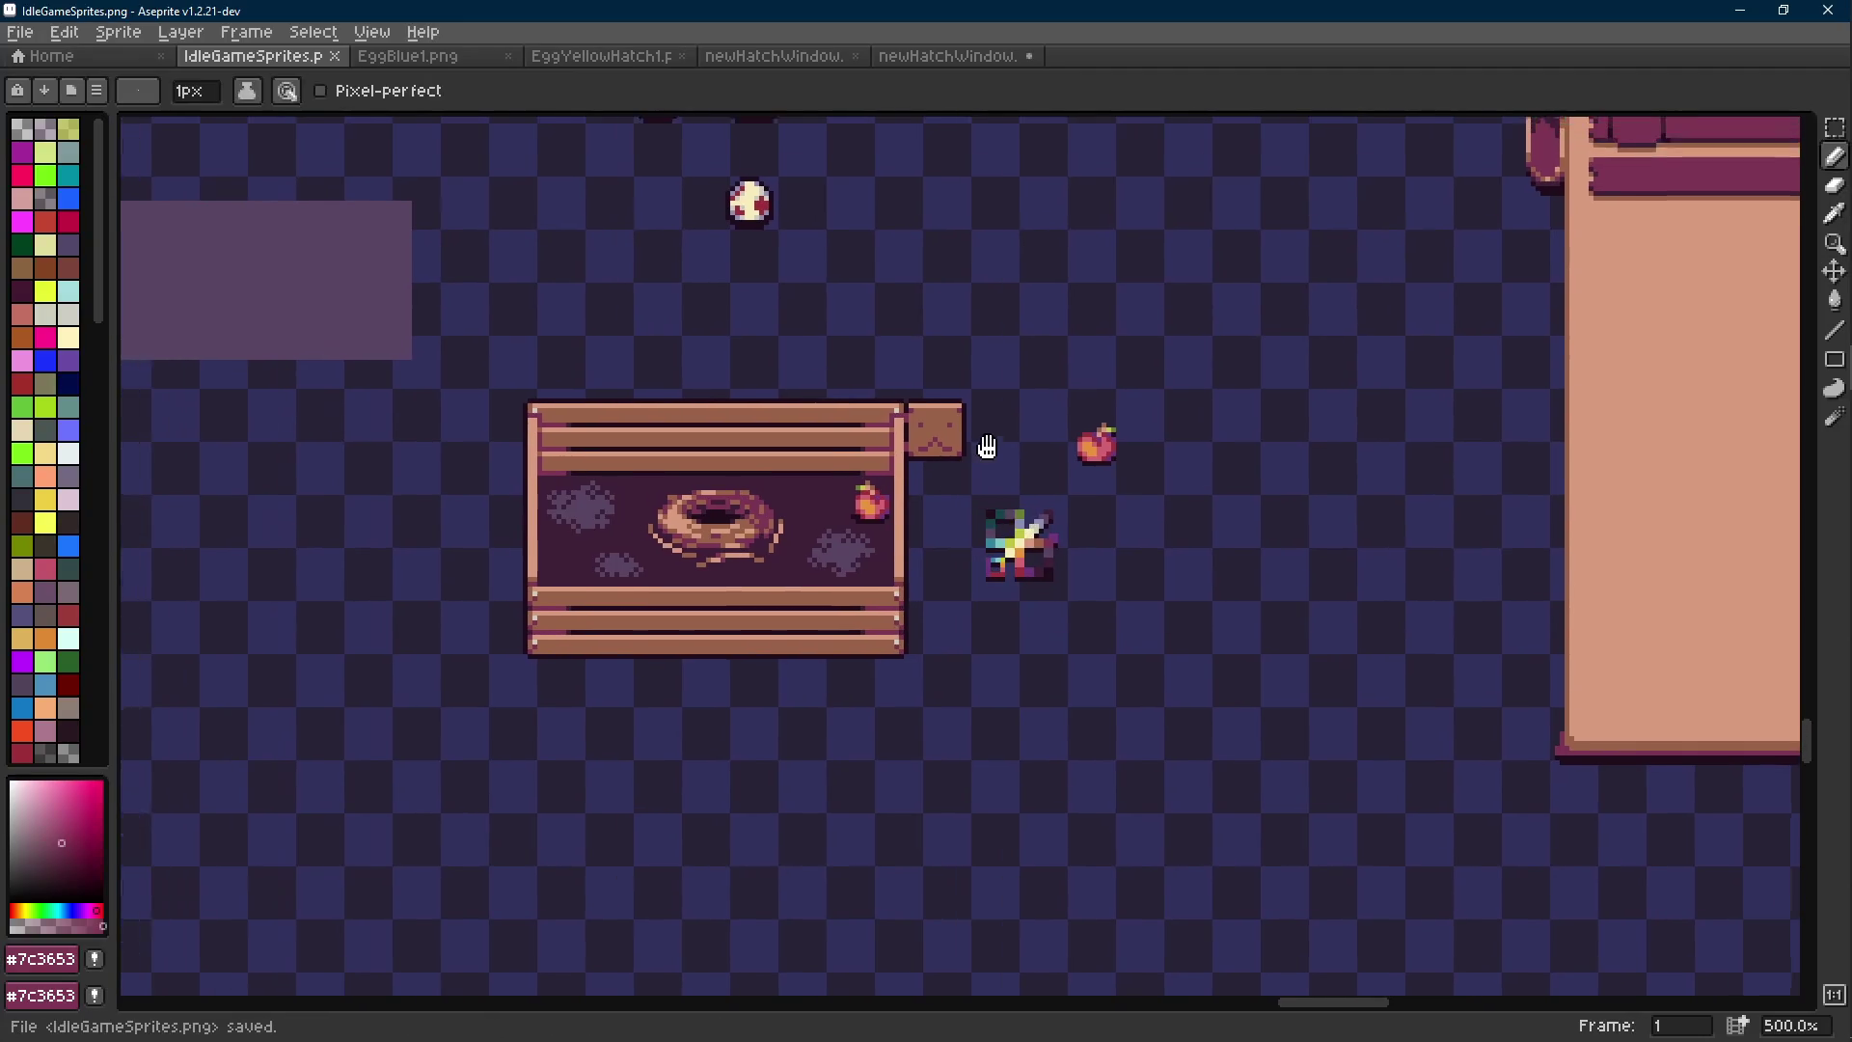
Clear a strip along the box's top, refill it with the box's brown, and save.
scroll(978, 448, up, 5)
key(m)
drag(961, 381, 842, 405)
key(Delete)
key(ctrl+d)
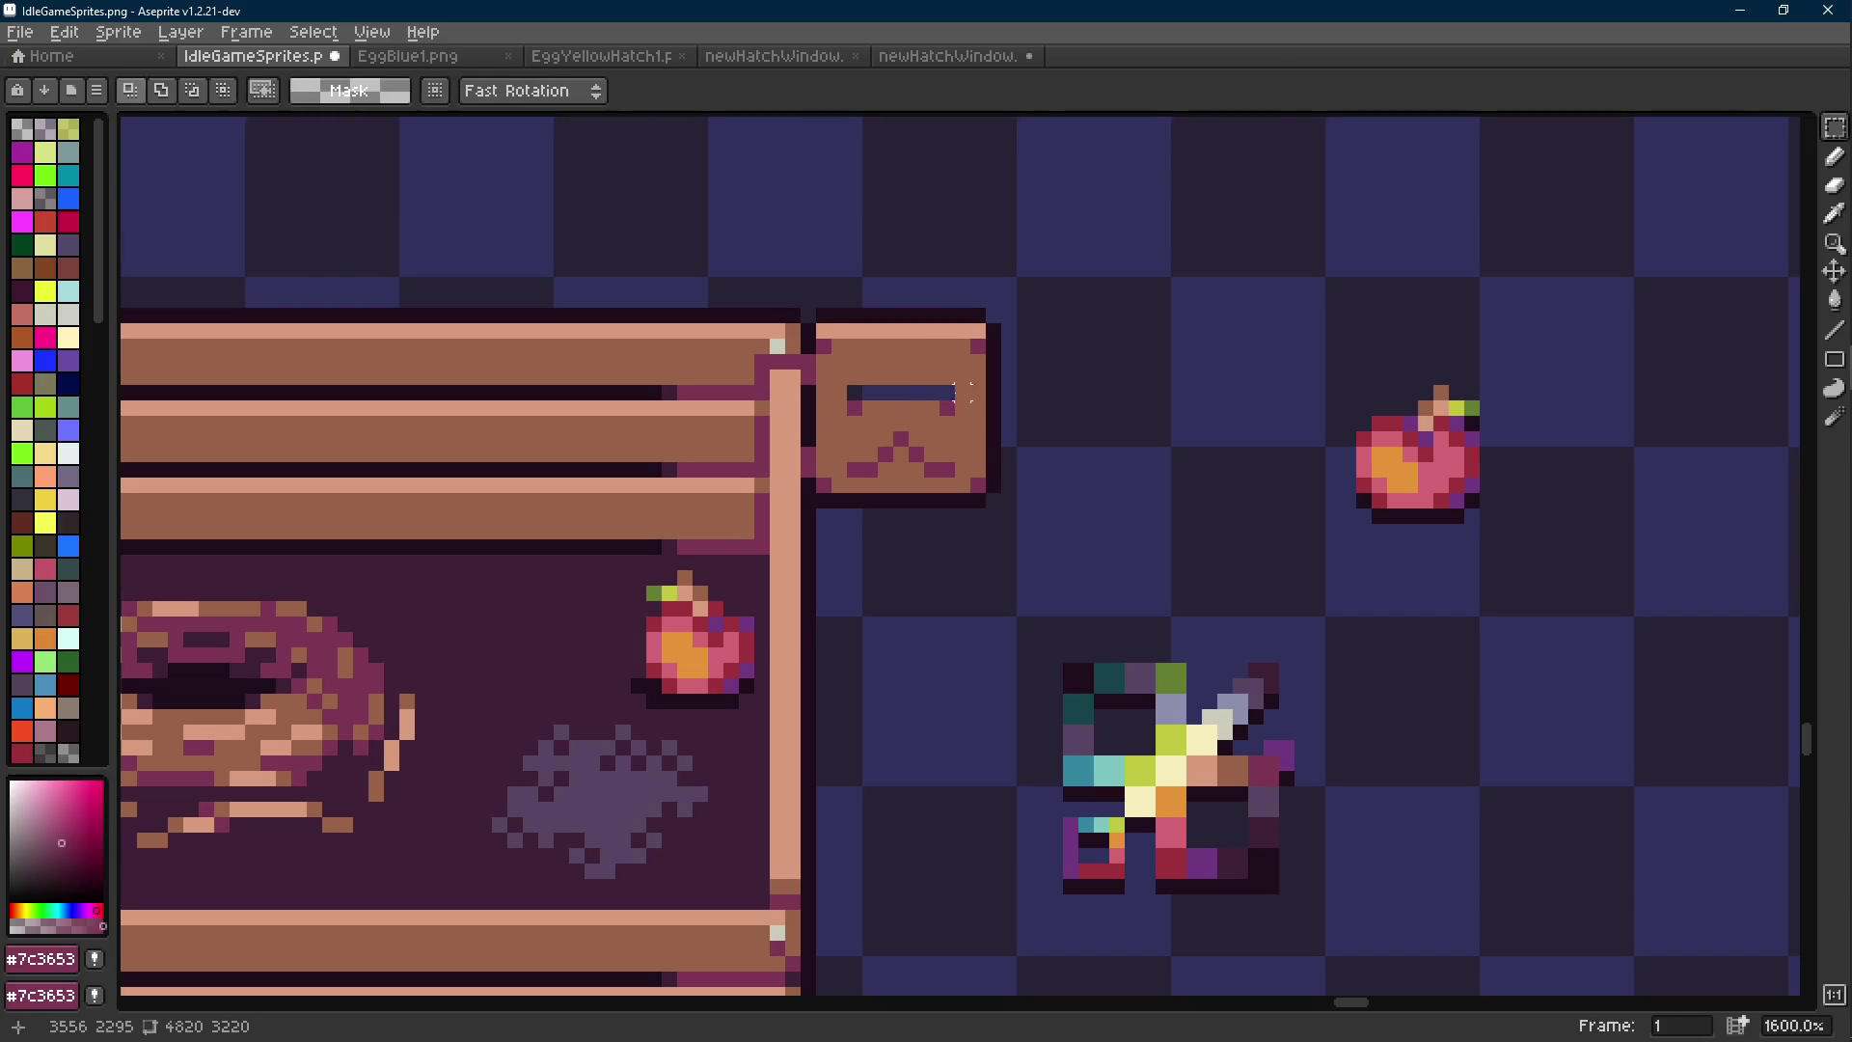
scroll(955, 393, up, 5)
key(i)
click(938, 325)
key(g)
click(874, 382)
scroll(875, 382, down, 9)
key(v)
key(ctrl+s)
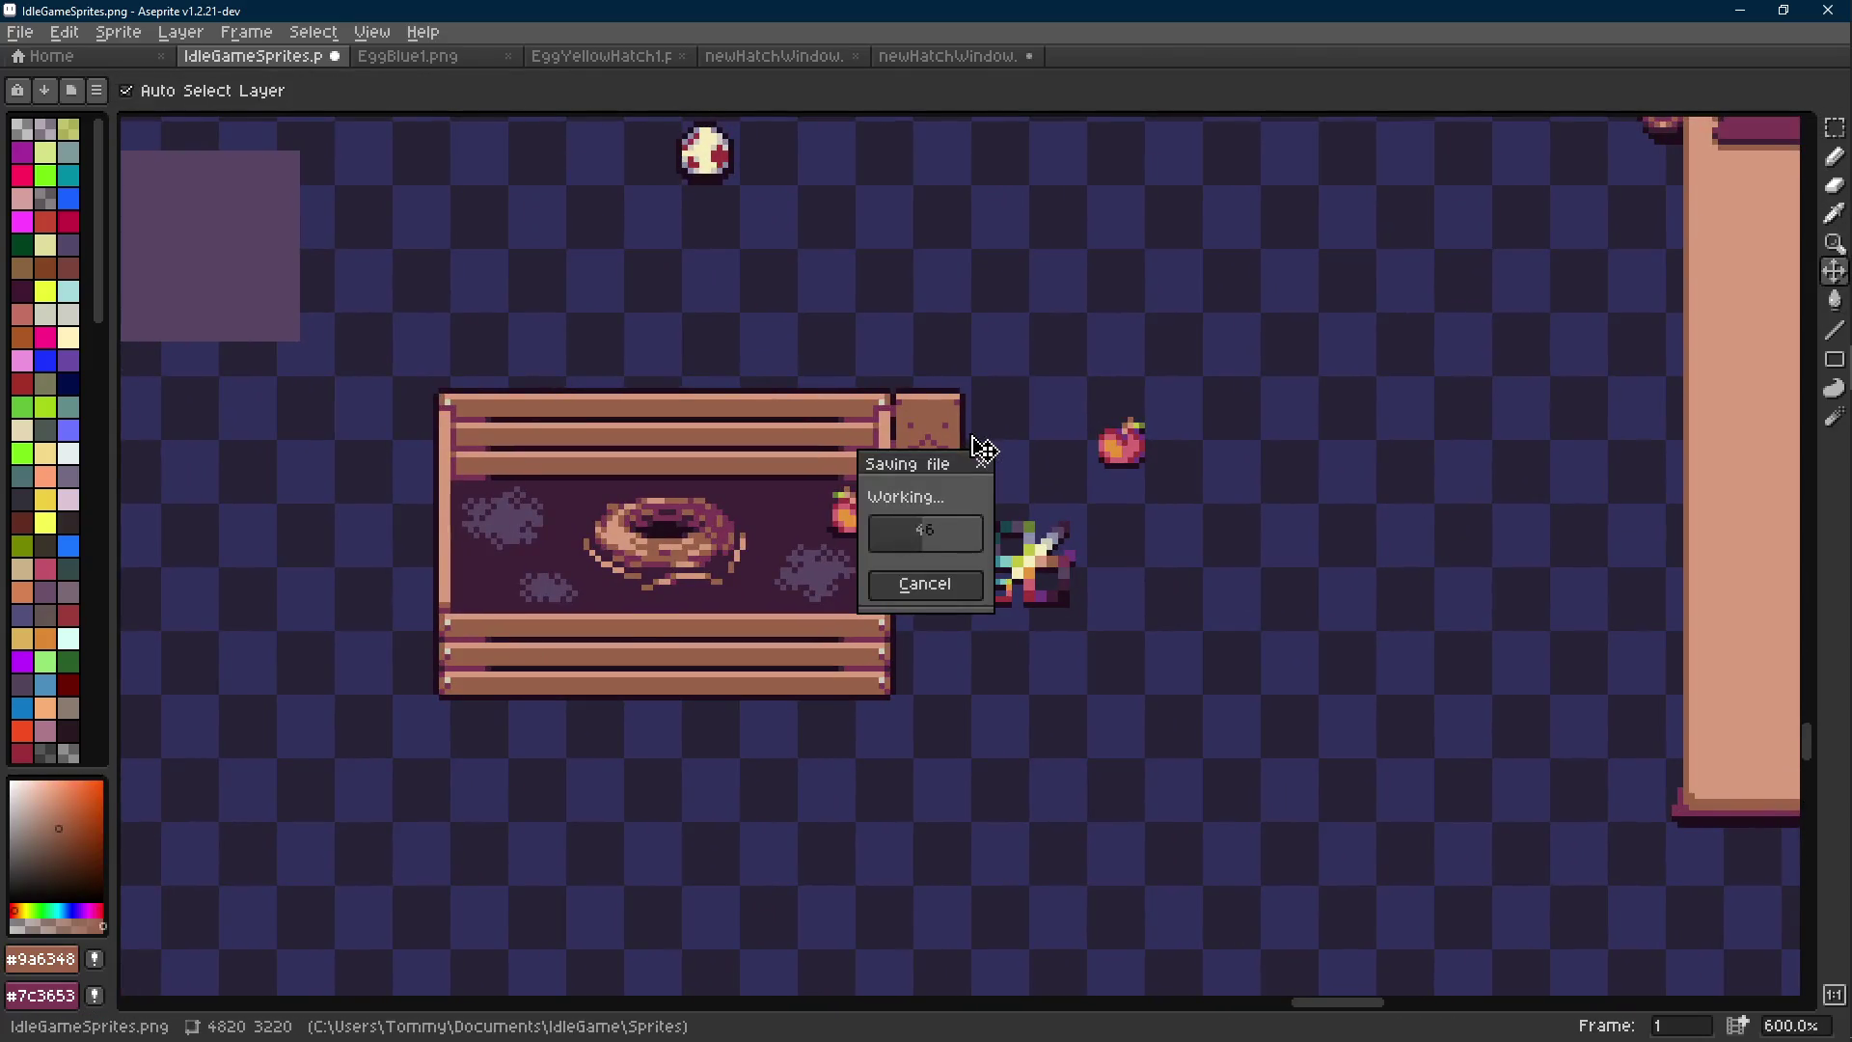
Select a small area below the box lid and save, confirming the layer warning.
key(g)
drag(1024, 450, 1044, 502)
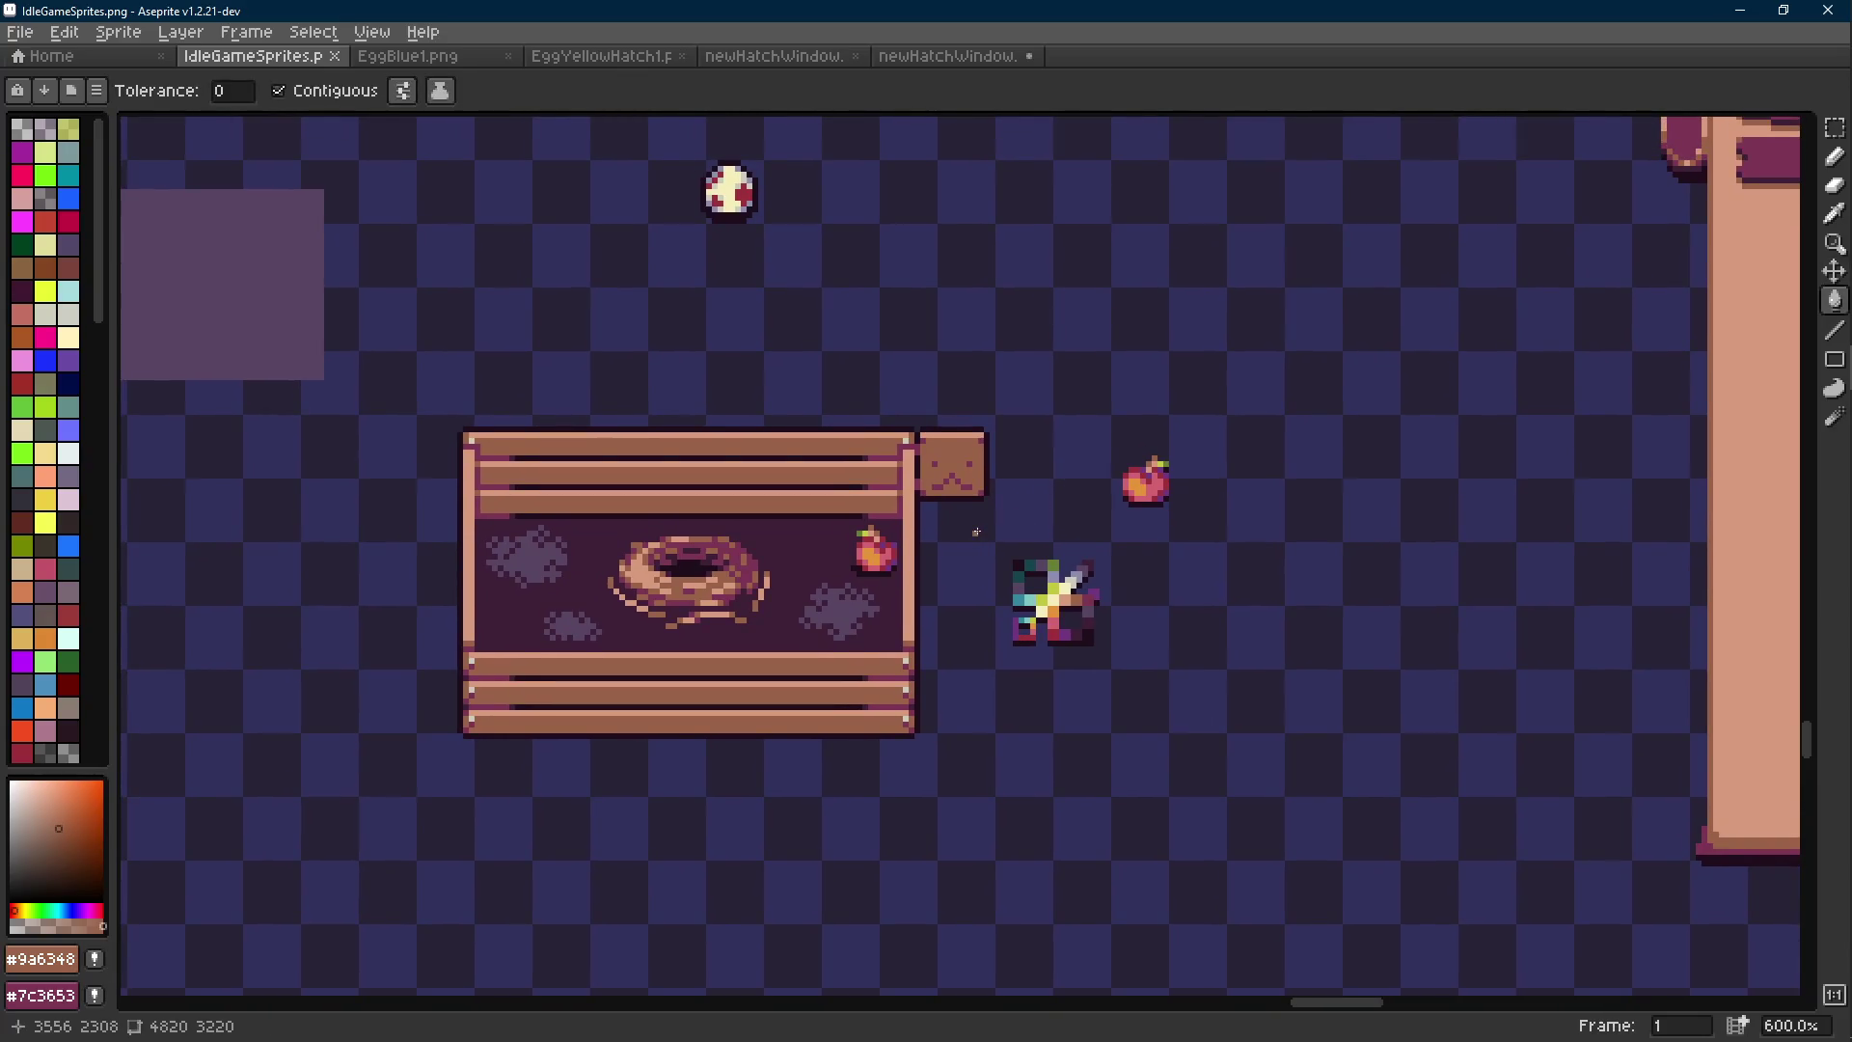
scroll(976, 531, up, 6)
key(m)
drag(994, 433, 721, 495)
key(i)
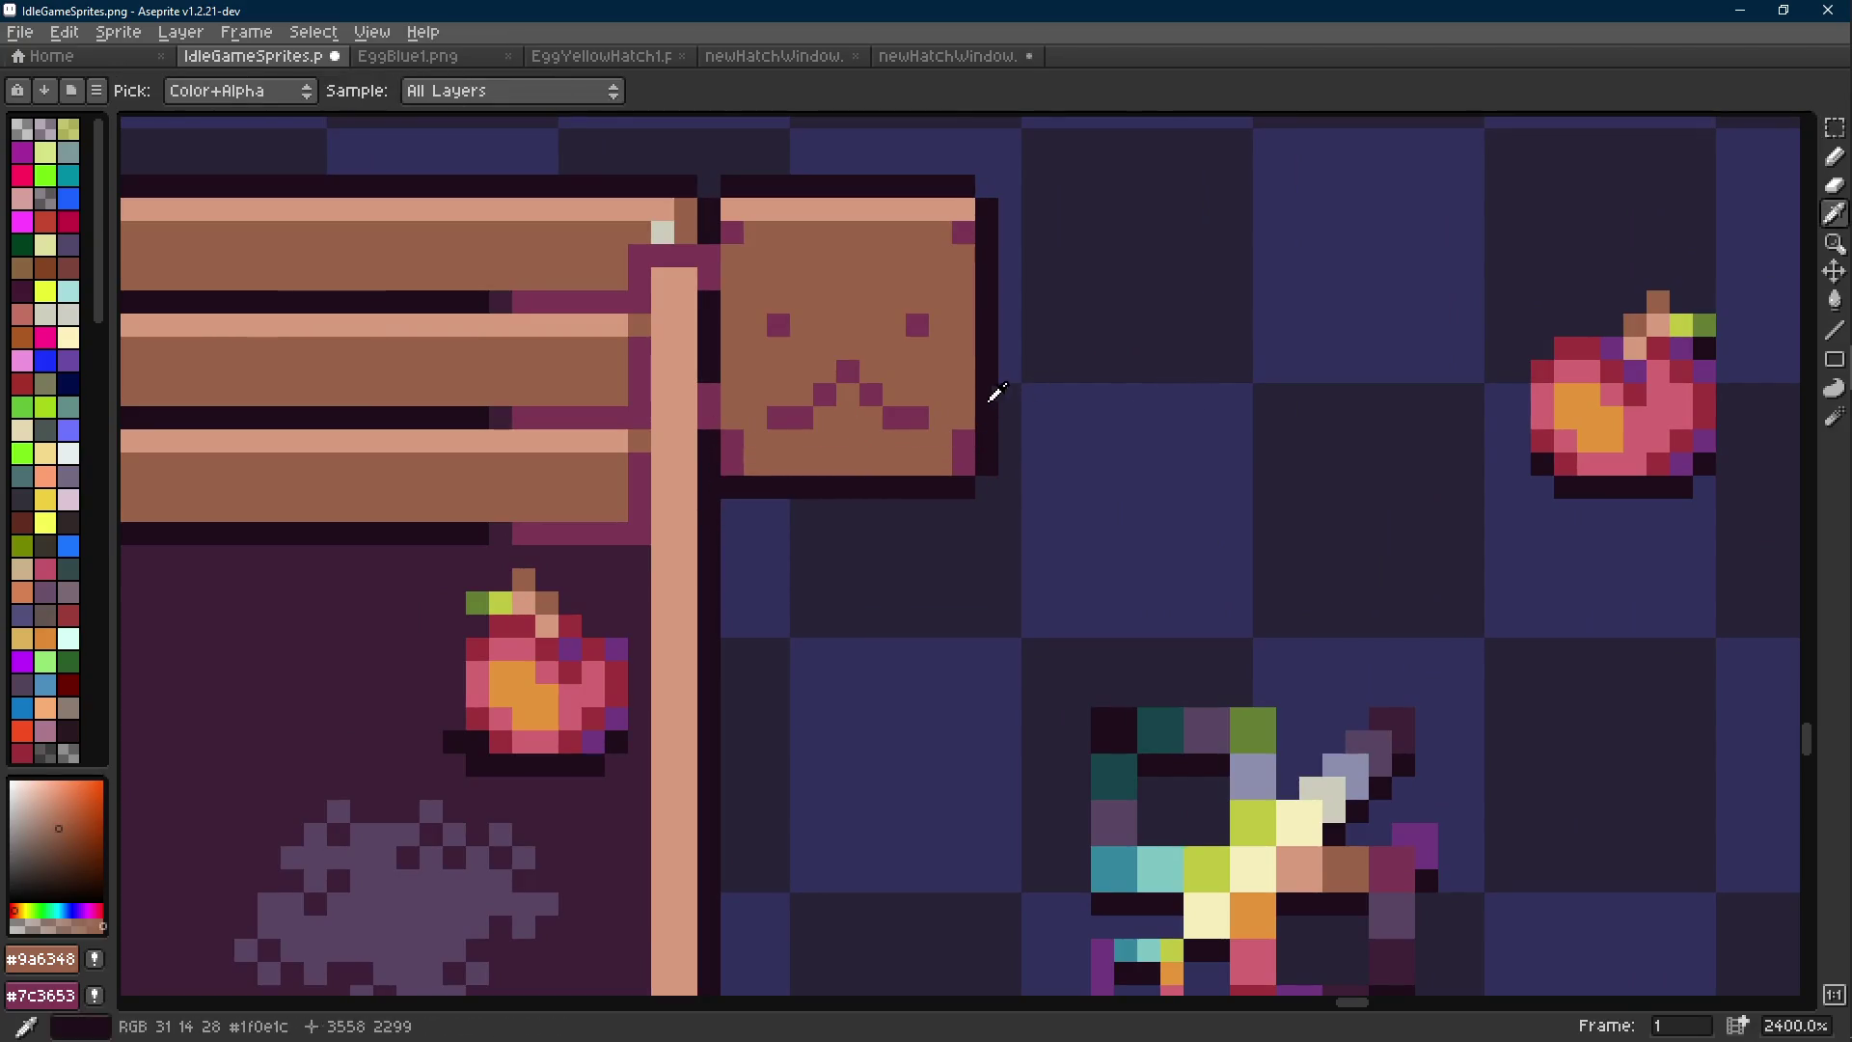
key(e)
scroll(734, 443, down, 9)
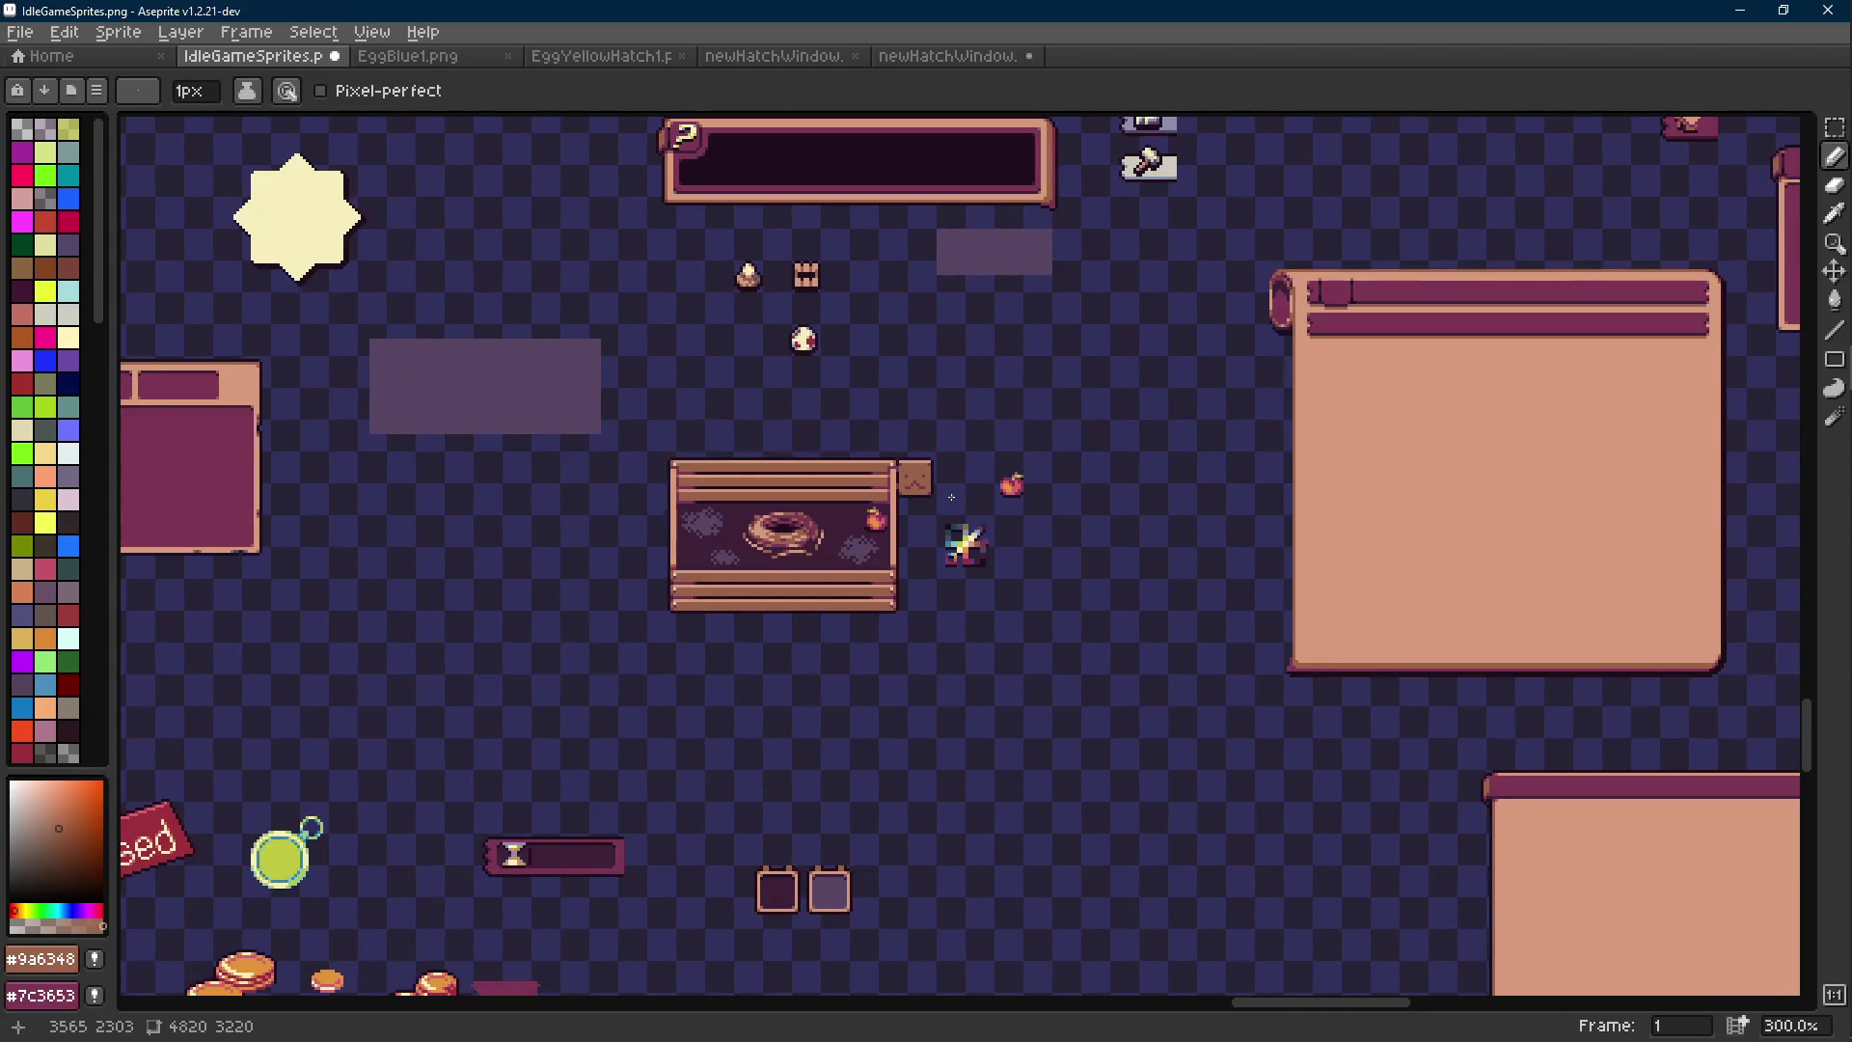
scroll(933, 477, up, 9)
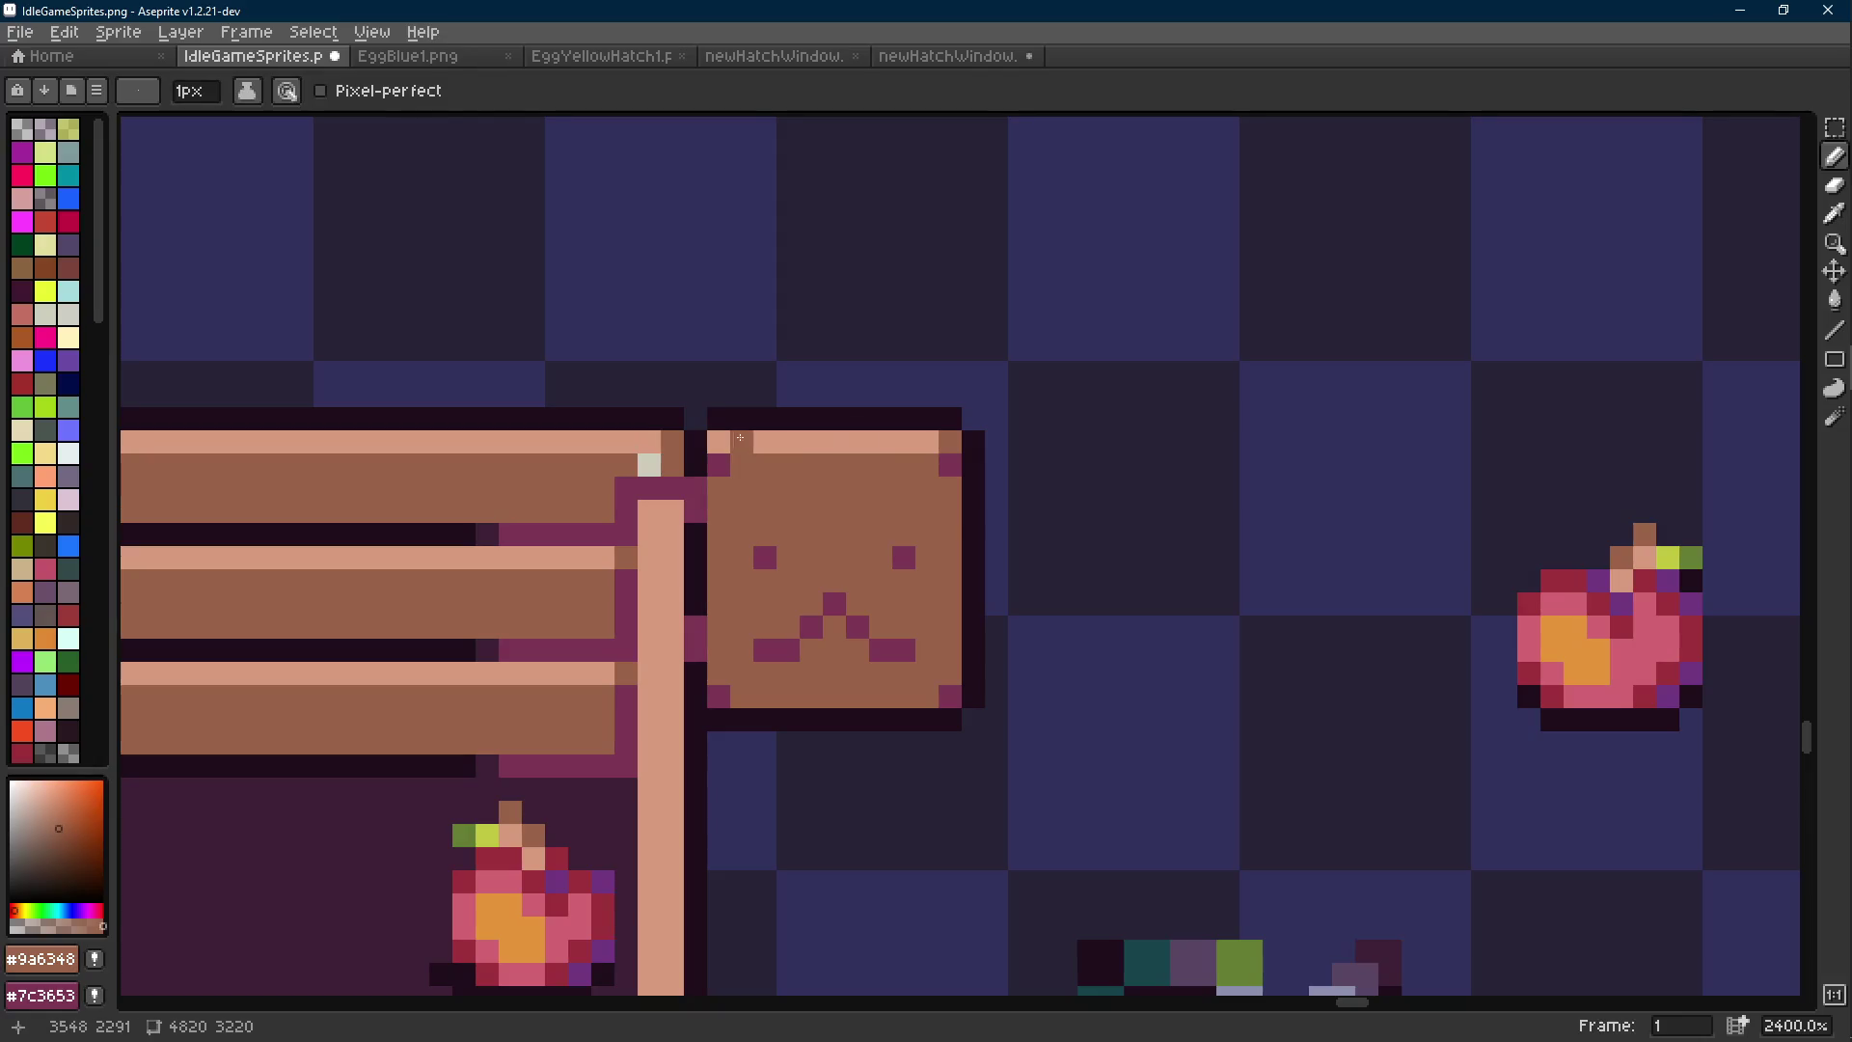
scroll(851, 537, down, 9)
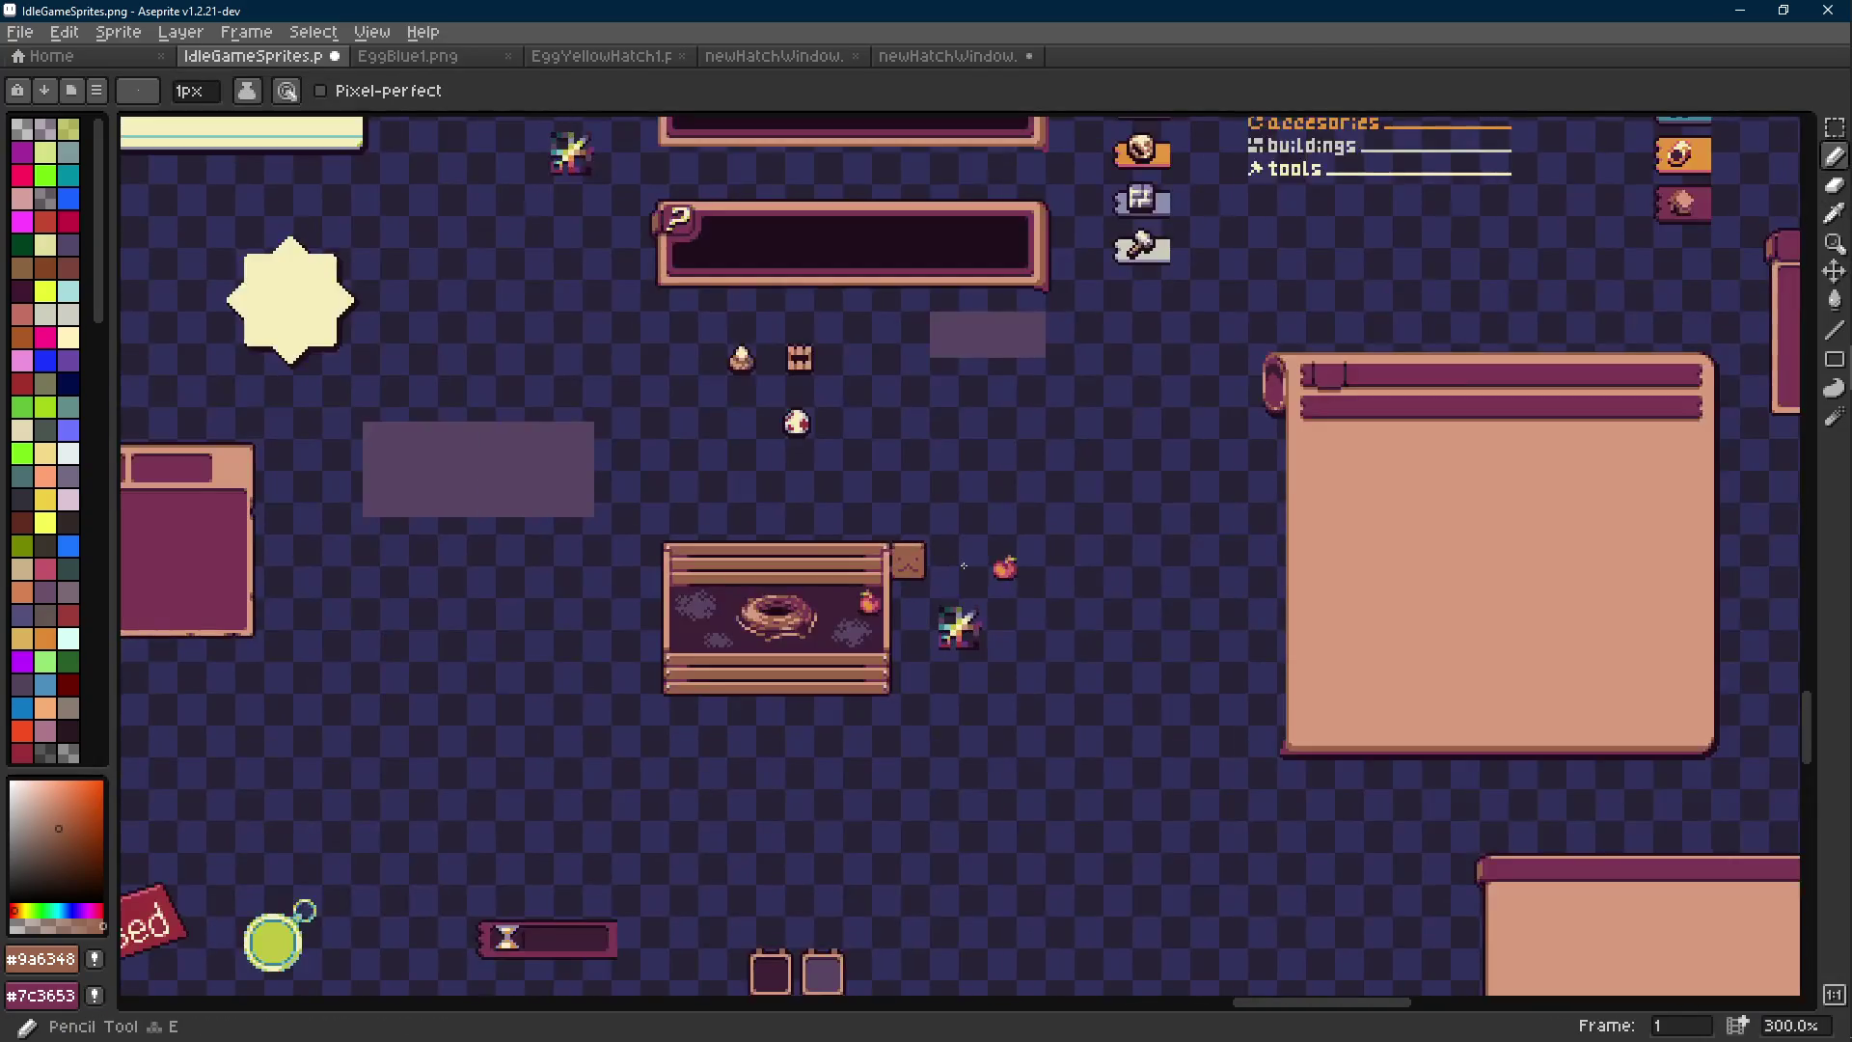
key(ctrl+s)
click(947, 534)
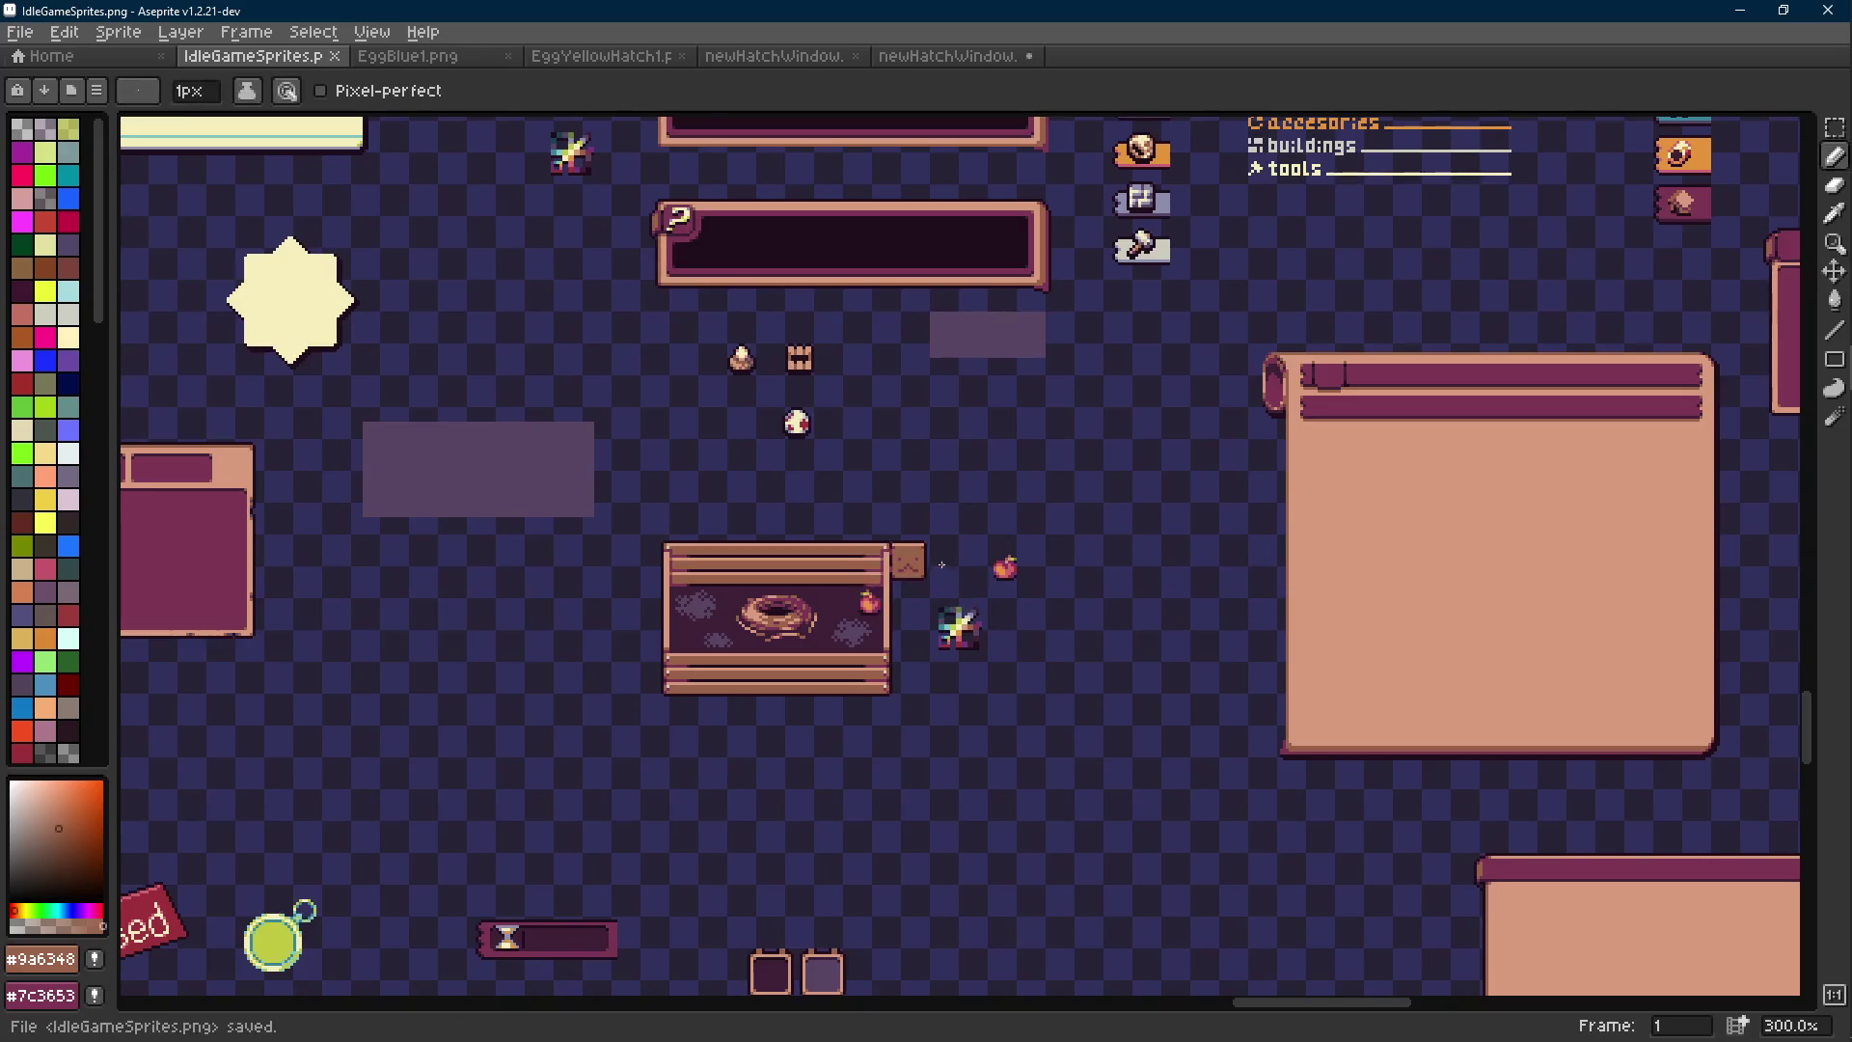
Select a one-pixel-wide column of the box and nudge it down one pixel.
scroll(914, 563, up, 6)
key(i)
key(b)
scroll(845, 502, up, 2)
key(m)
mouse_move(1143, 396)
mouse_down()
mouse_move(840, 484)
mouse_move(809, 522)
mouse_up()
key(Return)
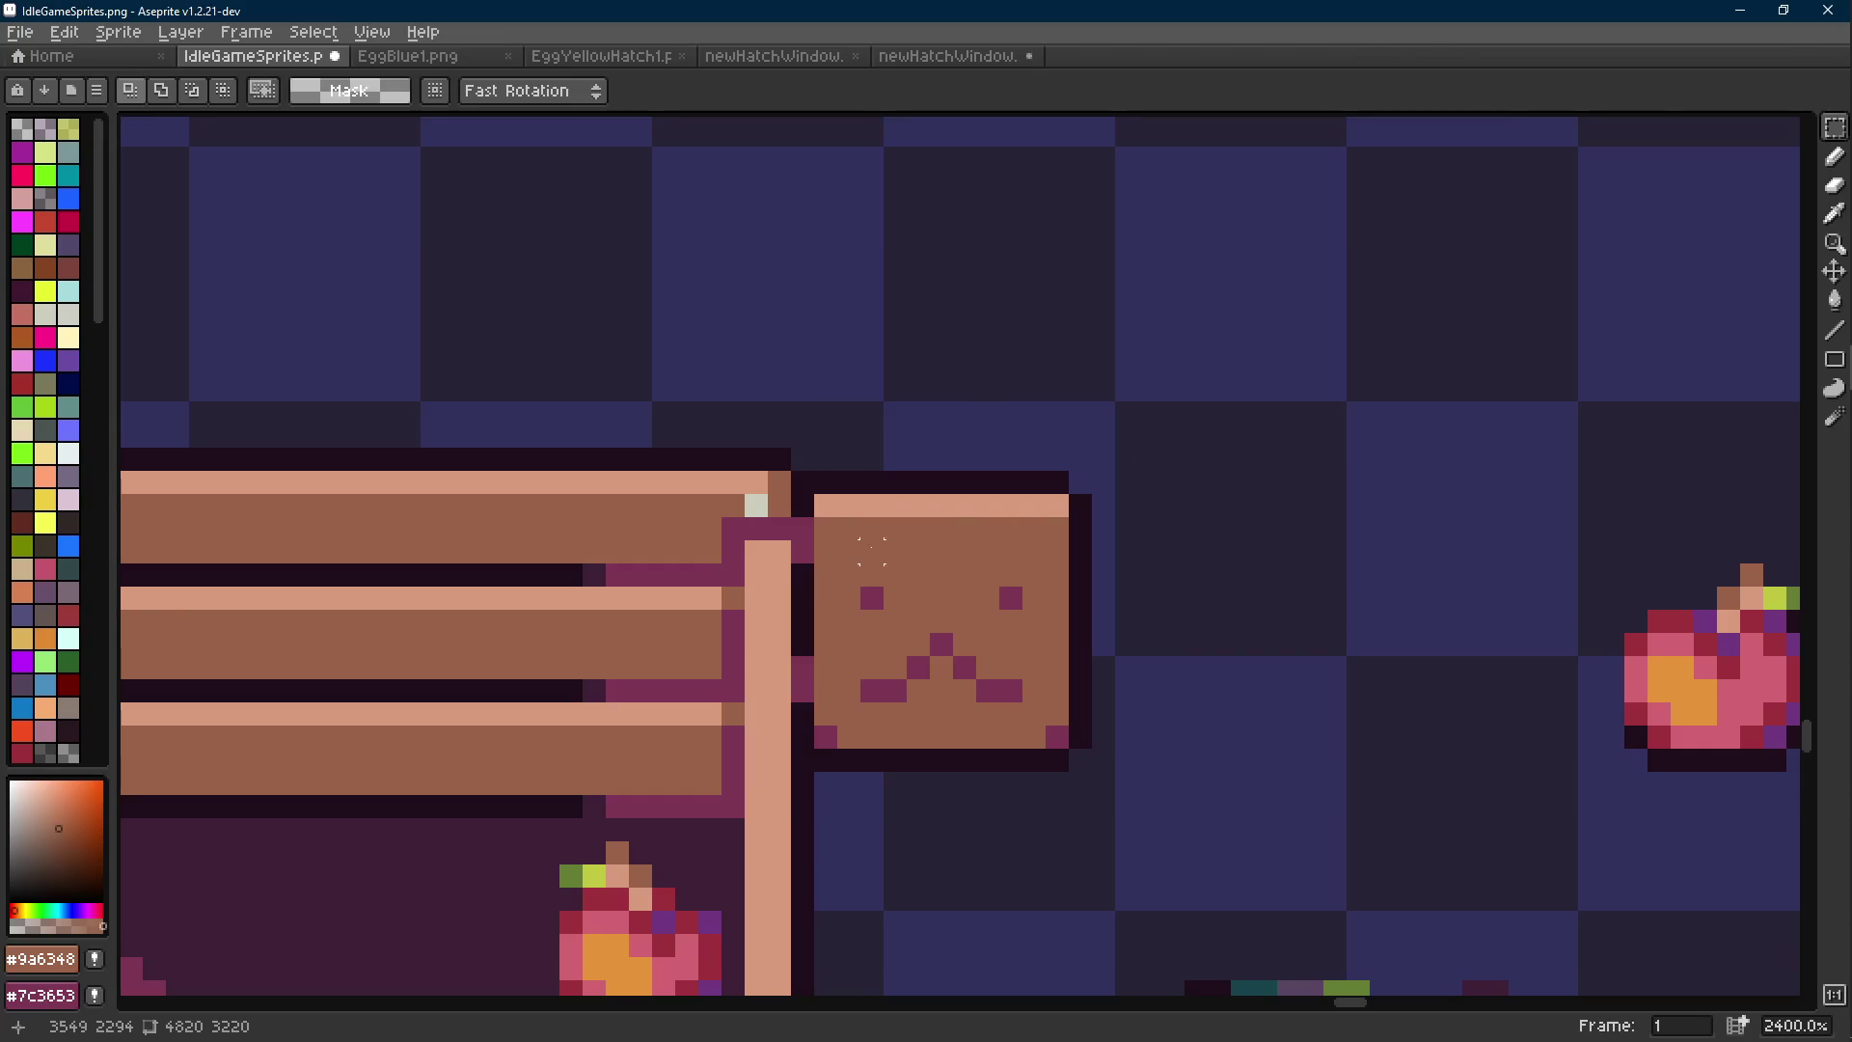
scroll(868, 511, down, 4)
scroll(868, 511, up, 4)
drag(768, 429, 773, 590)
key(ctrl+d)
Pick the near-black outline colour #1f0e1c for the edge and save the sheet.
key(i)
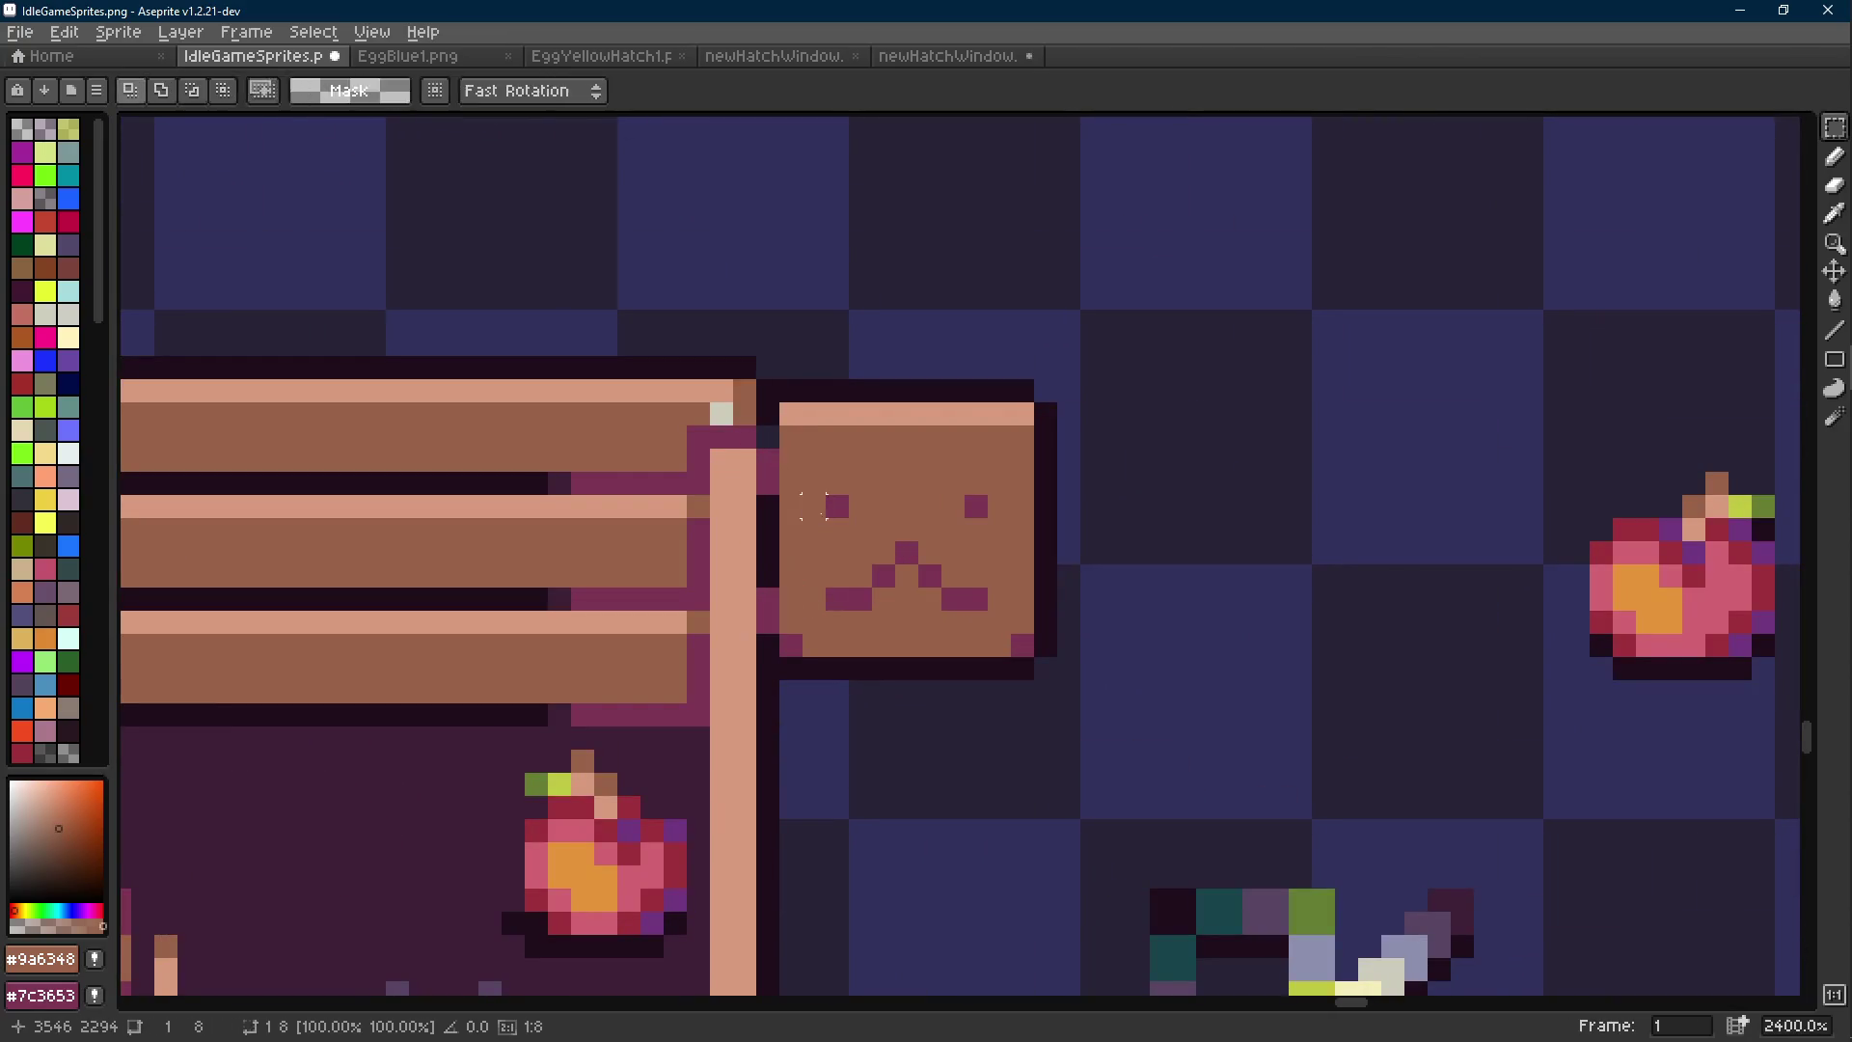
click(769, 405)
key(b)
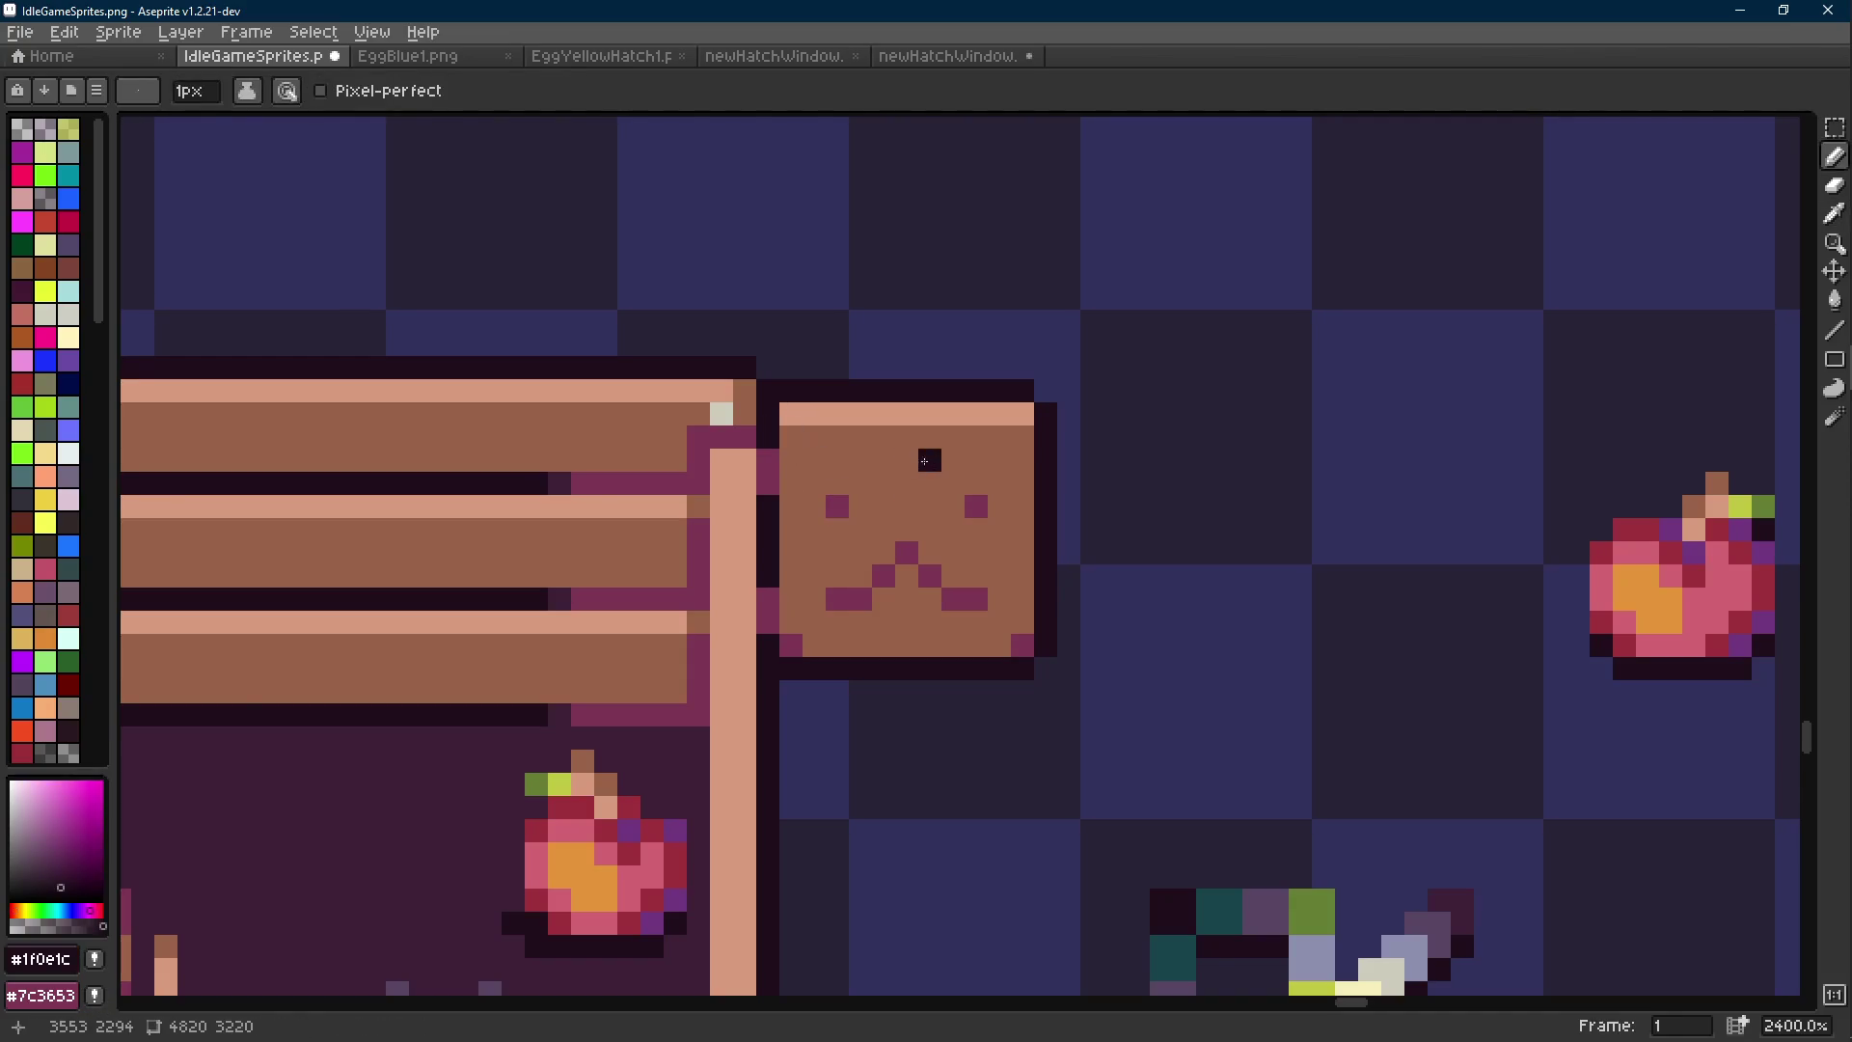
scroll(924, 461, down, 9)
key(ctrl+s)
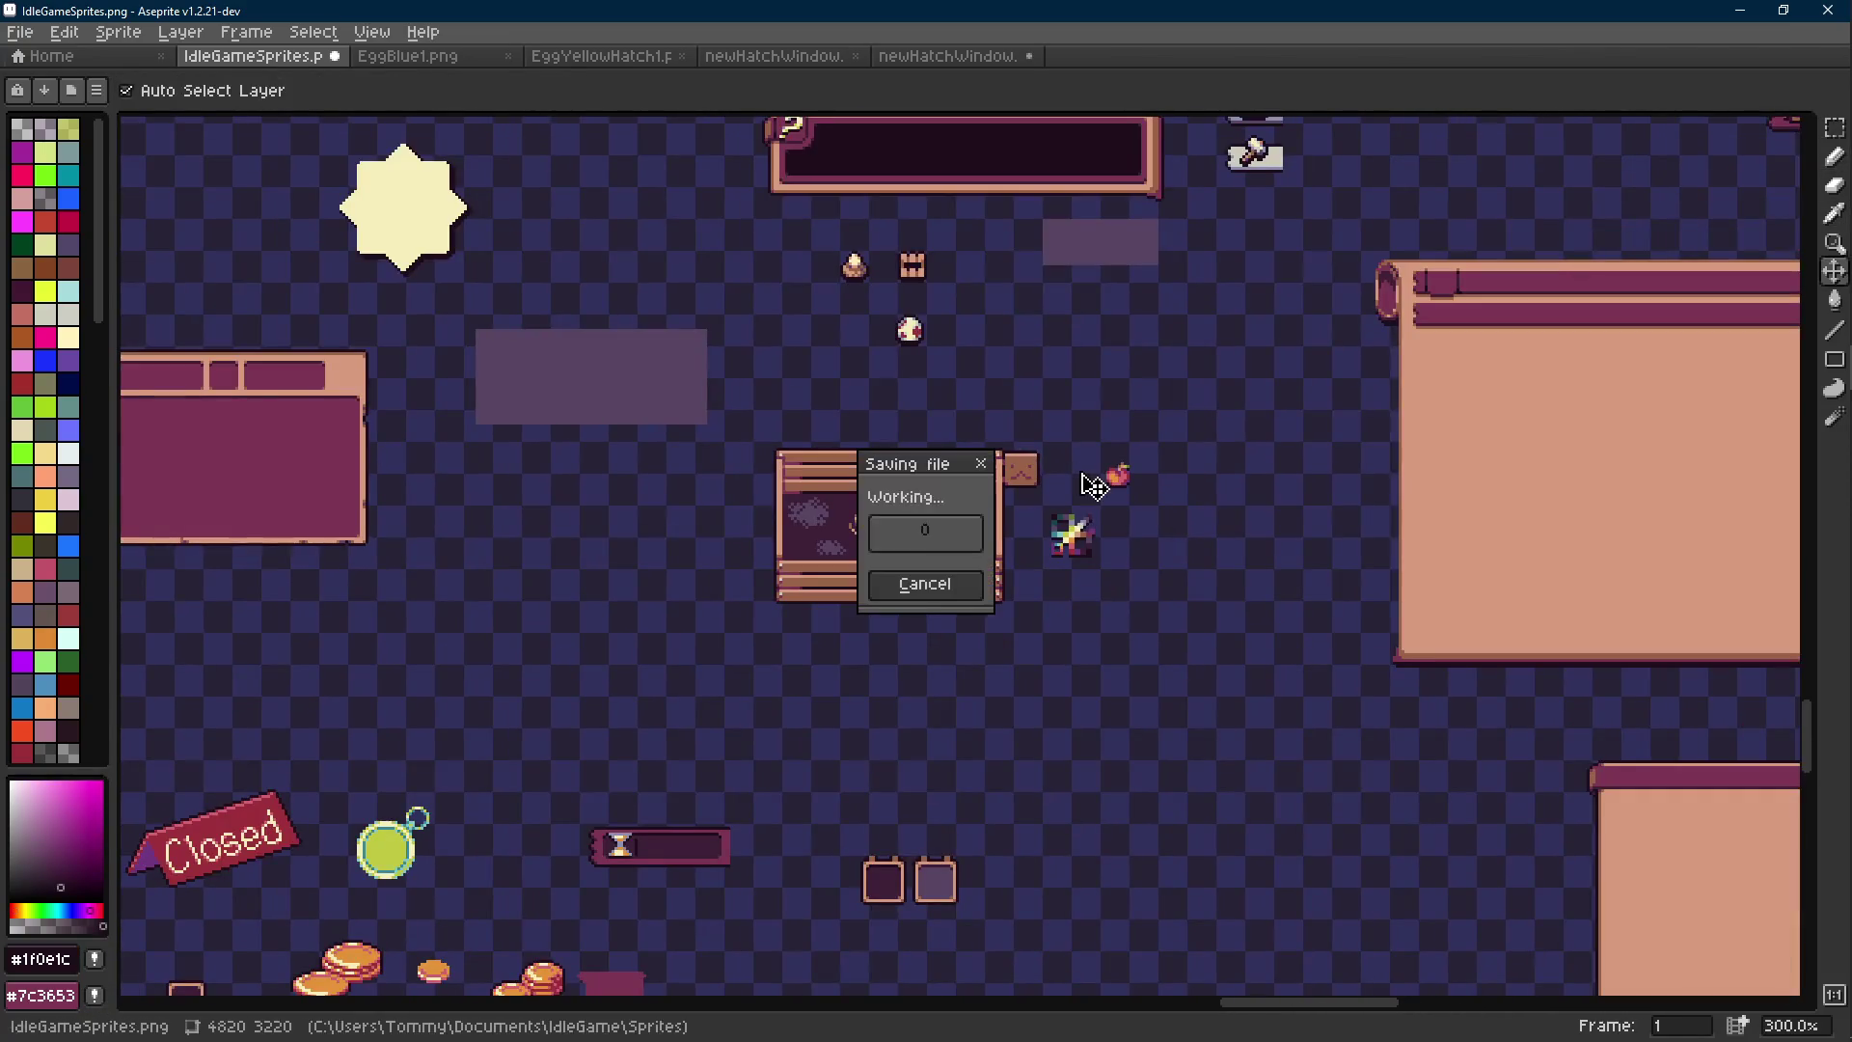
Move the whole small box sprite up one pixel and save.
scroll(1080, 485, up, 9)
key(m)
mouse_move(1082, 299)
mouse_down()
mouse_move(827, 599)
mouse_move(752, 656)
mouse_up()
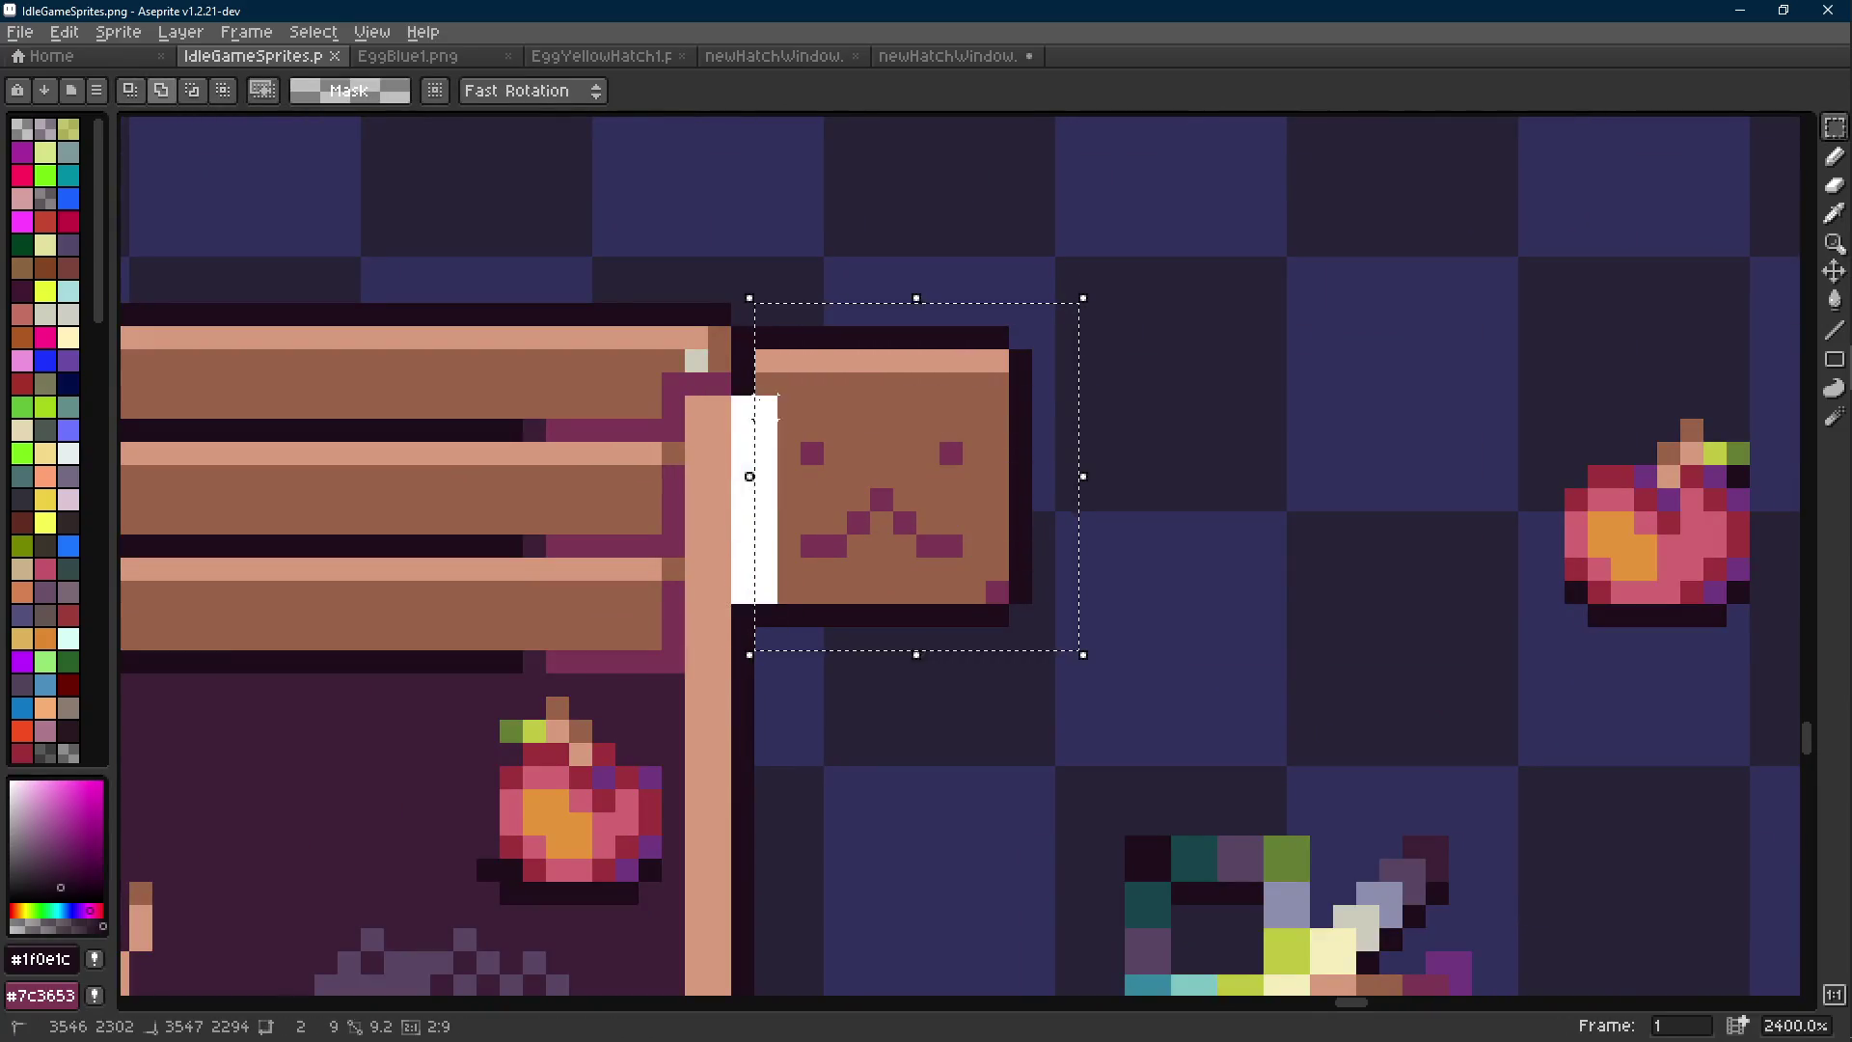
key(Up)
click(858, 683)
key(i)
key(b)
scroll(863, 588, down, 9)
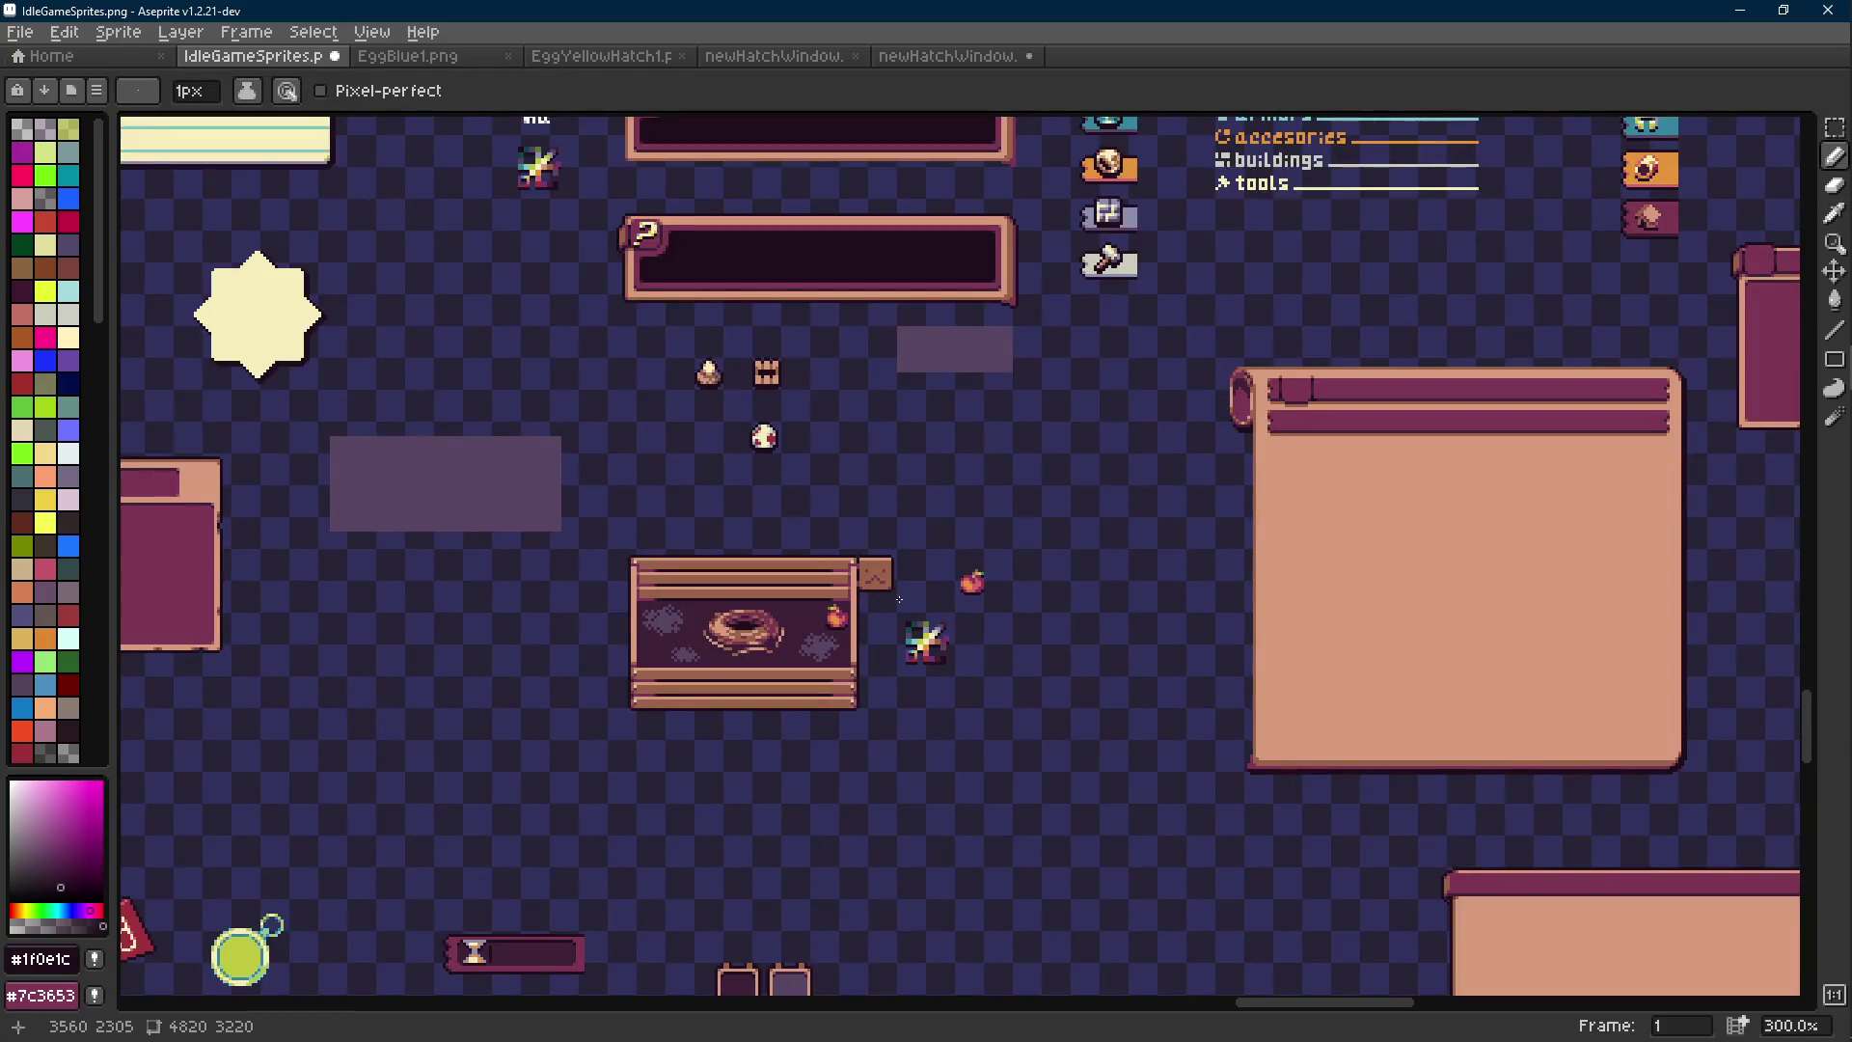
key(ctrl+s)
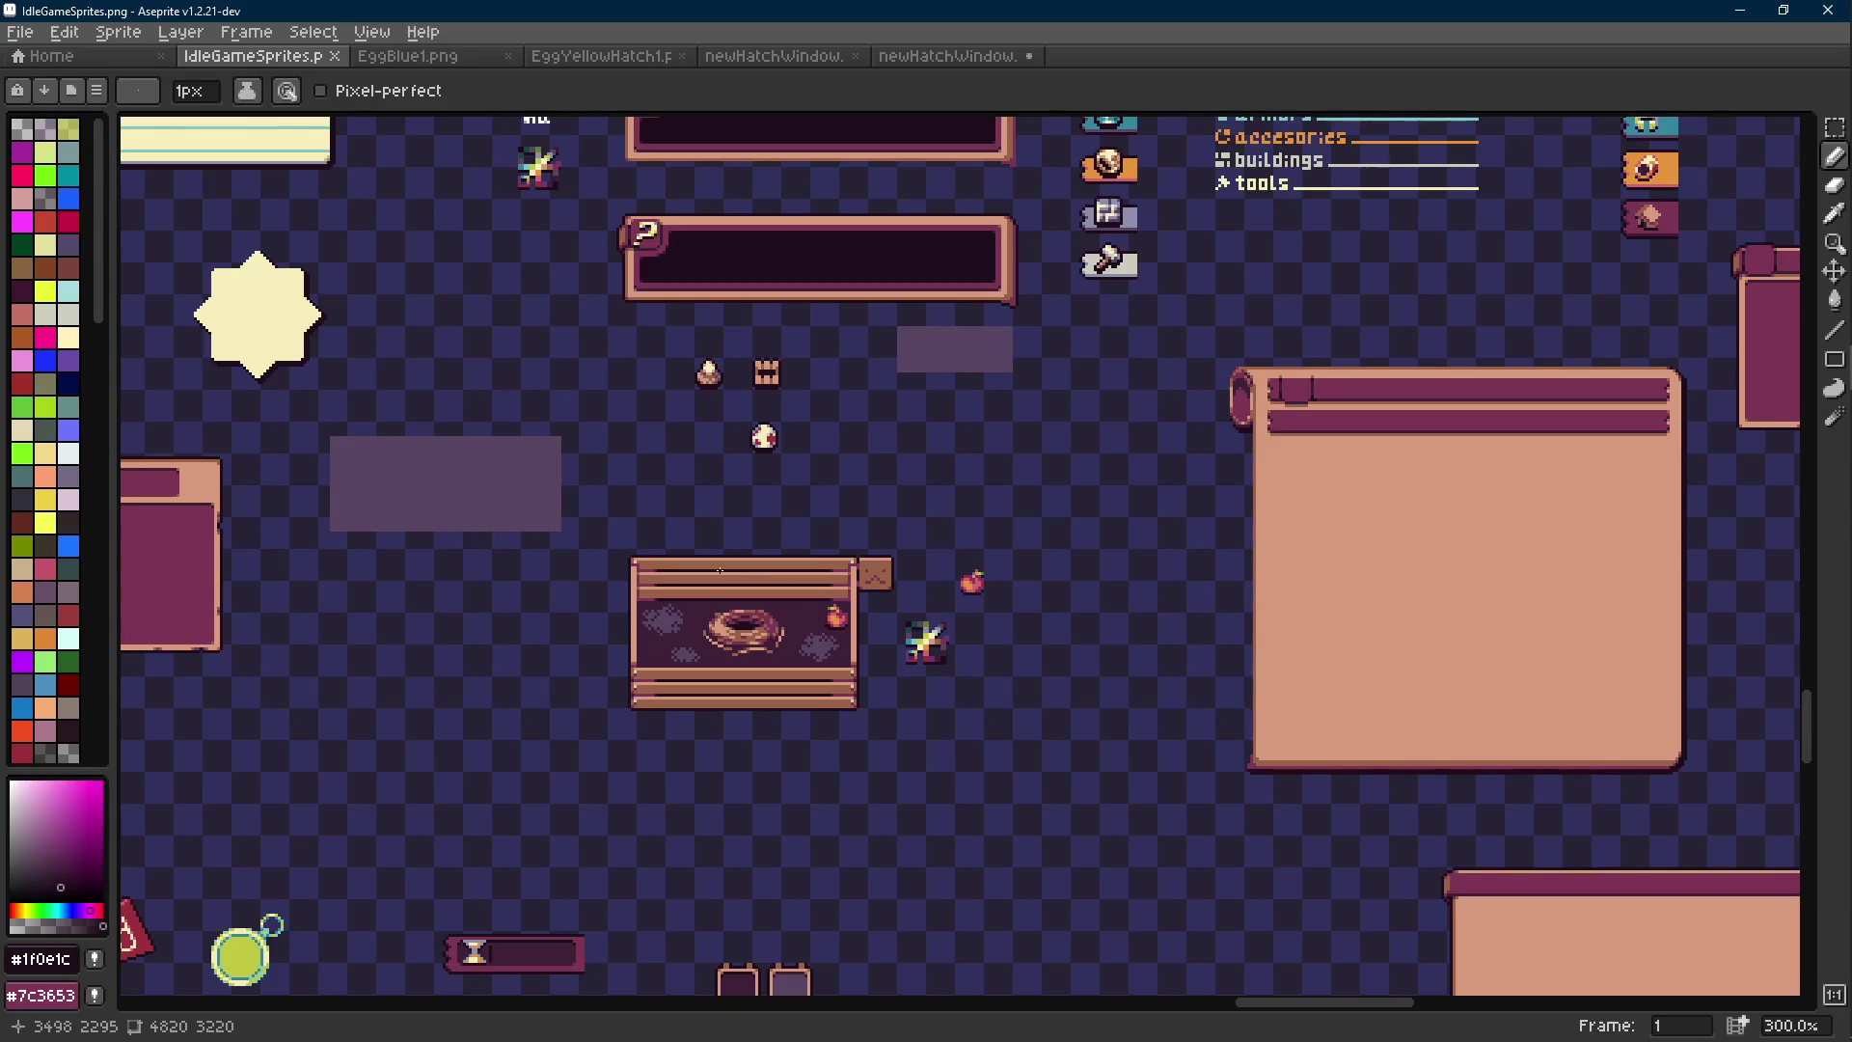
Select the crate and add the side box to the same selection.
scroll(637, 558, up, 7)
key(r)
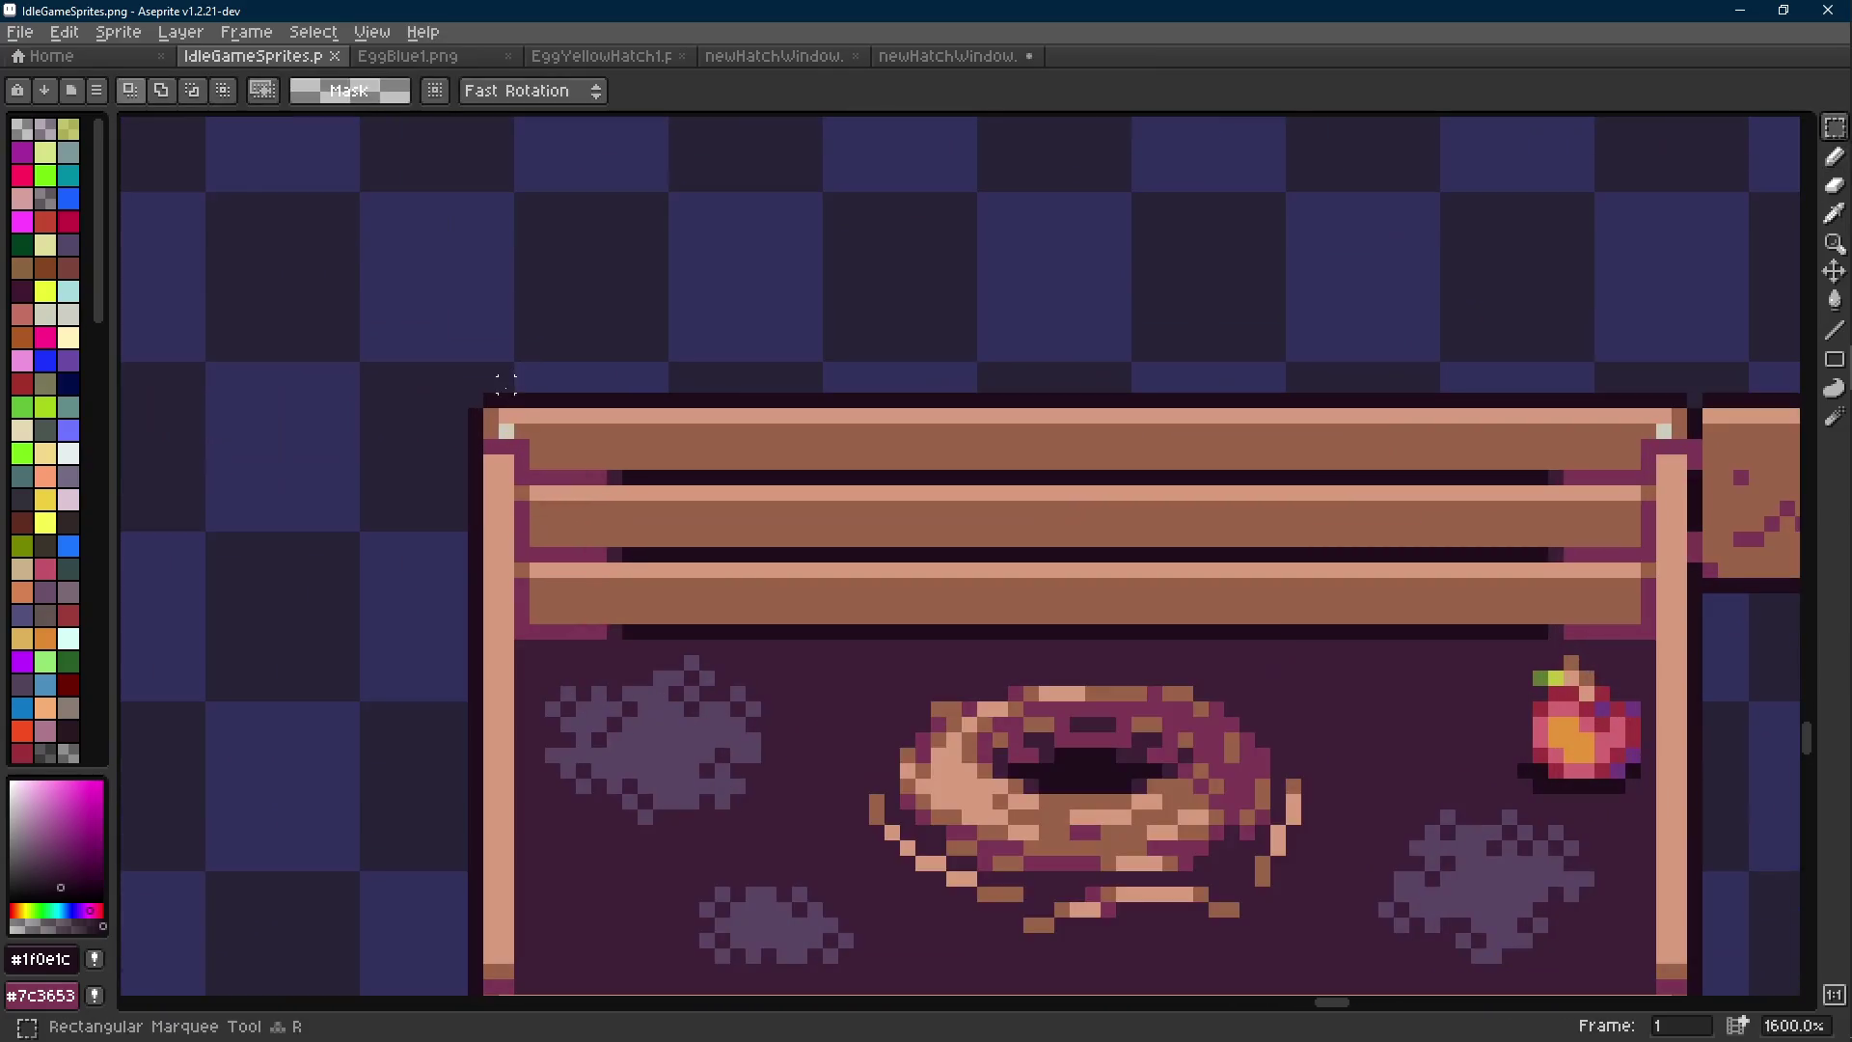
scroll(744, 620, down, 5)
mouse_move(474, 397)
mouse_down()
mouse_move(743, 620)
mouse_move(959, 756)
mouse_move(1043, 767)
mouse_up()
scroll(959, 757, up, 4)
scroll(1051, 623, down, 2)
scroll(1137, 298, up, 3)
drag(826, 281, 1054, 488)
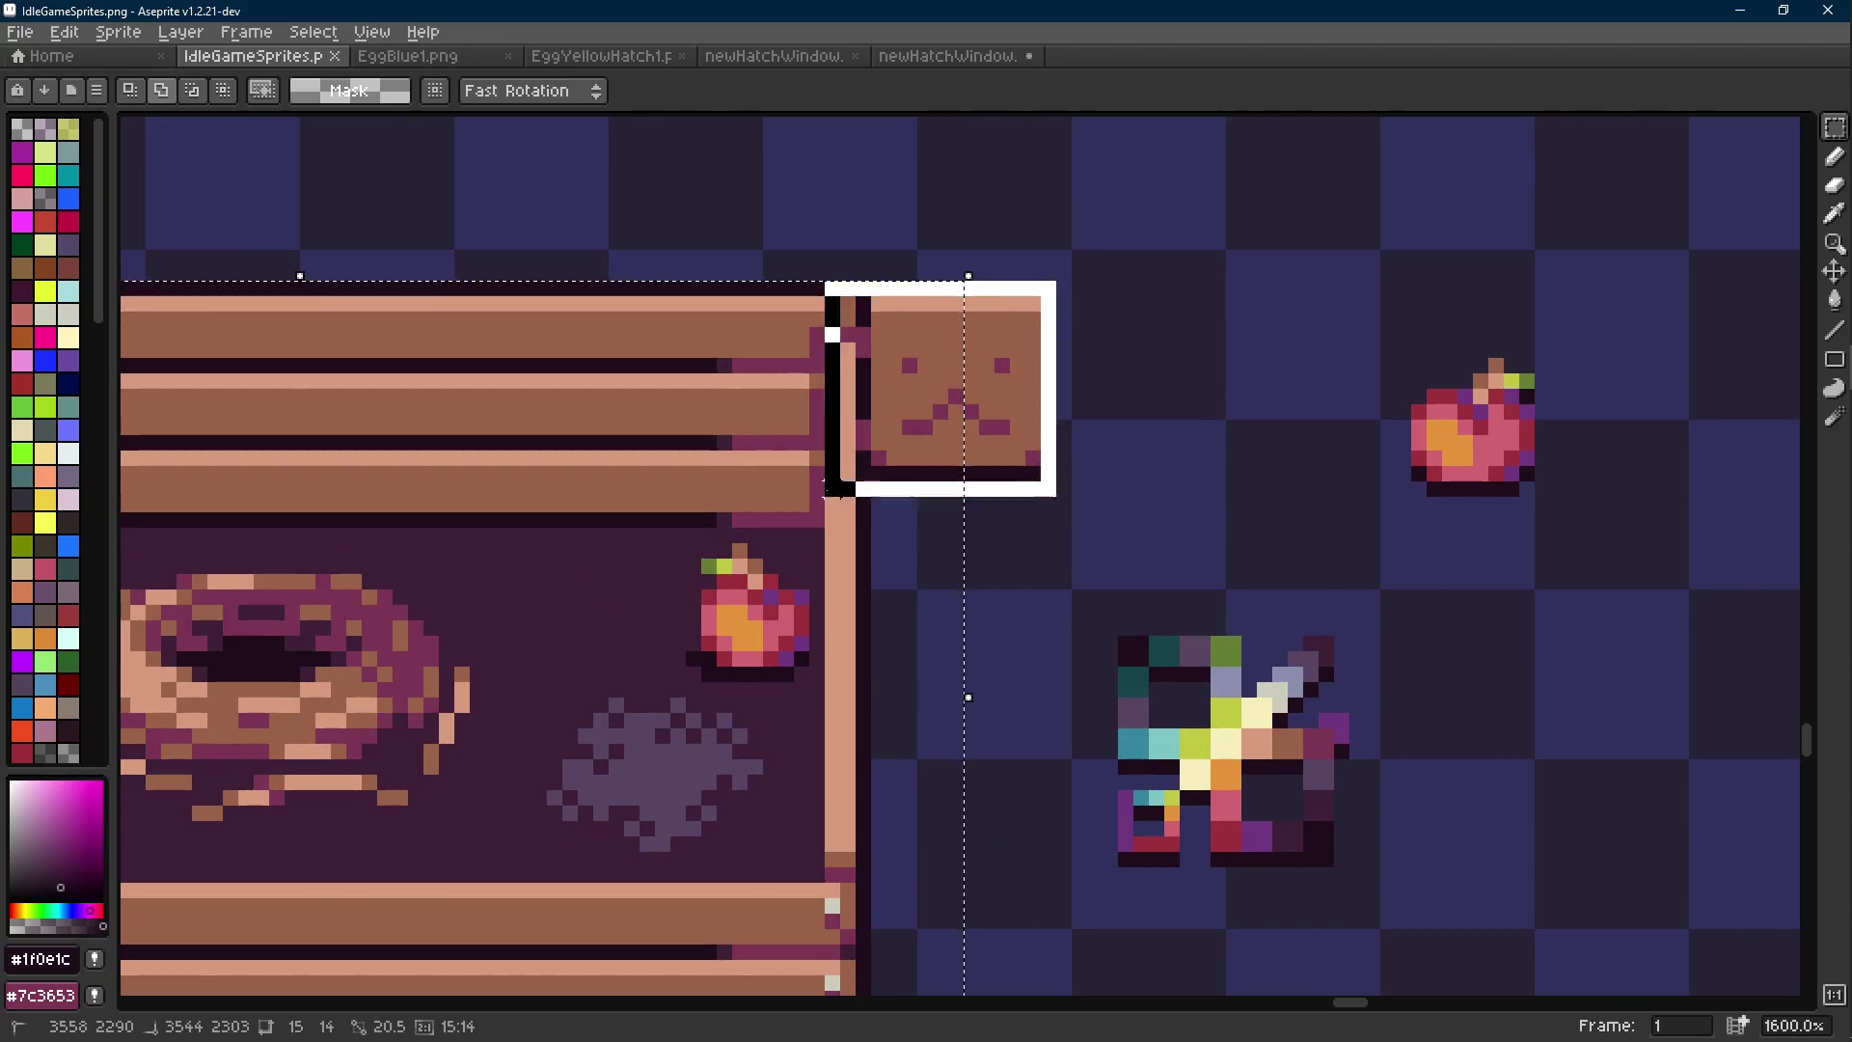
scroll(1093, 410, down, 3)
Widen the newHatchWindow canvas to 92 px.
click(948, 56)
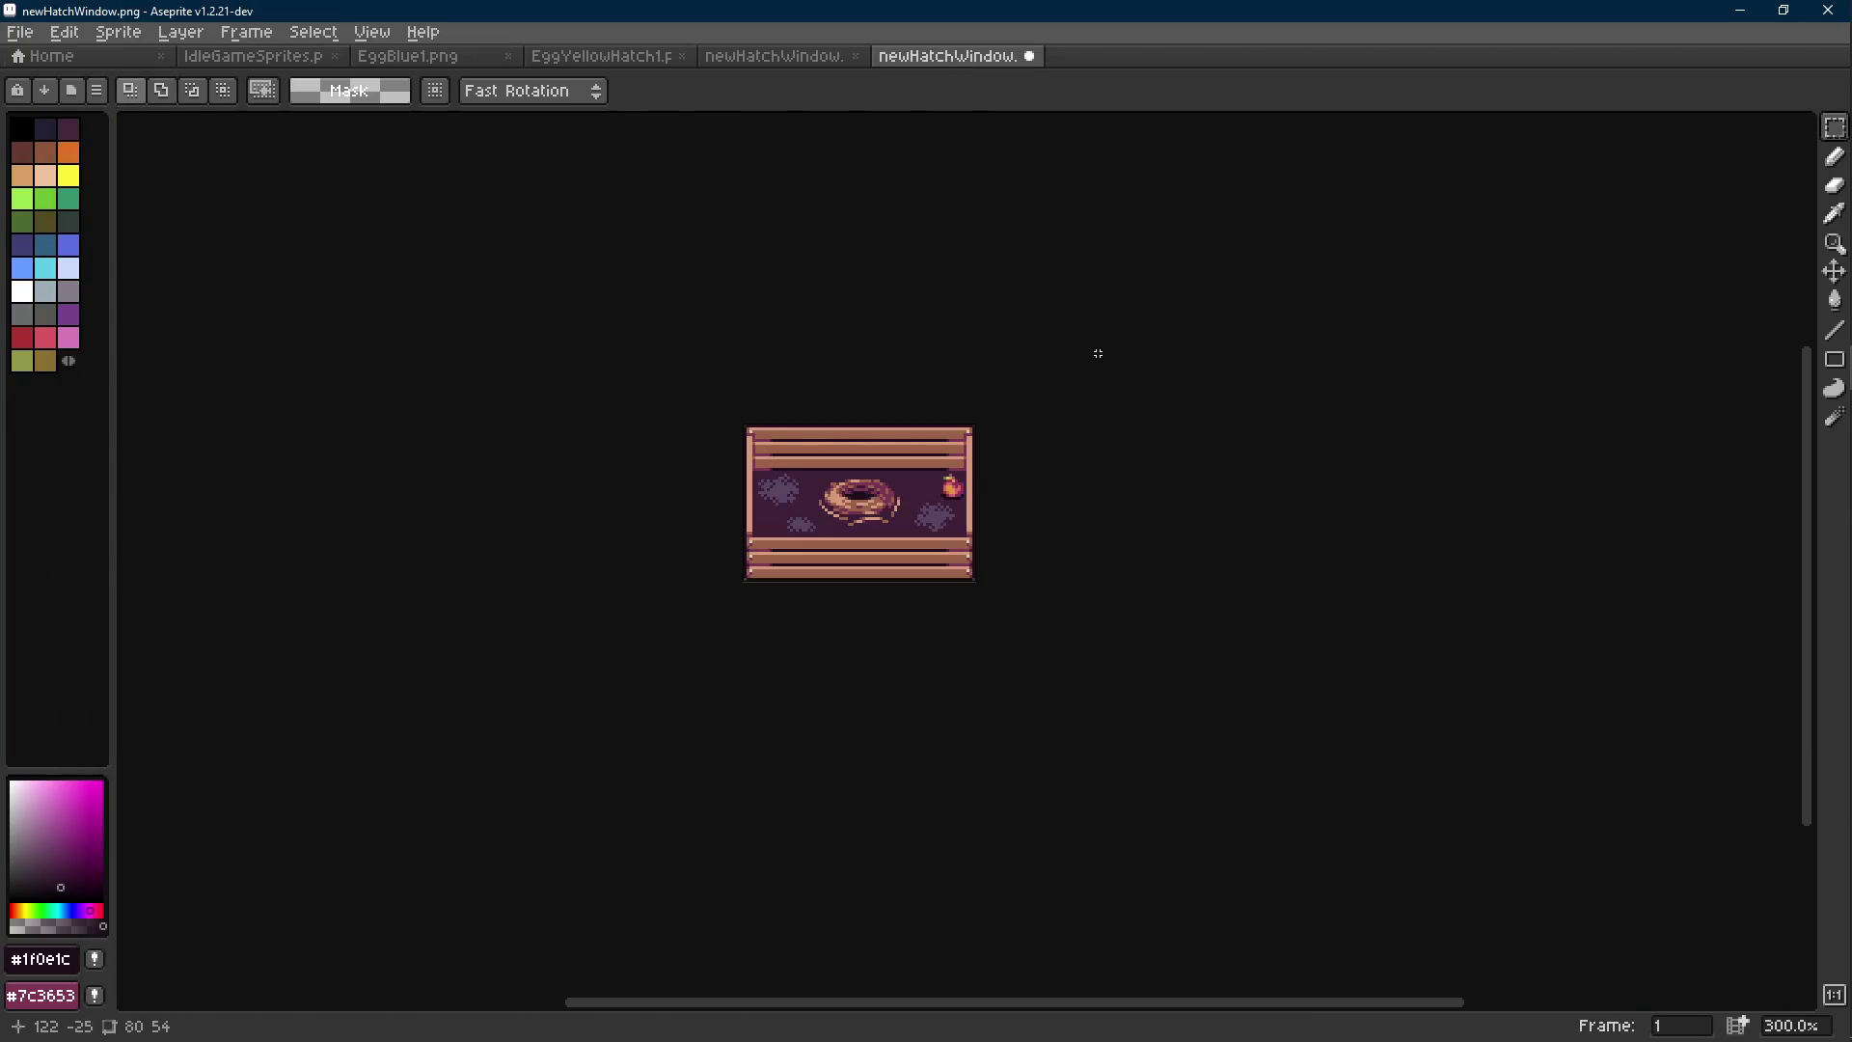
key(ctrl+alt+c)
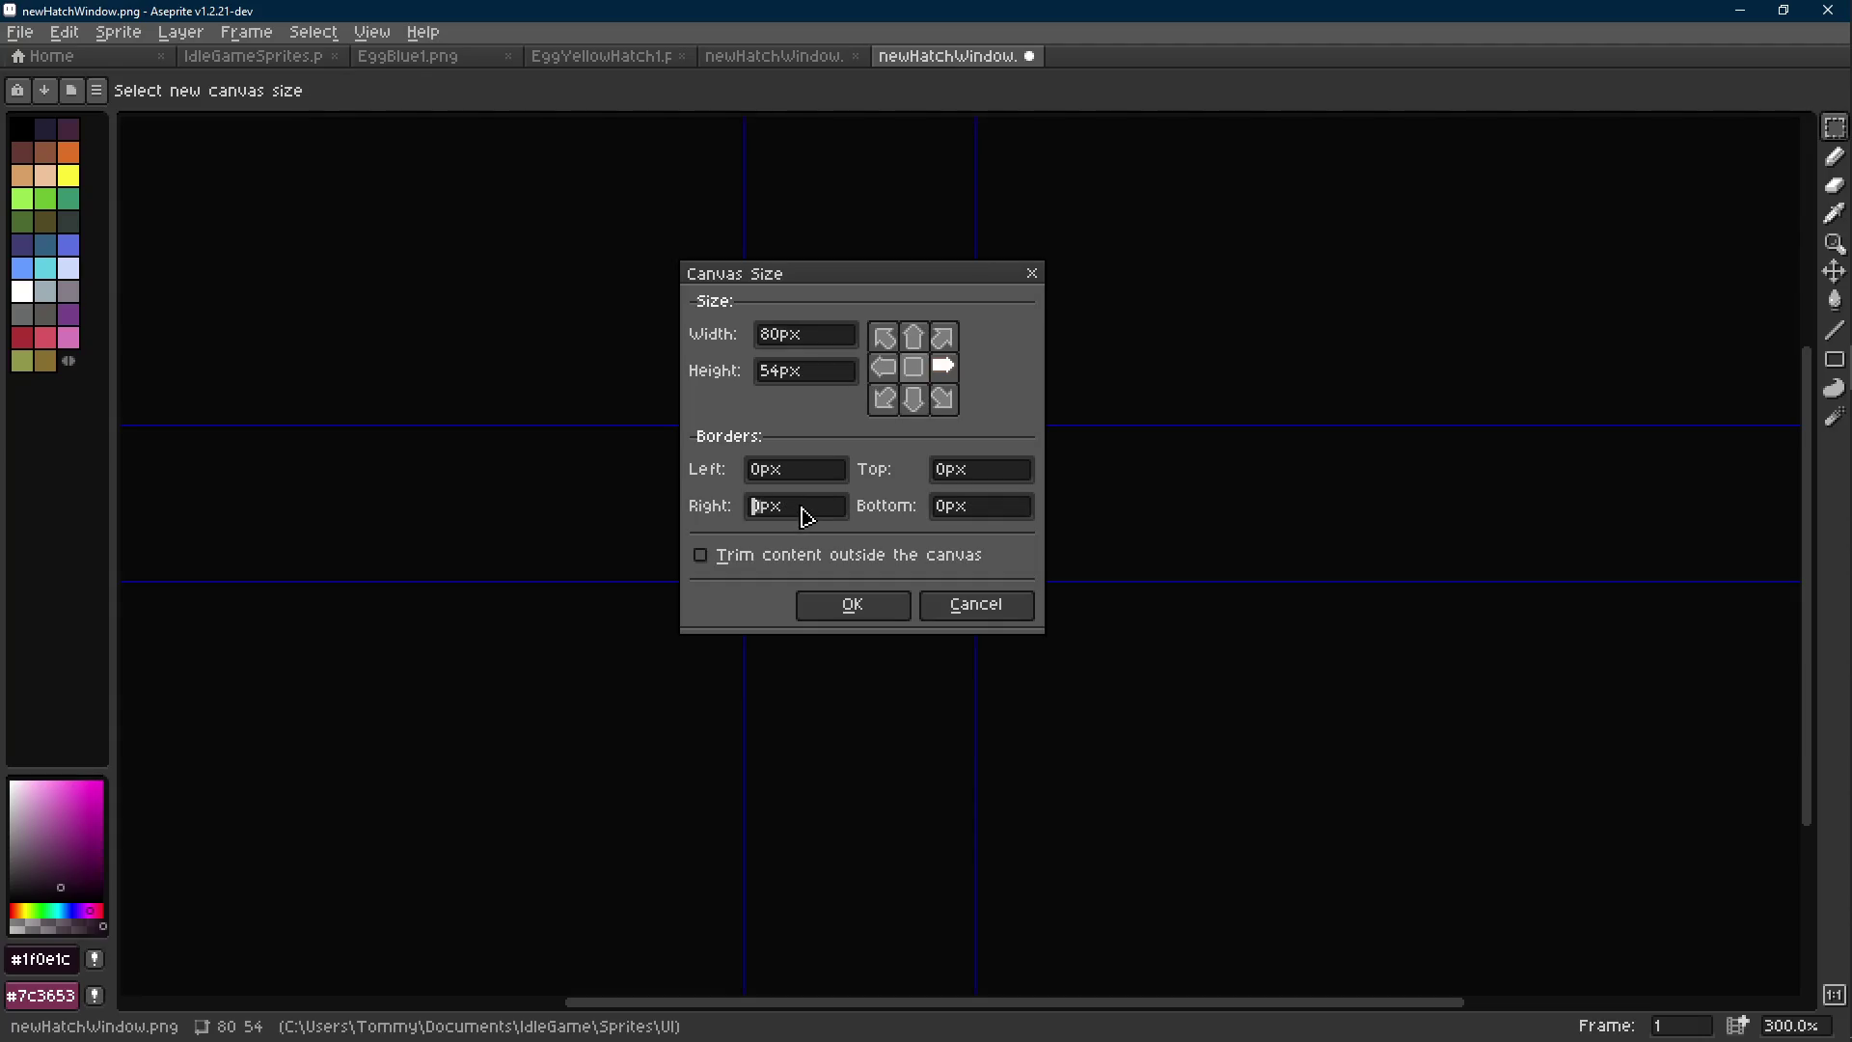
key(Return)
Paste the crate with its side box into newHatchWindow and return to Godot.
key(ctrl+v)
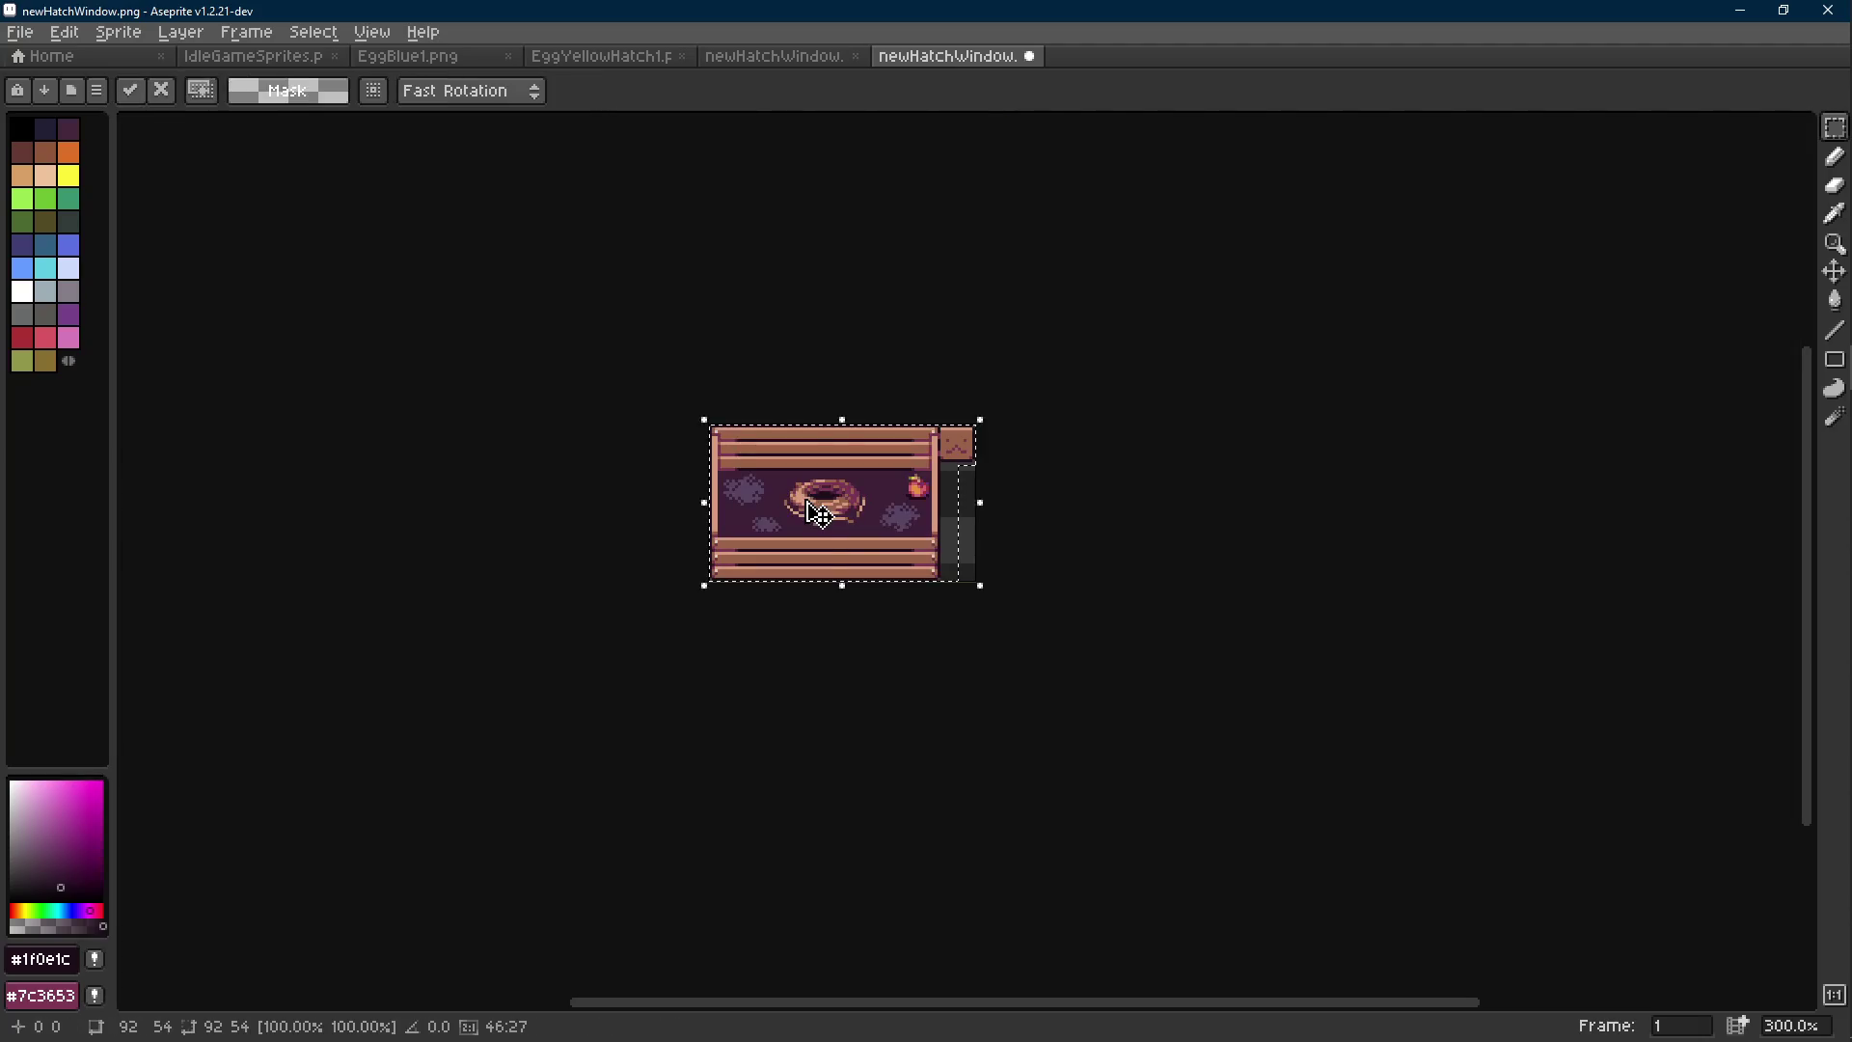
scroll(819, 514, up, 2)
click(1119, 492)
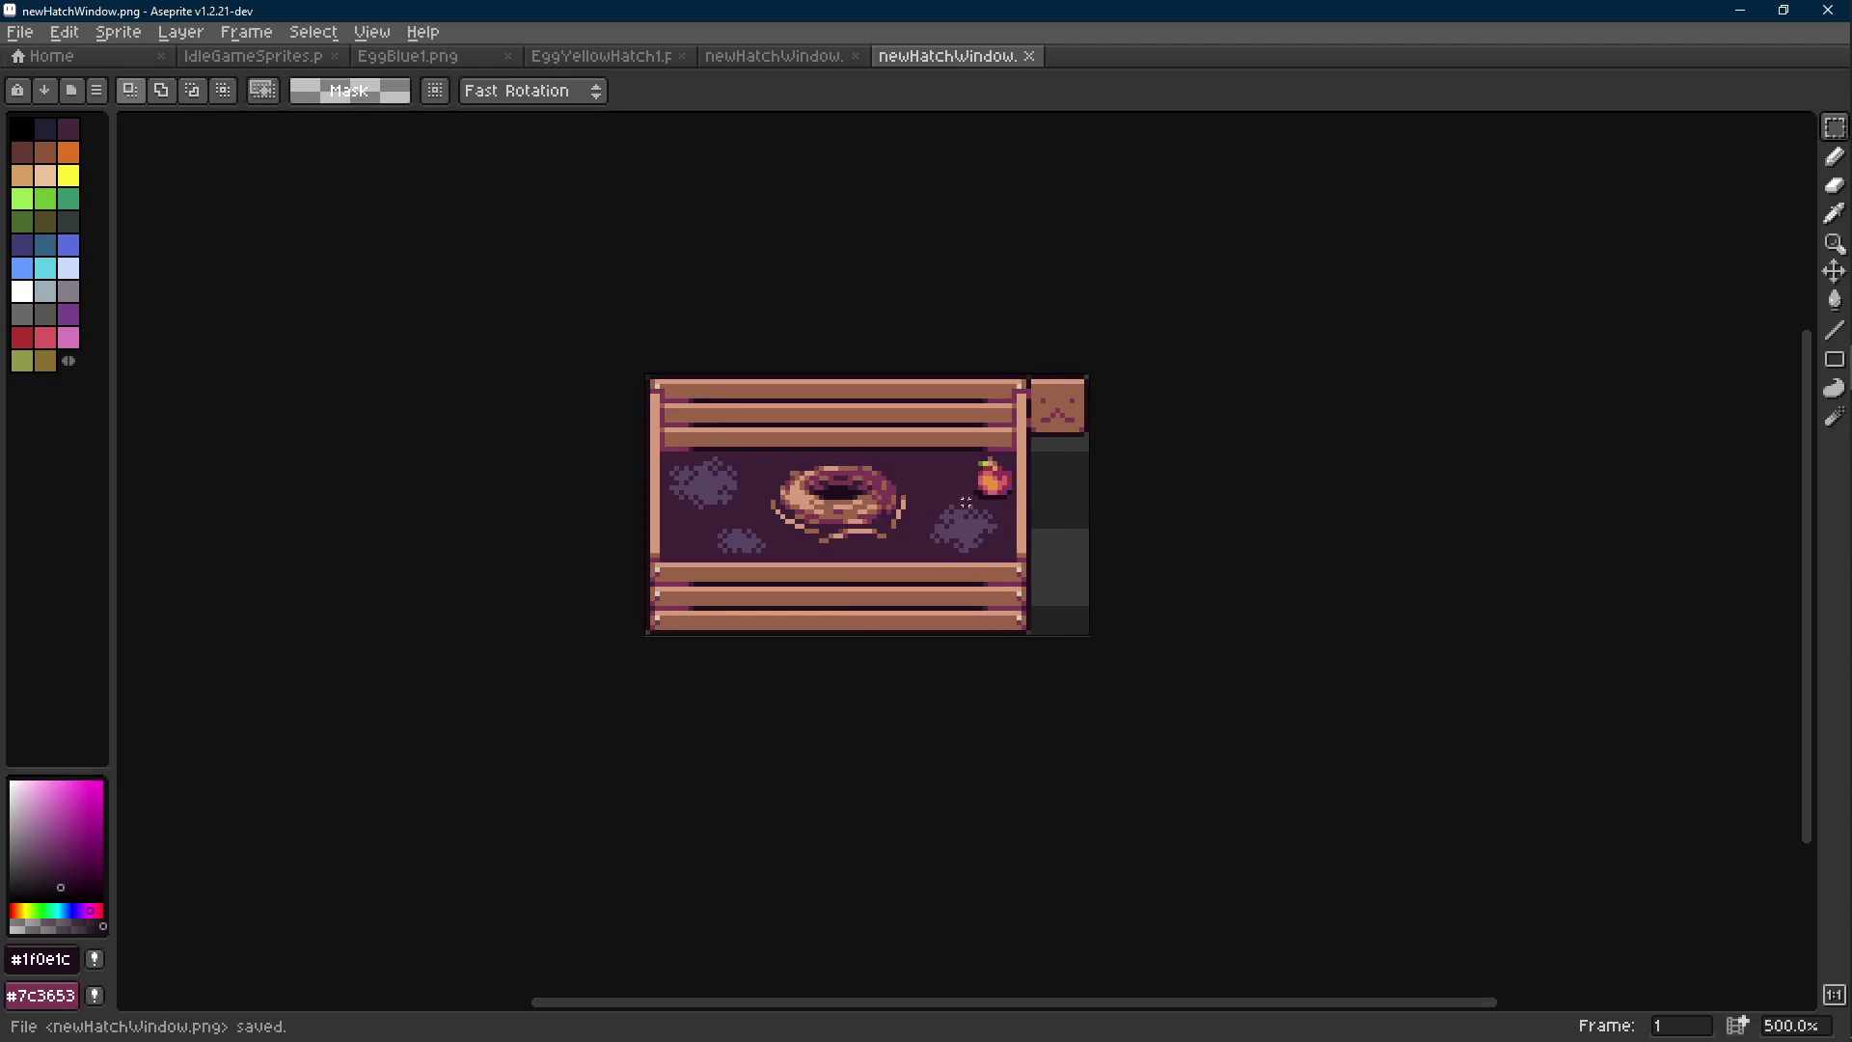
click(1821, 234)
scroll(1044, 437, down, 2)
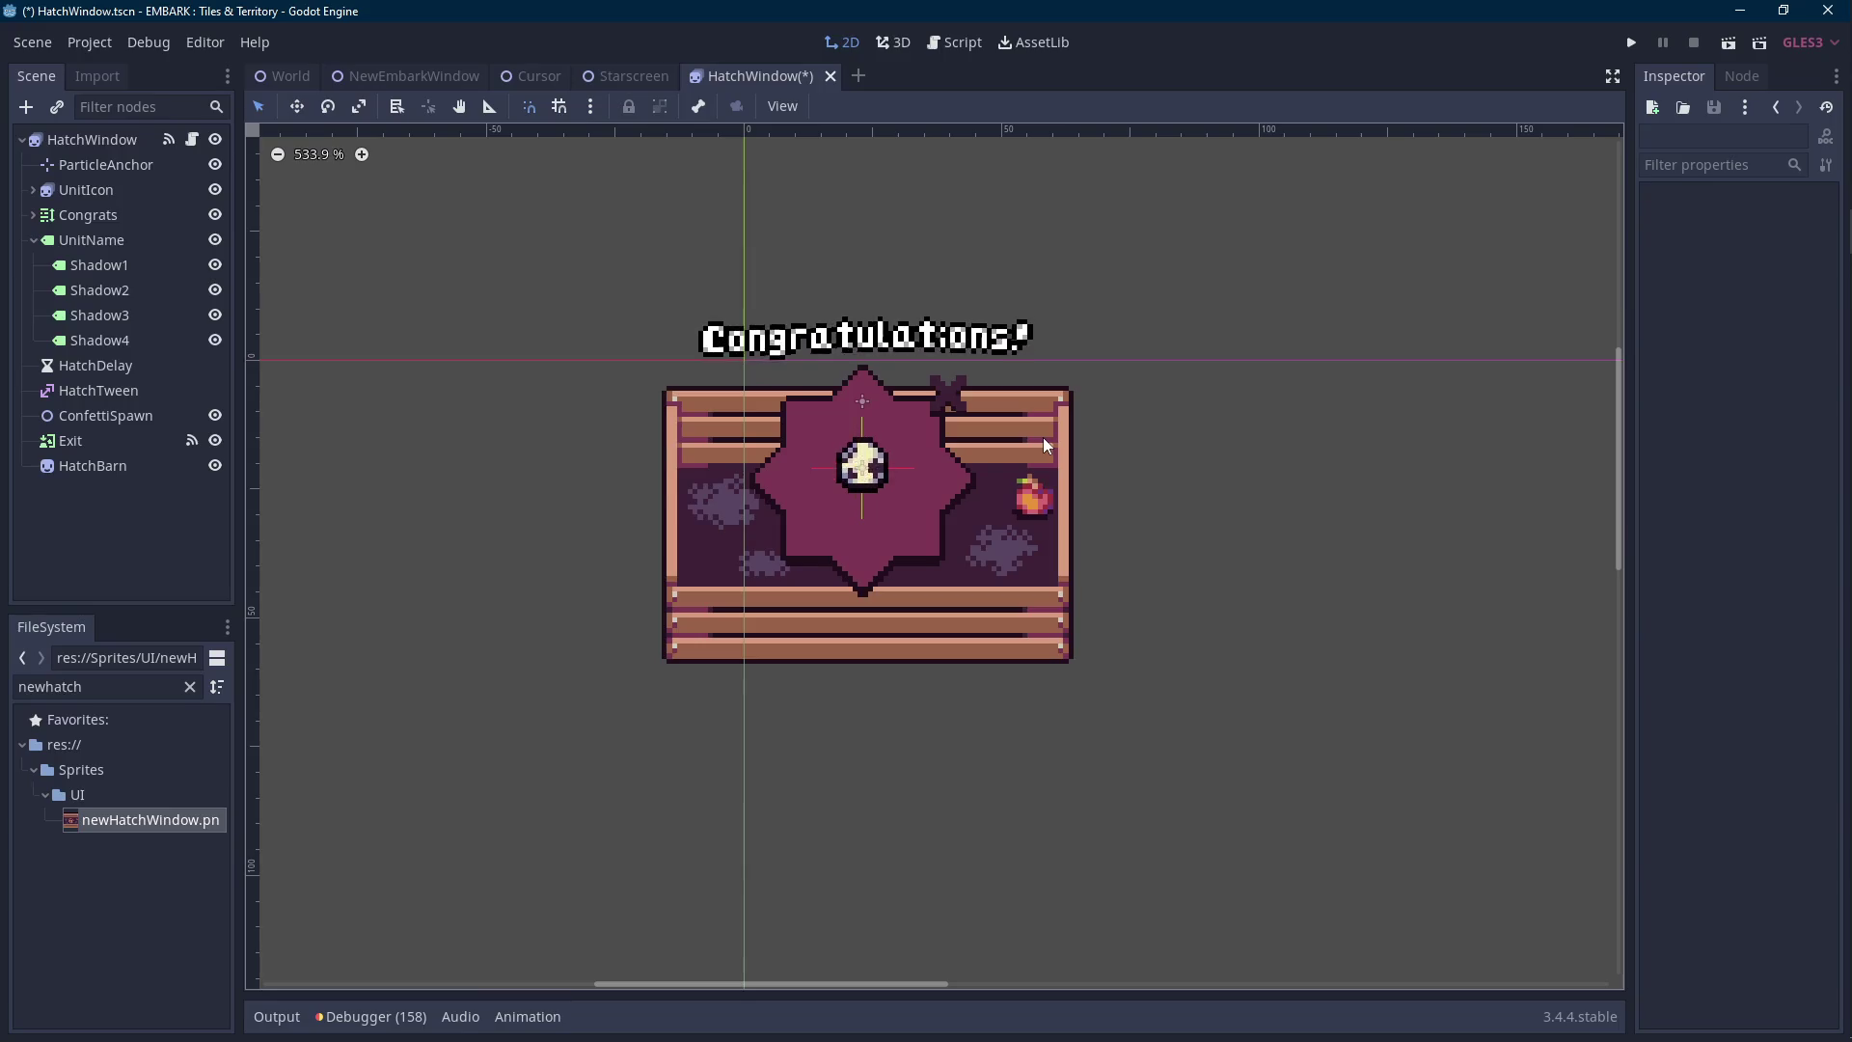
Nudge the Exit button right and down into the side panel.
drag(996, 434, 935, 449)
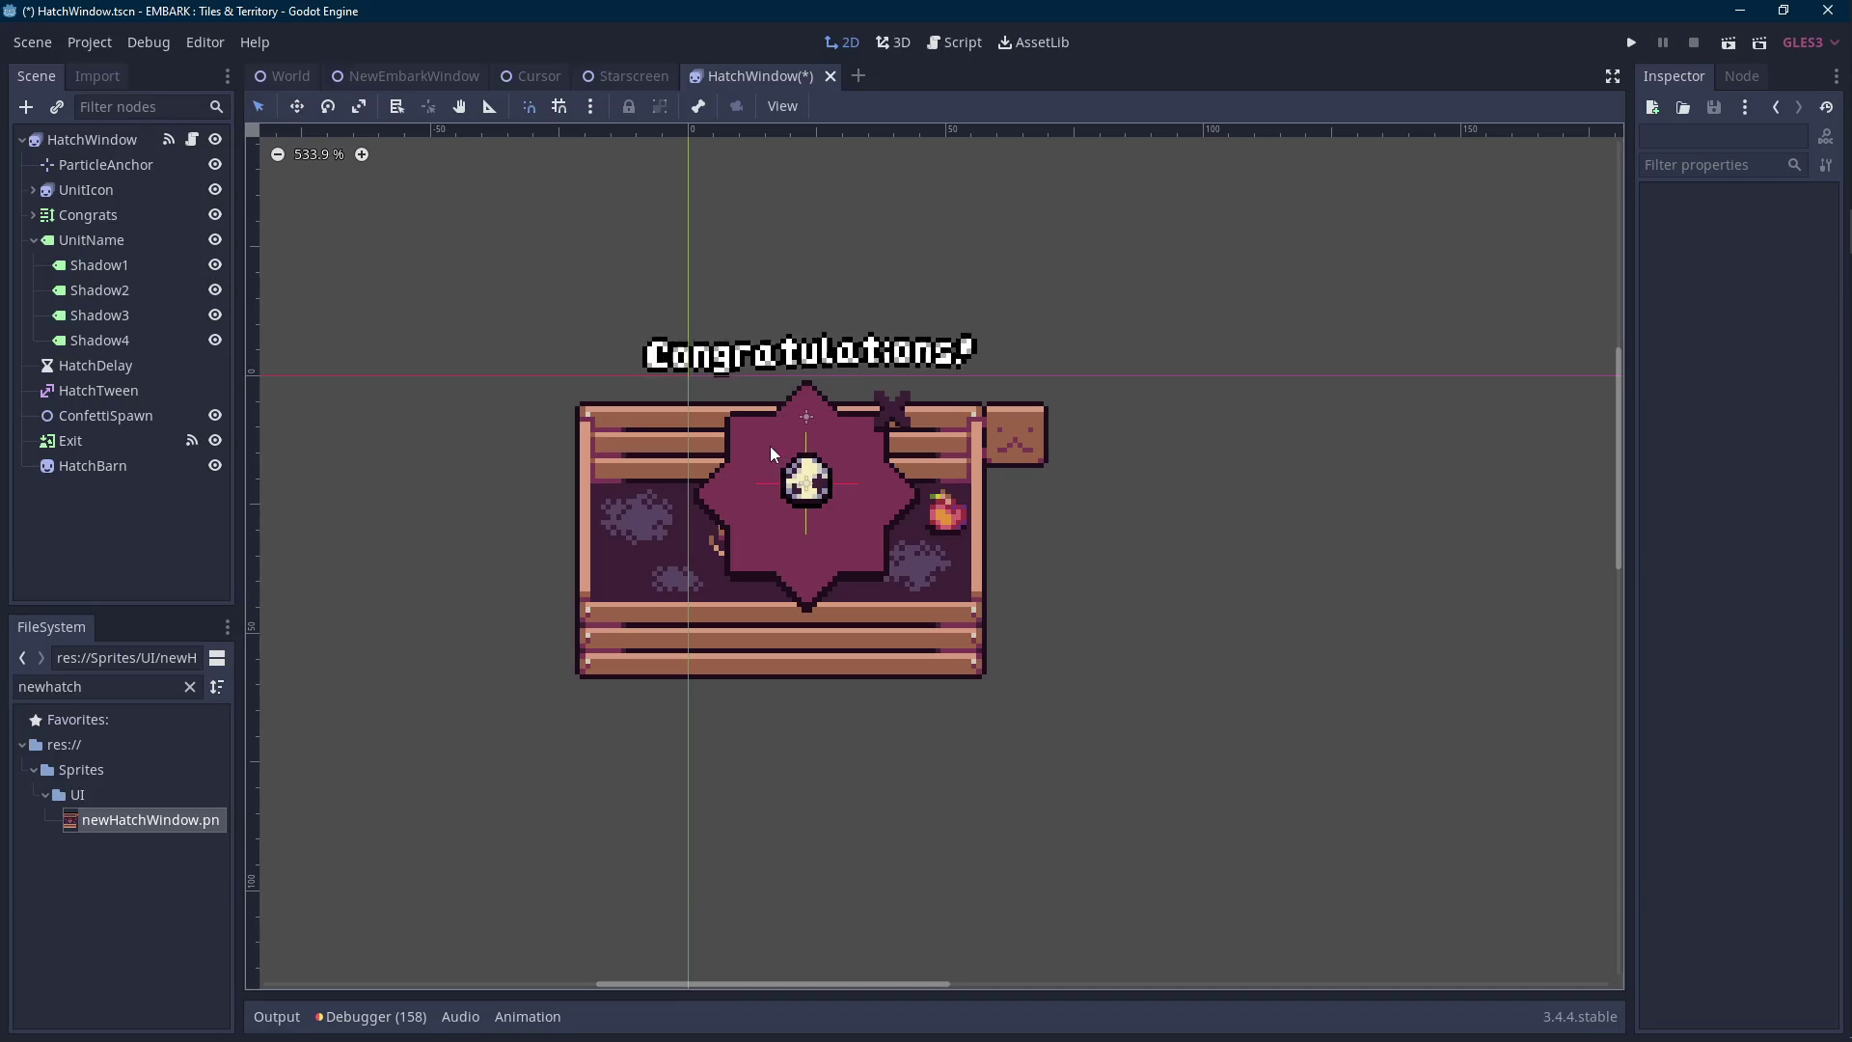
click(106, 441)
scroll(1023, 454, up, 6)
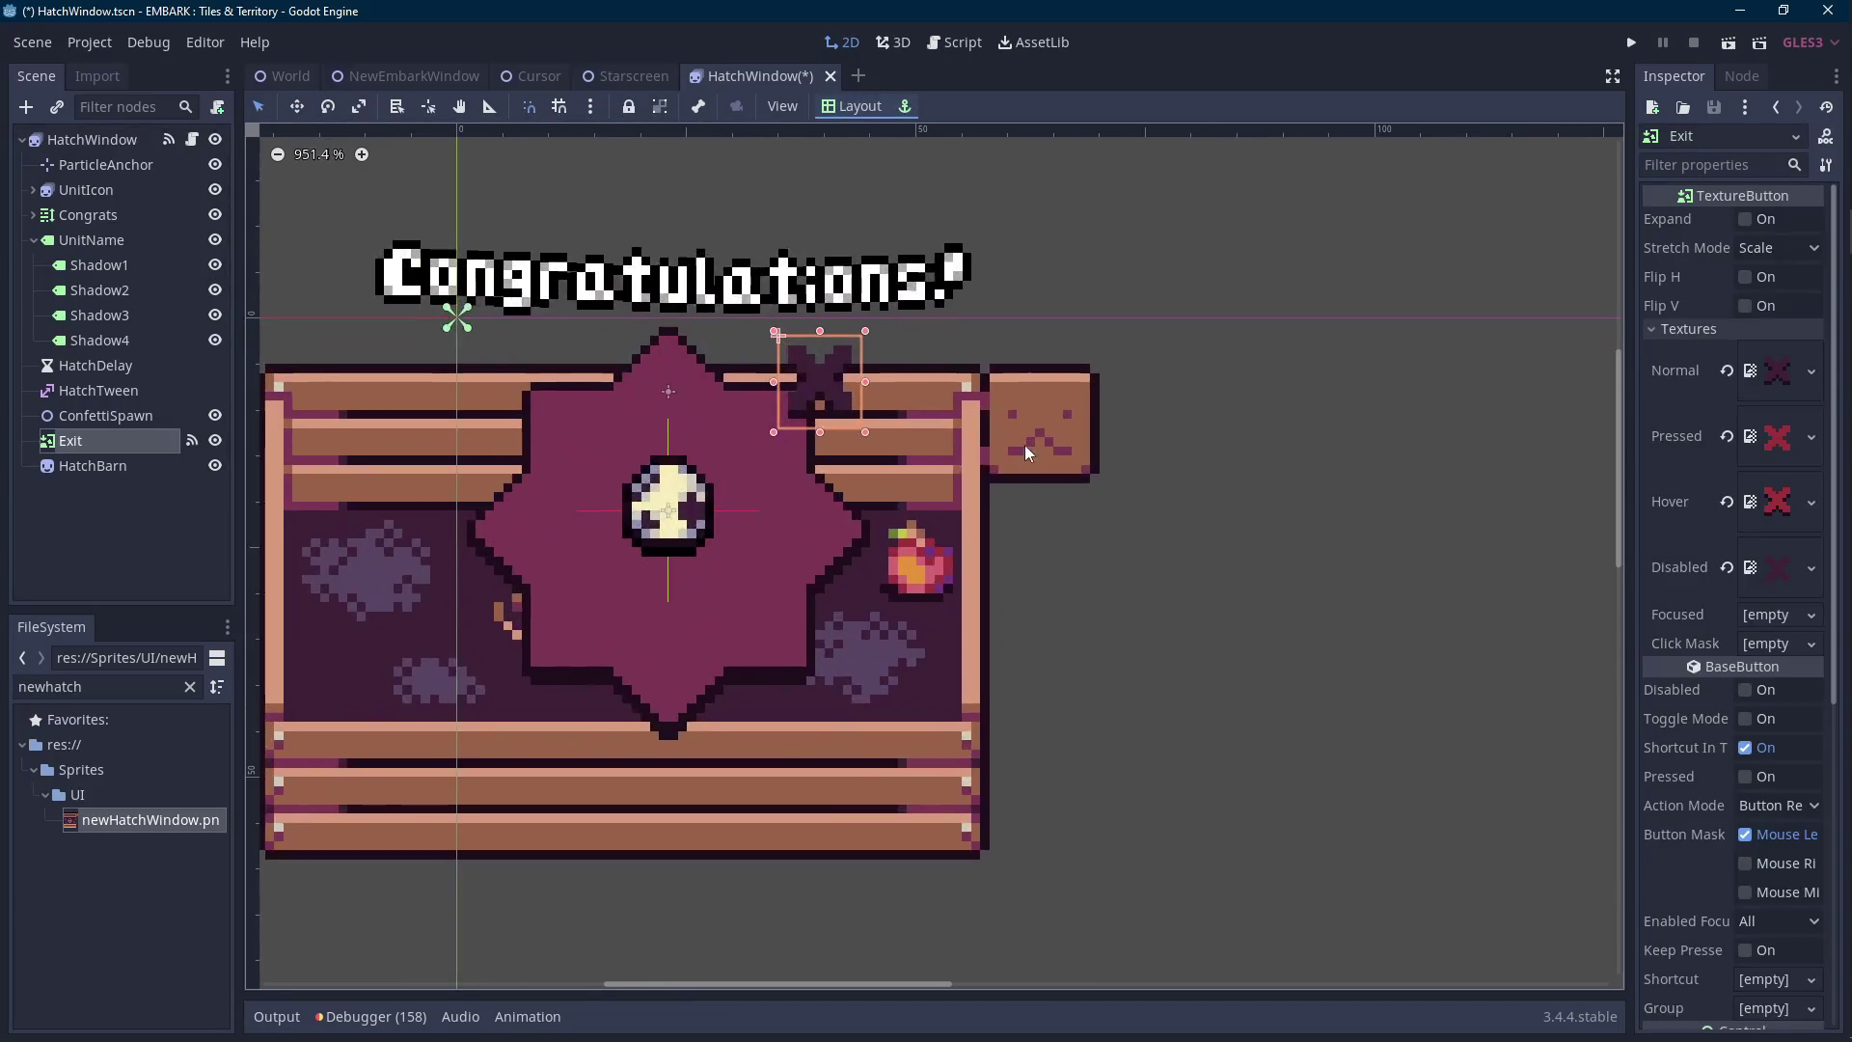
key(Right)
key(Right)
key(Right)
key(Down)
key(Down)
key(Down)
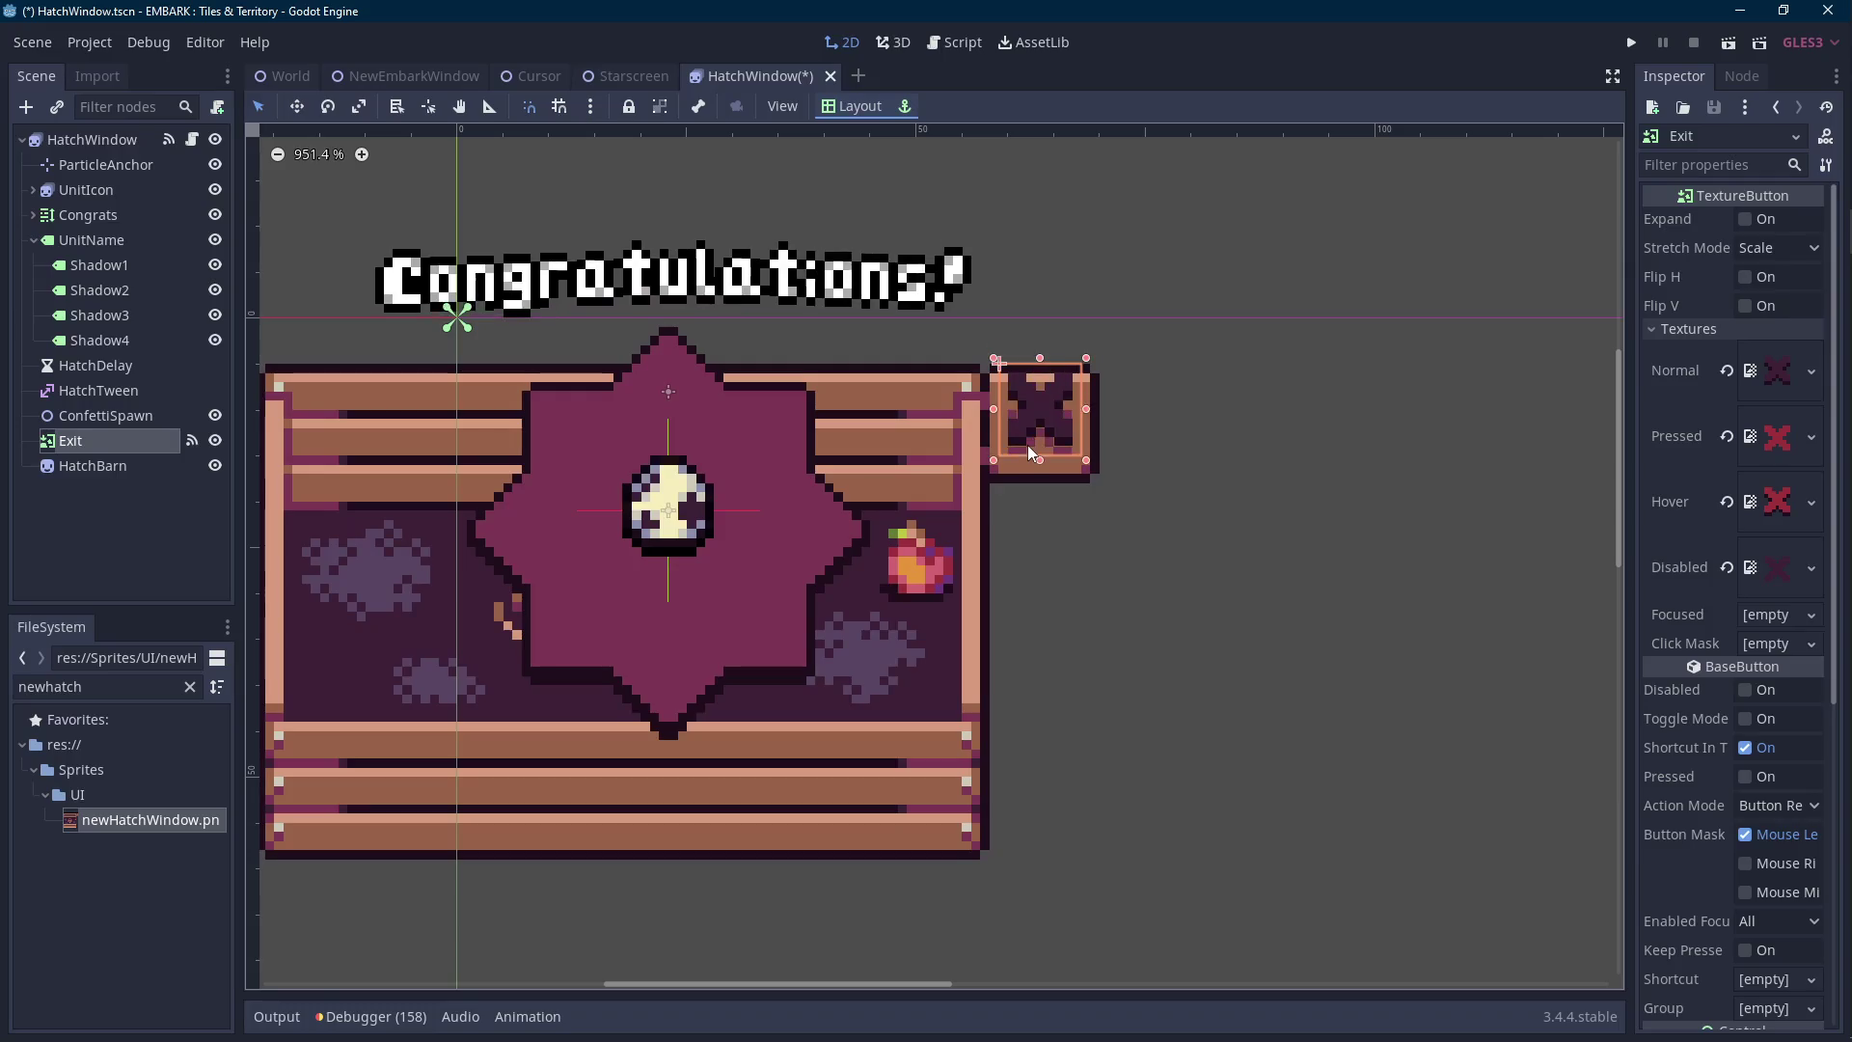
In Aseprite, move the mouth pixels down one pixel and save the window image.
key(alt+Tab)
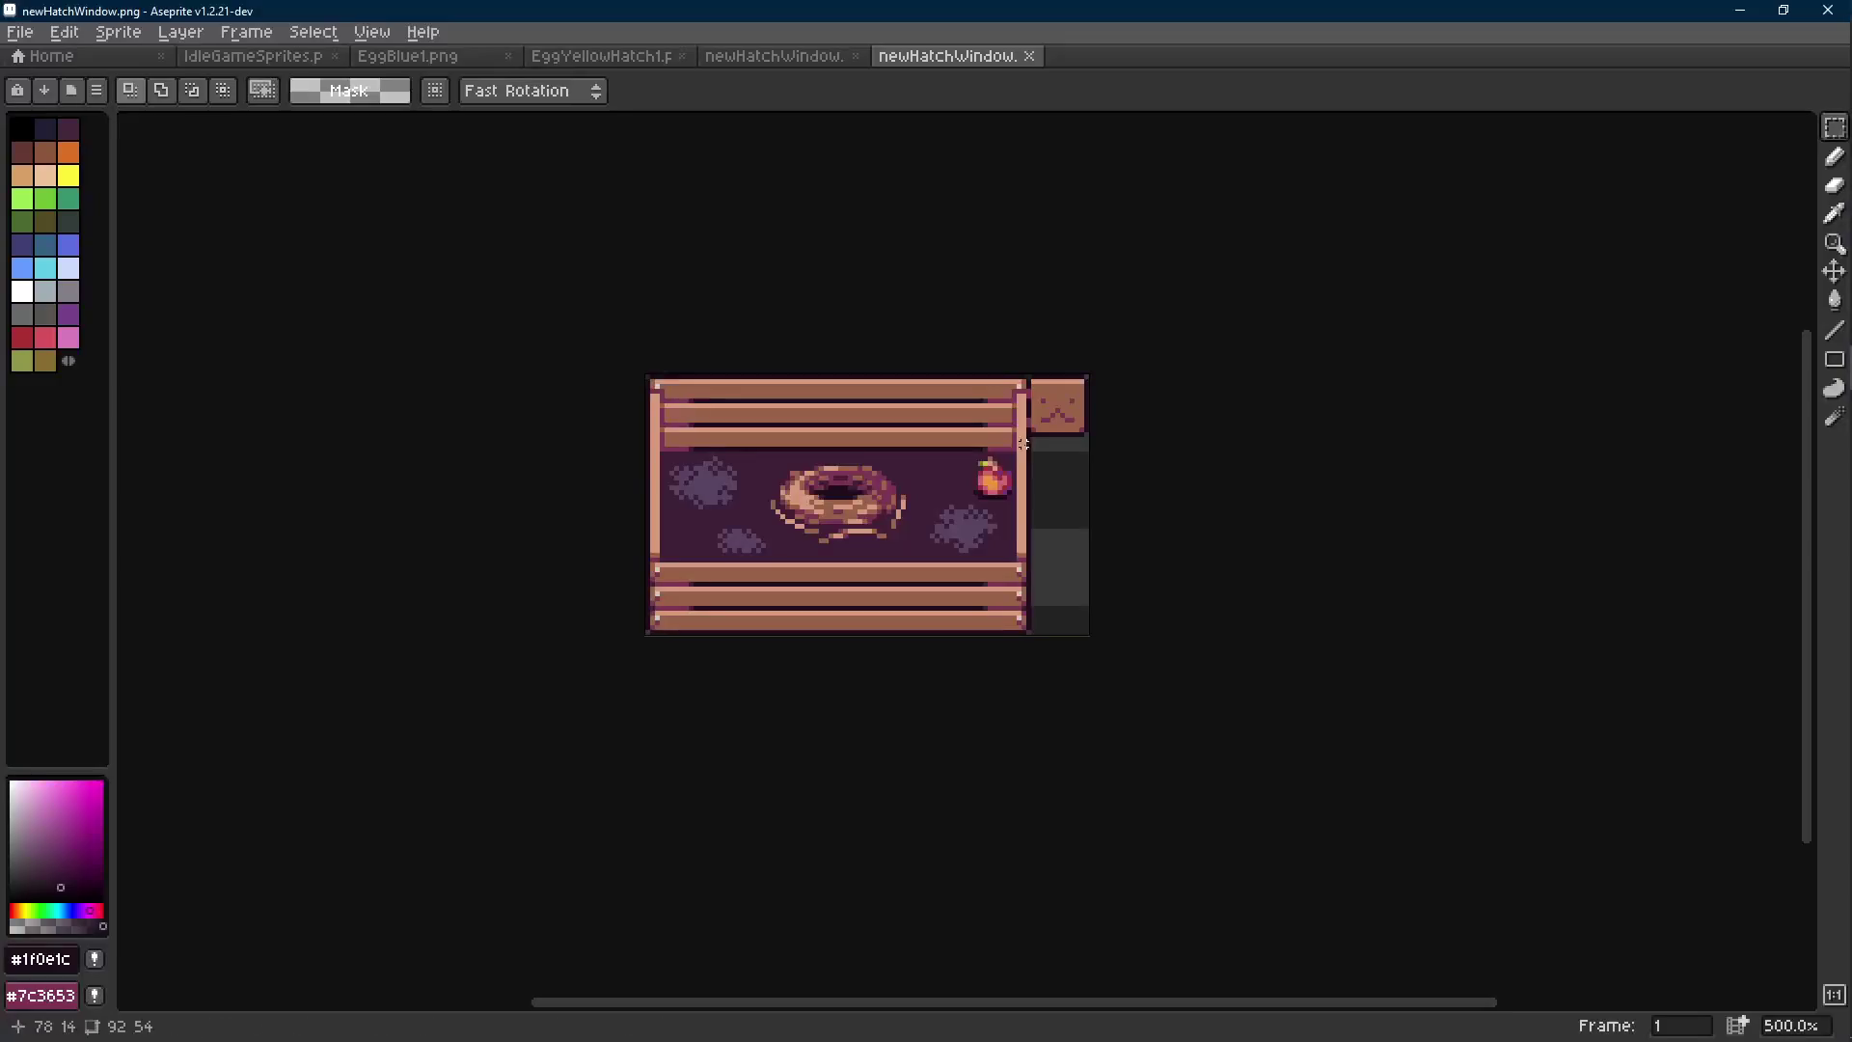
scroll(1027, 444, up, 7)
drag(1042, 304, 879, 395)
key(Down)
key(ctrl+s)
key(alt+Tab)
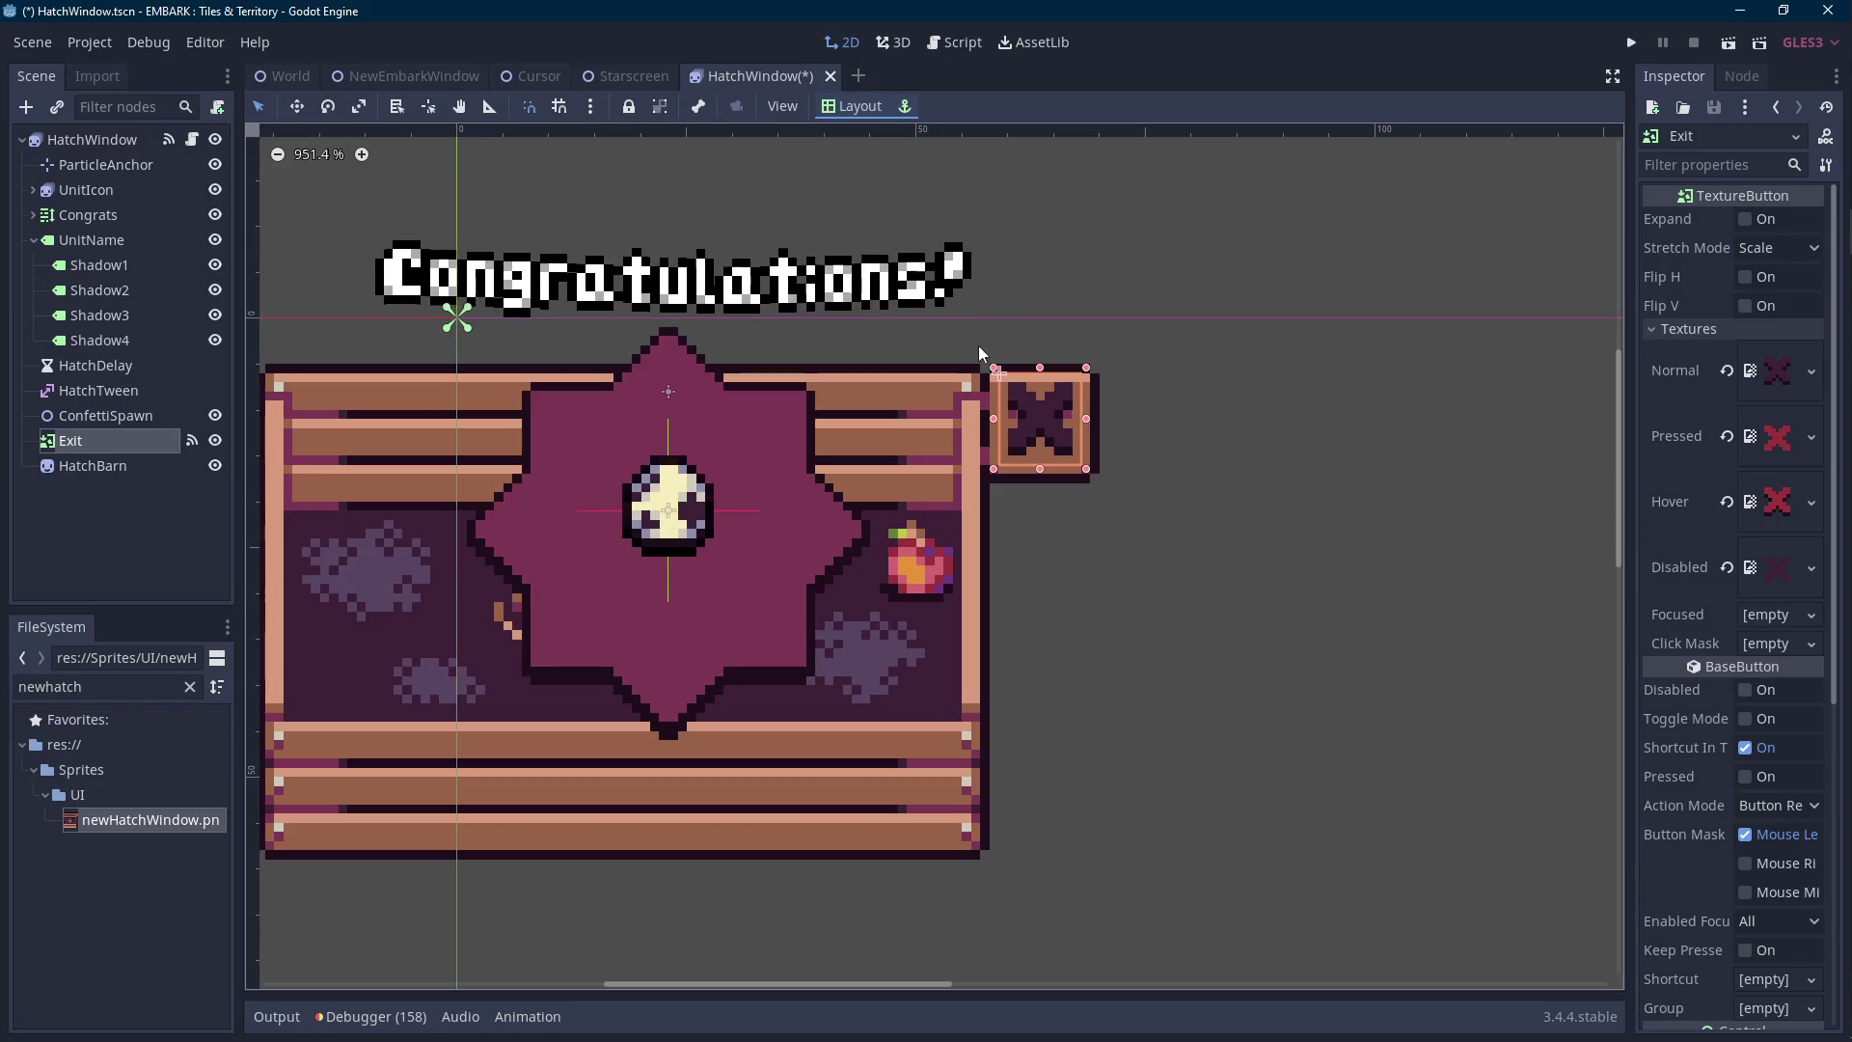
Touch up the window art with the panel brown #9a6348, save it, and save the HatchWindow scene.
scroll(1109, 364, down, 3)
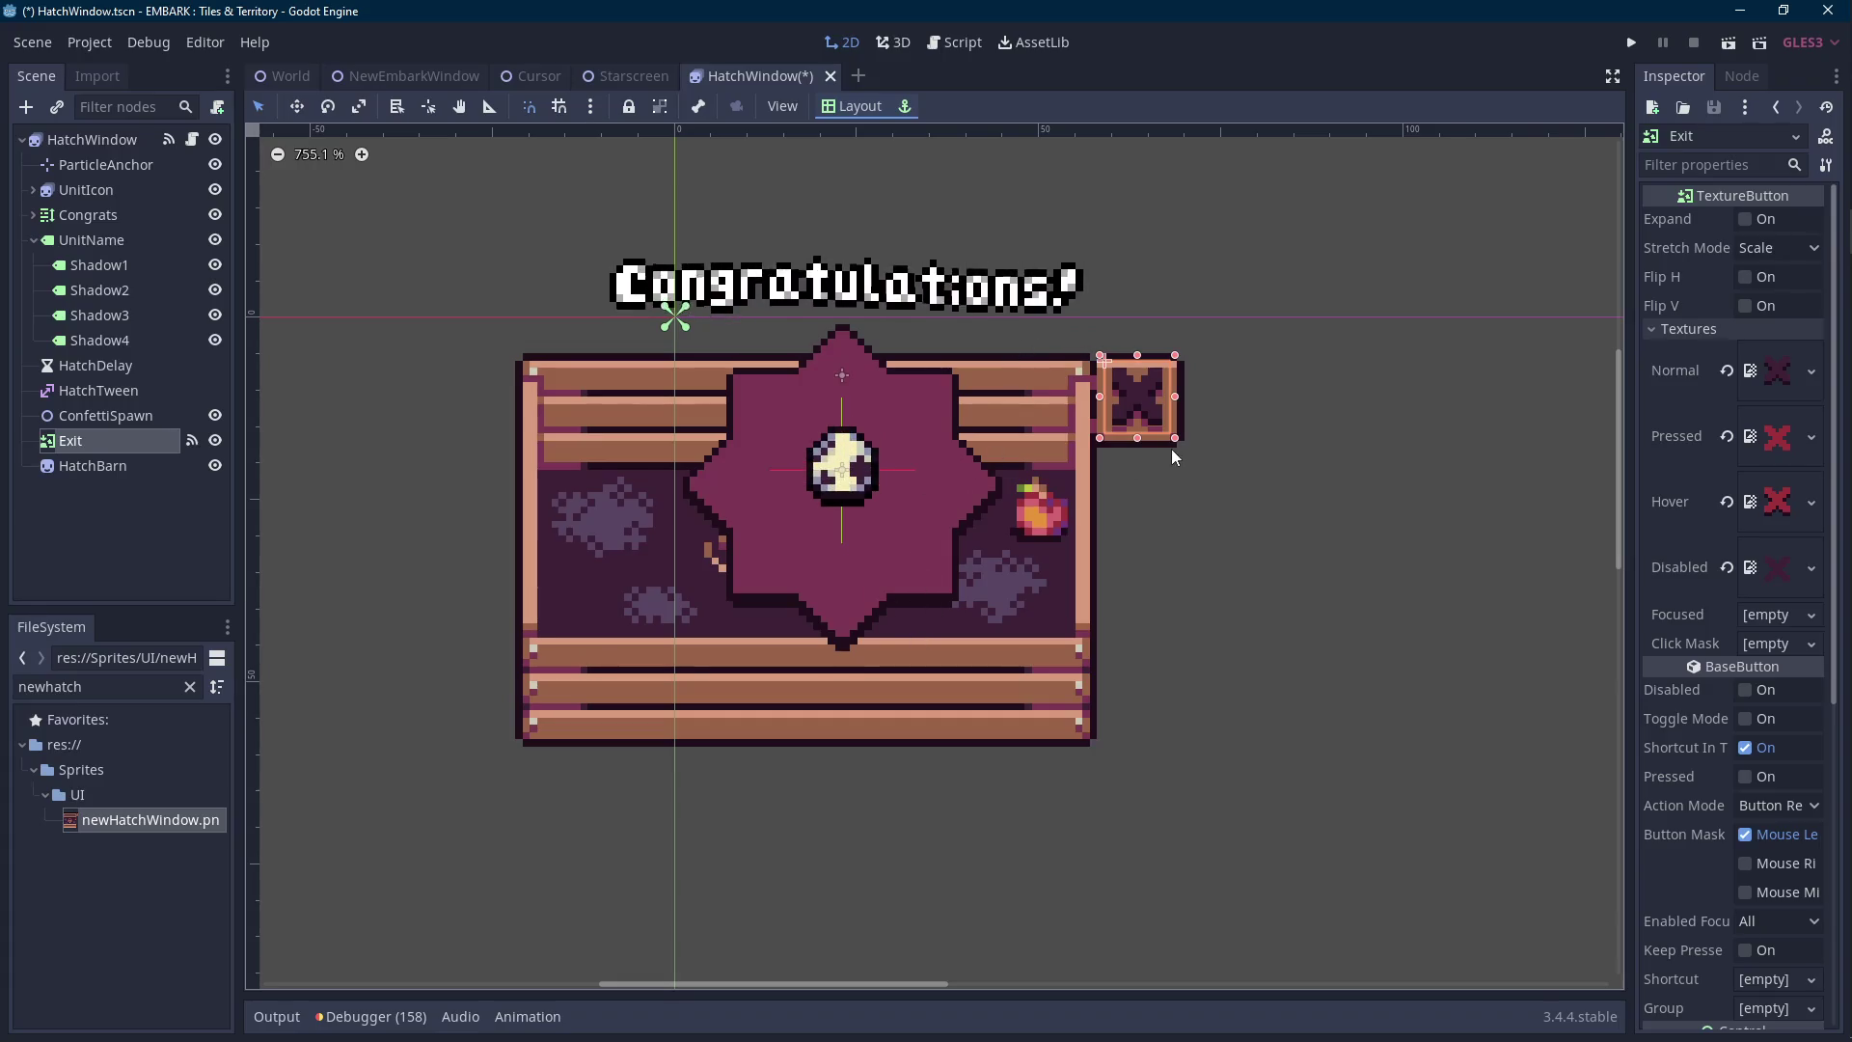
drag(1170, 449, 1059, 471)
key(alt+Tab)
scroll(965, 391, up, 2)
alt+click(965, 390)
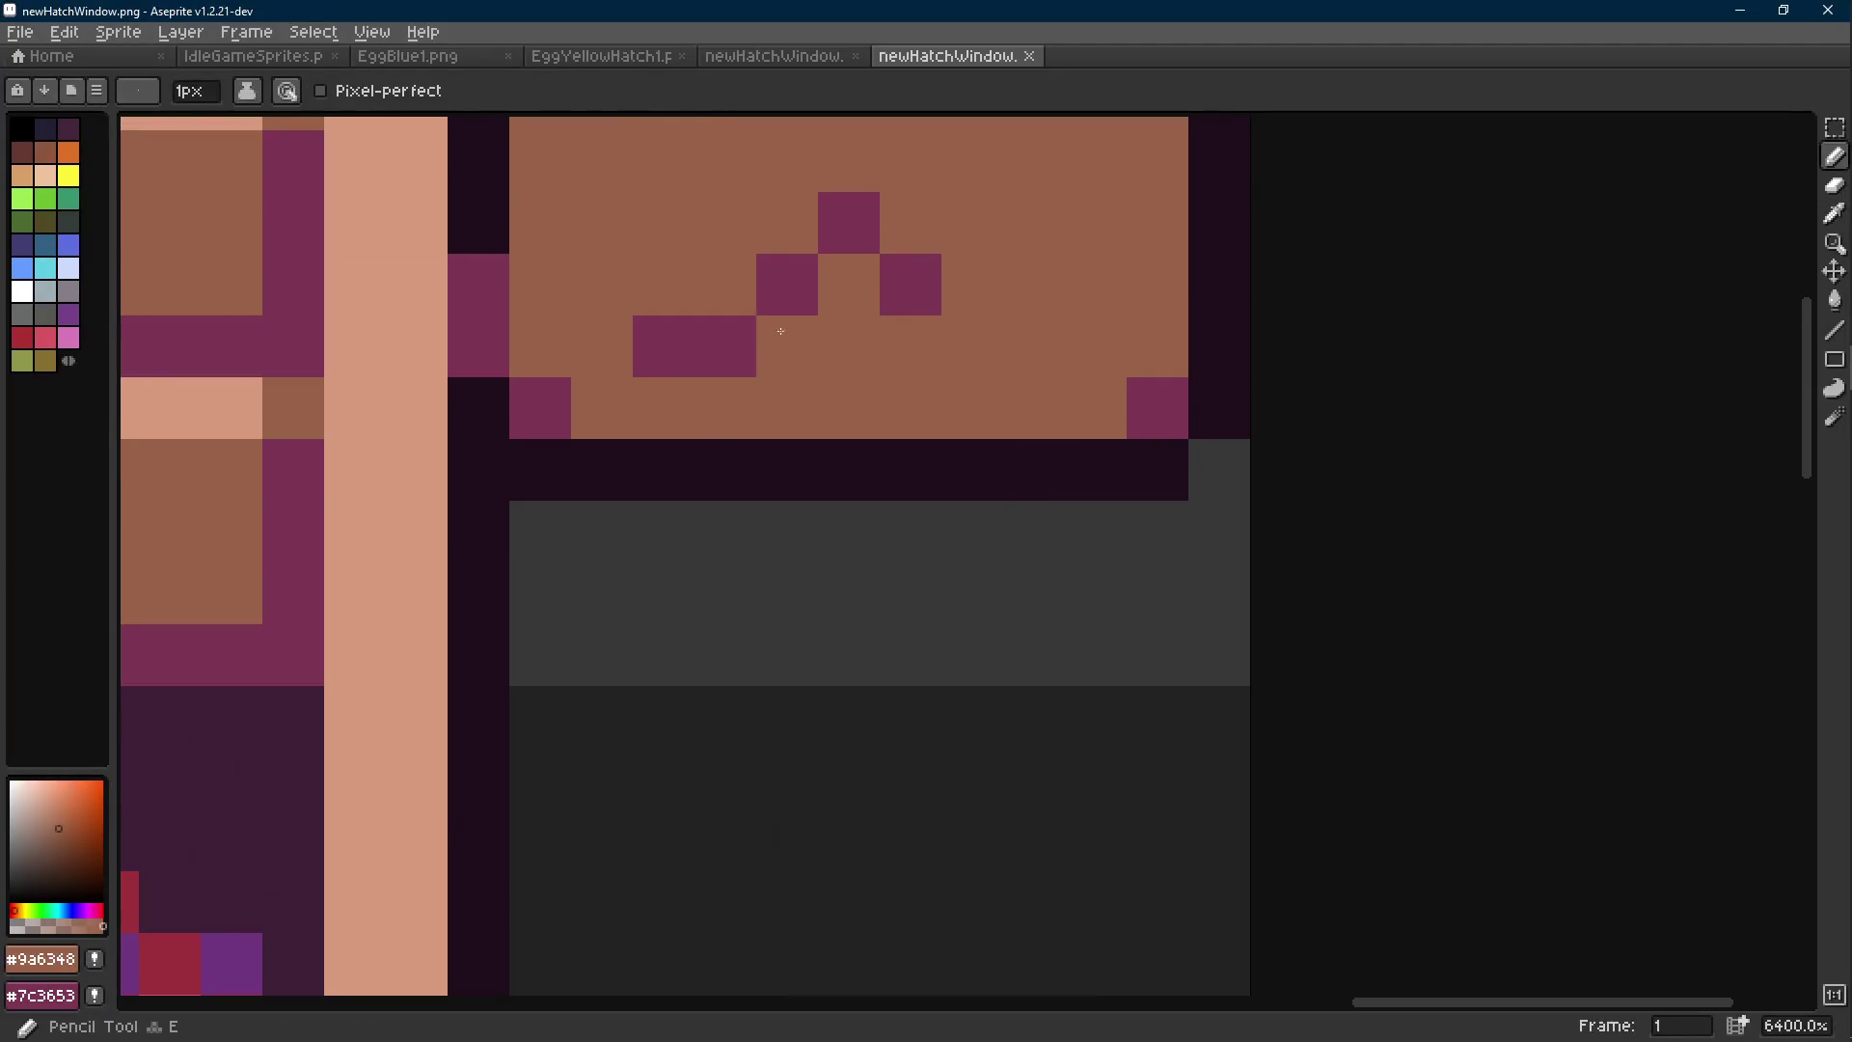
scroll(965, 390, down, 2)
key(ctrl+s)
key(alt+Tab)
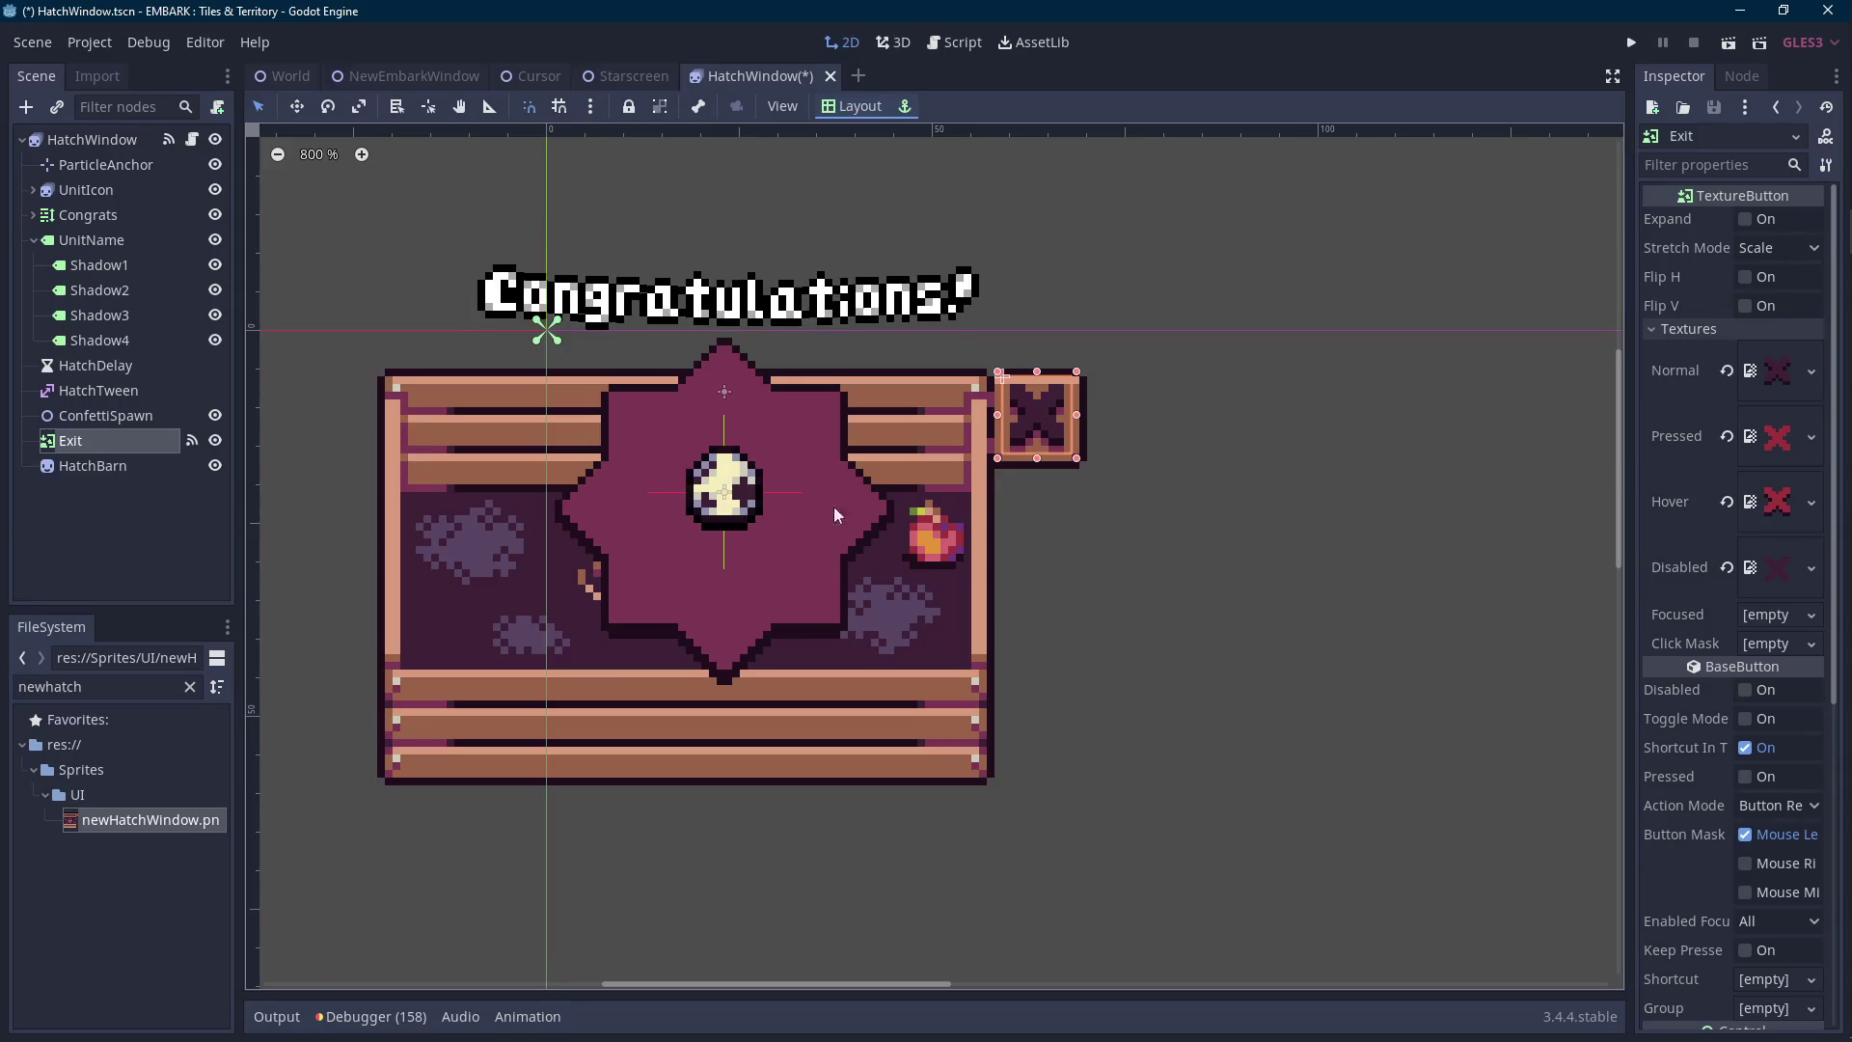
key(ctrl+s)
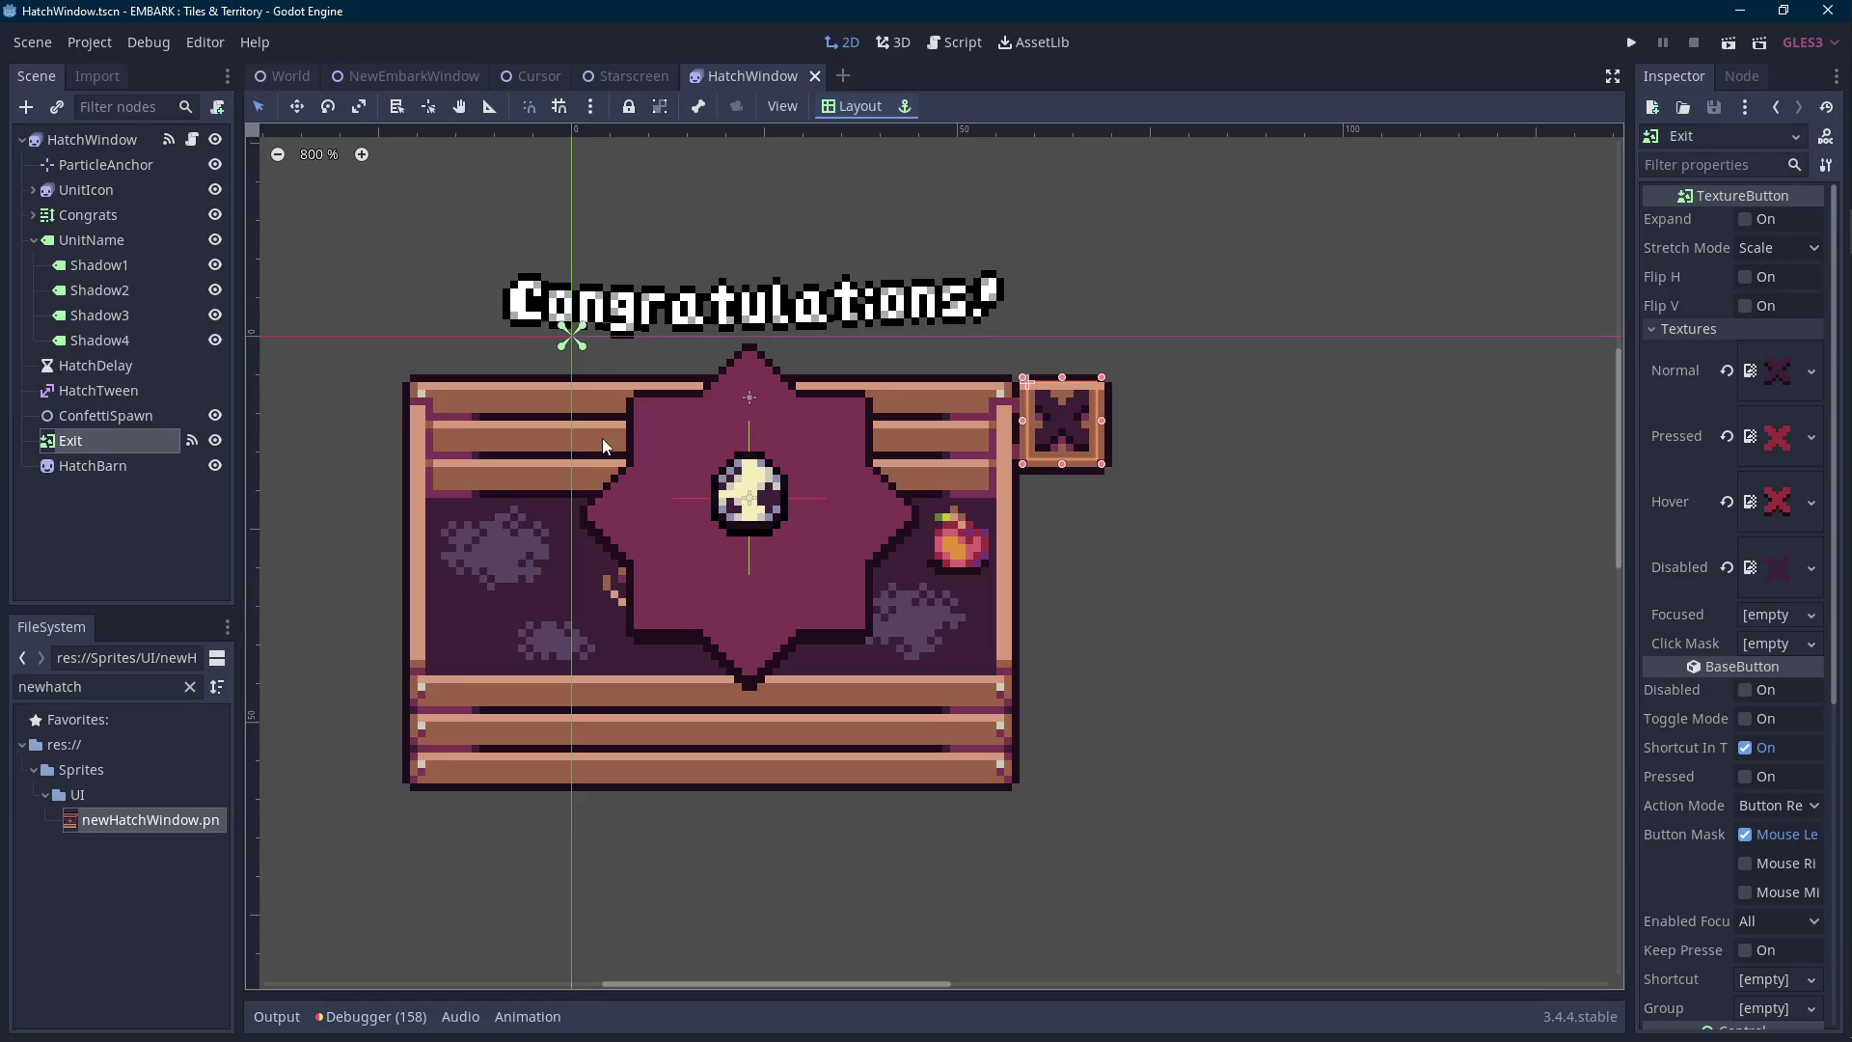
click(119, 467)
Use Make Scene Root on HatchBarn so HatchWindow nests beneath it.
right_click(119, 467)
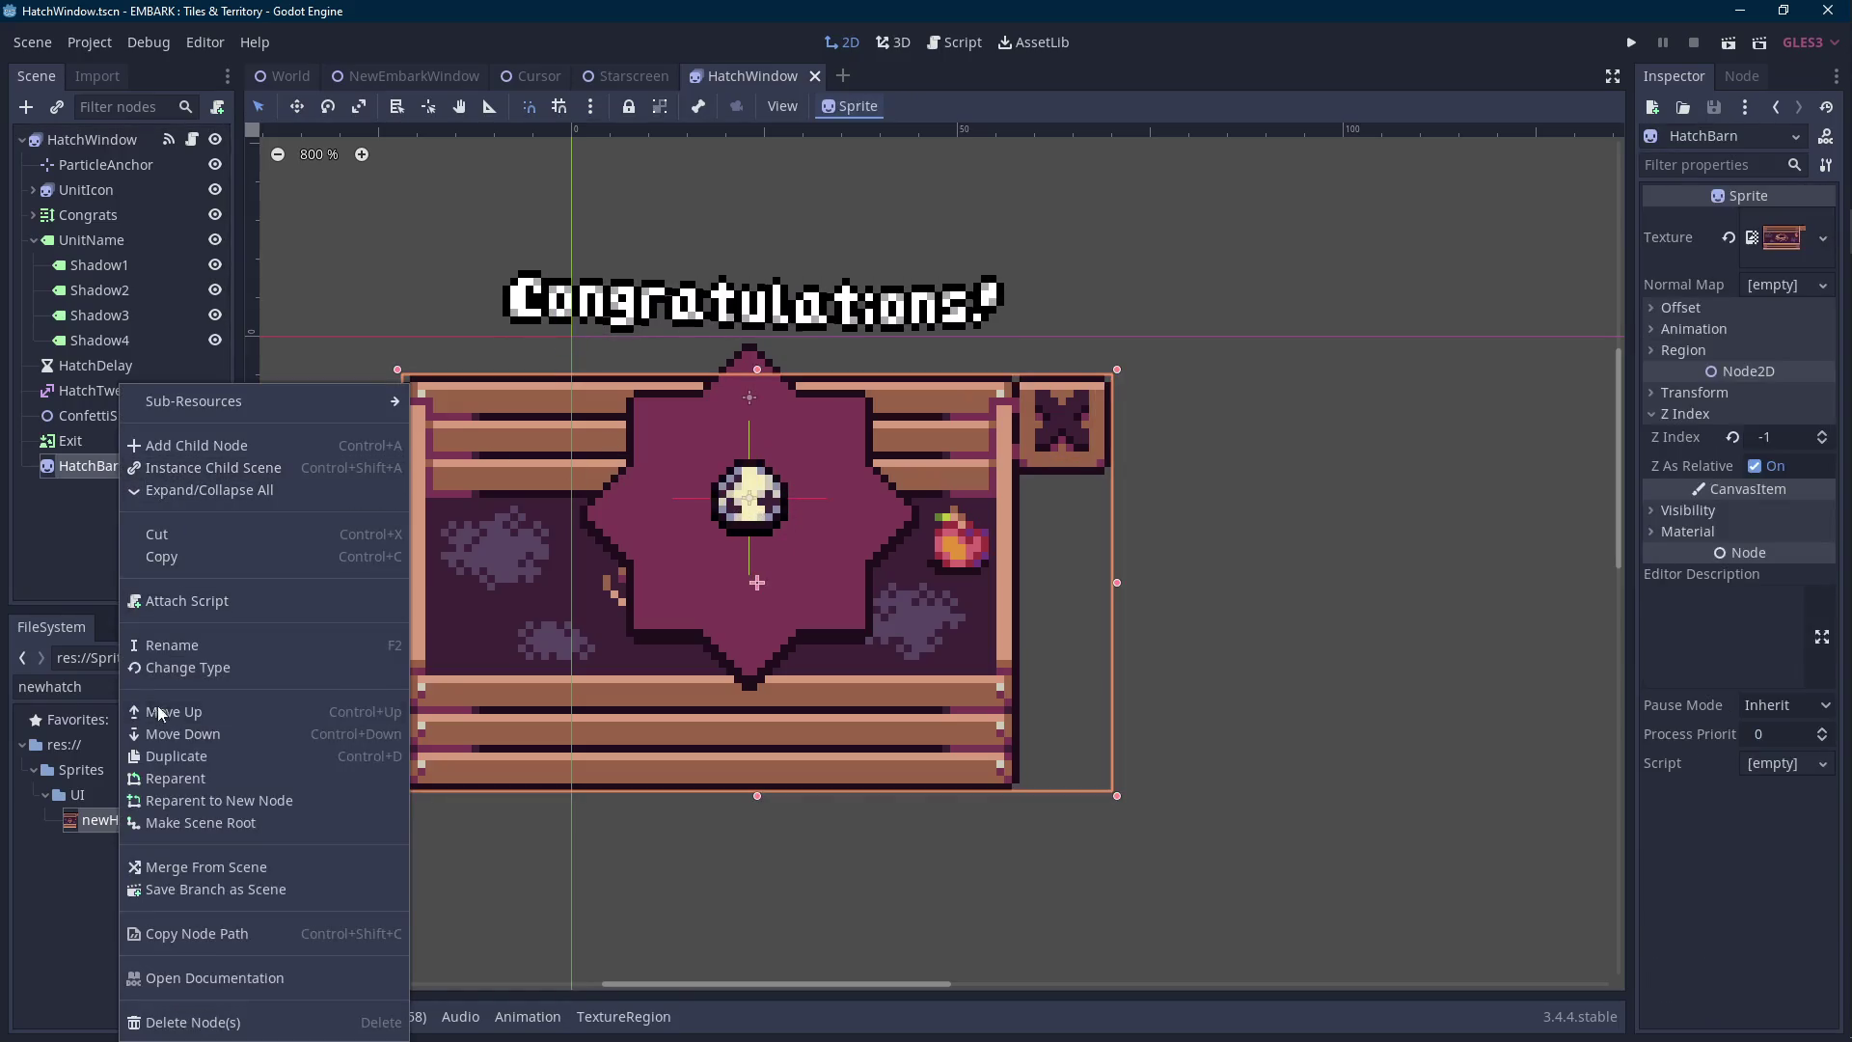
click(192, 821)
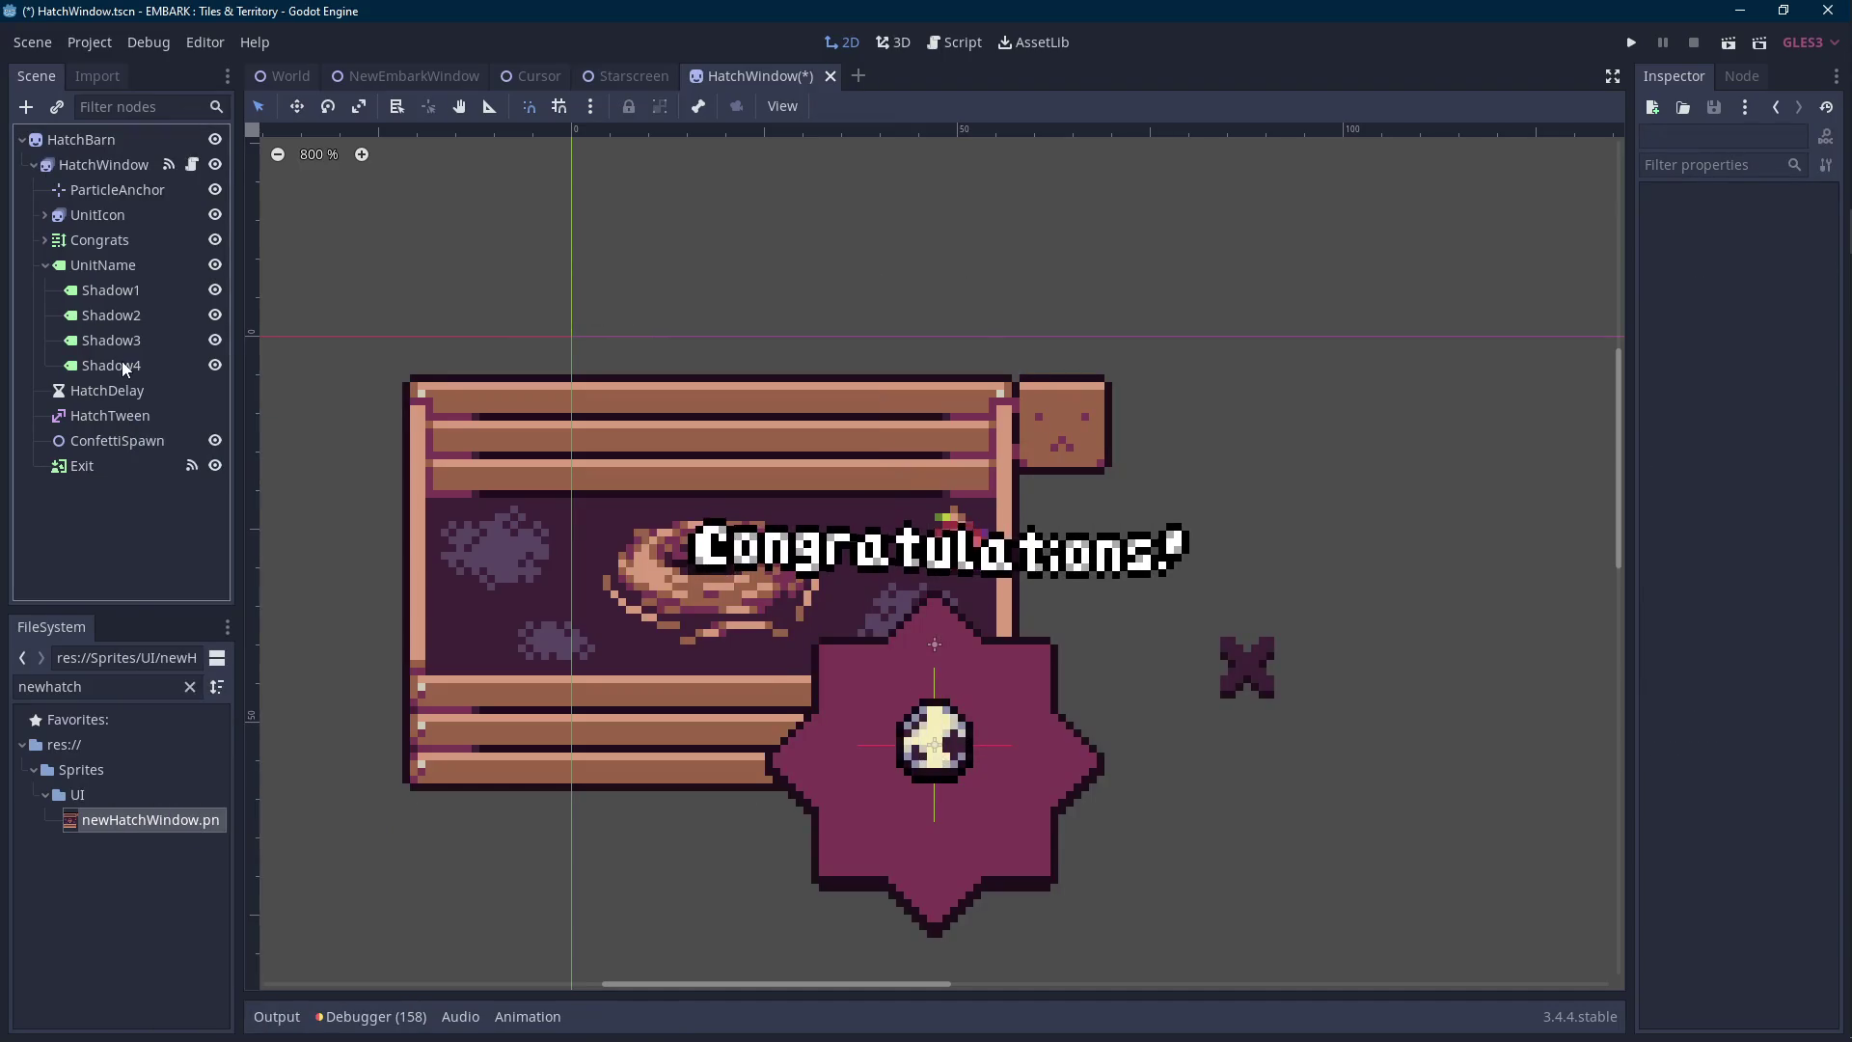
click(96, 141)
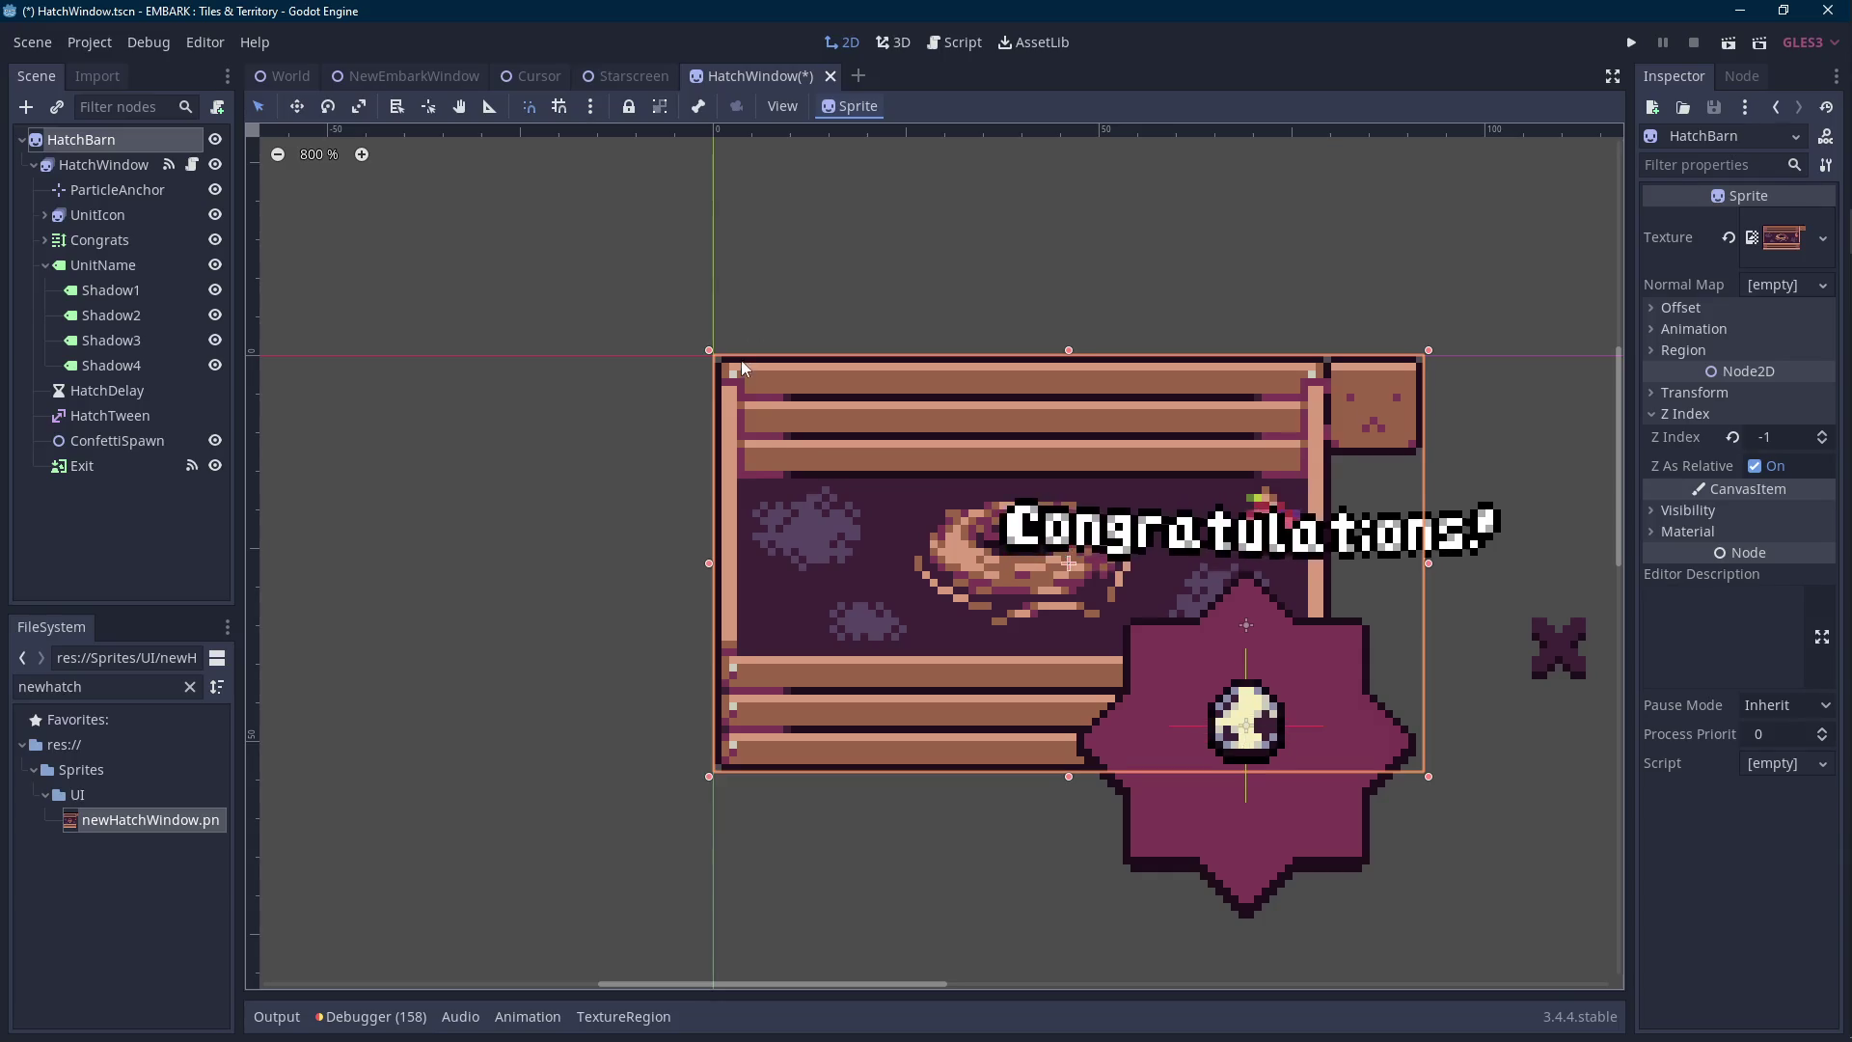
scroll(741, 361, down, 3)
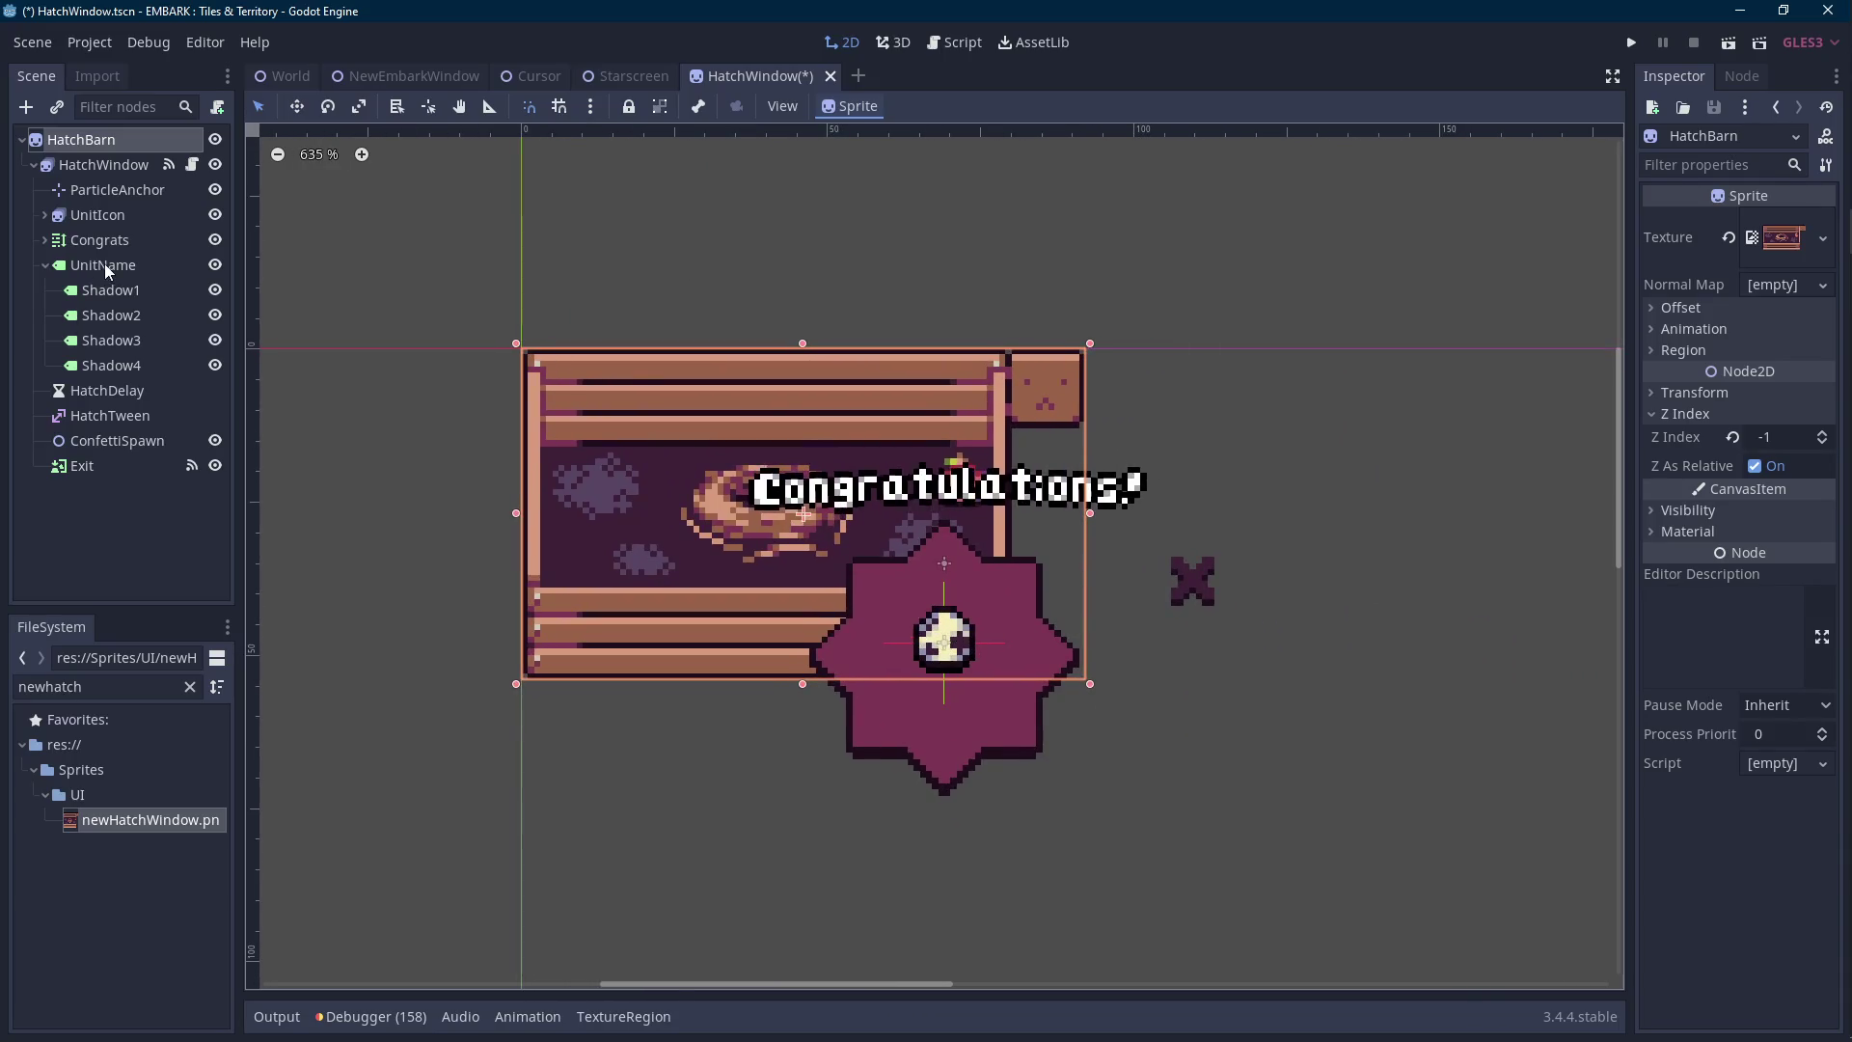
click(120, 241)
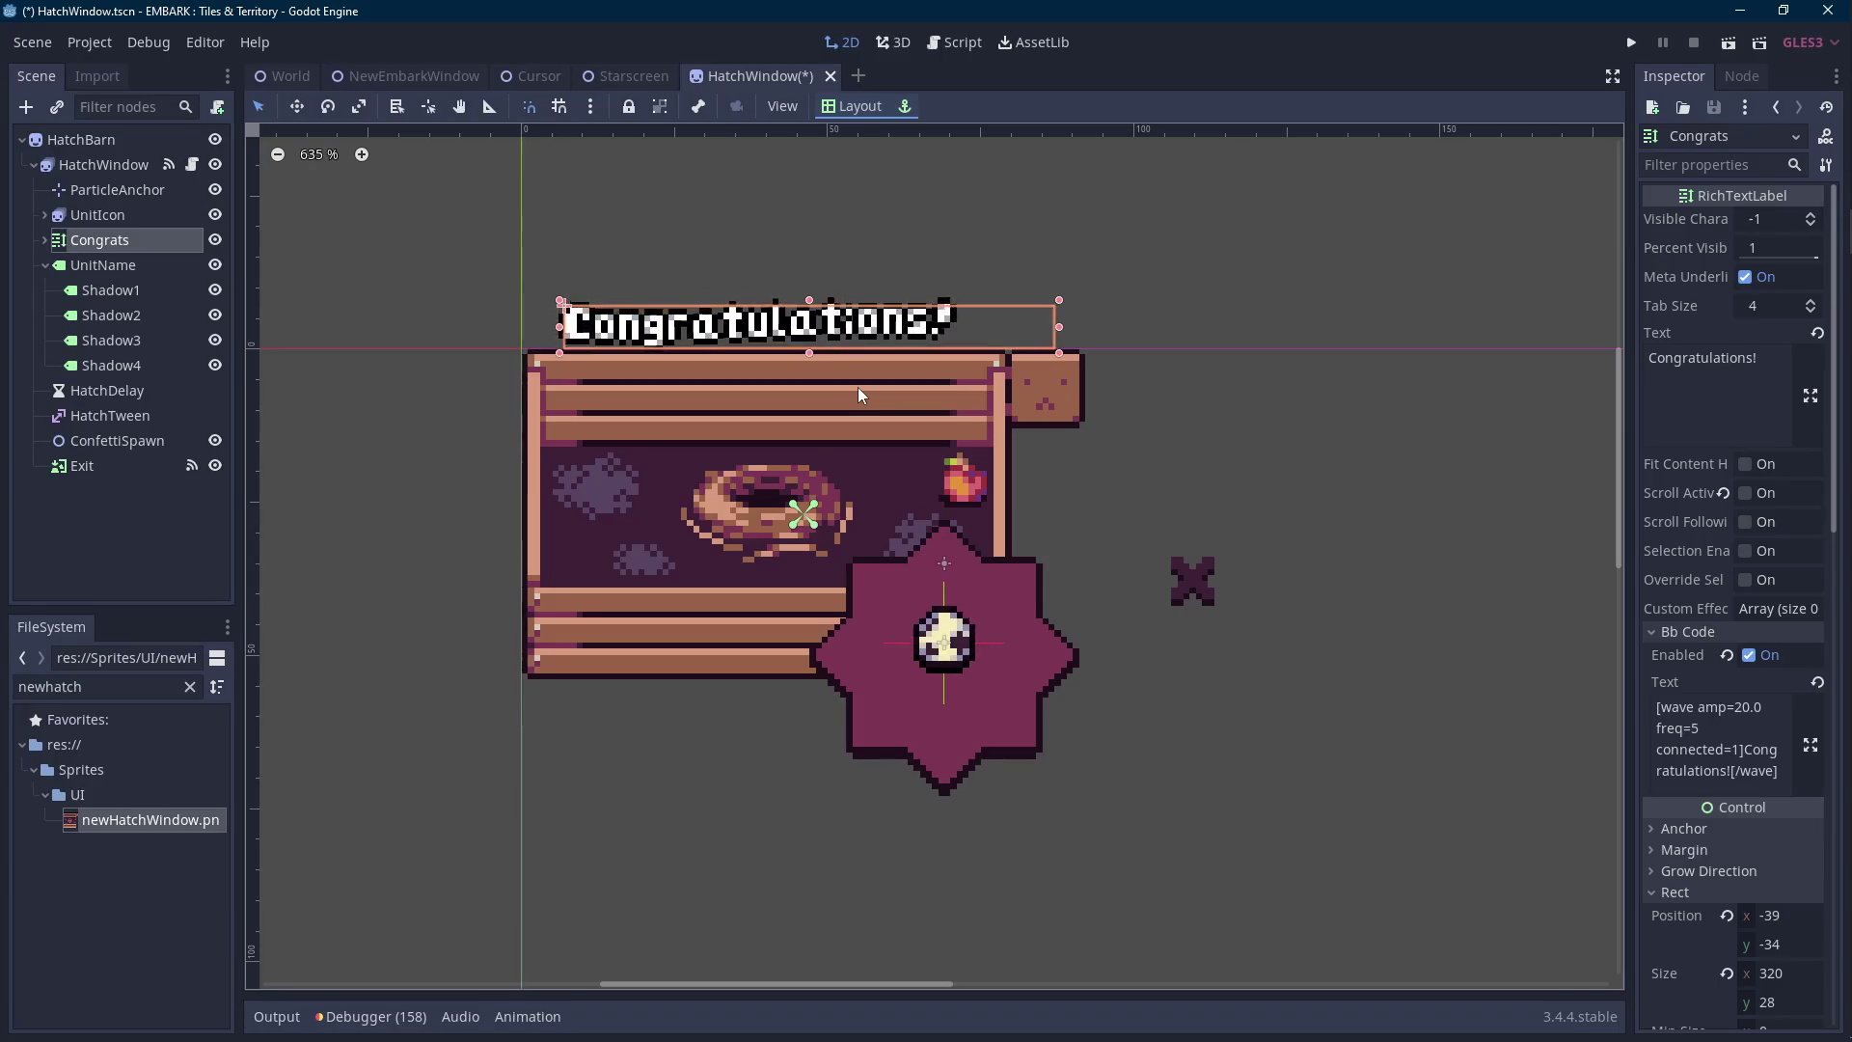
Fine-tune the Congratulations label with left/right nudges, then raise it one pixel to -36, -35.
key(Right)
key(Right)
key(Right)
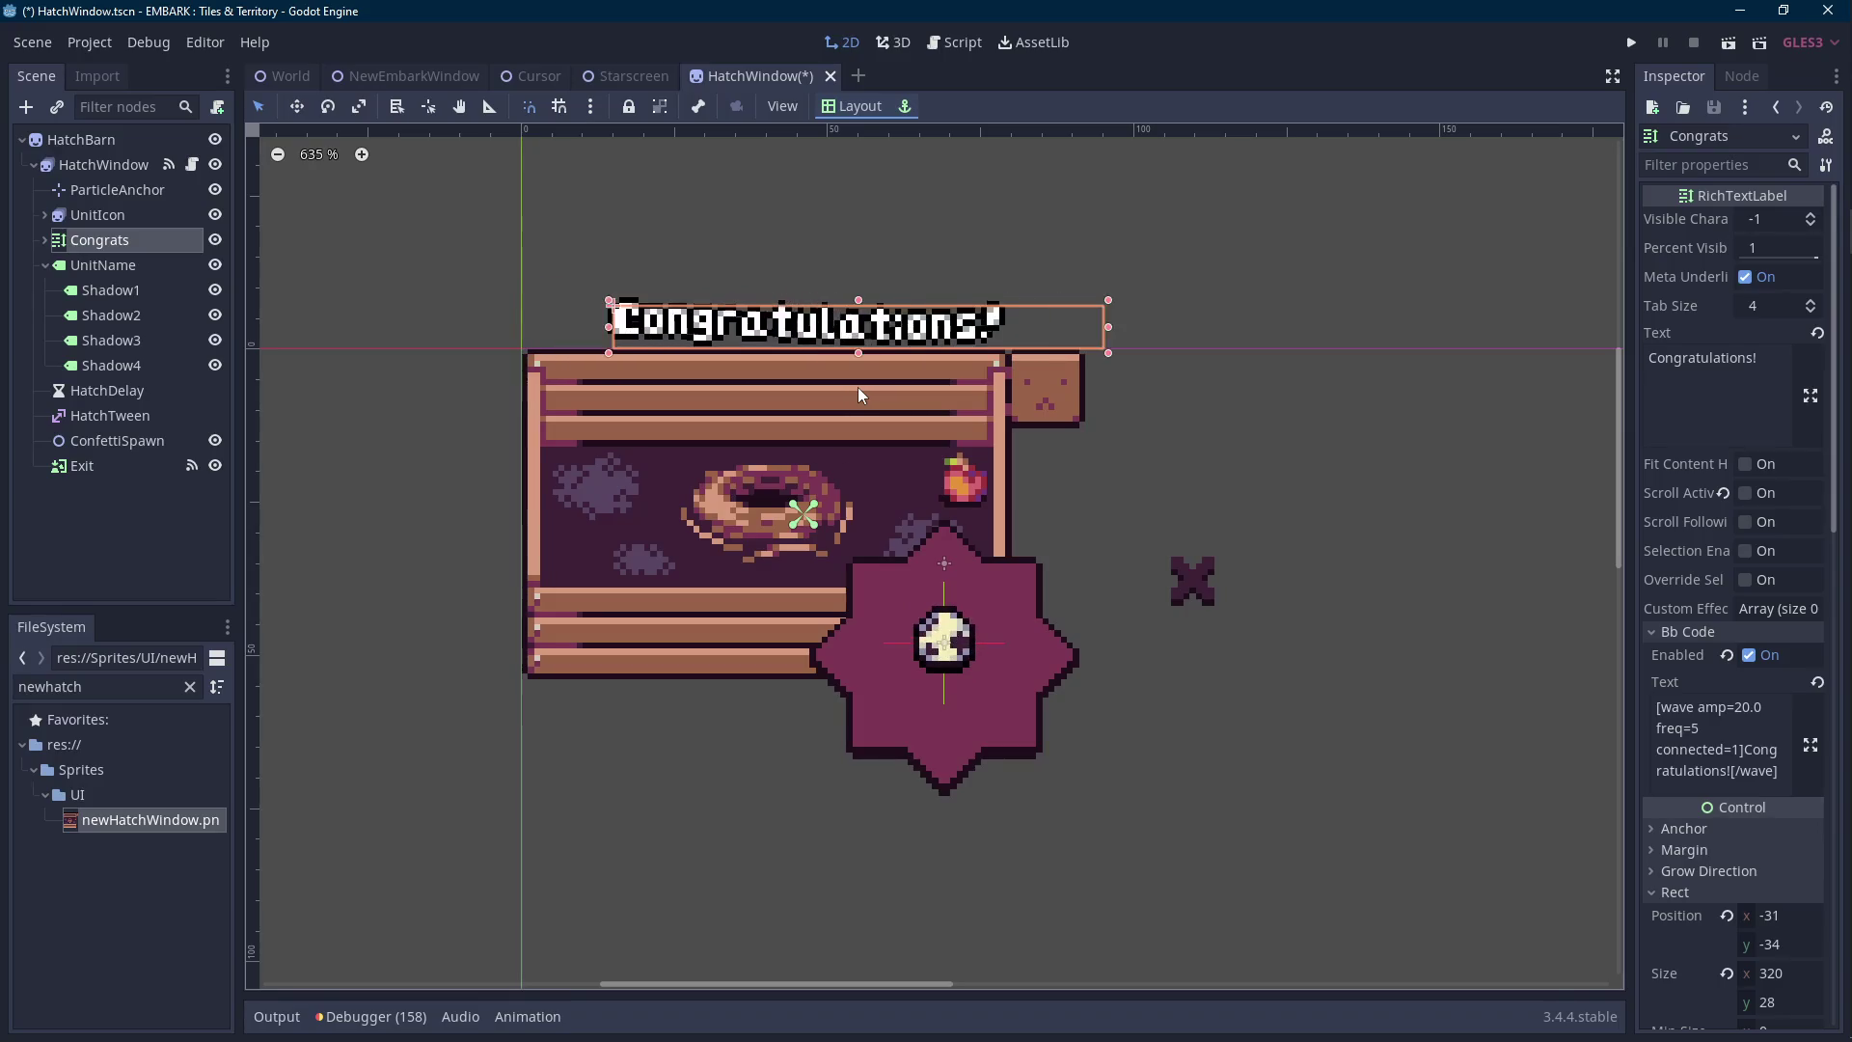
key(Left)
key(Left)
key(Left)
key(Right)
key(Right)
key(Right)
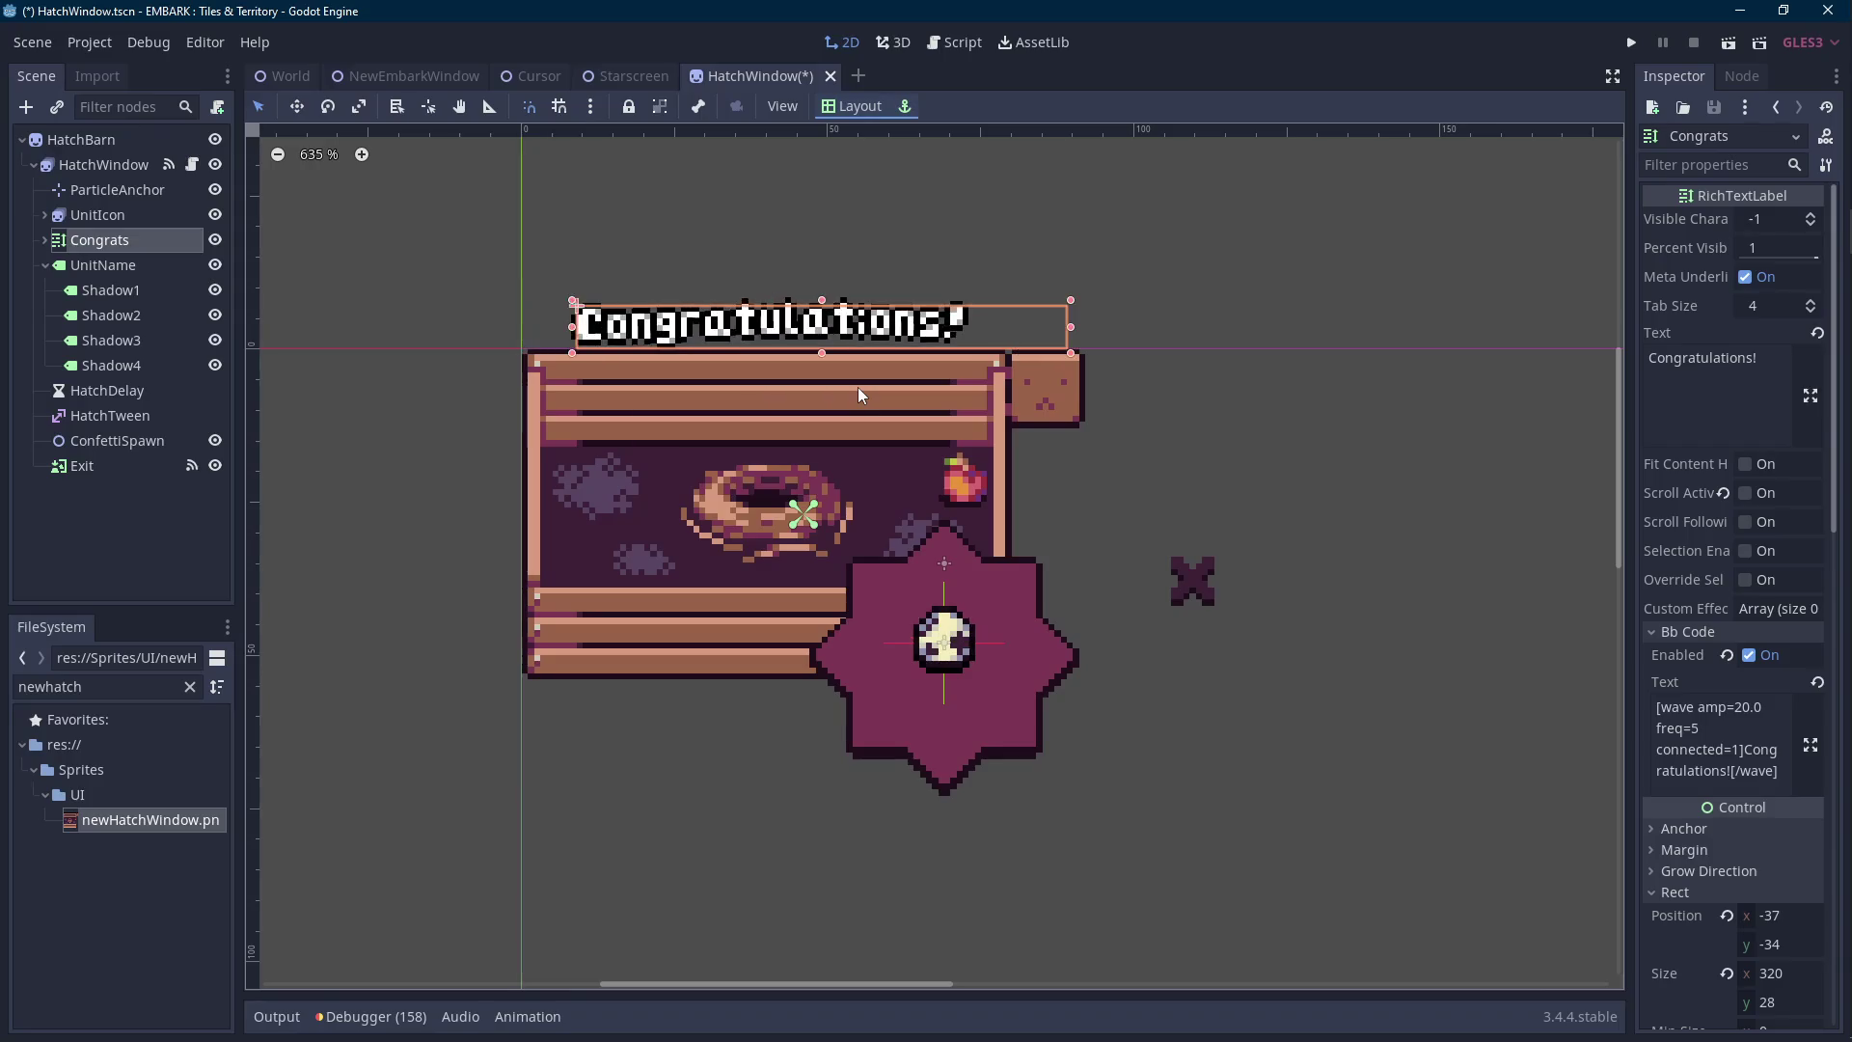
key(Right)
key(Right)
key(Right)
key(Left)
key(Left)
key(Left)
key(Right)
key(Right)
key(Right)
key(Left)
key(Left)
key(Left)
key(Right)
key(Right)
key(Right)
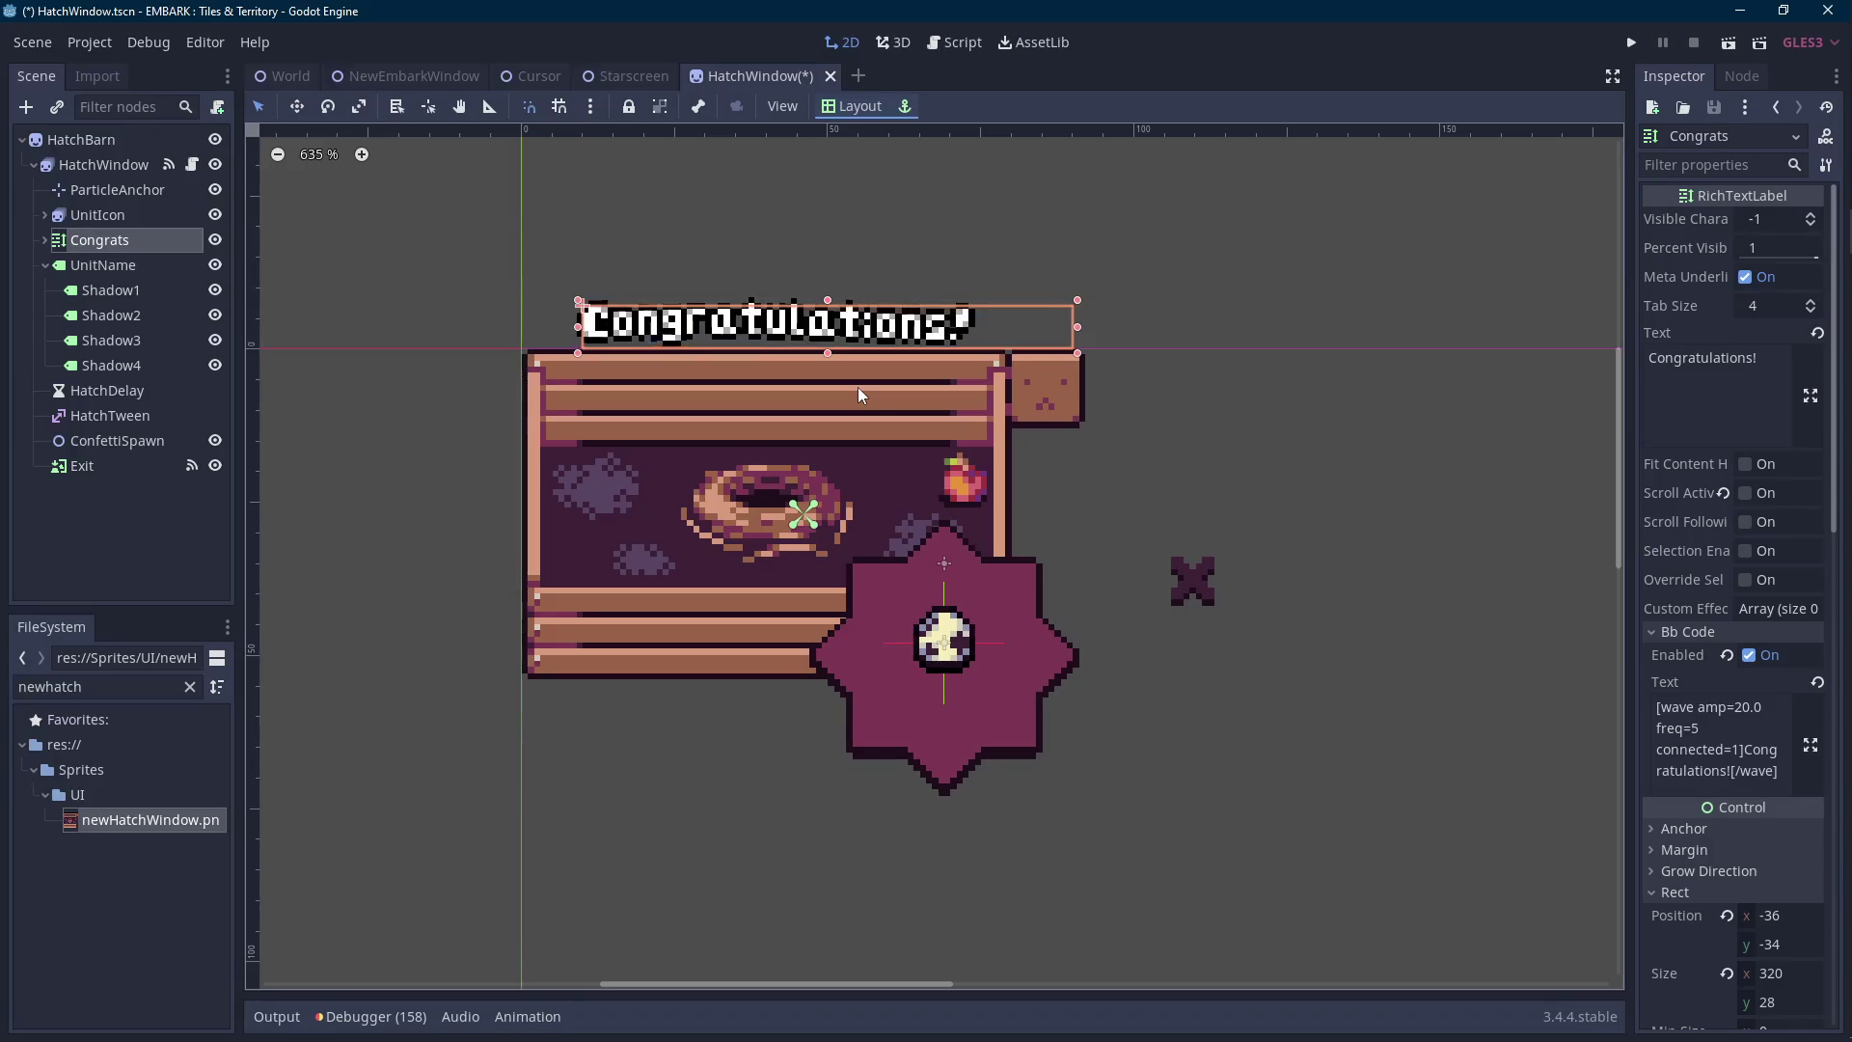
scroll(859, 386, down, 1)
click(438, 334)
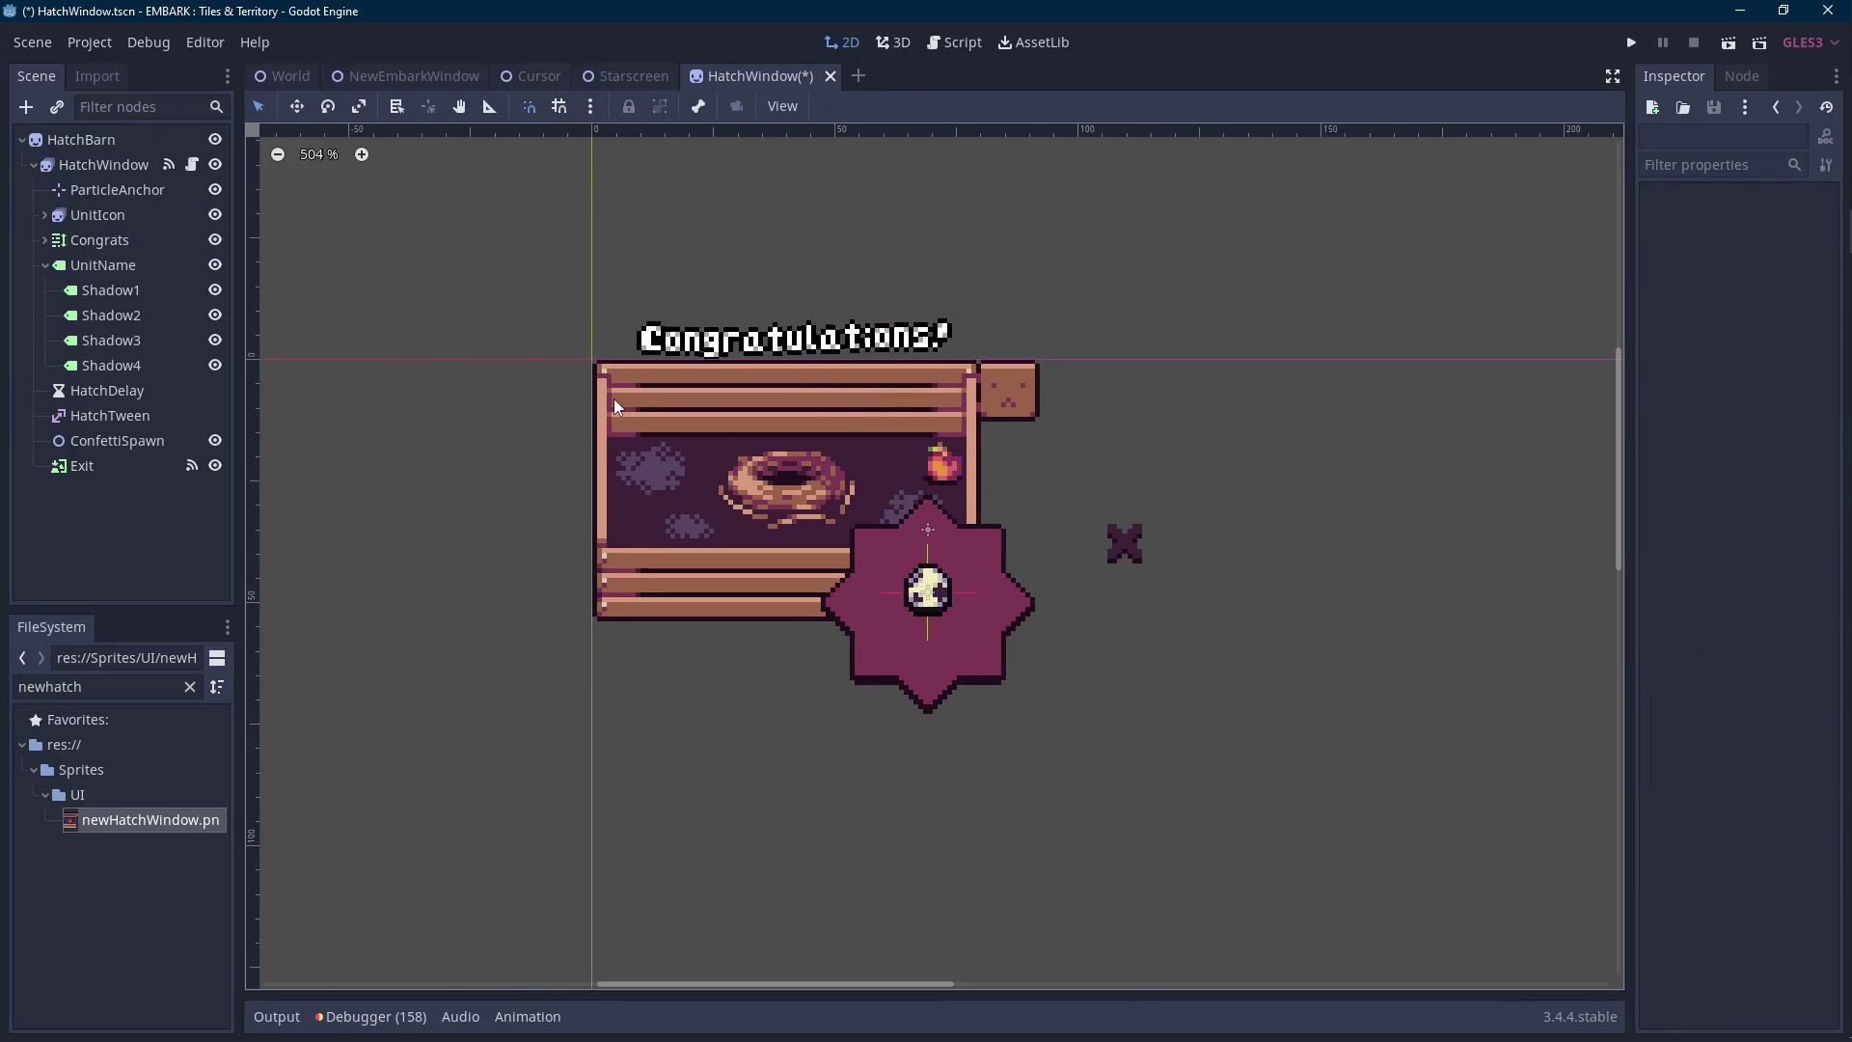
click(97, 239)
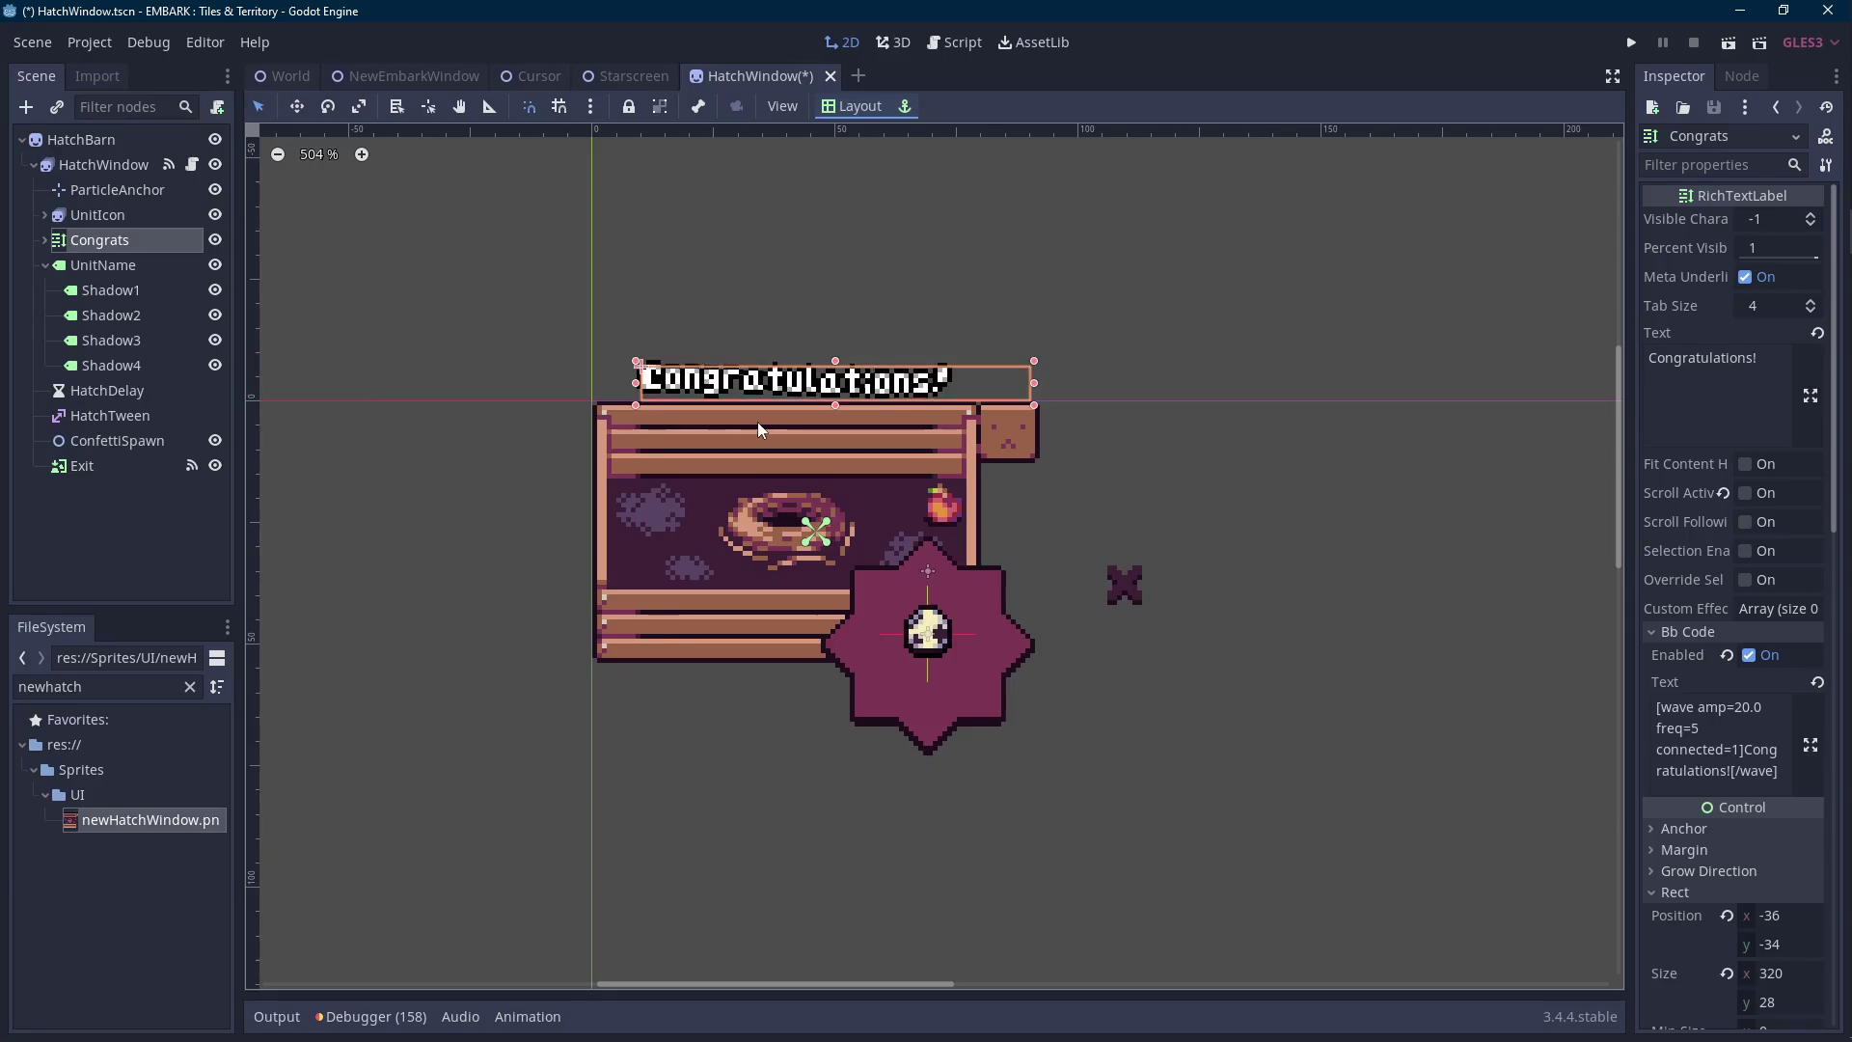
key(Up)
Save the scene, delete the '-bigger window / hay barn?' line in Idle.txt, and return to Godot.
key(ctrl+s)
click(1837, 421)
drag(830, 401, 829, 379)
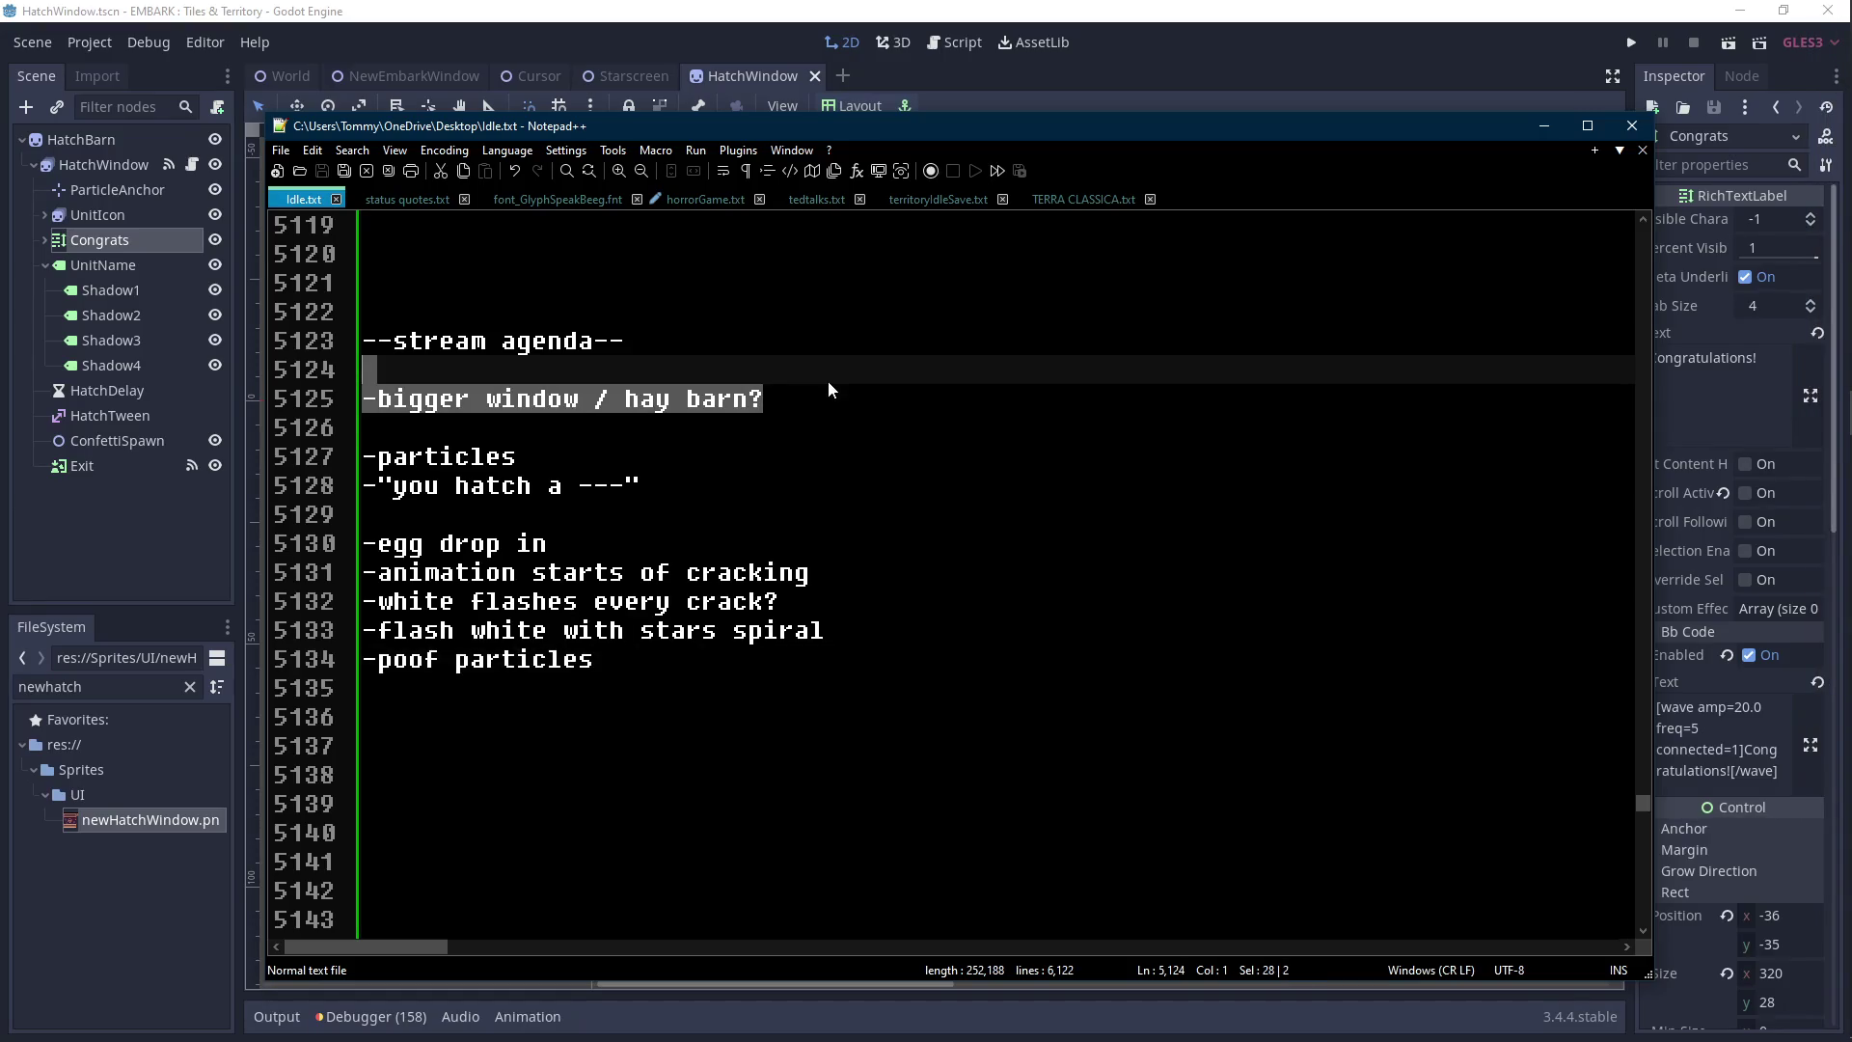
key(Delete)
click(640, 431)
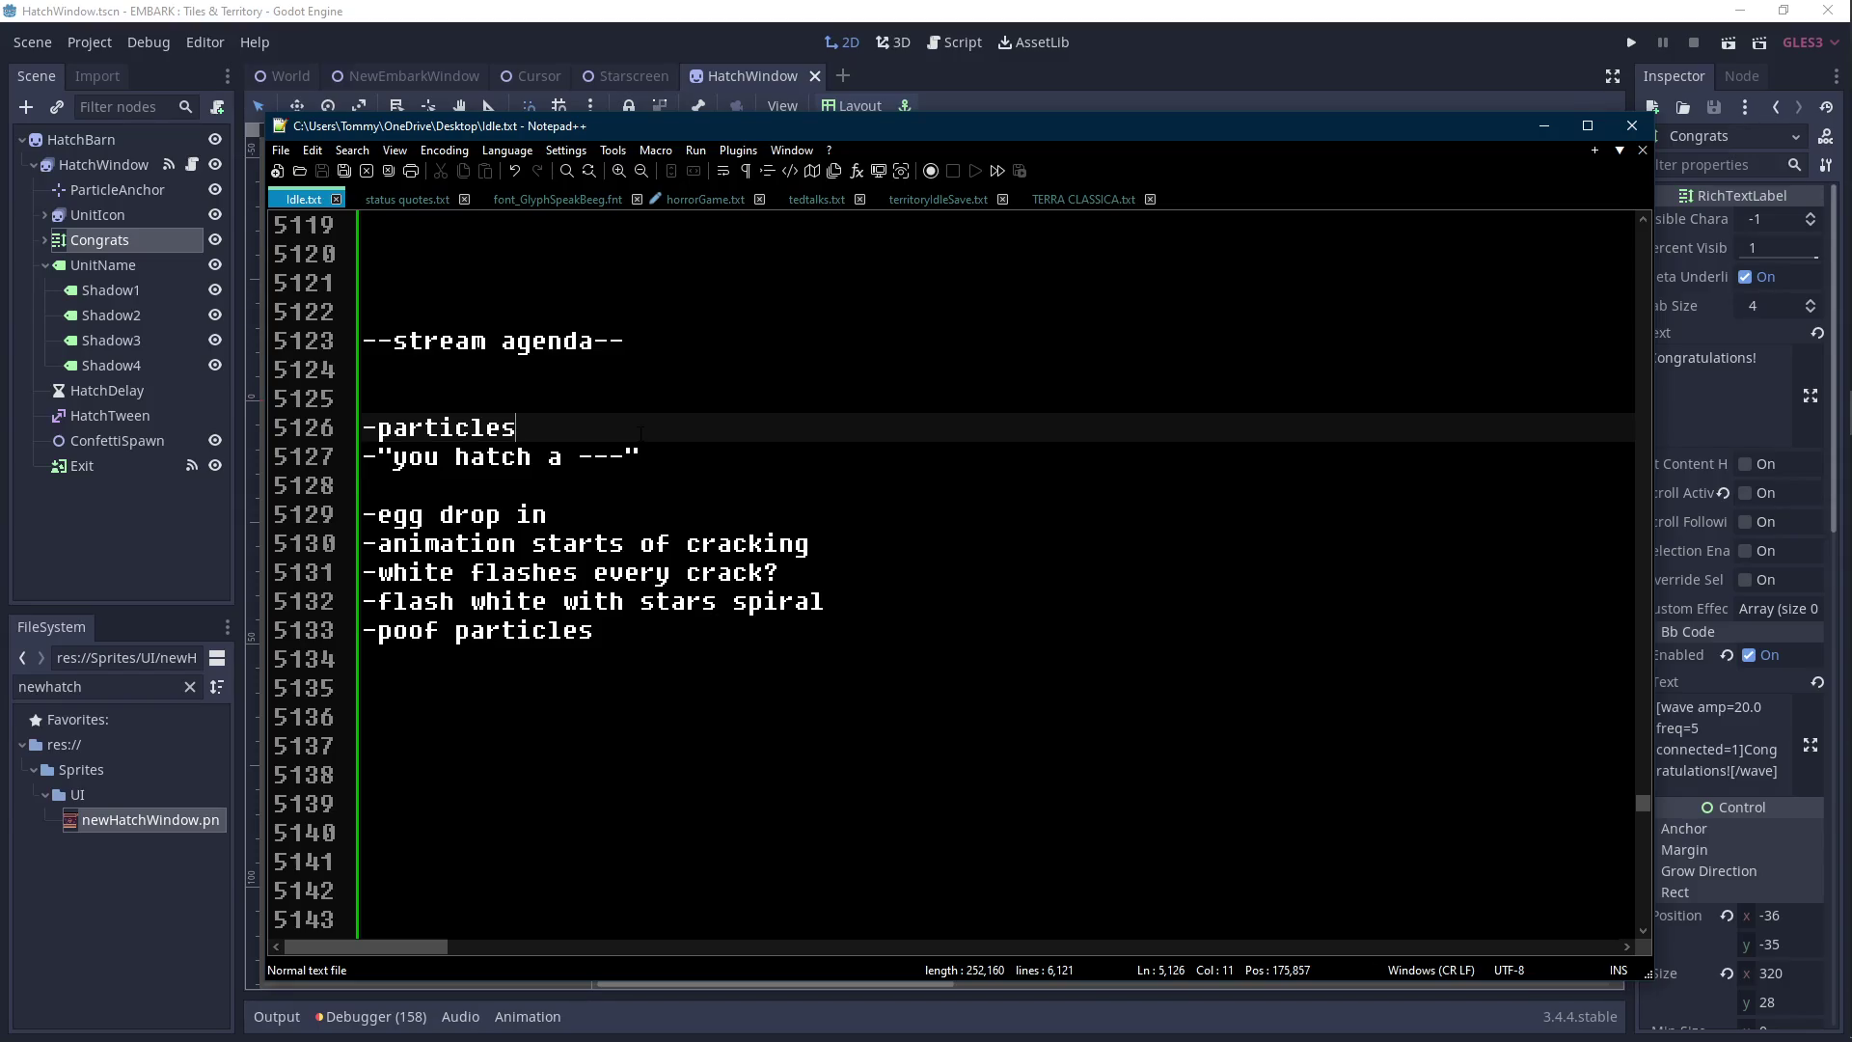
click(852, 8)
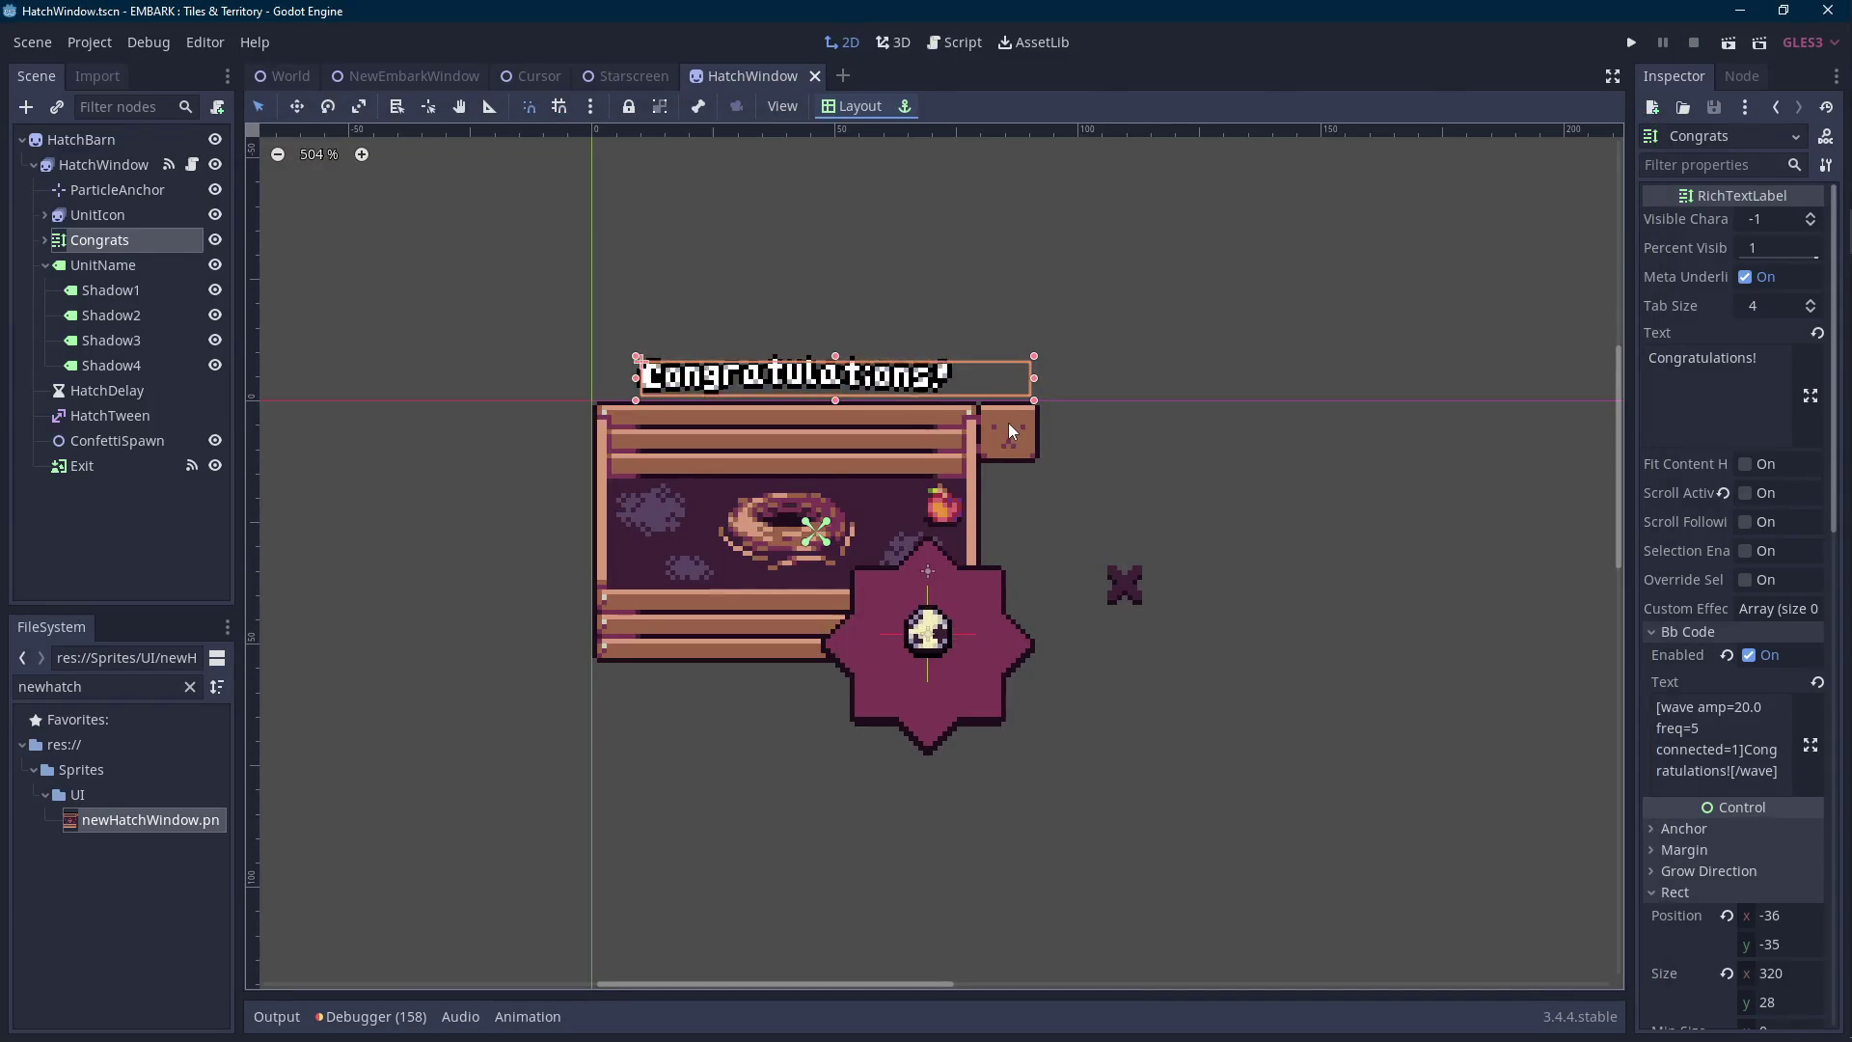
Filter the FileSystem dock for 'hatch' and drag HatchWindow.gd onto the HatchBarn node.
click(111, 163)
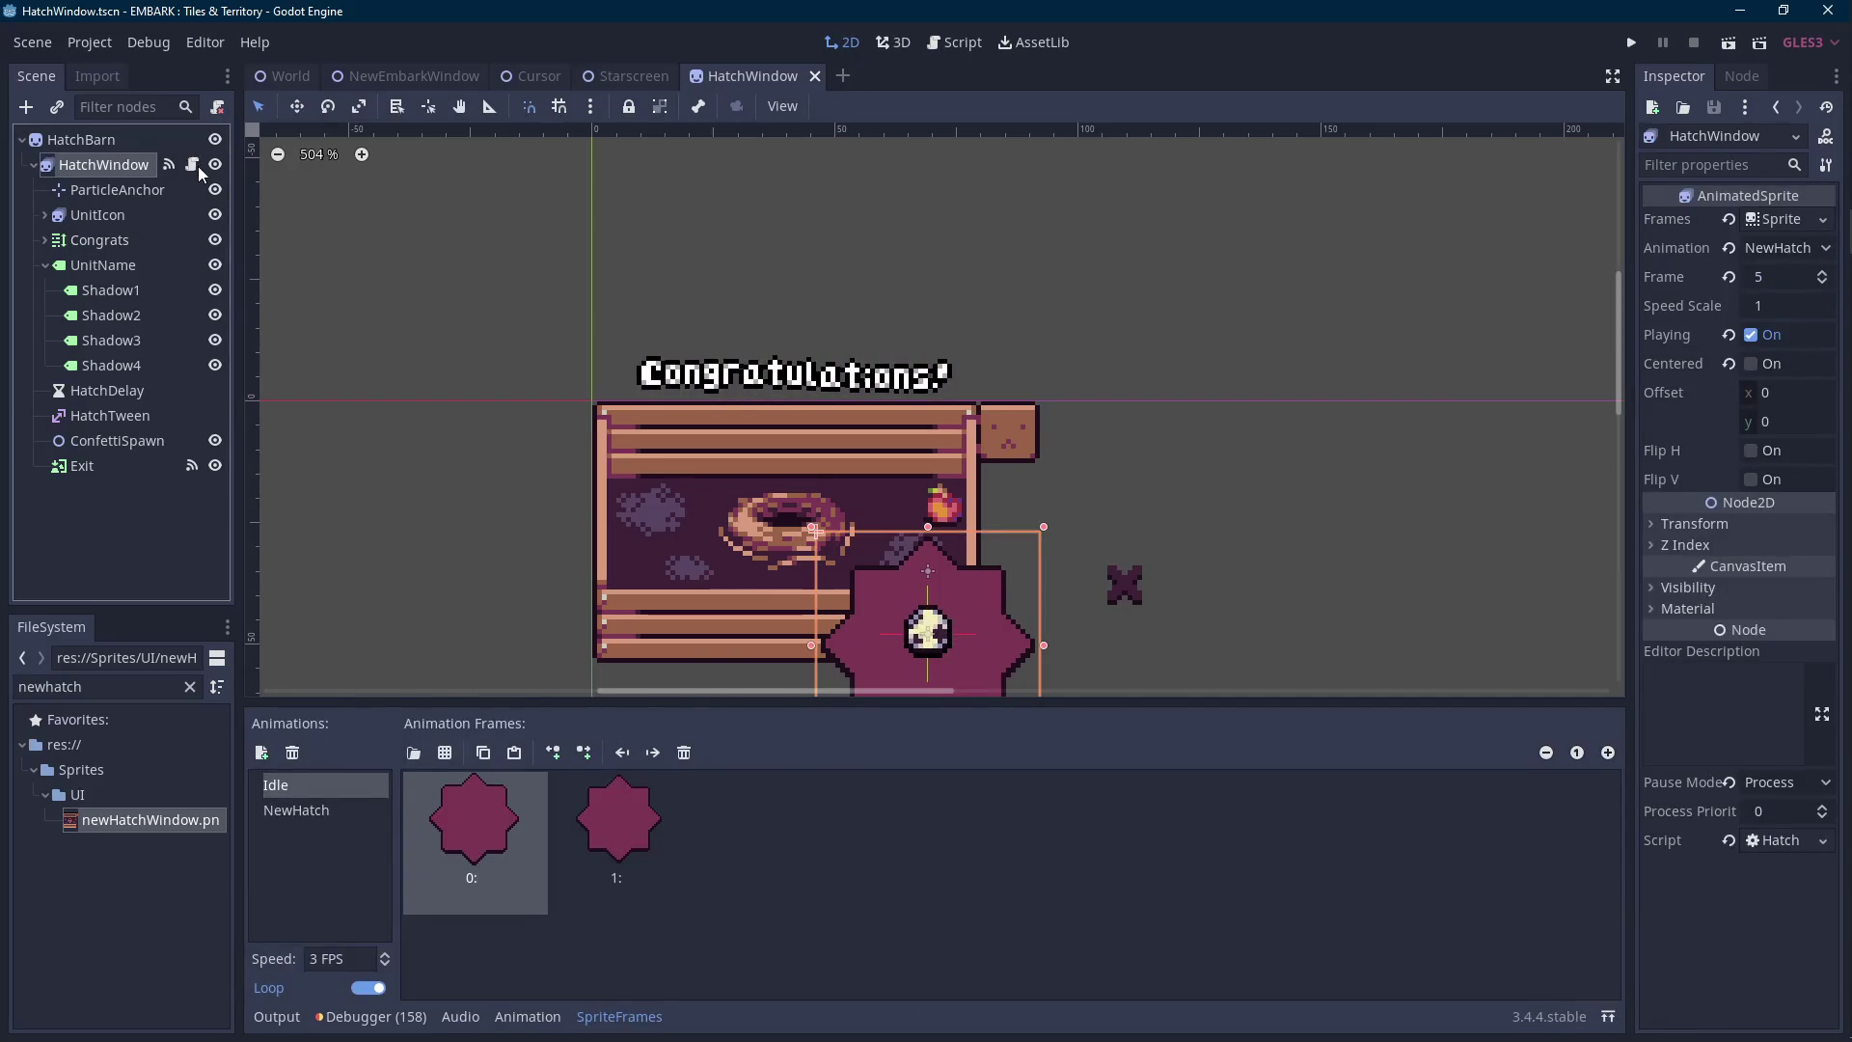
click(191, 164)
key(ctrl+F1)
click(101, 685)
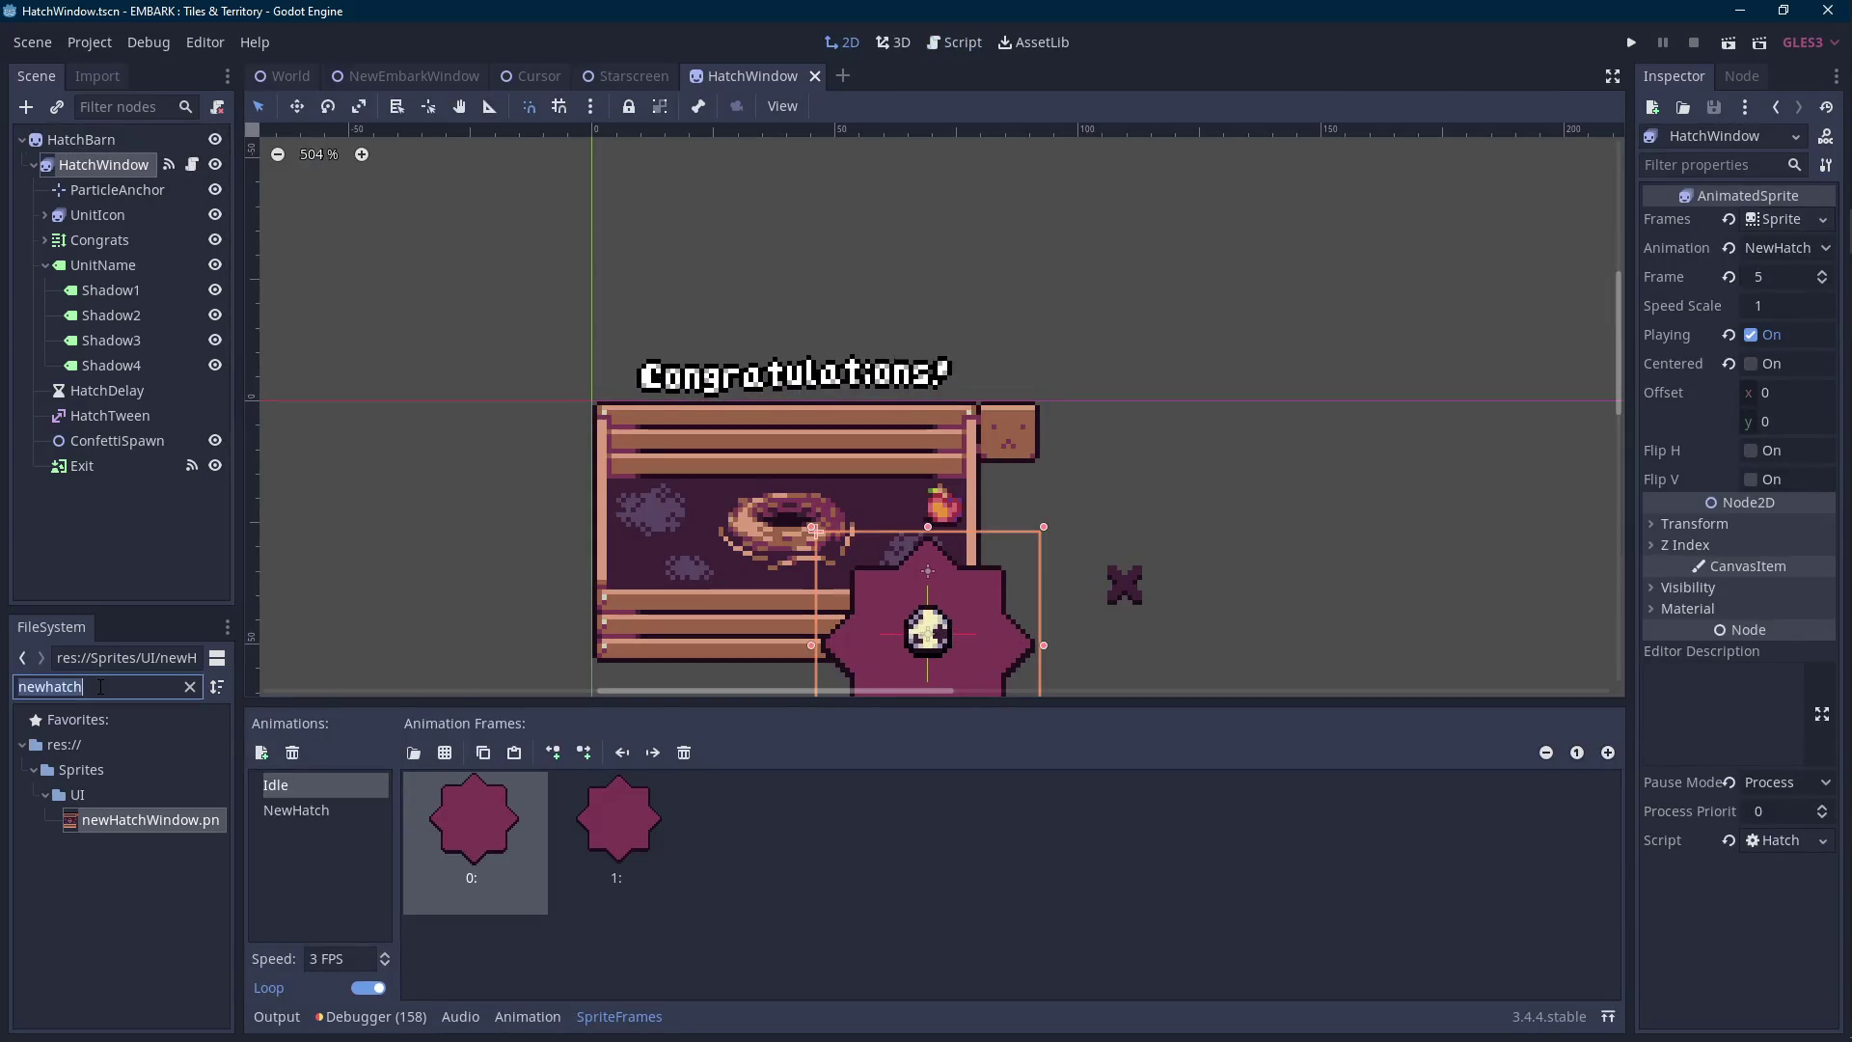
text(hatch)
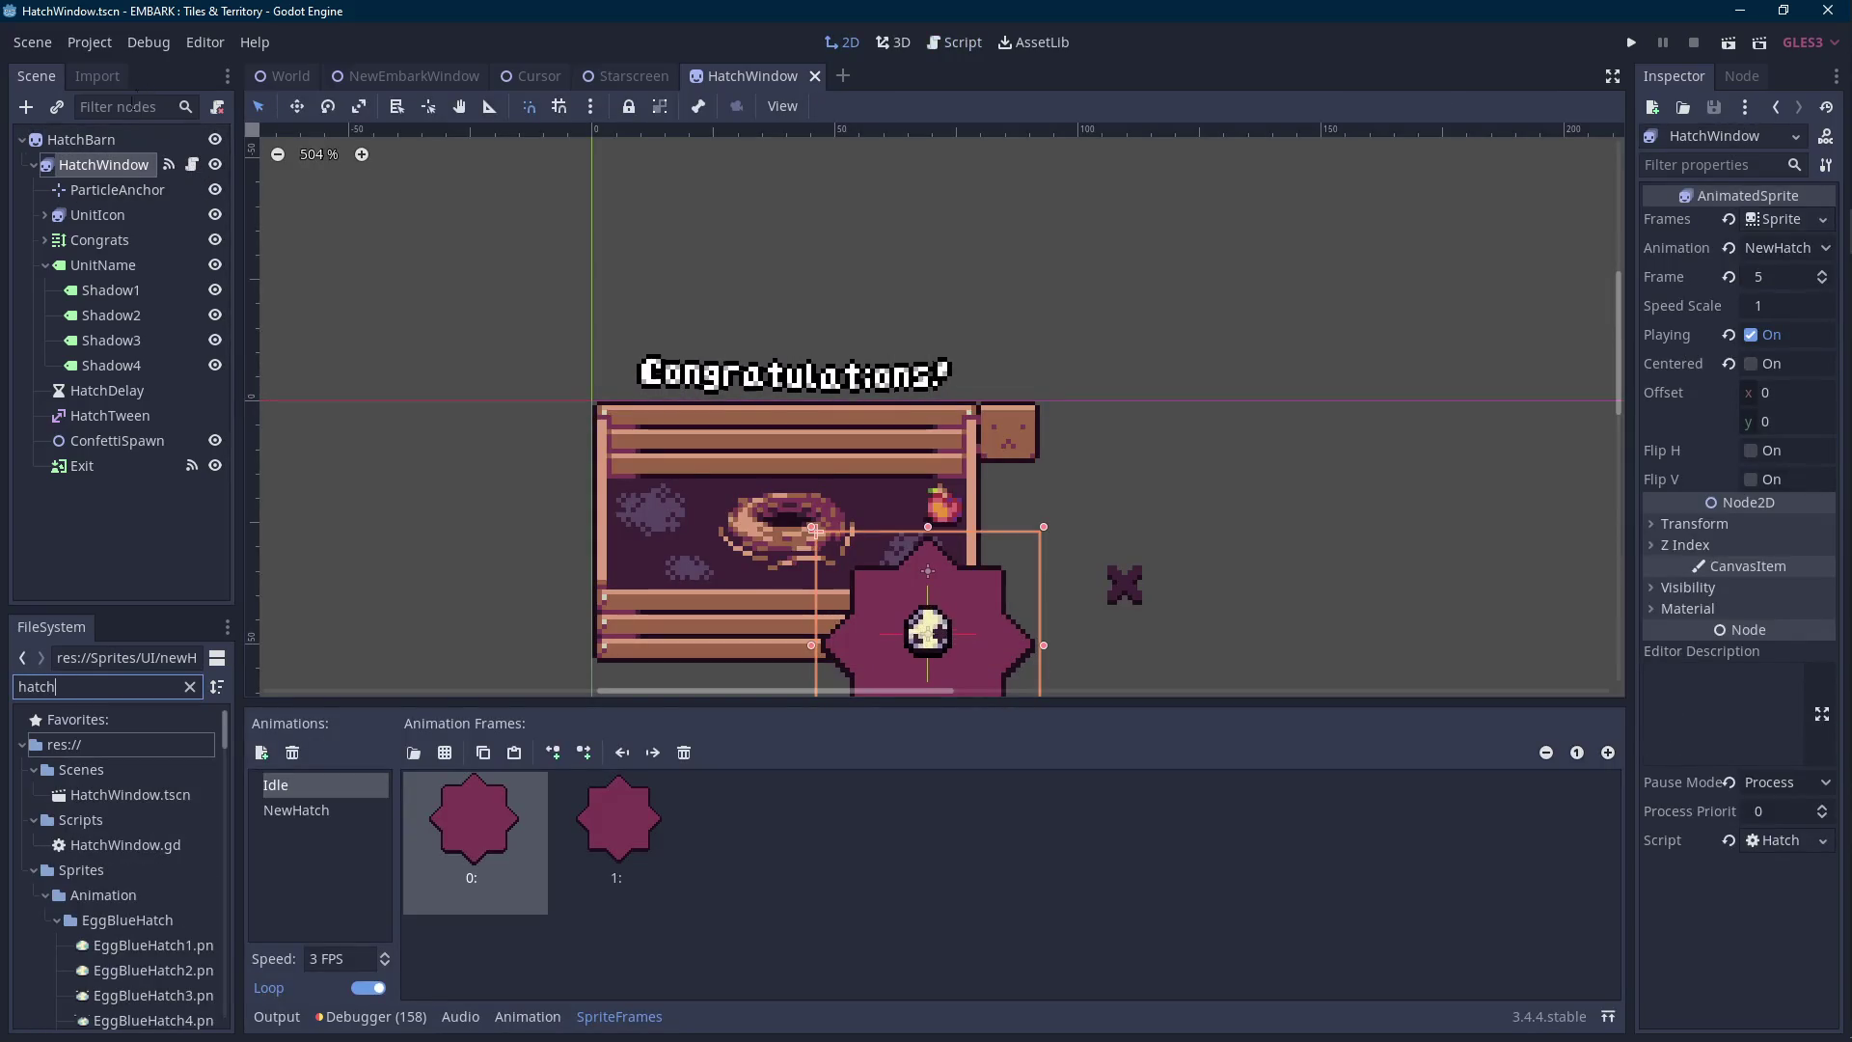
click(109, 142)
drag(125, 846, 140, 142)
Clear the scripts from HatchWindow and HatchBarn, then reattach HatchWindow.gd to HatchBarn and open it.
click(143, 164)
click(217, 107)
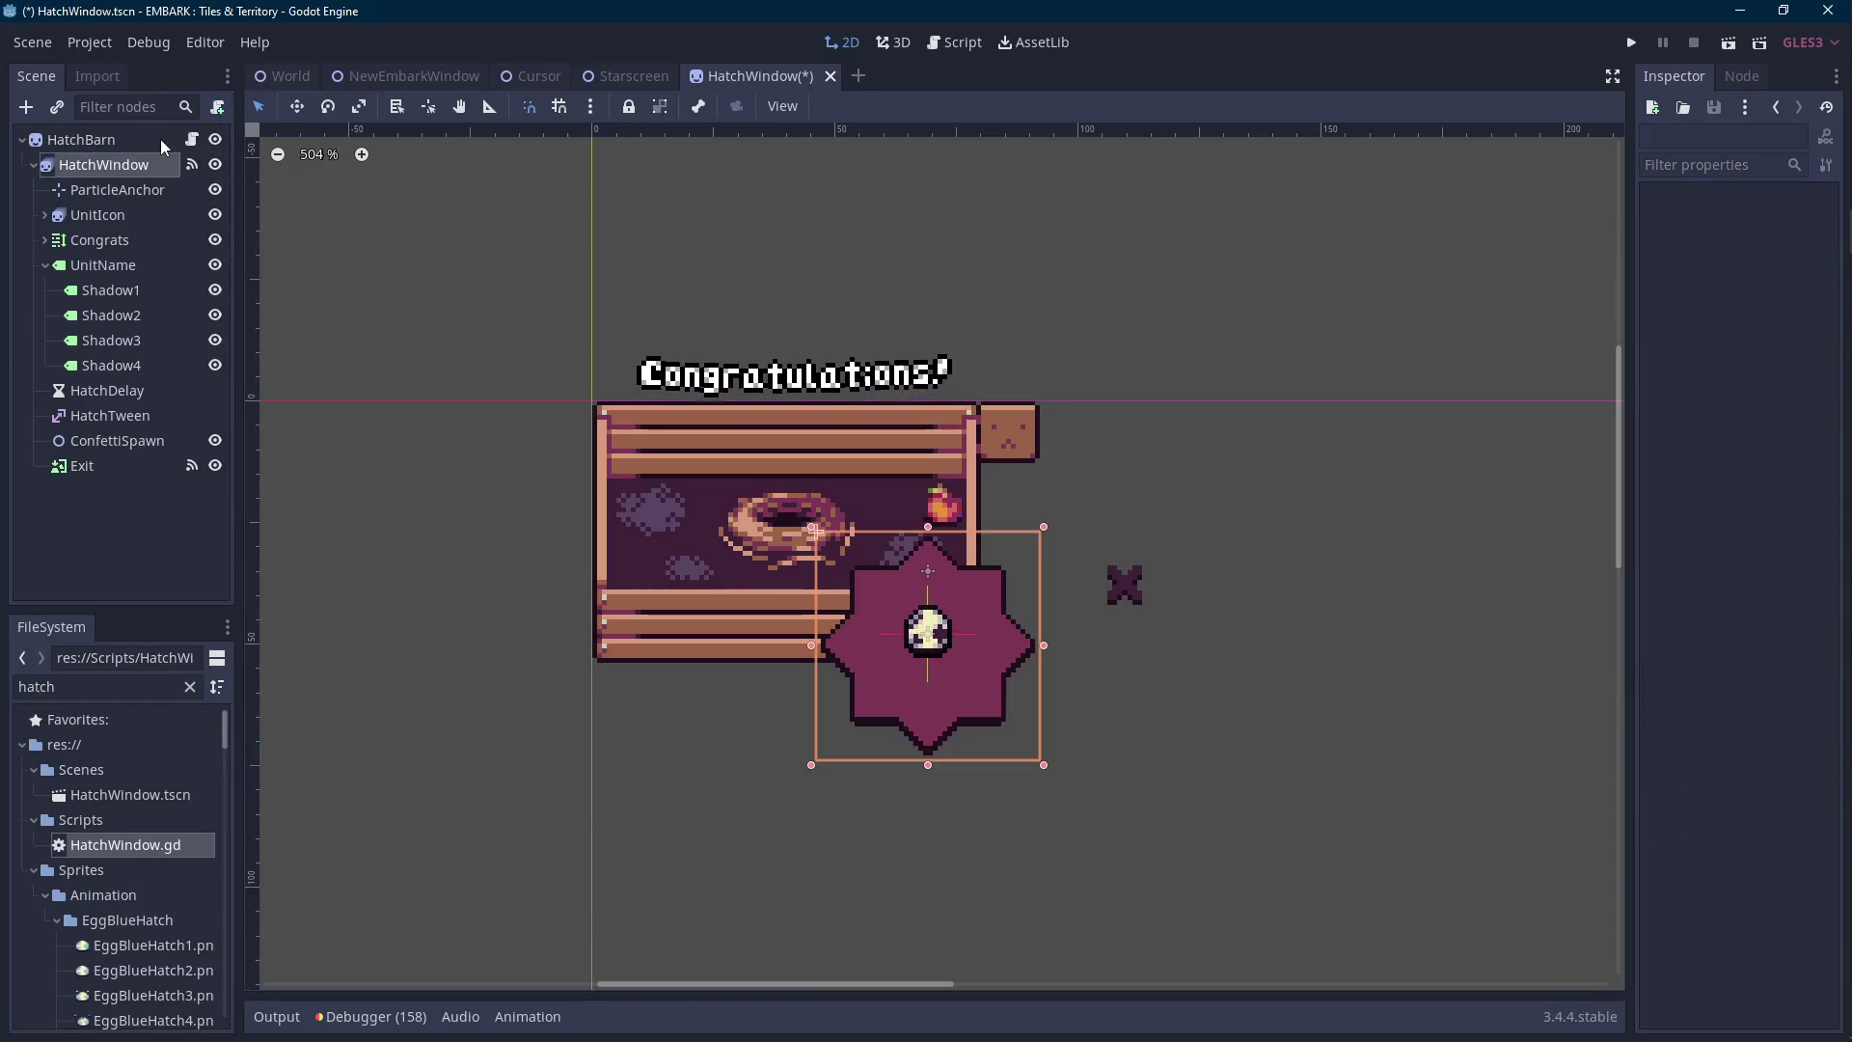
click(81, 140)
click(217, 107)
key(shift+f)
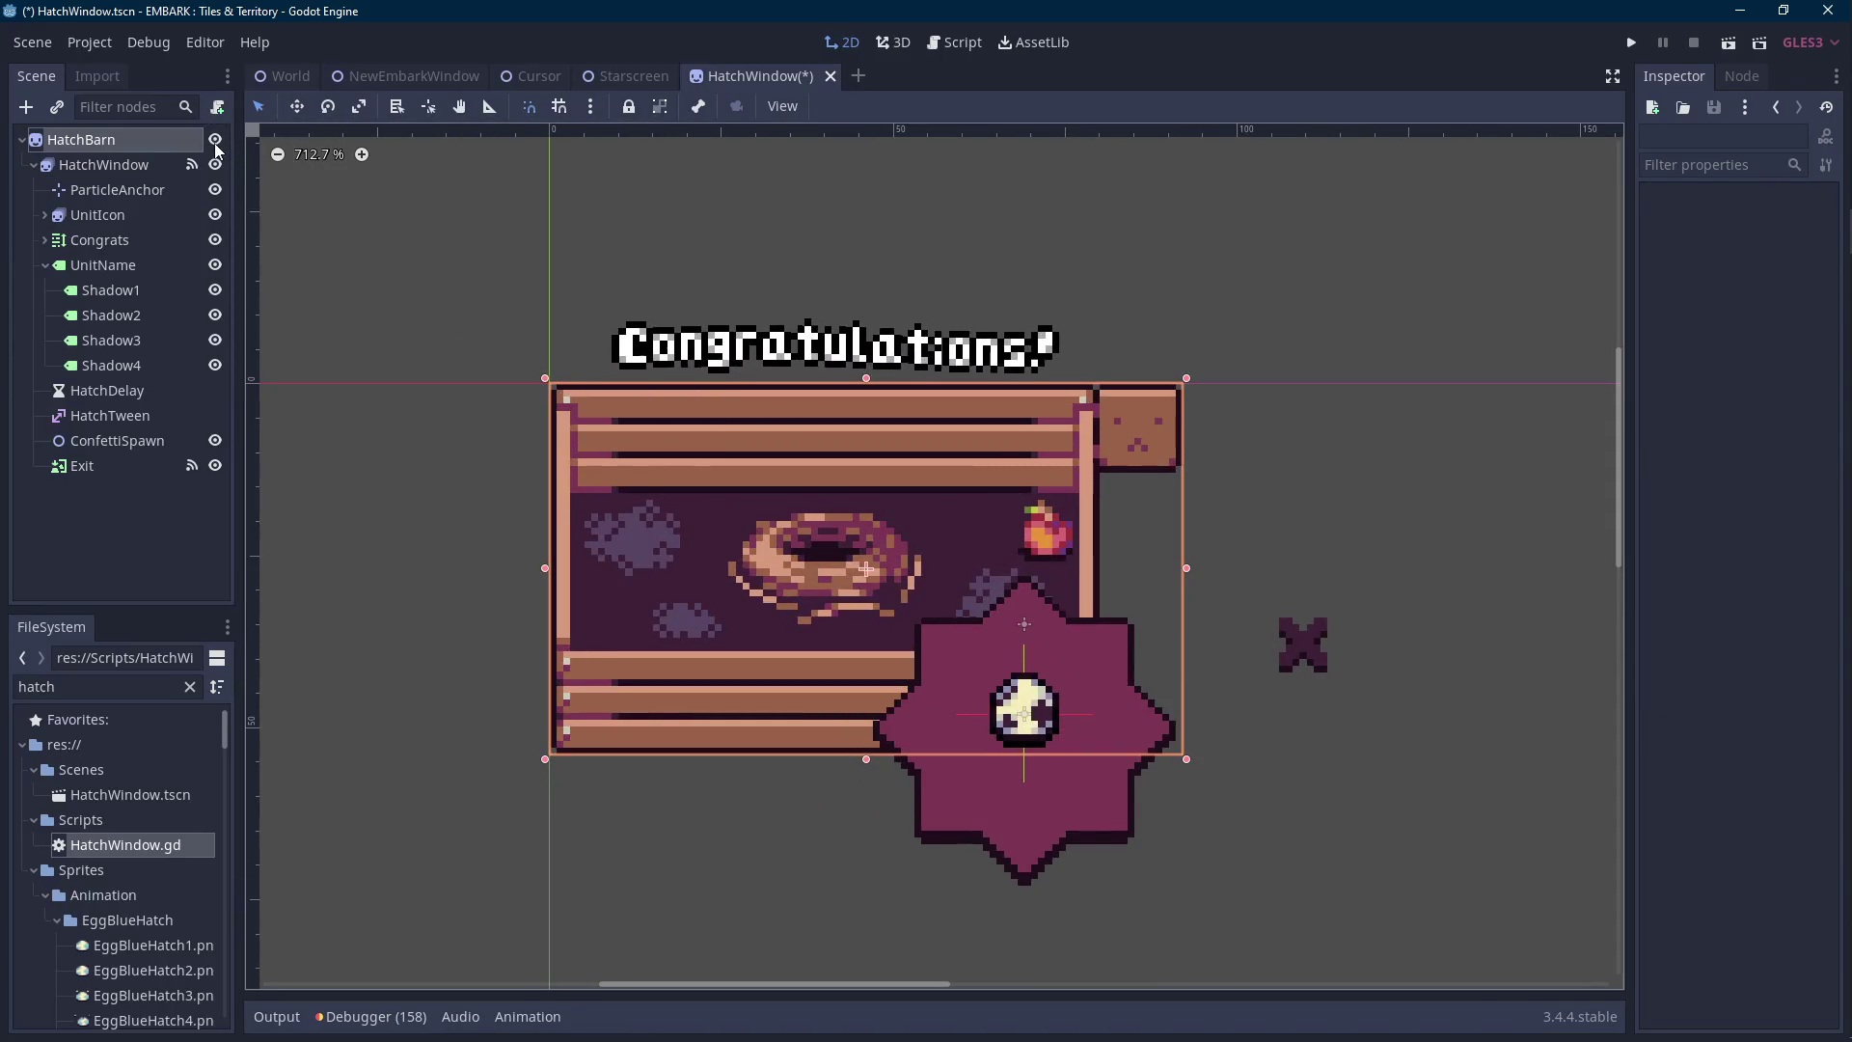
drag(126, 845, 131, 144)
click(192, 140)
click(655, 139)
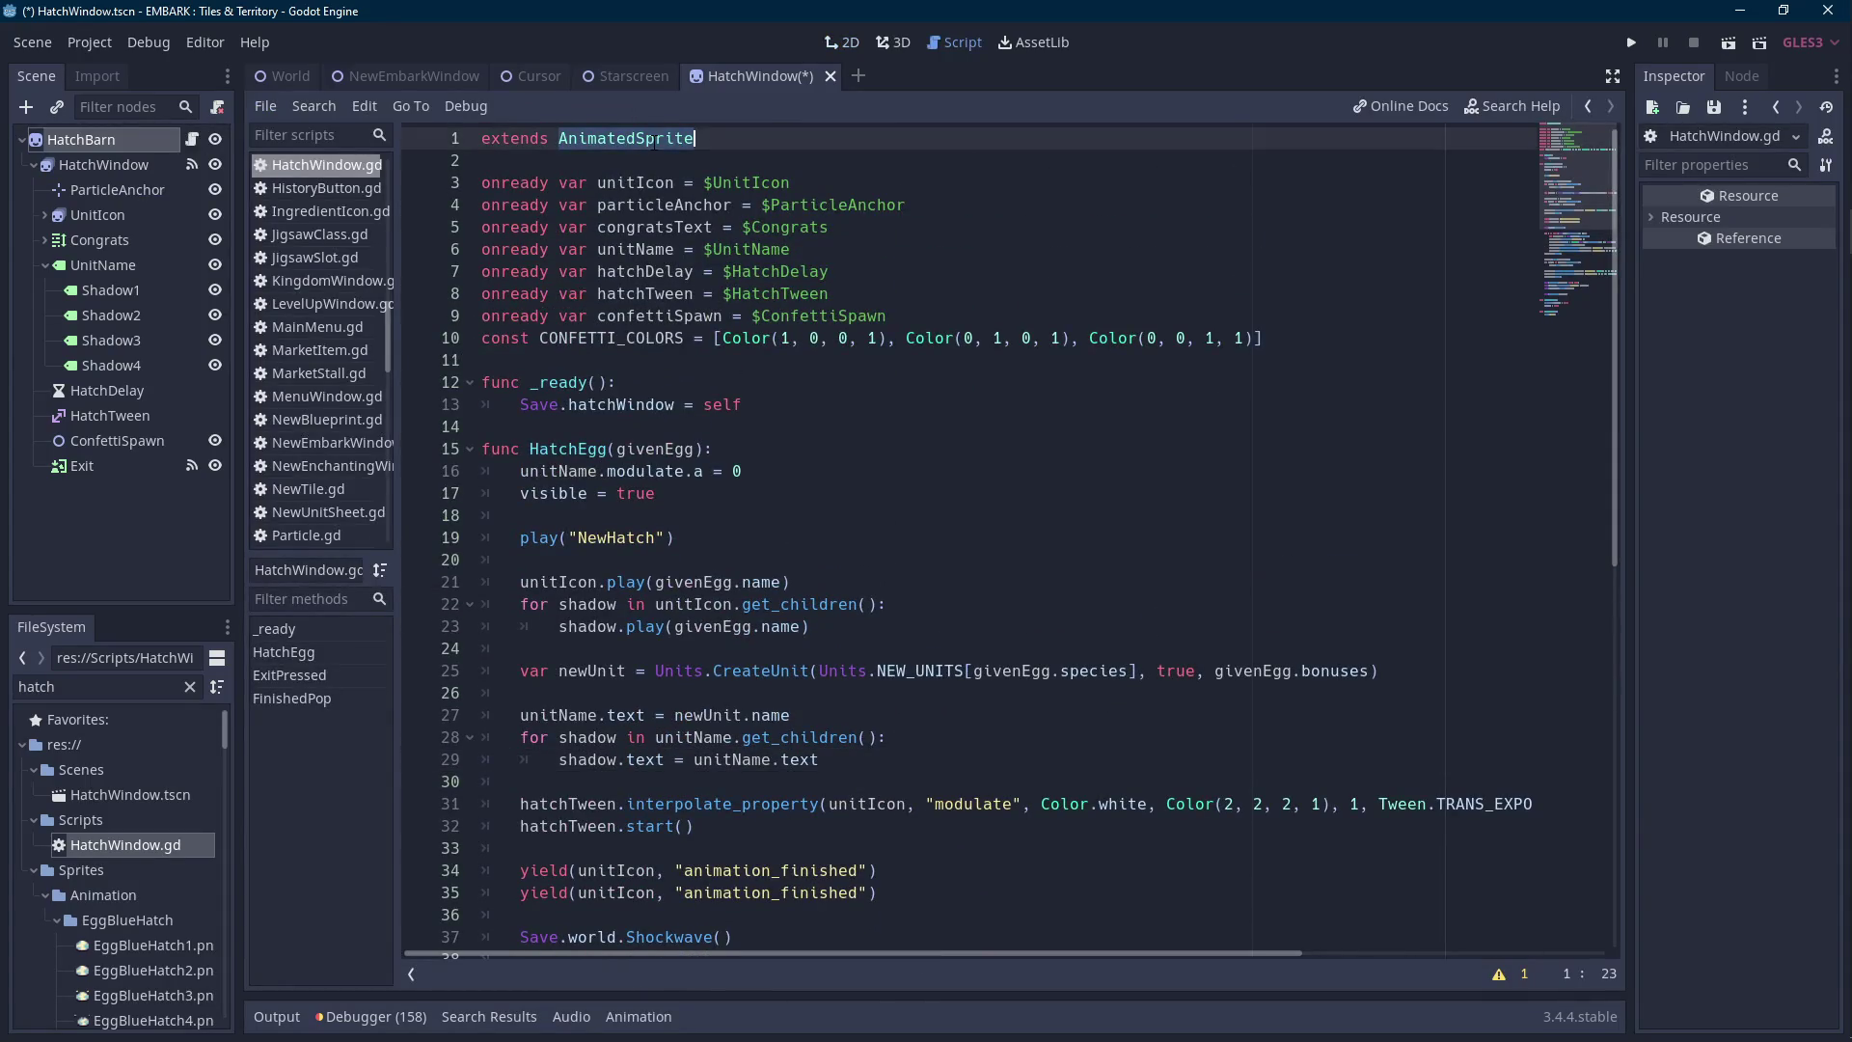
Change the script's first line to 'extends Sprite' and save.
text(SPRITE)
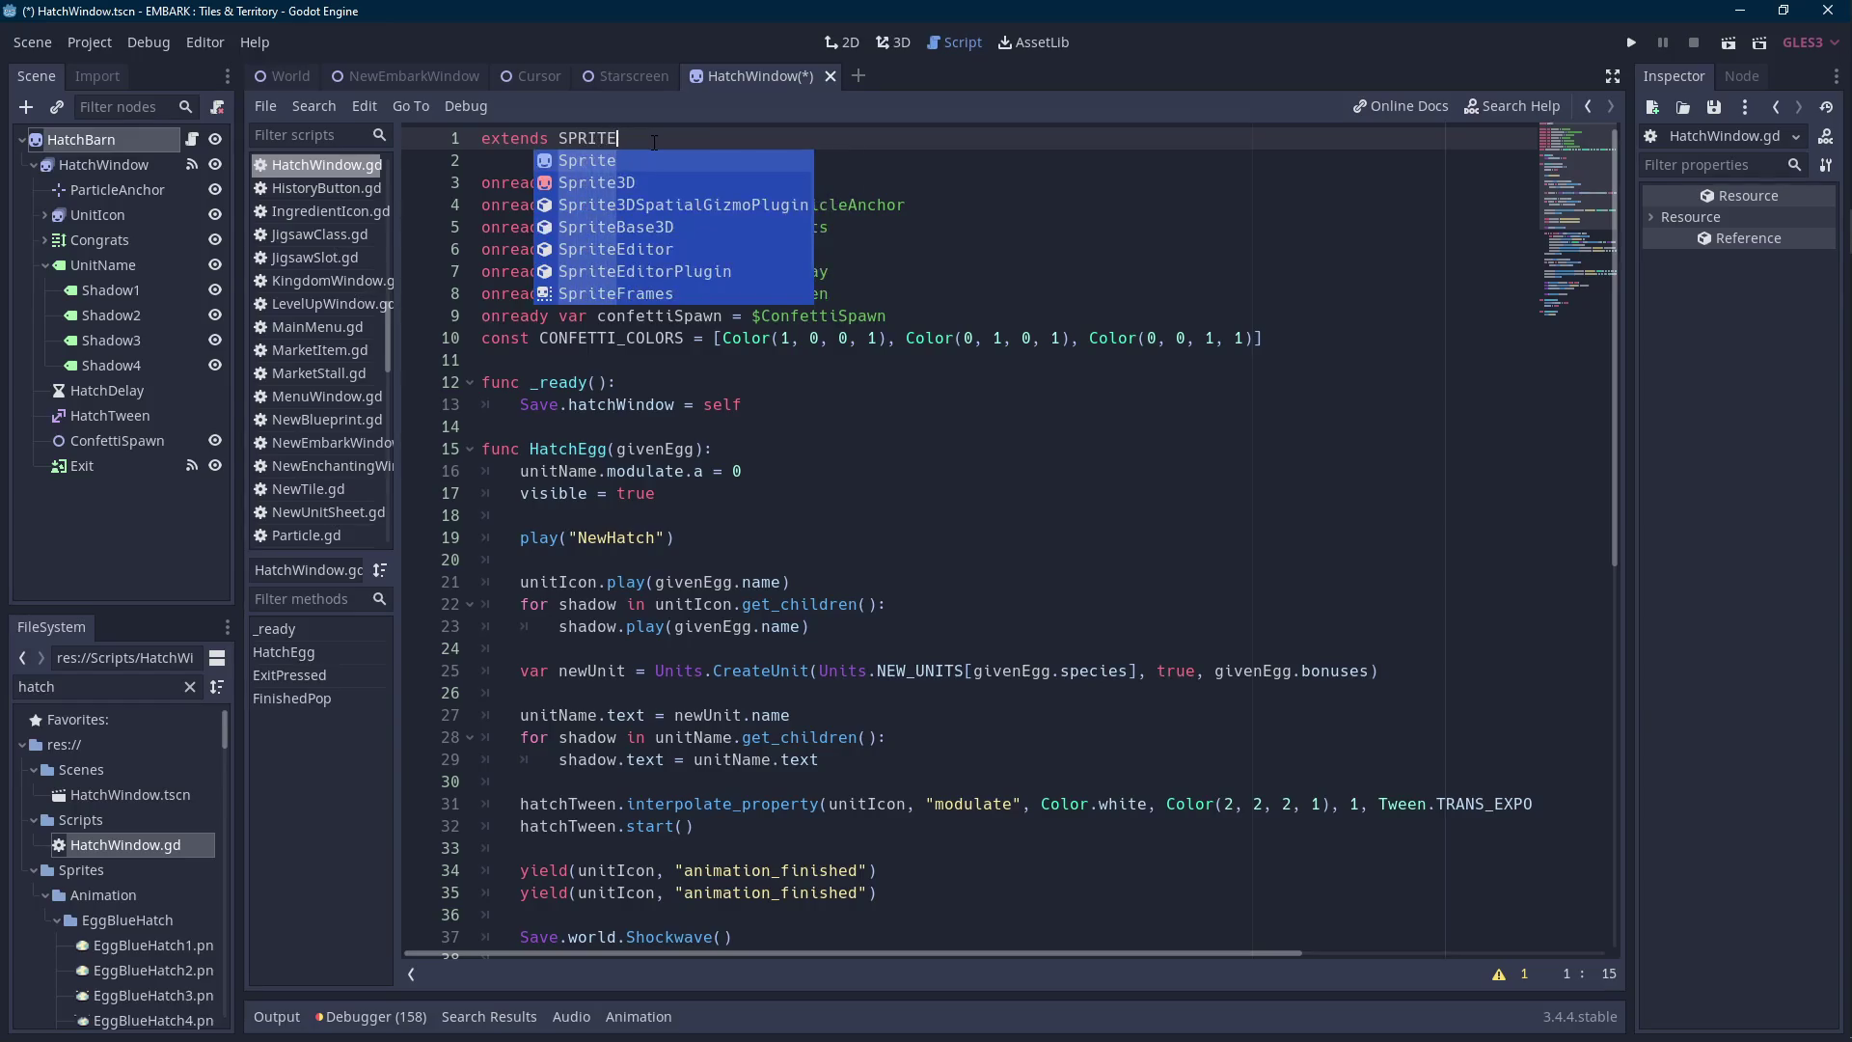
key(Return)
key(ctrl+s)
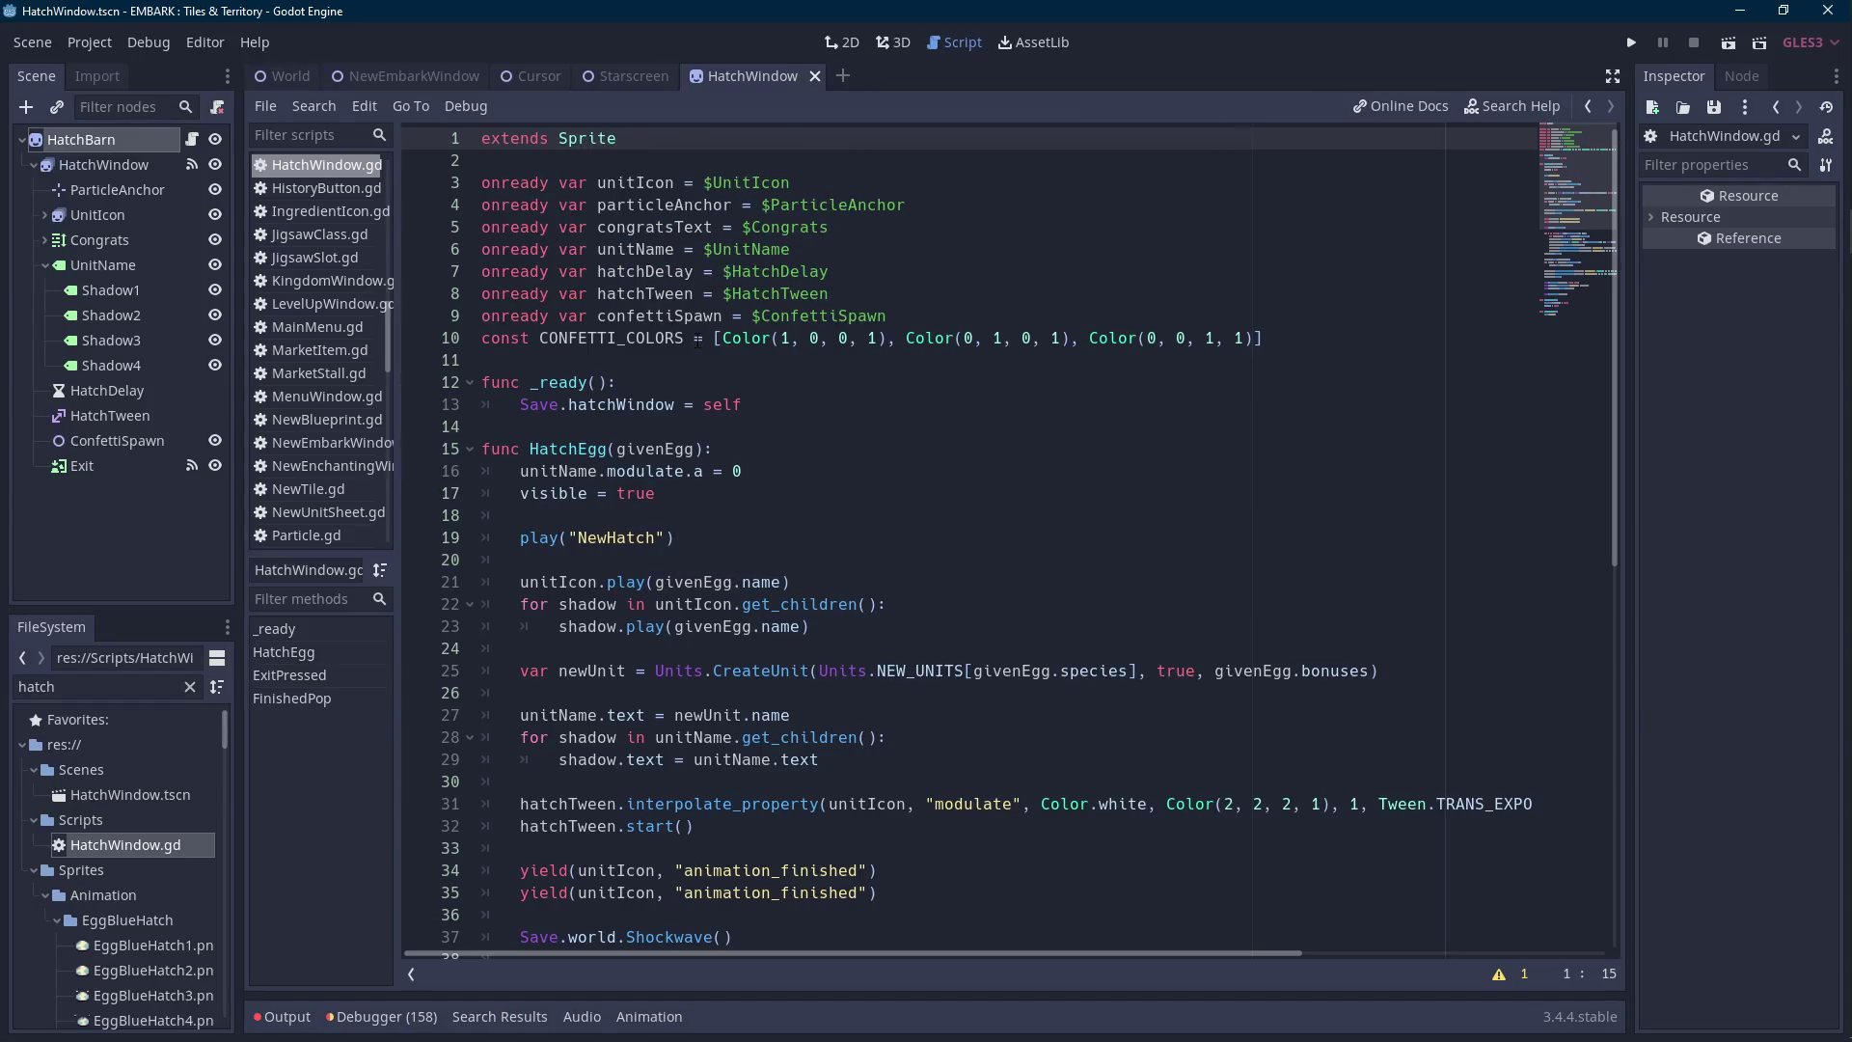
Delete the play("NewHatch") line and the whole FinishedPop function, then save the script.
scroll(698, 340, down, 1)
drag(737, 469, 732, 456)
scroll(732, 457, down, 3)
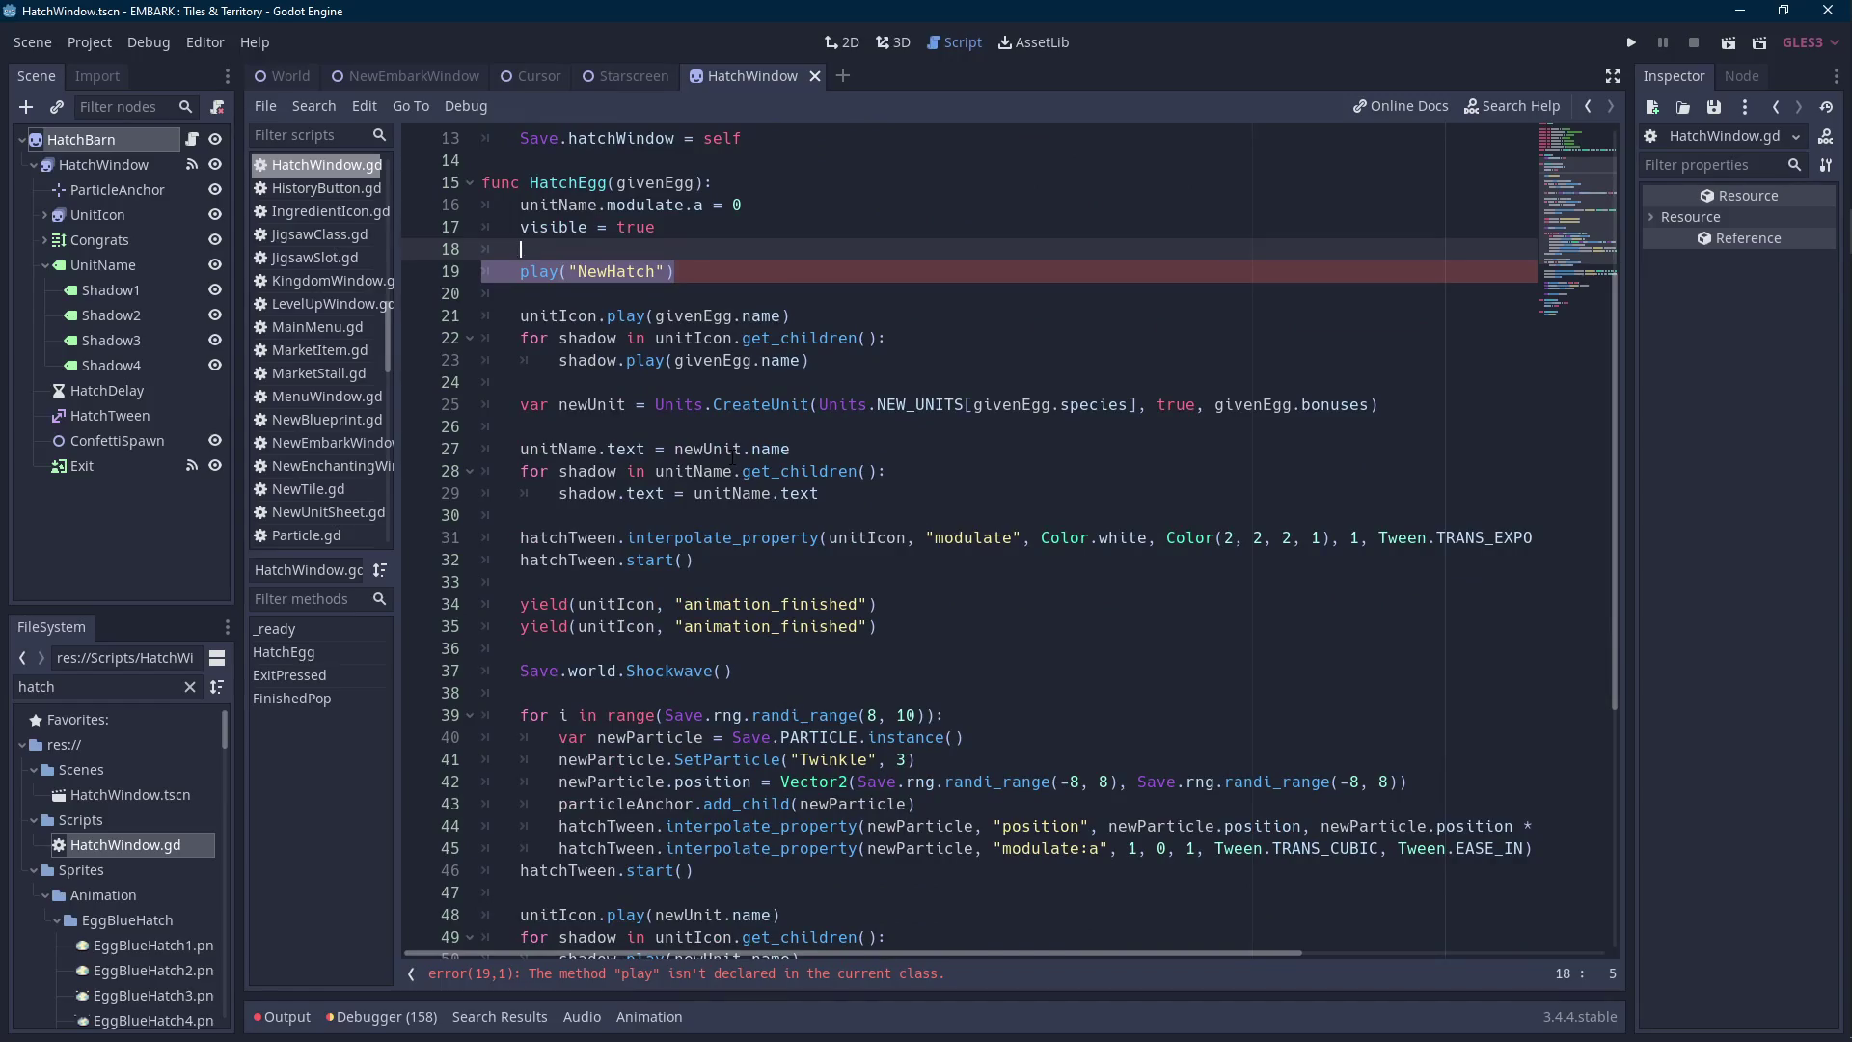
key(BackSpace)
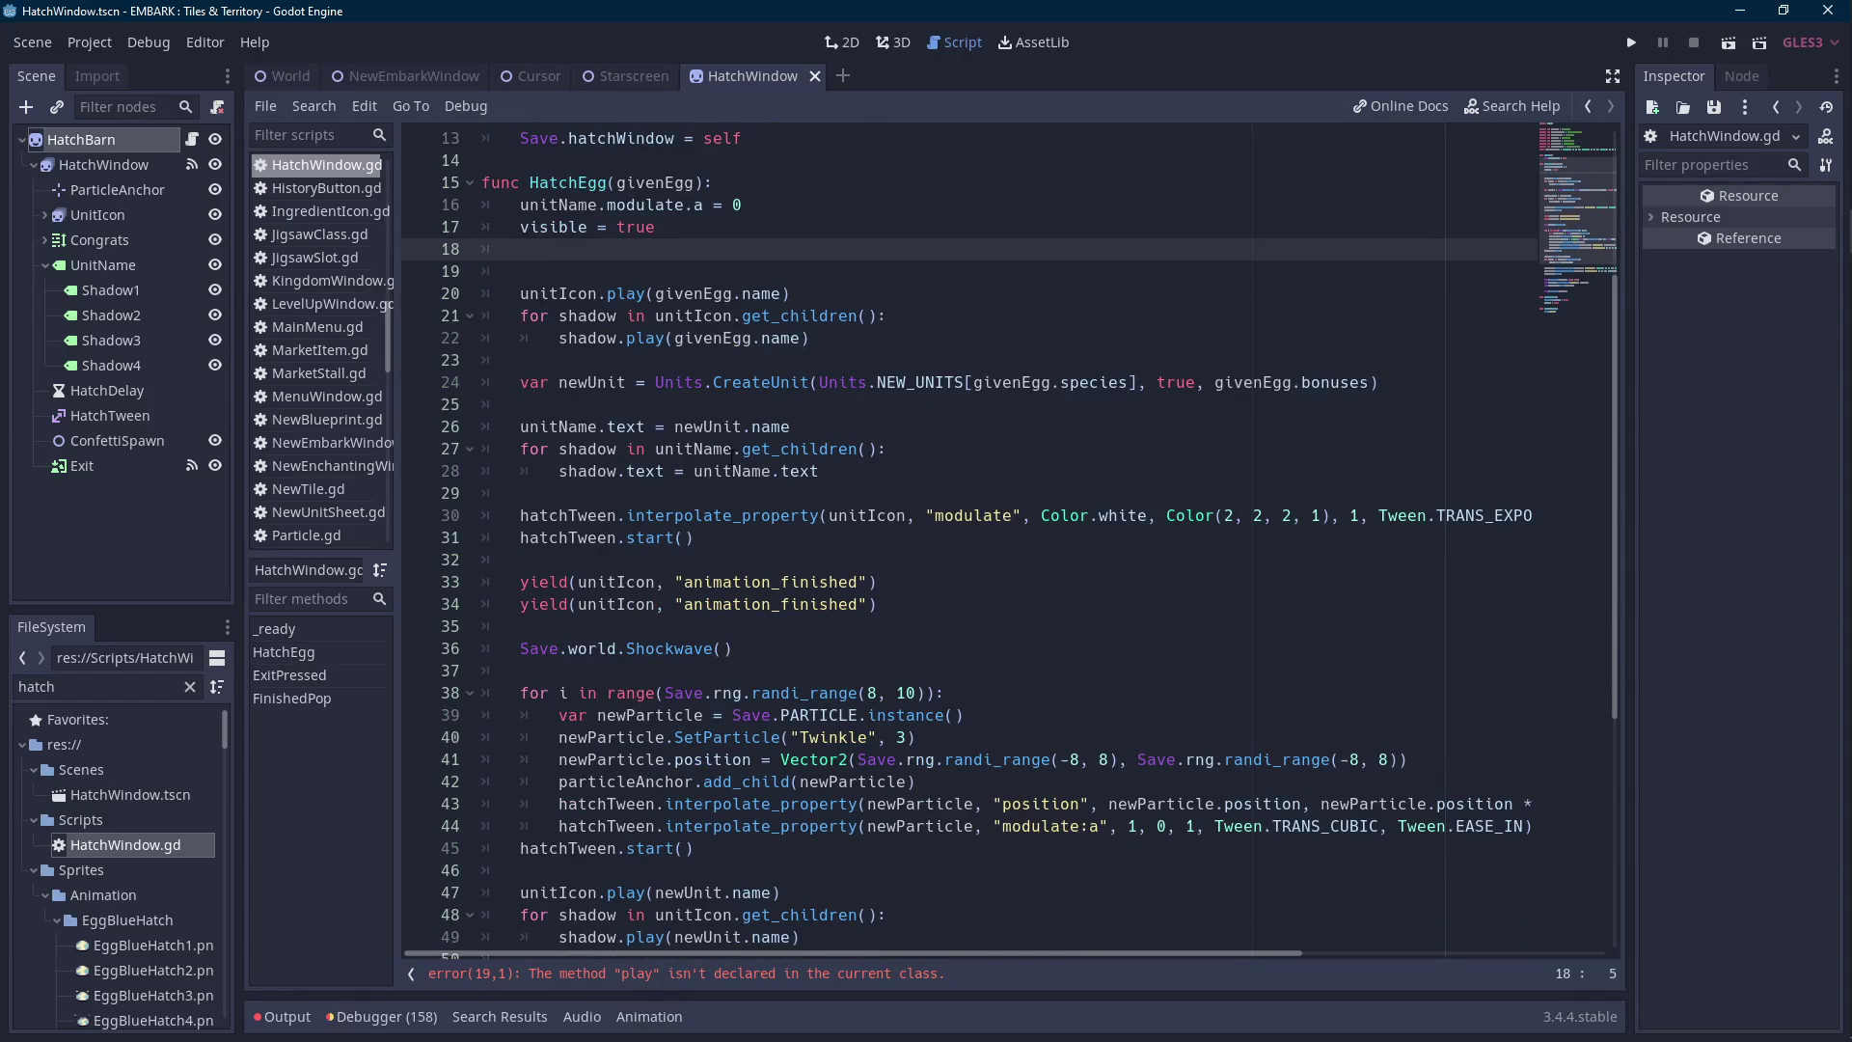
scroll(686, 871, down, 6)
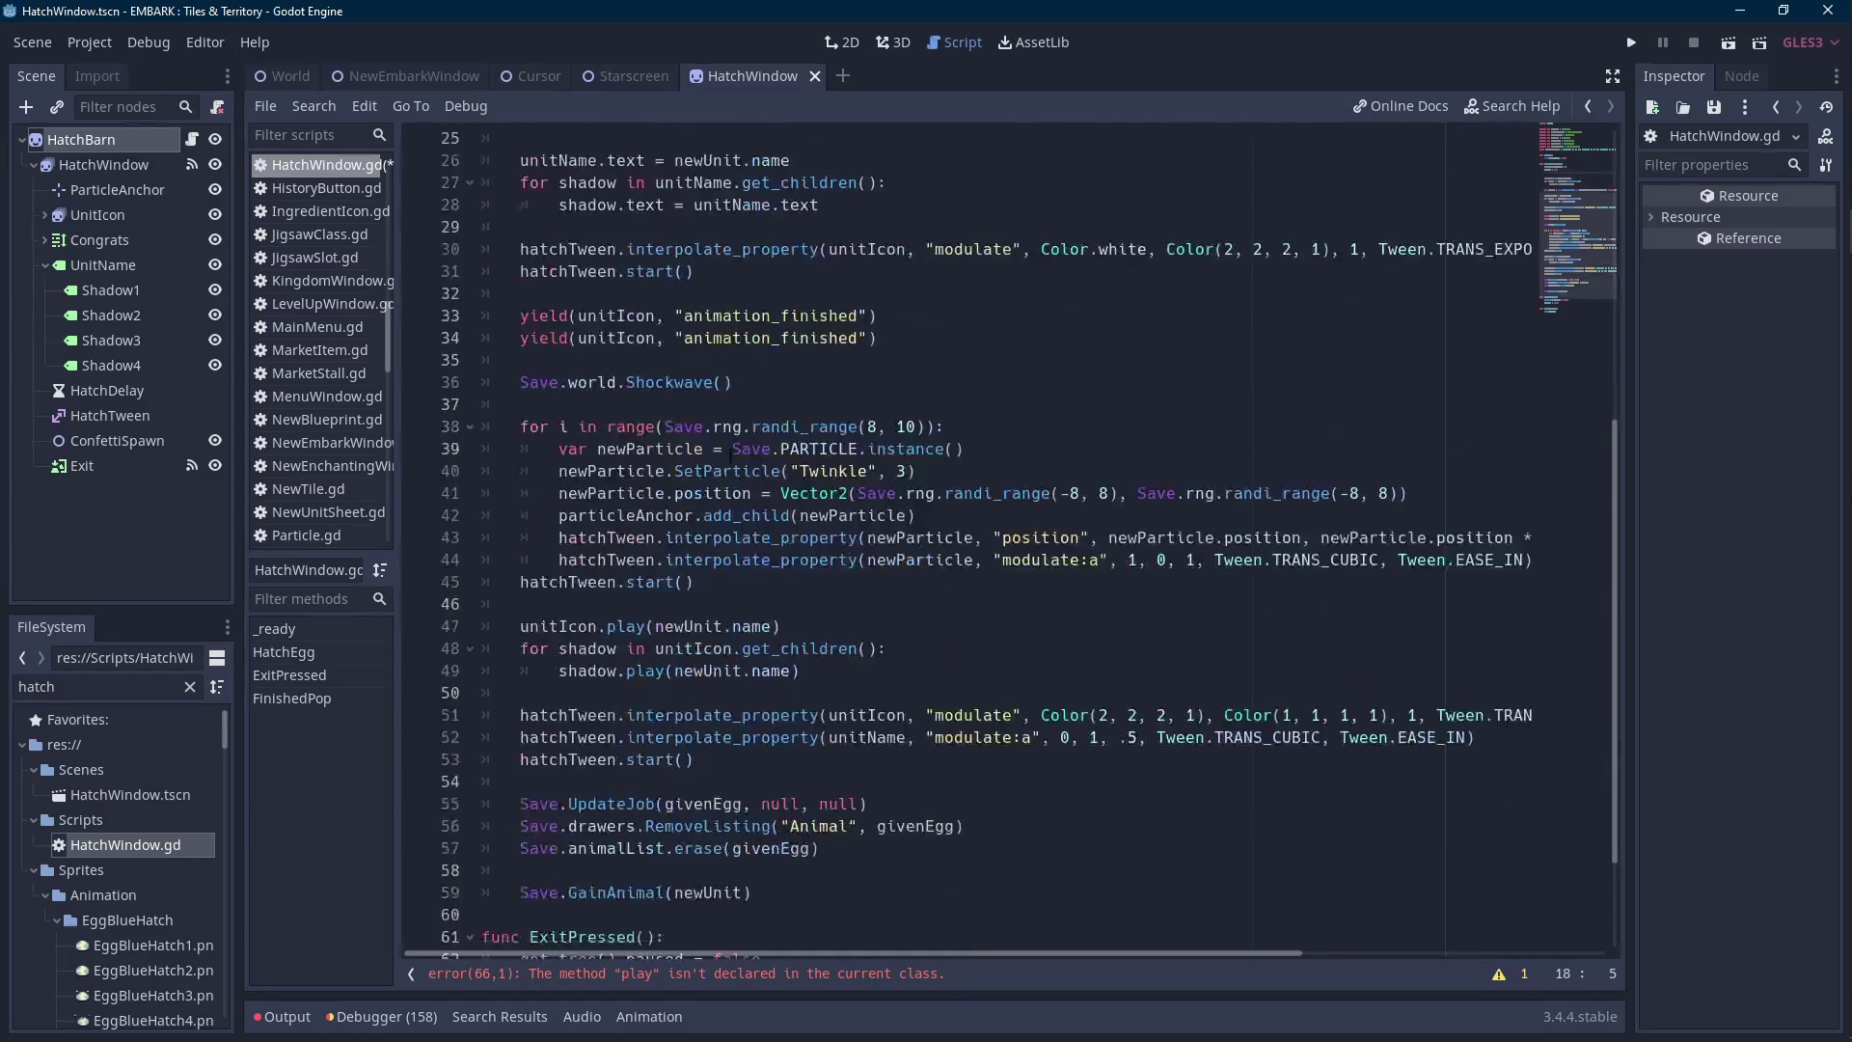
drag(680, 884, 482, 848)
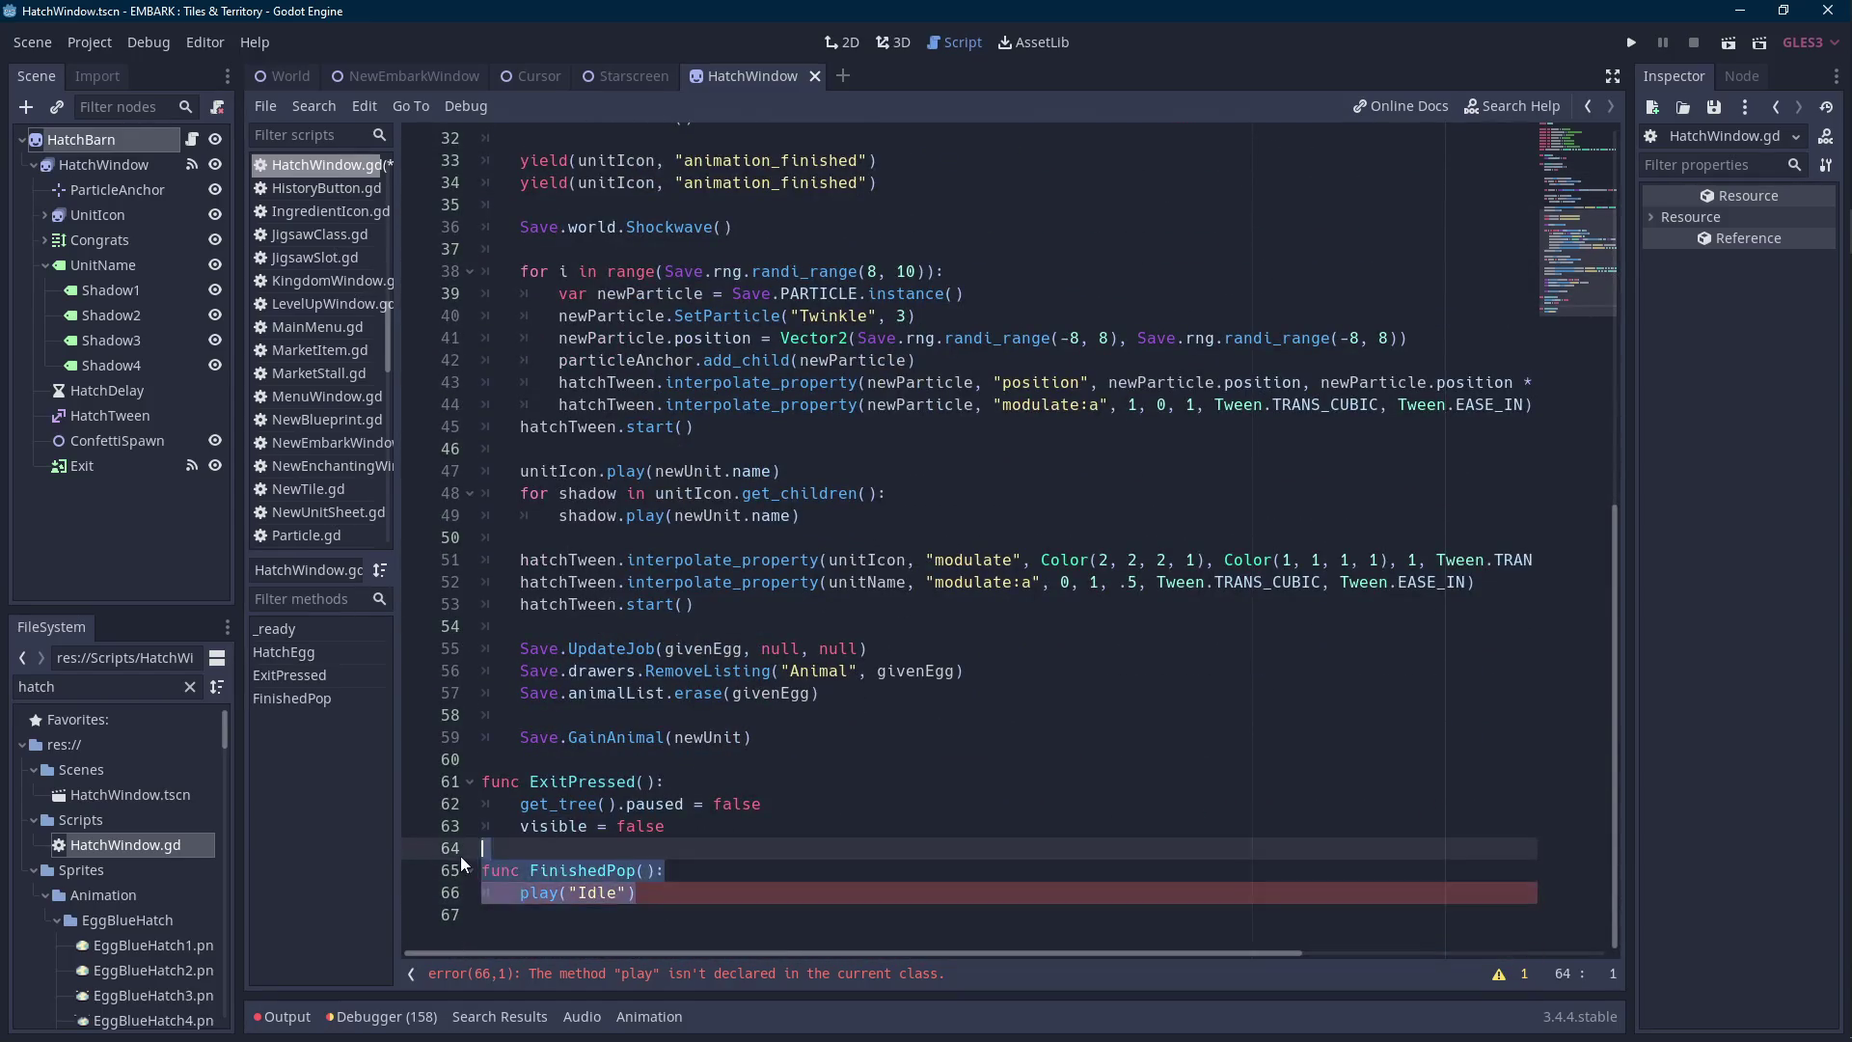
key(BackSpace)
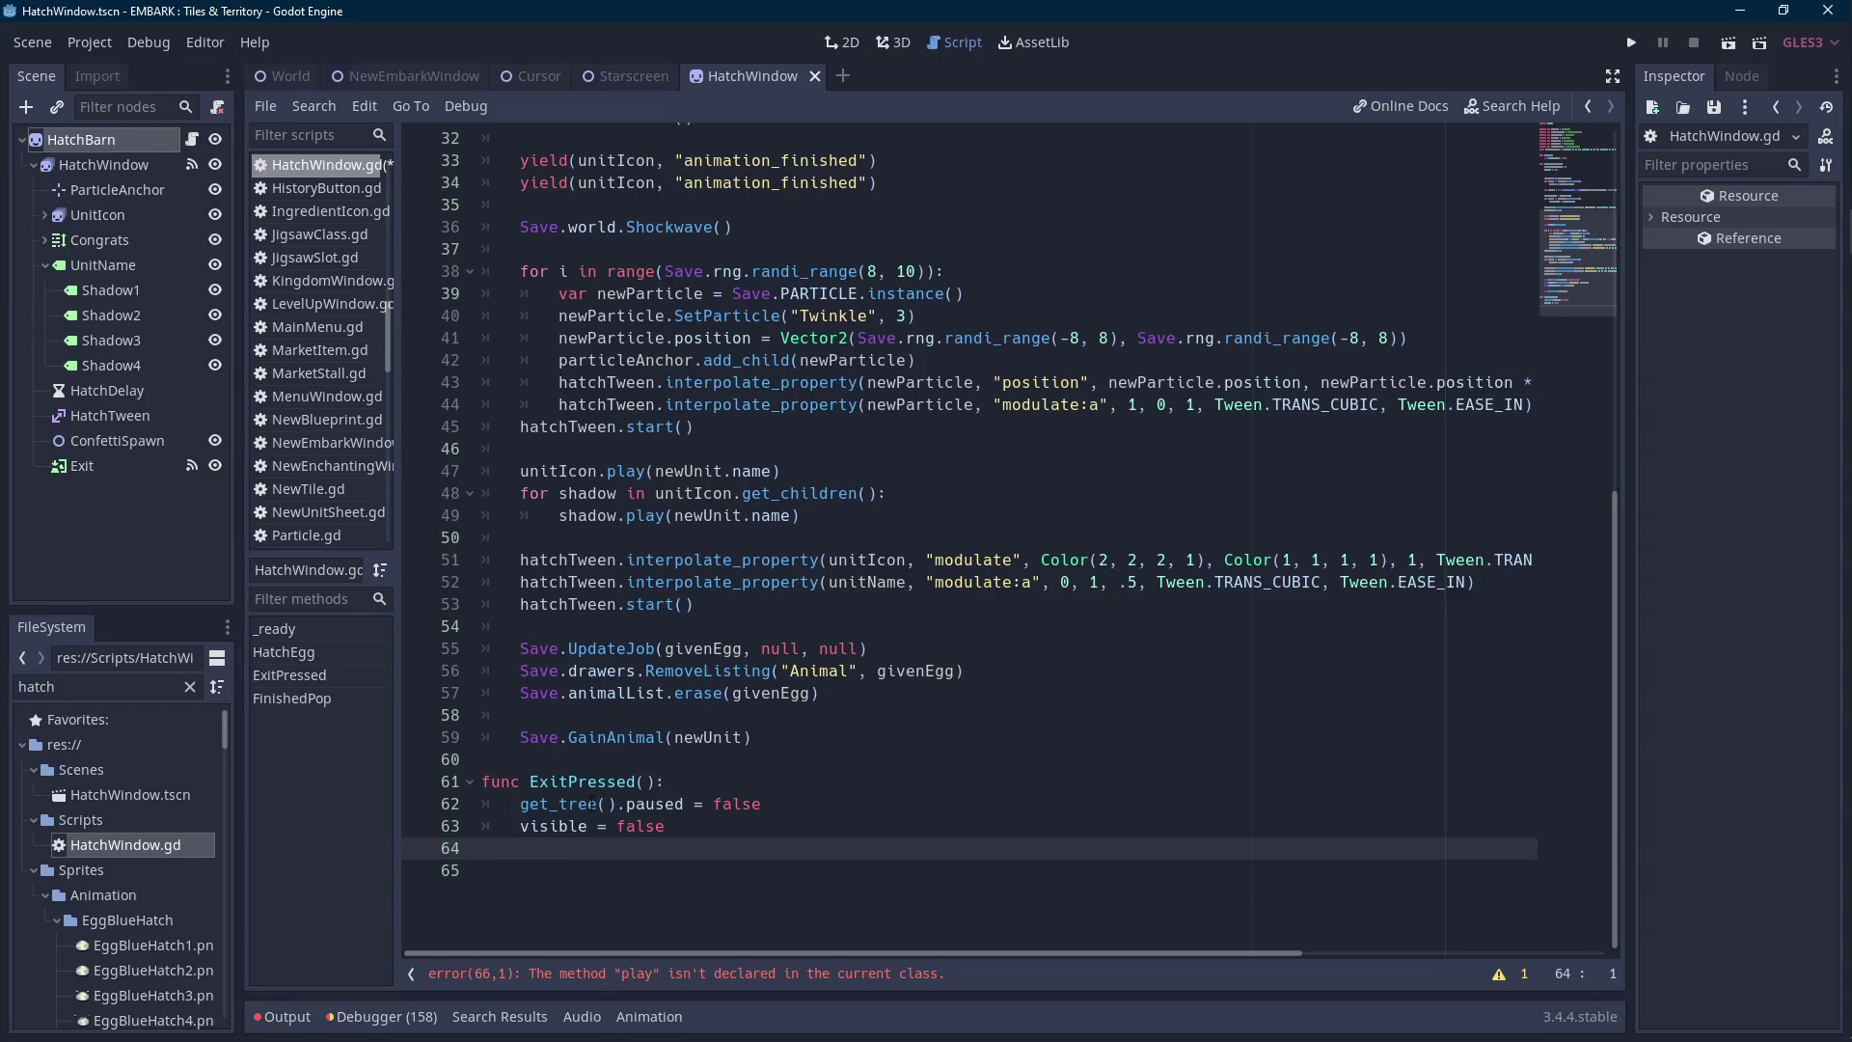
click(877, 453)
key(ctrl+s)
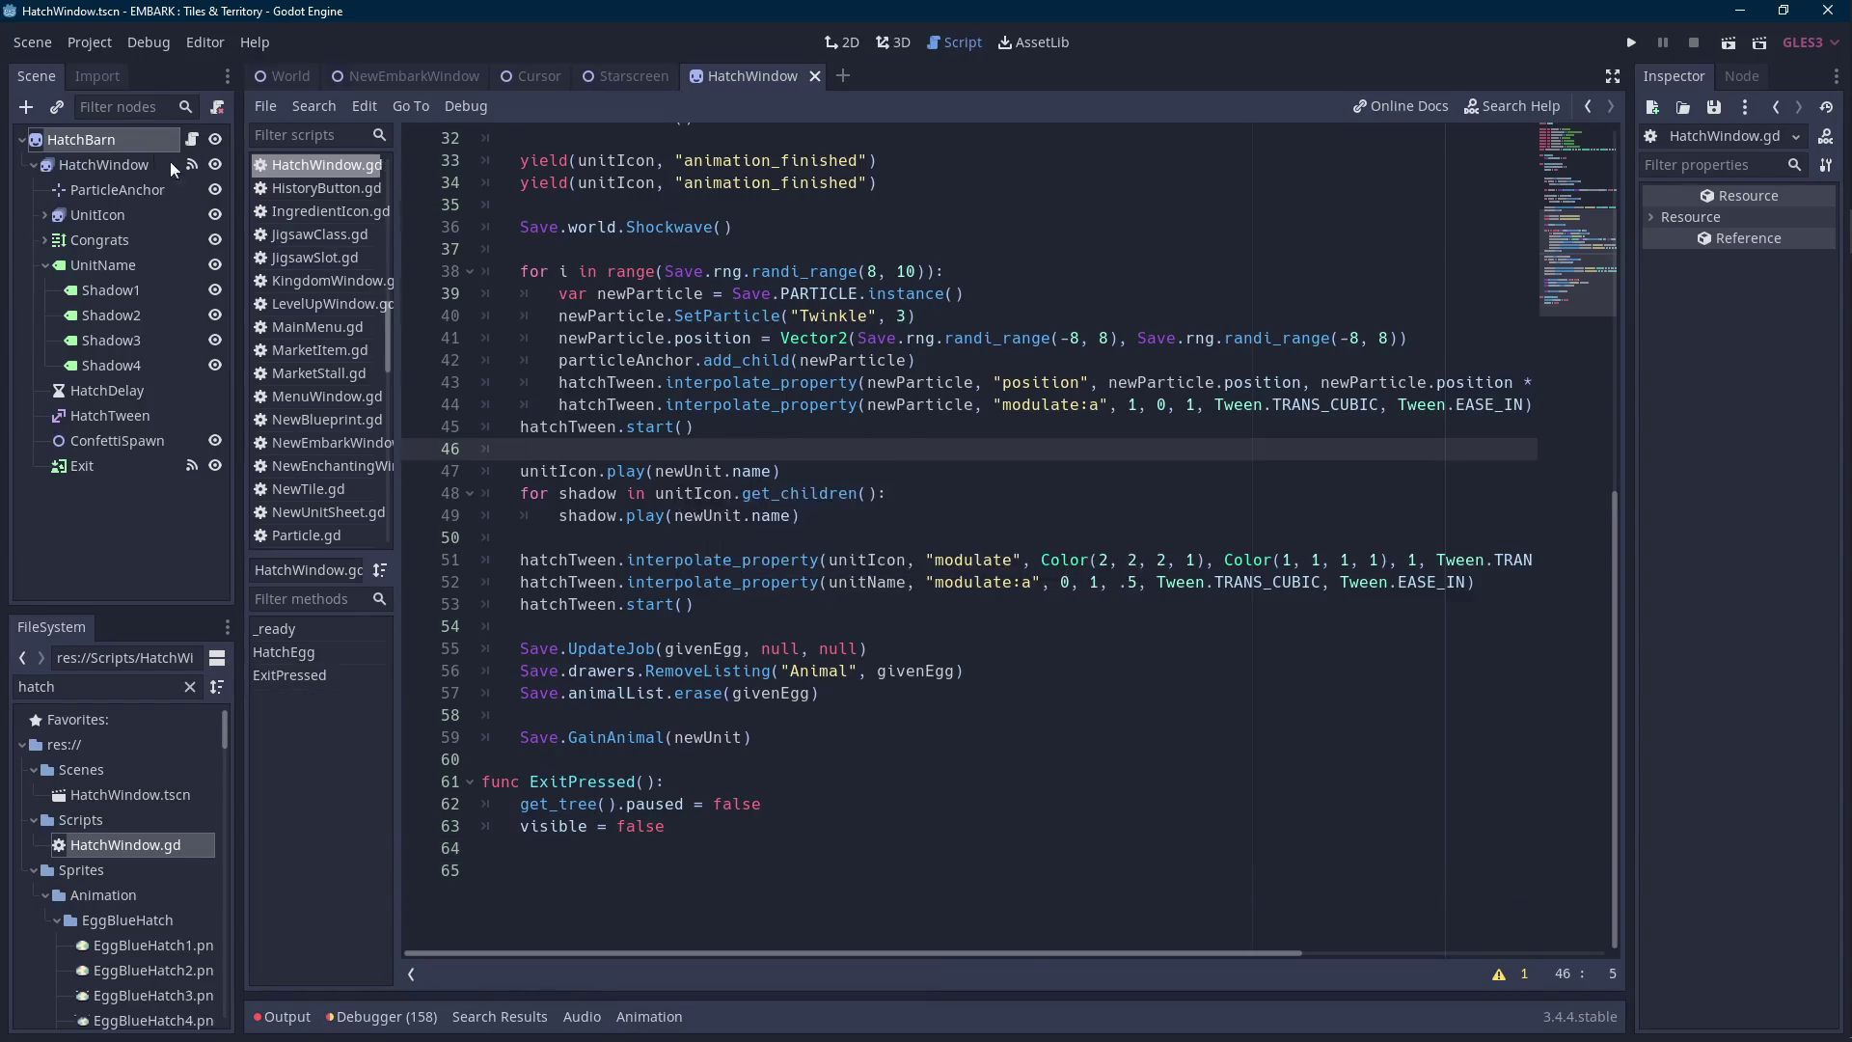
key(ctrl+F1)
scroll(779, 561, down, 3)
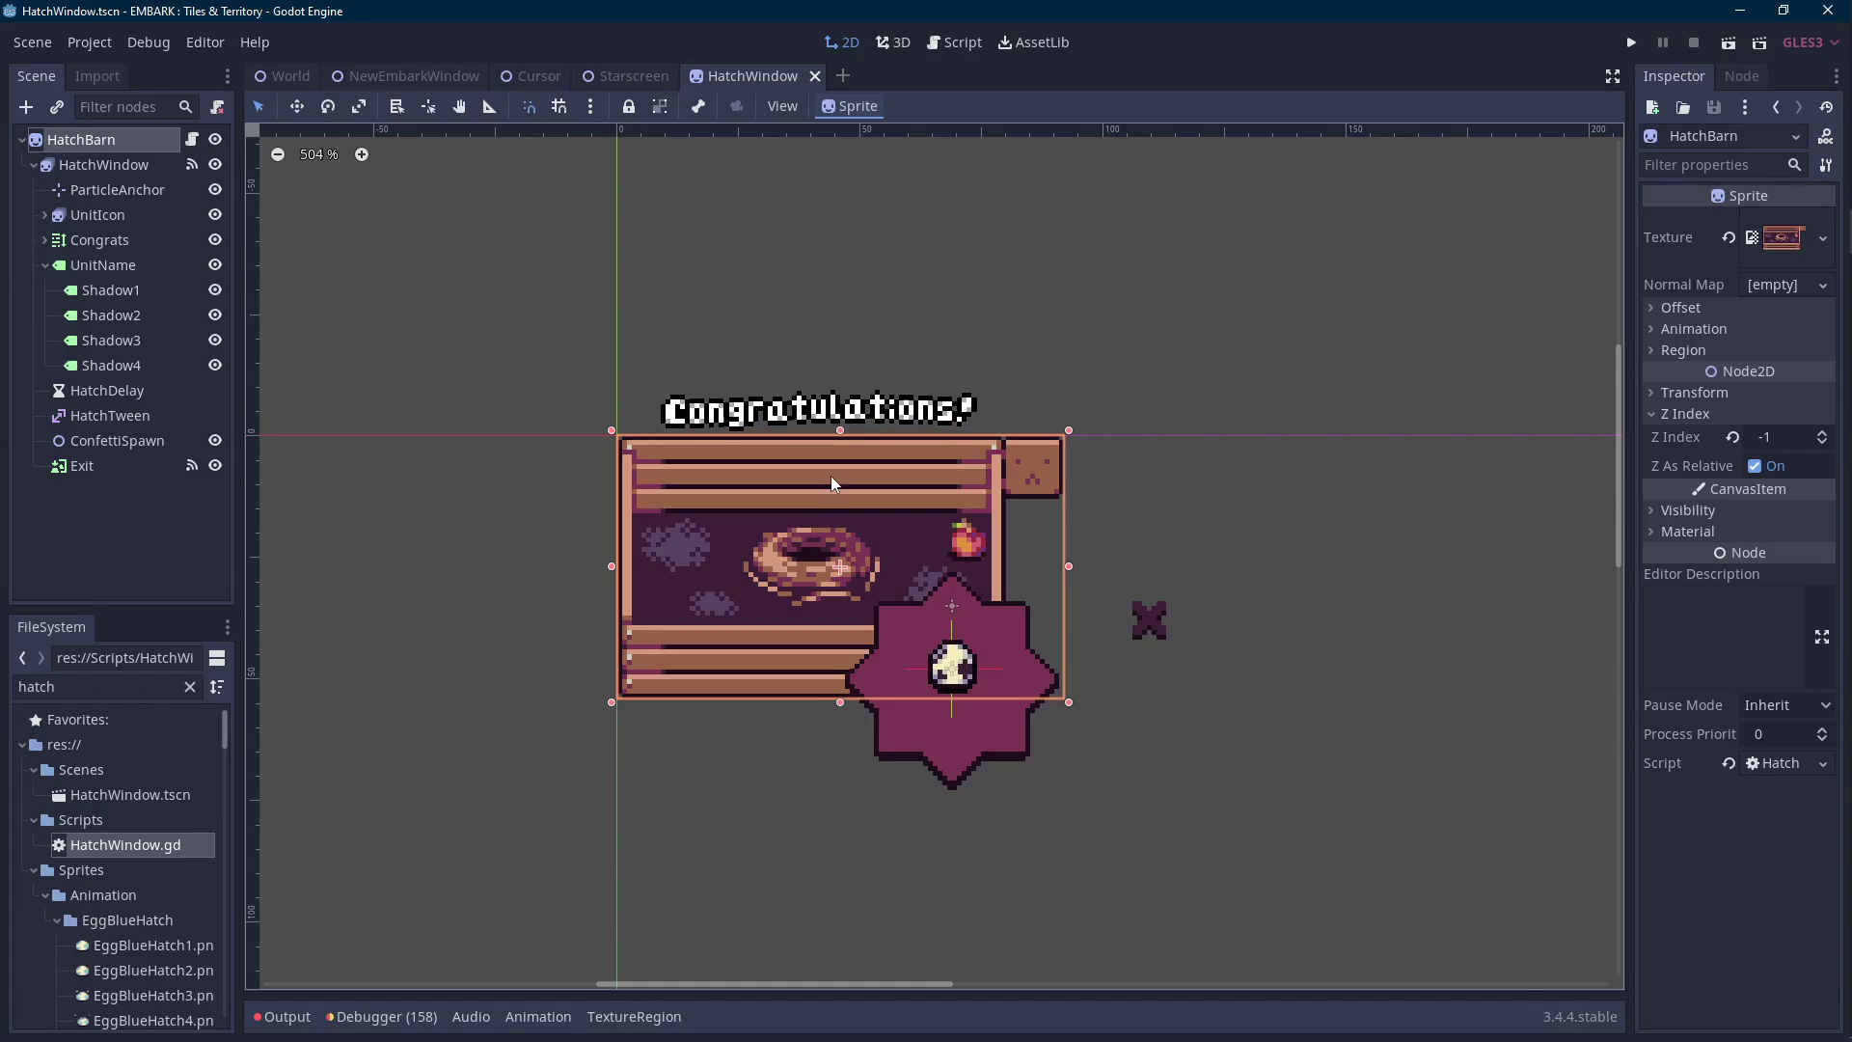
Reparent Exit under HatchBarn, nudge it up to the window's top, and save the scene.
click(79, 466)
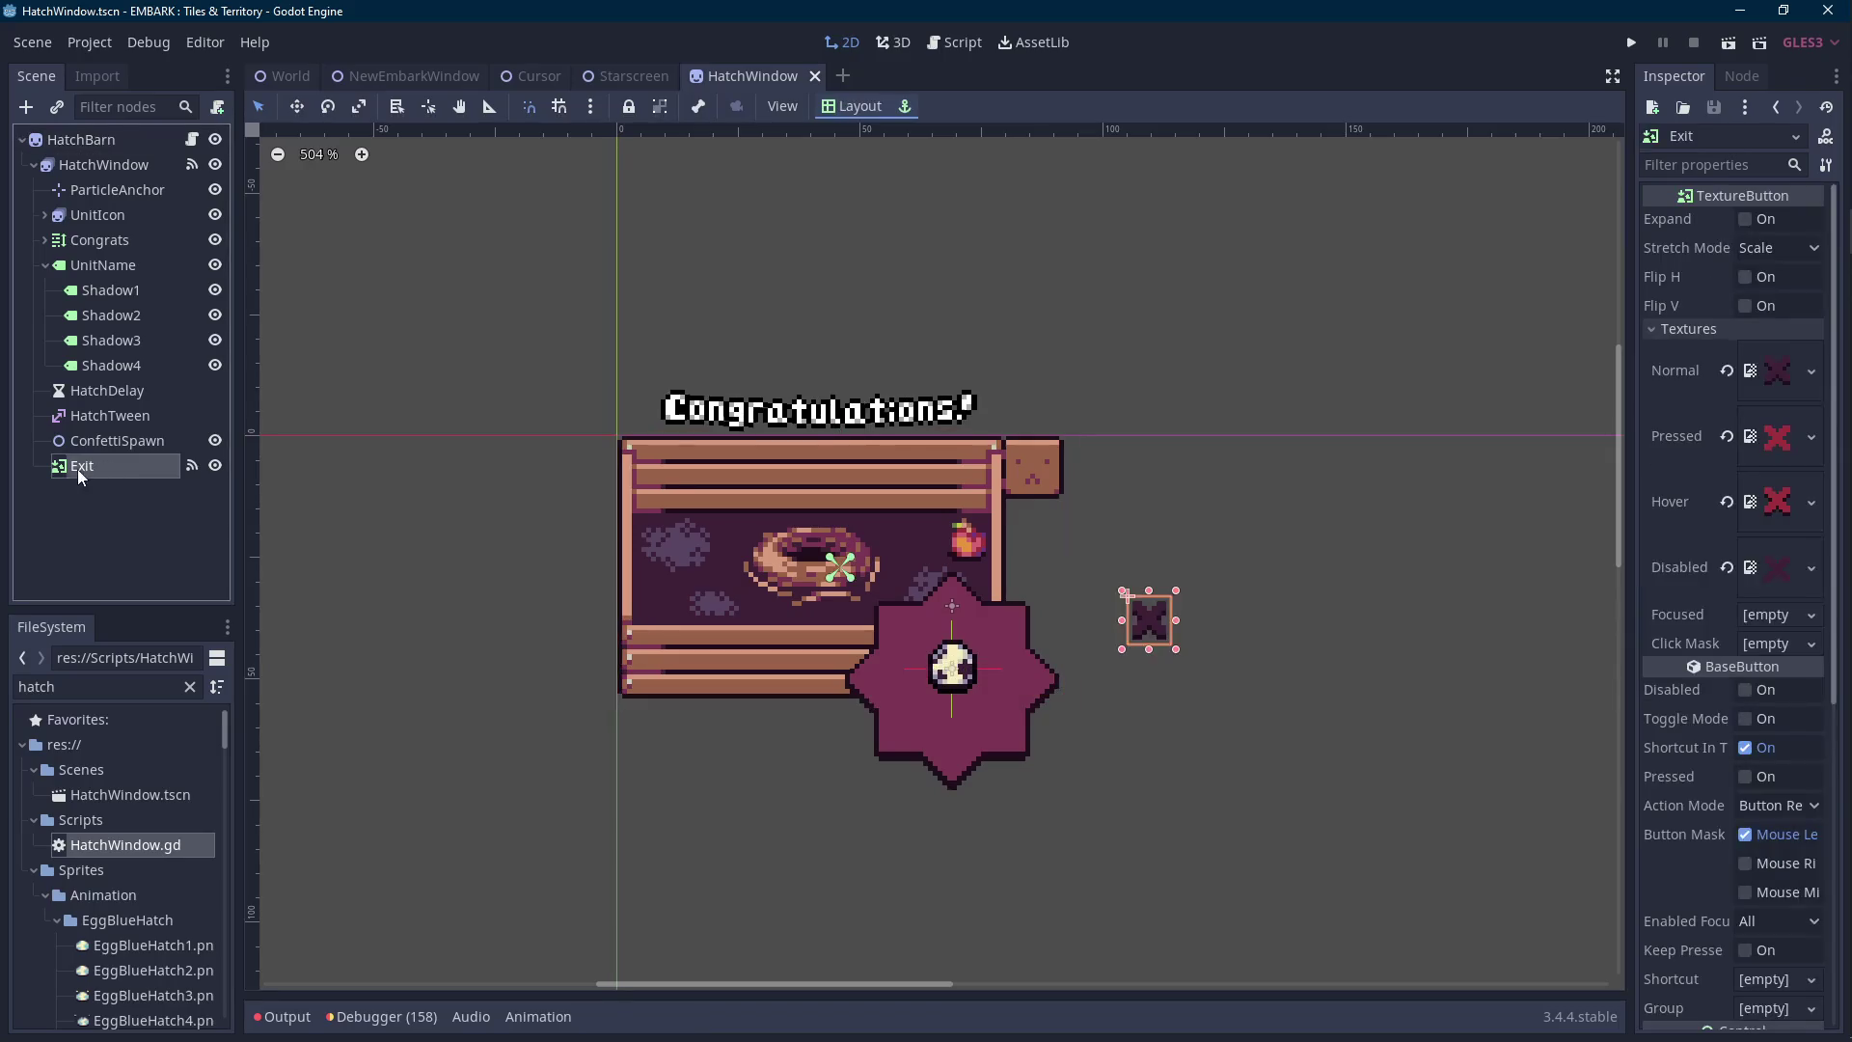
drag(121, 469, 108, 153)
click(78, 466)
scroll(1107, 581, up, 2)
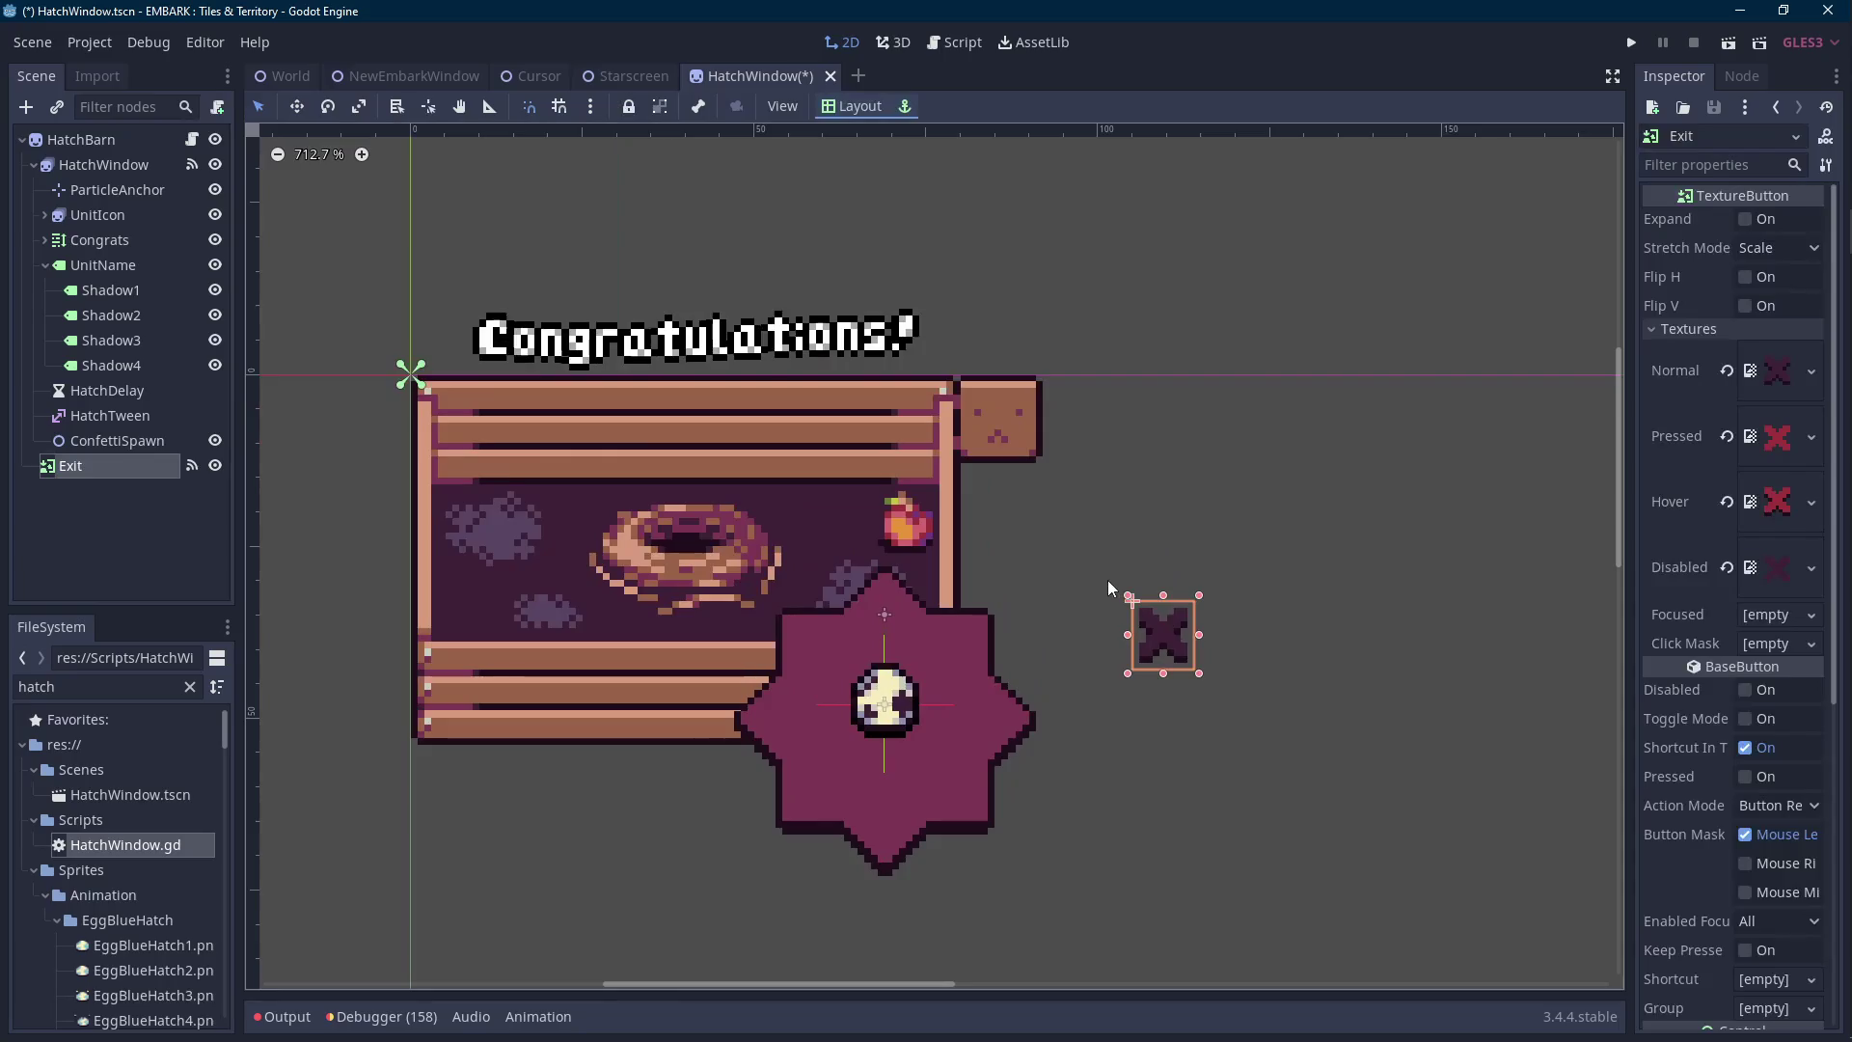
key(shift+Up)
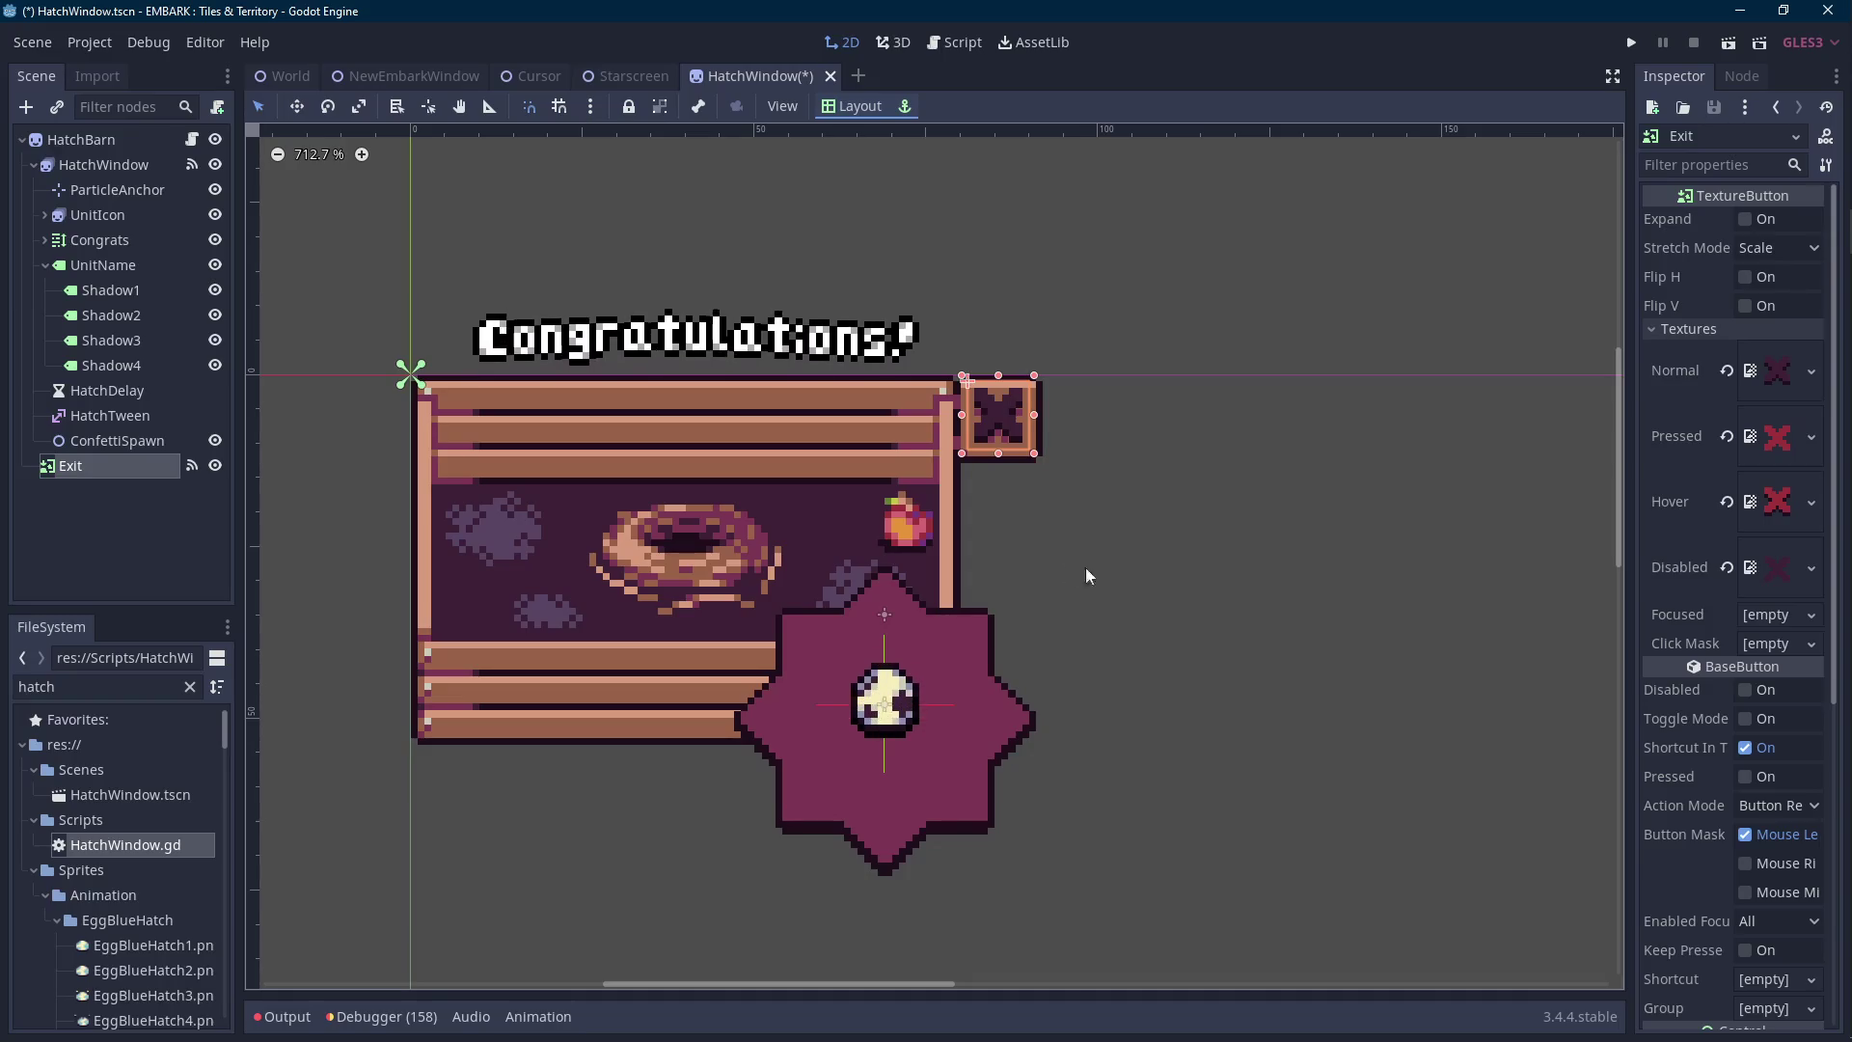
scroll(980, 557, down, 1)
double_click(108, 243)
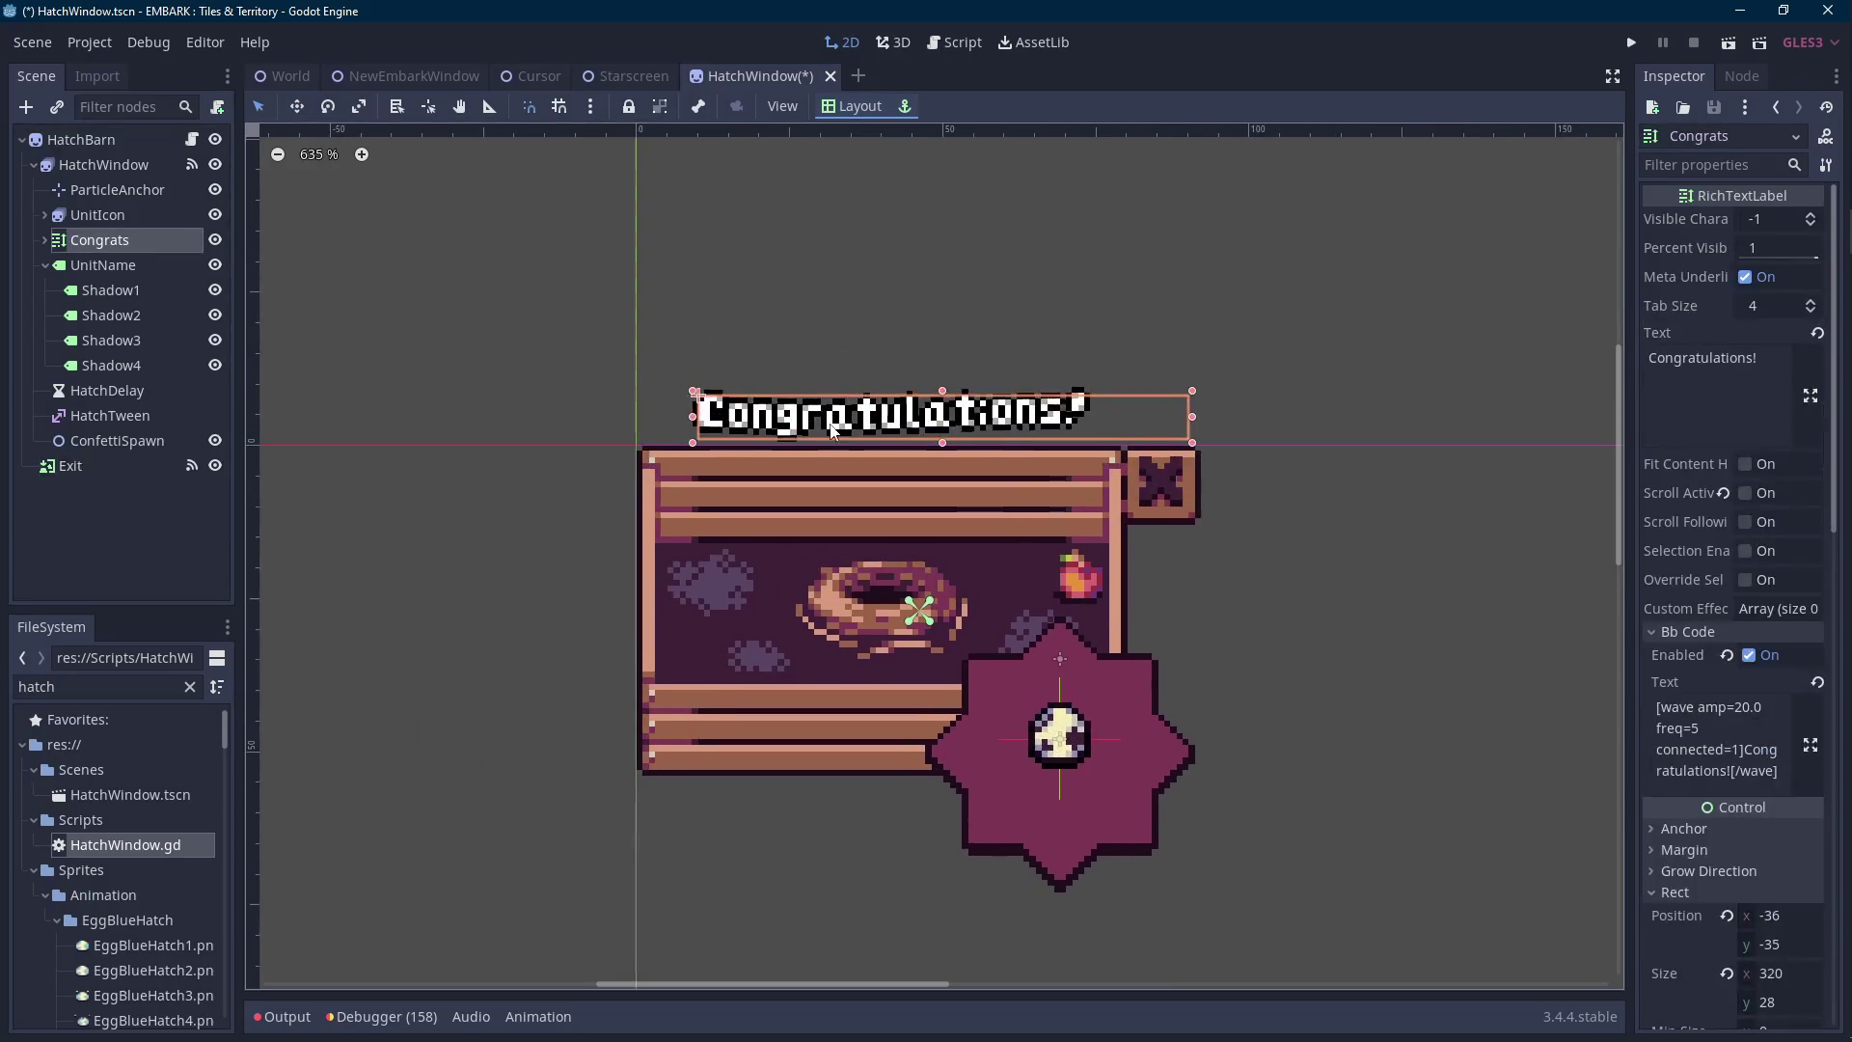
drag(830, 438, 743, 411)
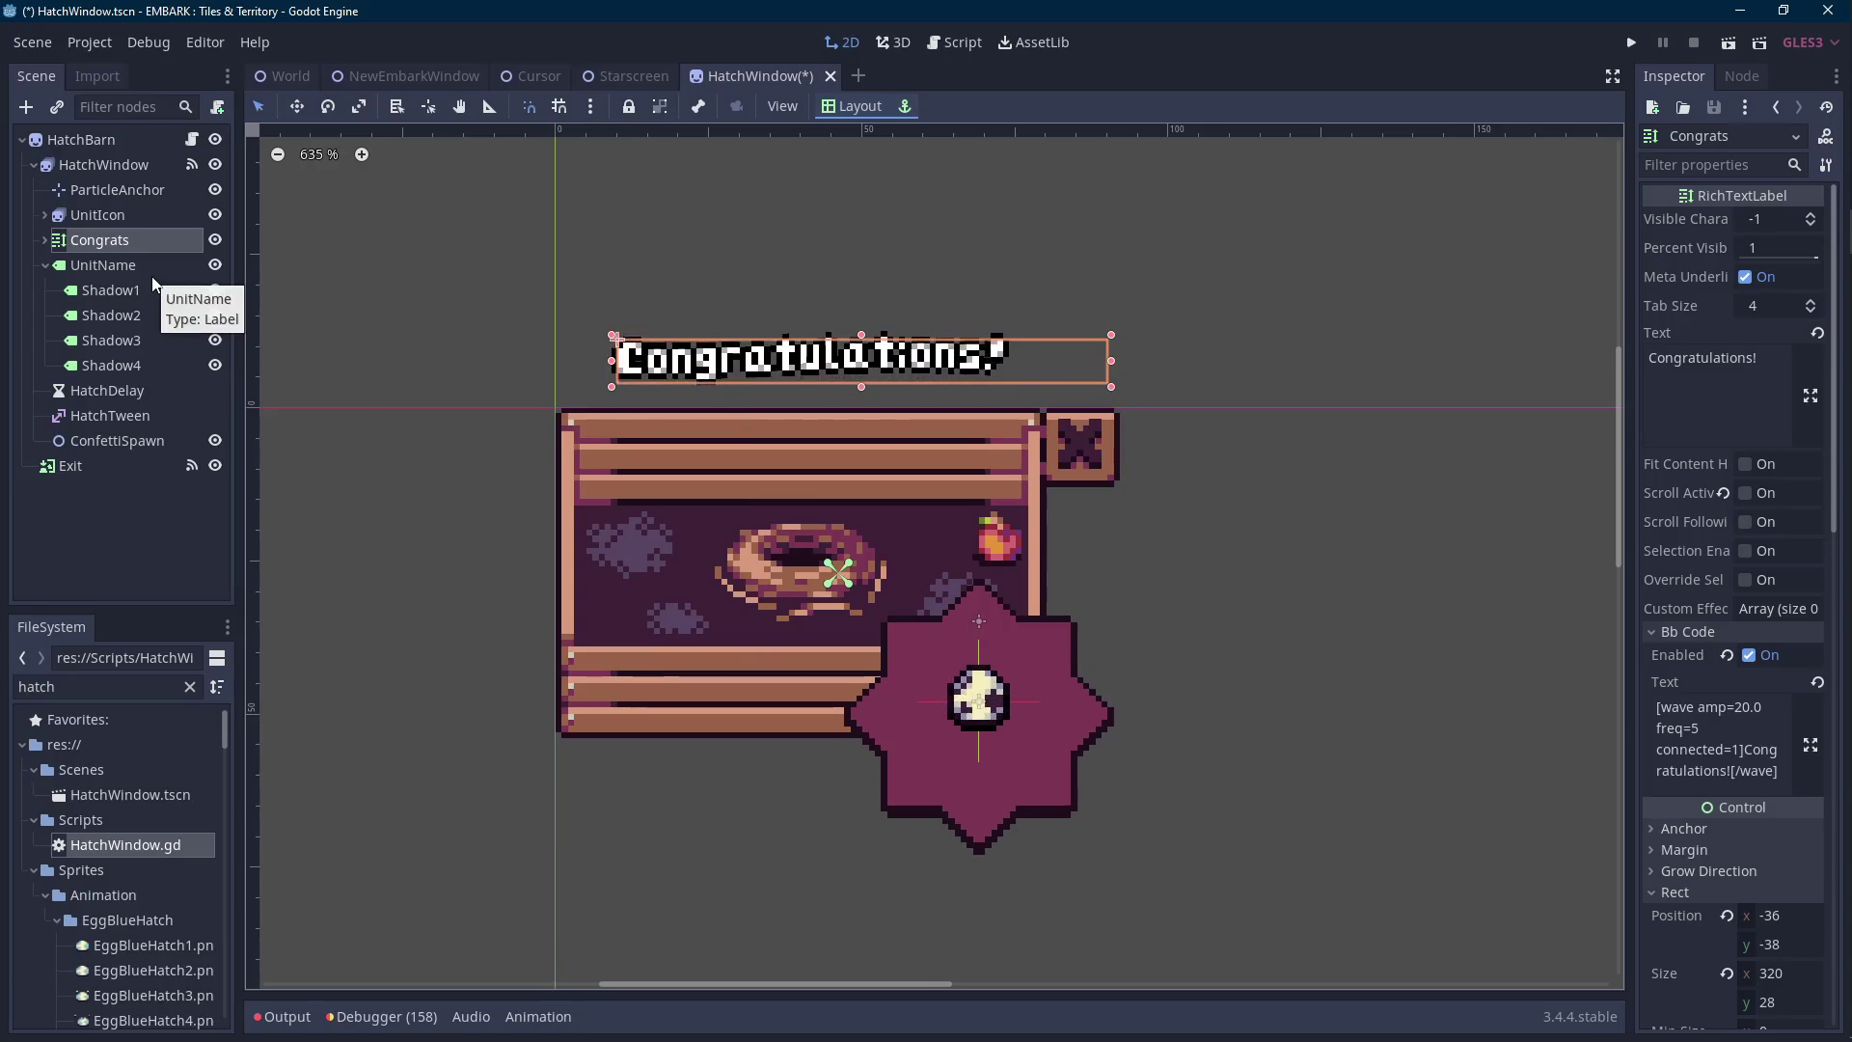
key(ctrl+s)
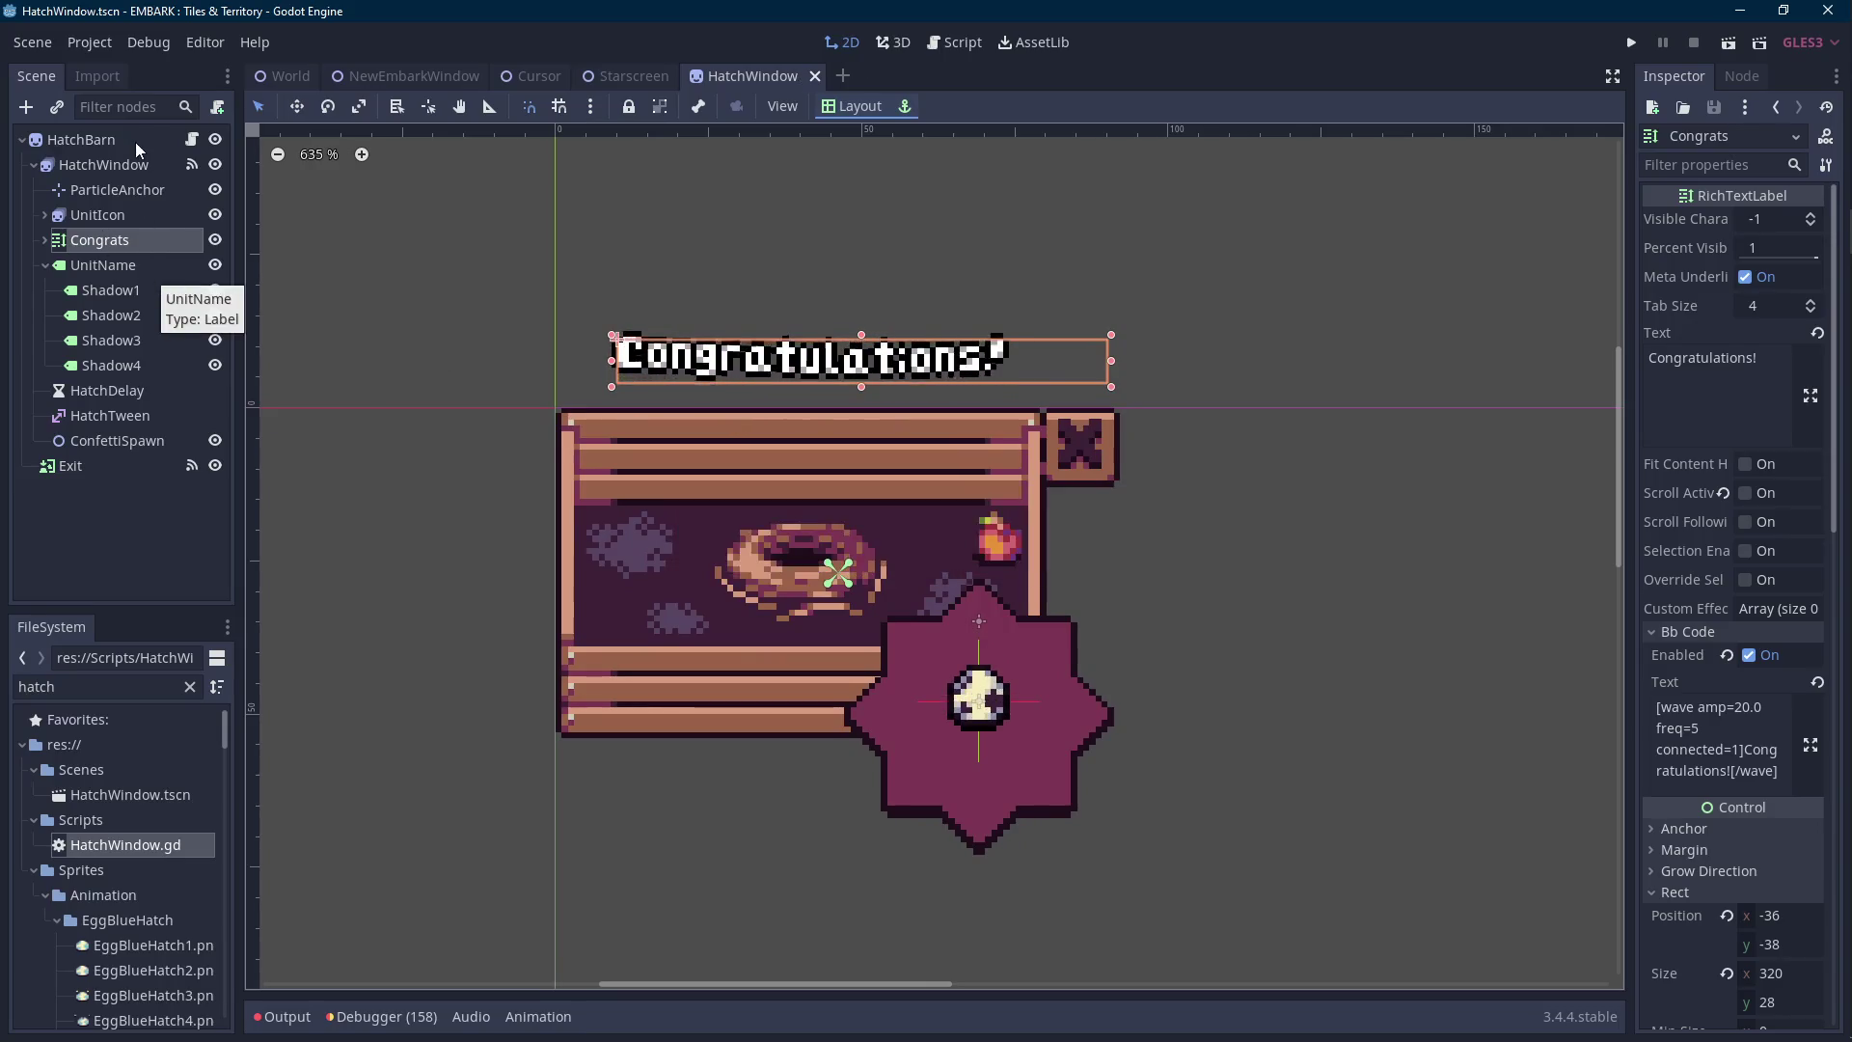
Look over the HatchWindow script before going back to the 2D scene.
click(191, 139)
scroll(421, 229, up, 2)
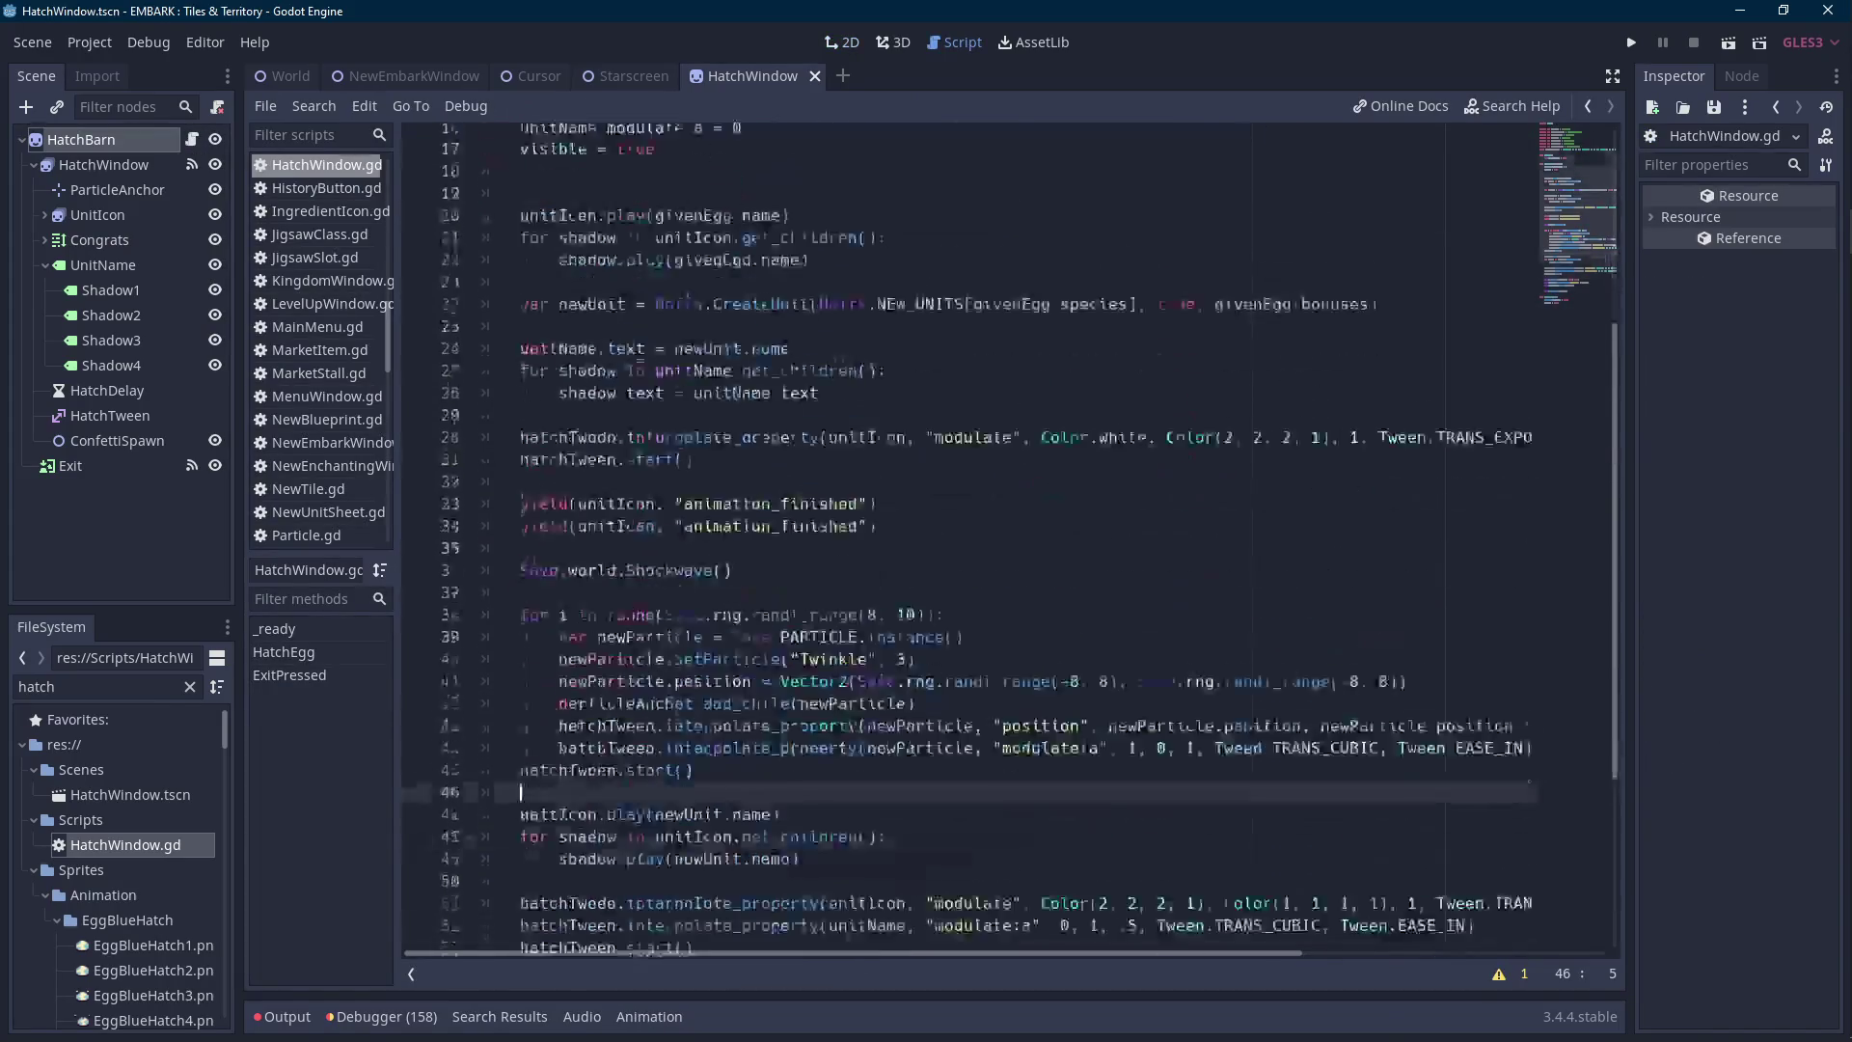
scroll(682, 804, down, 2)
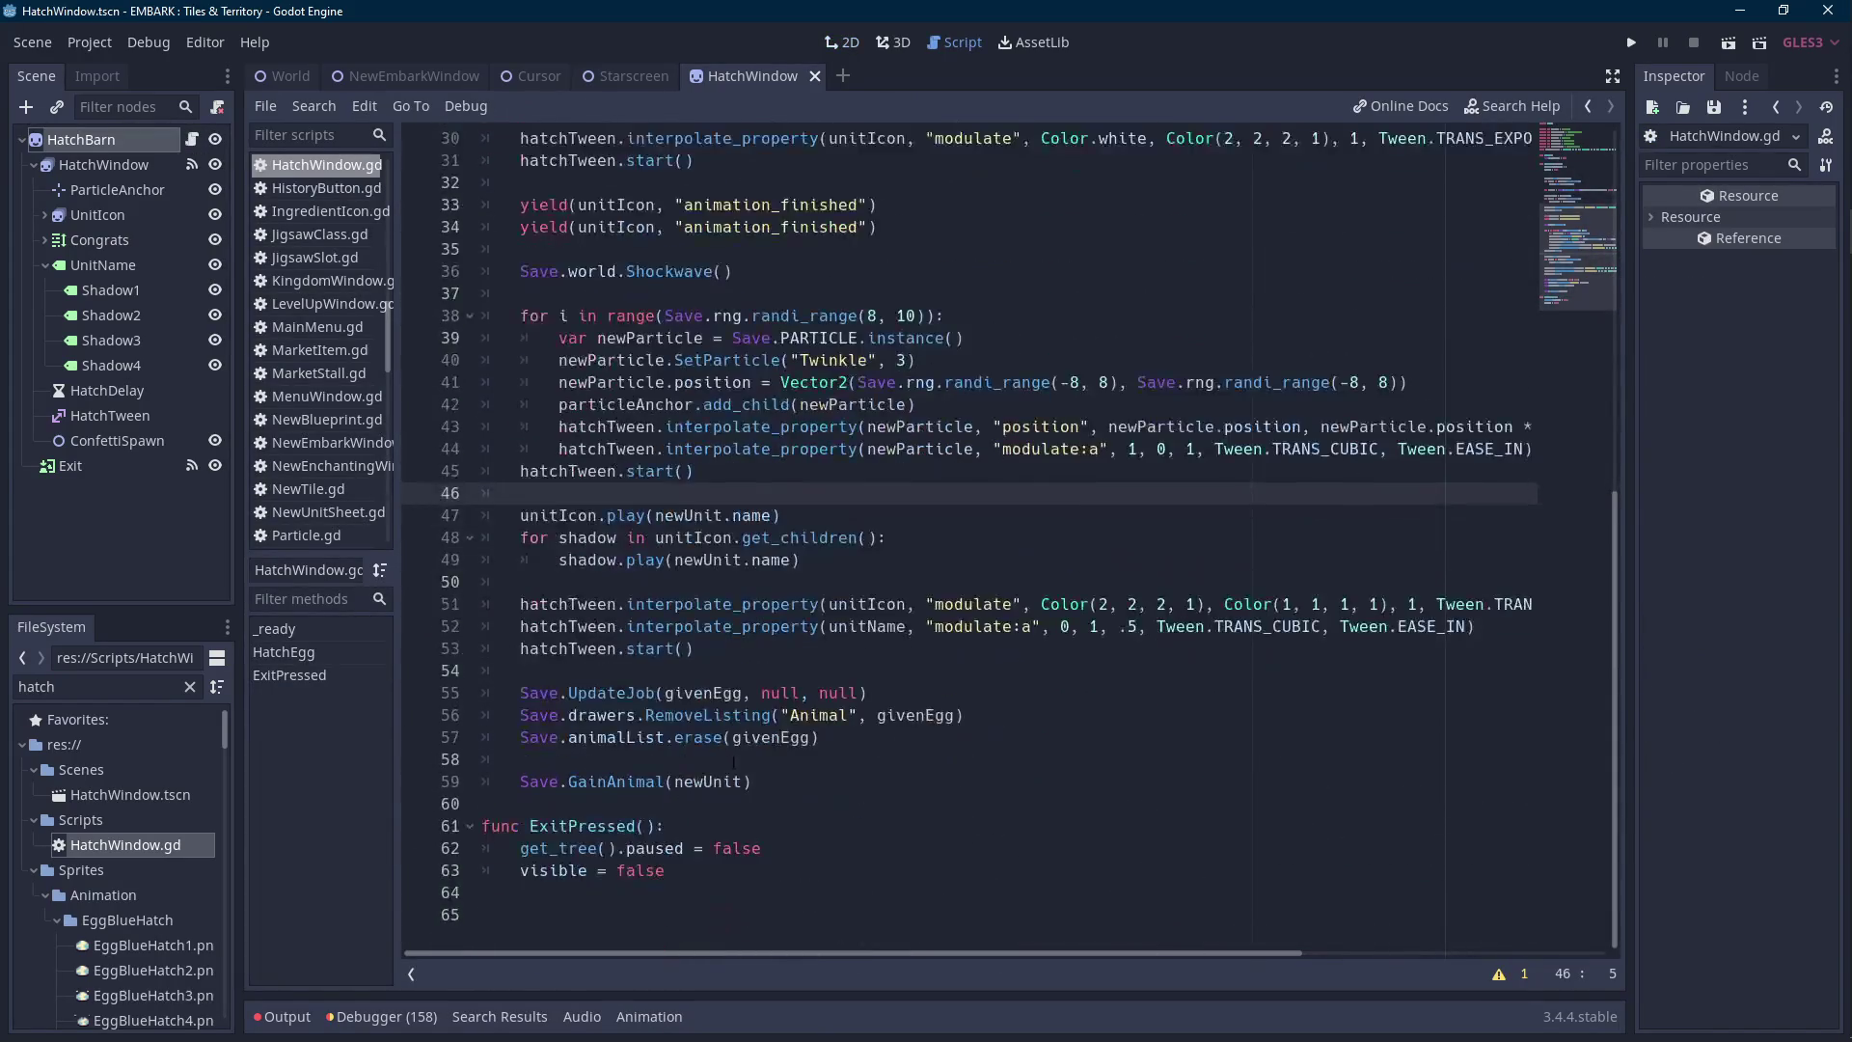
scroll(767, 766, up, 6)
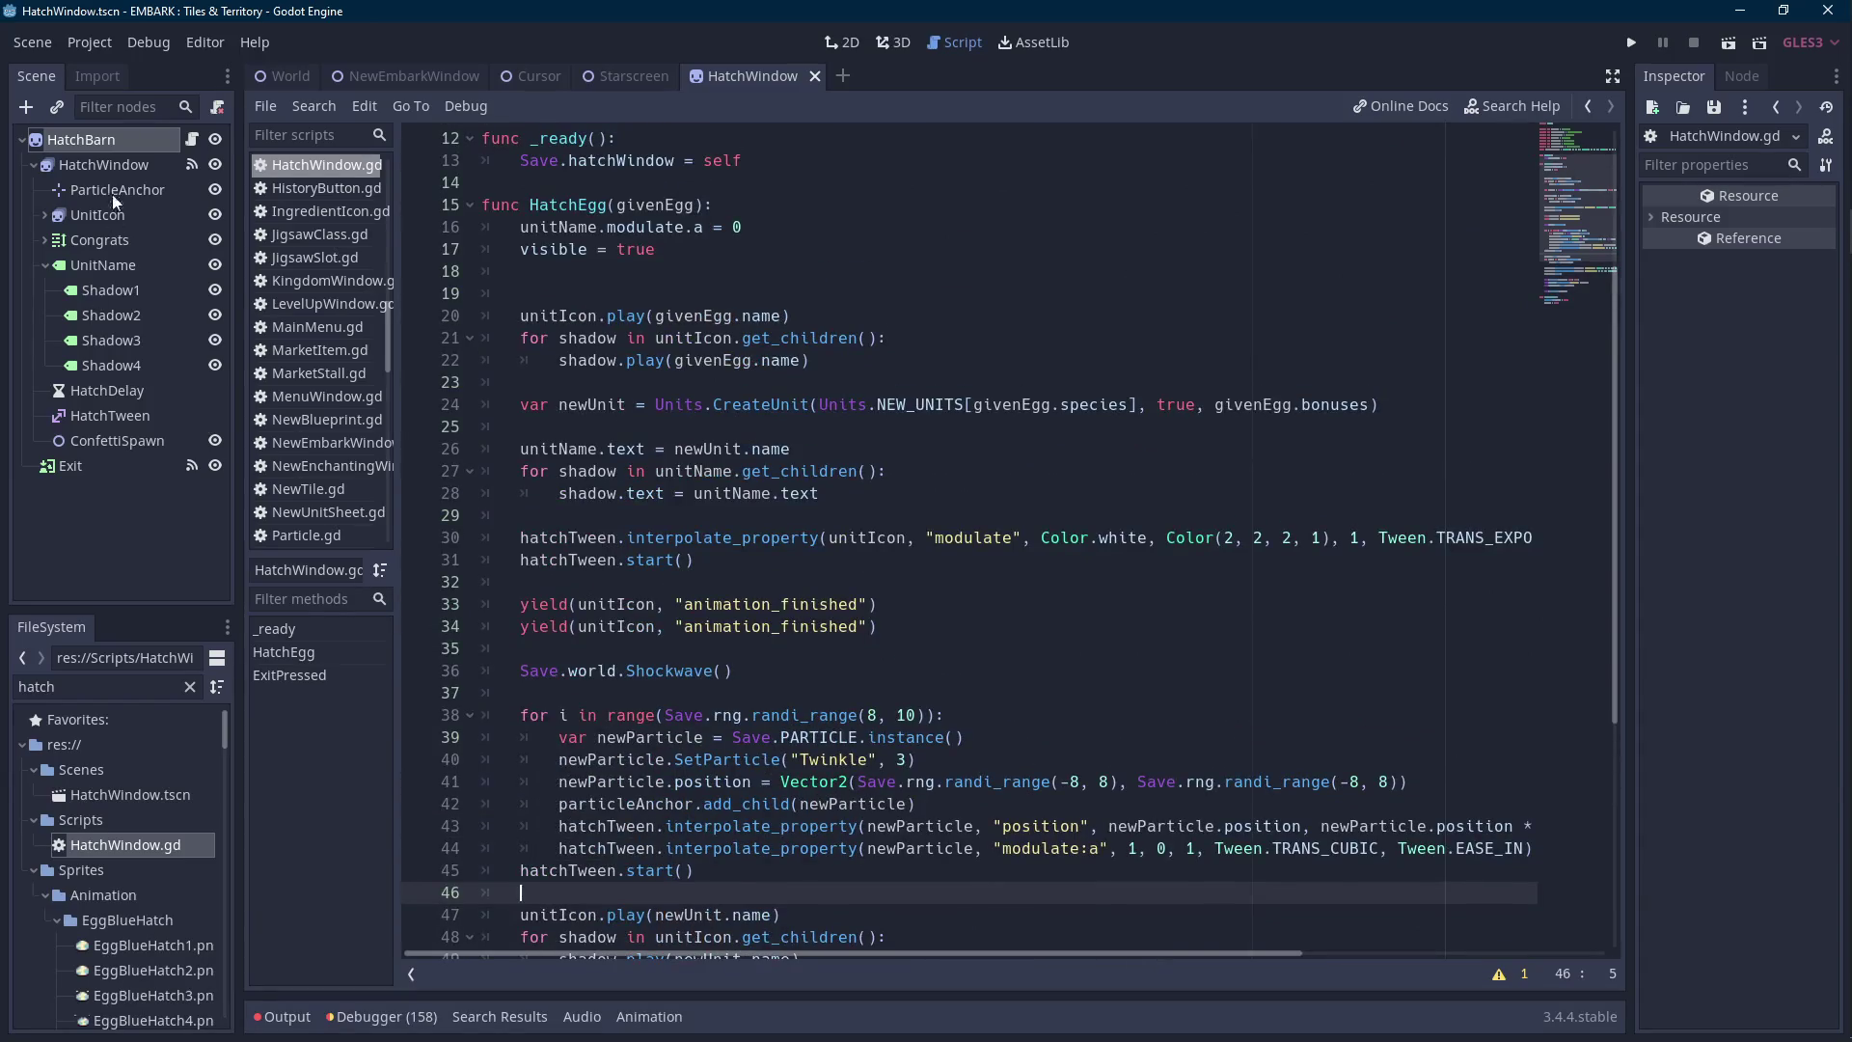
click(103, 164)
Move UnitIcon and Congrats out of HatchWindow to sit under HatchBarn.
drag(122, 216, 119, 158)
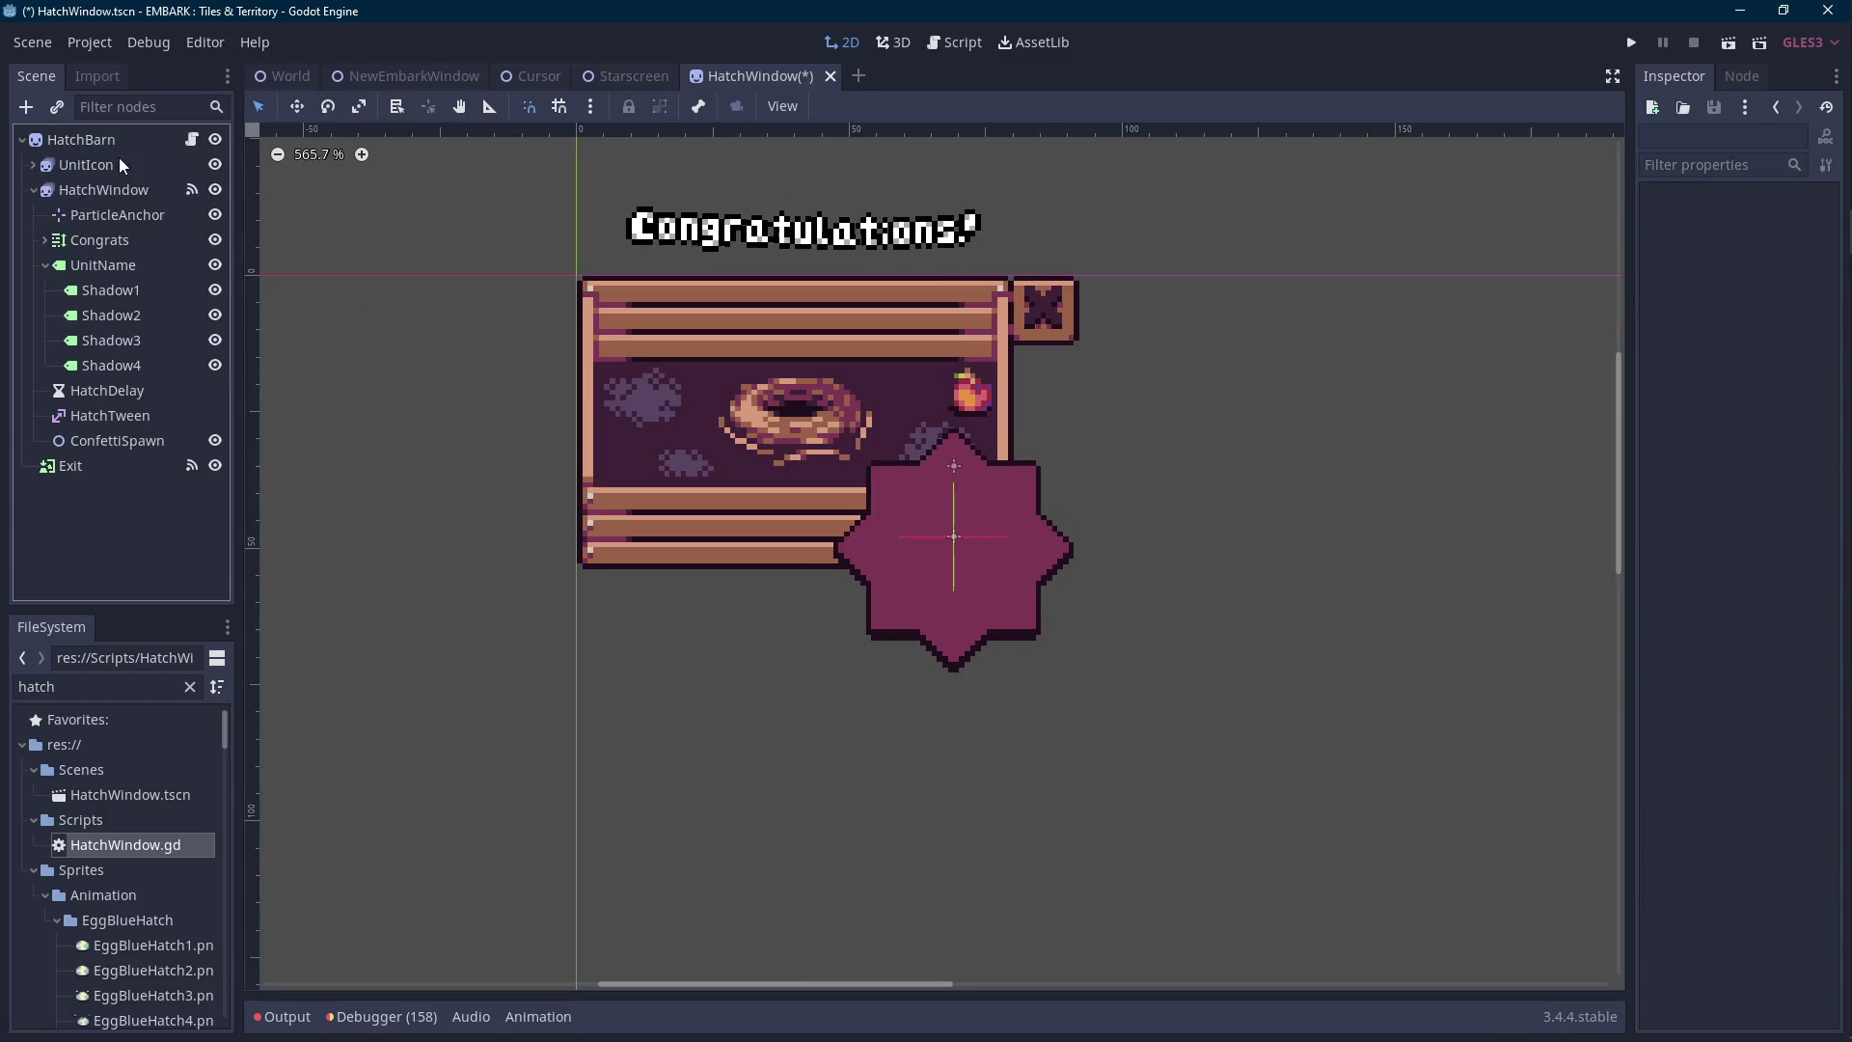
click(115, 191)
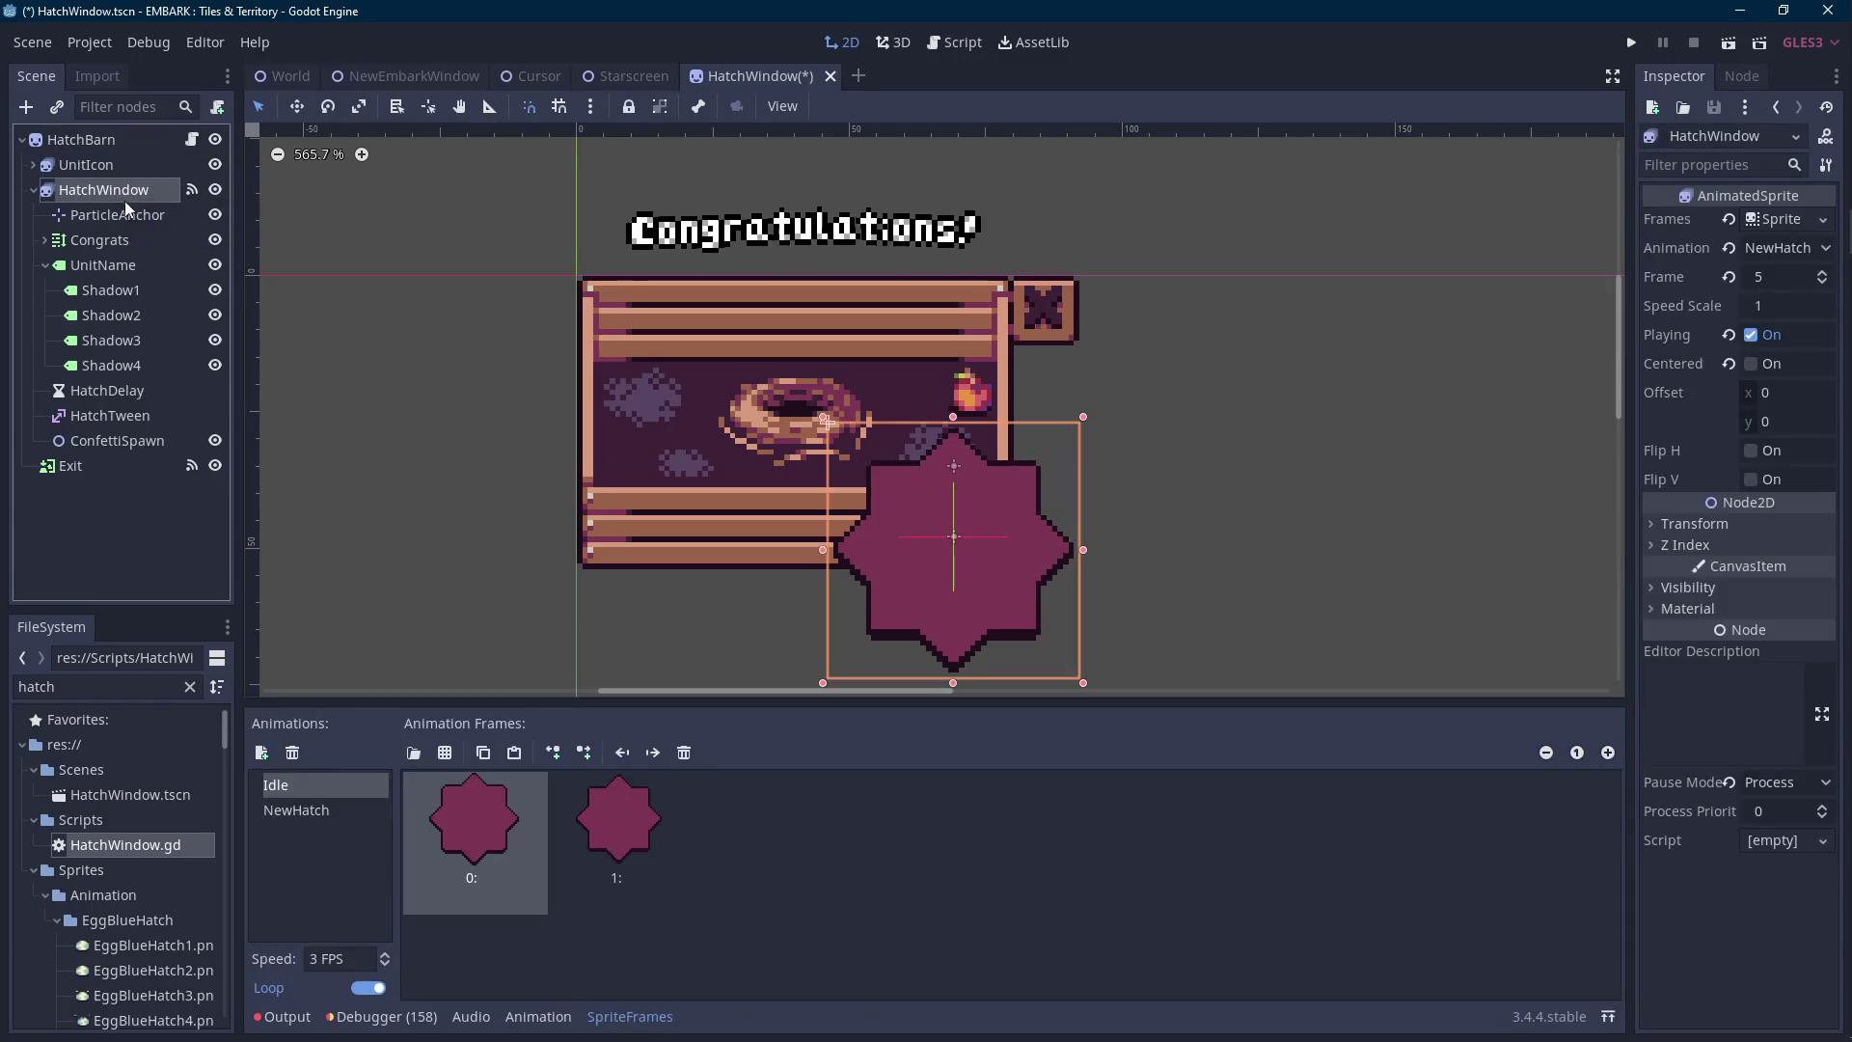
click(120, 213)
click(122, 242)
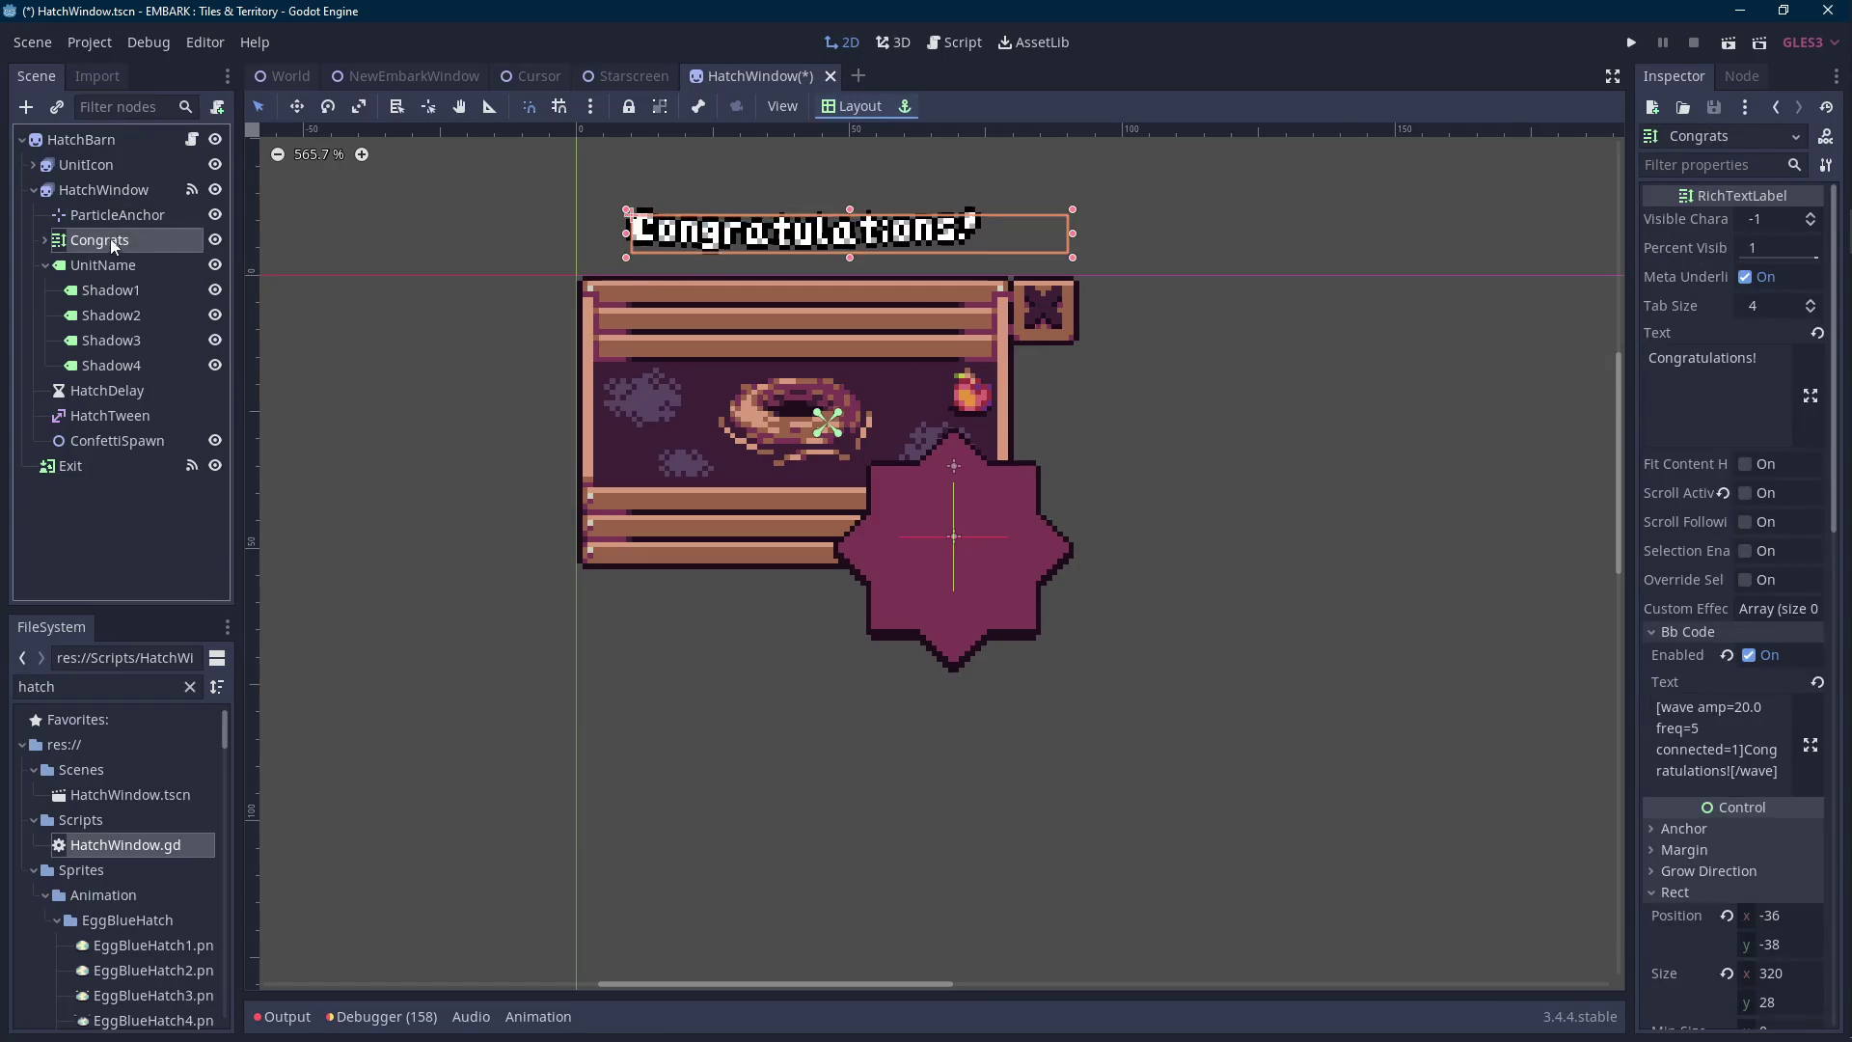
drag(122, 165, 134, 224)
Move HatchTween and ConfettiSpawn out from under HatchWindow.
click(114, 272)
click(109, 365)
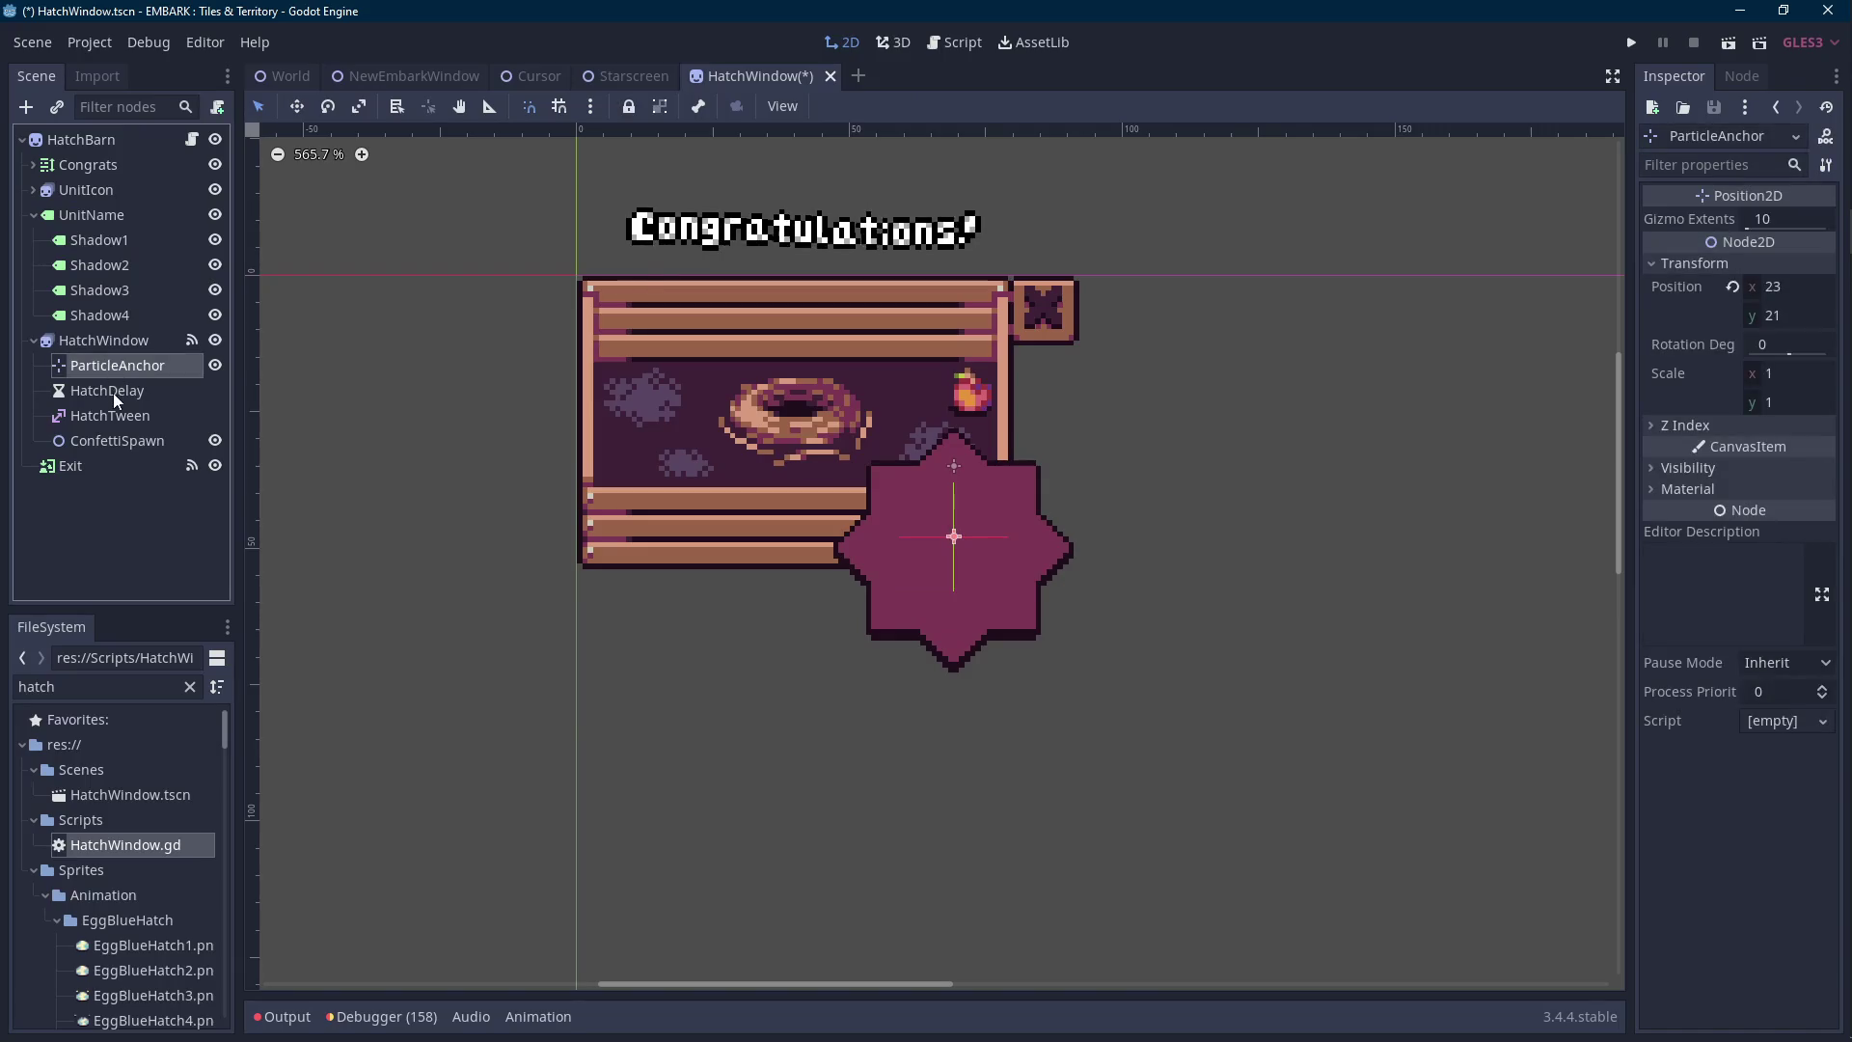
click(113, 392)
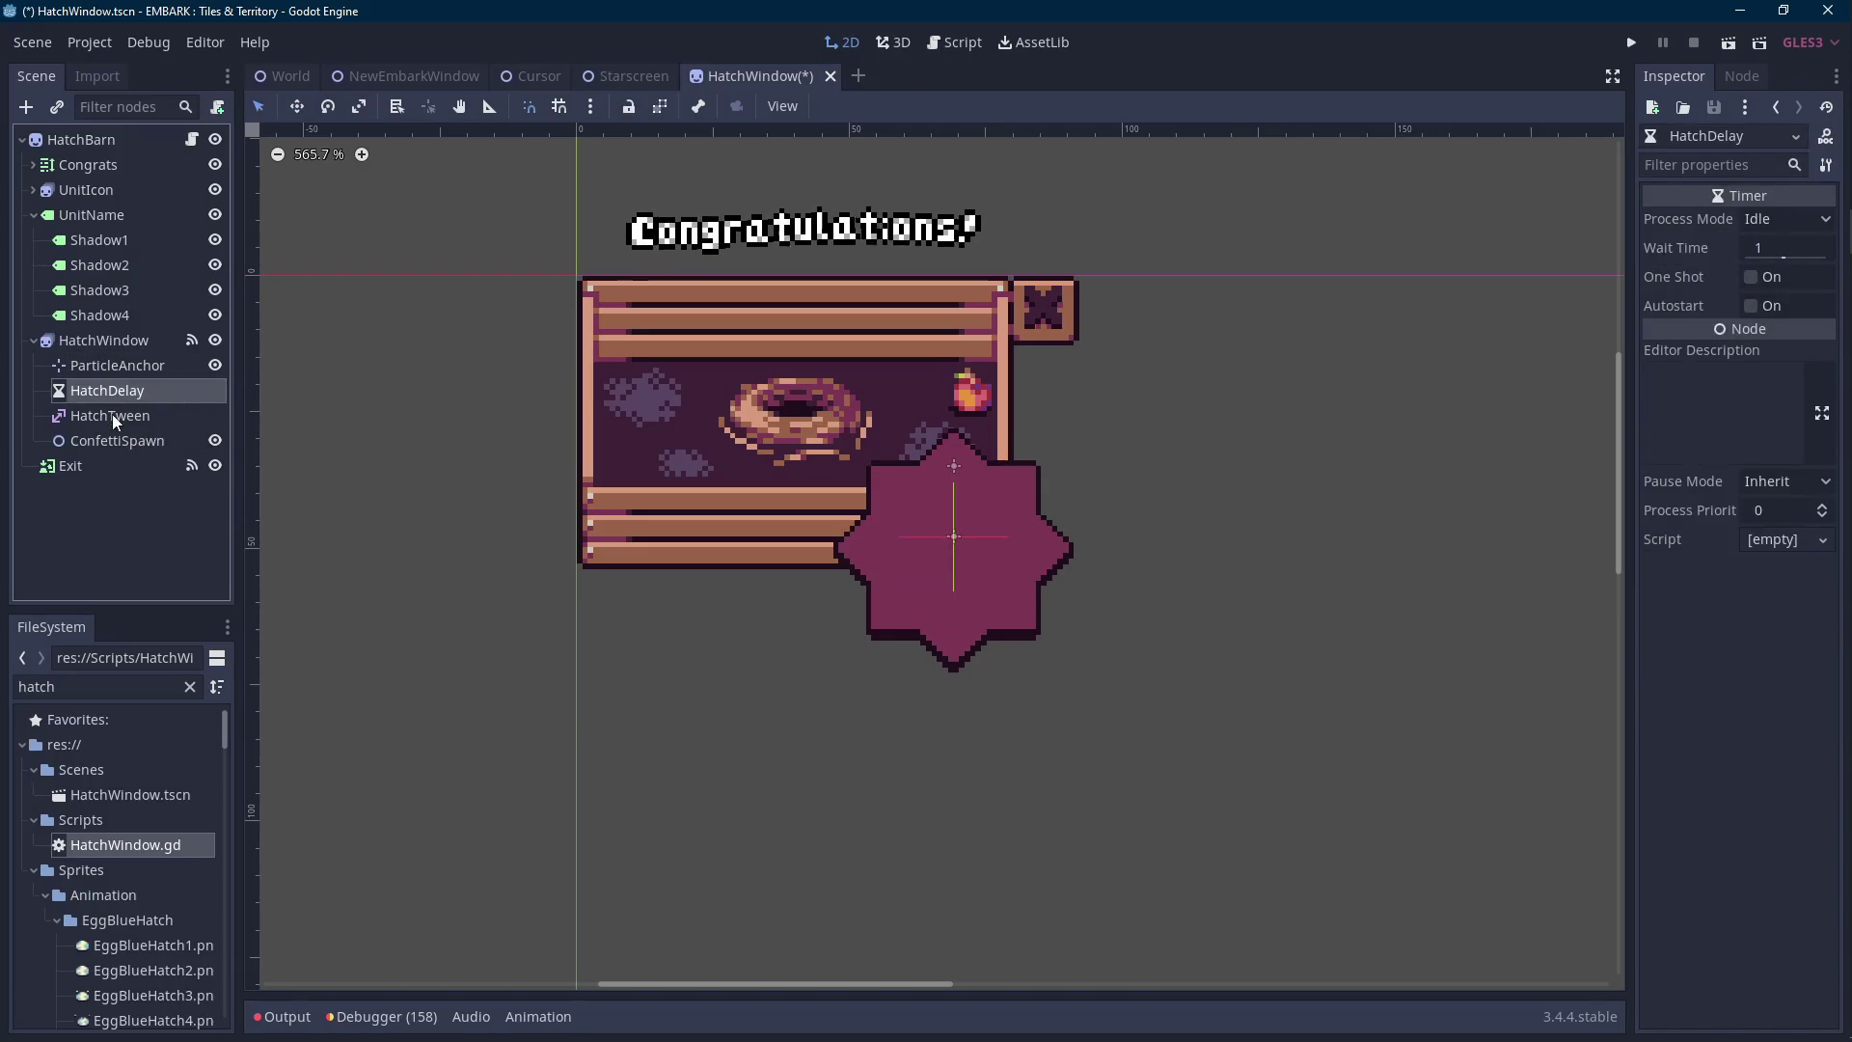
click(112, 415)
drag(118, 416, 125, 328)
click(124, 369)
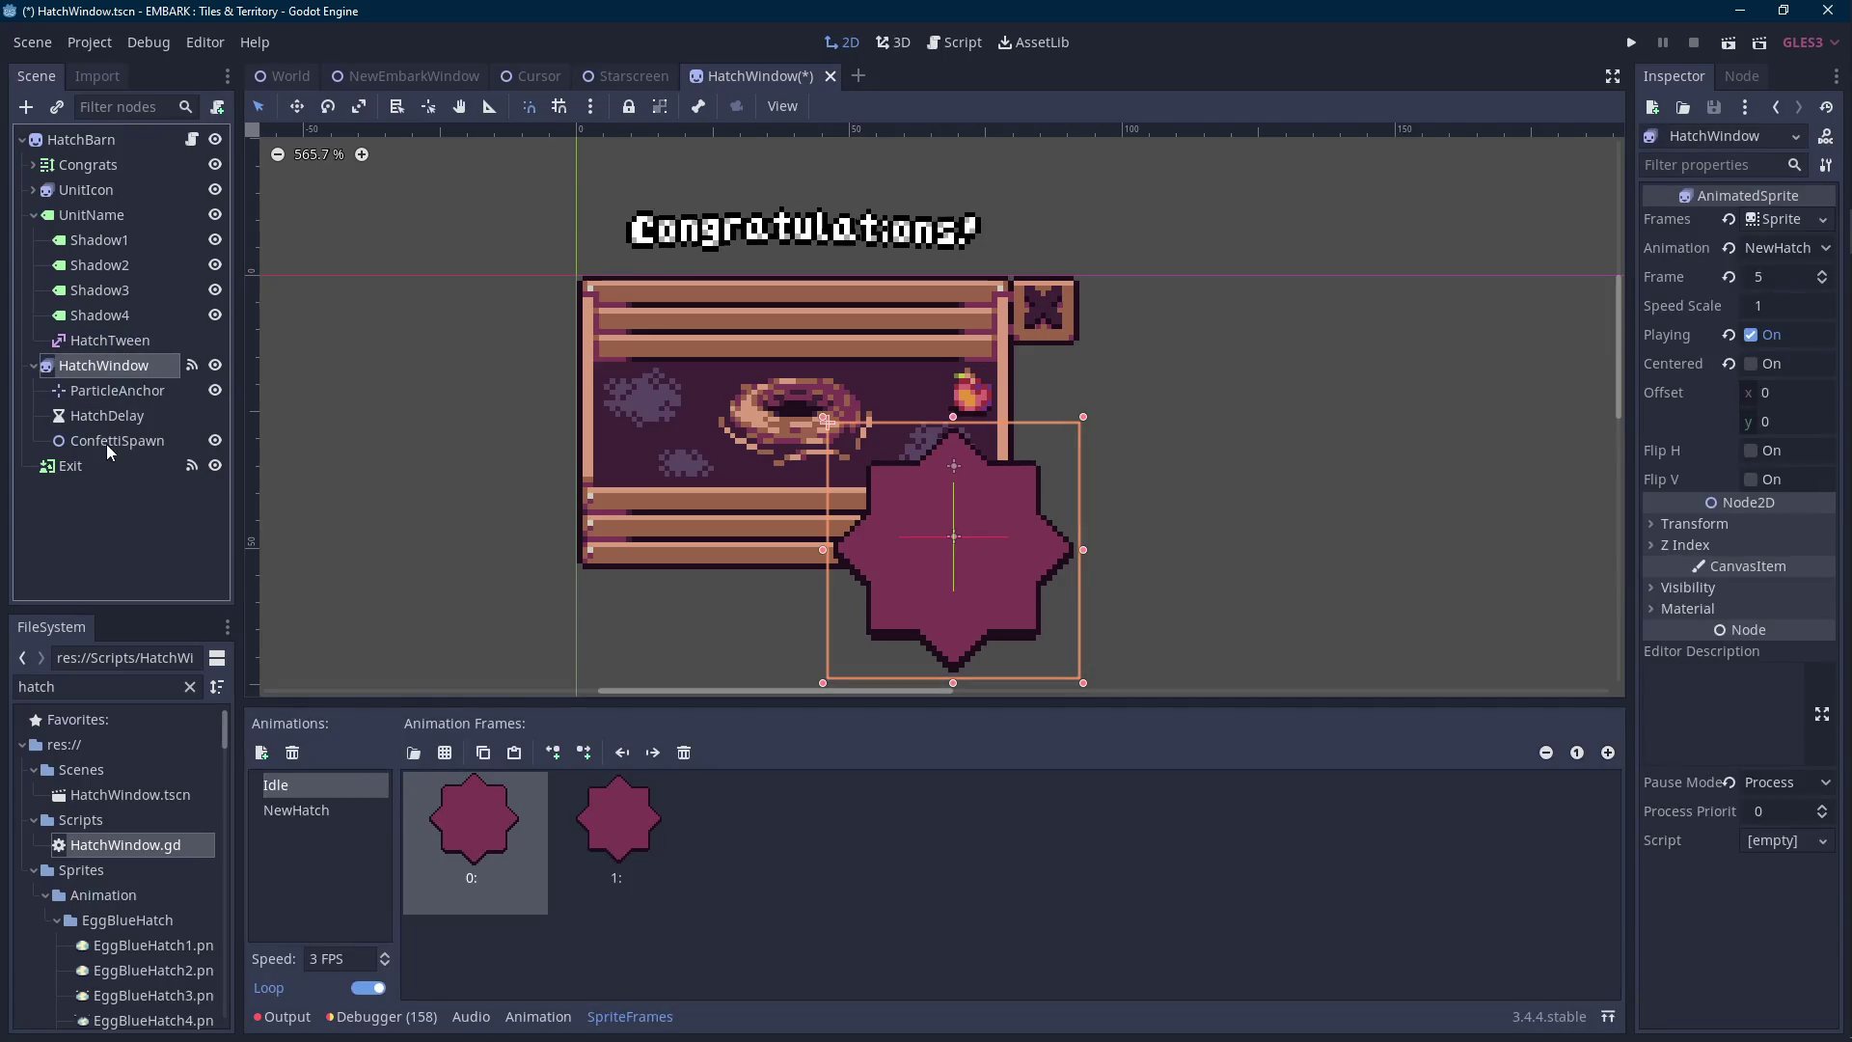
click(108, 442)
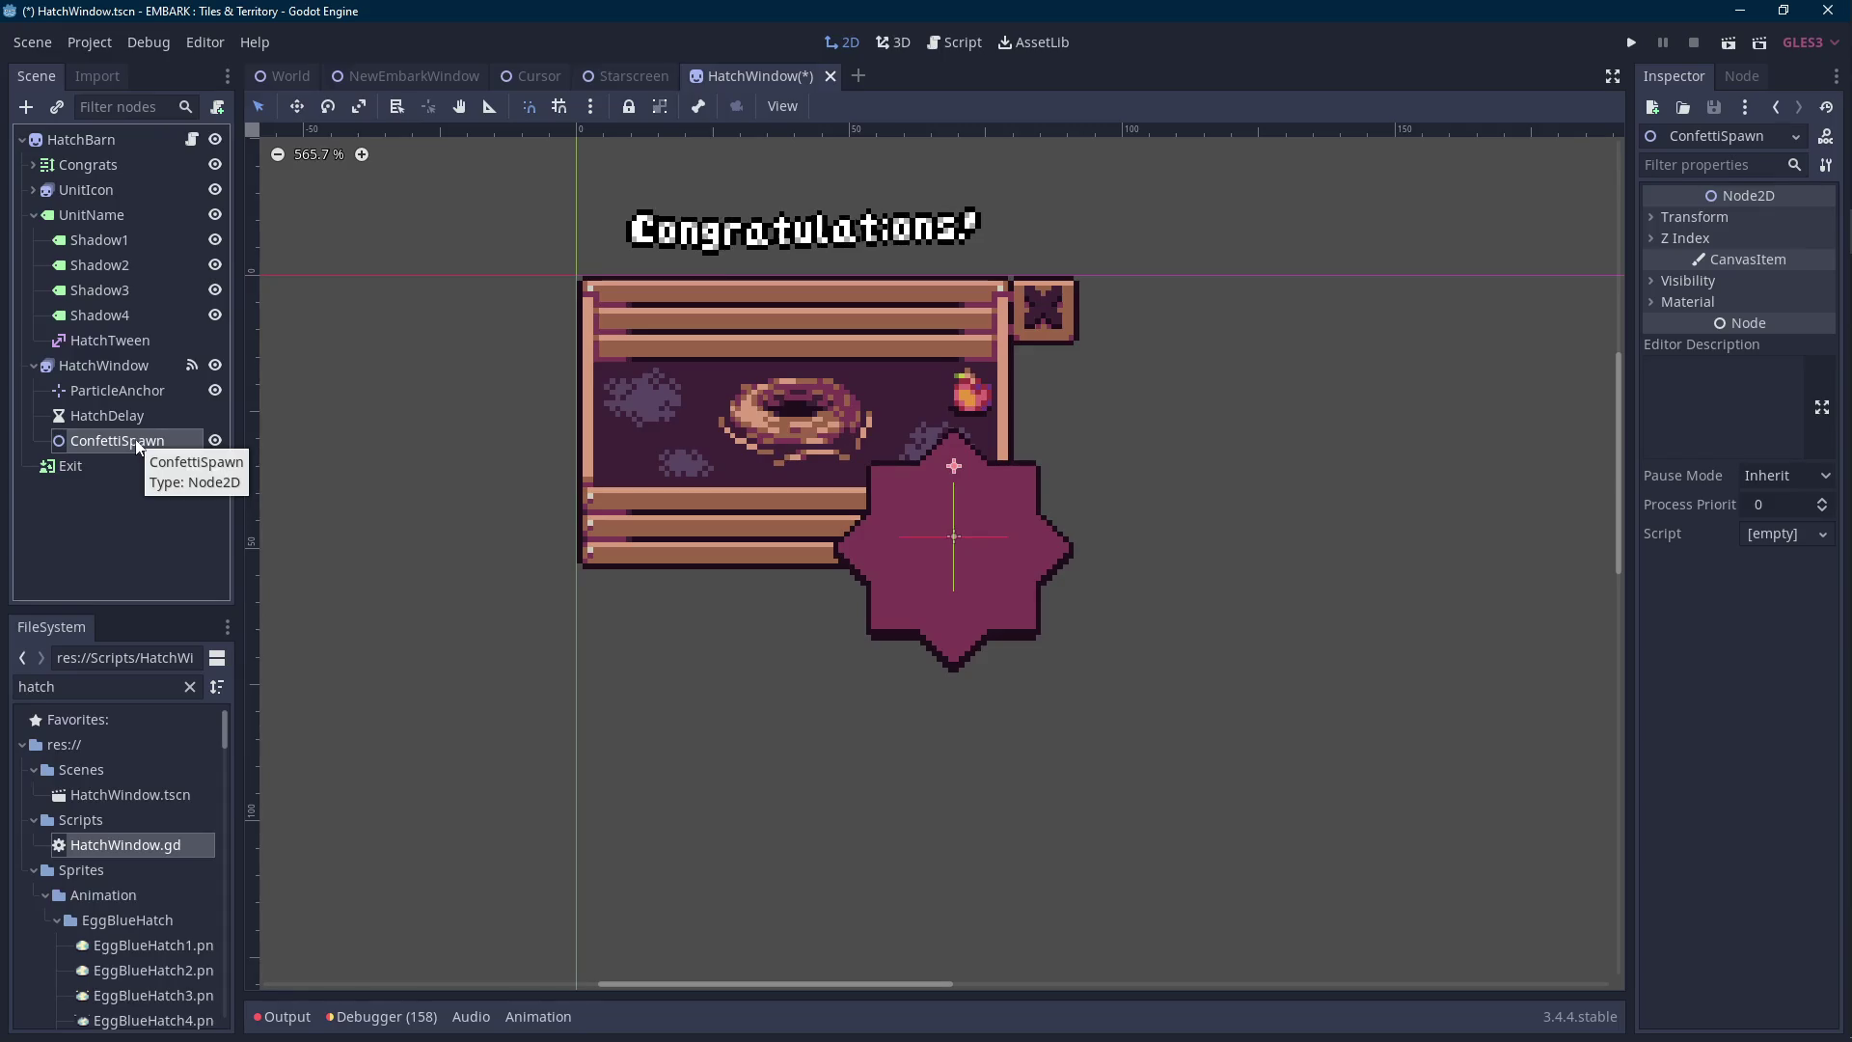
drag(141, 375, 141, 355)
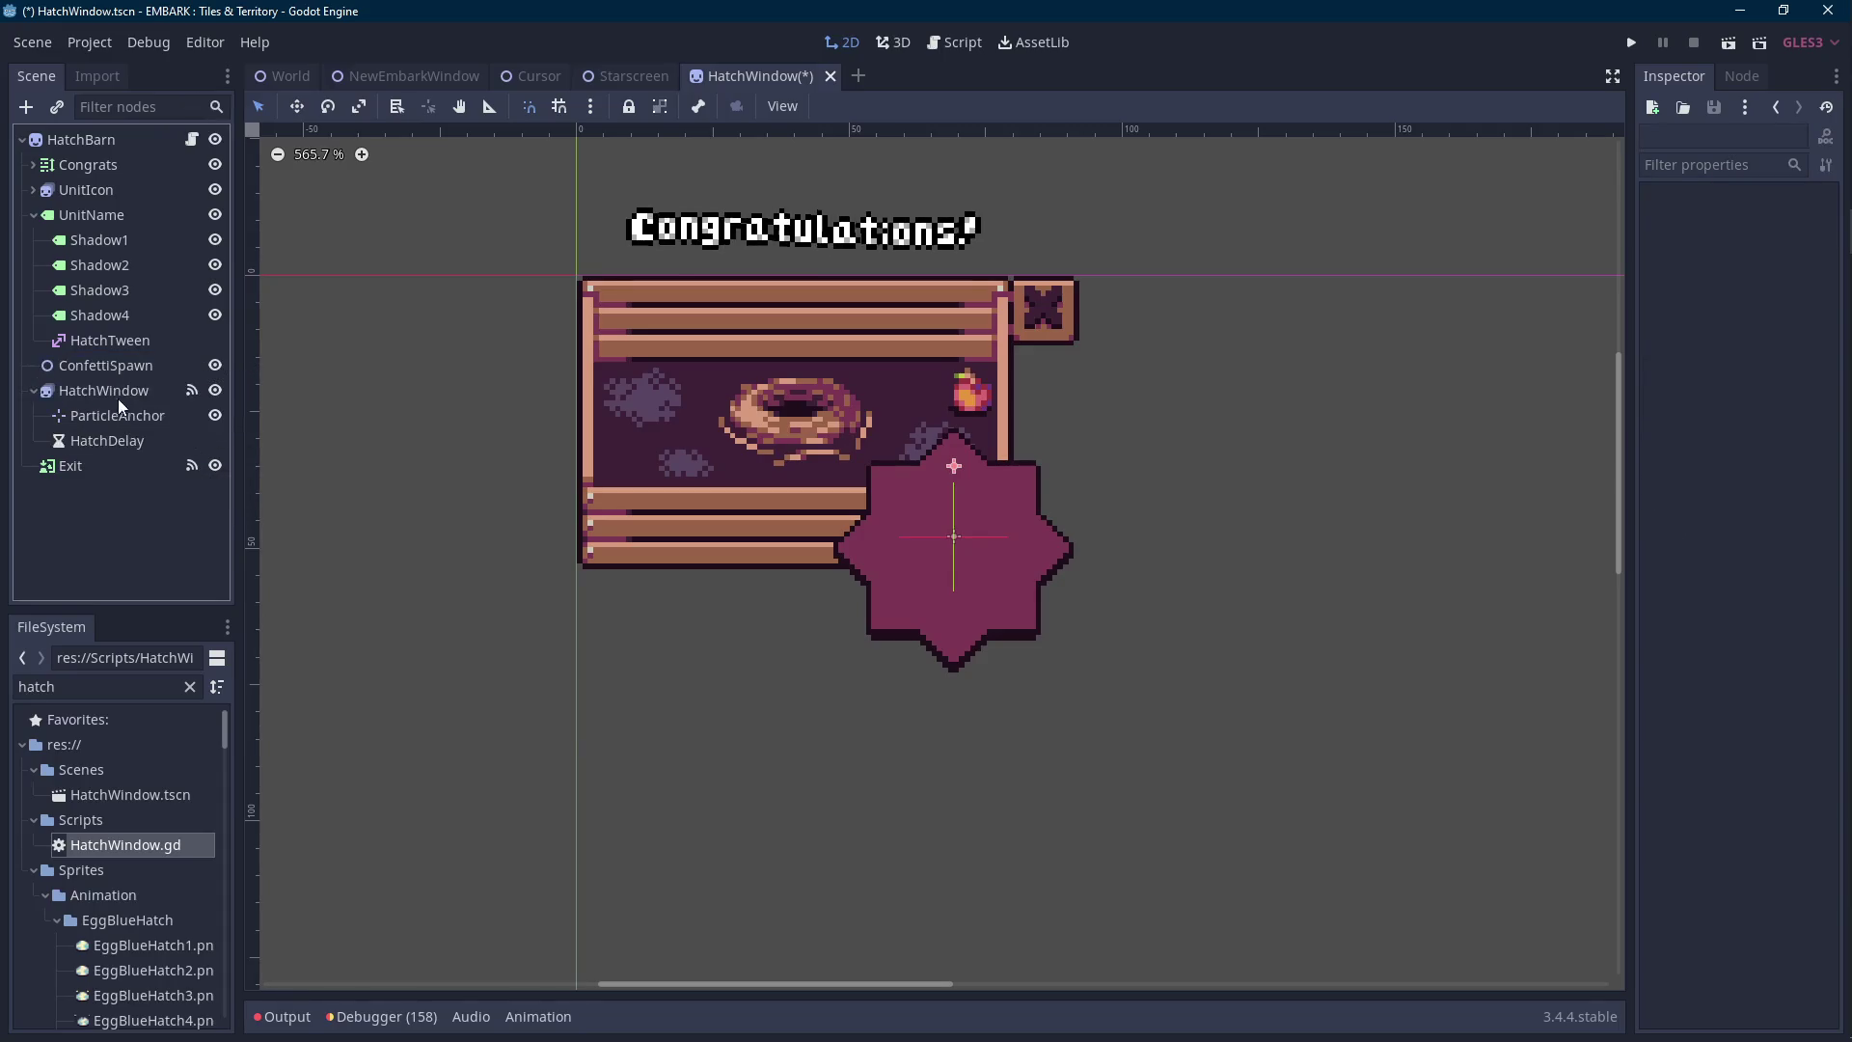
Disconnect HatchWindow's FinishedPop signal connection in the Node dock.
click(118, 395)
right_click(123, 393)
mouse_move(124, 394)
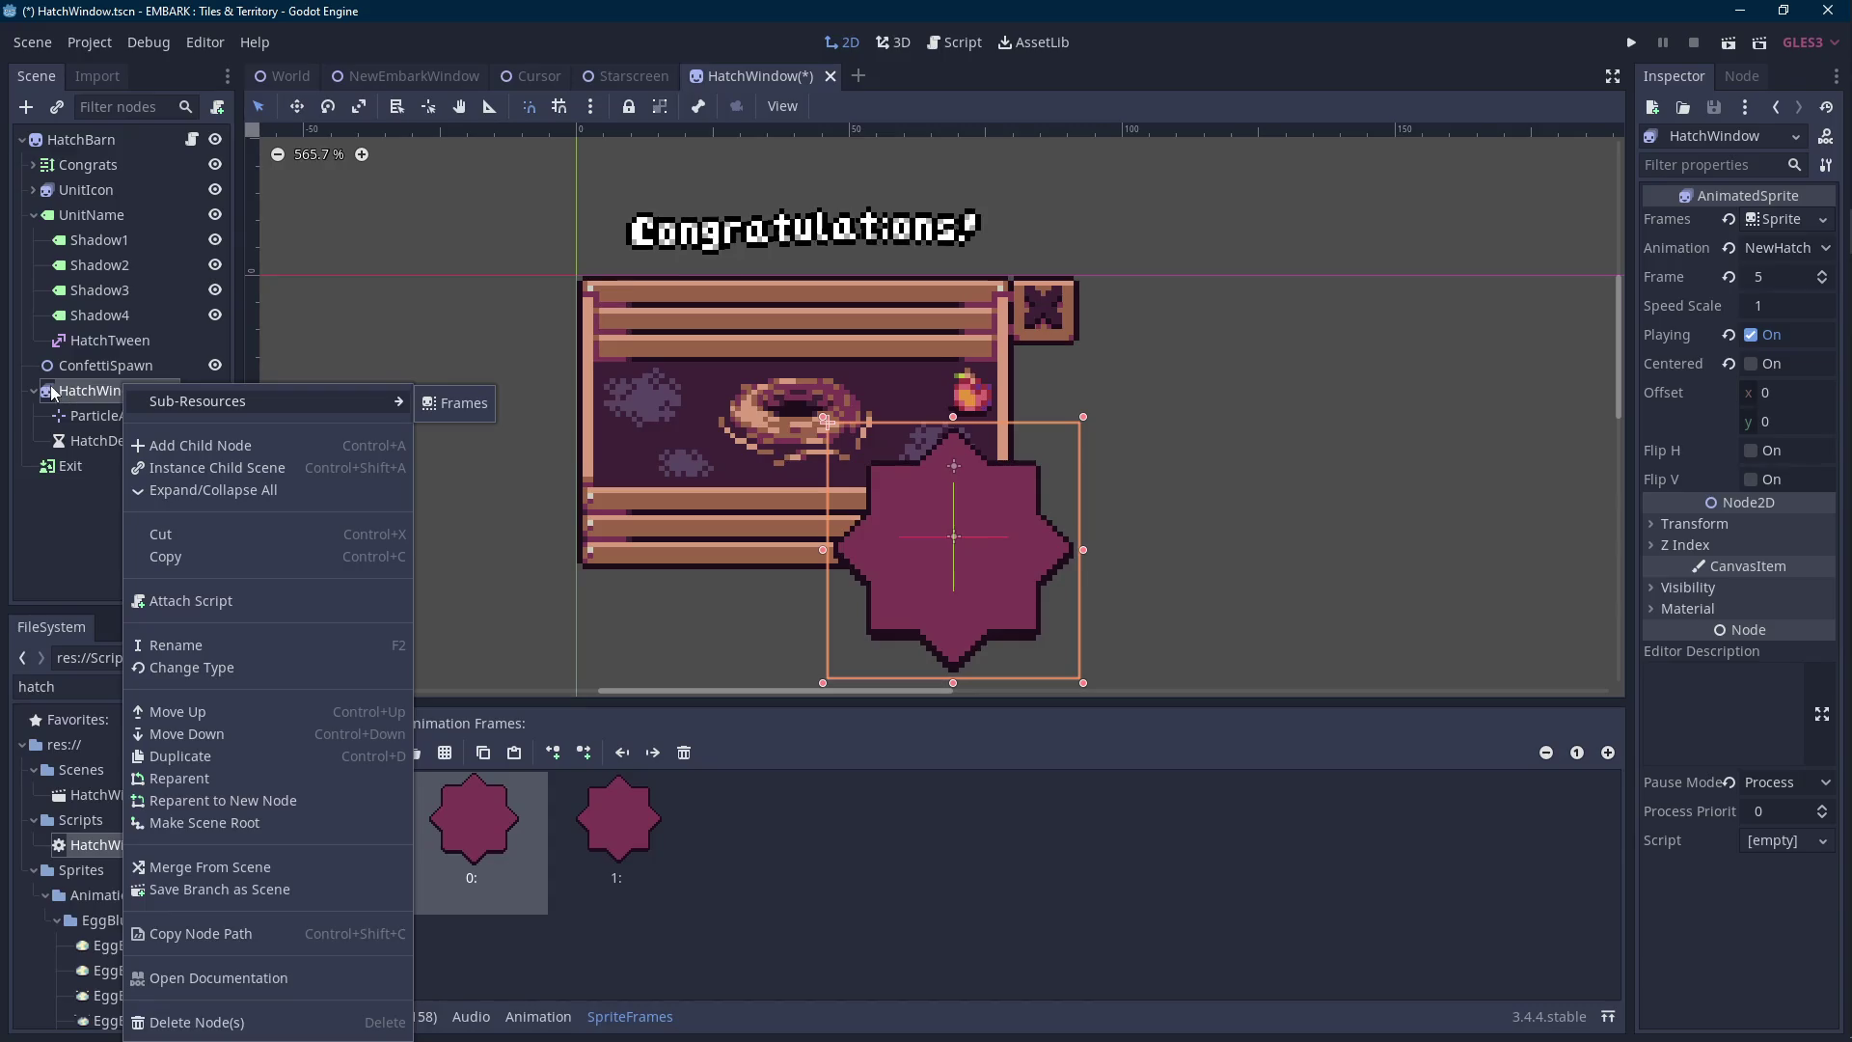
key(Escape)
click(74, 415)
click(92, 389)
click(1762, 76)
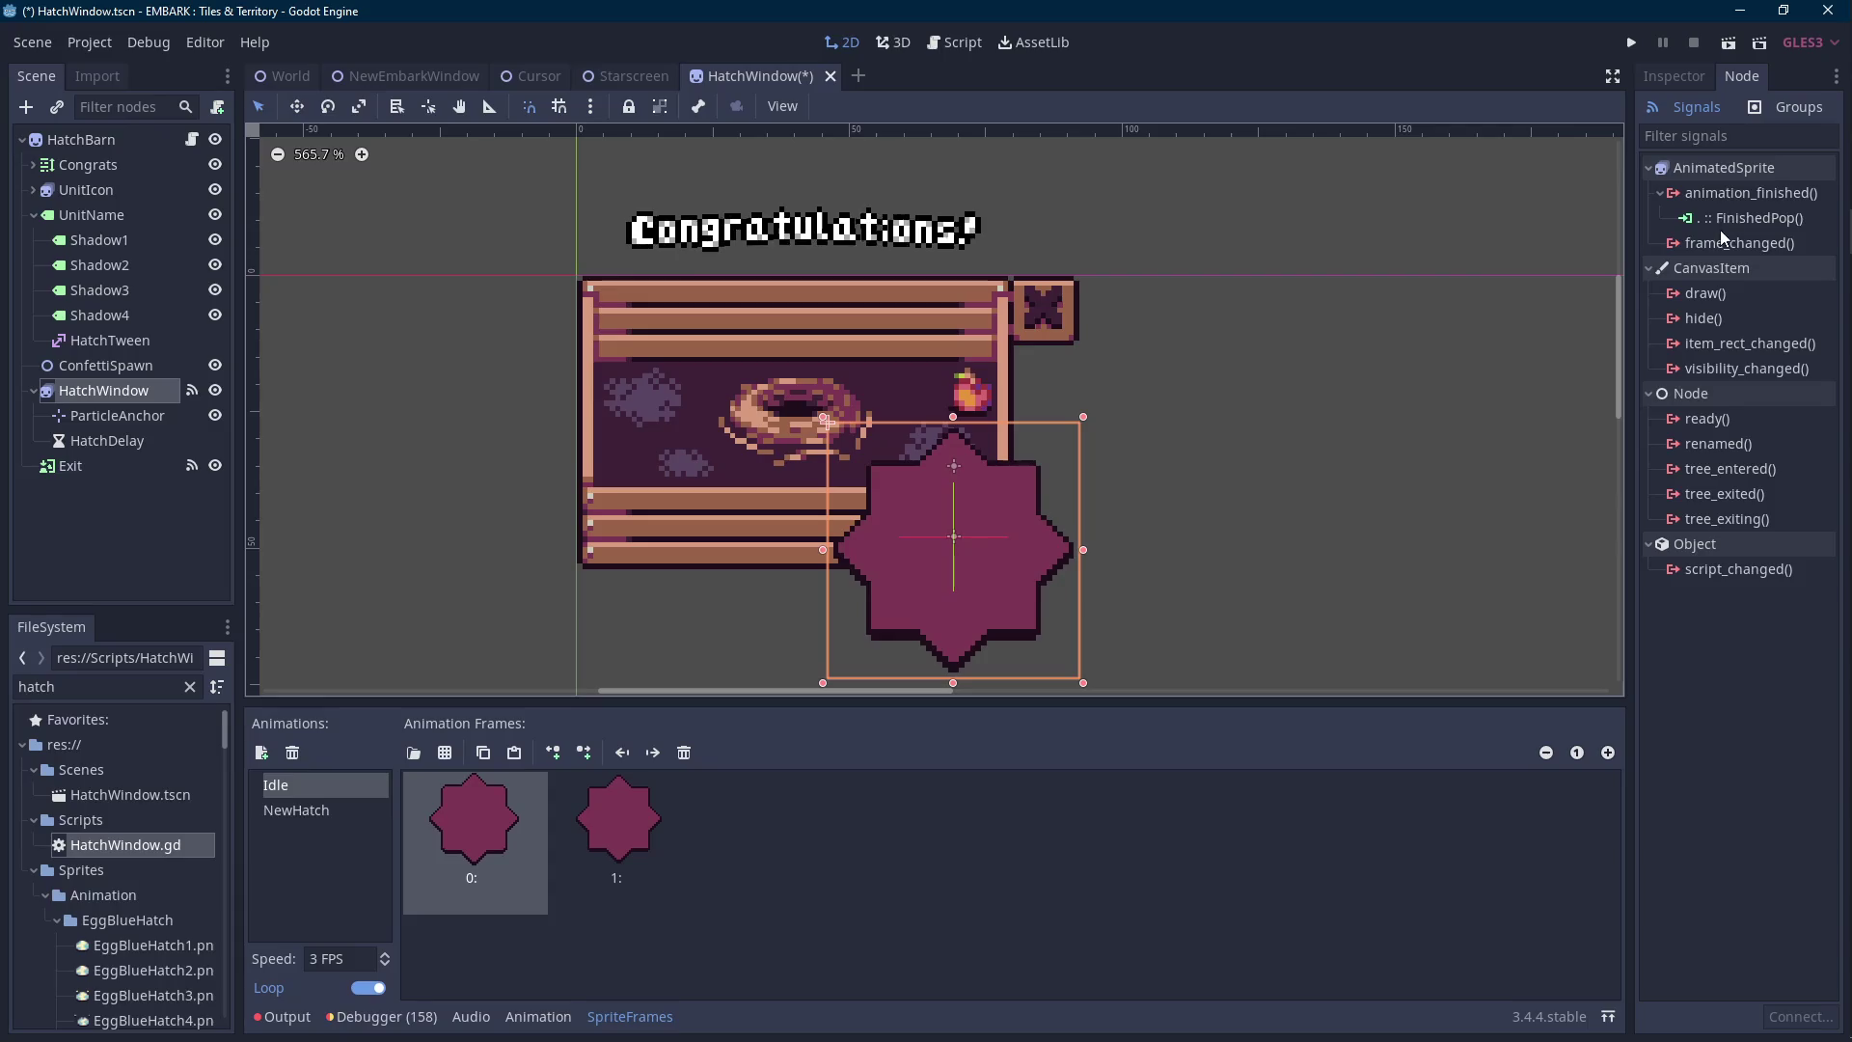
click(1751, 218)
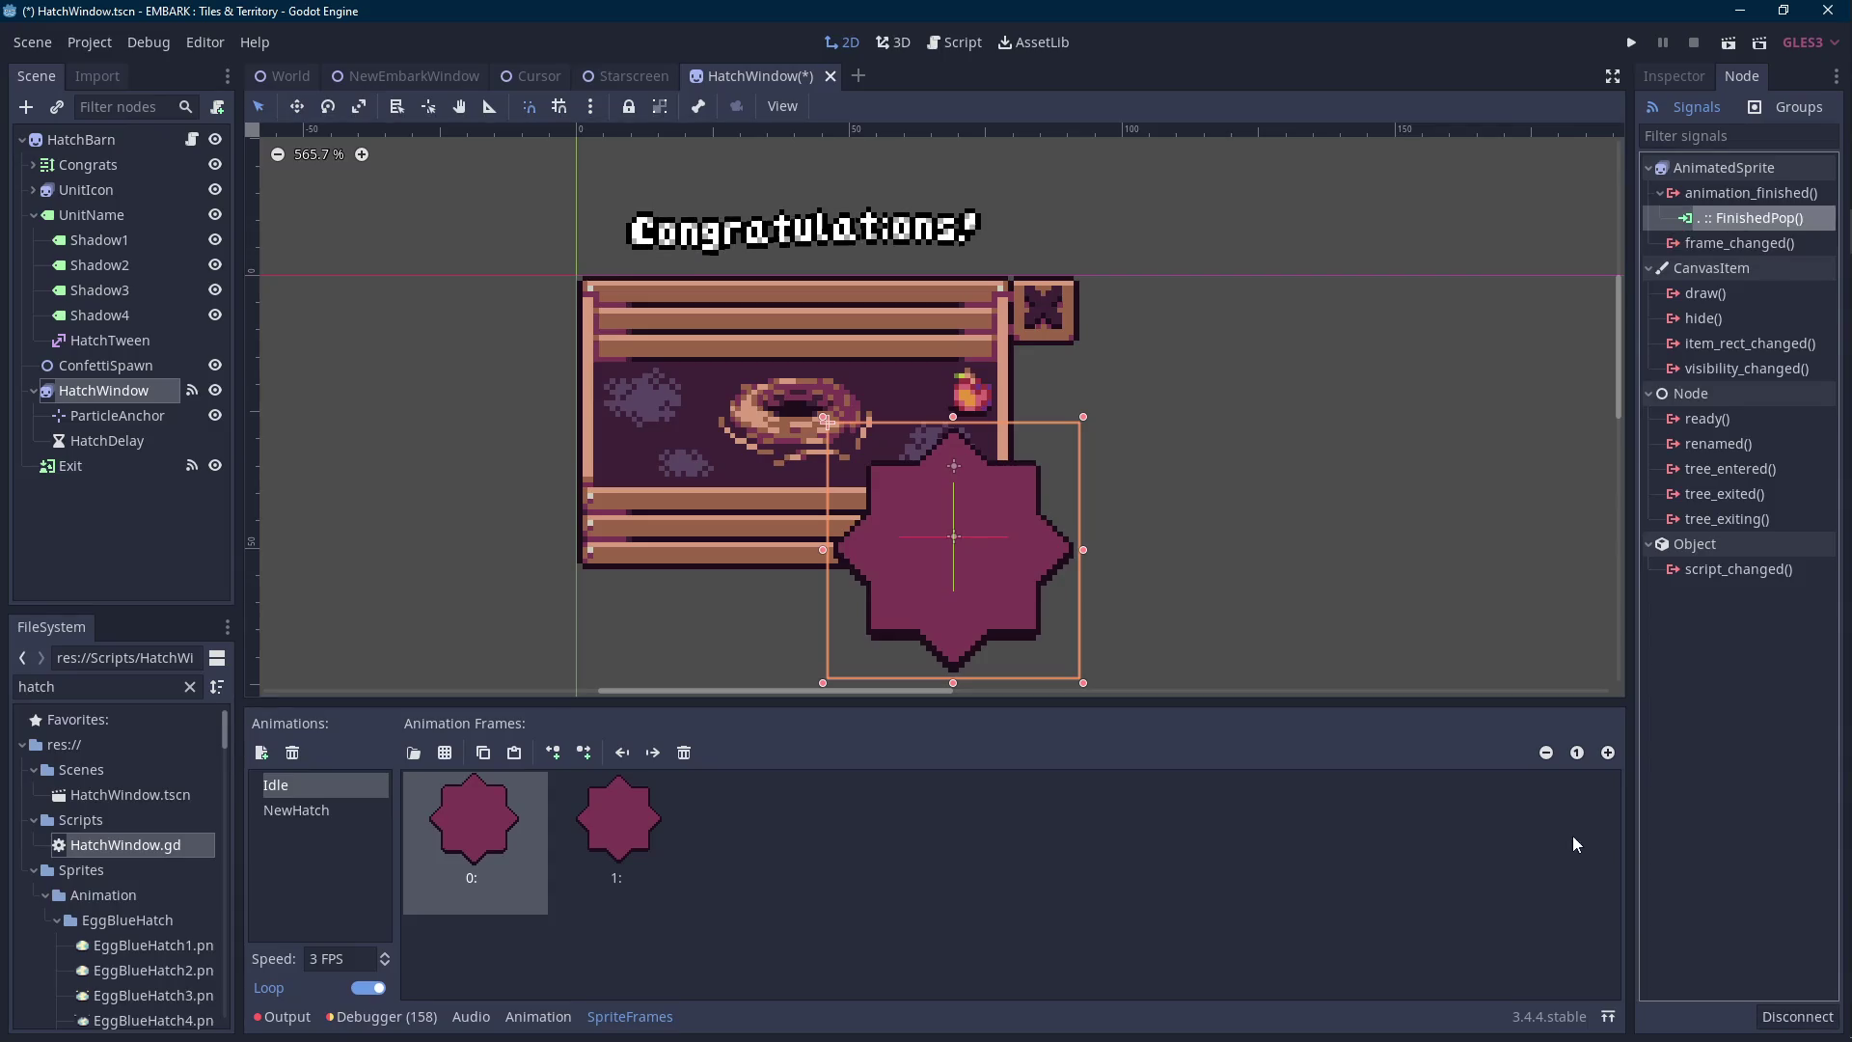
click(1796, 1016)
Delete the HatchWindow node and its children, confirming the deletion.
click(114, 408)
click(113, 389)
right_click(145, 407)
click(127, 391)
right_click(144, 389)
click(219, 1017)
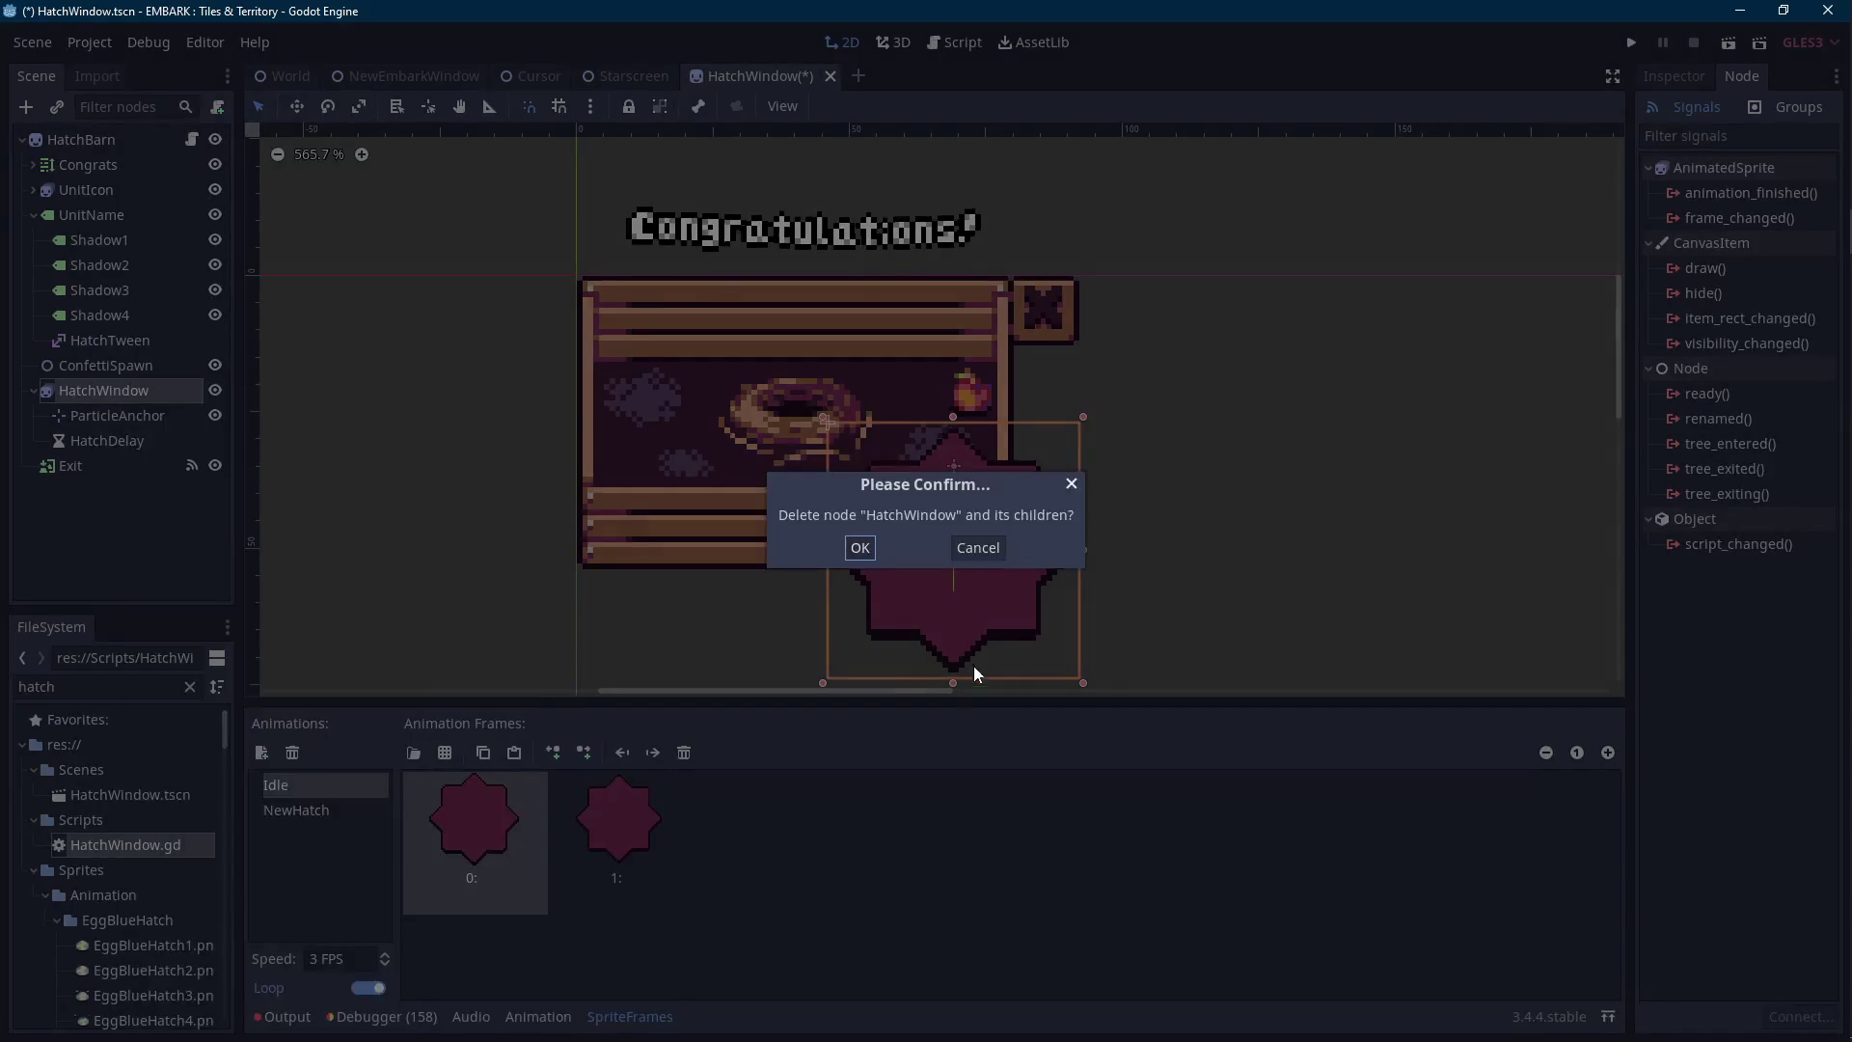
click(867, 548)
click(81, 139)
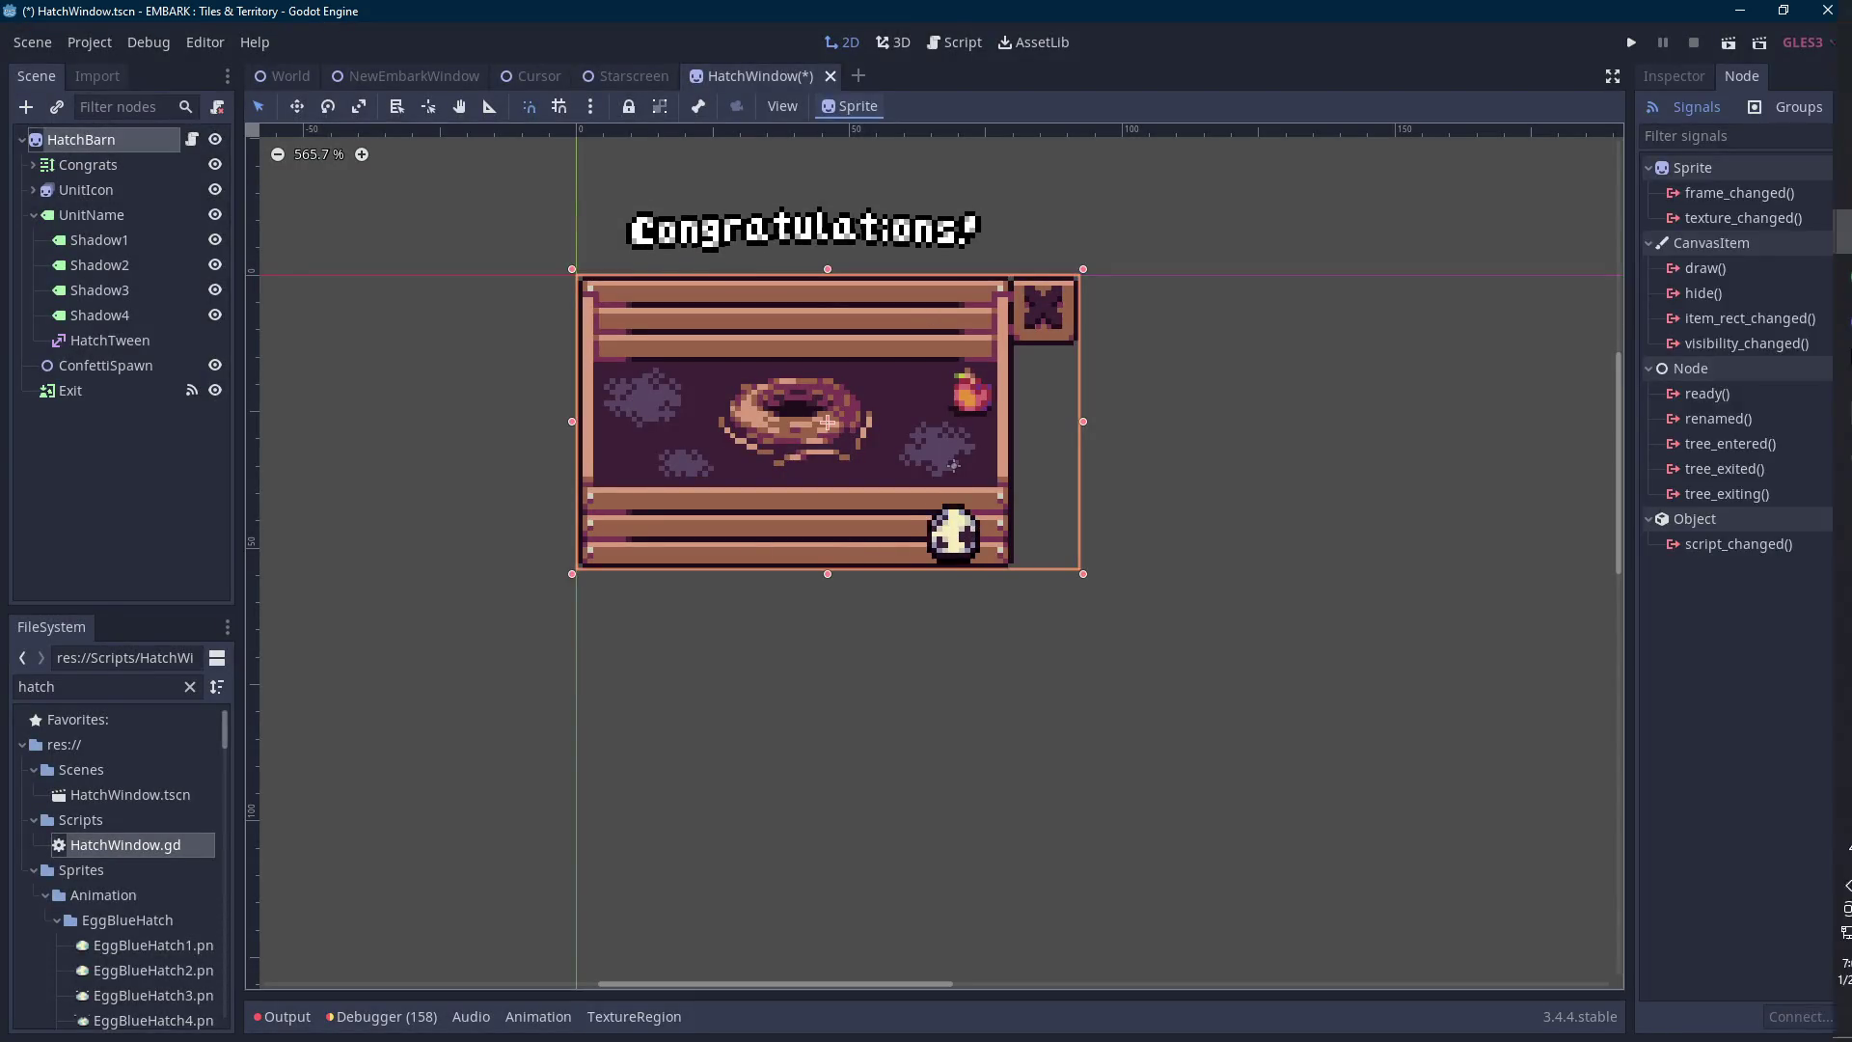
In Aseprite, shift the exit sign down one pixel and fill the empty band brown.
mouse_move(1832, 398)
key(alt+Tab)
key(alt+Tab)
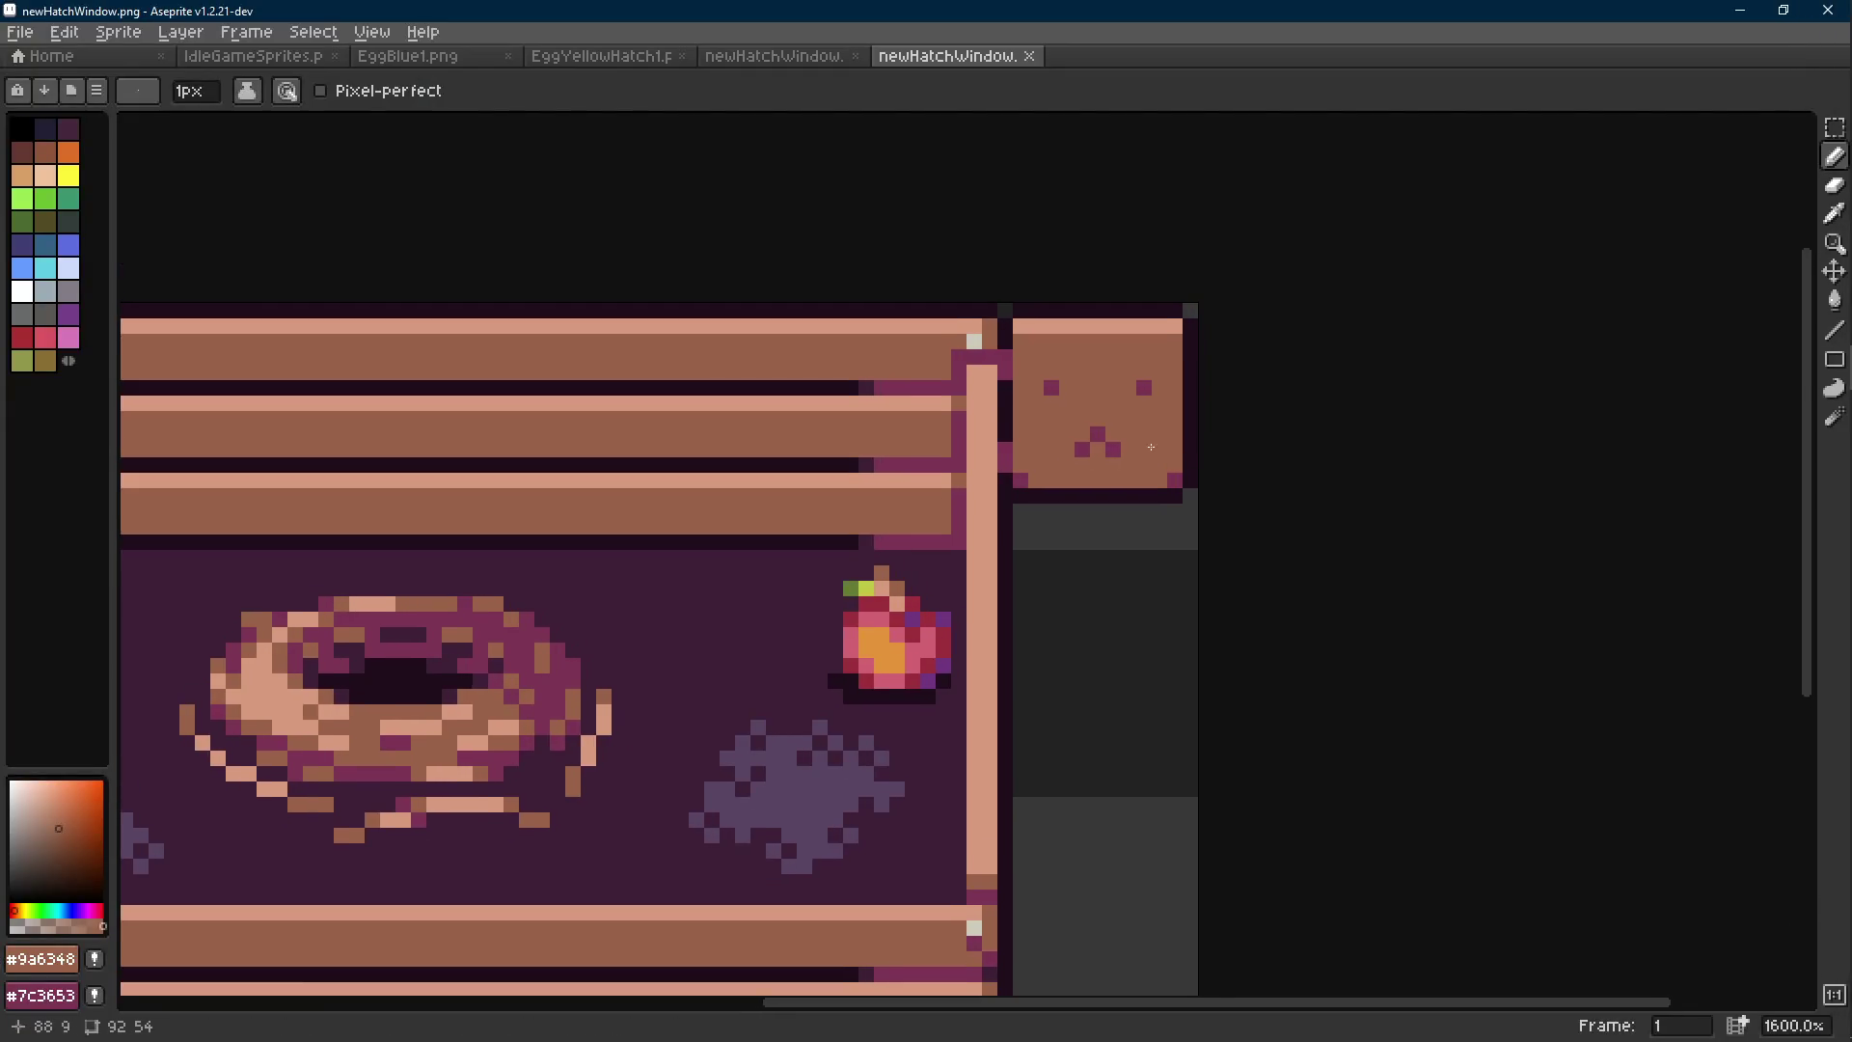
key(alt+Tab)
key(m)
drag(1199, 363, 1016, 517)
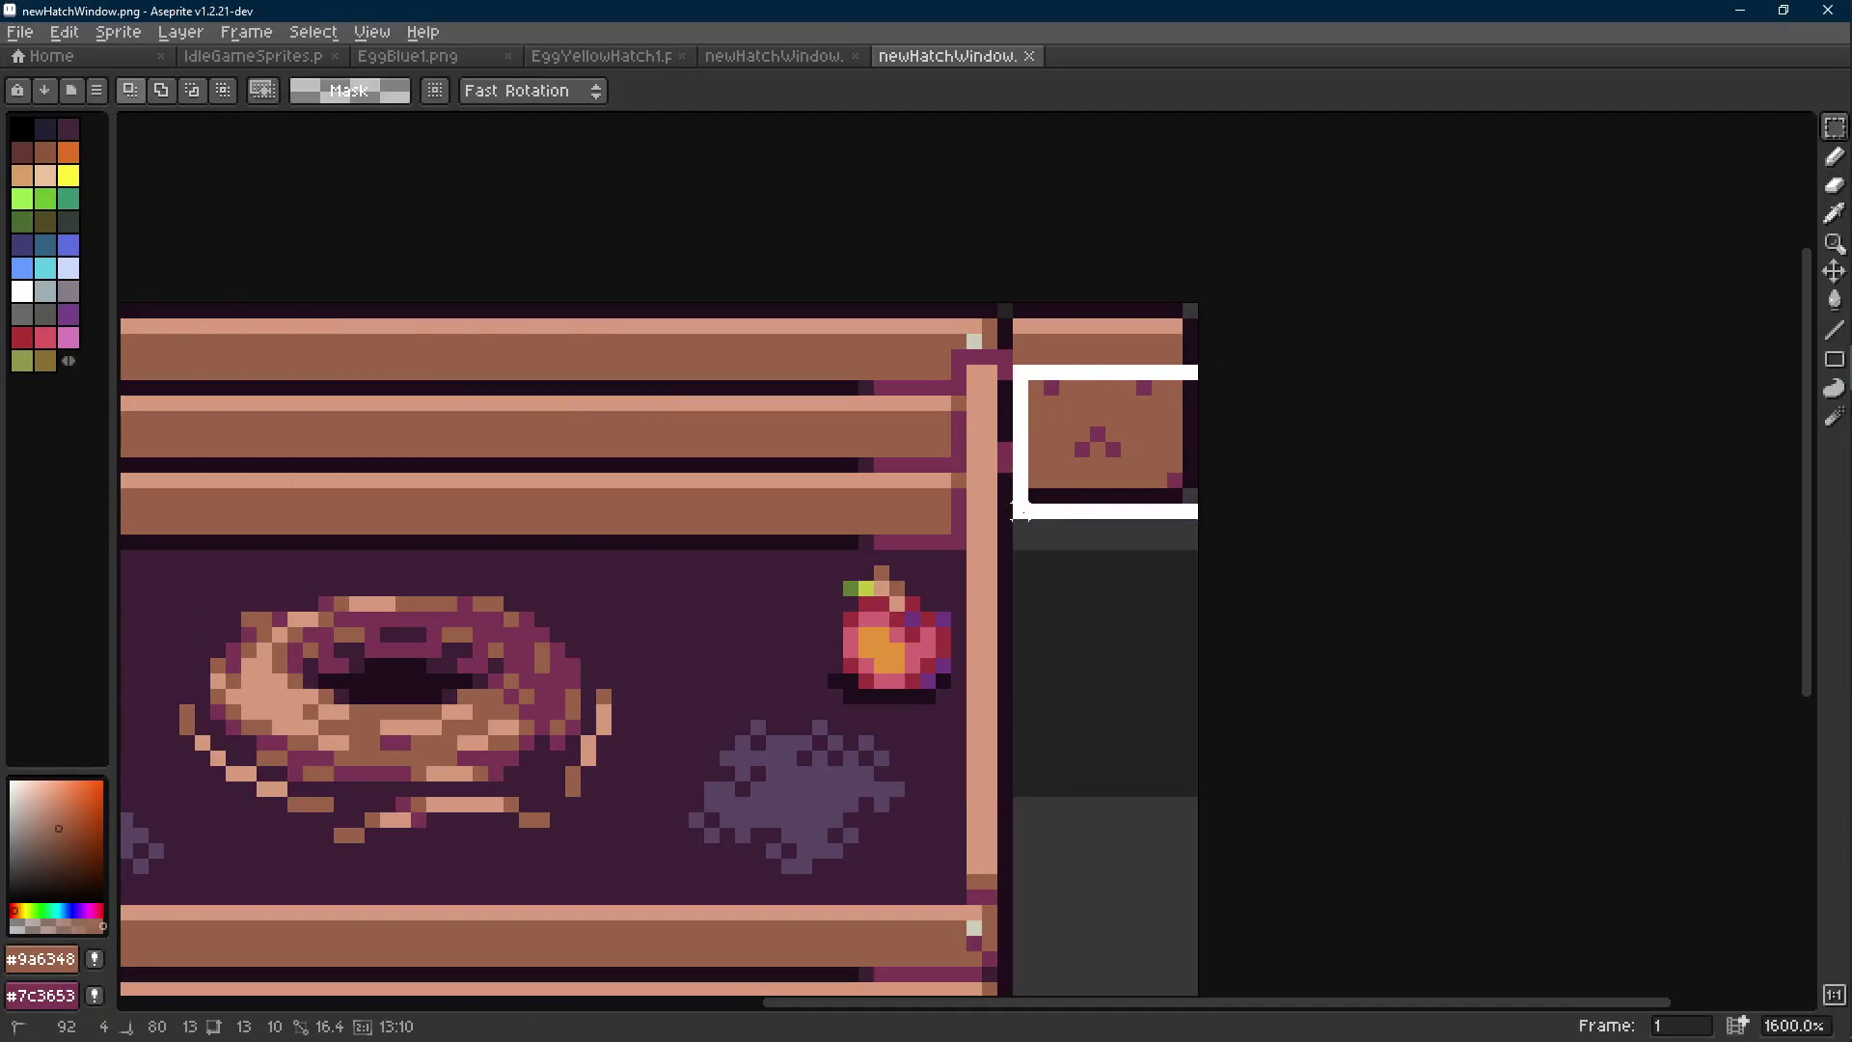
scroll(1025, 453, up, 2)
key(Down)
key(ctrl+d)
key(b)
key(g)
click(1252, 337)
key(m)
Copy the exit sign into a new sprite saved as newHatchExitSign.png.
drag(1292, 241, 982, 557)
key(ctrl+c)
key(ctrl+n)
key(Return)
key(ctrl+v)
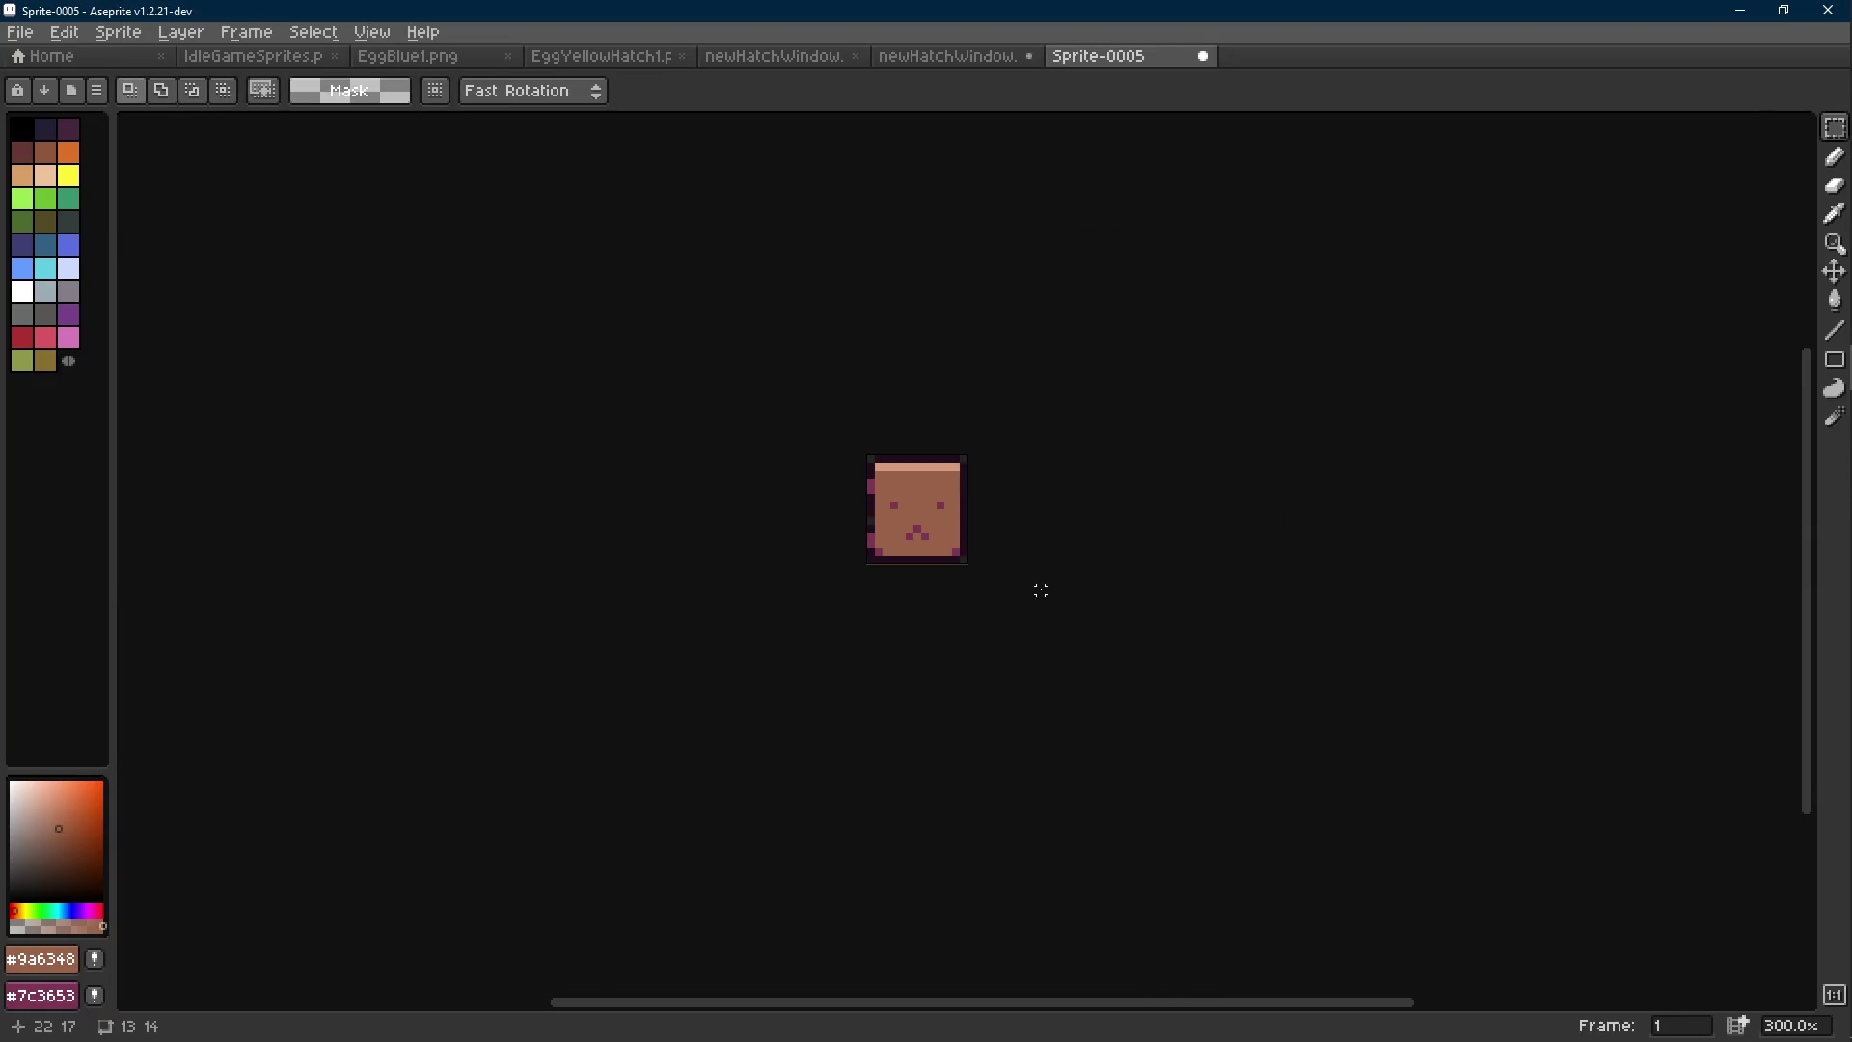
key(ctrl+s)
text(newHatch)
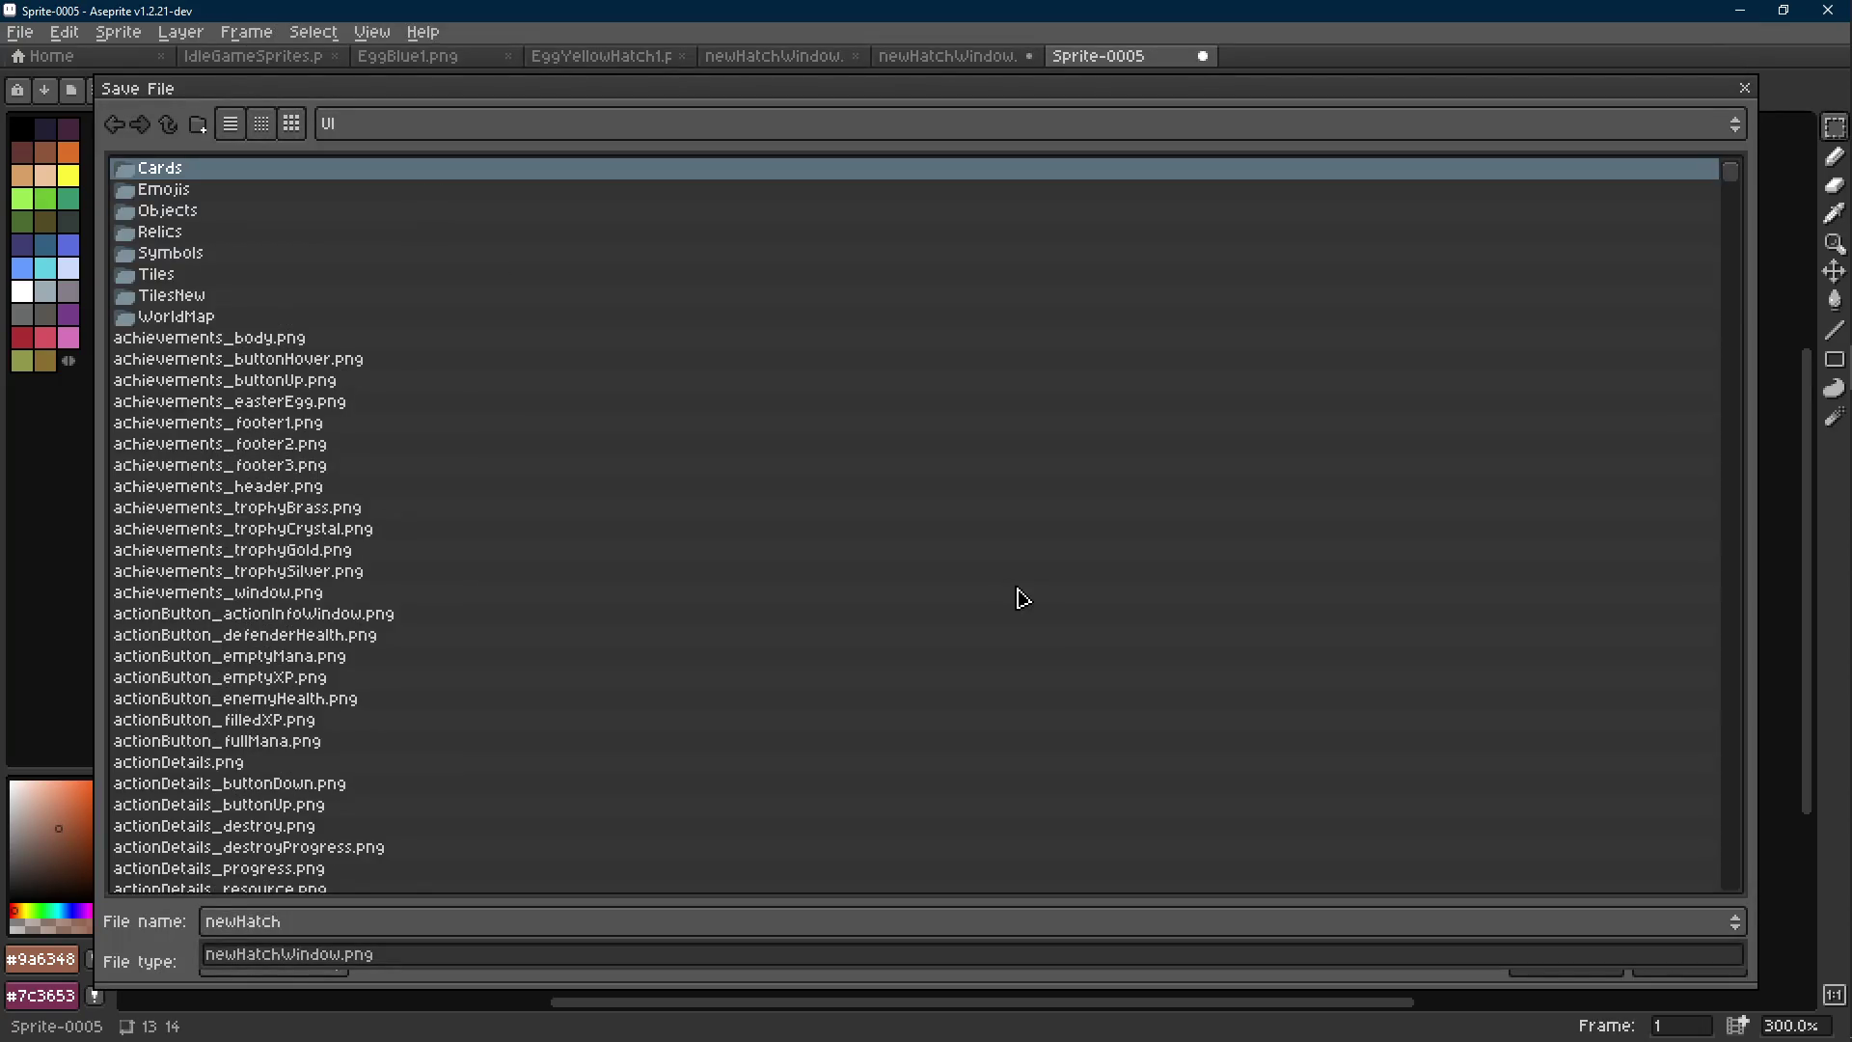
text(Exitng)
key(Return)
Trim newHatchWindow.png's right border by -12 to 80px wide and save it.
key(alt+Tab)
key(alt+Tab)
key(Tab)
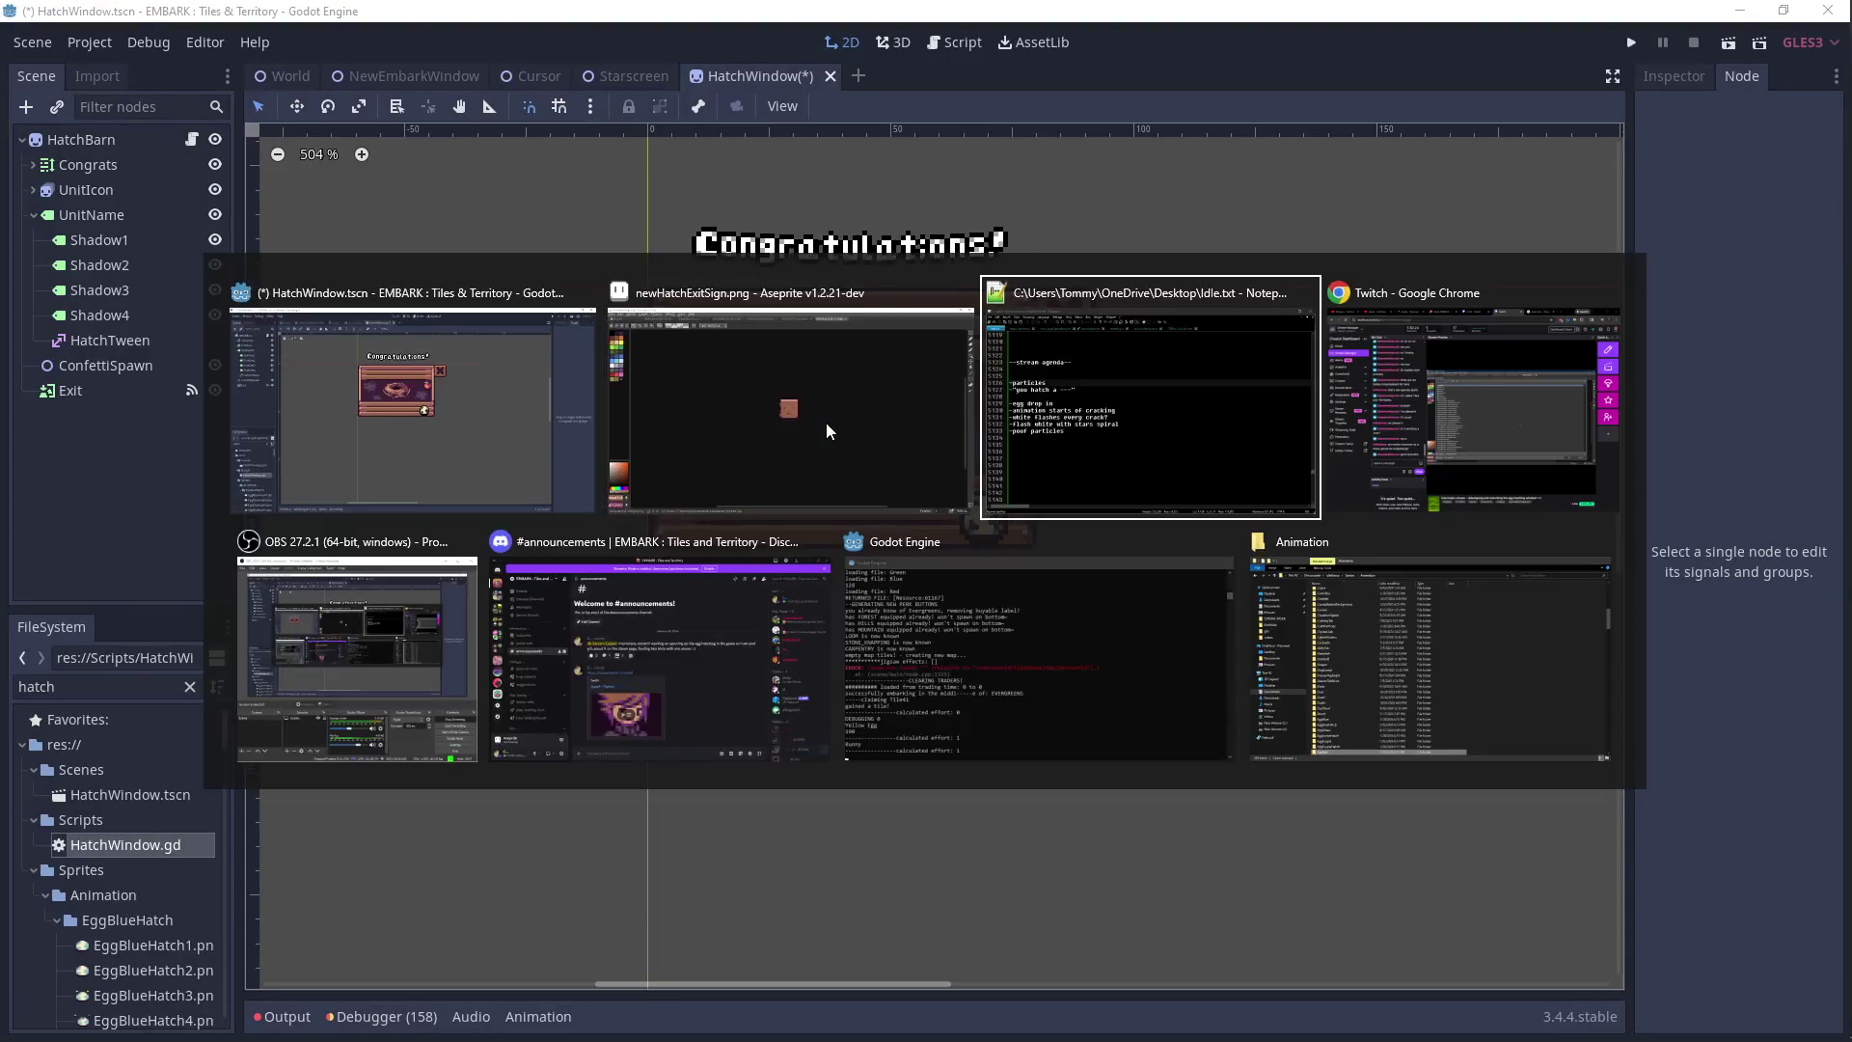
click(825, 430)
click(955, 56)
key(ctrl+alt+c)
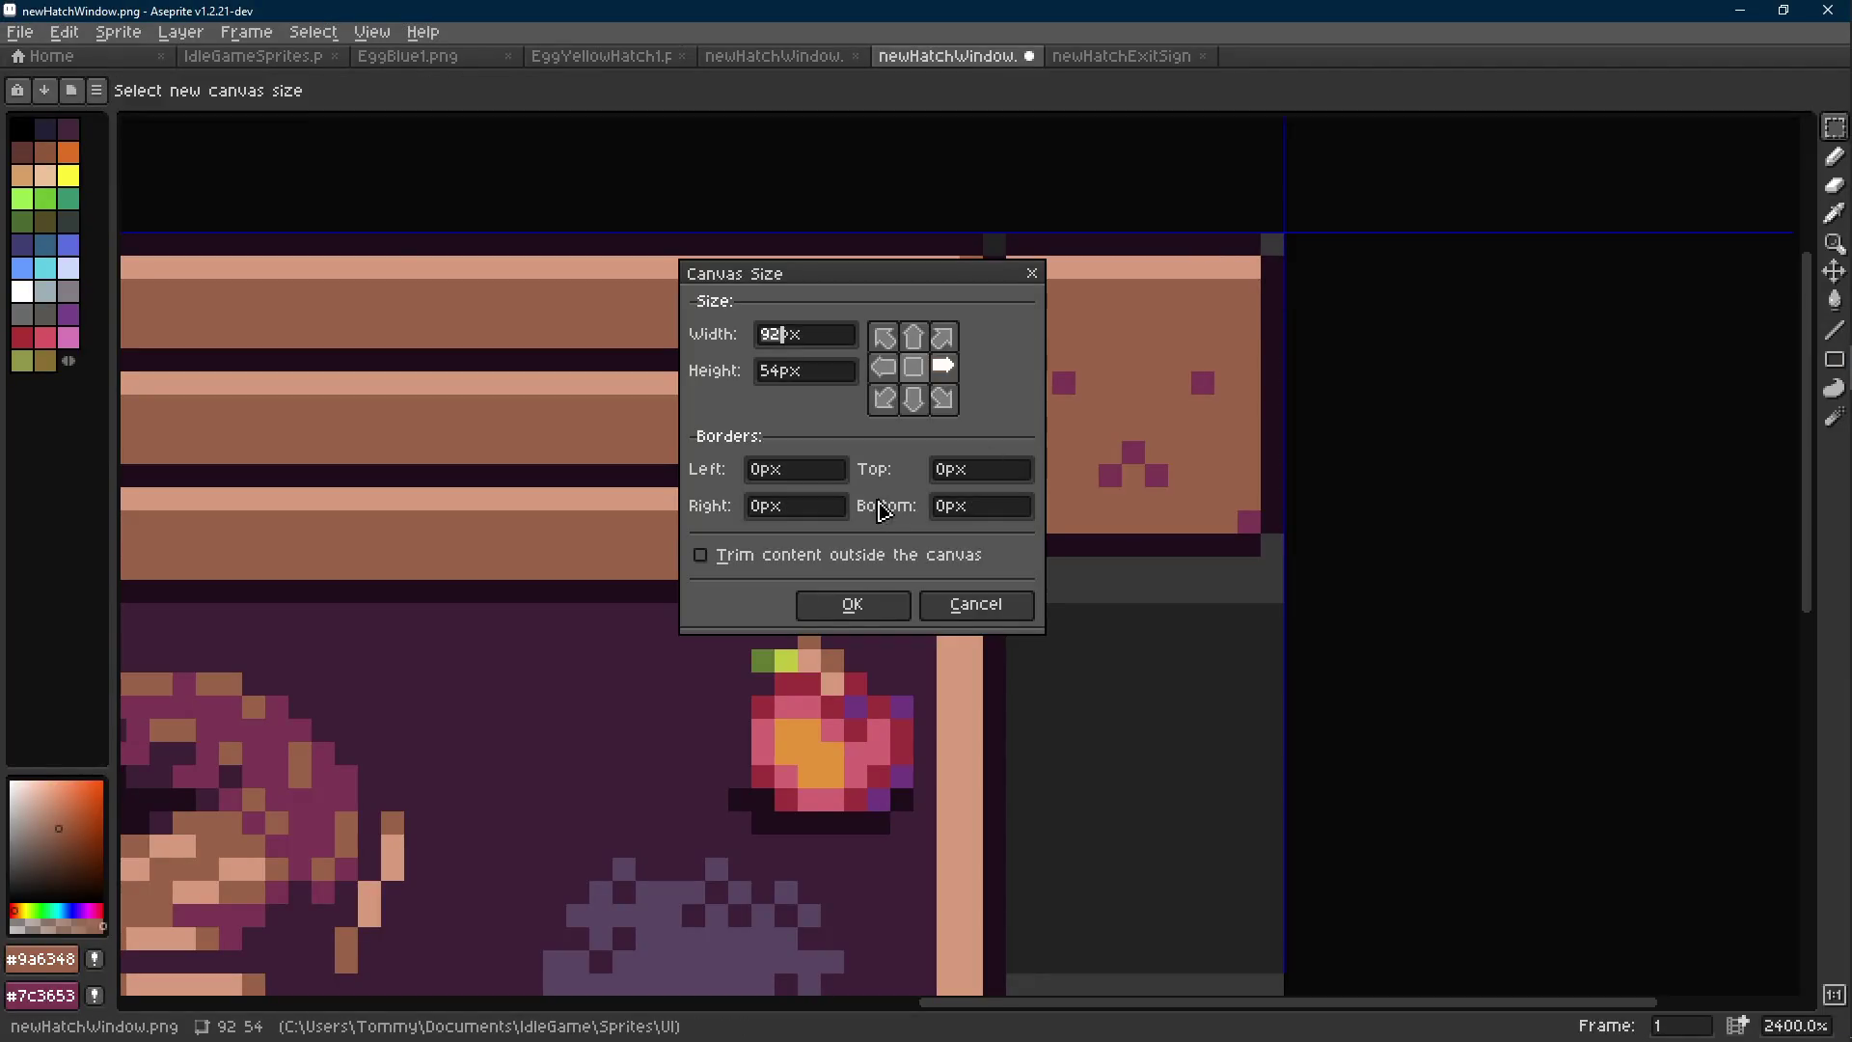
text(-12)
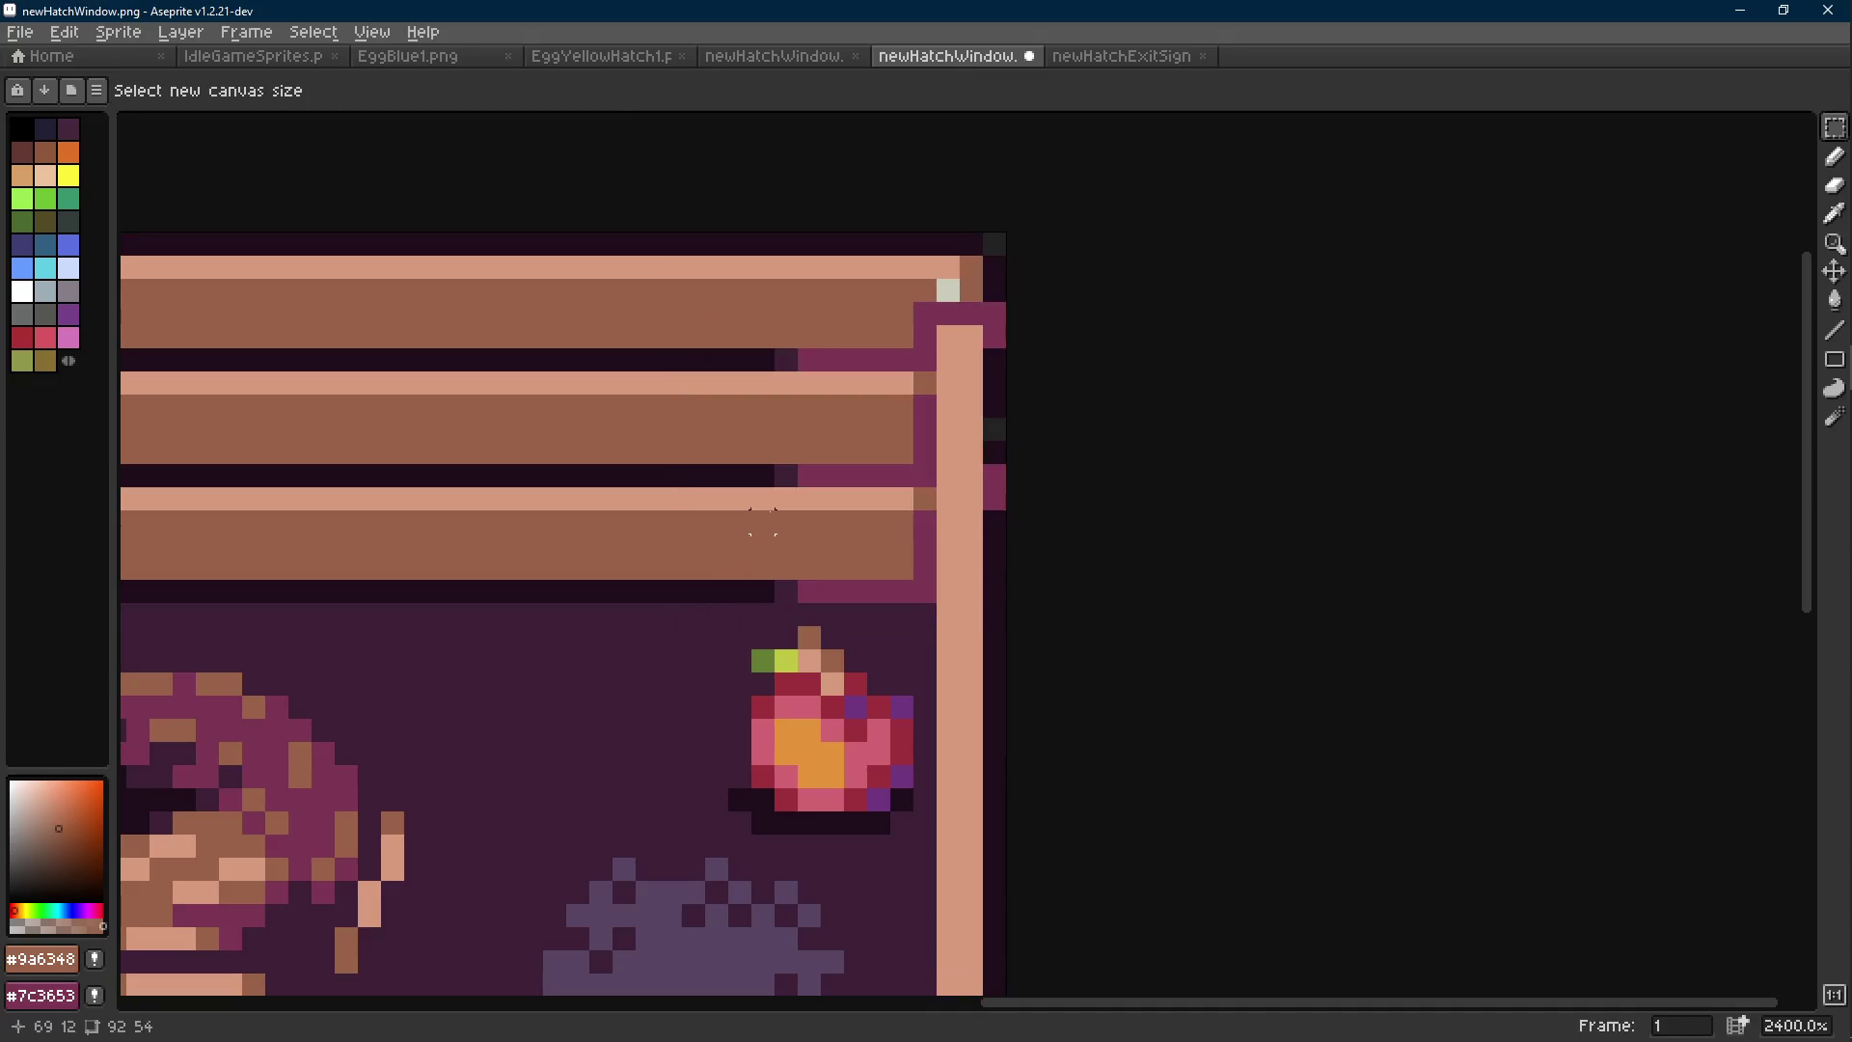
key(Return)
alt+click(994, 266)
scroll(1058, 546, down, 7)
key(ctrl+s)
key(alt+Tab)
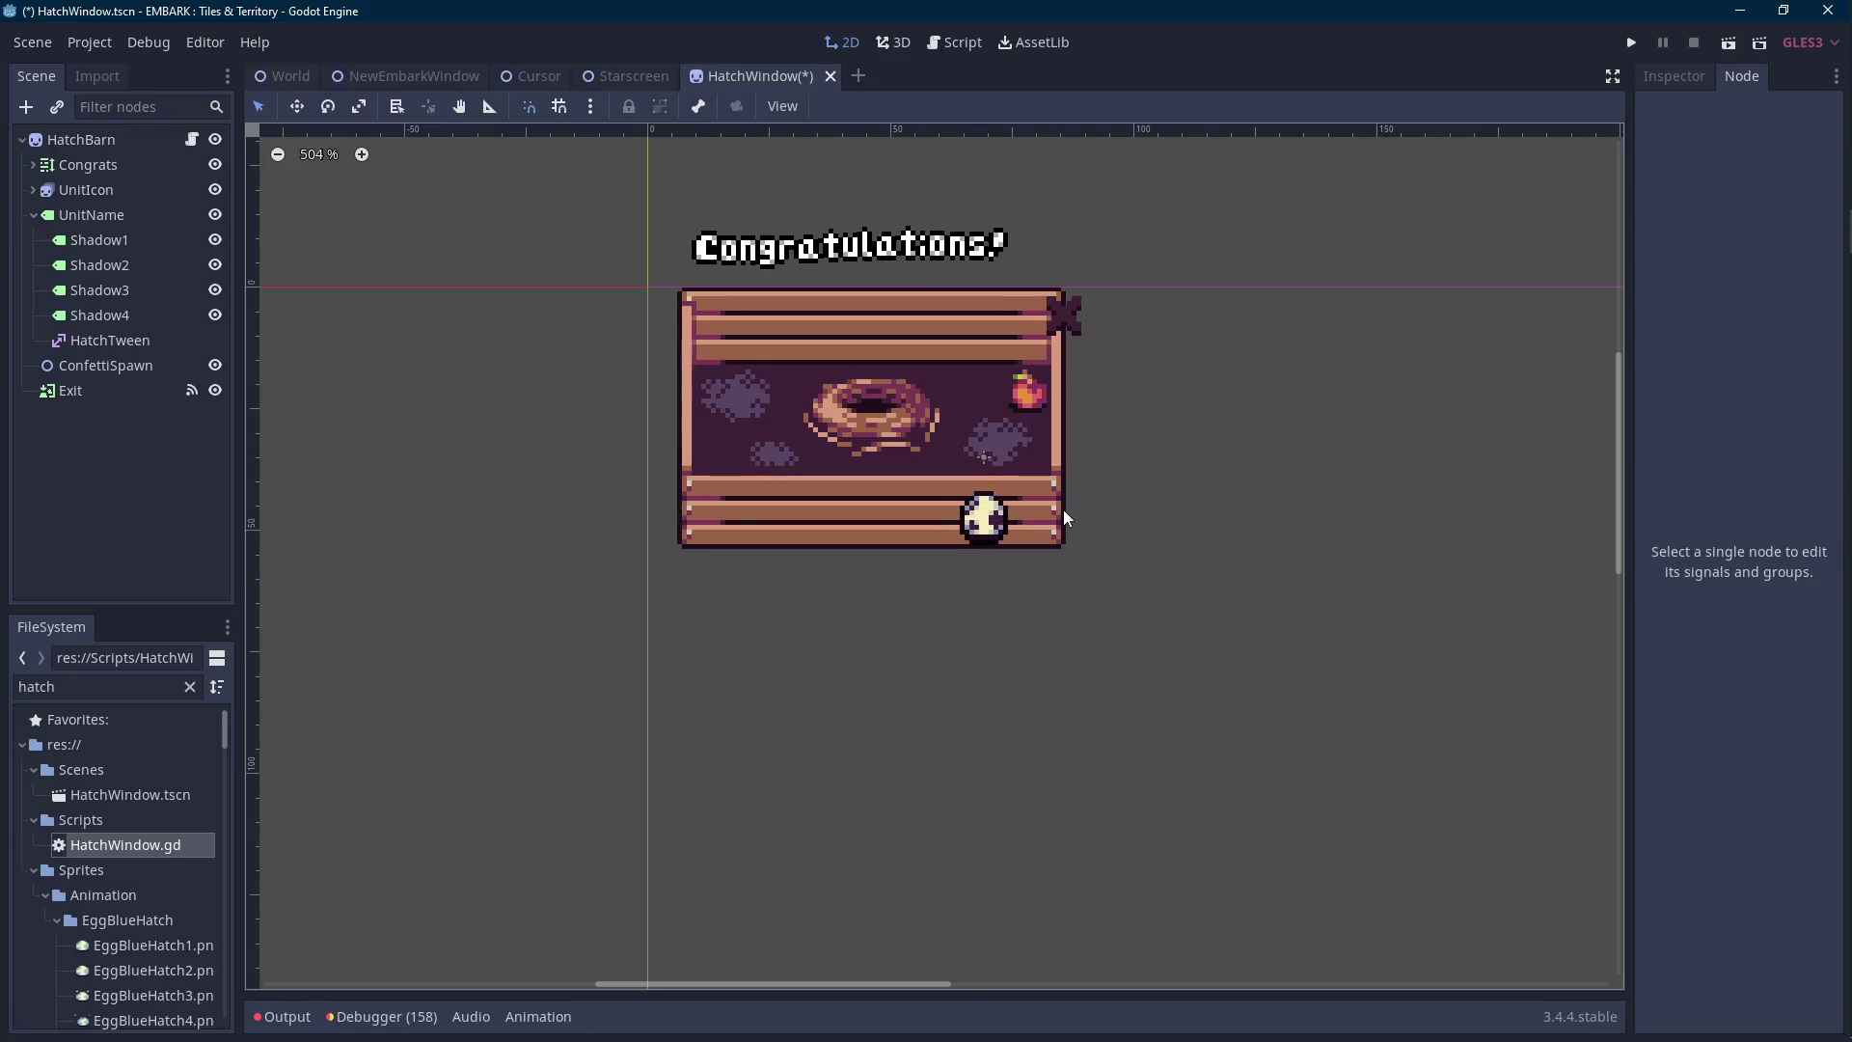
Drag the Exit sign right so it sits just past the window's right edge.
scroll(1163, 588, up, 2)
scroll(992, 440, up, 2)
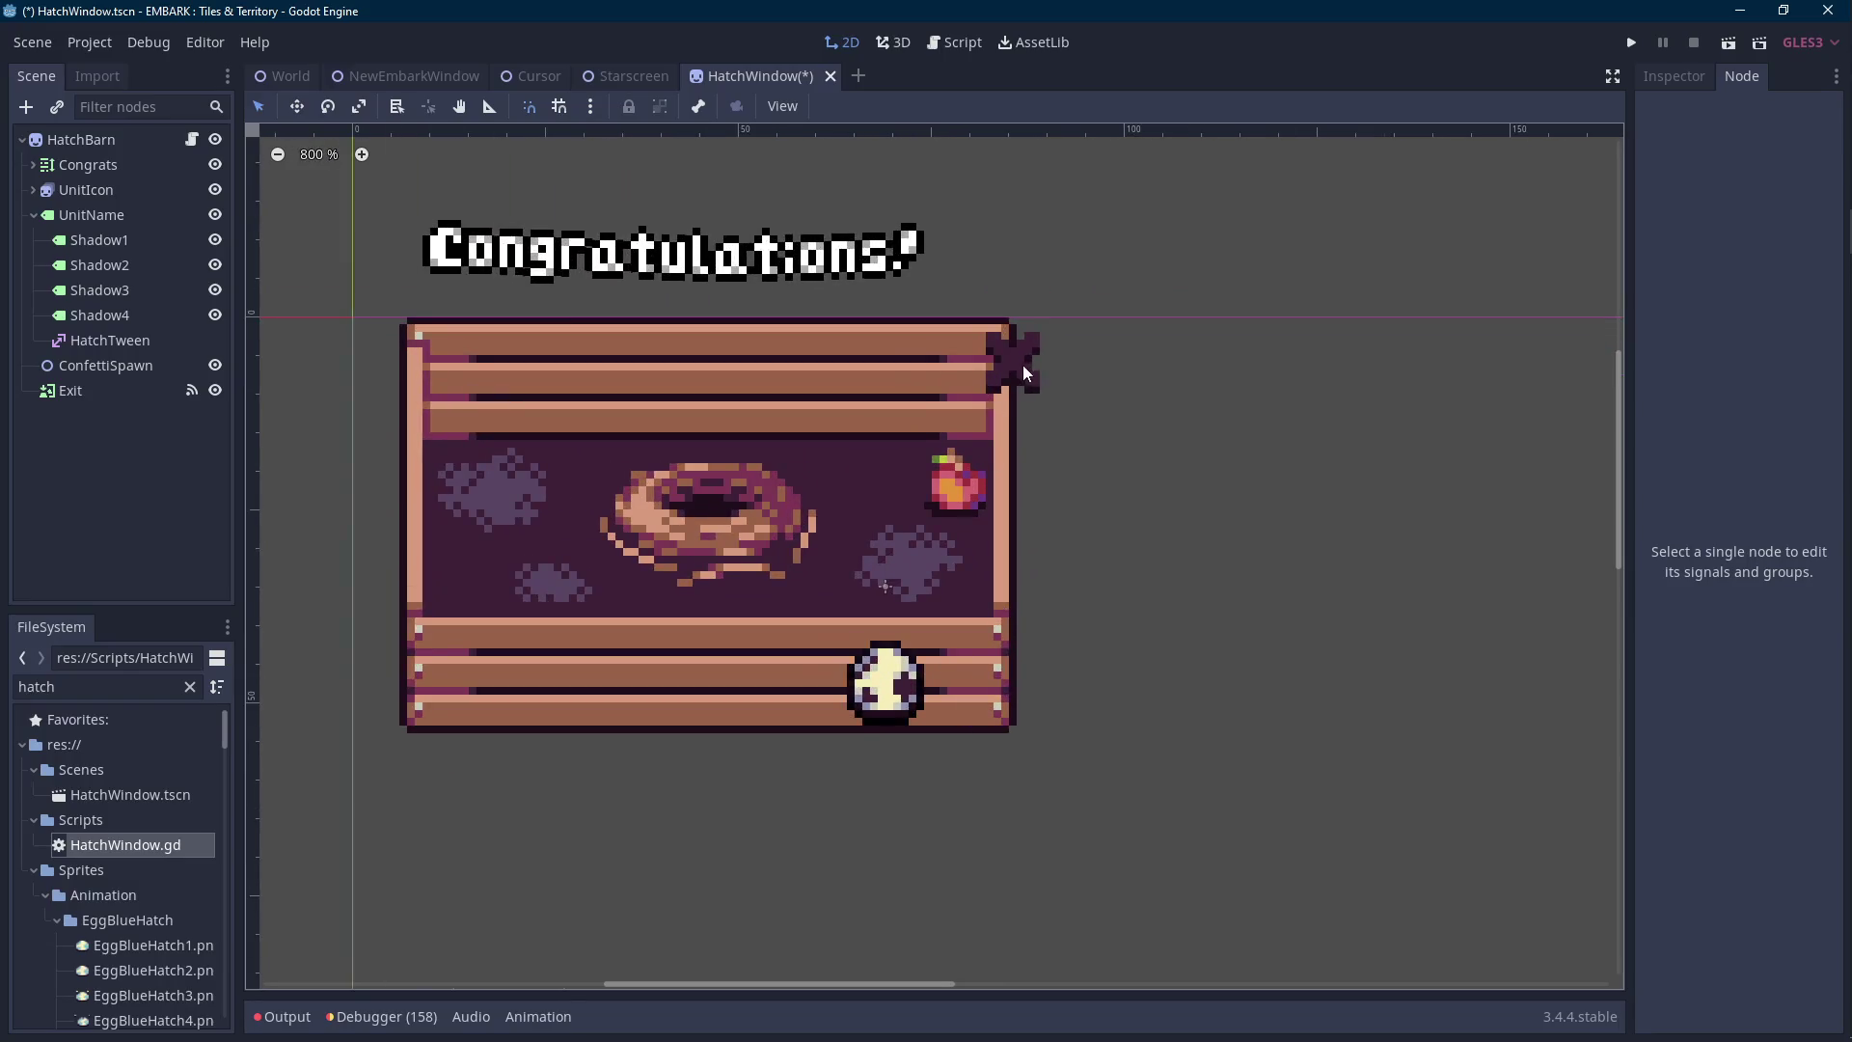
click(1024, 364)
drag(977, 370, 1016, 369)
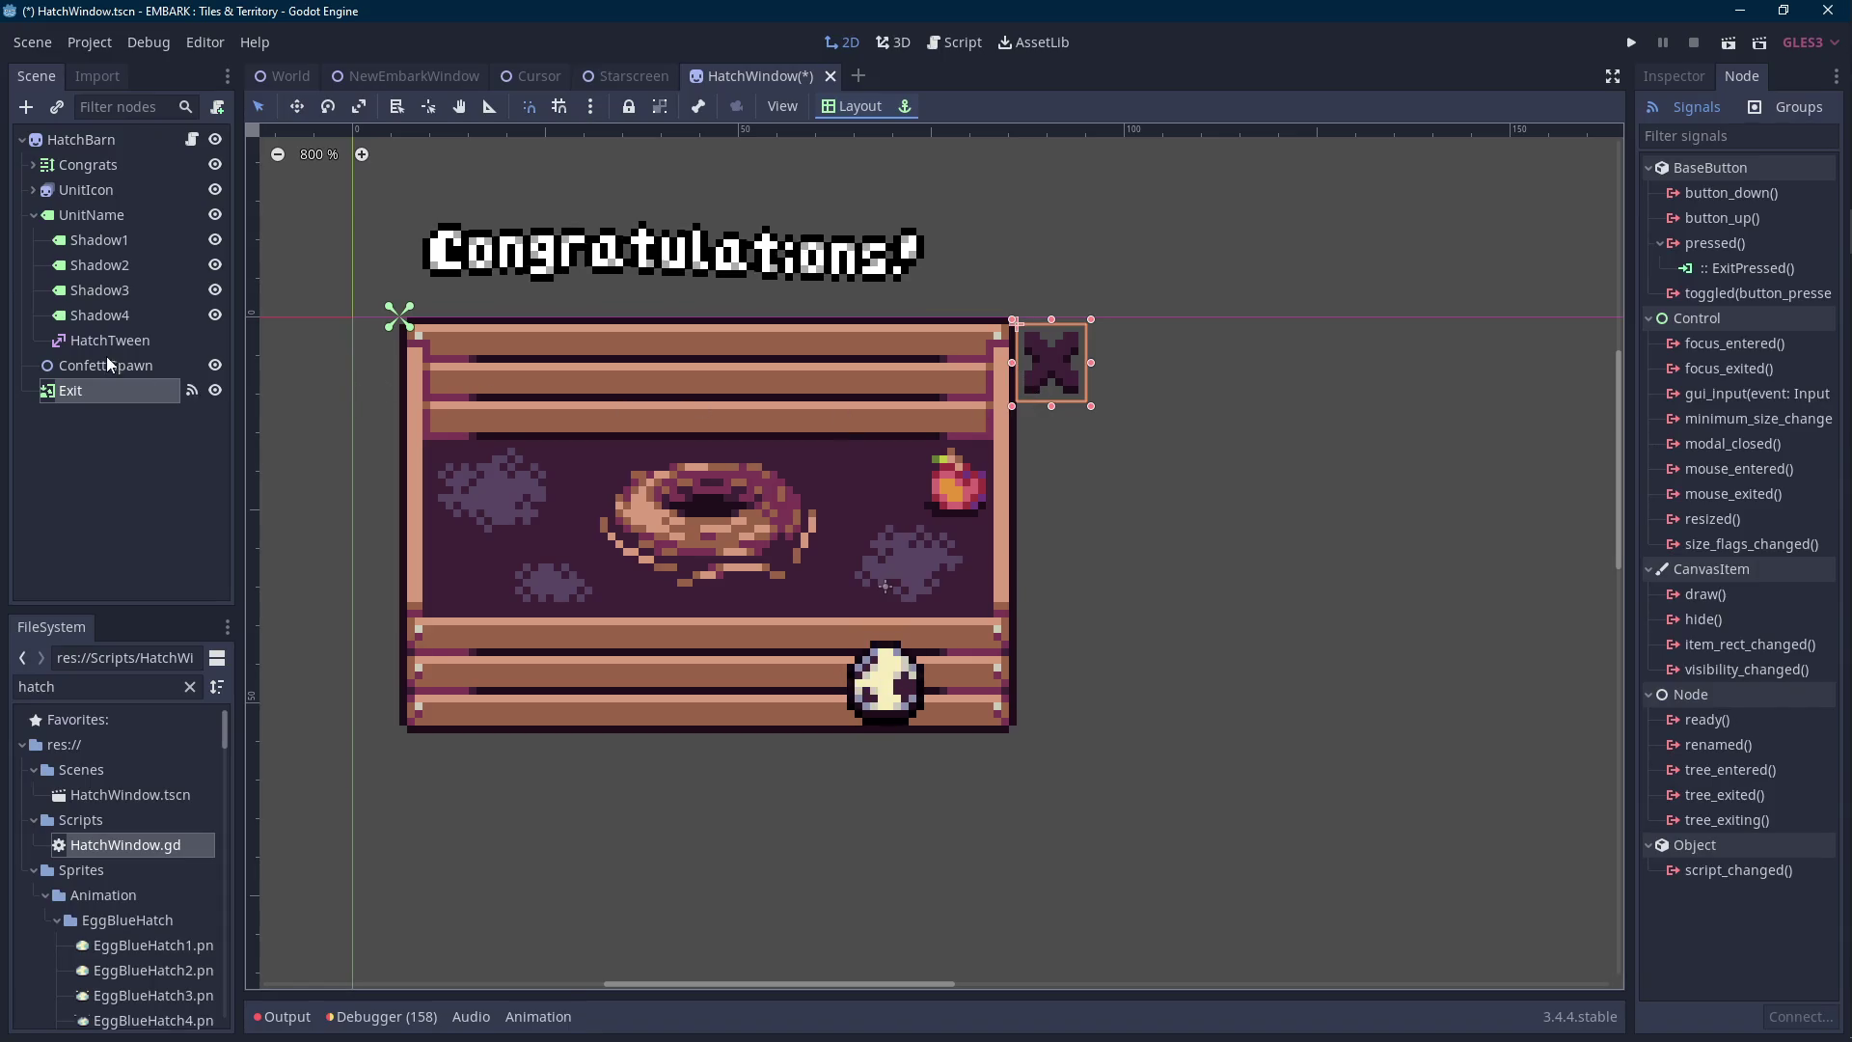
Seat the UnitIcon egg in the nest and confirm its position 0, -7 in the Inspector.
click(136, 201)
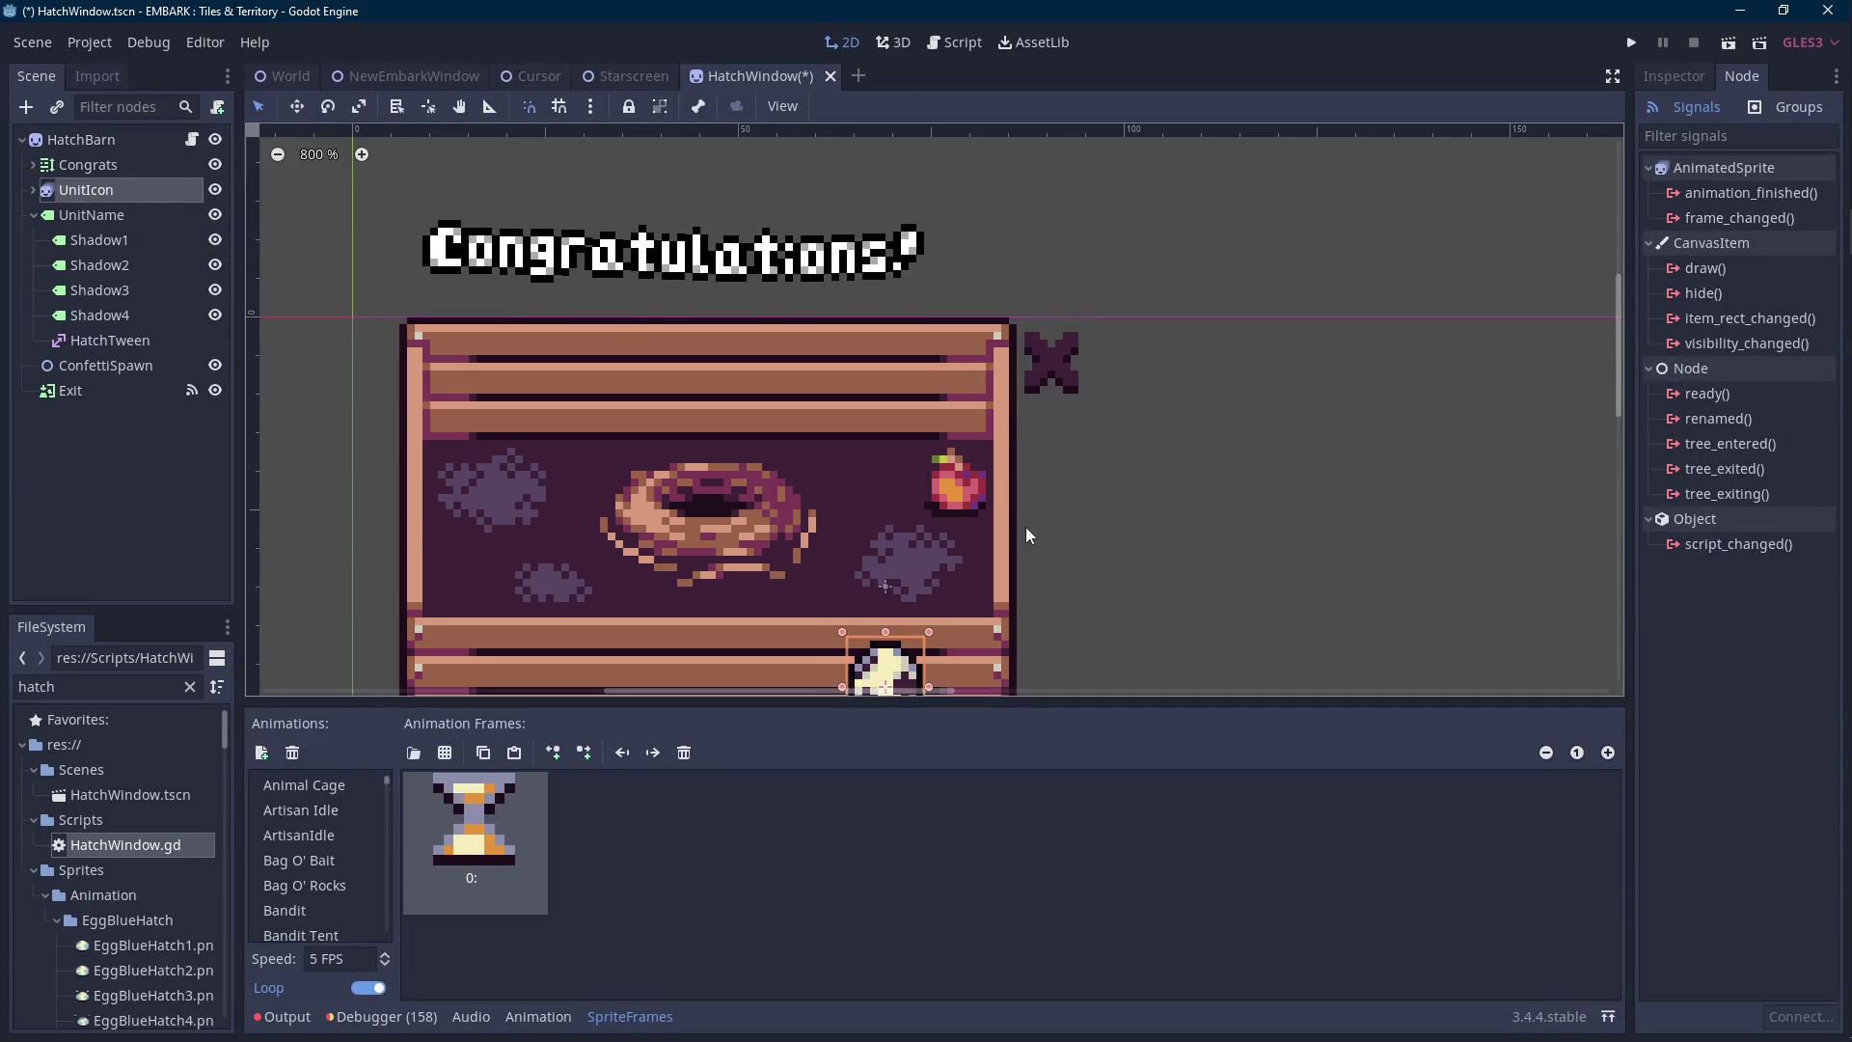
click(657, 1018)
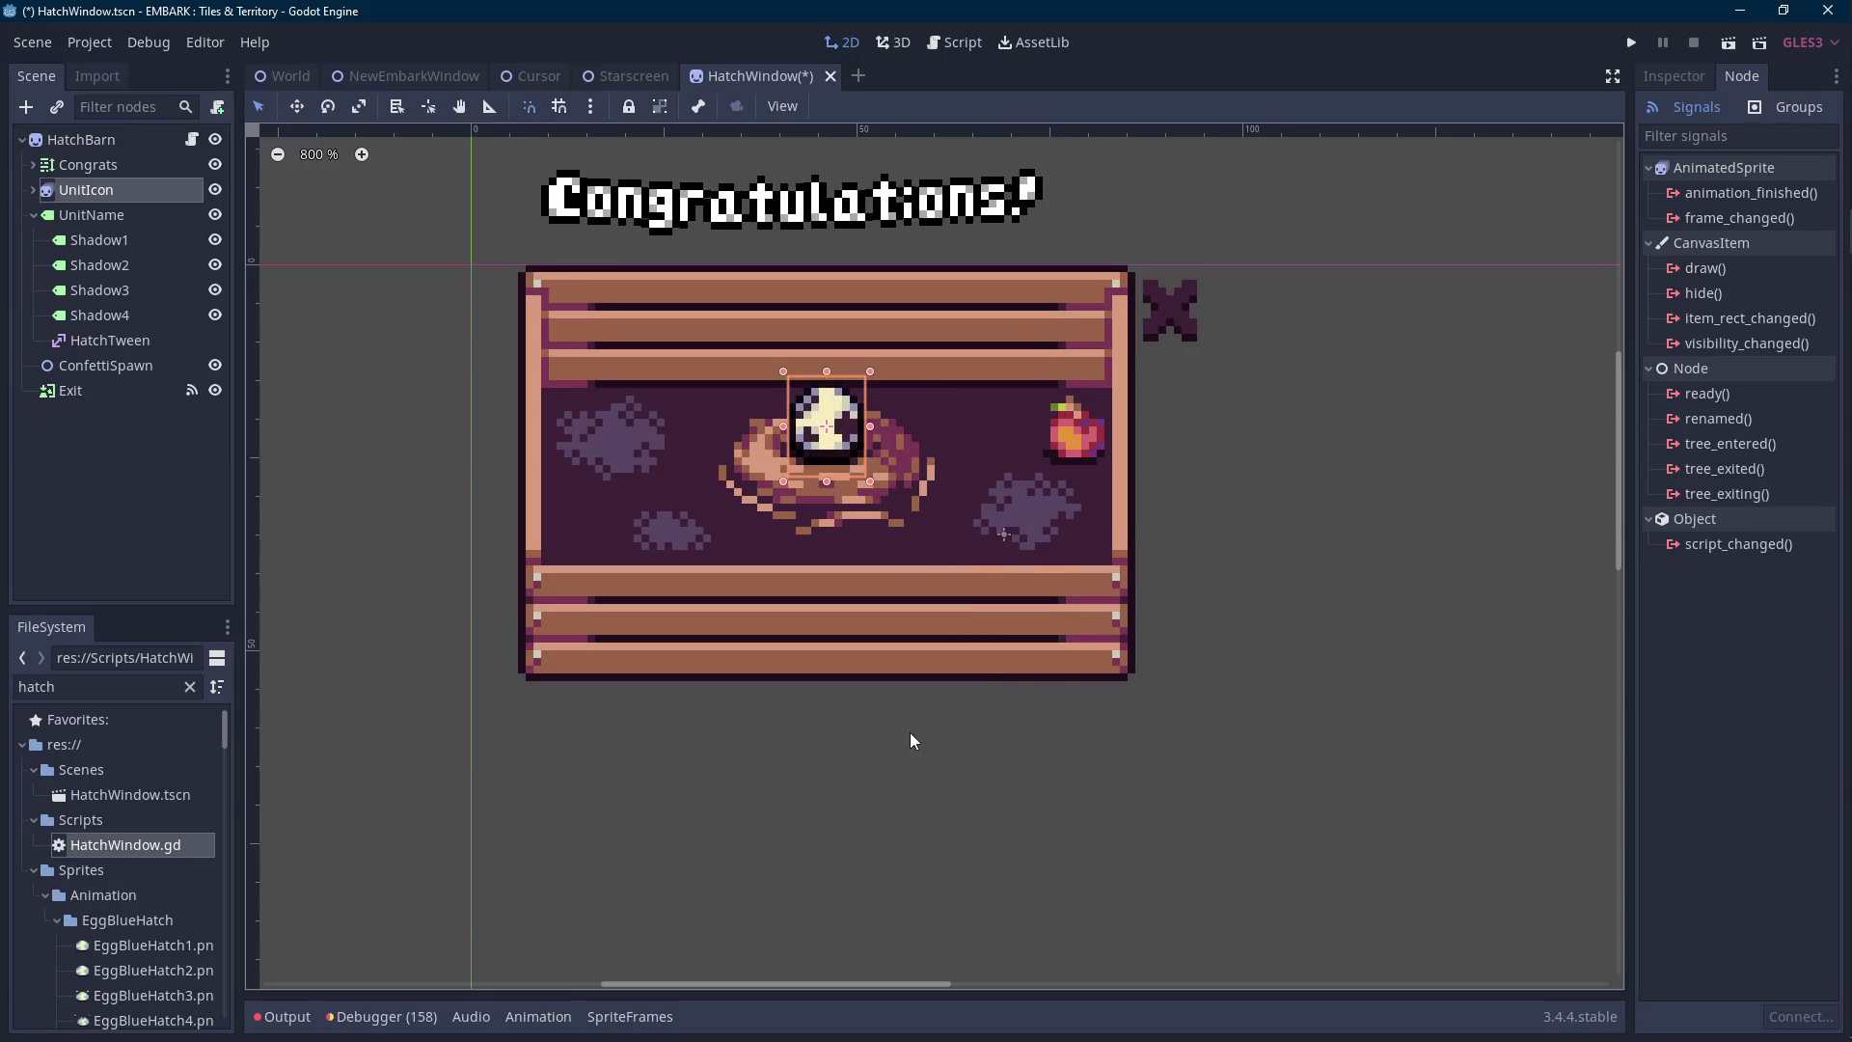
click(1674, 76)
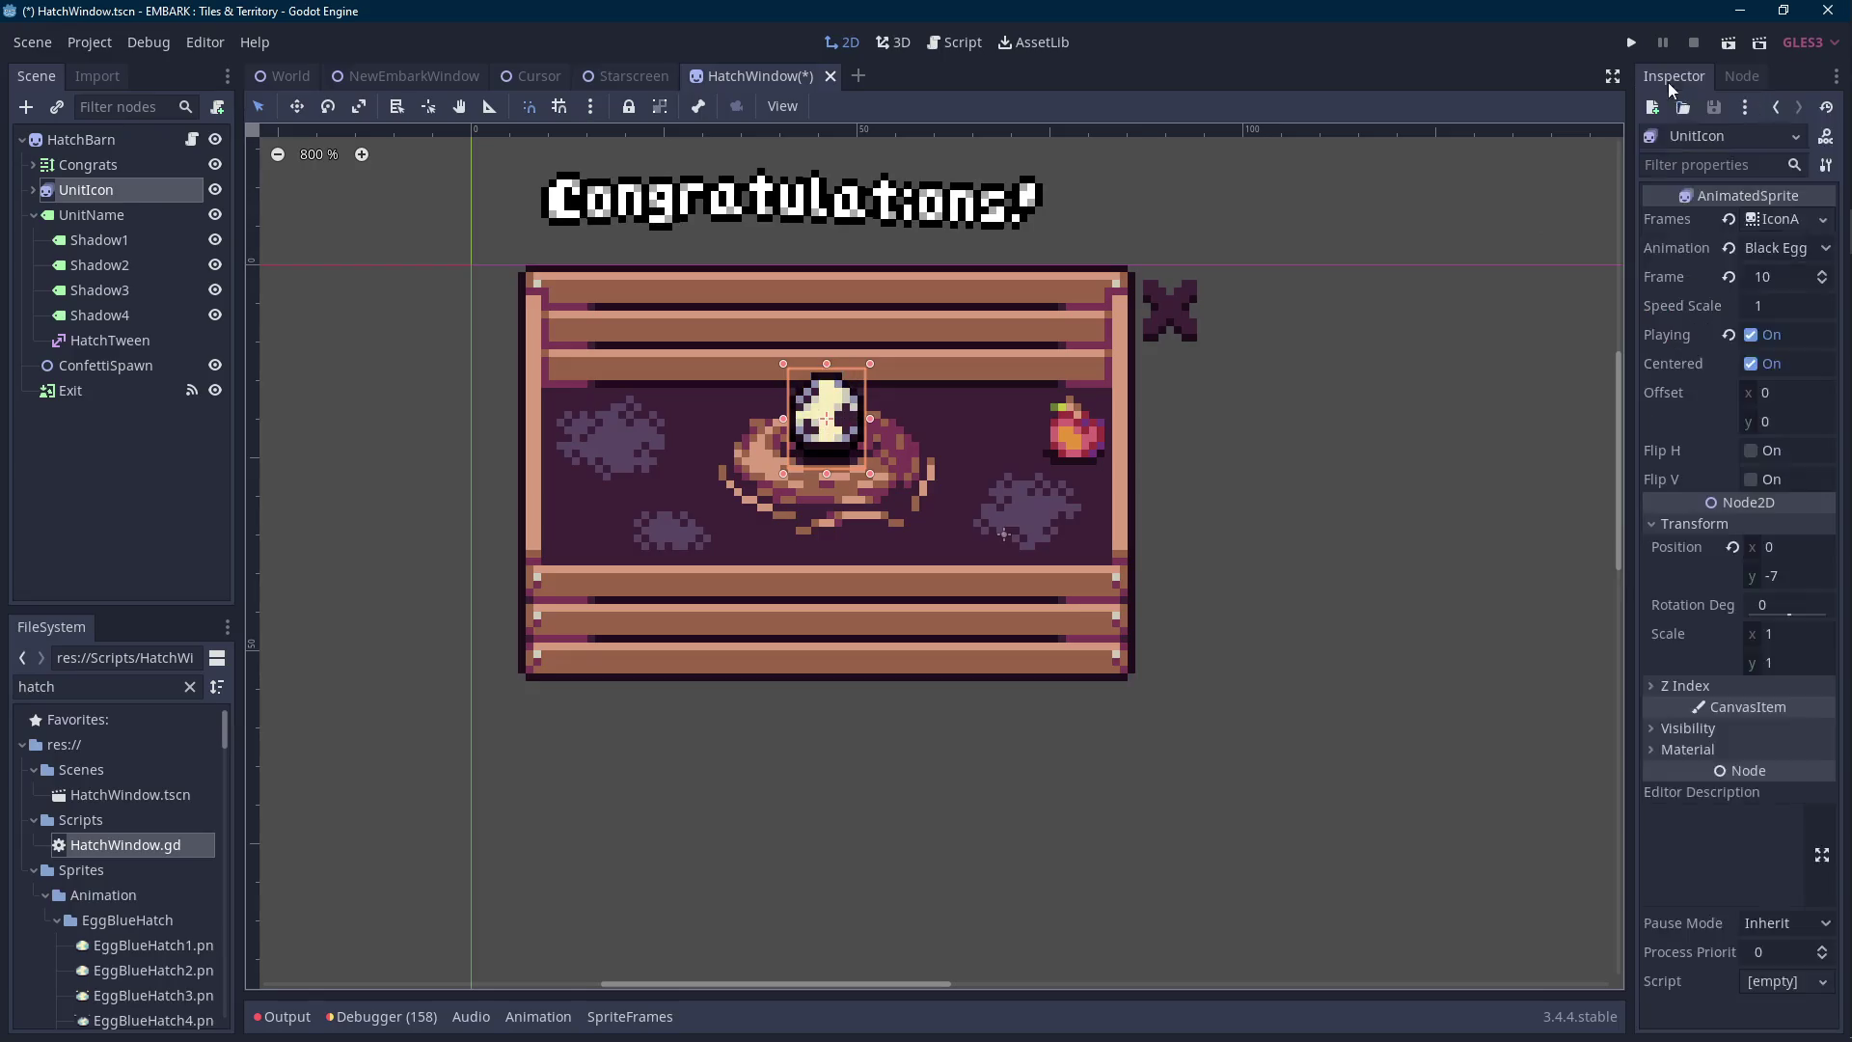
scroll(1321, 336, up, 3)
click(106, 140)
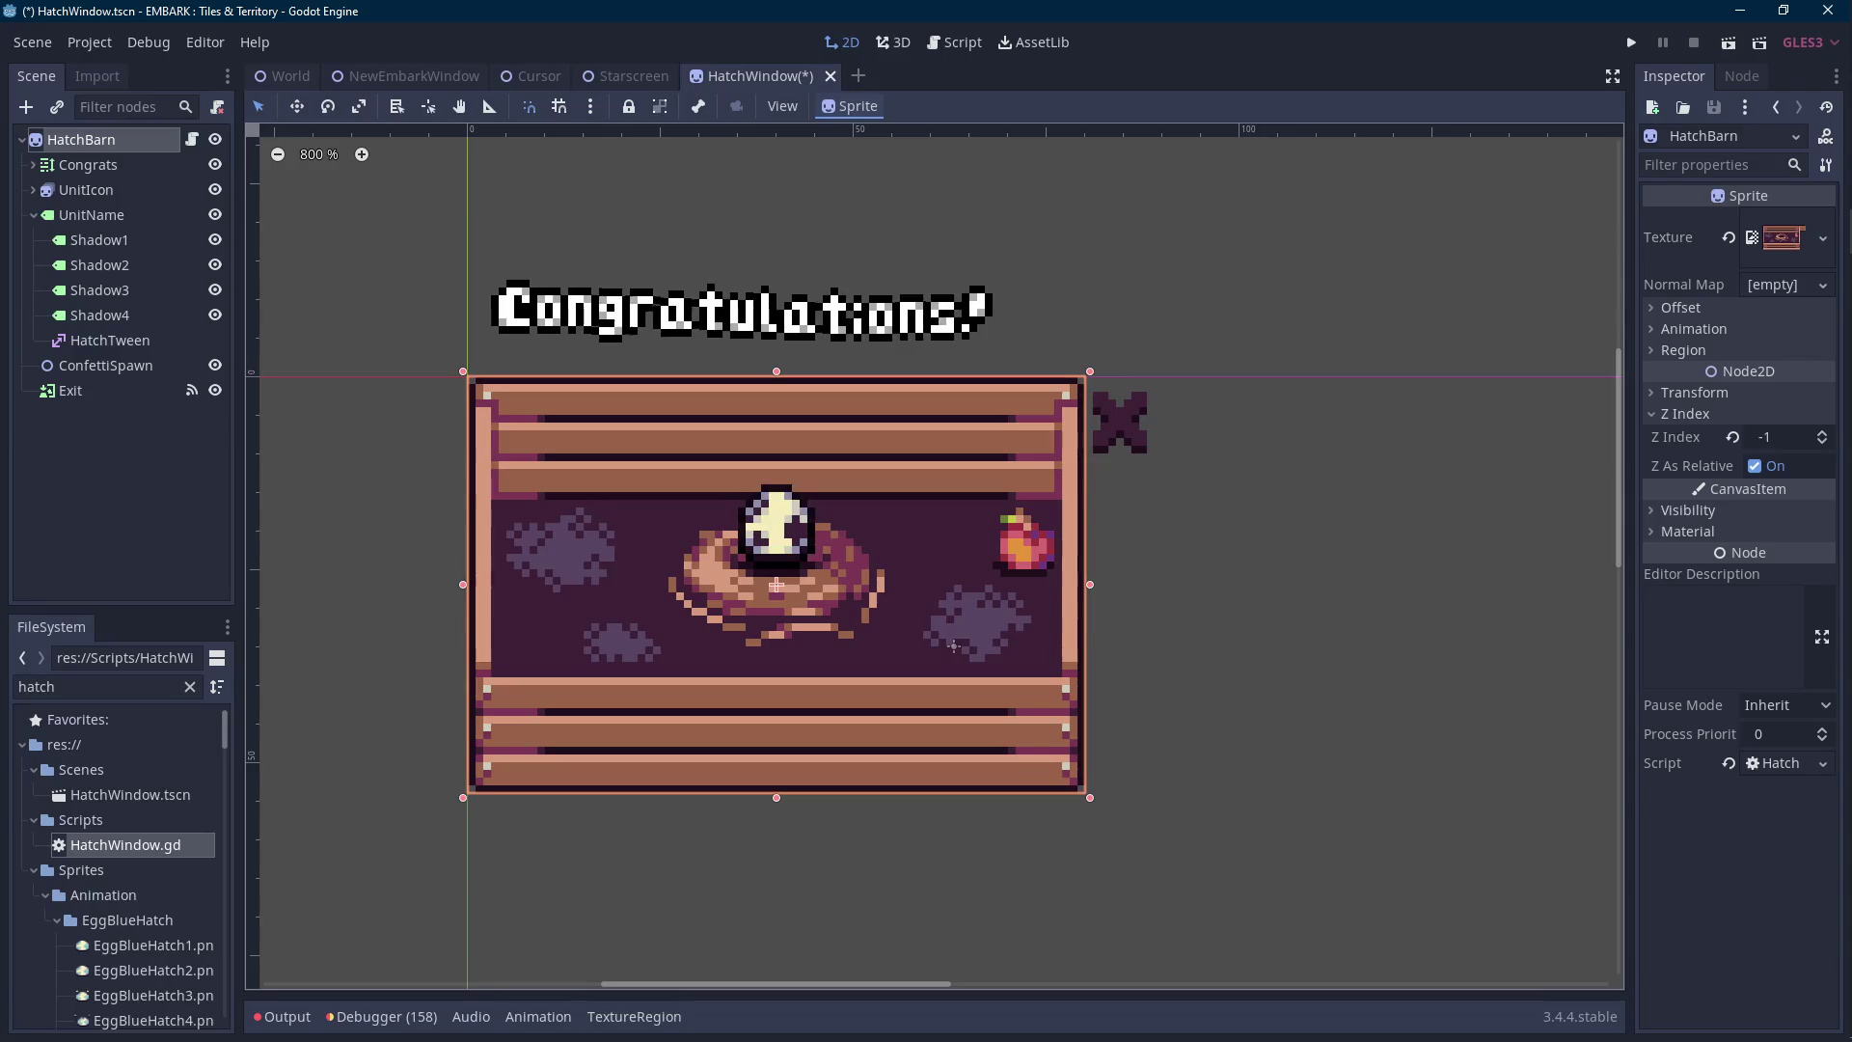
click(713, 310)
Nudge the Congrats label to x -31 and save the scene.
key(Right)
key(Right)
key(Right)
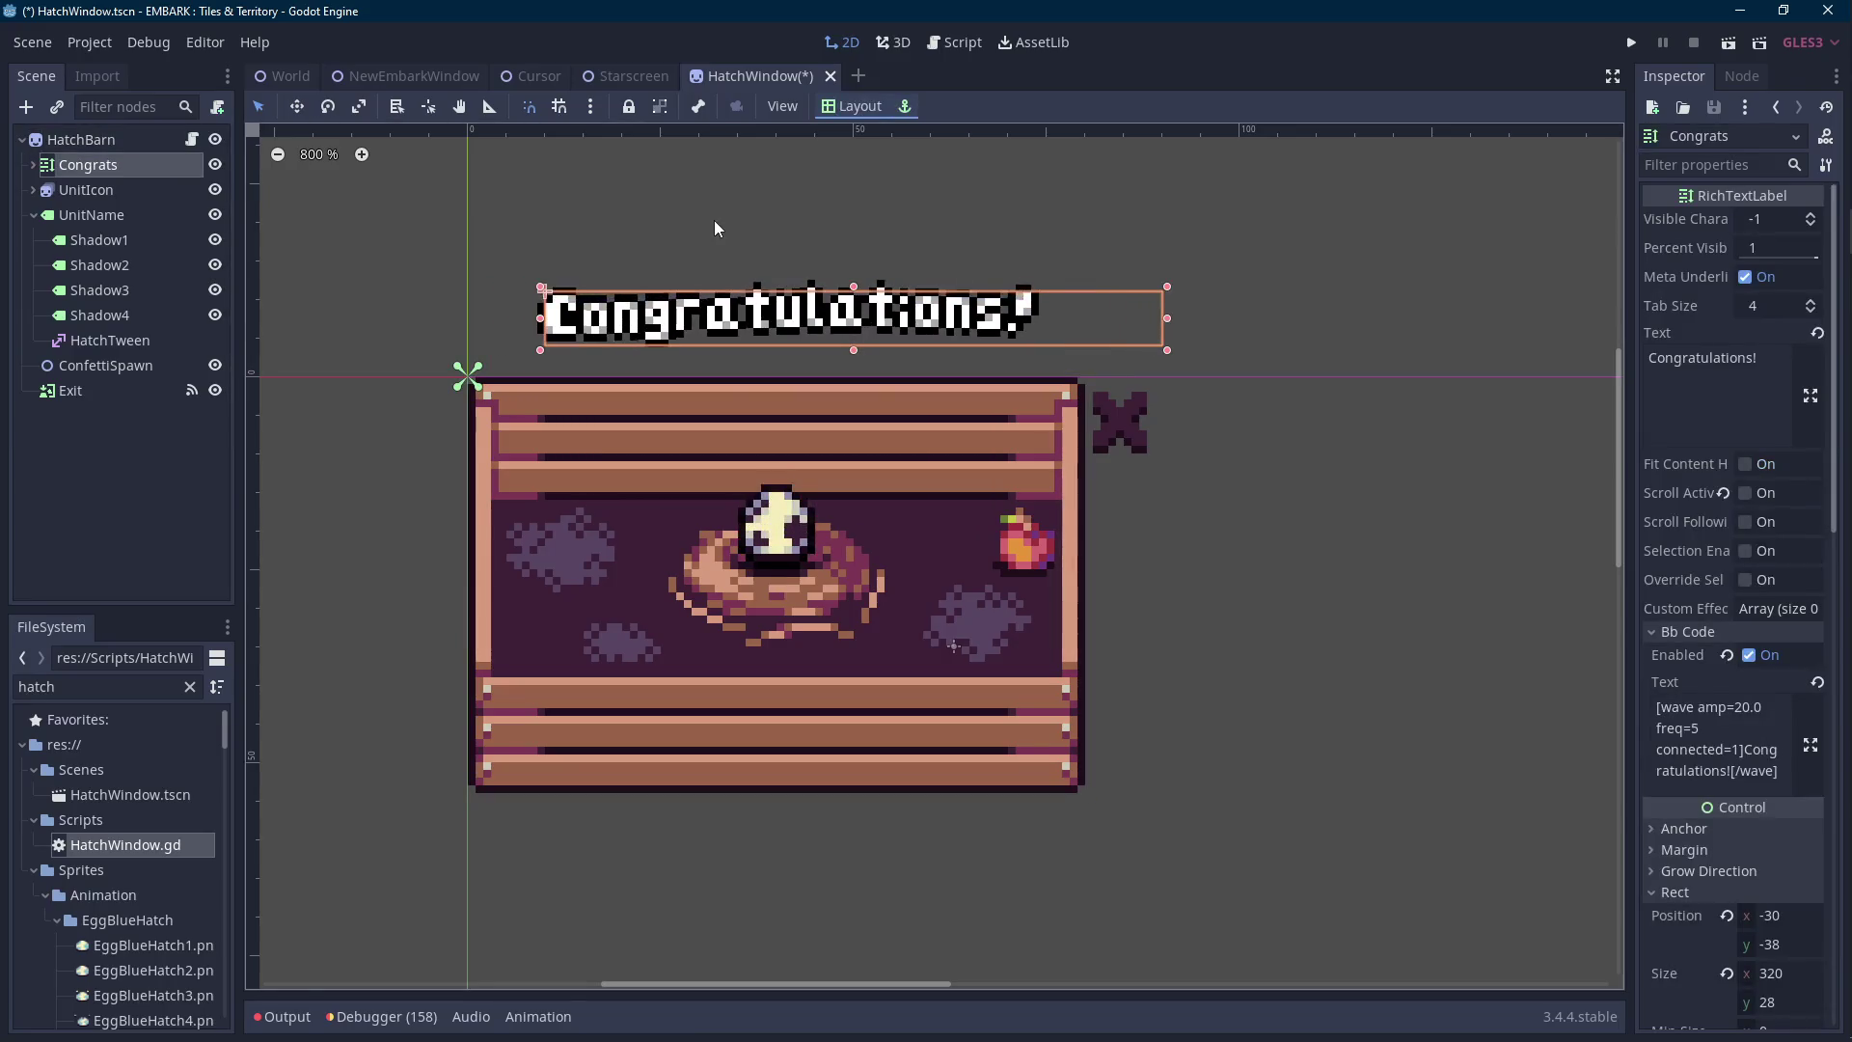
key(Left)
key(ctrl+s)
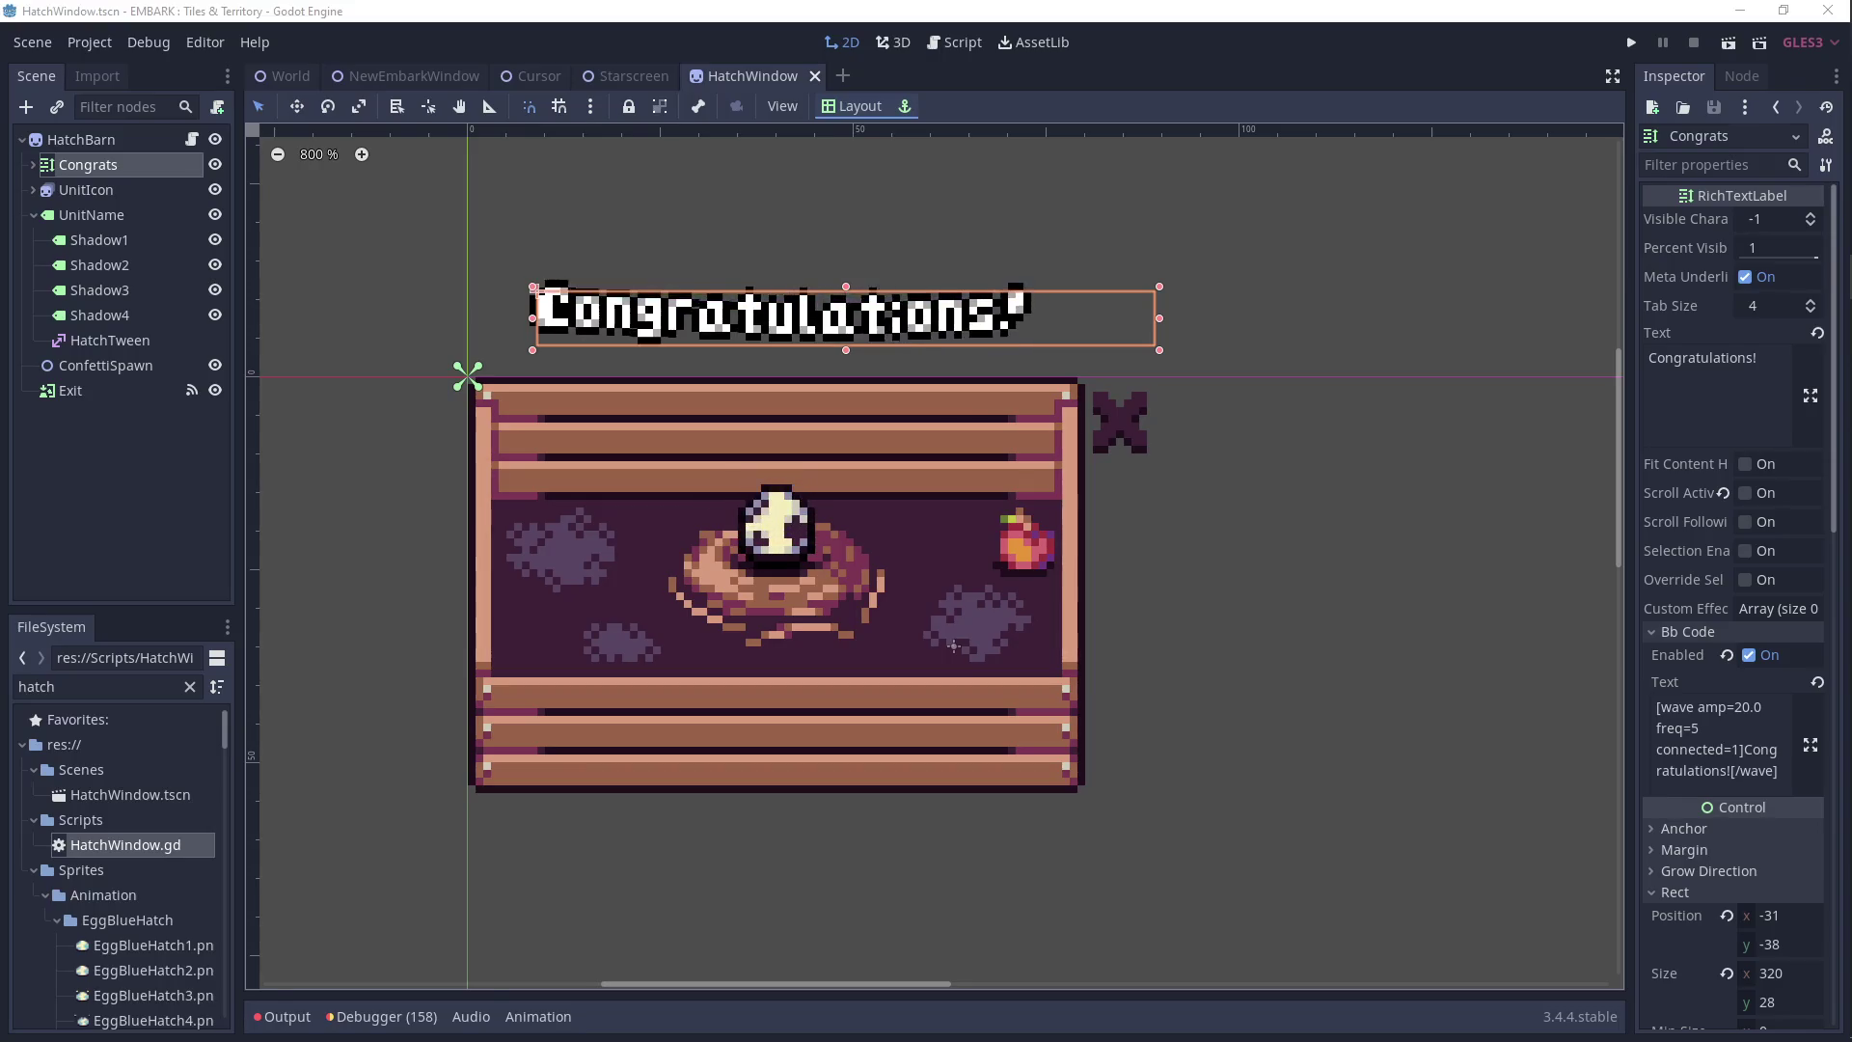
Move the chat window aside and lower the UnitIcon egg to position 0, -6.
drag(0, 241, 1138, 155)
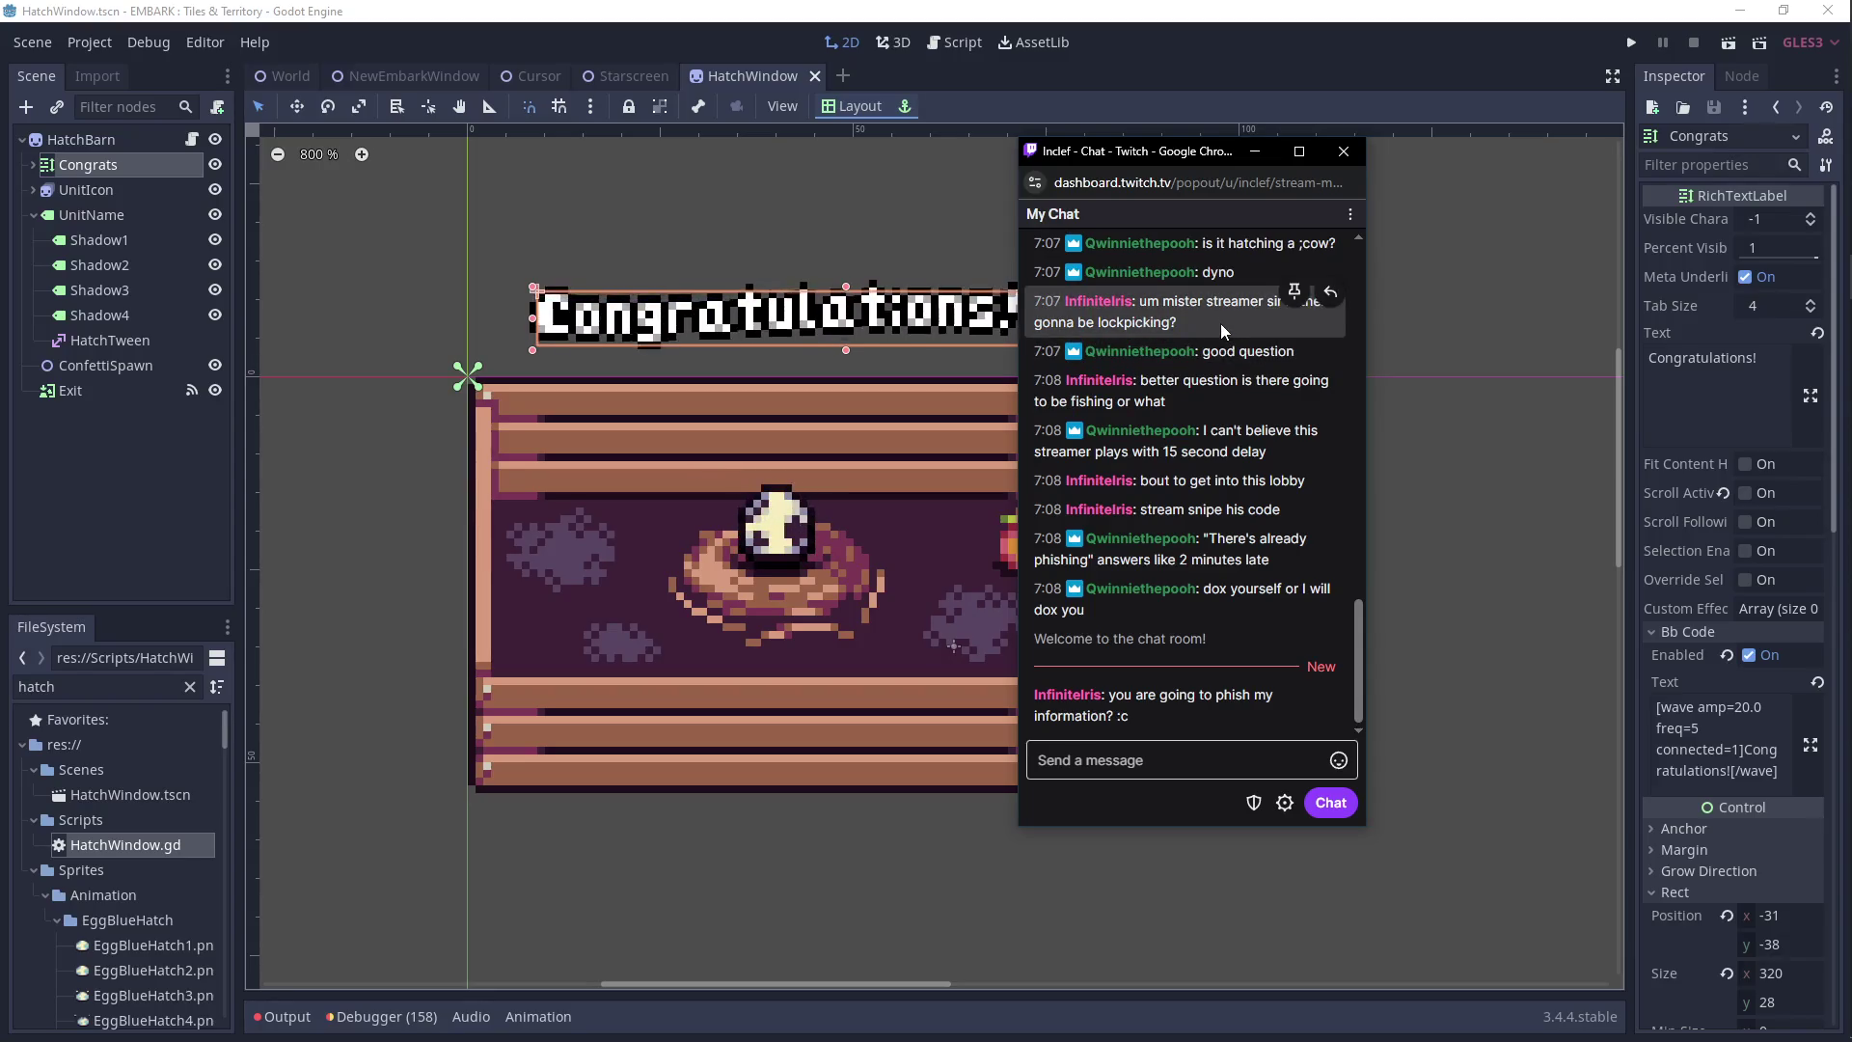
drag(1139, 151, 1851, 152)
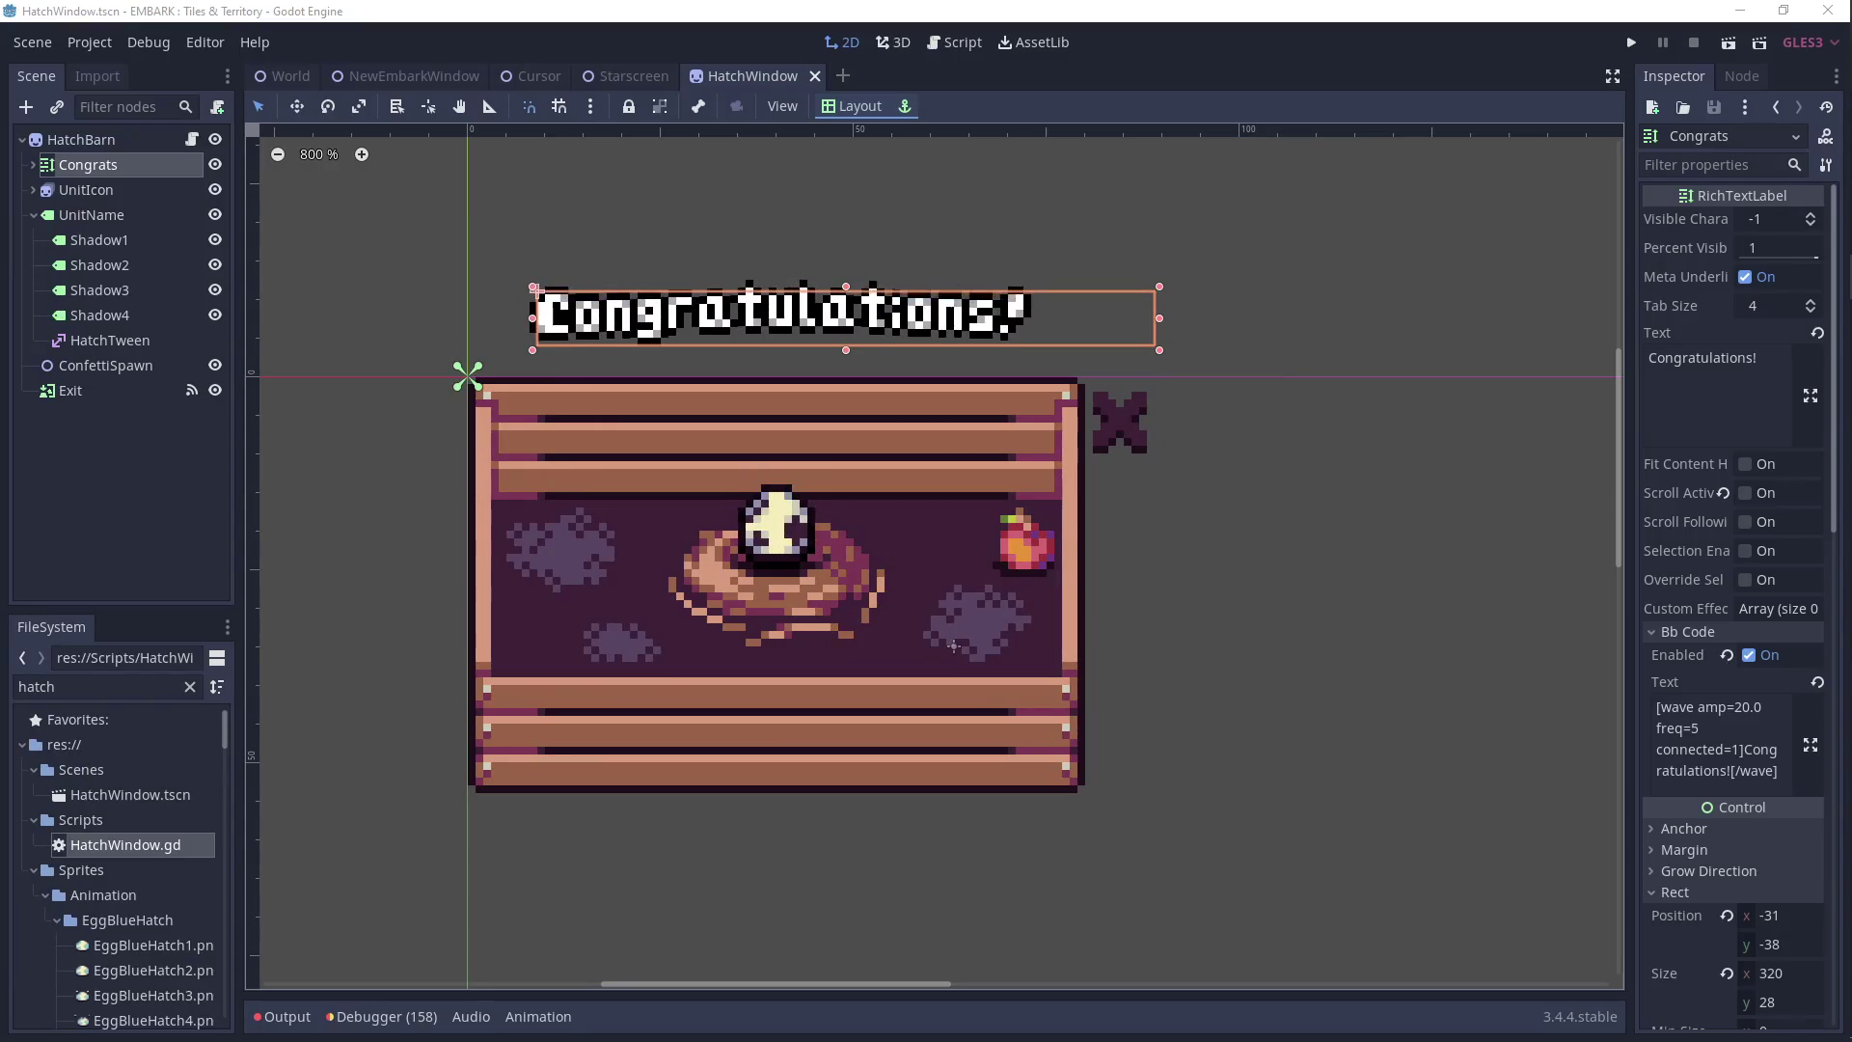
drag(0, 273, 0, 273)
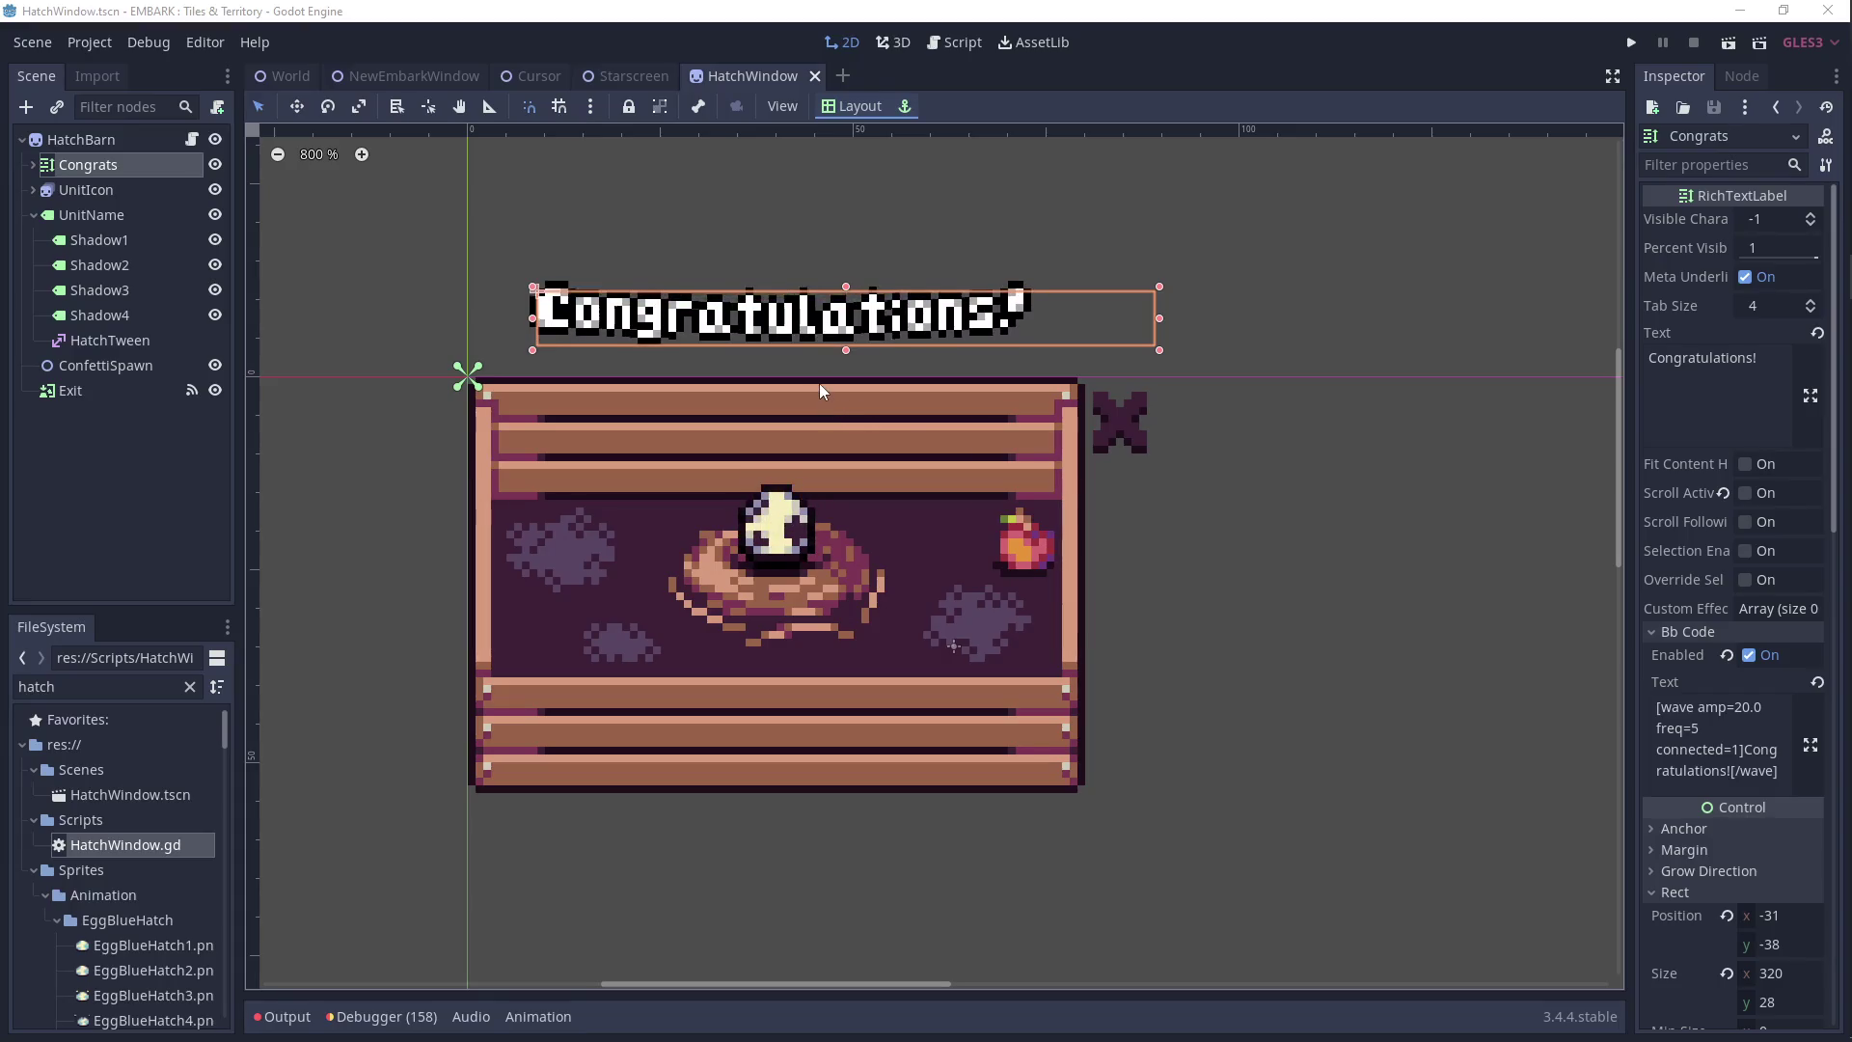
drag(911, 413, 939, 391)
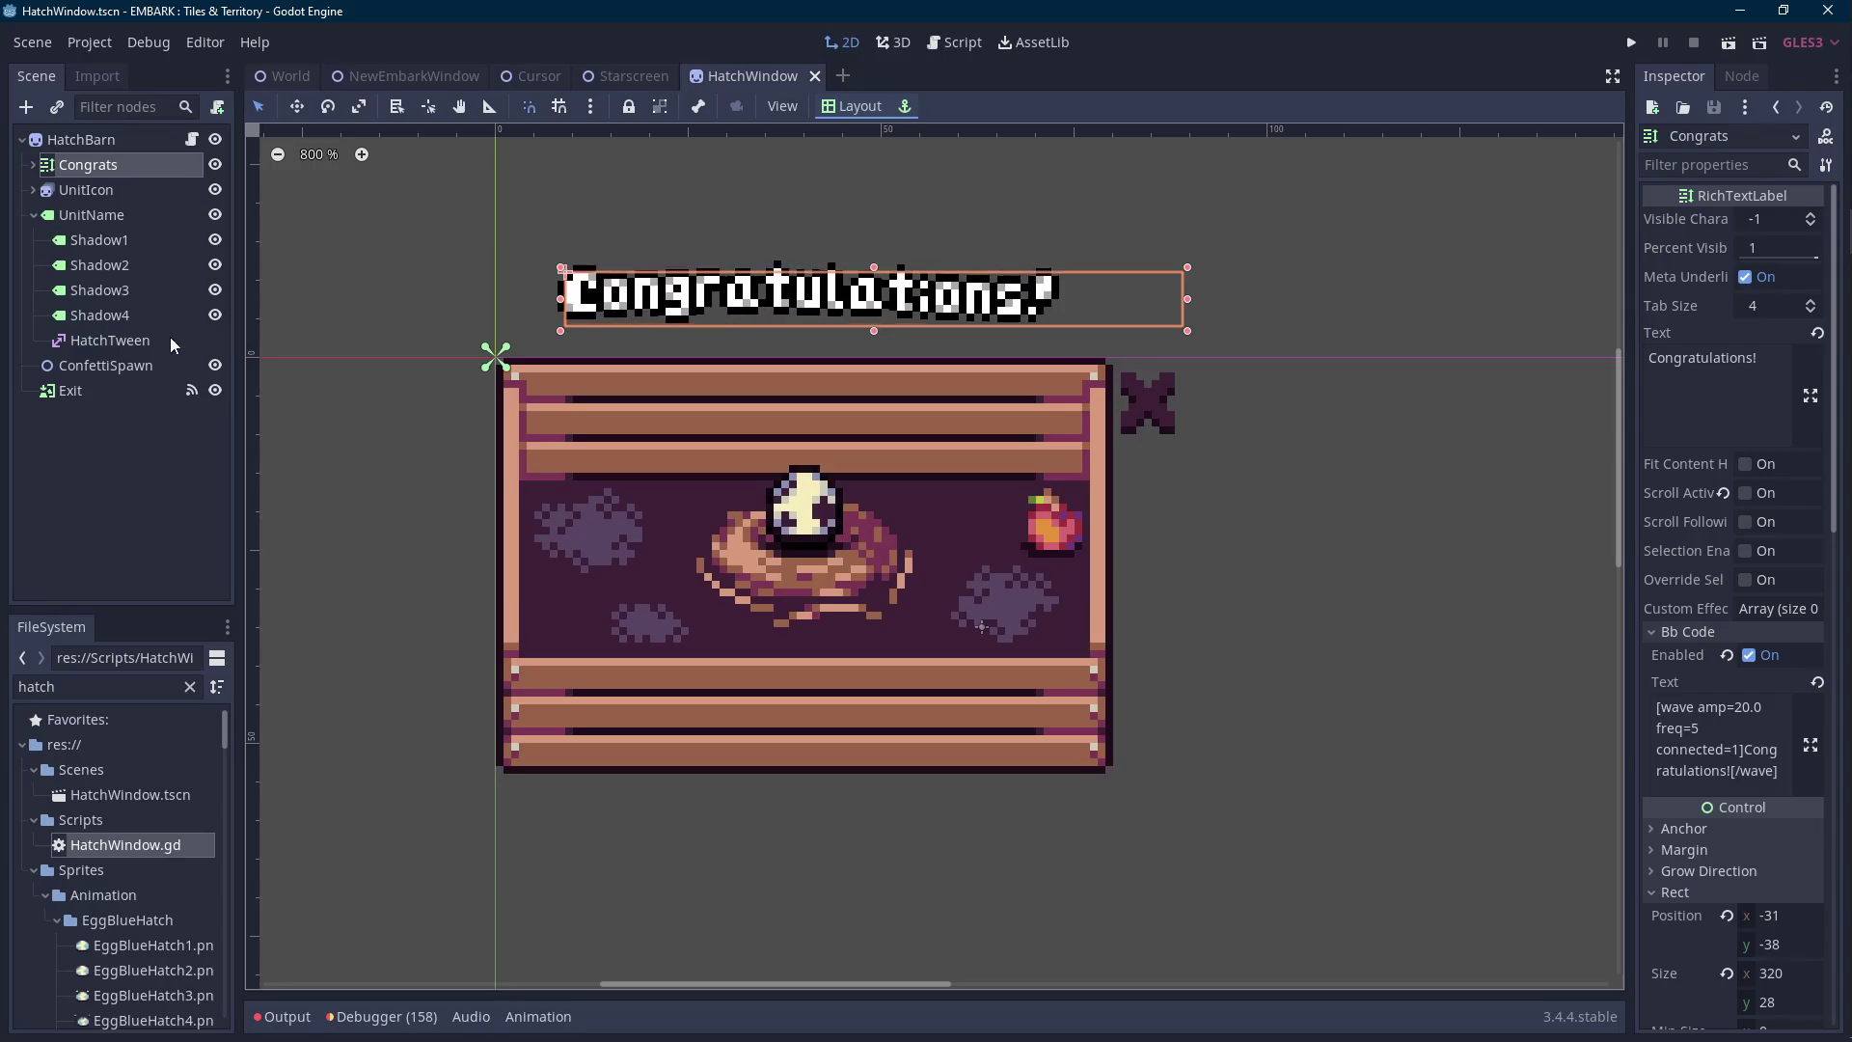
click(160, 190)
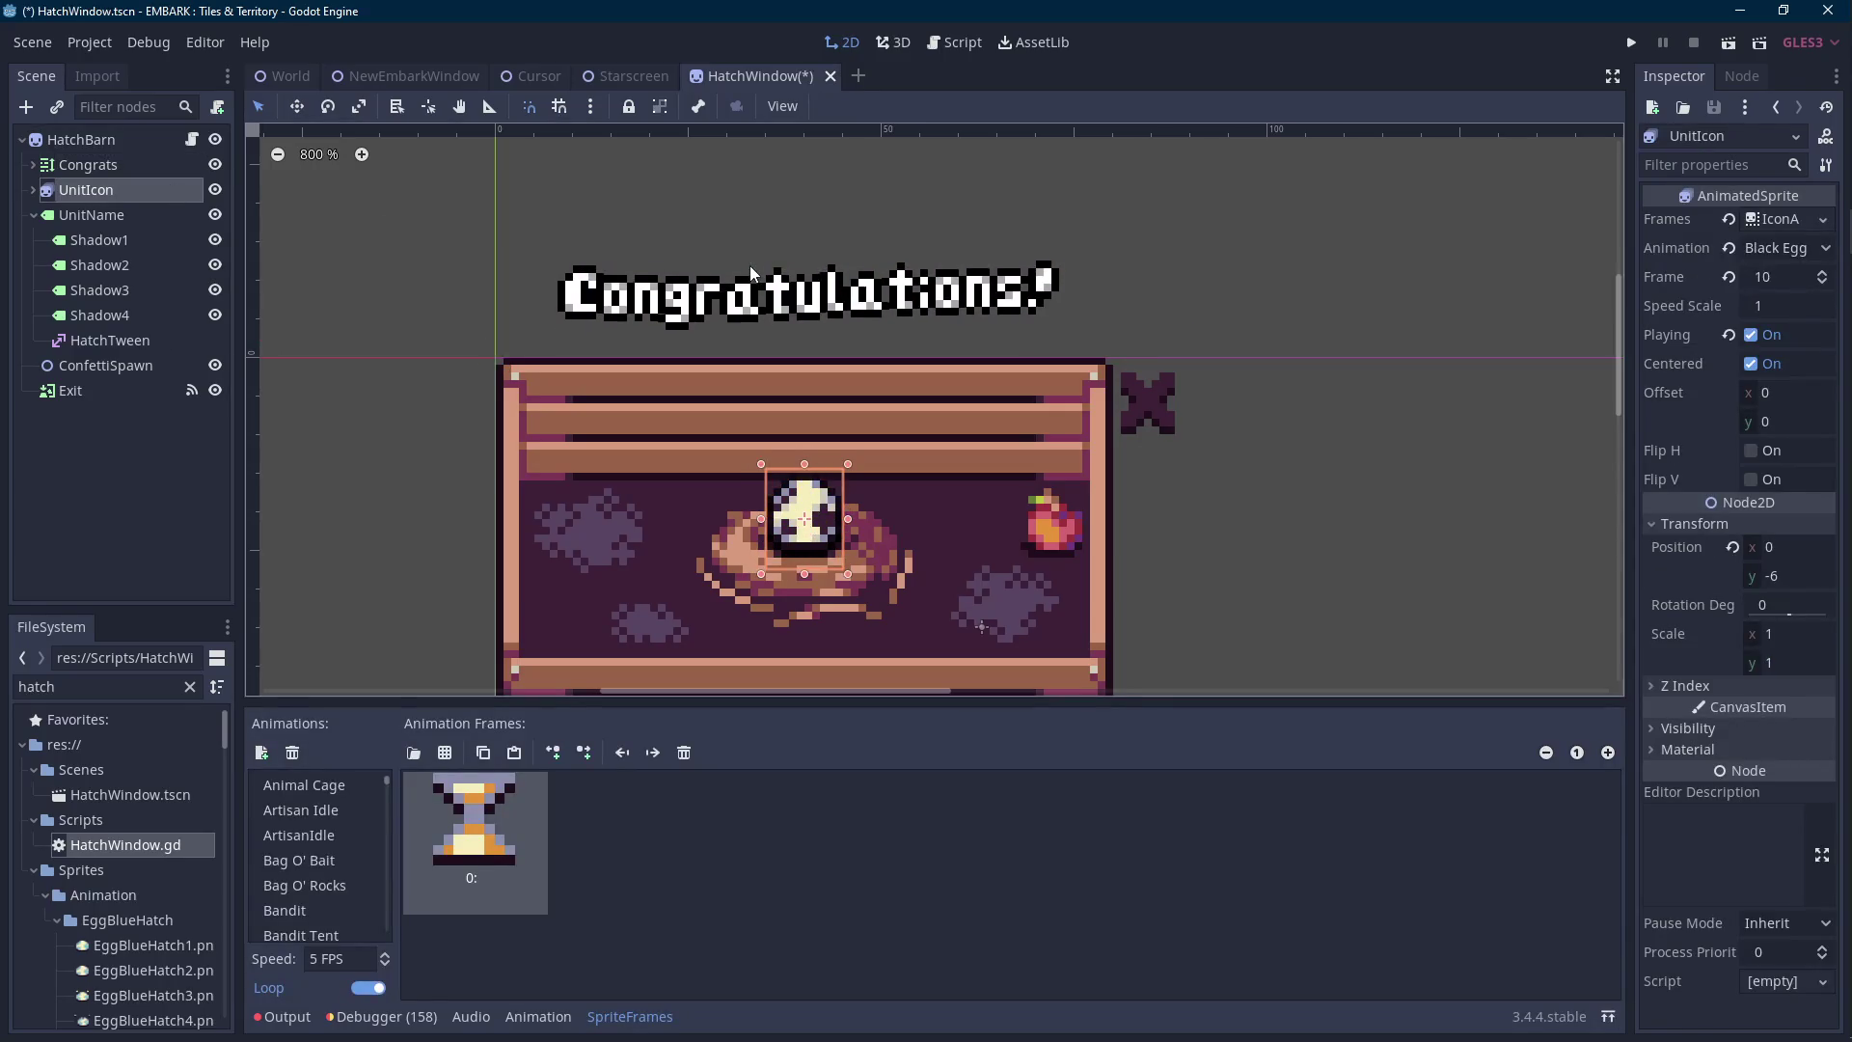
scroll(731, 262, down, 2)
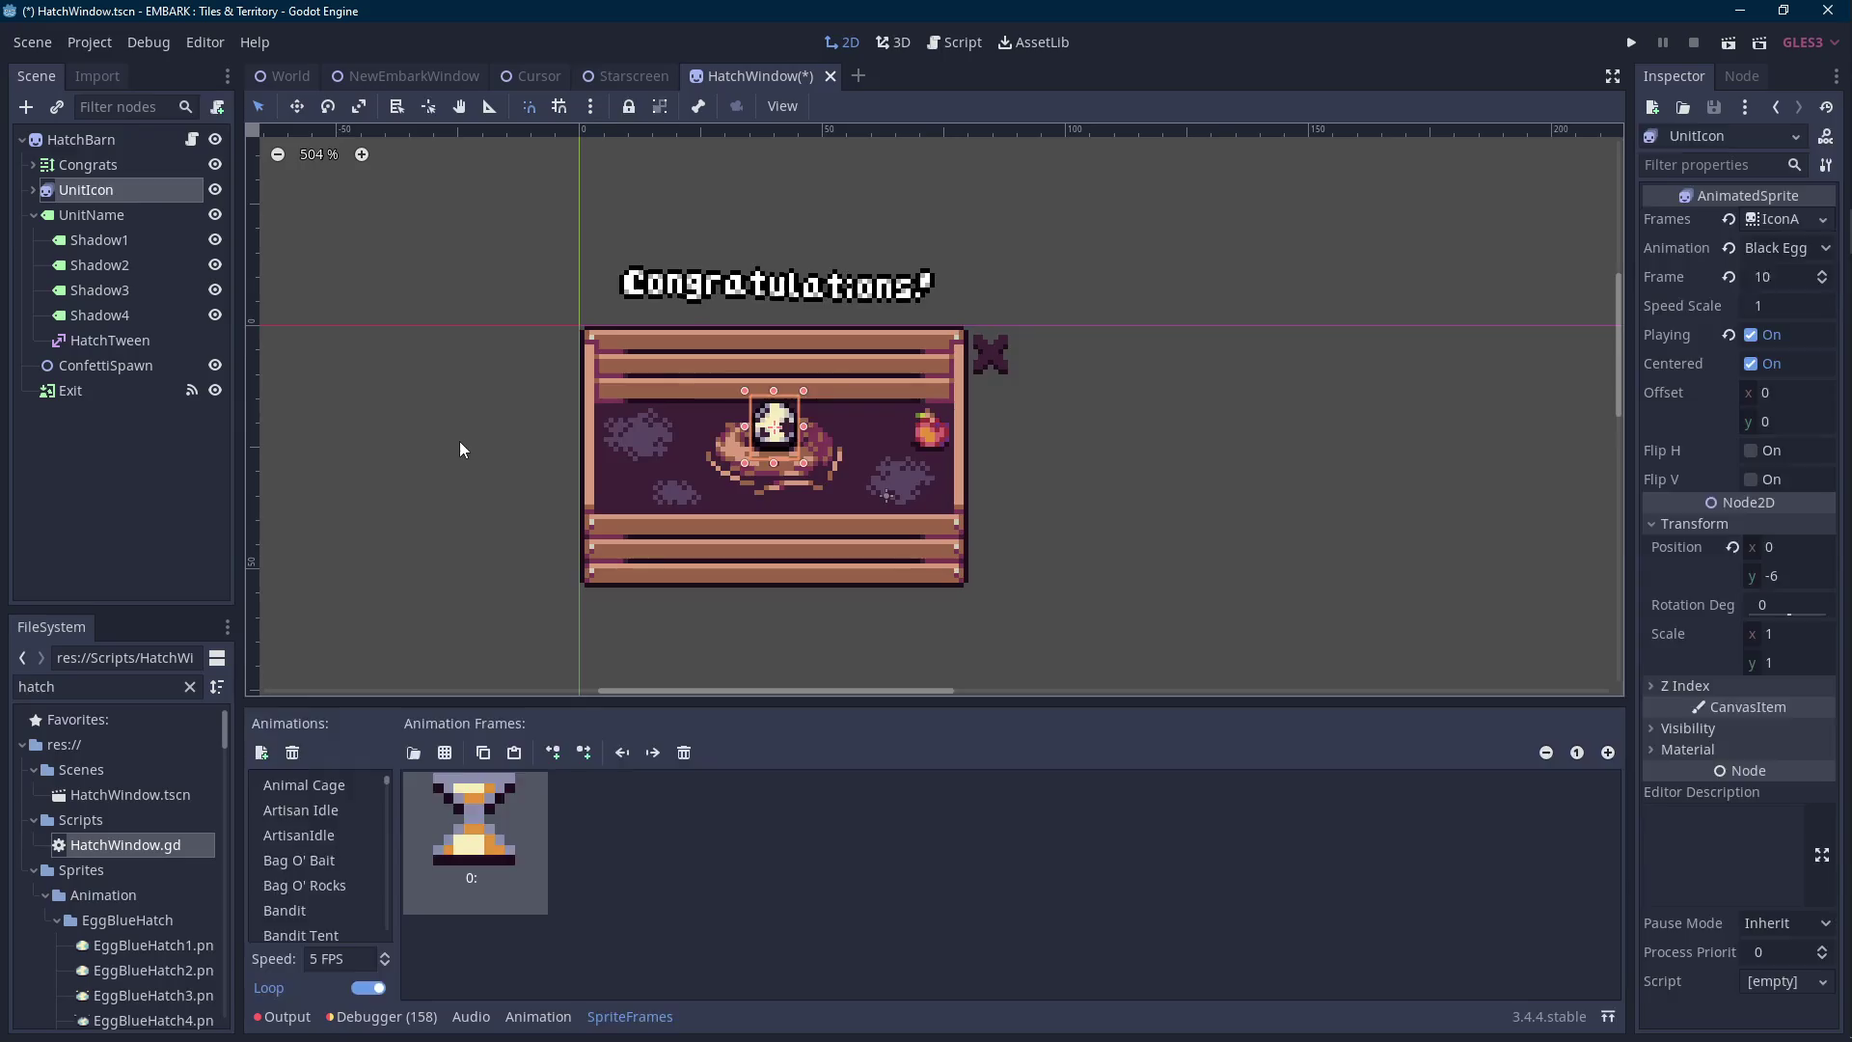
click(460, 443)
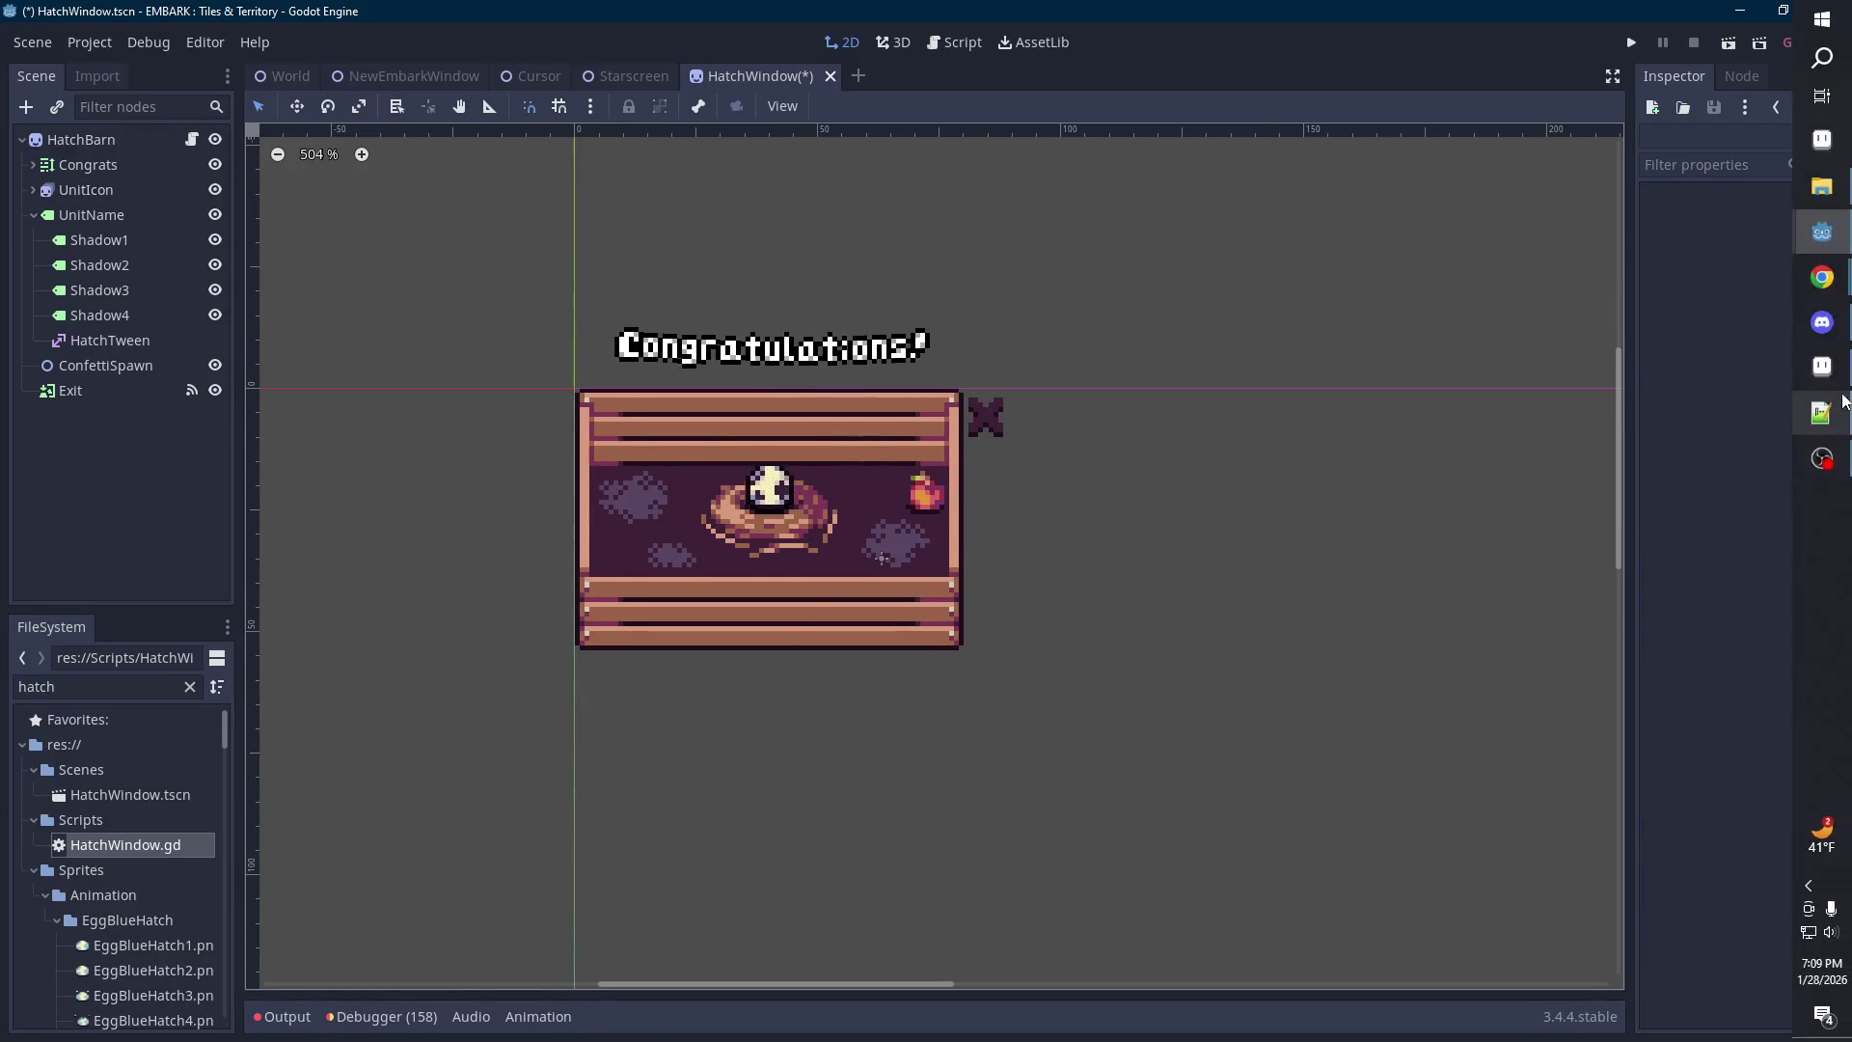
click(1821, 412)
scroll(1017, 649, up, 5)
Raise the apple one pixel, fill the gap with #3e2137, and save newHatchWindow.png.
scroll(897, 591, up, 2)
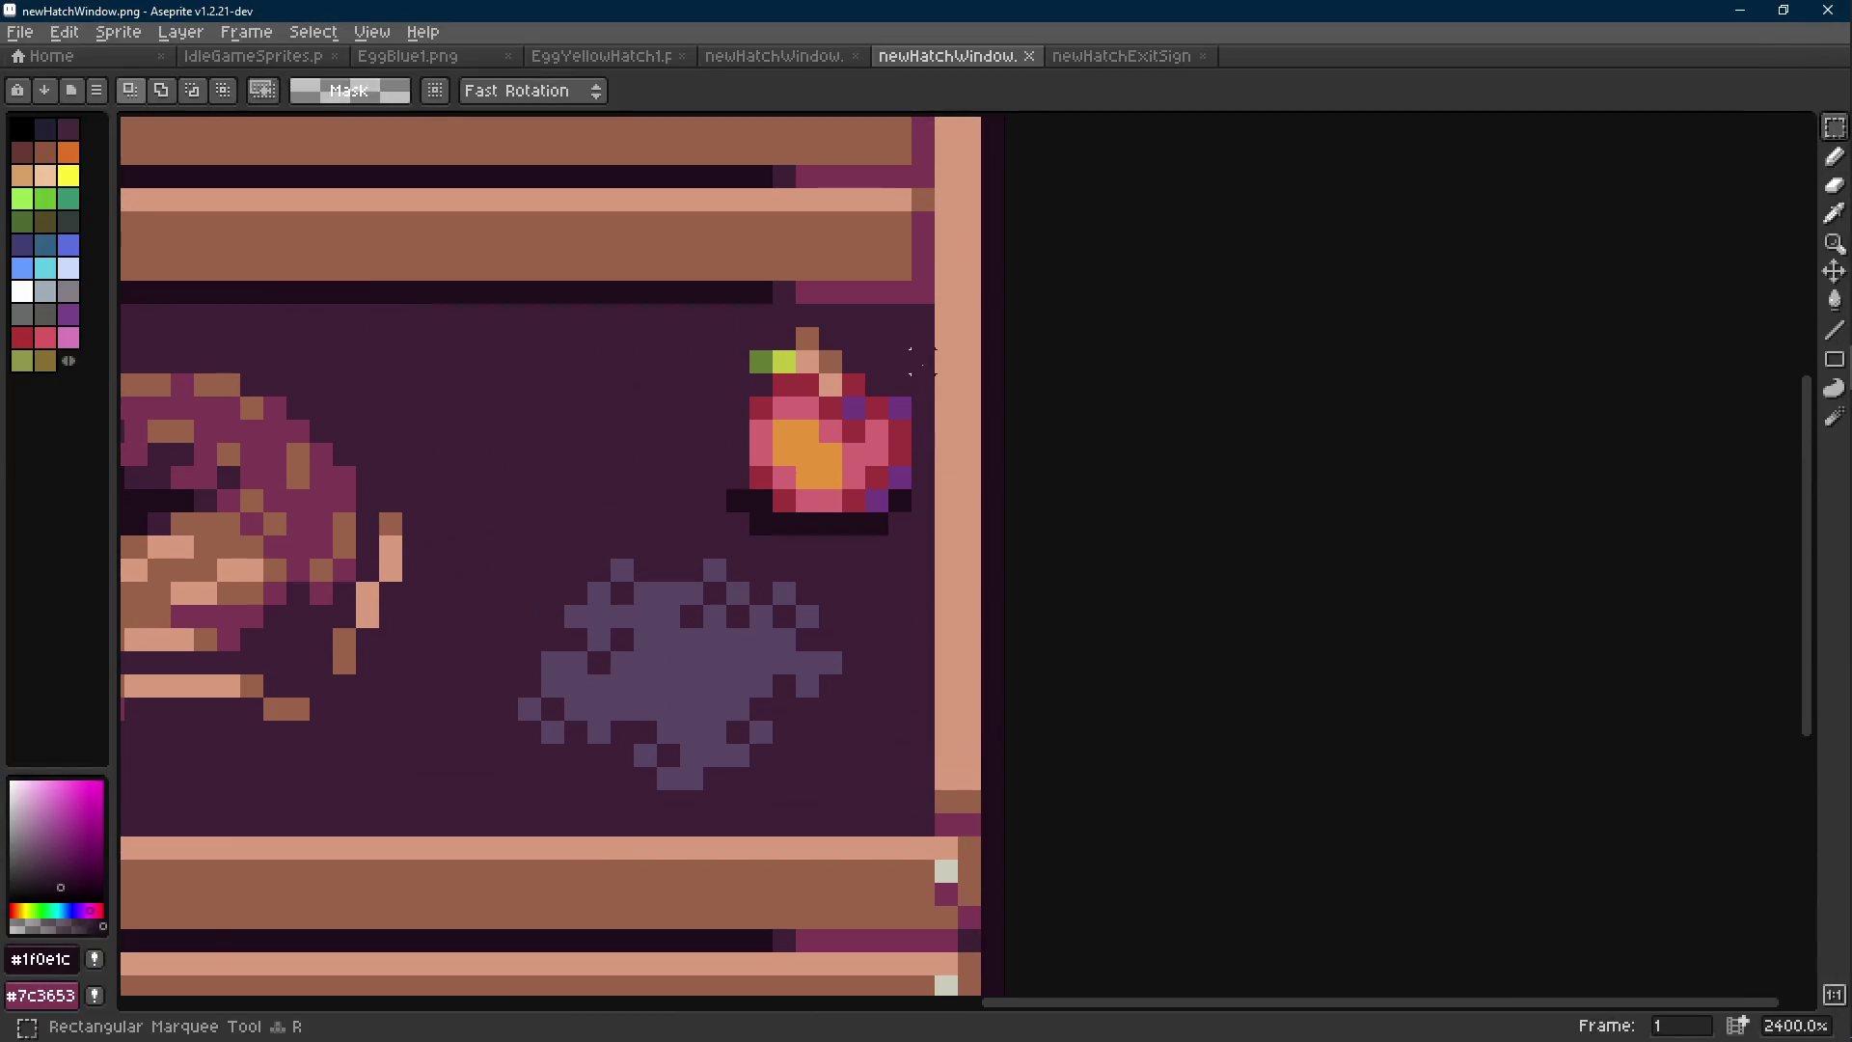
mouse_move(900, 338)
mouse_down()
mouse_move(794, 496)
mouse_move(725, 538)
mouse_up()
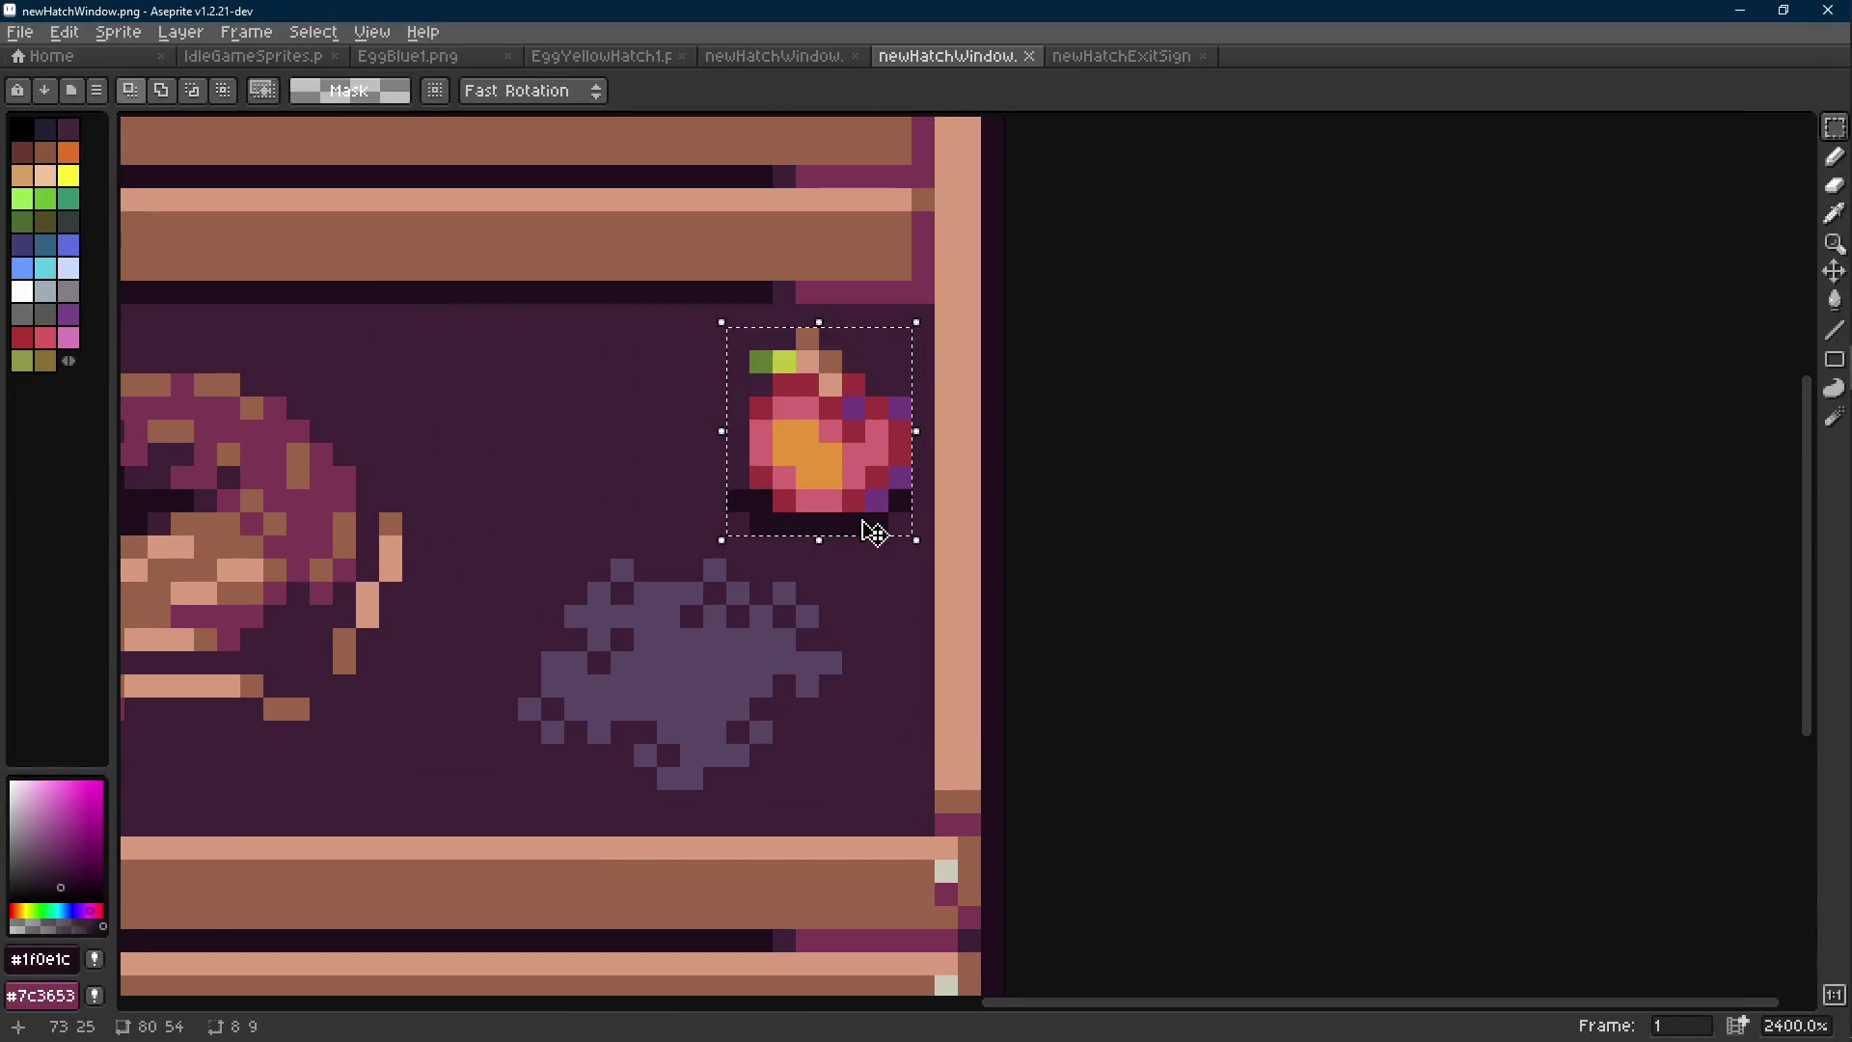
key(Up)
alt+click(848, 529)
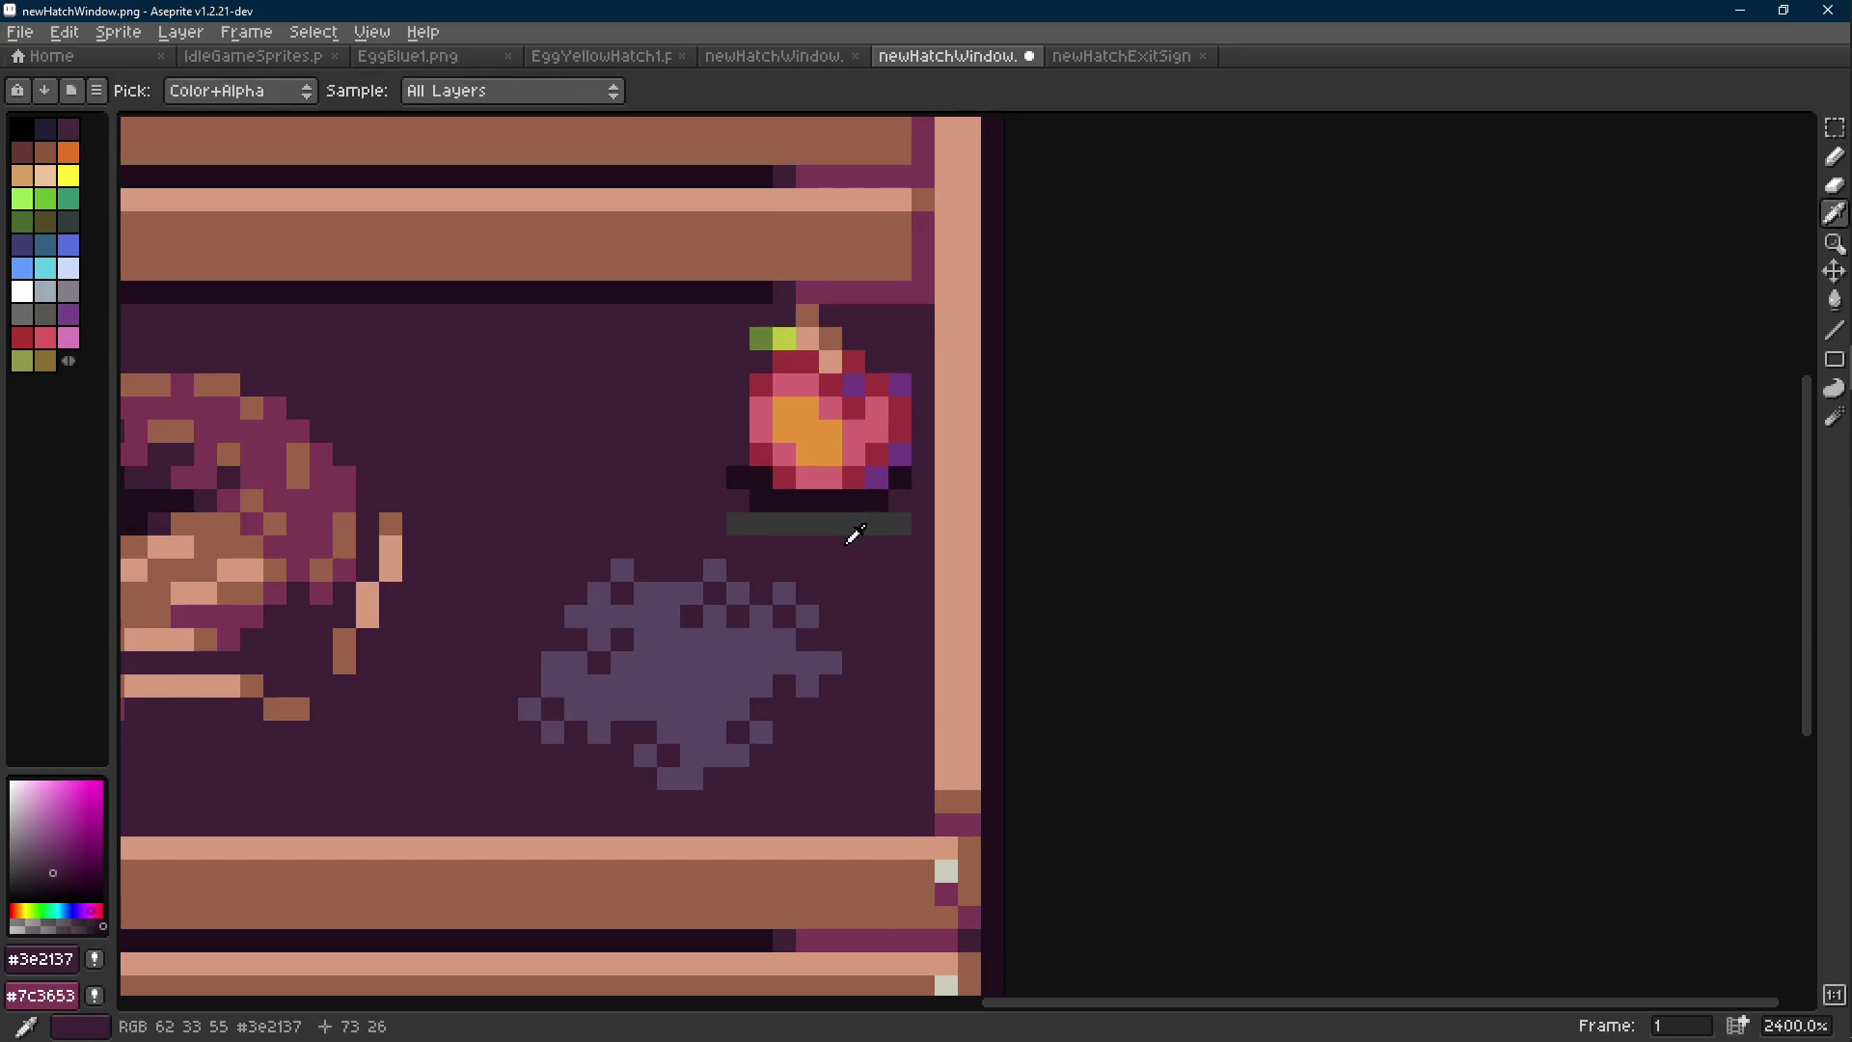
key(g)
click(853, 521)
key(ctrl+s)
click(1740, 11)
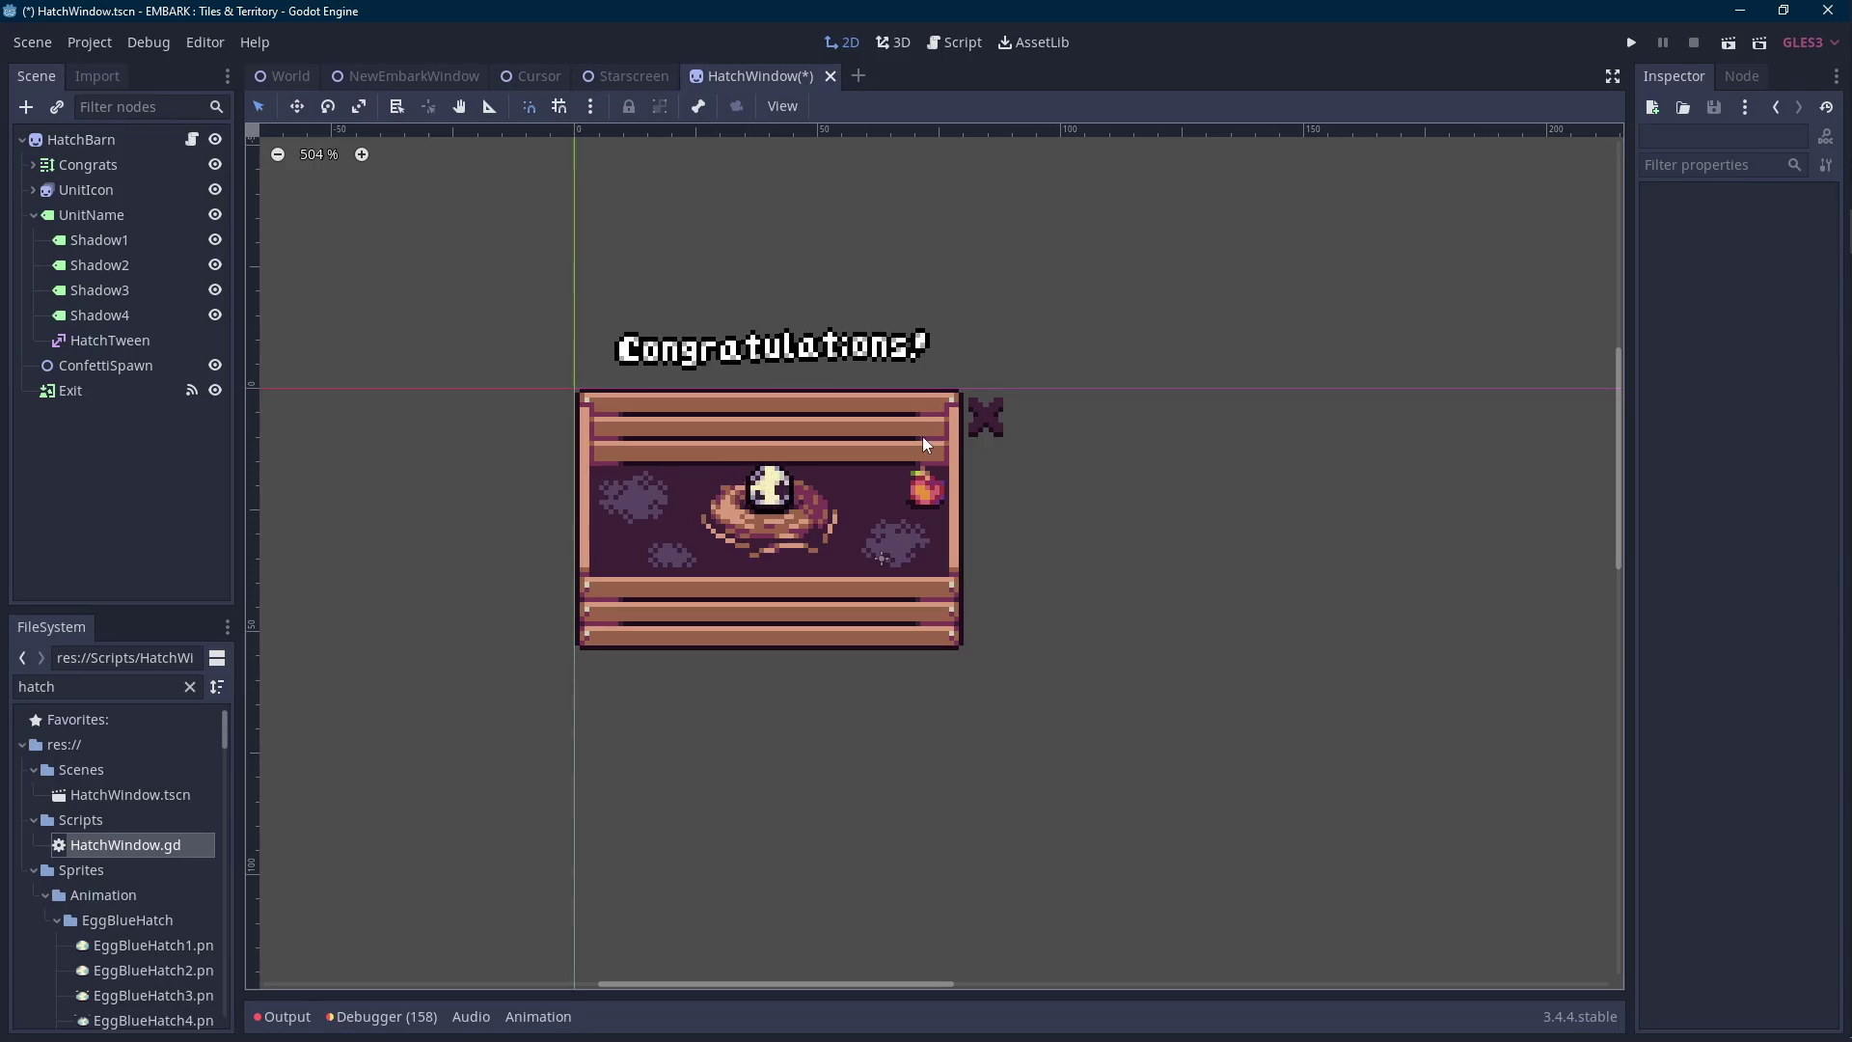
scroll(923, 436, up, 1)
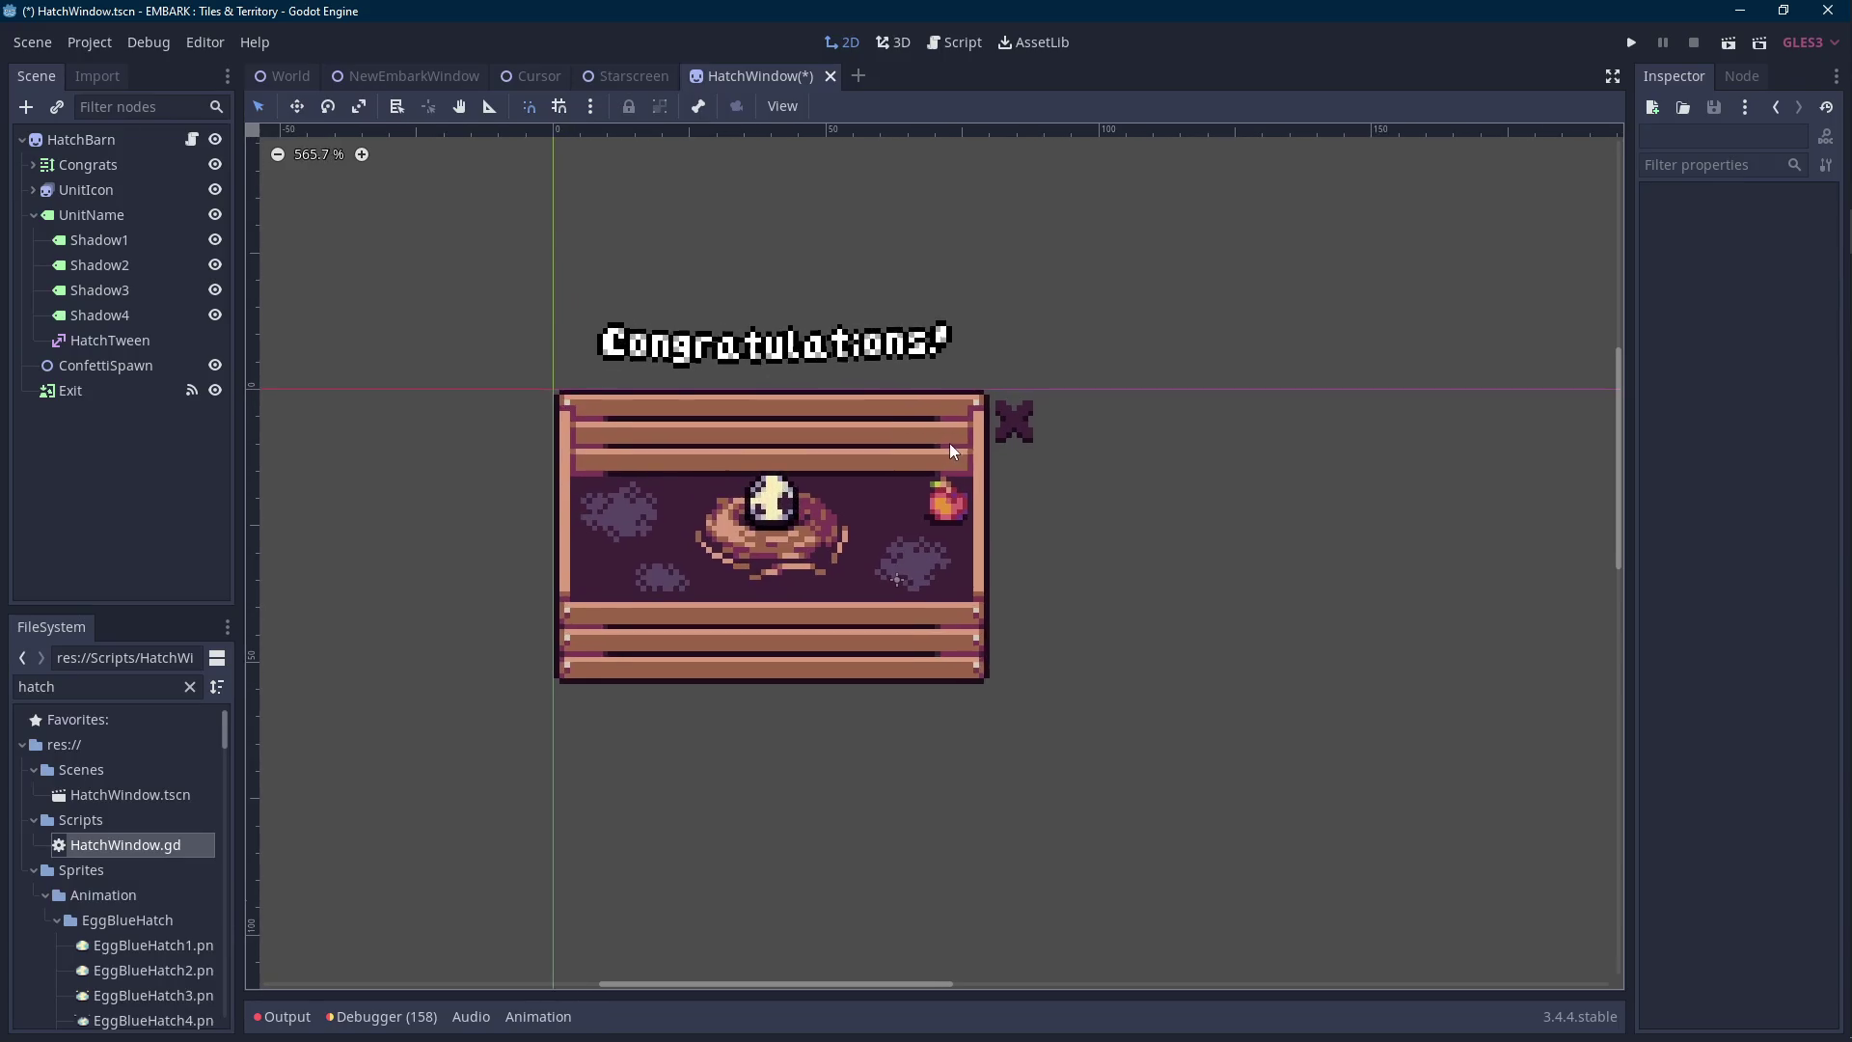
Add a new Sprite child node under the HatchBarn root.
click(193, 392)
click(89, 142)
right_click(94, 139)
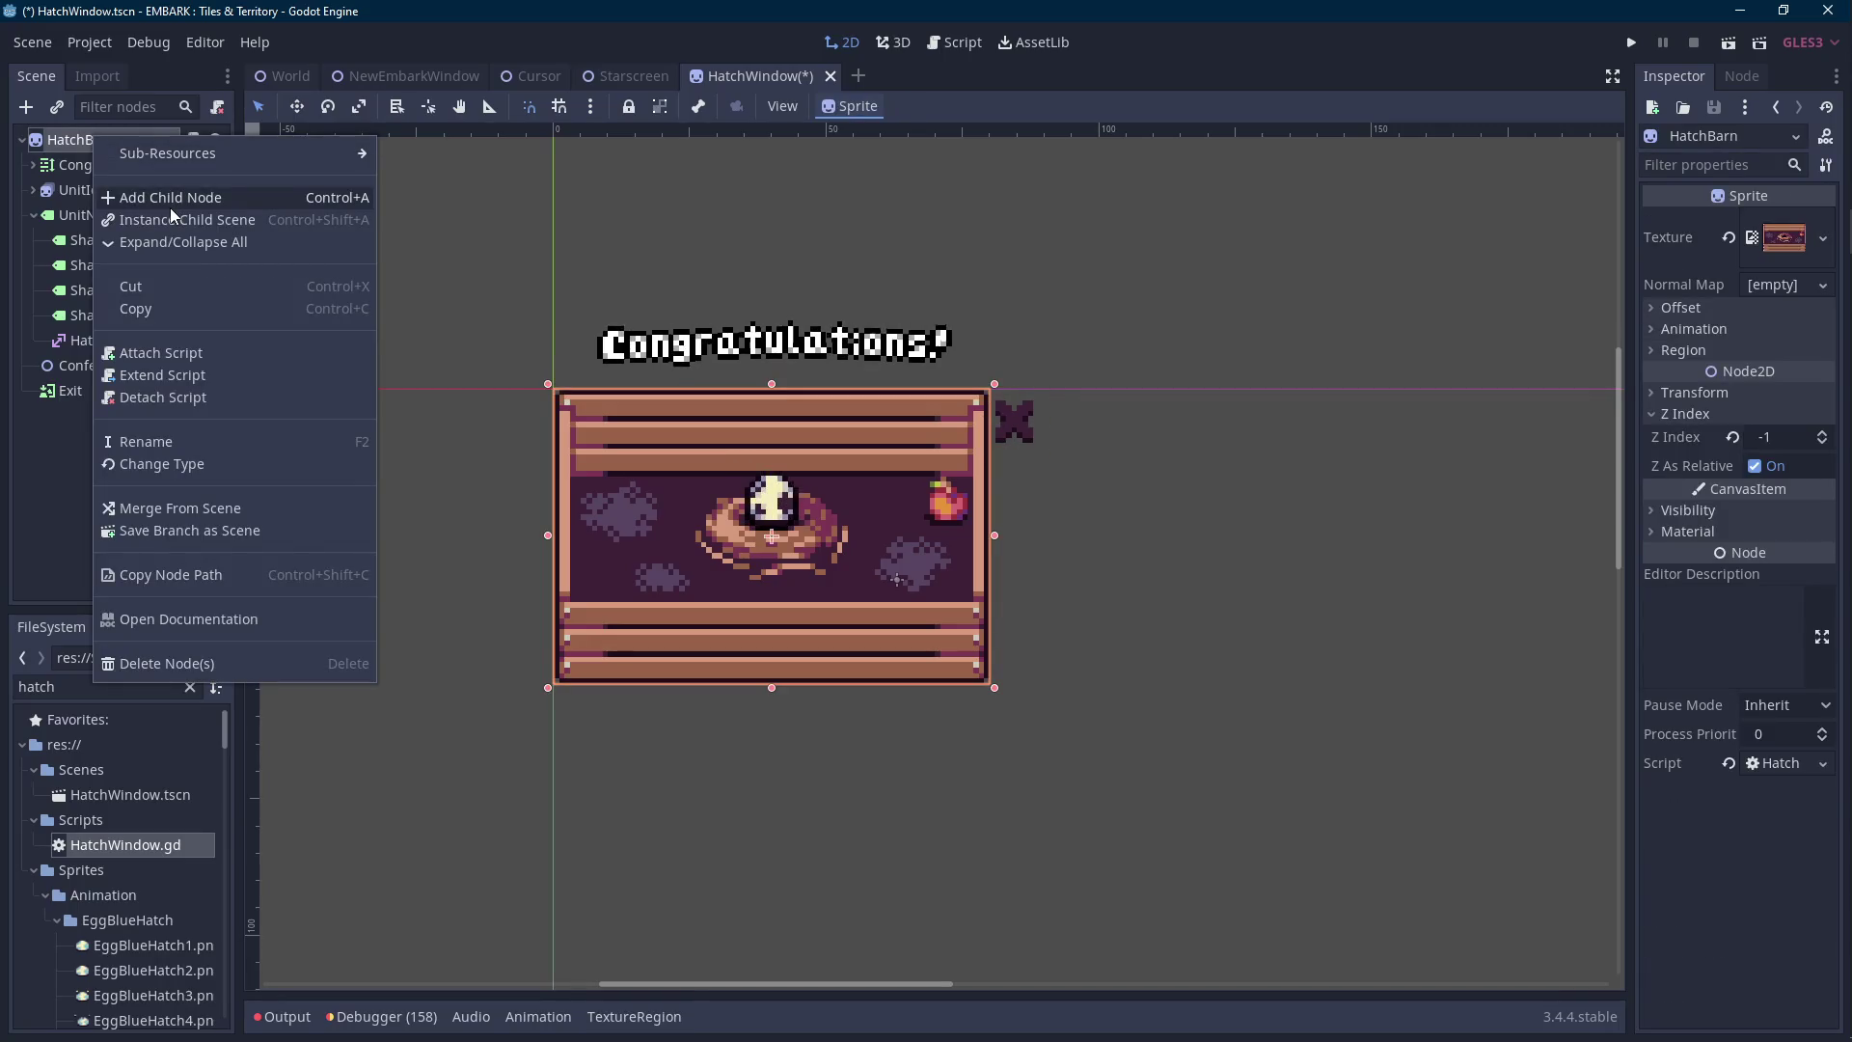
click(61, 193)
right_click(107, 140)
click(165, 199)
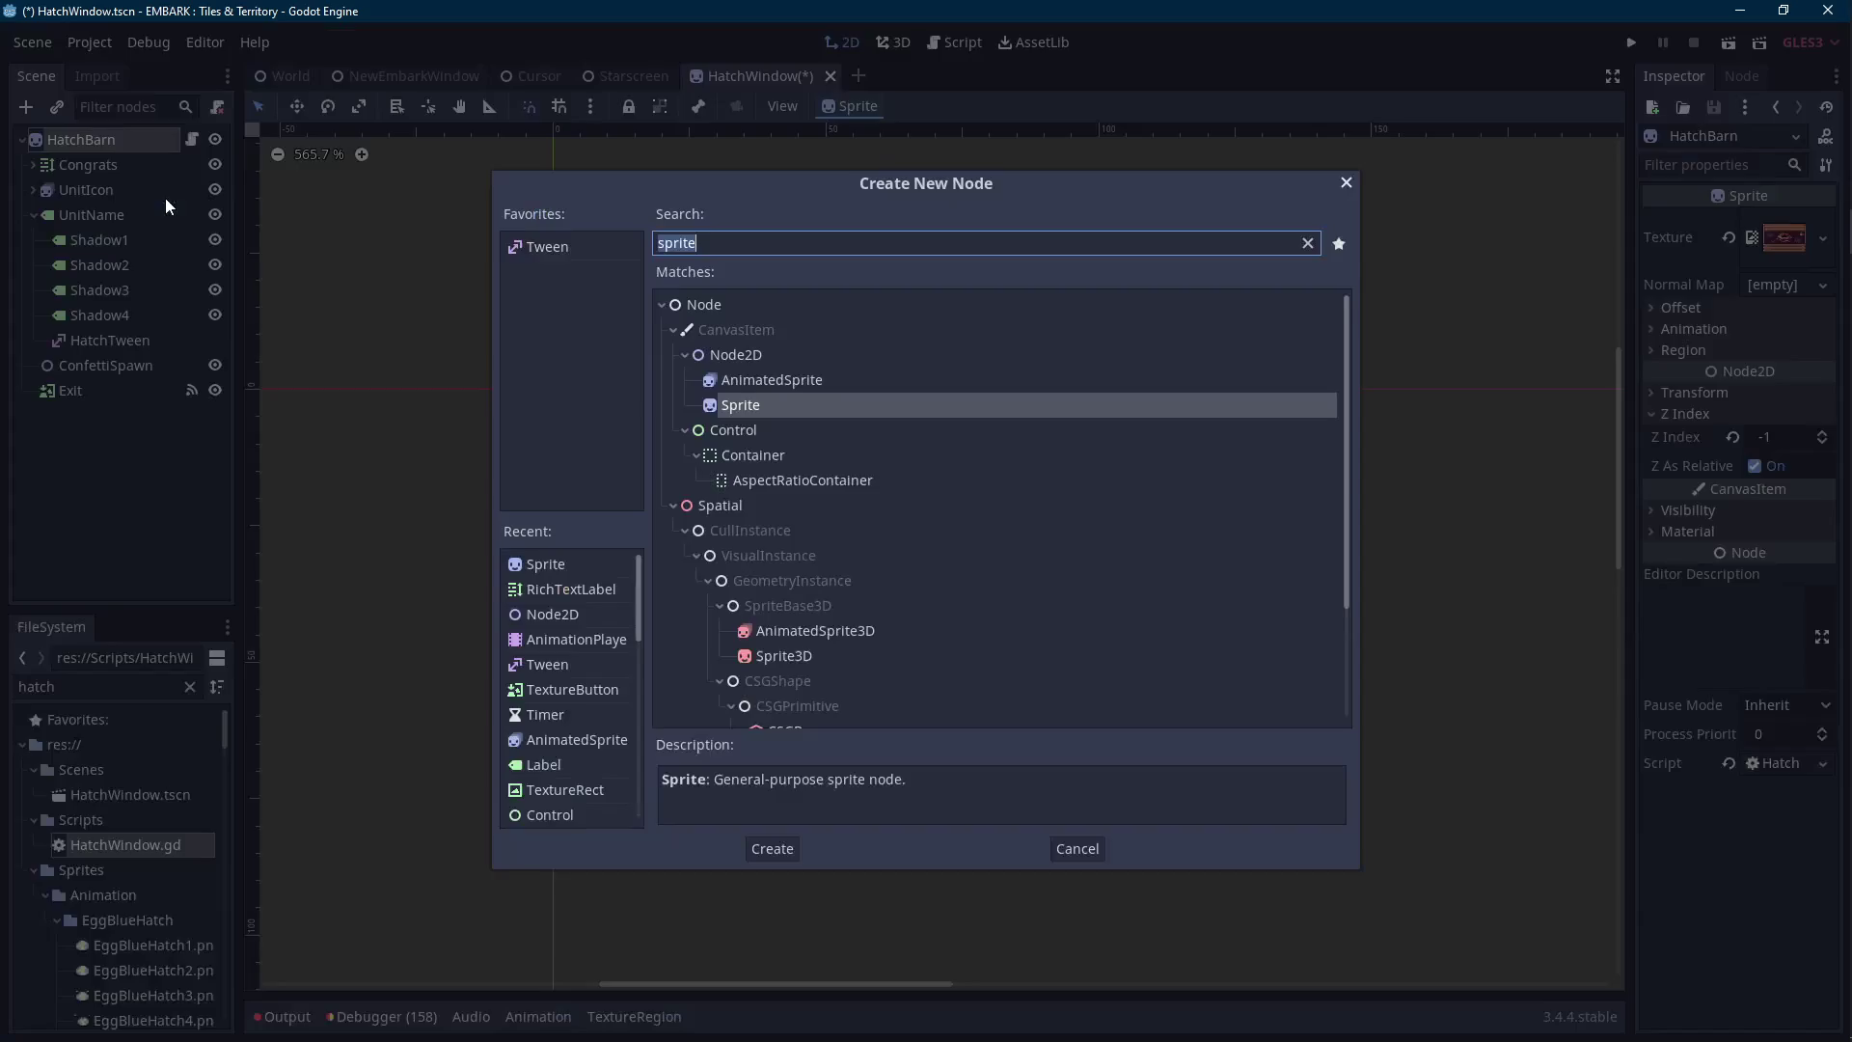
key(Return)
Rename the sprite ExitSign, give it newHatchExitSign.png, and nudge it to the window's top-right corner.
double_click(88, 416)
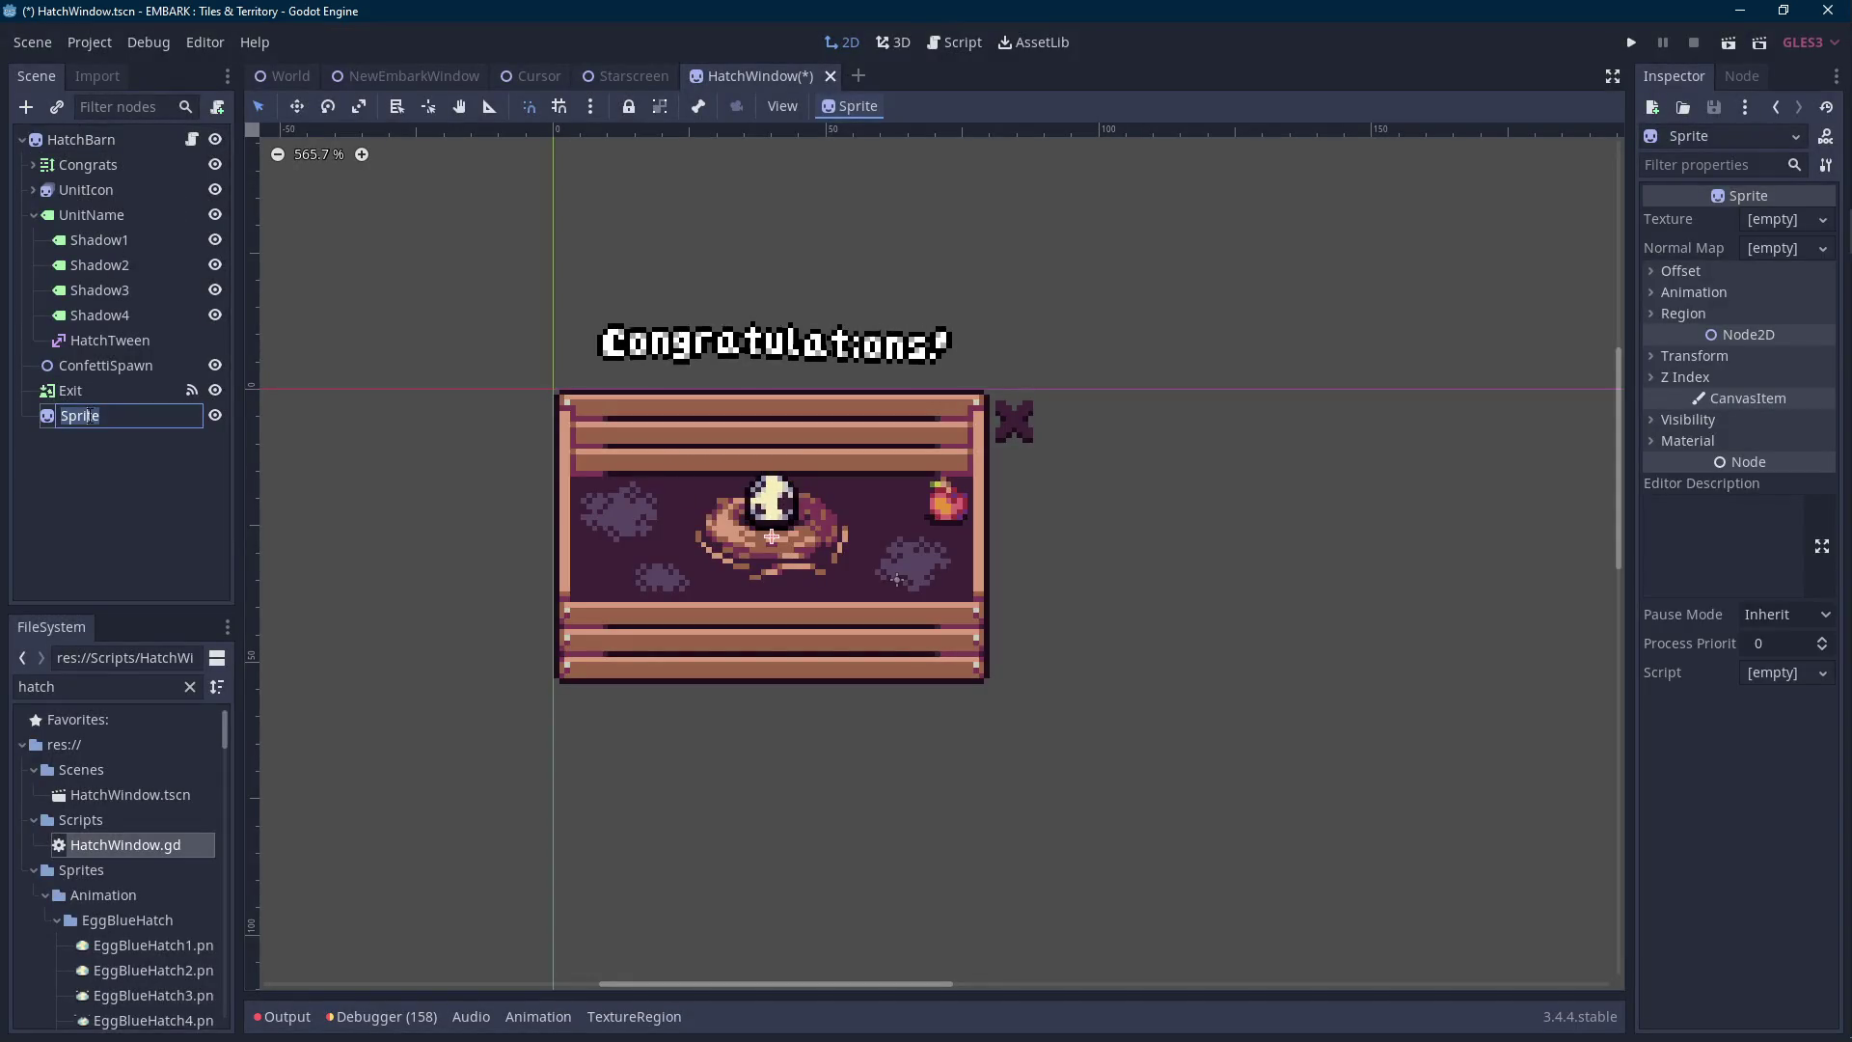
text(ExitSign)
key(Return)
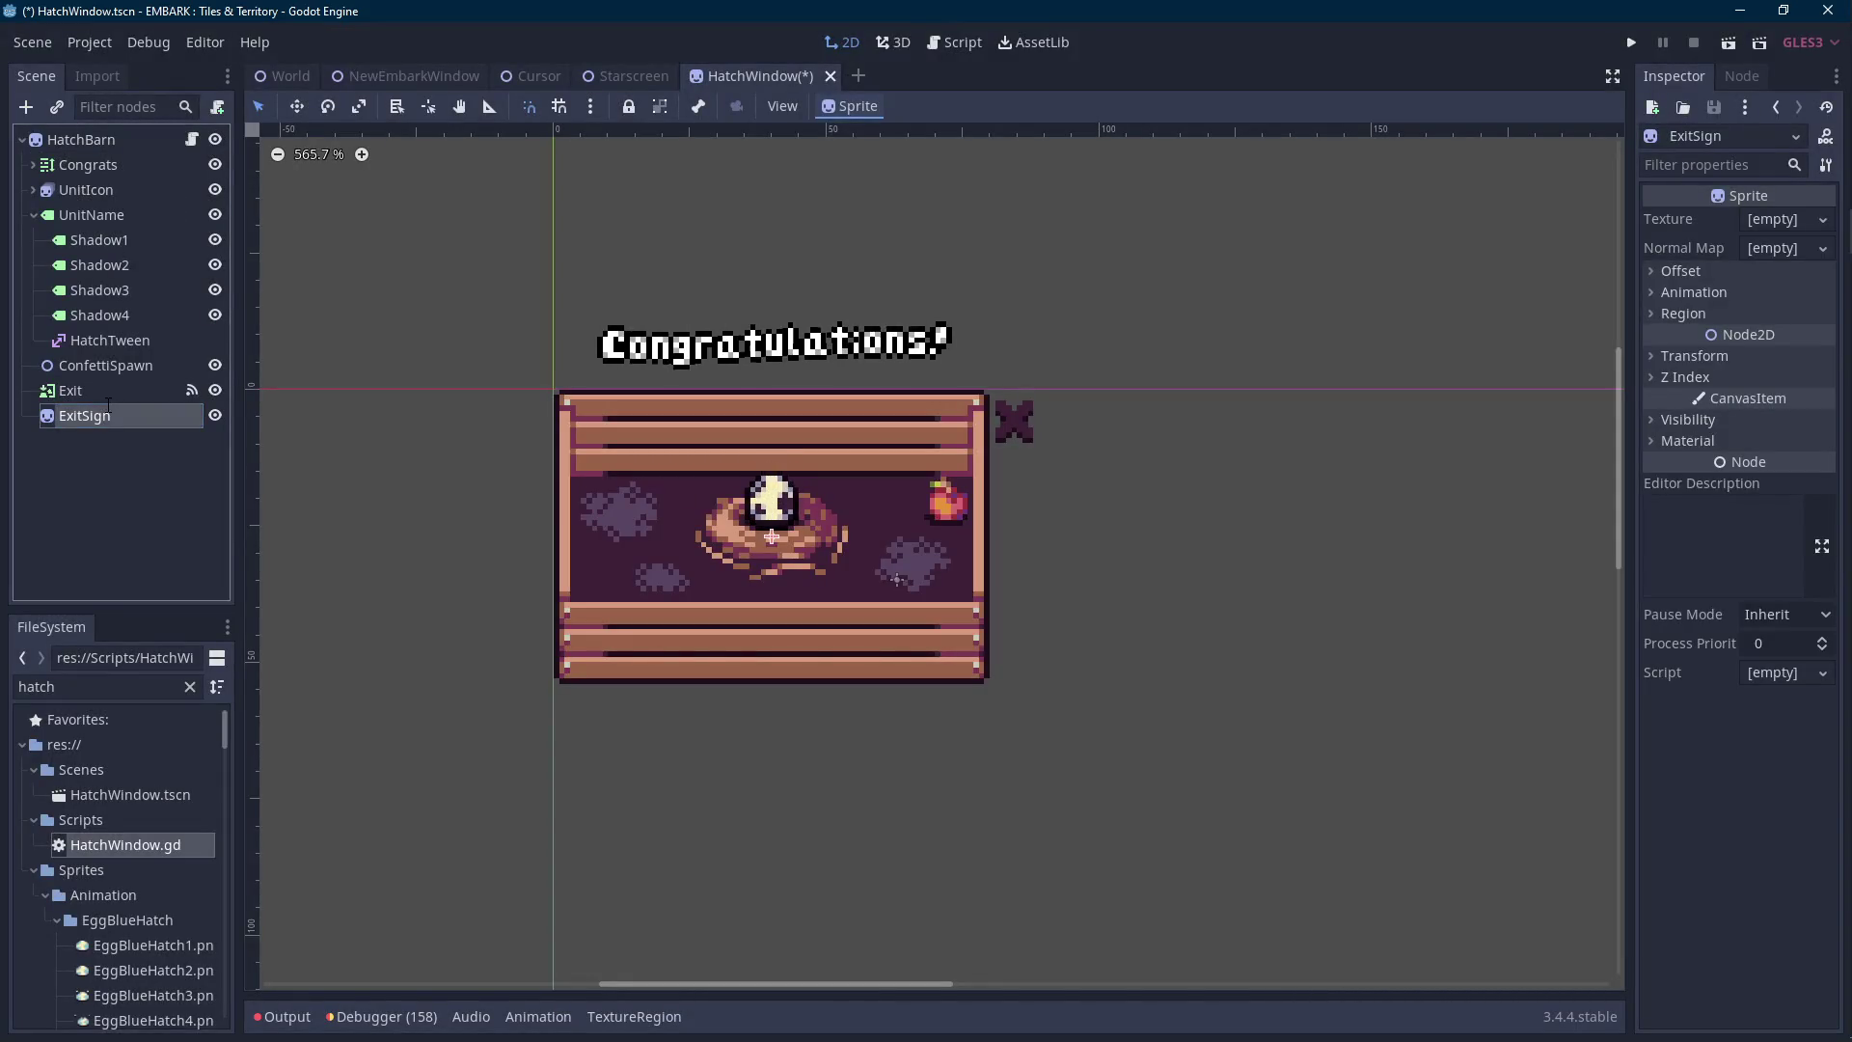
double_click(95, 687)
text(exitsign)
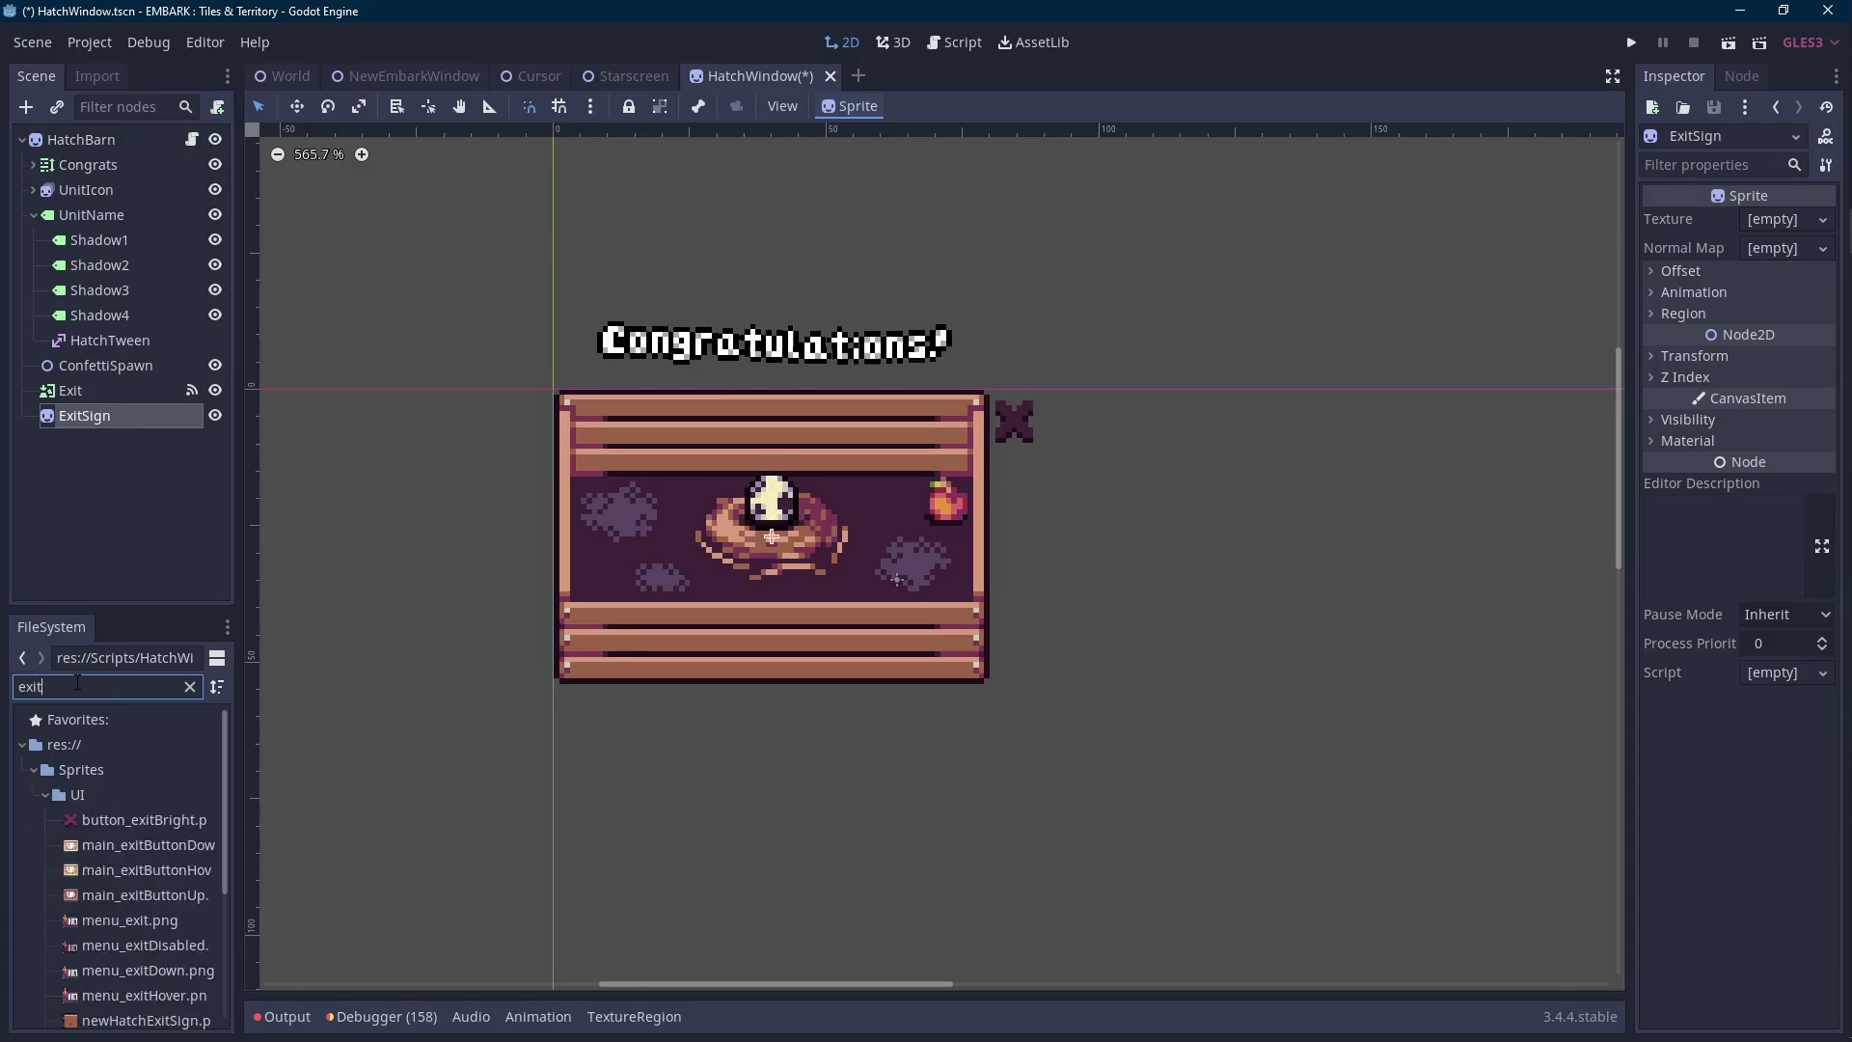
mouse_move(223, 813)
mouse_down()
mouse_move(762, 574)
mouse_move(1785, 222)
mouse_up()
scroll(972, 563, up, 1)
key(Right)
key(Right)
key(Right)
key(Up)
key(Up)
key(Up)
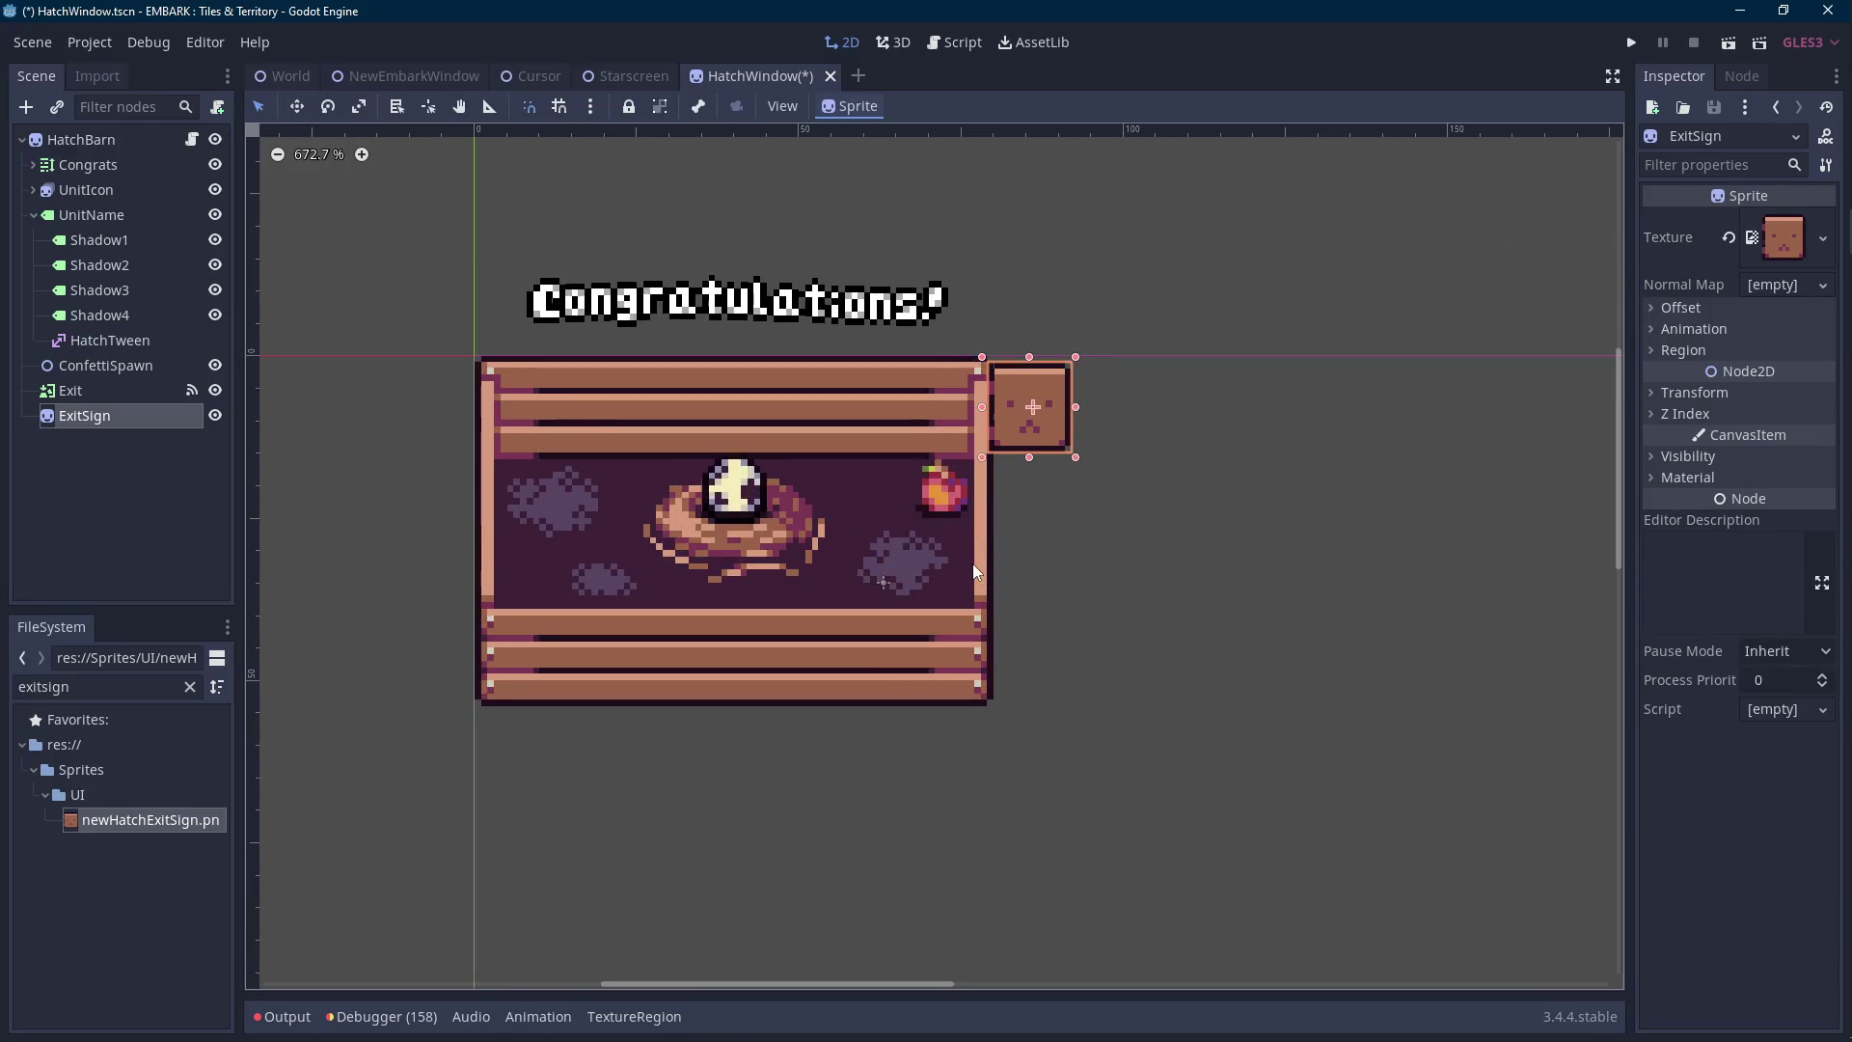
Reparent the Exit button under ExitSign.
scroll(972, 564, up, 1)
scroll(972, 563, up, 2)
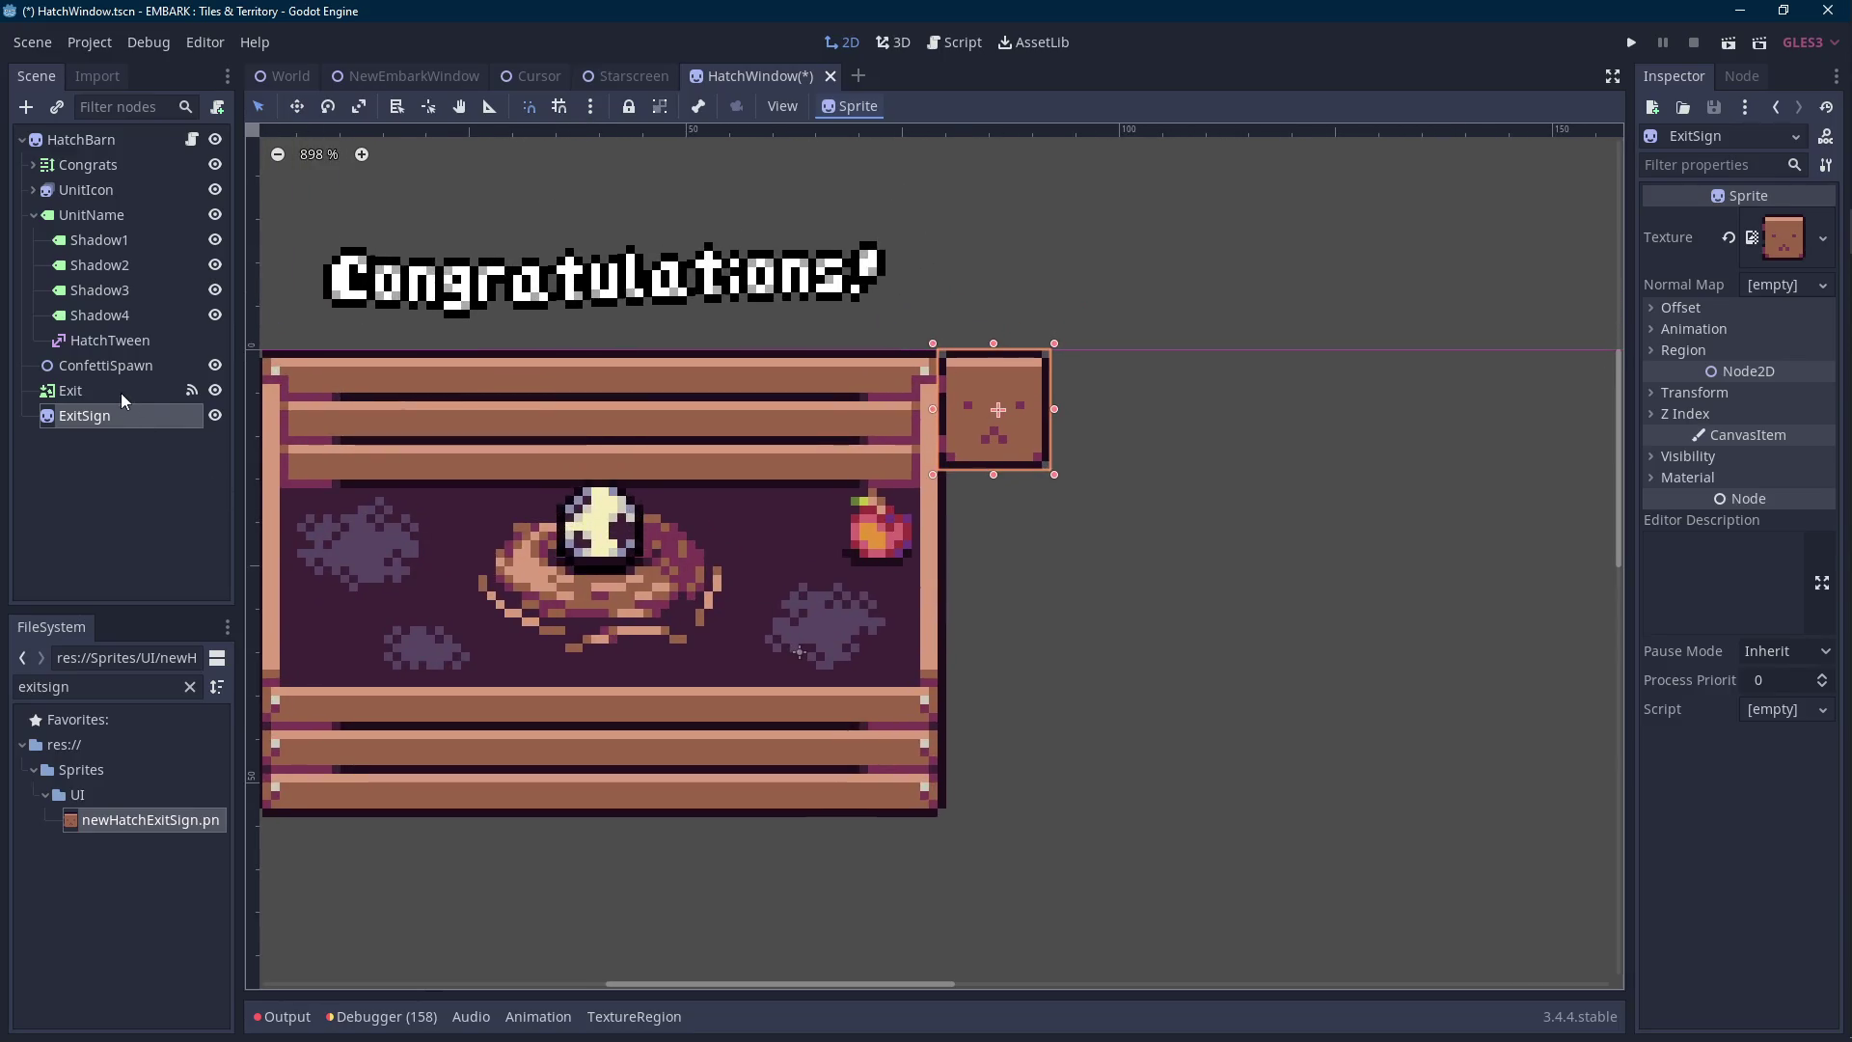
drag(120, 391, 97, 416)
scroll(1066, 460, up, 3)
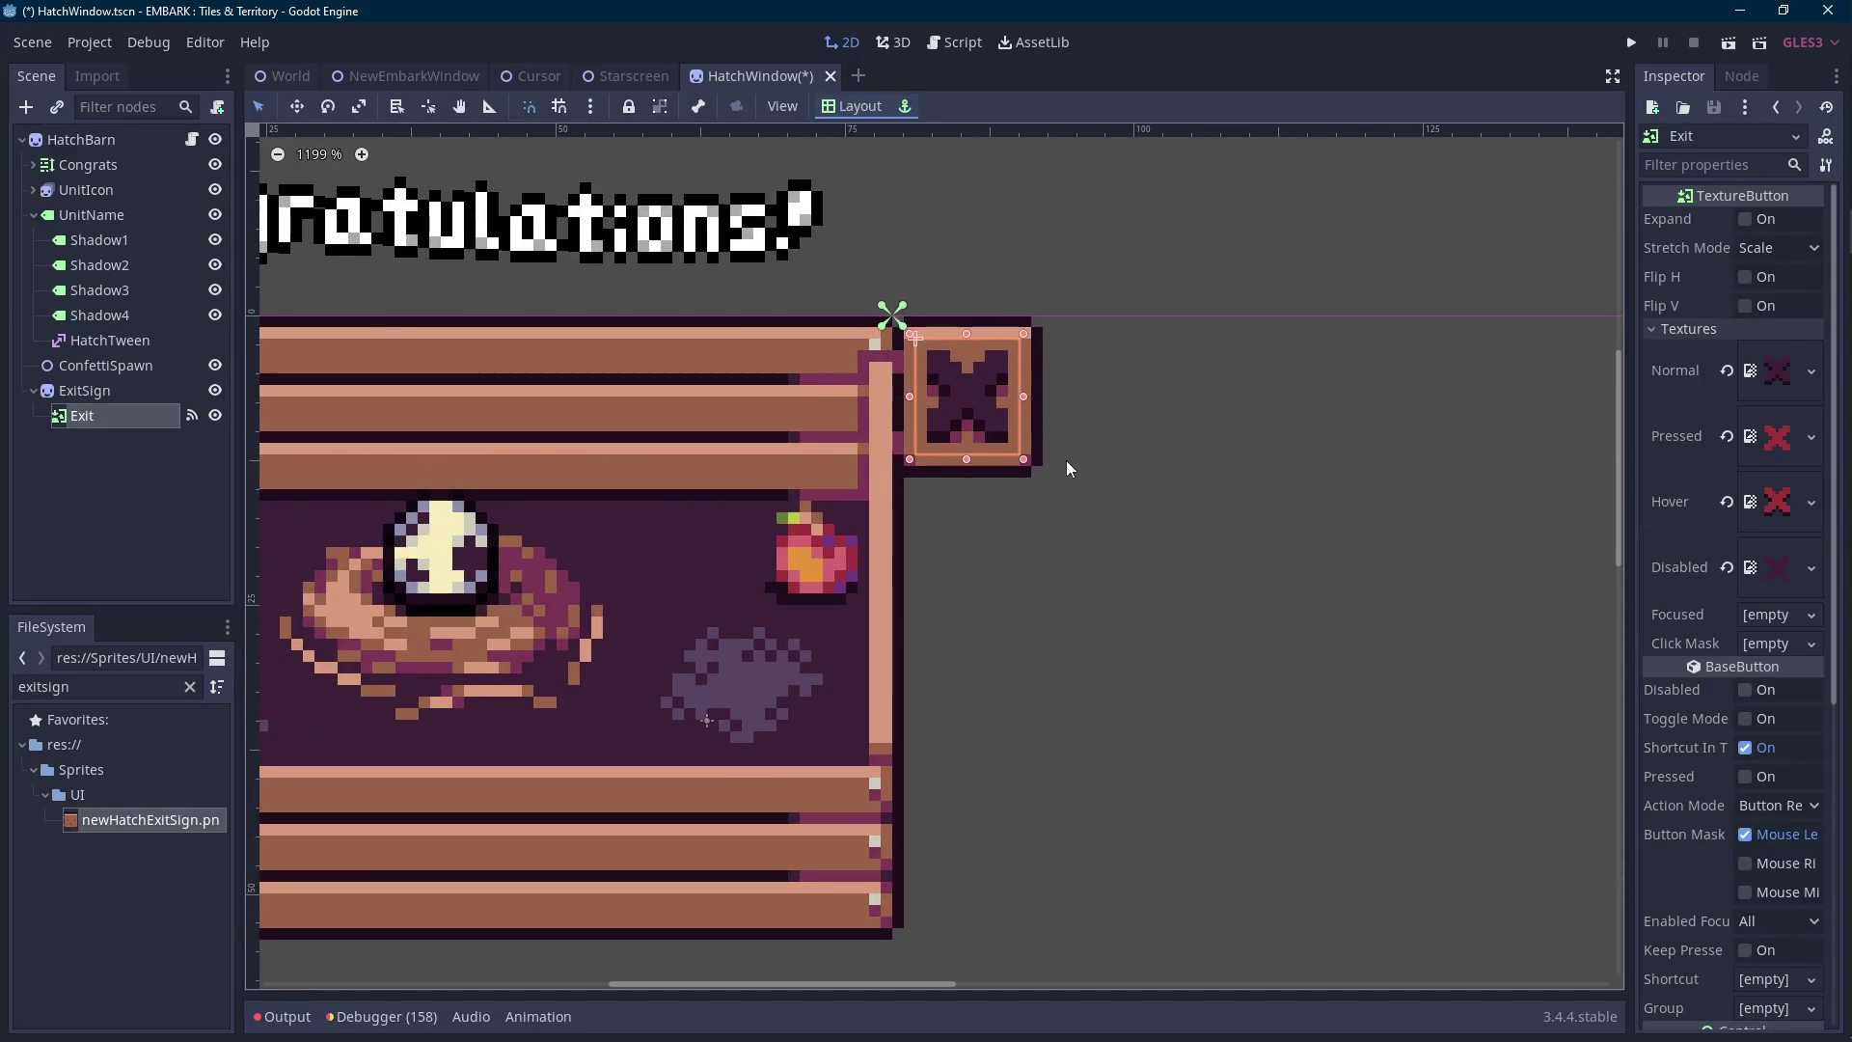
Reconnect the Exit button's pressed signal to the ExitPressed method.
click(1741, 76)
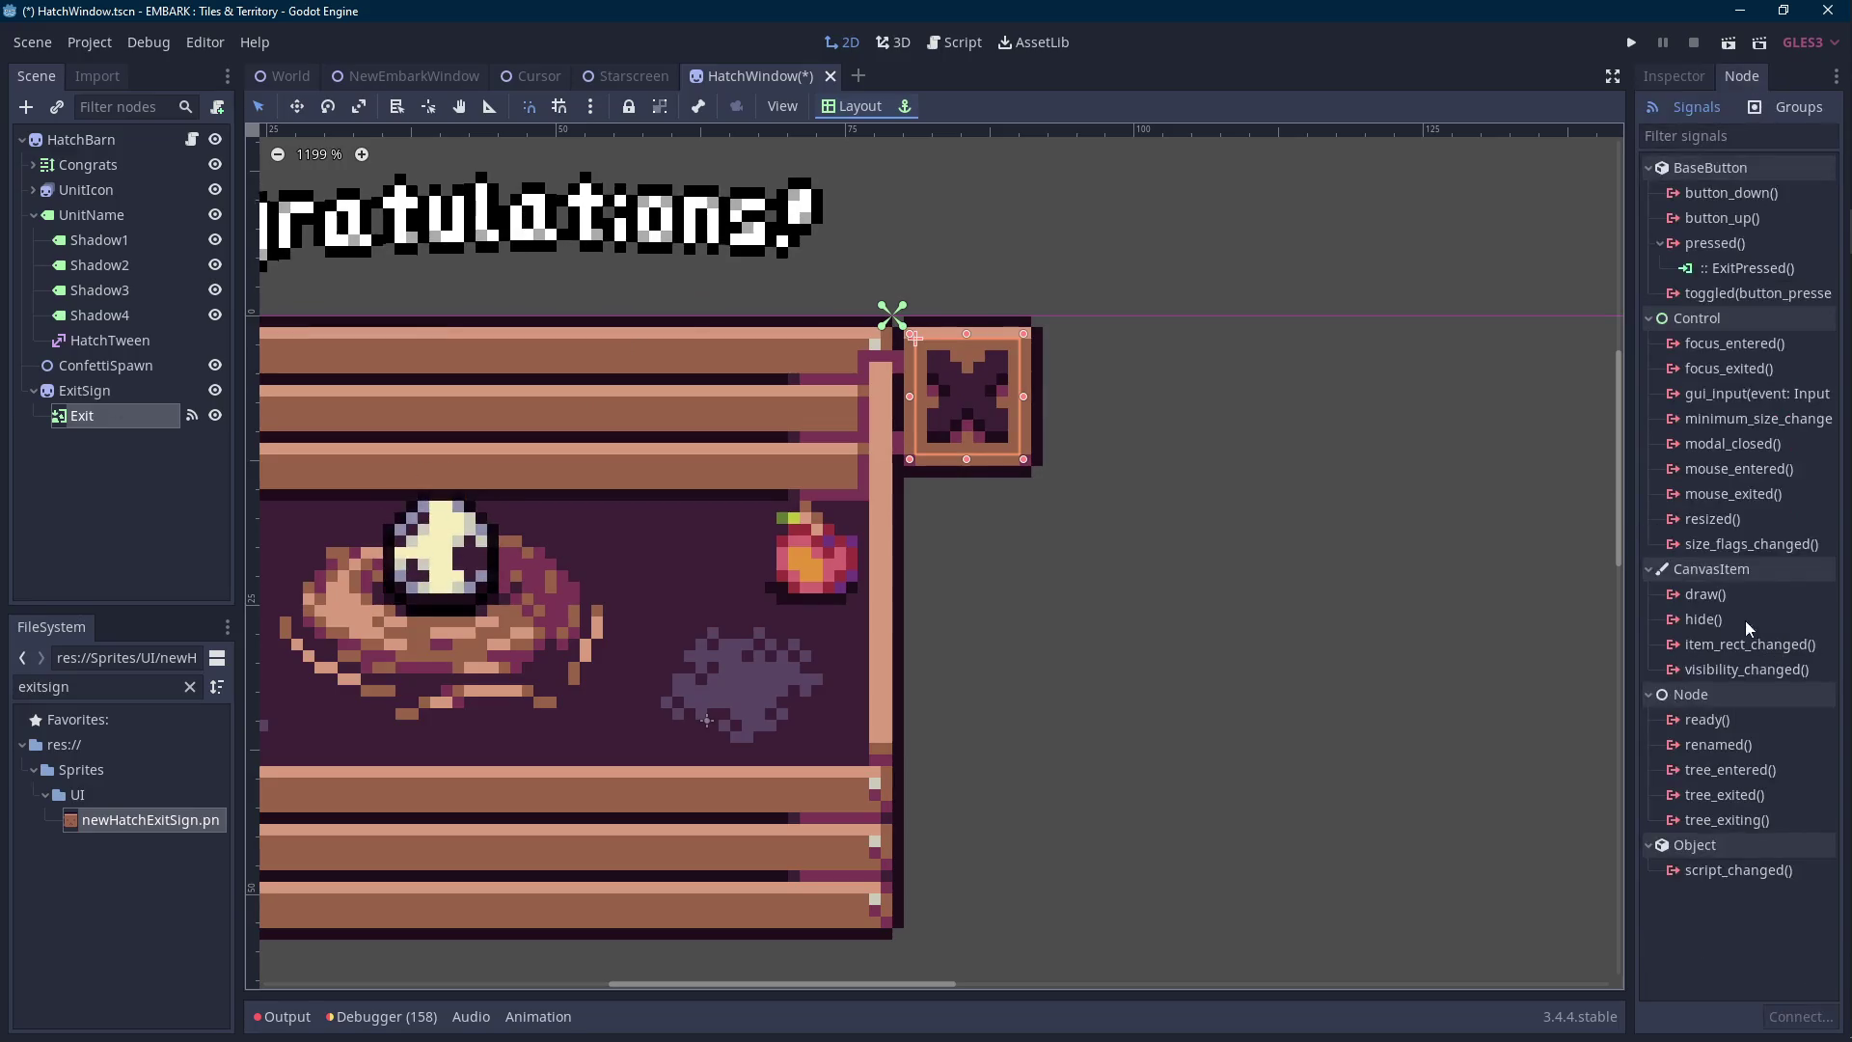
click(1731, 268)
click(1797, 1015)
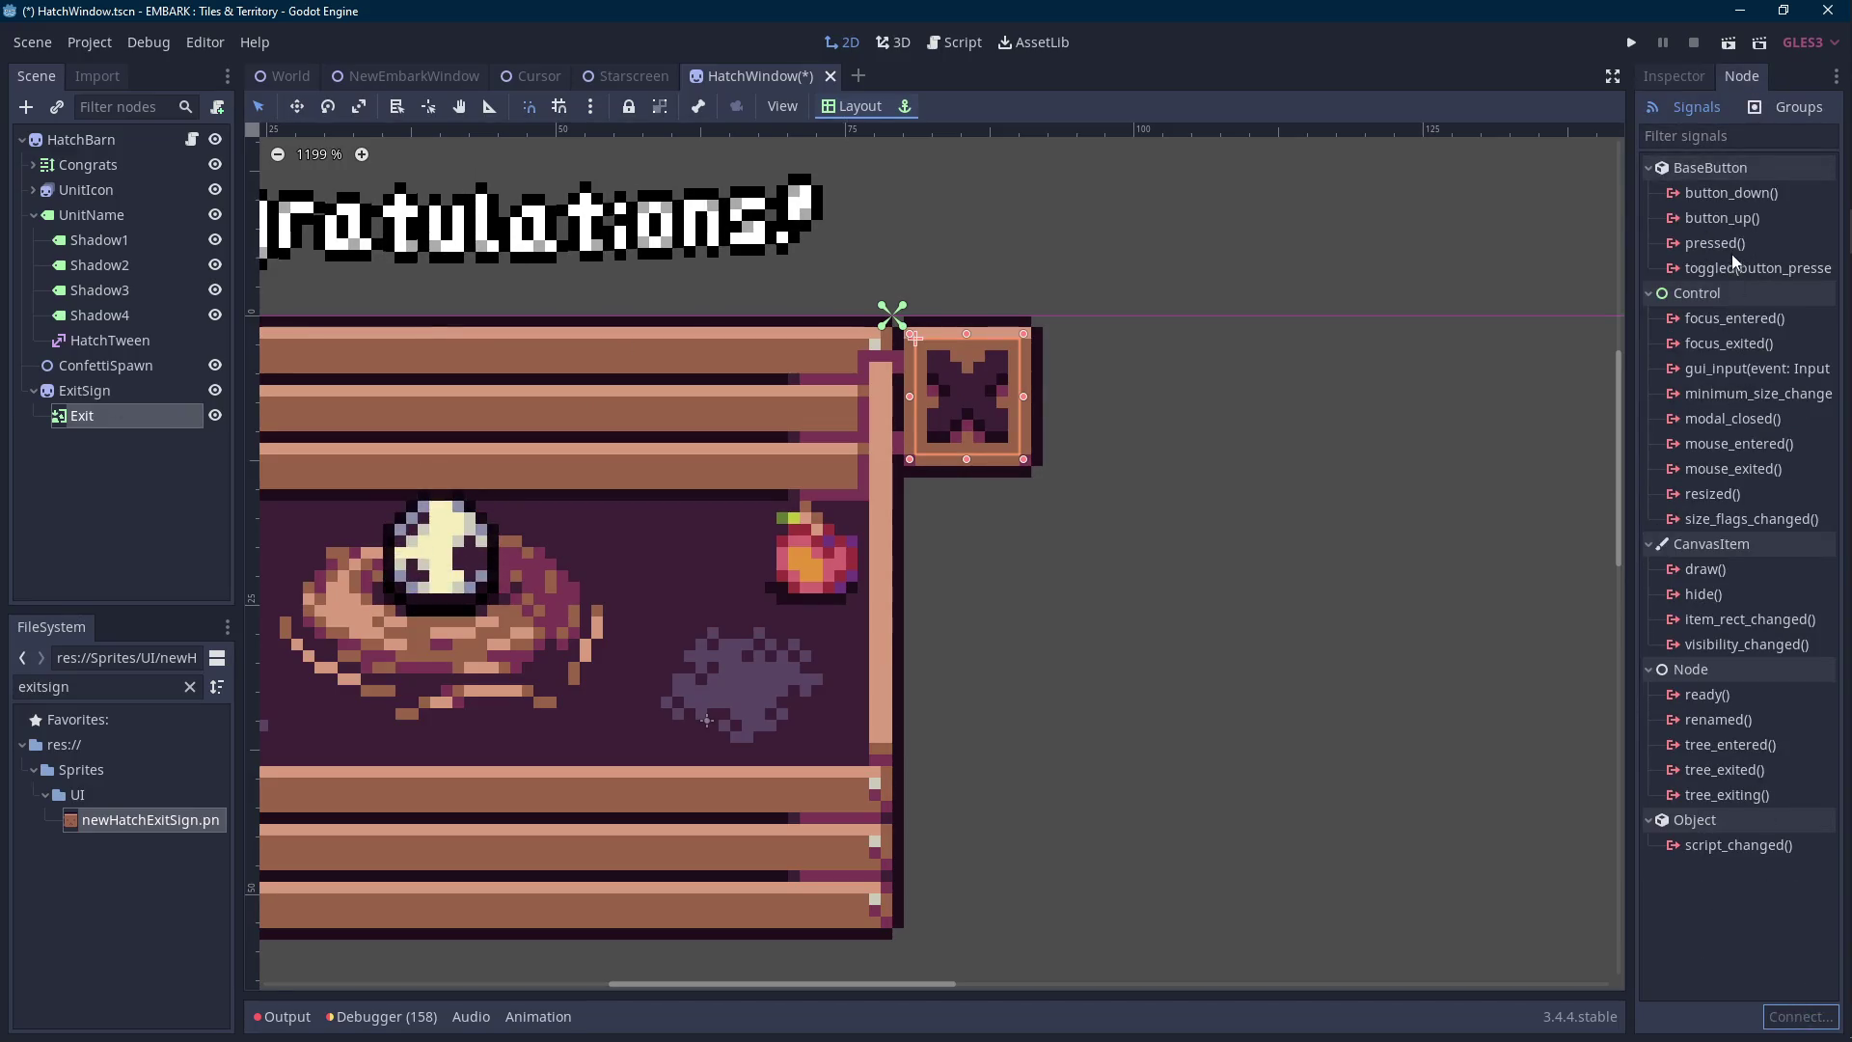
double_click(1726, 245)
double_click(876, 719)
text(Ex)
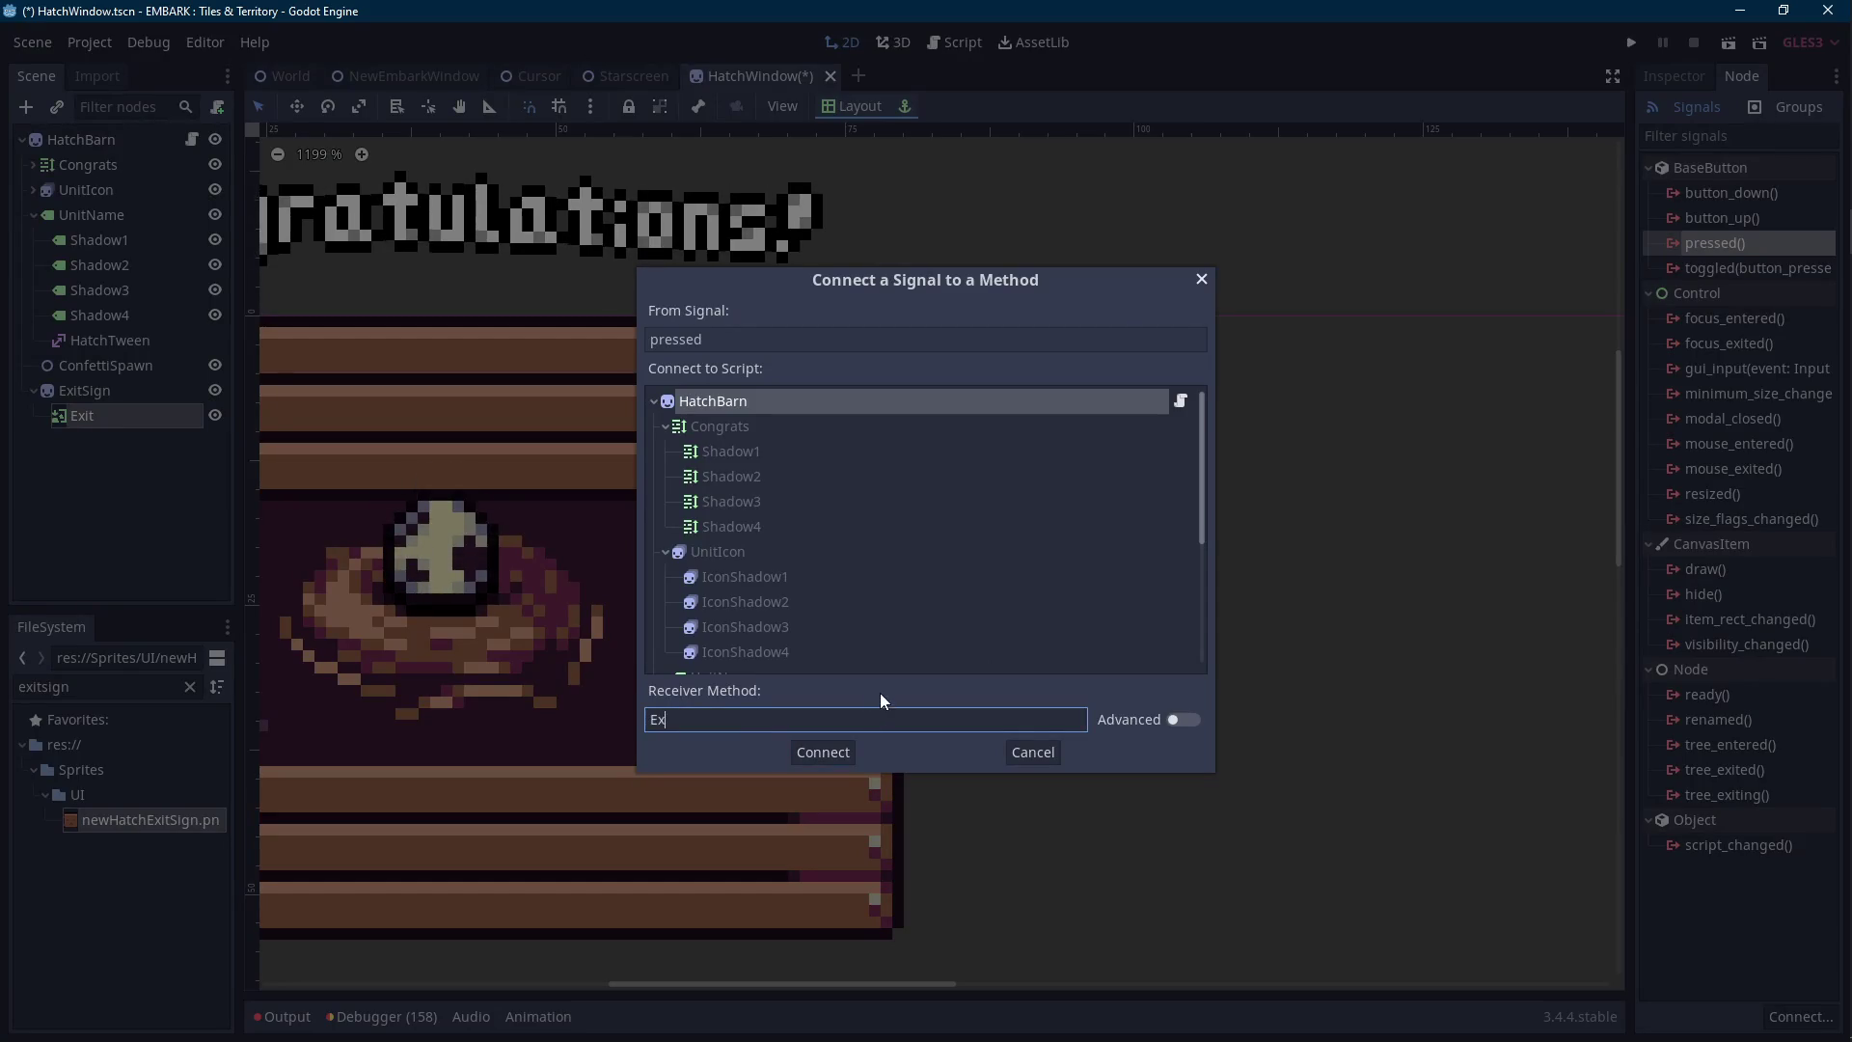
text(itPressed)
key(Return)
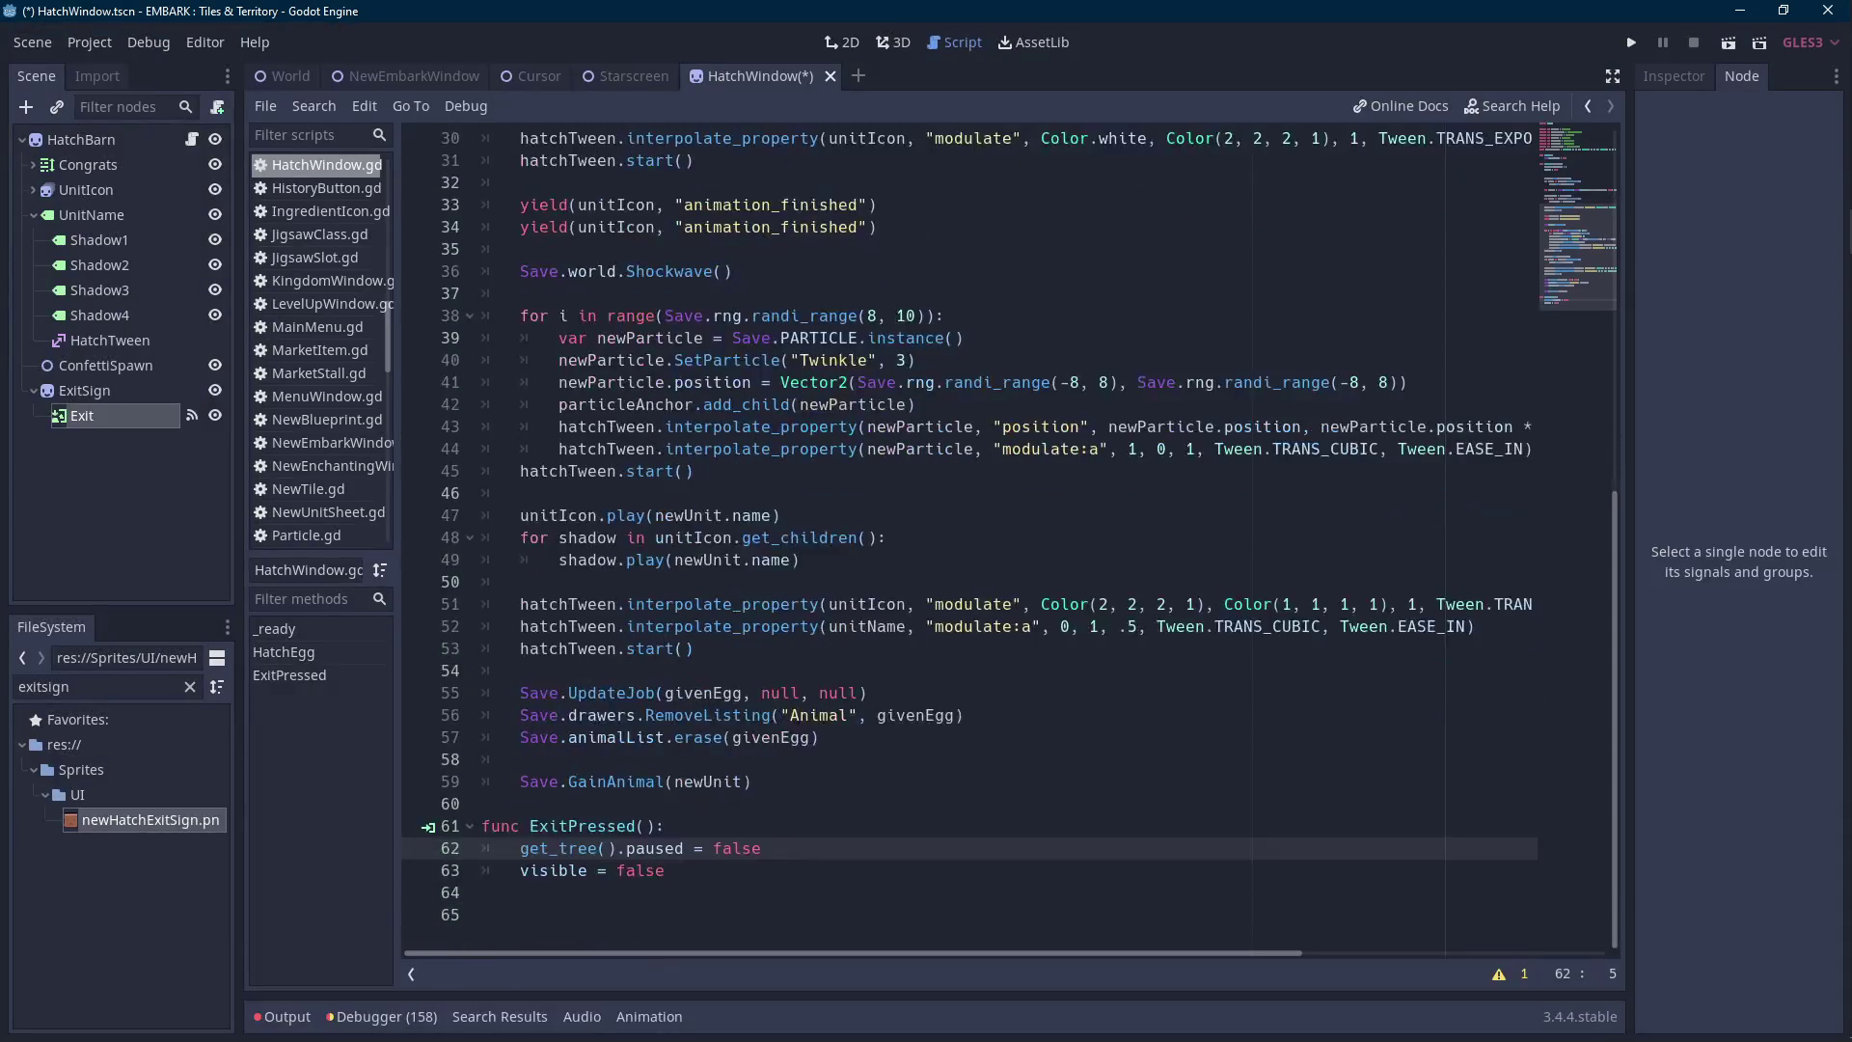
Select ExitSign, save the scene, and recentre the view on the window.
click(108, 390)
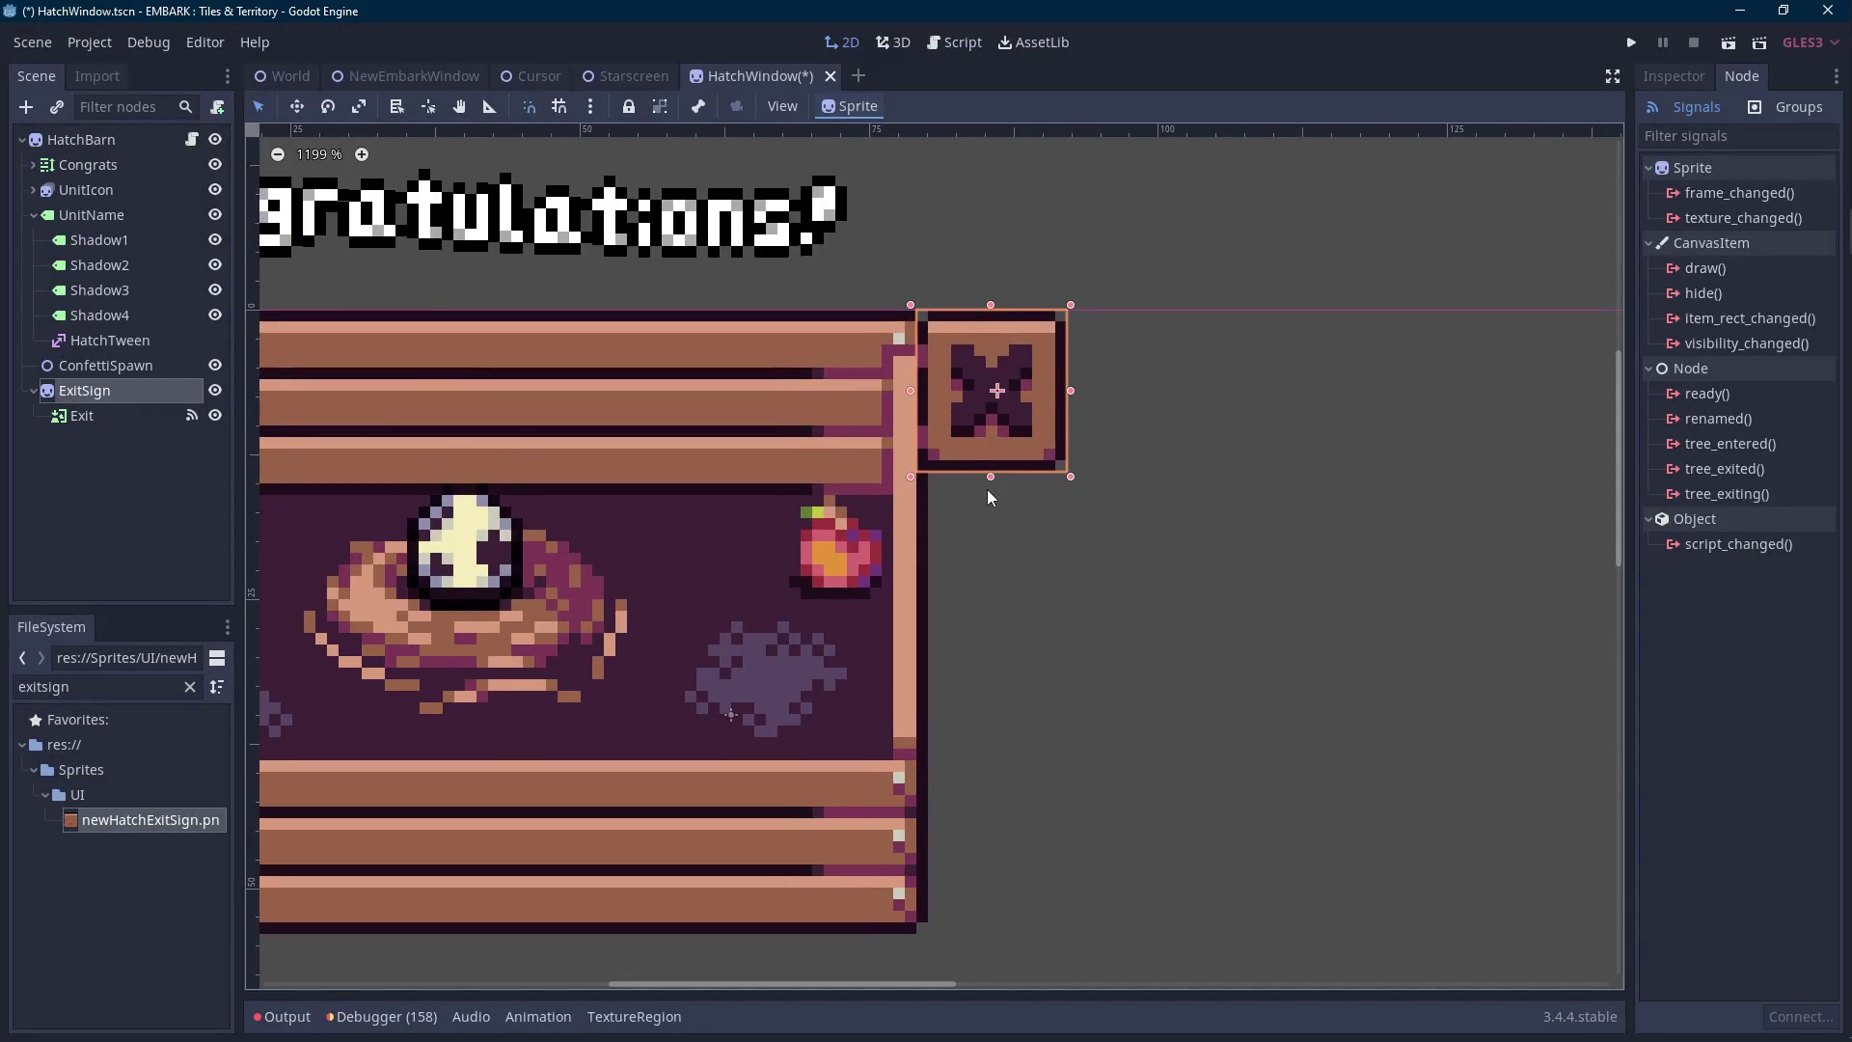
scroll(1061, 459, down, 2)
key(ctrl+s)
mouse_move(994, 460)
mouse_down()
mouse_move(1046, 501)
mouse_move(1085, 490)
mouse_up()
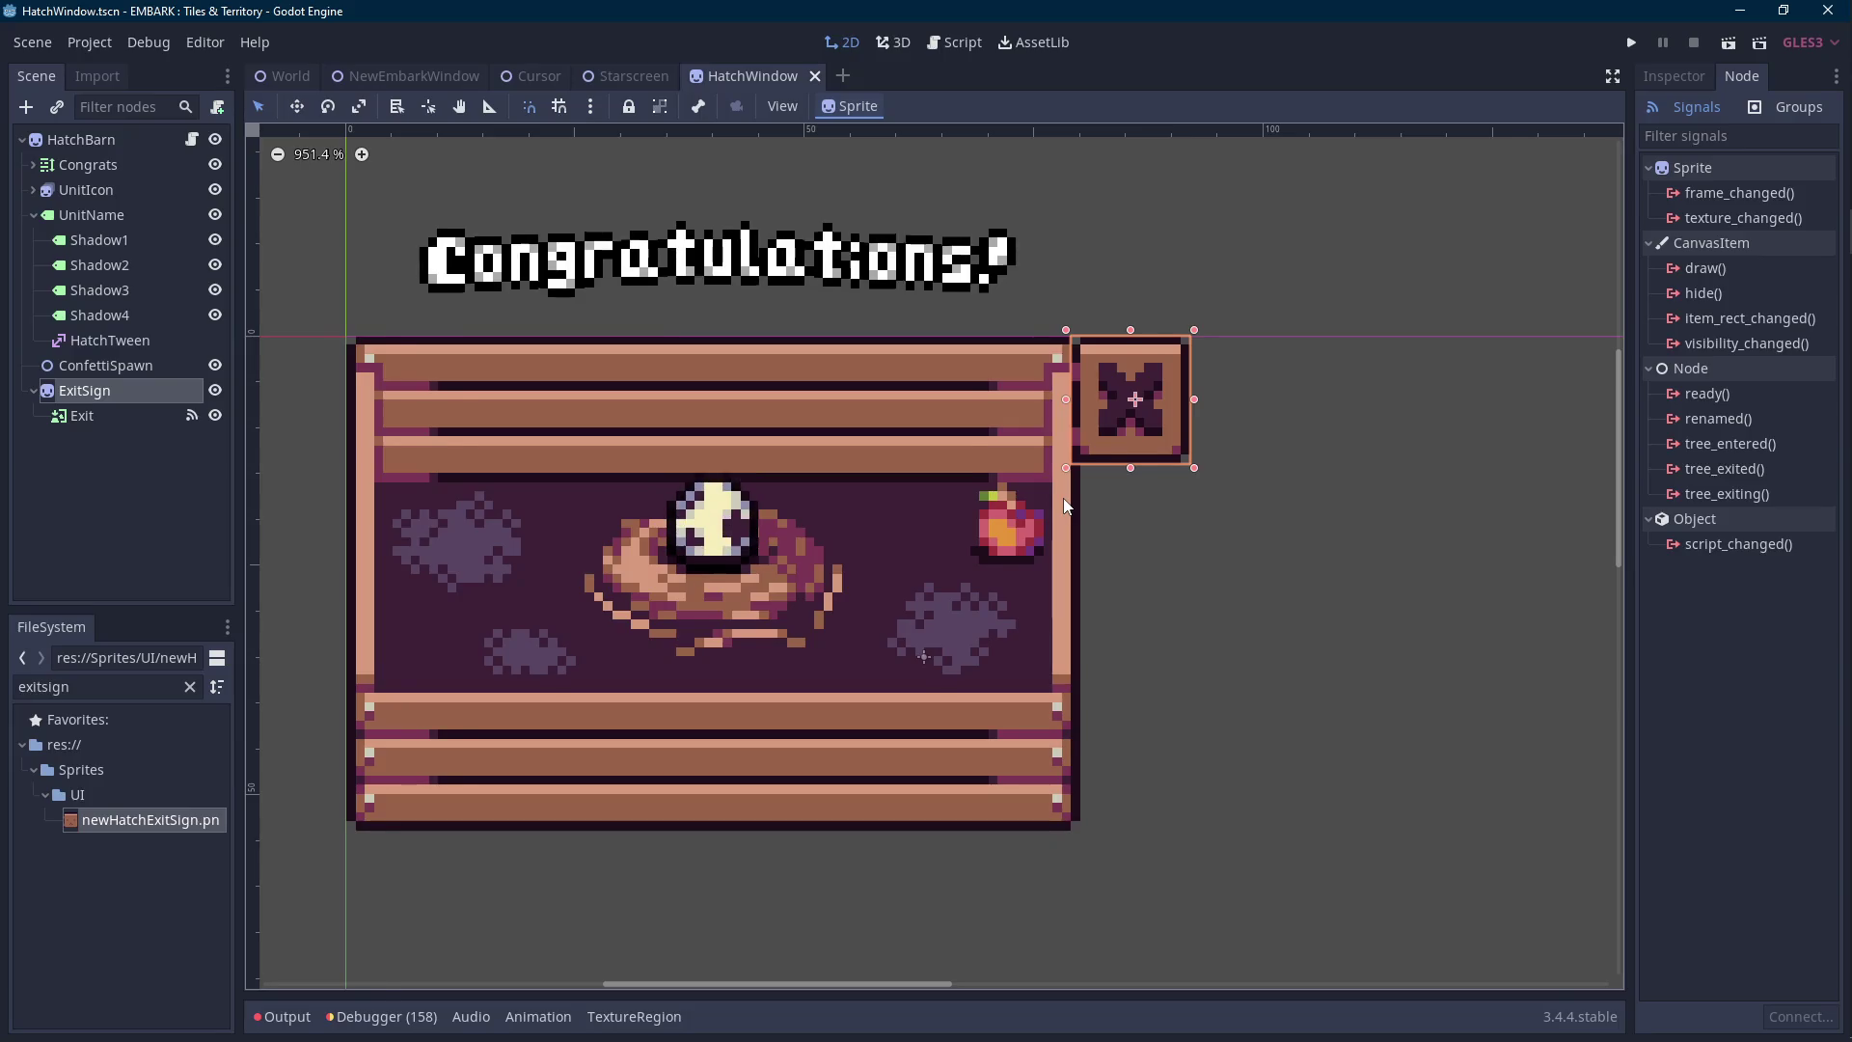
scroll(1065, 505, down, 1)
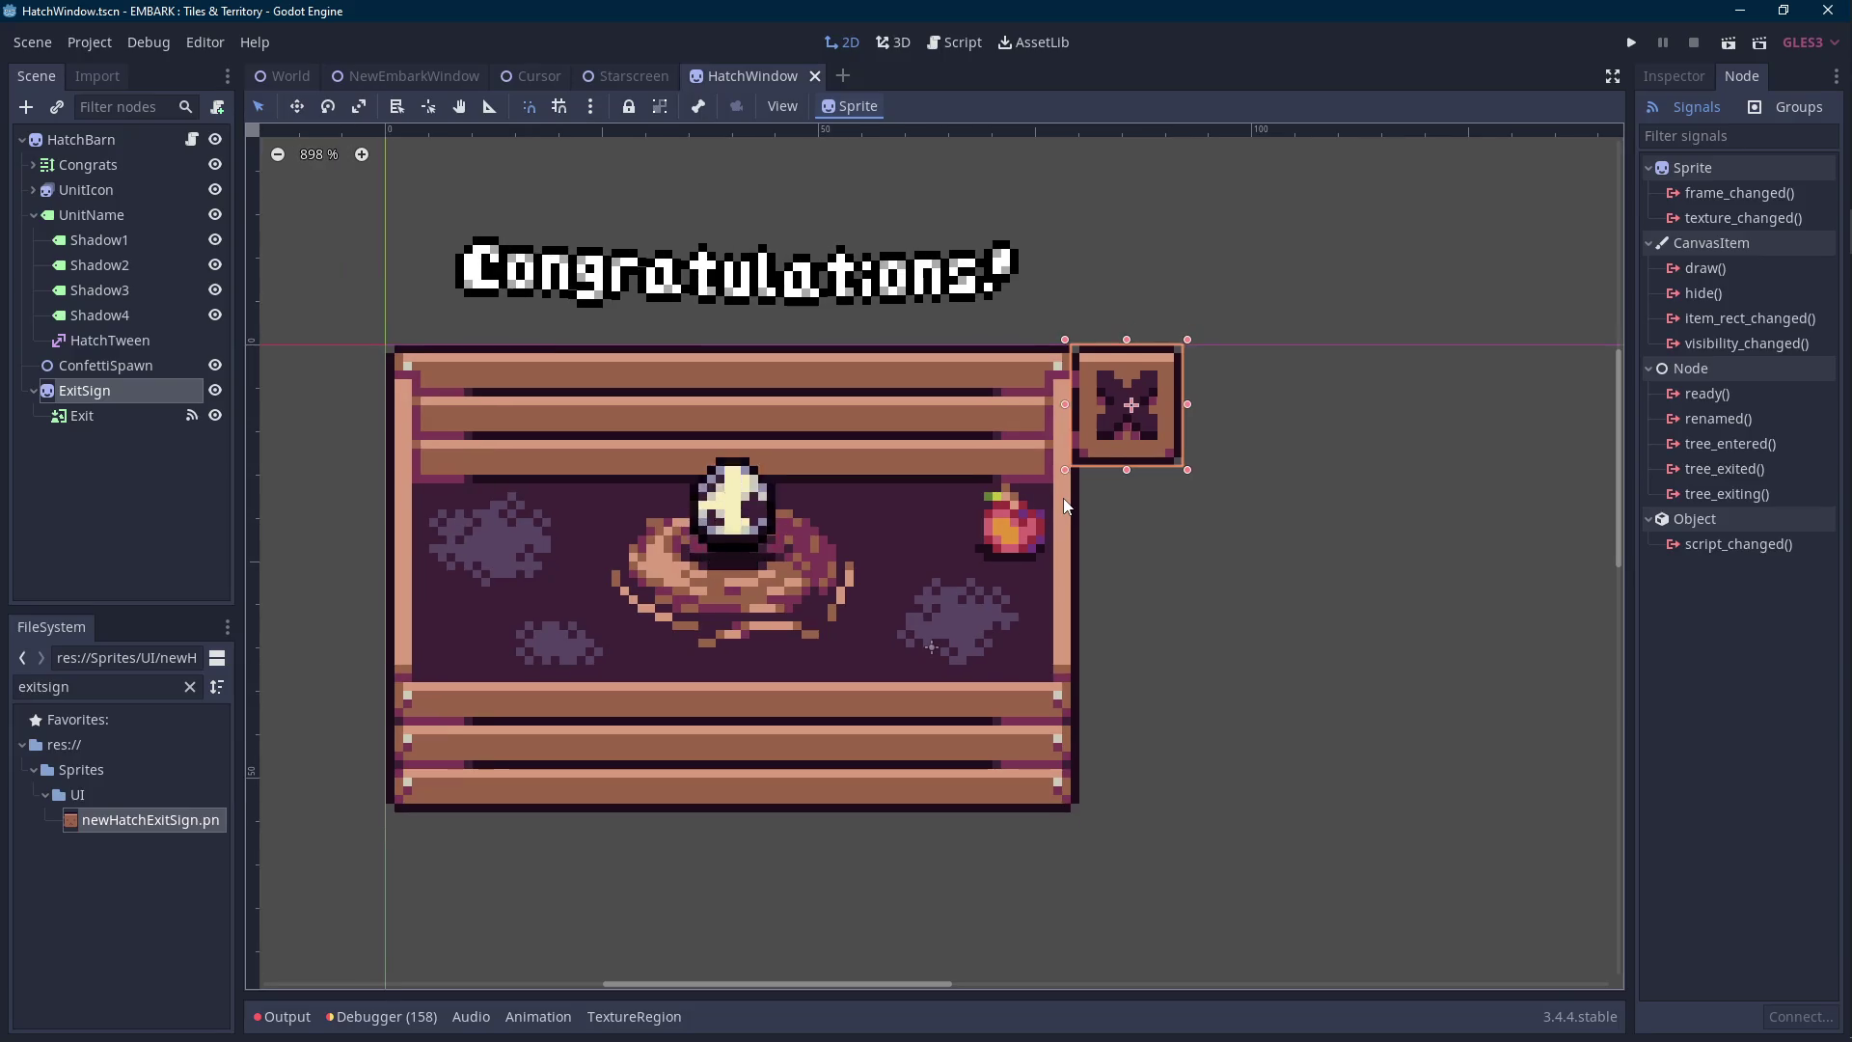
Place the ConfettiSpawn Node2D between UnitName and ExitSign and show its properties.
click(124, 365)
click(34, 216)
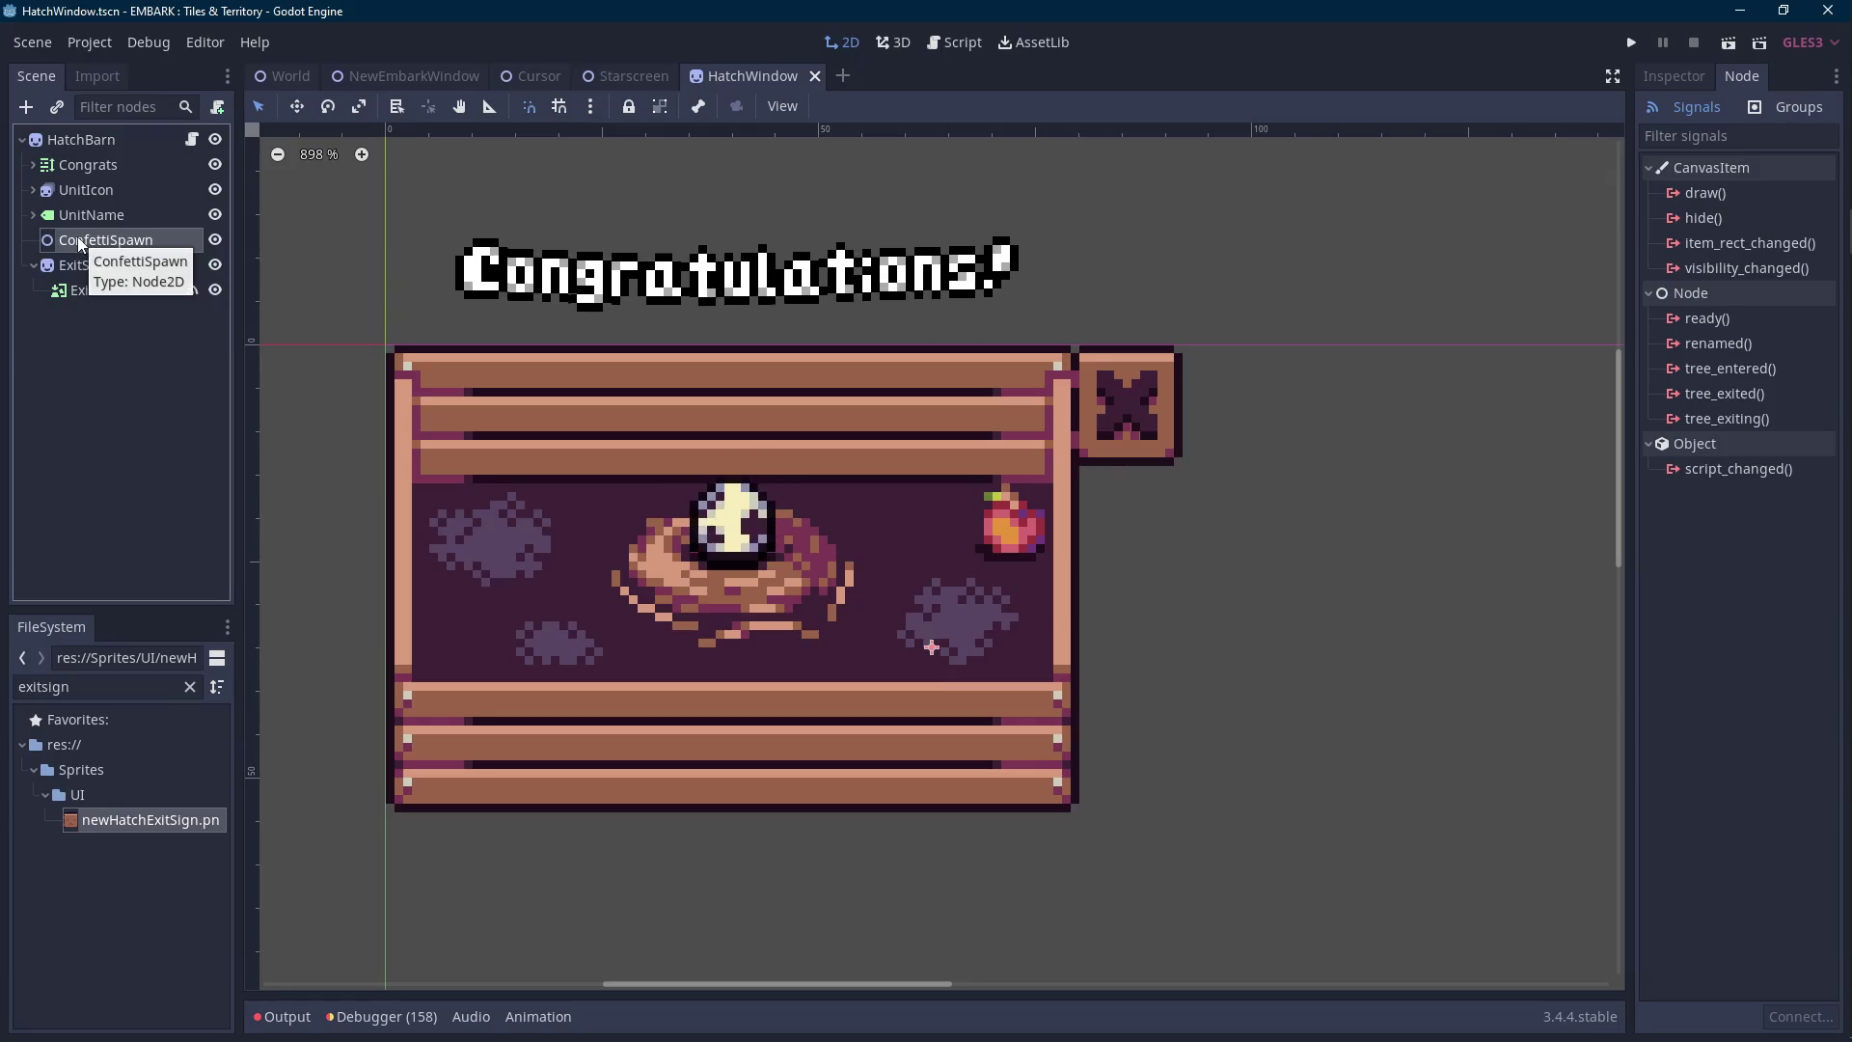
mouse_move(74, 236)
mouse_down()
mouse_move(102, 195)
mouse_move(88, 239)
mouse_up()
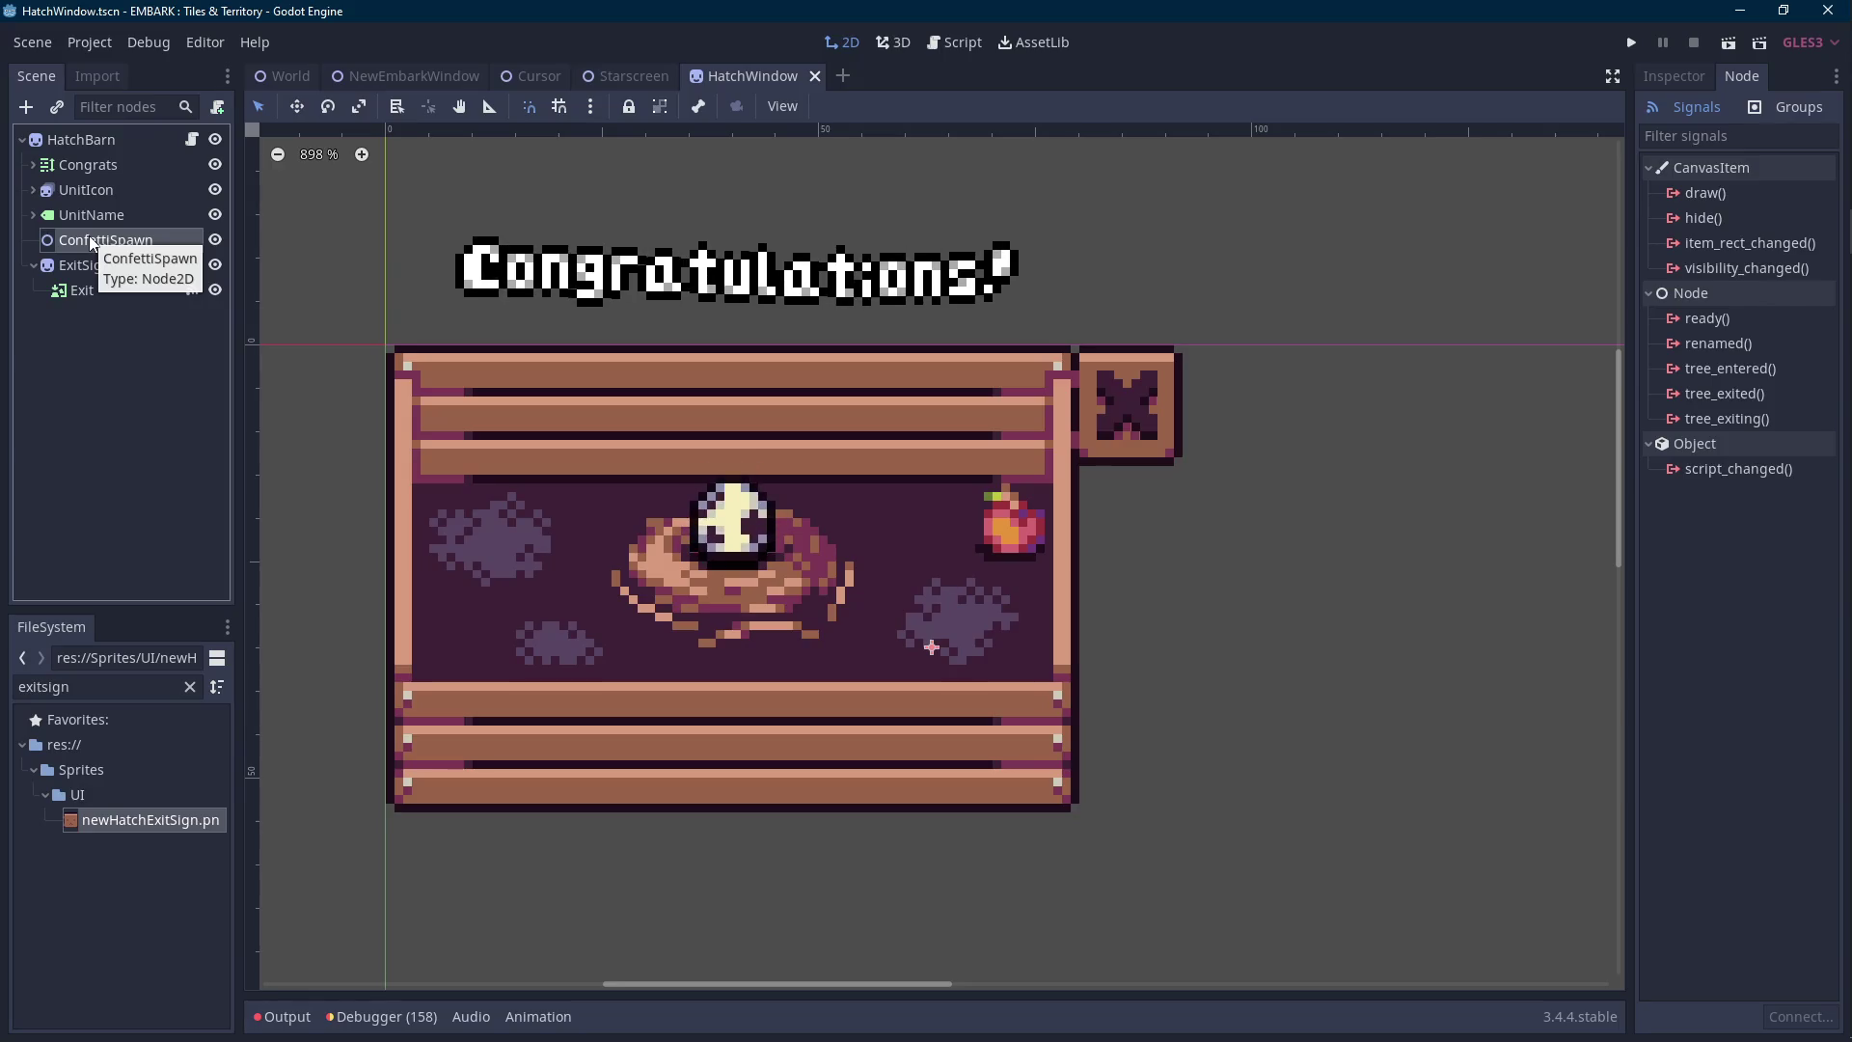
scroll(842, 431, left, 2)
scroll(783, 403, down, 1)
click(1674, 81)
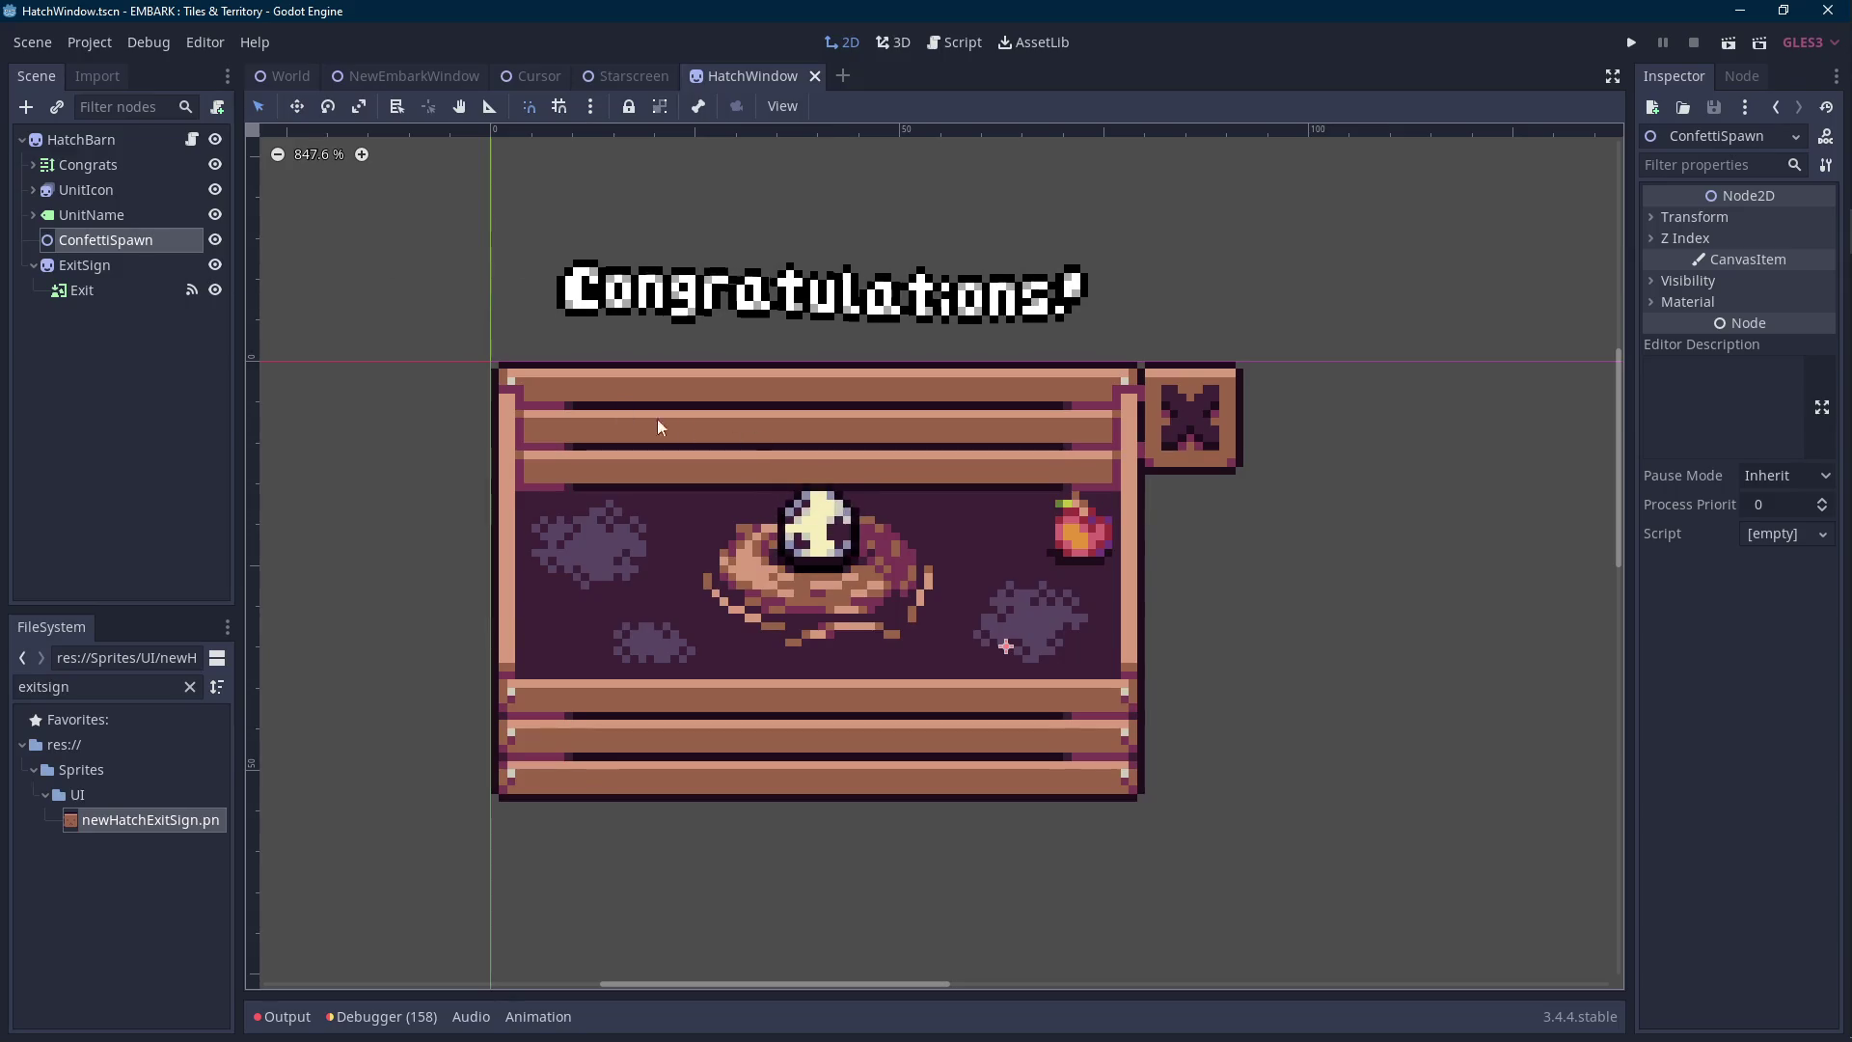
Drag the ConfettiSpawn marker onto the window's top wooden plank and save.
mouse_move(1006, 645)
mouse_down()
mouse_move(426, 229)
mouse_move(620, 427)
mouse_move(818, 427)
mouse_up()
key(ctrl+s)
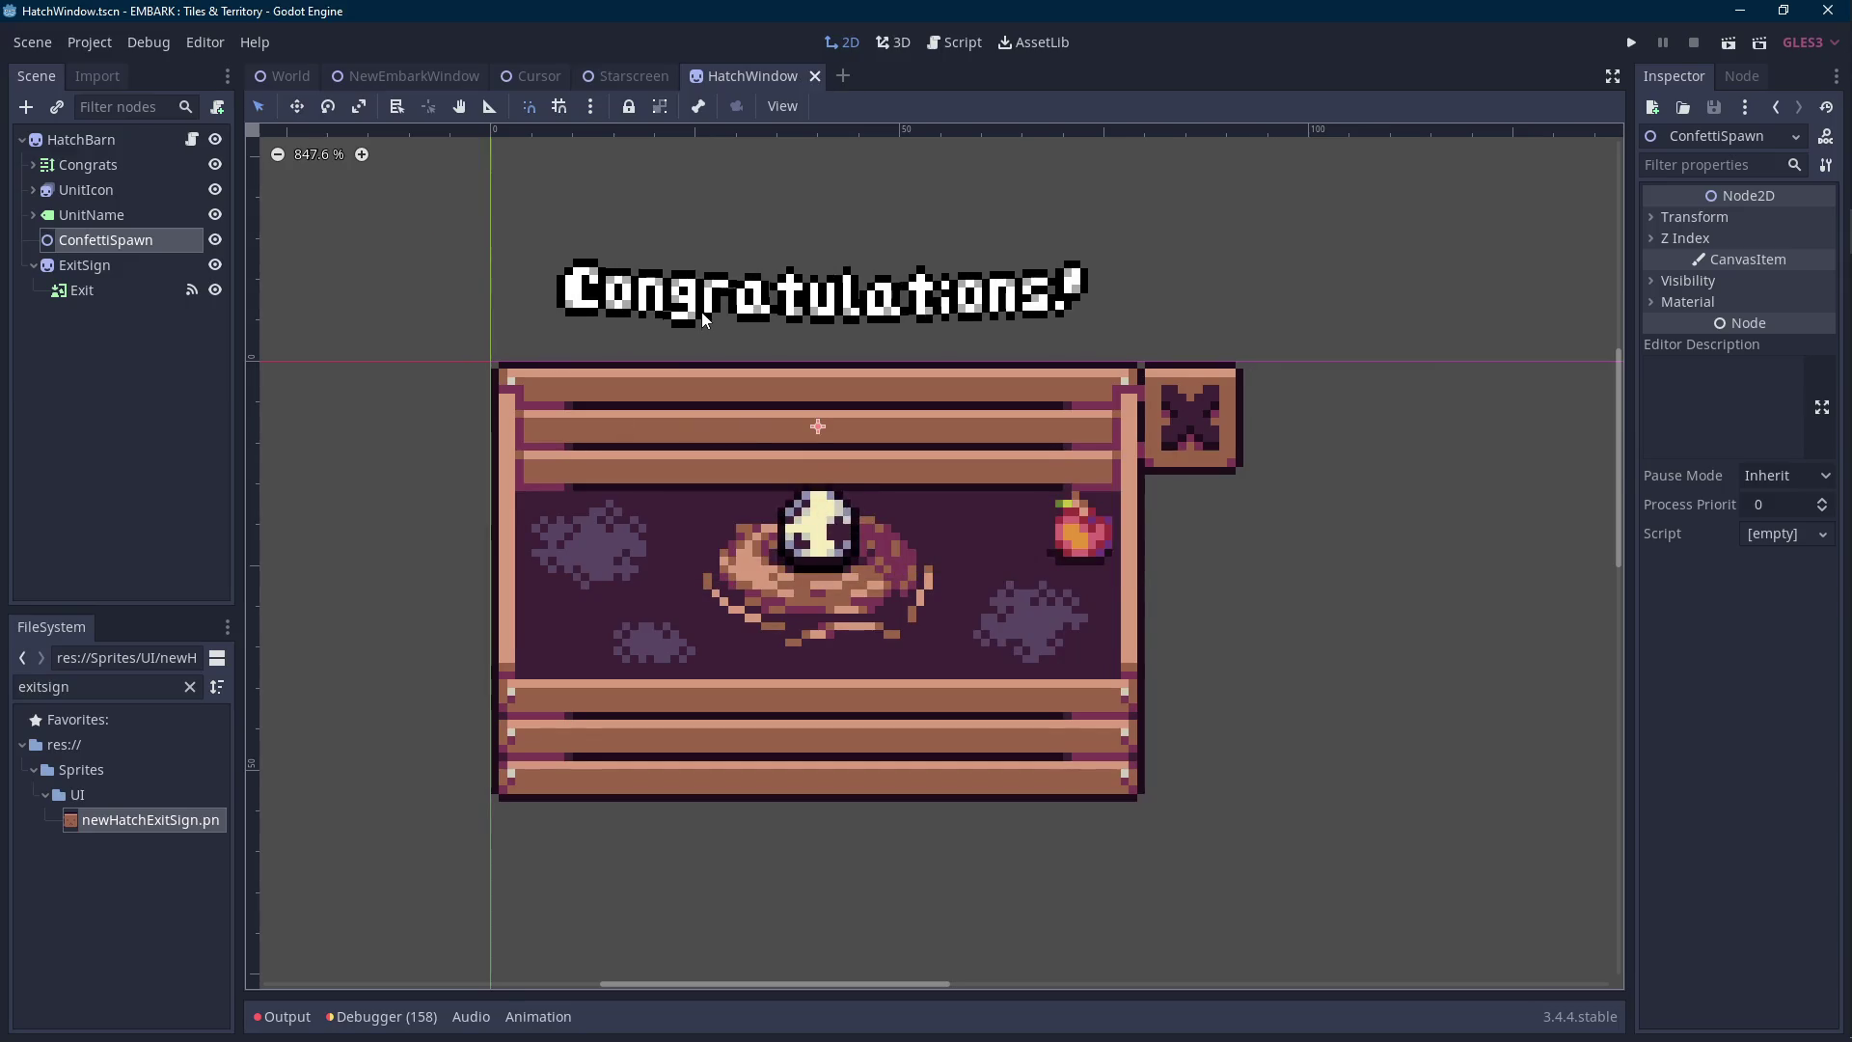
click(461, 263)
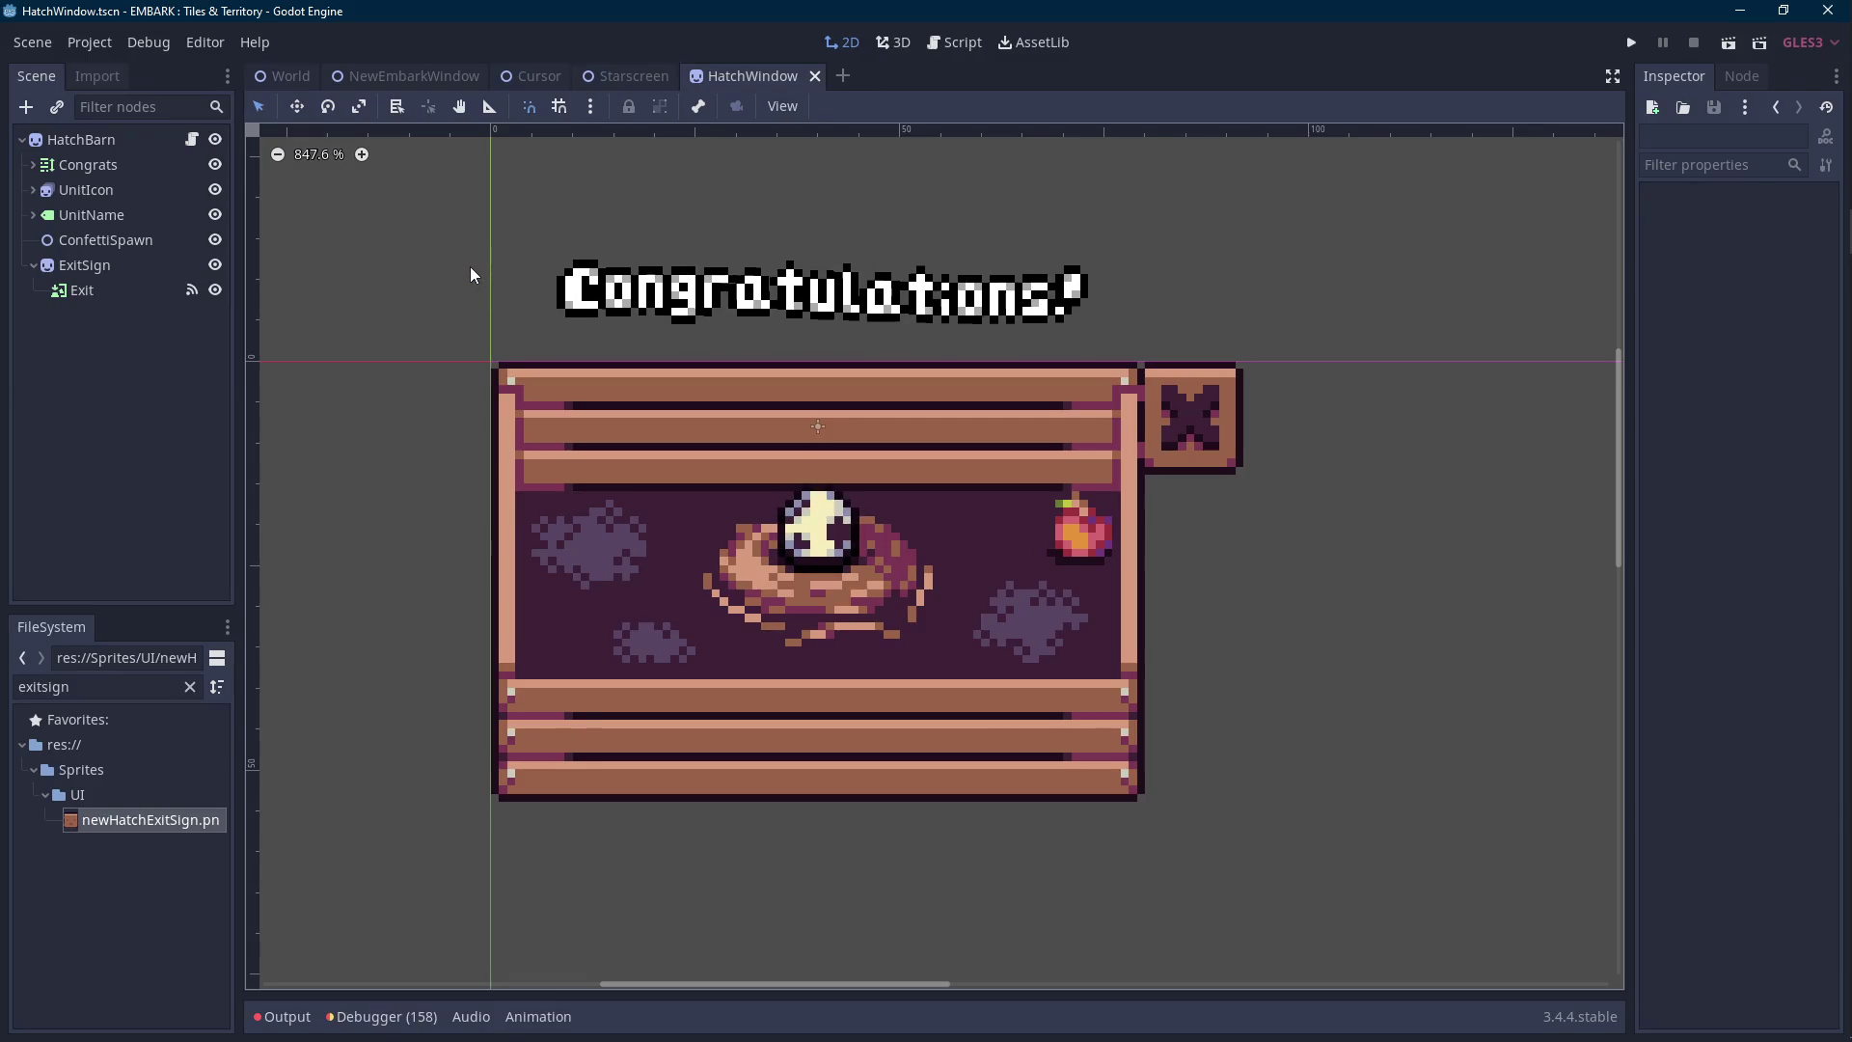
Hide the sprite frames panel and inspect the UnitIcon (0, -6) and Congrats label (-31, -38).
scroll(470, 275, up, 1)
scroll(471, 266, down, 3)
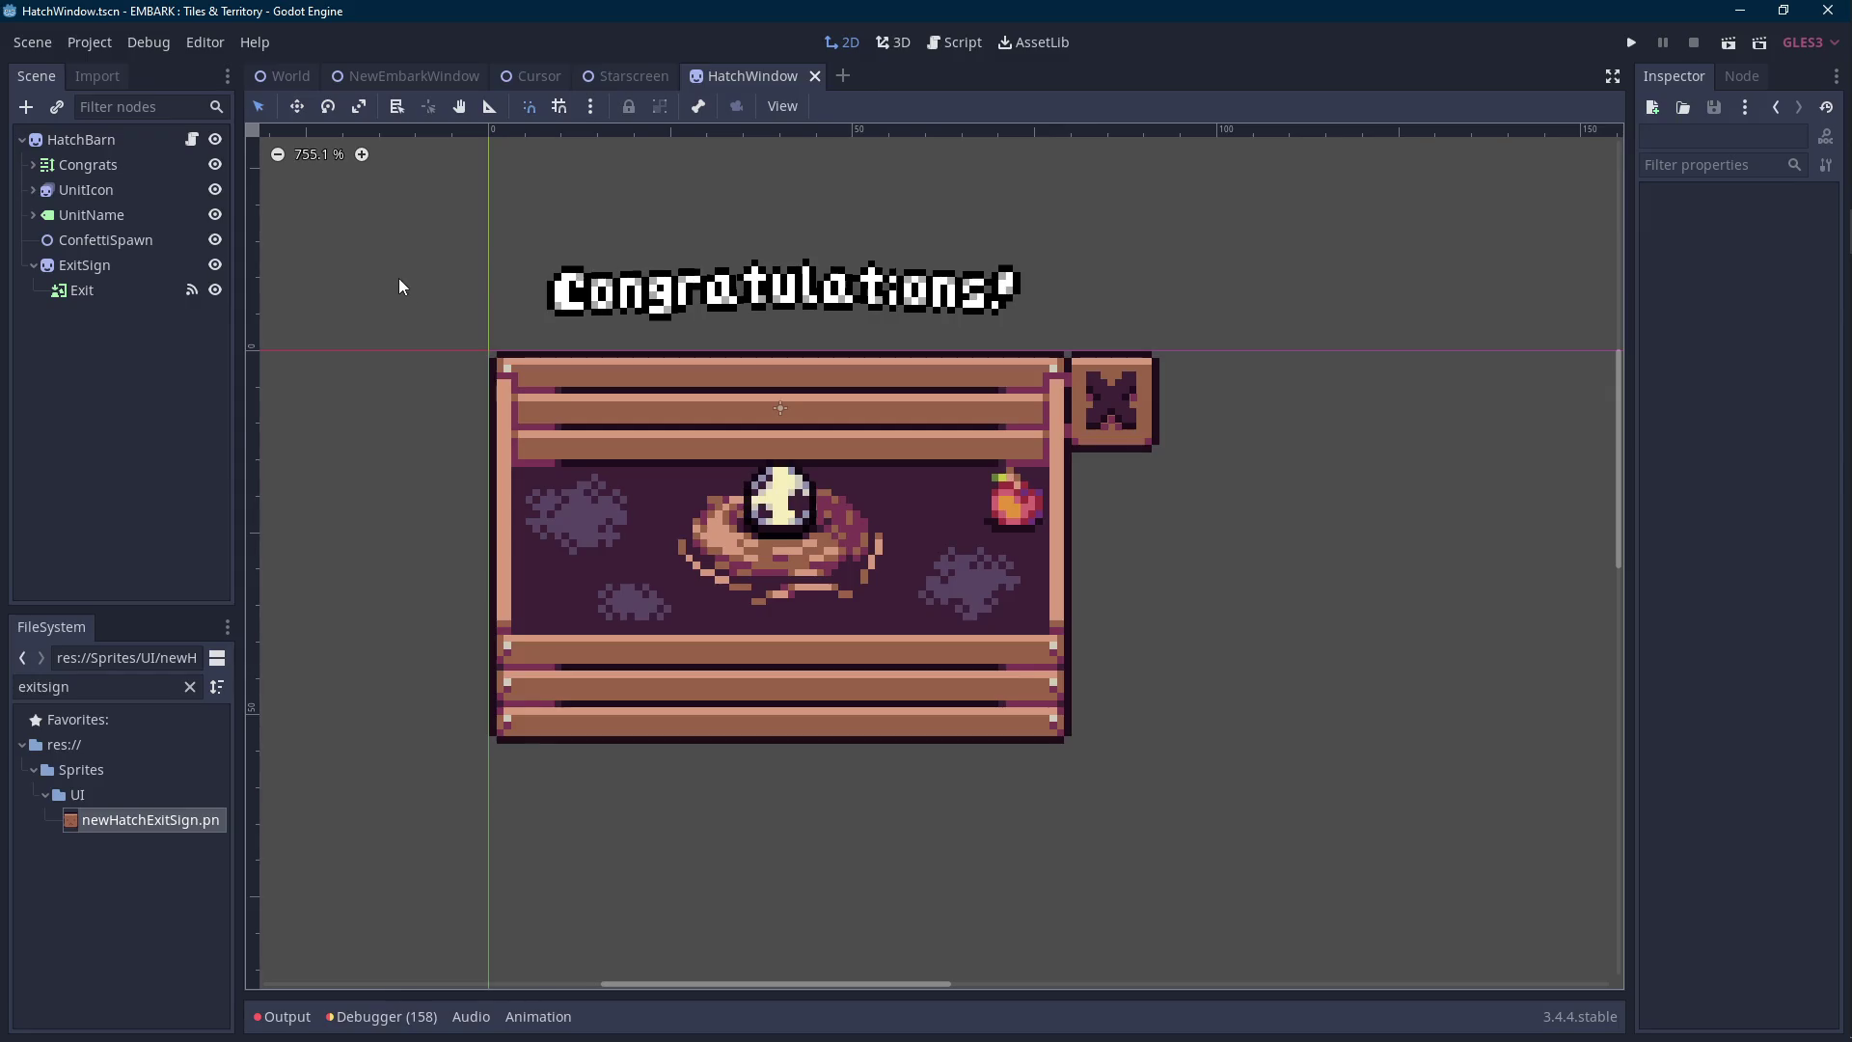
scroll(397, 193, down, 1)
scroll(434, 236, down, 1)
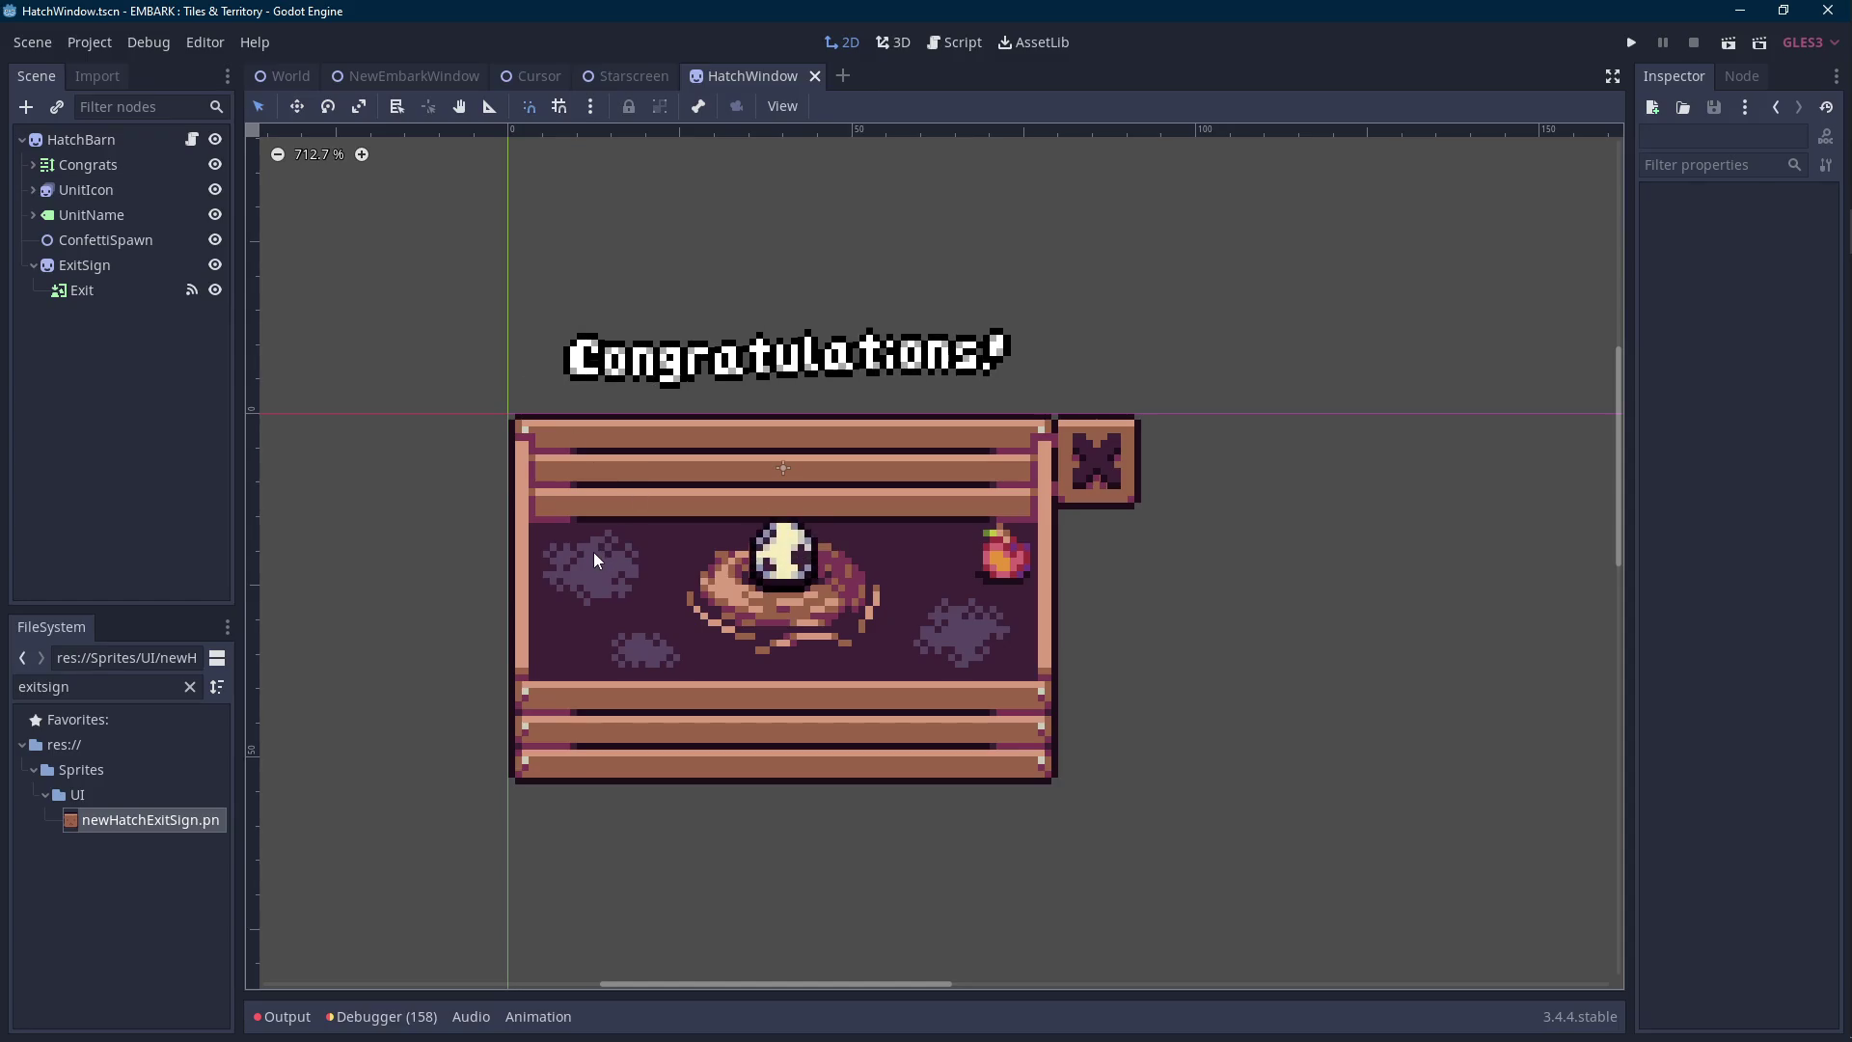
scroll(517, 538, up, 1)
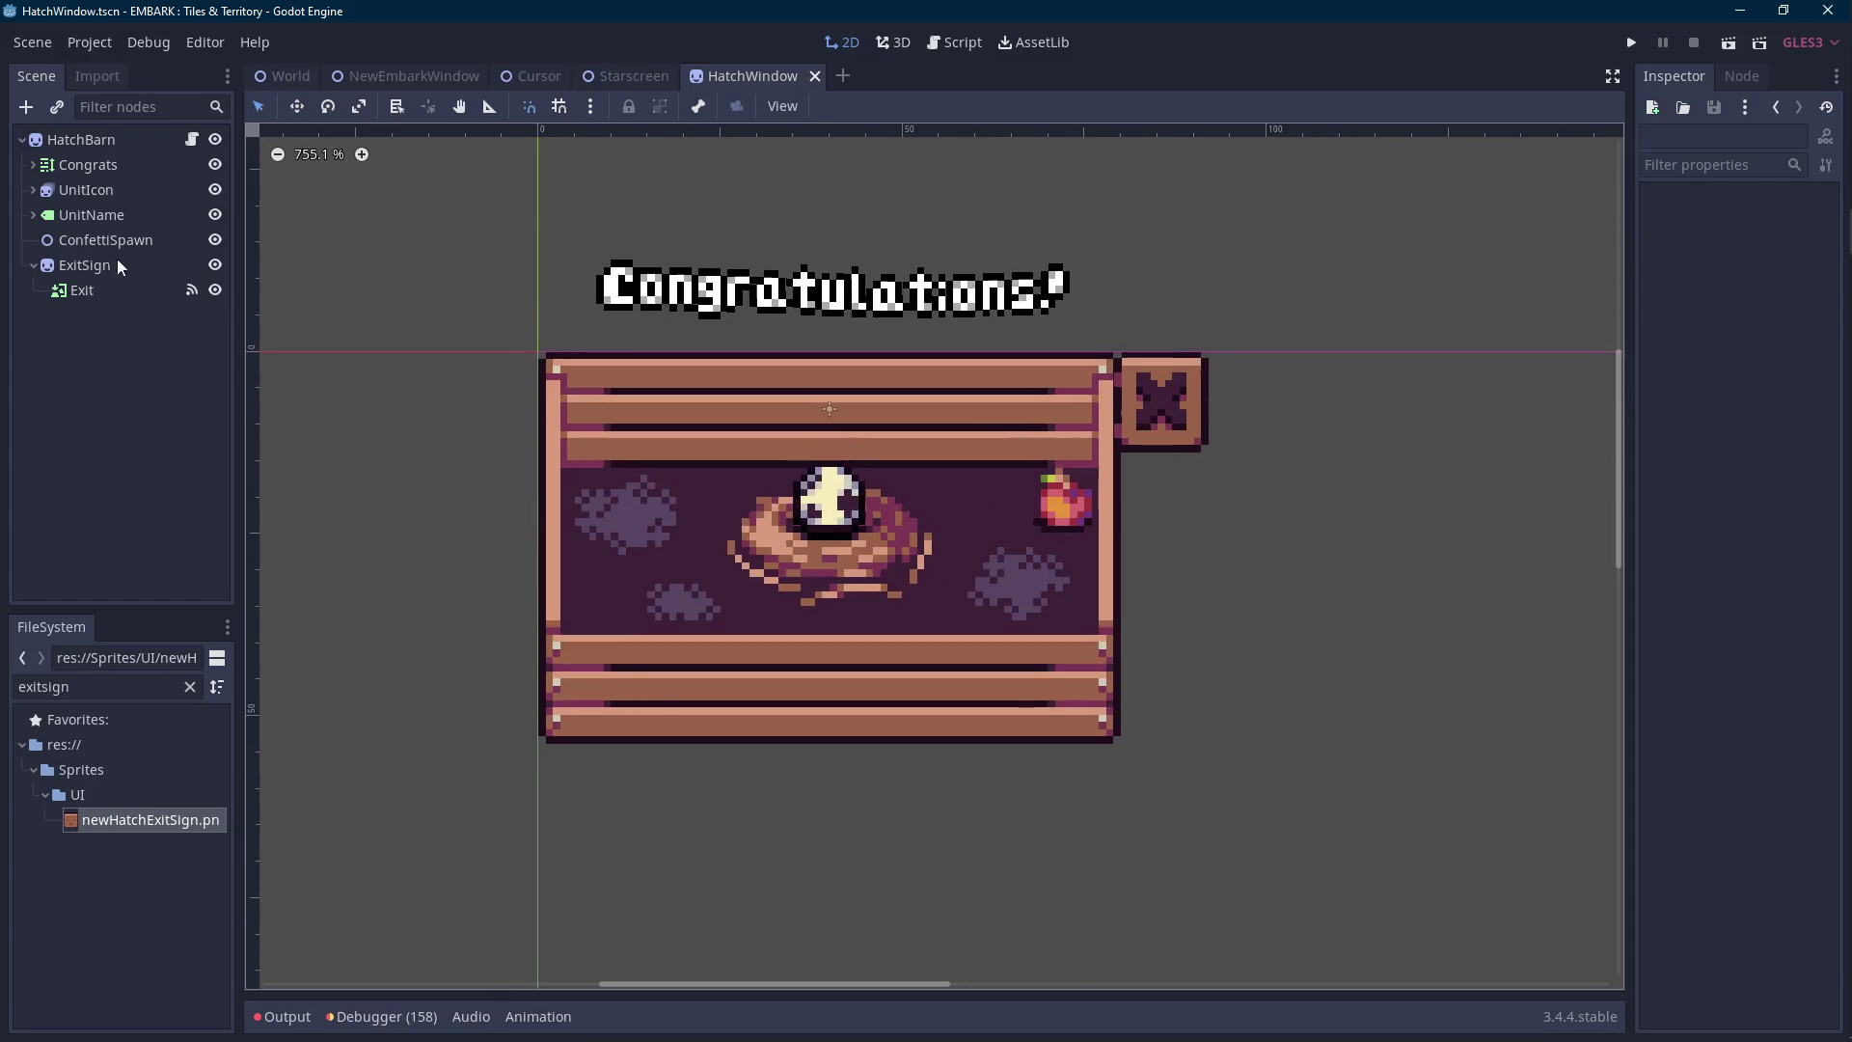
click(137, 189)
click(656, 1018)
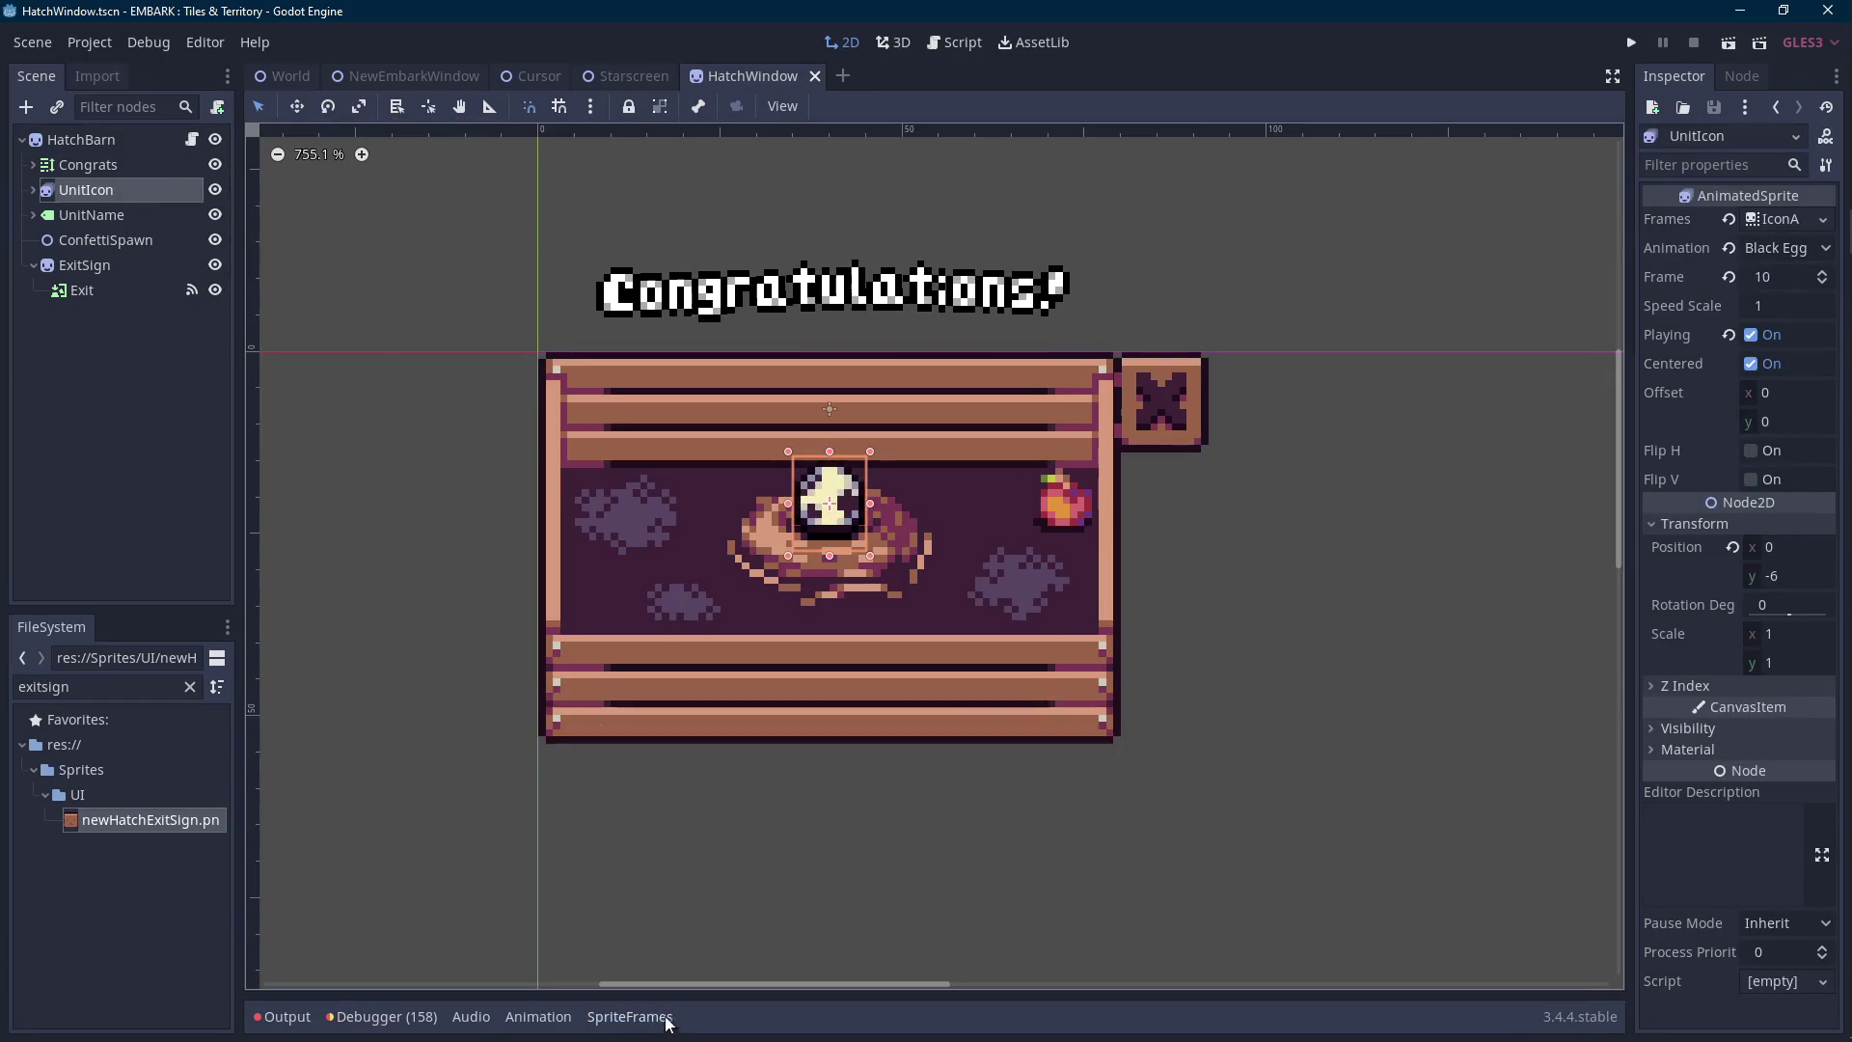
click(137, 170)
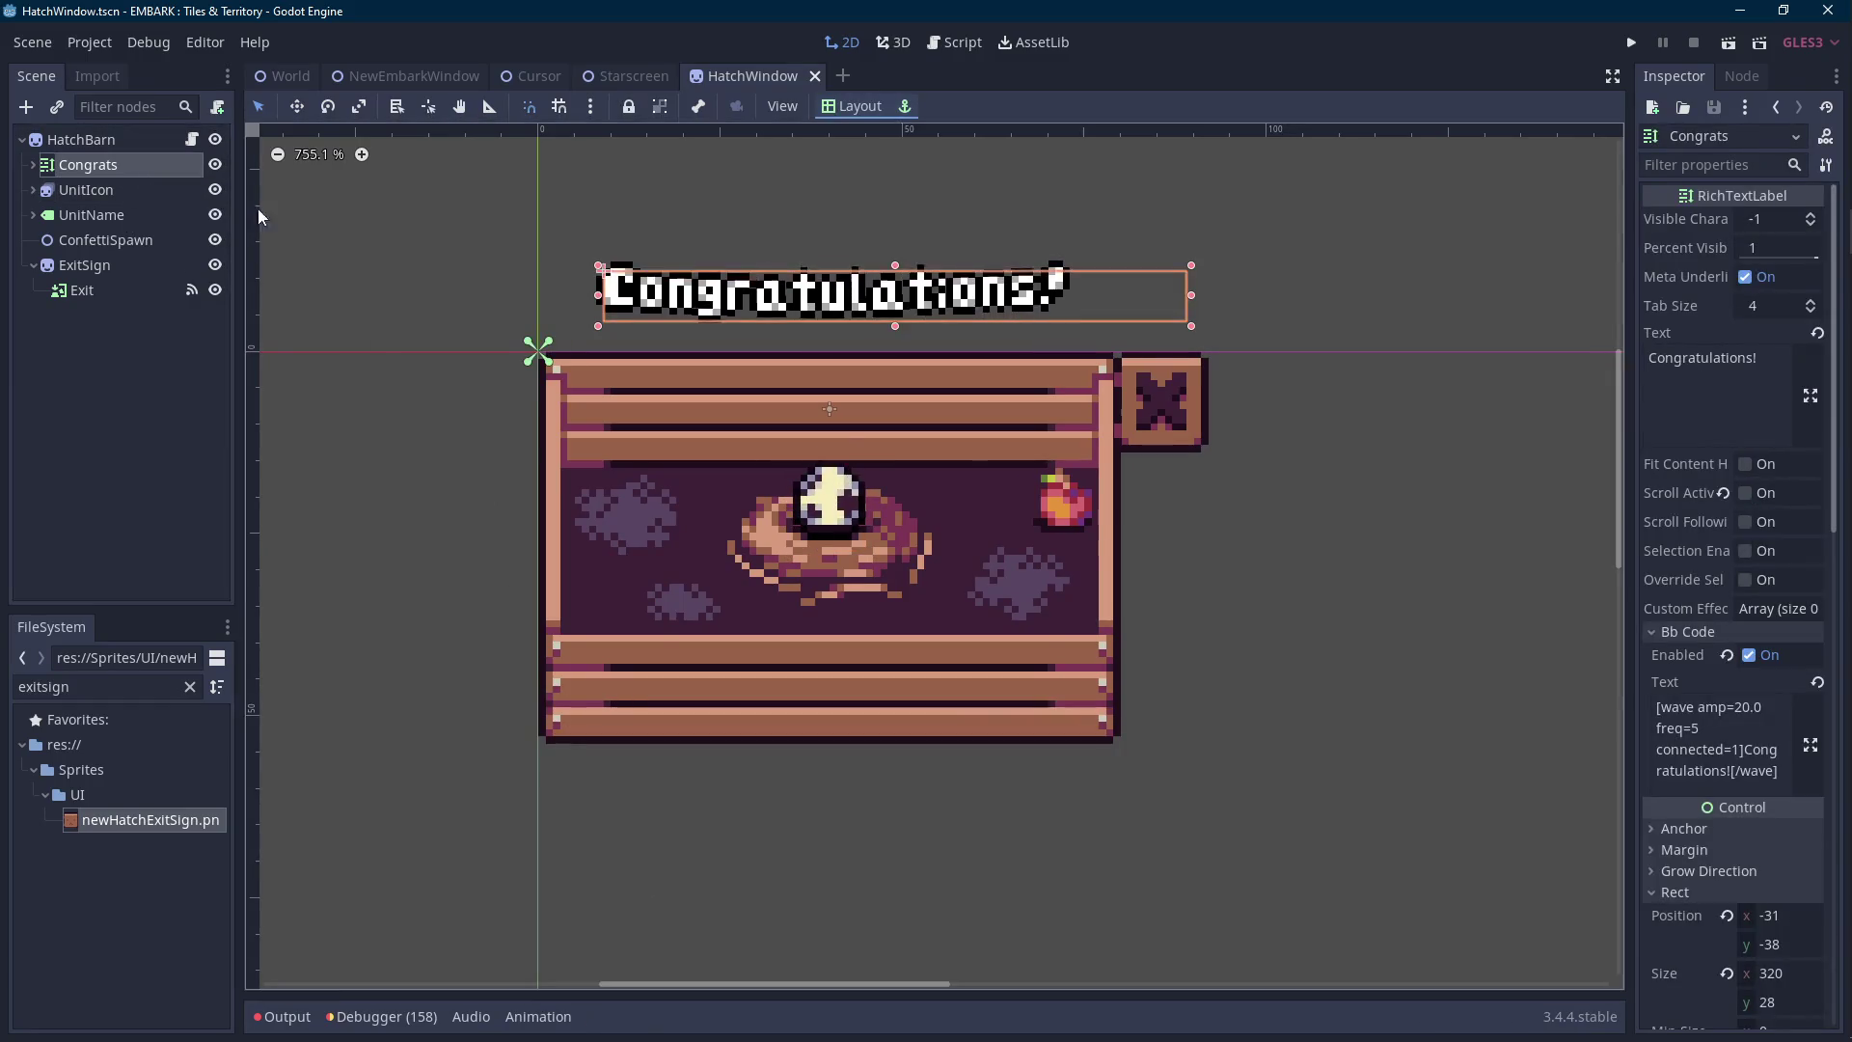
Change the UnitName label's text to read "You hatched a".
click(91, 214)
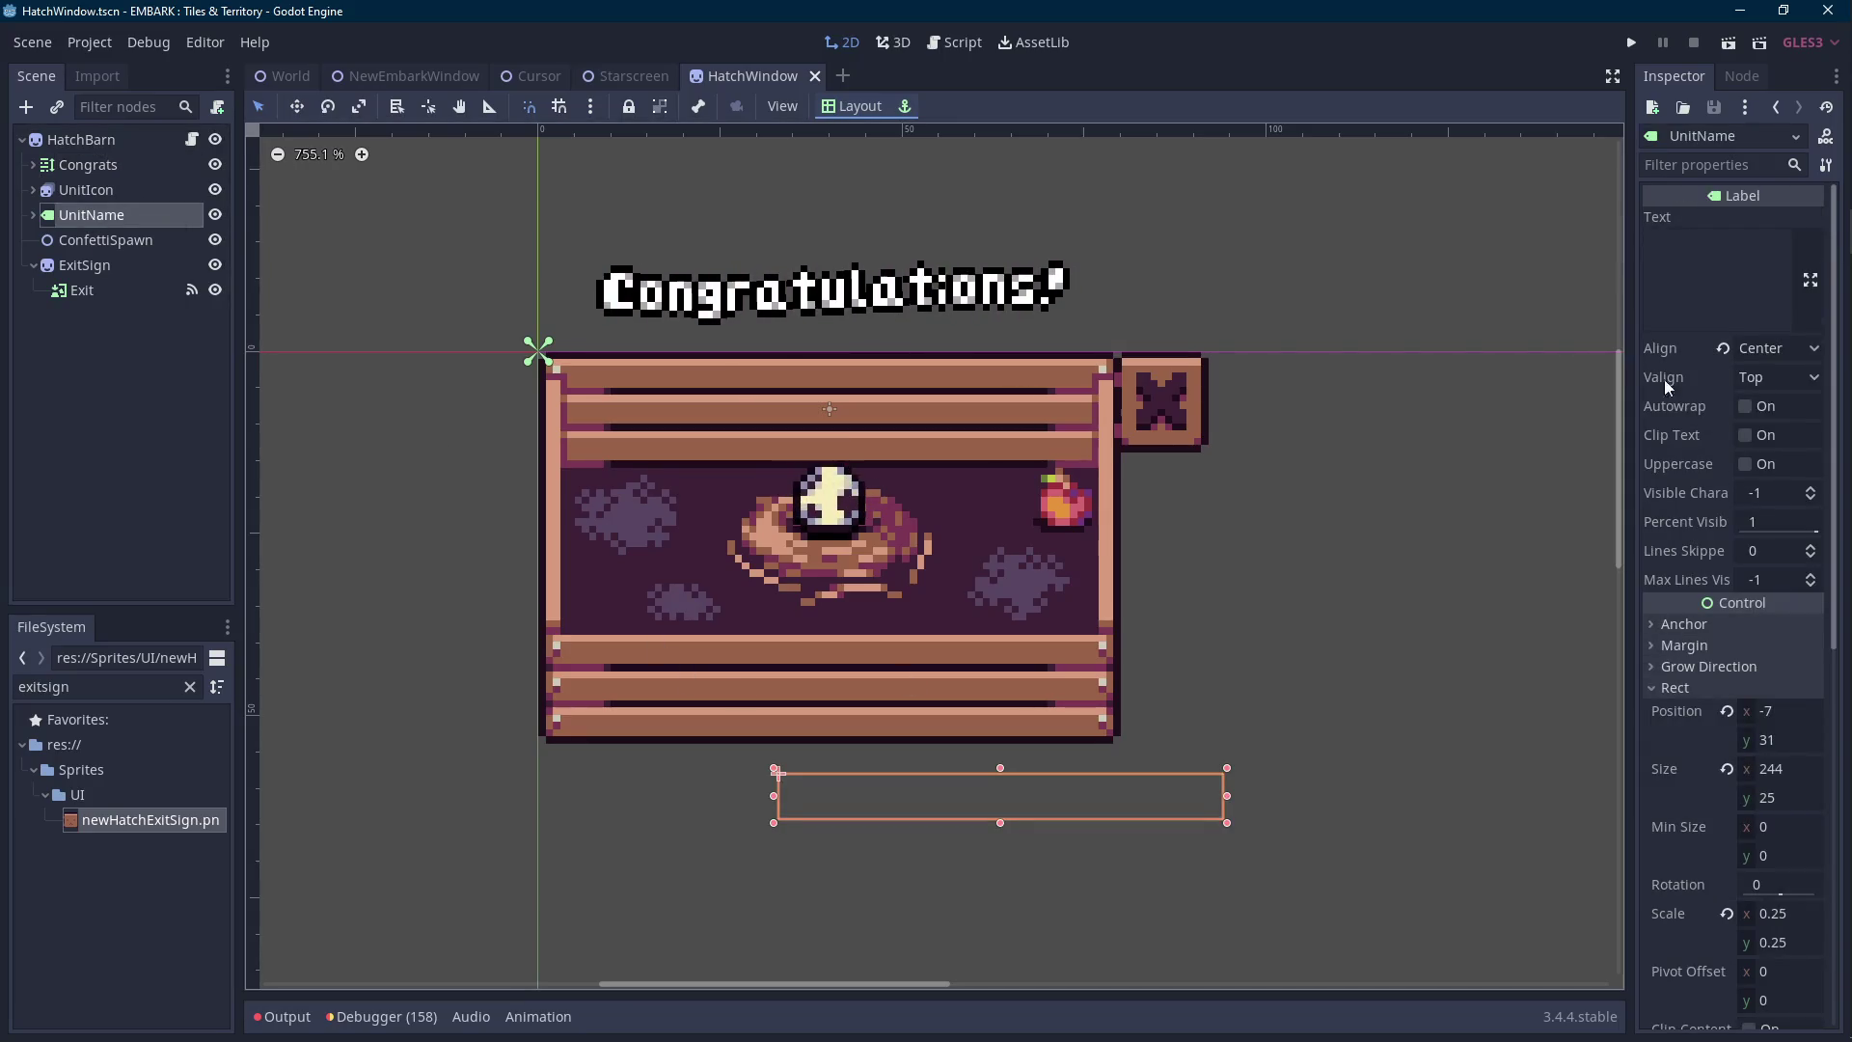
click(1708, 278)
text(u hatched a)
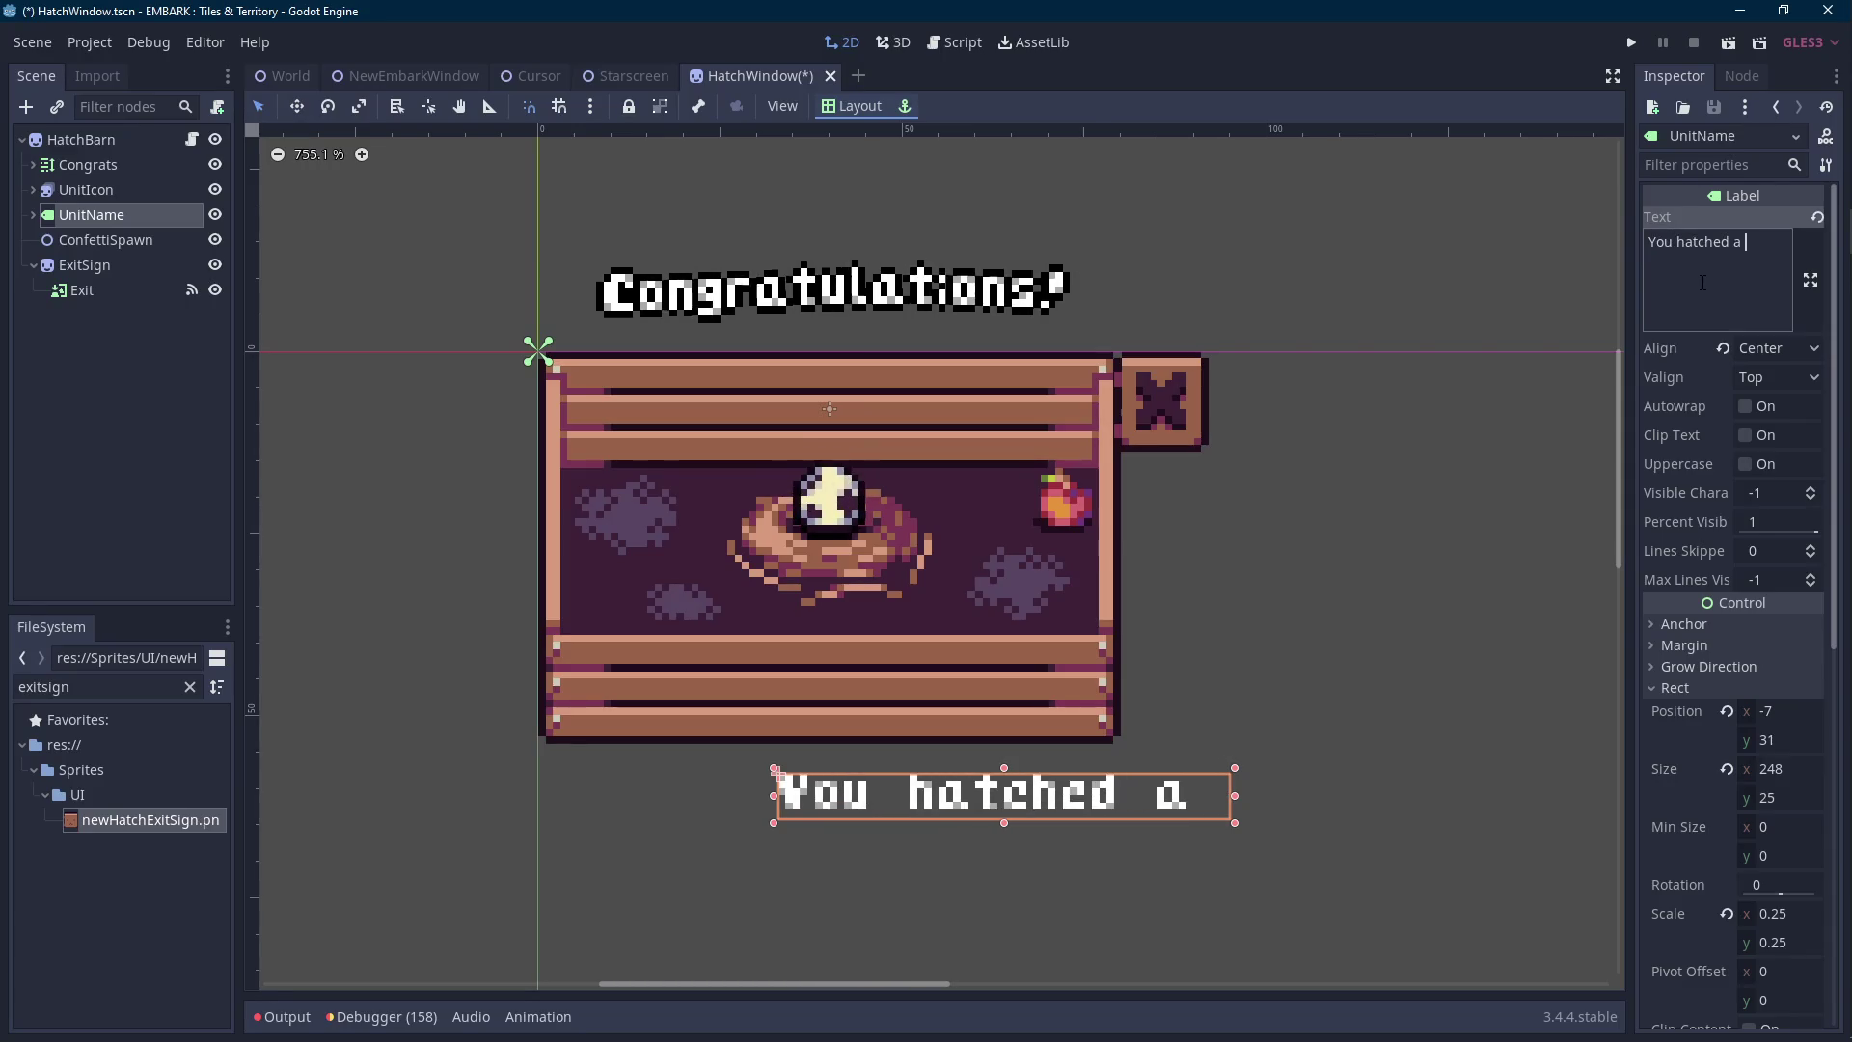
key(BackSpace)
click(34, 214)
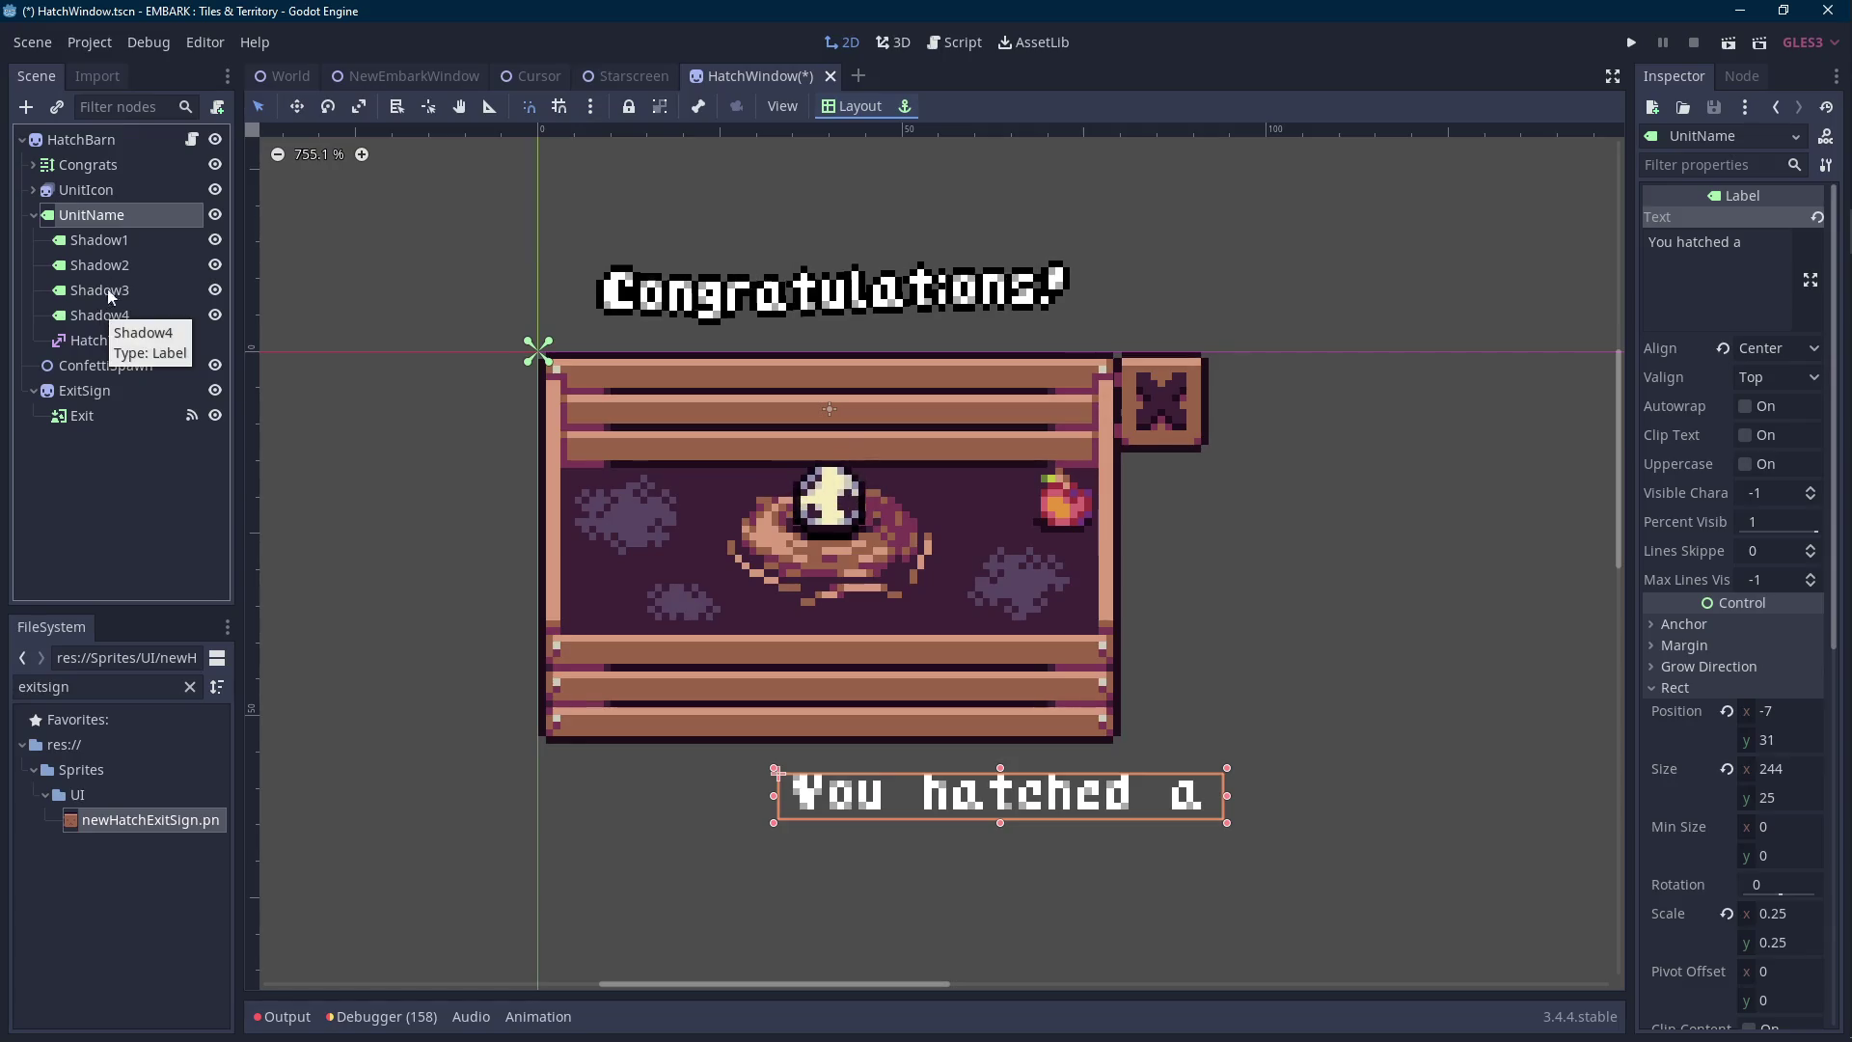
click(1720, 309)
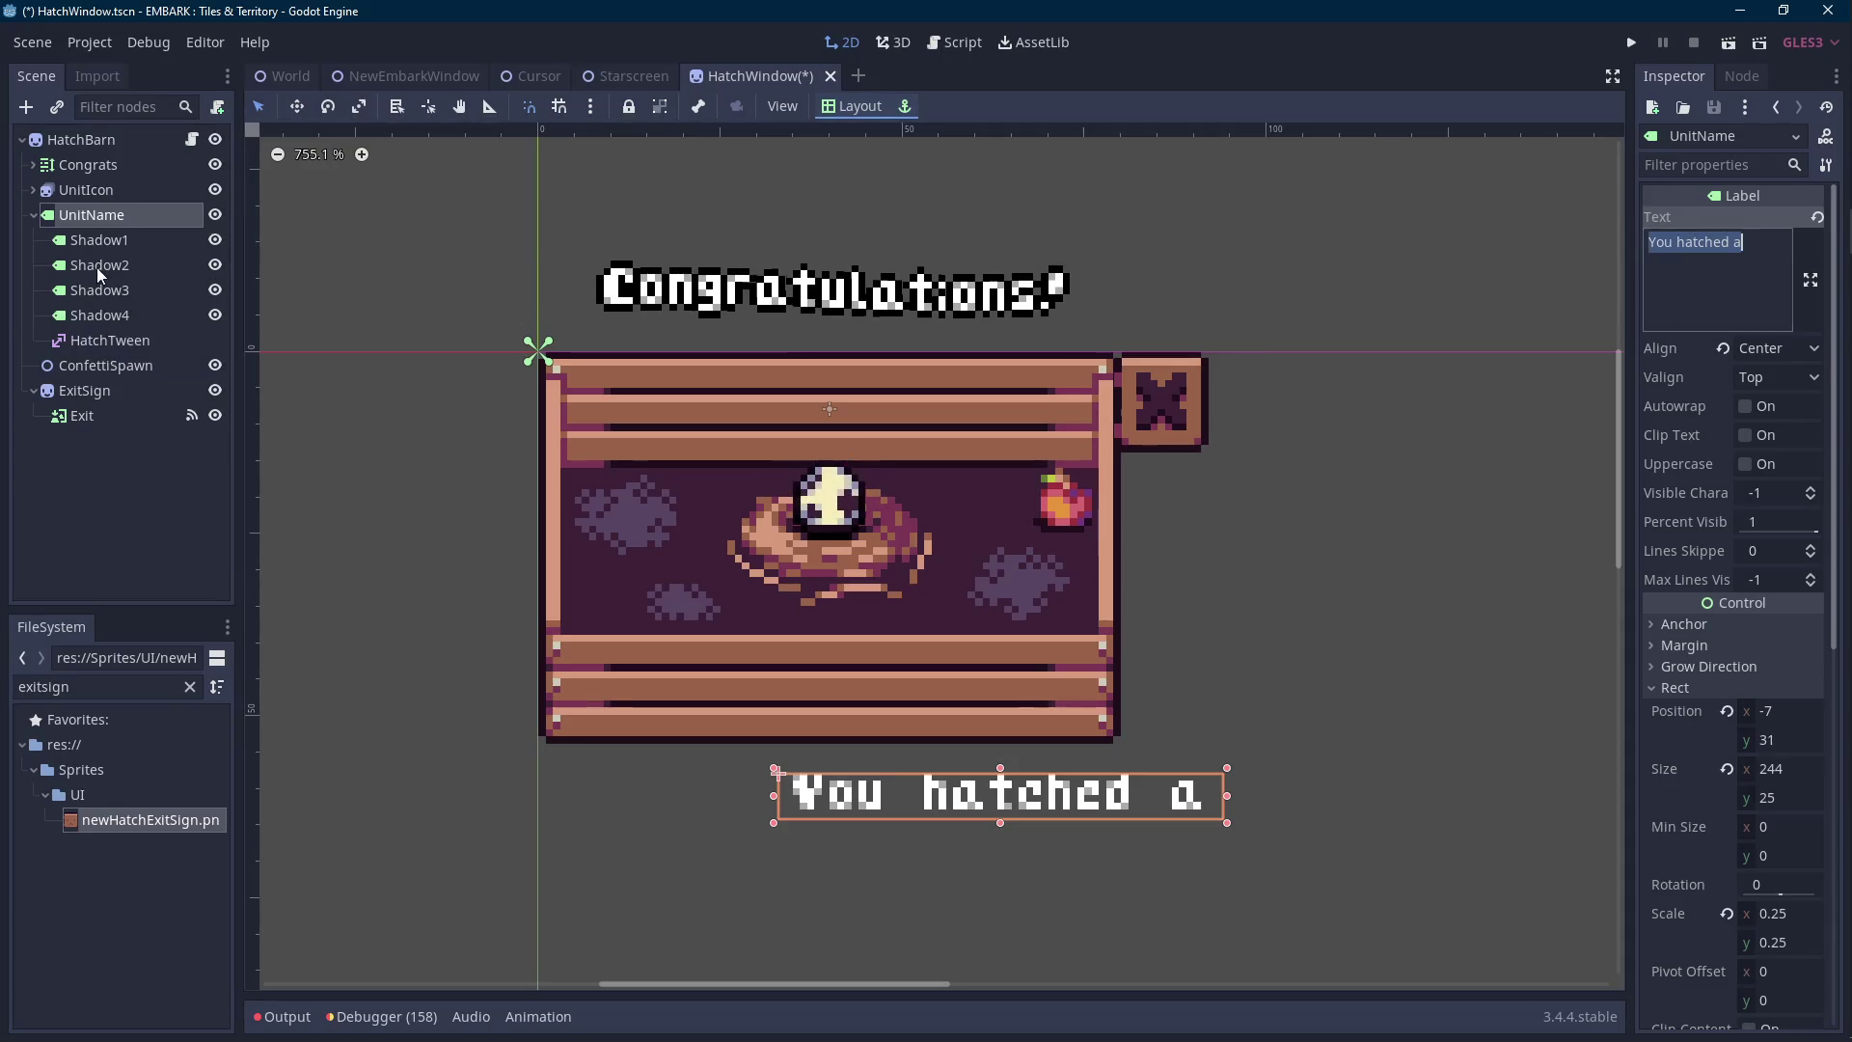
Add "Quinn" on a second line of the UnitName label.
click(114, 243)
shift+click(108, 315)
click(1703, 288)
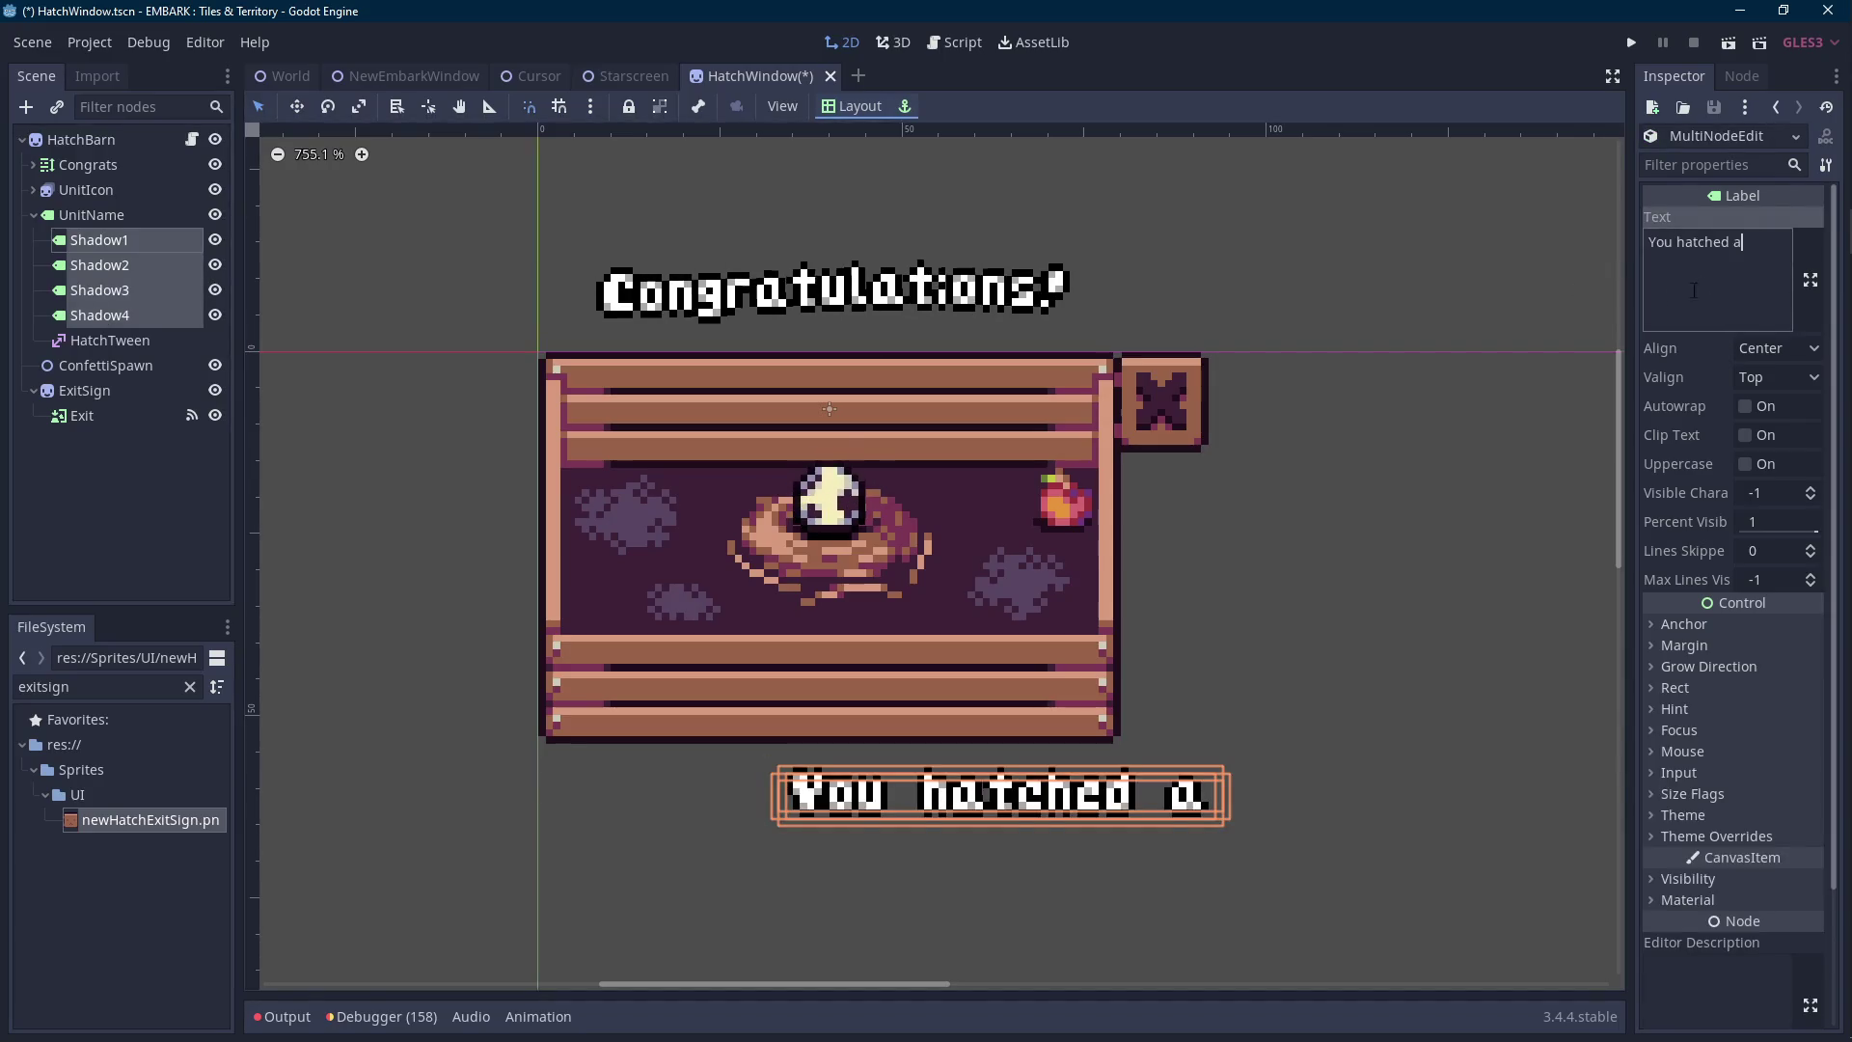
click(195, 222)
click(1763, 271)
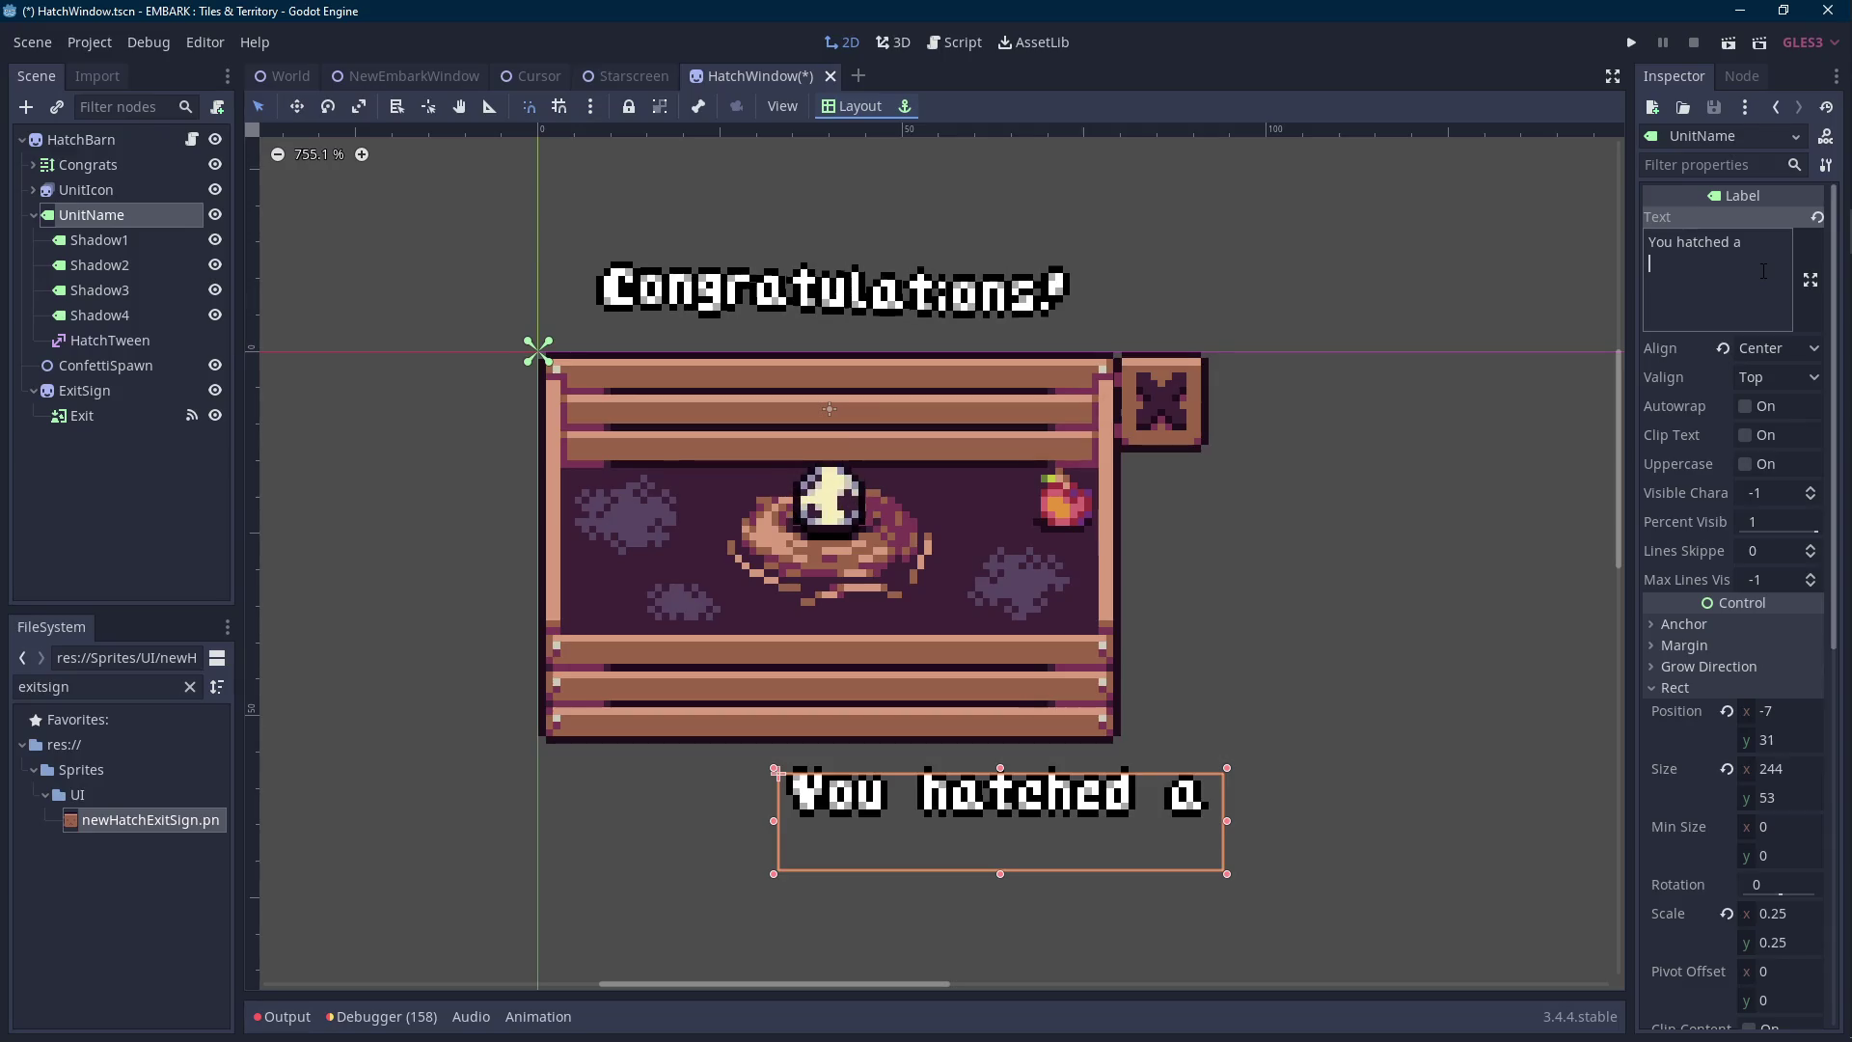
text(Qiom)
key(BackSpace)
key(BackSpace)
key(BackSpace)
text(ui)
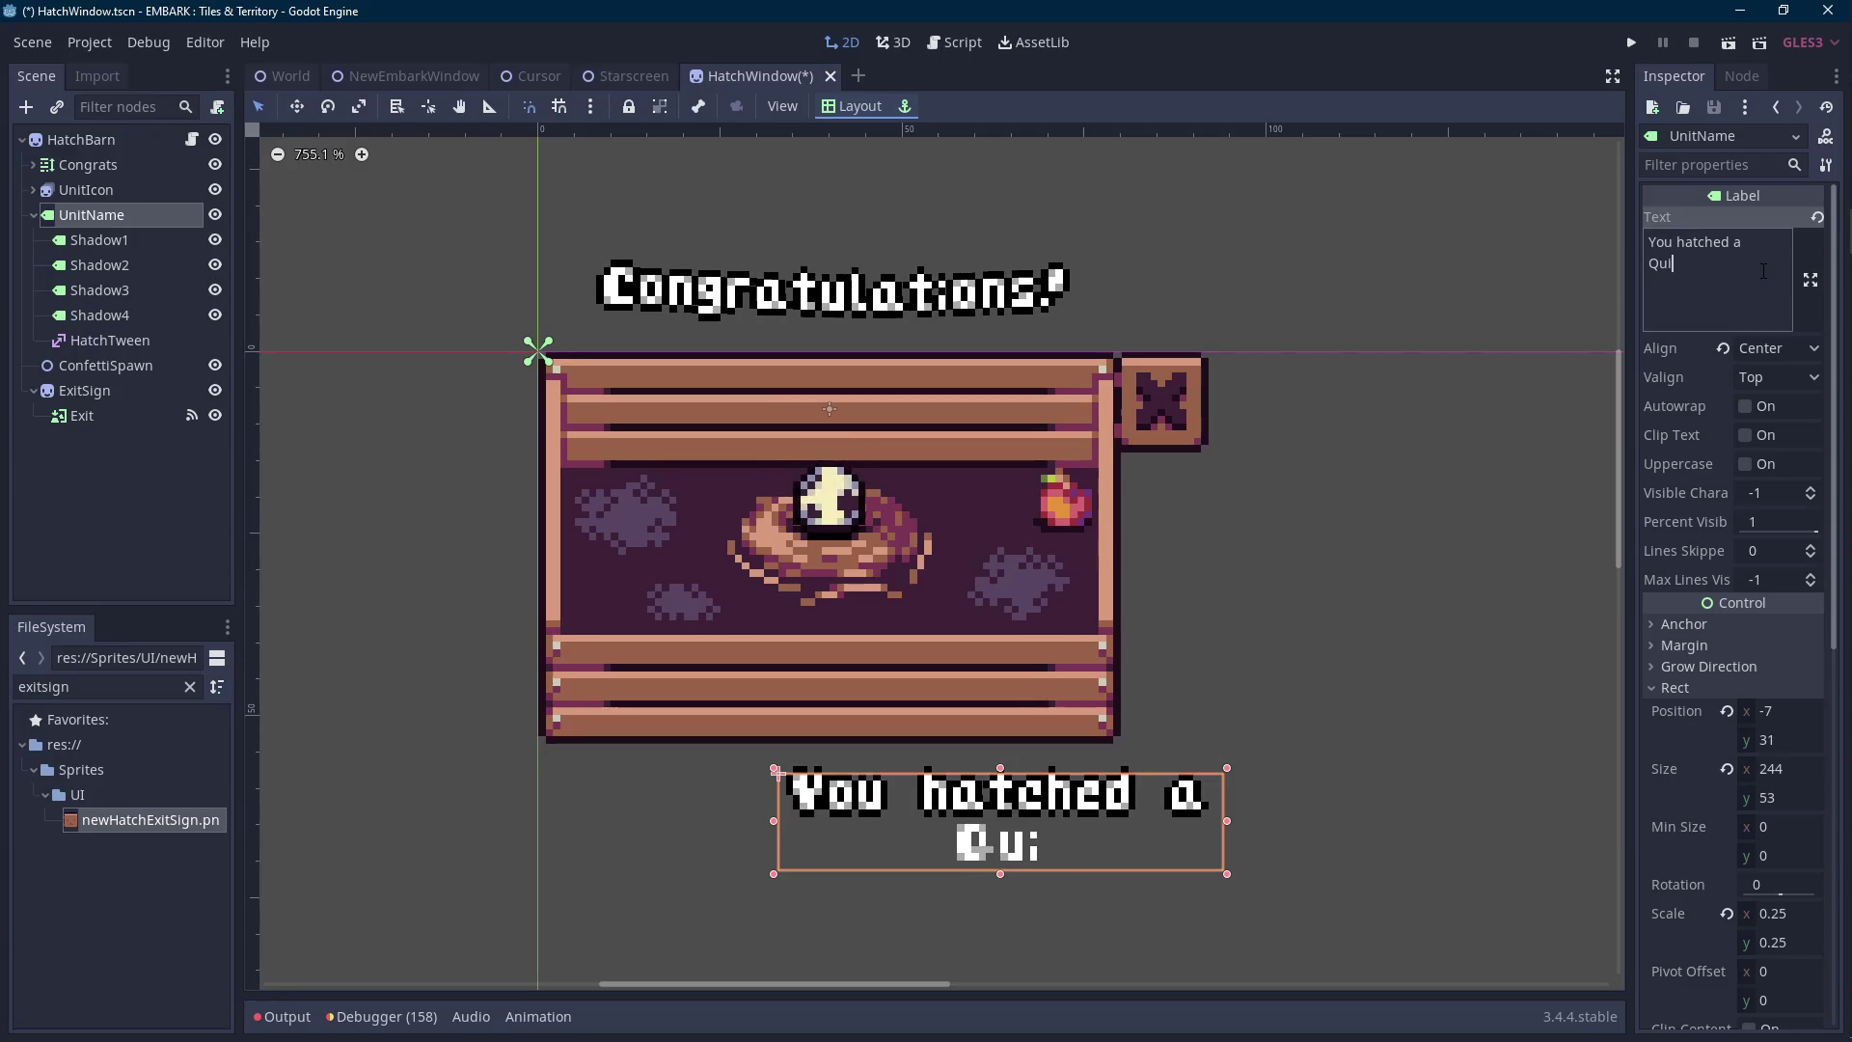
text(nn)
Paste the two-line "You hatched a Quinn" text into Shadow1–4 and save.
key(ctrl+a)
key(ctrl+c)
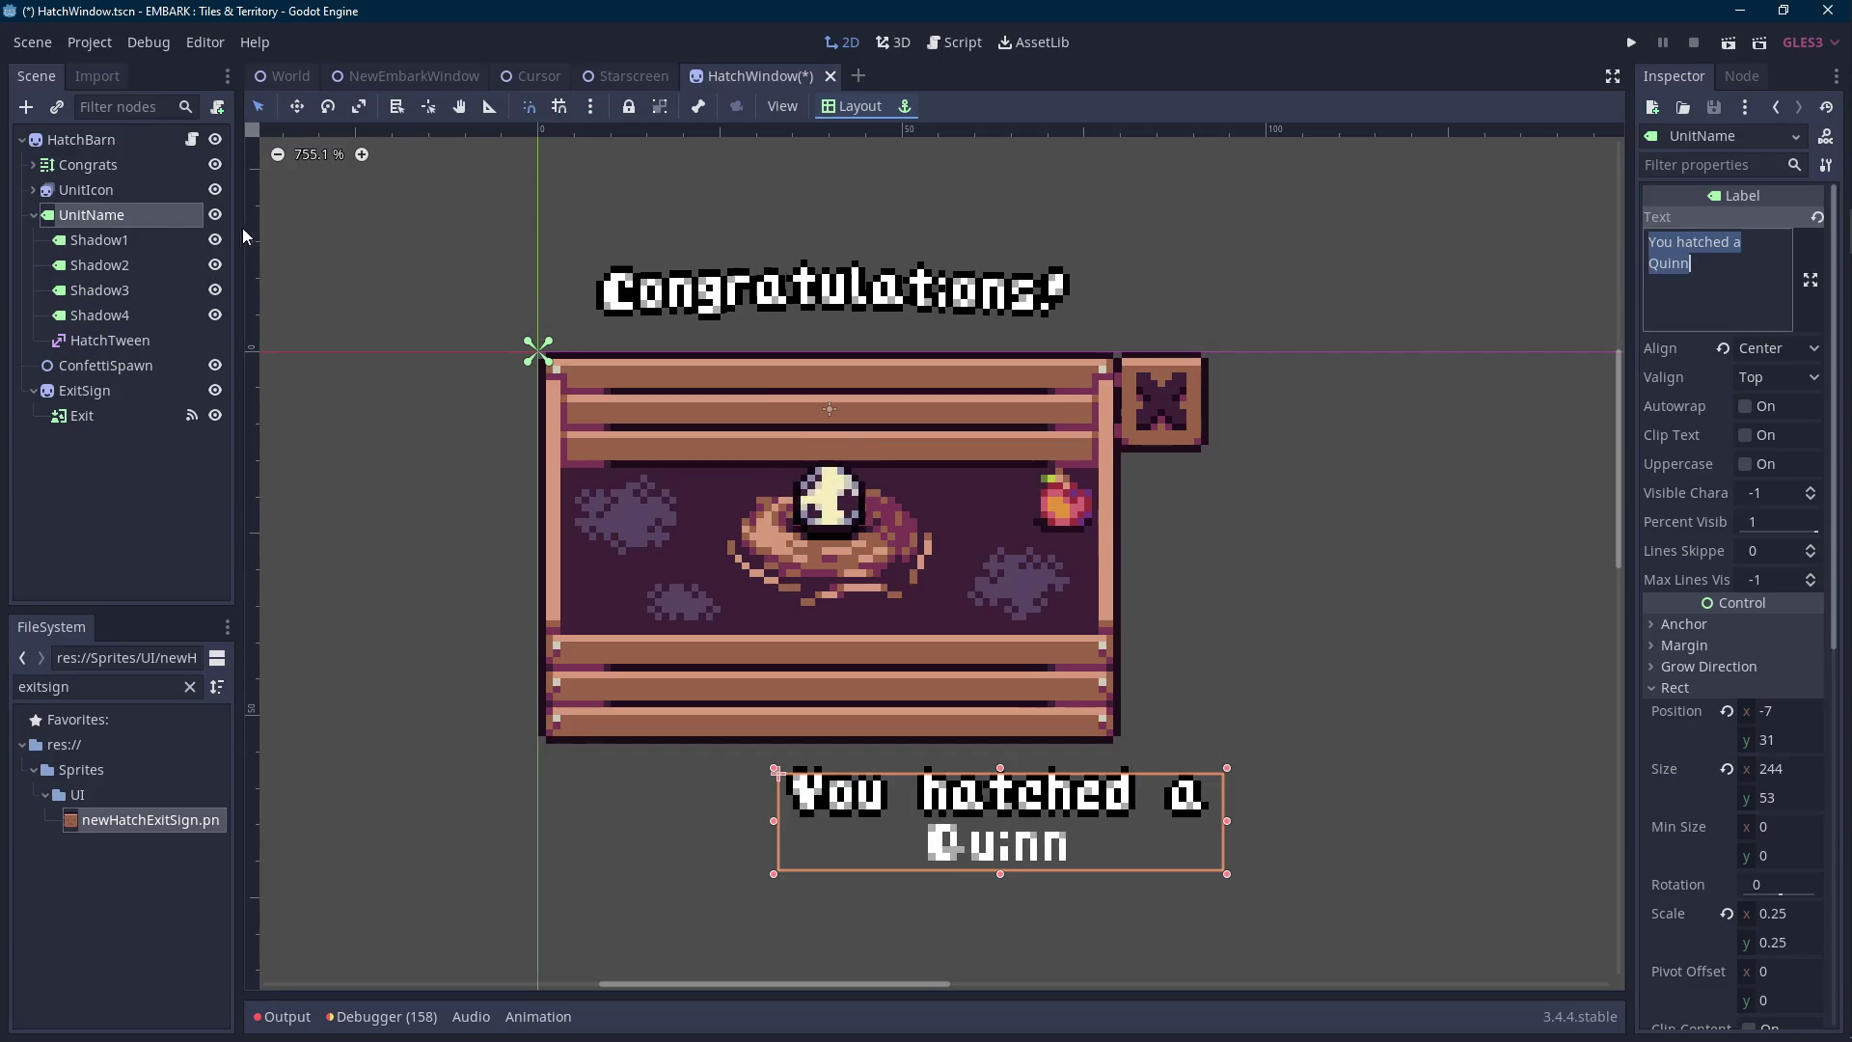
click(99, 240)
shift+click(100, 315)
double_click(1693, 253)
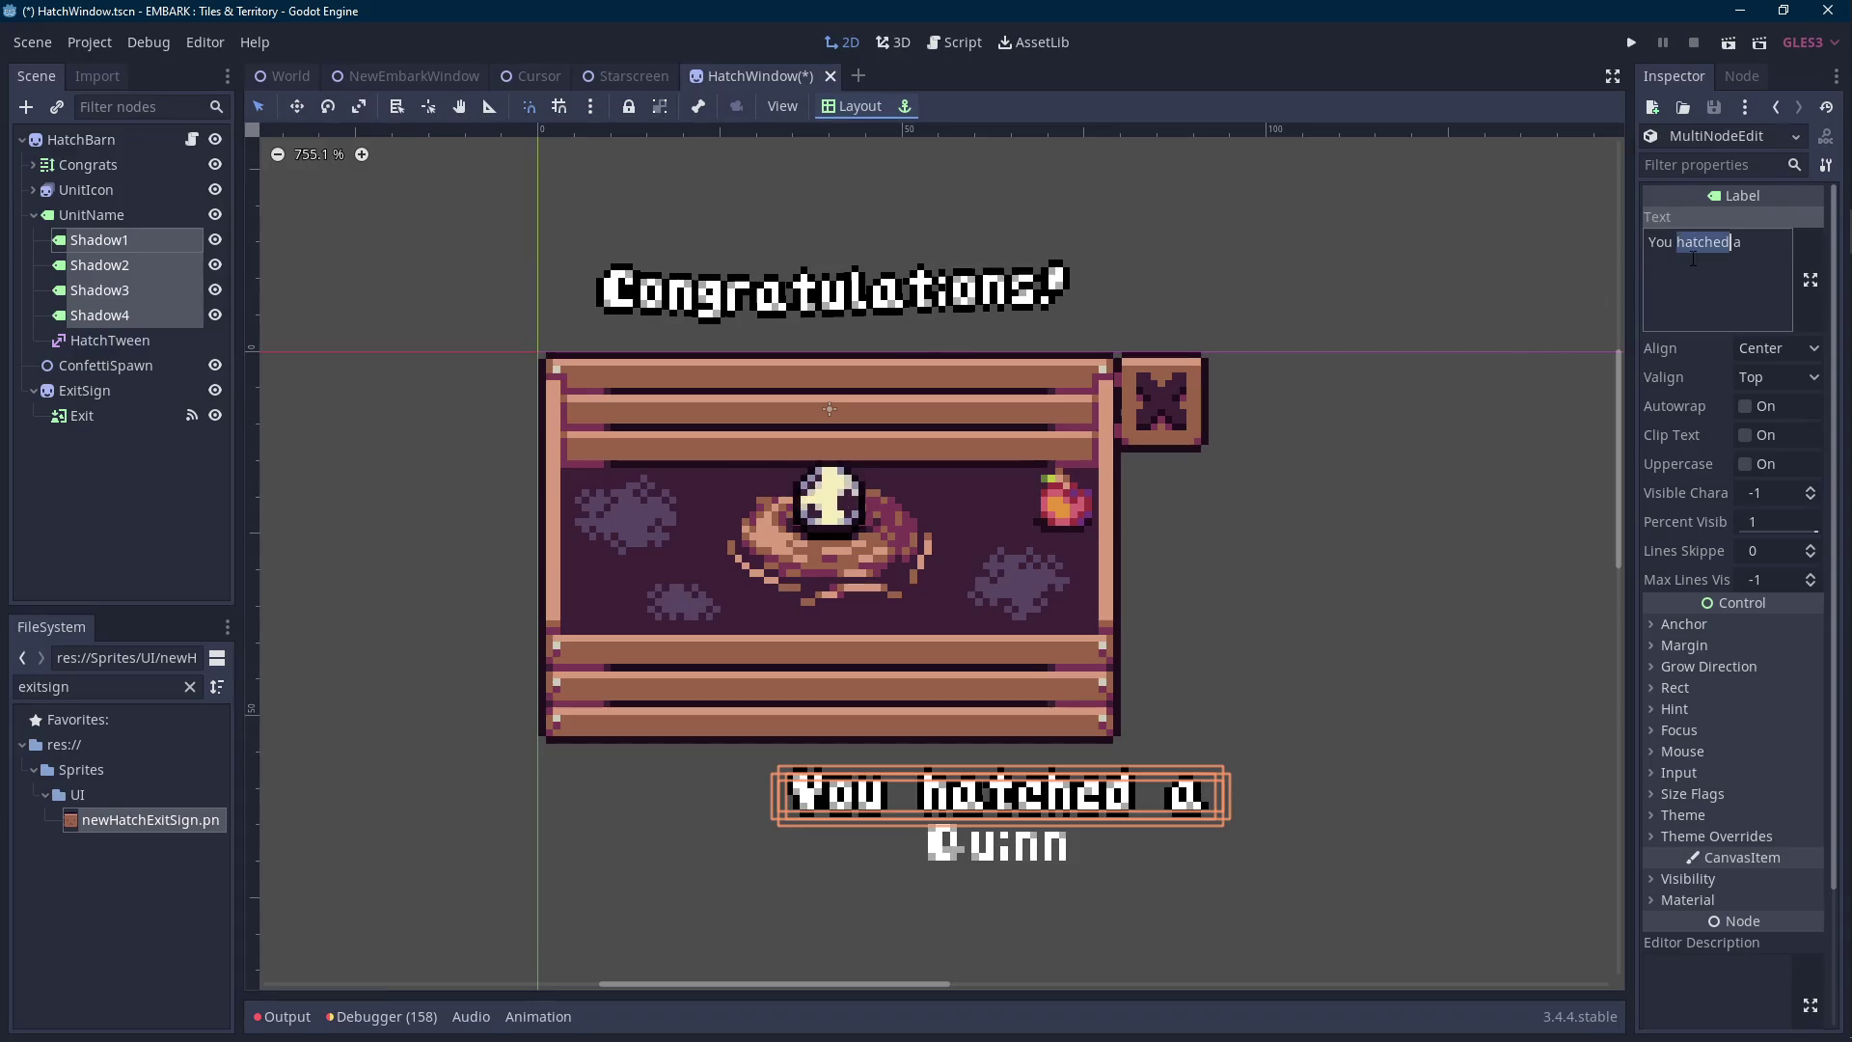
key(ctrl+a)
key(ctrl+v)
key(ctrl+s)
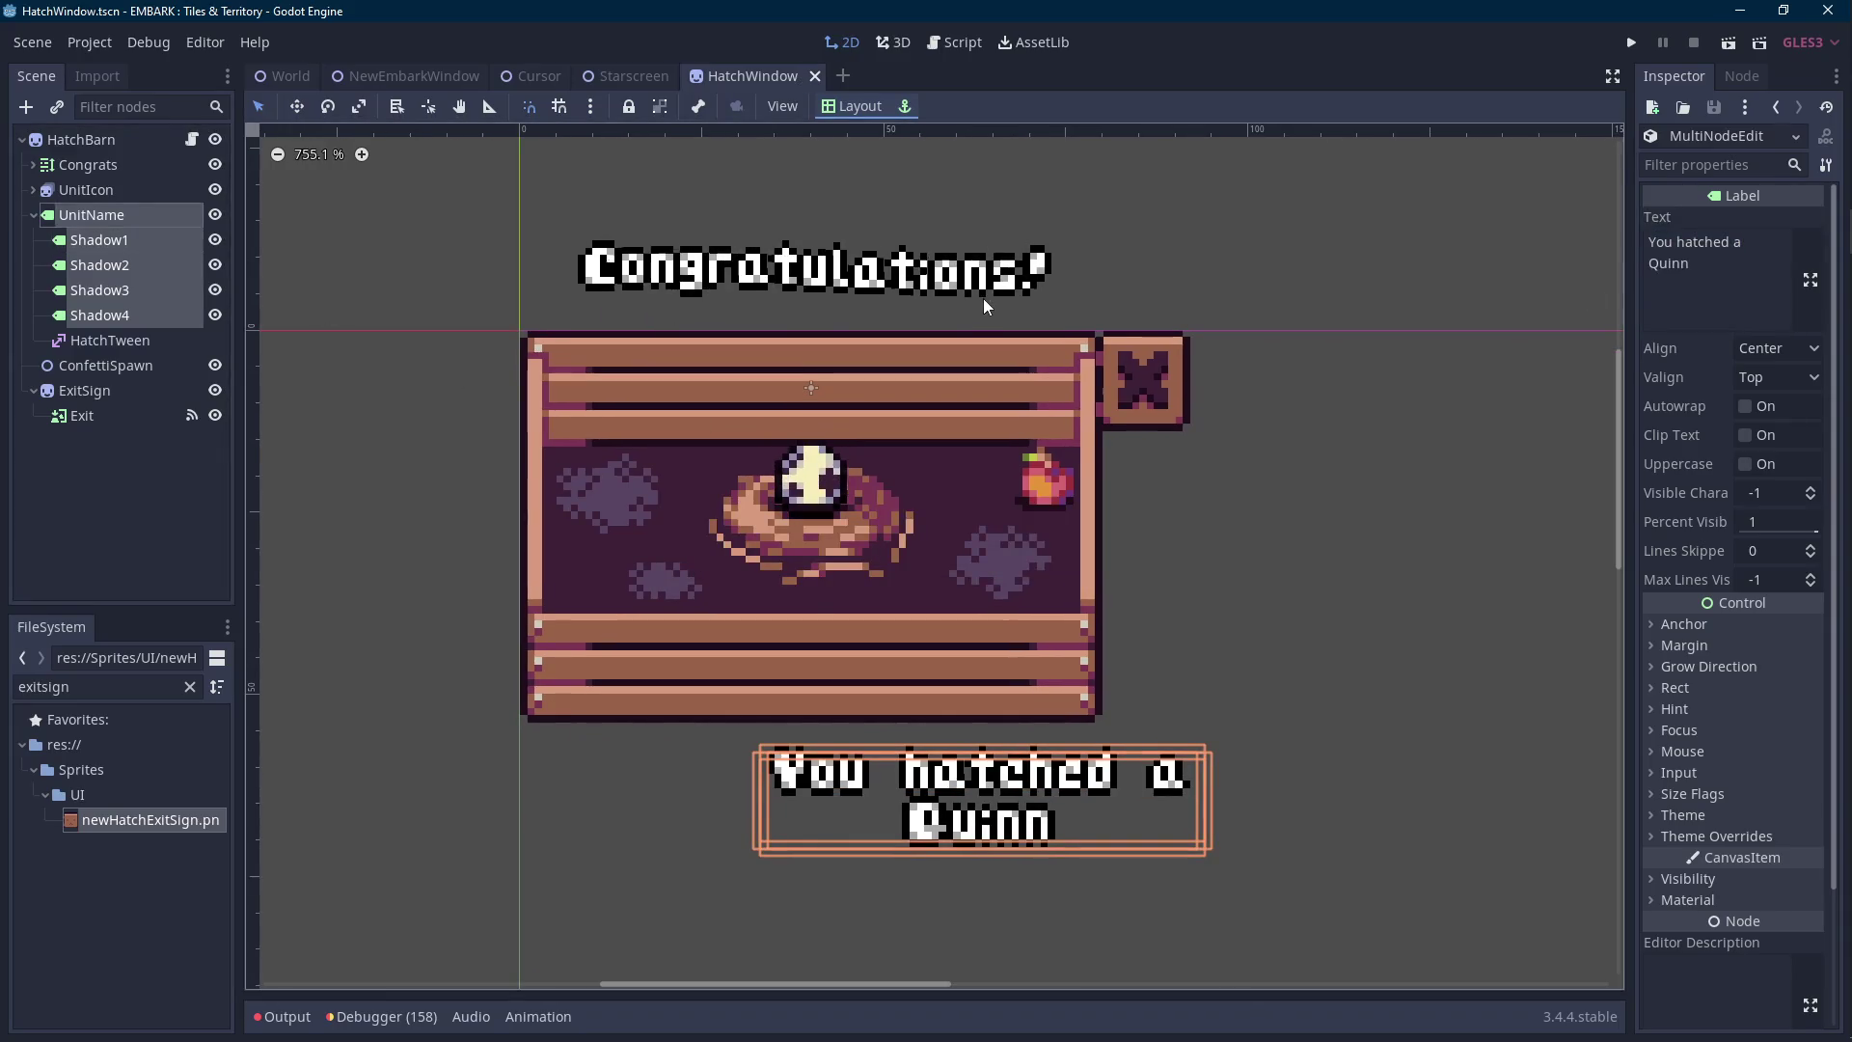
Nudge the name label and shadows left, right and up onto the sign's bottom boards.
key(Left)
key(Left)
key(Left)
key(Up)
key(Up)
key(Up)
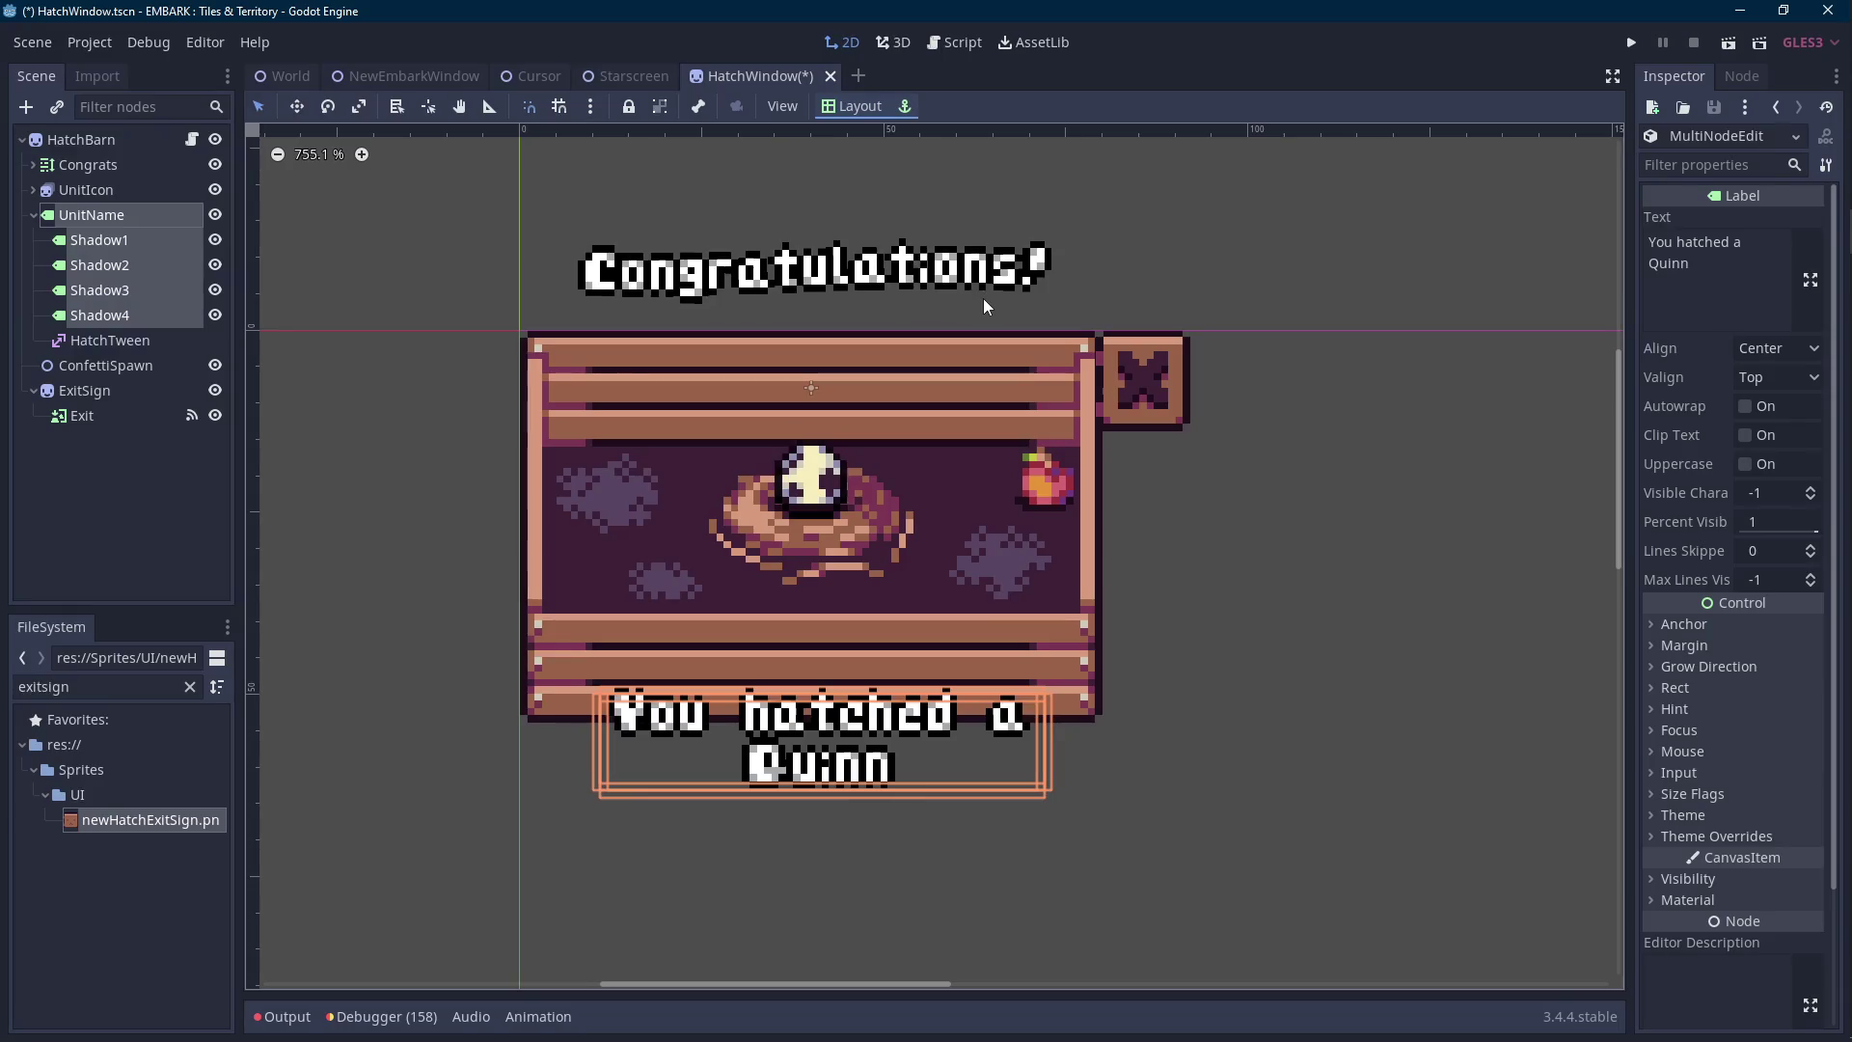
scroll(723, 419, down, 1)
key(ctrl+s)
scroll(698, 592, up, 2)
key(Right)
key(Right)
key(Right)
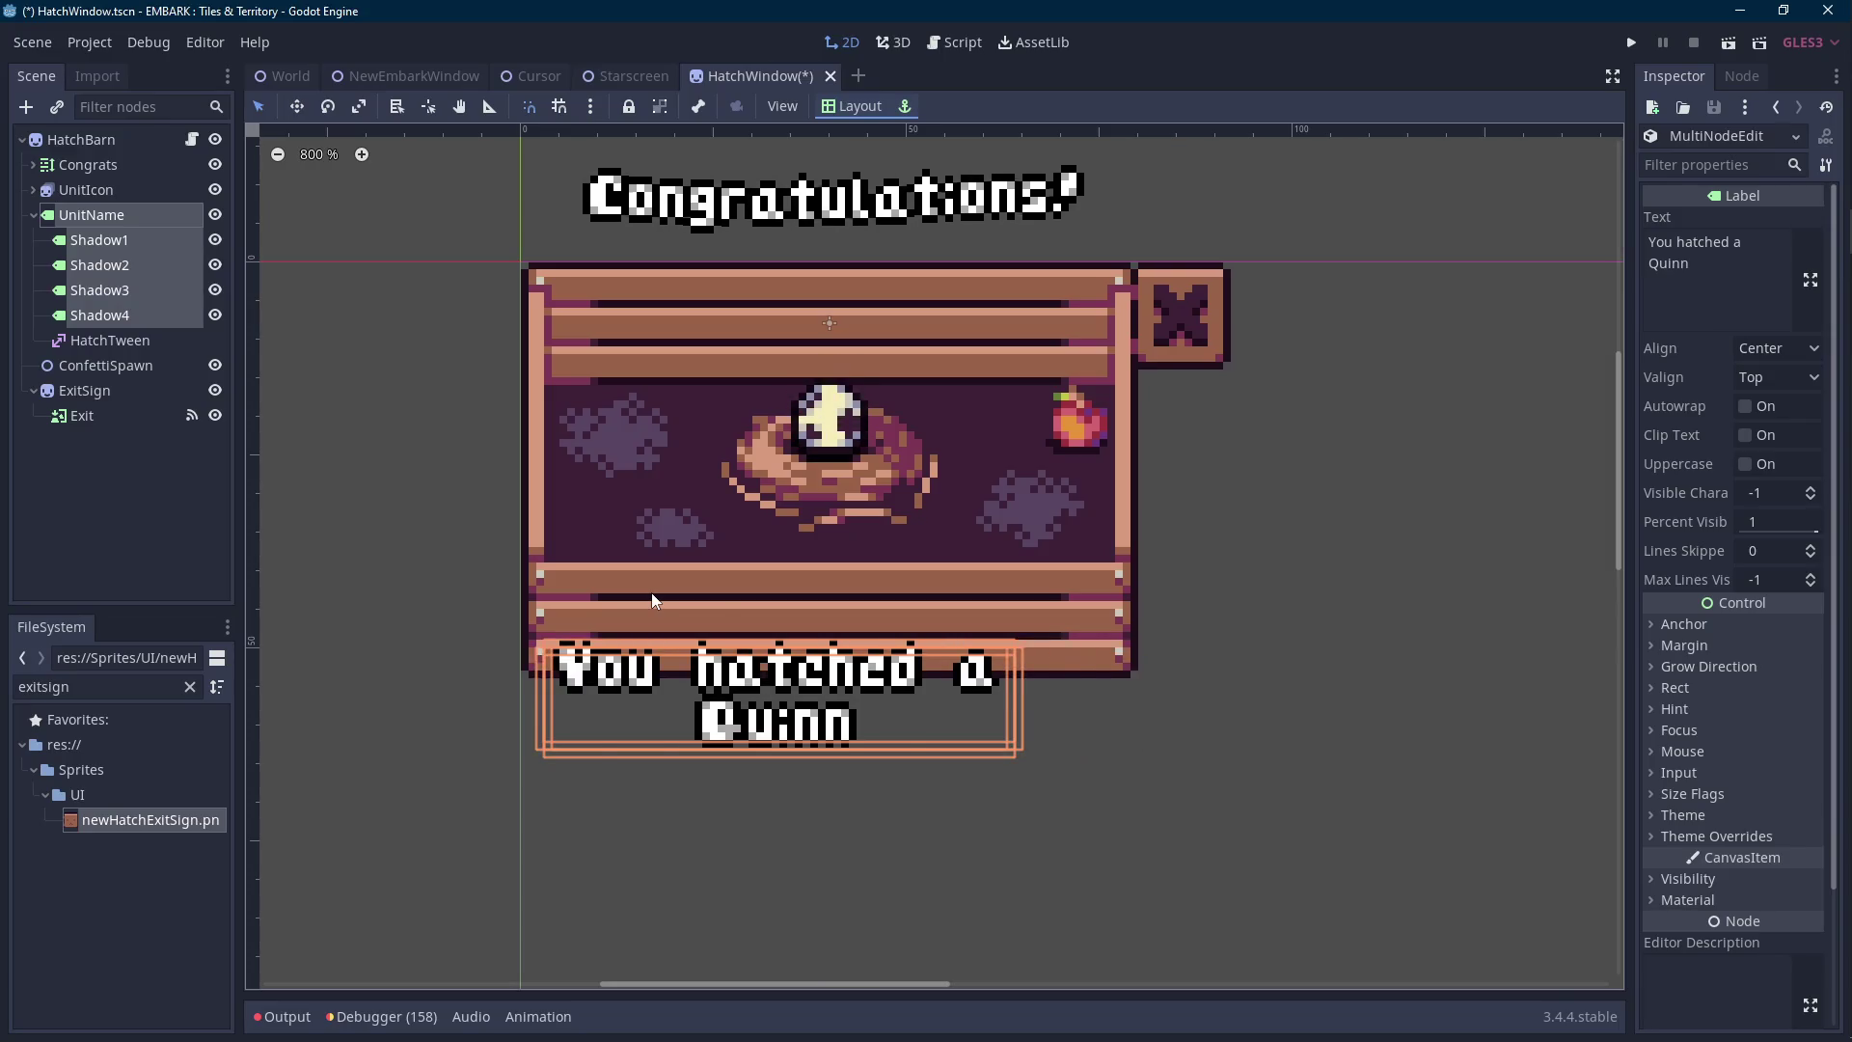
key(ctrl+s)
scroll(652, 599, down, 2)
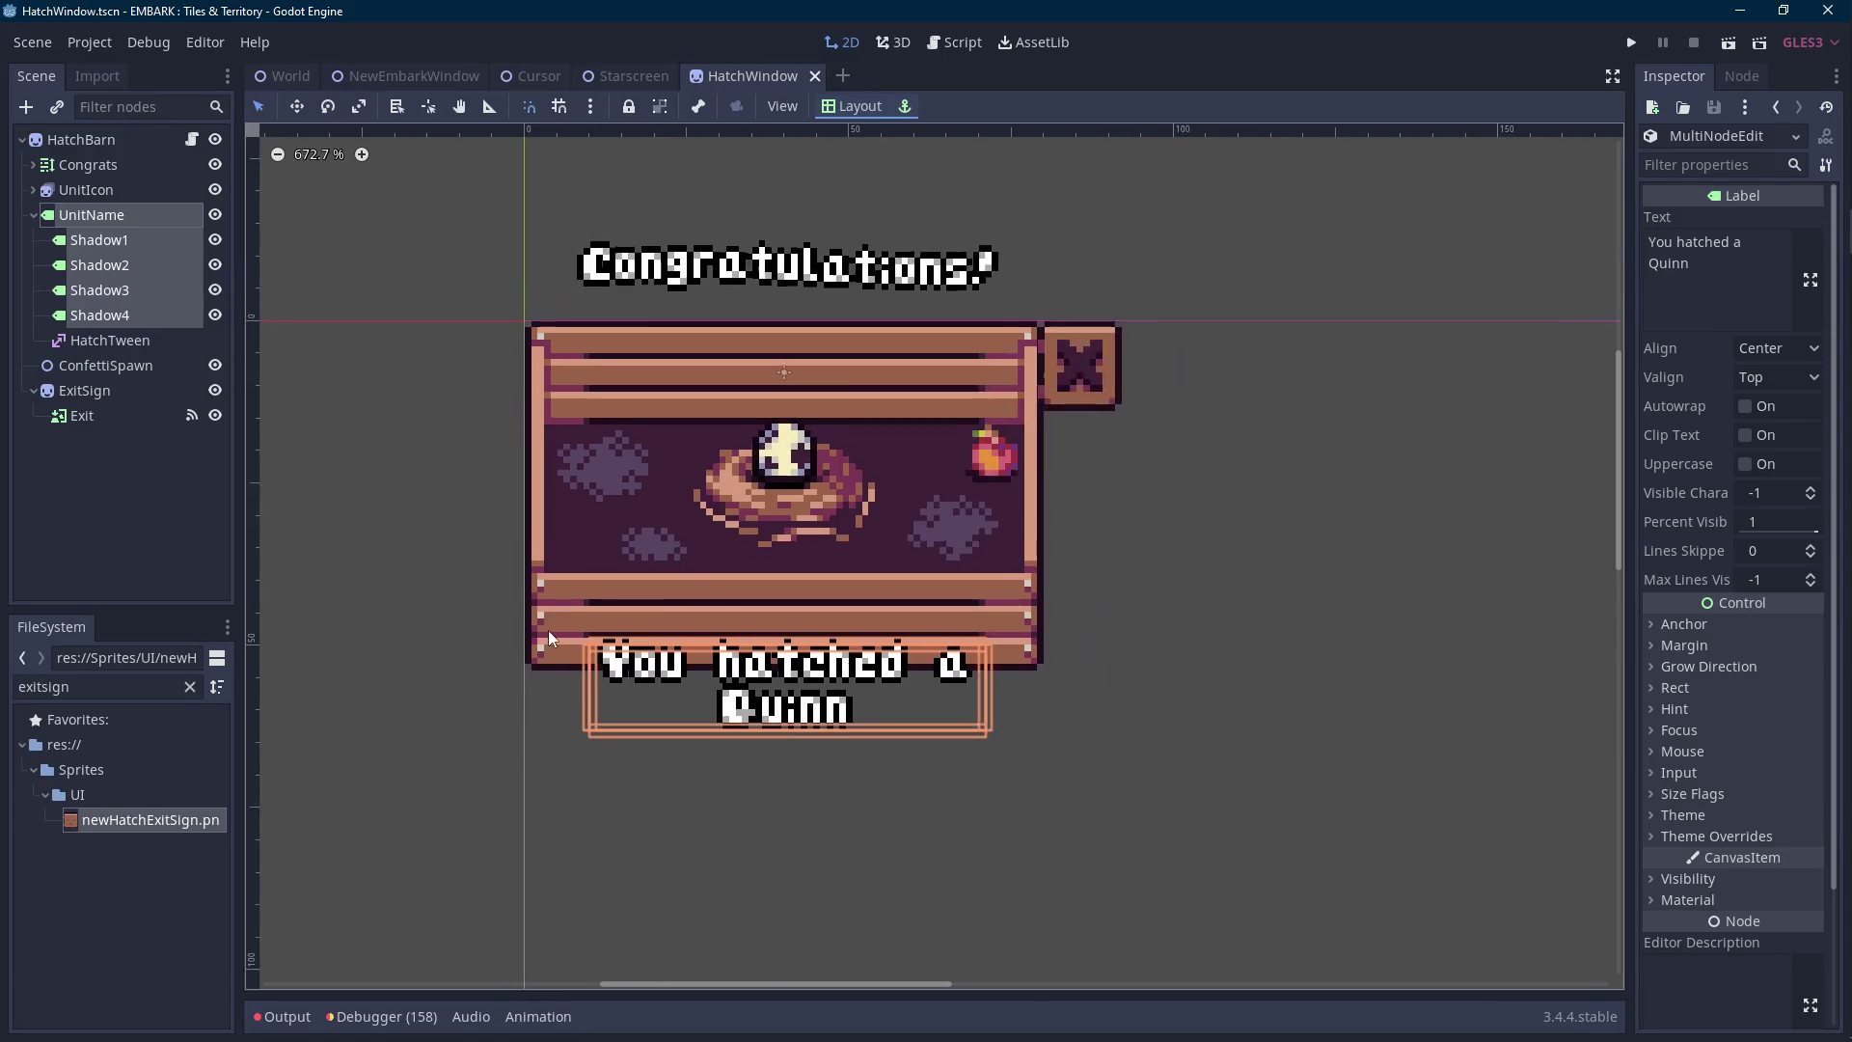
key(Up)
key(Up)
key(Up)
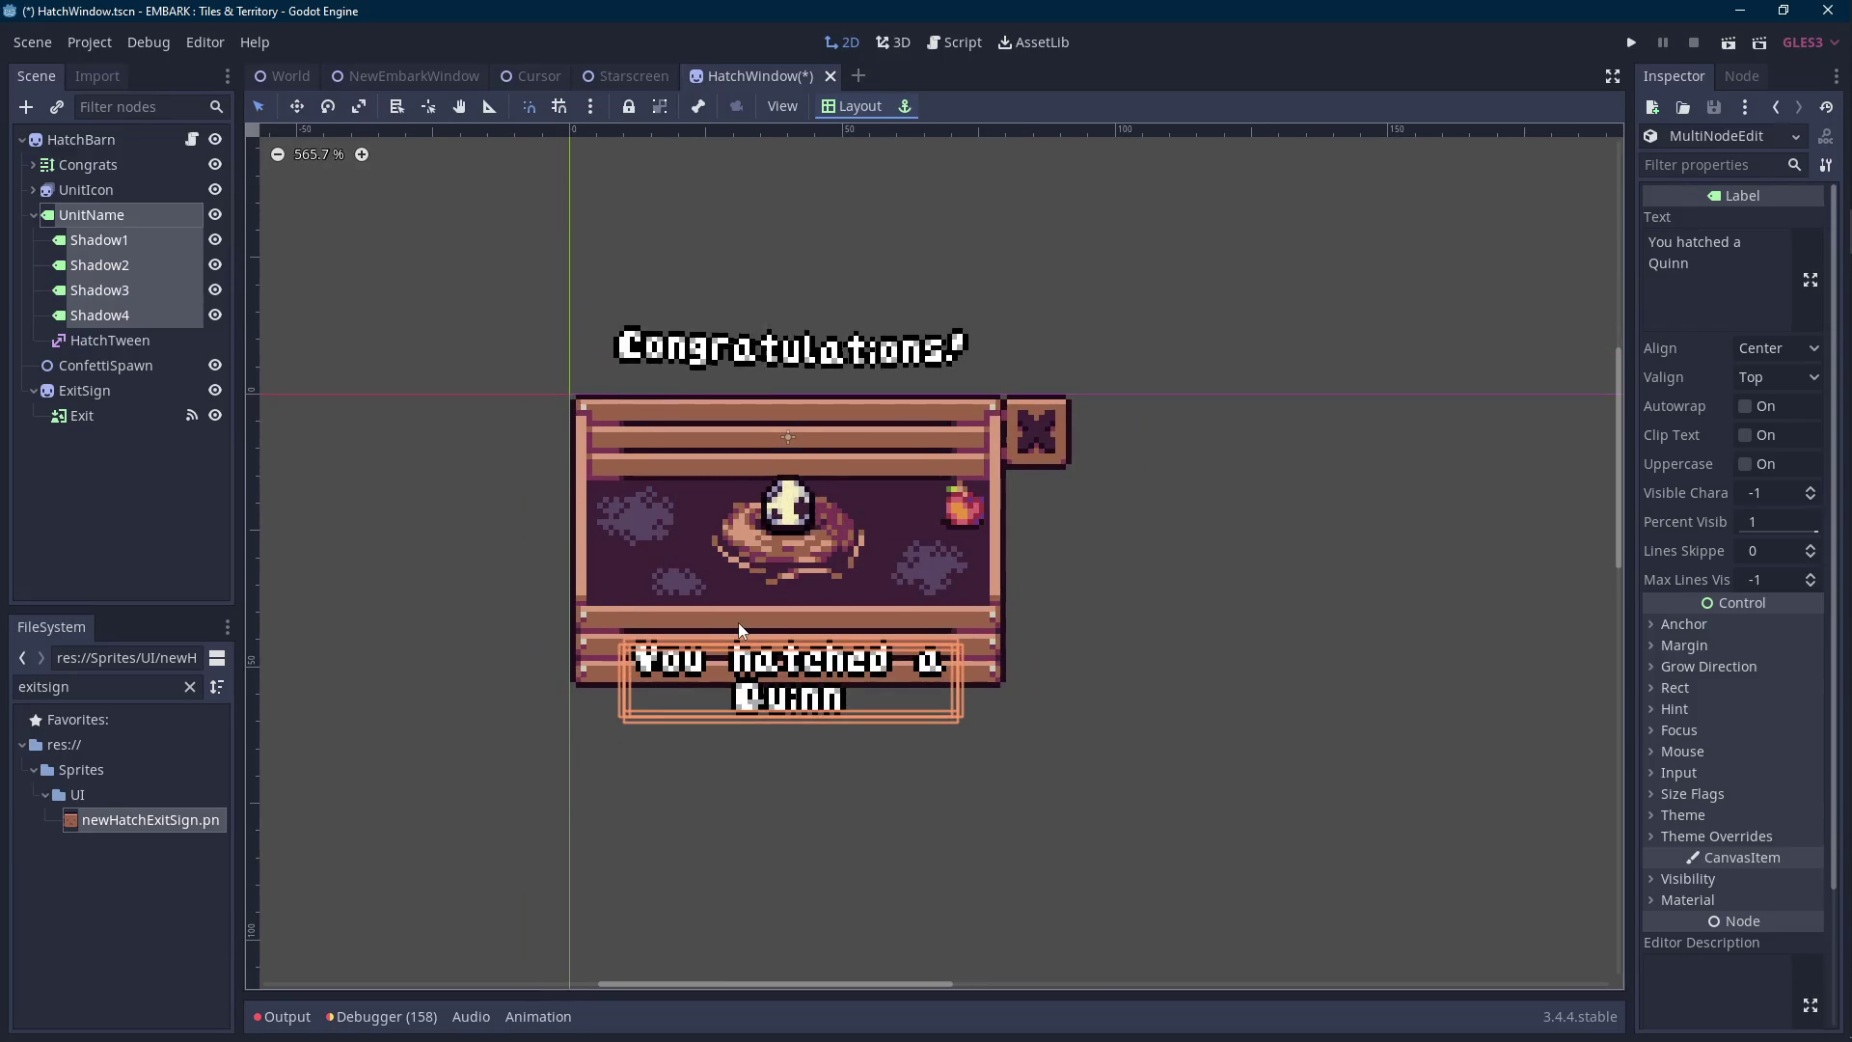
key(Up)
key(Up)
key(Up)
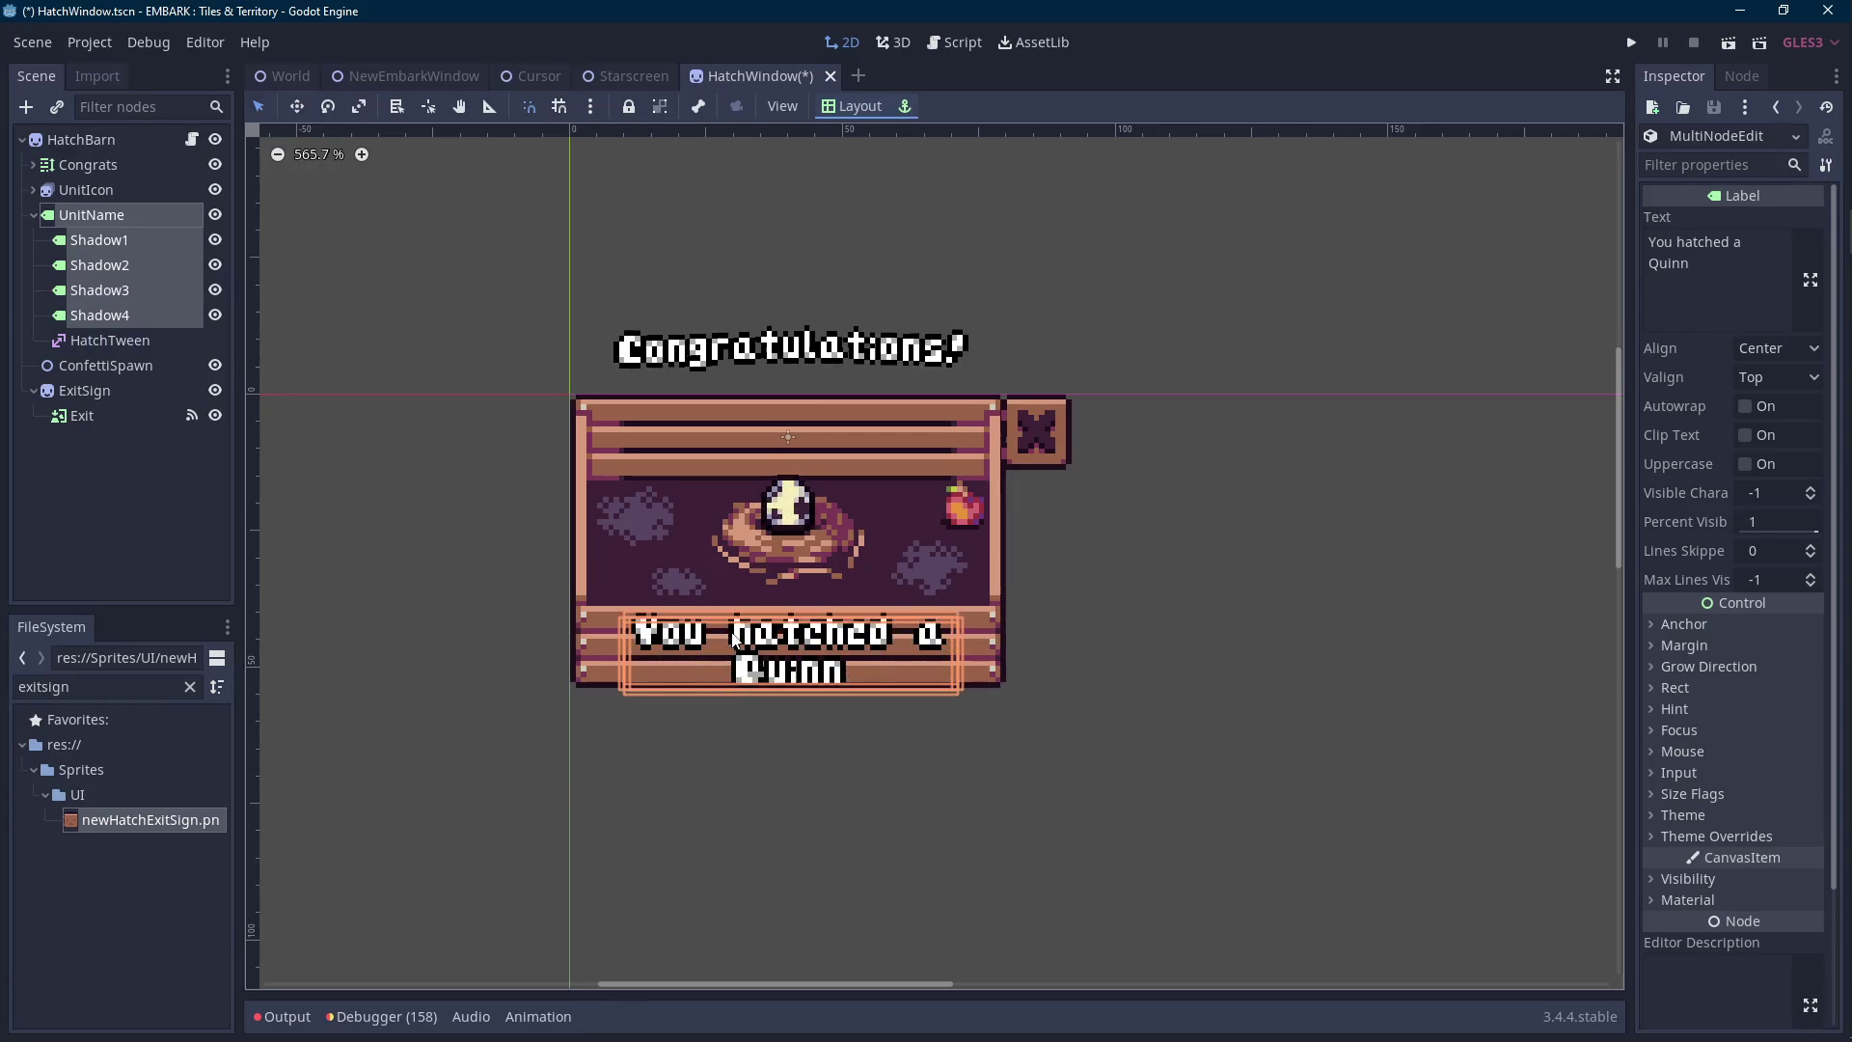
Check the text placement on the sign by deselecting and reselecting the name labels.
click(368, 558)
scroll(701, 632, down, 2)
scroll(808, 656, up, 2)
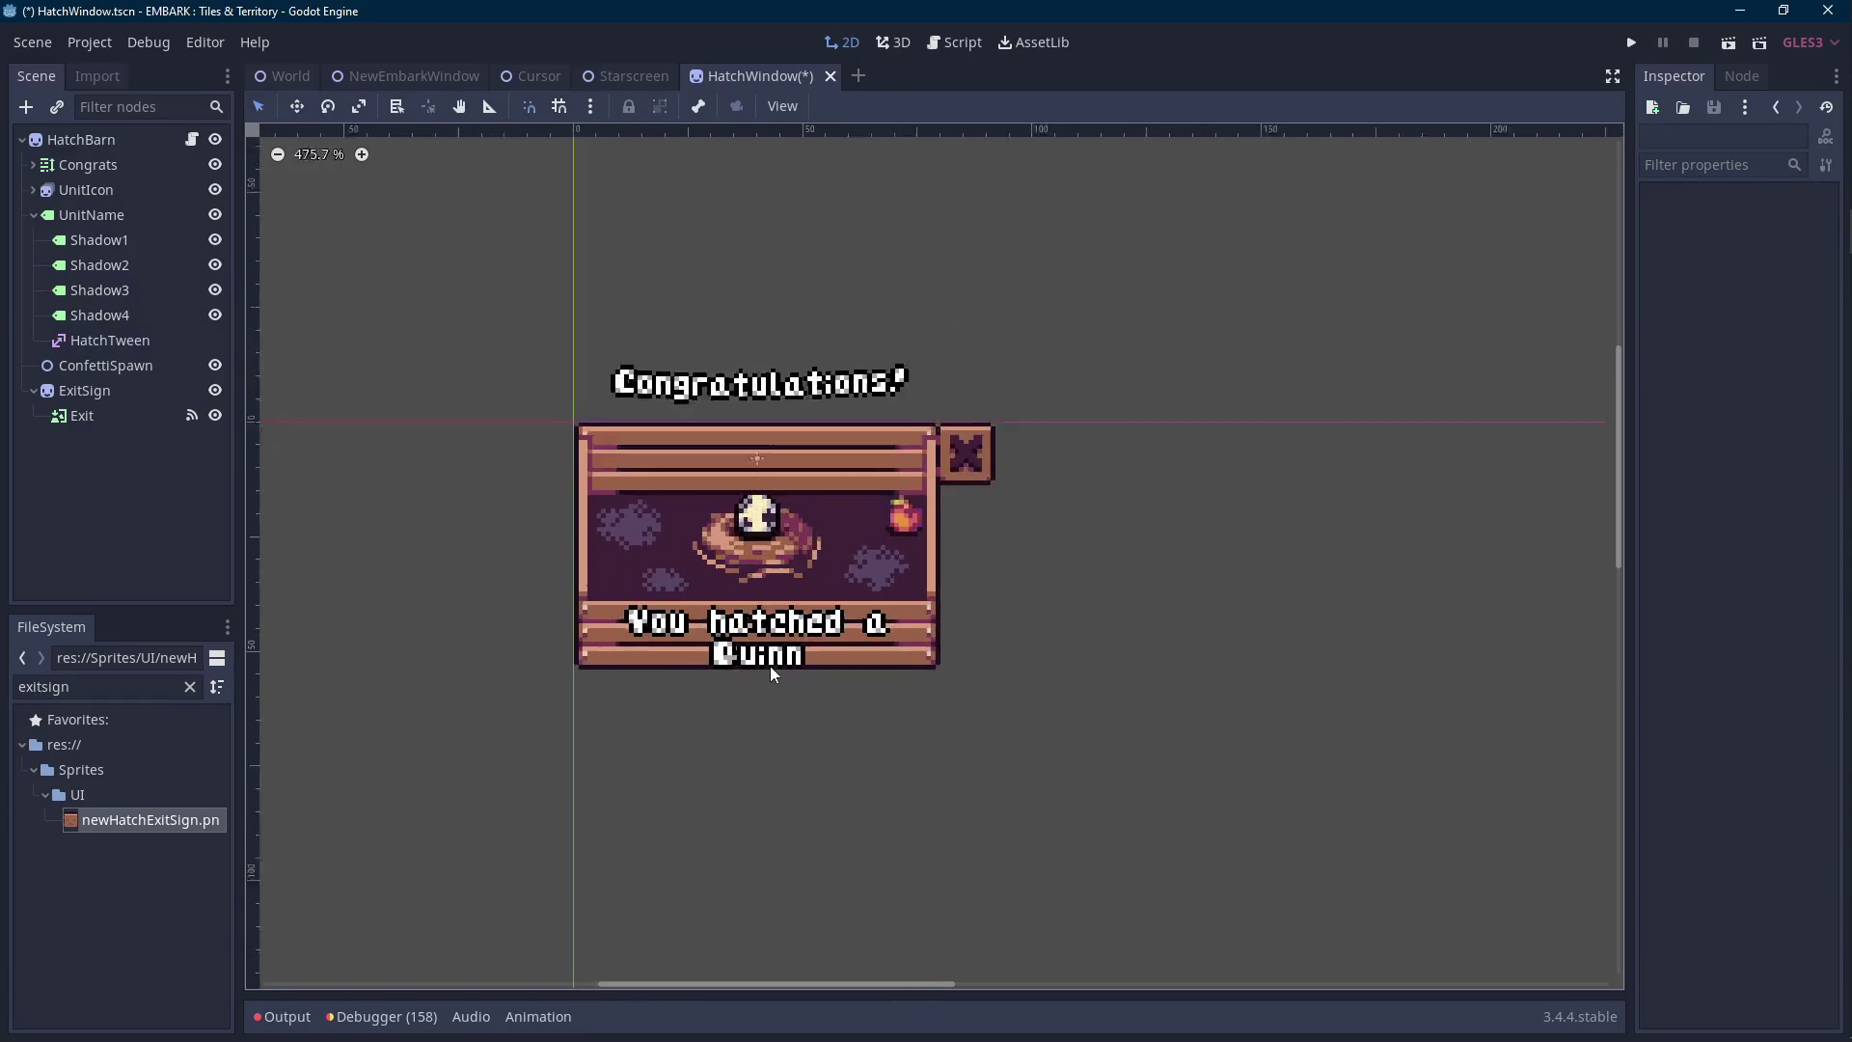
click(99, 314)
shift+click(92, 214)
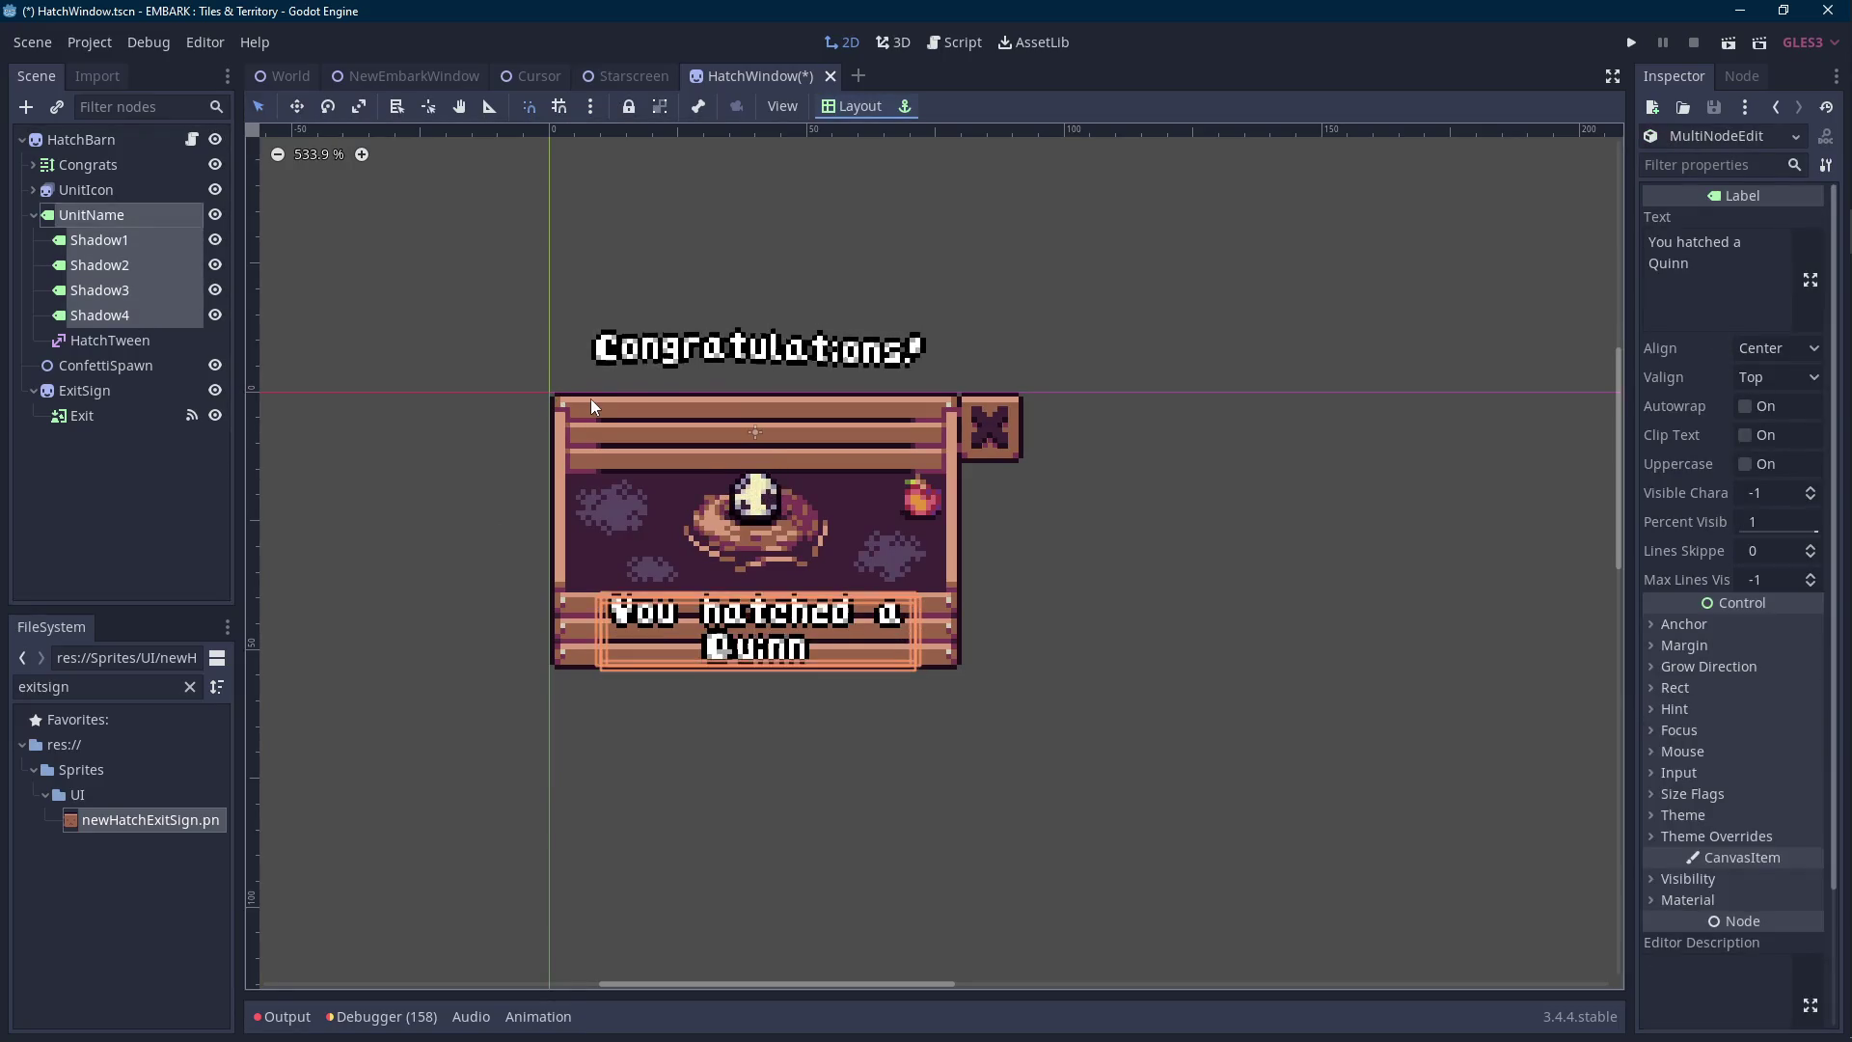
click(395, 432)
scroll(583, 507, down, 2)
scroll(699, 593, up, 2)
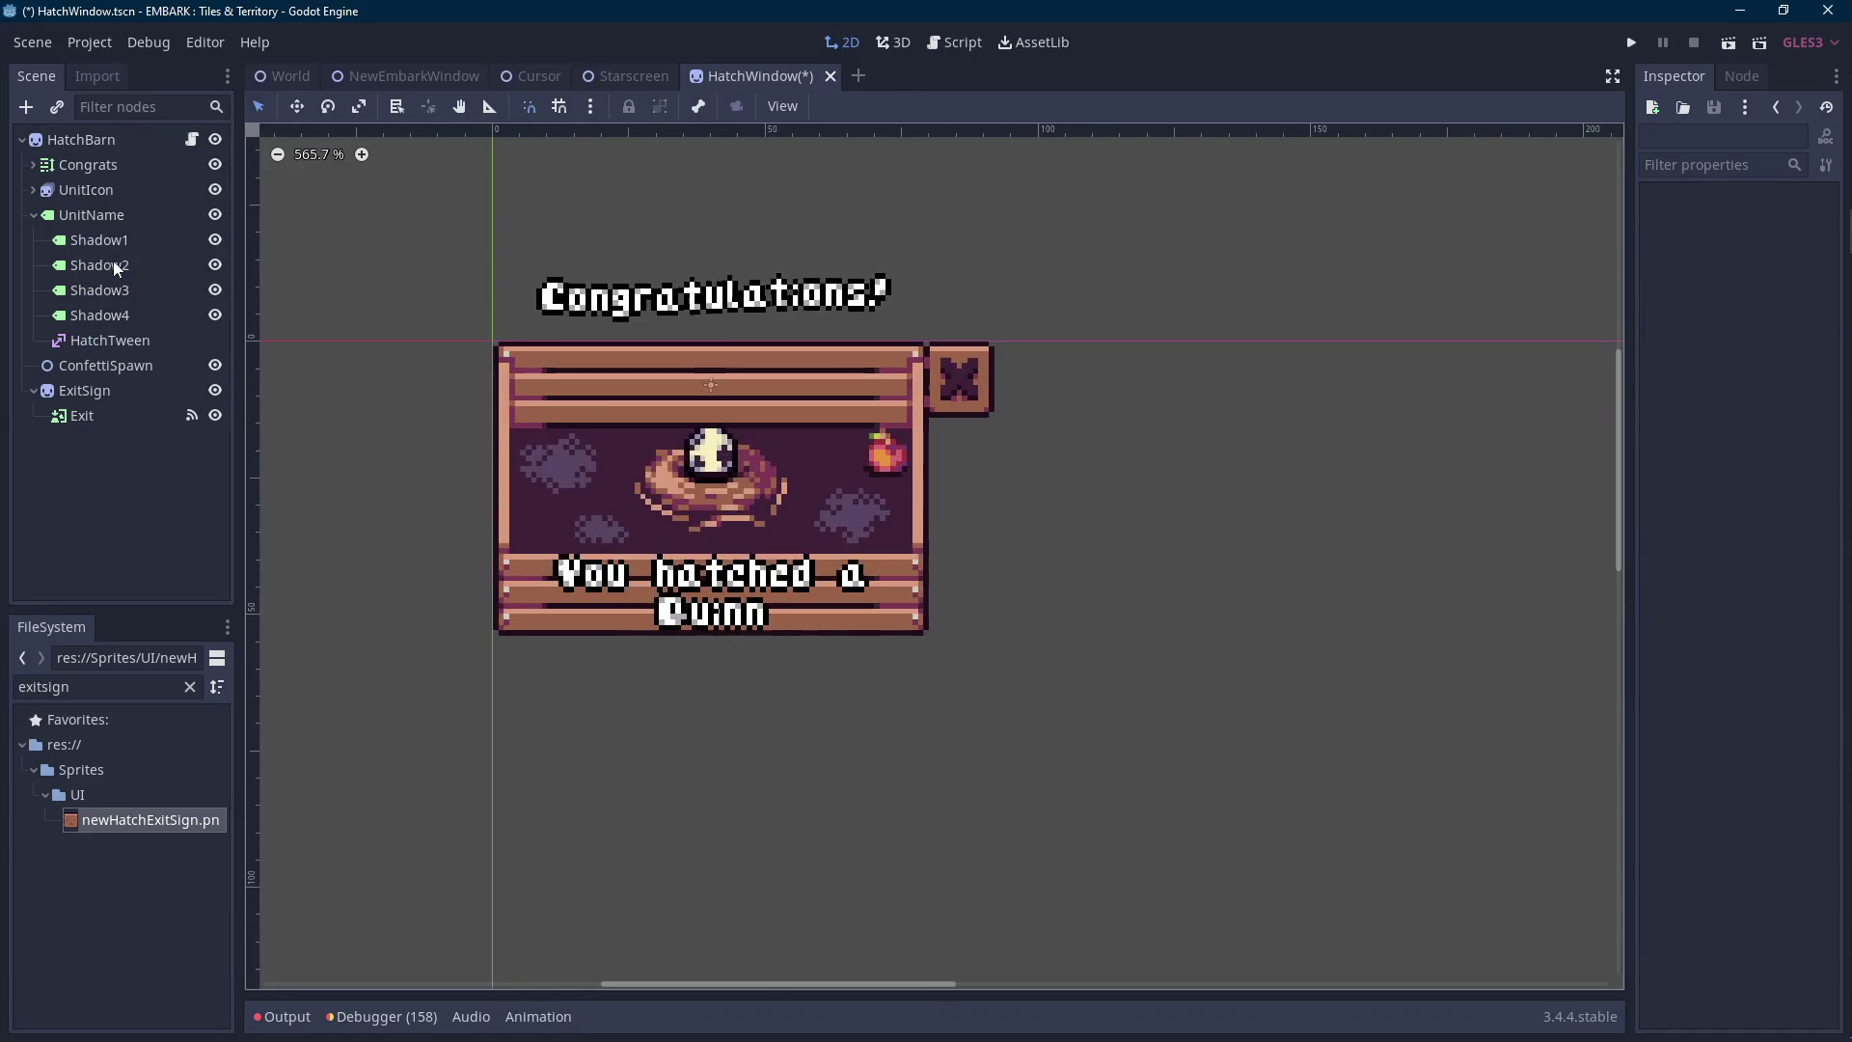
click(91, 214)
shift+click(99, 315)
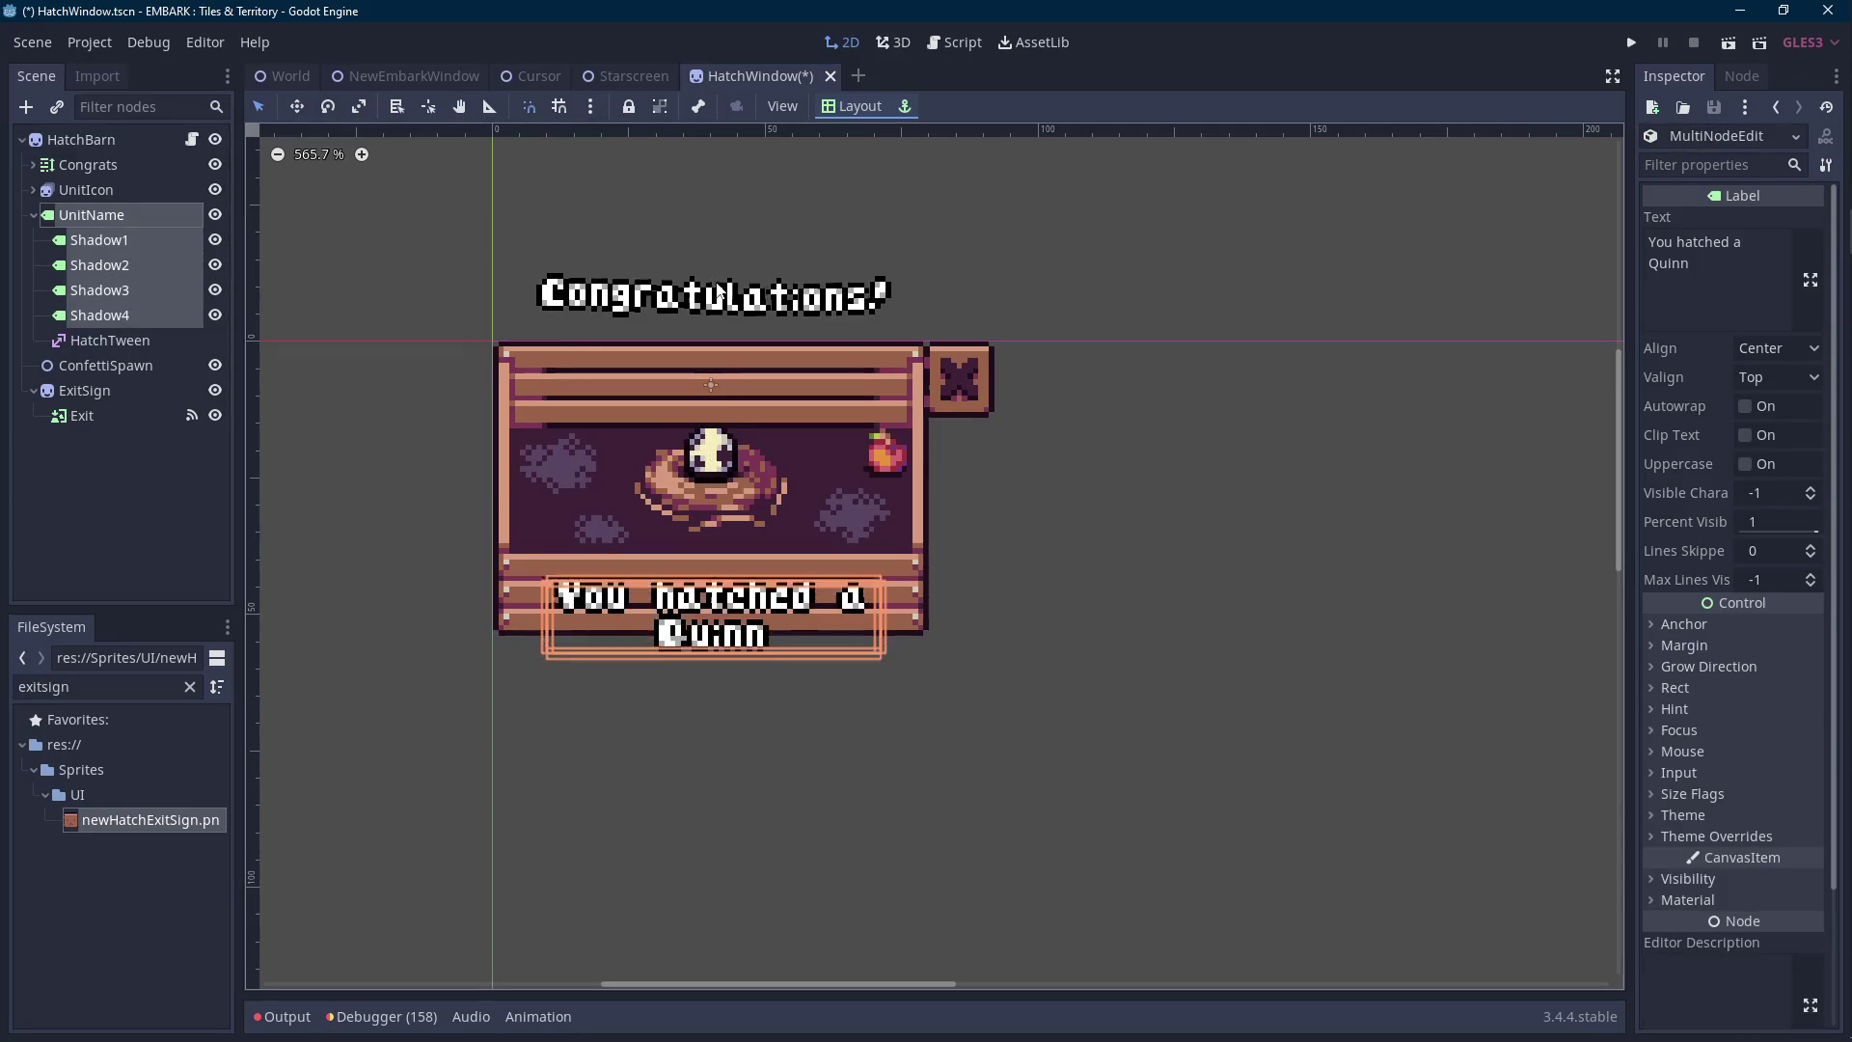
scroll(1020, 366, down, 1)
click(1105, 444)
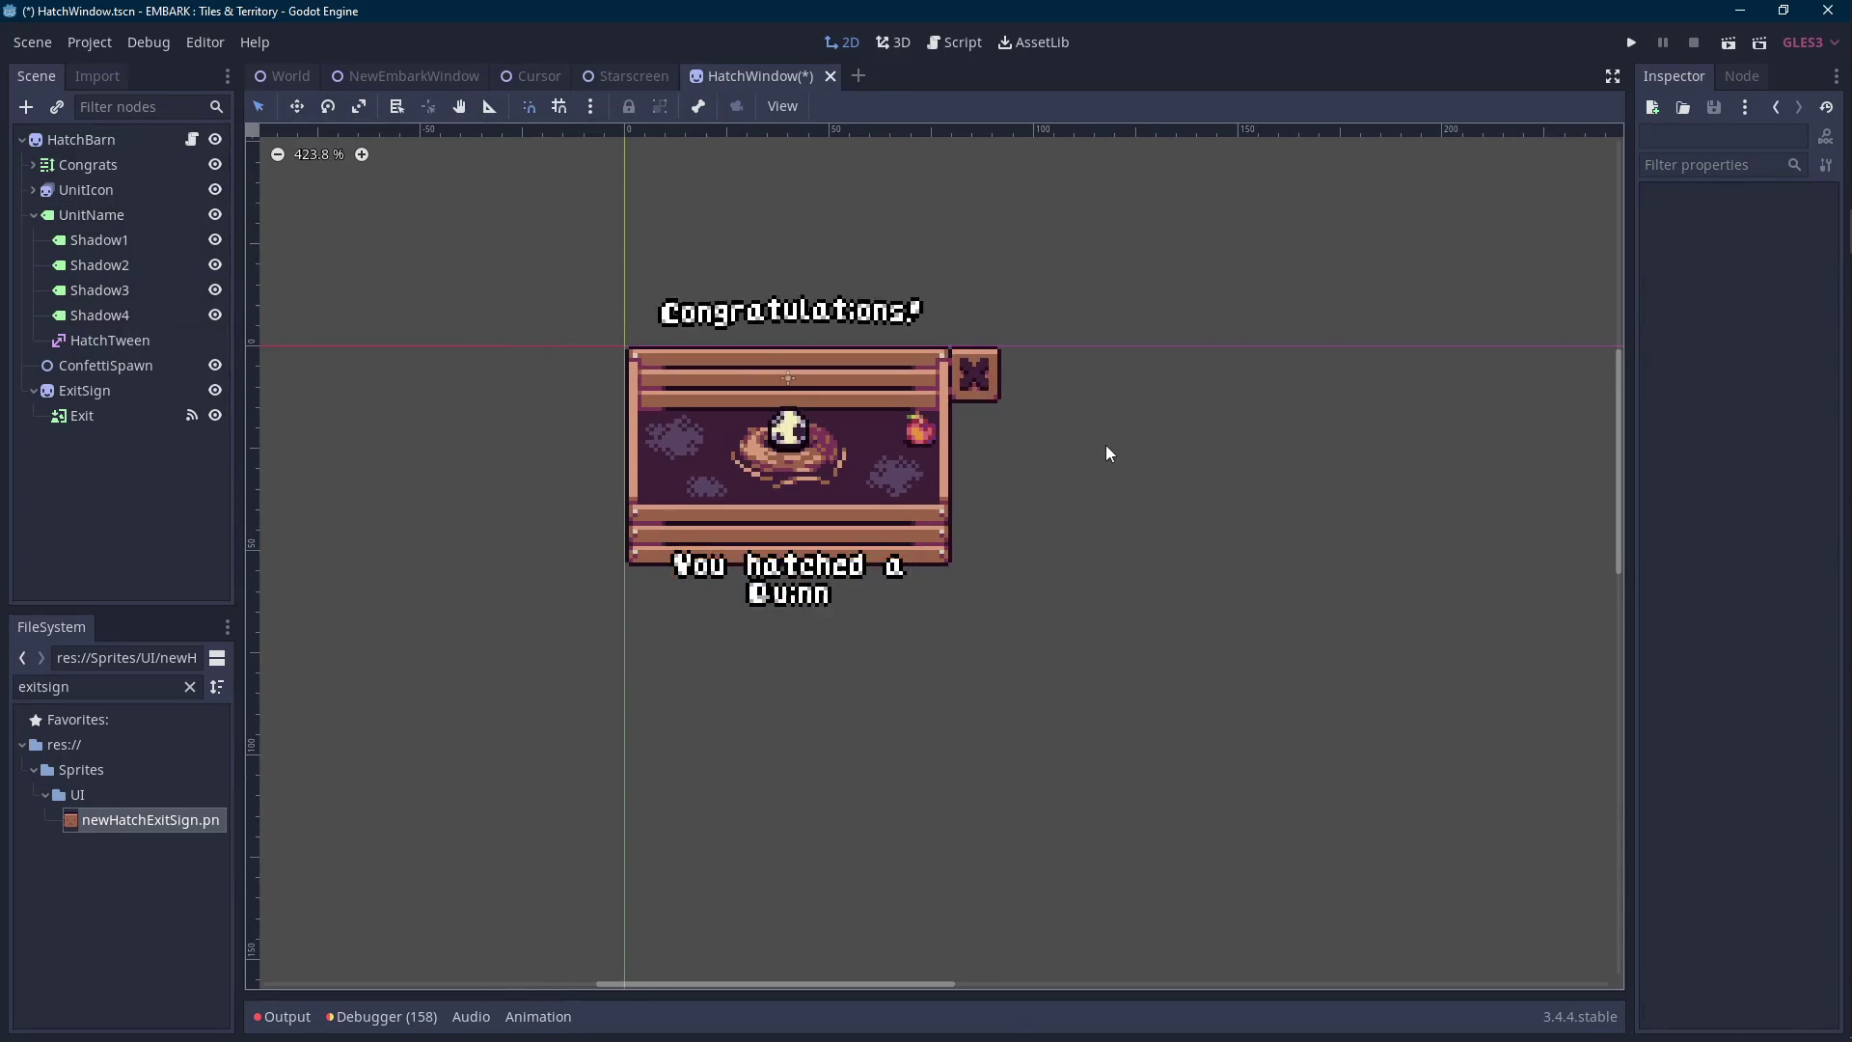
scroll(1101, 443, down, 1)
scroll(917, 503, up, 1)
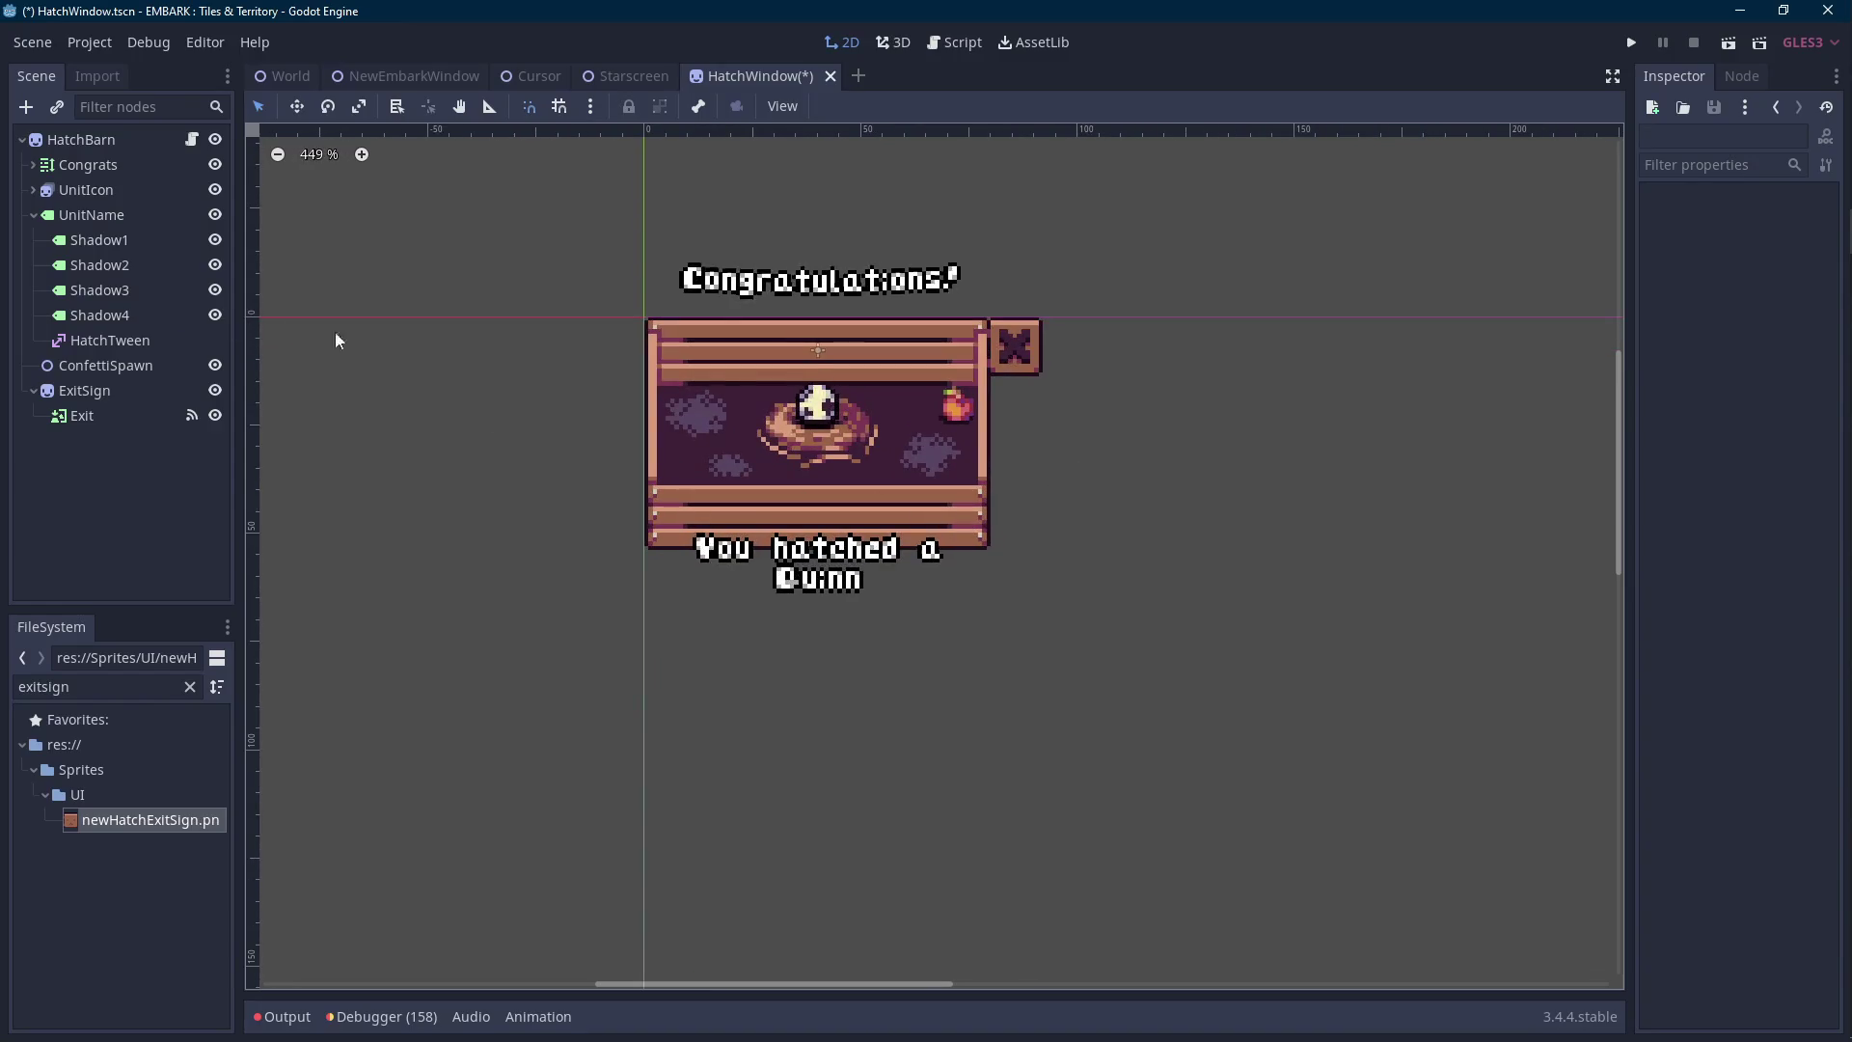
drag(731, 422, 729, 442)
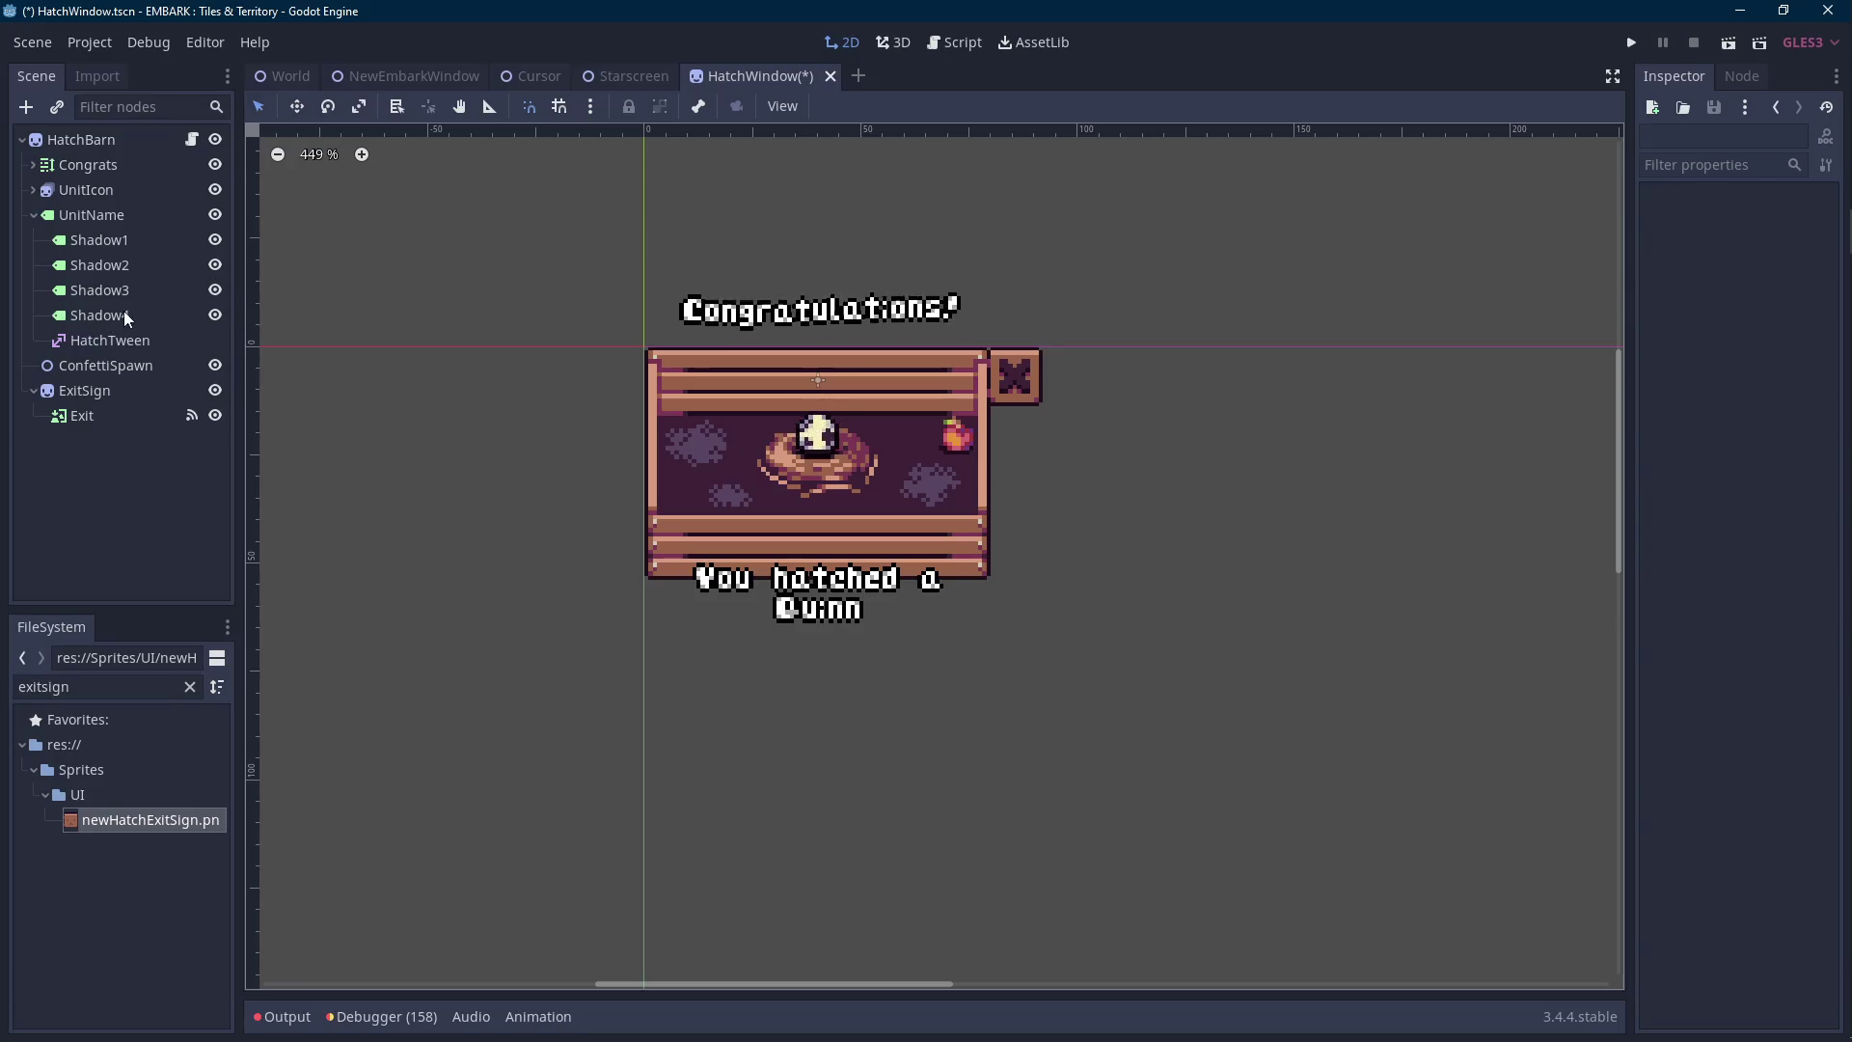
Make HatchTween HatchBarn's last child and delete the hatchDelay line from HatchWindow.gd.
drag(112, 342, 136, 141)
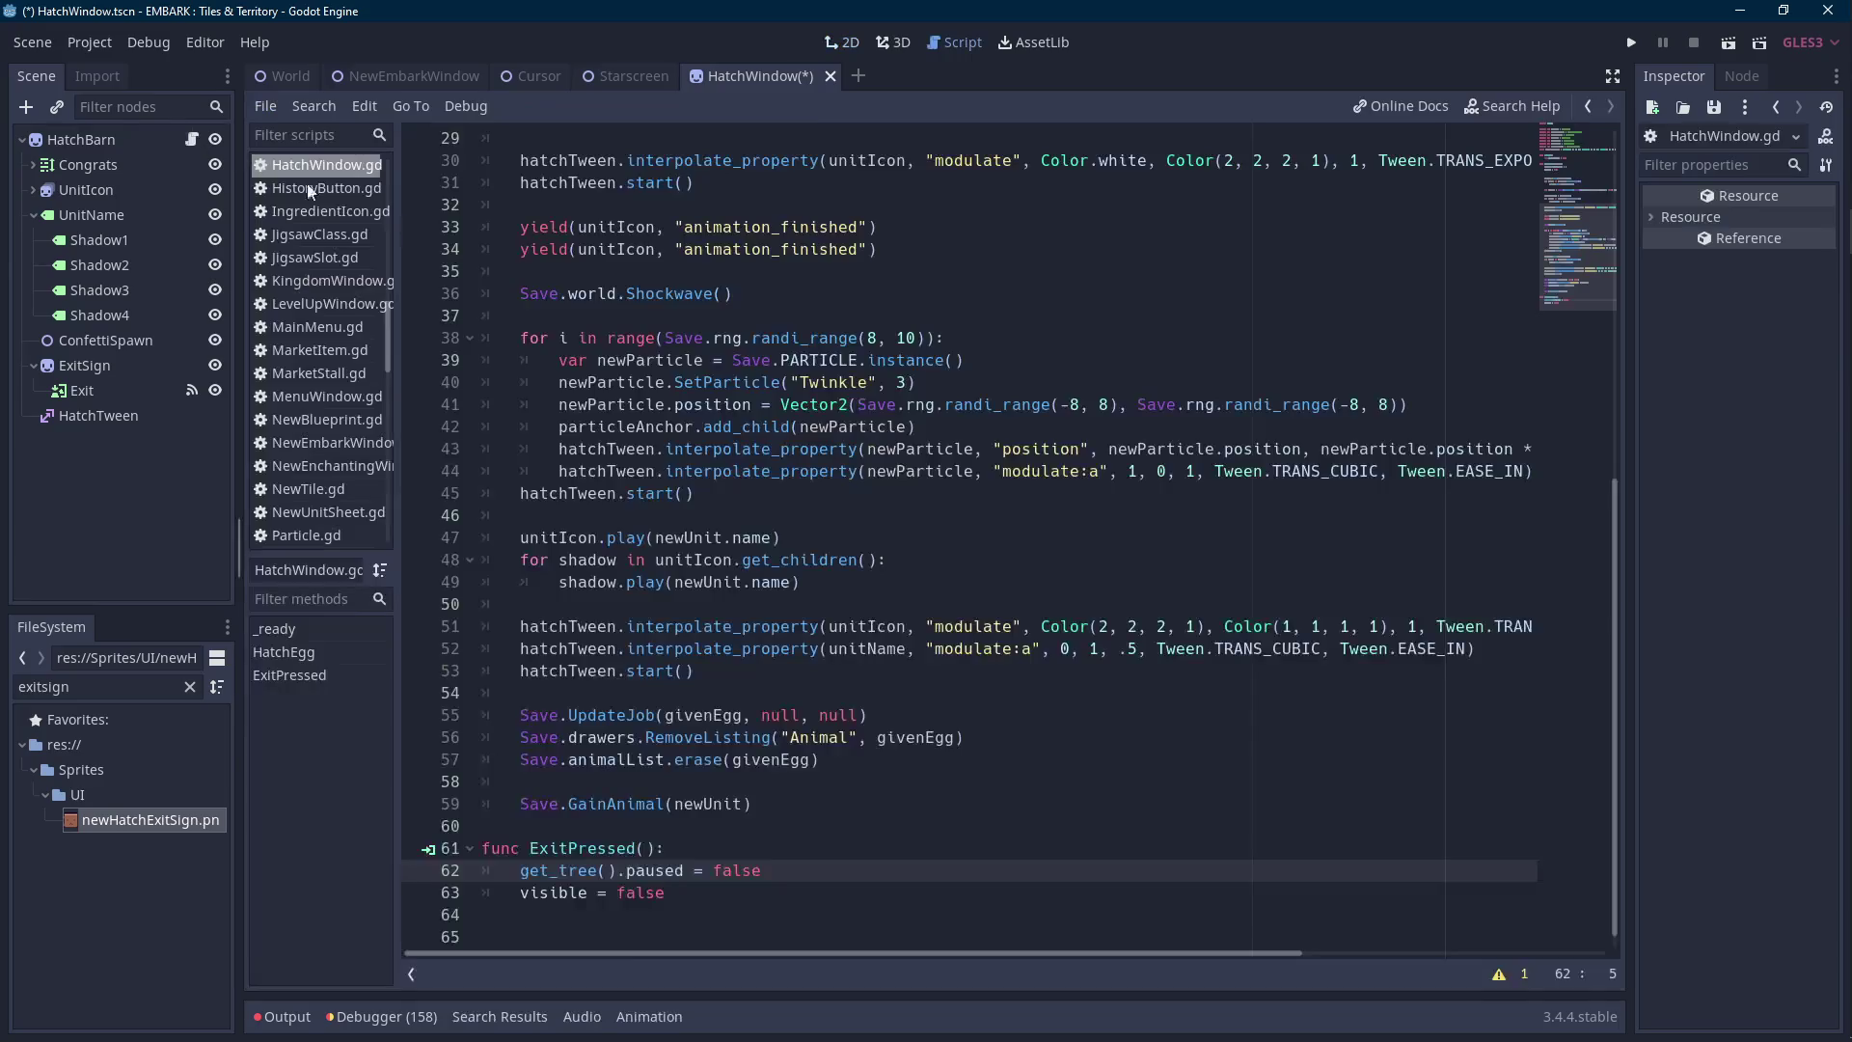
click(192, 139)
scroll(868, 540, up, 8)
drag(829, 272, 823, 252)
key(BackSpace)
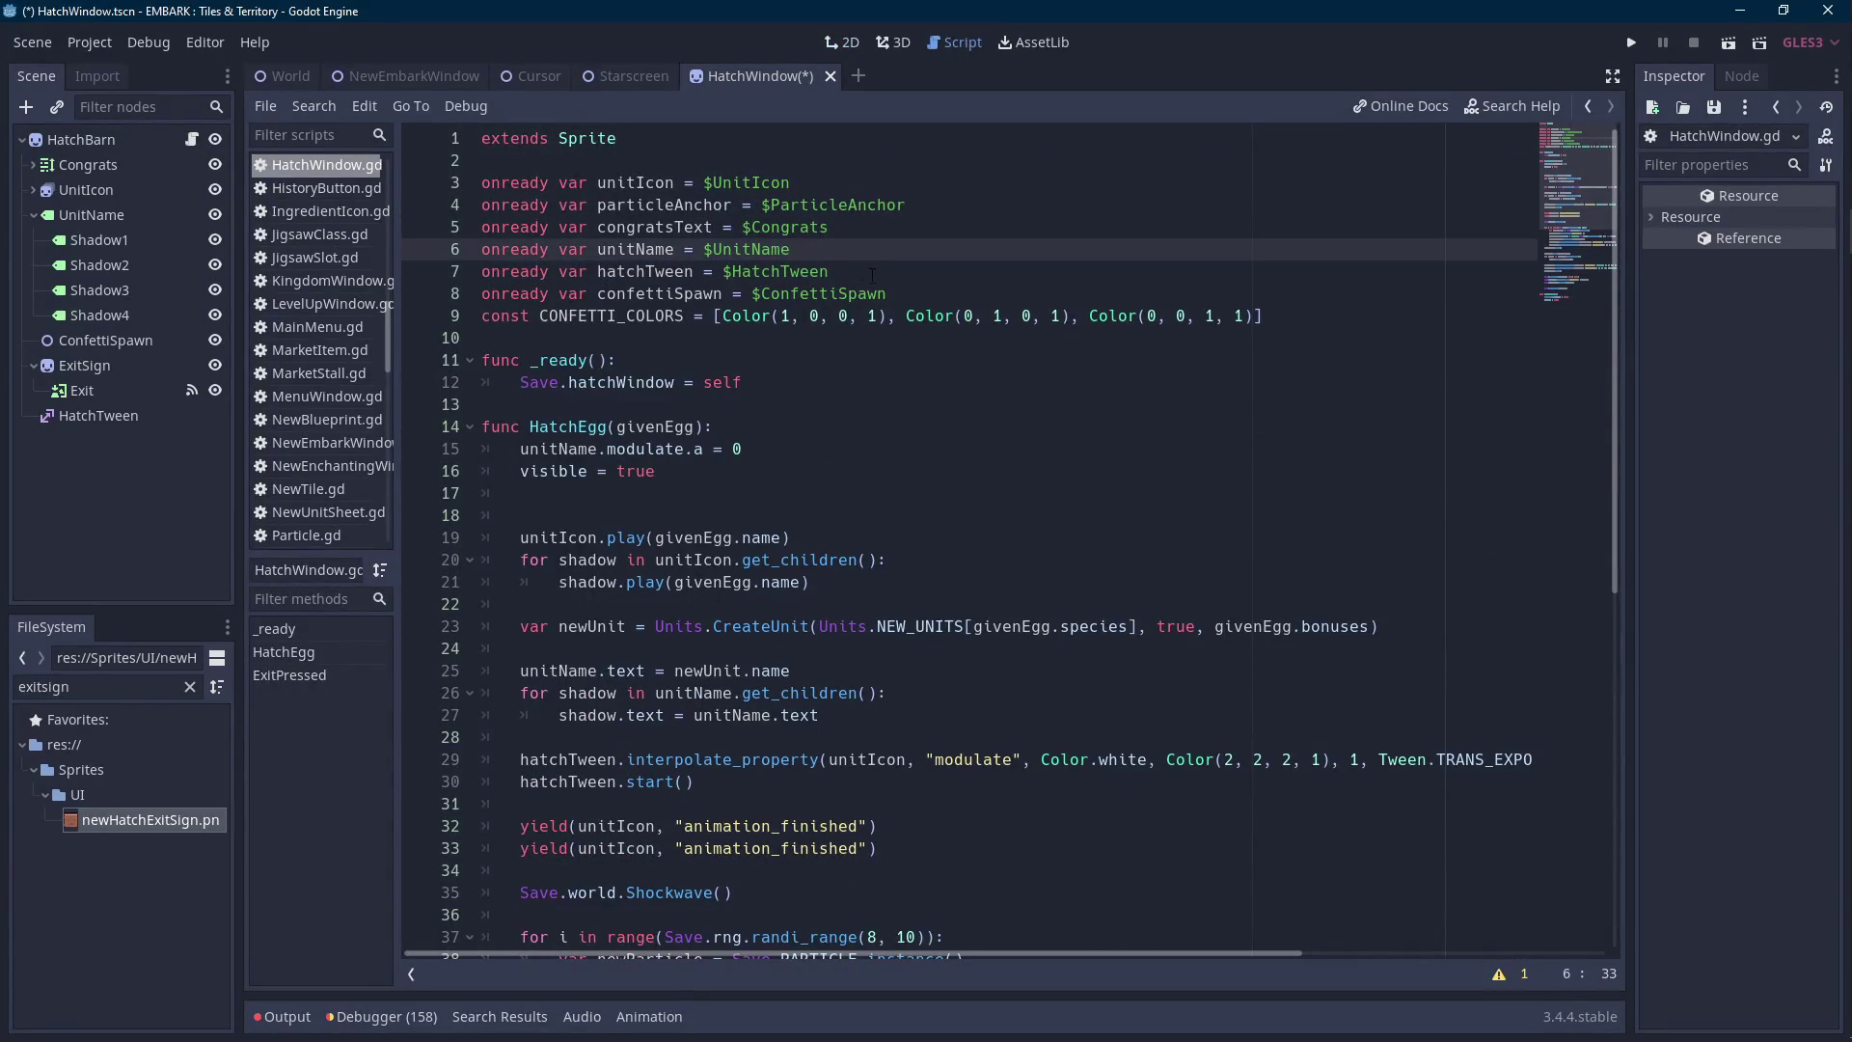
Retype the HatchTween and ConfettiSpawn onready paths using autocomplete.
click(871, 275)
key(ctrl+shift+Left)
text(Hatch)
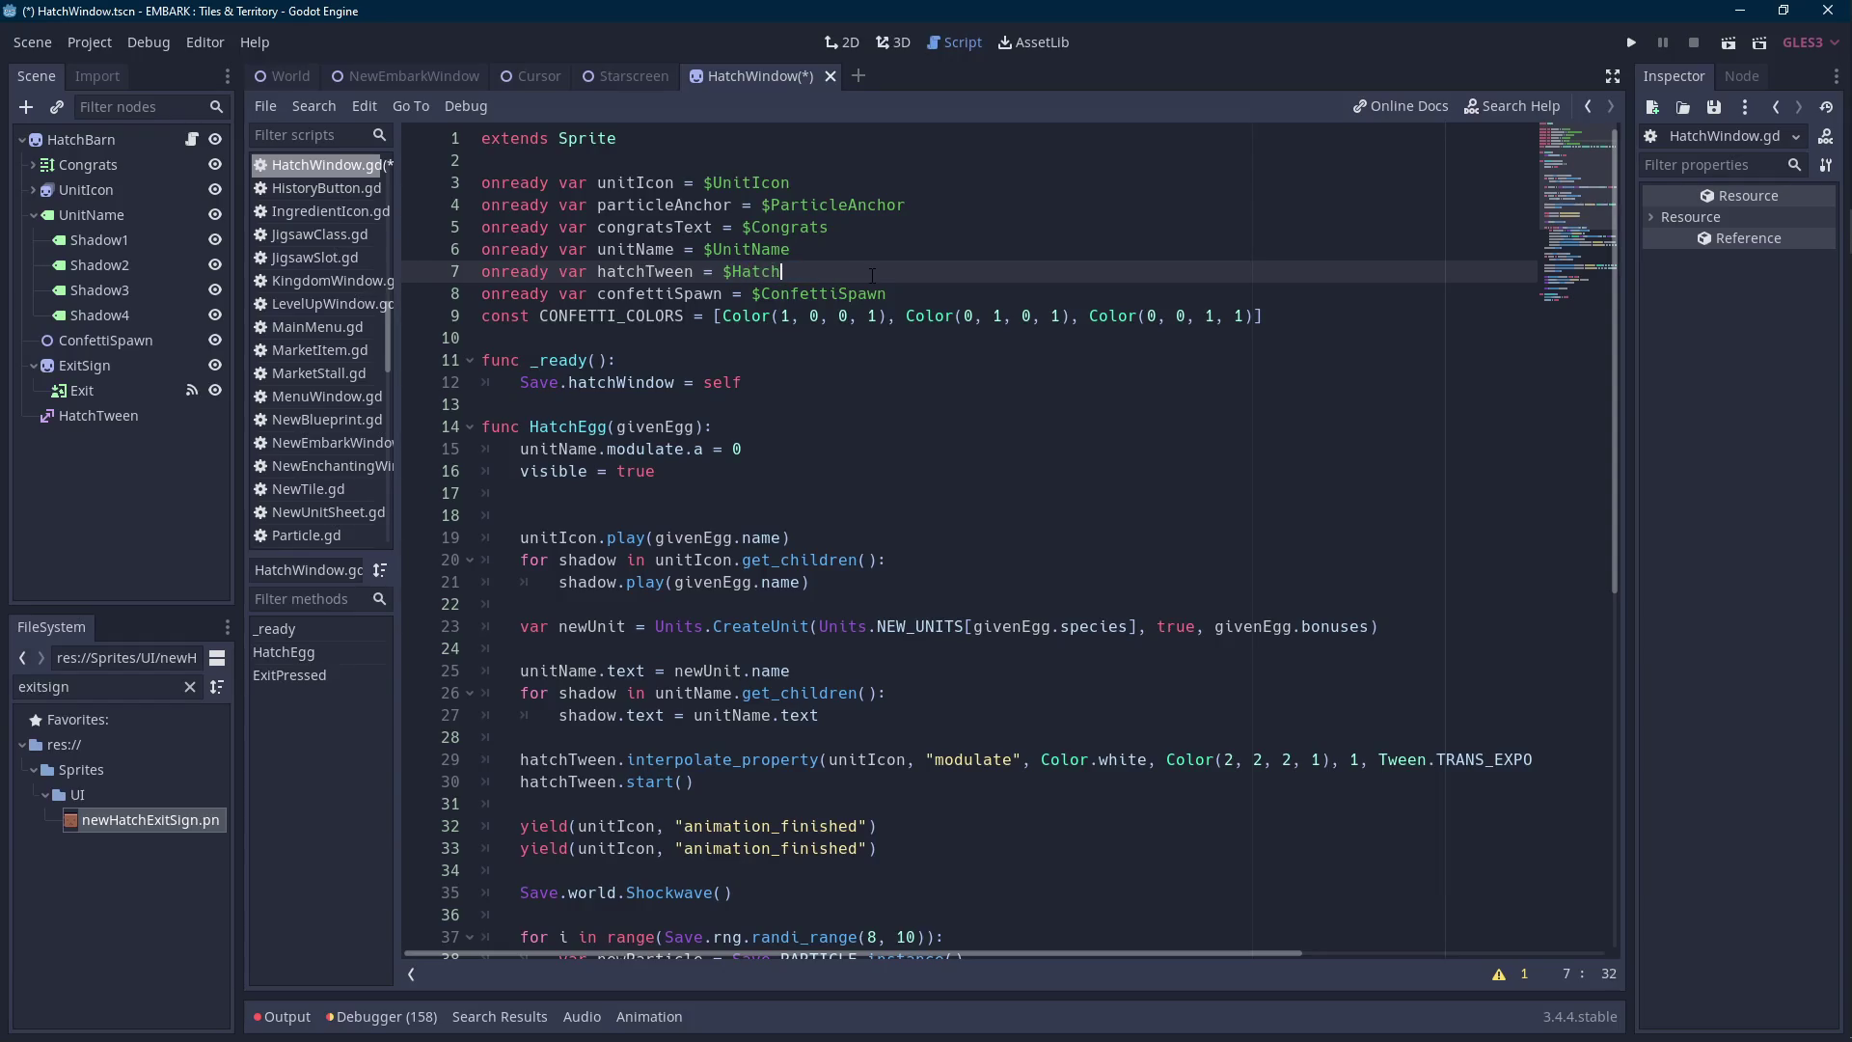
key(Return)
key(Down)
text(Con)
key(Return)
click(872, 275)
key(ctrl+shift+Return)
Retype the UnitName and Congrats node paths with autocomplete.
key(Up)
key(ctrl+Right)
key(ctrl+Right)
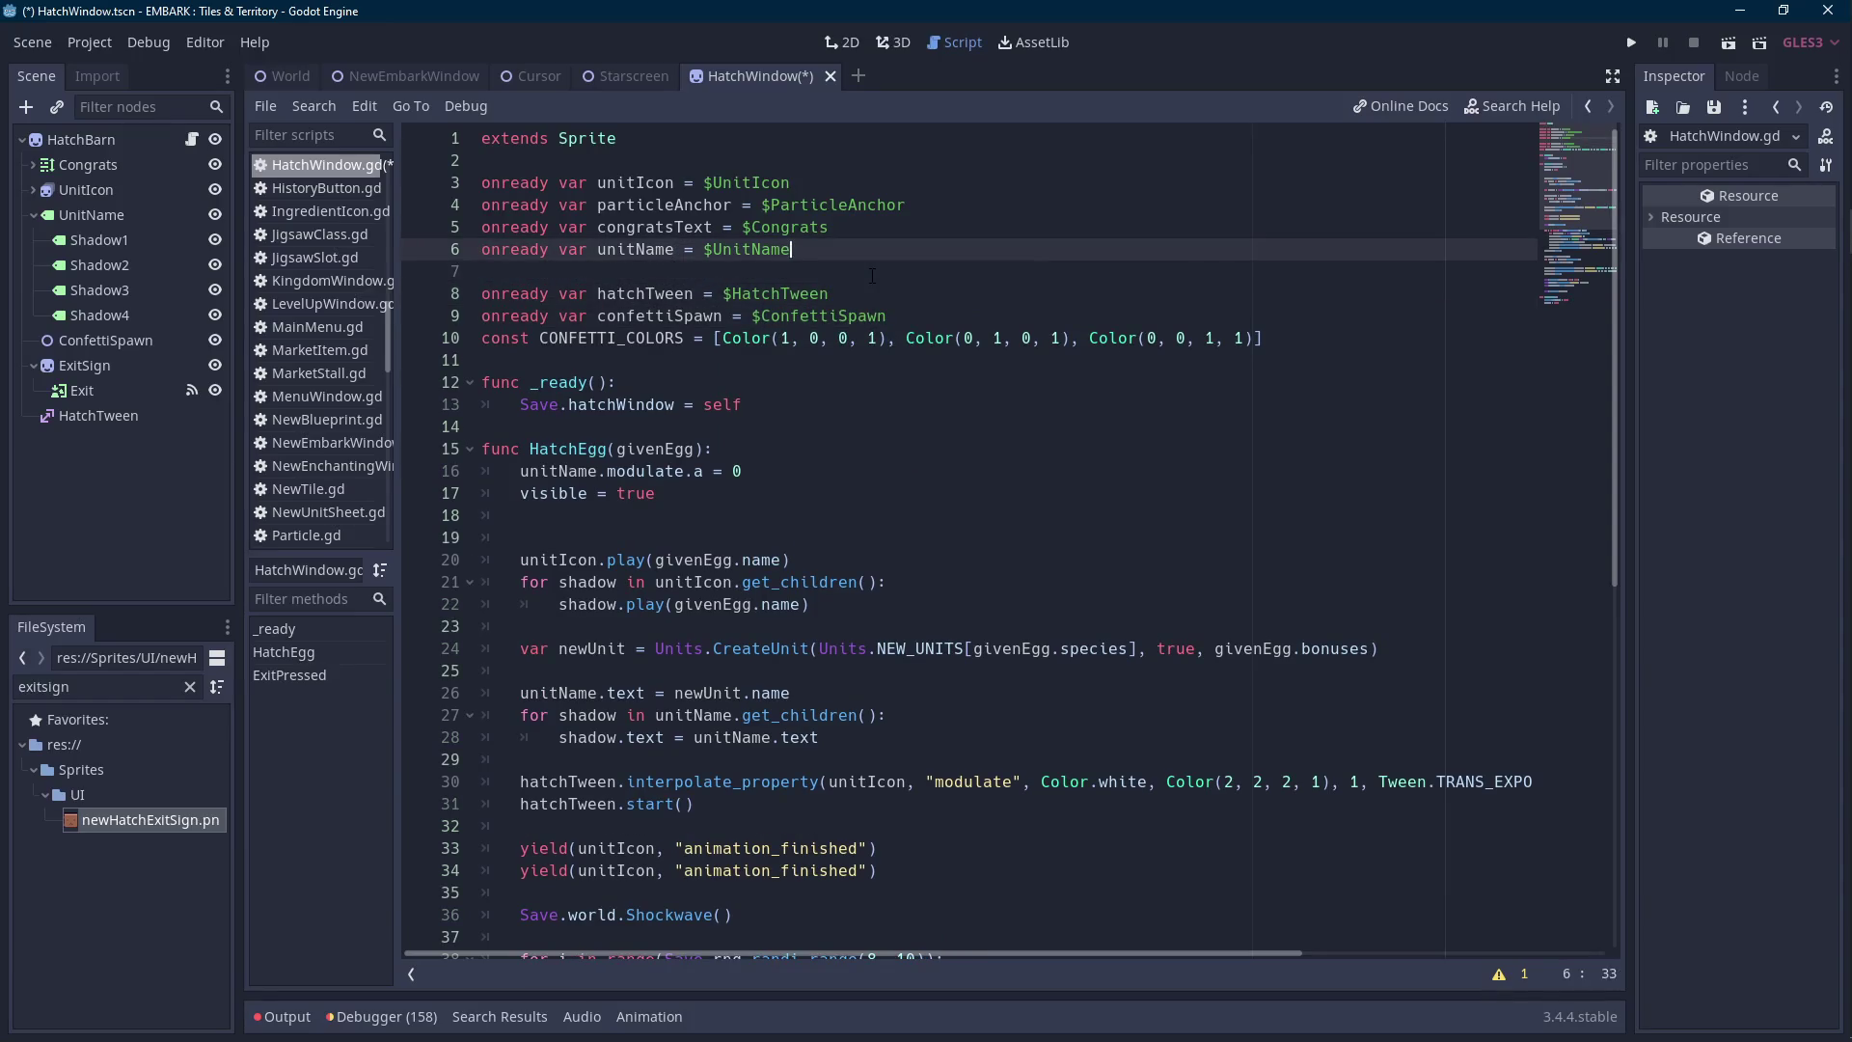
key(ctrl+shift+Left)
text(UnitName)
key(Up)
key(End)
key(ctrl+shift+Left)
text(Congrats)
key(Up)
key(Escape)
key(Up)
key(ctrl+shift+Left)
text(Parti)
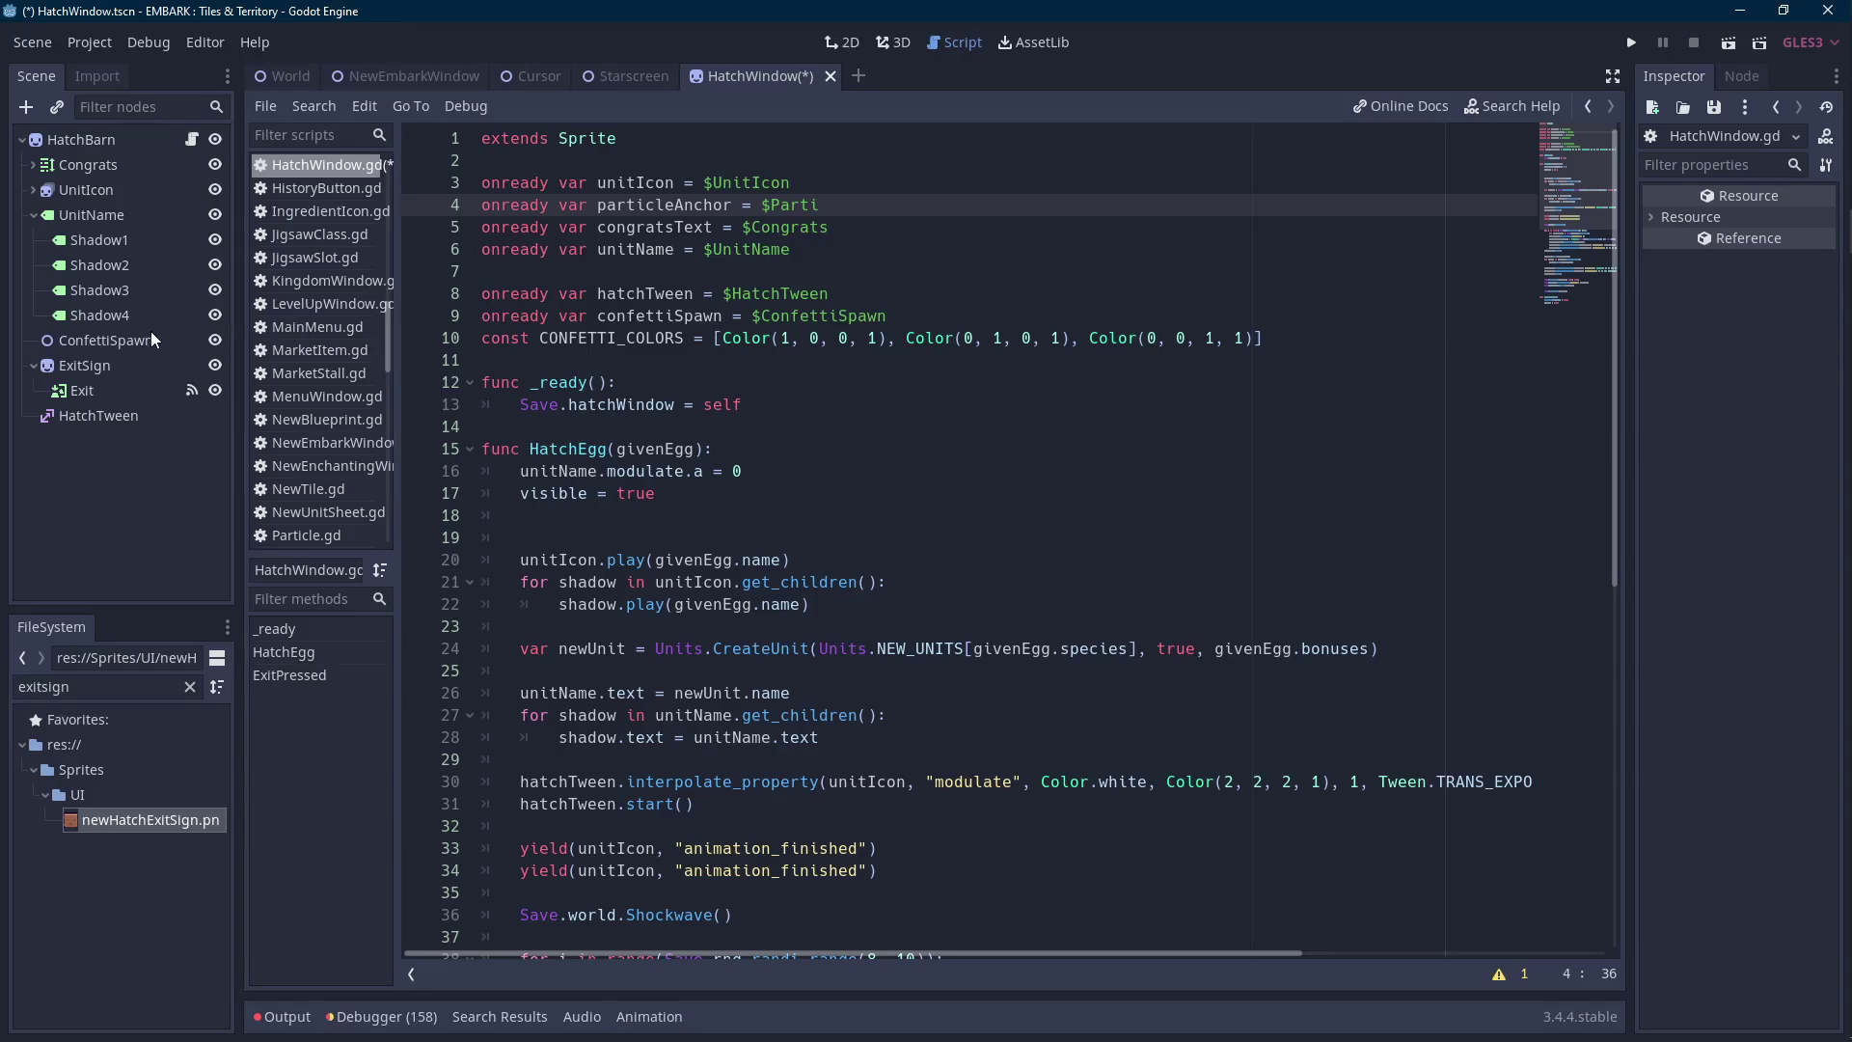
Delete the particleAnchor line and retype the UnitIcon node path.
drag(848, 205, 868, 185)
key(BackSpace)
key(ctrl+shift+Left)
text(UnitIcon)
key(Escape)
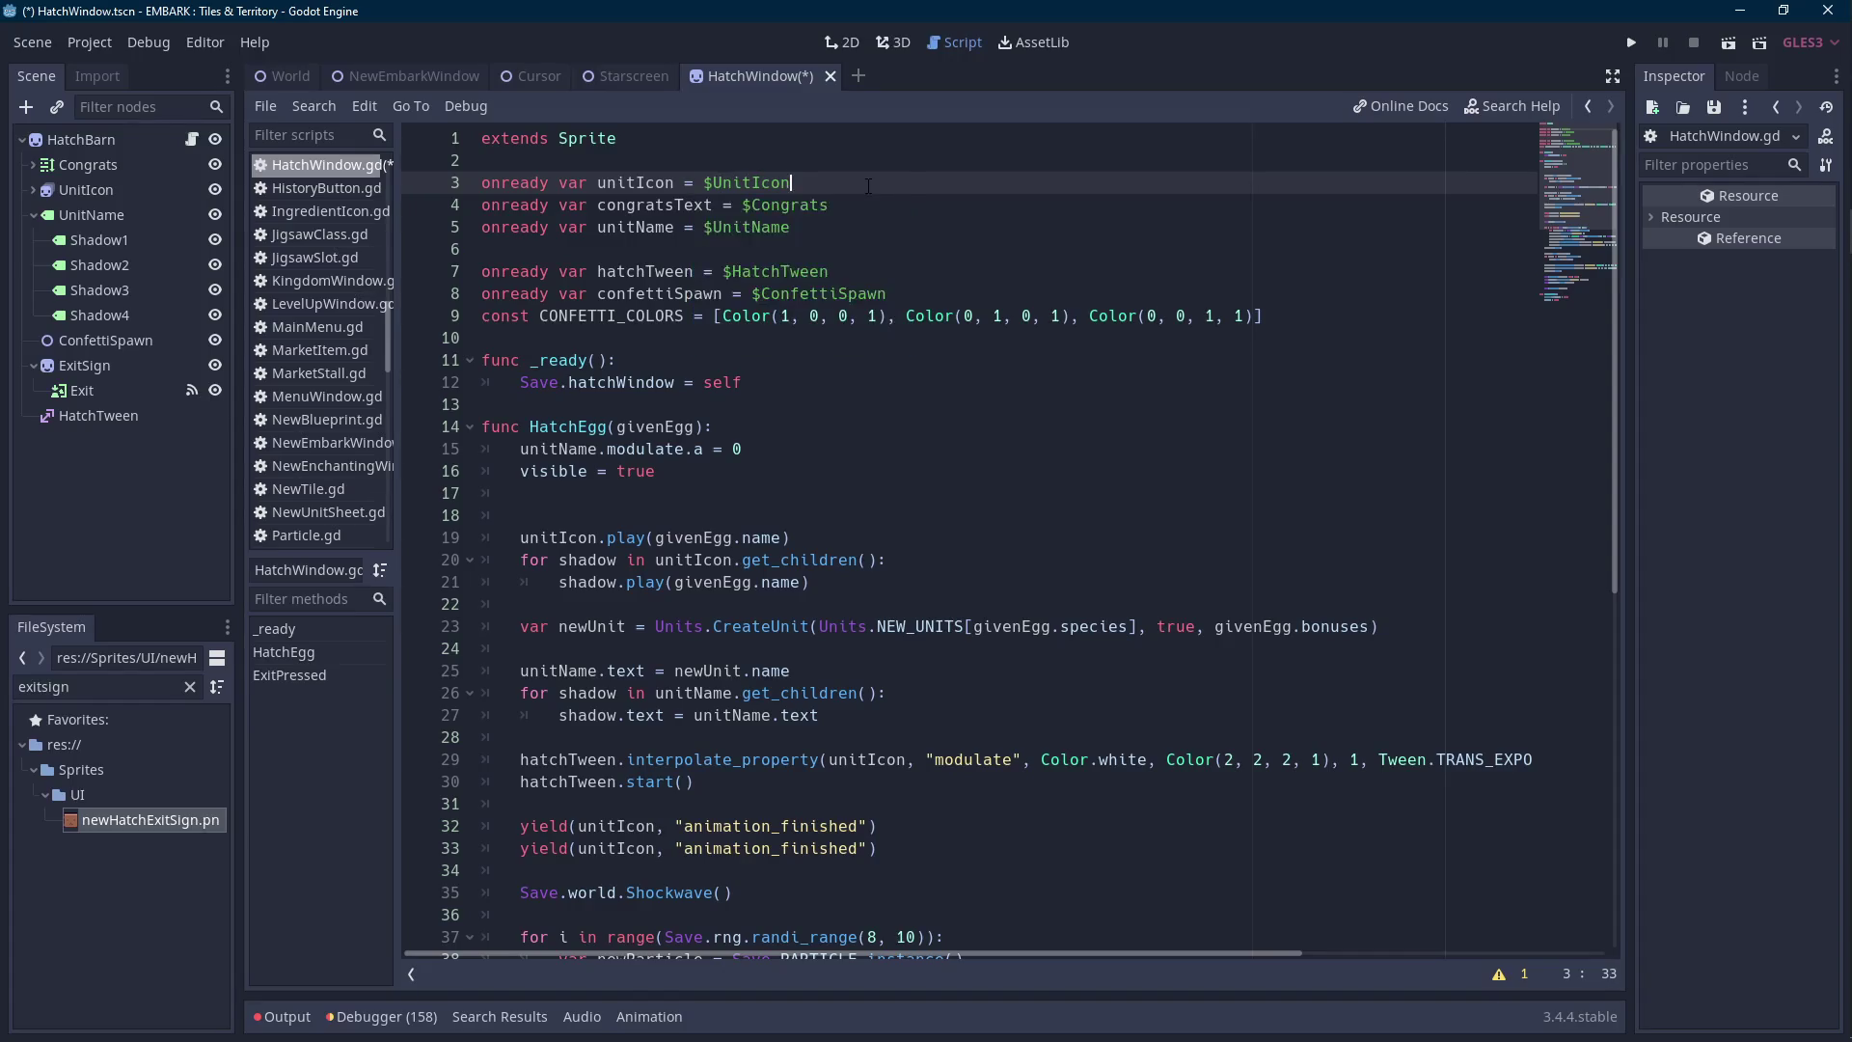
Group the five onready variables with a blank line after confettiSpawn, save, and list HatchBarn's signals.
click(822, 249)
key(BackSpace)
key(Down)
key(Down)
key(Down)
key(Up)
key(End)
key(Return)
key(ctrl+s)
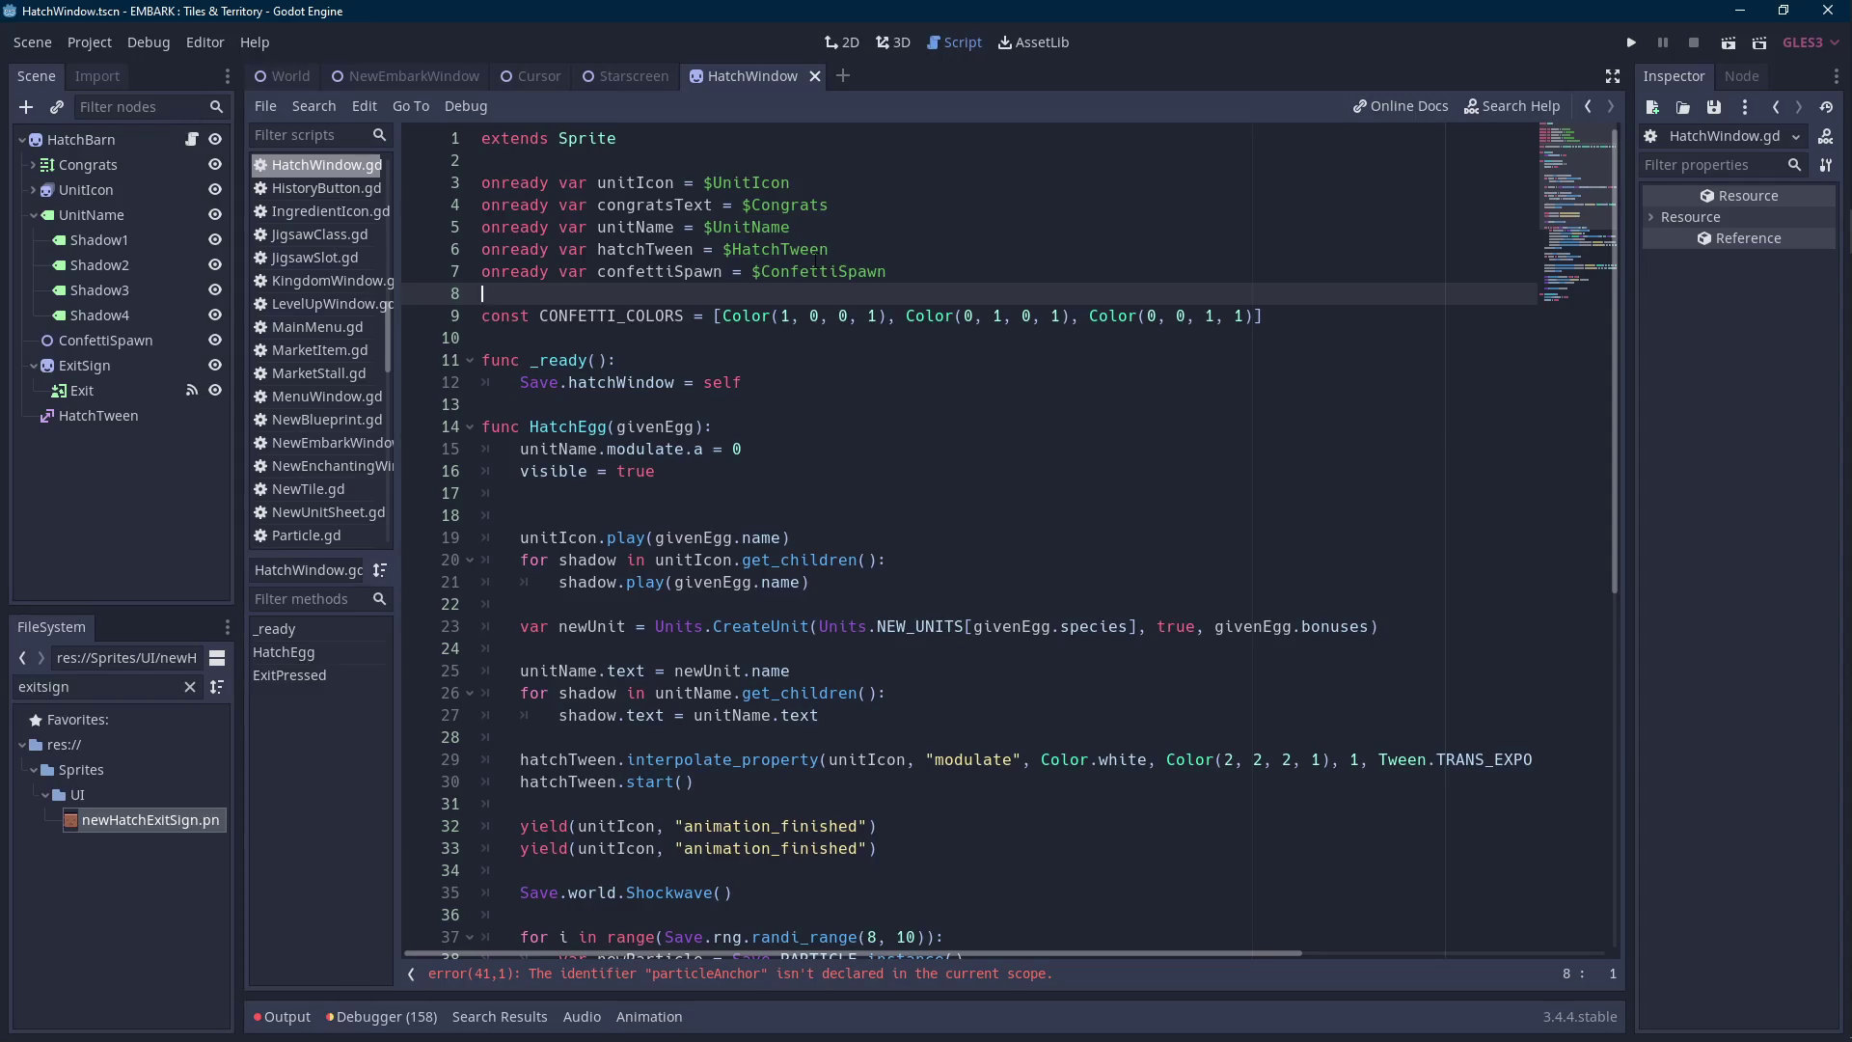
click(112, 143)
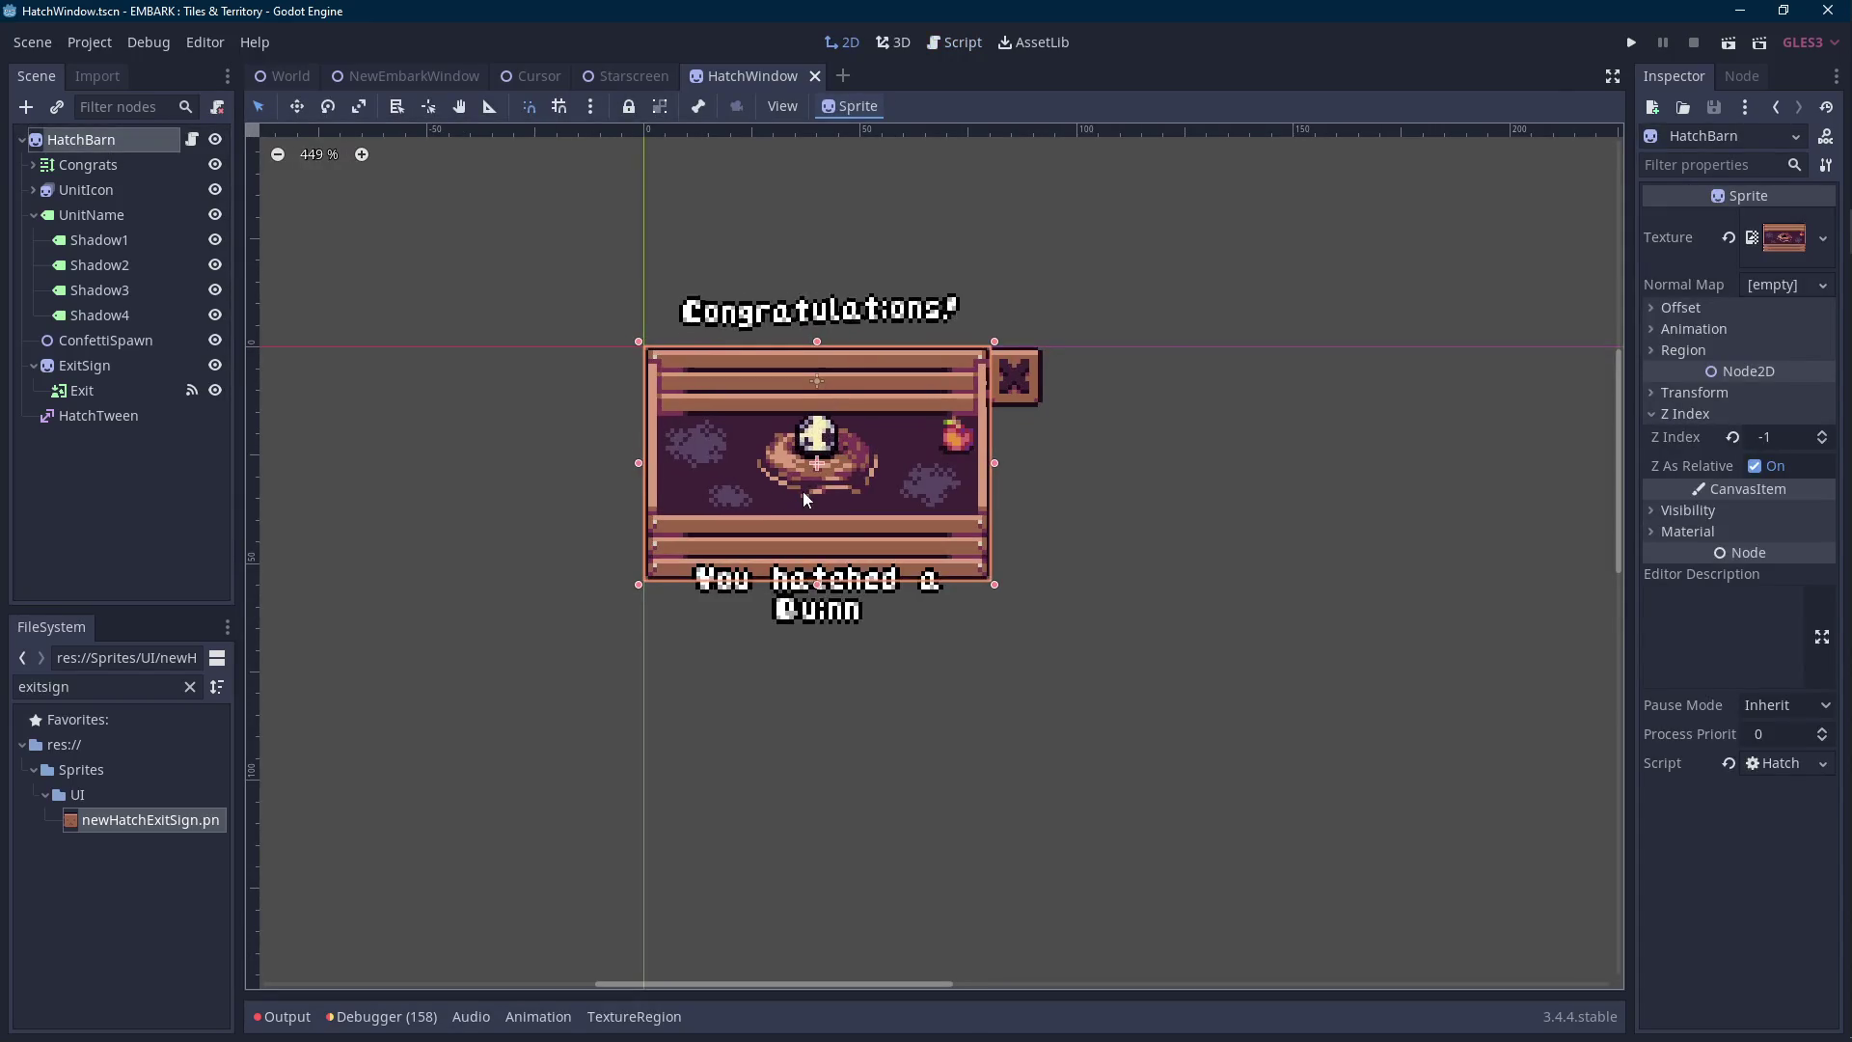
click(1740, 79)
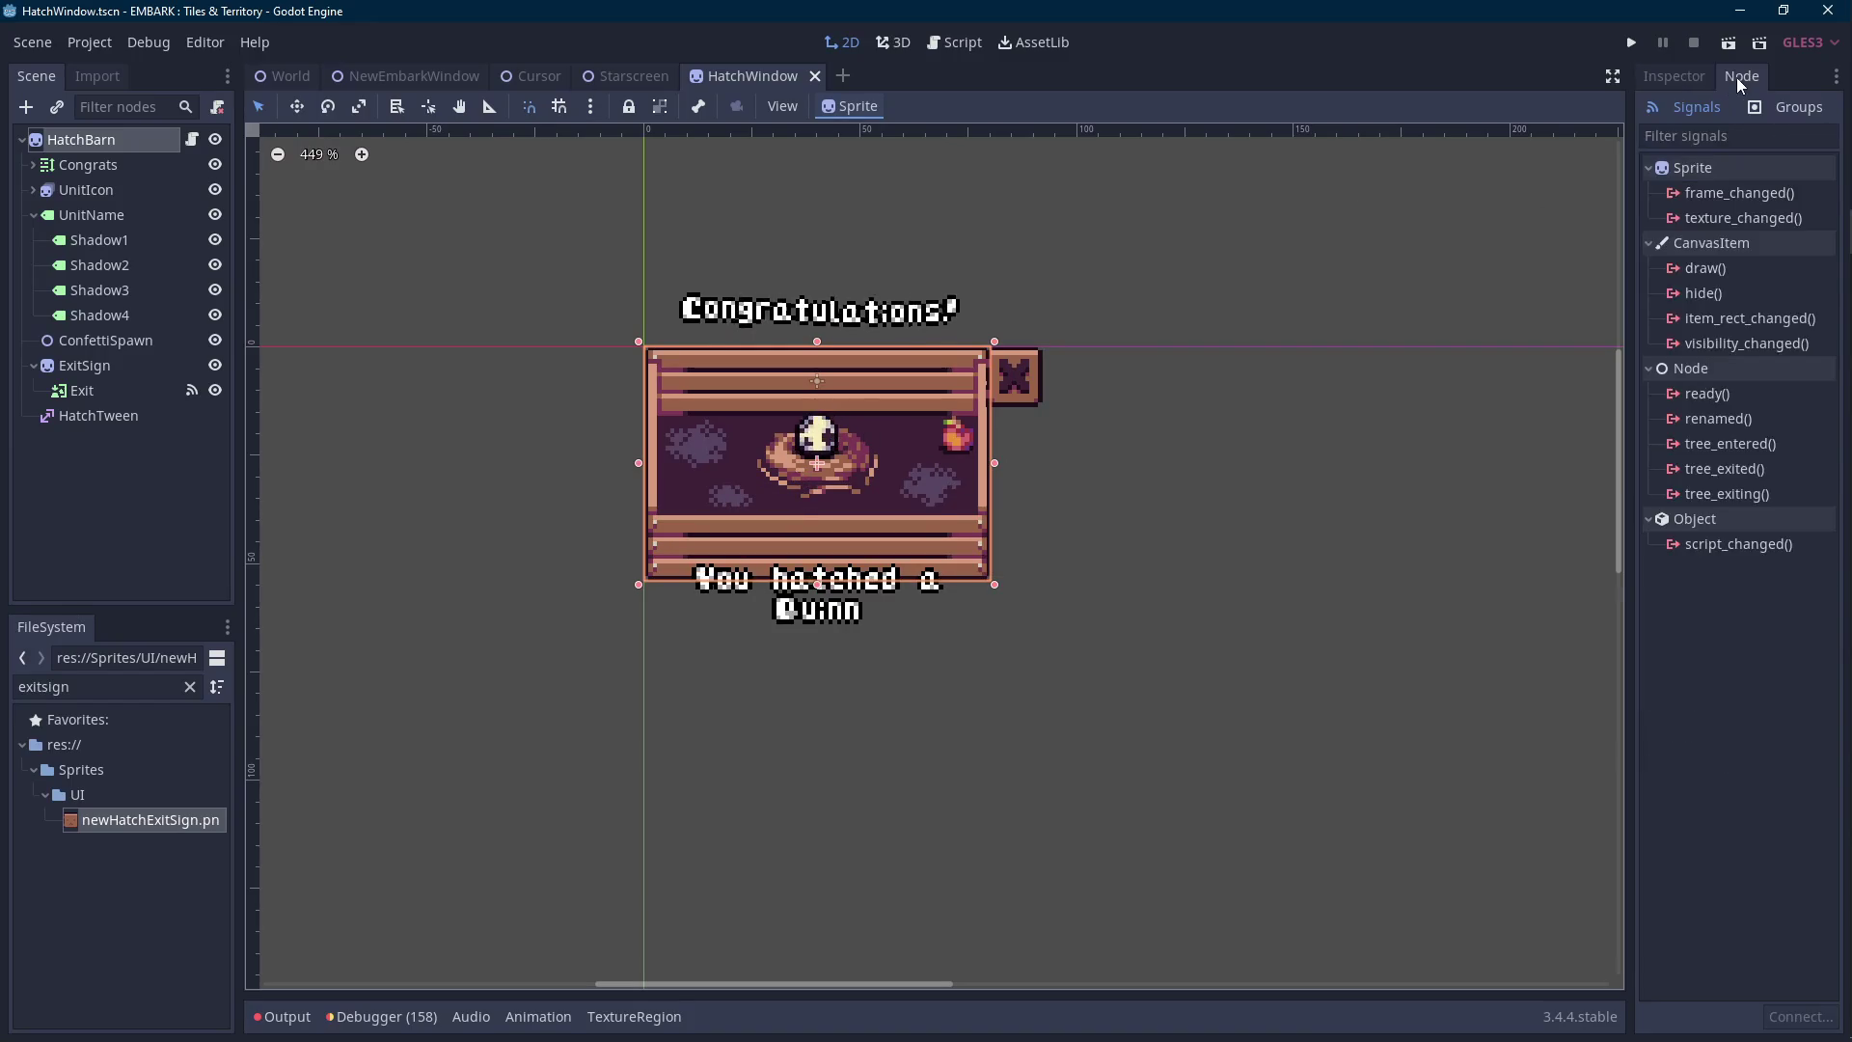
Open HatchBarn's script at the error on line 41 and delete the particle loop.
scroll(777, 569, up, 3)
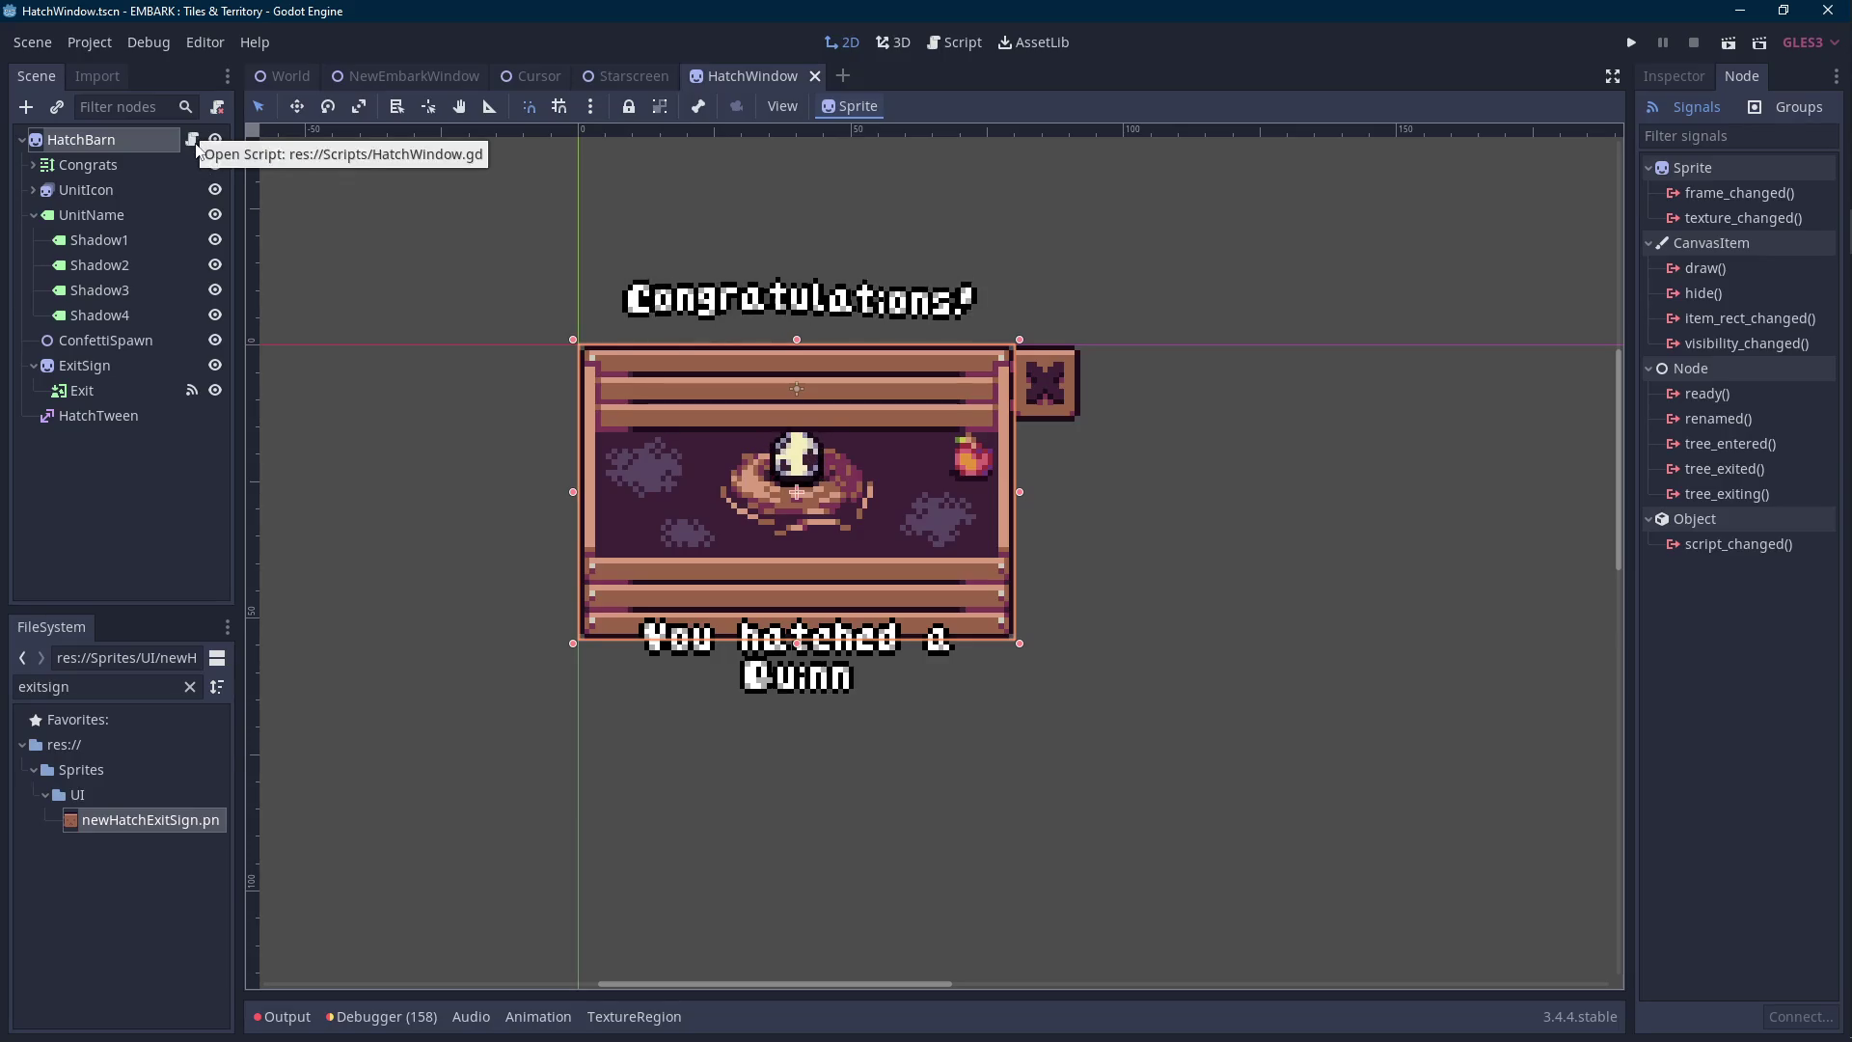
click(194, 142)
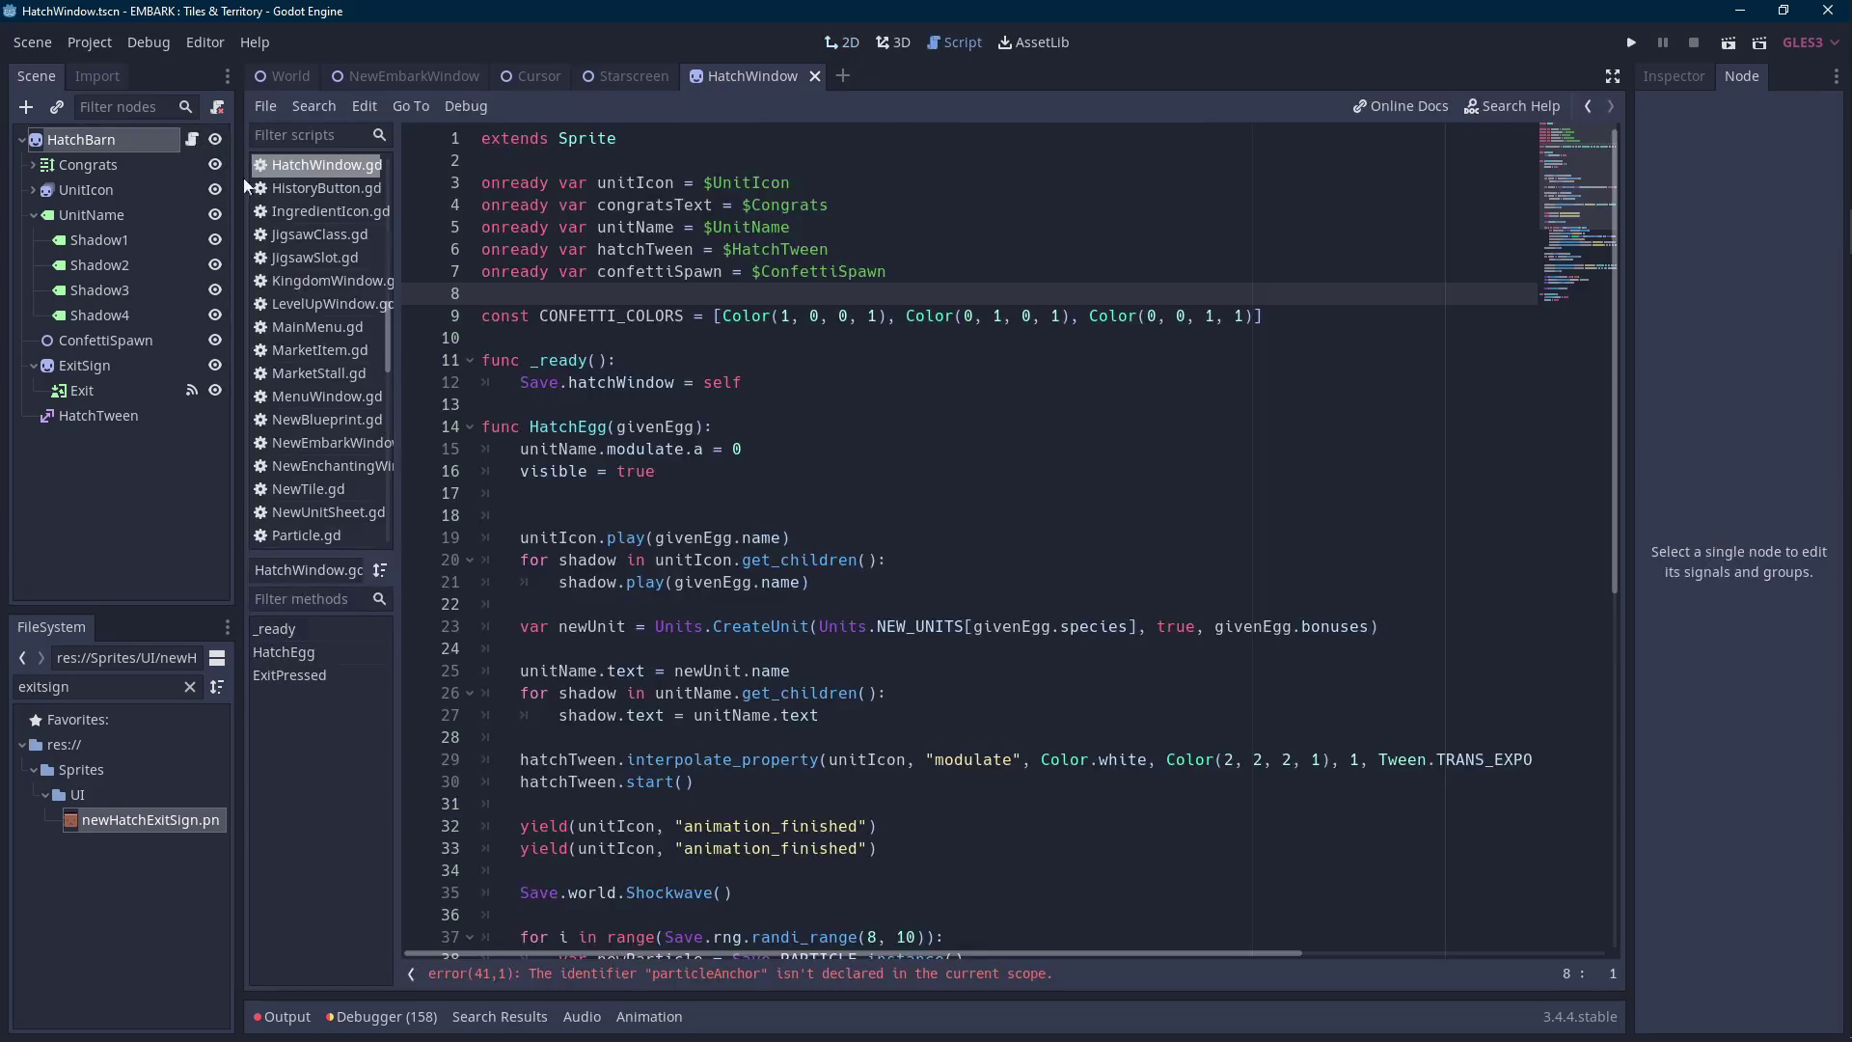
click(753, 987)
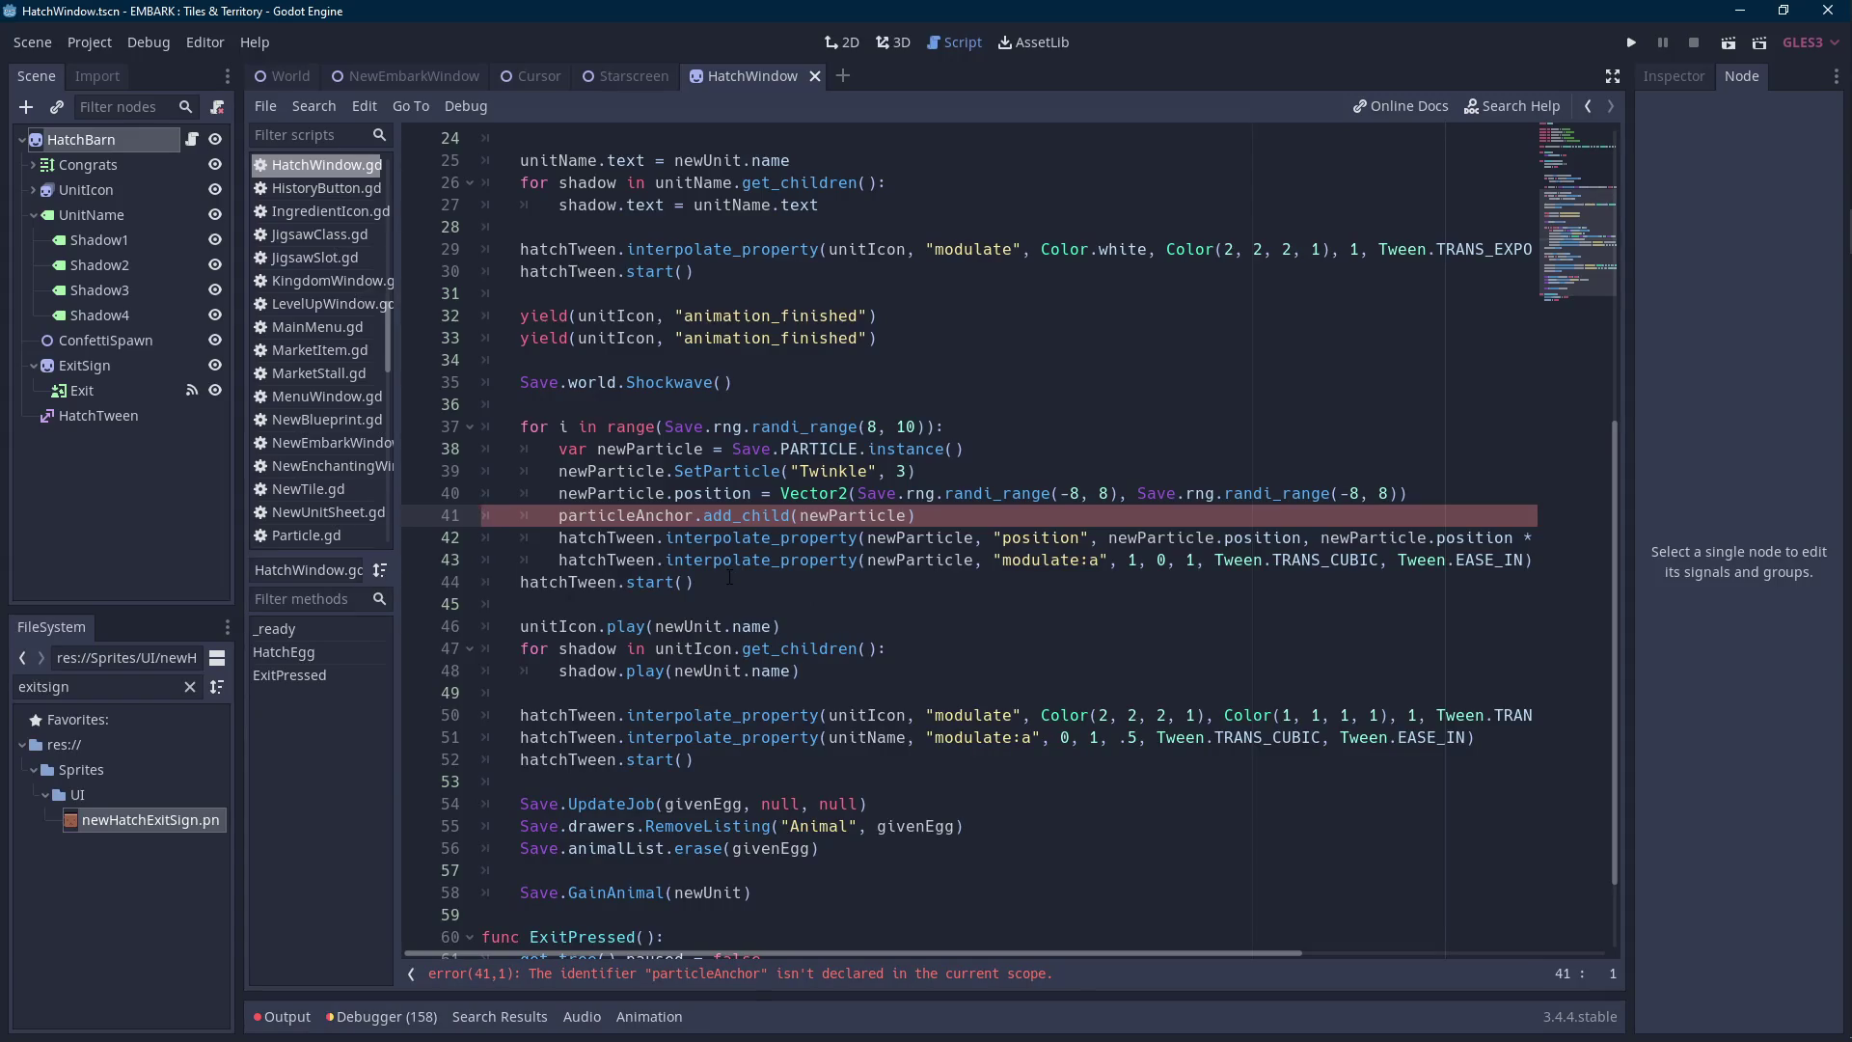
mouse_move(729, 577)
mouse_down()
mouse_move(497, 425)
mouse_move(600, 382)
mouse_up()
key(BackSpace)
Delete the Shockwave, yield and first tween lines from HatchEgg and save the script.
key(BackSpace)
scroll(555, 690, up, 5)
drag(555, 690, 558, 540)
key(BackSpace)
key(BackSpace)
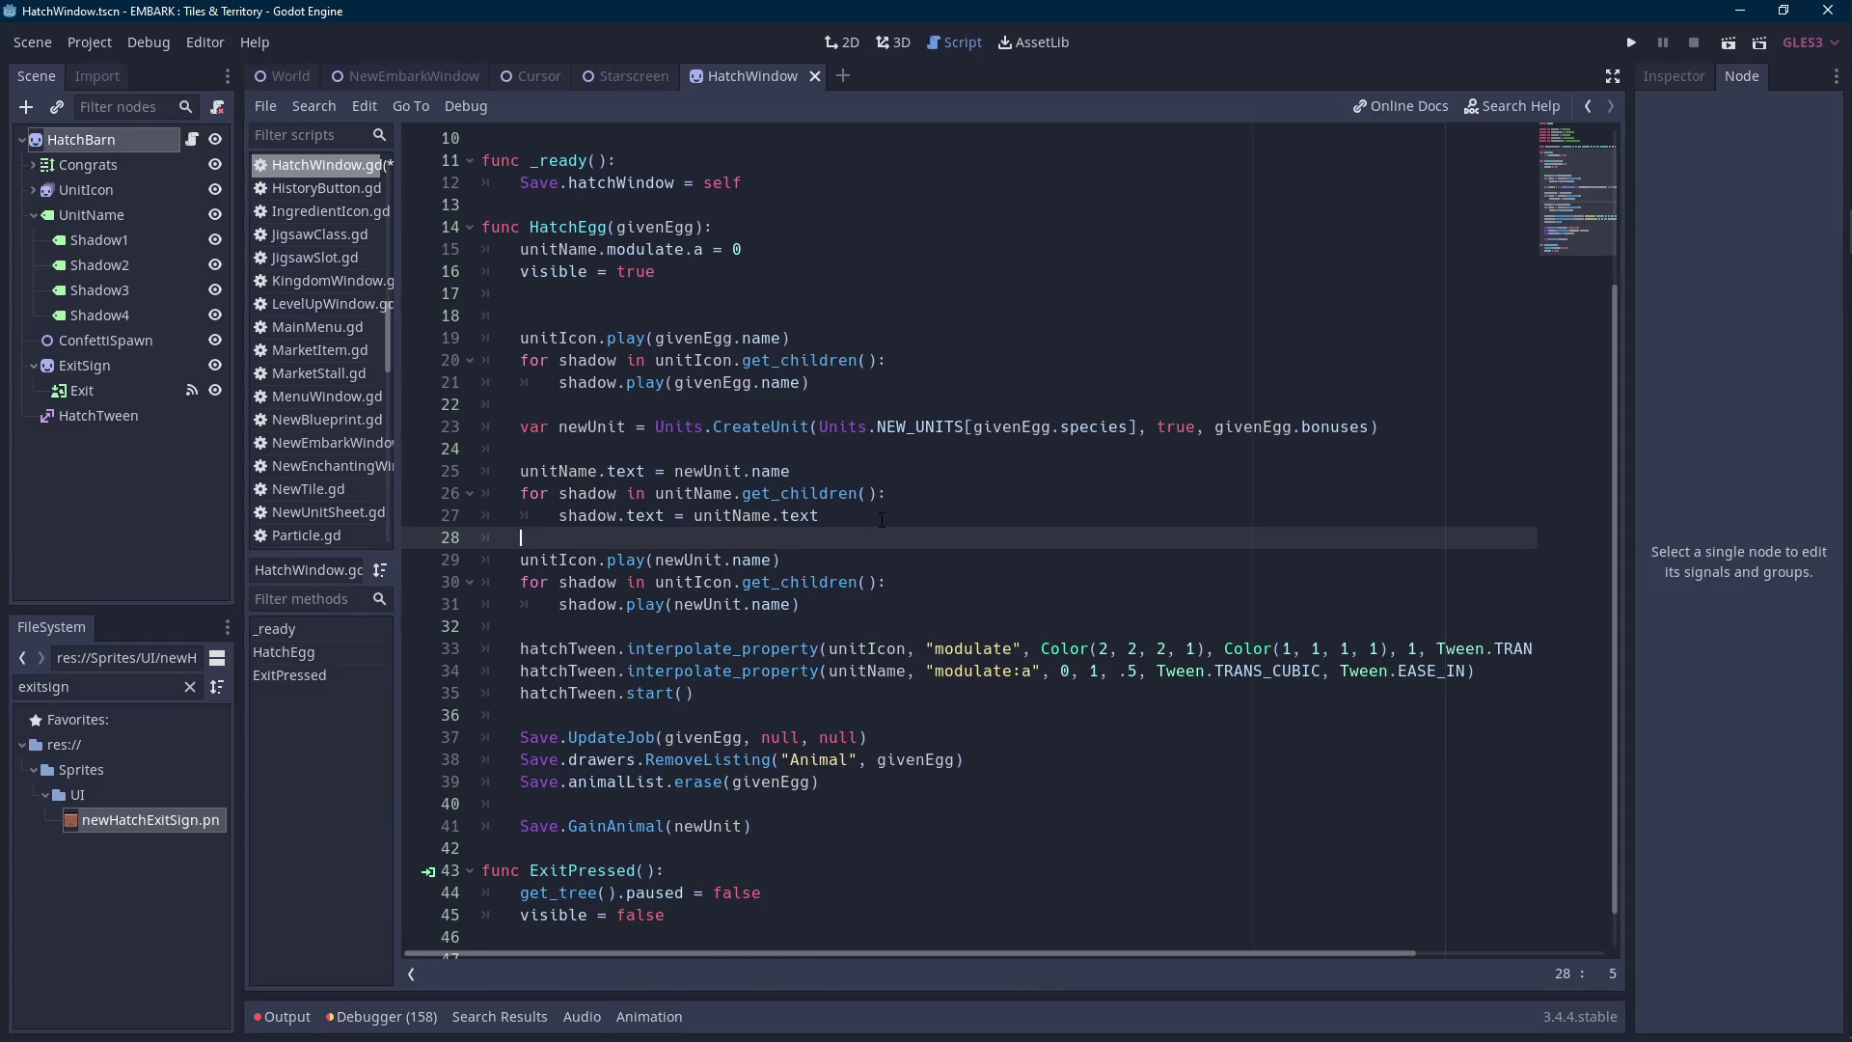
click(853, 501)
key(ctrl+s)
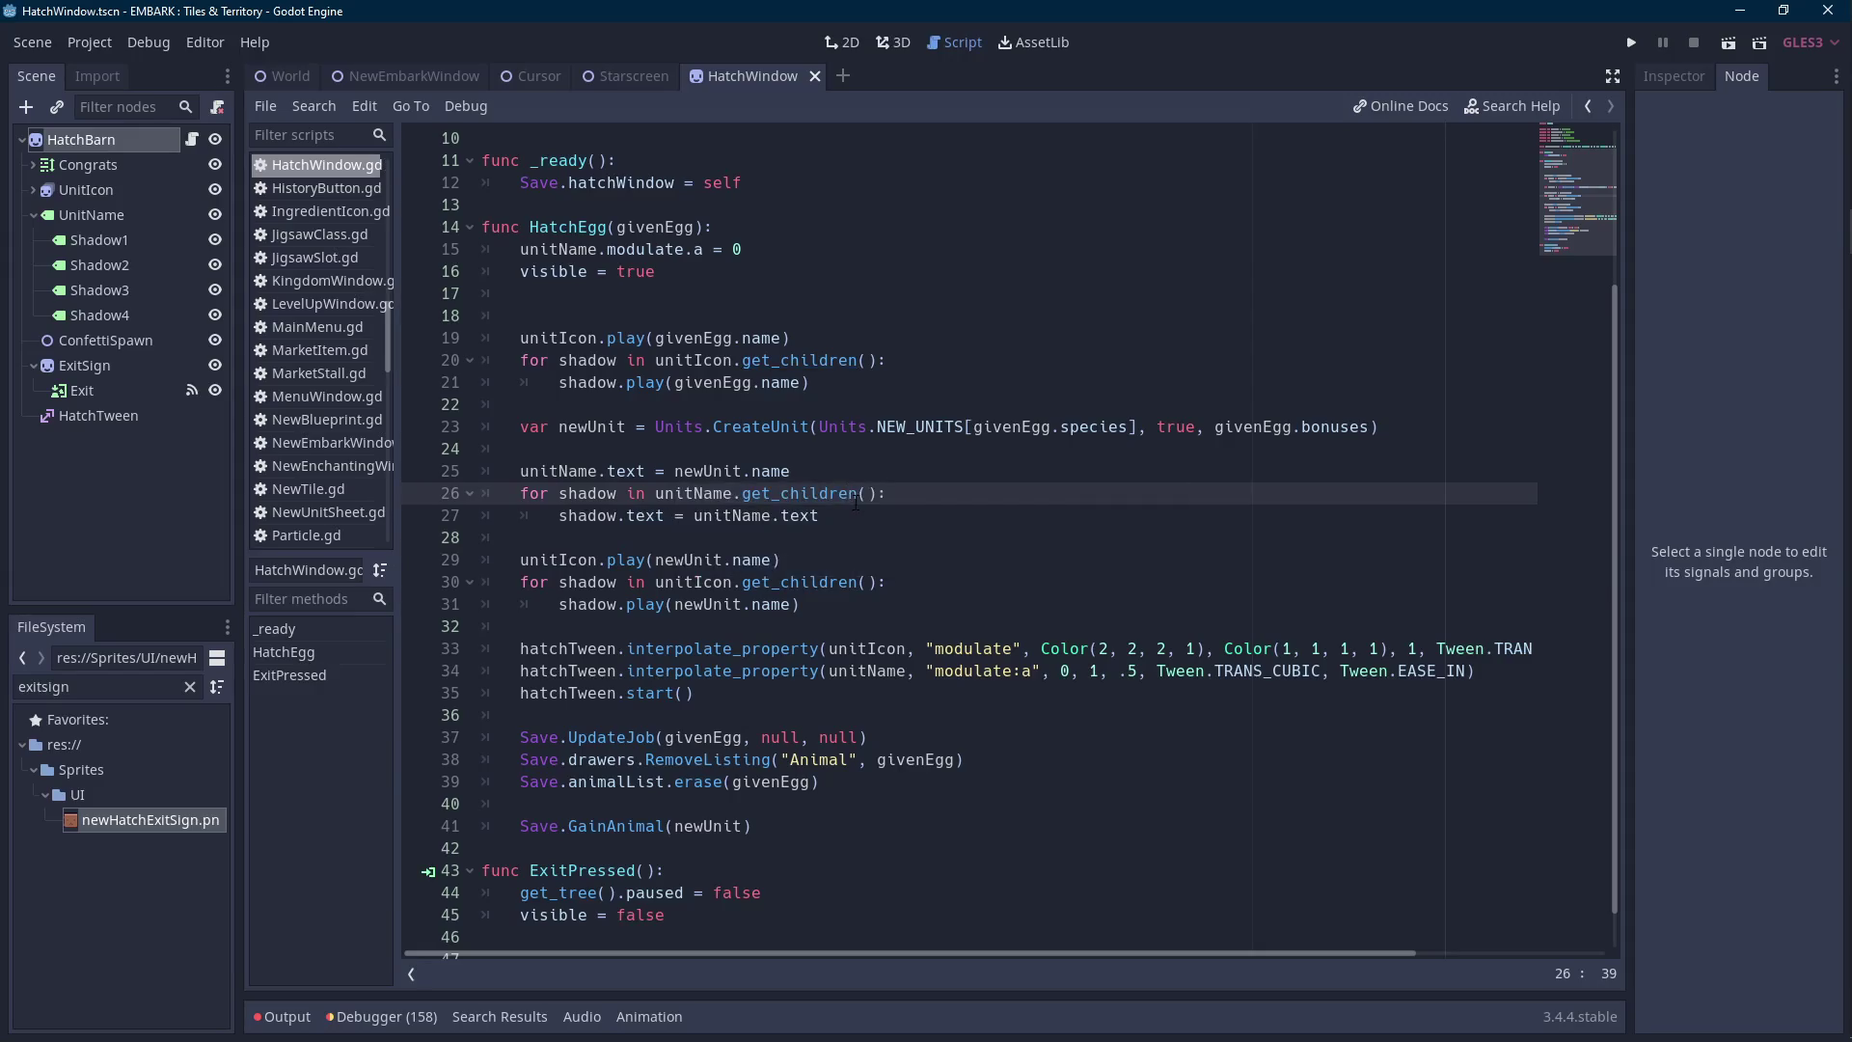
Put the caret on empty line 18 of HatchEgg and look over the script.
click(696, 314)
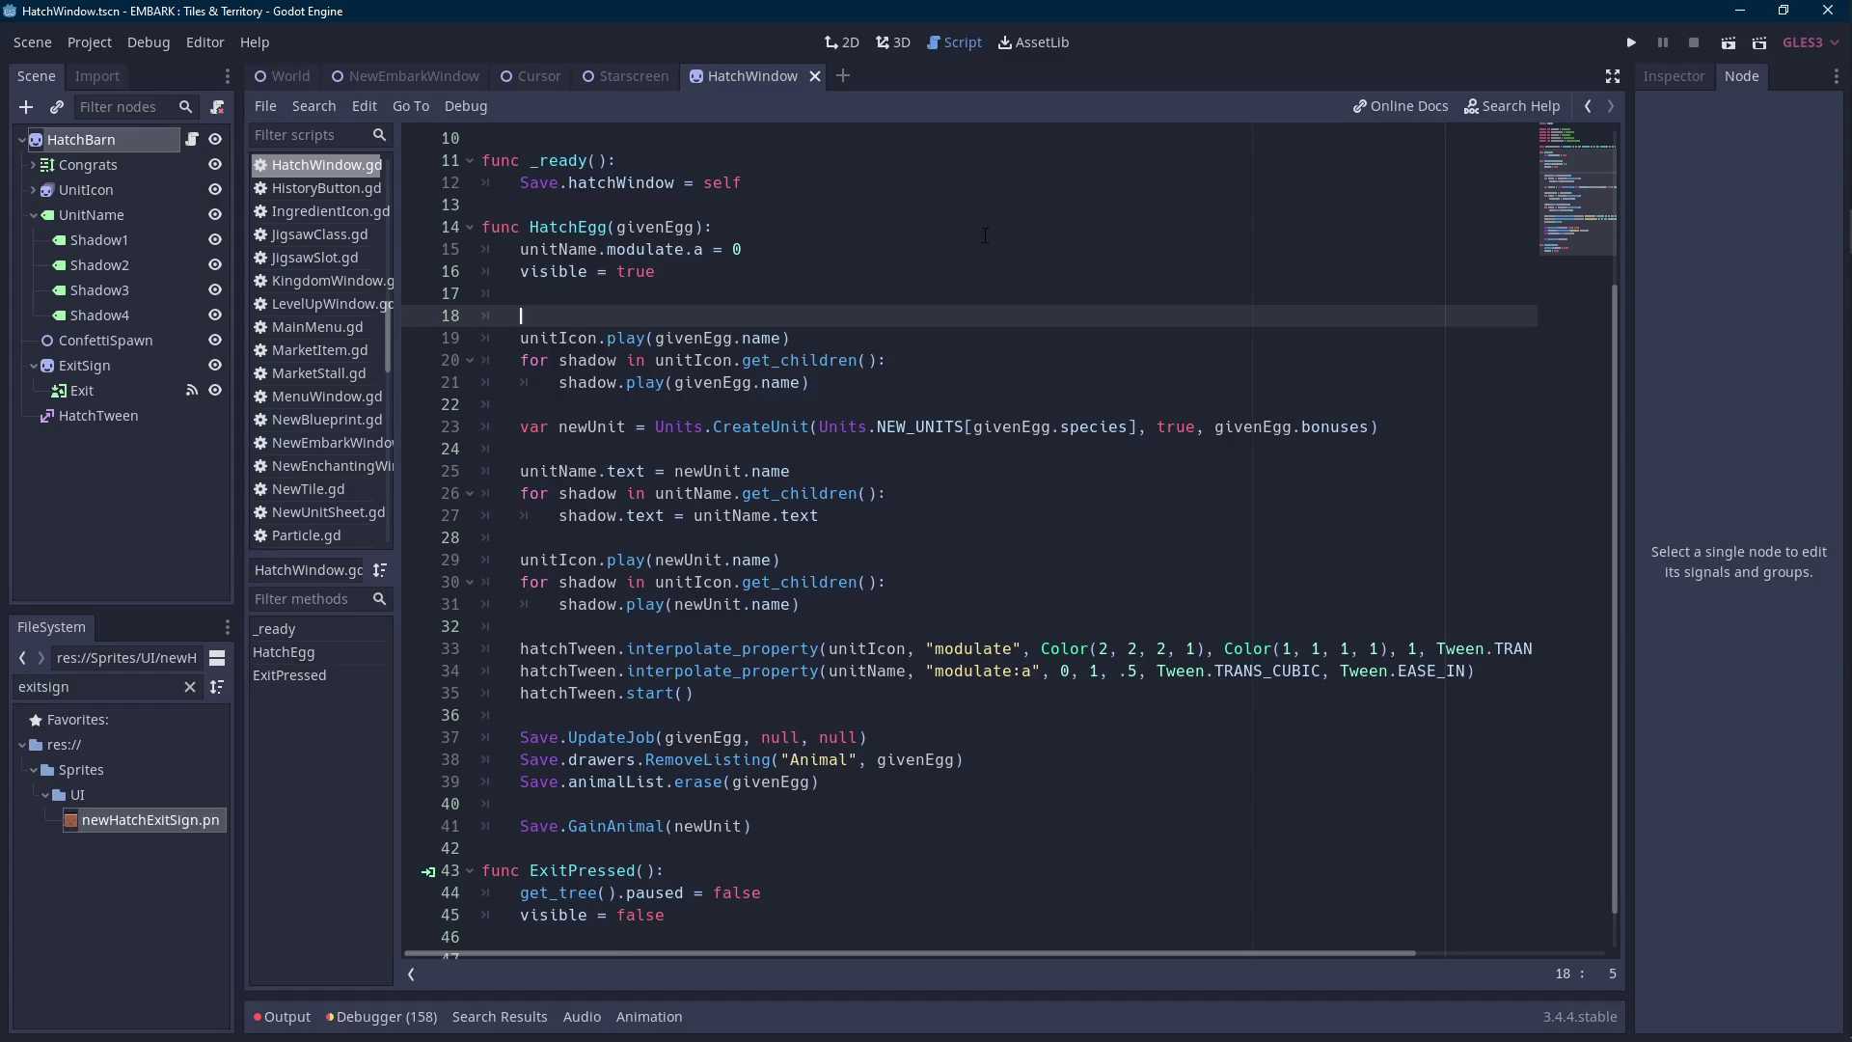
ctrl+scroll(985, 235, up, 1)
ctrl+scroll(881, 328, up, 2)
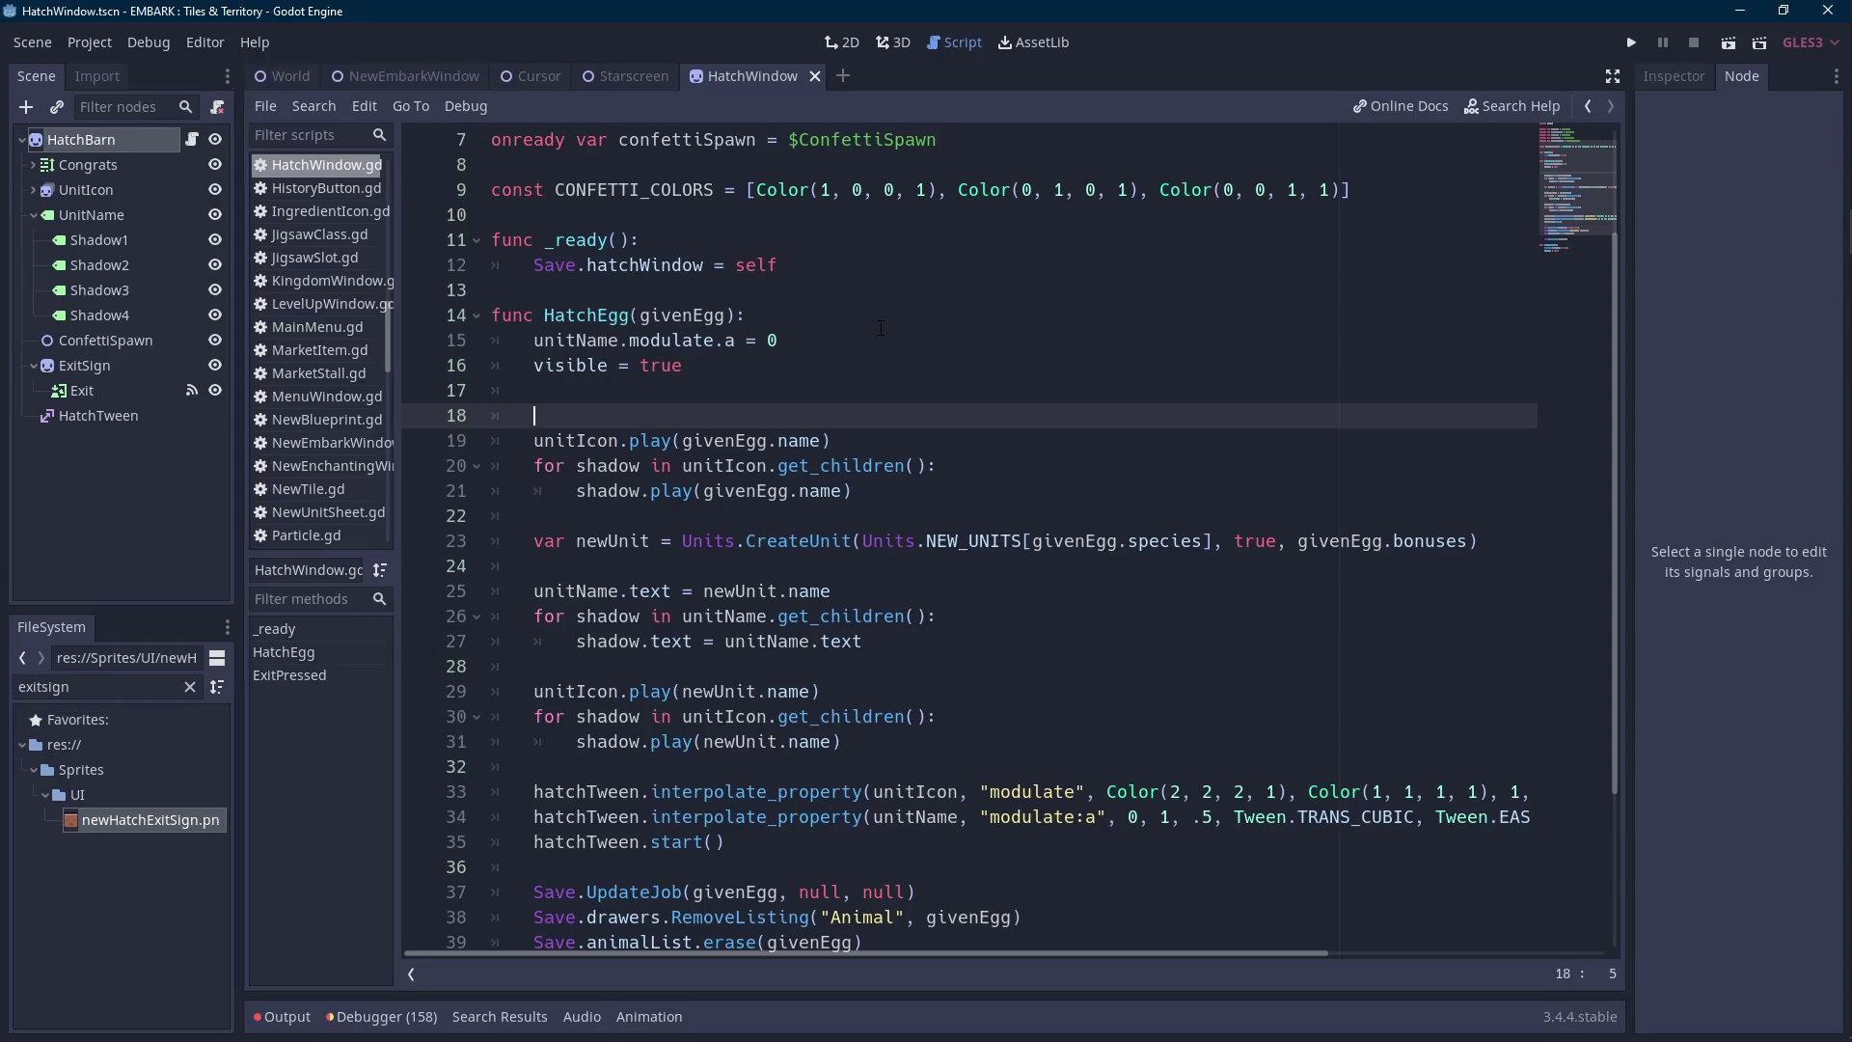
scroll(881, 328, down, 1)
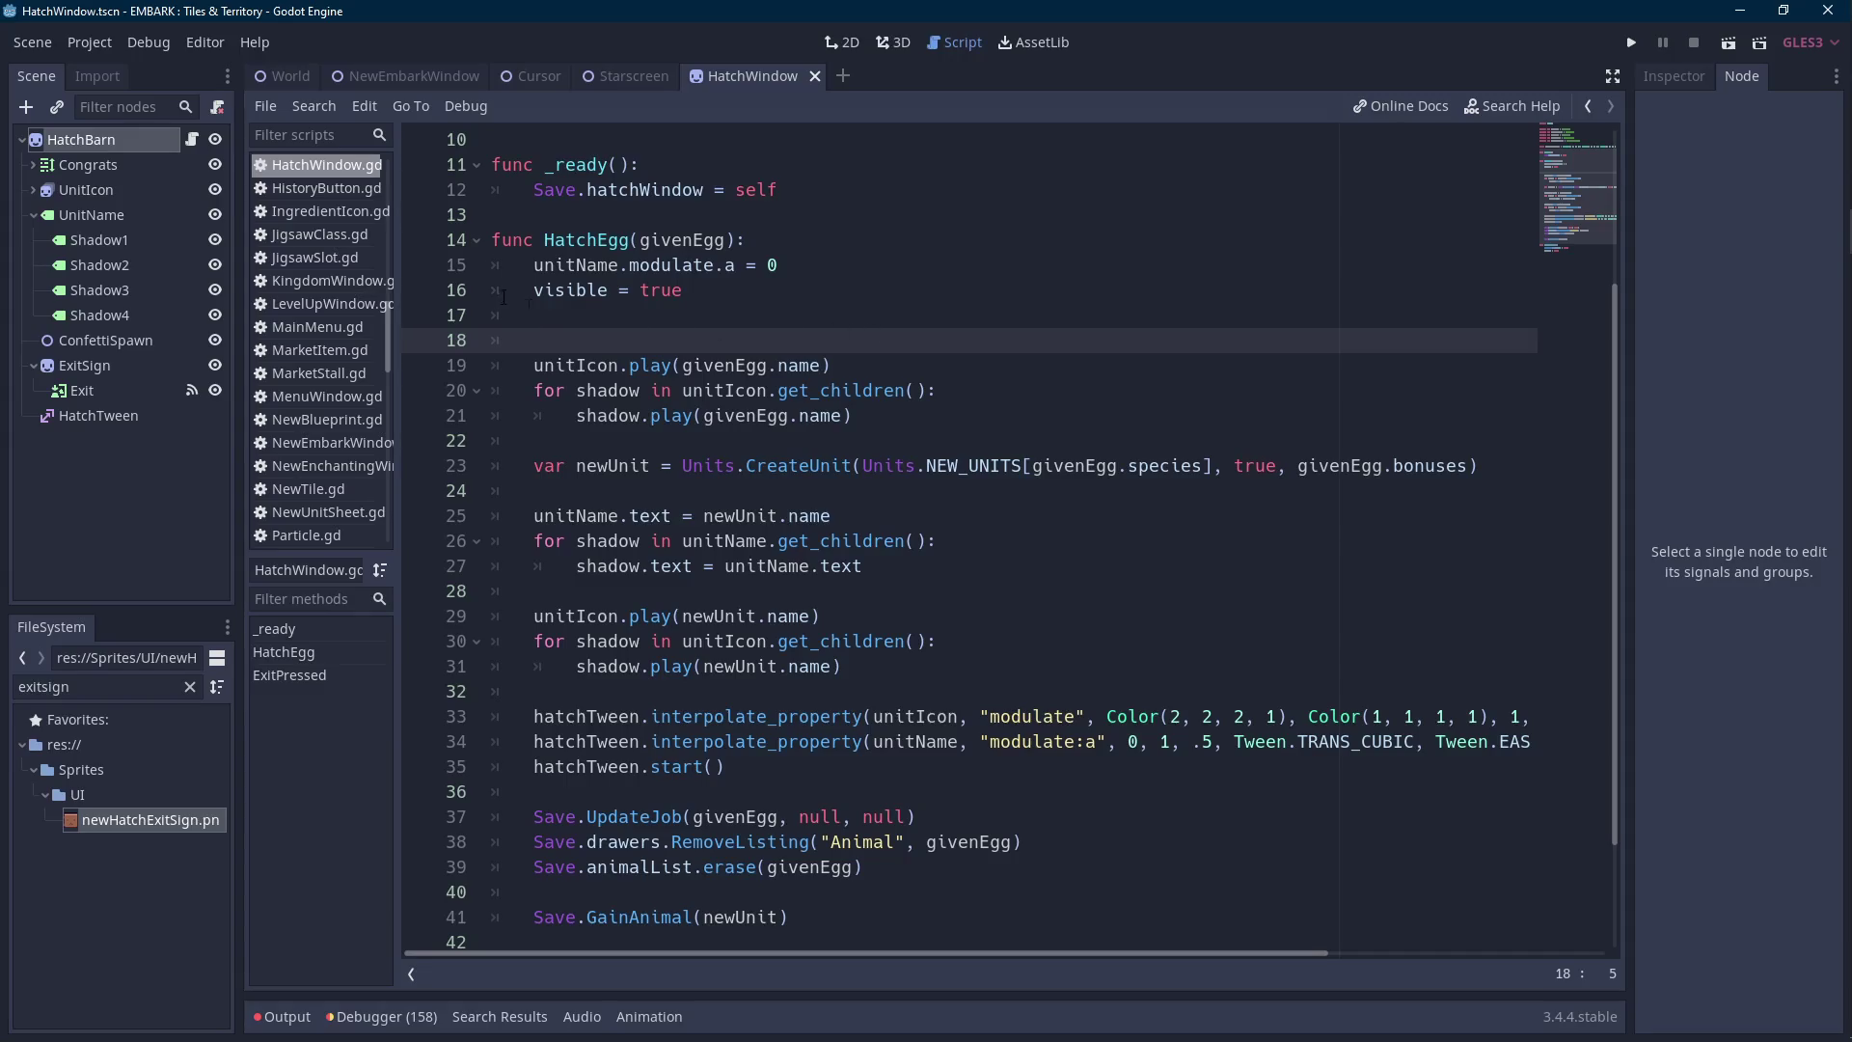
Insert extra blank lines at line 17 inside HatchEgg and save.
key(Up)
key(Up)
key(Down)
key(Down)
key(Down)
key(ctrl+shift+Right)
scroll(693, 369, down, 1)
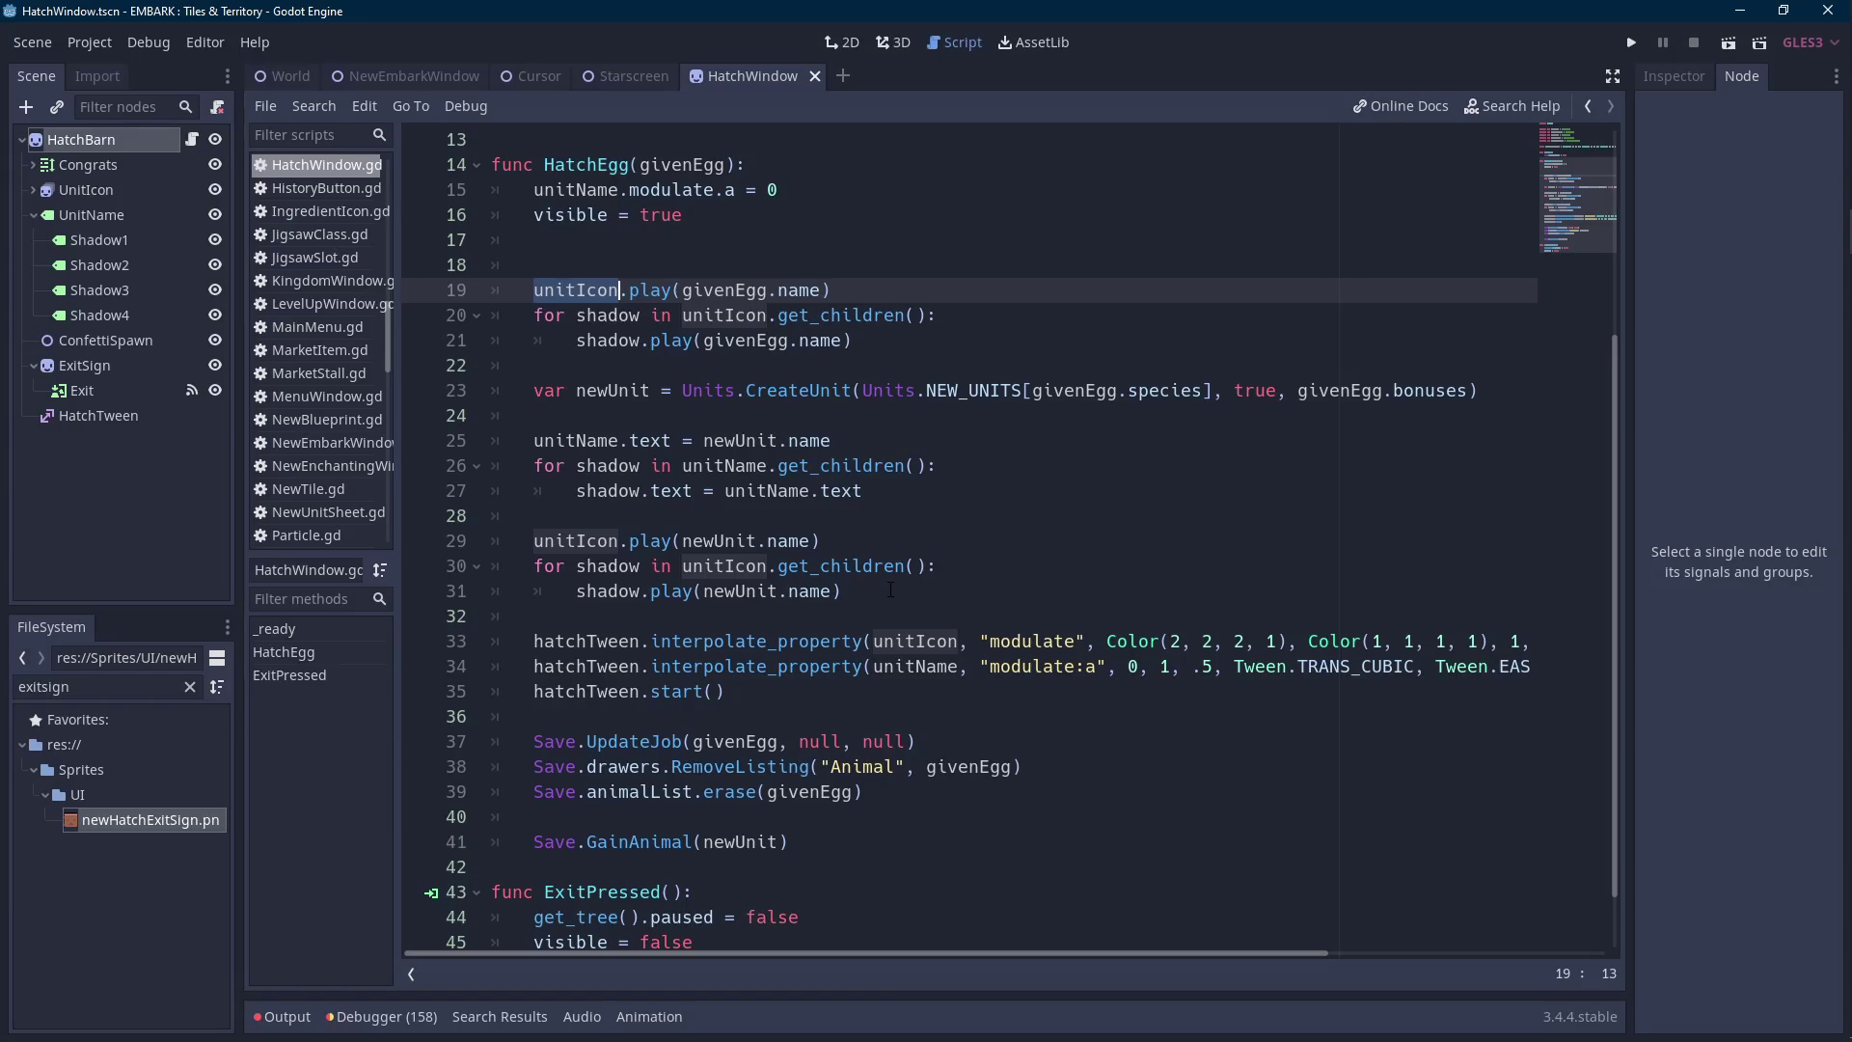
scroll(701, 545, down, 1)
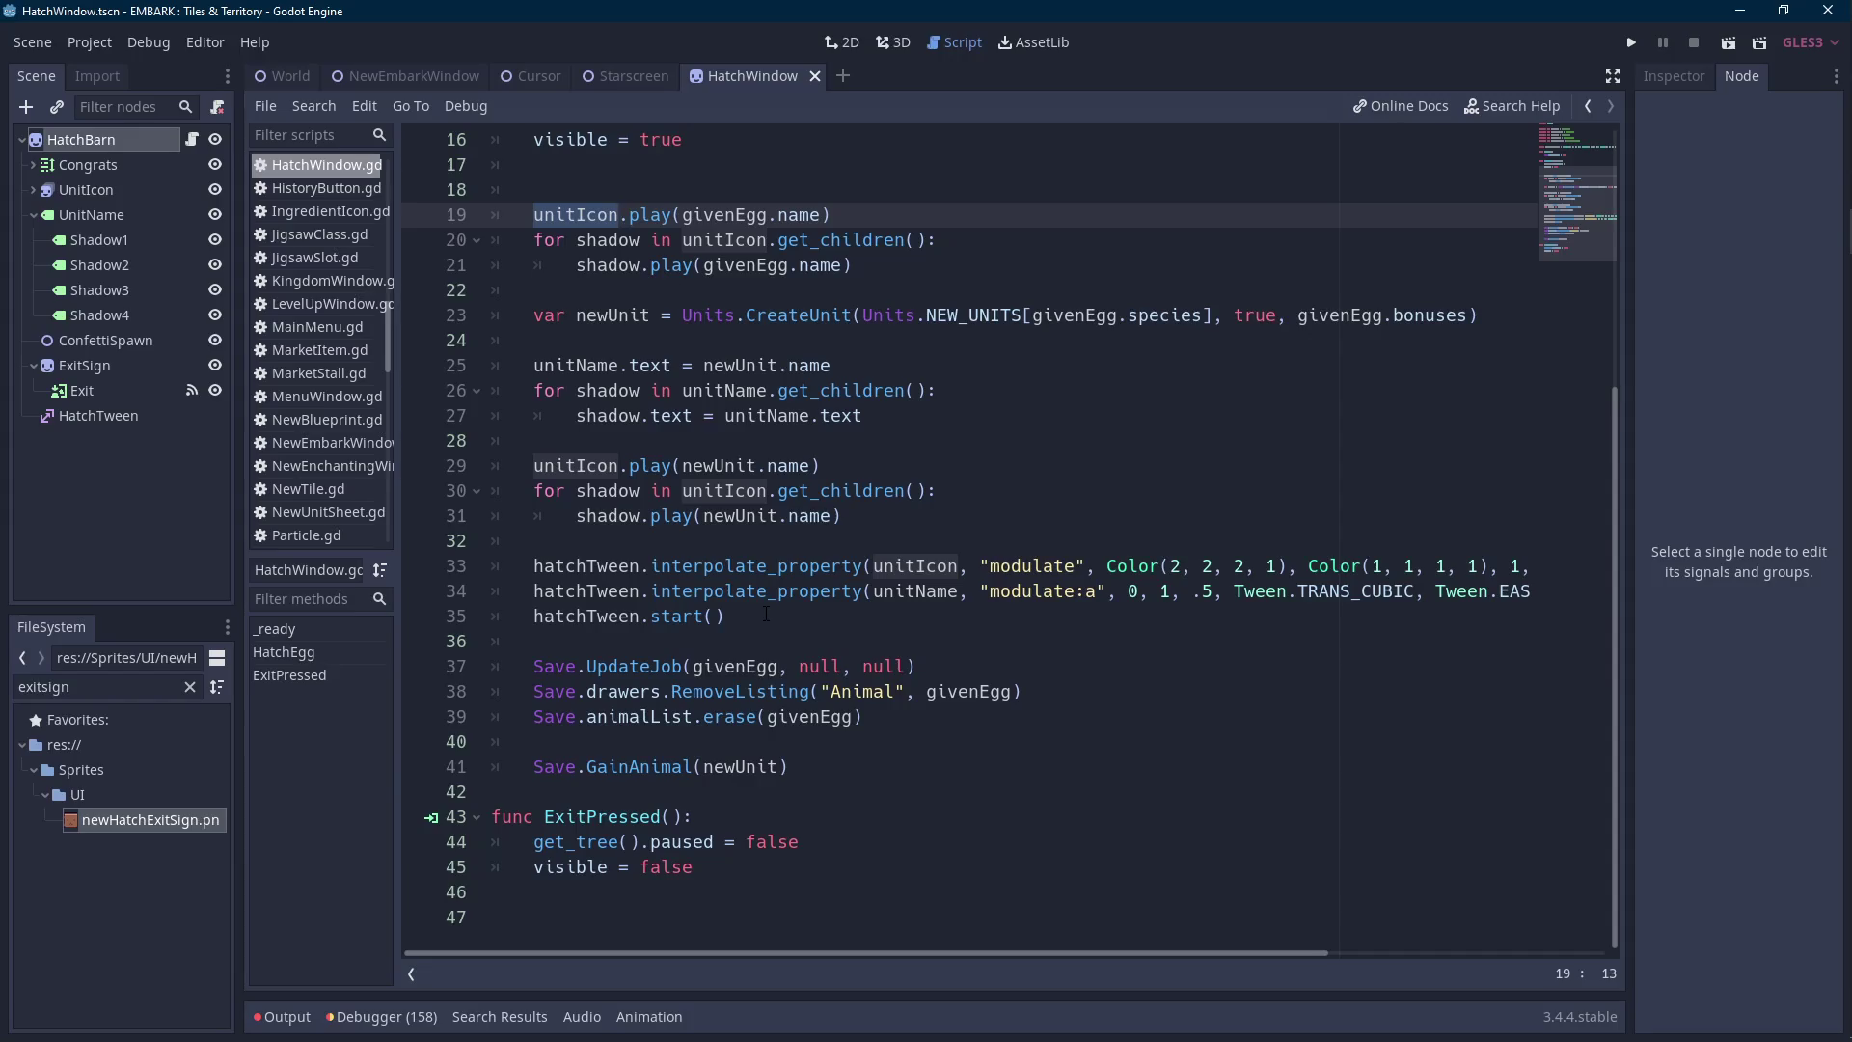
scroll(767, 614, up, 3)
click(755, 389)
key(Return)
key(Return)
key(Up)
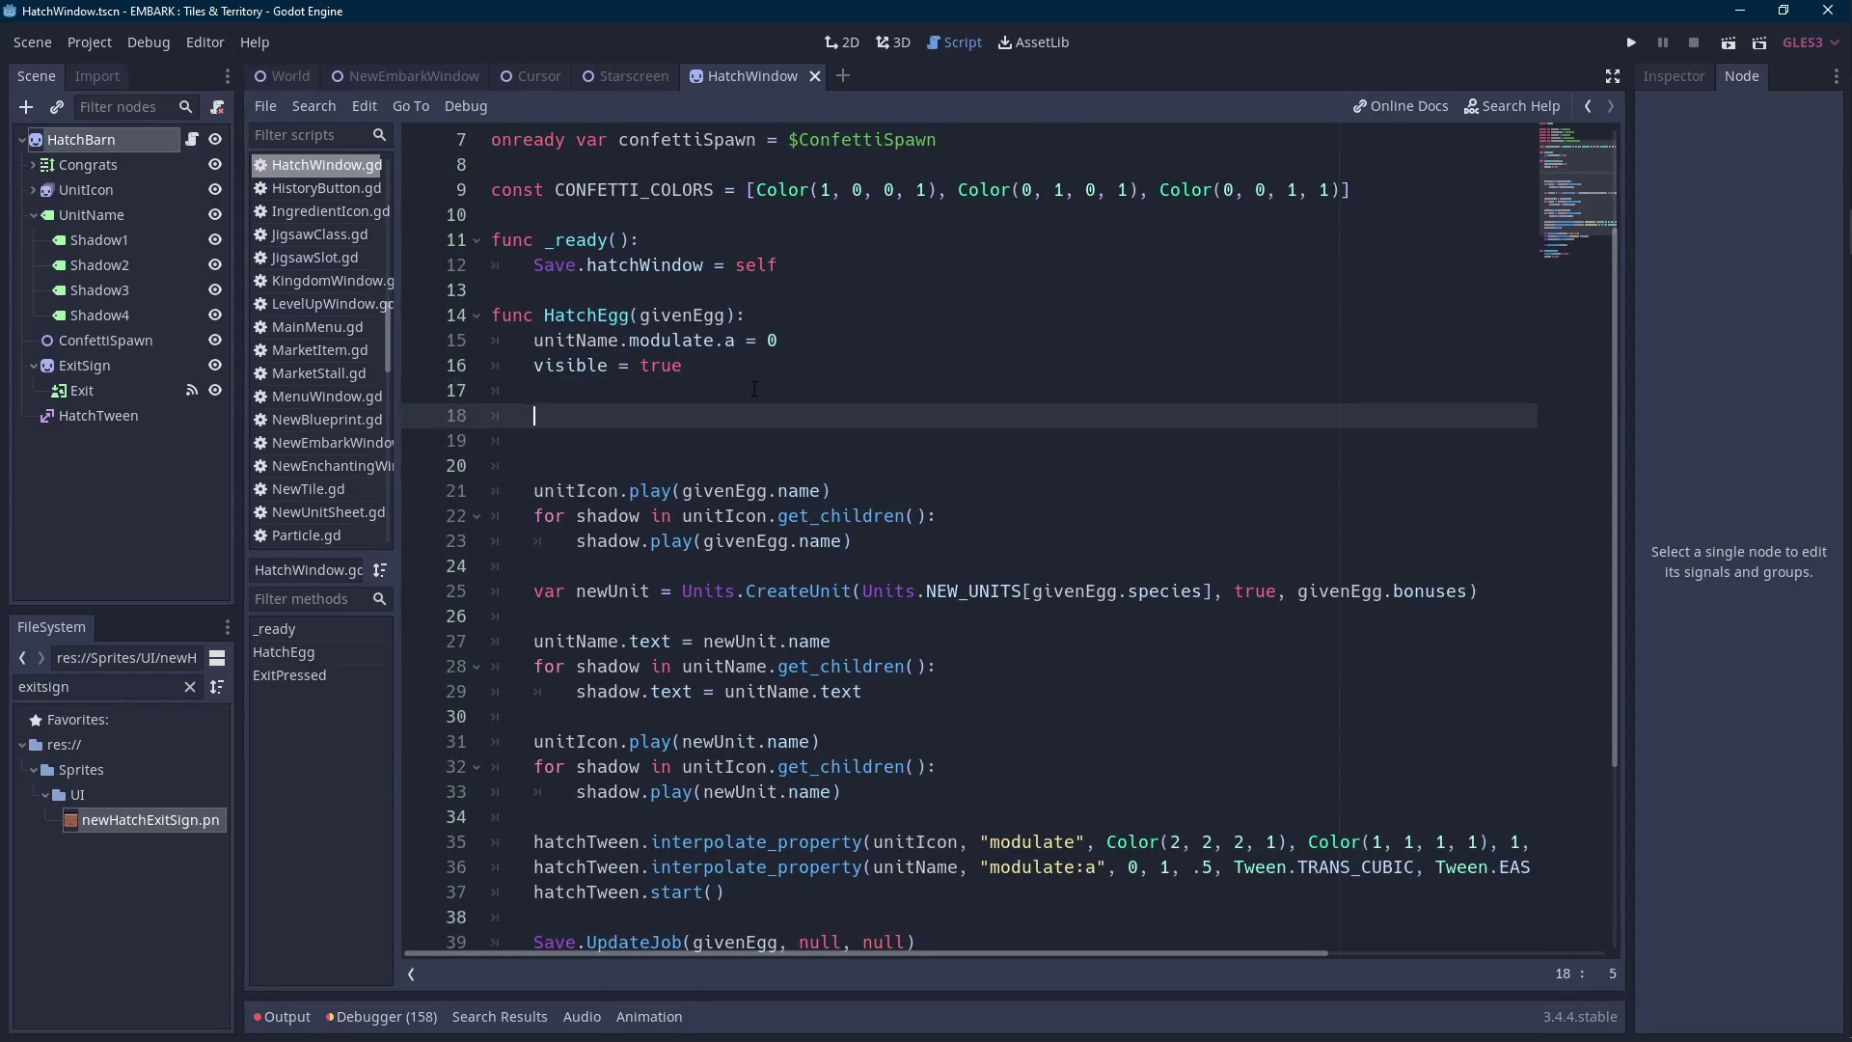
key(ctrl+s)
Start a 'const EGG_START' declaration on a new line below CONFETTI_COLORS.
scroll(609, 362, up, 2)
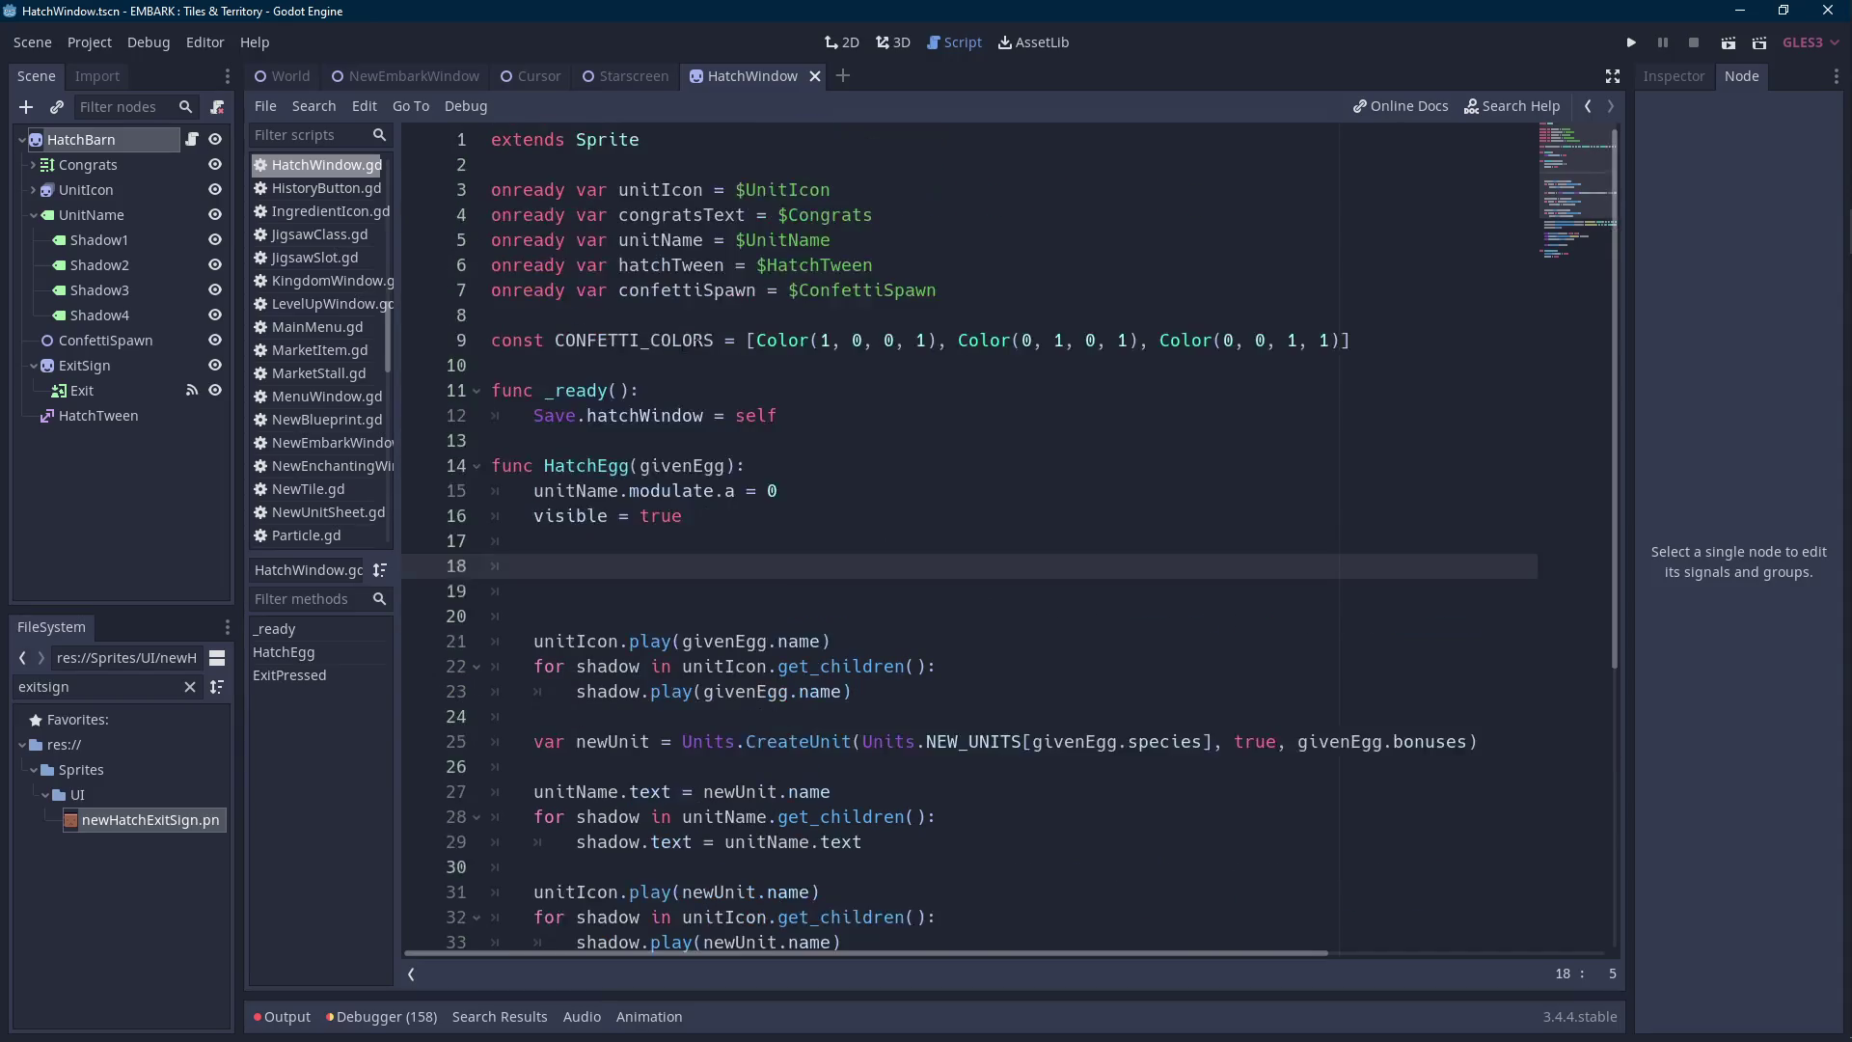
click(609, 362)
key(Return)
key(Up)
text(const EGG_START = var2)
key(BackSpace)
key(BackSpace)
key(BackSpace)
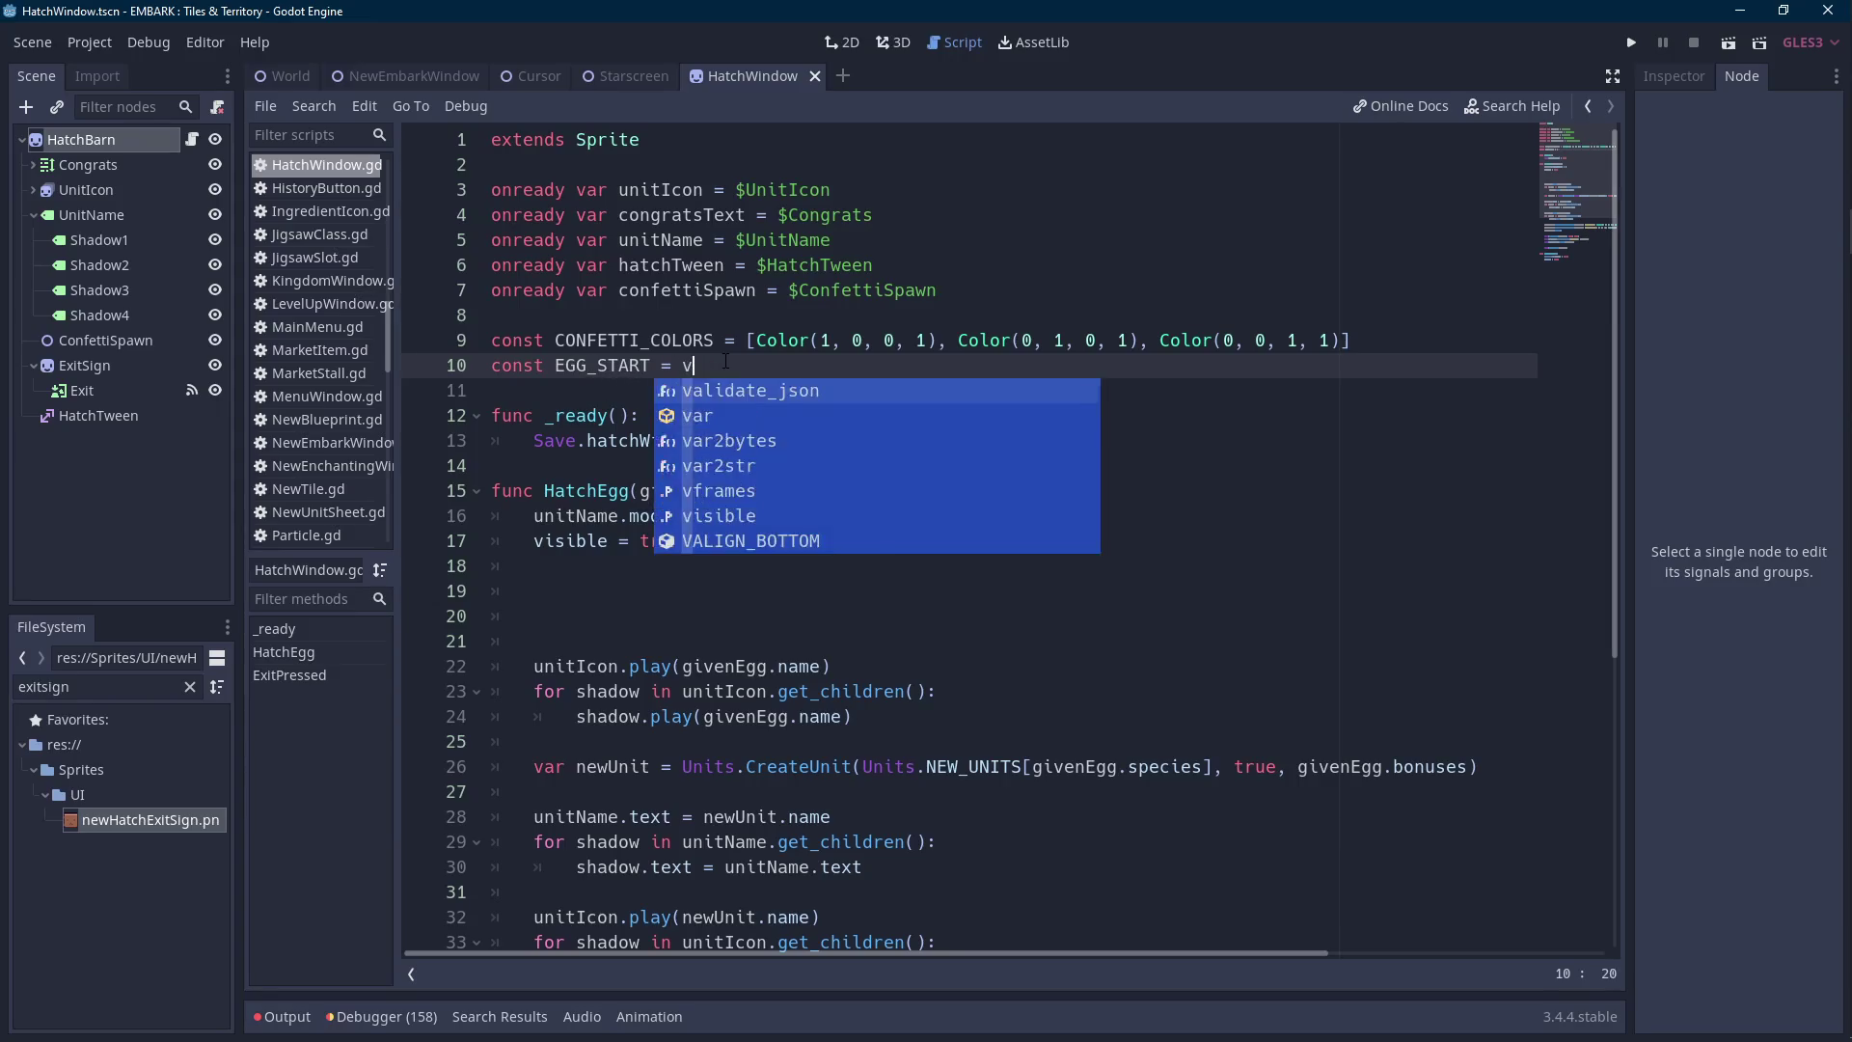
key(BackSpace)
key(BackSpace)
key(BackSpace)
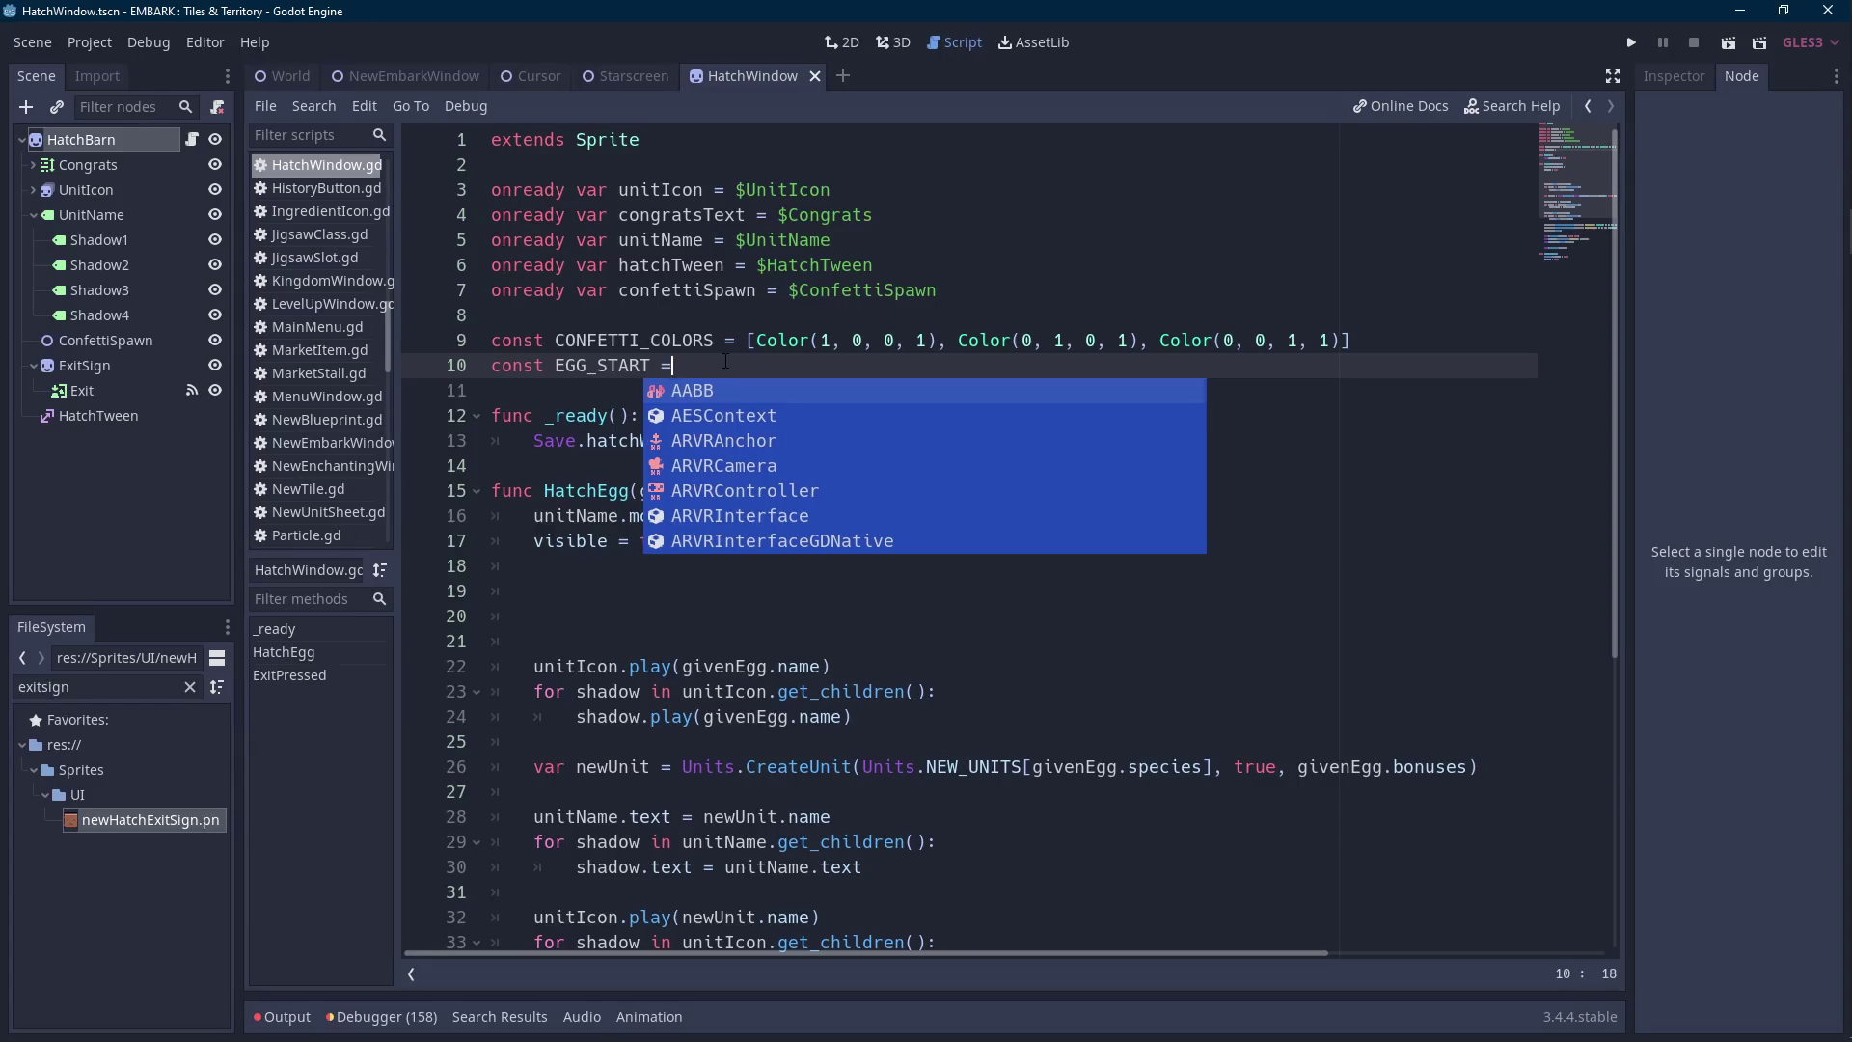
Read UnitIcon's Position y of -24 and complete 'const EGG_START := -24'.
text(:=)
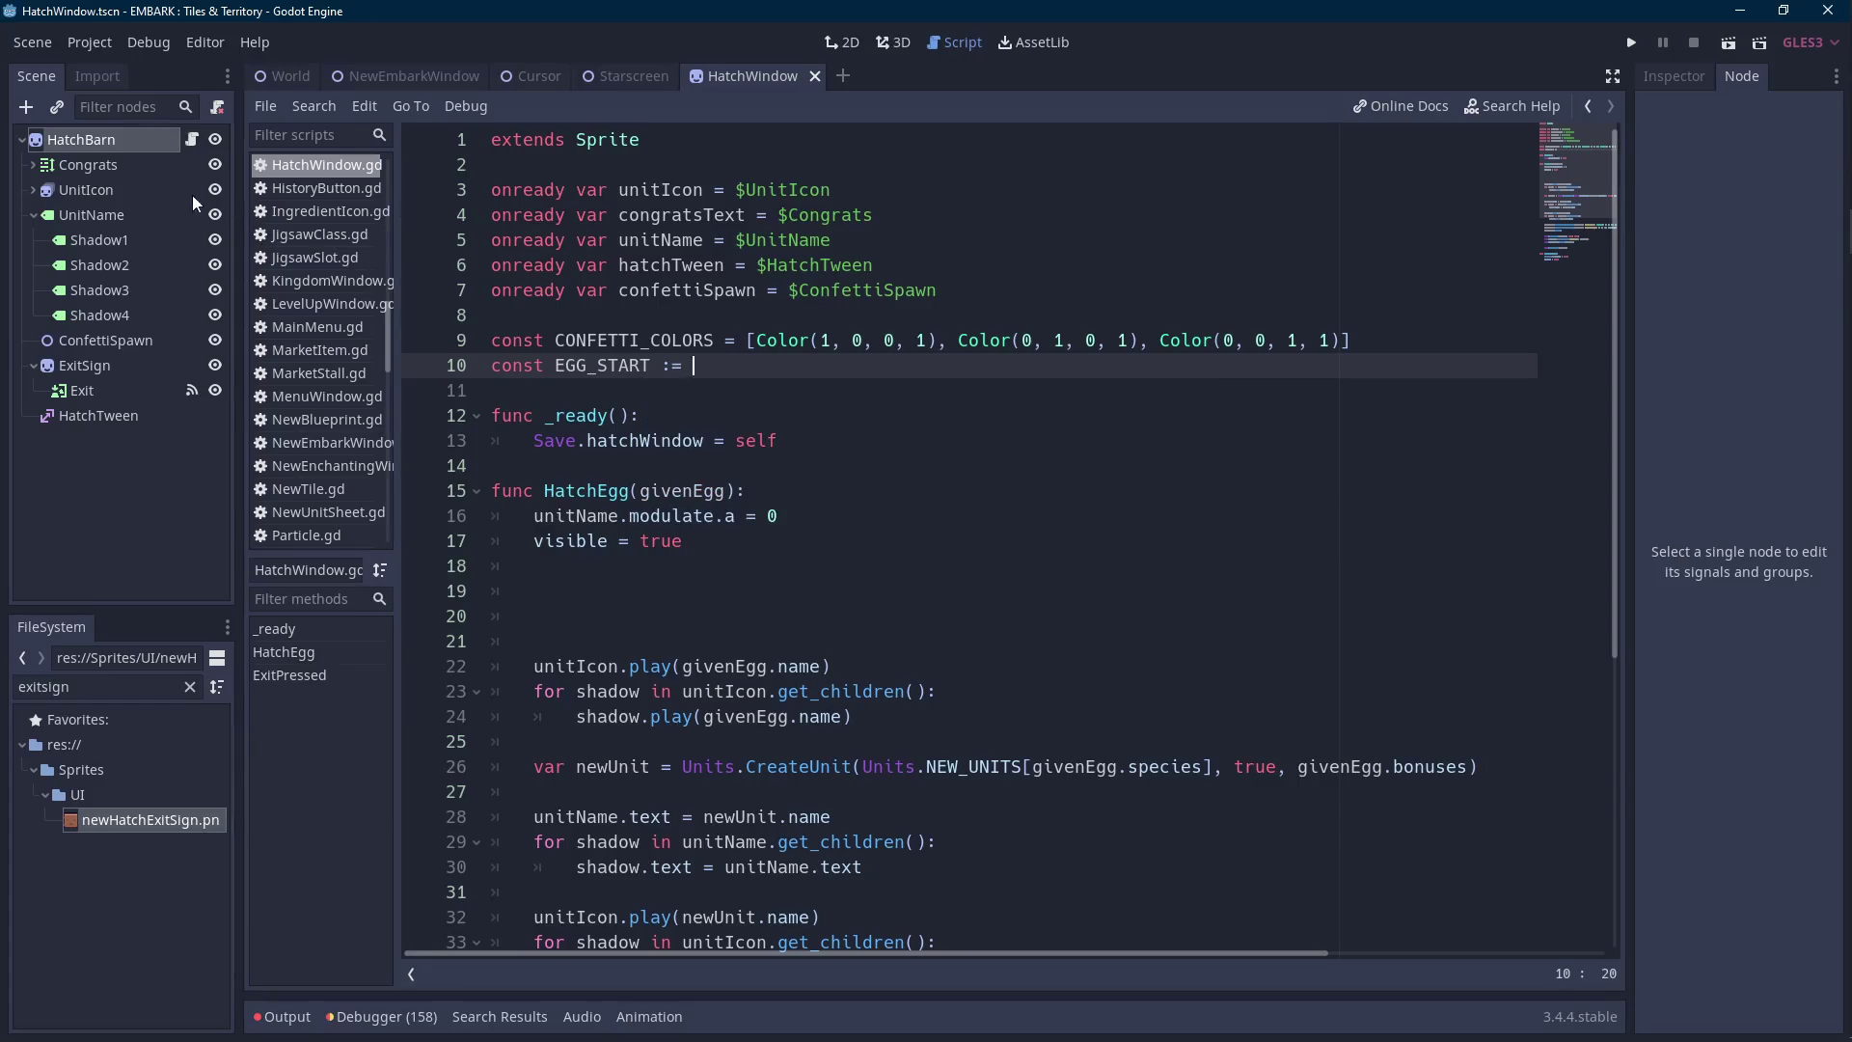
click(193, 191)
click(1683, 87)
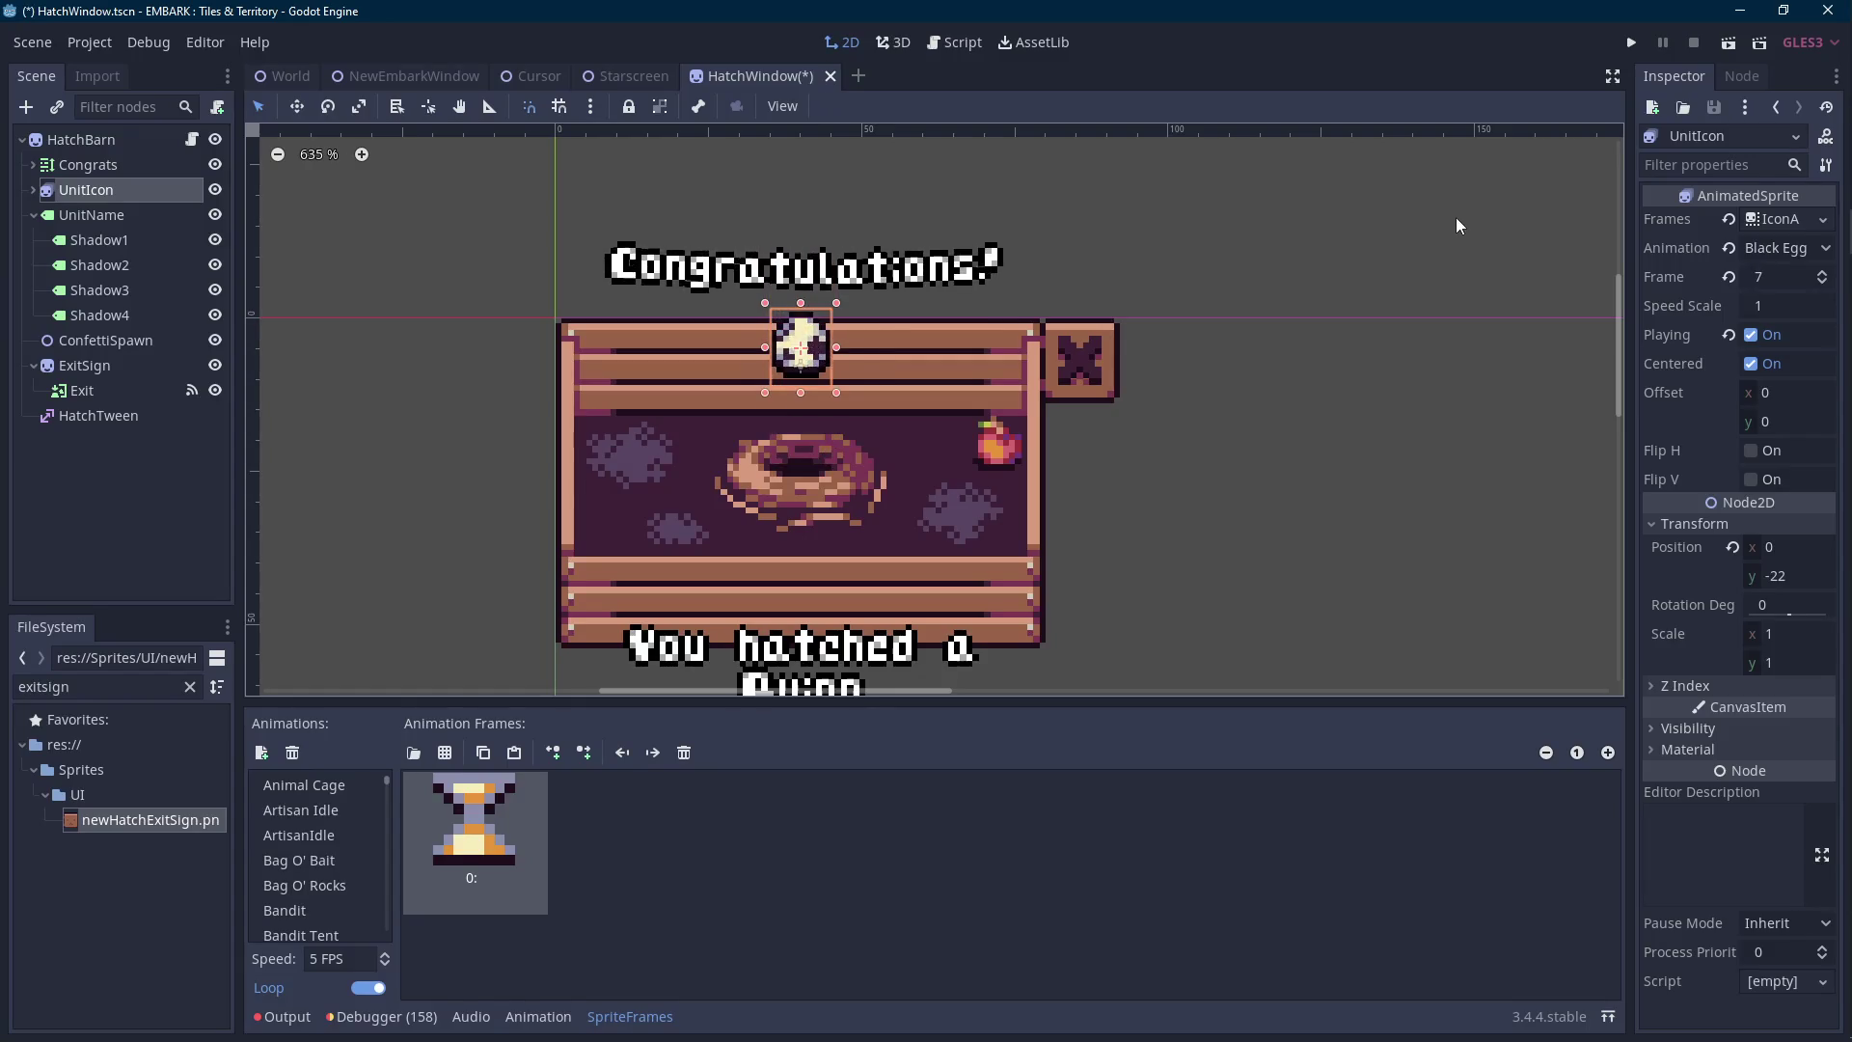
click(1810, 577)
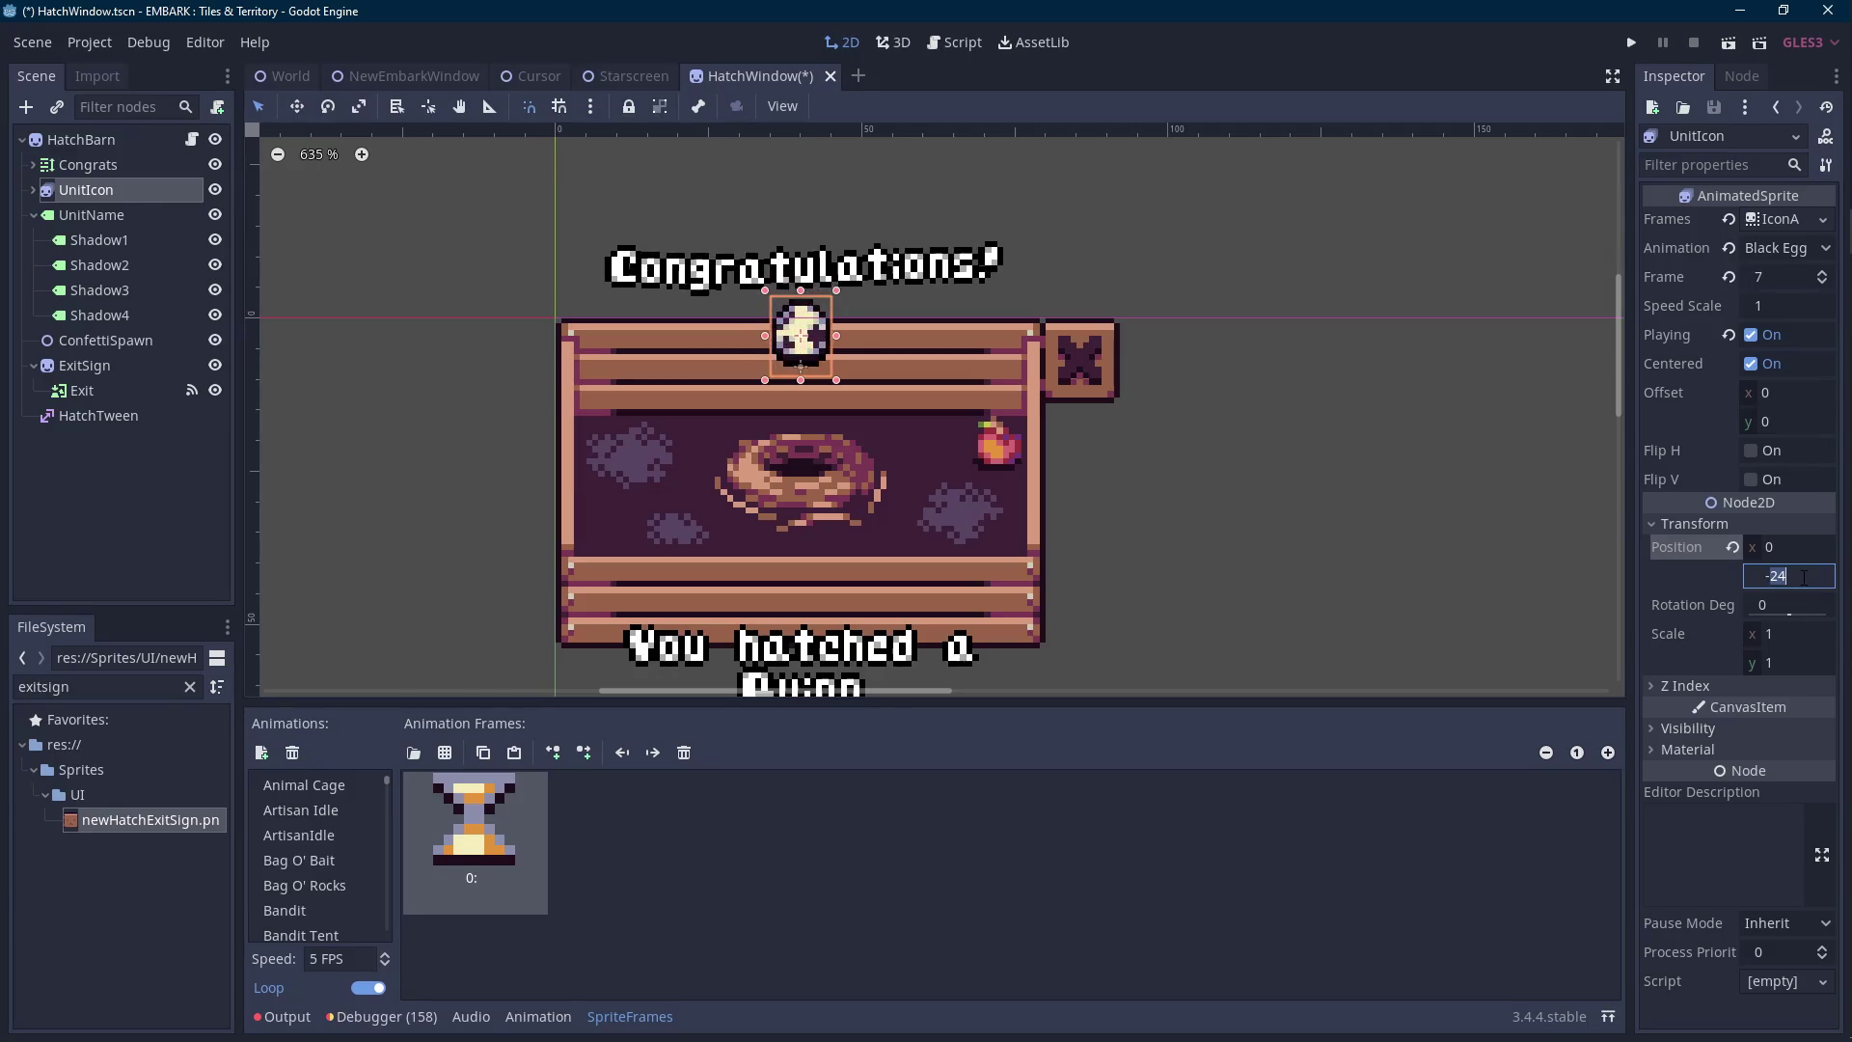
key(Return)
click(193, 139)
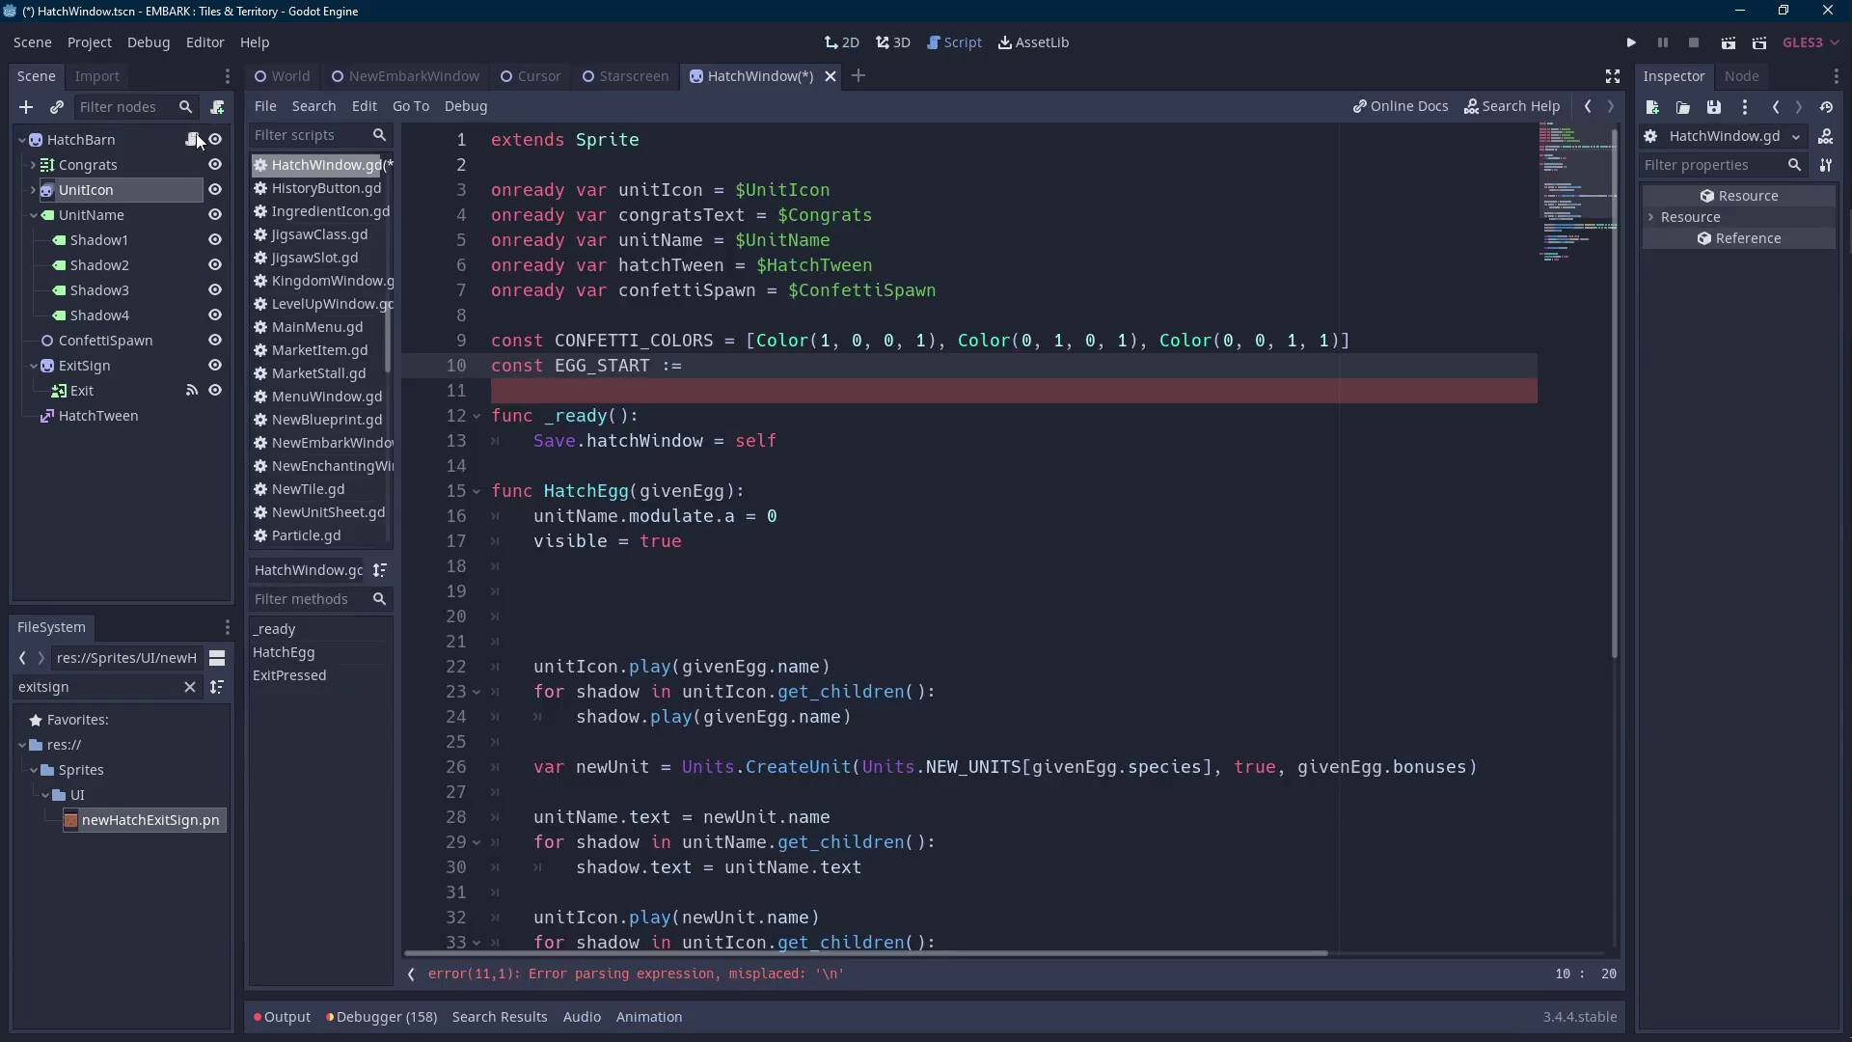
text(-24)
Add 'const EGG_END := -6' below EGG_START and save the script.
key(ctrl+F1)
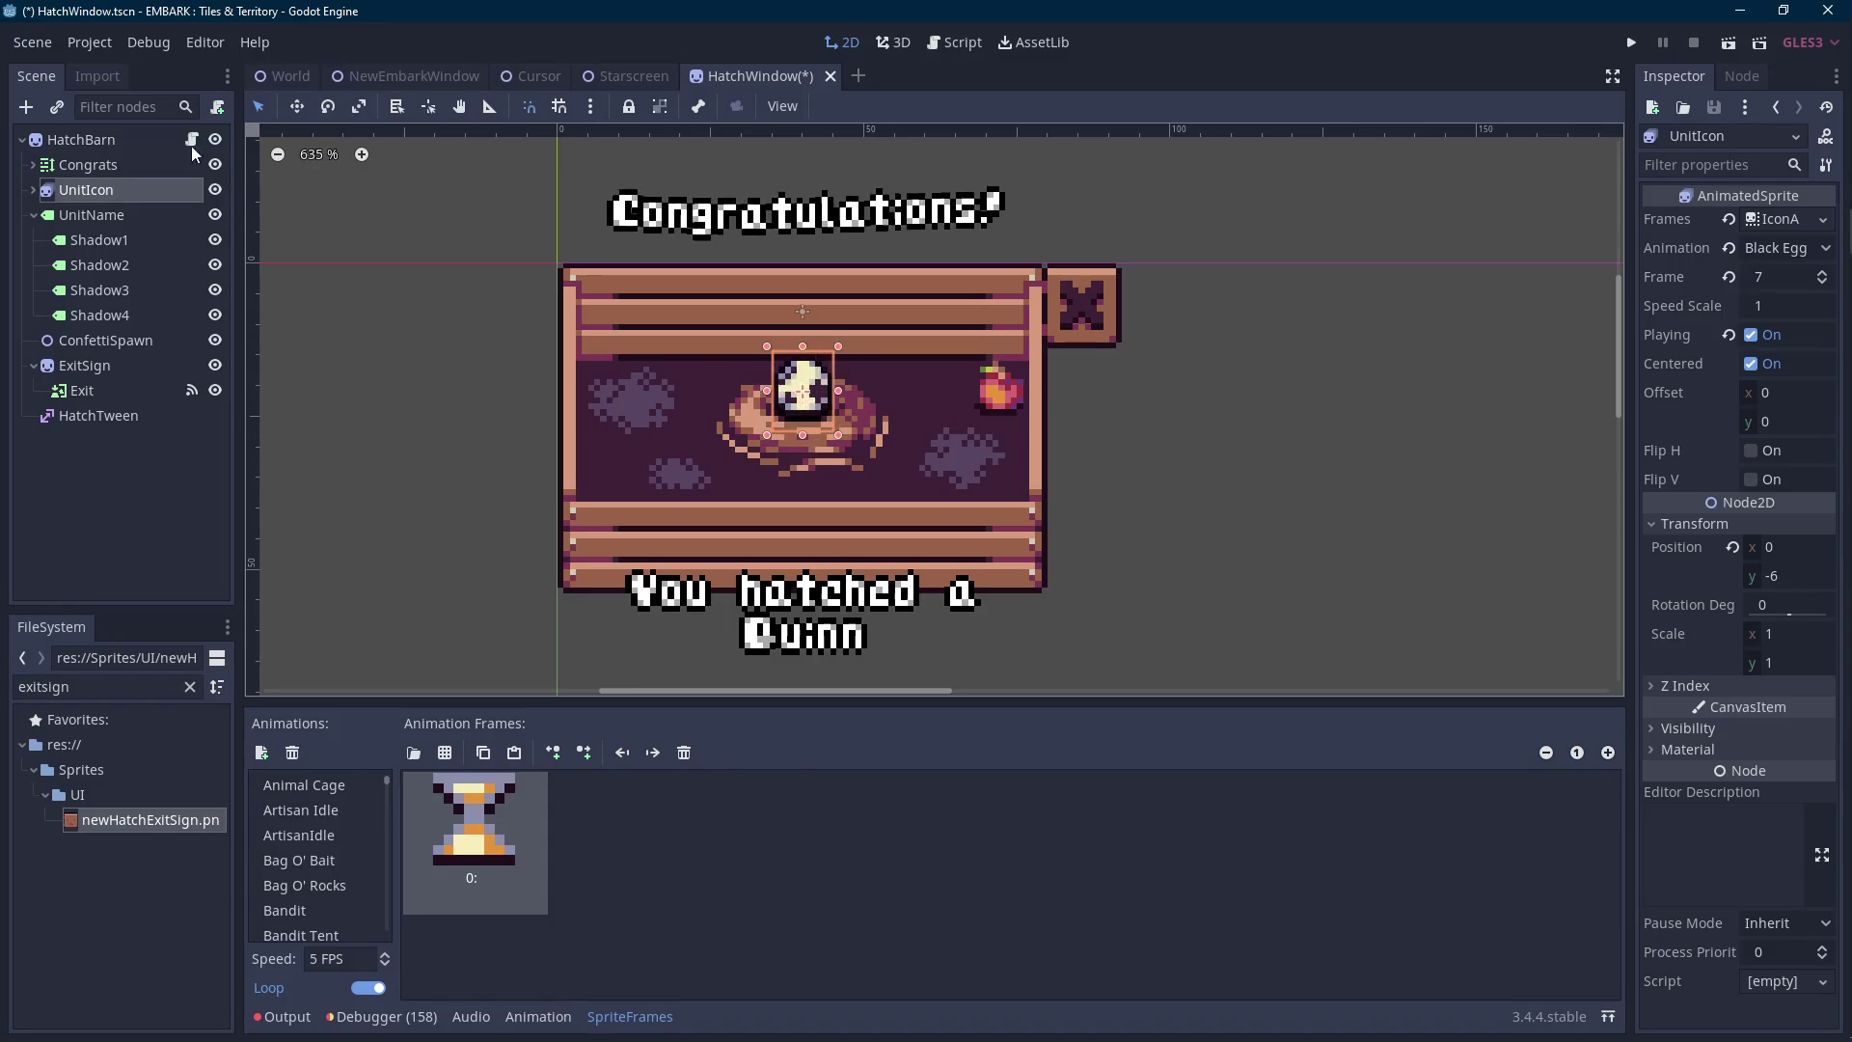
key(ctrl+F3)
key(Return)
text(const EGG_END)
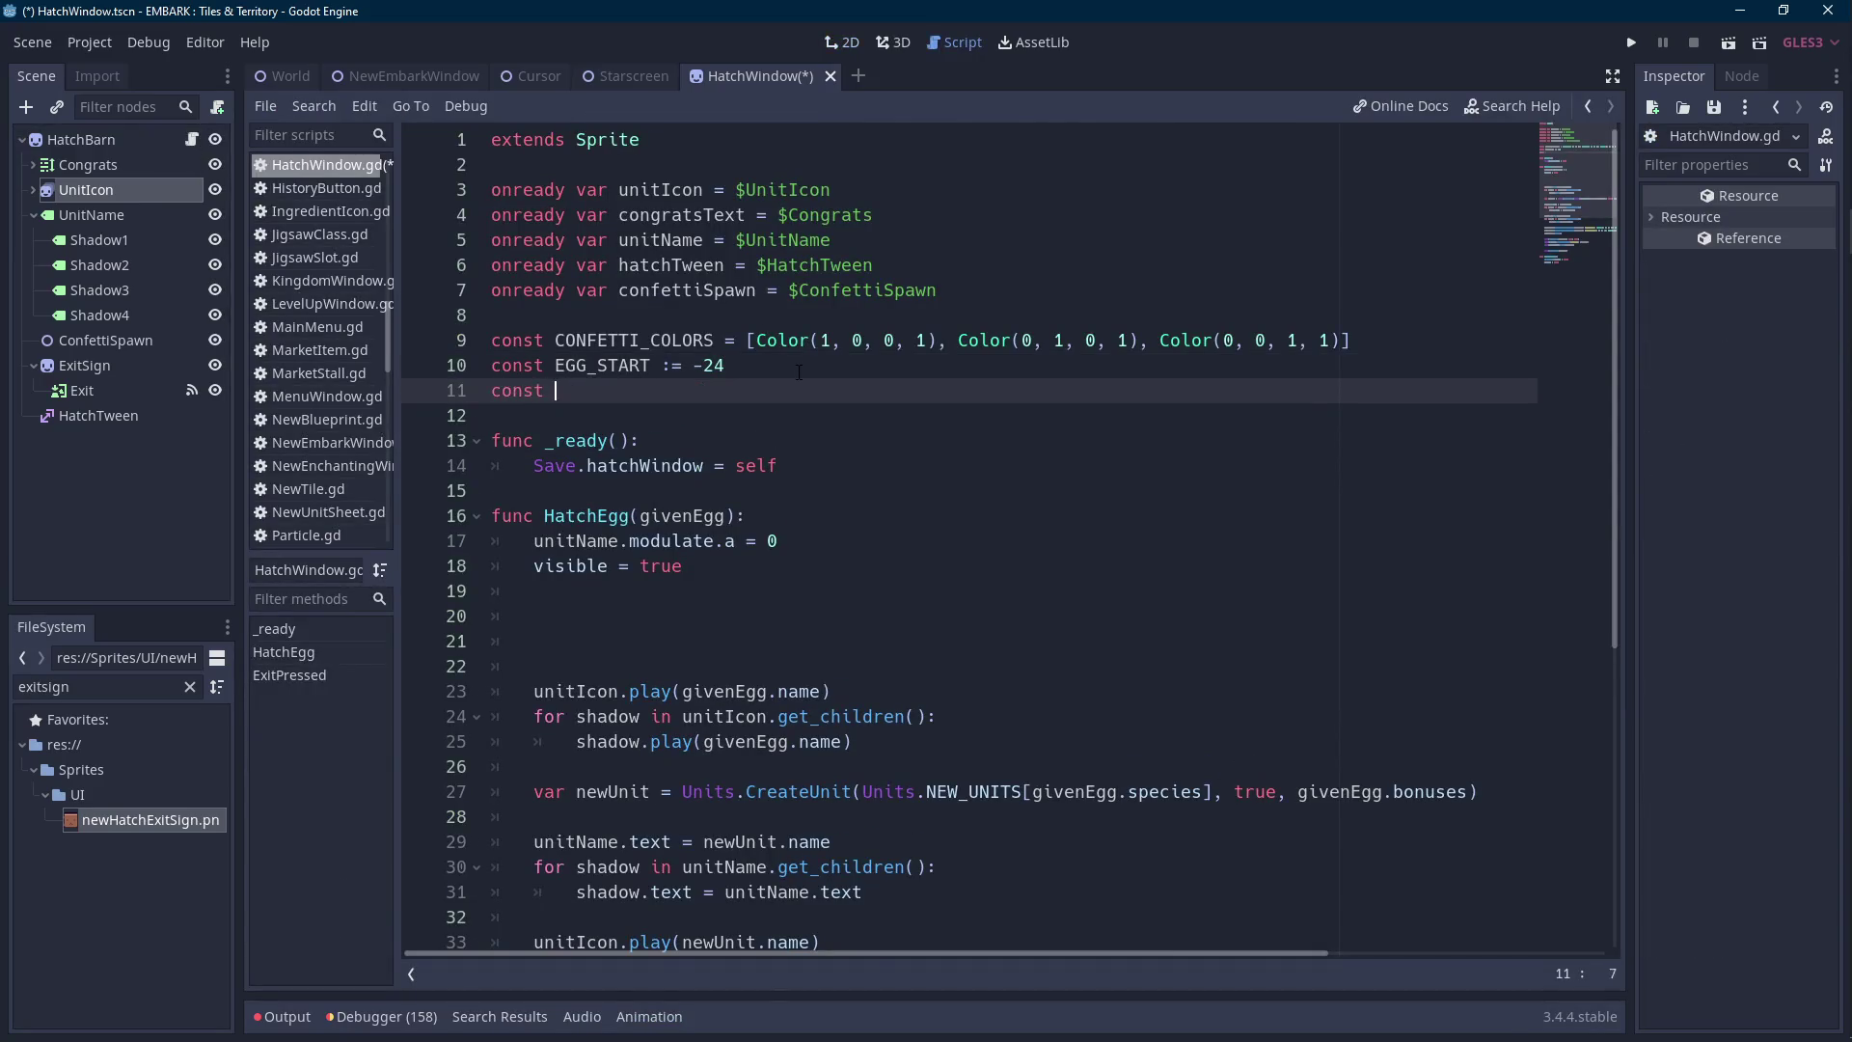
key(Menu)
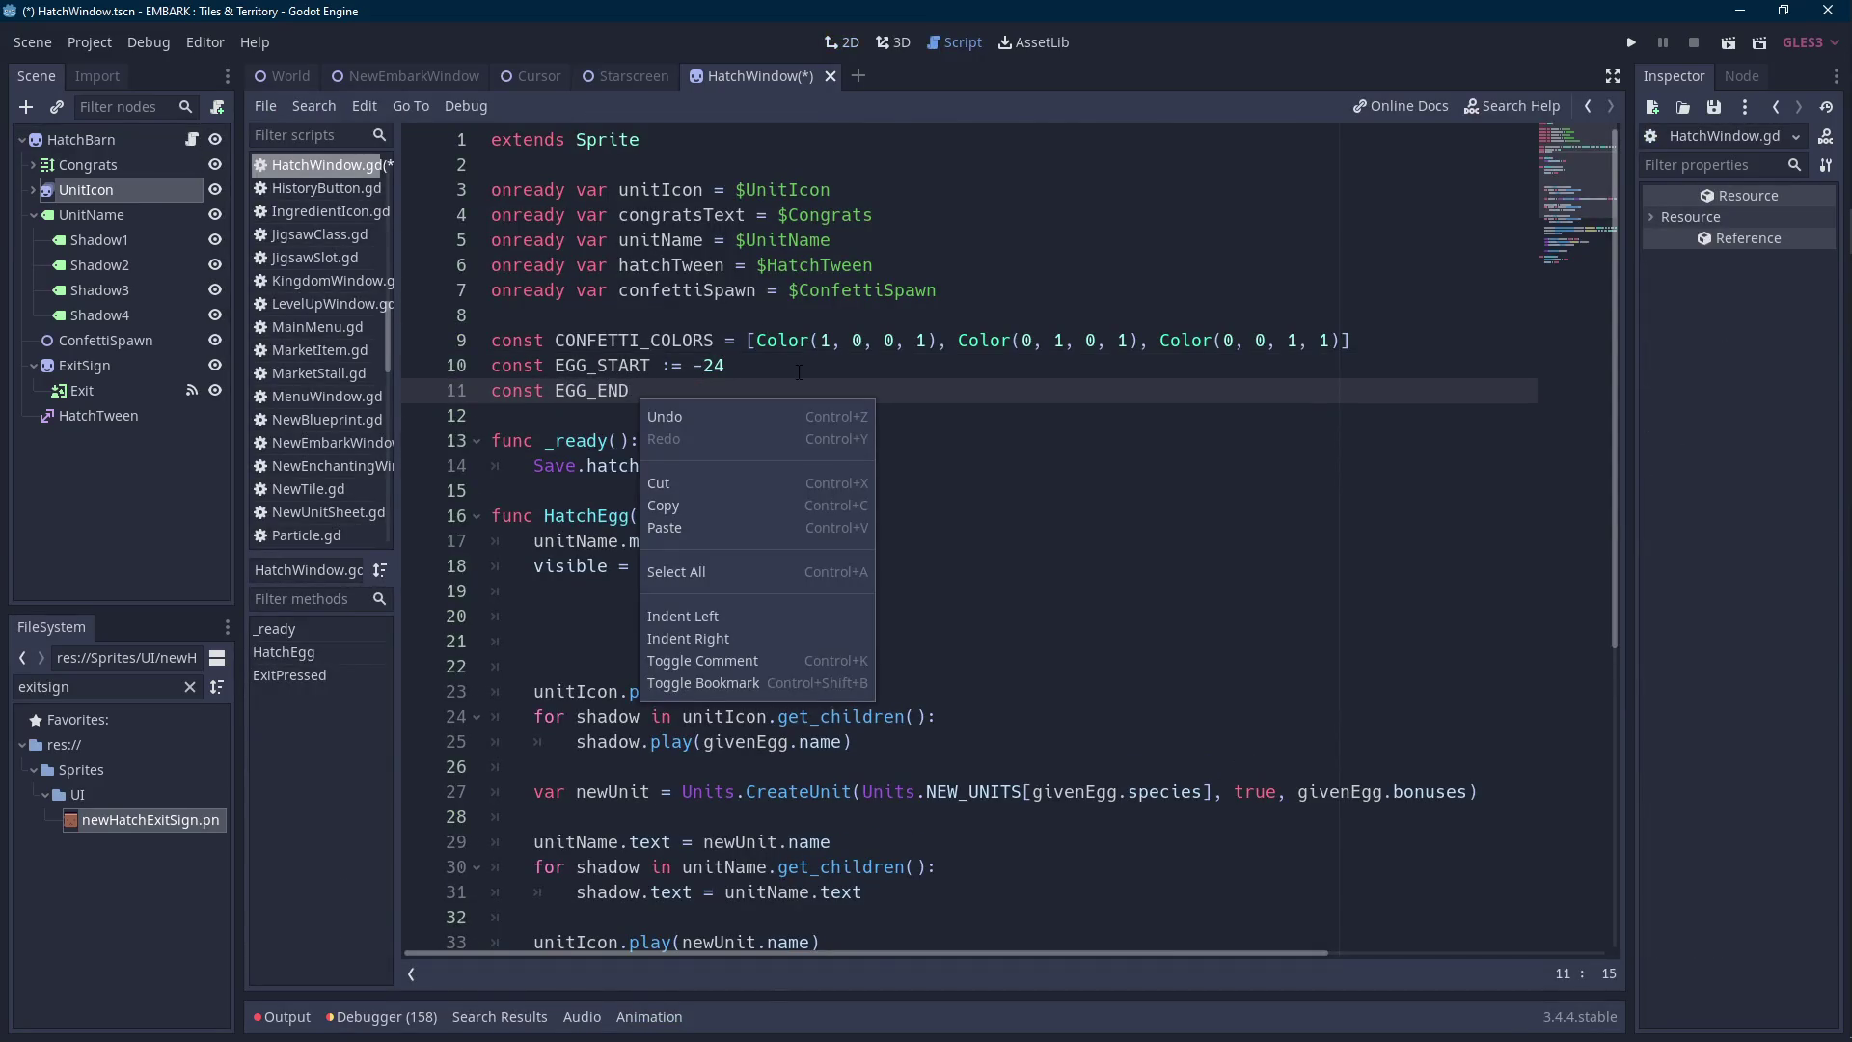
key(Escape)
text(:= -6)
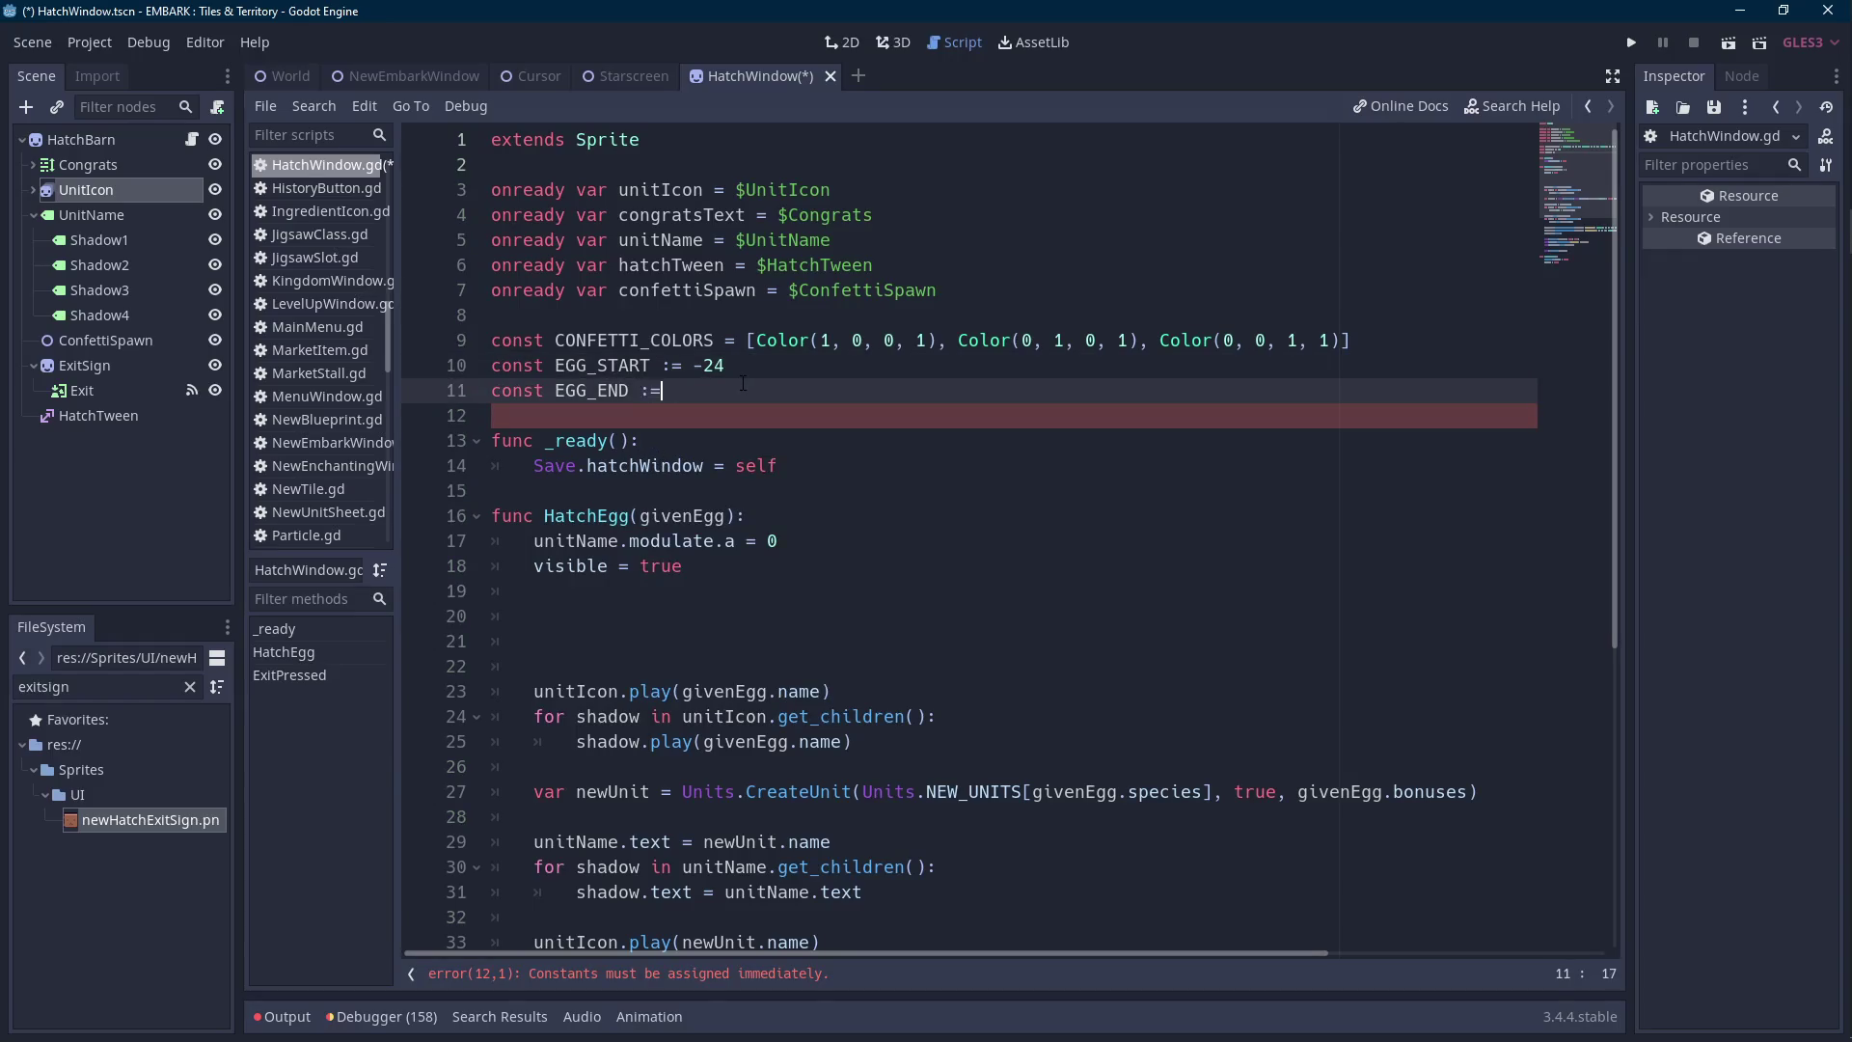
key(Up)
key(Down)
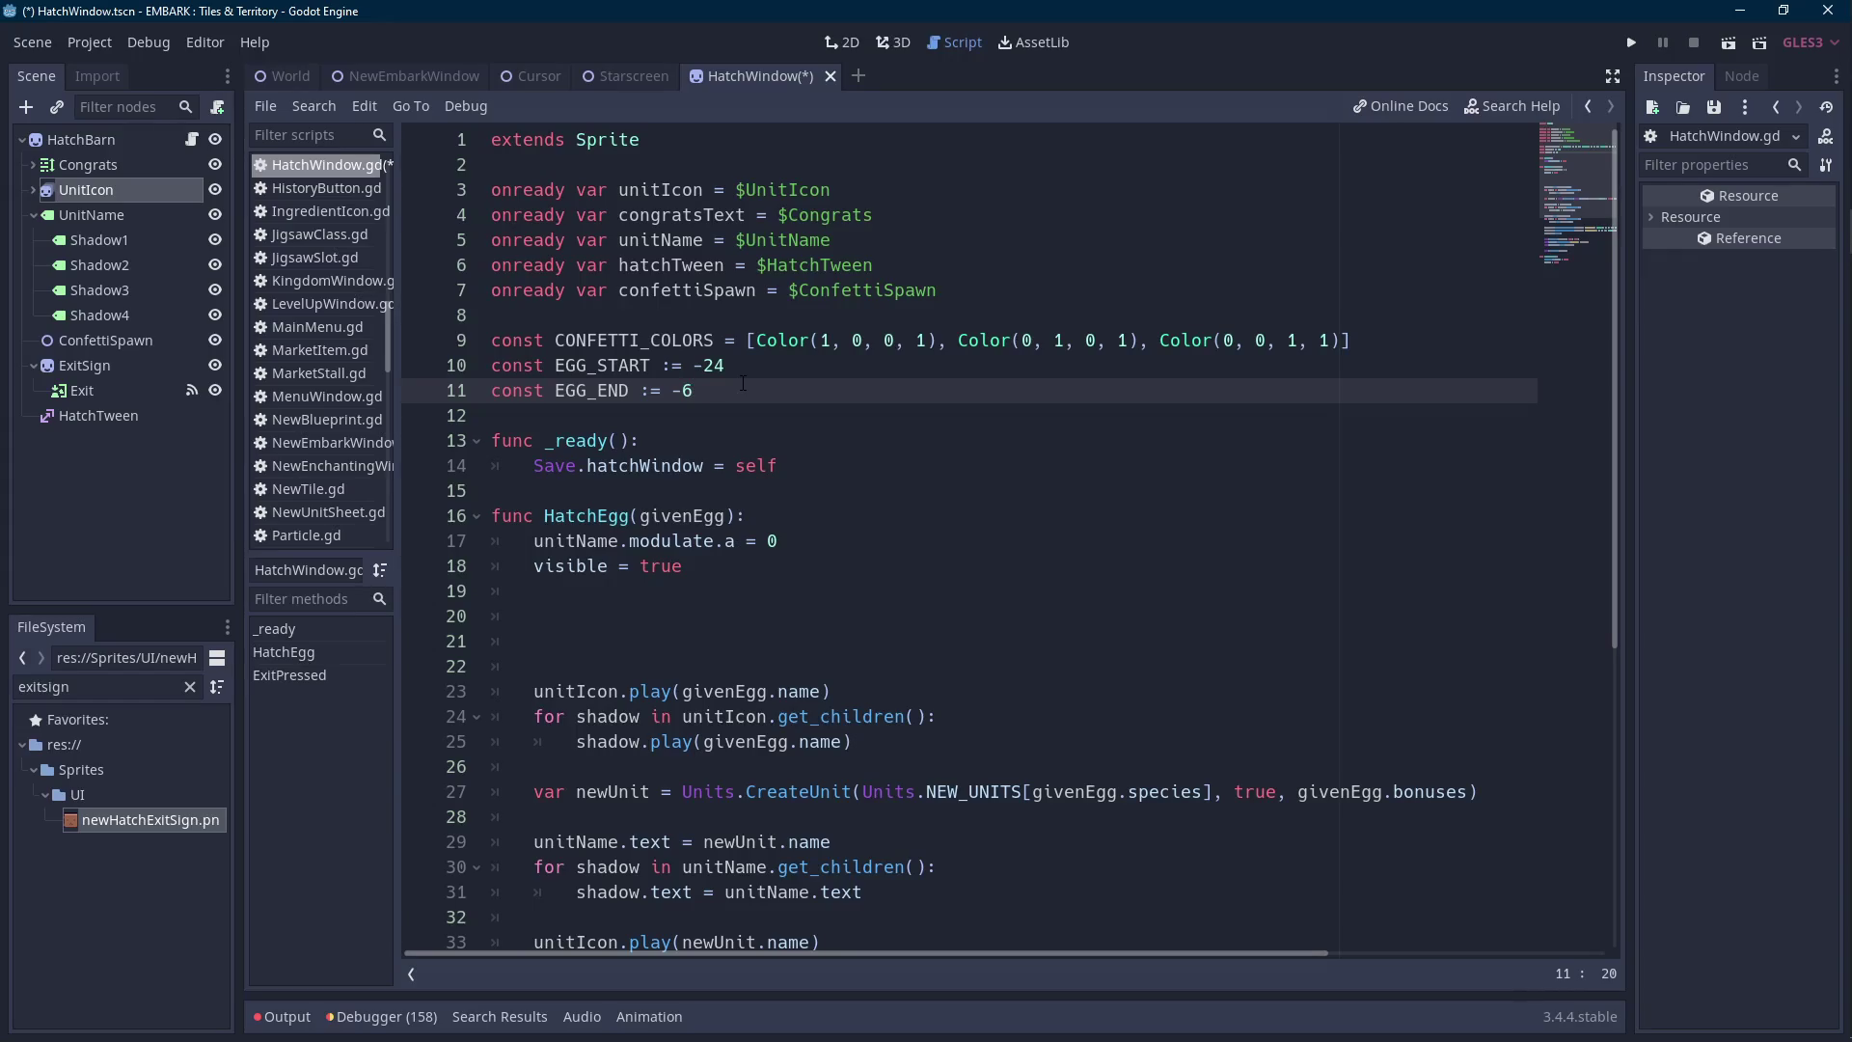
key(Return)
key(ctrl+s)
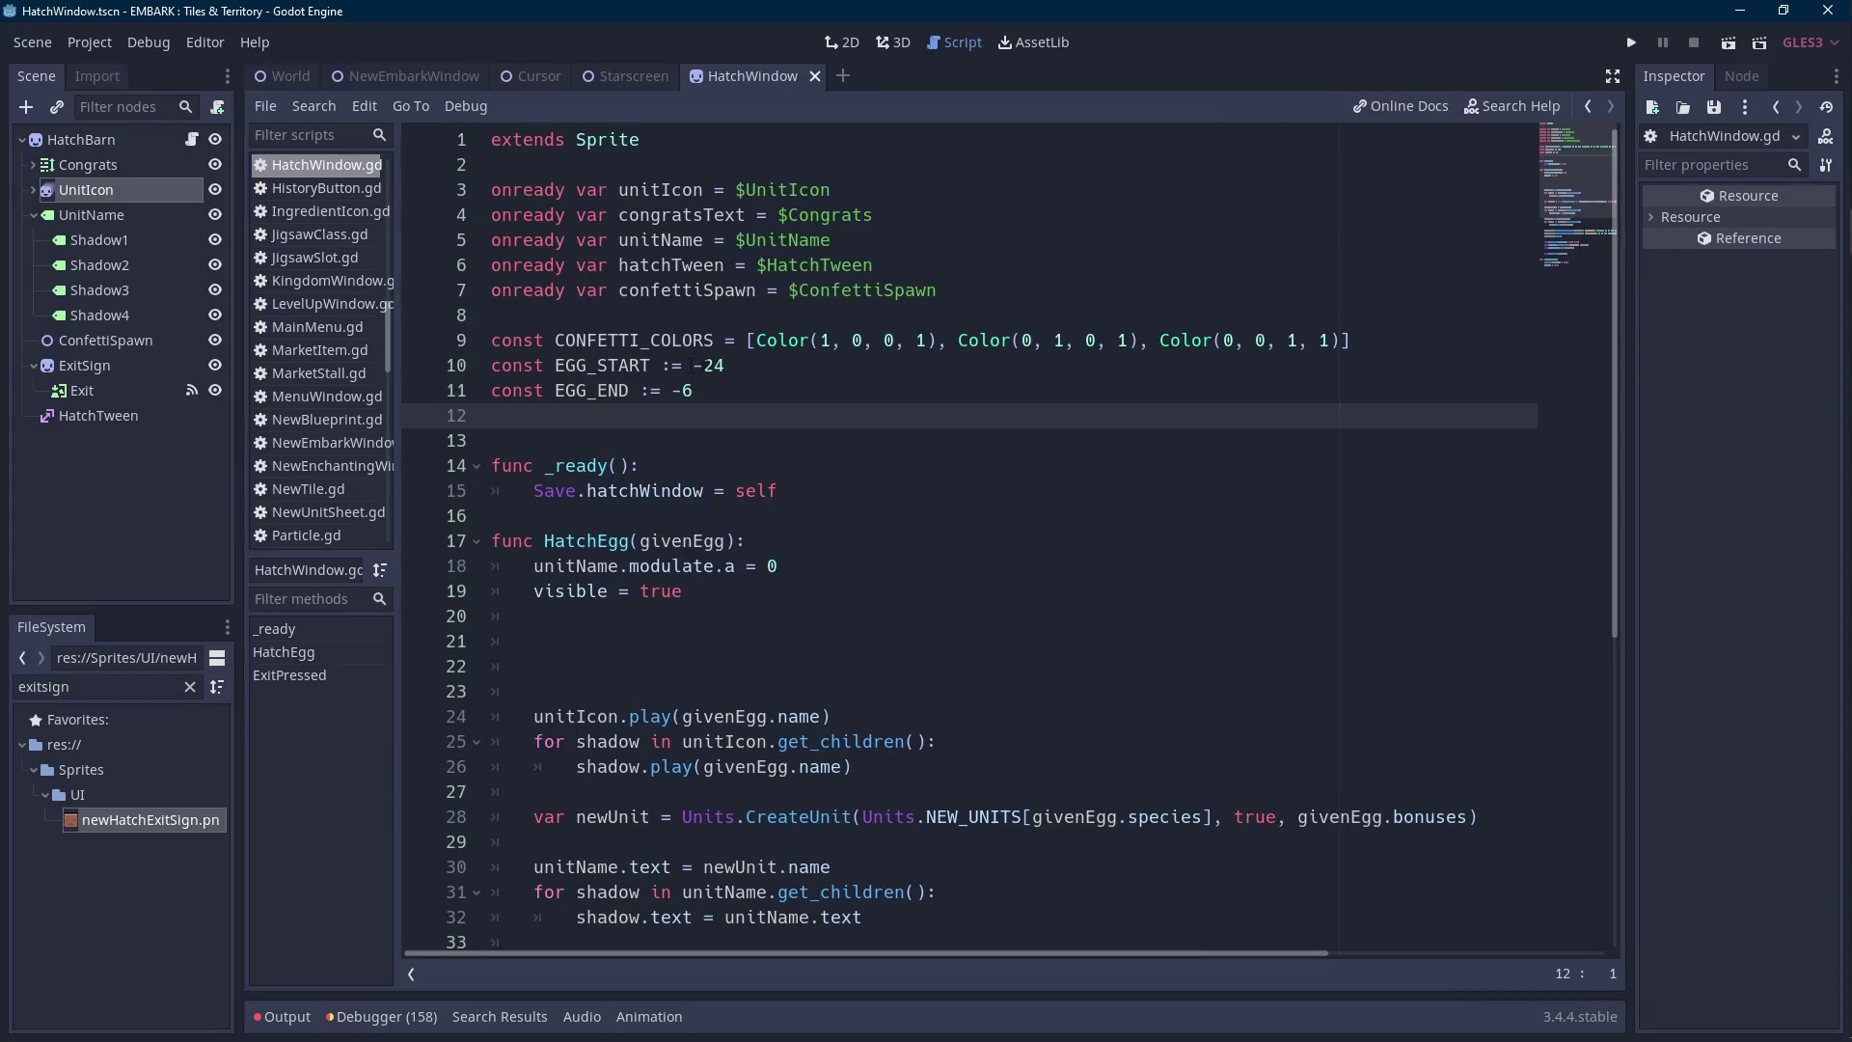
click(145, 198)
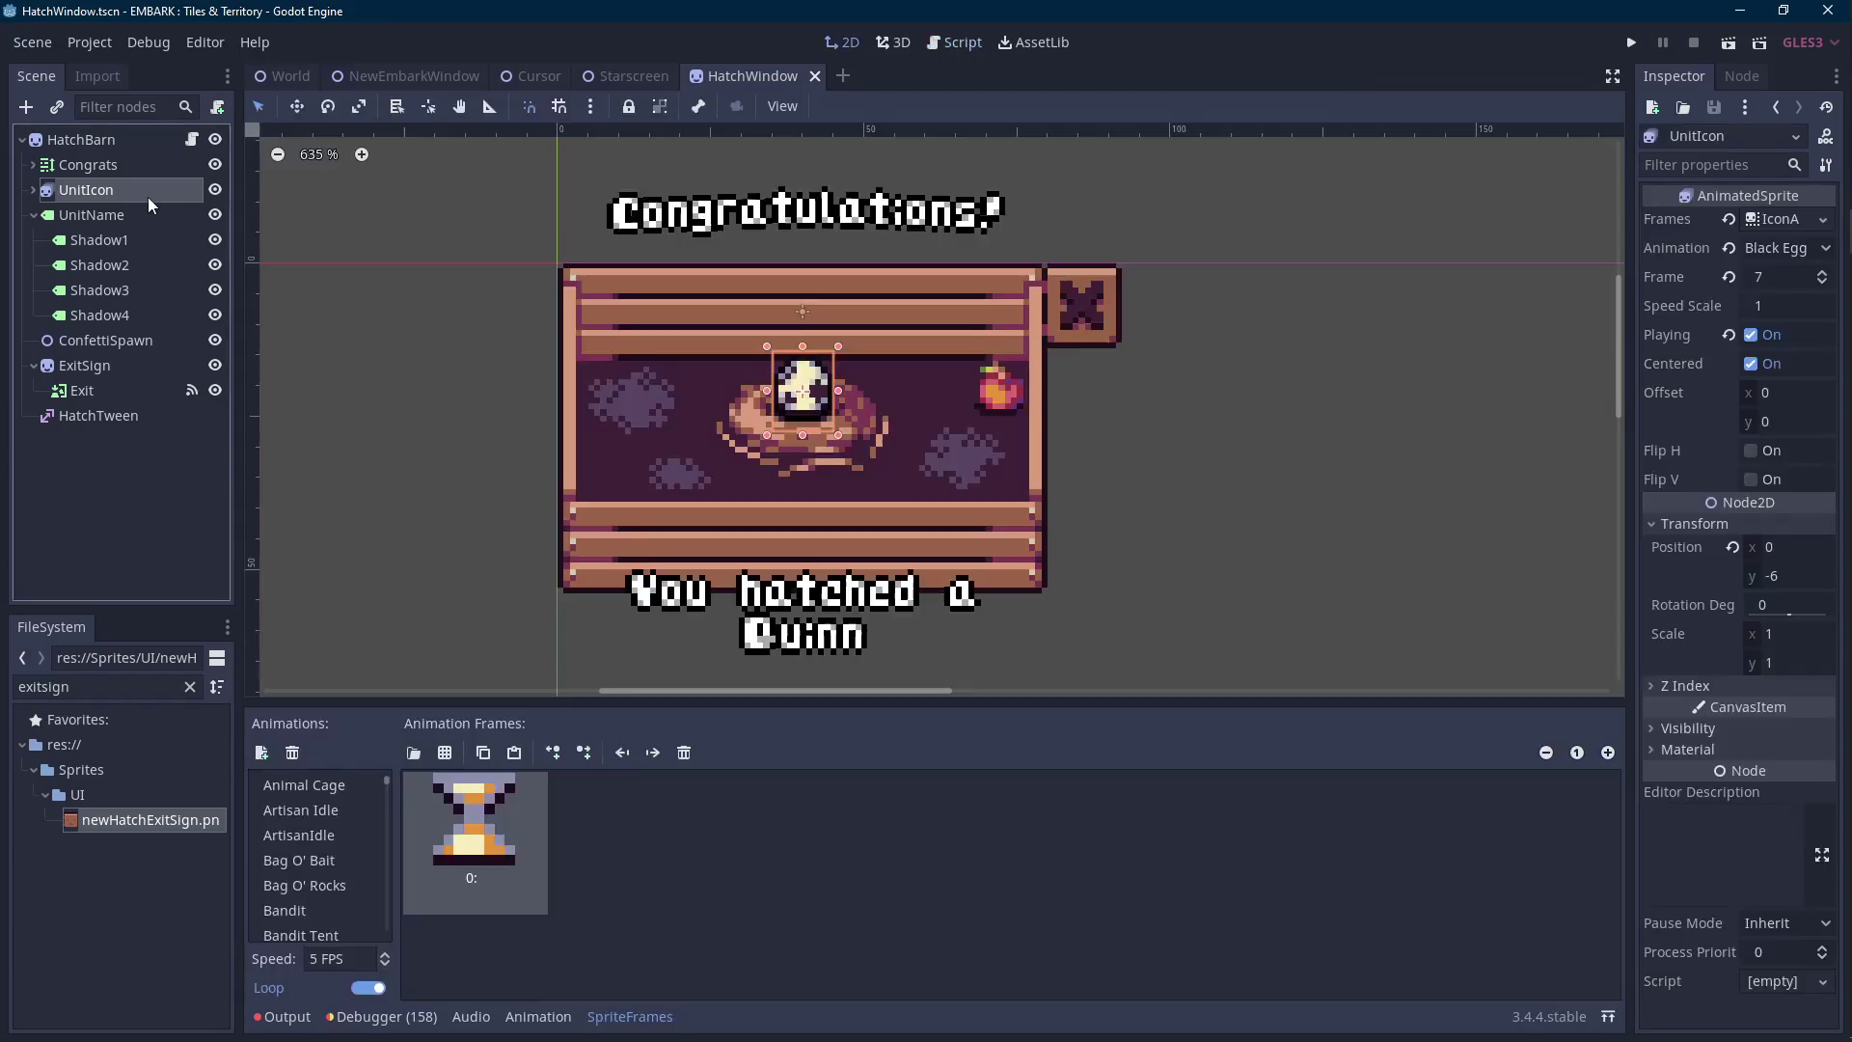
Hide the SpriteFrames panel in the hatch scene and return to HatchWindow.gd.
drag(593, 340, 643, 359)
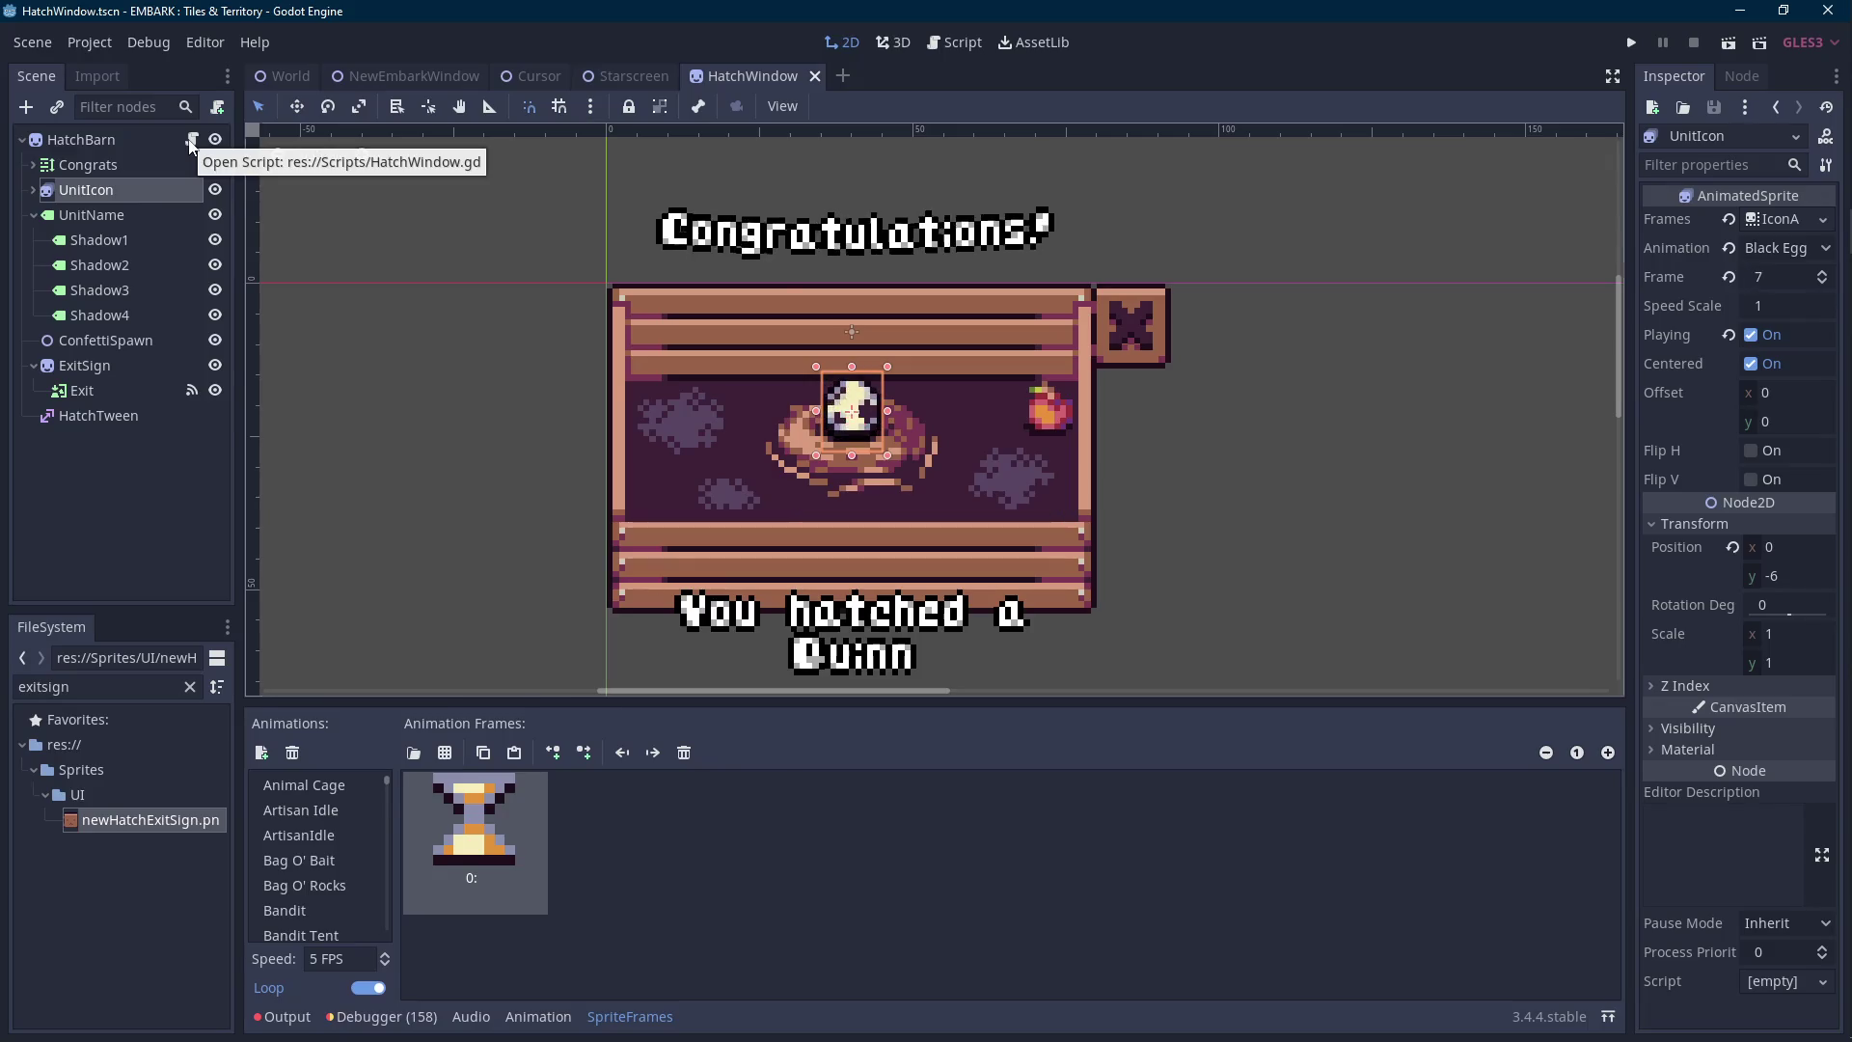
click(190, 145)
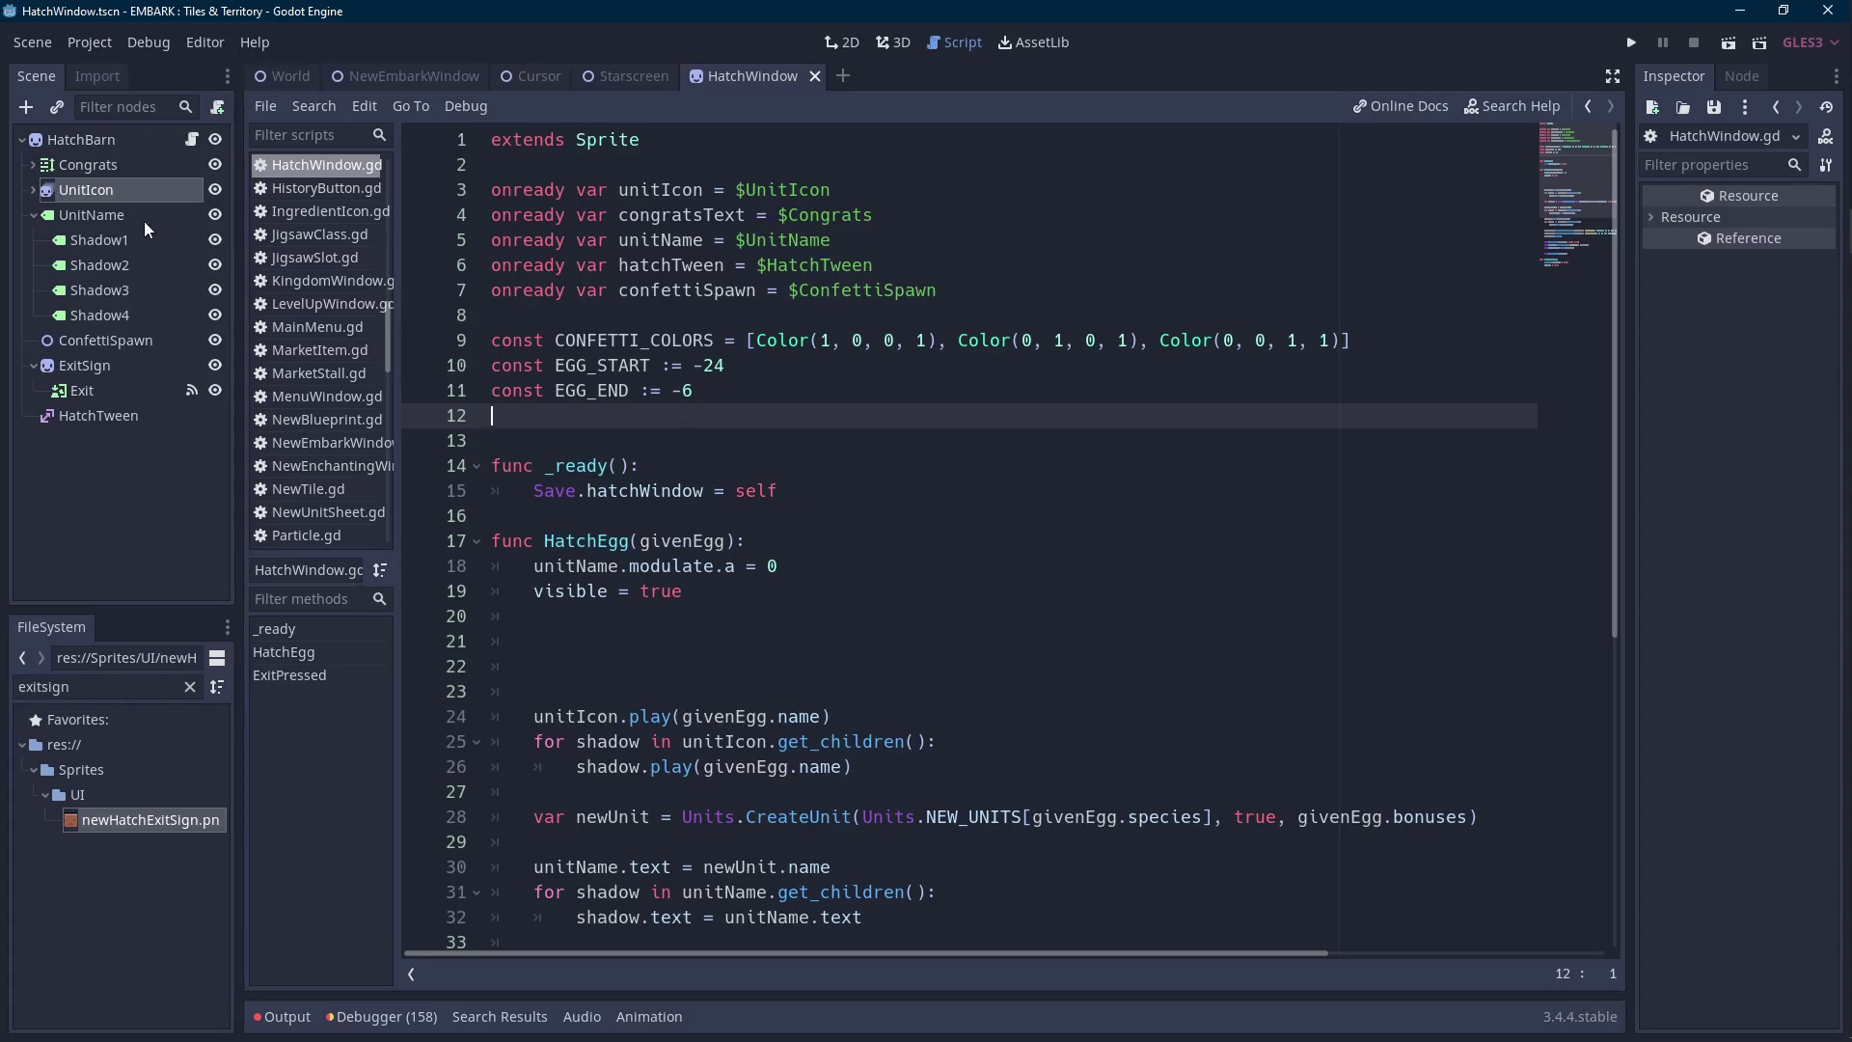
click(136, 193)
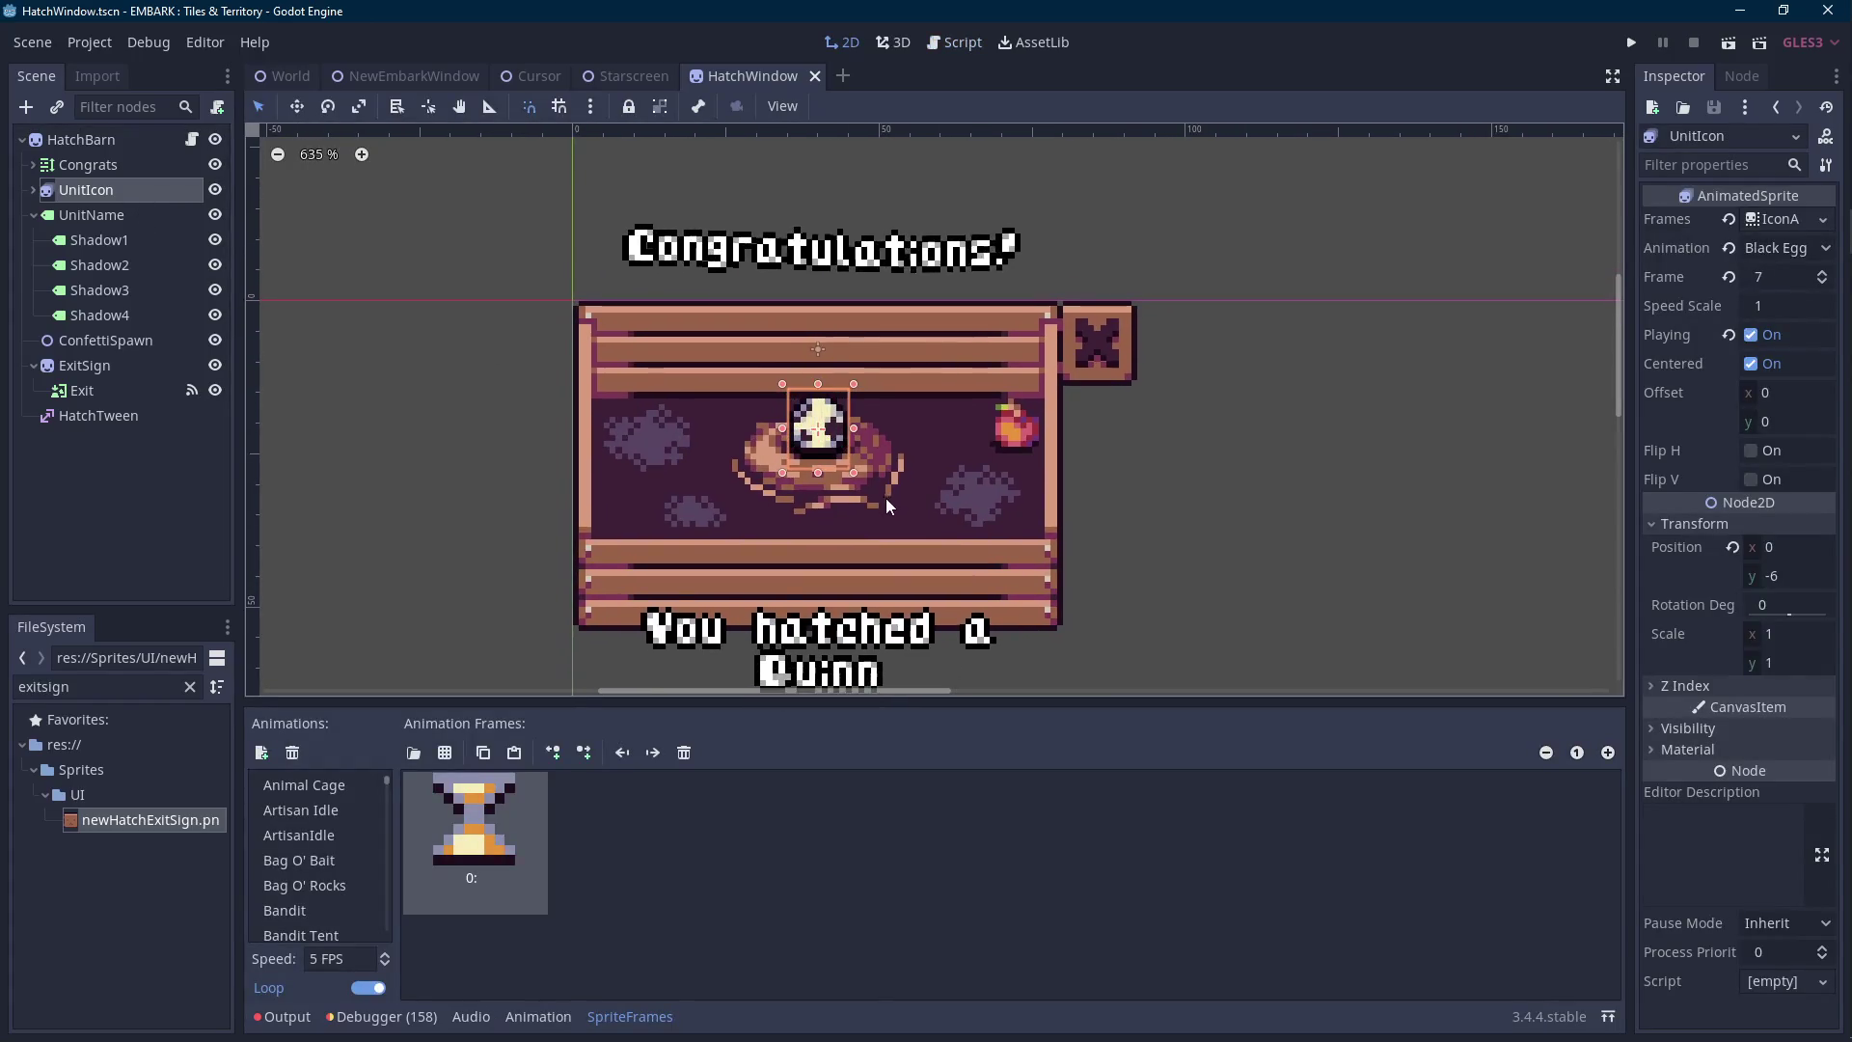
click(630, 1017)
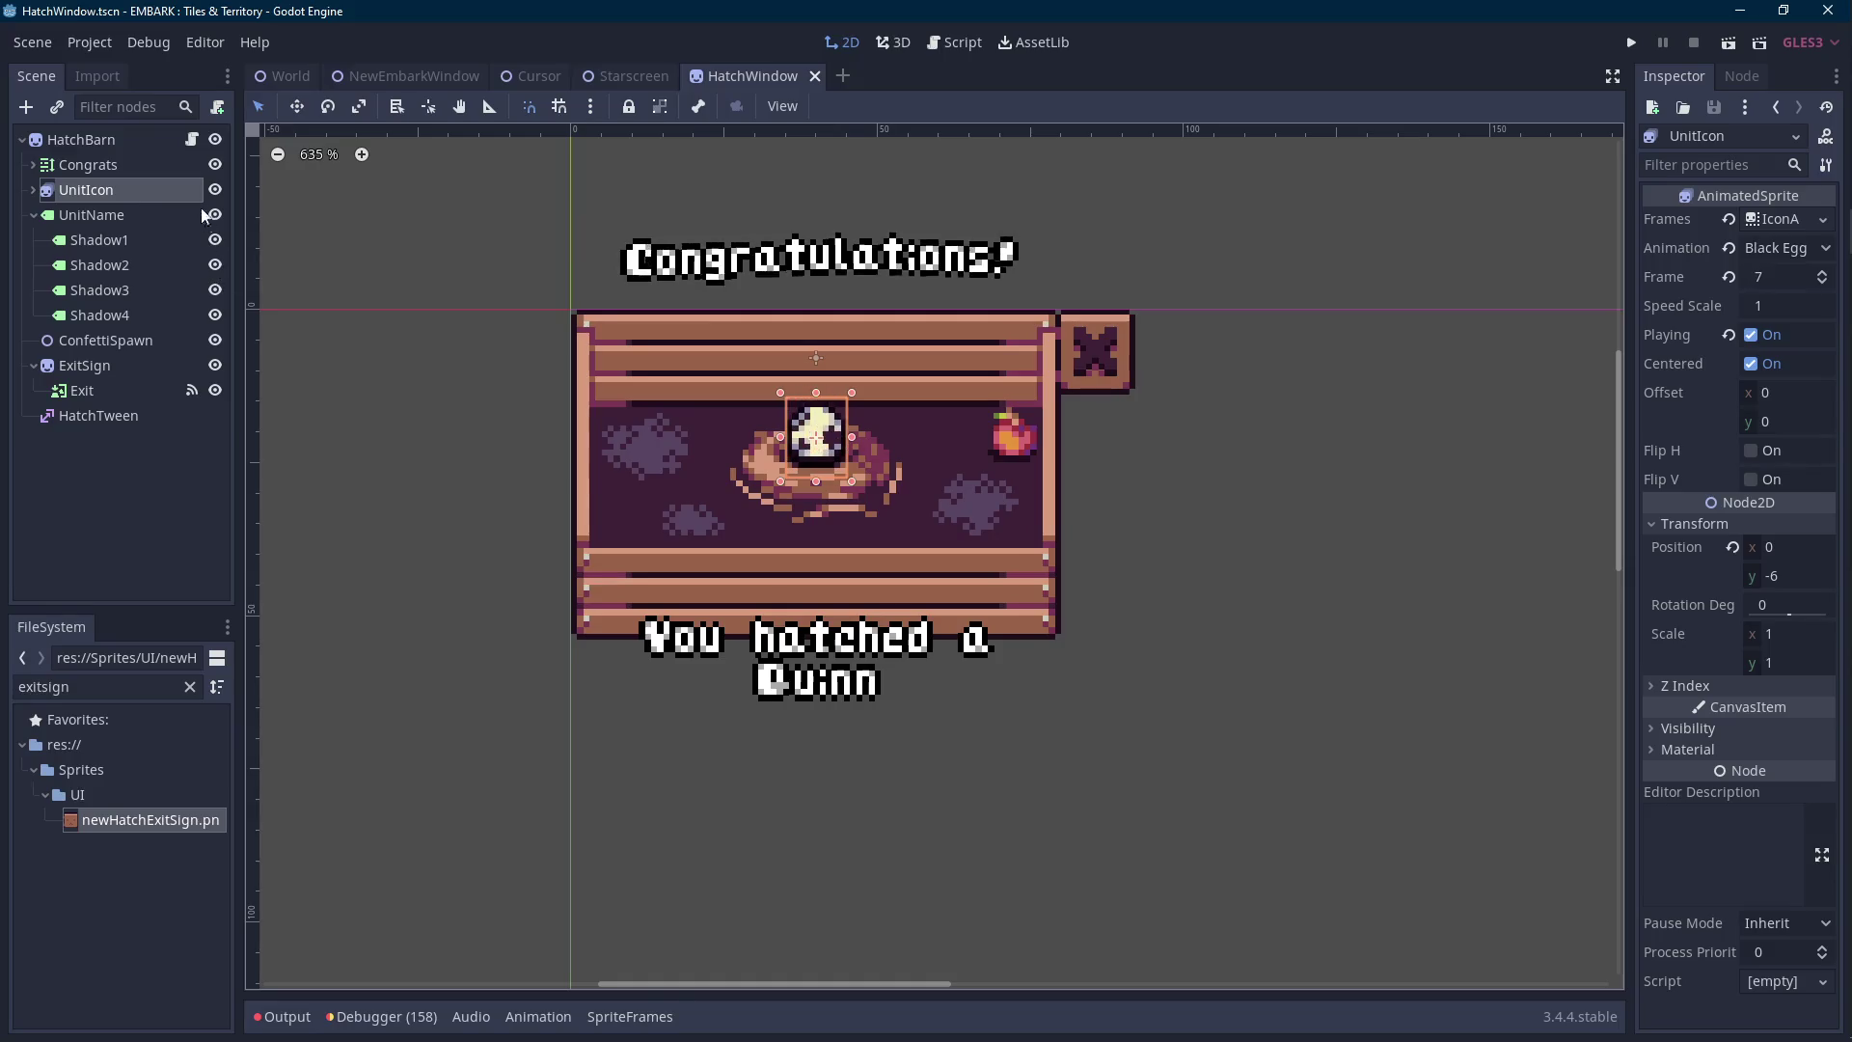
click(200, 142)
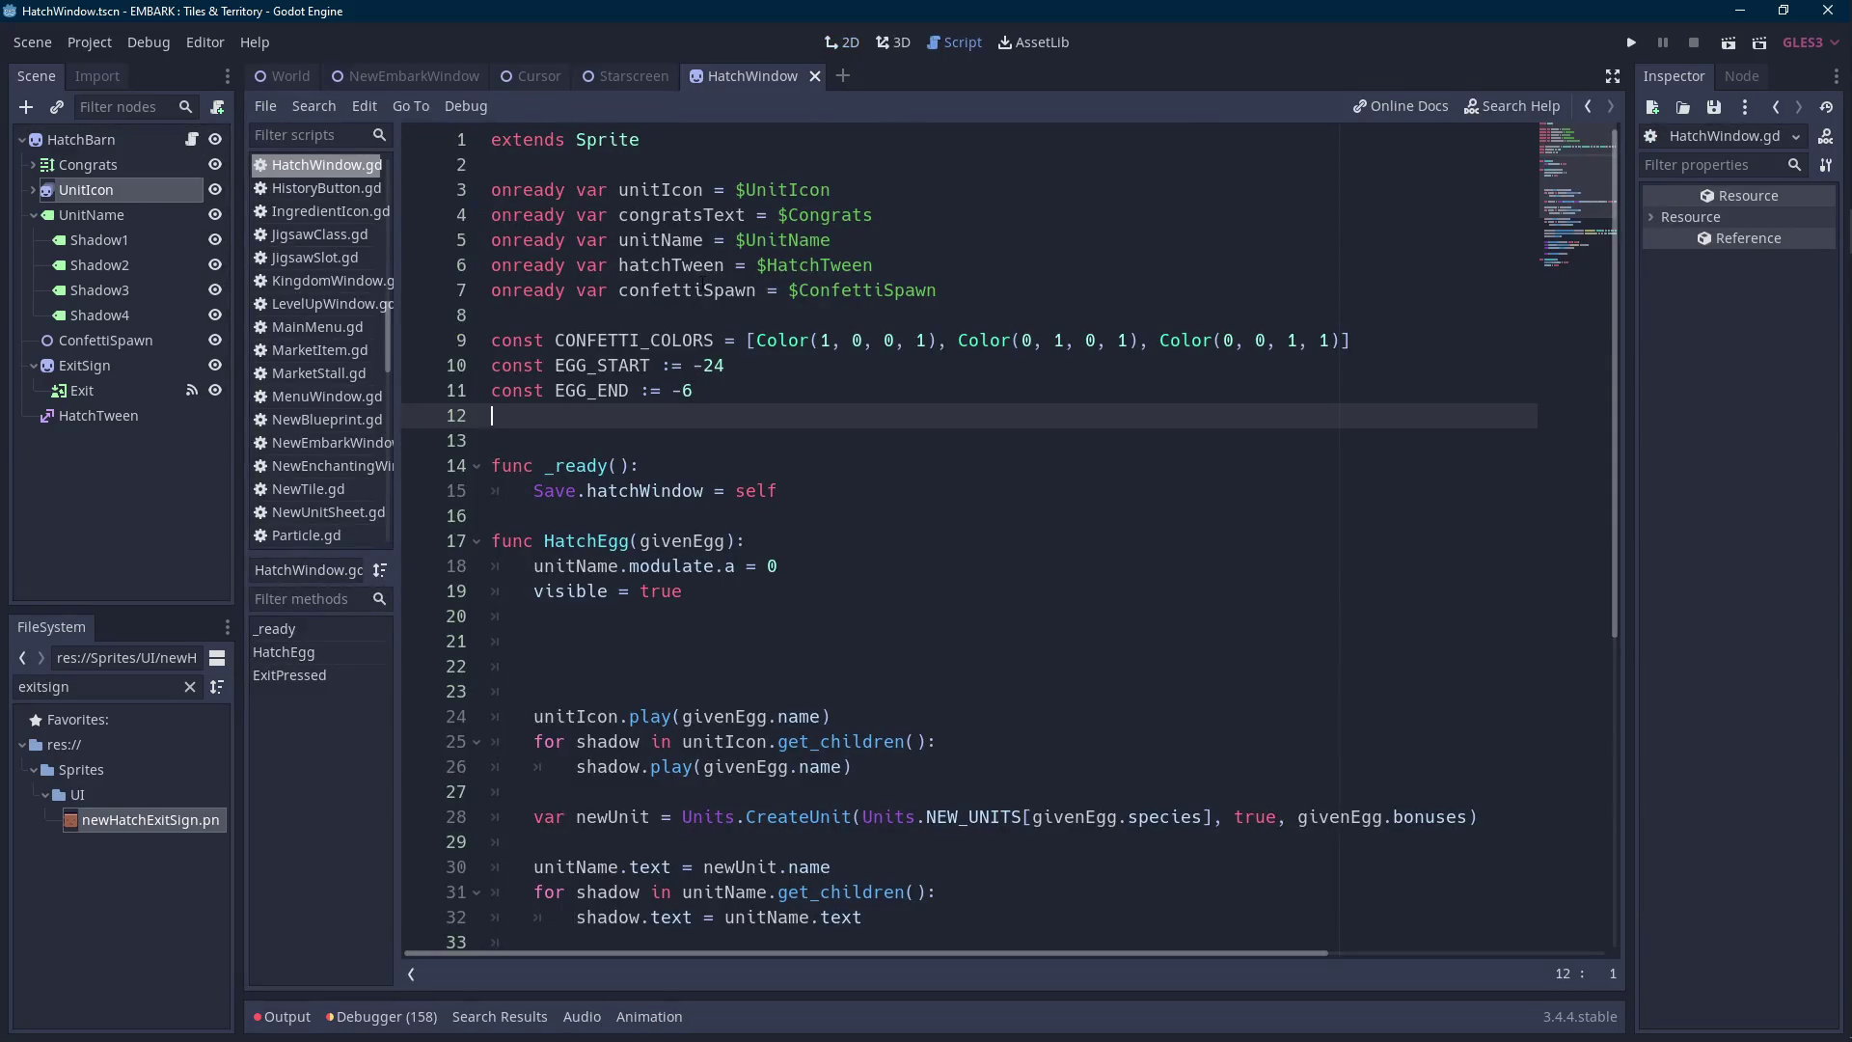
Remove the blank line after the onready variables below confettiSpawn.
double_click(687, 290)
click(1011, 290)
key(Return)
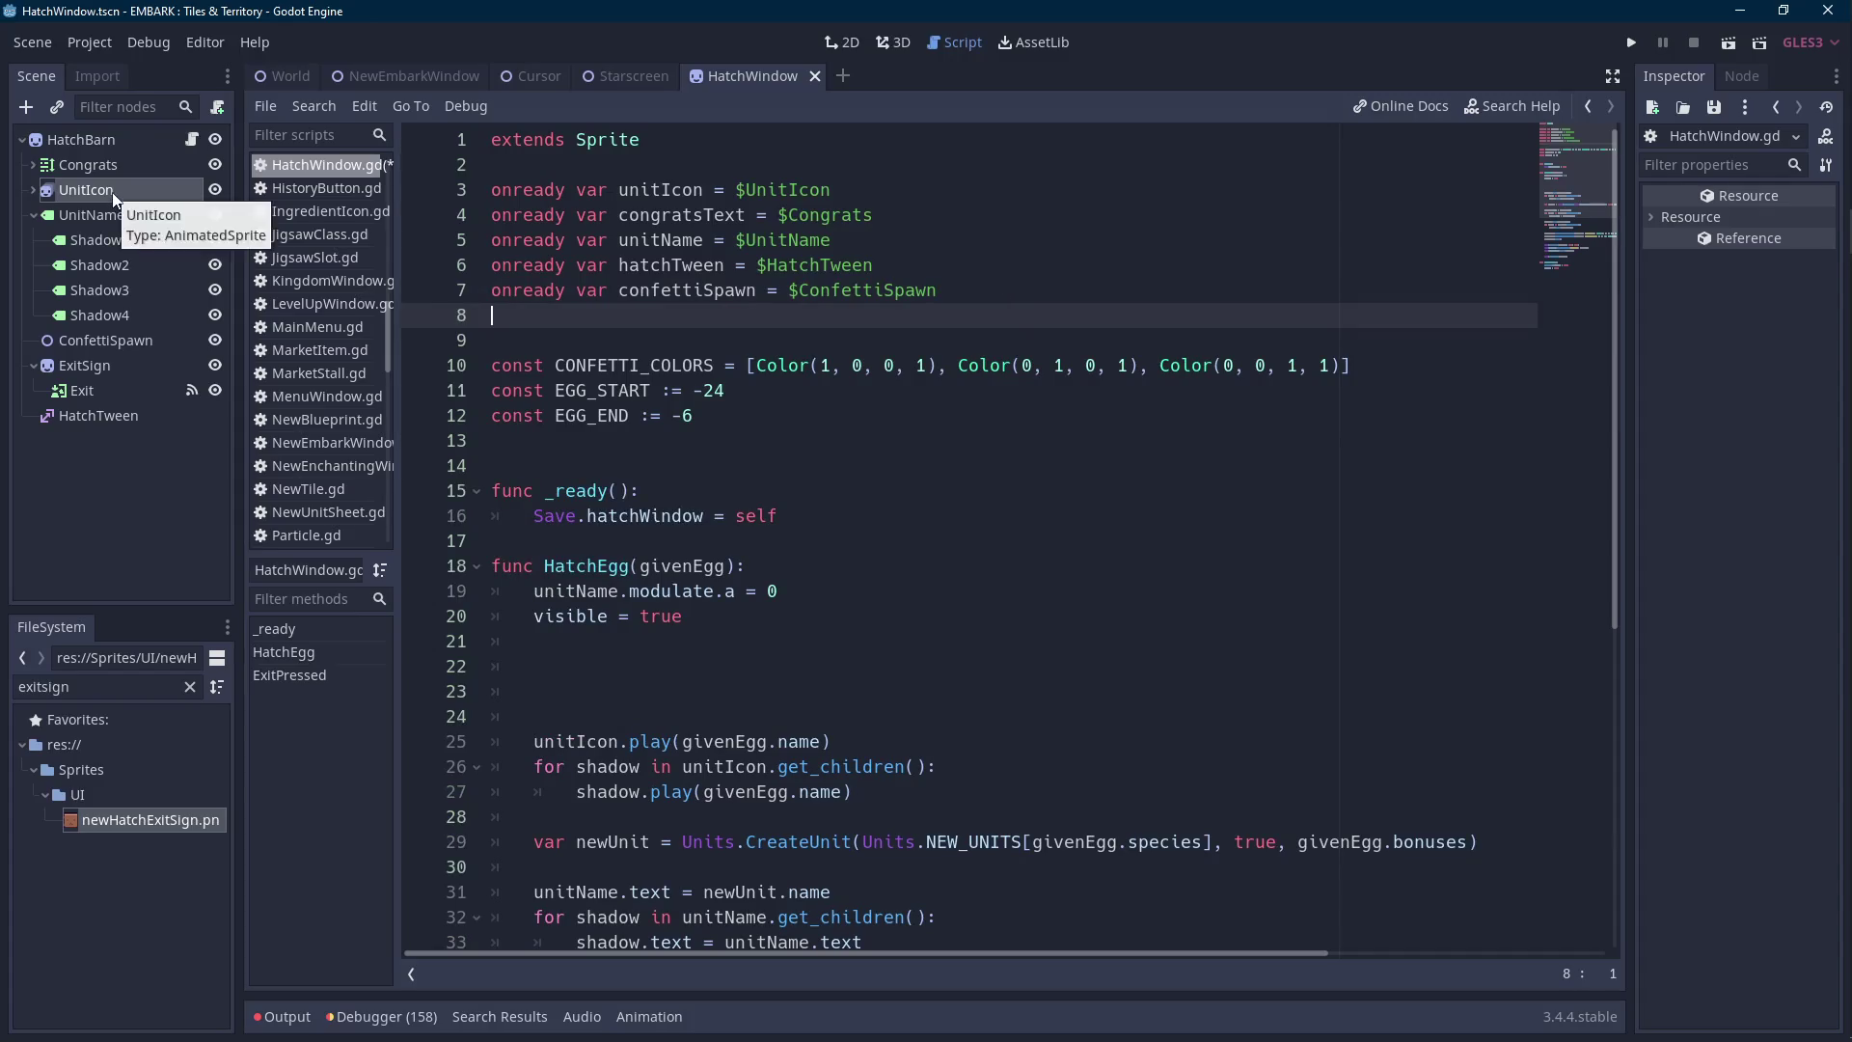
key(BackSpace)
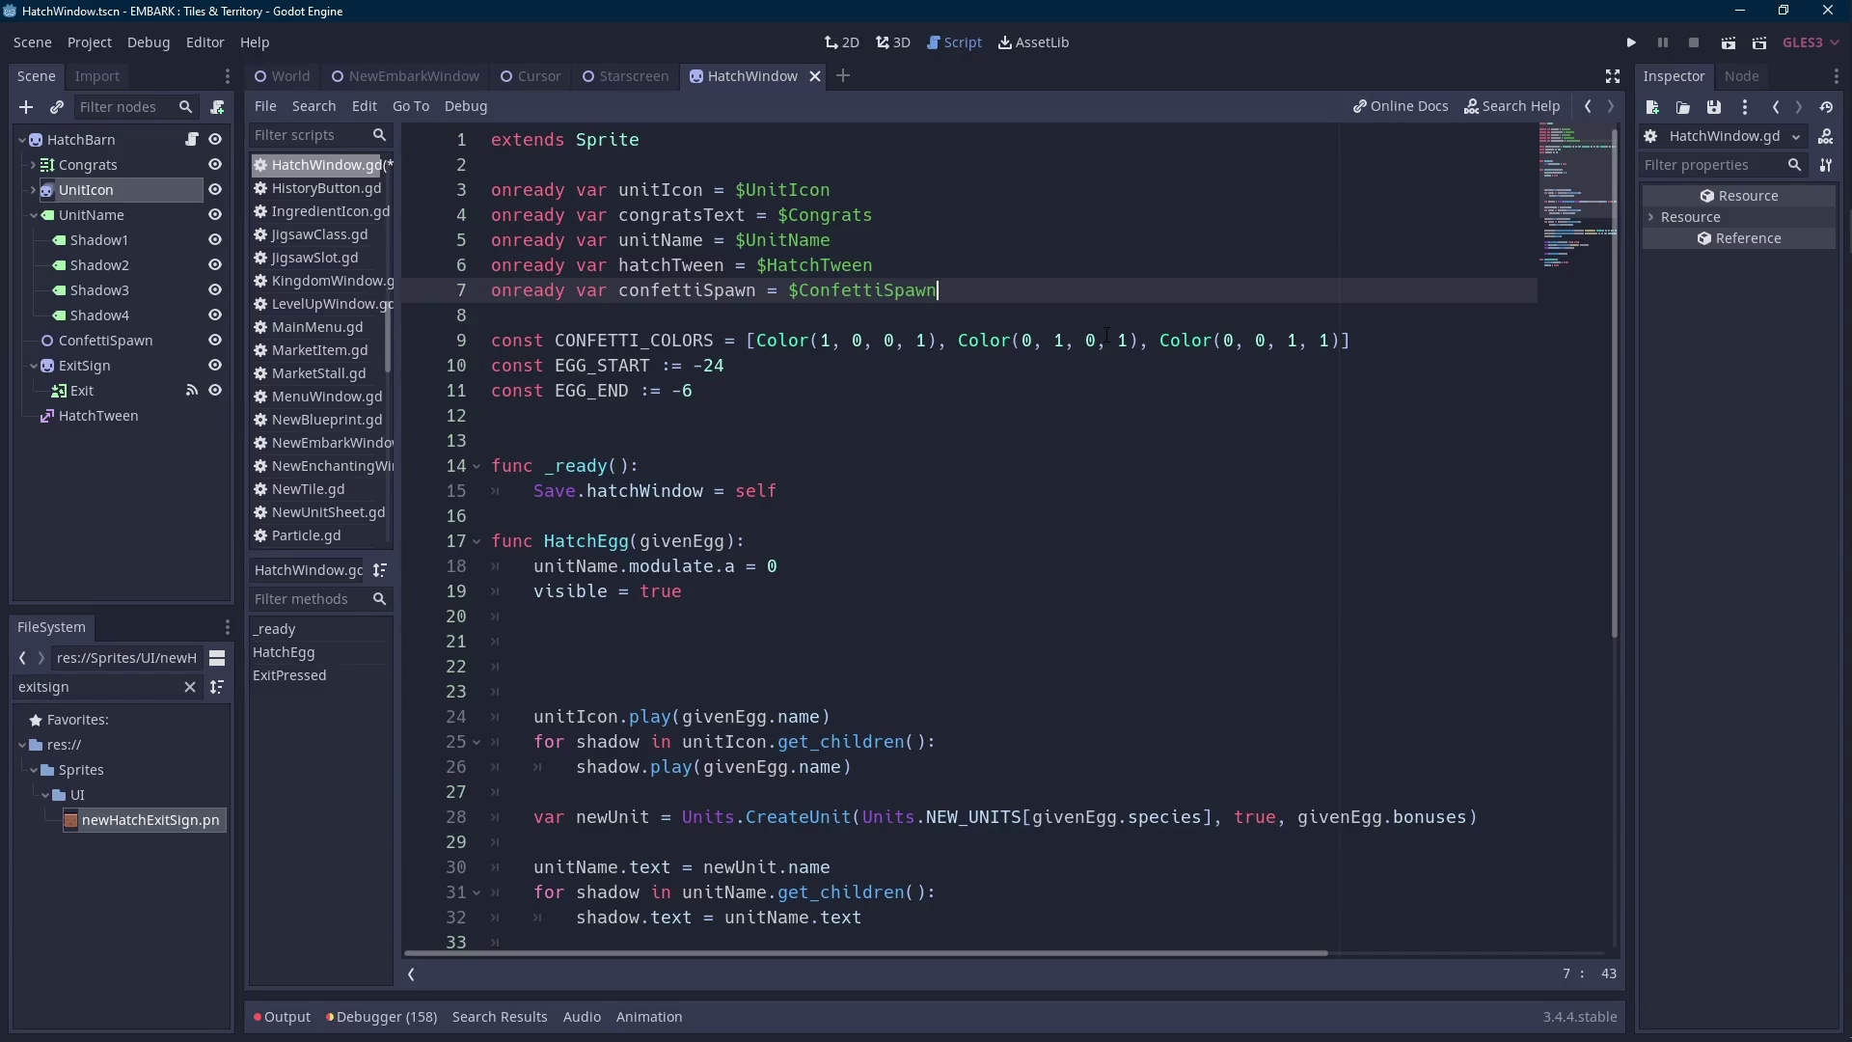
scroll(1077, 344, down, 2)
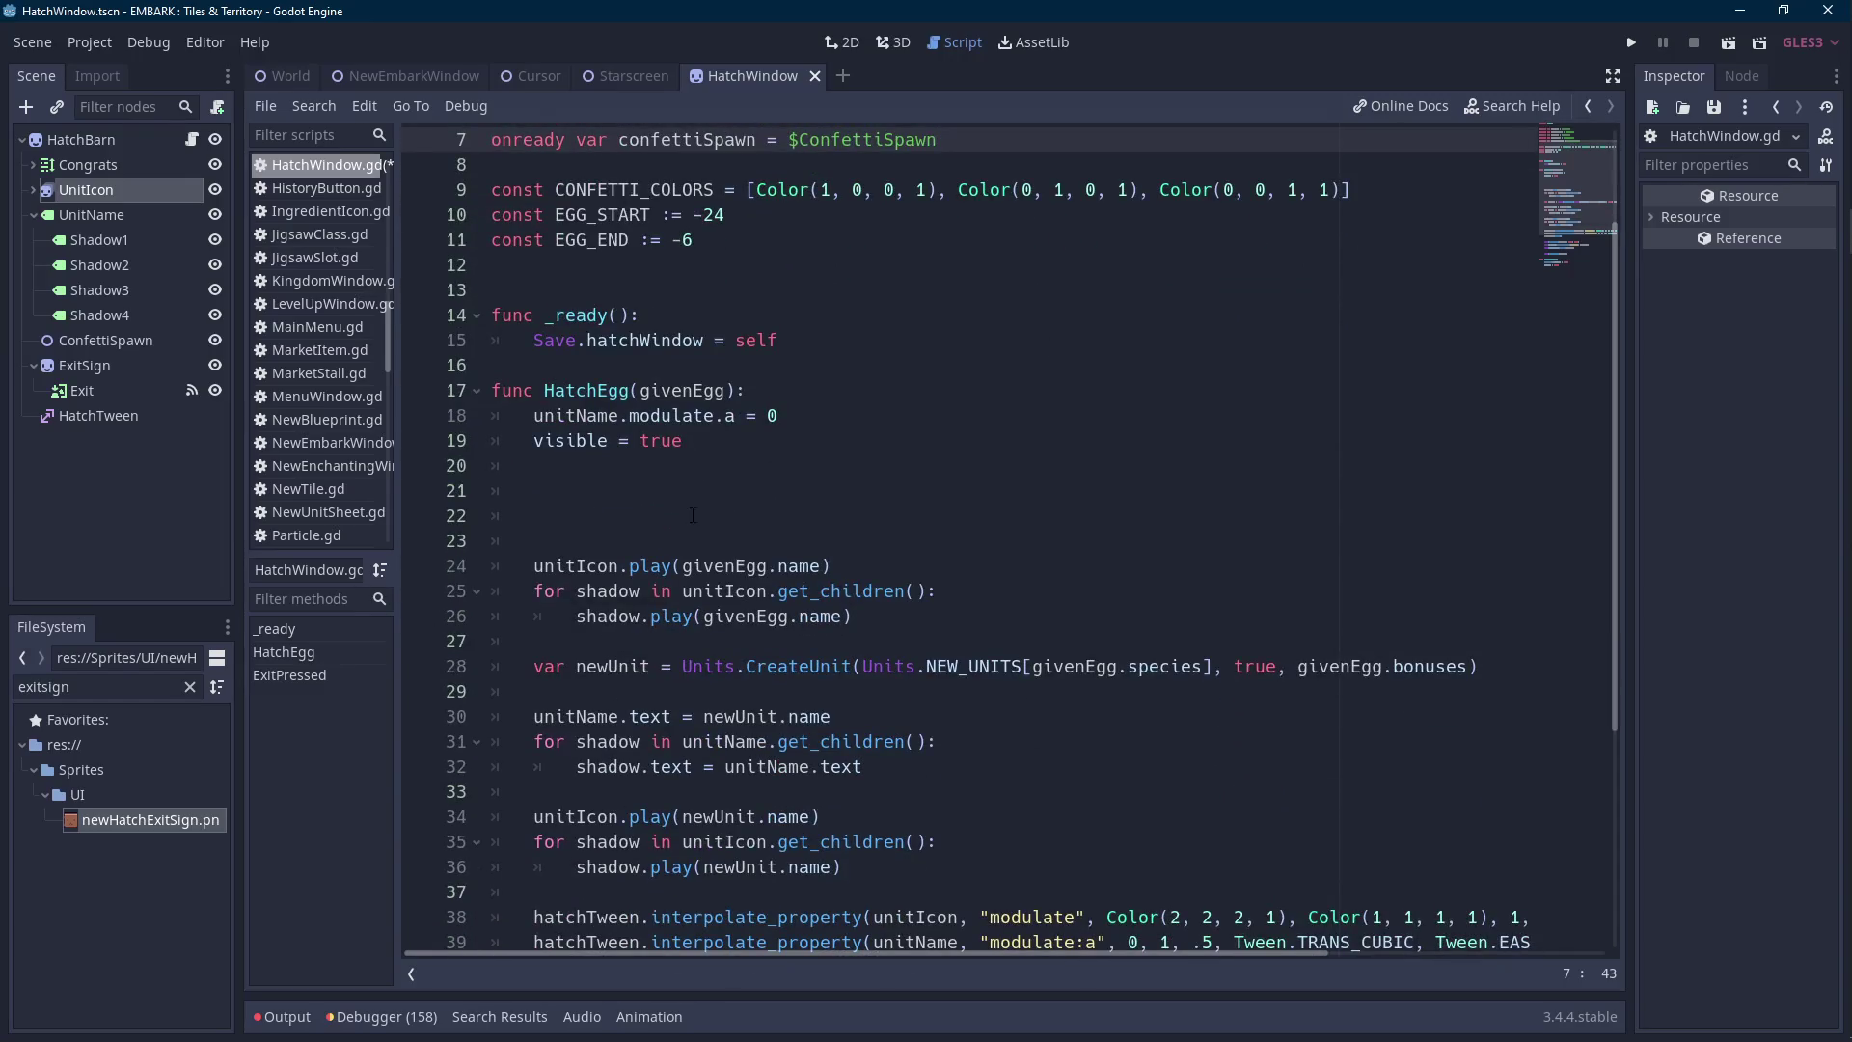
Review the blank lines inside HatchEgg and save the script.
click(693, 490)
scroll(772, 526, up, 2)
scroll(837, 532, down, 2)
double_click(682, 566)
click(705, 495)
key(ctrl+s)
click(135, 171)
Enlarge the SpriteFrames panel and add a New Anim animation to UnitIcon.
click(120, 185)
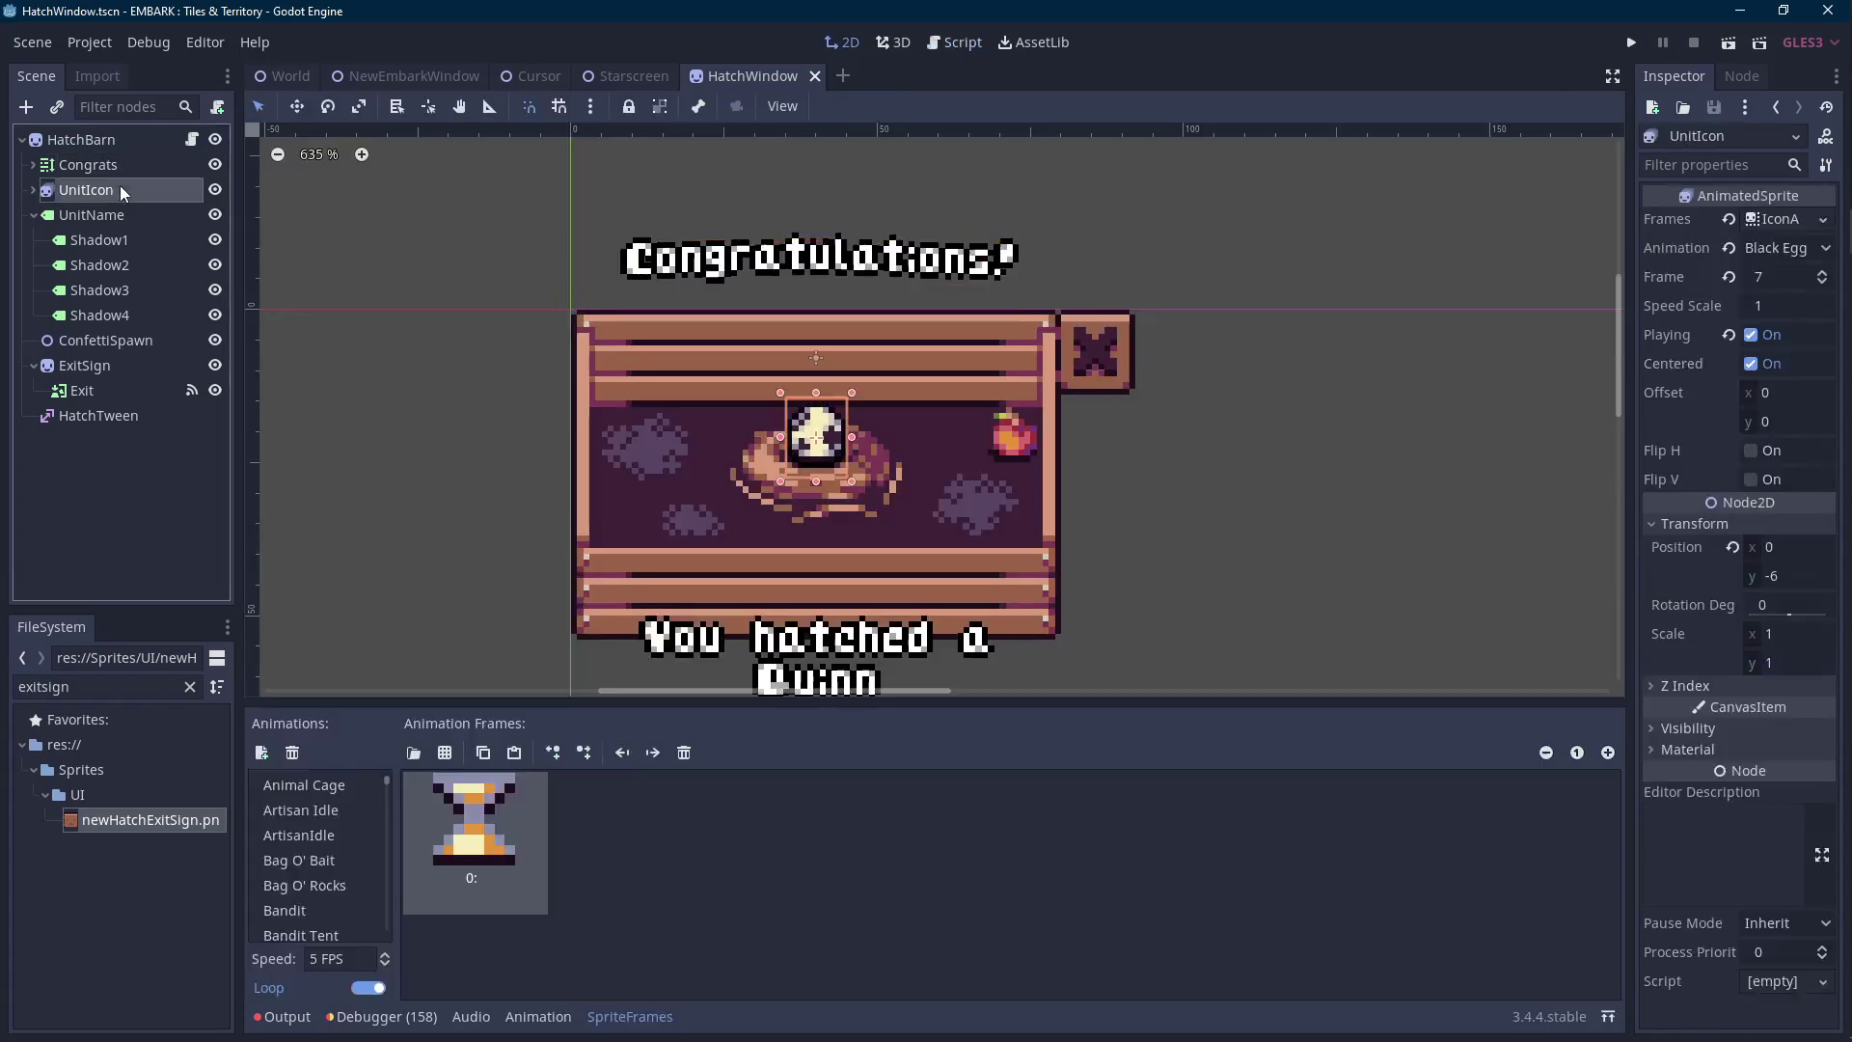
drag(930, 714, 930, 598)
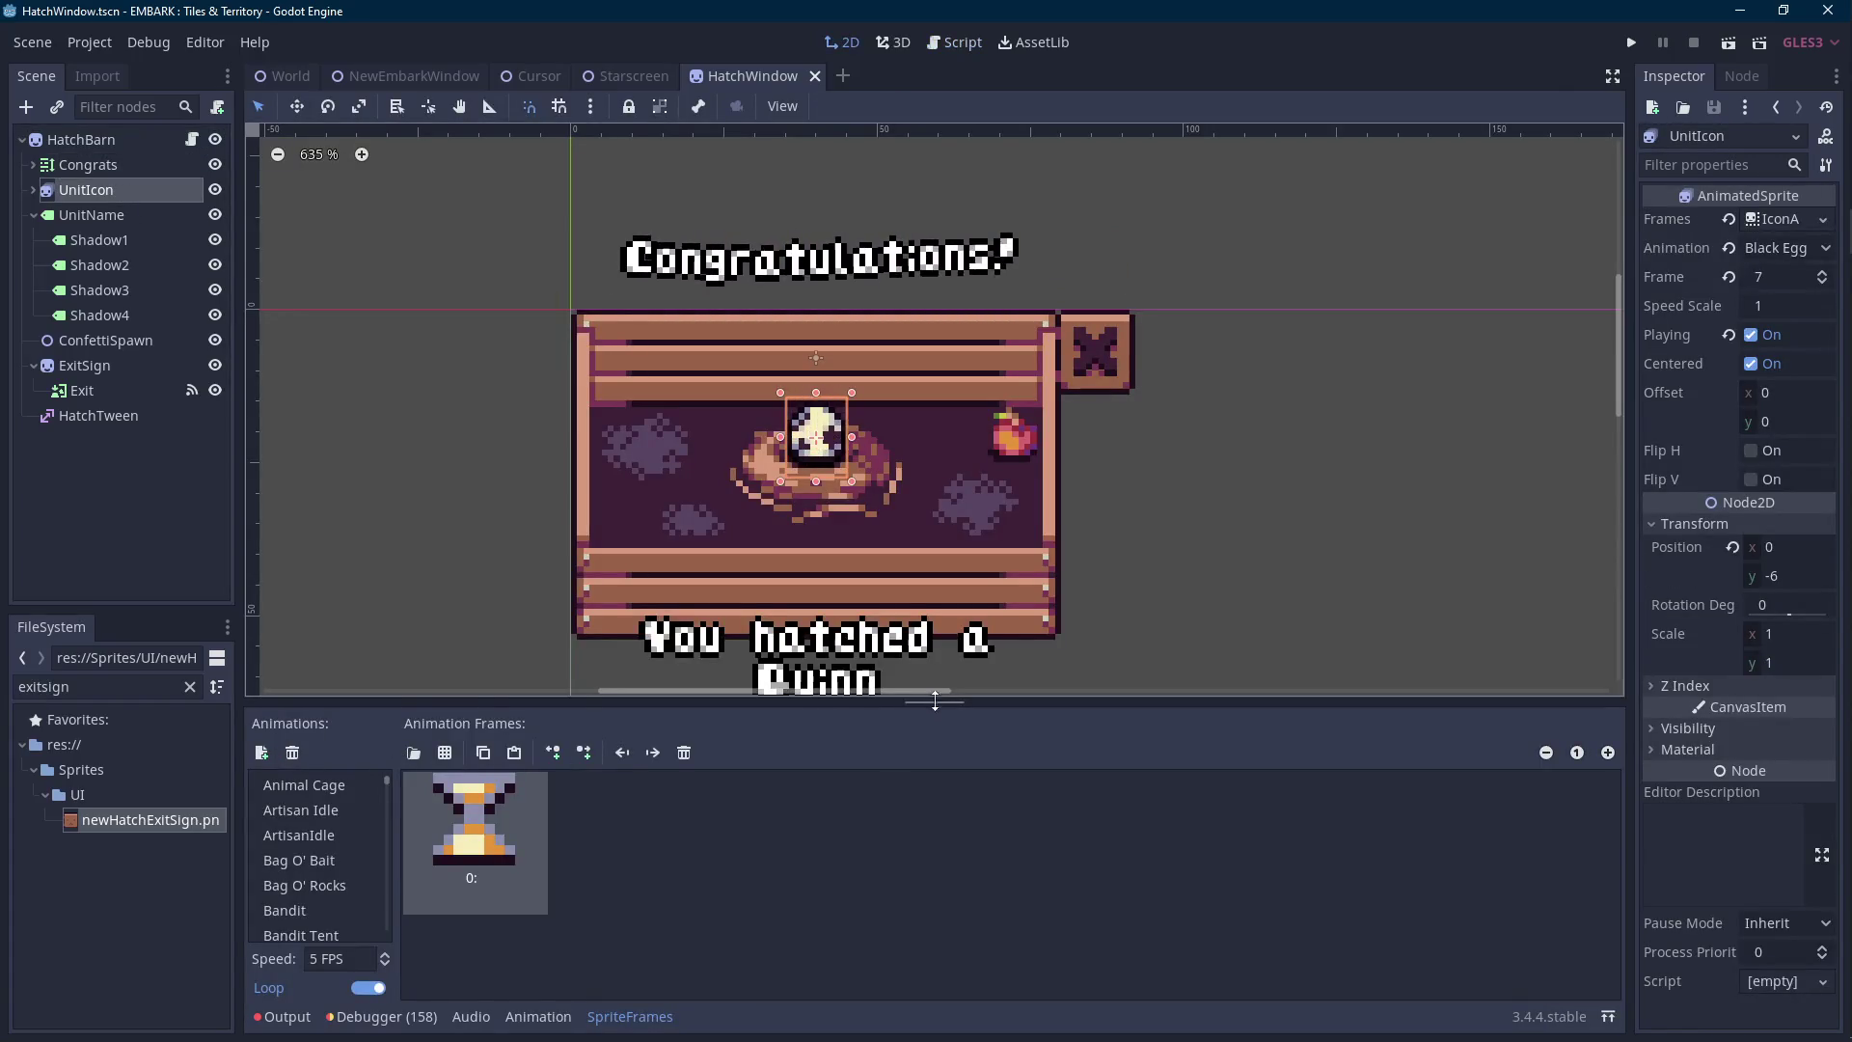
scroll(359, 750, down, 3)
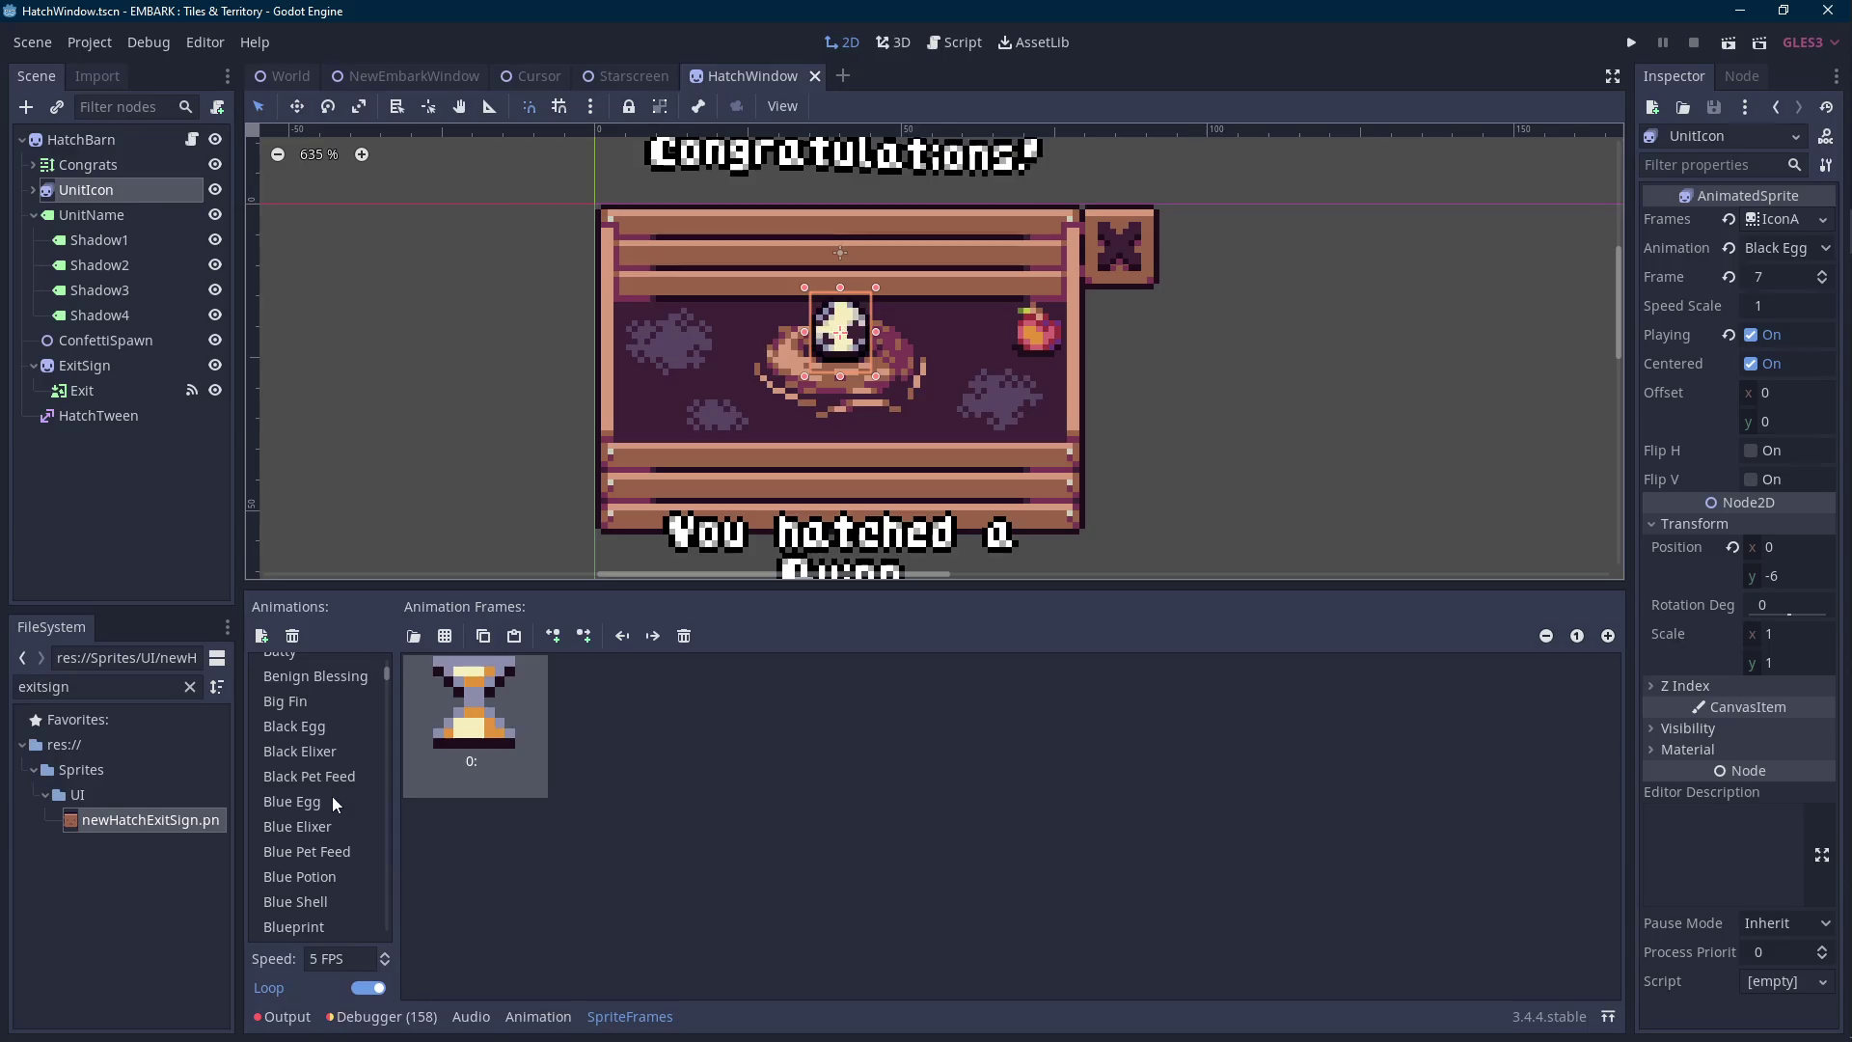
click(261, 636)
scroll(328, 743, down, 3)
scroll(338, 760, down, 10)
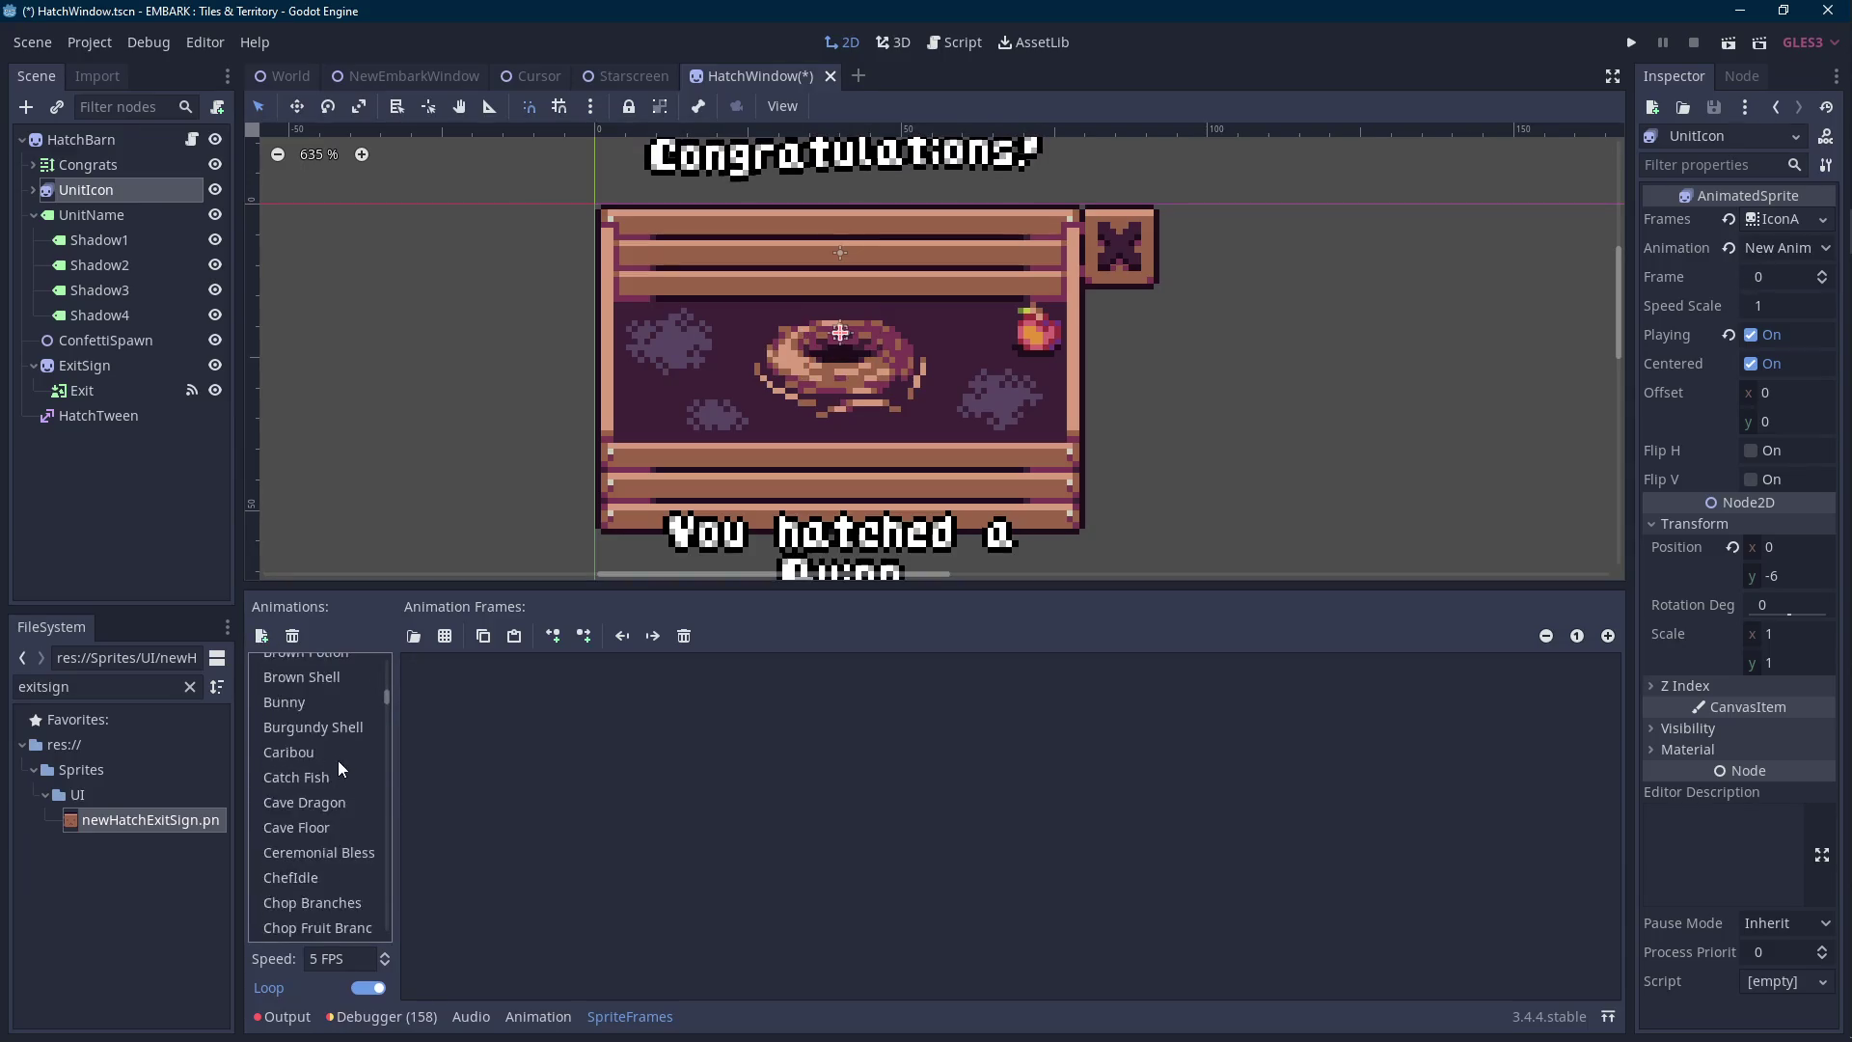
scroll(338, 756, down, 15)
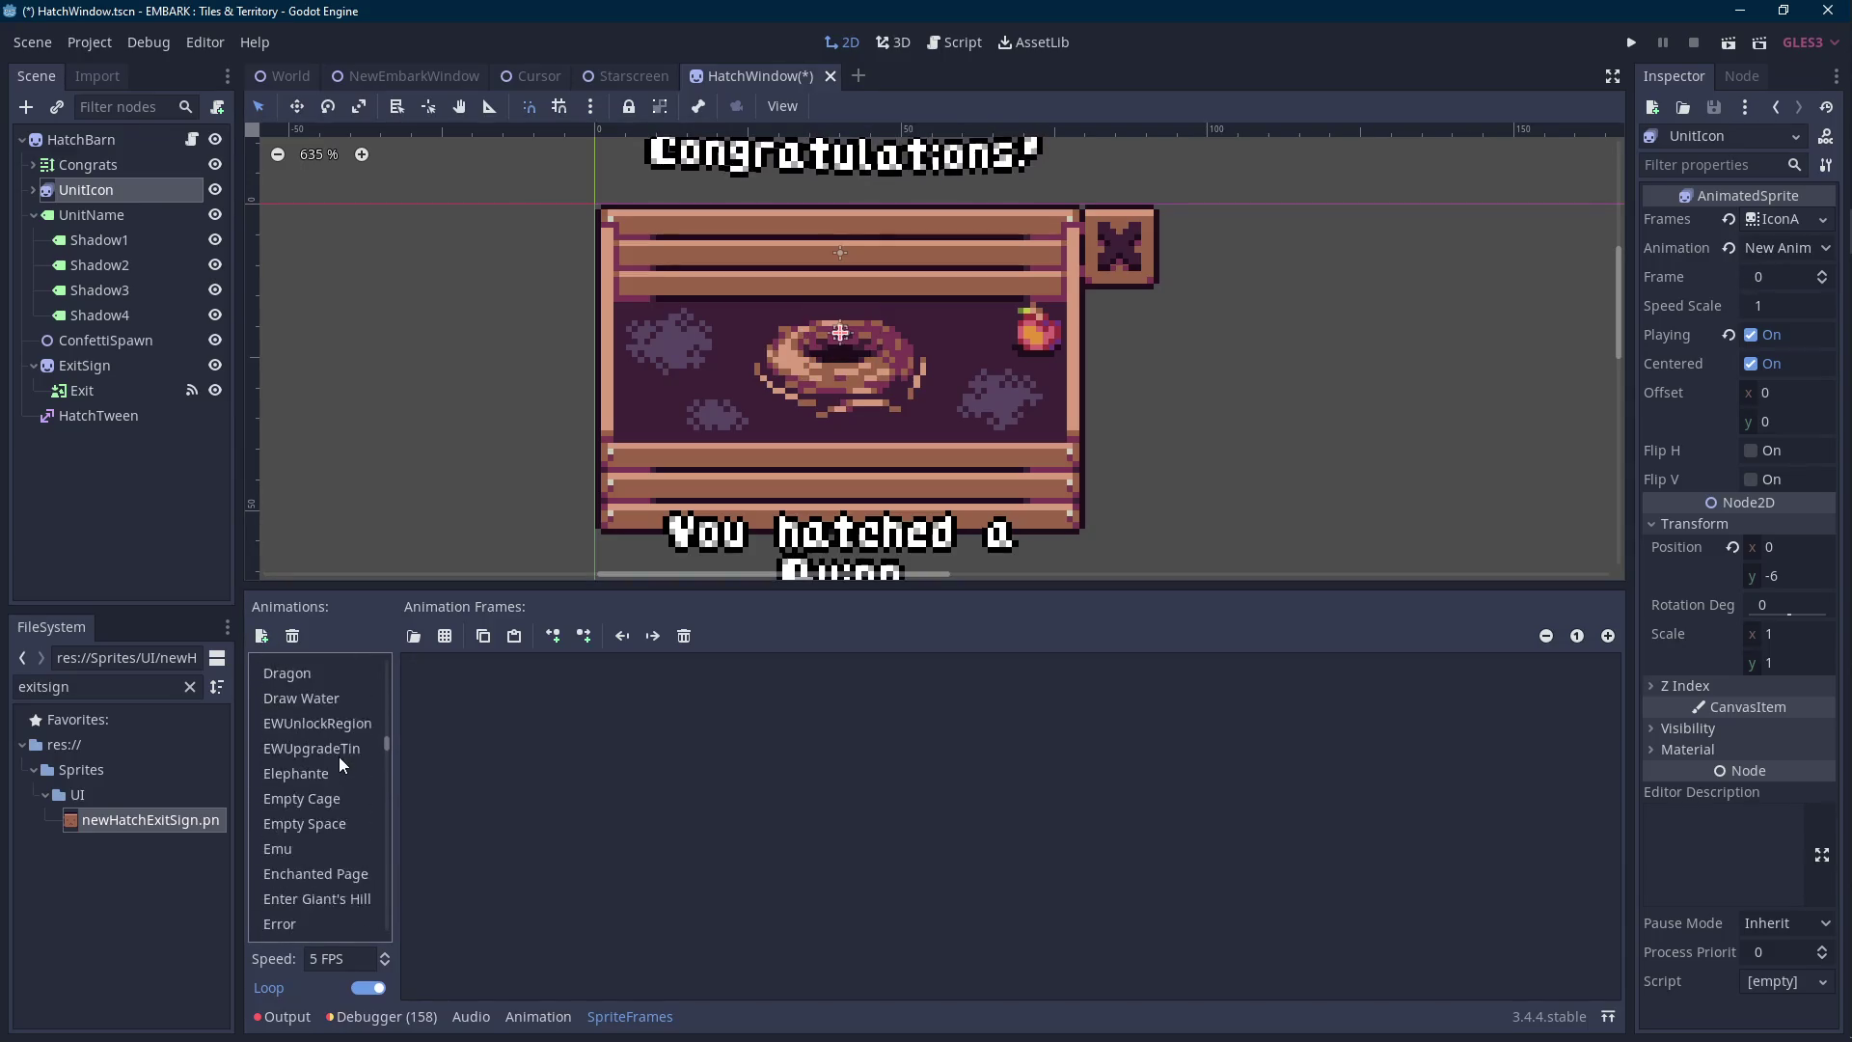
scroll(344, 748, down, 12)
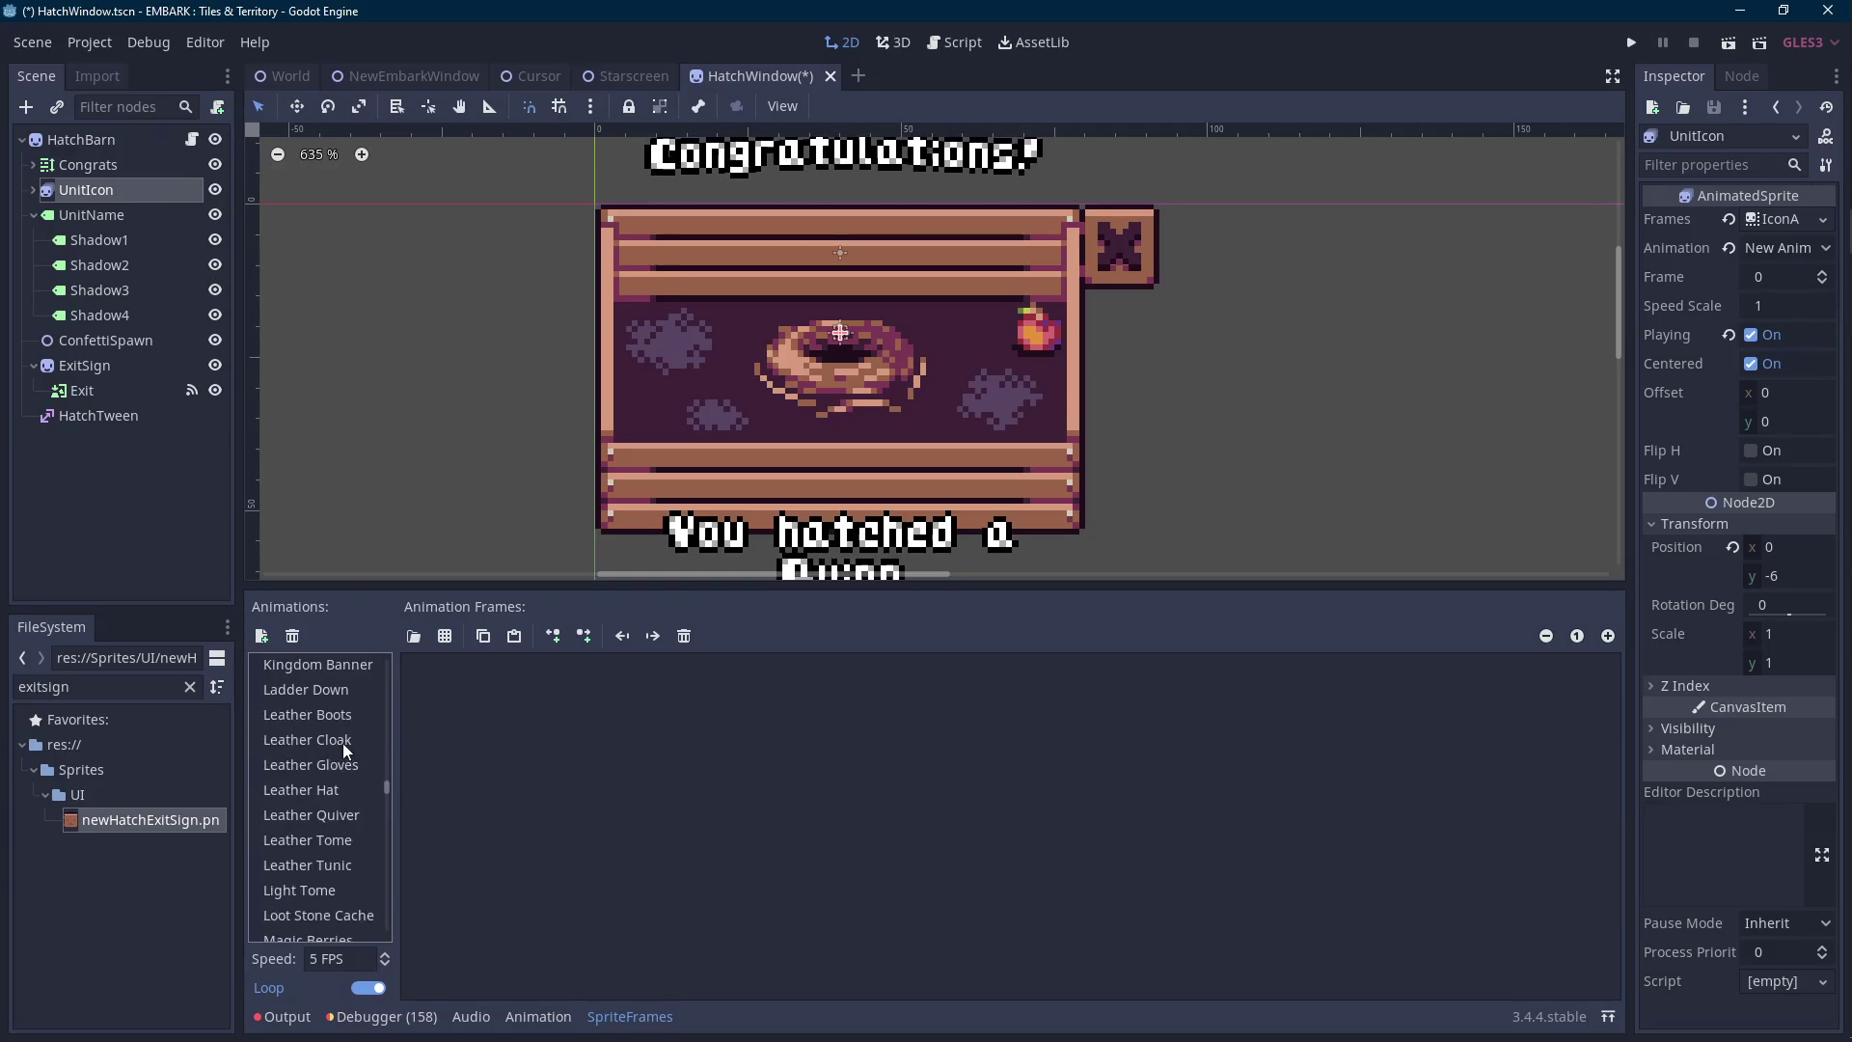
scroll(346, 741, up, 2)
Filter the FileSystem by 'eggblue' and select the first EggBlueHatch frame.
click(157, 678)
double_click(154, 688)
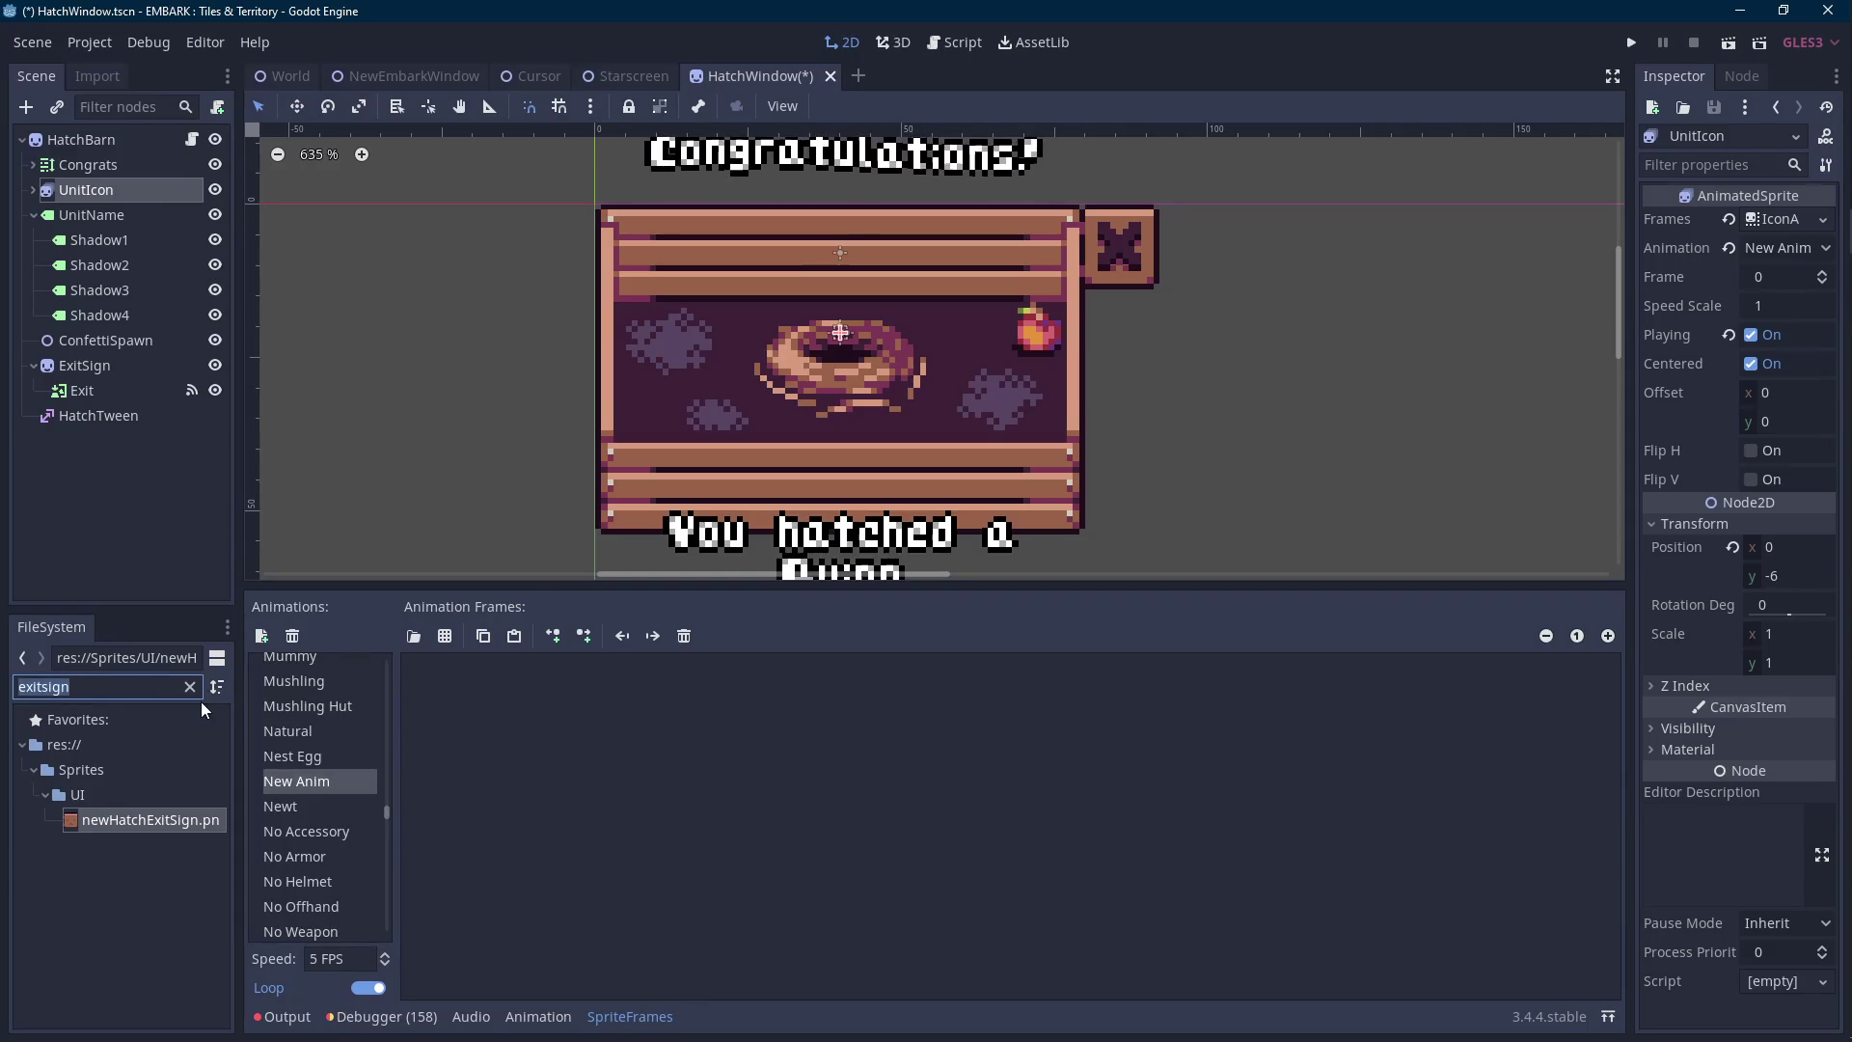
text(blueeg)
key(BackSpace)
key(BackSpace)
key(BackSpace)
text(eggblue)
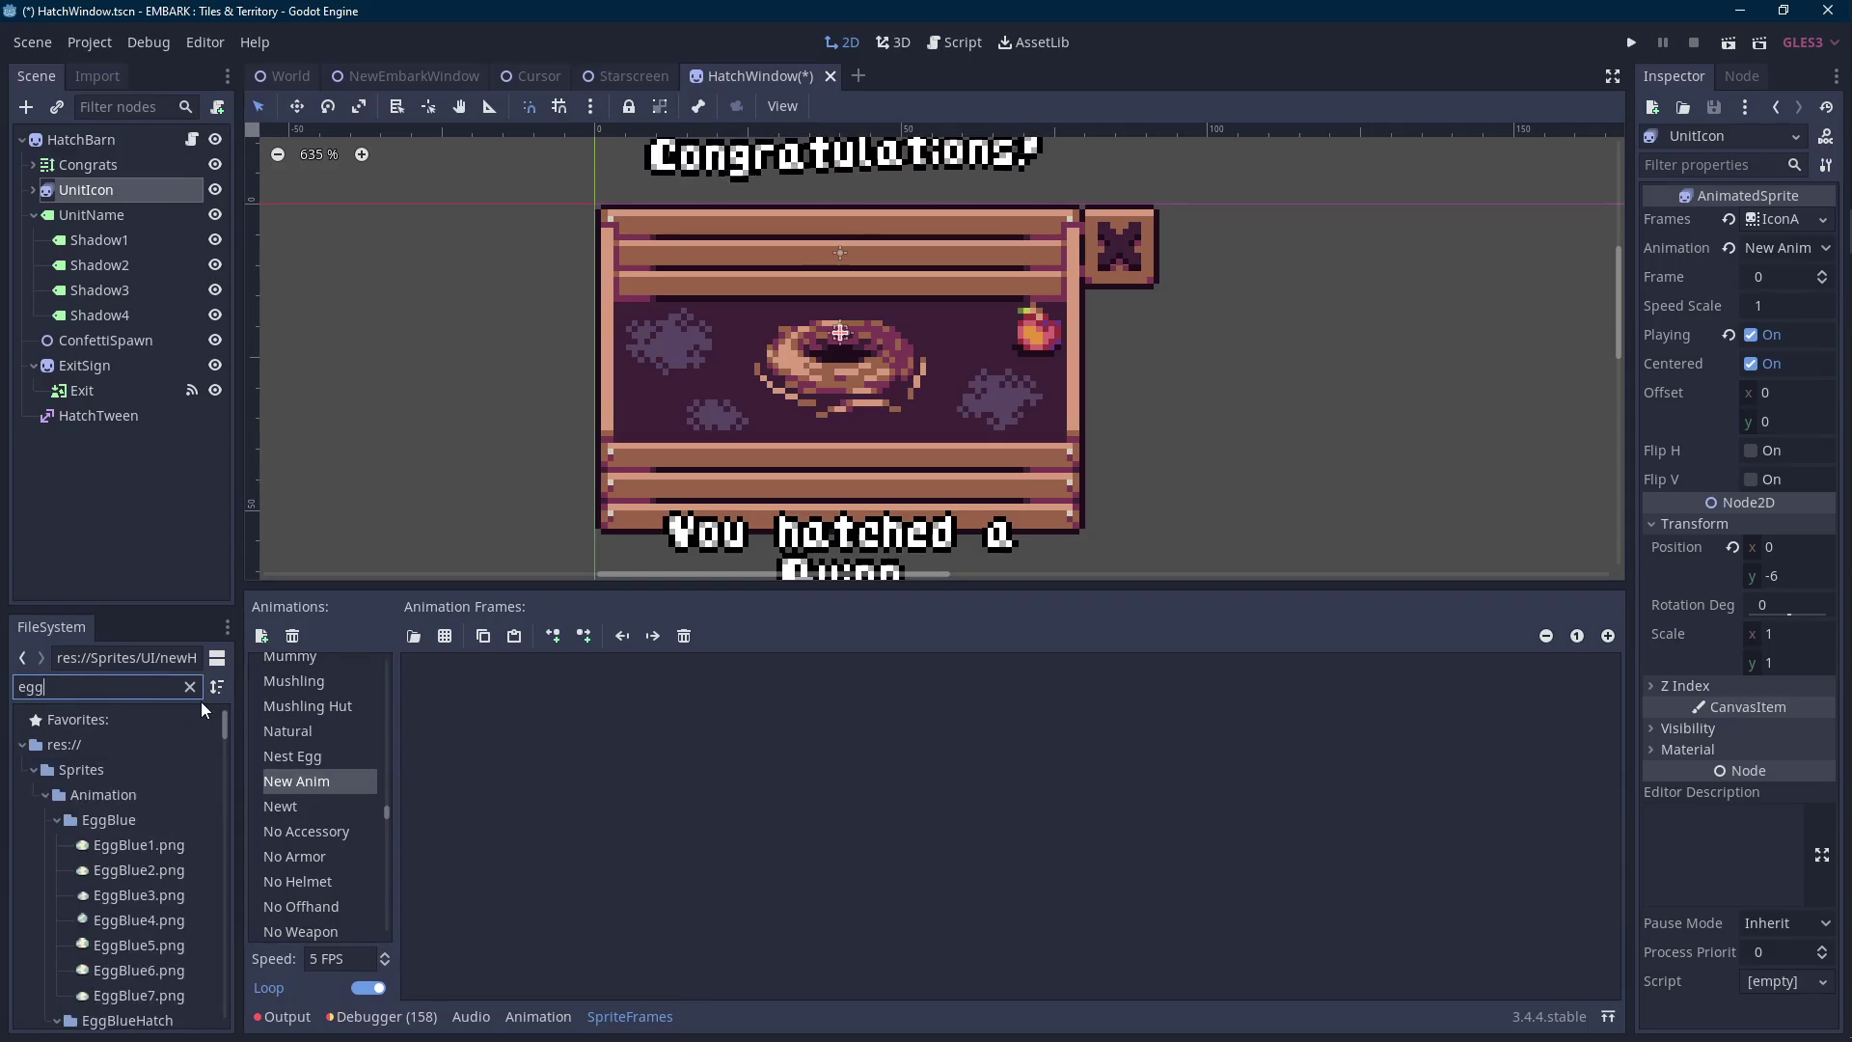
scroll(139, 762, down, 5)
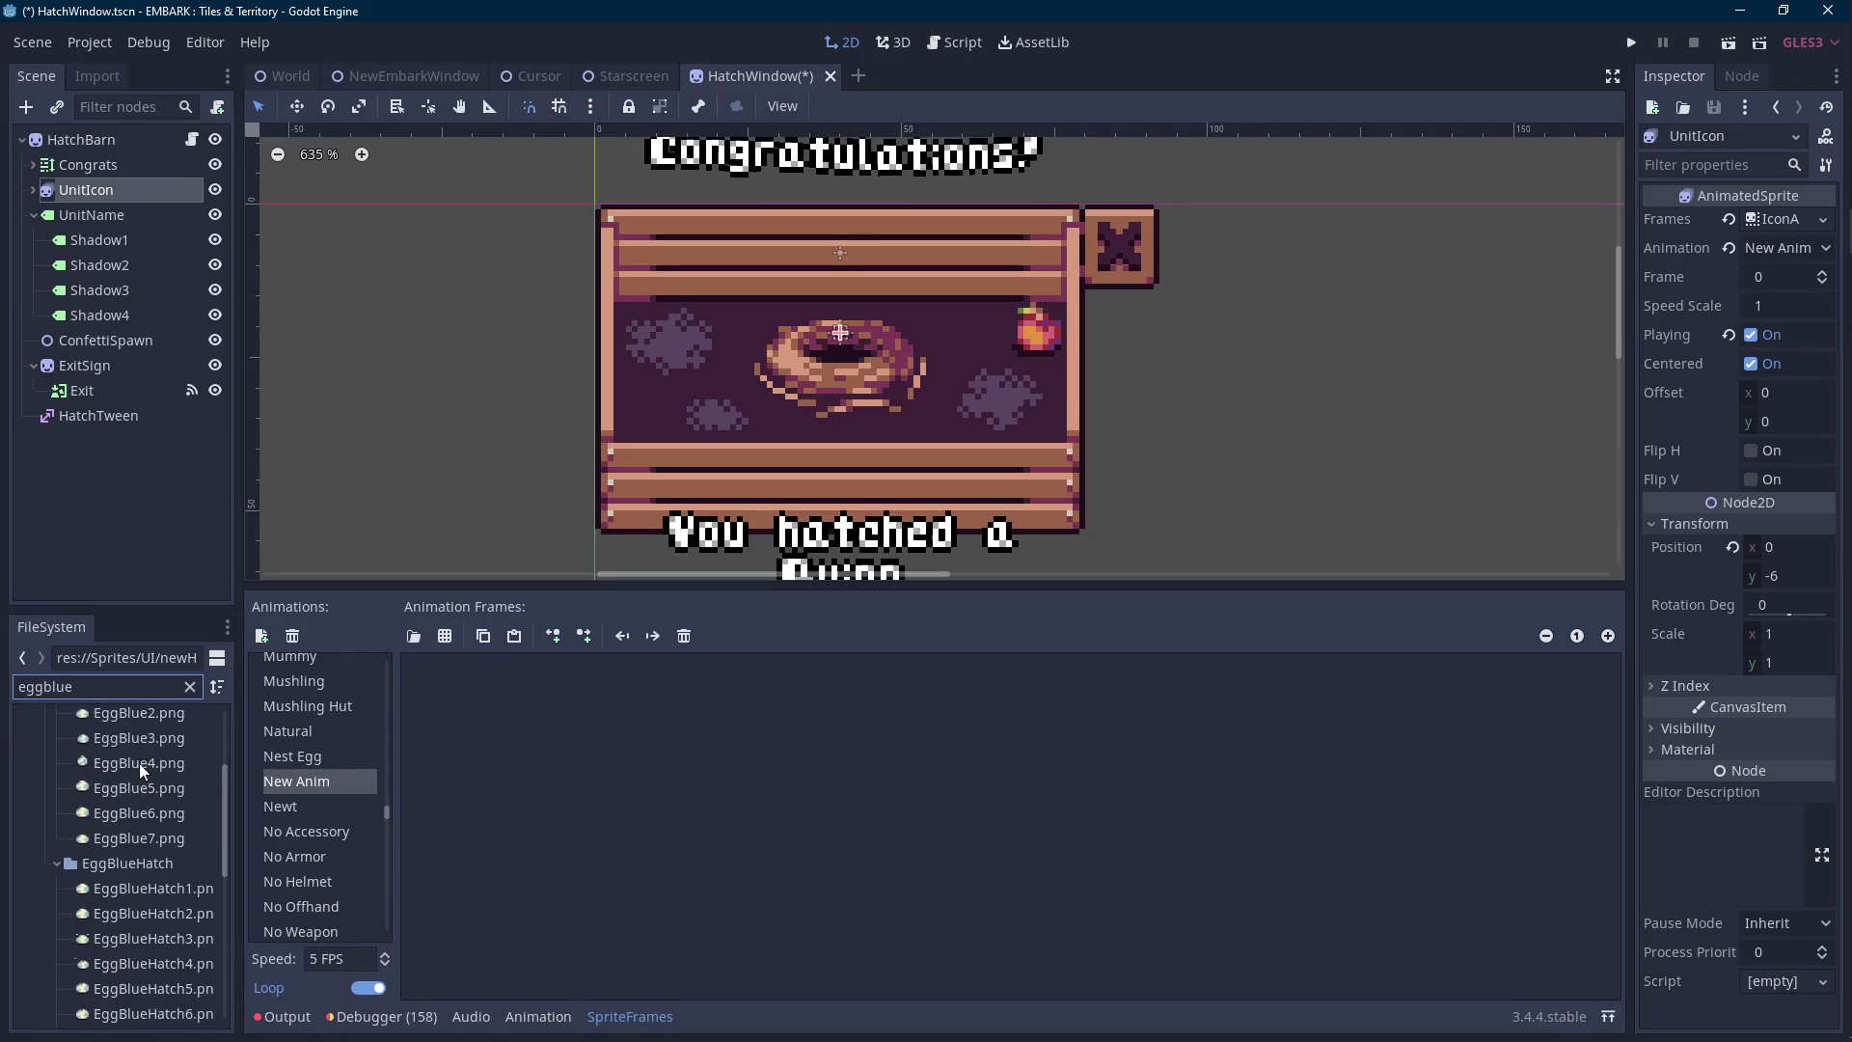
click(137, 771)
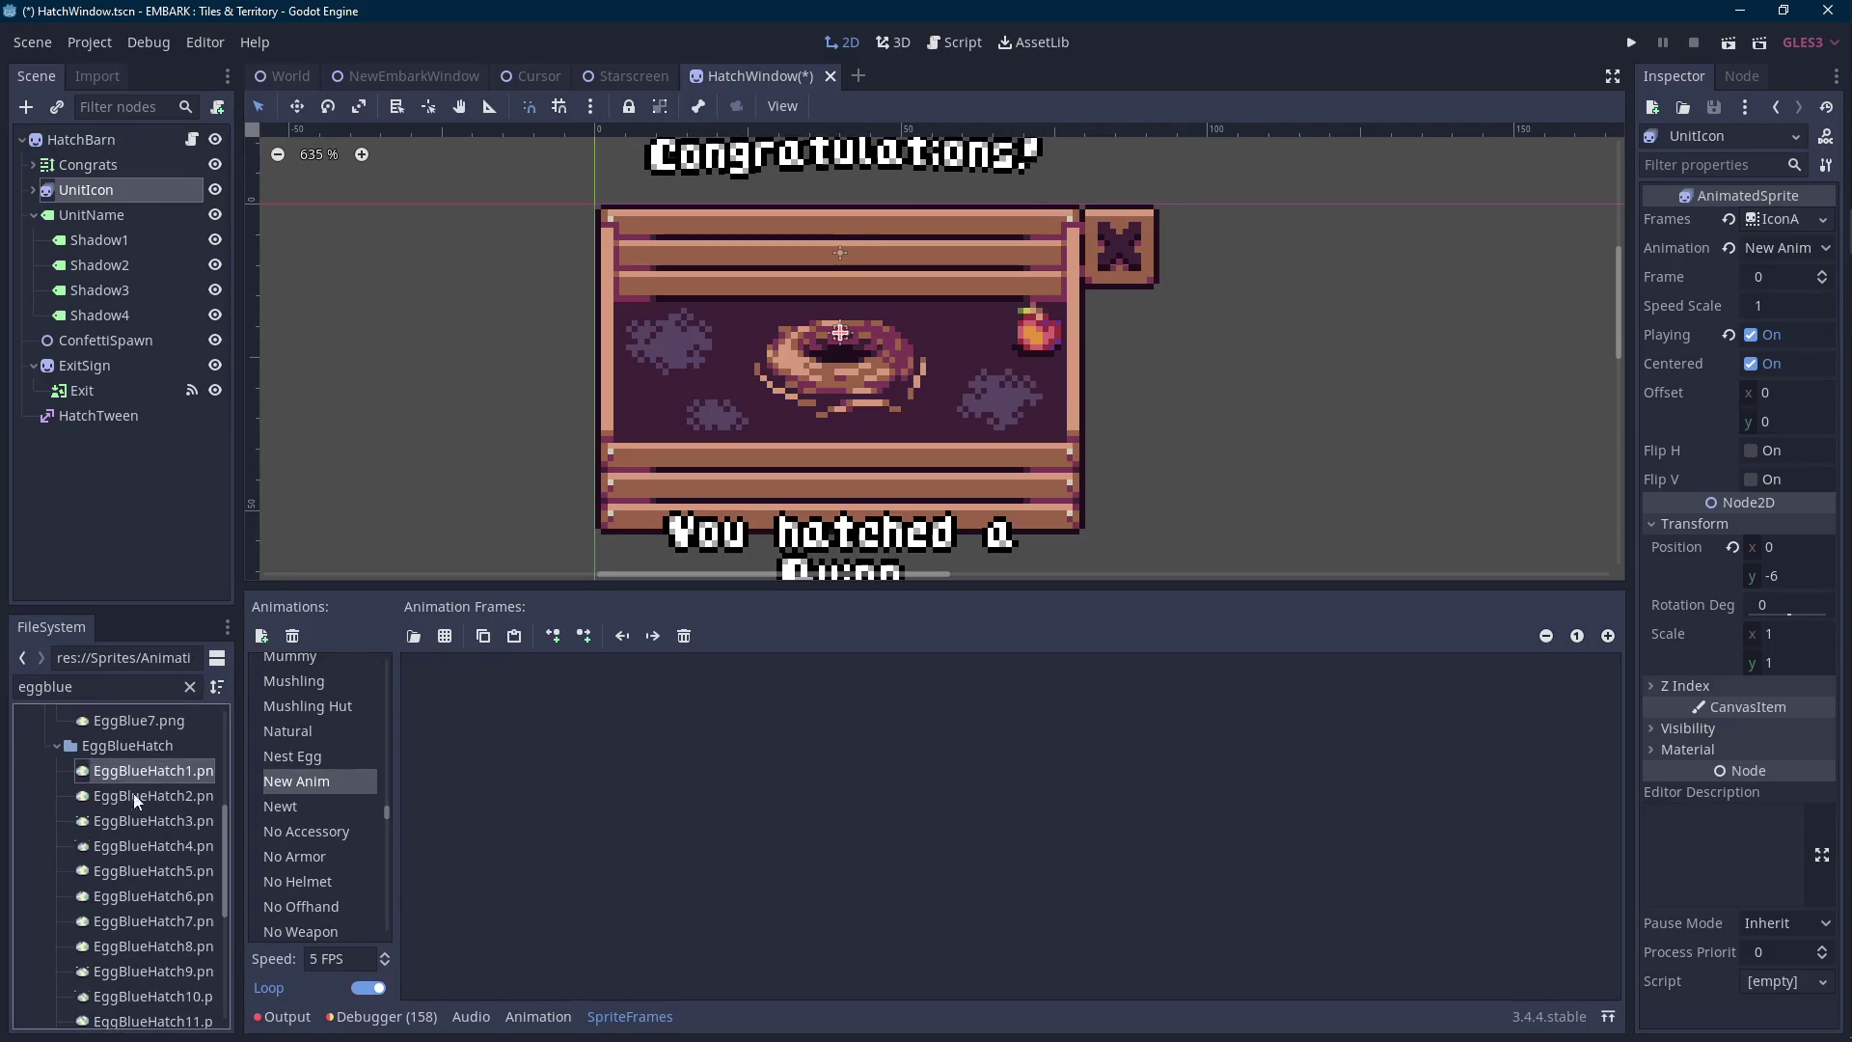
Drop the EggBlueHatch images into Animation Frames and set speed to 10 FPS.
scroll(131, 828, down, 3)
shift+click(135, 961)
mouse_move(135, 962)
mouse_down()
mouse_move(302, 894)
mouse_move(683, 846)
mouse_up()
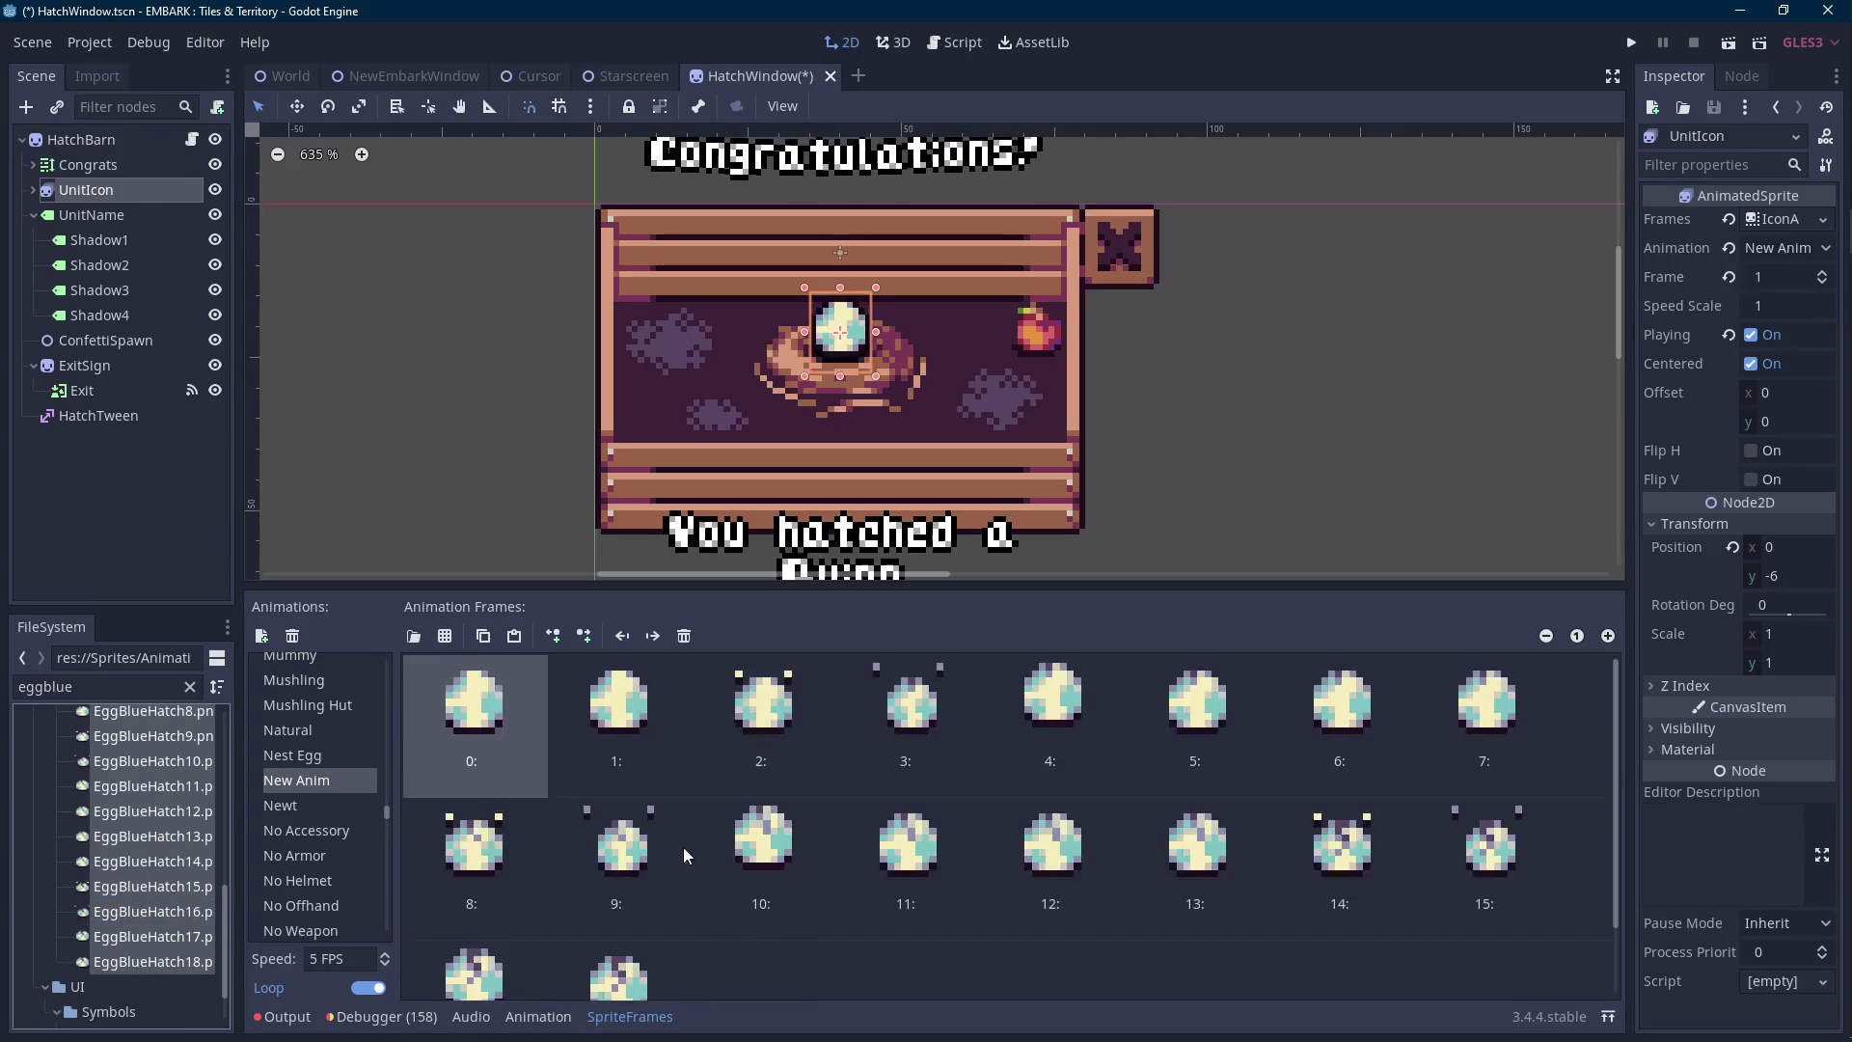
double_click(345, 958)
text(10)
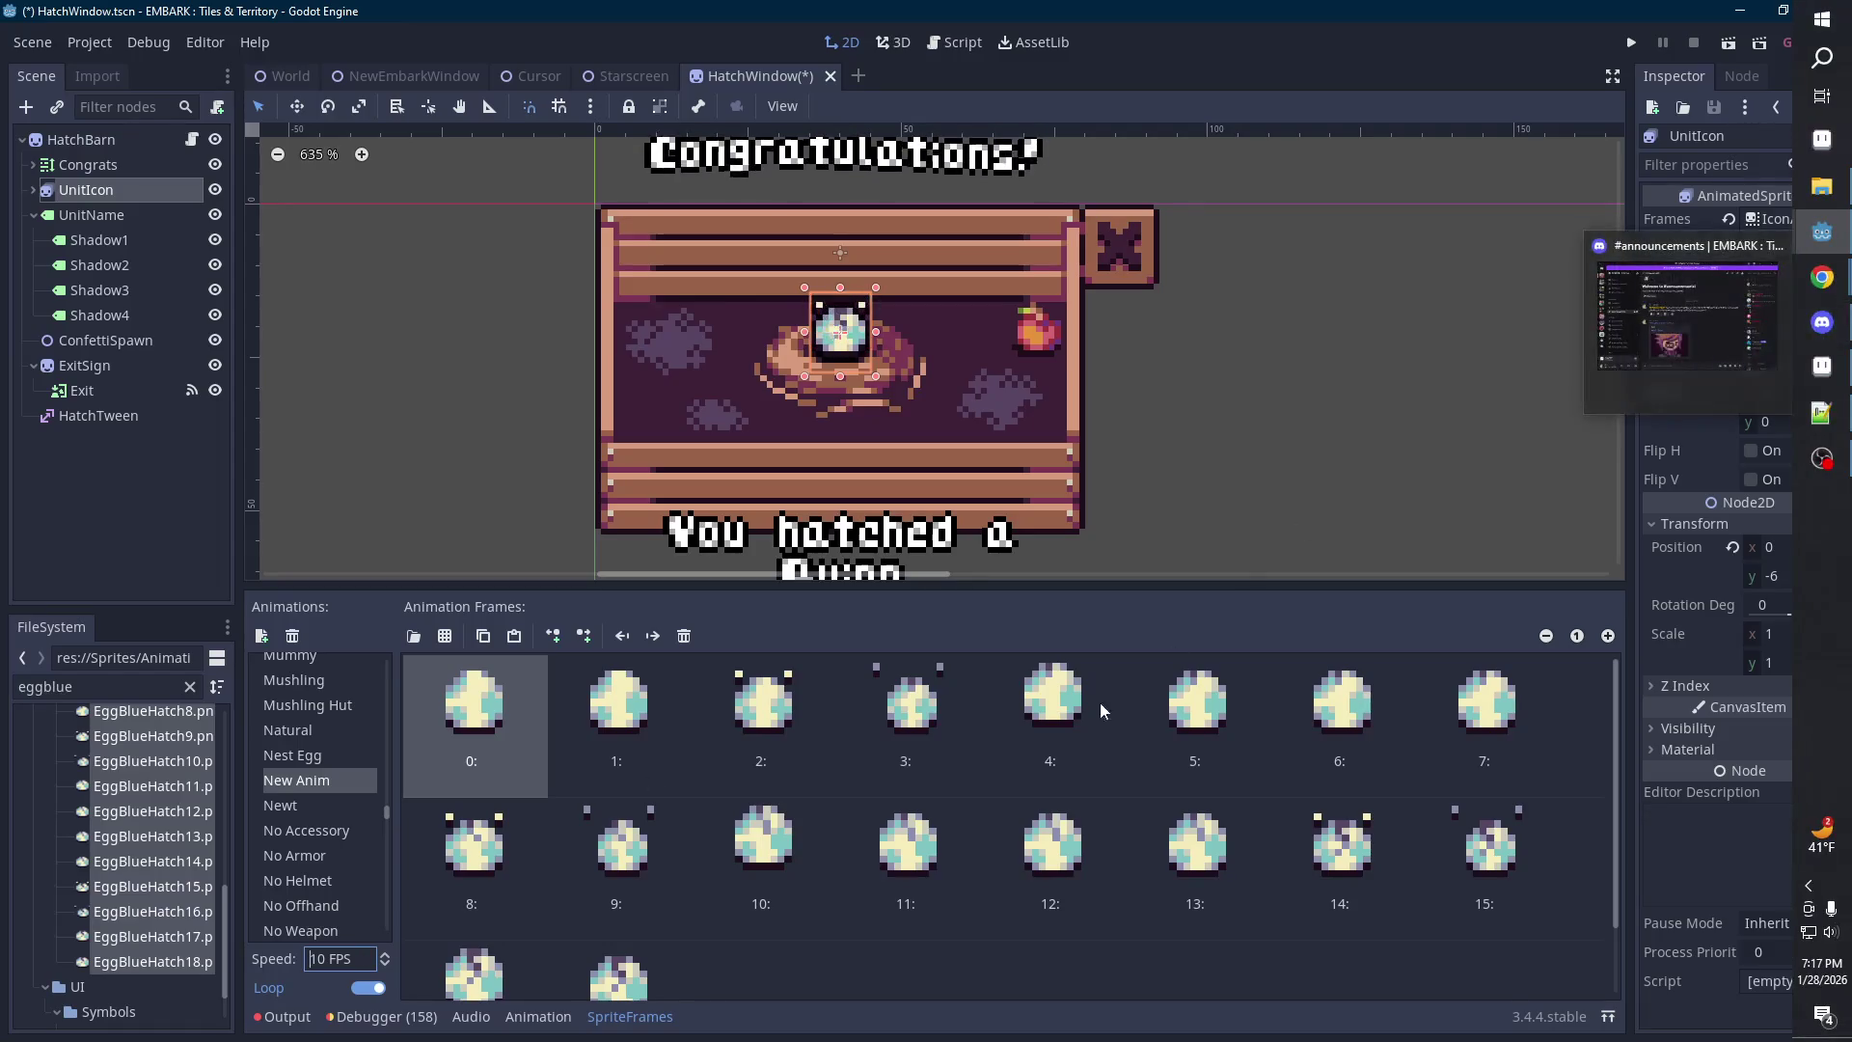
Duplicate the last blue hatch frame so the animation holds 19 frames.
scroll(960, 856, down, 2)
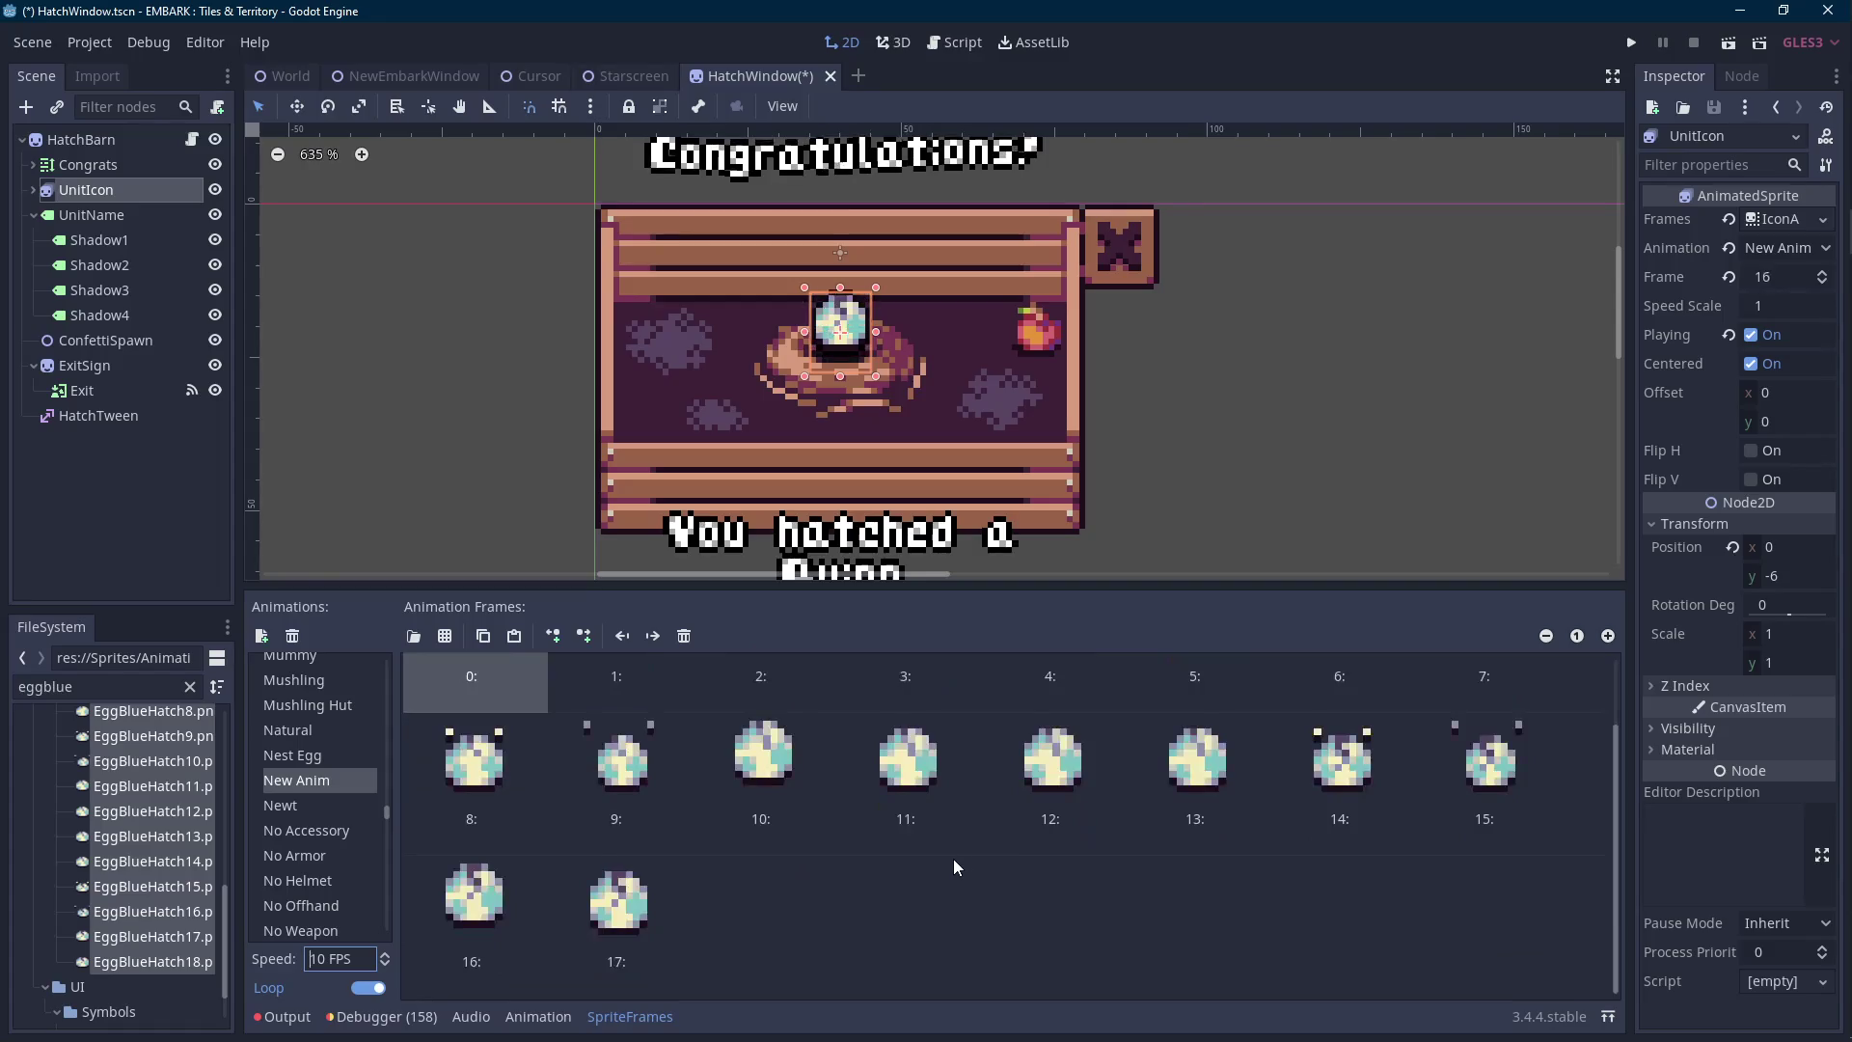
click(650, 922)
click(483, 635)
click(514, 635)
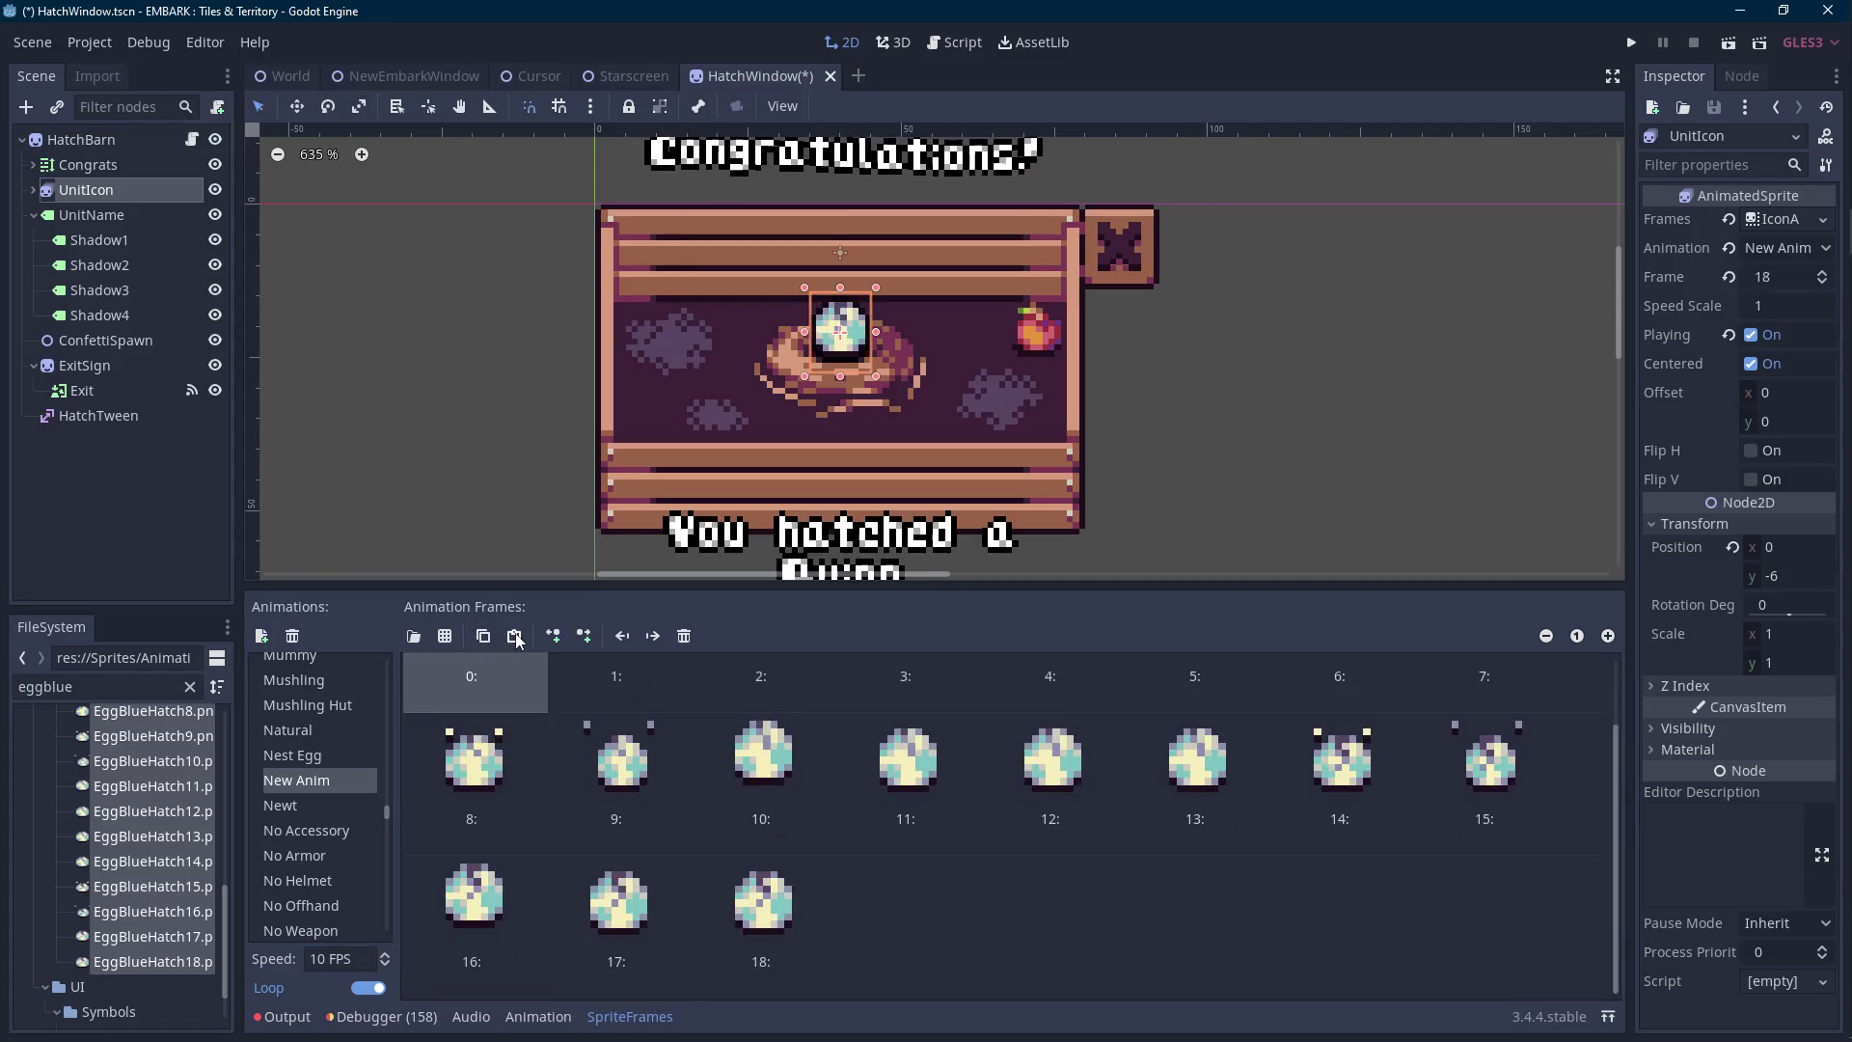
click(514, 636)
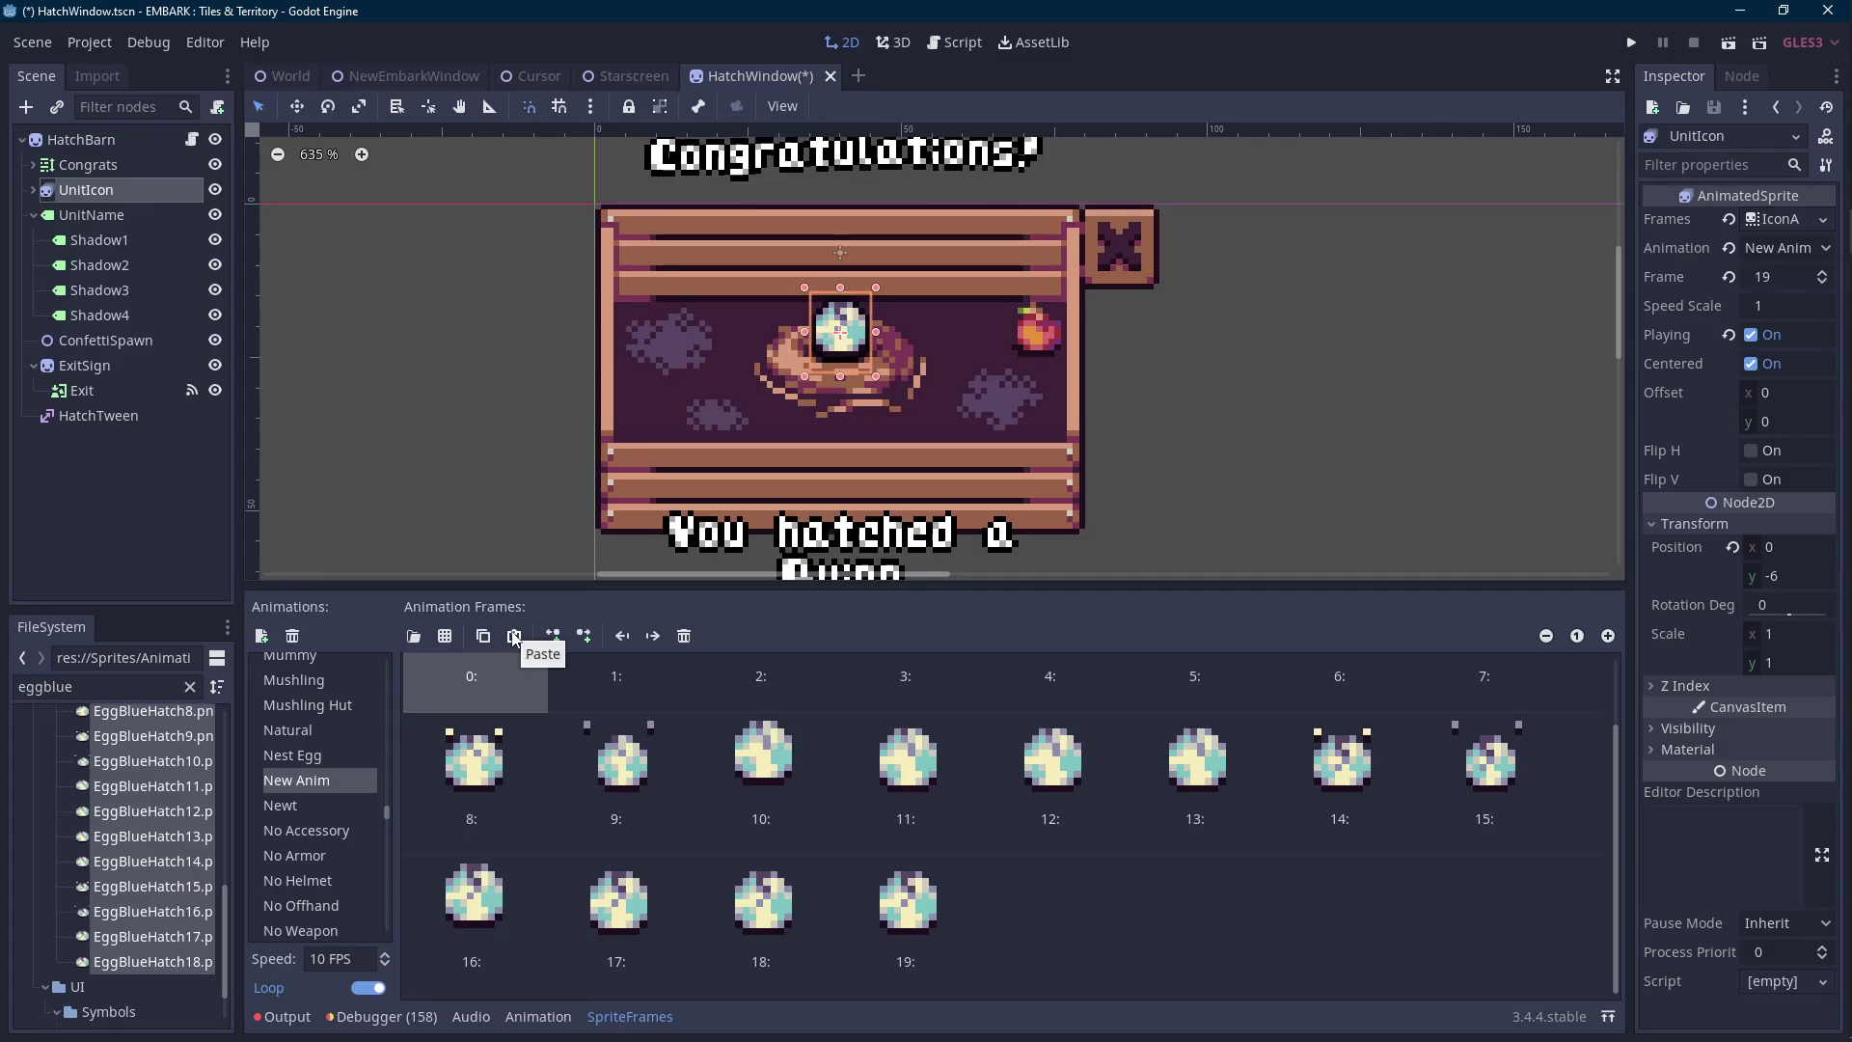
click(854, 940)
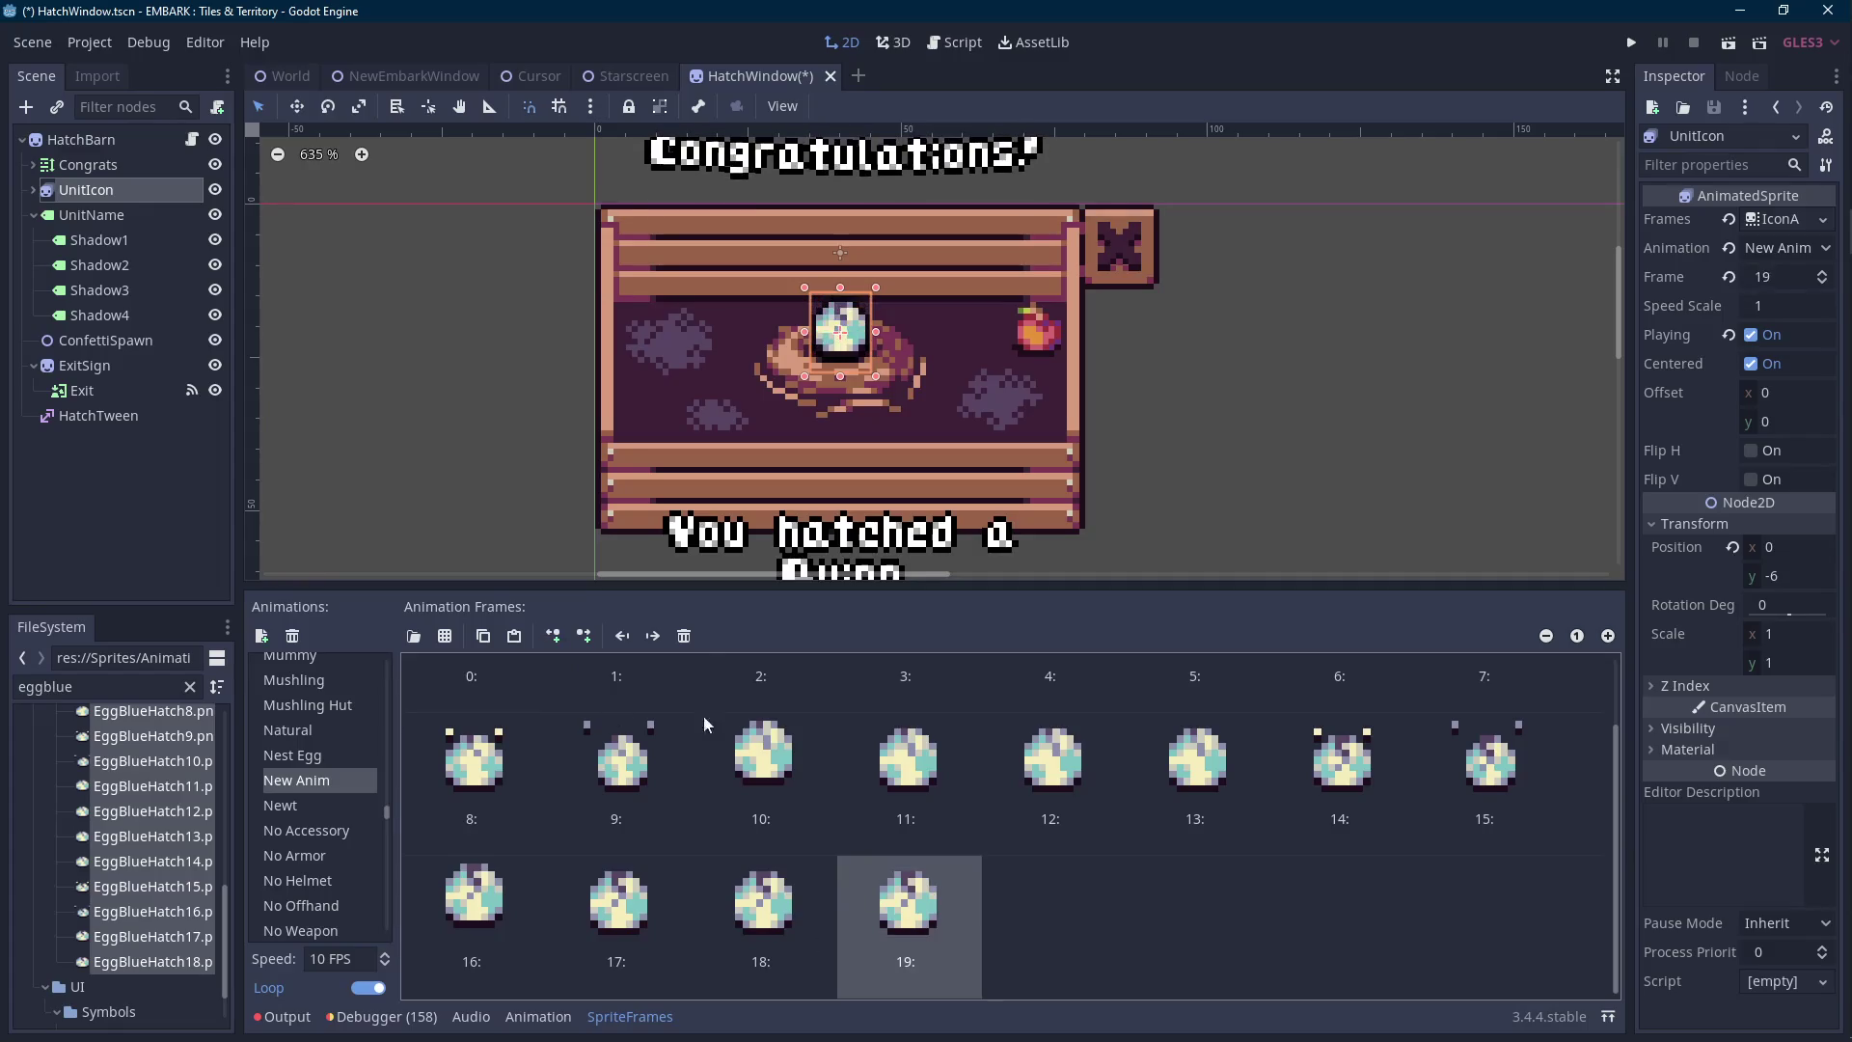
click(685, 635)
Rename the animation to 'Blue Egg Hatch'.
scroll(964, 434, down, 1)
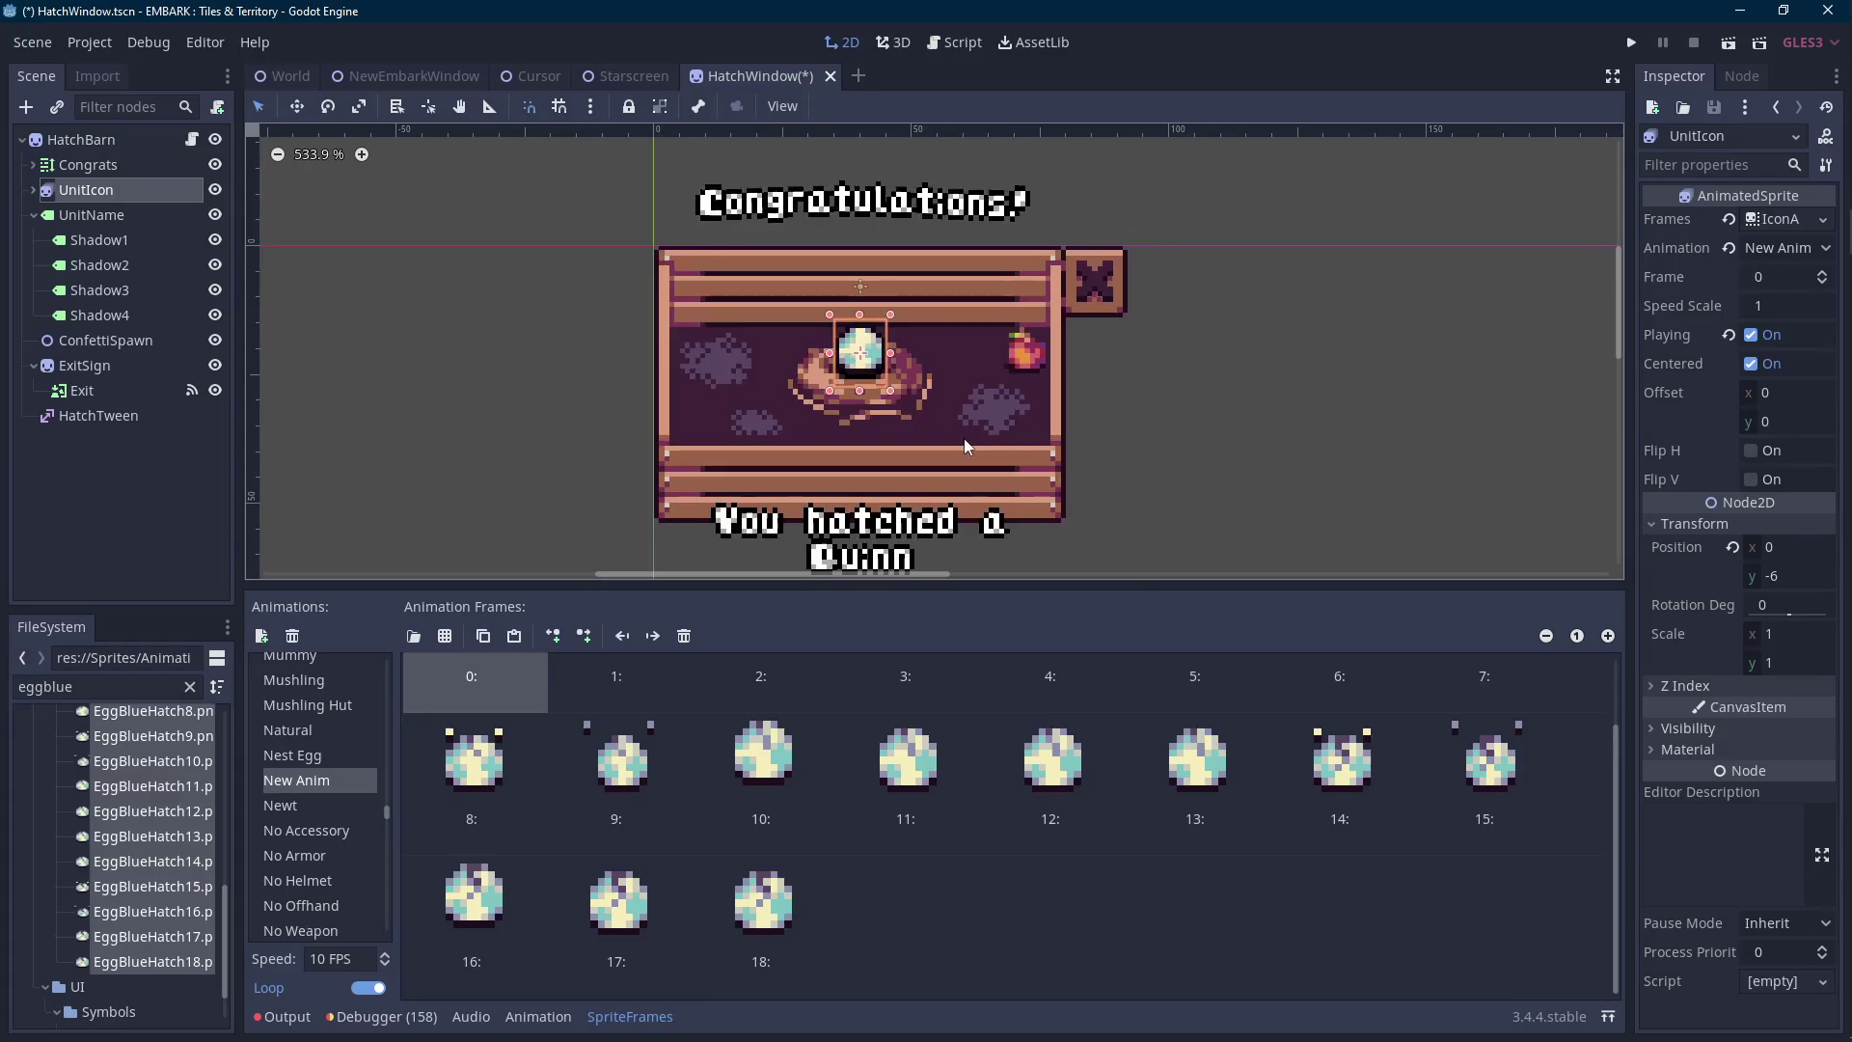
scroll(933, 466, down, 1)
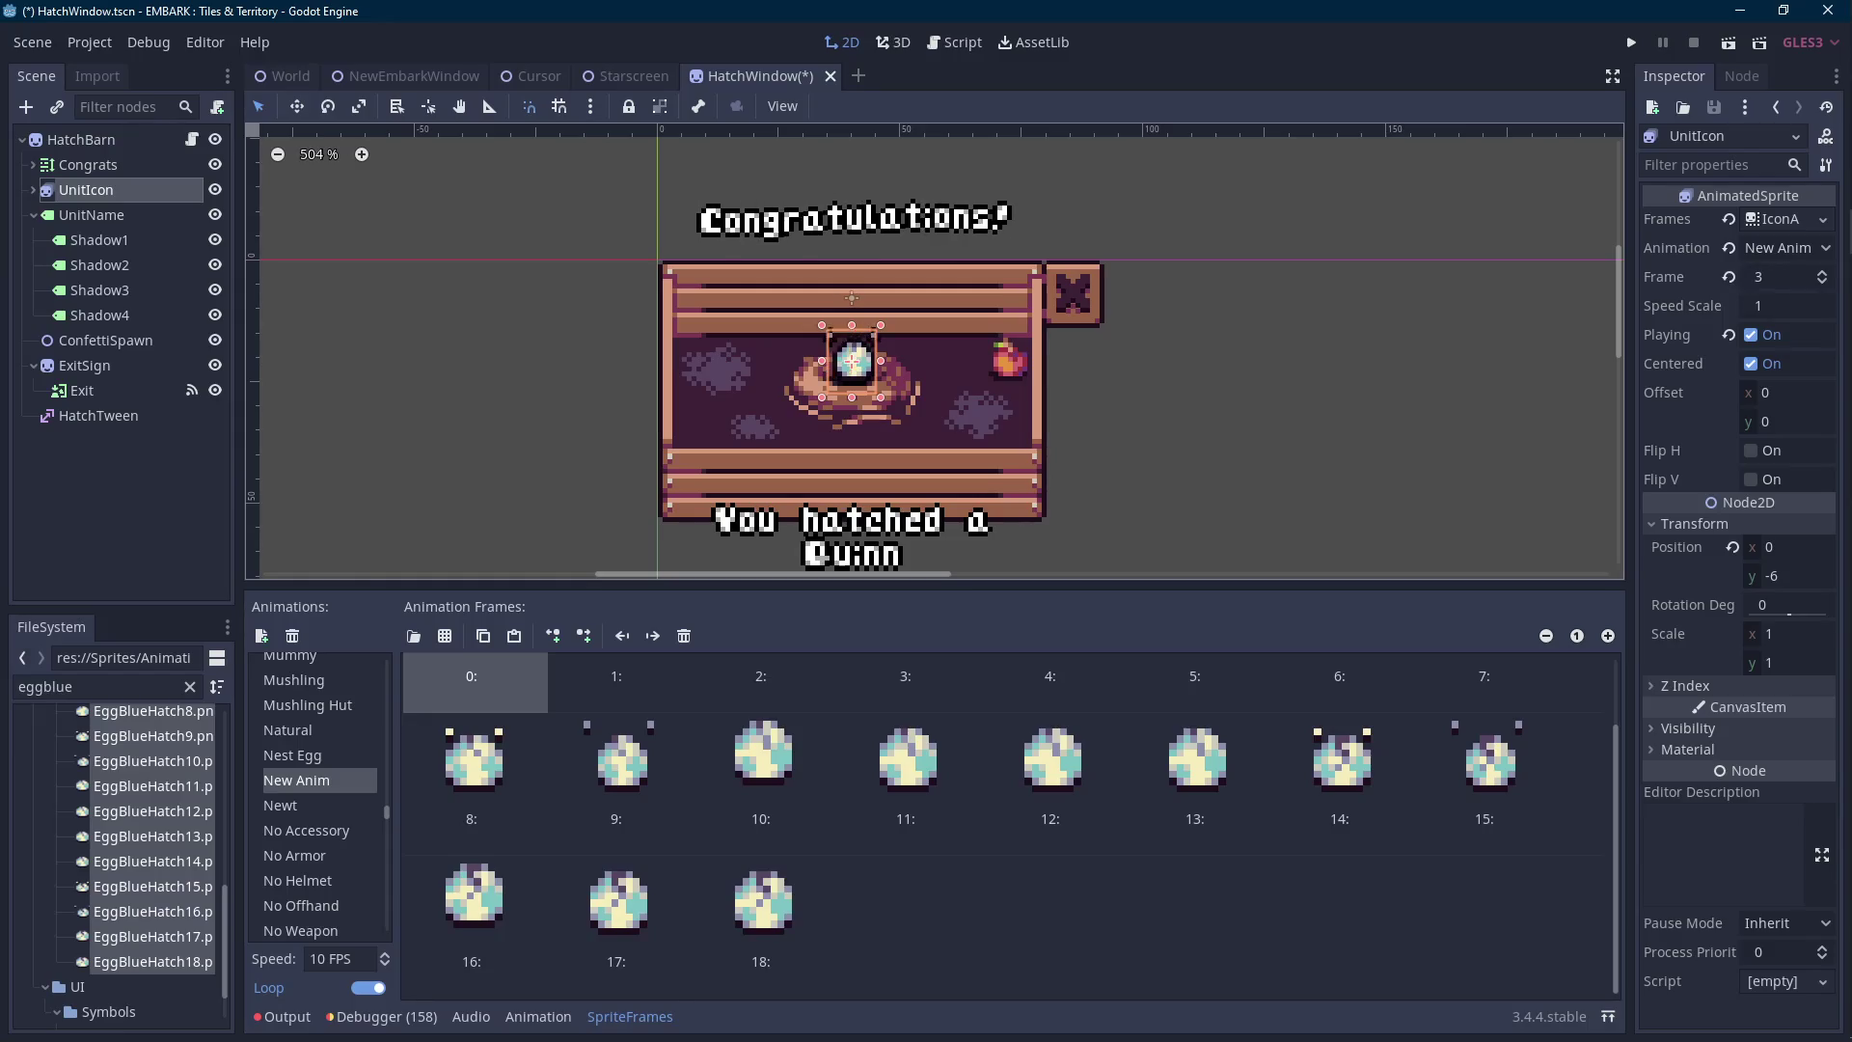
drag(773, 444, 725, 461)
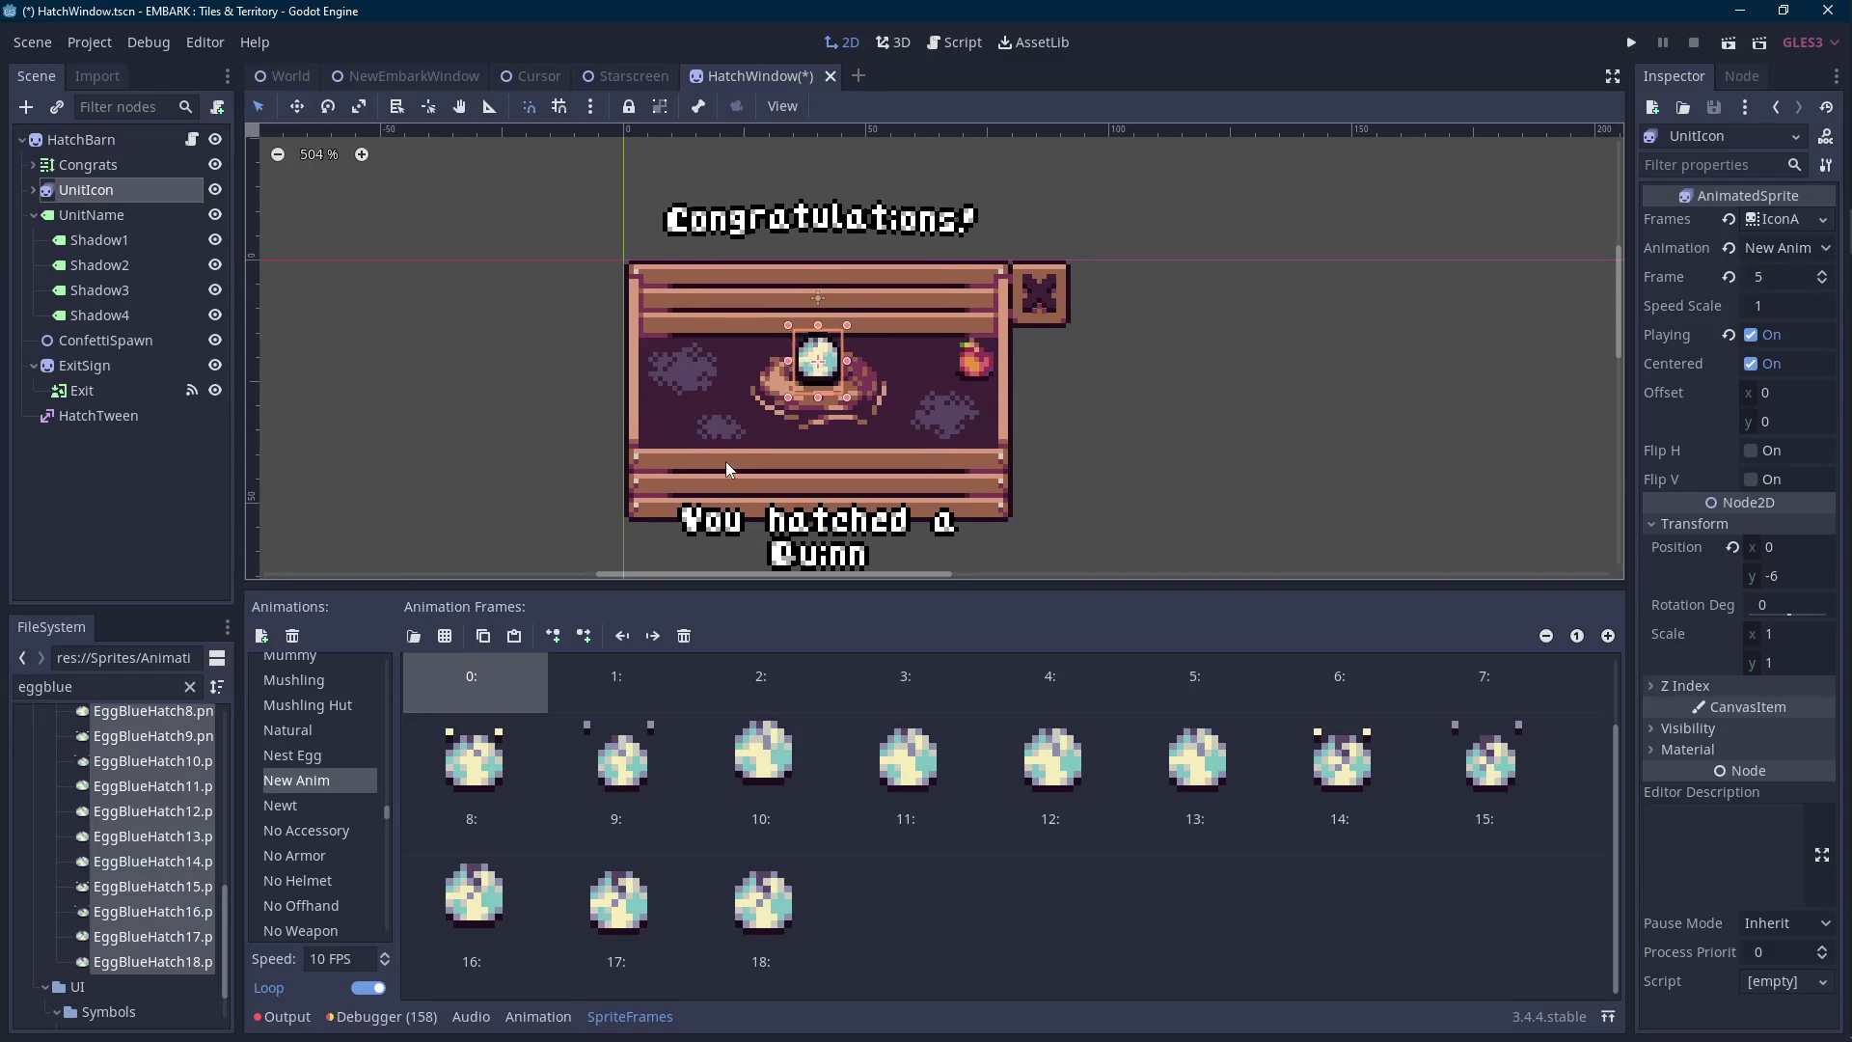
click(357, 780)
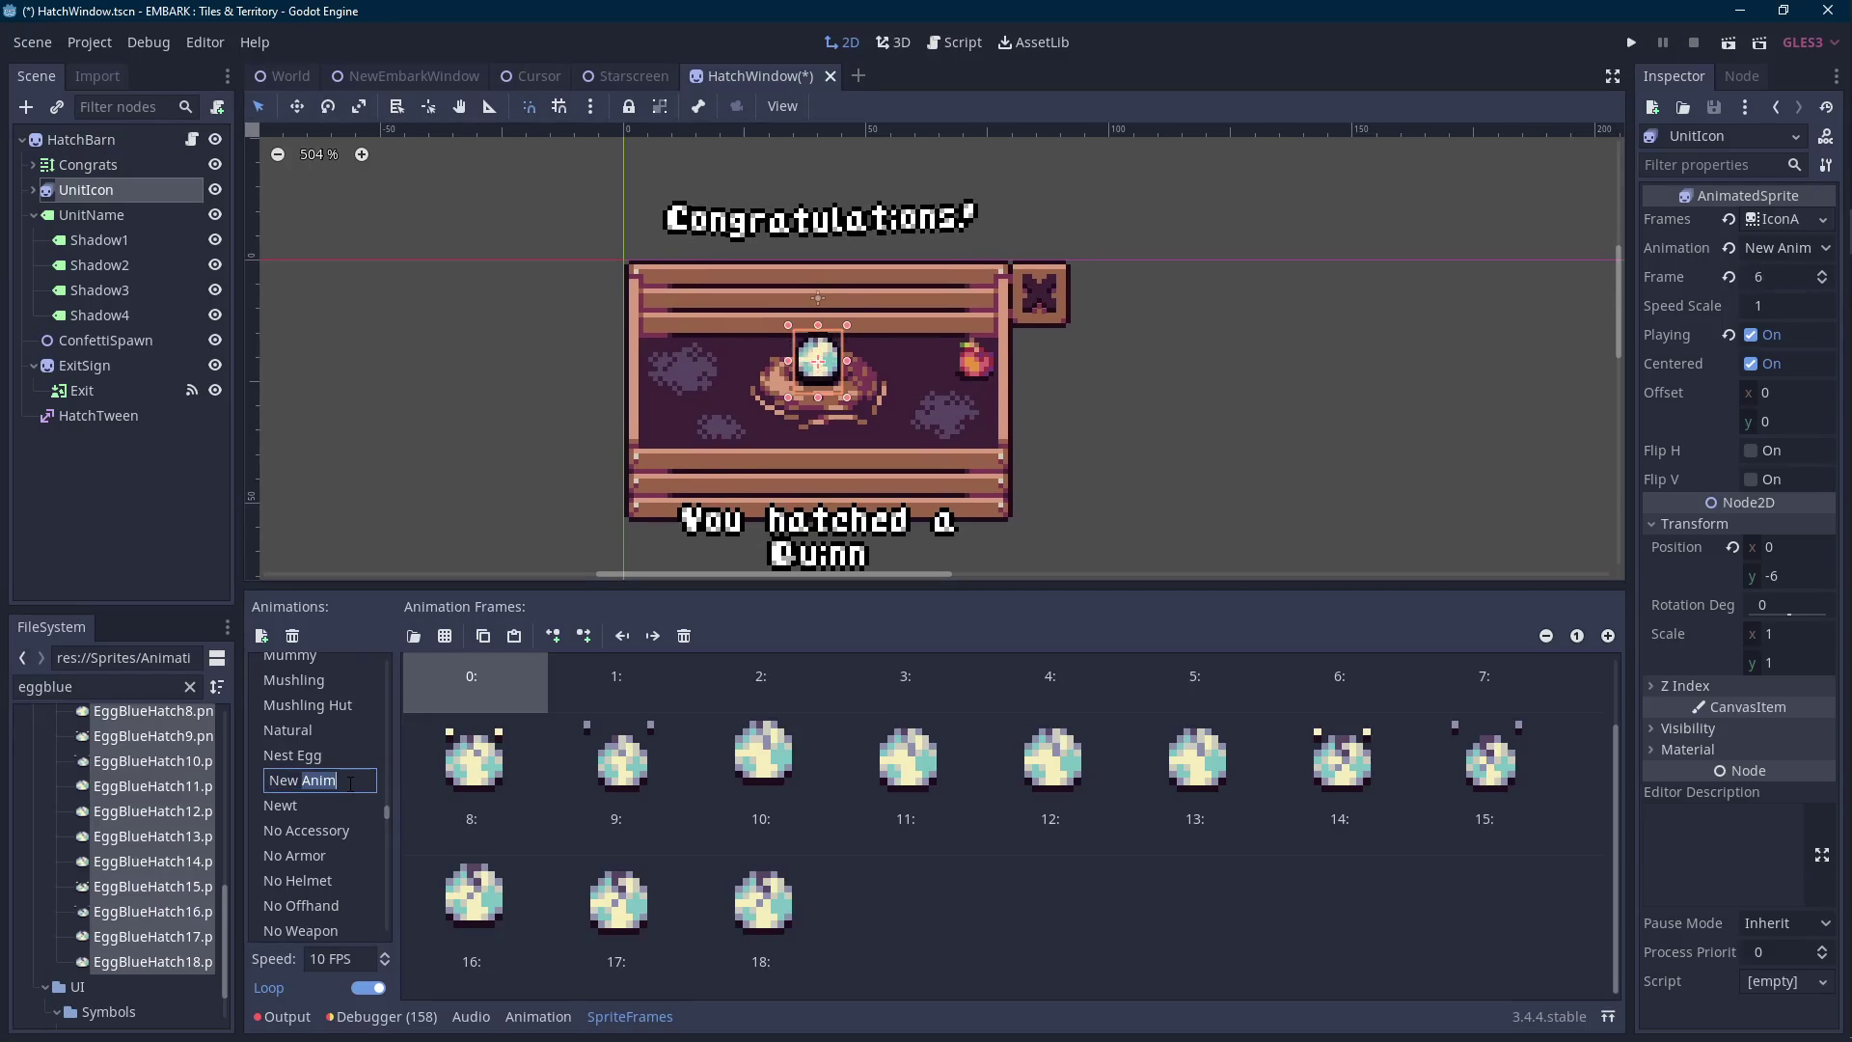
text(Blue Egg Hatch)
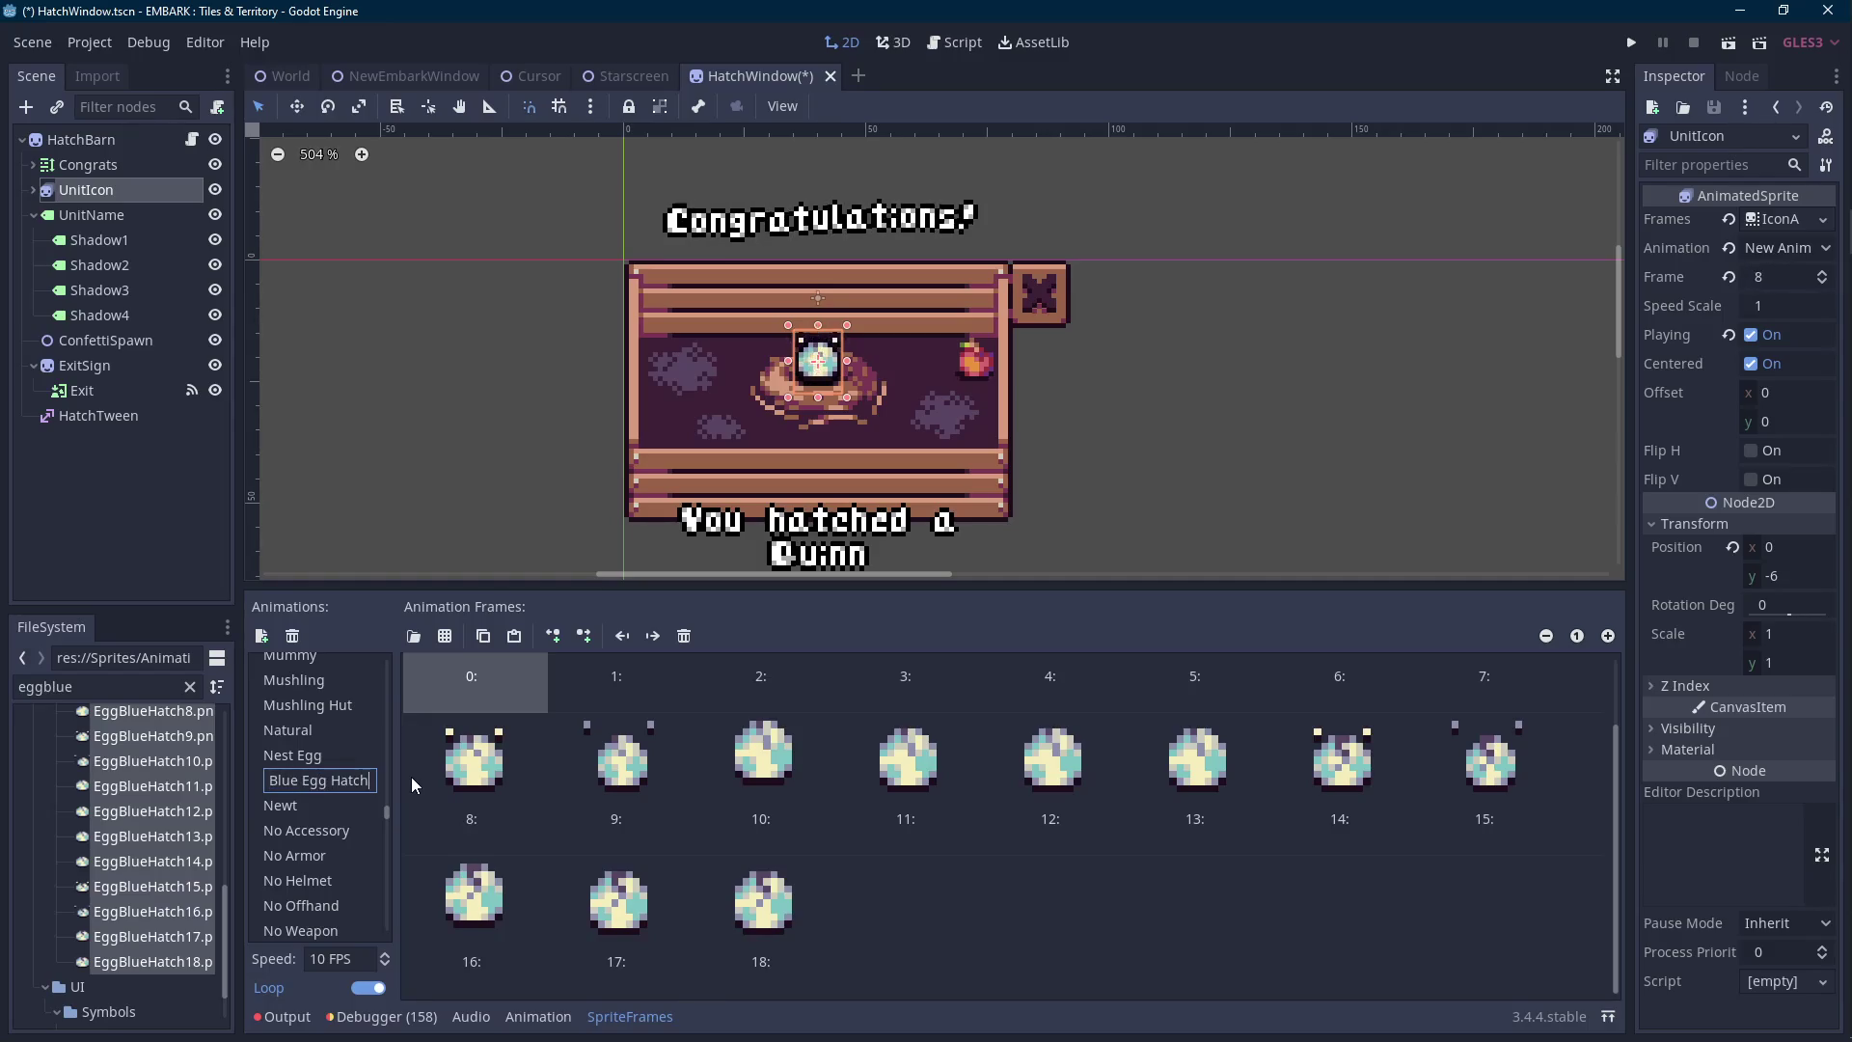
key(Return)
Add another empty animation and check the egg sprite sheet in Aseprite.
click(260, 635)
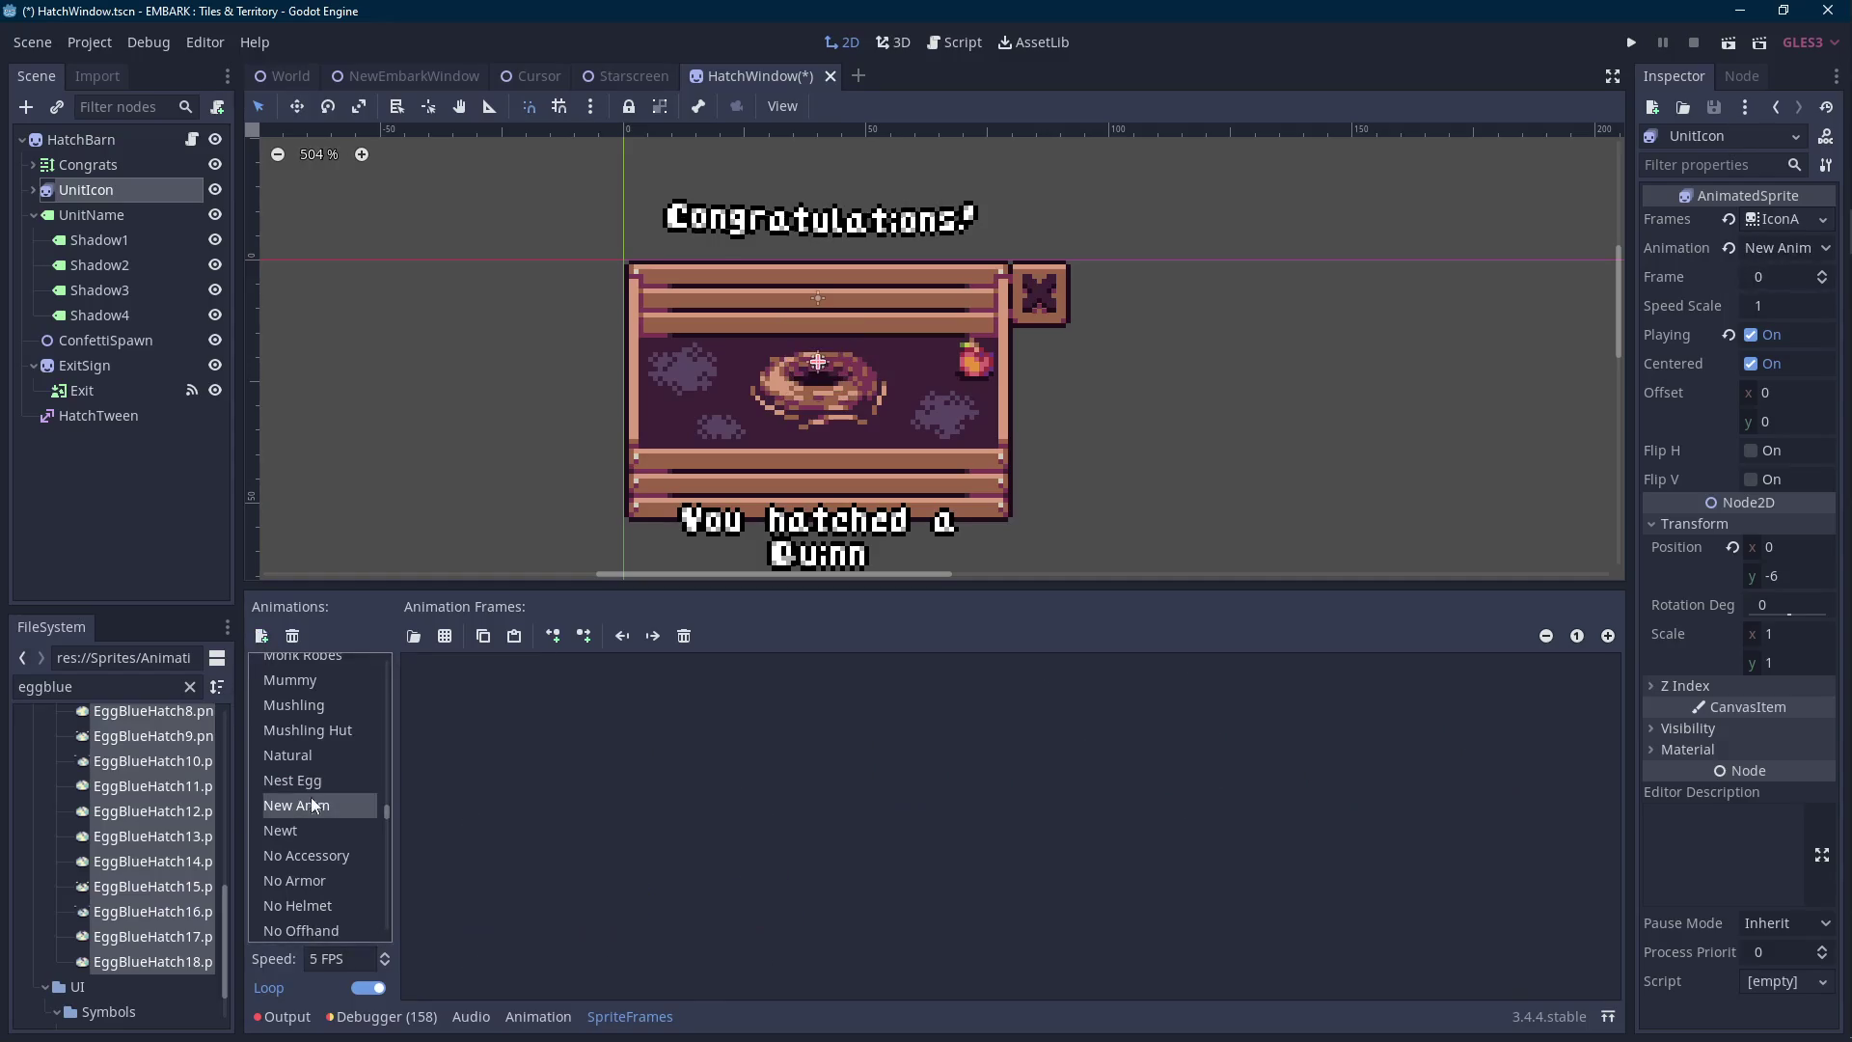
click(1843, 379)
scroll(1785, 820, down, 8)
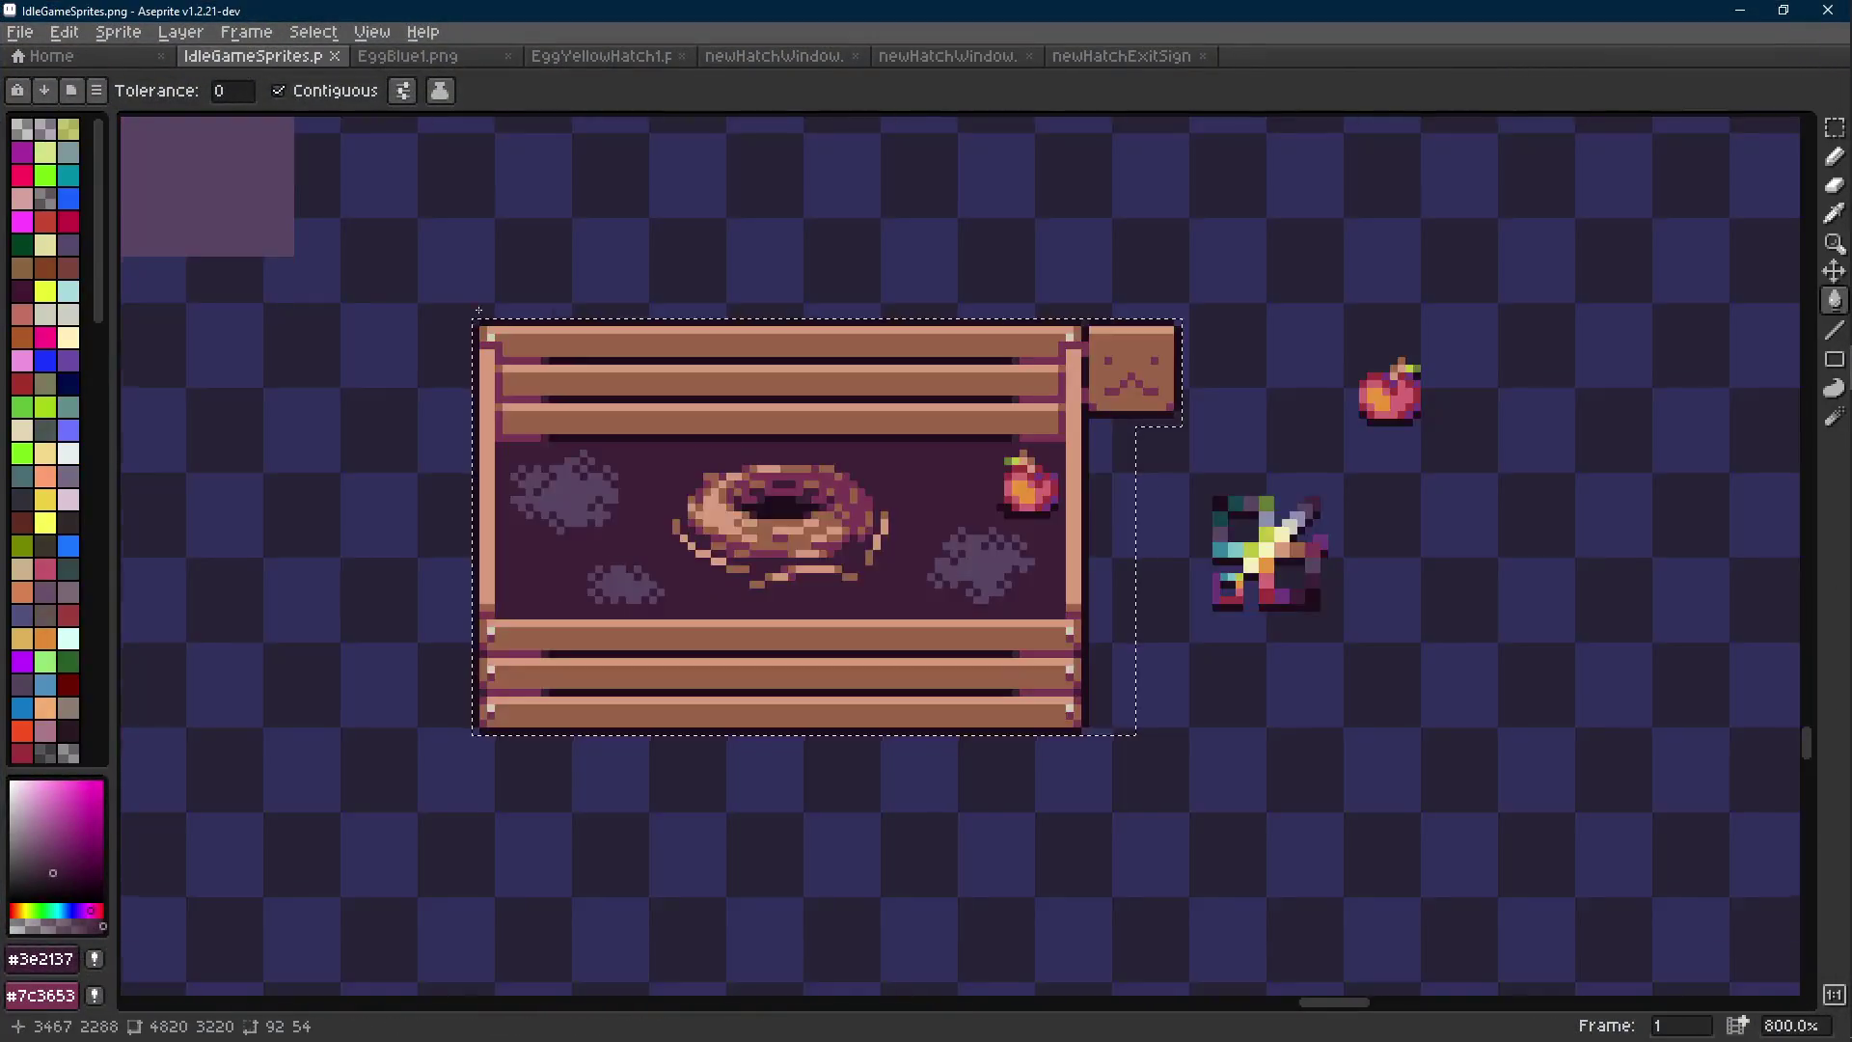
scroll(1095, 615, down, 4)
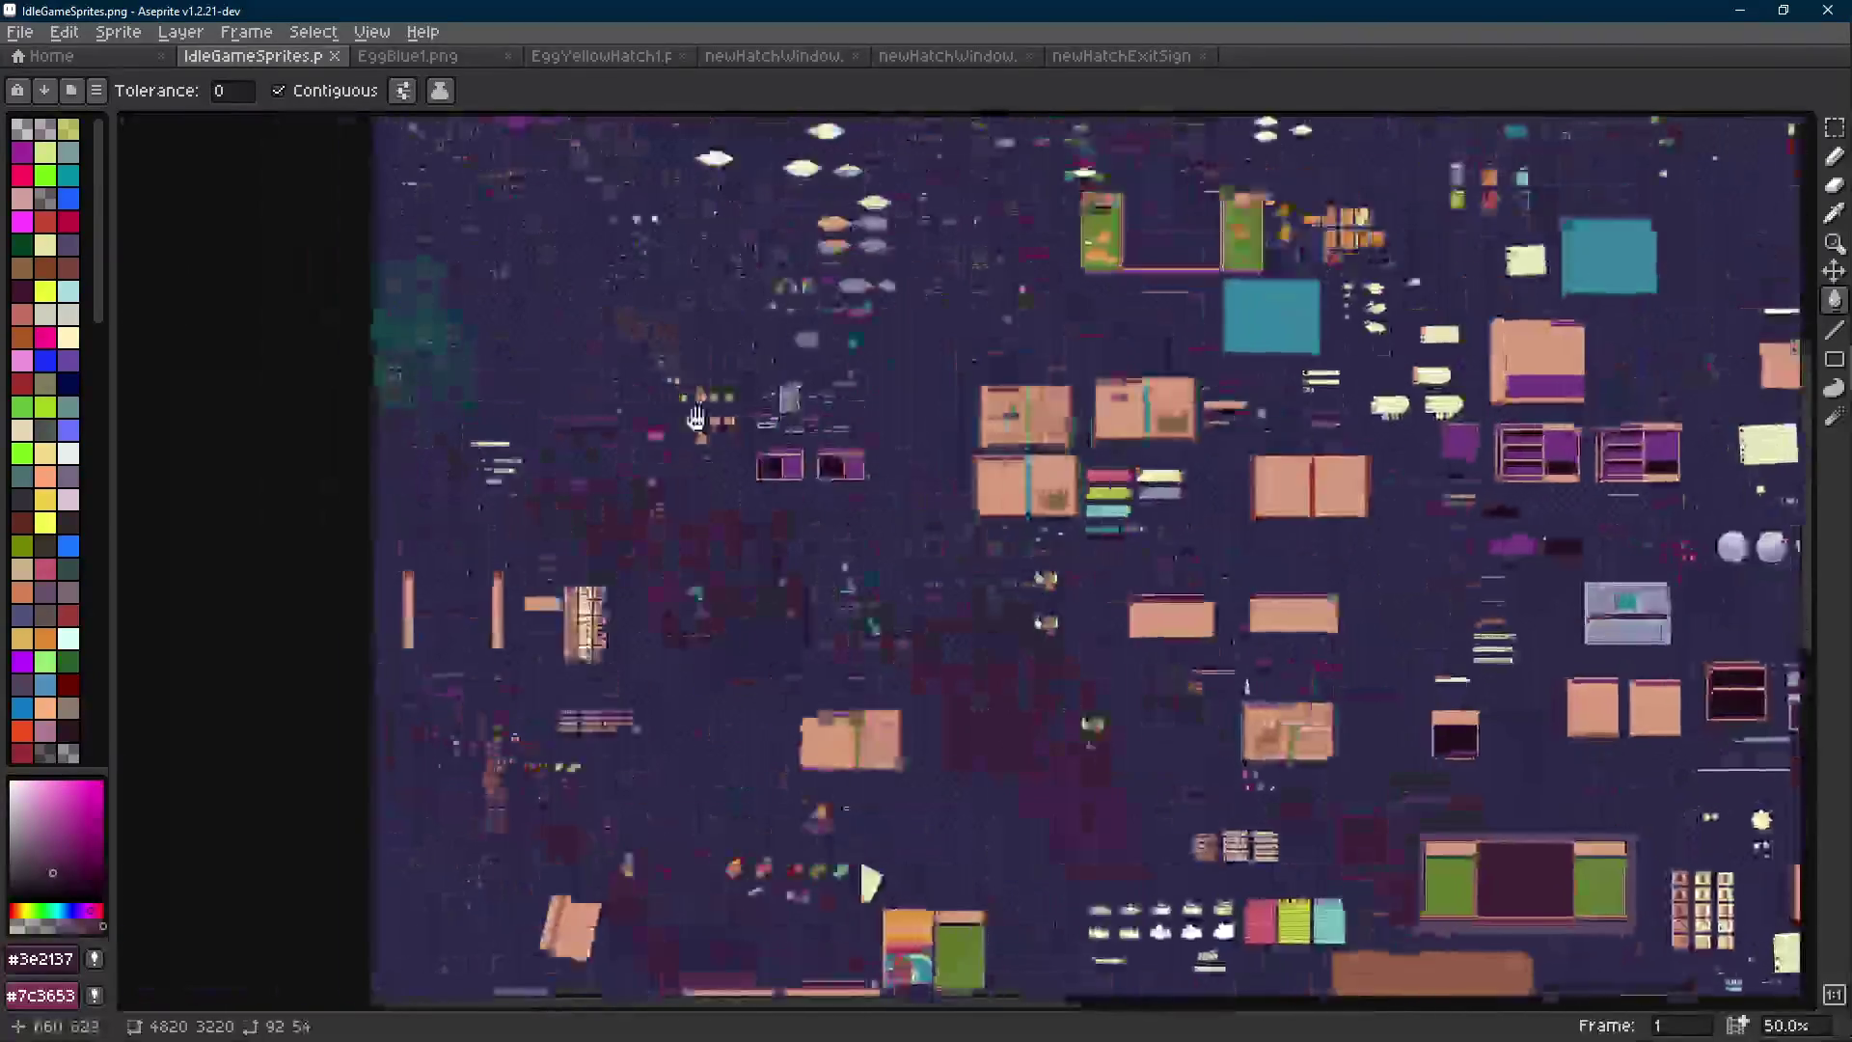
scroll(1096, 616, up, 5)
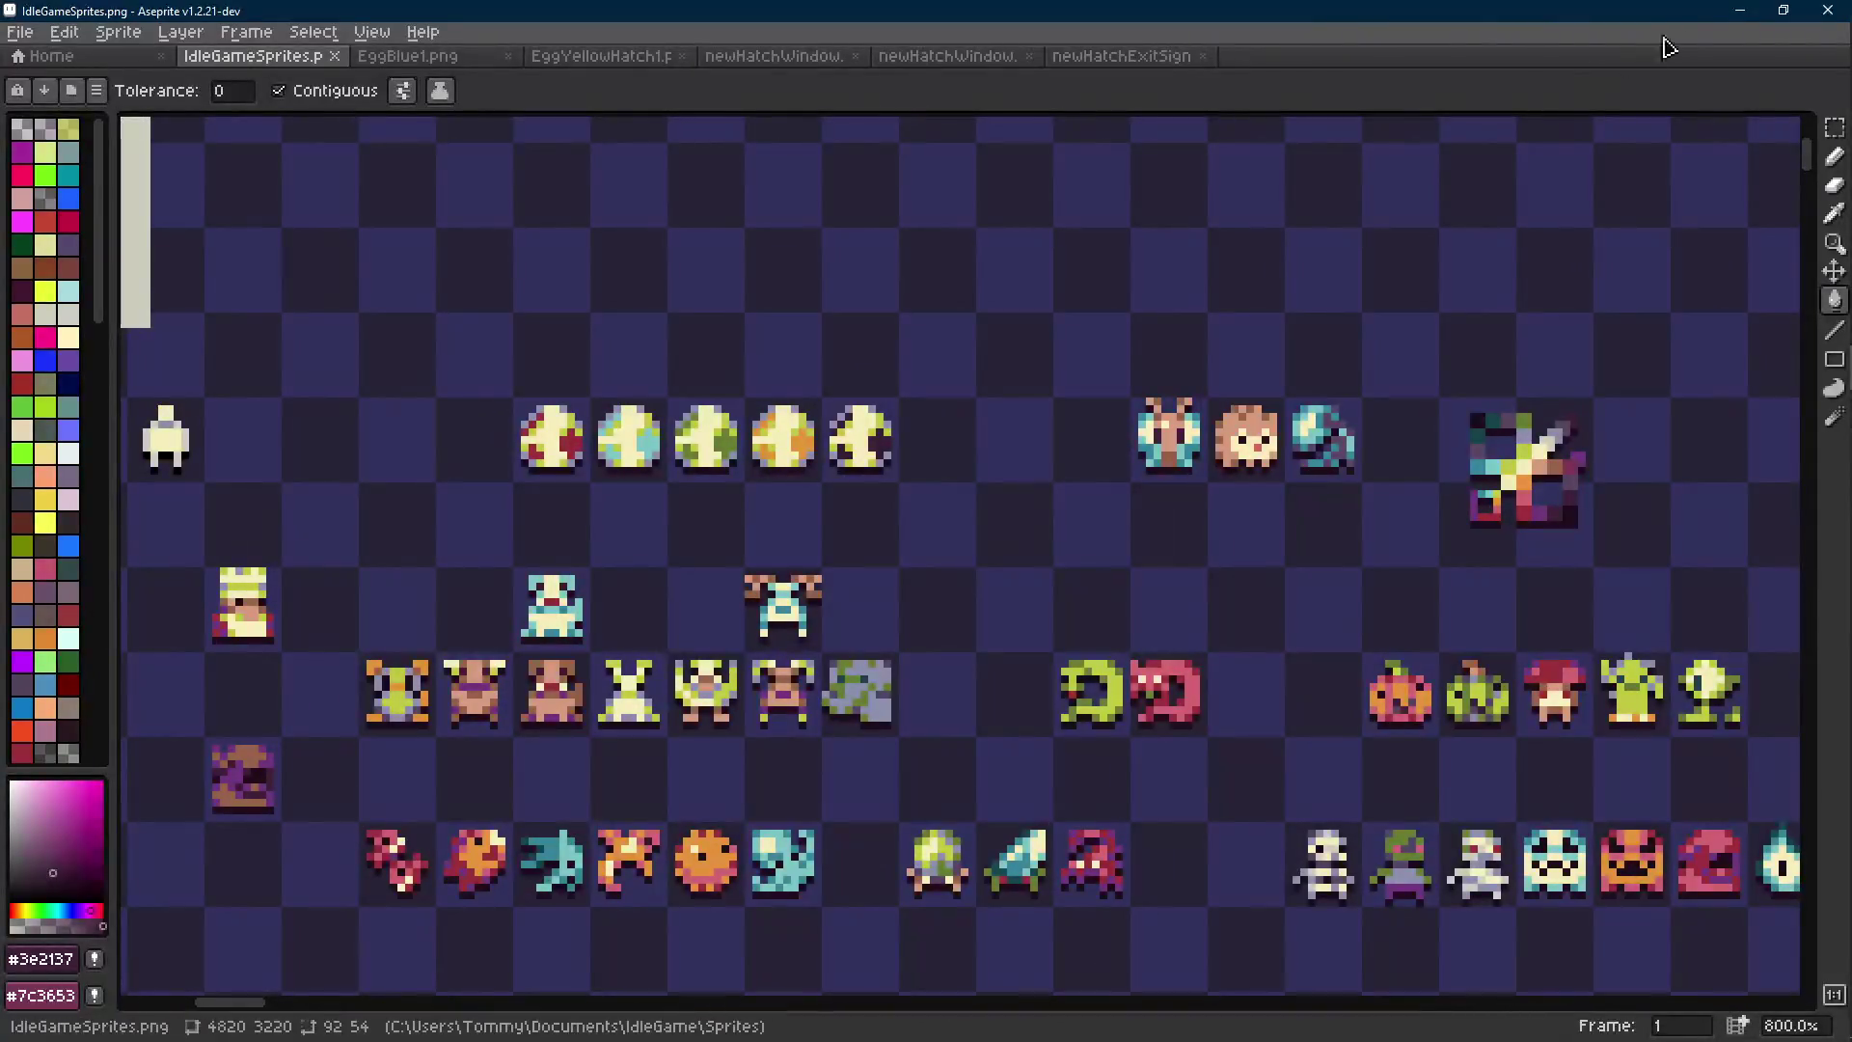
key(alt+Tab)
double_click(97, 687)
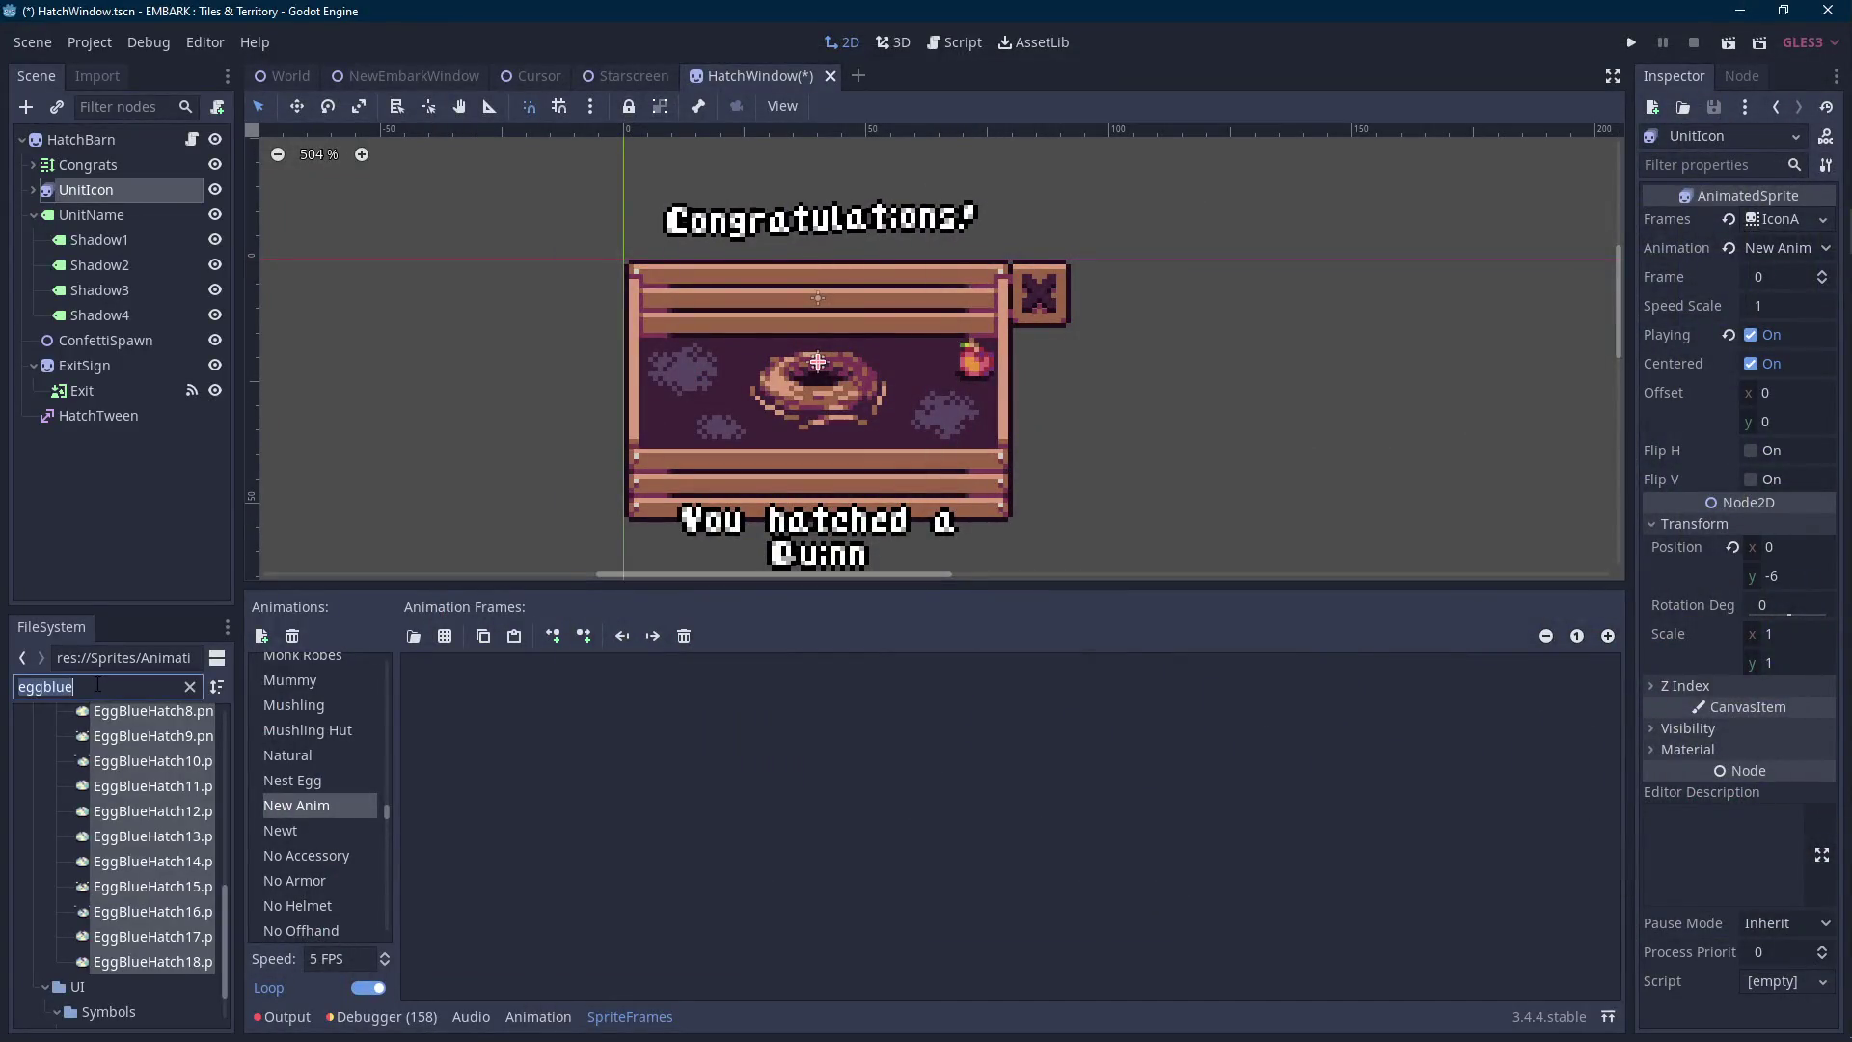
Fill the animation with the EggRedHatch frames and name it 'Red Egg Hatch'.
text(redegg)
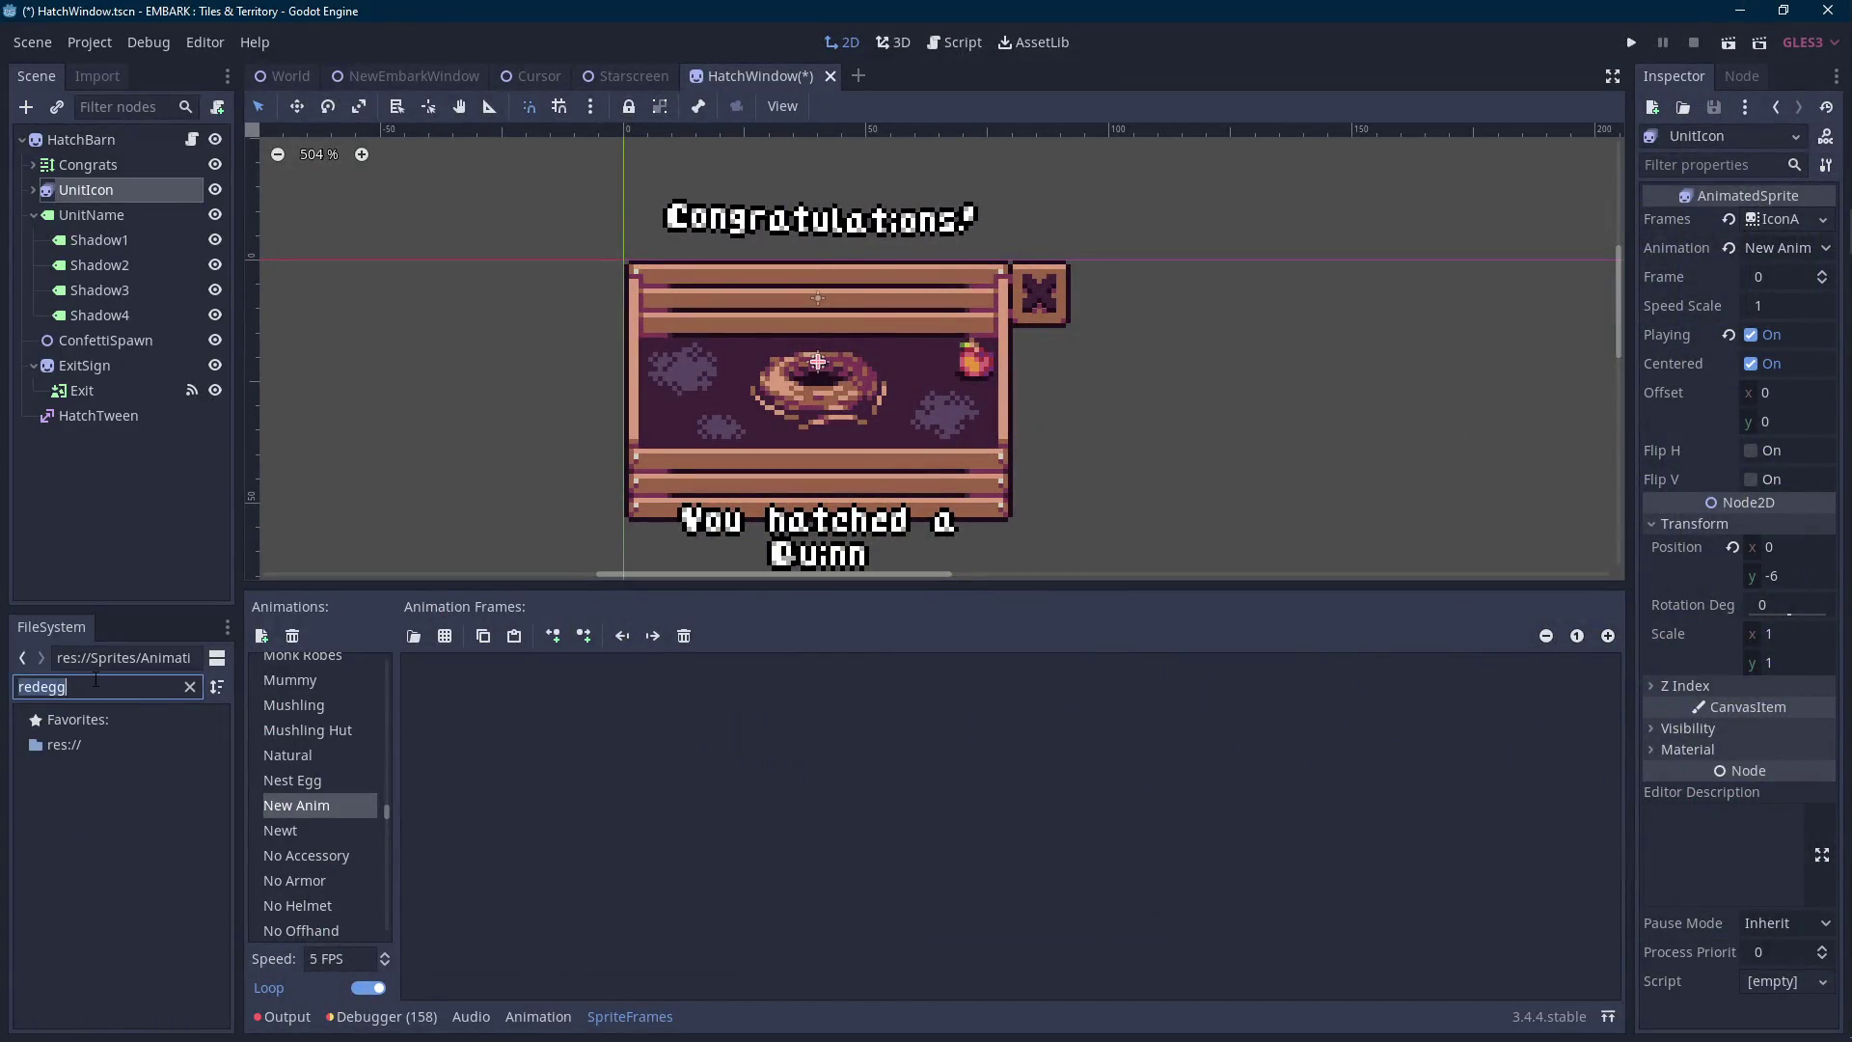
key(BackSpace)
key(BackSpace)
key(BackSpace)
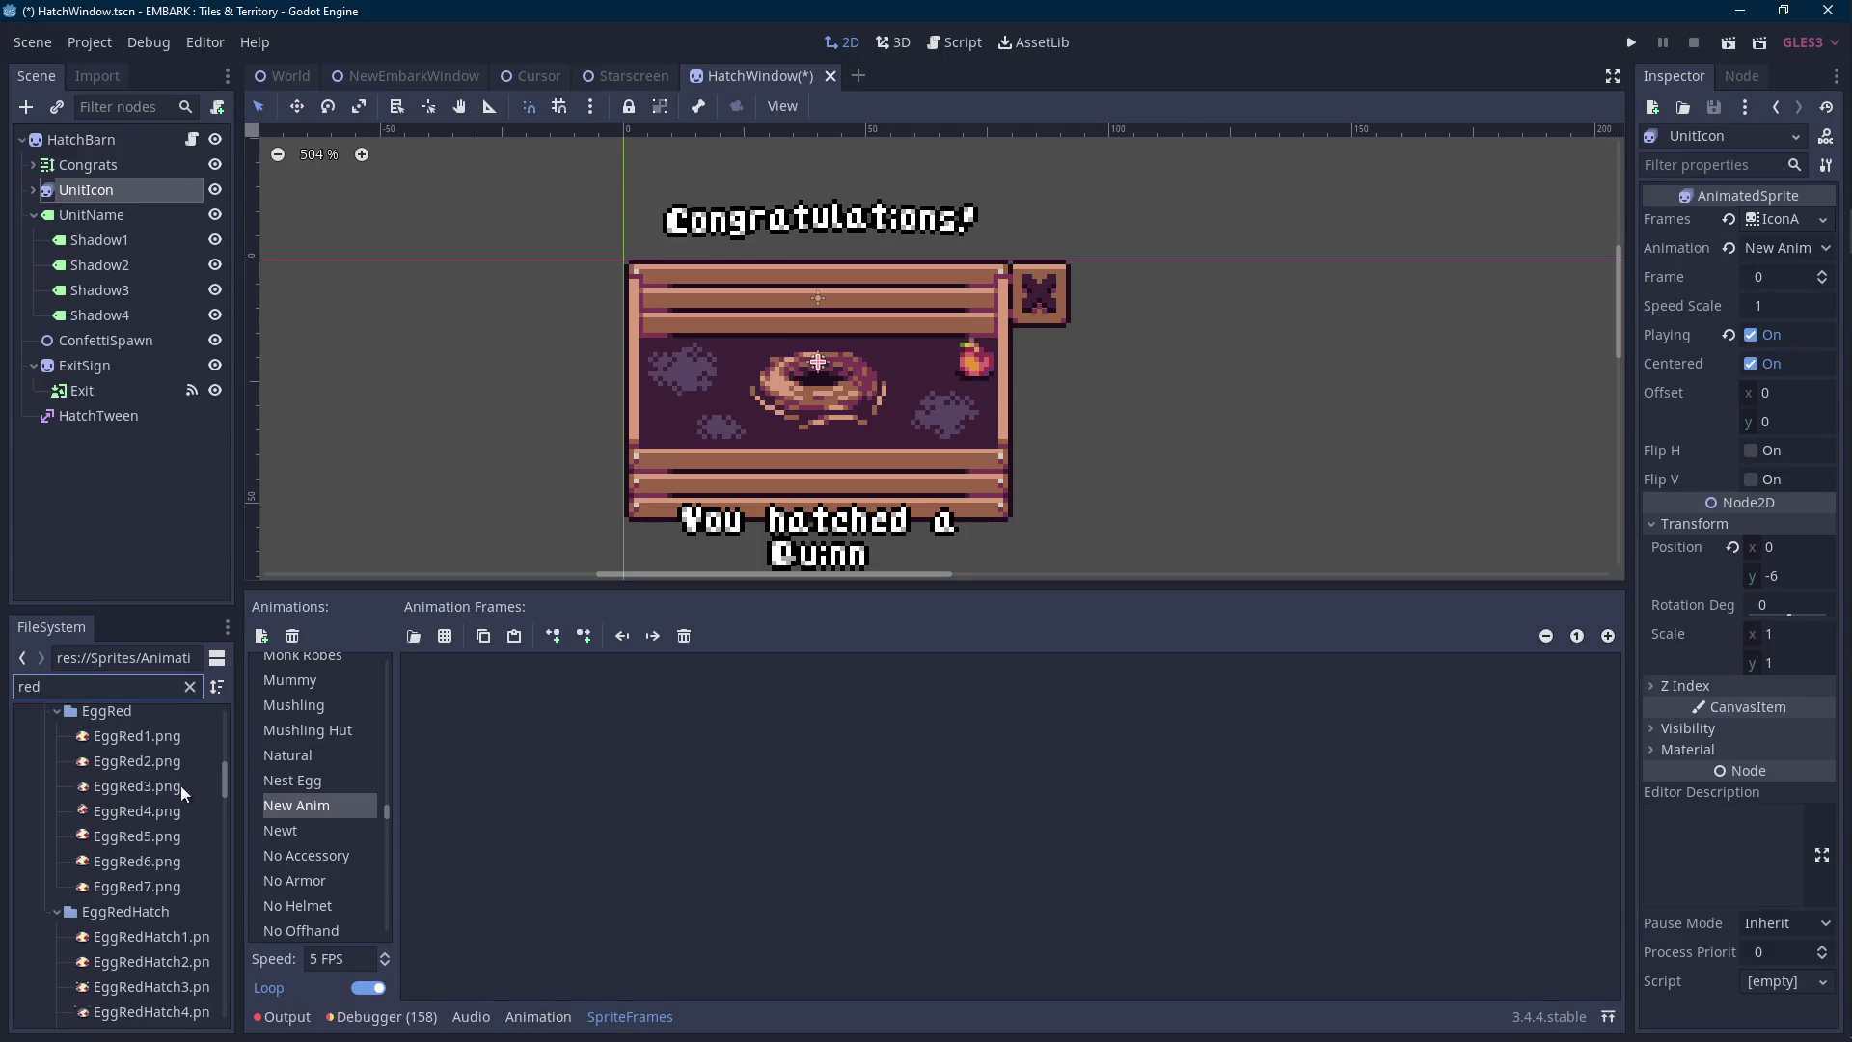
scroll(153, 819, down, 5)
click(158, 861)
scroll(164, 964, down, 3)
shift+click(154, 928)
drag(124, 887, 652, 875)
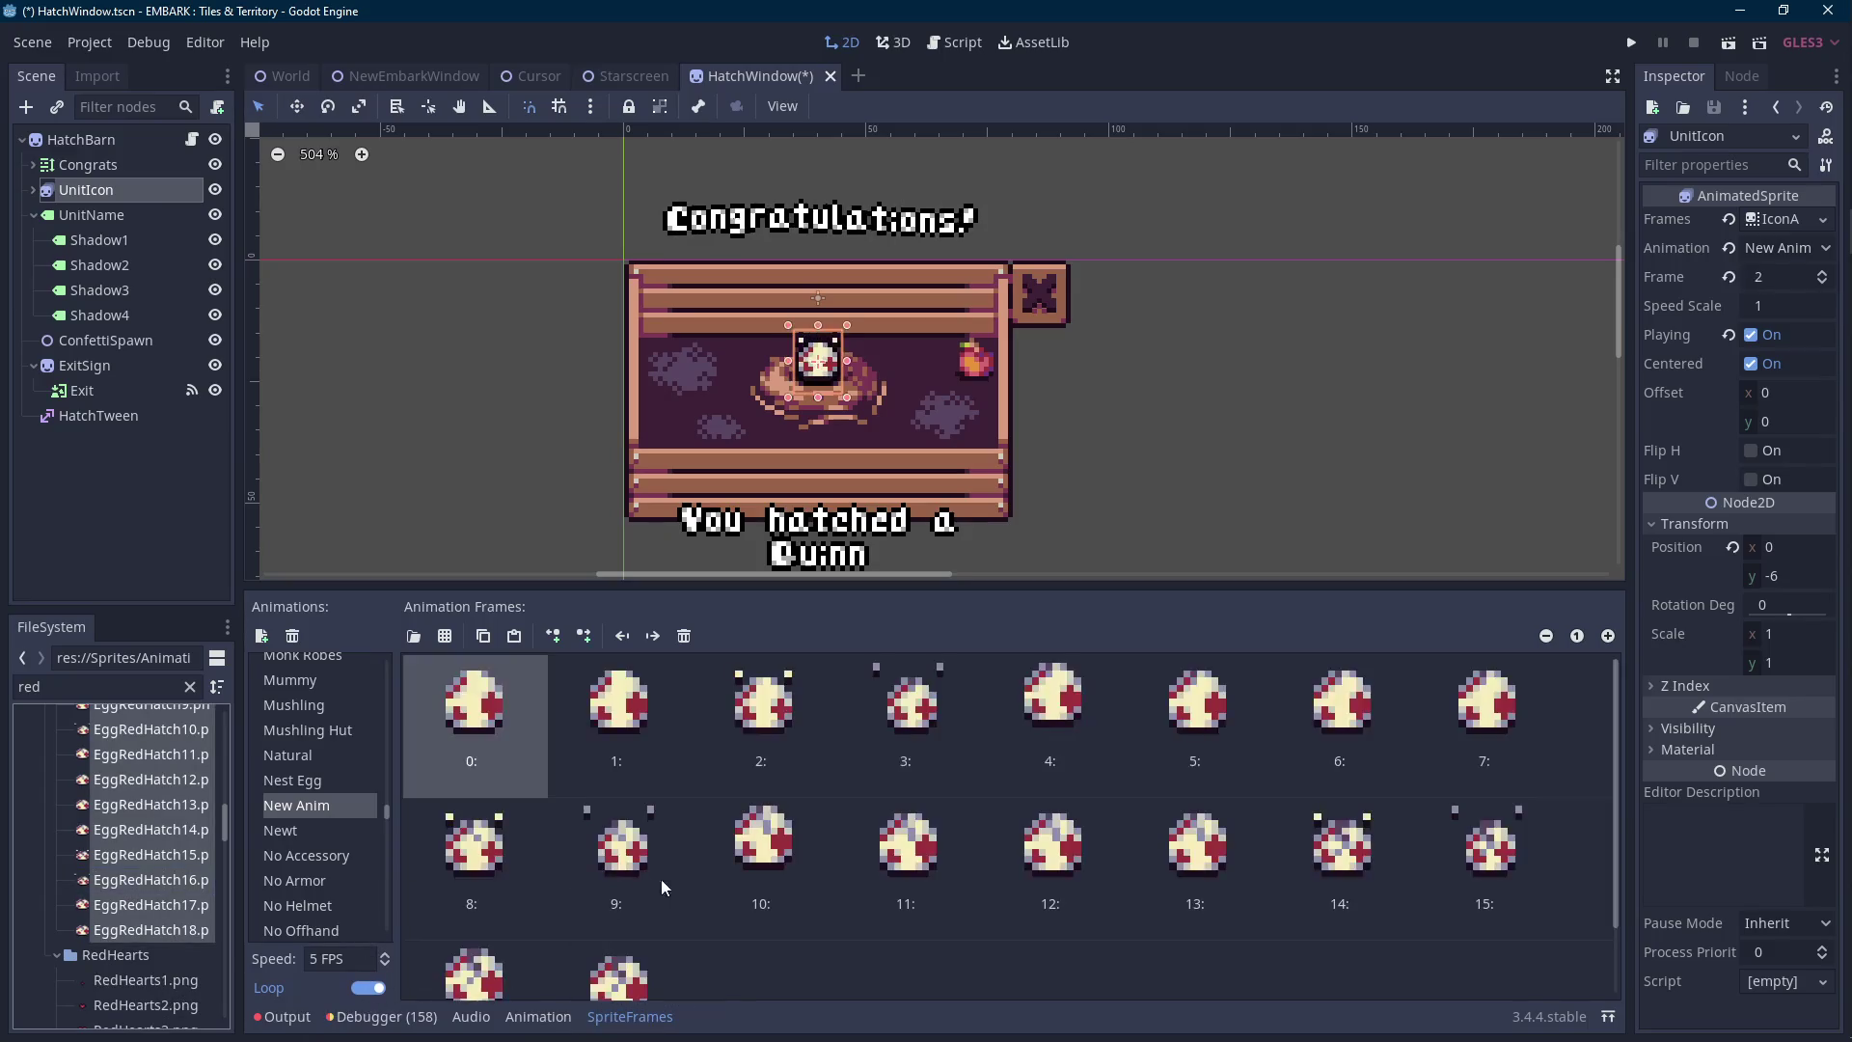
scroll(652, 876, down, 1)
double_click(352, 801)
text(Red Egg Hatch)
key(Return)
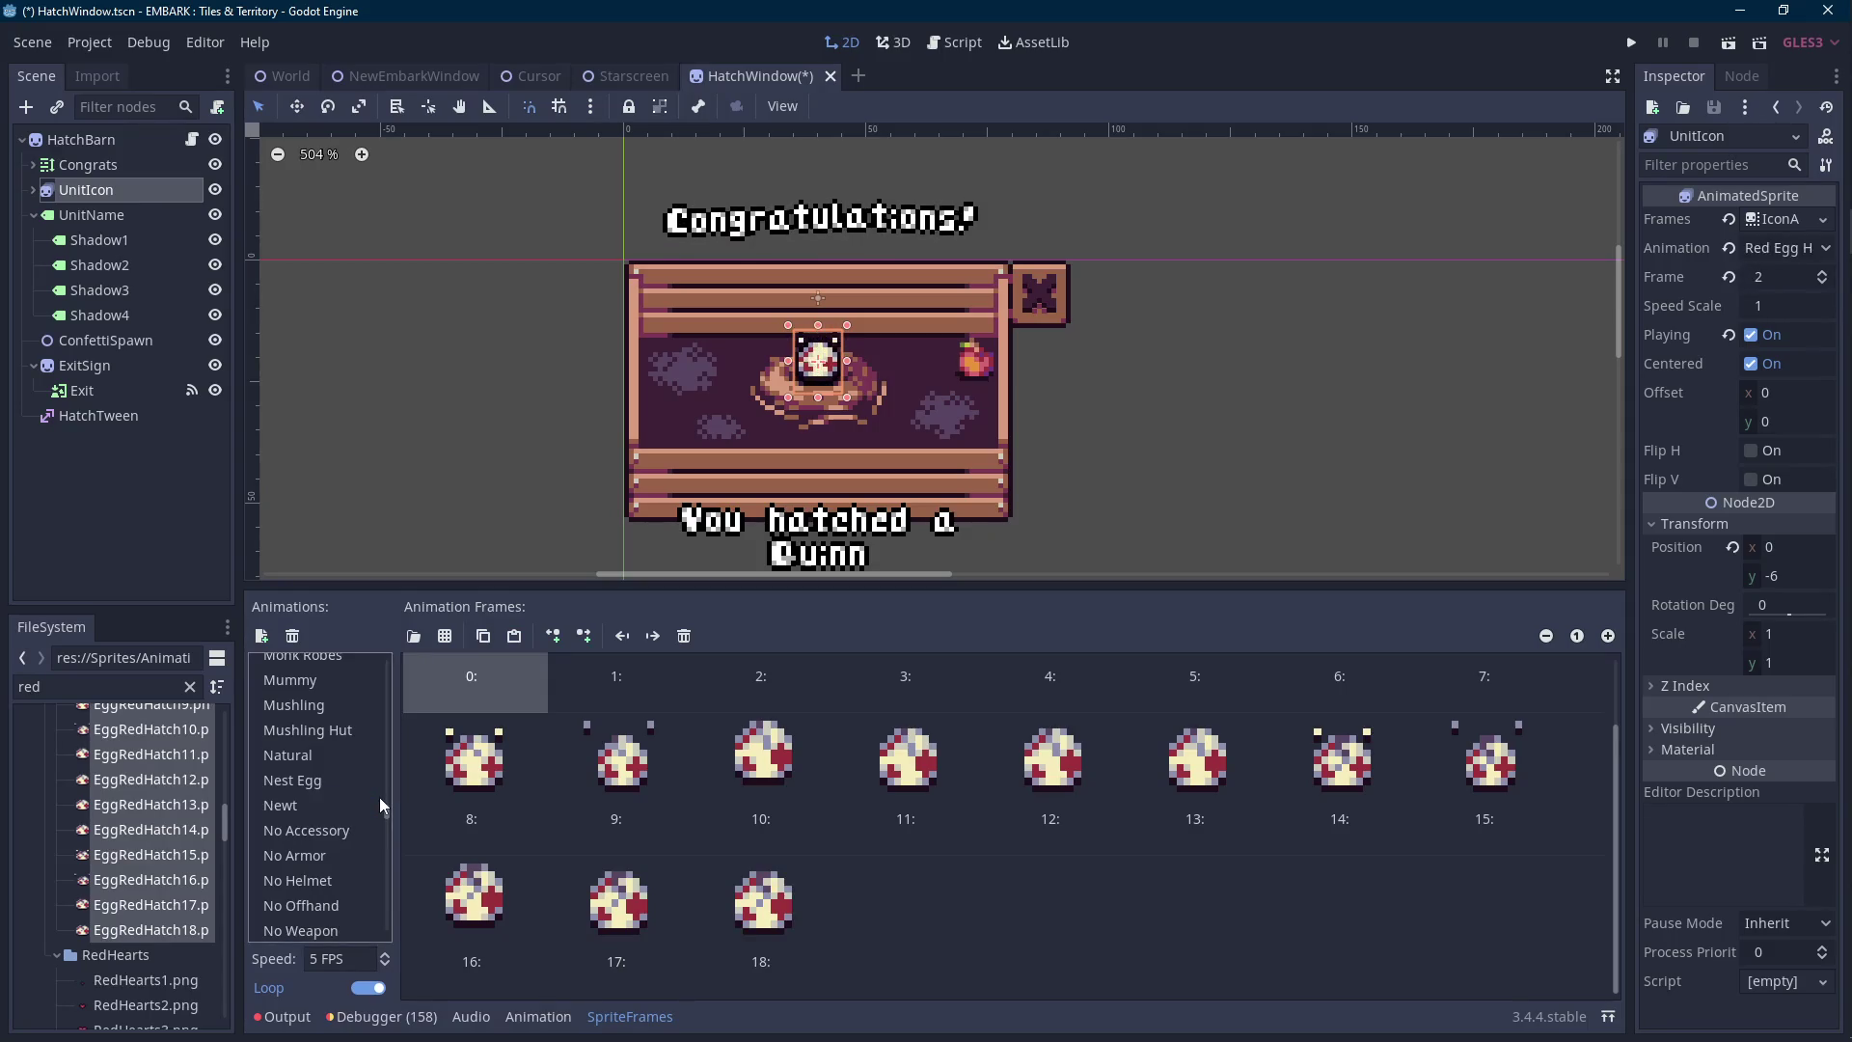
Add a new animation holding the EggYellowHatch frames filtered by 'yellow'.
click(261, 636)
double_click(115, 687)
text(yellow)
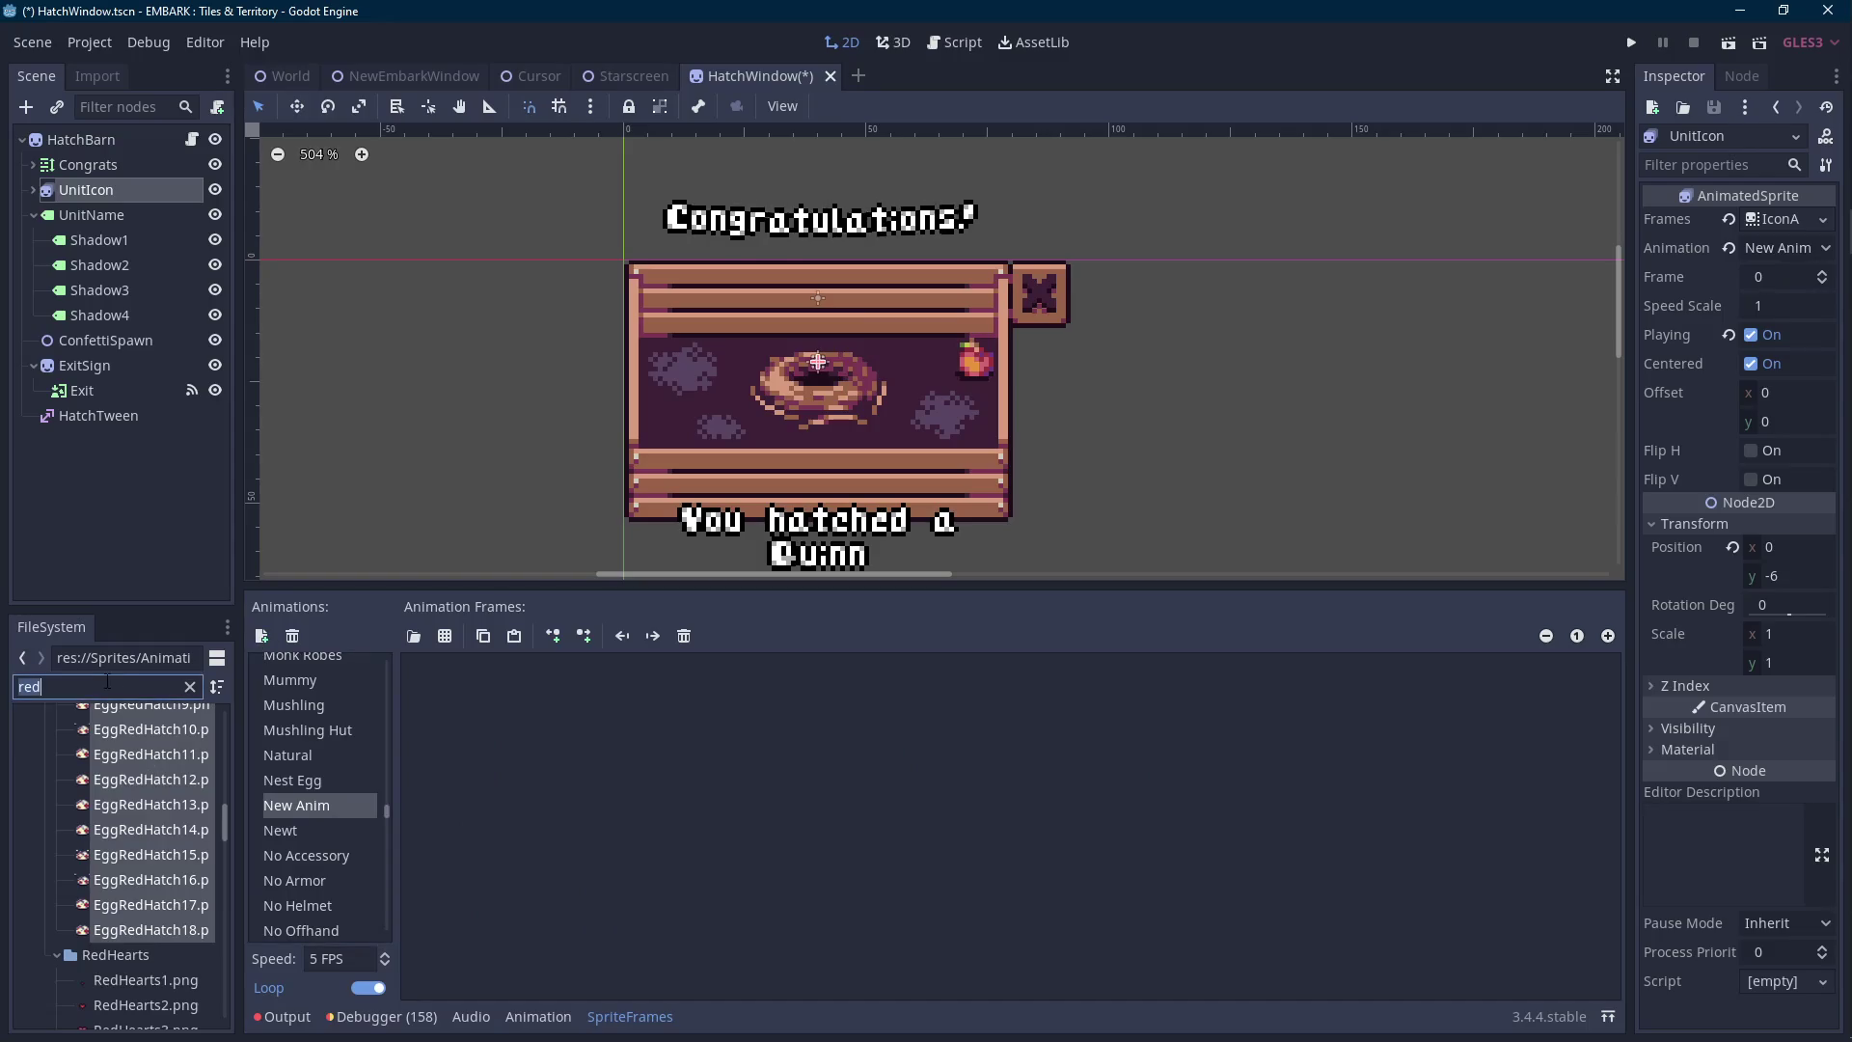
scroll(139, 818, up, 10)
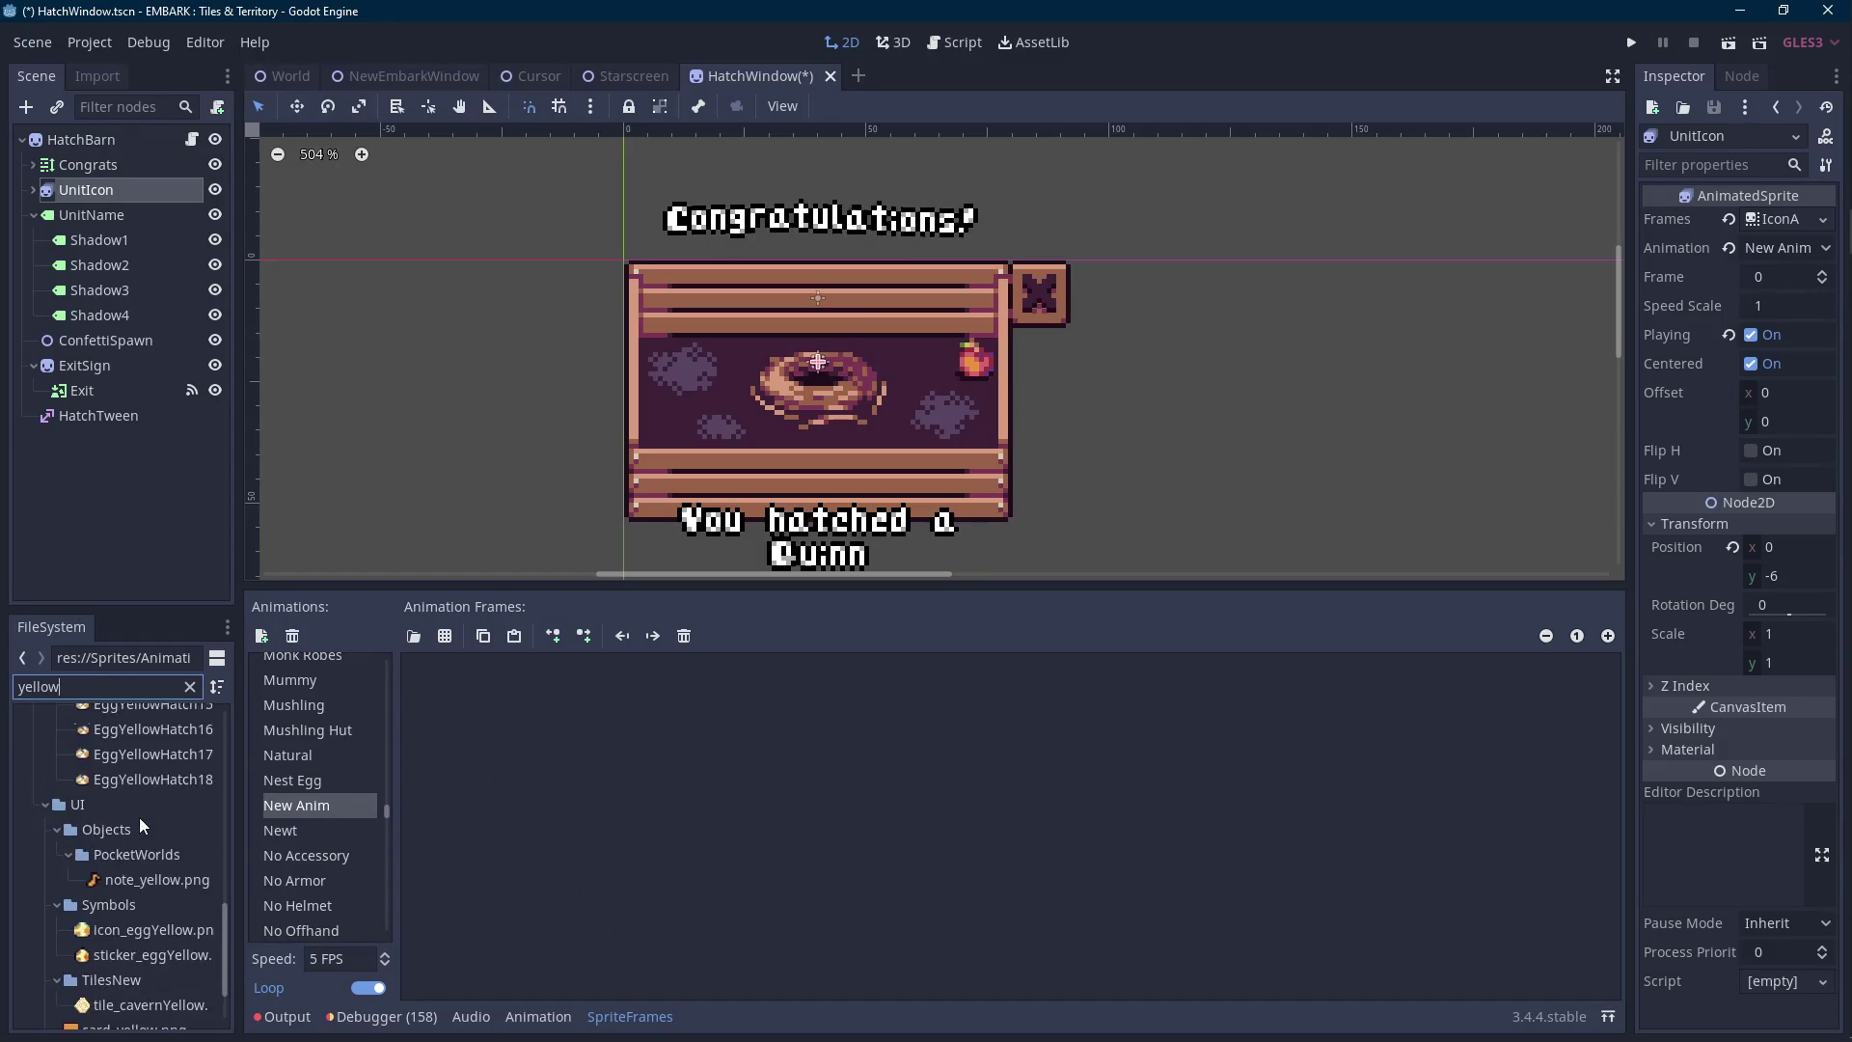
click(142, 825)
scroll(142, 820, down, 5)
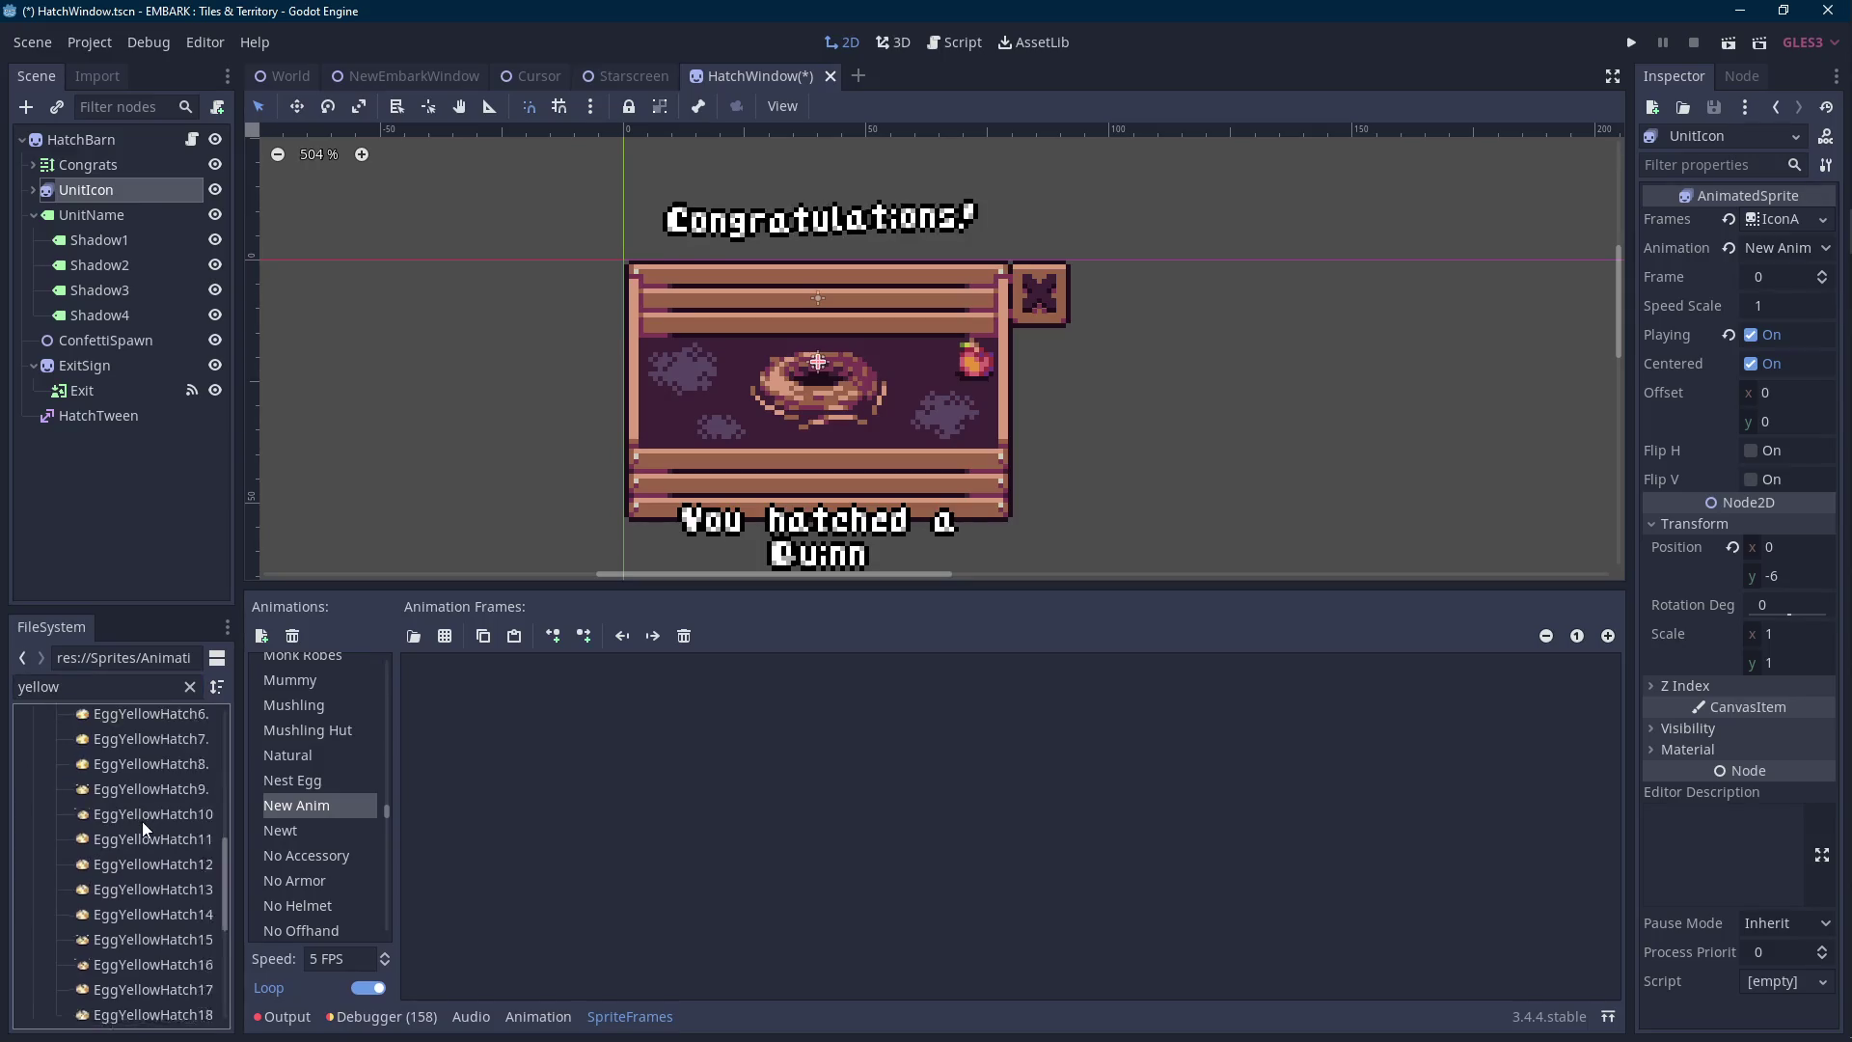
shift+click(155, 857)
drag(164, 837, 803, 917)
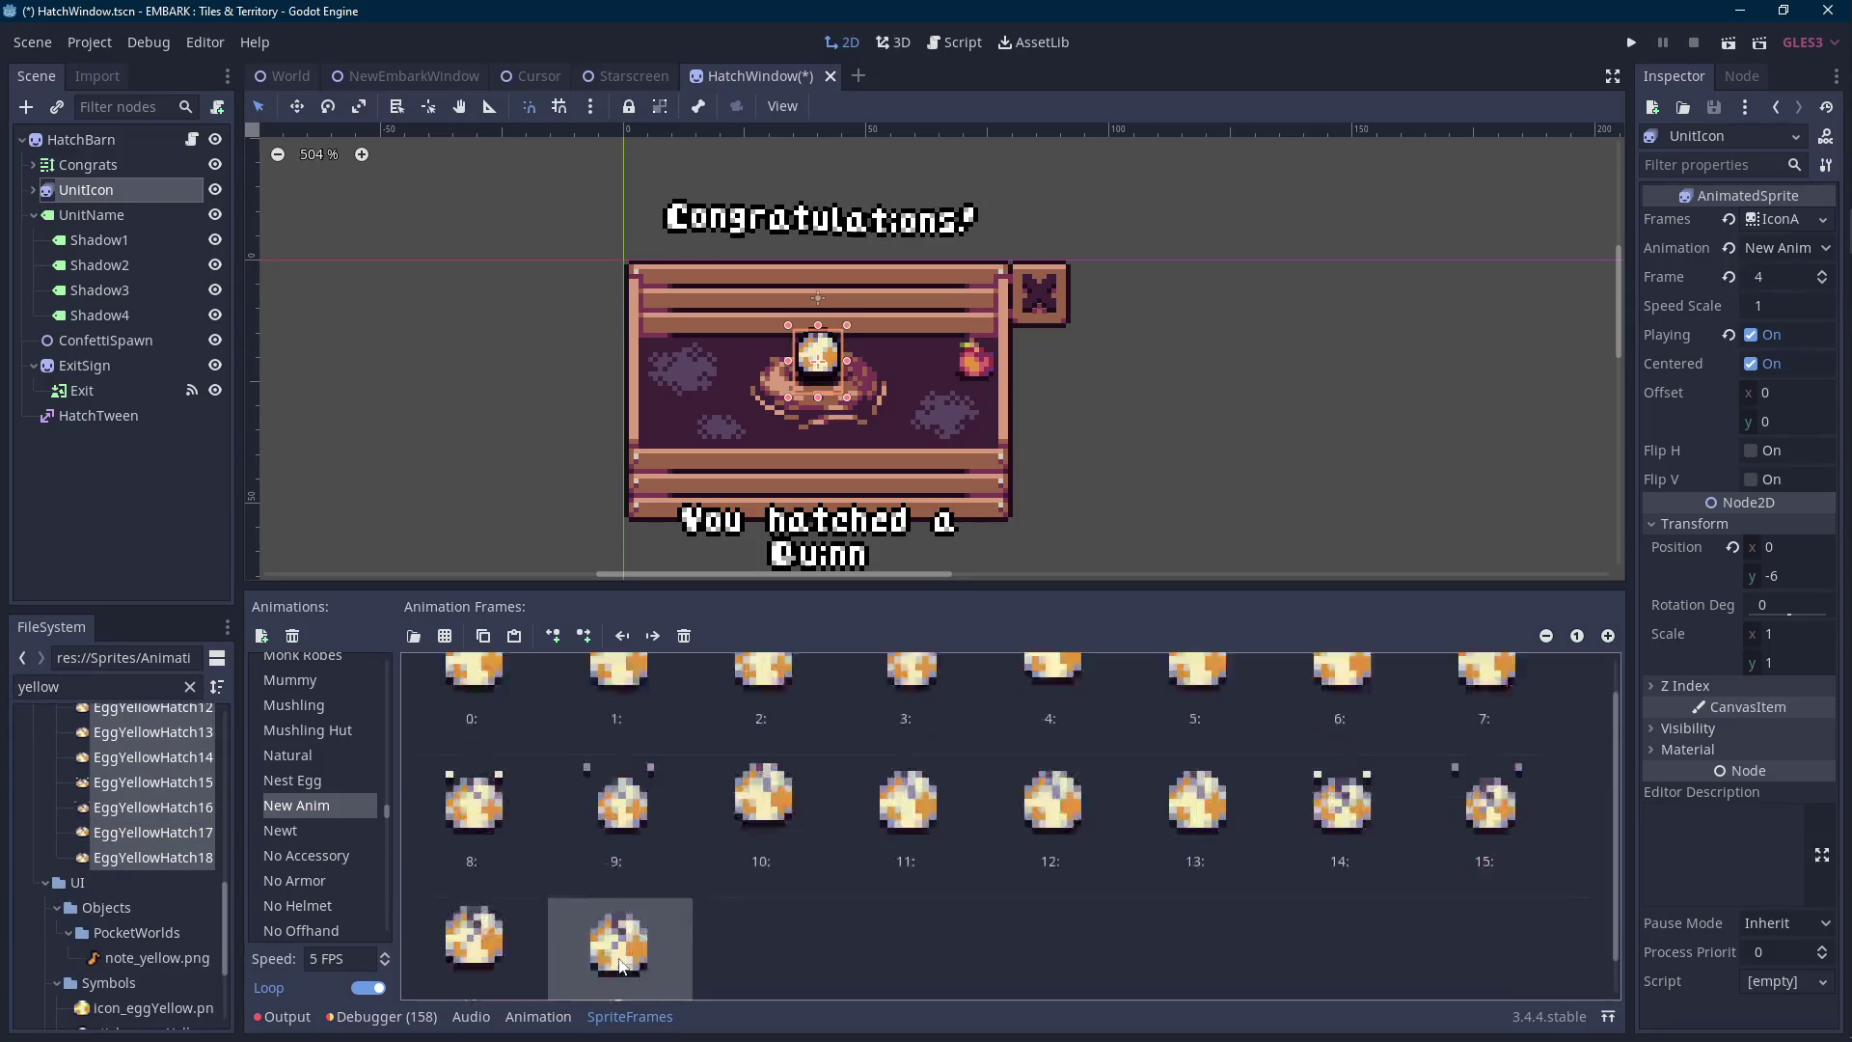
Rename the yellow animation to 'Yellow Egg Hatch'.
click(326, 808)
click(325, 808)
text(Yel)
text(gg Hatch)
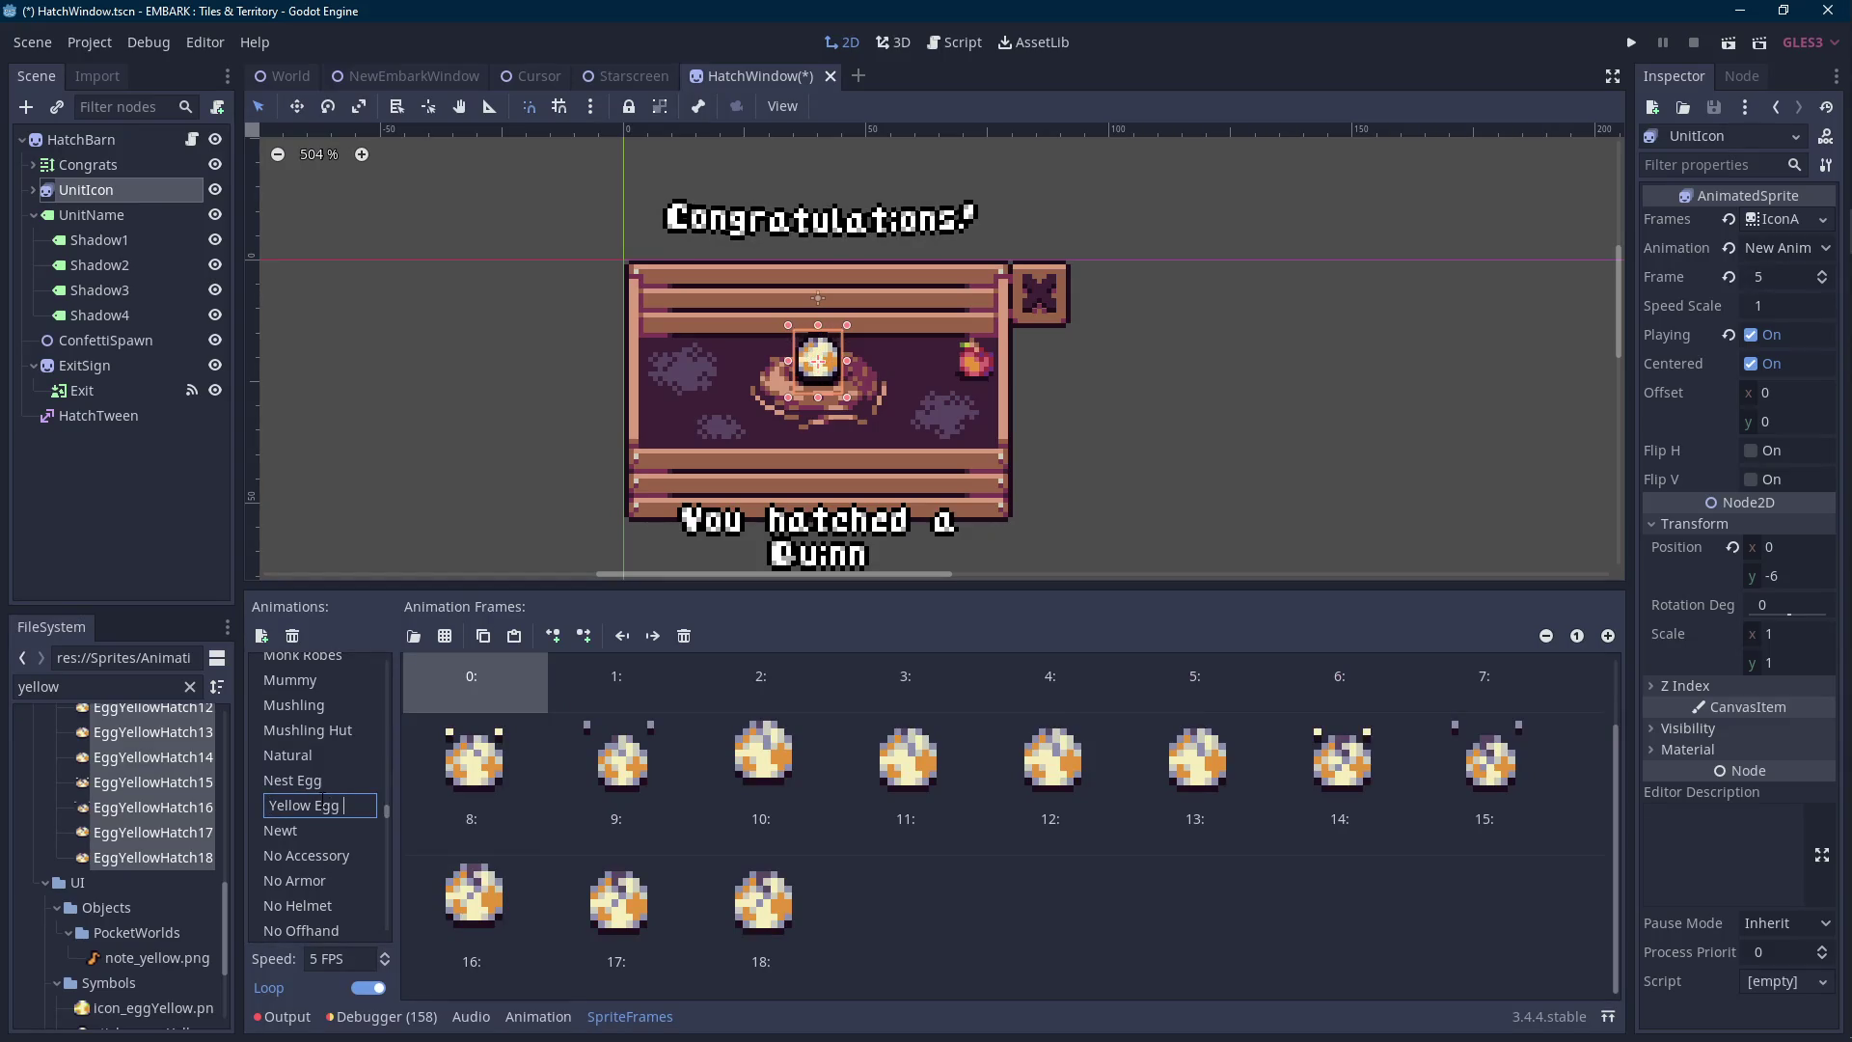
key(BackSpace)
key(BackSpace)
key(BackSpace)
text(Hatch)
key(Return)
Add another empty animation and filter the files by 'blue'.
click(261, 640)
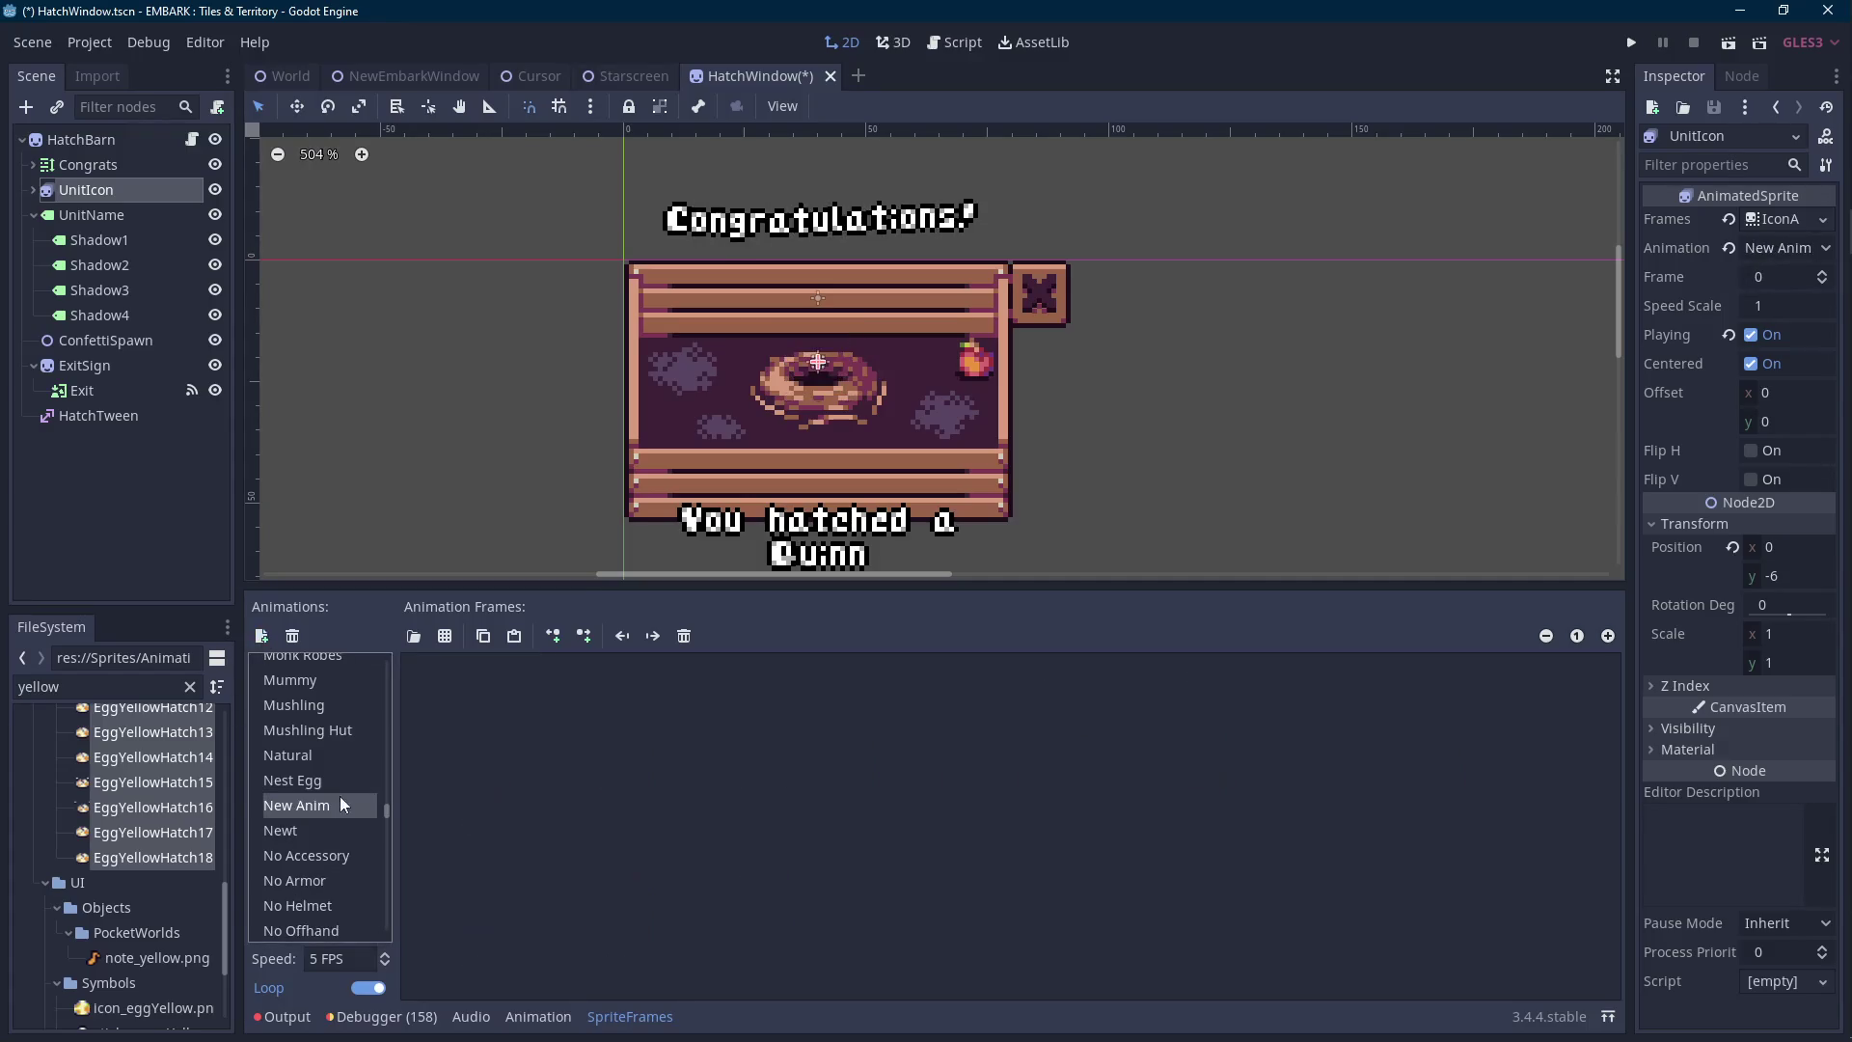
double_click(118, 682)
text(blue)
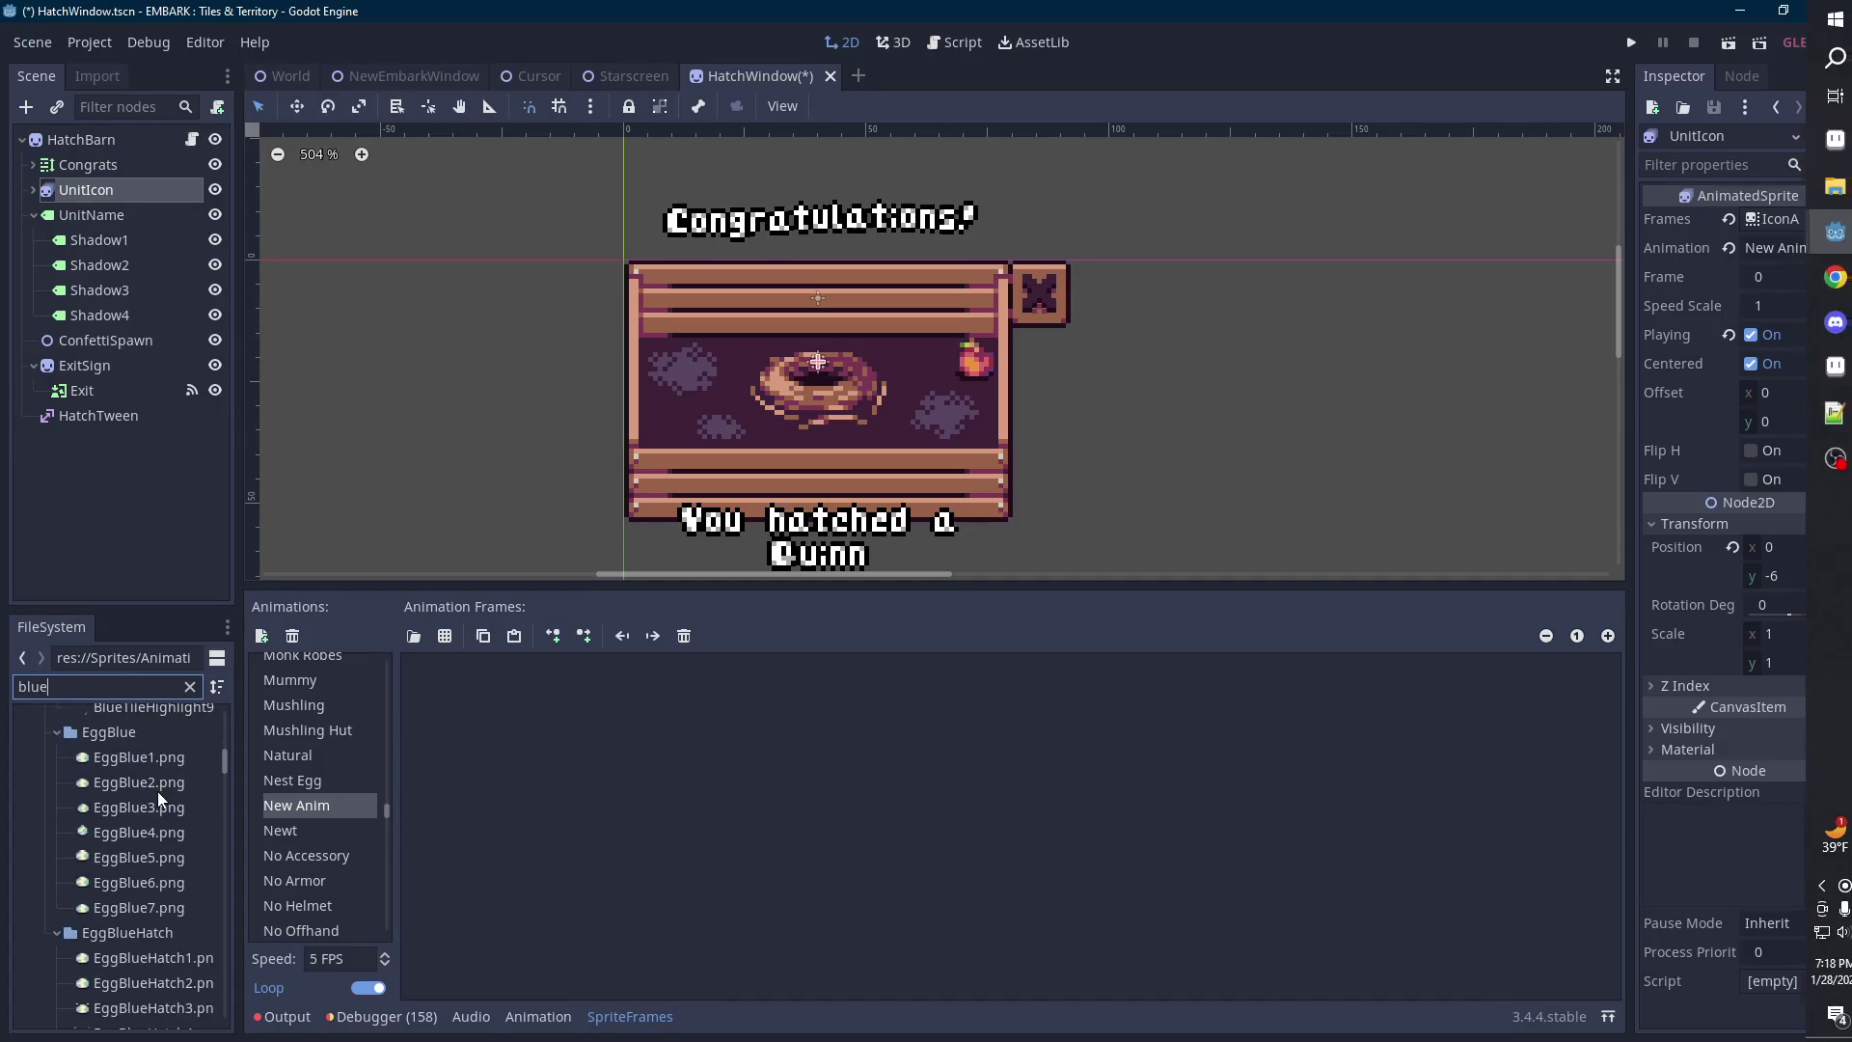
Filter files for 'green', add the green egg hatch frames to an animation, and name it 'Green Egg'.
click(1835, 367)
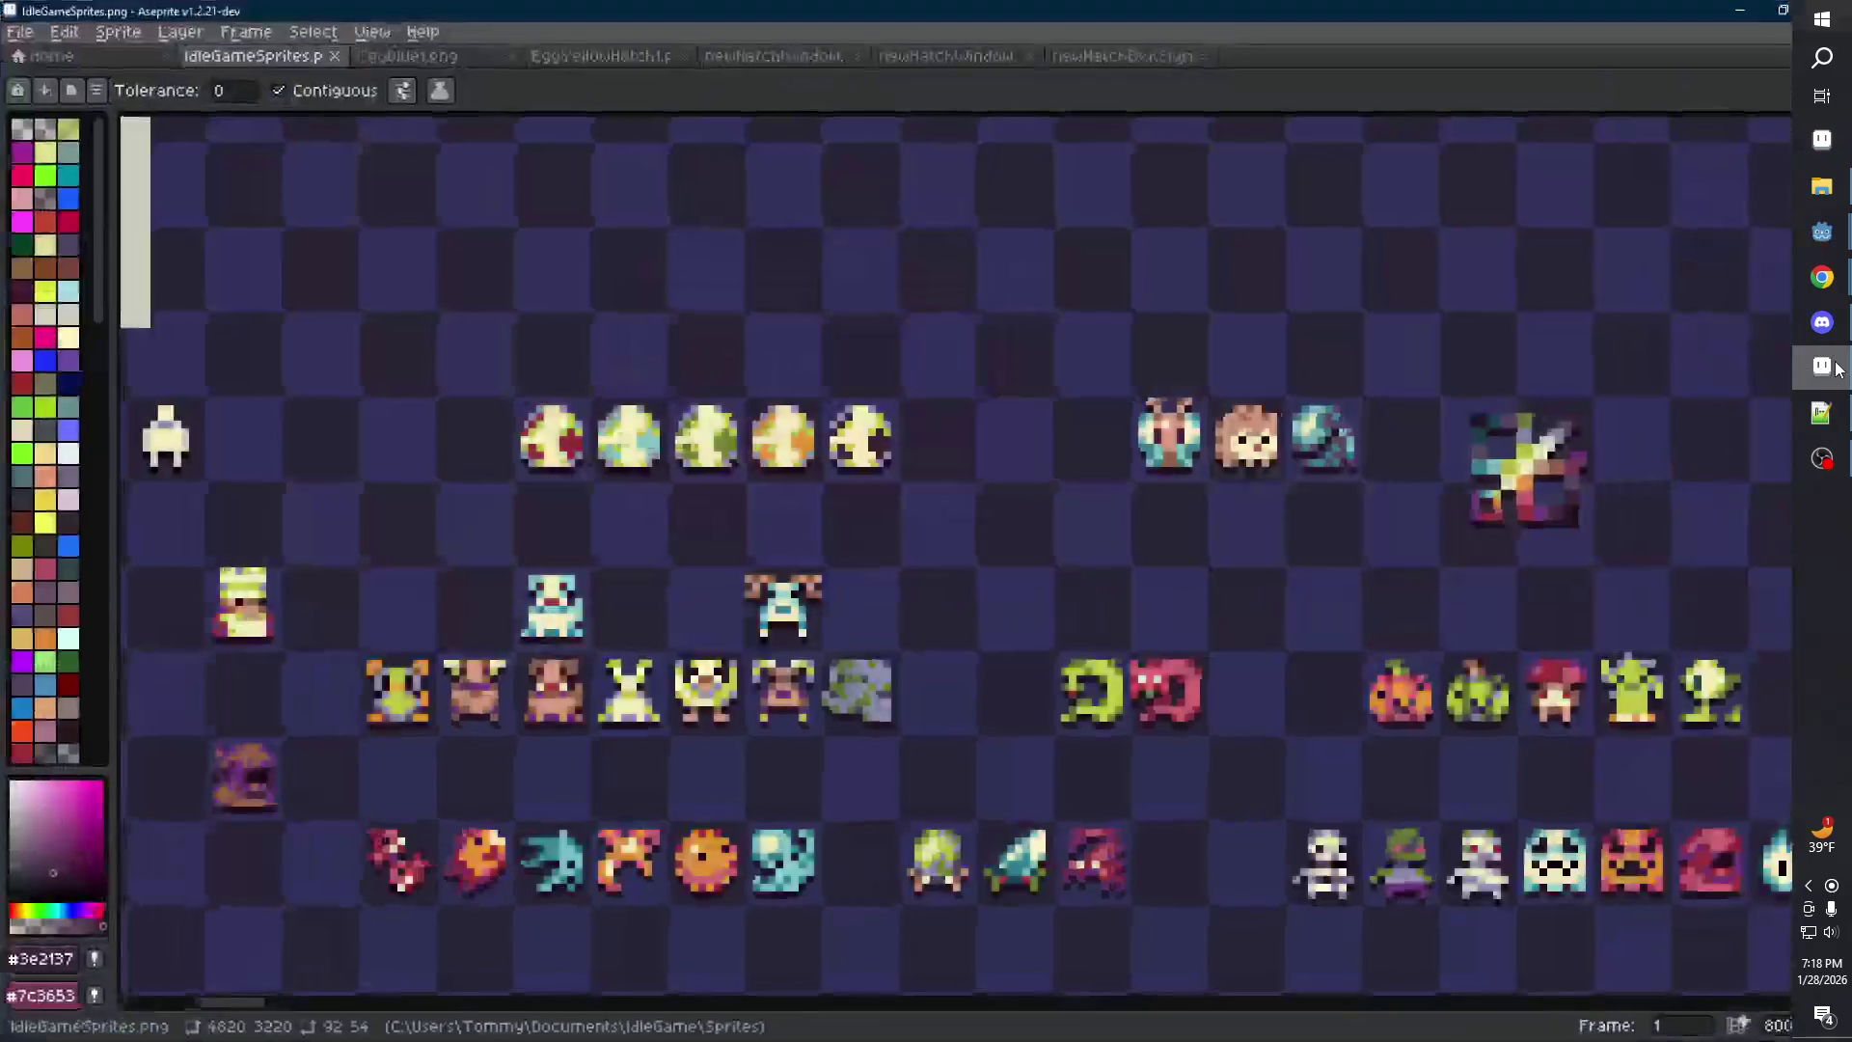
click(1835, 367)
double_click(100, 685)
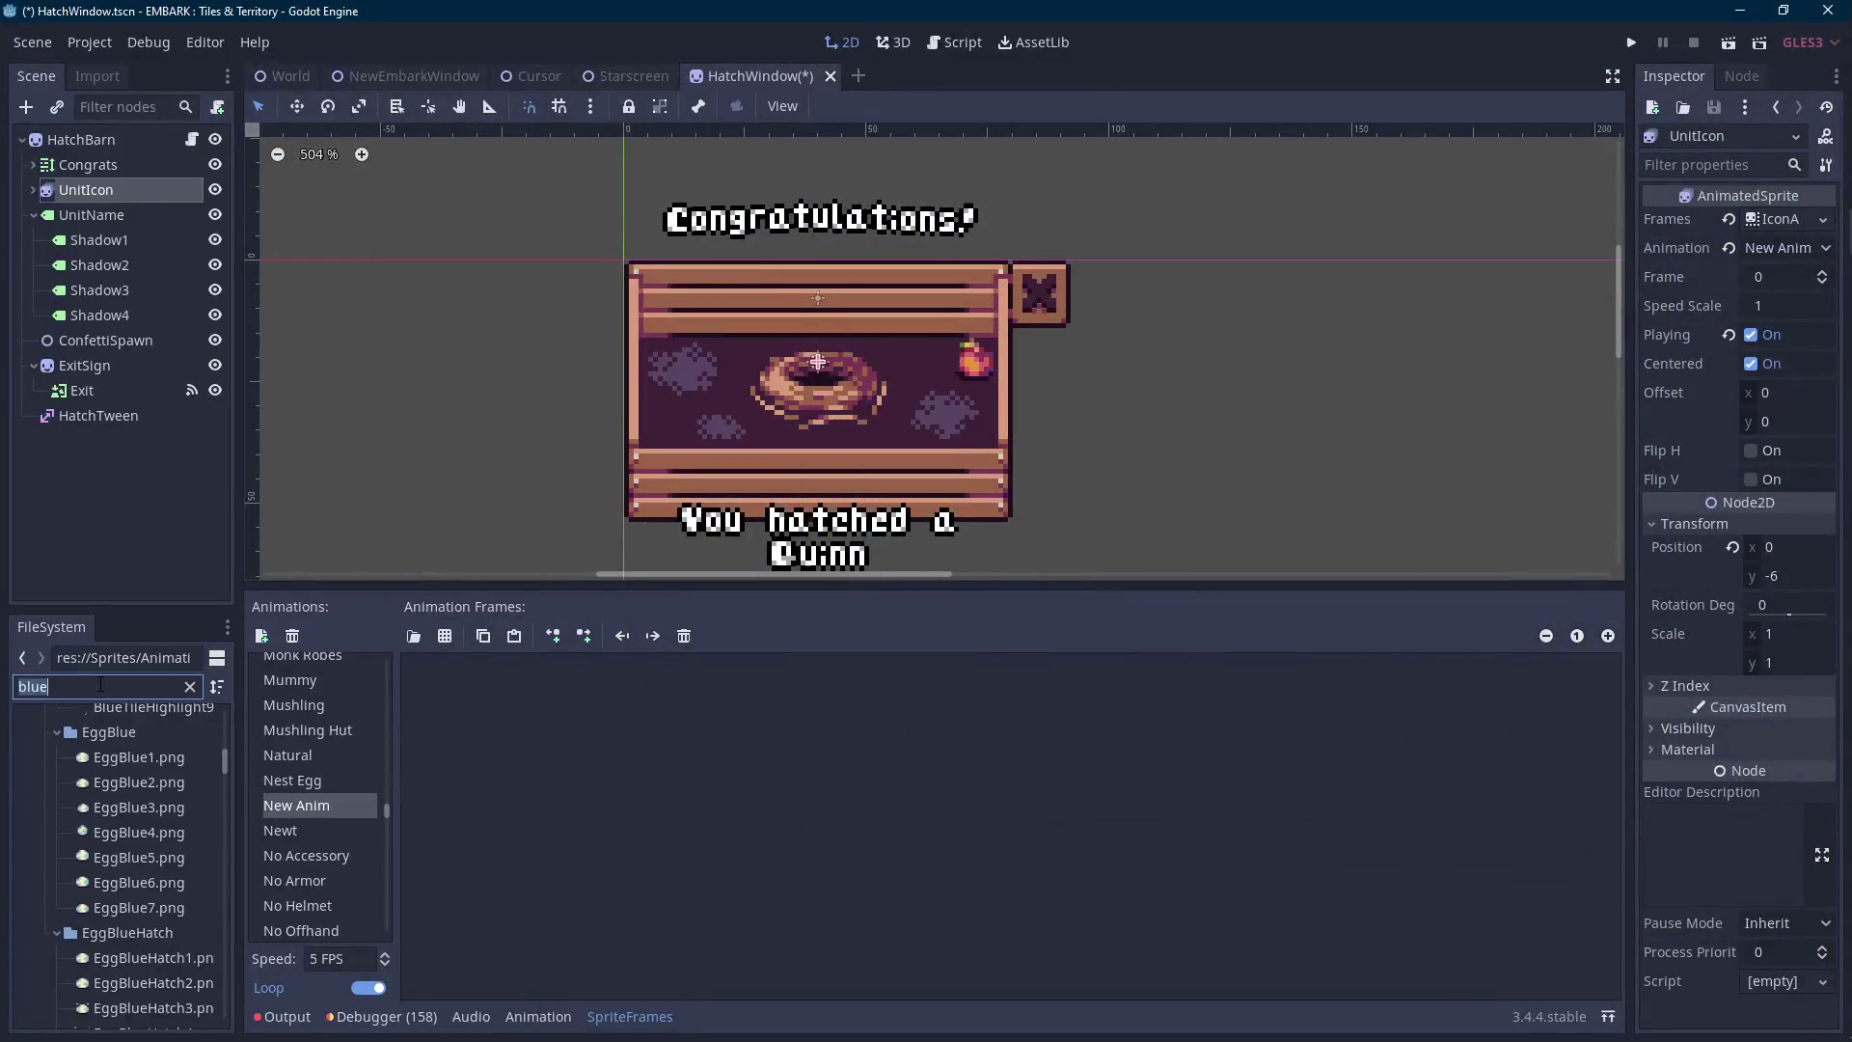
text(green)
scroll(132, 773, down, 5)
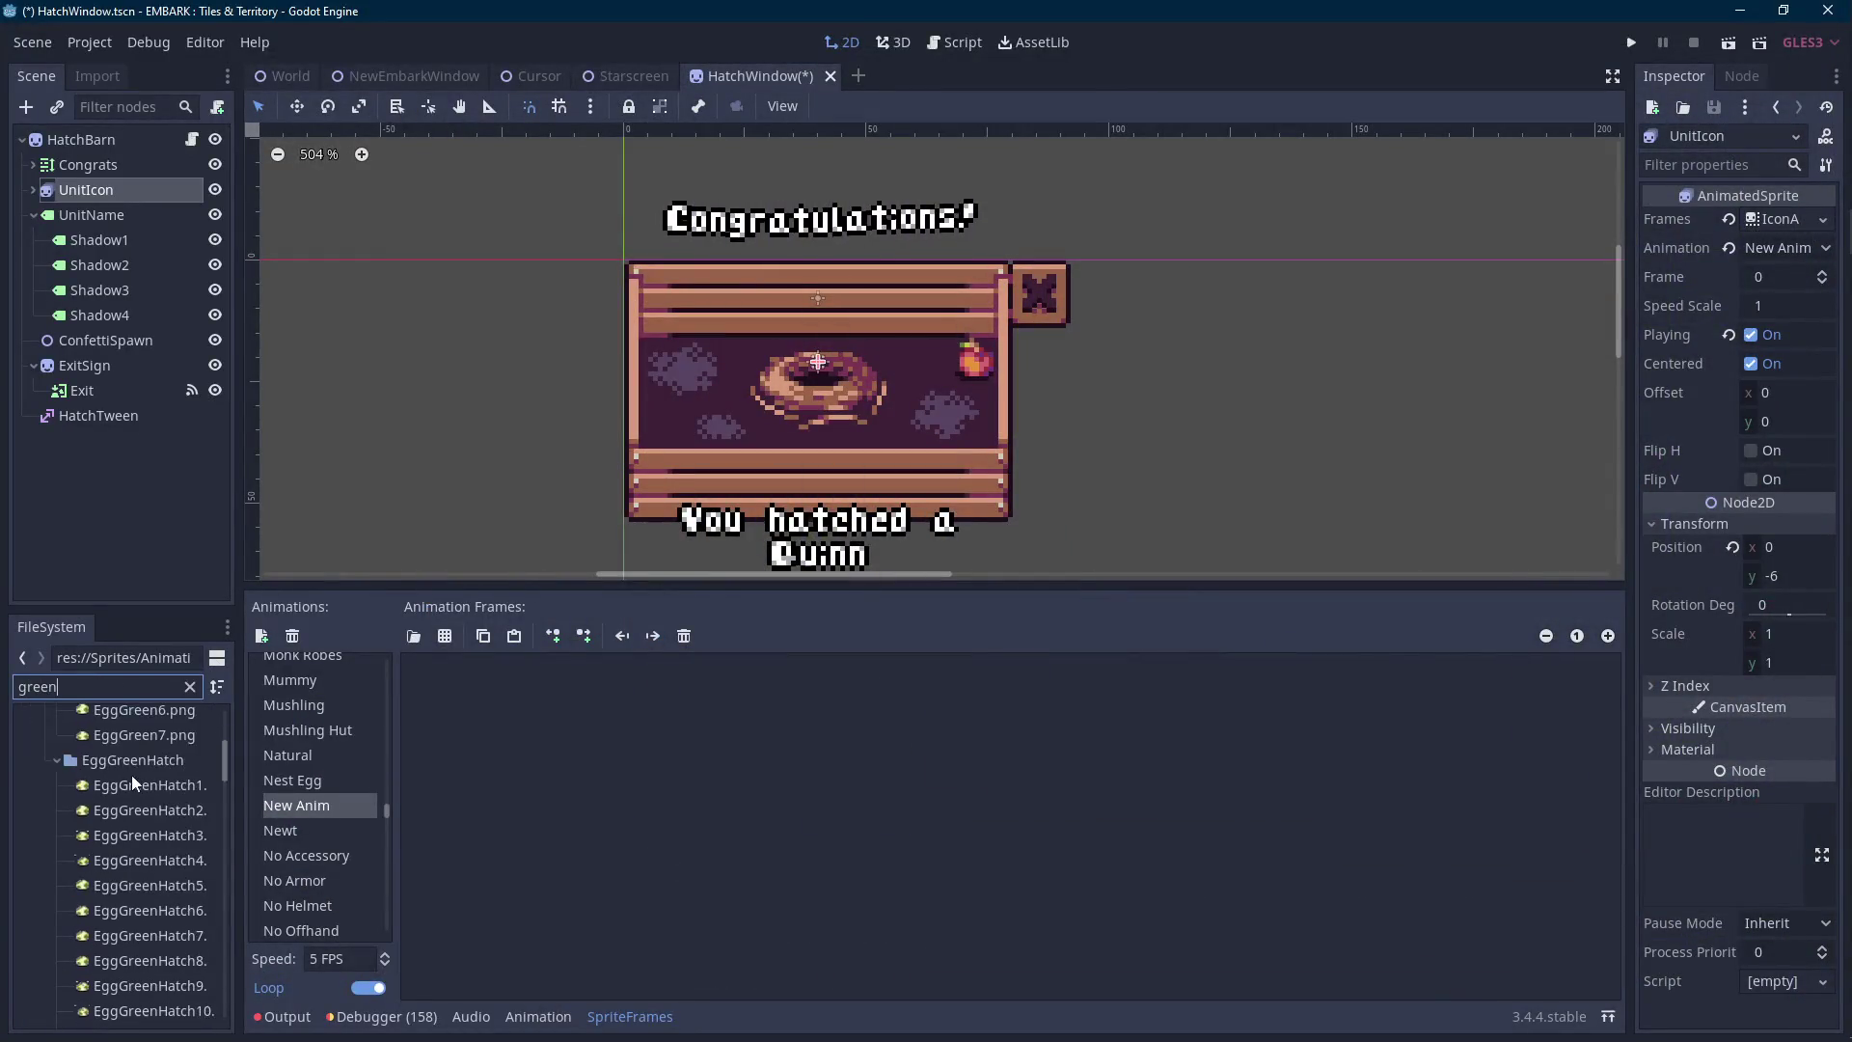
click(145, 791)
scroll(146, 789, down, 7)
shift+click(137, 893)
mouse_move(137, 893)
mouse_down()
mouse_move(378, 865)
mouse_move(463, 723)
mouse_up()
double_click(299, 804)
text(G)
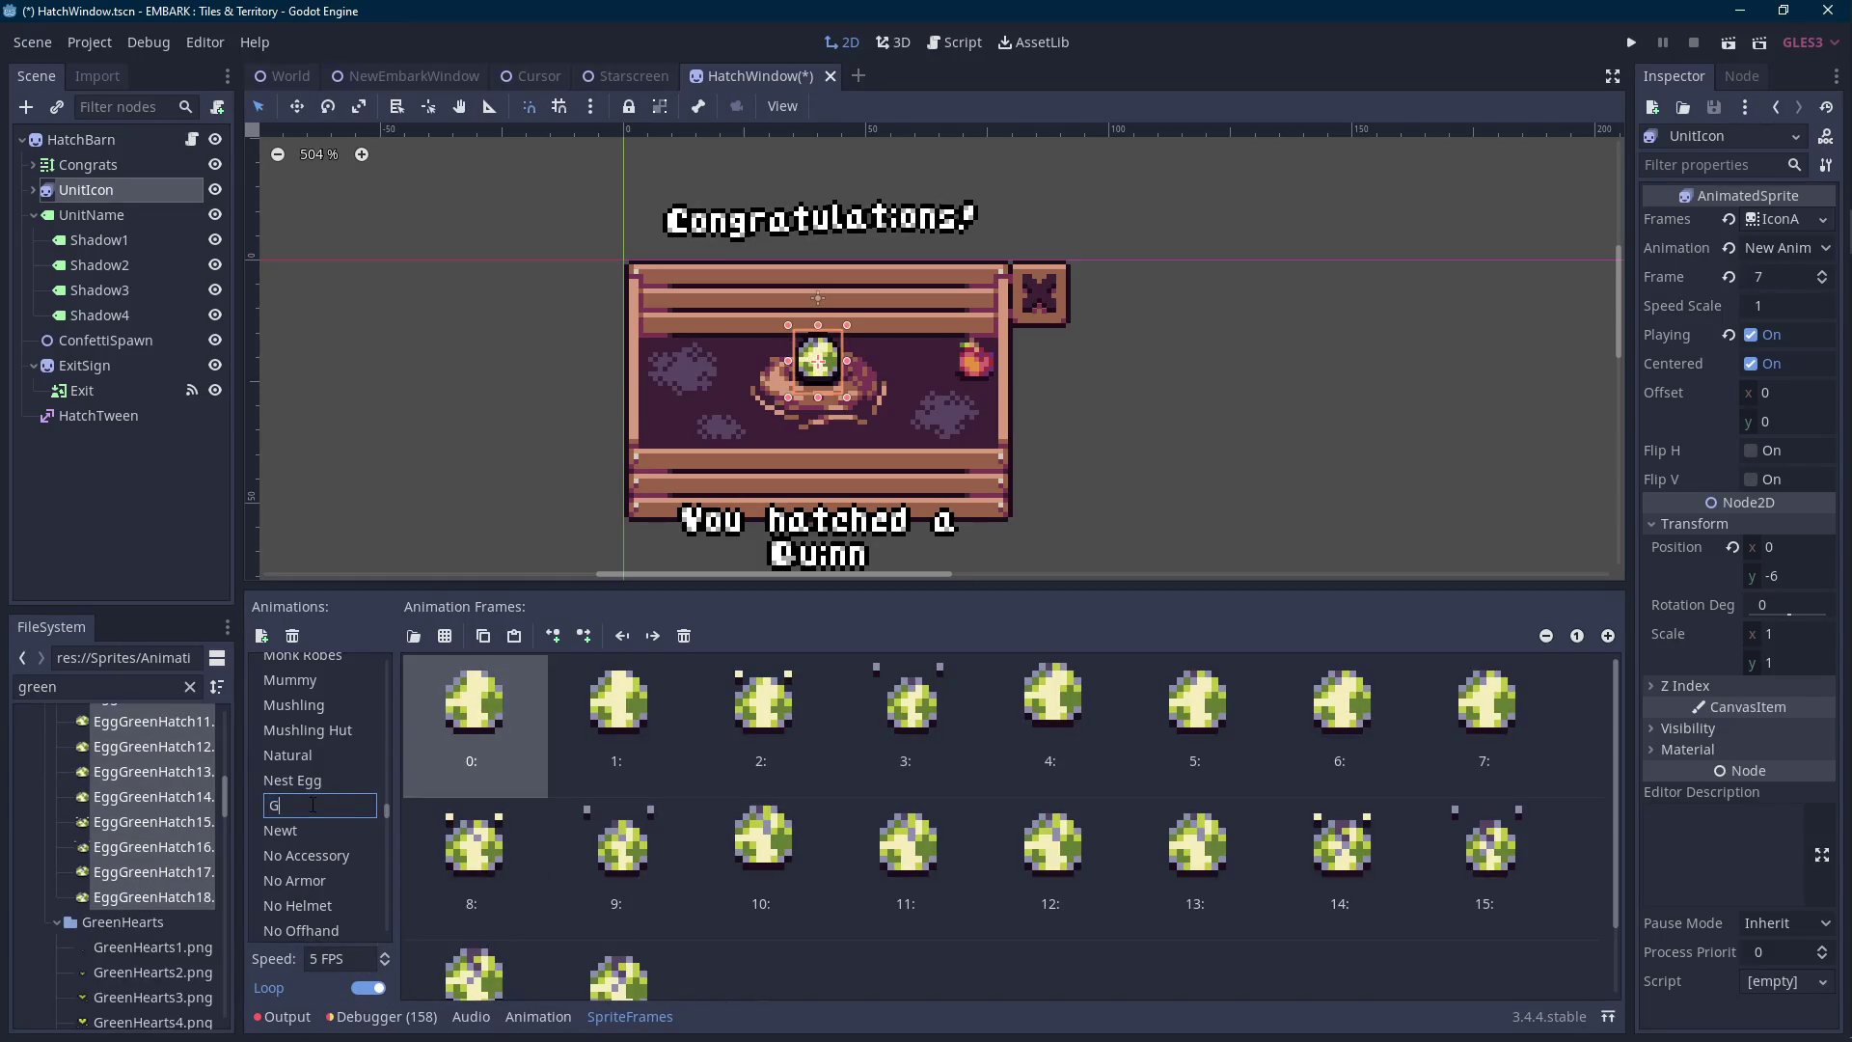
text(reen Egg Hat)
key(Return)
Create another animation from the purple hatch frames and name it 'Purple Egg'.
click(261, 636)
click(175, 688)
text(purple)
scroll(159, 818, down, 10)
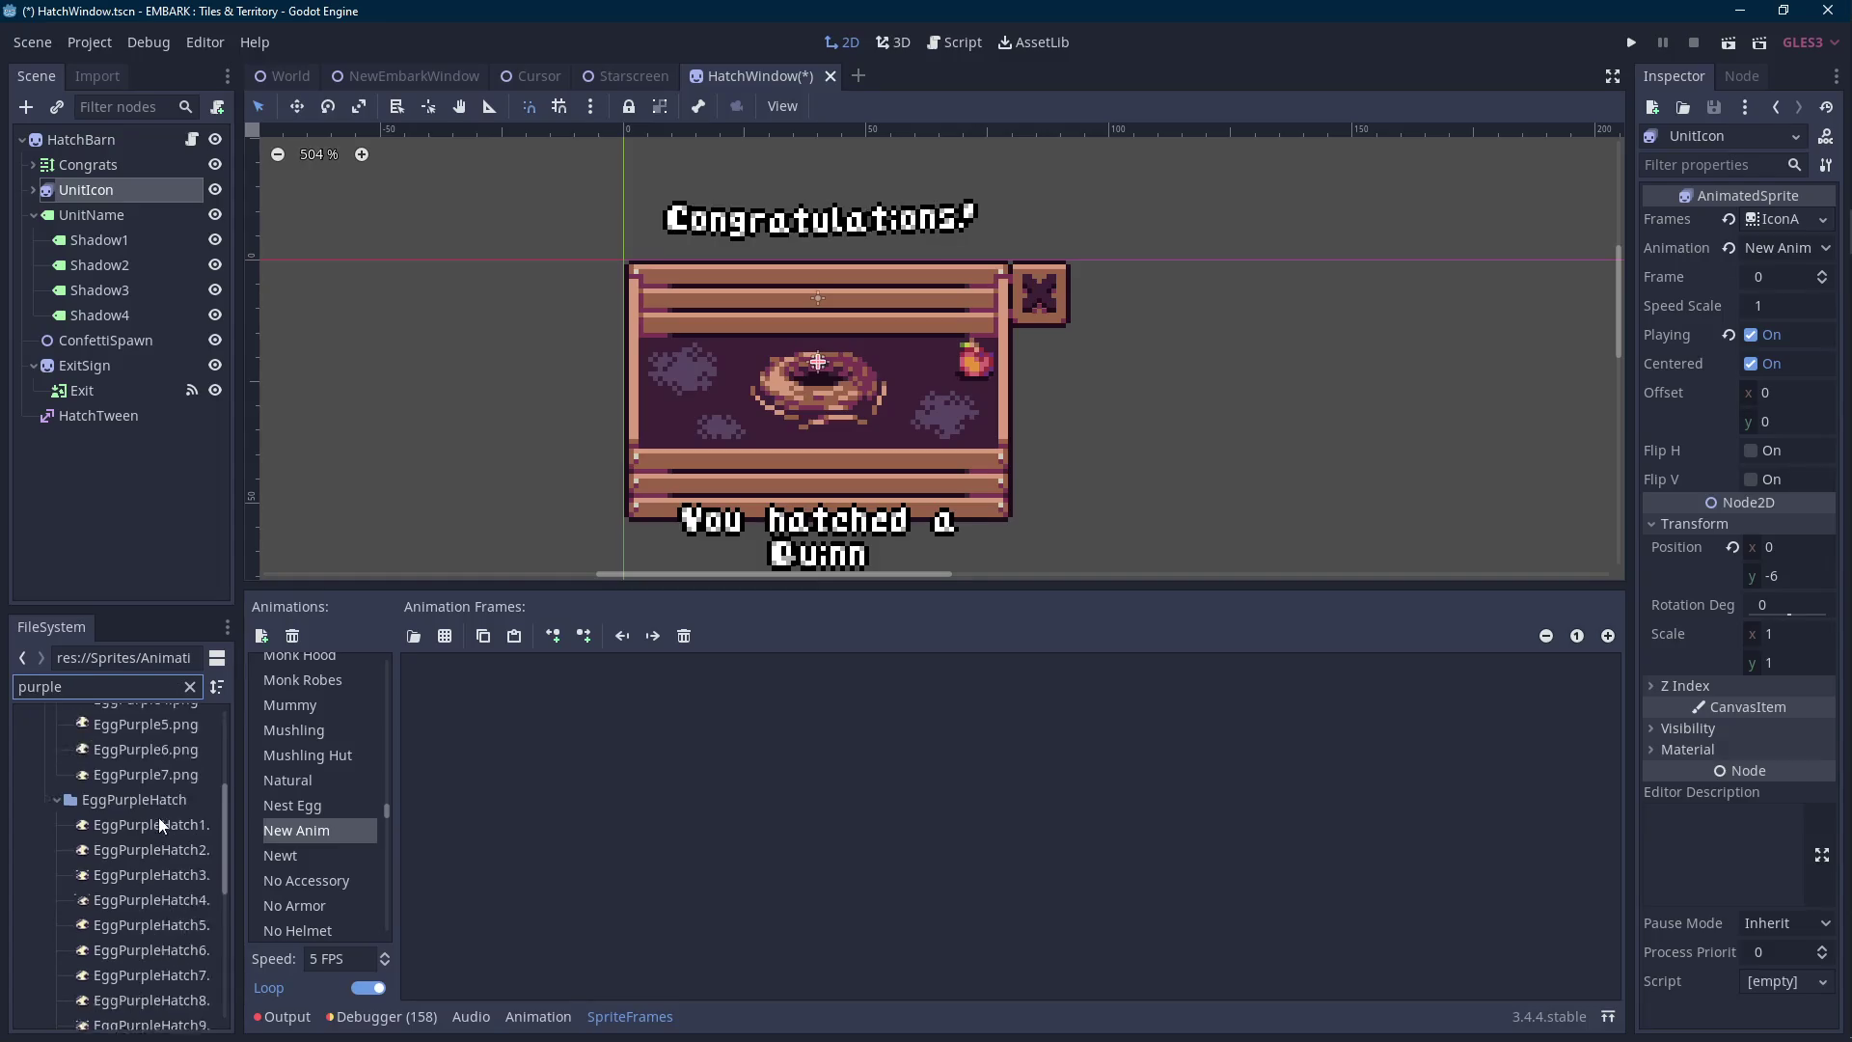
shift+click(181, 900)
drag(189, 880, 627, 897)
click(323, 831)
text(Purple Egg Hat)
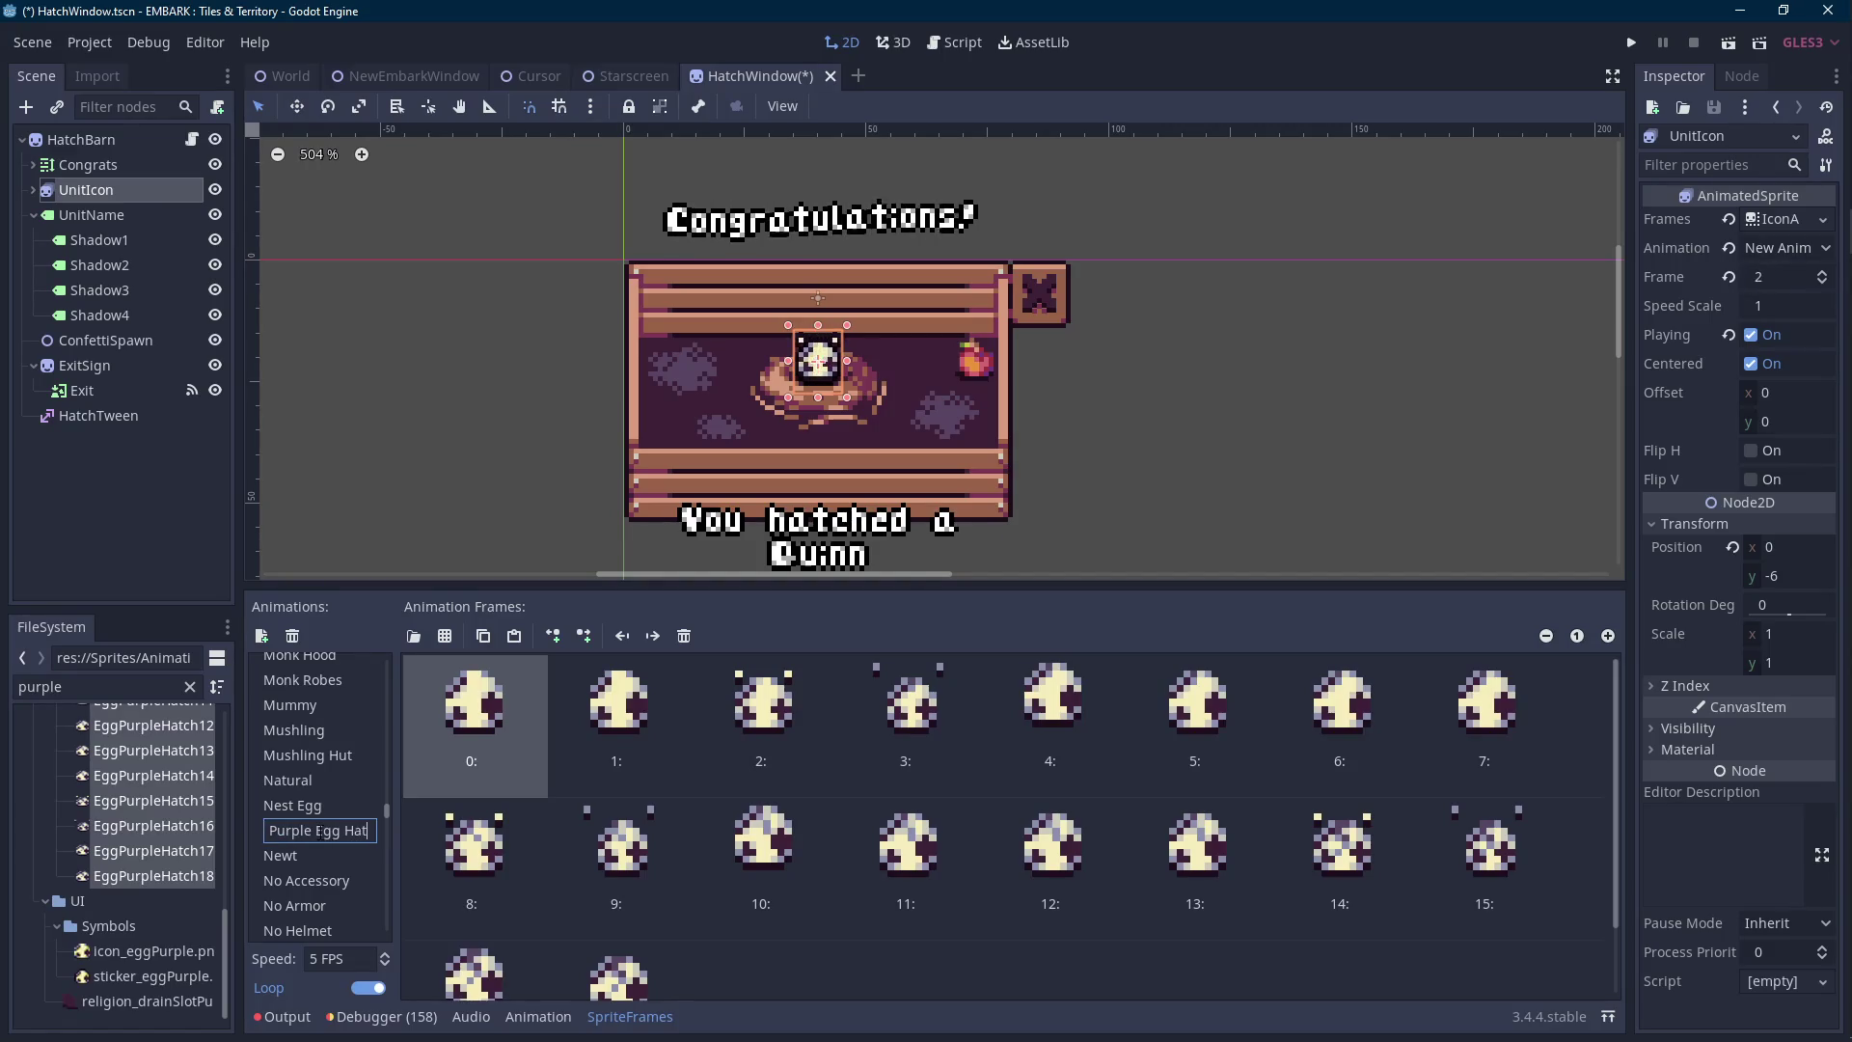
key(Return)
scroll(640, 844, down, 2)
click(591, 875)
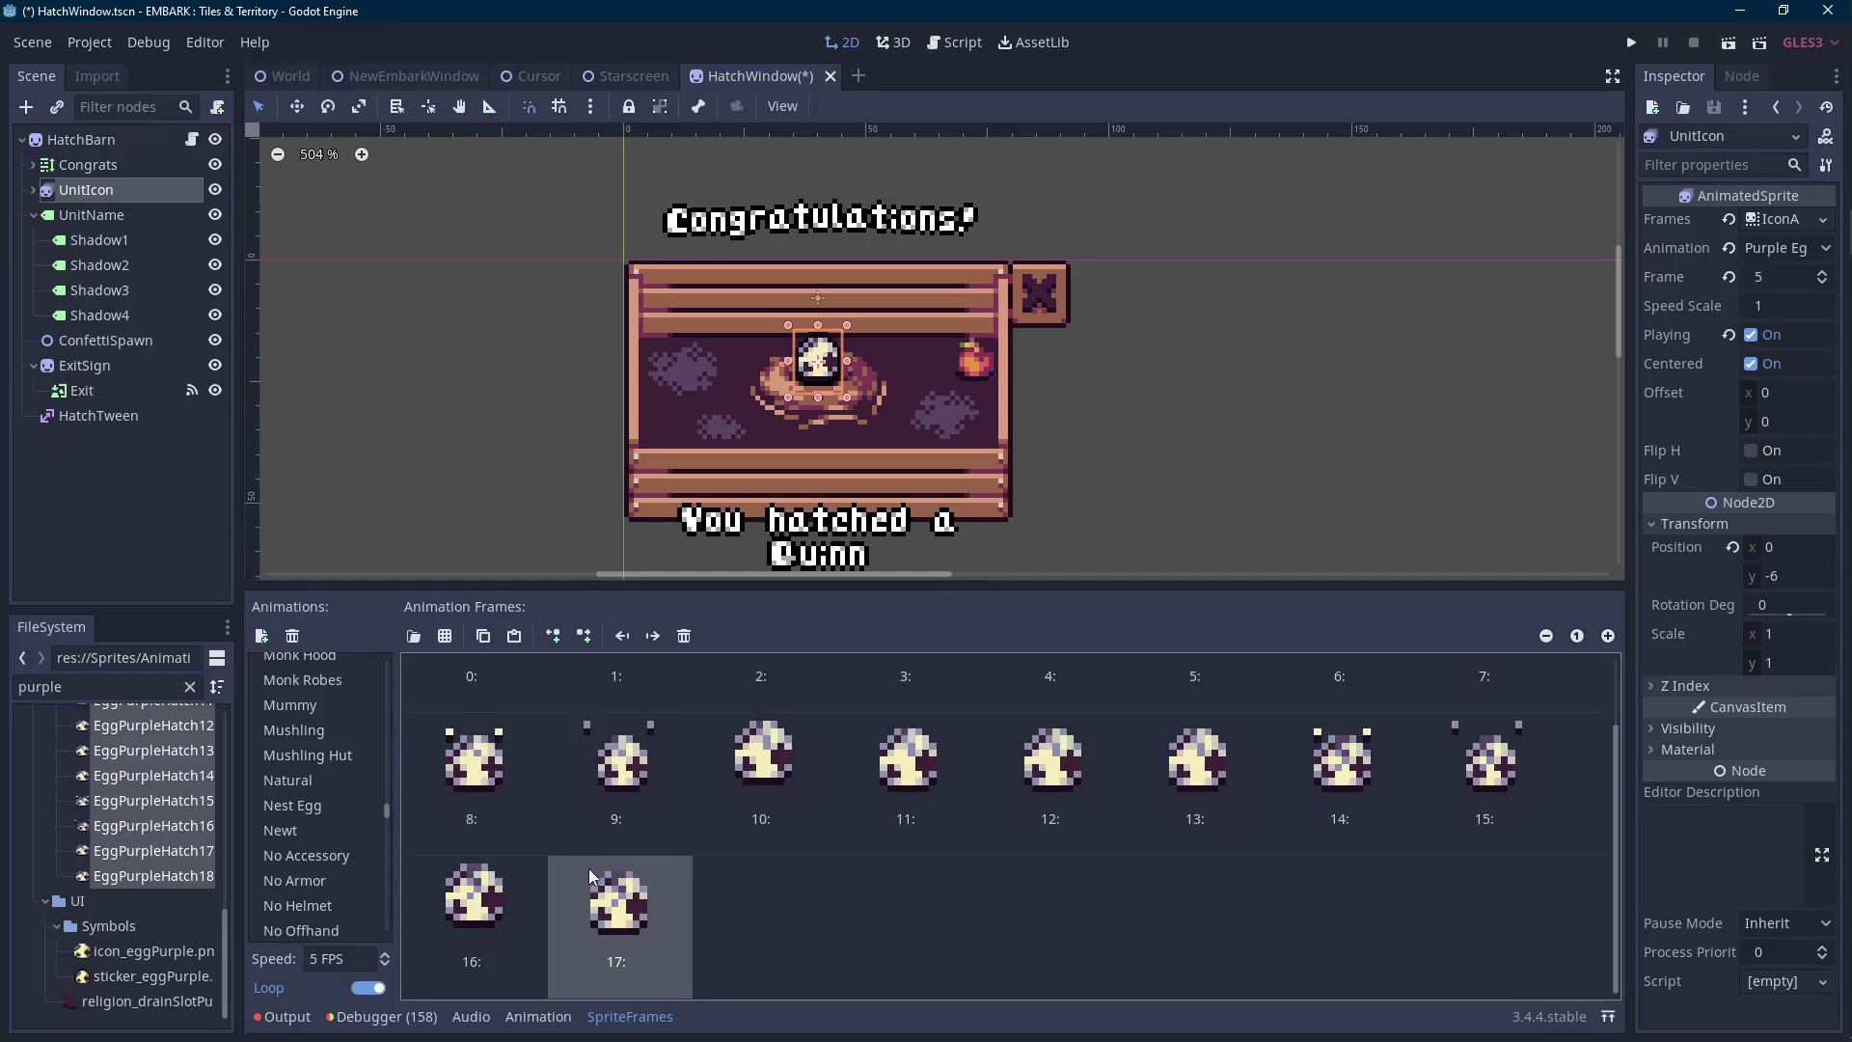
Paste a copy of the purple animation's last frame as frame 18.
click(514, 636)
scroll(372, 801, up, 10)
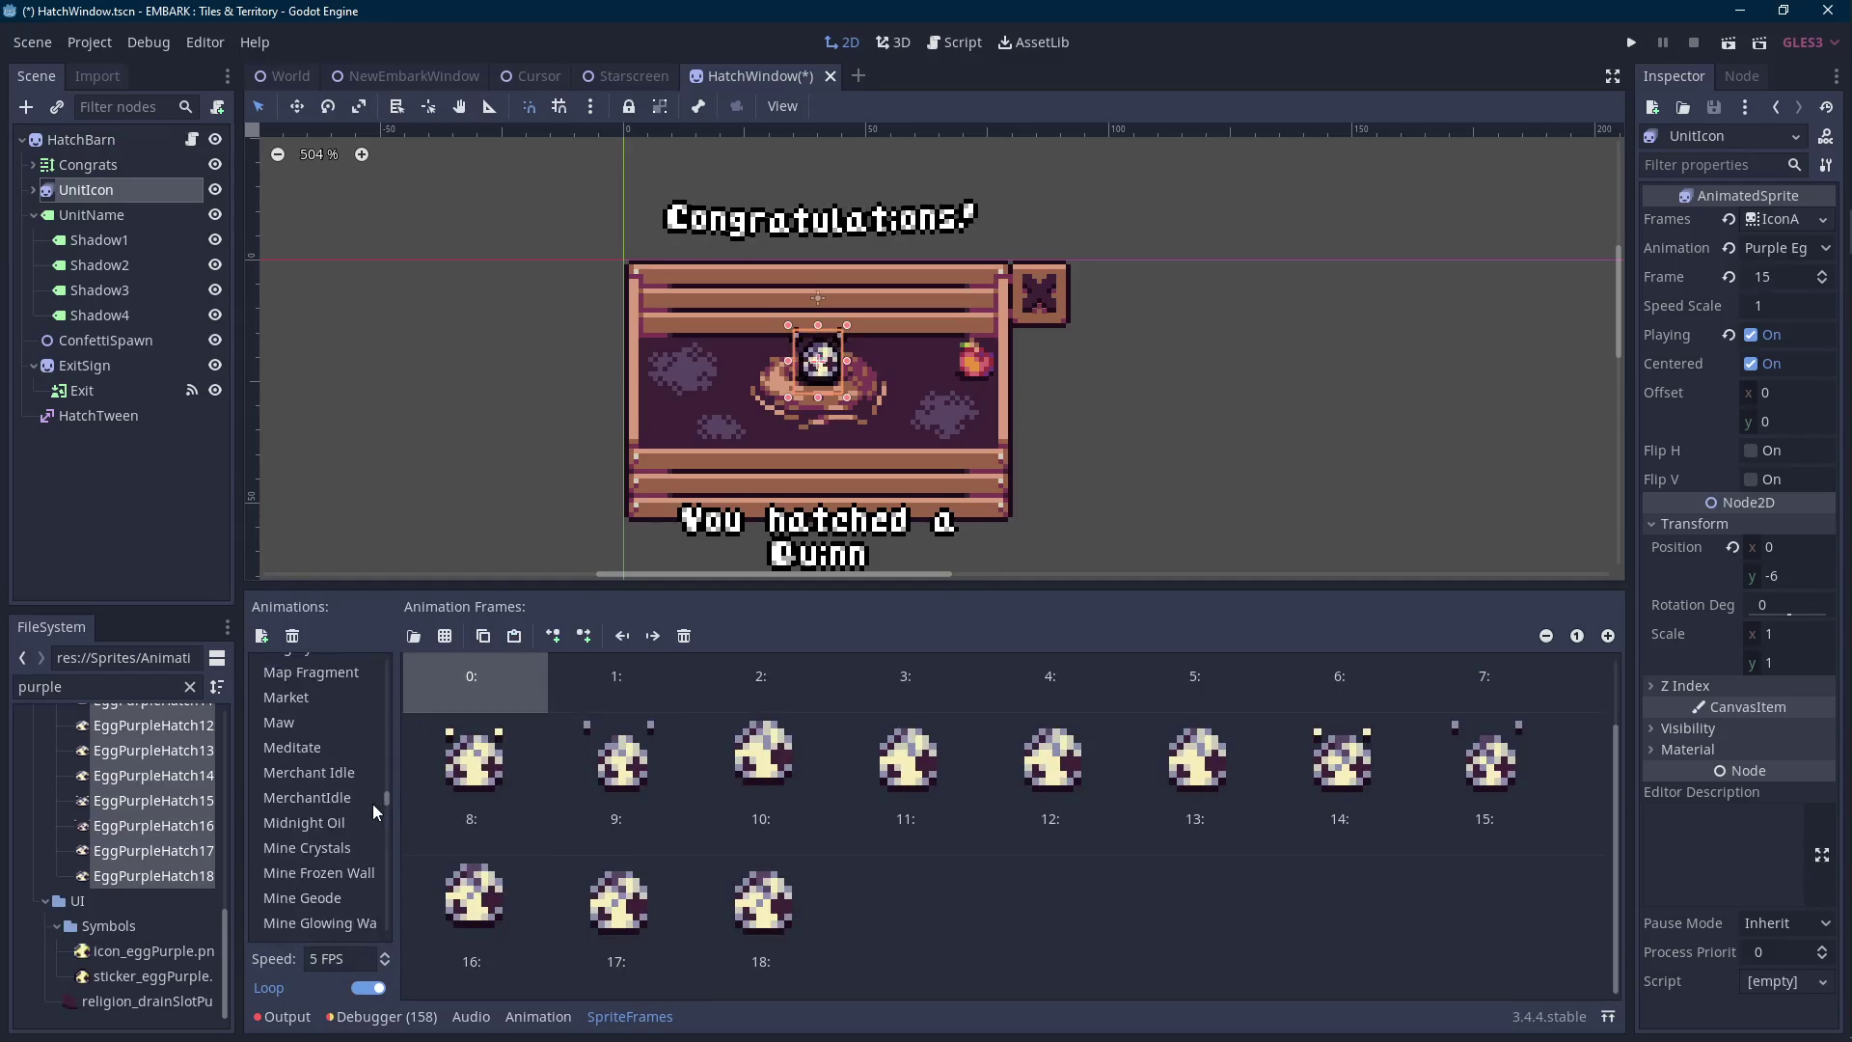
scroll(365, 781, up, 15)
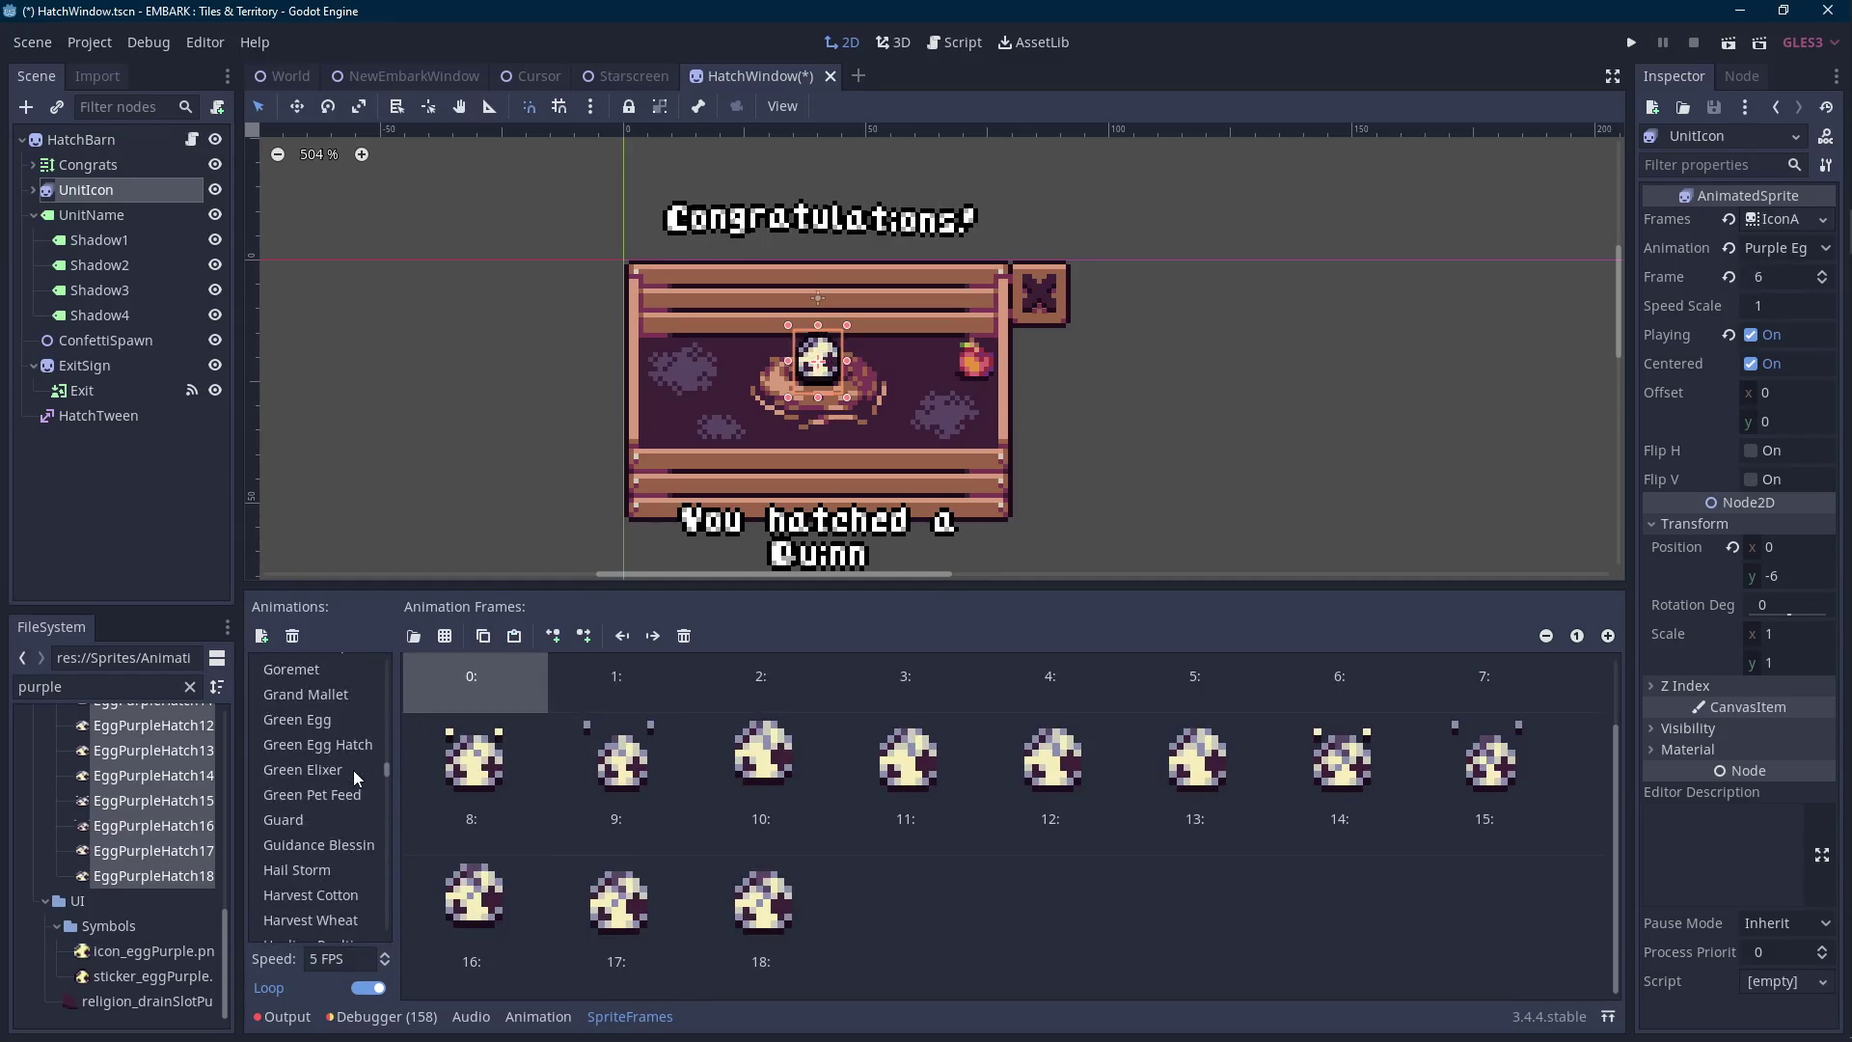
scroll(353, 770, up, 3)
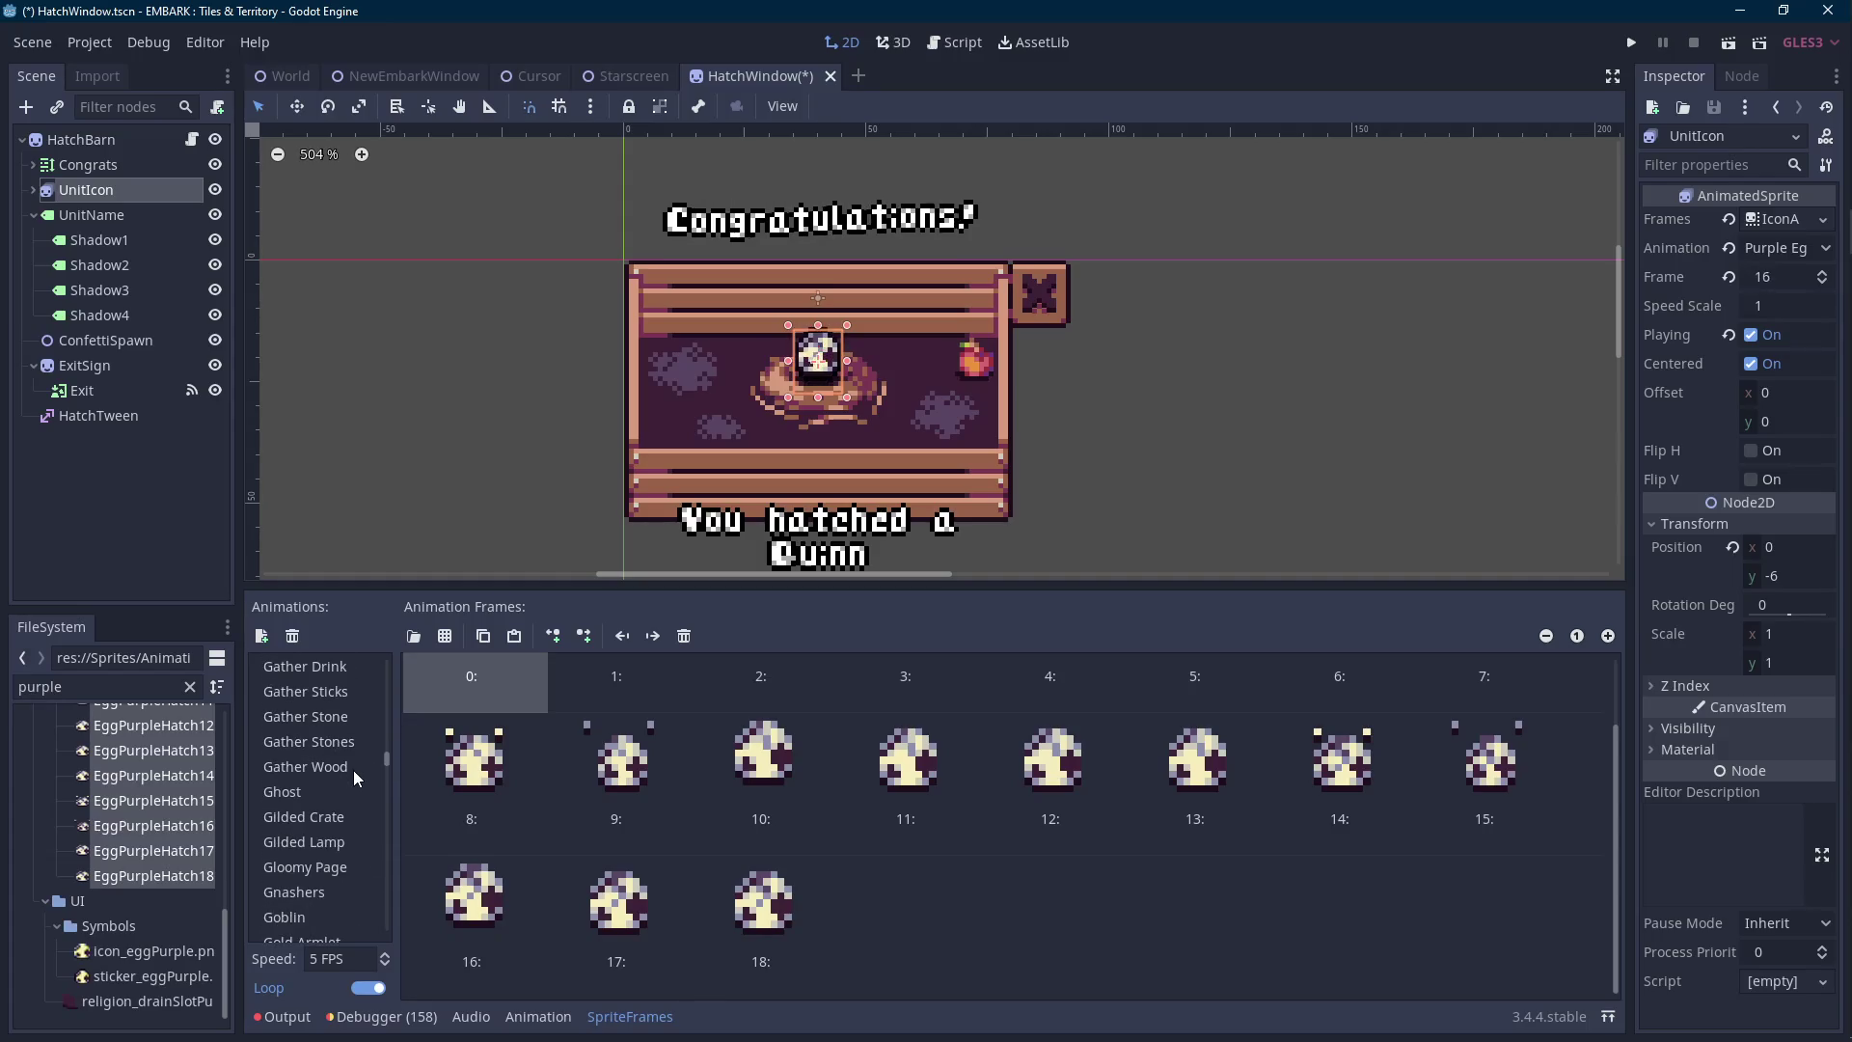
scroll(353, 769, up, 10)
scroll(356, 766, down, 10)
In Green Egg Hatch, copy frame 17 and paste it as frame 18.
click(336, 850)
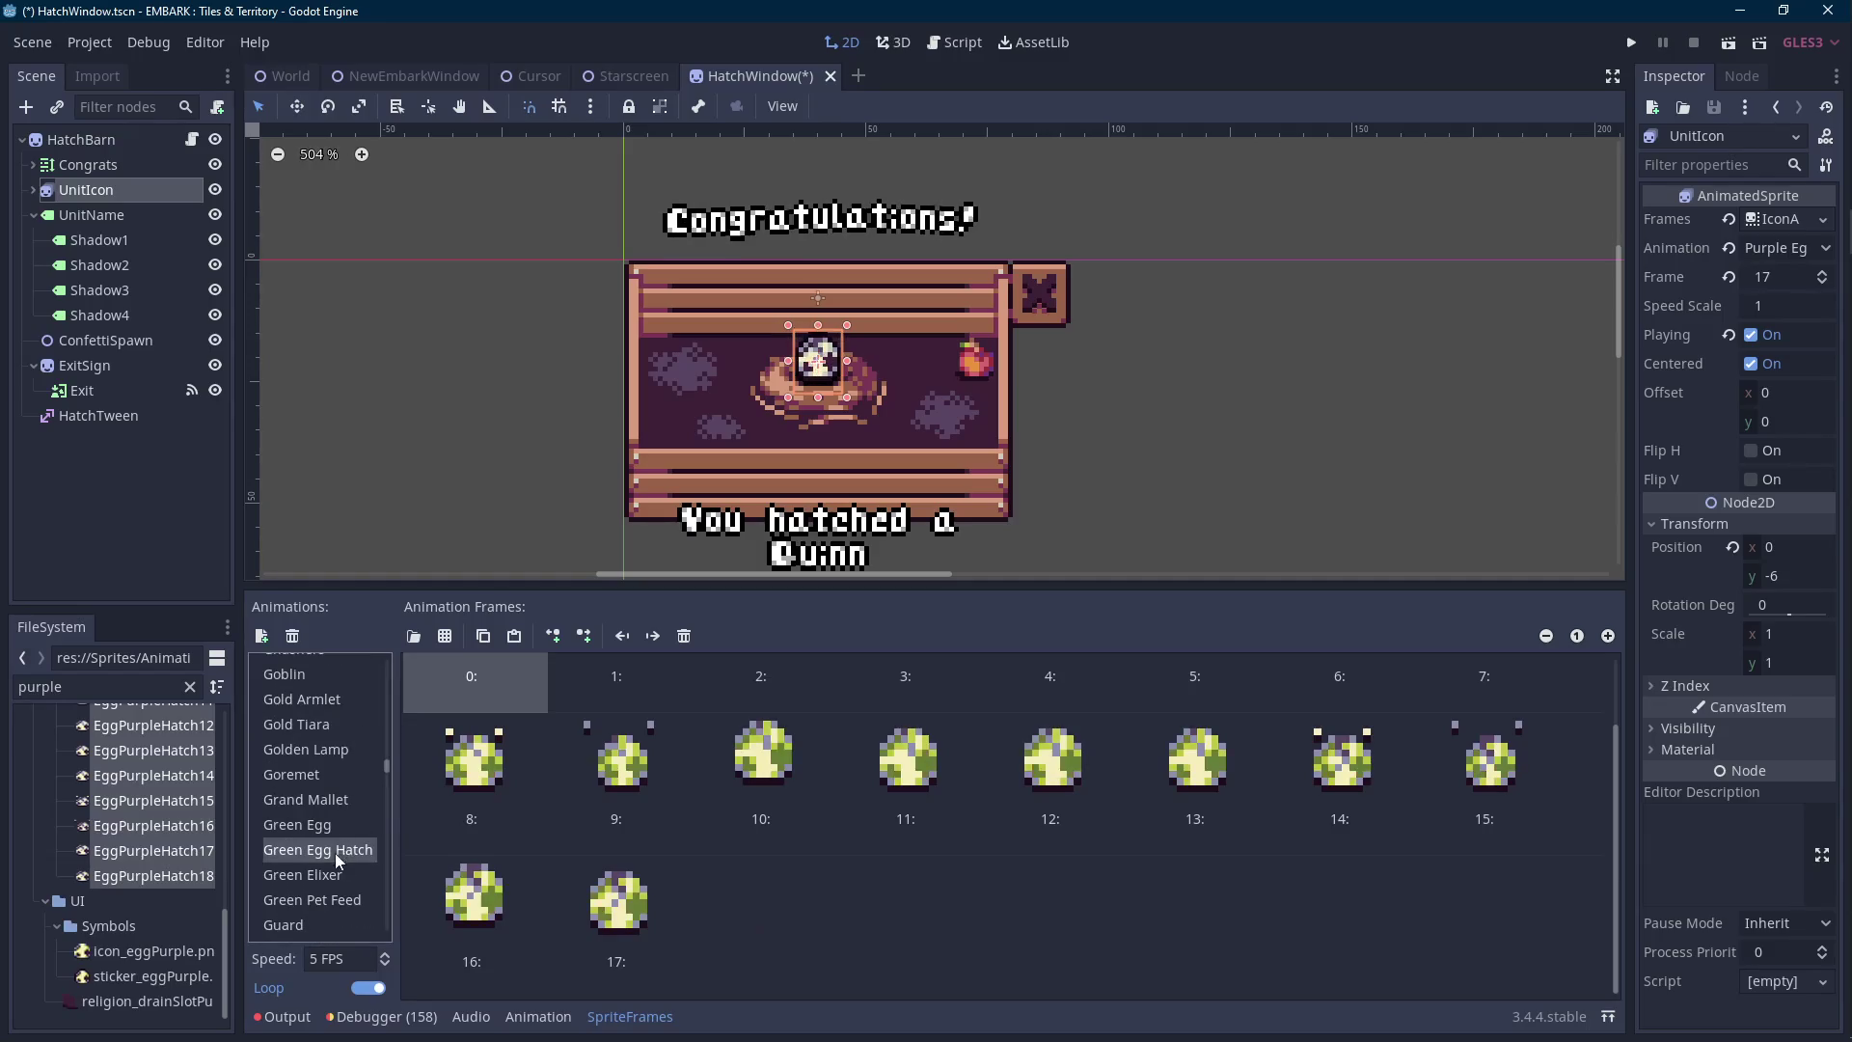
click(628, 901)
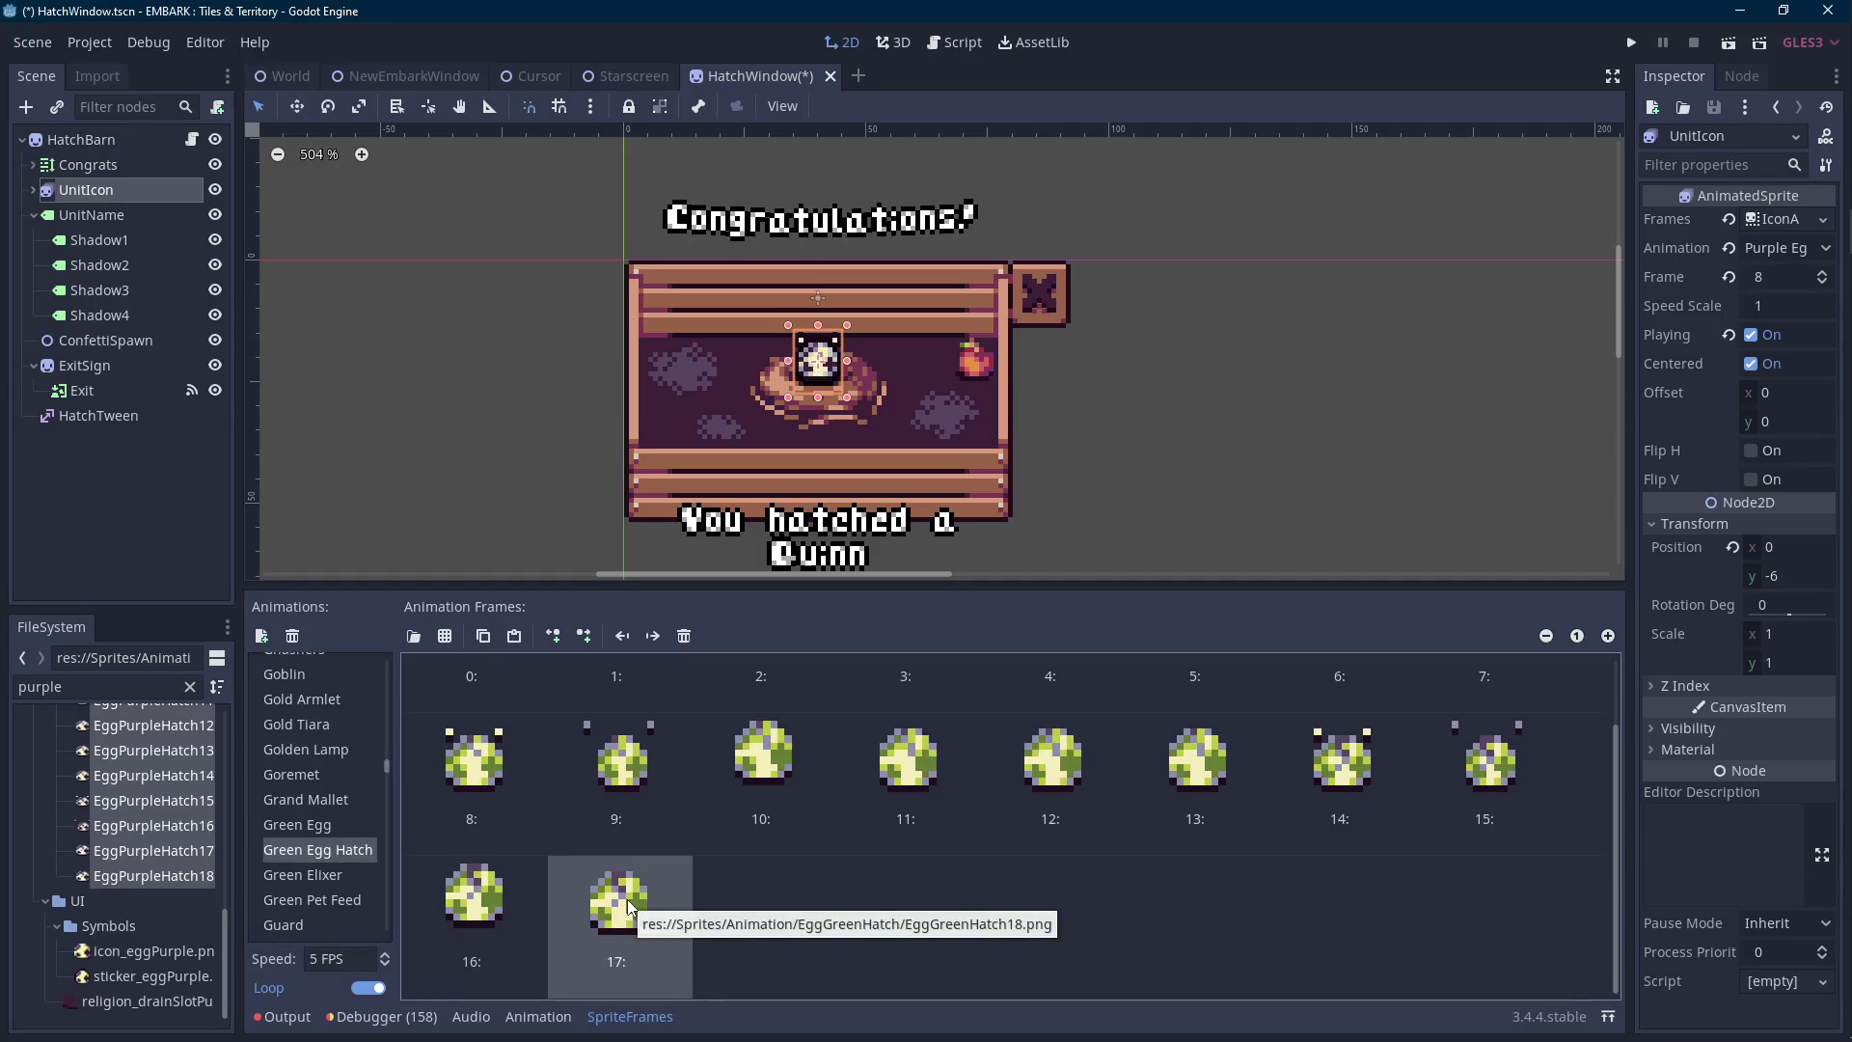
click(490, 909)
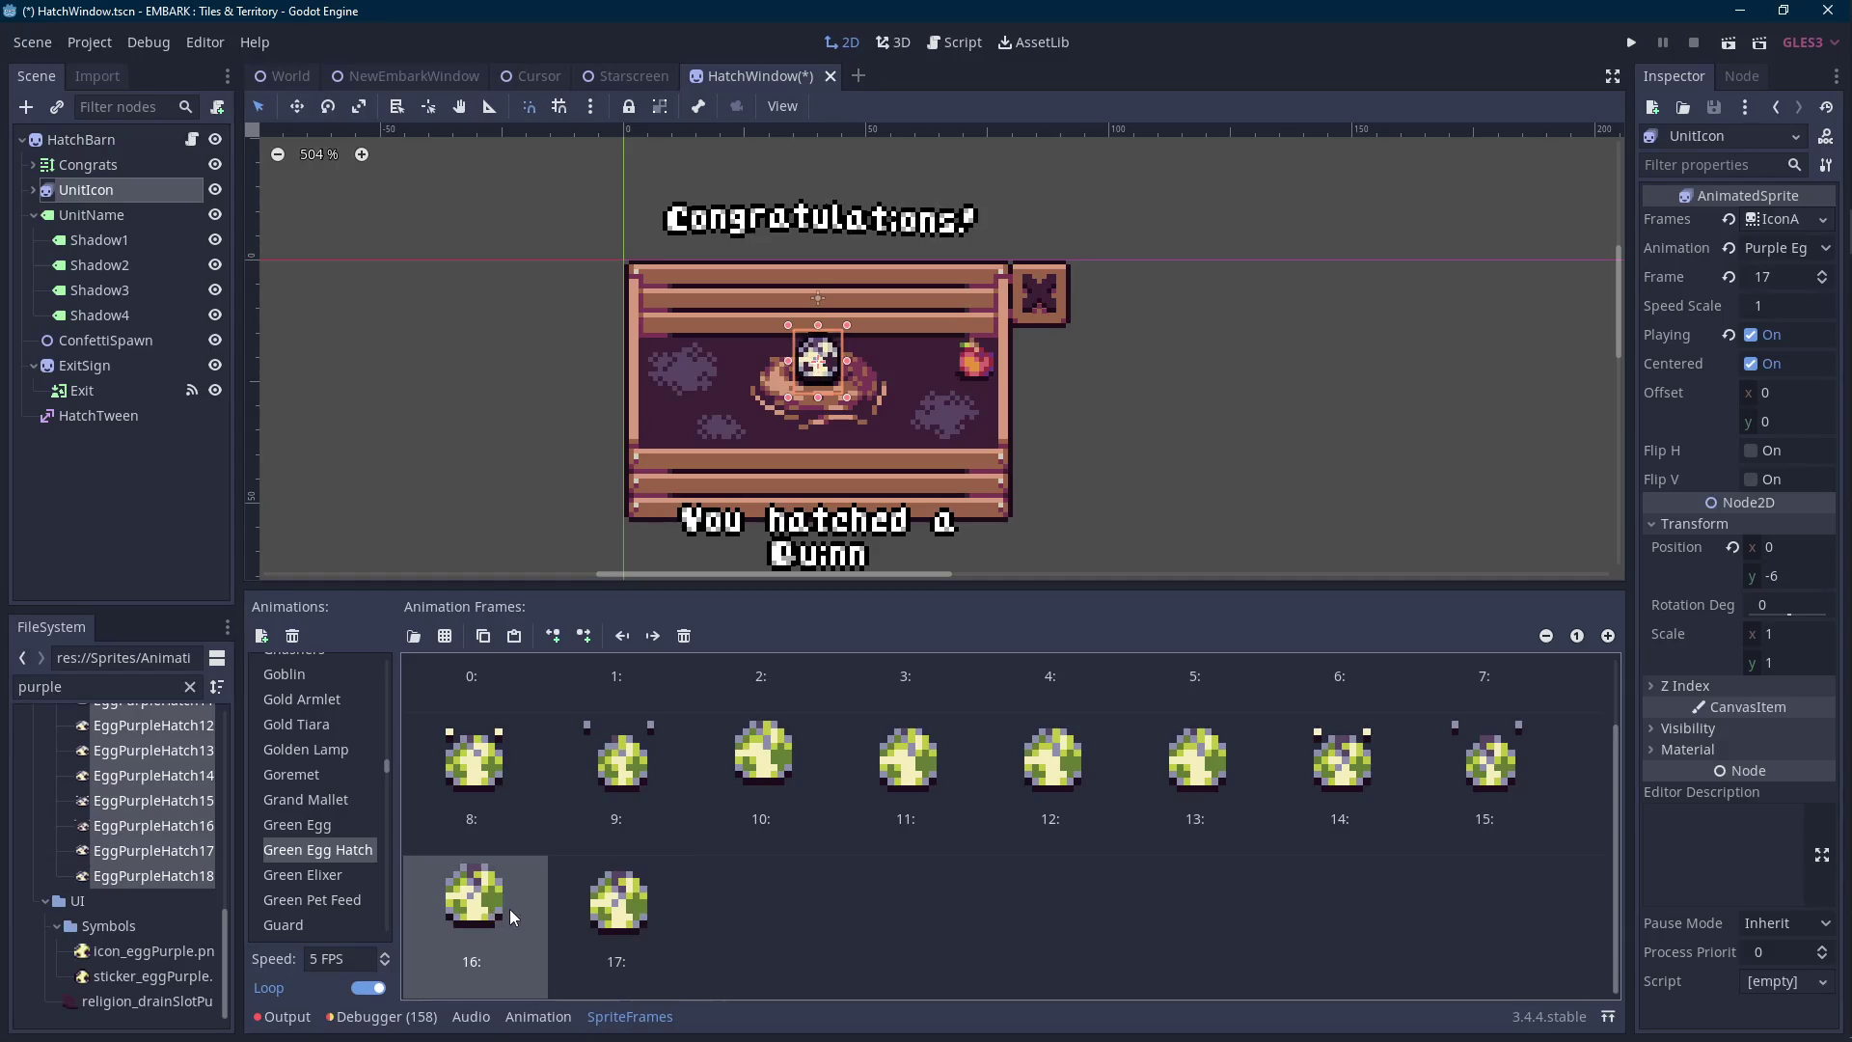
click(592, 905)
click(482, 633)
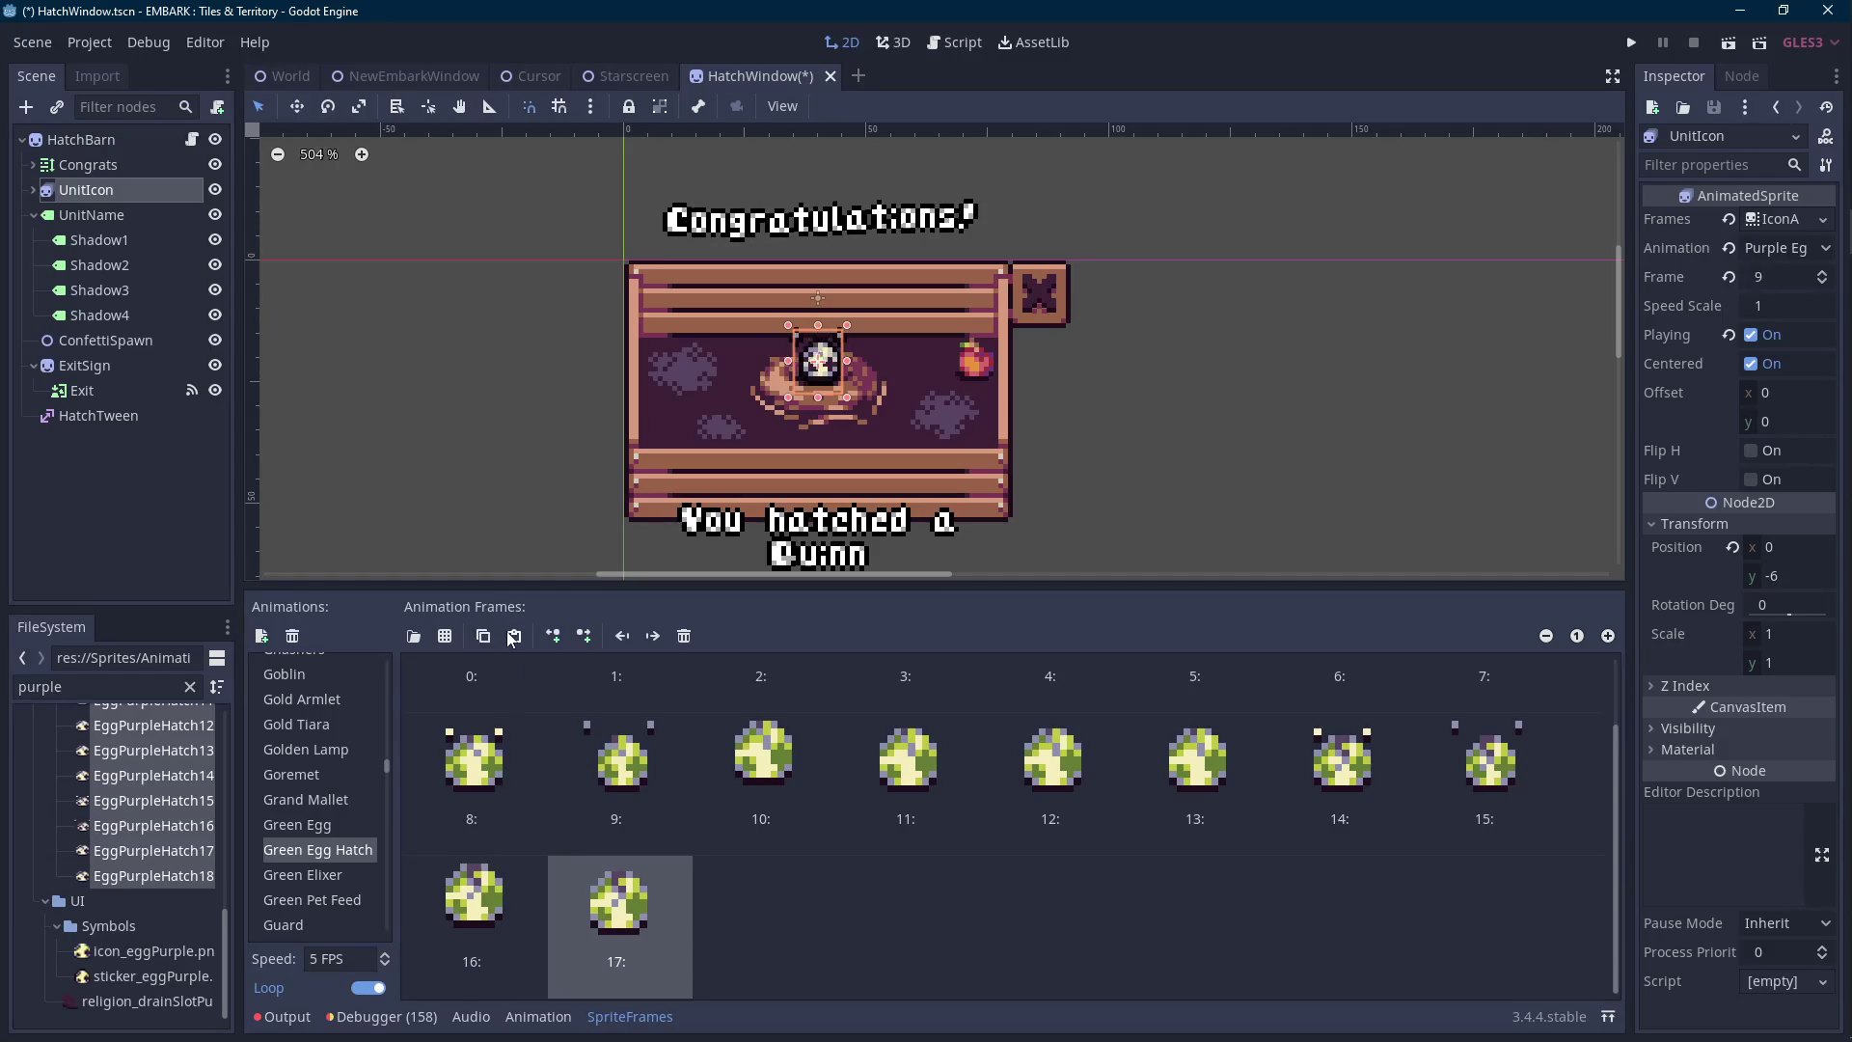
click(510, 634)
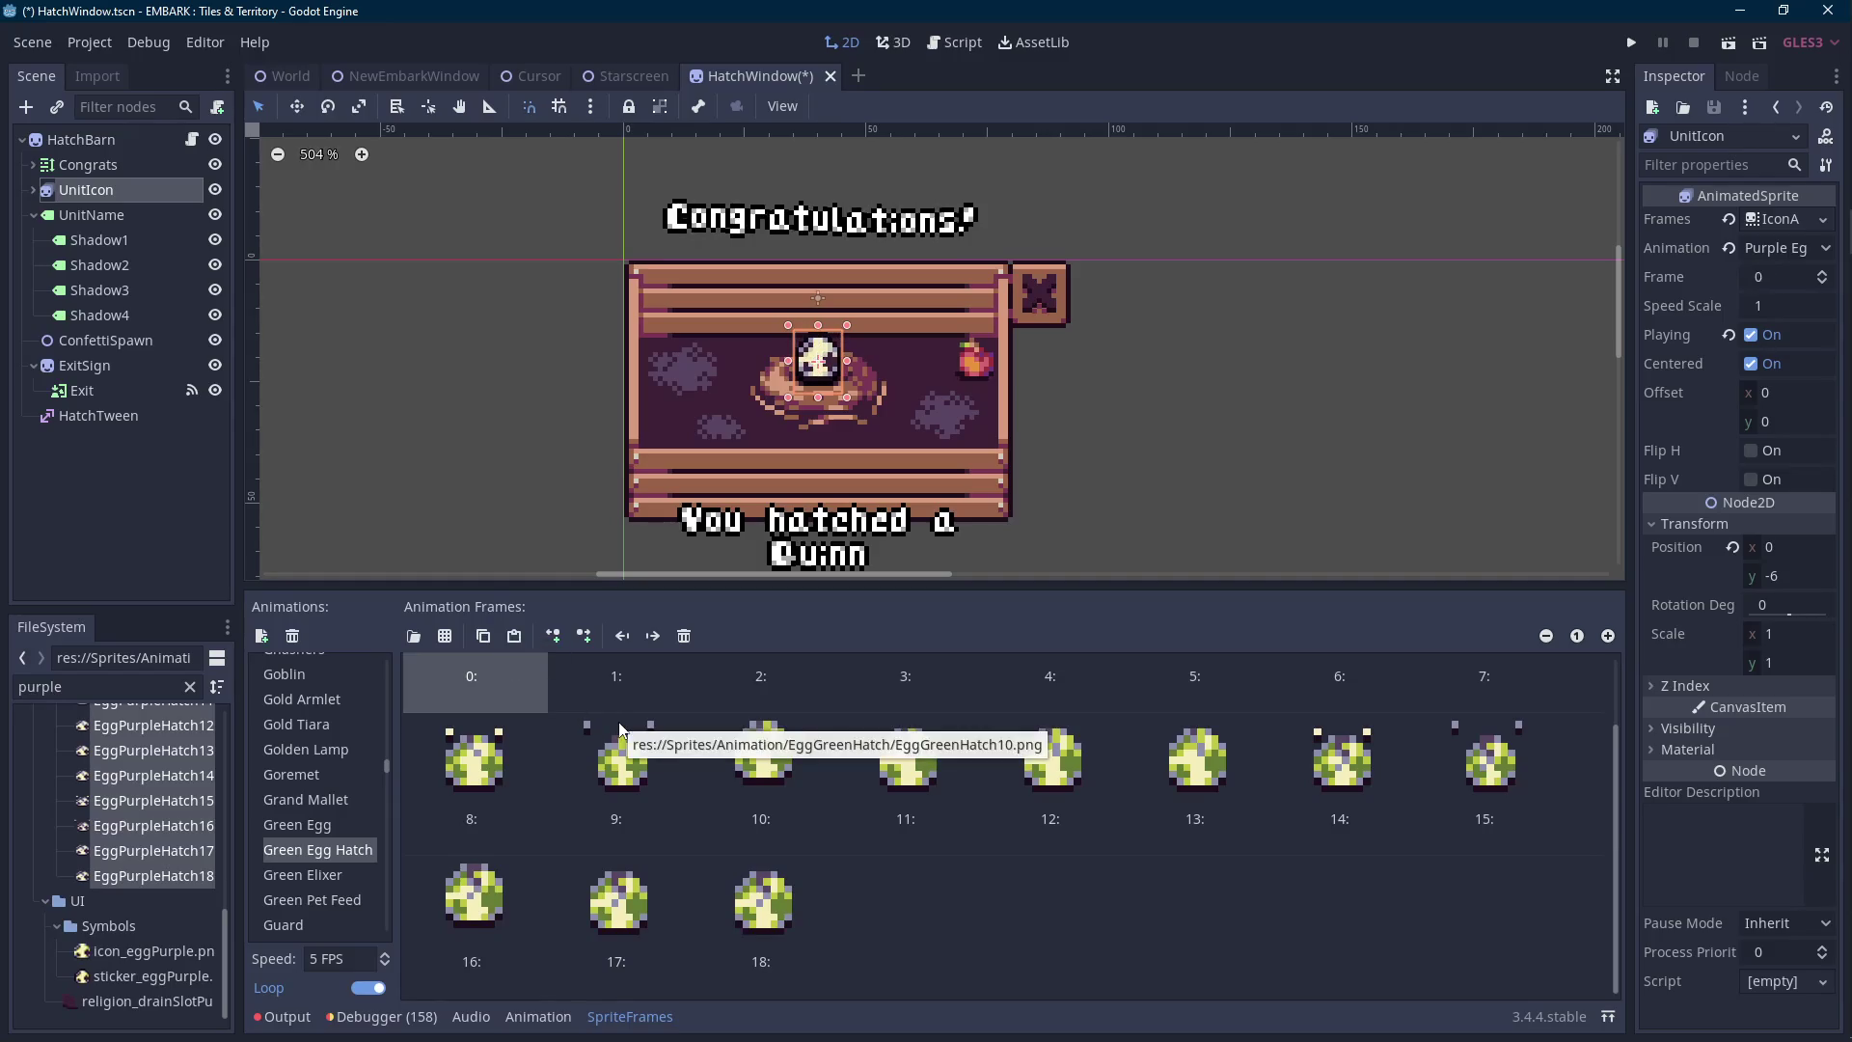
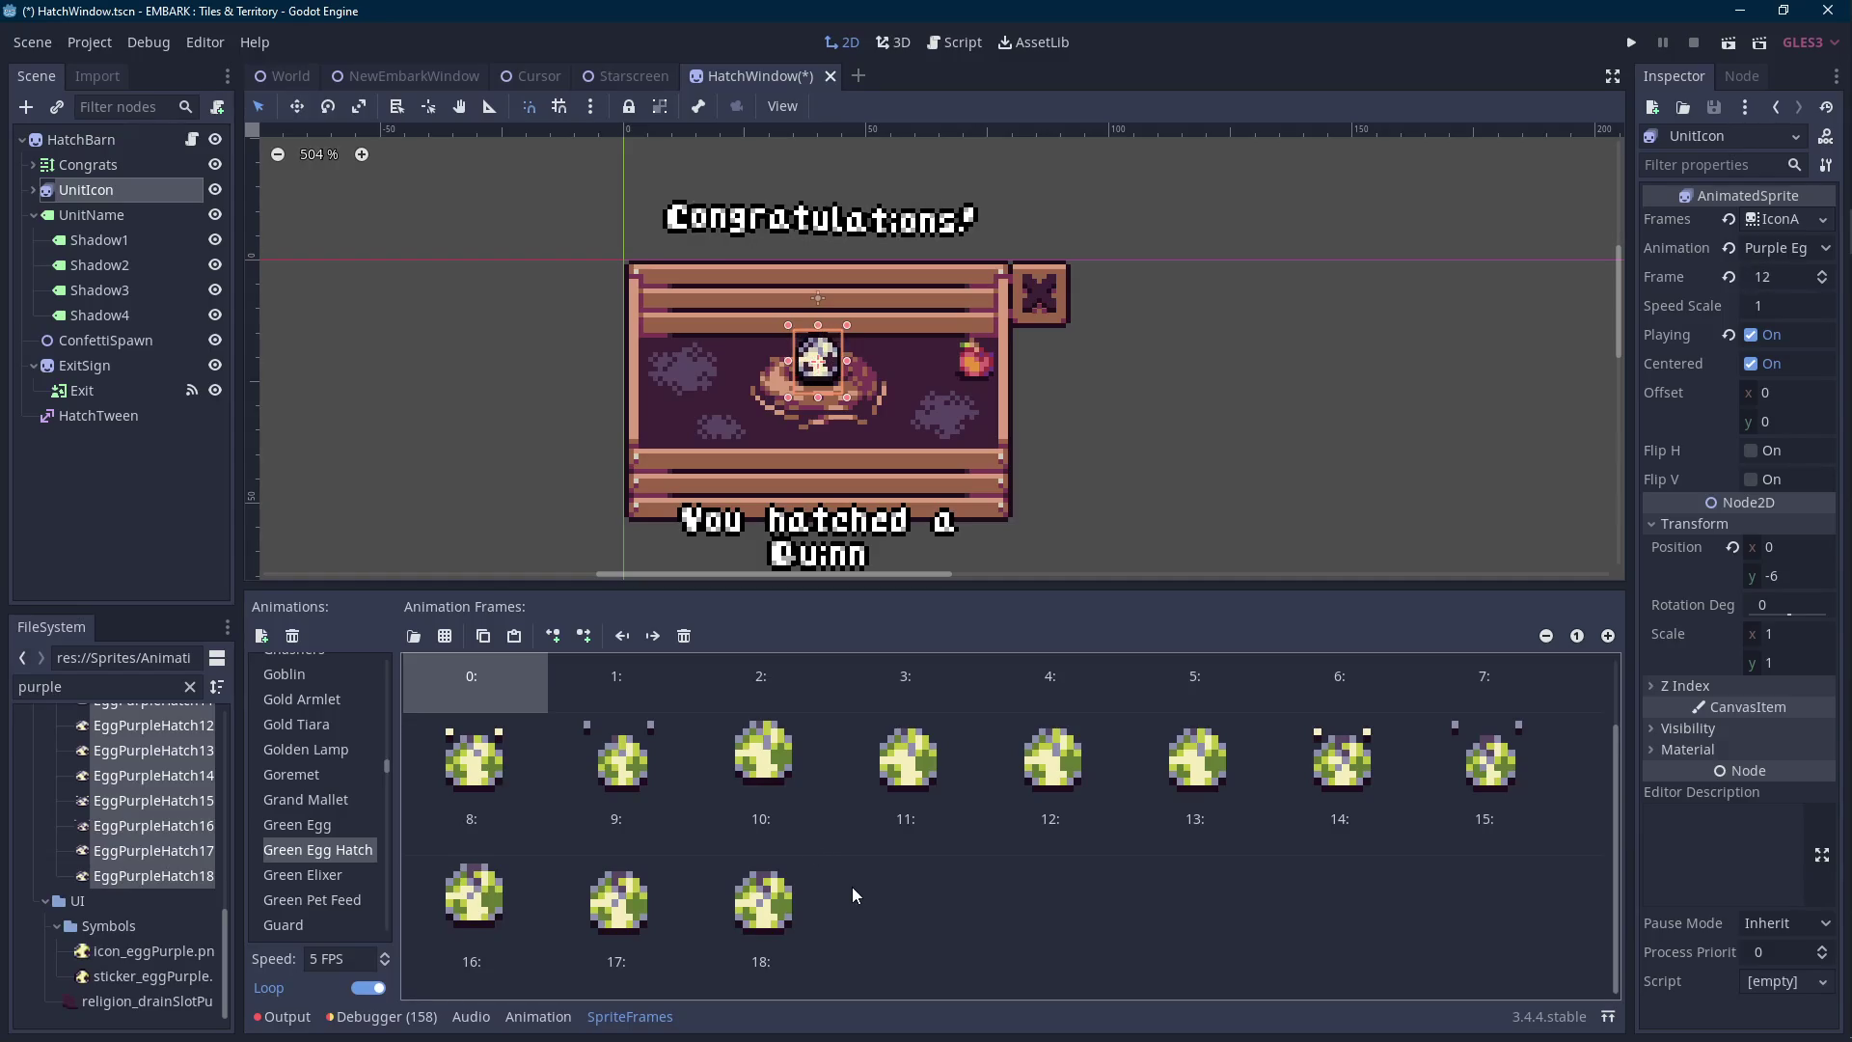
Save the HatchWindow scene and set the Green Egg Hatch animation speed to 10 FPS.
key(ctrl+s)
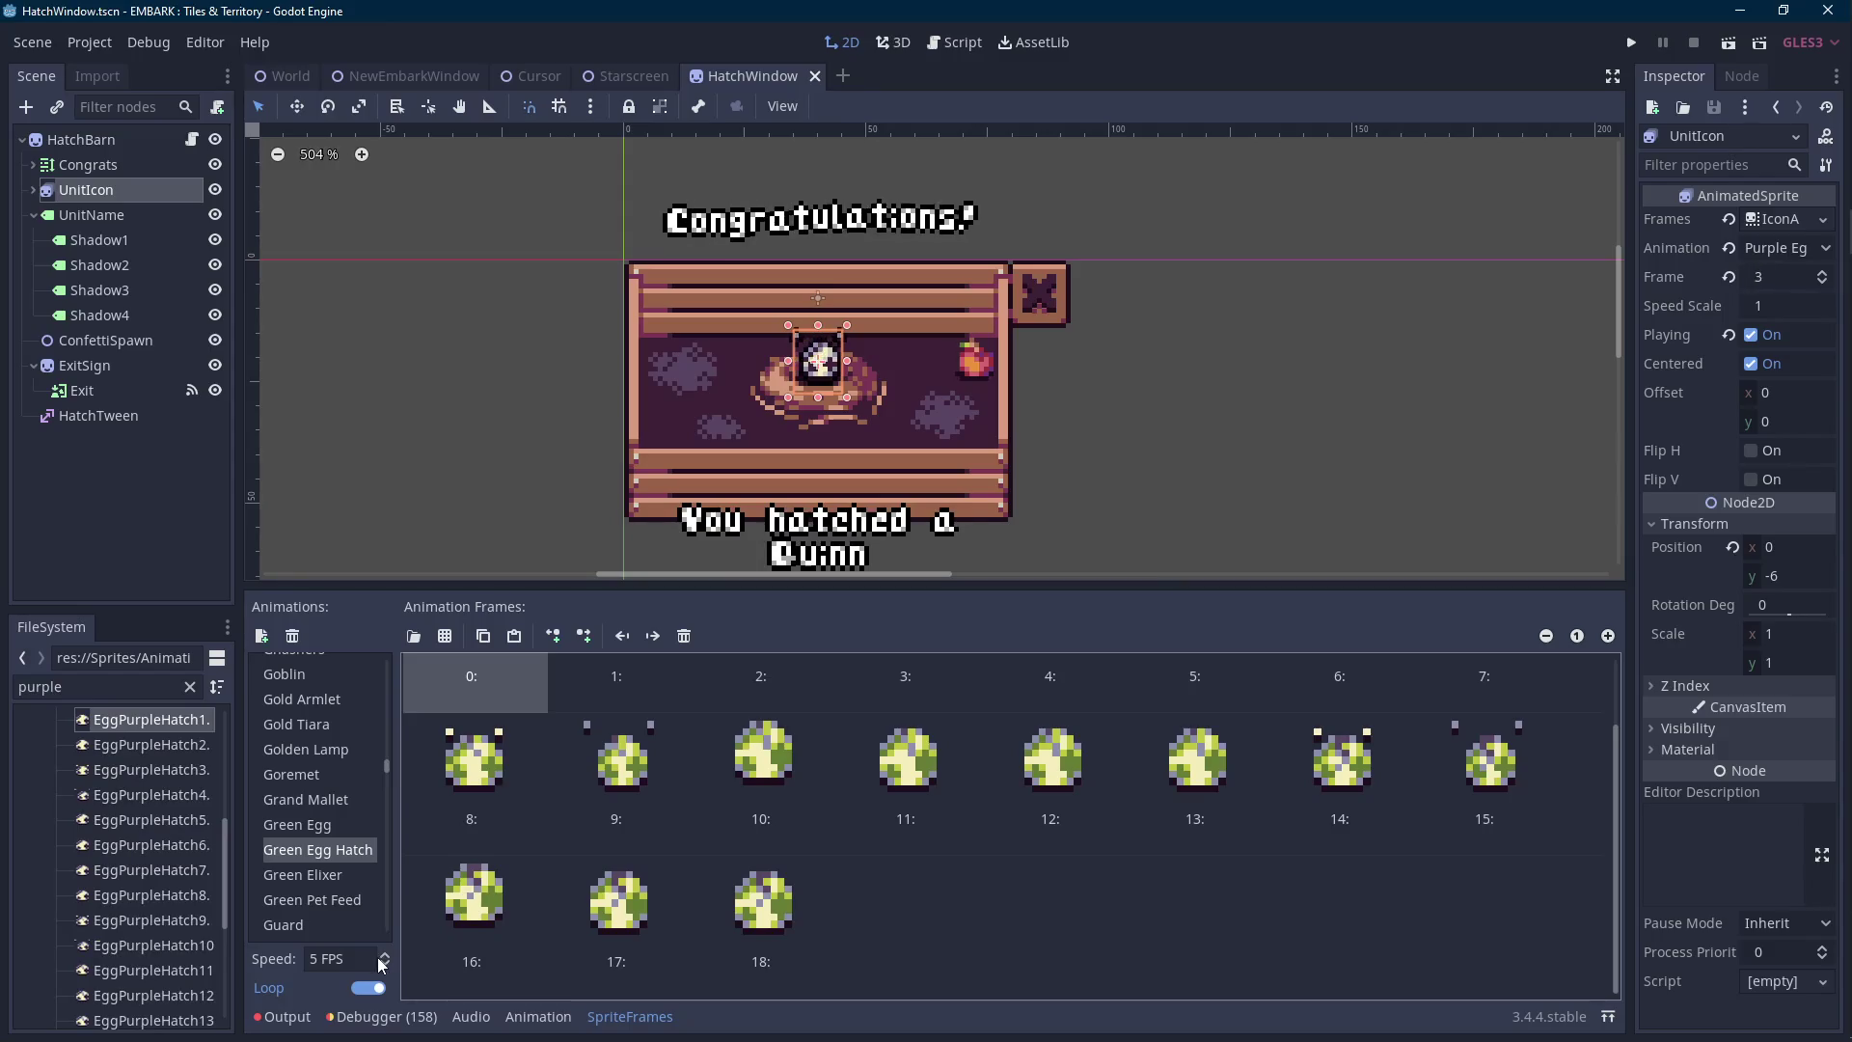
scroll(177, 897, down, 1)
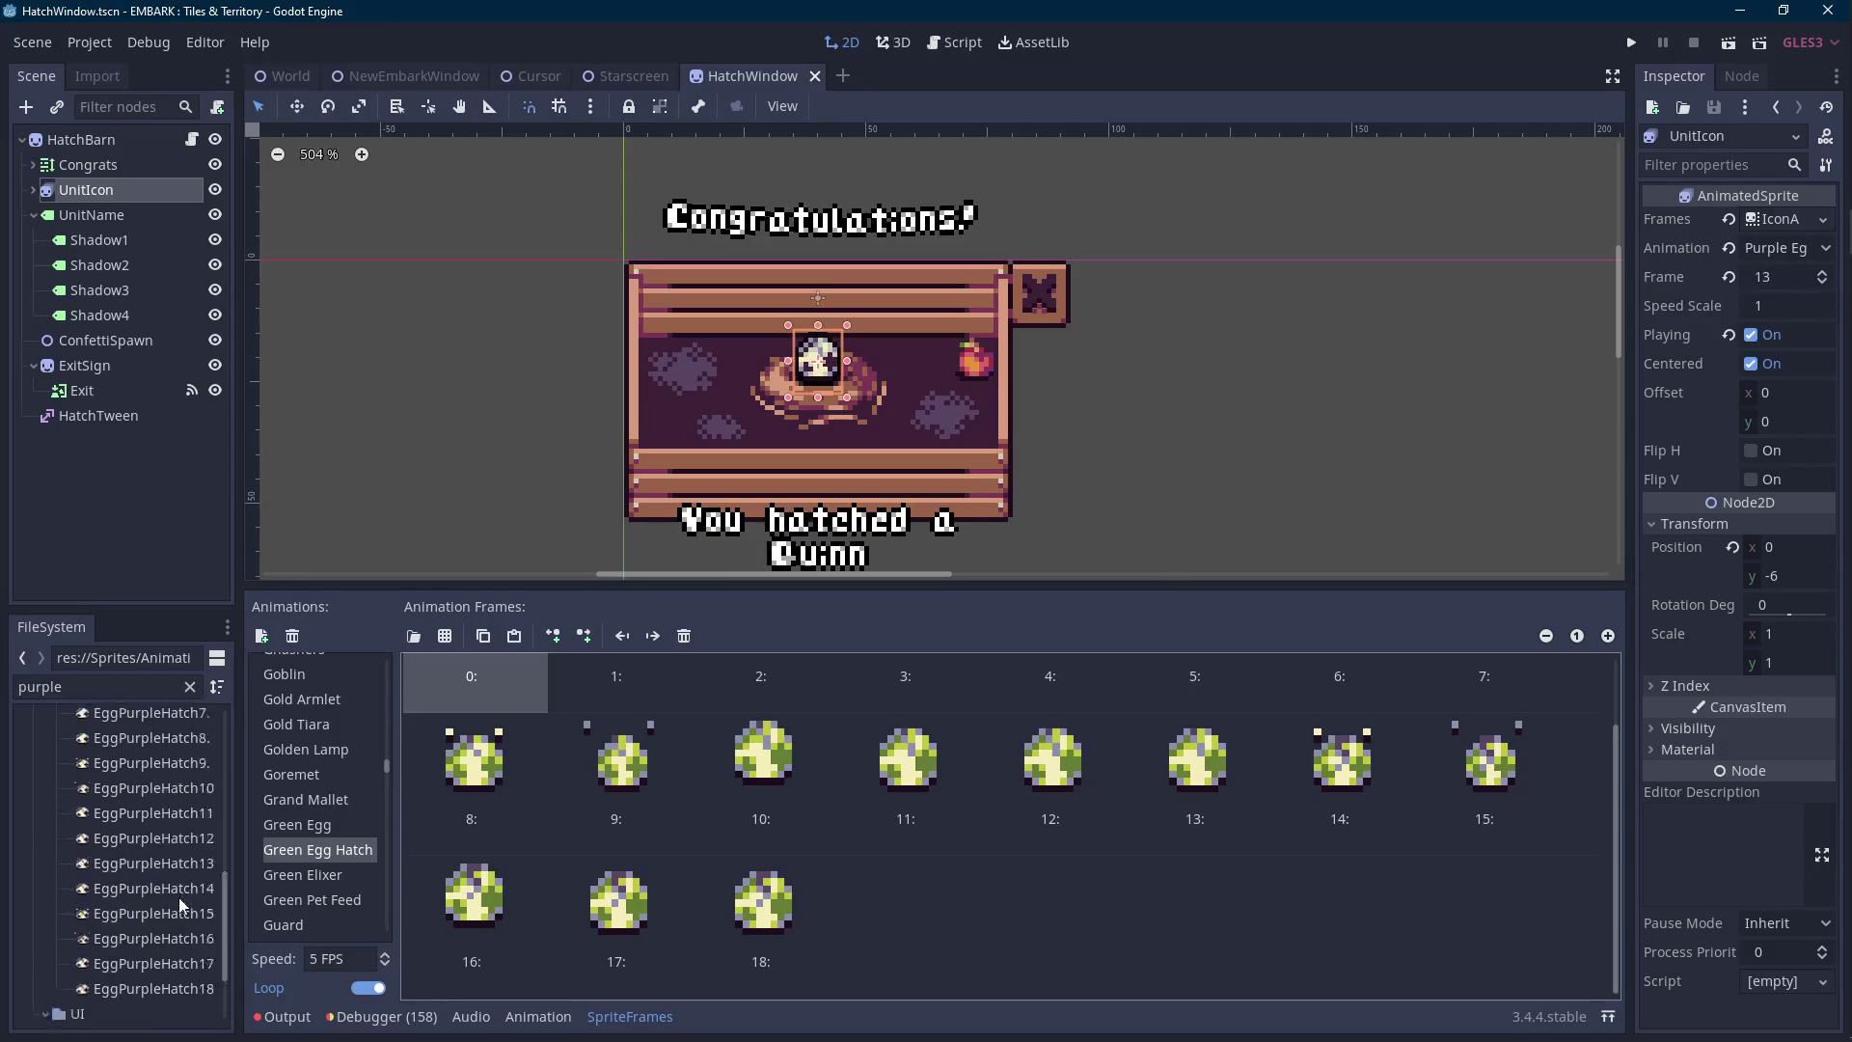
double_click(319, 957)
text(10)
key(Return)
Browse the animation list and inspect the Blue Egg Hatch frames.
scroll(331, 879, up, 10)
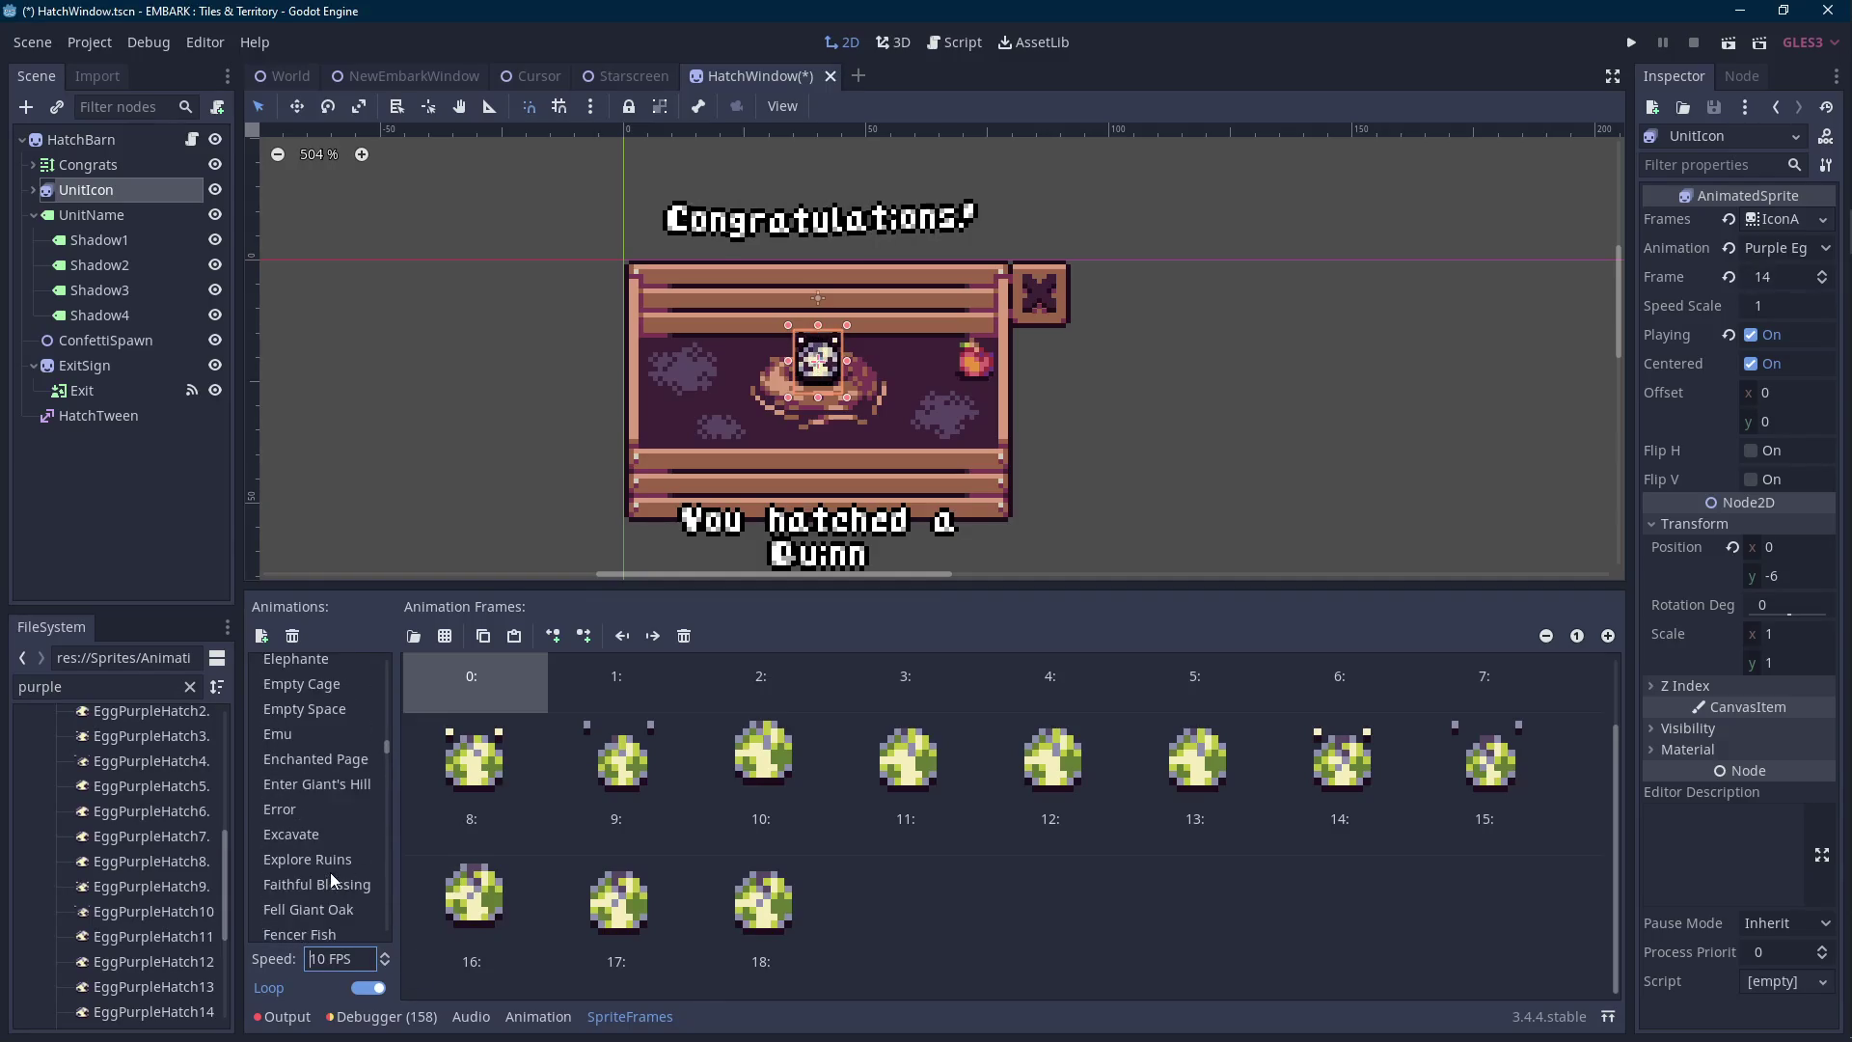
scroll(330, 872, up, 12)
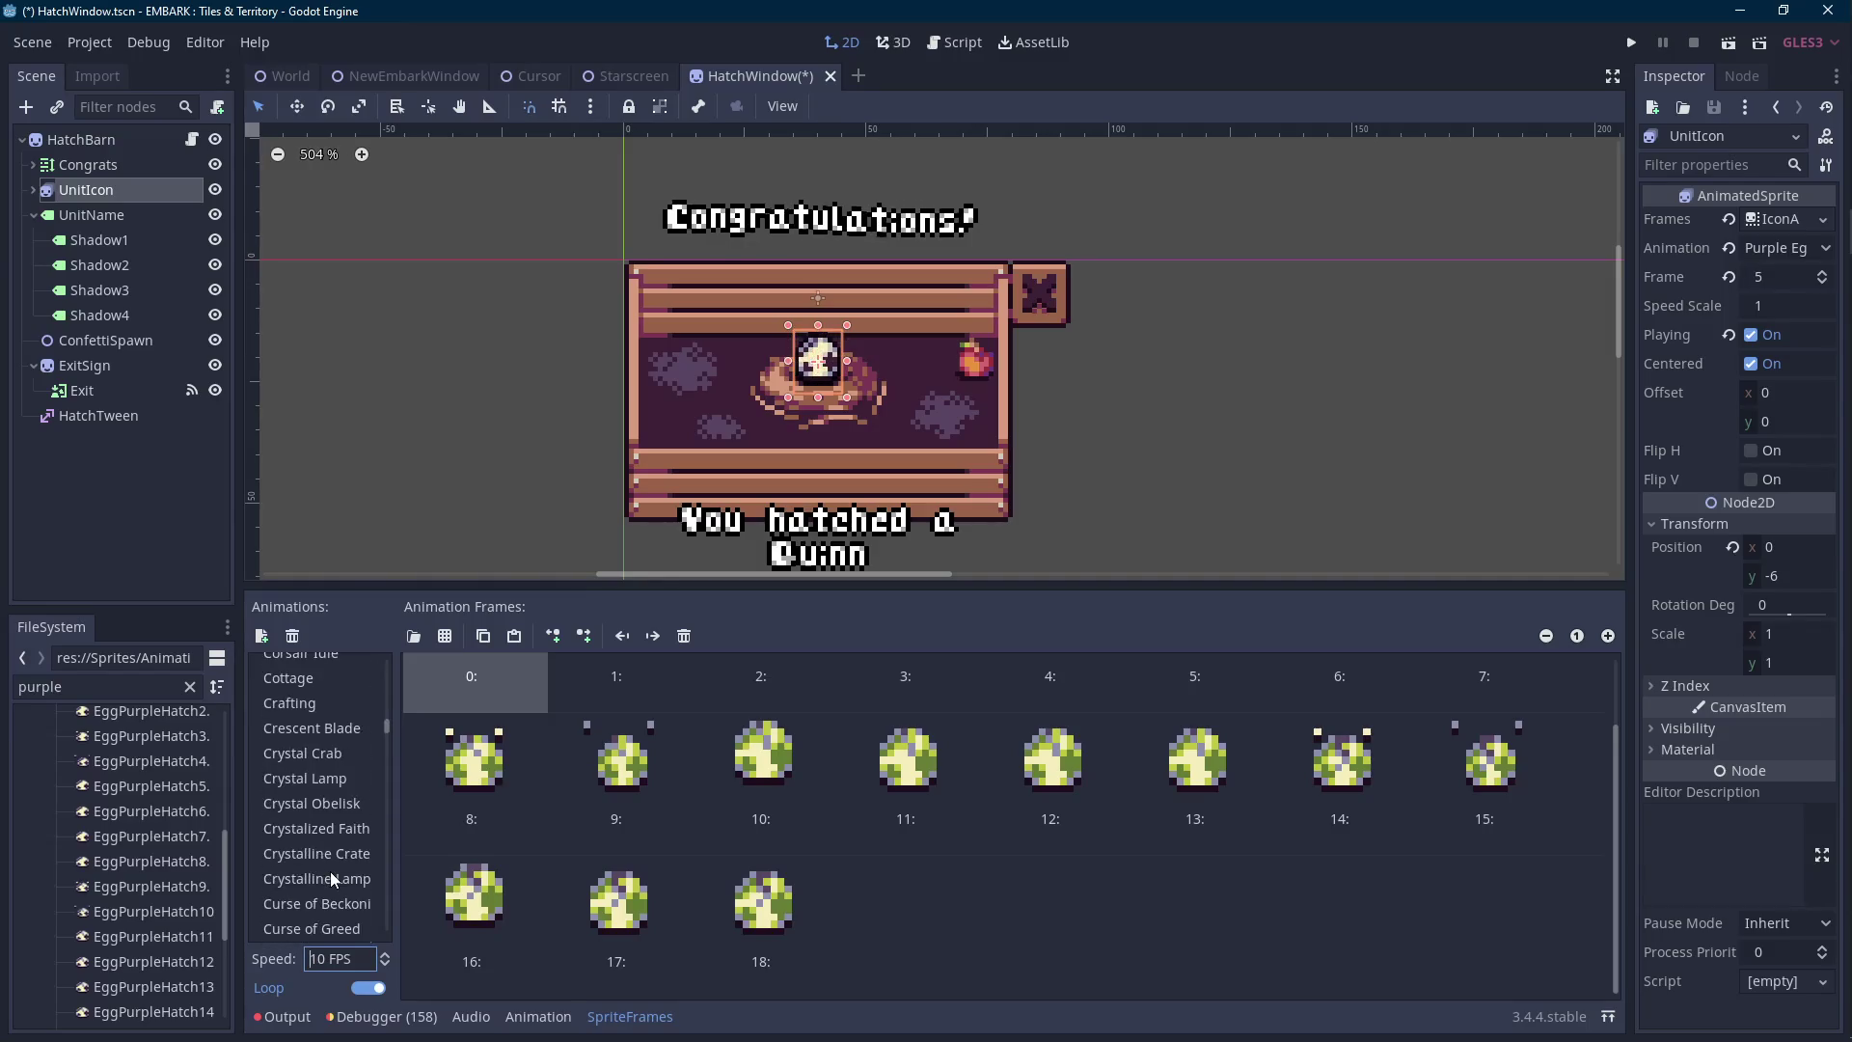
scroll(330, 871, up, 12)
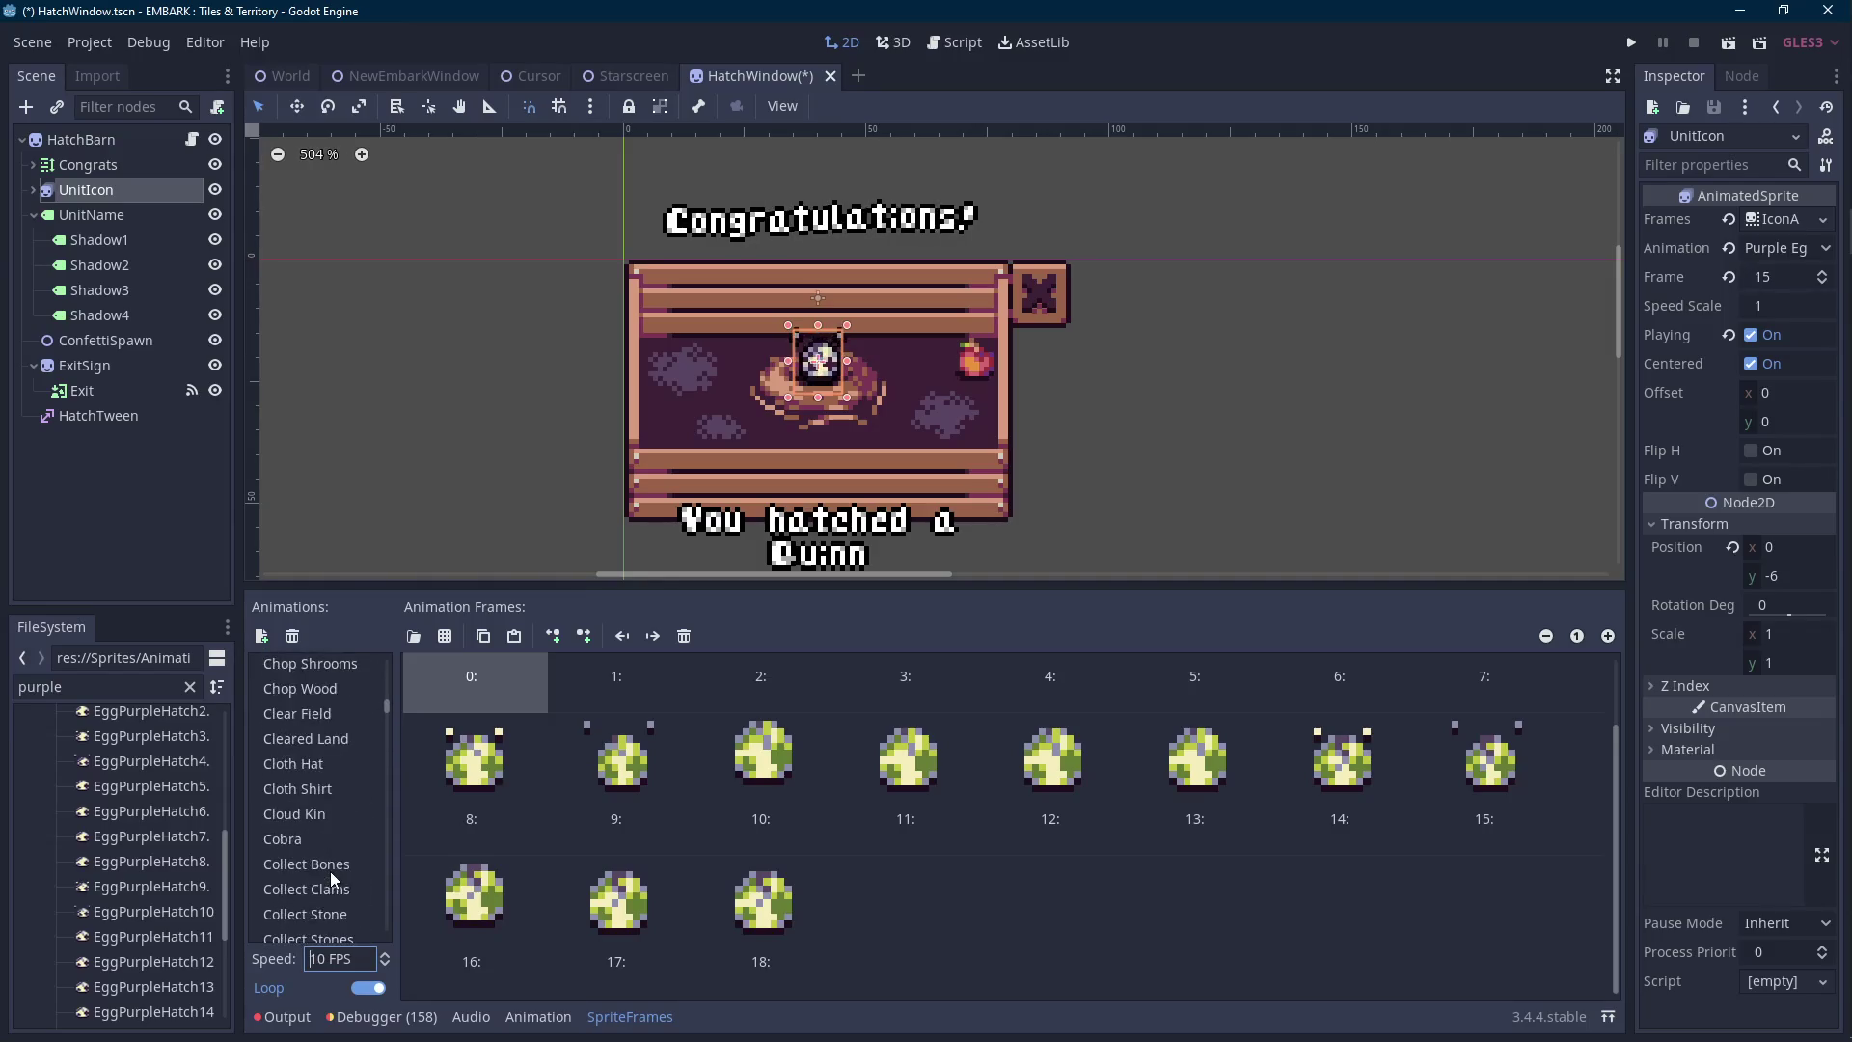
scroll(330, 871, up, 10)
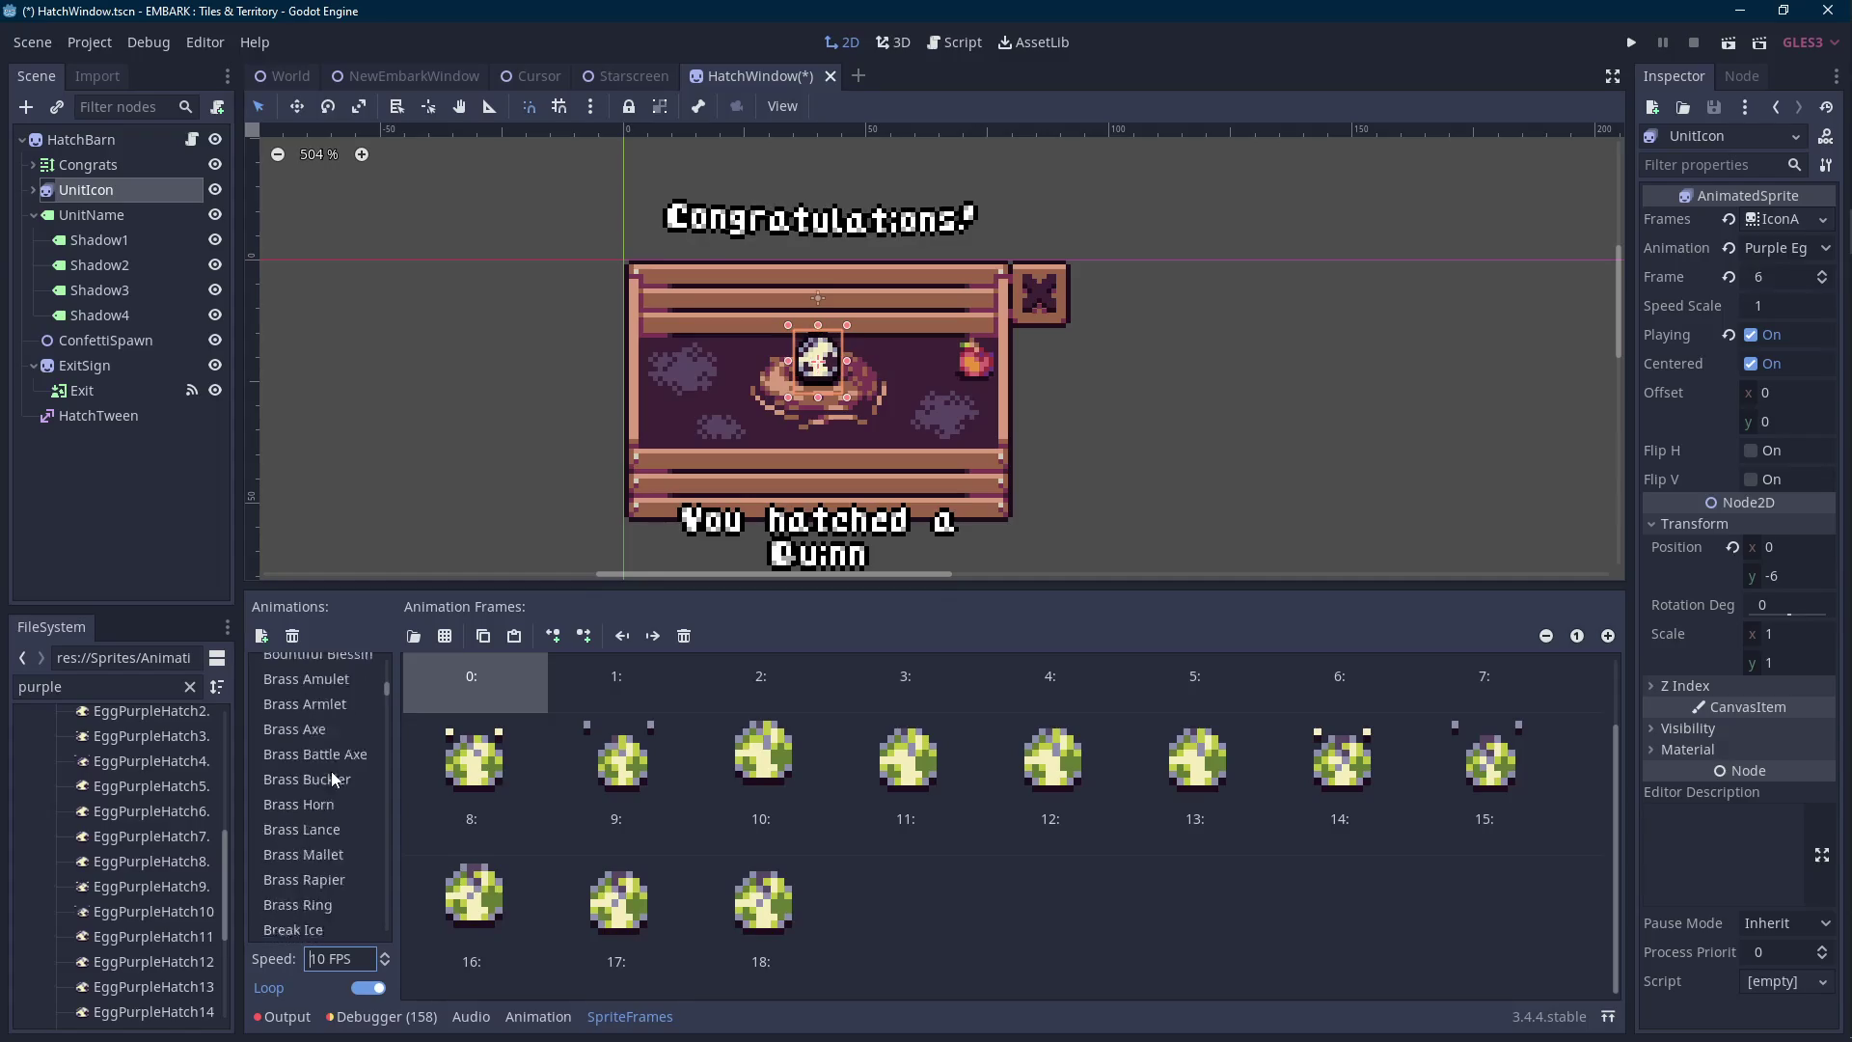
scroll(332, 772, up, 5)
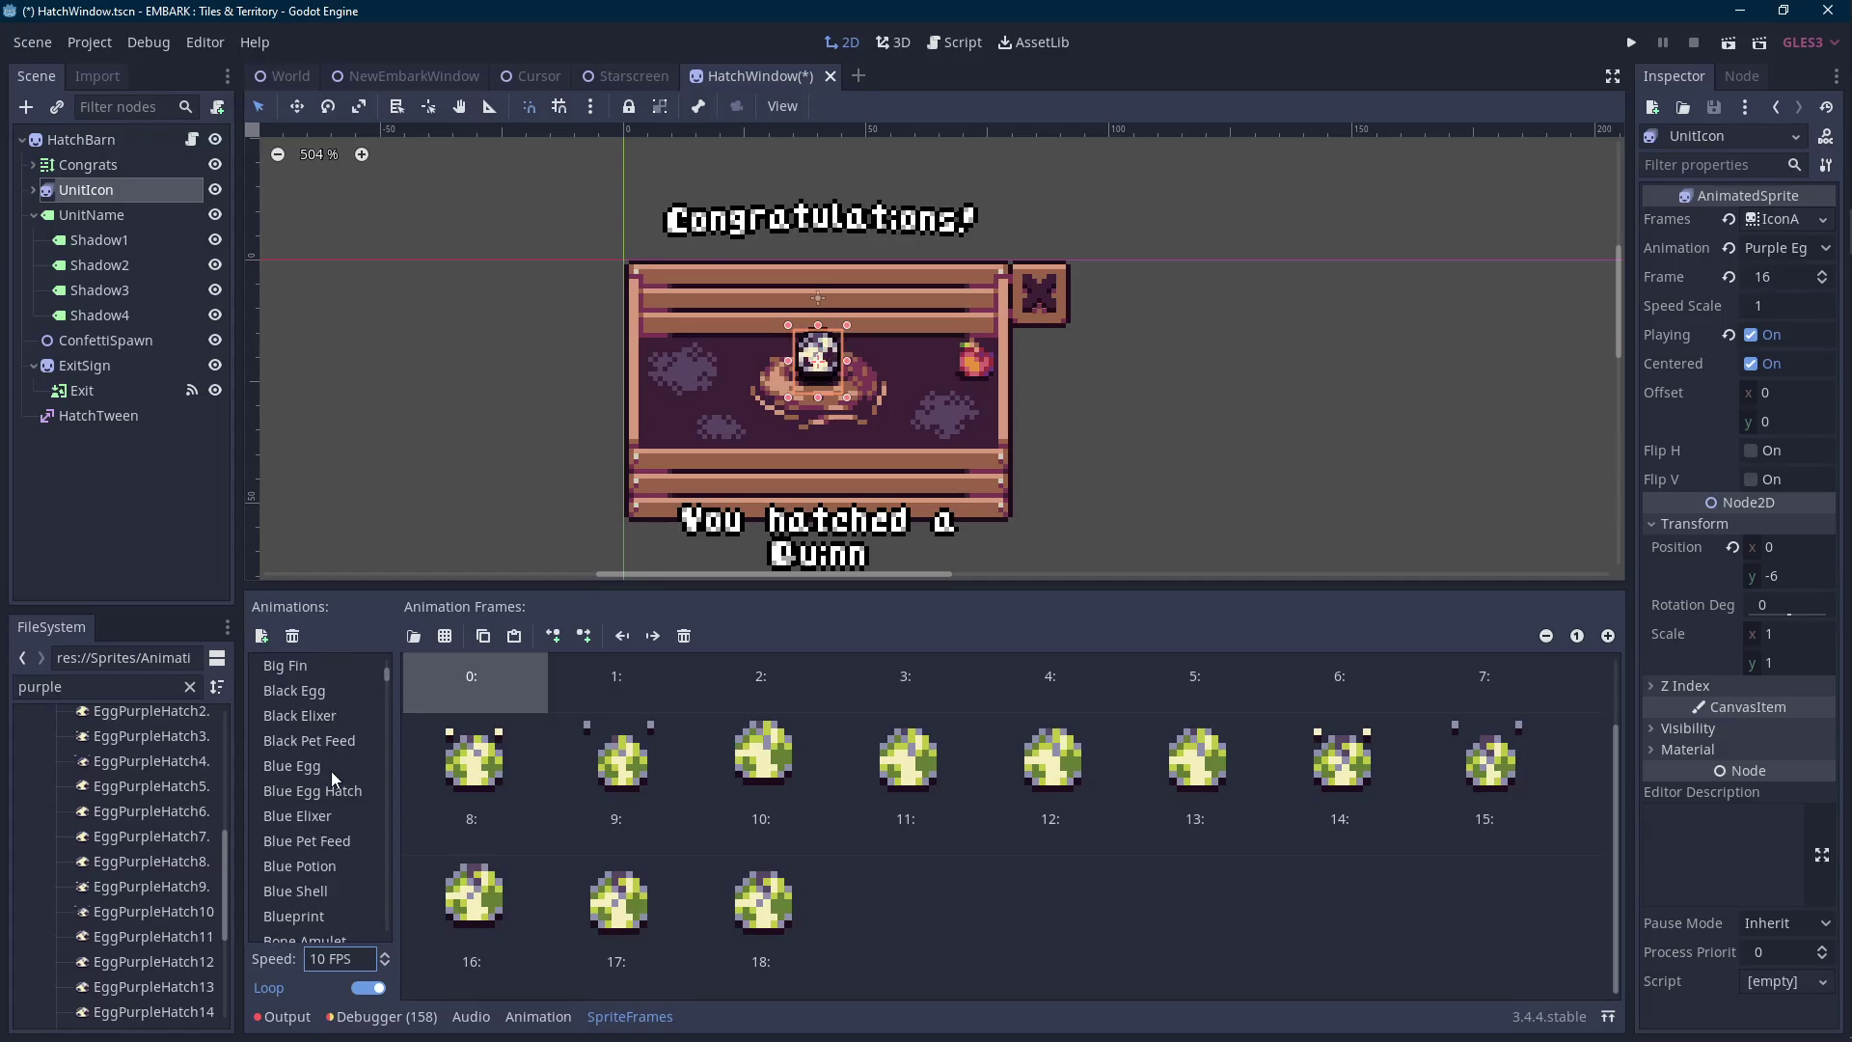
scroll(332, 771, up, 5)
scroll(337, 786, down, 15)
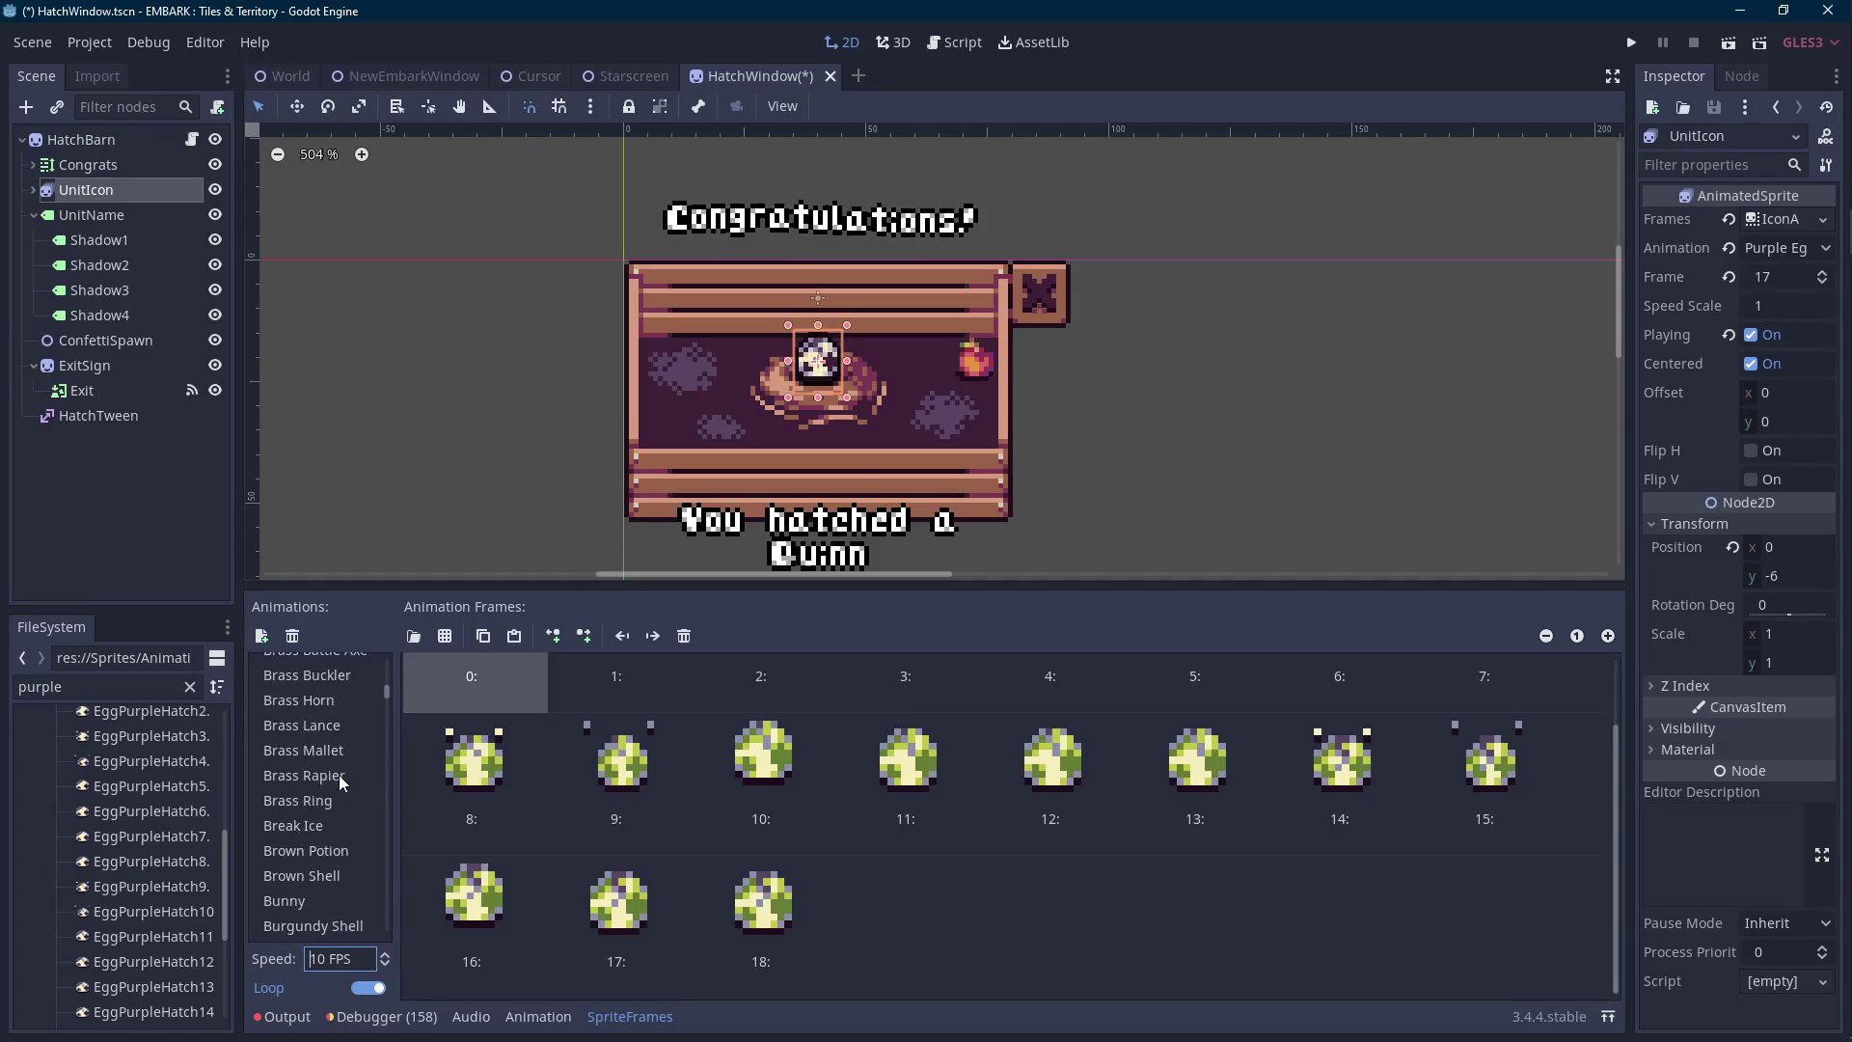
scroll(340, 779, down, 8)
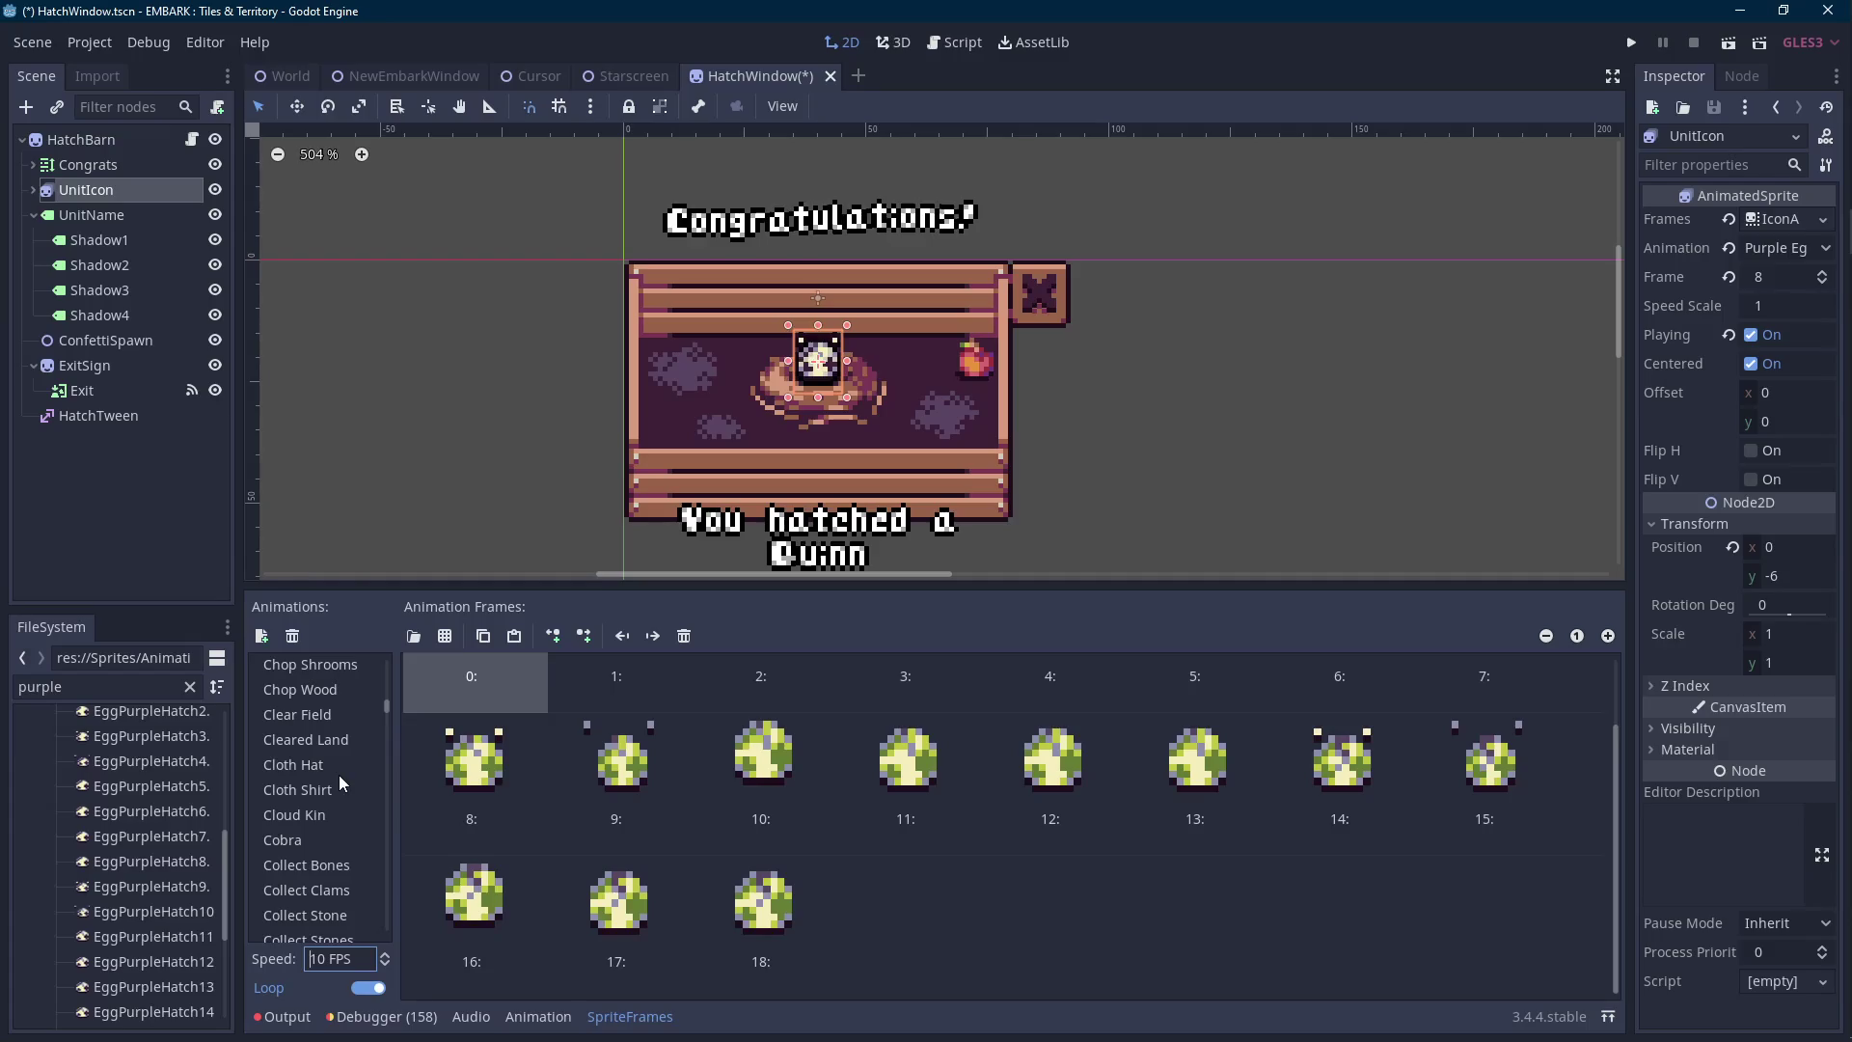
scroll(351, 764, up, 10)
scroll(350, 761, up, 15)
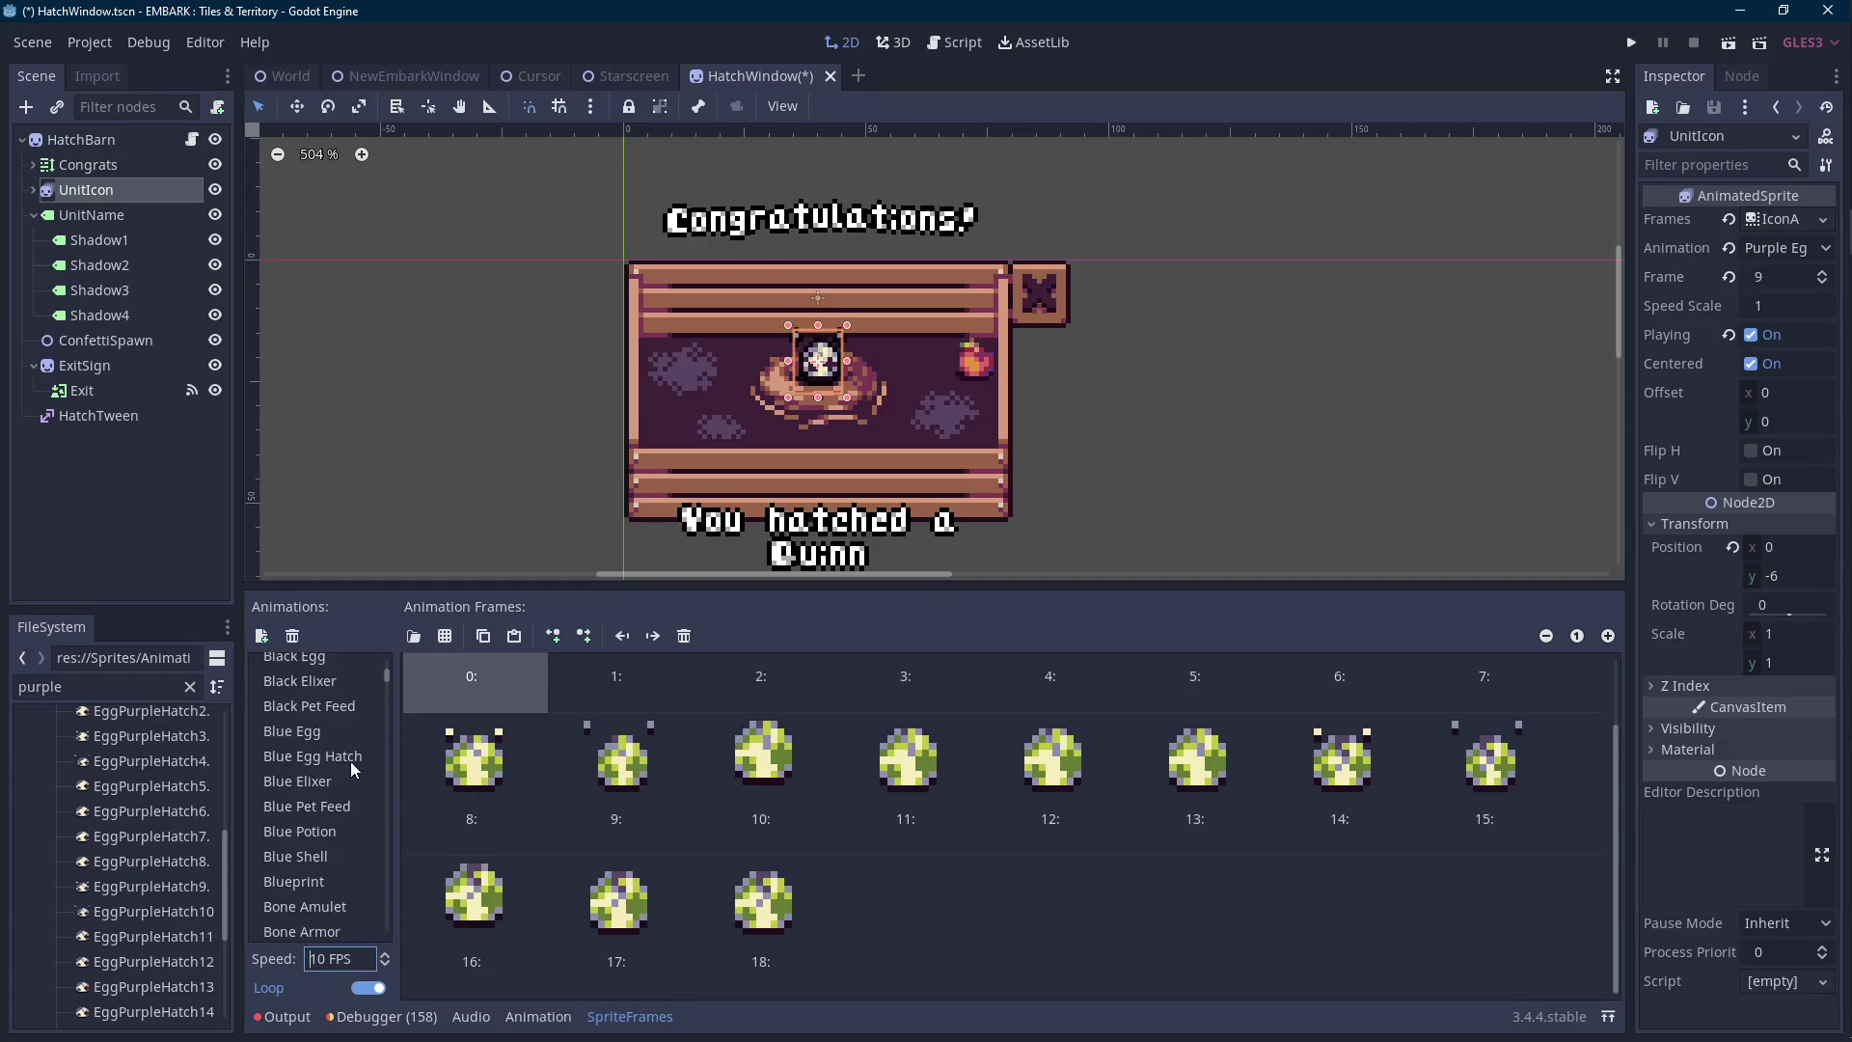
click(350, 761)
scroll(349, 761, down, 15)
scroll(349, 761, down, 5)
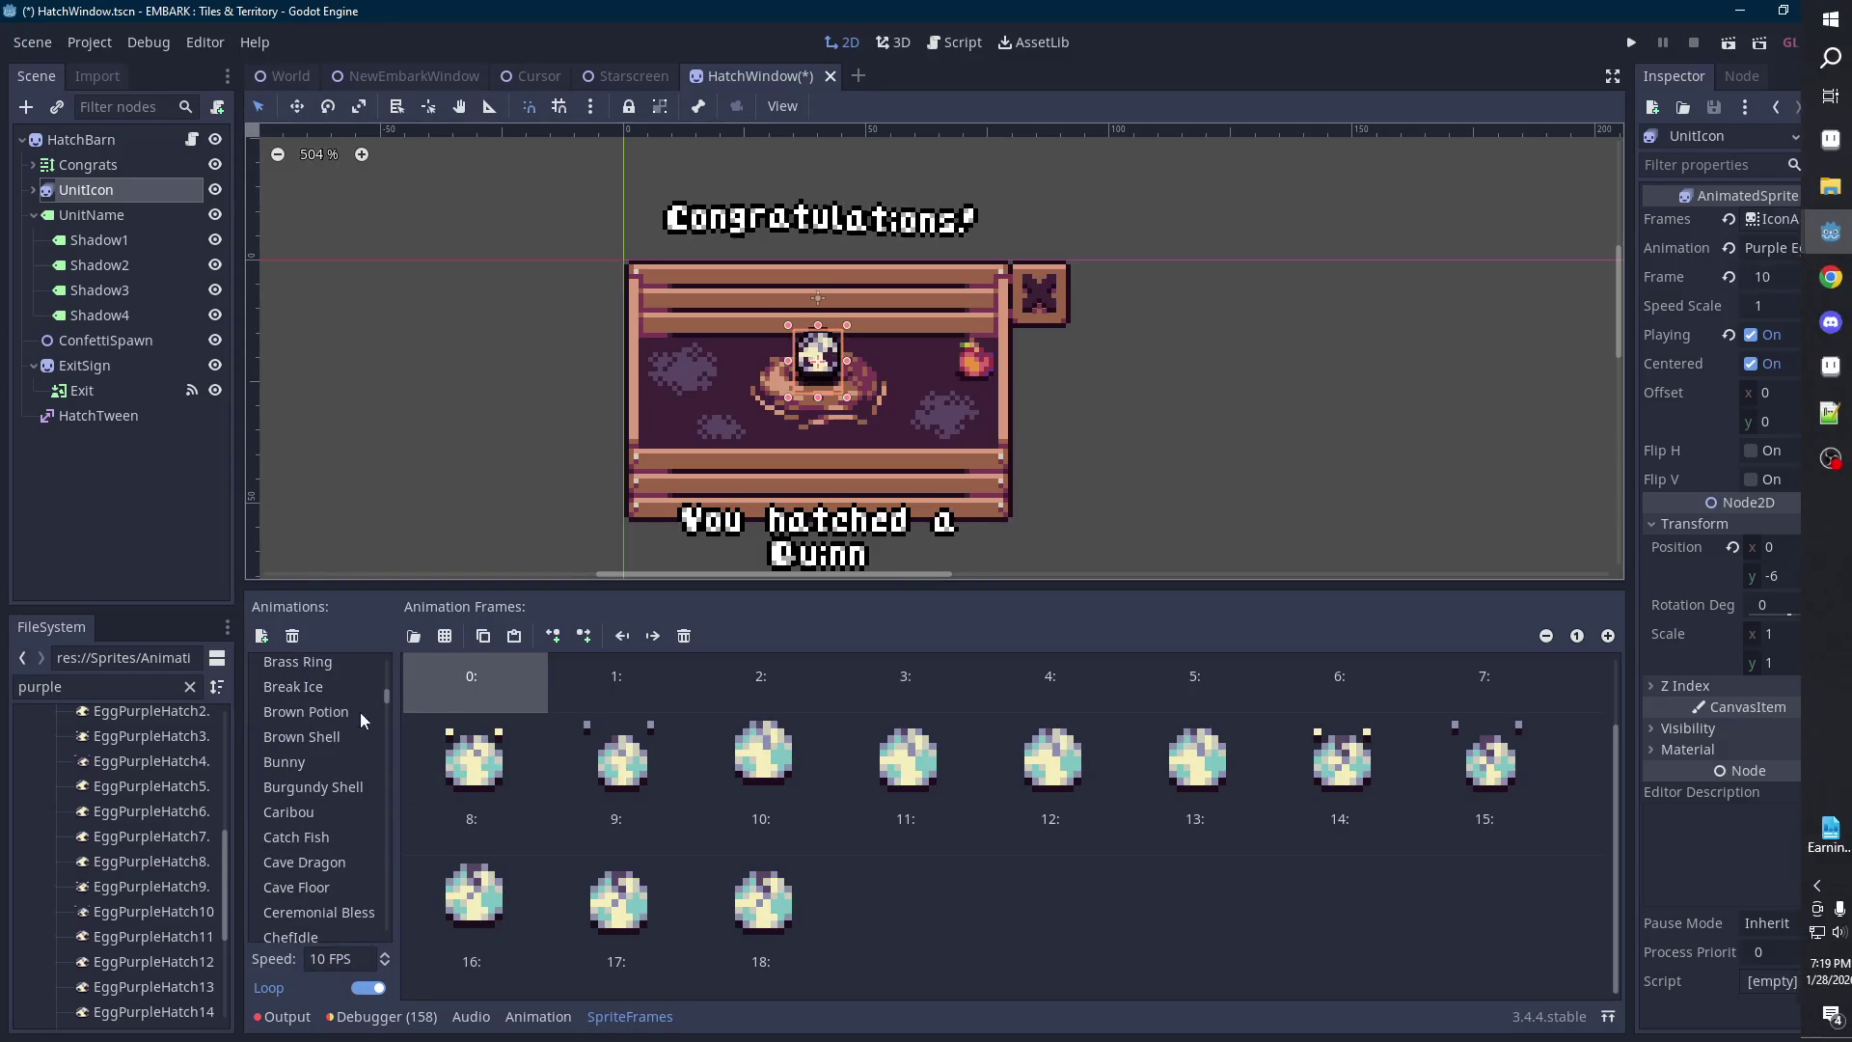
drag(388, 692, 392, 830)
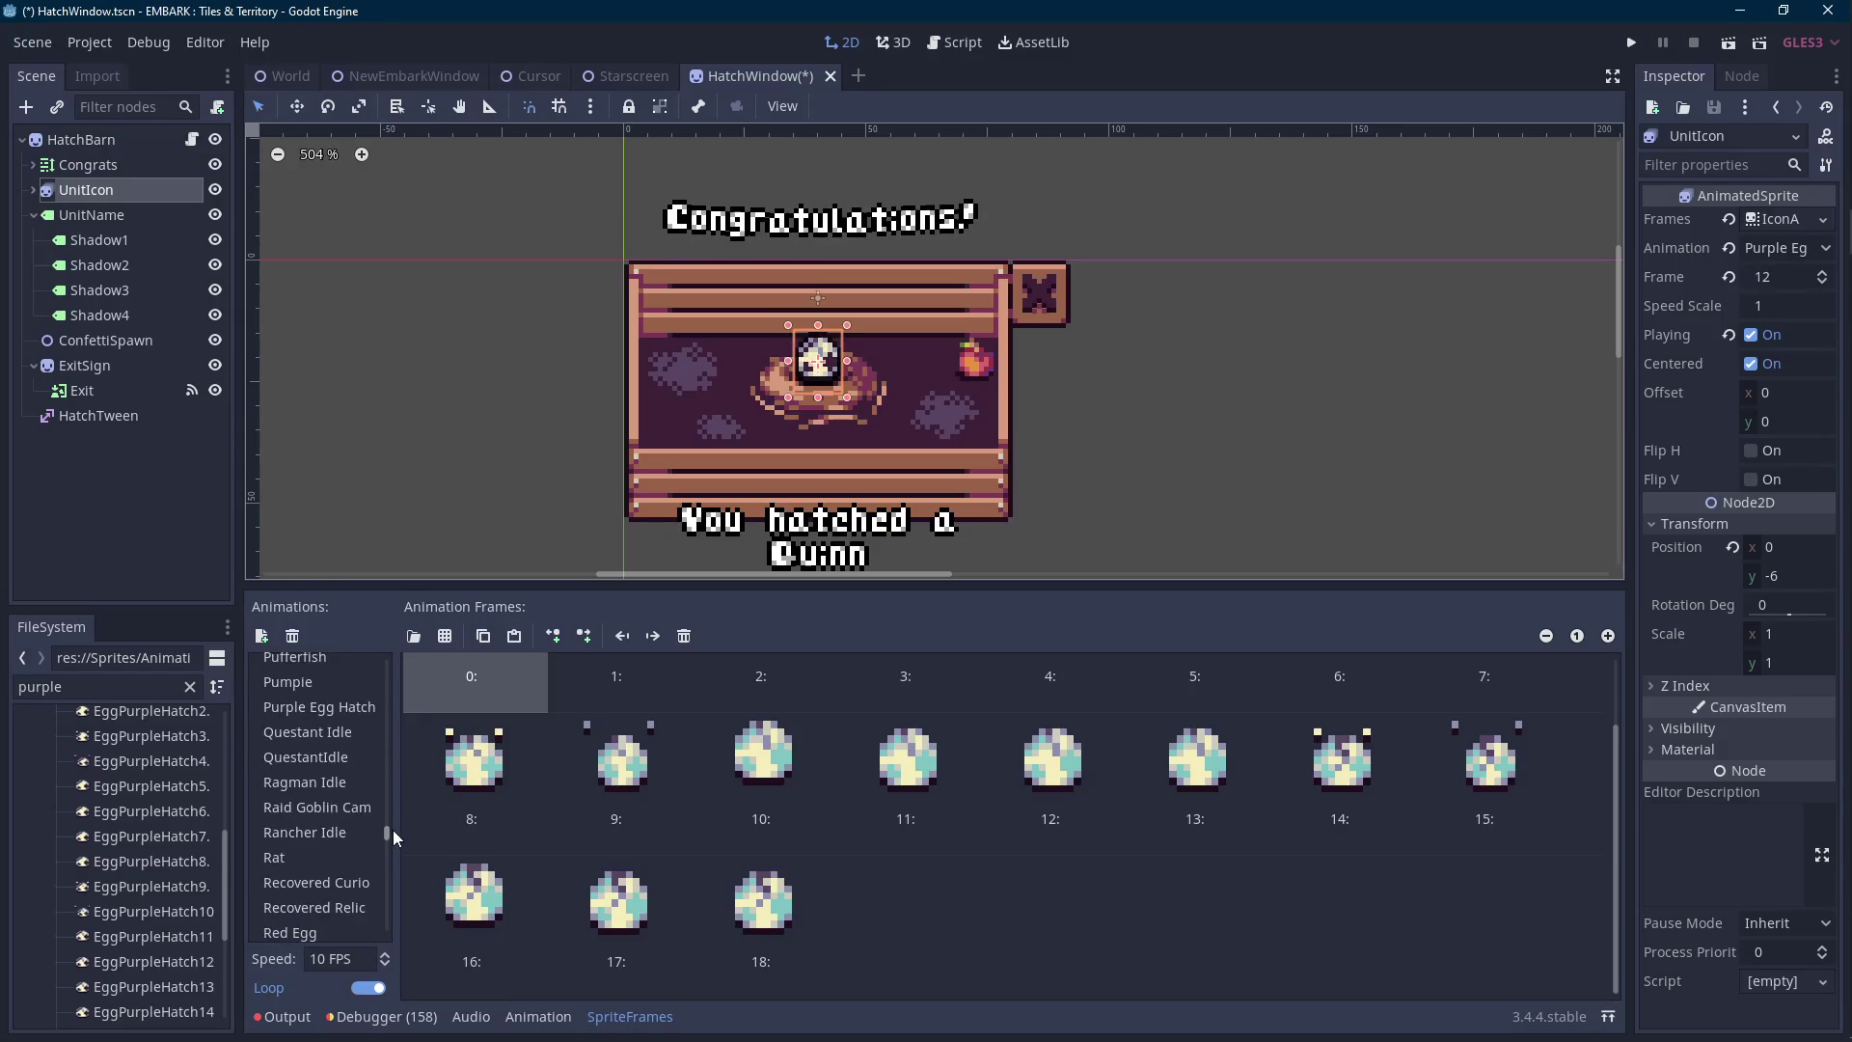
Set the Purple Egg Hatch and Red Egg Hatch animations to 10 FPS.
click(349, 714)
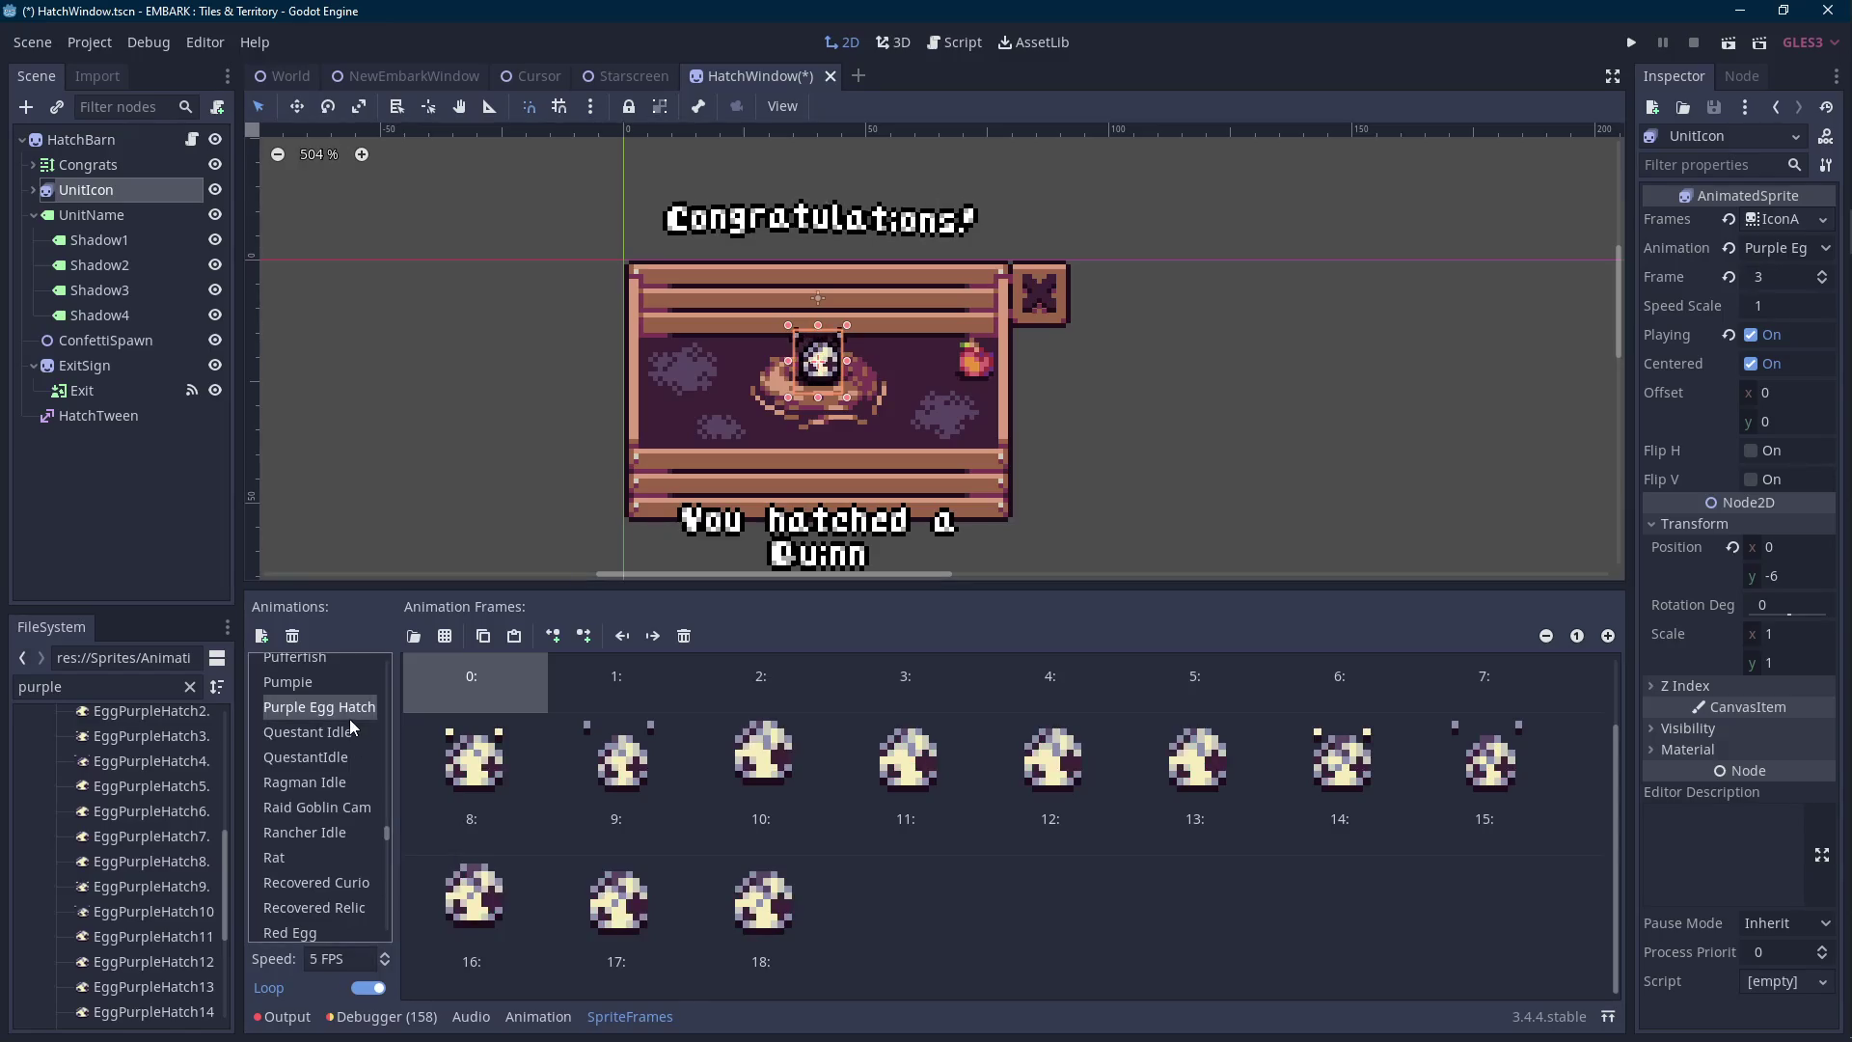
double_click(345, 958)
text(10)
key(Return)
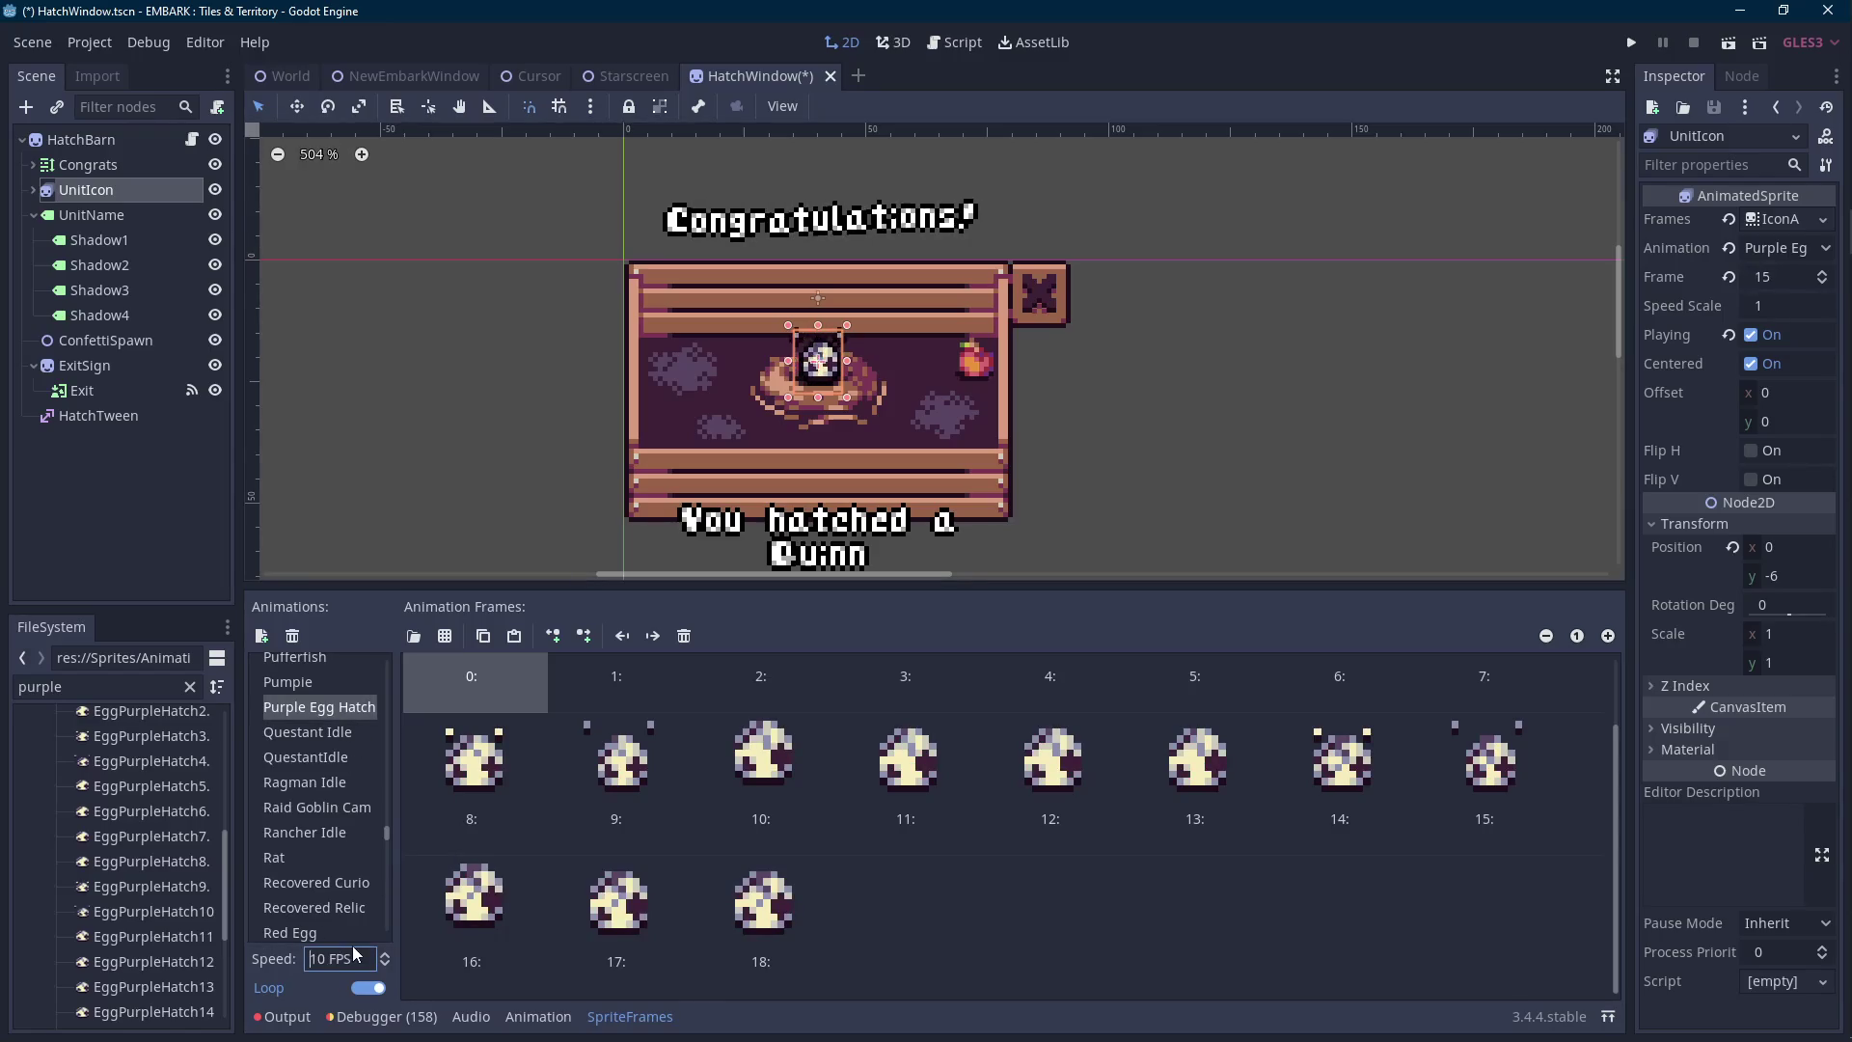
click(315, 921)
scroll(328, 869, down, 2)
click(350, 848)
double_click(355, 959)
text(10)
key(Return)
Set the Yellow Egg Hatch animation to 10 FPS and save the scene.
scroll(357, 888, down, 5)
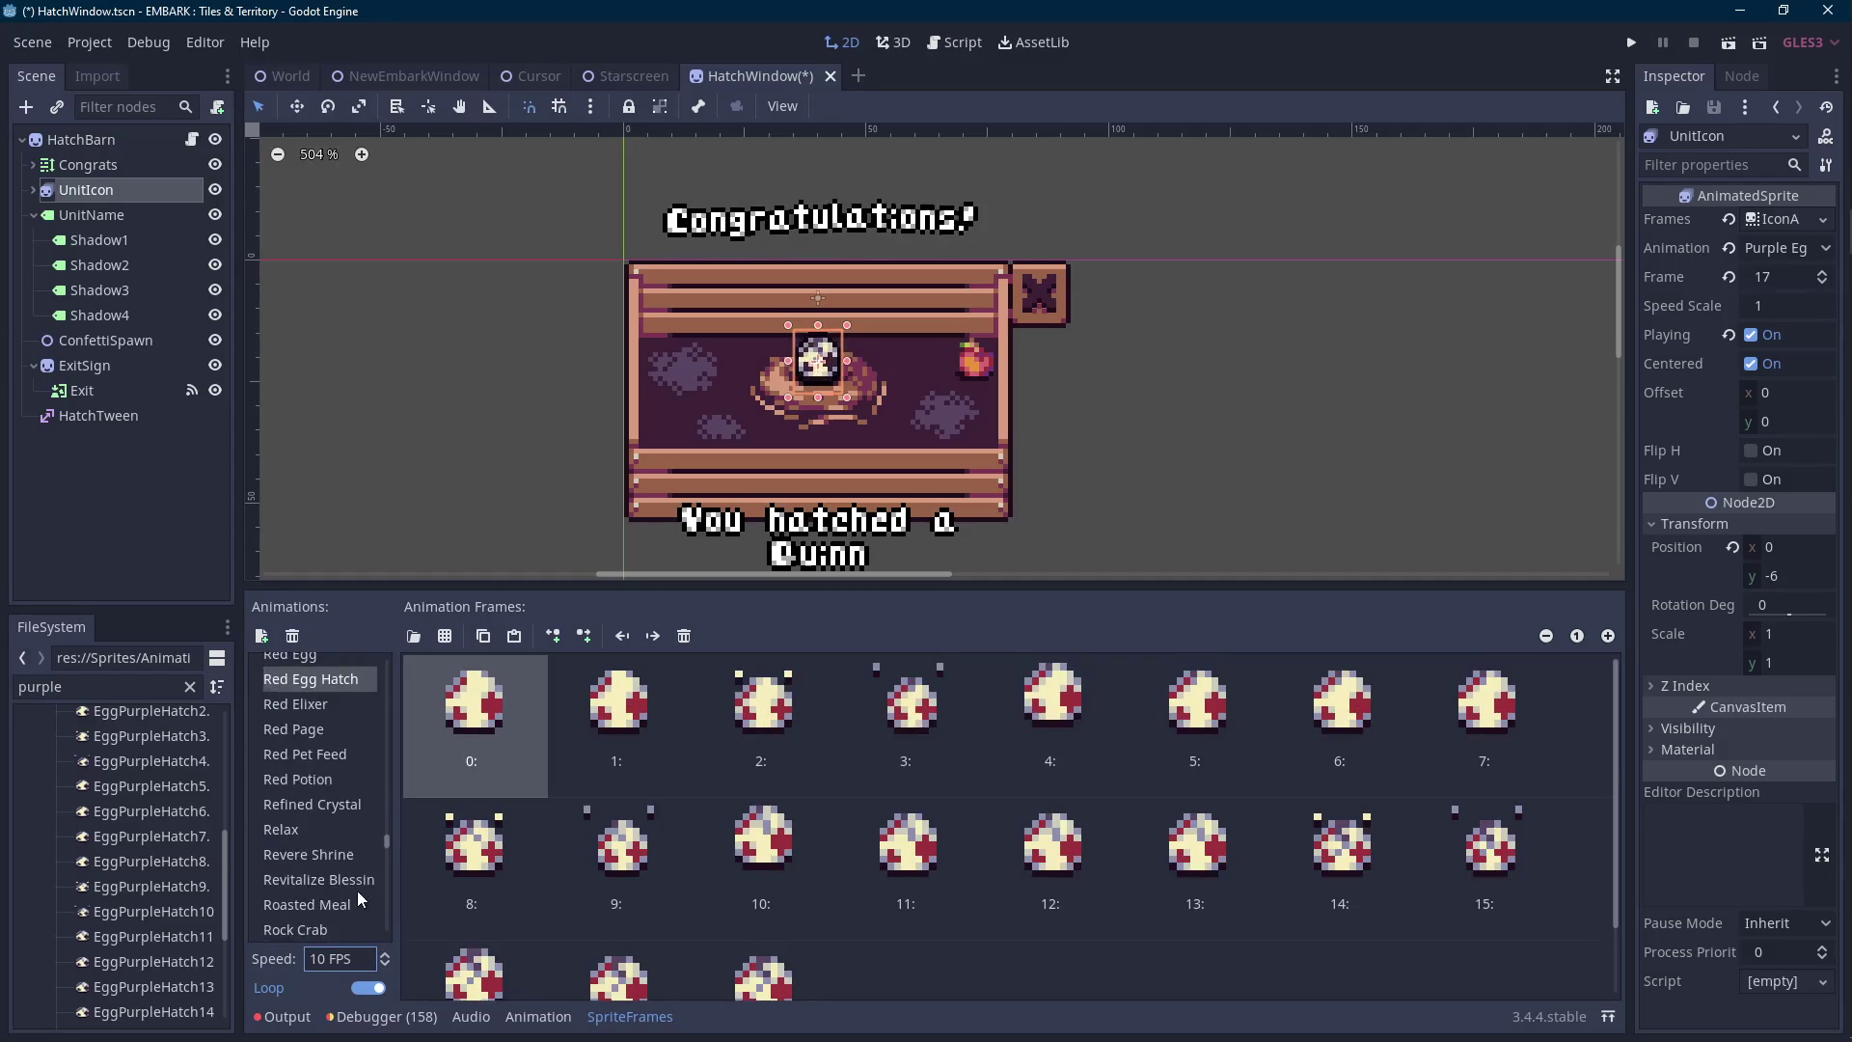
scroll(356, 882, down, 10)
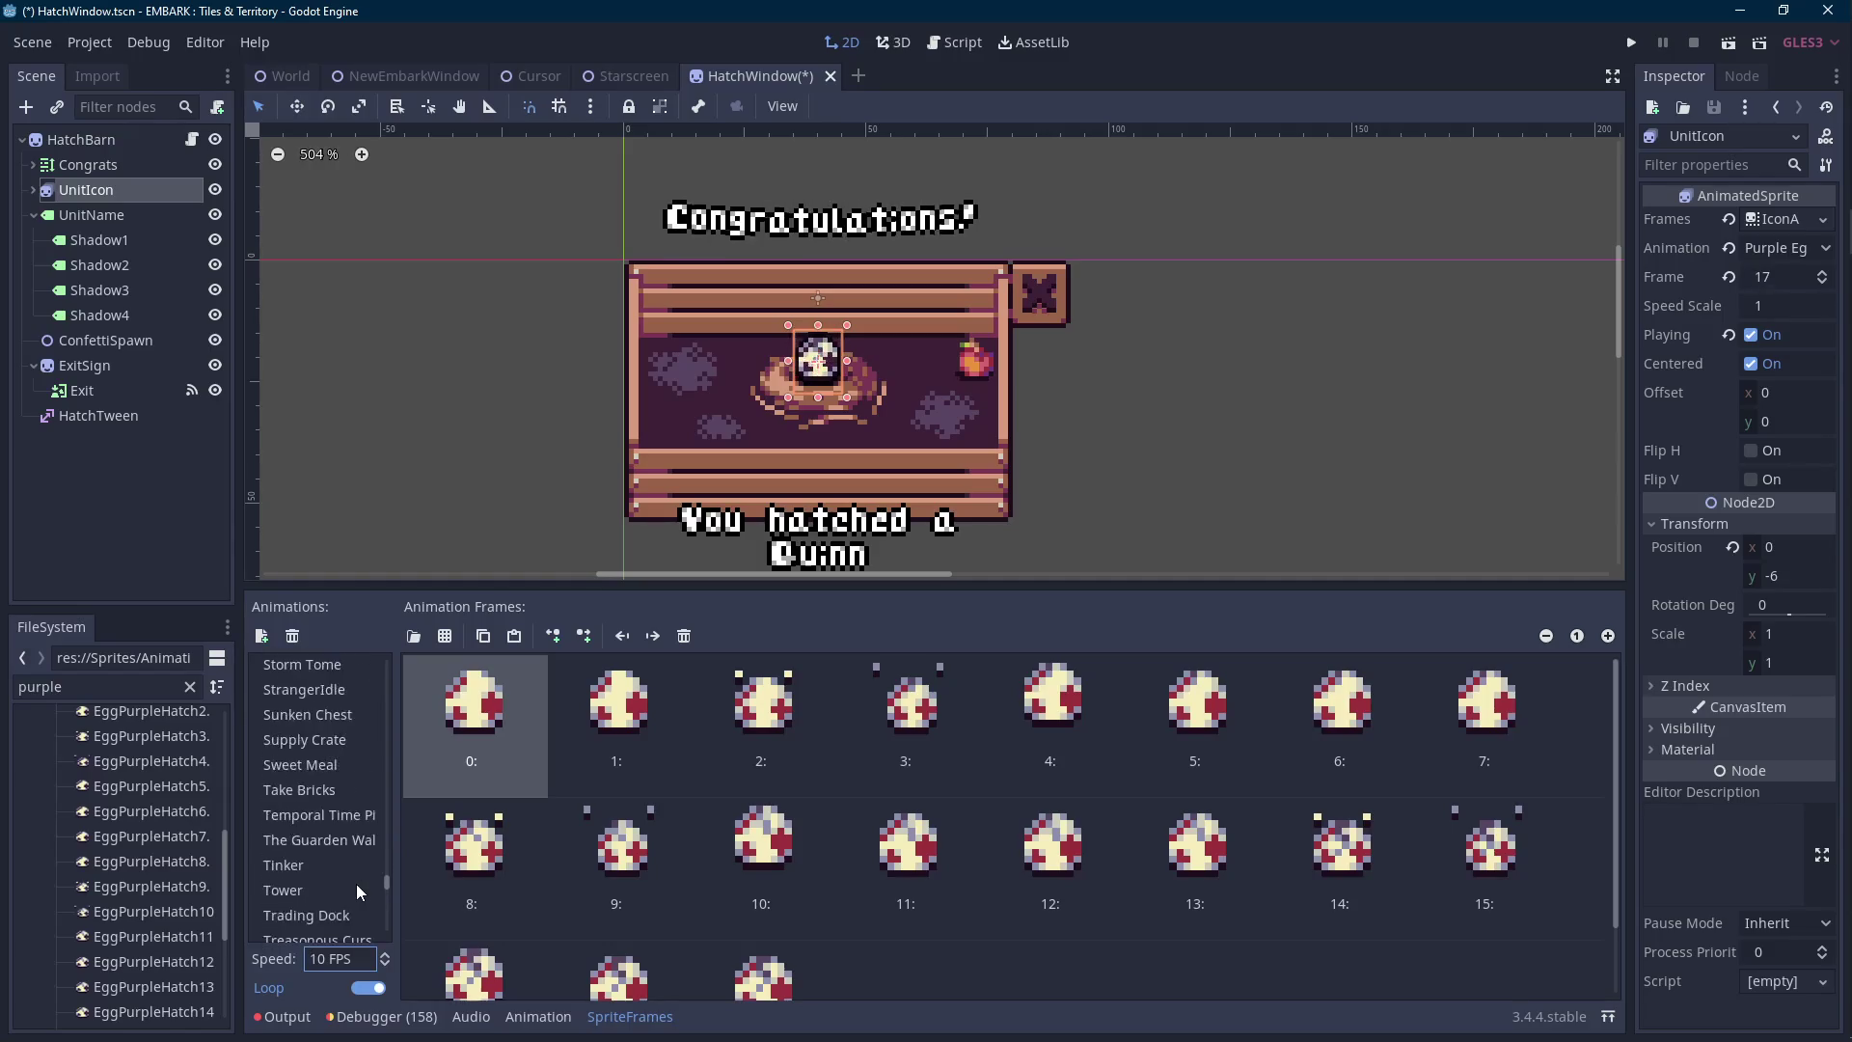
scroll(356, 883, down, 15)
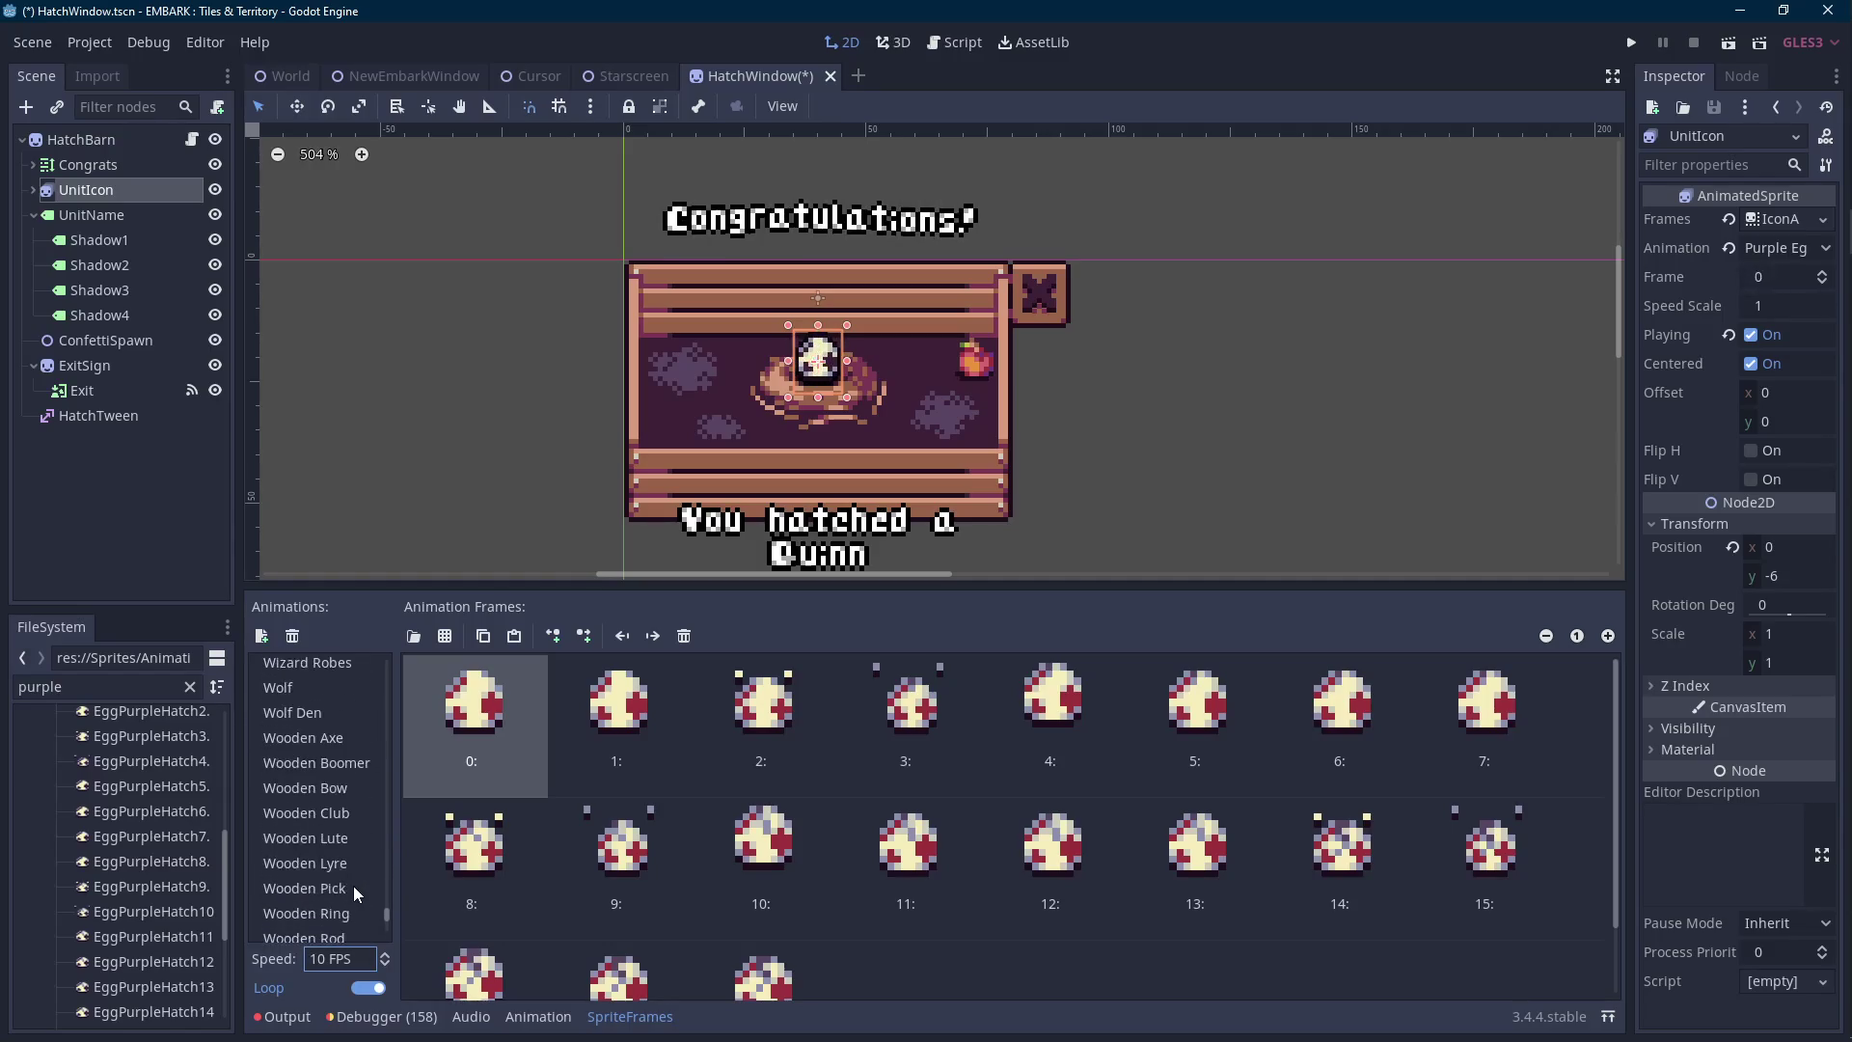
scroll(353, 885, down, 2)
click(346, 837)
drag(311, 959, 345, 959)
text(10)
key(Return)
key(ctrl+s)
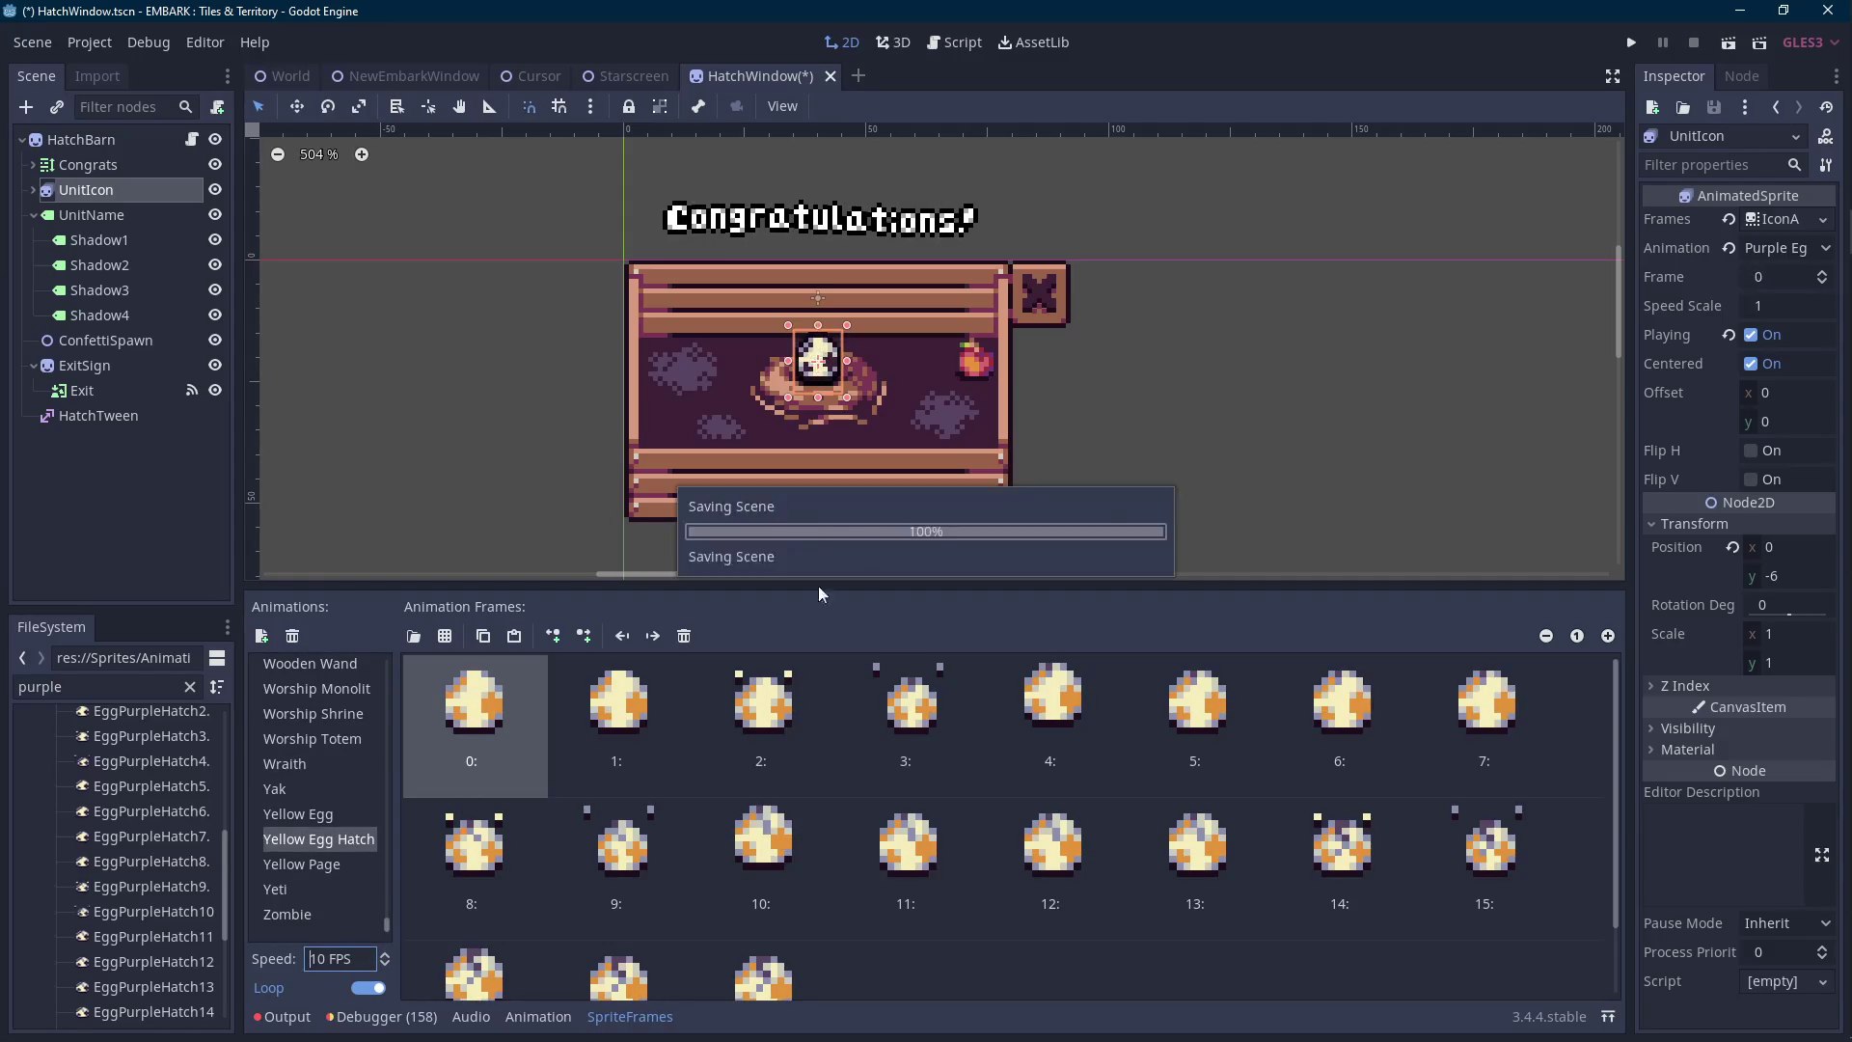
Collapse the SpriteFrames panel, check the icon's animation list, and switch to HatchWindow.gd.
click(629, 1016)
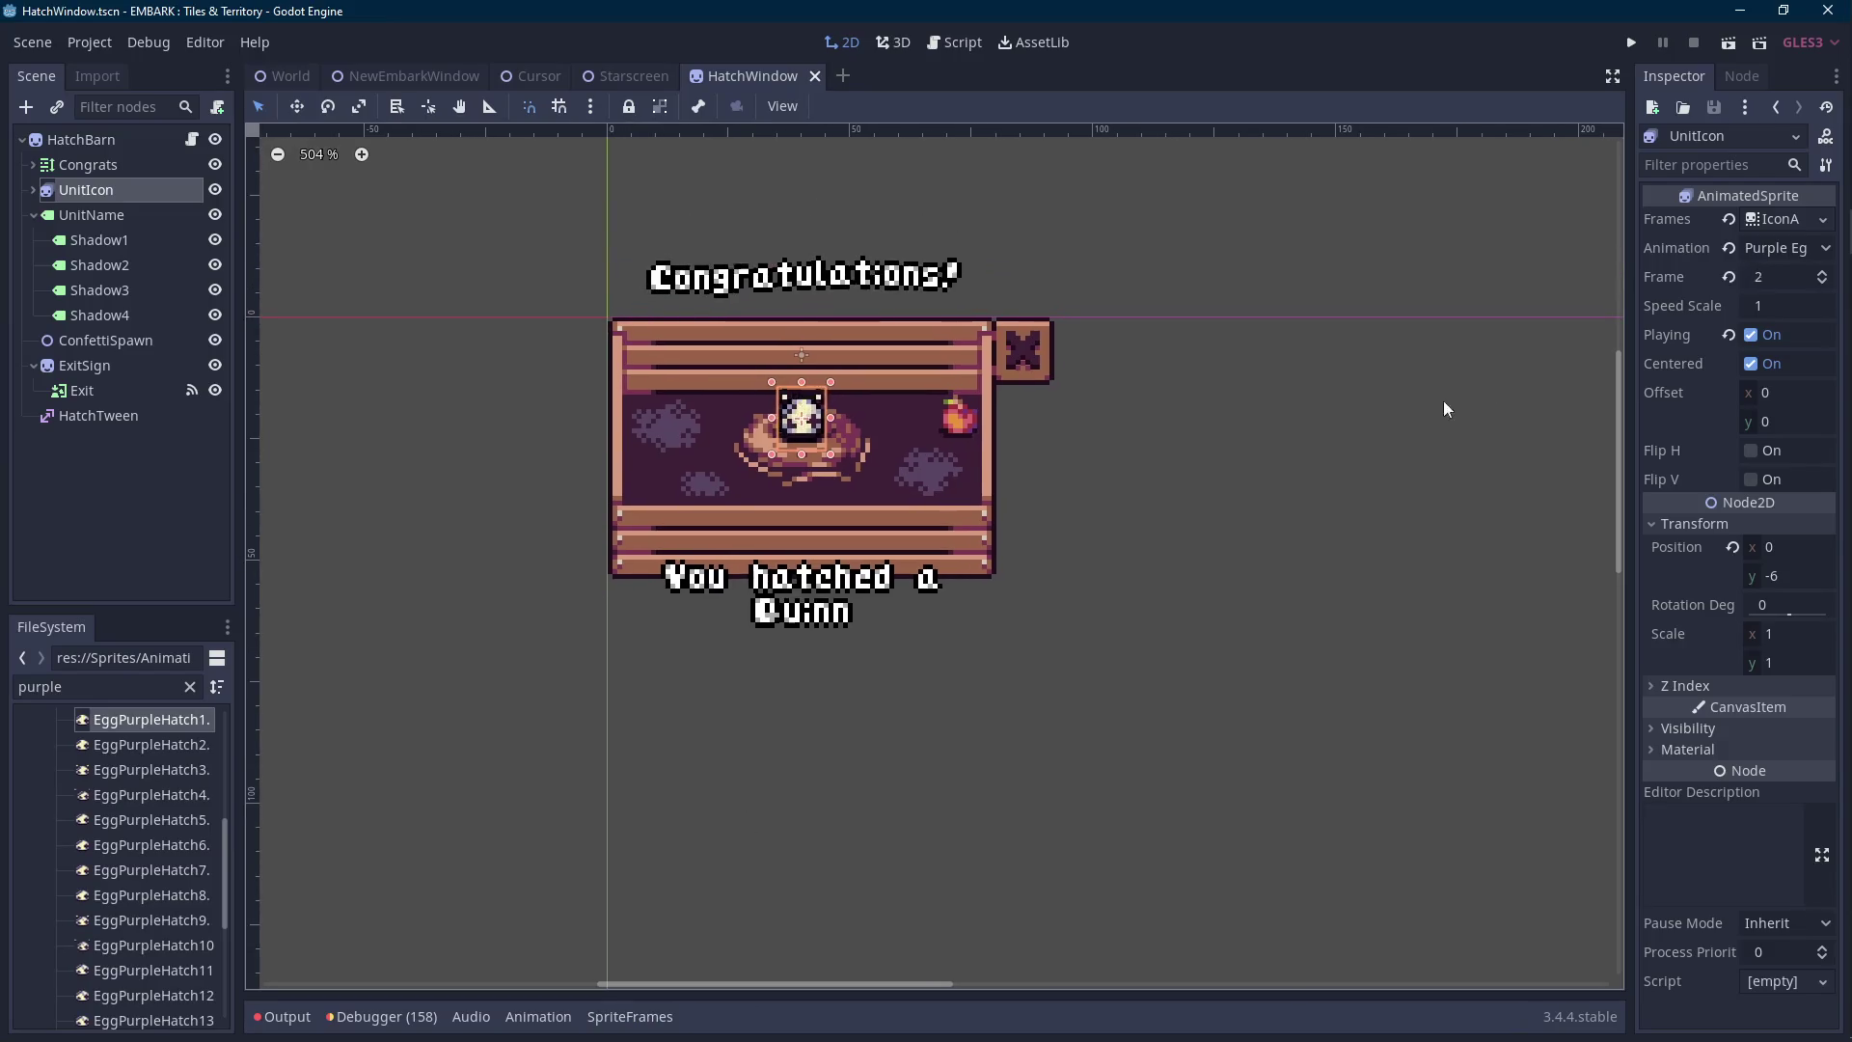
click(1763, 251)
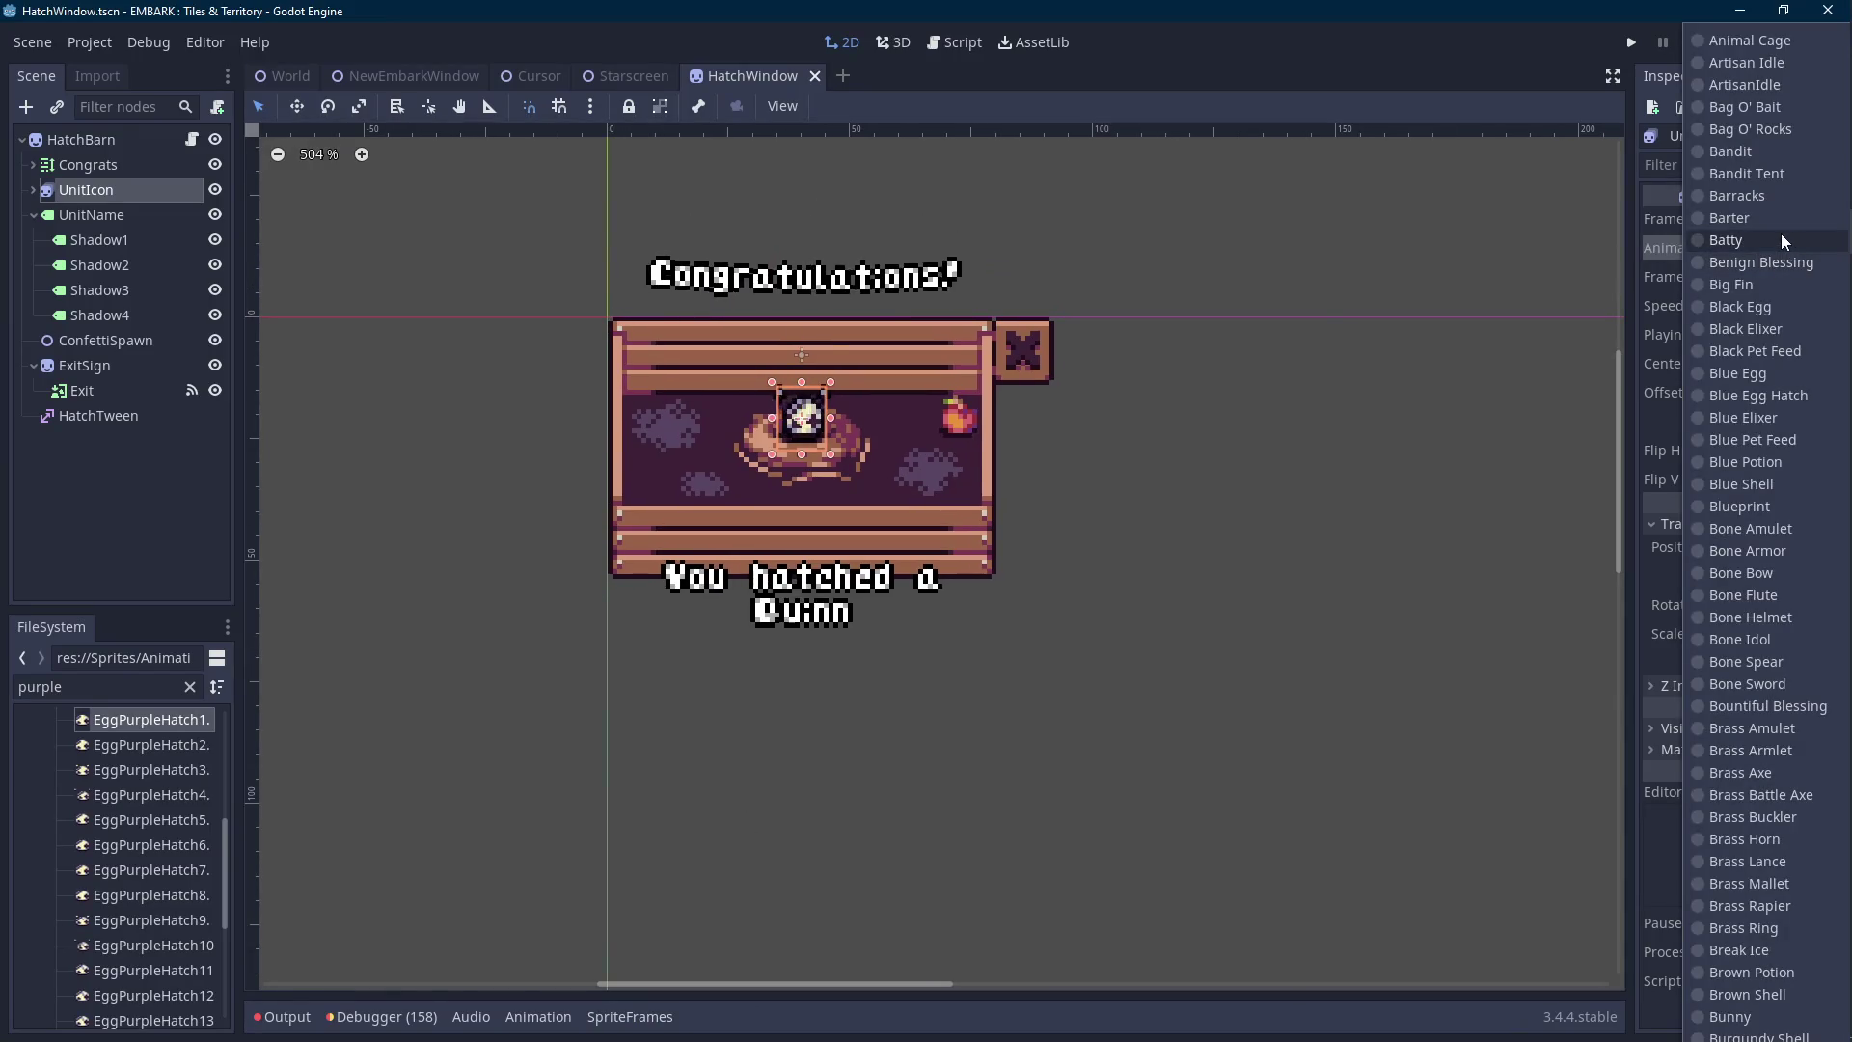
click(1286, 304)
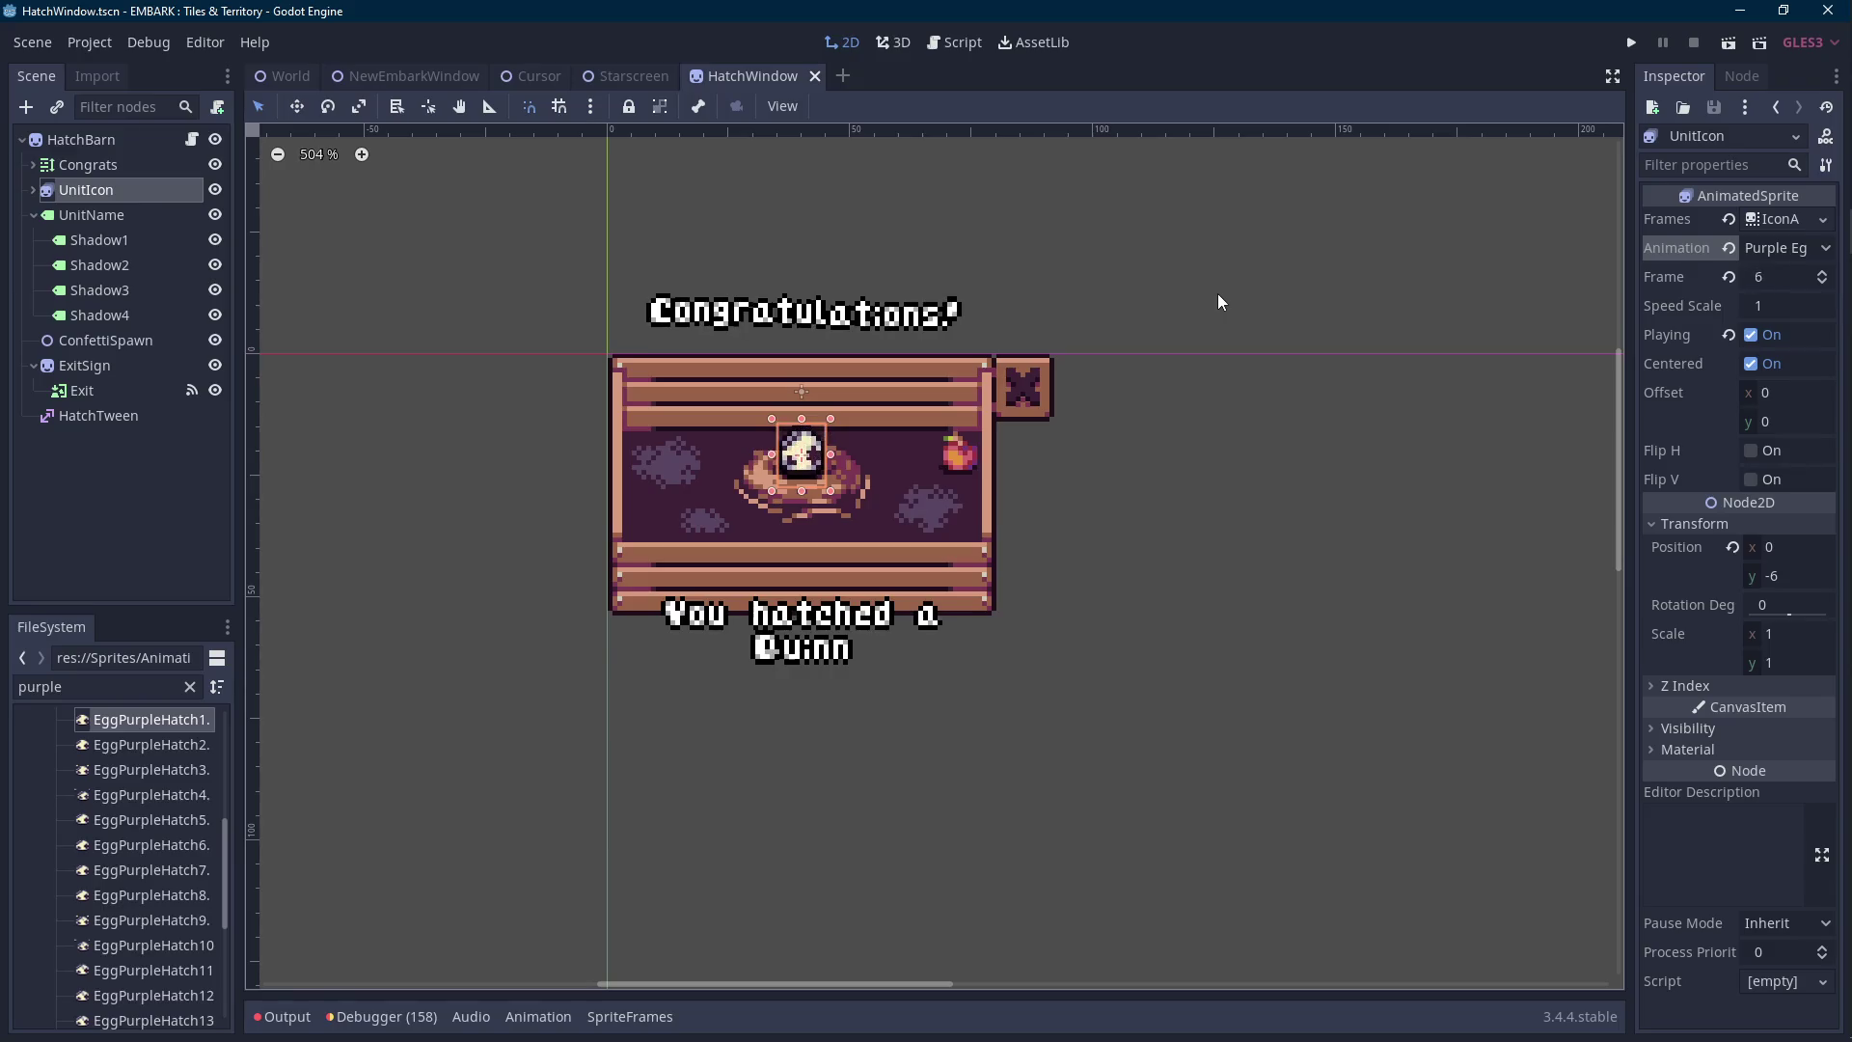
key(F3)
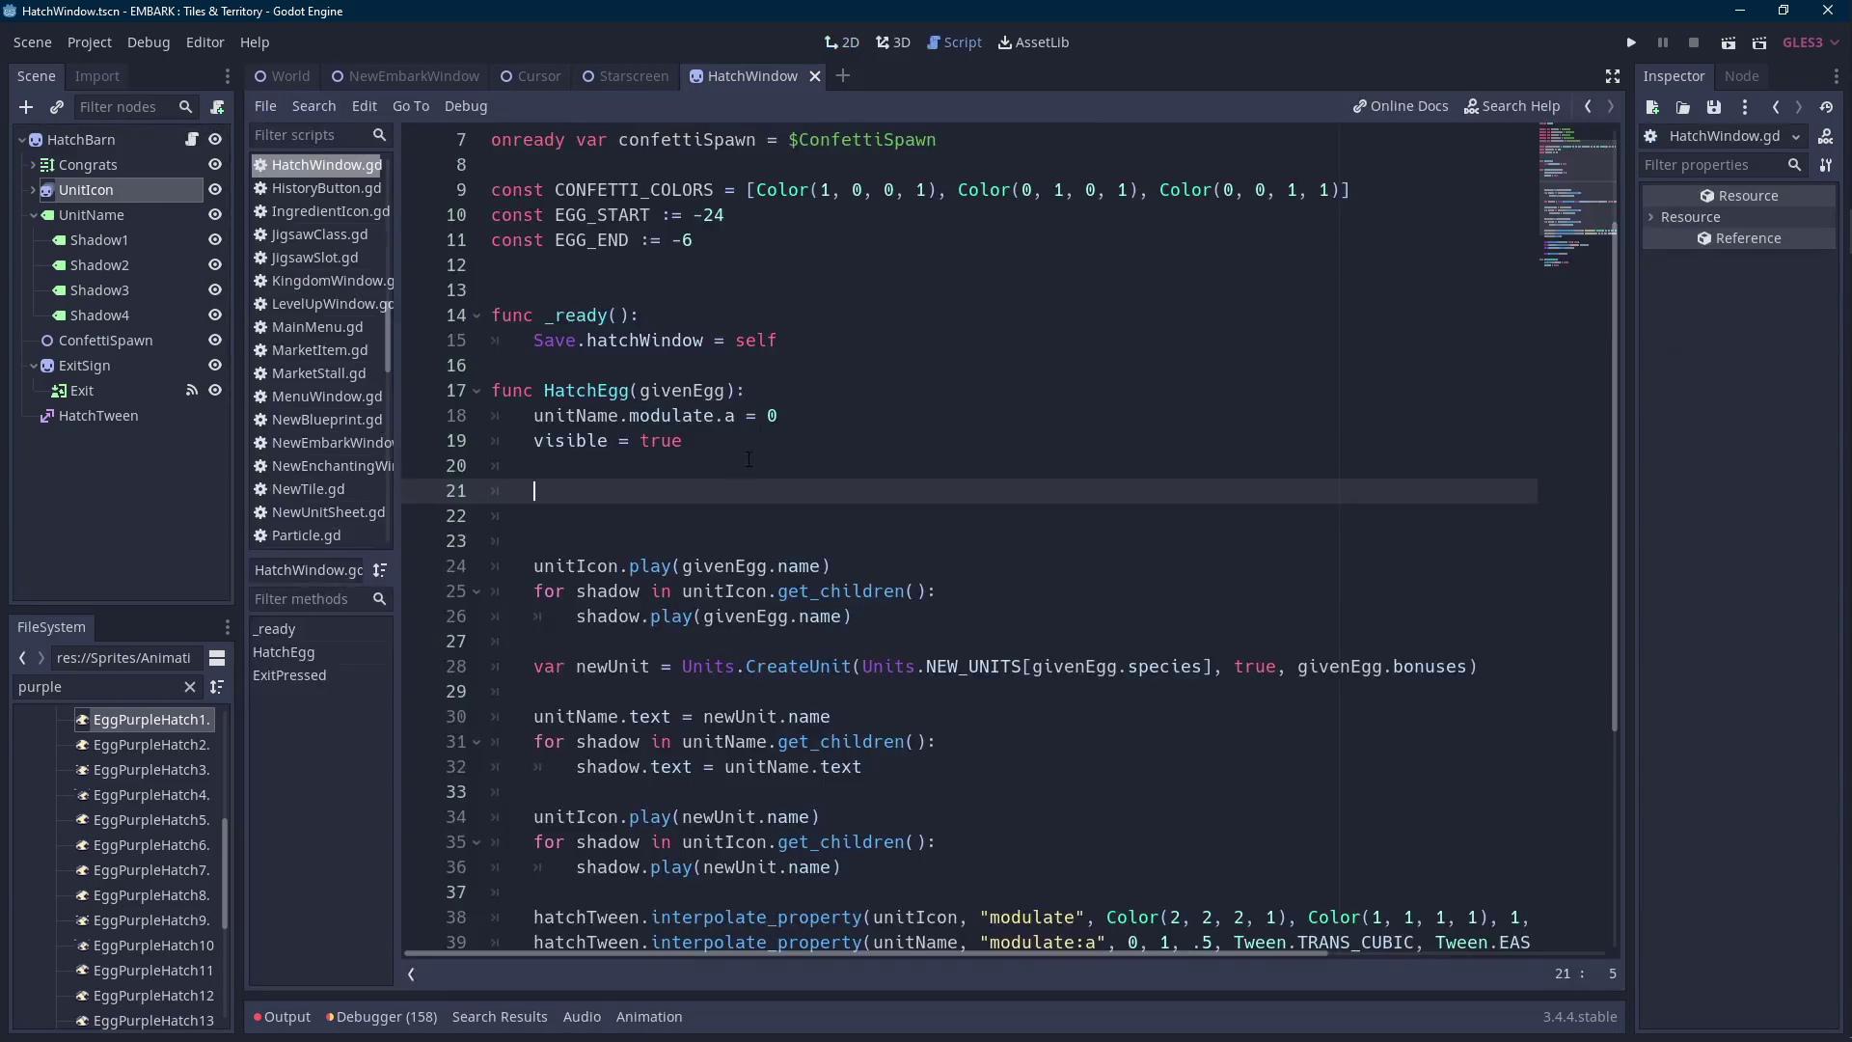
text(unit)
key(BackSpace)
key(BackSpace)
key(BackSpace)
key(BackSpace)
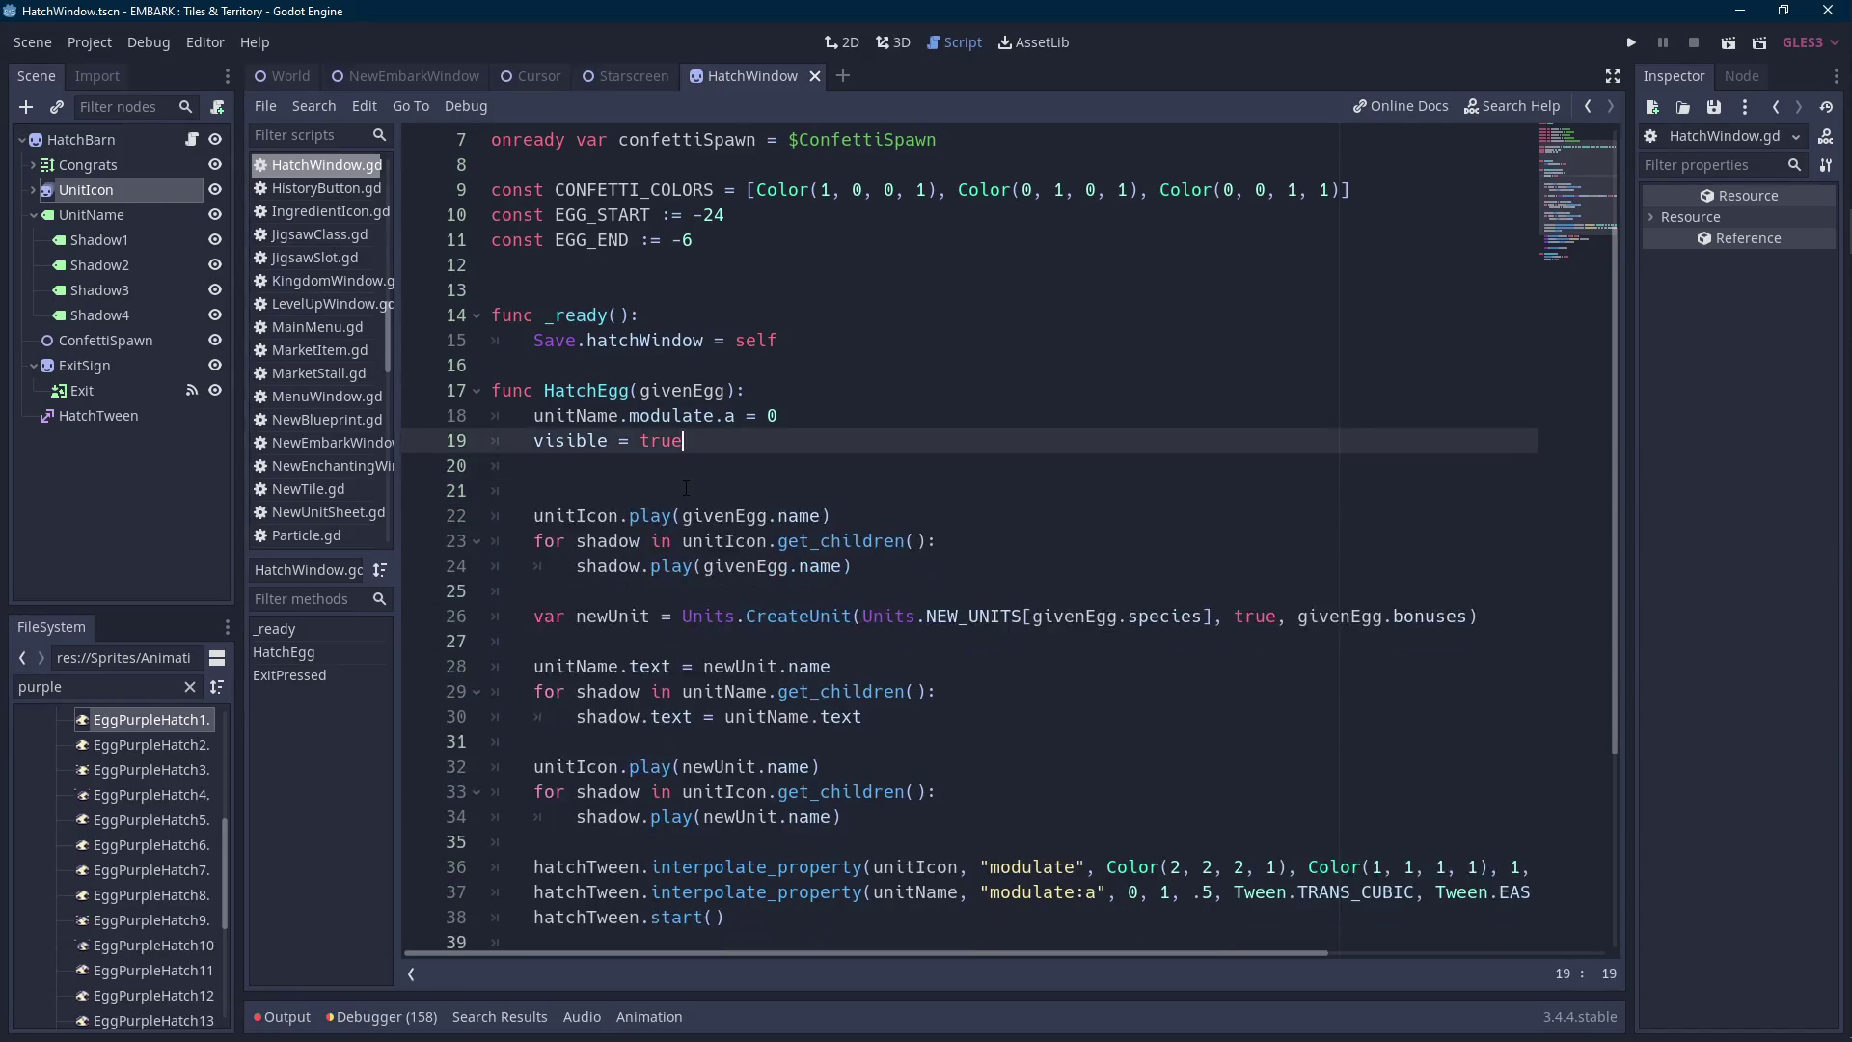
click(686, 488)
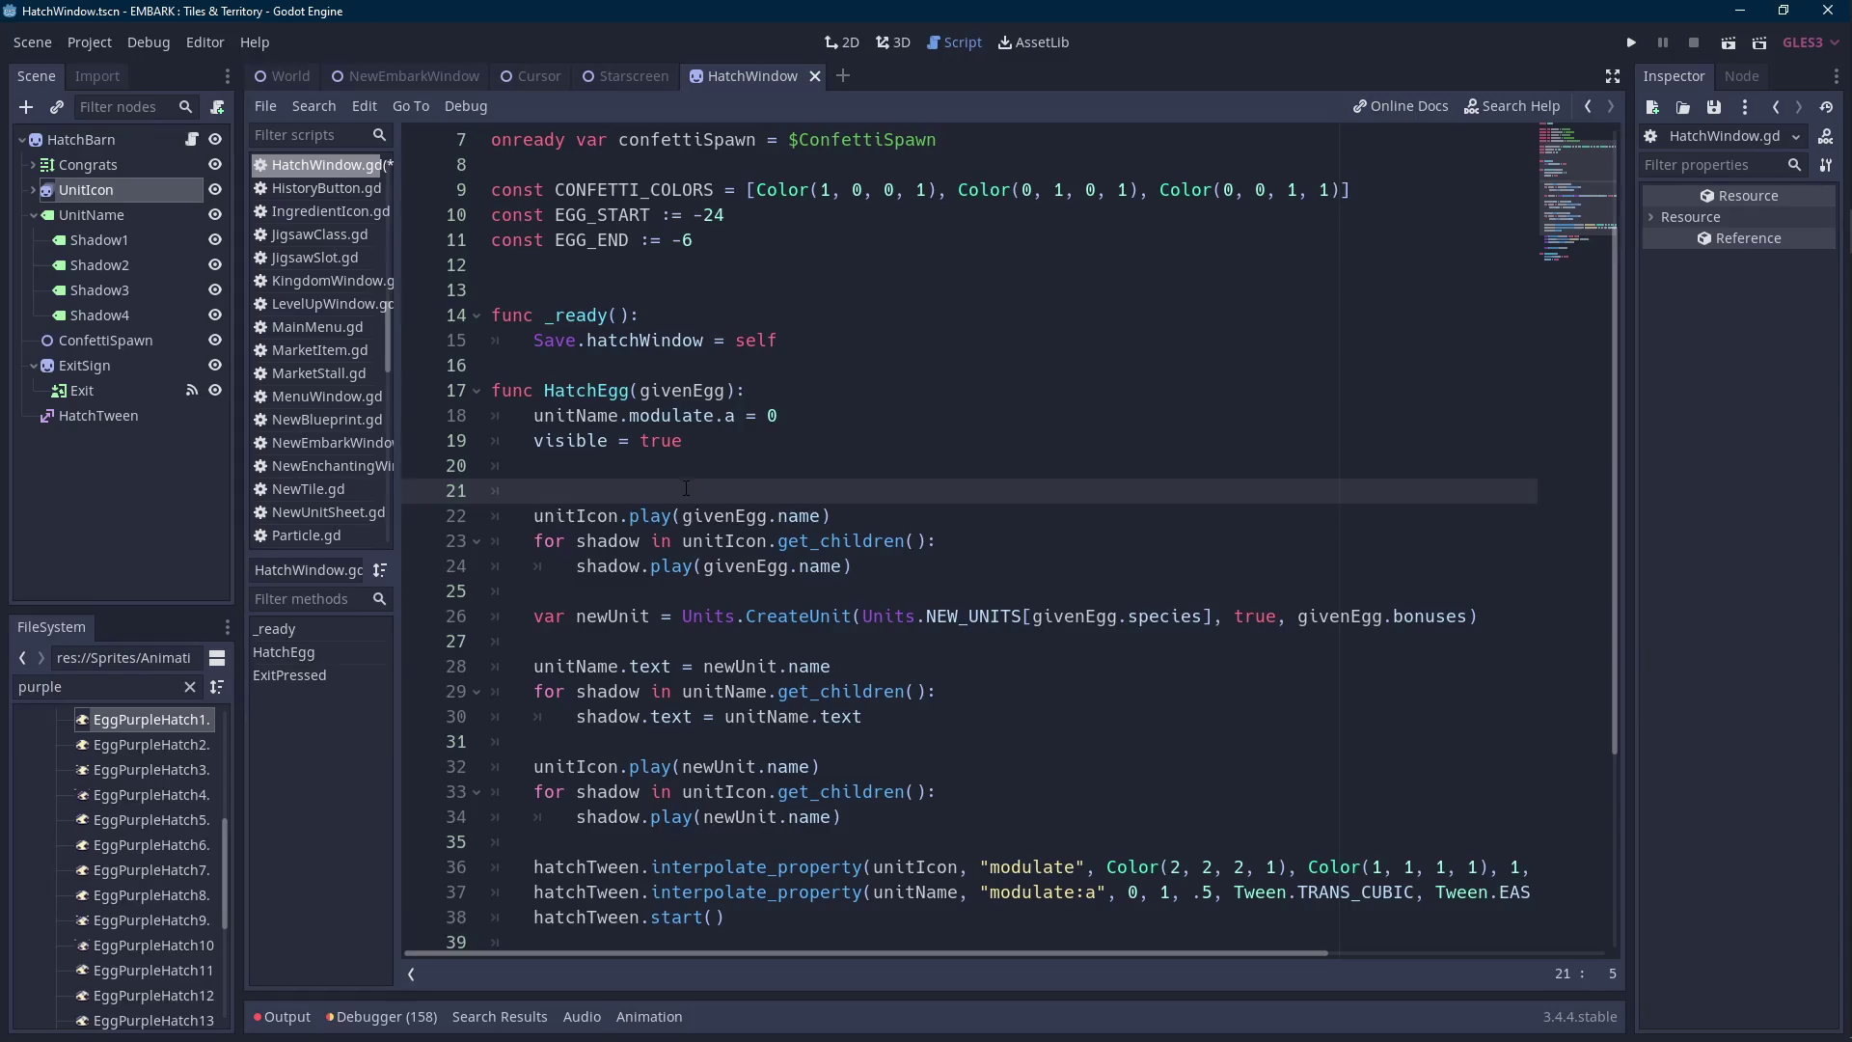
key(Down)
key(ctrl+Right)
text(+ " Hatch)
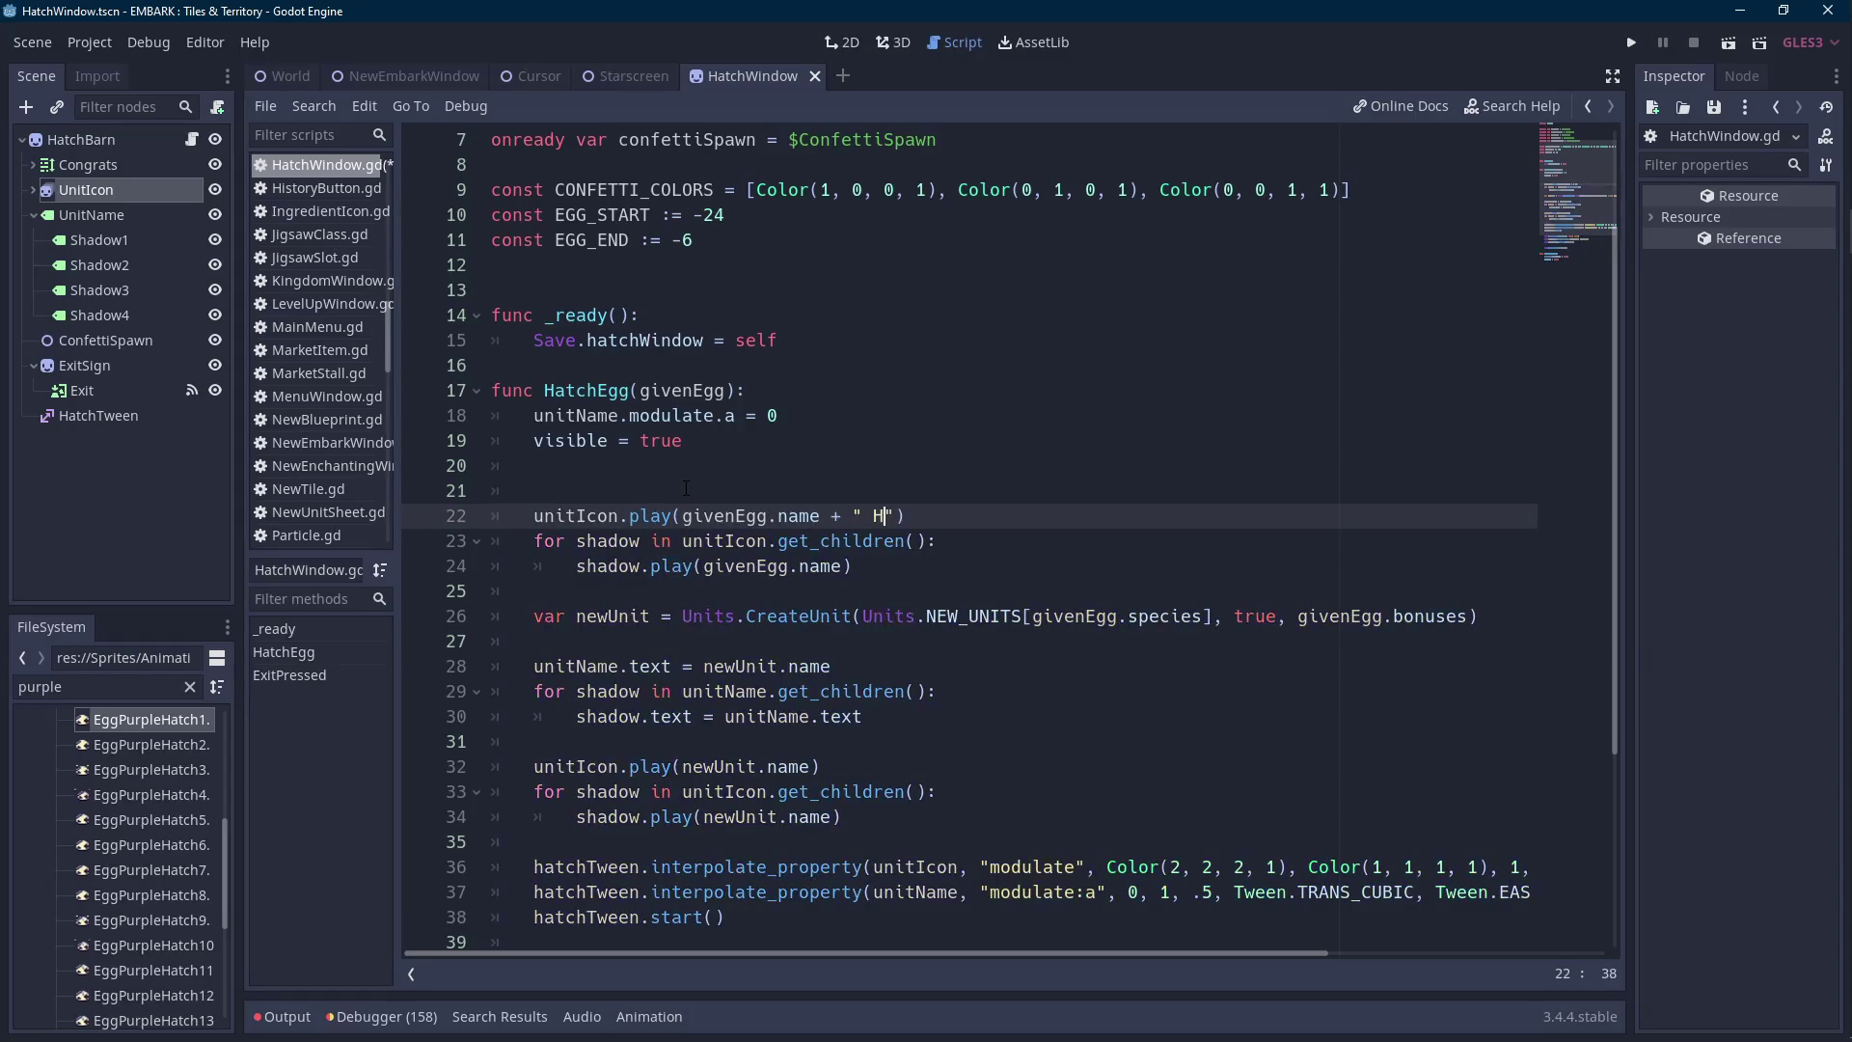
key(shift+ctrl+Left)
key(shift+ctrl+Left)
key(shift+ctrl+Left)
key(shift+Right)
key(shift+Right)
key(shift+Right)
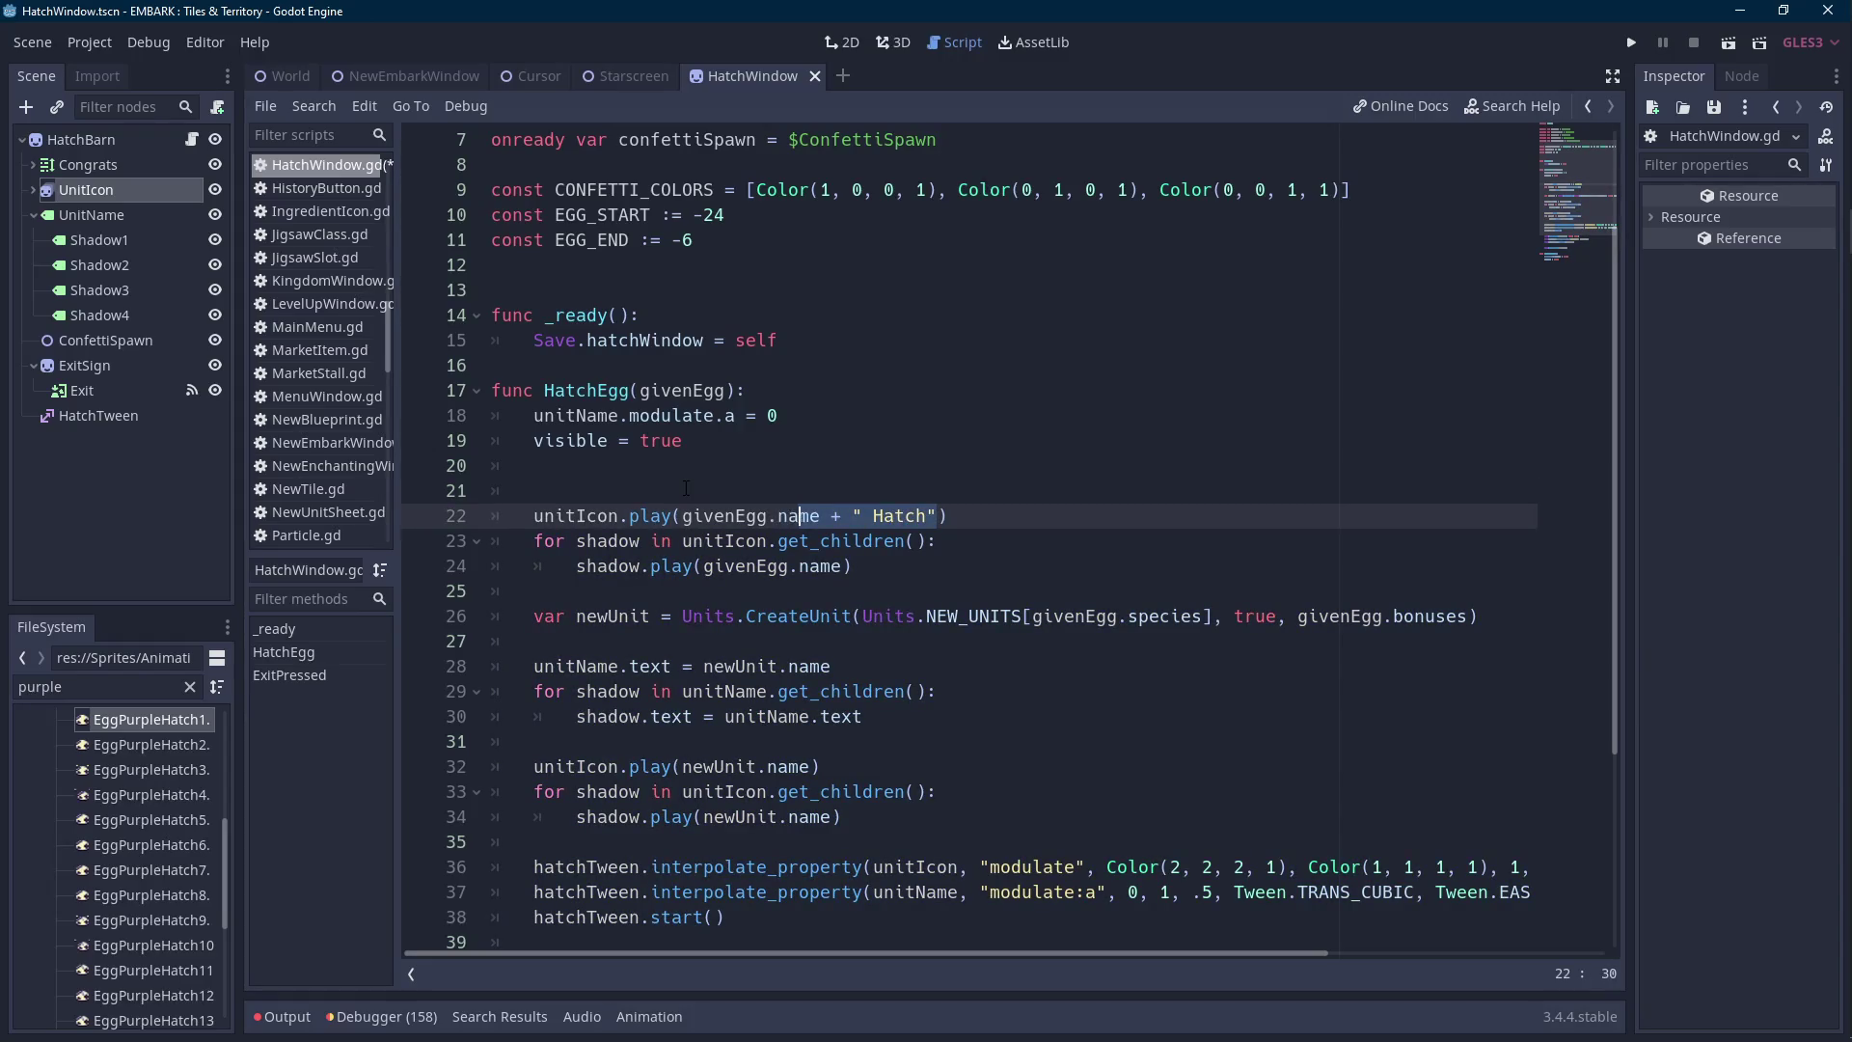
key(Down)
key(Down)
text(+ " Hatch")
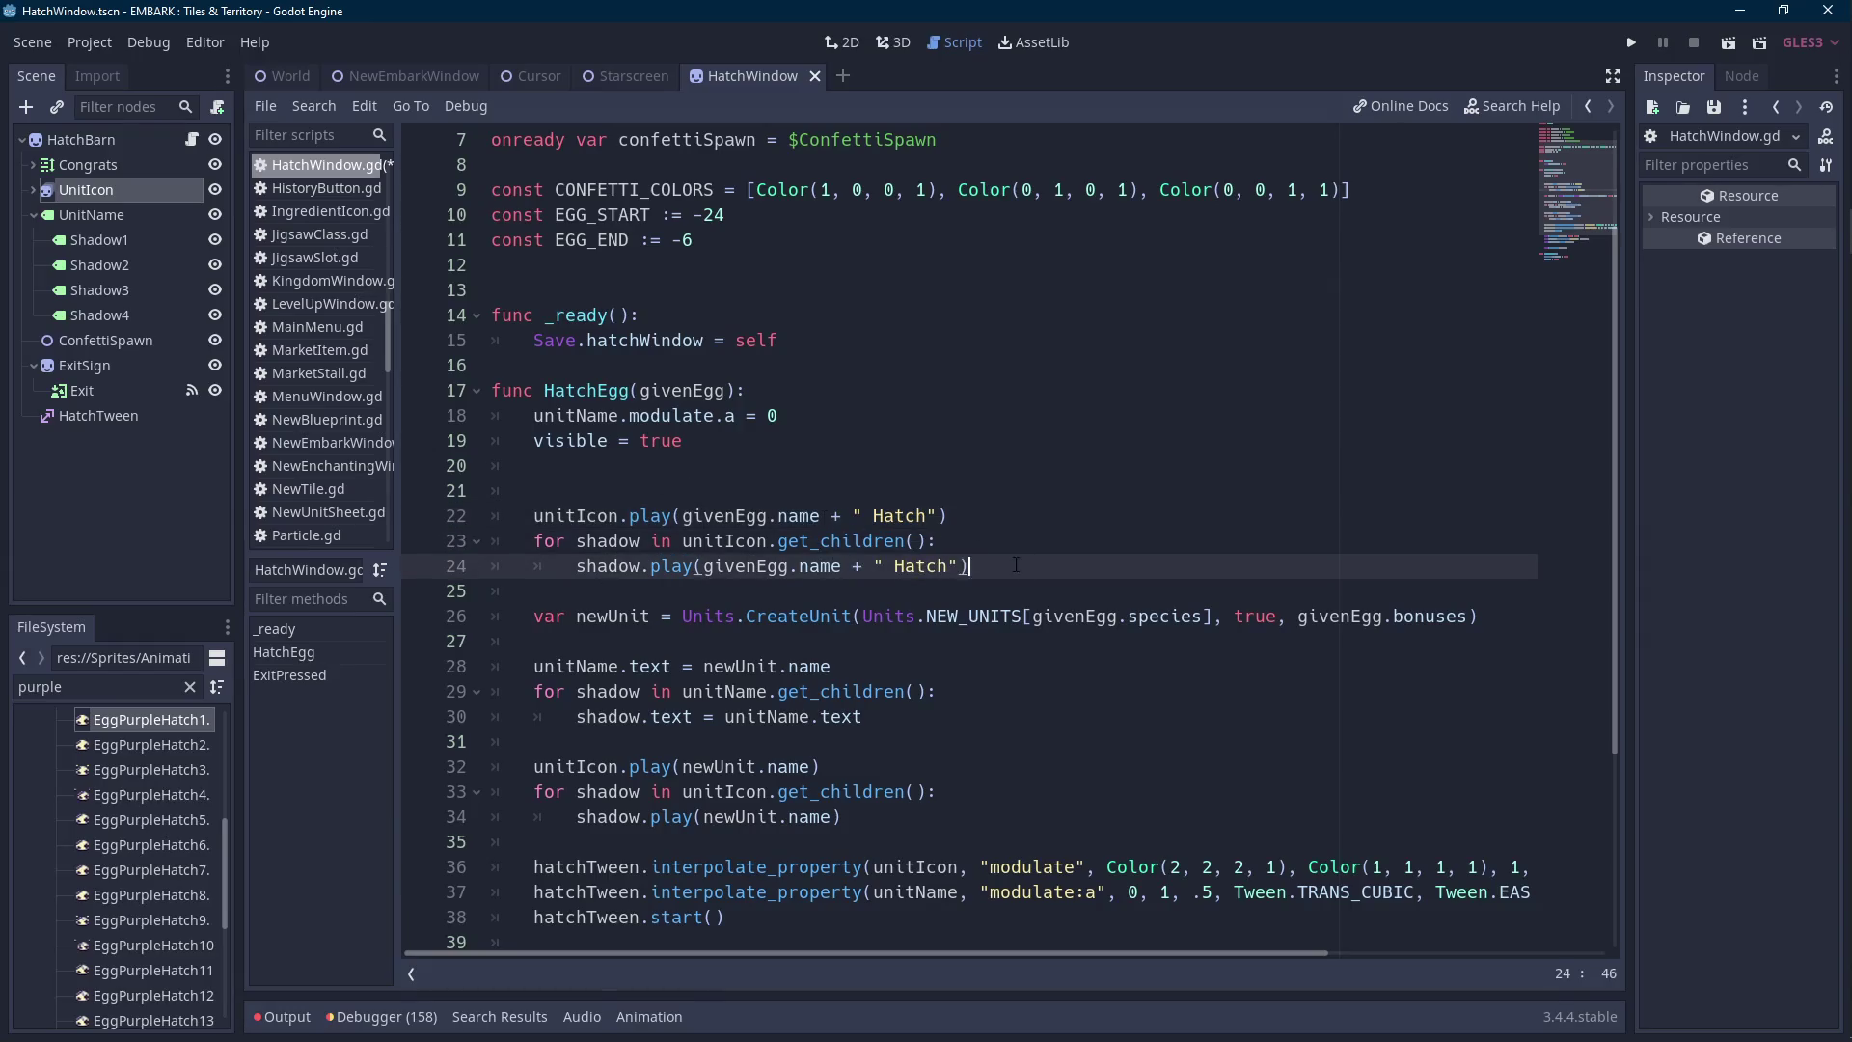
key(shift+Up)
key(shift+Up)
key(shift+Home)
key(shift+Home)
key(ctrl+x)
key(Up)
key(ctrl+v)
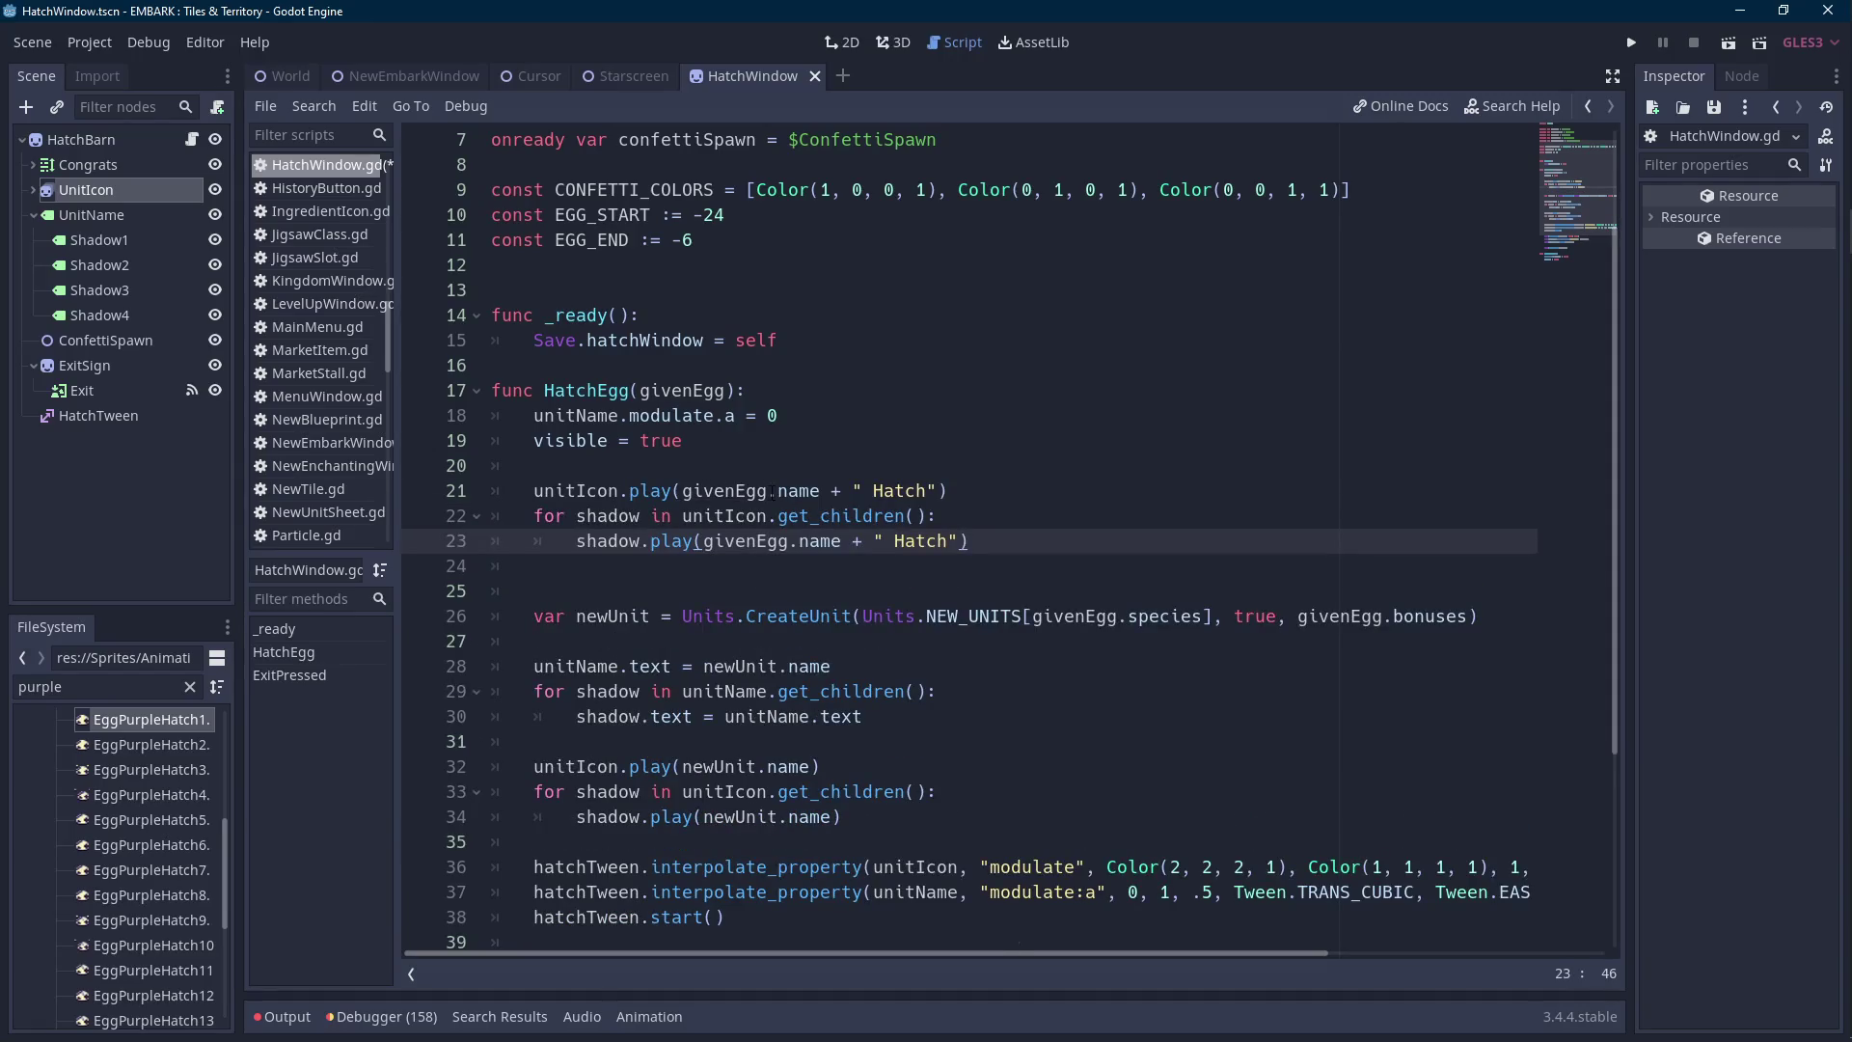
click(800, 467)
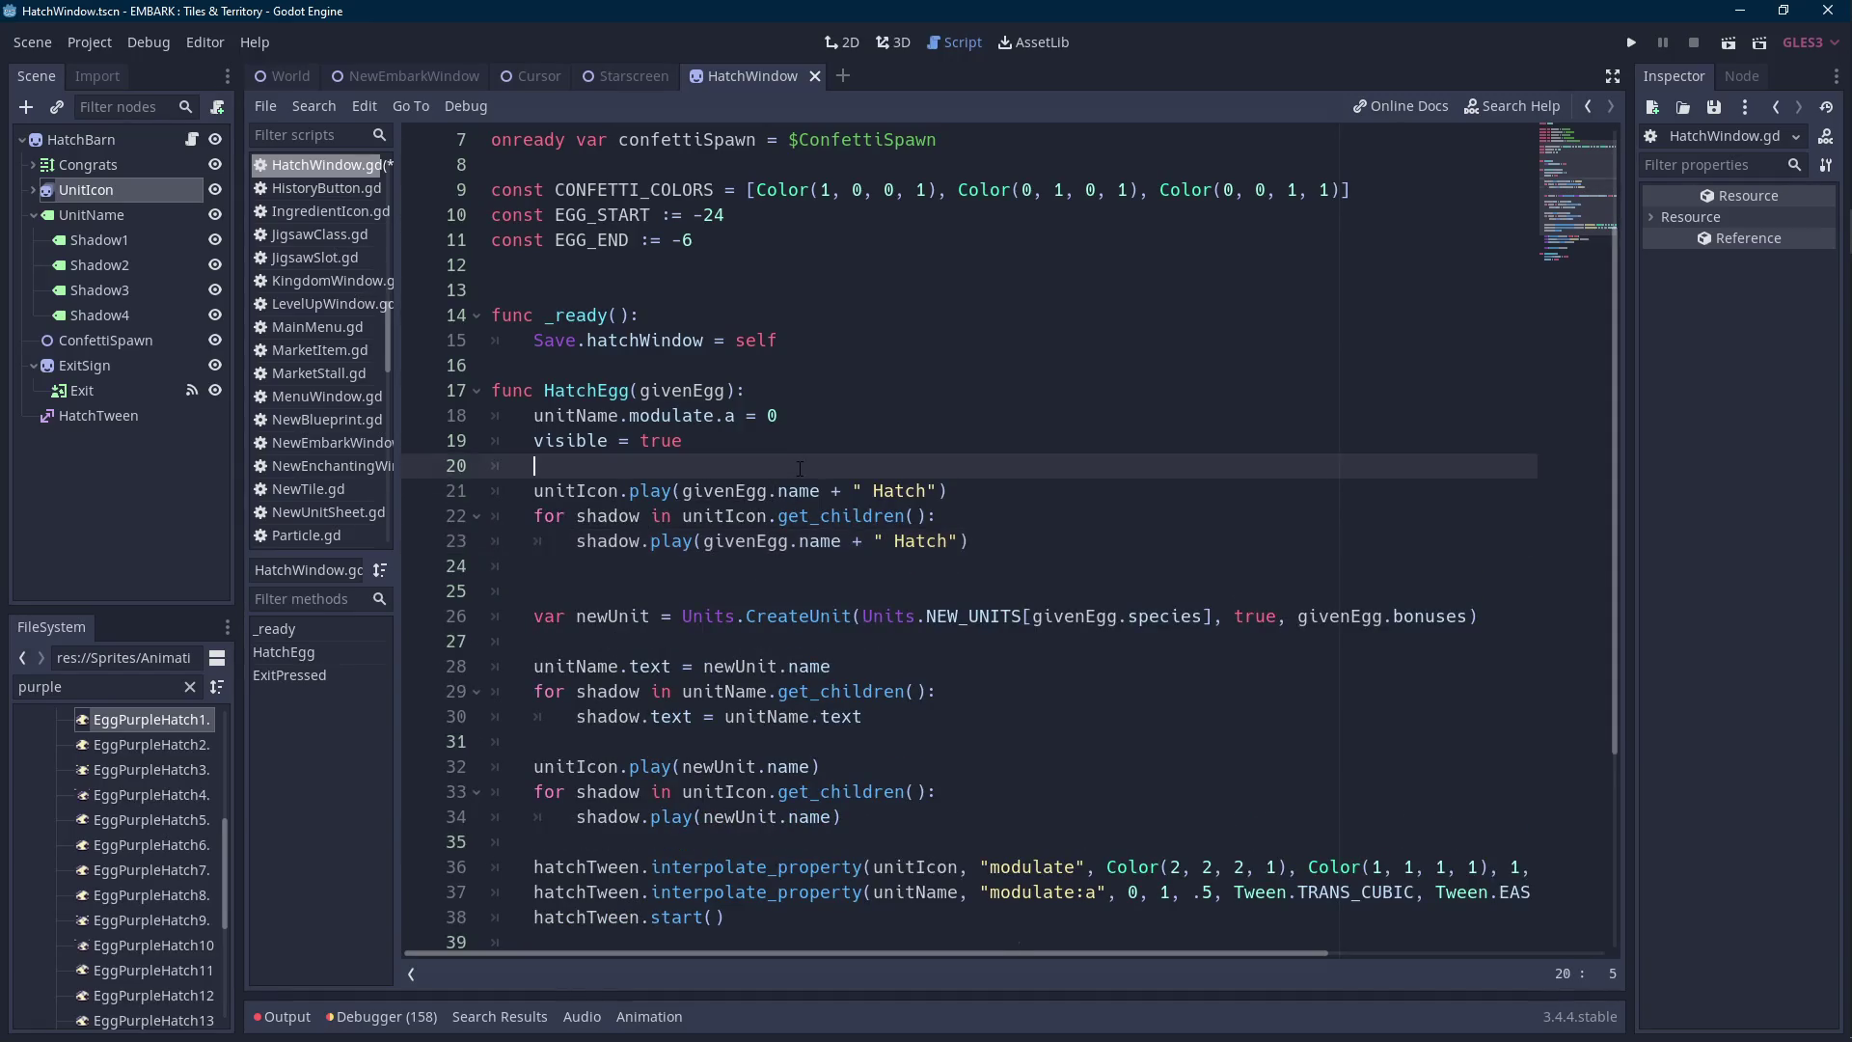
click(903, 419)
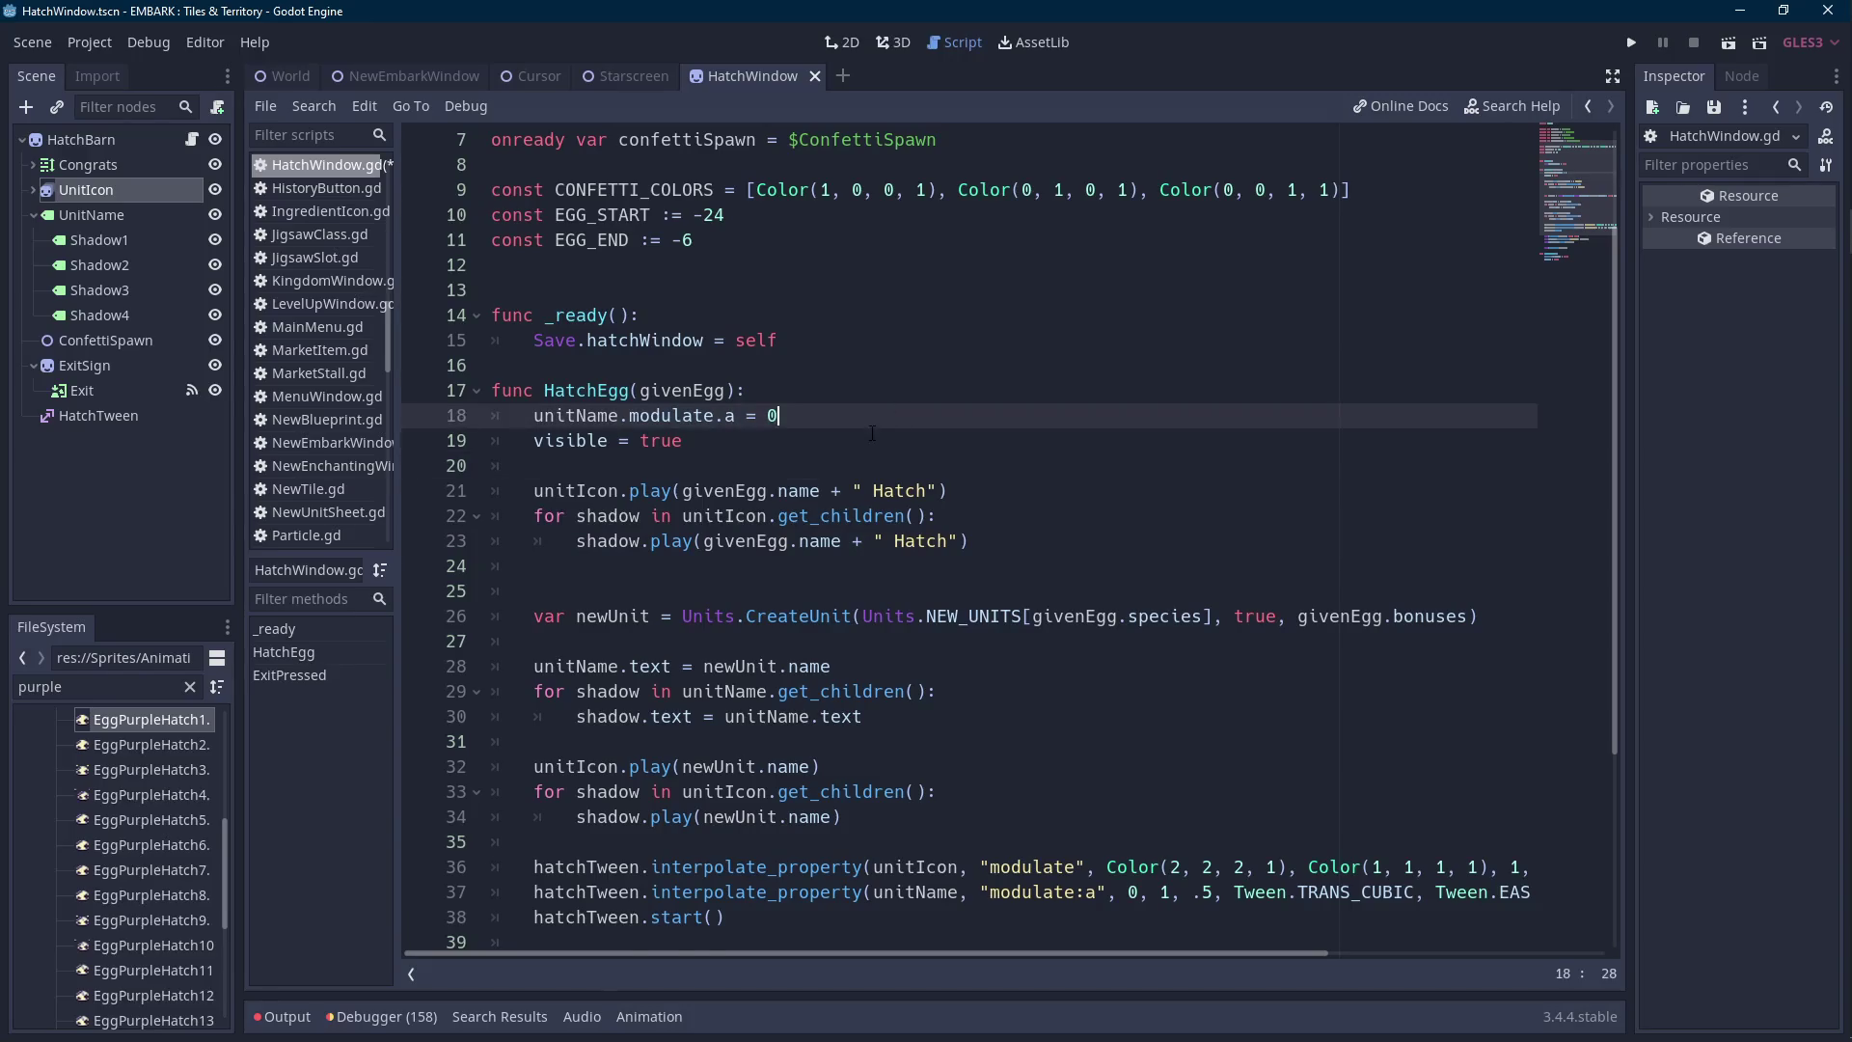
Add a 'unitIcon.visible = false' line below line 18, discarding a duplicate pasted after the shadow loop.
key(Return)
text(uniticon)
key(BackSpace)
key(BackSpace)
key(BackSpace)
key(BackSpace)
key(BackSpace)
key(Return)
key(ctrl+z)
text(itIcon.vis)
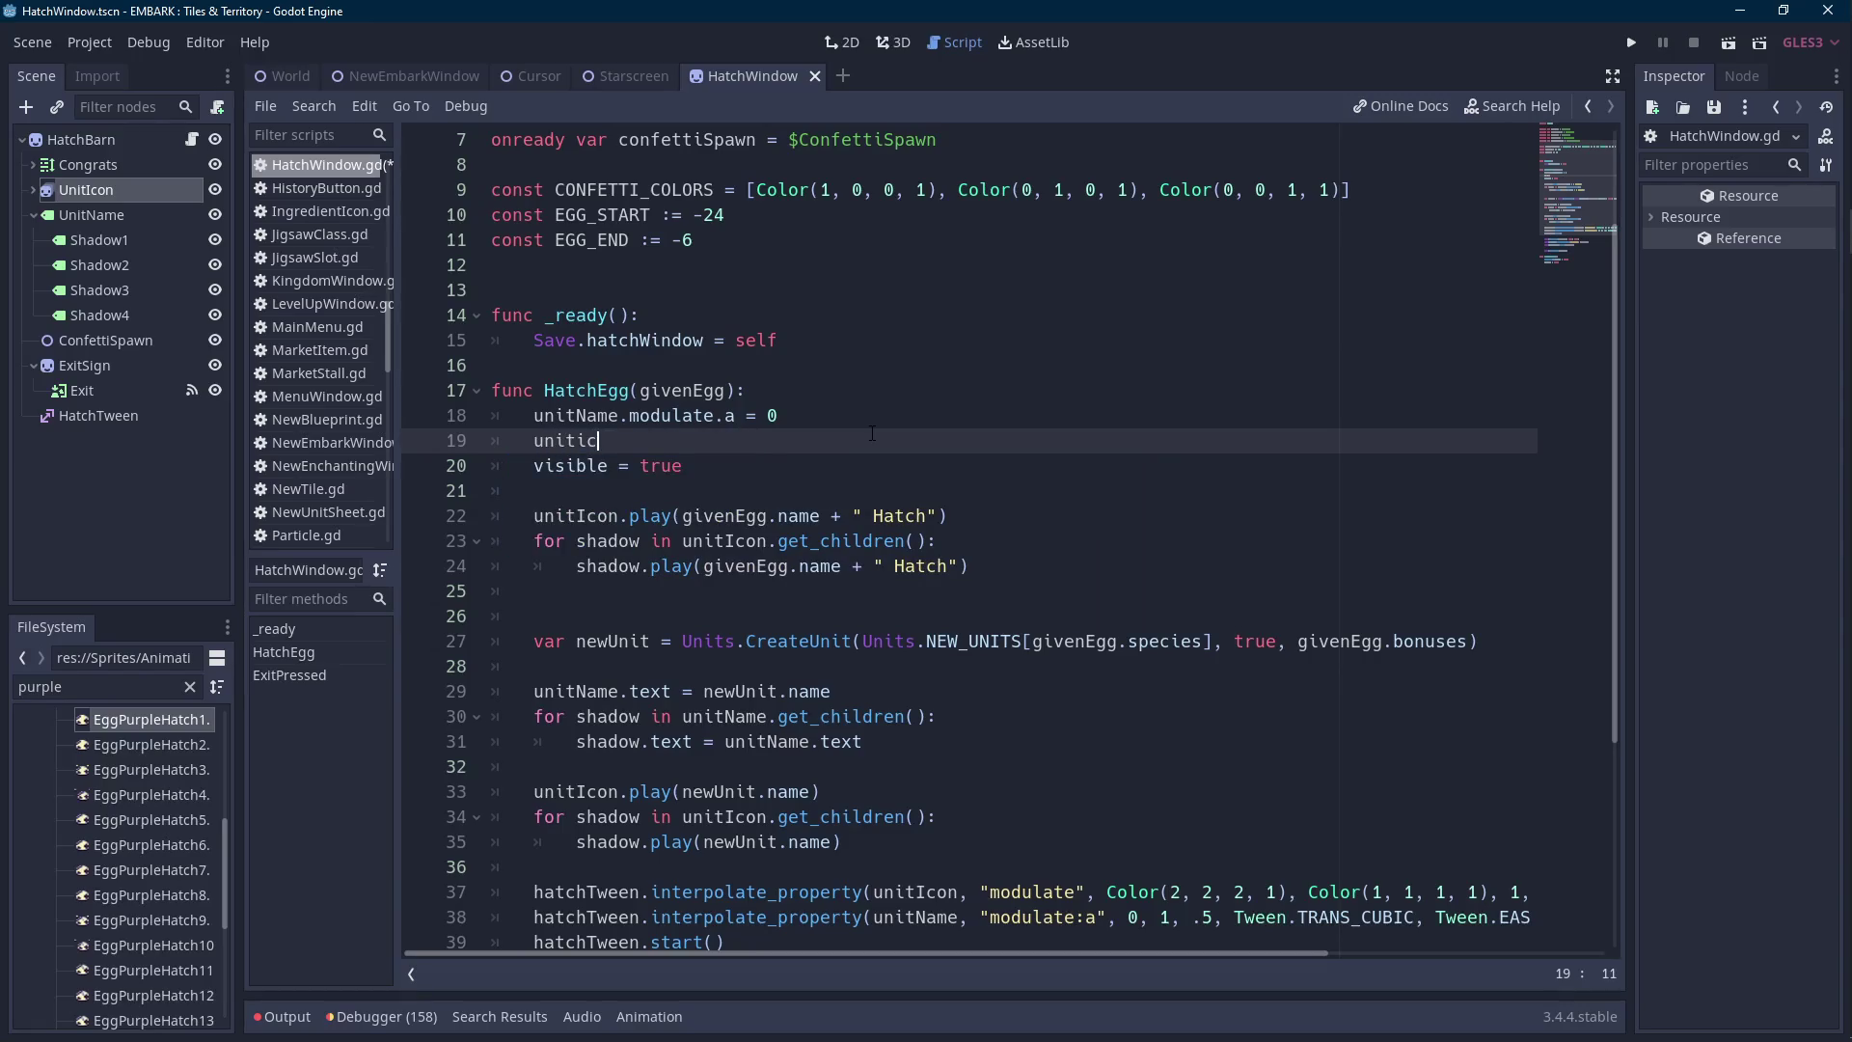
key(Return)
text(= false)
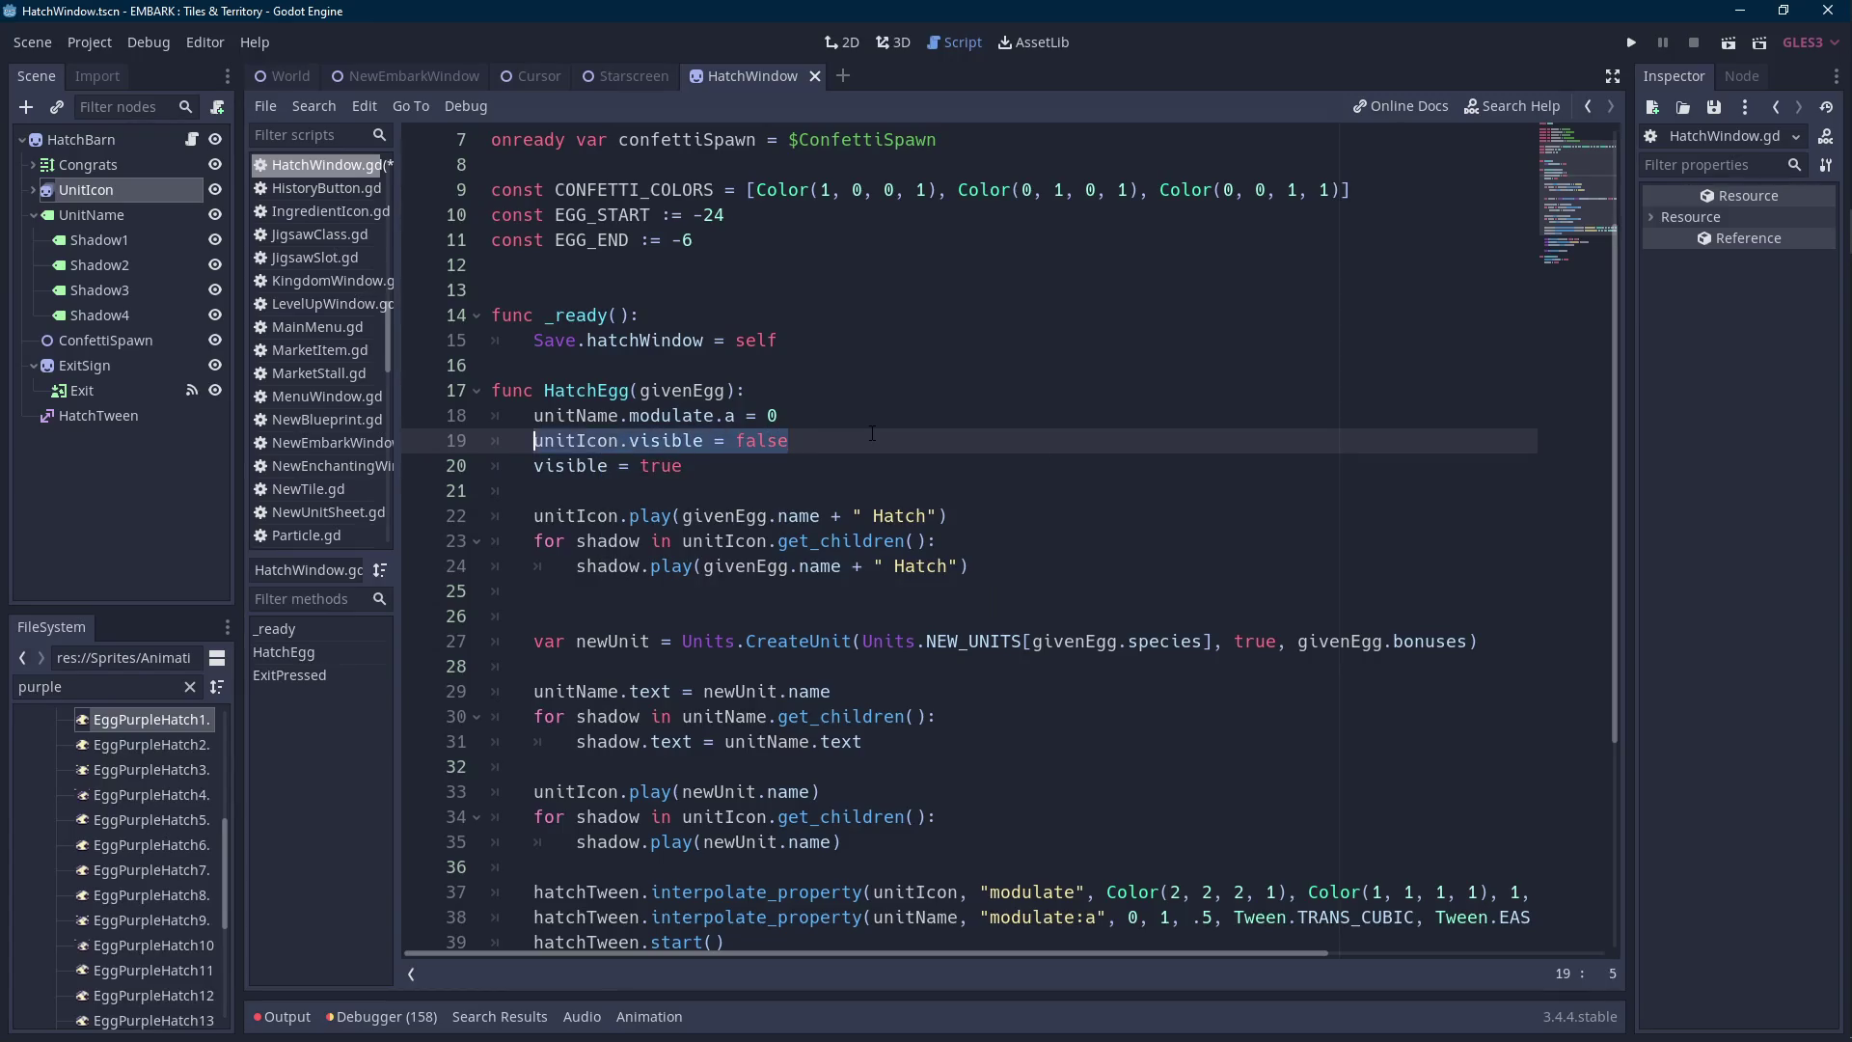
key(Down)
key(Down)
key(Down)
key(Down)
key(Return)
key(Up)
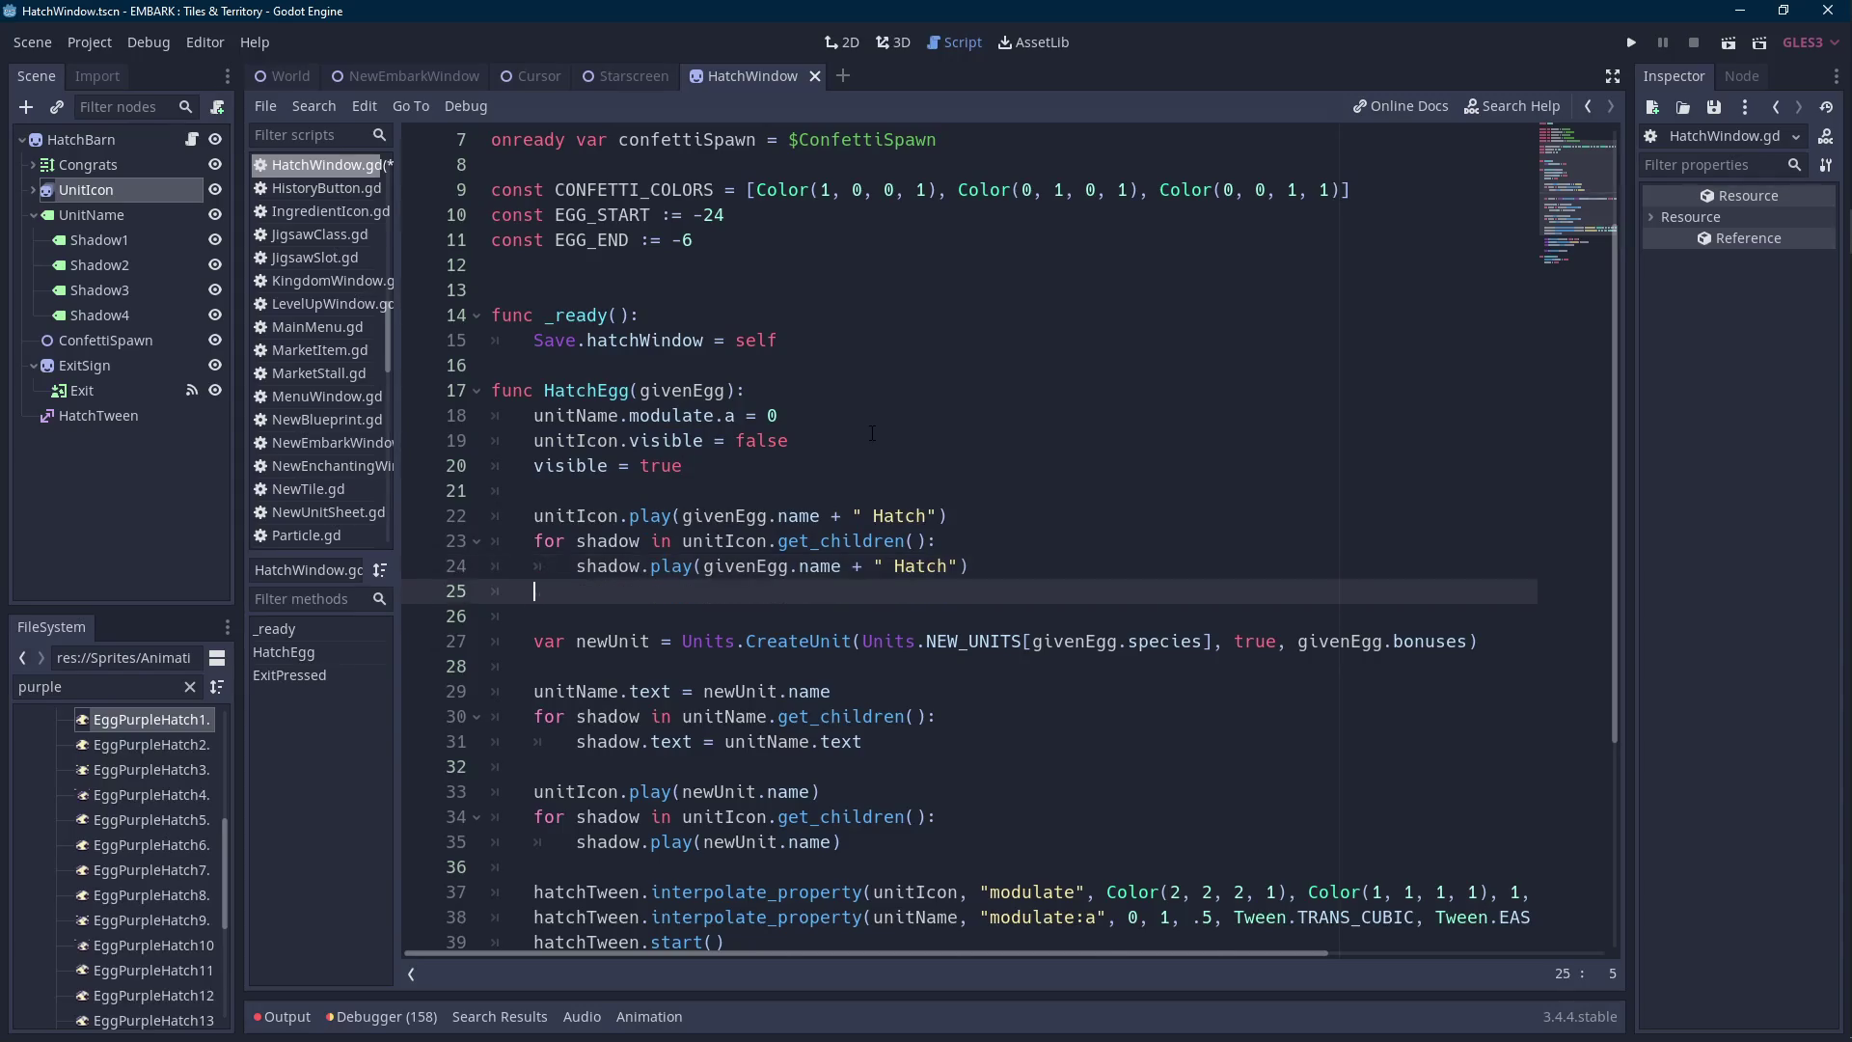
text(unitIcon.visible = false)
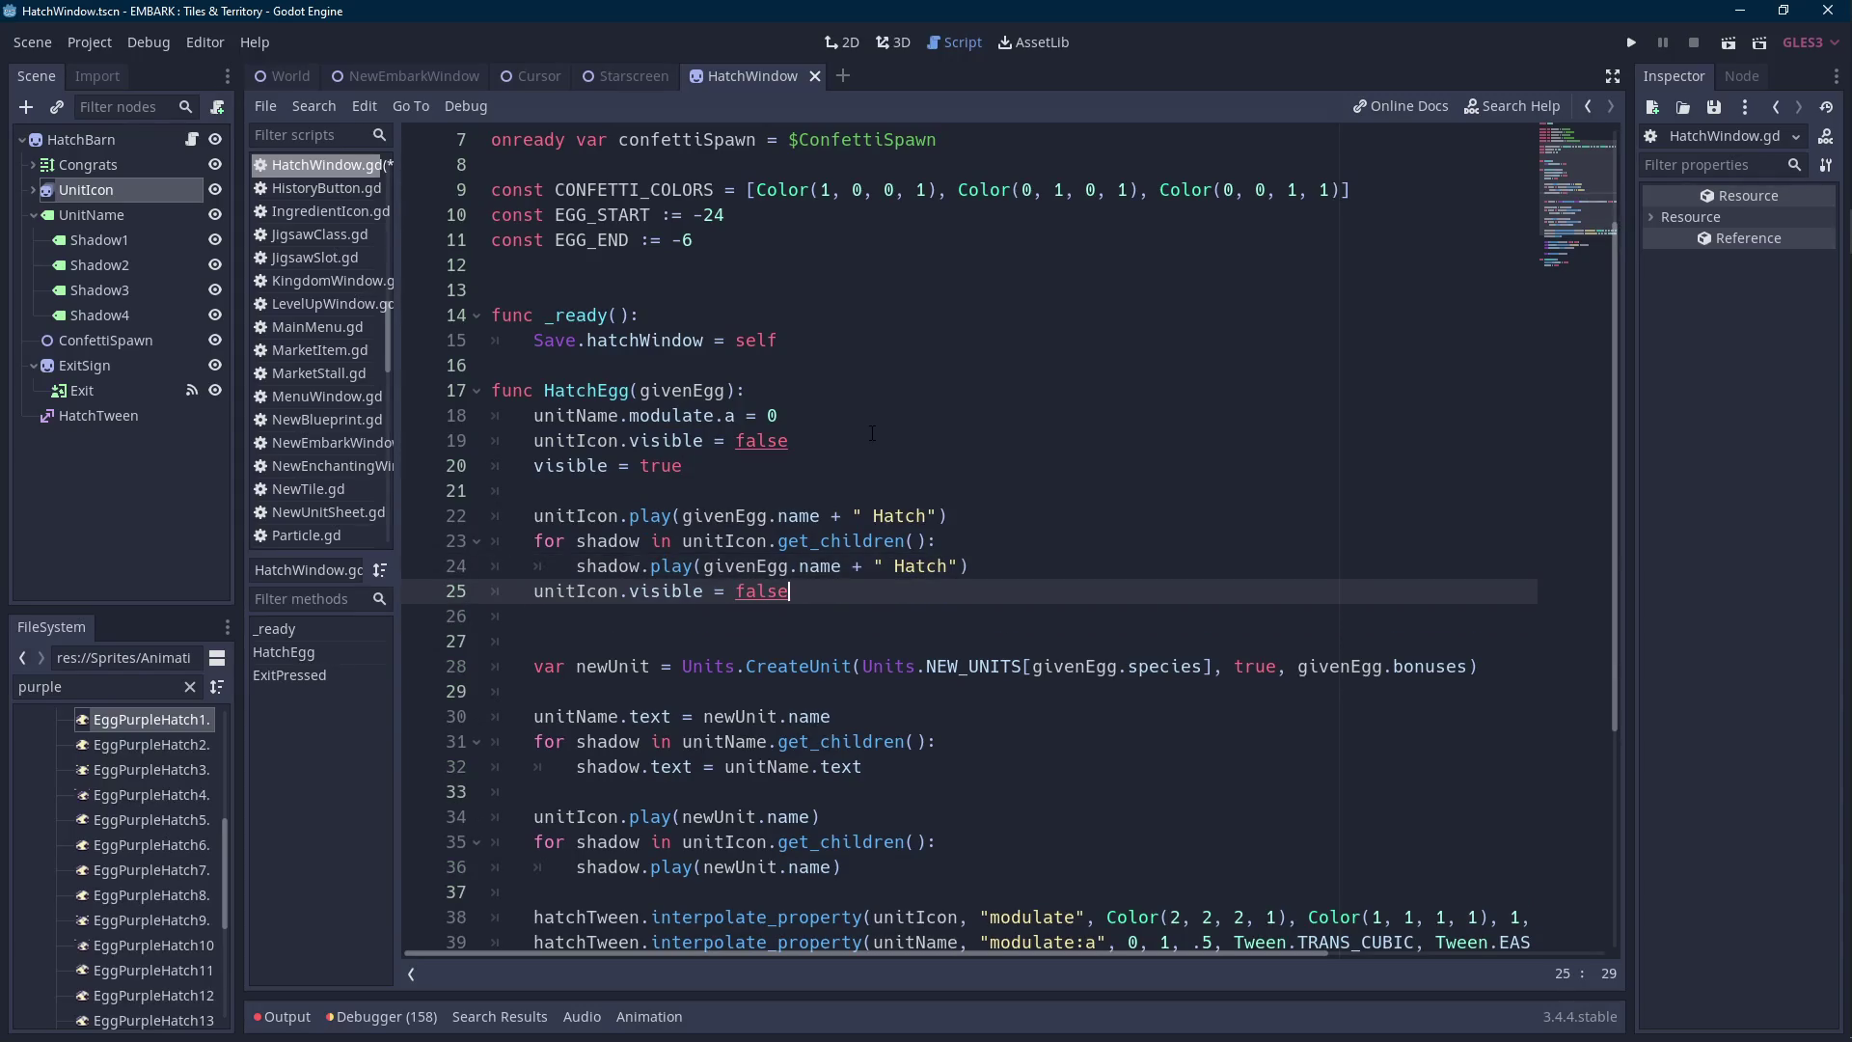
key(ctrl+x)
Change line 19 to 'unitIcon.modulate.a = 0'.
drag(830, 441, 652, 441)
key(shift+Left)
key(shift+Left)
key(BackSpace)
text(modulate.a = 0)
key(shift+Home)
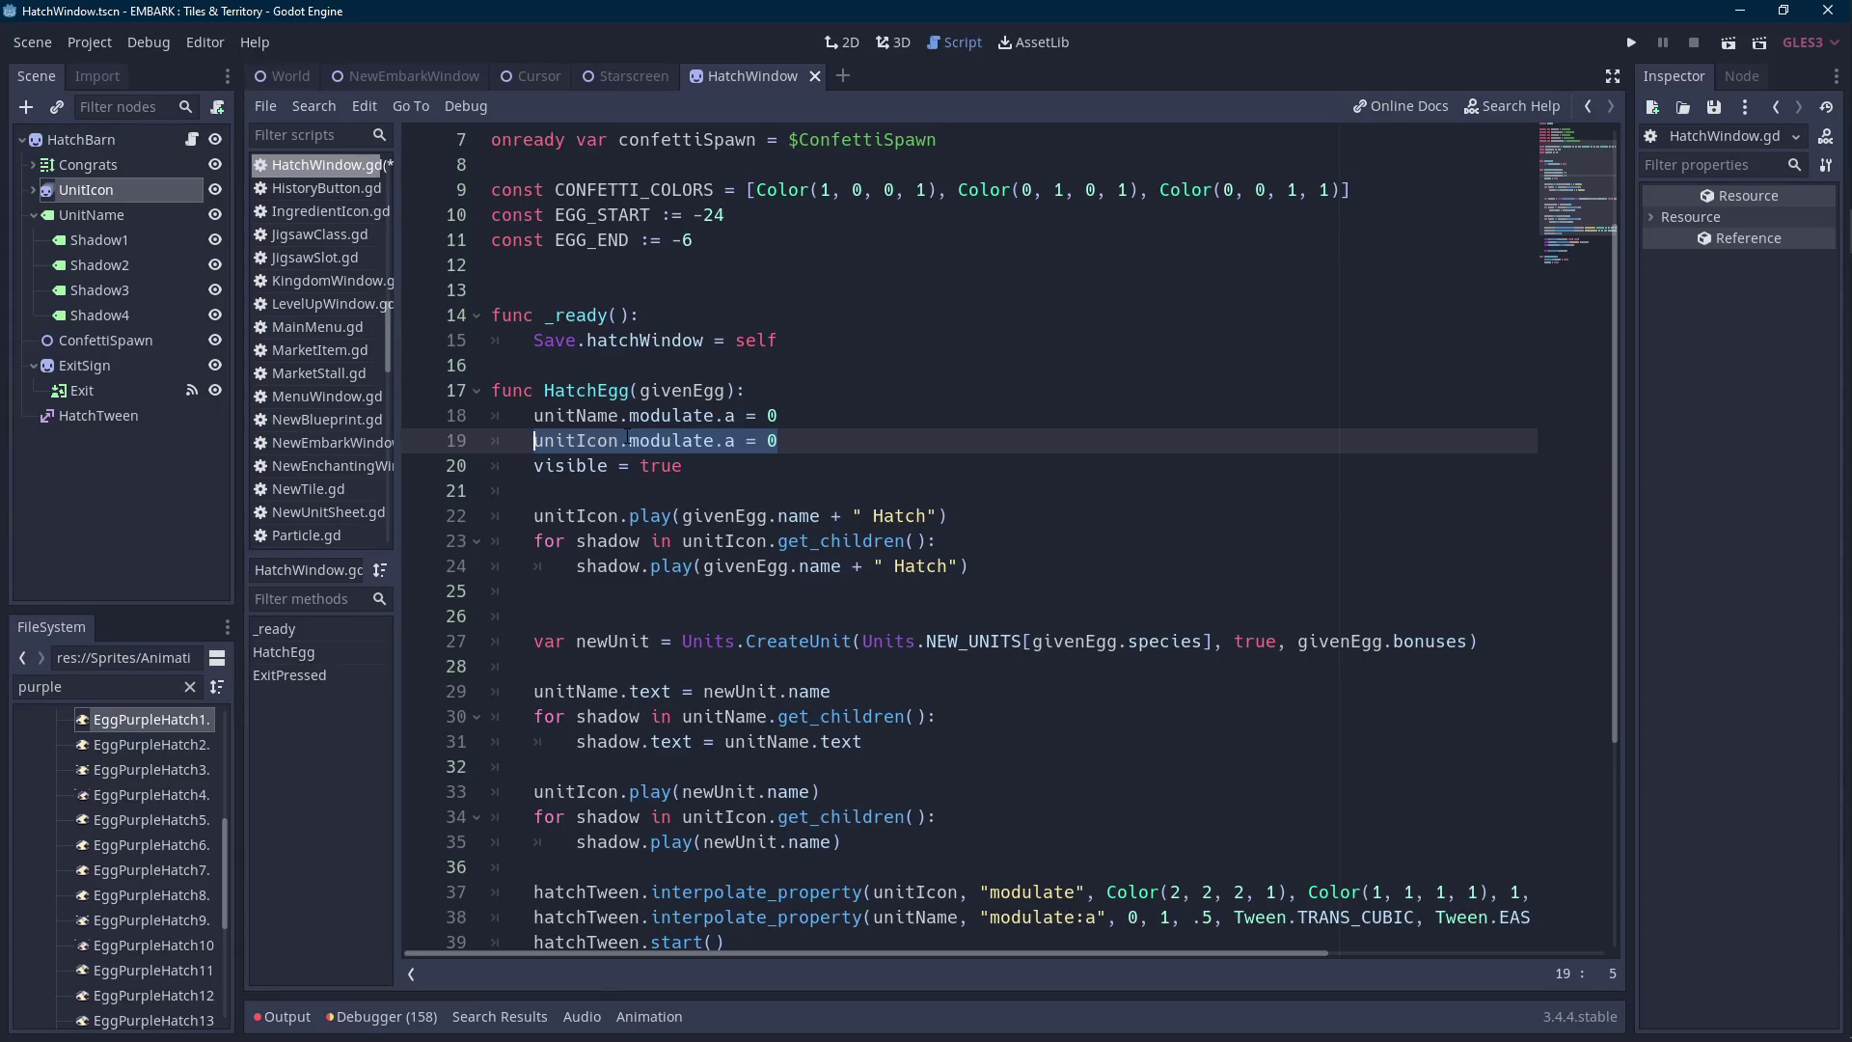
key(shift+End)
key(shift+Home)
click(568, 588)
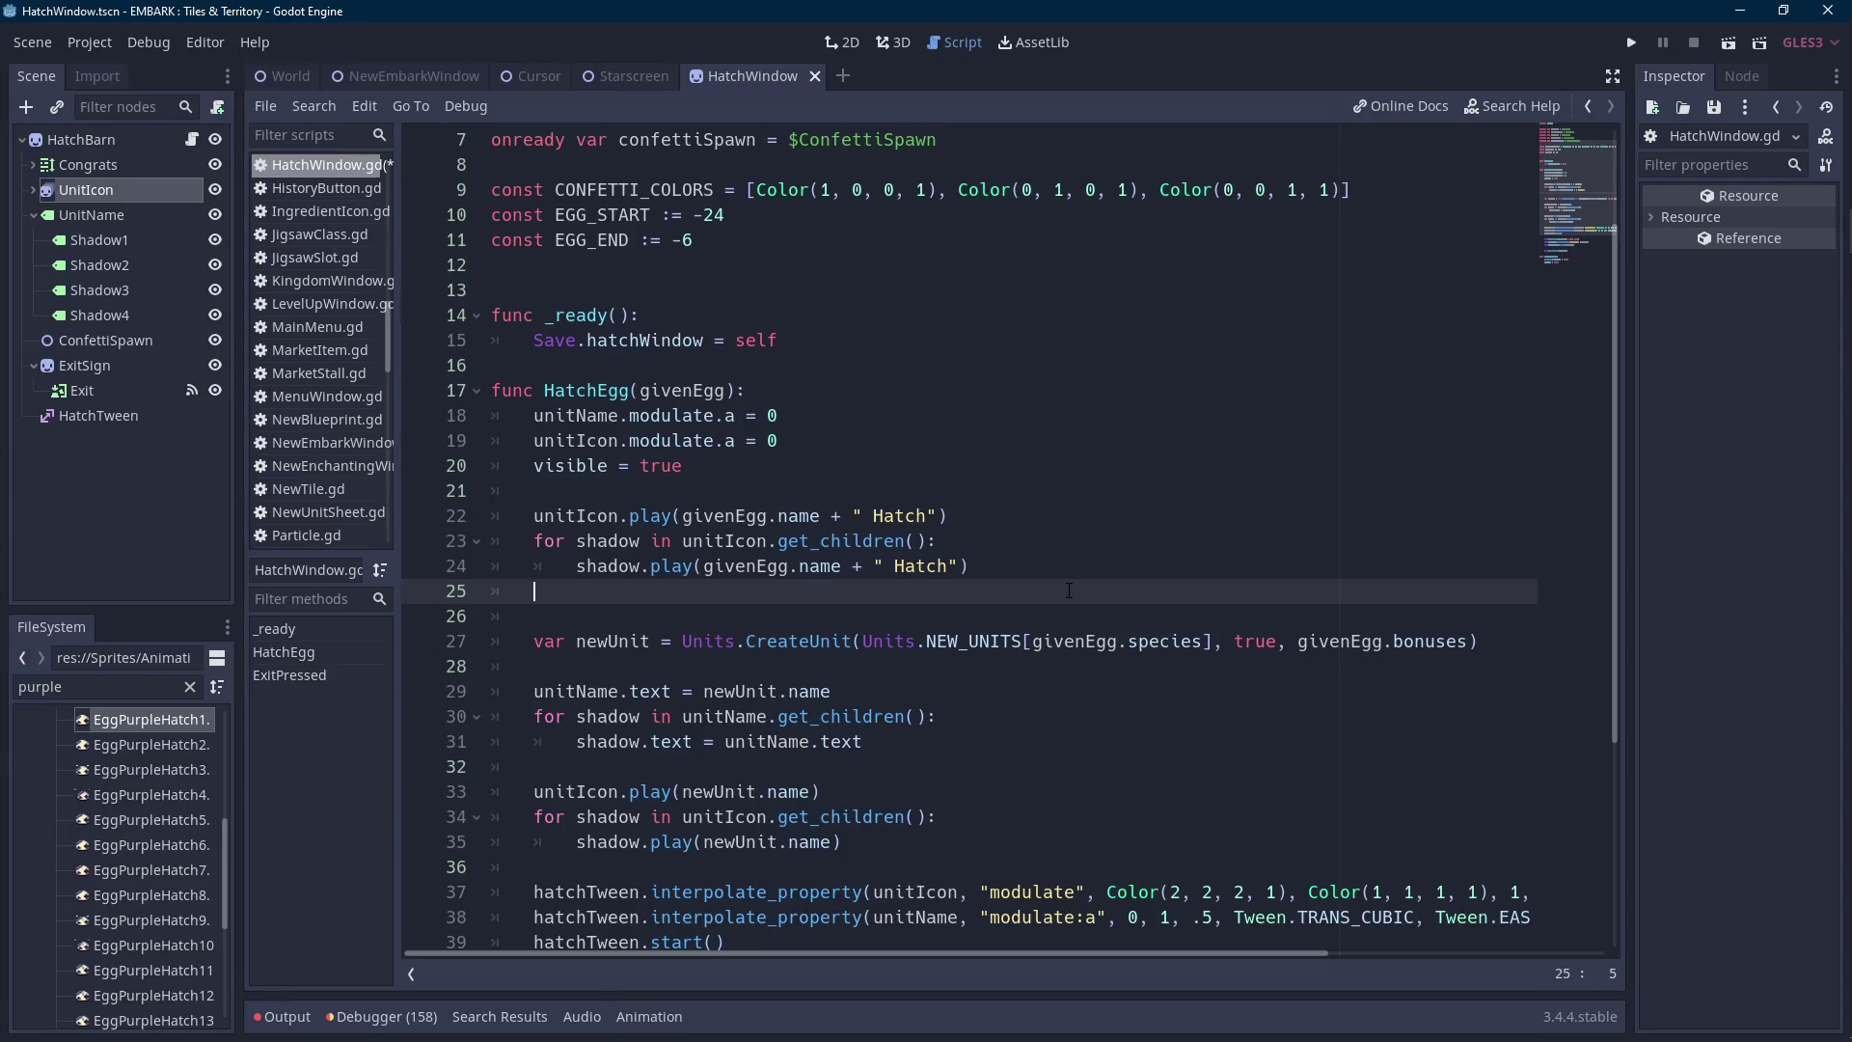
scroll(953, 591, down, 3)
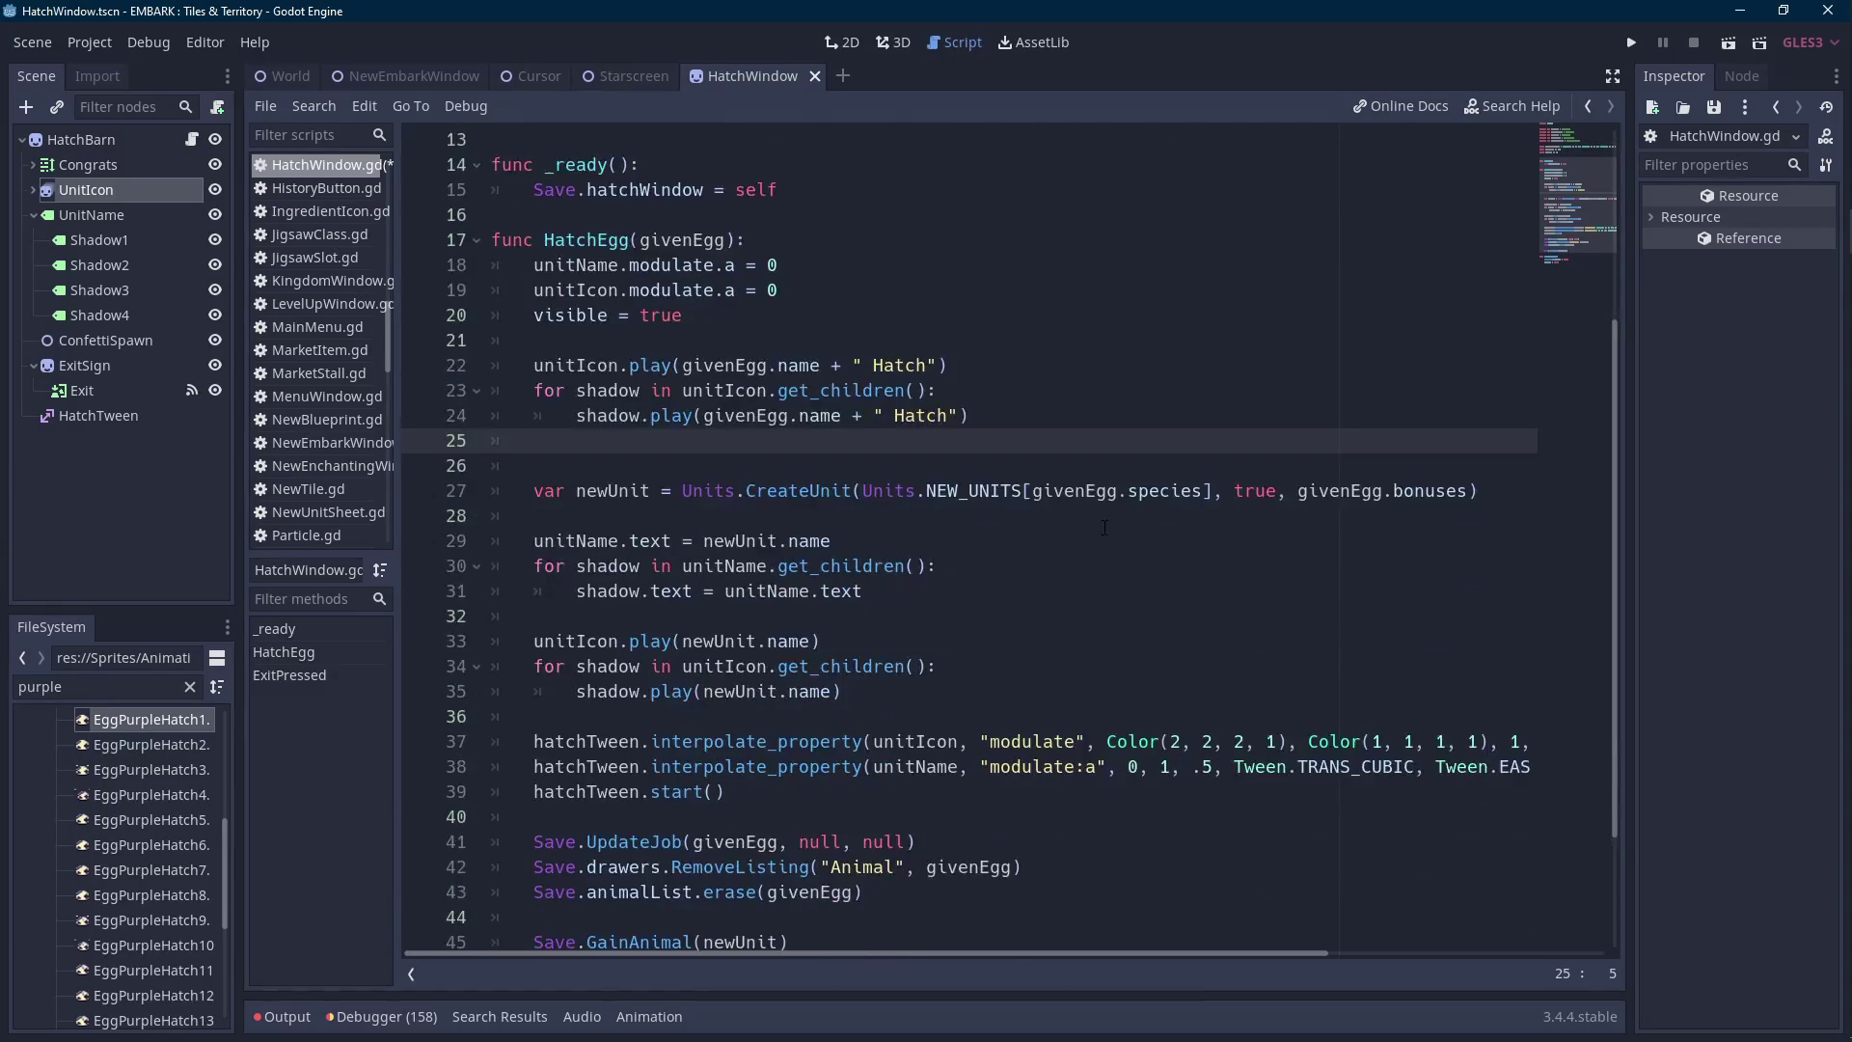
scroll(1206, 504, up, 3)
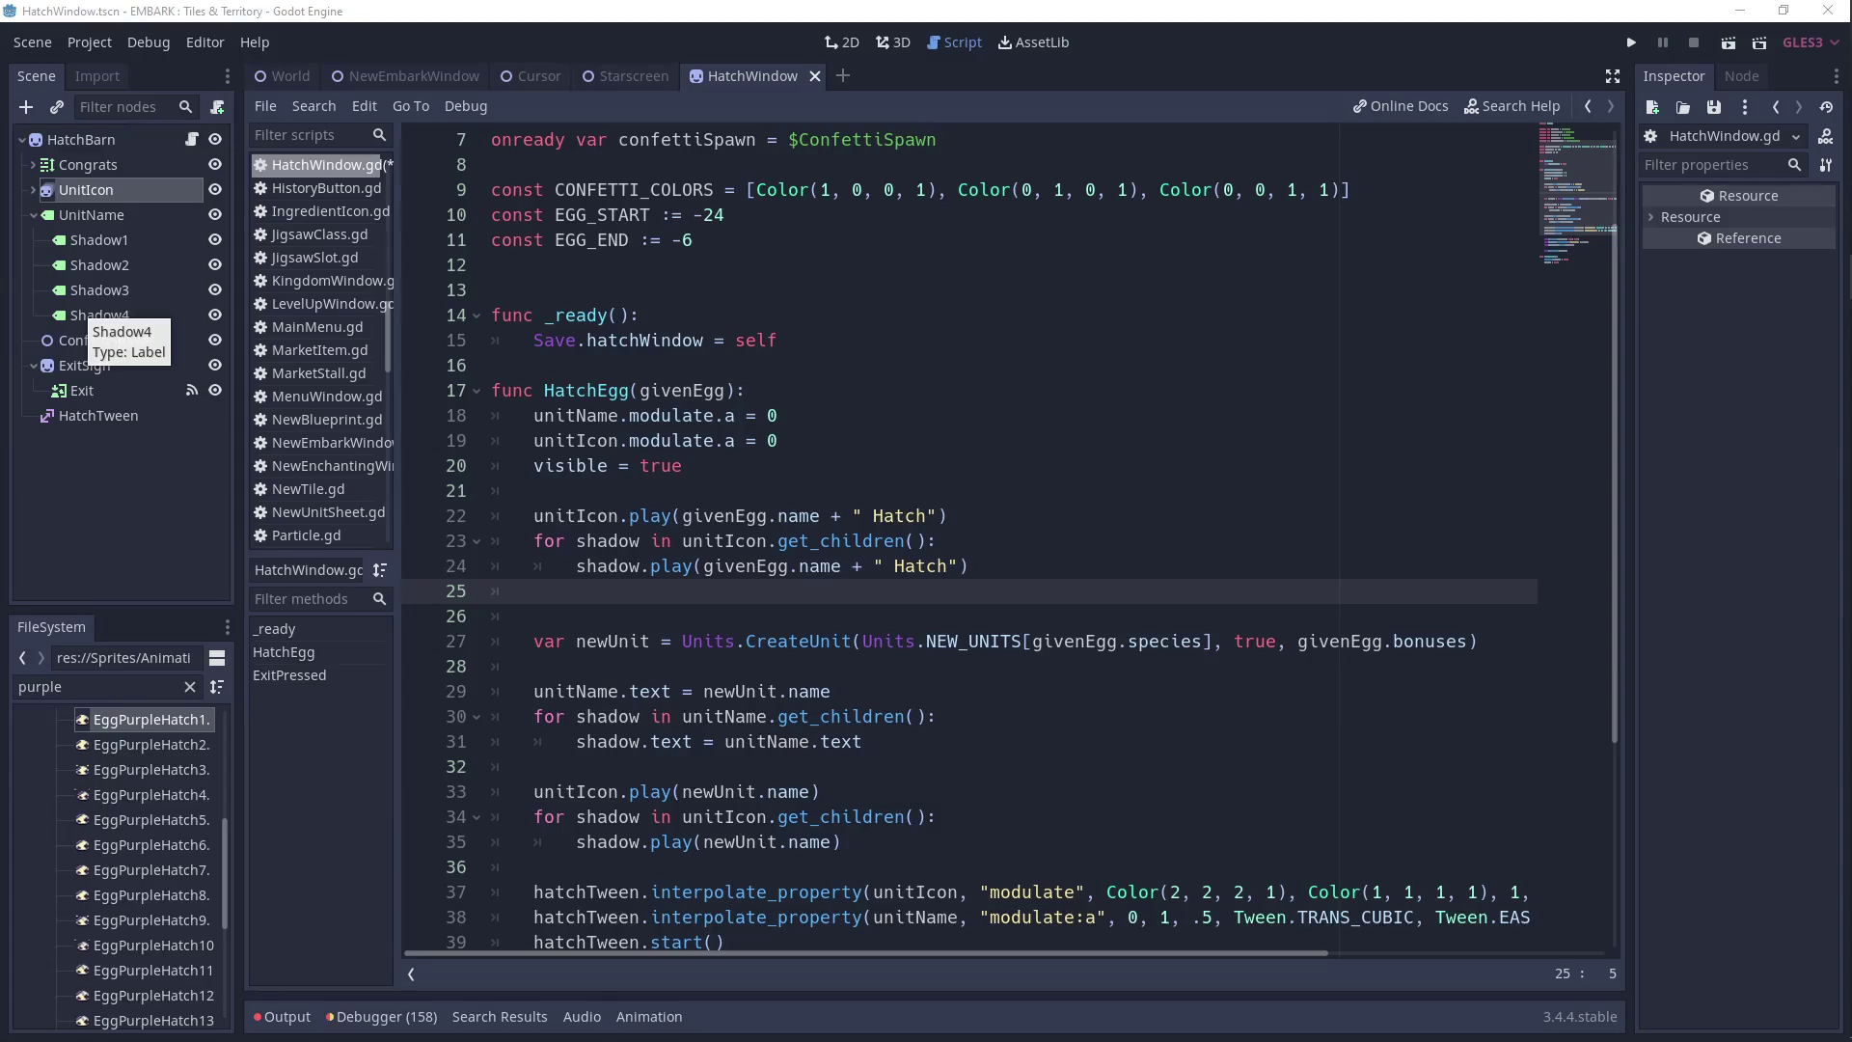
scroll(575, 596, down, 1)
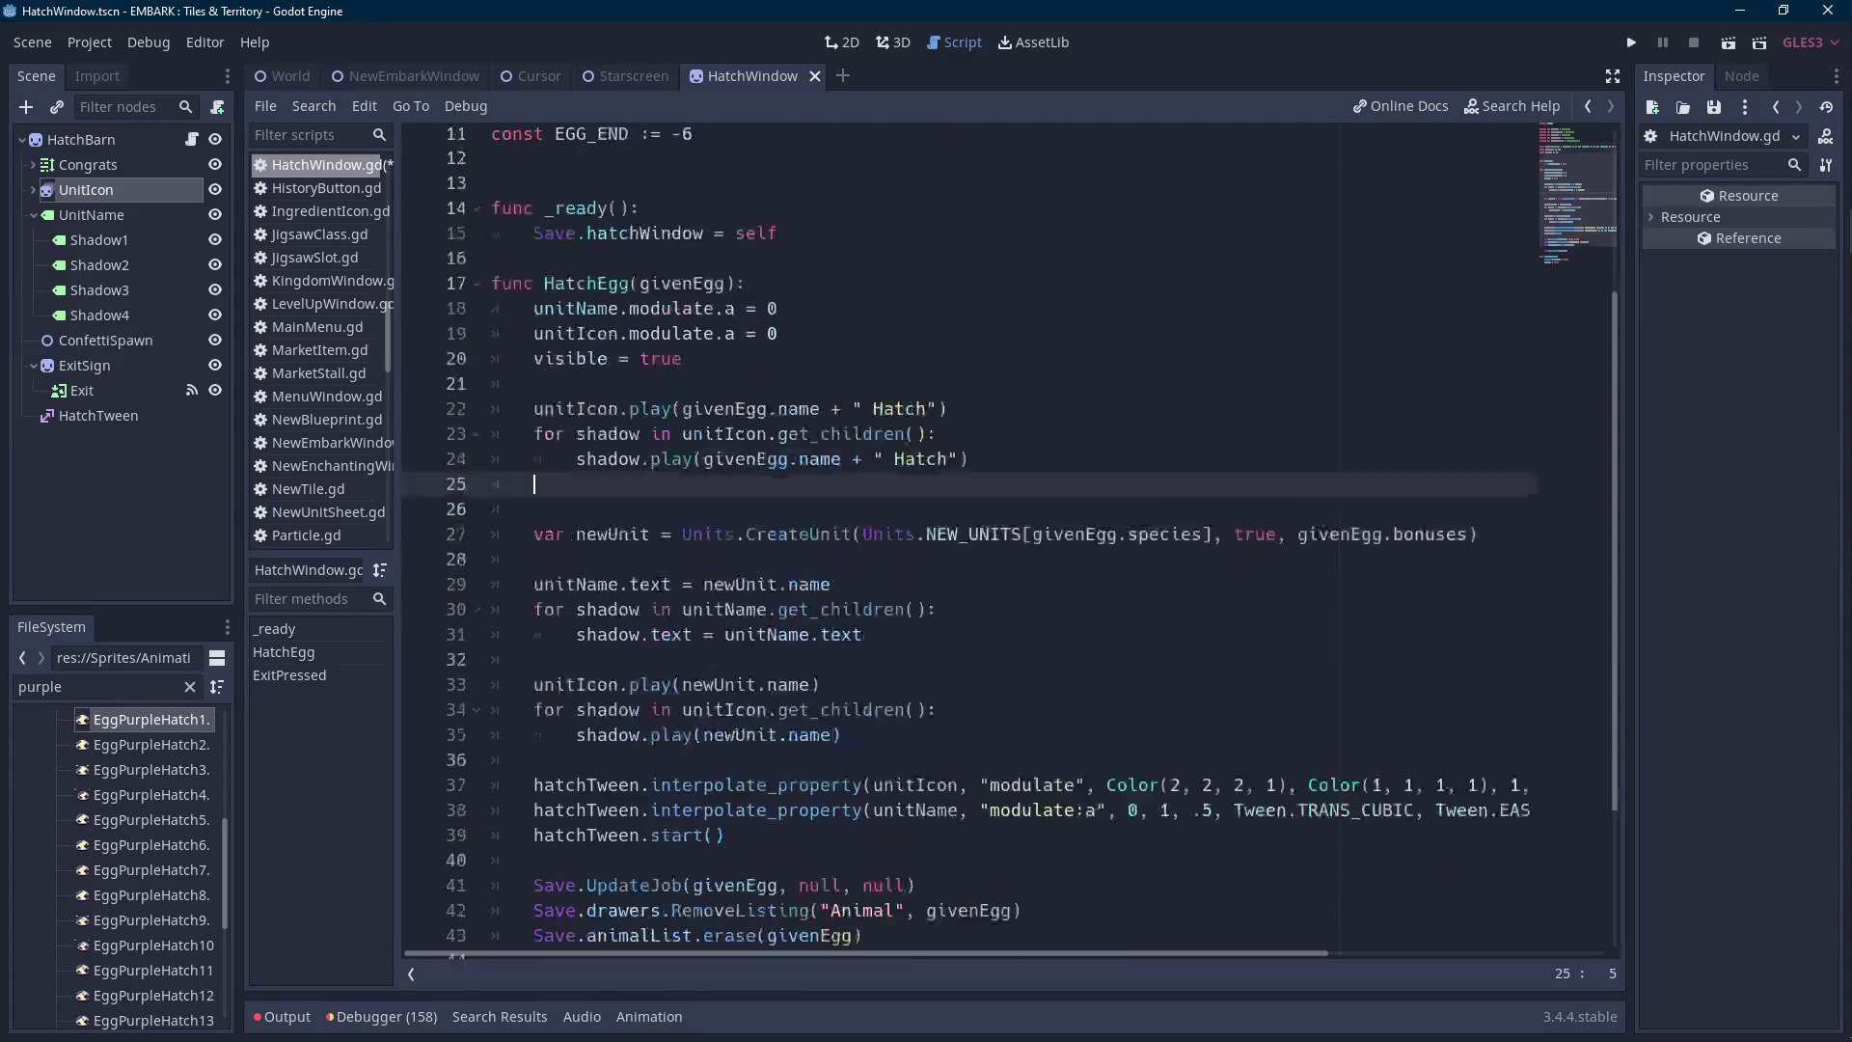
Begin a hatchTween.interpolate_property call on unitIcon 'position:y' from EGG_START, replacing the position assignment.
key(Return)
text(unitIcon.position)
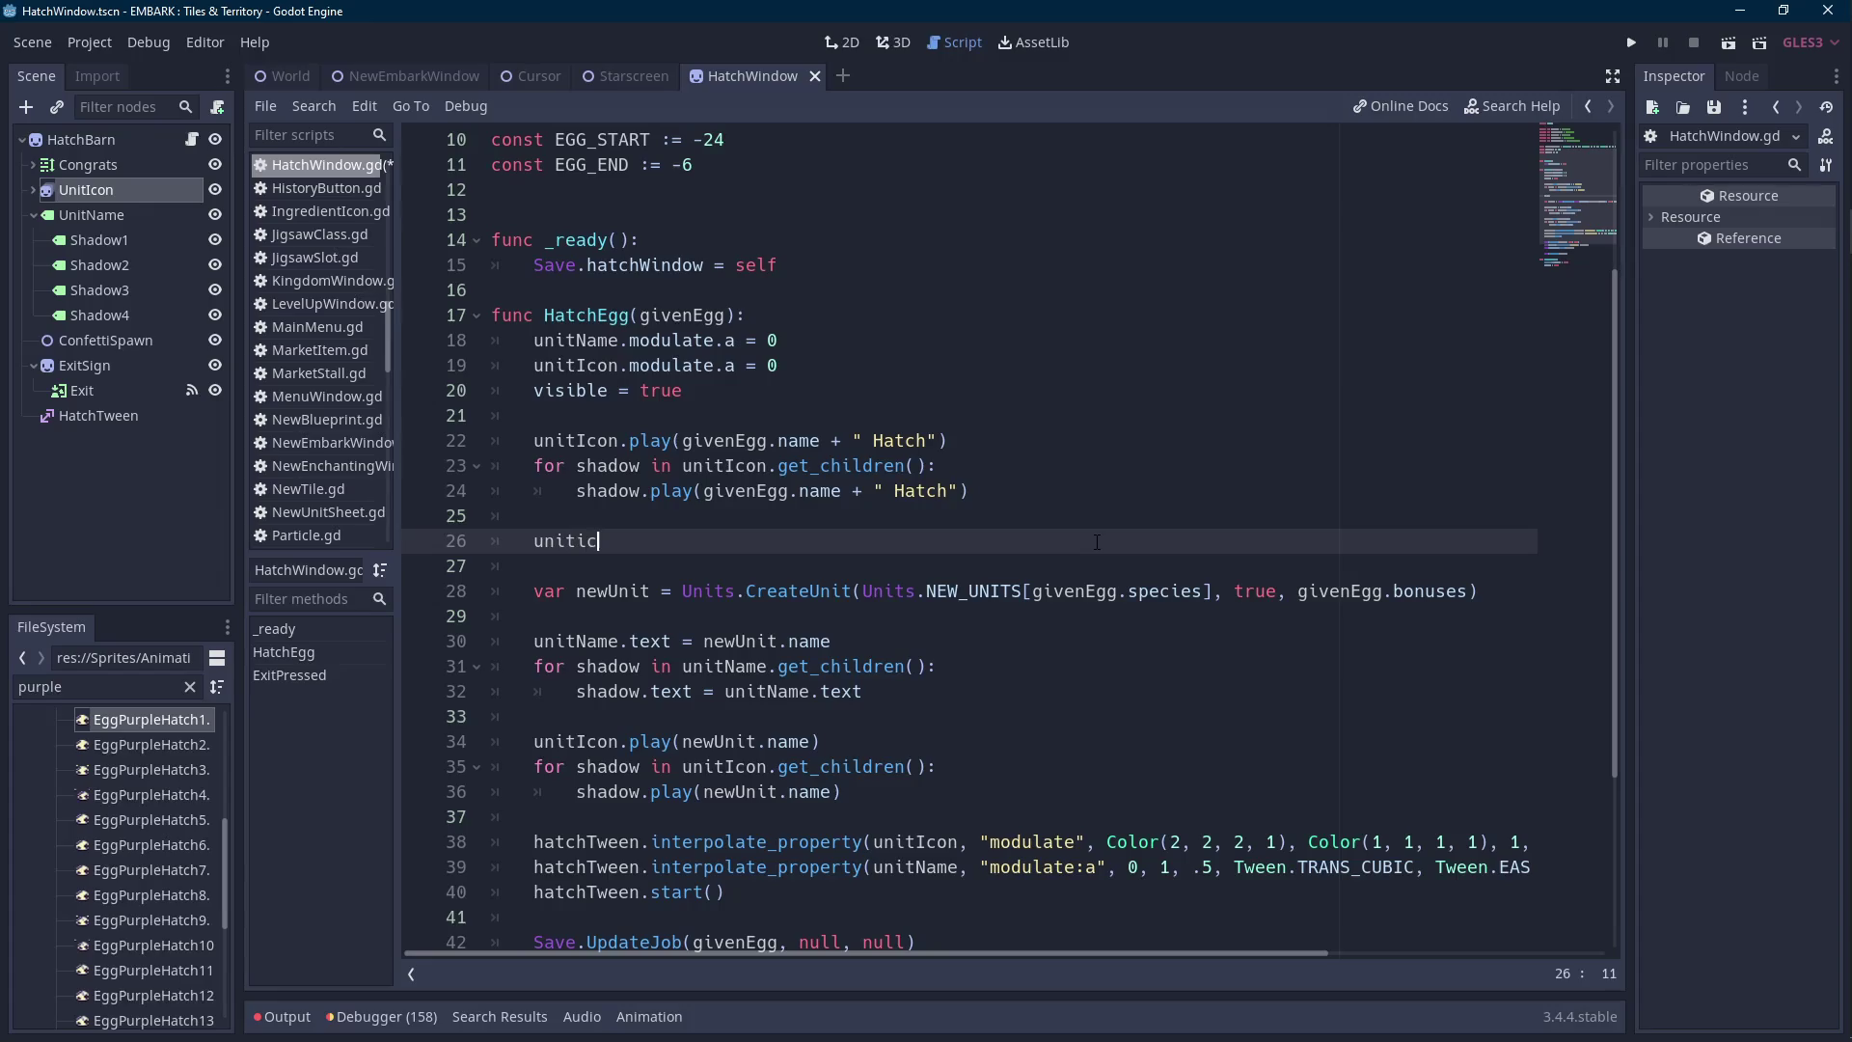
text( = )
text(EGG)
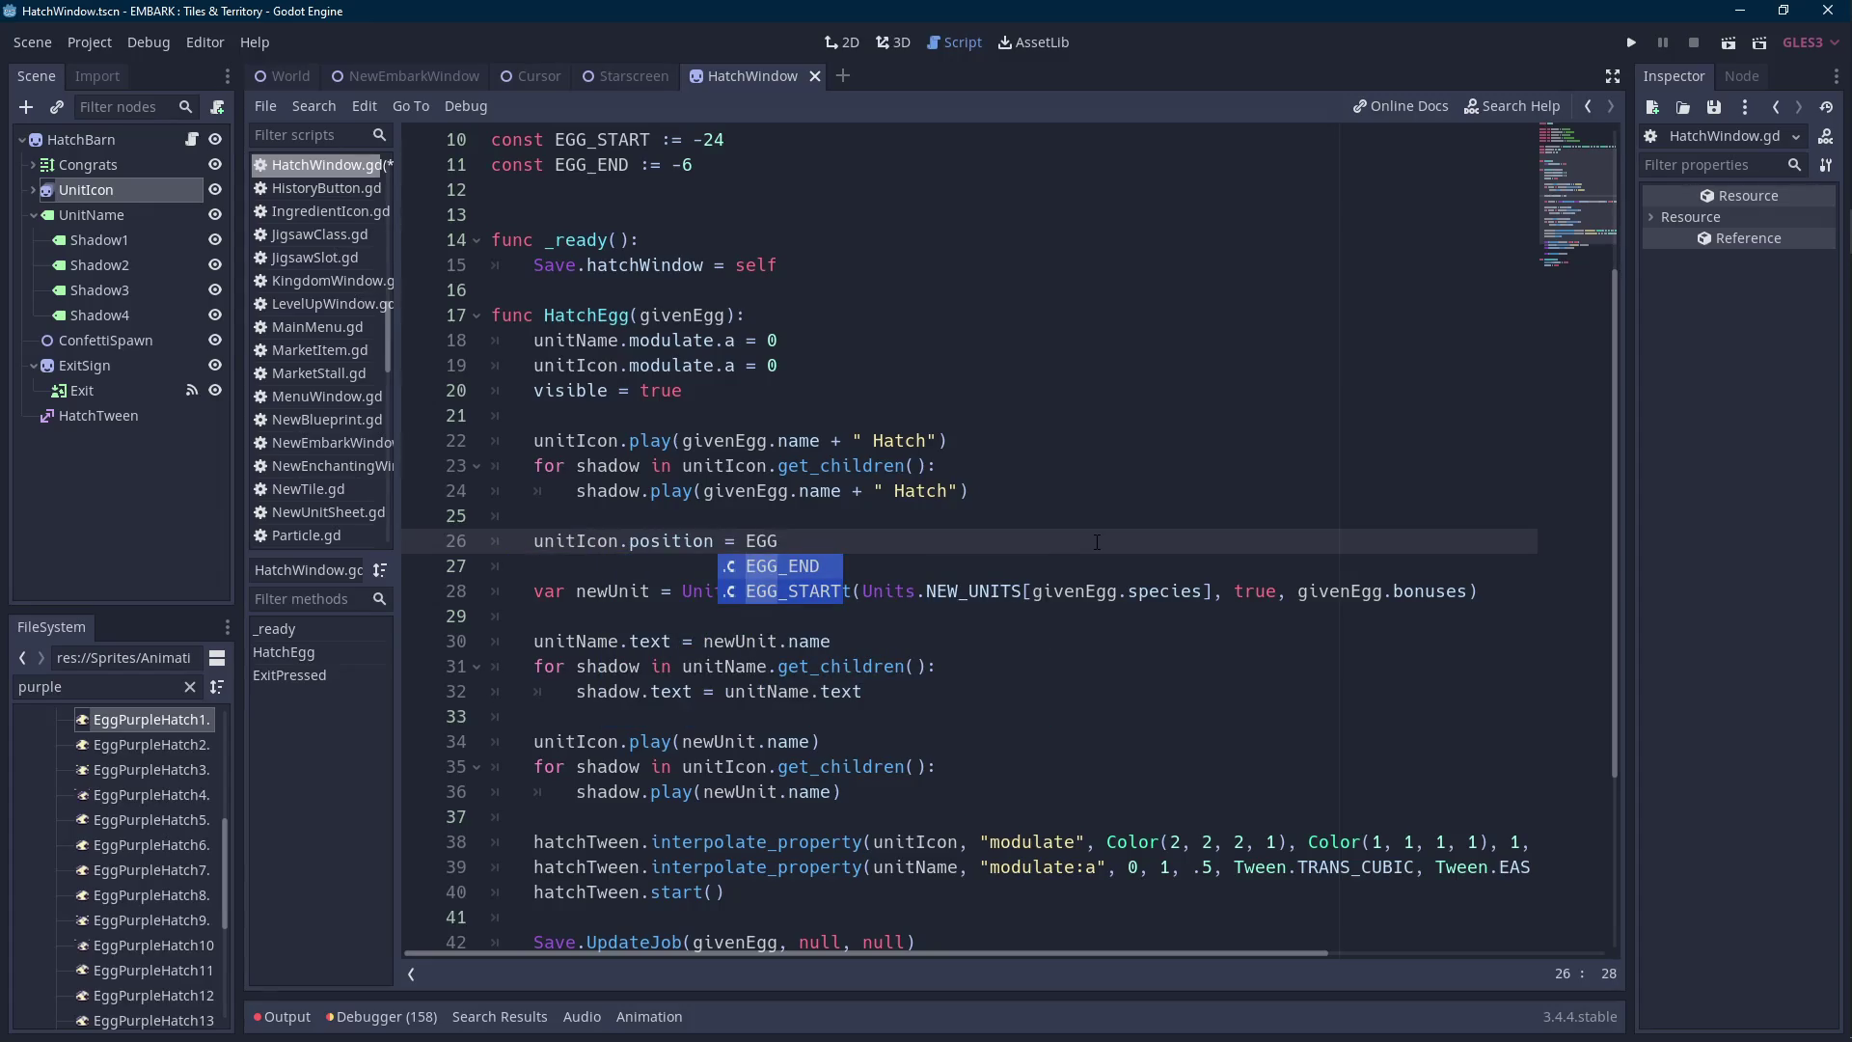
key(Return)
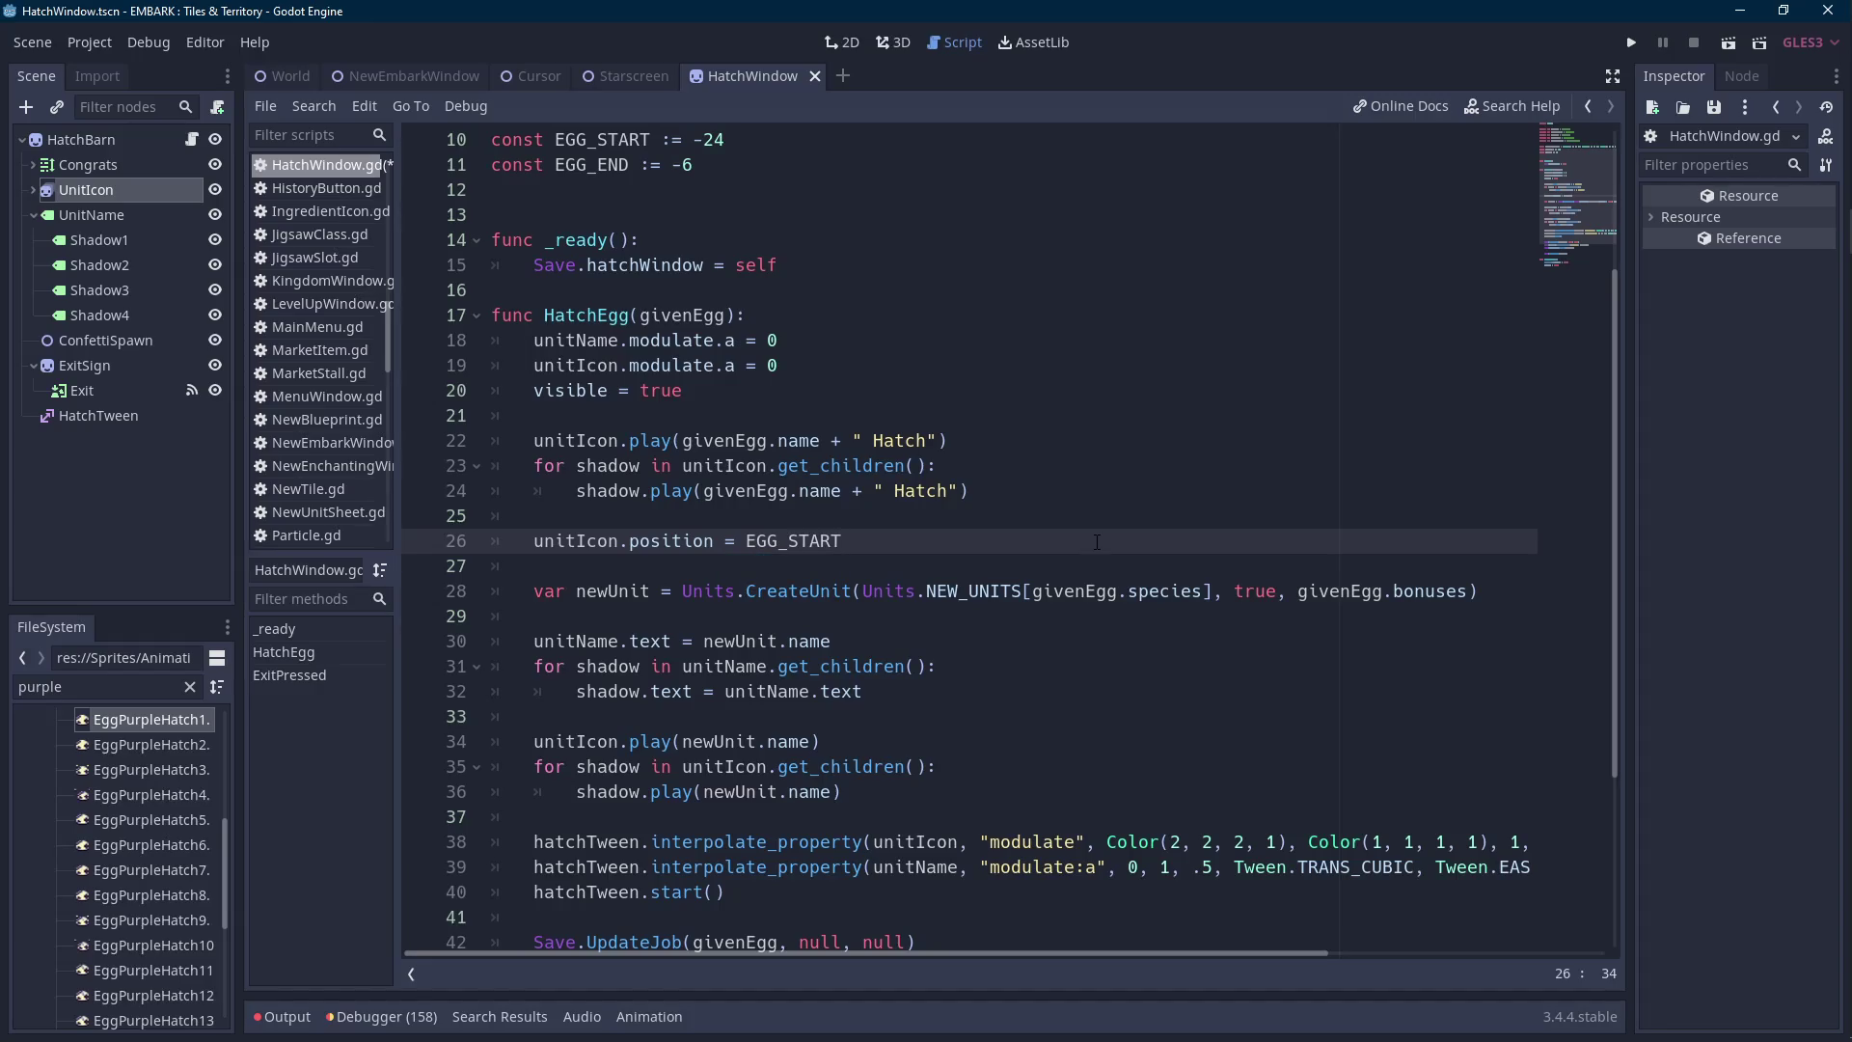
key(Return)
text(hatch)
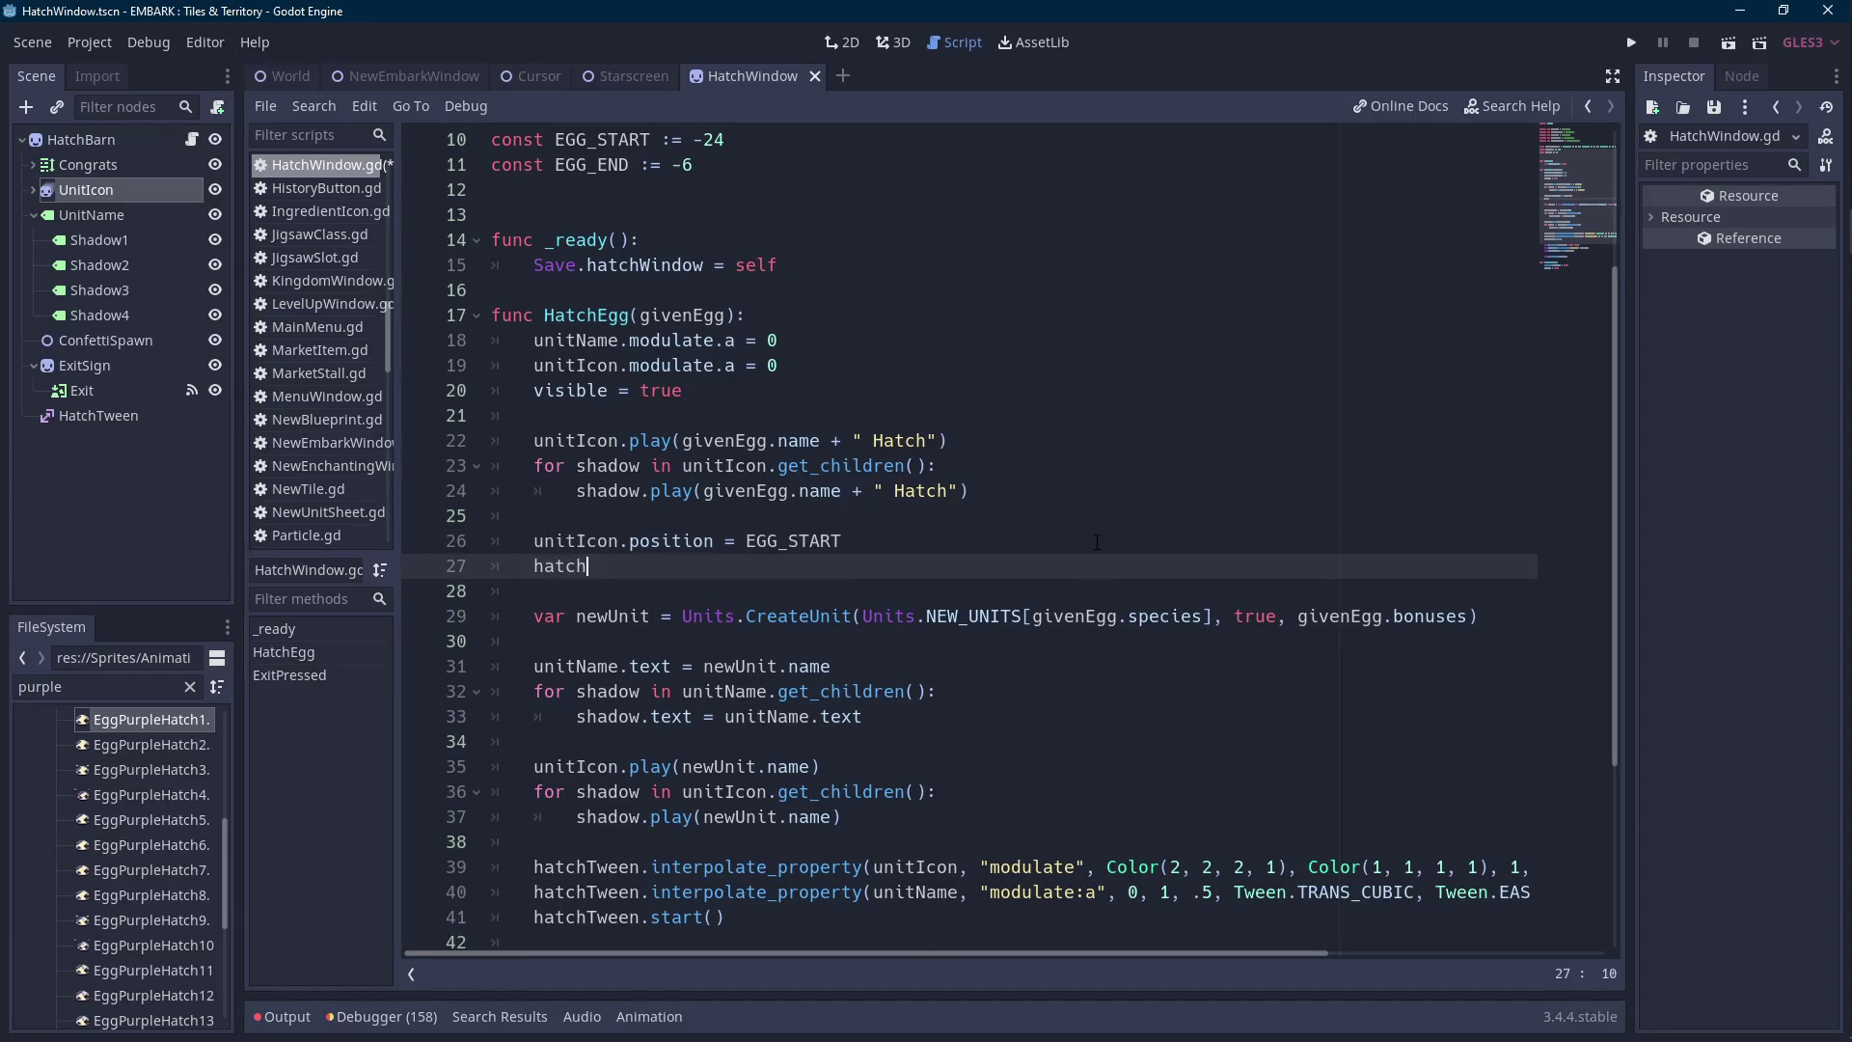
text(Tween.inter)
key(Up)
key(Return)
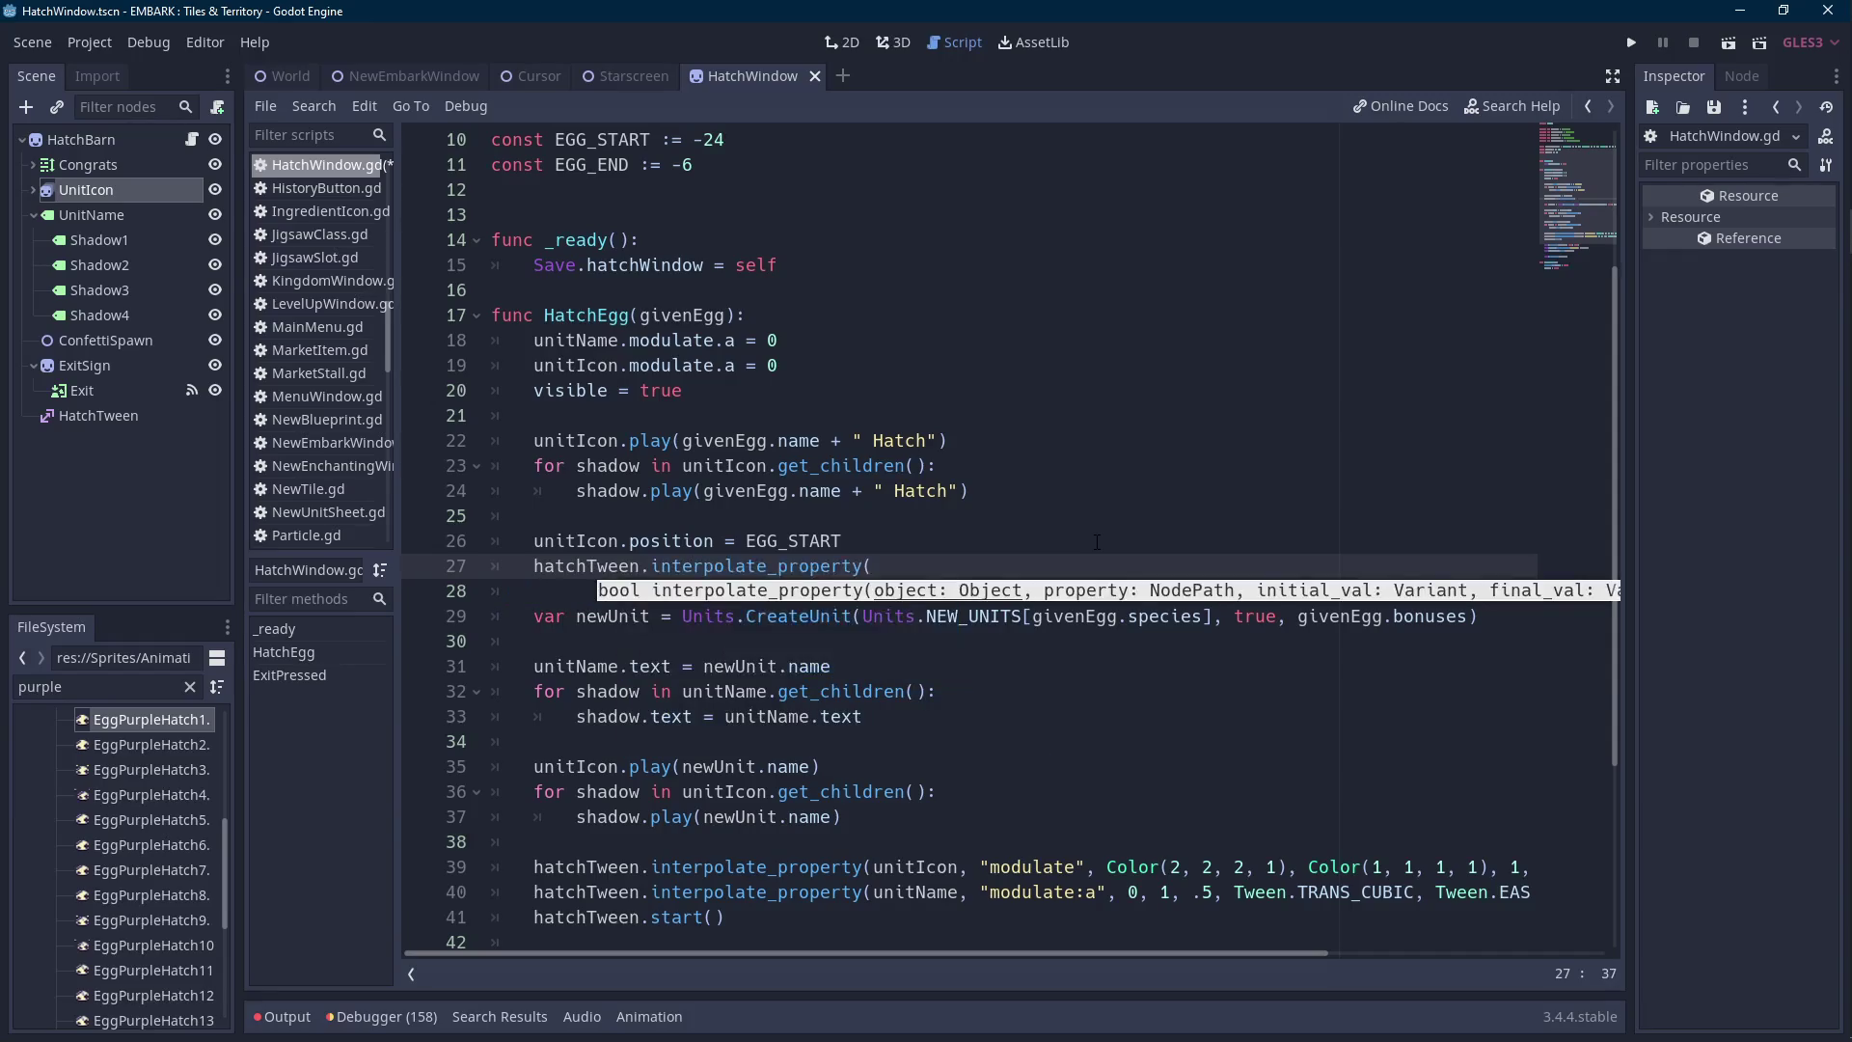
text(unitIcon)
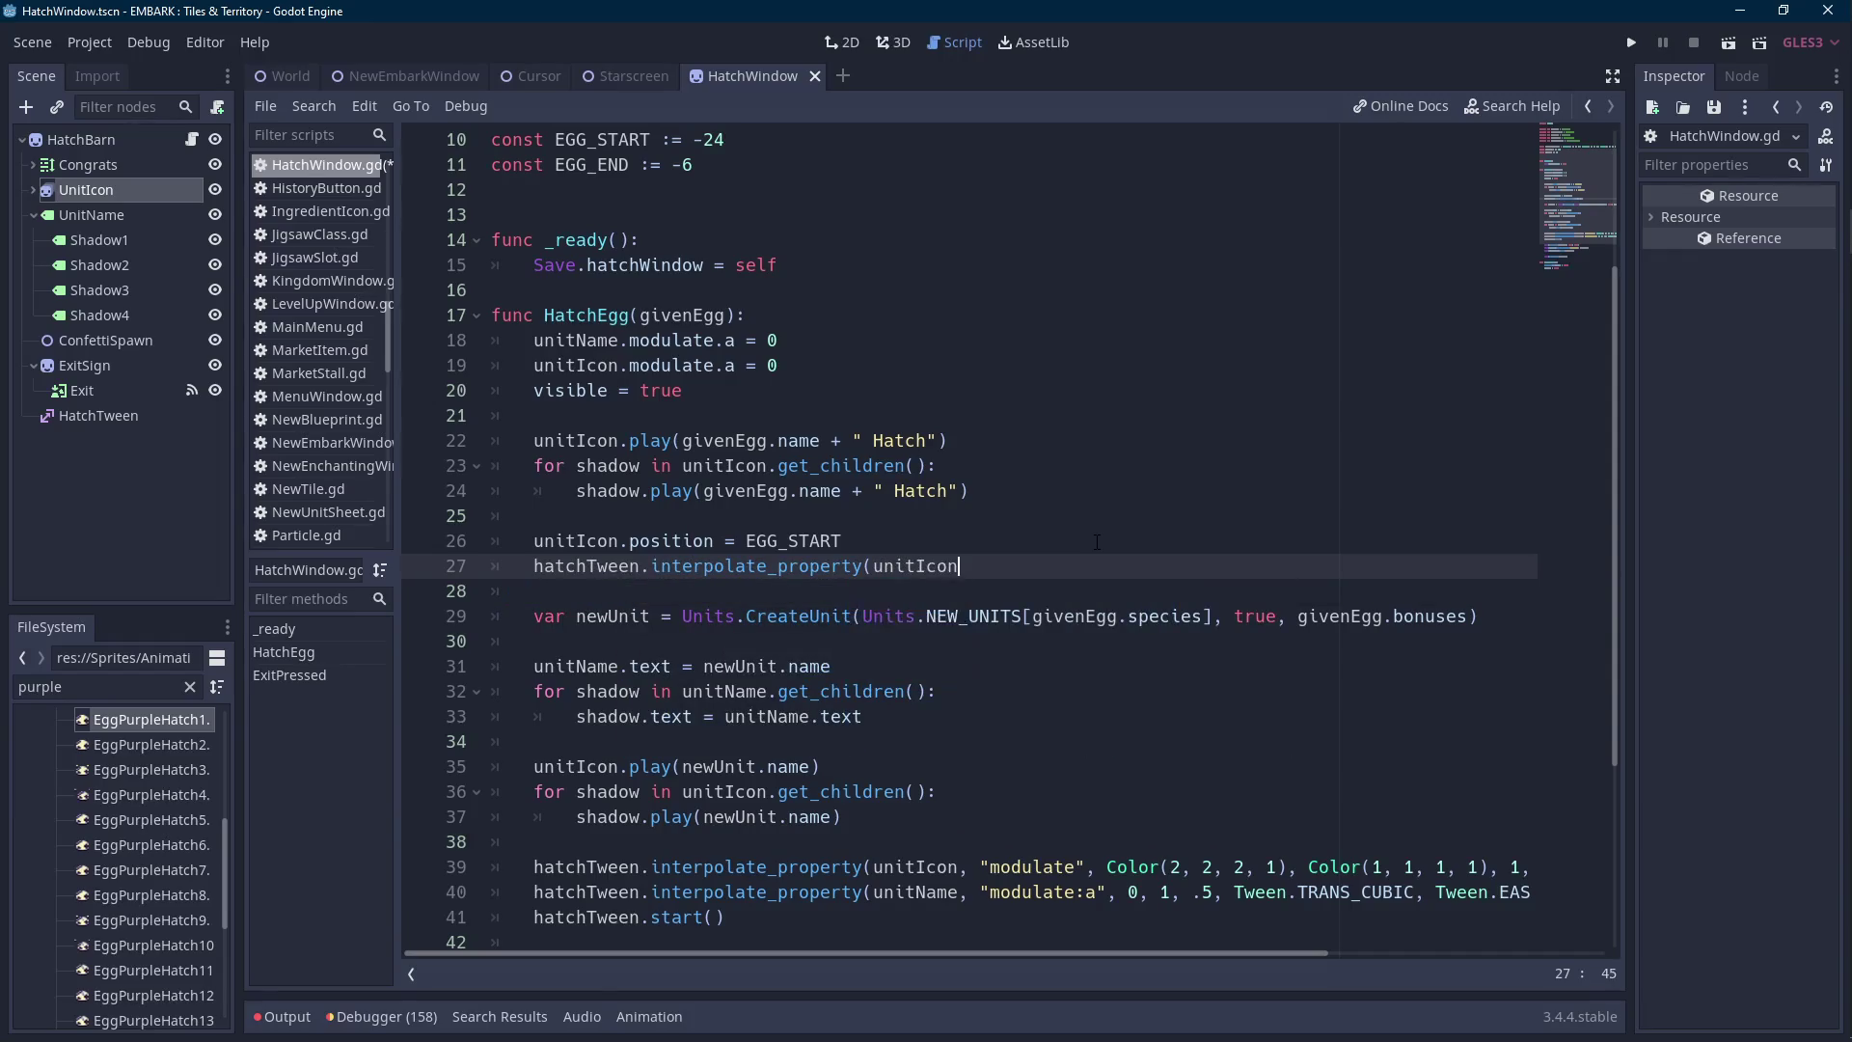
text(, "position)
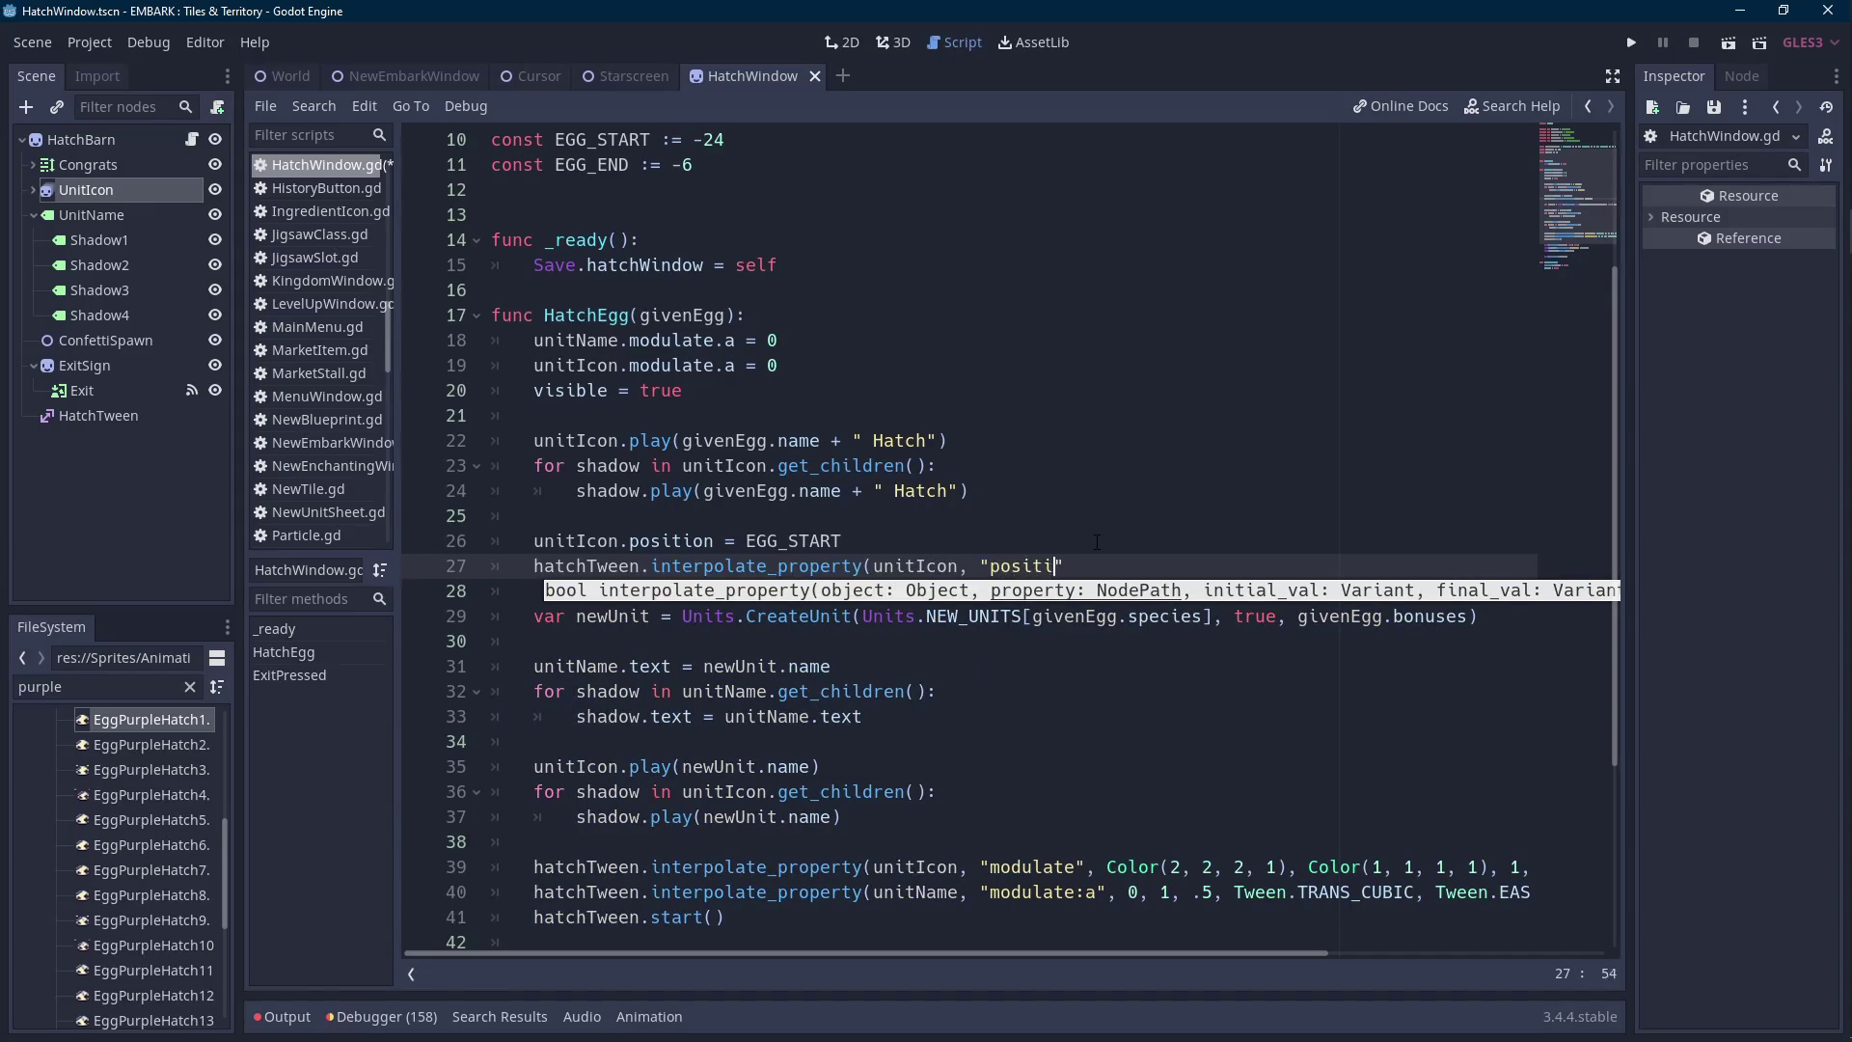
text(:y", EGG)
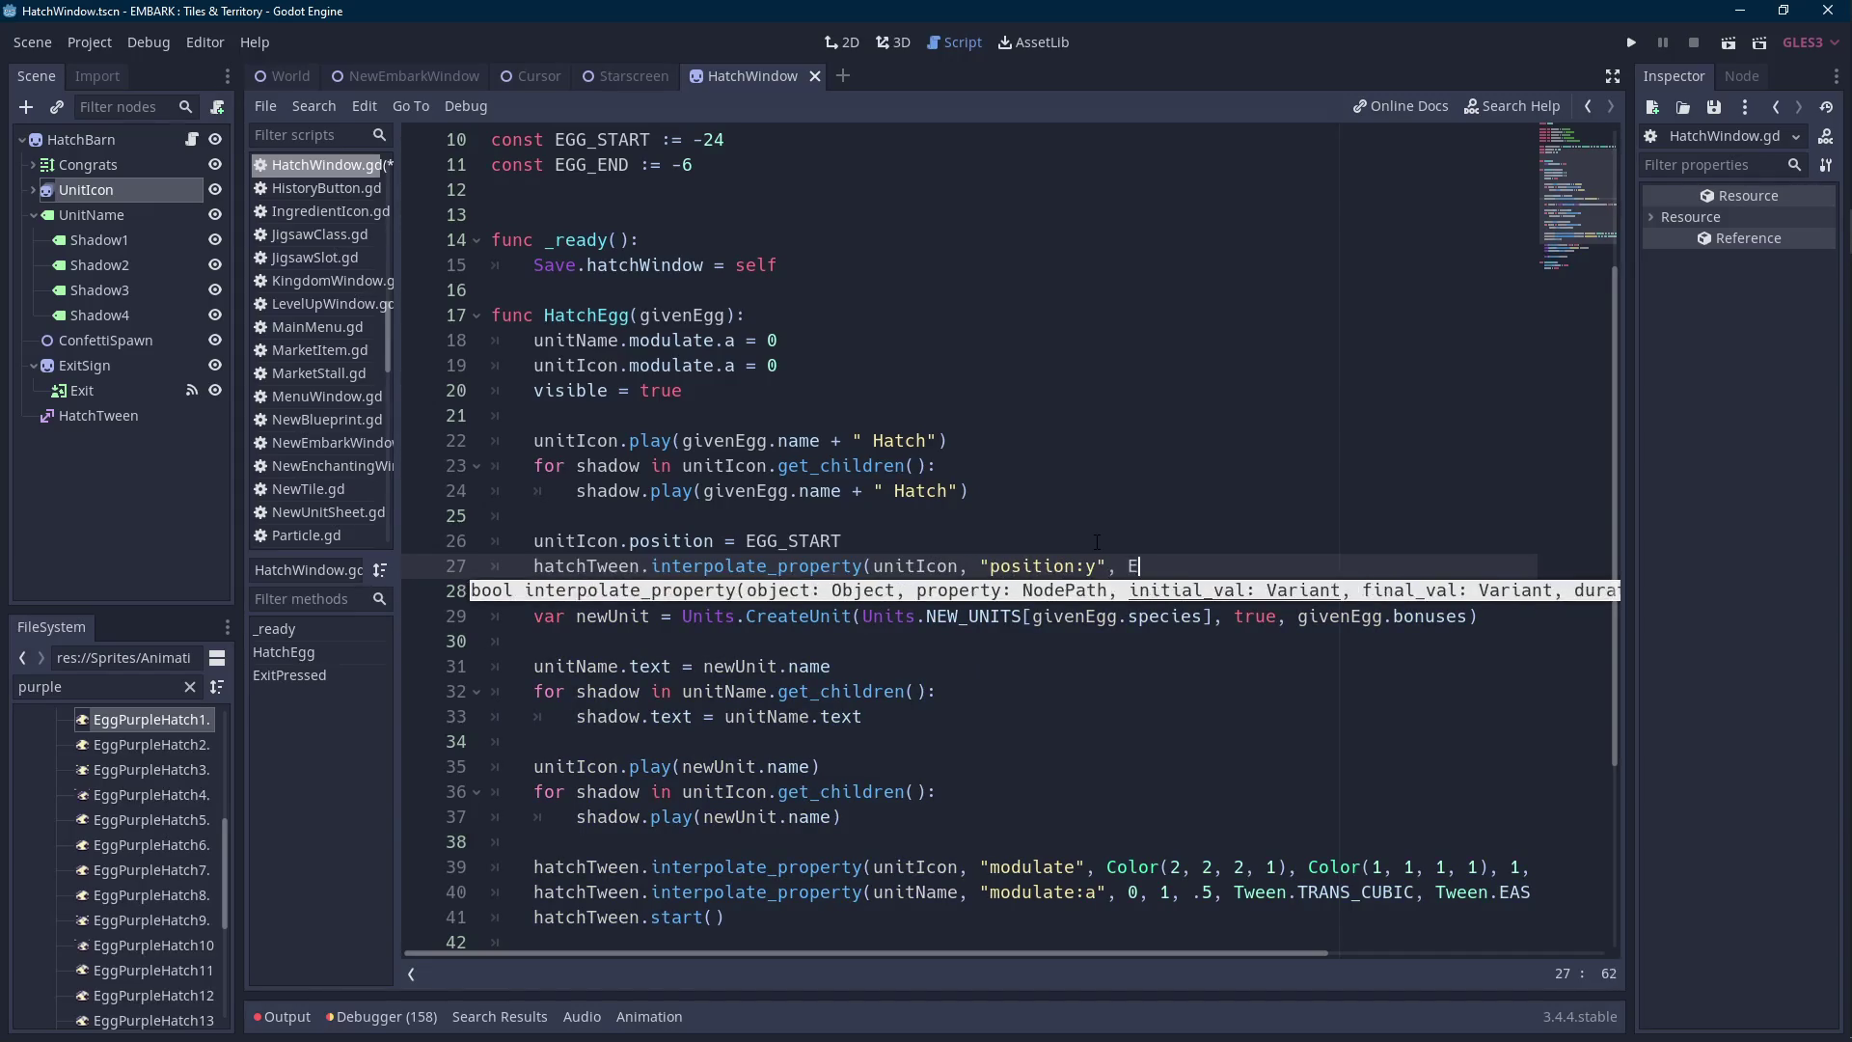
key(Down)
key(Return)
key(Up)
key(shift+Home)
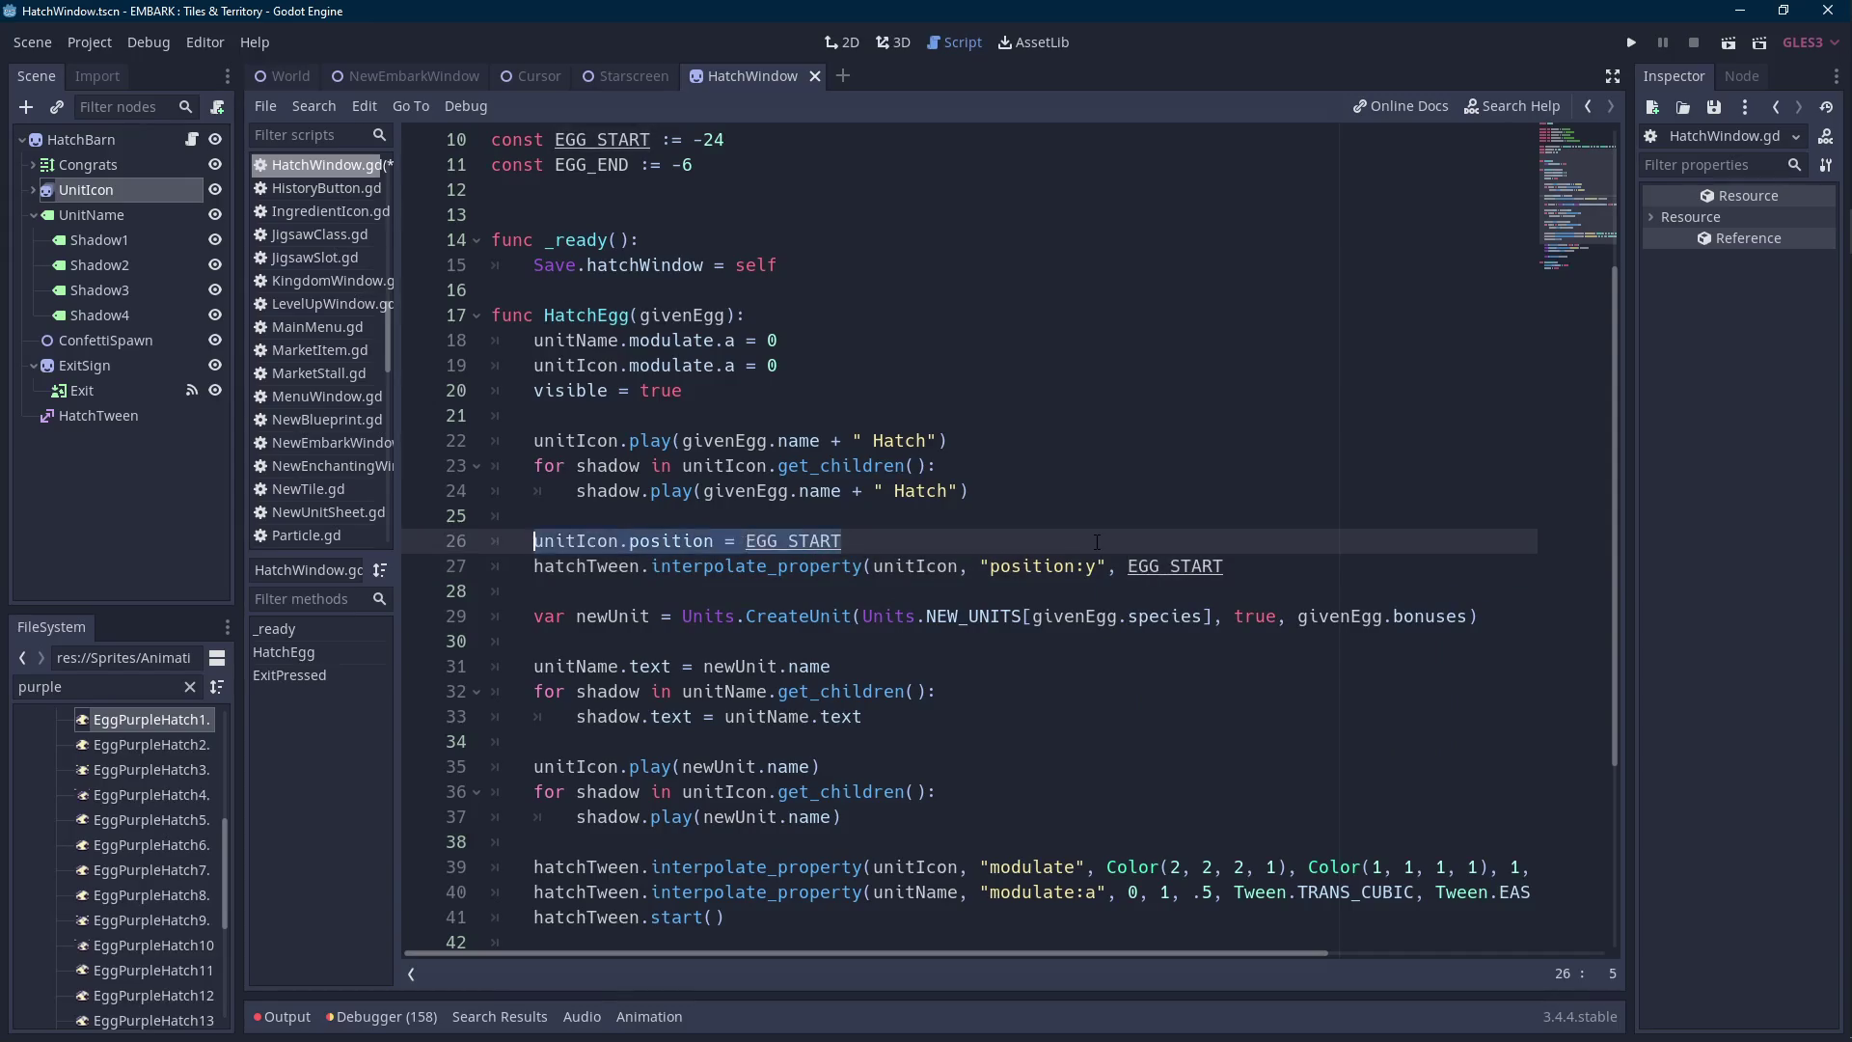
key(BackSpace)
key(BackSpace)
key(BackSpace)
Complete the position tween with EGG_END, duration 1, TRANS_CUBIC and EASE_IN.
click(1338, 548)
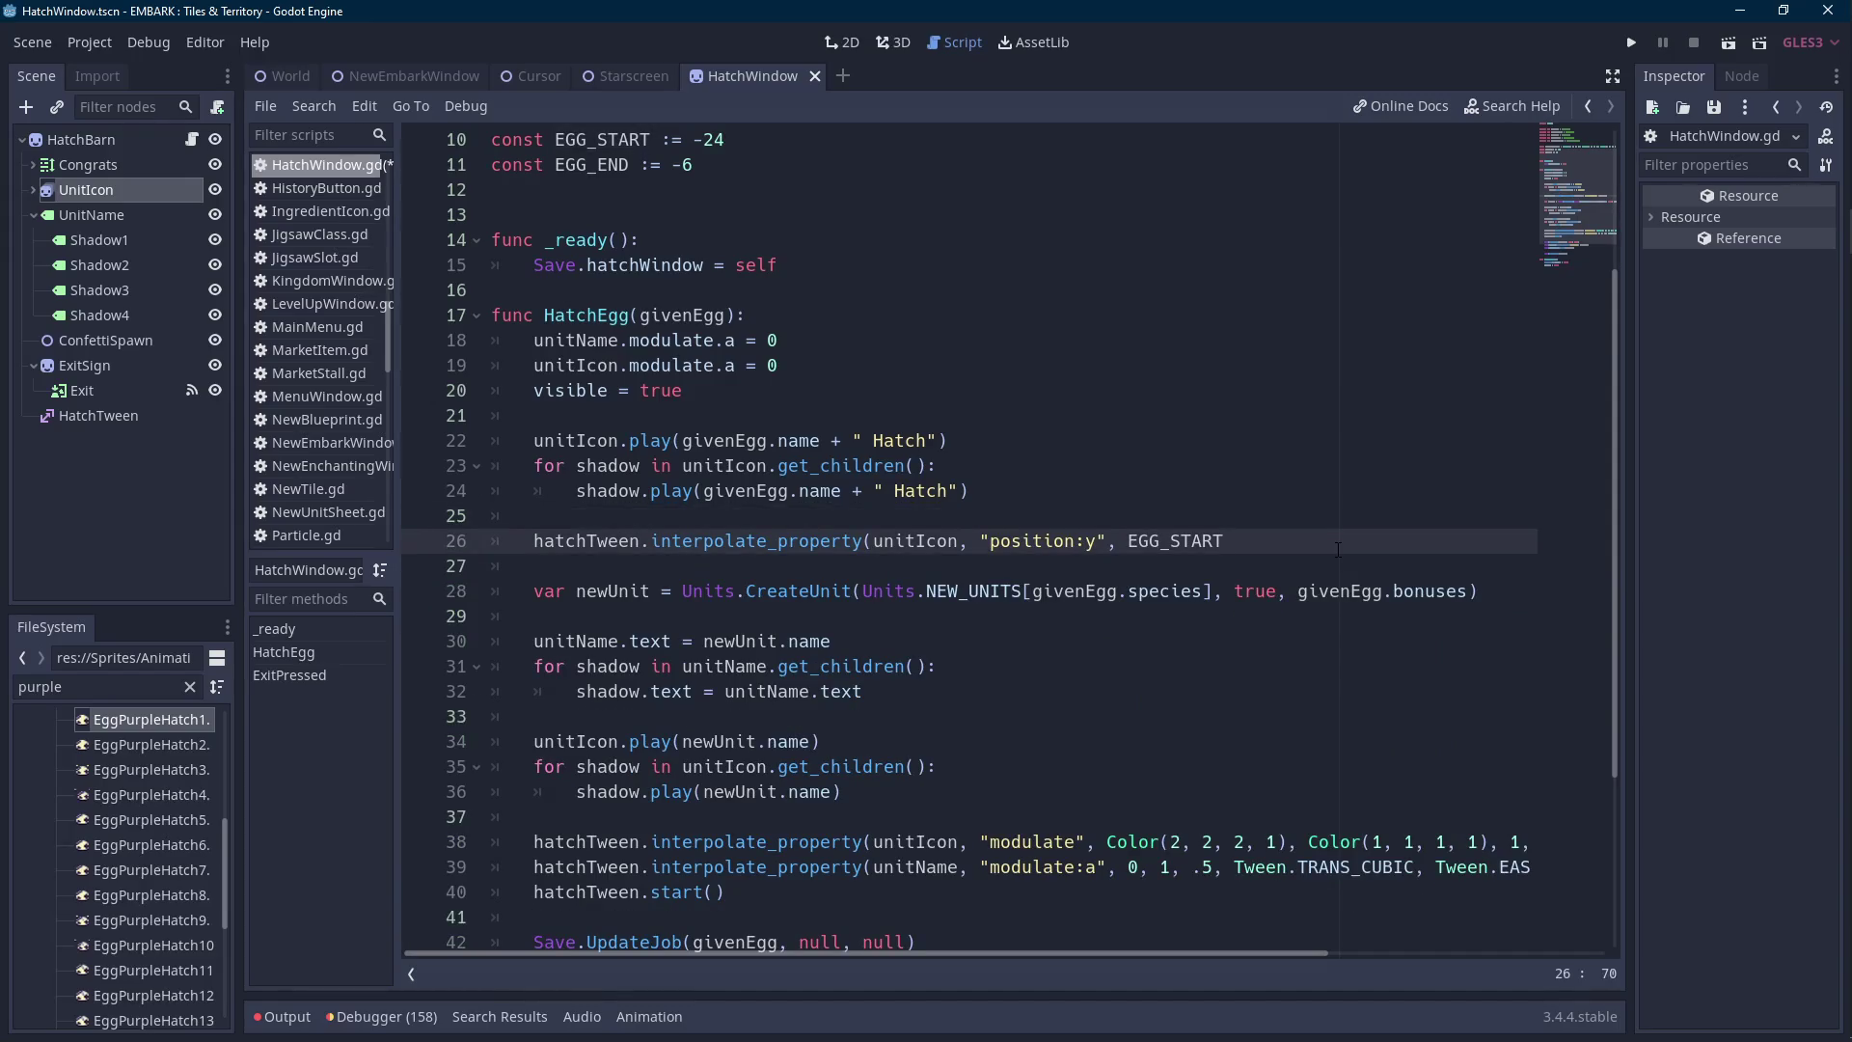
text(, EGG_)
key(Return)
text(, EGG_END,)
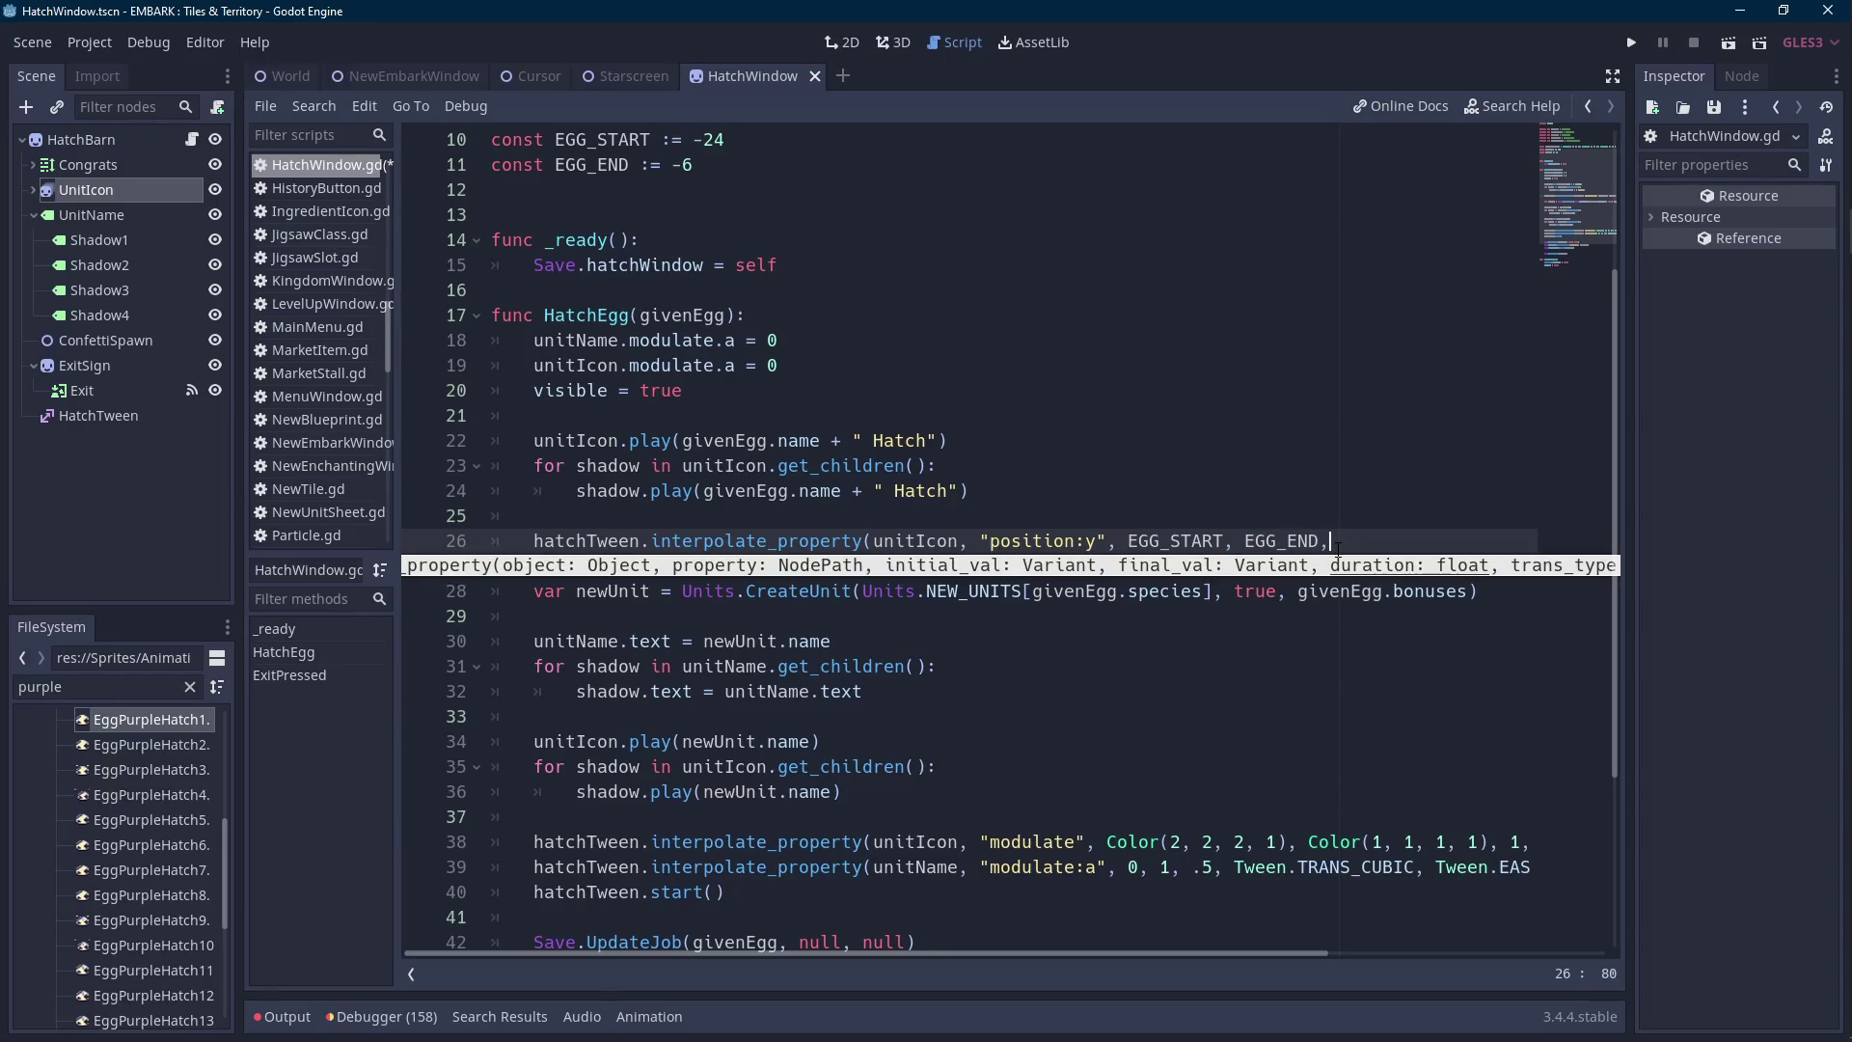
text( 1,)
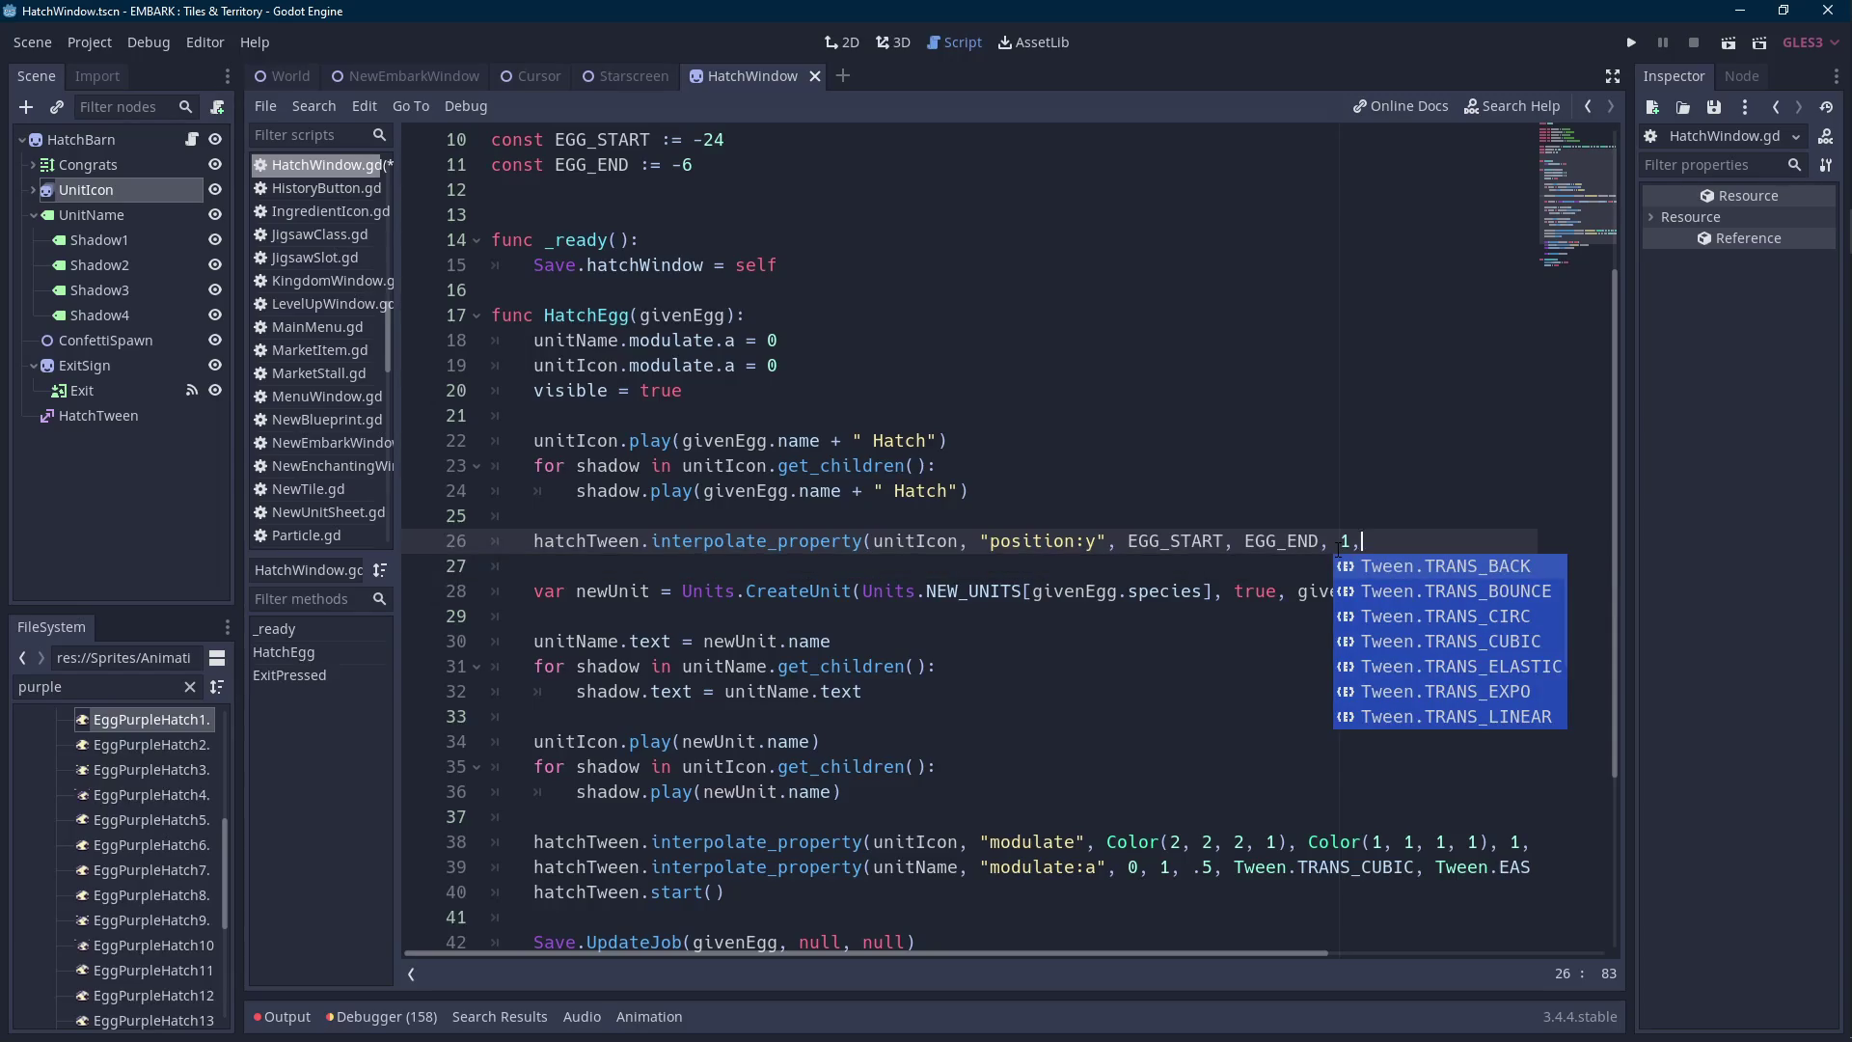
key(Down)
key(Down)
key(Down)
key(Return)
text(,Tween.EASE_IN))
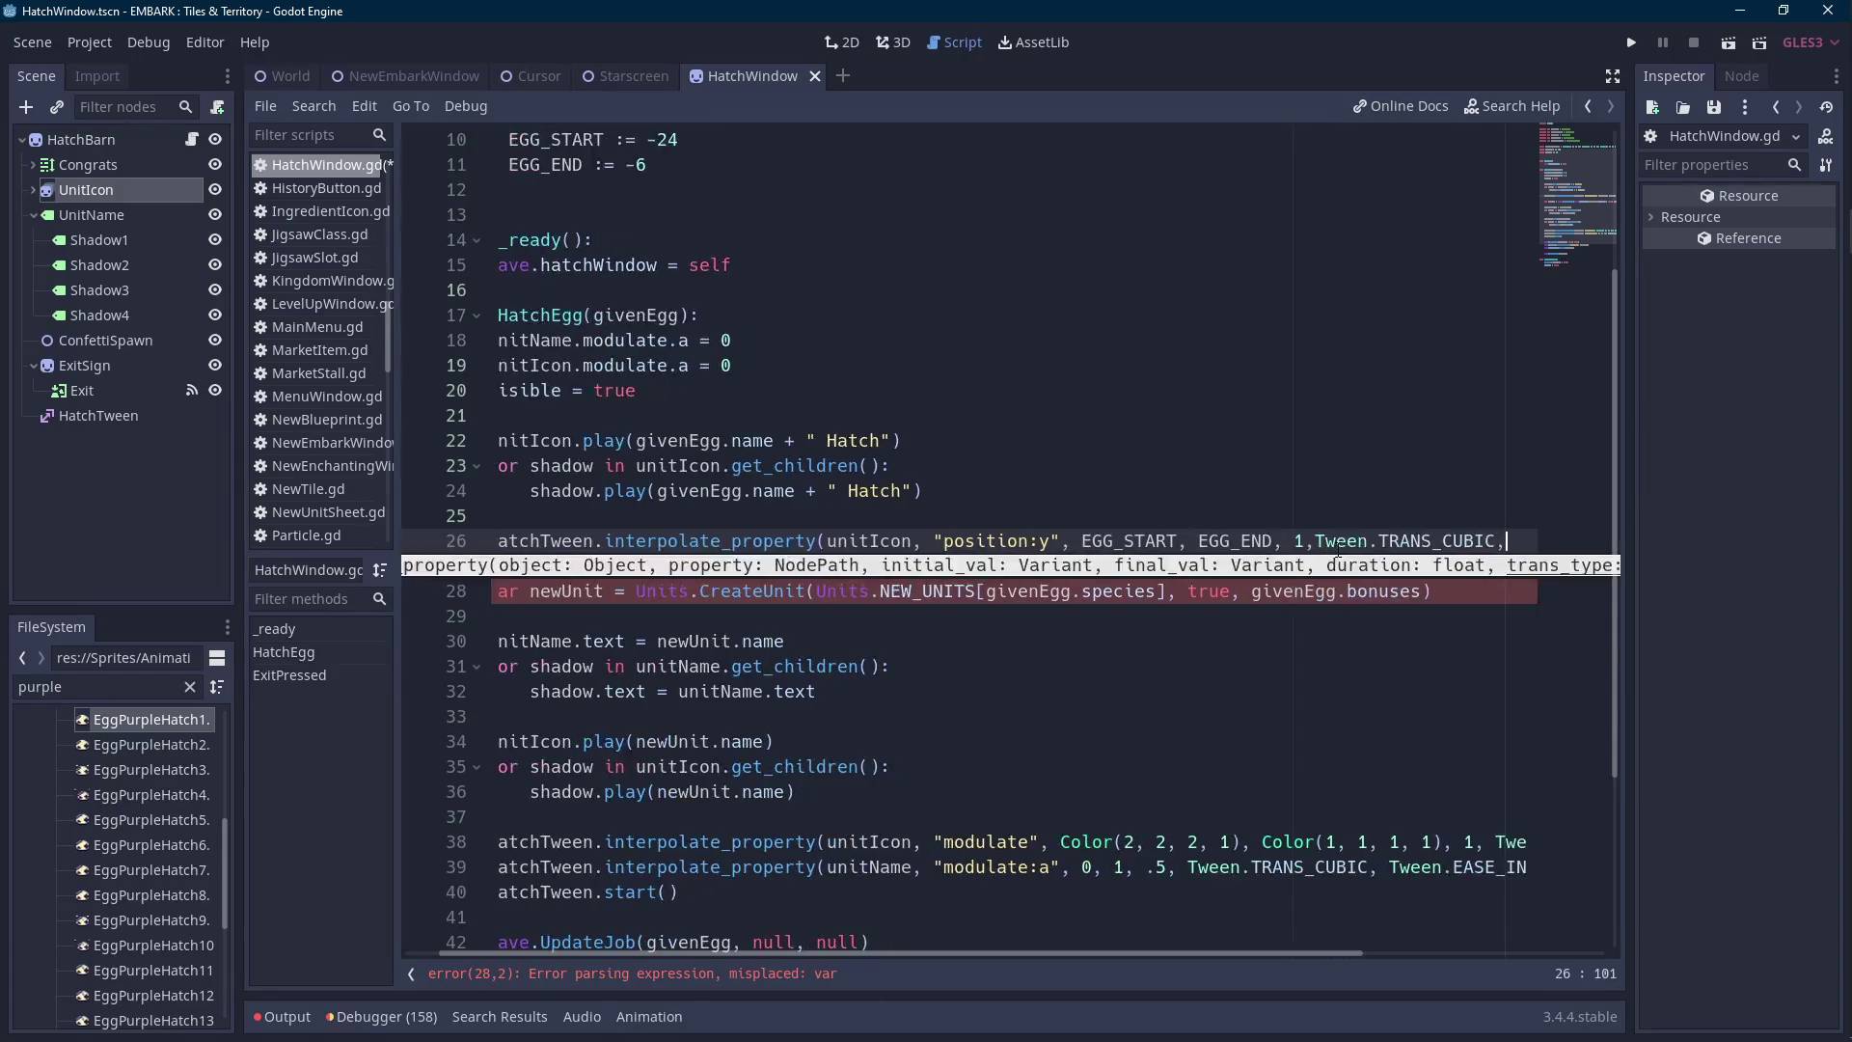
key(Left)
key(Left)
key(Left)
key(Left)
key(Left)
key(Left)
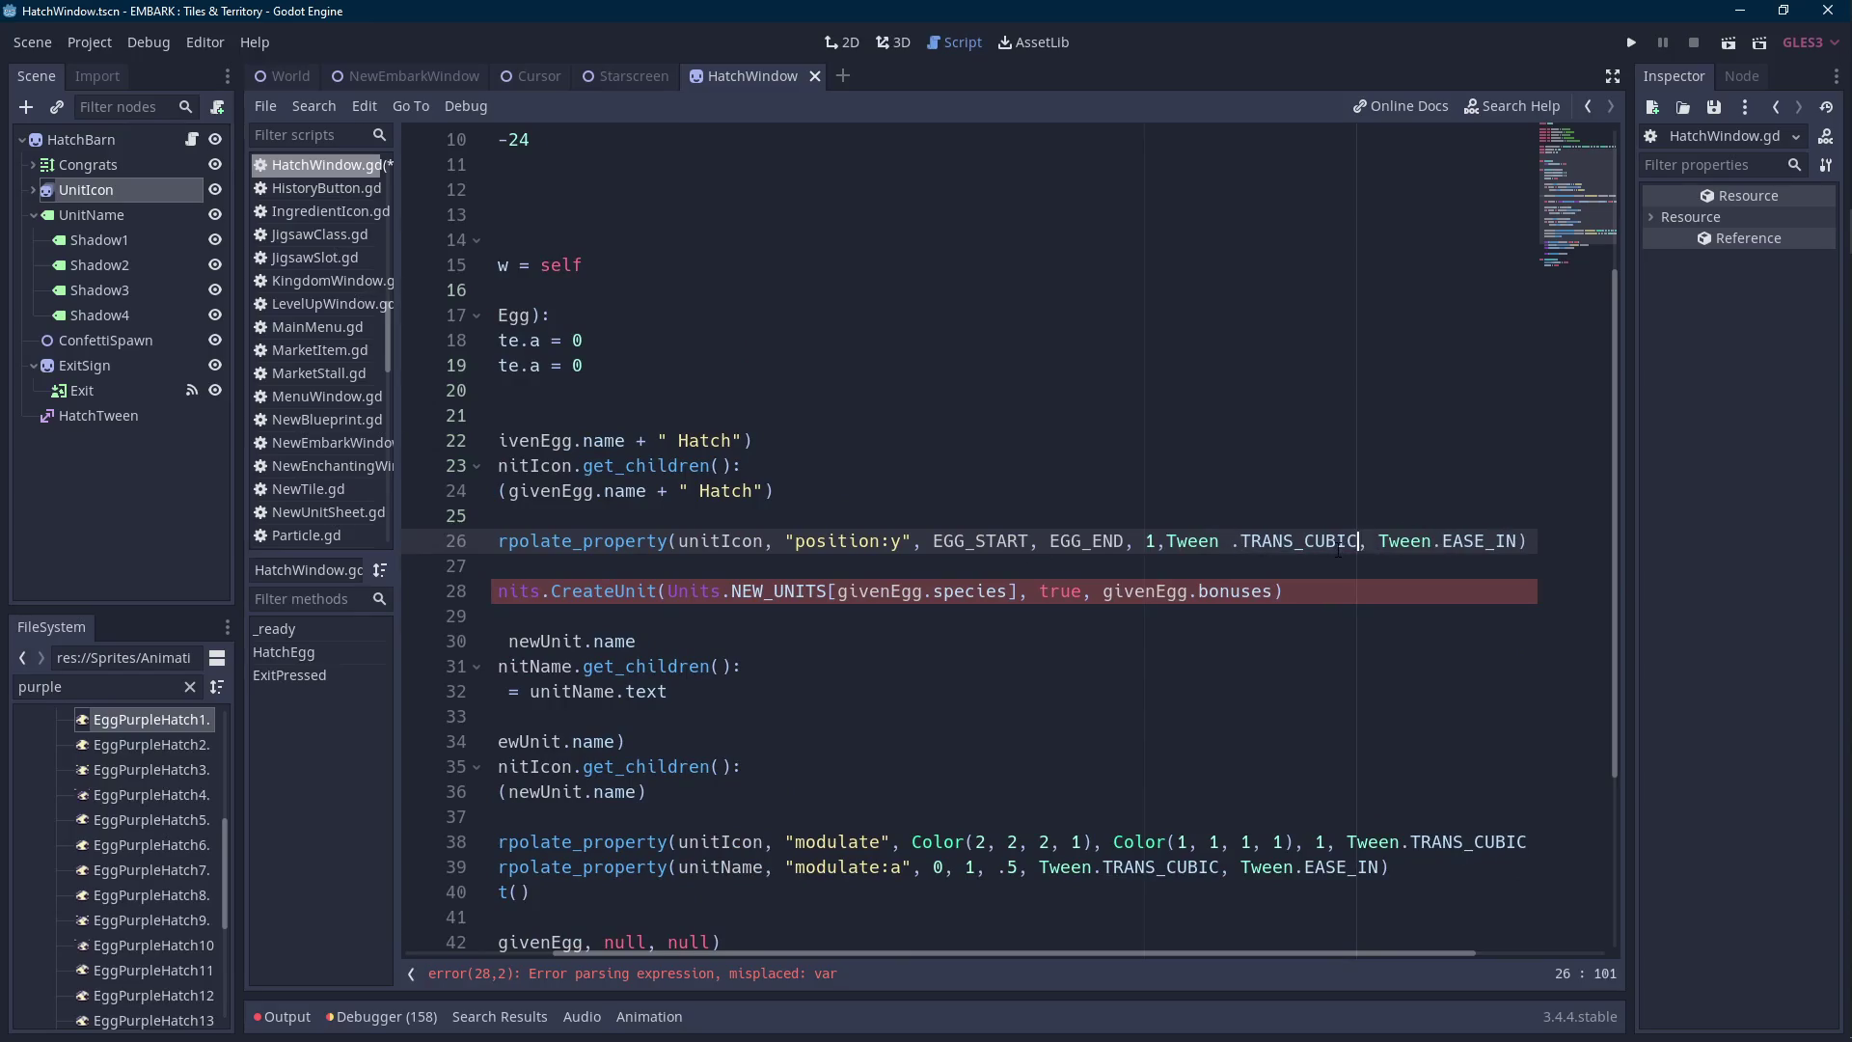
key(Left)
key(Left)
key(Left)
key(End)
Add a unitIcon 'modulate:a' tween from 0 to 1 with TRANS_CUBIC and EASE_IN.
key(Return)
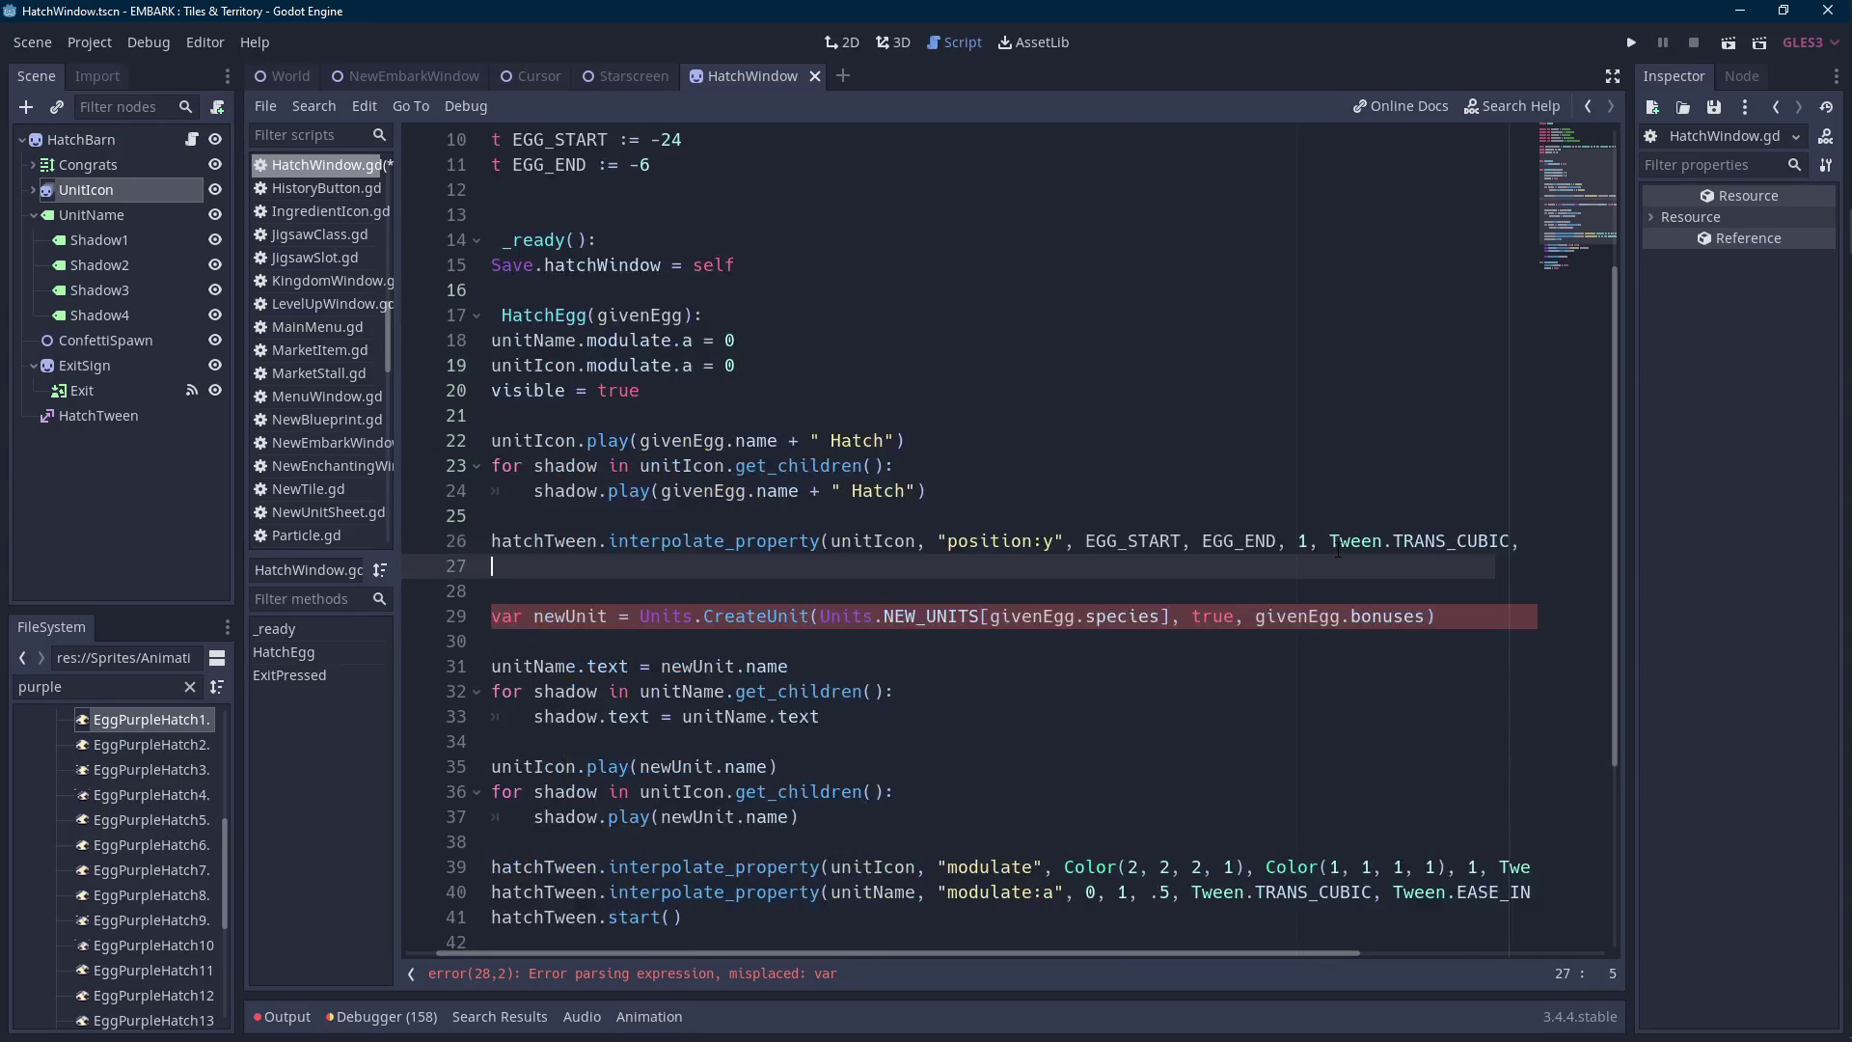
text(hatchtw)
key(Return)
text(.inter)
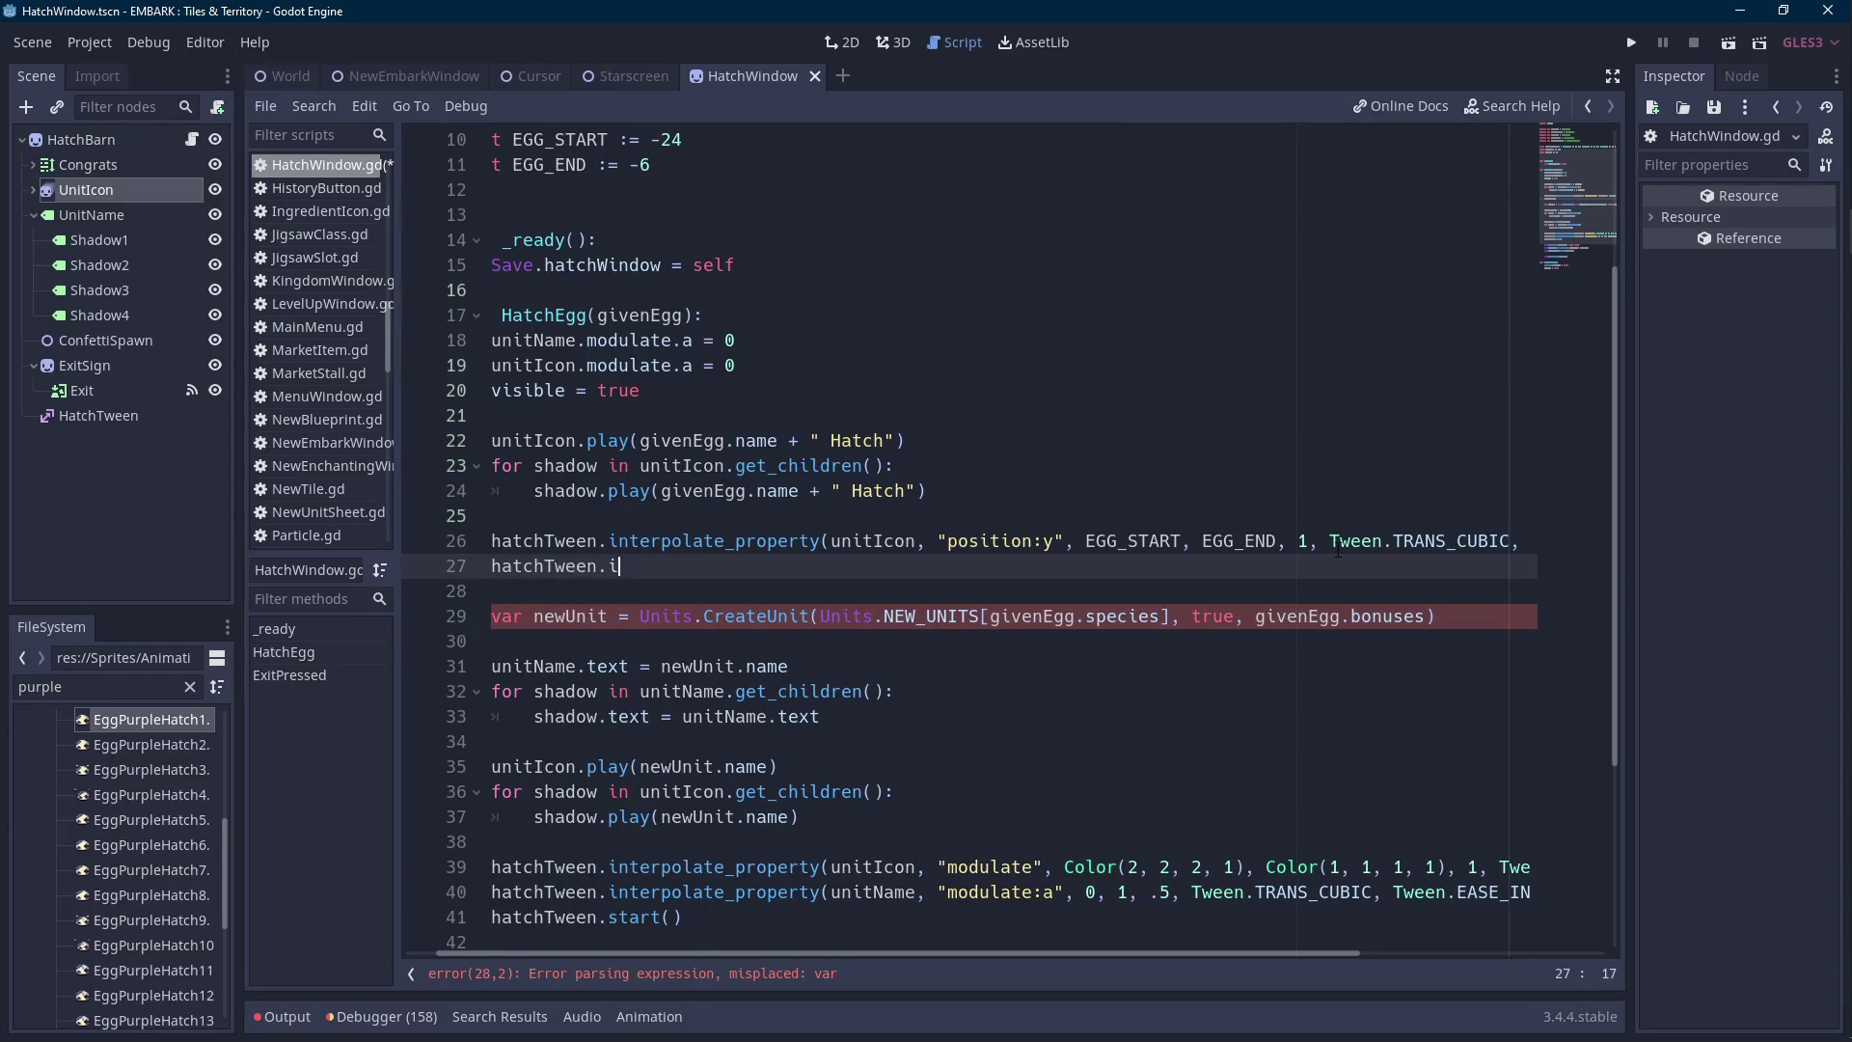
key(Up)
key(Return)
text(un)
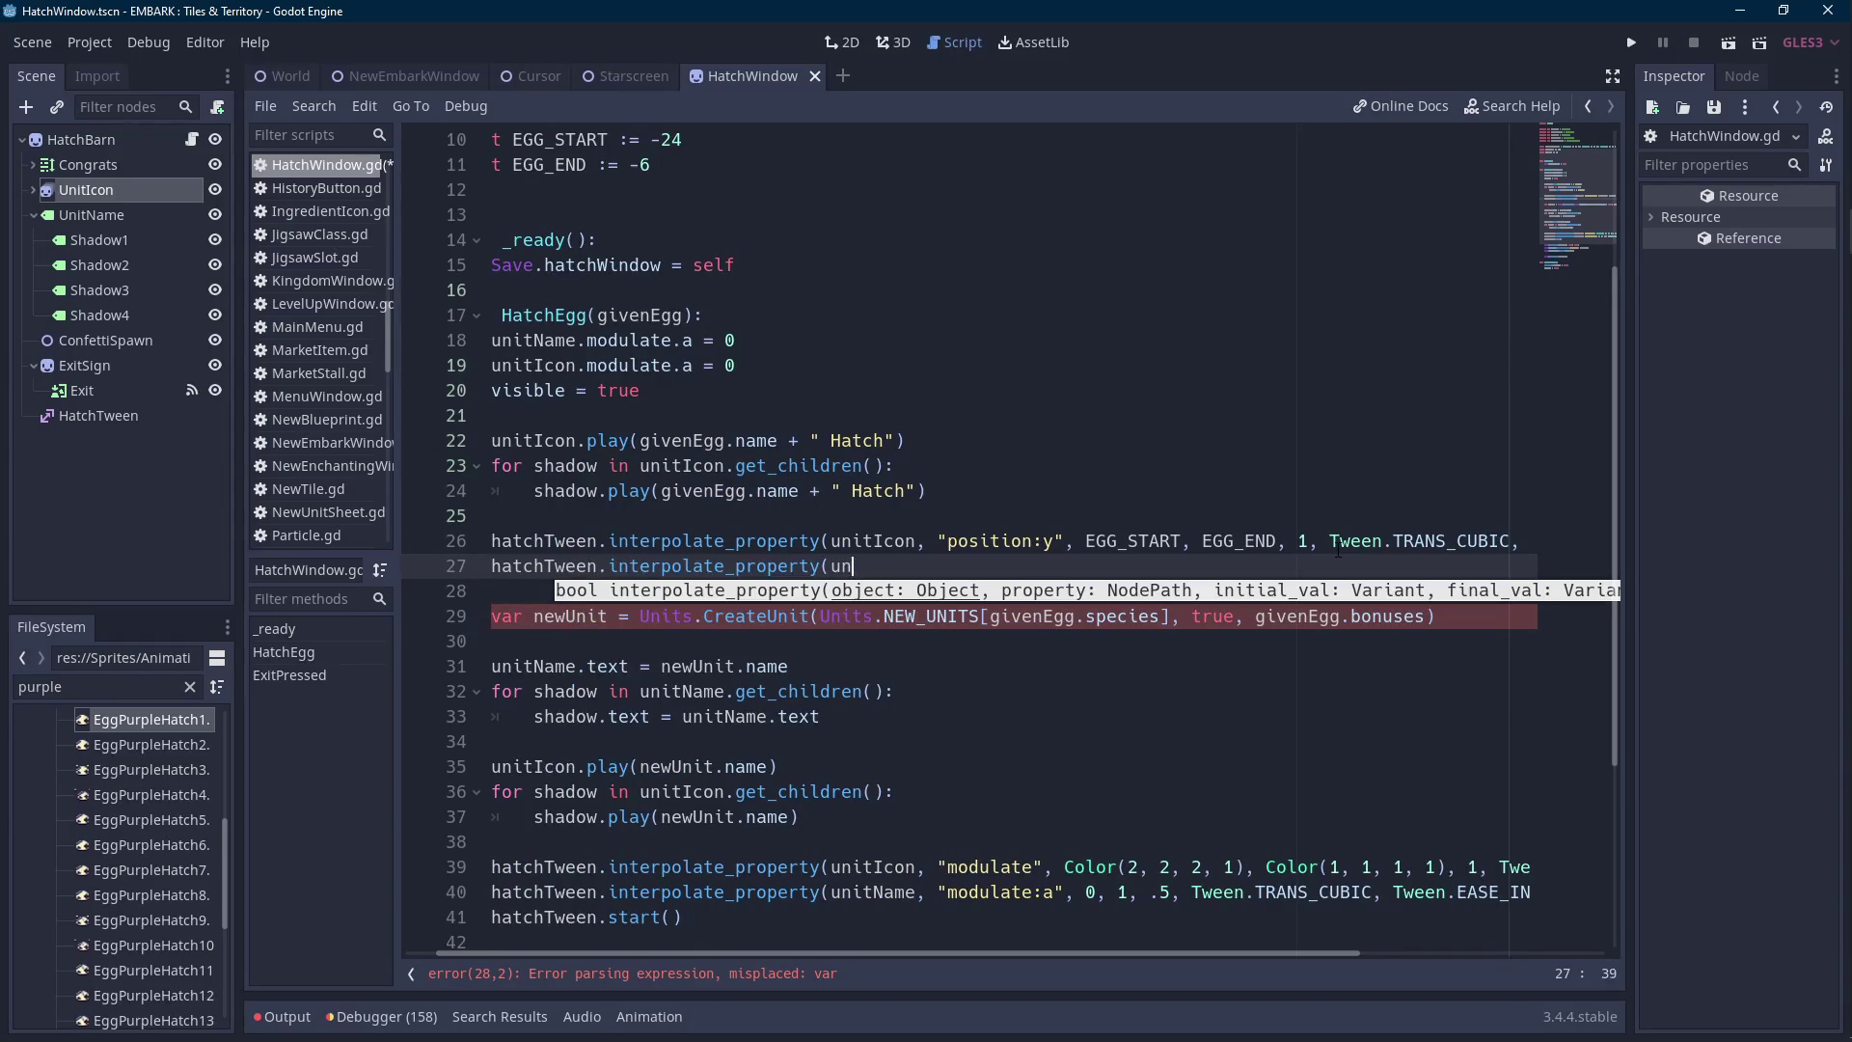
text(itIcon, "modulate:a")
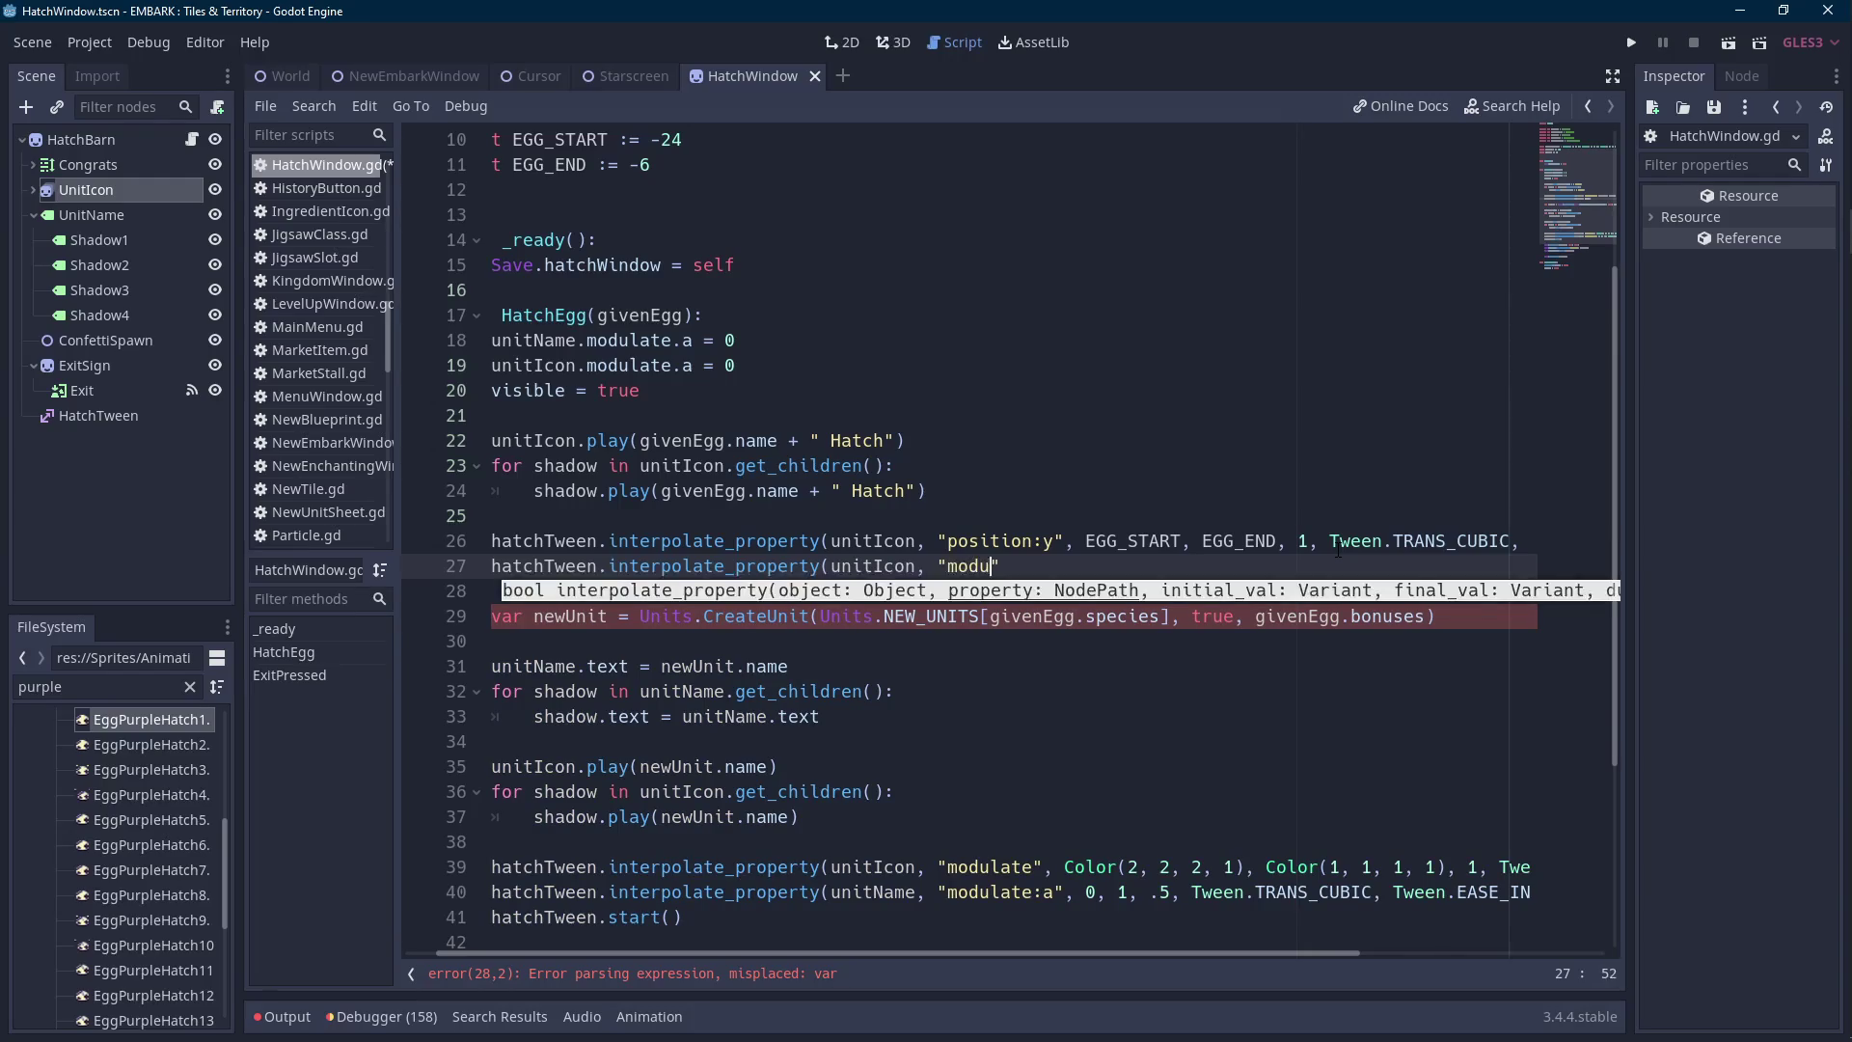
text(, )
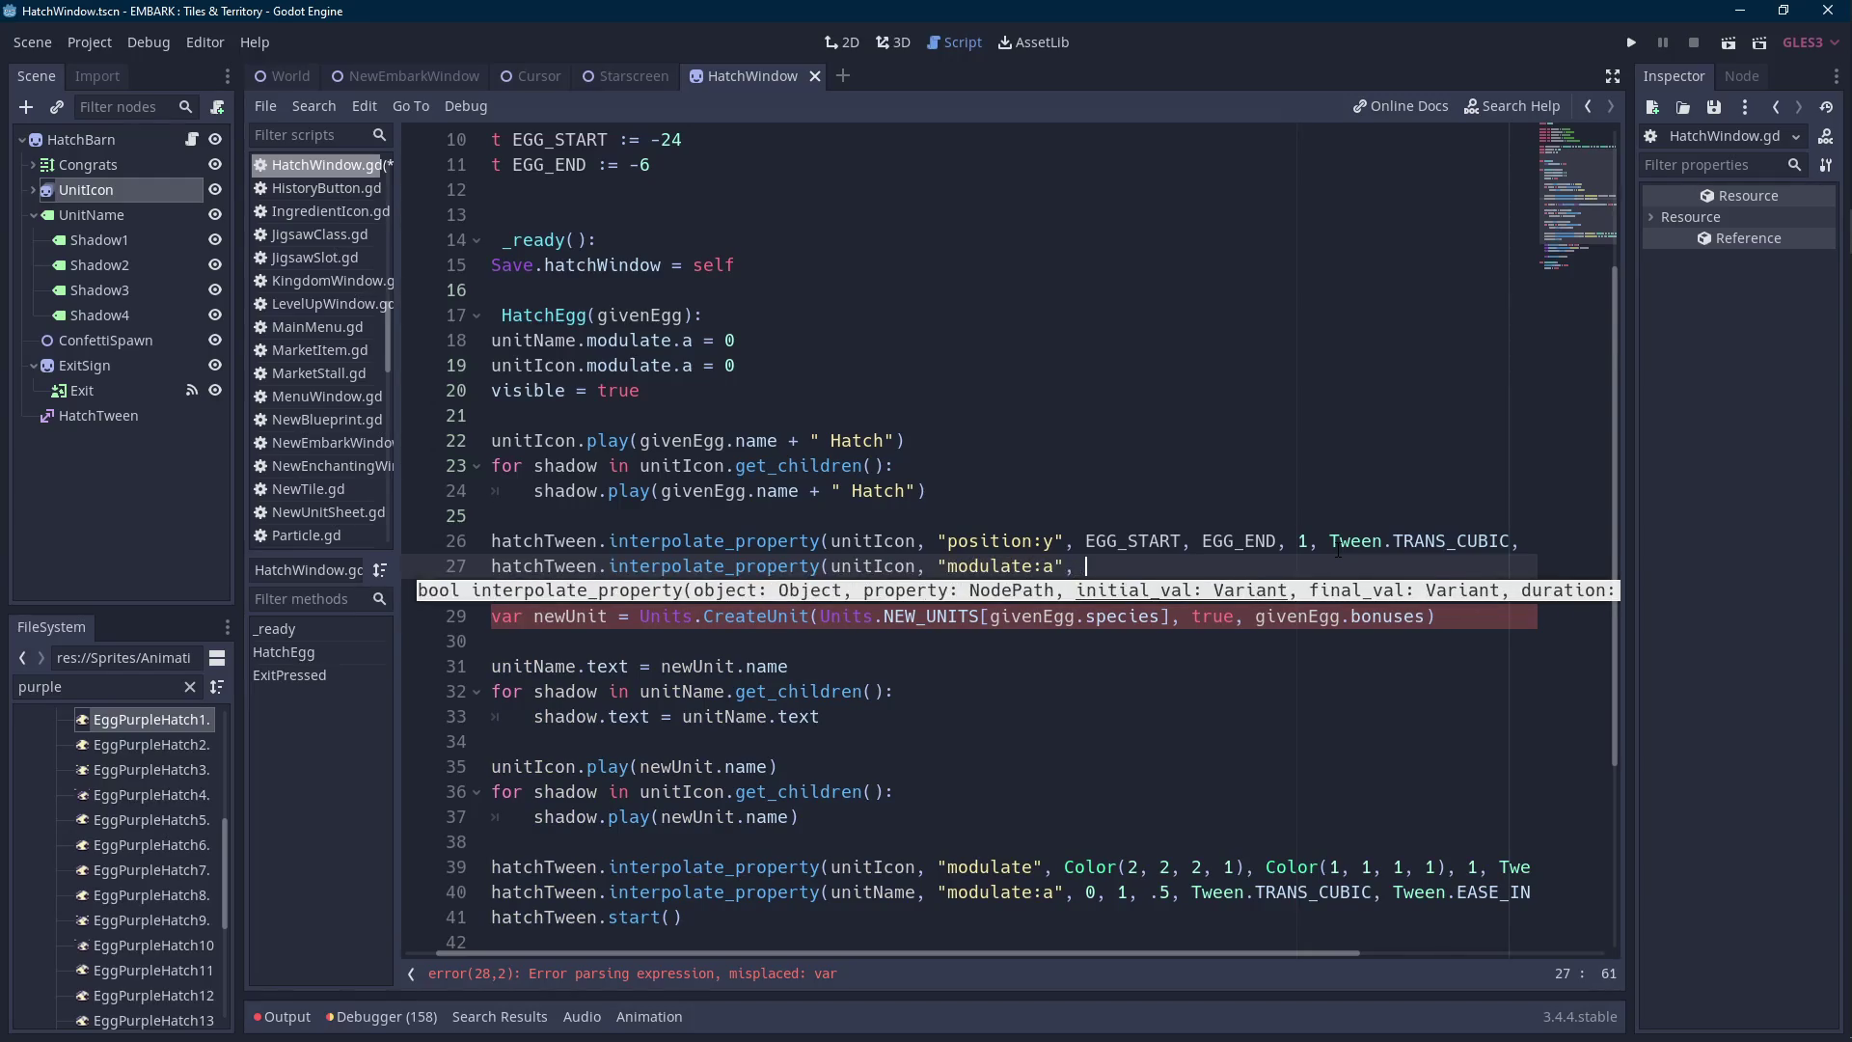
text(0, 1, )
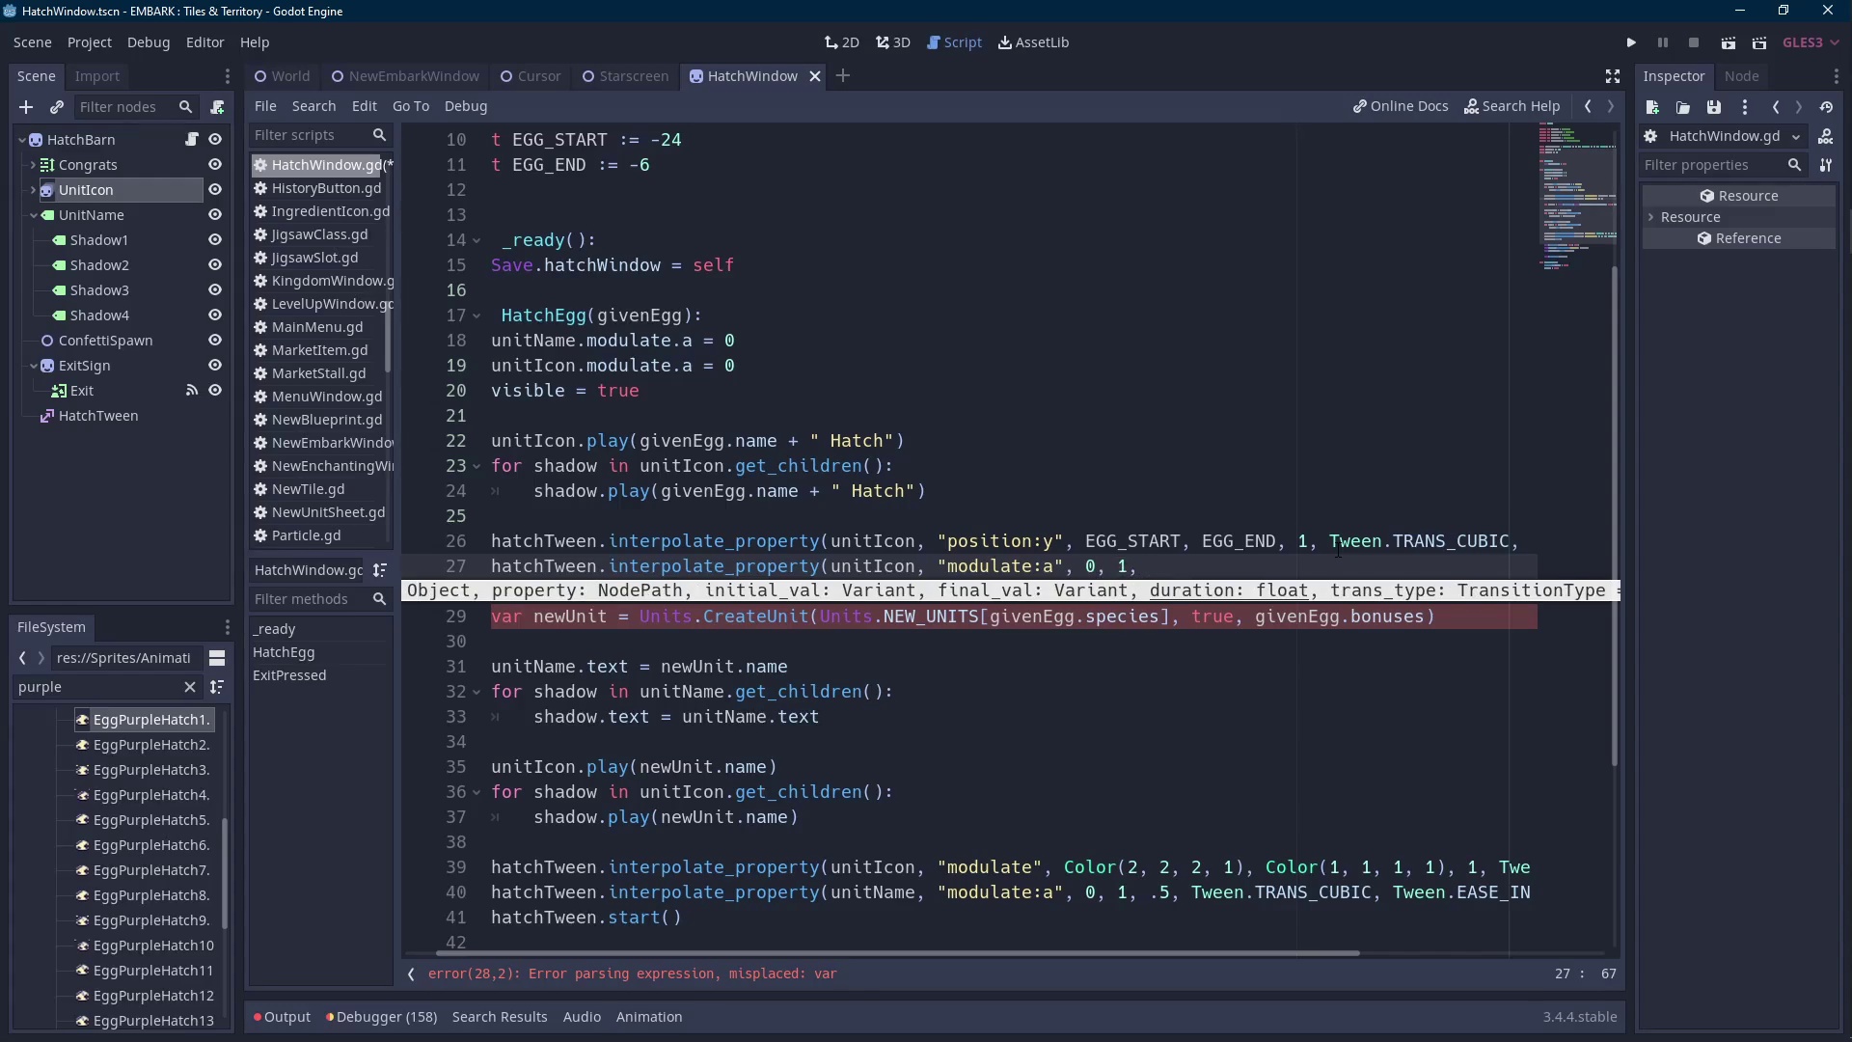
text(0.5,)
text(Tween.TRANS_CUBIC, Tween.EASE_IN))
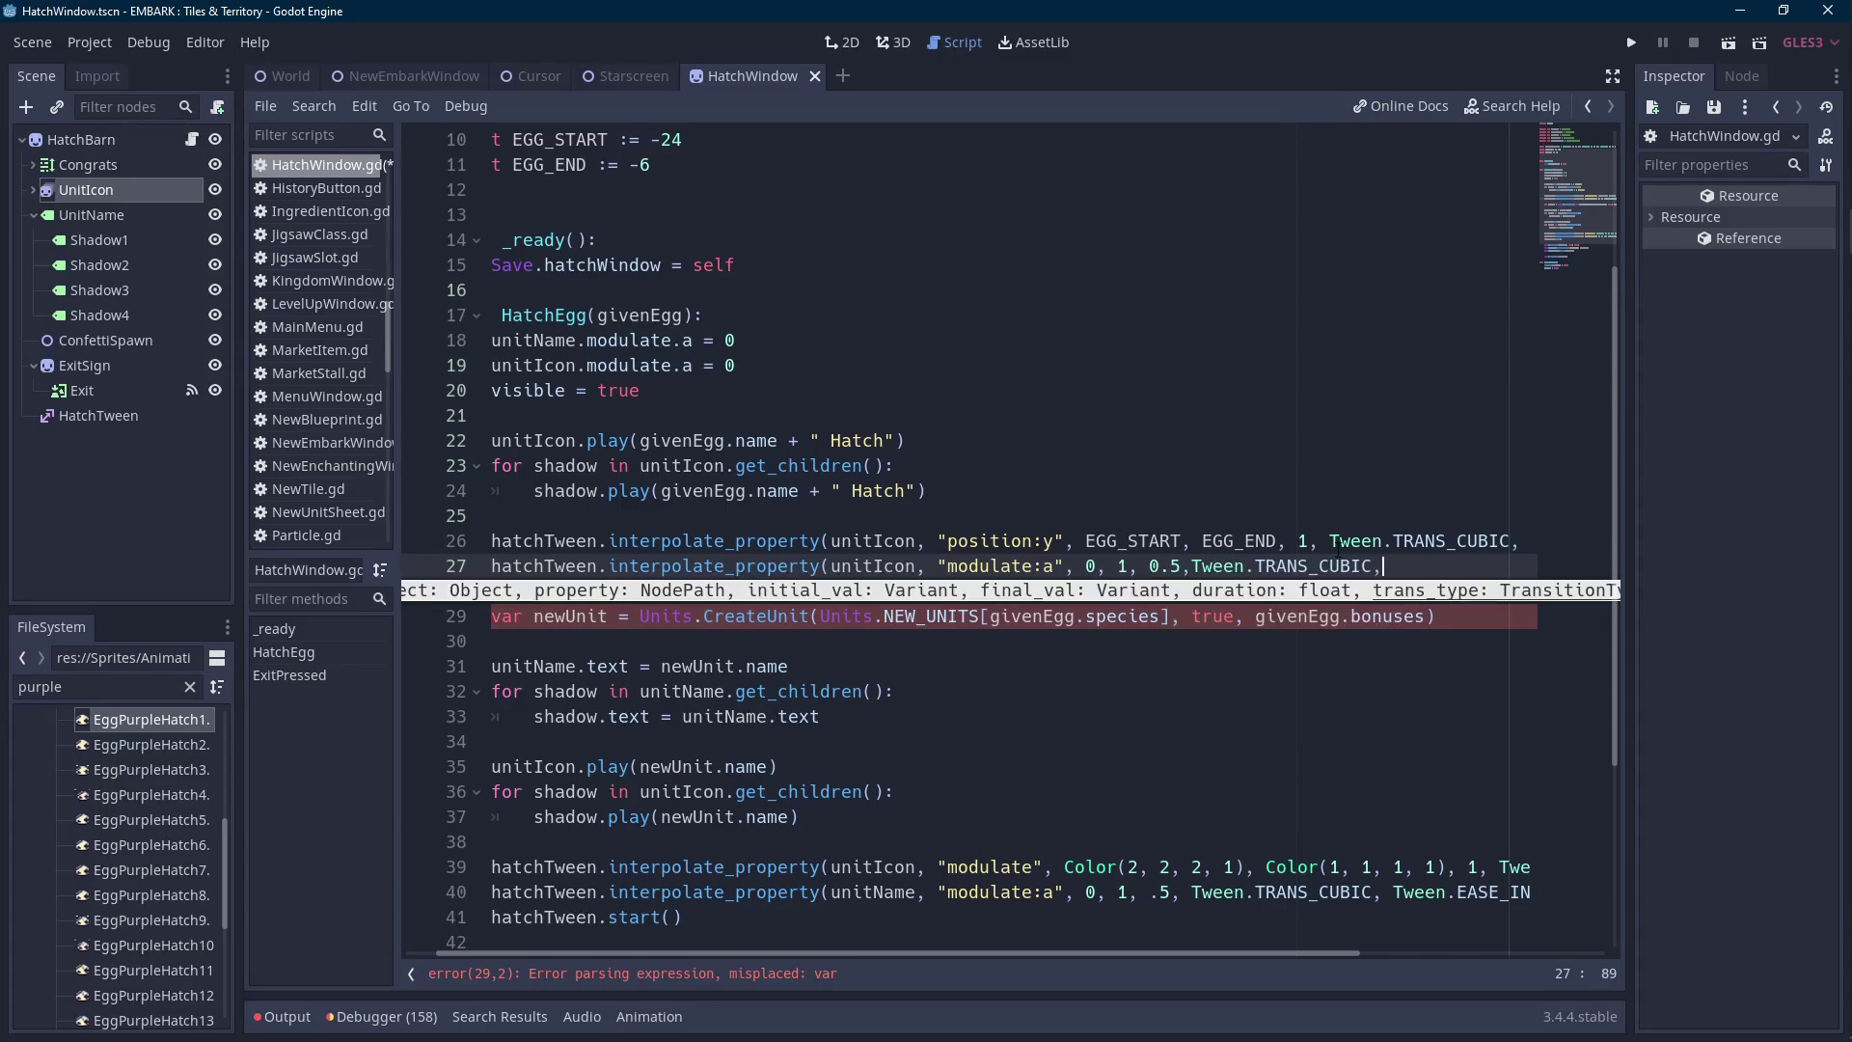
click(1230, 566)
key(Left)
key(Left)
key(Left)
key(BackSpace)
text(3)
key(Right)
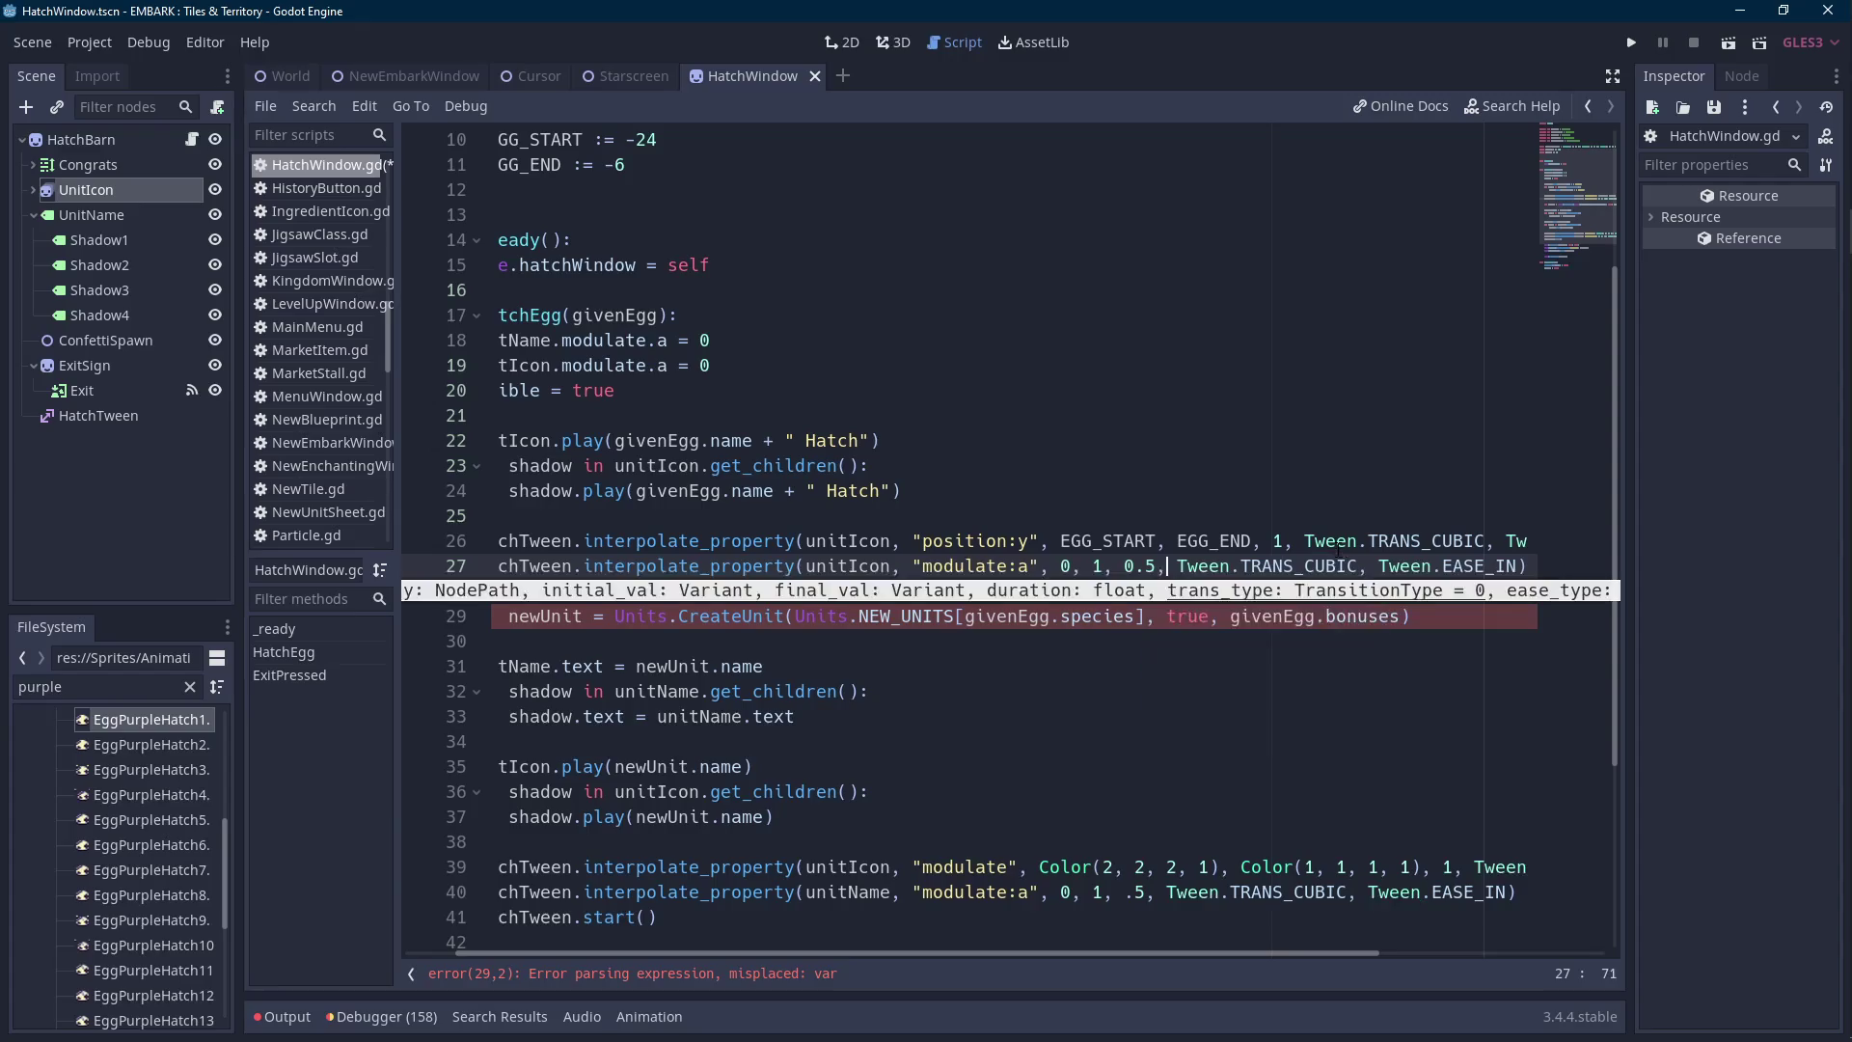
Change the fall-in tween to 0.5 s with TRANS_EXPO and the fade duration to 0.2.
click(1177, 540)
double_click(1278, 540)
text(0.5)
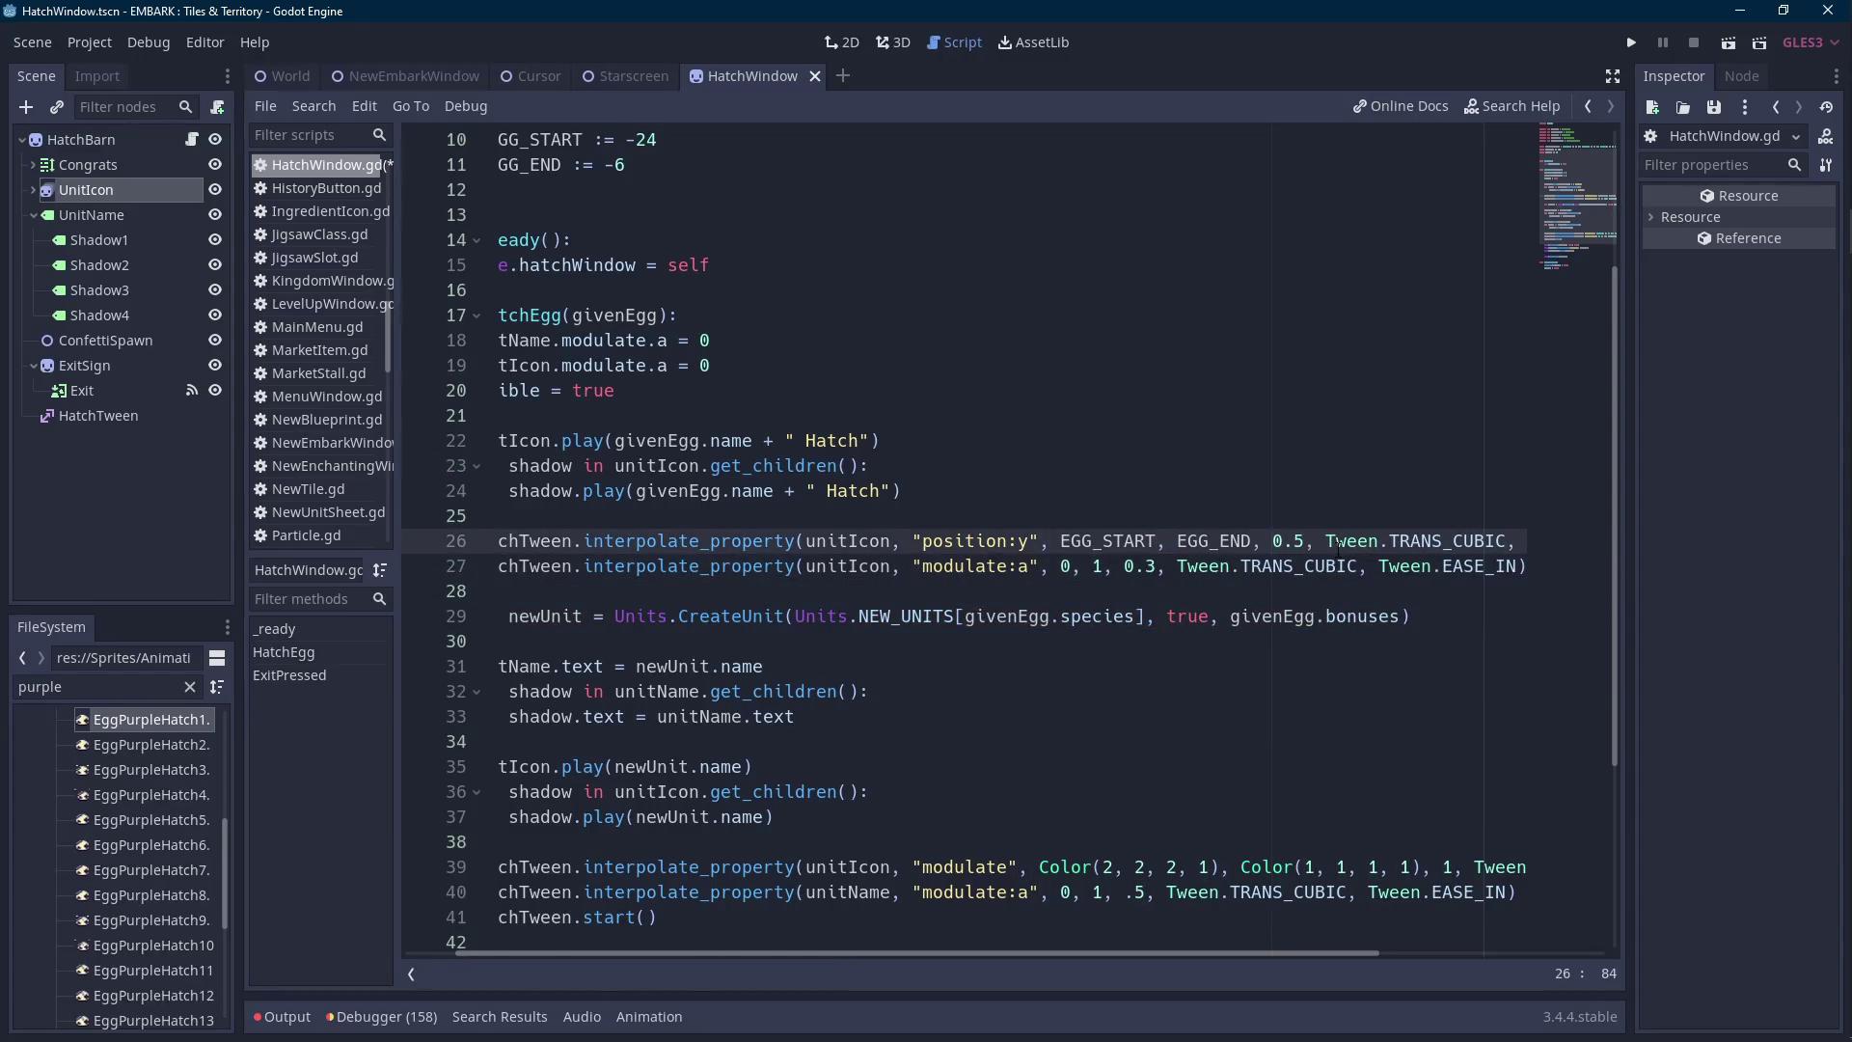
double_click(1448, 540)
text(TRA)
key(Down)
key(Down)
key(Down)
key(Return)
click(1318, 567)
click(1159, 566)
key(BackSpace)
text(2)
scroll(921, 948, left, 2)
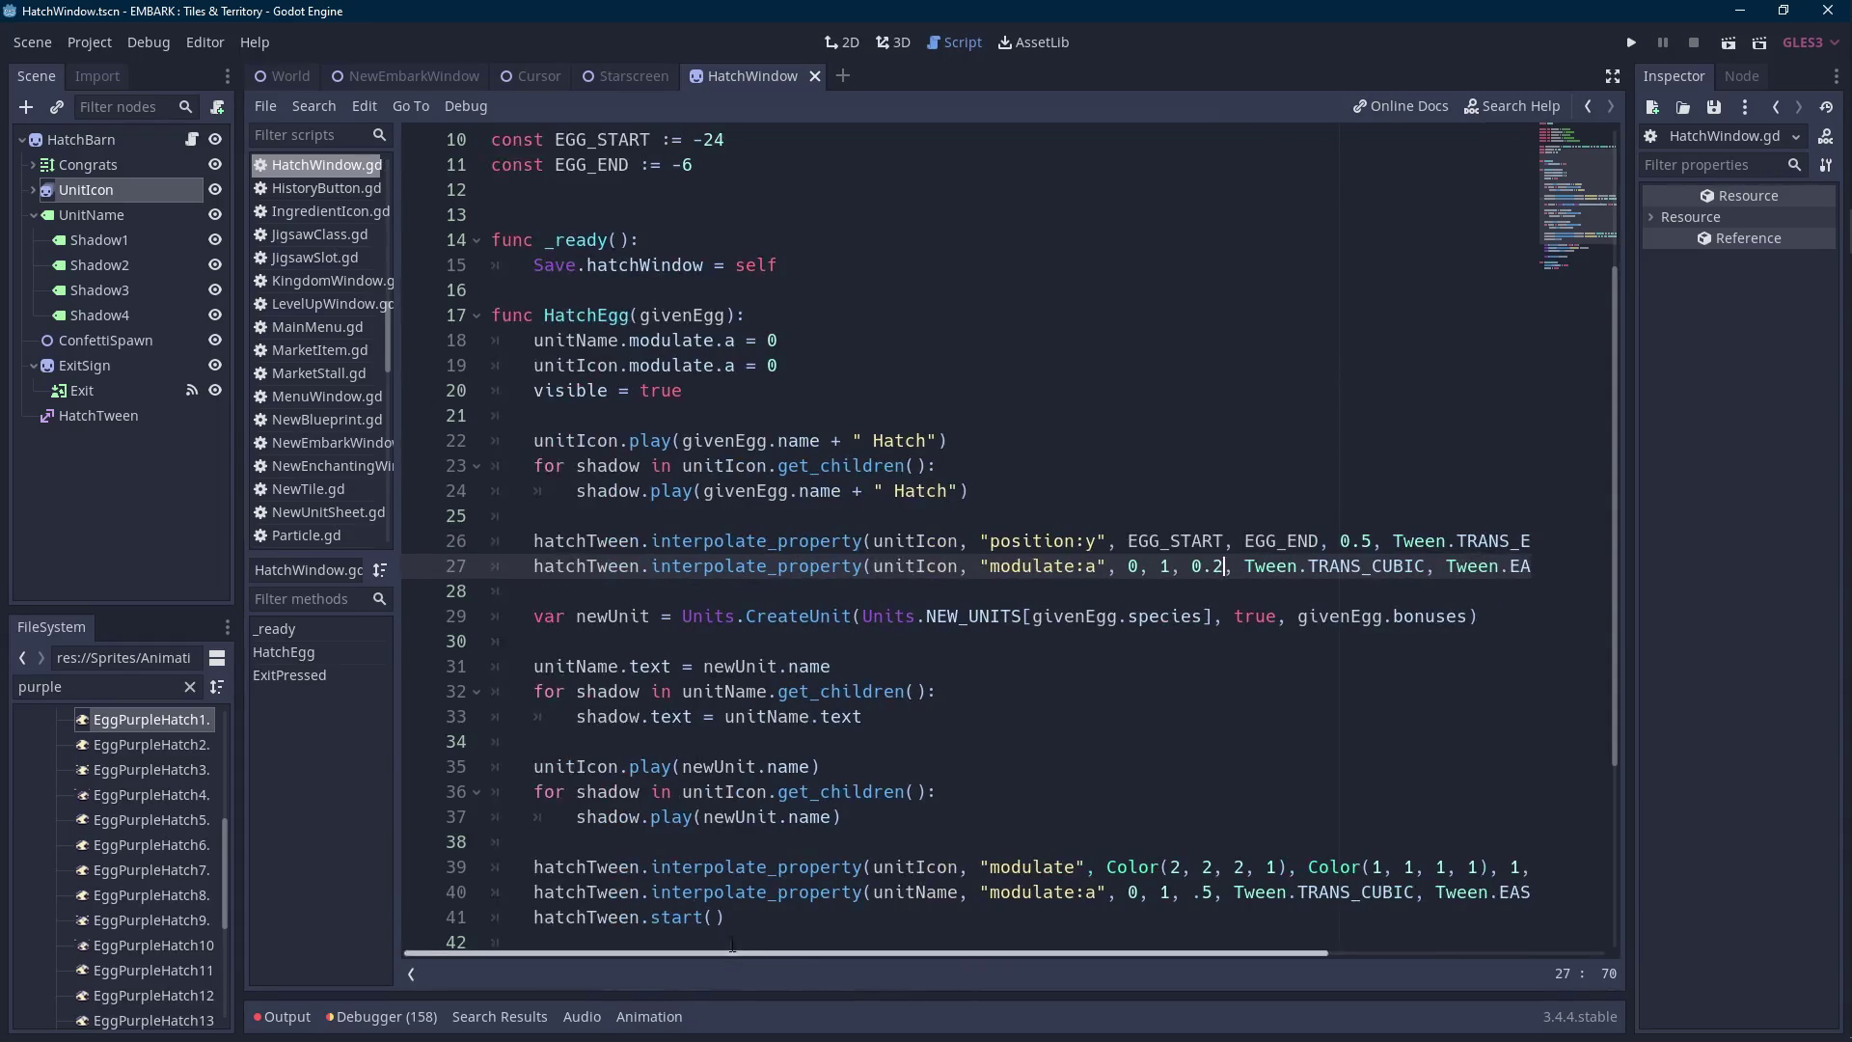
Add hatchTween.start() and yield(hatchTween, "tween_all_completed") after the tween calls.
click(618, 590)
key(Return)
key(Up)
text(hatchTween.st)
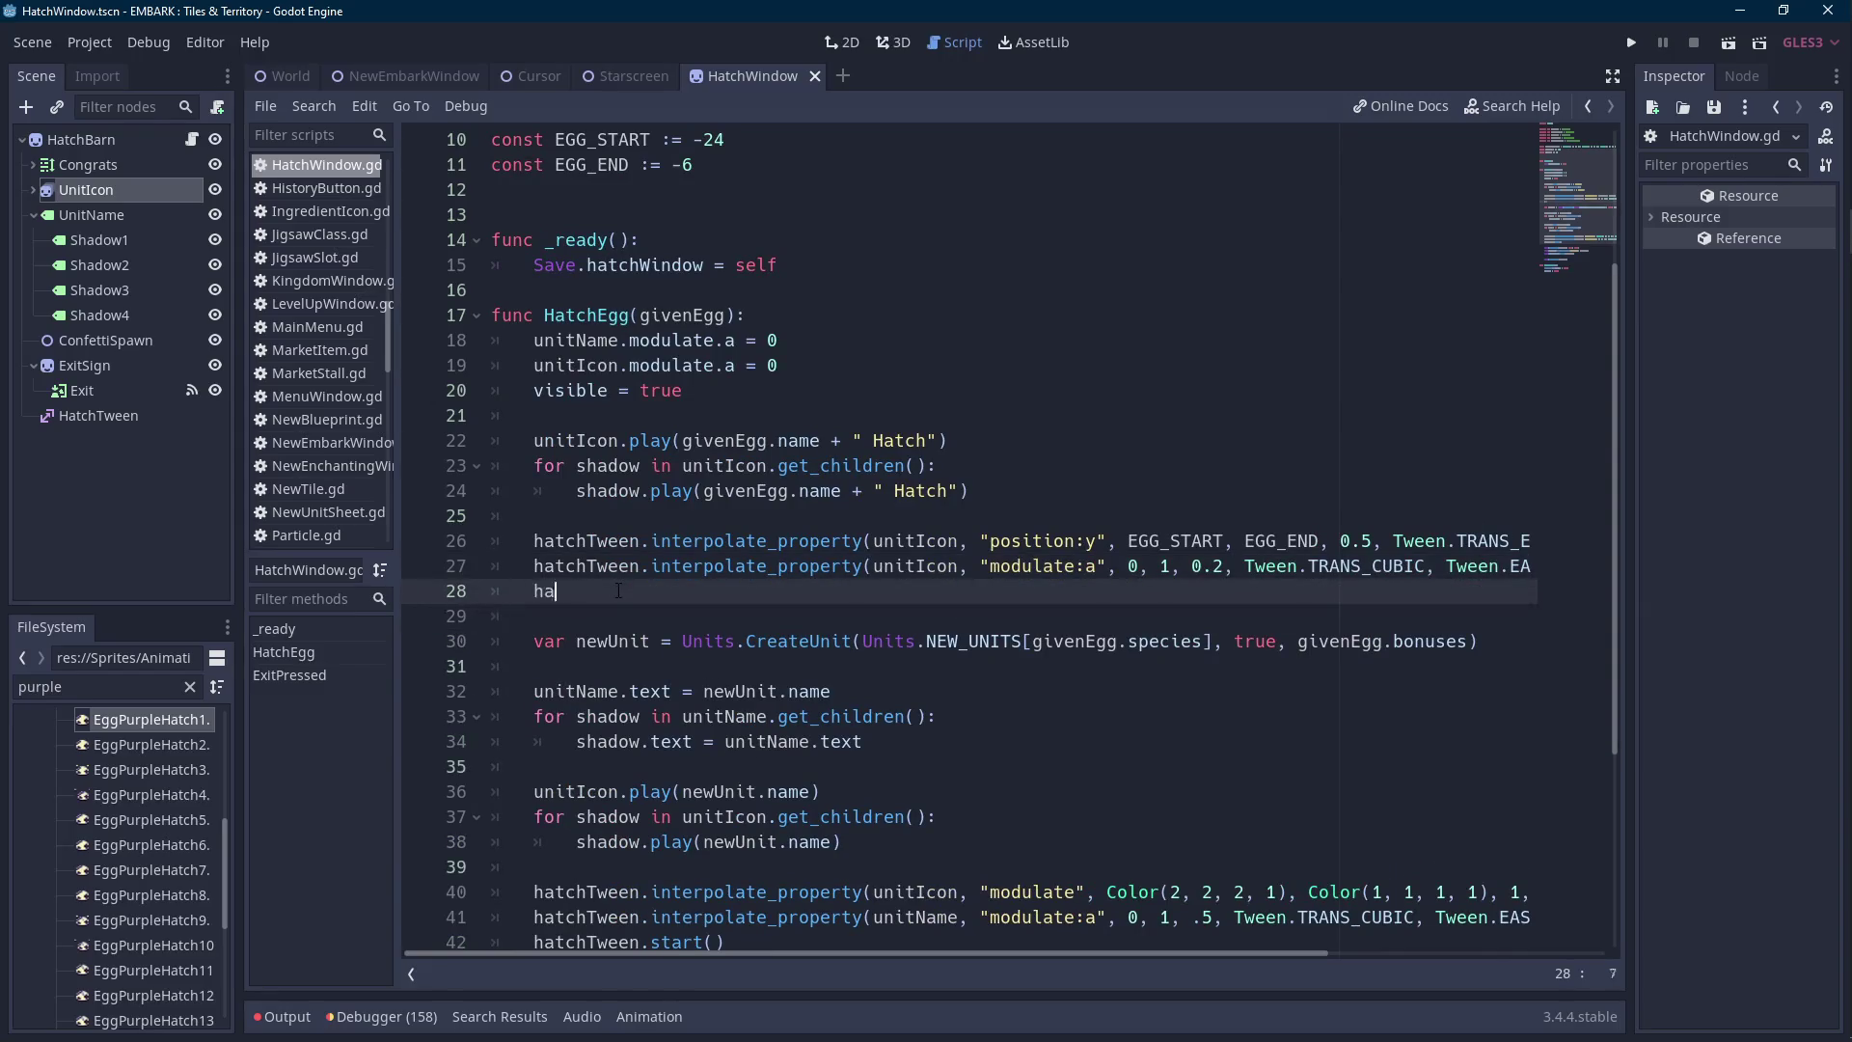
key(Return)
key(Return)
key(Return)
text(yield)
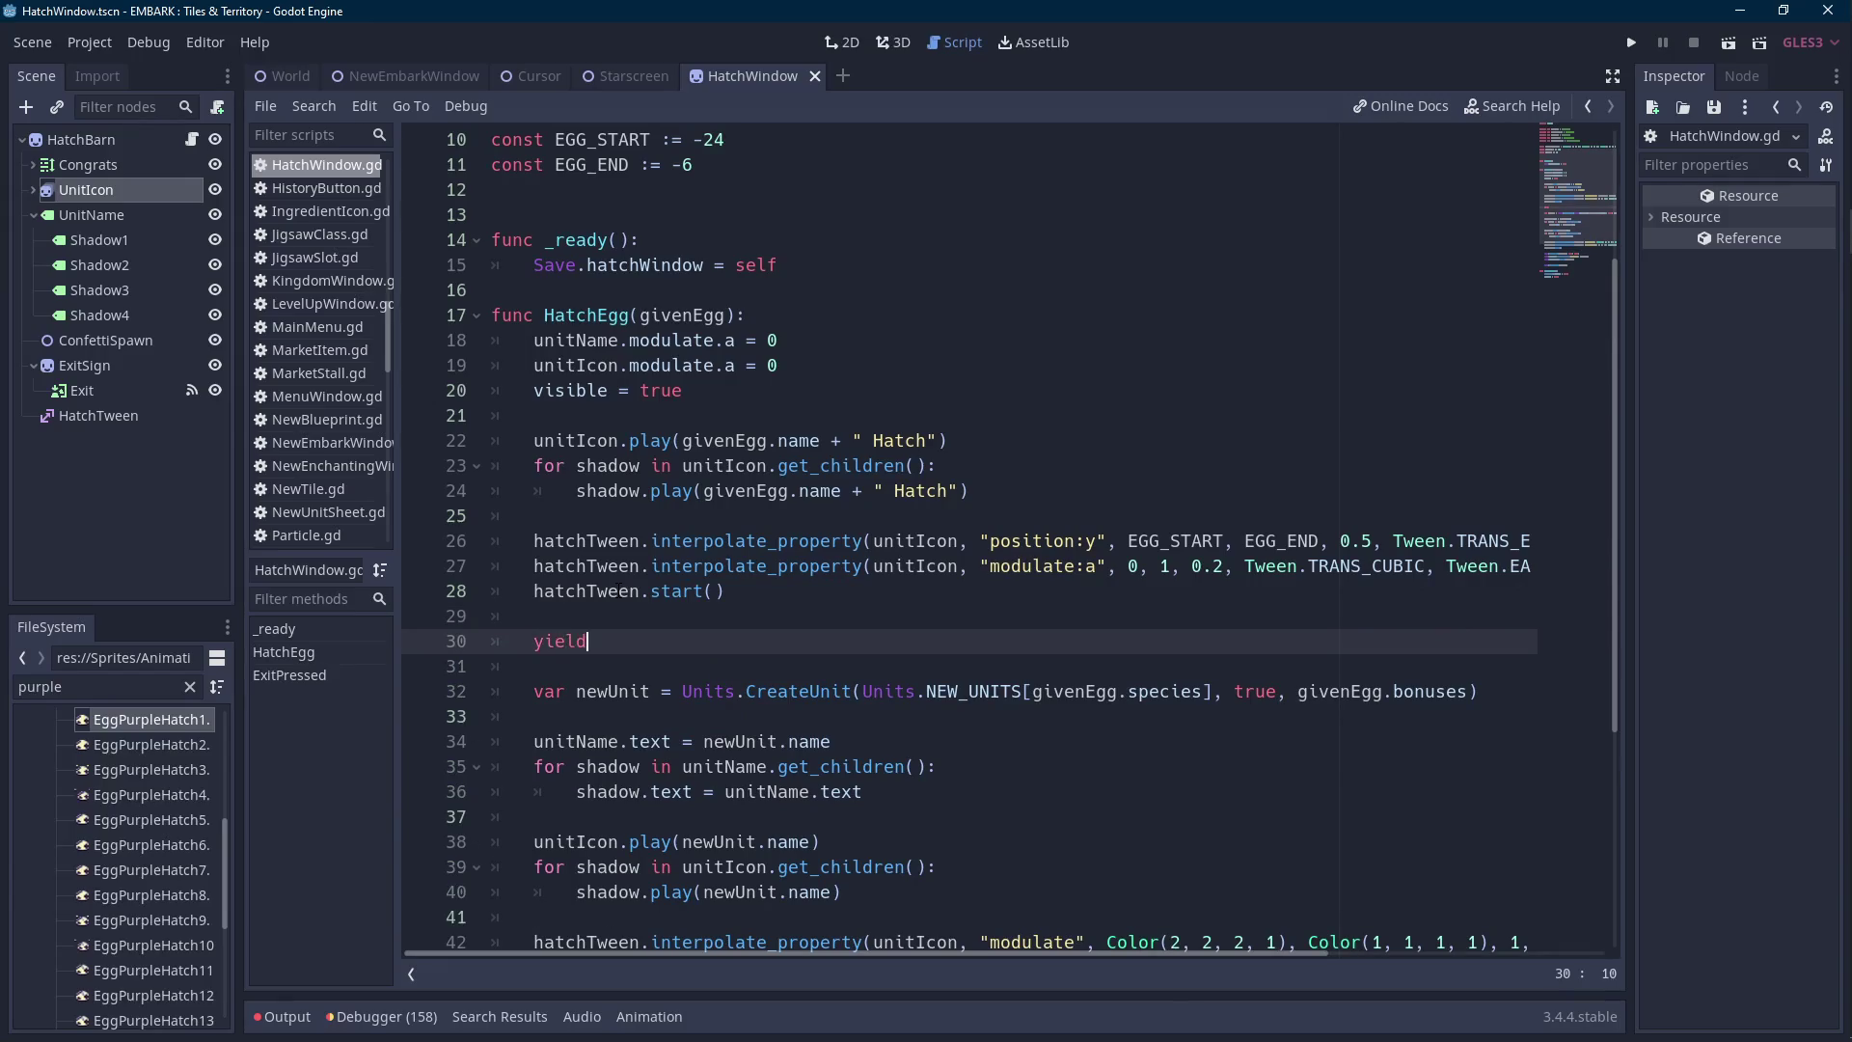
text((hatchTween,)
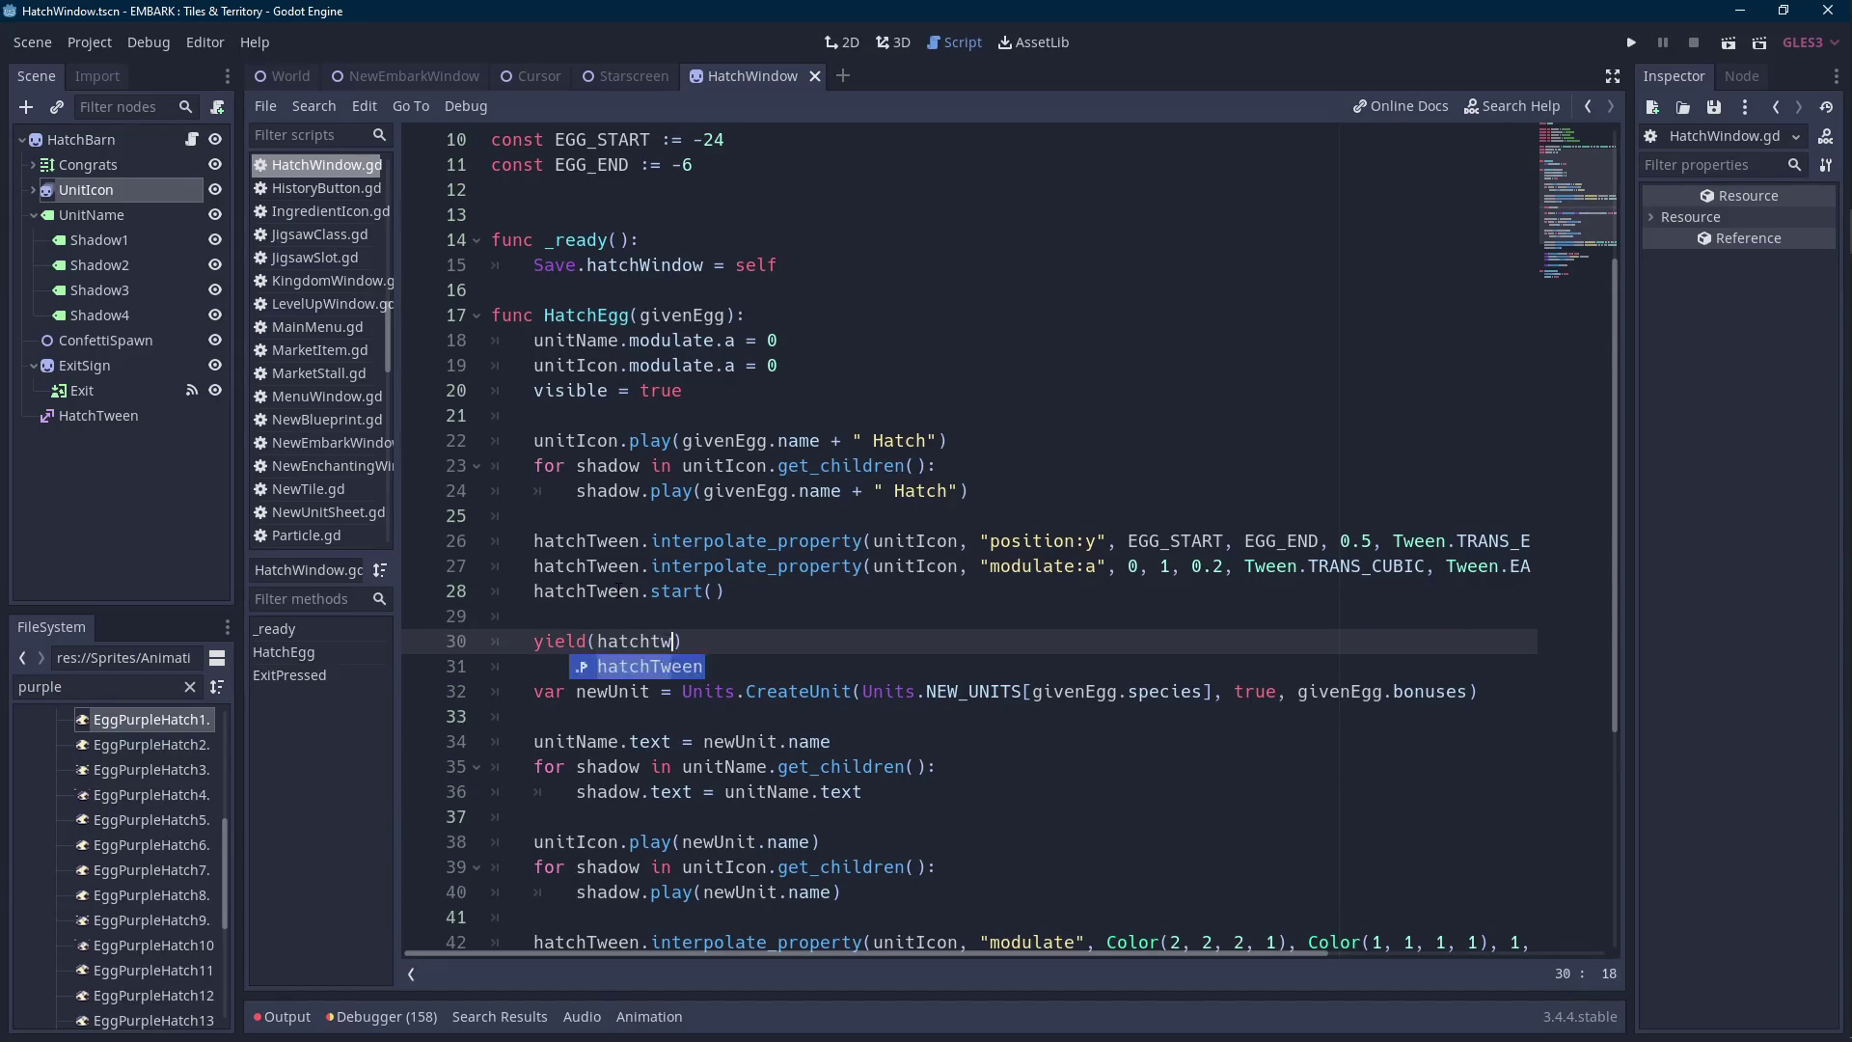
key(Return)
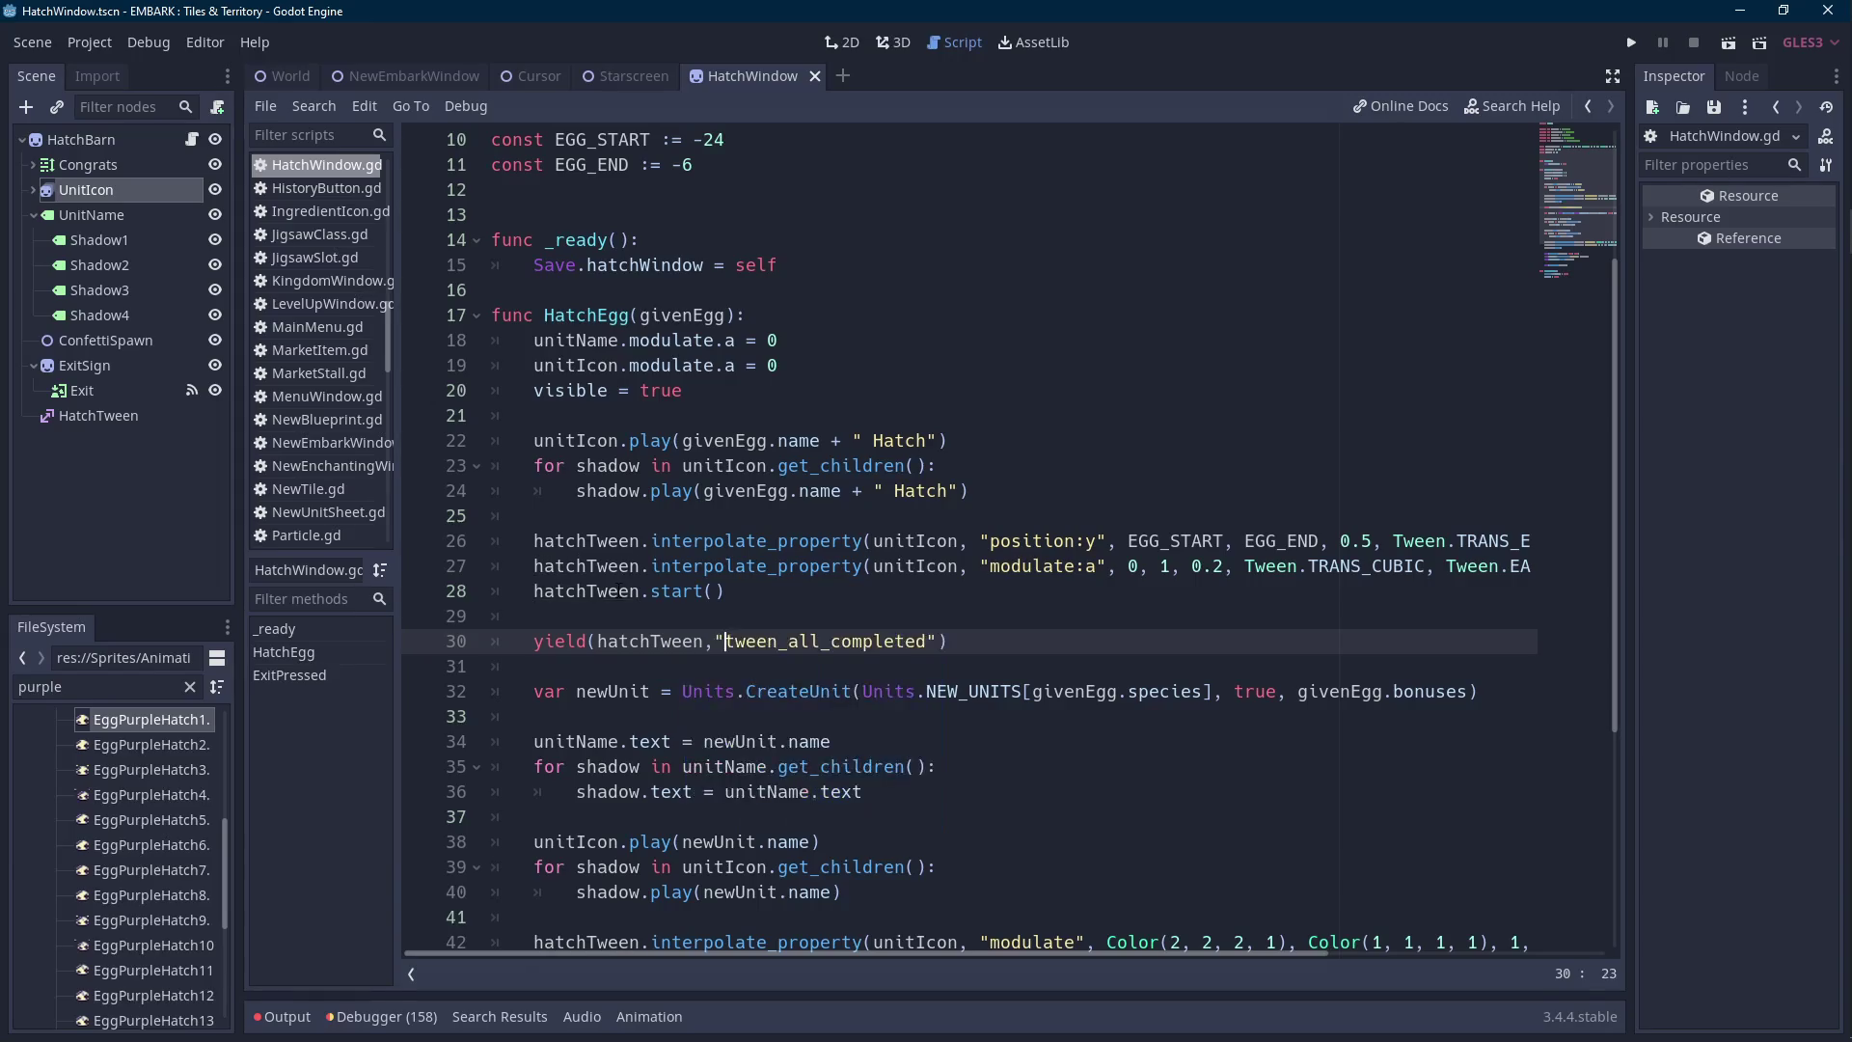
key(End)
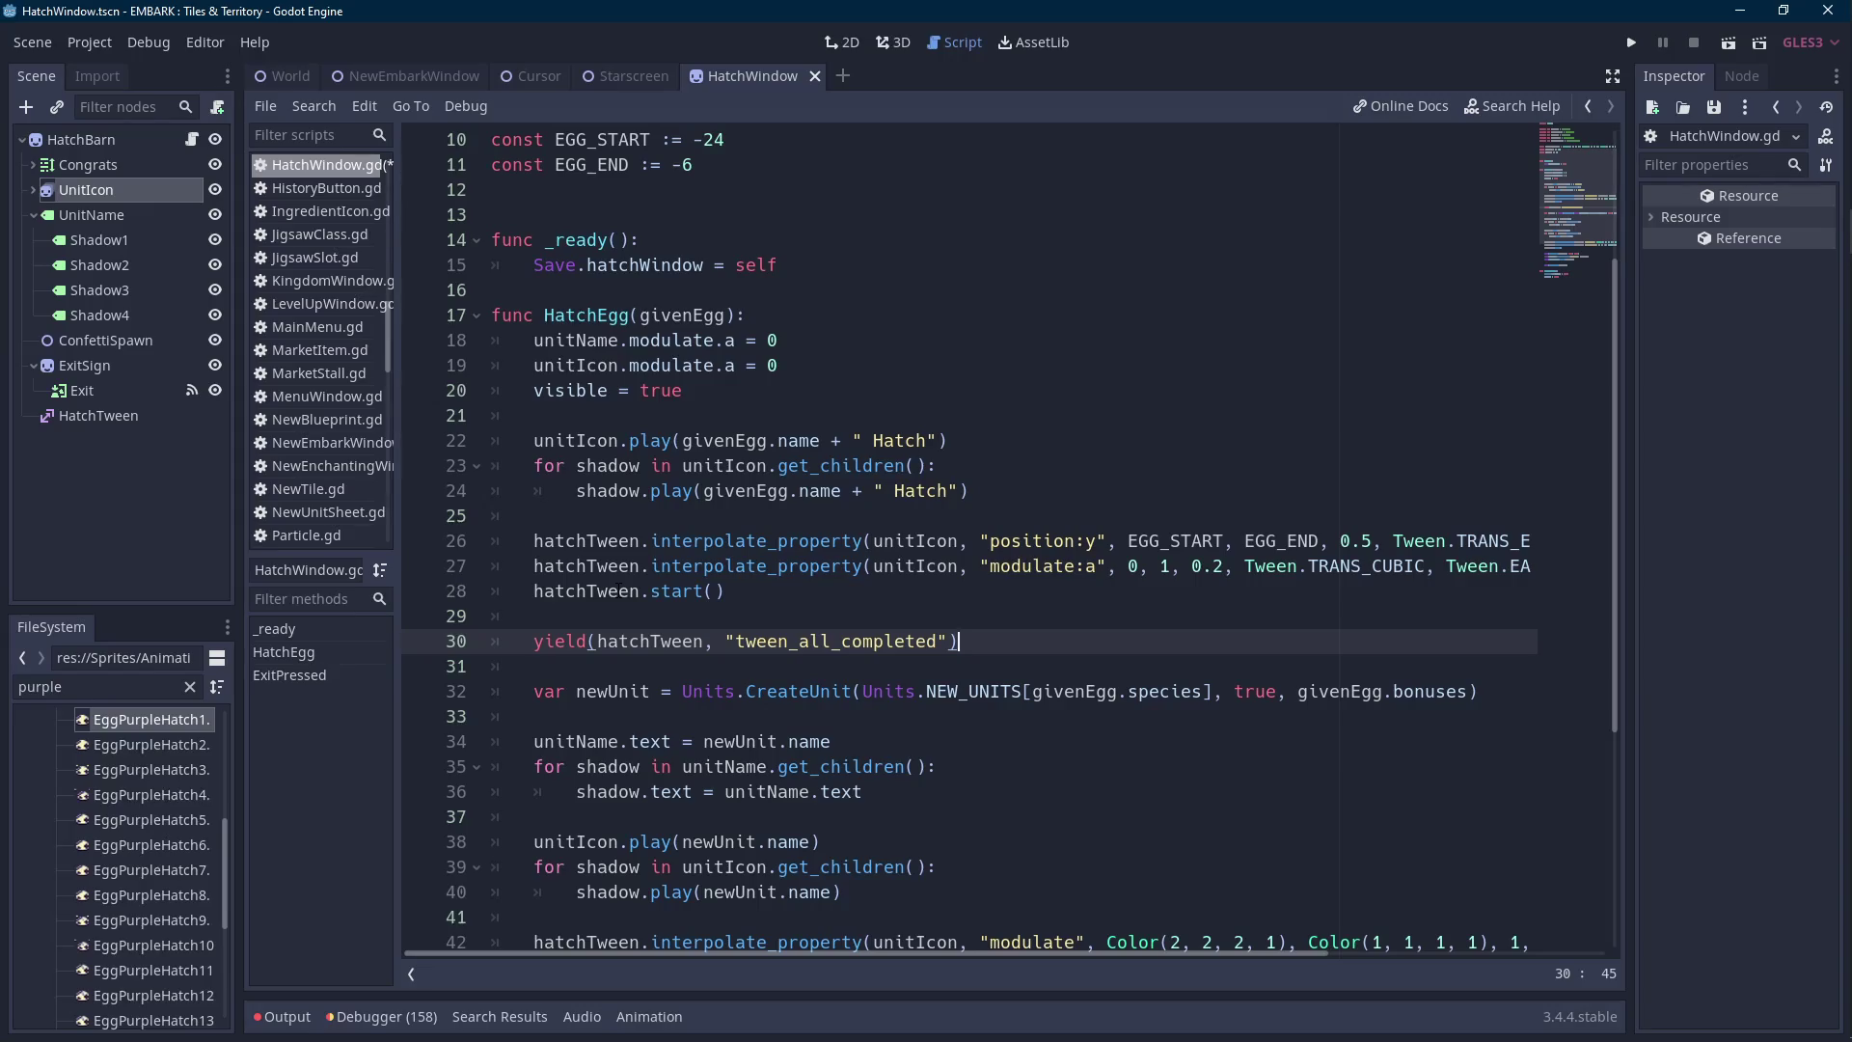
Copy the egg and shadow play lines and paste them below the yield.
scroll(964, 540, down, 2)
drag(970, 339, 534, 290)
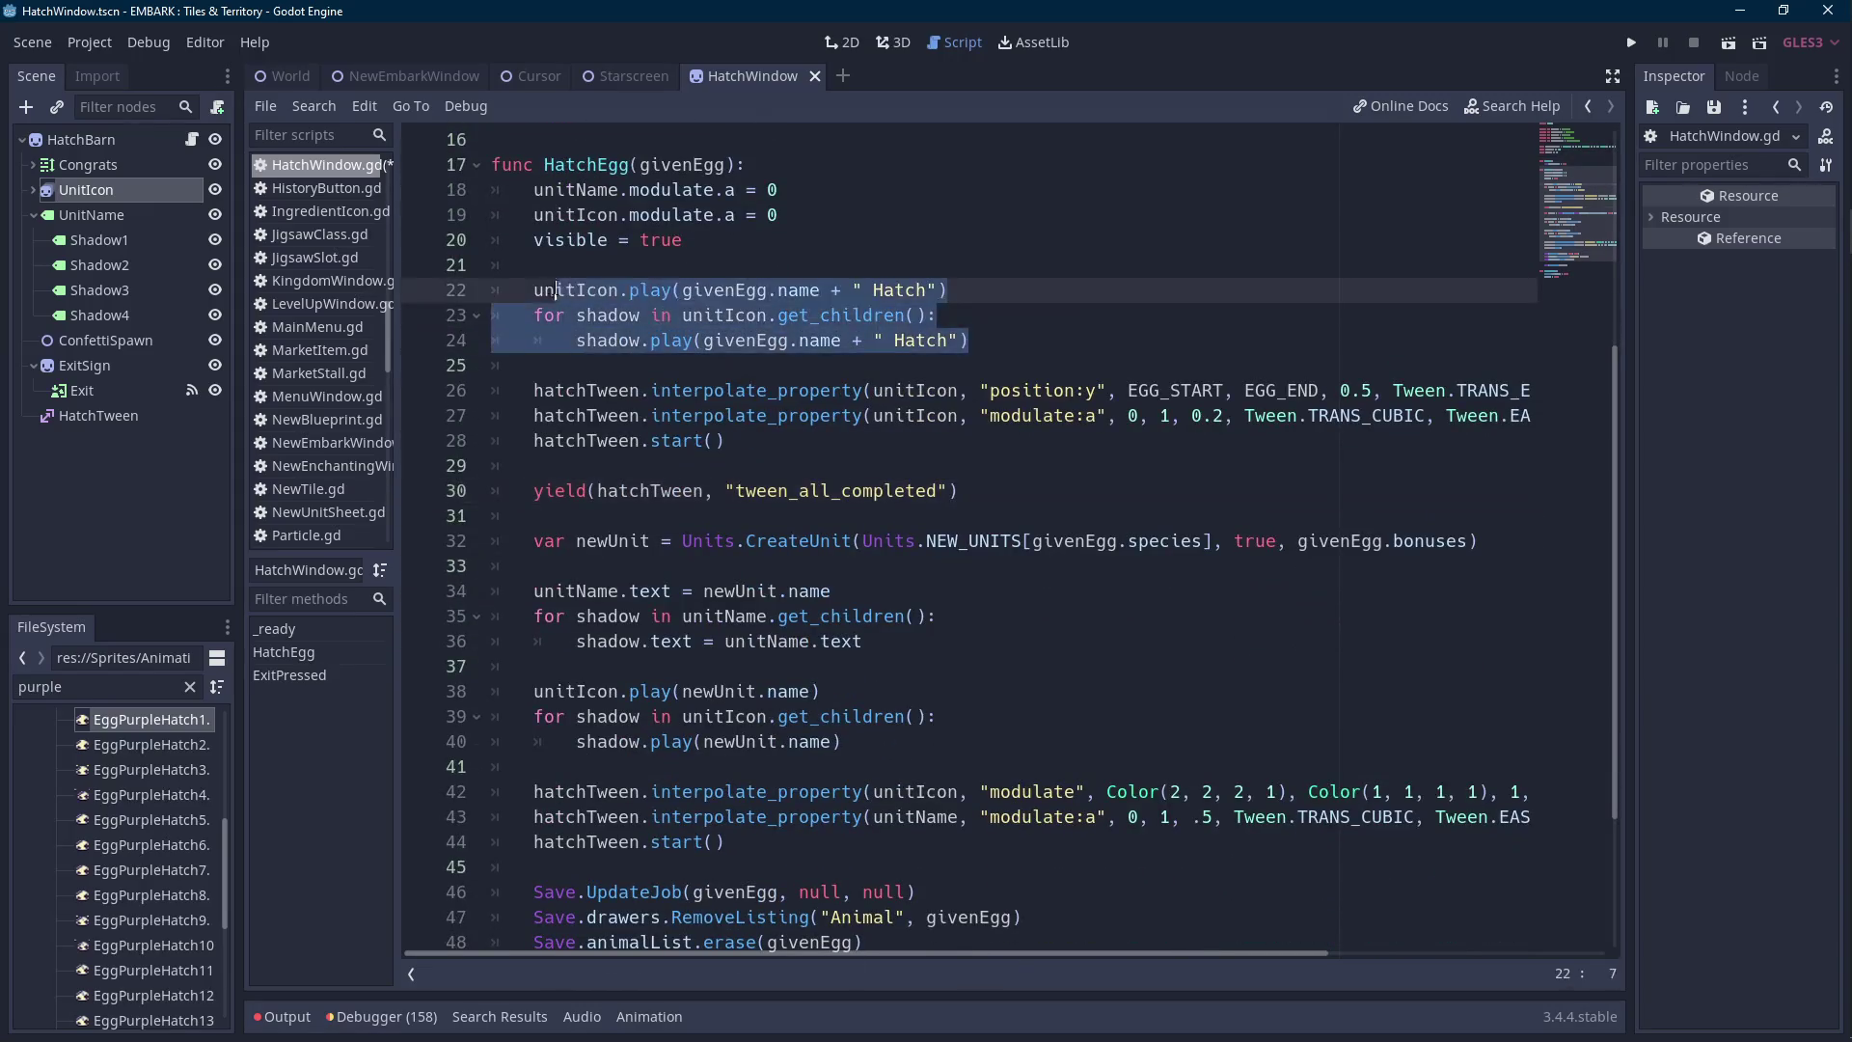
click(582, 467)
click(563, 515)
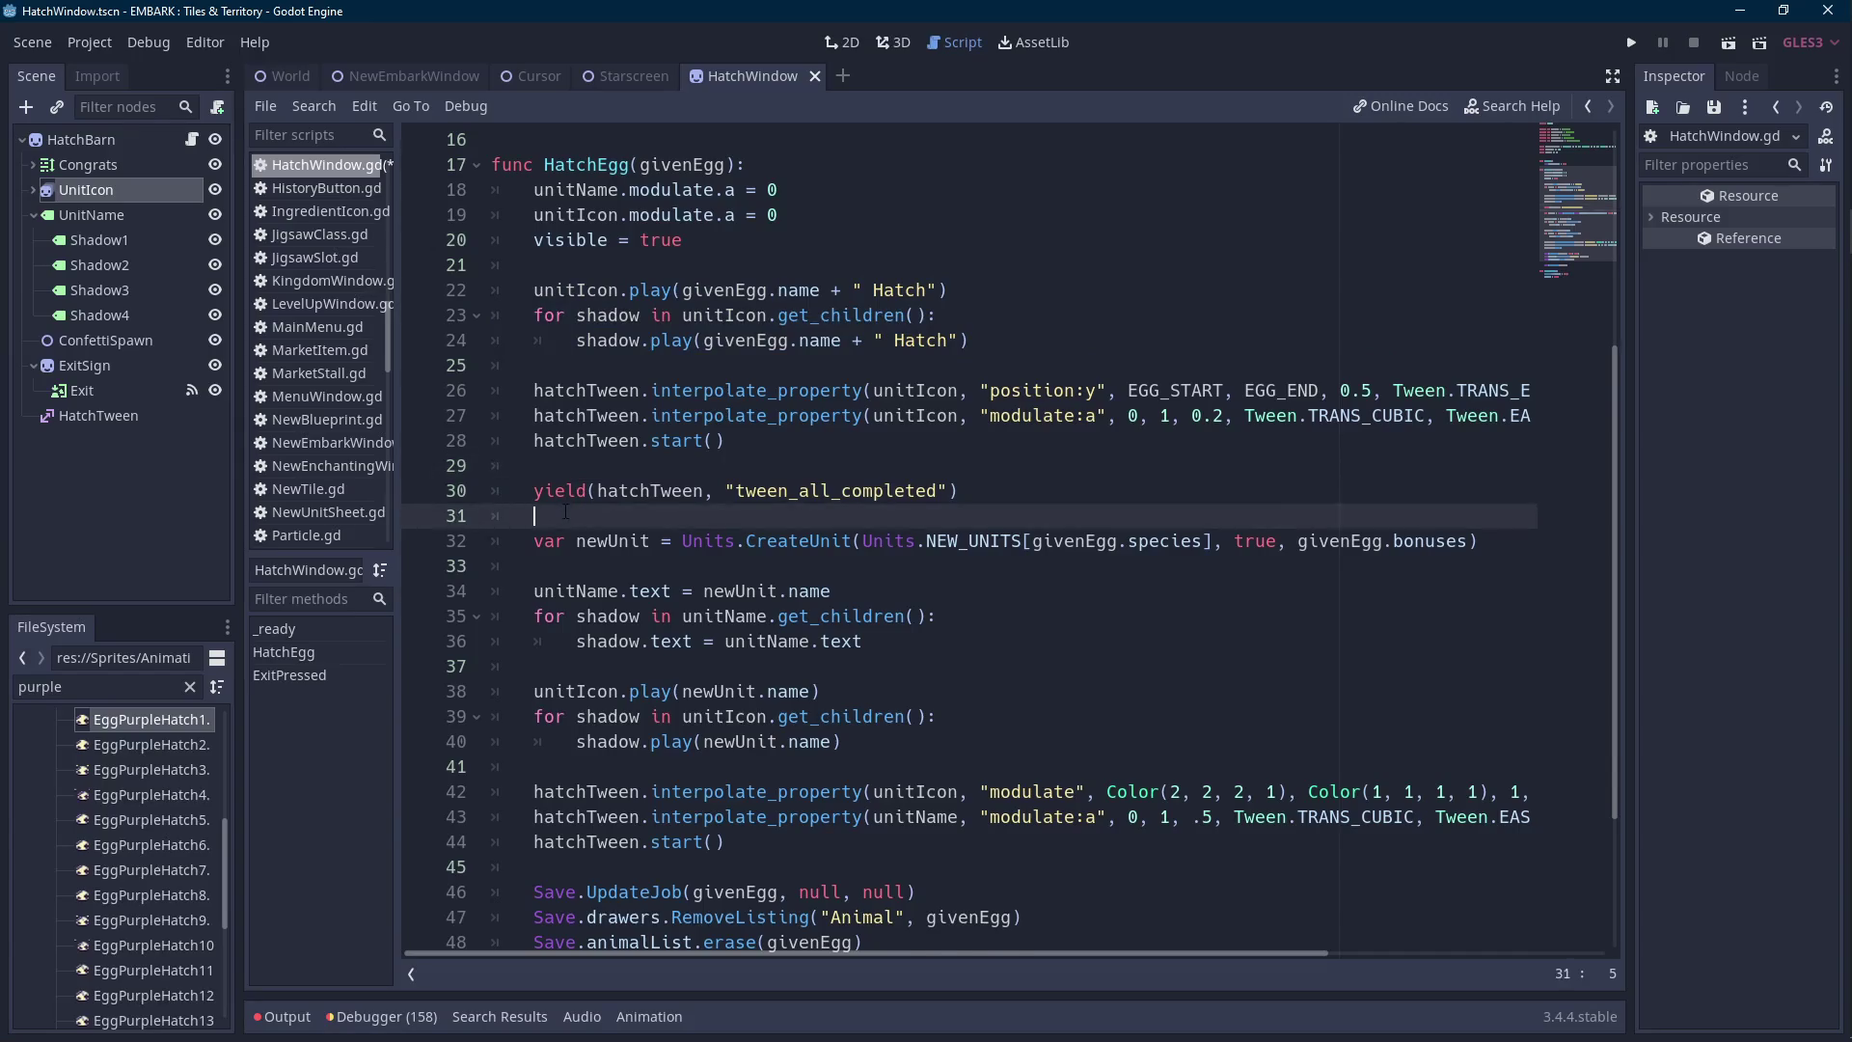
key(Return)
key(Return)
key(Up)
key(ctrl+v)
Remove ' + " Hatch"' from the original egg and shadow play calls and save the script.
click(906, 291)
double_click(906, 290)
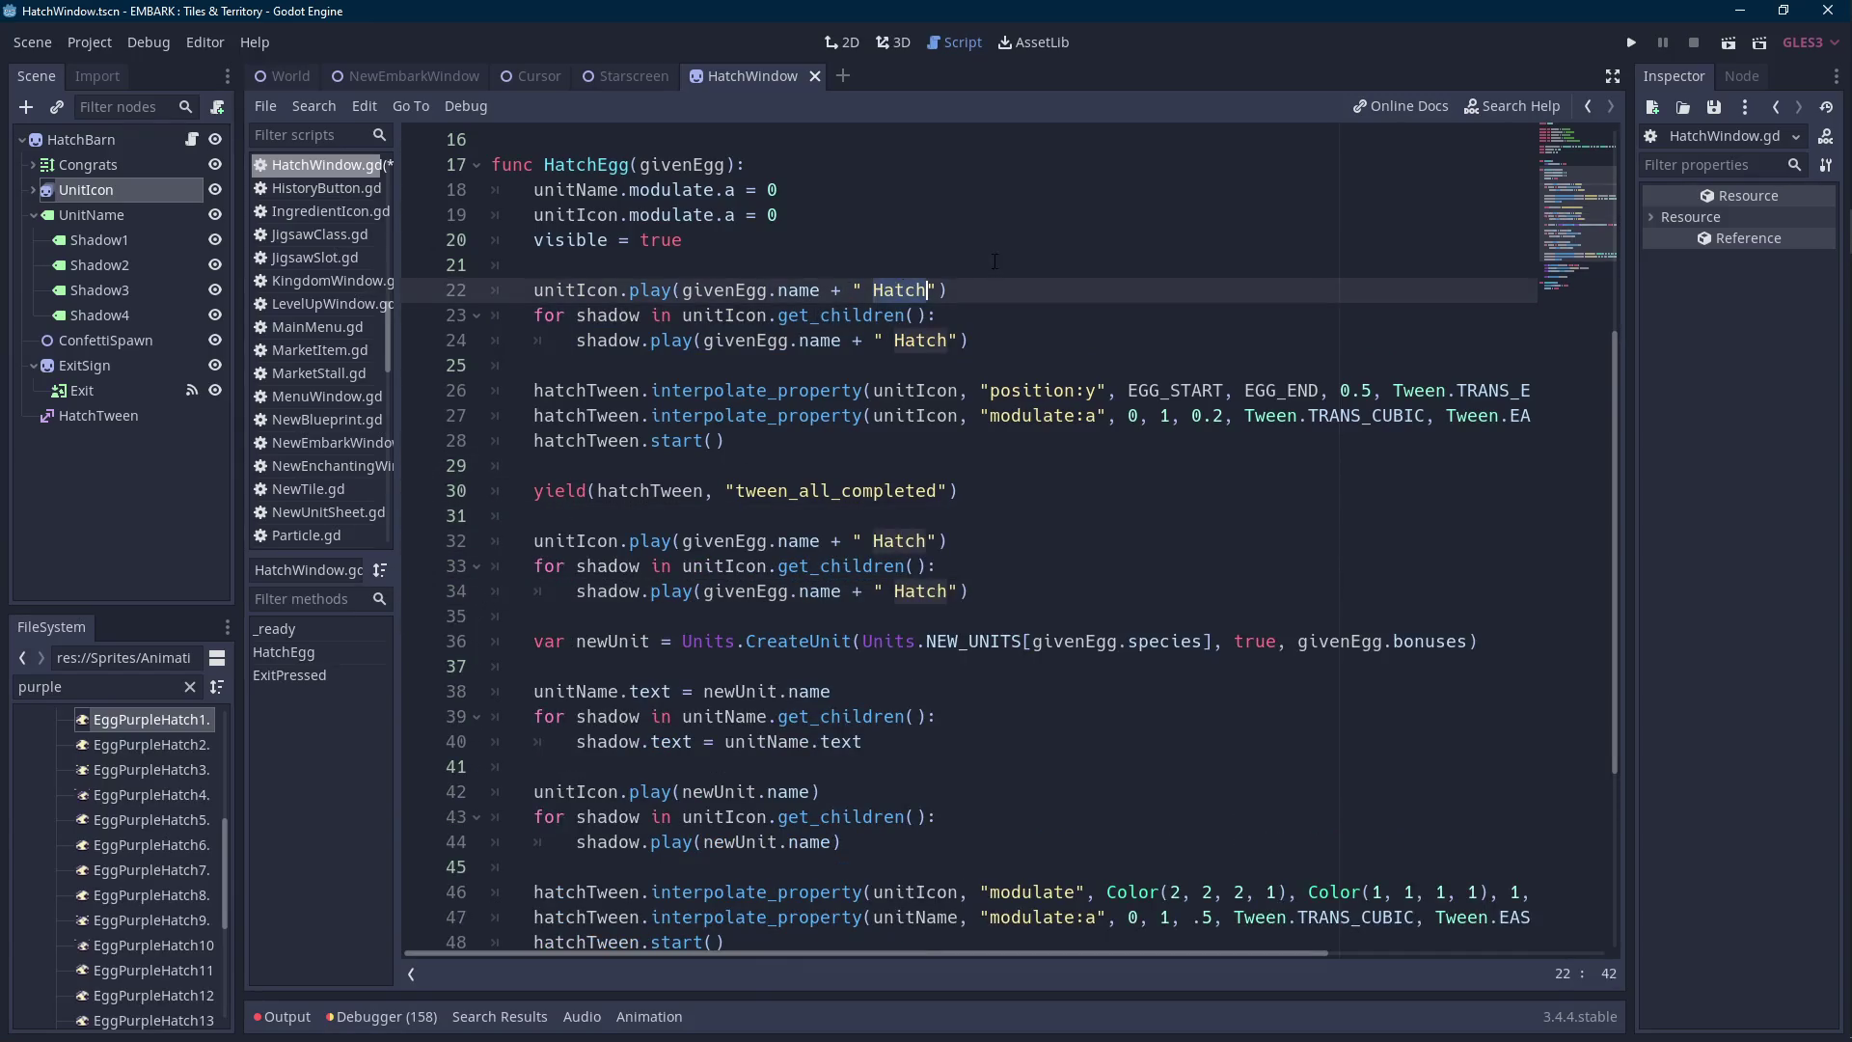
key(BackSpace)
key(BackSpace)
key(BackSpace)
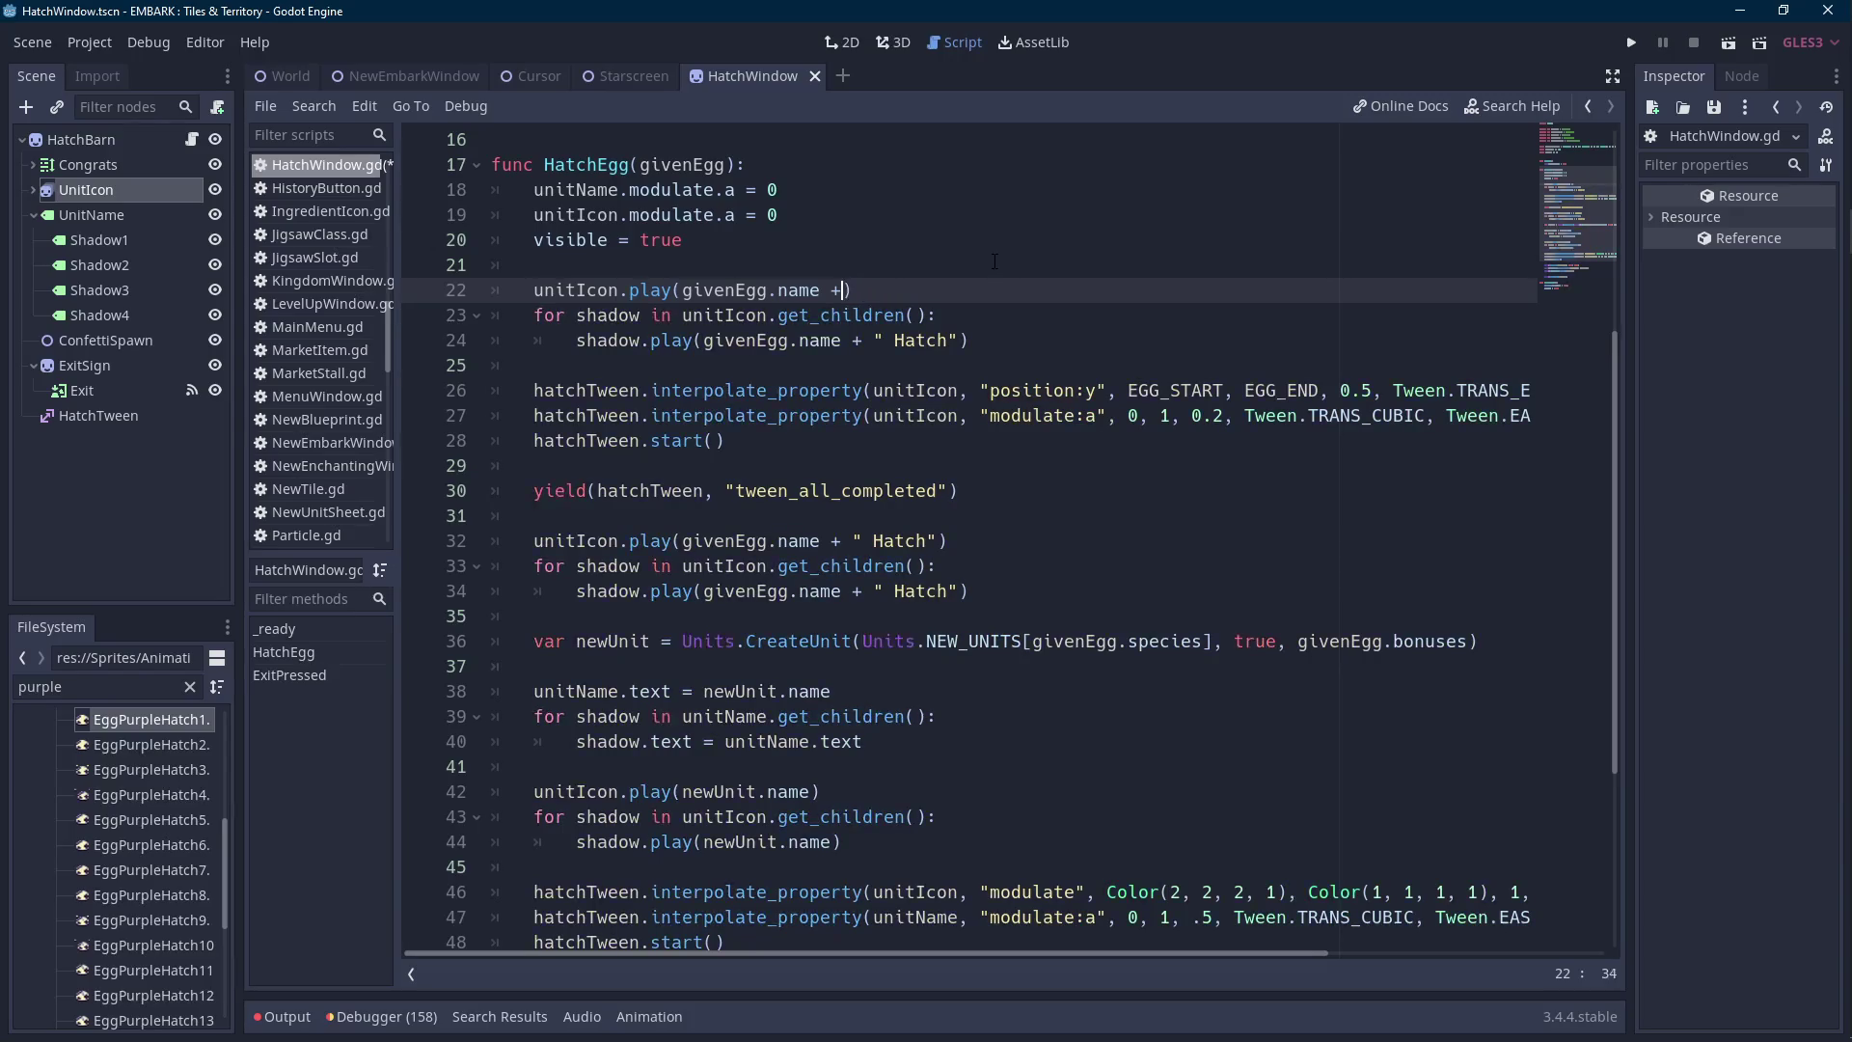
key(Down)
key(Down)
key(Right)
key(Right)
key(shift+End)
key(shift+Left)
key(BackSpace)
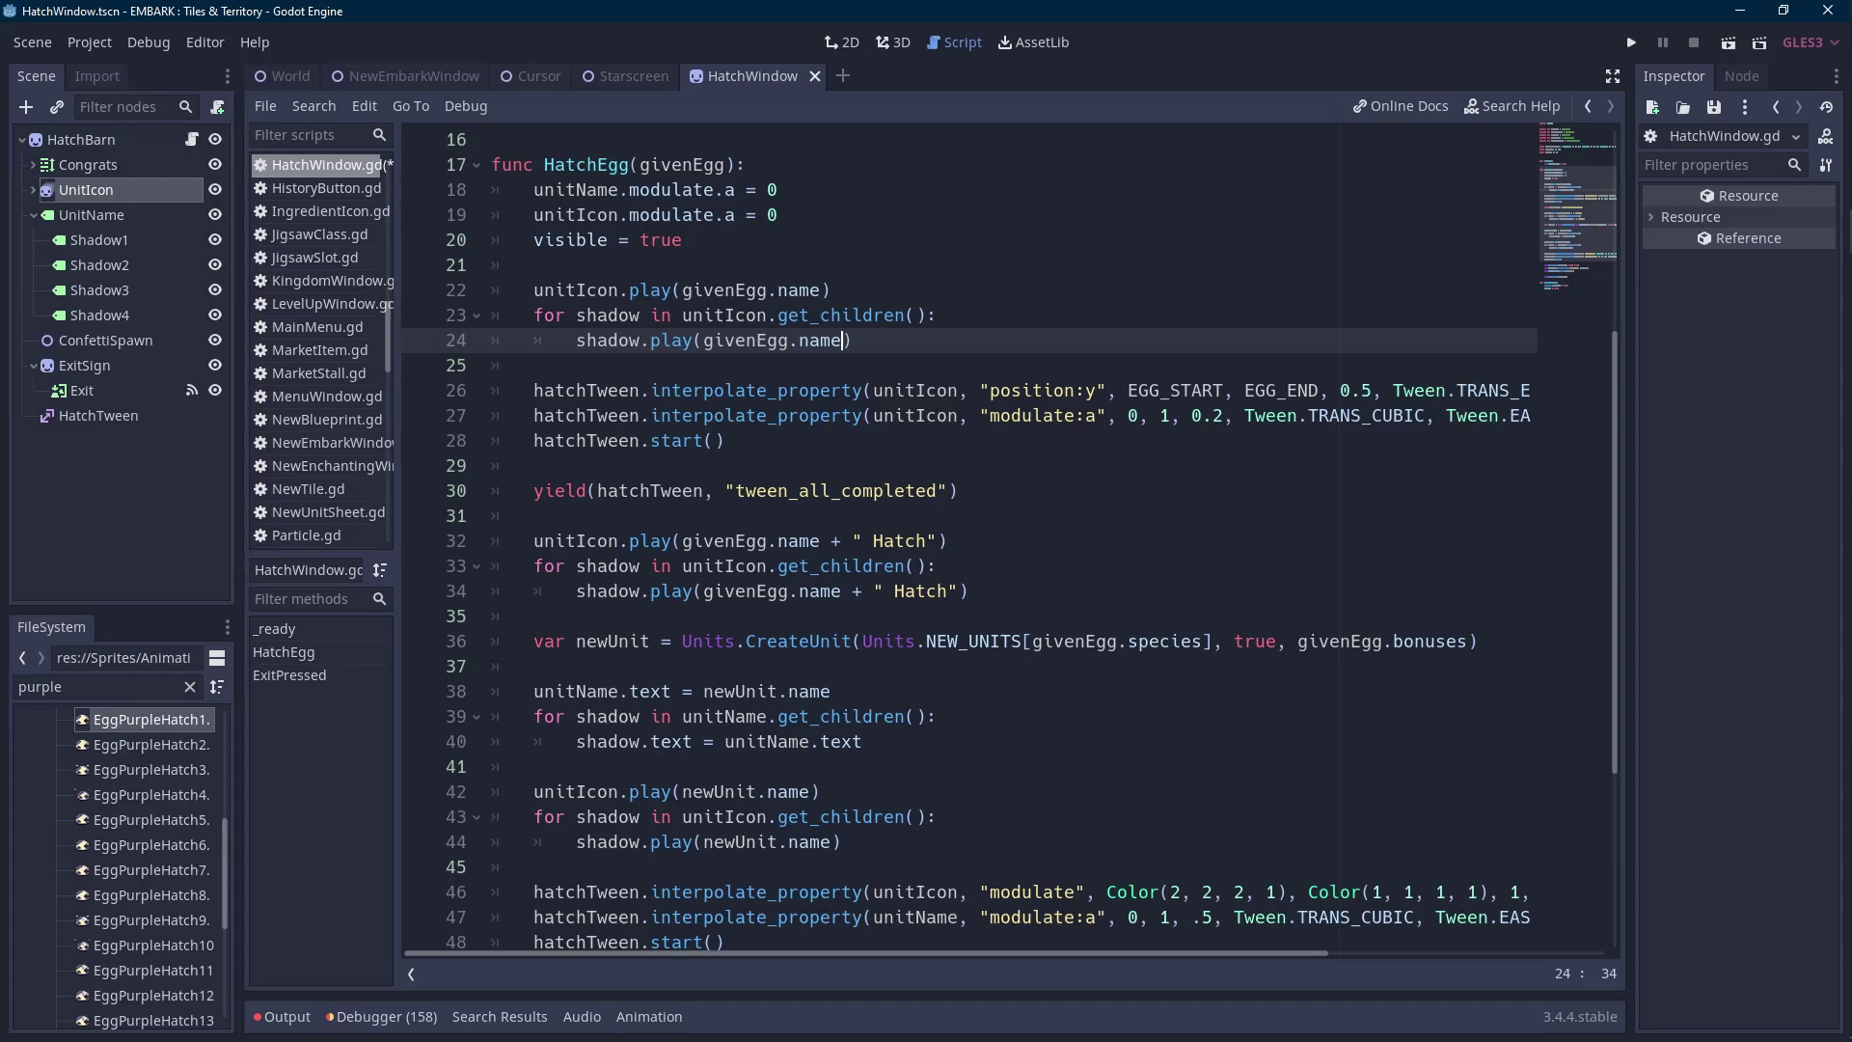
click(1028, 330)
key(ctrl+s)
Add a blank line below the Hatch play calls for the next code.
scroll(983, 393, down, 1)
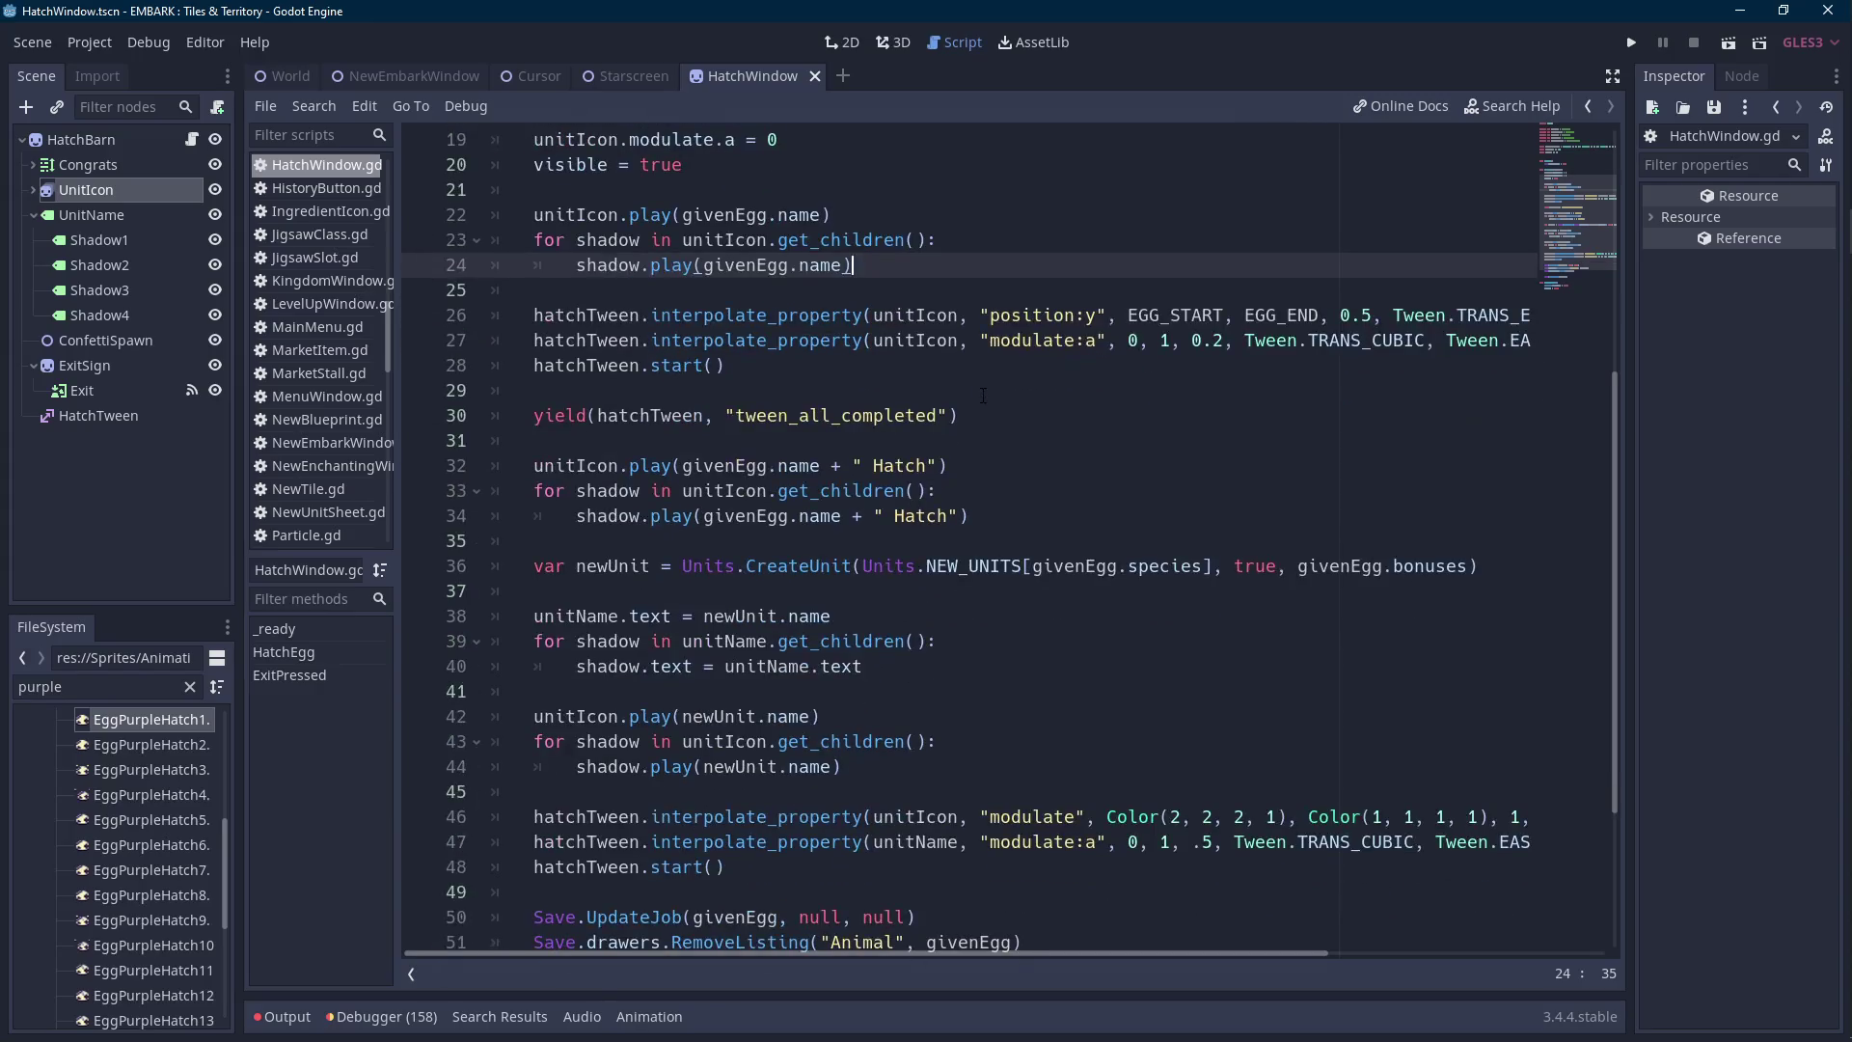
click(672, 540)
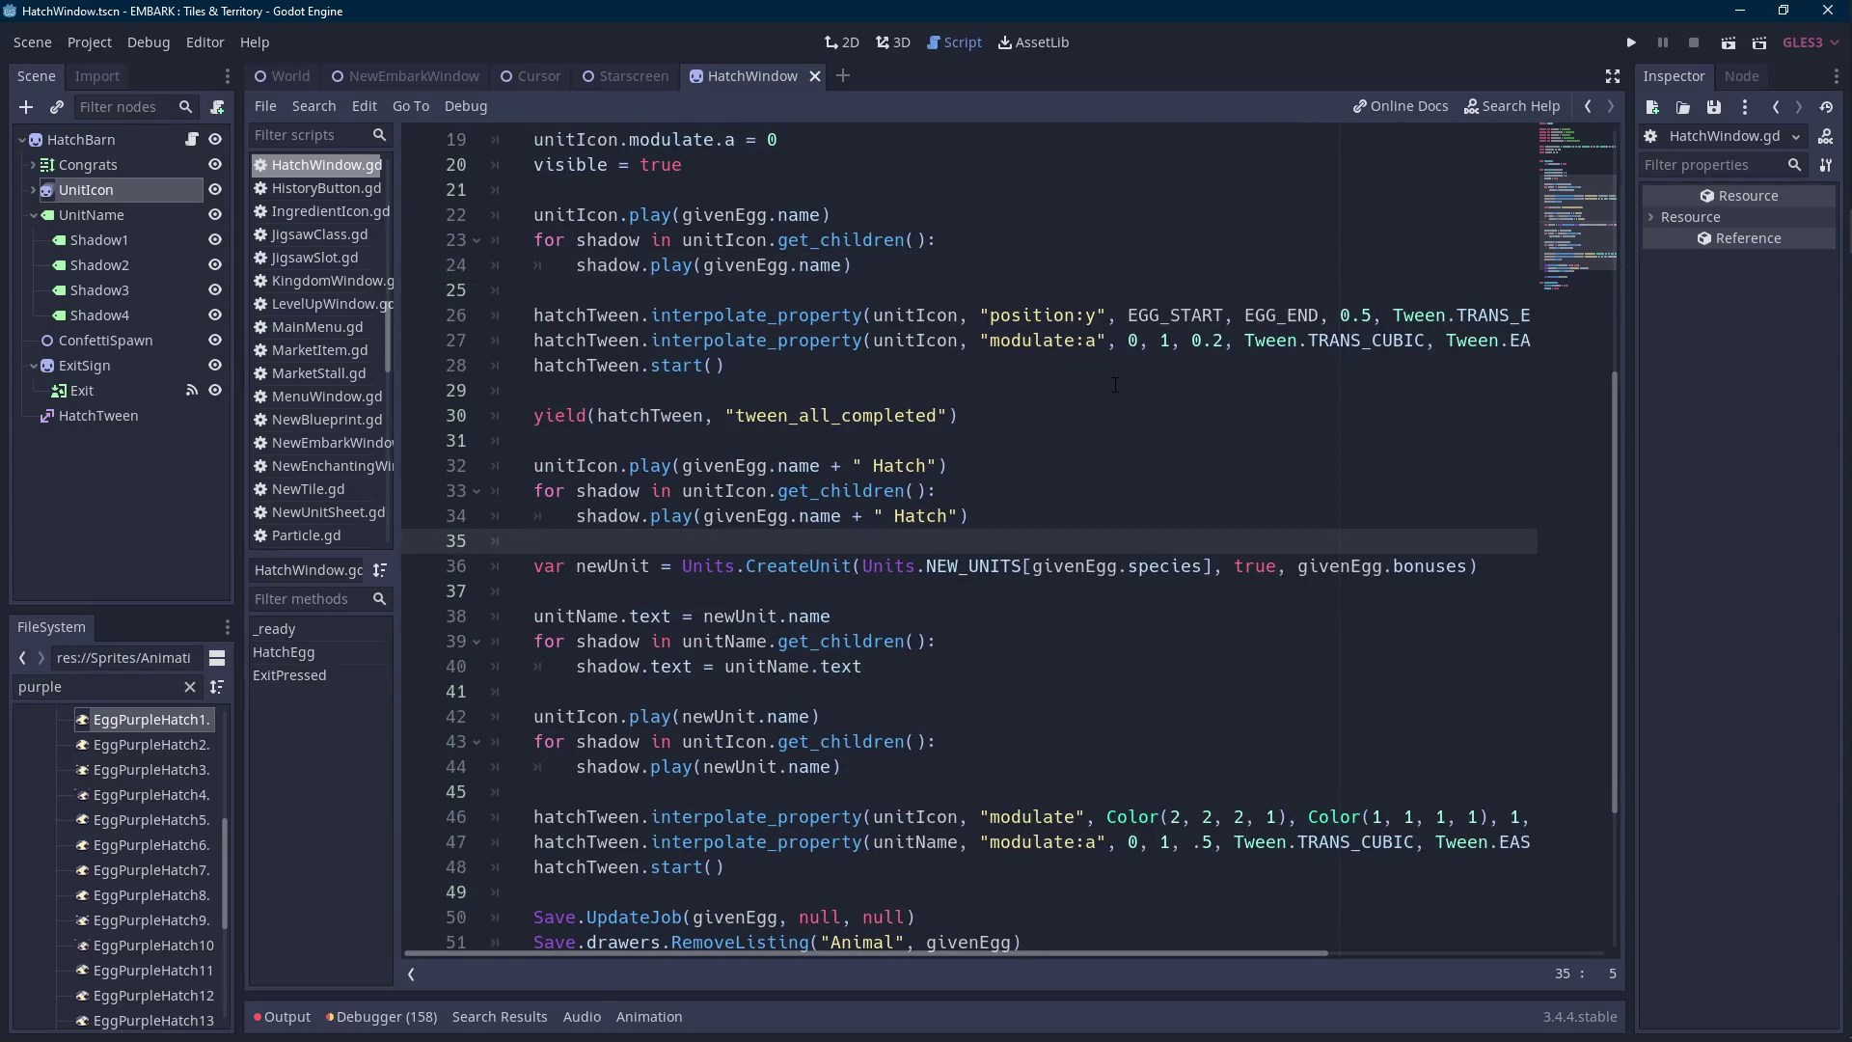
key(Return)
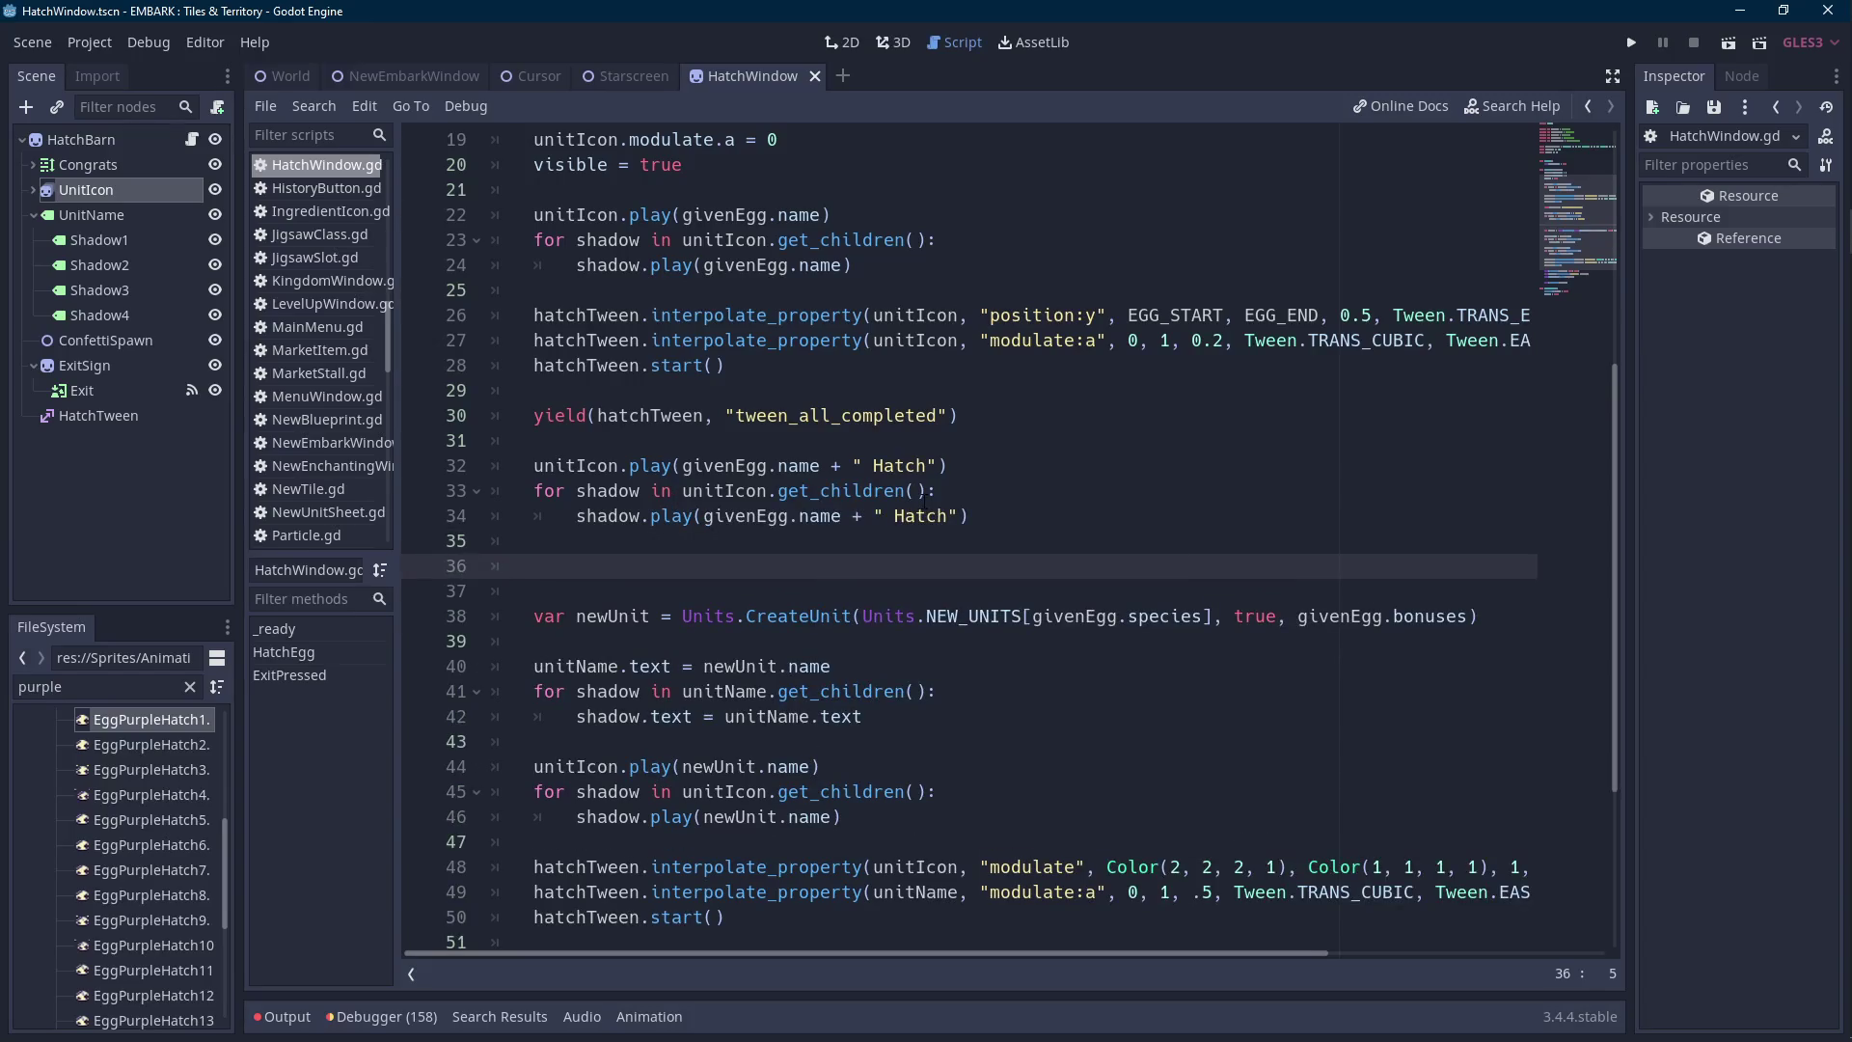
double_click(611, 490)
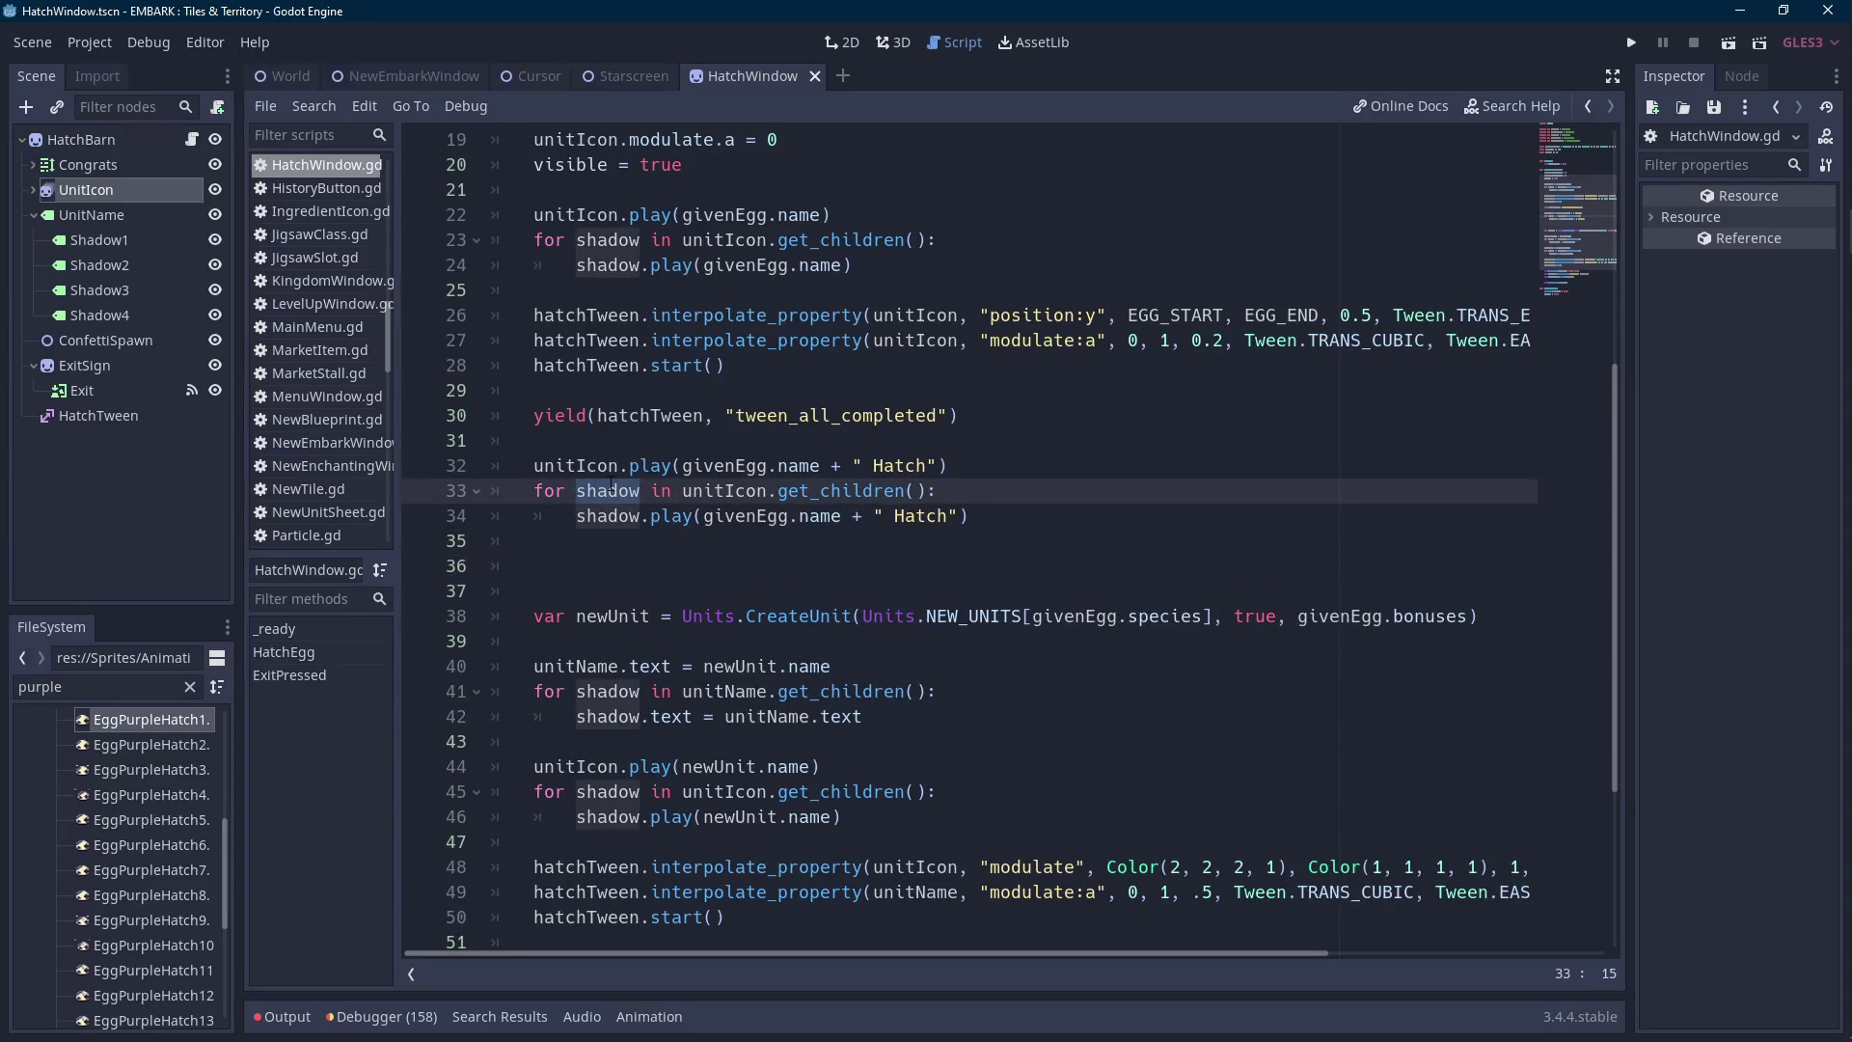
click(584, 561)
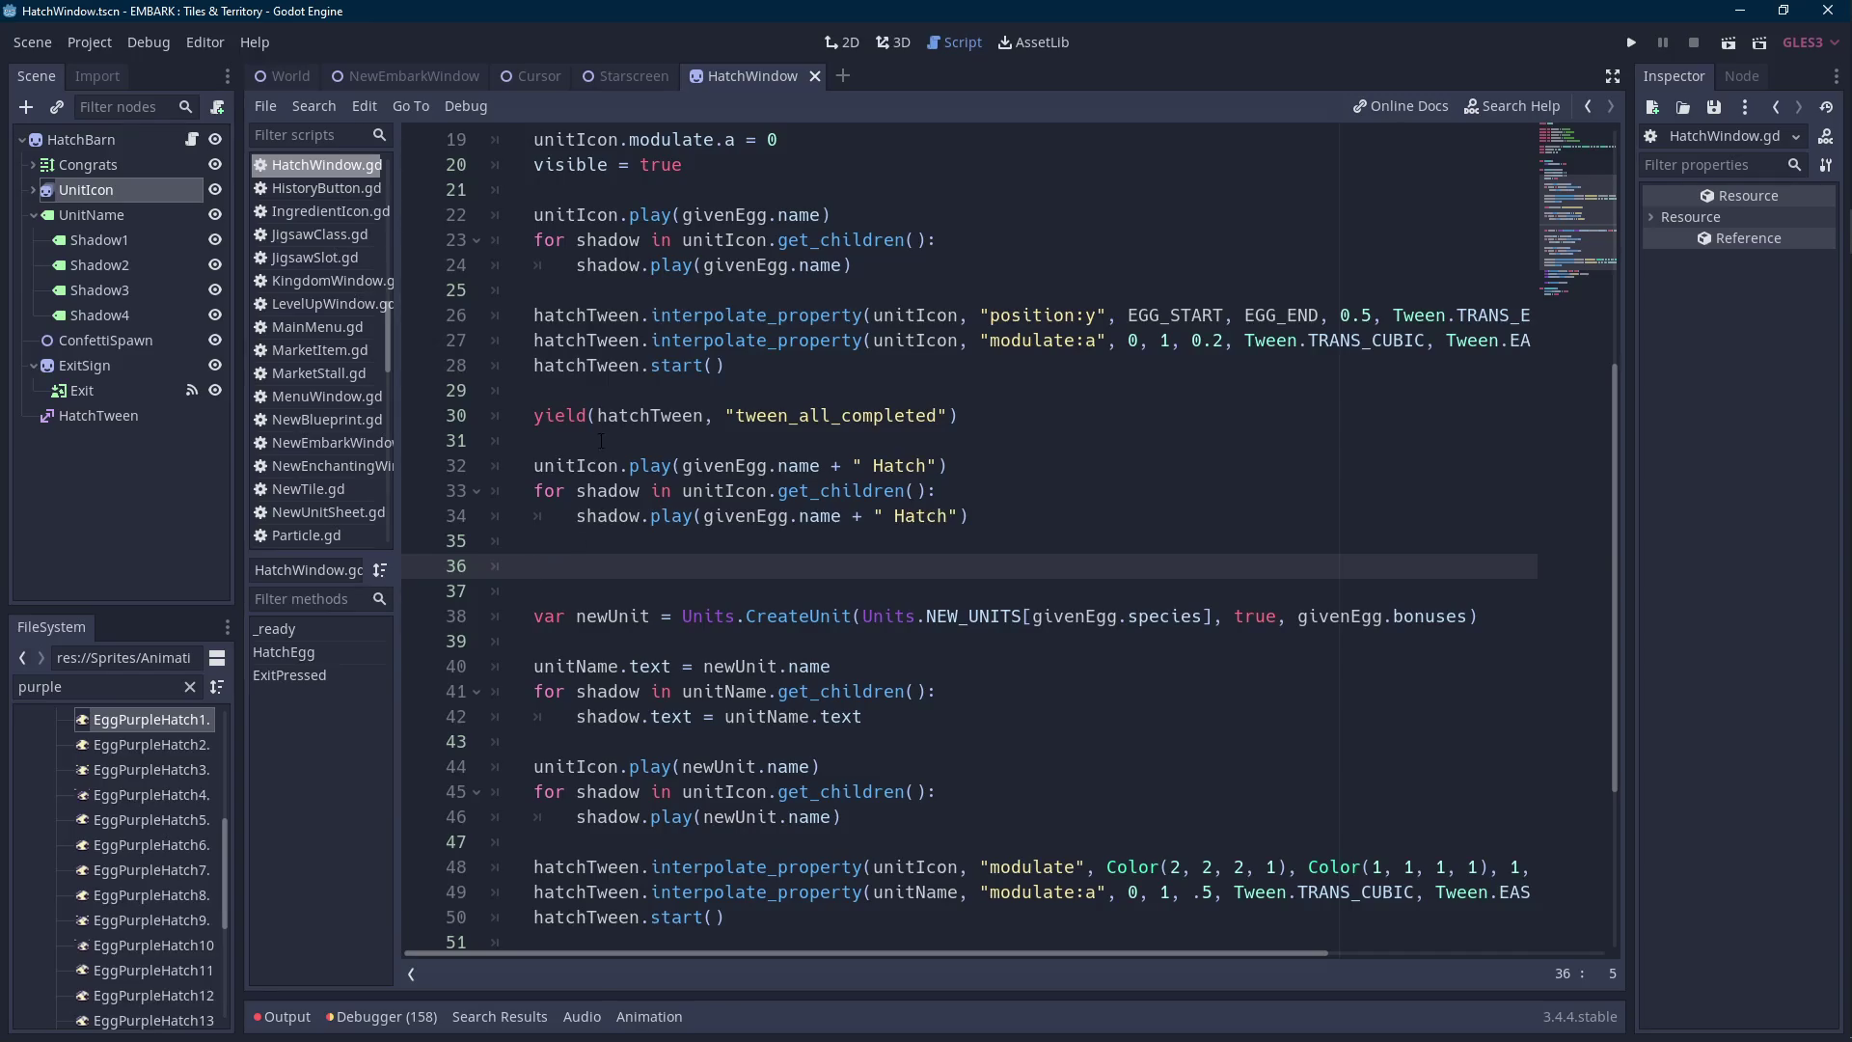
Add a Timer child node under the HatchBarn root node.
right_click(103, 135)
click(124, 193)
text(delay)
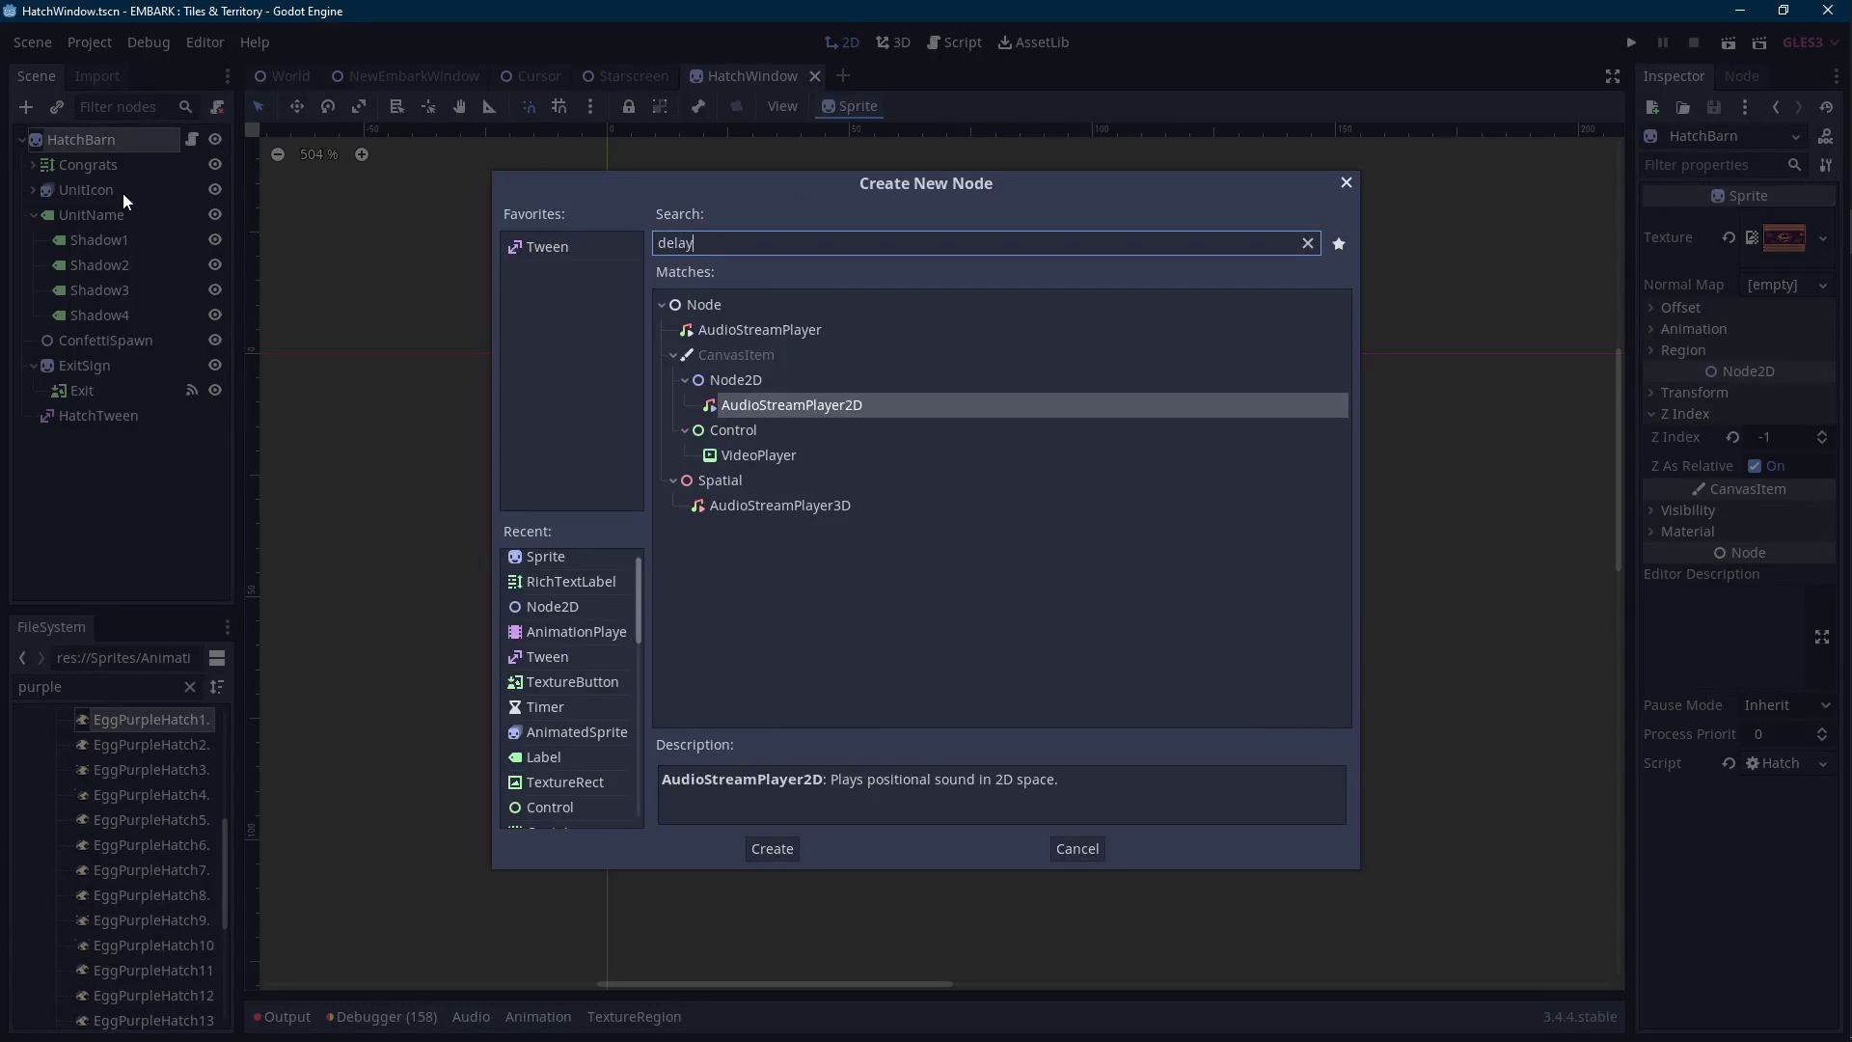
key(BackSpace)
key(BackSpace)
key(BackSpace)
text(timer)
key(Return)
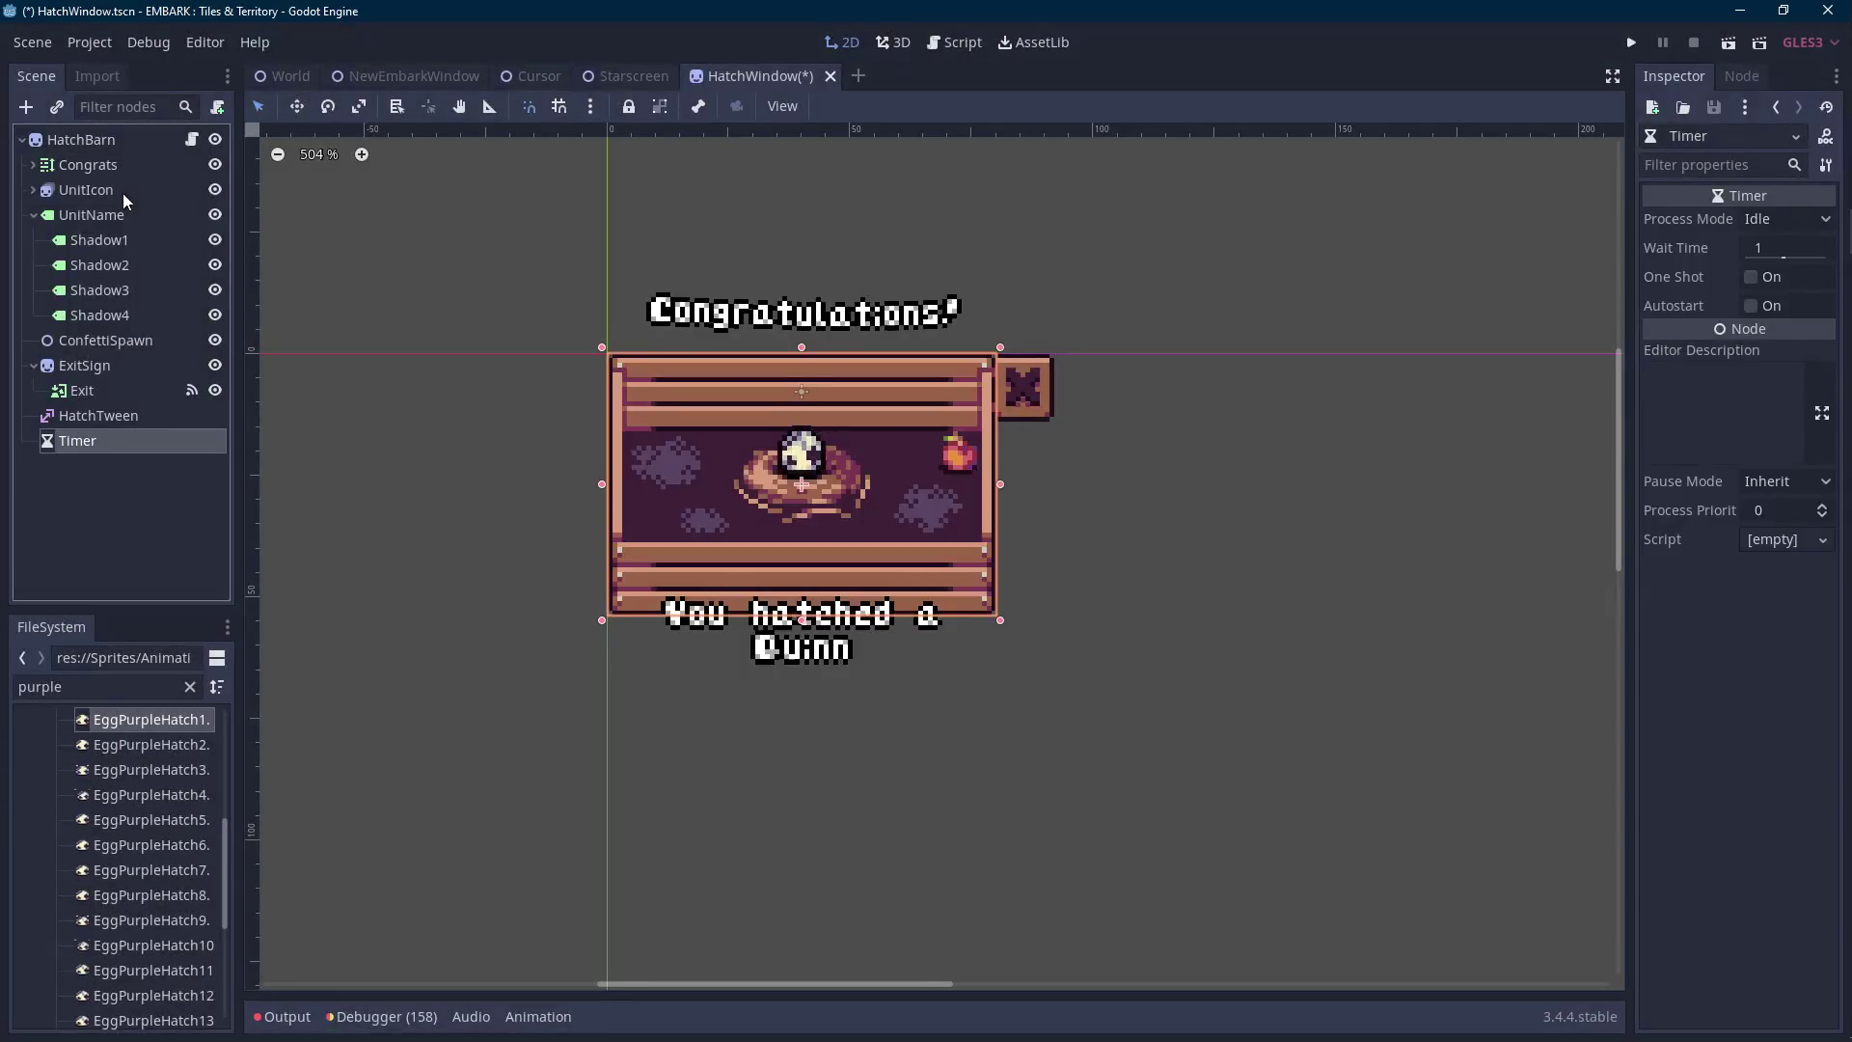
Rename the new Timer to HatchDelay and save the scene.
double_click(118, 441)
text(Hatch)
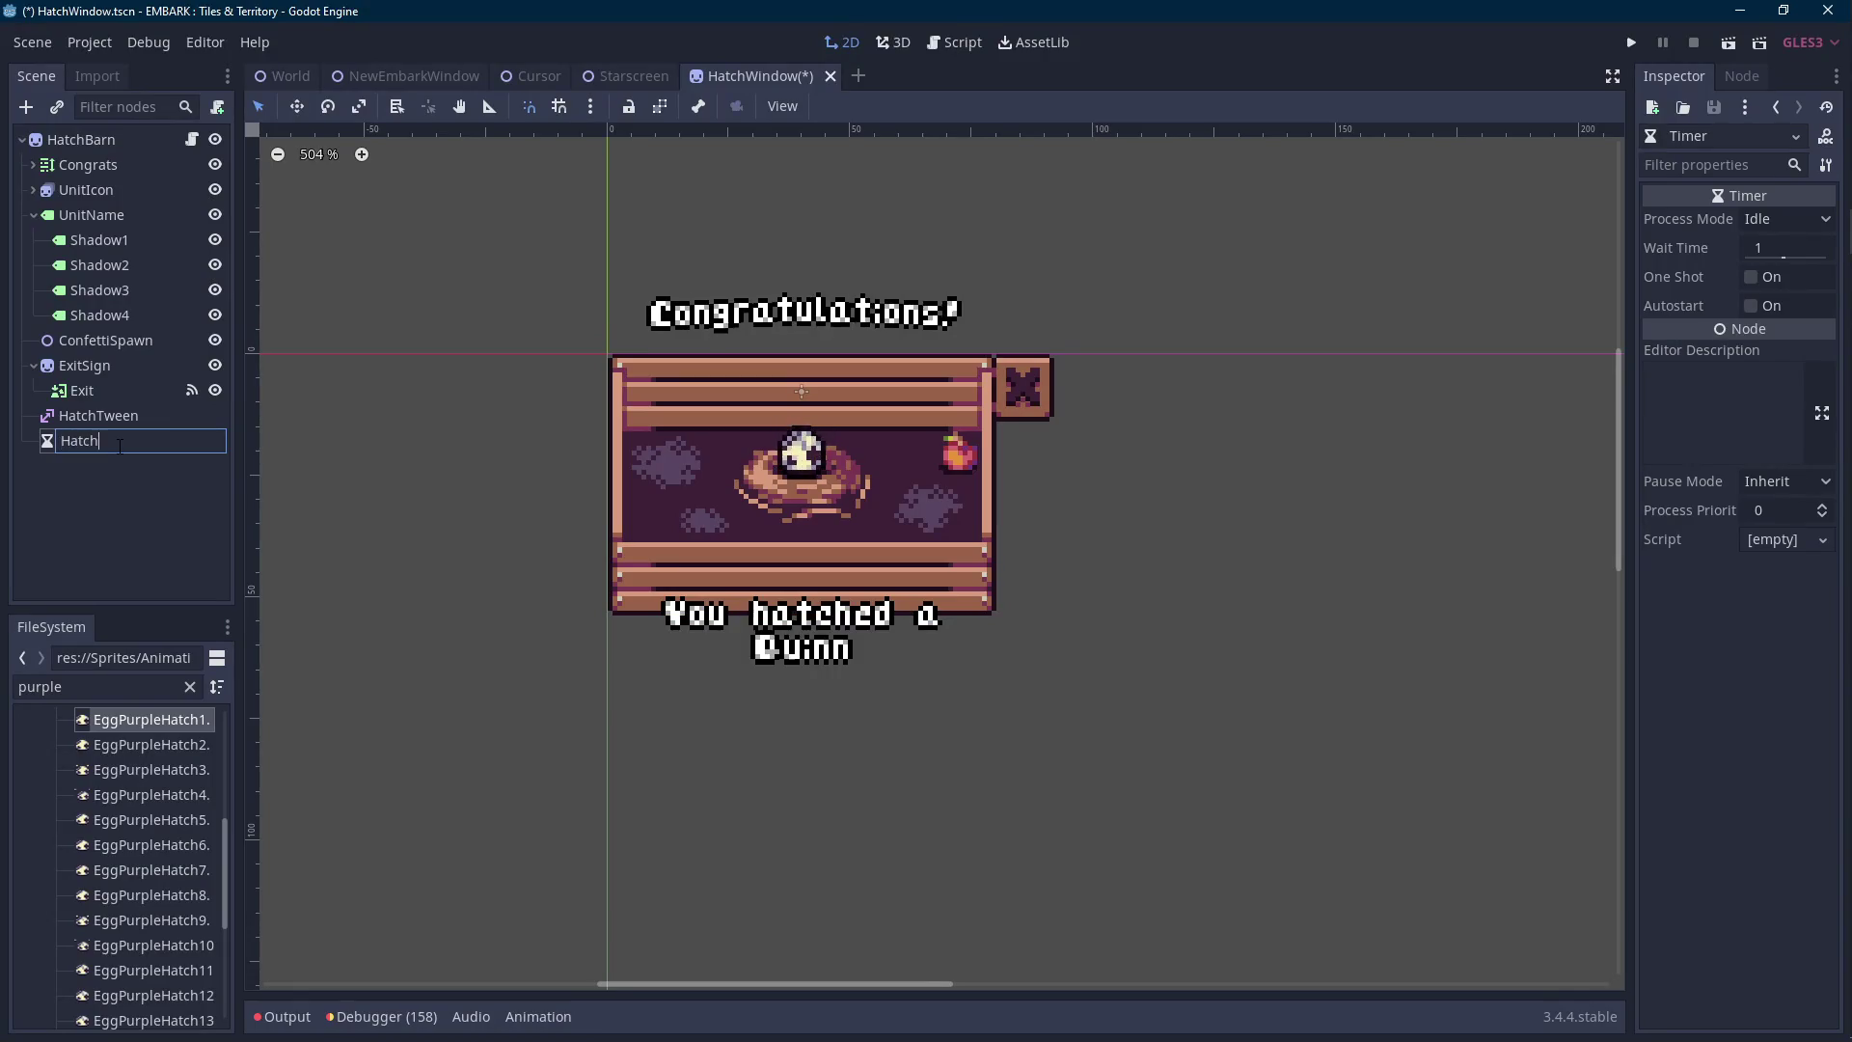
text(Delay)
key(Return)
key(ctrl+s)
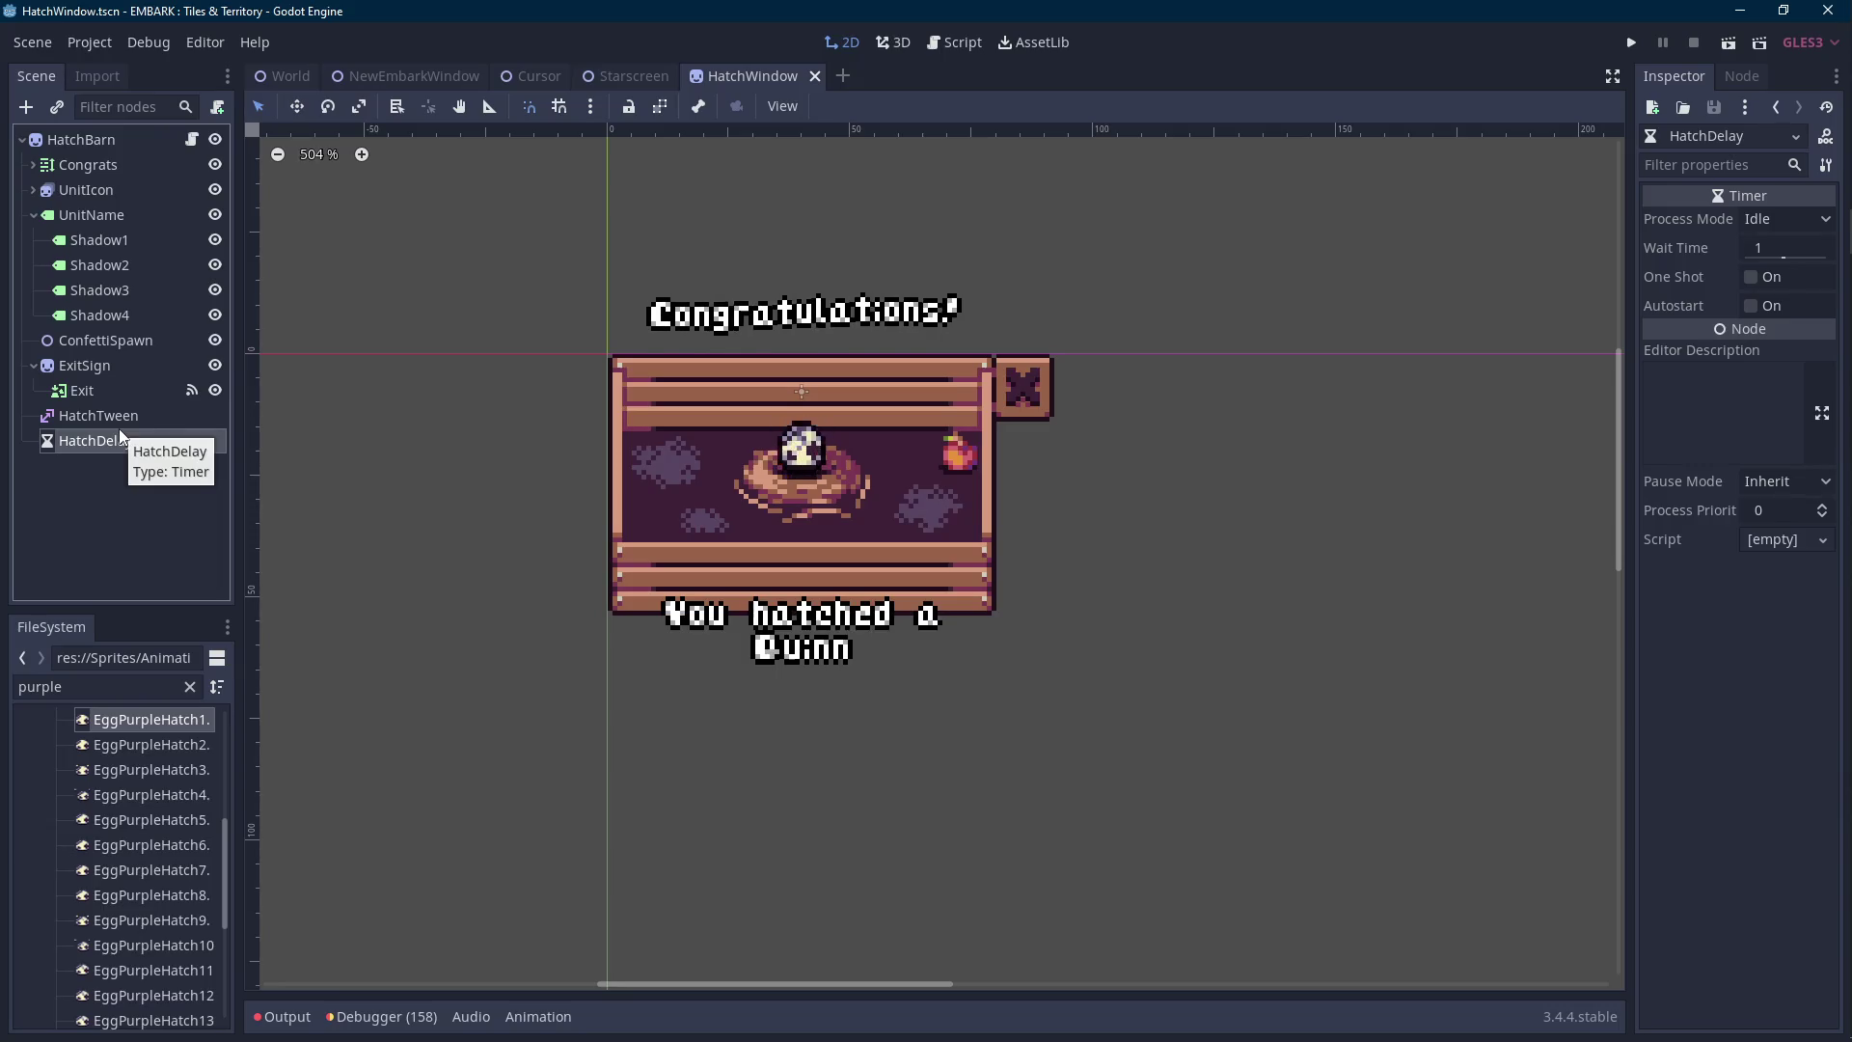
click(192, 140)
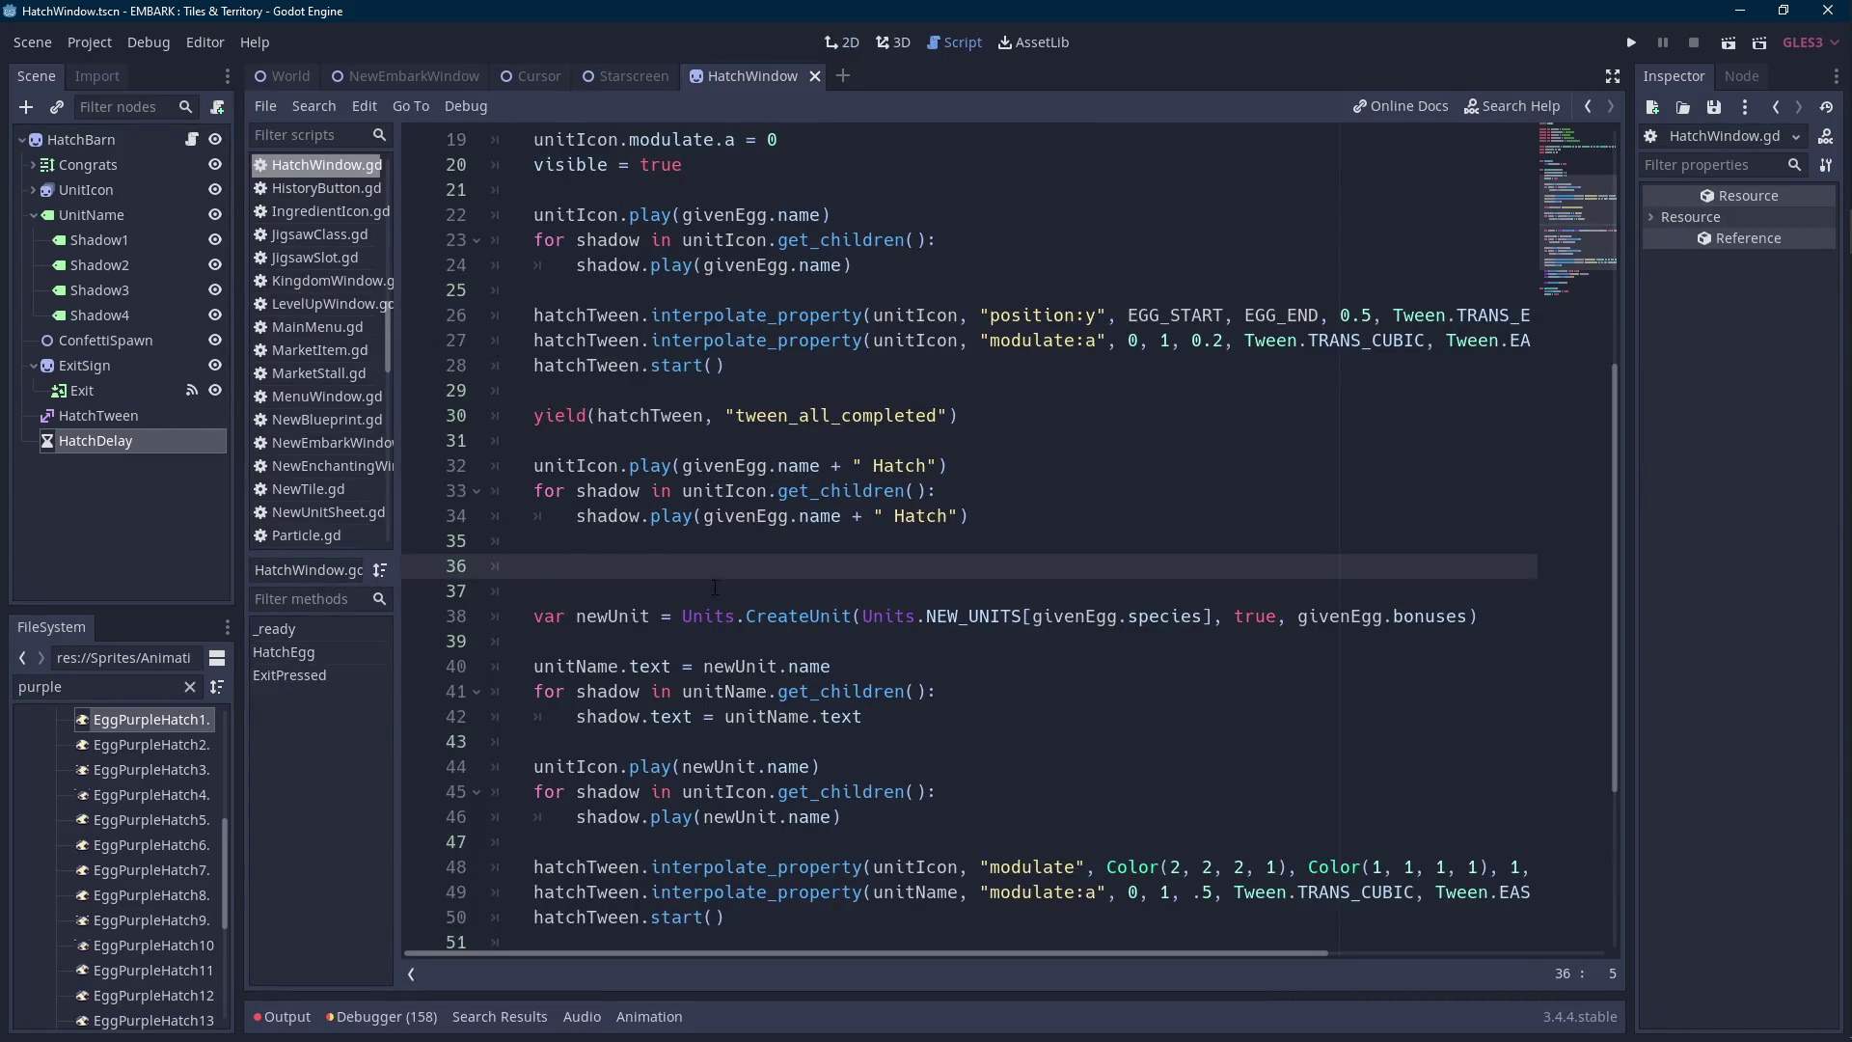
scroll(830, 491, up, 6)
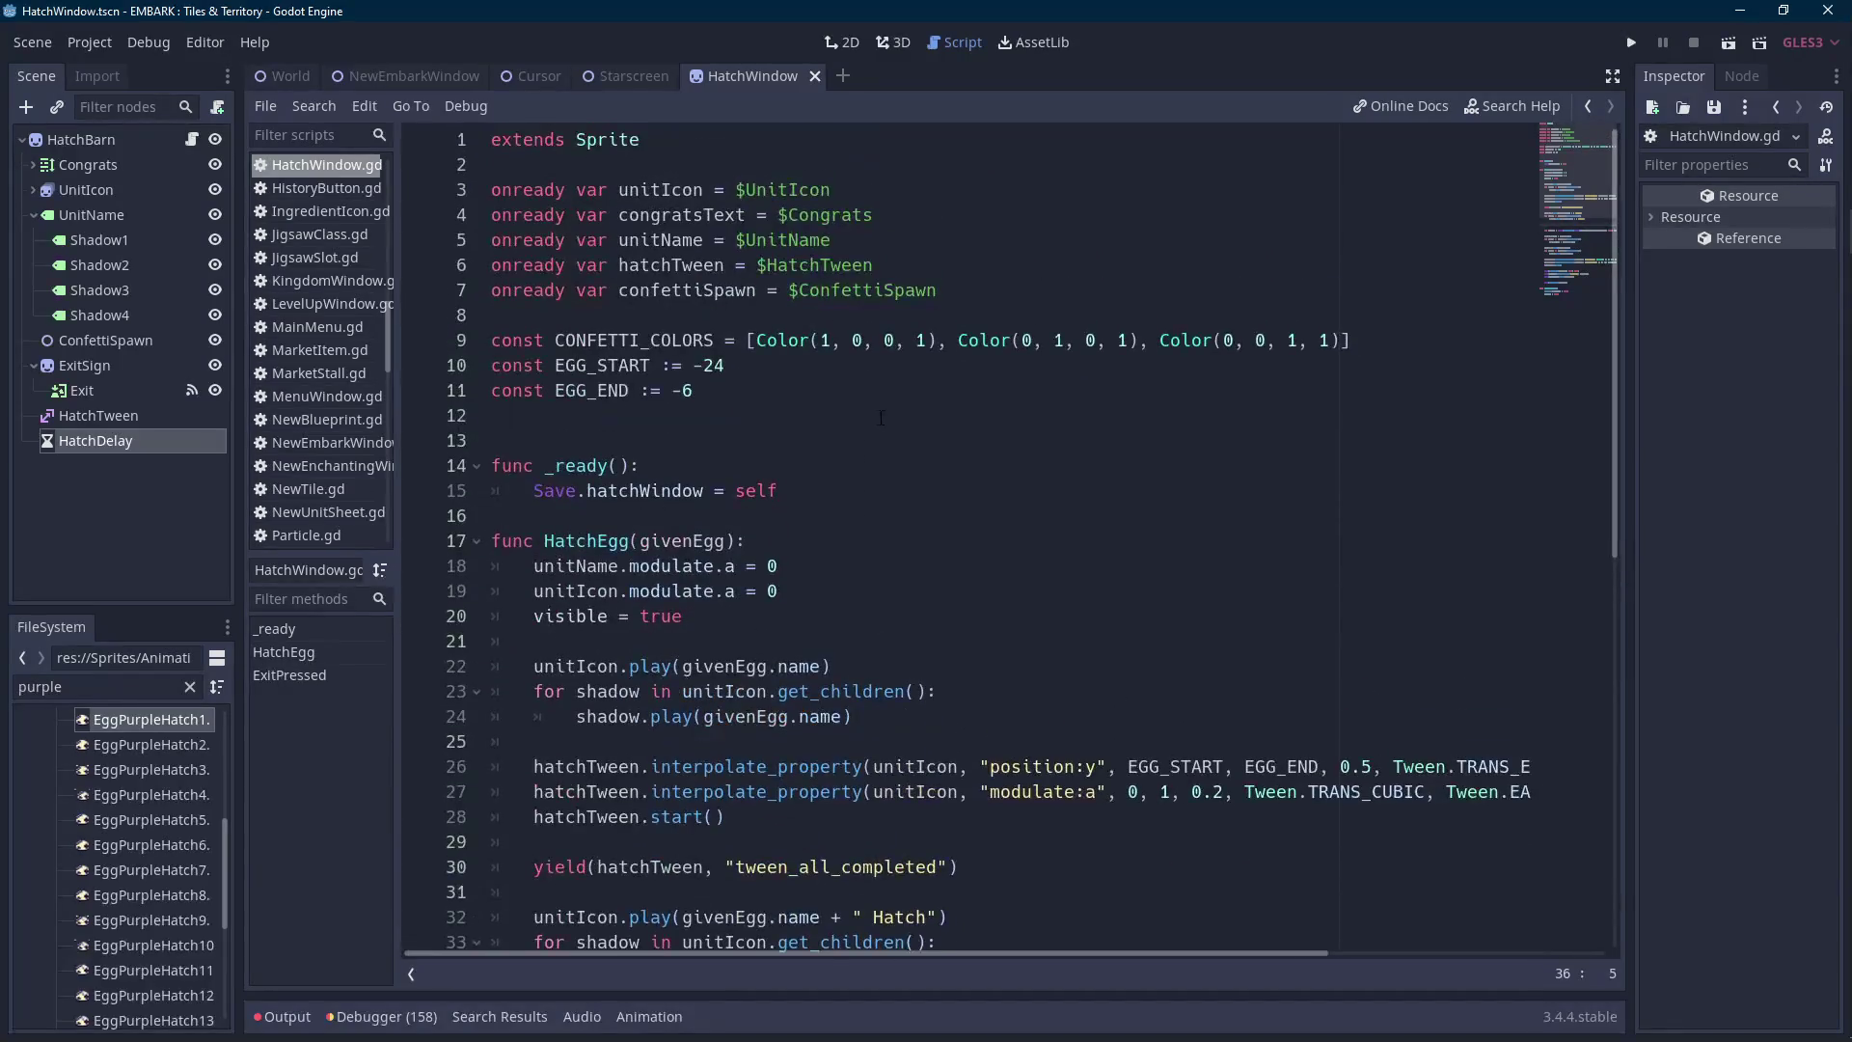
click(958, 273)
key(ctrl+shift+Left)
key(ctrl+shift+Left)
key(ctrl+shift+Left)
key(ctrl+c)
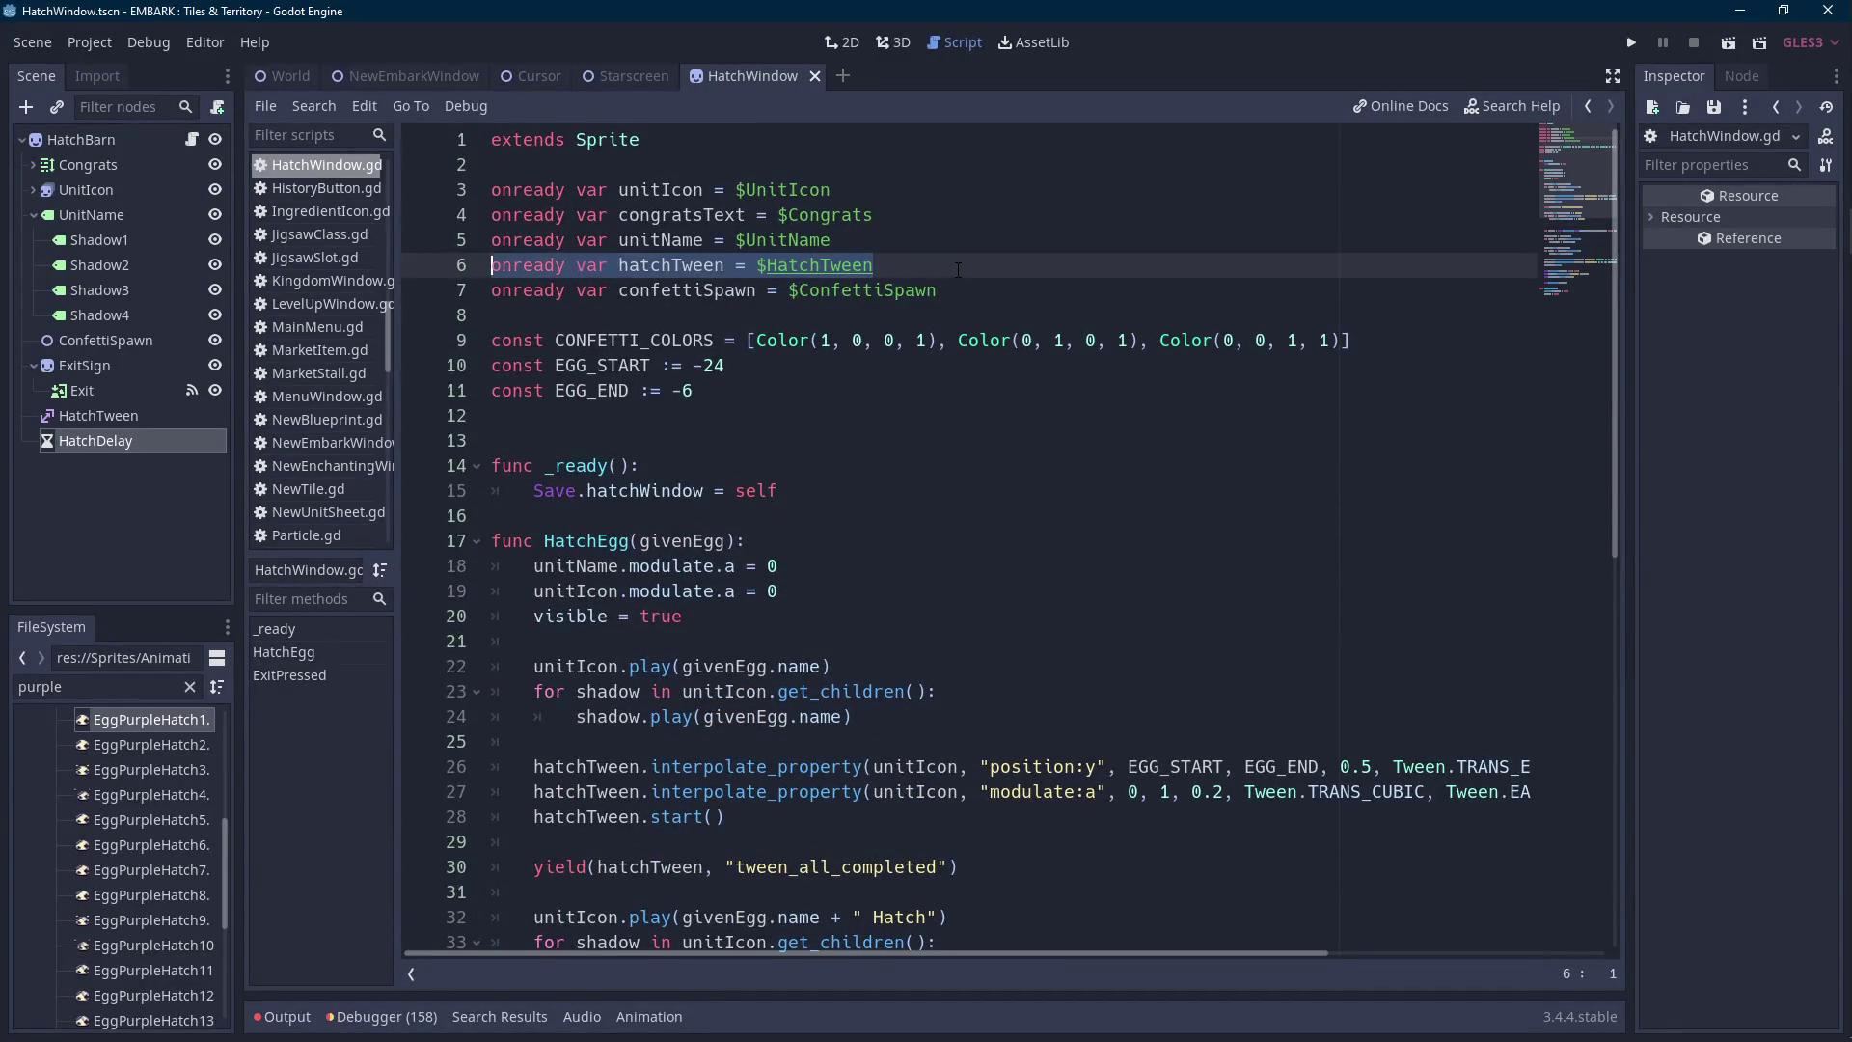
key(BackSpace)
key(BackSpace)
key(Down)
key(End)
key(ctrl+v)
key(Return)
text(oo)
key(BackSpace)
text(nready var )
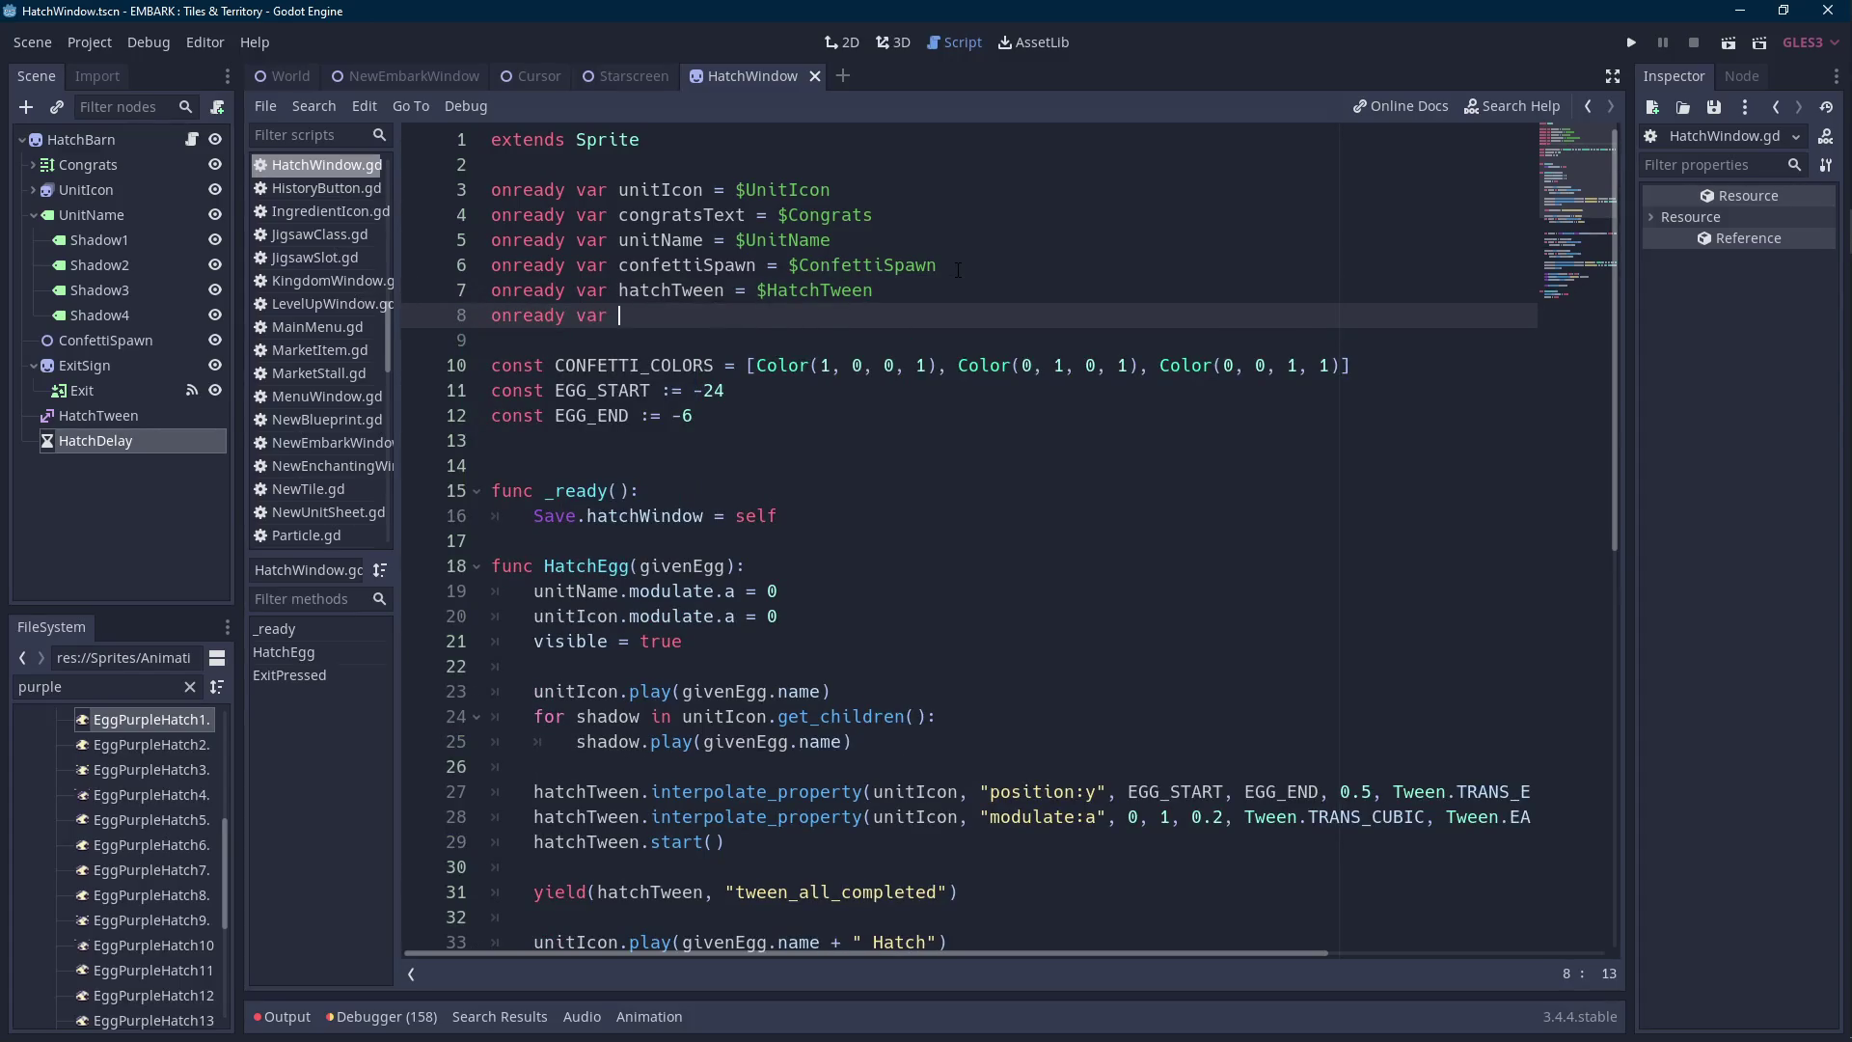
text(hatchDelay = $hat)
key(Return)
key(ctrl+Left)
key(ctrl+Left)
key(ctrl+Left)
key(ctrl+shift+Right)
scroll(958, 270, down, 5)
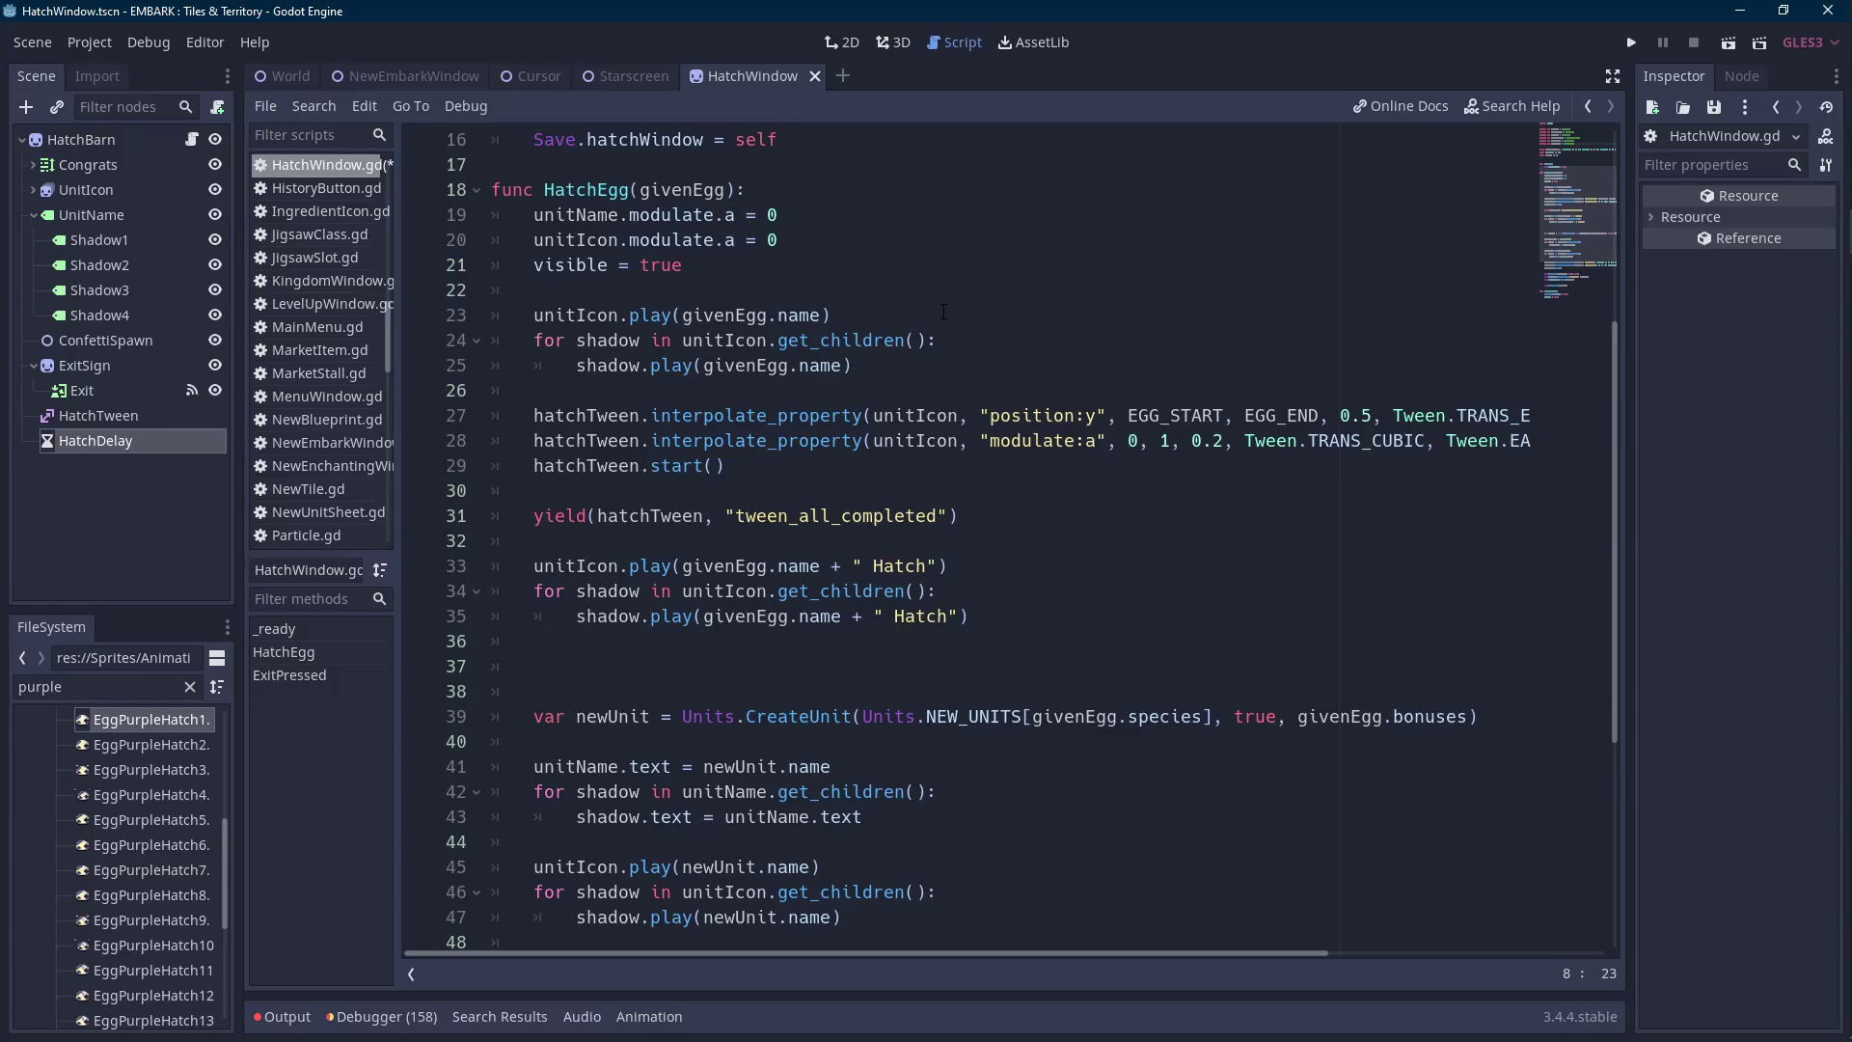
scroll(944, 309, down, 3)
click(760, 442)
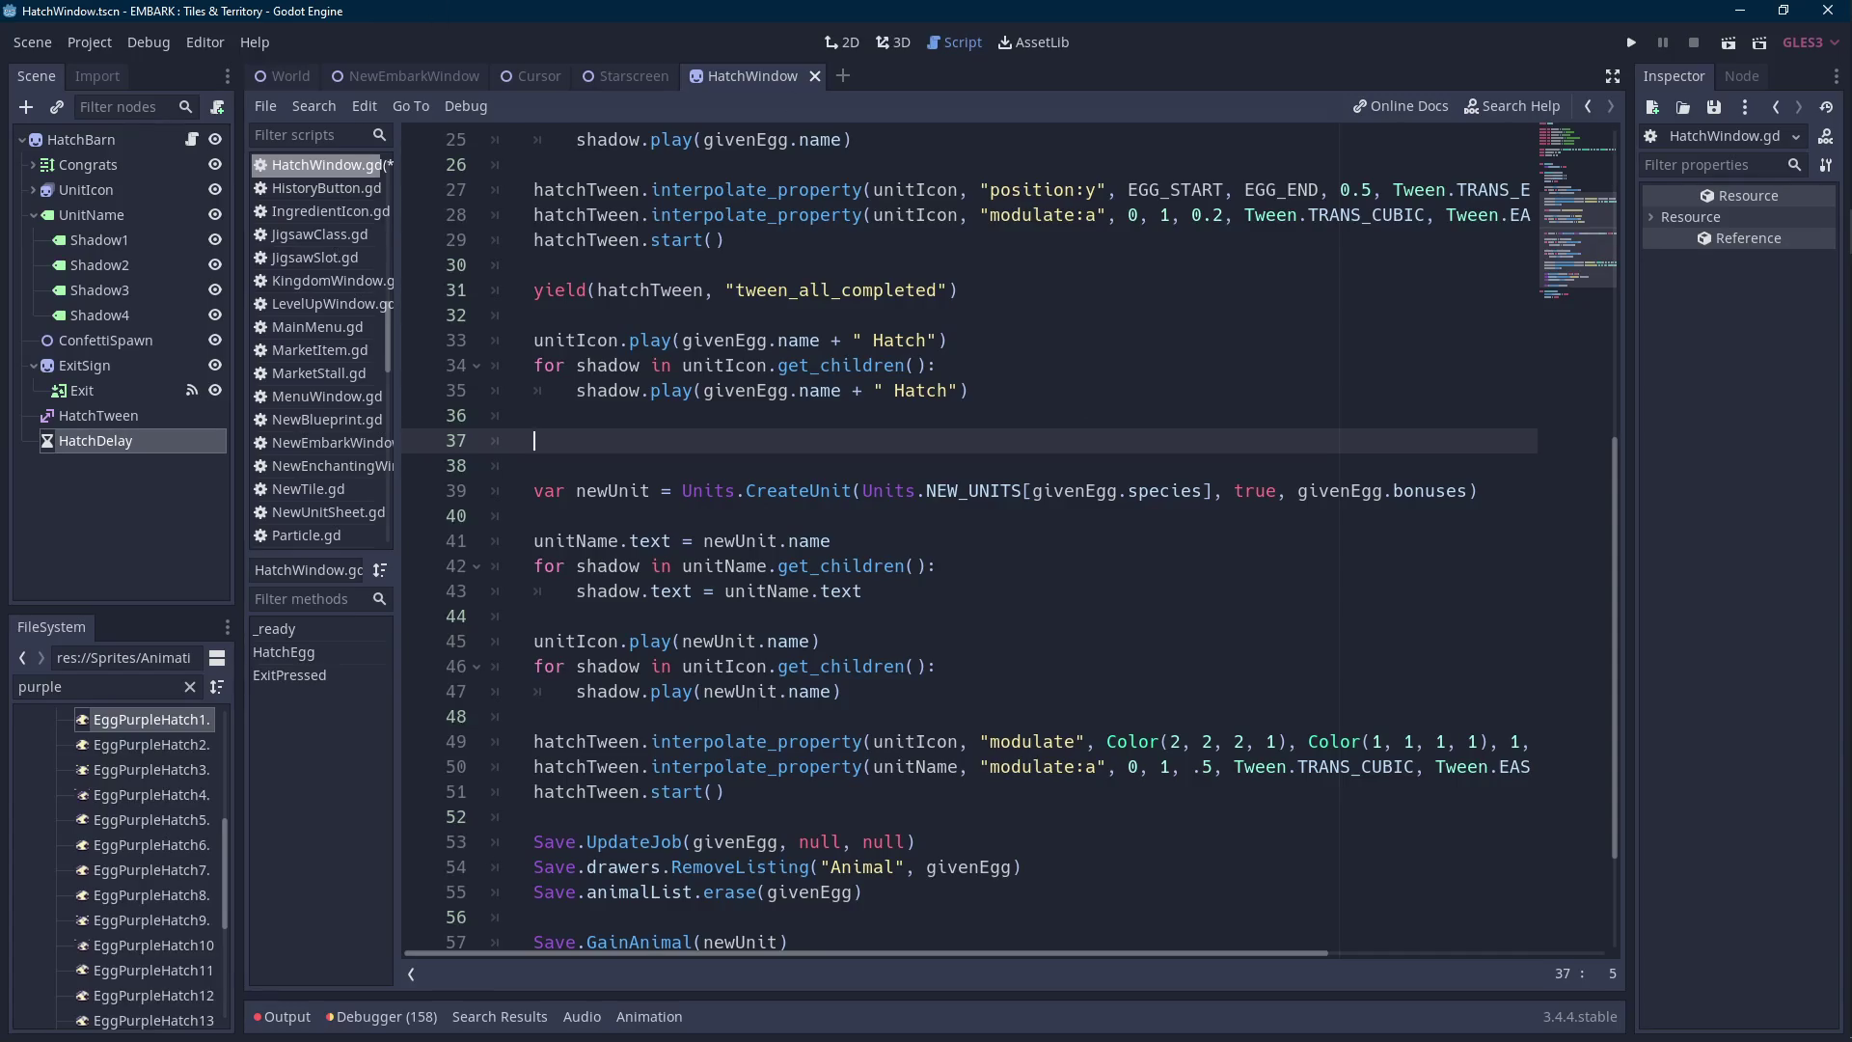
key(alt+Tab)
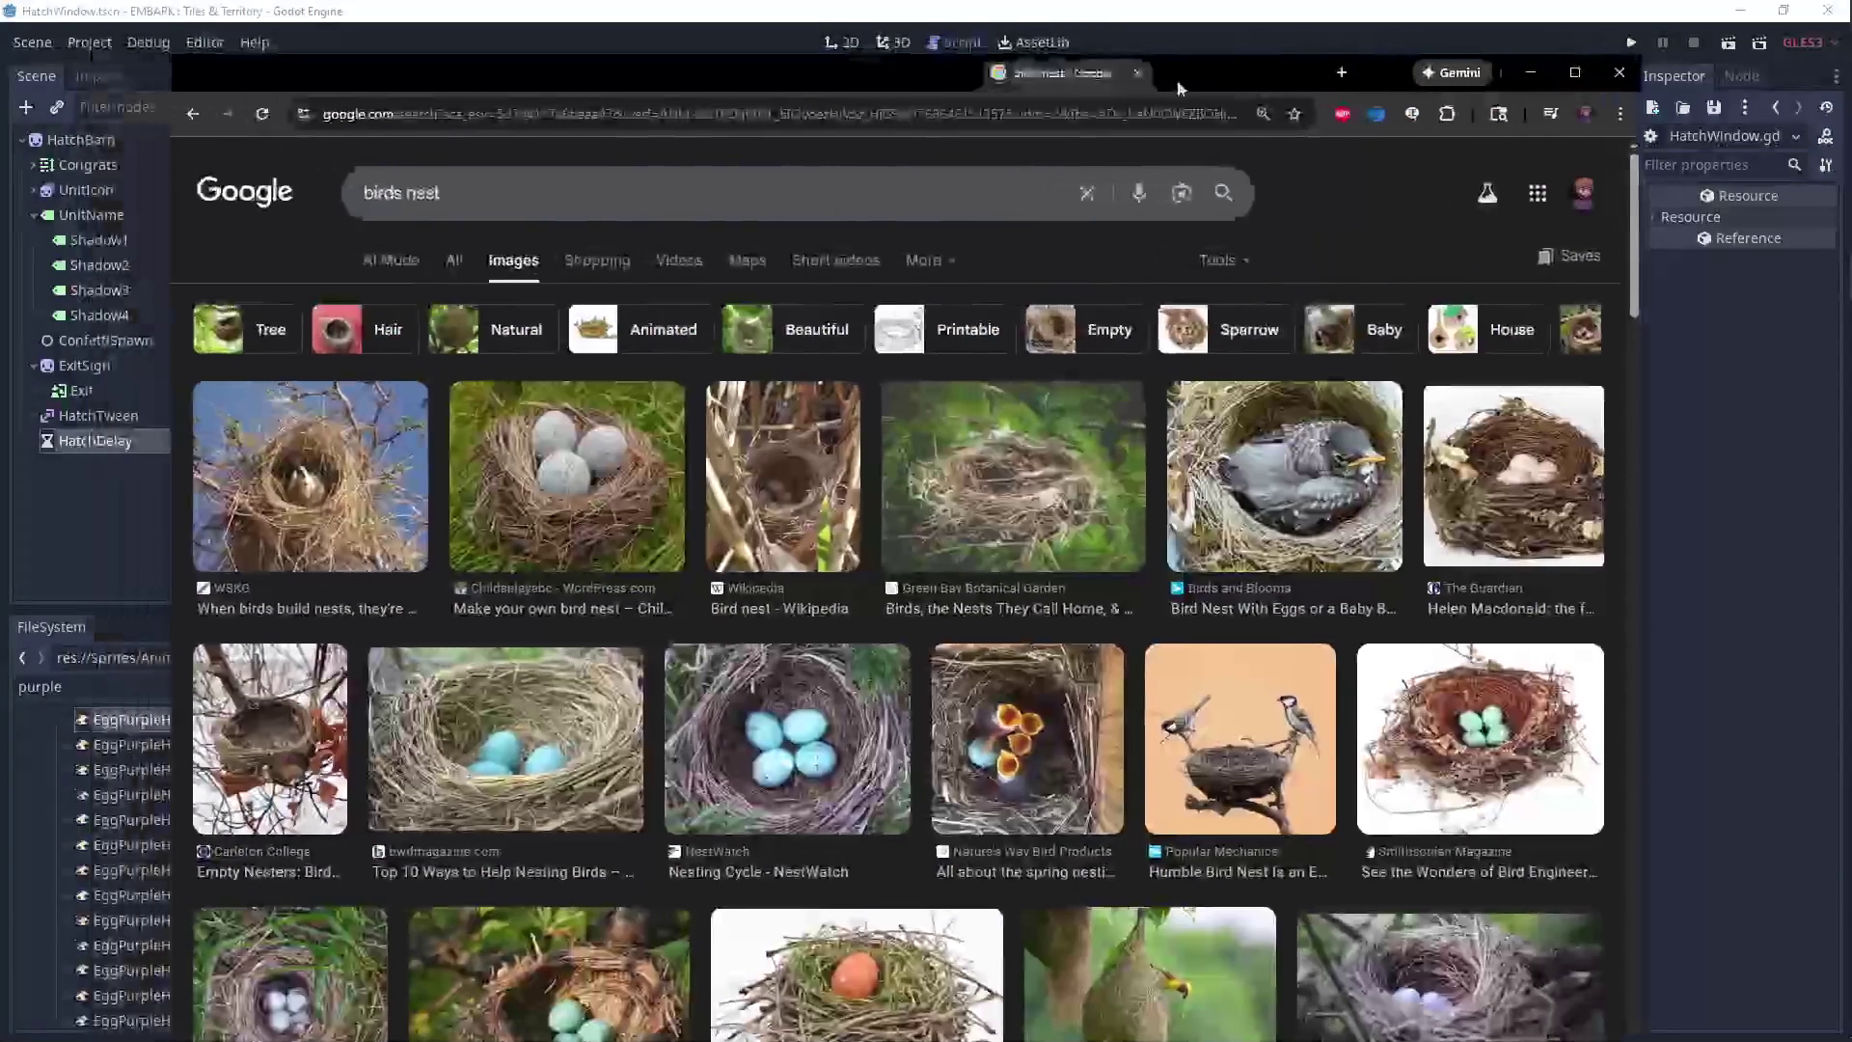
triple_click(652, 188)
text(mor)
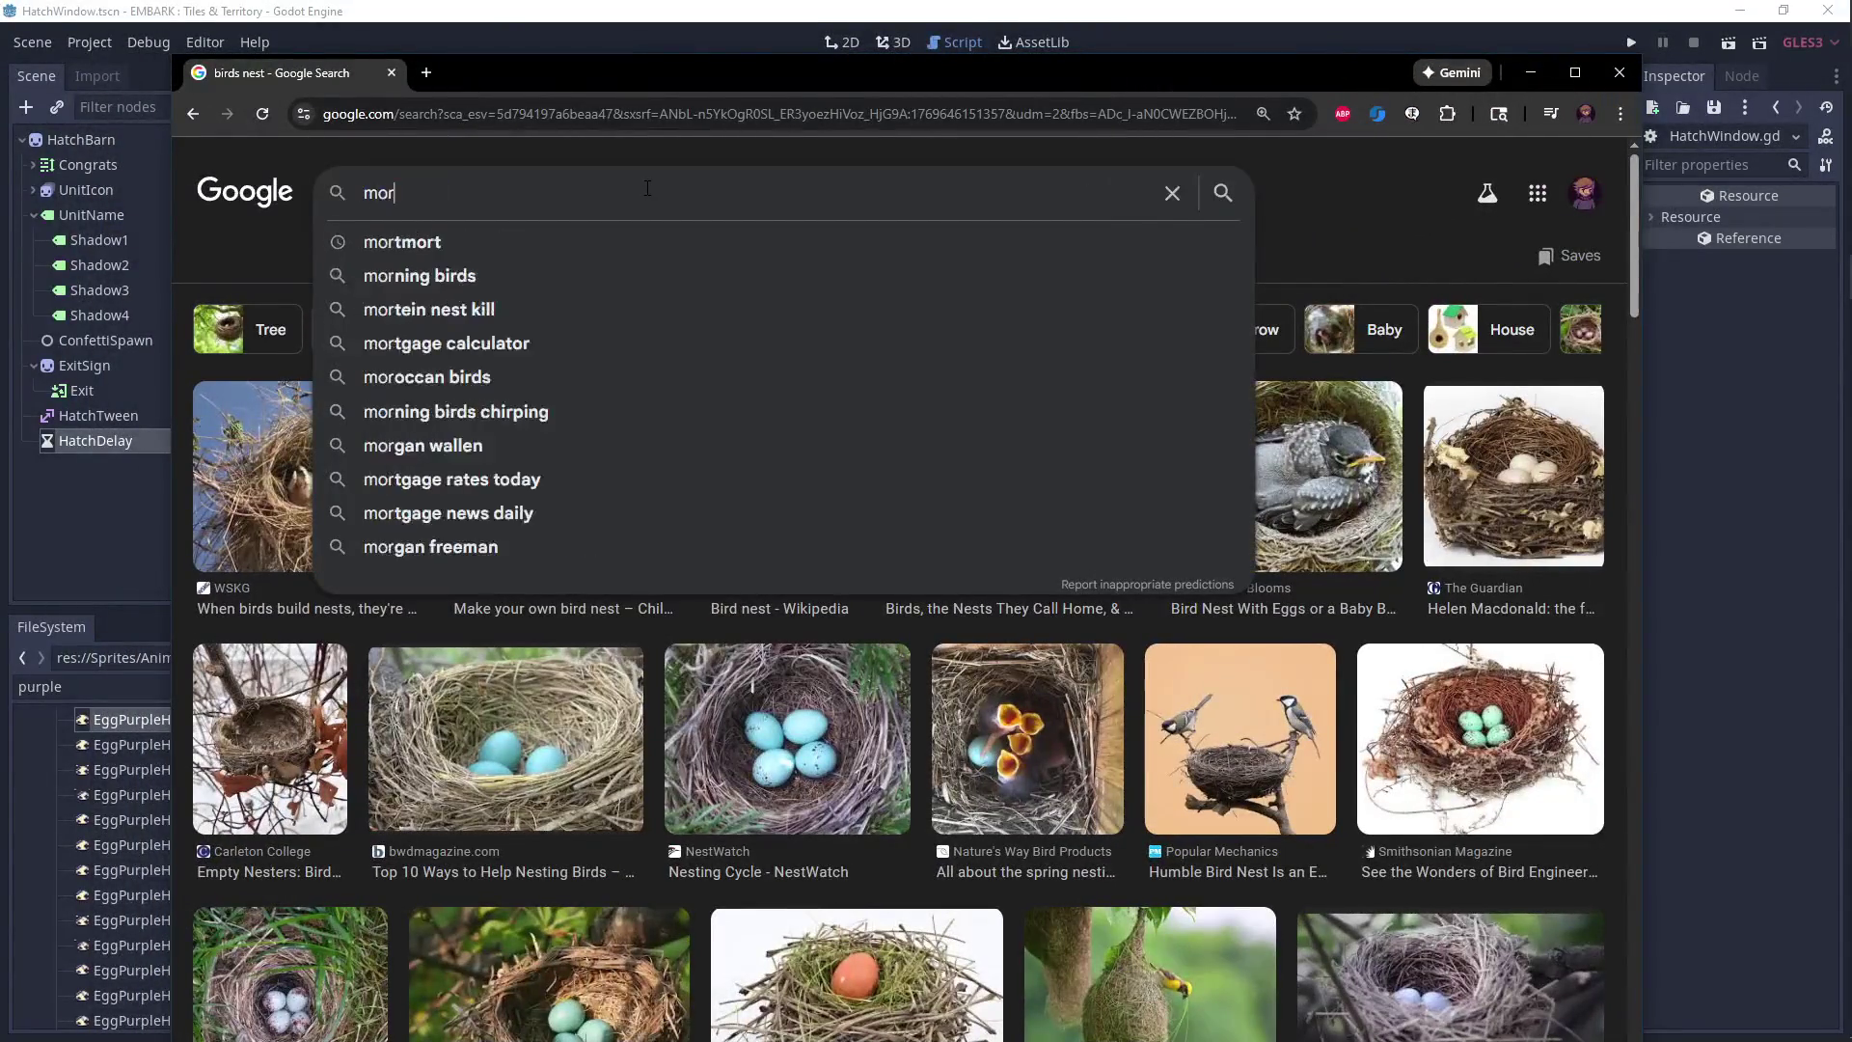
text(se c)
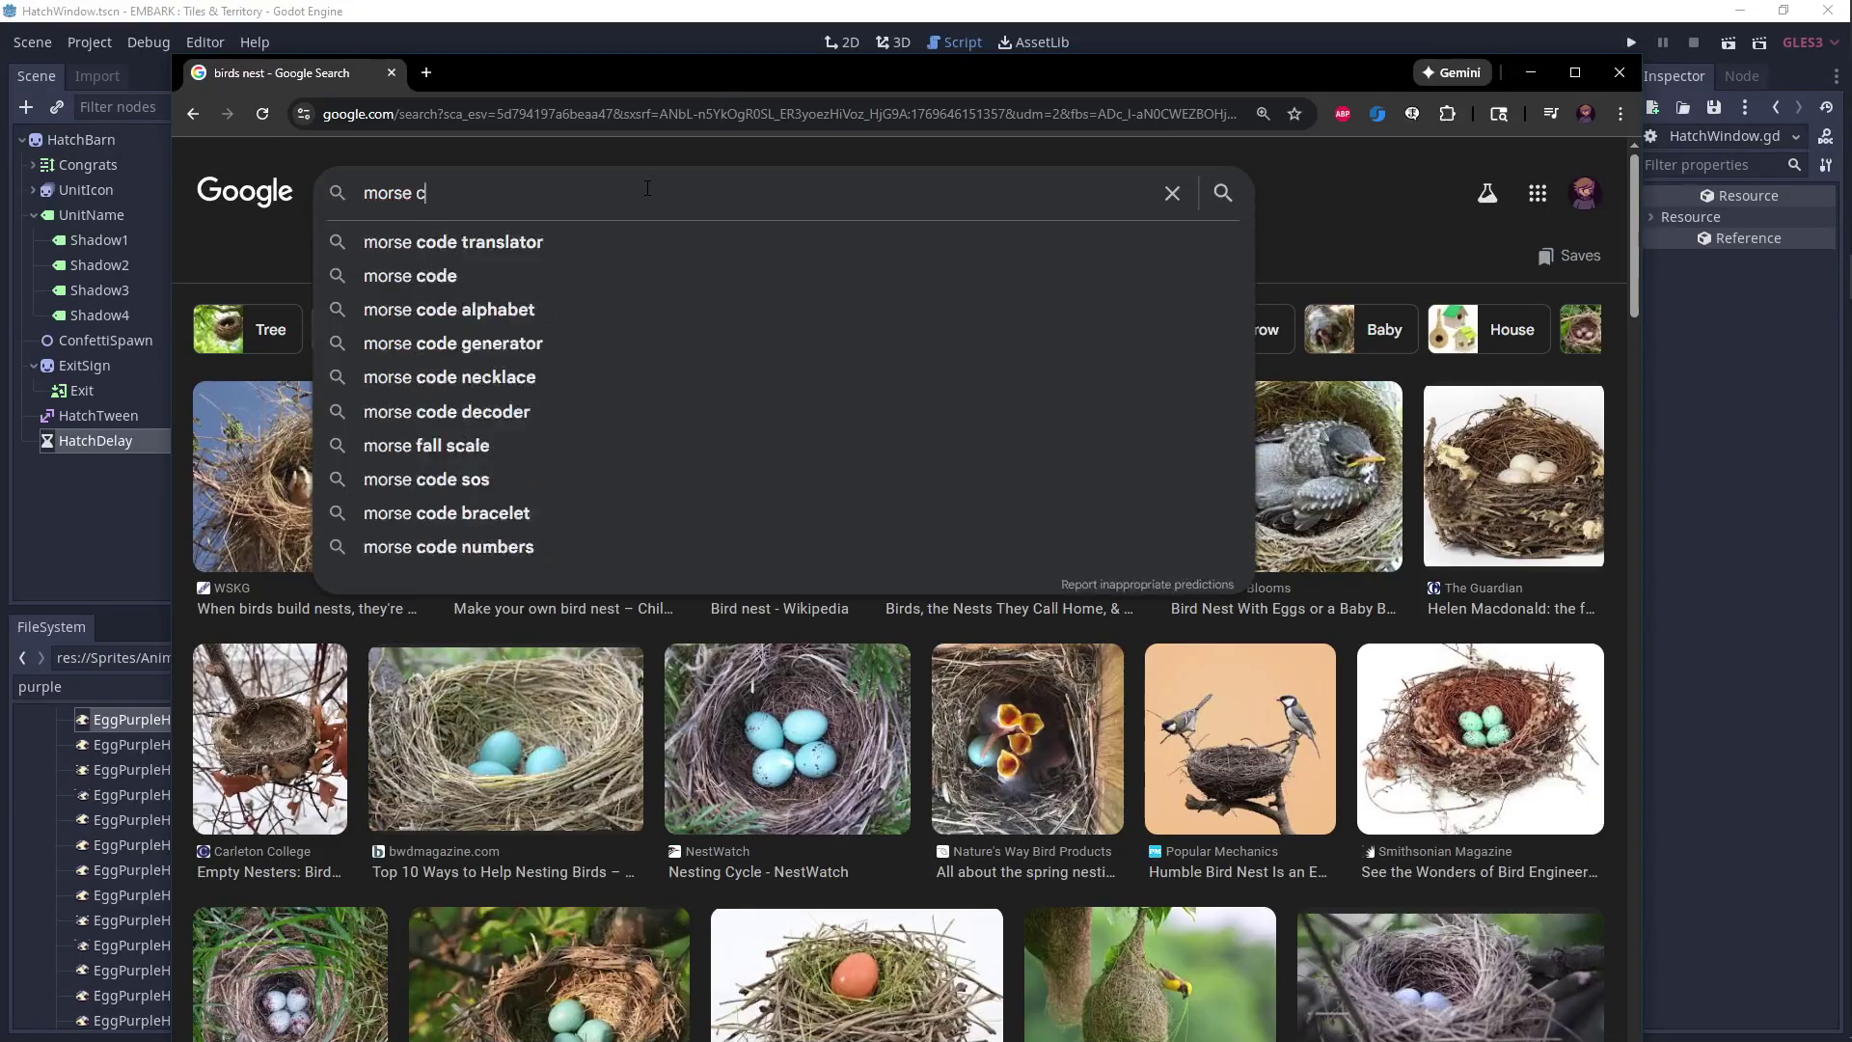
text(ode for sos)
key(Return)
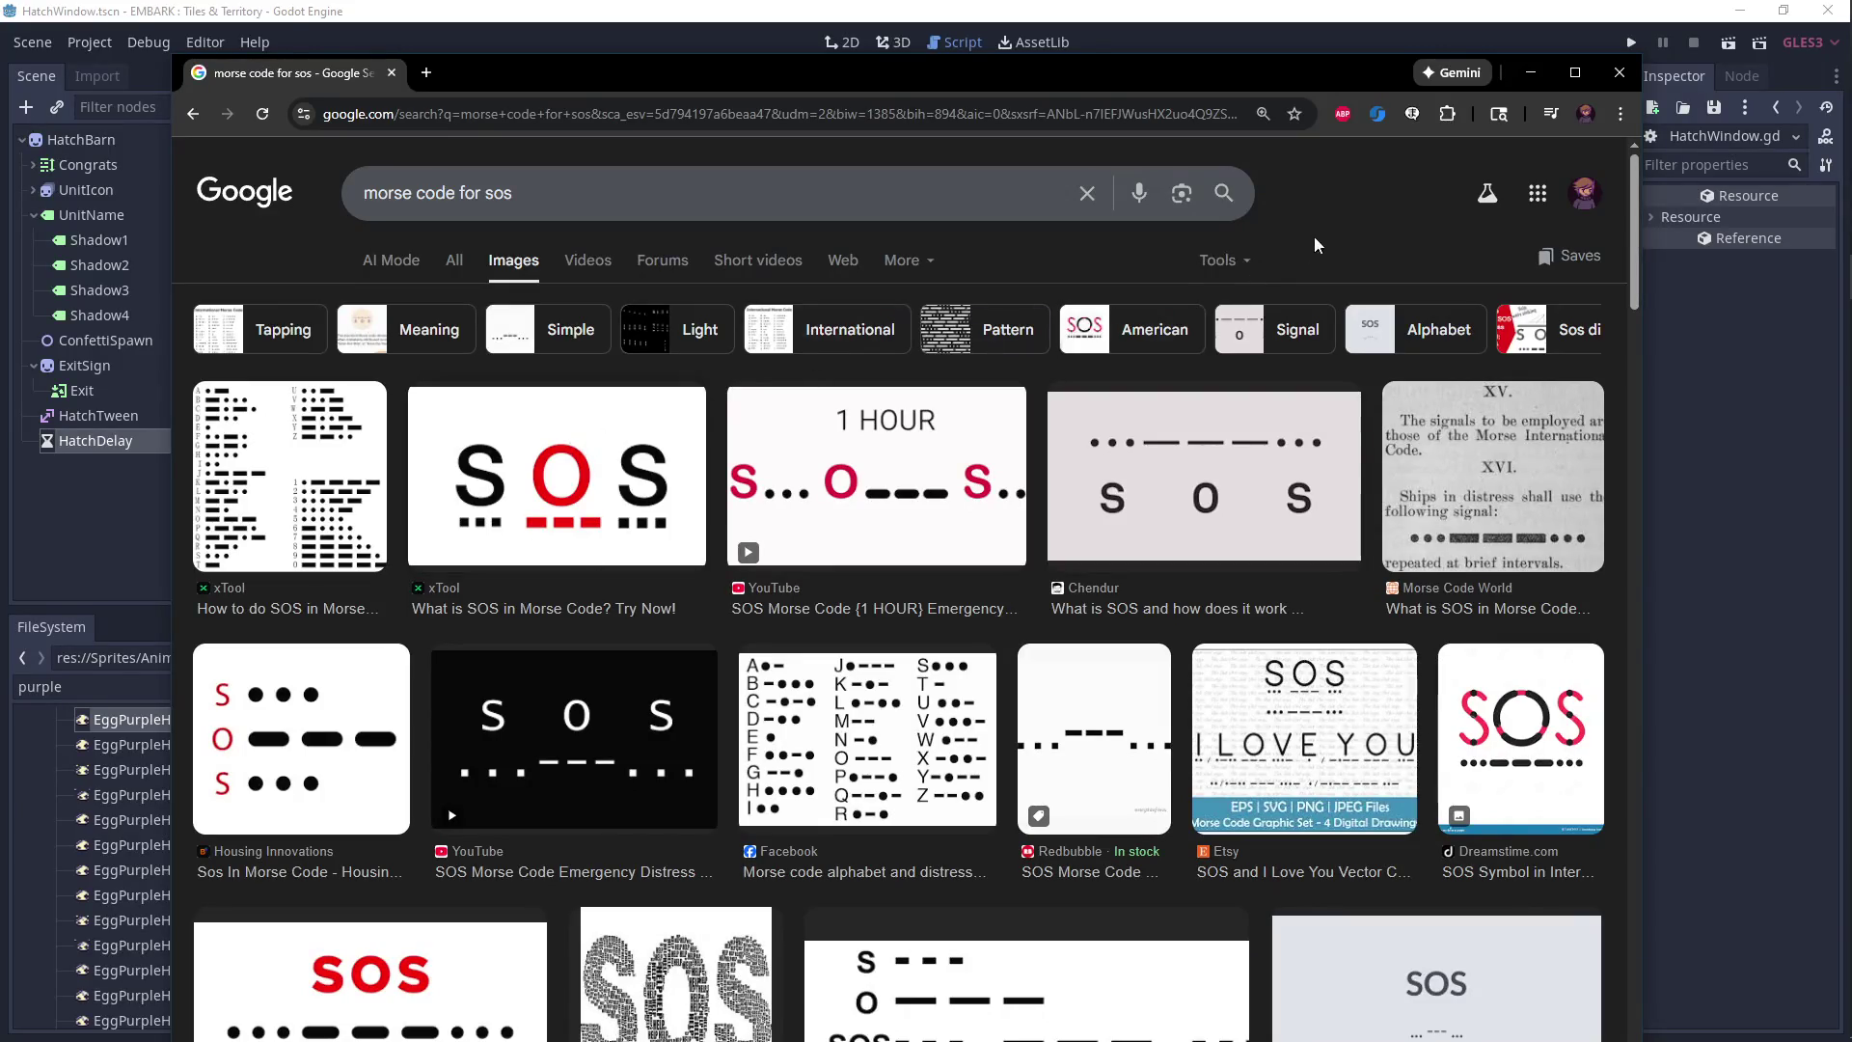
click(1620, 72)
text(hatchDelay.start())
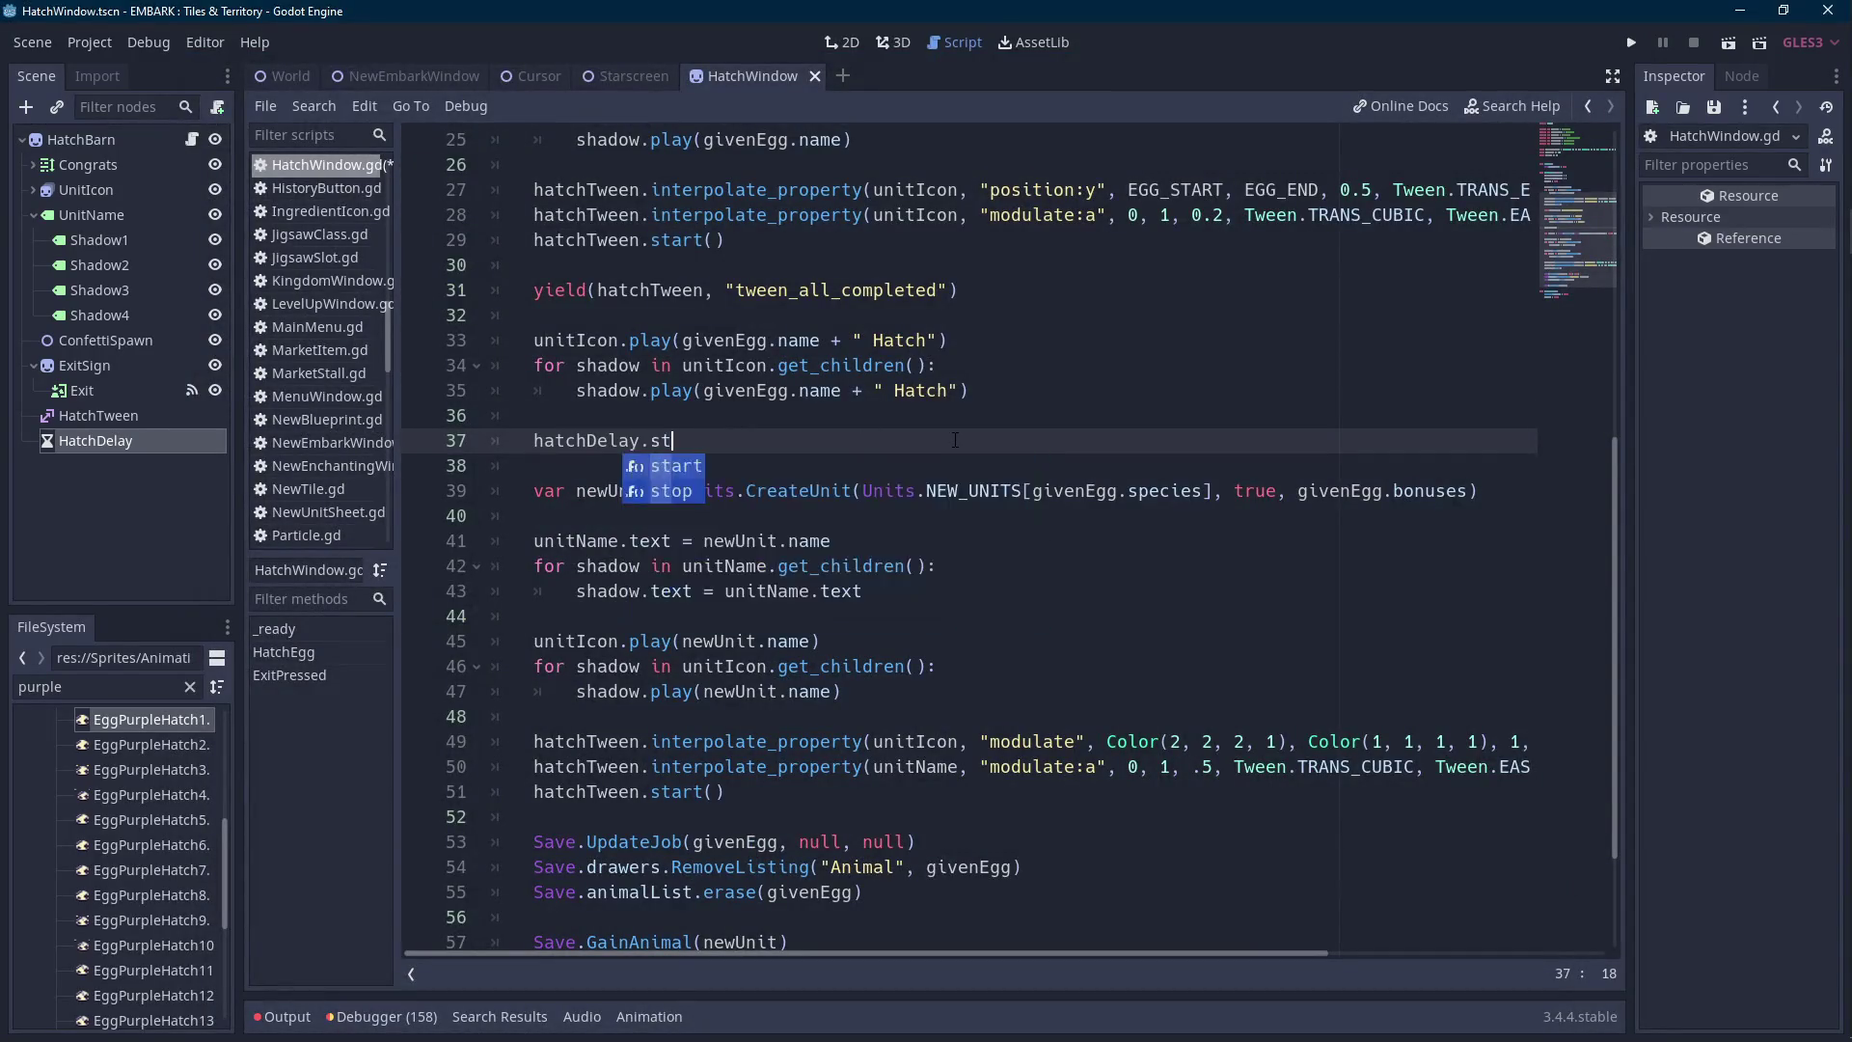
Add hatchDelay.start(1) on line 37 and yield(hatchDelay, "timeout") on line 38.
key(Left)
text(1)
key(End)
key(Return)
text(yie)
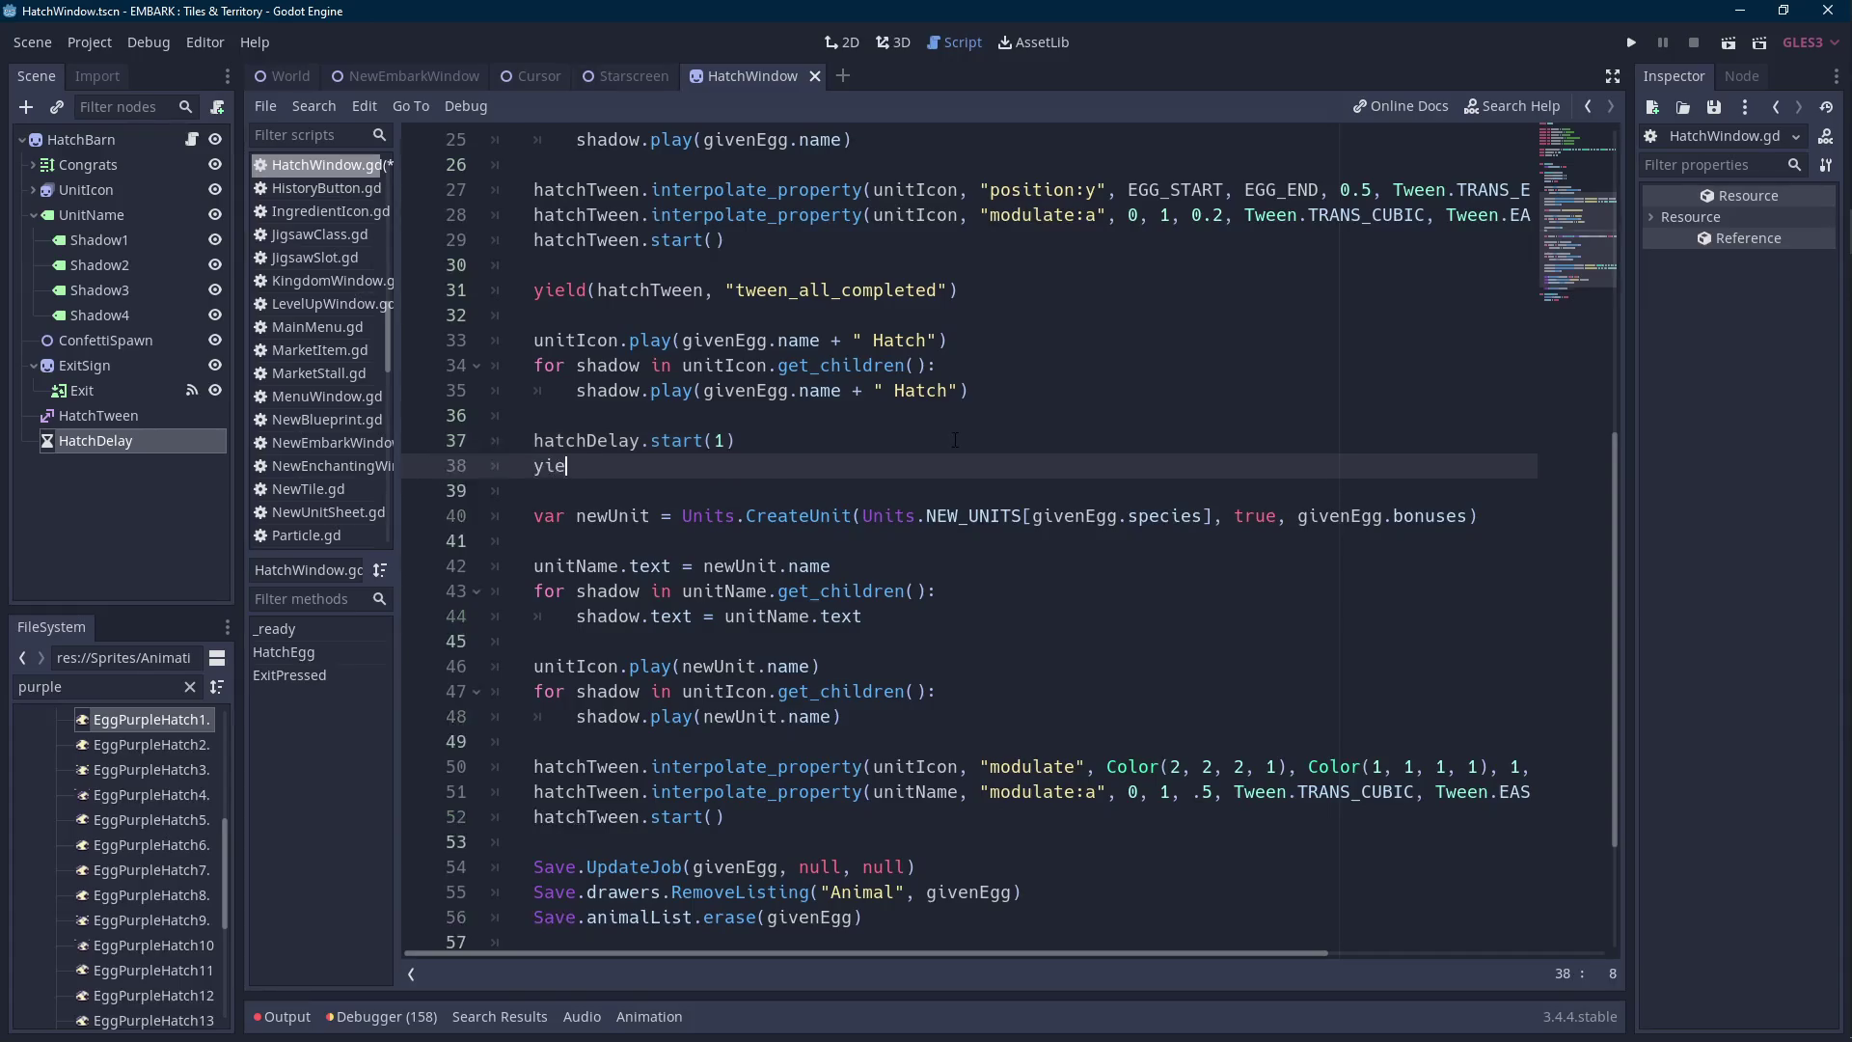
text(ld(hatchDelay,)
key(Down)
key(Down)
key(Down)
key(Return)
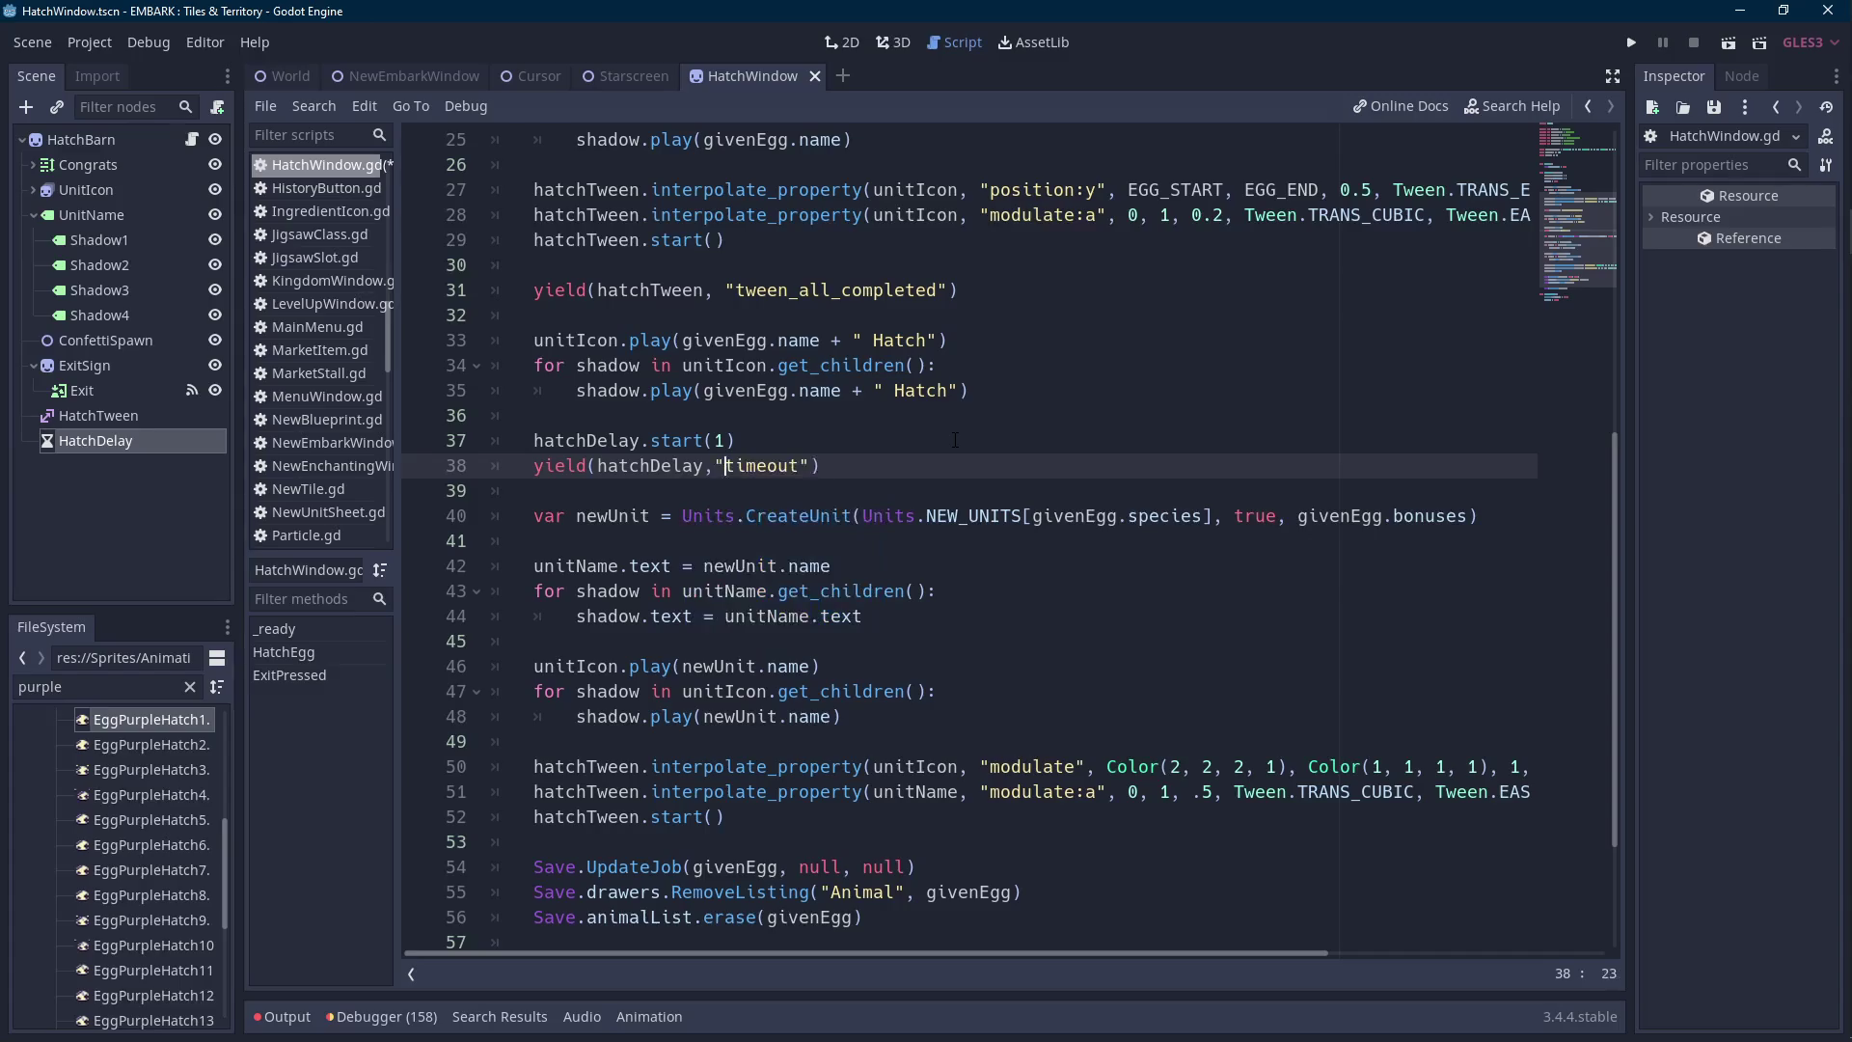
key(End)
Change the hatchDelay start delay from 1 to .5 seconds.
click(719, 440)
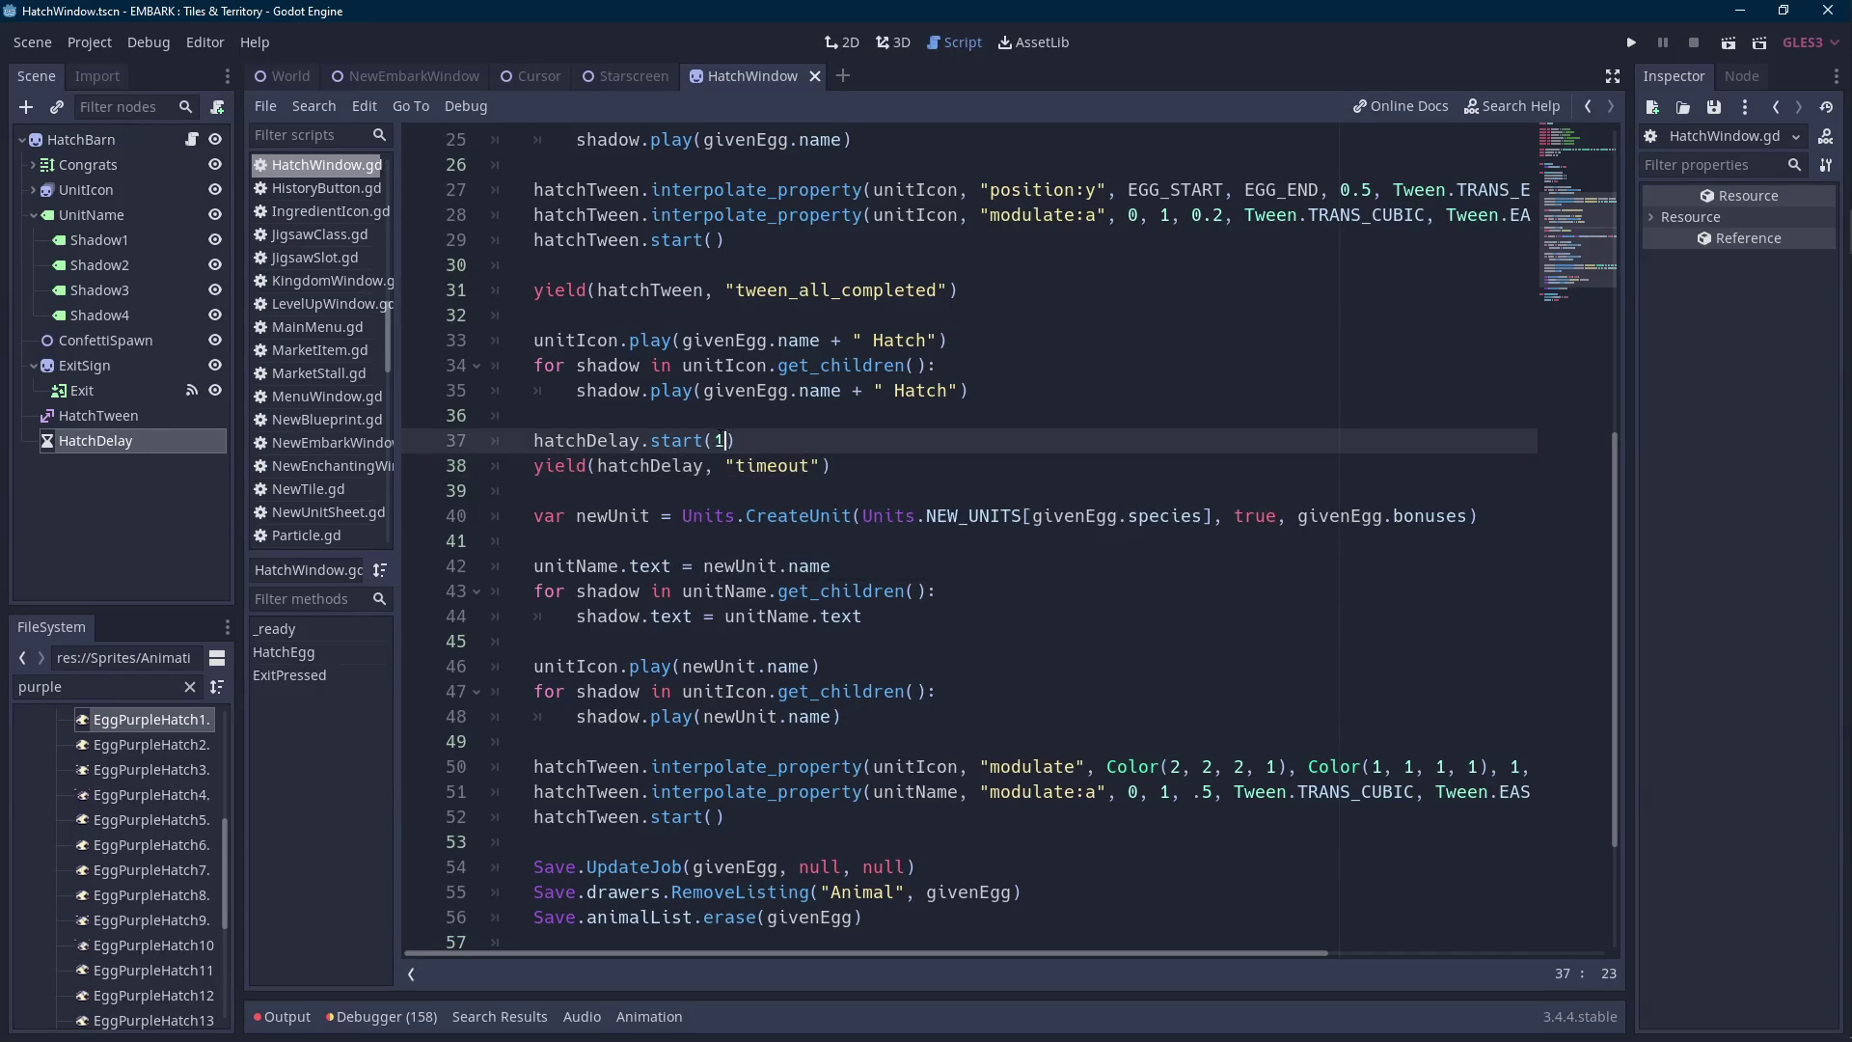
key(shift+Left)
text(.0)
key(BackSpace)
text(5)
click(865, 469)
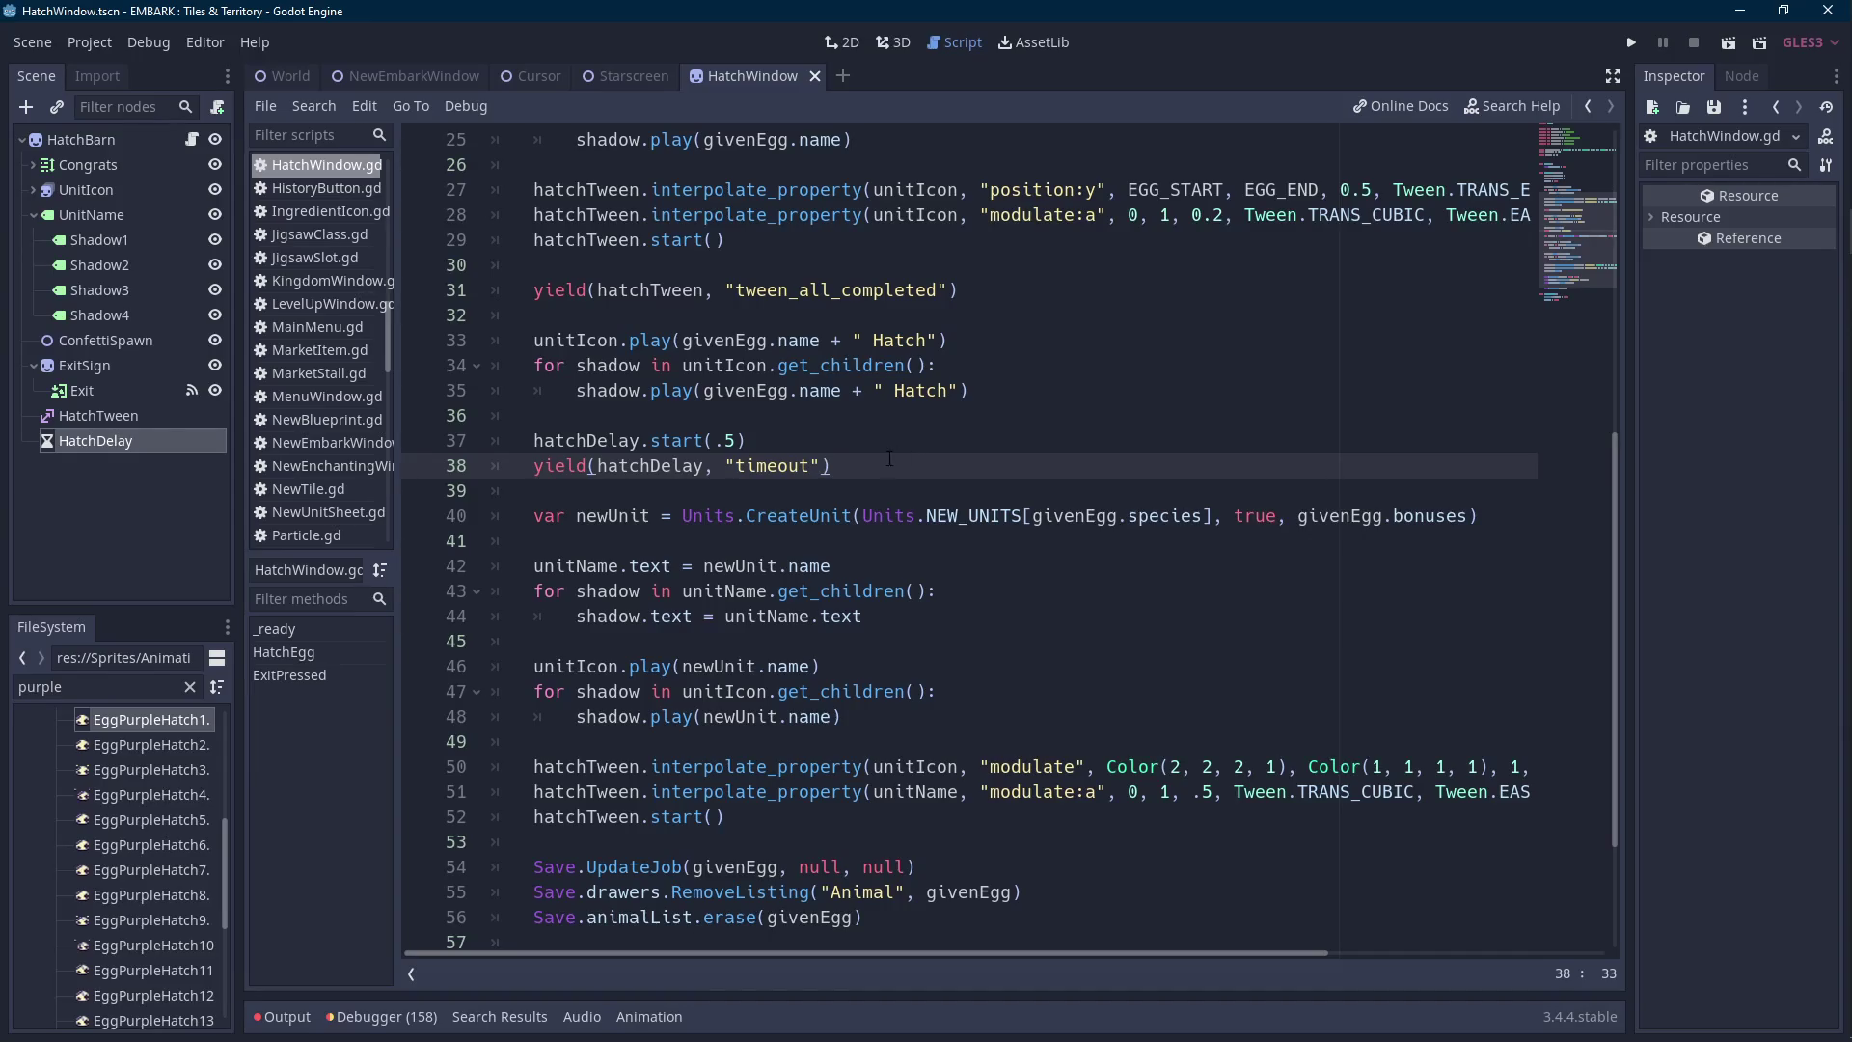
scroll(858, 450, up, 2)
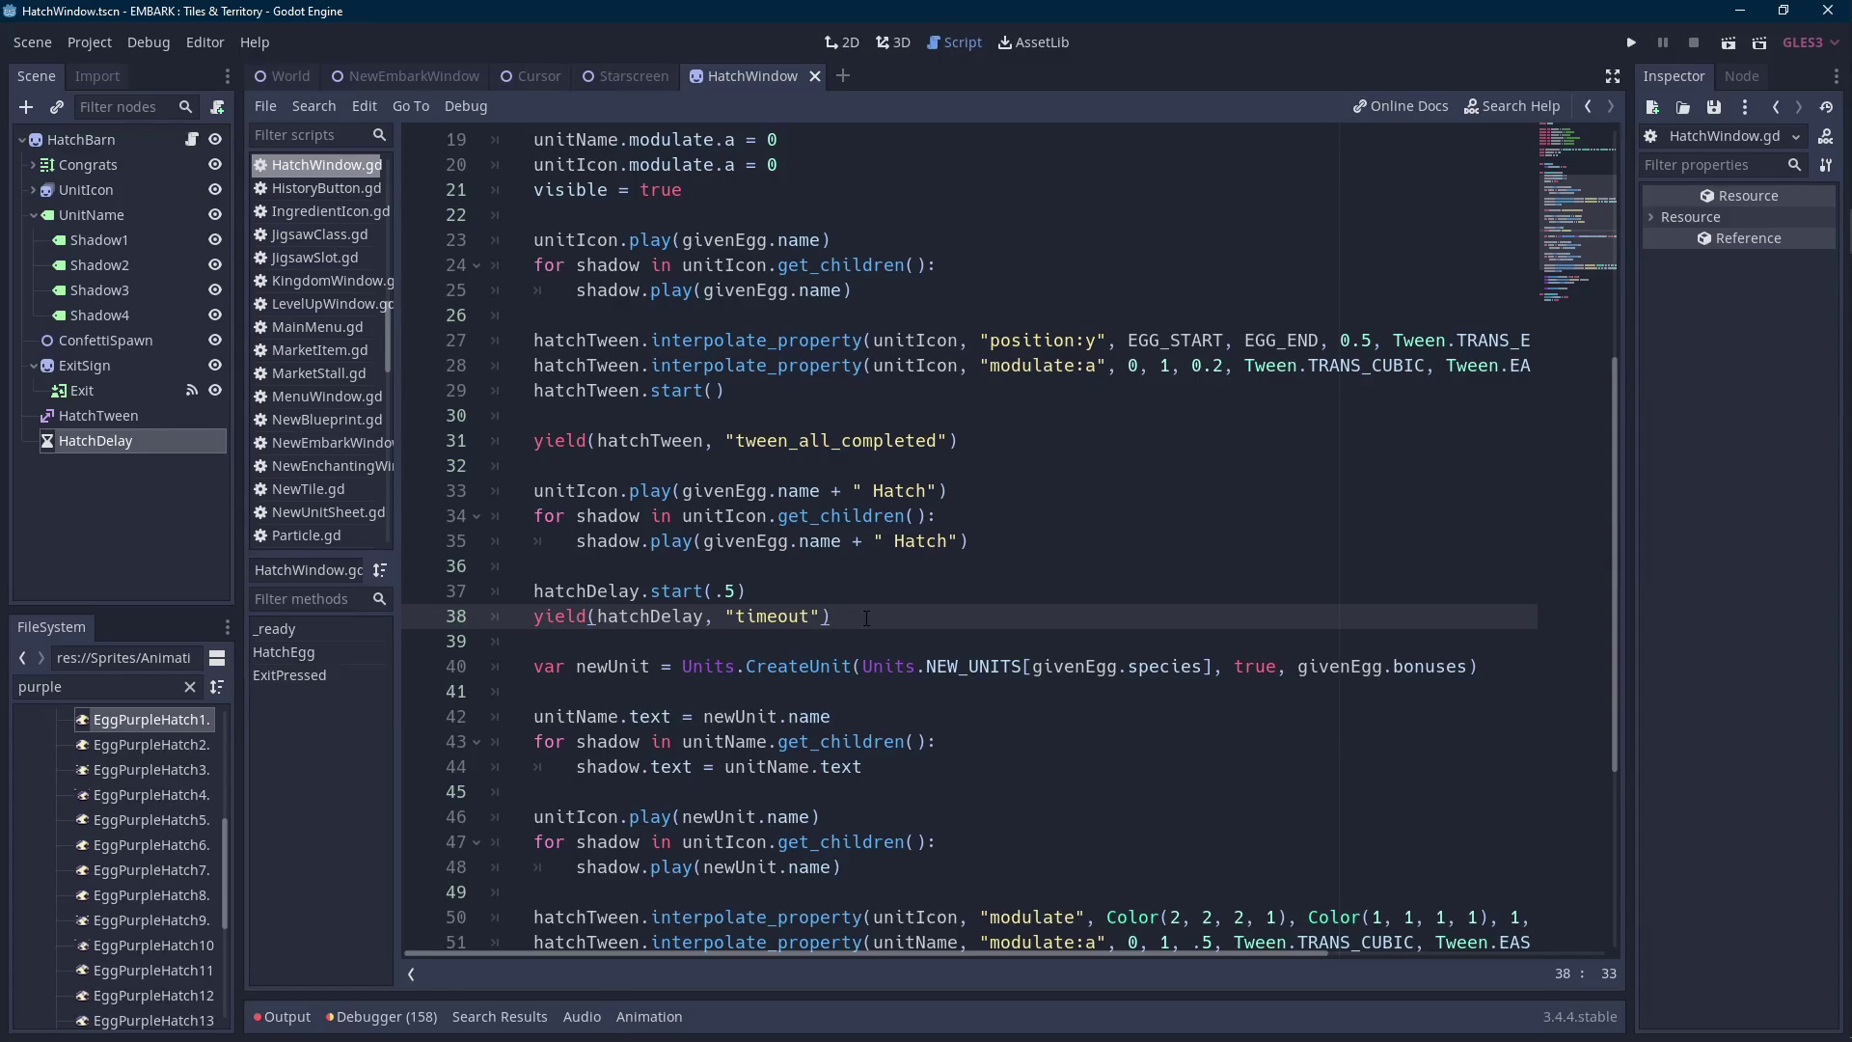
Delete the hatchDelay lines 37–38 and add an AnimatedSprite node under HatchBarn.
drag(866, 617, 536, 590)
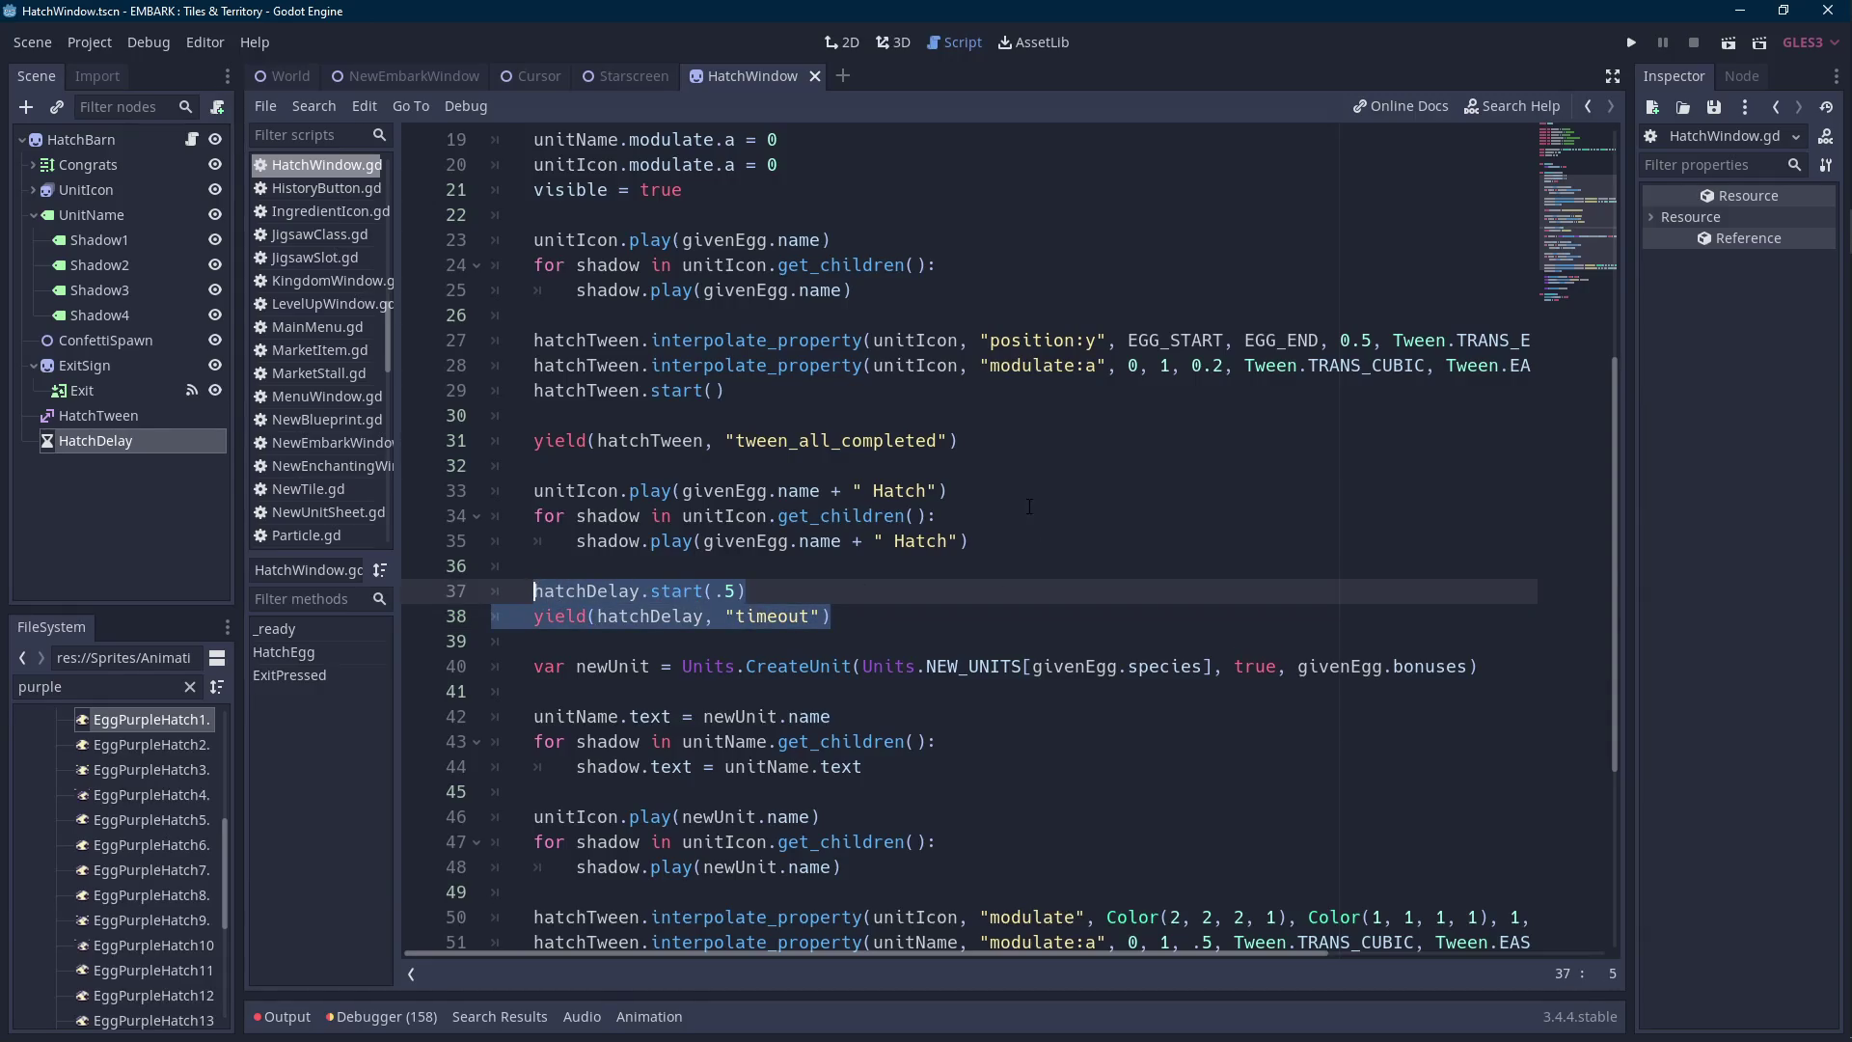
key(BackSpace)
key(BackSpace)
key(BackSpace)
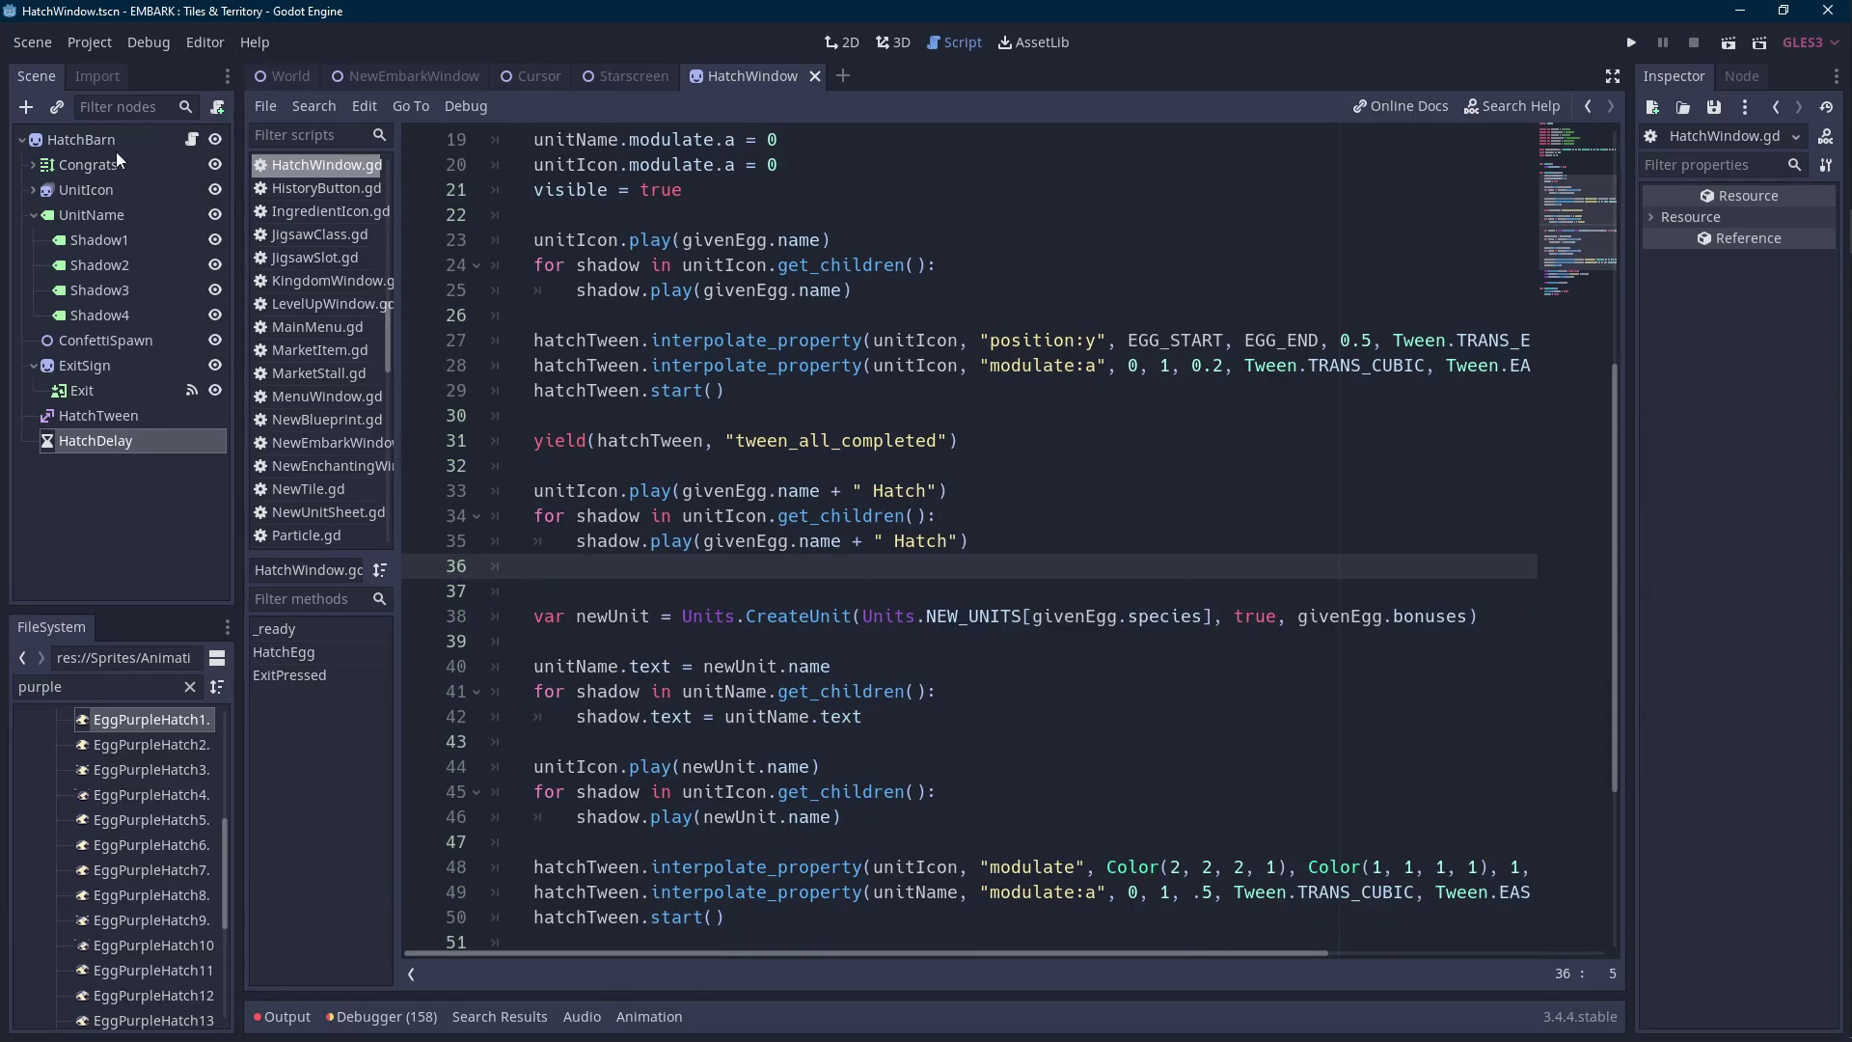
click(118, 141)
right_click(117, 140)
click(172, 201)
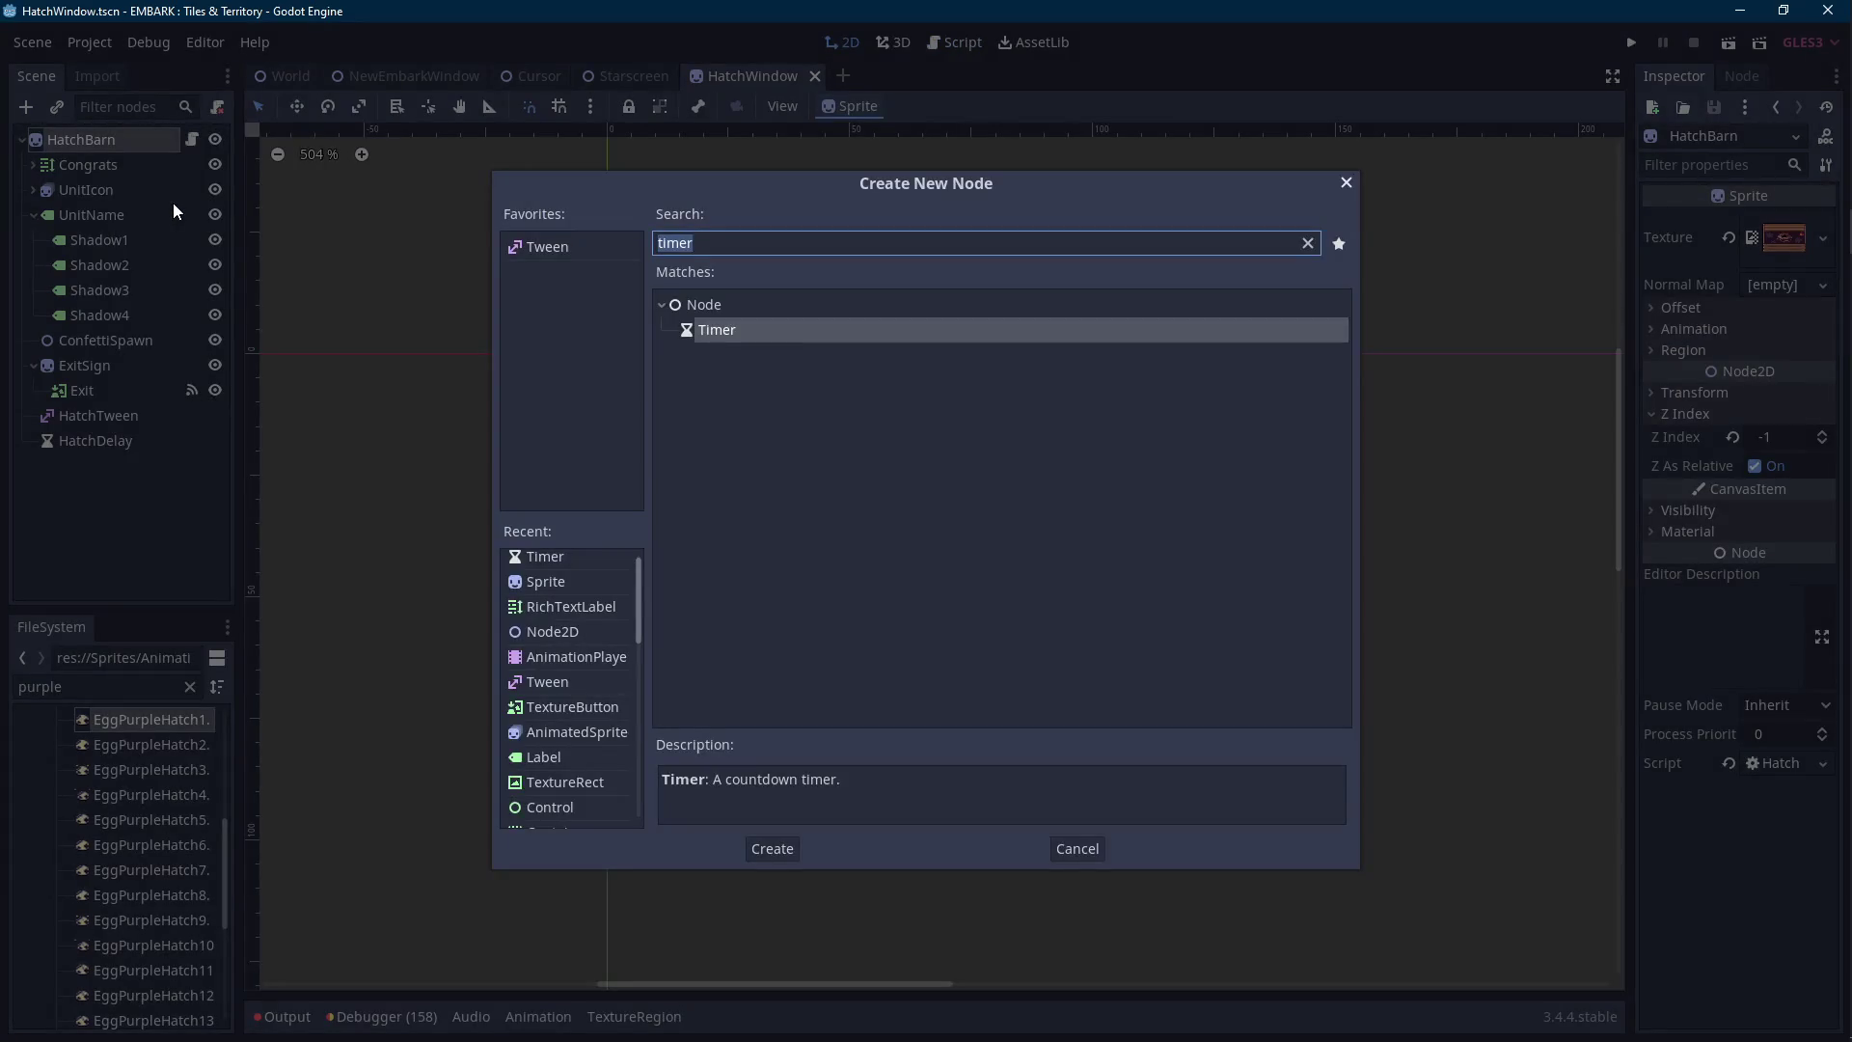
text(animated)
key(Return)
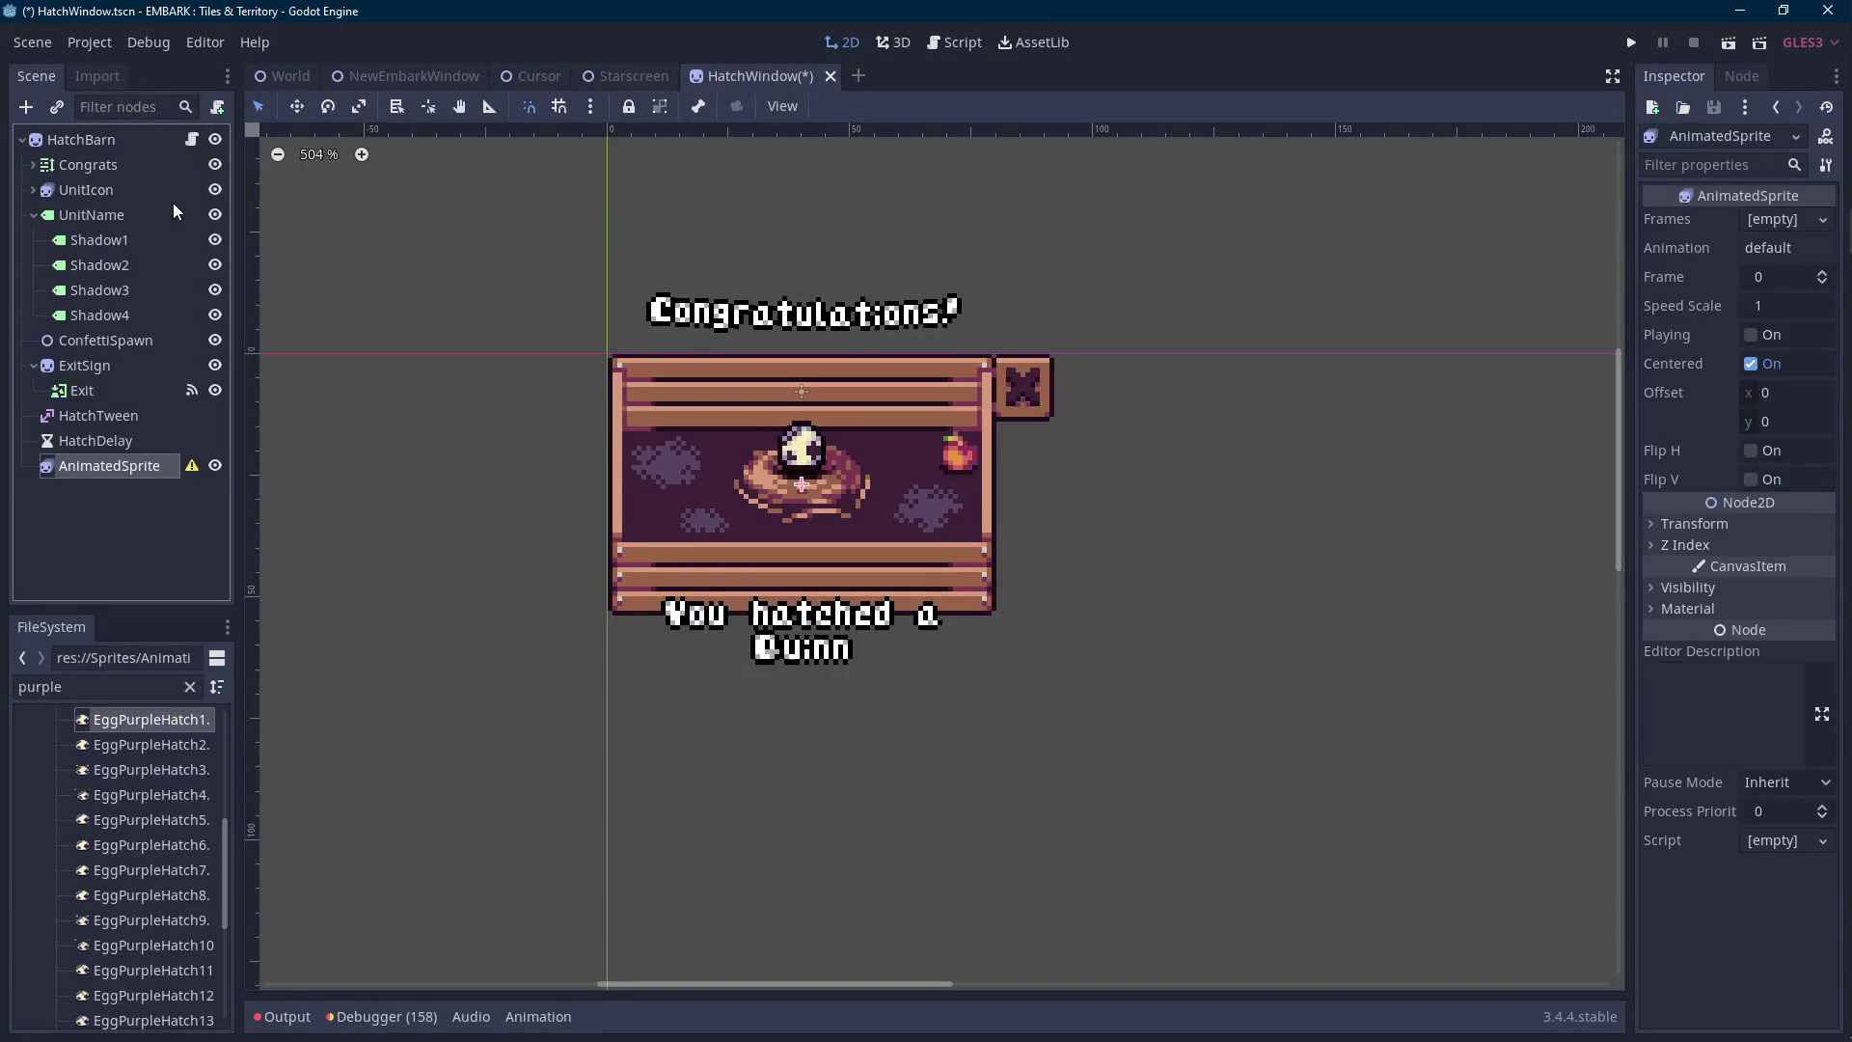
Delete the new AnimatedSprite node from HatchBarn.
click(106, 441)
right_click(125, 468)
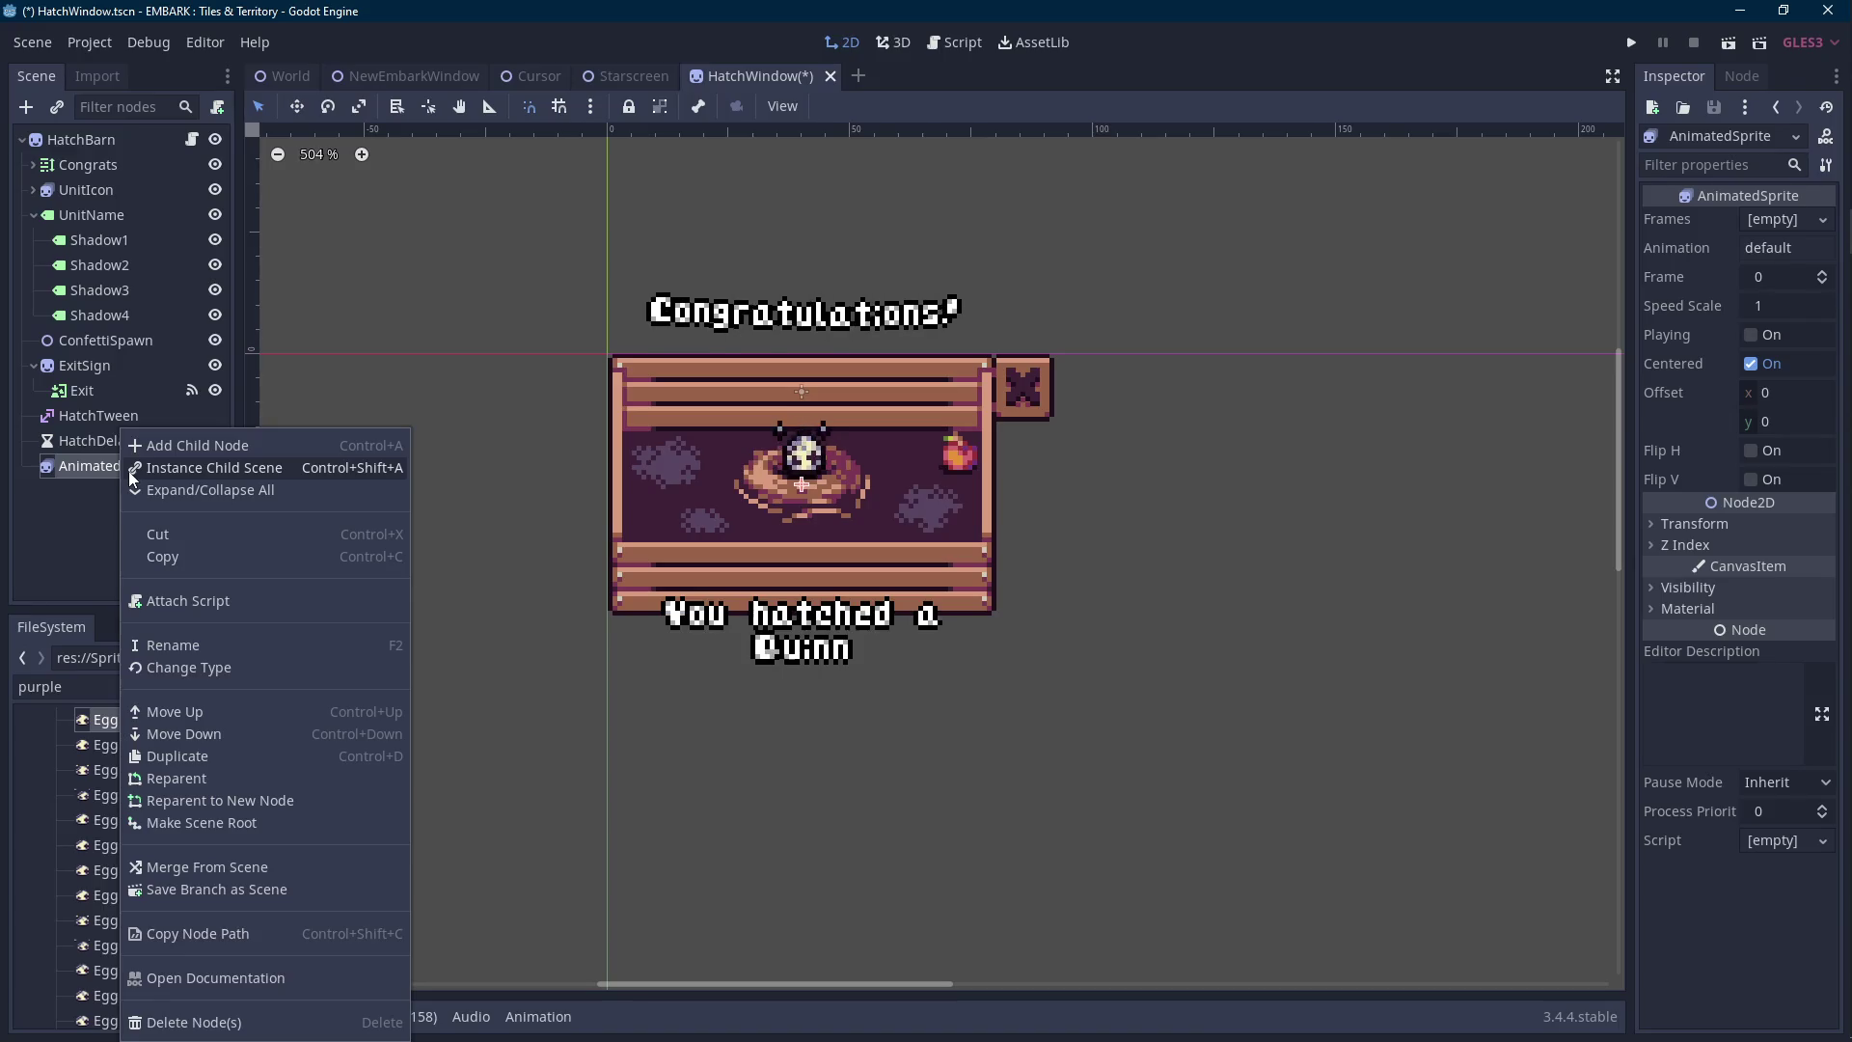
click(77, 493)
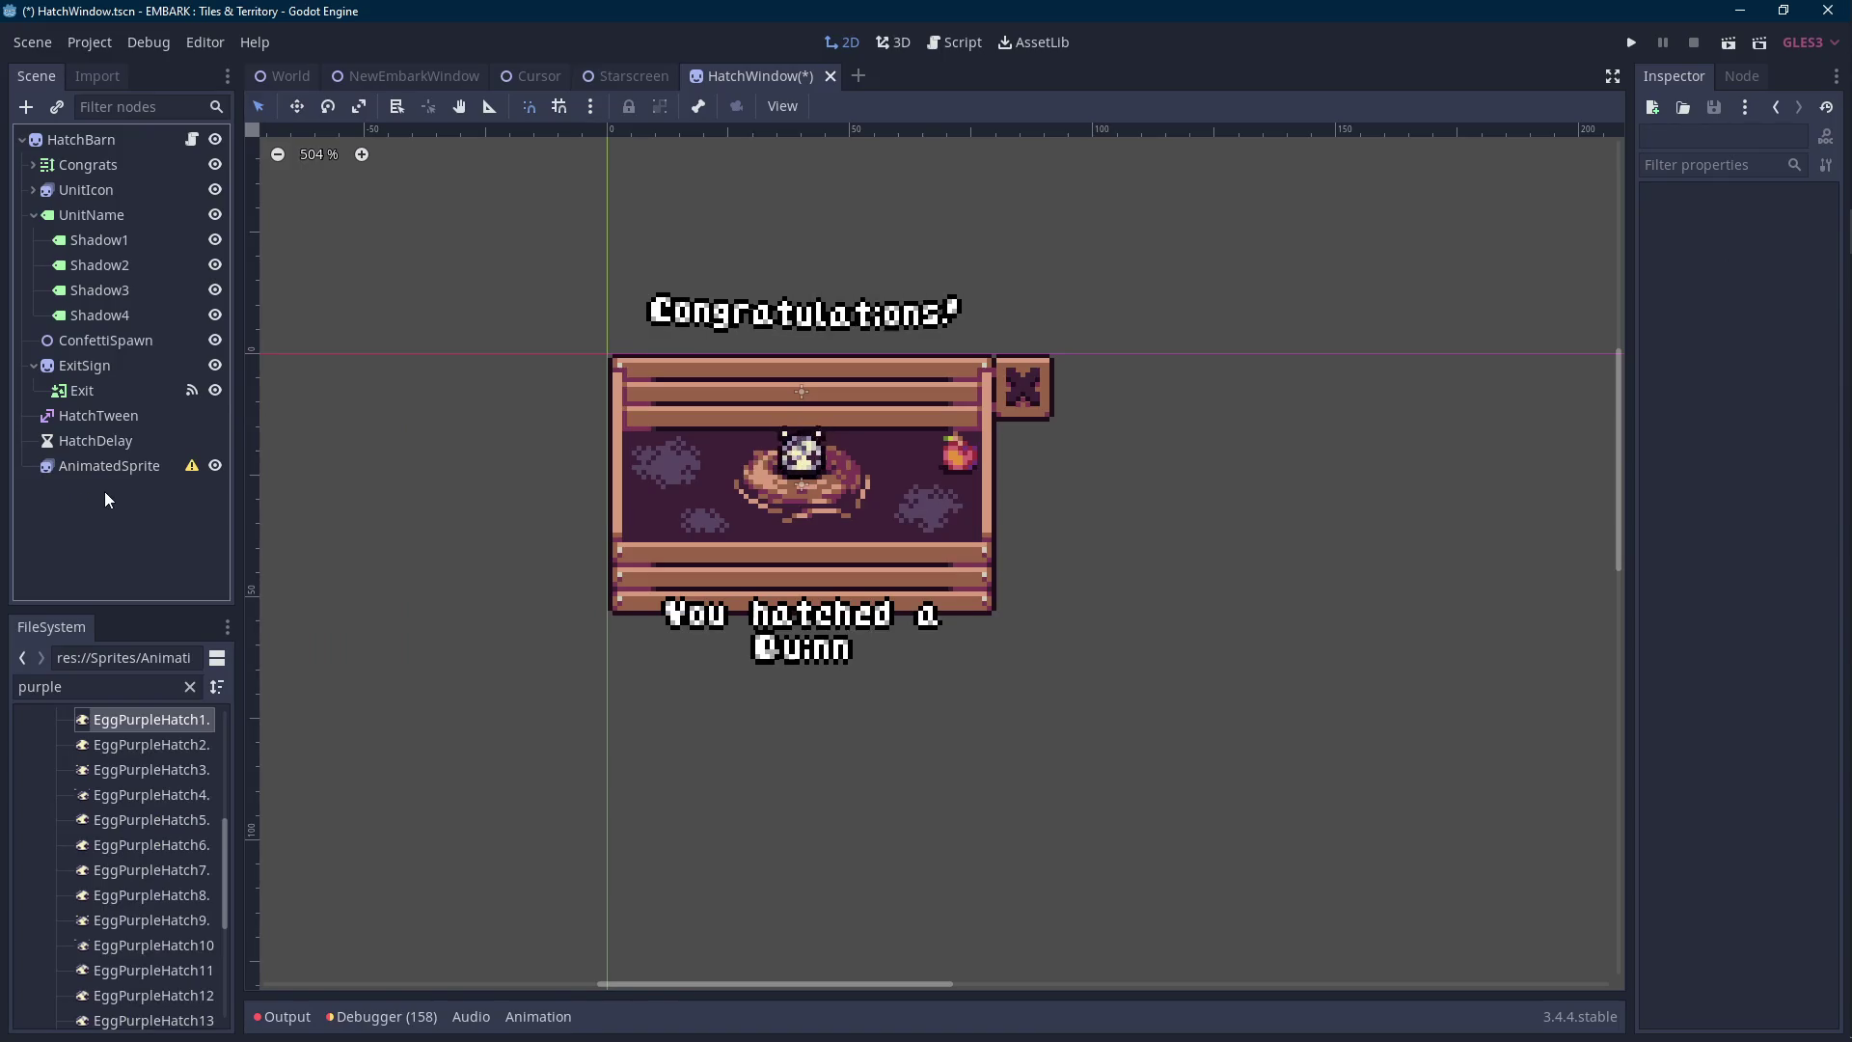
click(145, 465)
right_click(106, 463)
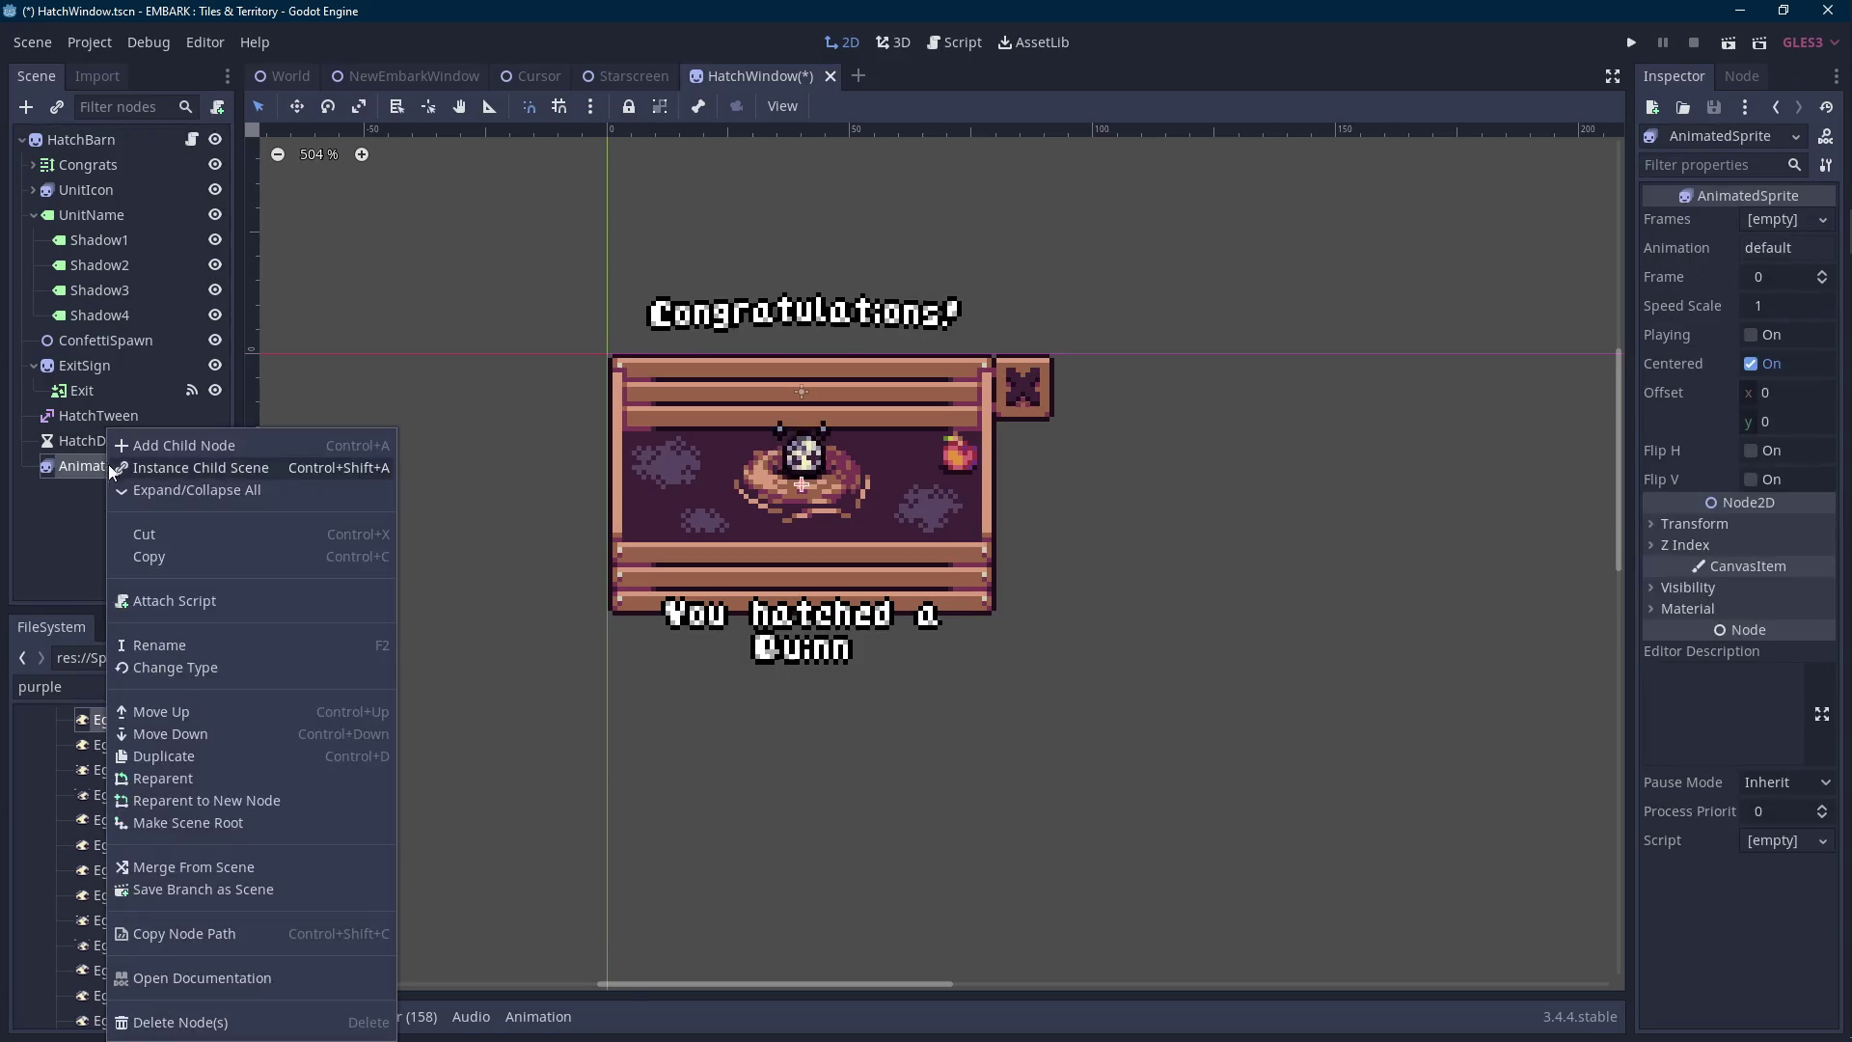
click(180, 1021)
click(878, 548)
Save the HatchWindow scene and return to the HatchWindow script.
scroll(1003, 565, up, 1)
key(ctrl+s)
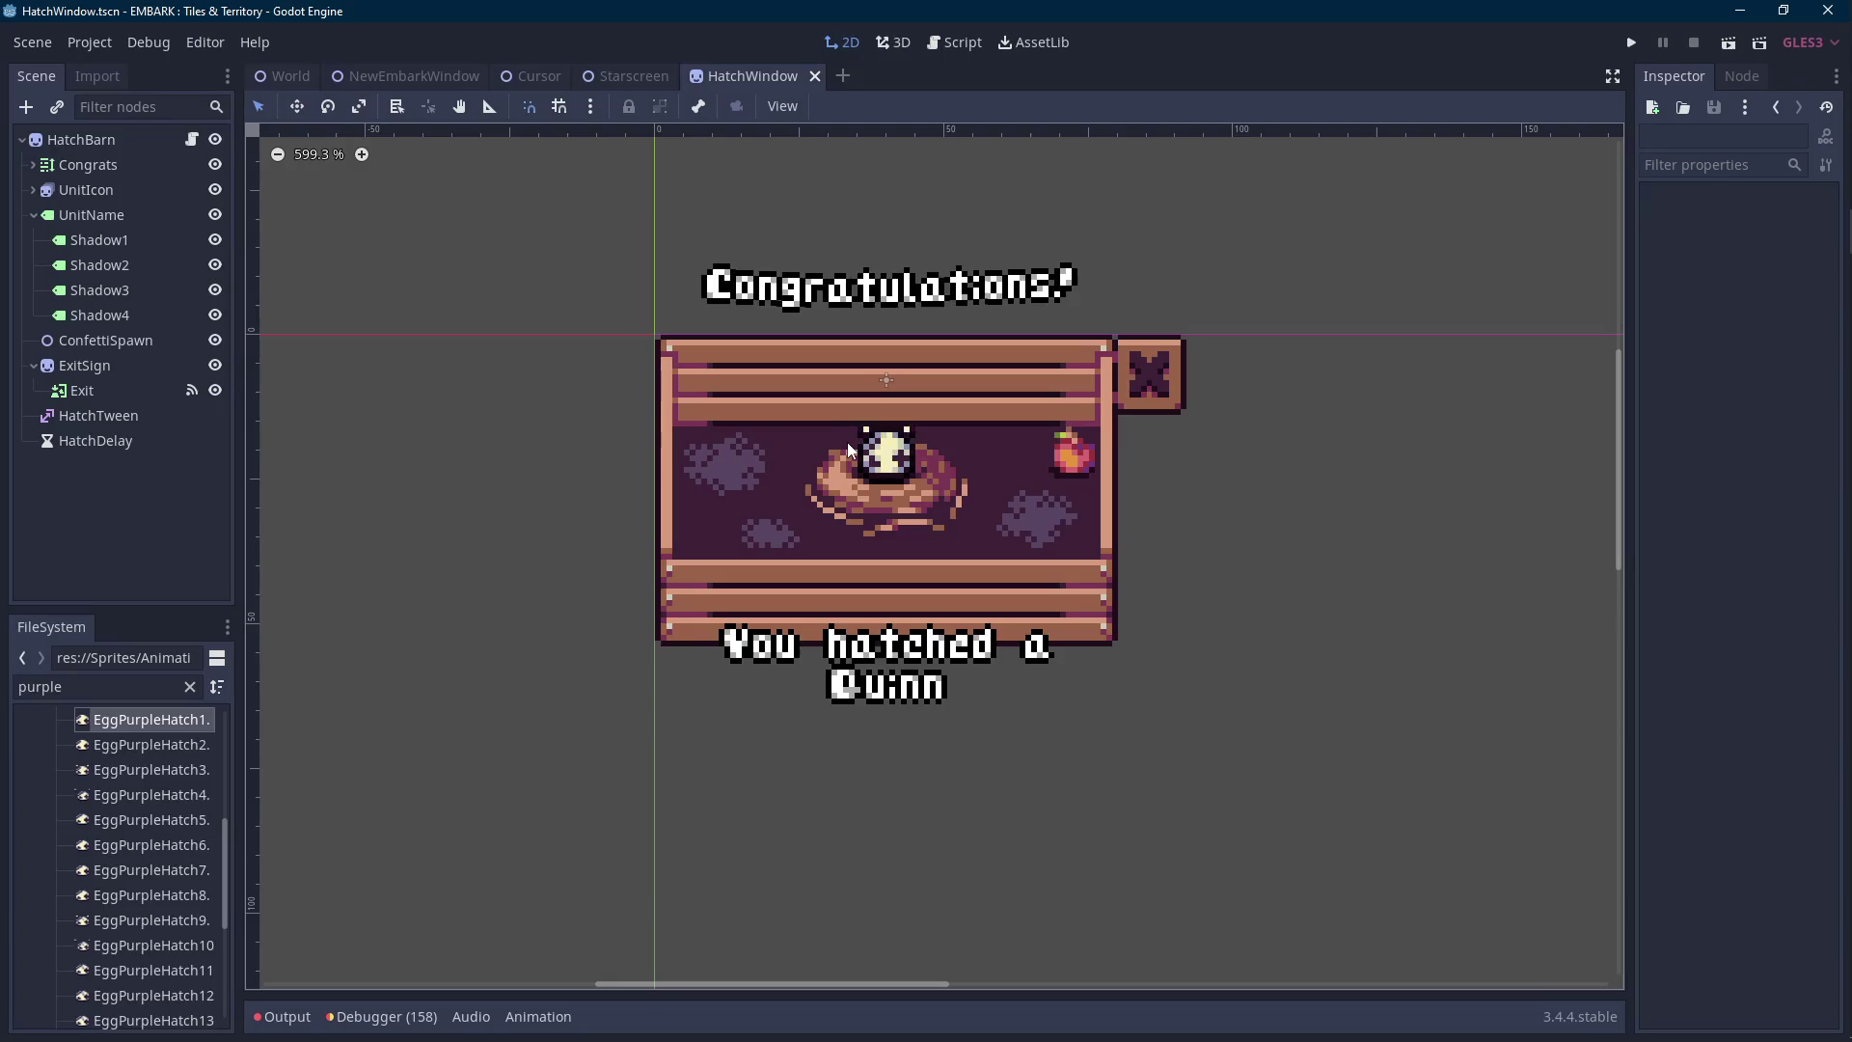
click(192, 138)
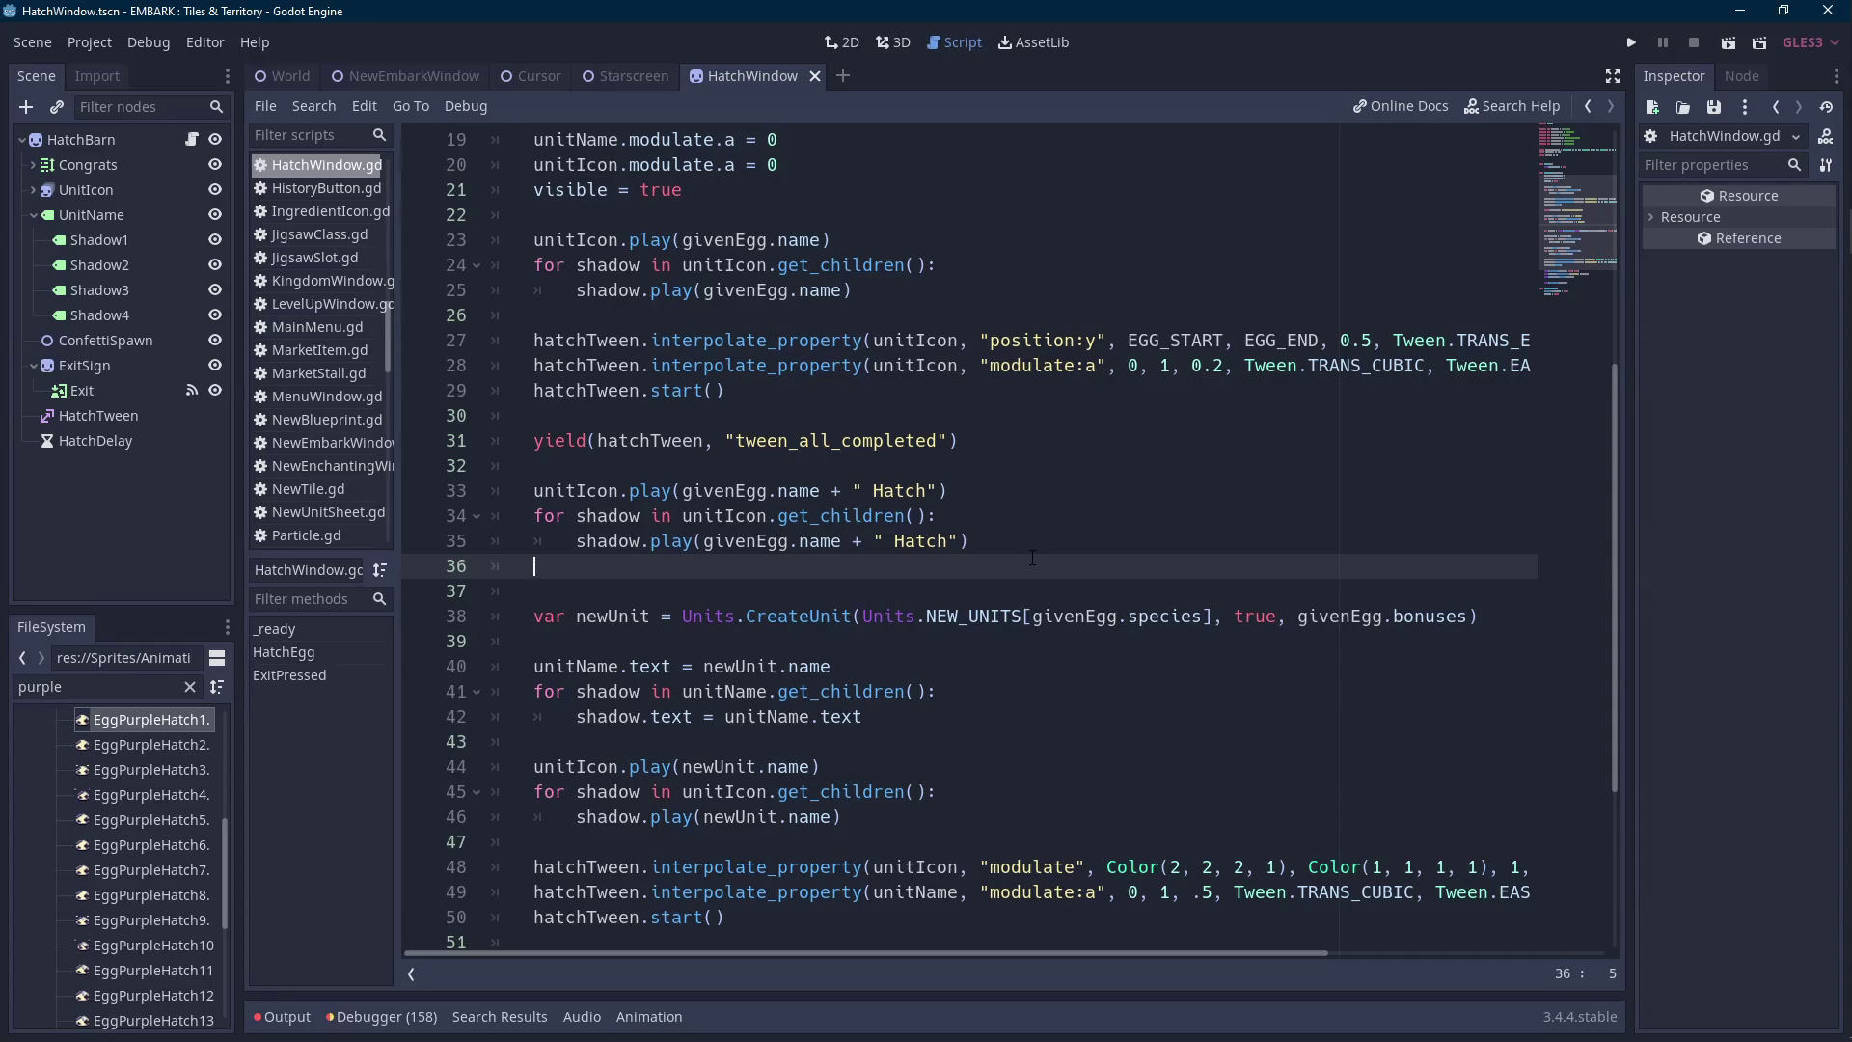
scroll(1032, 558, up, 2)
scroll(1034, 546, down, 1)
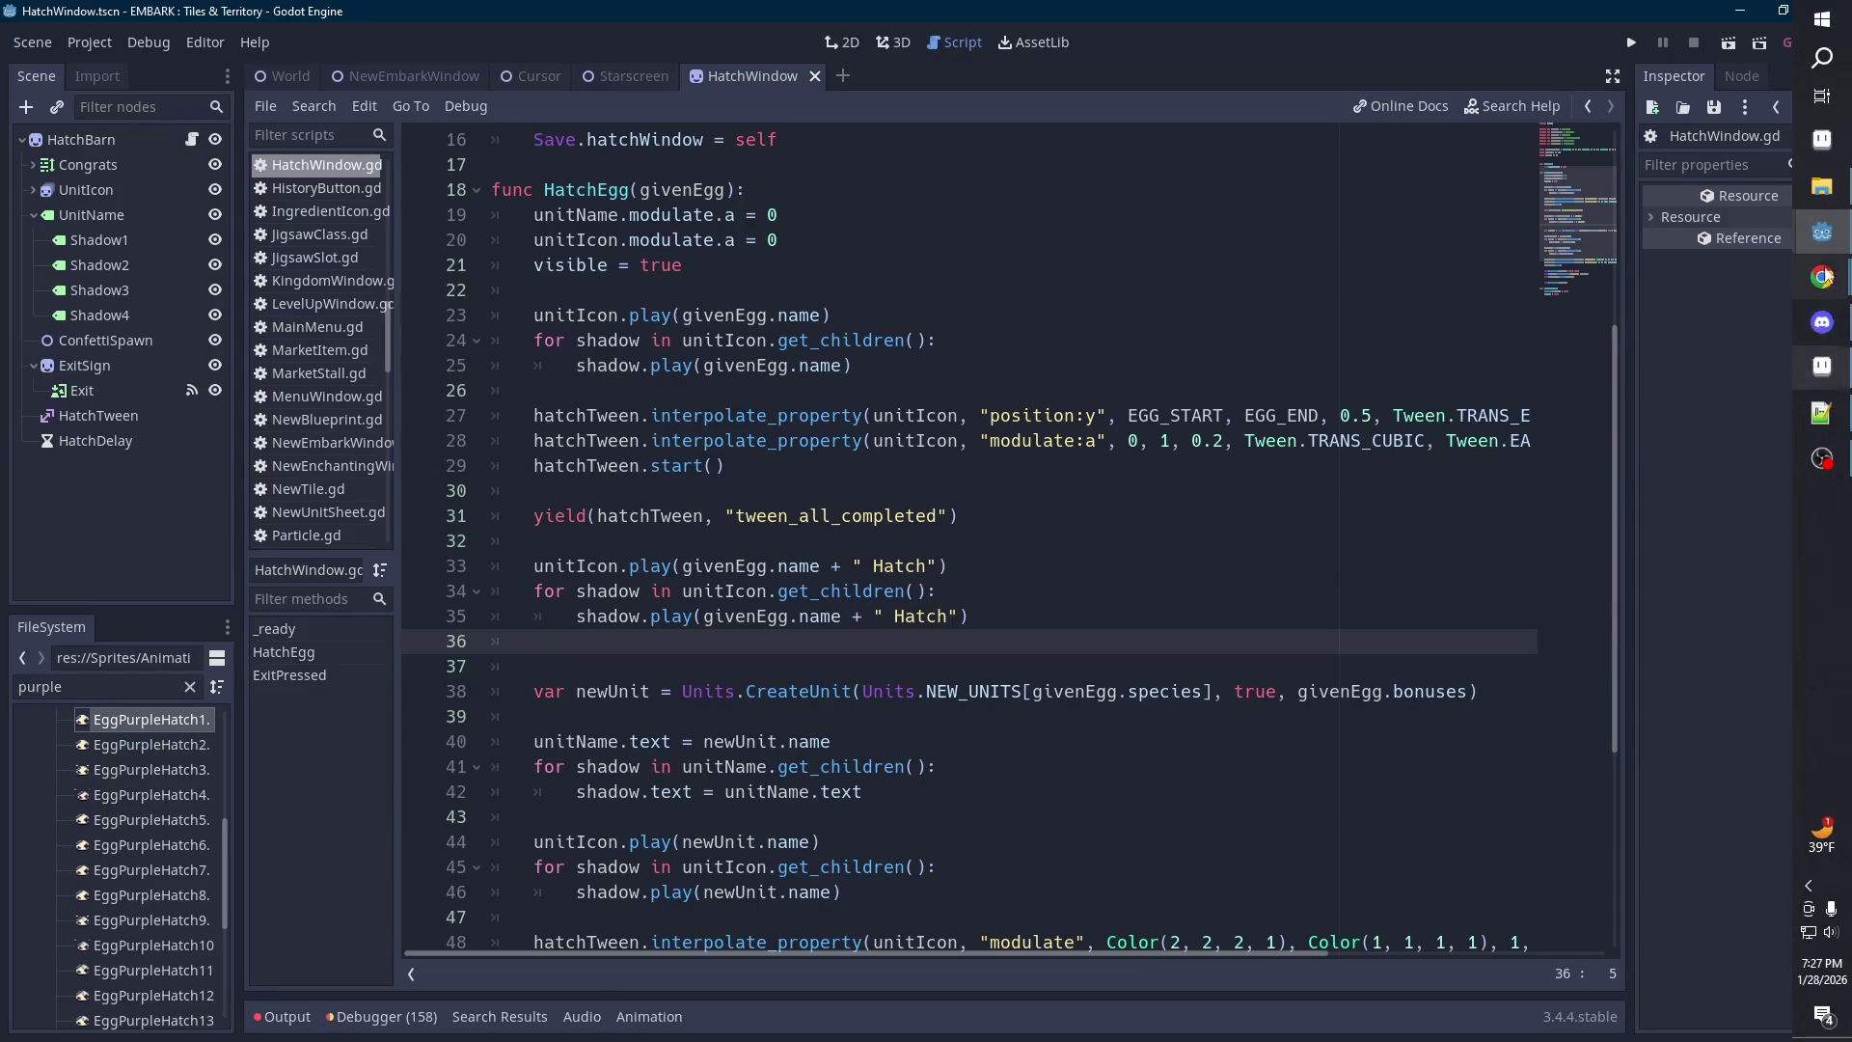
click(1822, 58)
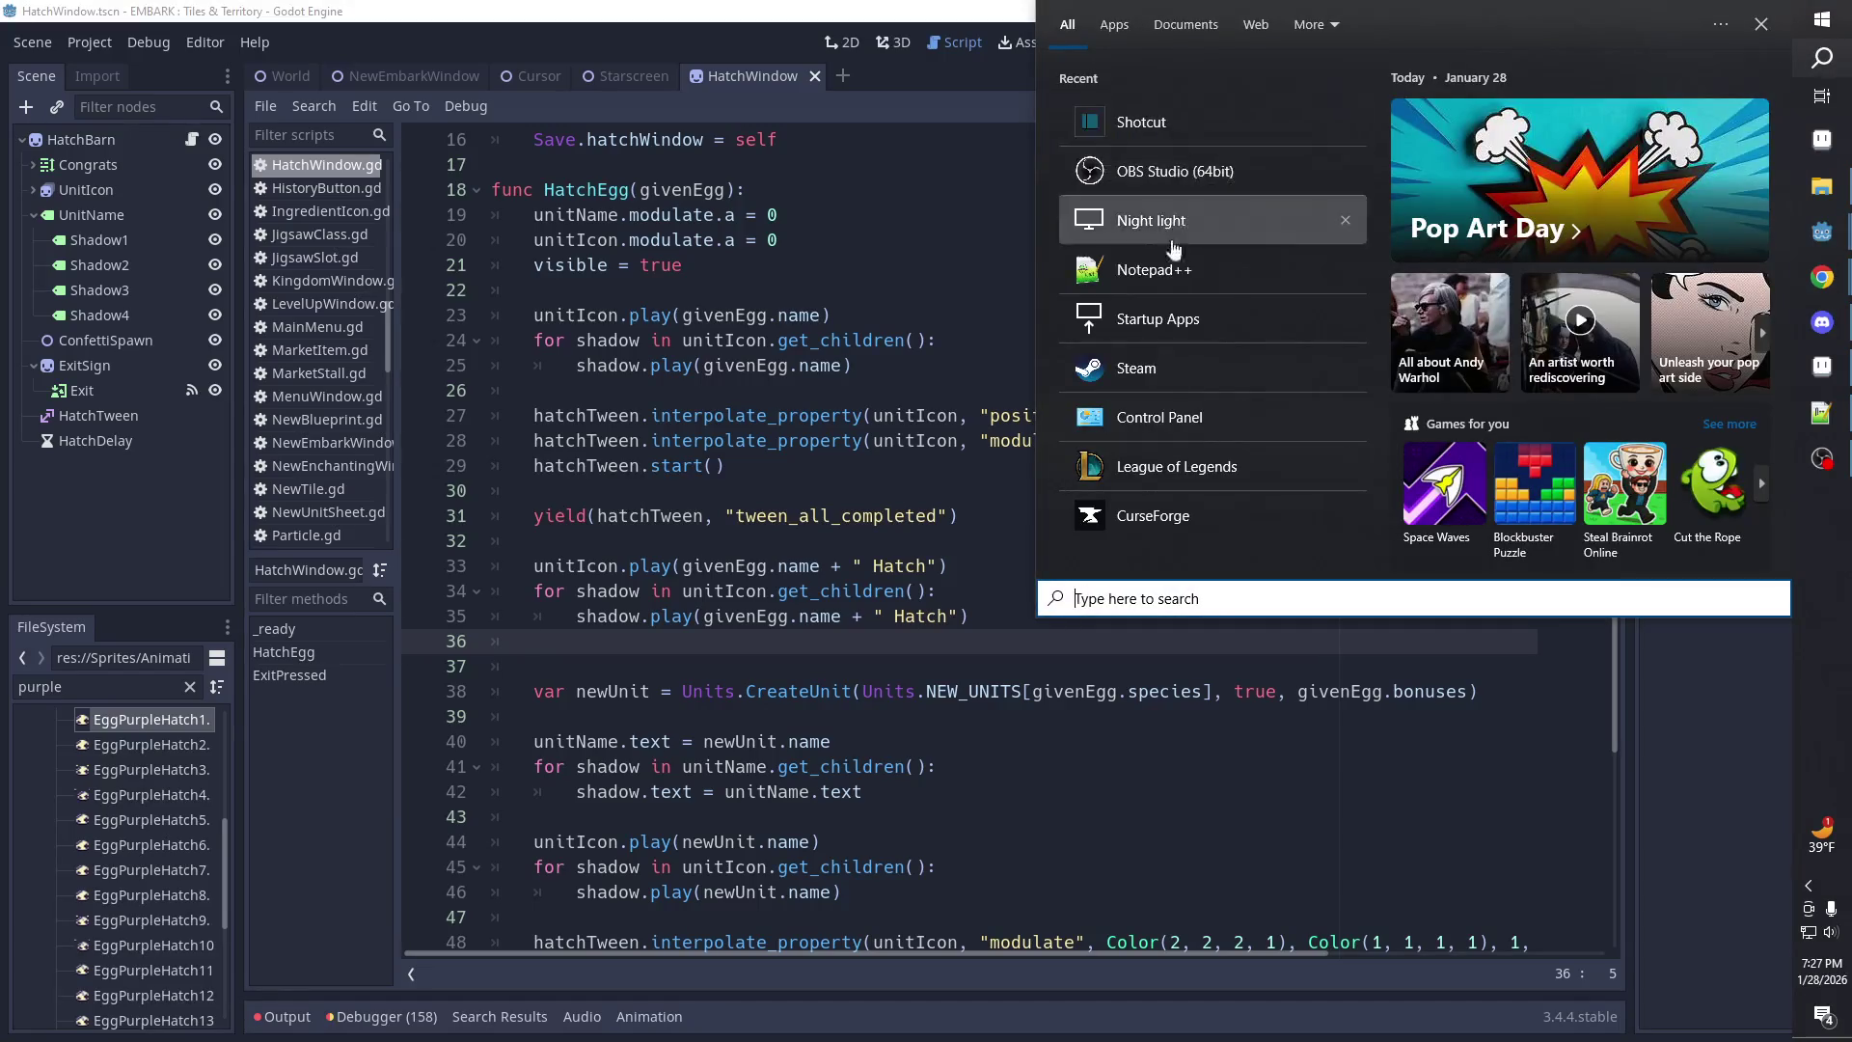
Launch Steam from the Windows recent apps, then dismiss the search panel.
click(1137, 361)
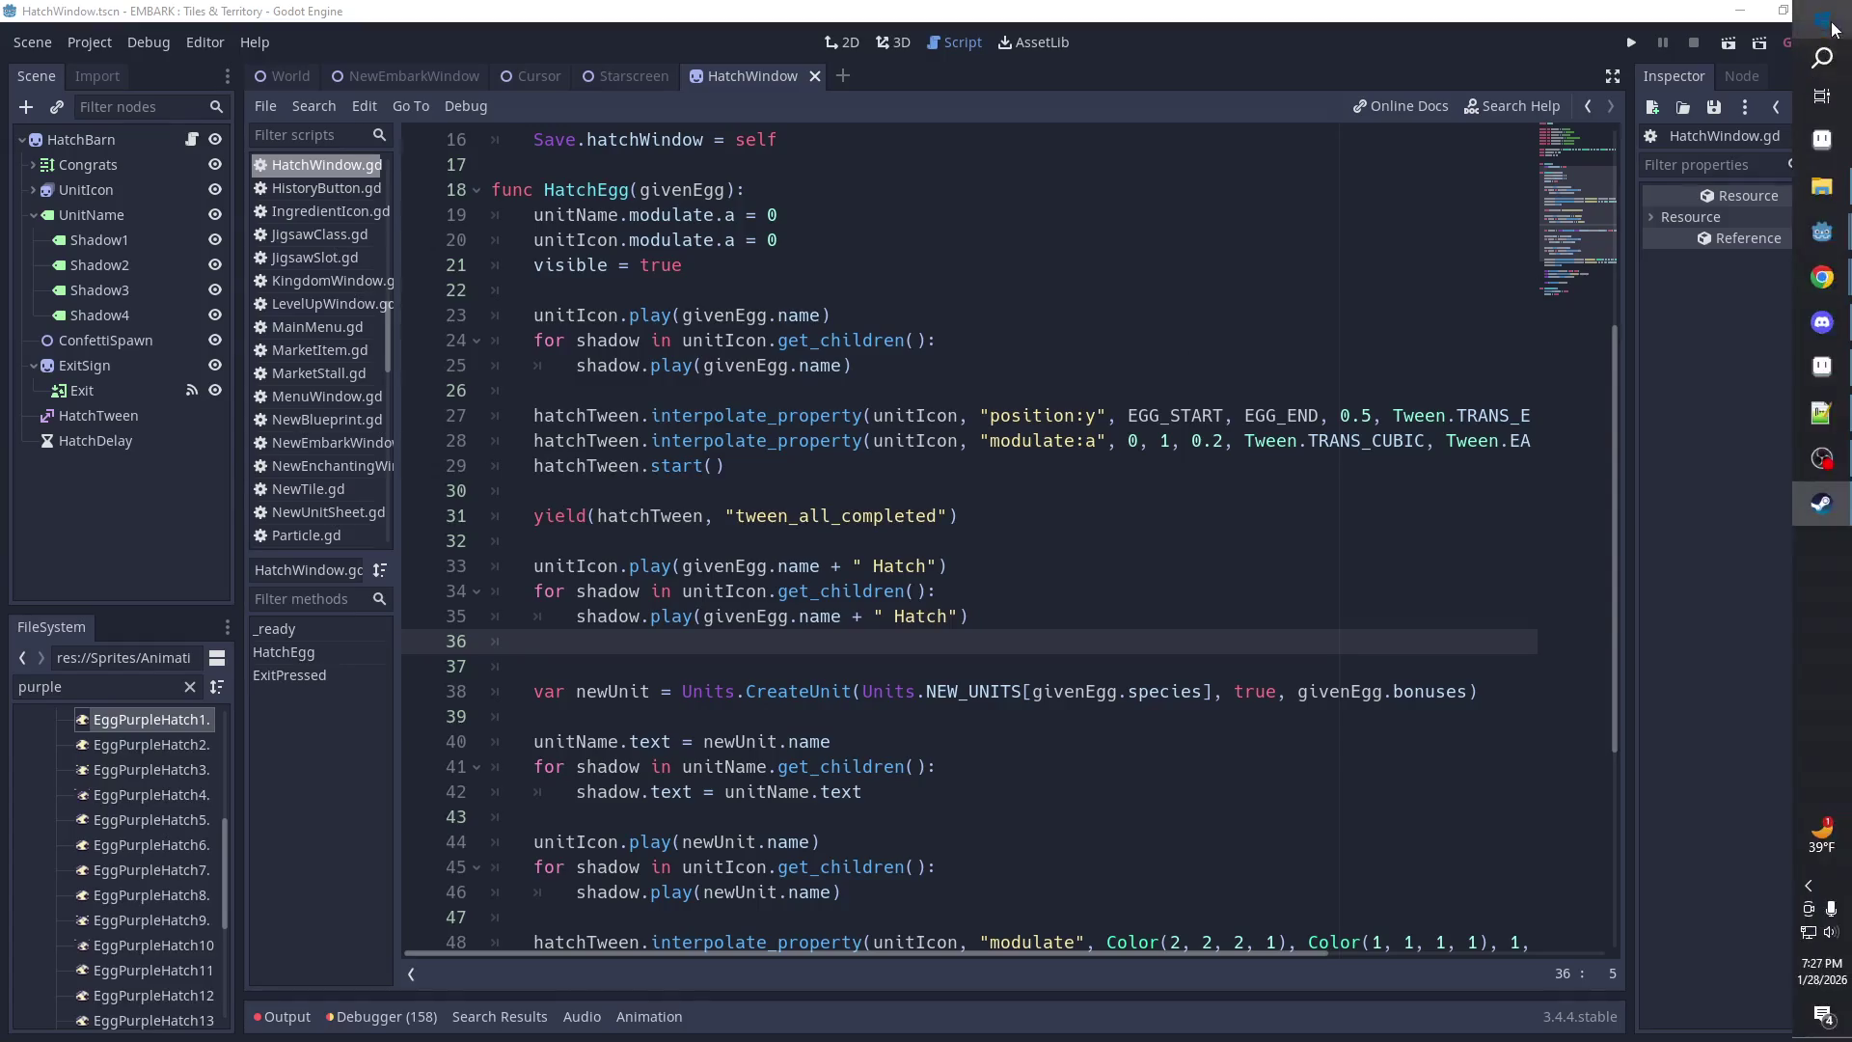
click(1826, 58)
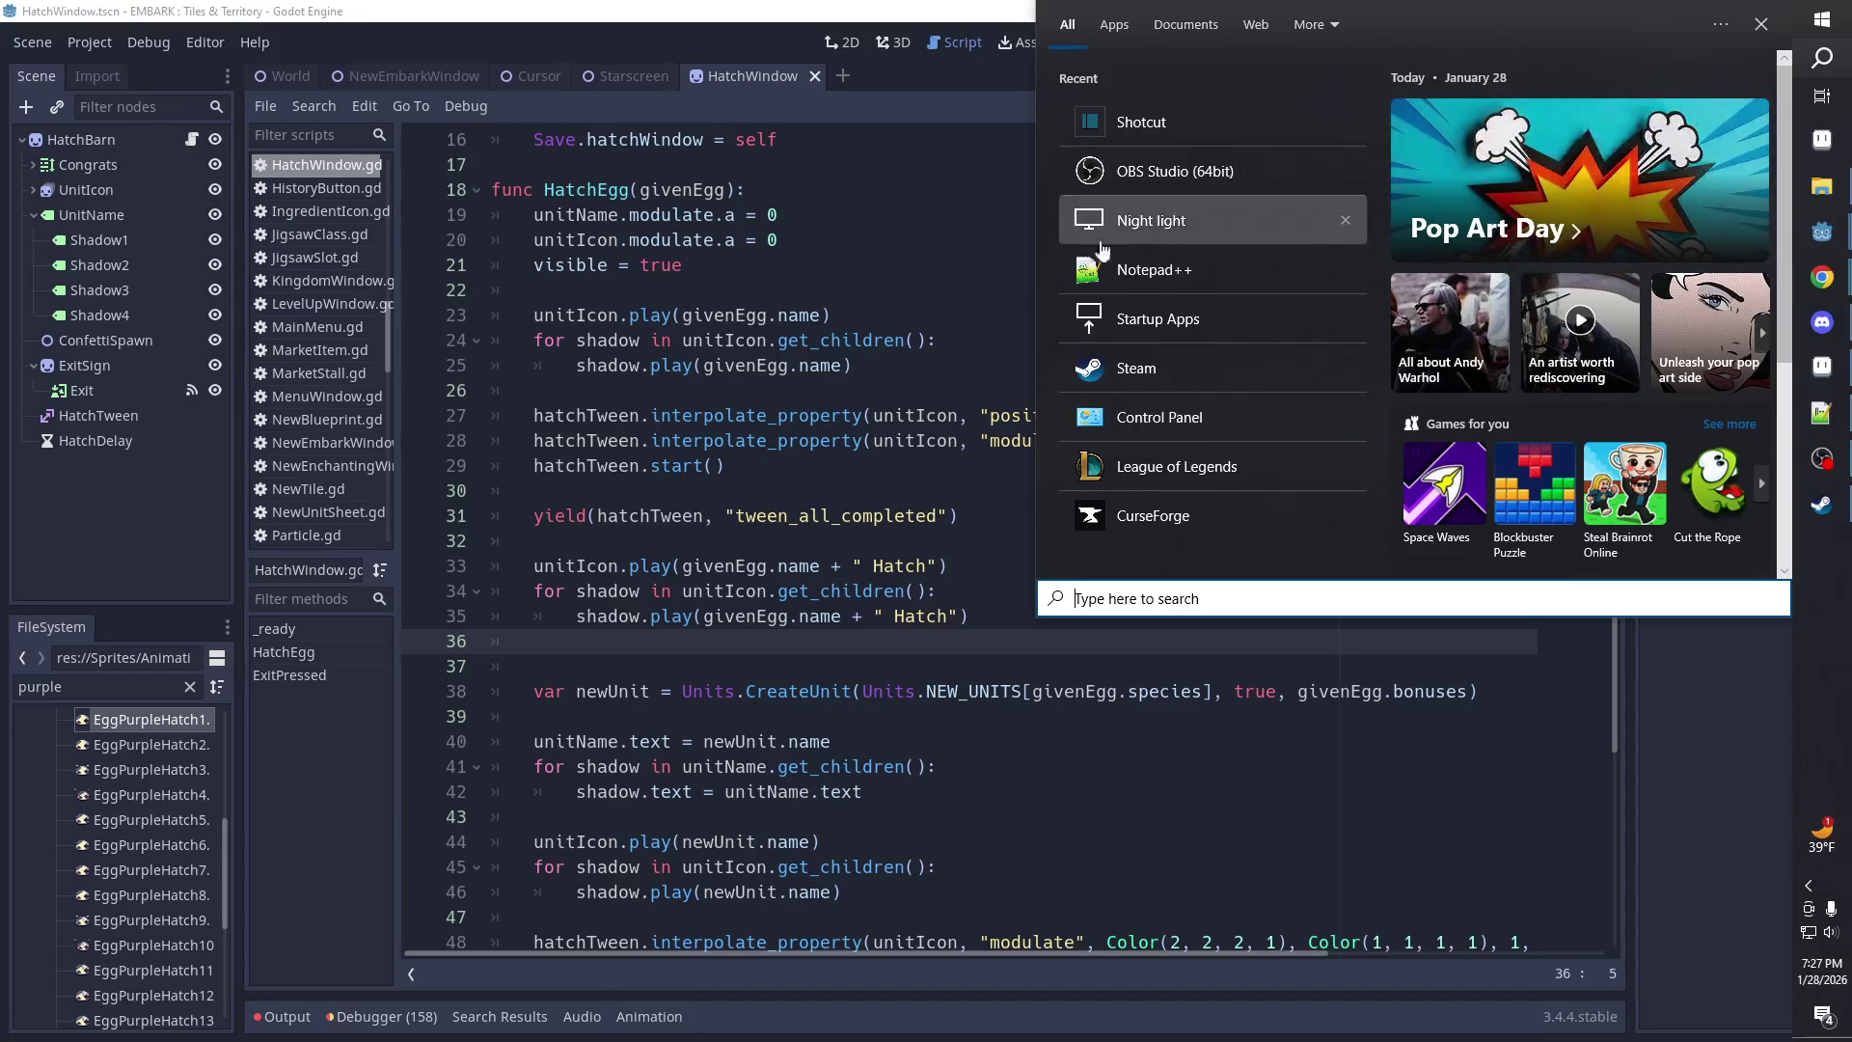
click(845, 364)
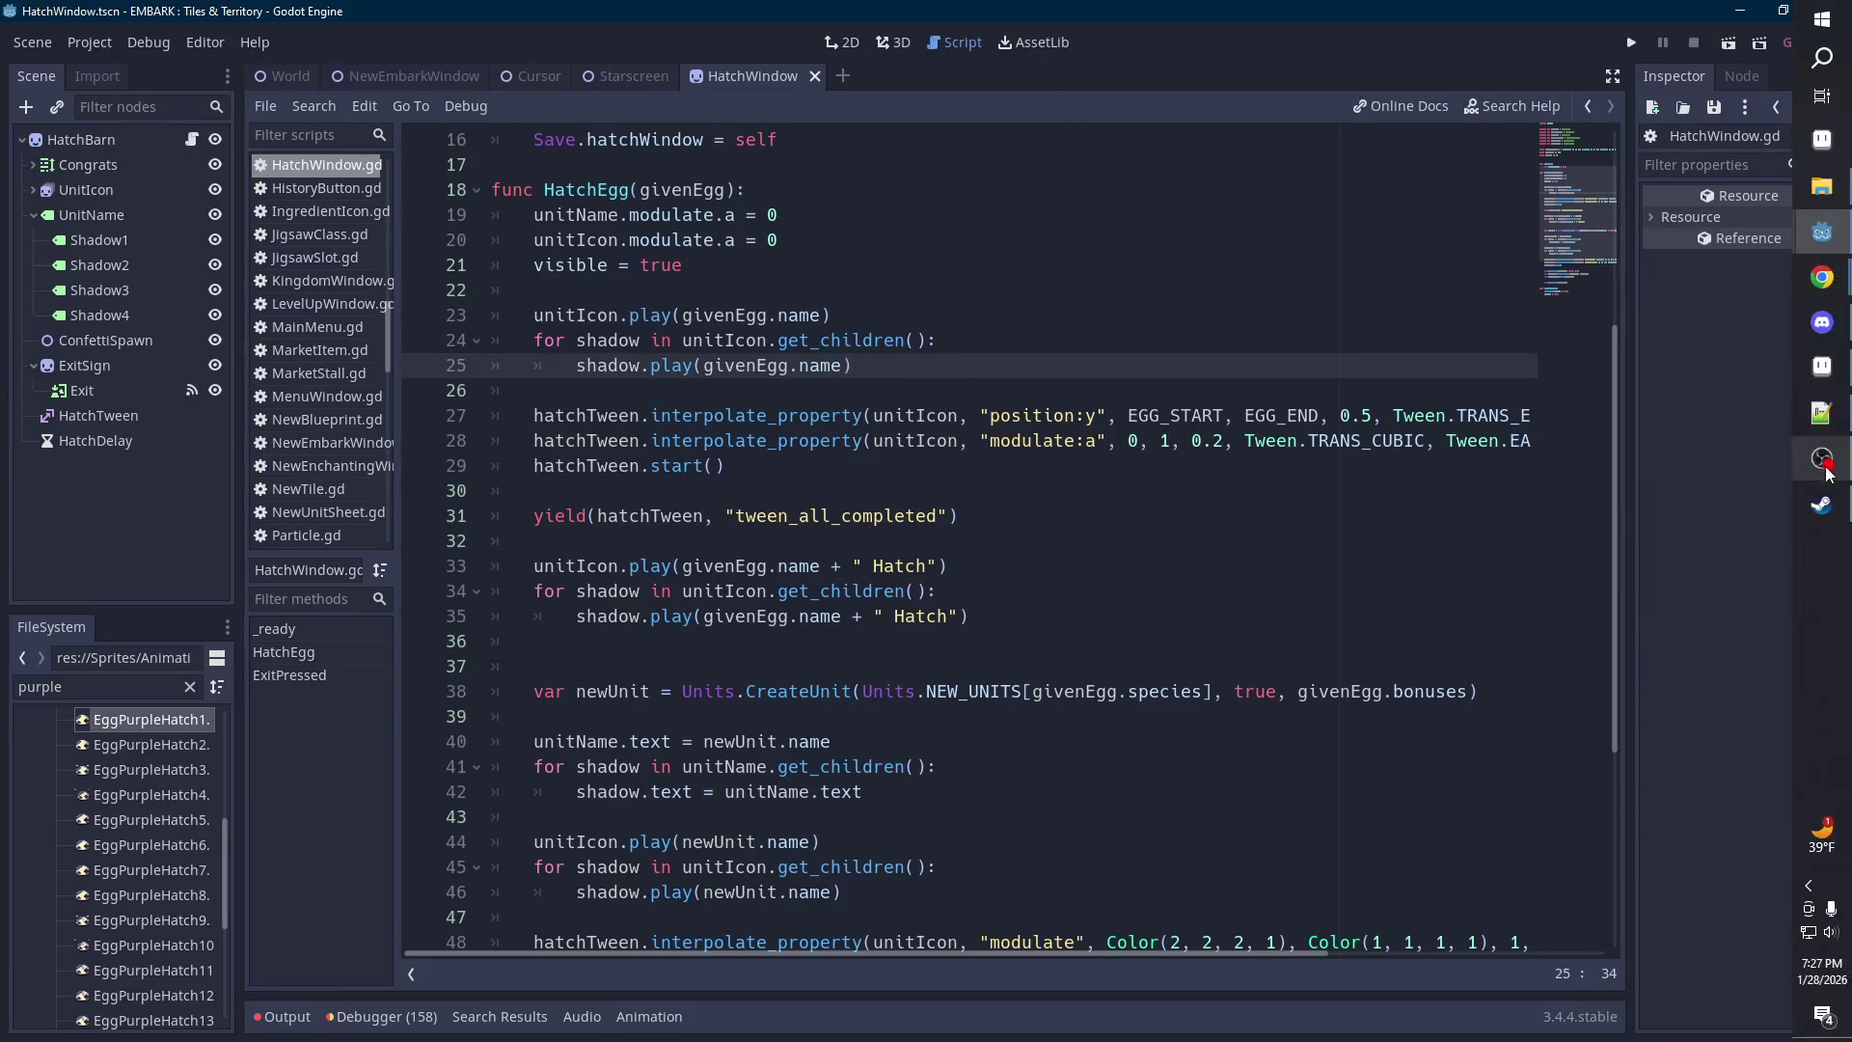
Search the Steam library for 'lok', open LOK Digital, then minimize Steam.
click(1822, 503)
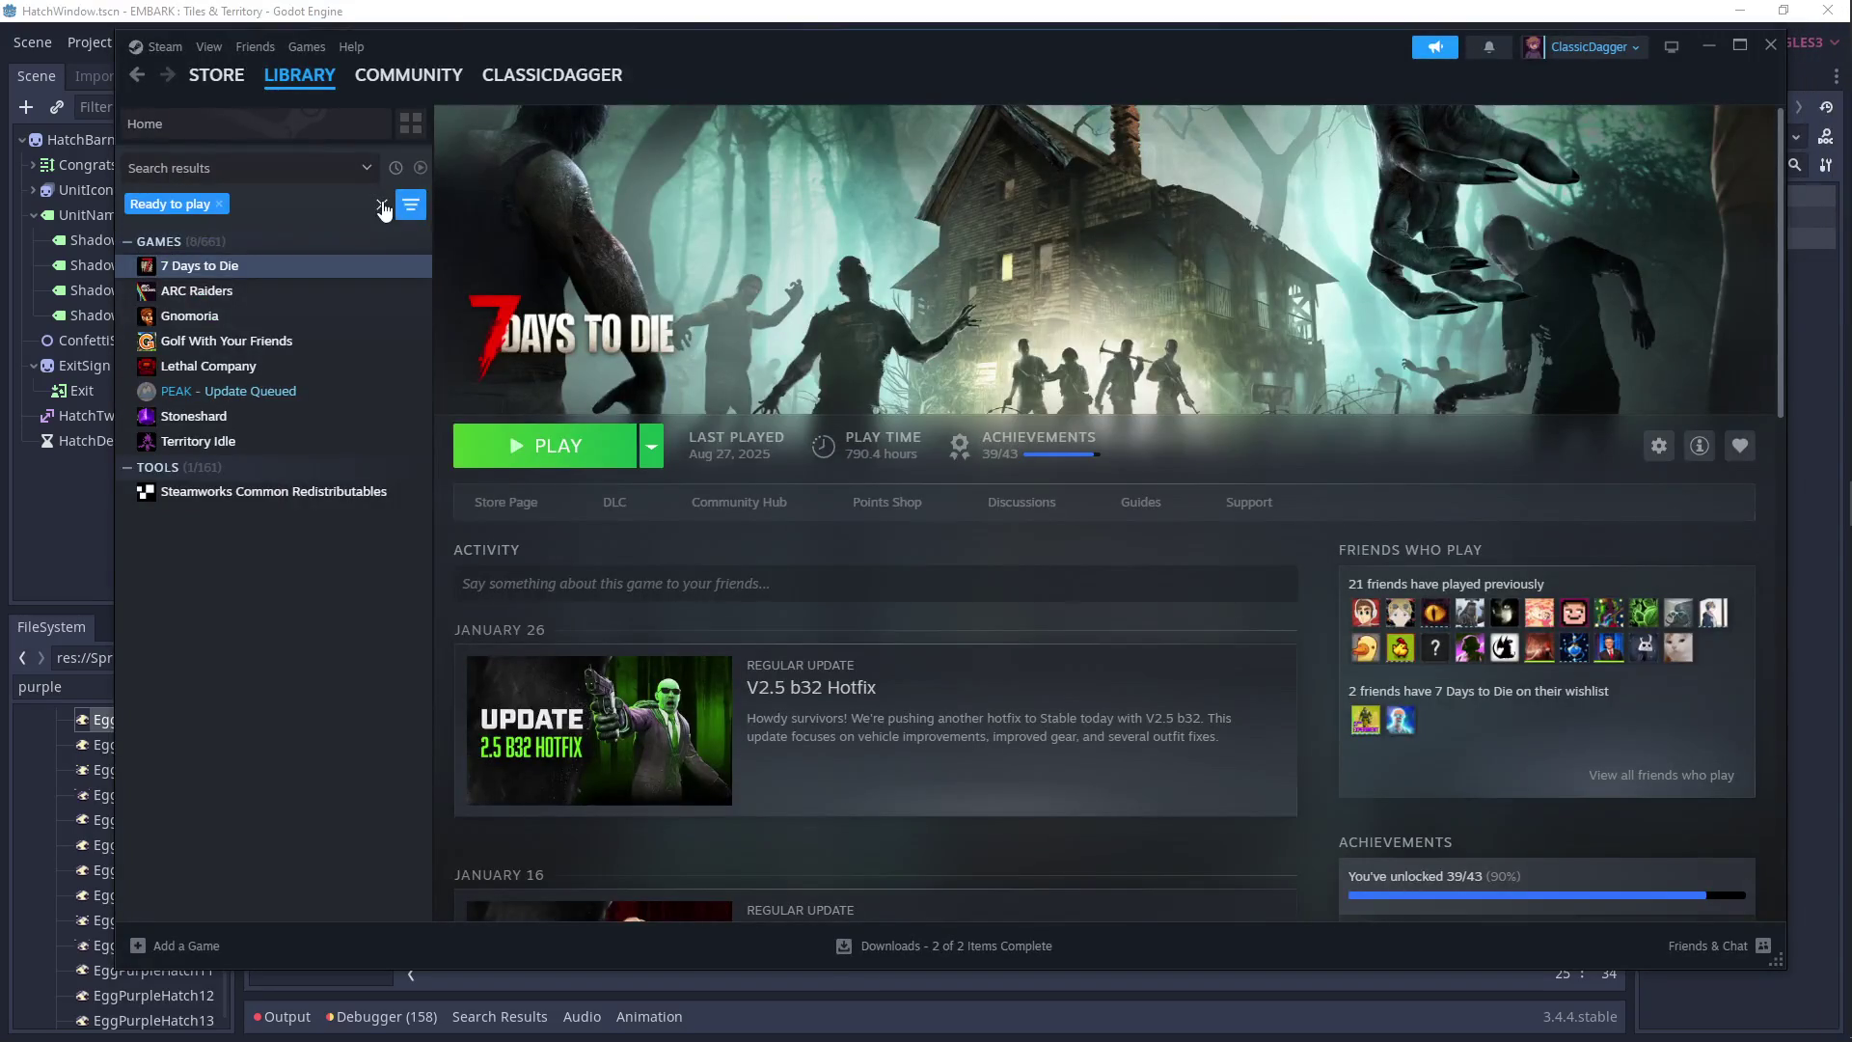
click(382, 206)
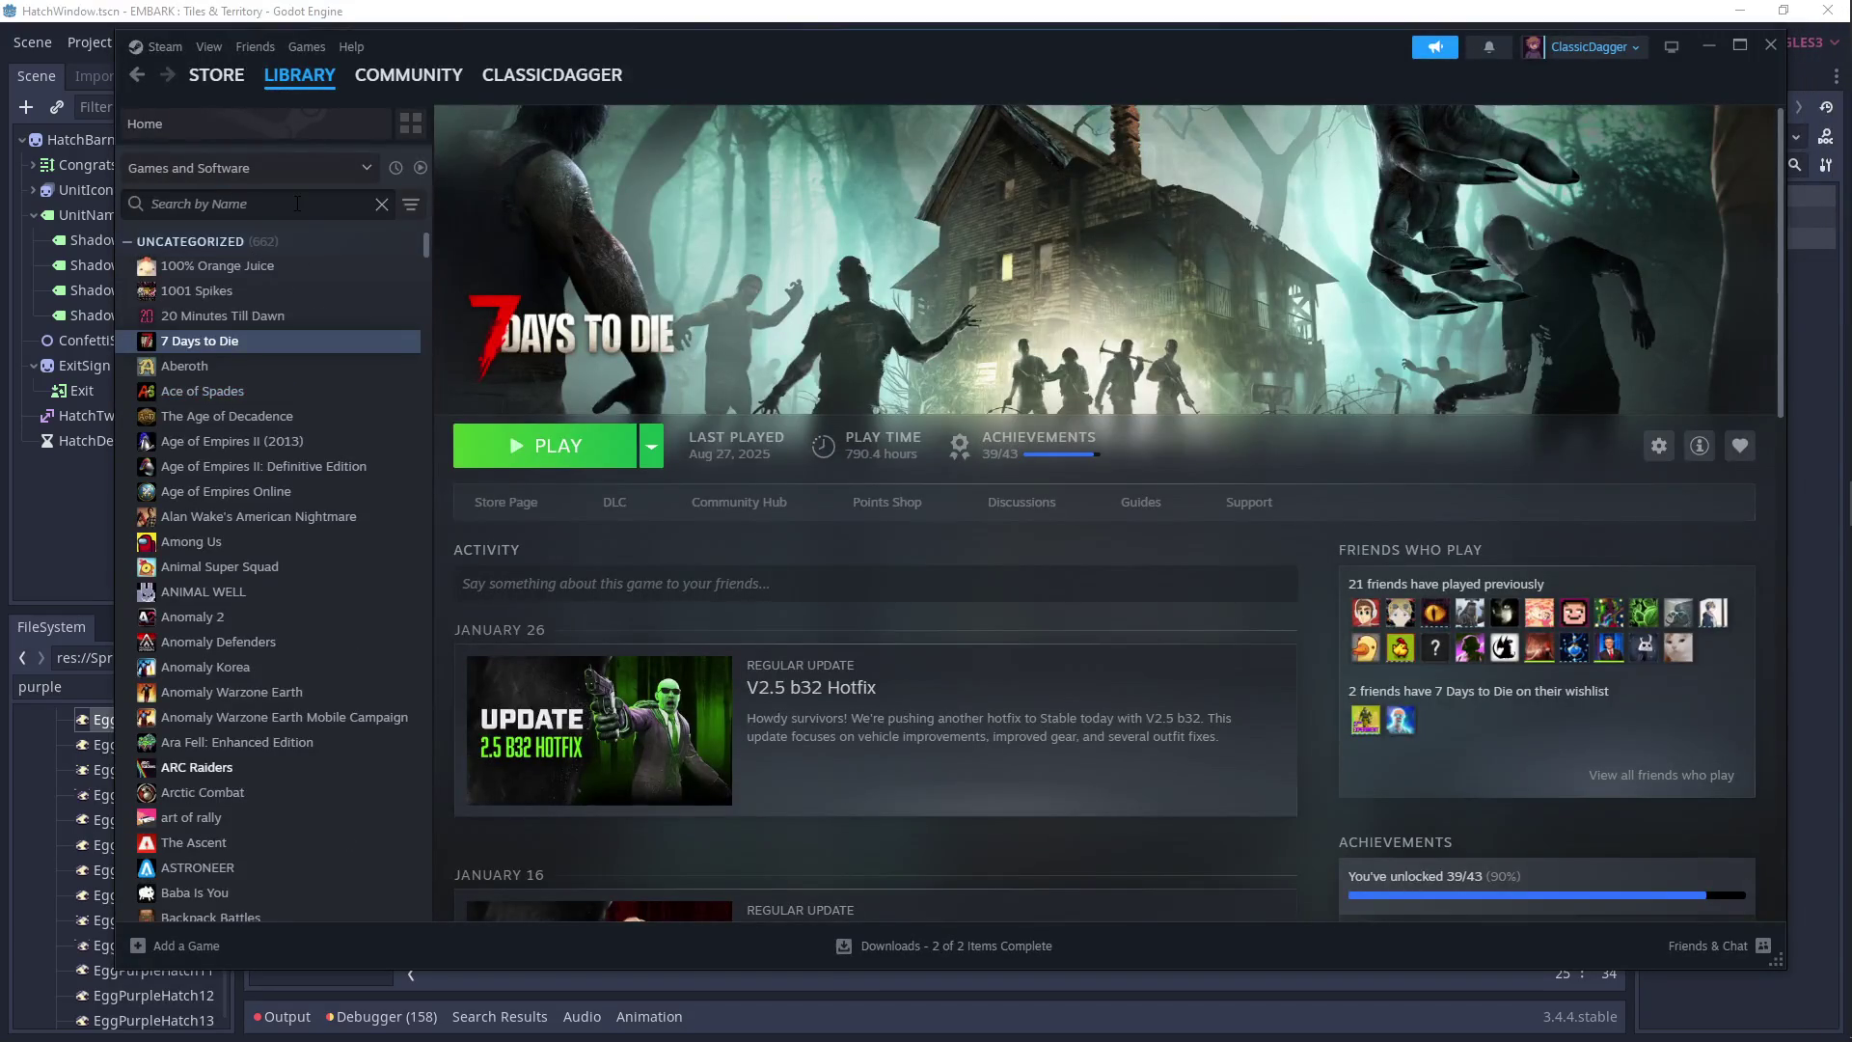
text(lok)
click(212, 275)
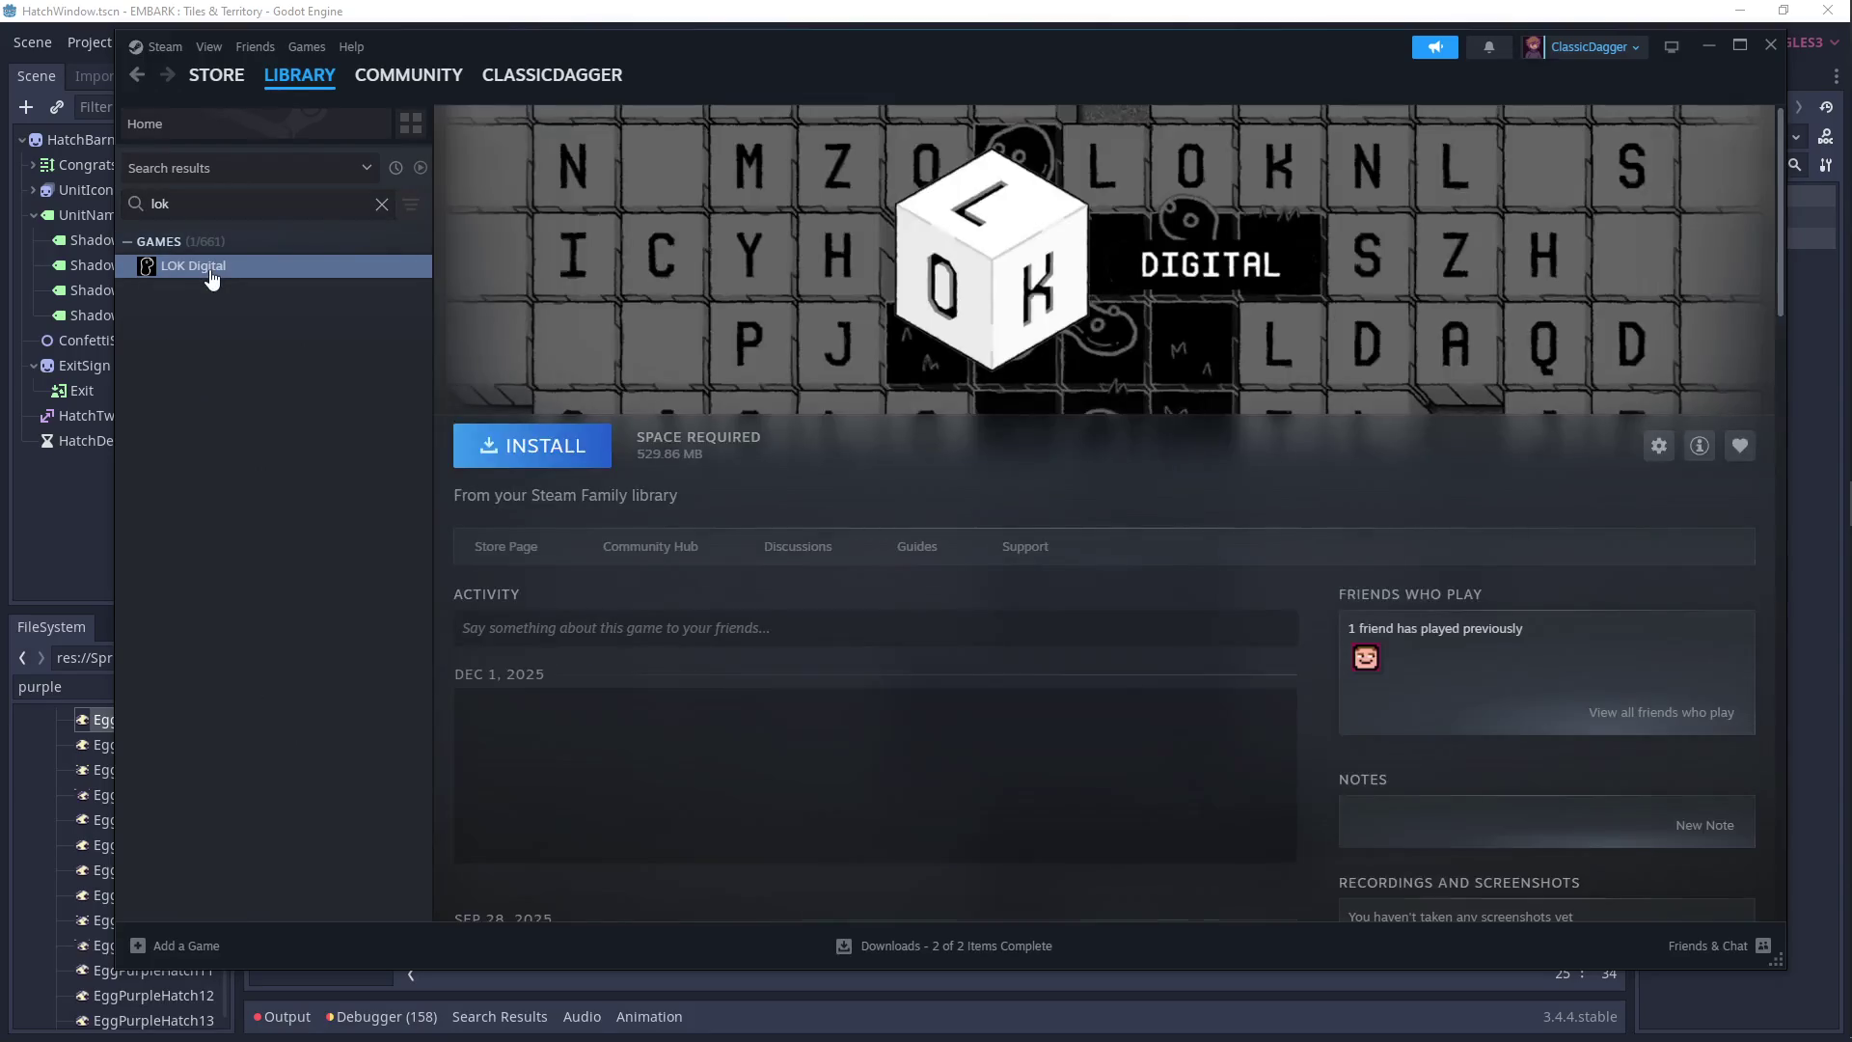
click(1711, 45)
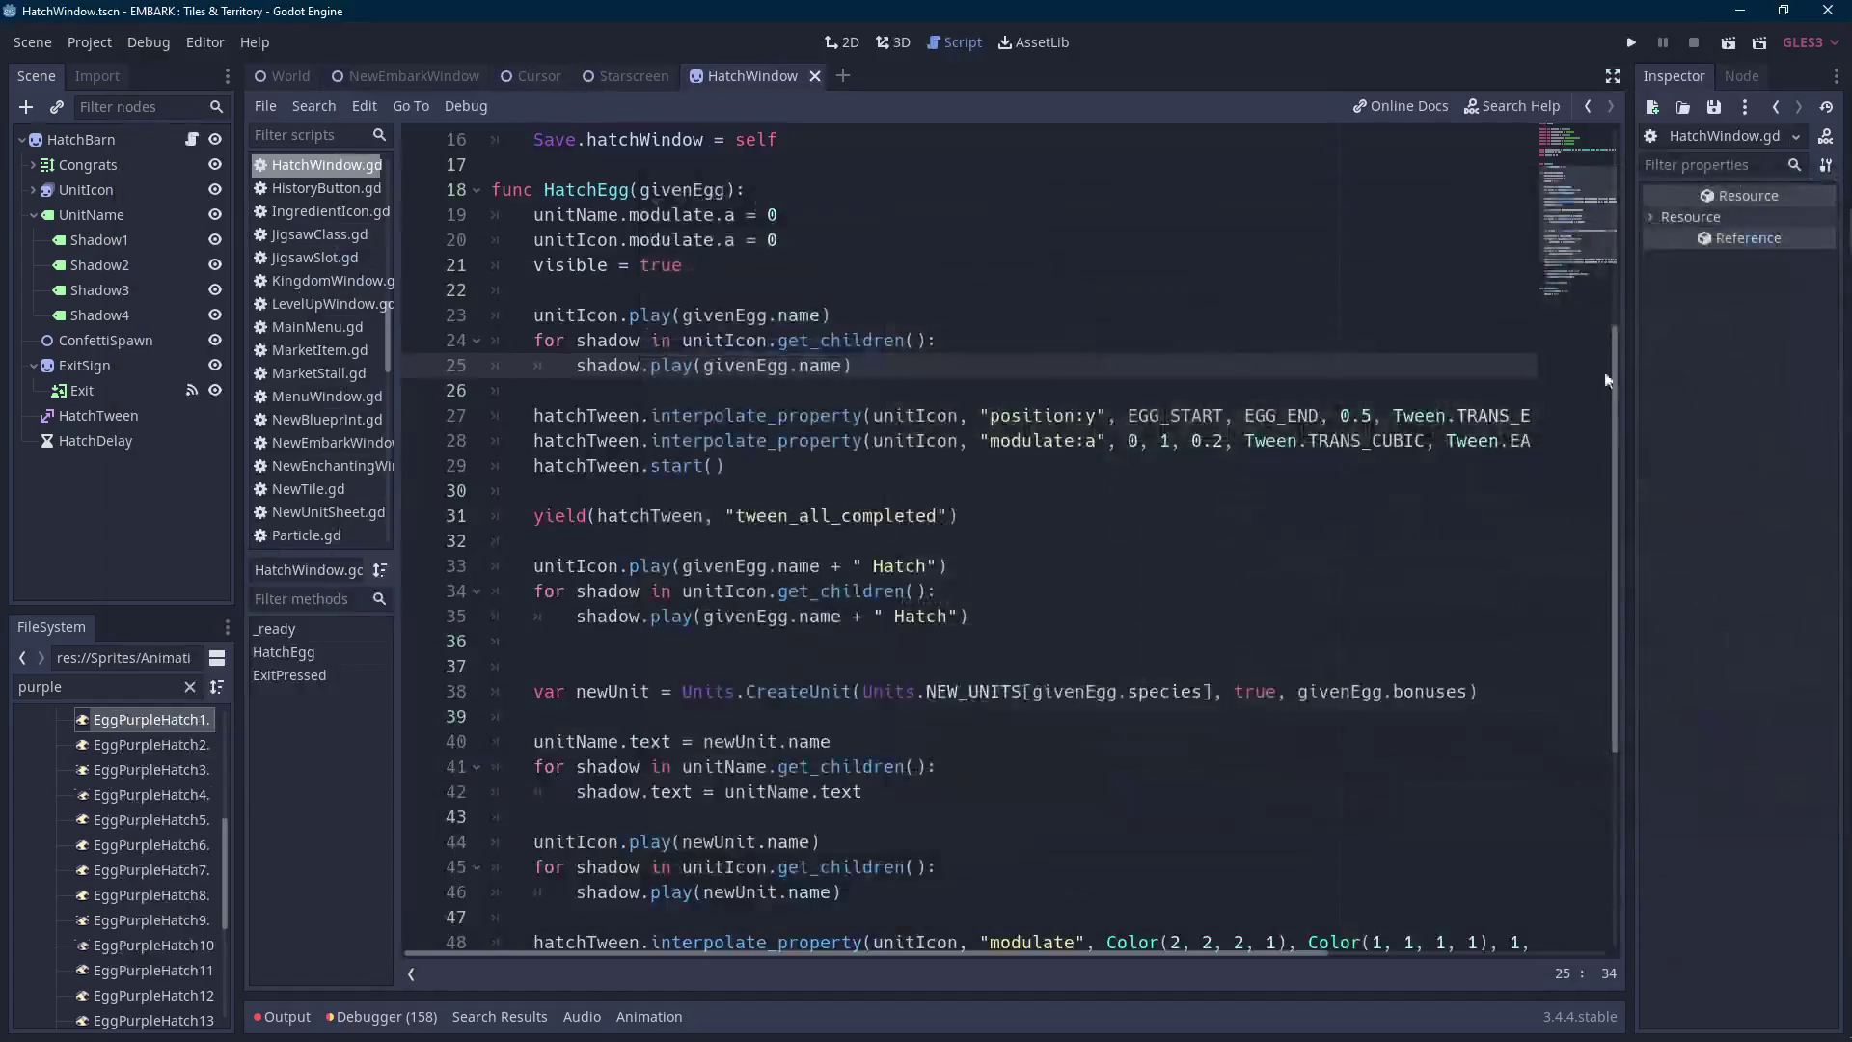
click(921, 382)
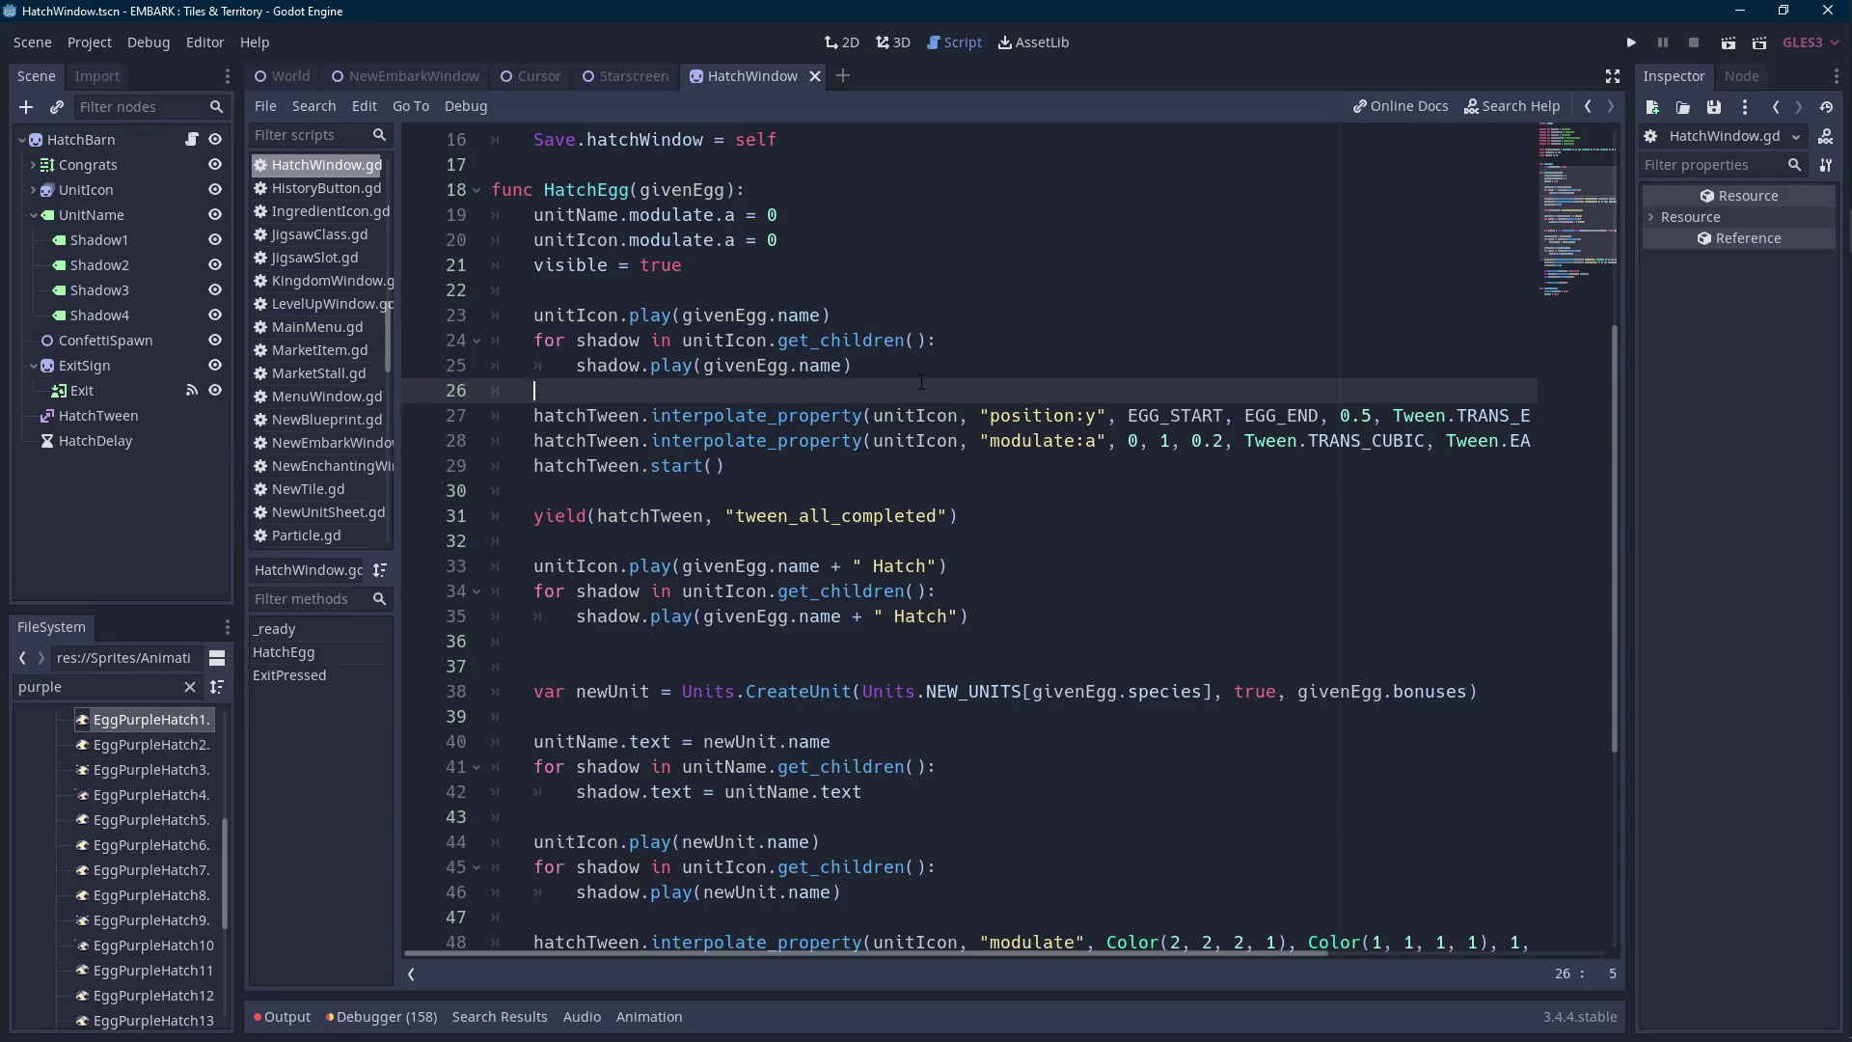
Insert unitIcon.speed_scale = 0.0 on a new line after 'visible = true' in HatchEgg.
key(Down)
key(Down)
key(Down)
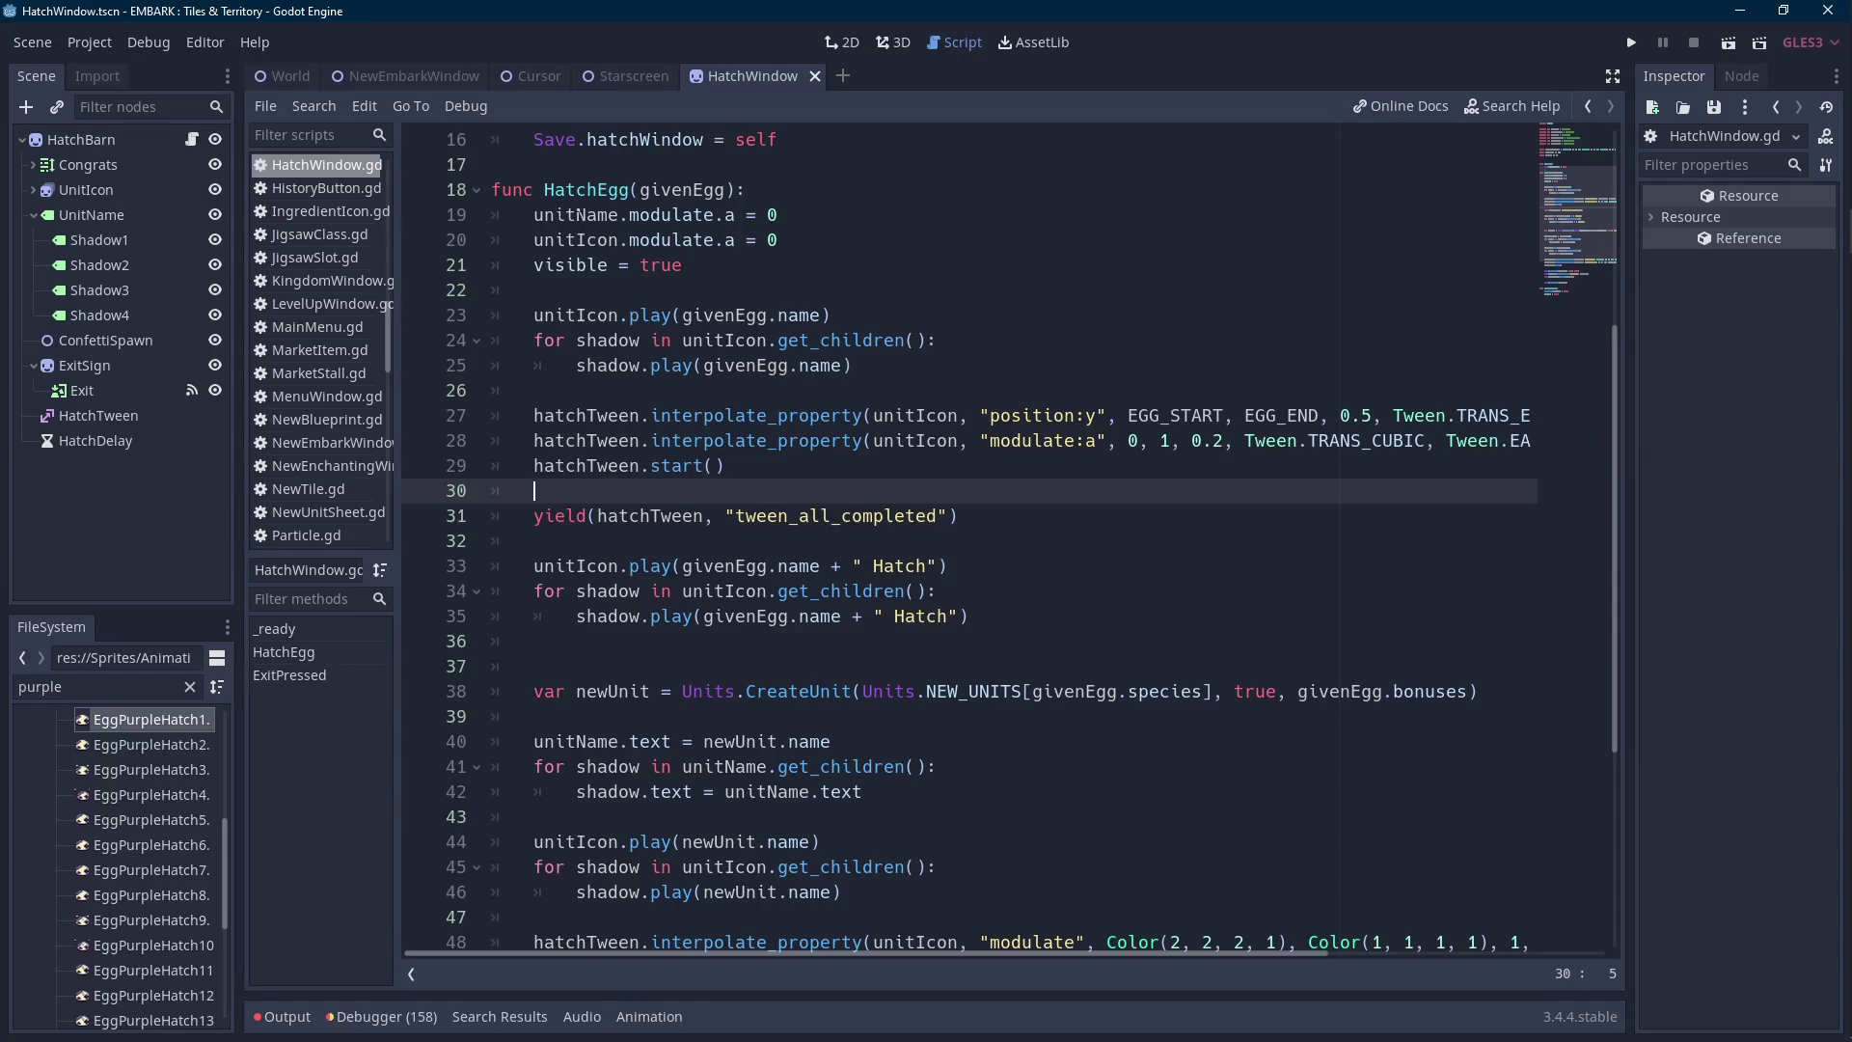
click(95, 138)
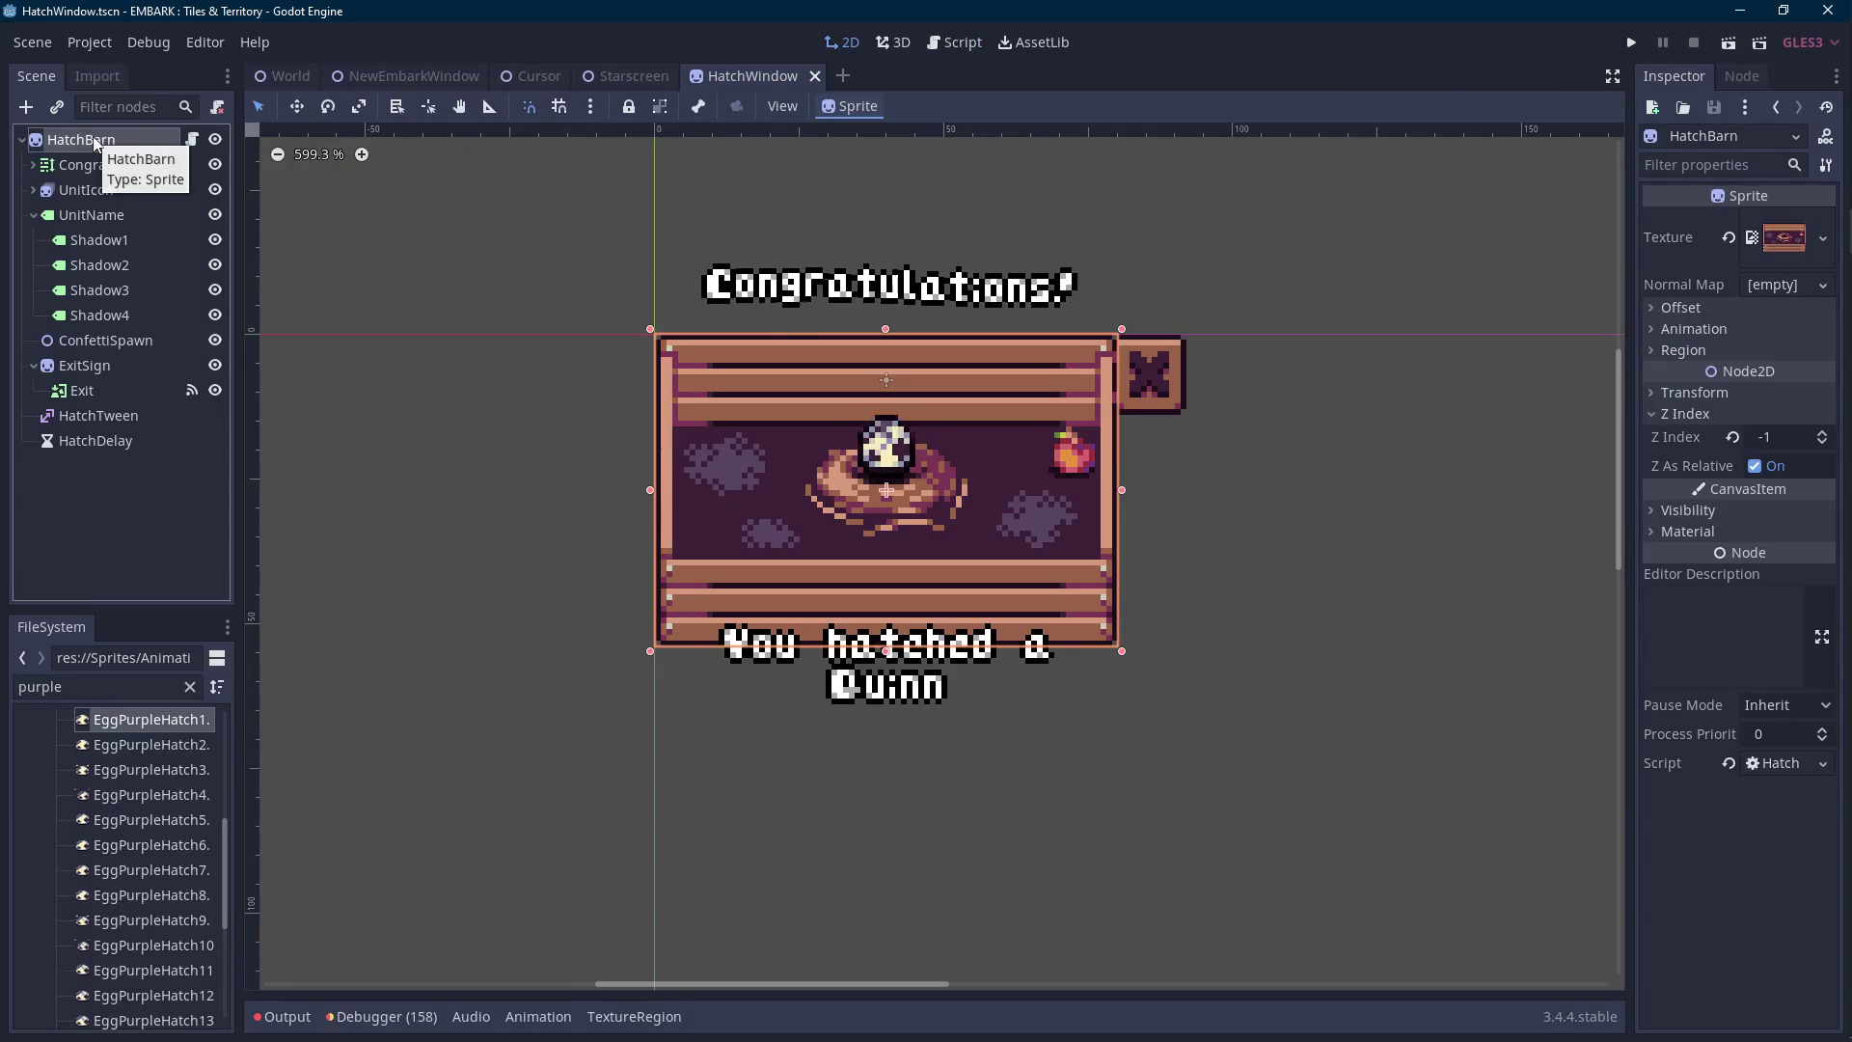
click(192, 139)
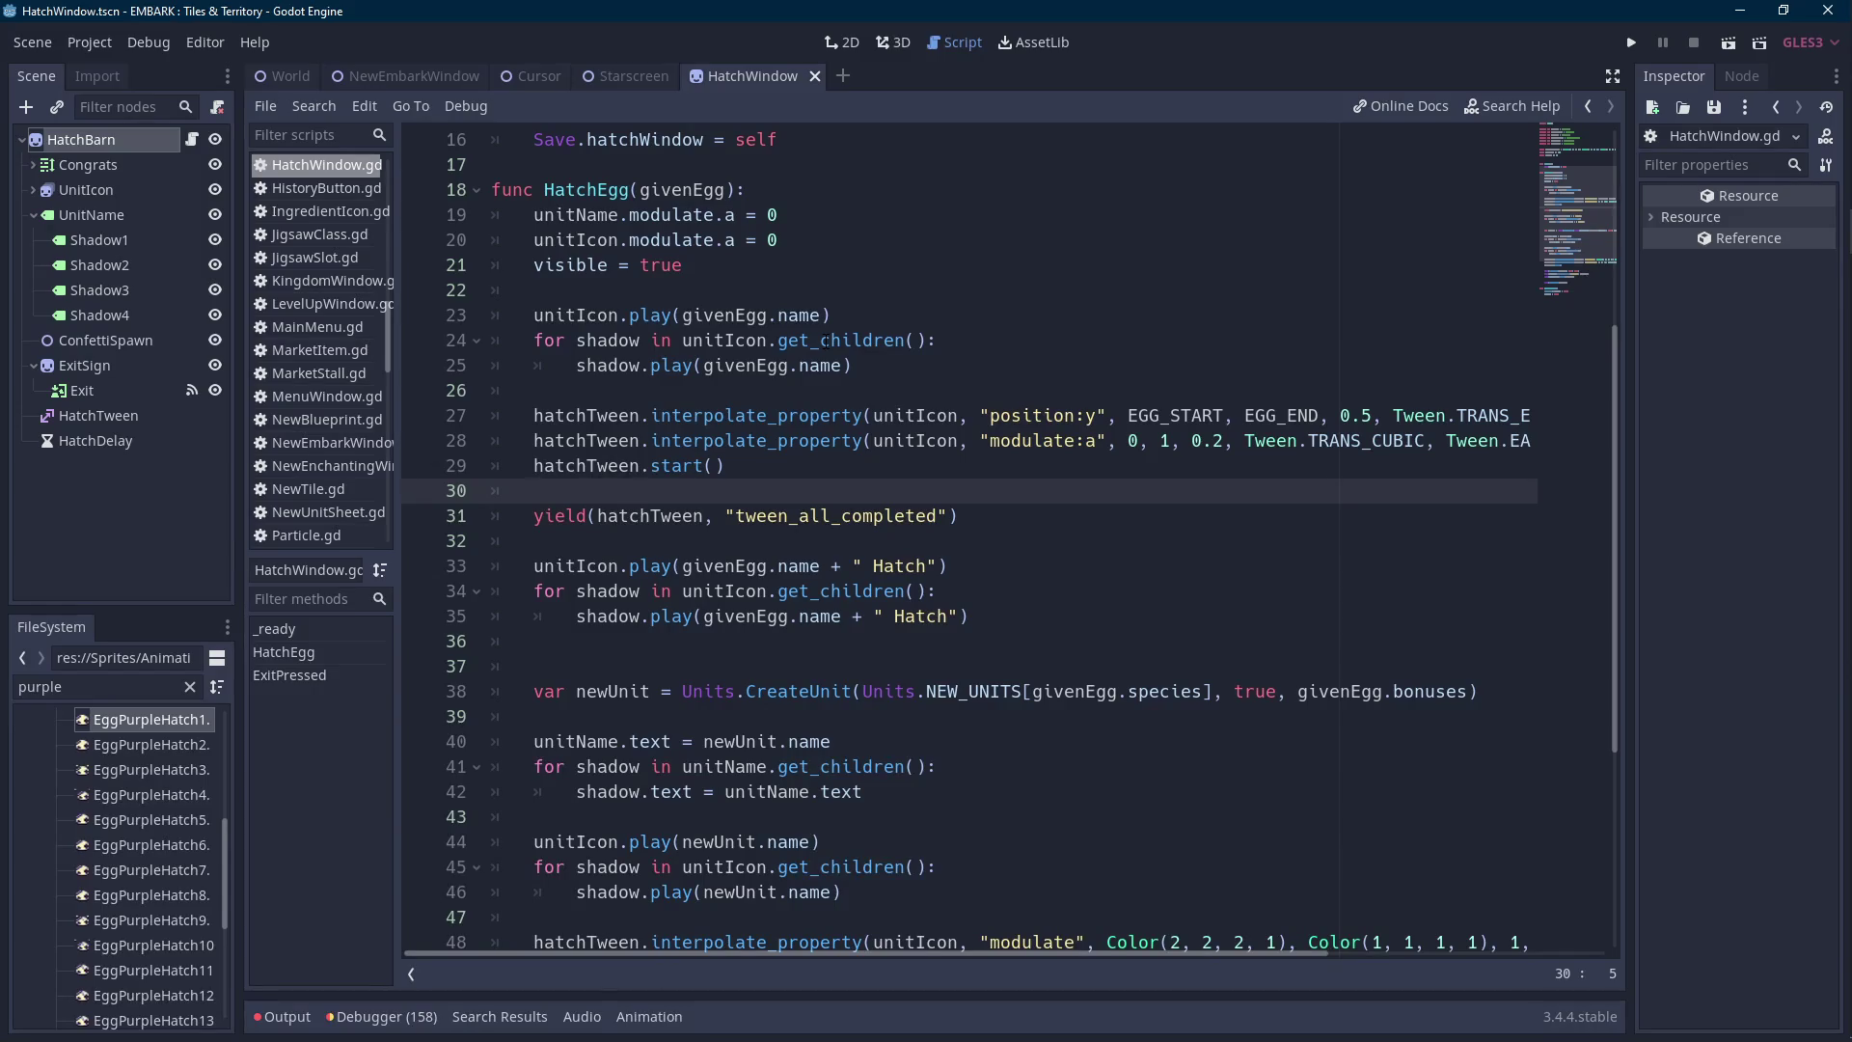
click(733, 390)
click(787, 295)
key(Return)
text(unitIcon.play)
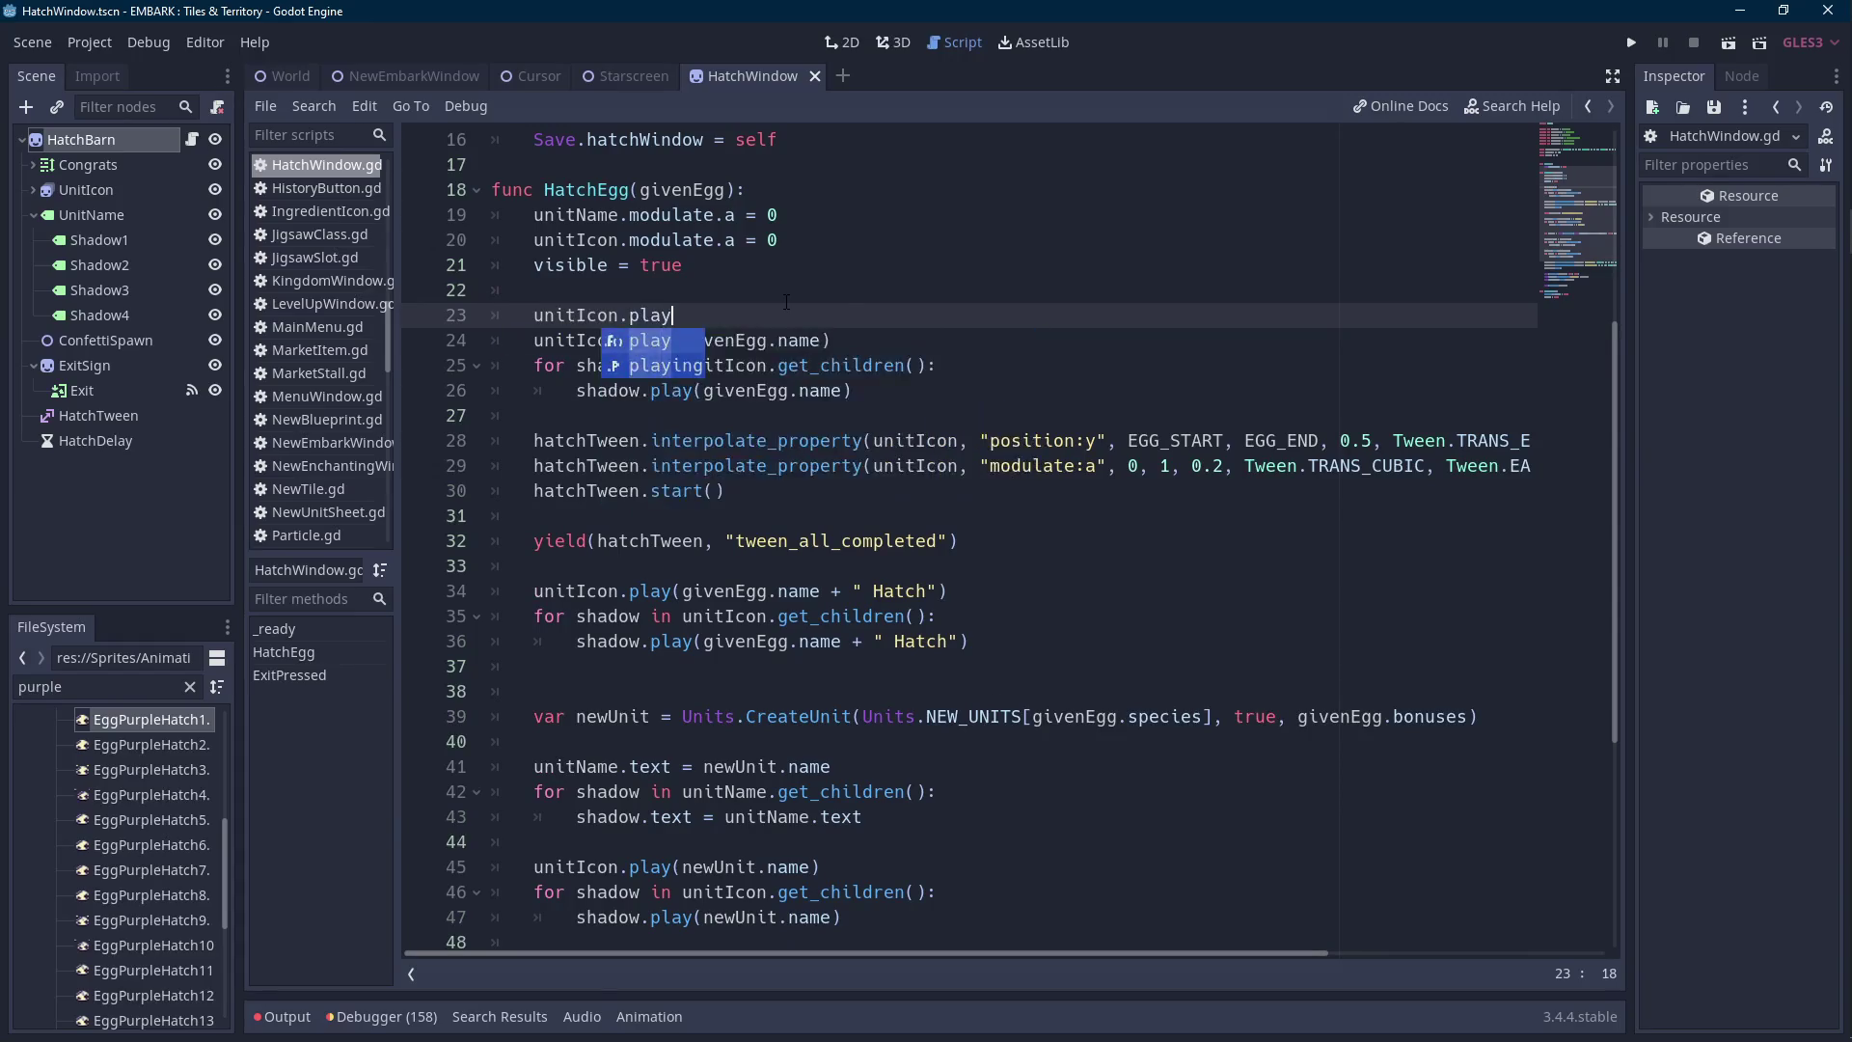
key(BackSpace)
key(BackSpace)
key(BackSpace)
text(sp)
key(Return)
text(=)
text(5)
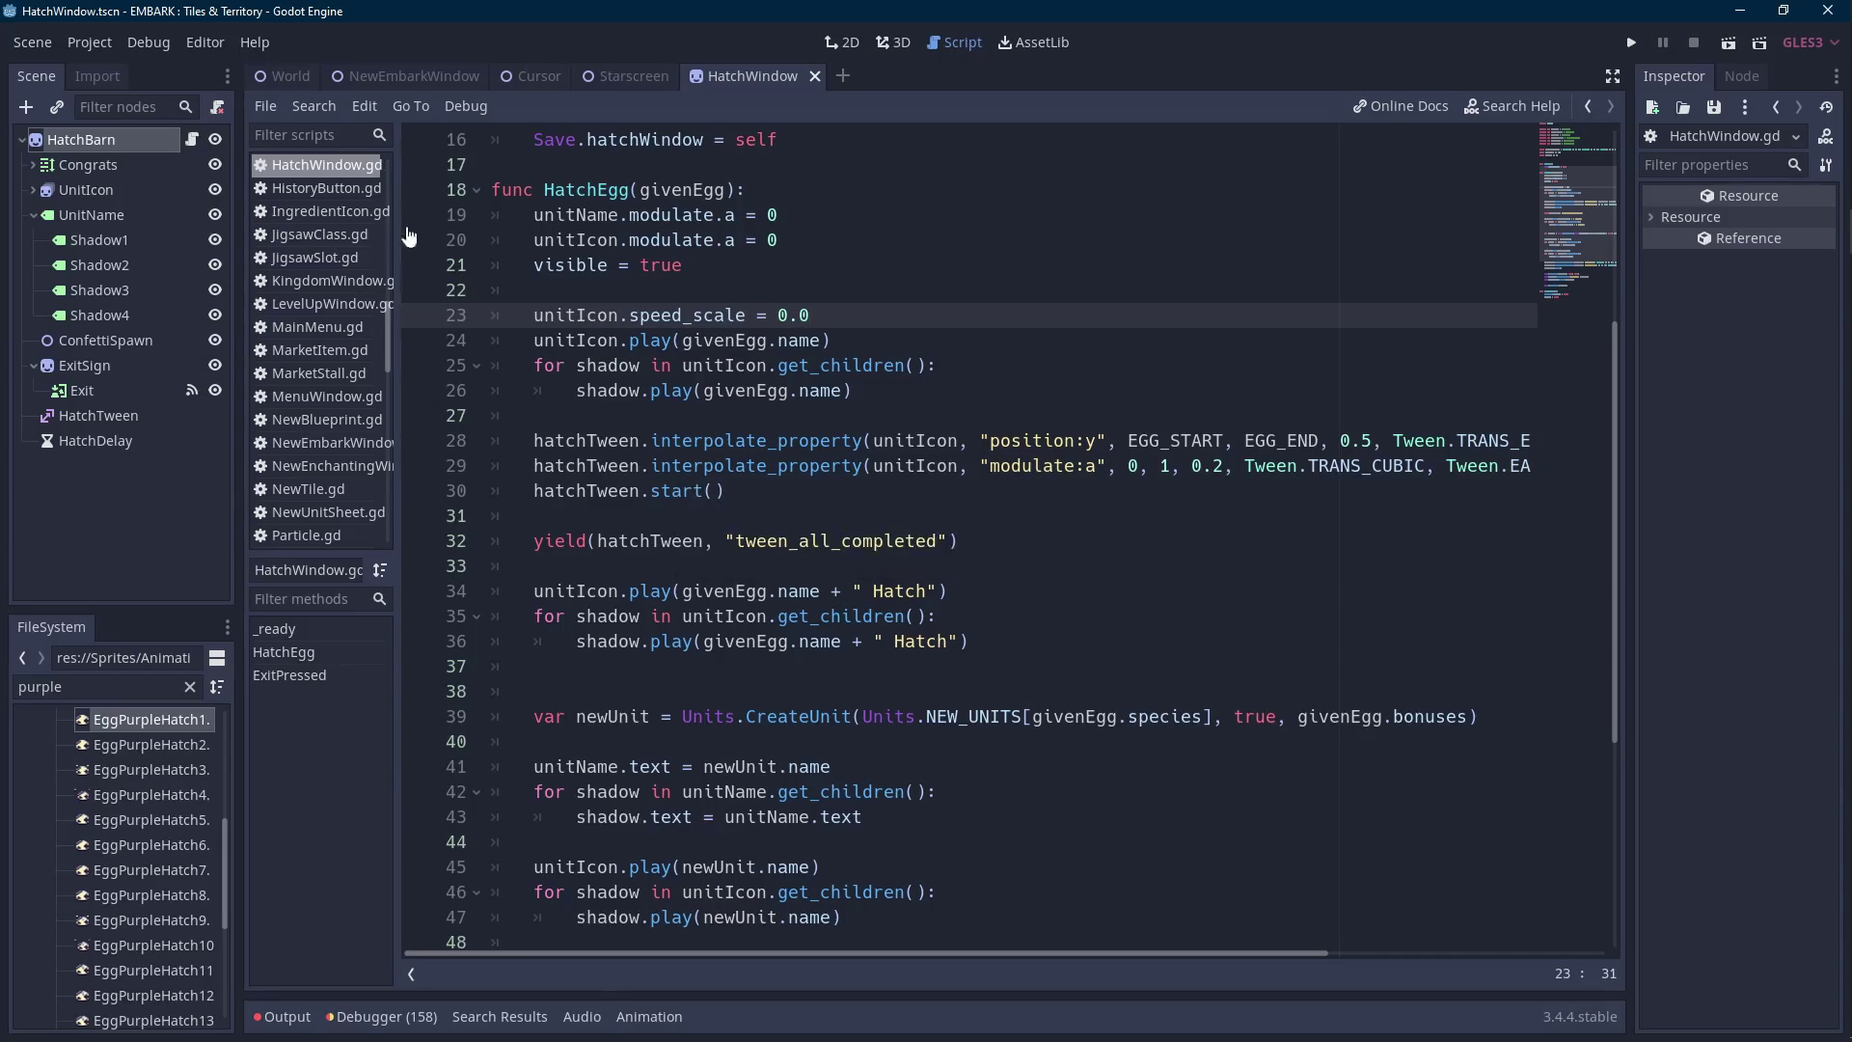
click(92, 193)
Set UnitIcon and its four shadows to Black Egg, not playing, with UnitIcon on frame 0.
click(1781, 251)
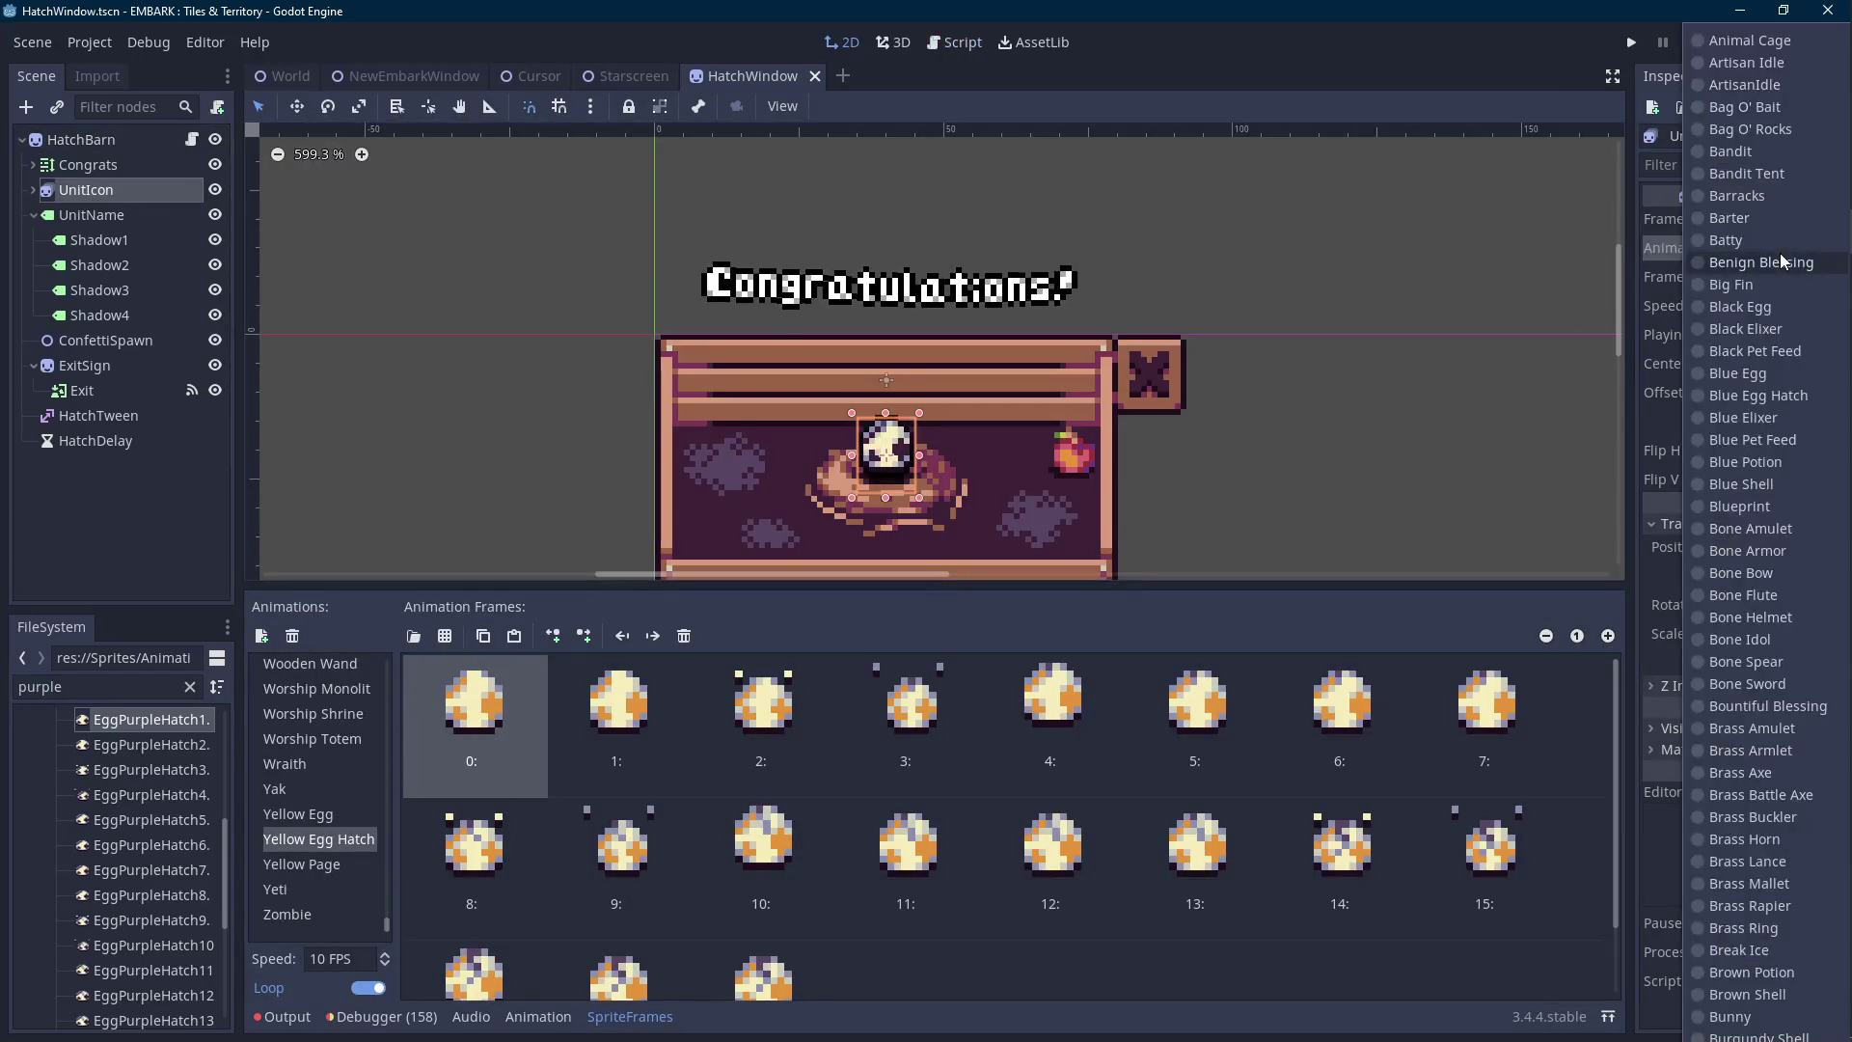
click(1739, 307)
click(33, 189)
shift+click(113, 289)
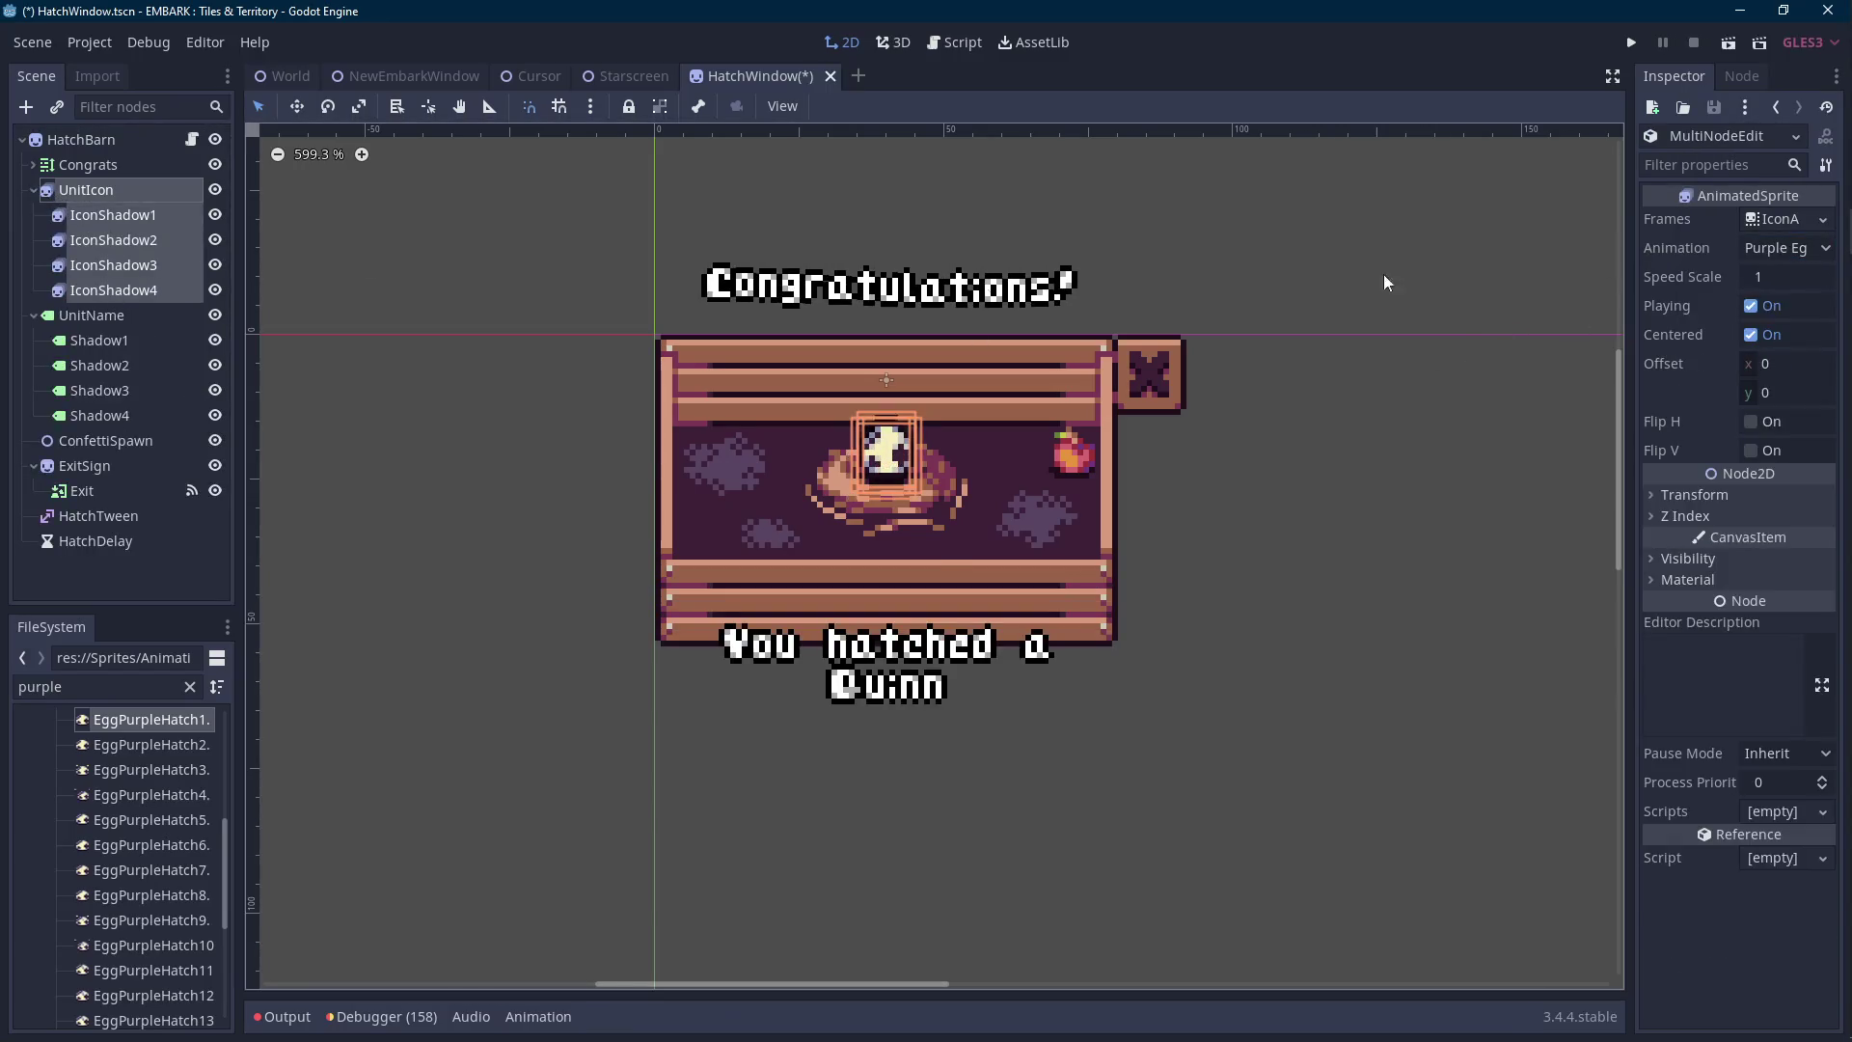
click(1763, 243)
click(1763, 246)
click(1764, 246)
click(1760, 305)
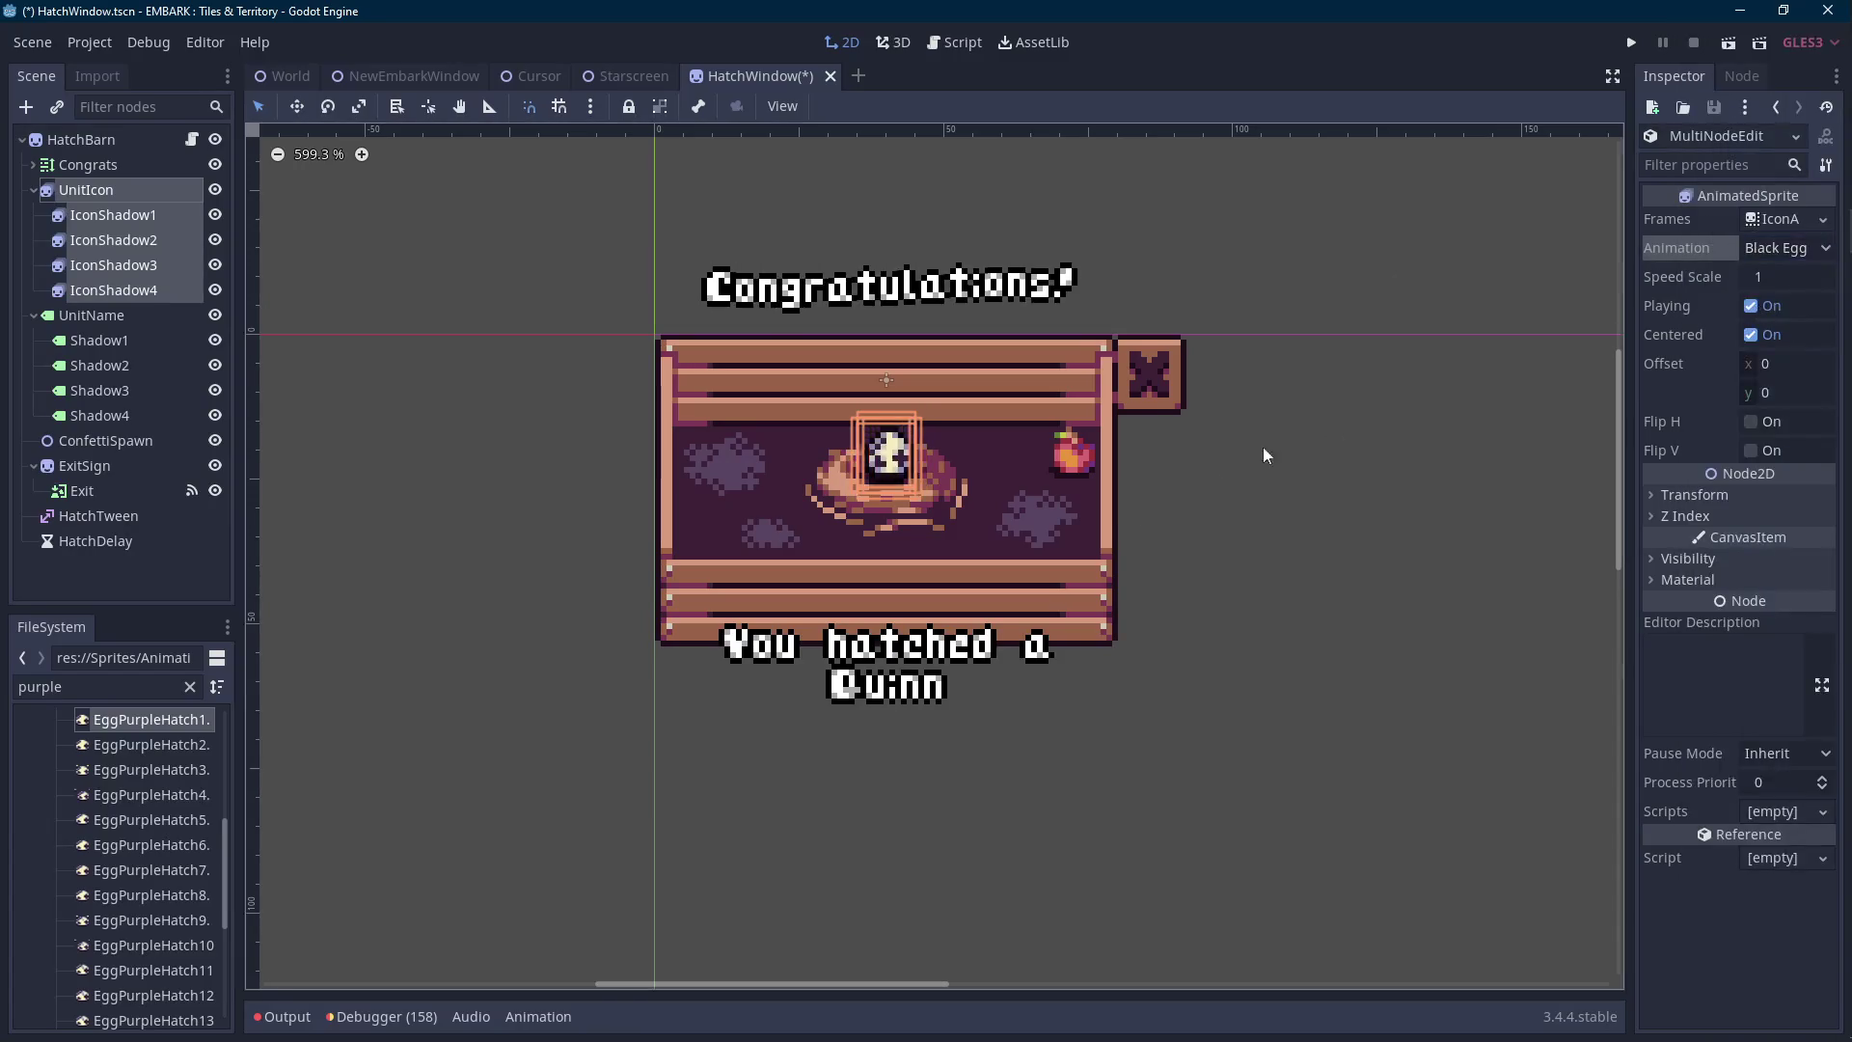
scroll(1211, 530, up, 1)
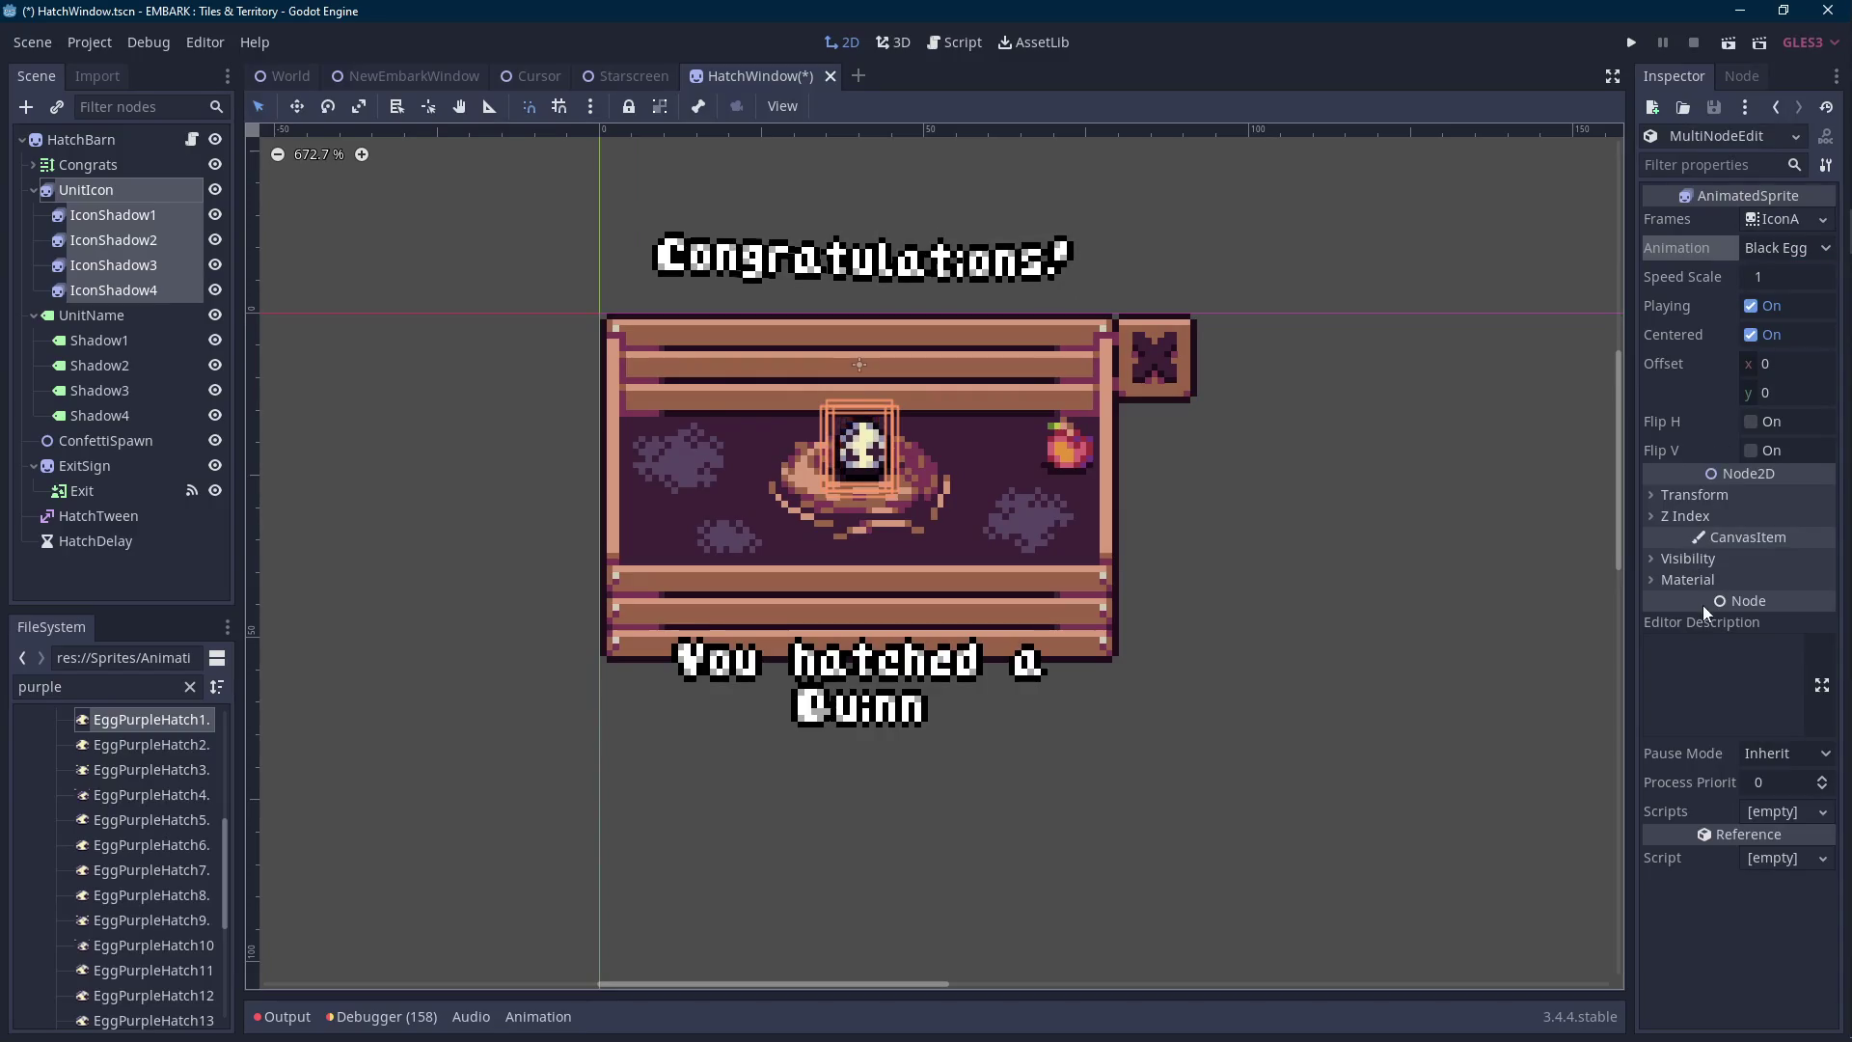
click(1746, 304)
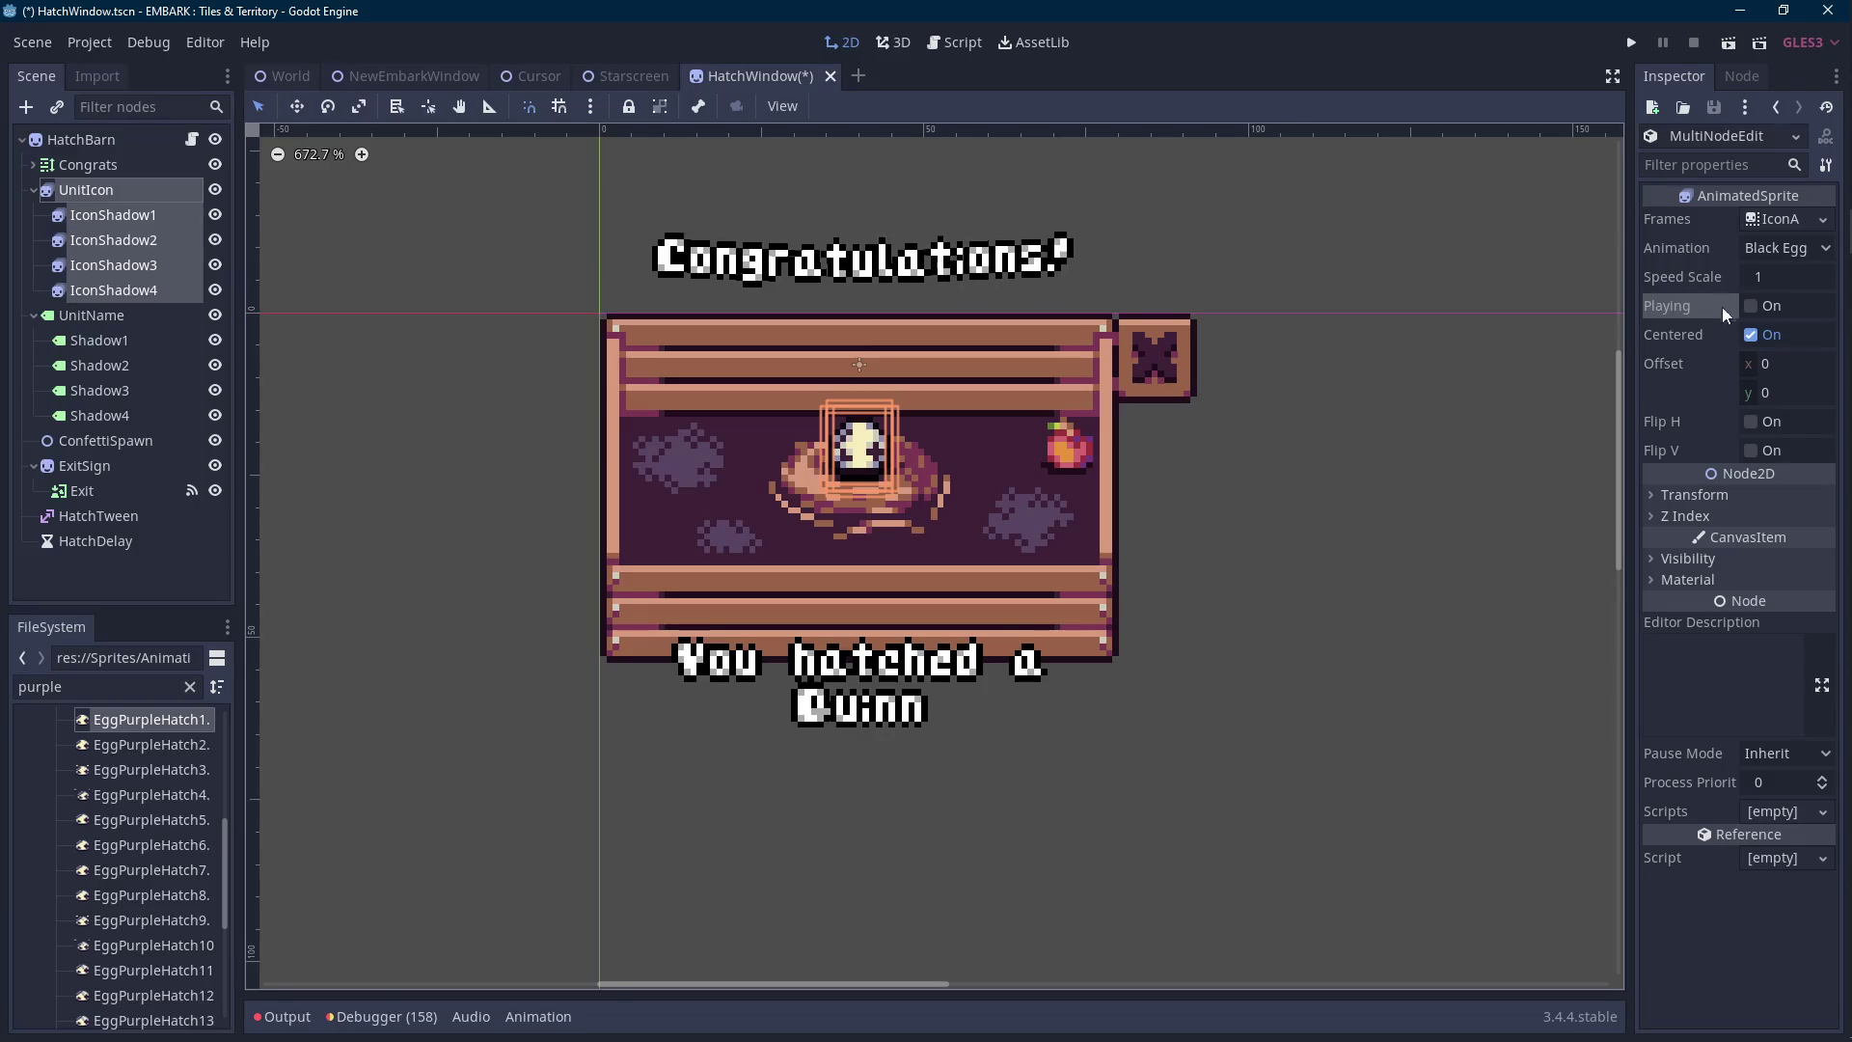
click(135, 190)
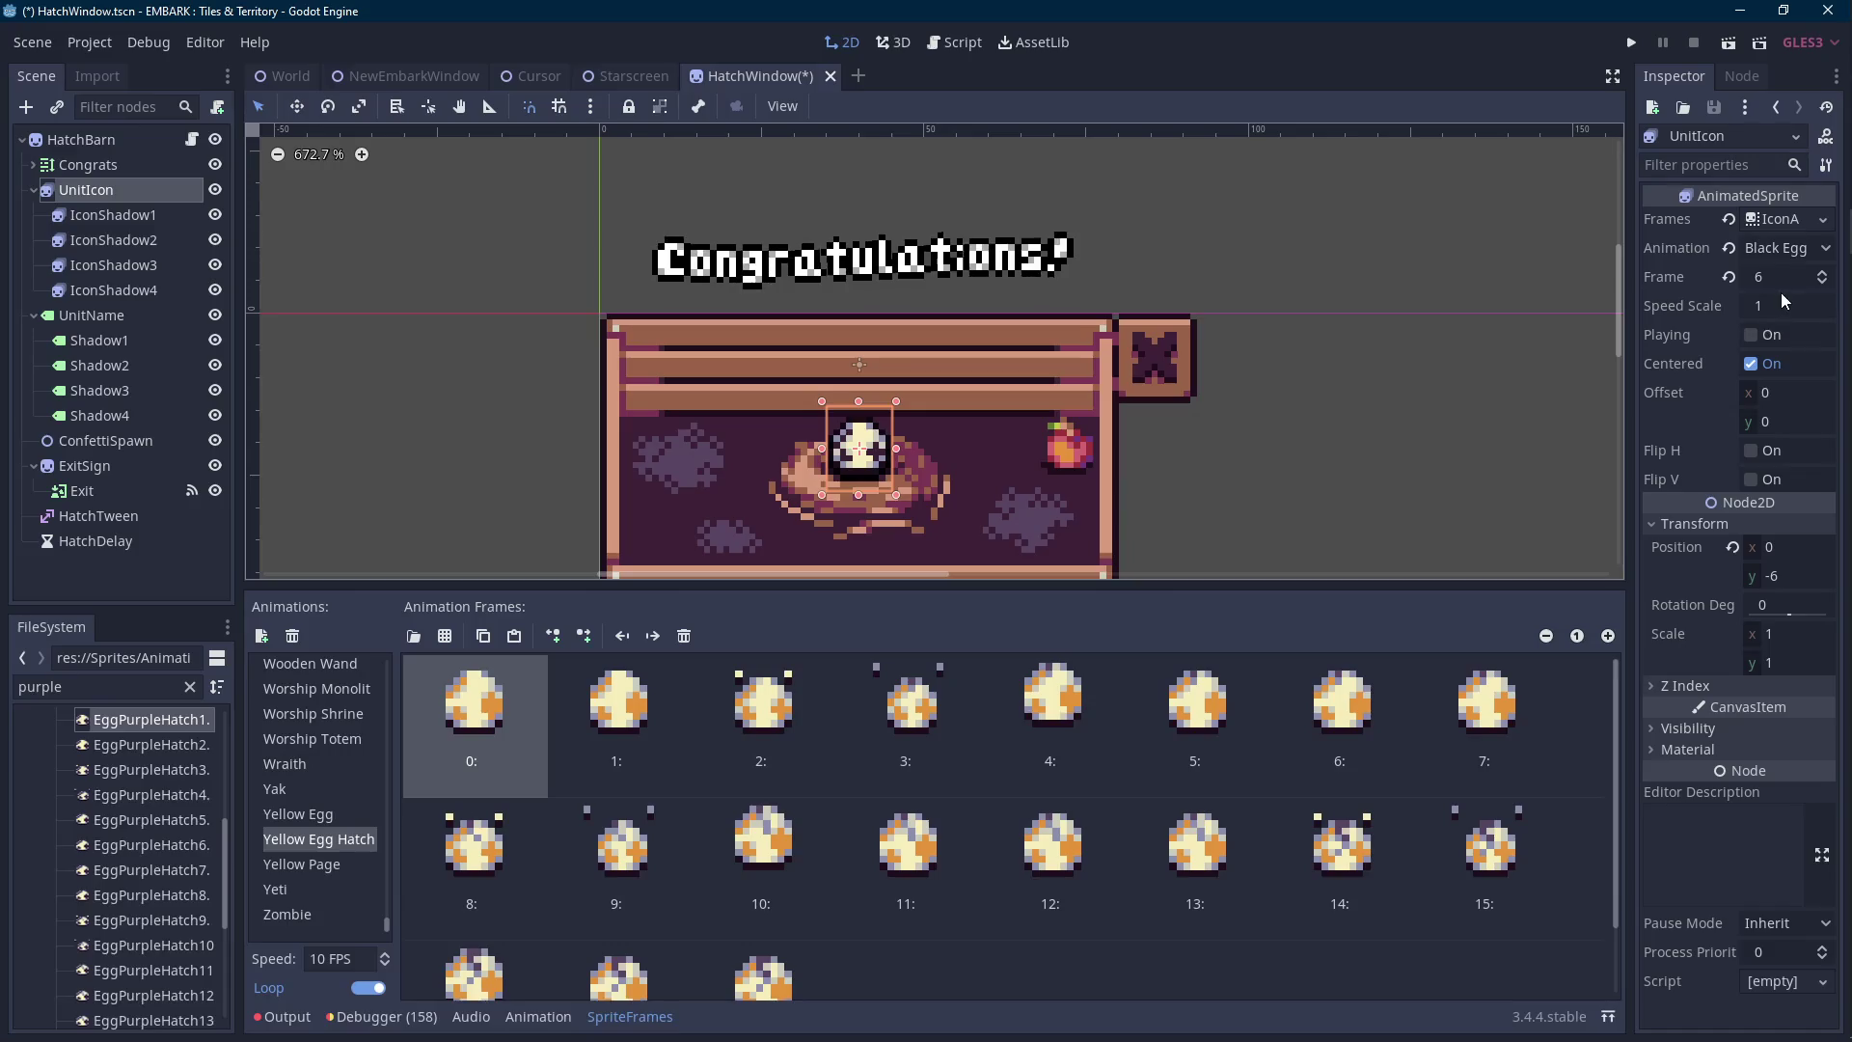
click(1727, 278)
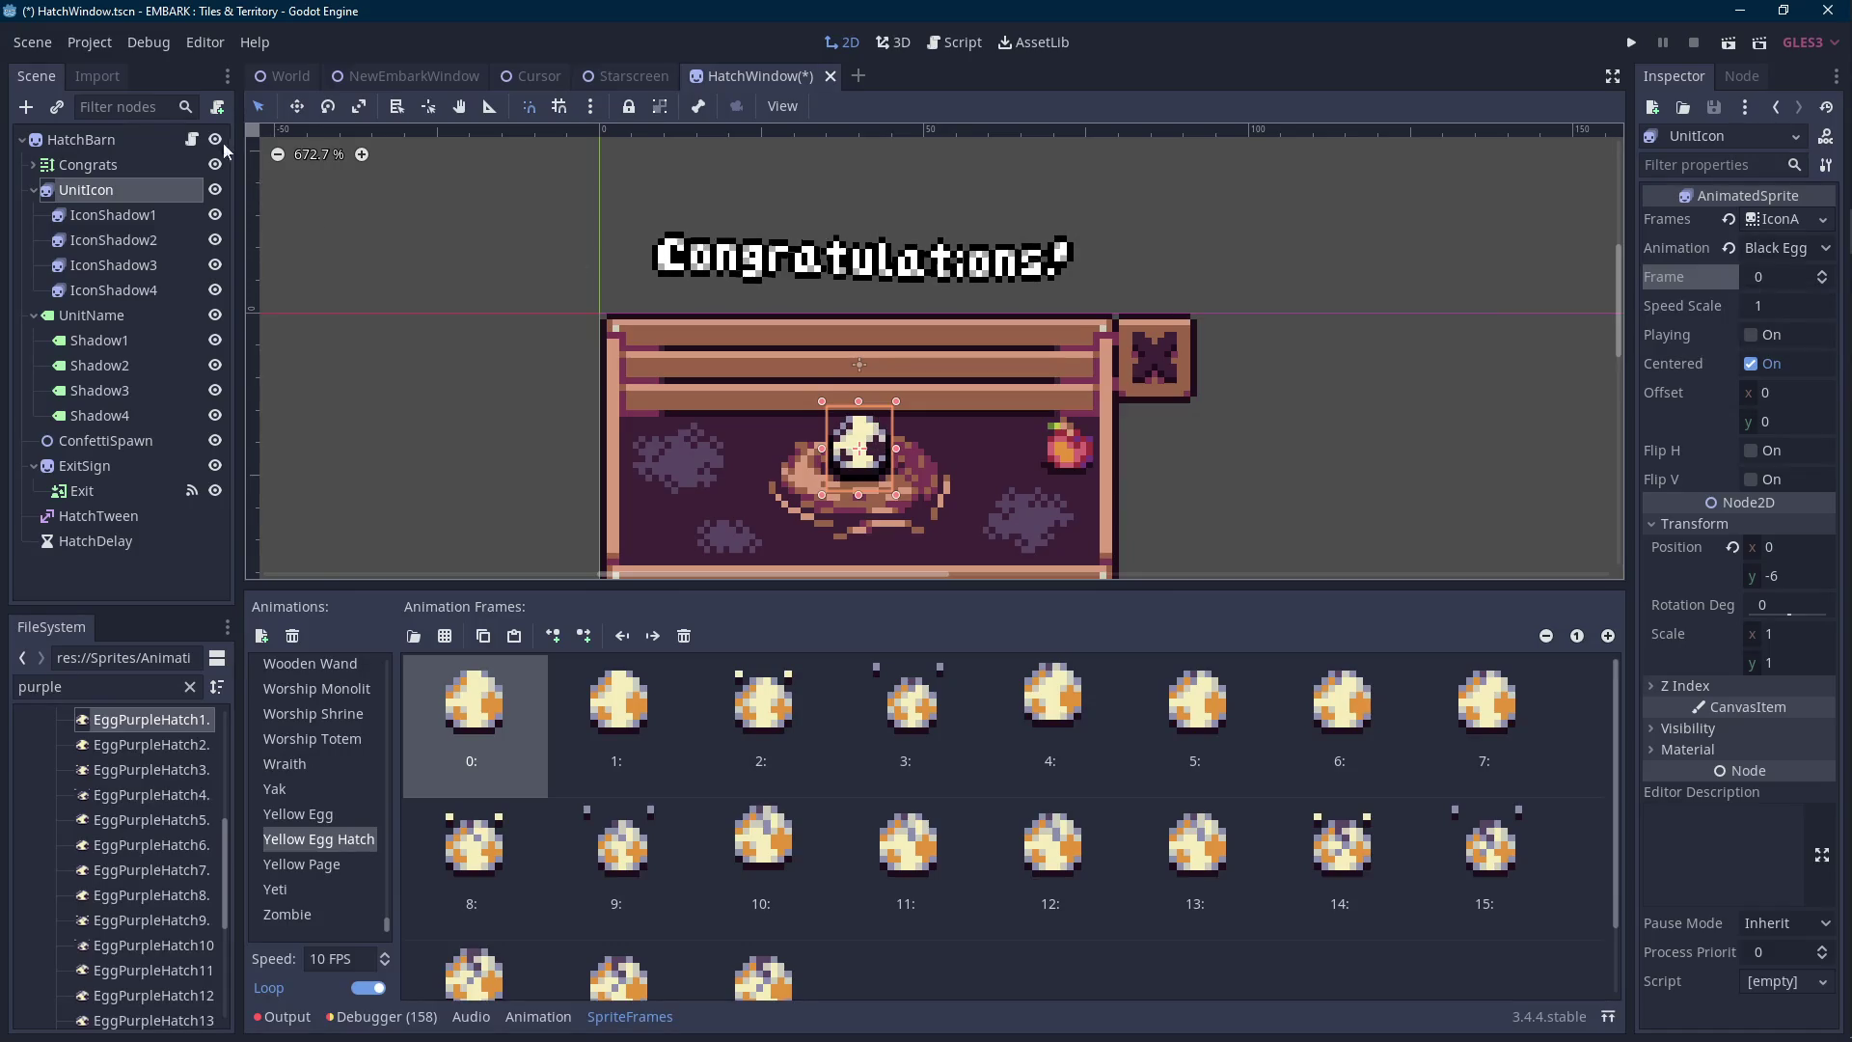
Replace the speed_scale line 23 with playing = false and save.
click(955, 43)
drag(817, 315, 645, 315)
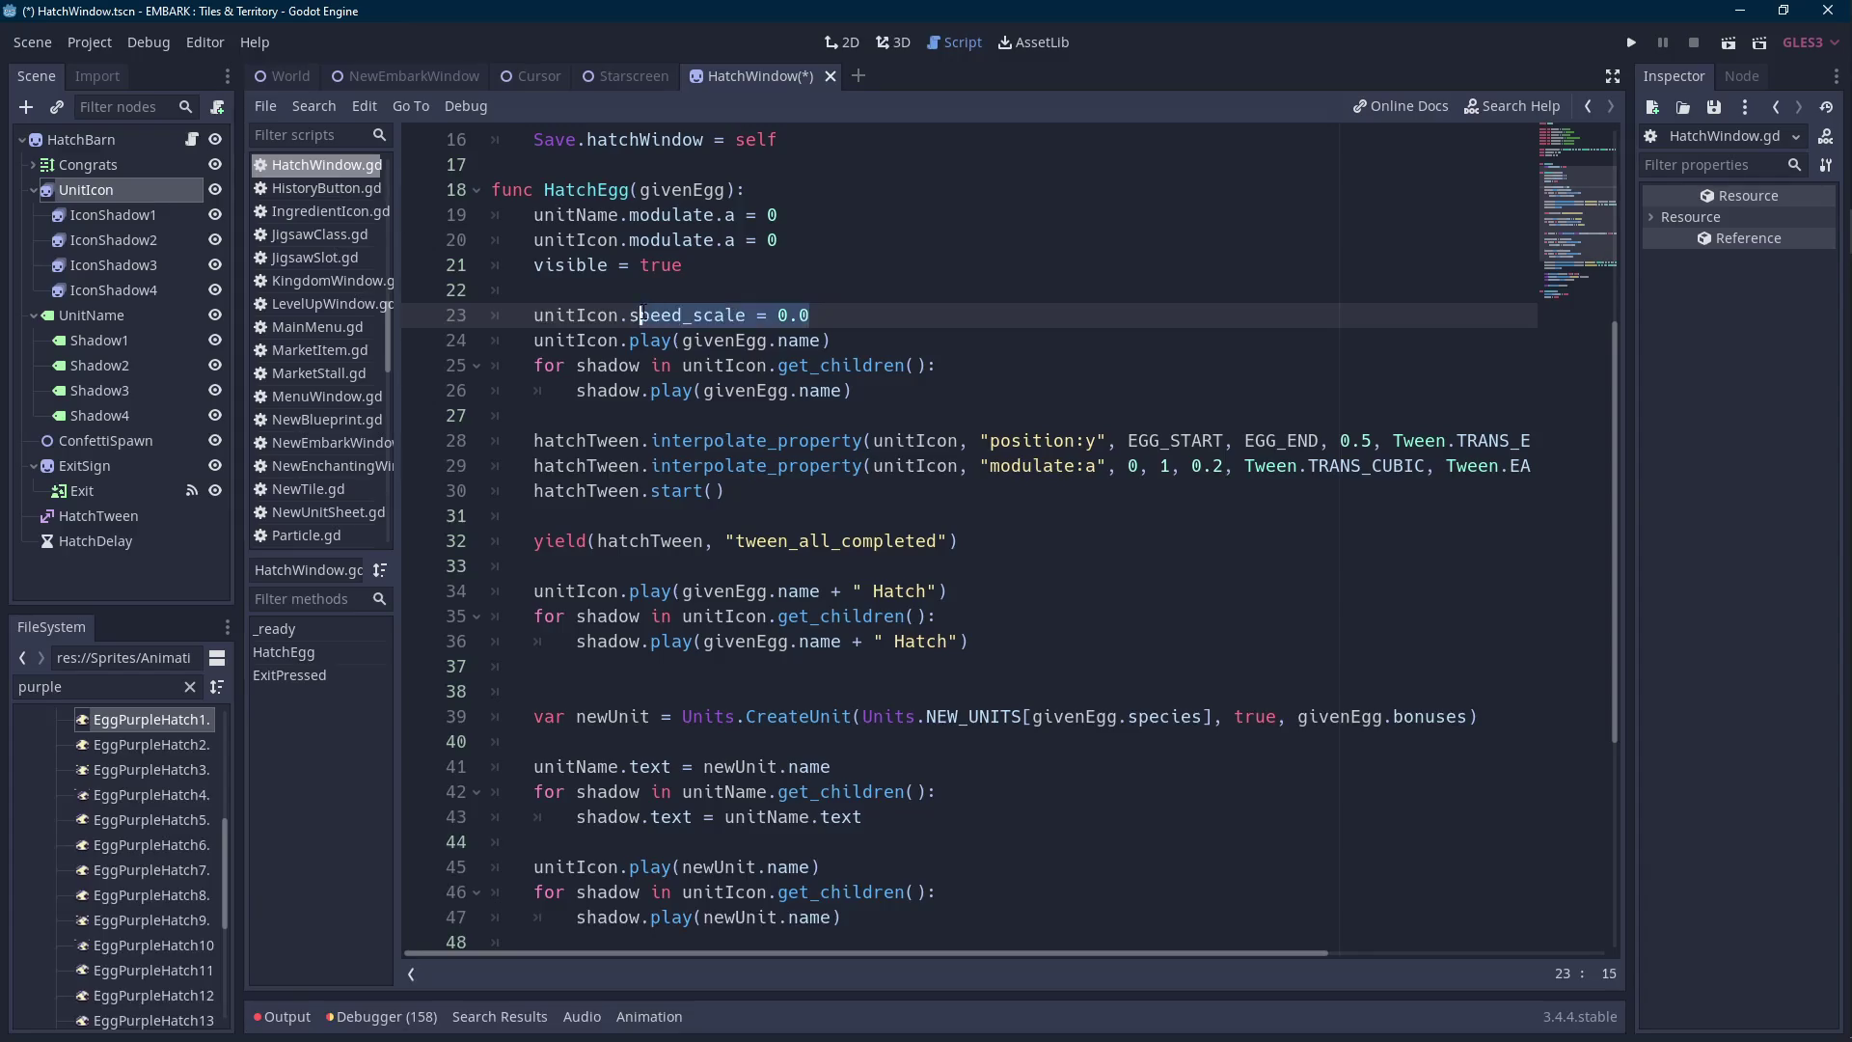
text(pla)
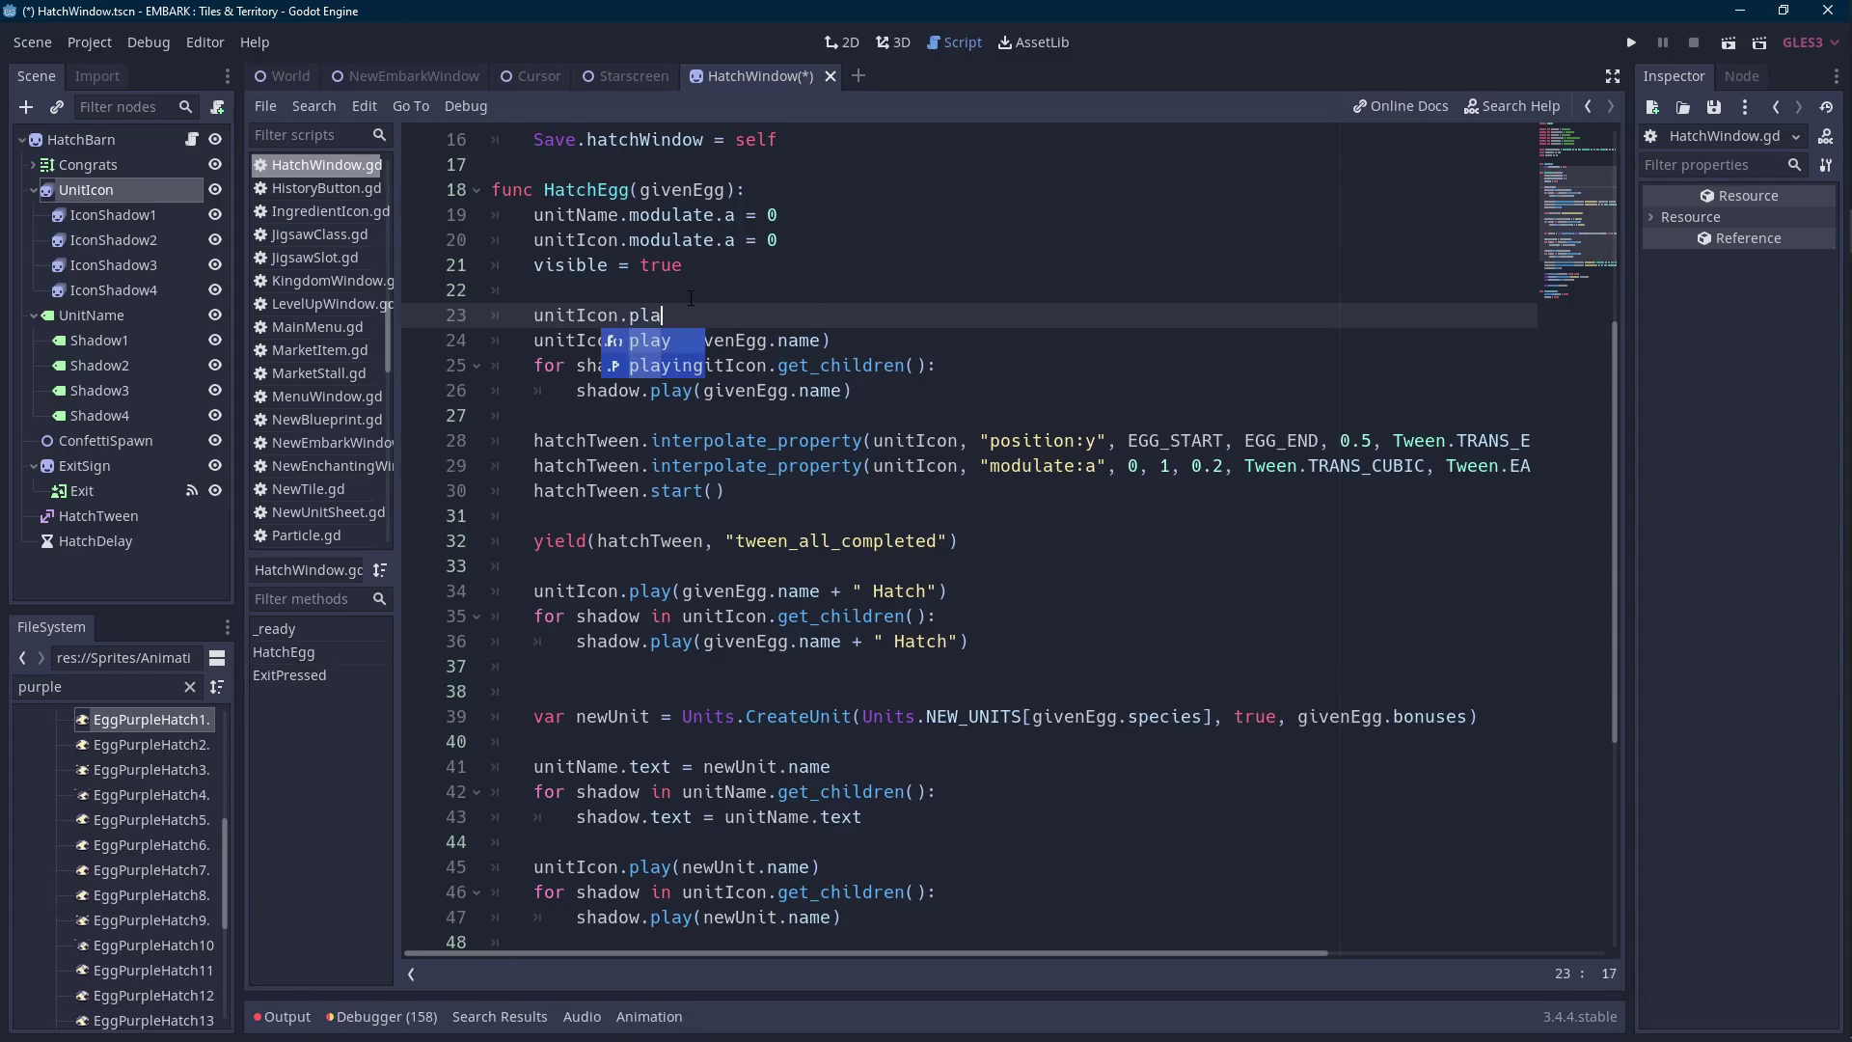
text(ying = false)
key(ctrl+s)
Raise the UnitIcon egg out of the nest to y -22.
click(141, 194)
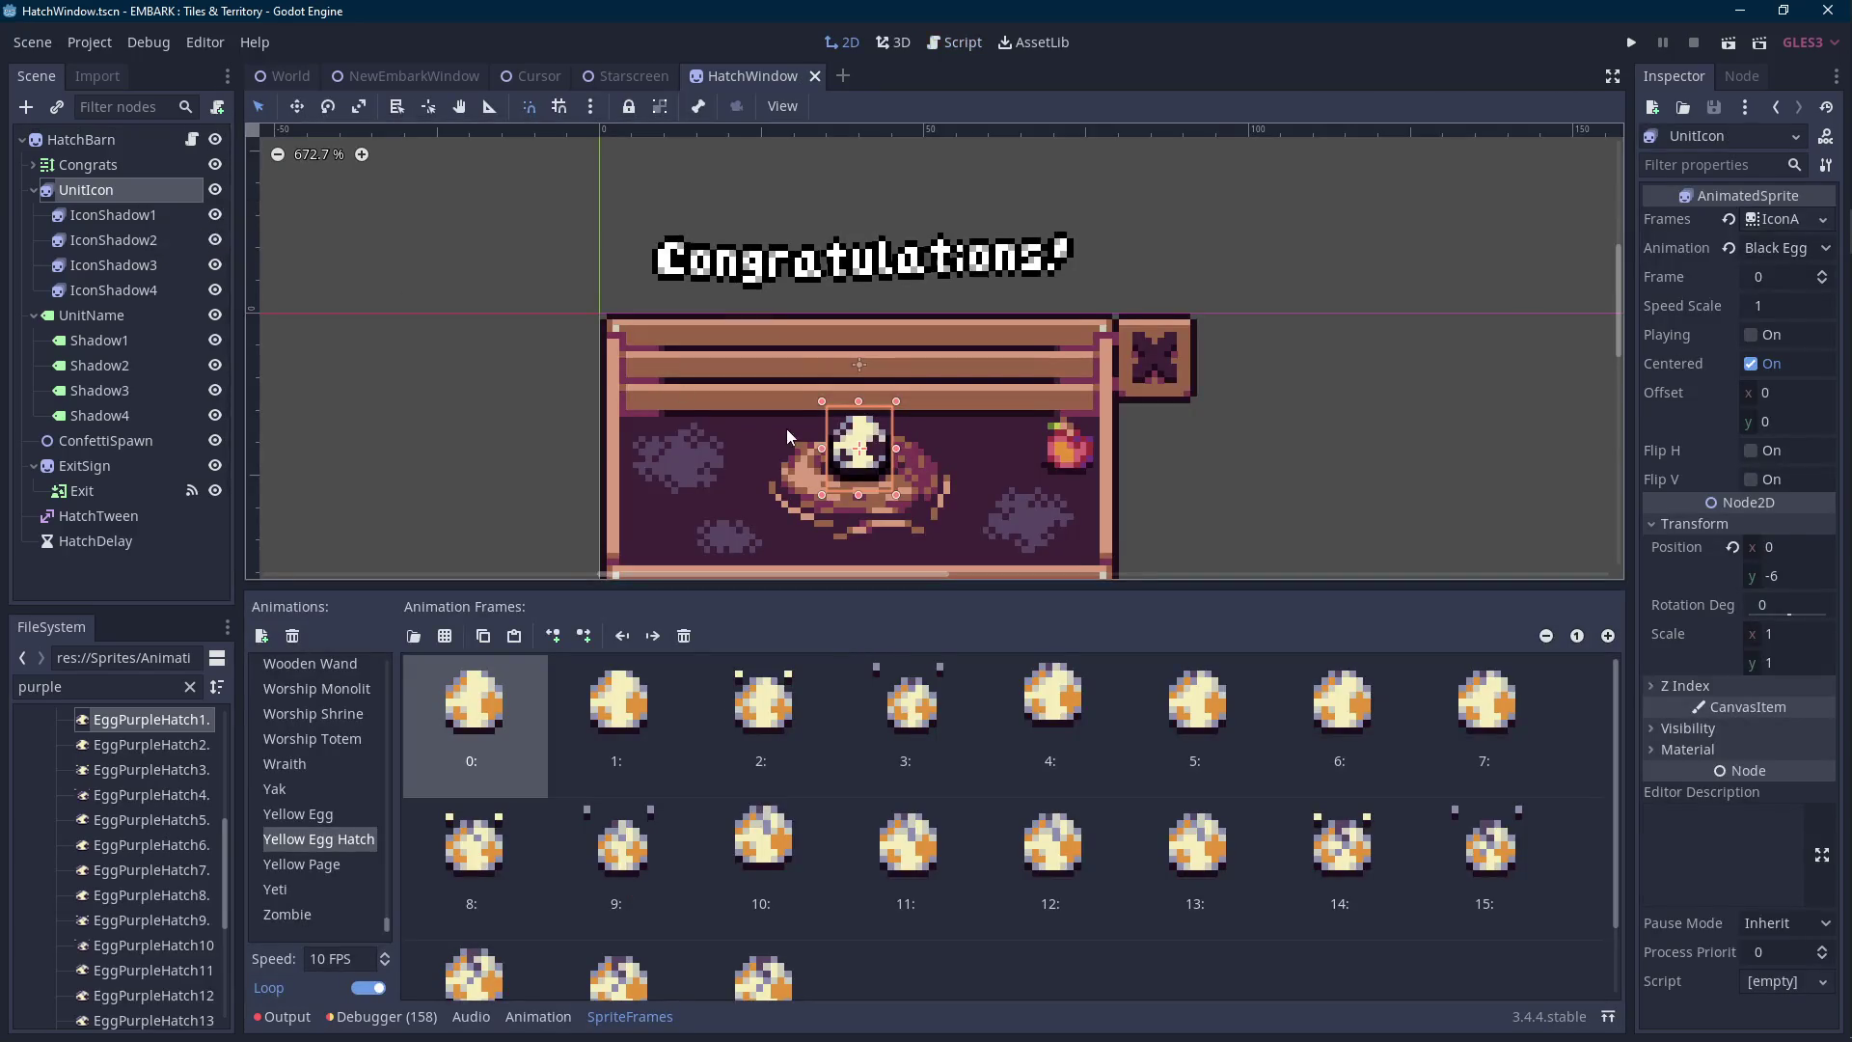
drag(785, 428, 765, 374)
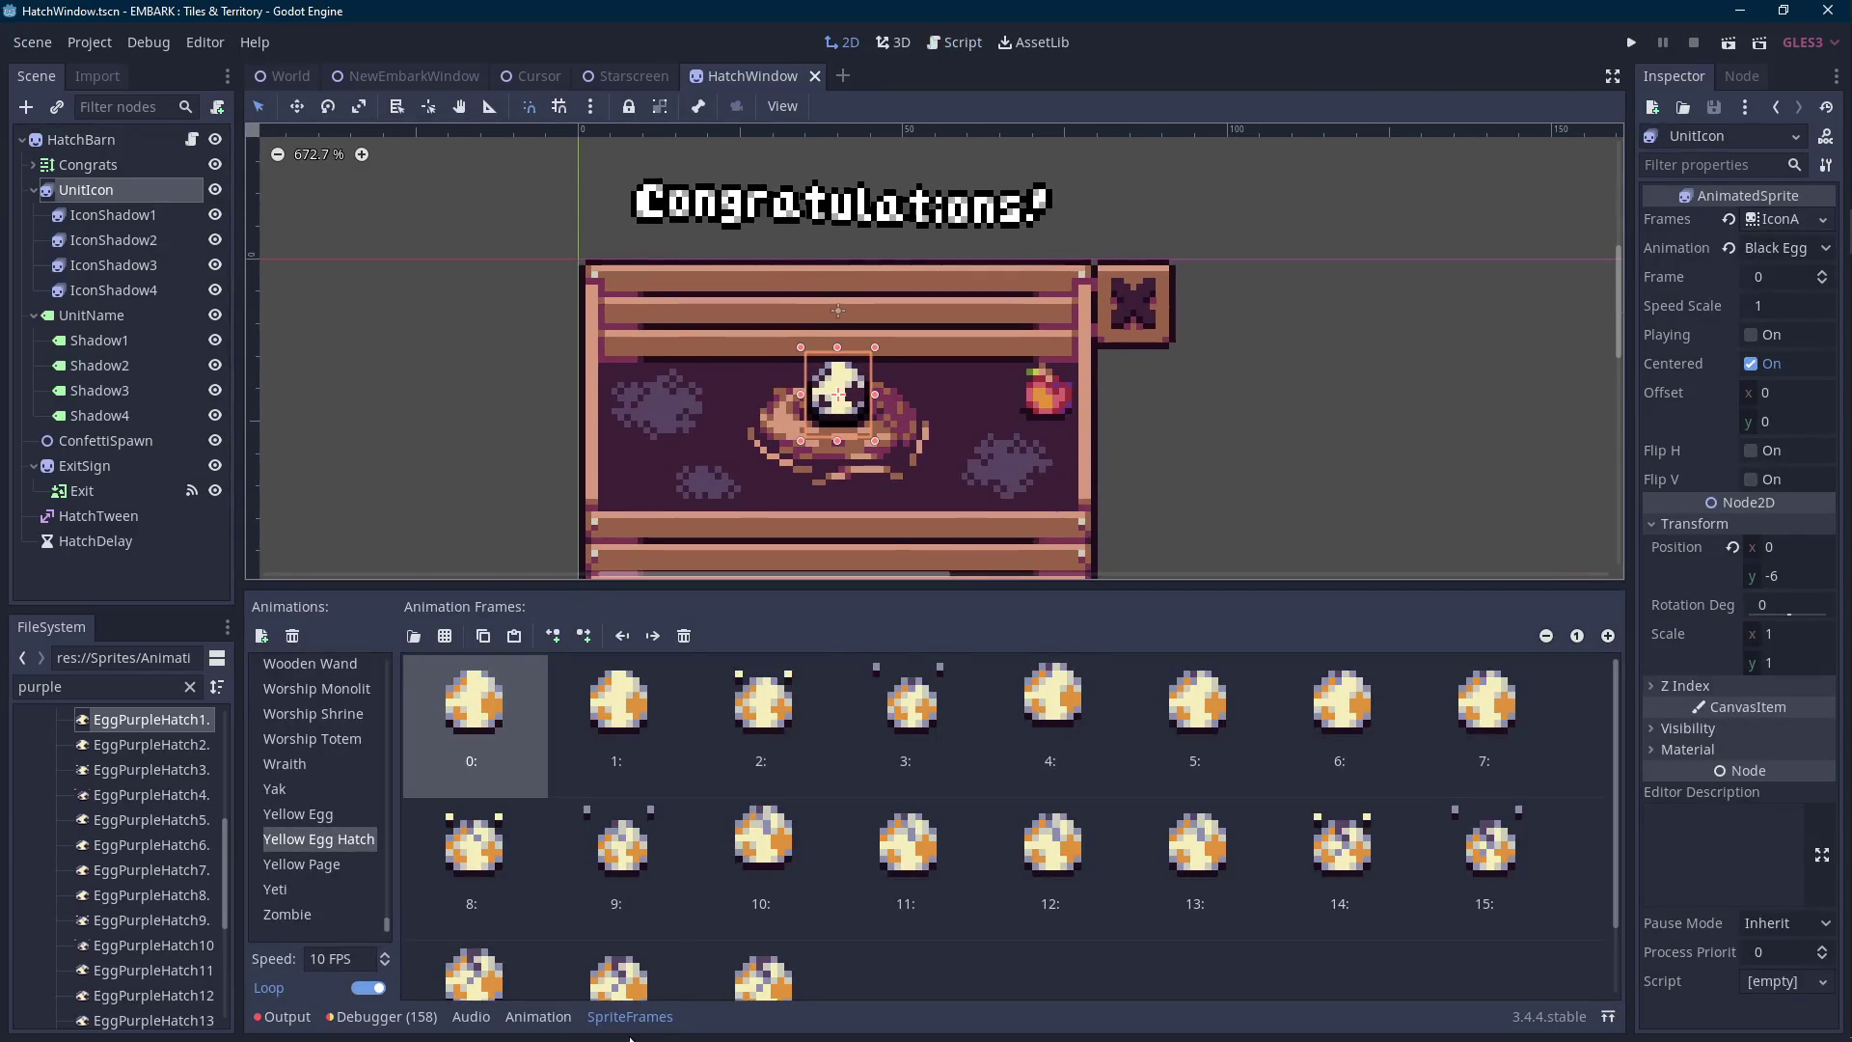
click(617, 1017)
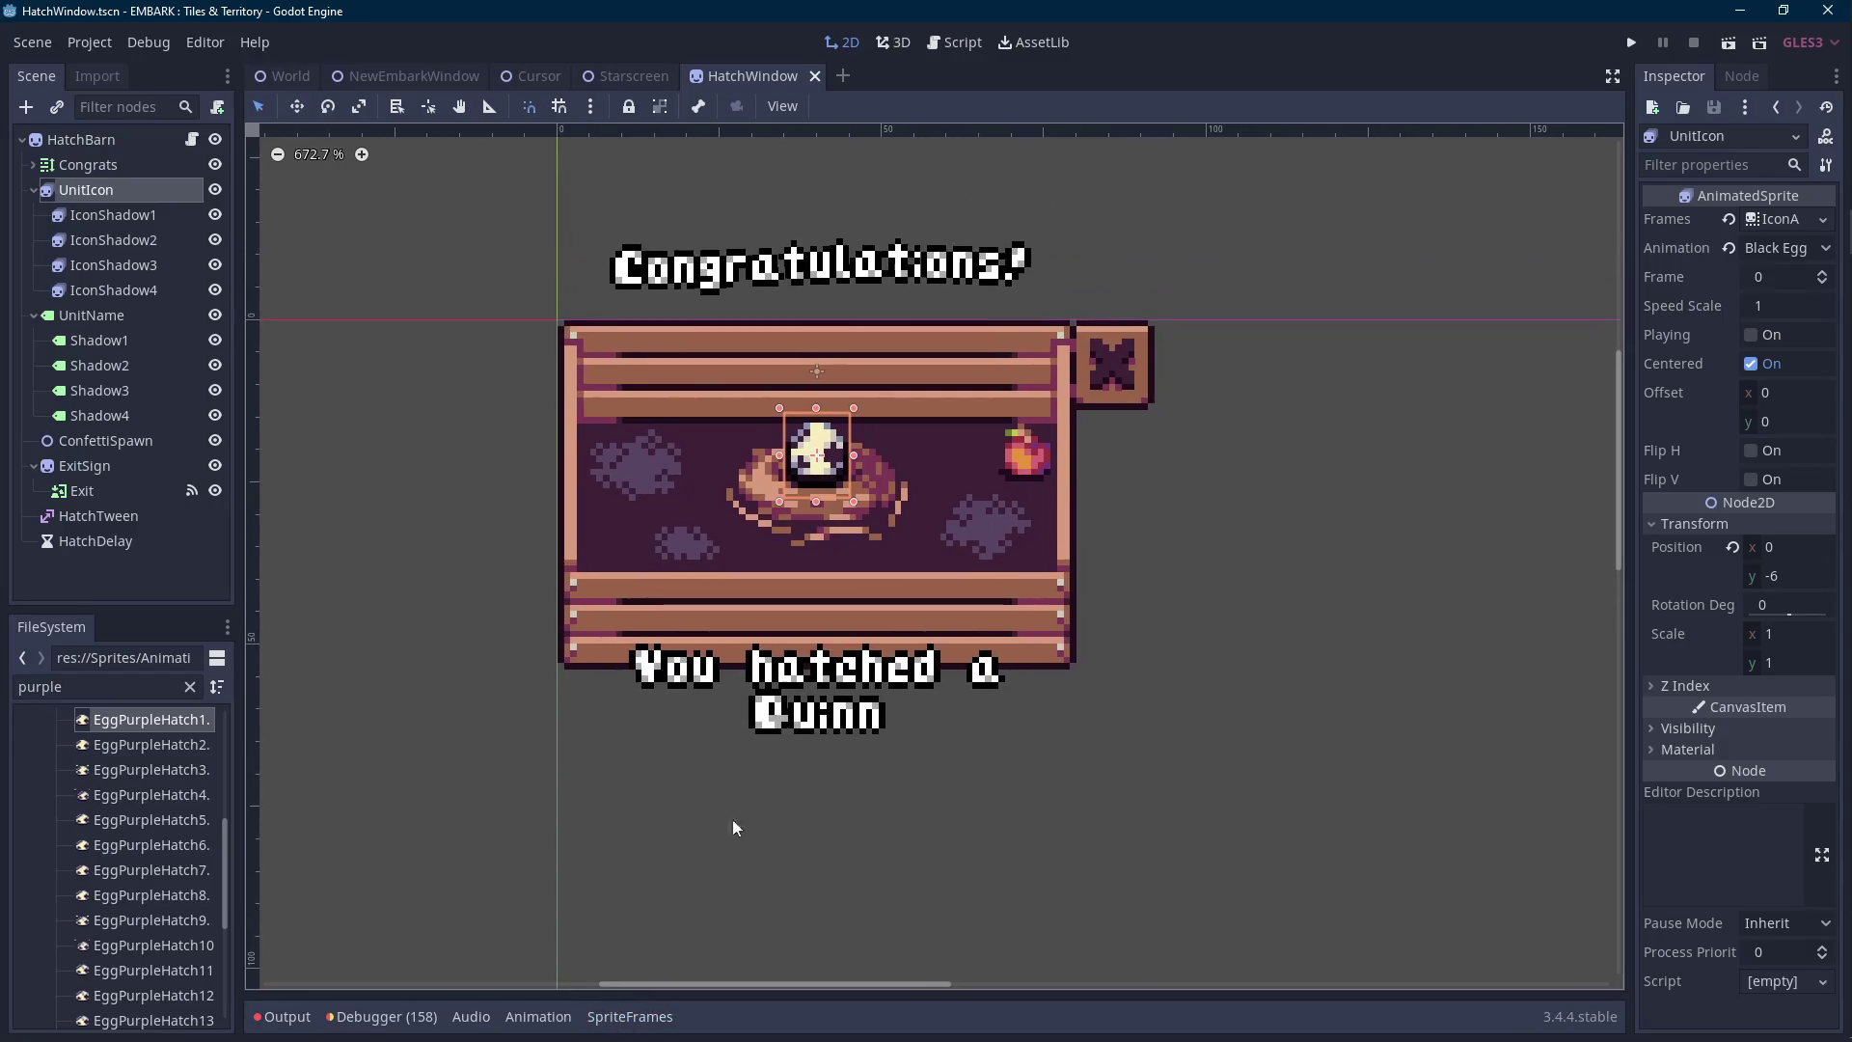
key(shift+Up)
key(shift+Up)
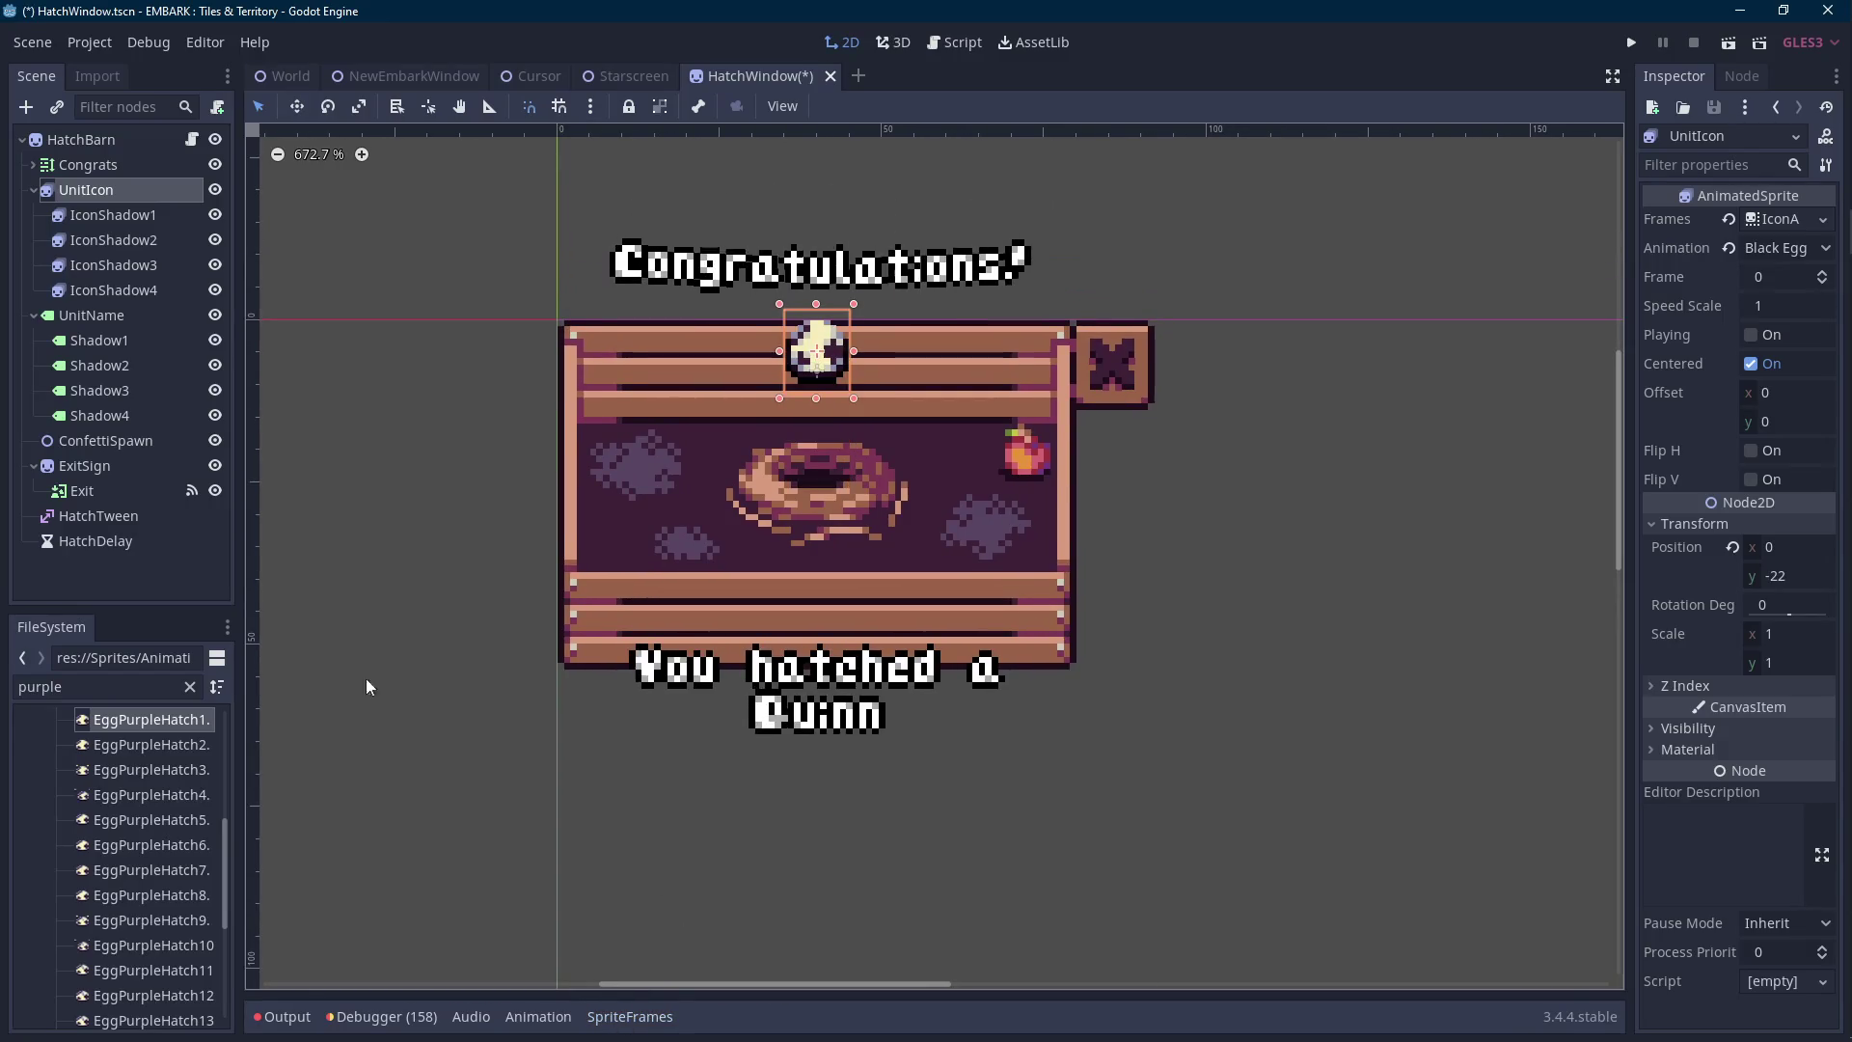
Lower the shared frame number of UnitIcon and its four shadows.
shift+click(145, 290)
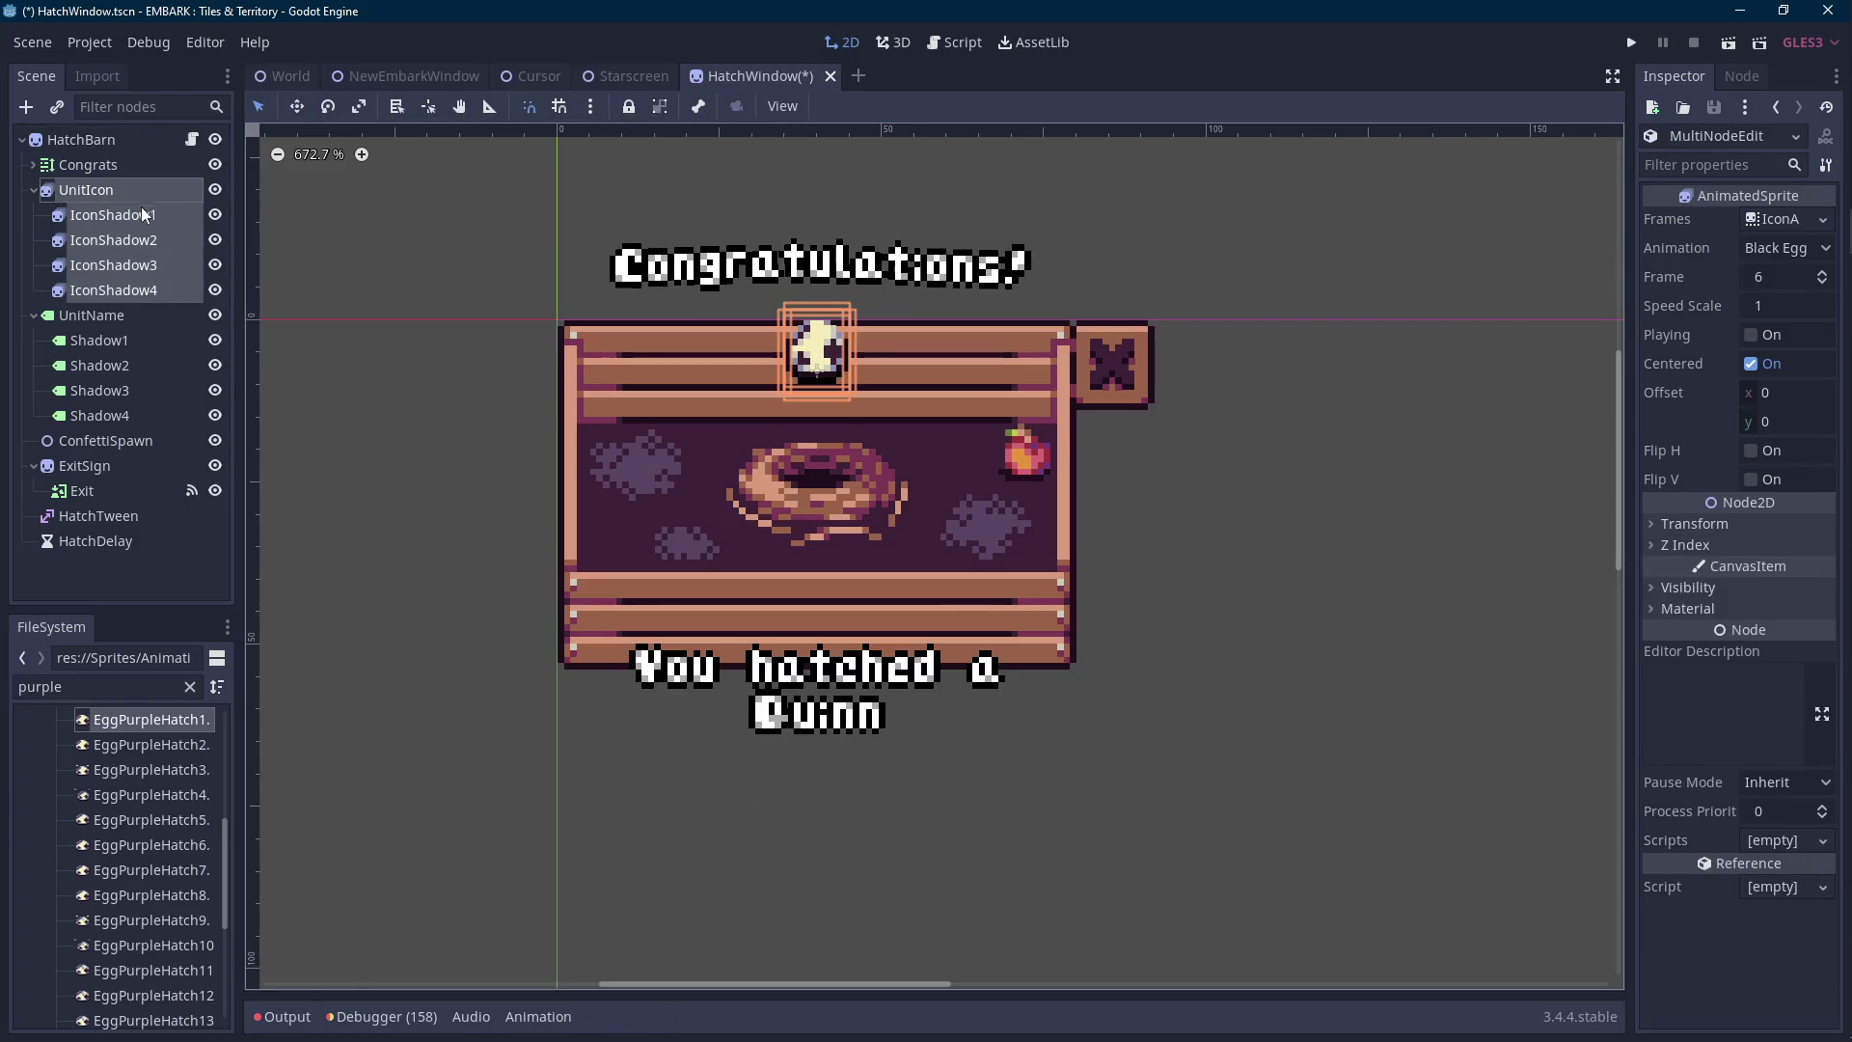
click(1822, 282)
click(1822, 282)
click(1822, 281)
click(1822, 282)
click(1822, 281)
click(1822, 282)
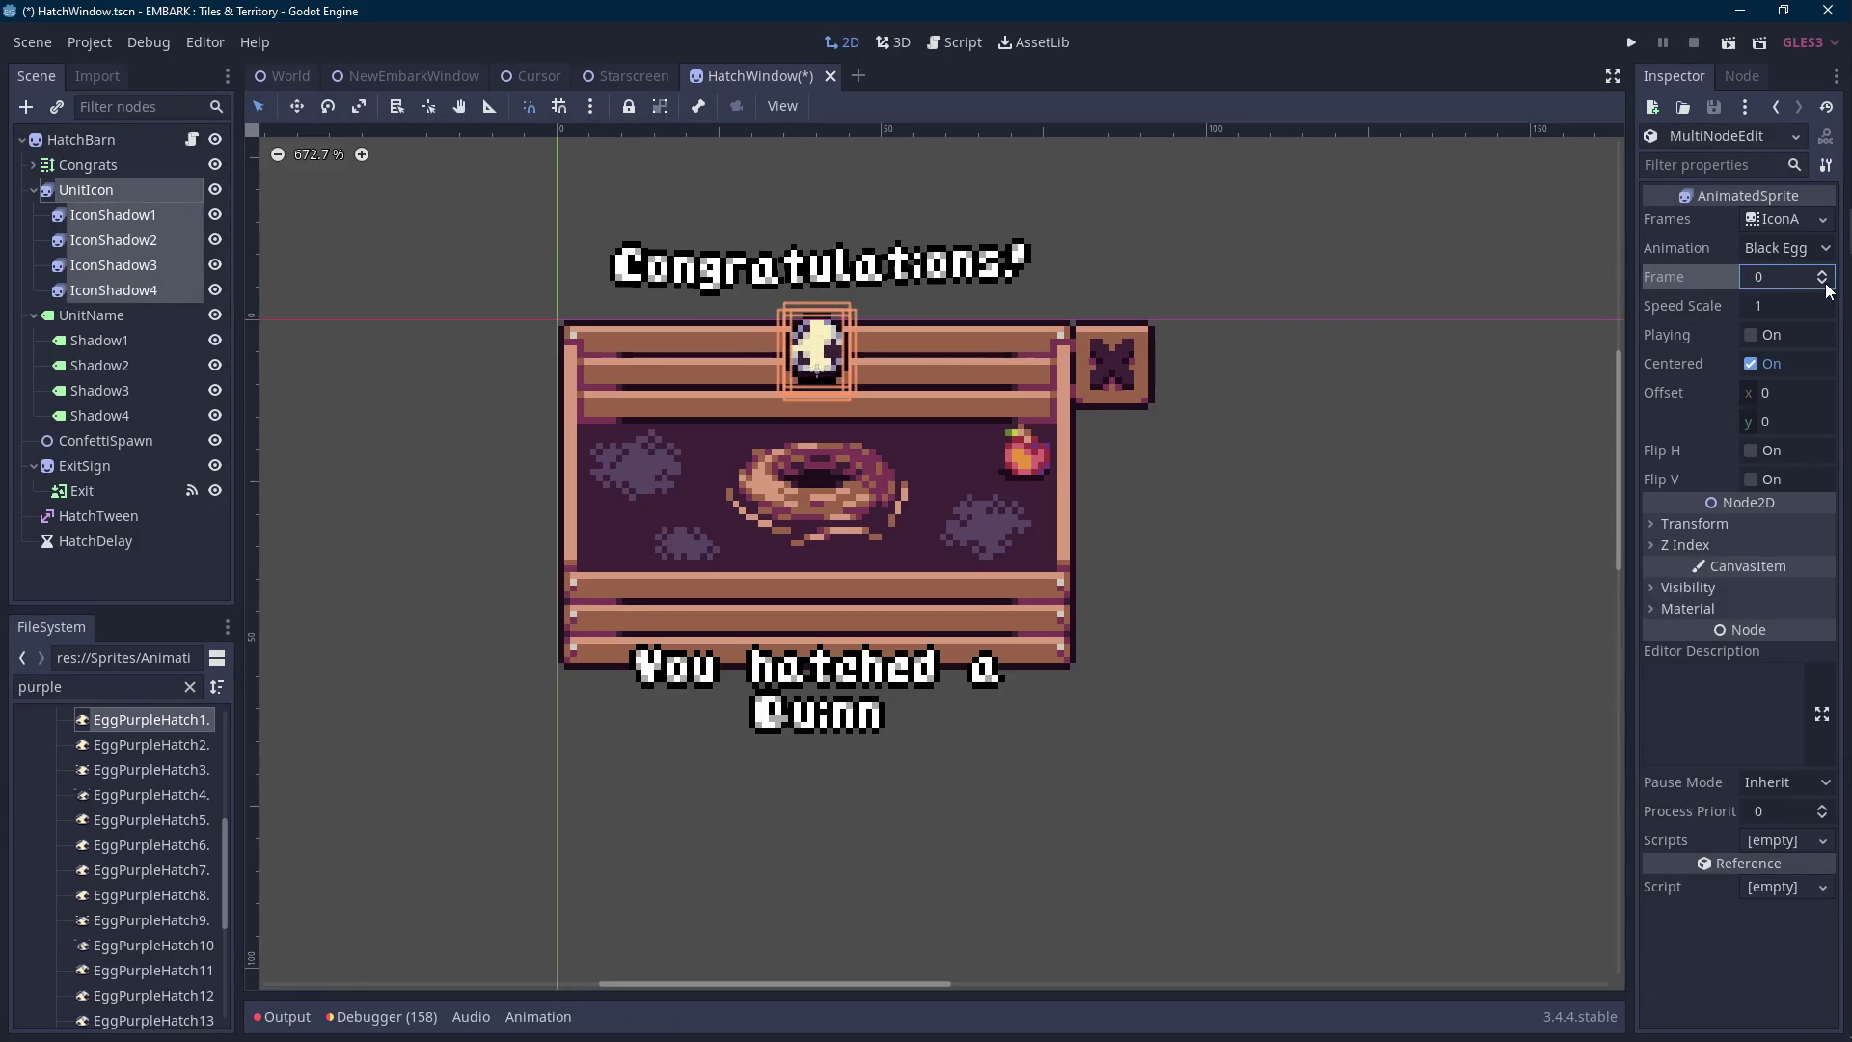
scroll(1190, 378, up, 1)
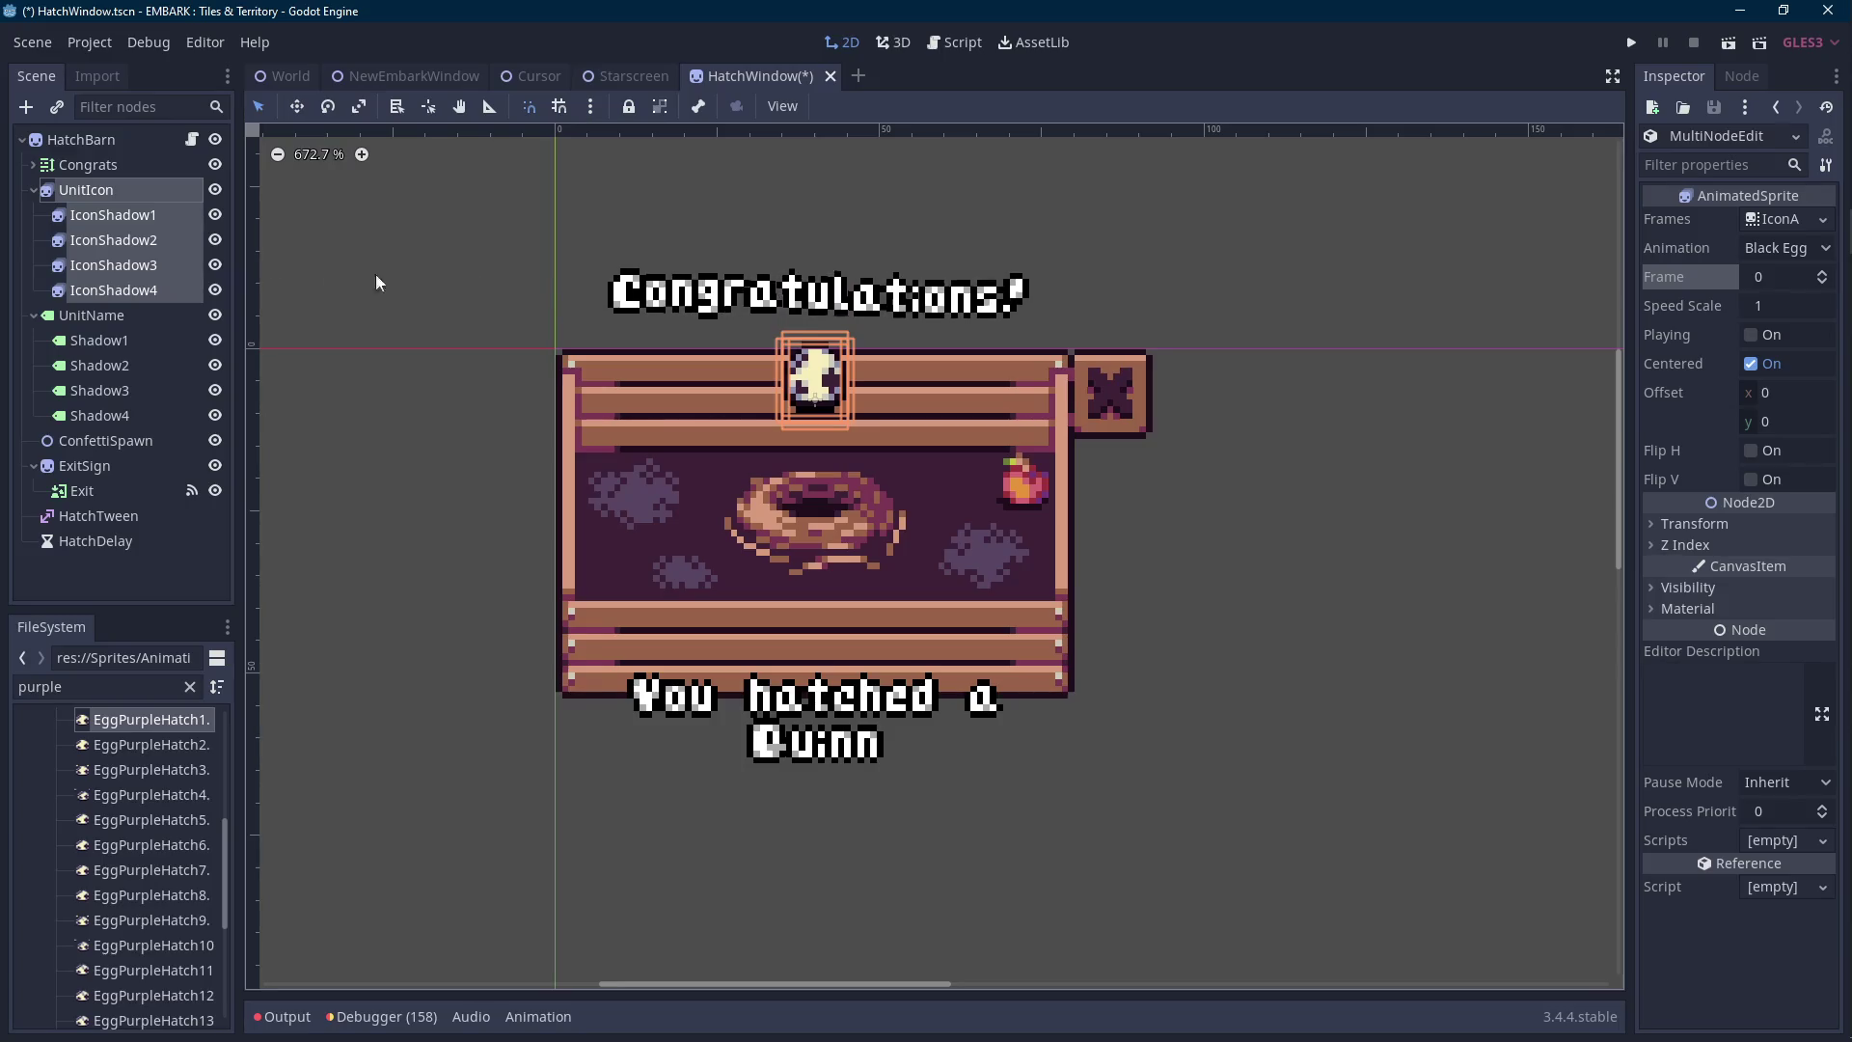
right_click(125, 142)
Add an AnimationPlayer named HatchAnimator under HatchBarn, placed above HatchTween.
click(188, 210)
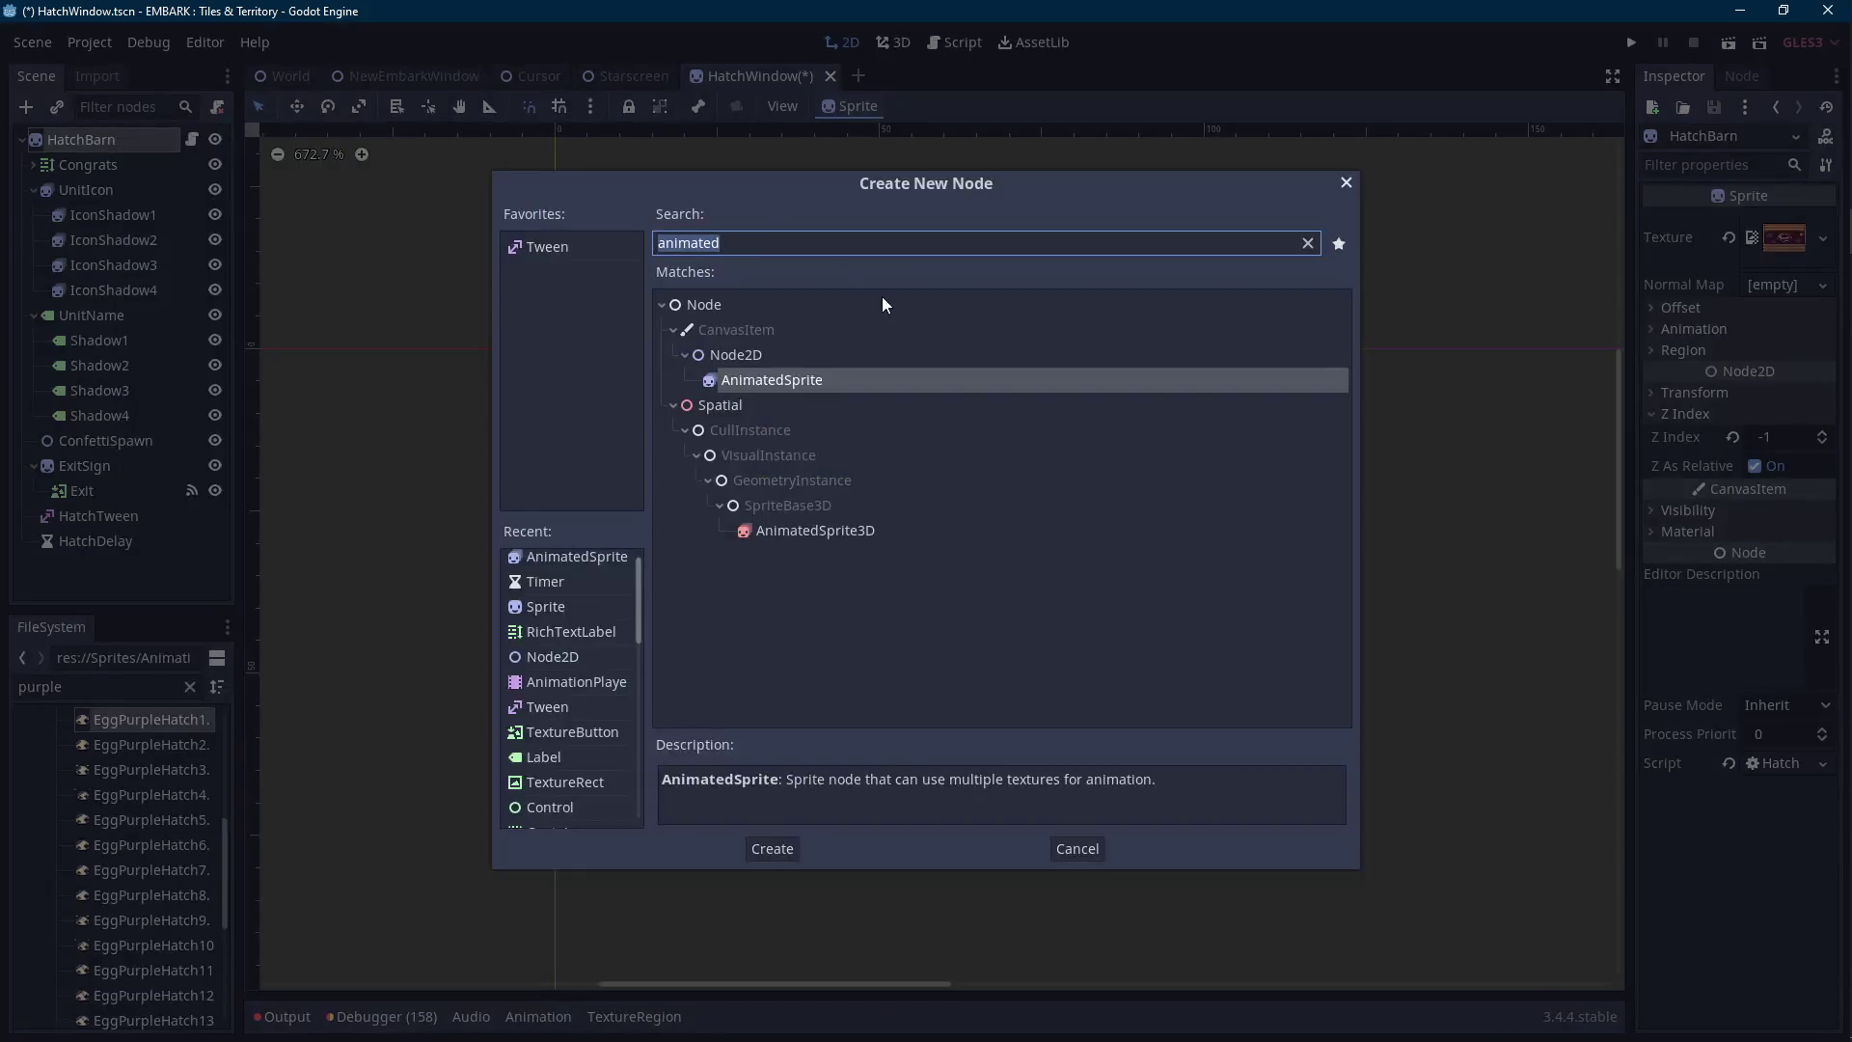
text(aniamto)
key(ctrl+a)
text(animation)
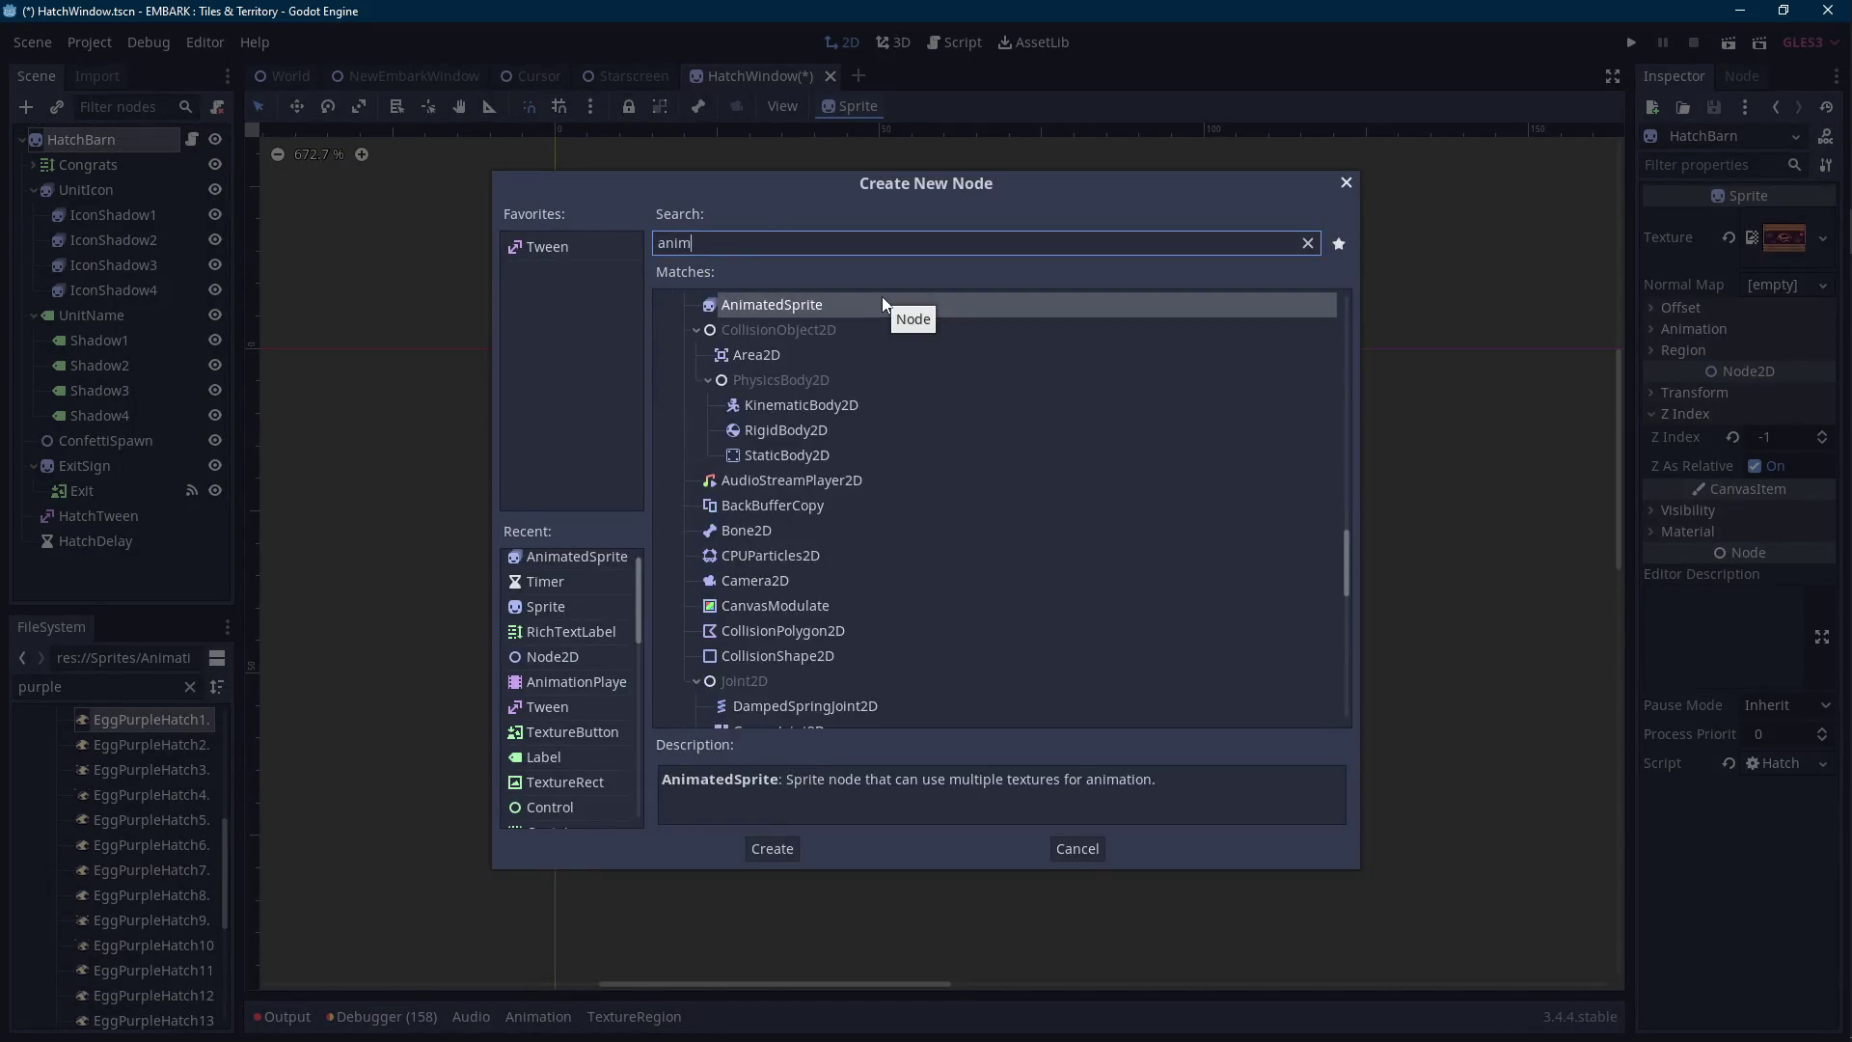
key(Return)
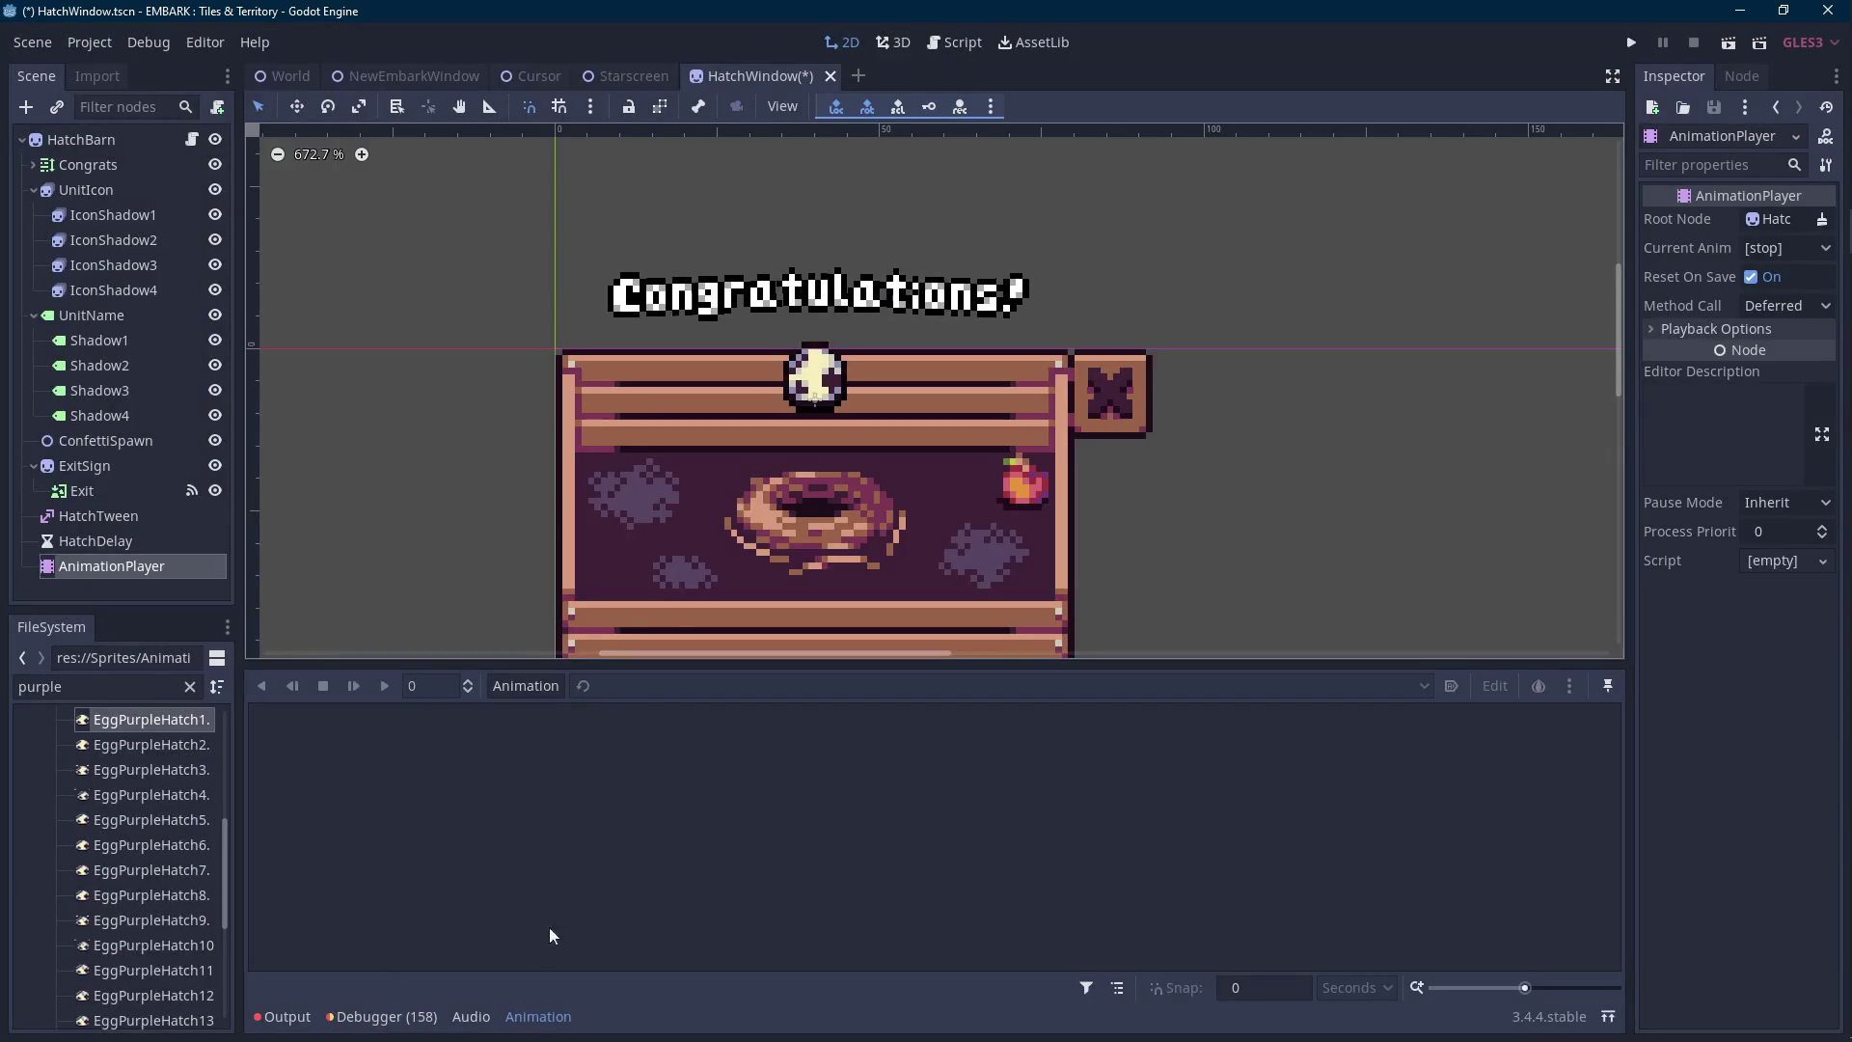
drag(926, 674, 912, 789)
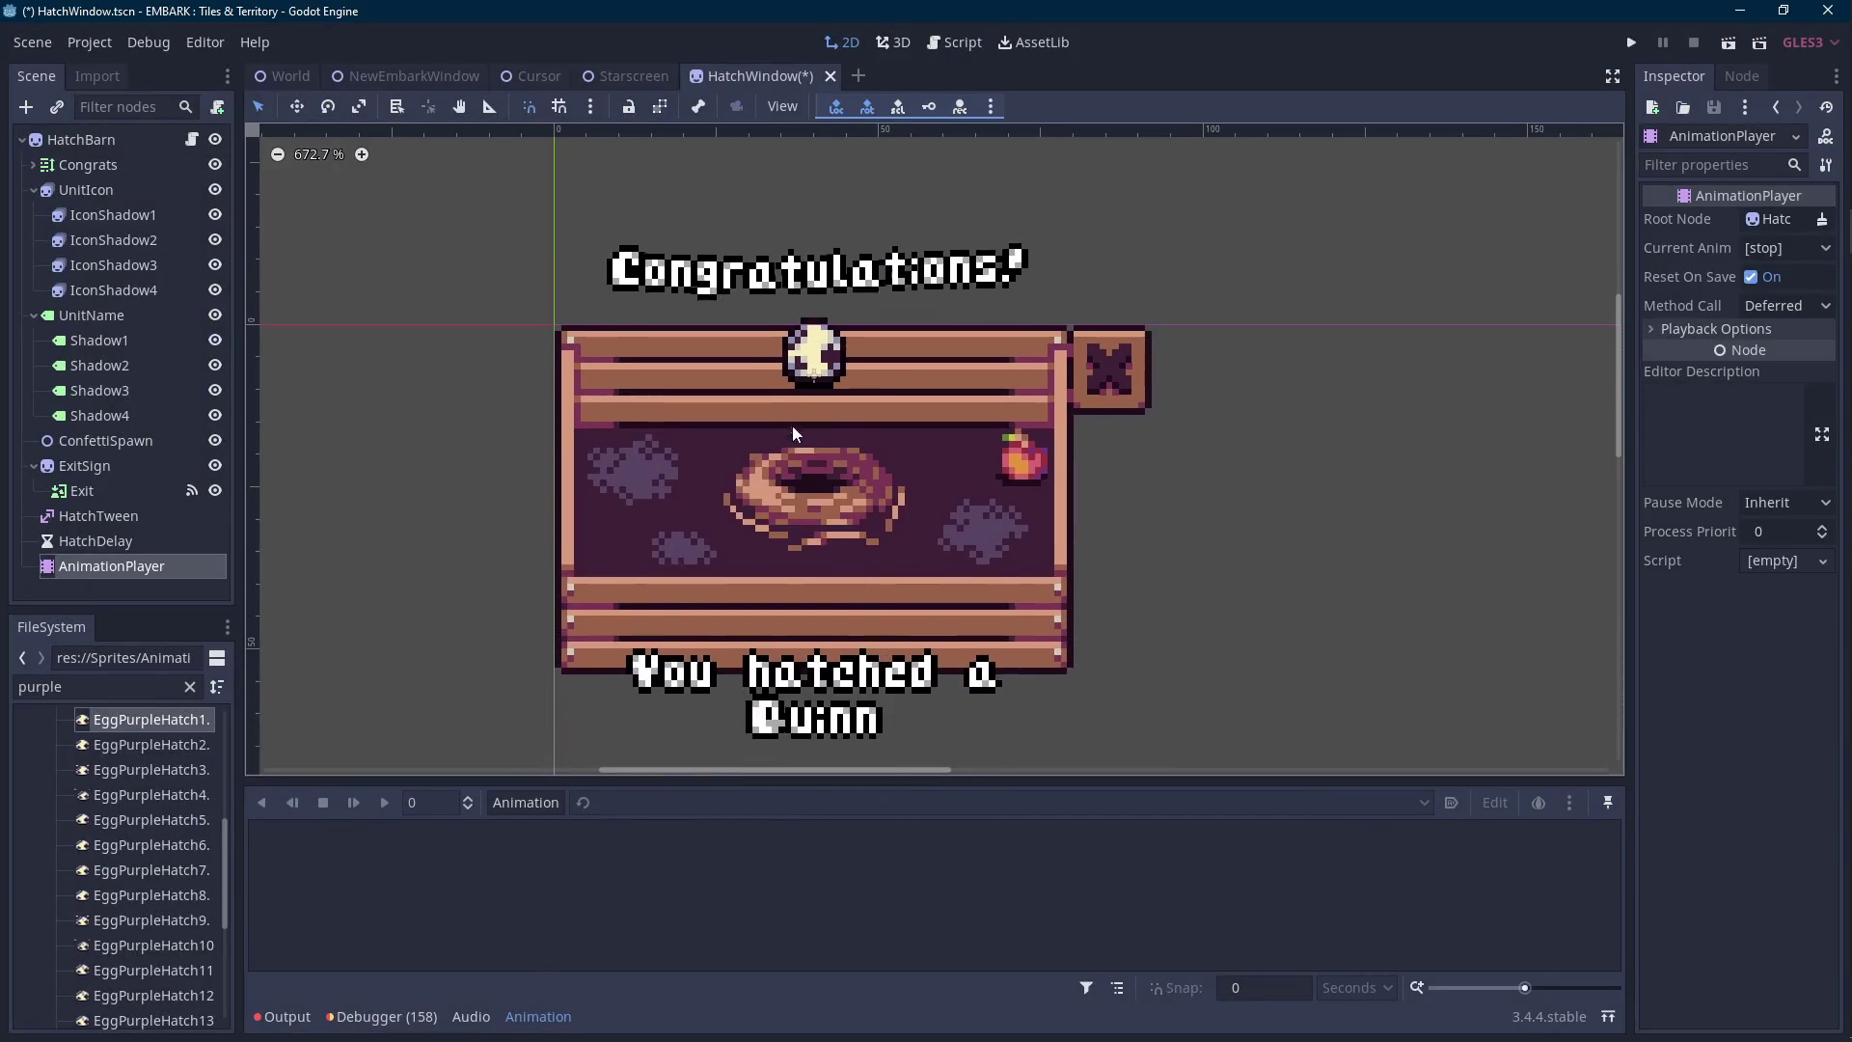
scroll(793, 434, up, 2)
double_click(126, 567)
text(HatchAnimator)
key(Return)
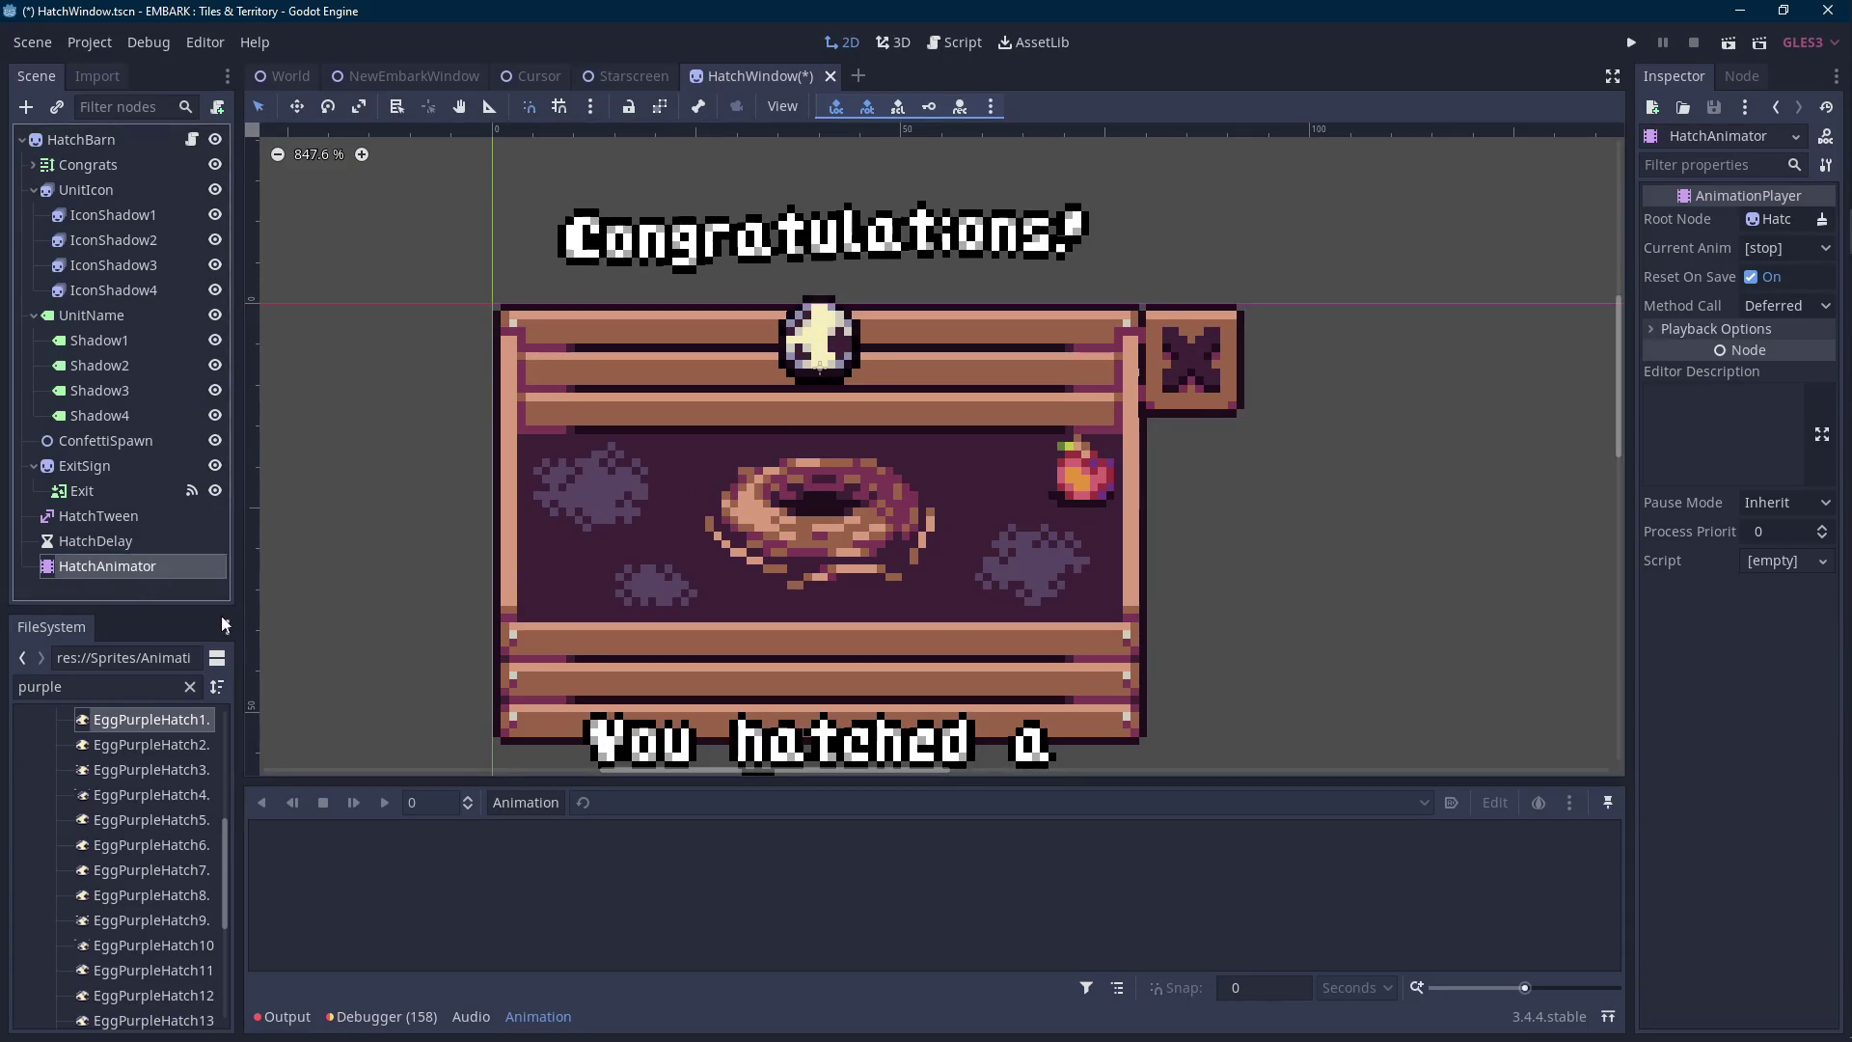
drag(135, 569, 154, 507)
click(149, 513)
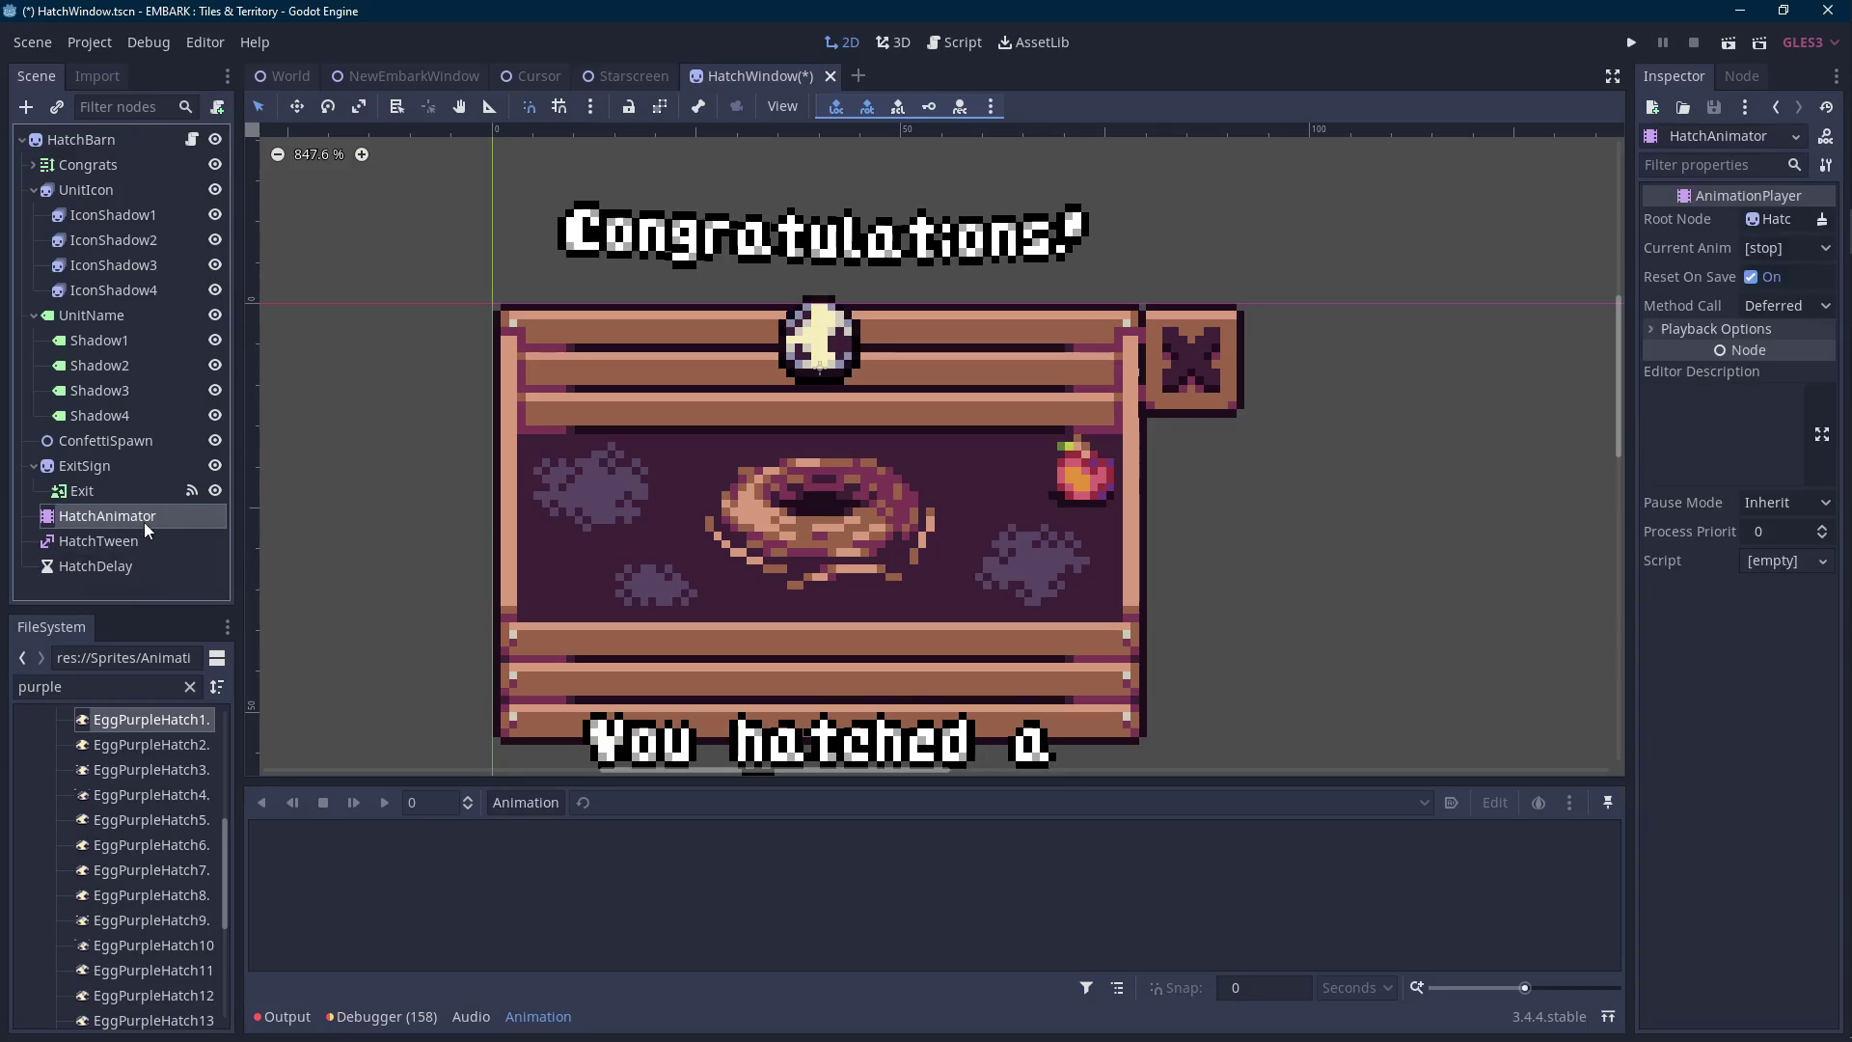
Try Scale x 0.5 on UnitIcon, restore it to 1, and open HatchAnimator's Animation menu.
click(105, 190)
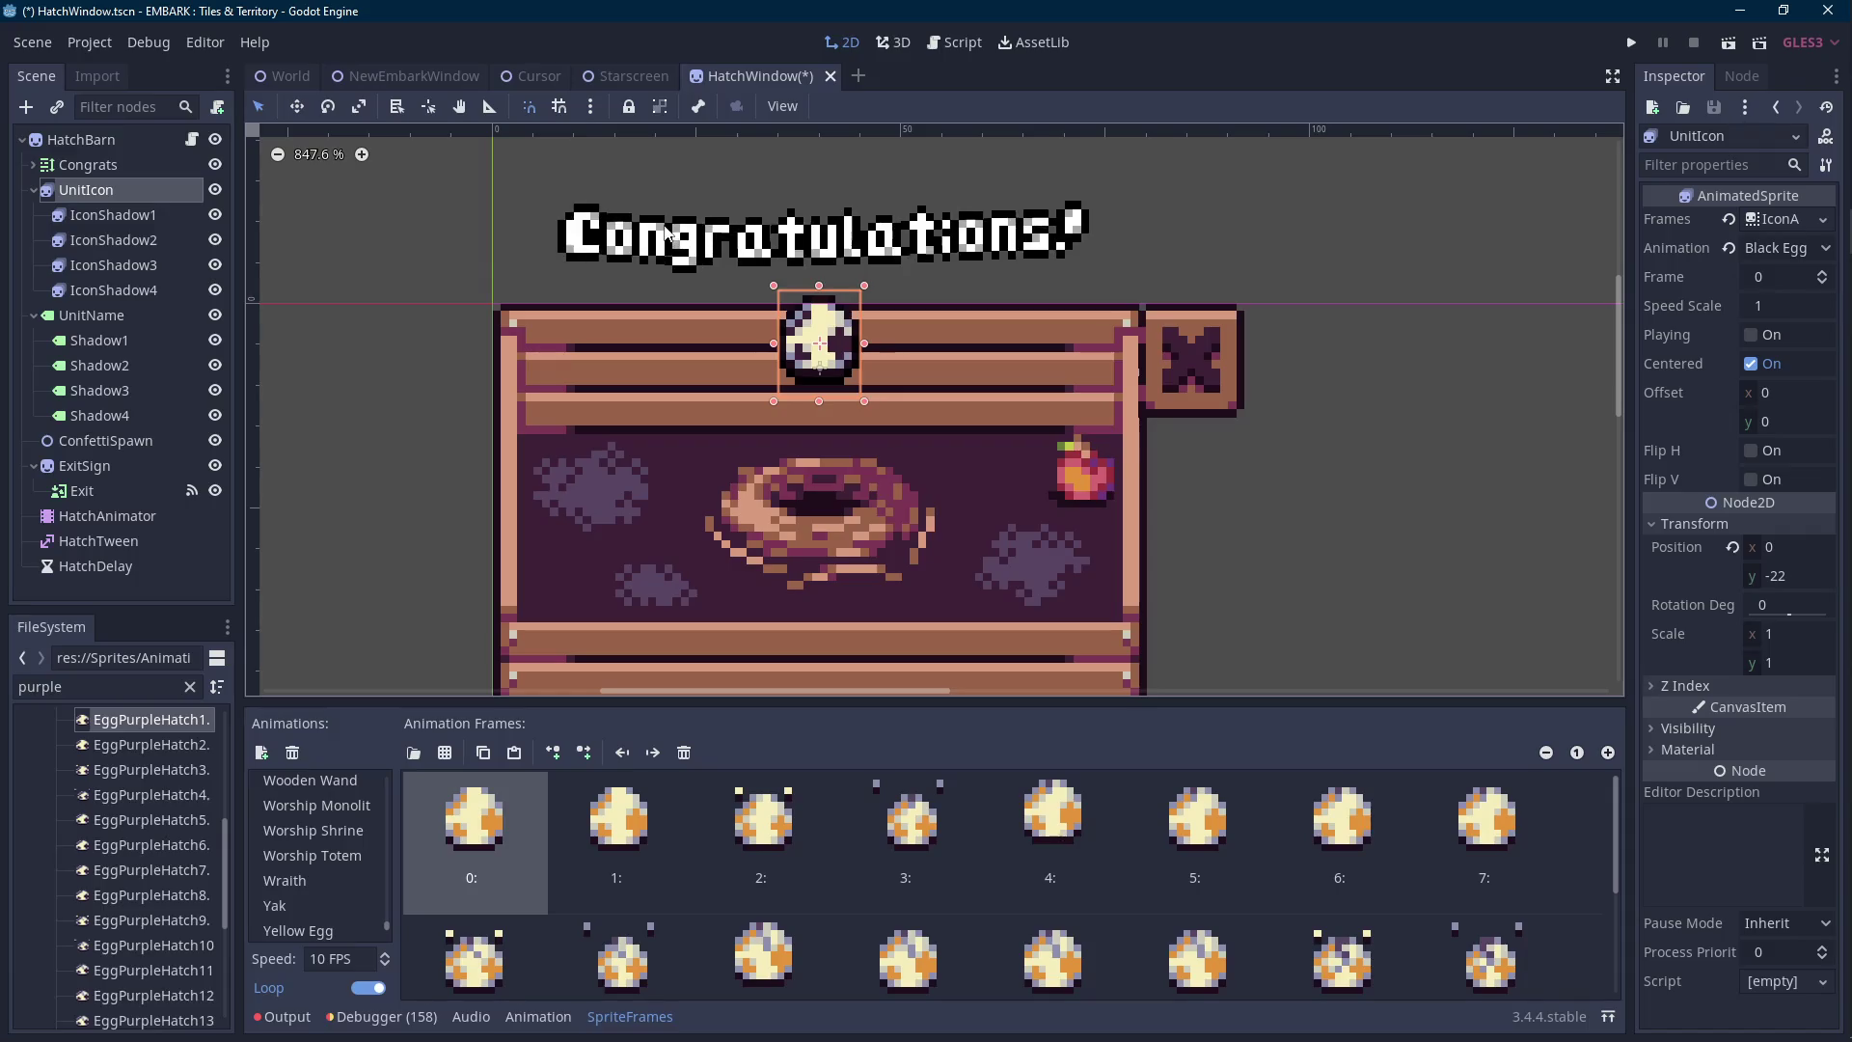
click(1789, 637)
text(0.5)
key(Return)
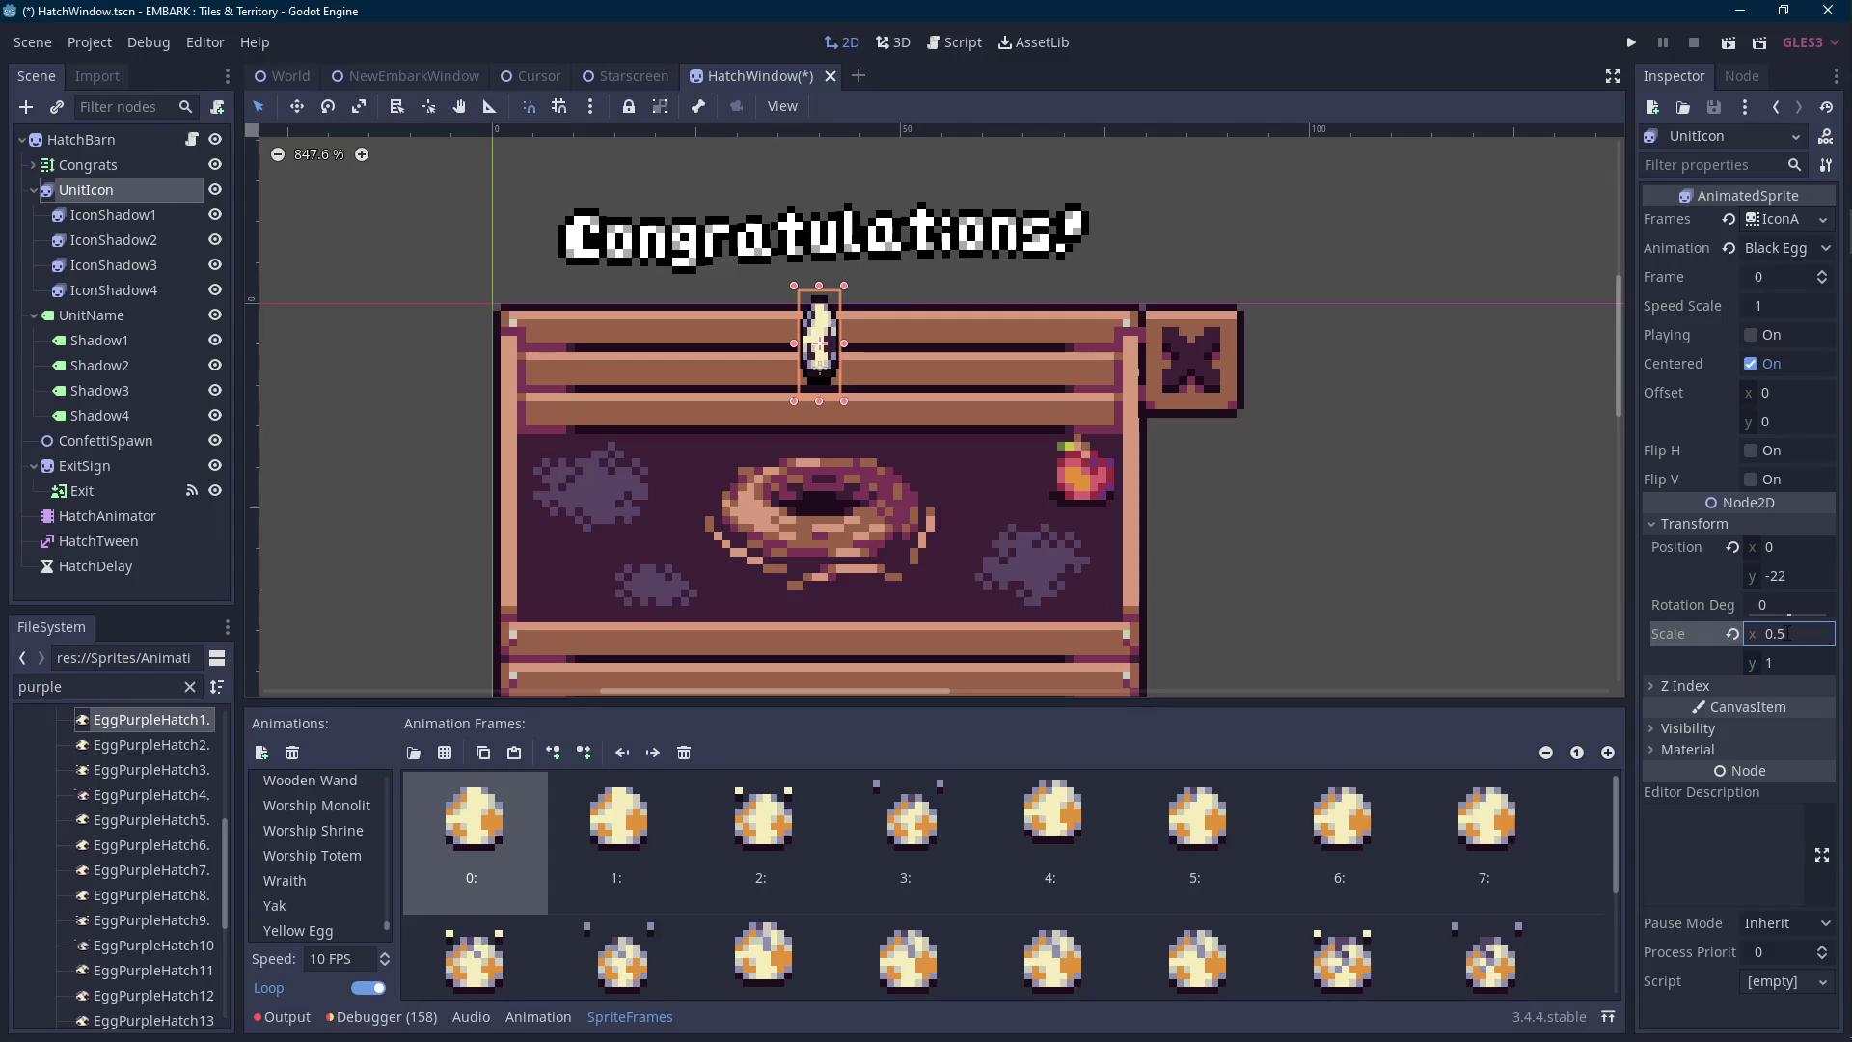
text(1)
key(Return)
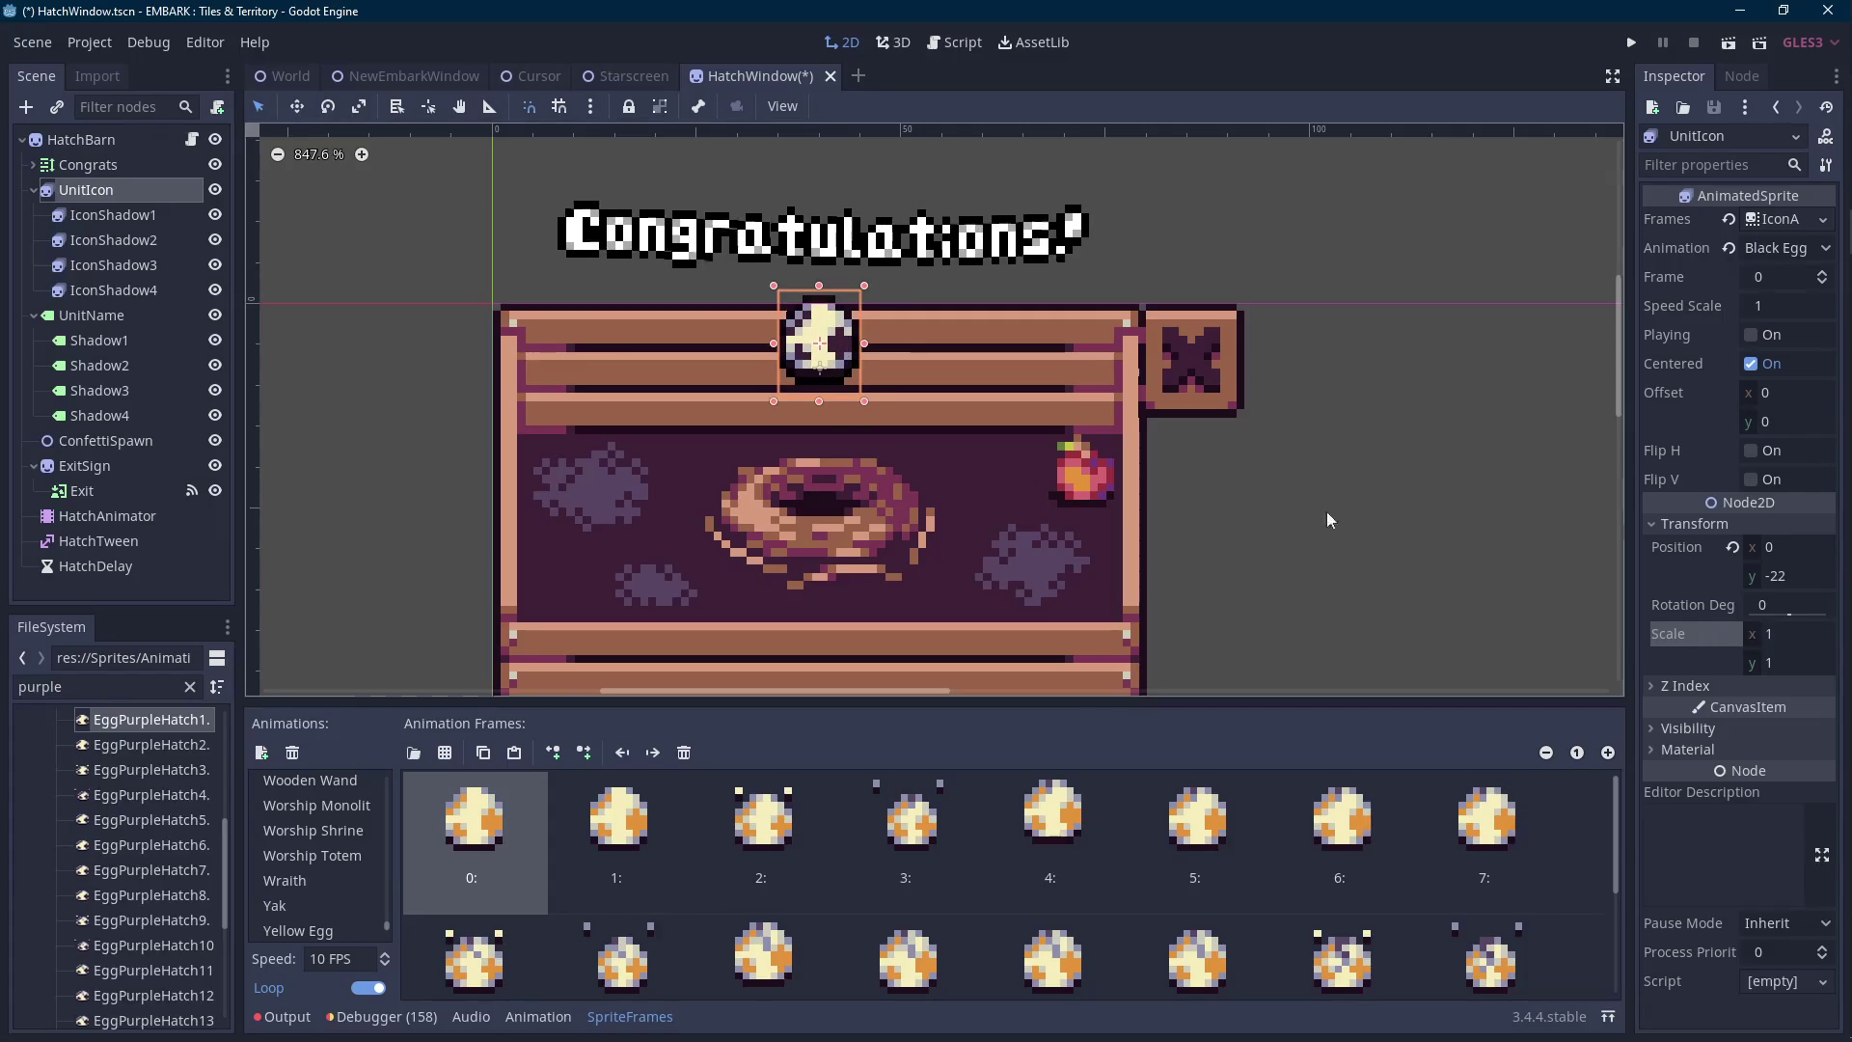
scroll(1167, 455, down, 1)
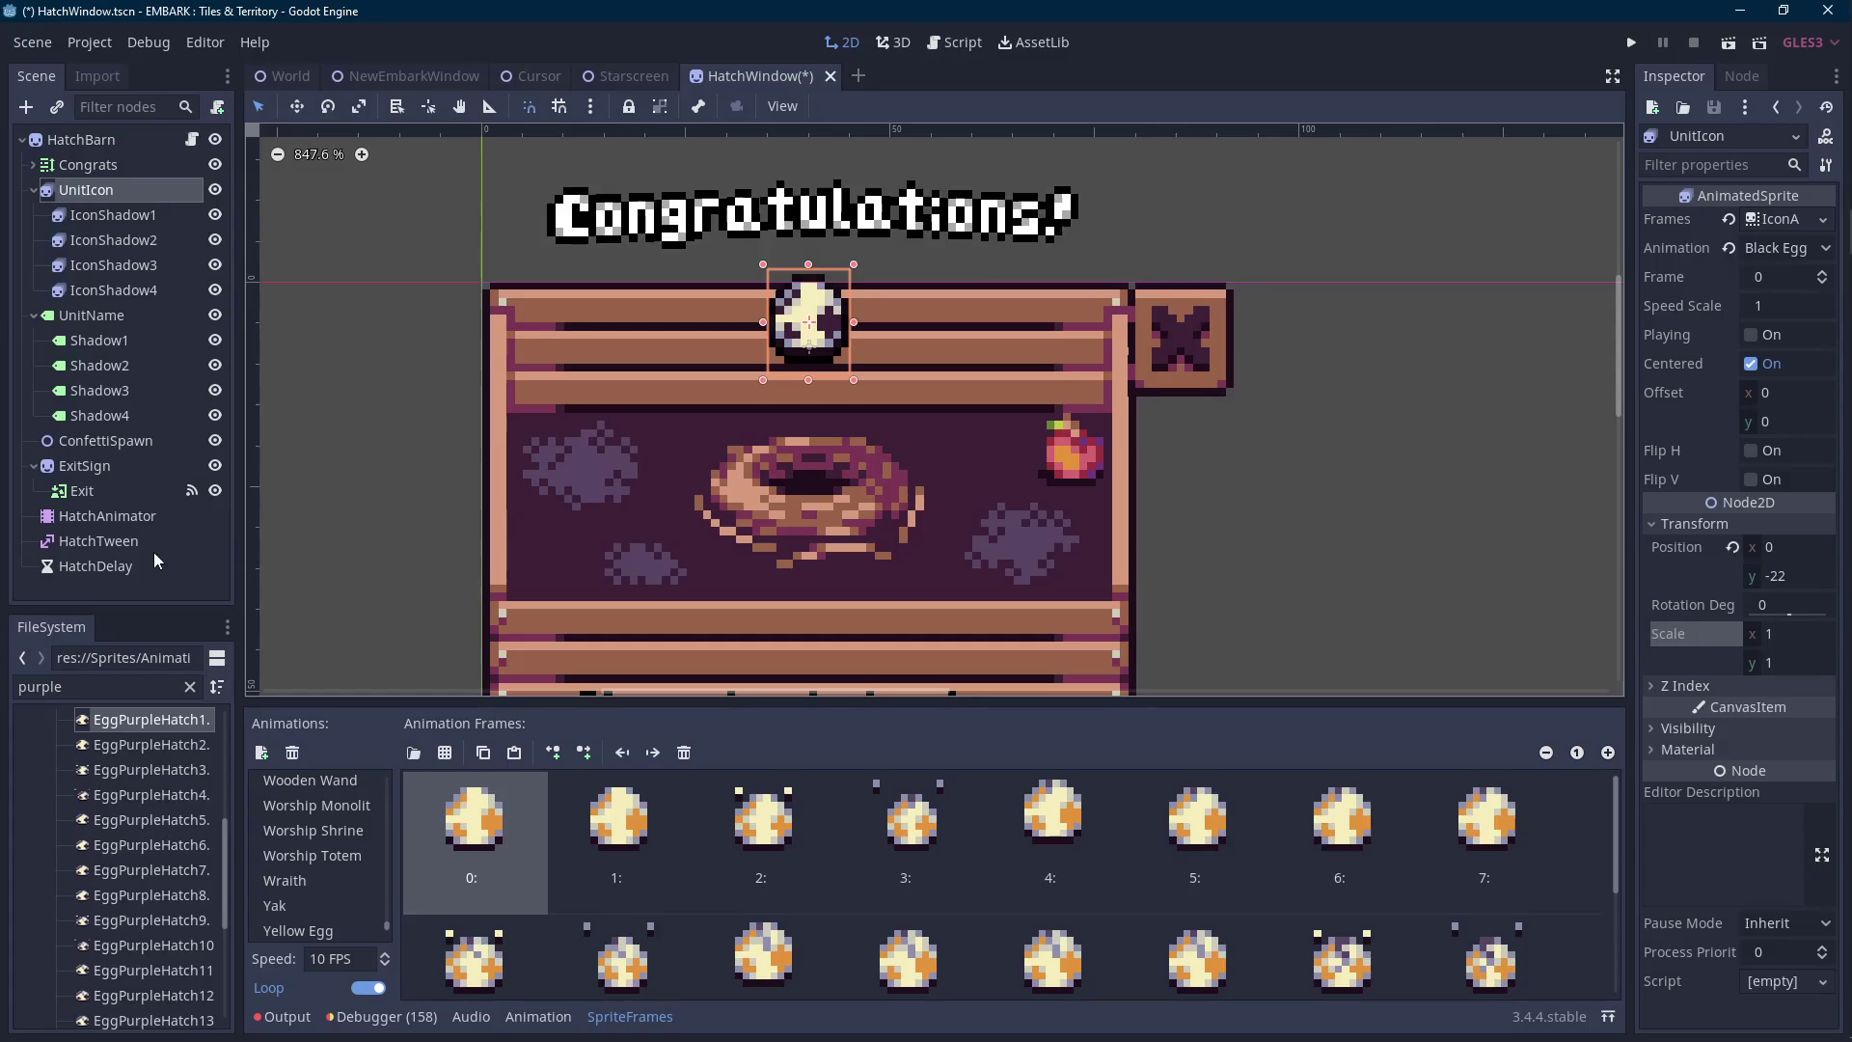
click(159, 516)
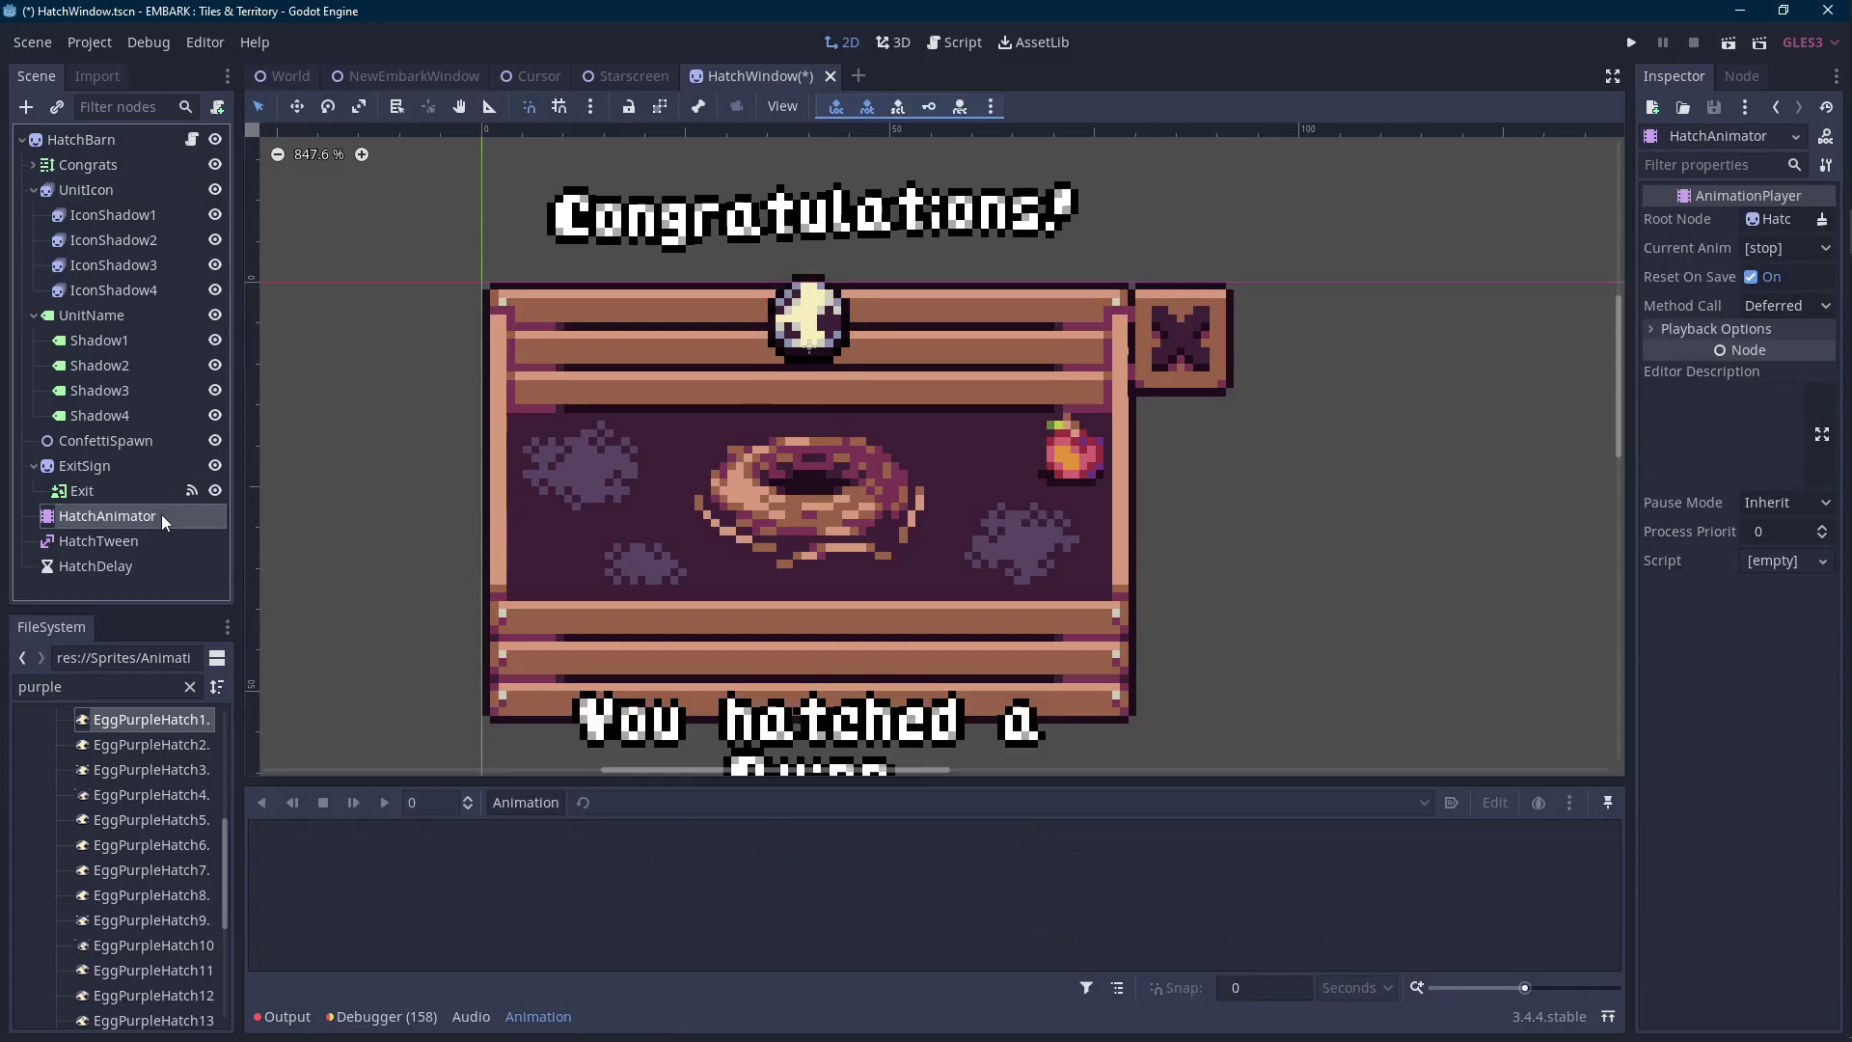
click(514, 813)
Create a new animation named FallIn and raise the egg icon to y -24.
click(532, 695)
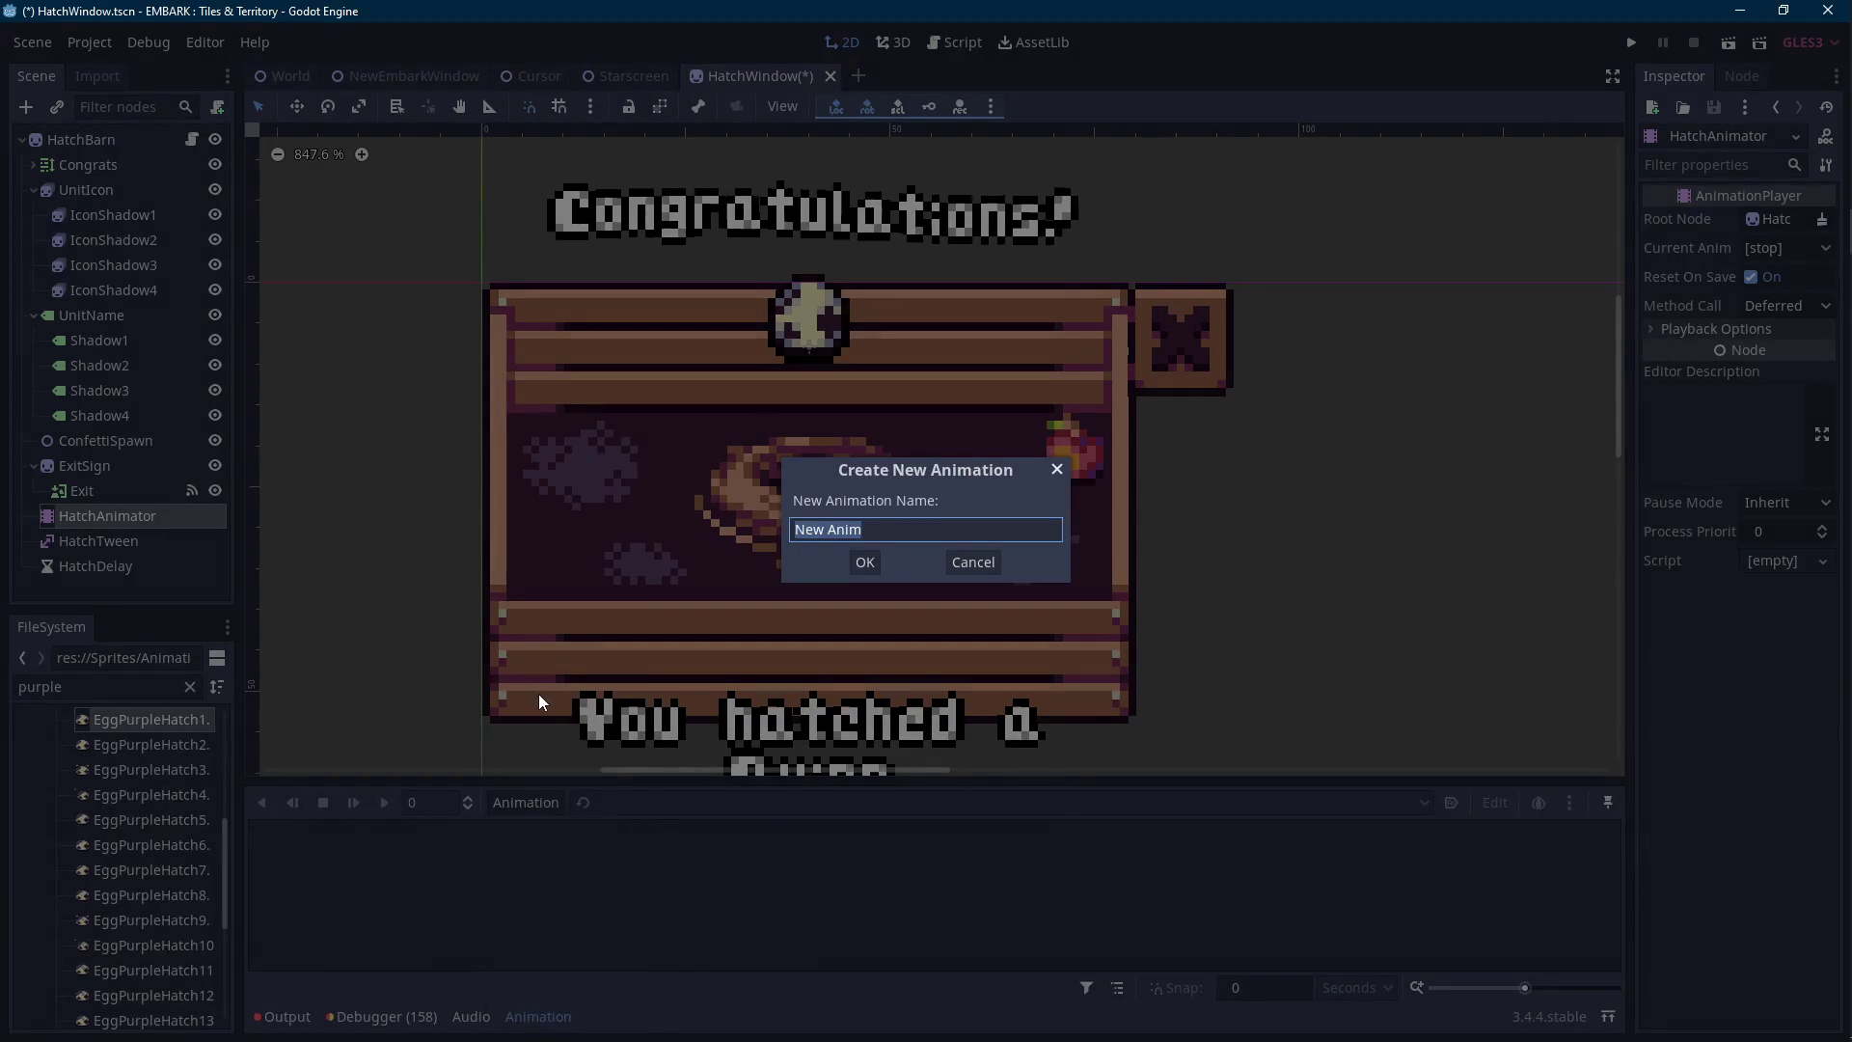
text(FallIn)
key(Return)
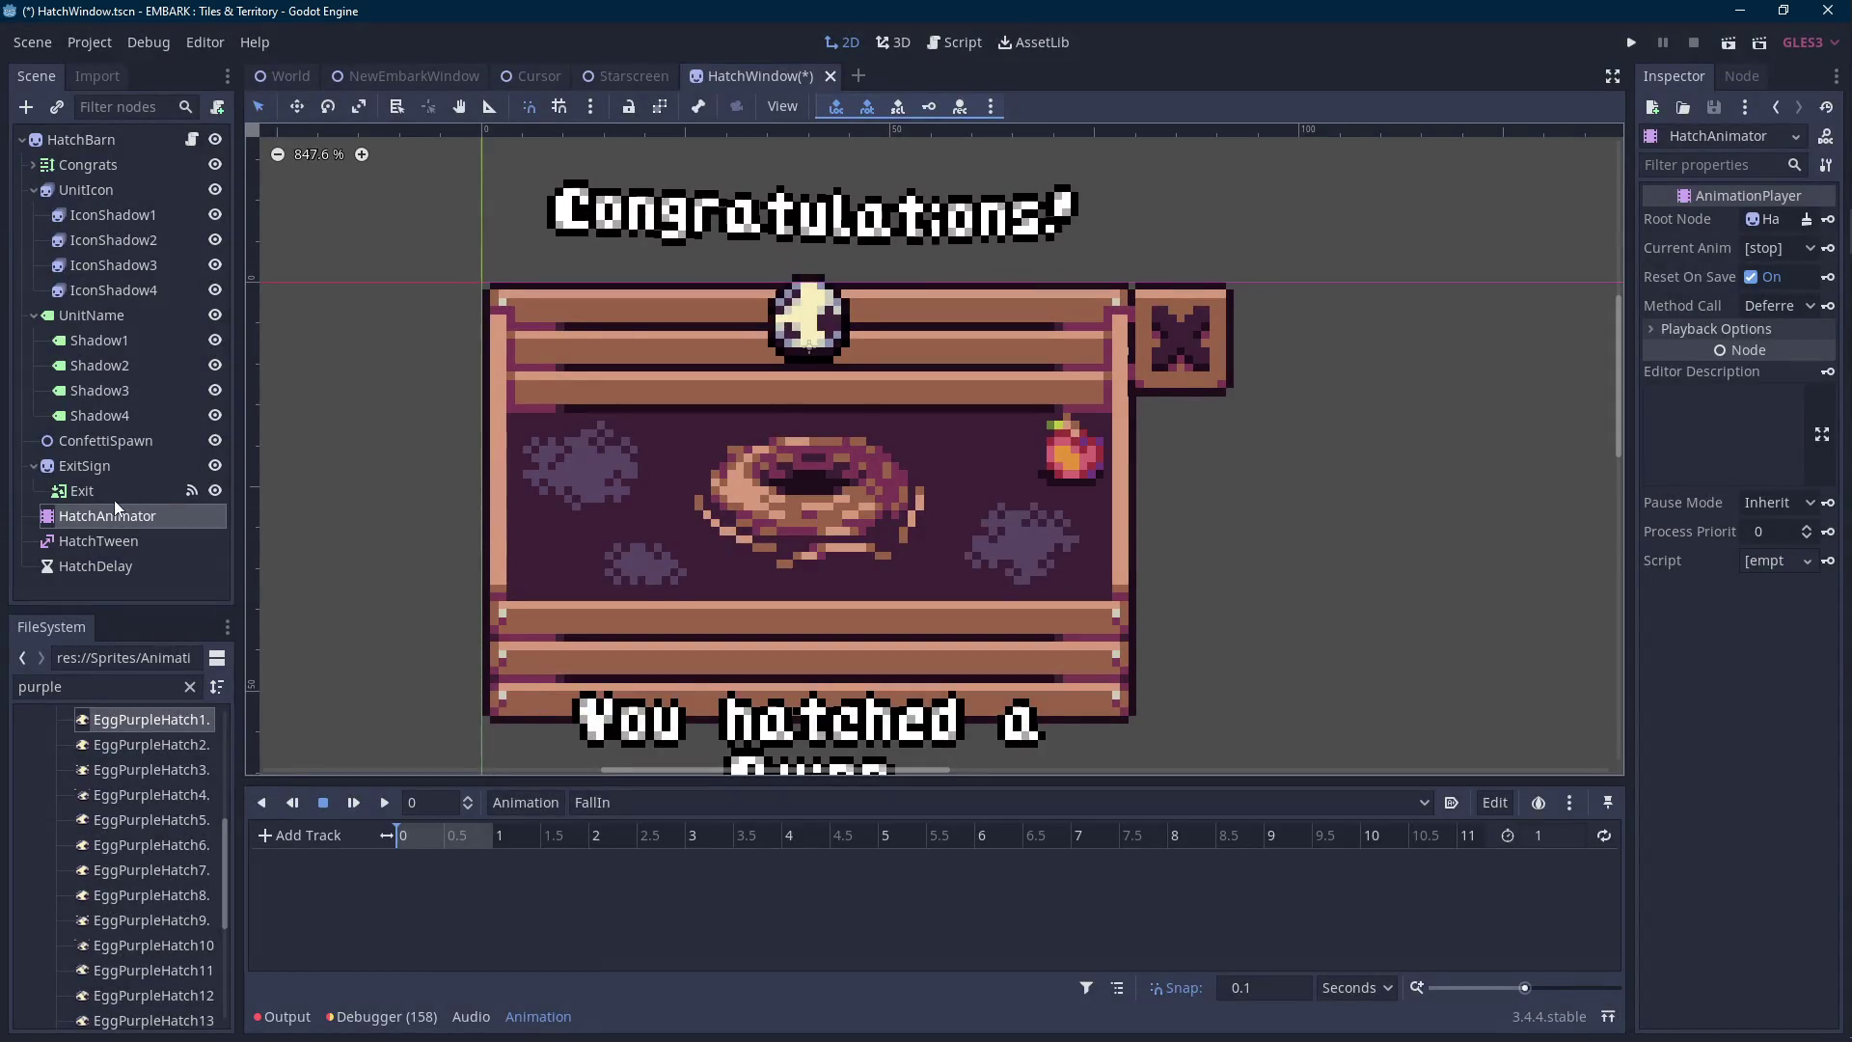
click(108, 190)
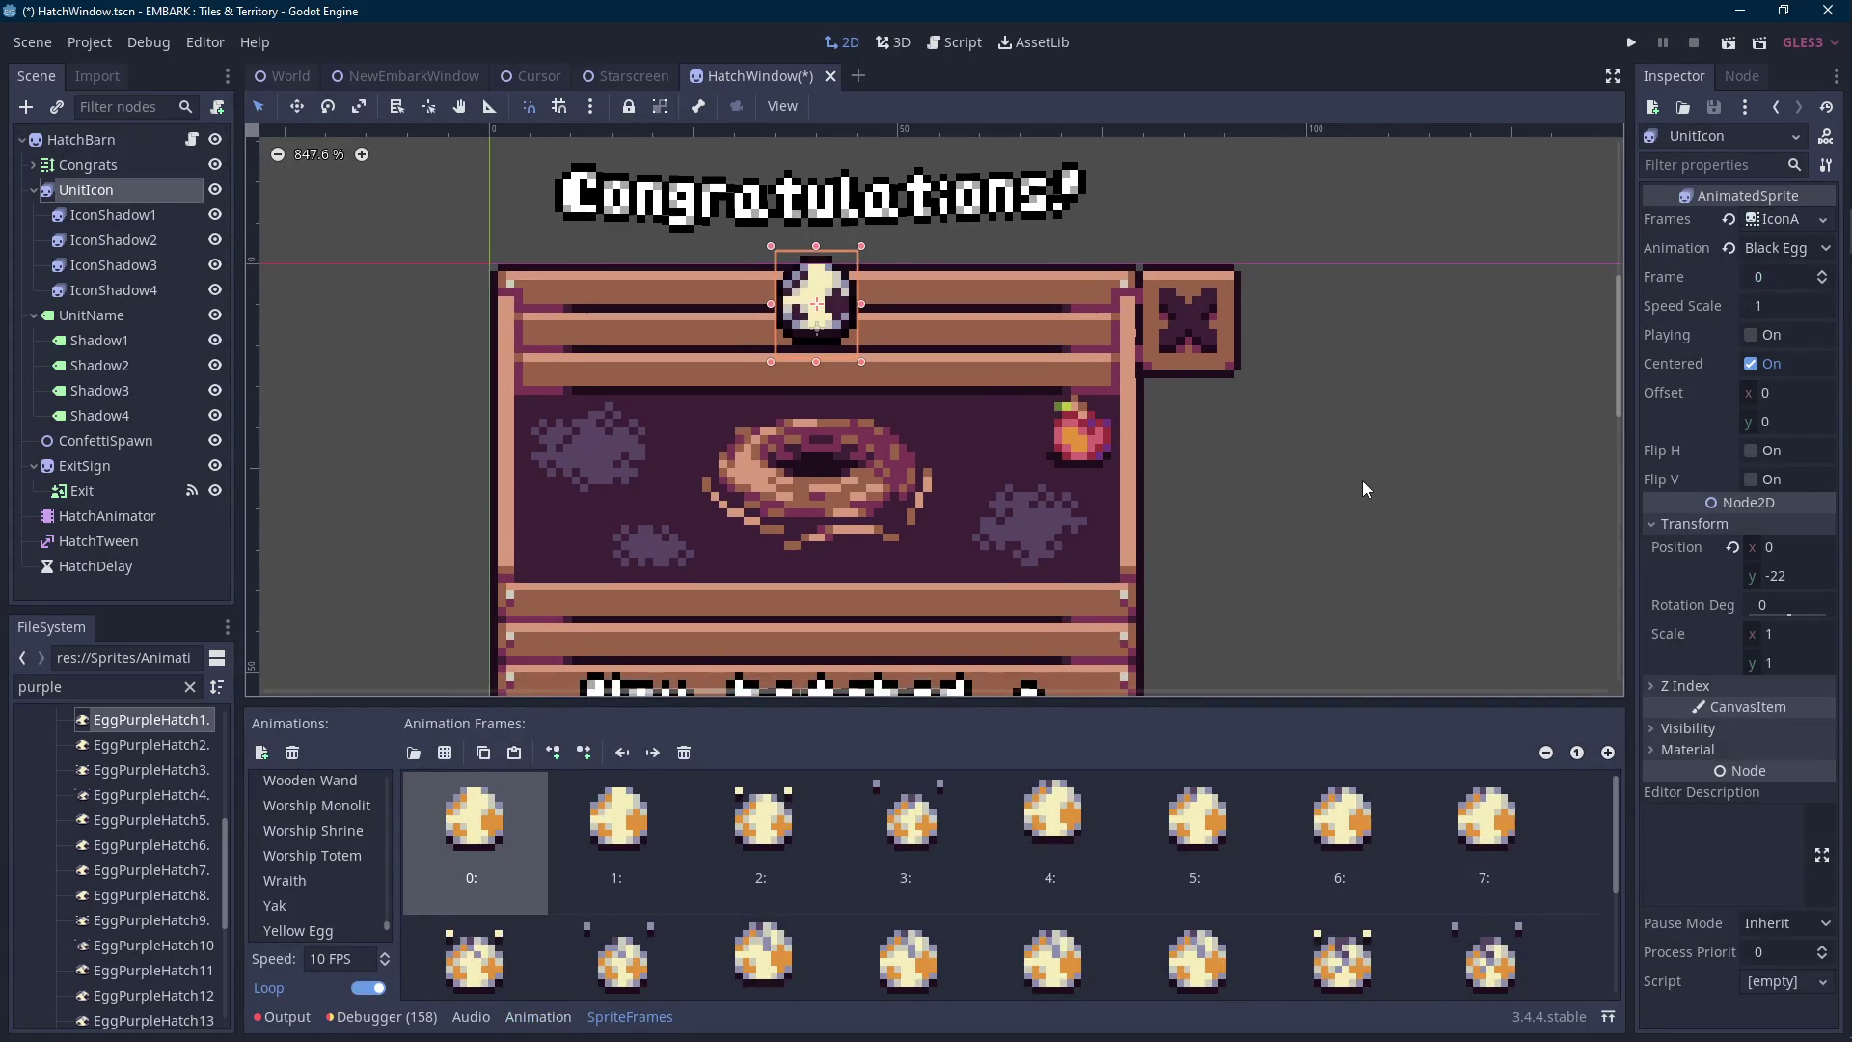
key(Up)
key(Up)
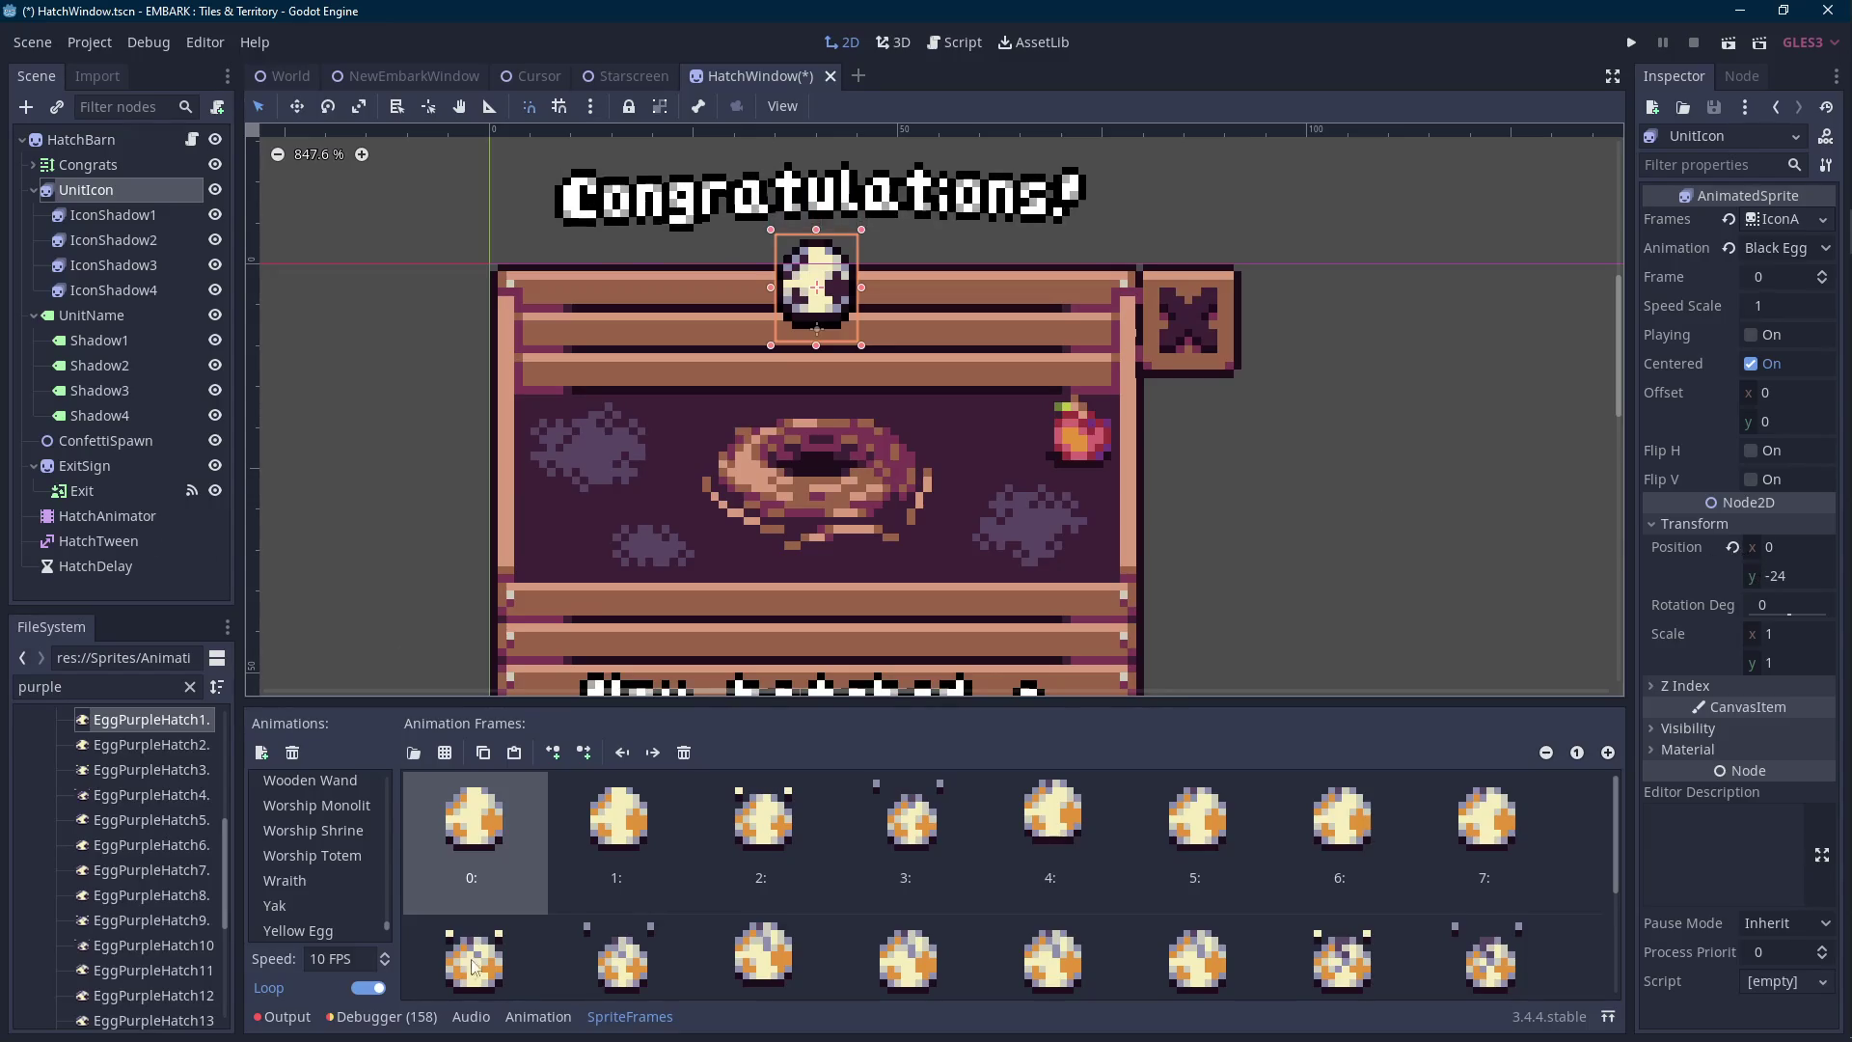
Set the timeline snap to 0.05 s and zoom into the first two seconds.
click(572, 1018)
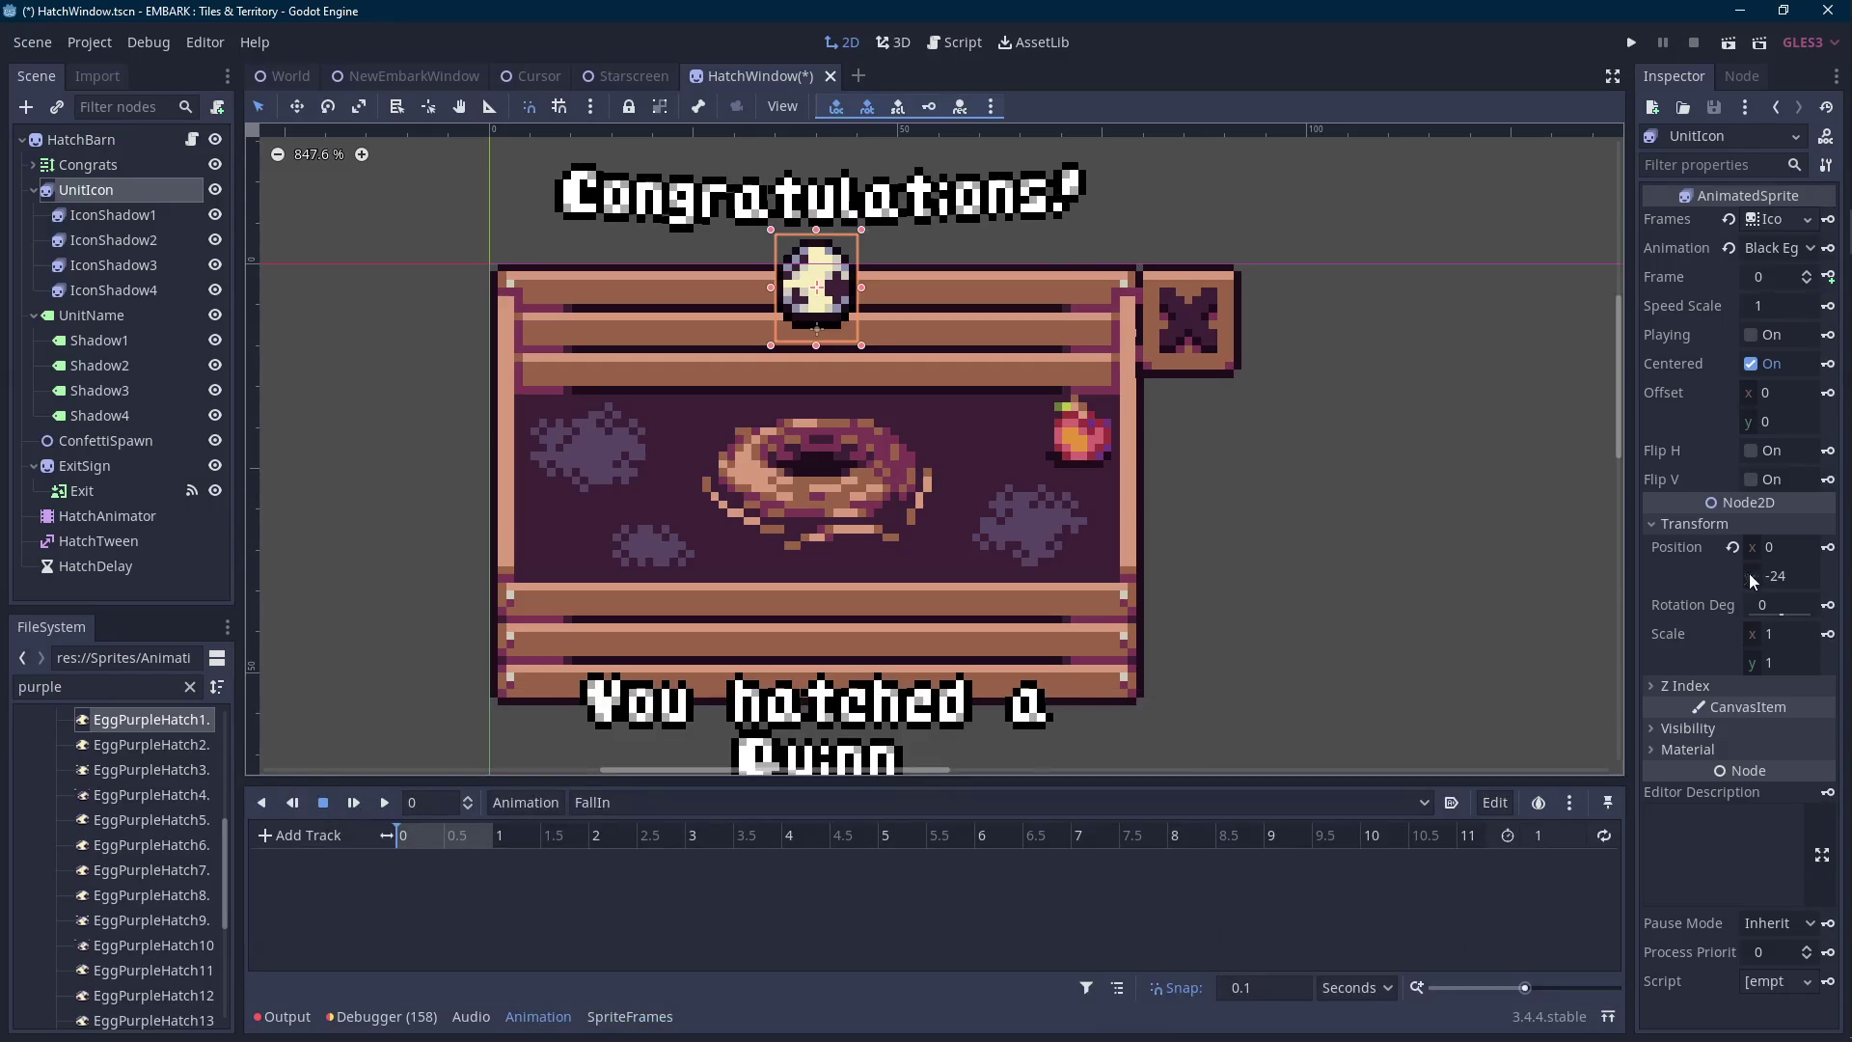
click(1286, 985)
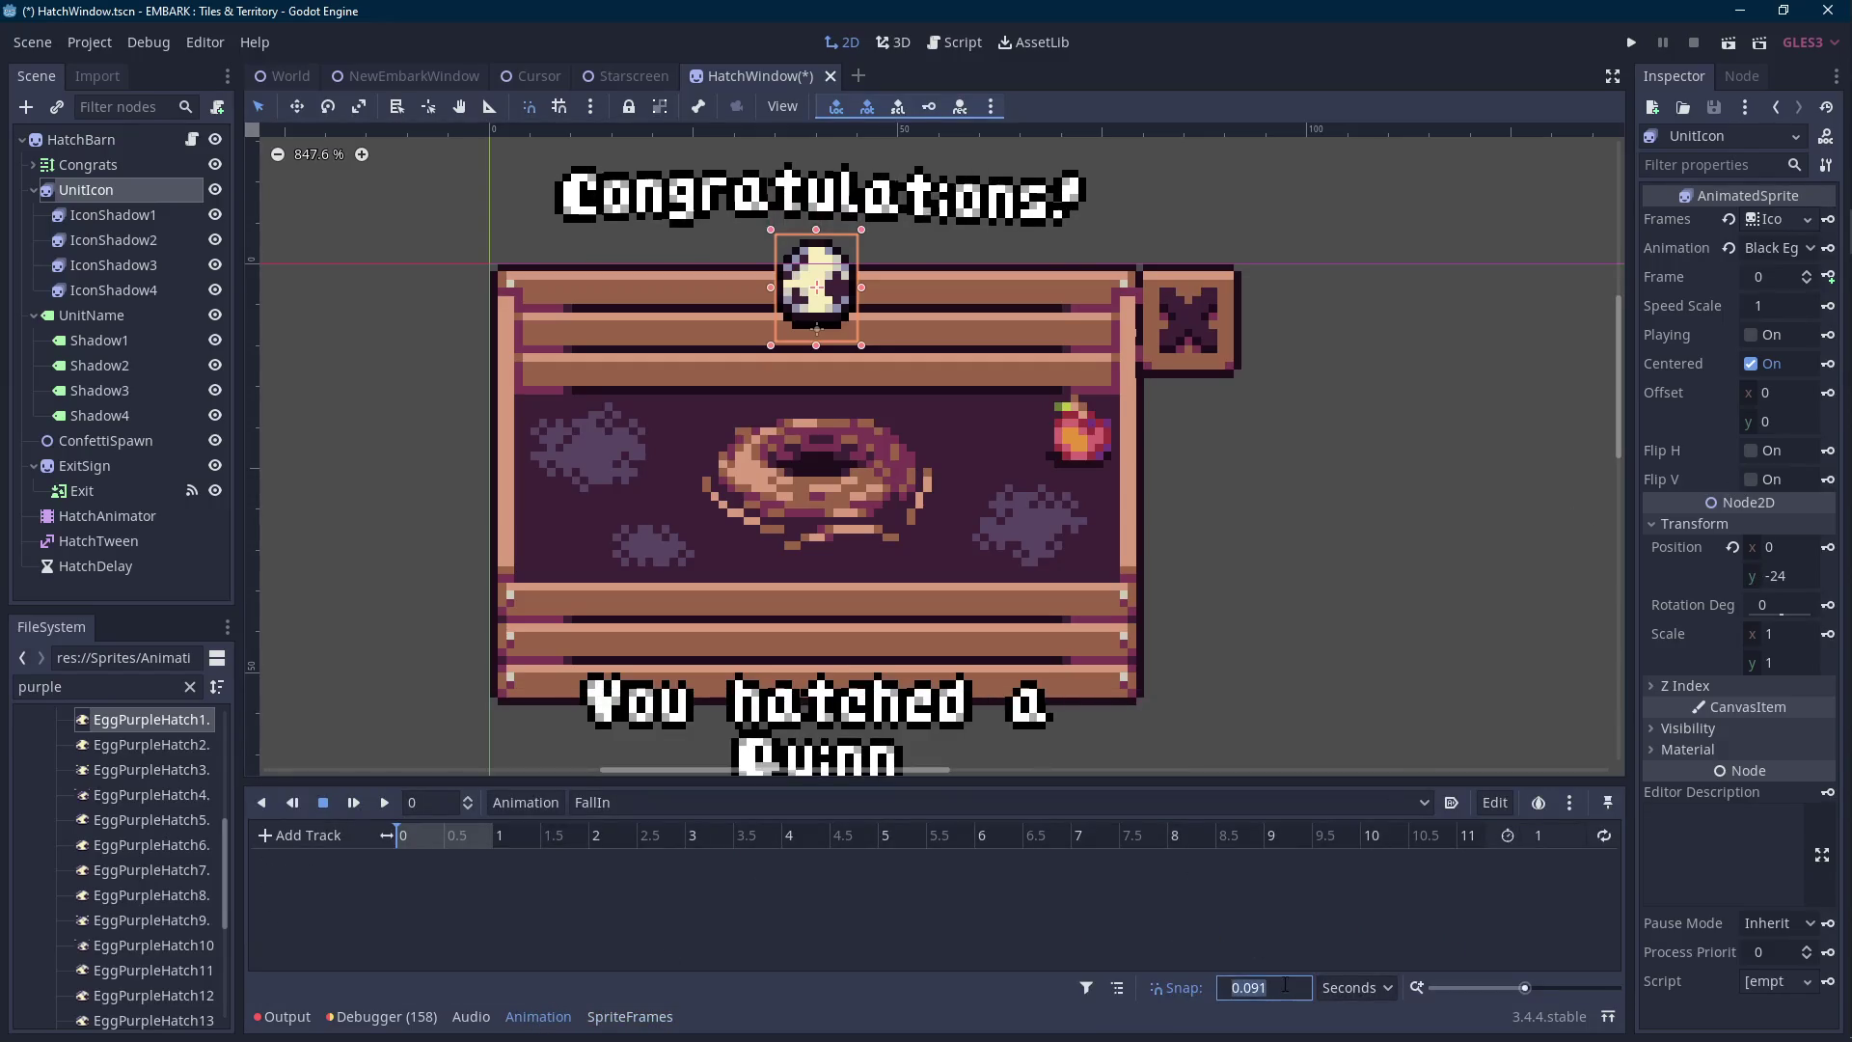
text(0.0)
drag(1525, 988, 1546, 989)
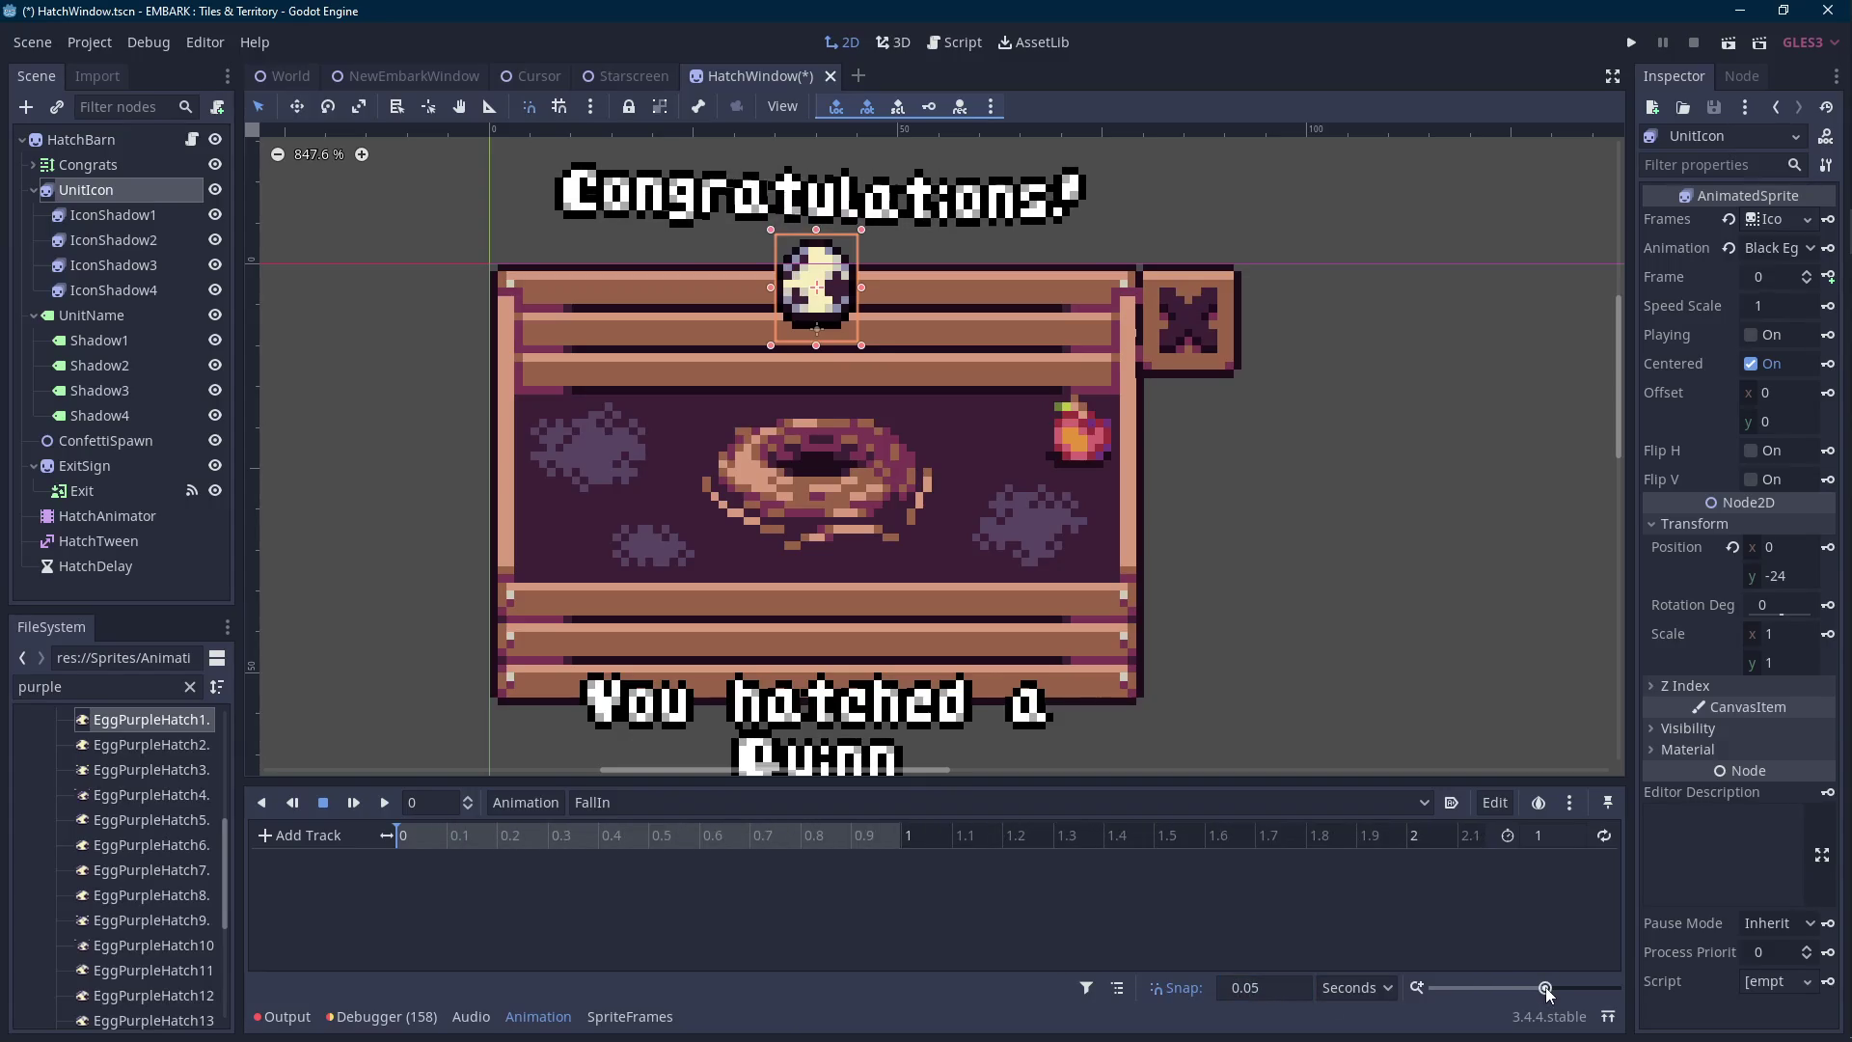
drag(1090, 595, 1132, 585)
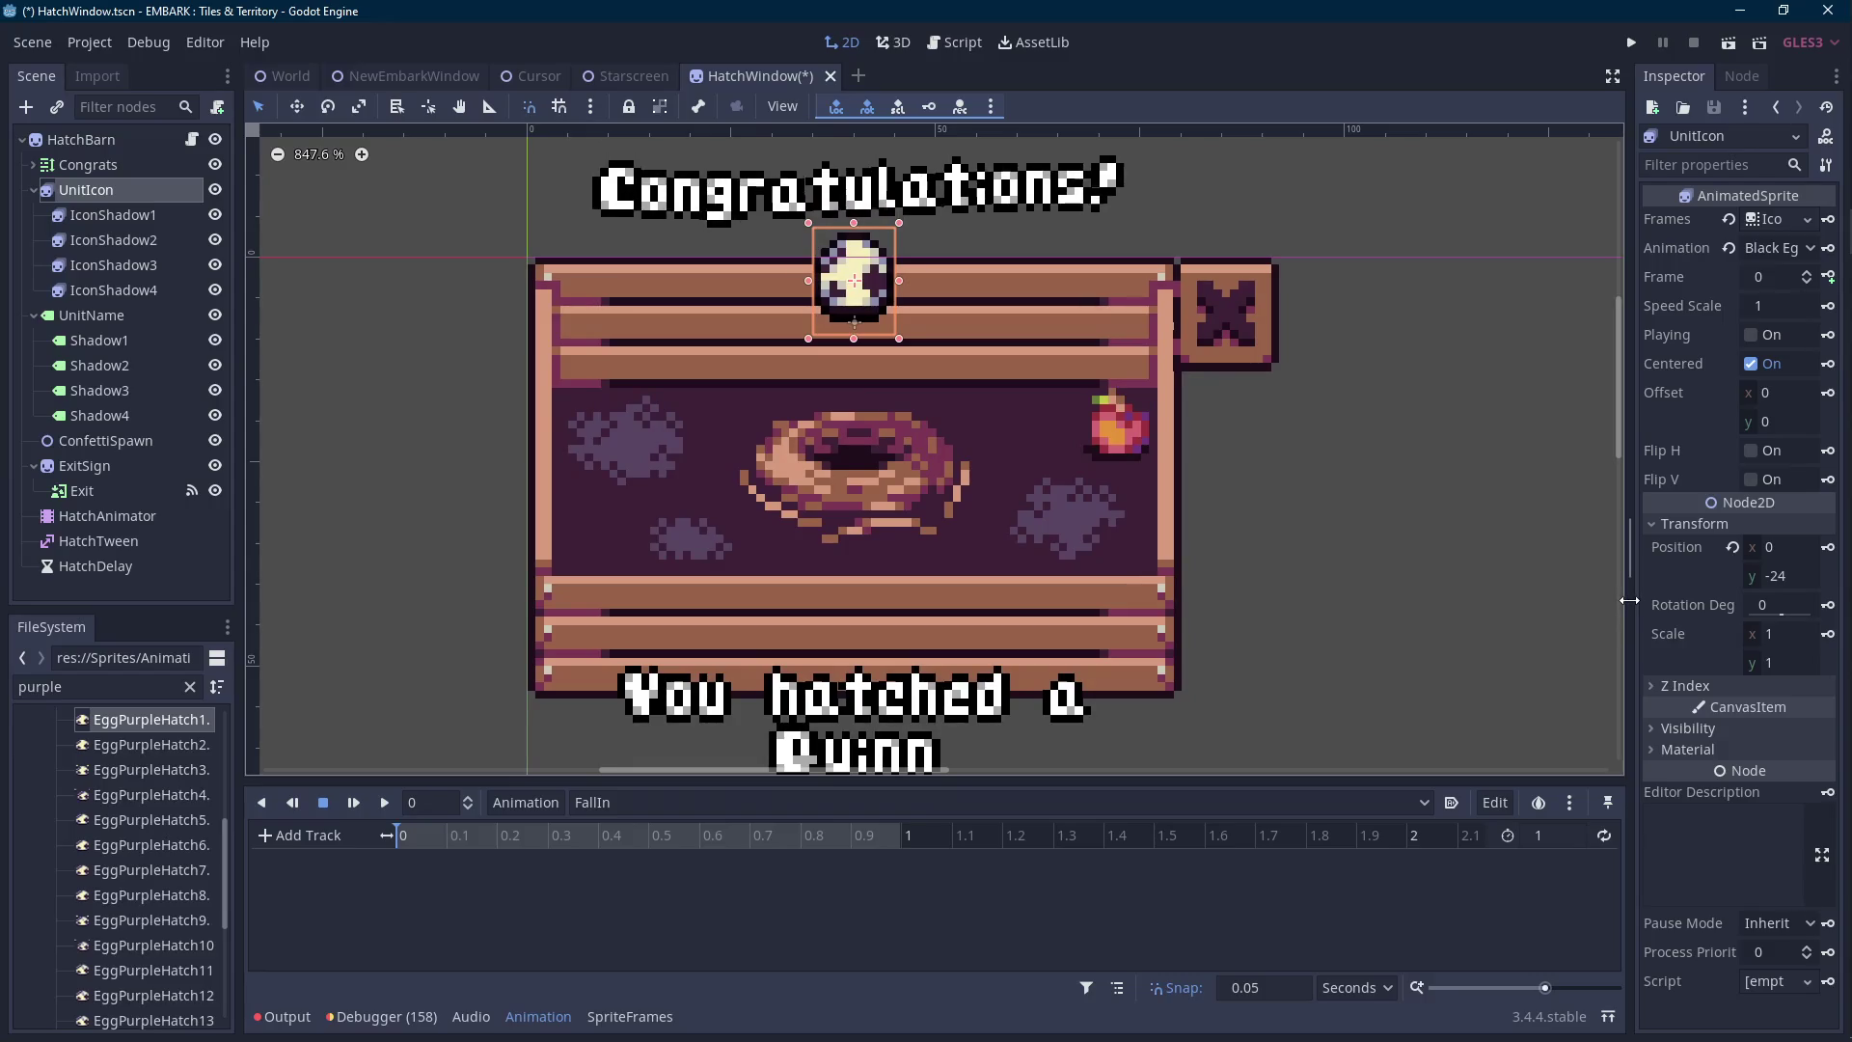
click(1828, 550)
Create the UnitIcon position track keyed at 0 s, plus a y -23 key moved to 0.05 s.
click(874, 565)
click(457, 837)
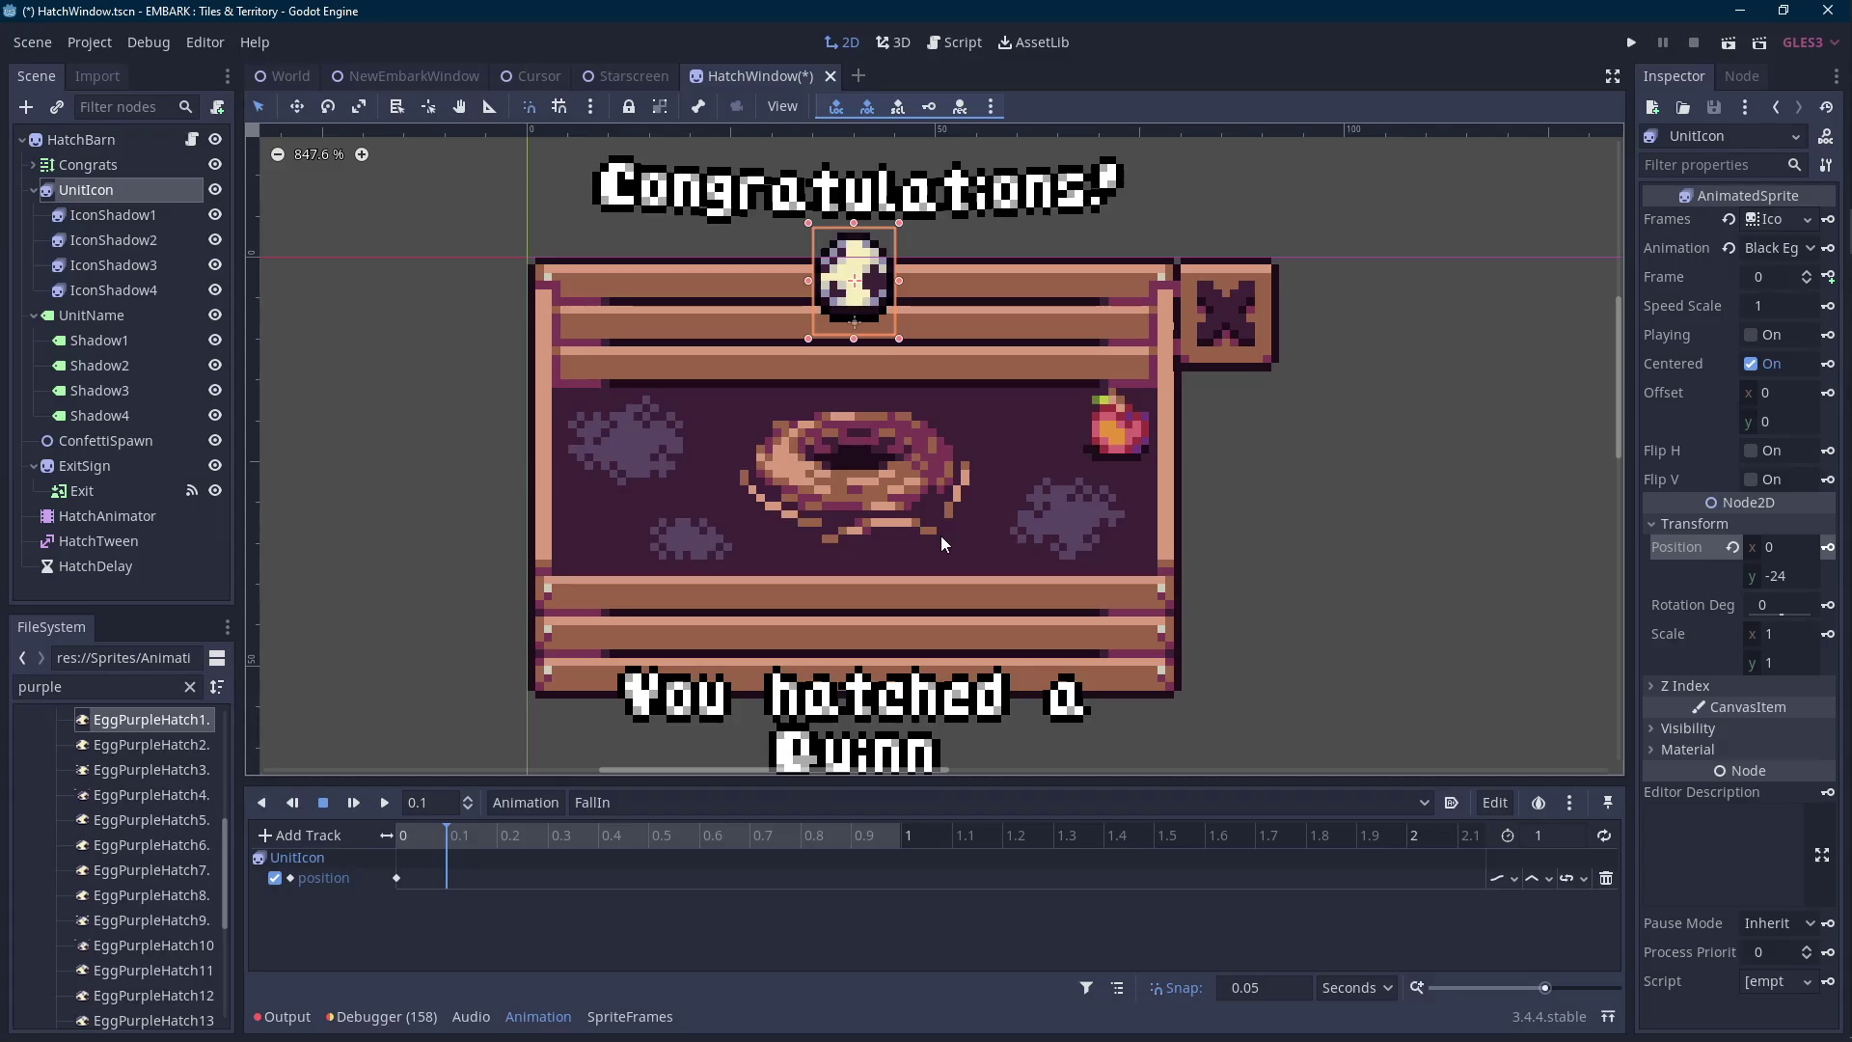
key(Down)
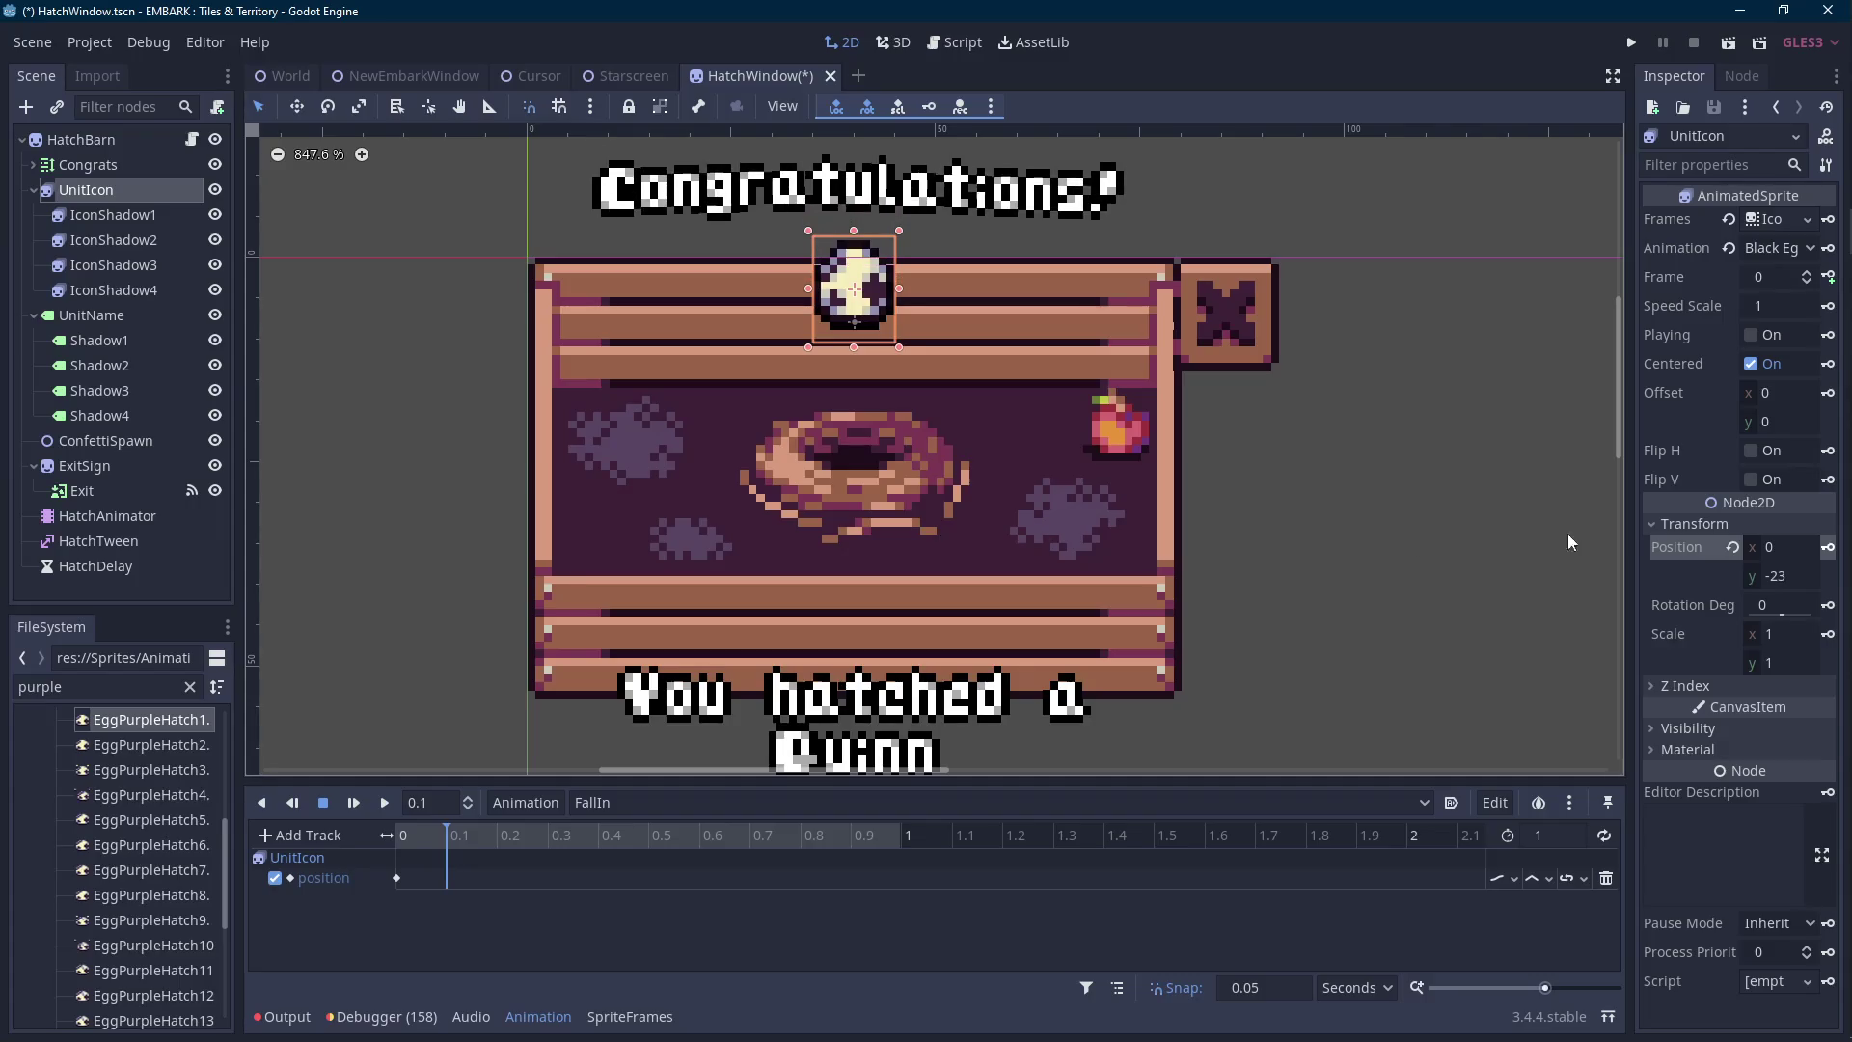
click(1828, 547)
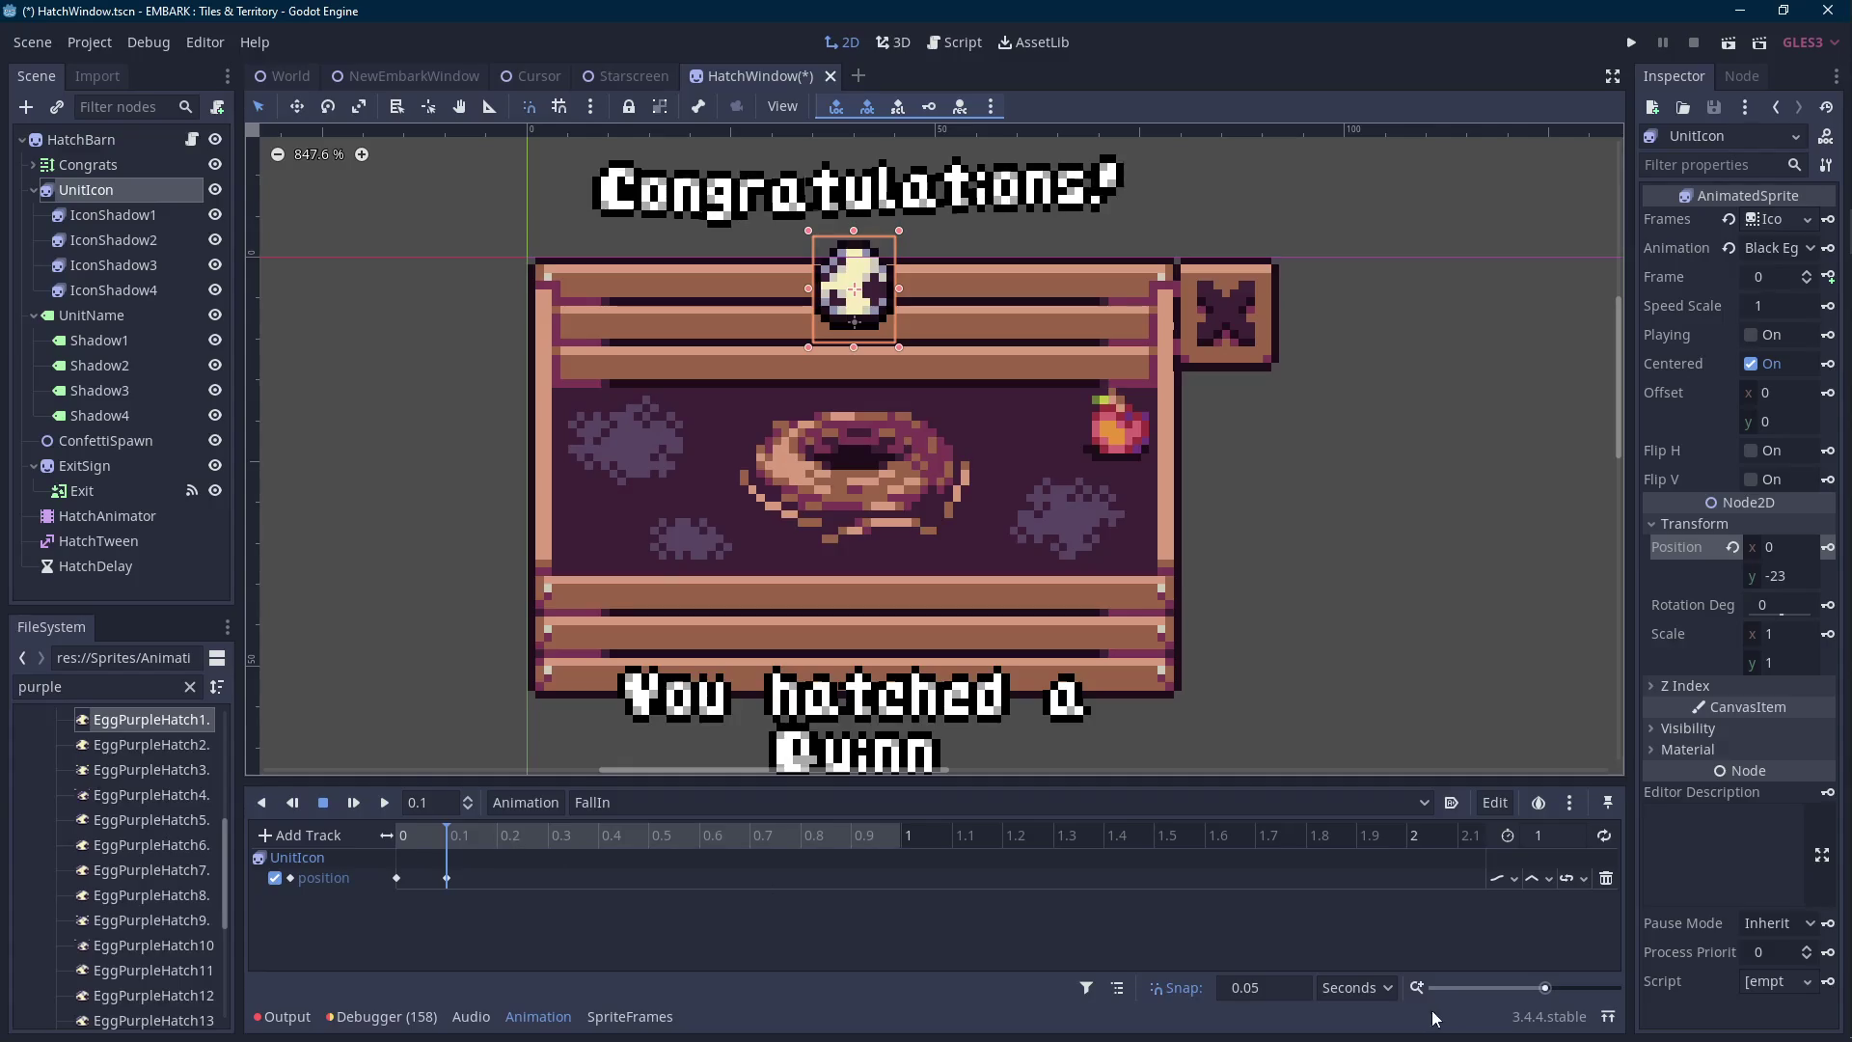
drag(1543, 988, 1551, 989)
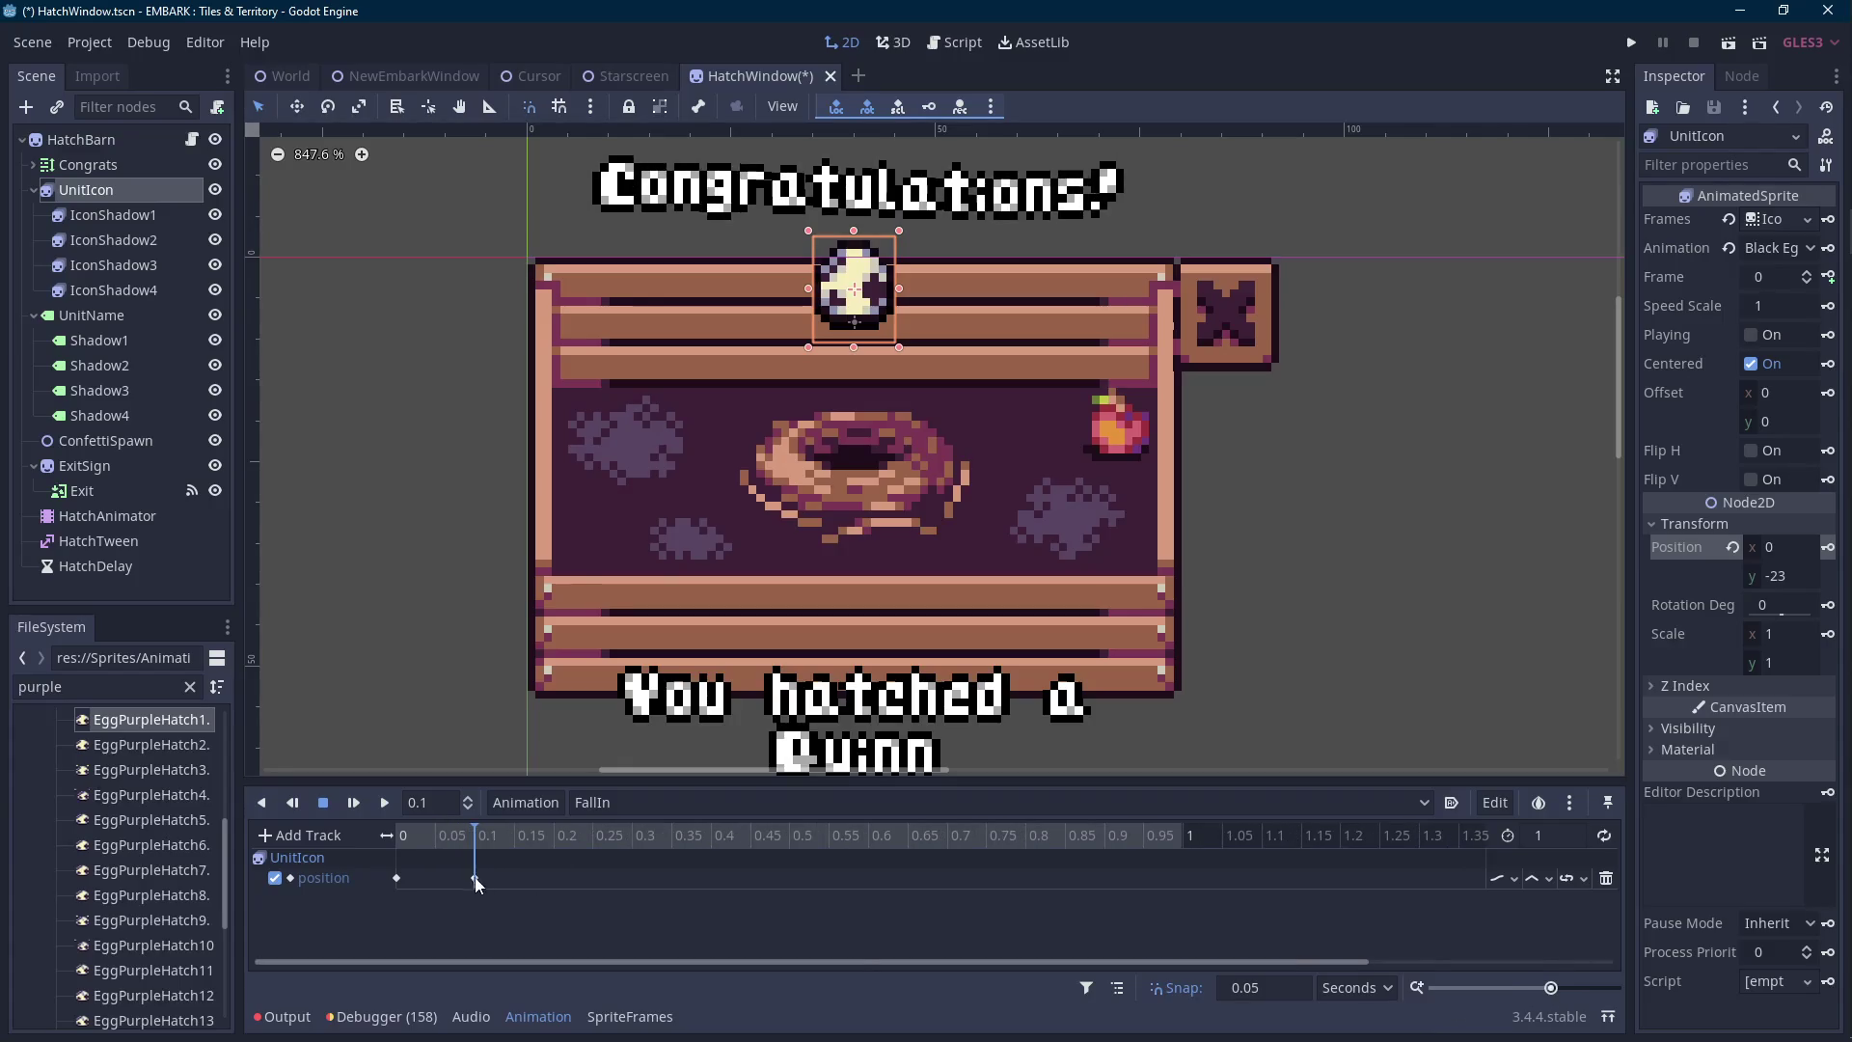
drag(473, 878, 448, 877)
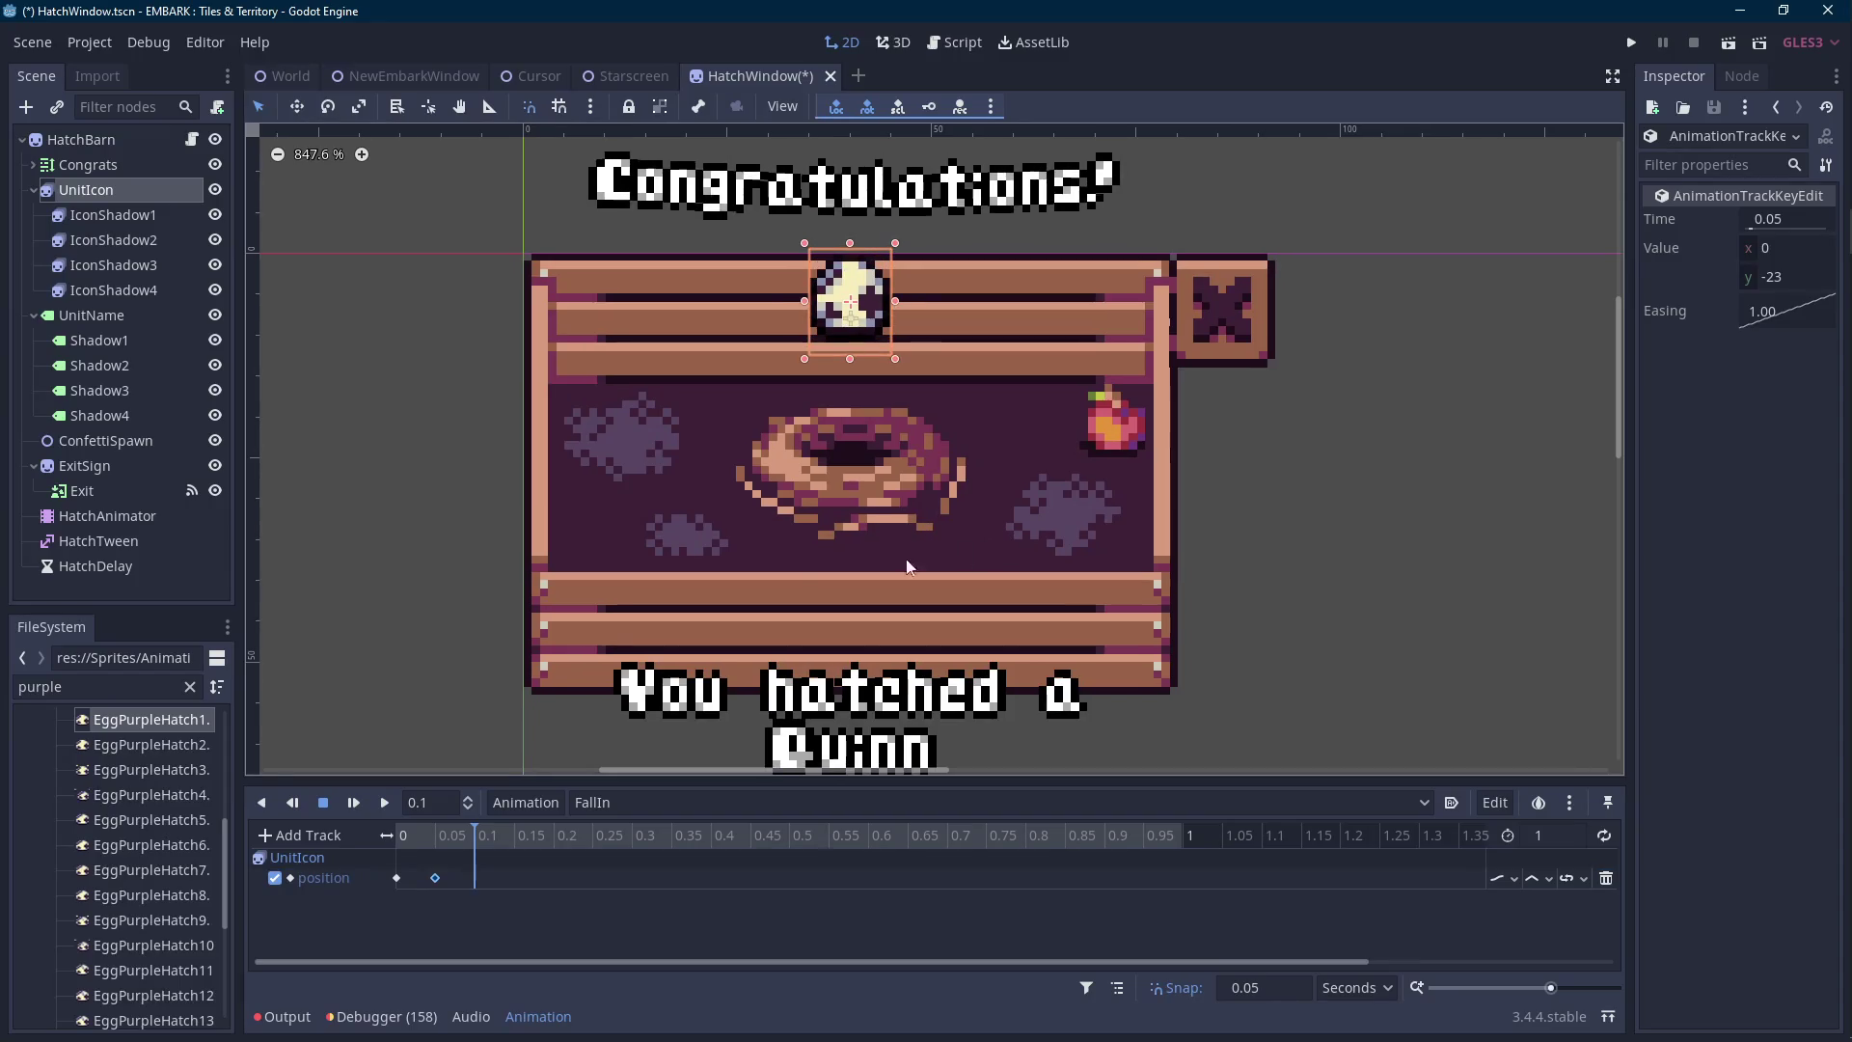
Key the egg's position at 0.1, 0.15 and 0.2 s, lowering it toward the nest each time.
click(171, 196)
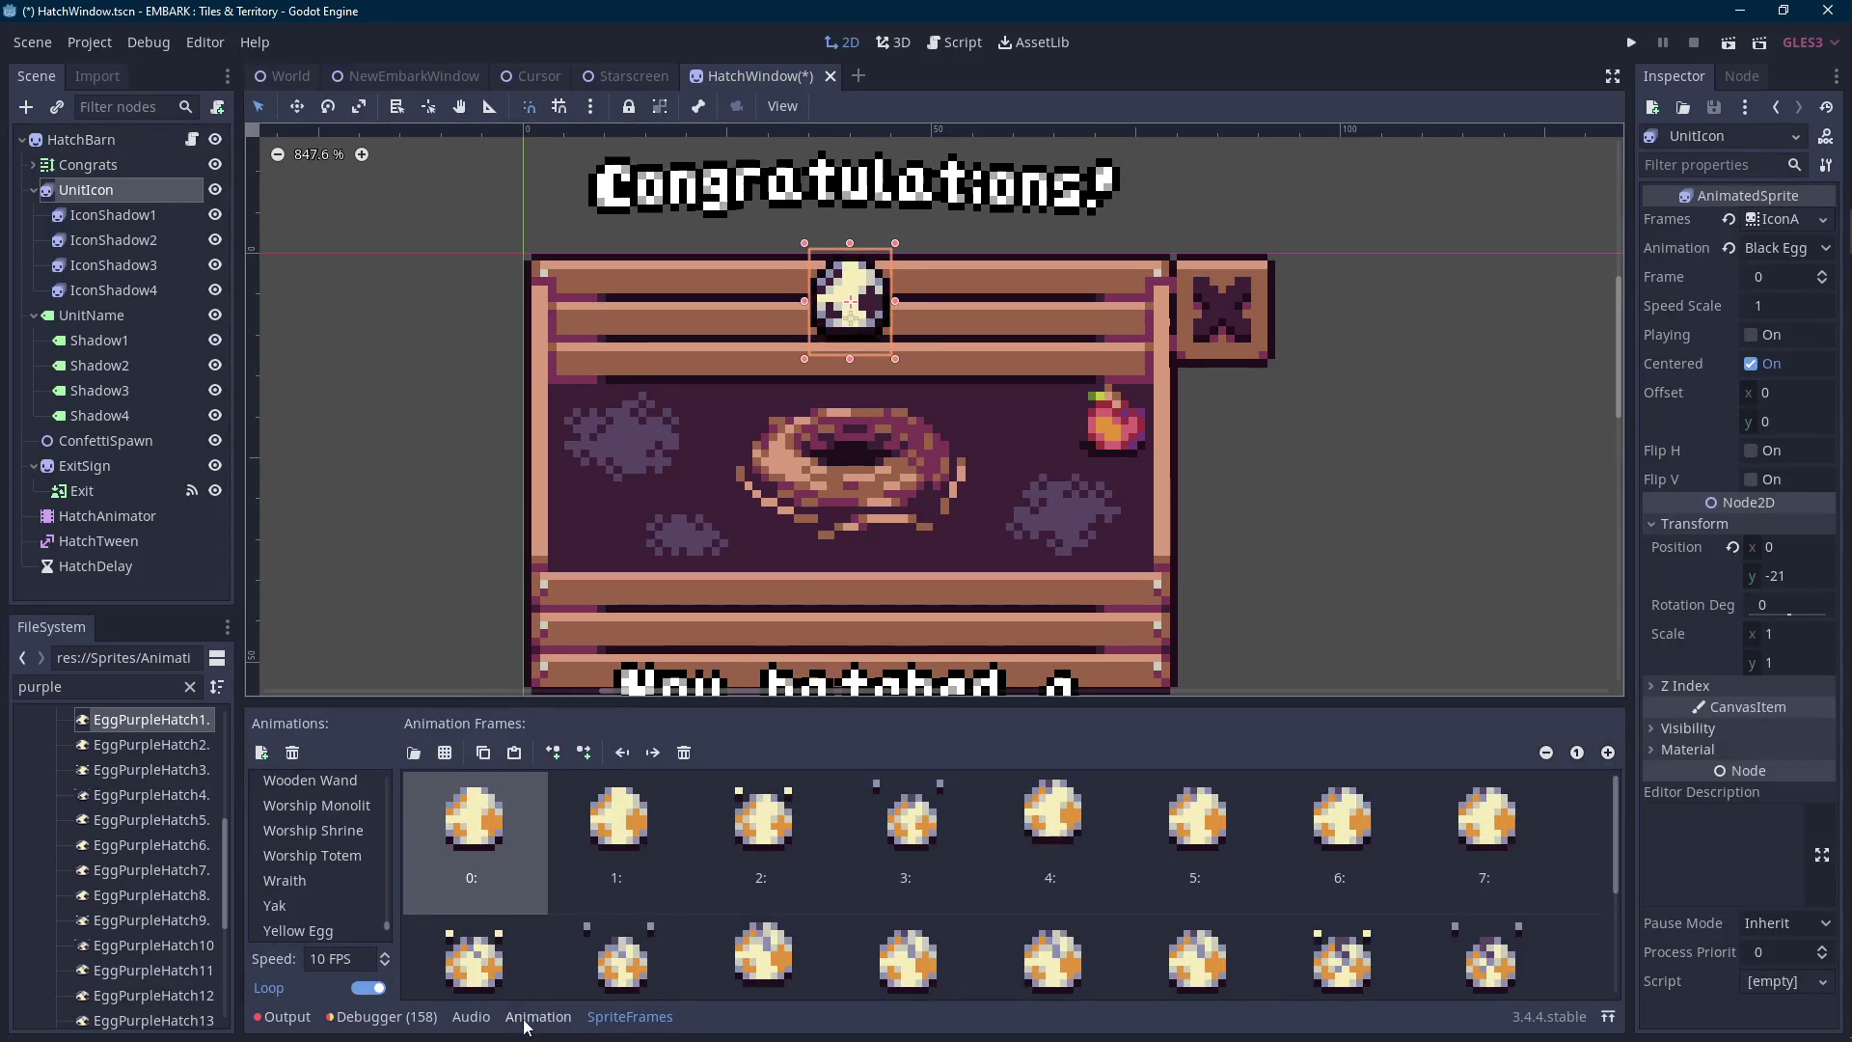
click(538, 1017)
click(1827, 547)
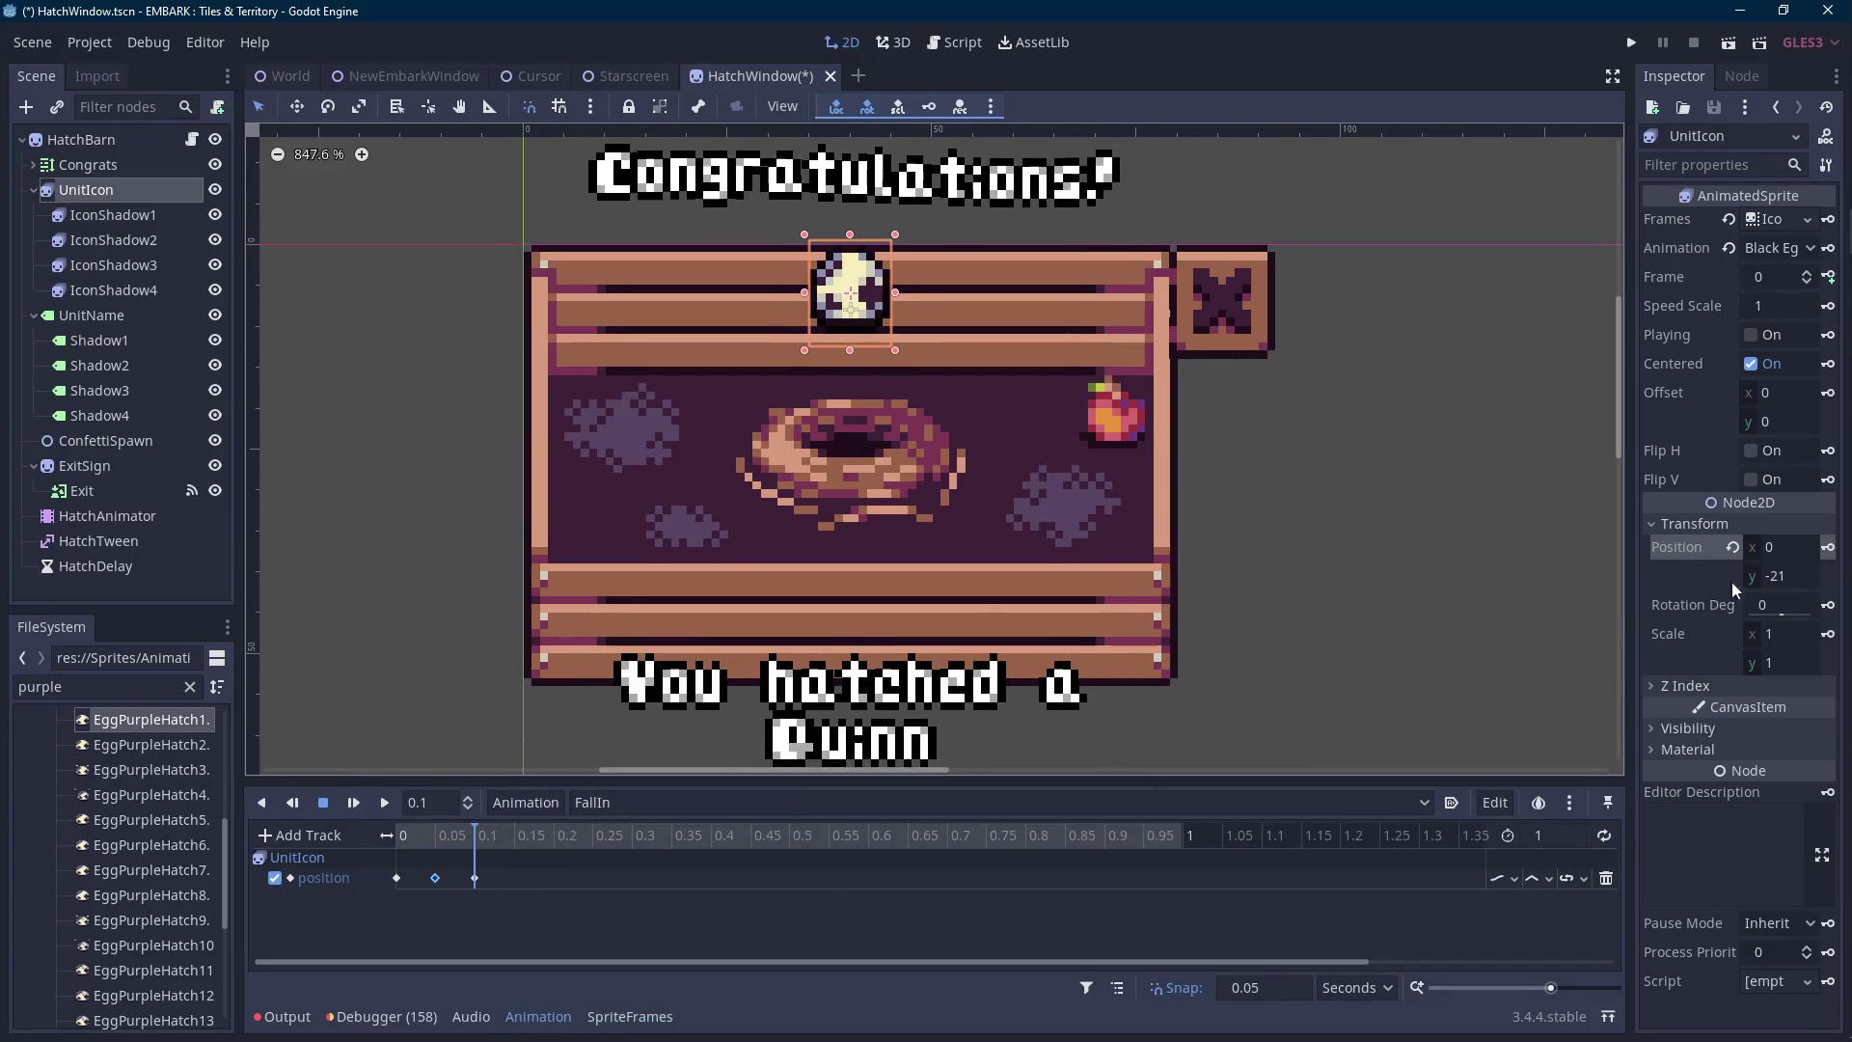
click(513, 835)
key(Down)
key(Down)
key(Down)
click(1828, 547)
key(Down)
key(Down)
key(Down)
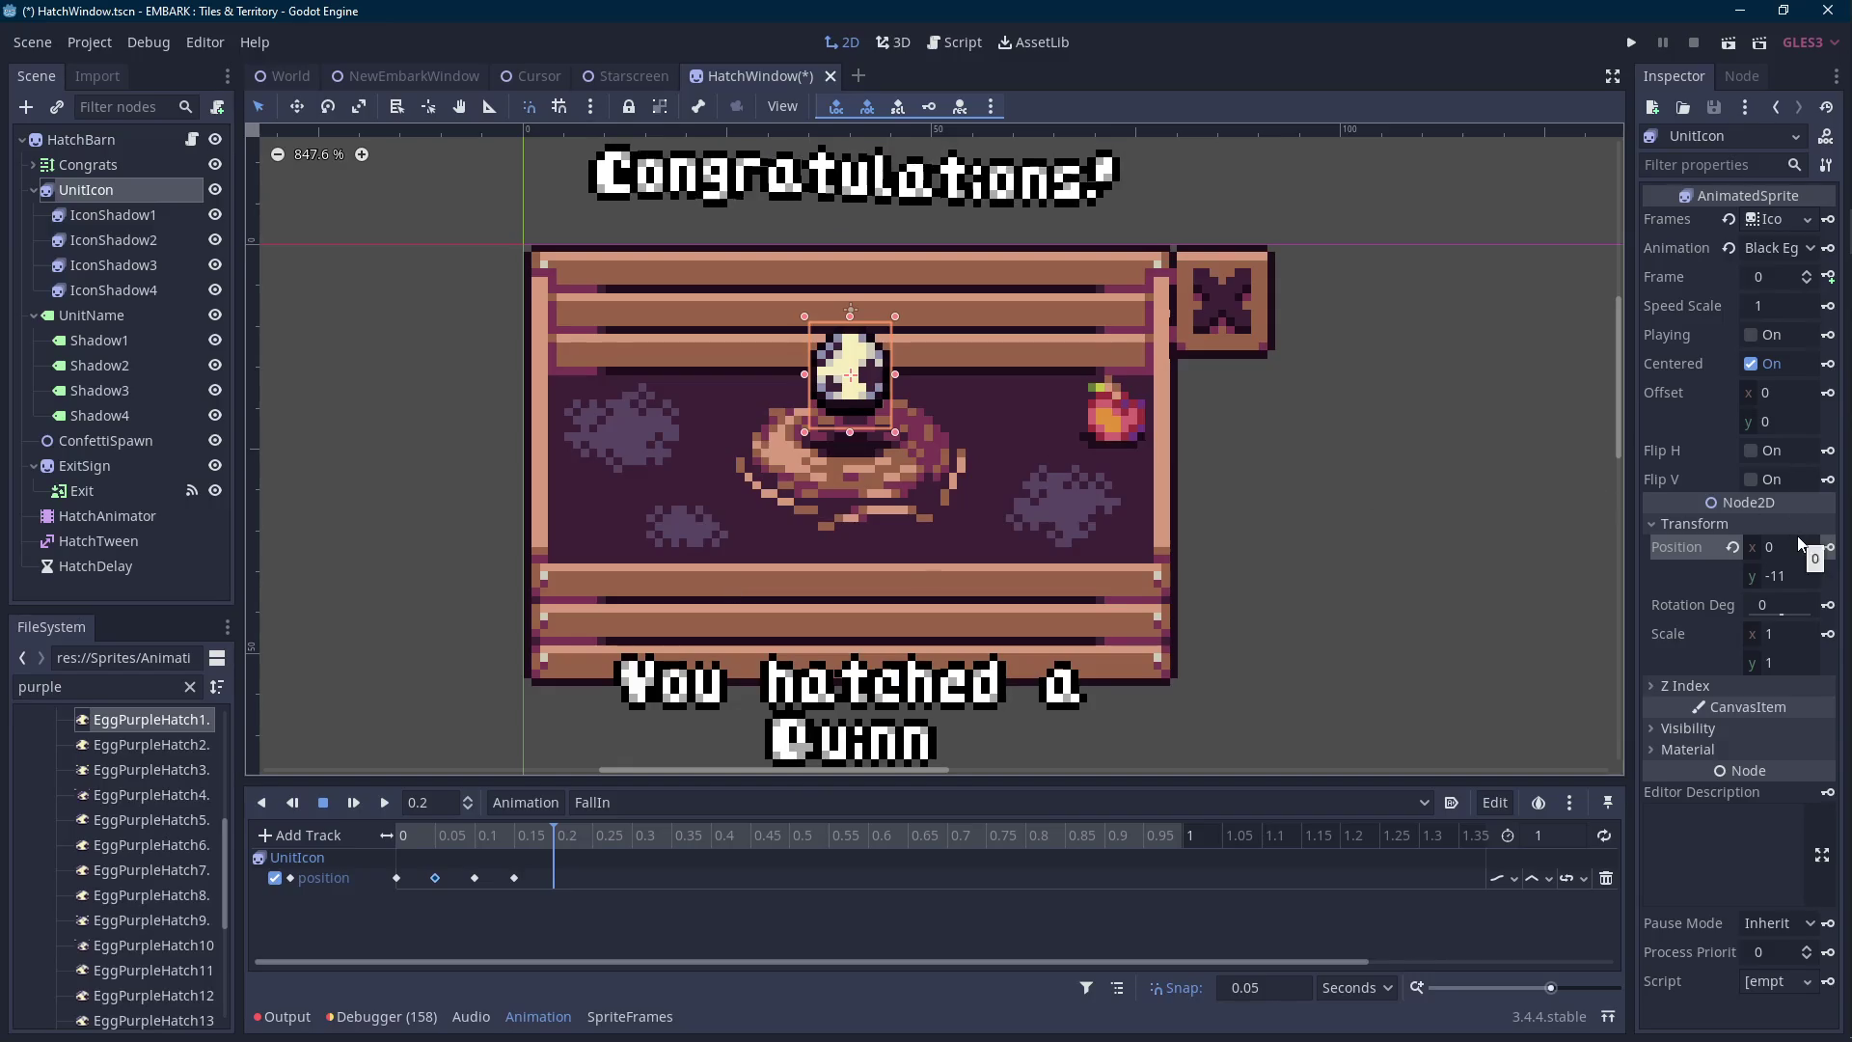
key(Down)
key(Down)
key(Down)
key(Down)
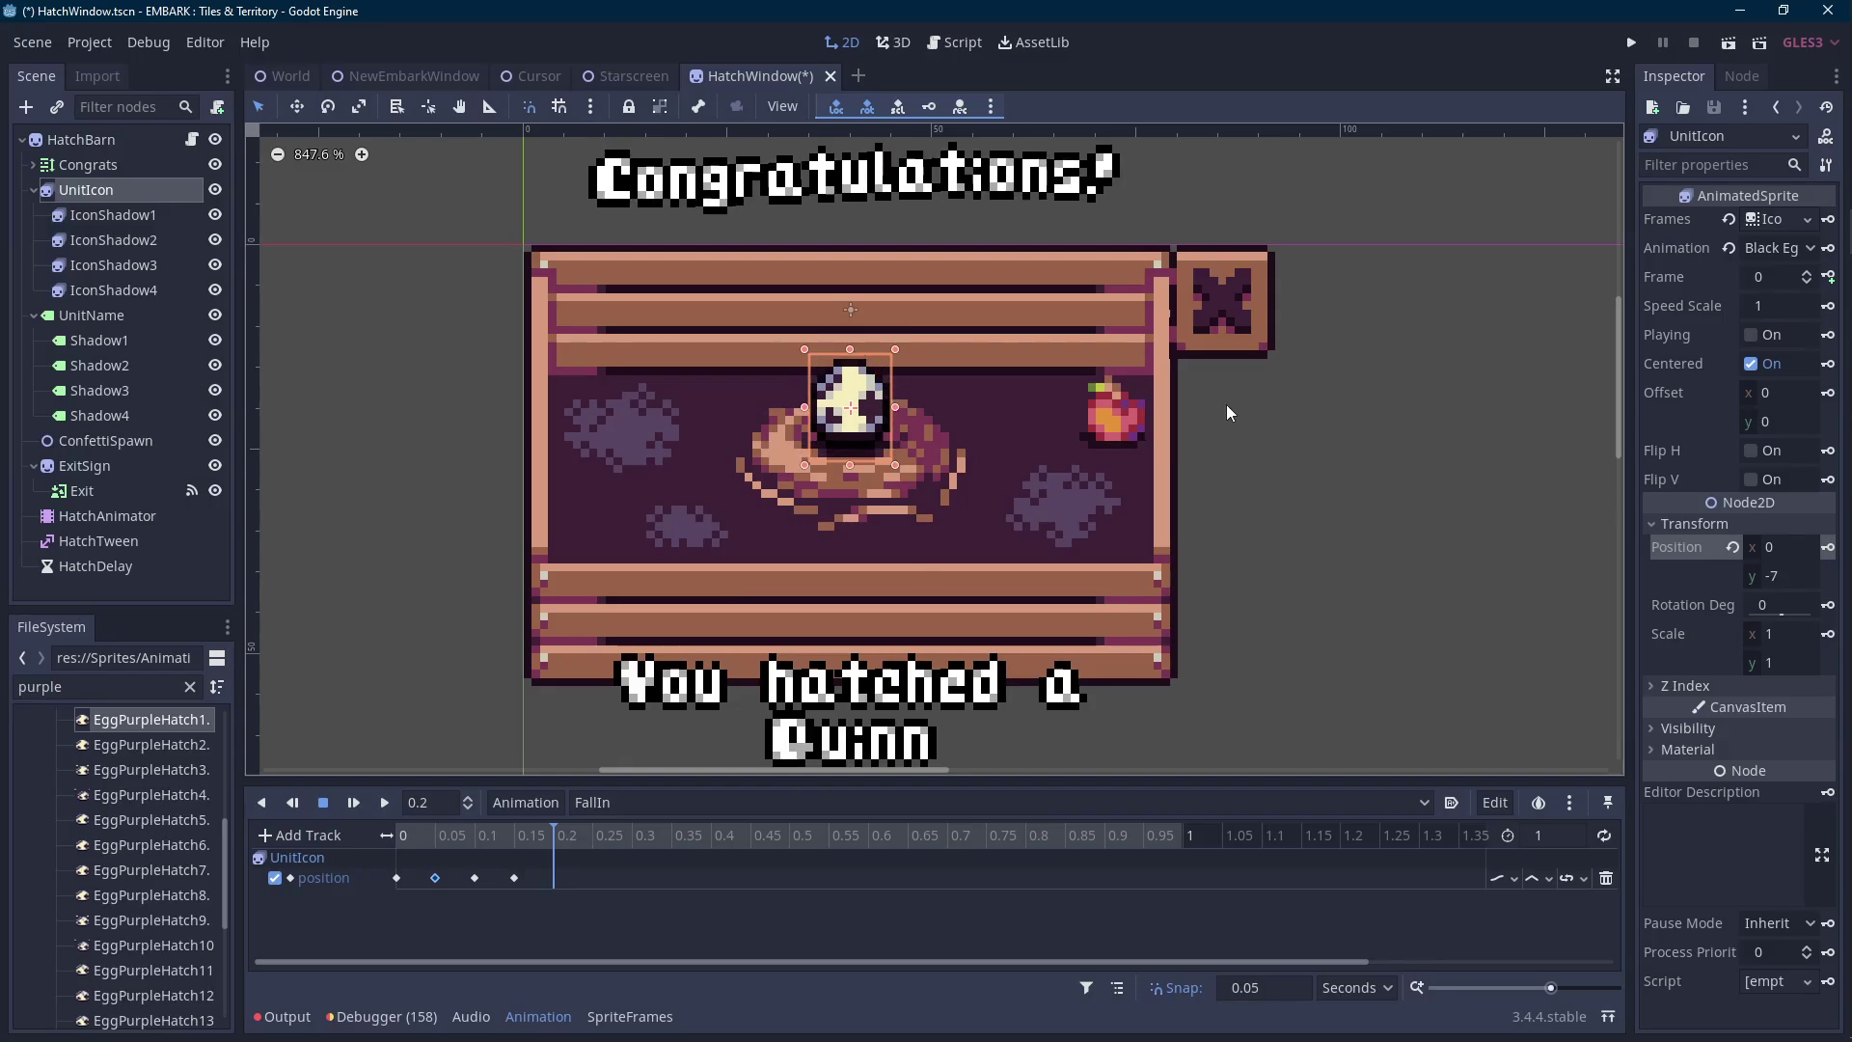
key(Down)
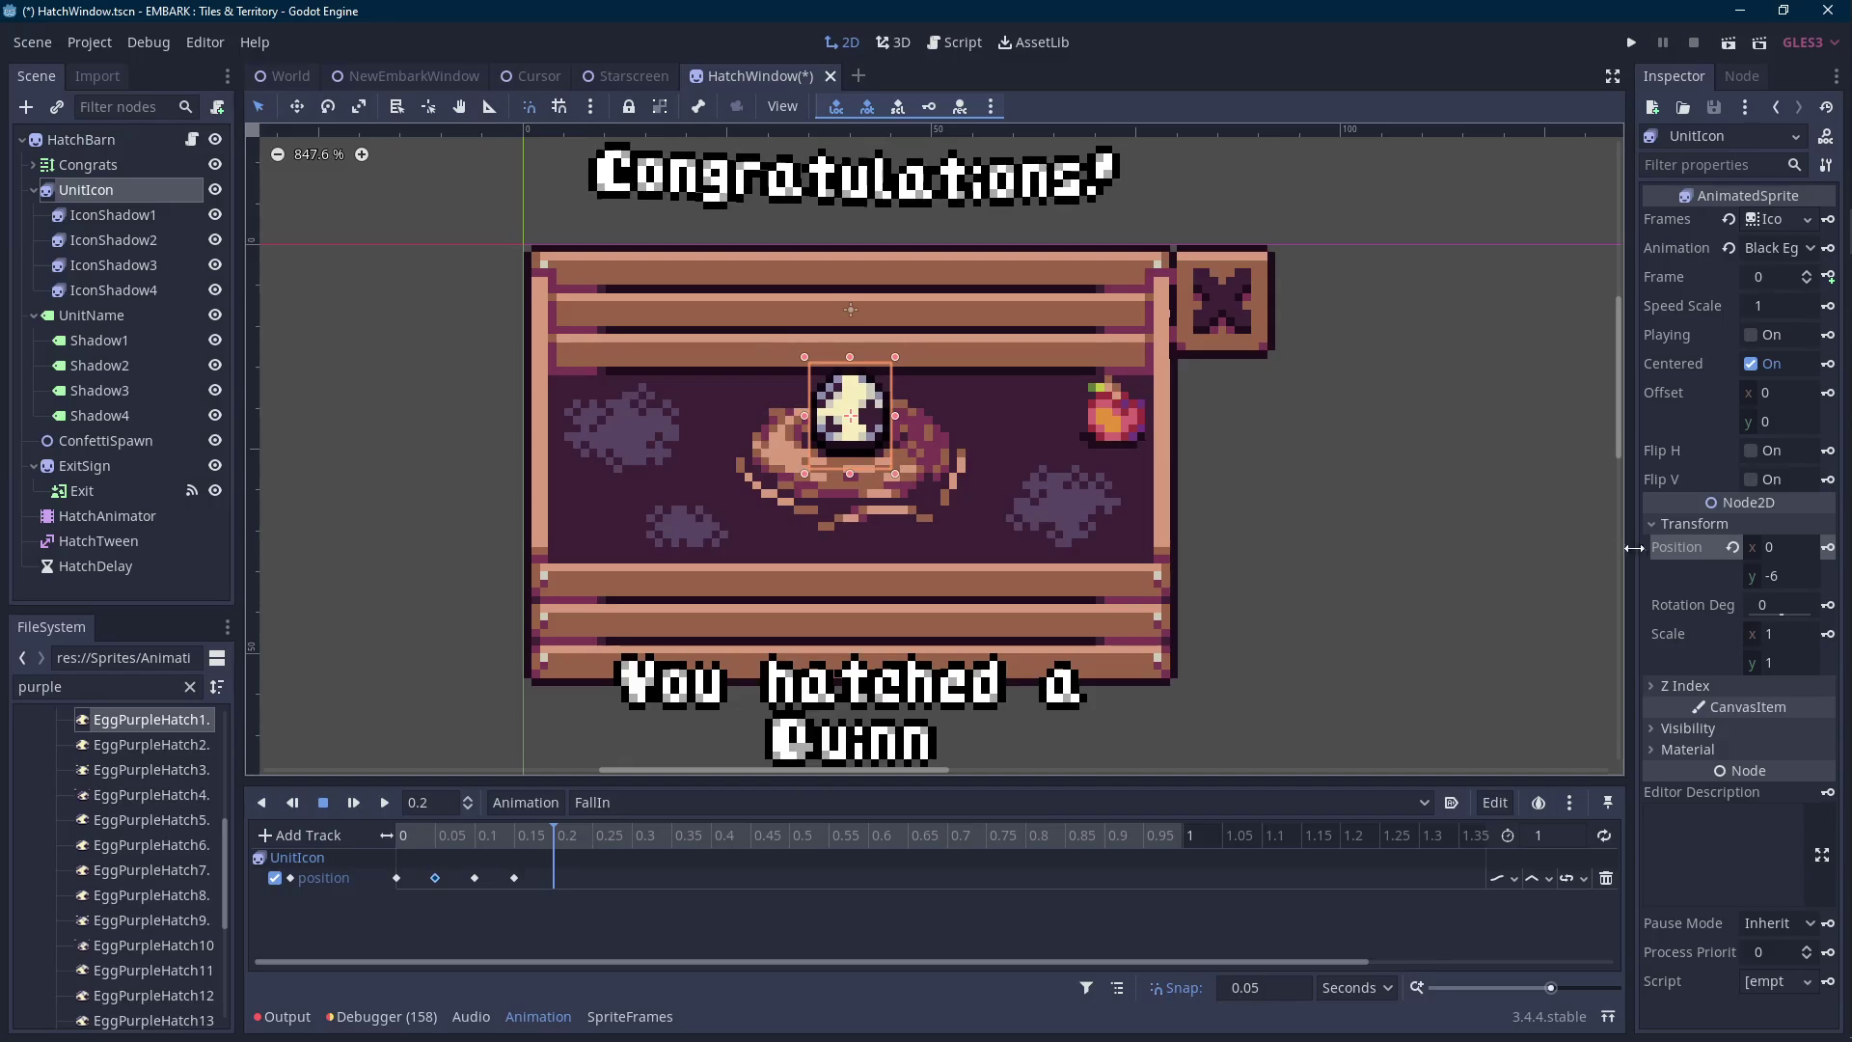
click(1827, 547)
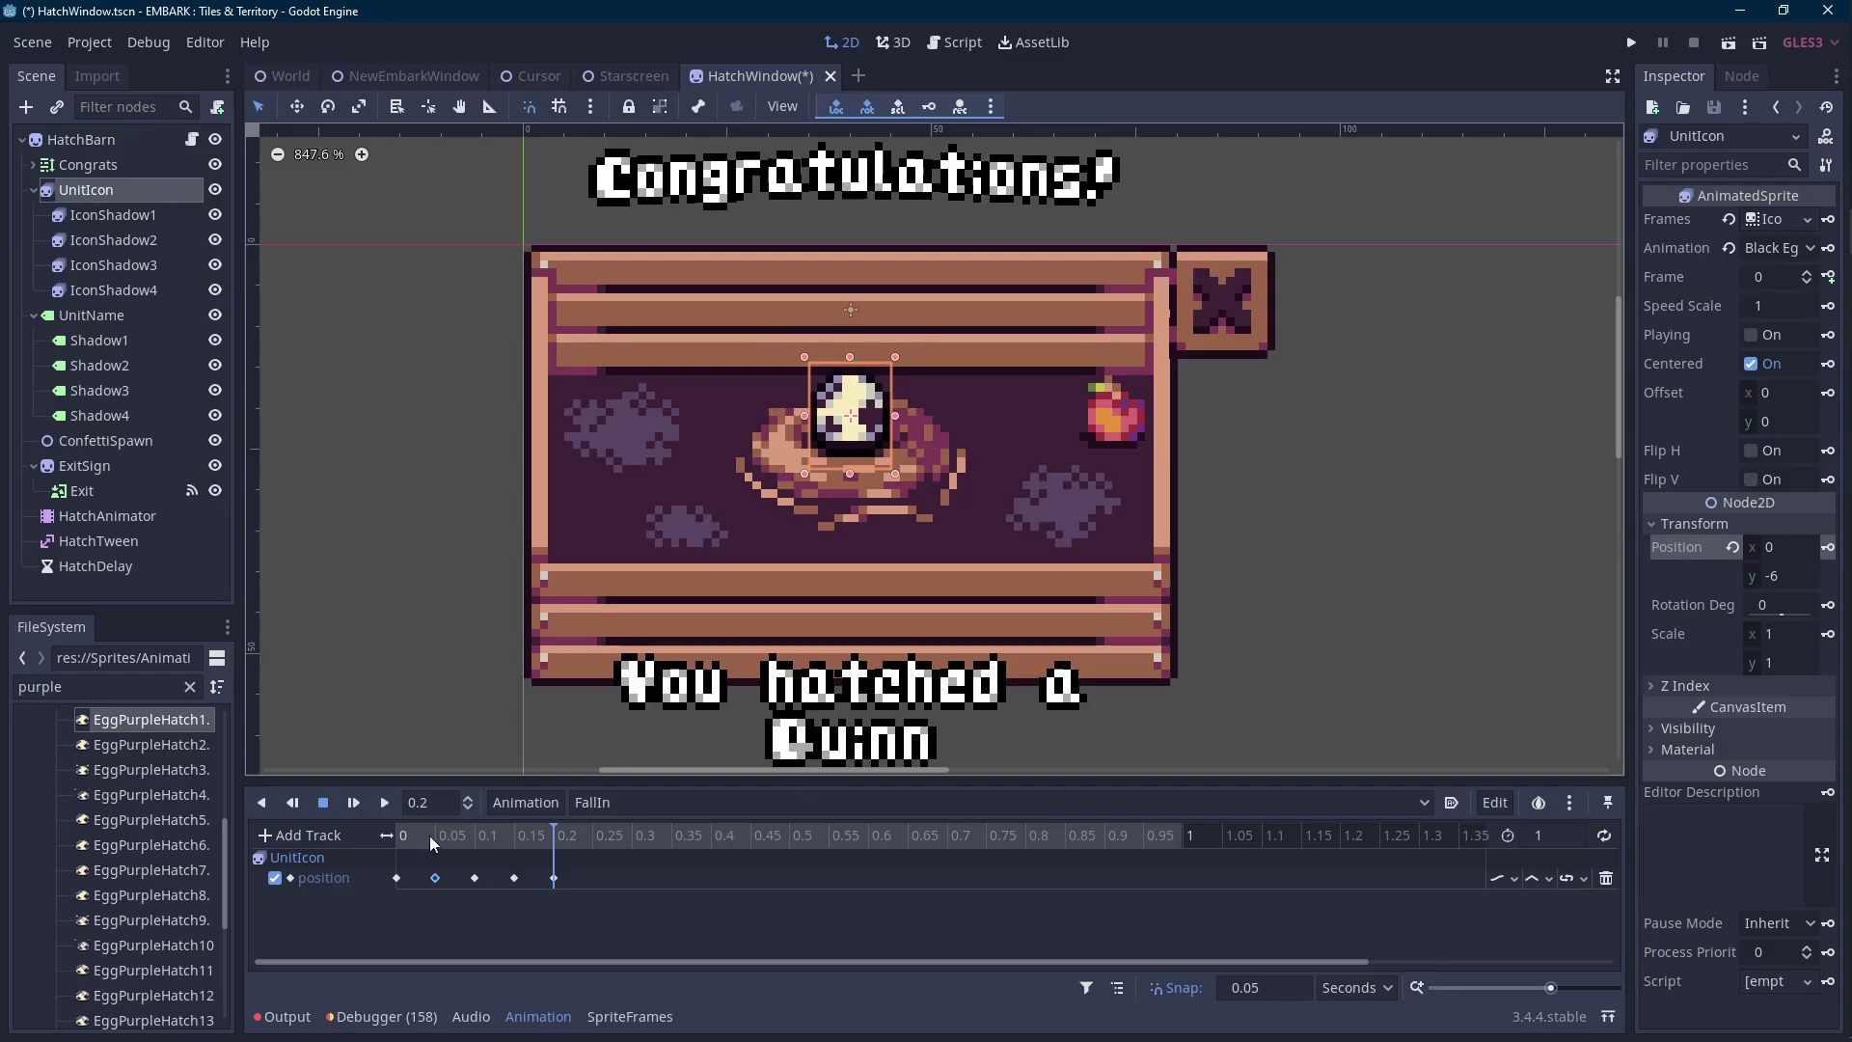
Preview FallIn, lower the egg to y -22 at 0.05 s, then delete the 0.05–0.2 s position keys.
click(431, 845)
click(384, 801)
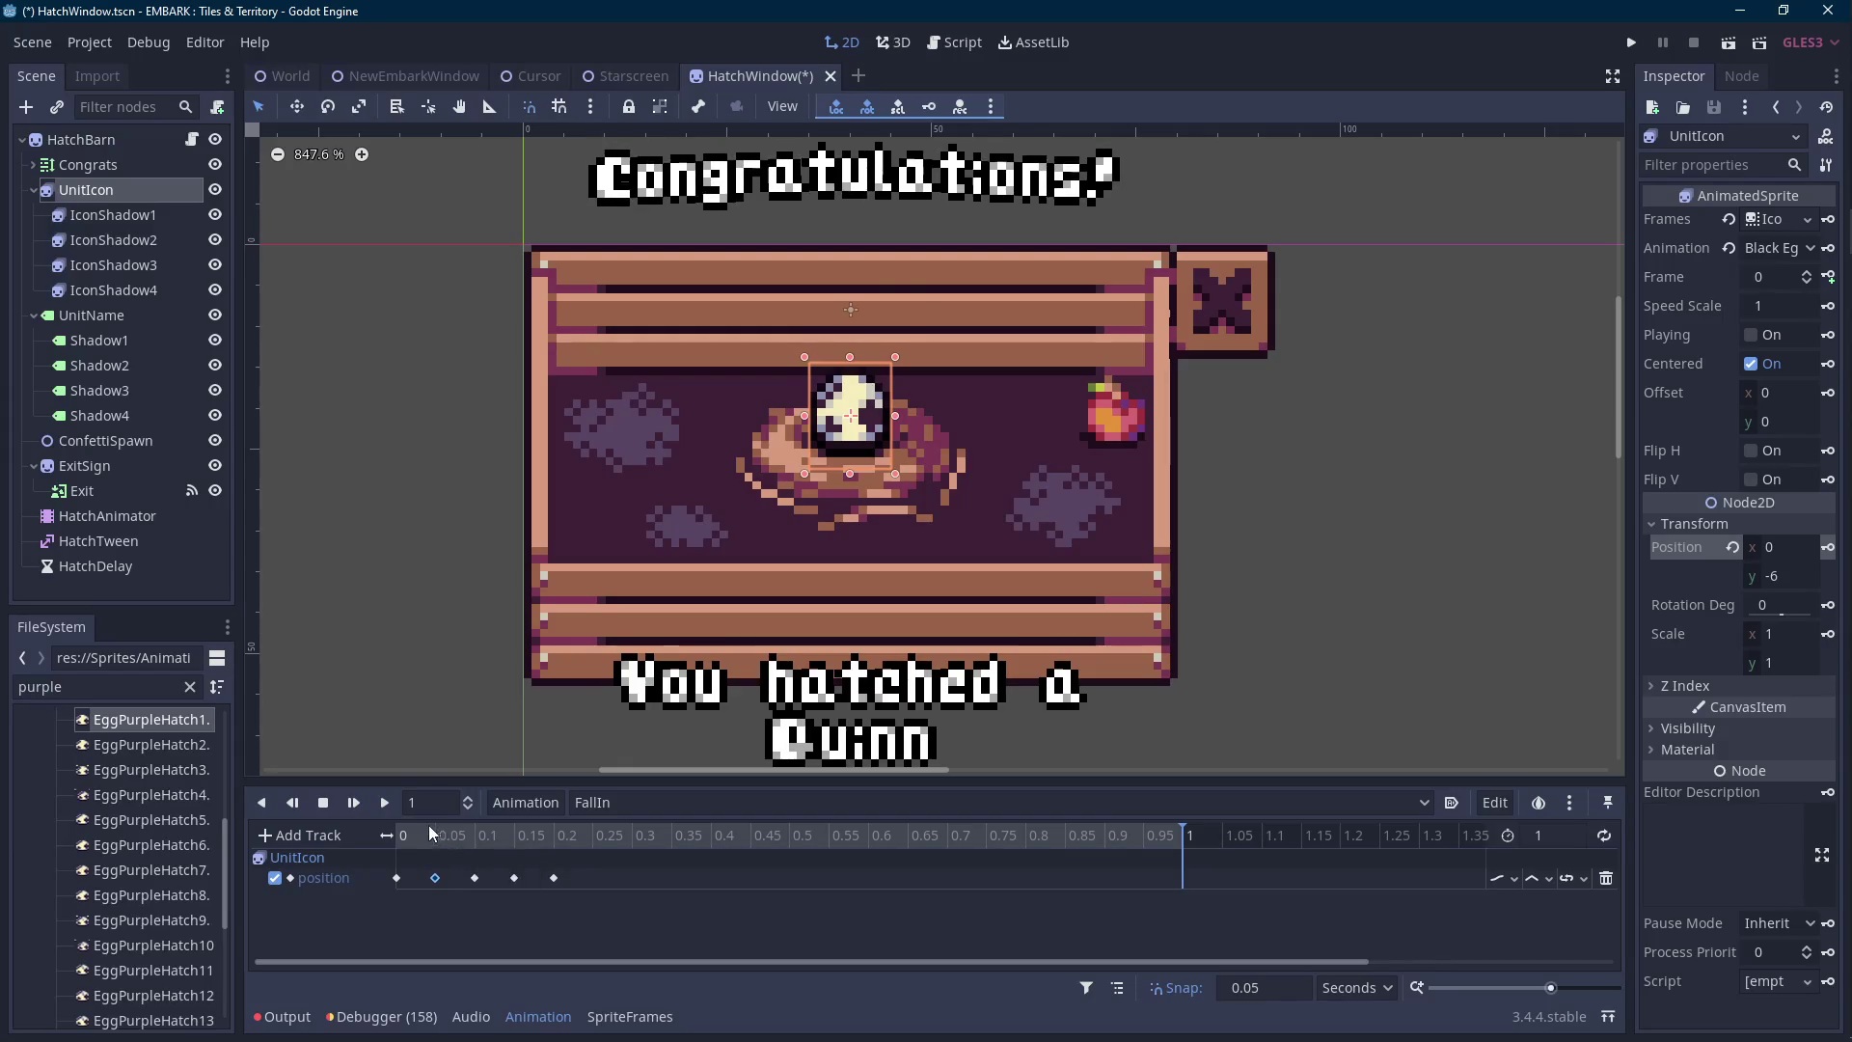
click(397, 833)
drag(835, 529, 818, 553)
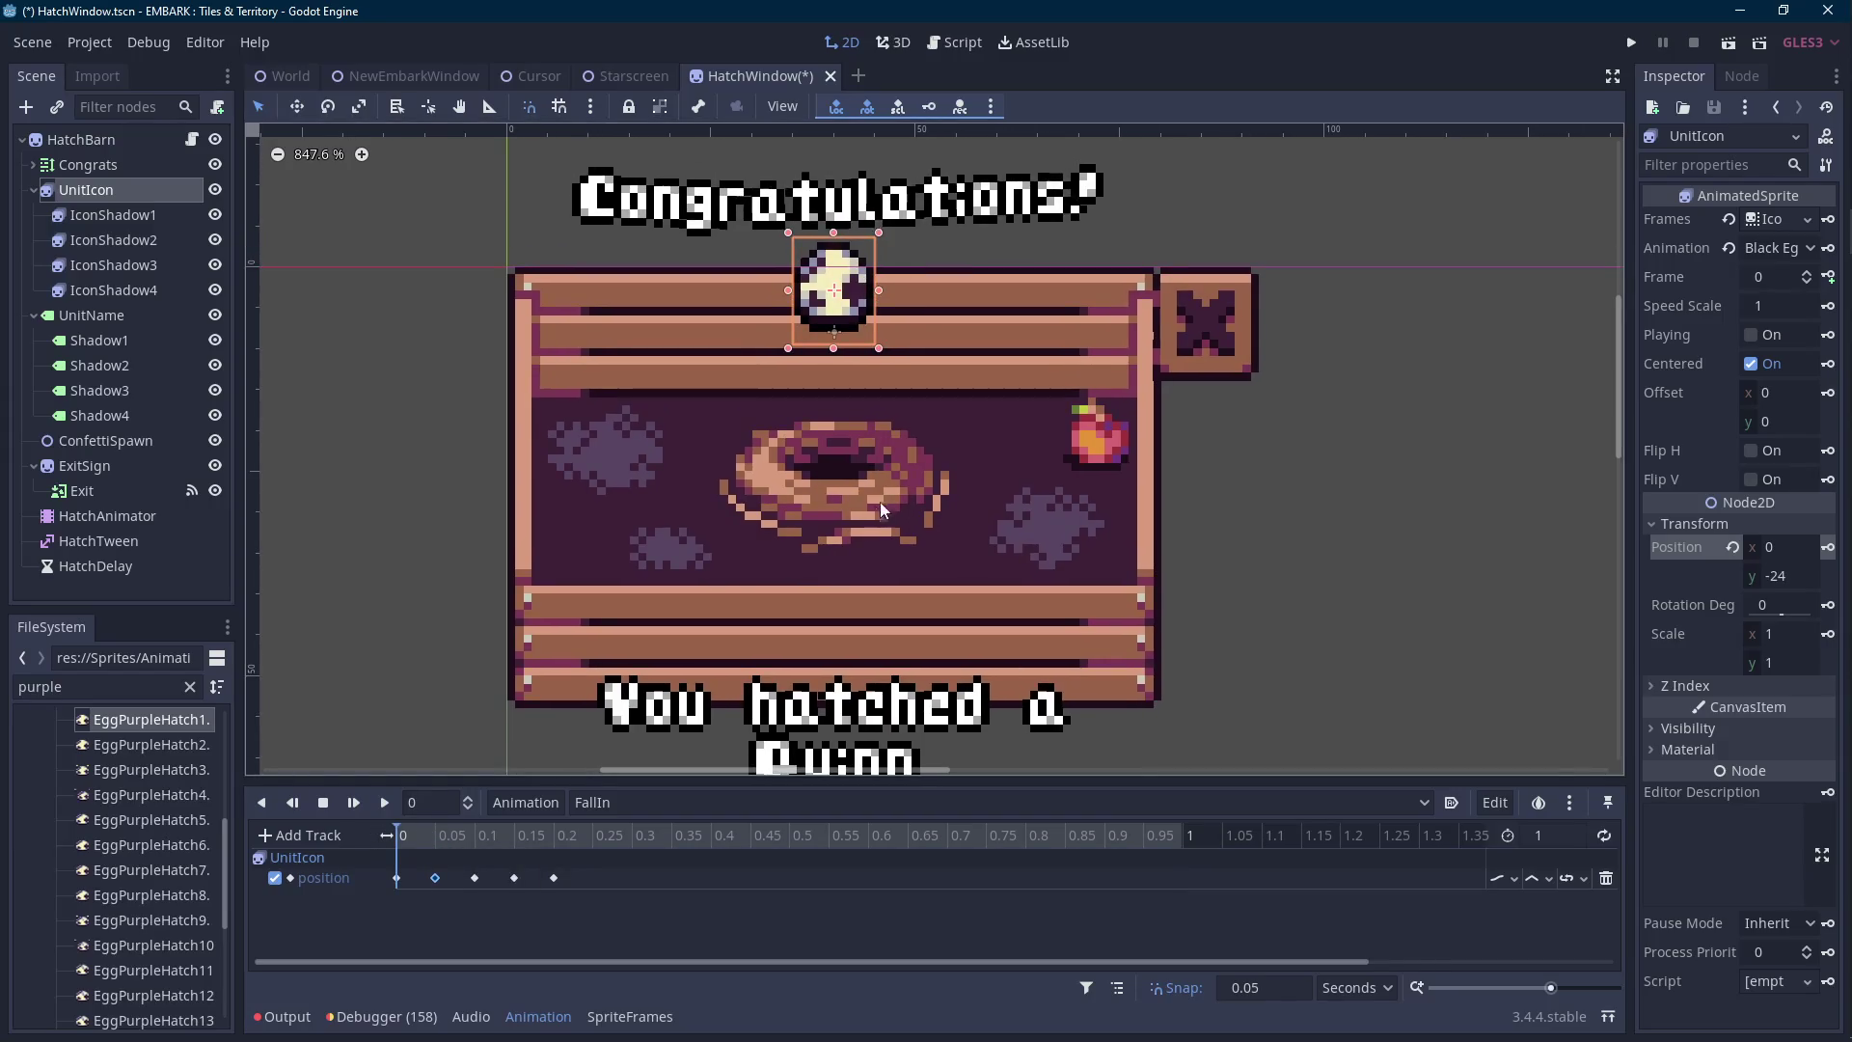
key(Down)
key(Down)
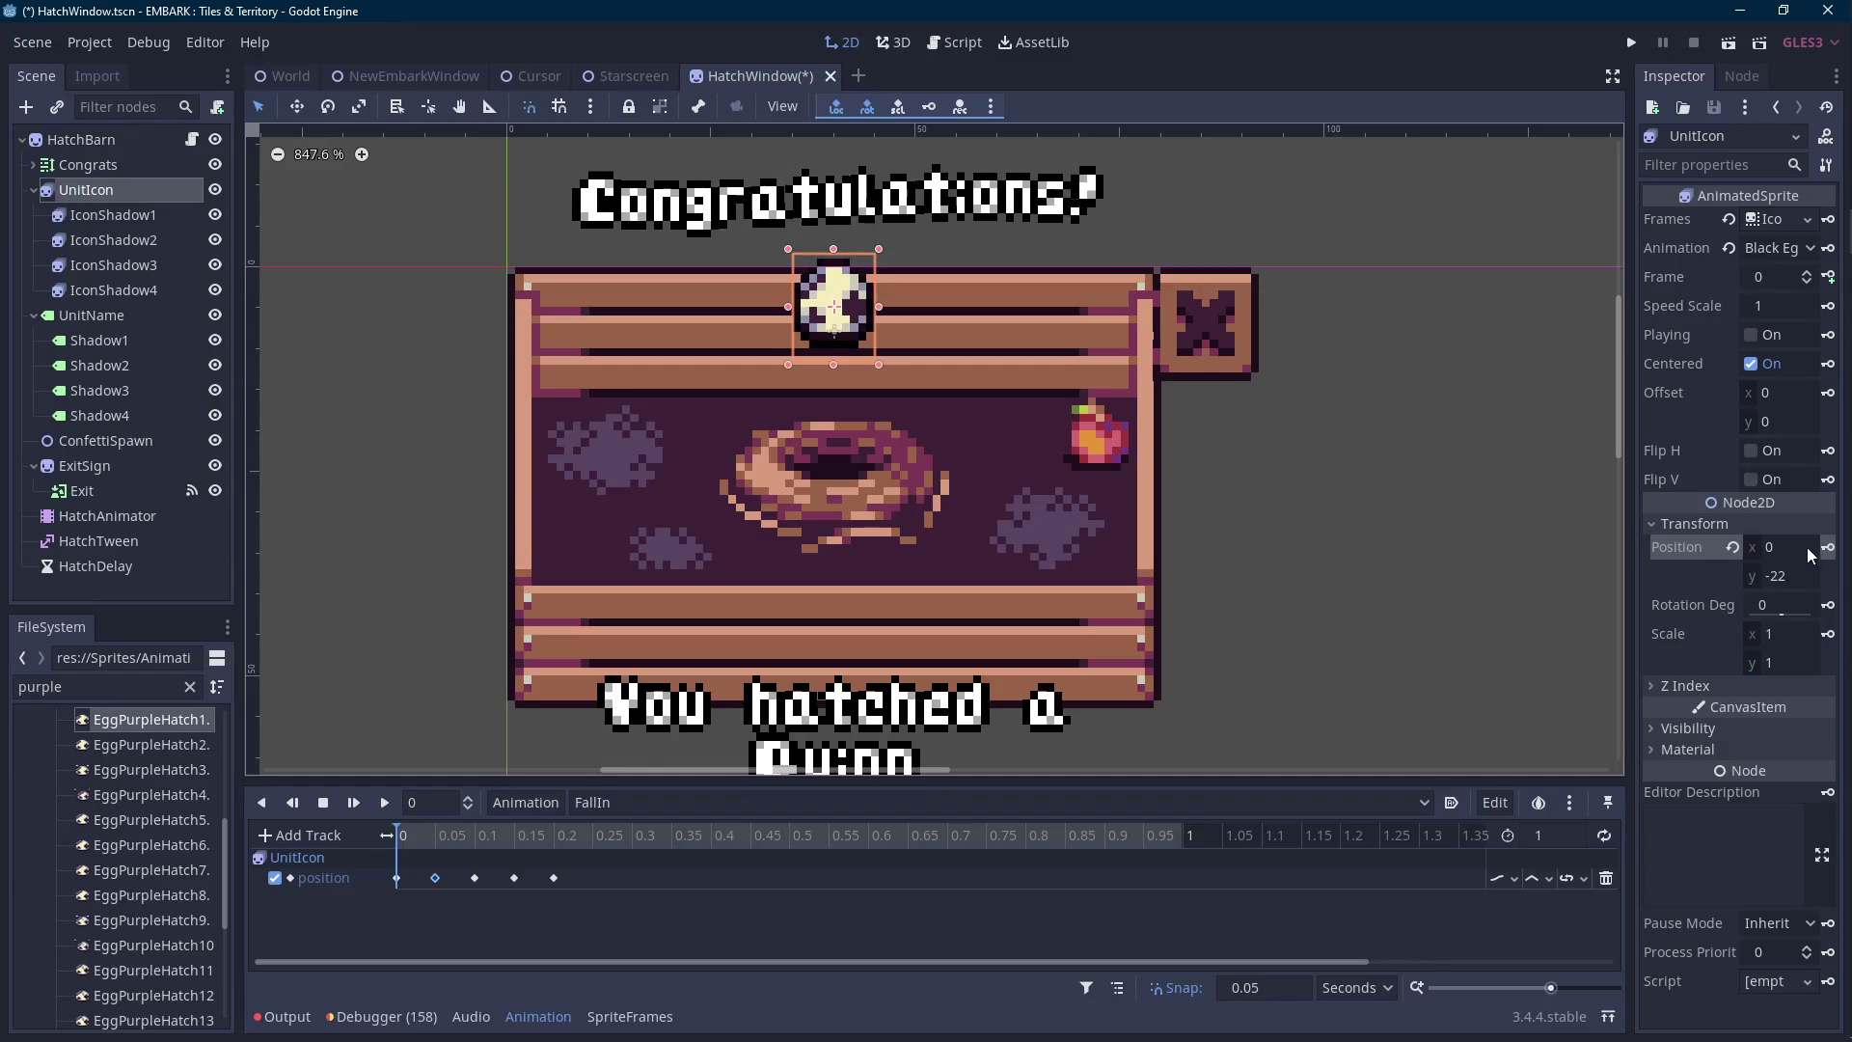
click(435, 878)
key(Down)
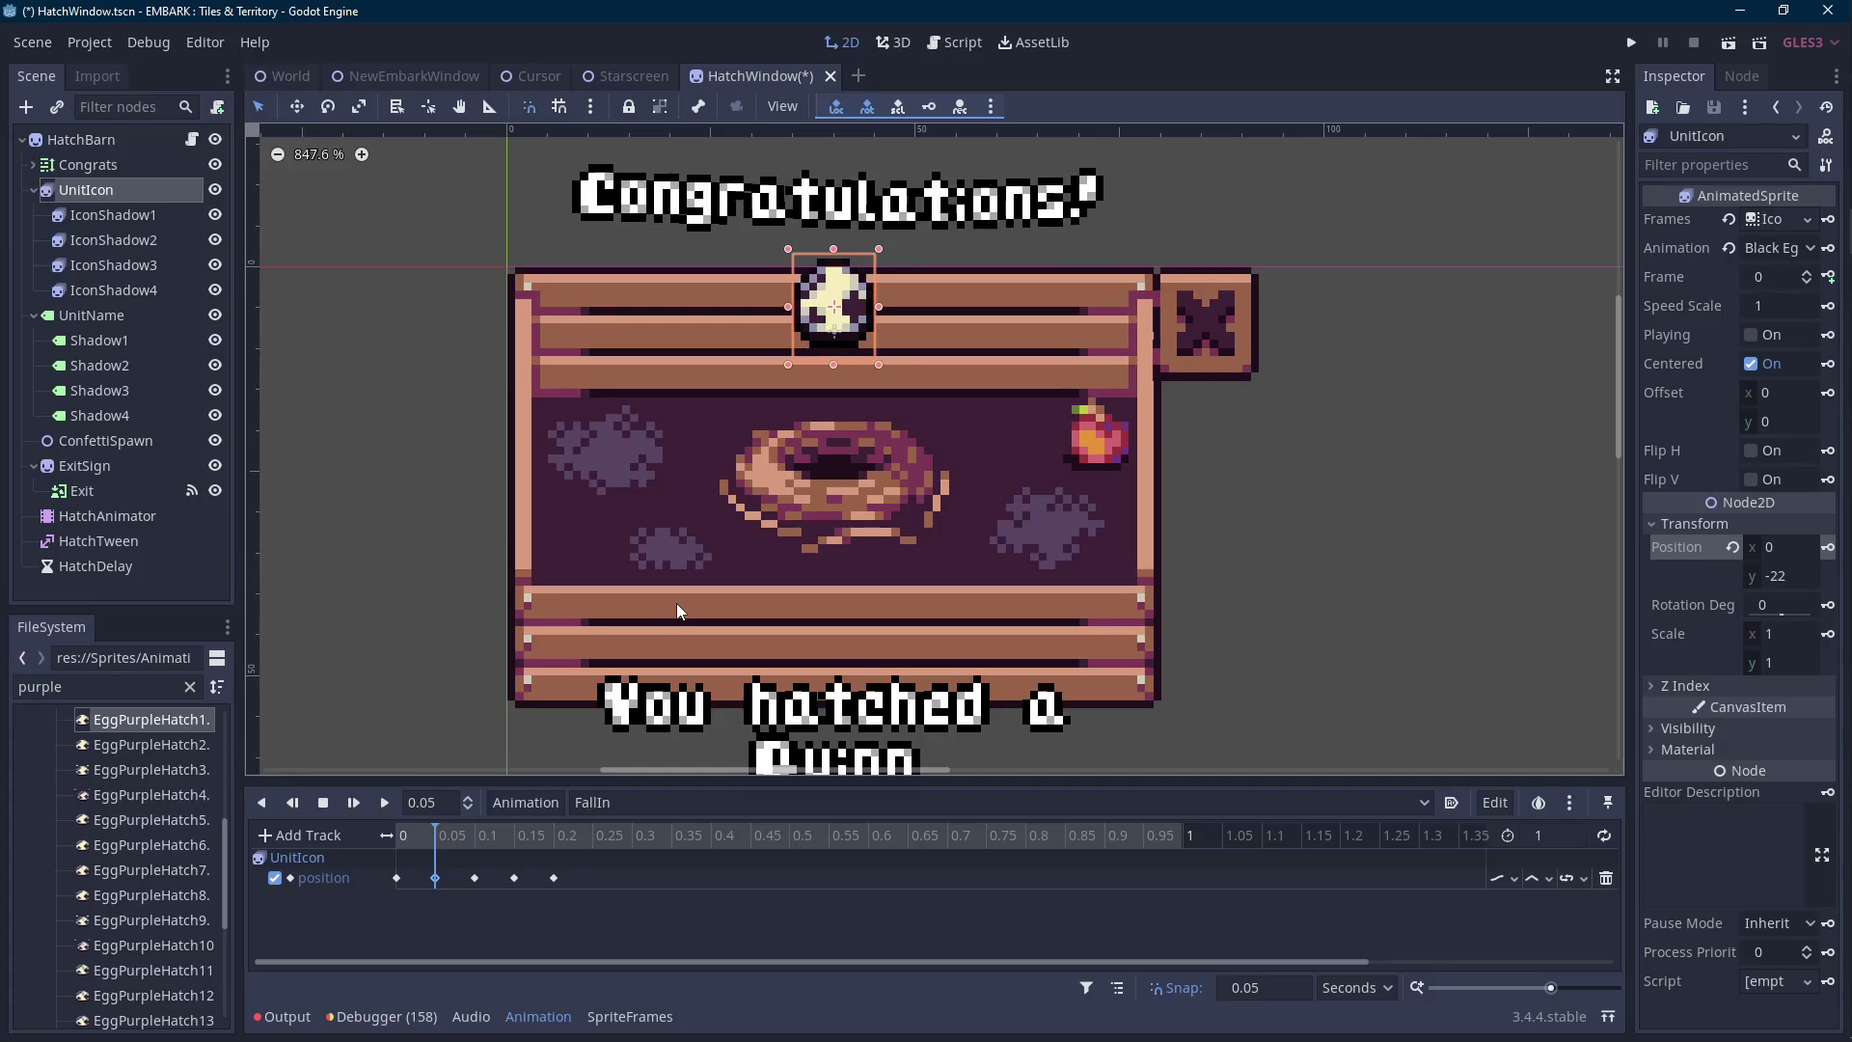
drag(424, 860, 551, 883)
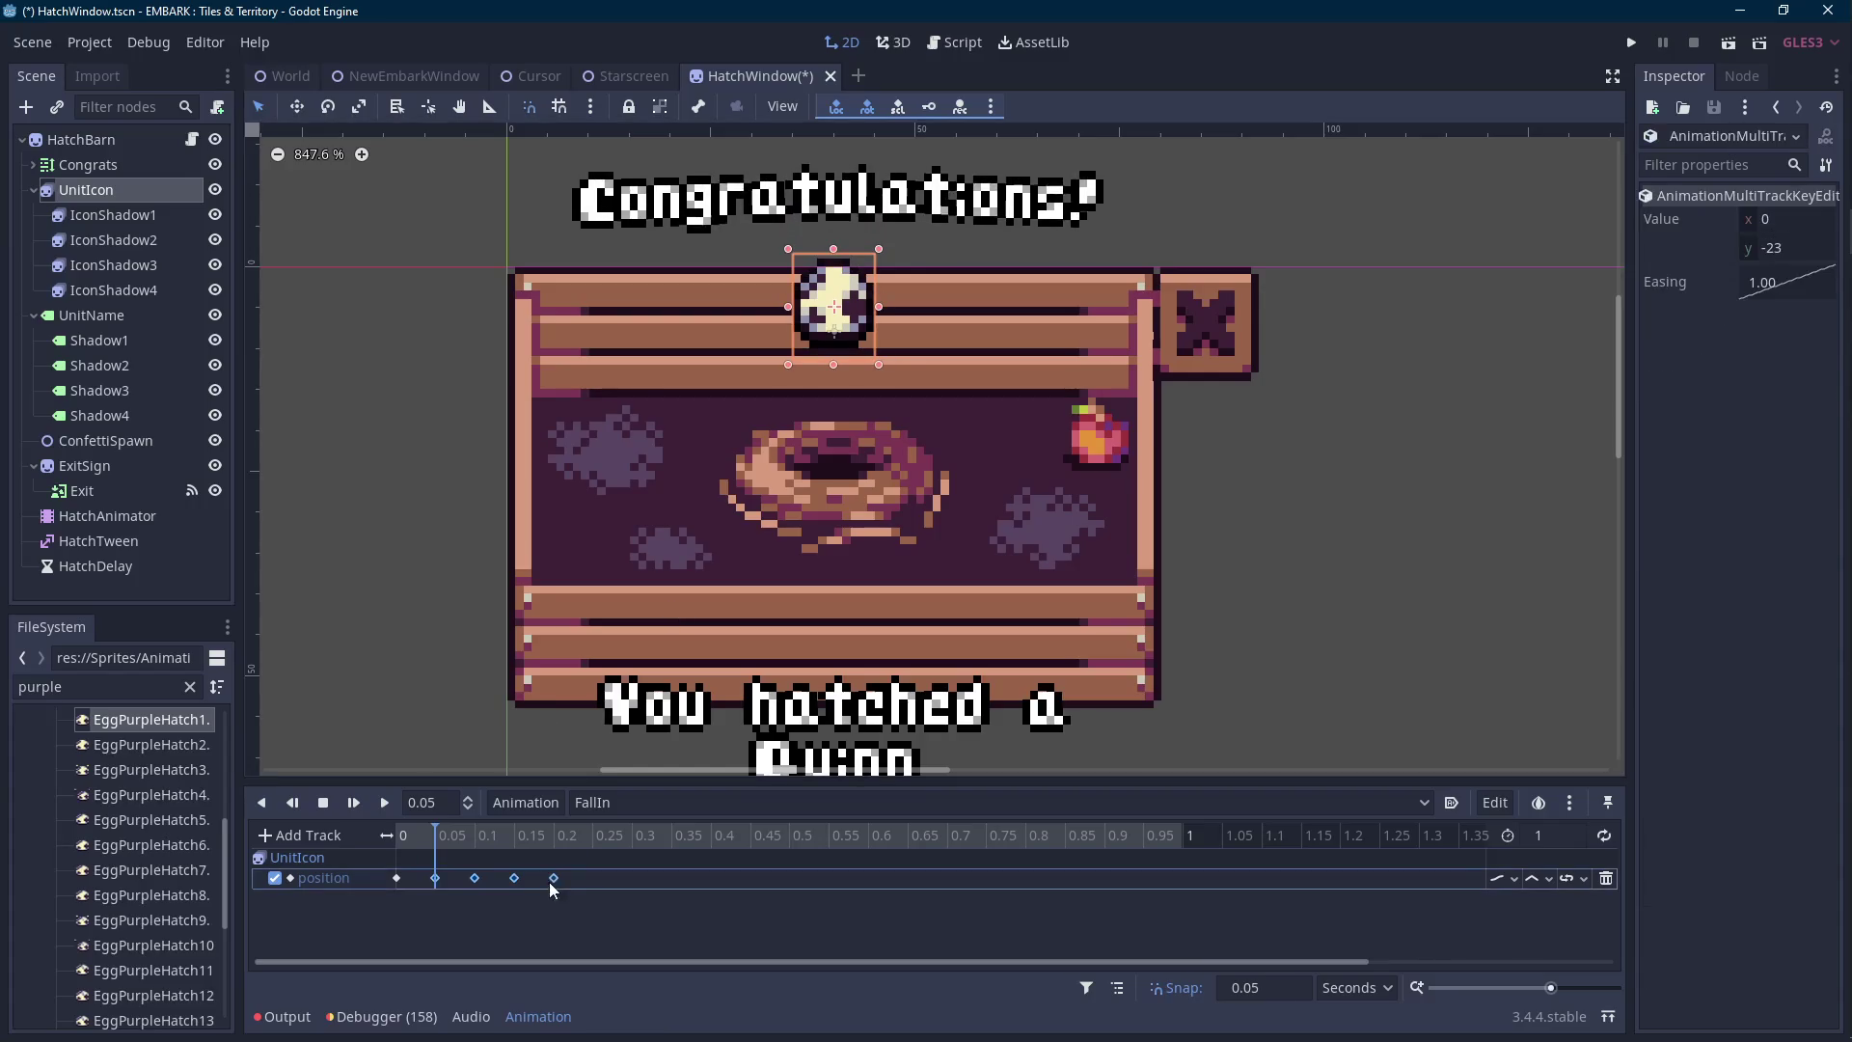
key(Delete)
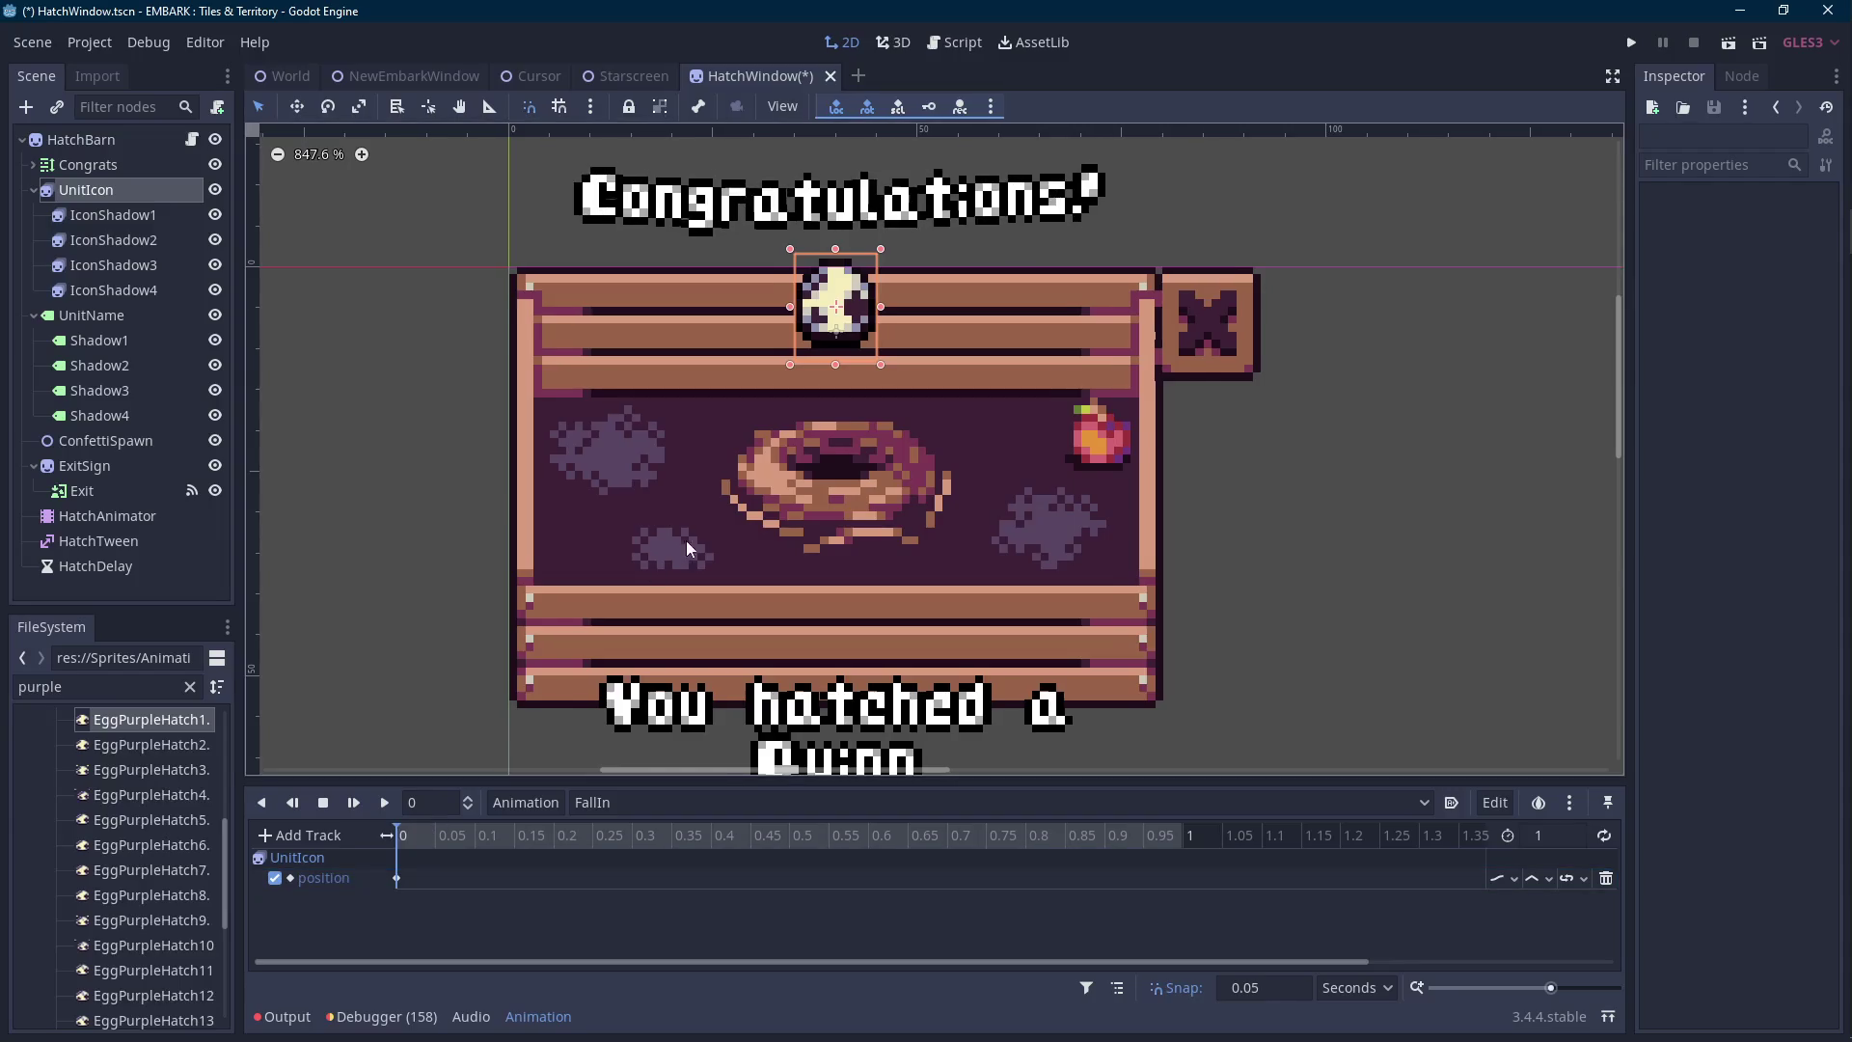
Re-key the UnitIcon position at 0.05, 0.1 and 0.15 s, nudging the egg lower each step.
scroll(682, 556, up, 1)
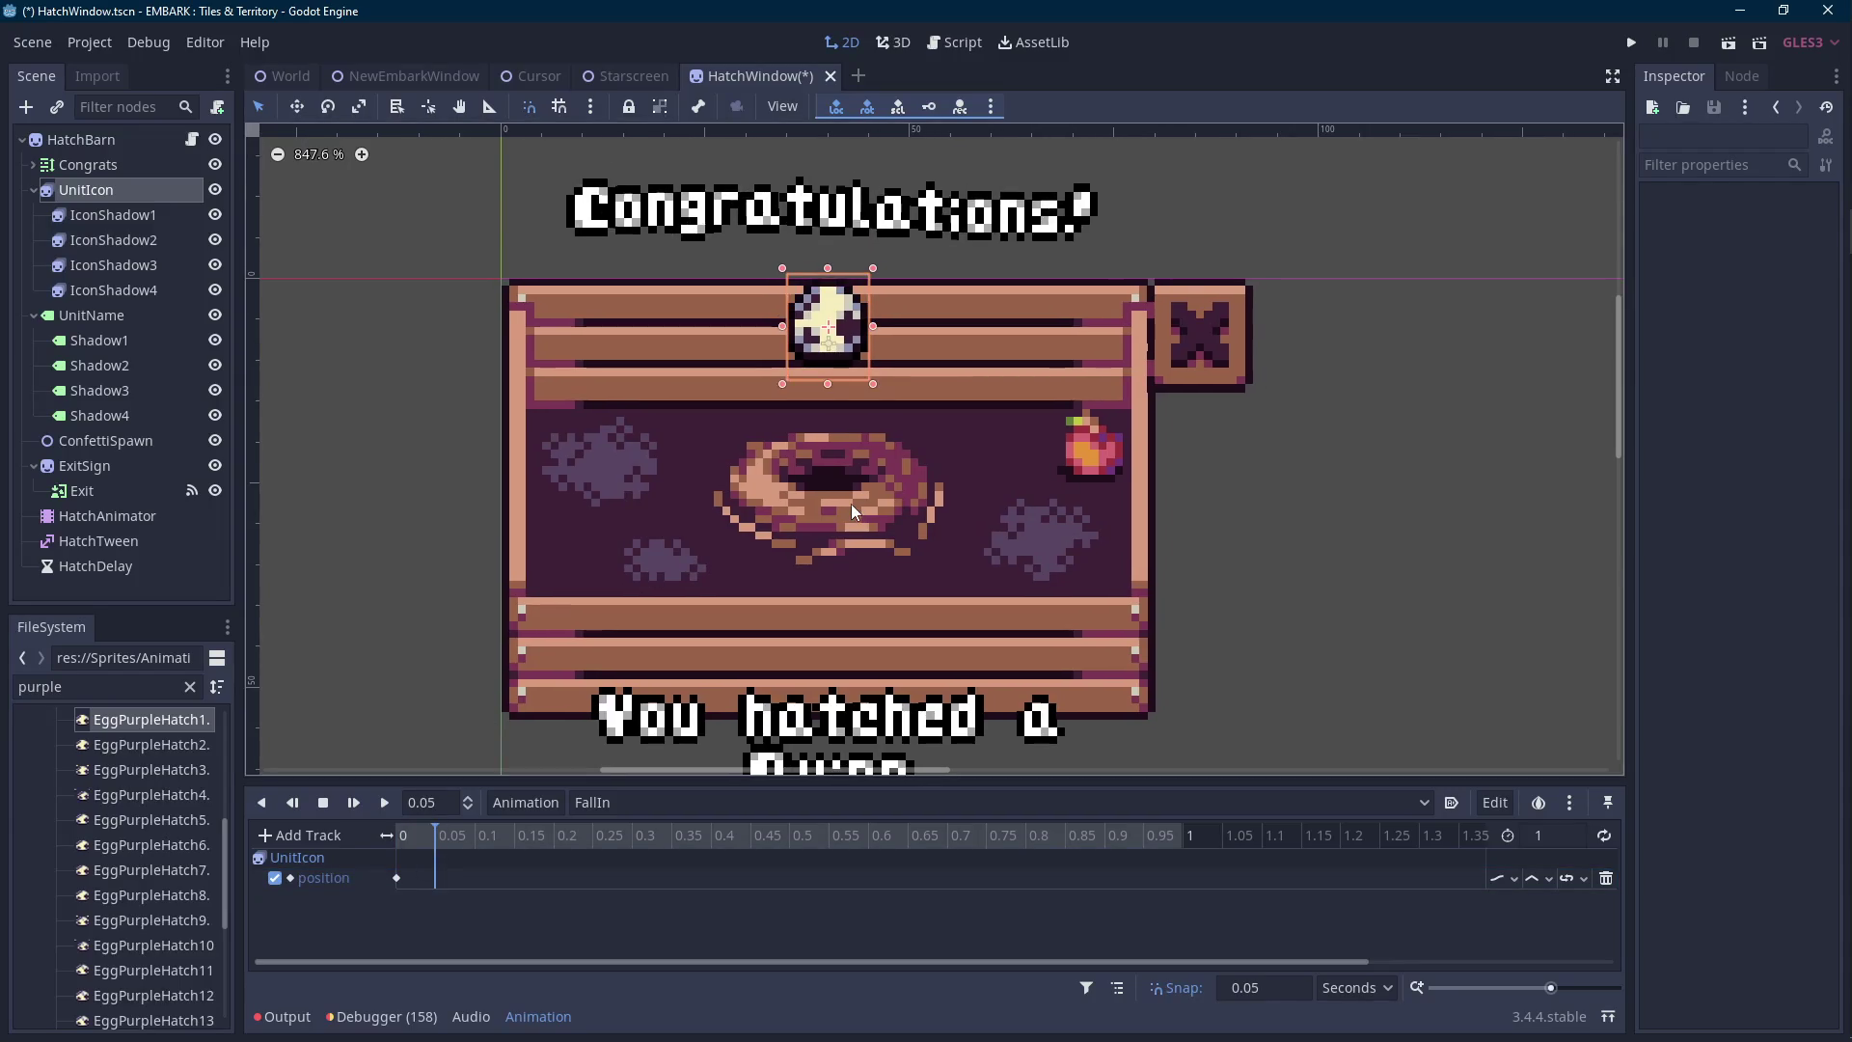
click(130, 190)
click(538, 1017)
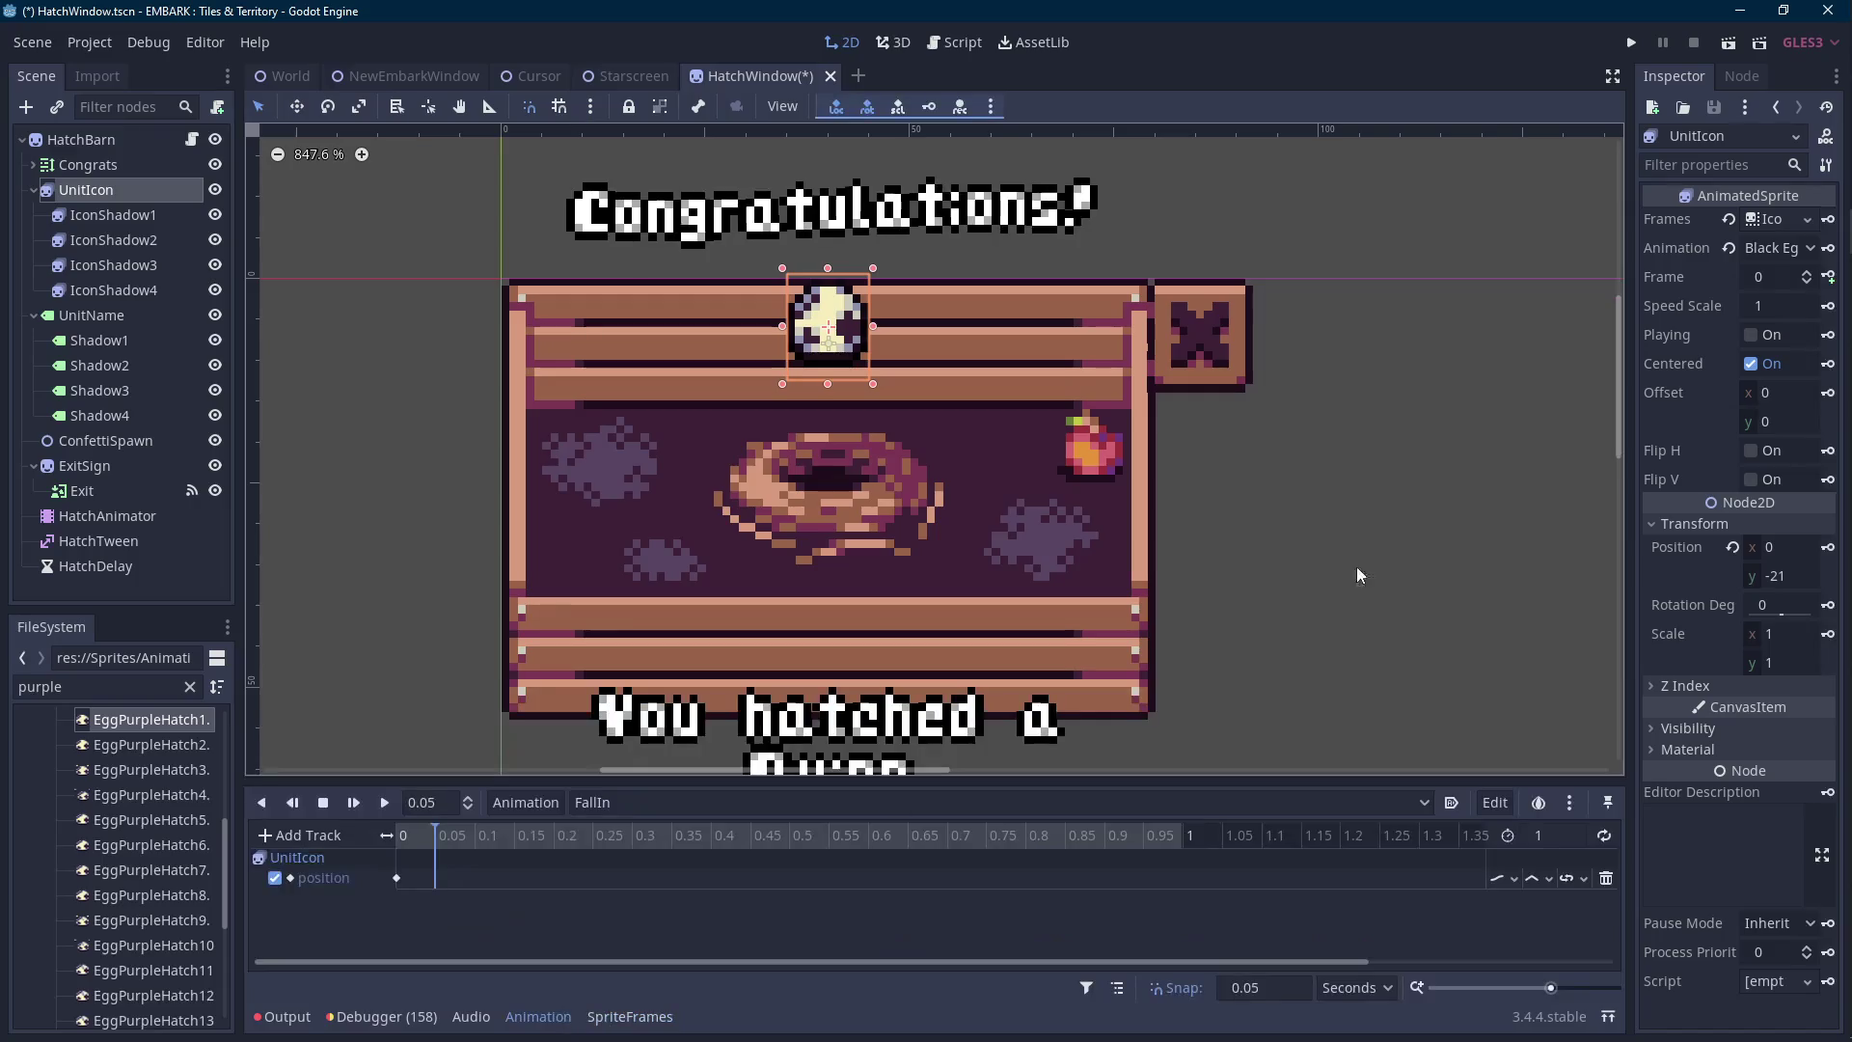
click(1825, 546)
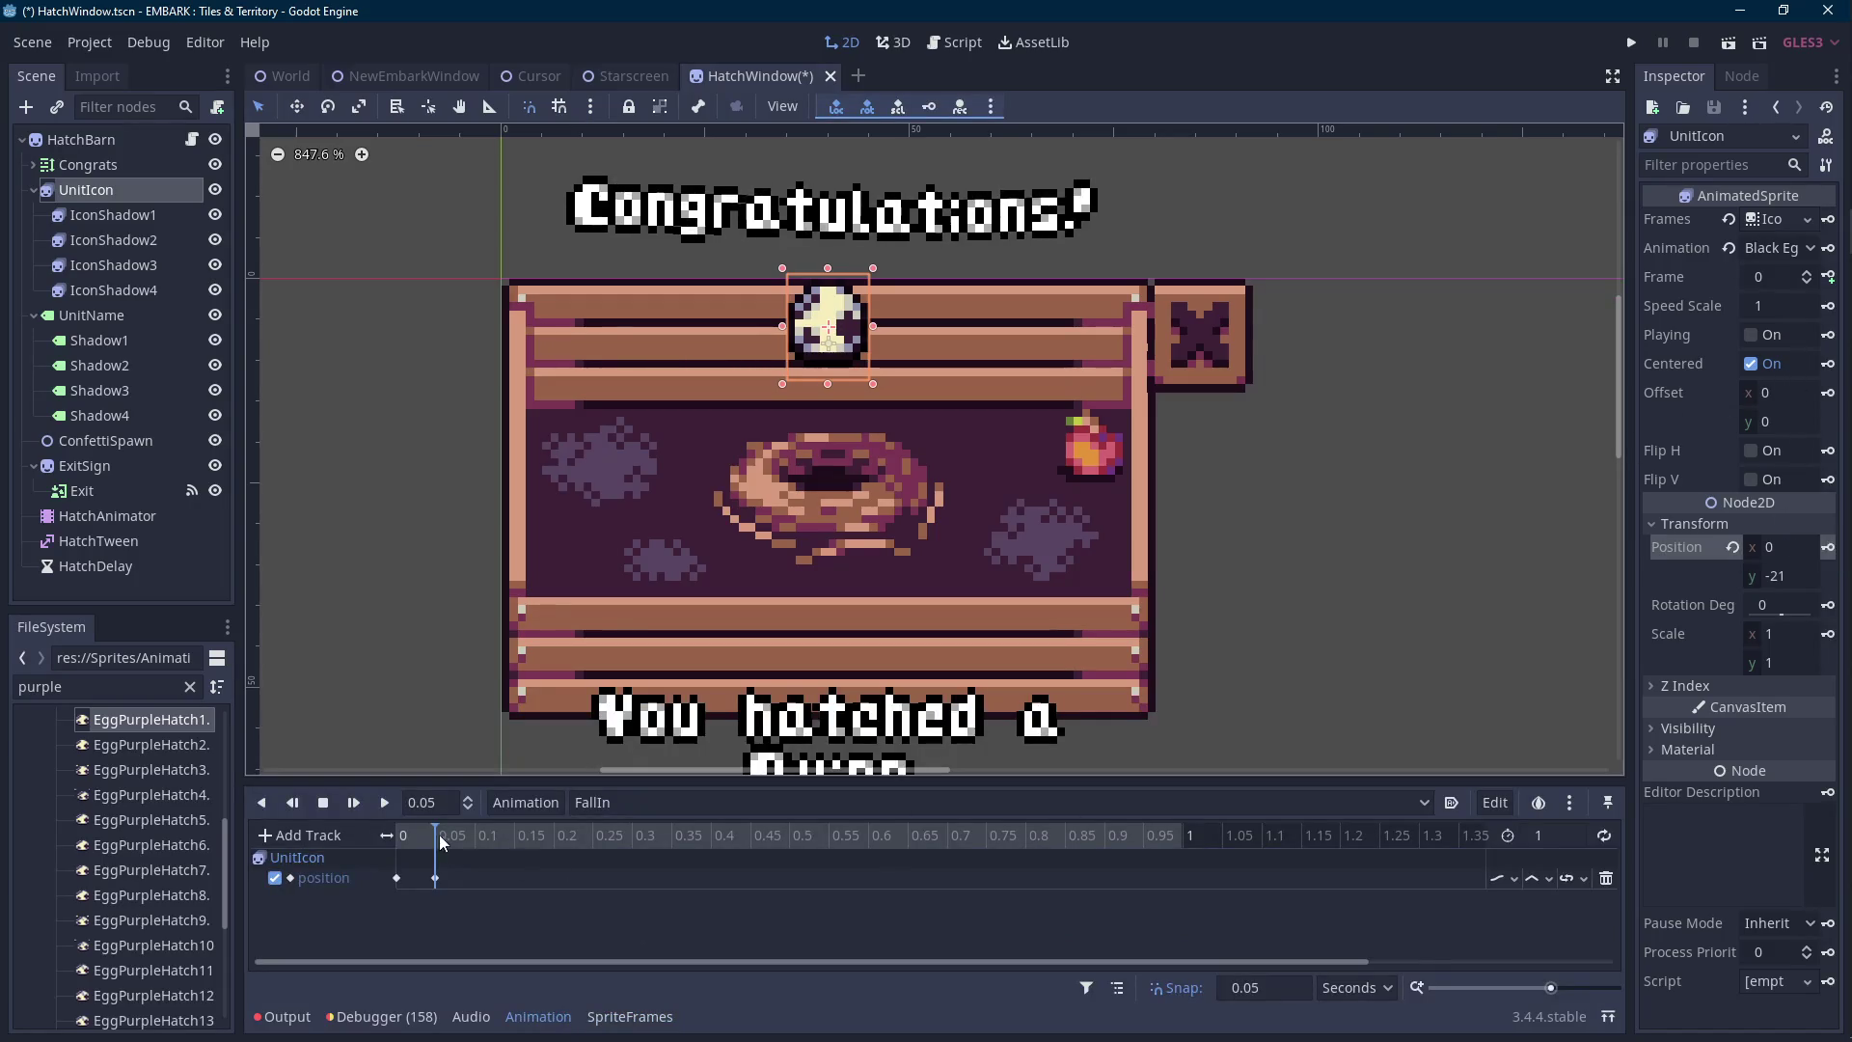
scroll(711, 666, down, 1)
key(Down)
key(Down)
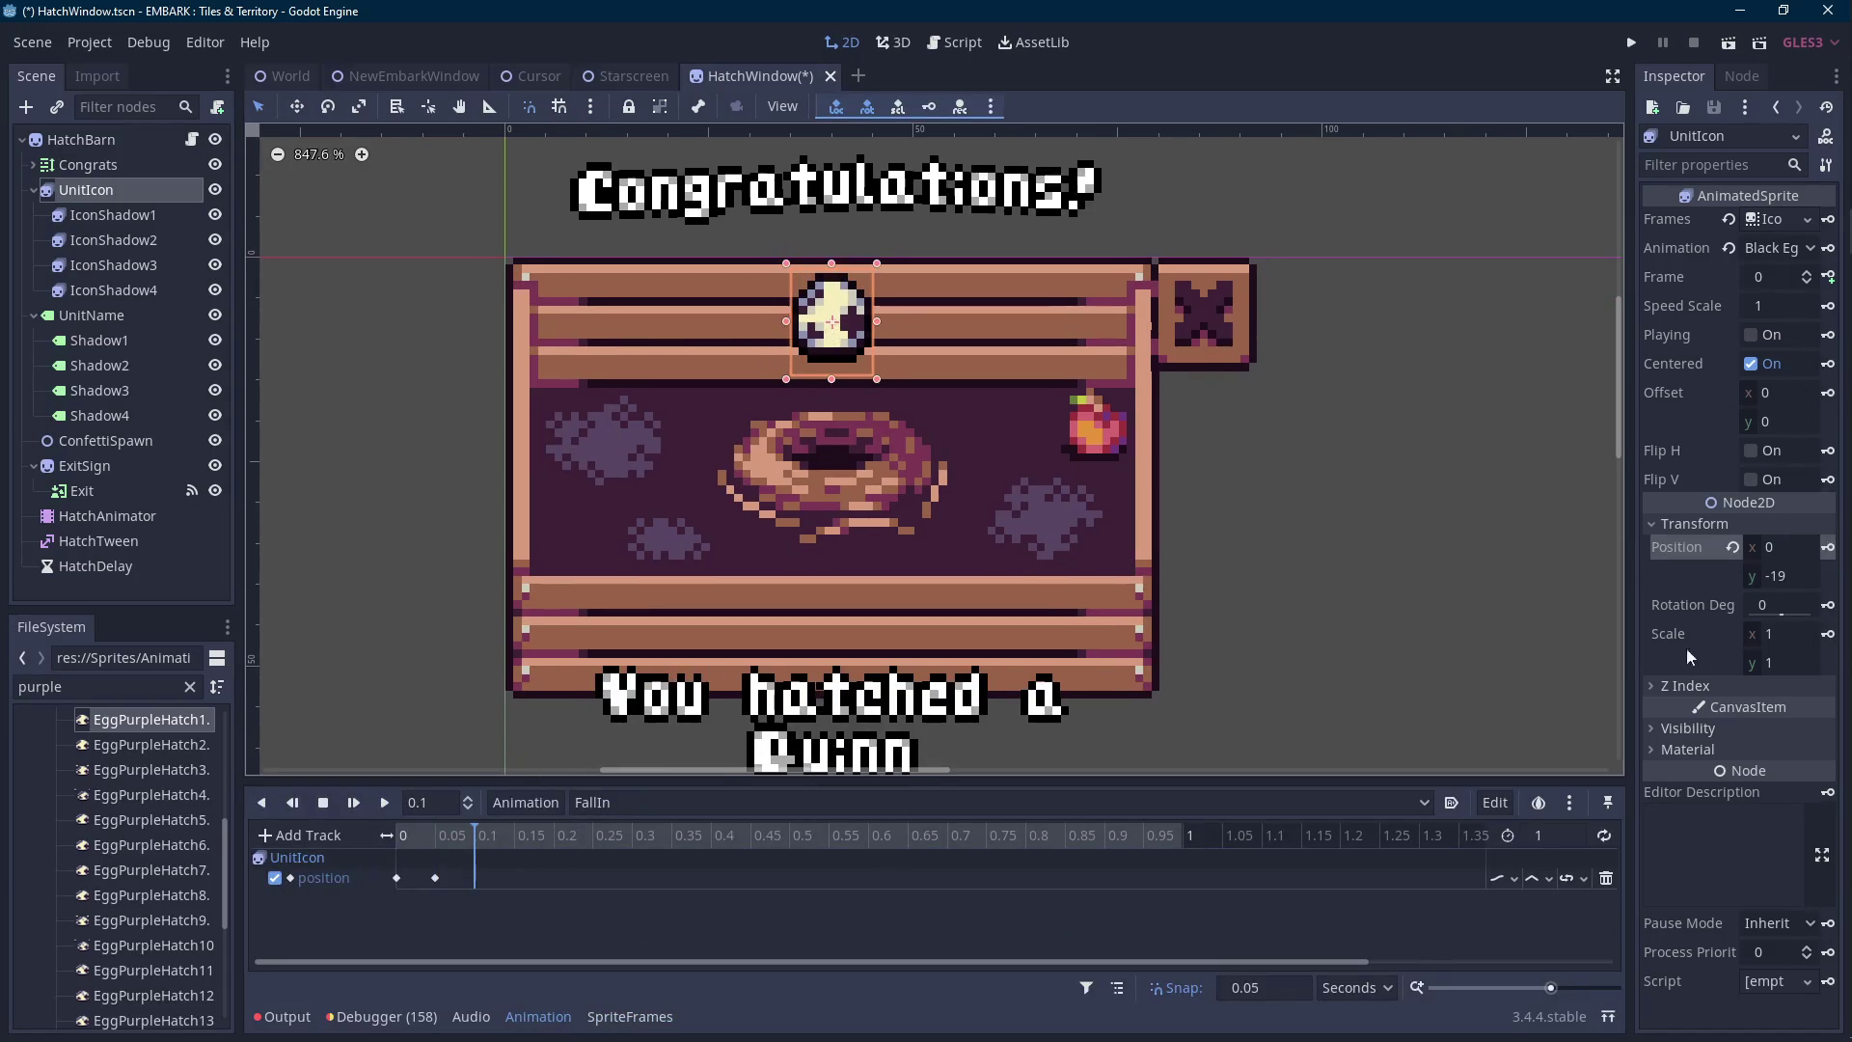
click(1825, 547)
click(514, 835)
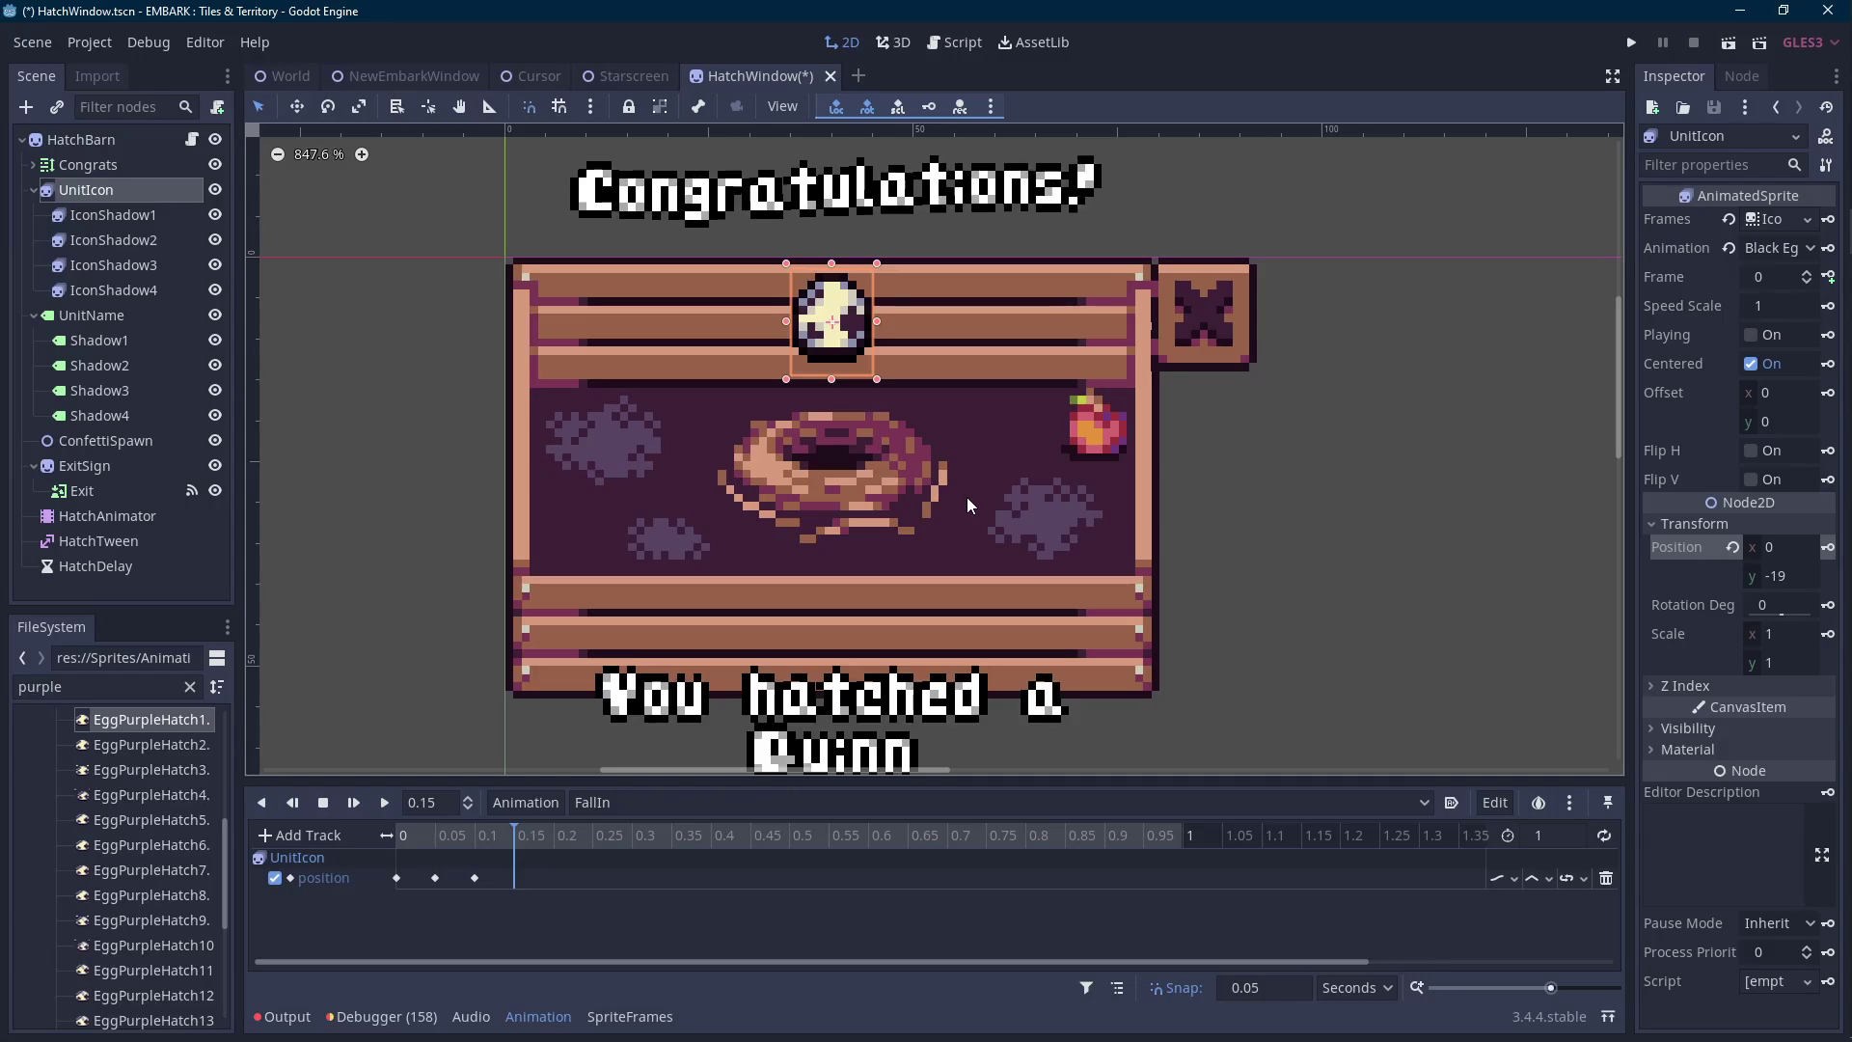
key(Down)
key(Down)
key(Down)
key(Down)
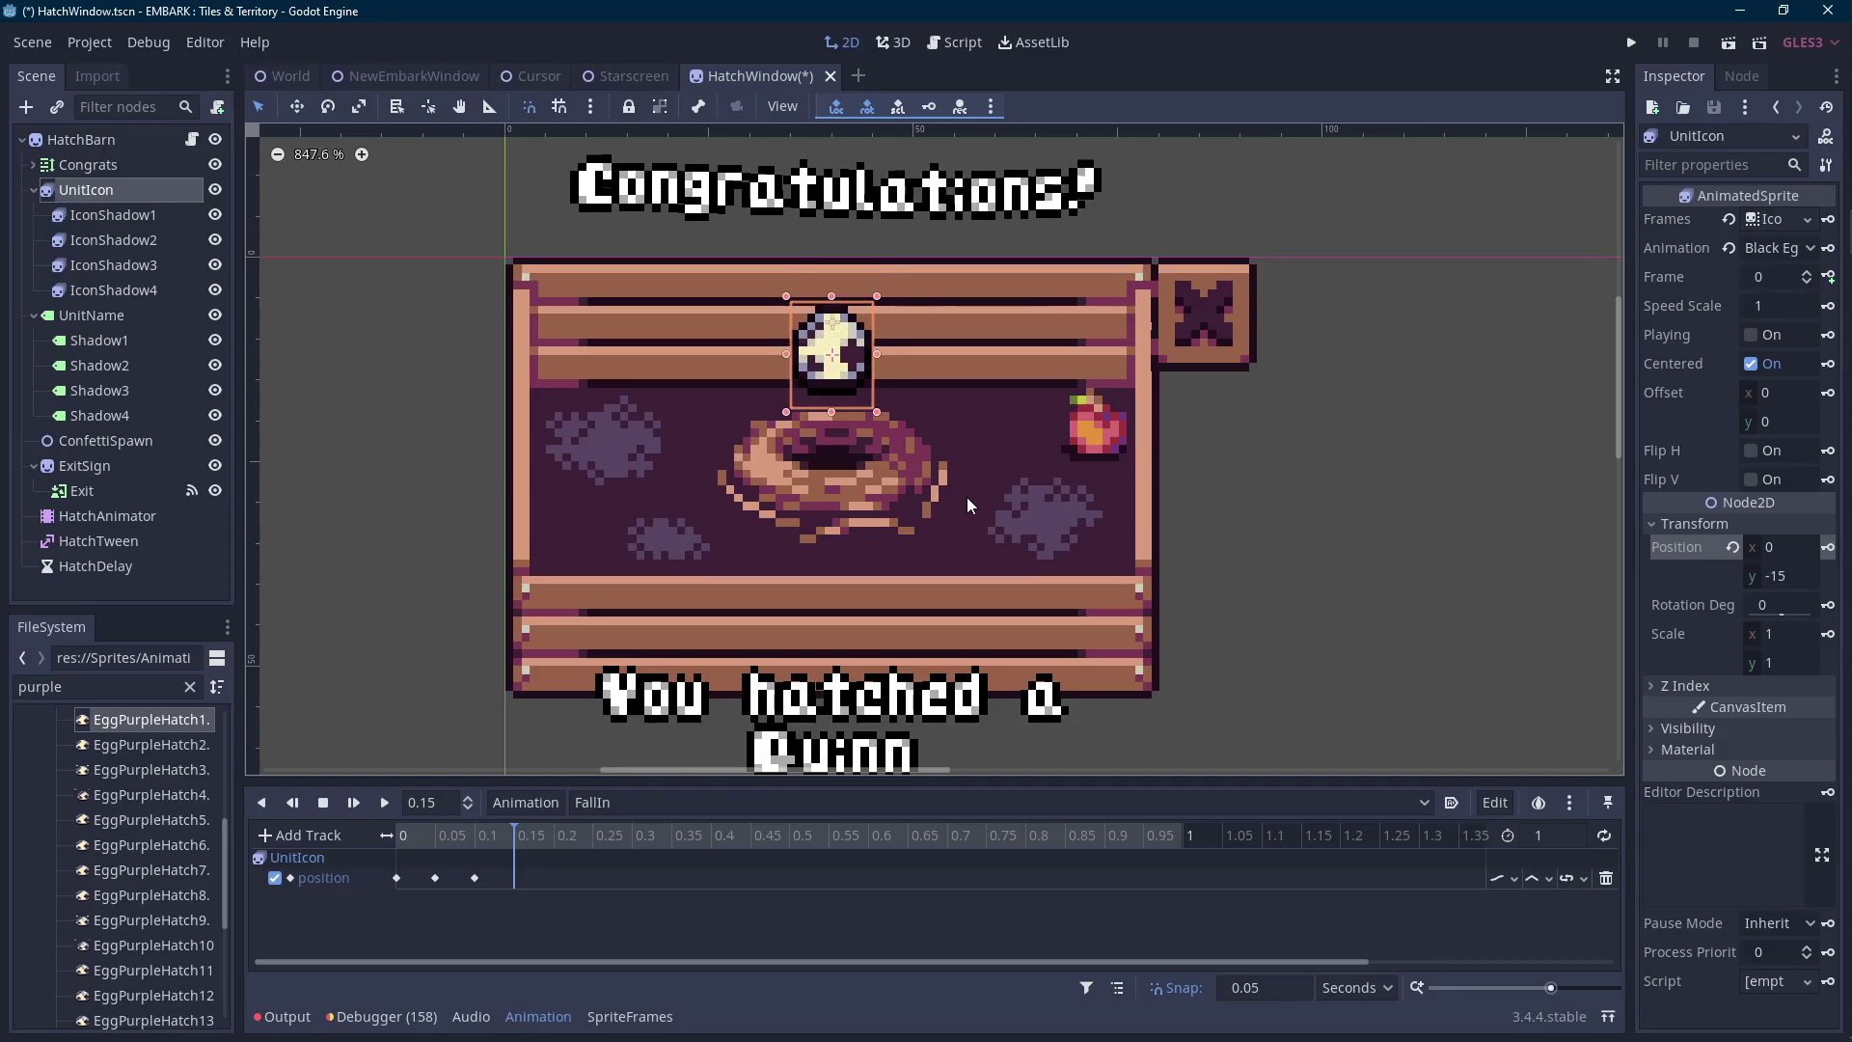
click(1828, 547)
key(Down)
key(Down)
key(Down)
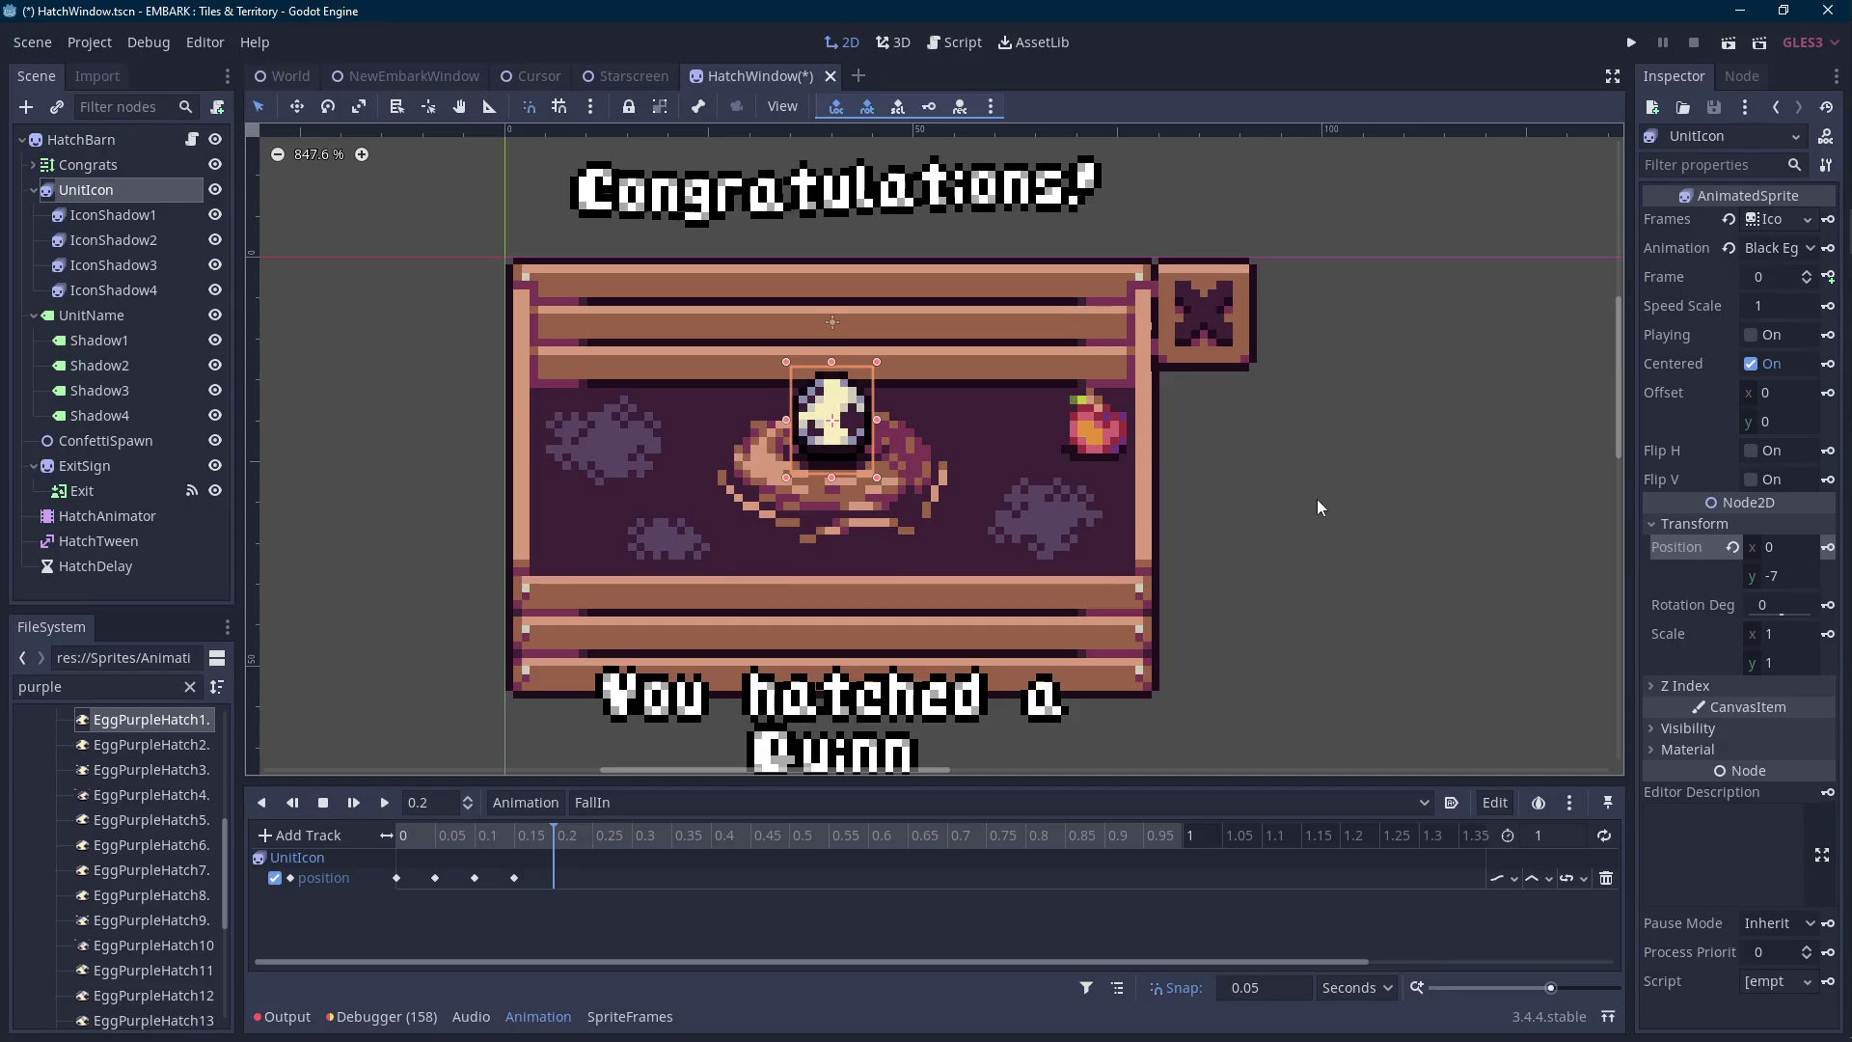
key(Down)
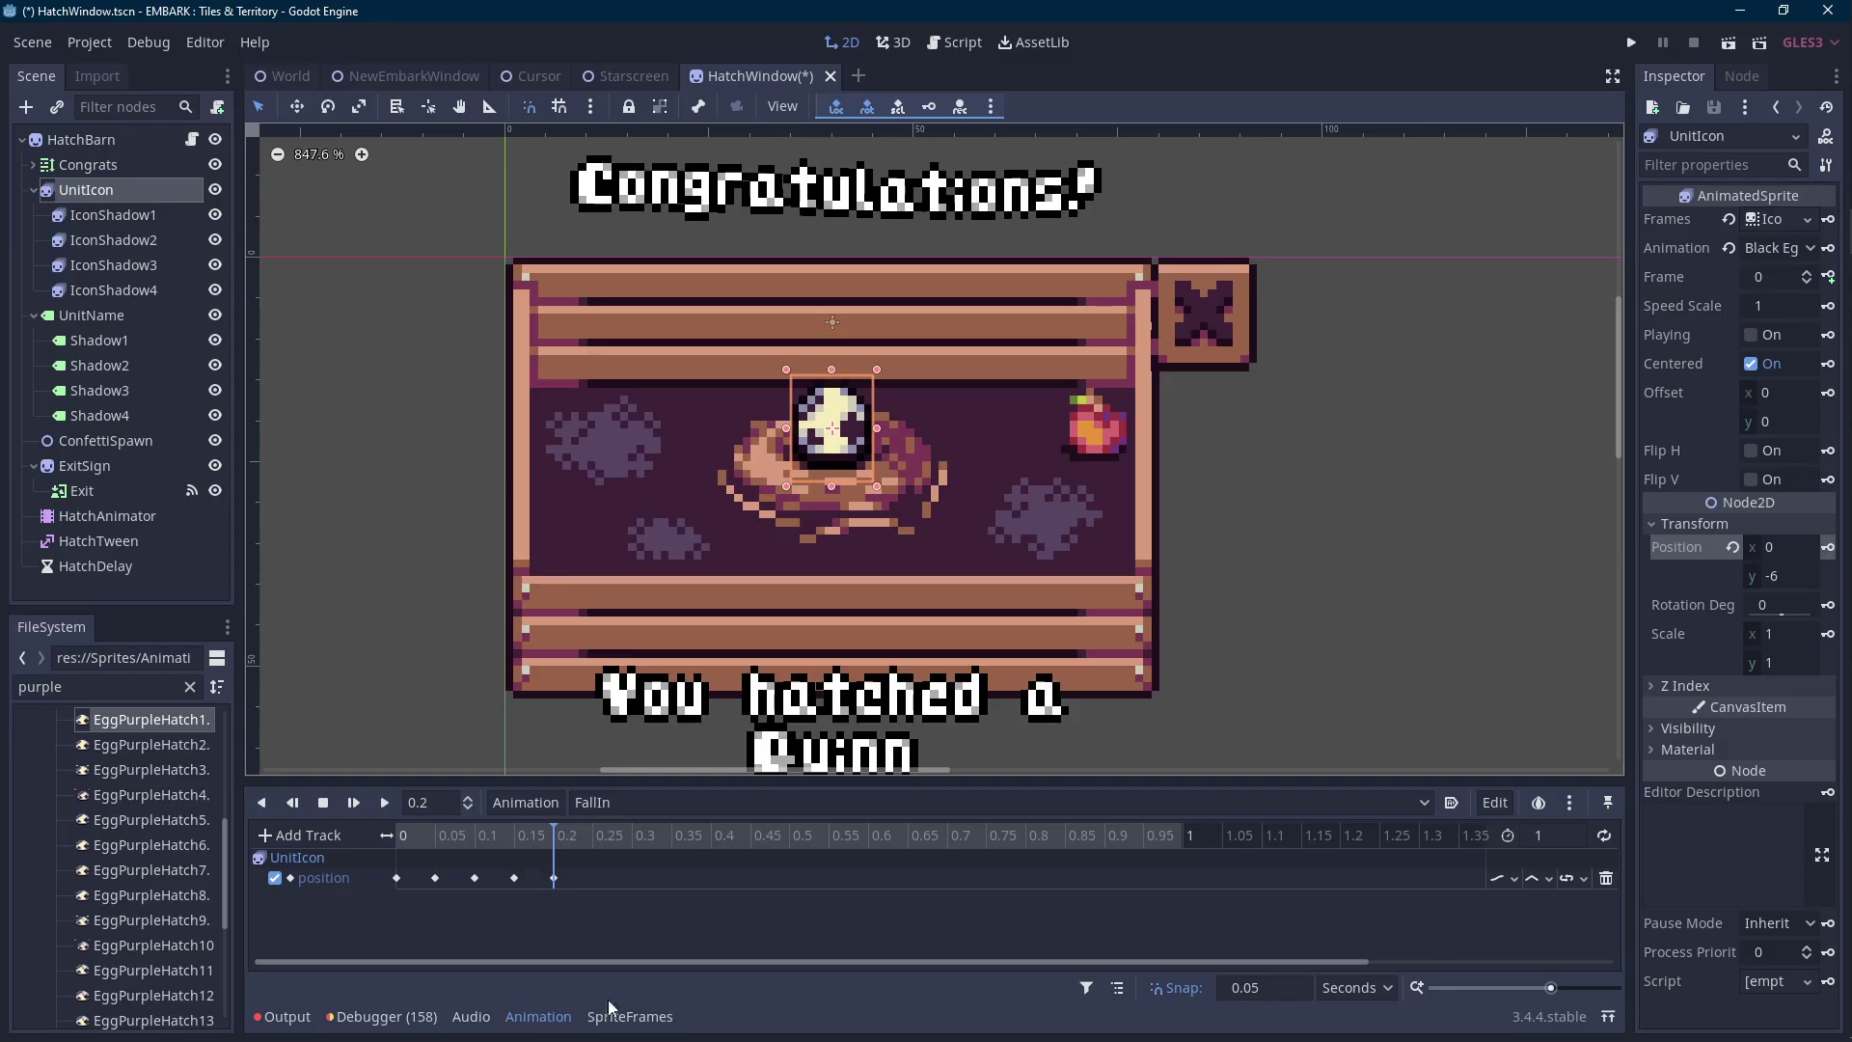
Lower the egg another pixel at the 0.15 s key, then replay FallIn from the start.
click(517, 877)
click(513, 843)
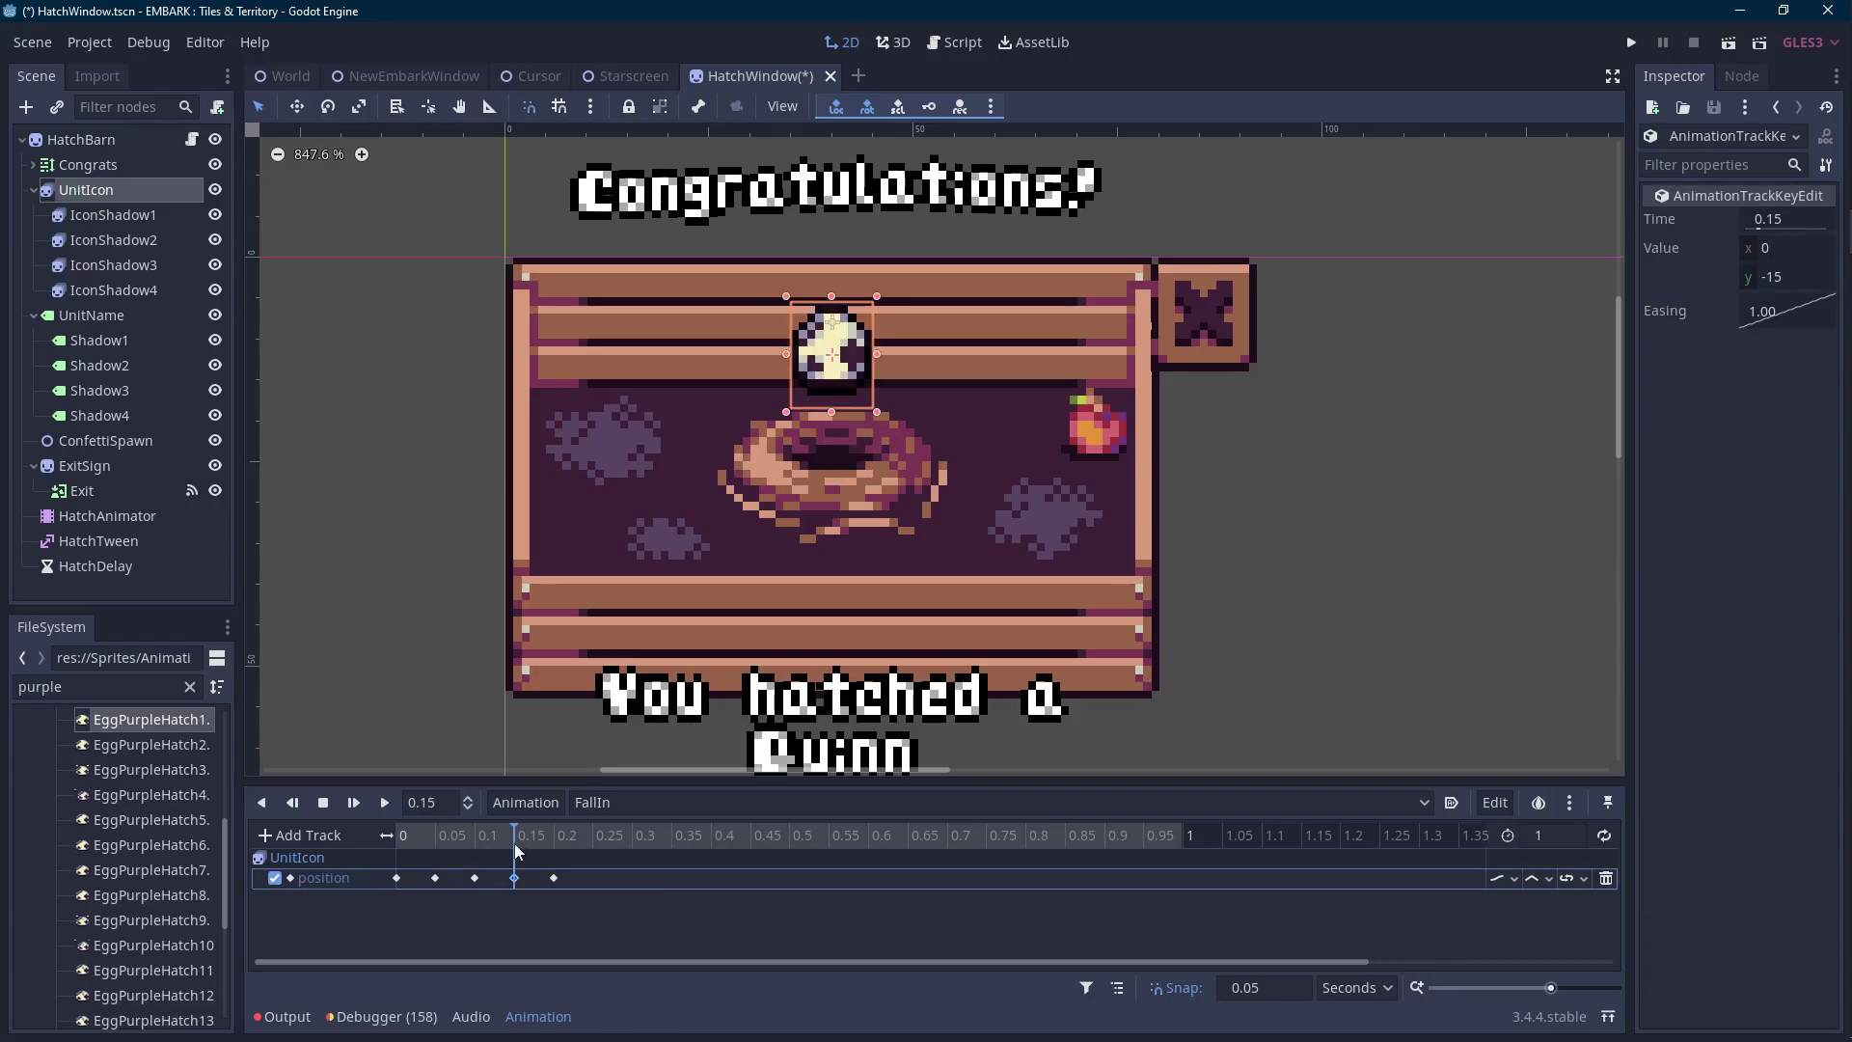
key(Down)
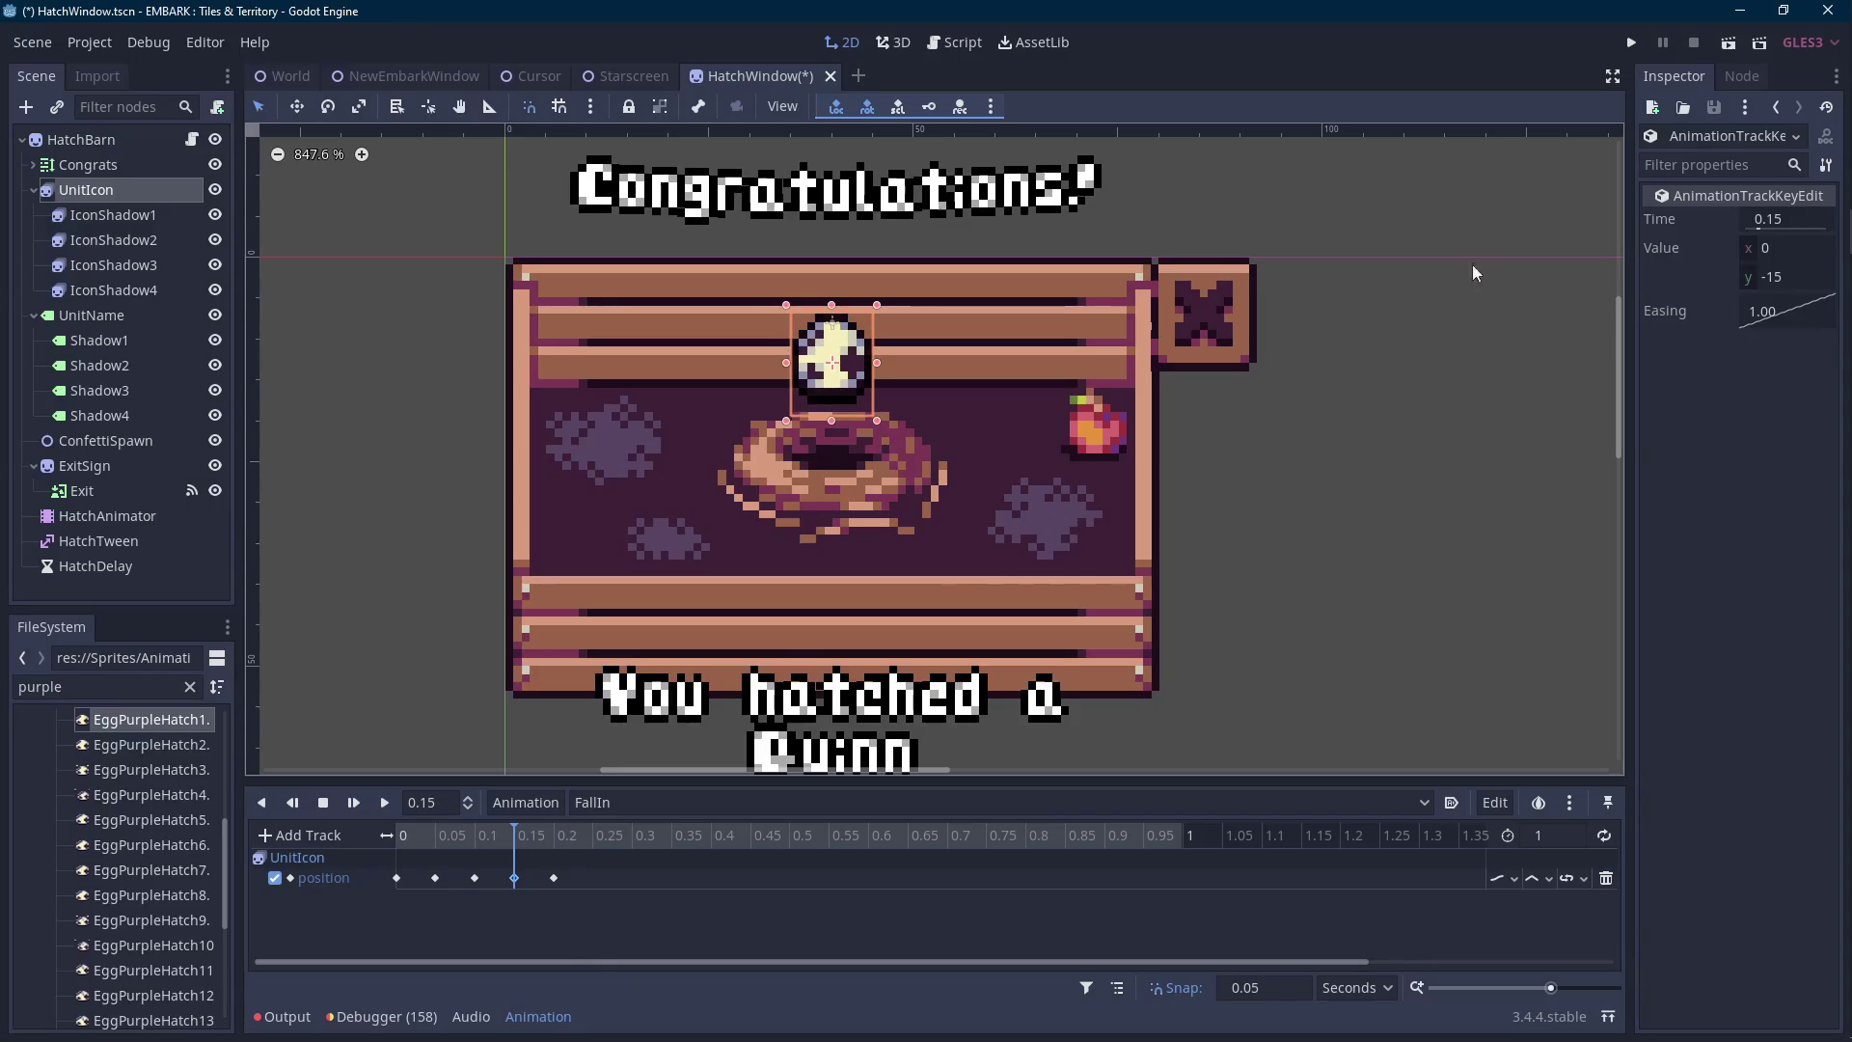
click(126, 191)
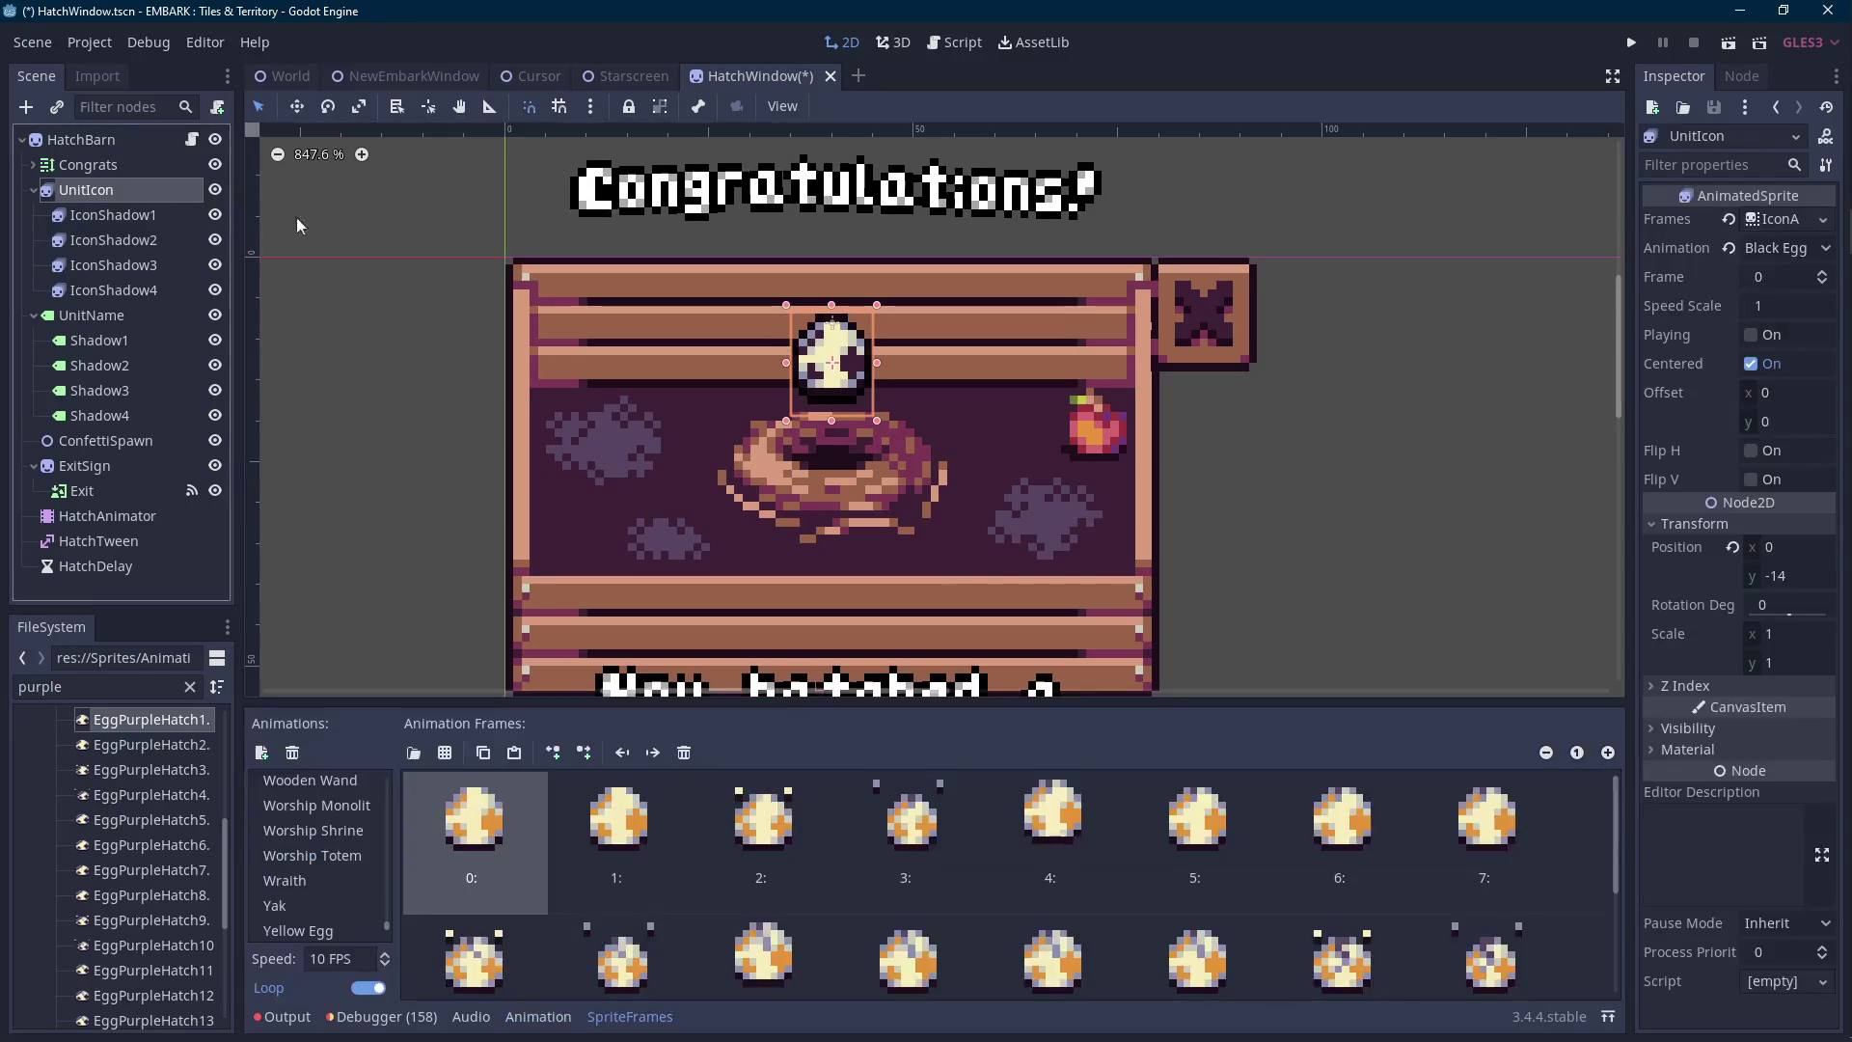
click(538, 1016)
scroll(970, 582, right, 1)
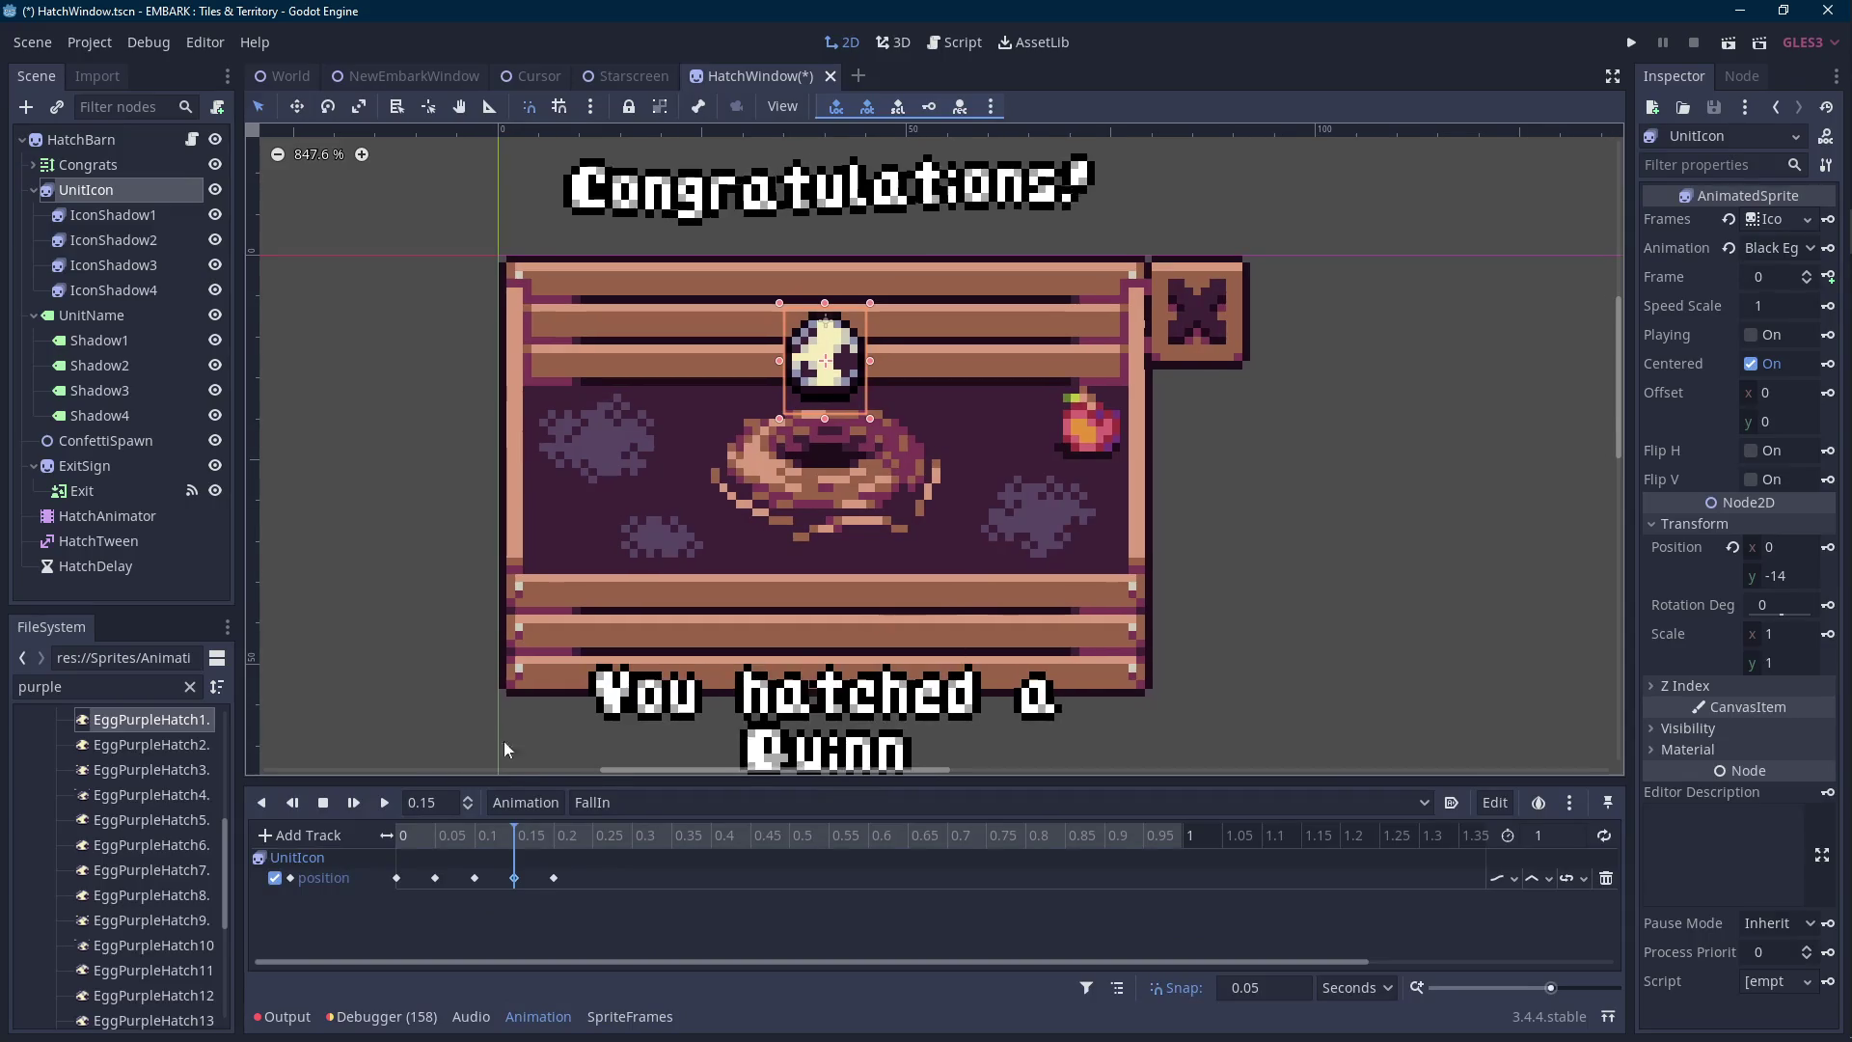
click(391, 835)
click(384, 802)
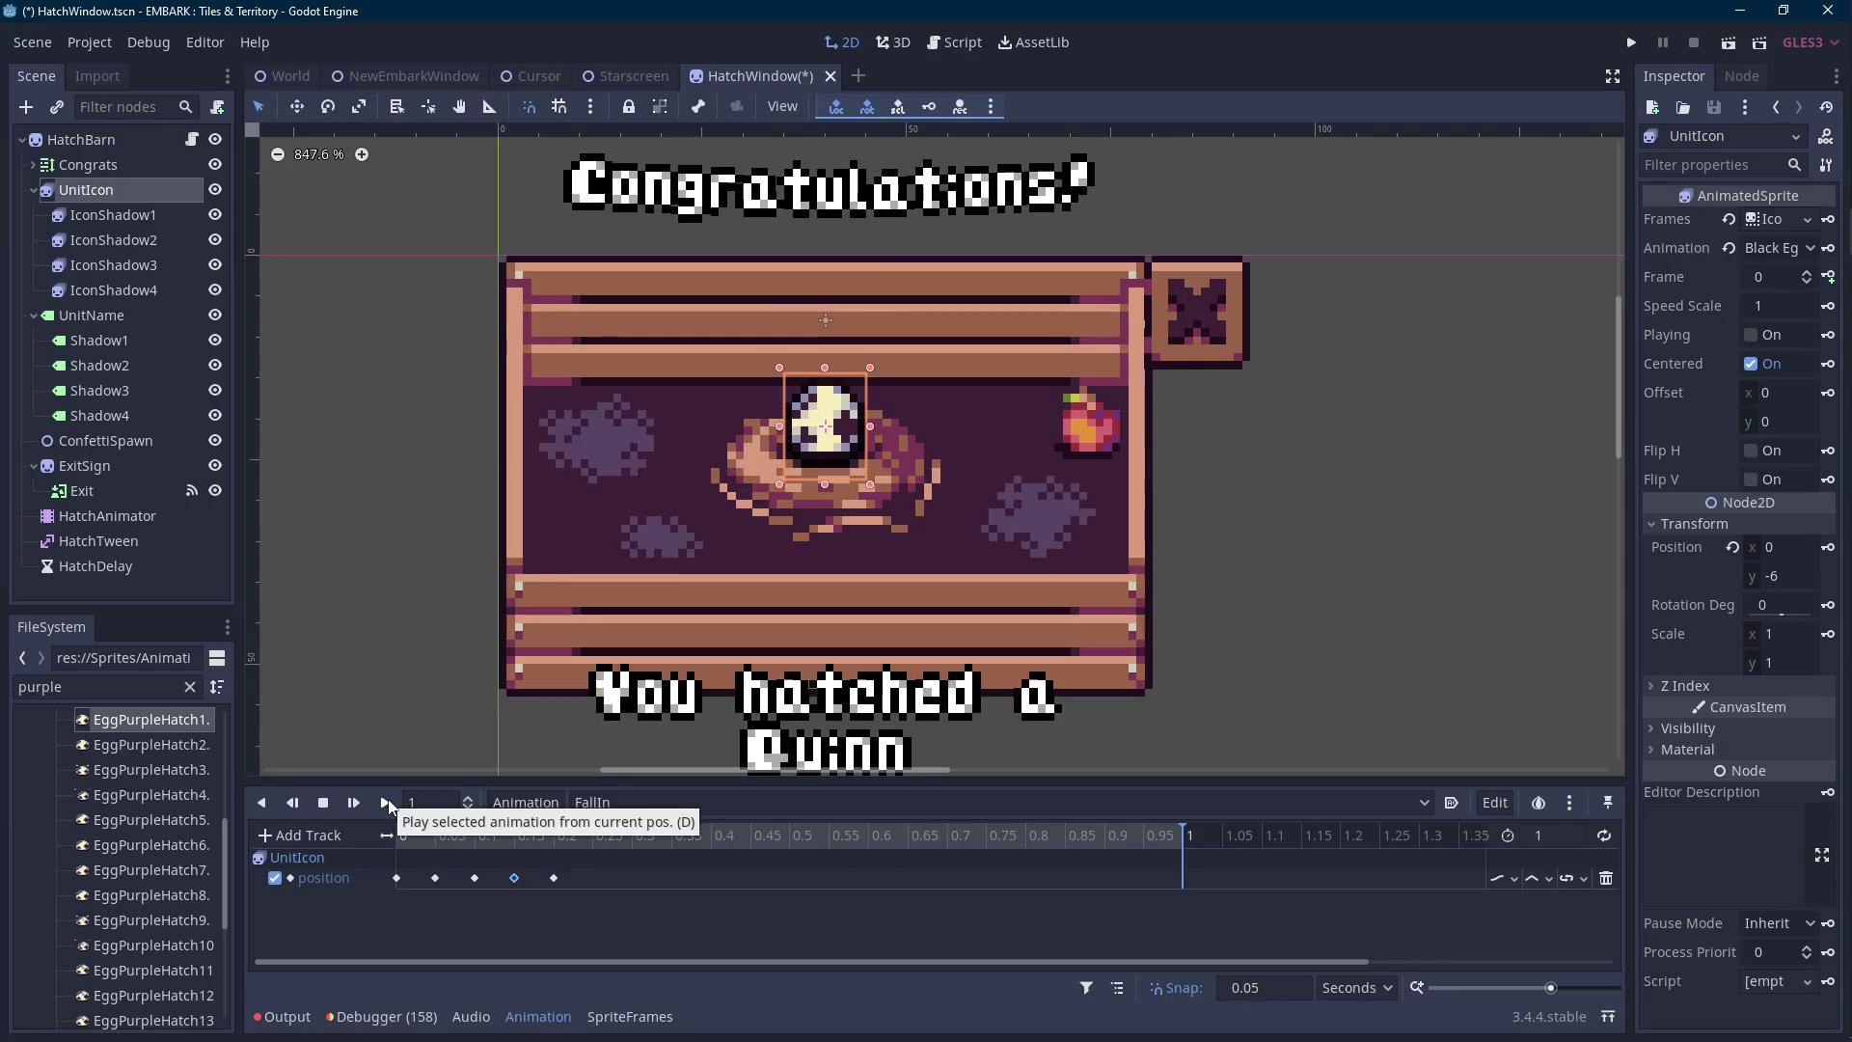
Delete the four early position keys on the egg track, keeping only the 0.2 s key at y -6.
mouse_move(419, 837)
mouse_down()
mouse_move(401, 838)
mouse_move(434, 837)
mouse_move(387, 835)
mouse_move(543, 843)
mouse_move(397, 912)
mouse_up()
key(Delete)
click(555, 879)
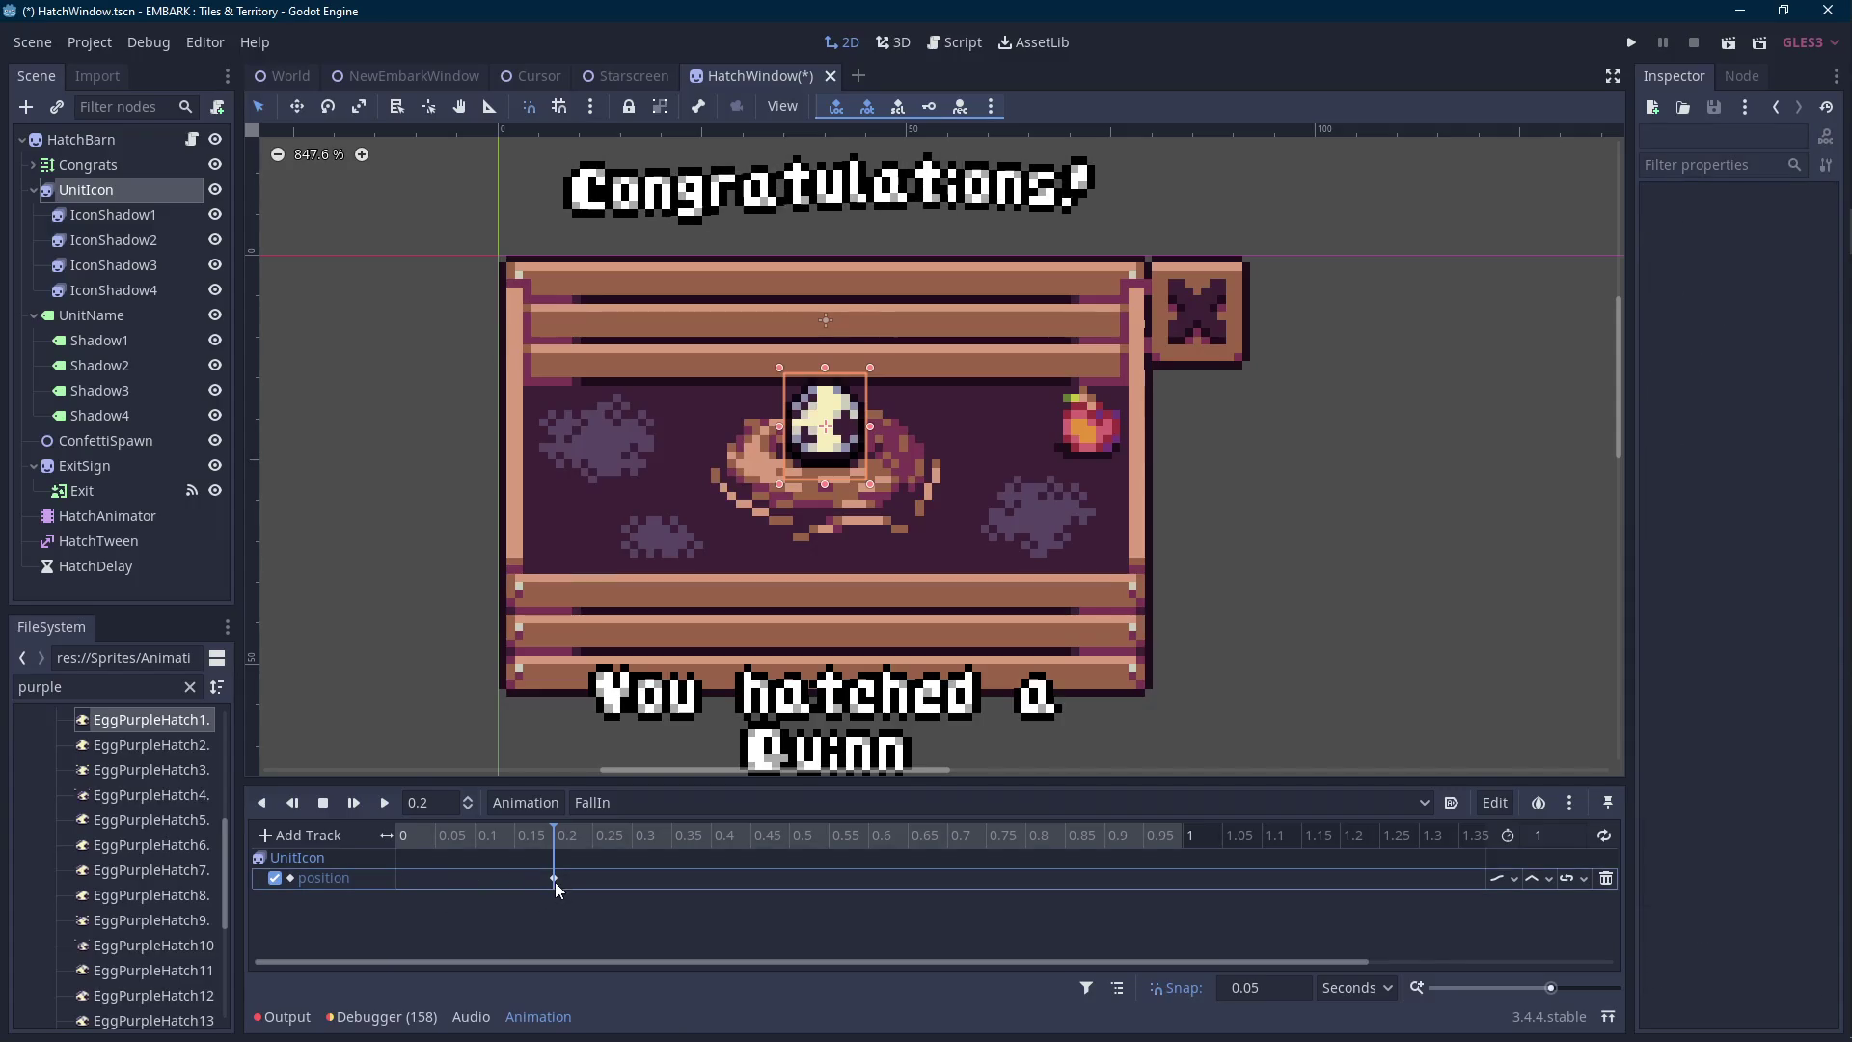
click(529, 837)
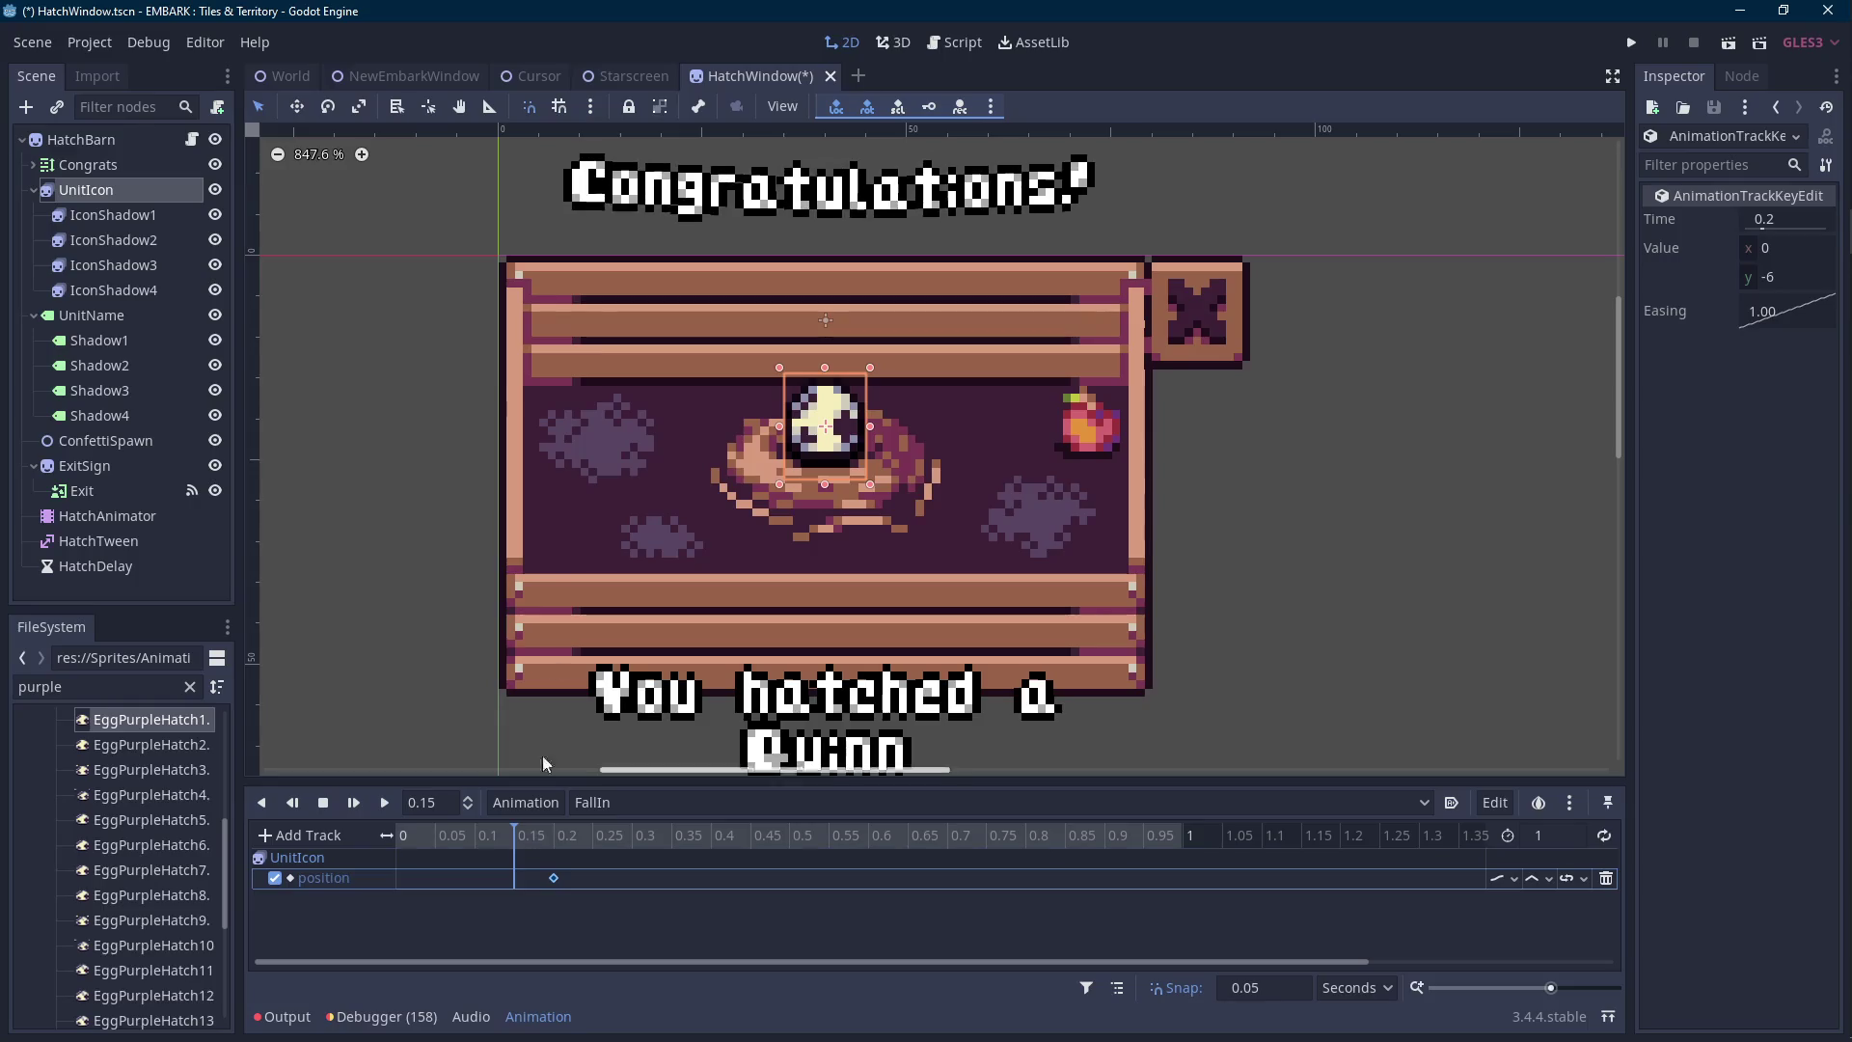
click(145, 198)
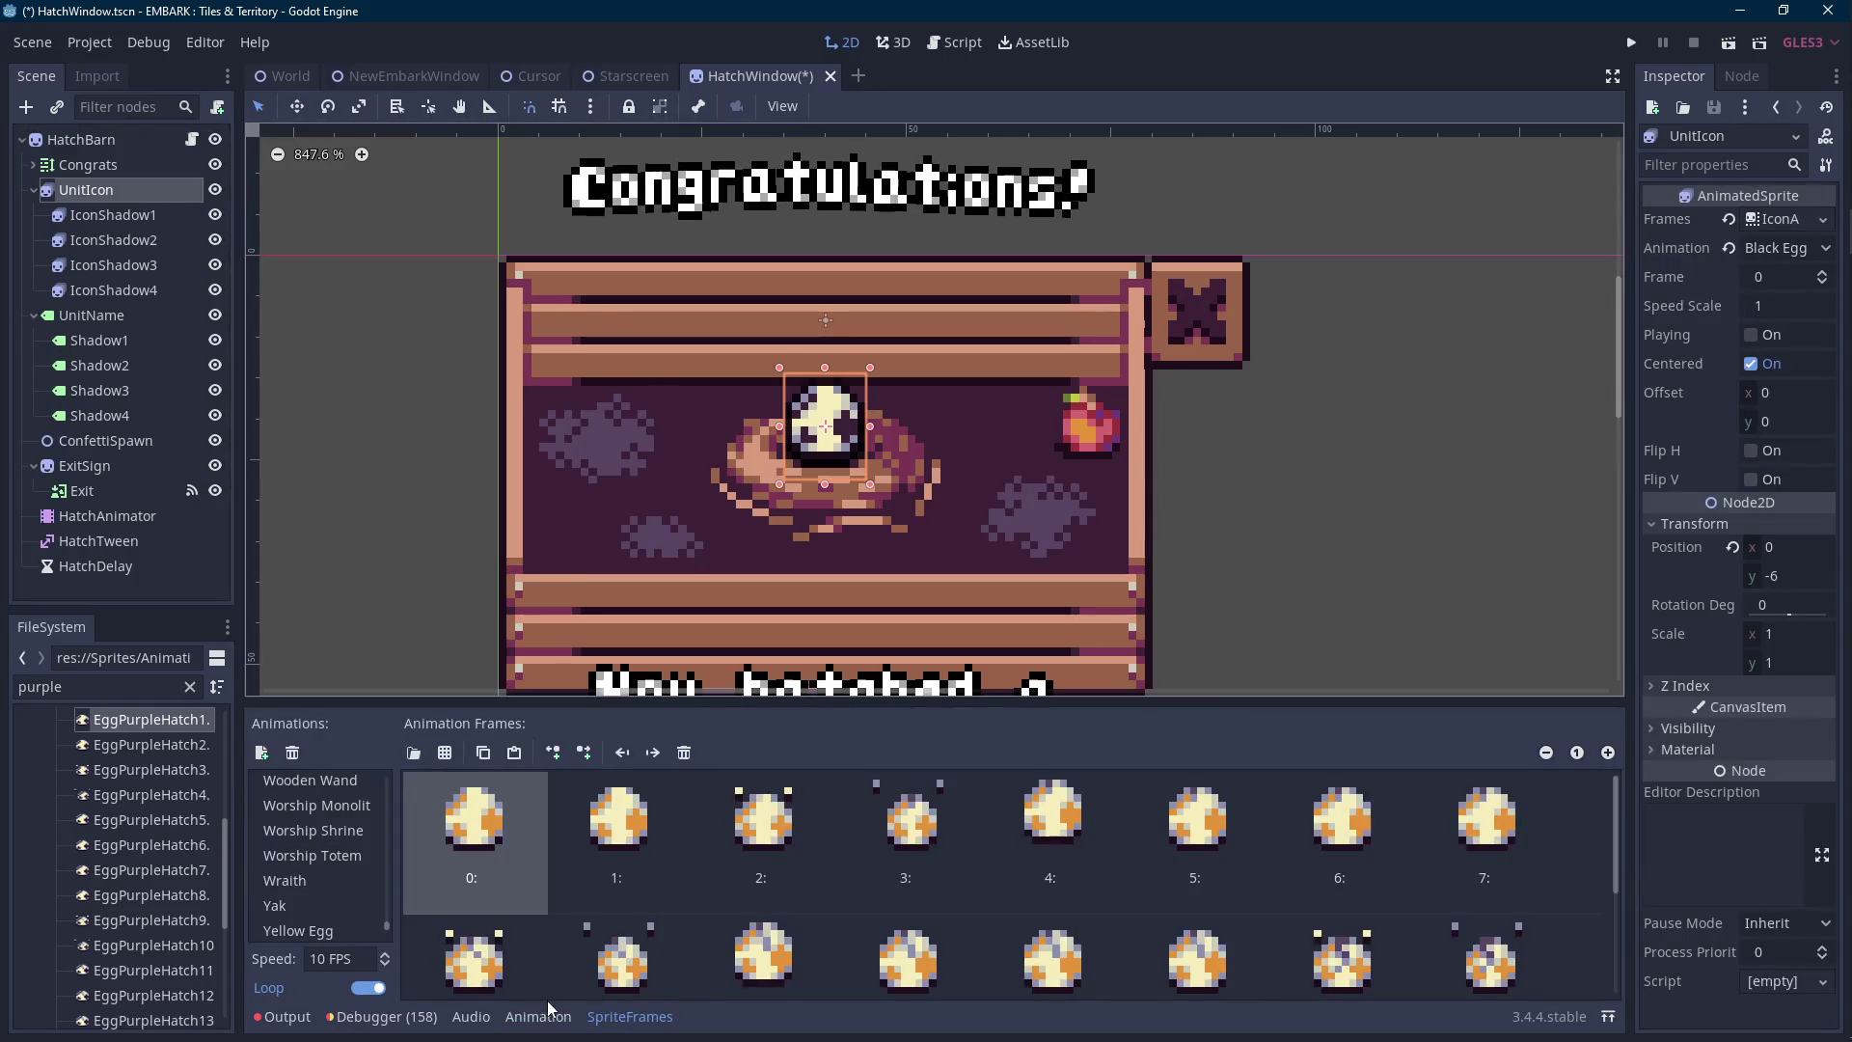
click(540, 1015)
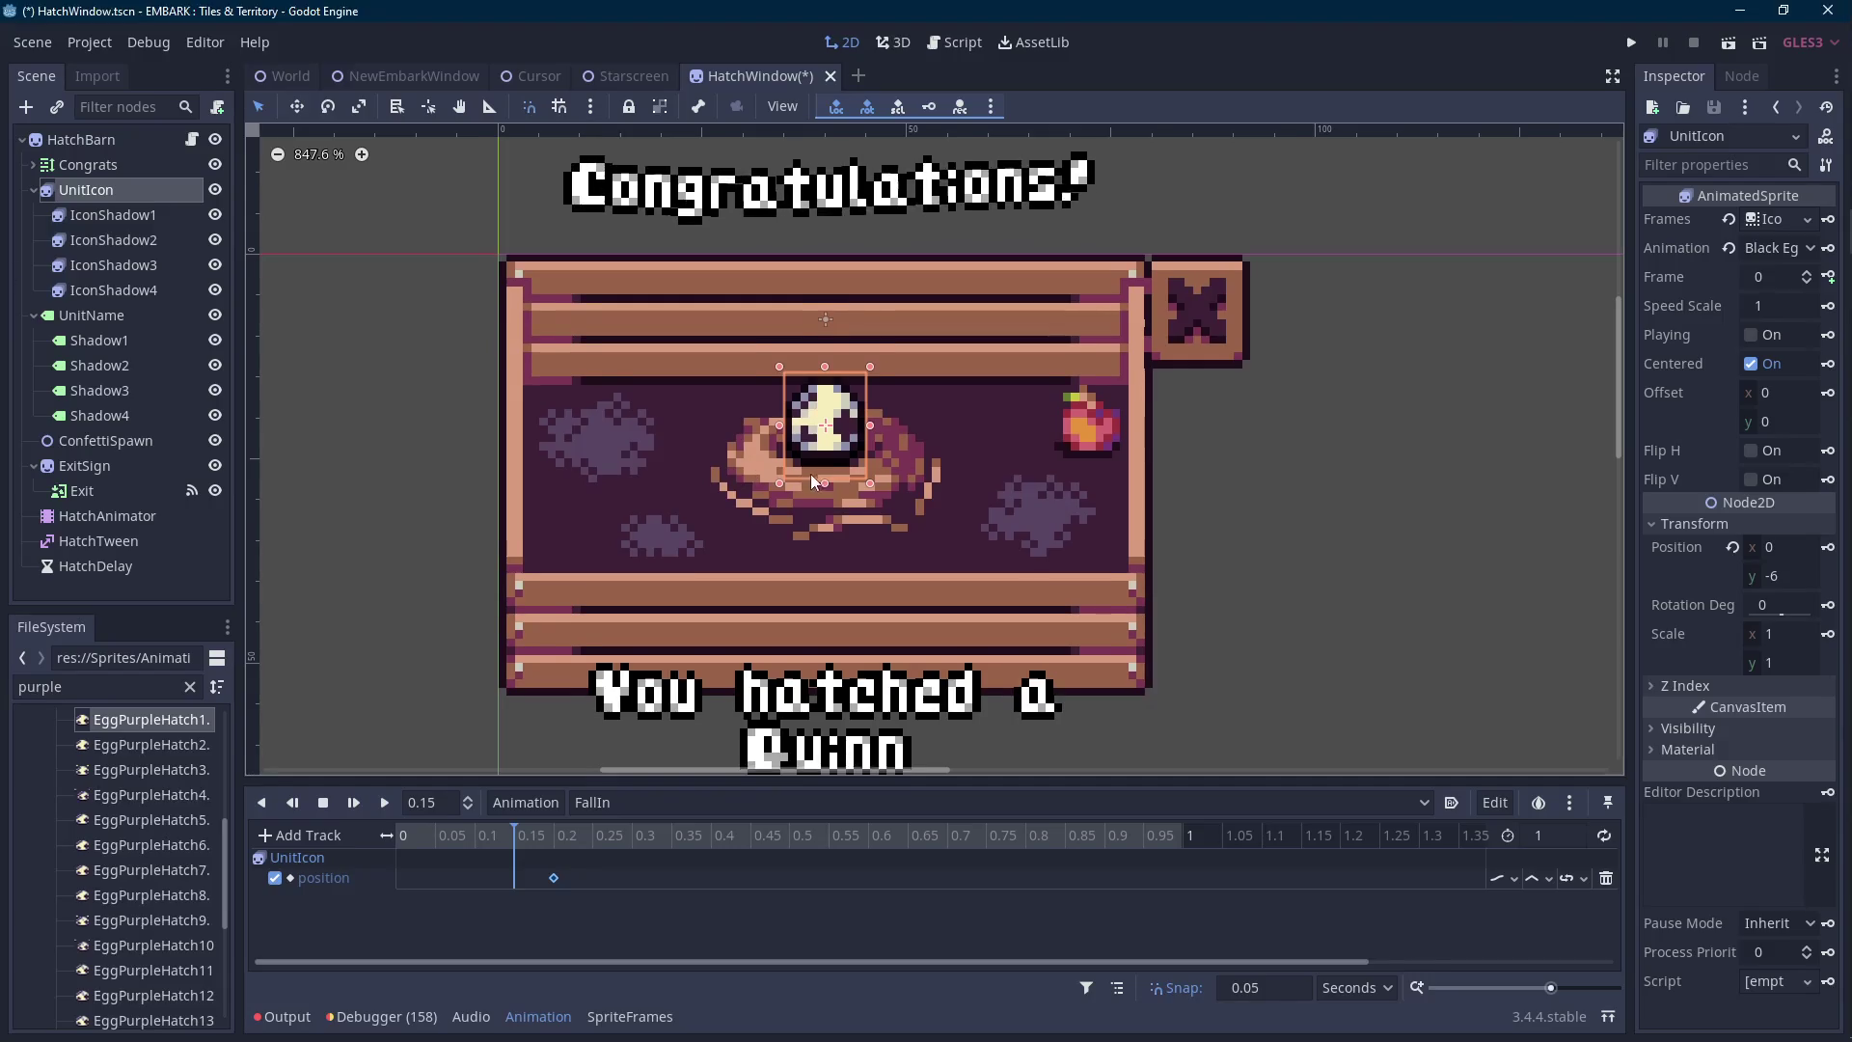
Raise the egg above the nest and key its position at 0.15 and 0.1 s, then preview.
scroll(814, 472, up, 1)
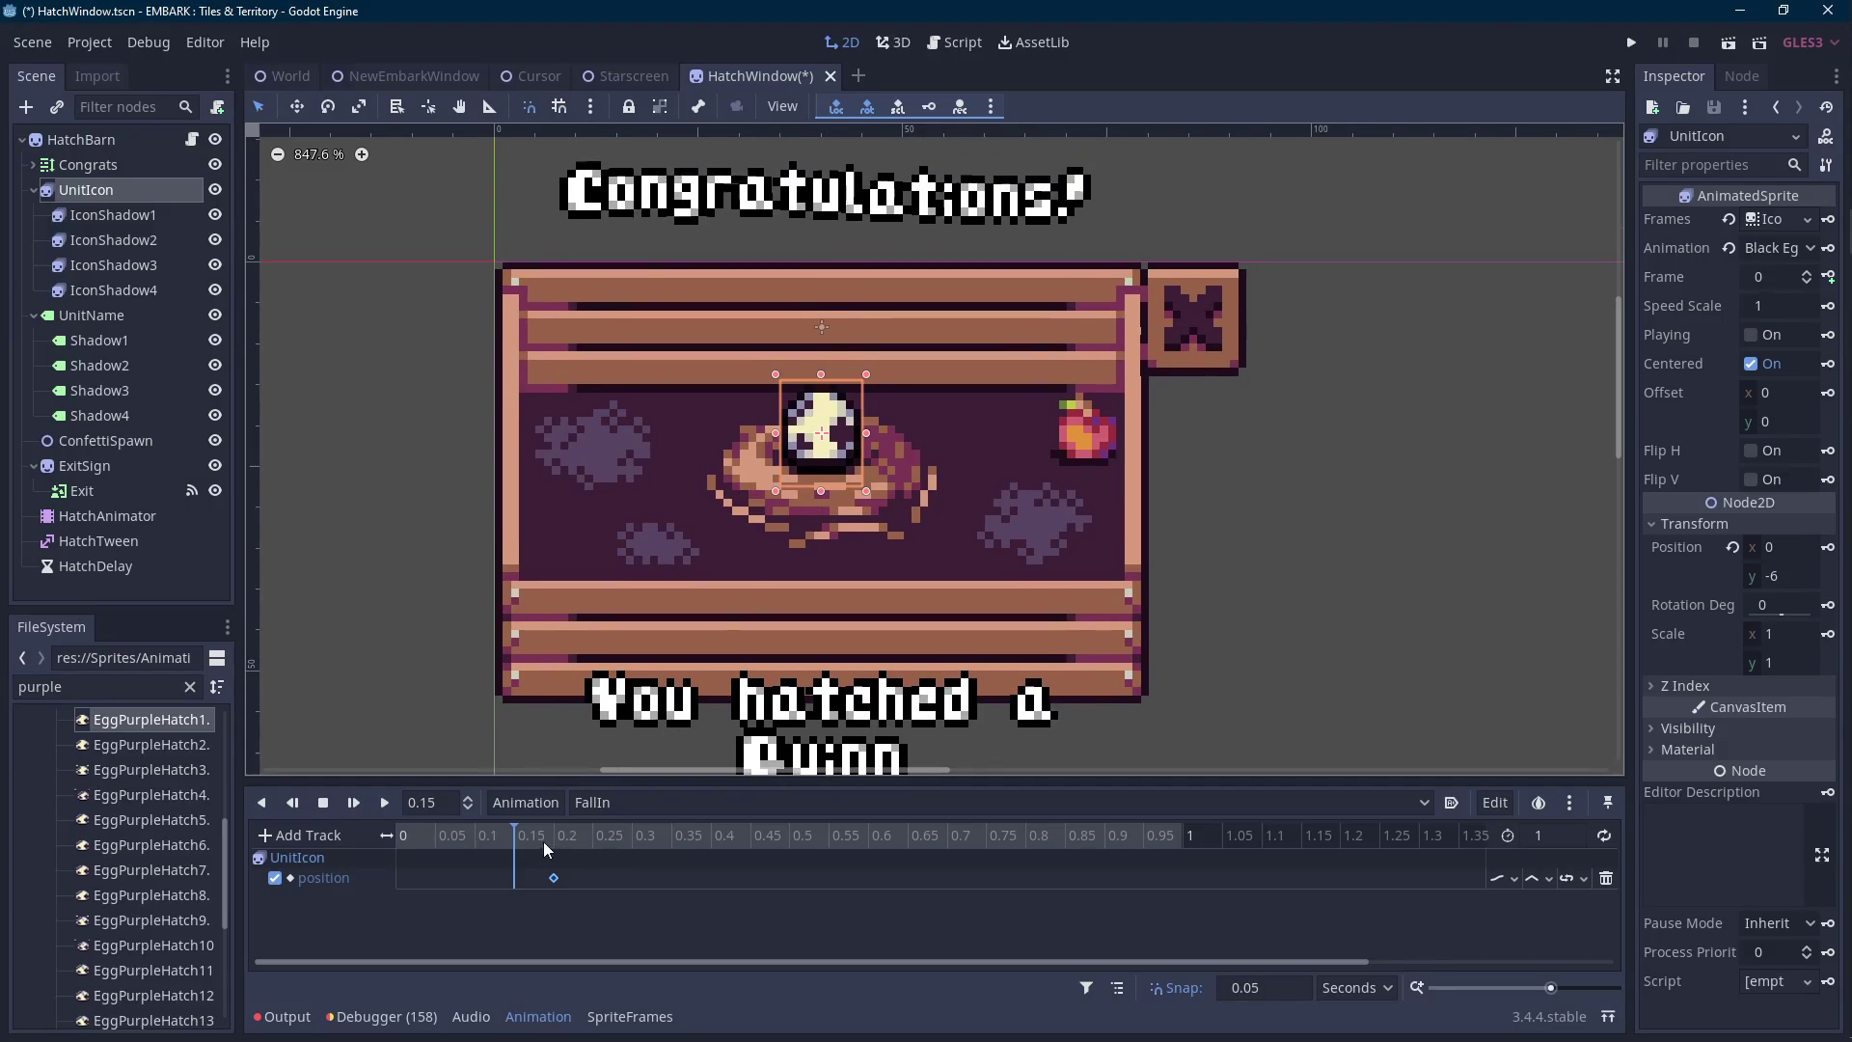
key(Up)
key(Up)
key(Up)
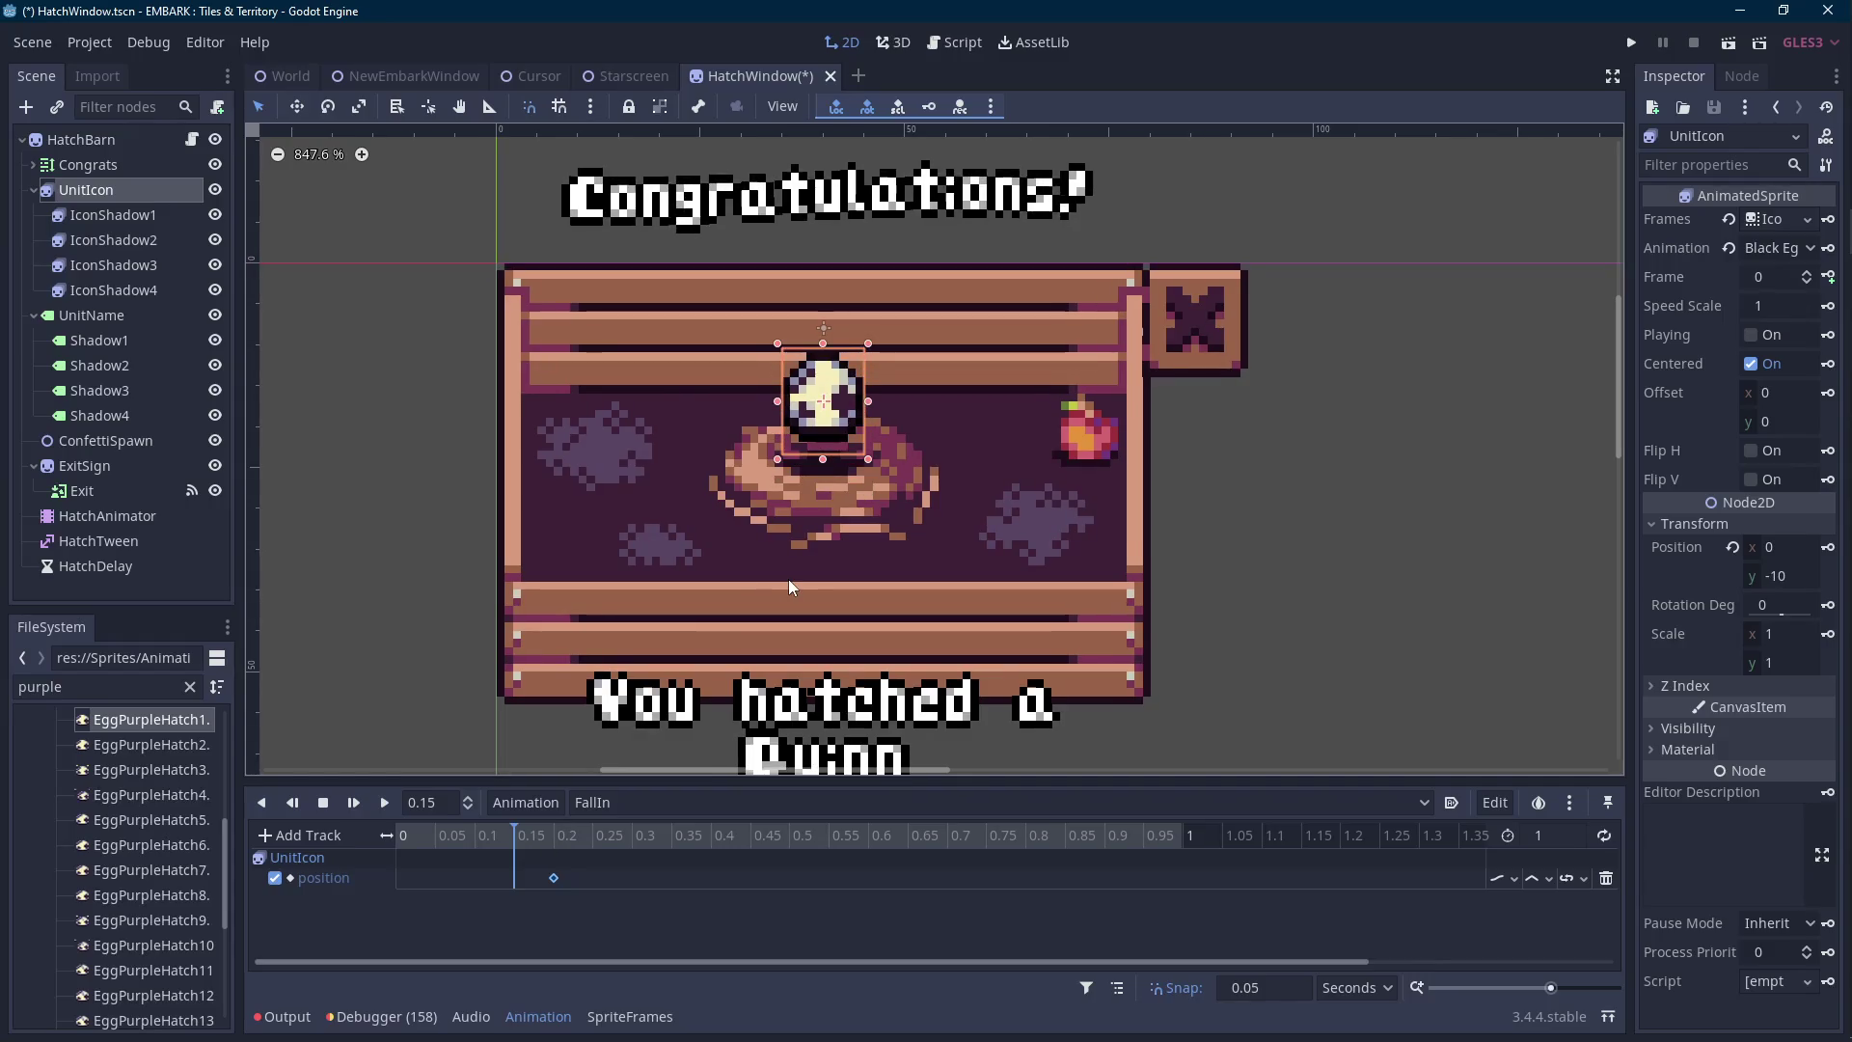
click(1827, 547)
click(475, 836)
key(Up)
key(Up)
key(Up)
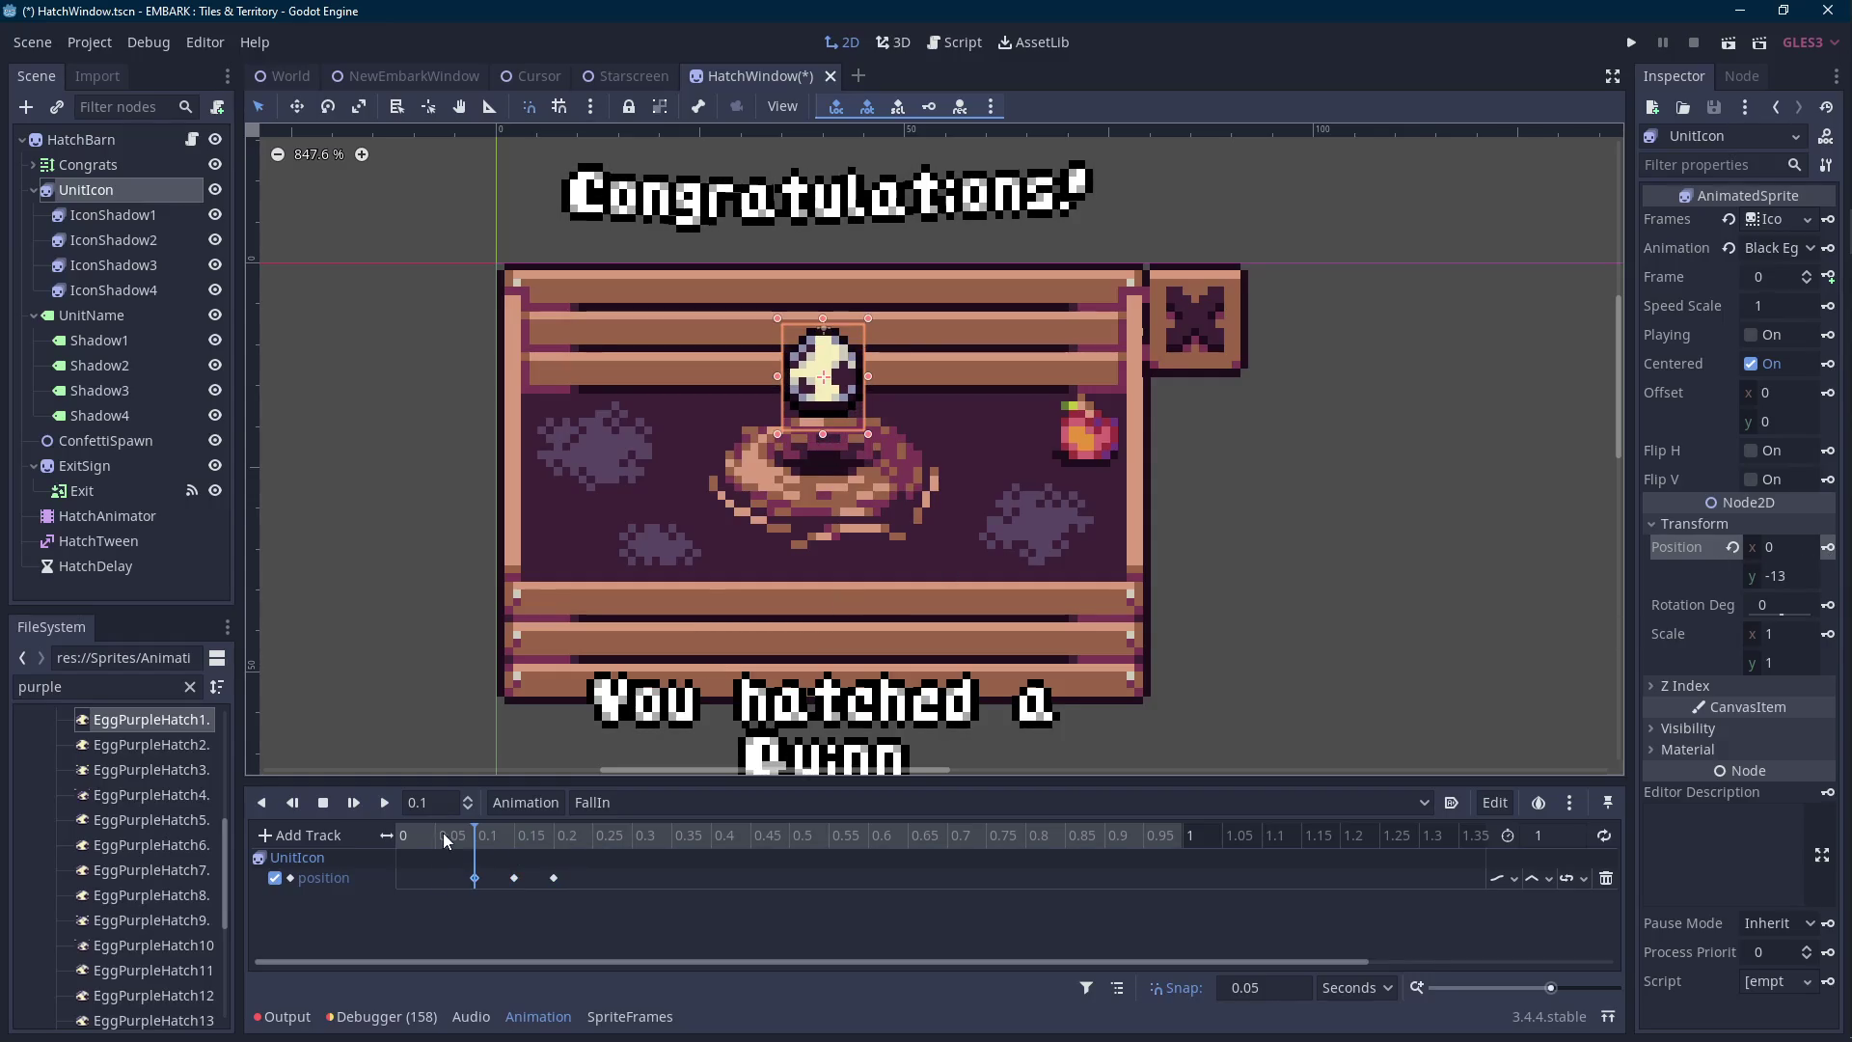
key(Up)
key(Up)
key(Insert)
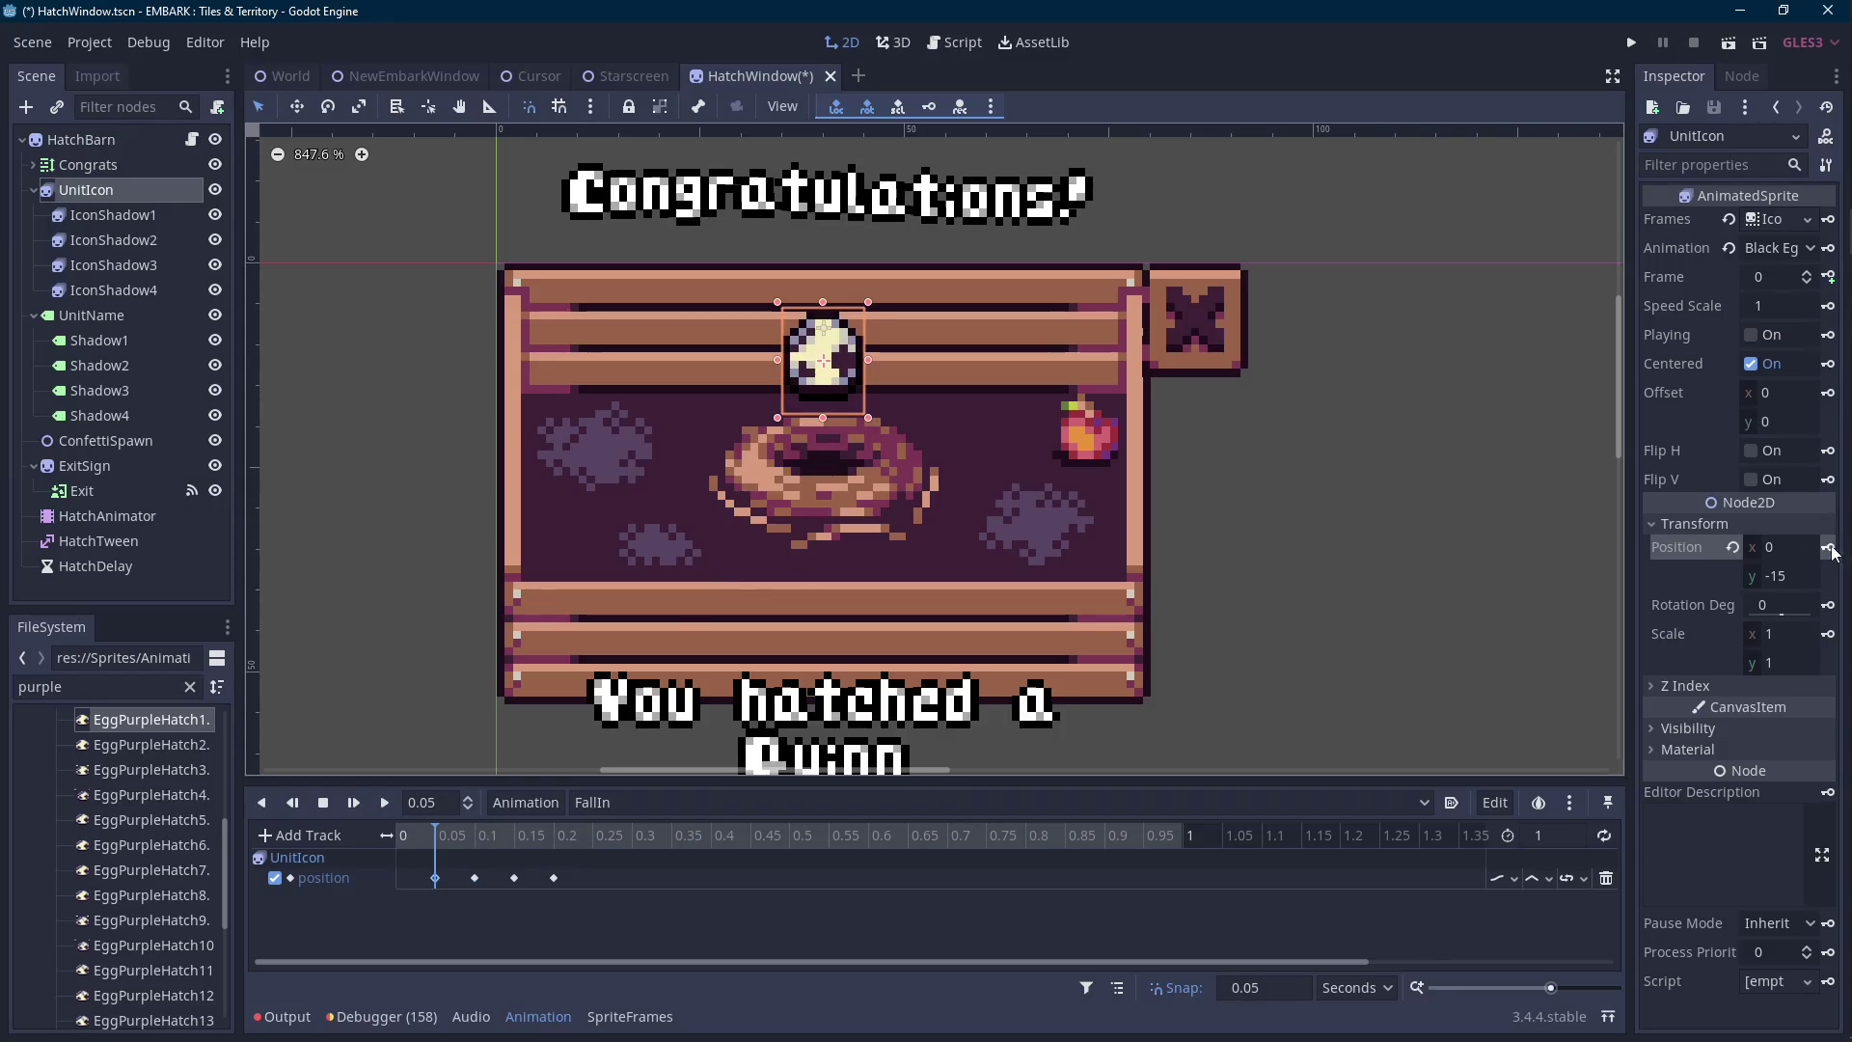
click(420, 852)
key(Up)
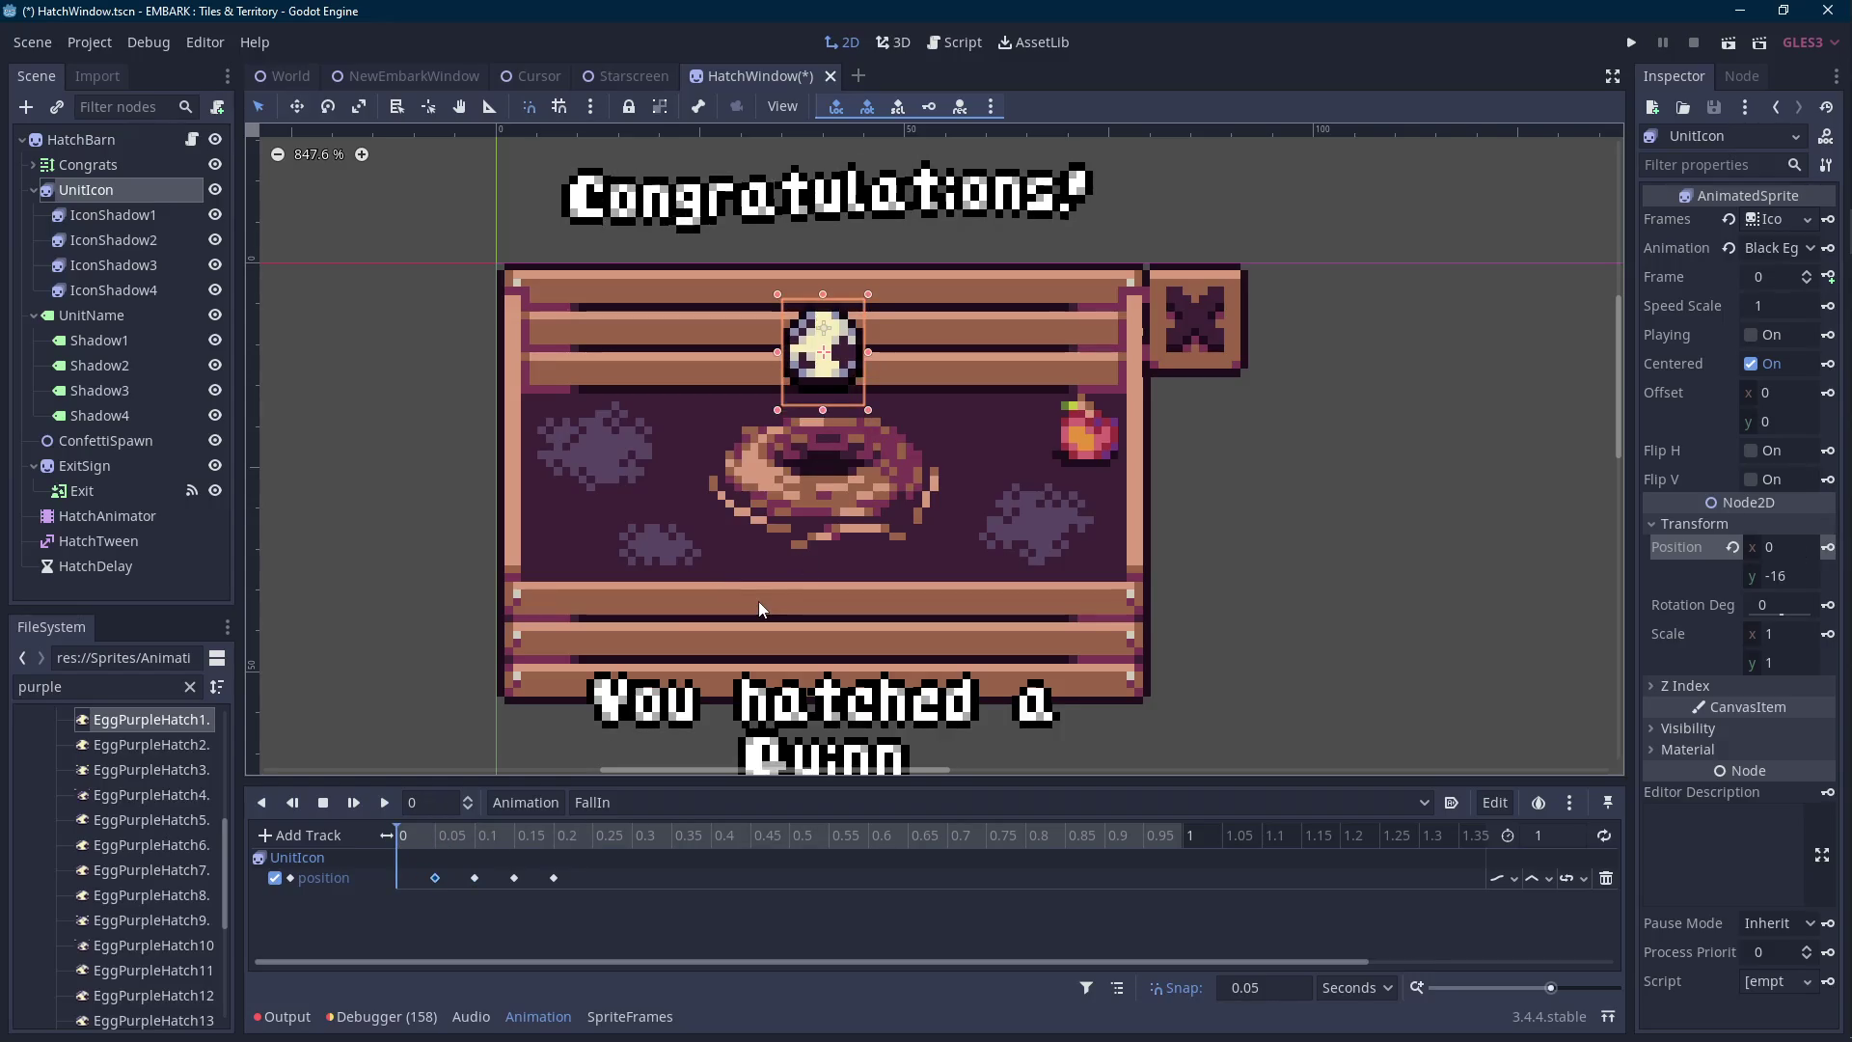
click(386, 803)
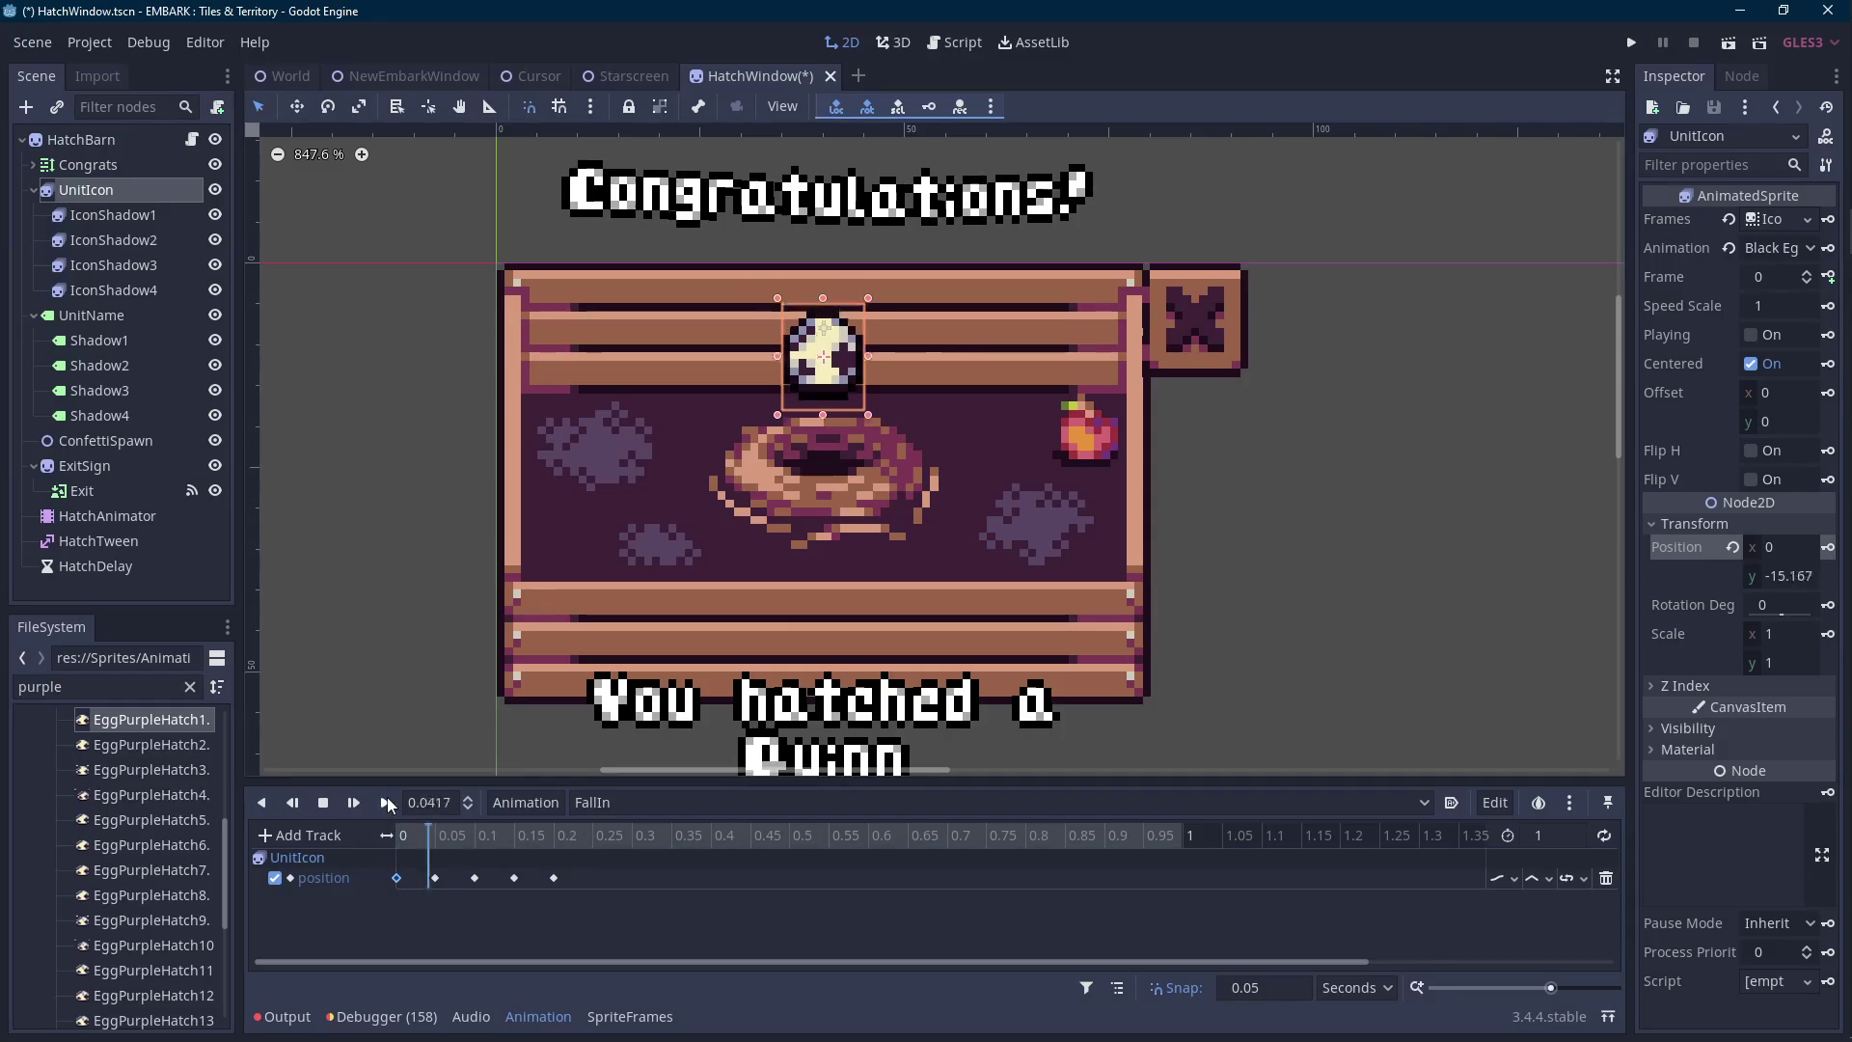
Shift the position keys from 0.05–0.2 s one step (0.05 s) later on the timeline.
mouse_move(424, 868)
mouse_down()
mouse_move(632, 916)
mouse_move(592, 878)
mouse_up()
click(421, 853)
click(395, 877)
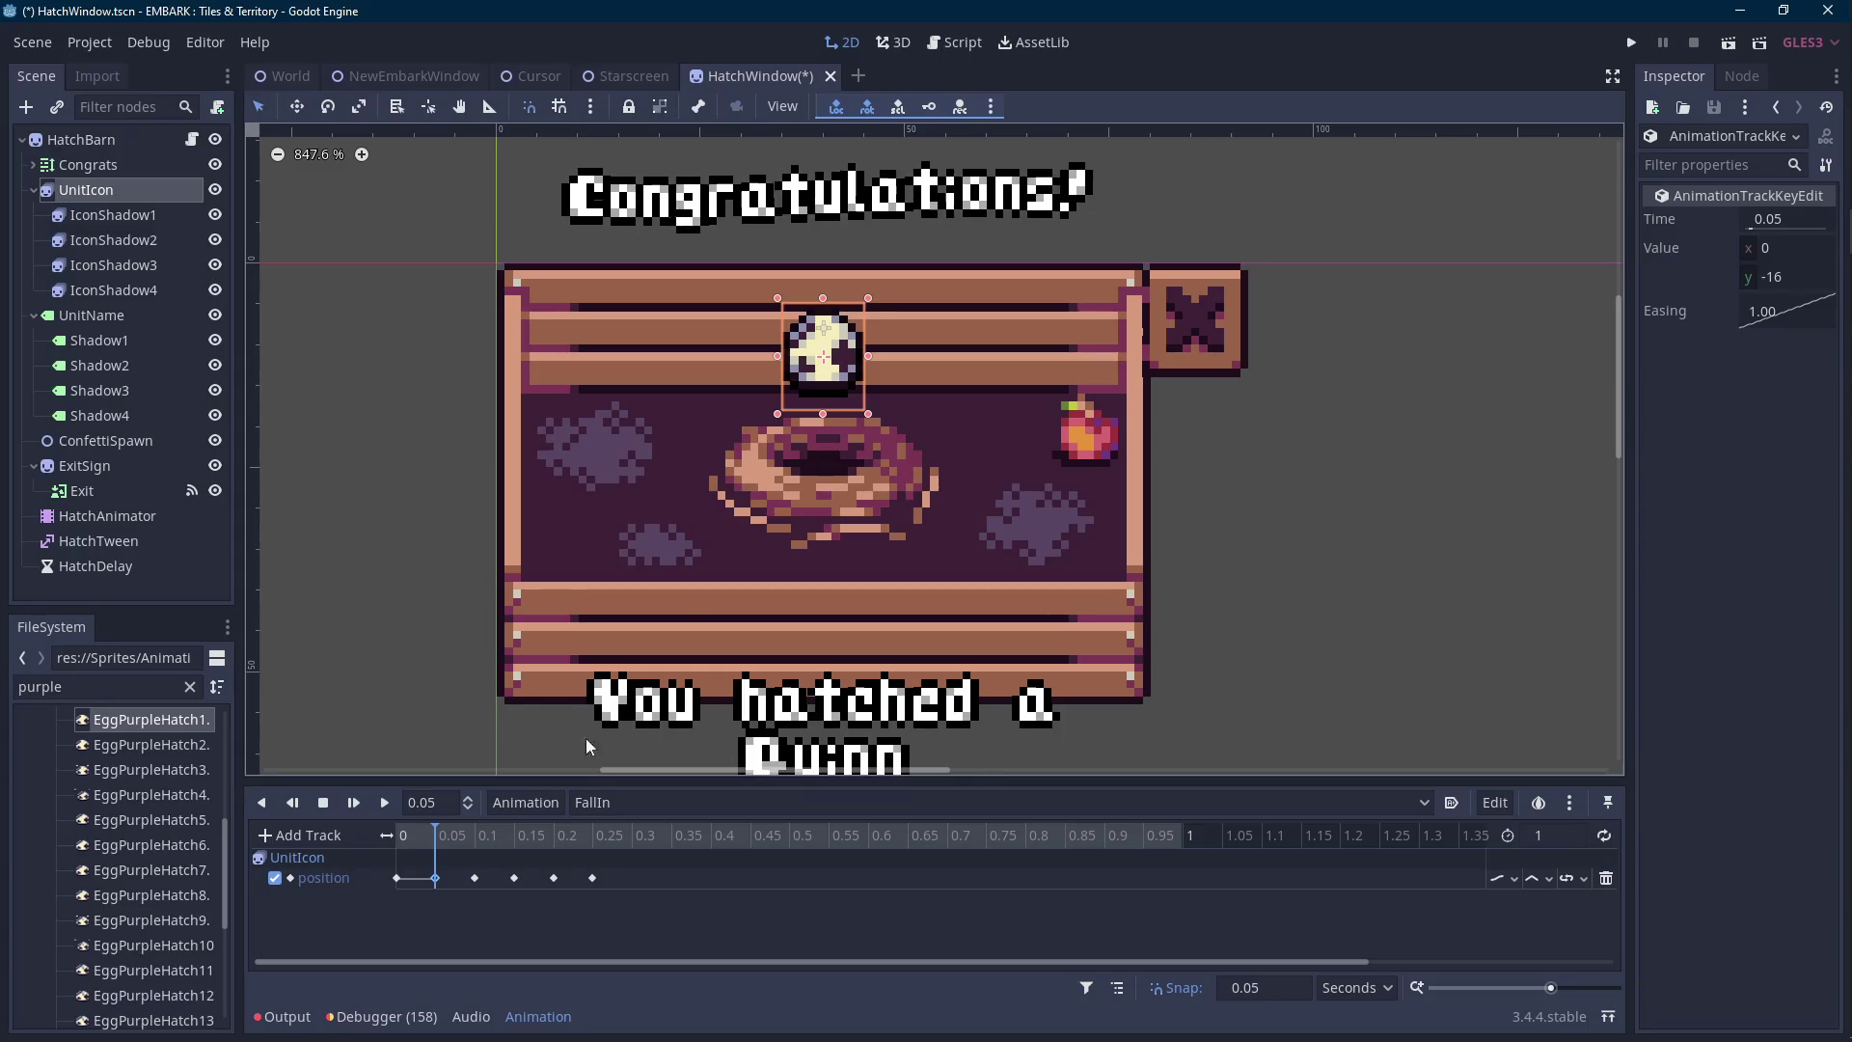
click(407, 838)
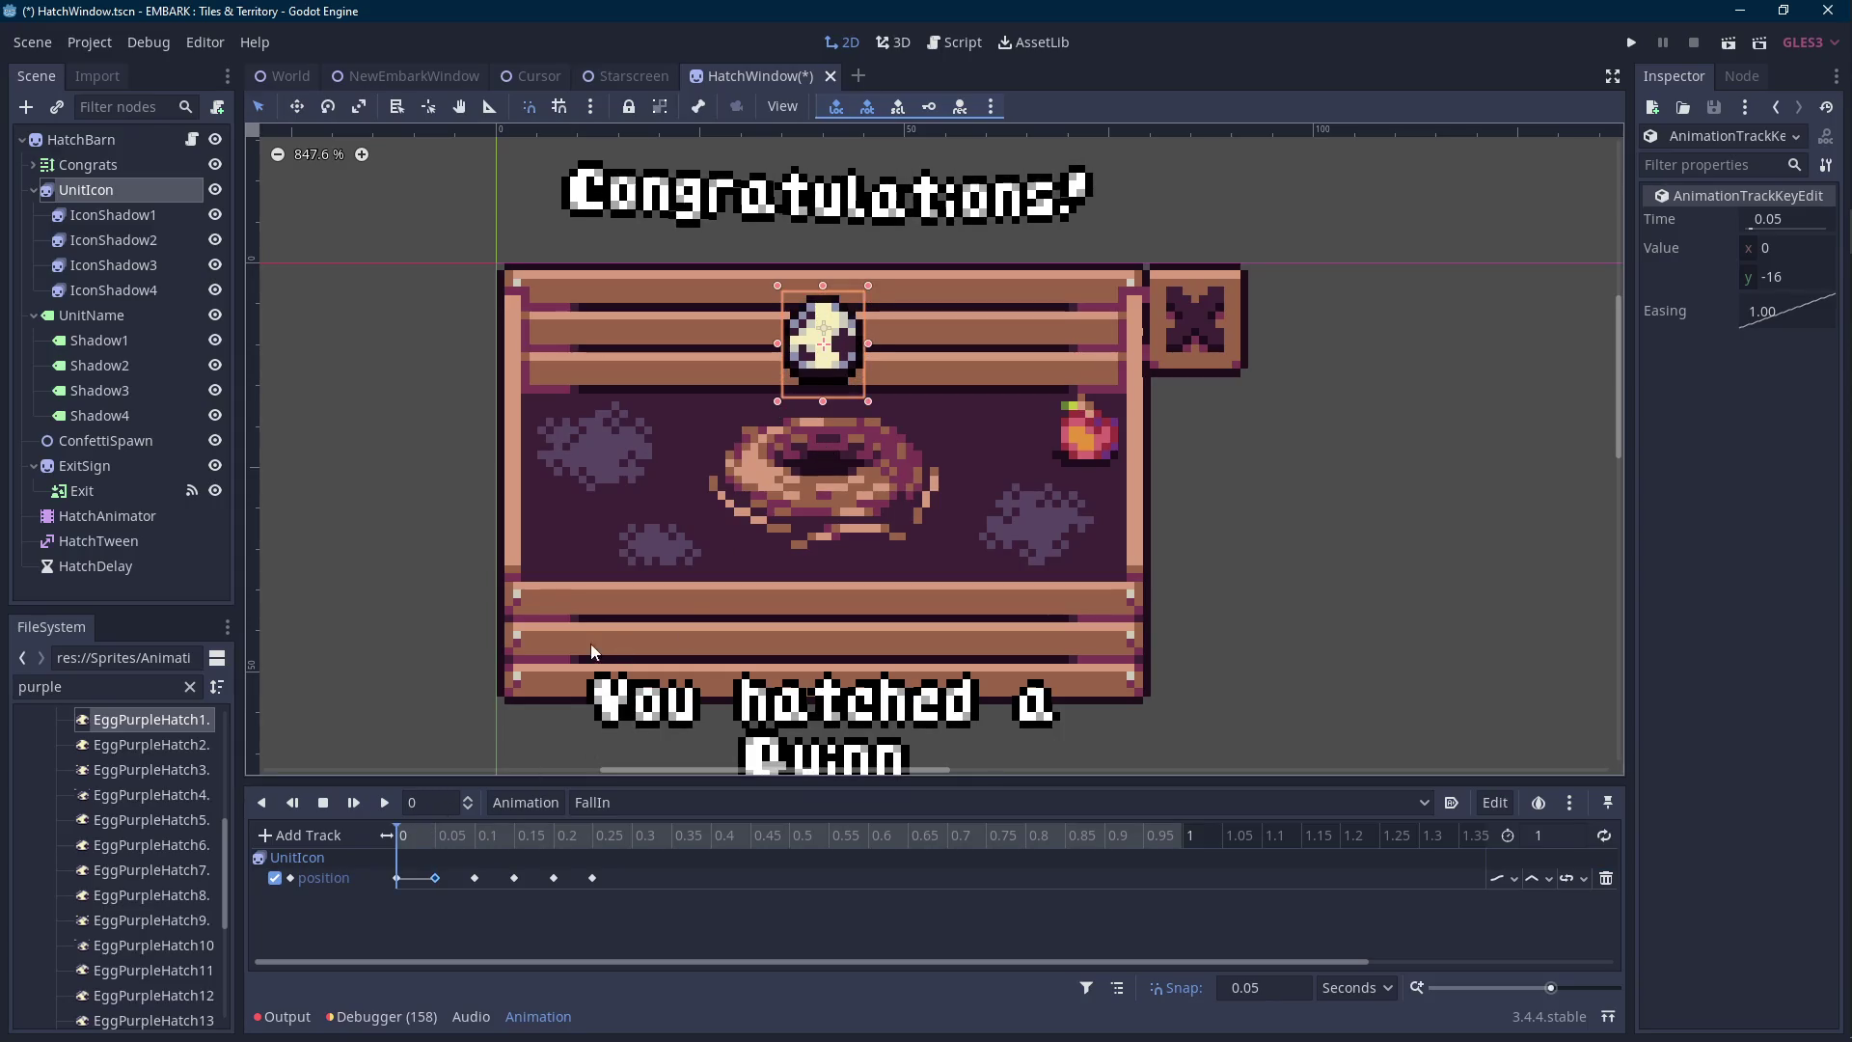
click(123, 196)
click(538, 1016)
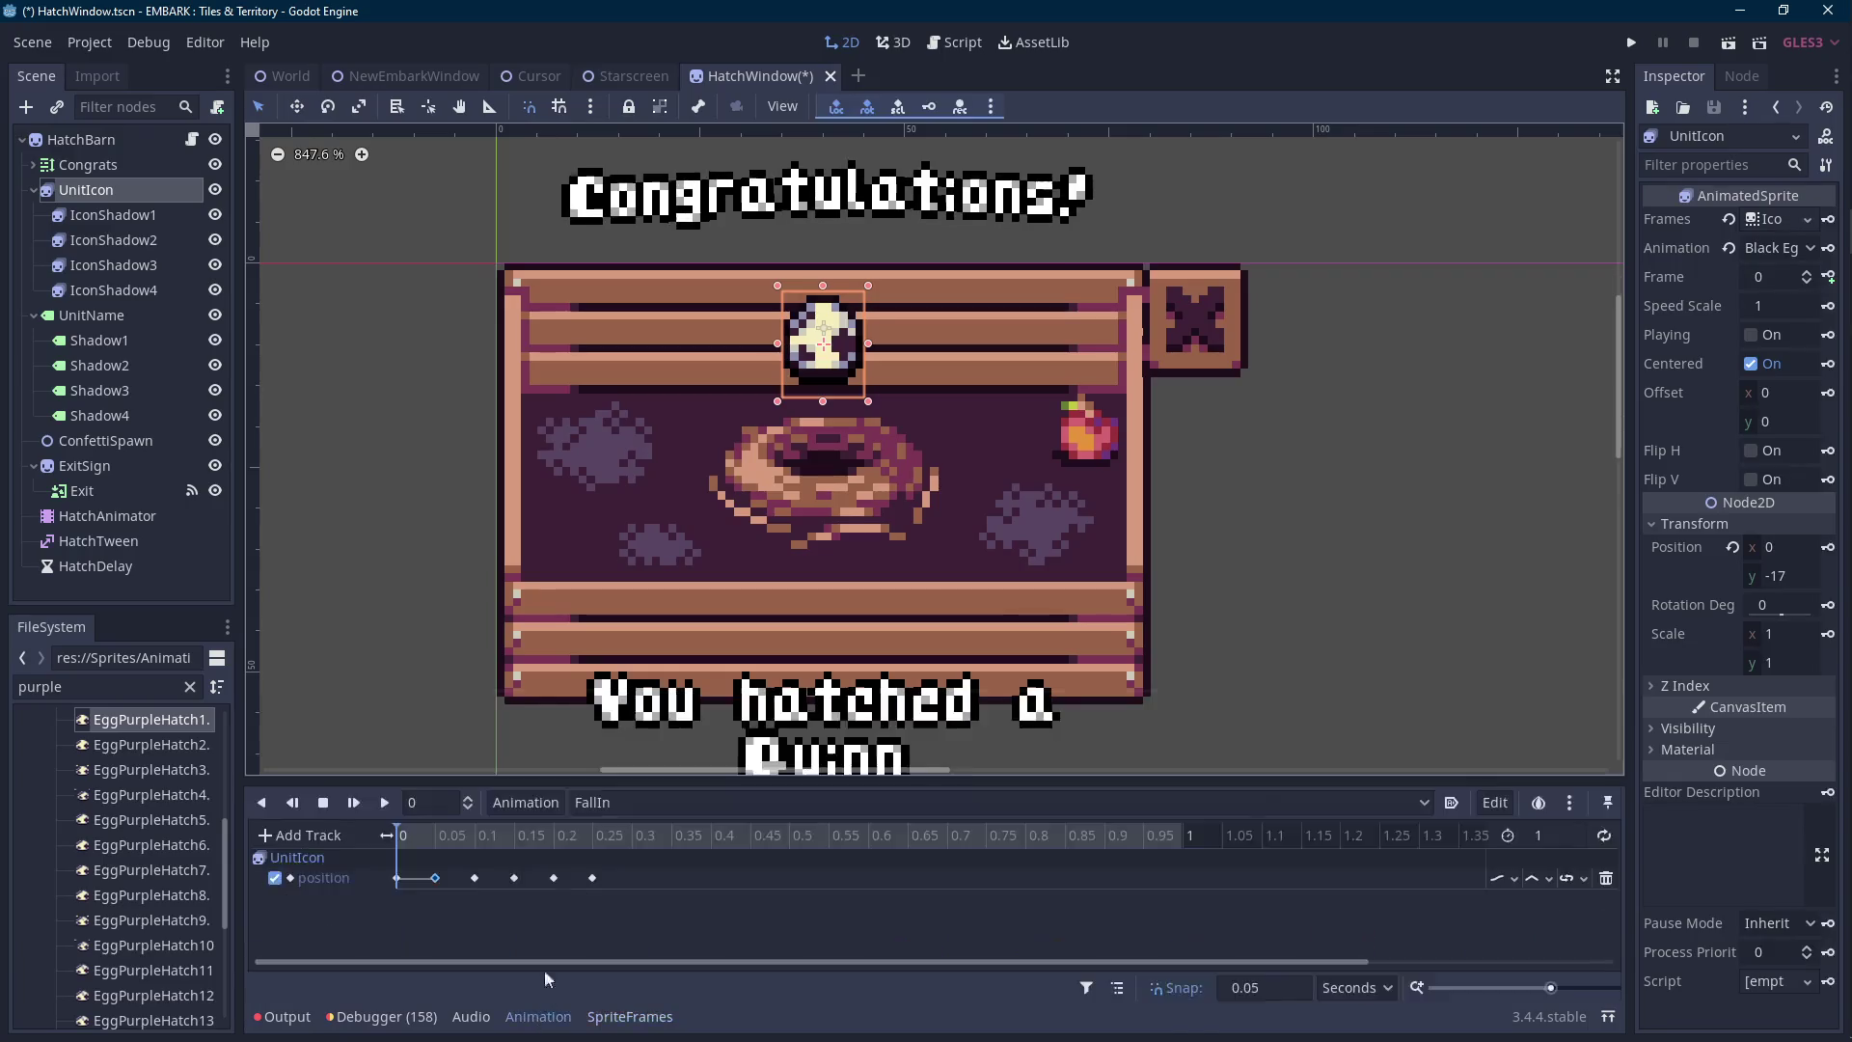
Add a time-0 position key with y set to -17 and save the HatchWindow scene.
key(Up)
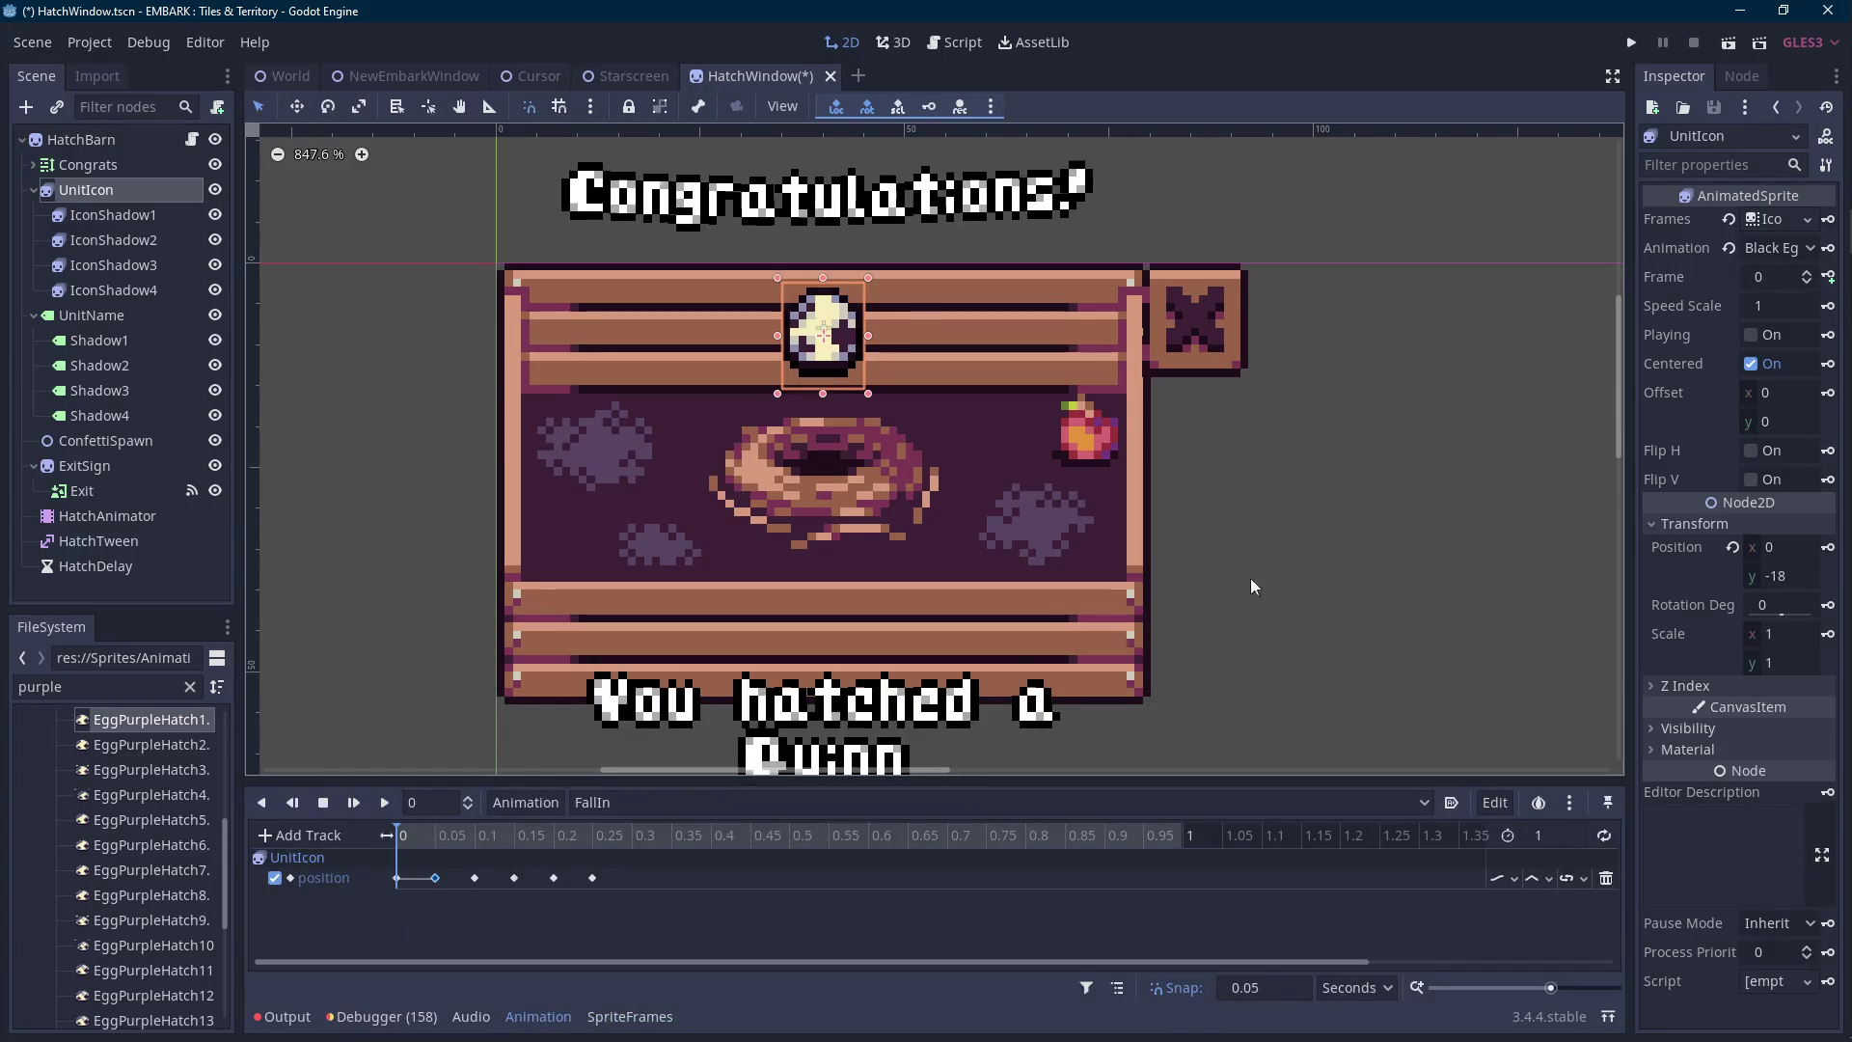
click(1828, 547)
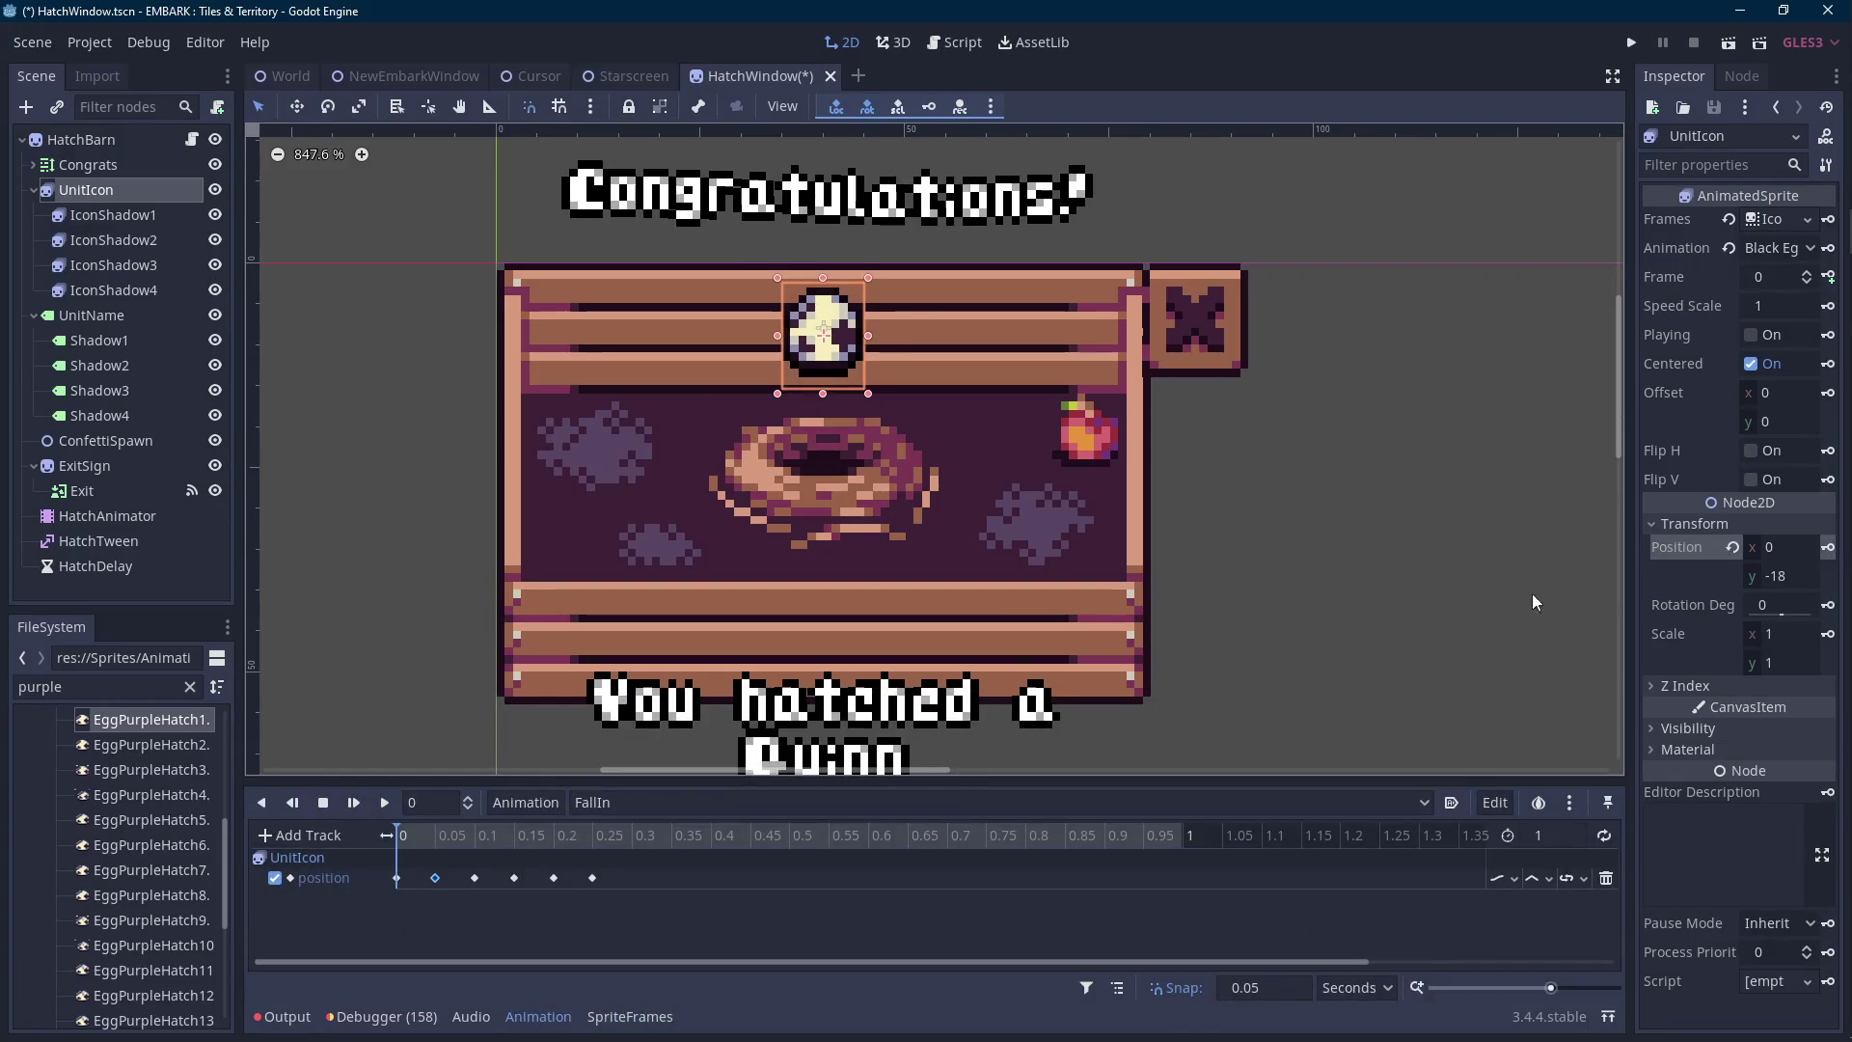
click(396, 878)
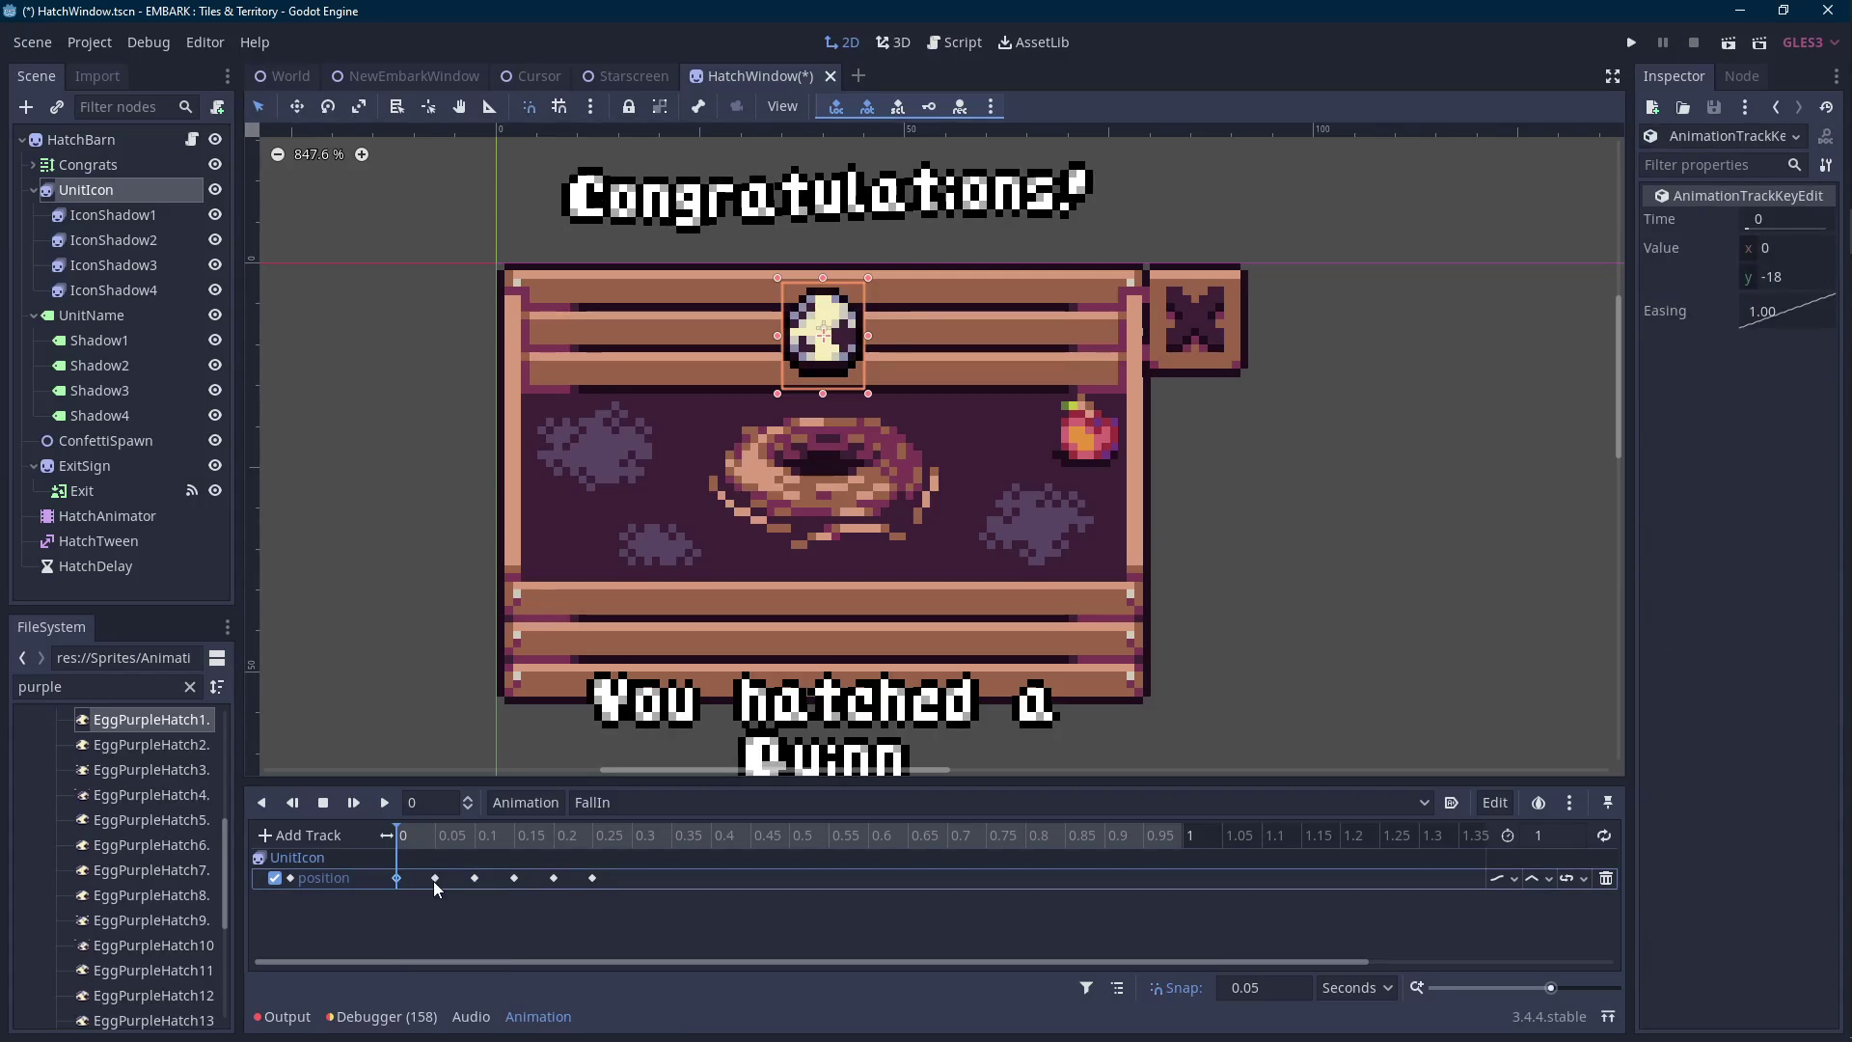
click(397, 878)
click(1803, 276)
text(-)
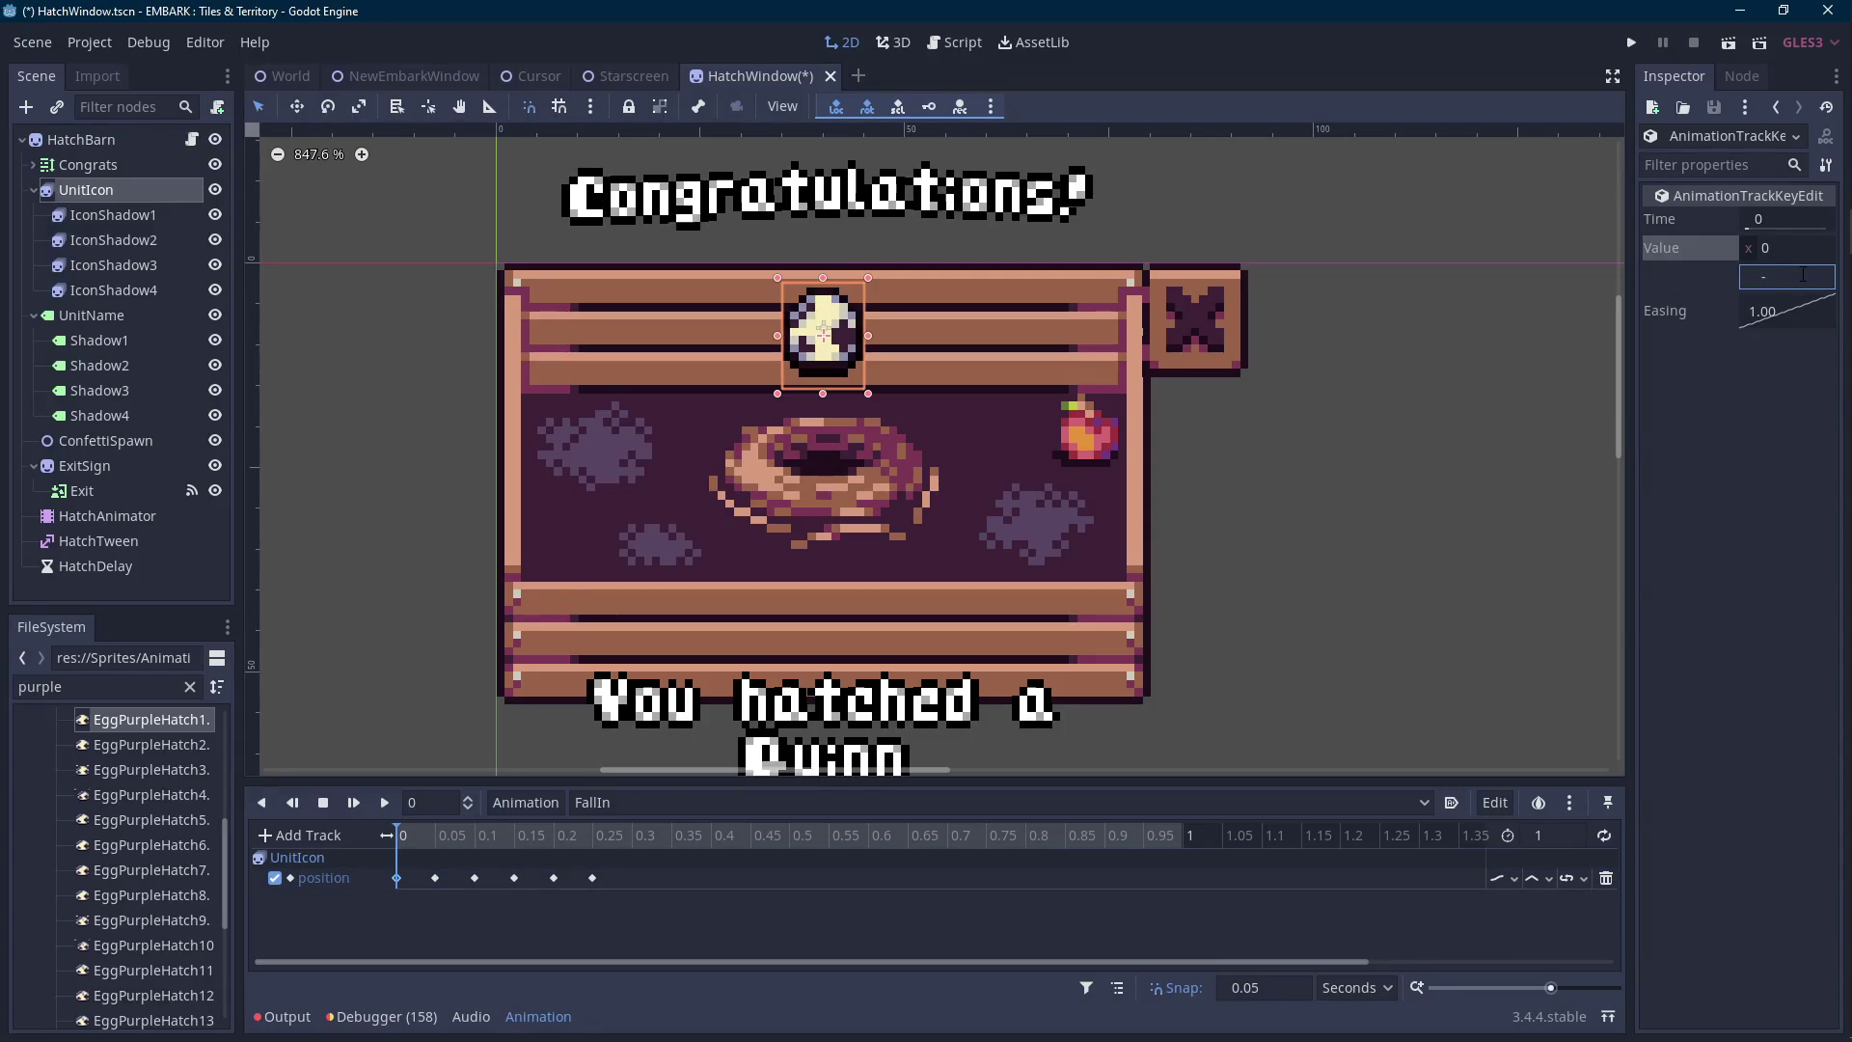
key(Return)
key(ctrl+s)
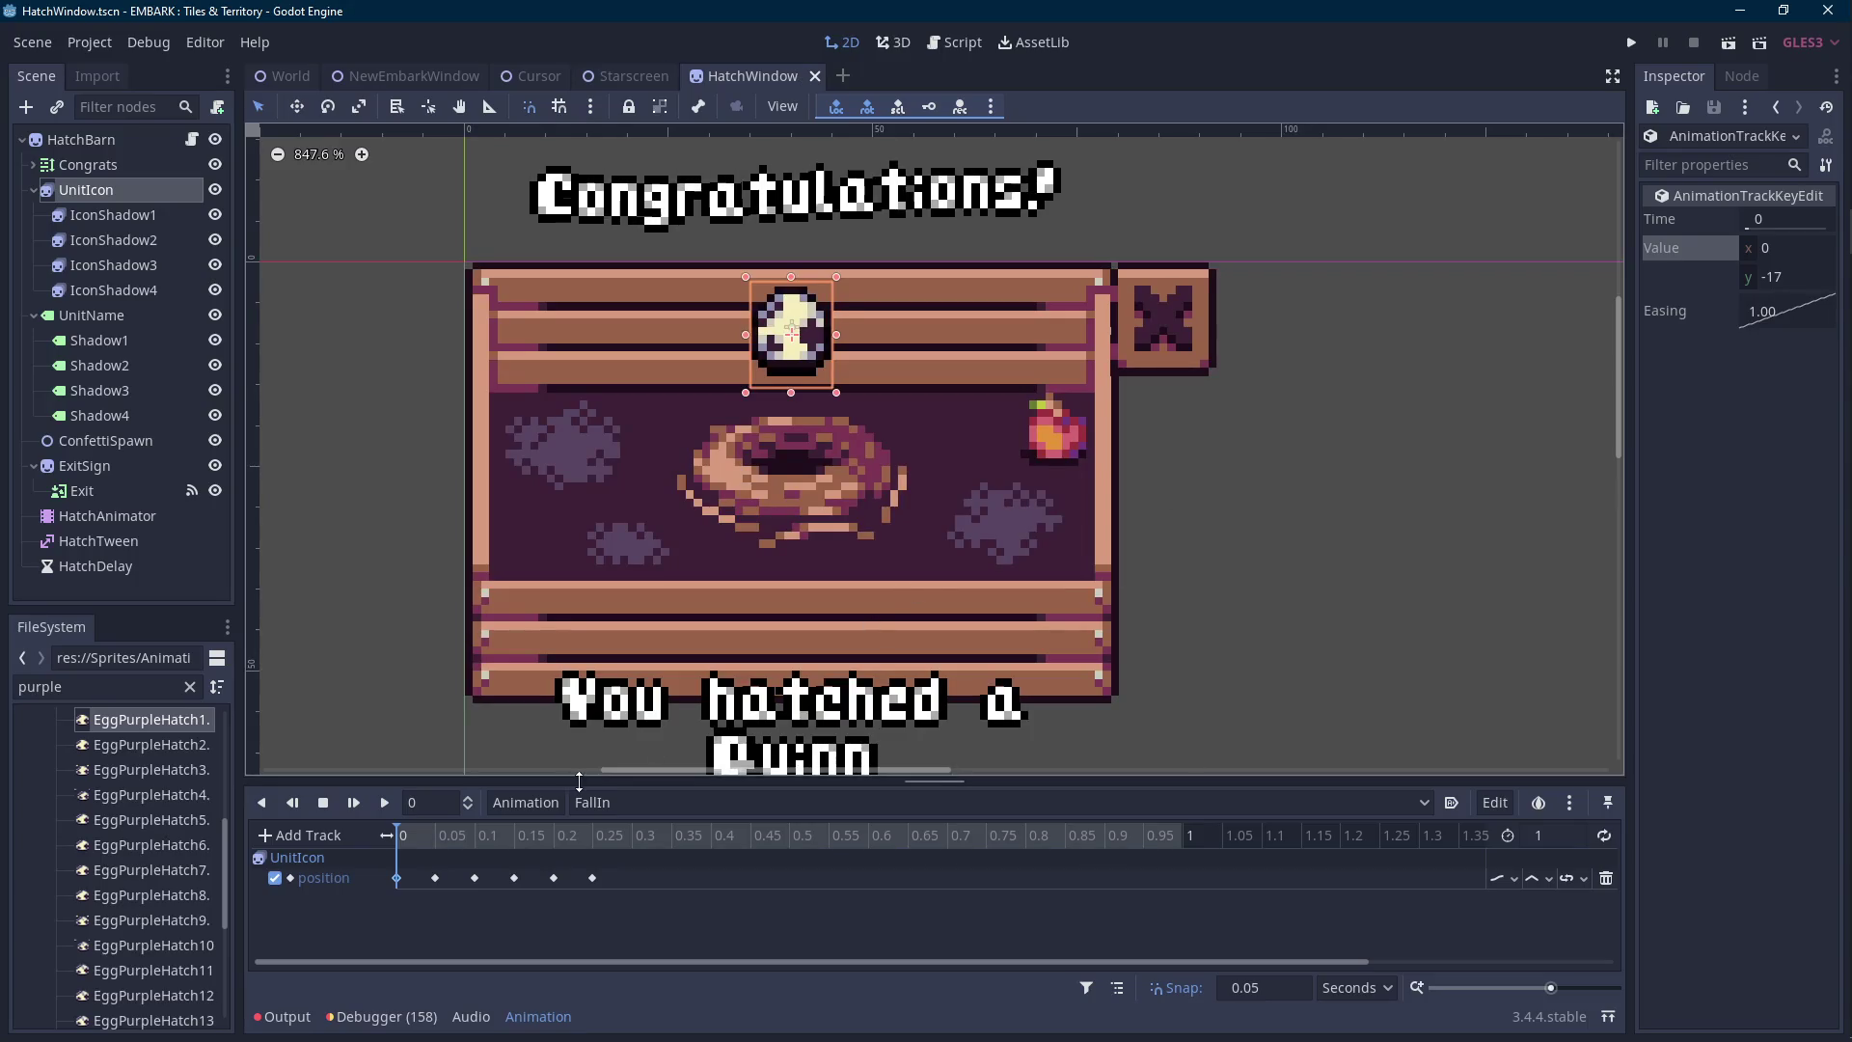
Drag the egg's position keys 0.05 s later so it holds at (0, -17) first, then save.
click(419, 837)
click(384, 804)
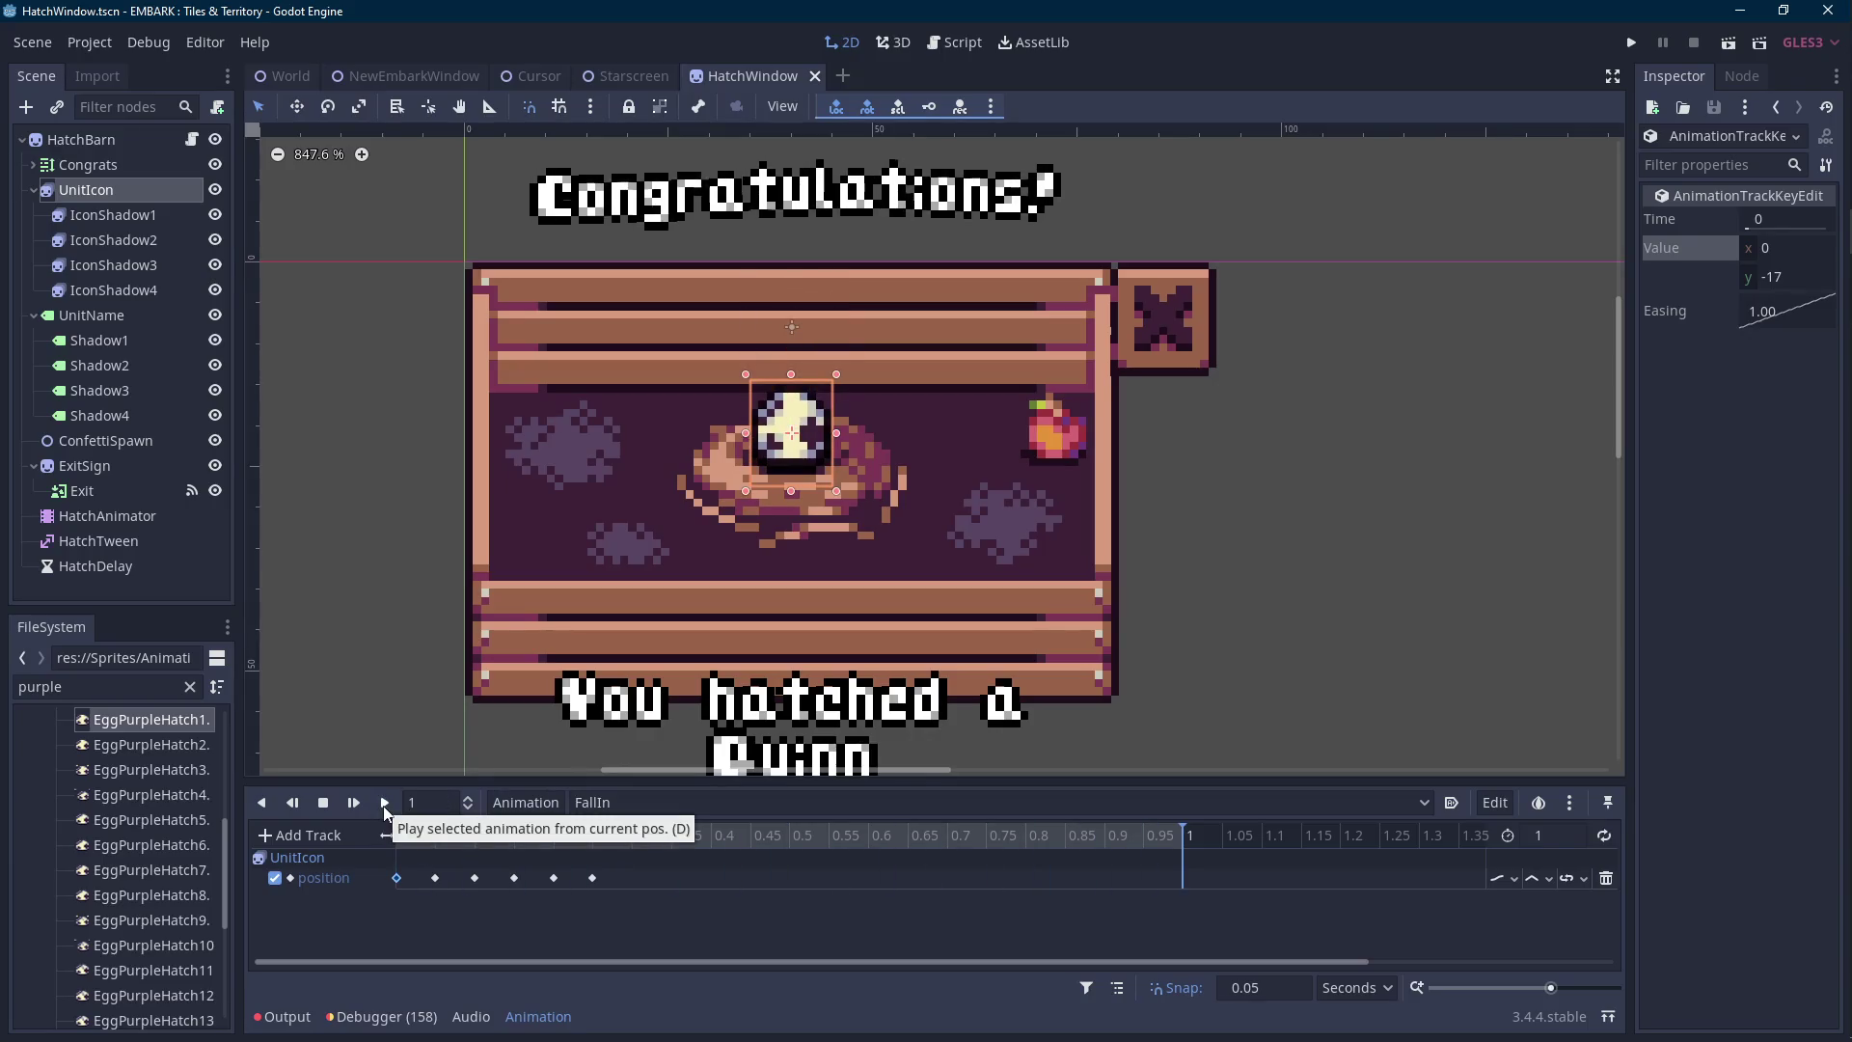
mouse_move(678, 866)
mouse_down()
mouse_move(395, 928)
mouse_move(433, 885)
mouse_up()
click(441, 837)
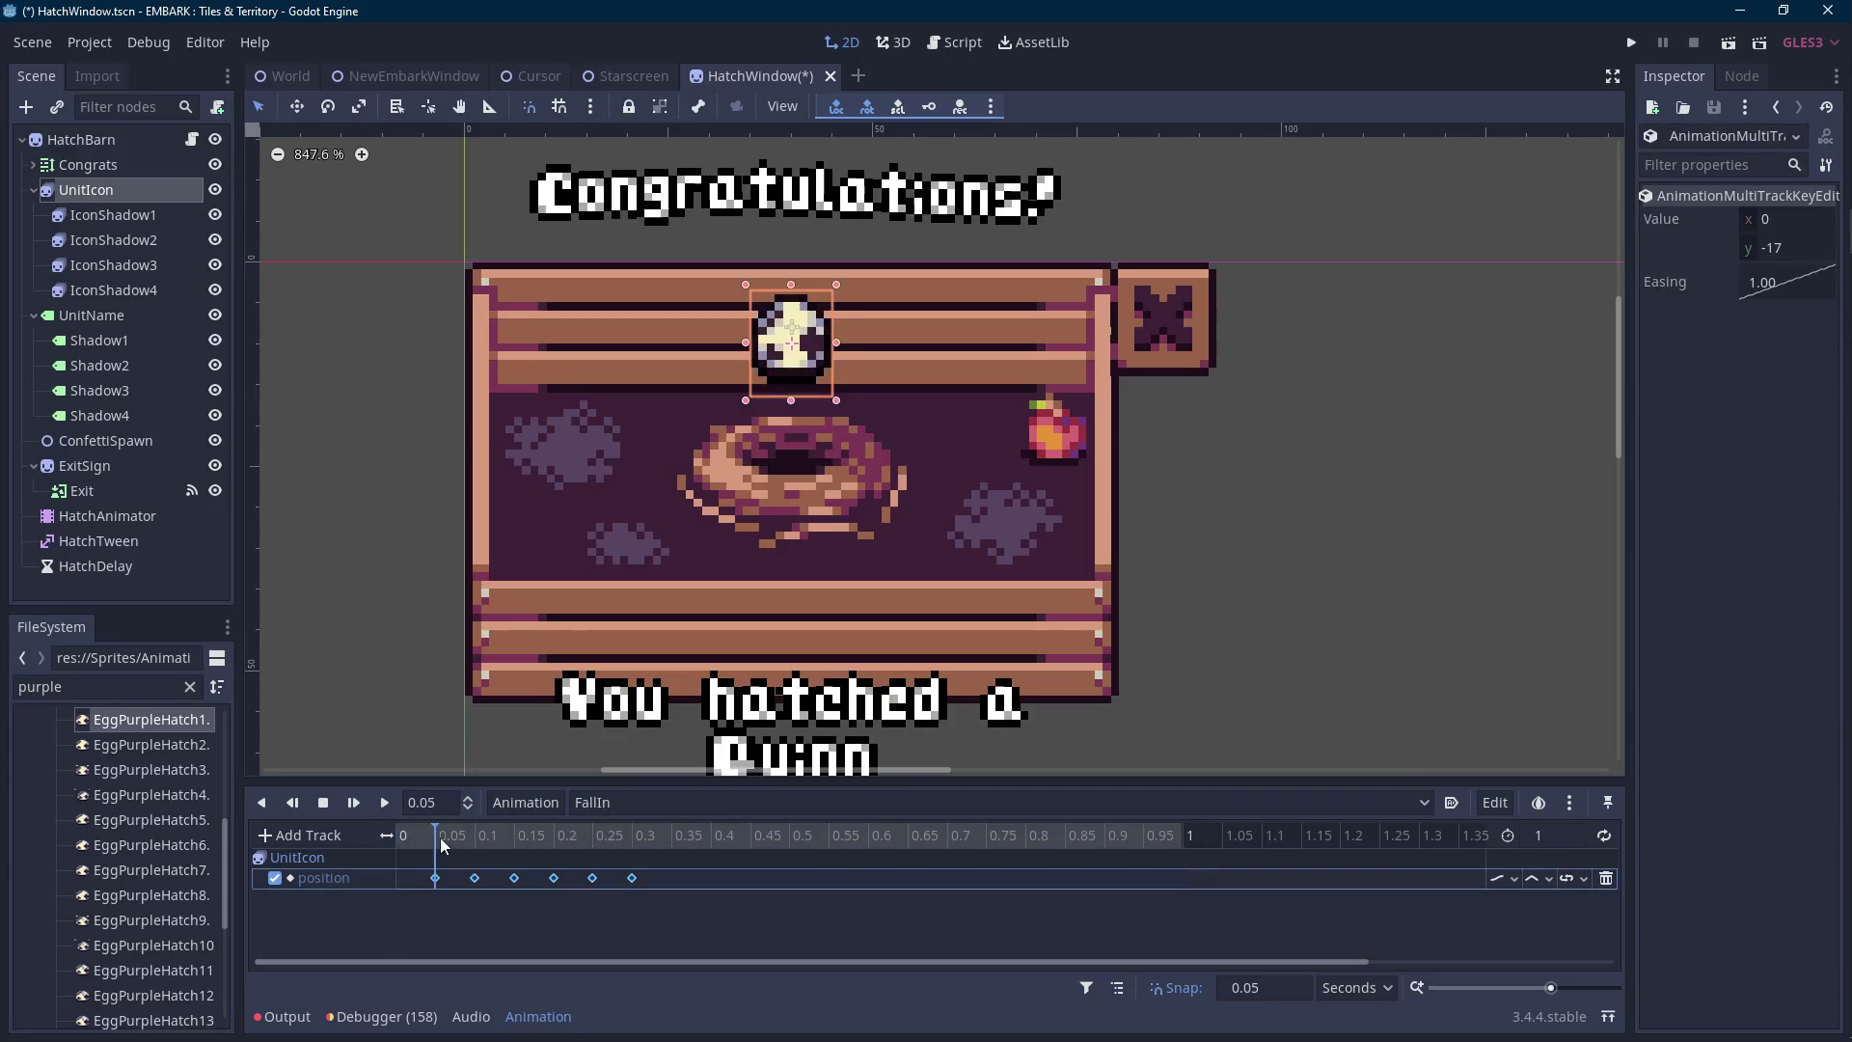
click(436, 879)
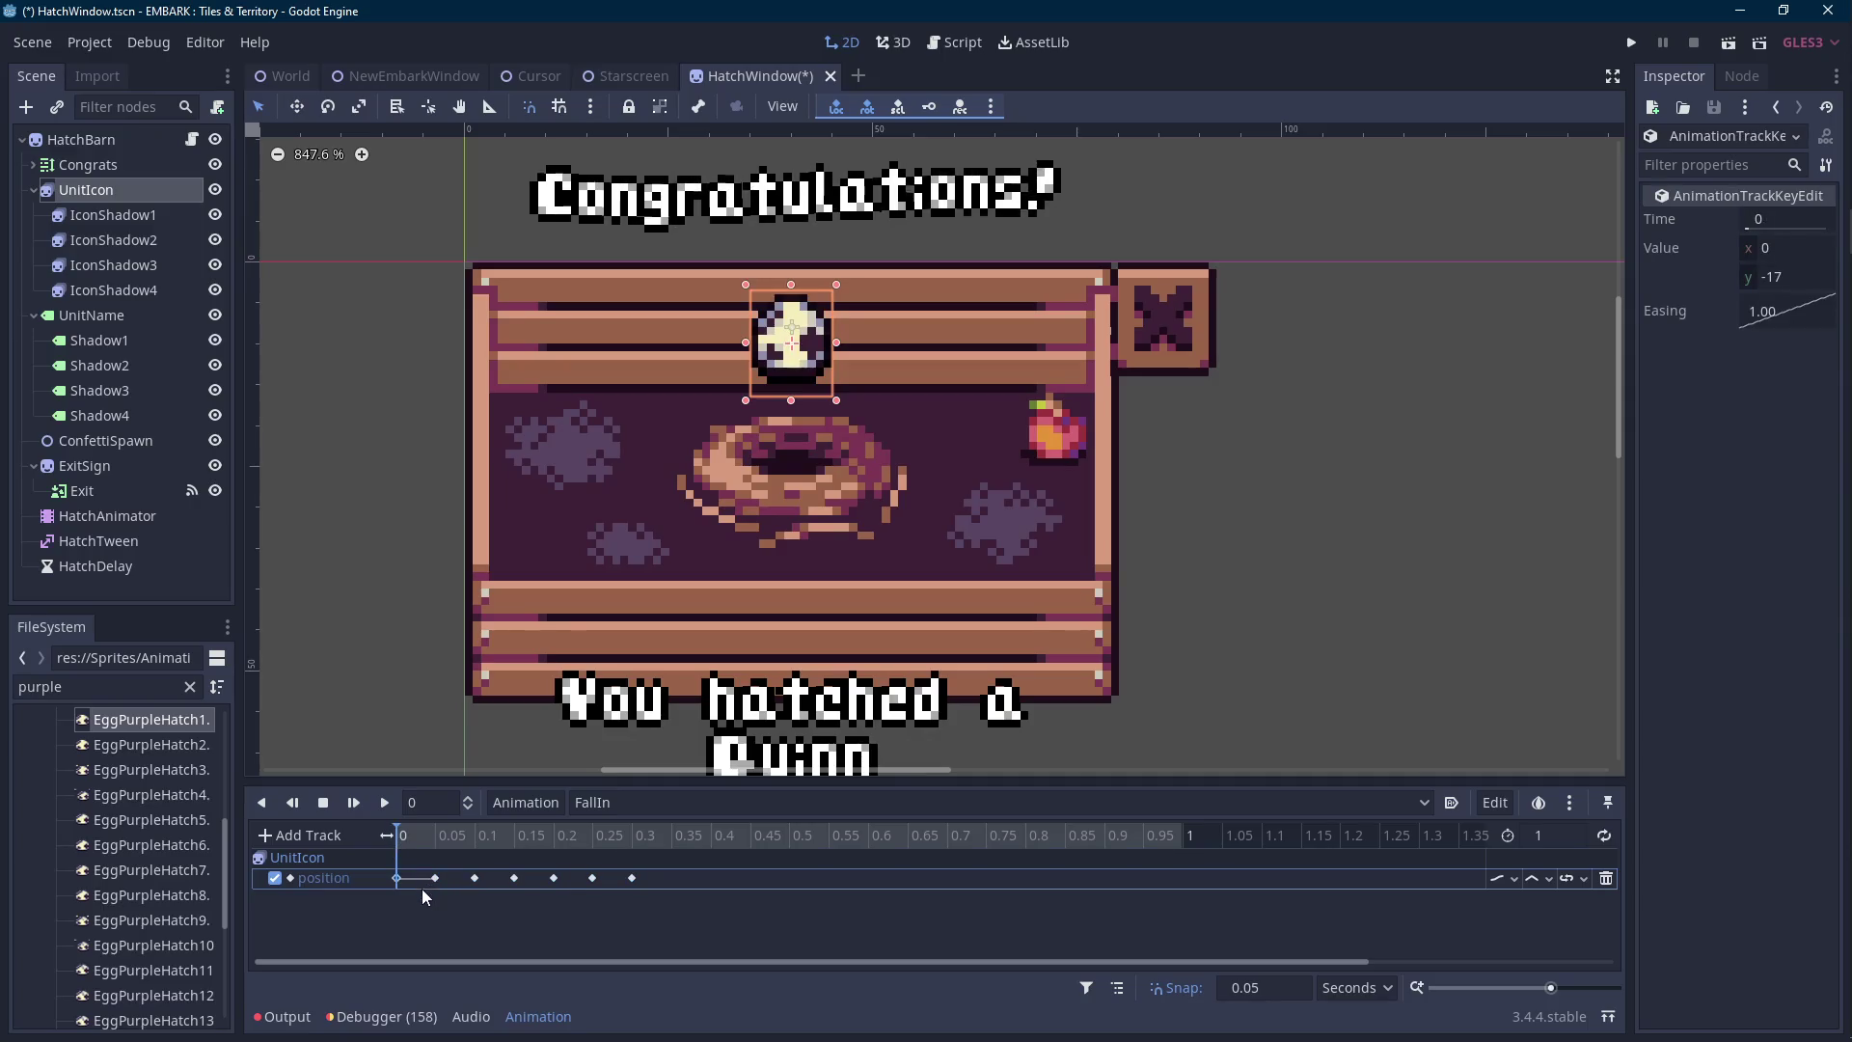
click(632, 835)
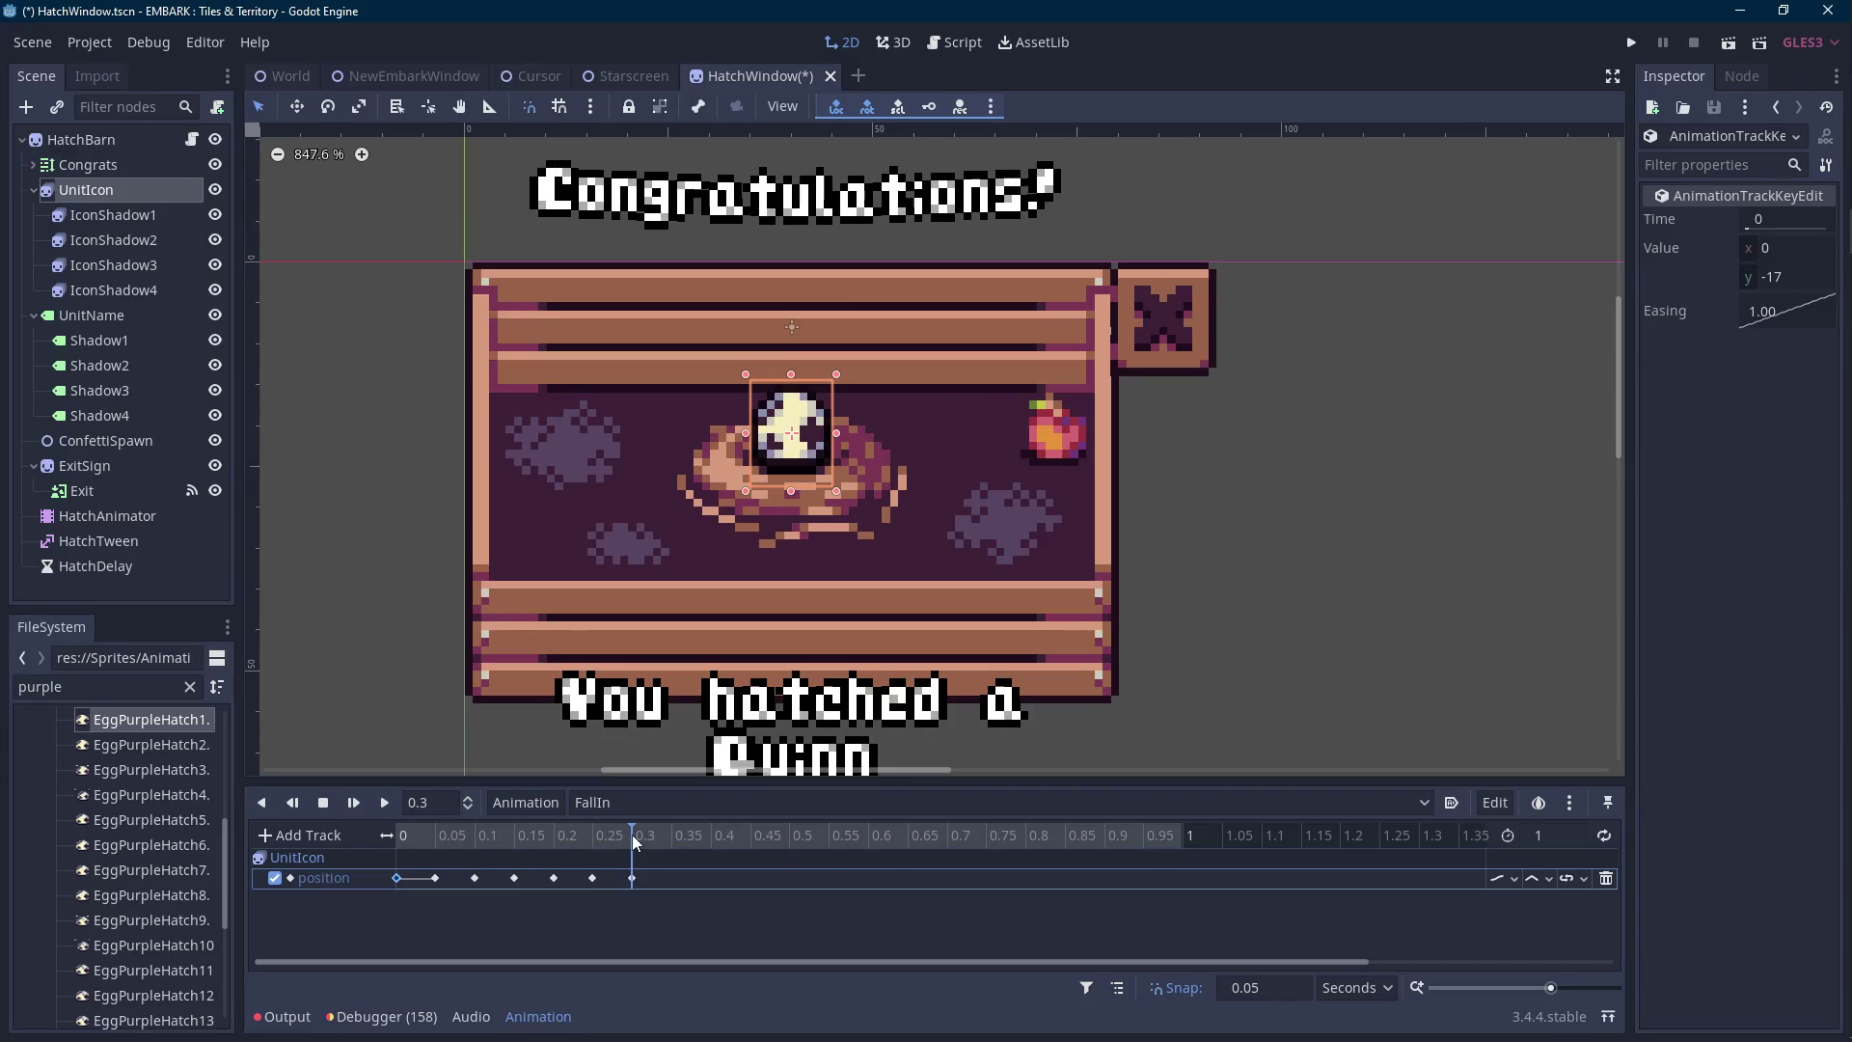
key(ctrl+s)
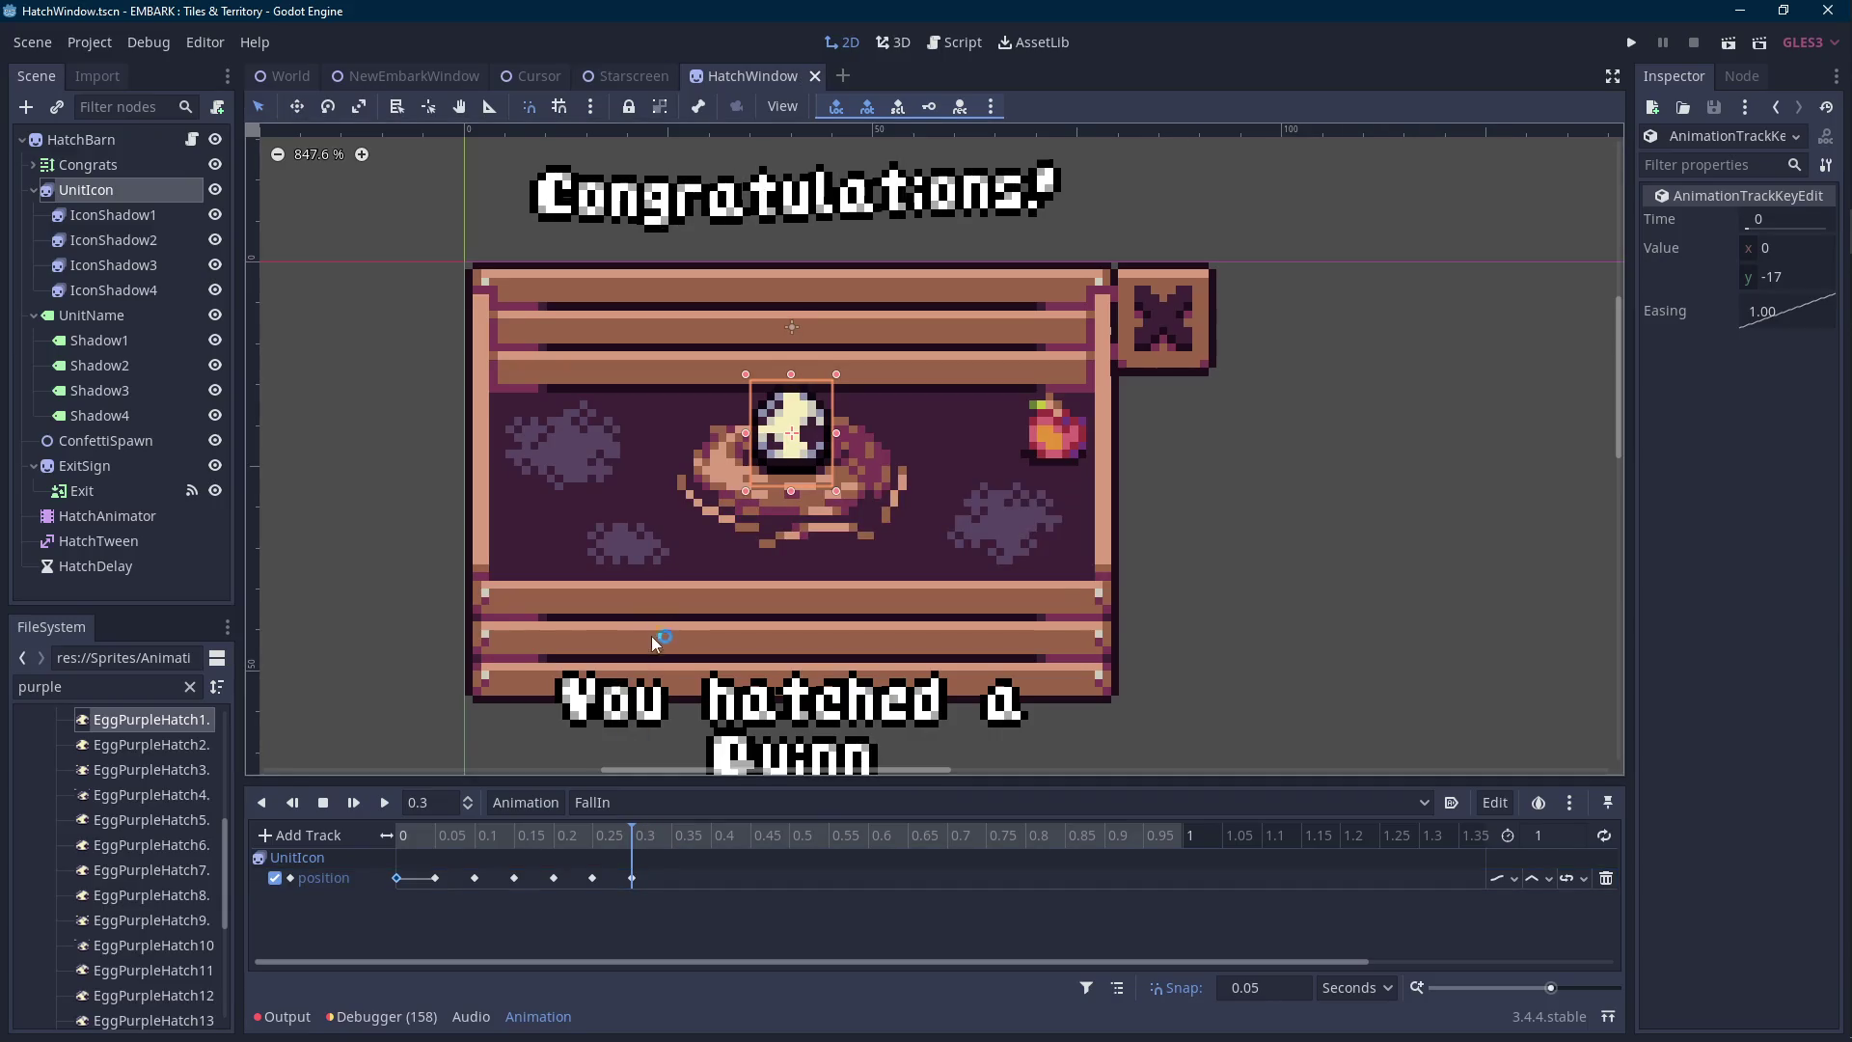
drag(847, 472, 860, 476)
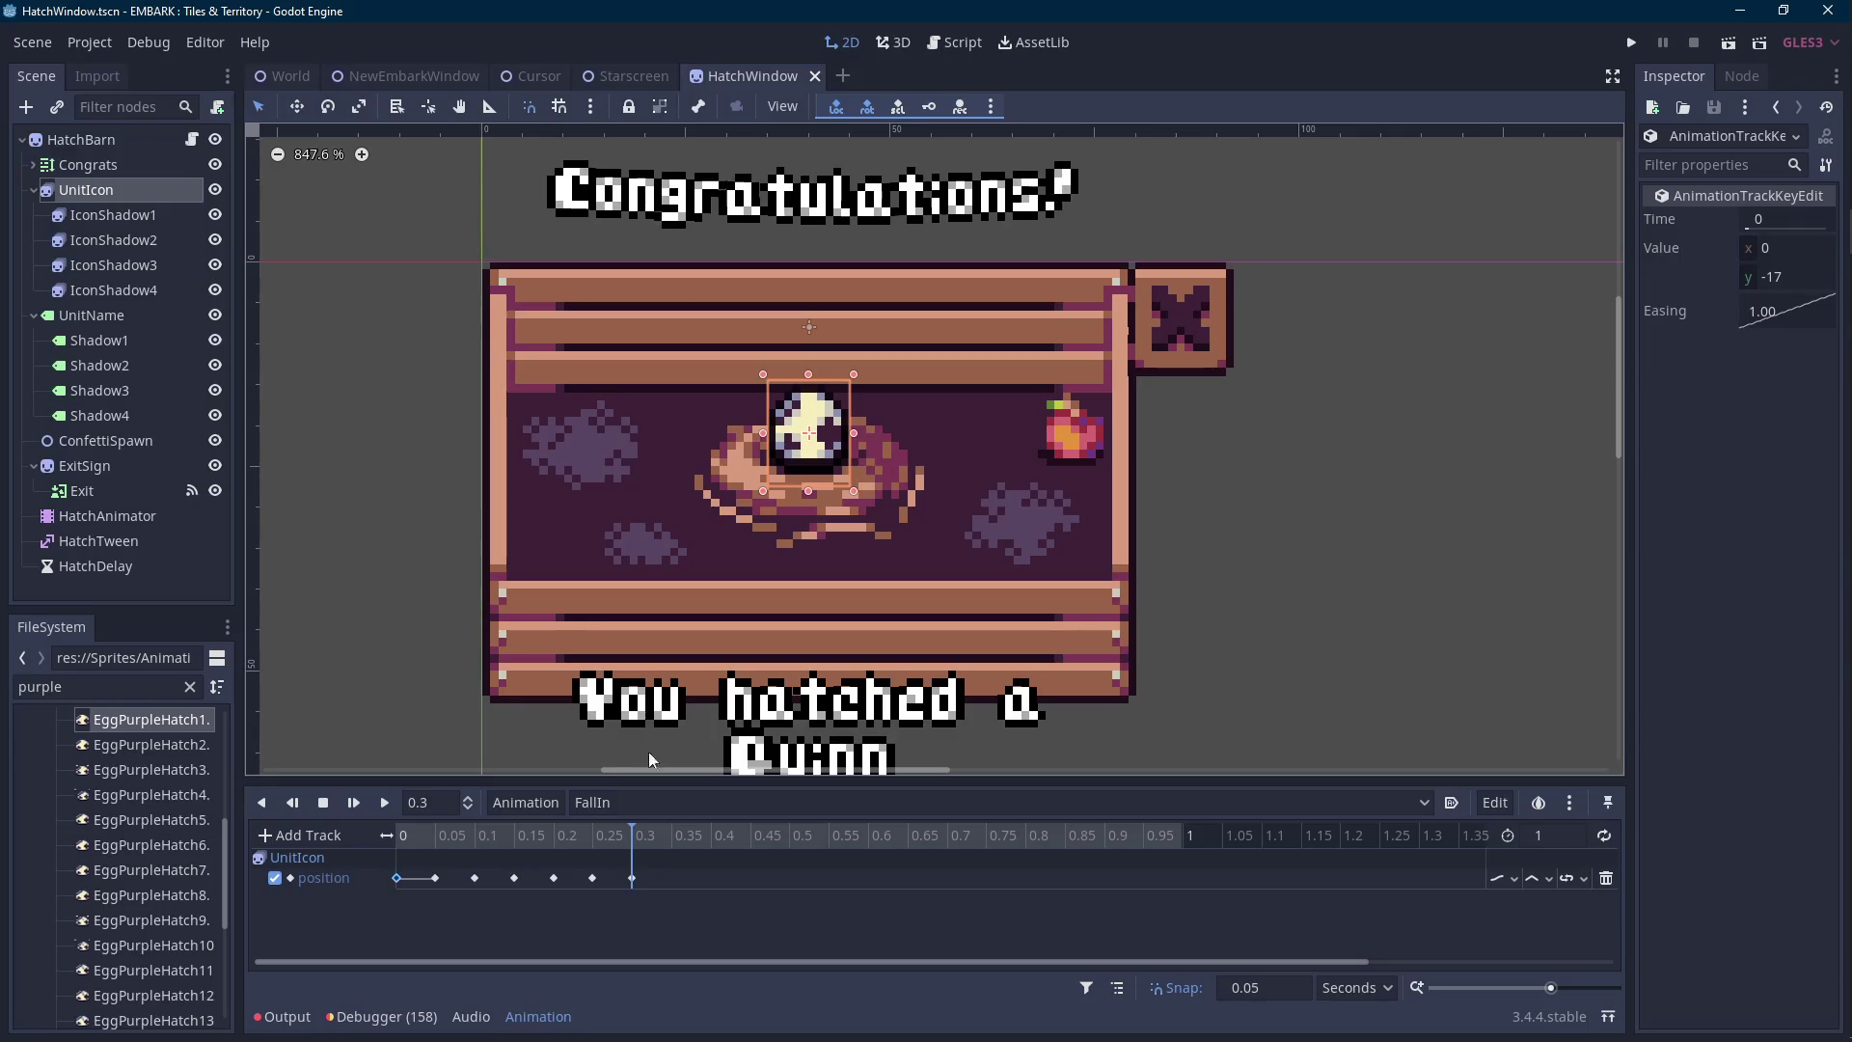
click(429, 836)
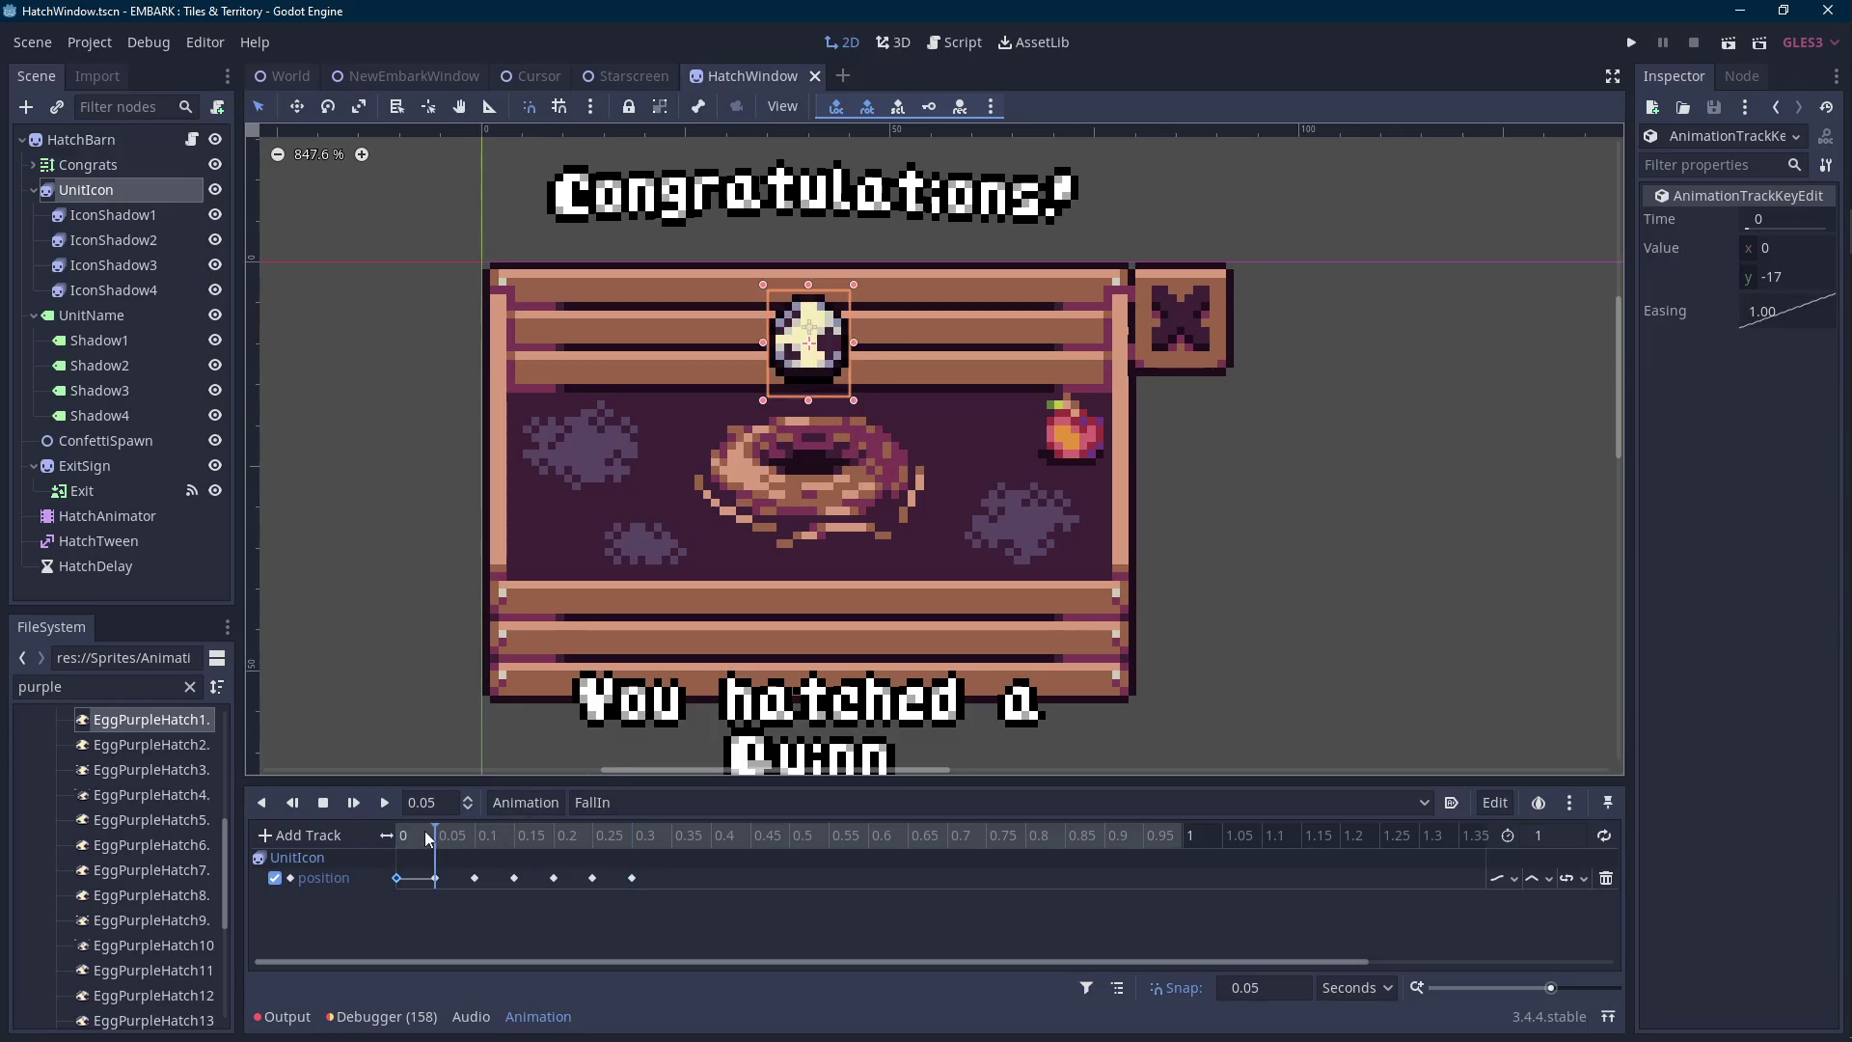
click(166, 191)
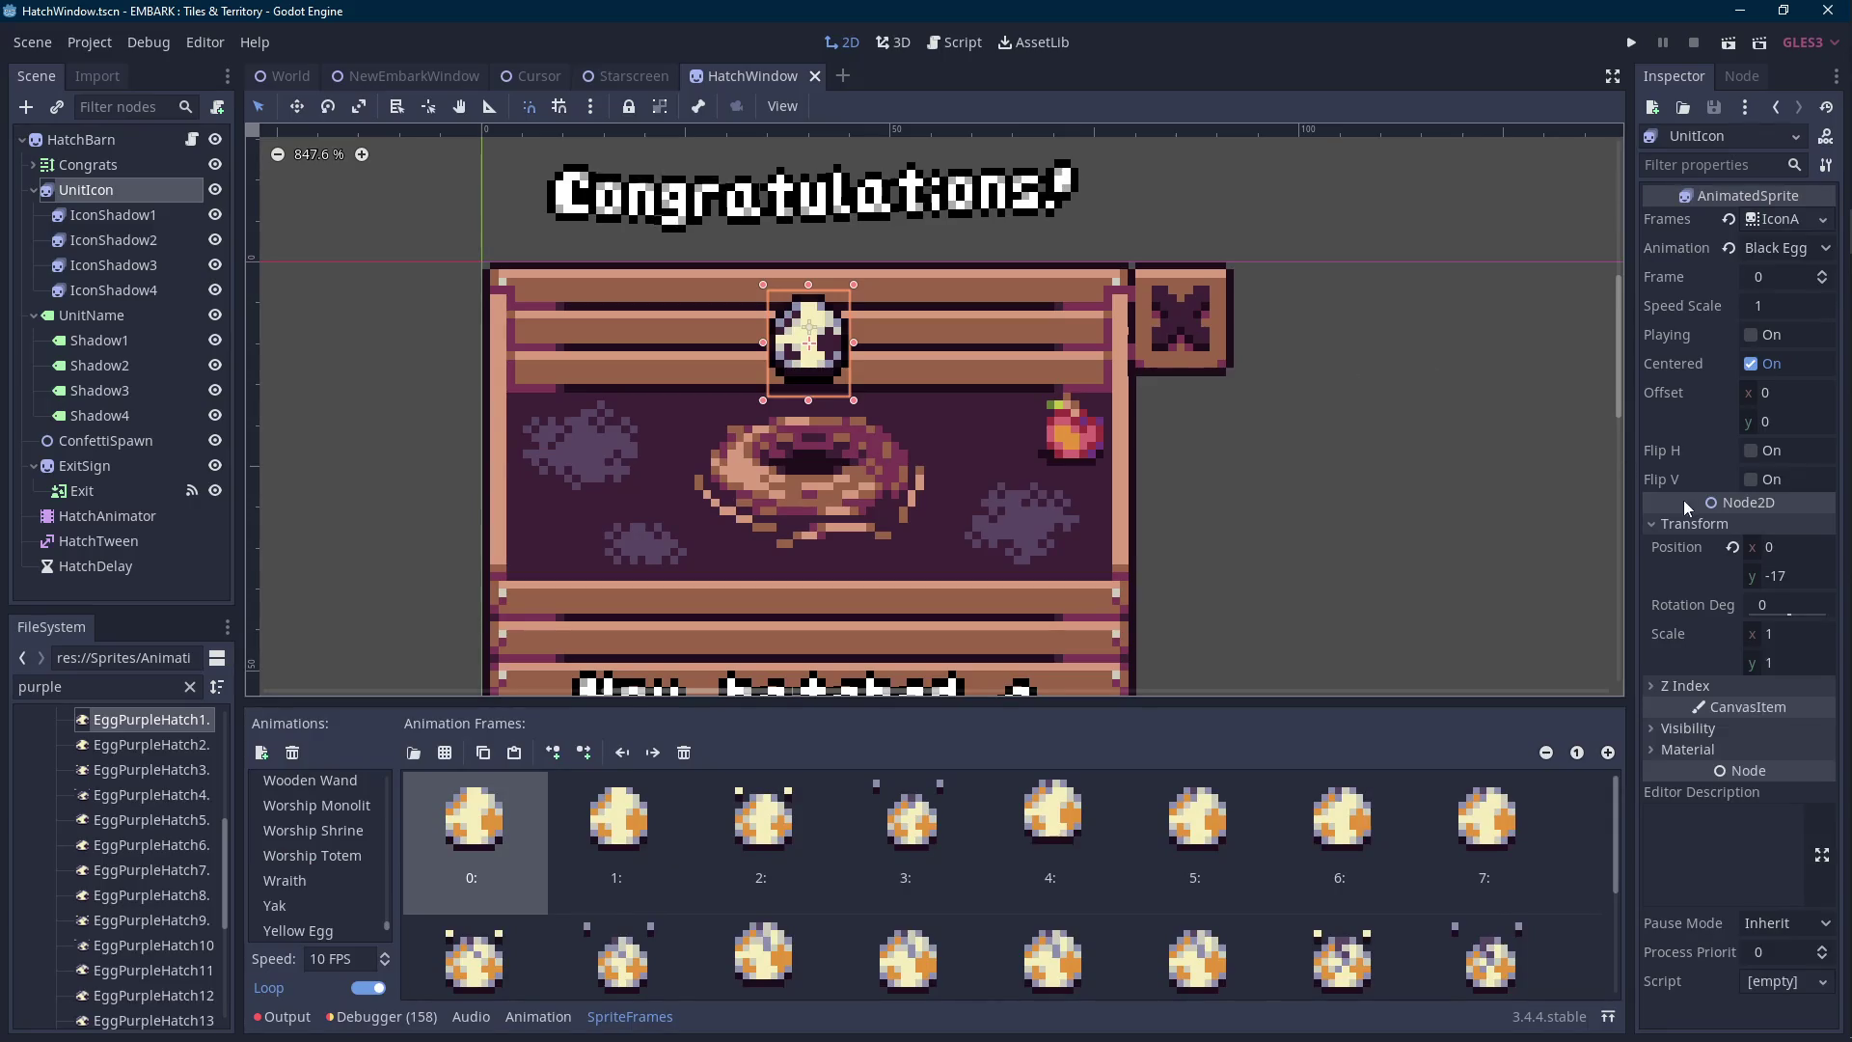
Create a UnitIcon scale track keyed at 0 s and key x scale 0.9 at 0.1 s.
click(539, 1018)
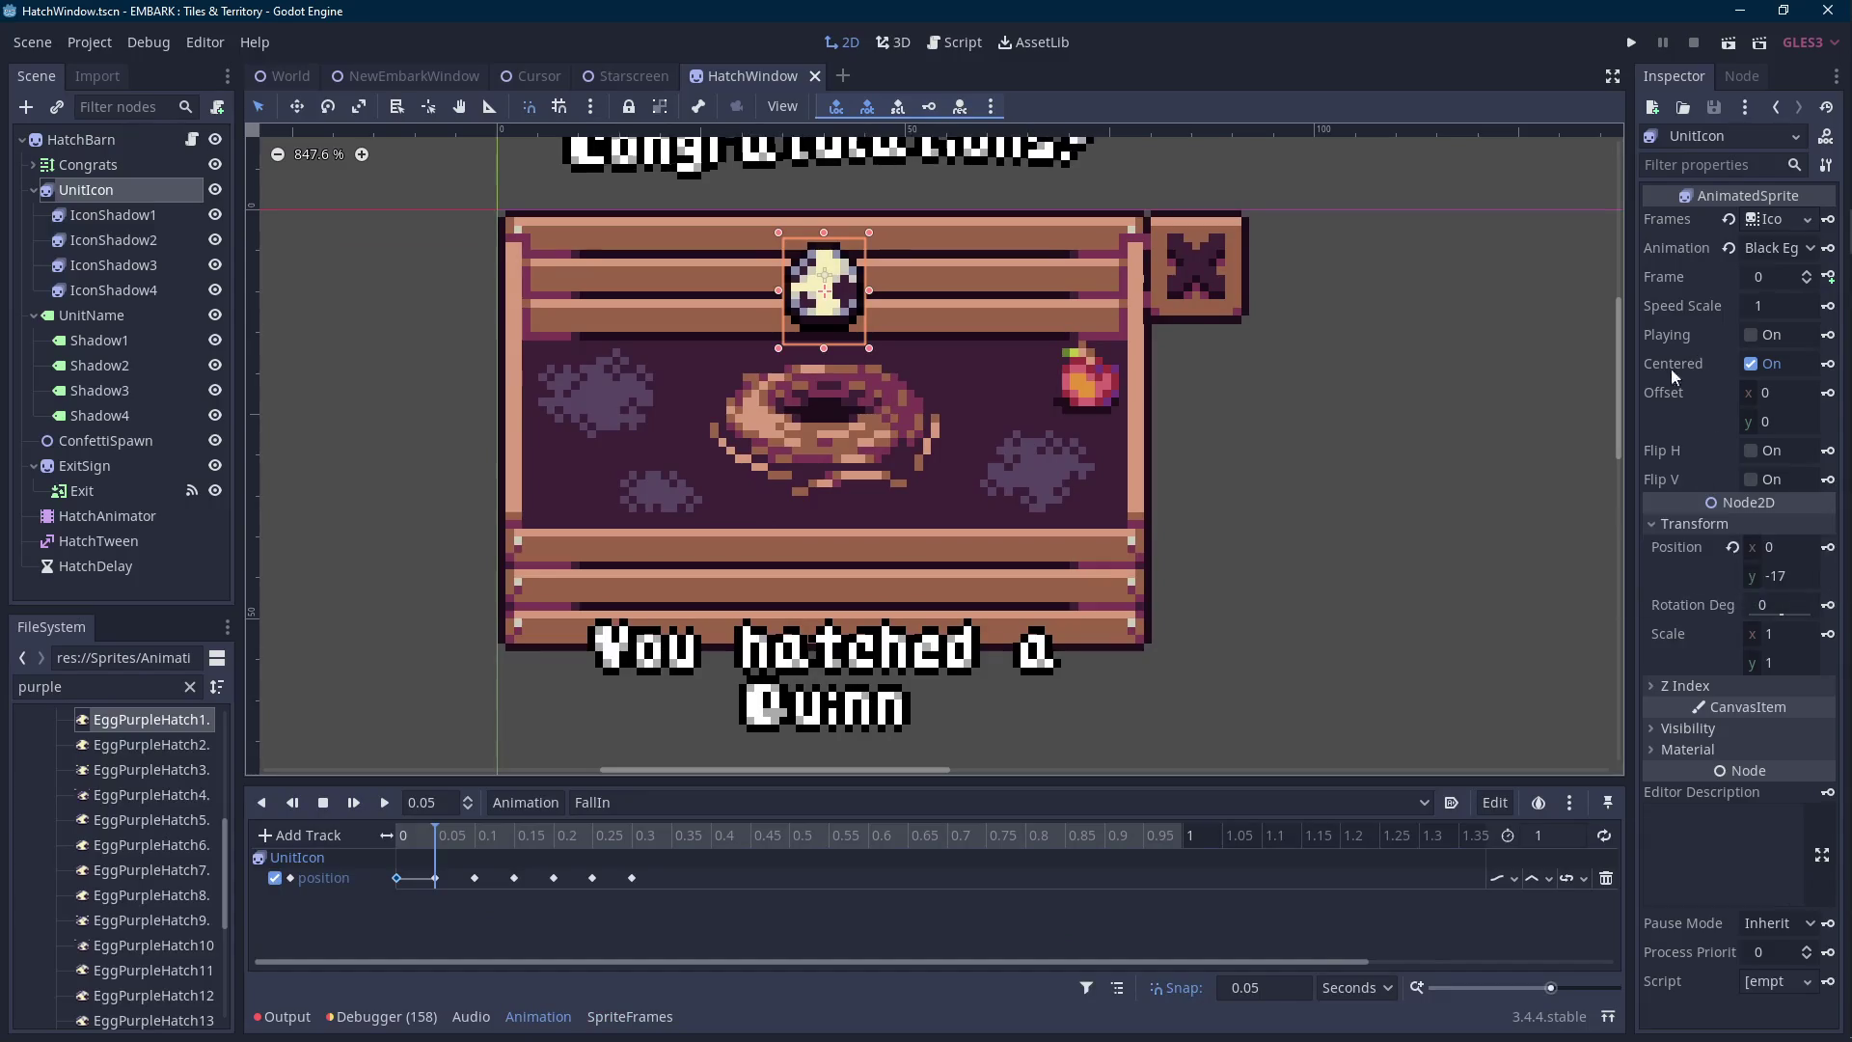
click(399, 836)
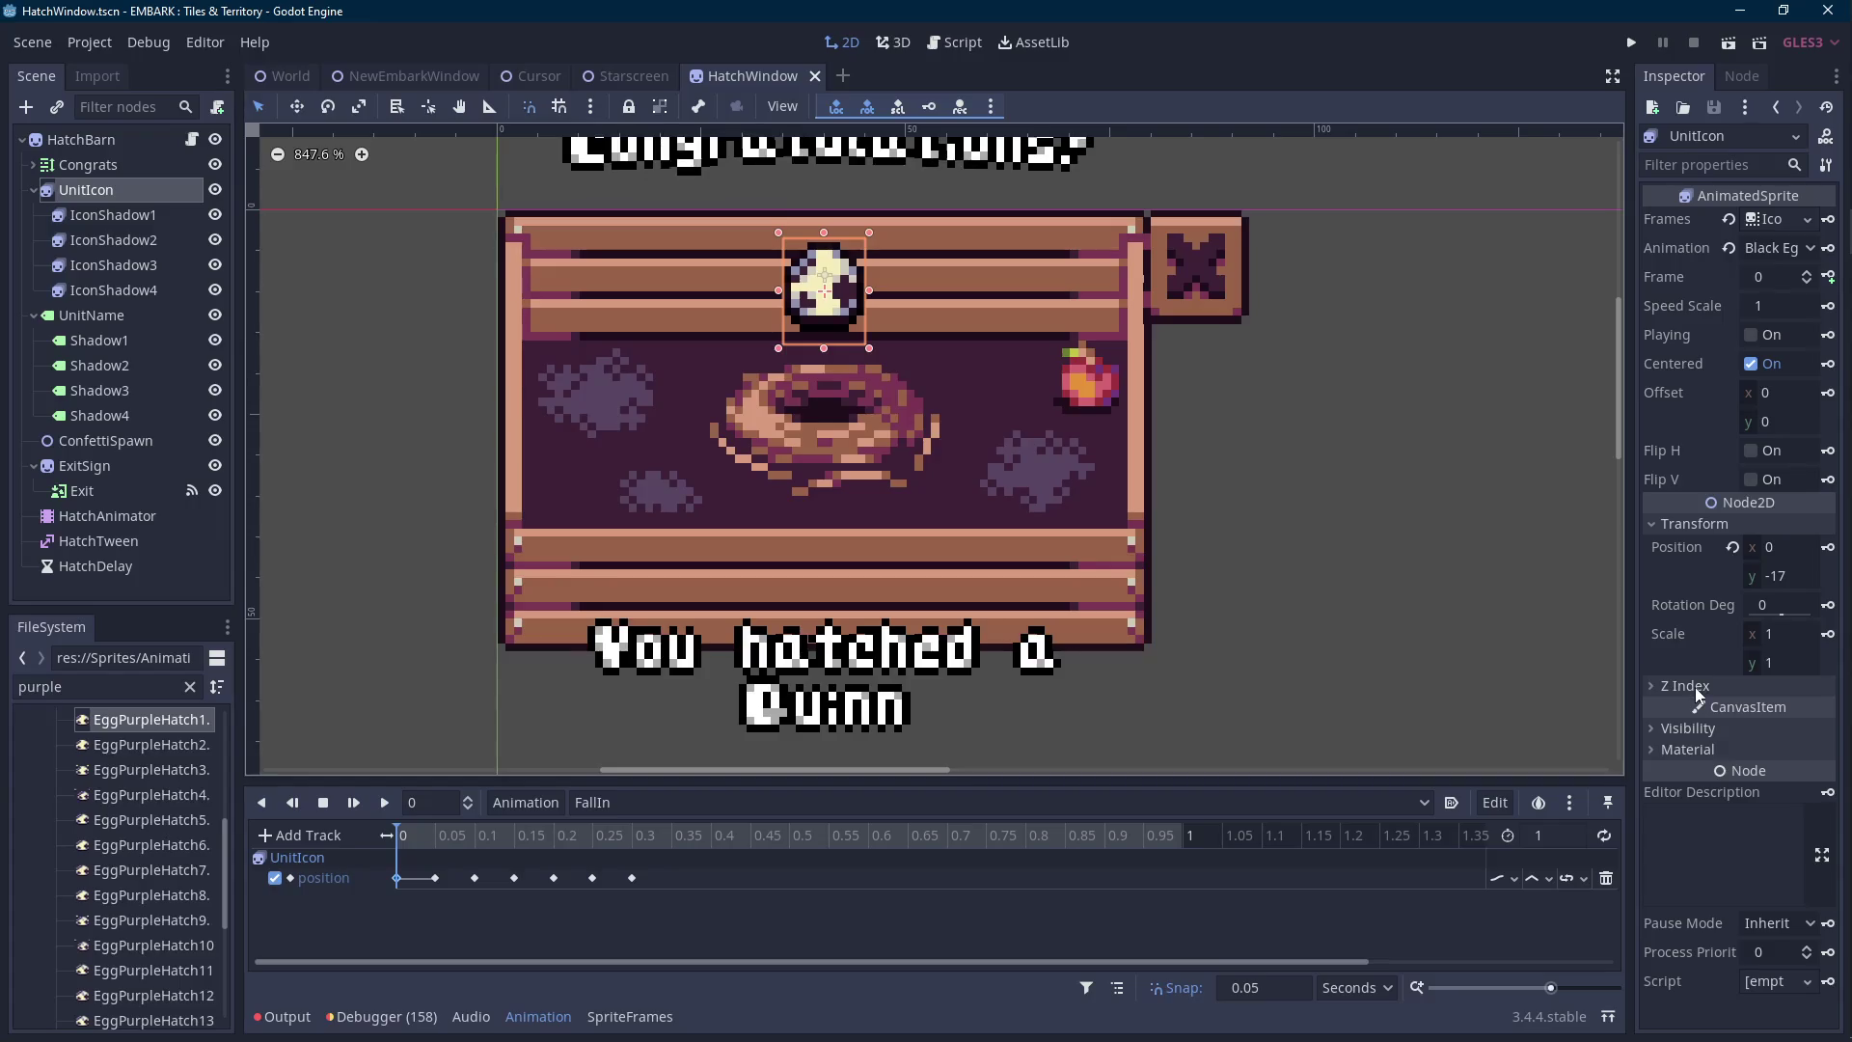
click(1828, 633)
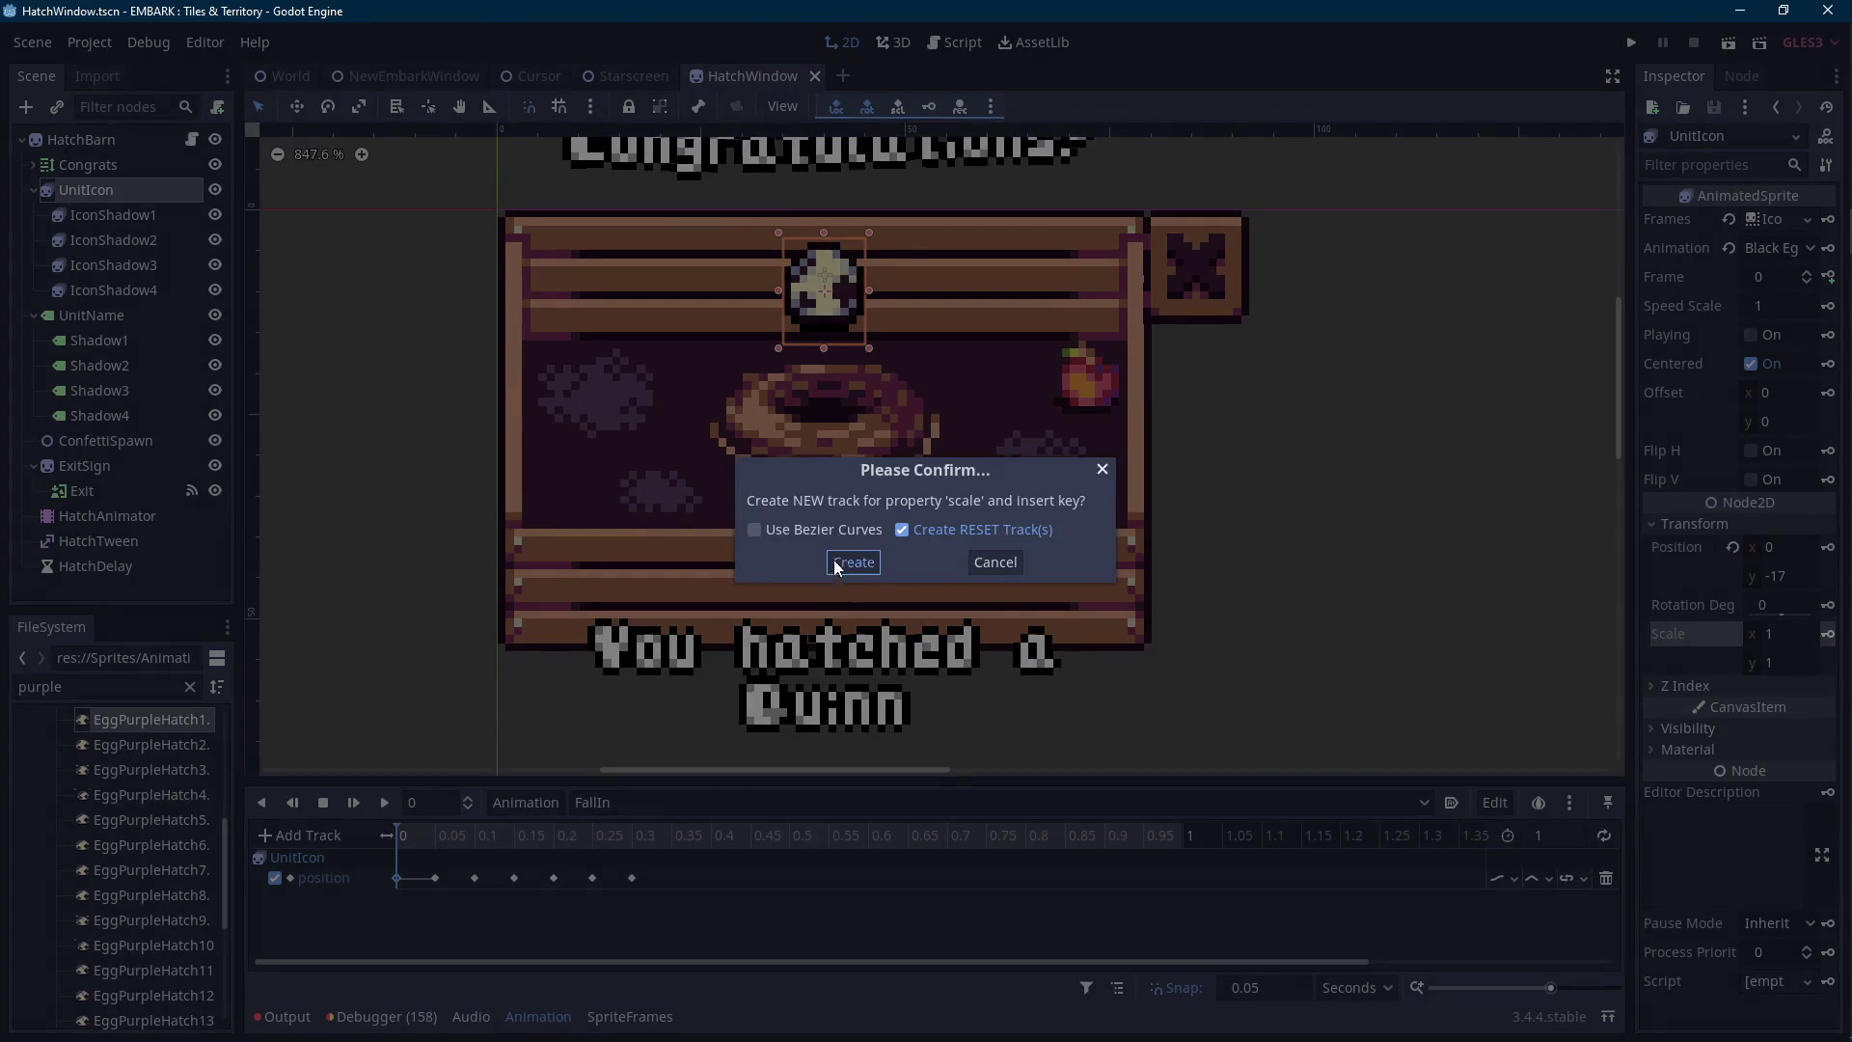
click(834, 561)
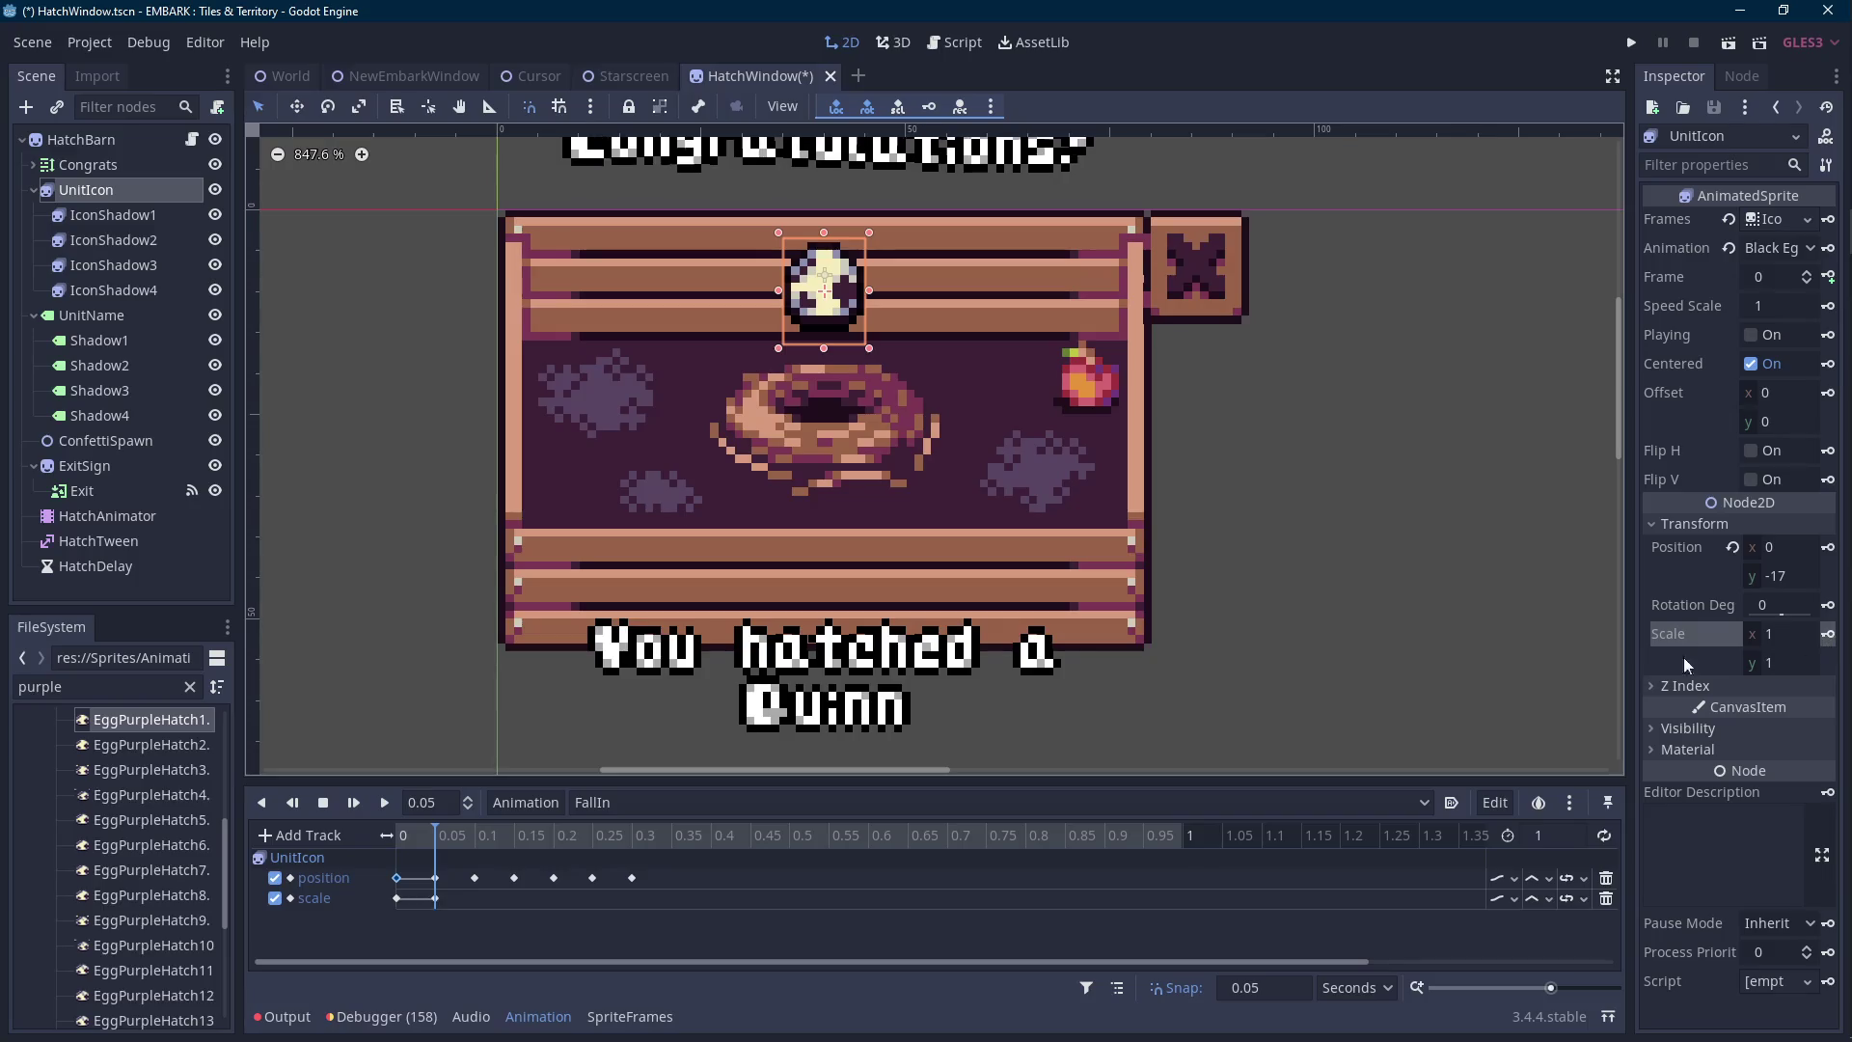
click(477, 835)
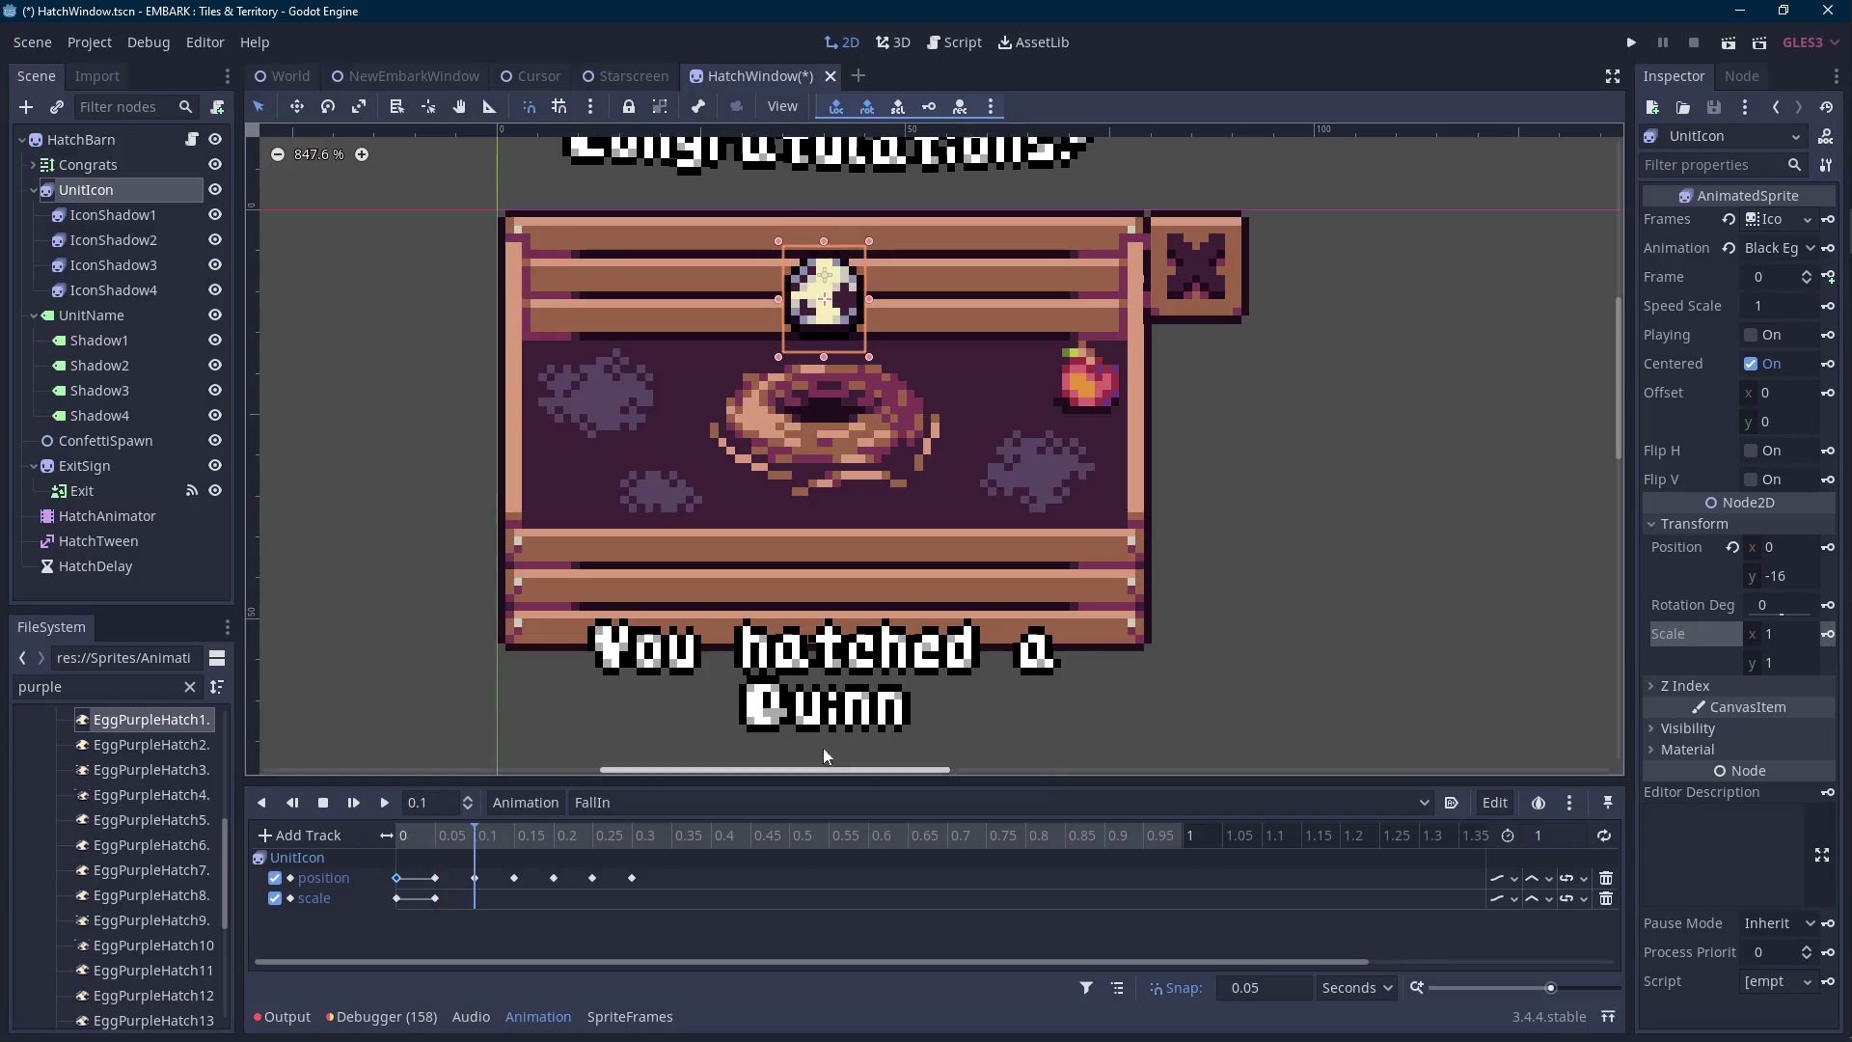
click(1784, 635)
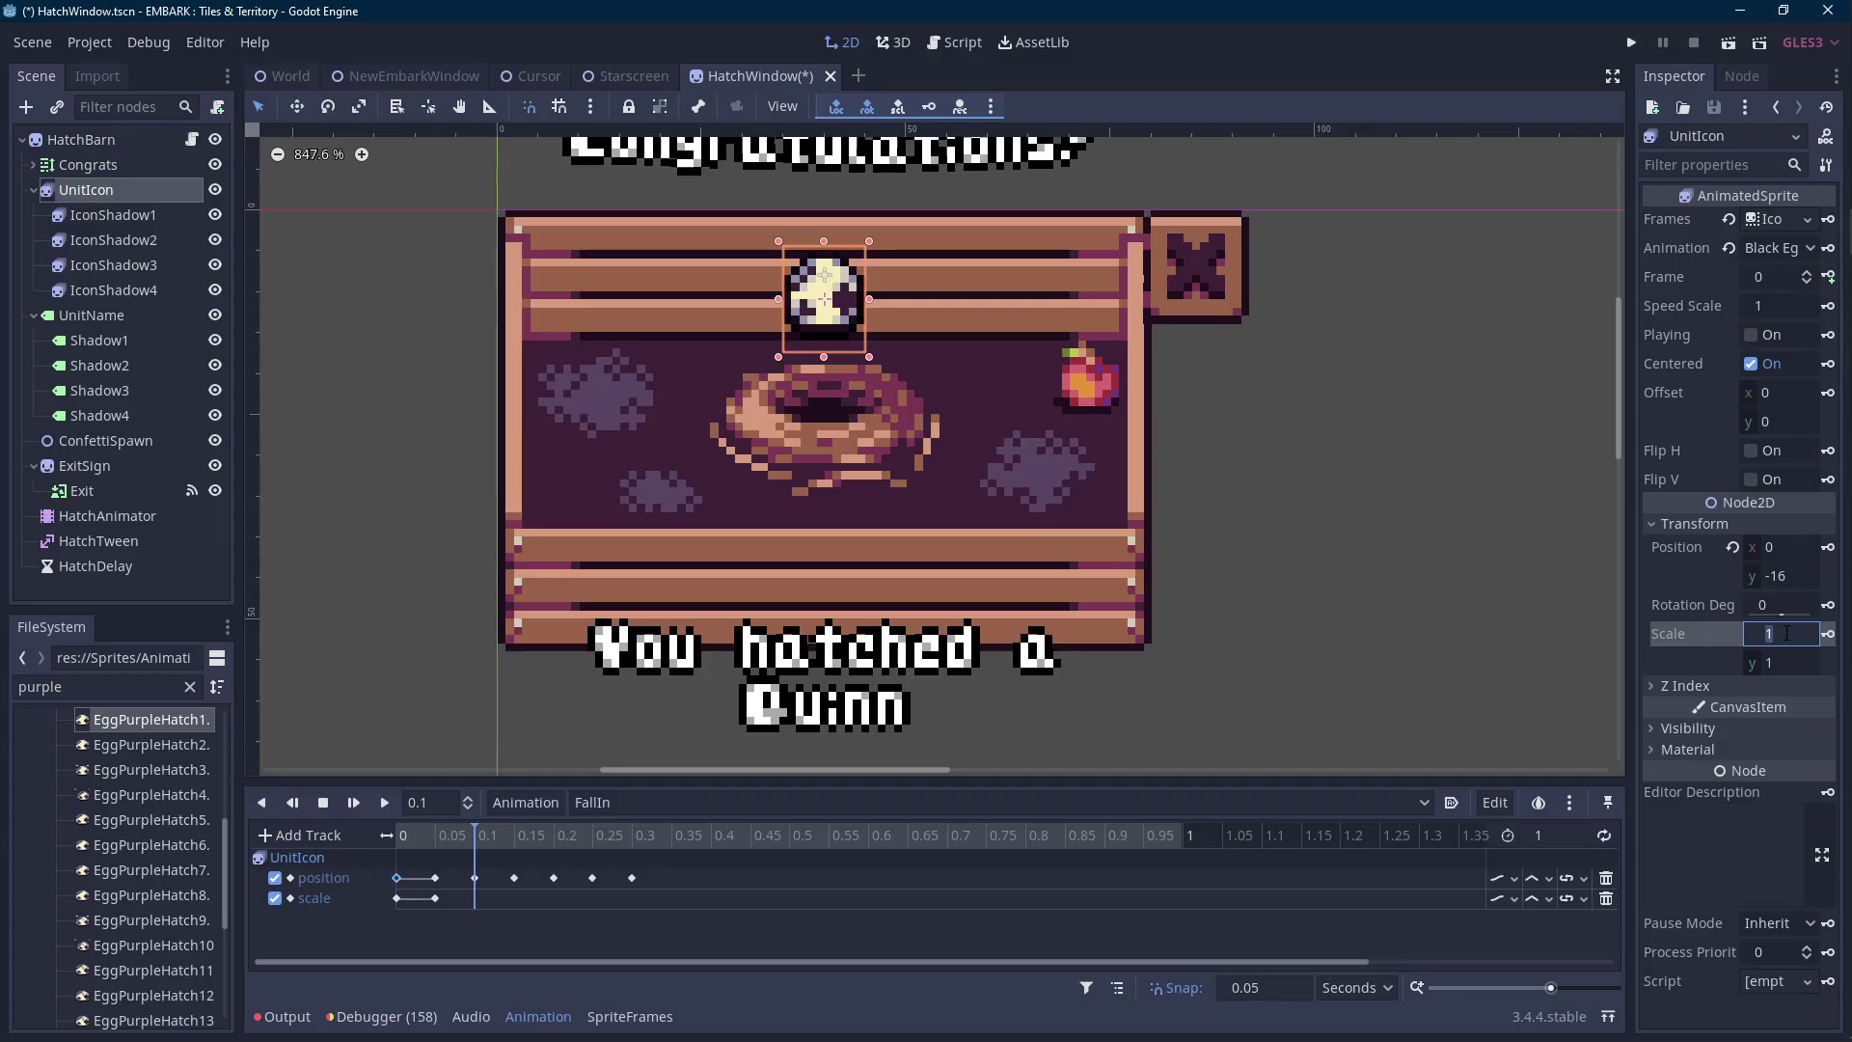
text(9)
key(Return)
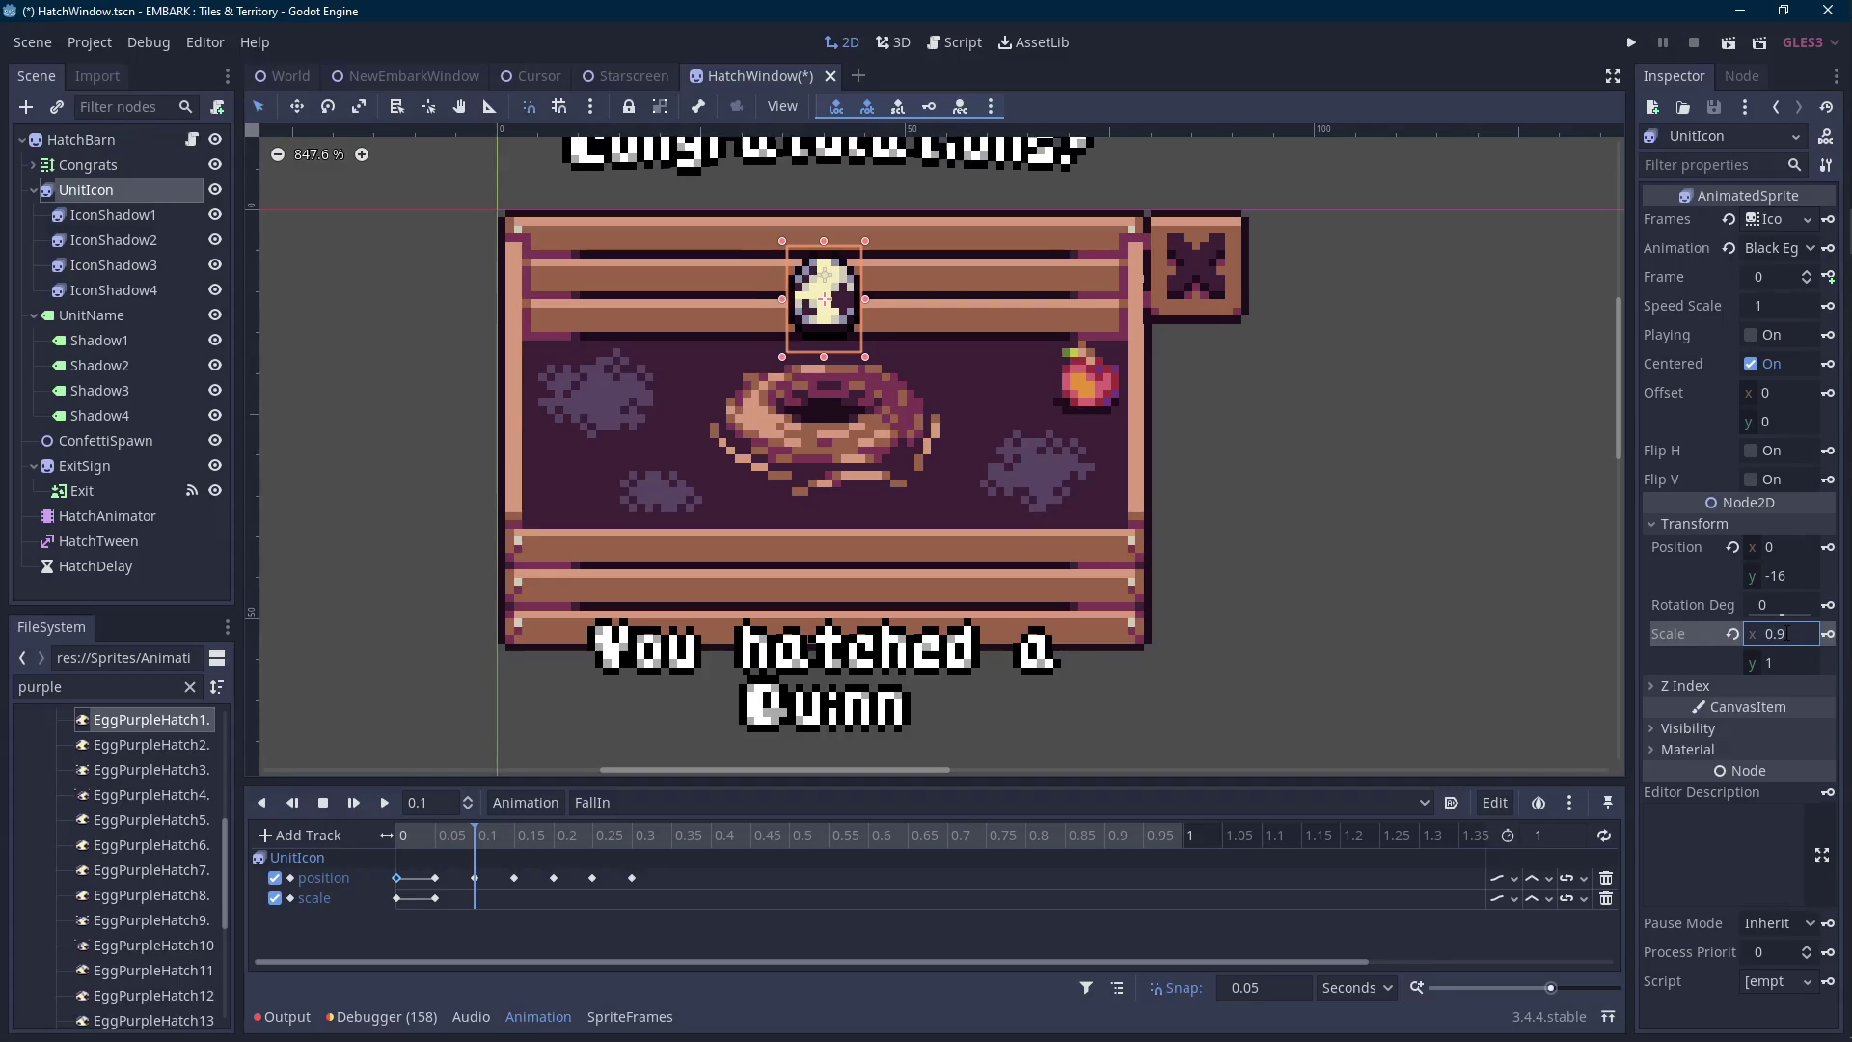
click(1830, 636)
Key the egg's x scale at 0.8 from 0.15 s, with scale keys at 0.2, 0.25 and 0.3 s.
click(515, 835)
click(1802, 633)
text(0.8)
key(Return)
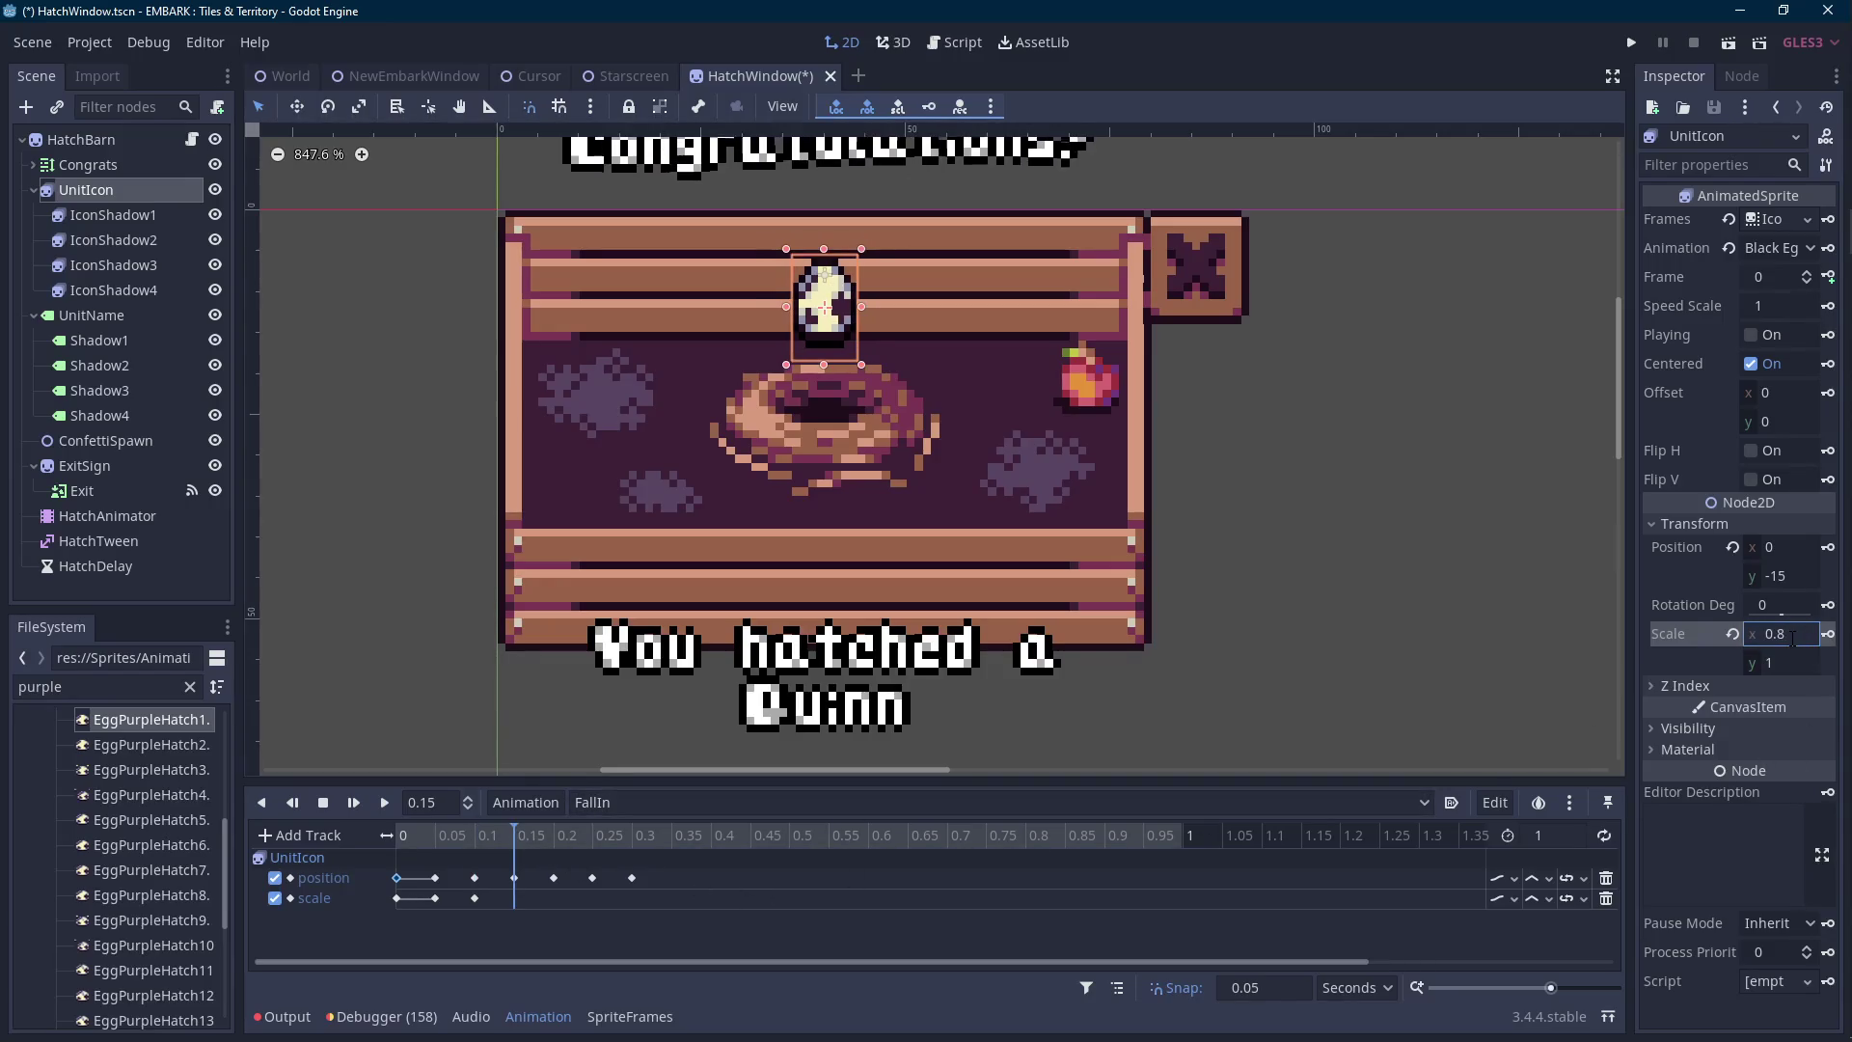
click(1829, 636)
click(556, 838)
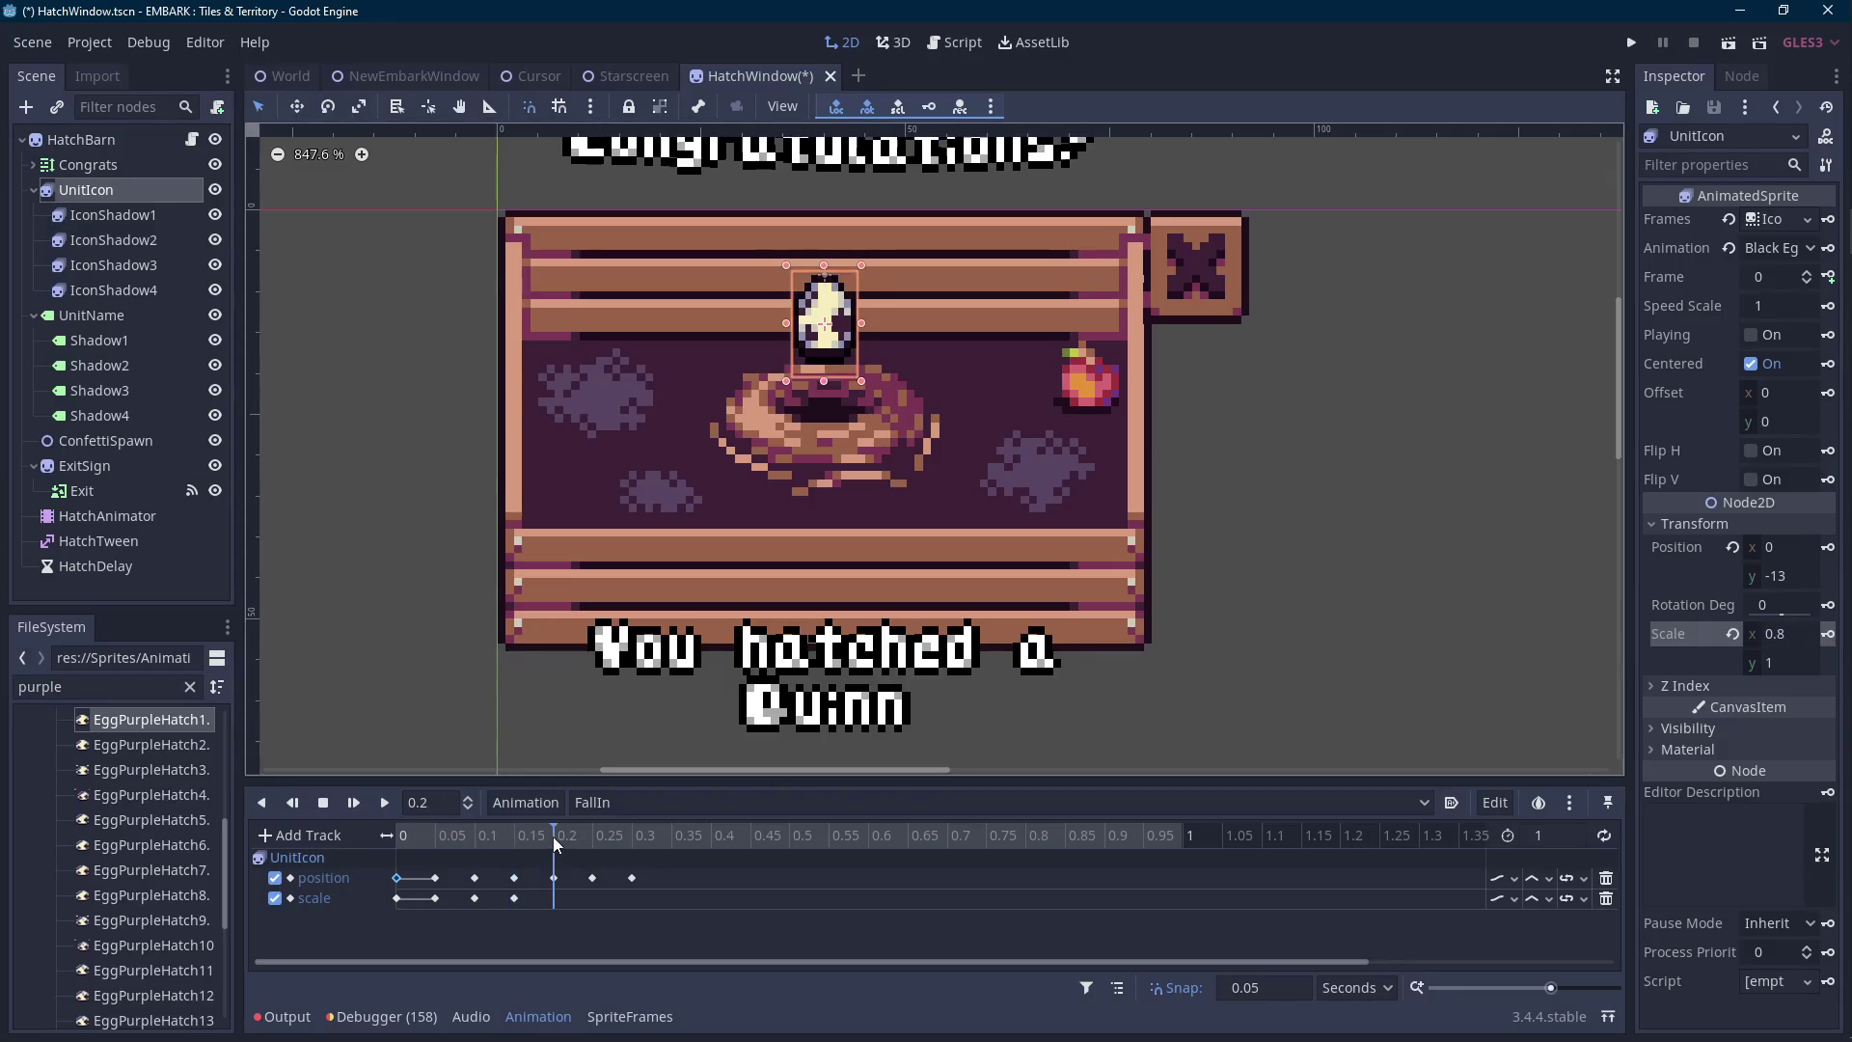
click(1830, 634)
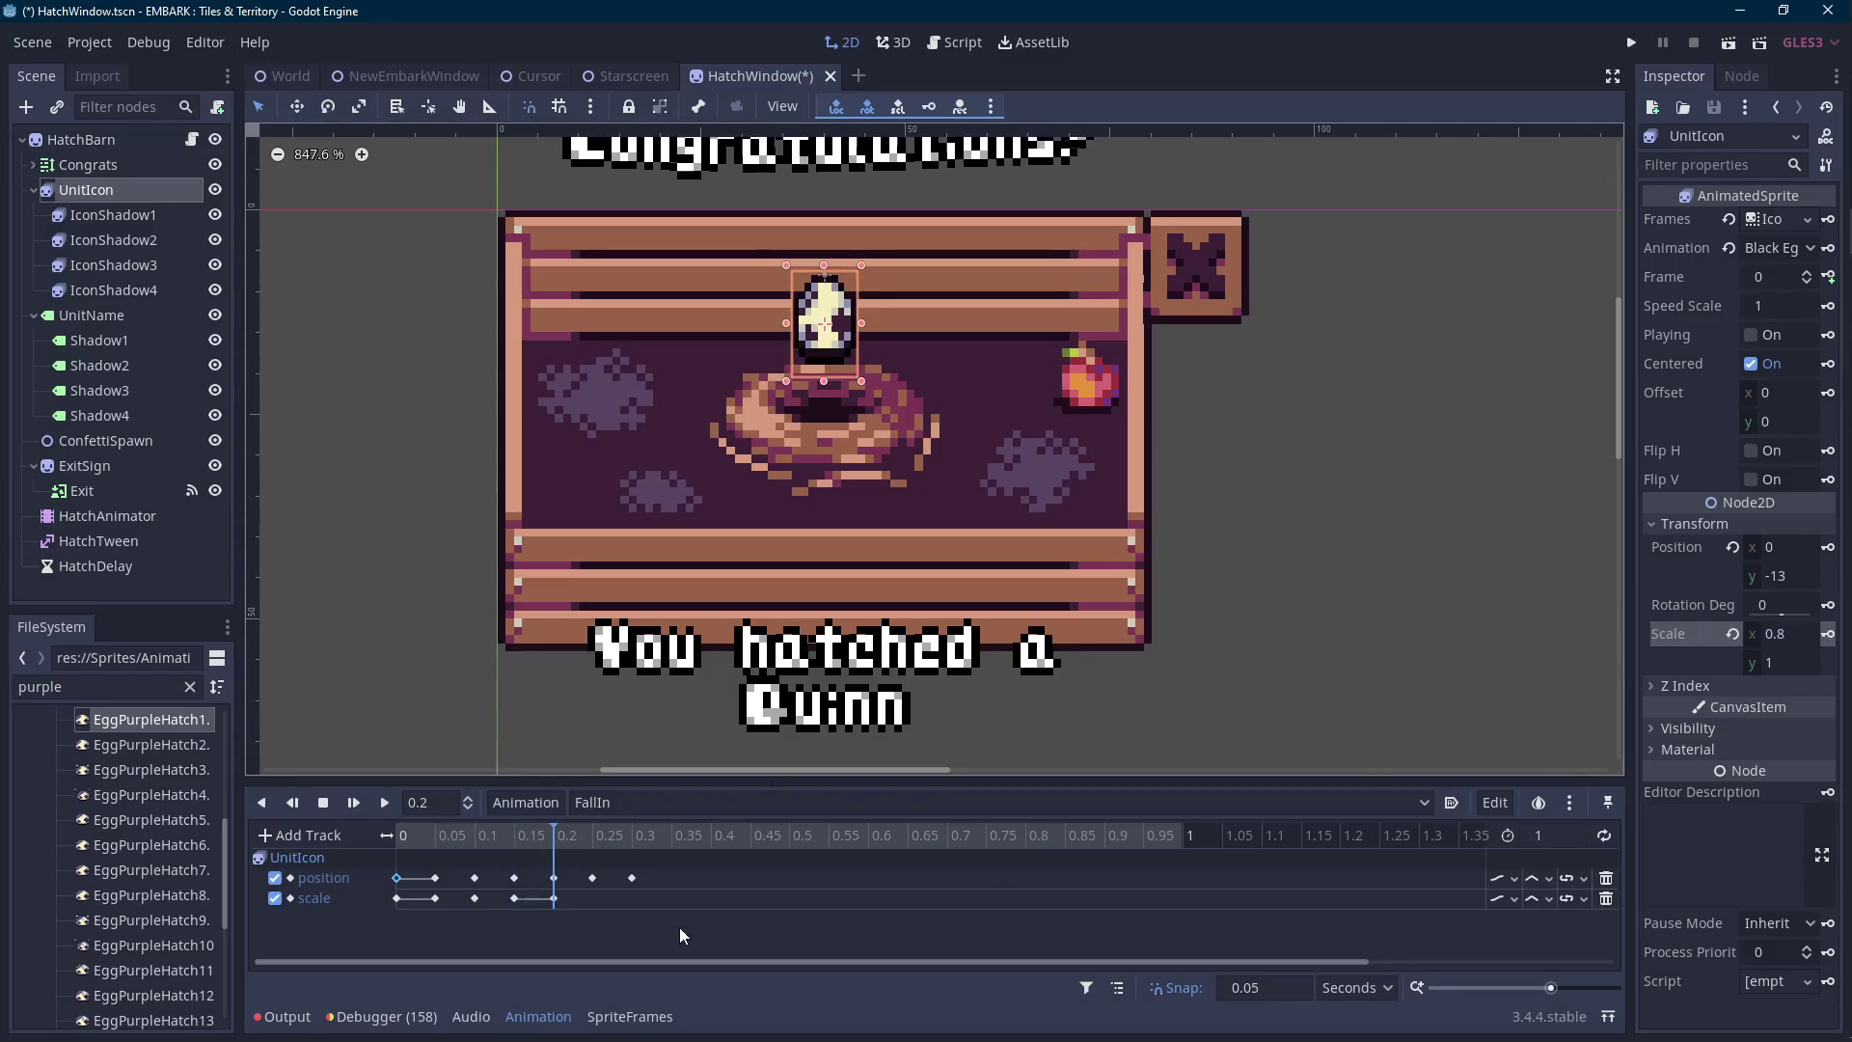
click(589, 839)
click(1830, 635)
click(636, 839)
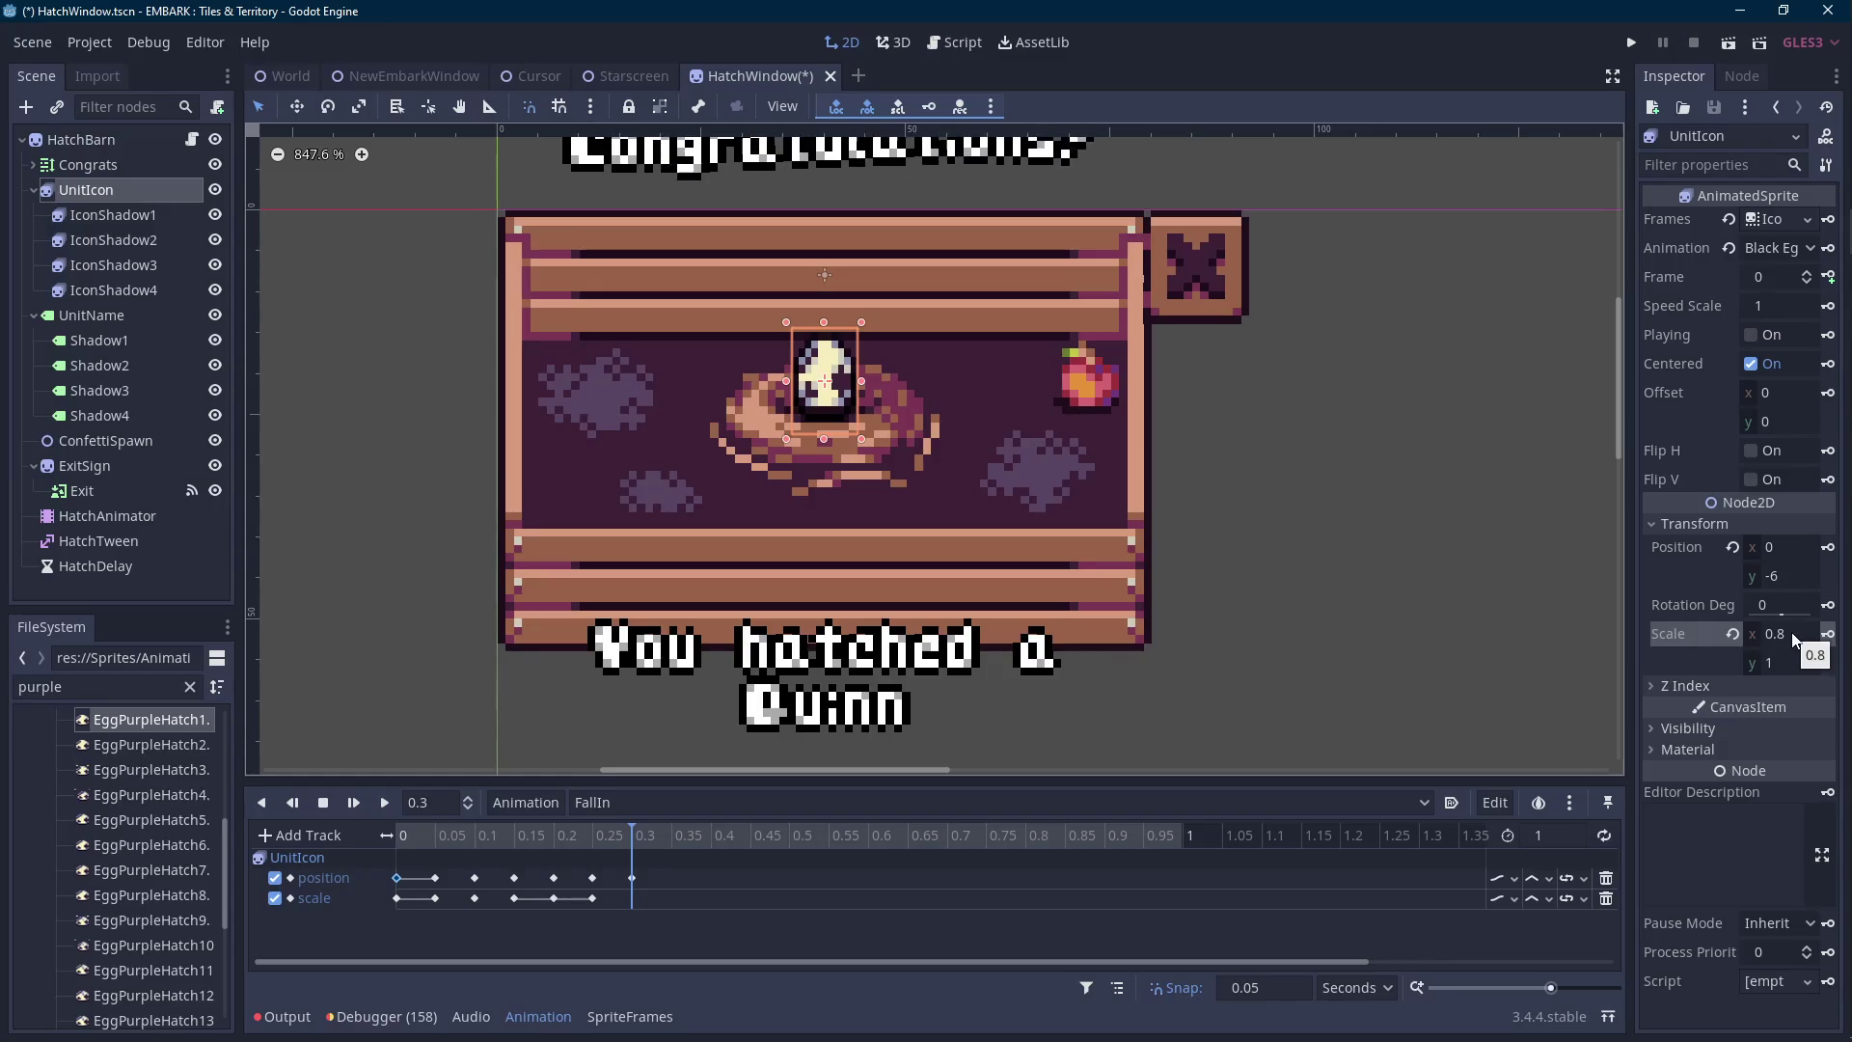
click(1793, 636)
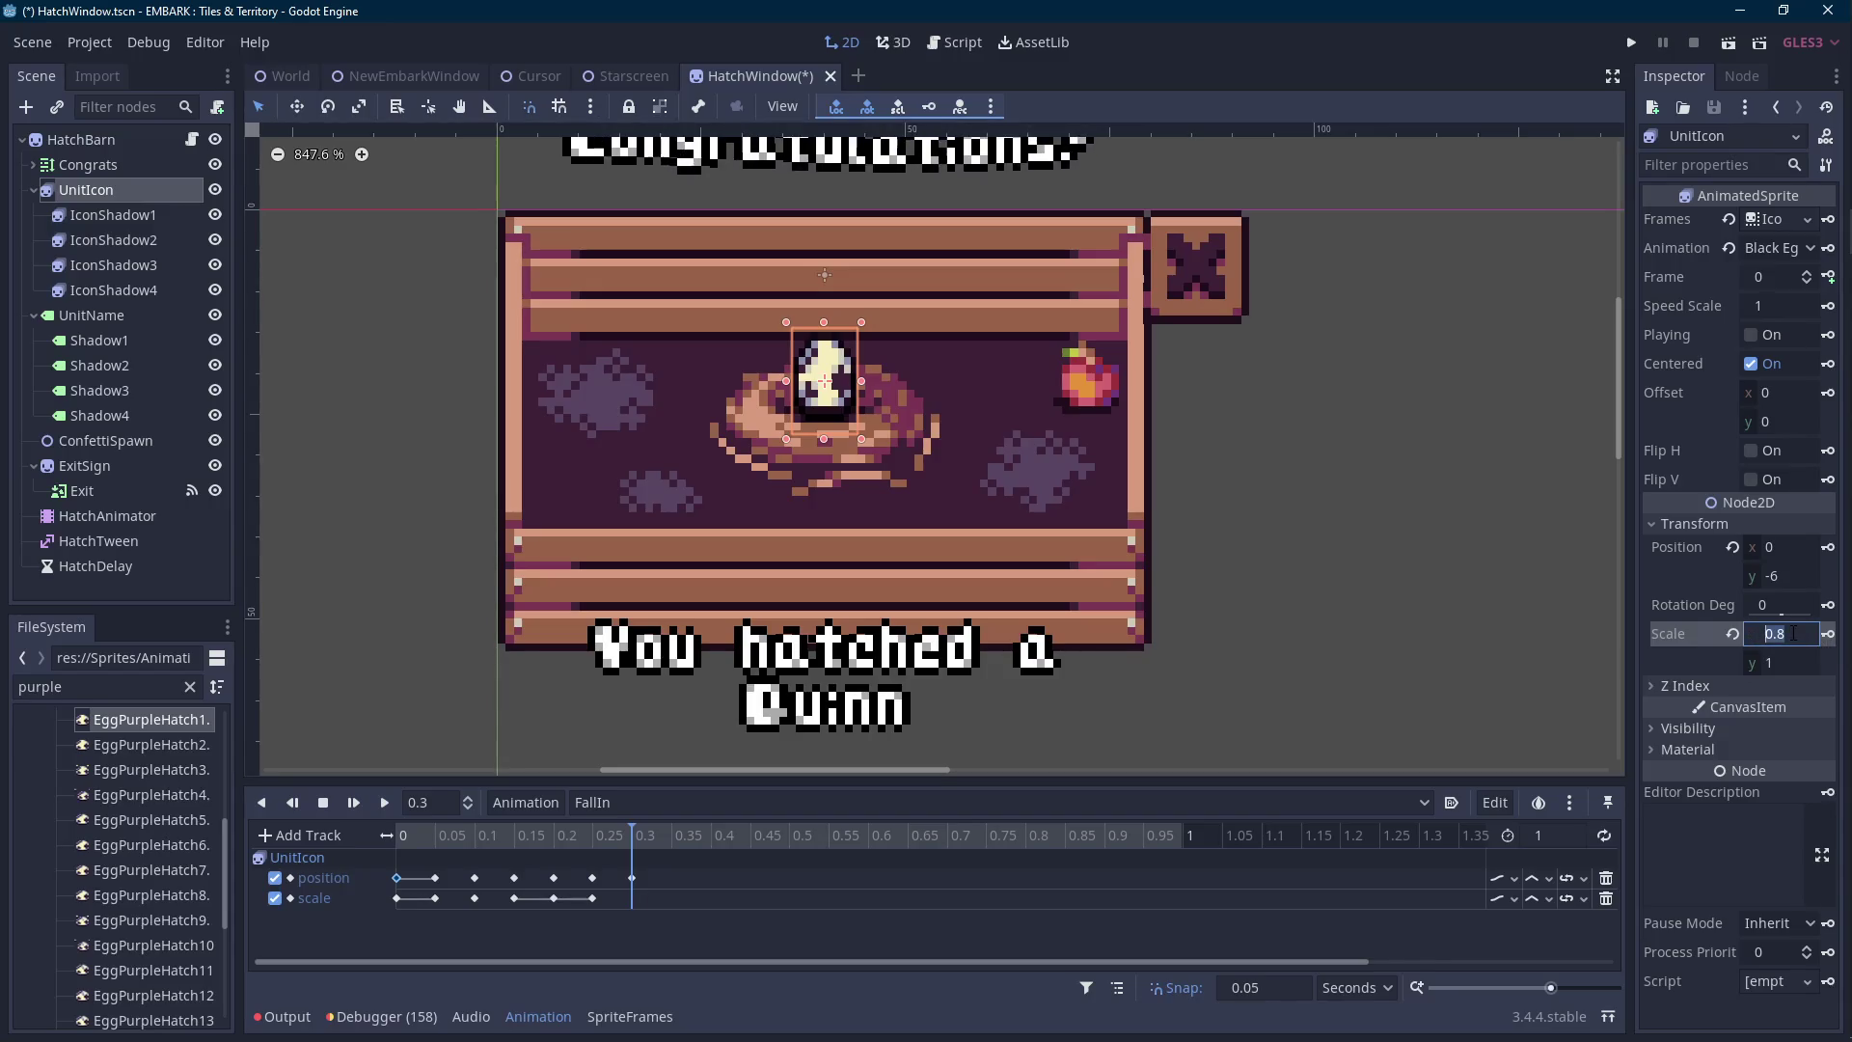
click(1829, 636)
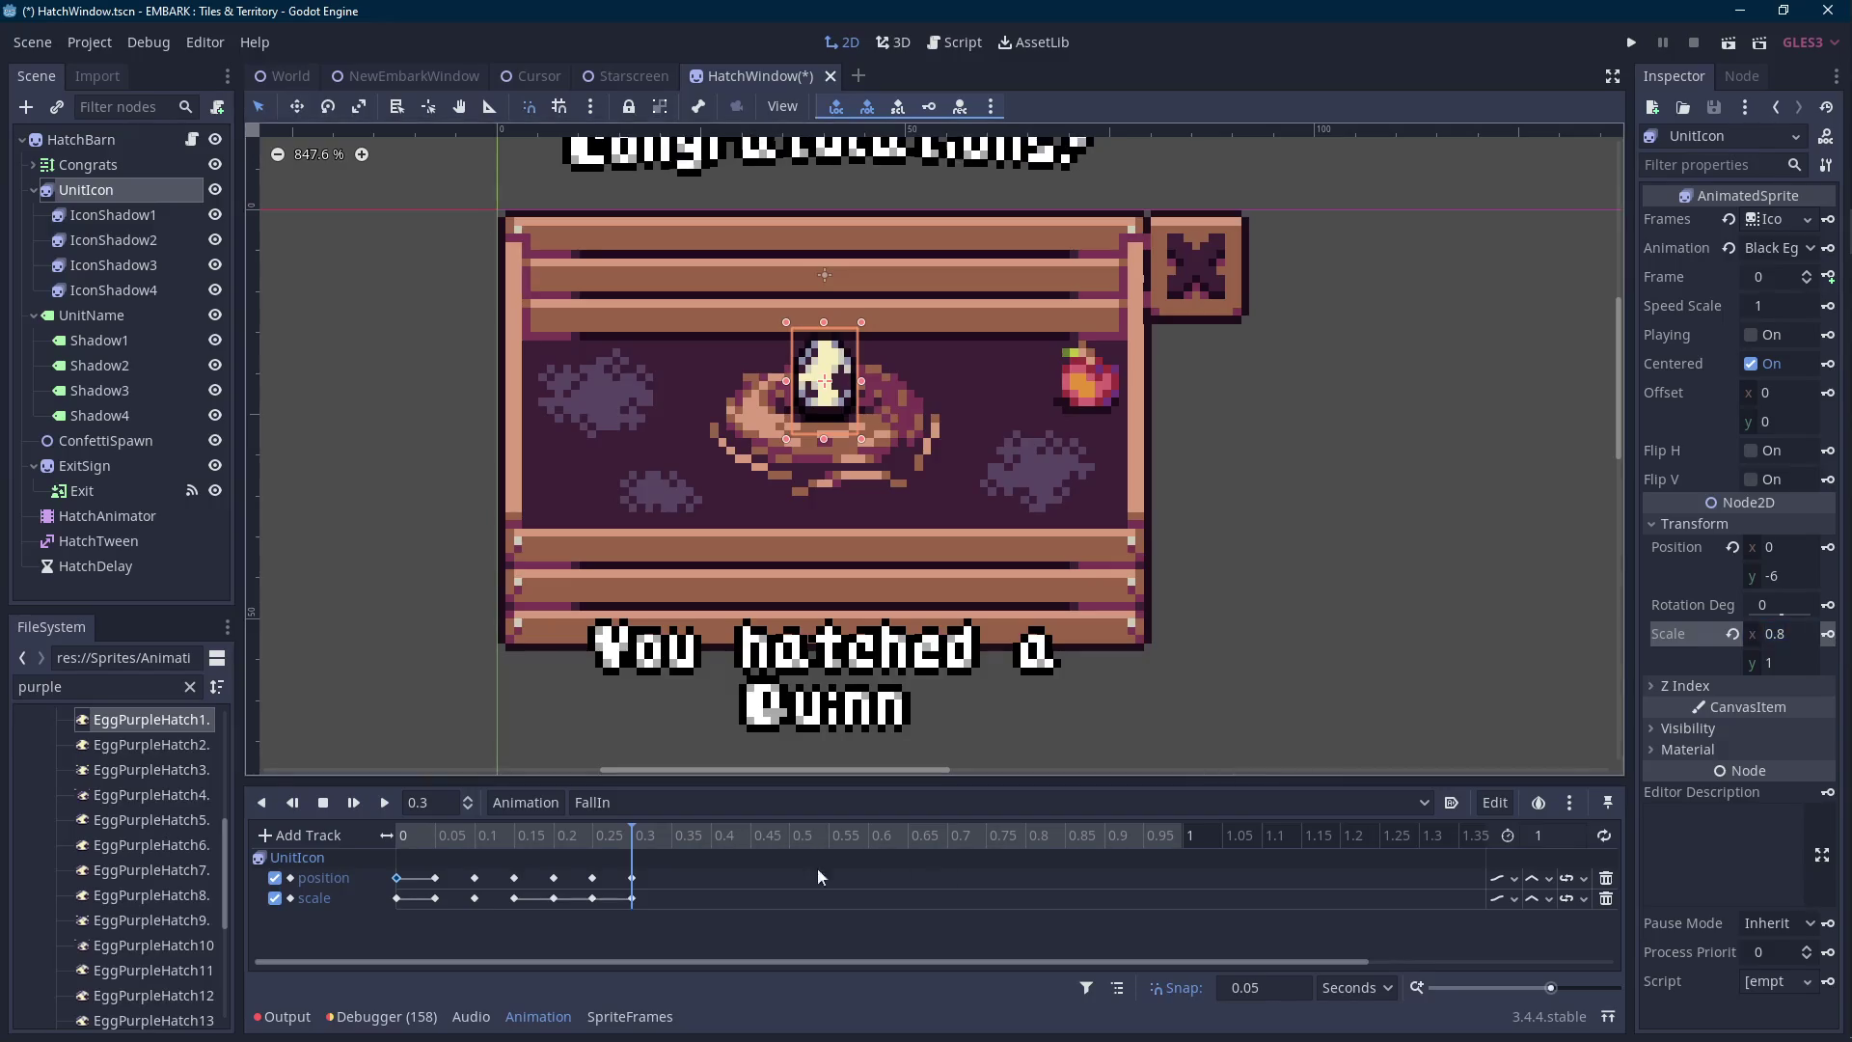
Set the egg's scale to 1.1 by 0.9 at 0.35 s for the landing squash.
click(673, 838)
click(1794, 637)
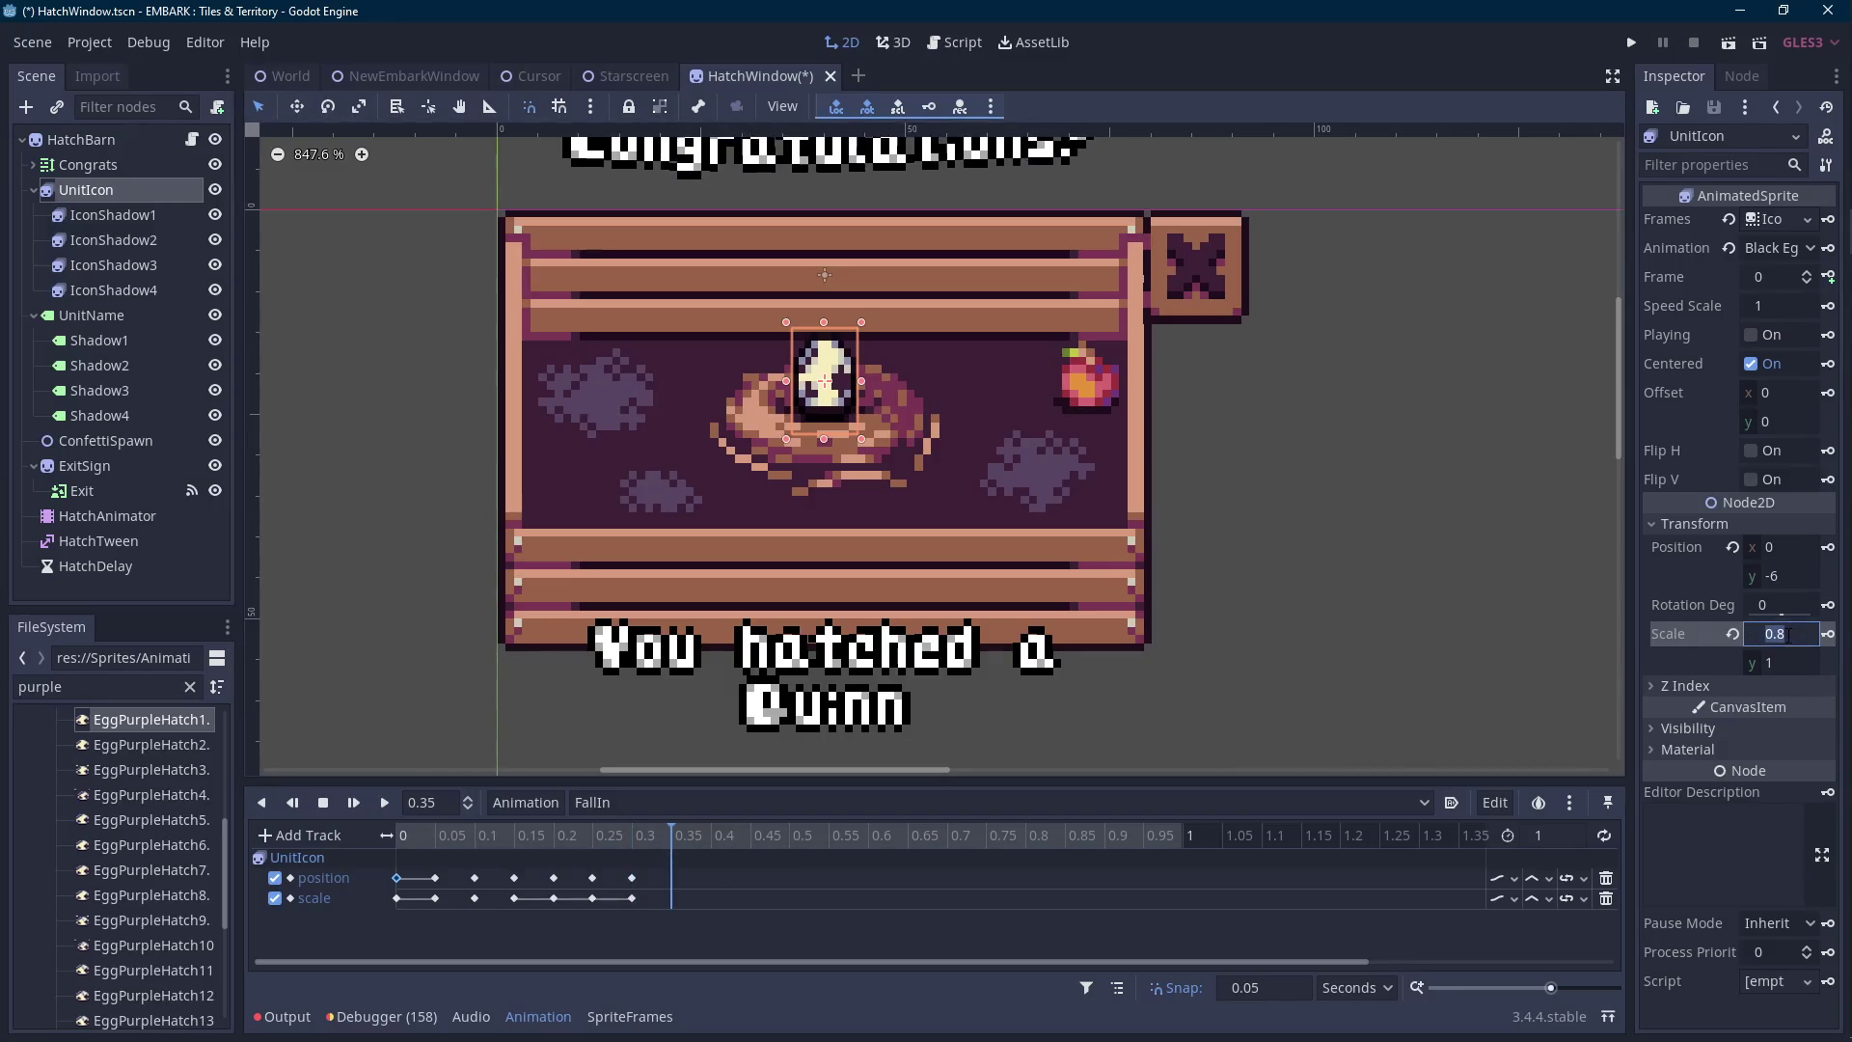
text(1.1)
key(Return)
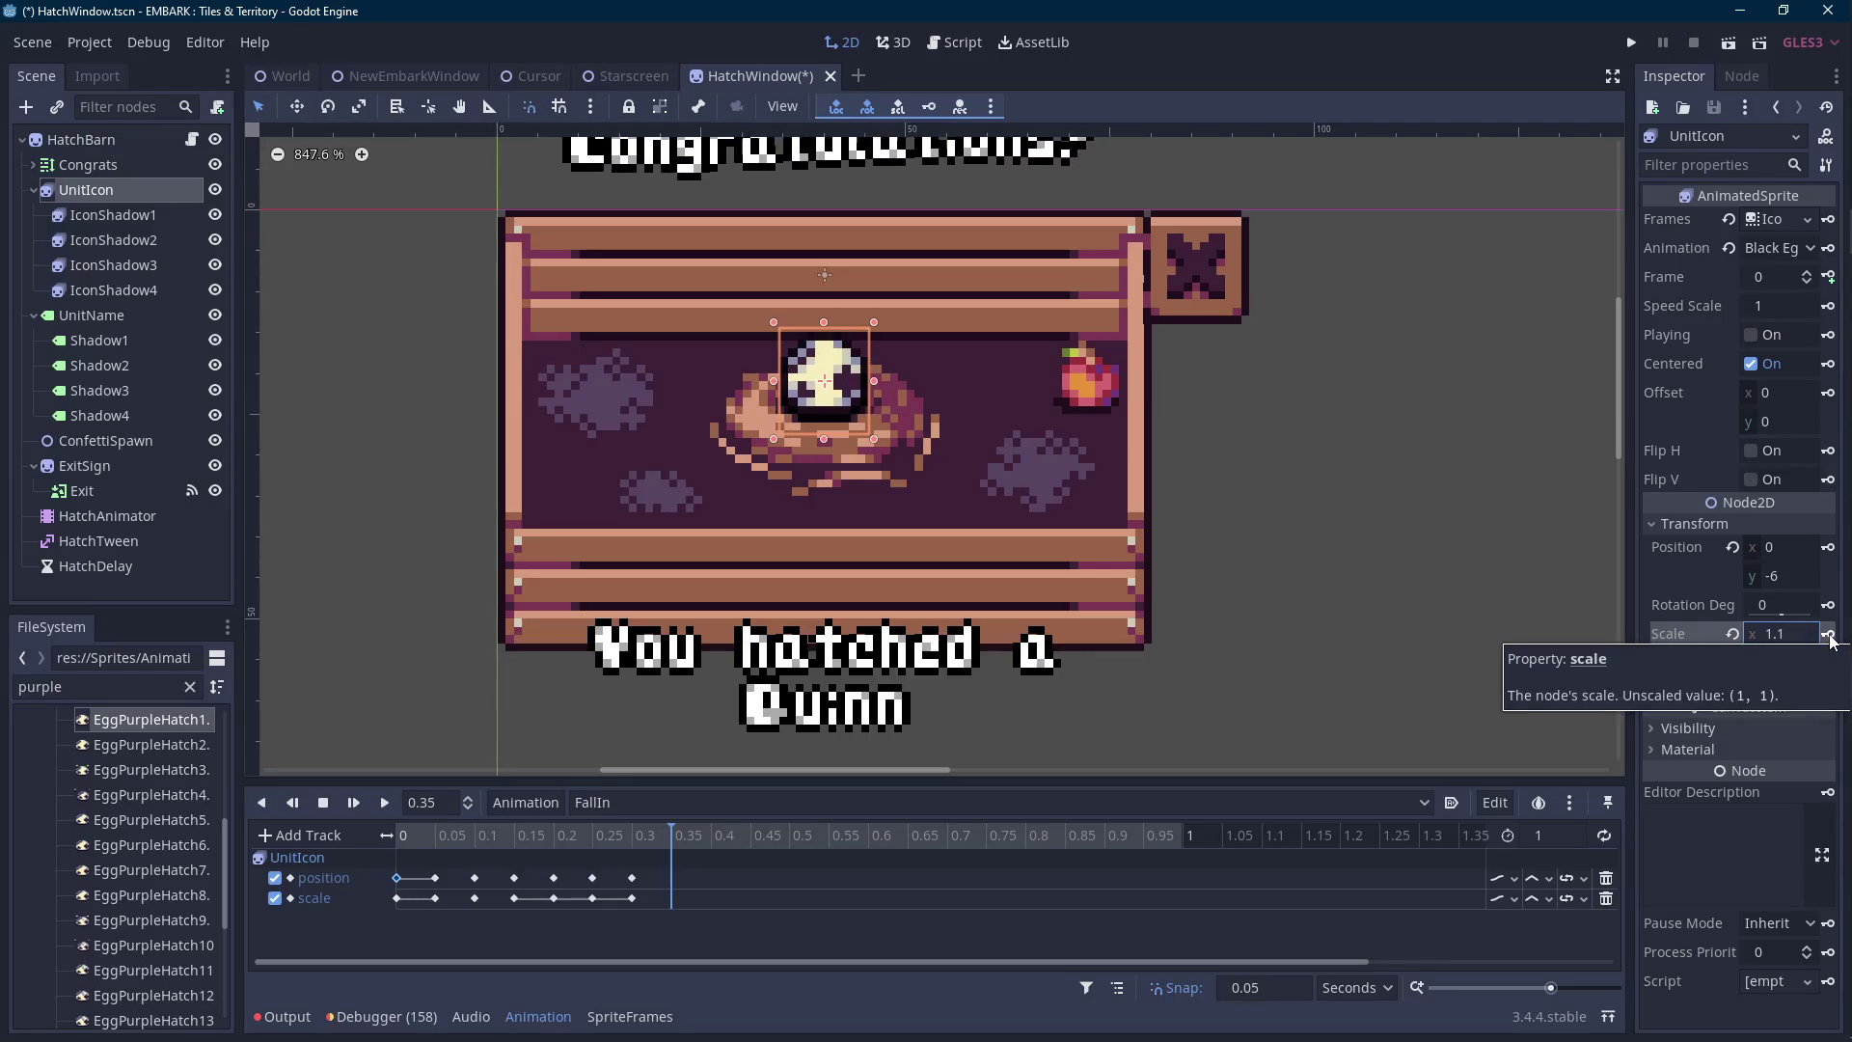
click(1790, 662)
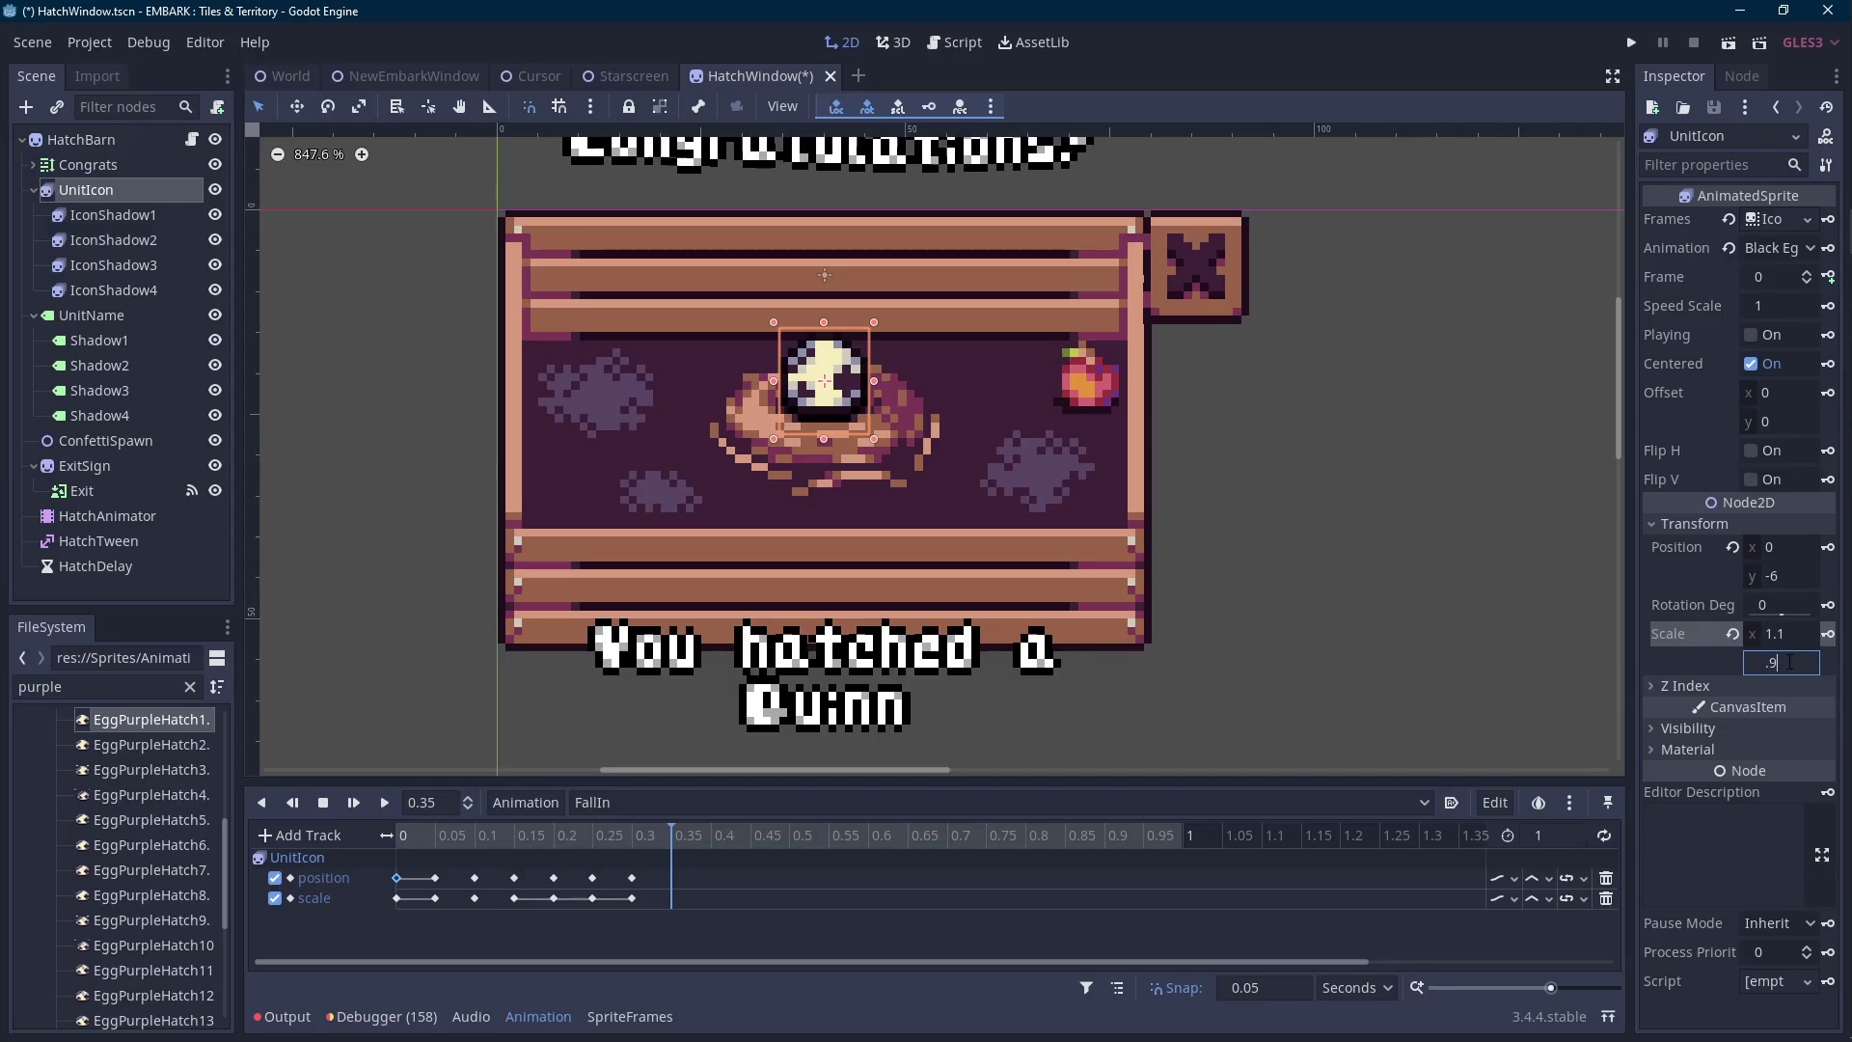
key(Return)
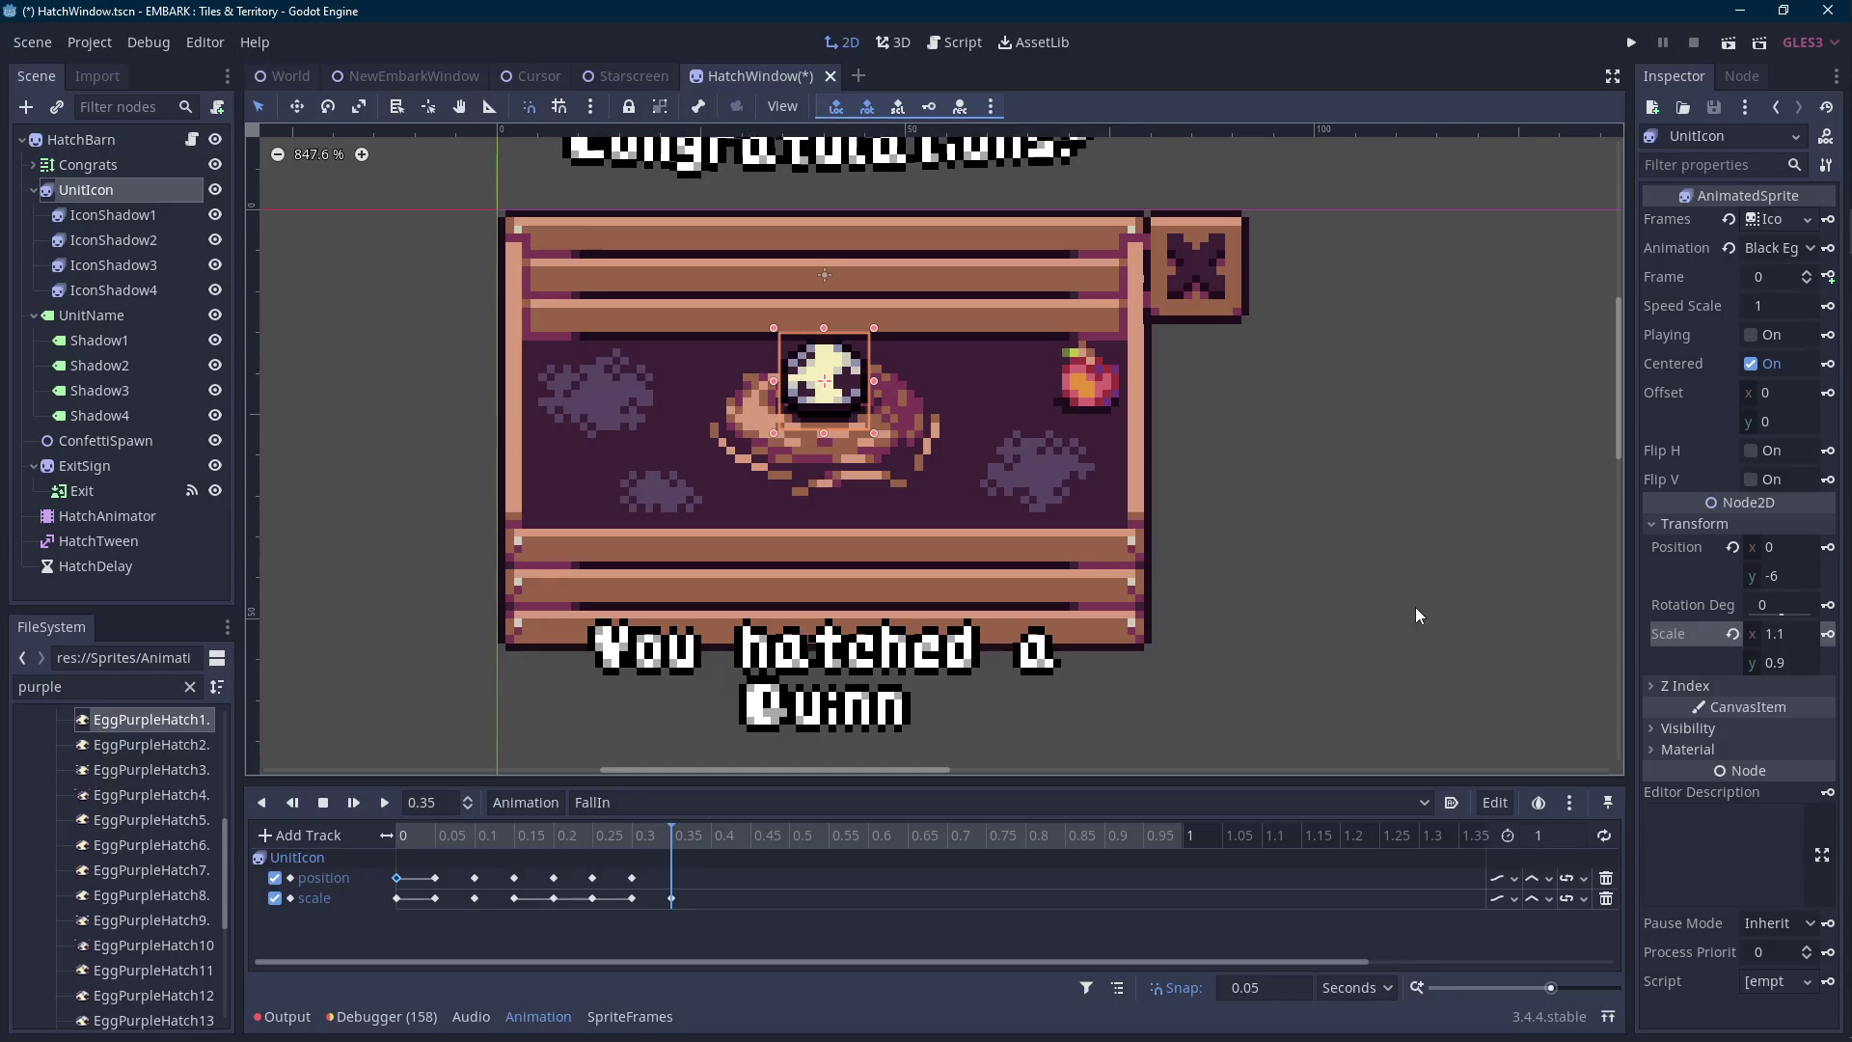
Set the egg's scale at 0.4 s to x 0.9, y 1 so it stretches taller.
scroll(883, 518, up, 4)
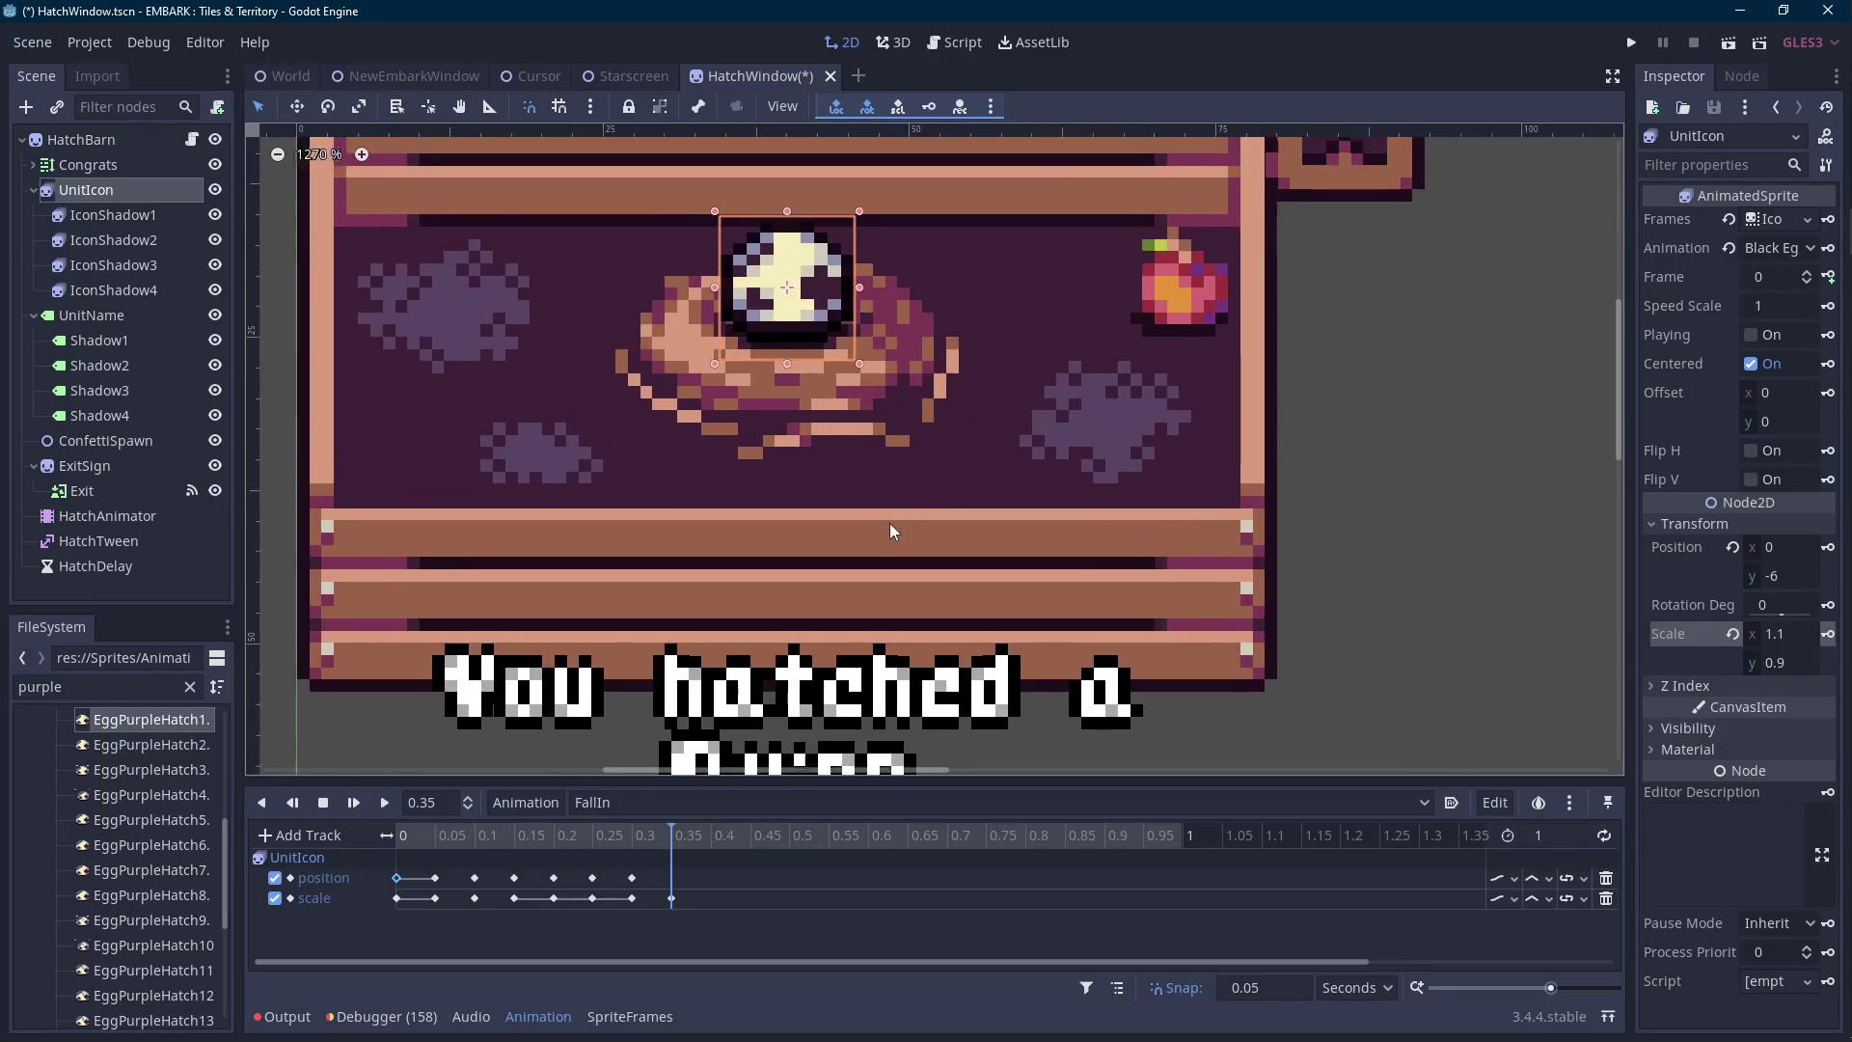
scroll(889, 436, up, 3)
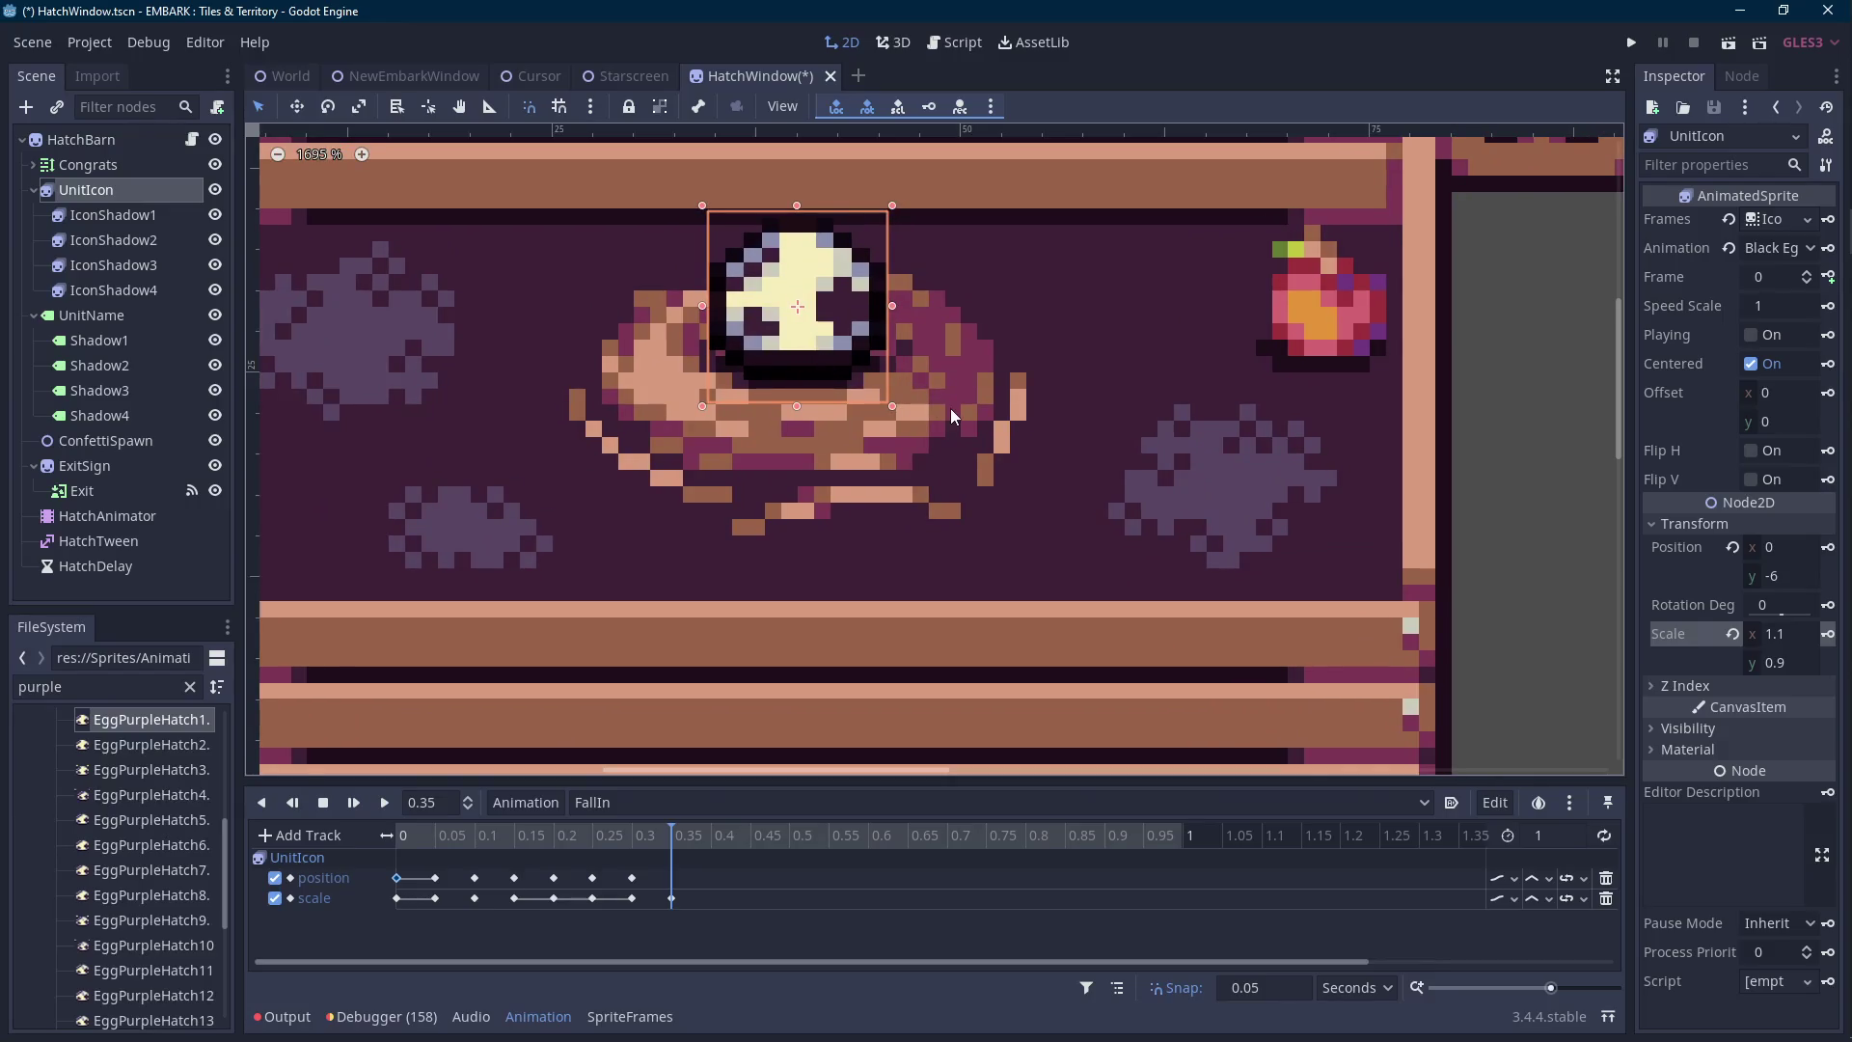
scroll(958, 416, down, 2)
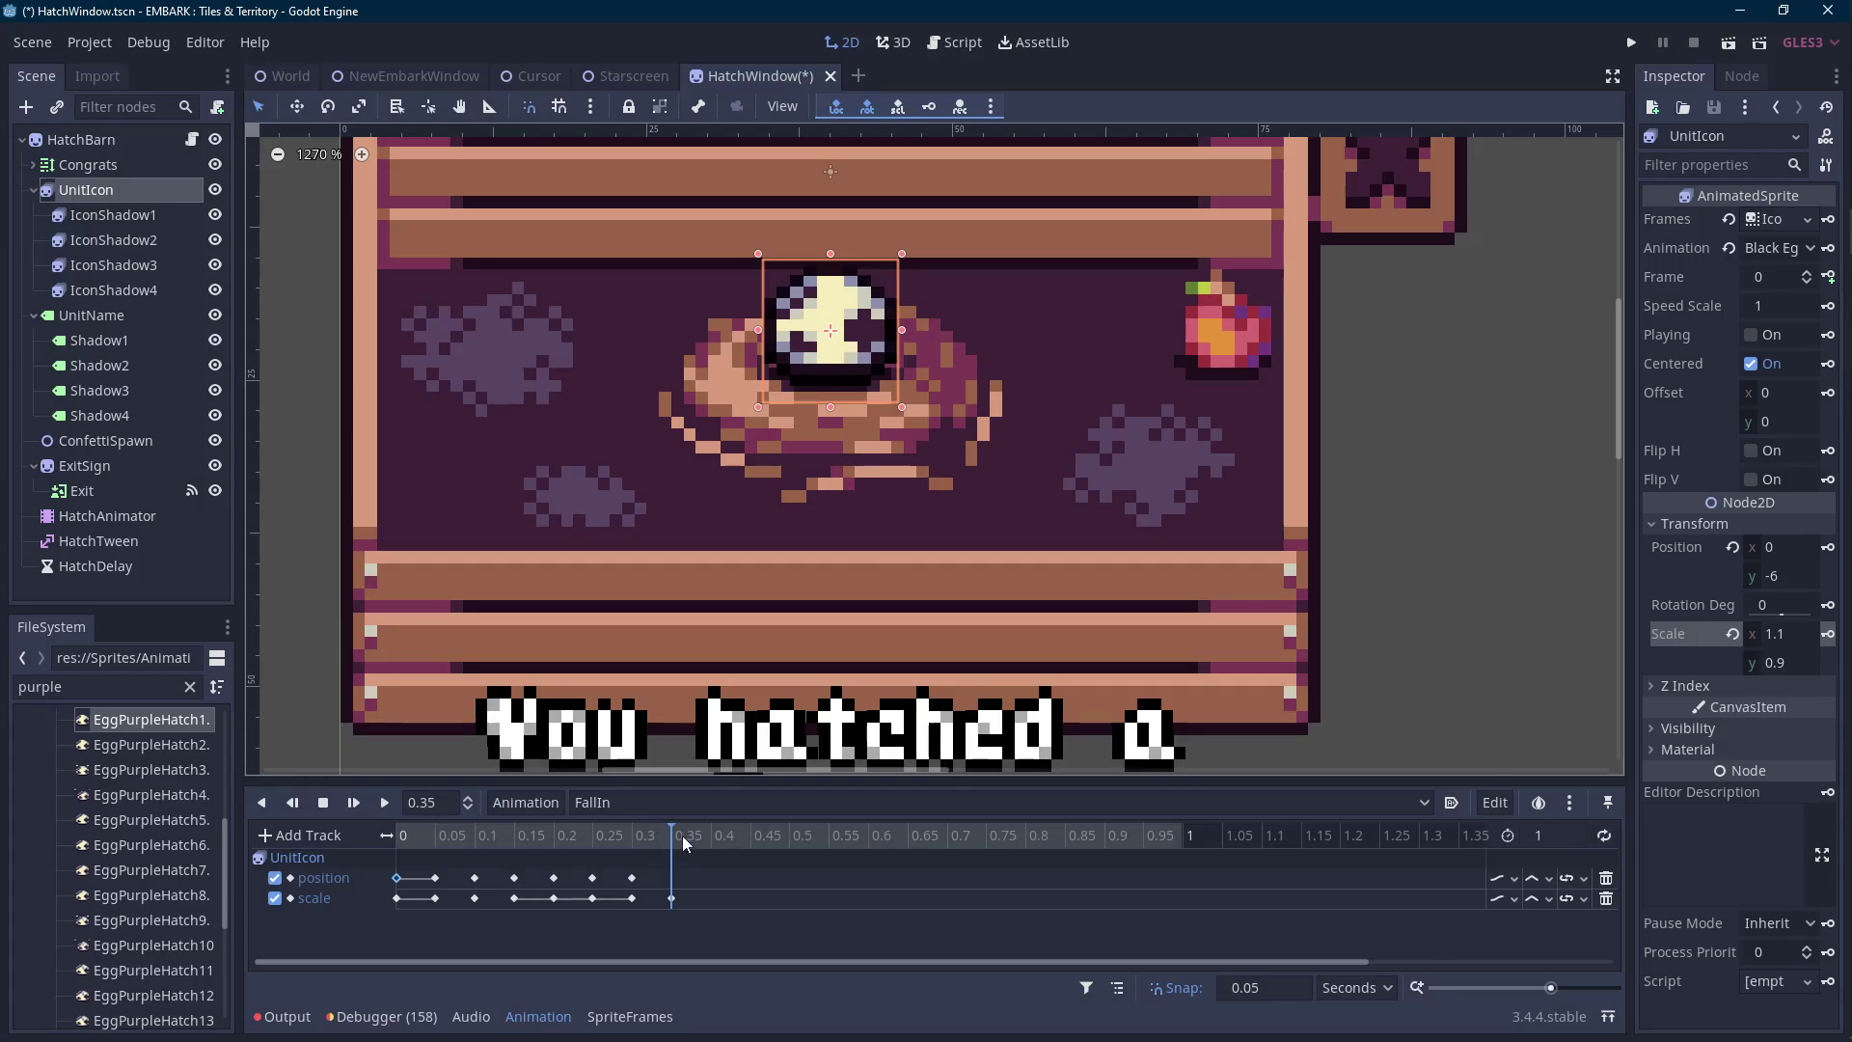
click(713, 847)
click(1792, 661)
text(1)
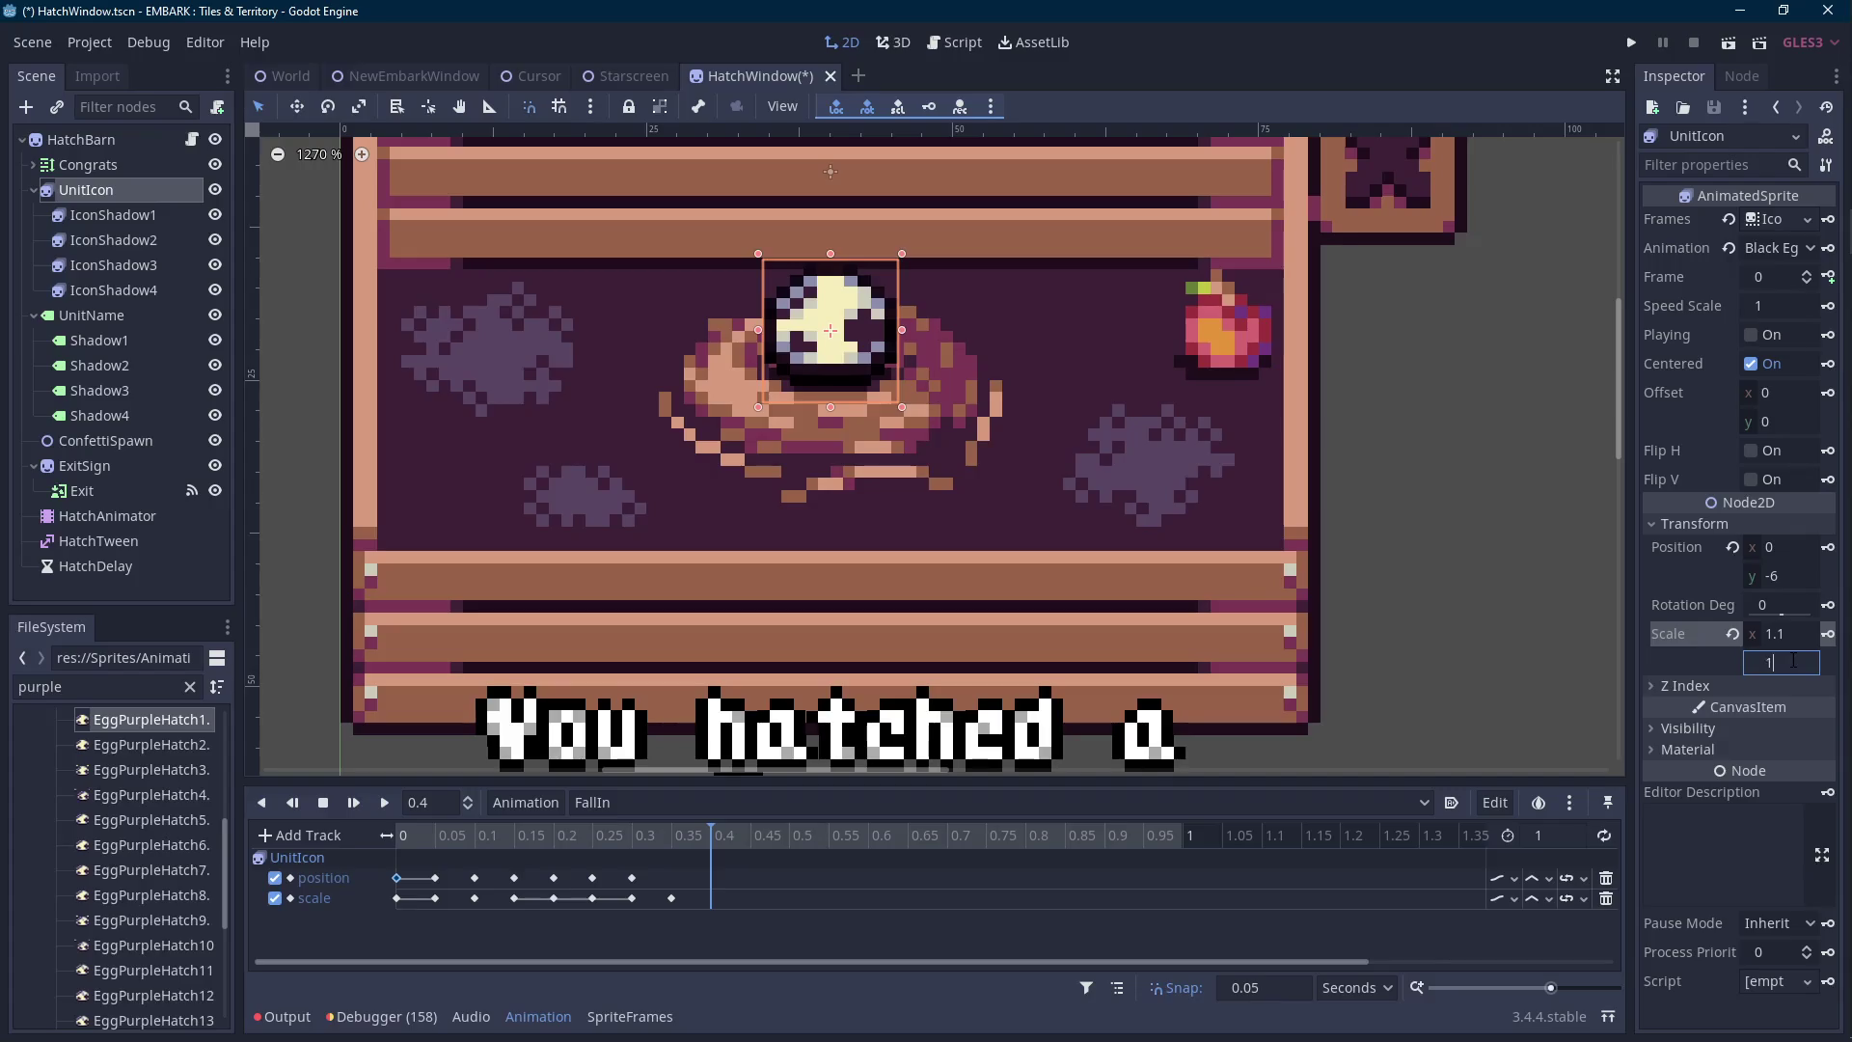
click(1792, 634)
text(0.9)
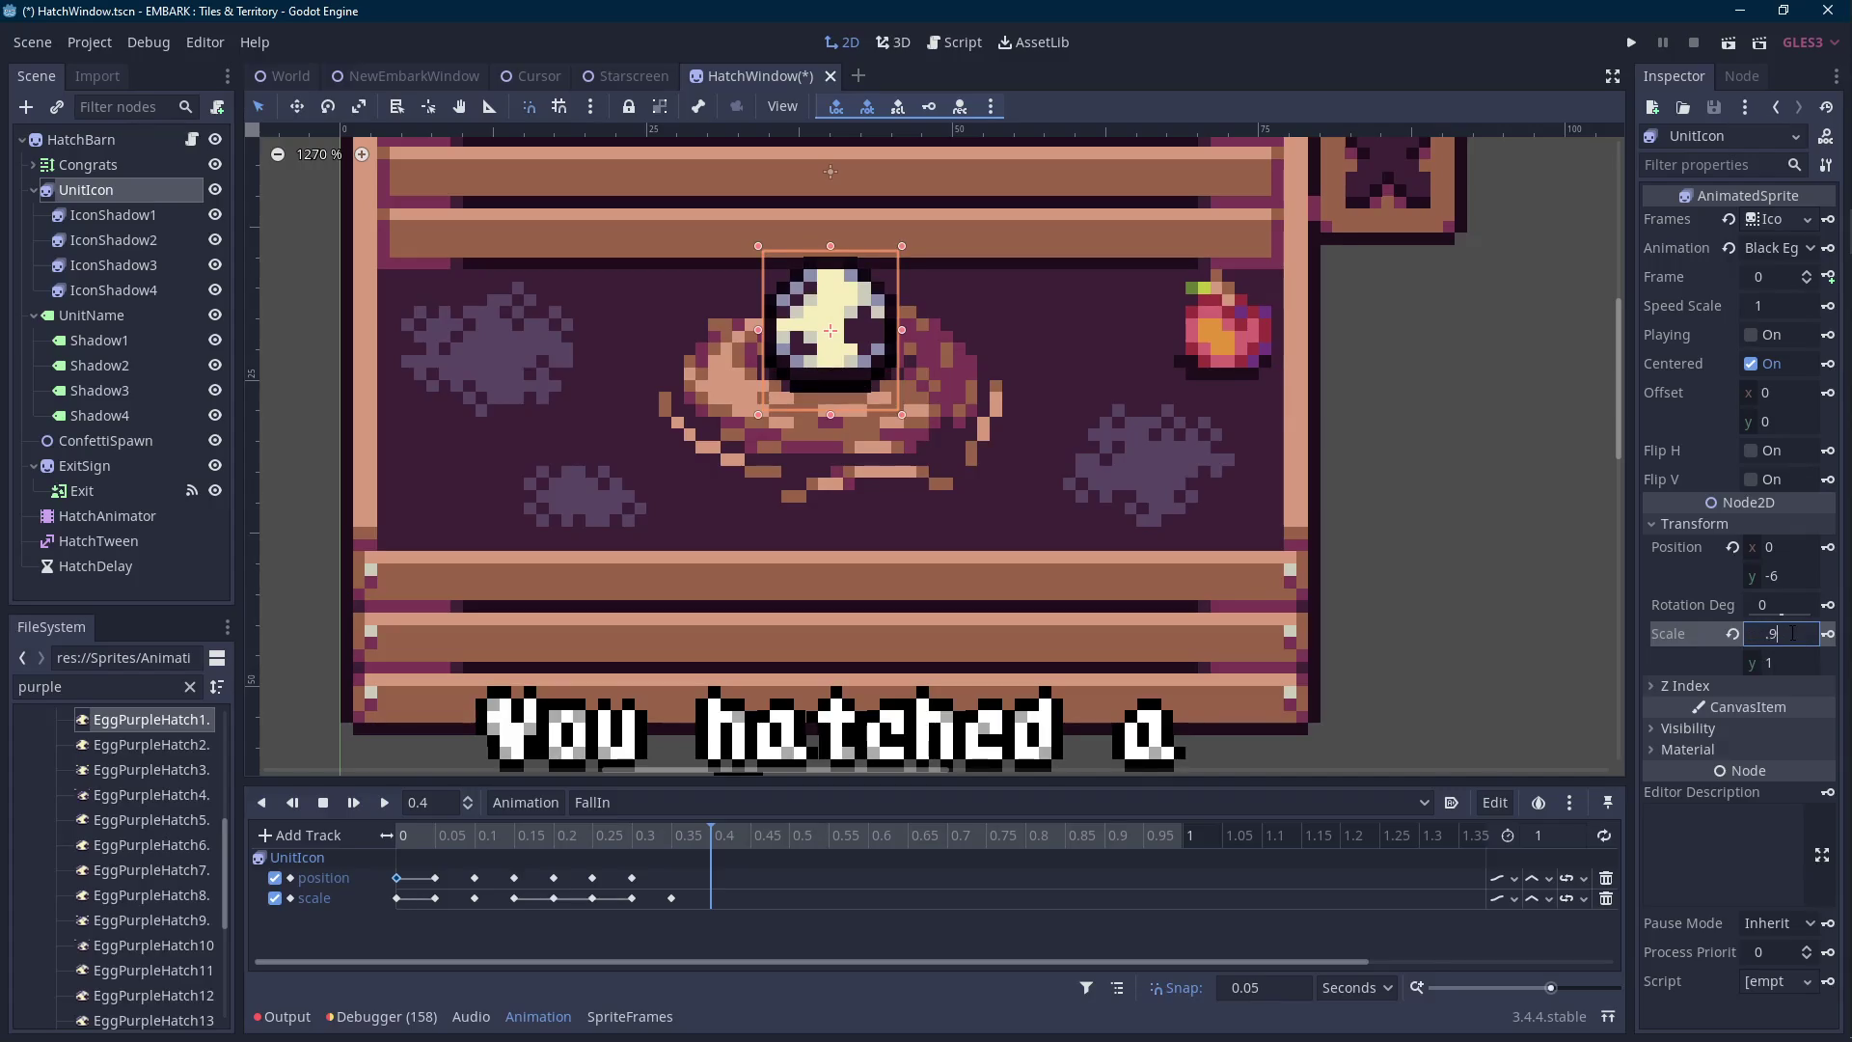
key(Return)
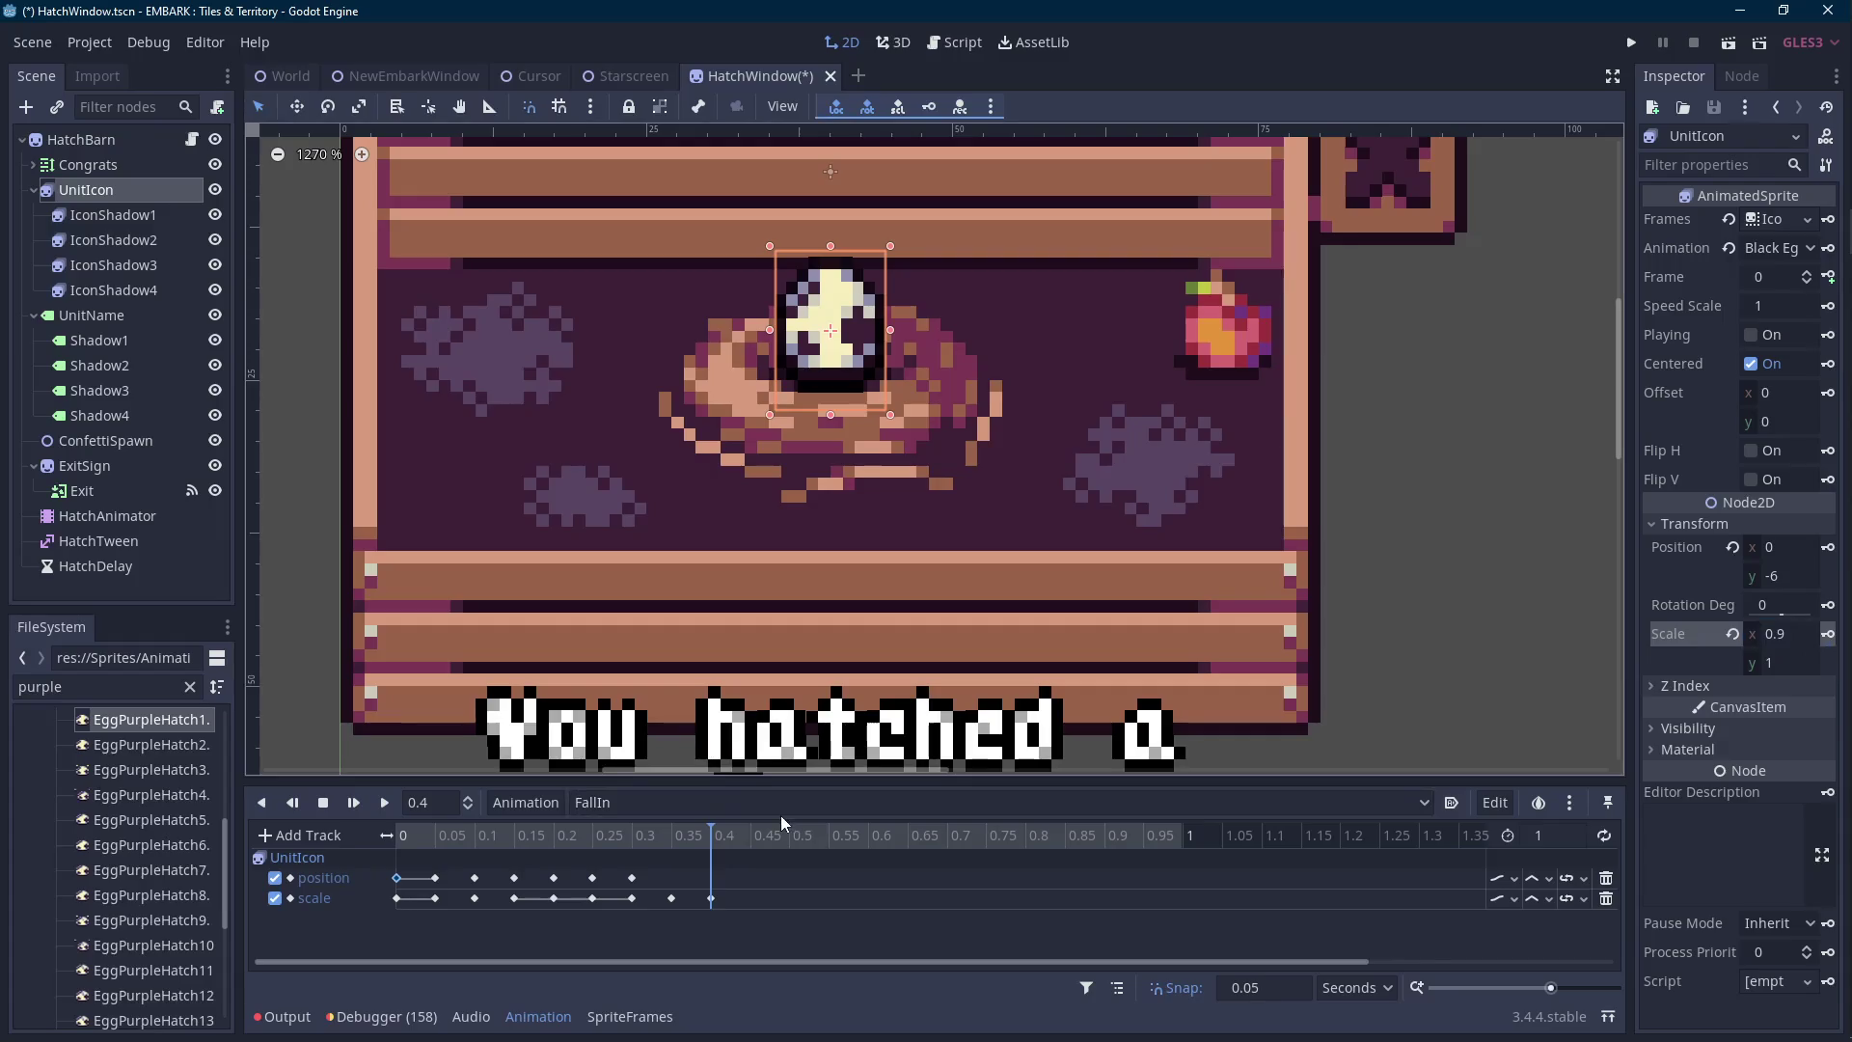
Raise the egg and key its position at 0.4 and 0.45 s, ending at y -9 at 0.4 s.
scroll(1005, 517, up, 1)
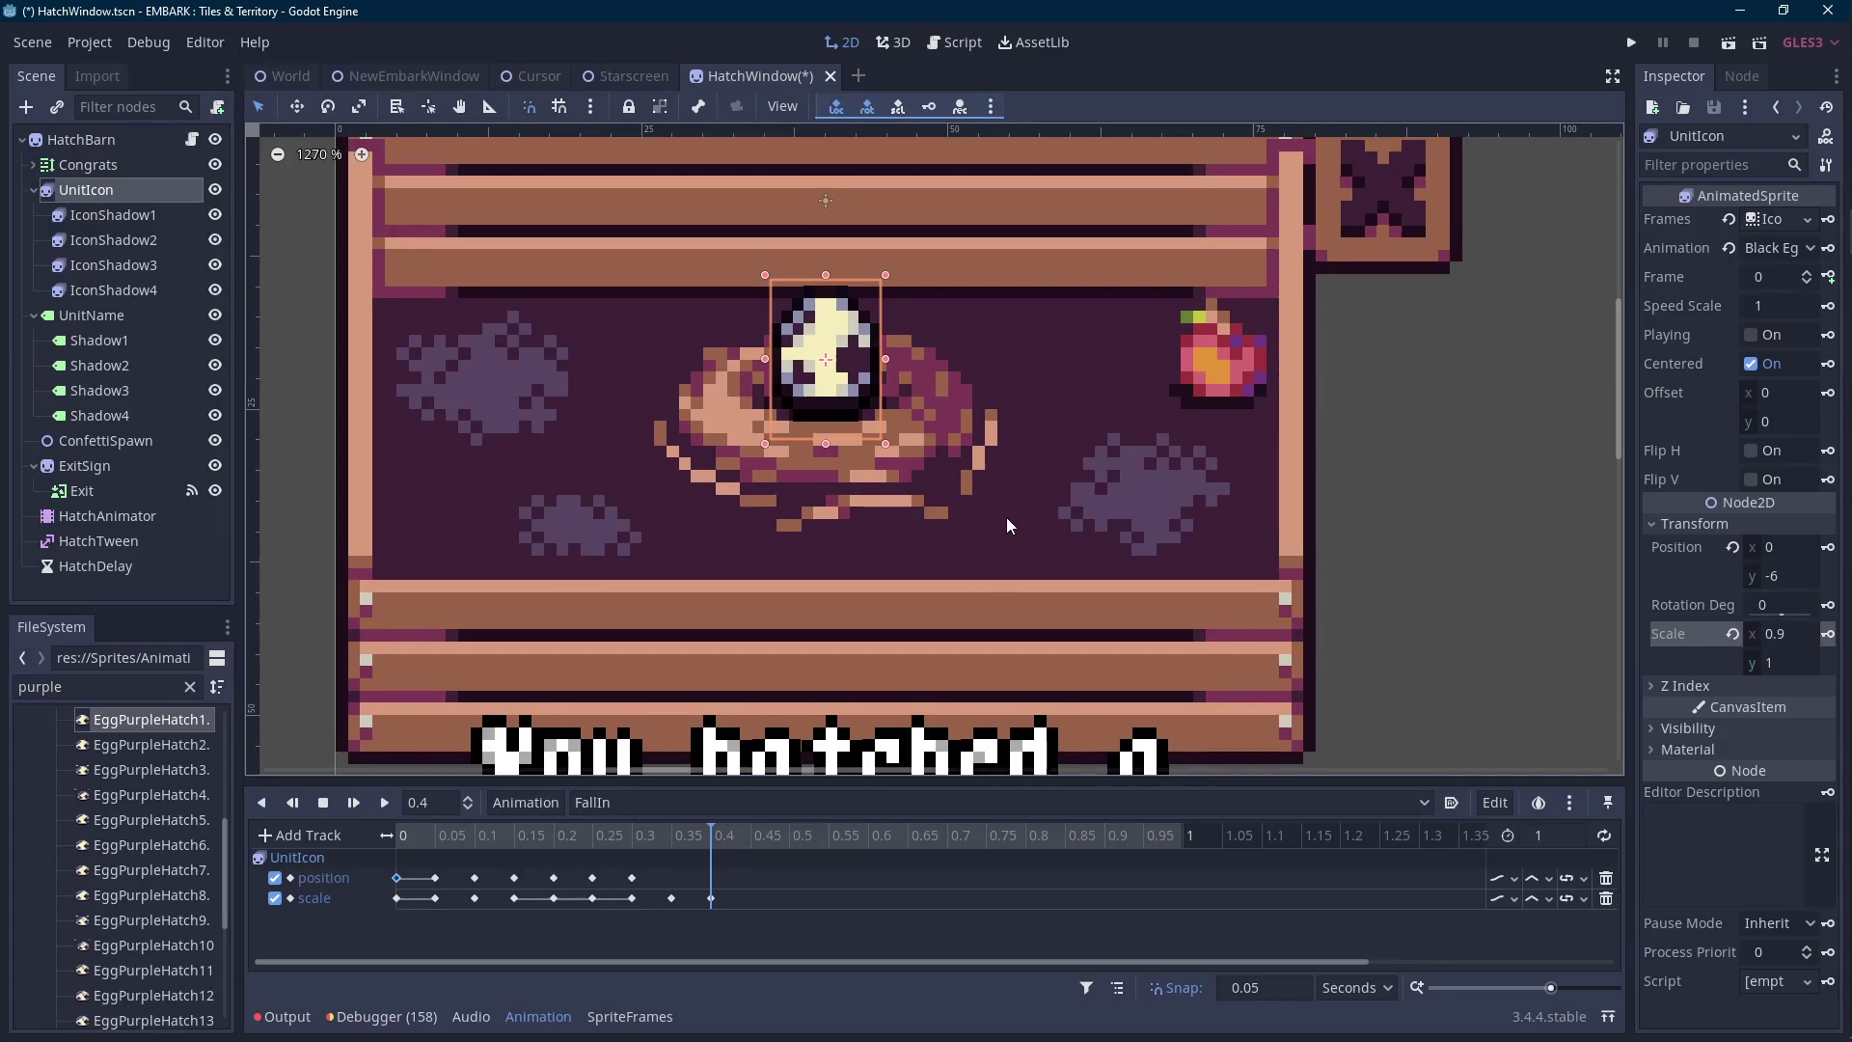
key(Up)
key(Up)
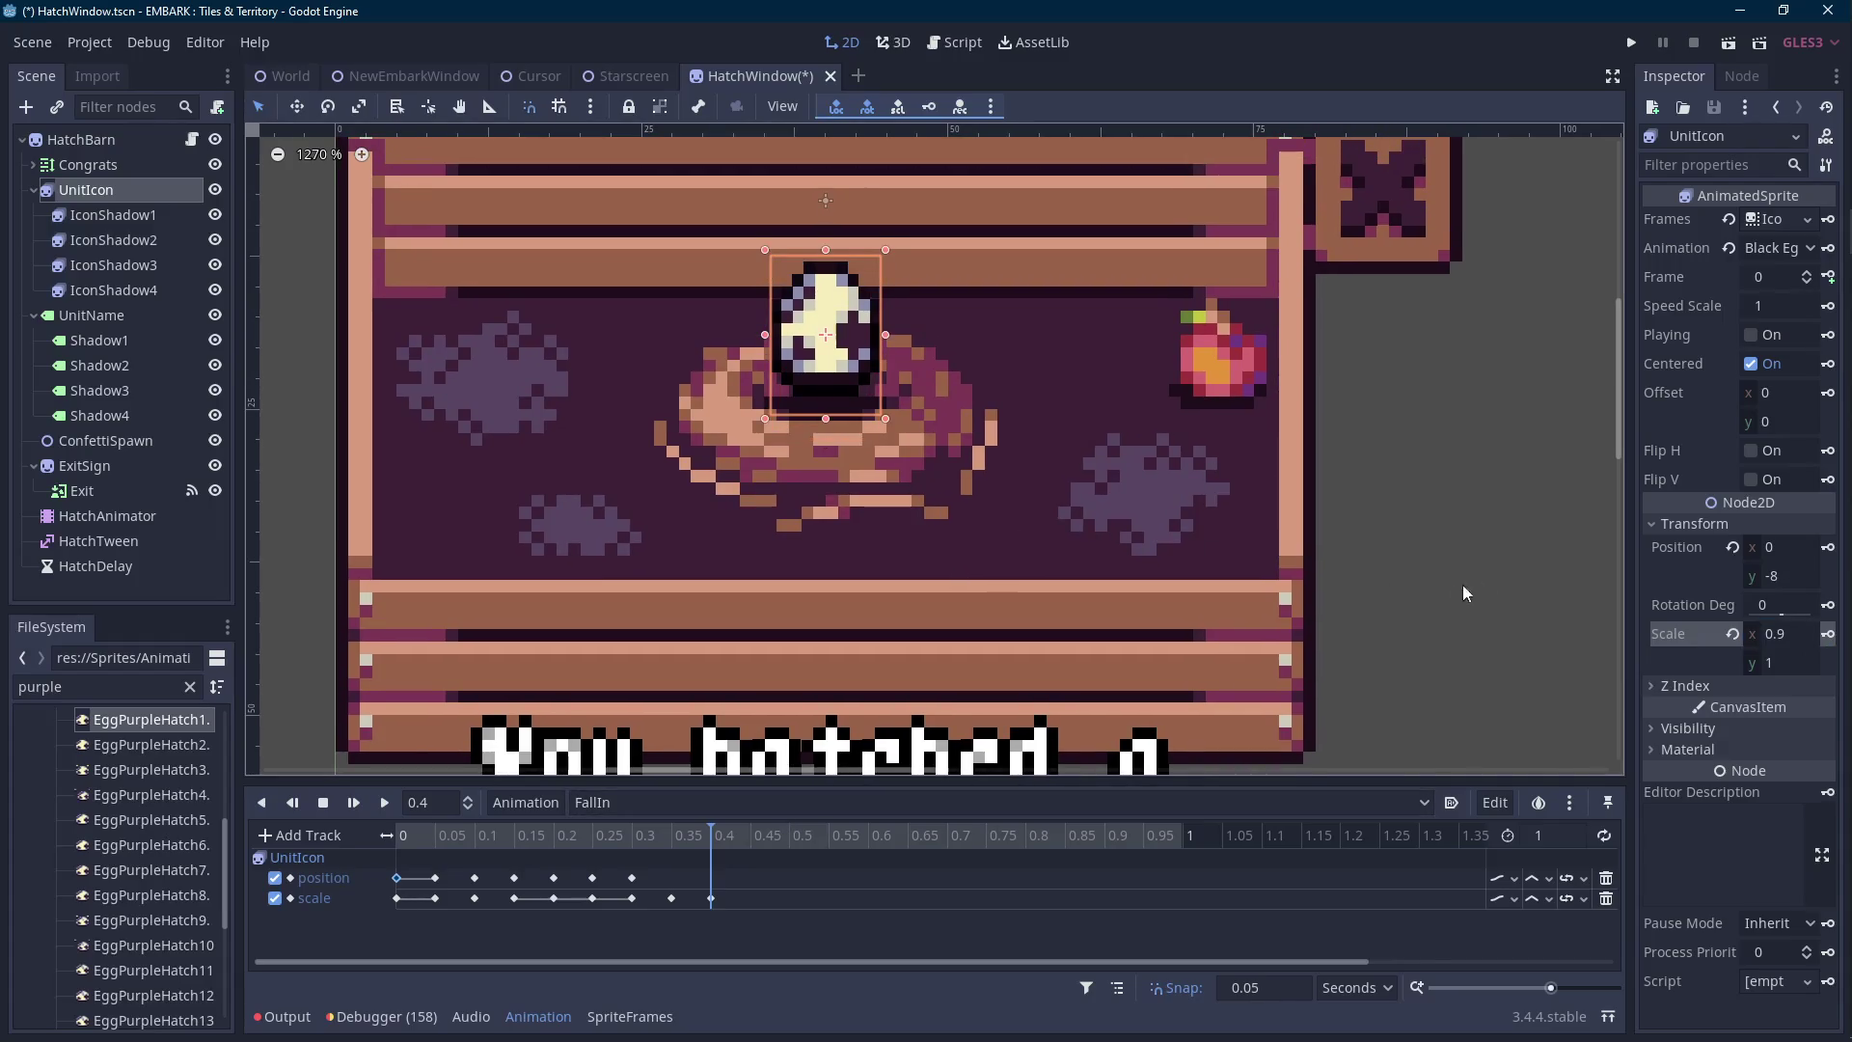
click(1828, 547)
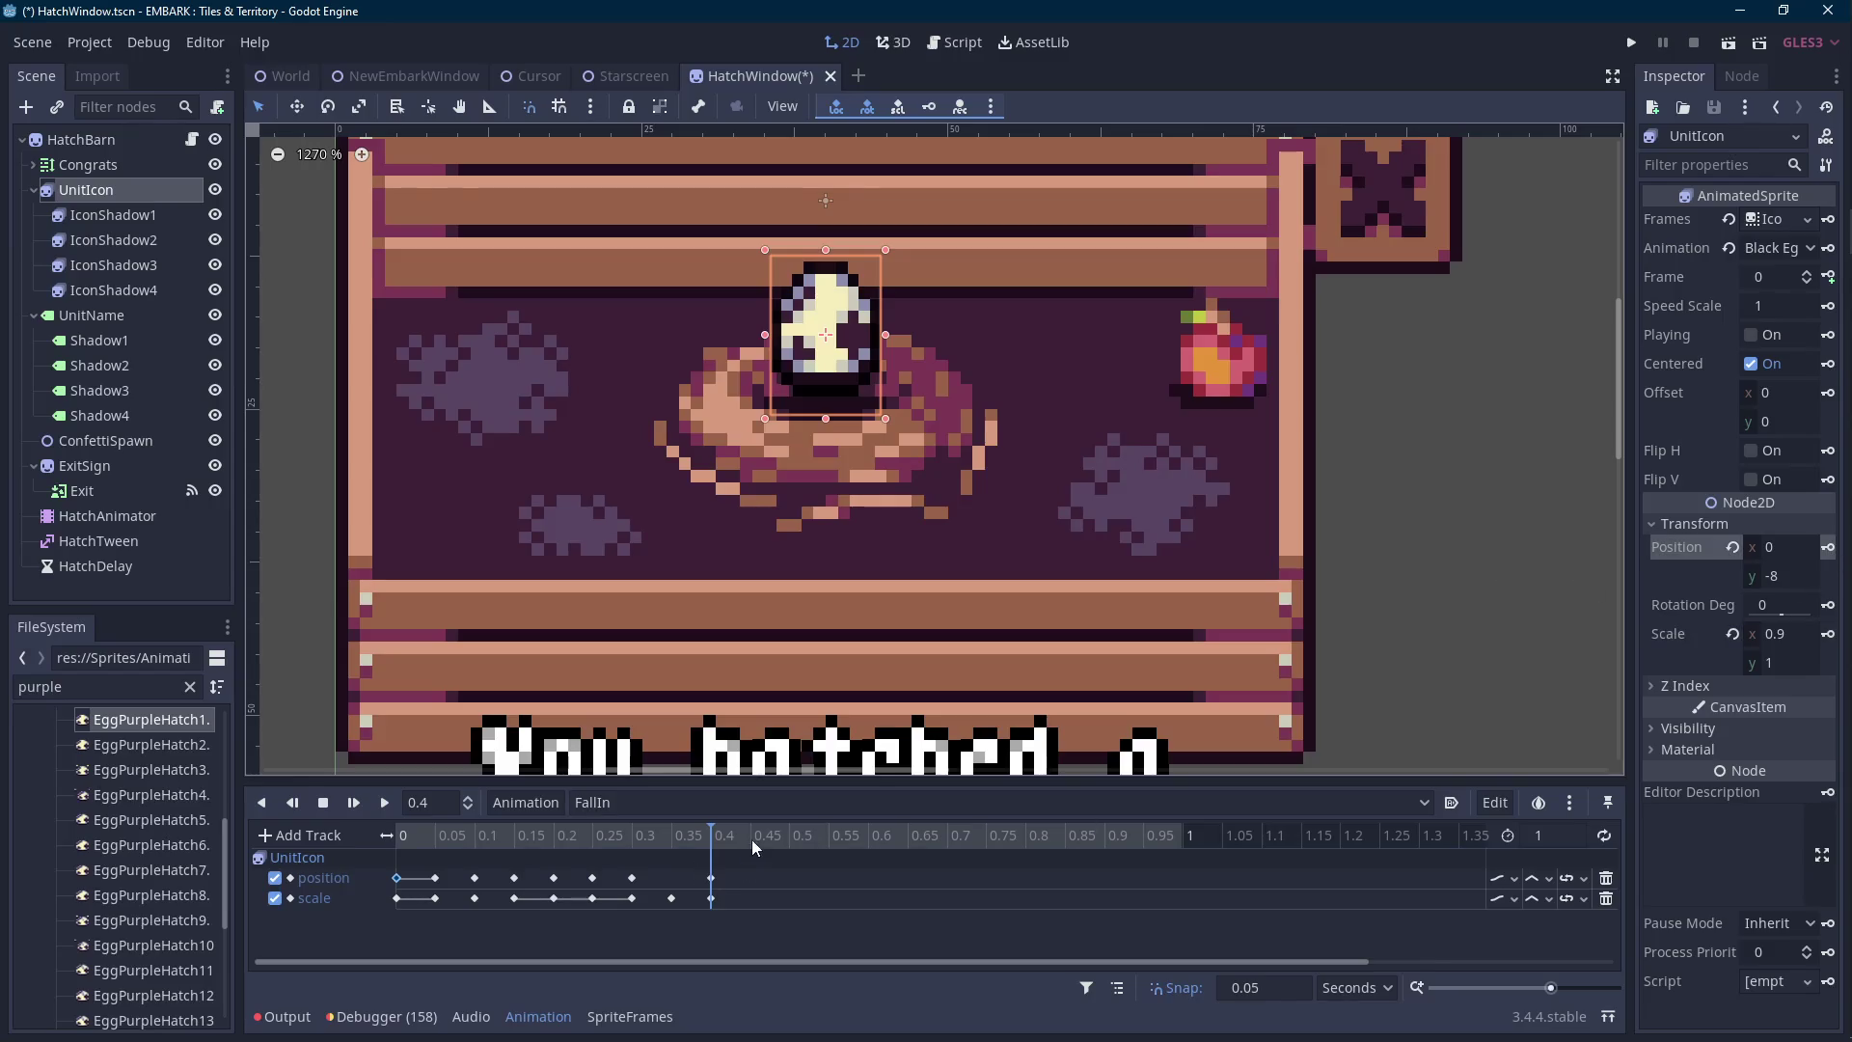
key(Up)
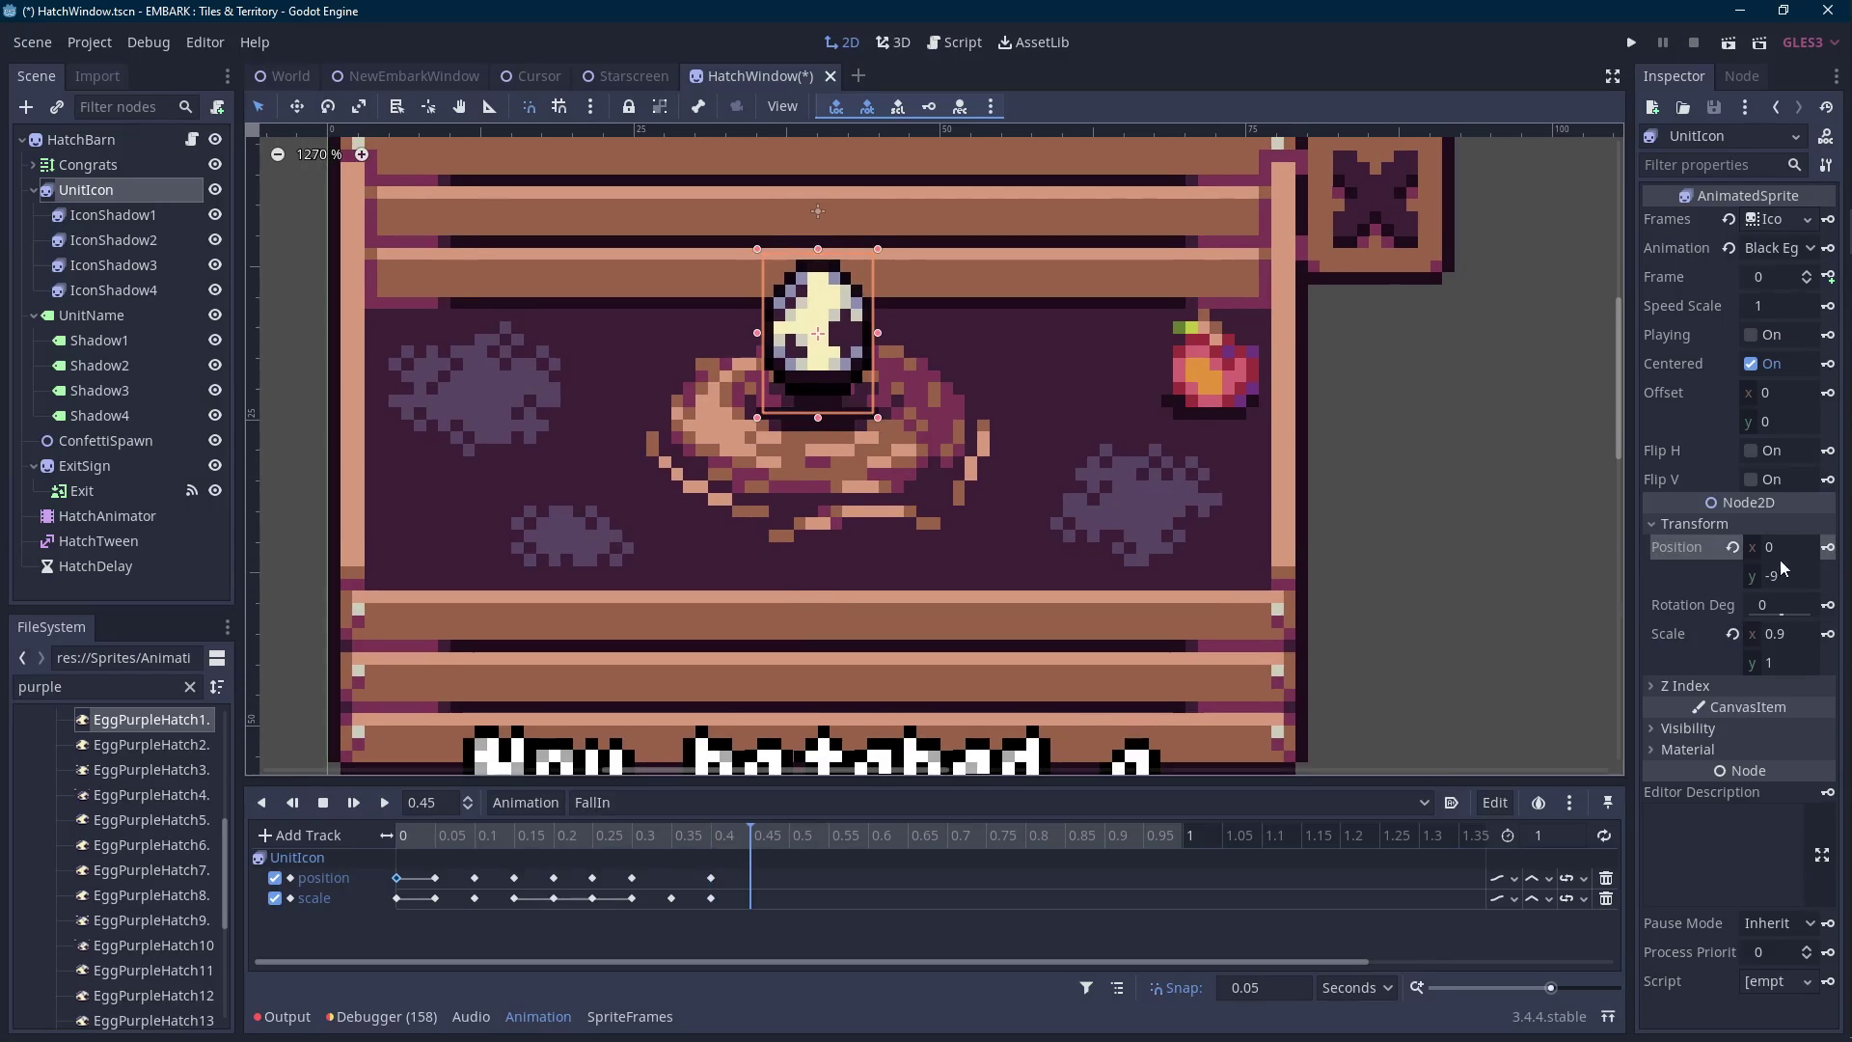
click(1828, 546)
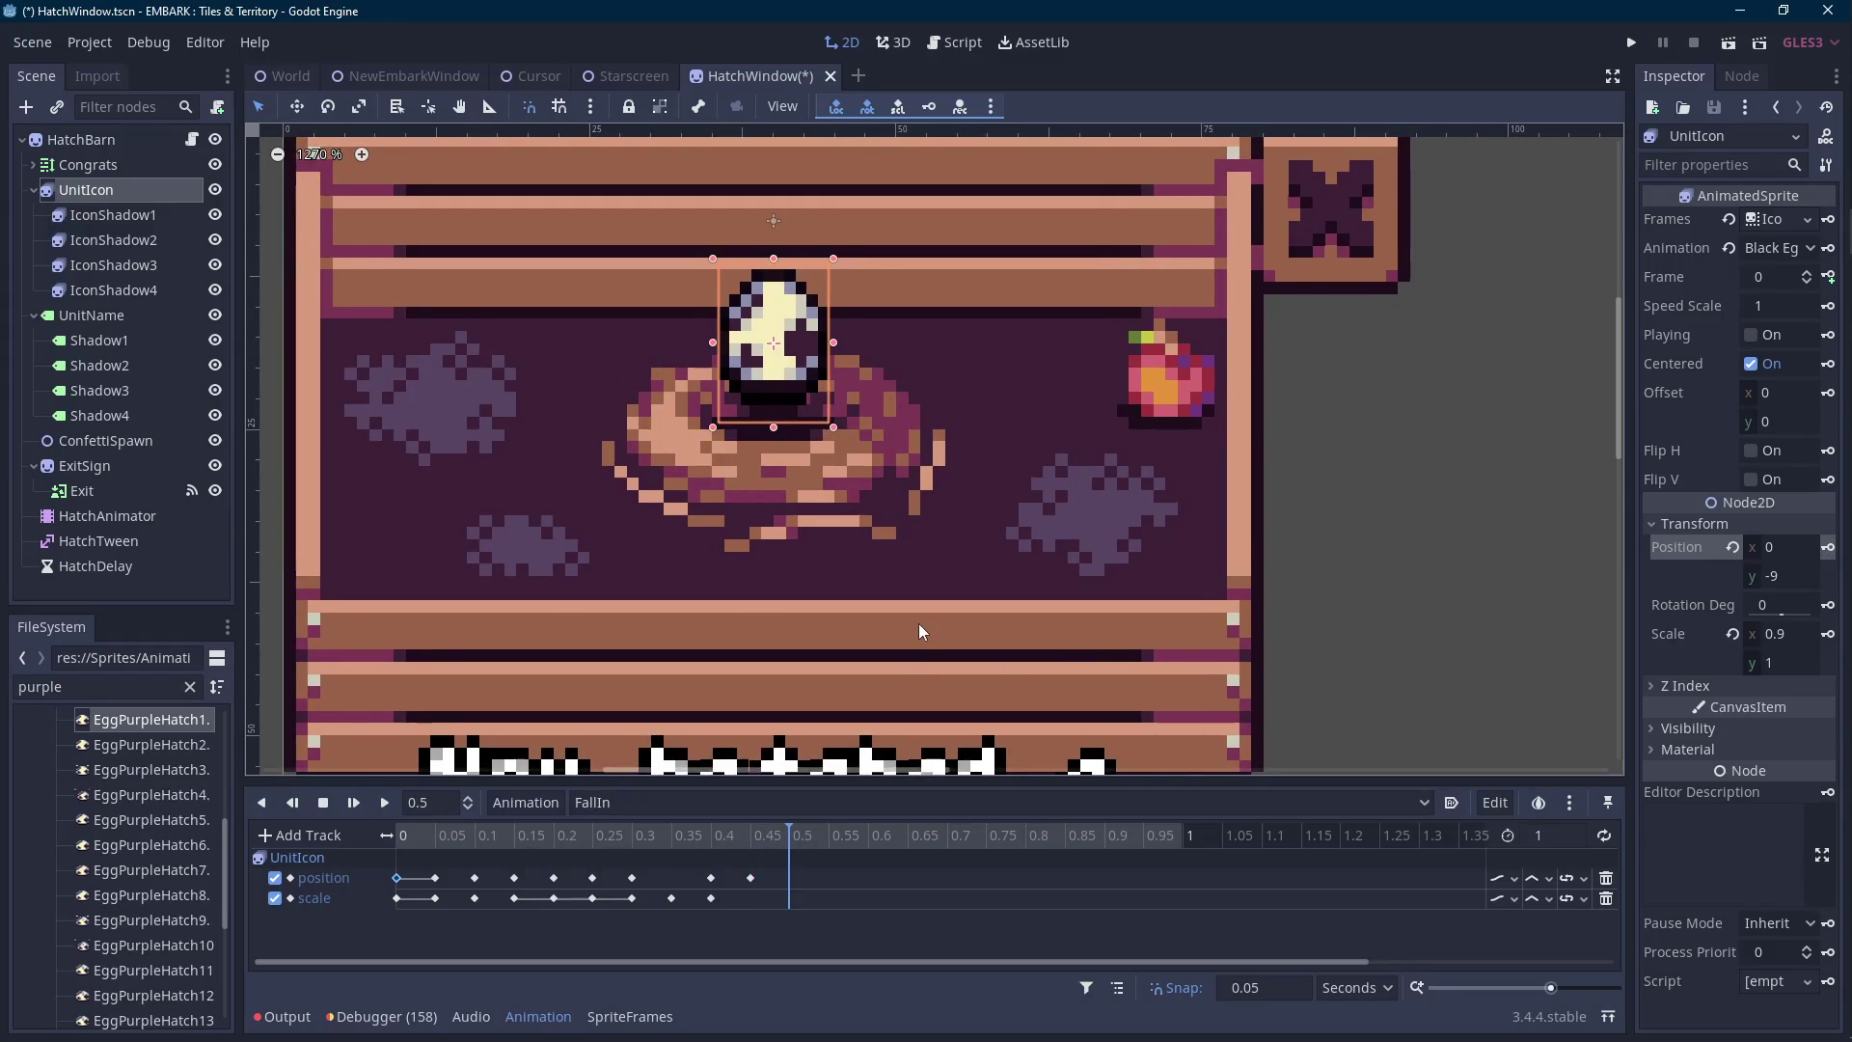
click(754, 840)
click(672, 840)
click(704, 847)
click(673, 839)
click(713, 839)
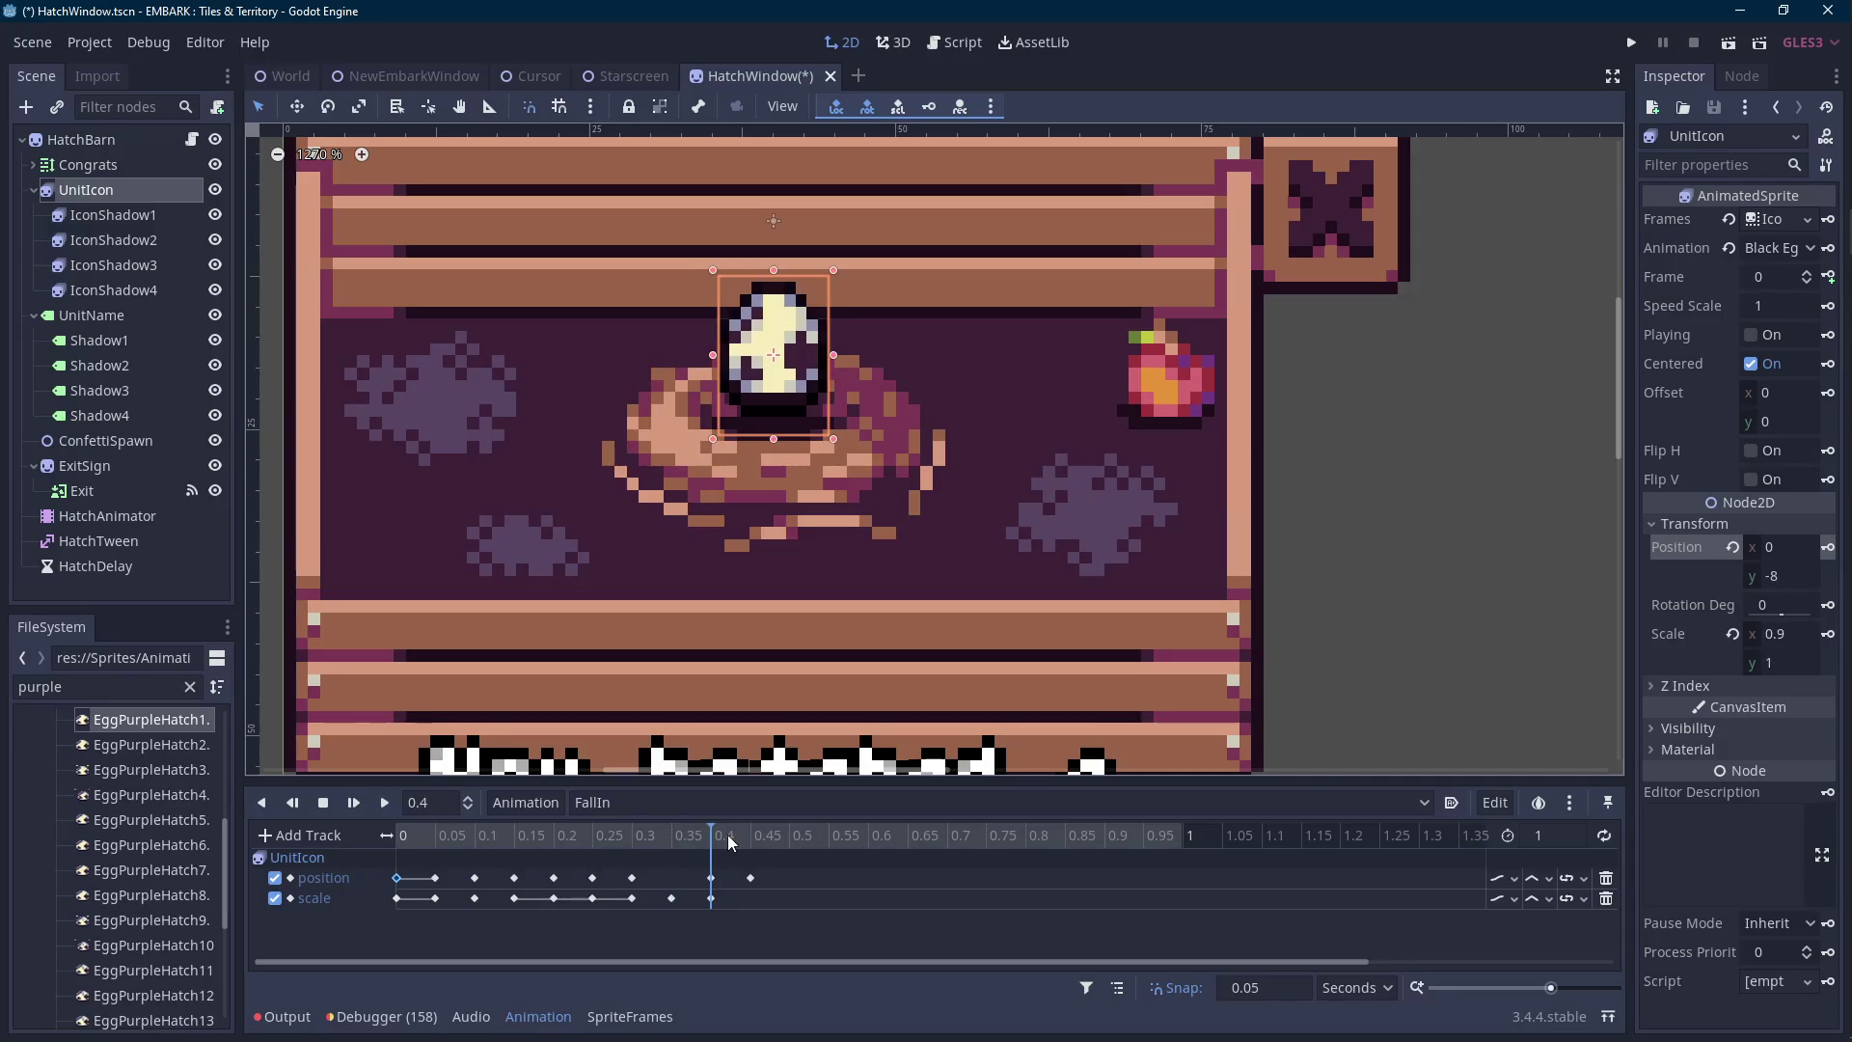
key(Up)
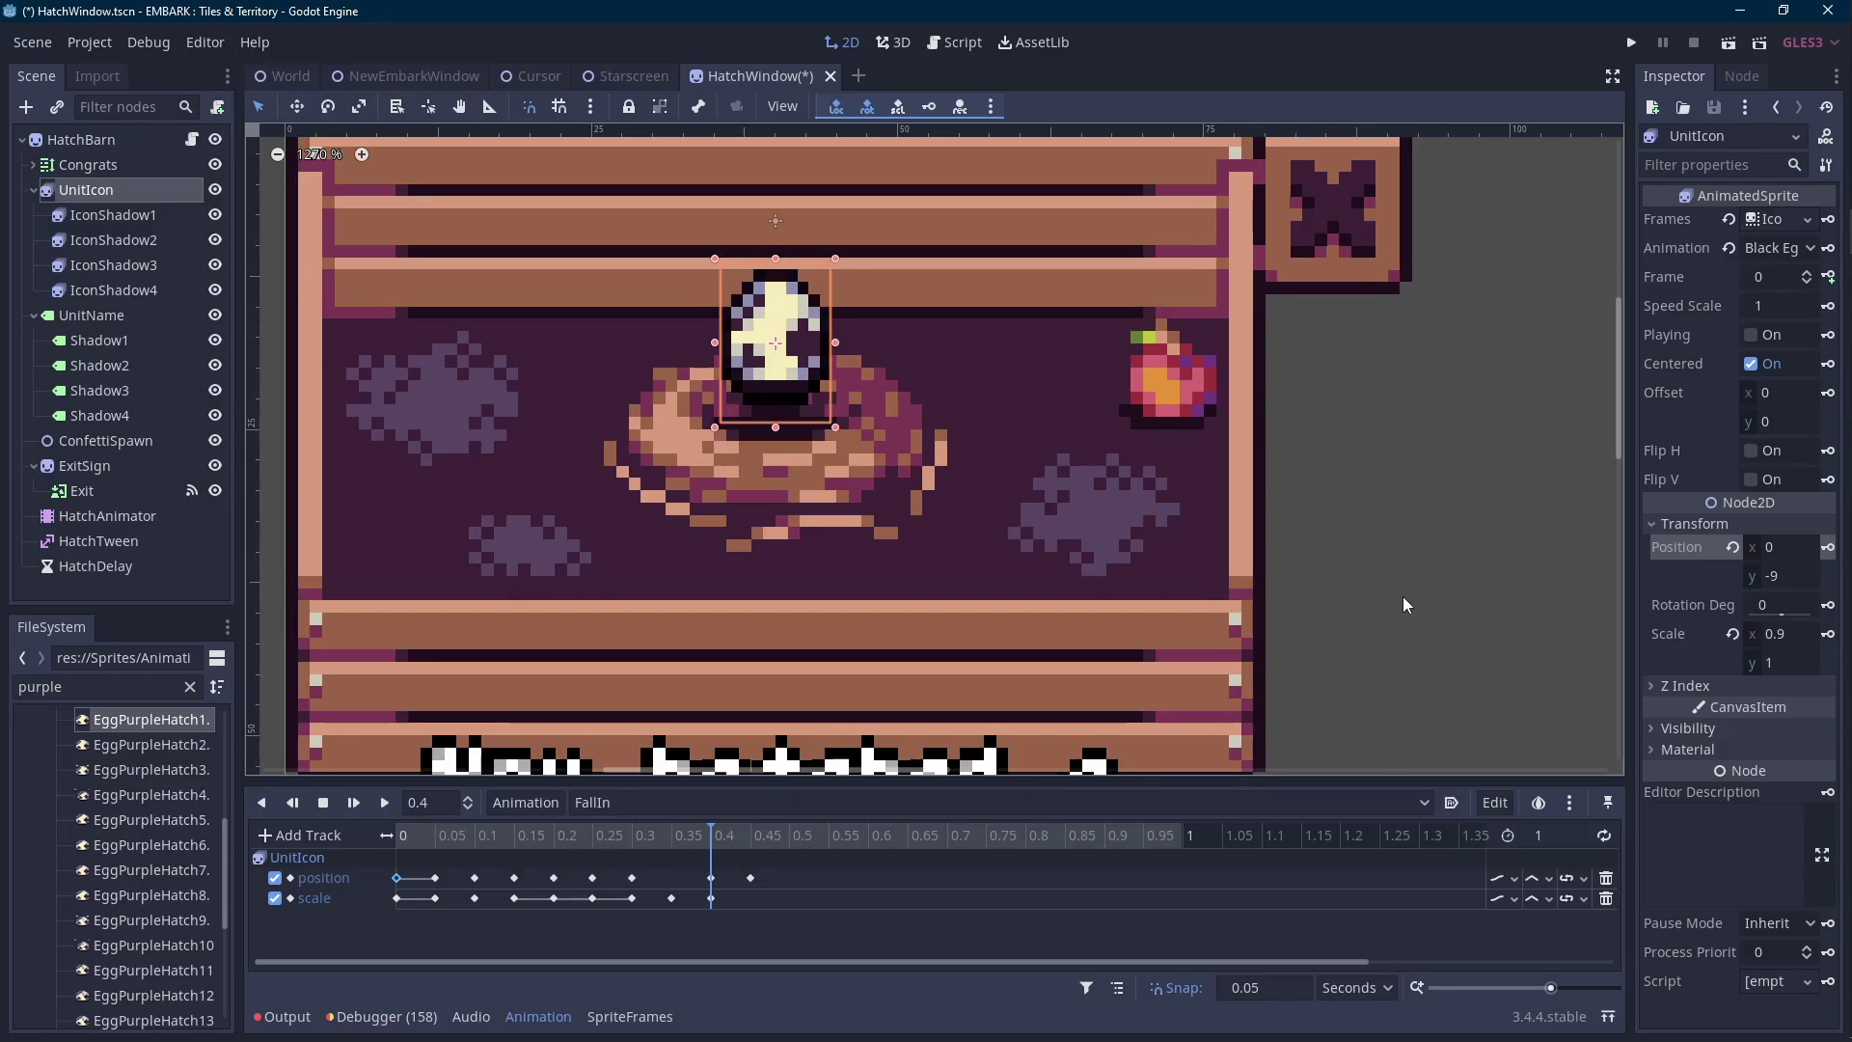
click(750, 835)
Key the egg's position at y -10 at 0.5 s, -9 at 0.55 s and -7 at 0.6 s.
key(Up)
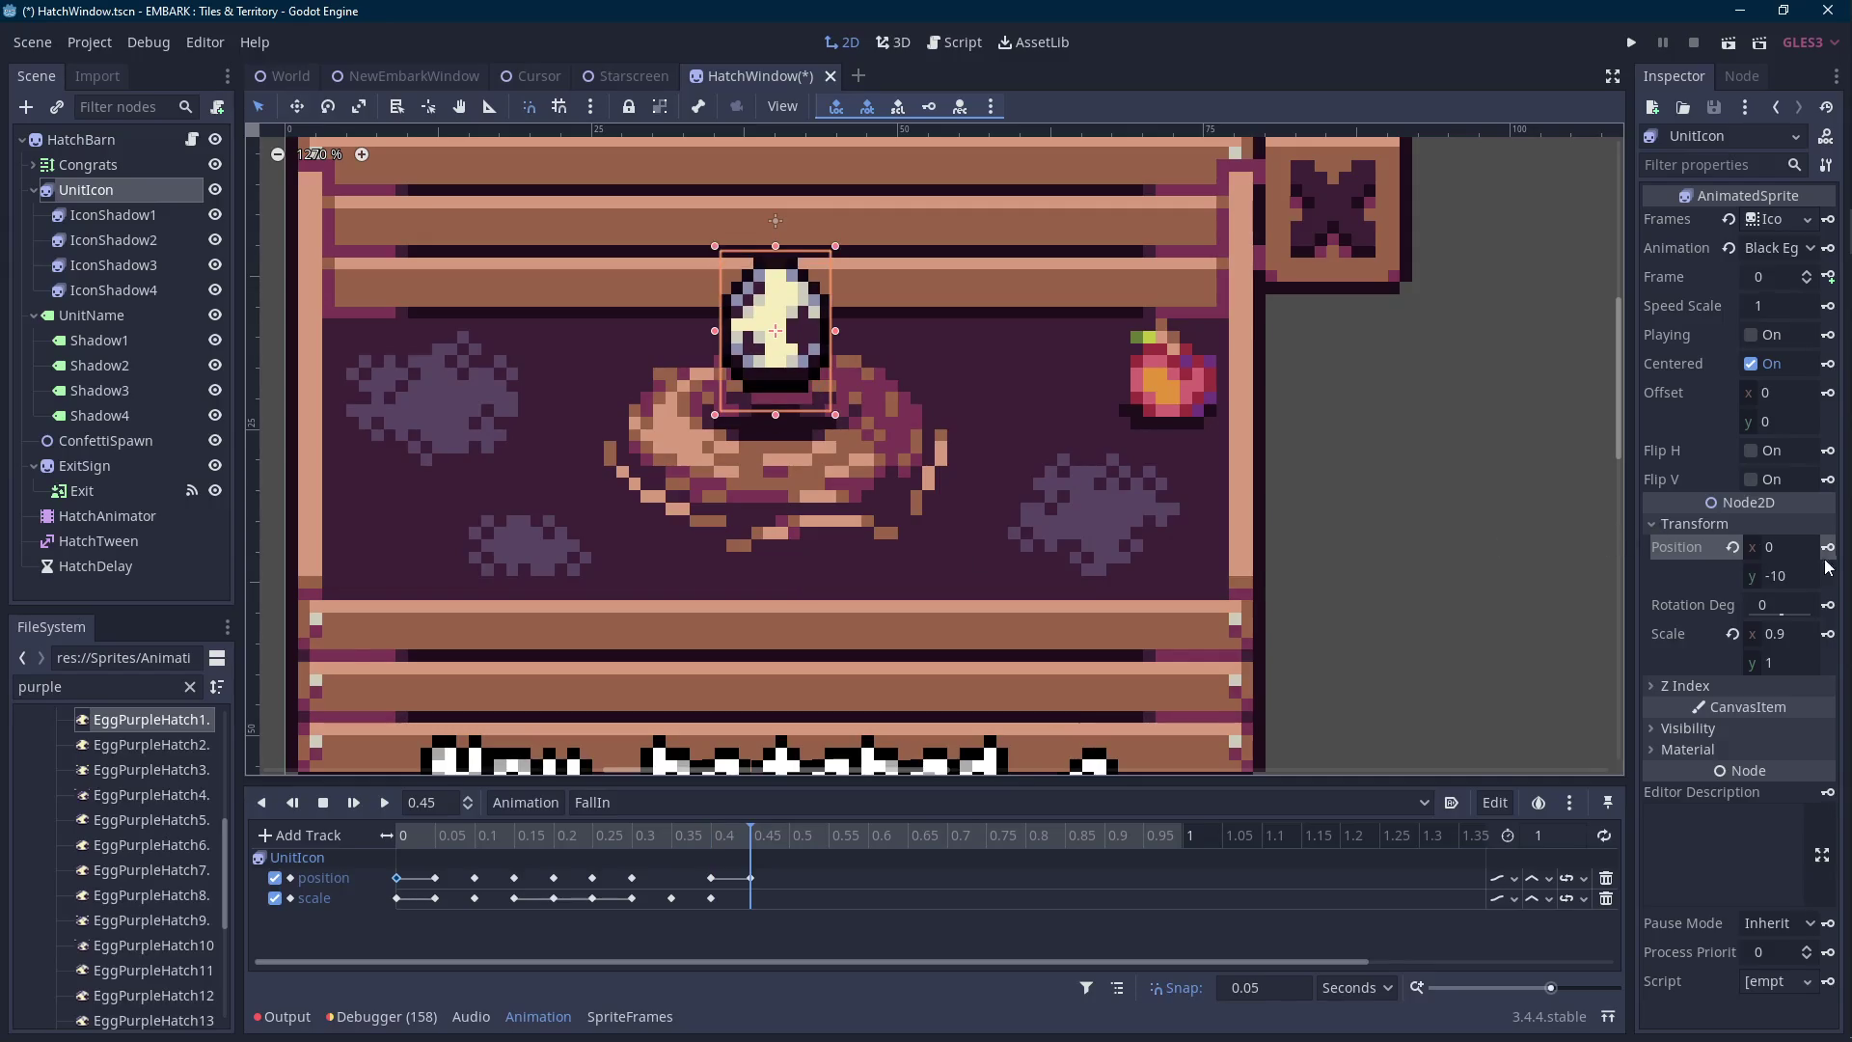
click(789, 836)
click(1828, 547)
click(830, 835)
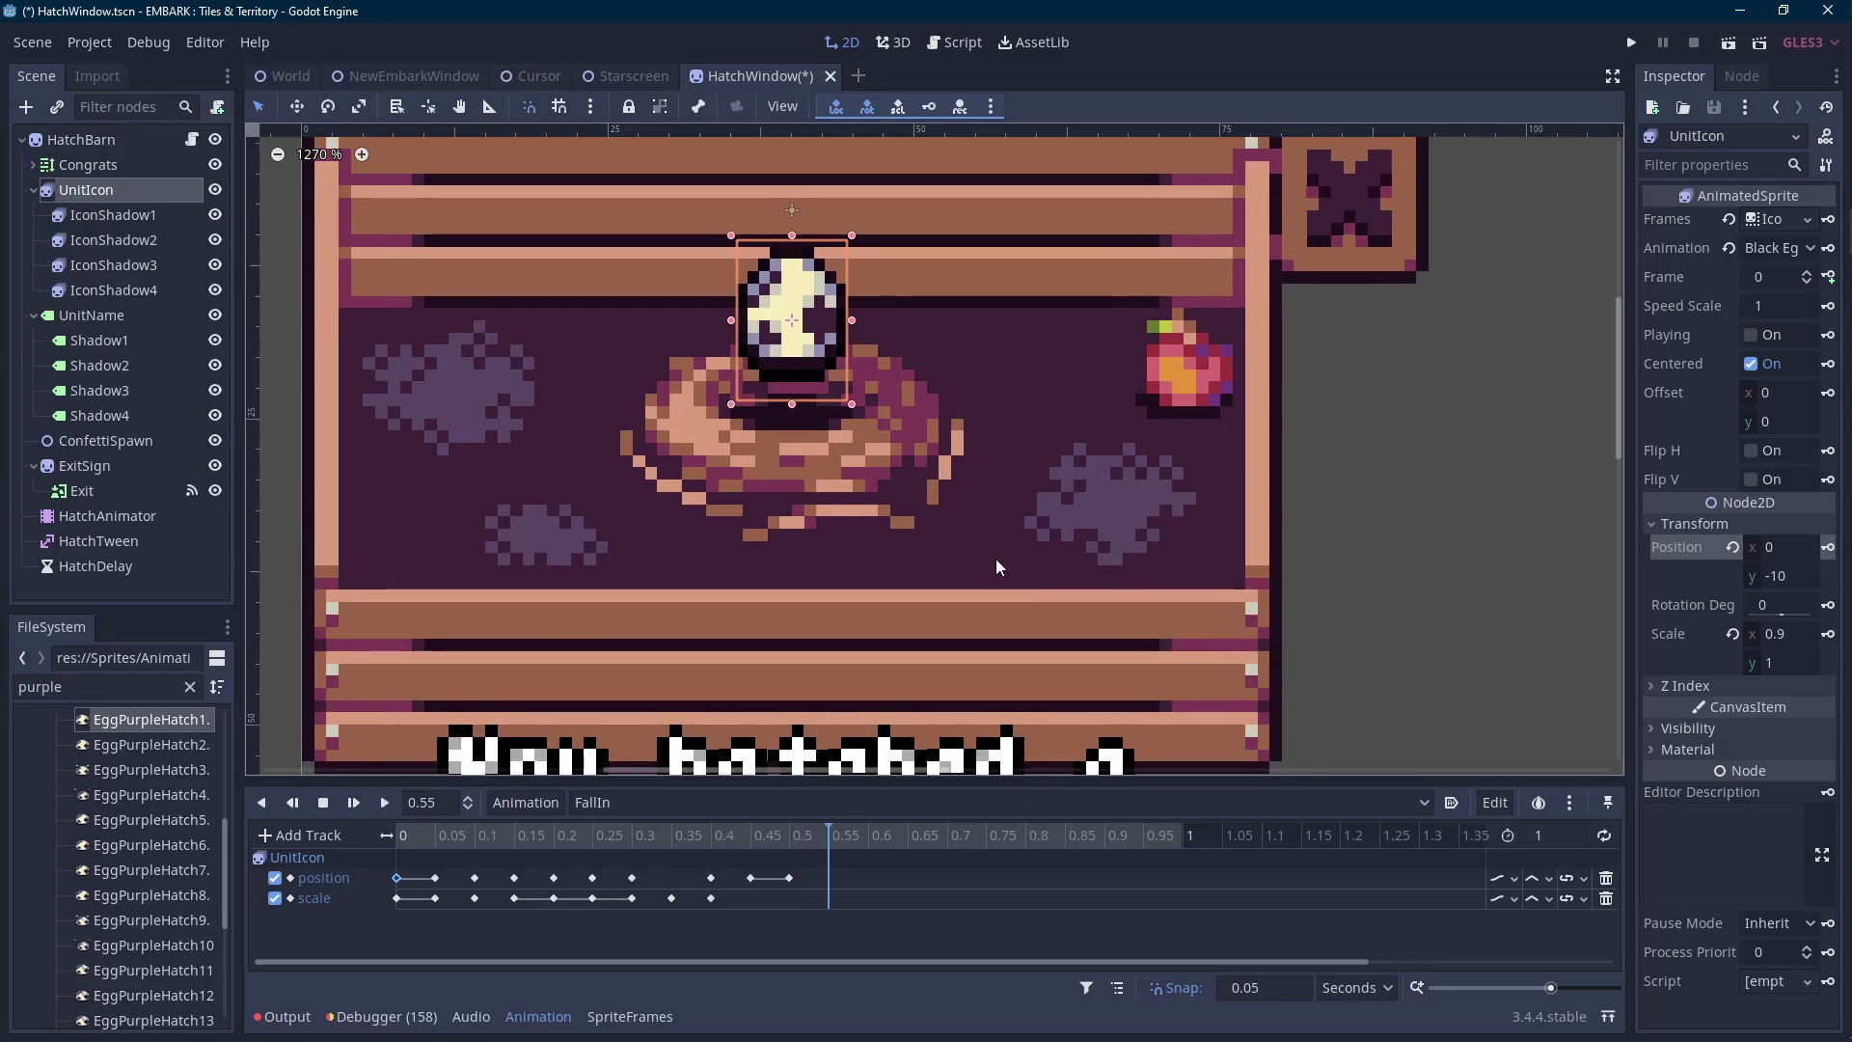
key(Down)
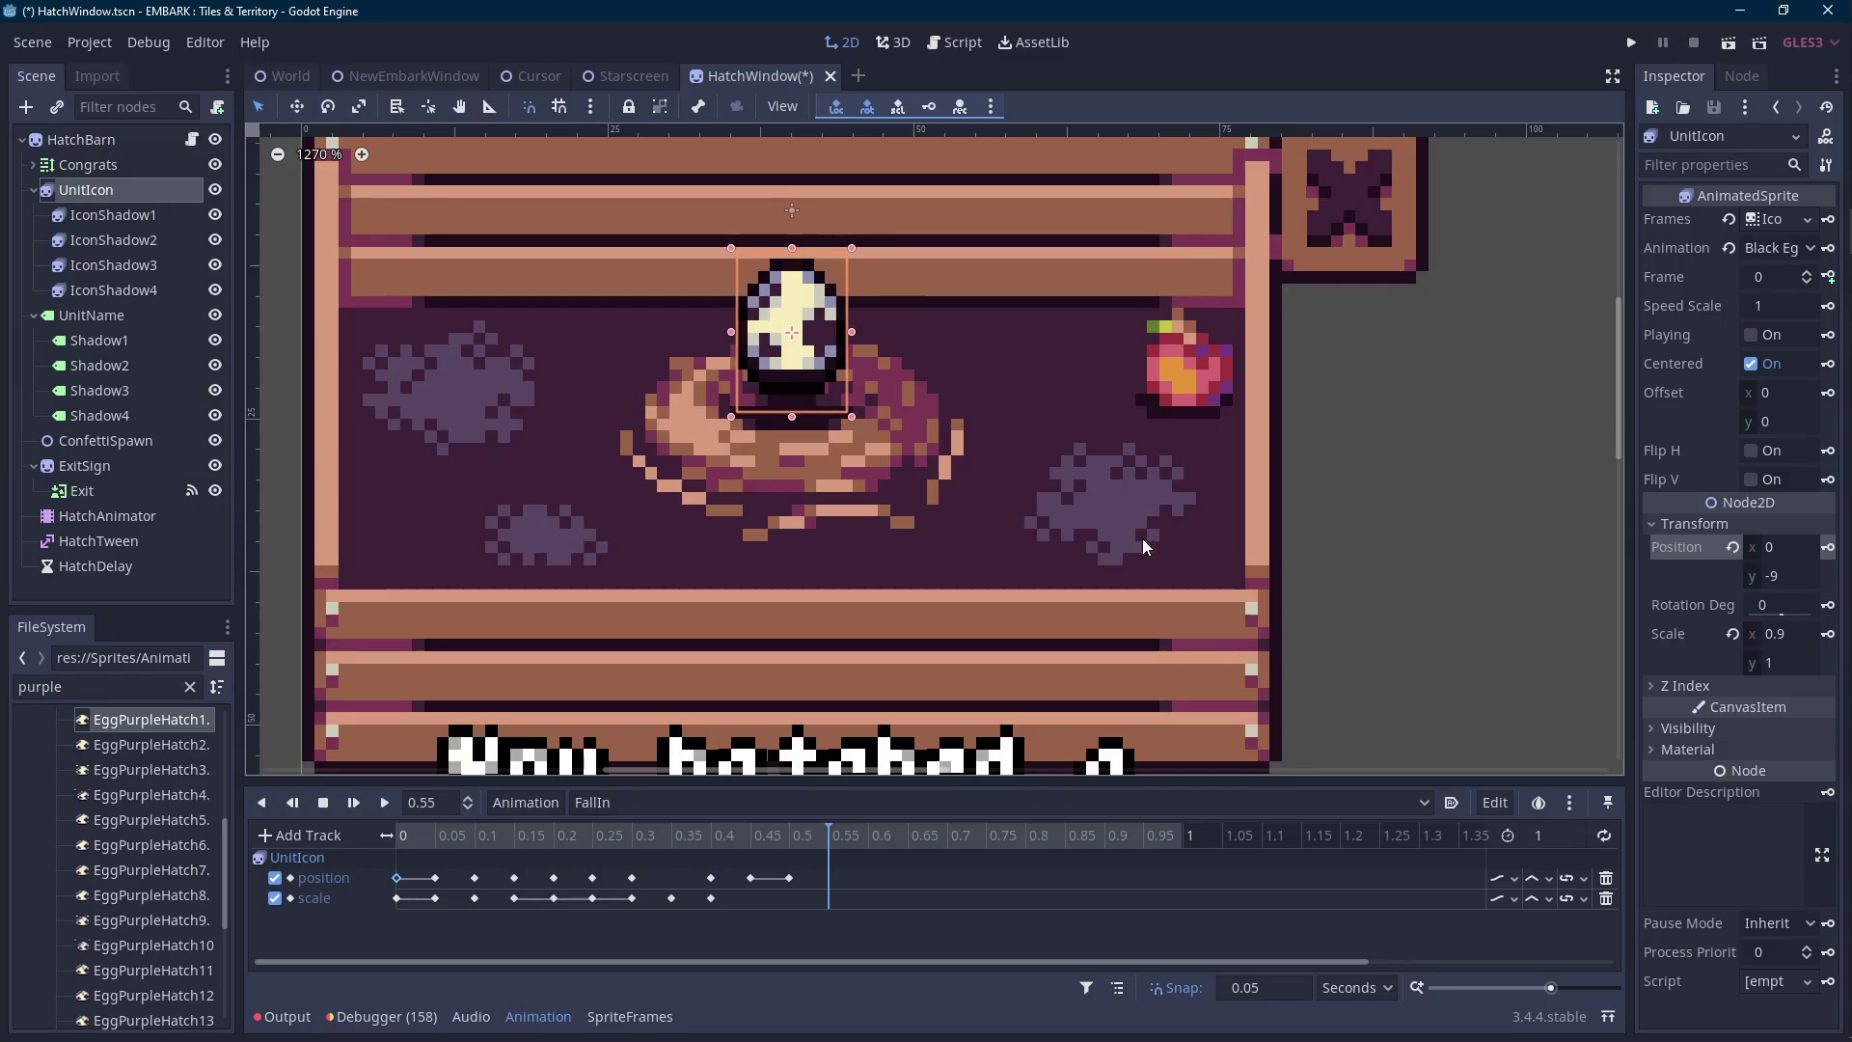
click(1828, 546)
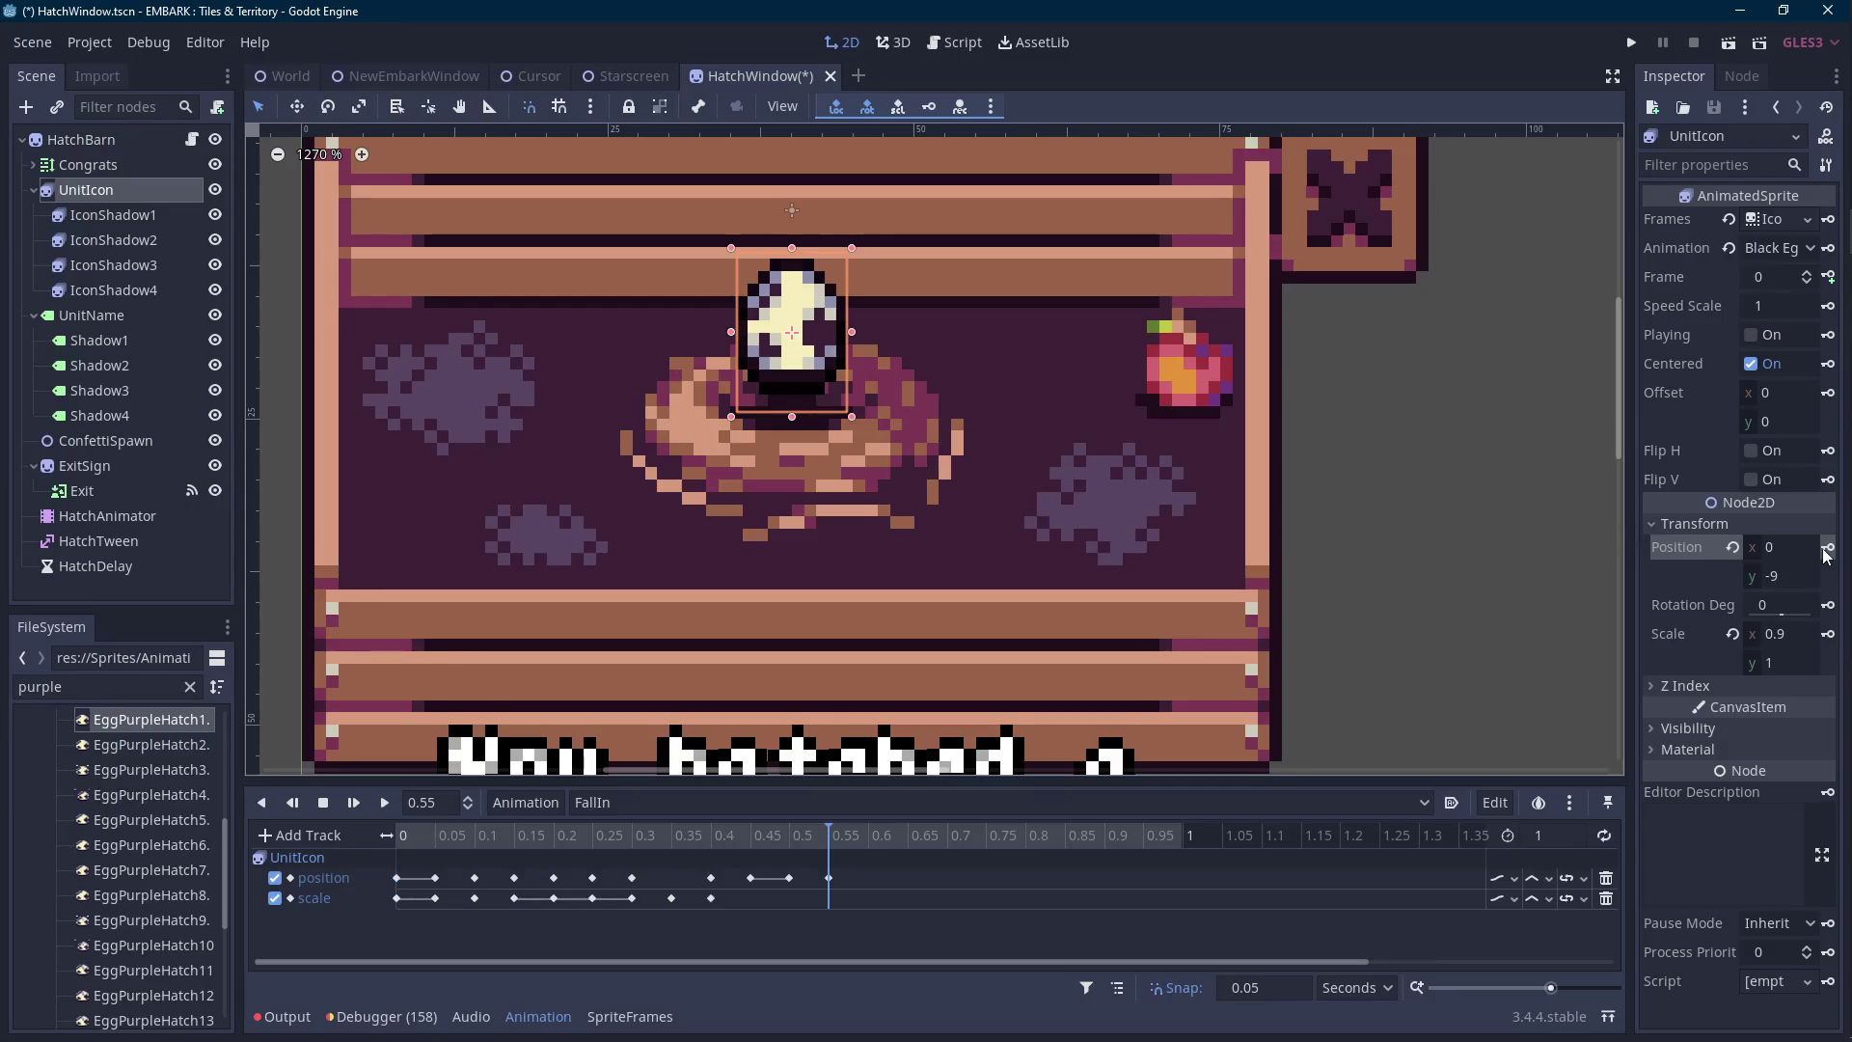
click(864, 836)
key(Down)
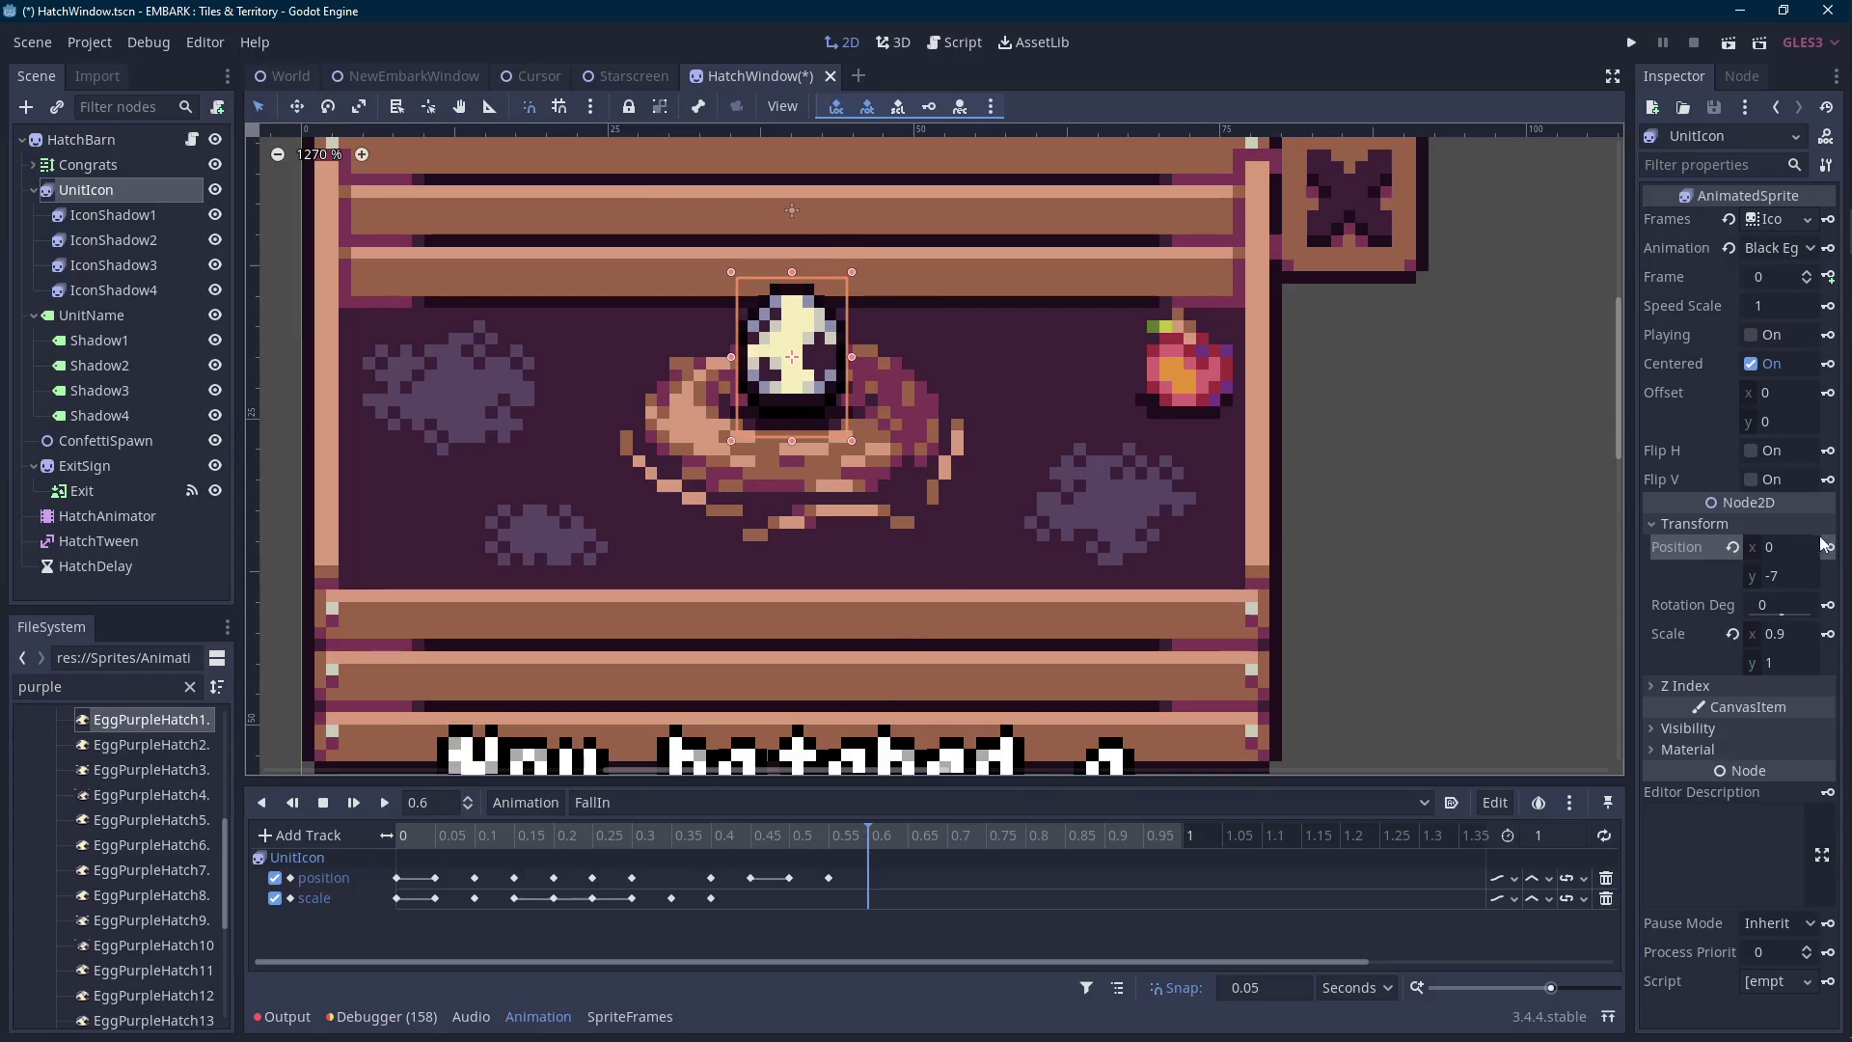
click(1829, 548)
click(704, 831)
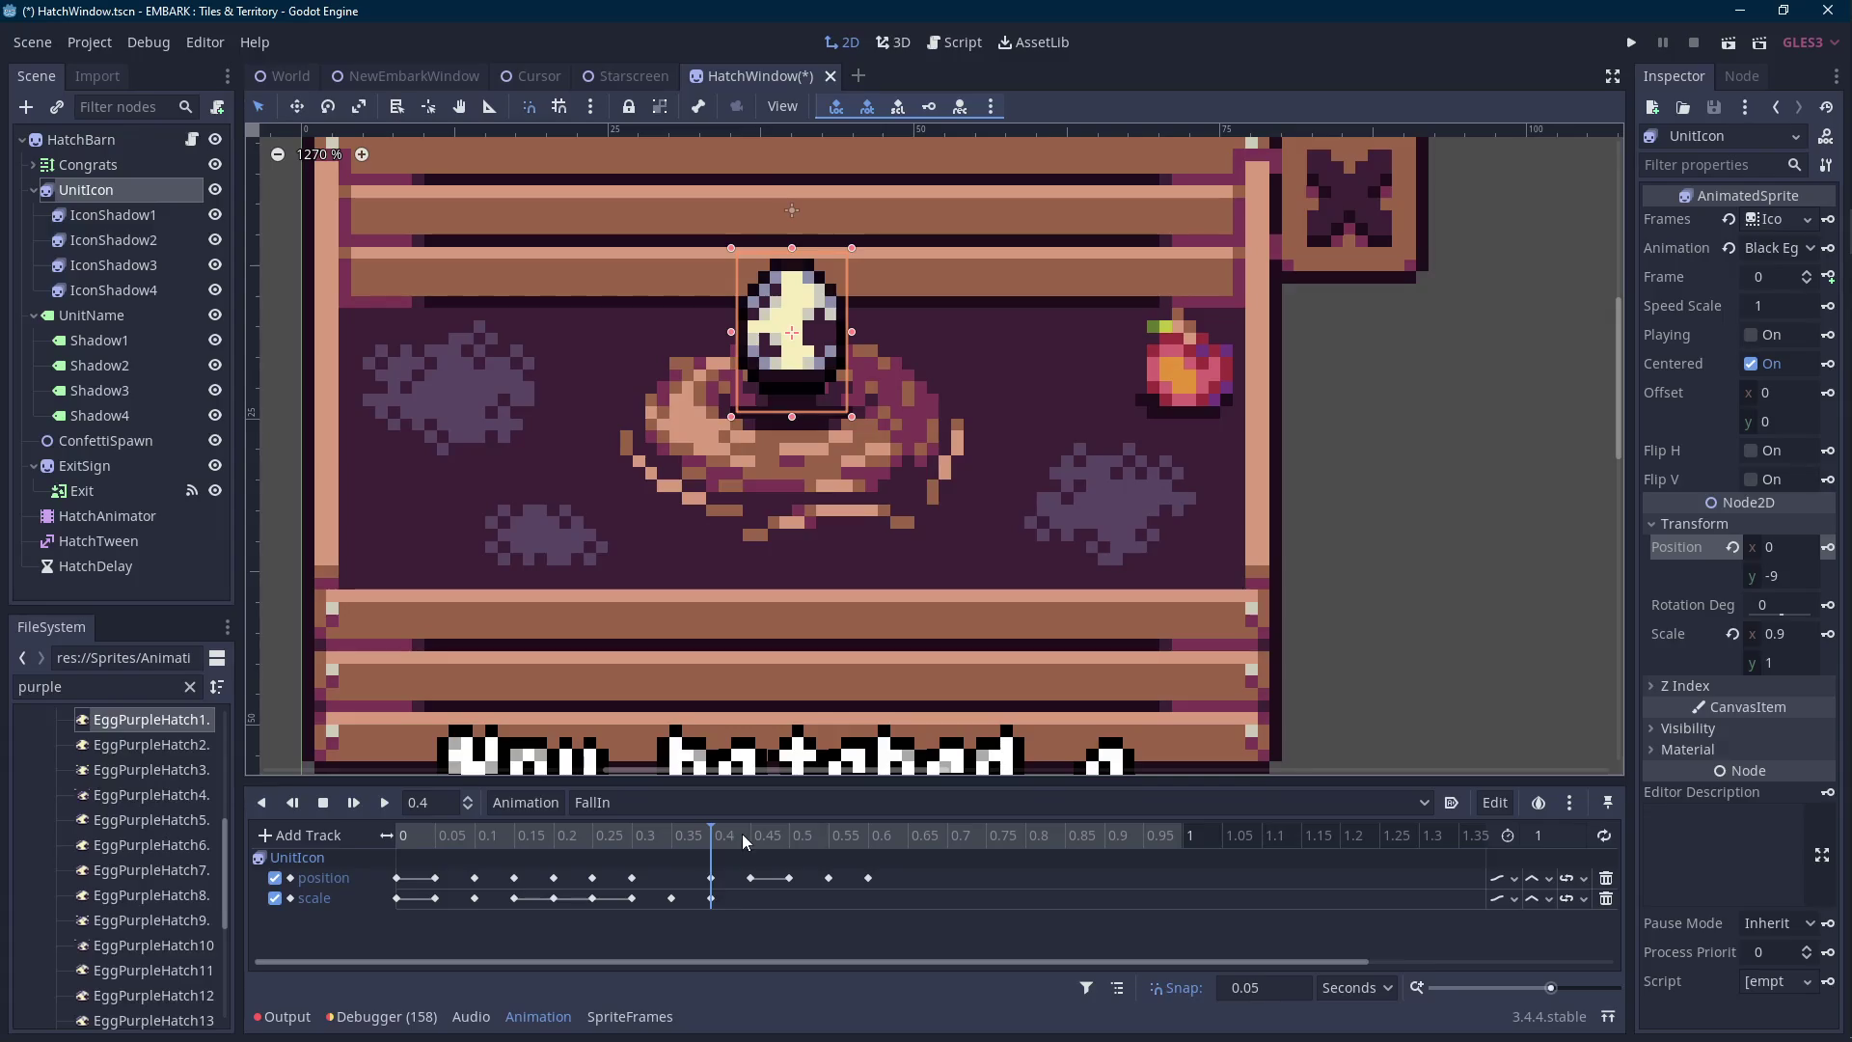
Set the egg's Scale x back to 1 at 0.45 s and key Scale at 0.45 and 0.5 s.
click(744, 833)
click(1784, 634)
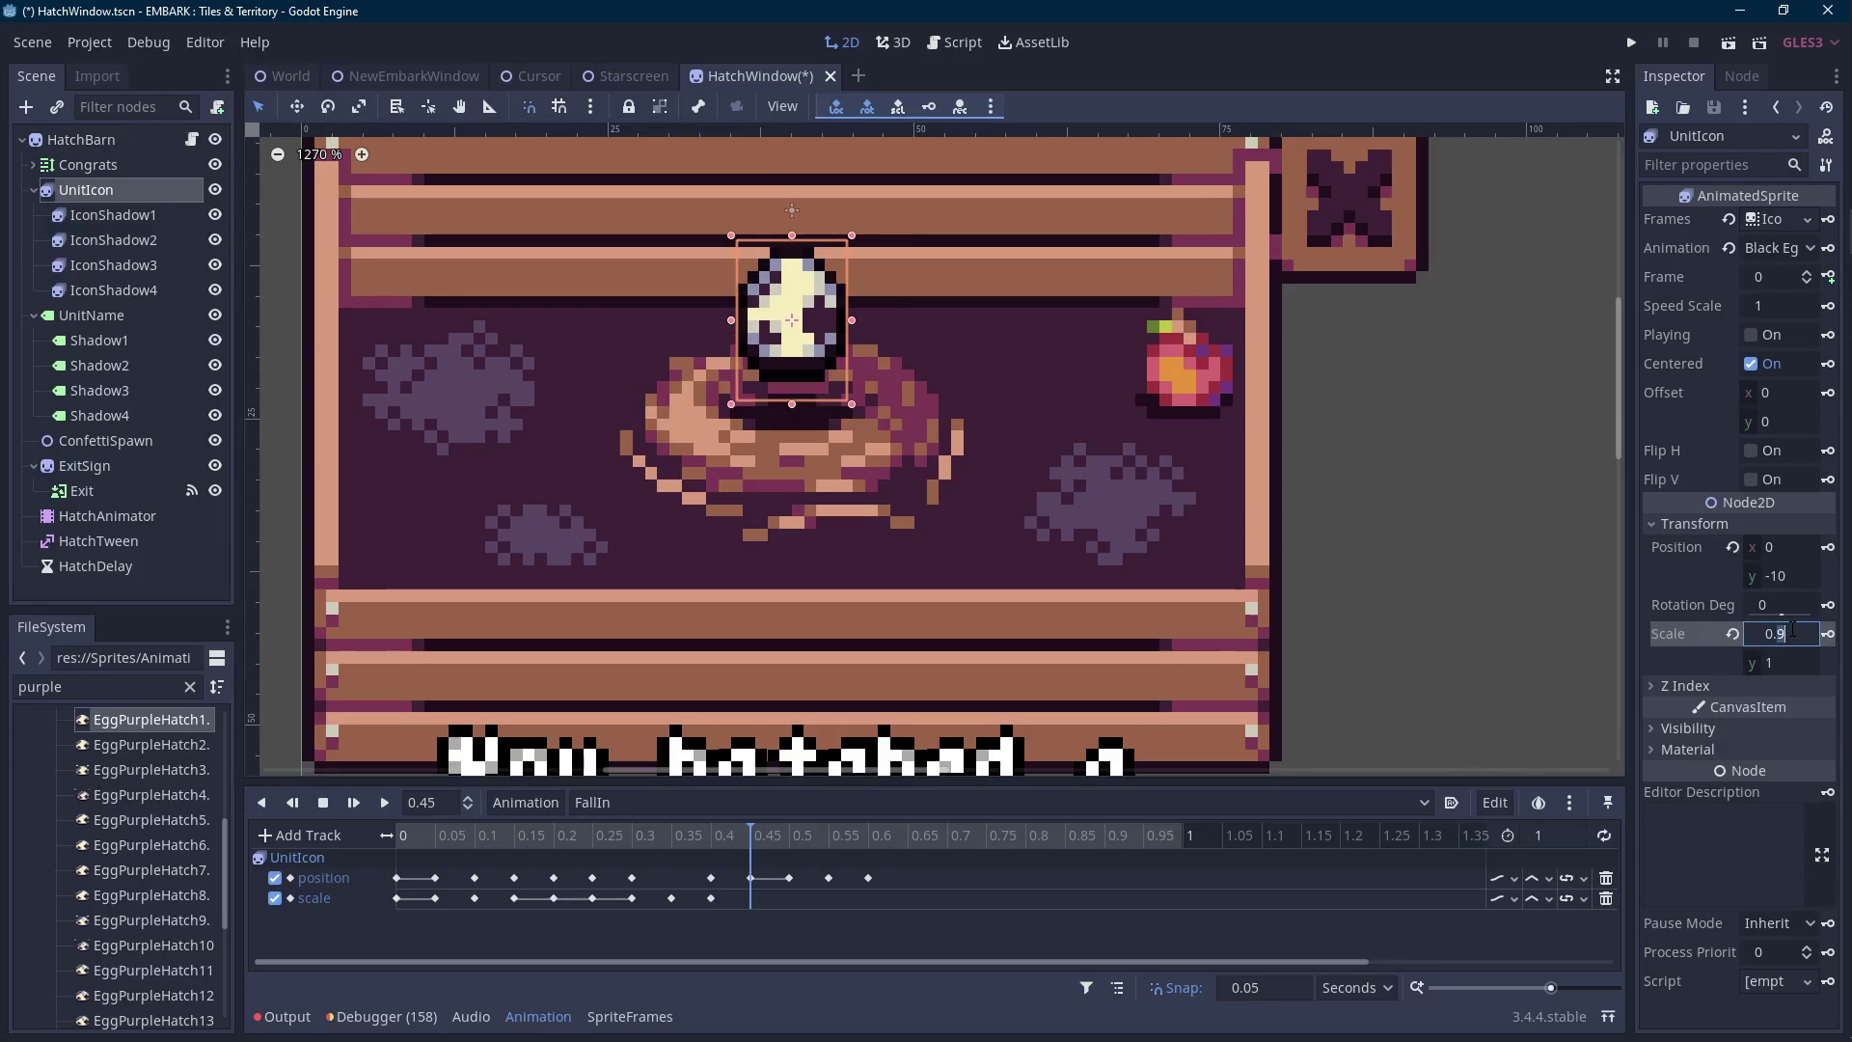
text(1)
key(Return)
click(1828, 635)
click(793, 839)
click(1829, 636)
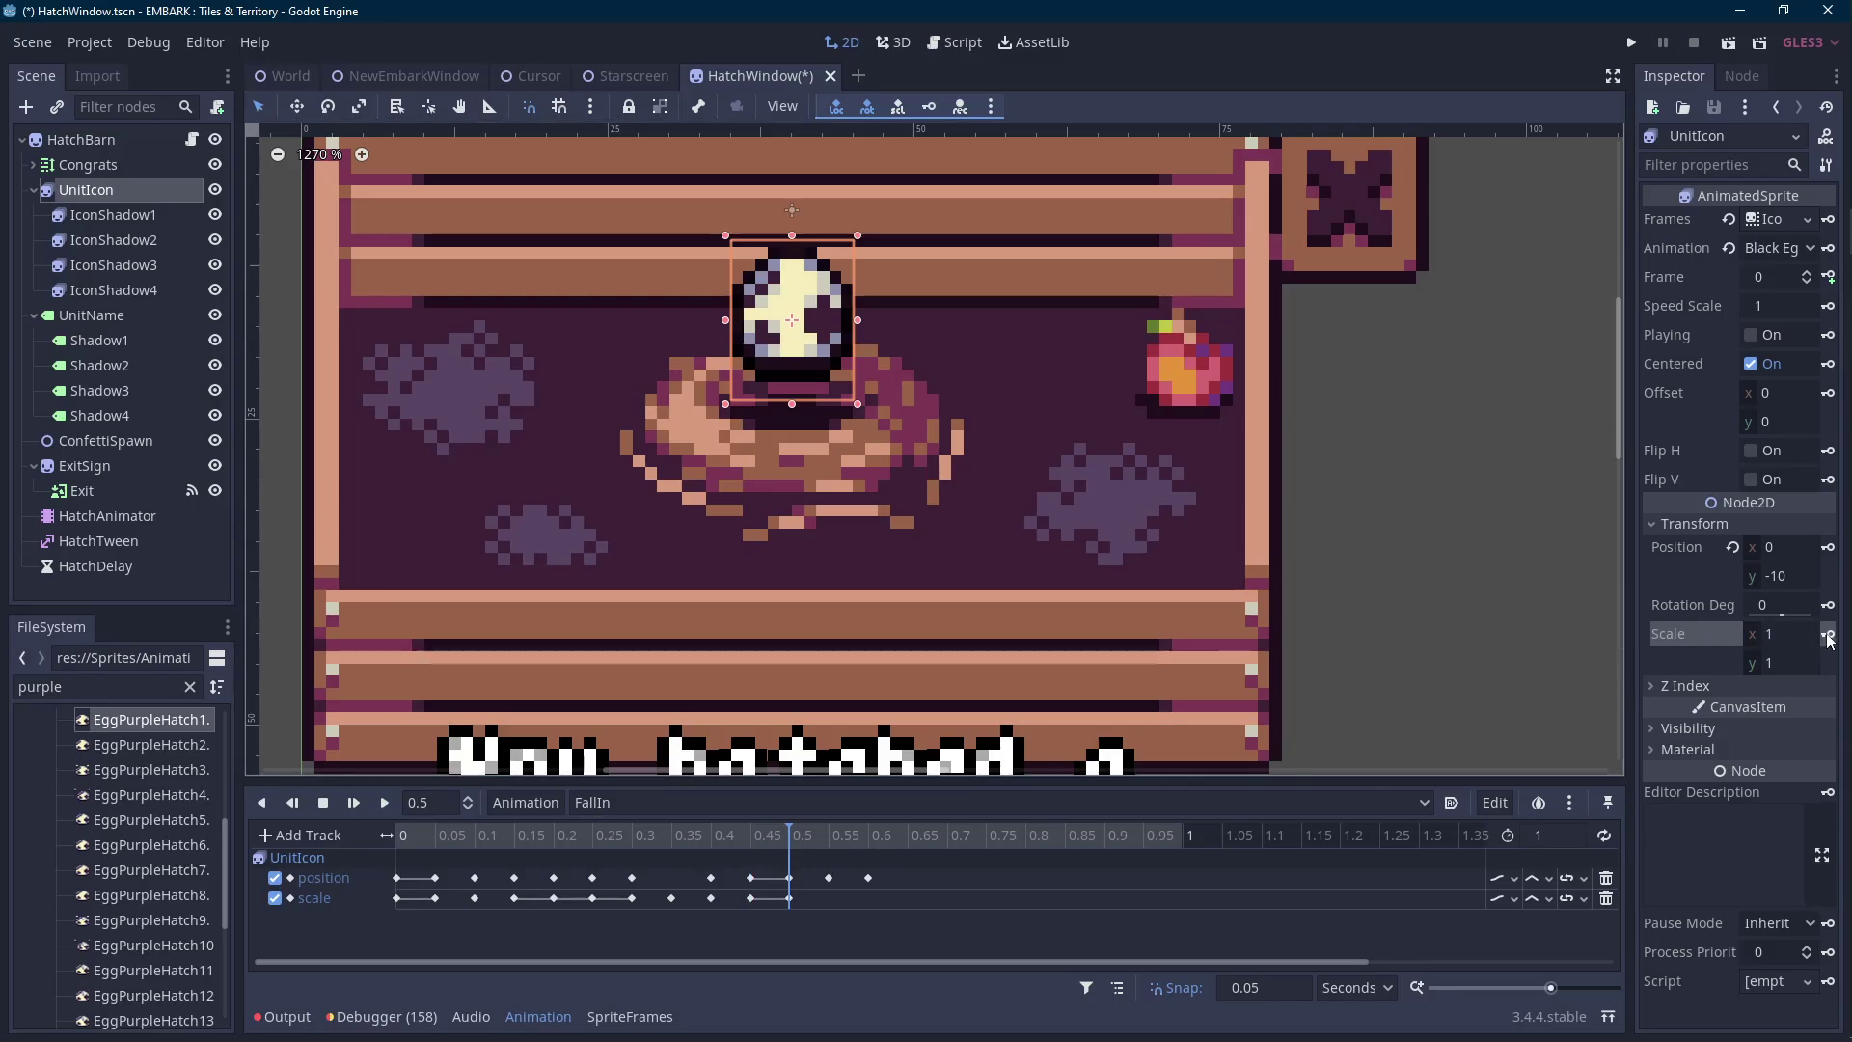
At 0.65 s lower the egg to Position y -6 and key Position and Scale 1.
click(830, 835)
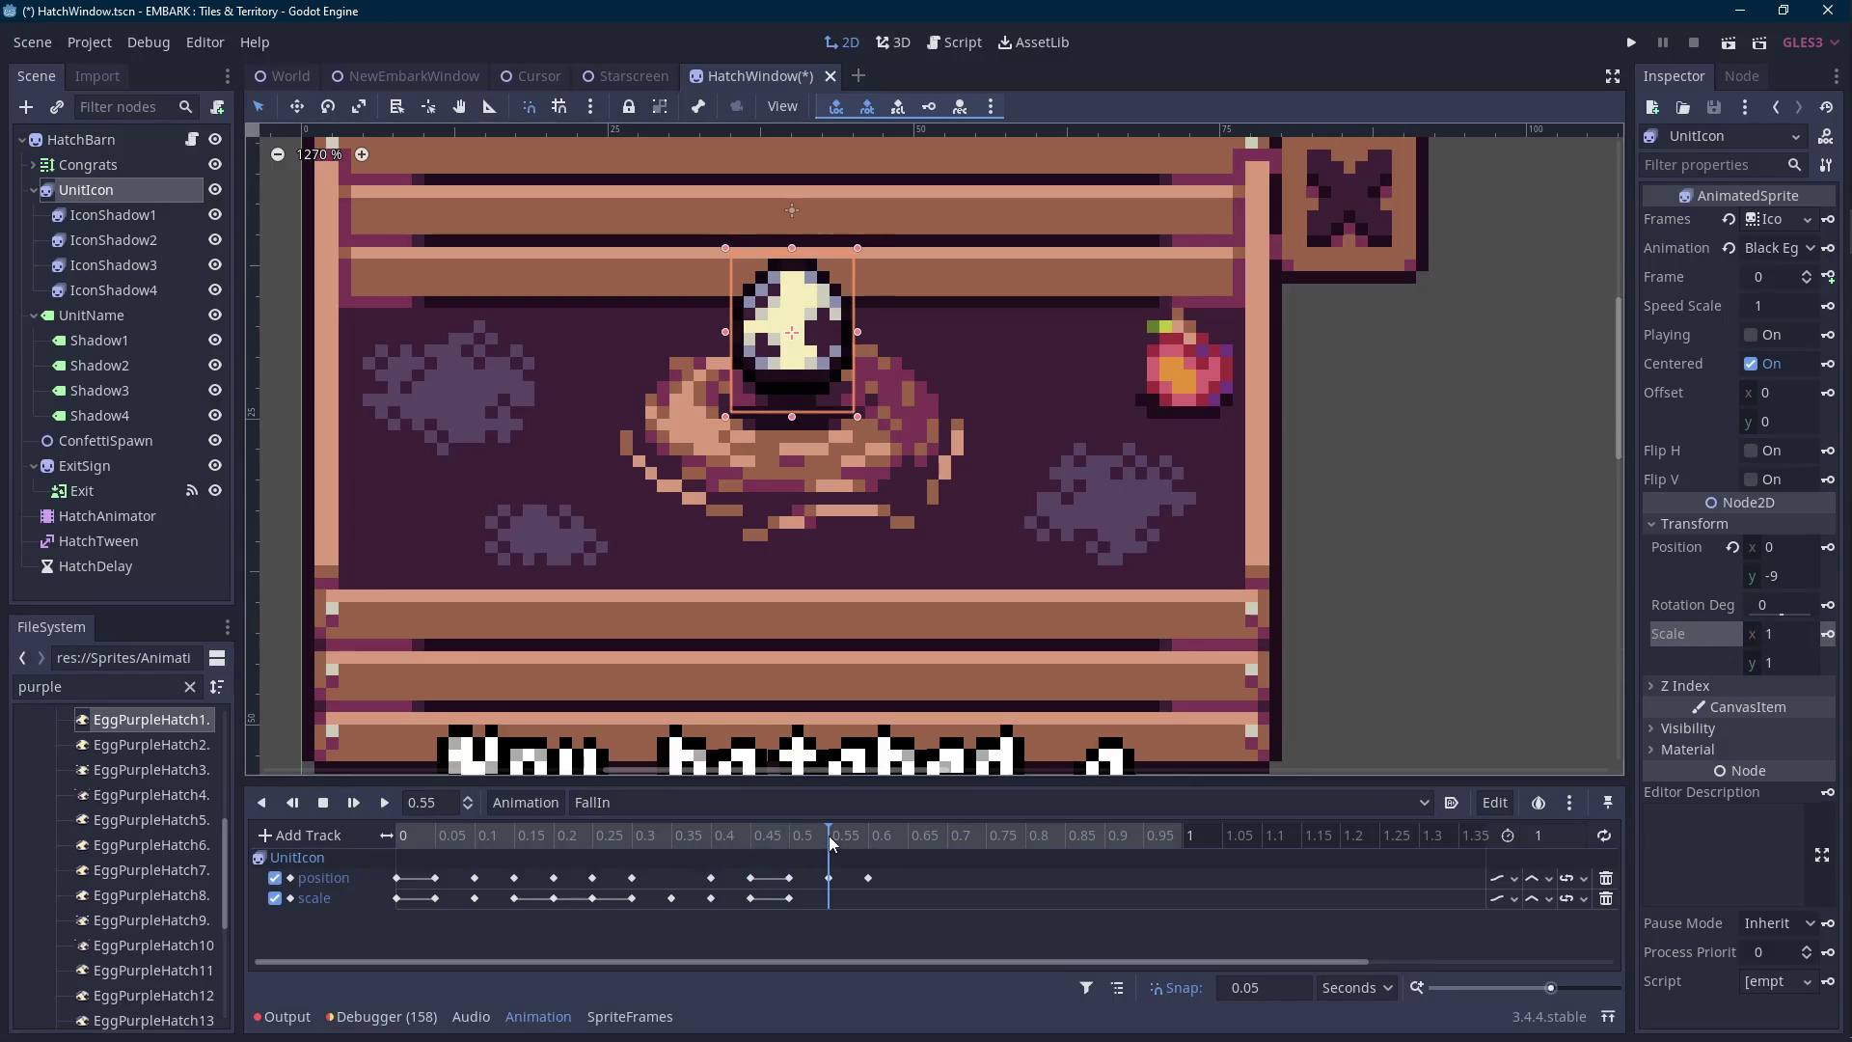
click(864, 837)
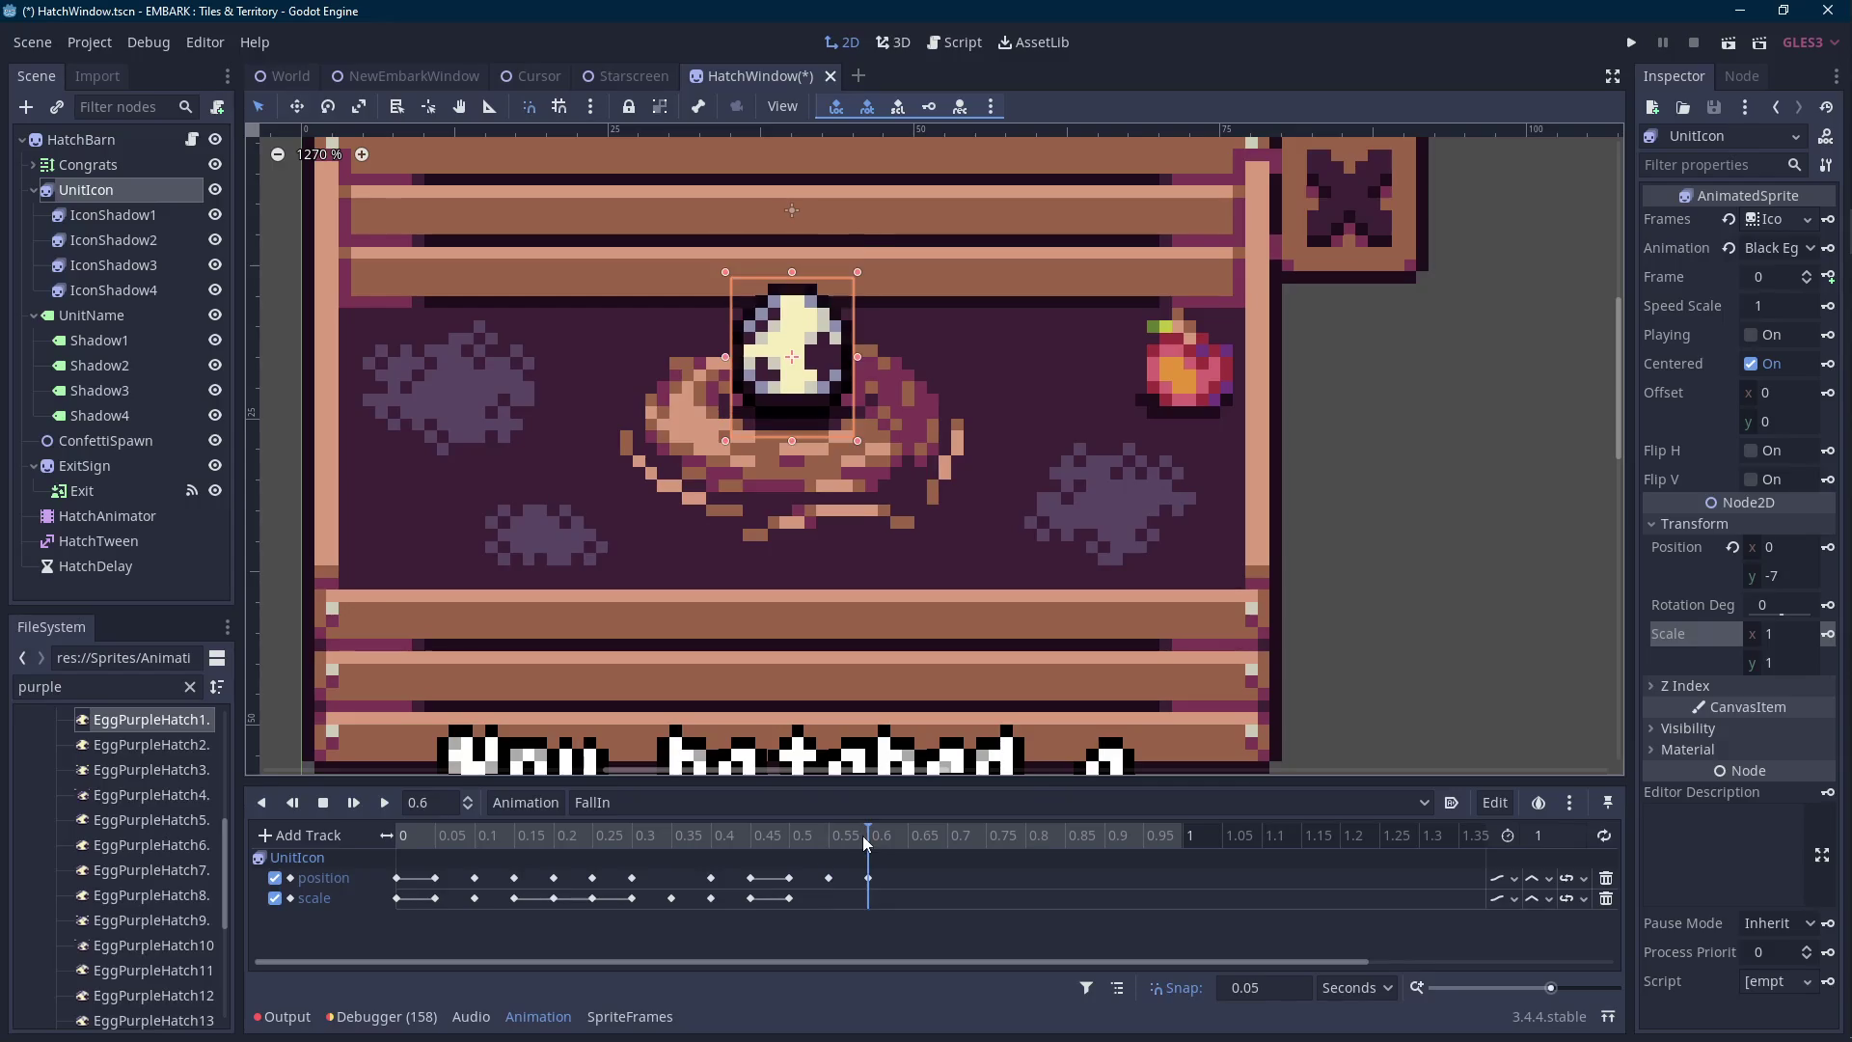
click(664, 836)
mouse_move(664, 837)
mouse_down()
mouse_move(609, 836)
mouse_move(897, 844)
mouse_up()
key(Down)
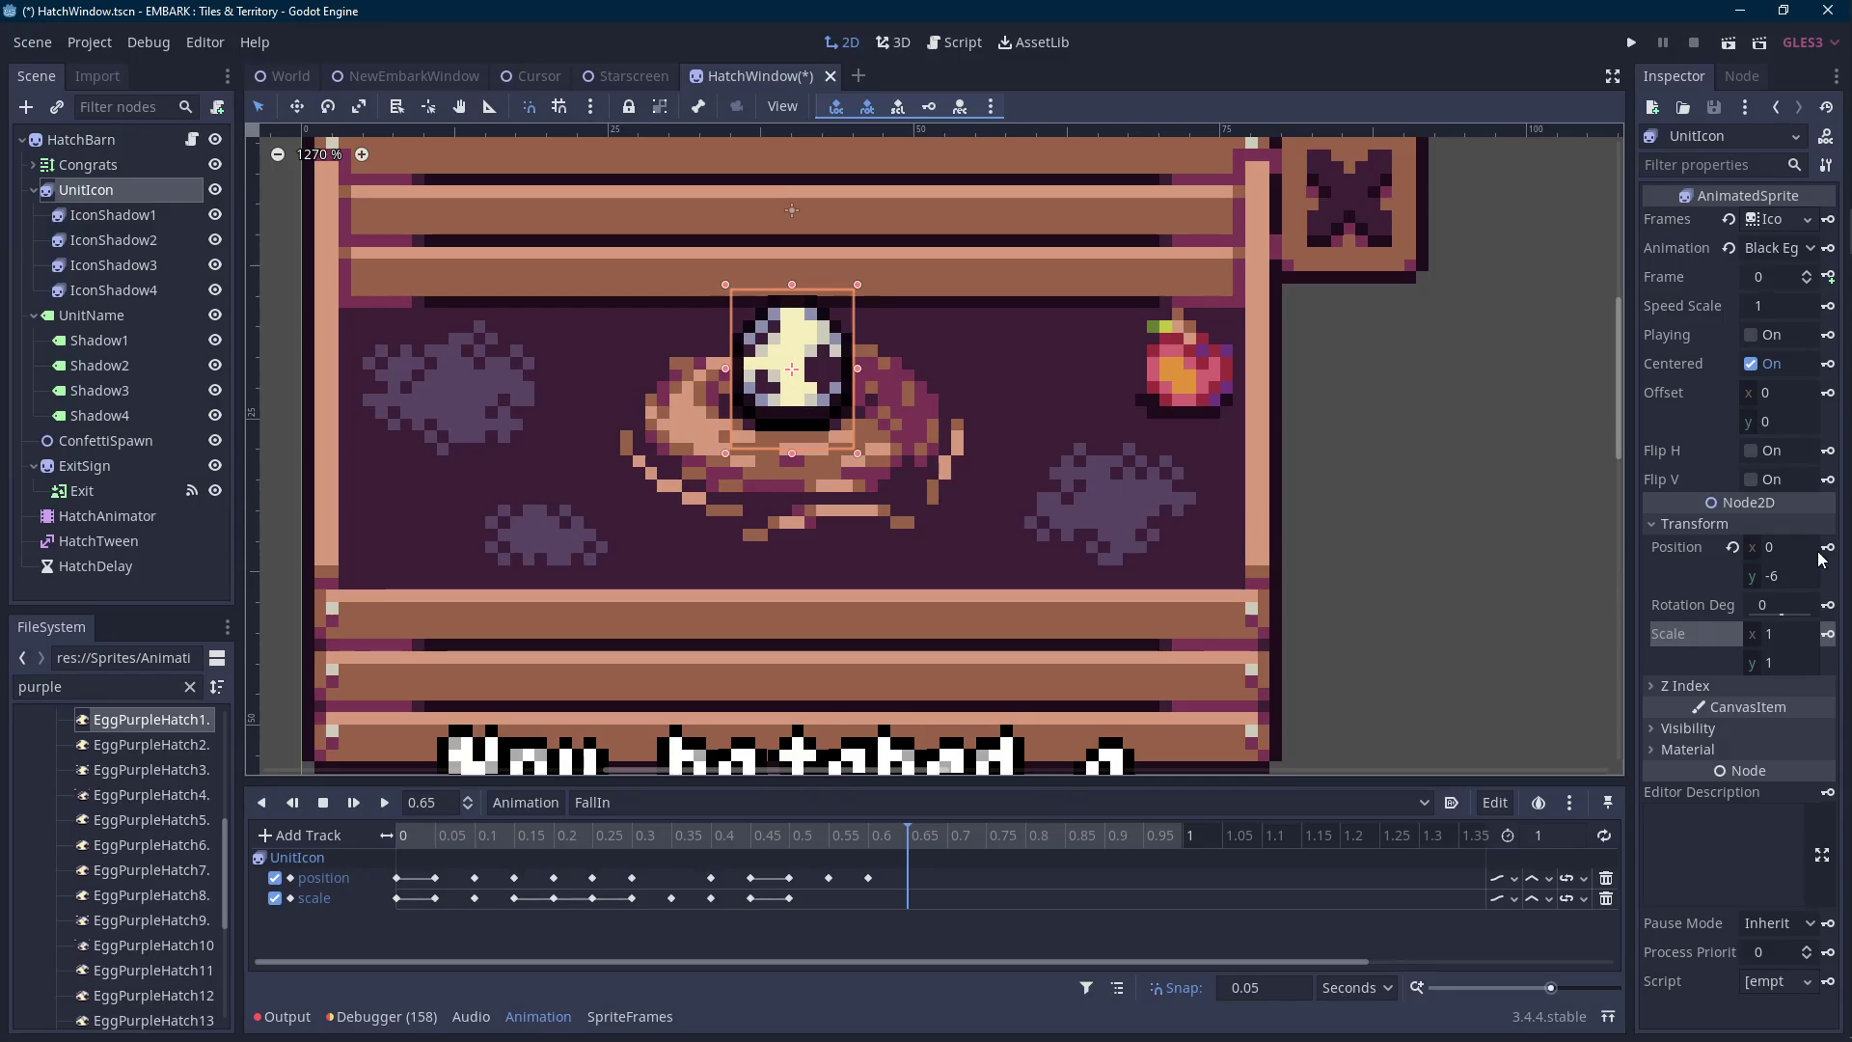
click(1828, 548)
click(1827, 633)
Play the FallIn animation from the start to preview the landing.
click(418, 835)
click(385, 802)
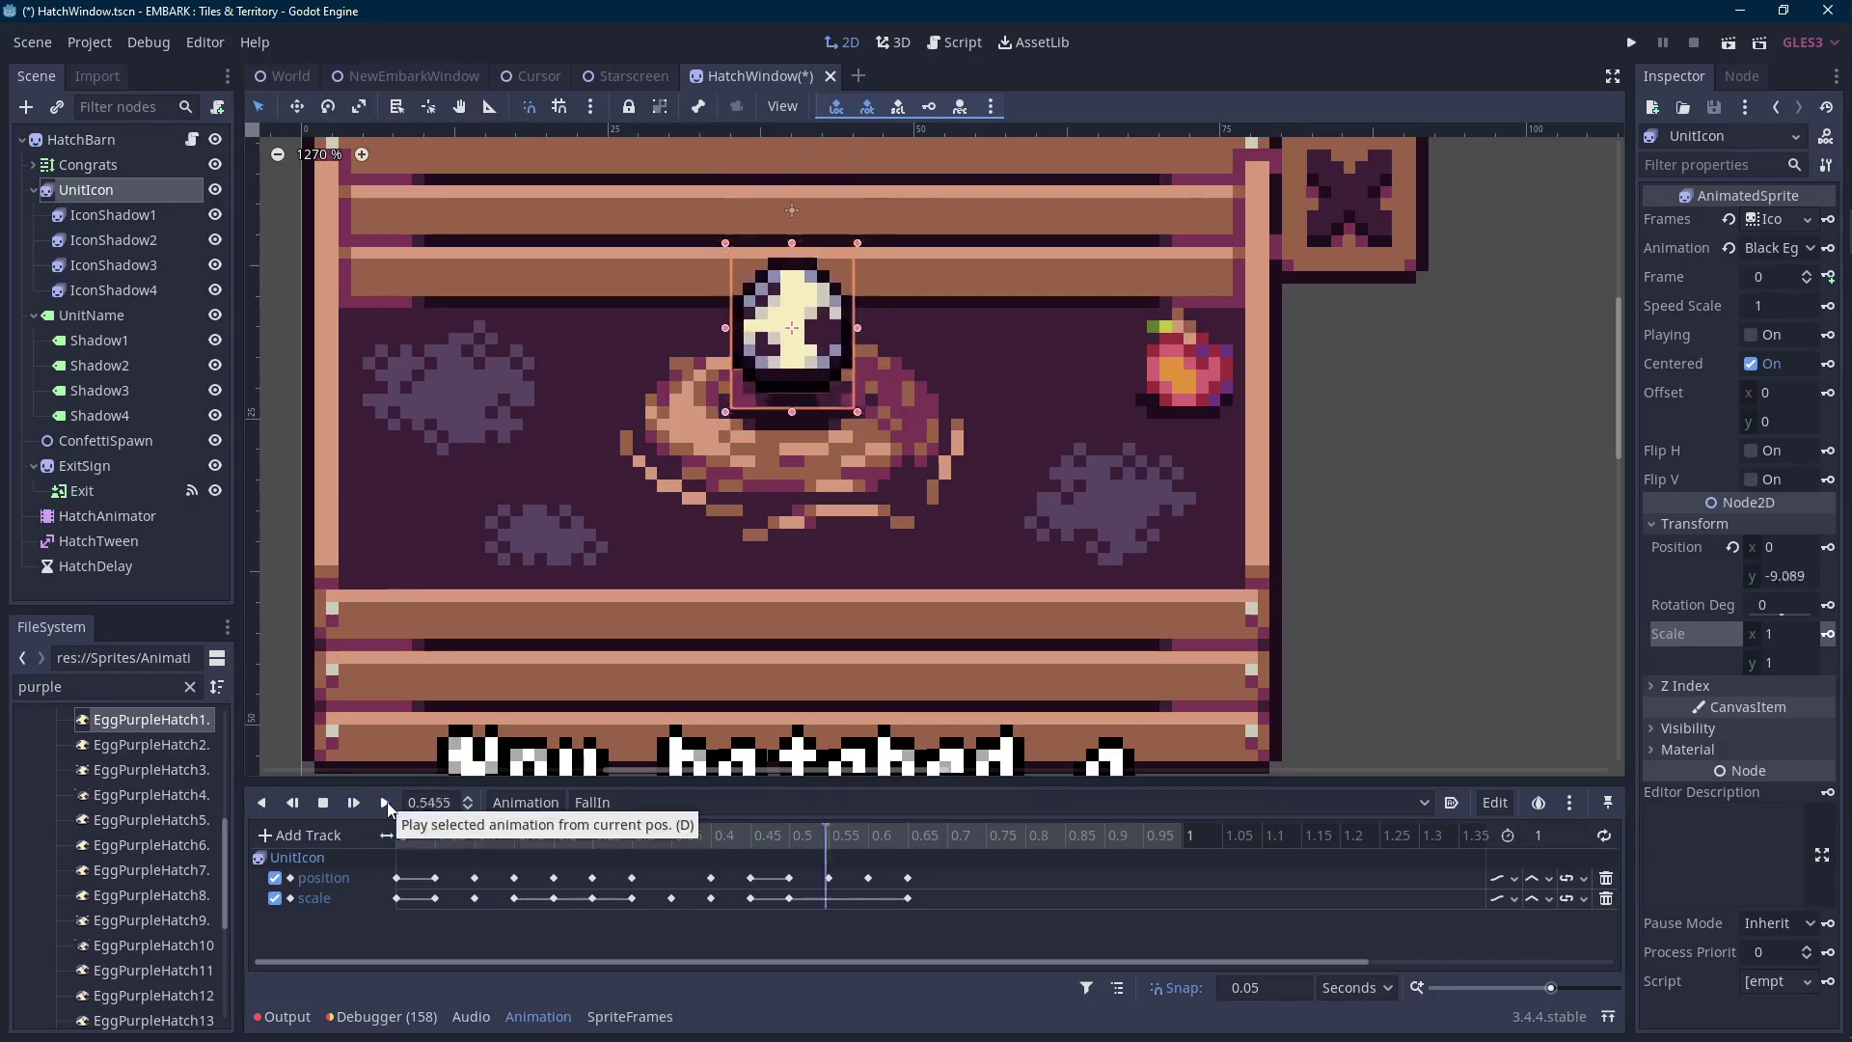
scroll(847, 542, down, 3)
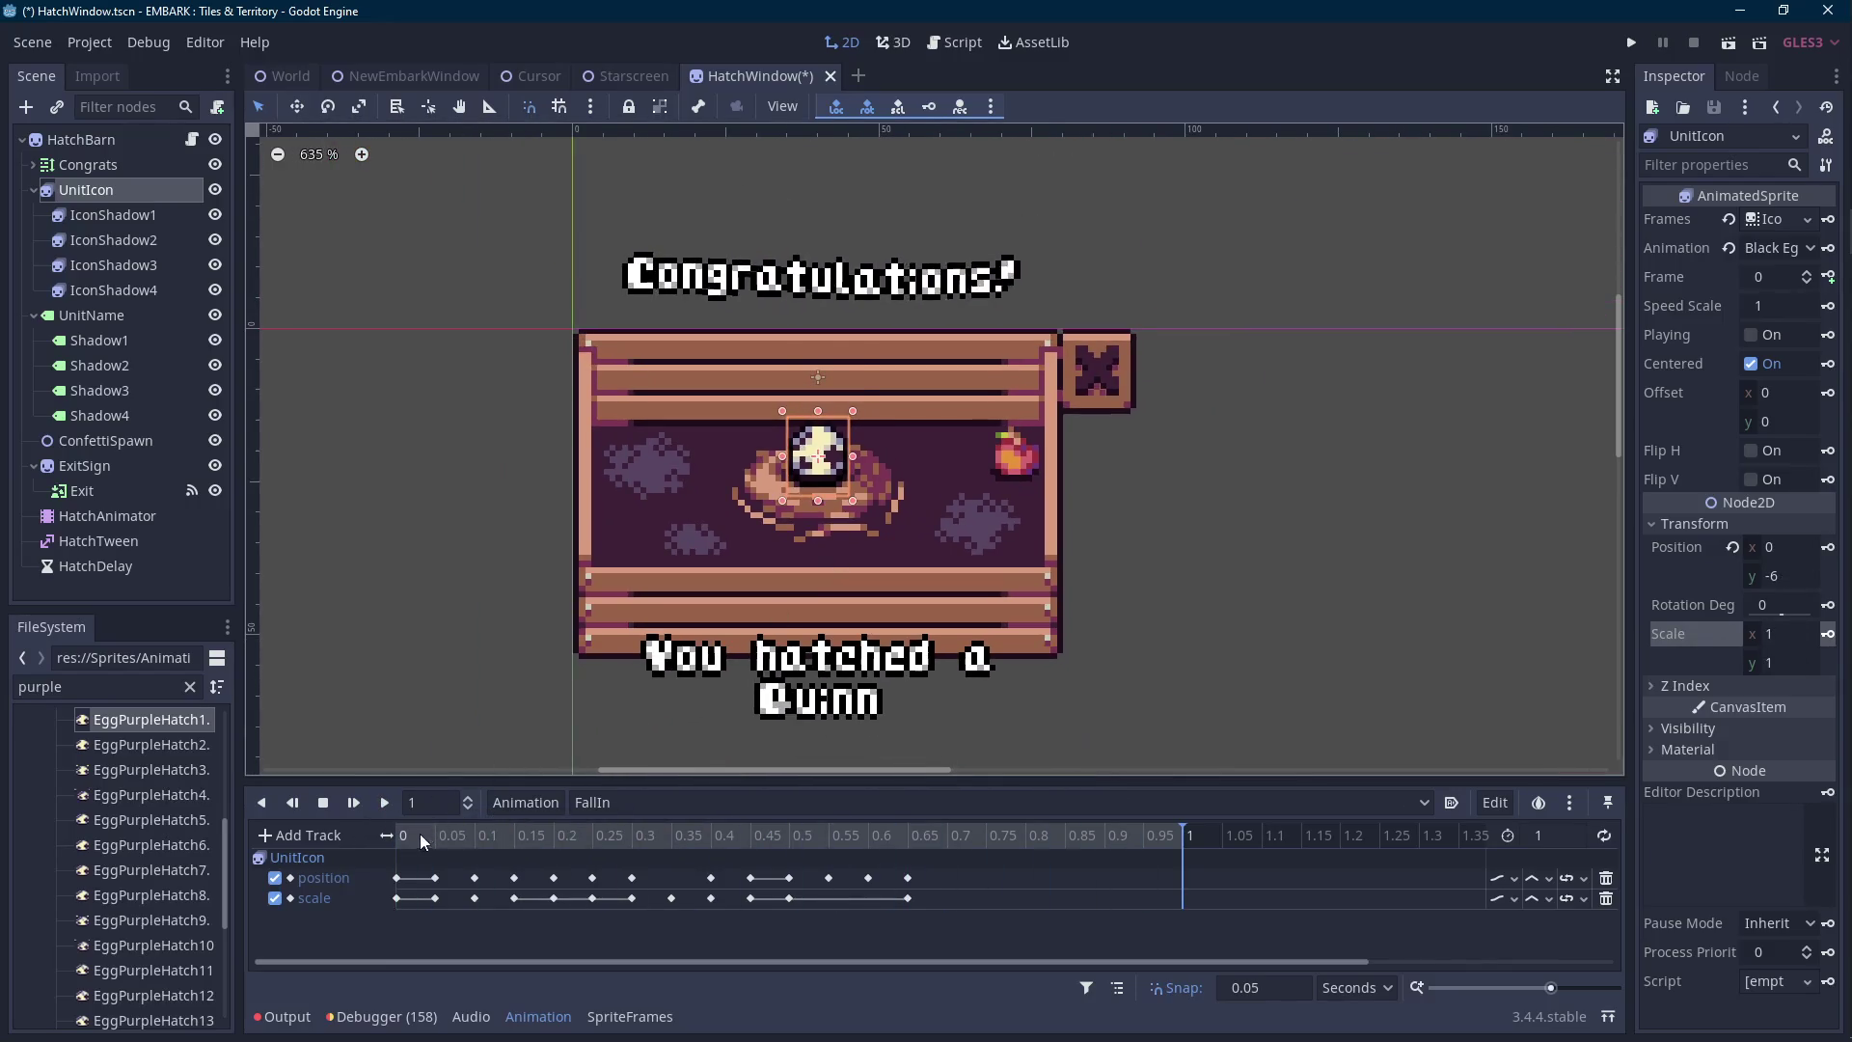
click(384, 802)
click(1556, 835)
text(0.5)
key(Return)
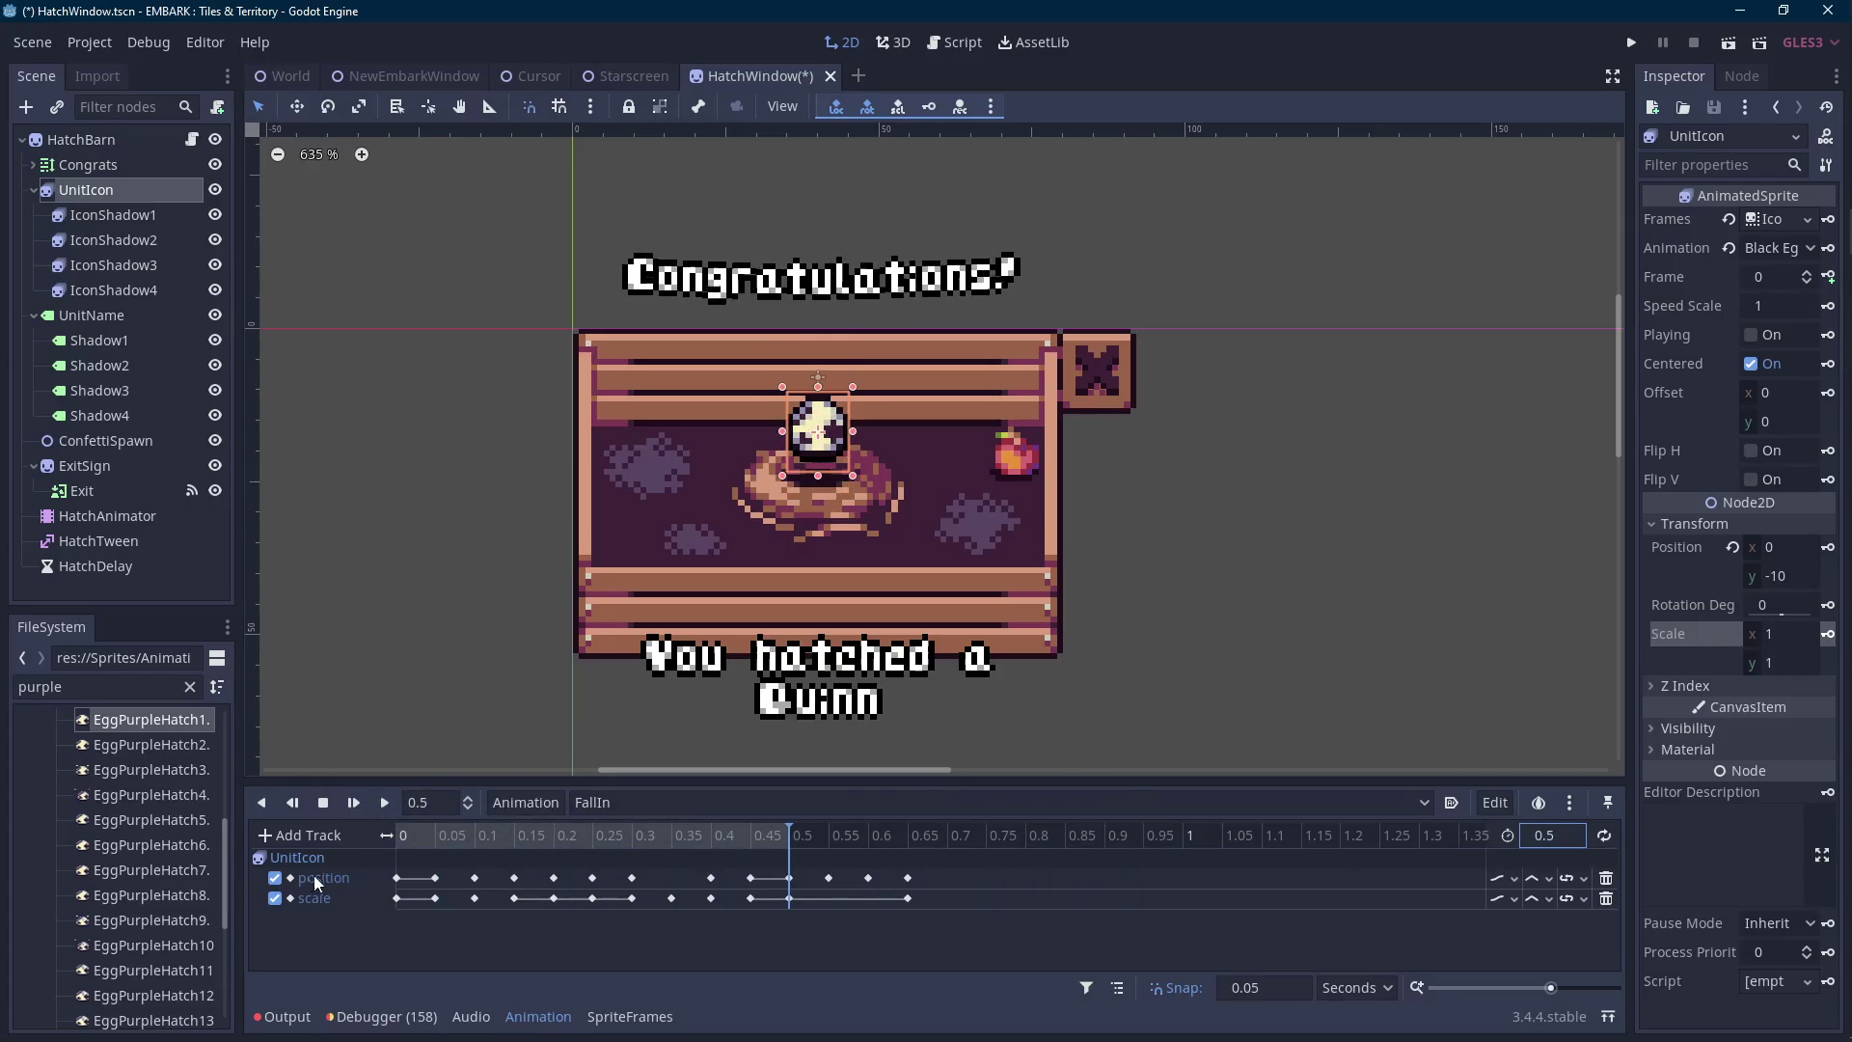
click(1571, 835)
text(1)
key(Return)
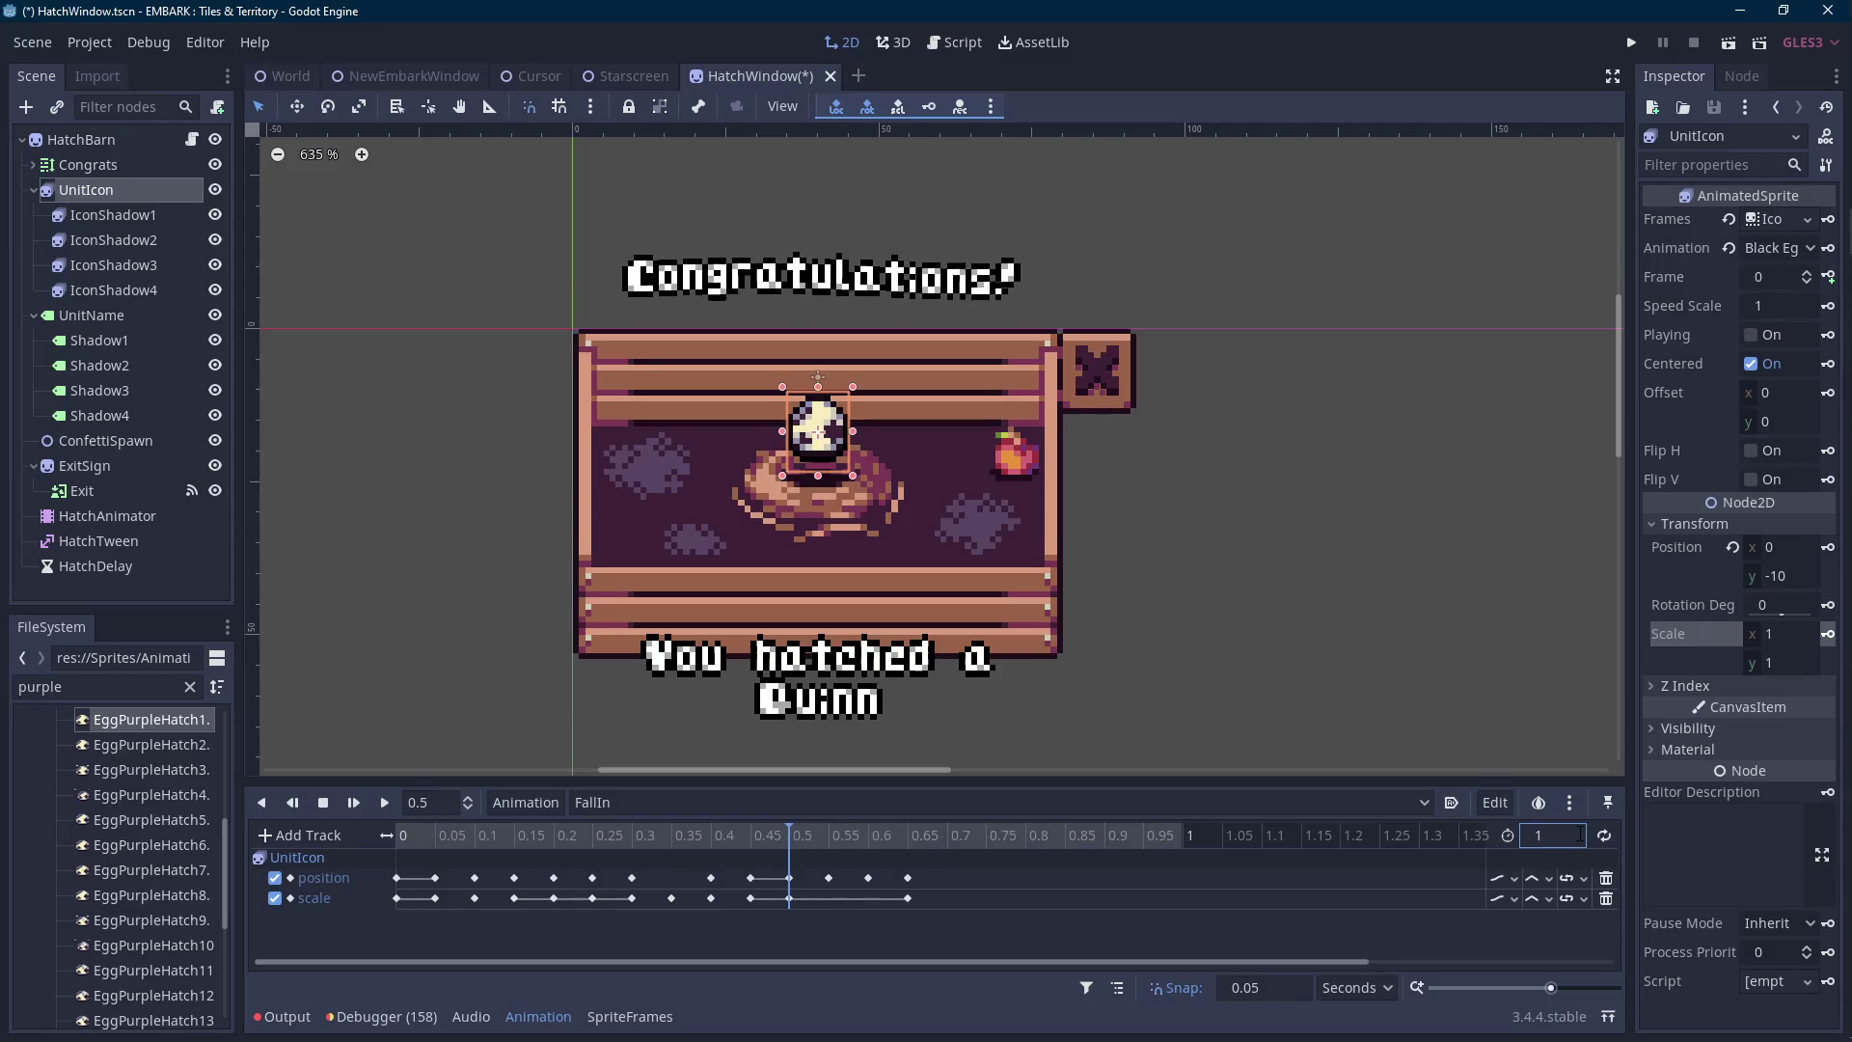
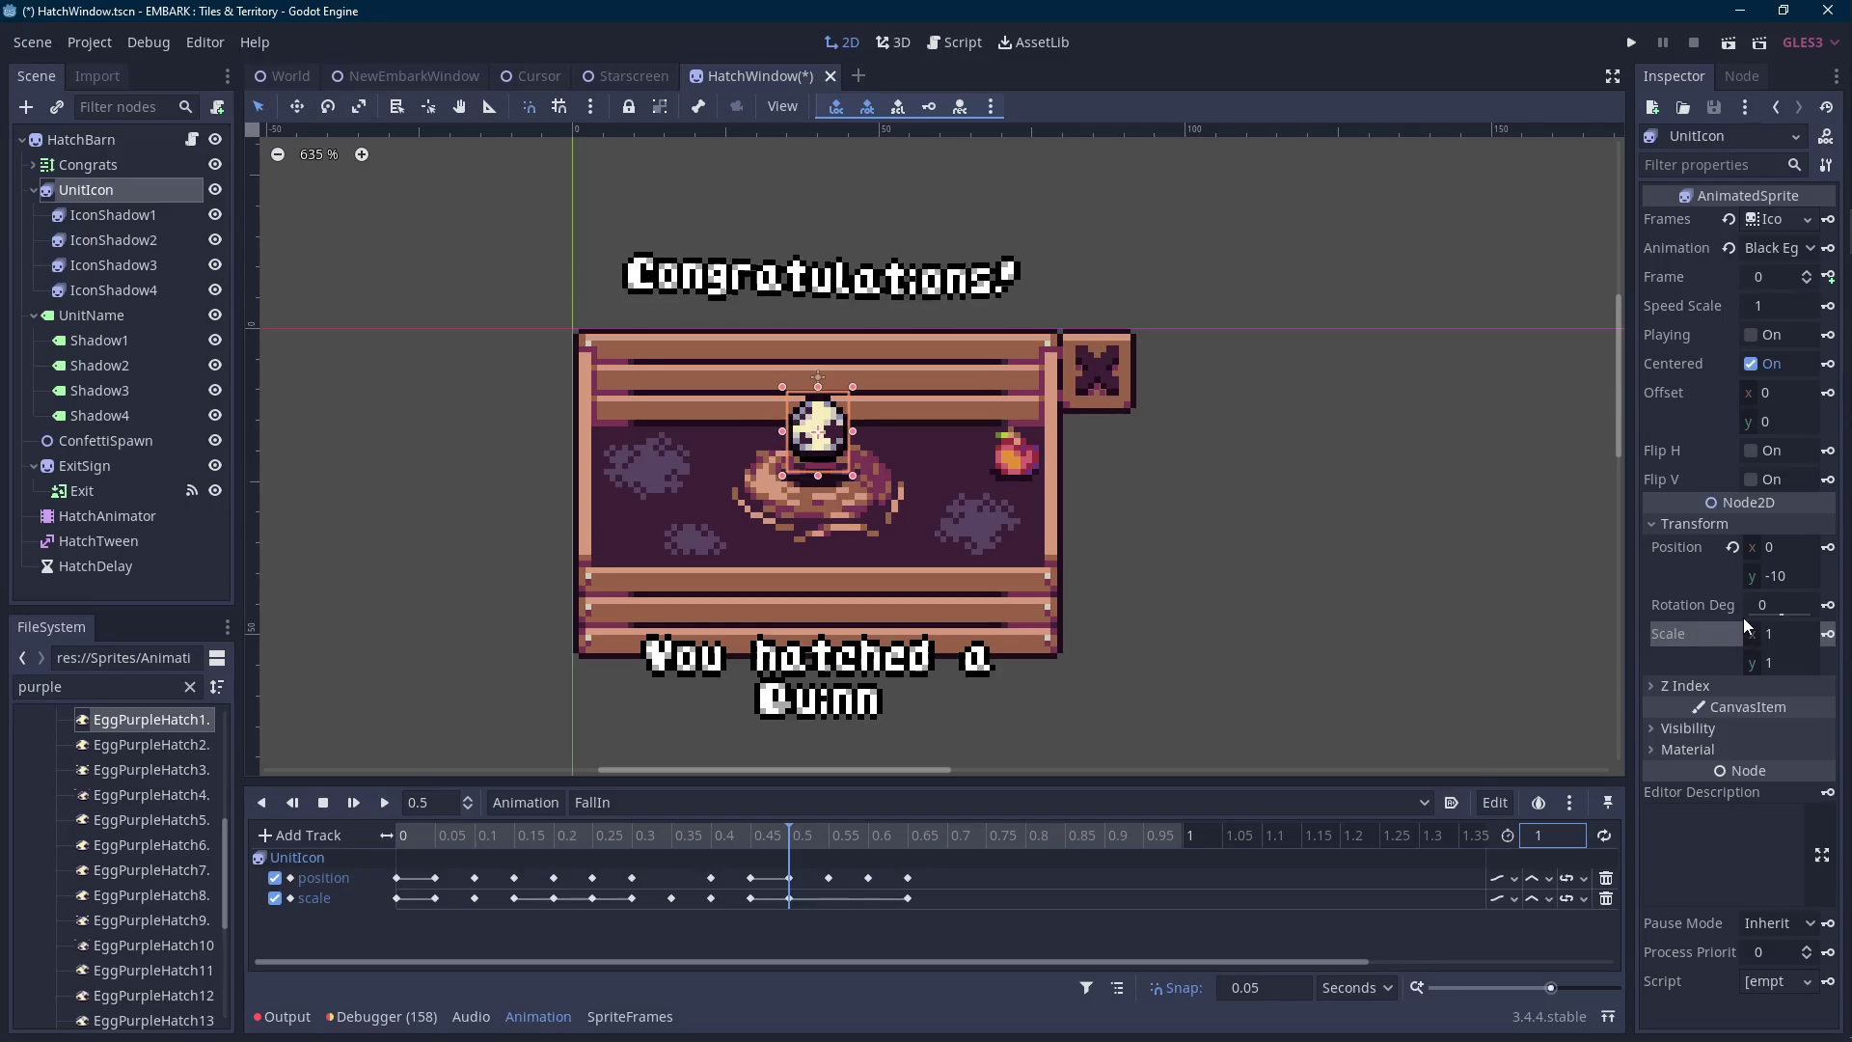
Save the scene and preview FallIn with UnitIcon's speed scale at 0.5.
key(ctrl+s)
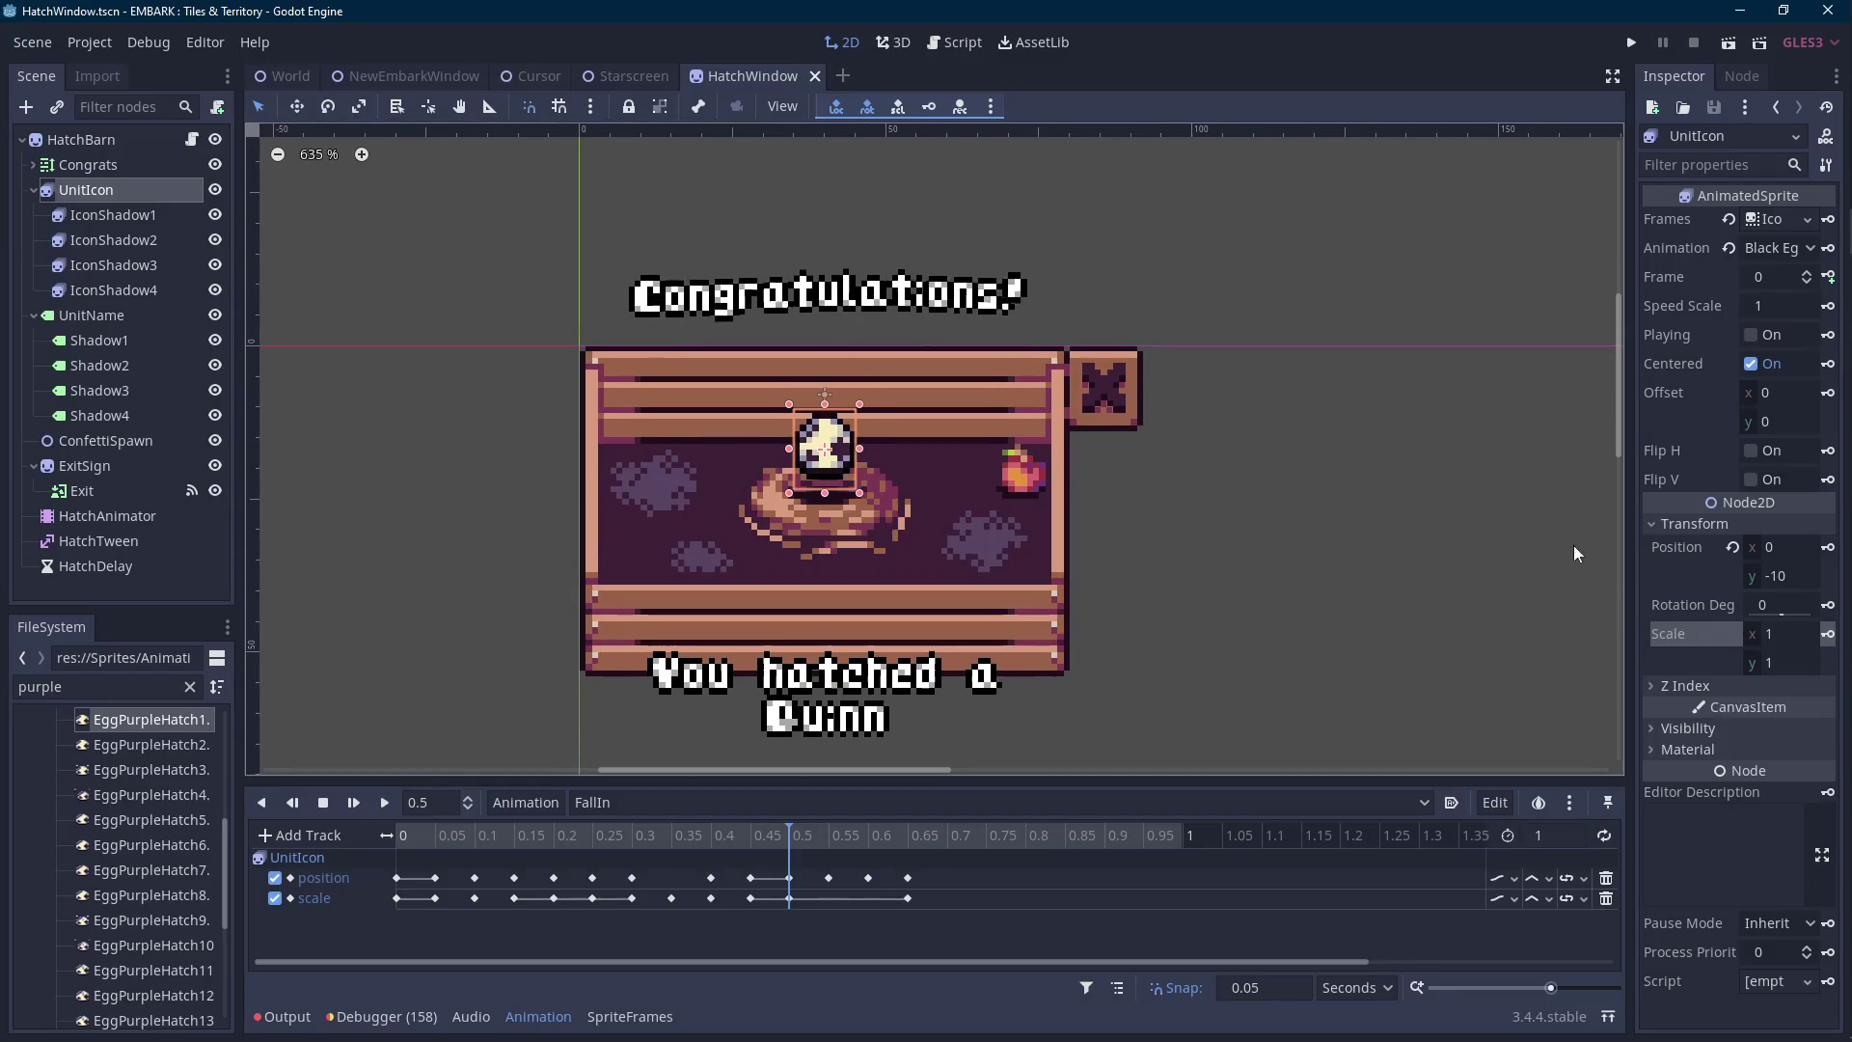
click(1791, 306)
text(0.5)
key(Return)
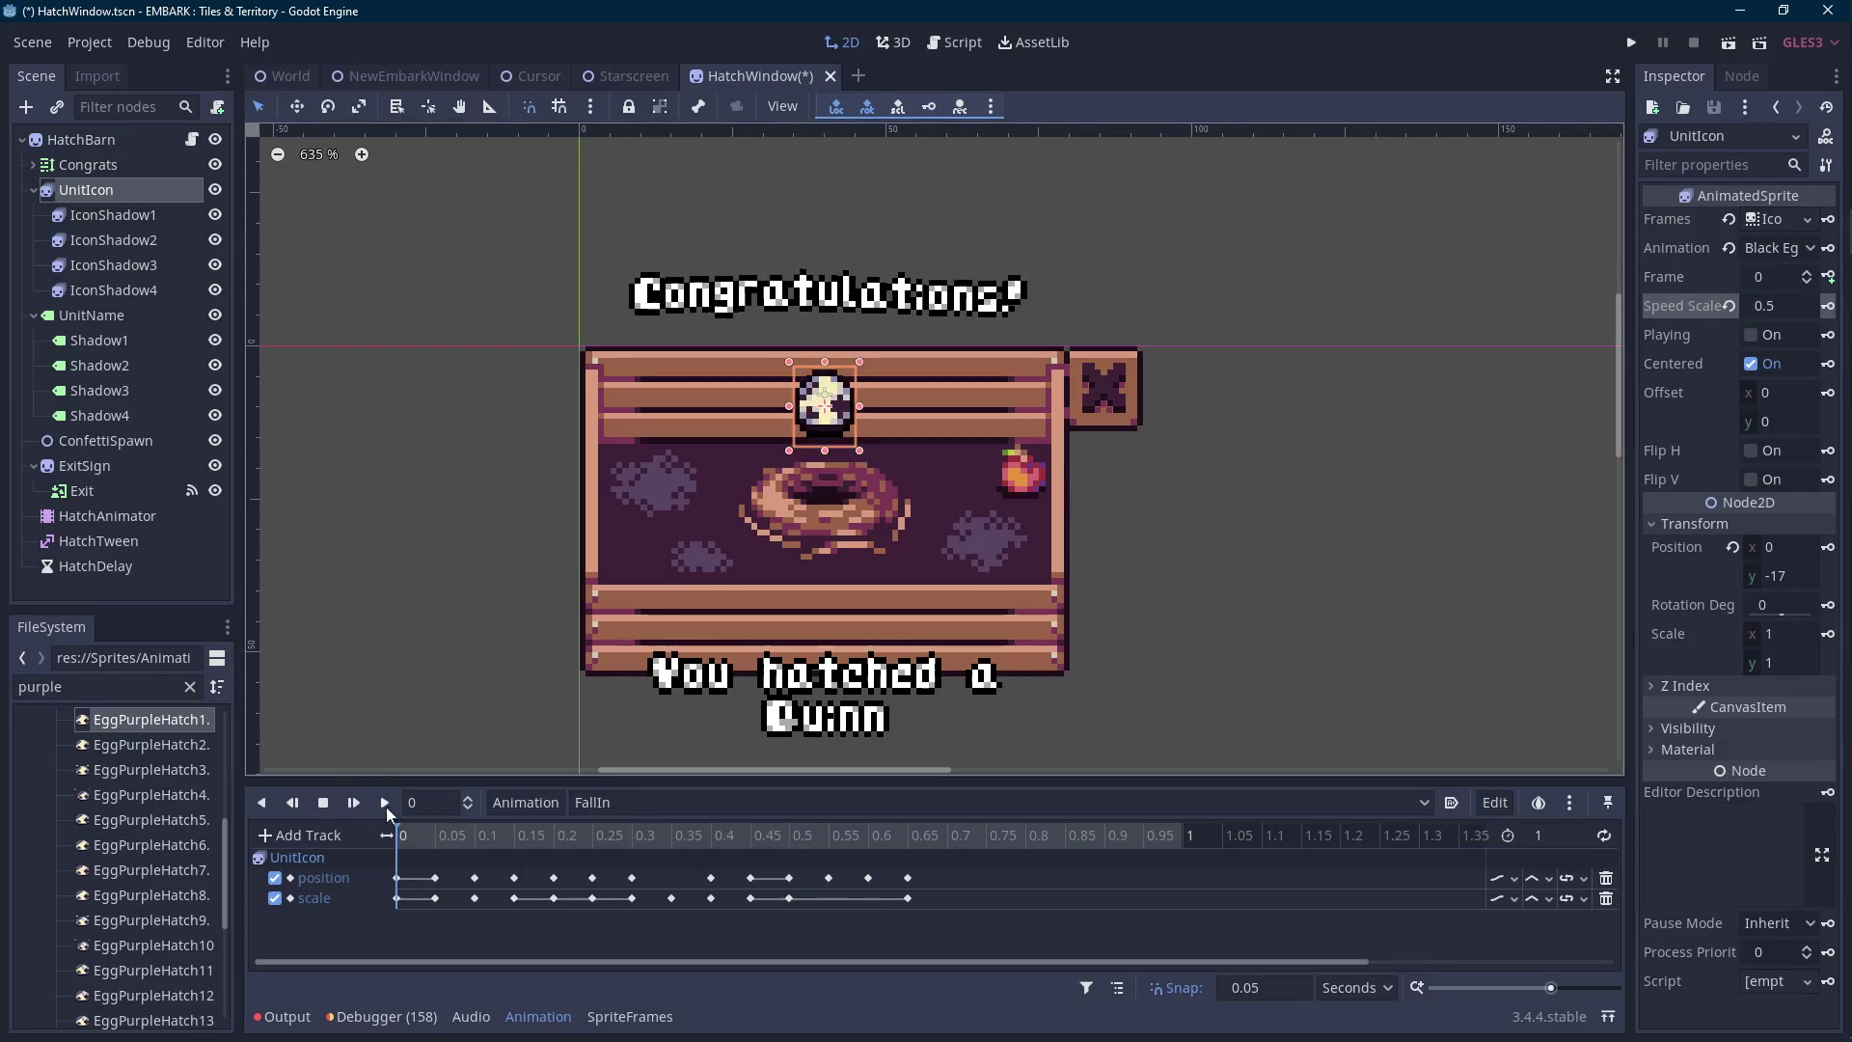
click(384, 803)
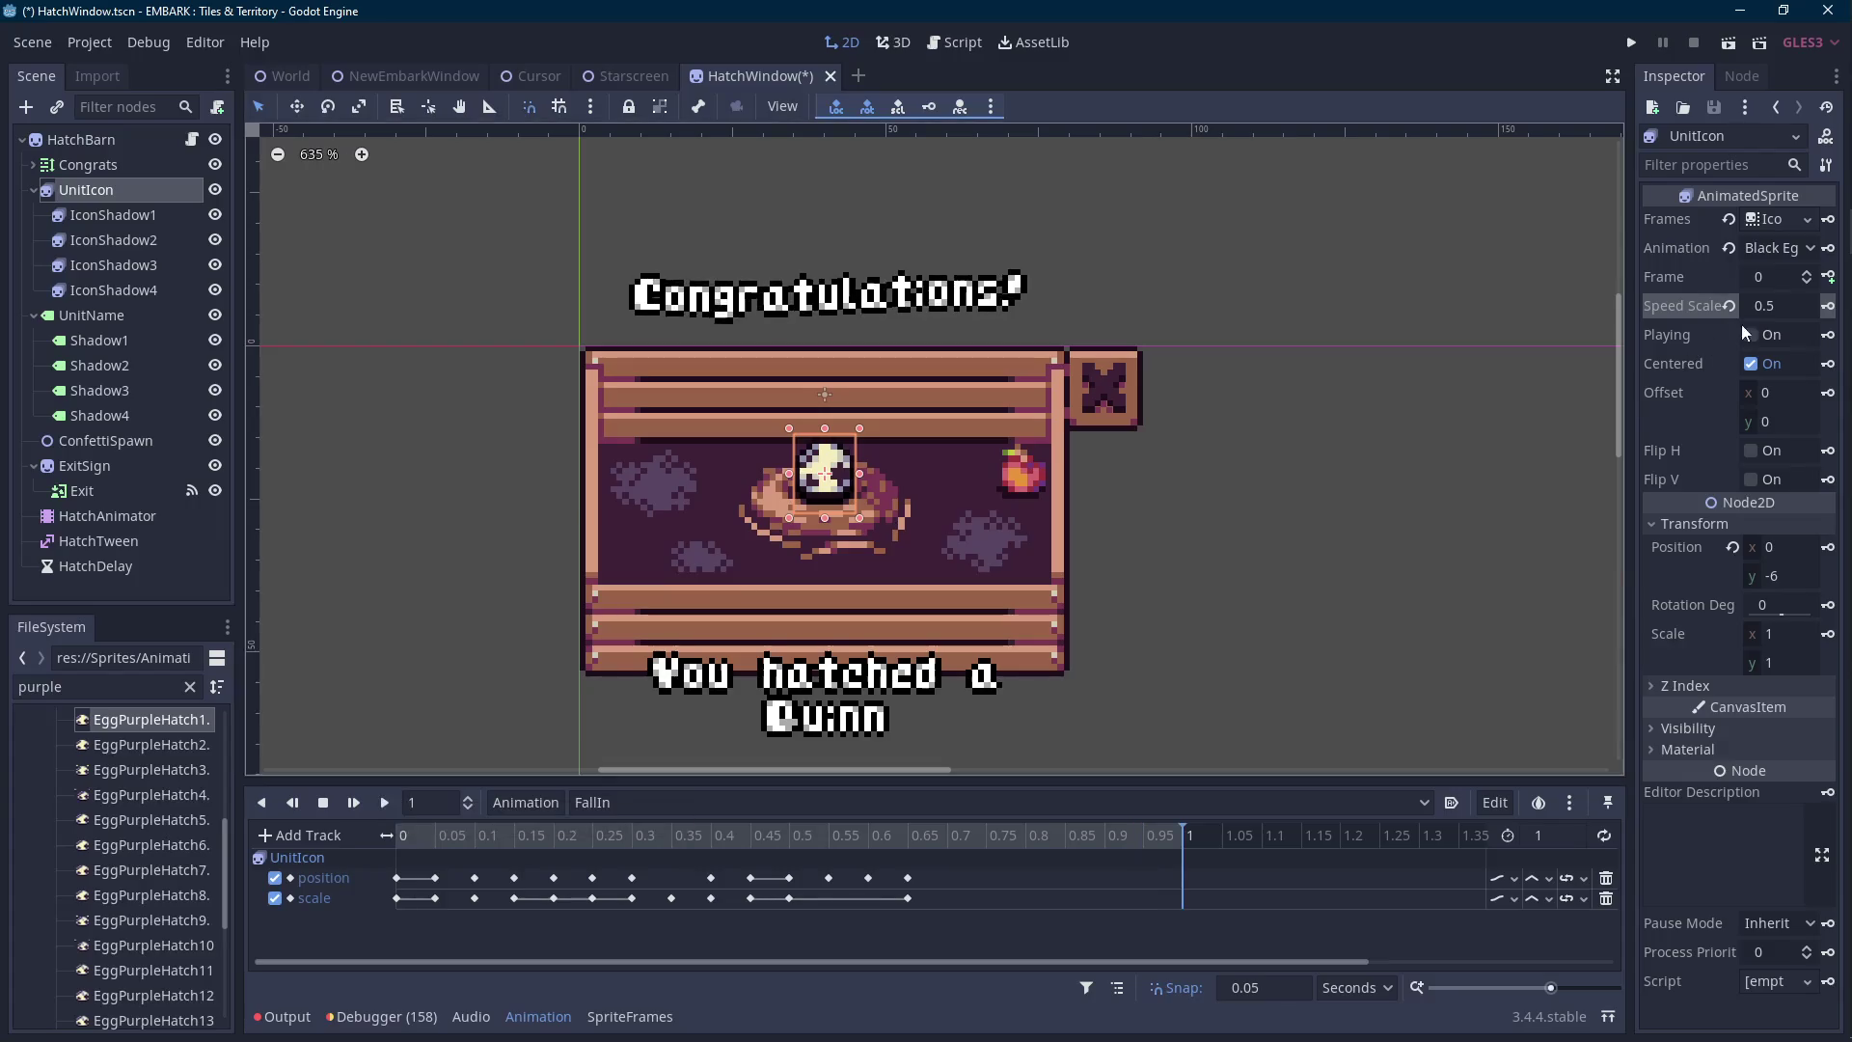
Restore UnitIcon's speed scale to 1.
click(1789, 305)
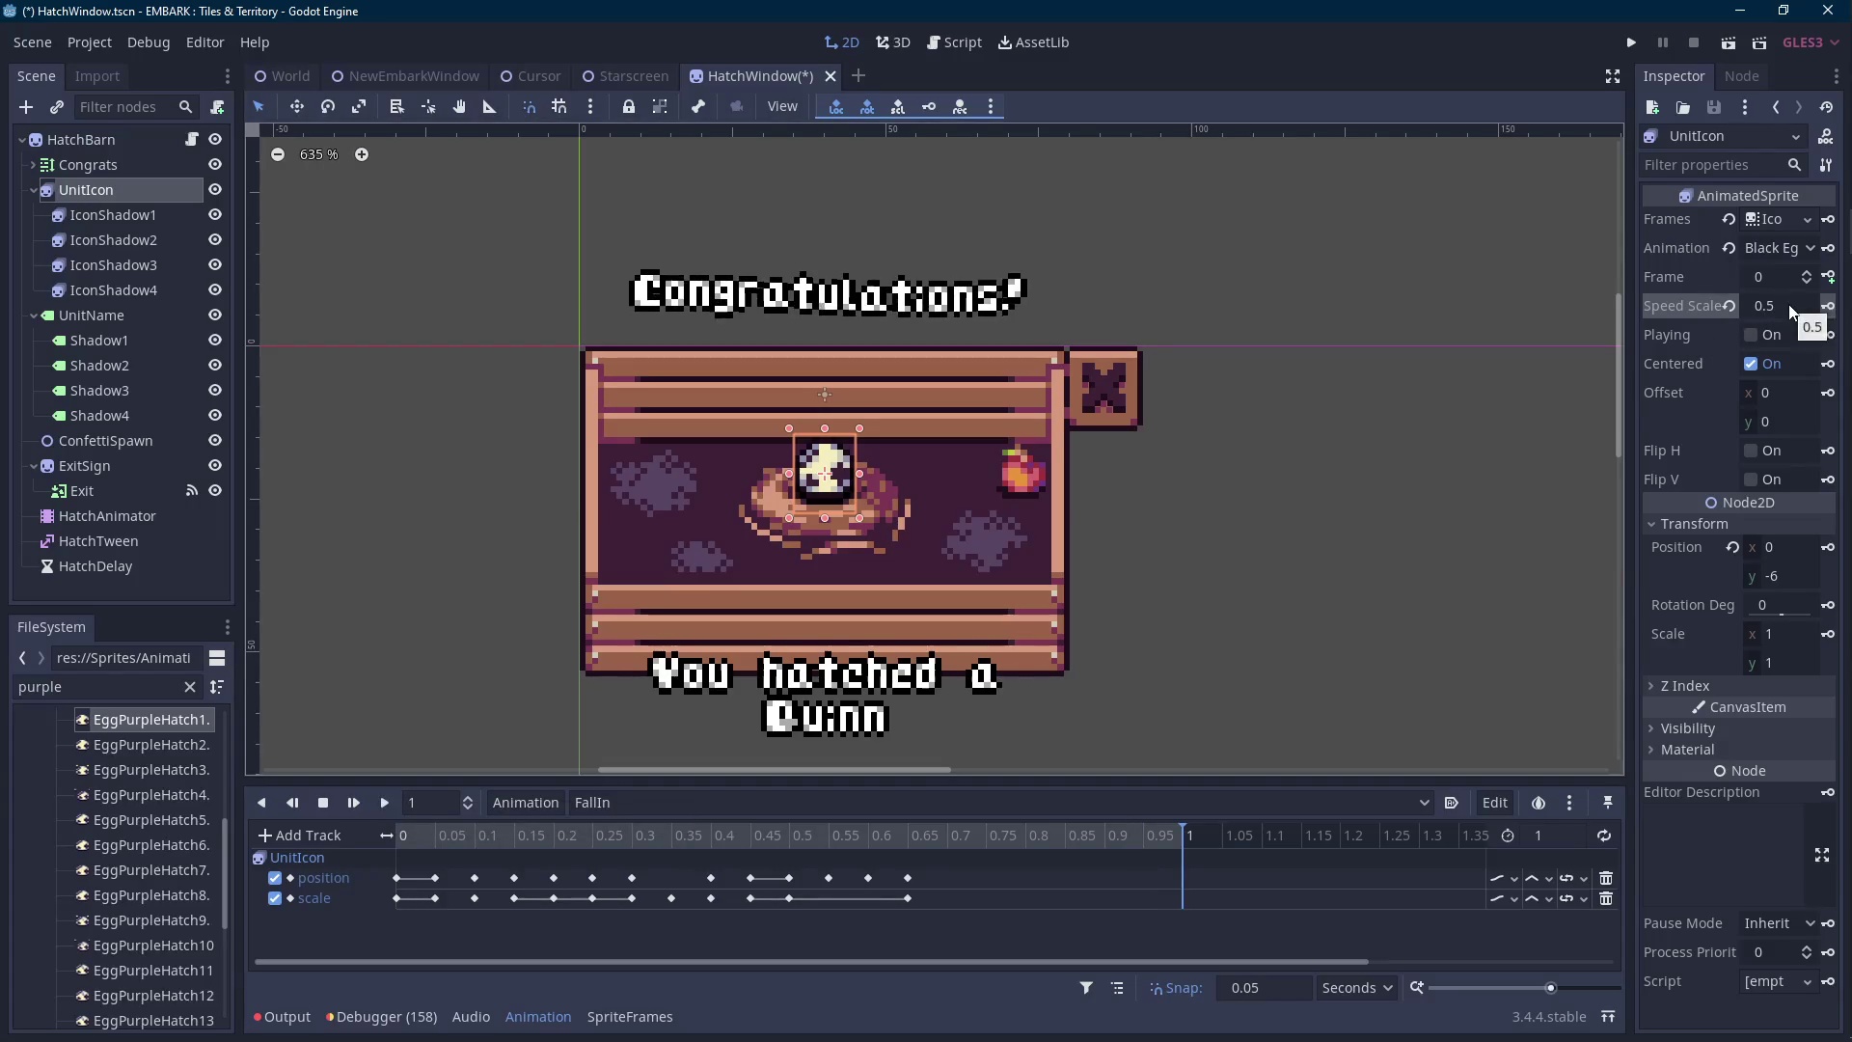
text(1)
key(Return)
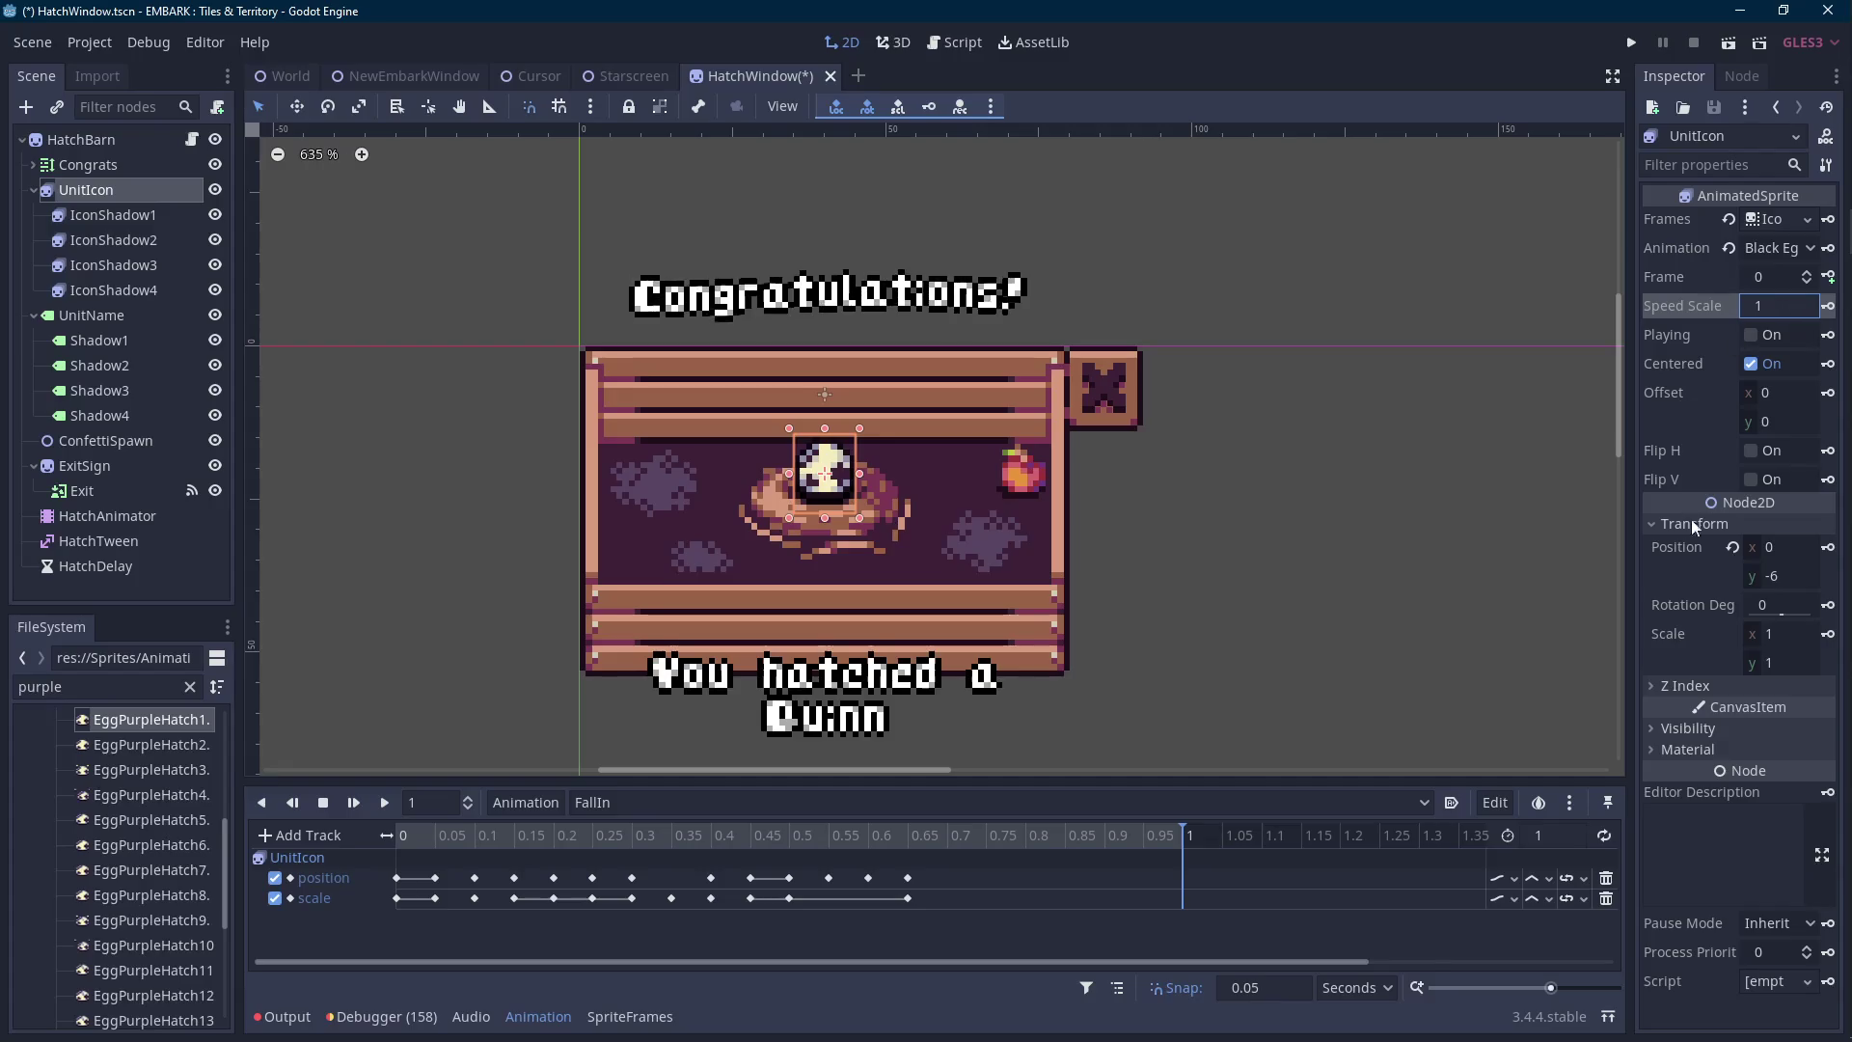
Set the HatchAnimator's playback speed to 0.5 in its Playback Options.
click(88, 509)
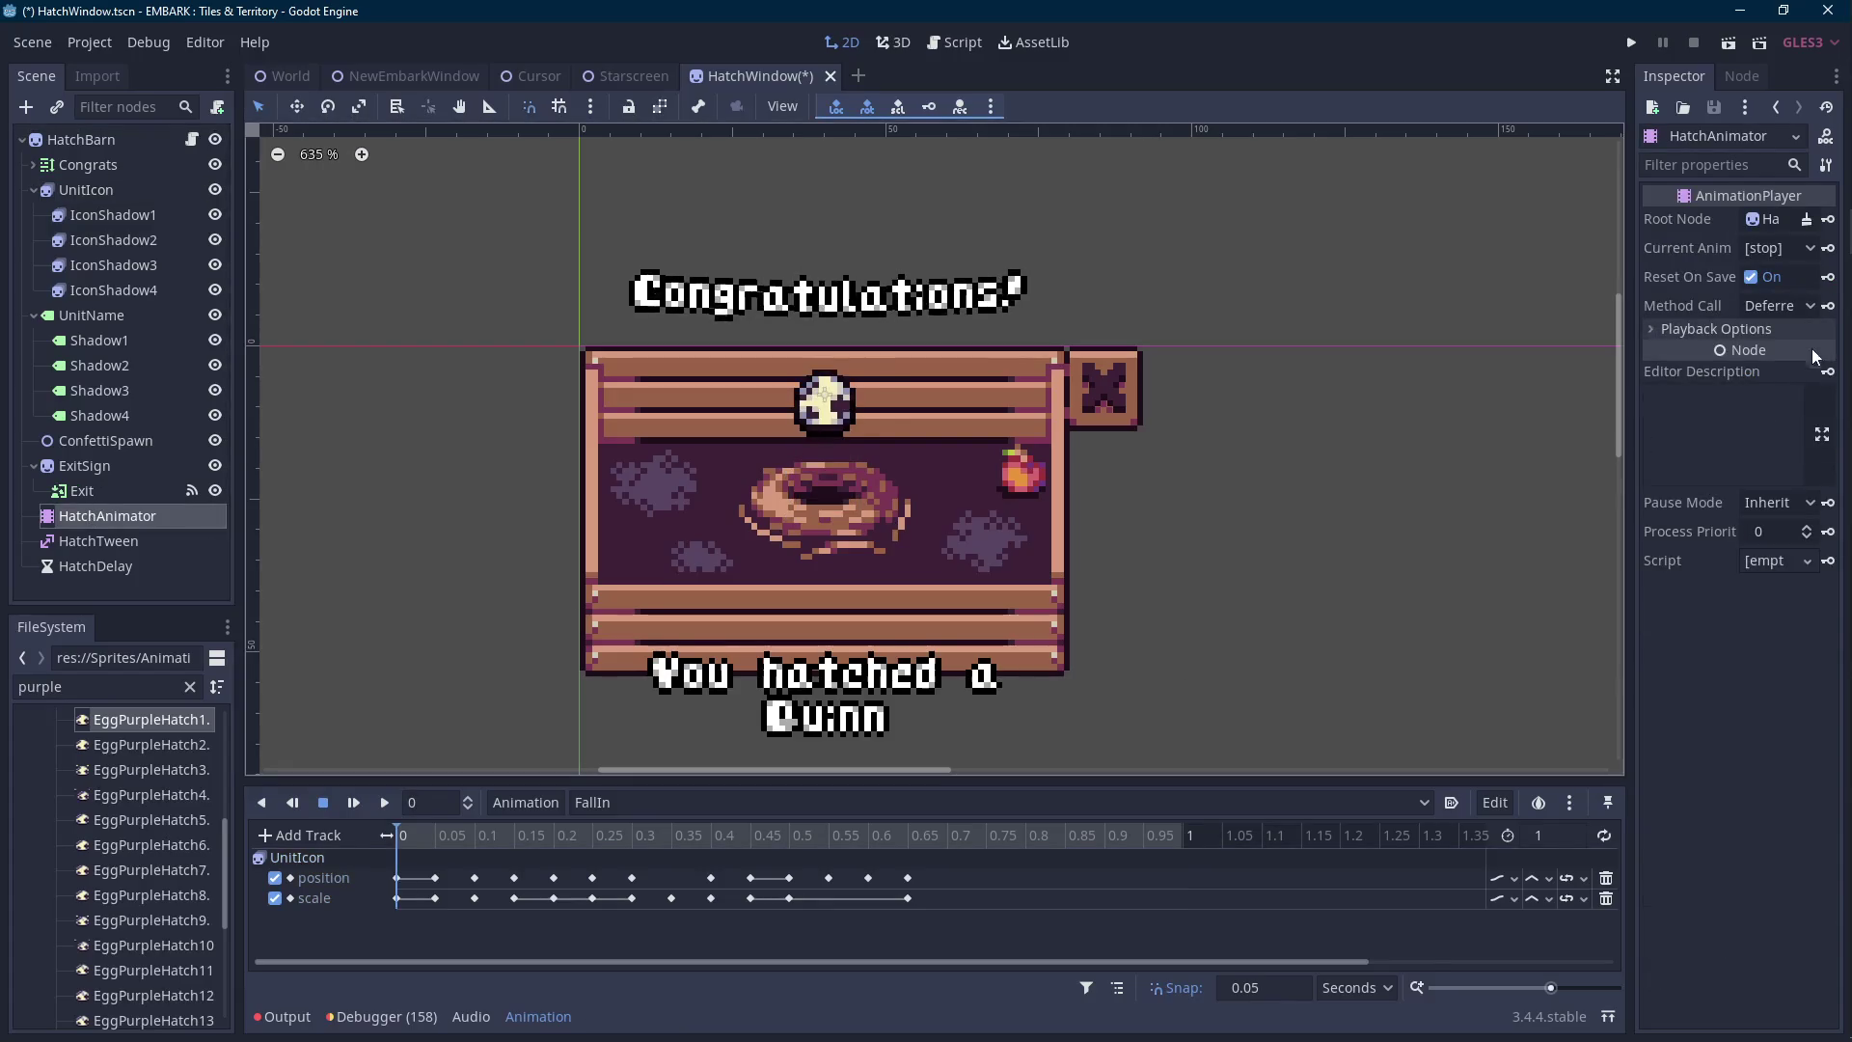
click(1732, 329)
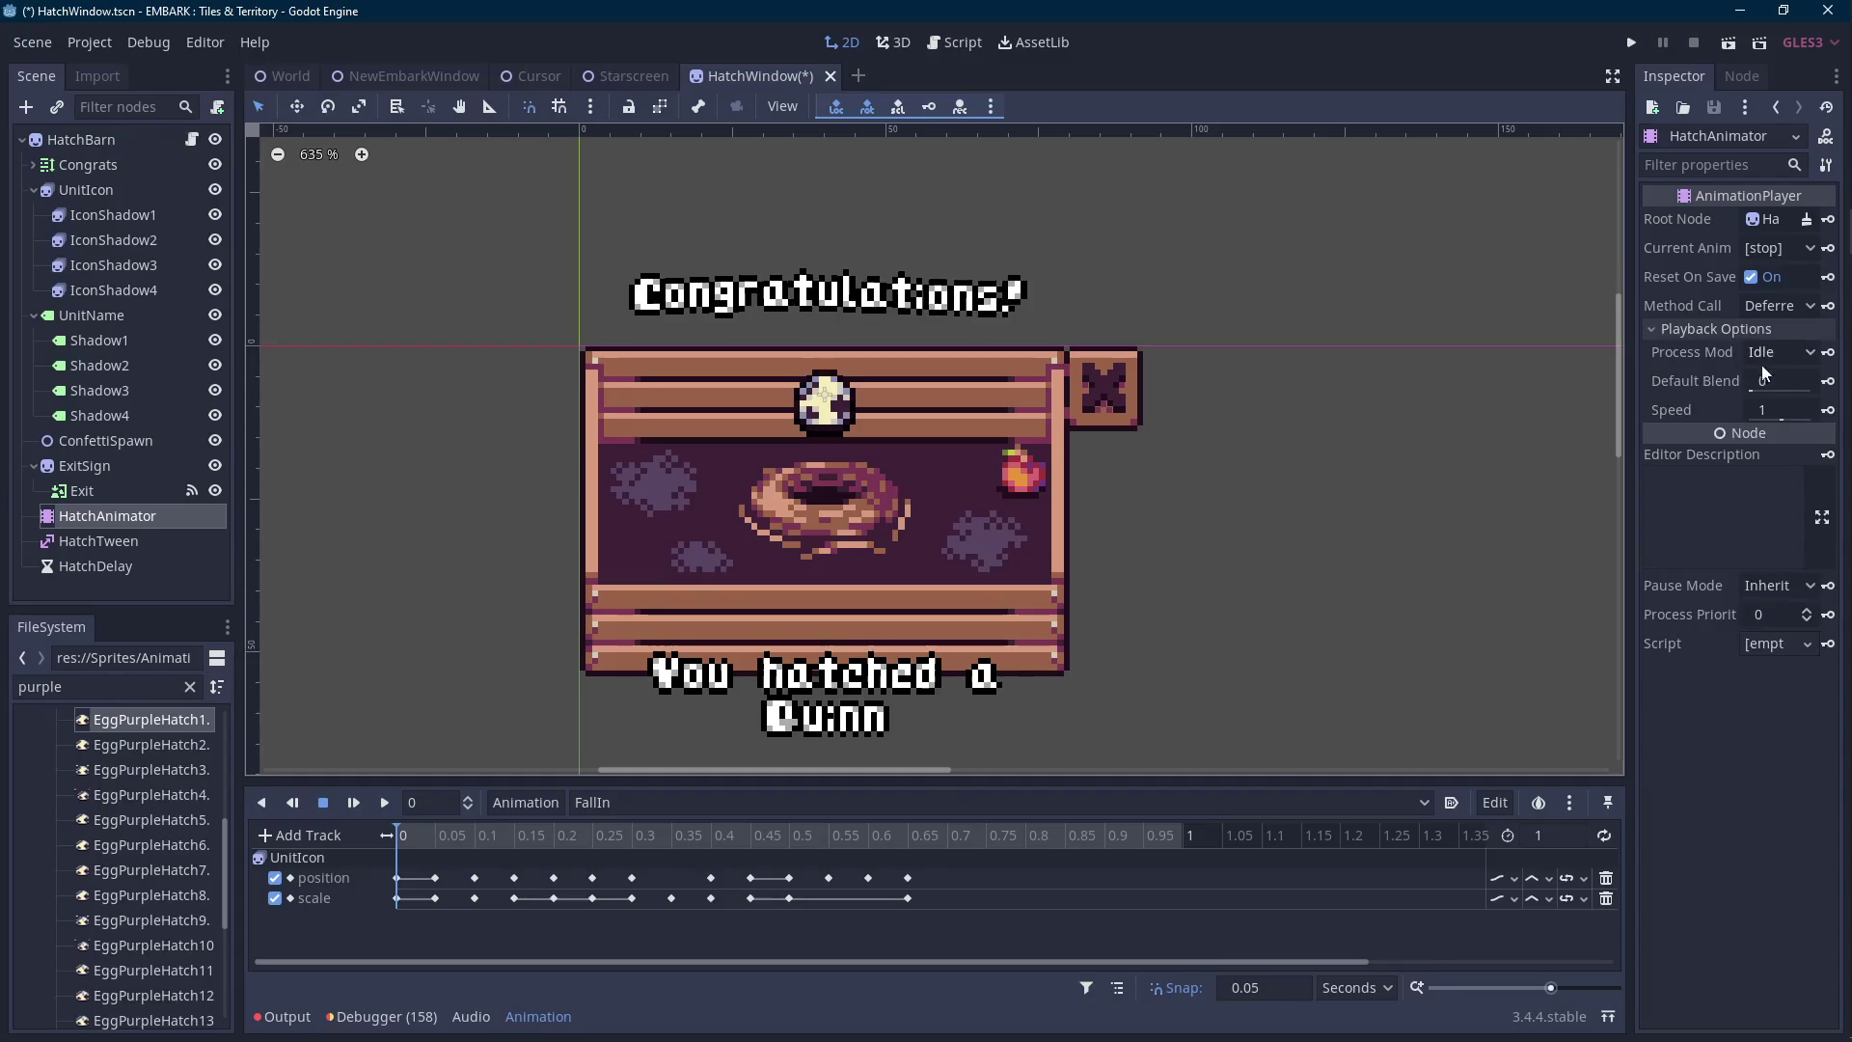
click(1775, 412)
text(0.5)
click(353, 482)
click(112, 517)
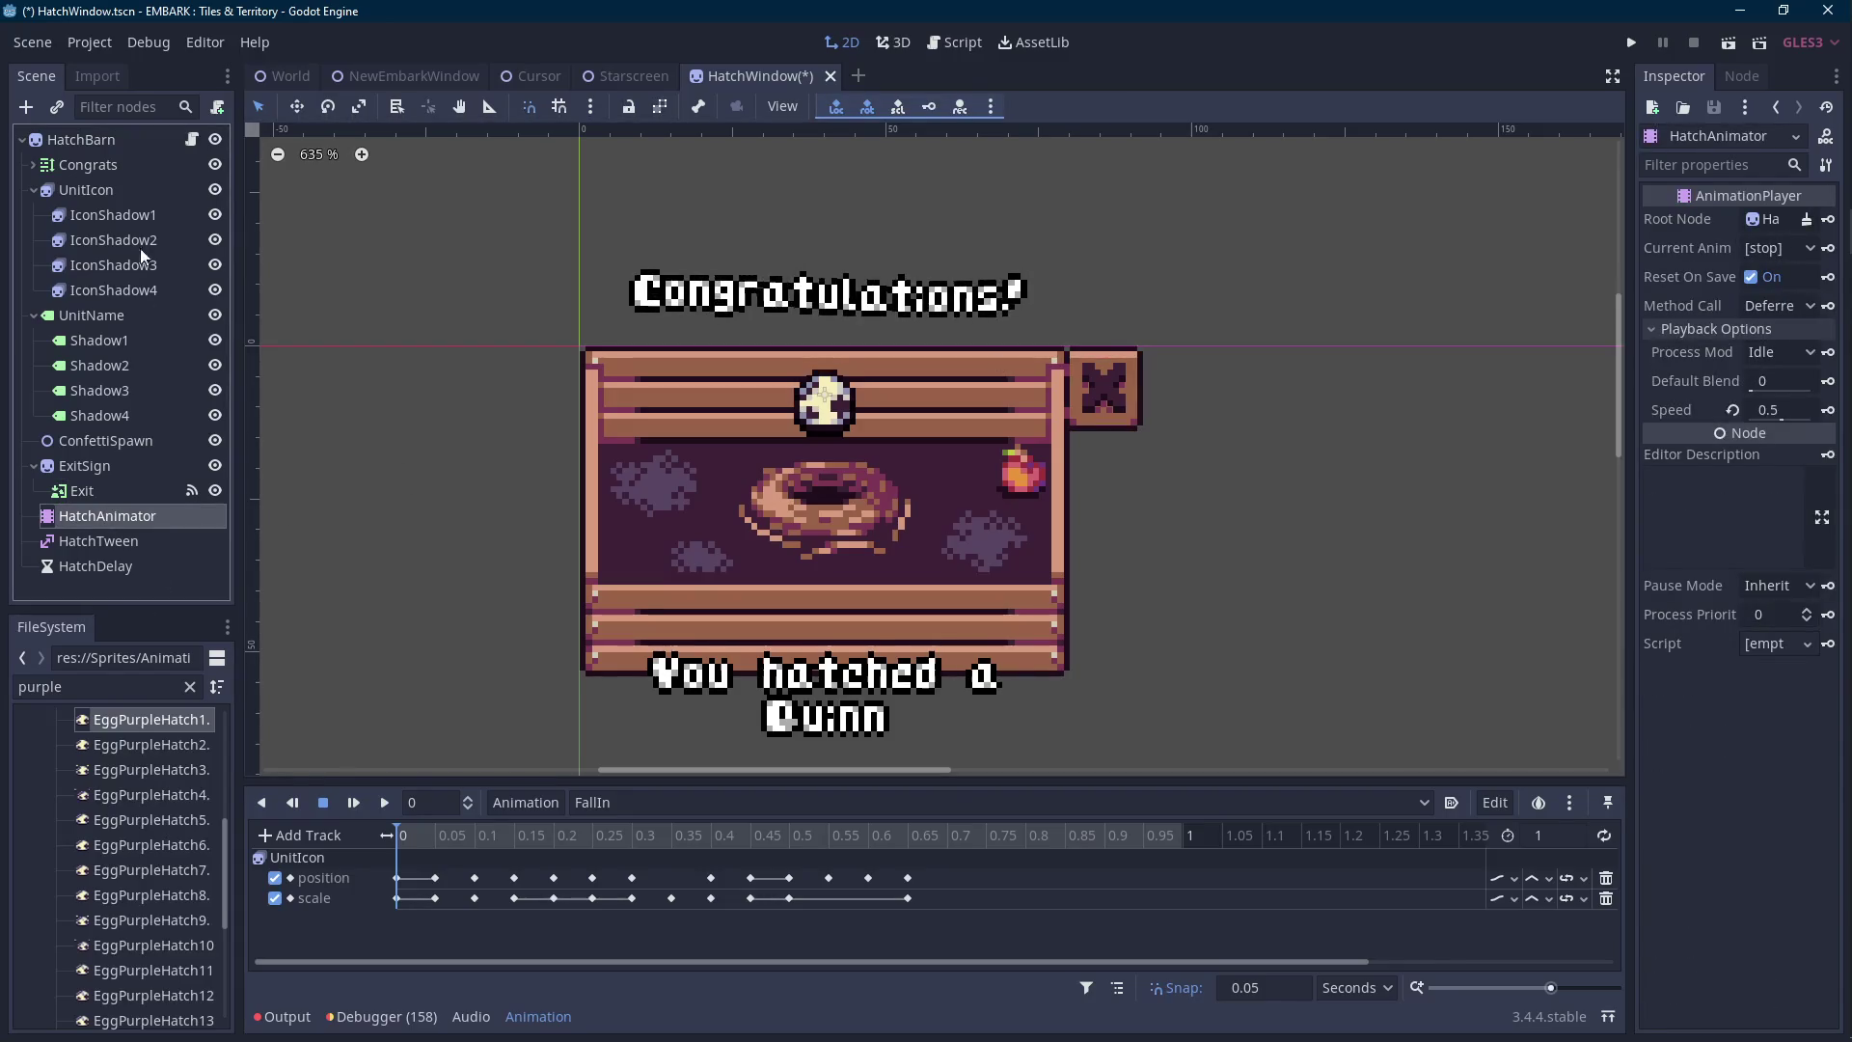
Replay the FallIn egg drop from the start several times at half speed.
click(385, 802)
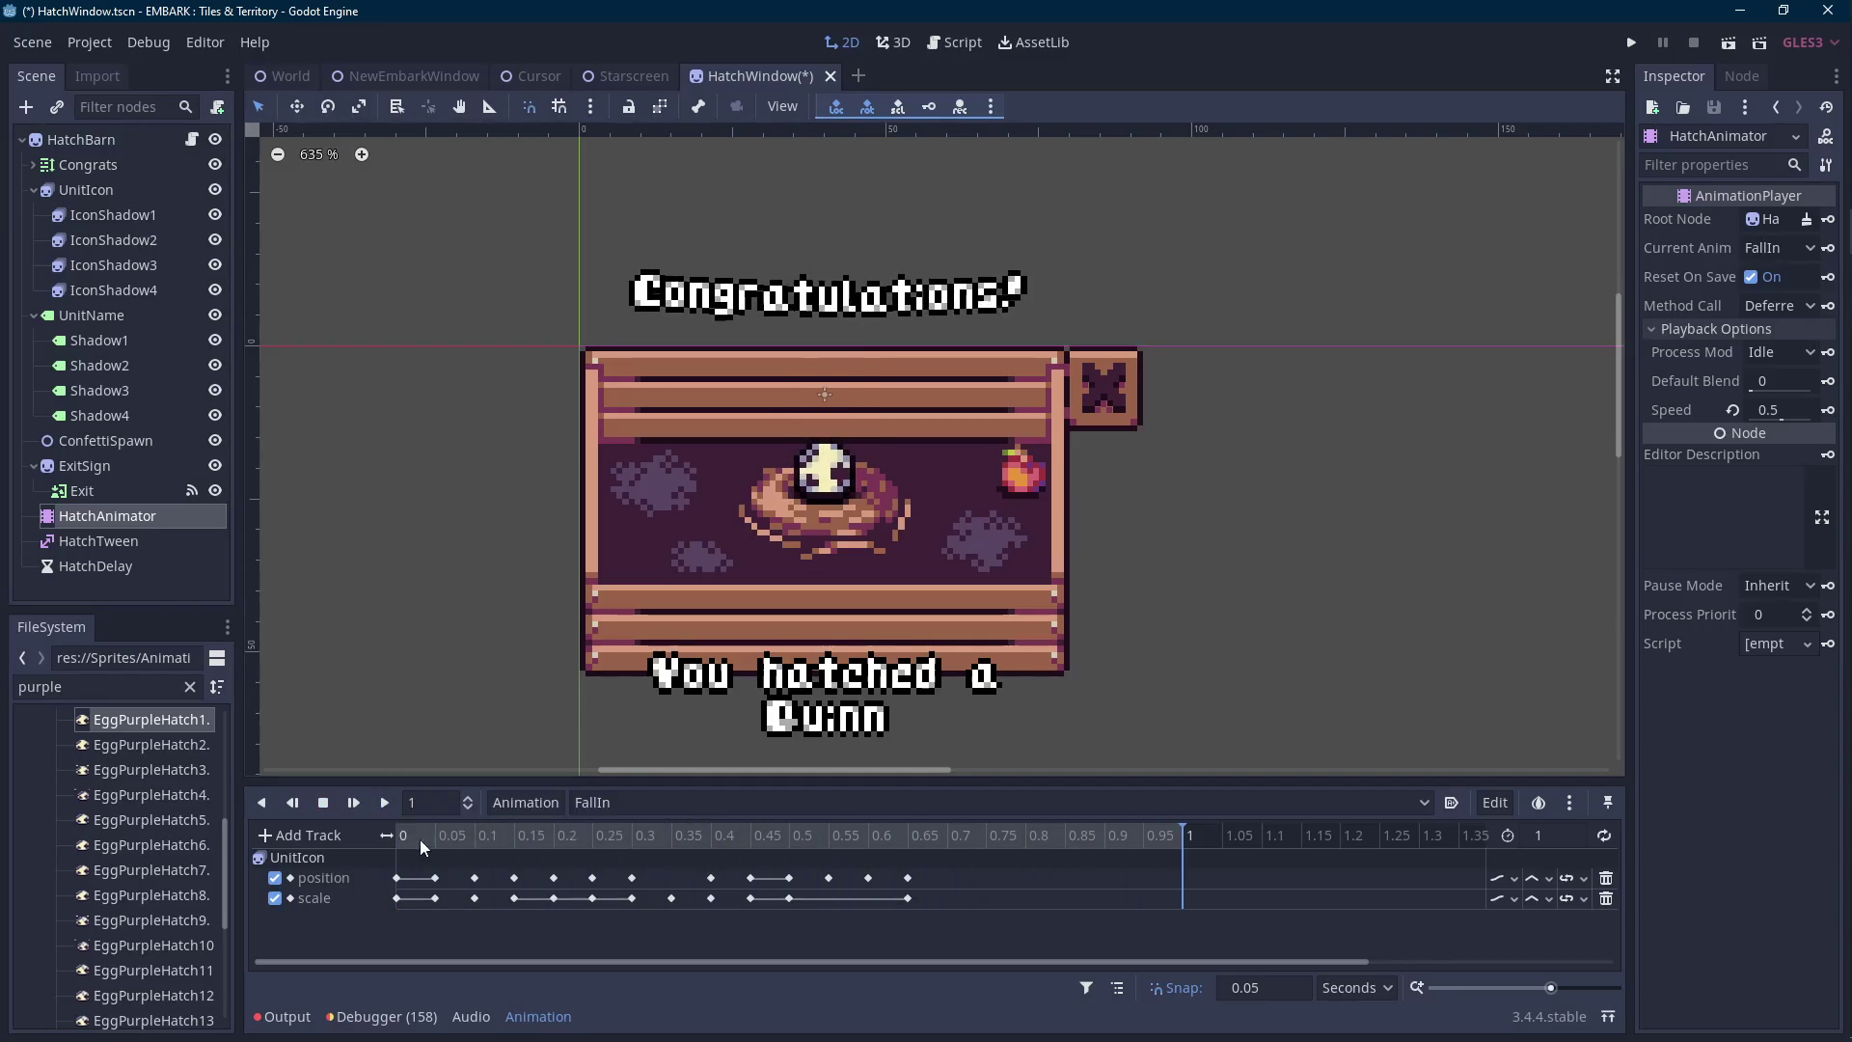
click(400, 835)
click(383, 808)
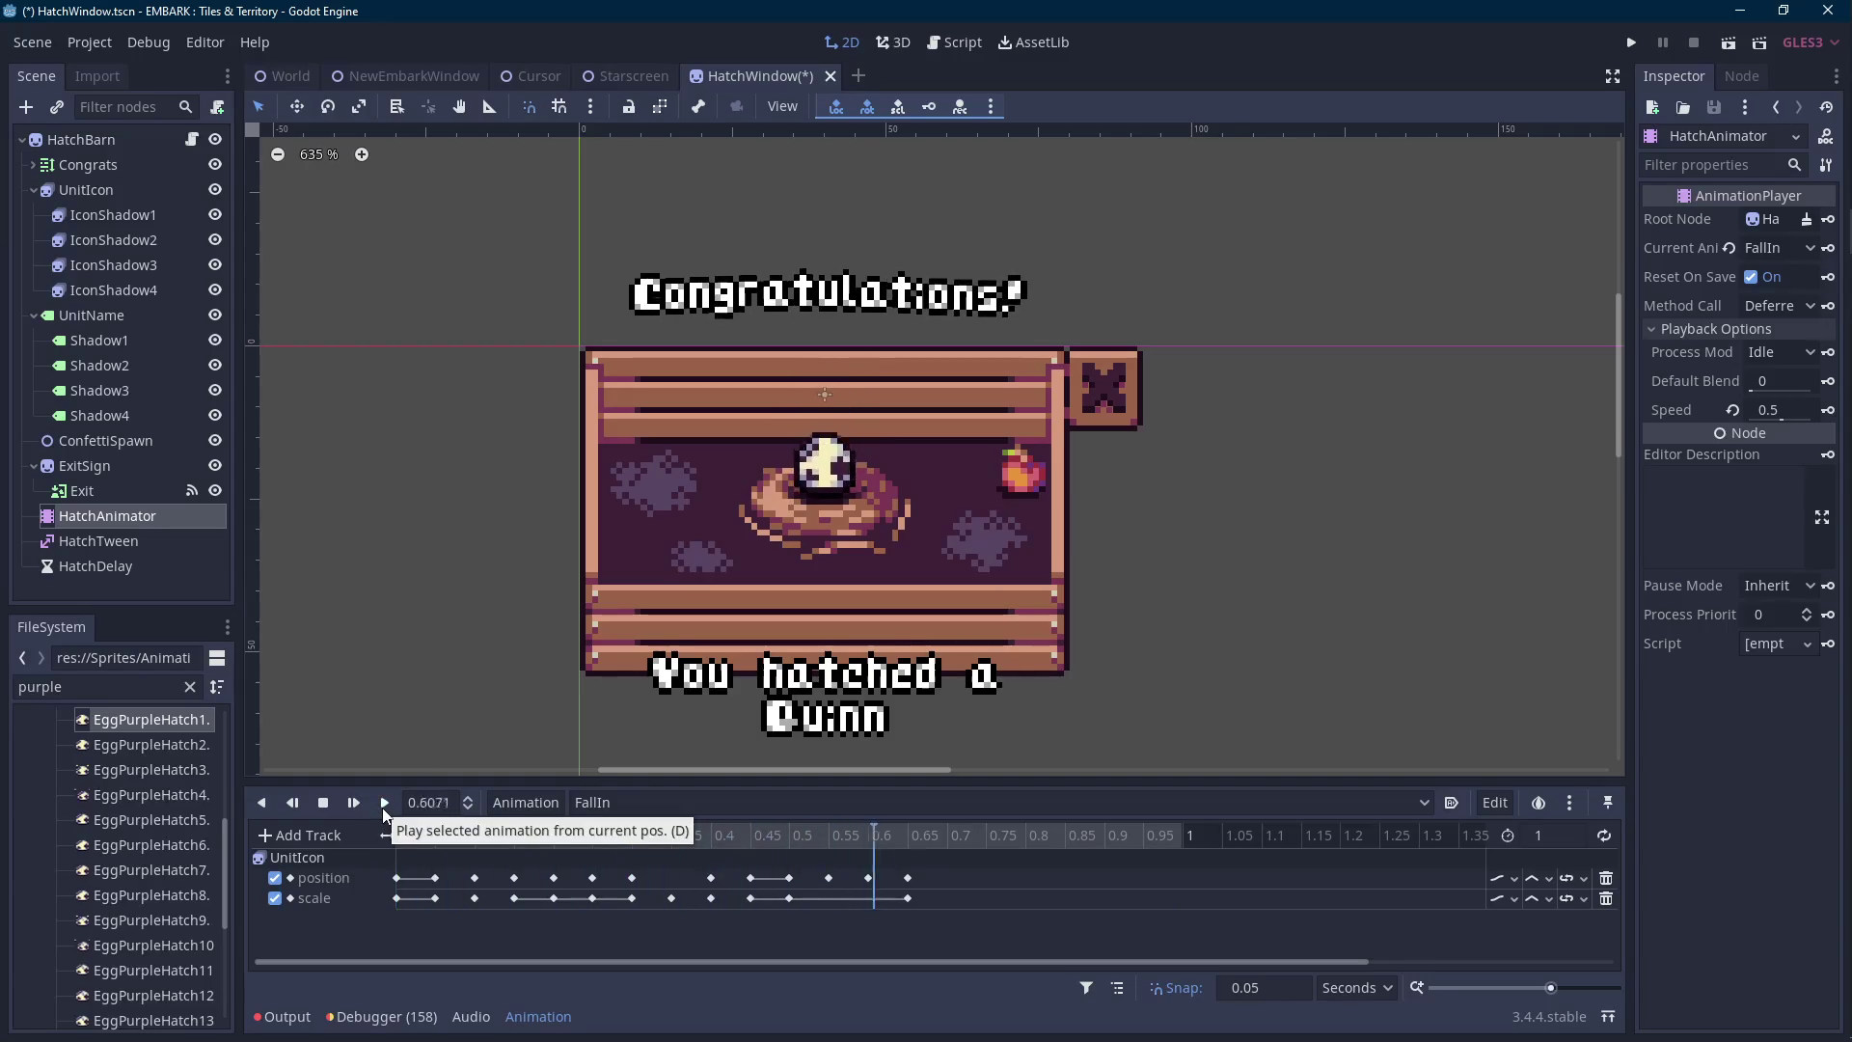
click(397, 837)
click(383, 809)
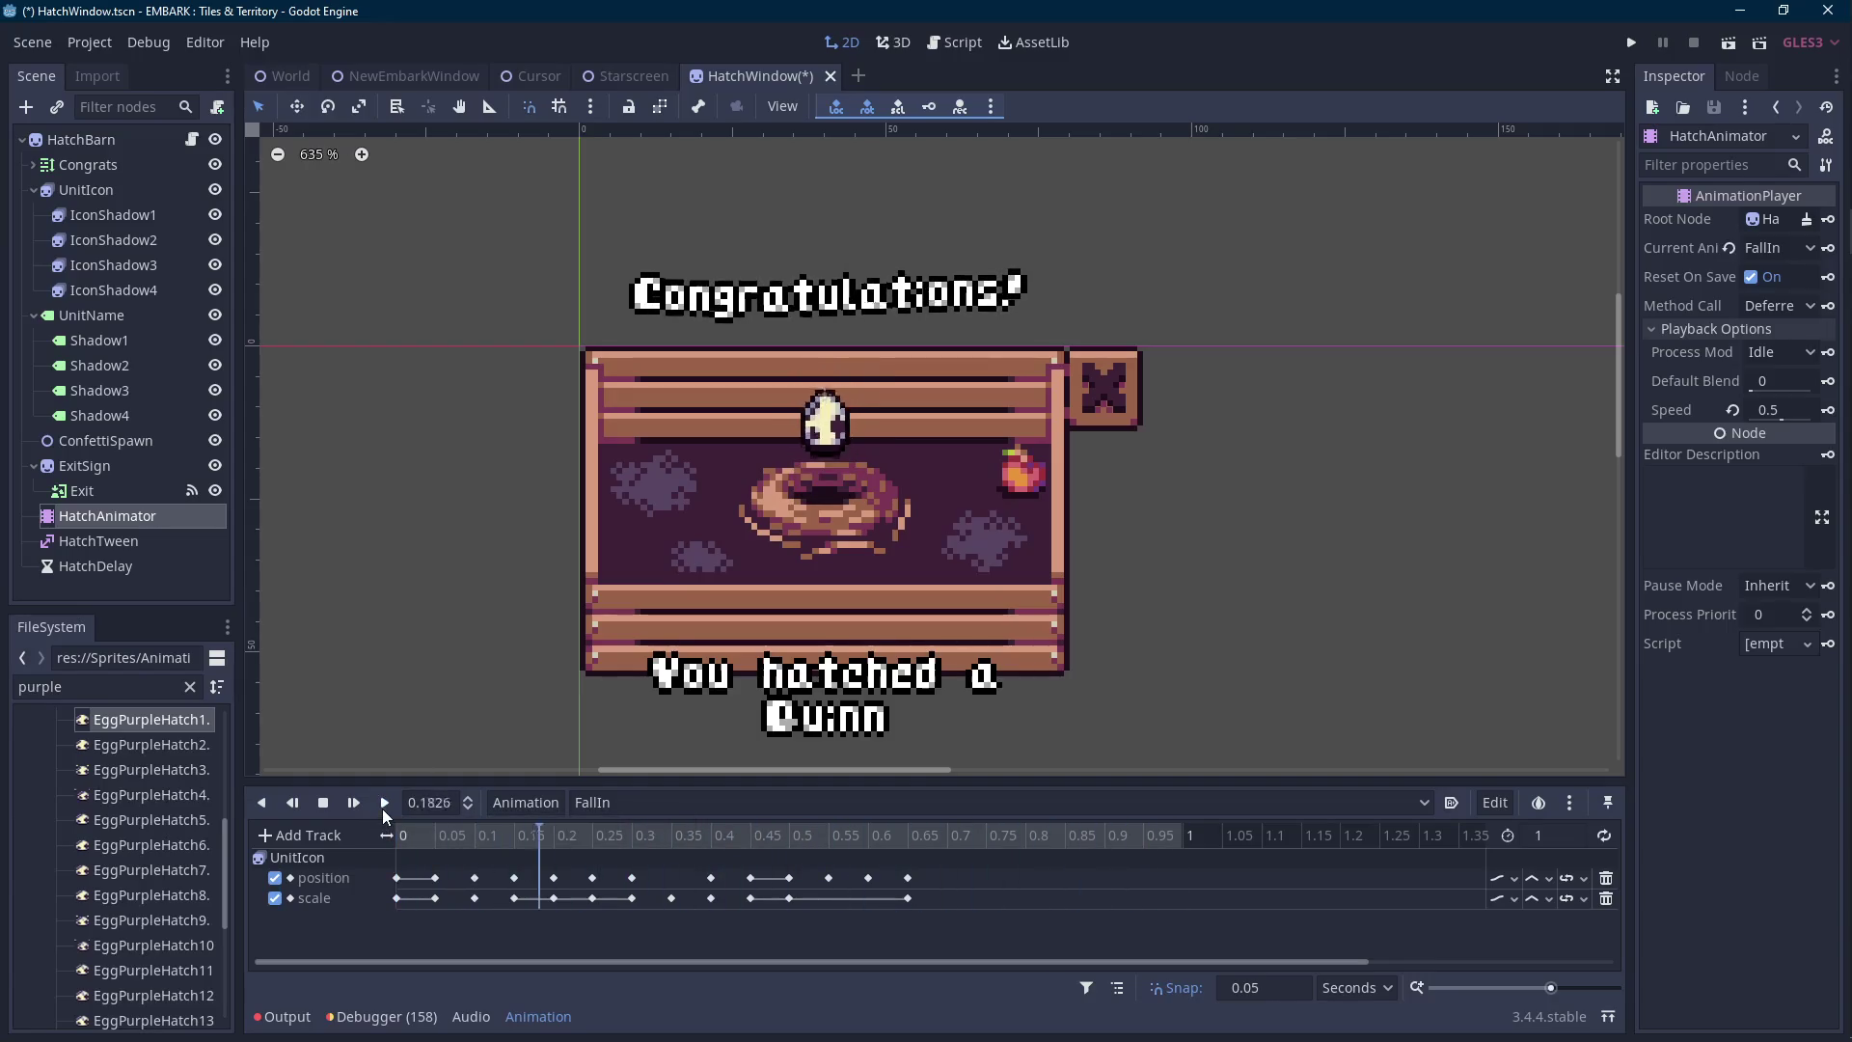
scroll(697, 661, up, 1)
click(397, 835)
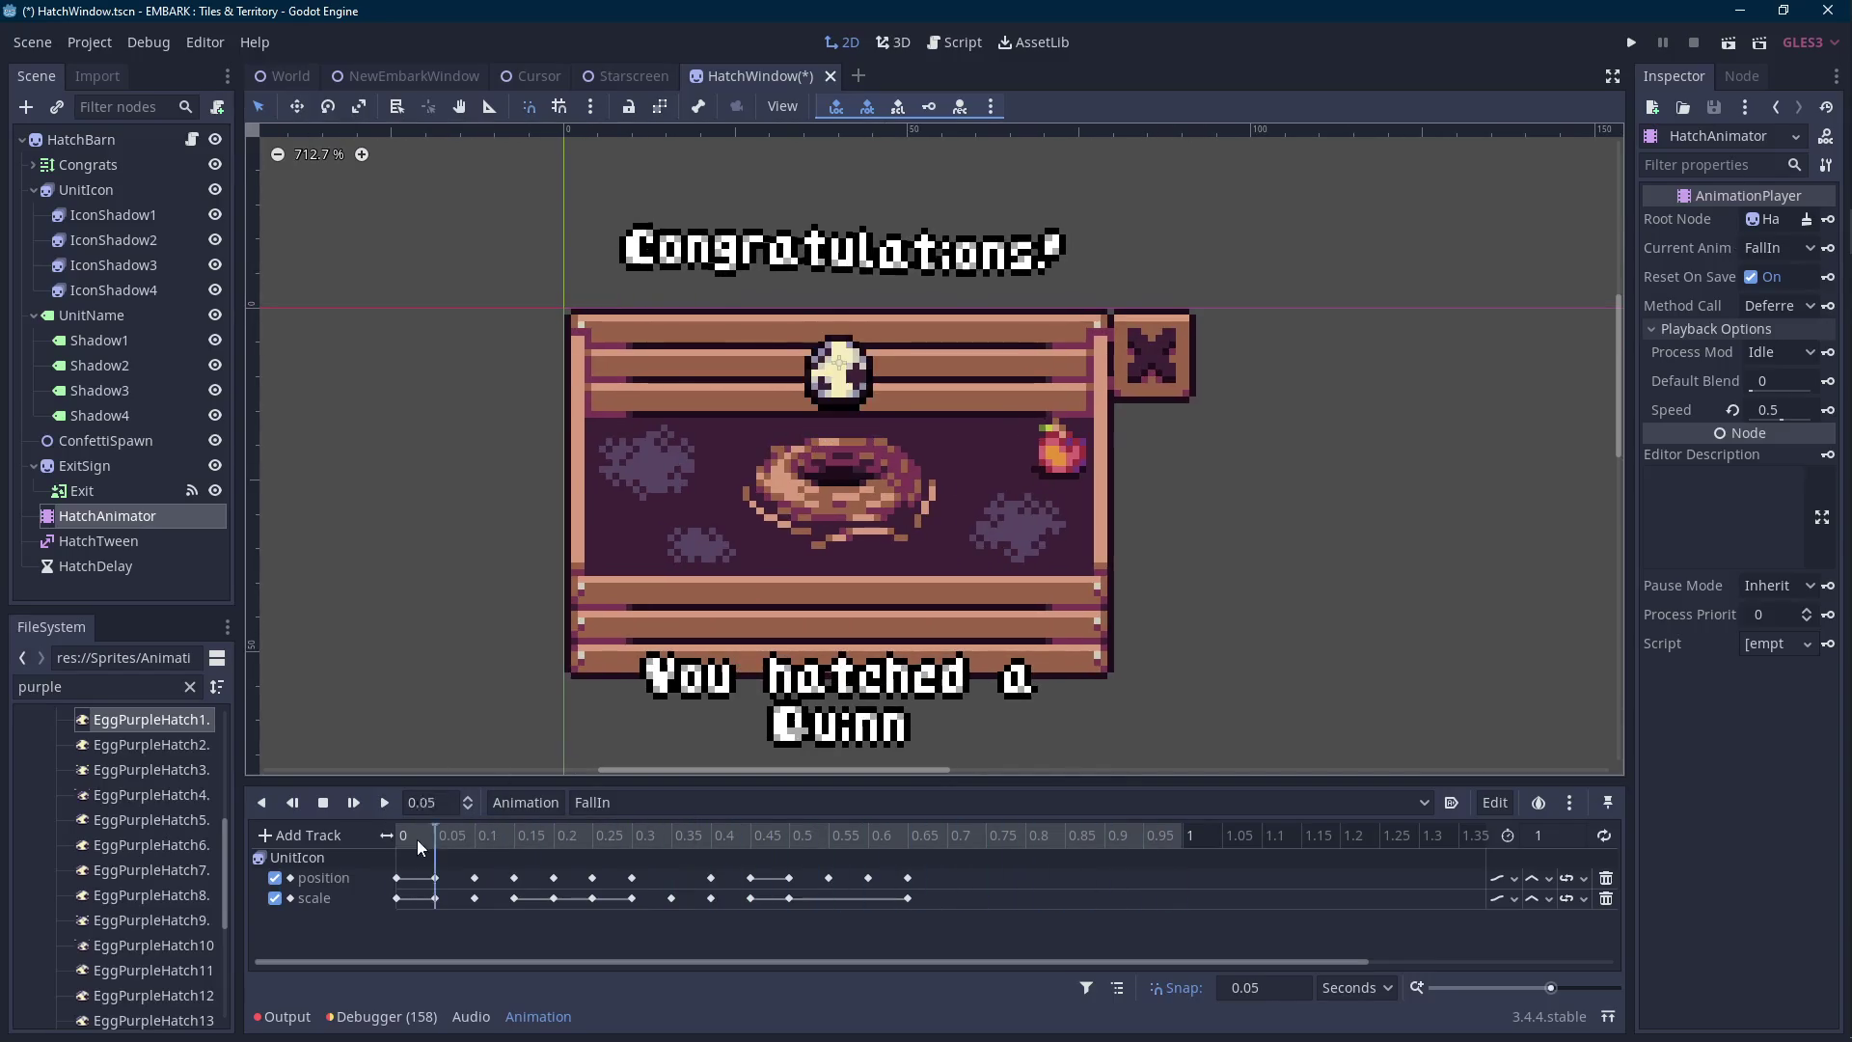
click(385, 807)
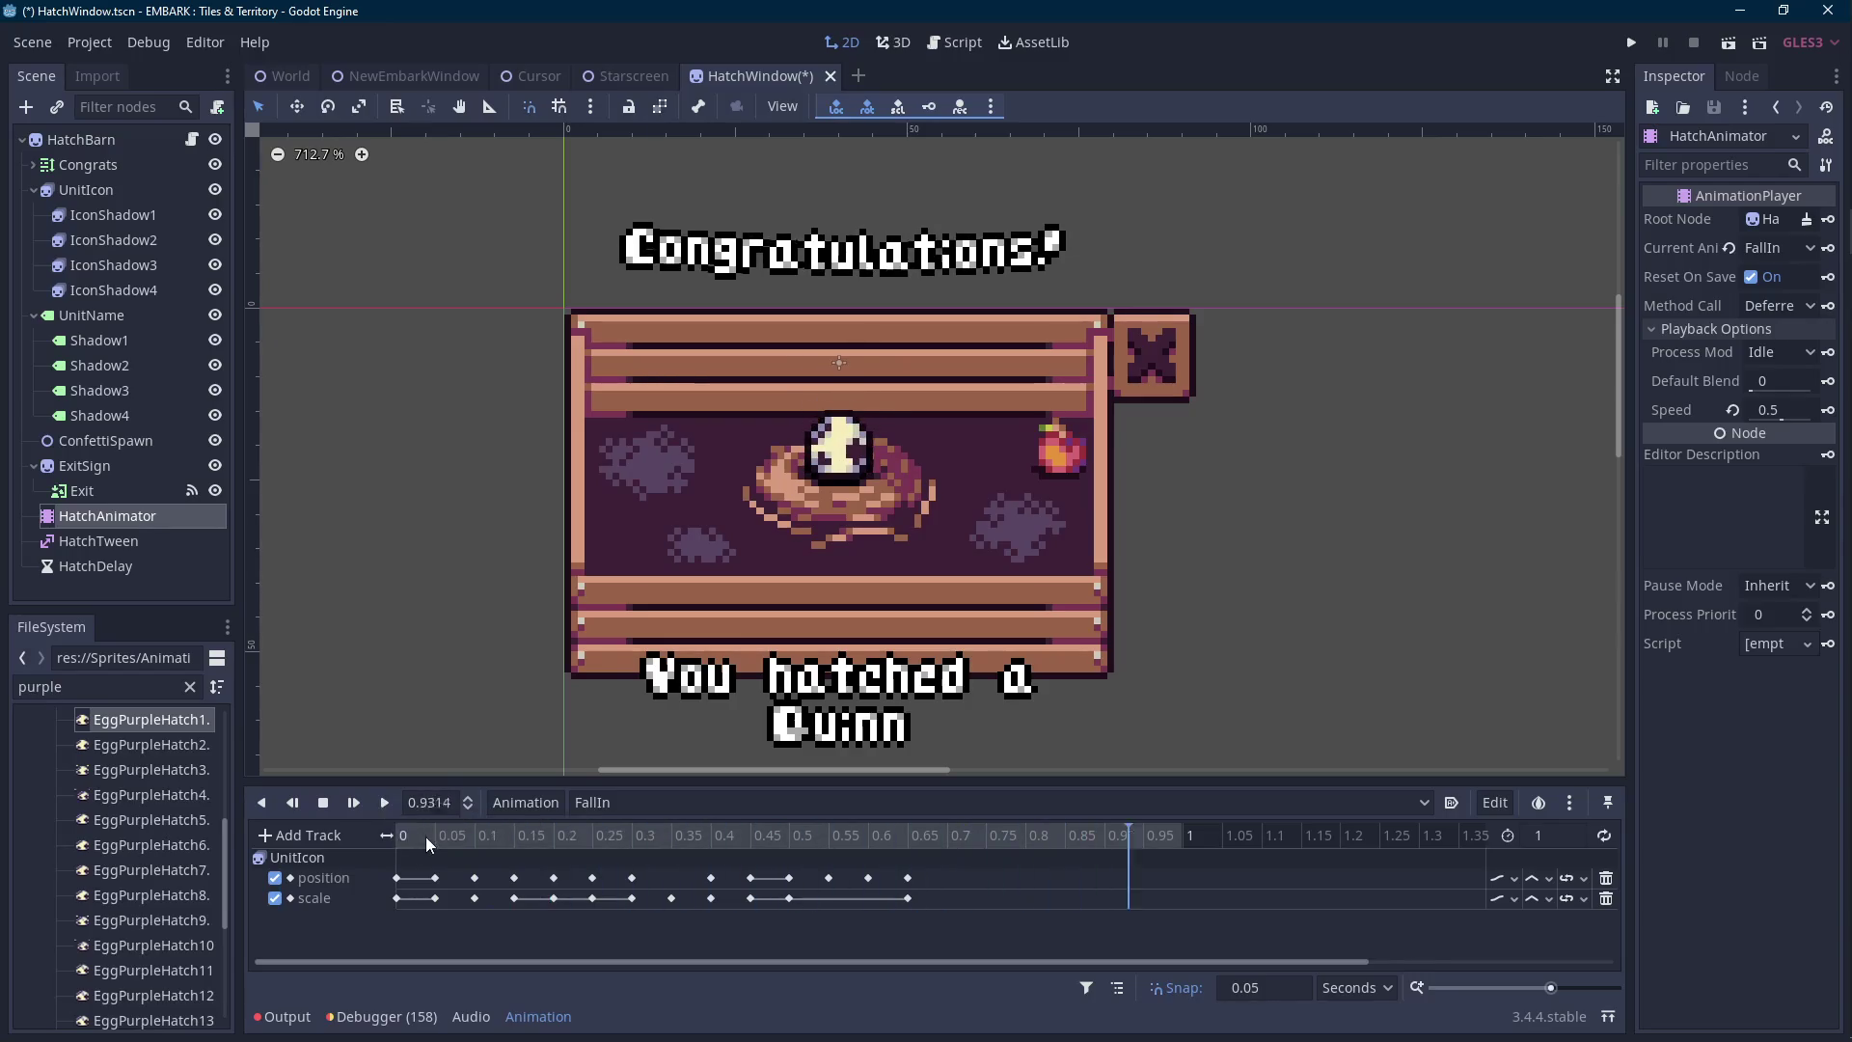
click(396, 836)
click(385, 806)
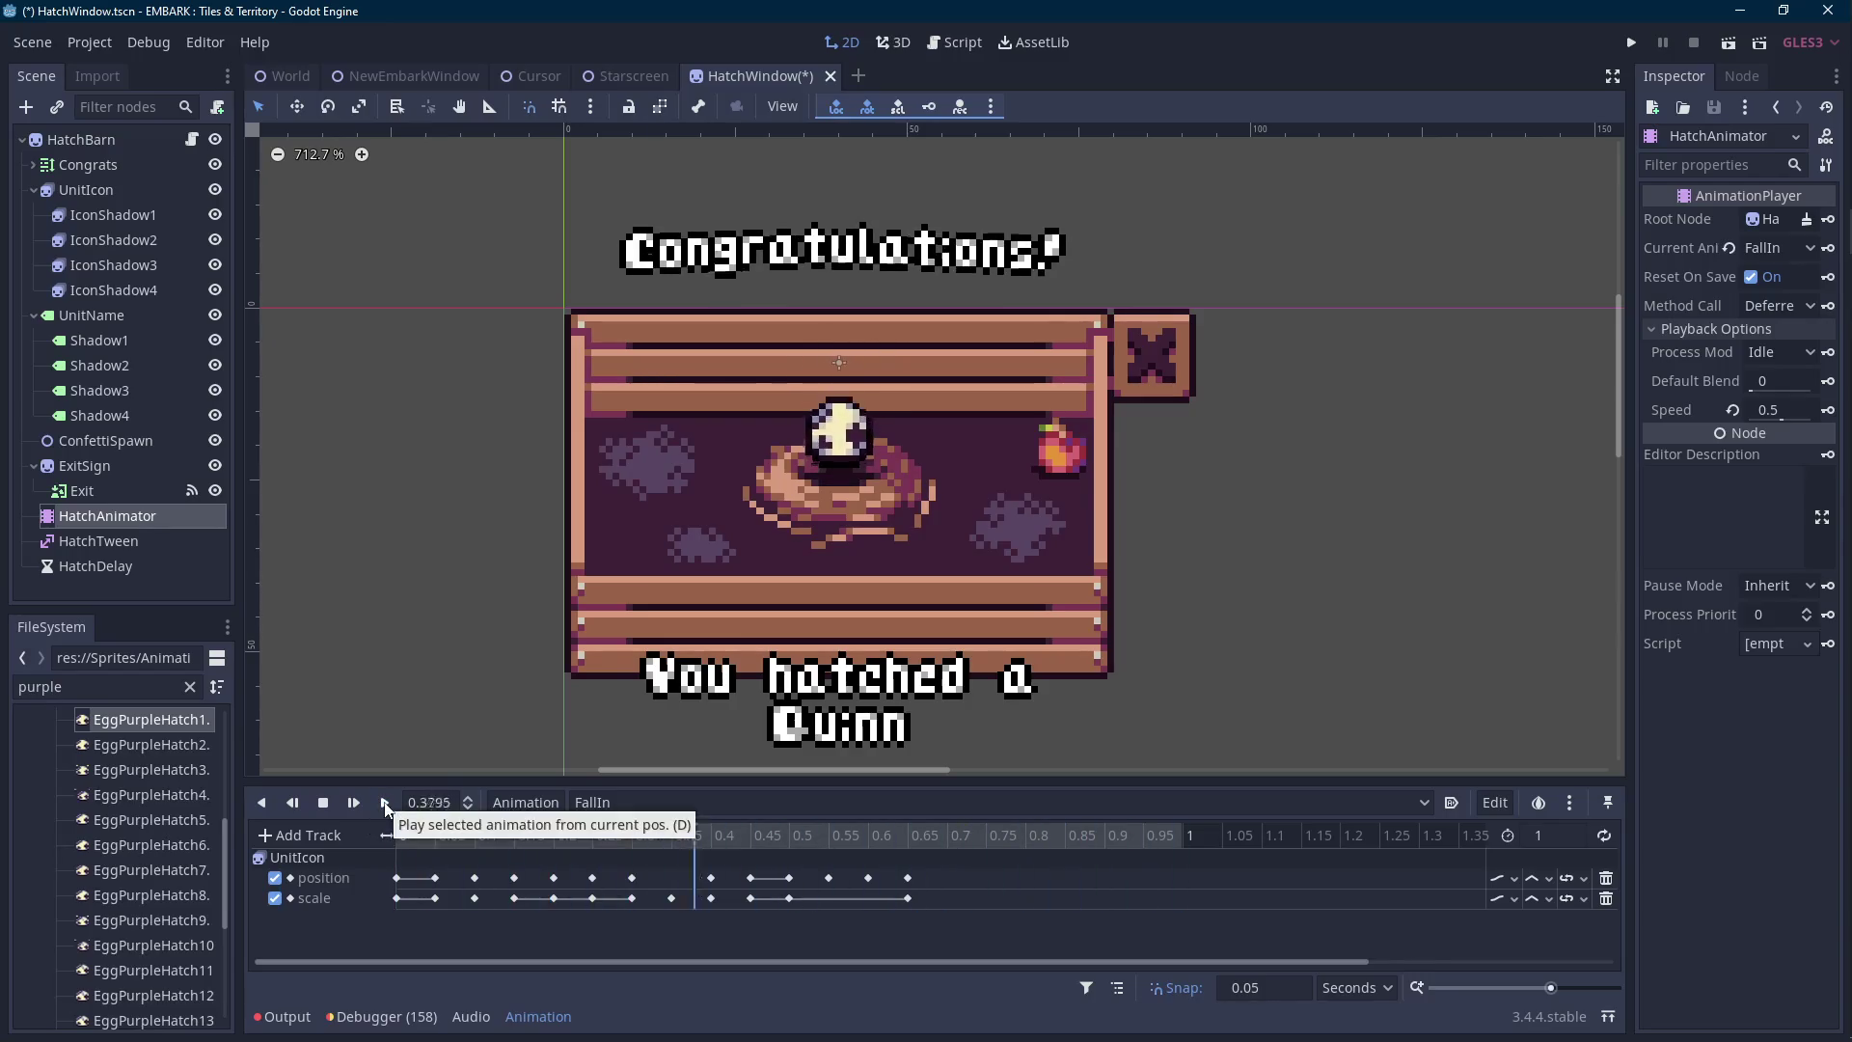
click(88, 189)
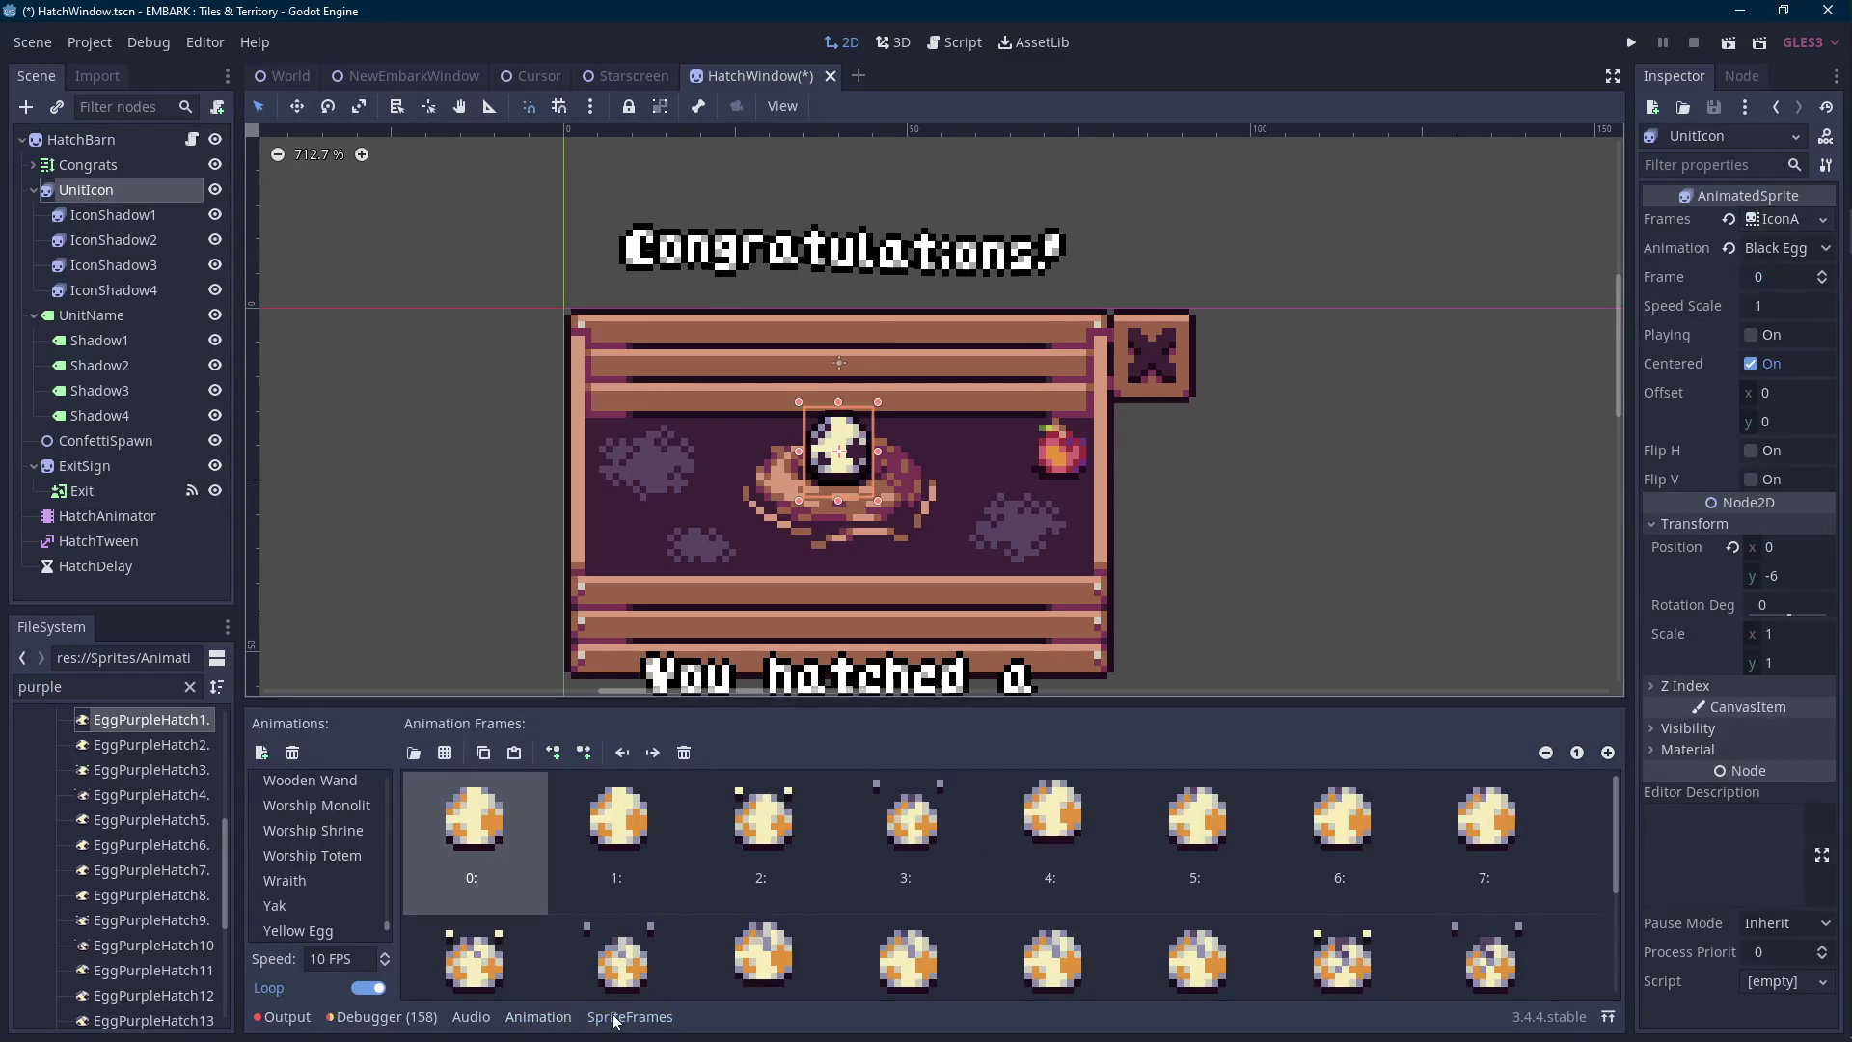
Scrub the FallIn playhead between 0.6 and 0.7 to find the landing pose.
click(538, 1016)
scroll(949, 633, up, 1)
click(894, 840)
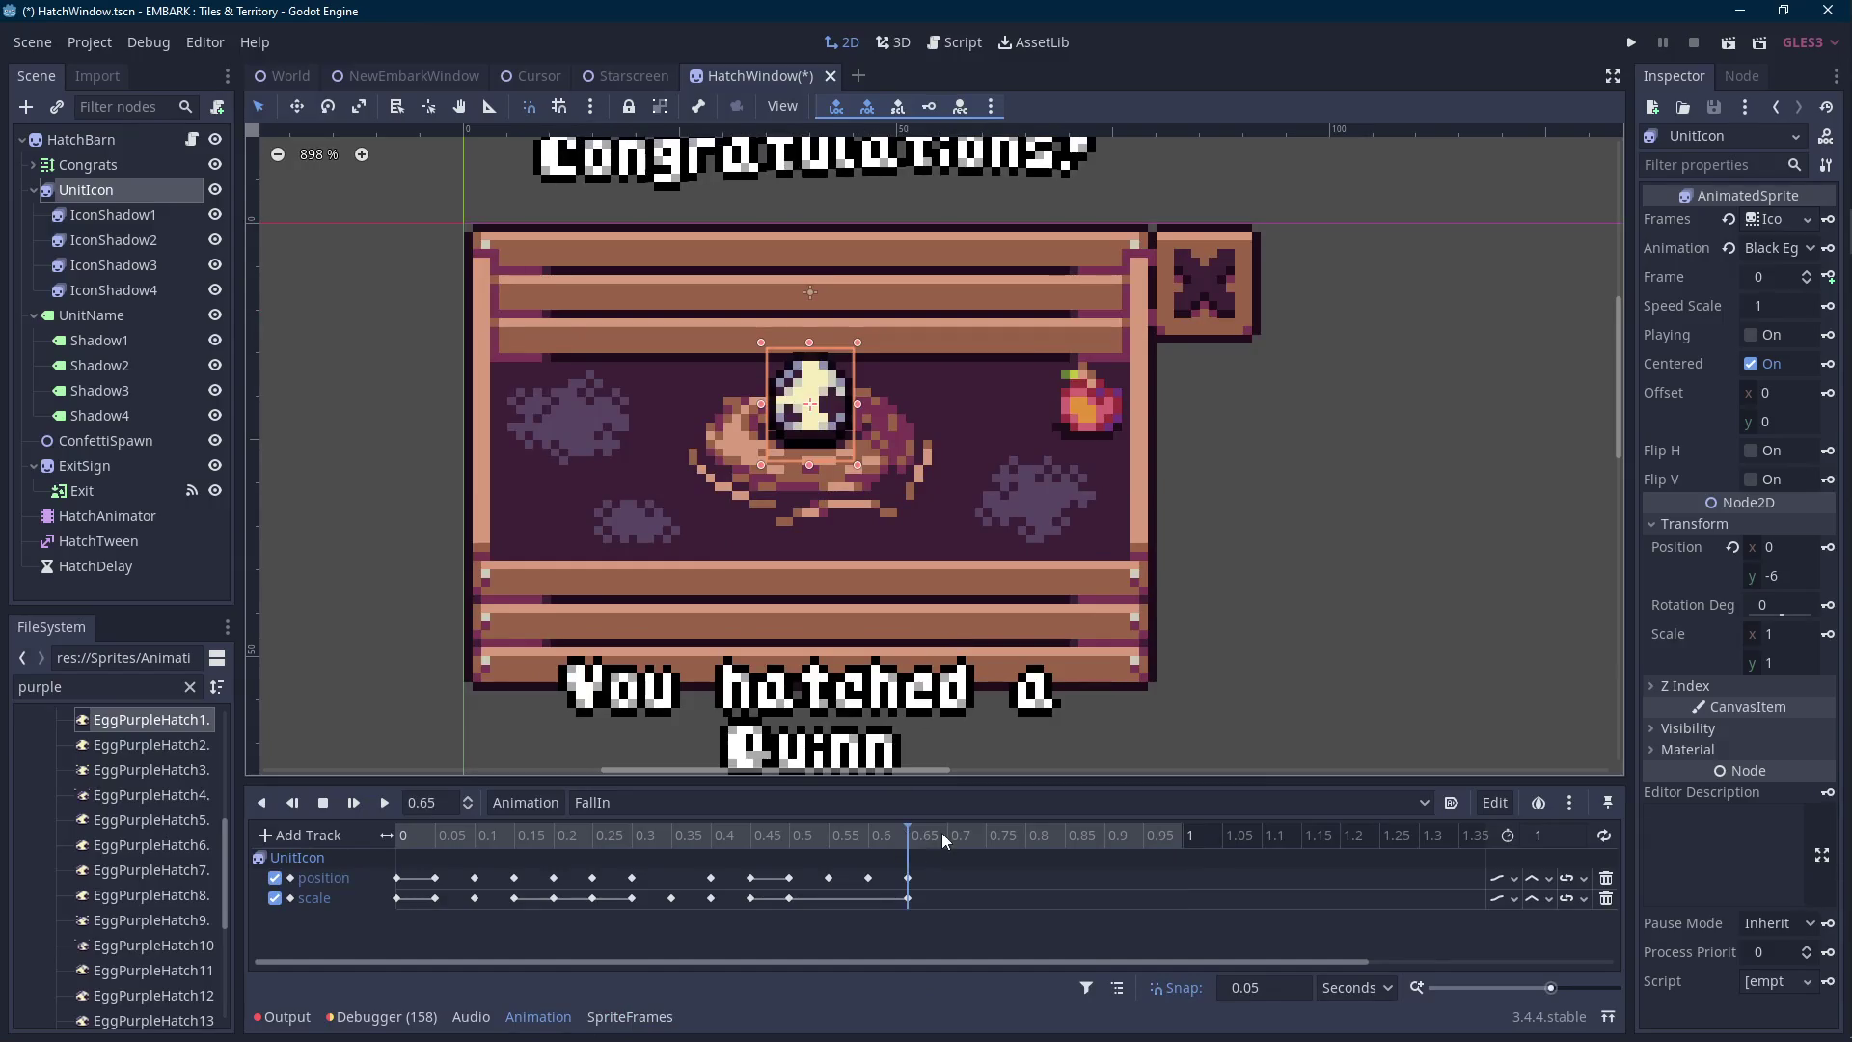
mouse_move(911, 831)
mouse_down()
mouse_move(888, 832)
mouse_move(906, 830)
mouse_up()
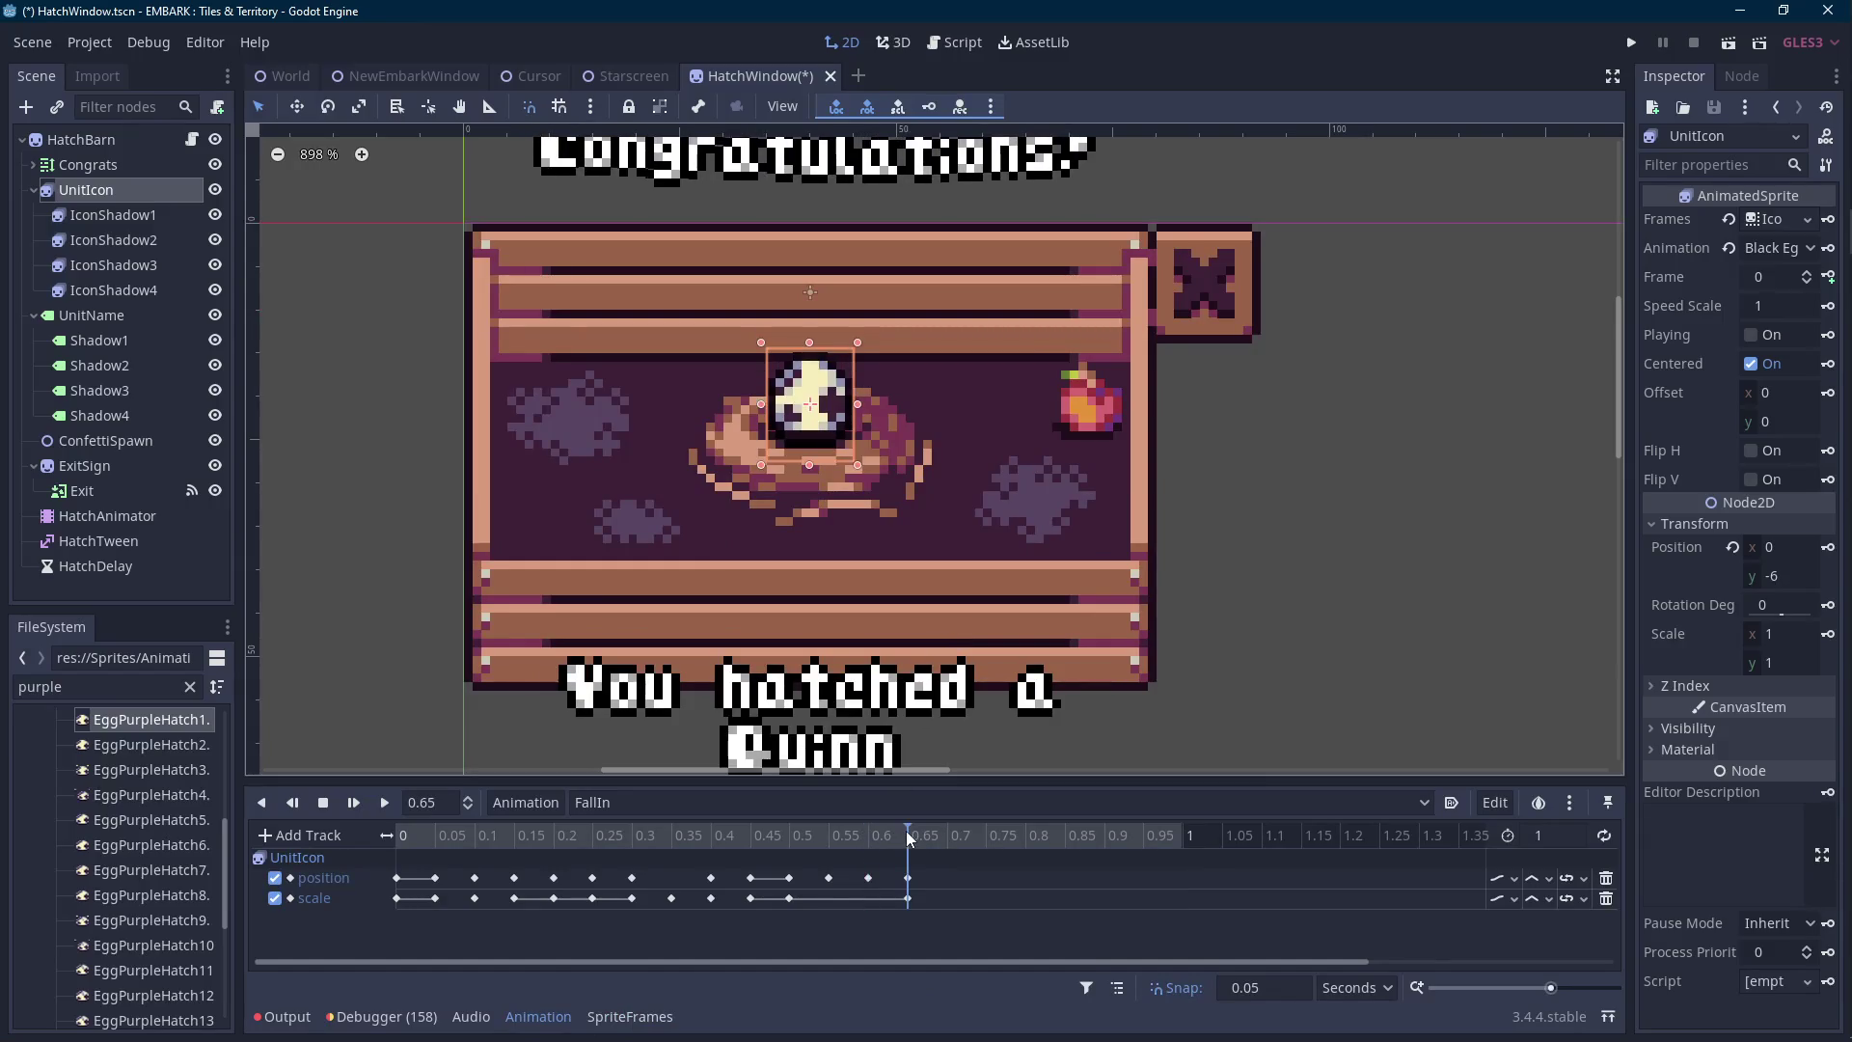
click(945, 831)
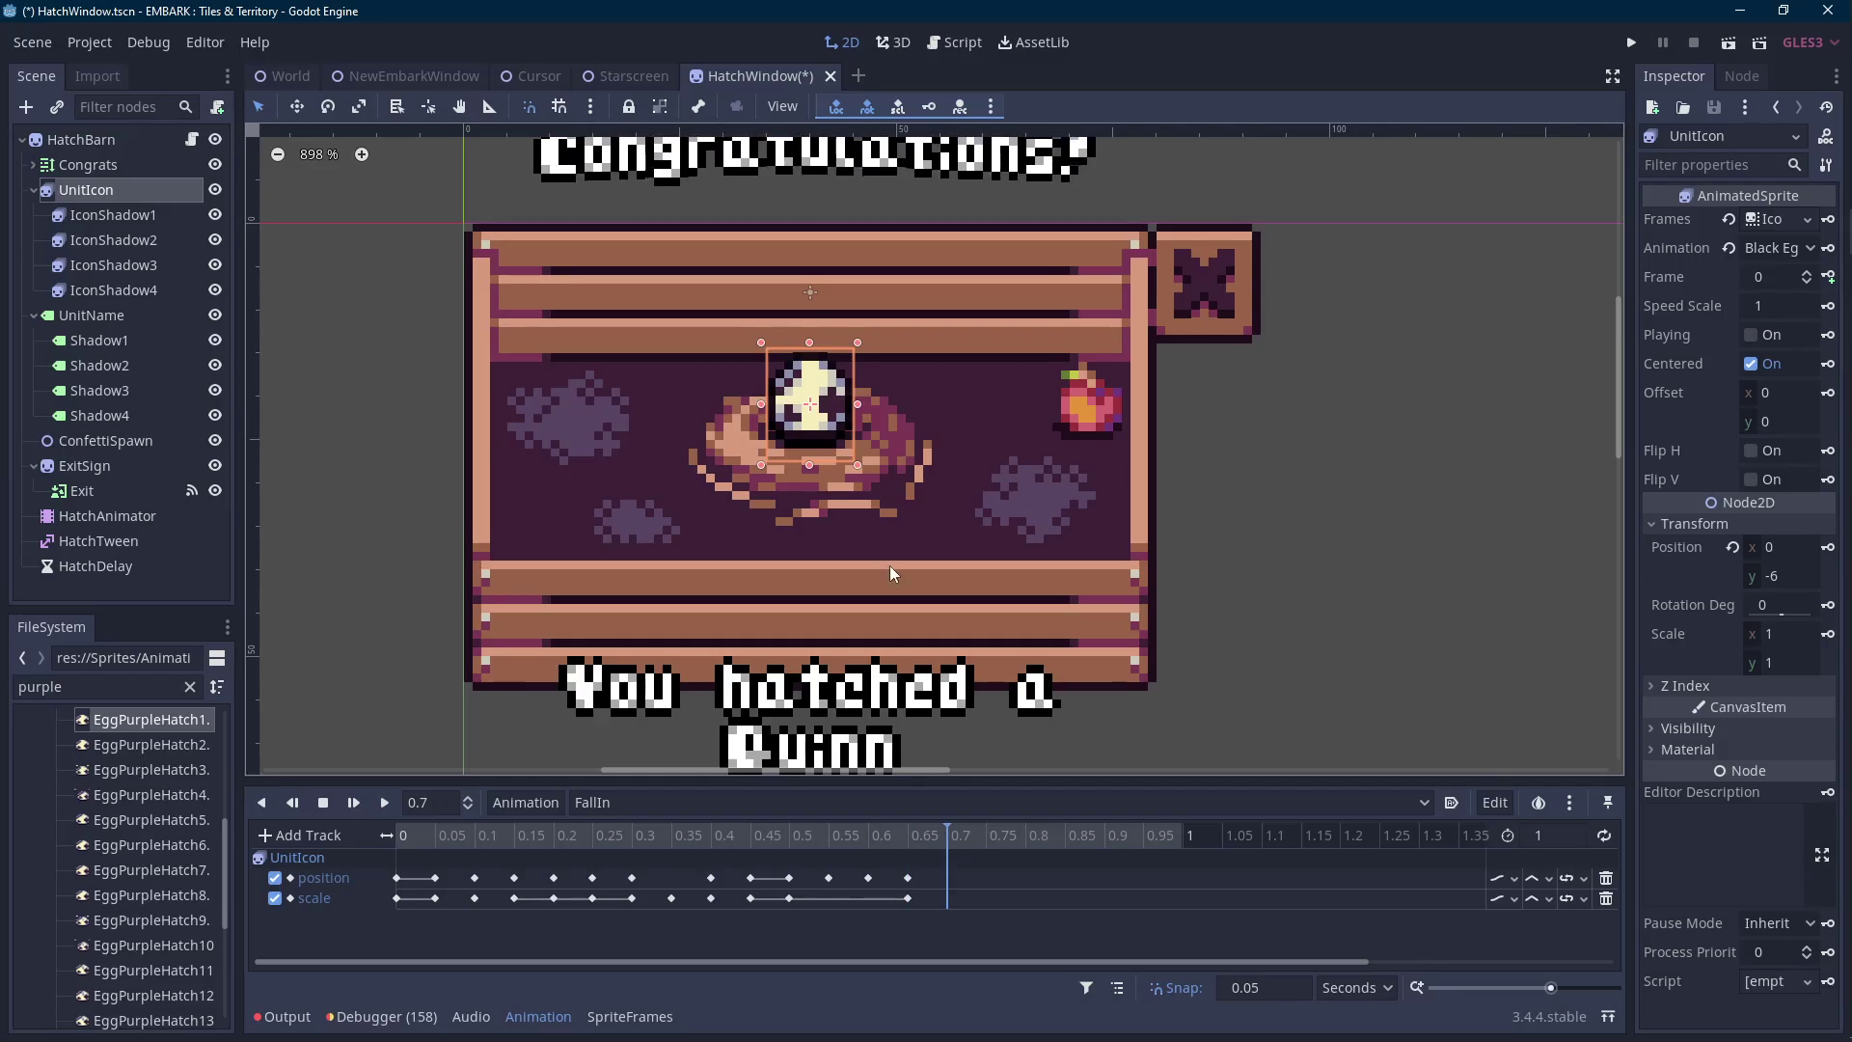
scroll(890, 566, up, 1)
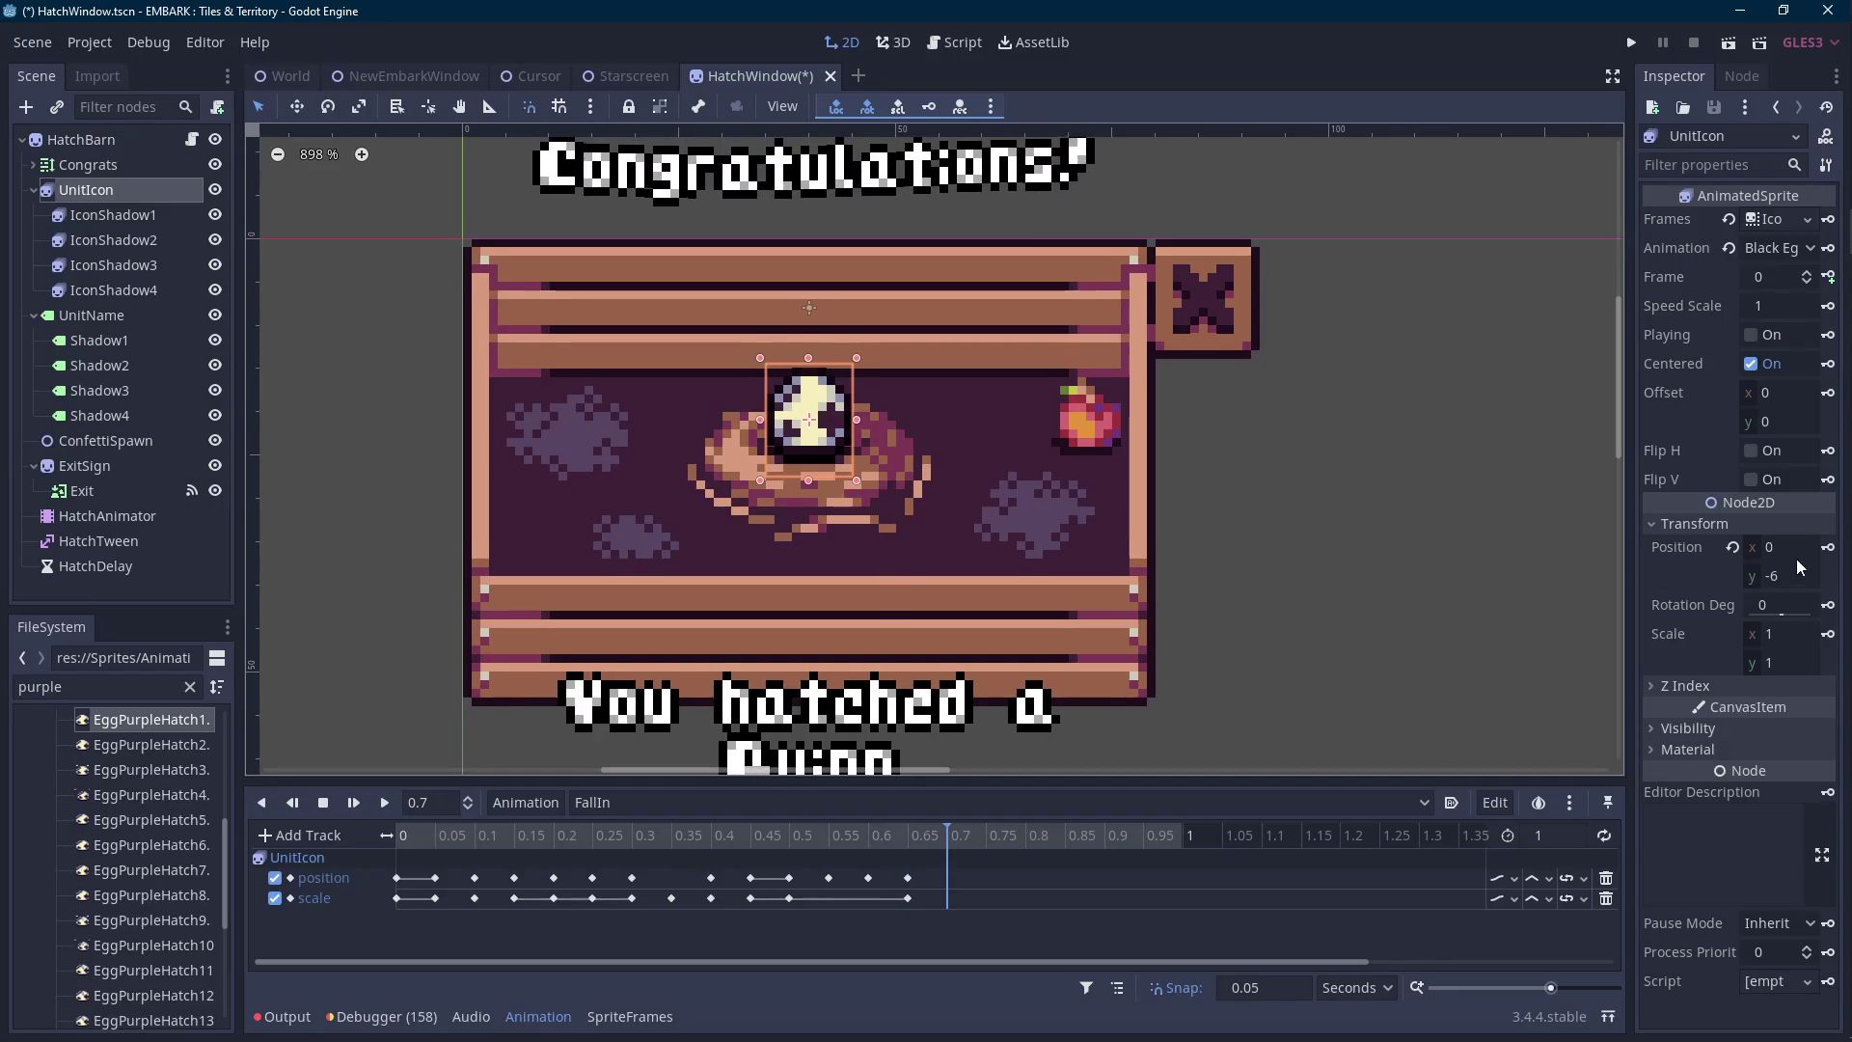
mouse_move(904, 837)
mouse_down()
mouse_move(881, 831)
mouse_move(906, 830)
mouse_up()
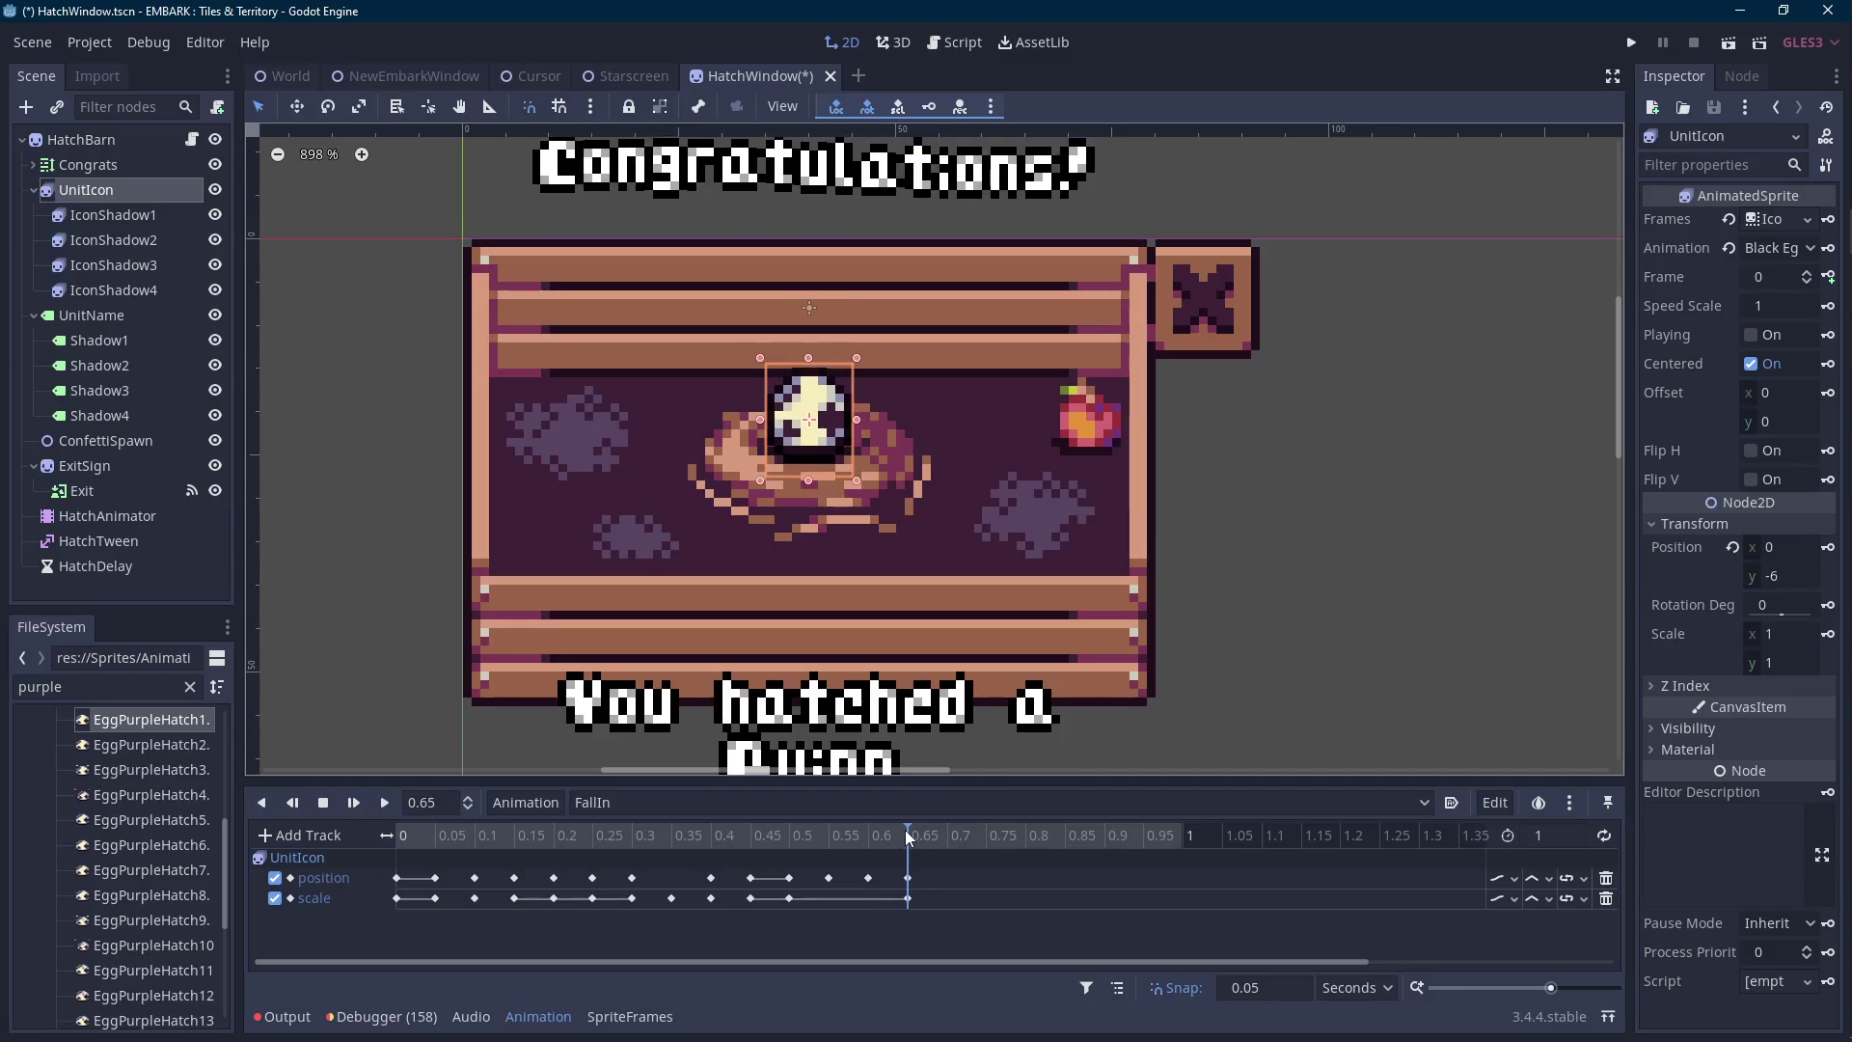
Key UnitIcon's scale at 1.1 by 0.9 at 0.65.
click(1782, 633)
text(9)
key(Return)
text(1.1)
key(Return)
click(1782, 665)
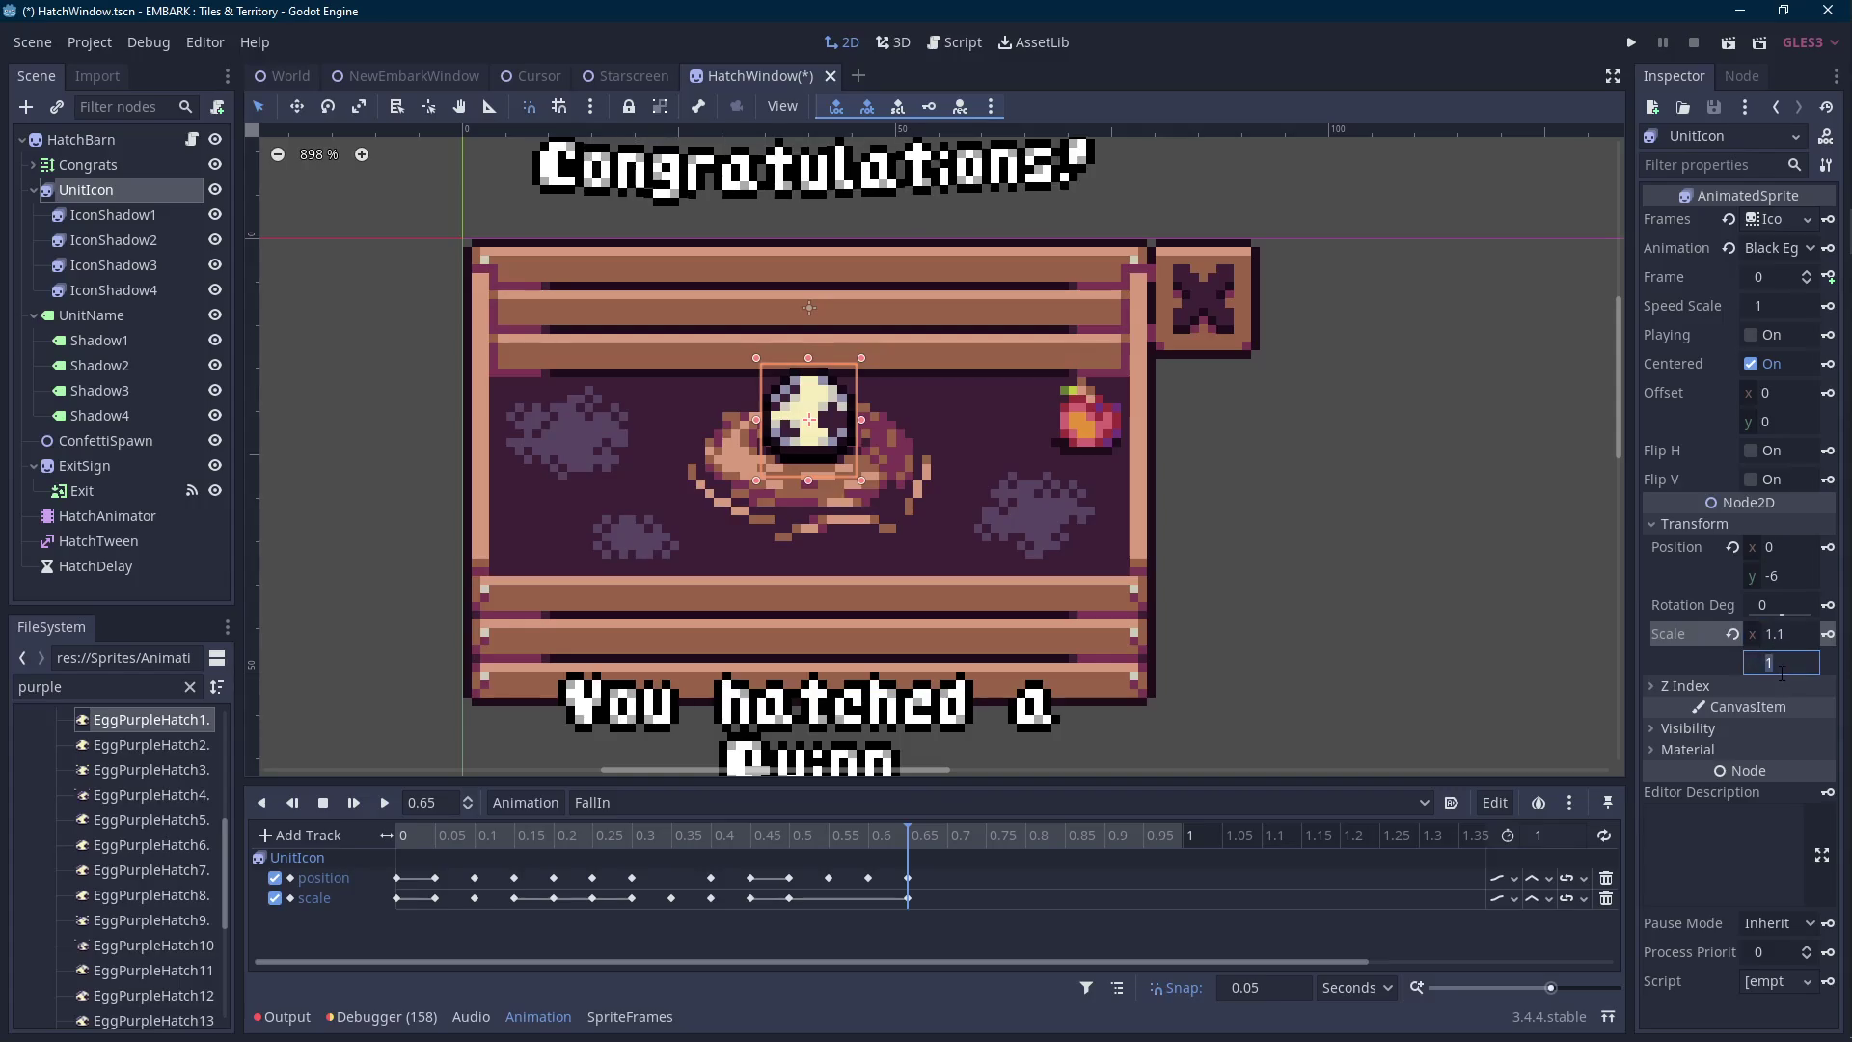
text(9)
key(Return)
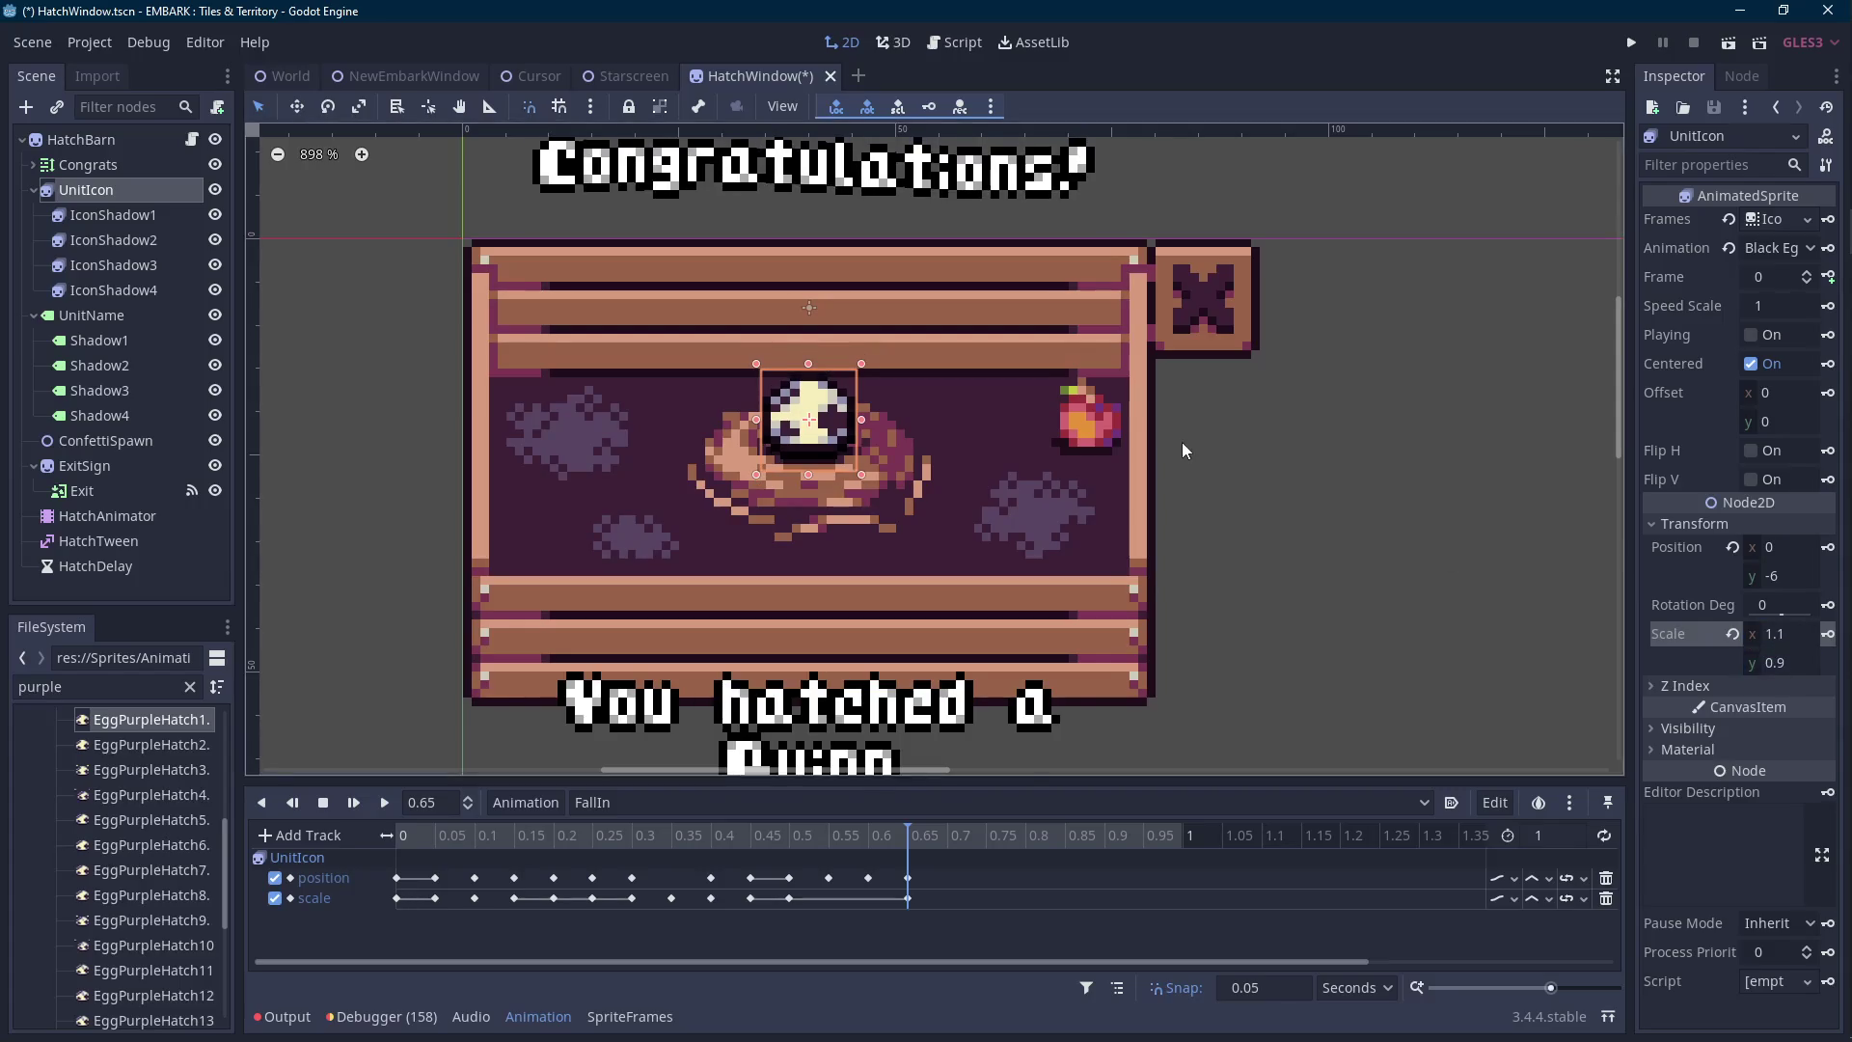
scroll(1182, 441, up, 1)
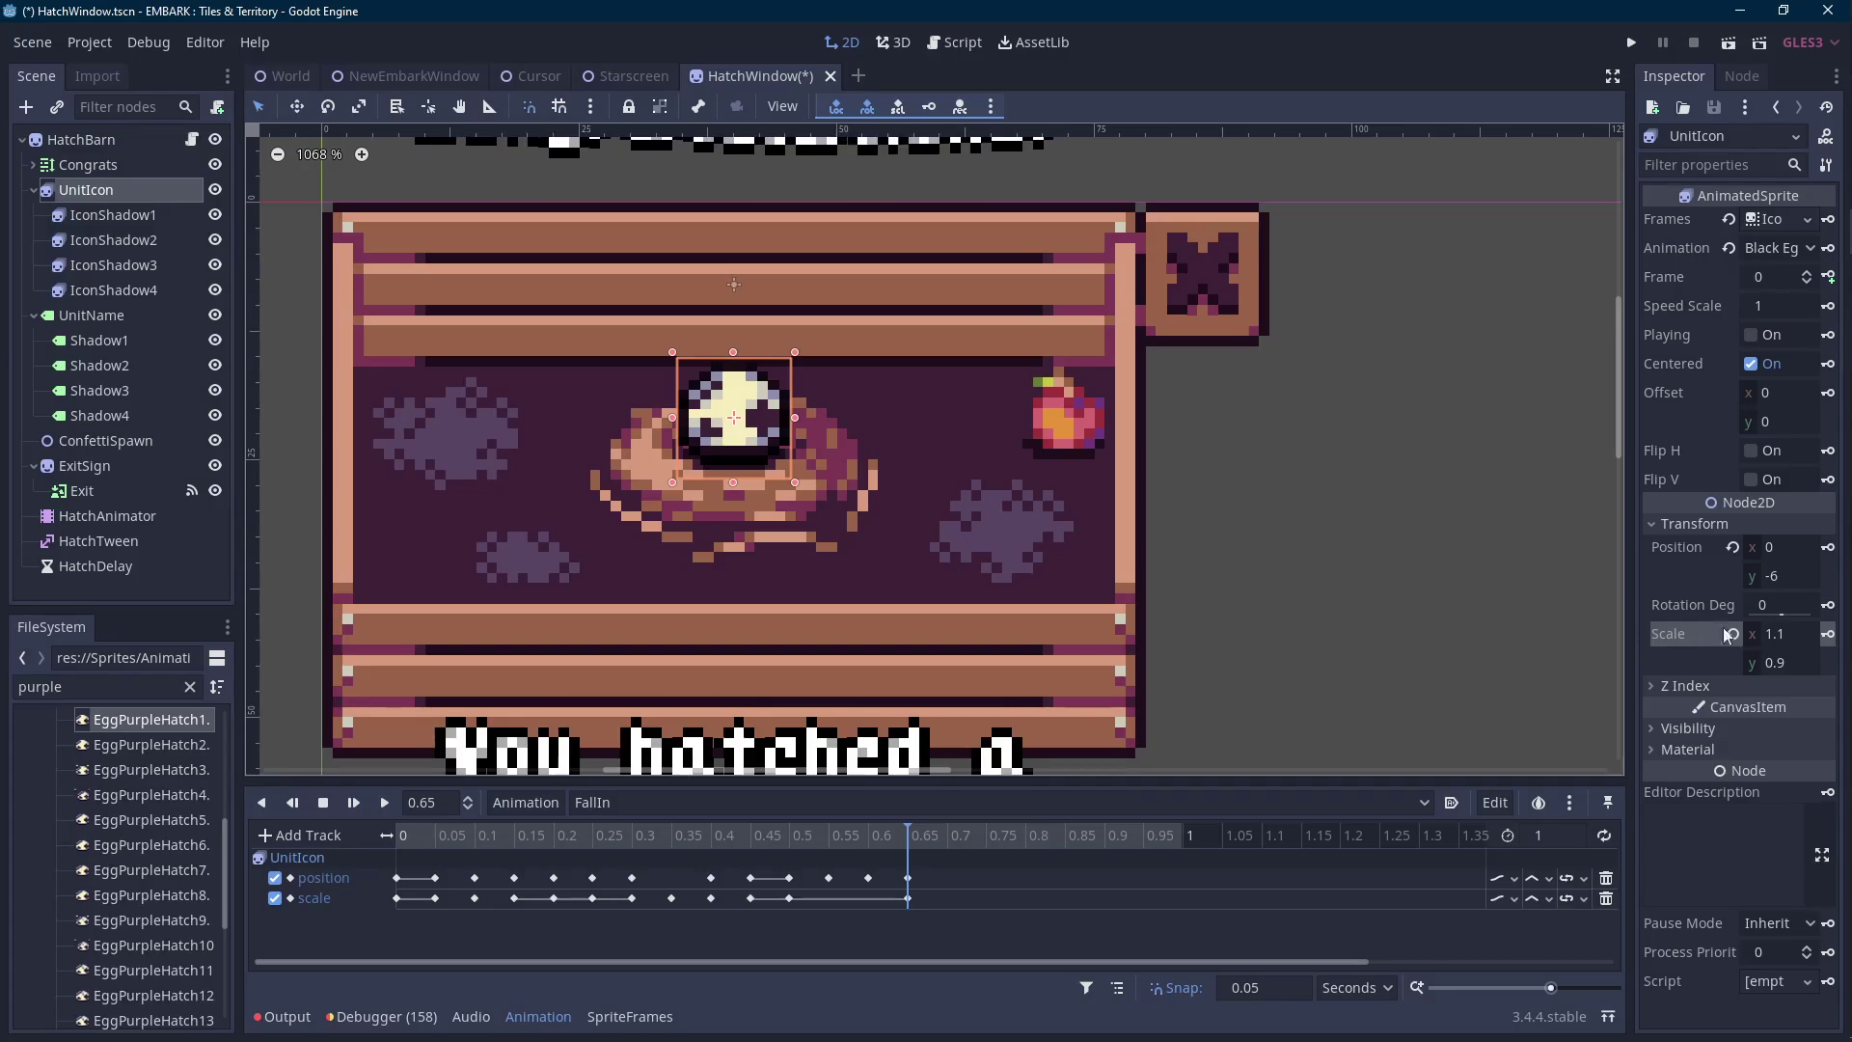
click(1828, 635)
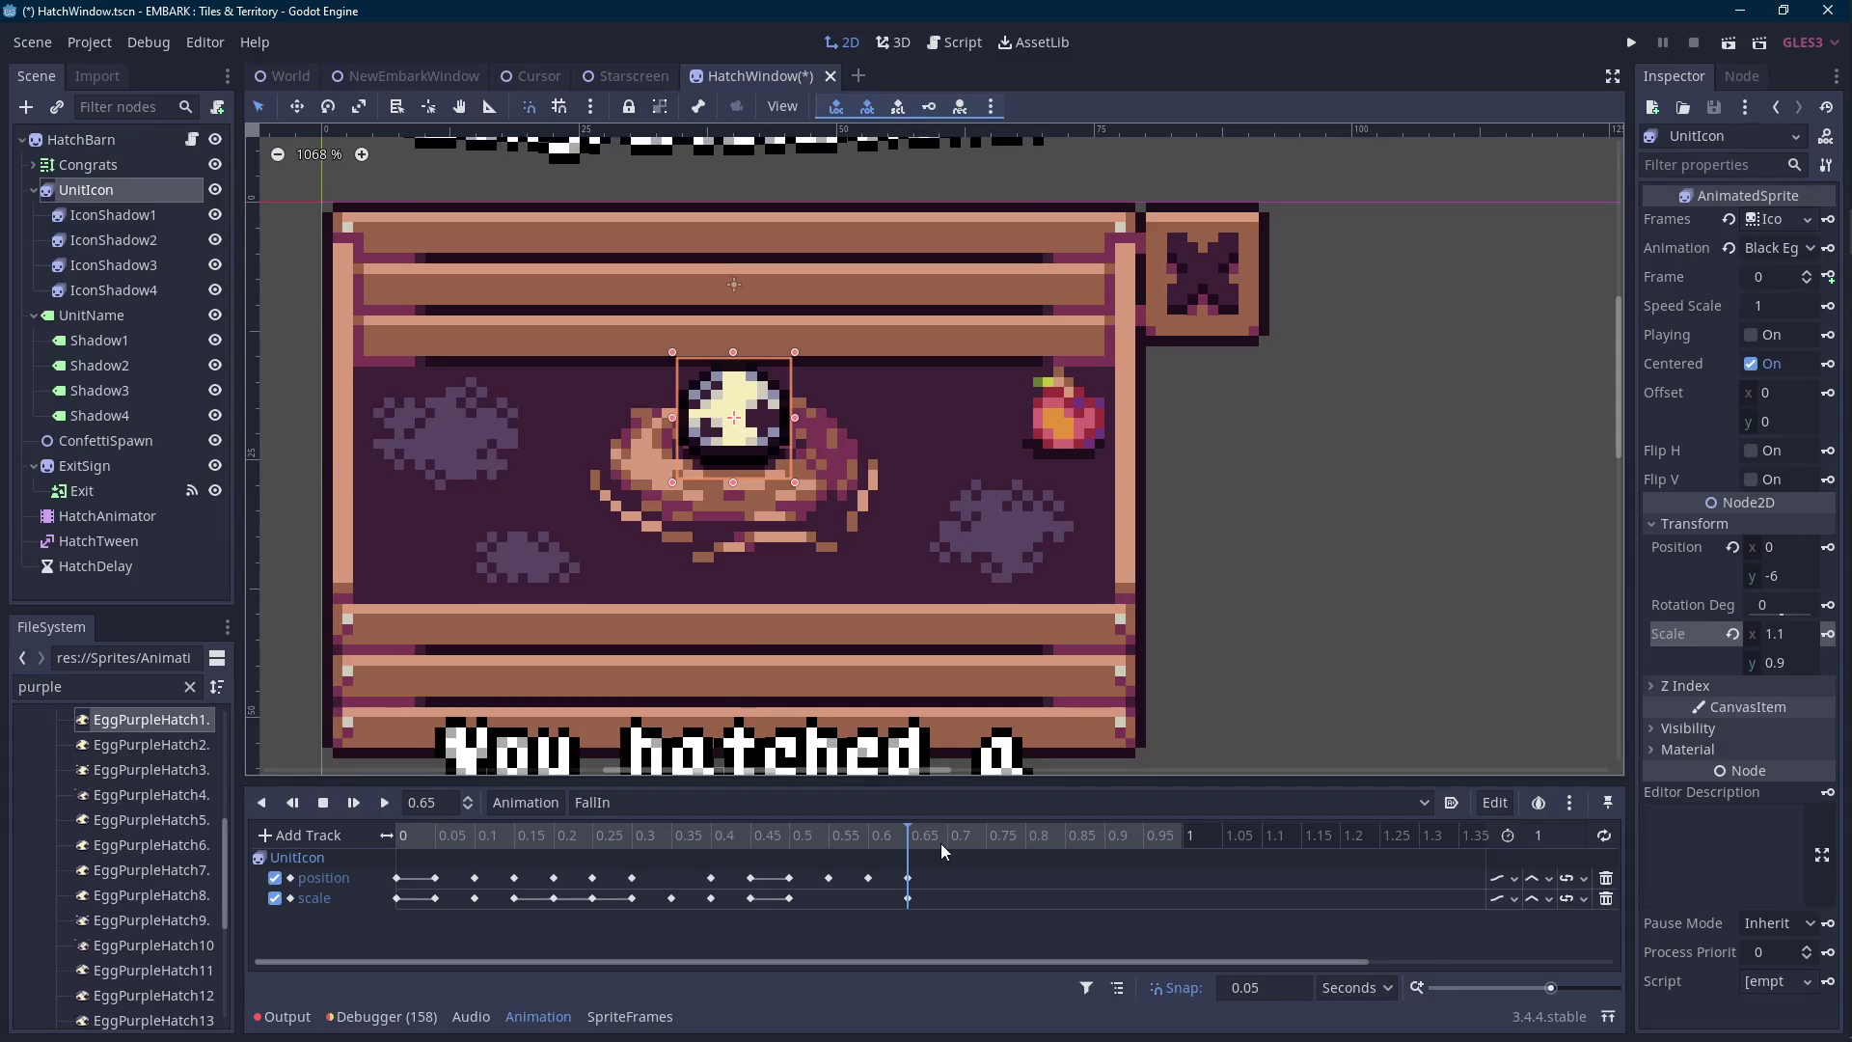
Check the scale keys at 0.5 and 0.6, replay FallIn, and duplicate UnitIcon.
click(871, 836)
click(790, 898)
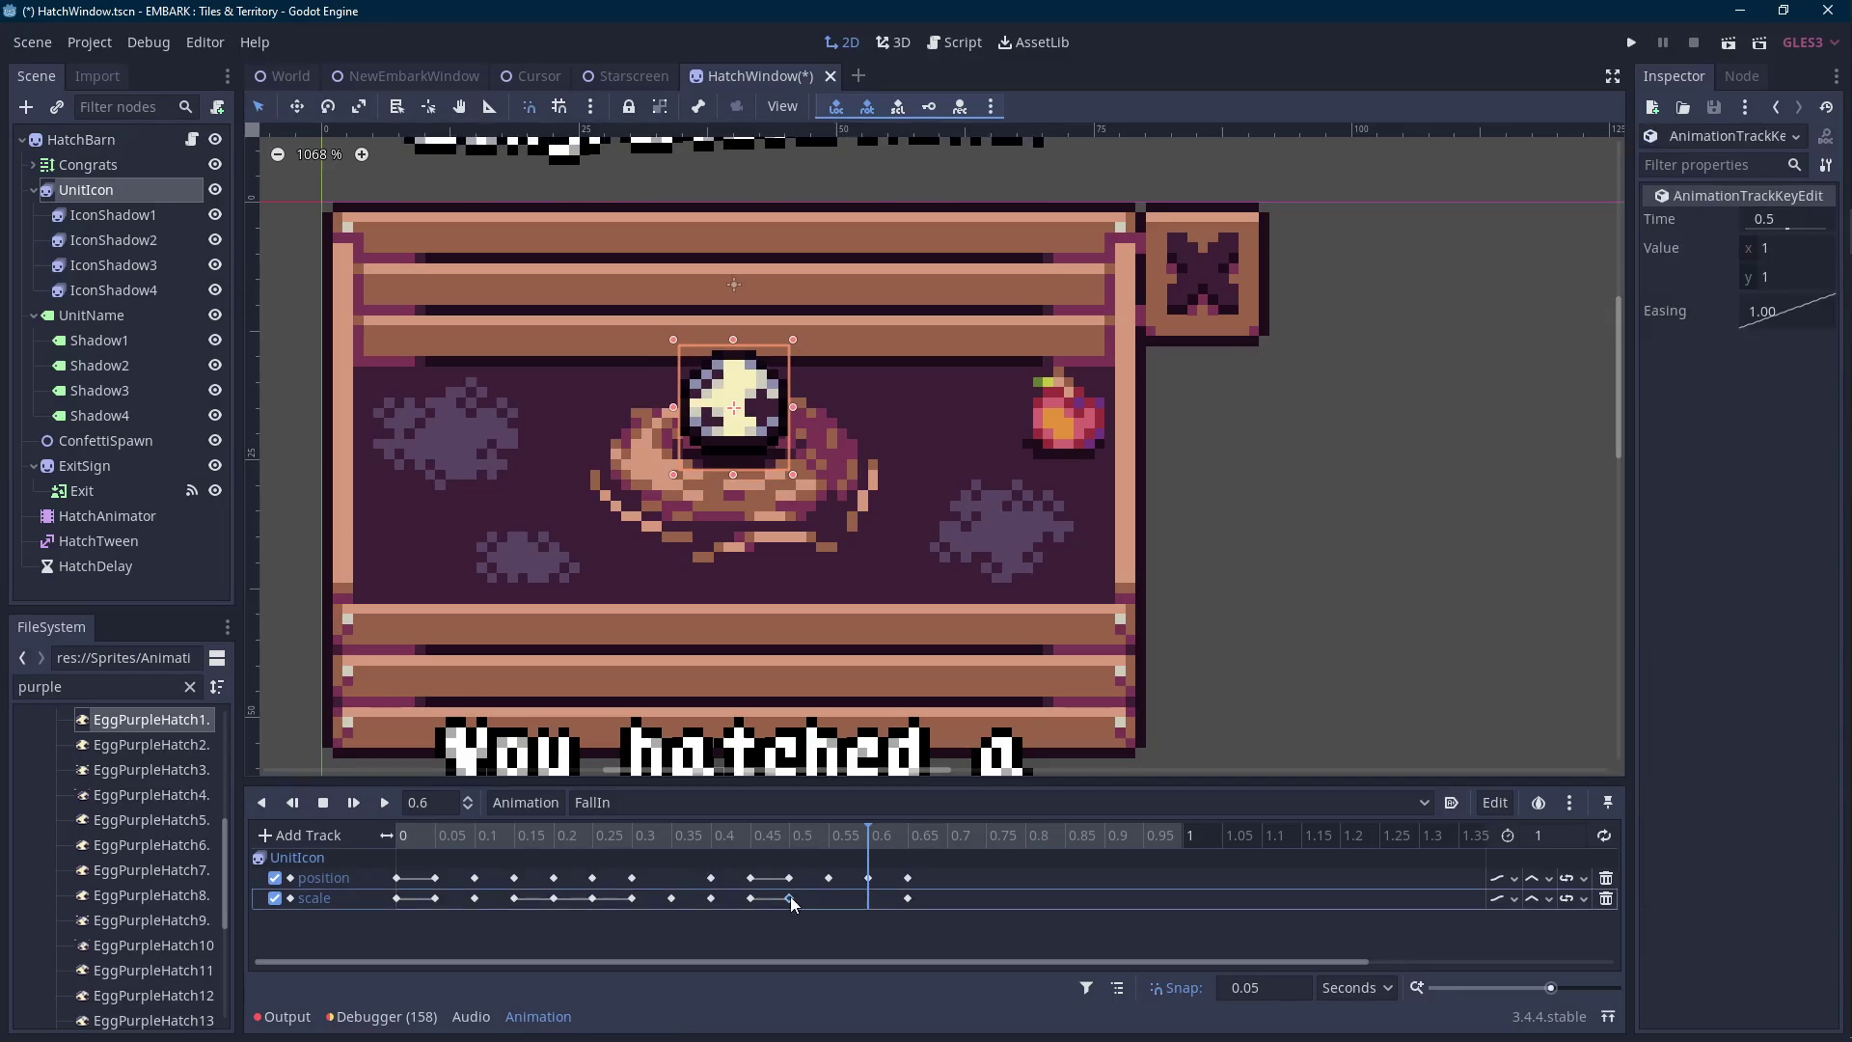
click(868, 898)
click(384, 802)
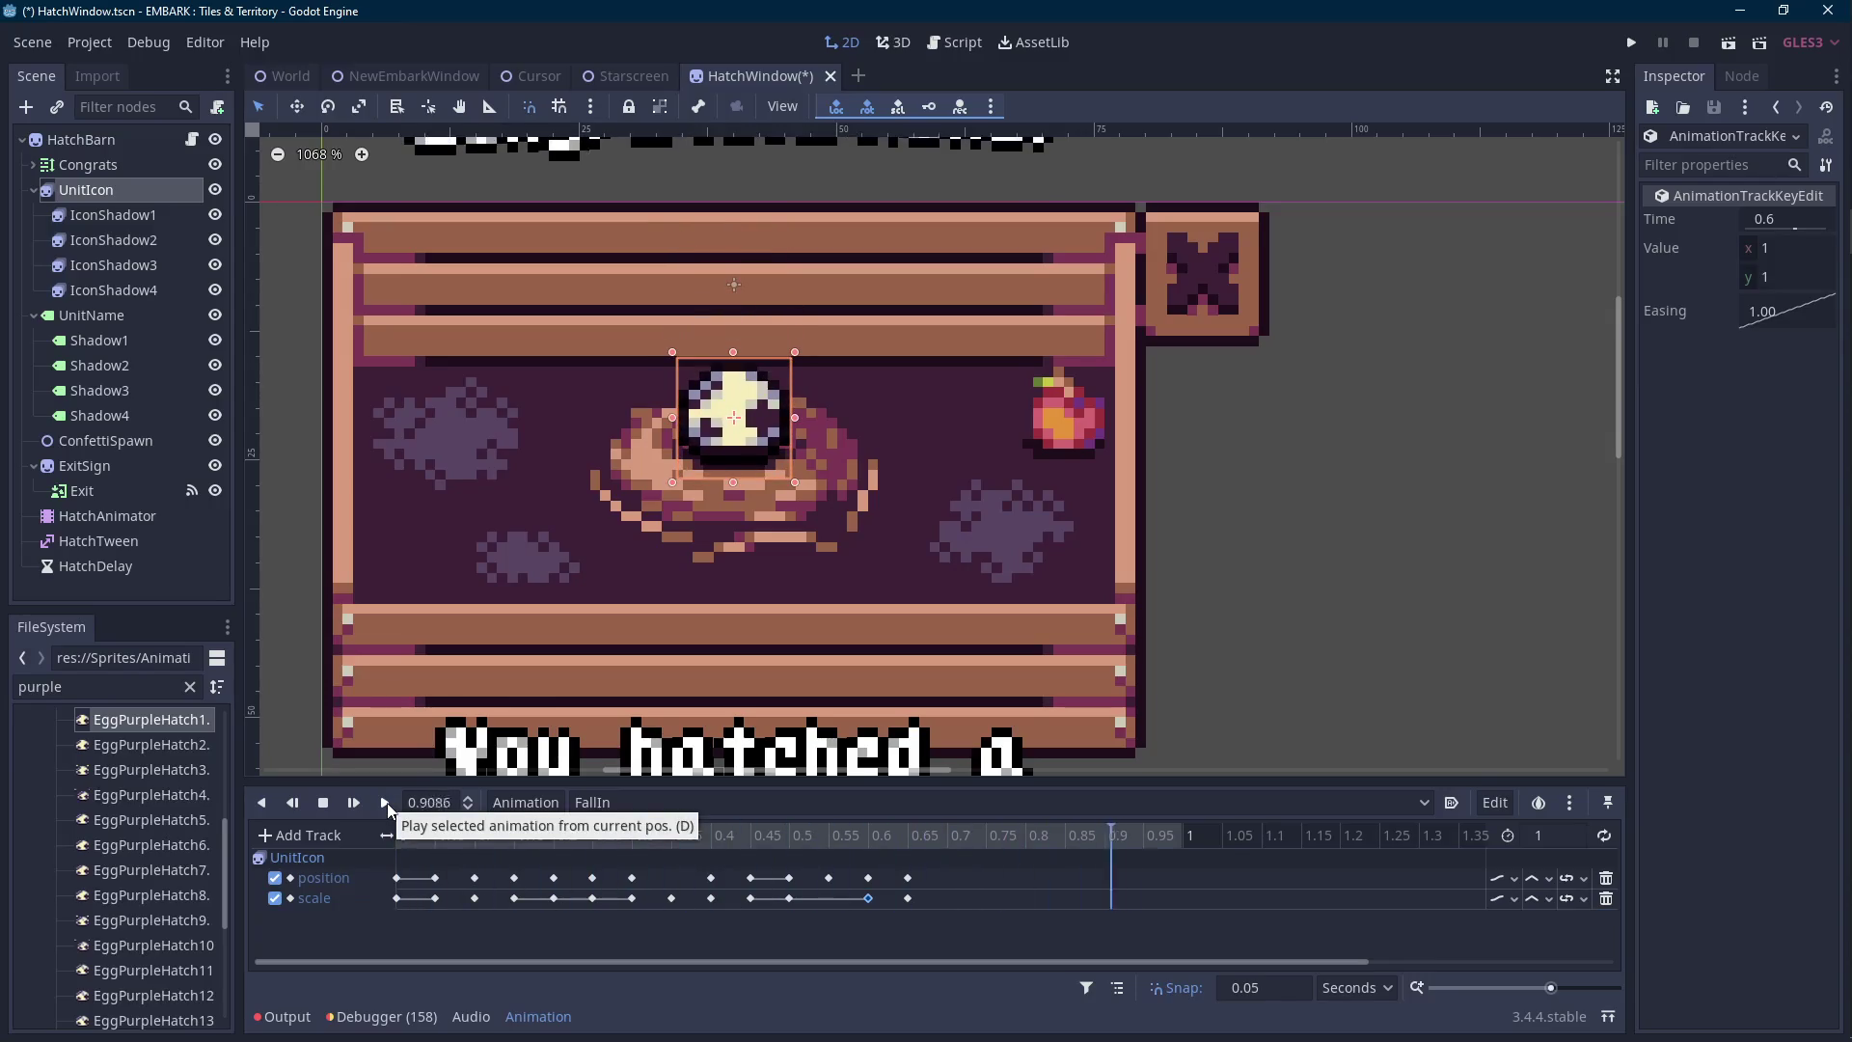
click(954, 839)
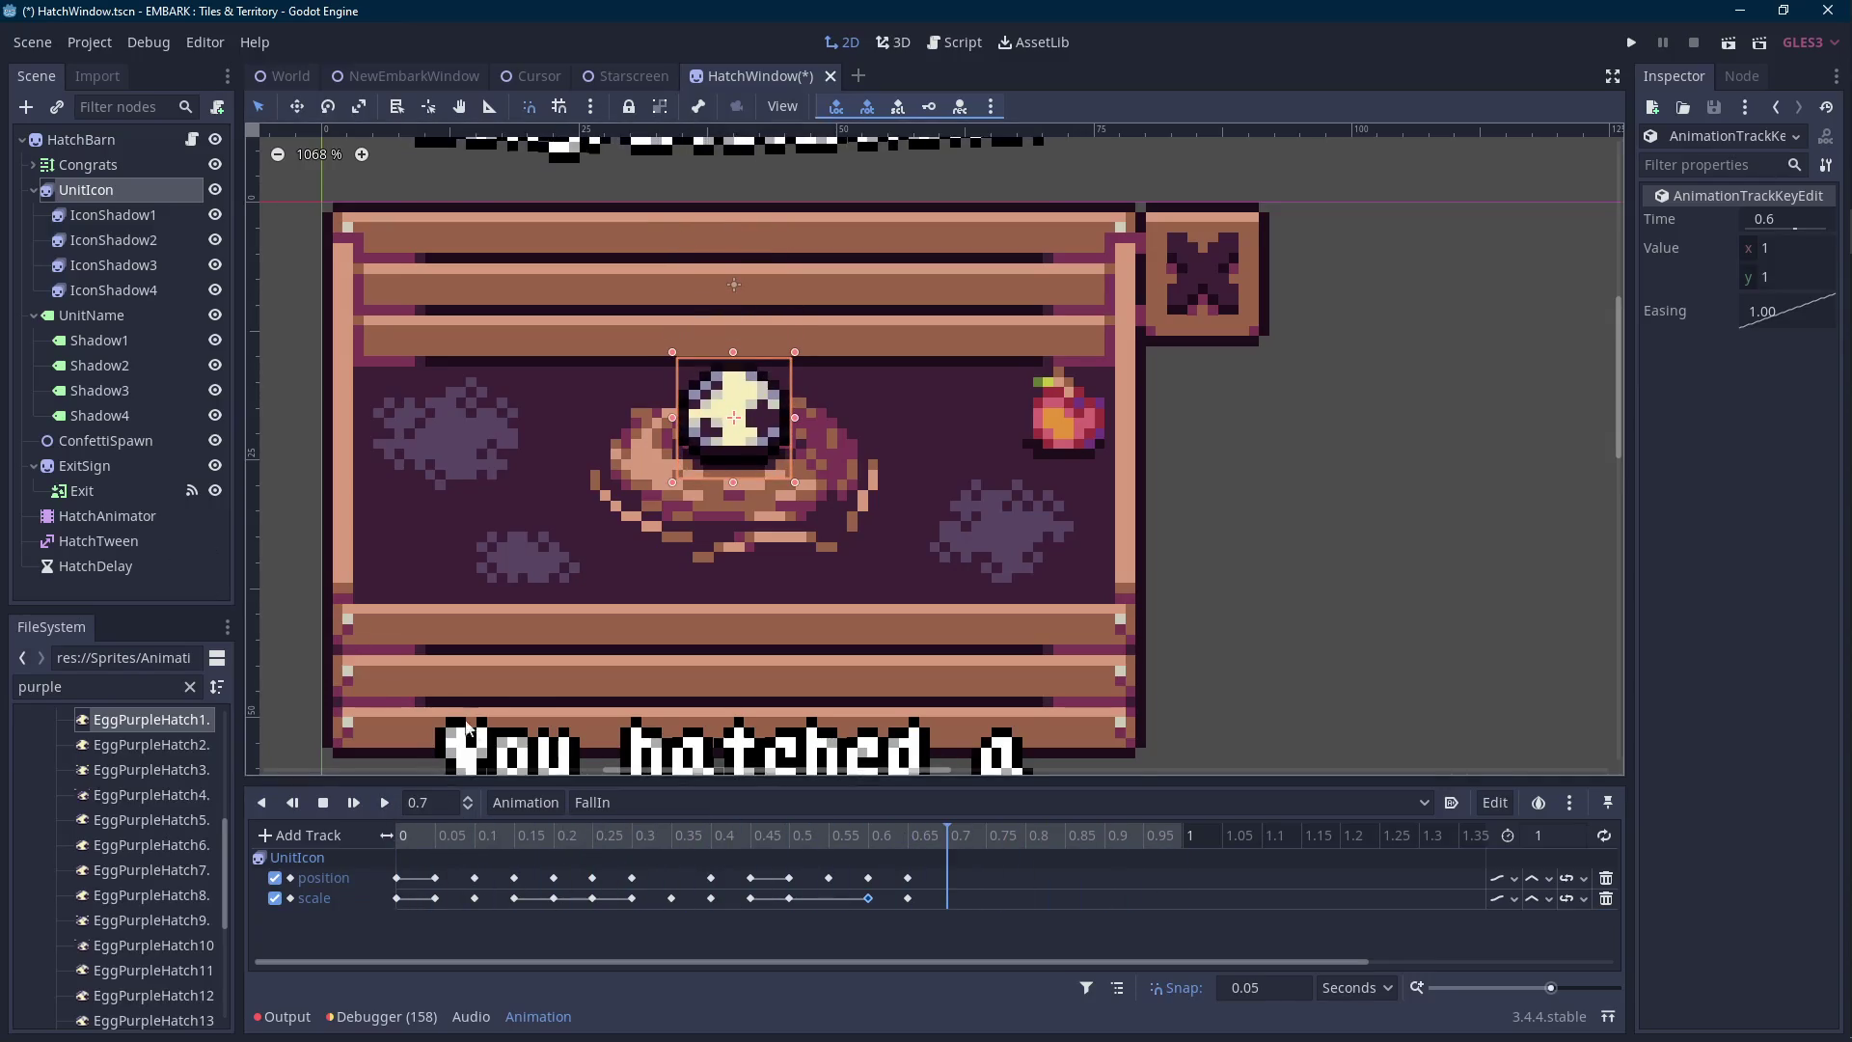
key(ctrl+d)
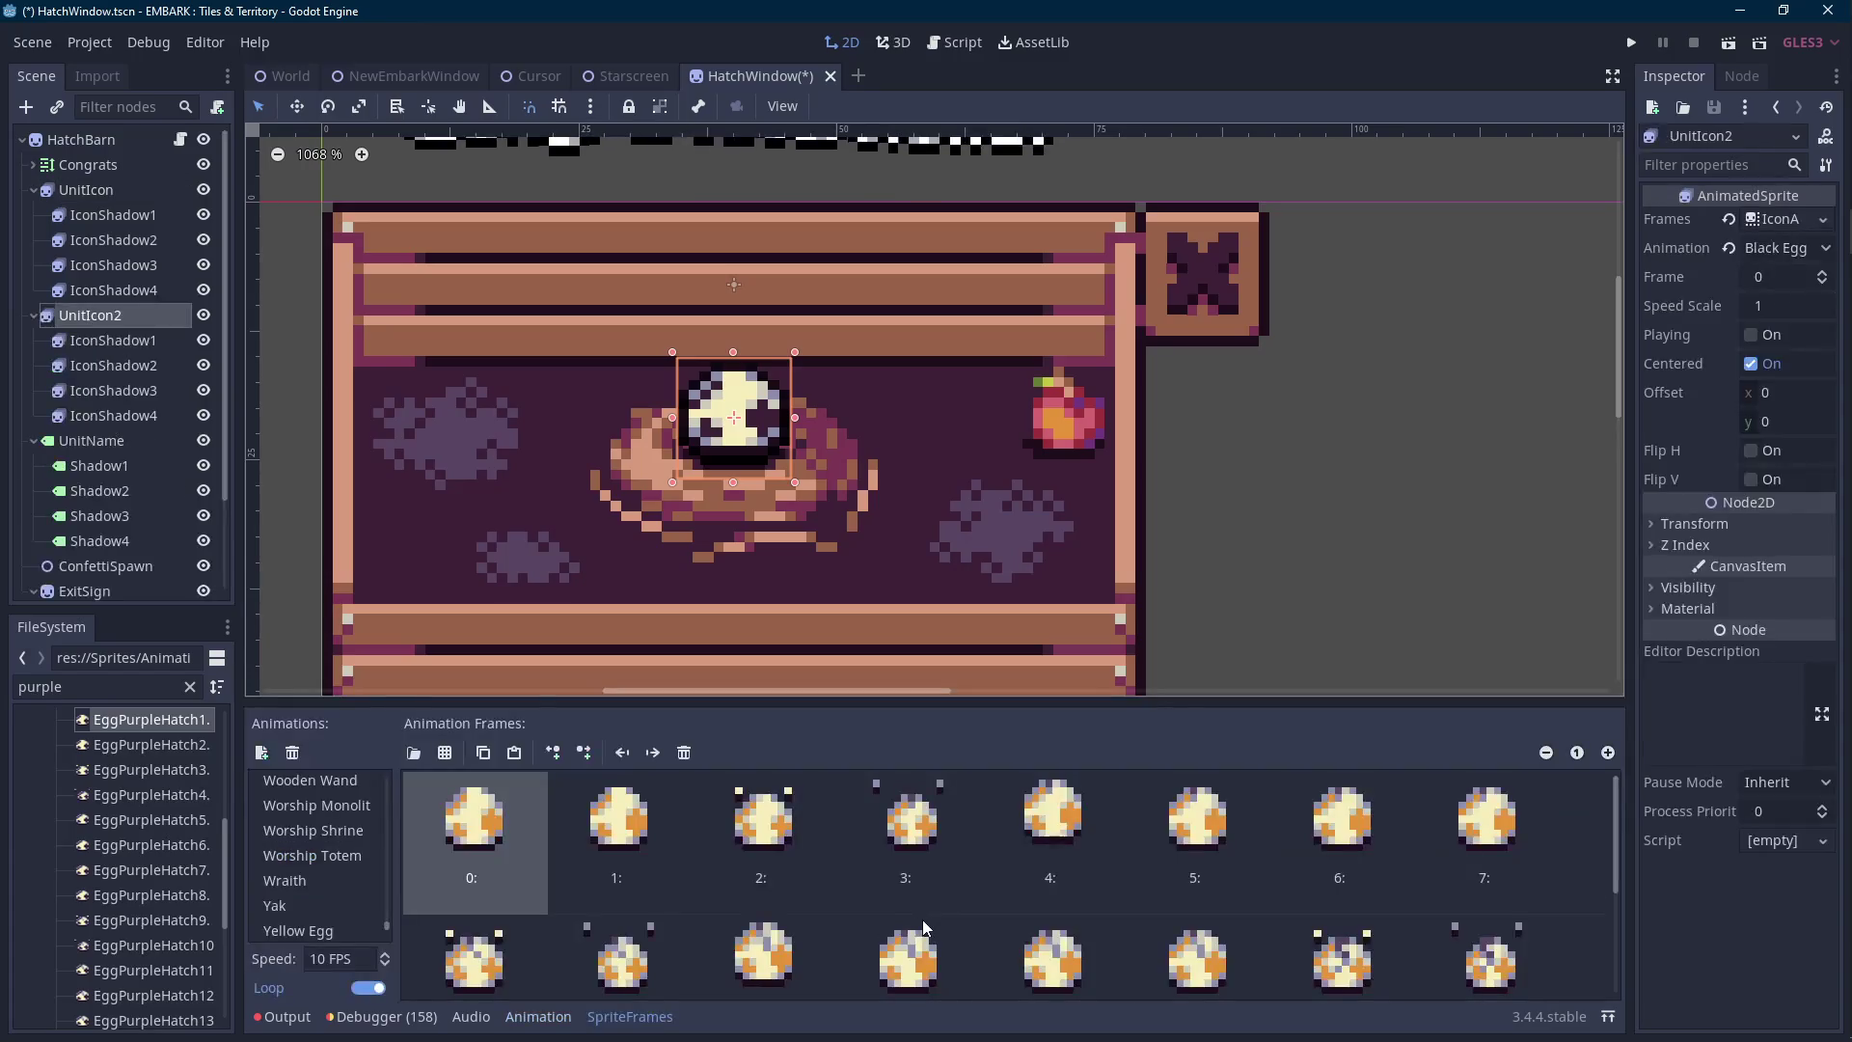
Undo the UnitIcon duplicate, select the 0.65 s position key, and replay FallIn.
key(ctrl+z)
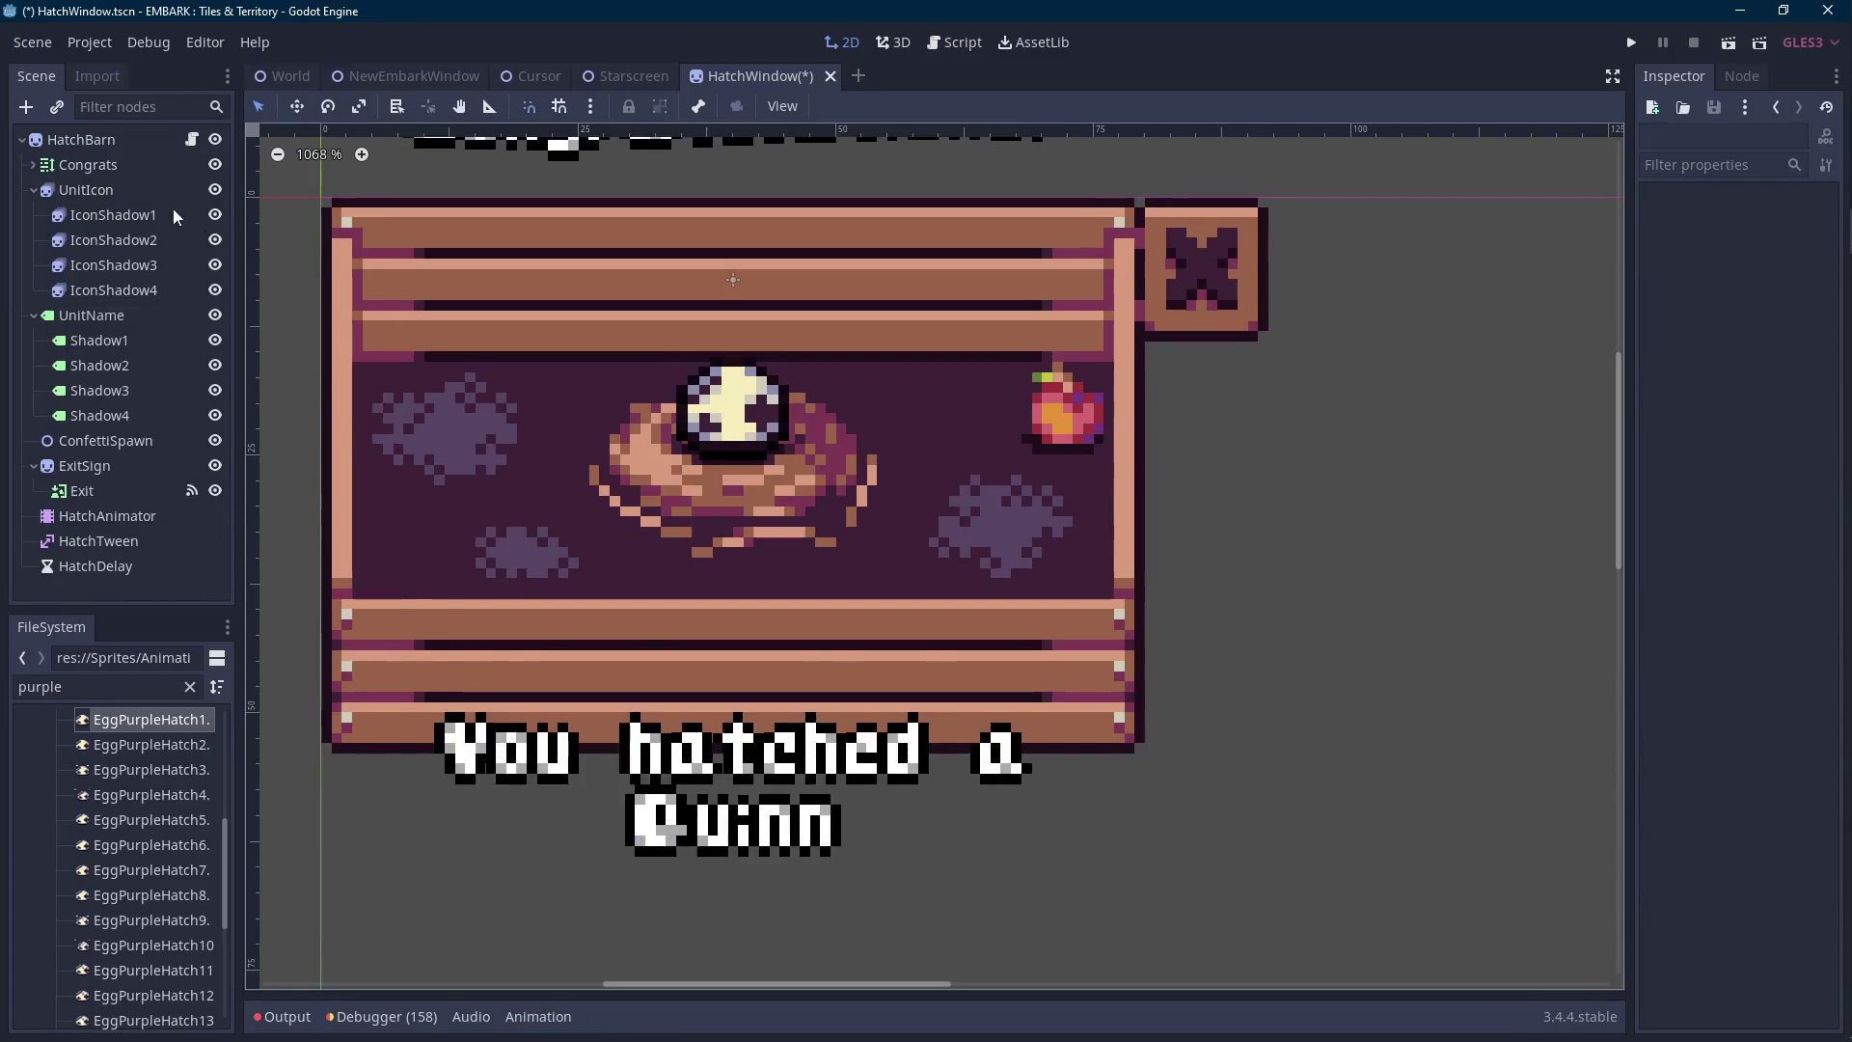
click(106, 515)
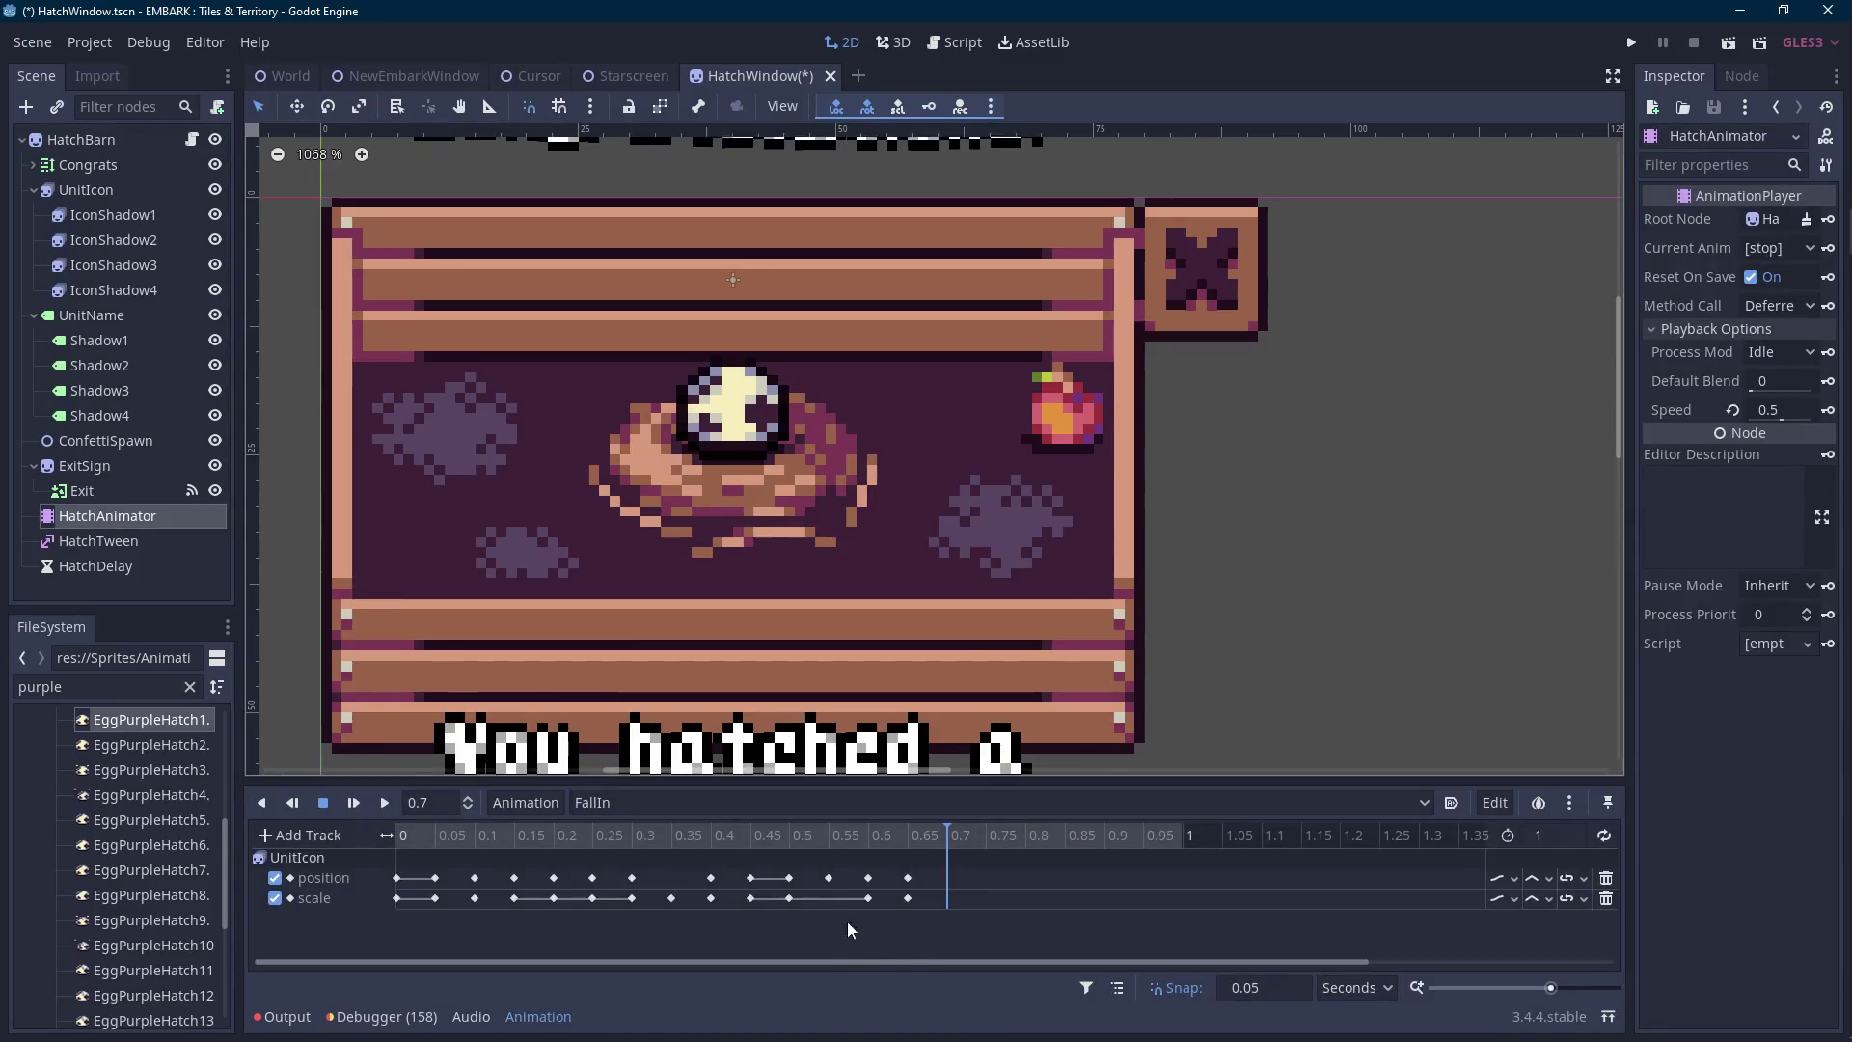
click(910, 878)
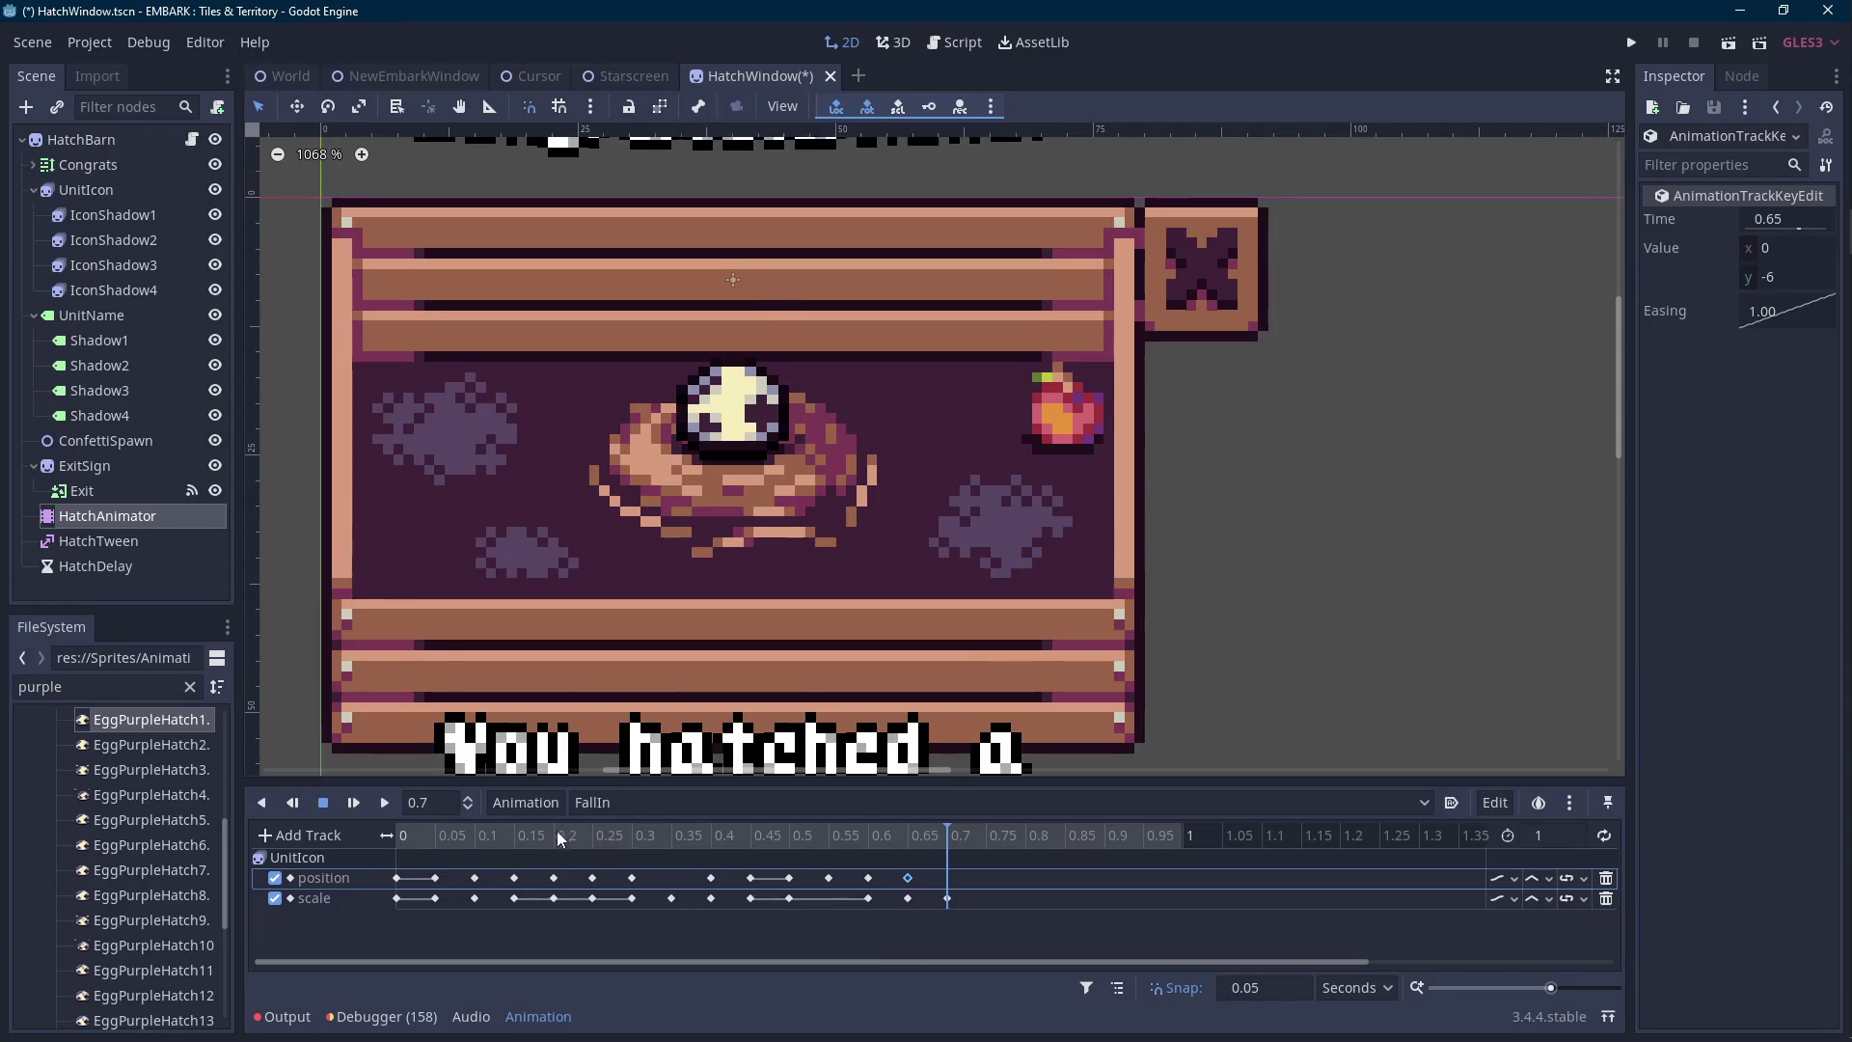
click(390, 835)
click(384, 802)
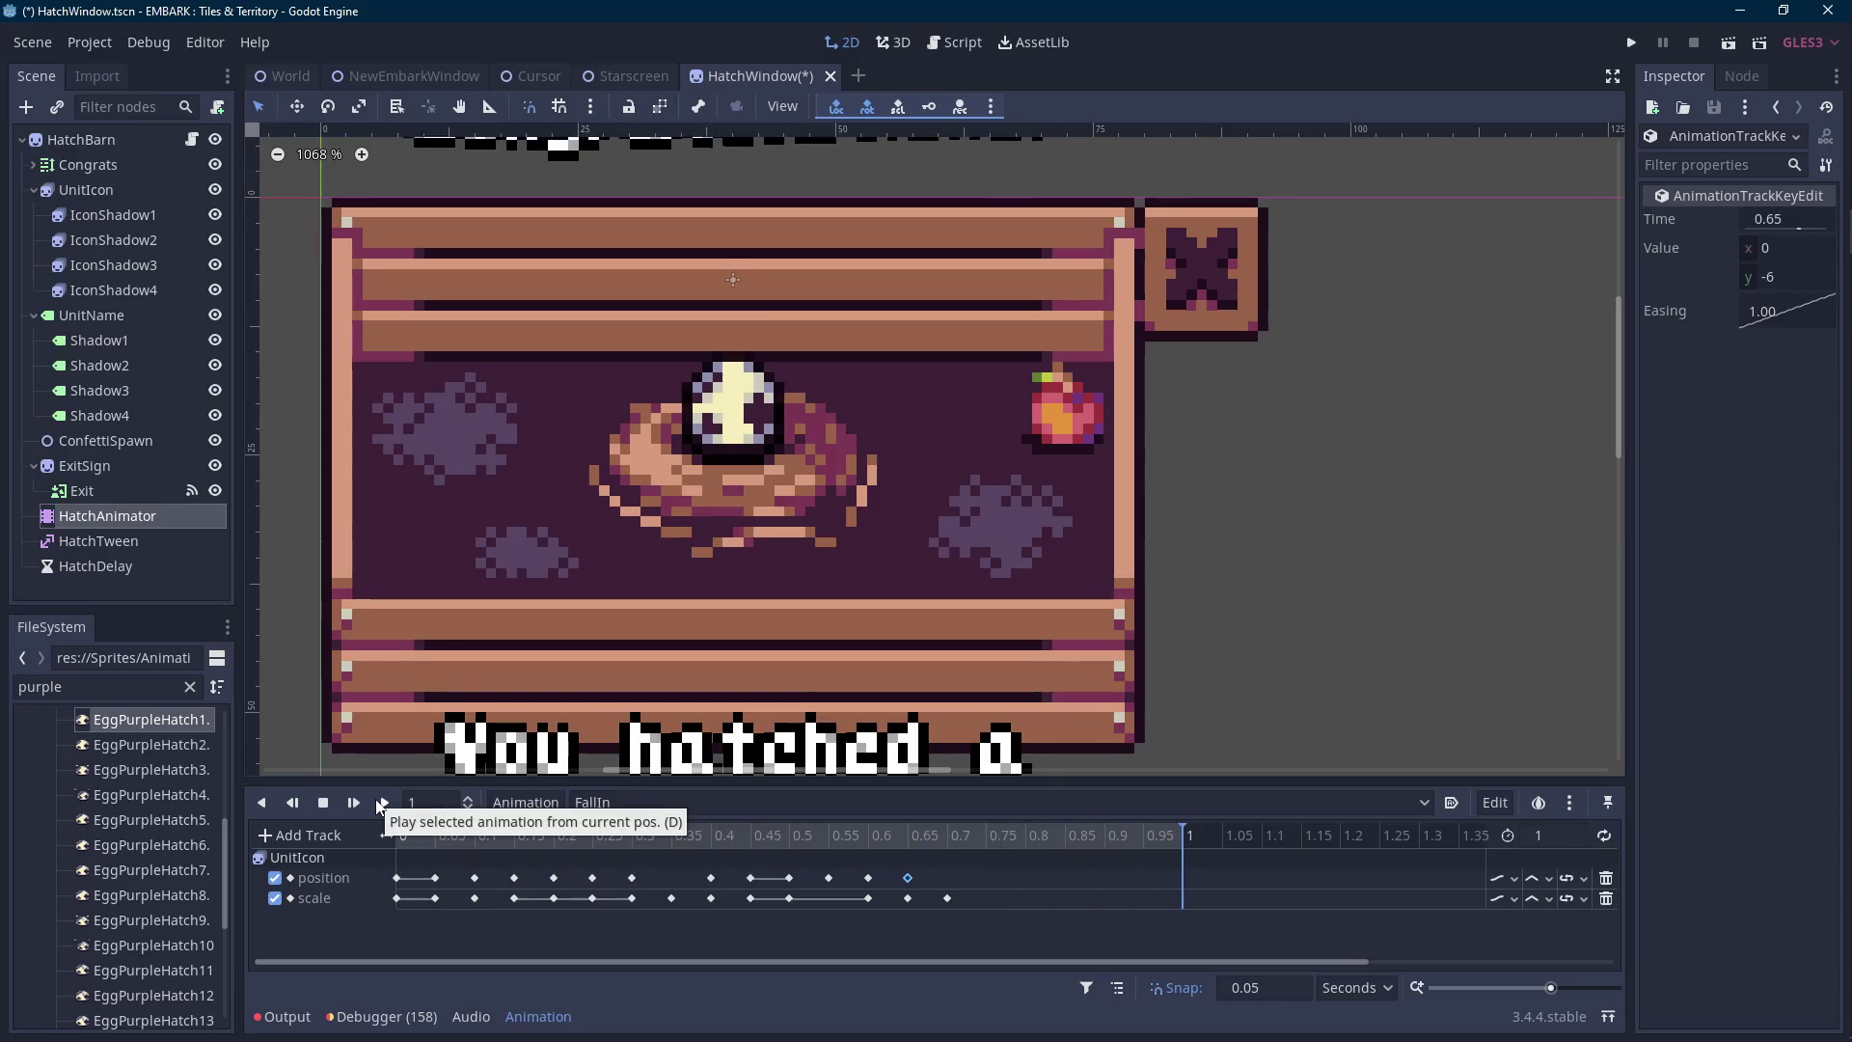
mouse_move(922, 842)
mouse_down()
mouse_move(848, 841)
mouse_move(940, 848)
mouse_move(188, 814)
mouse_up()
click(384, 803)
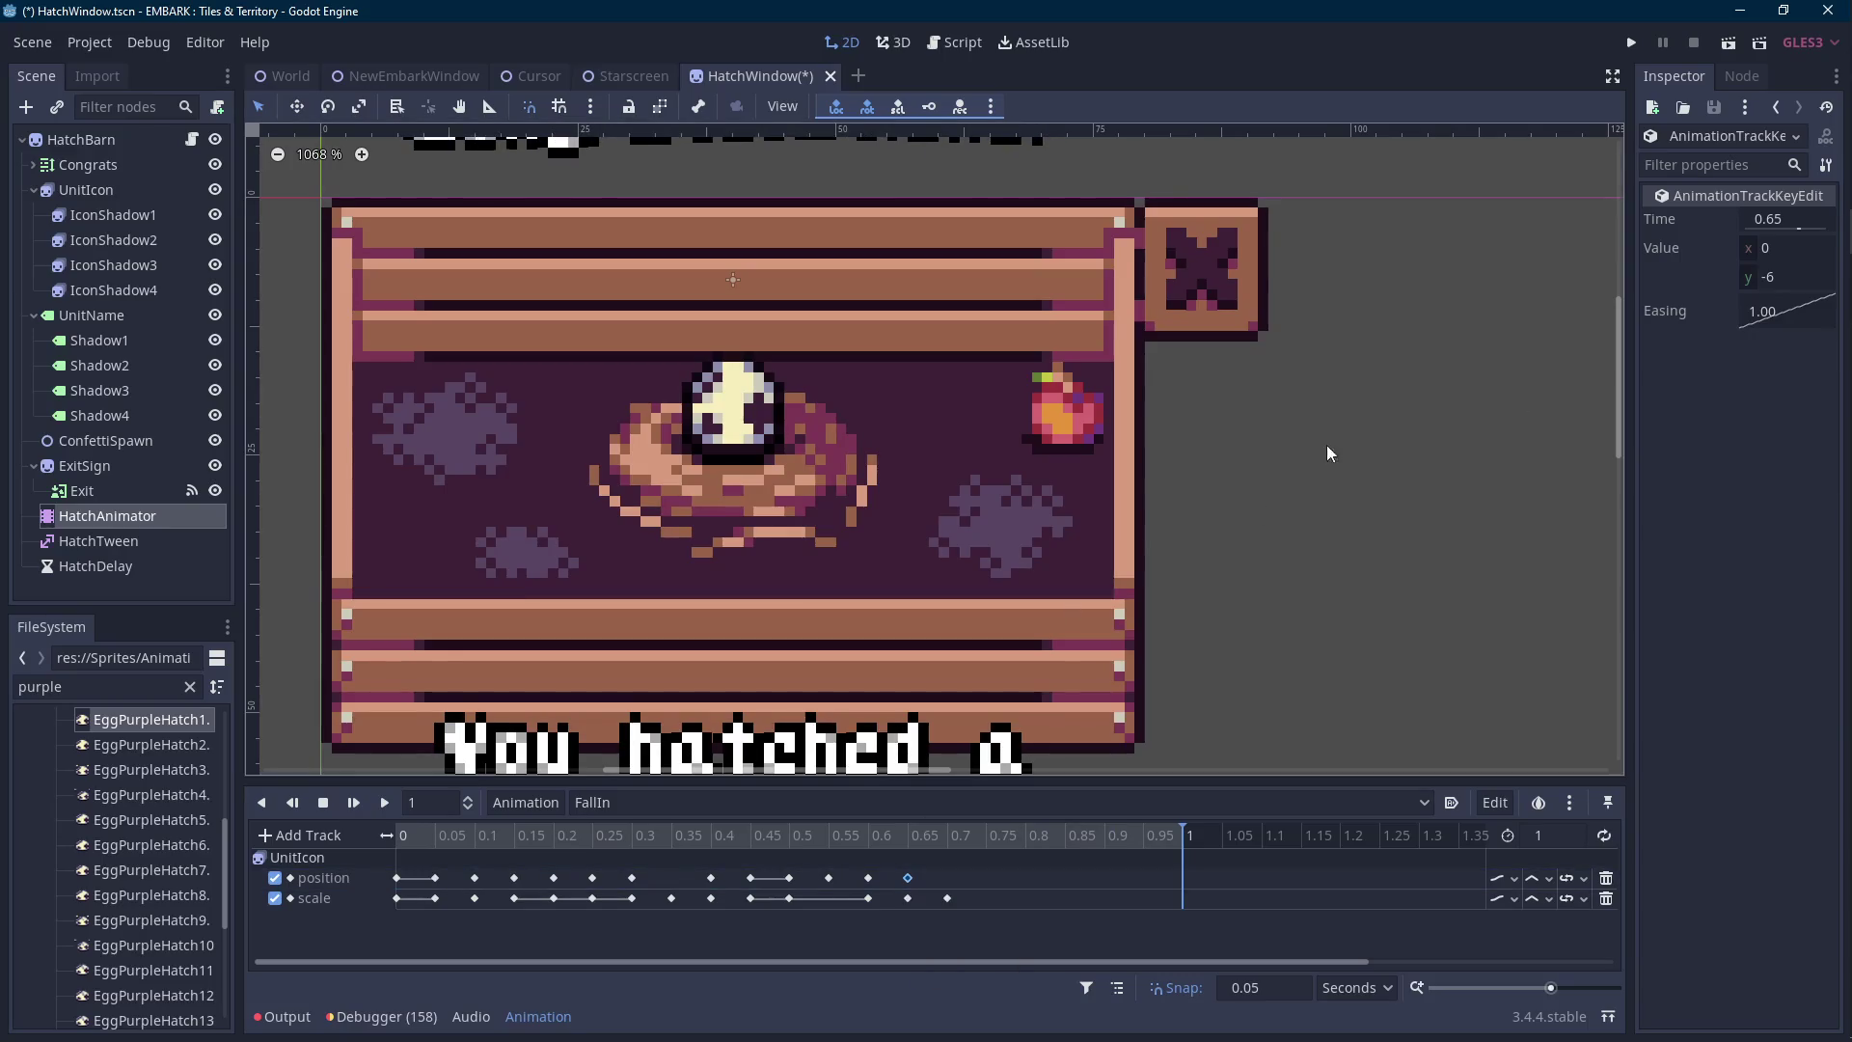
Compare the egg's pose at 0.65 s and 0.7 s, then replay the drop.
scroll(994, 496, left, 1)
click(912, 838)
click(880, 837)
click(919, 839)
click(950, 837)
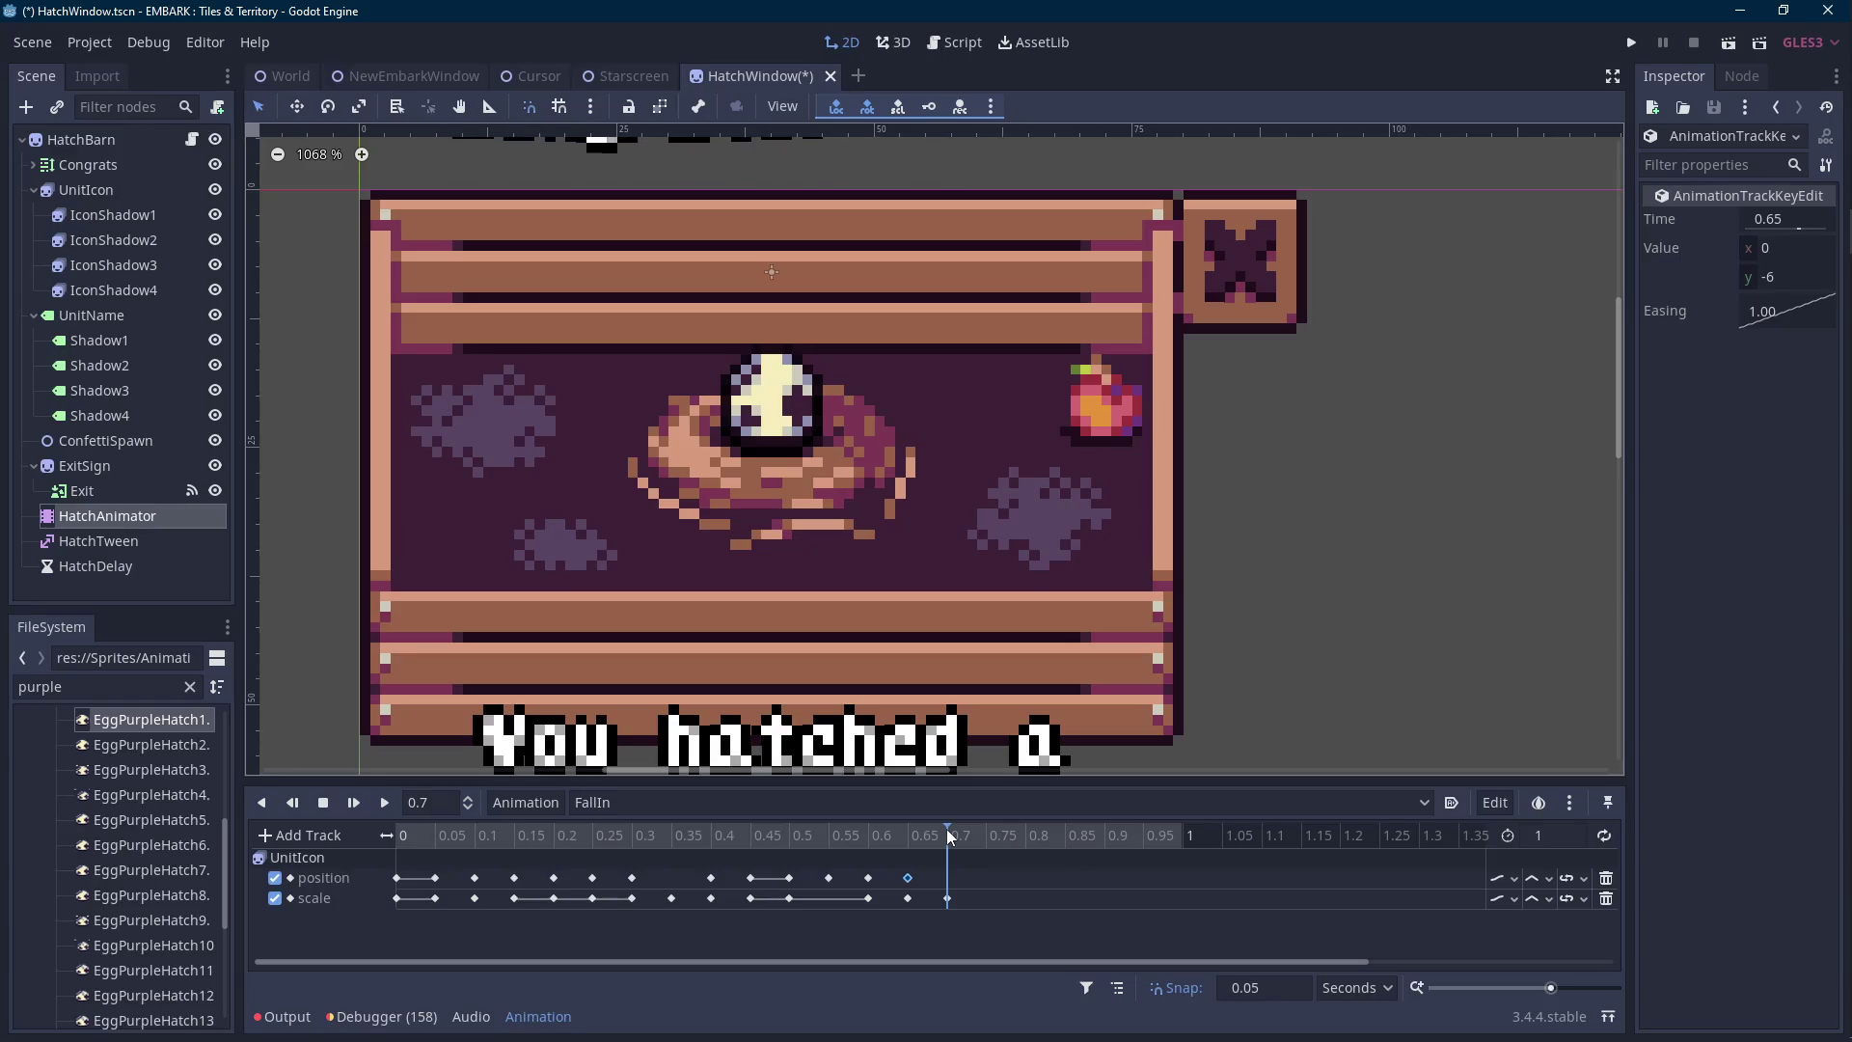
click(919, 837)
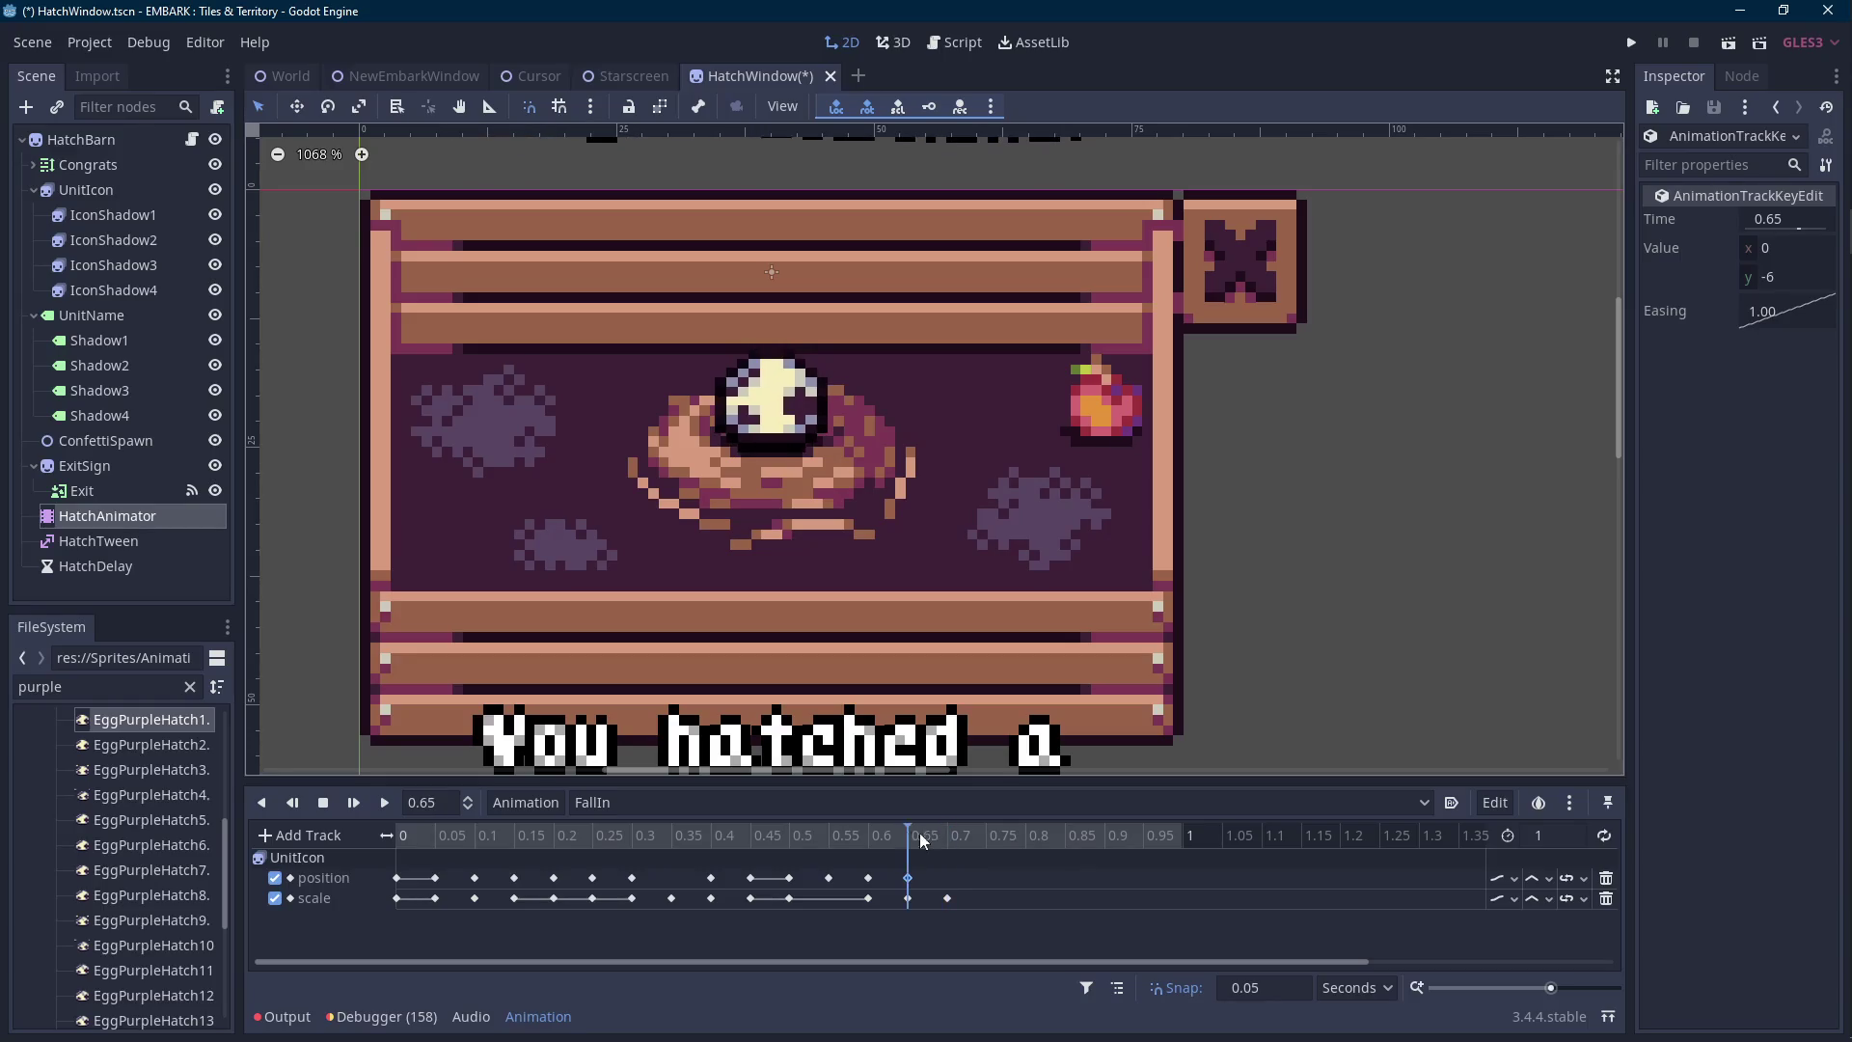
click(381, 836)
click(386, 803)
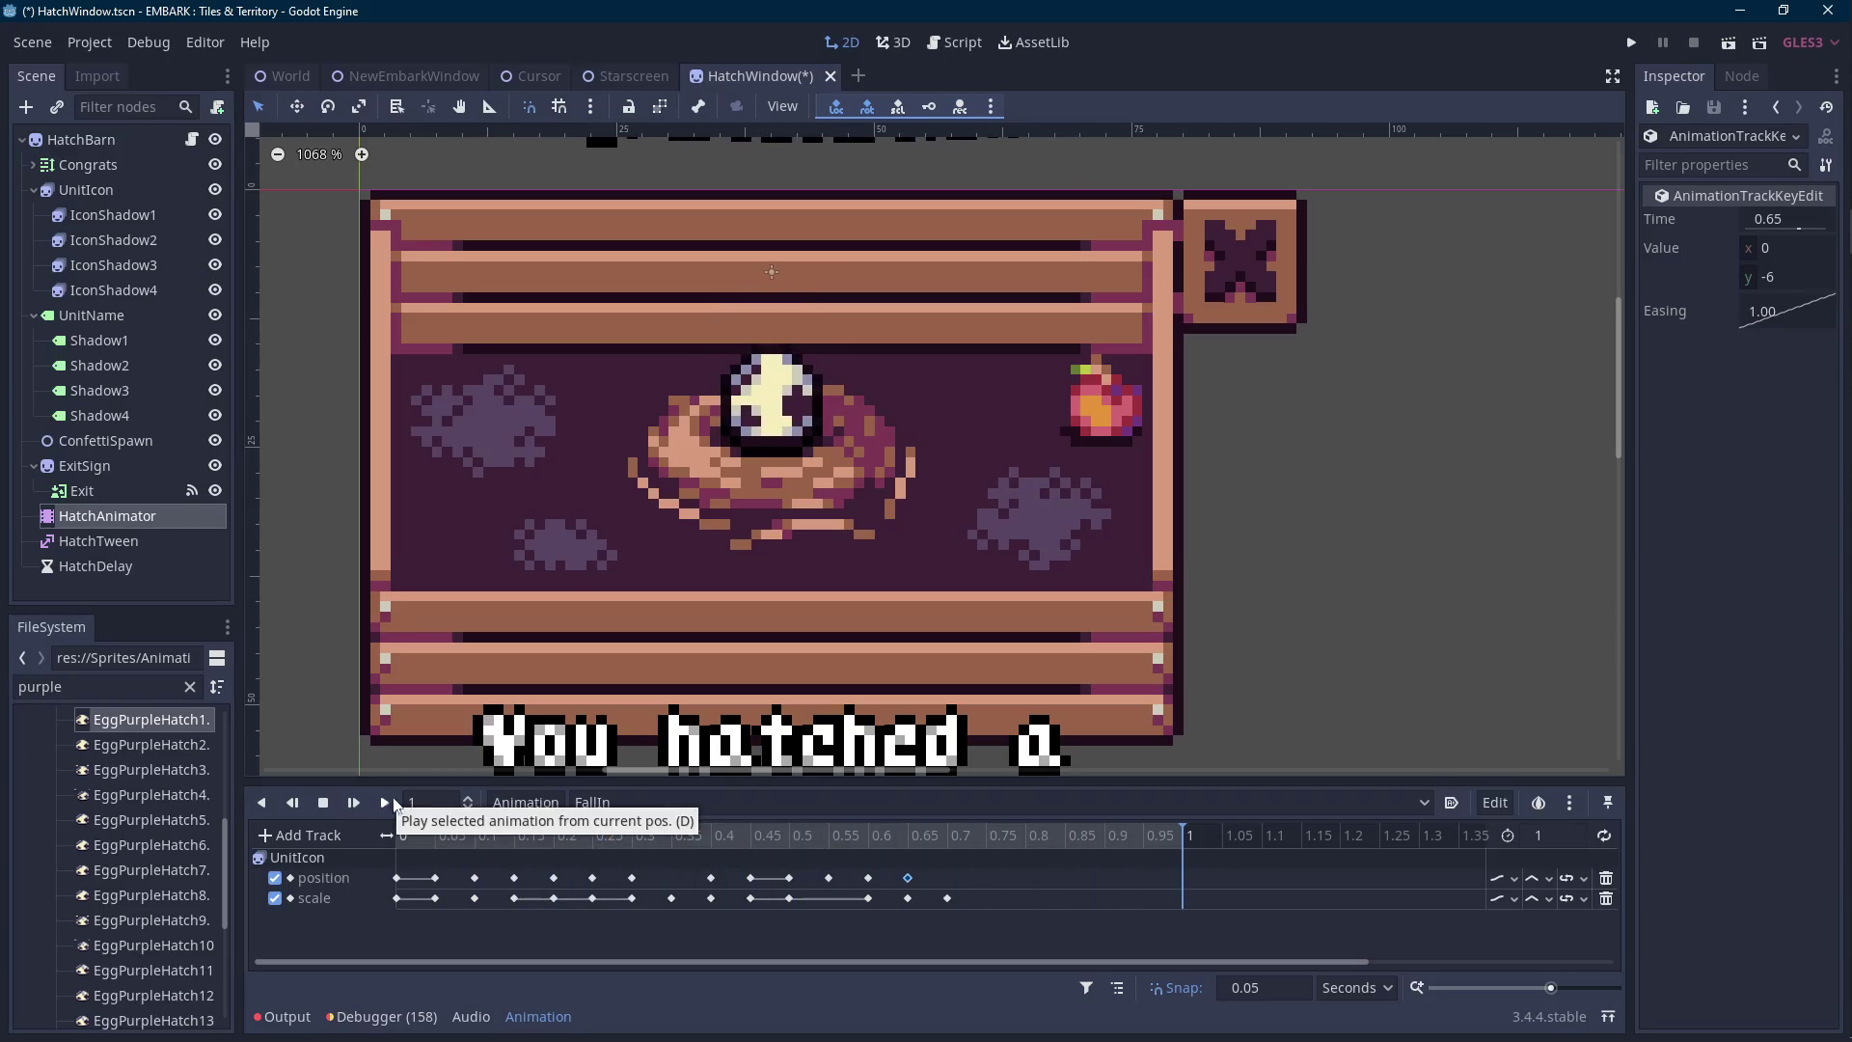
Try y values of -6.2 and -6.3 on the 0.65 s position key.
click(907, 835)
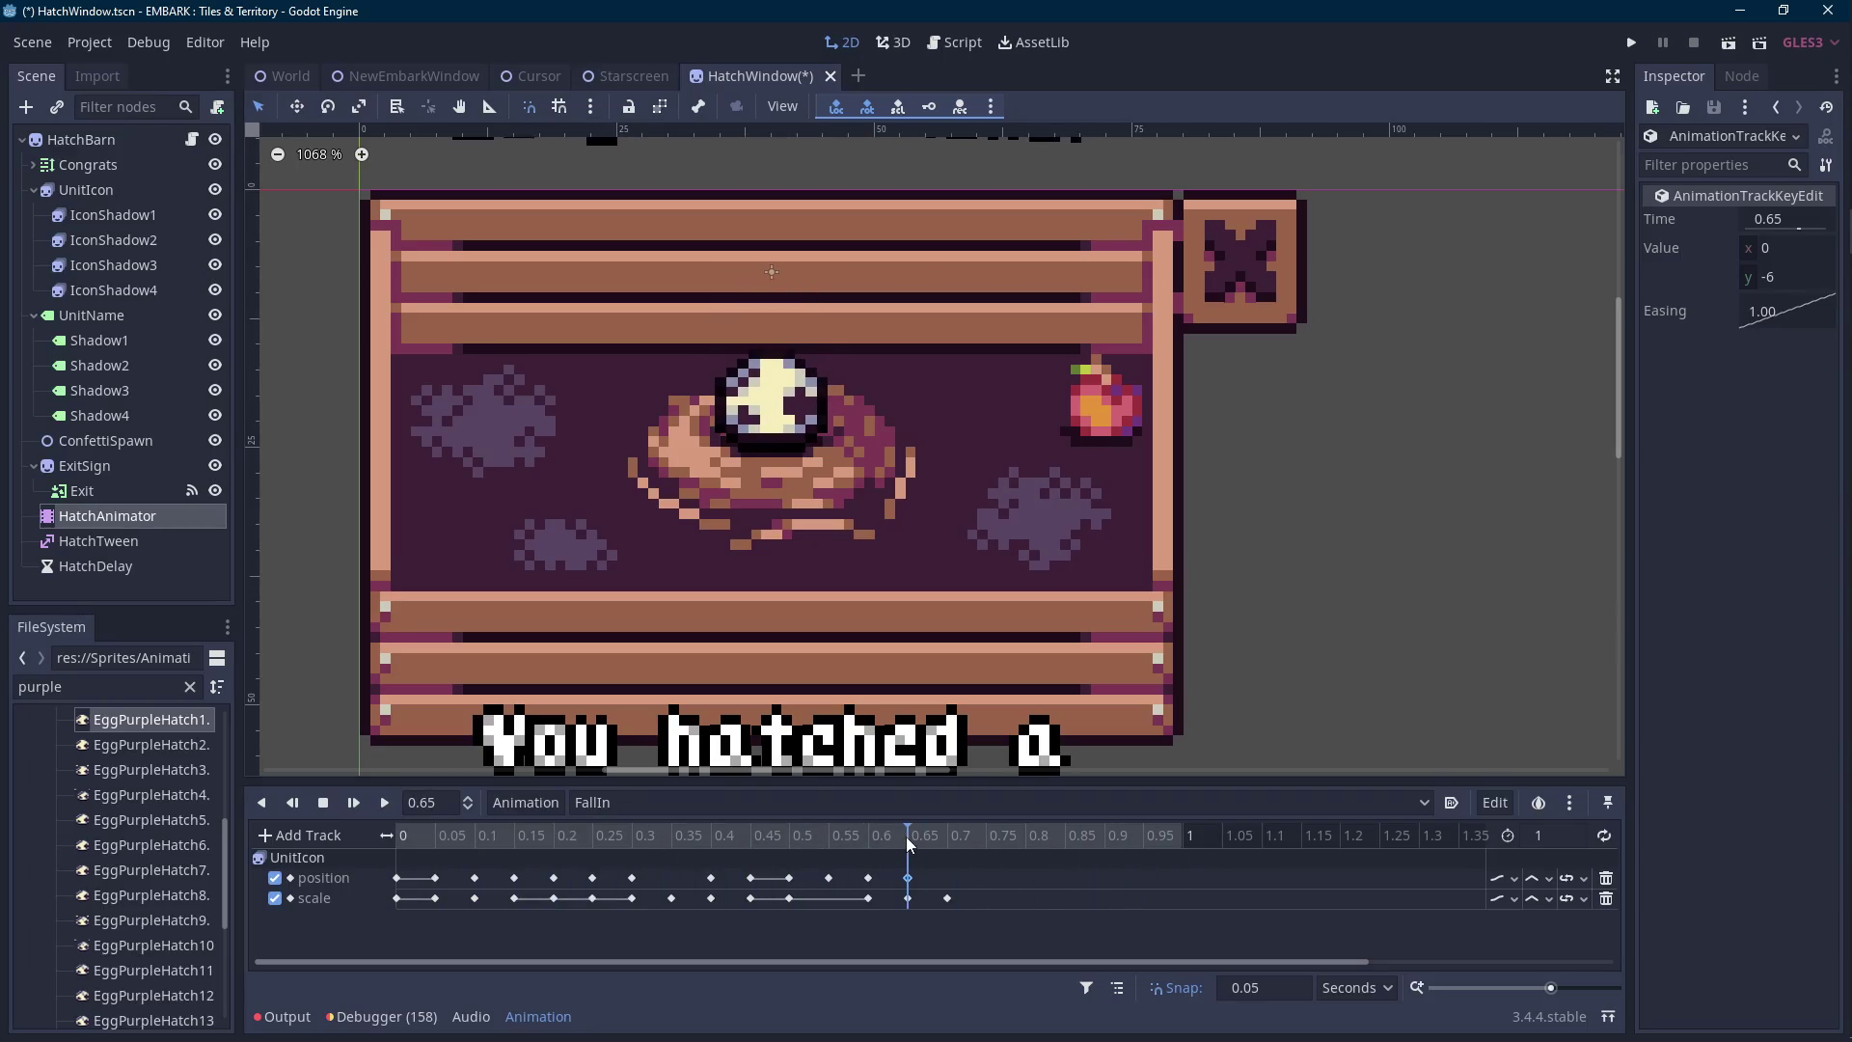
scroll(714, 557, up, 1)
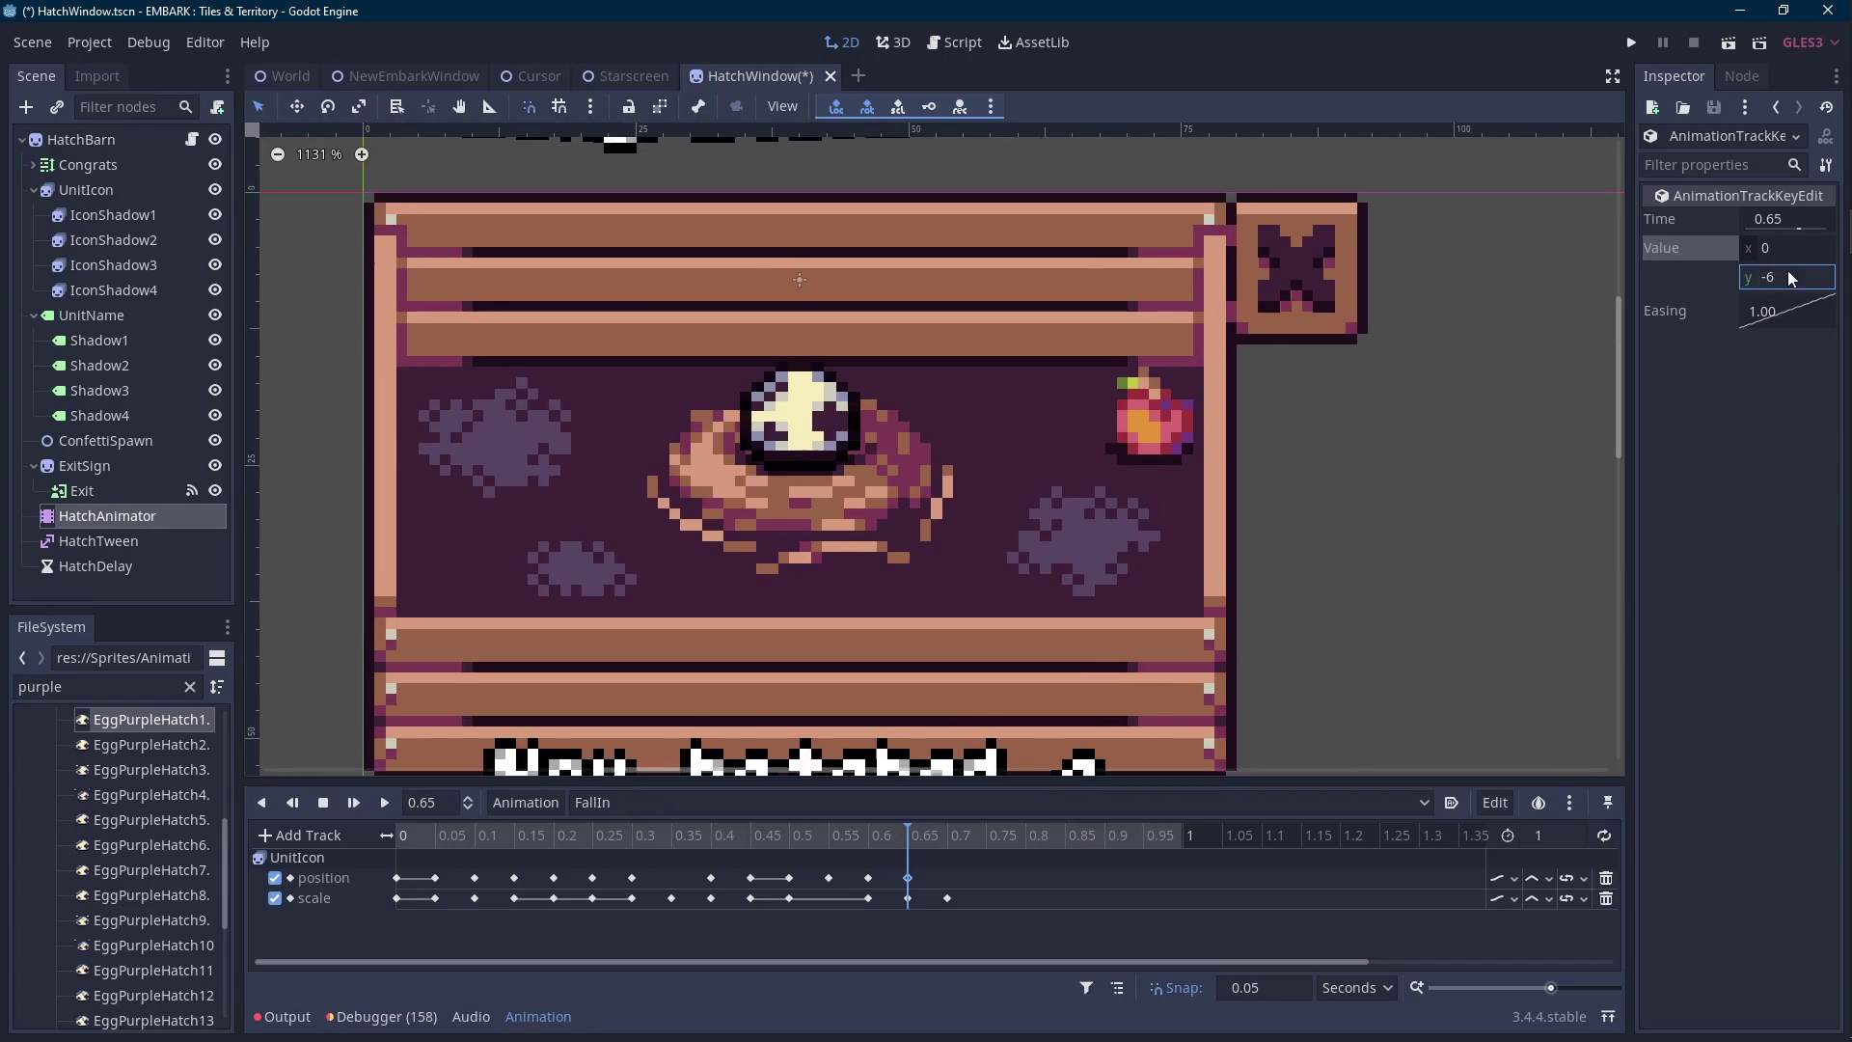
text(.2)
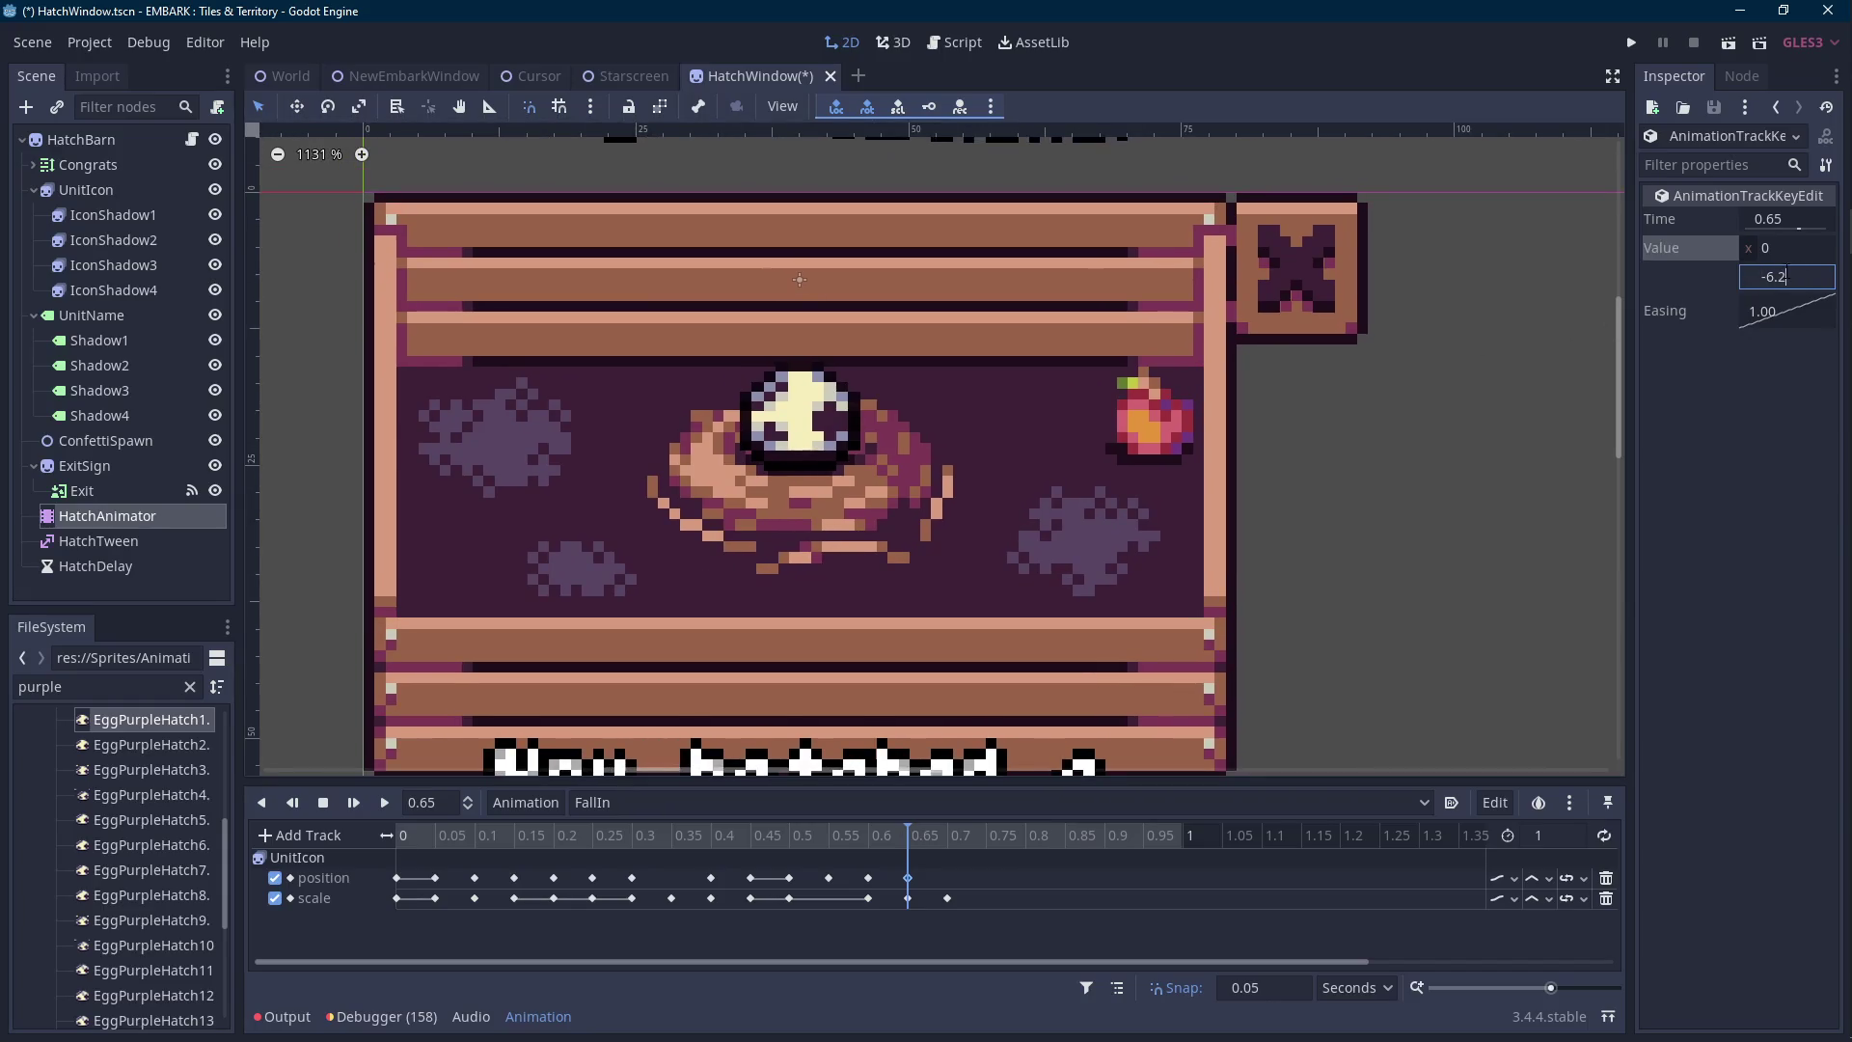
key(Return)
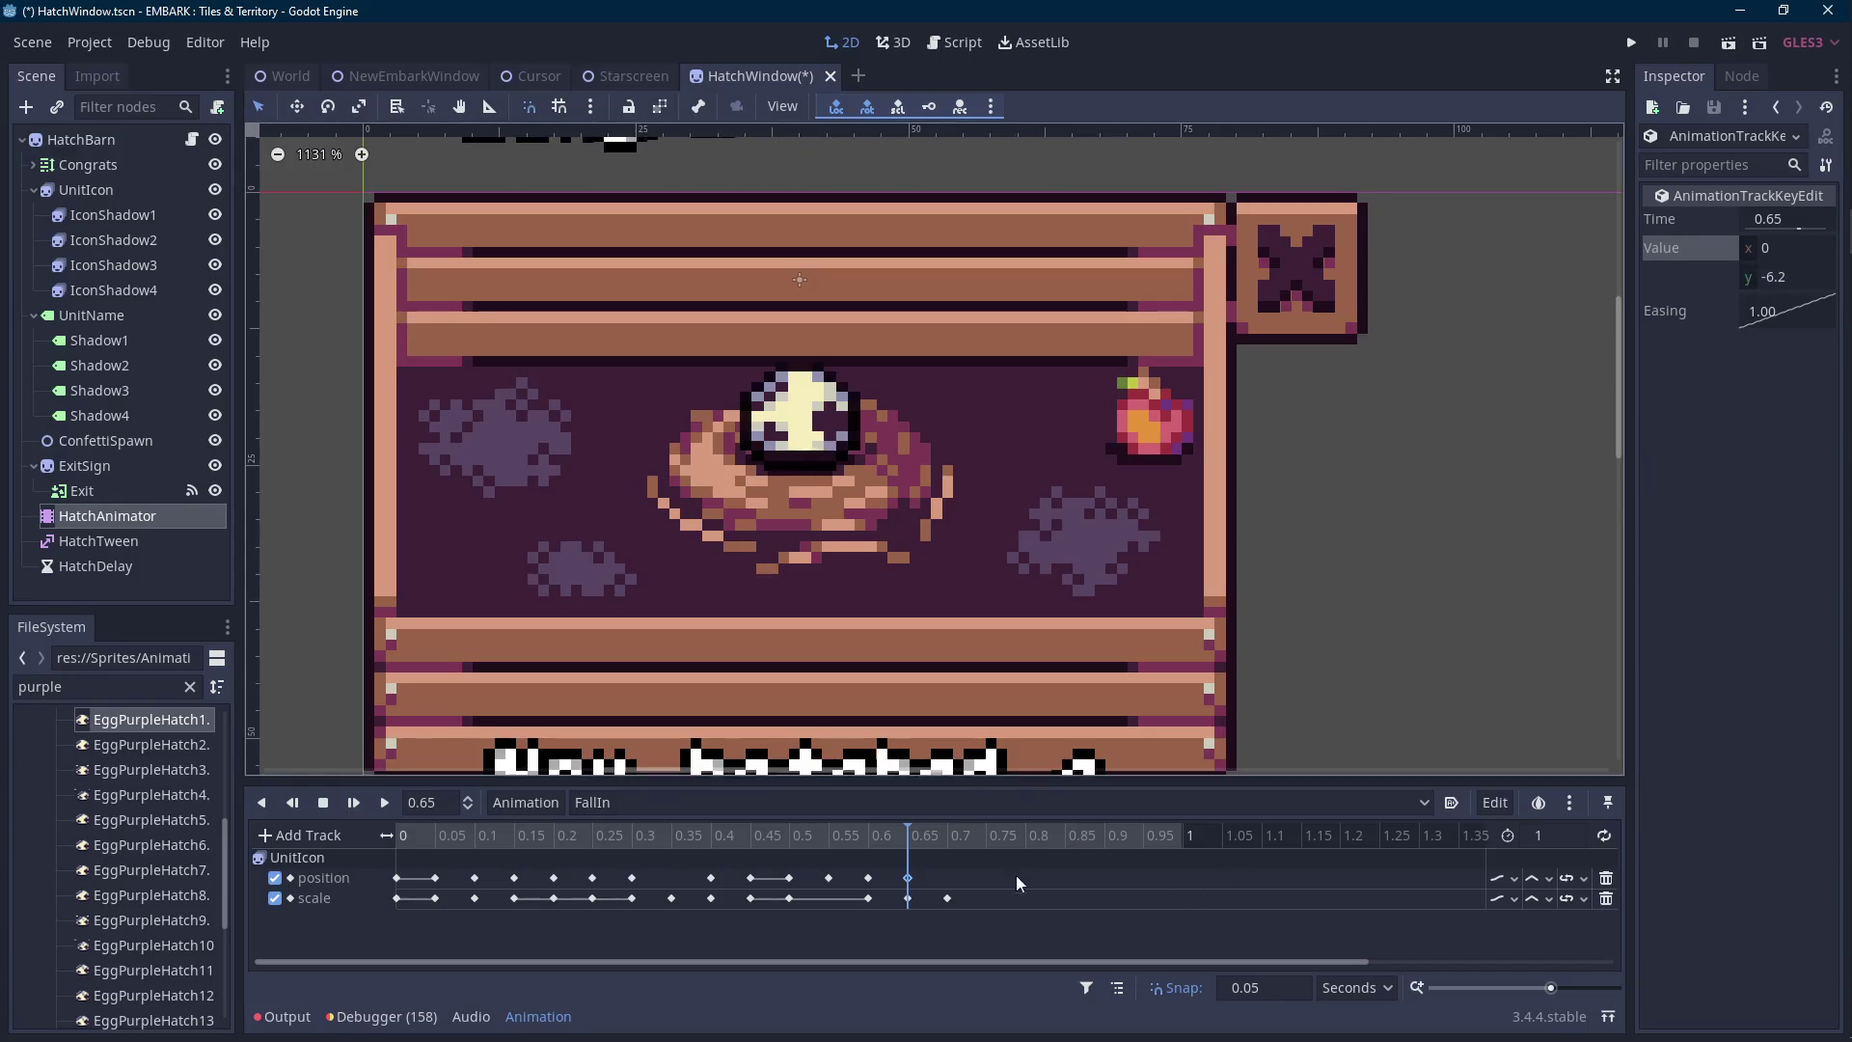
mouse_move(907, 835)
mouse_down()
mouse_move(865, 835)
mouse_move(953, 837)
mouse_move(920, 838)
mouse_up()
click(1819, 277)
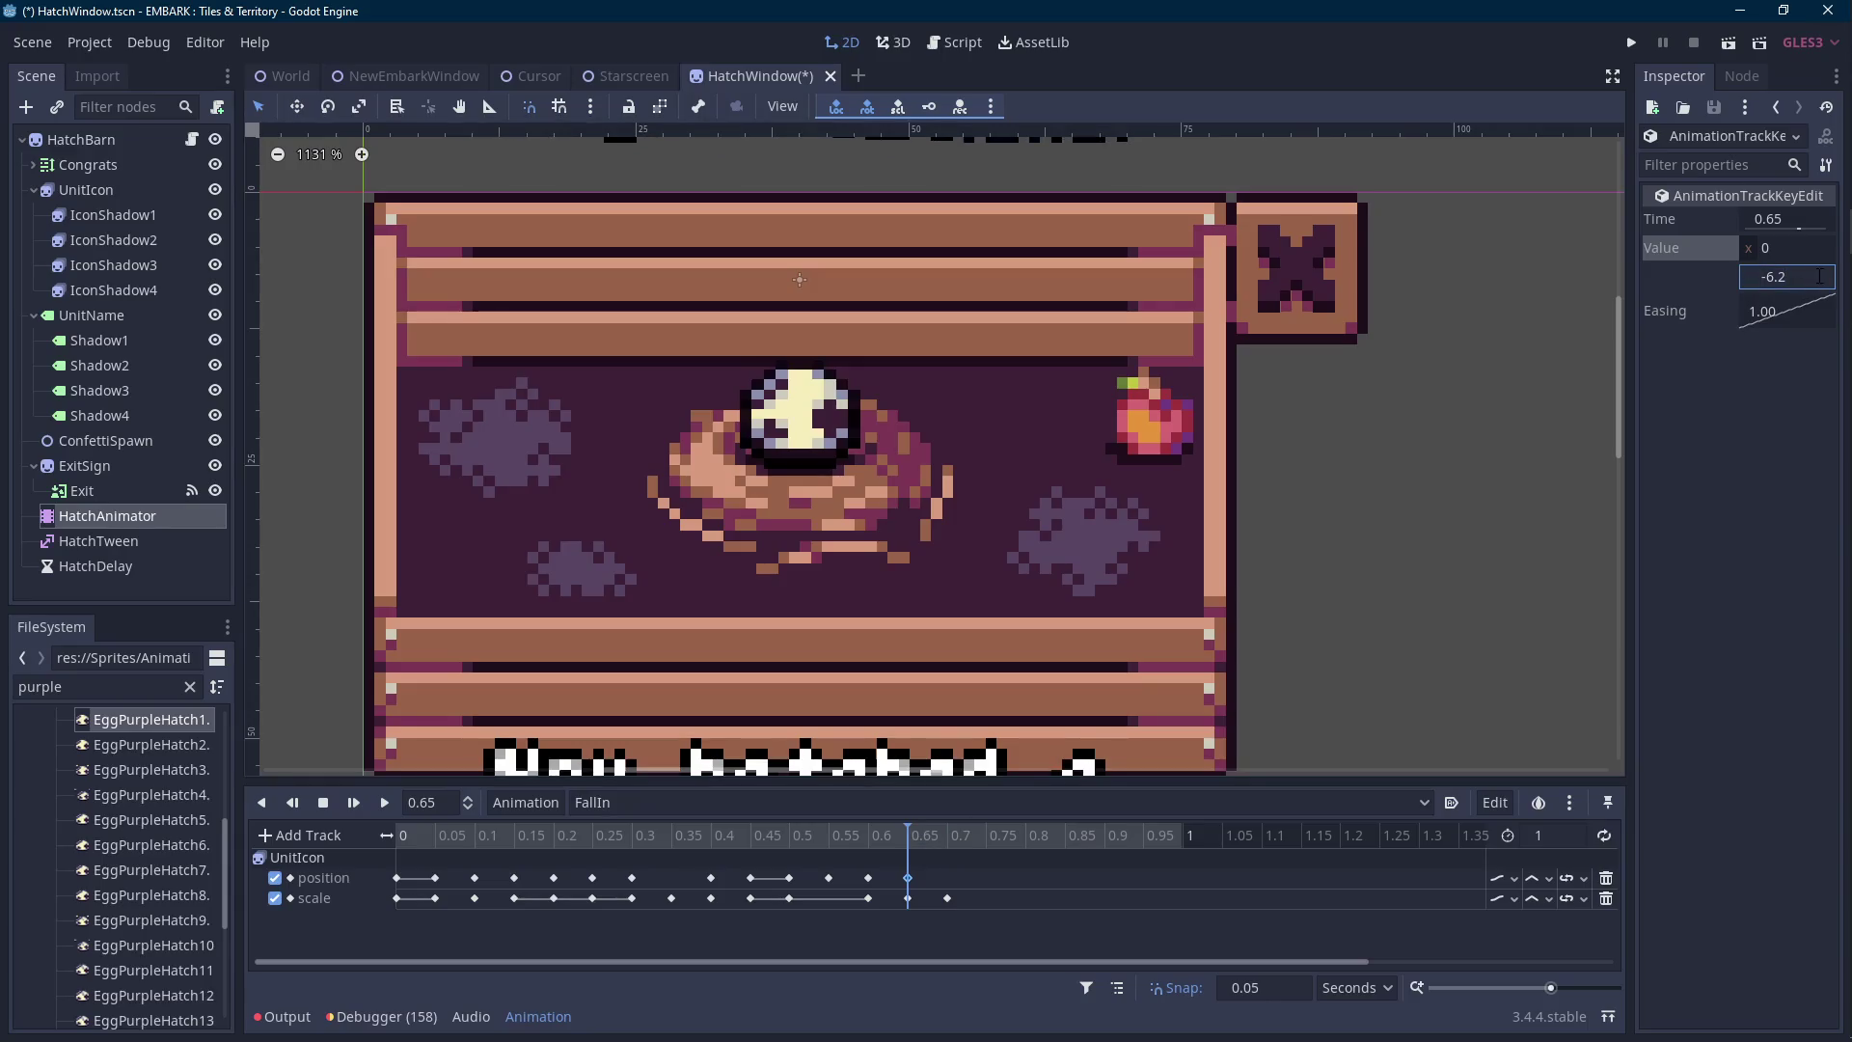
text(-6.3)
key(Return)
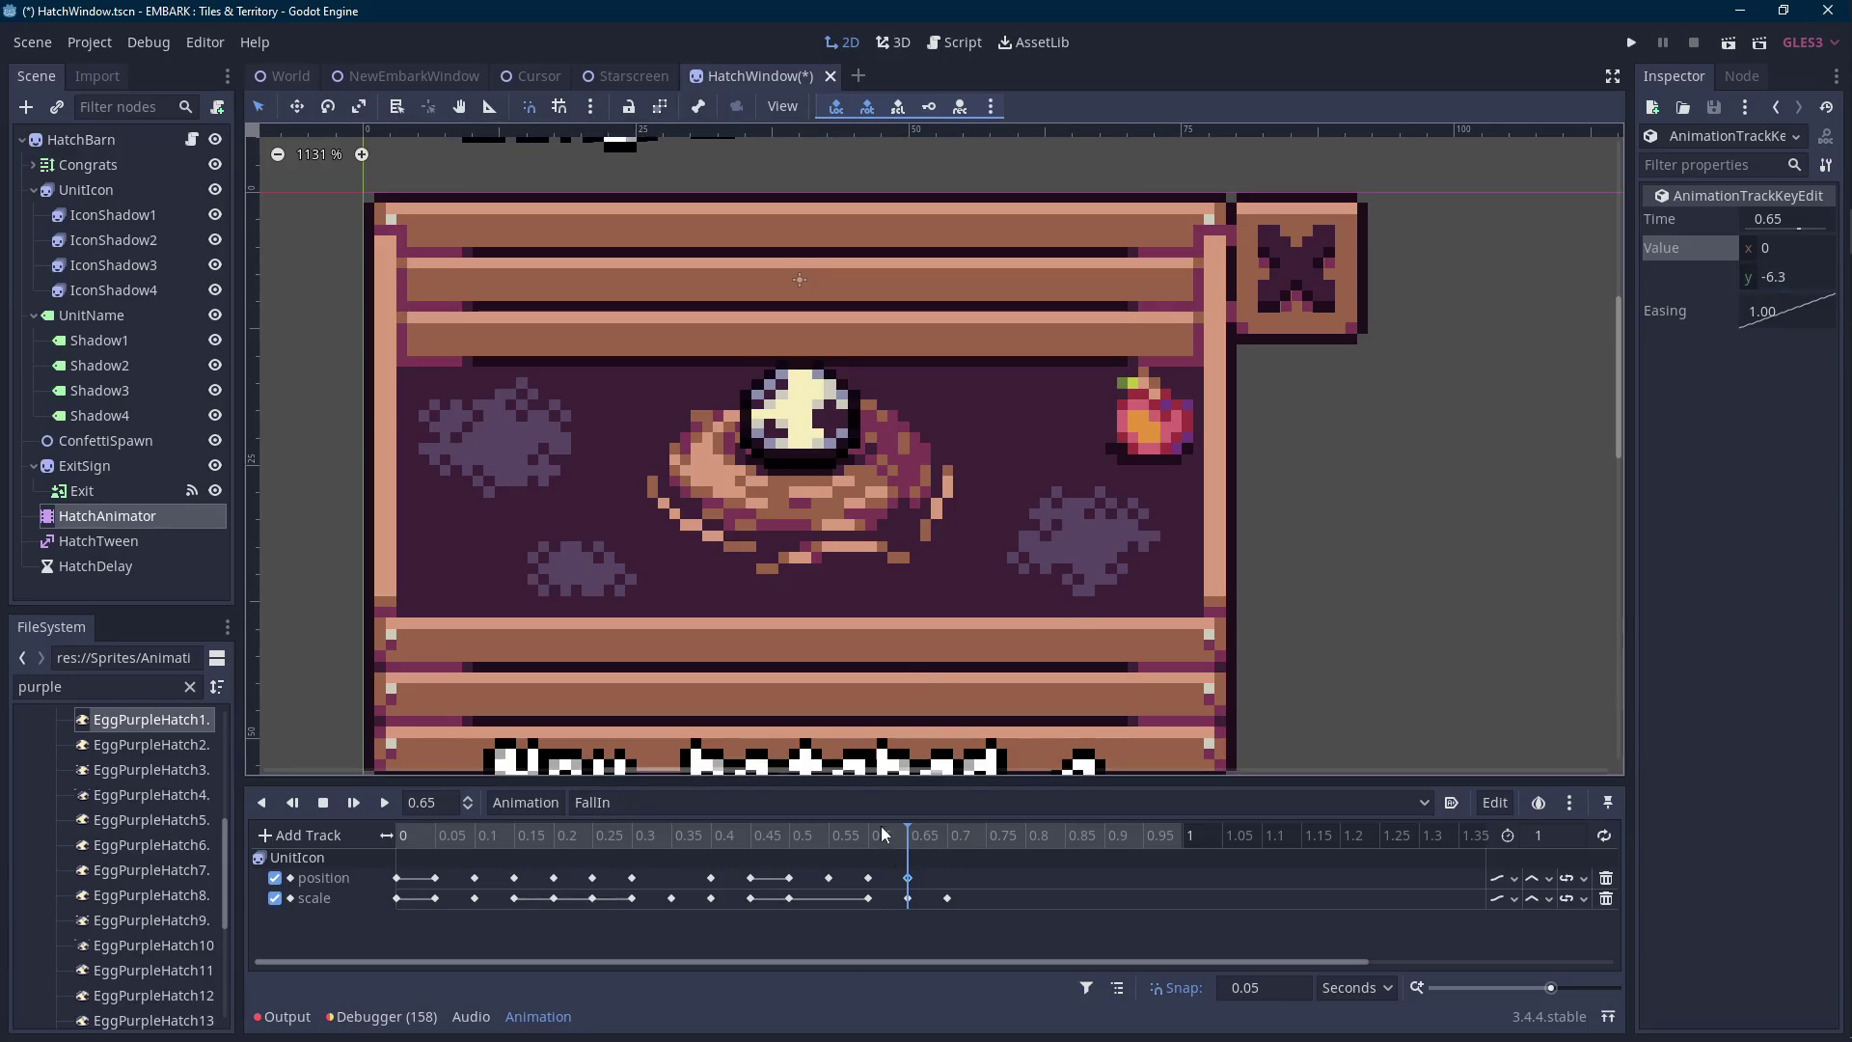
click(878, 838)
click(903, 835)
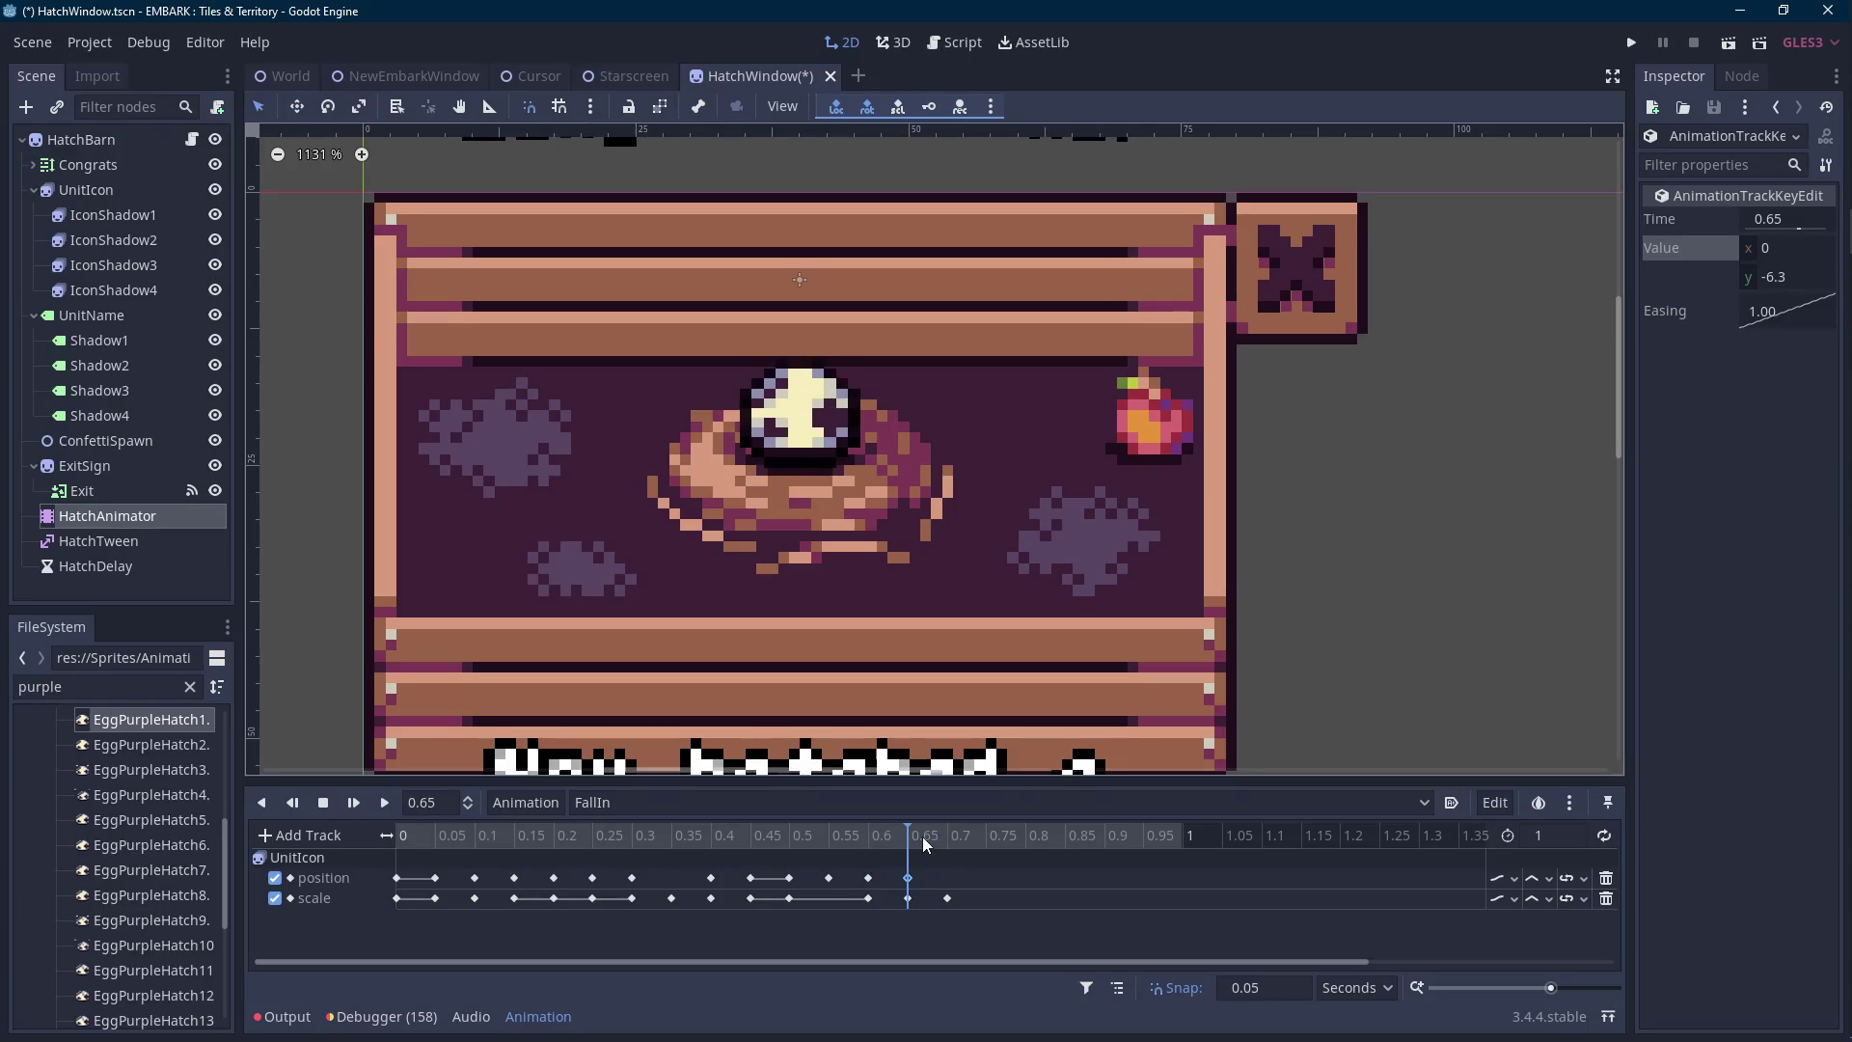
Try y -8, then -6, and duplicate the position key to 0.7 s.
click(1811, 274)
text(-8)
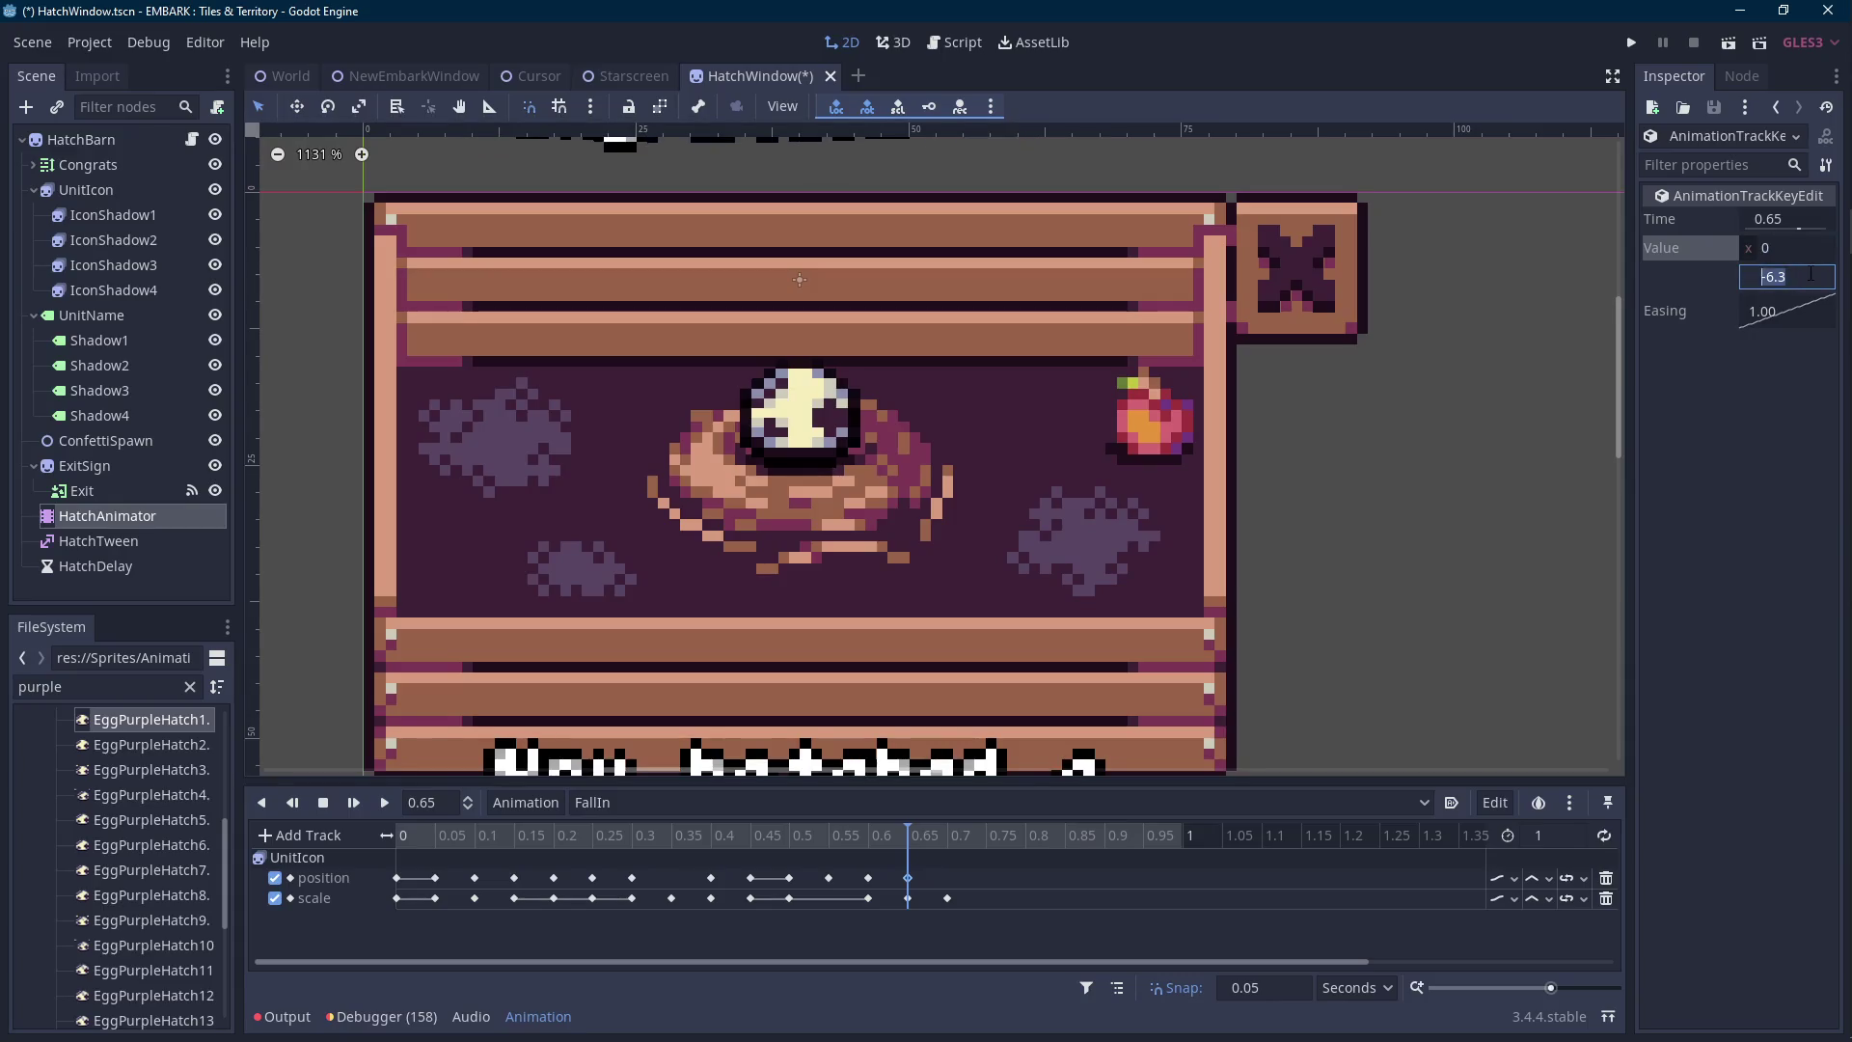
key(Return)
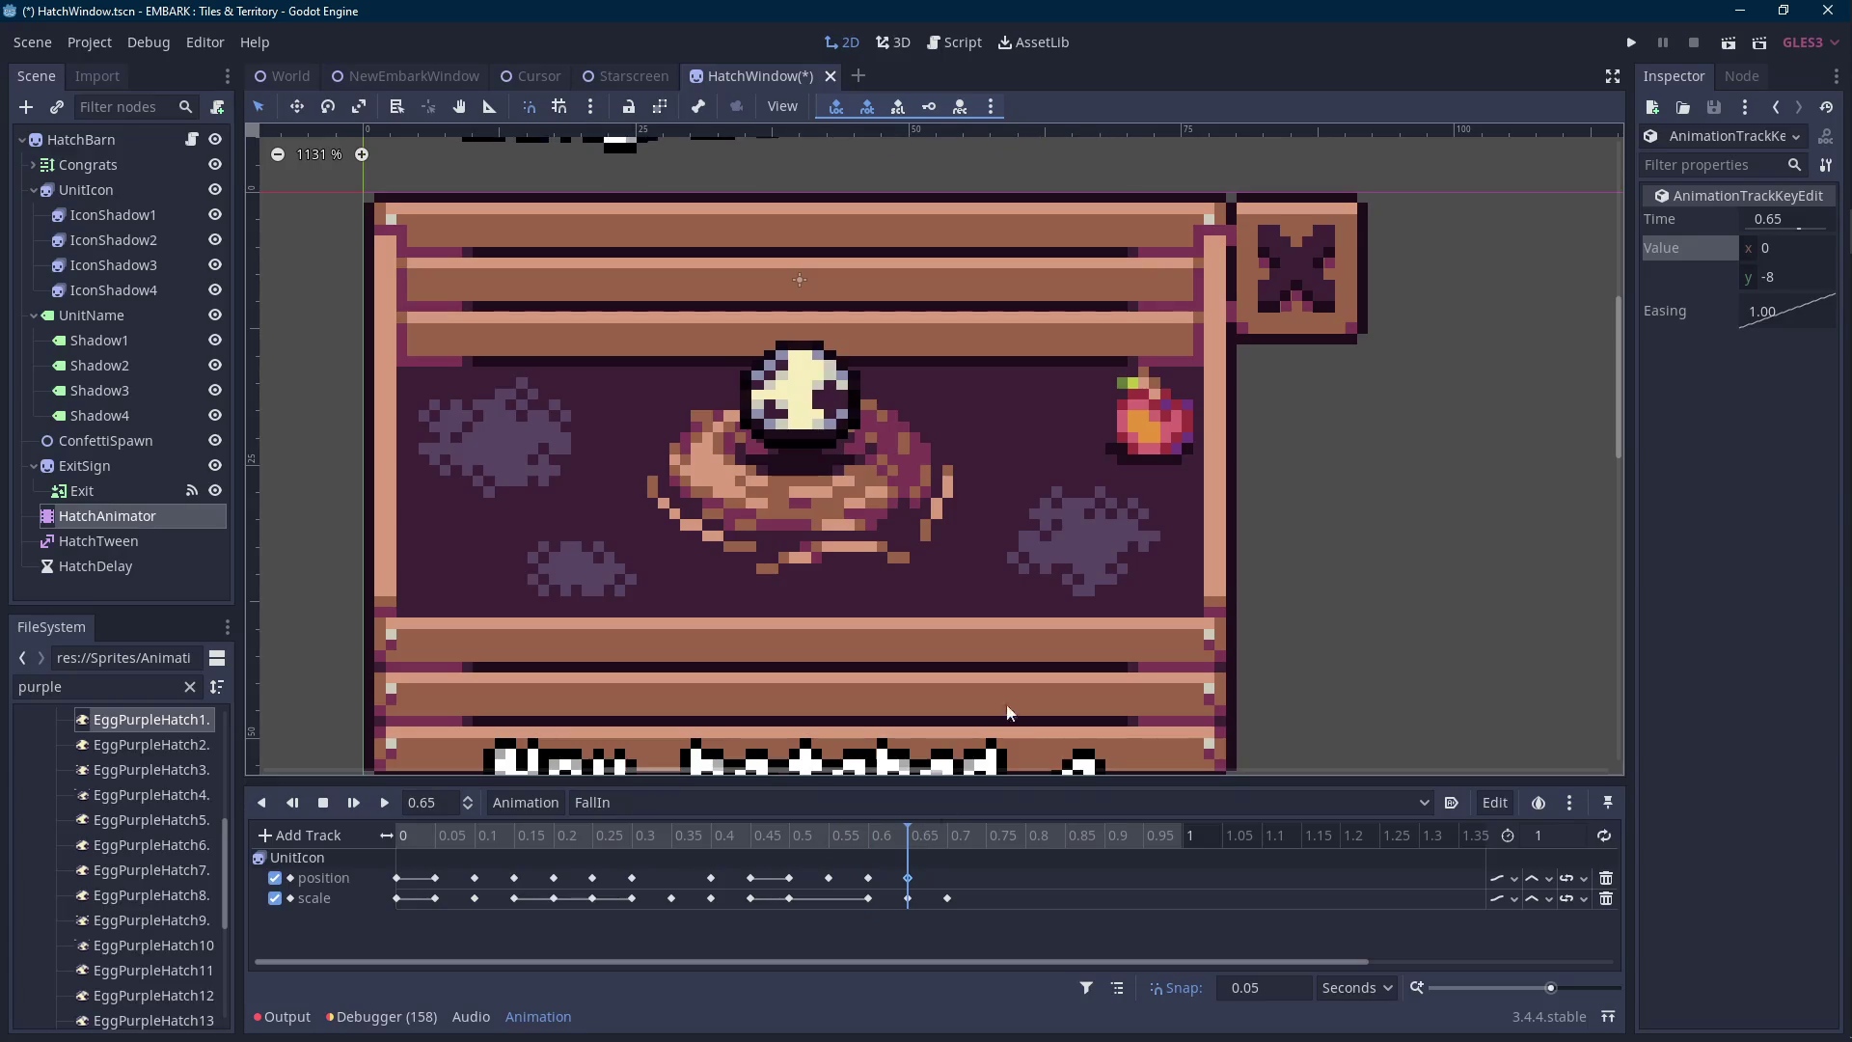
click(1787, 275)
text(-6)
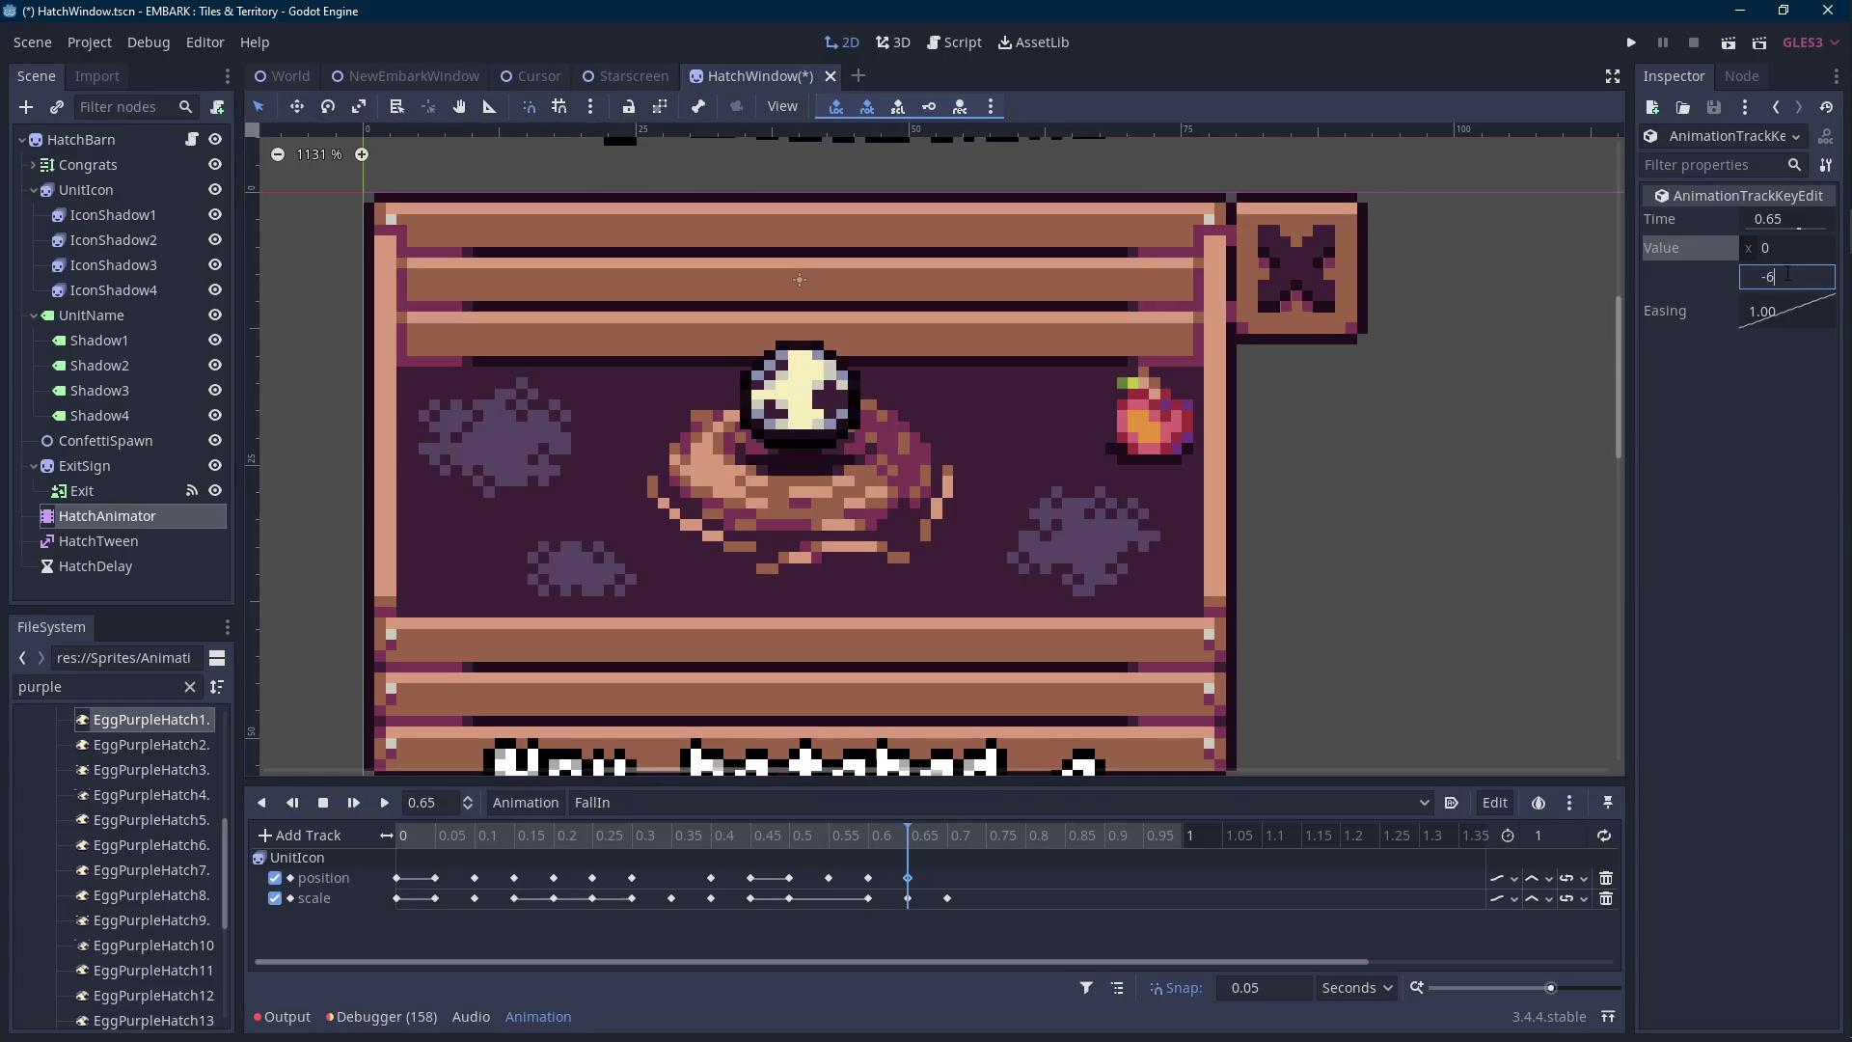
drag(882, 847, 944, 846)
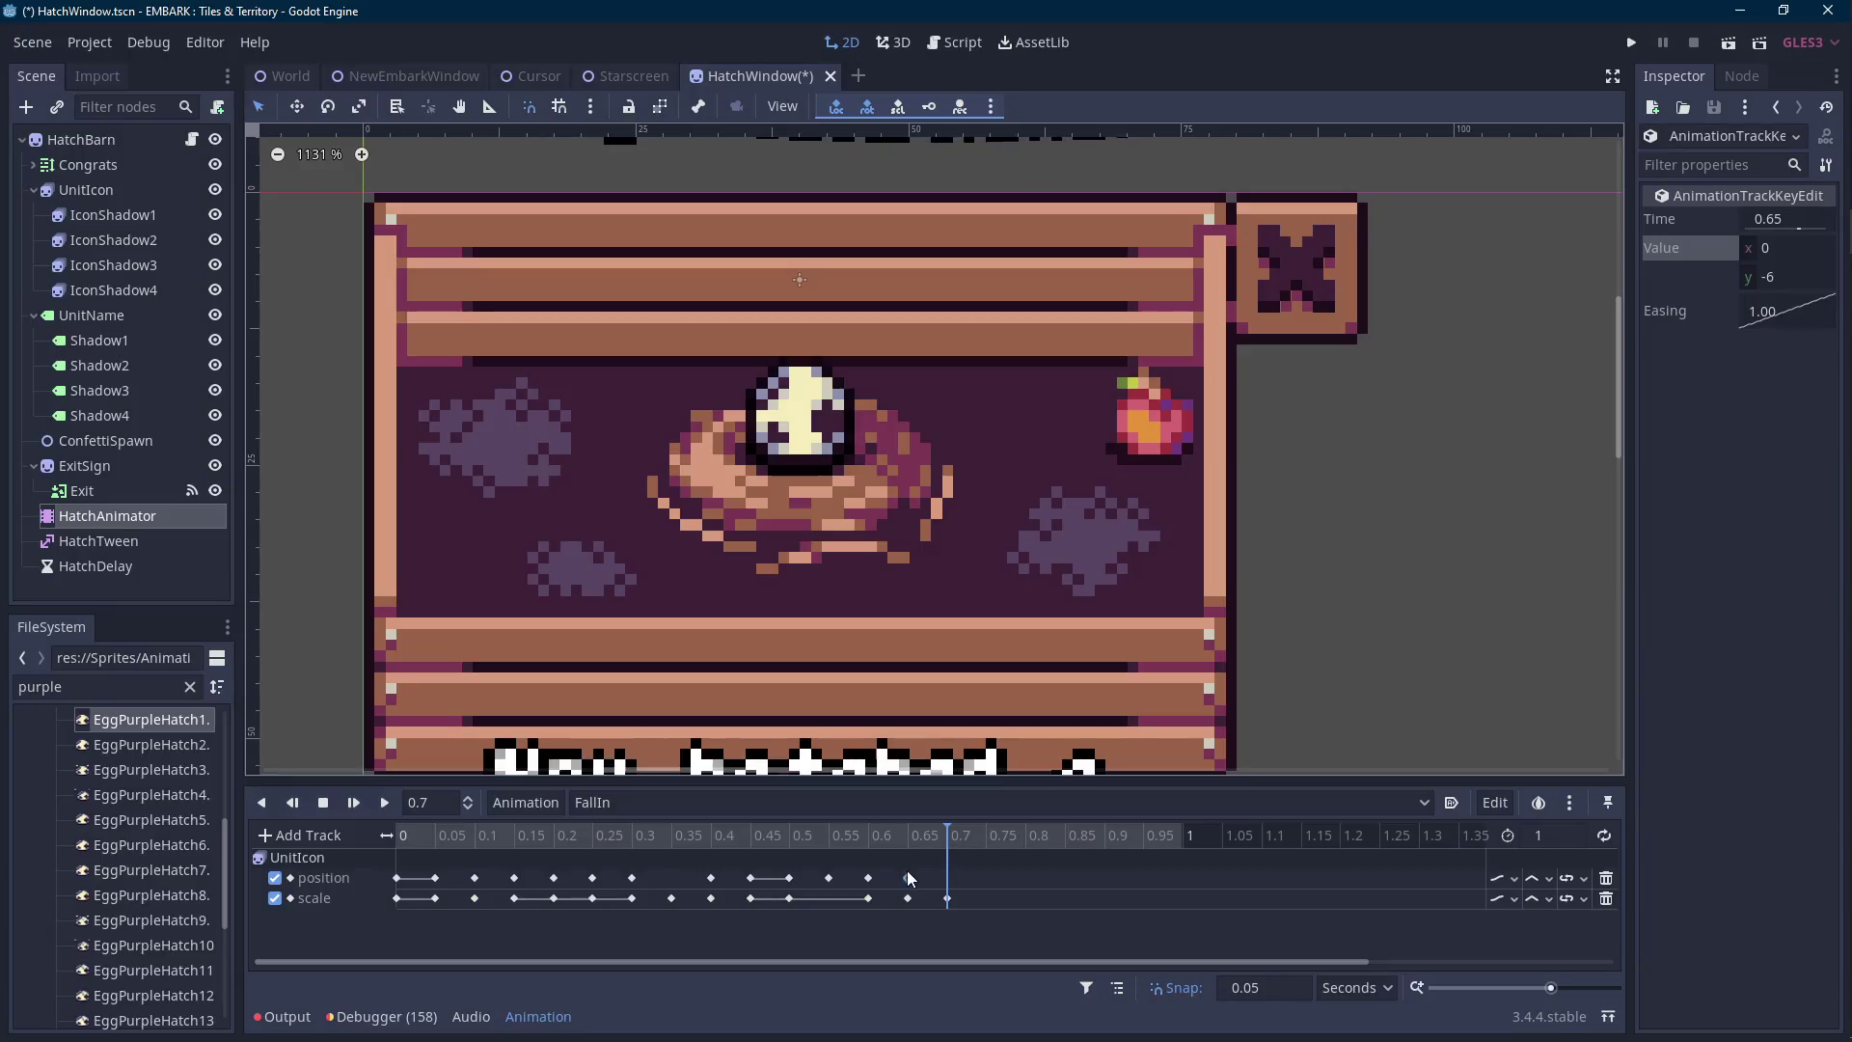
key(ctrl+d)
Set the 0.65 s position key's y value to -5.8.
click(911, 834)
click(908, 878)
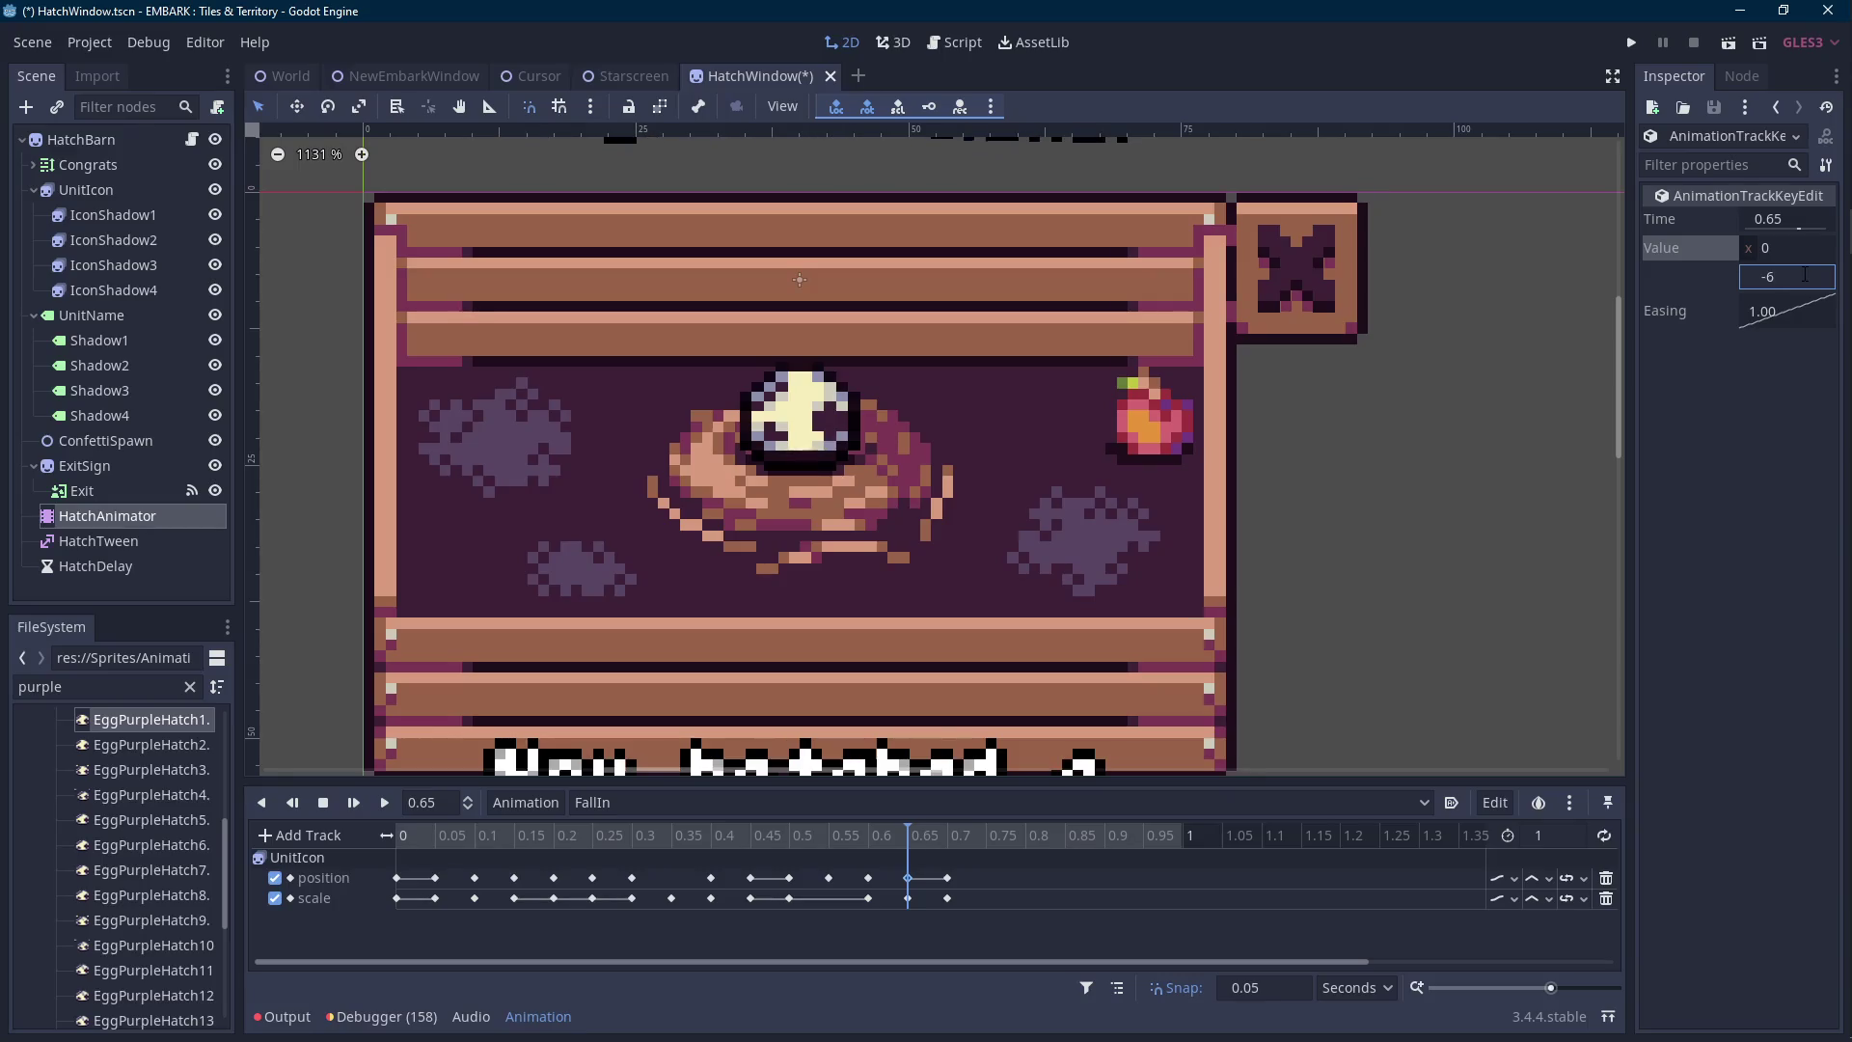
key(BackSpace)
text(5)
key(Return)
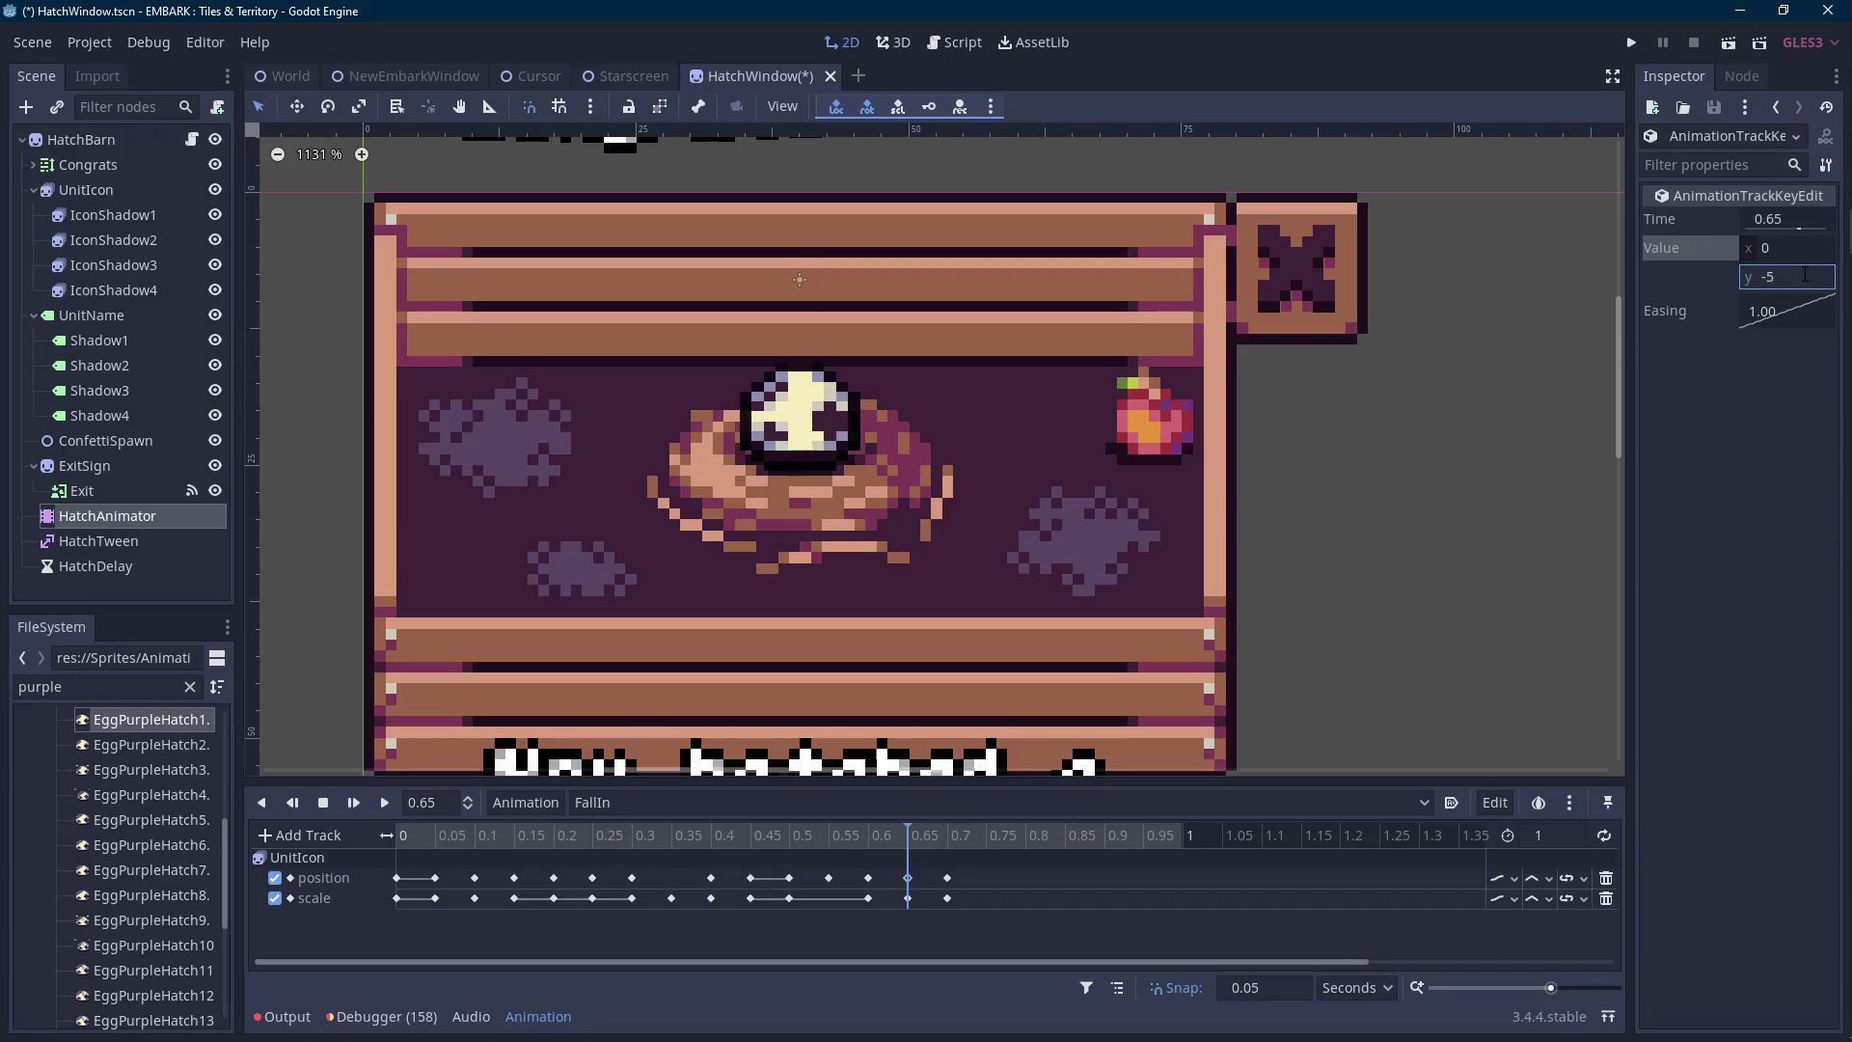
click(905, 839)
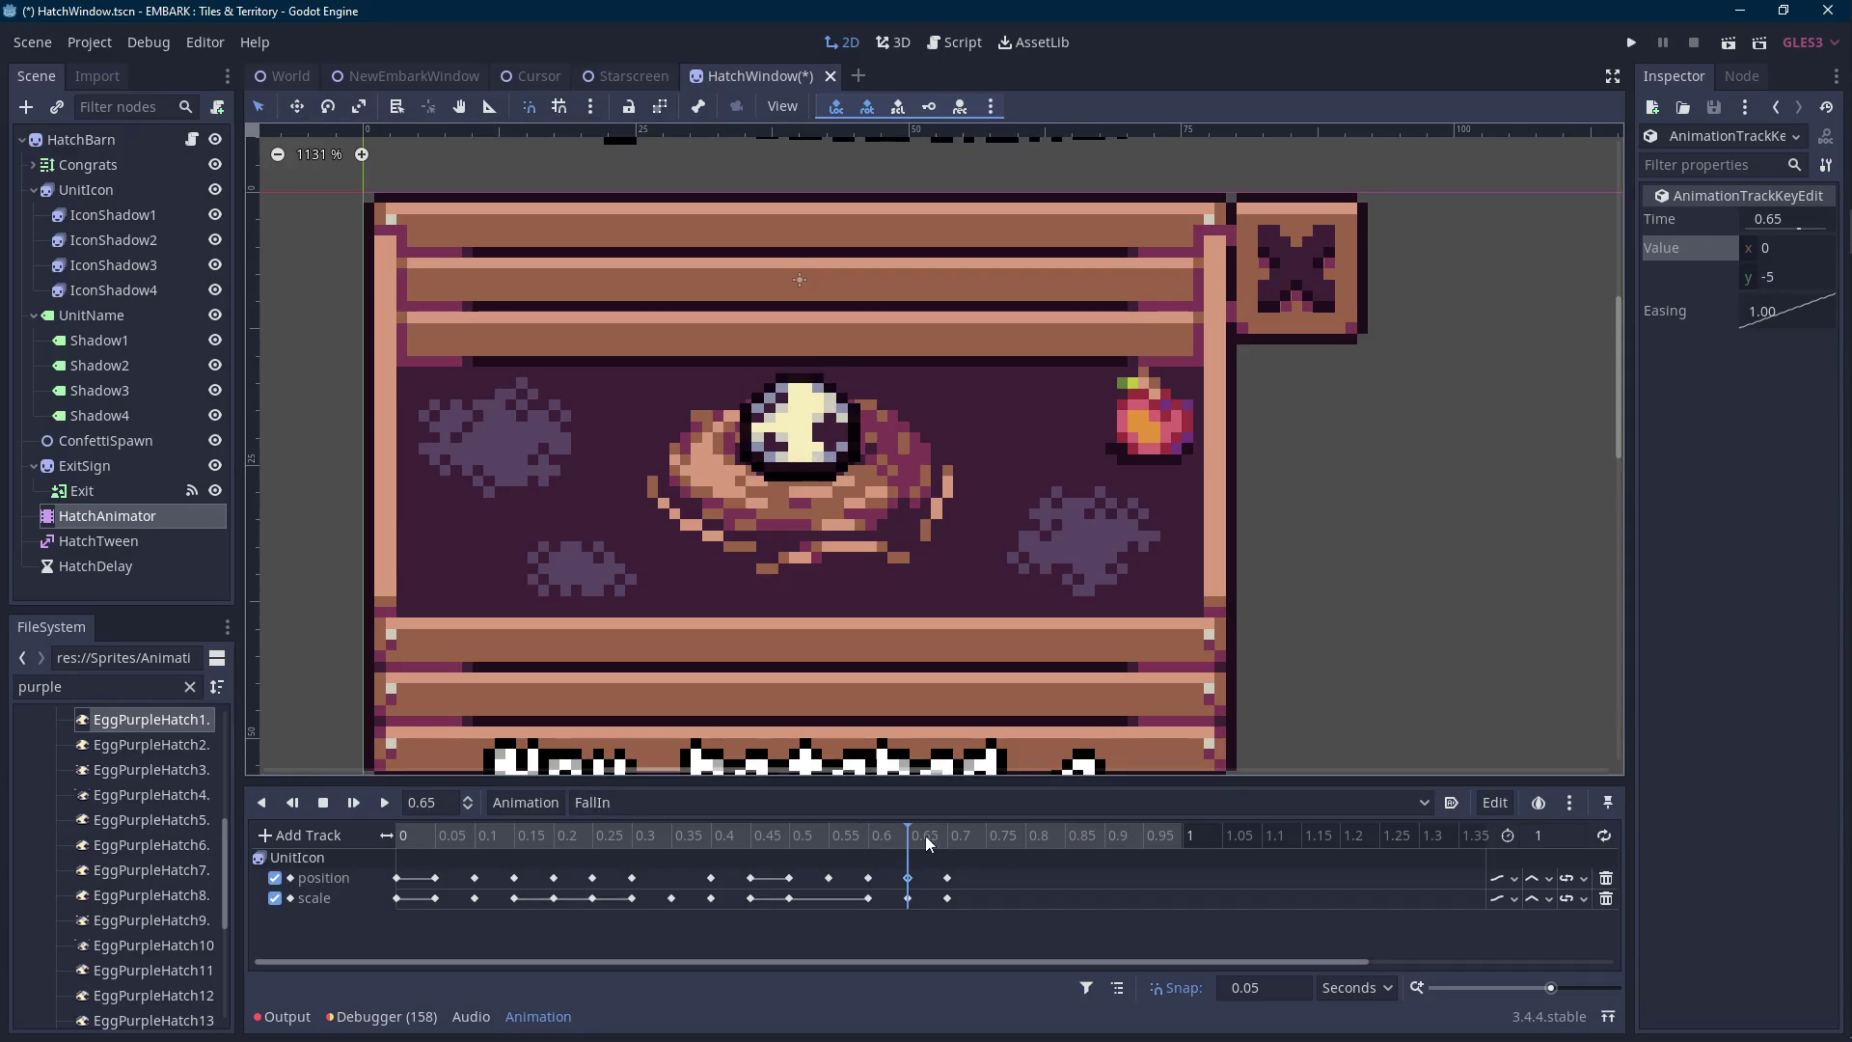
click(1809, 276)
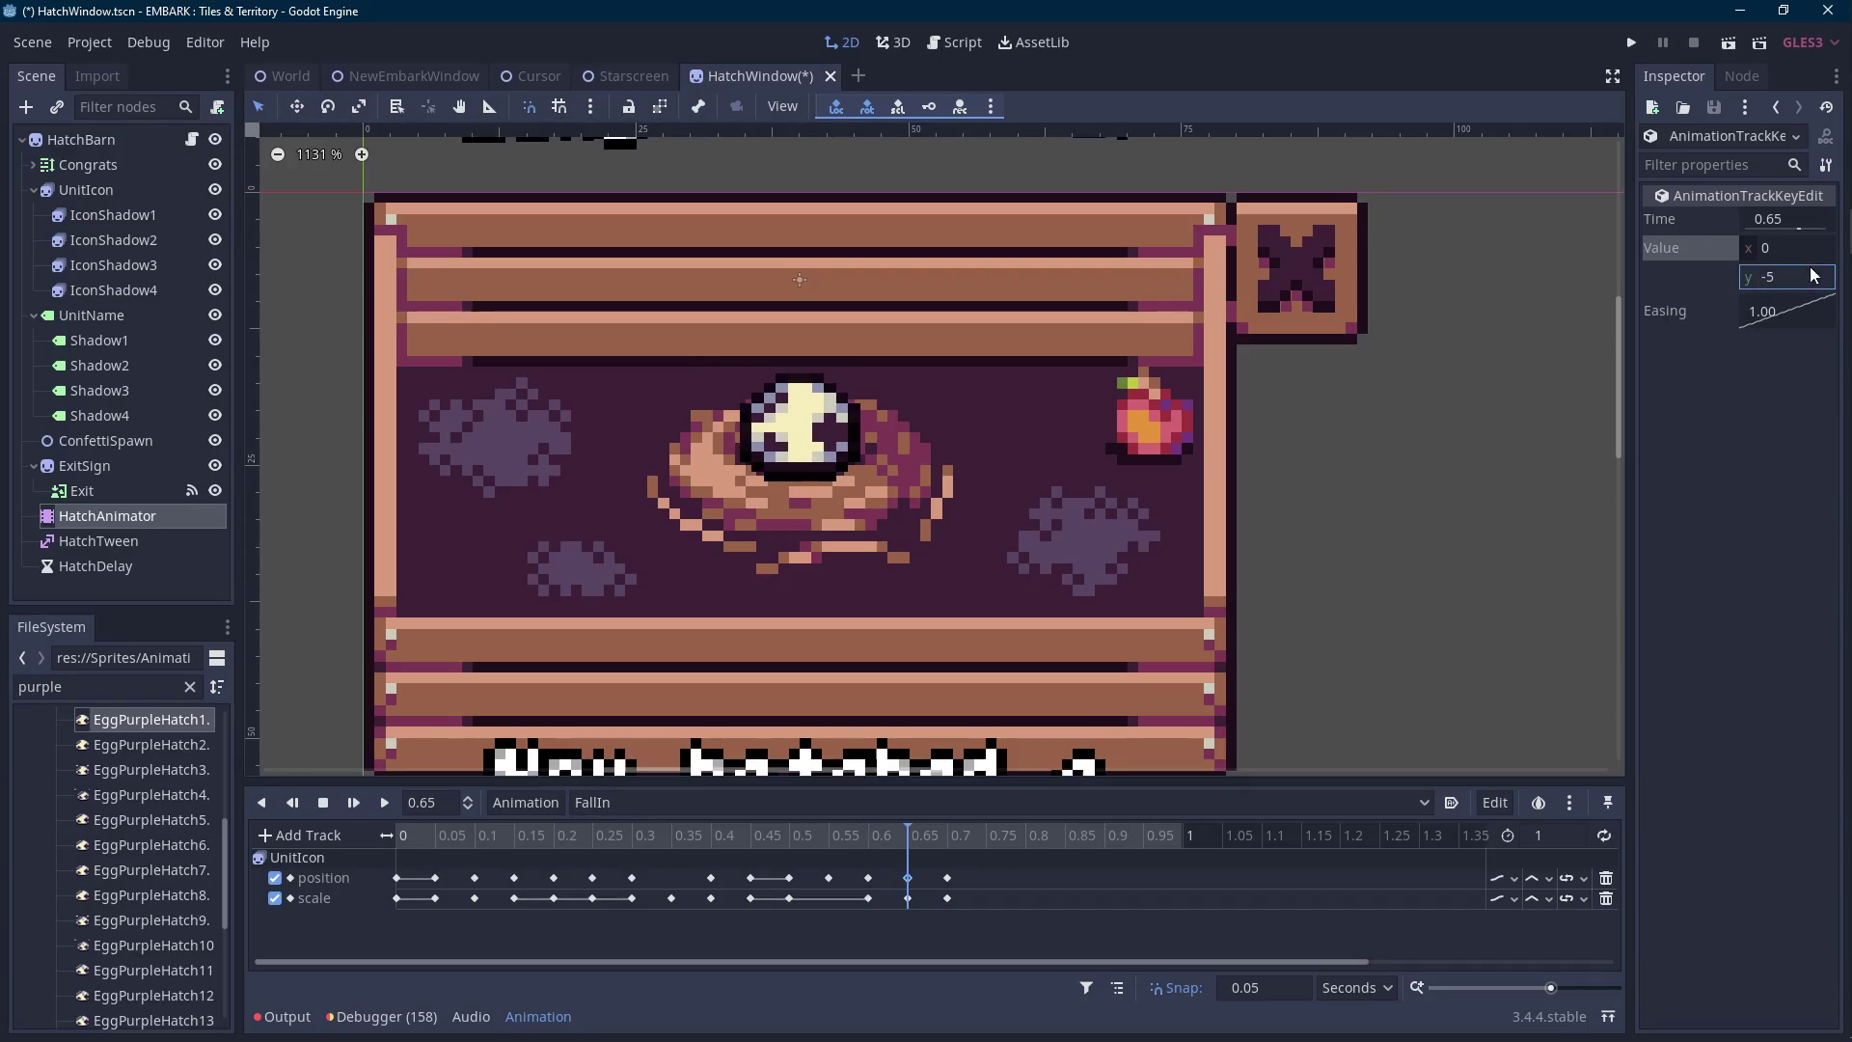
text(.8)
key(Return)
Replay FallIn from 0.15 s to check the landing.
mouse_move(897, 837)
mouse_down()
mouse_move(872, 843)
mouse_move(953, 839)
mouse_move(509, 867)
mouse_up()
click(384, 803)
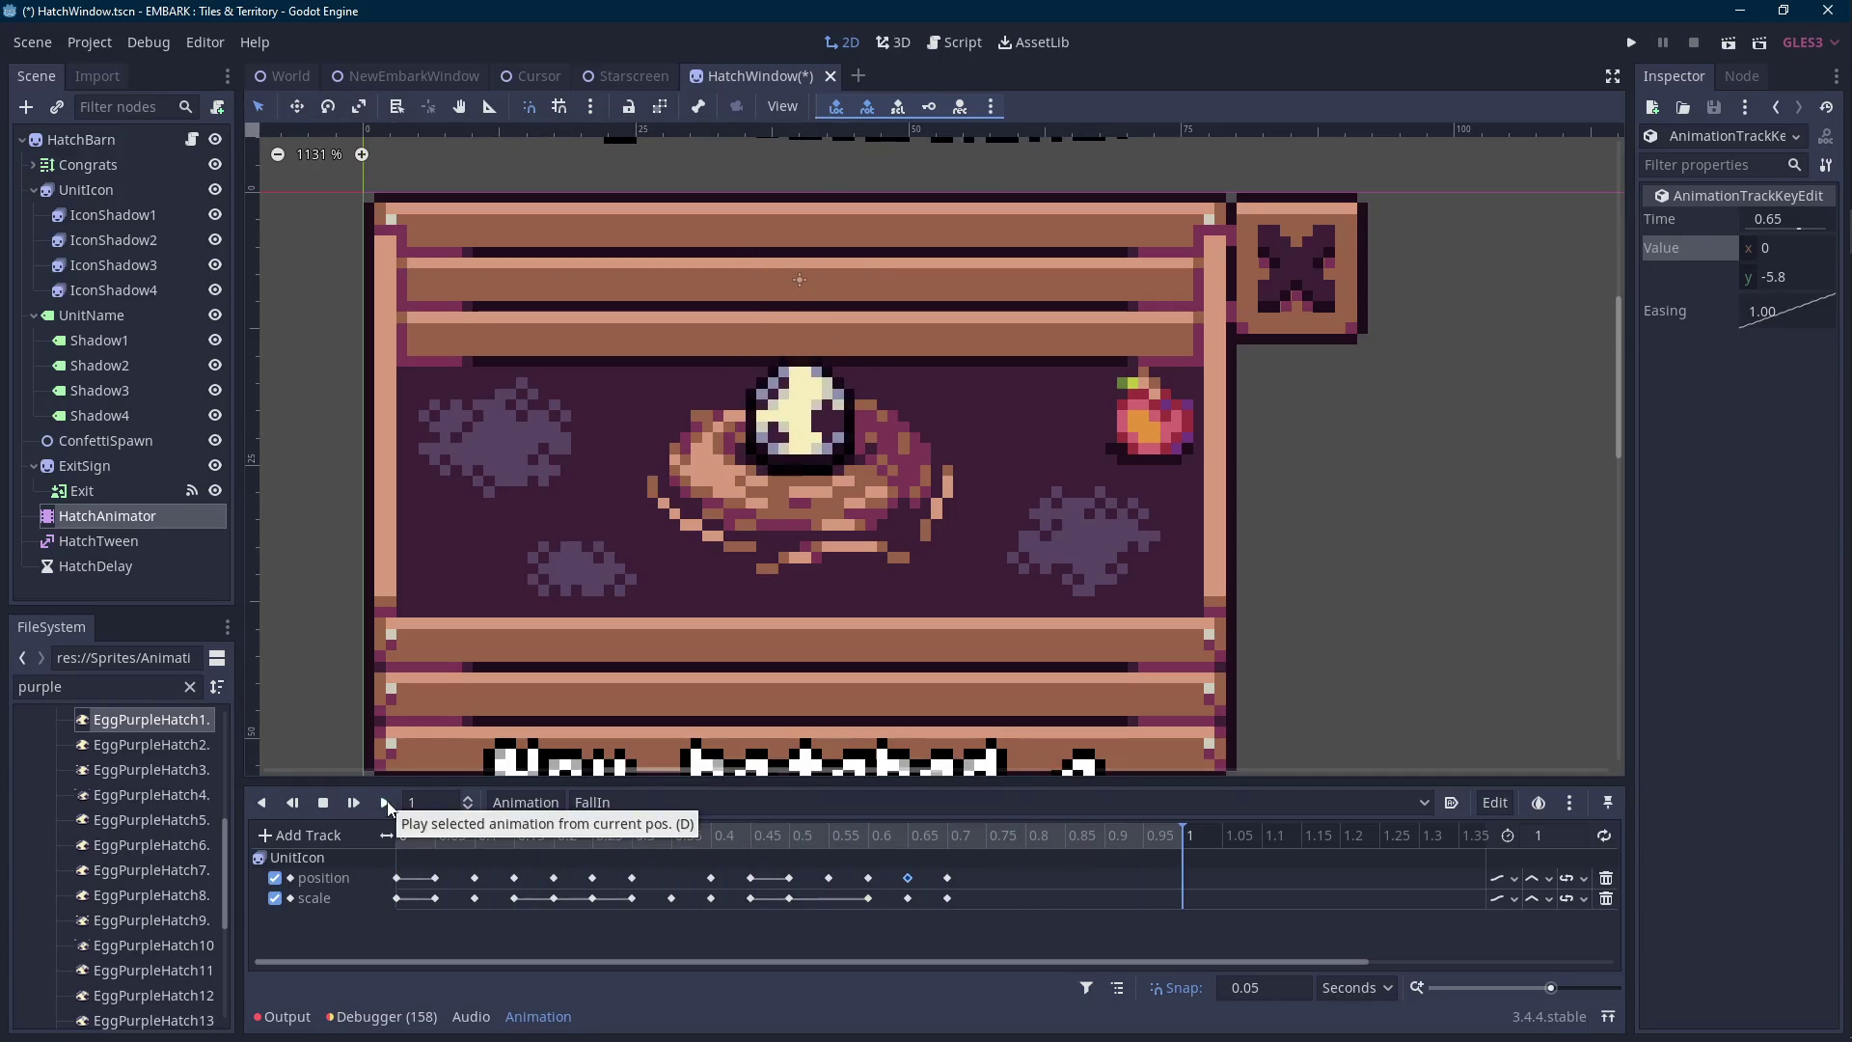
scroll(837, 558, down, 3)
click(384, 802)
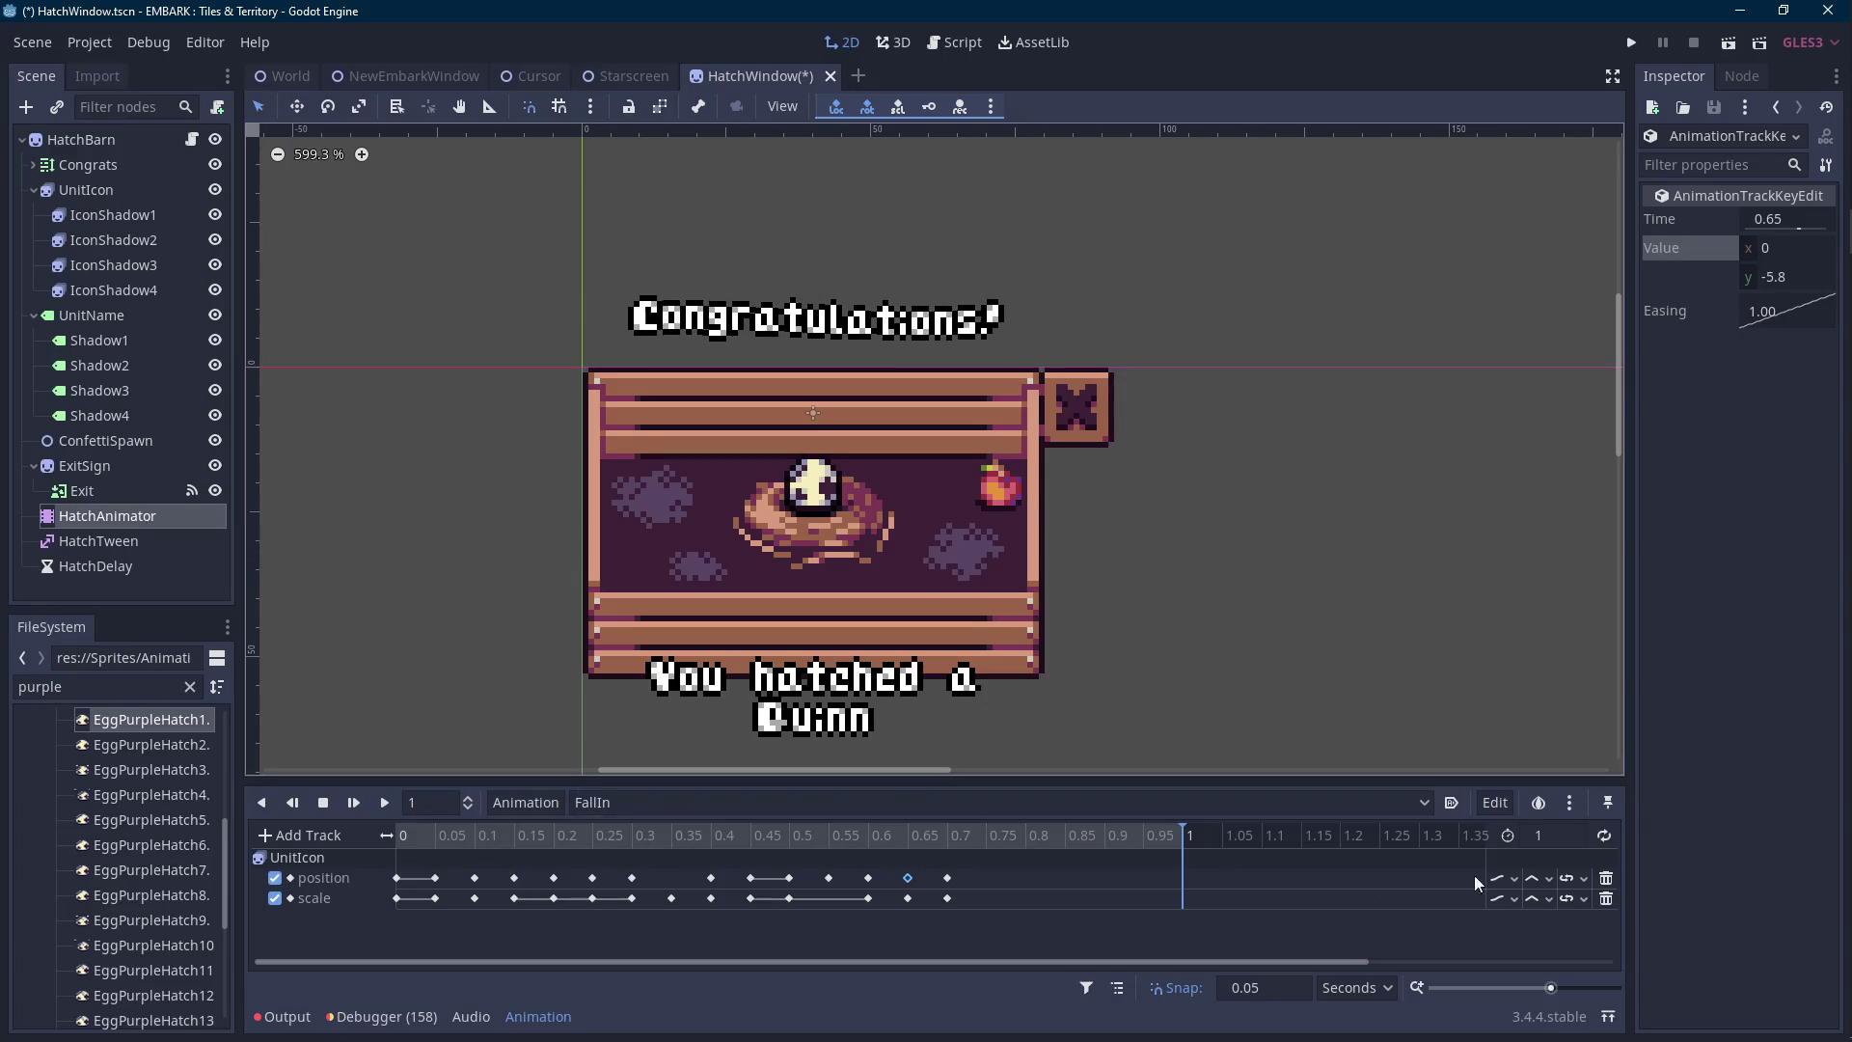
Set FallIn's length to 0.7 s and replay the shortened egg drop twice.
click(958, 837)
click(1562, 838)
text(0.7)
key(Return)
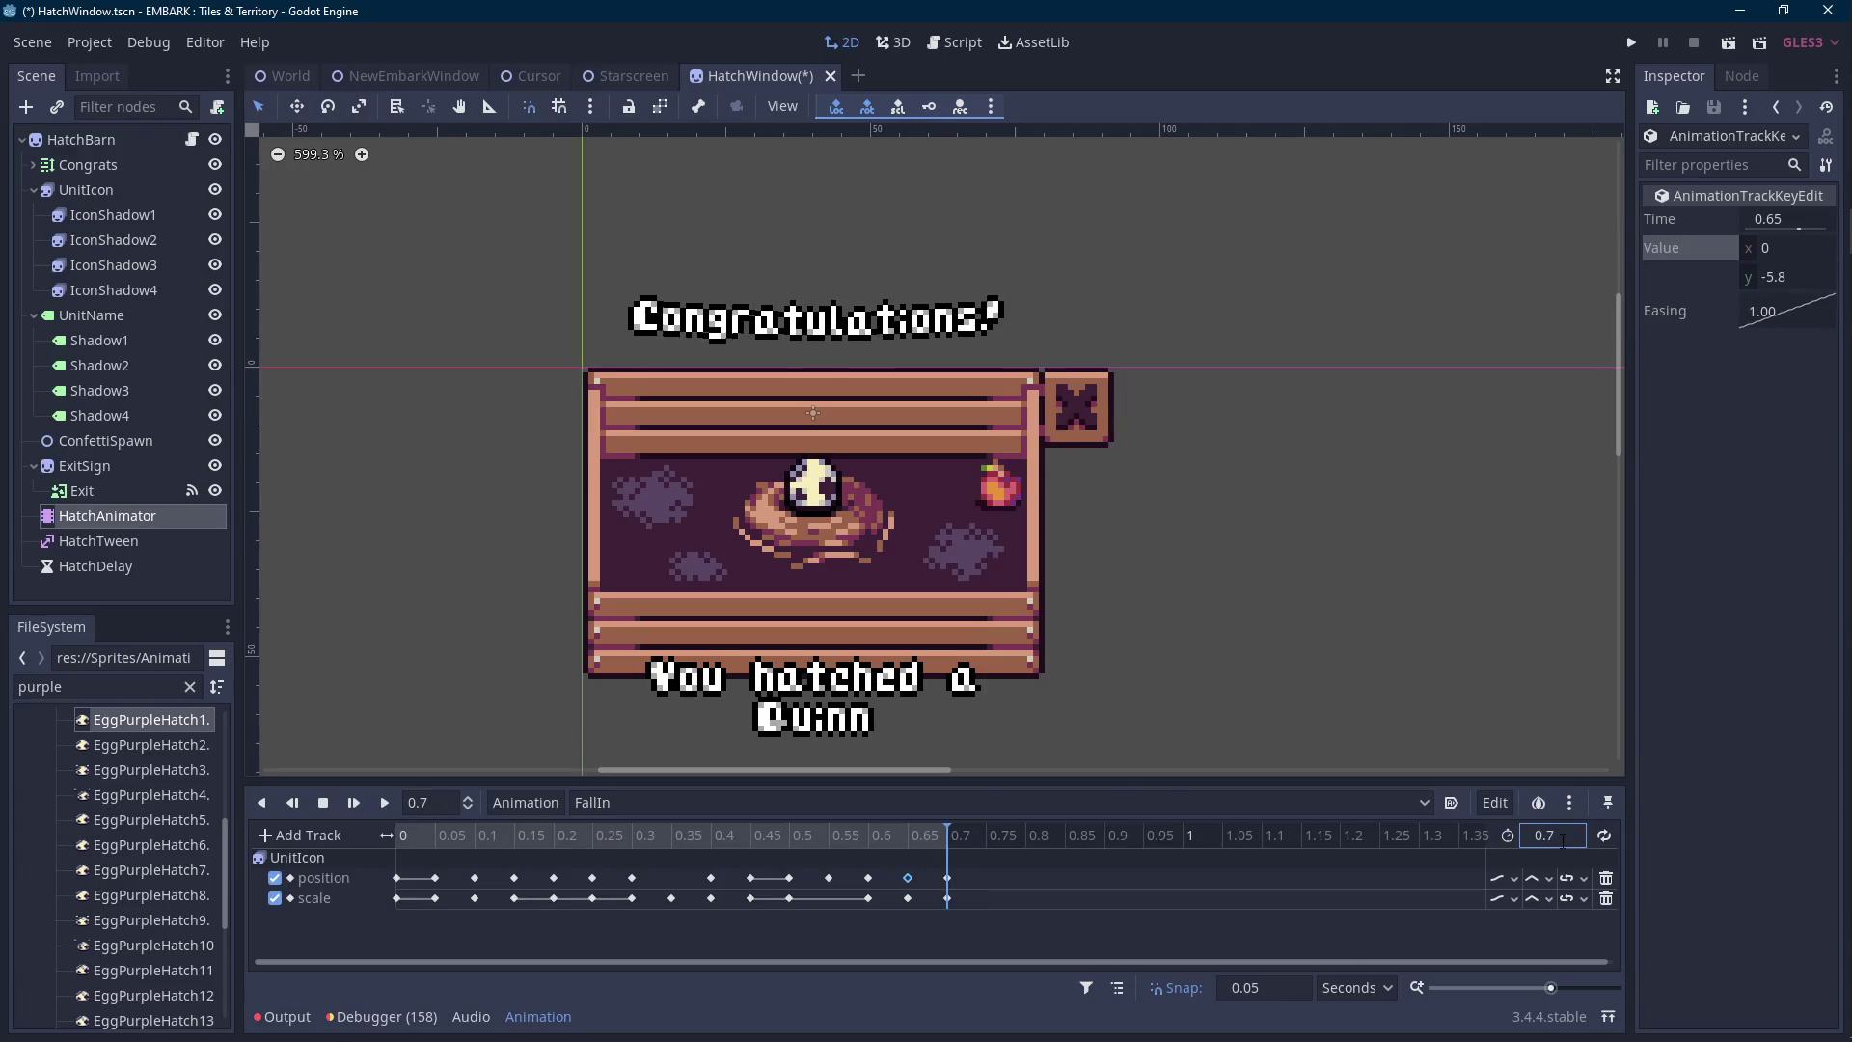
click(386, 801)
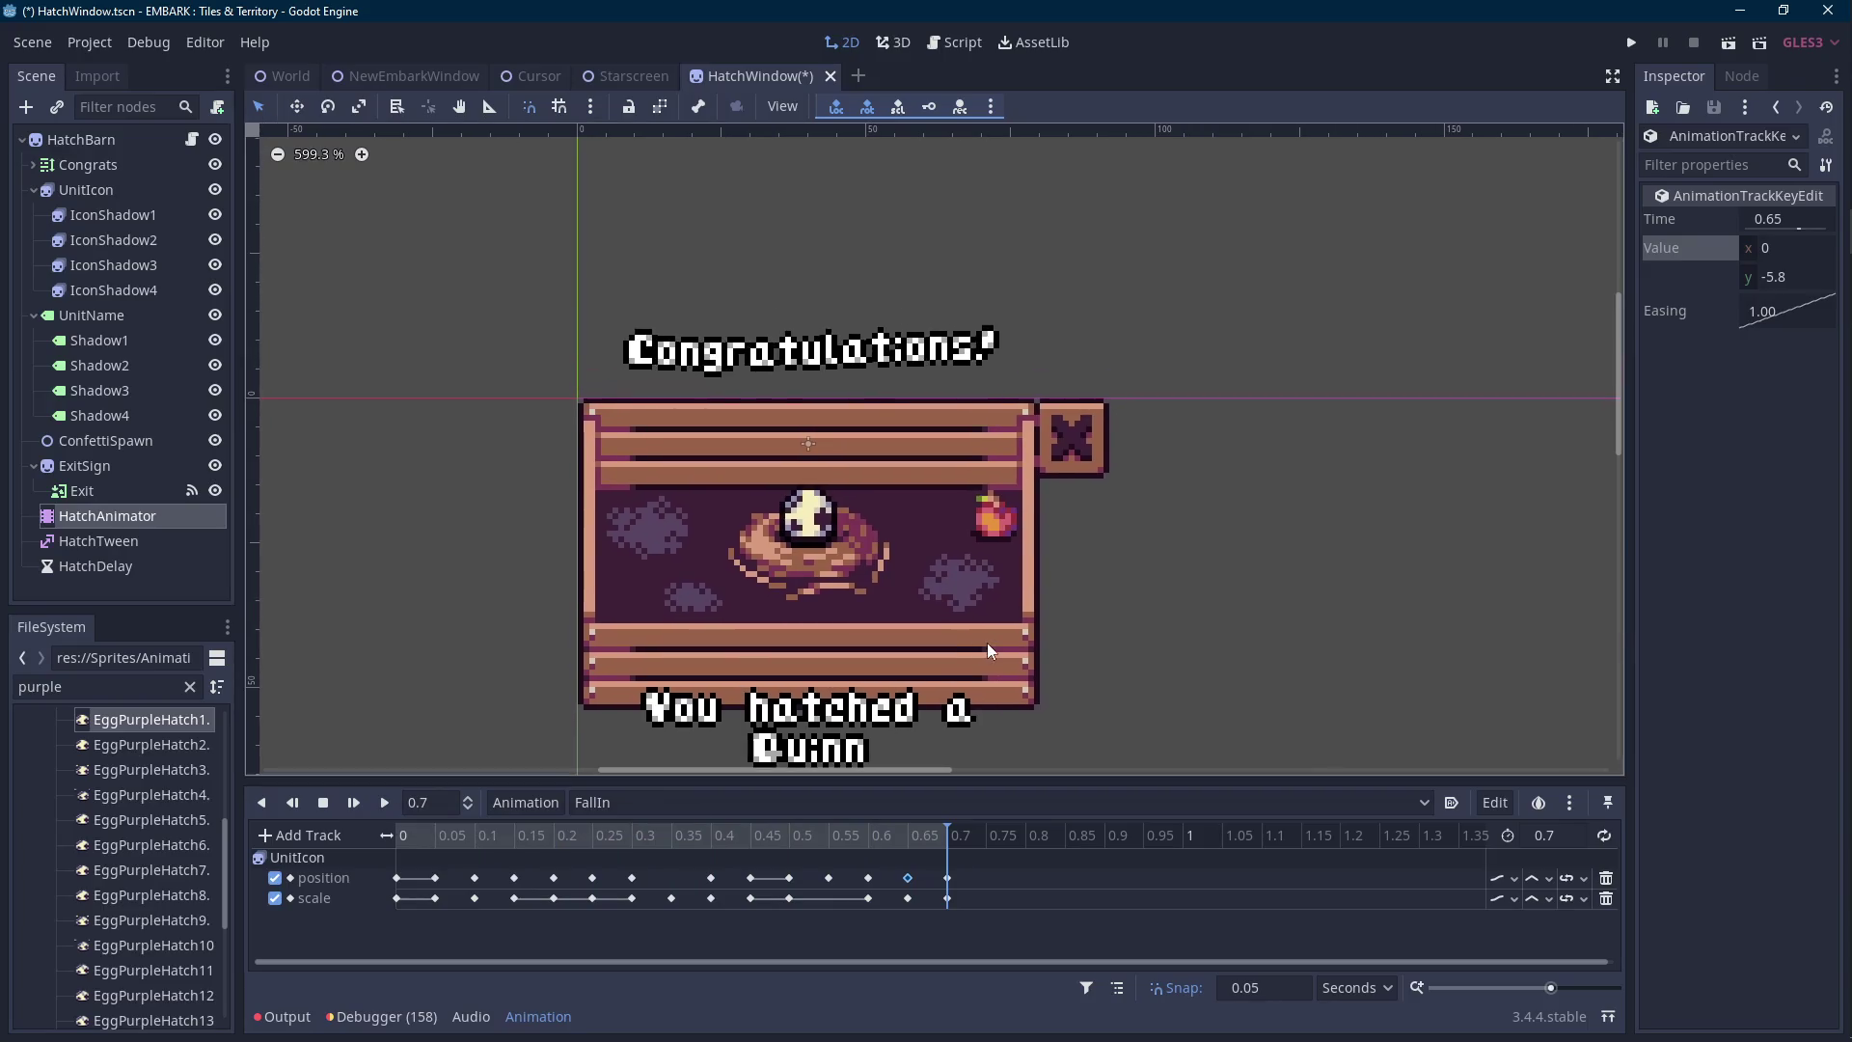
click(385, 804)
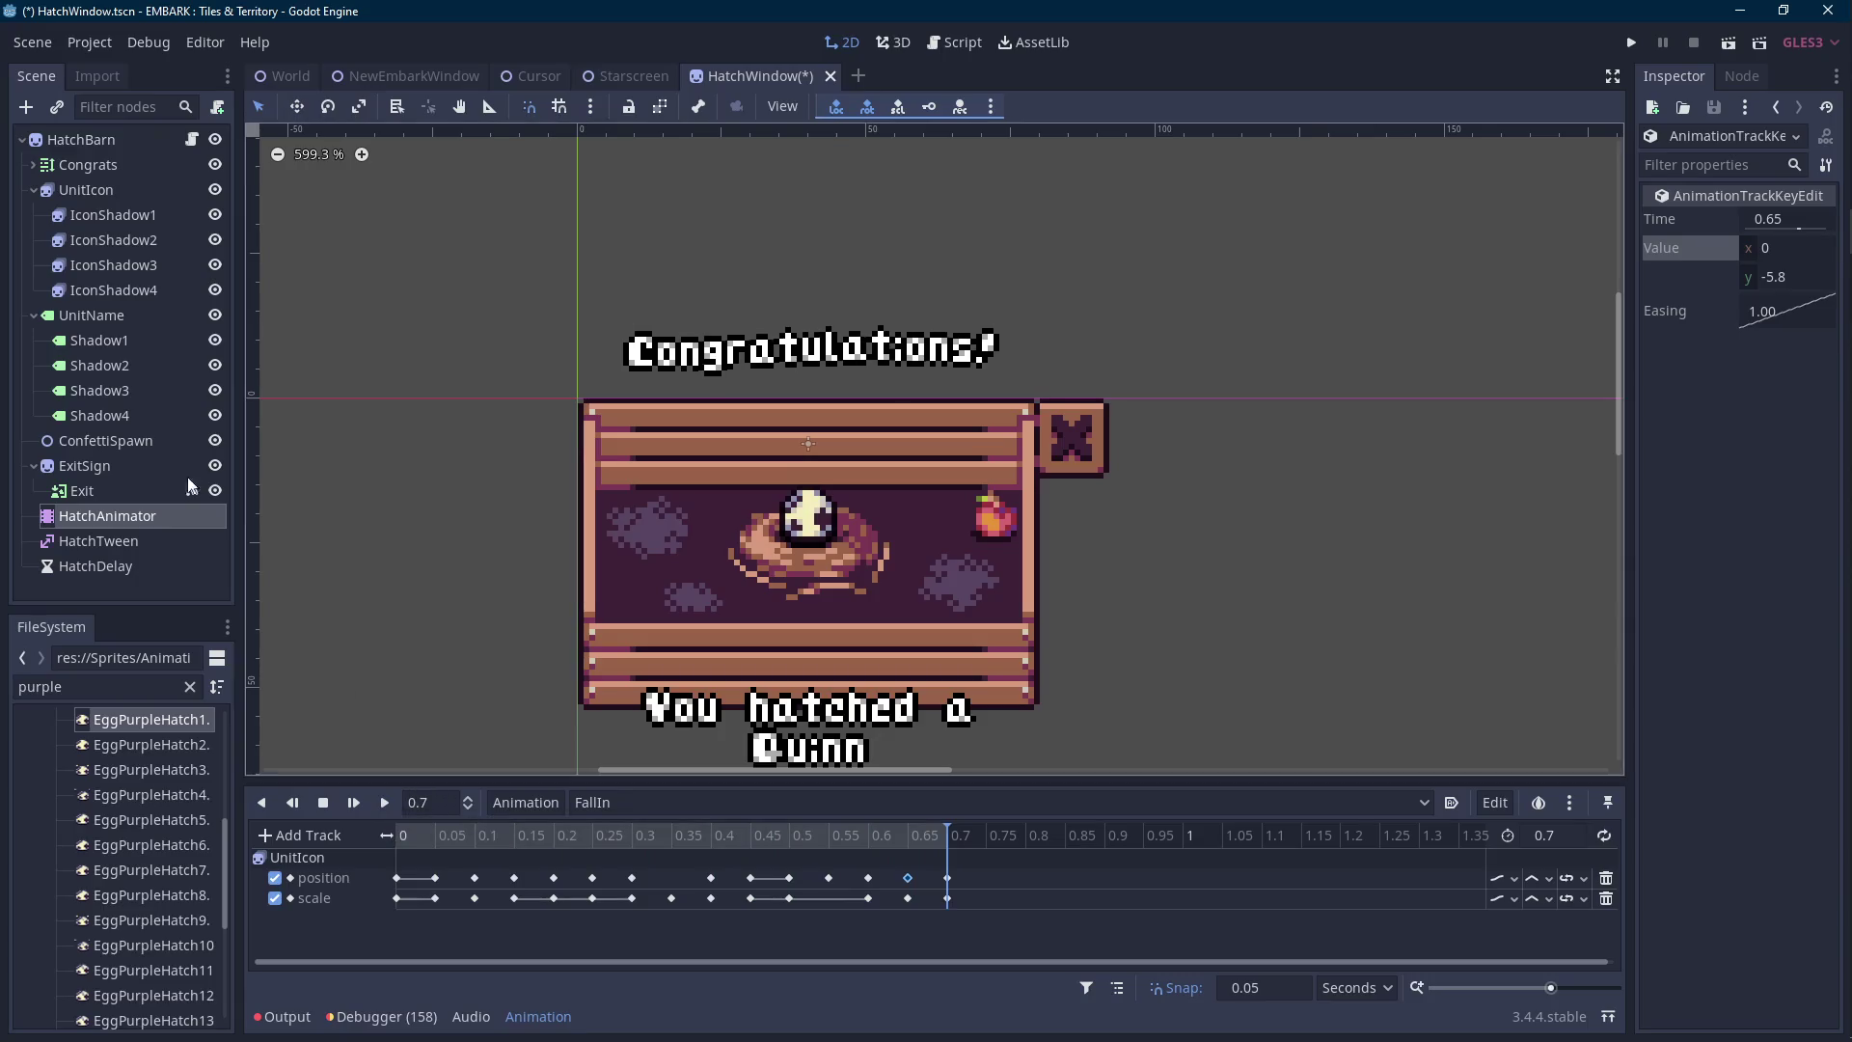
click(144, 192)
Add a Modulate track keying UnitIcon fully transparent at time 0.
click(538, 1017)
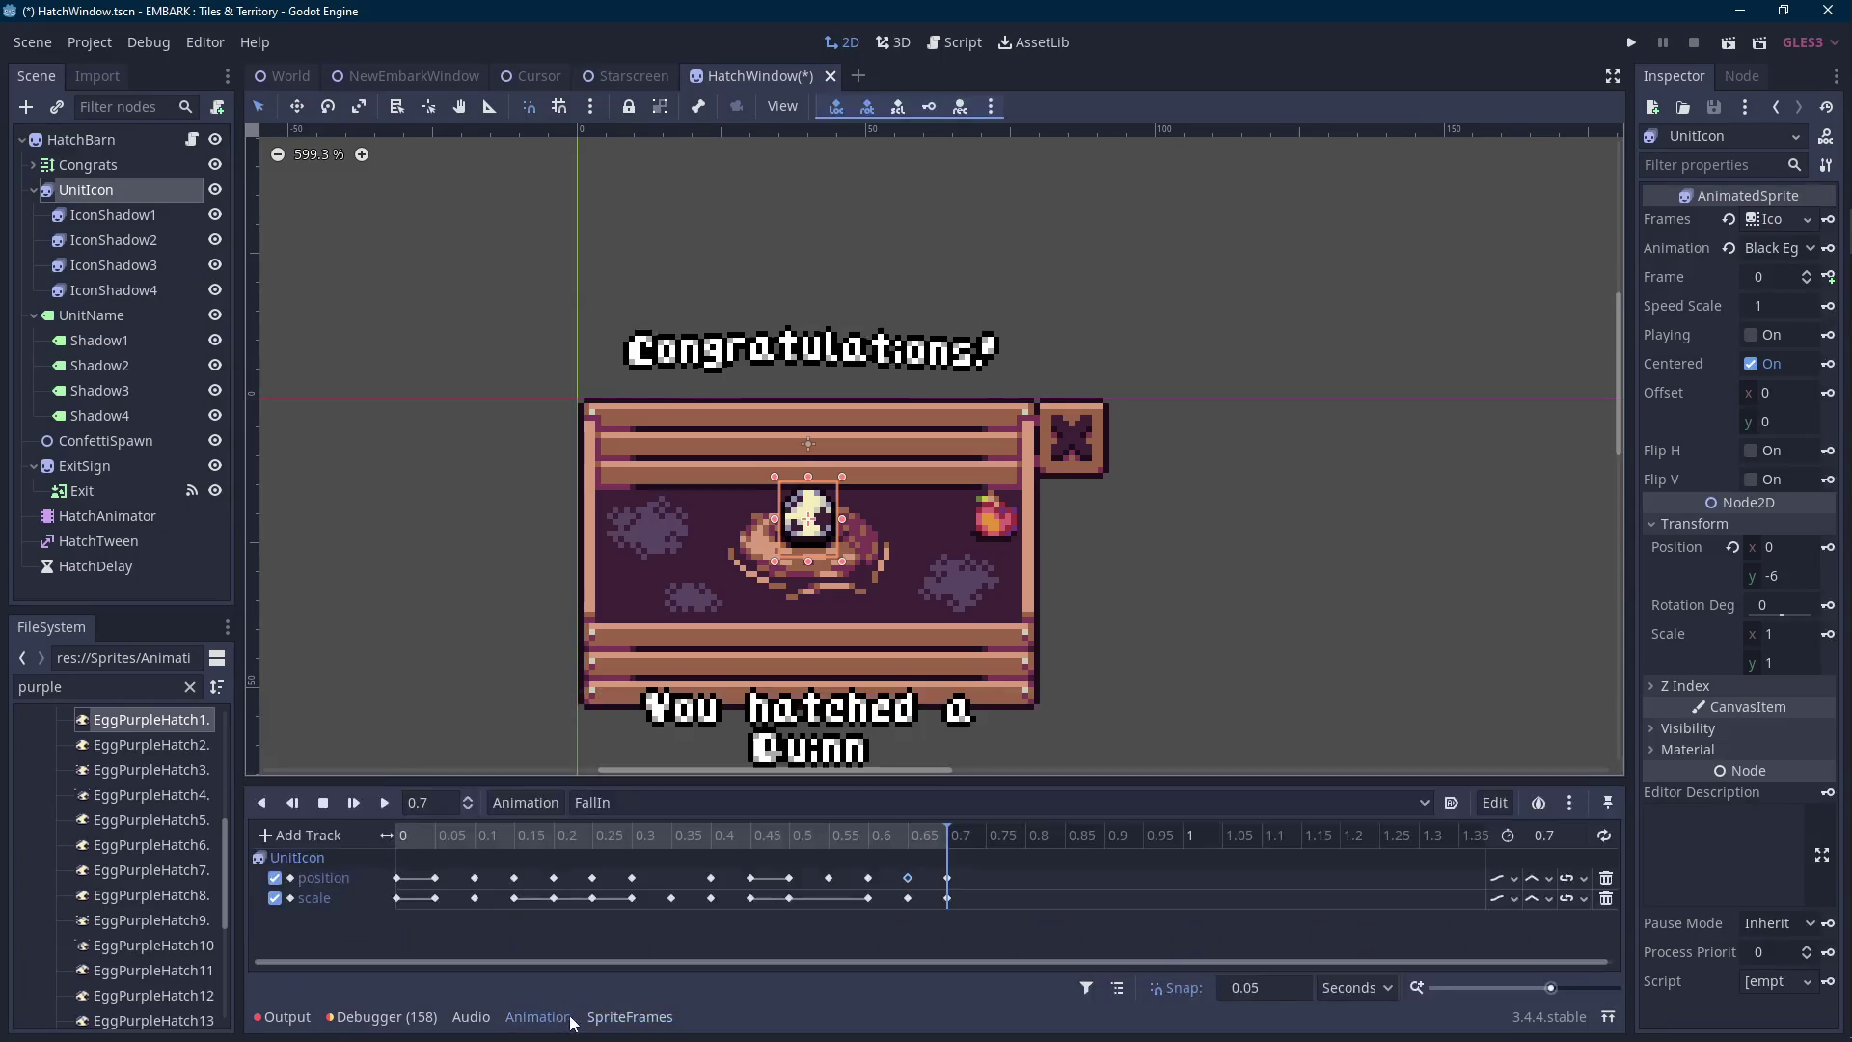
click(420, 836)
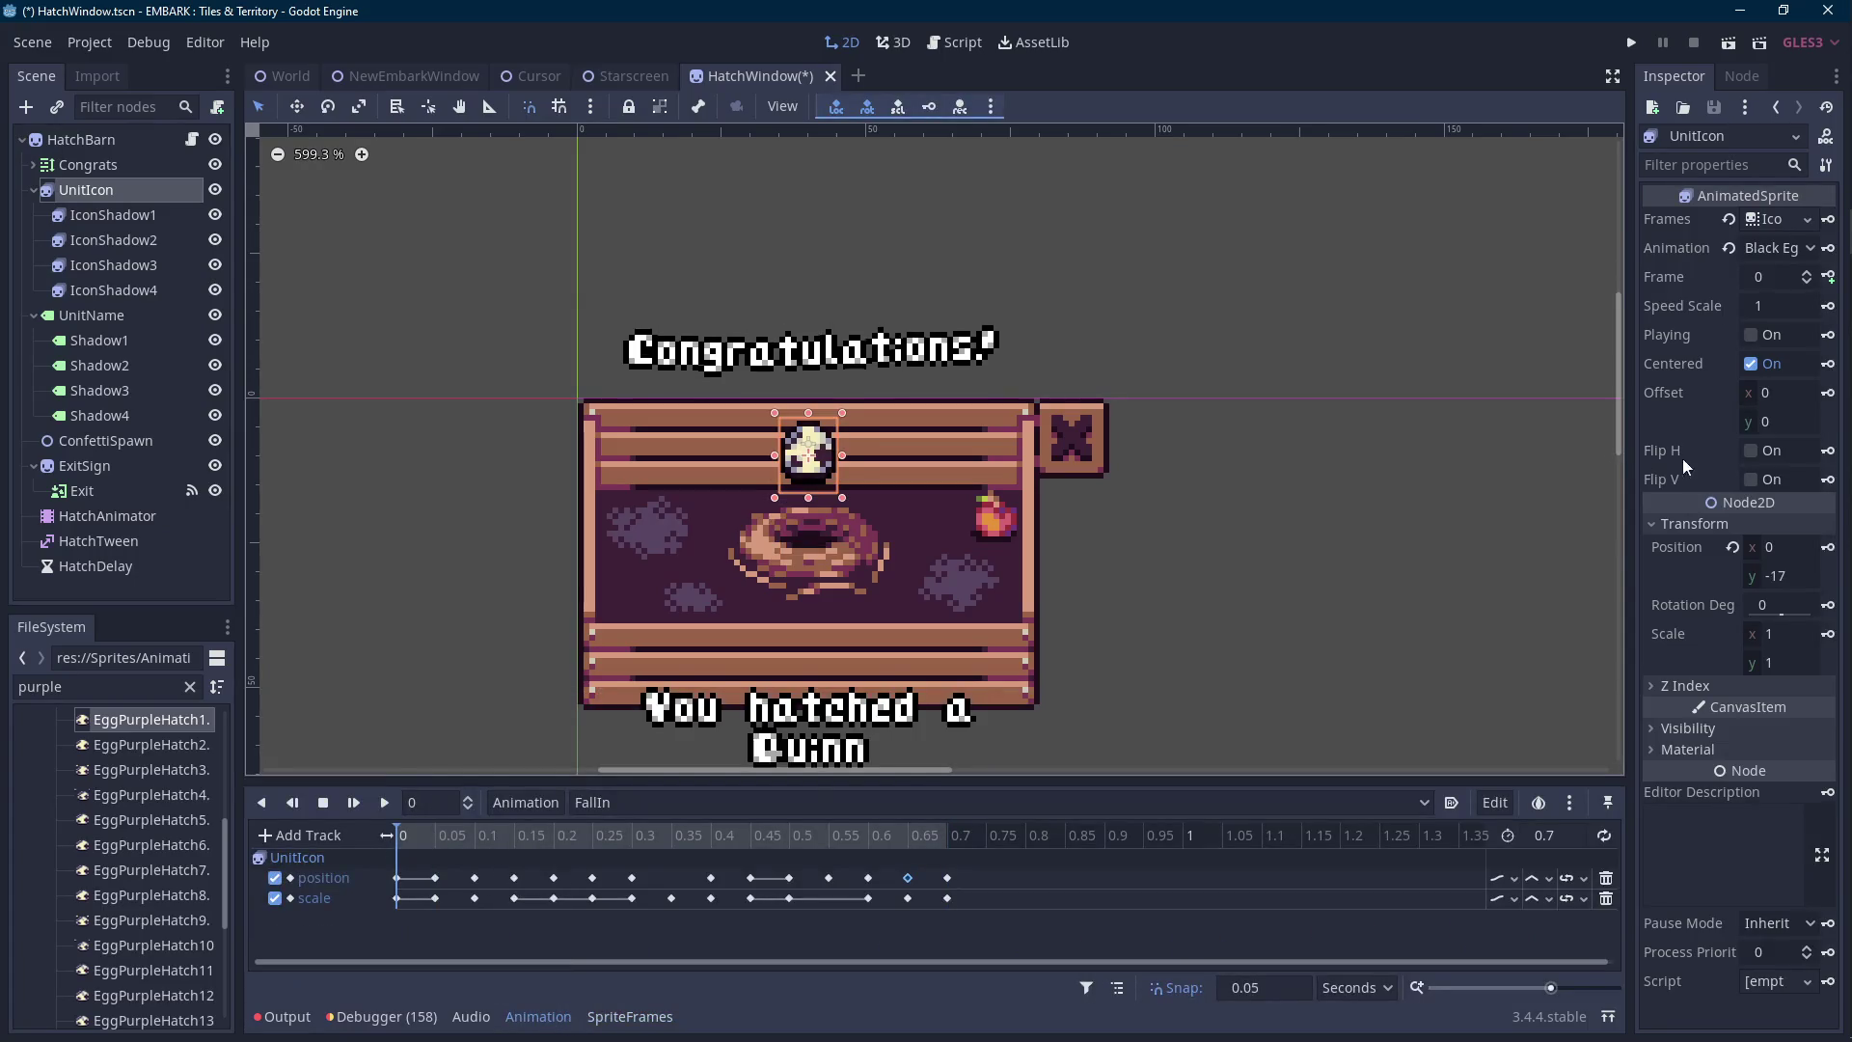
click(1690, 728)
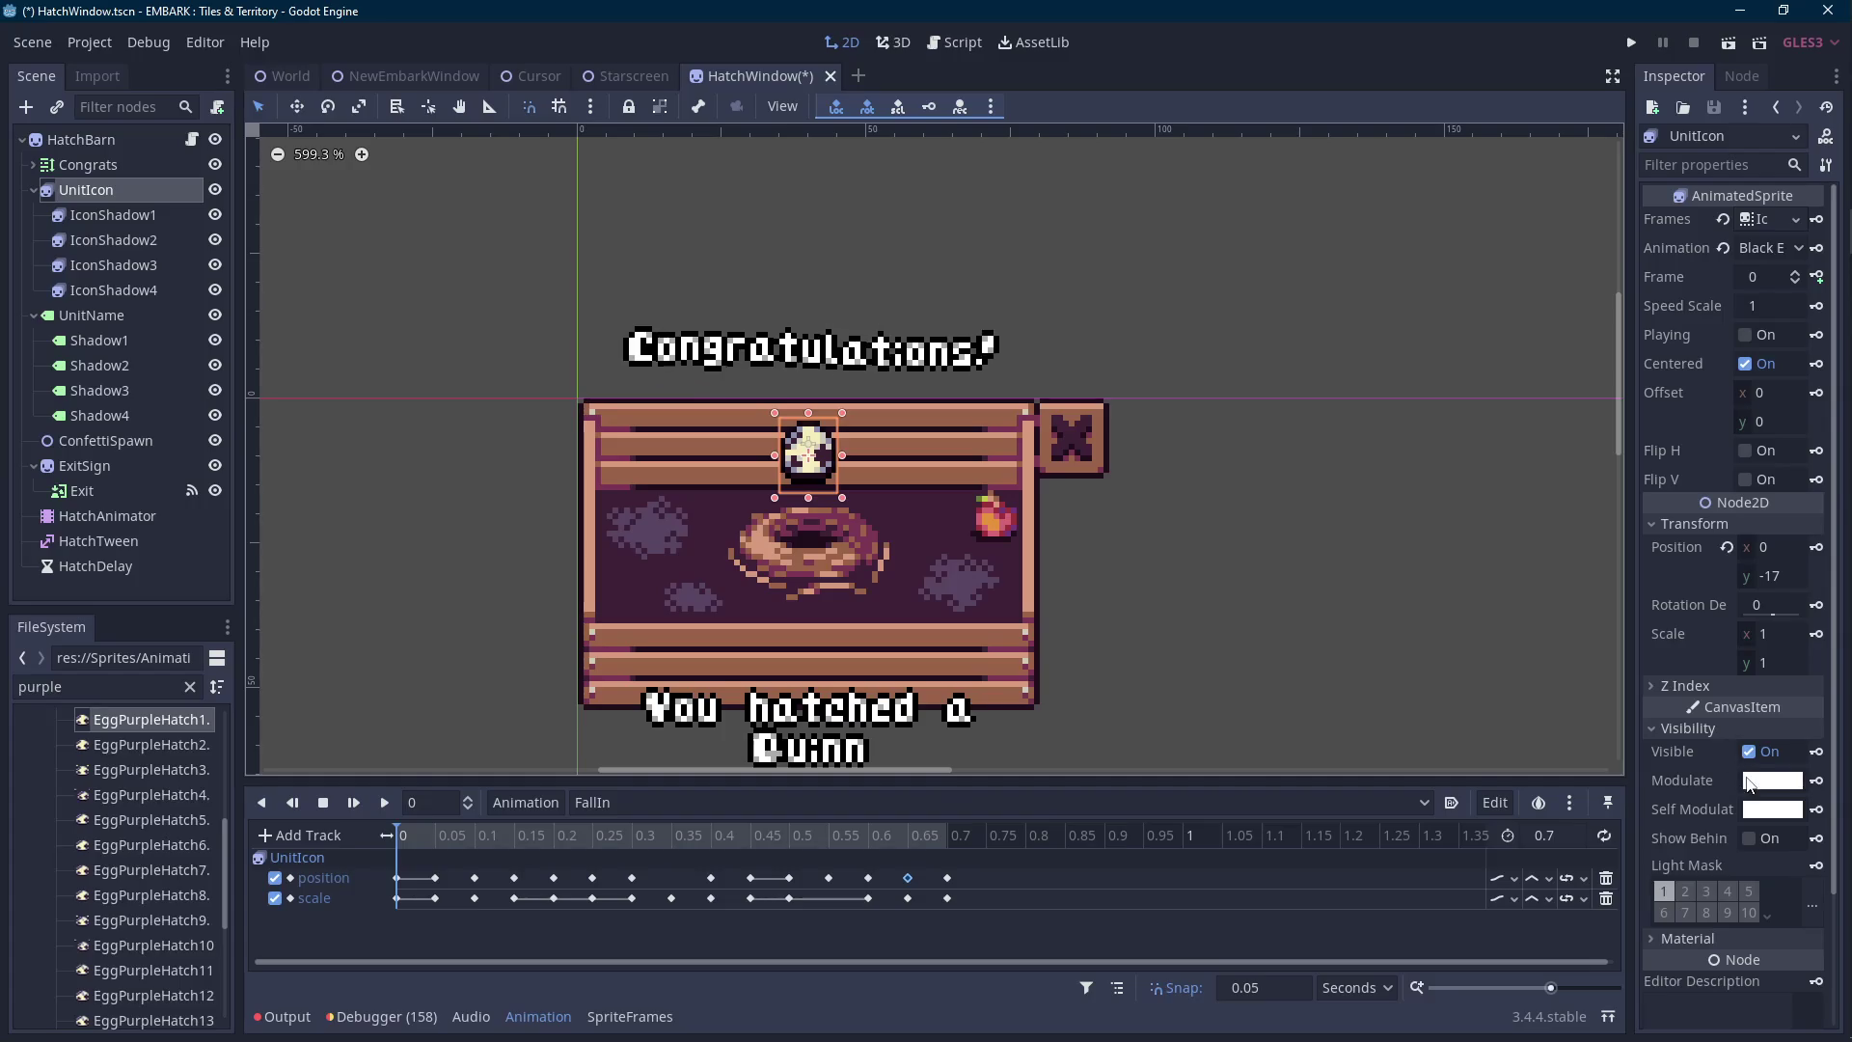
click(1751, 781)
drag(1593, 697, 1436, 714)
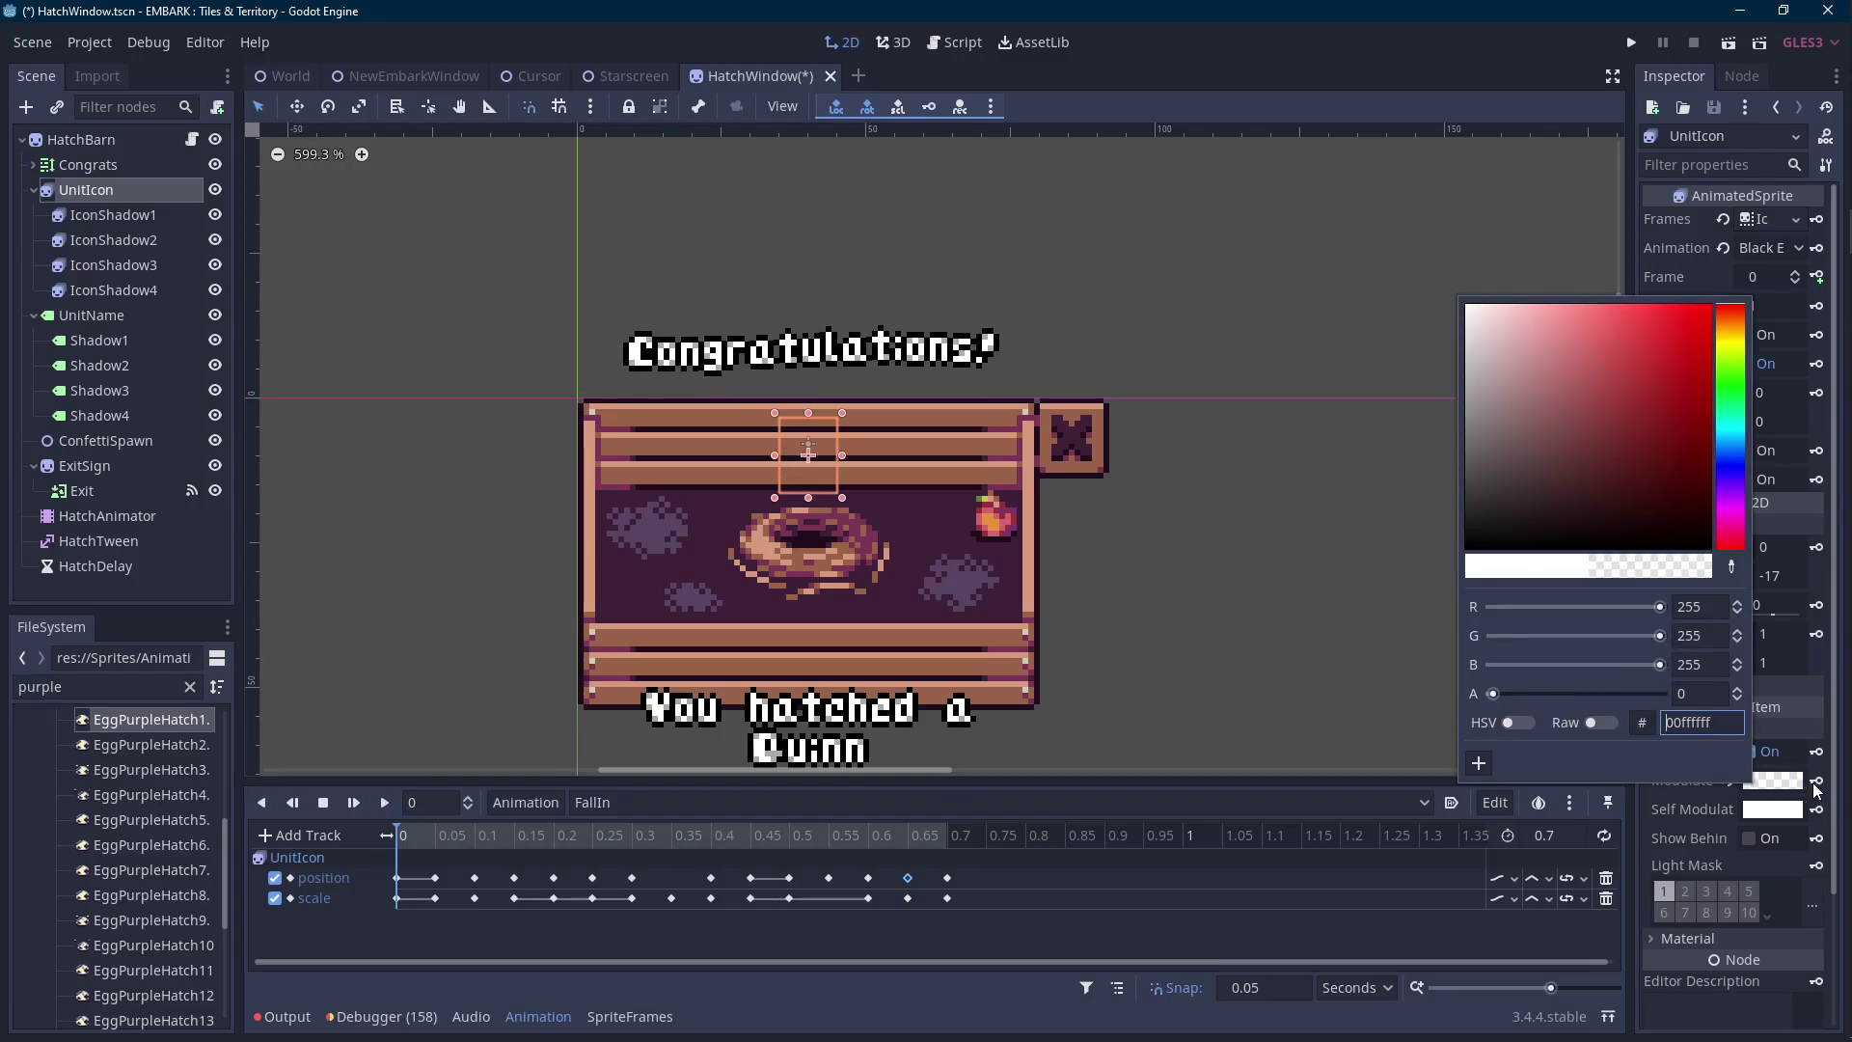
click(1818, 783)
click(858, 569)
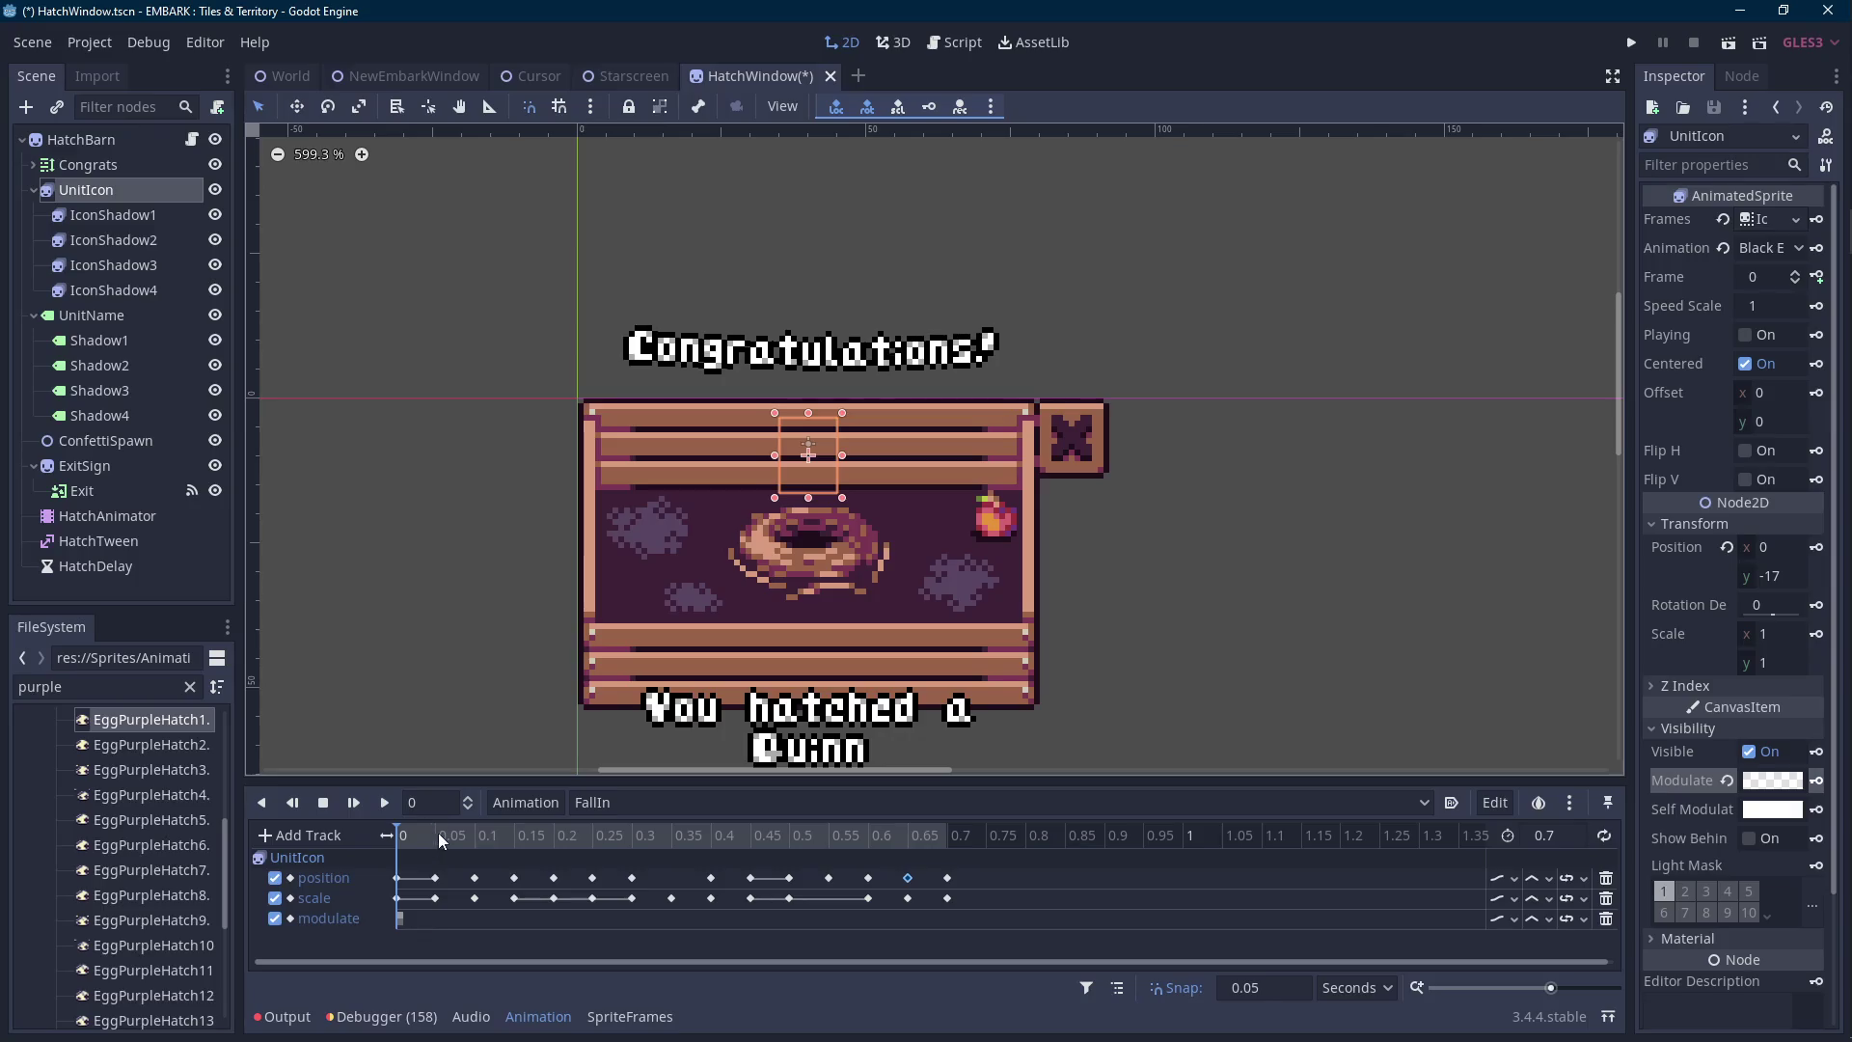
Key full opacity at 0.1, move that key to 0.2, and replay the fade-in.
click(466, 834)
click(1772, 781)
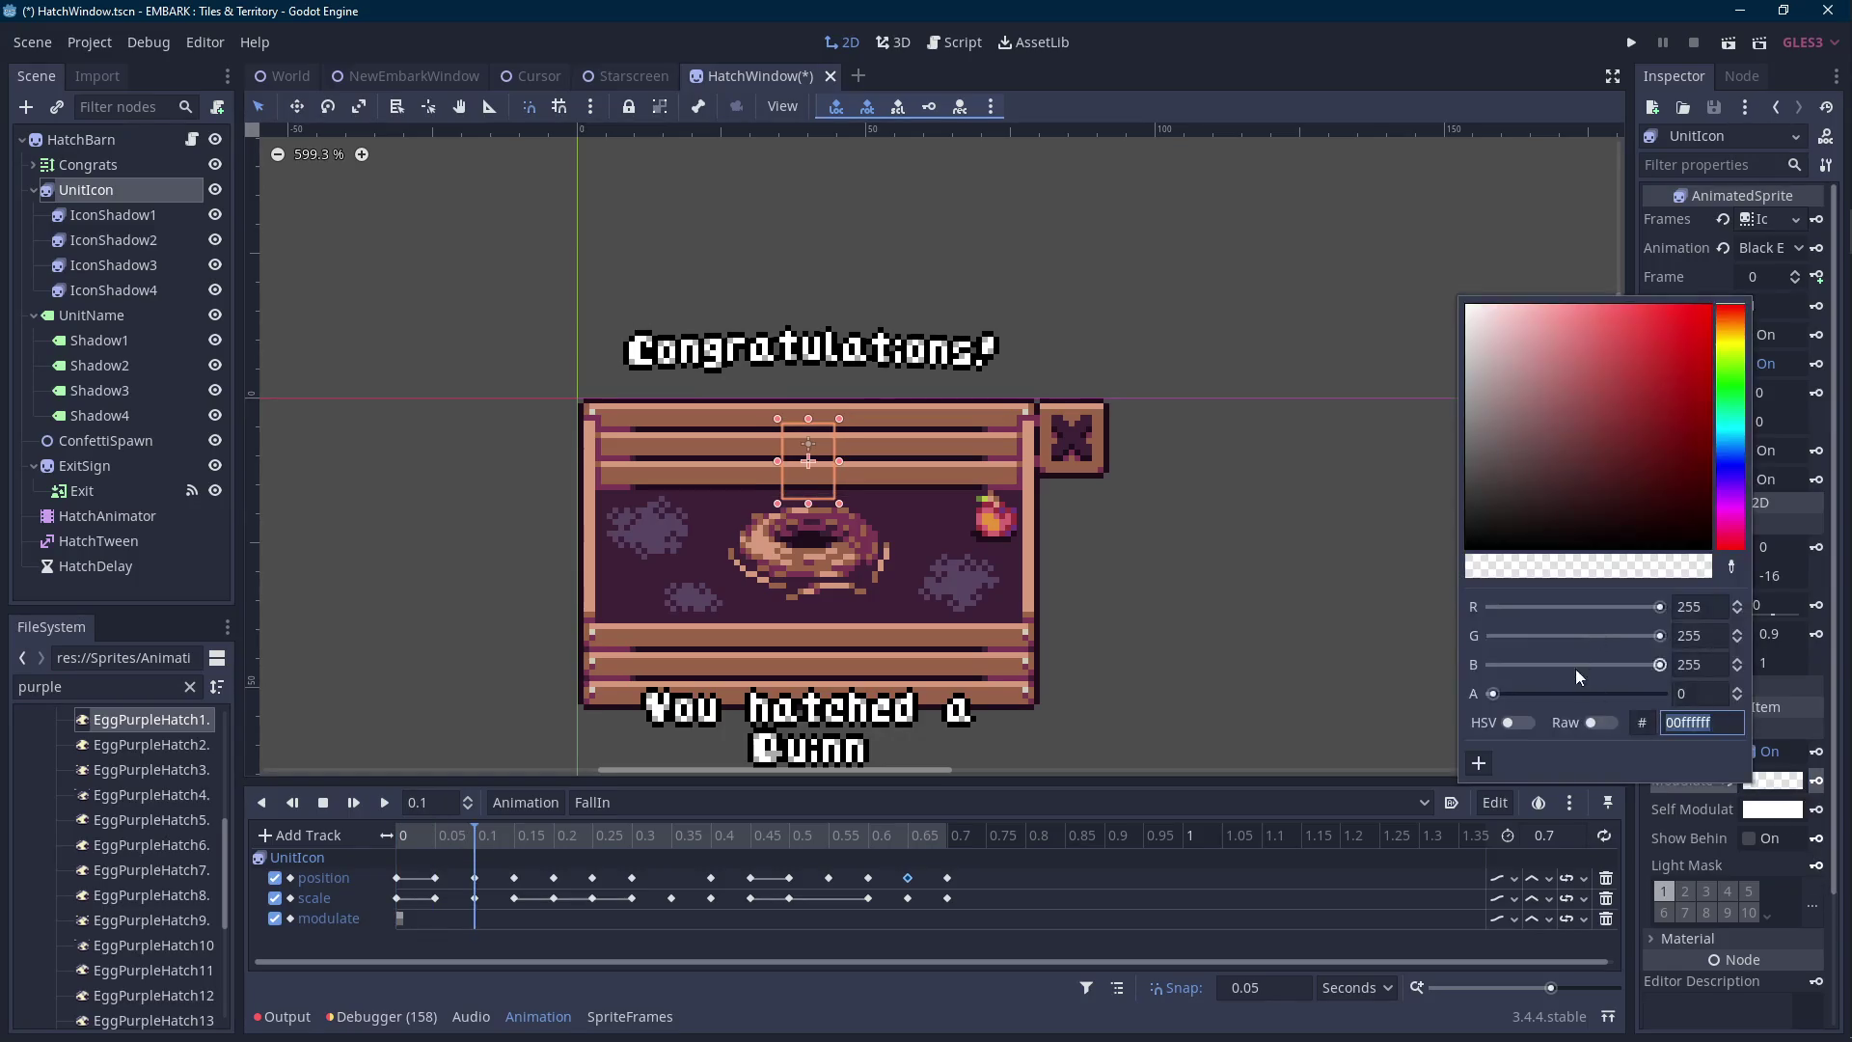
drag(1492, 692, 1667, 692)
click(1817, 781)
click(383, 803)
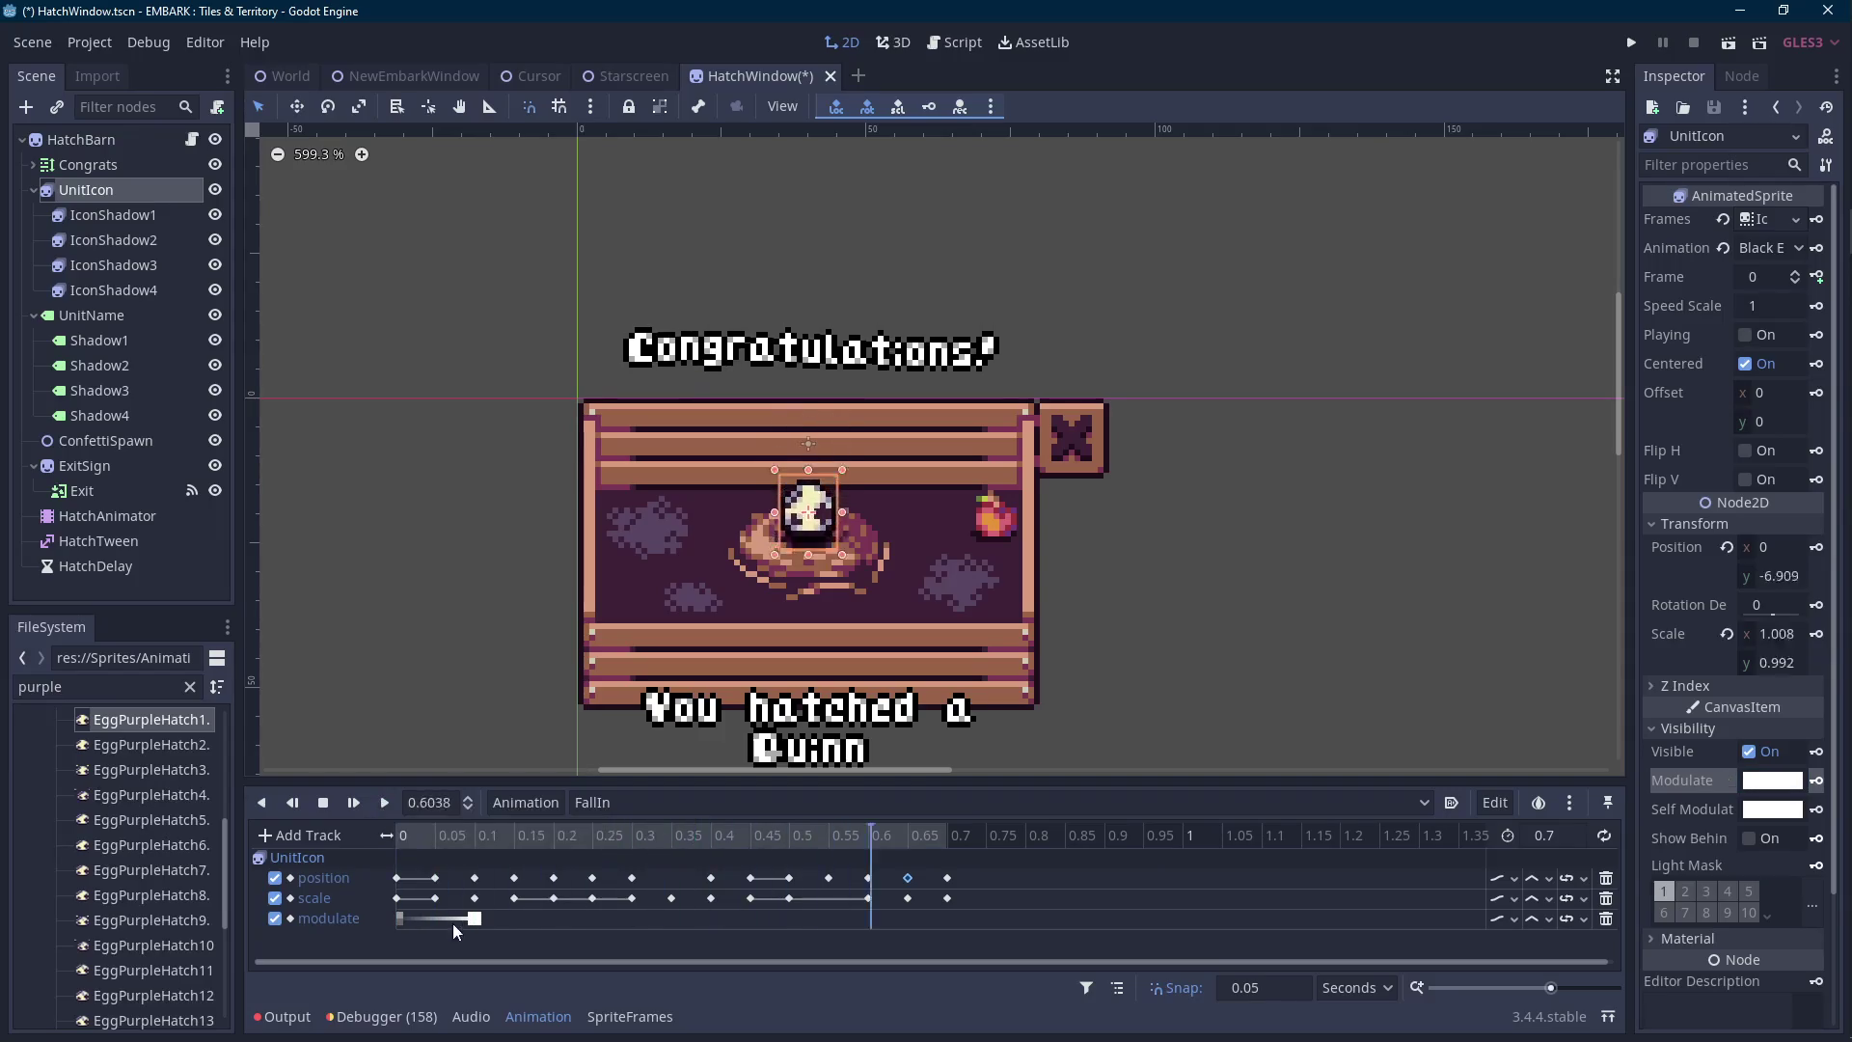
drag(474, 919, 553, 919)
click(386, 803)
click(386, 802)
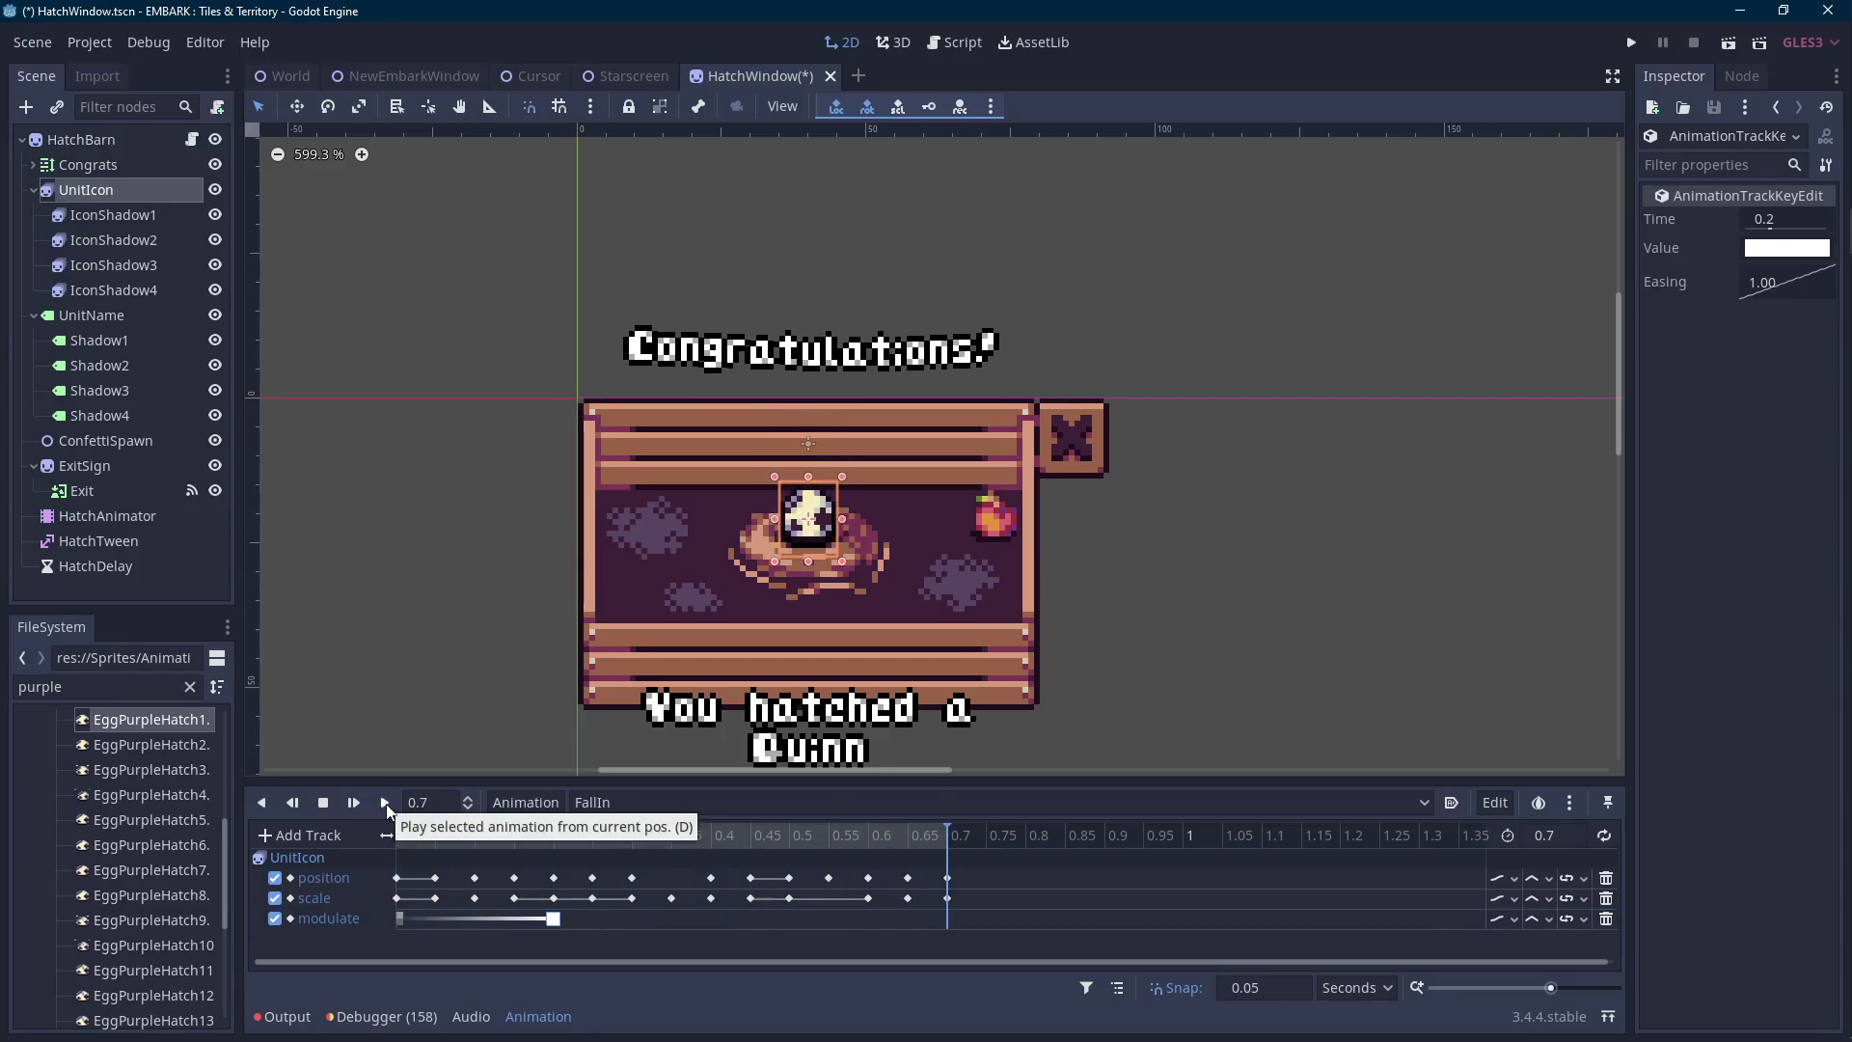
Save the scene and open the HatchWindow.gd script.
drag(754, 622, 762, 559)
key(ctrl+s)
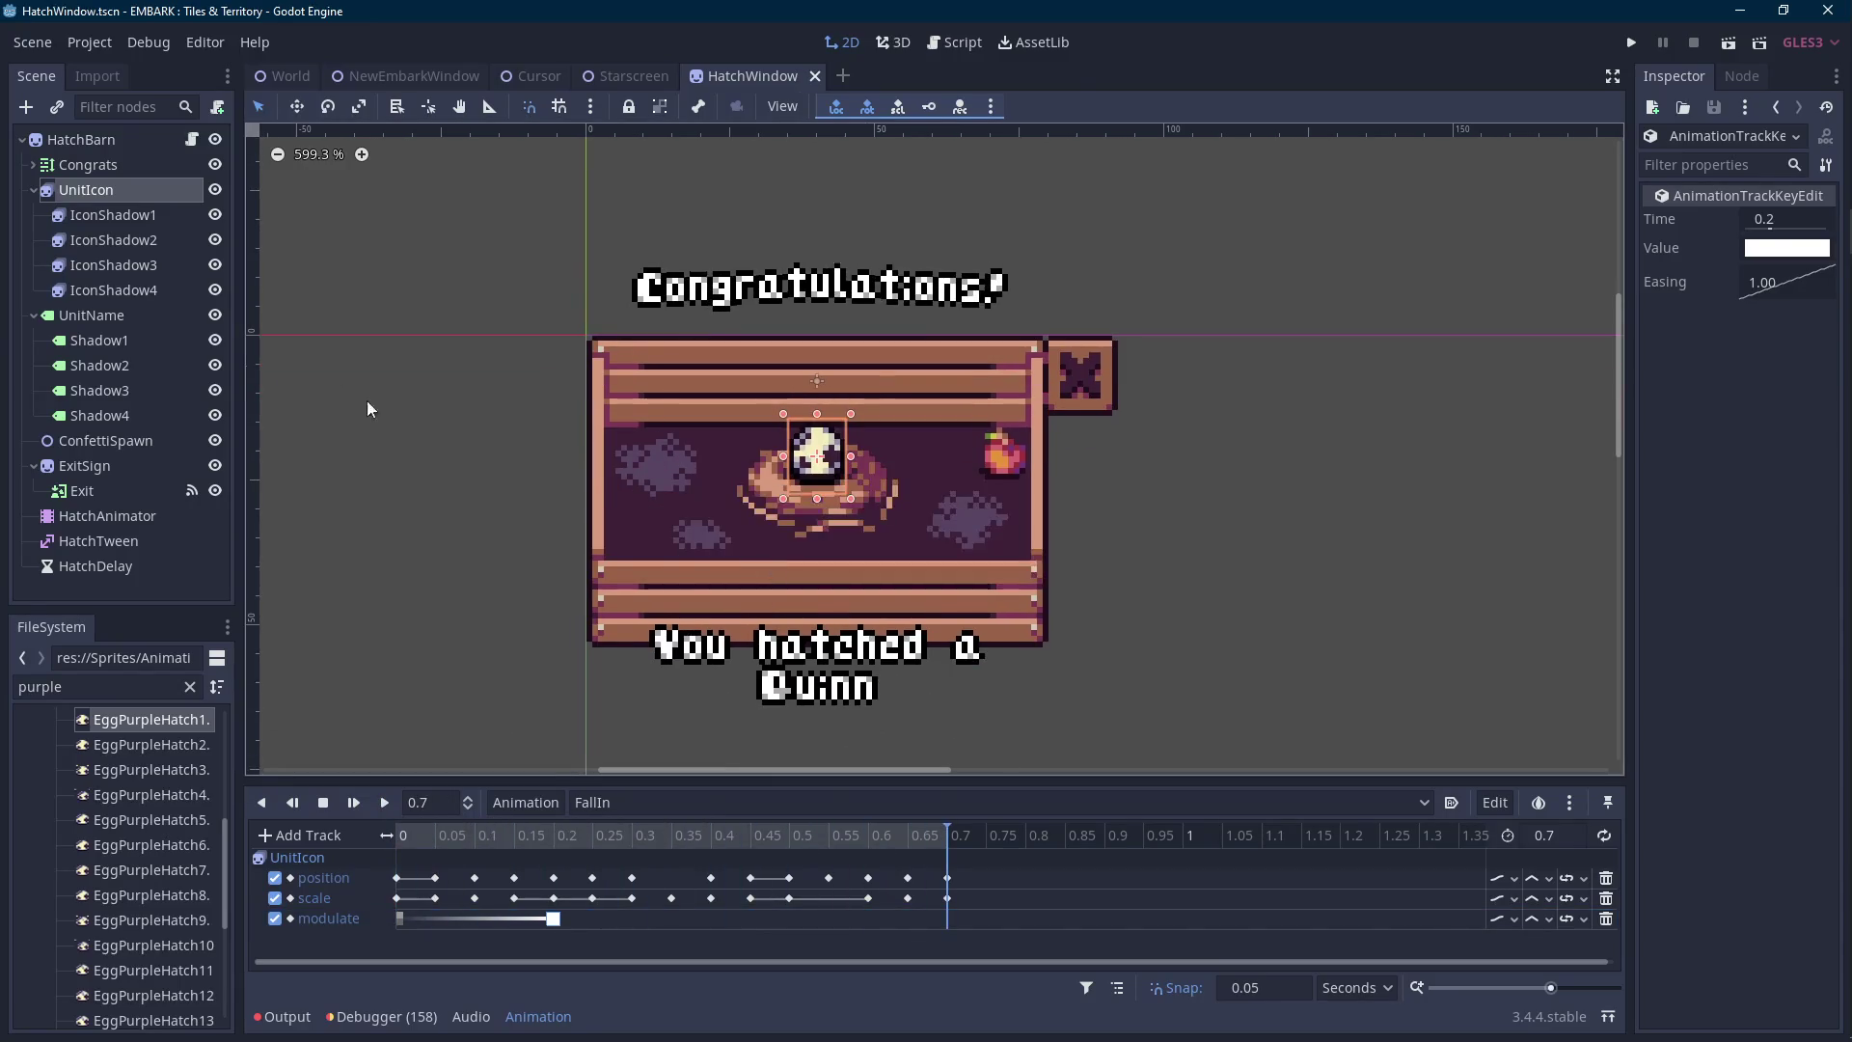
click(192, 139)
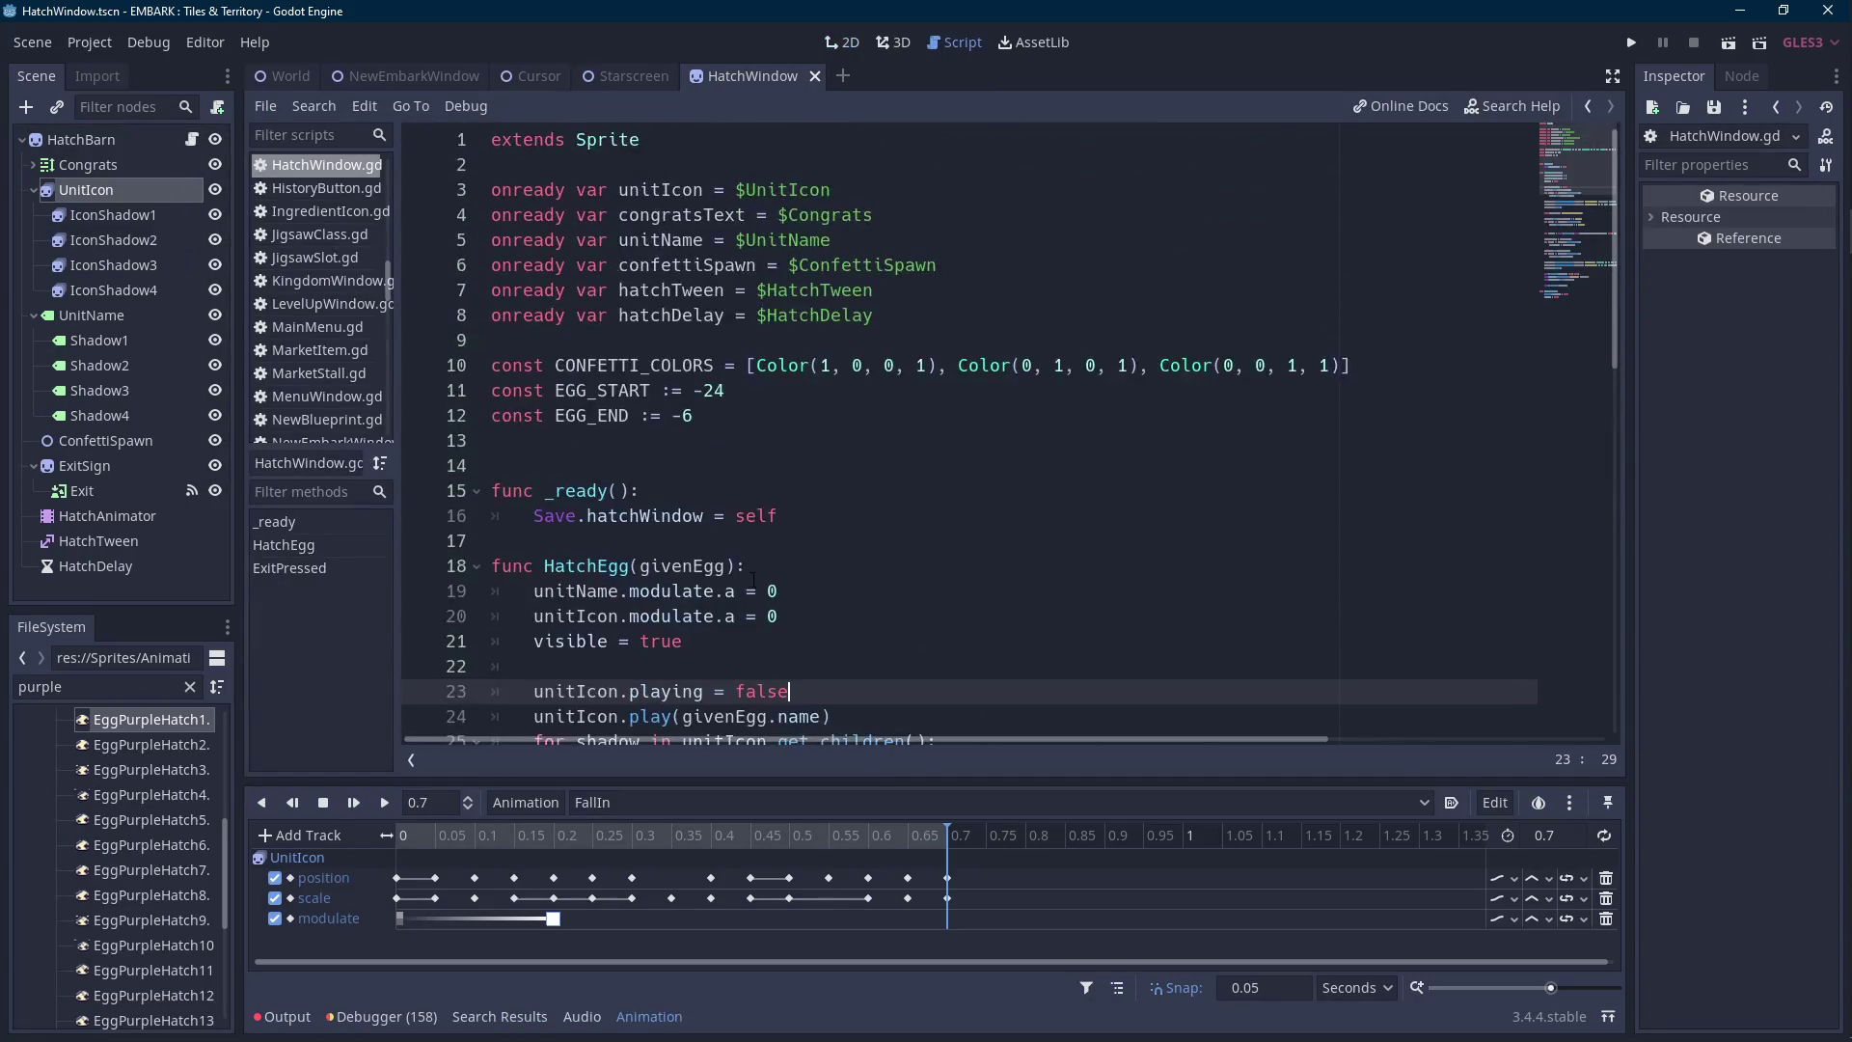
Add 'onready var hatchAnim = $HatchAnimator' after line 8 and a blank line above hatchTween.
click(648, 1017)
click(922, 317)
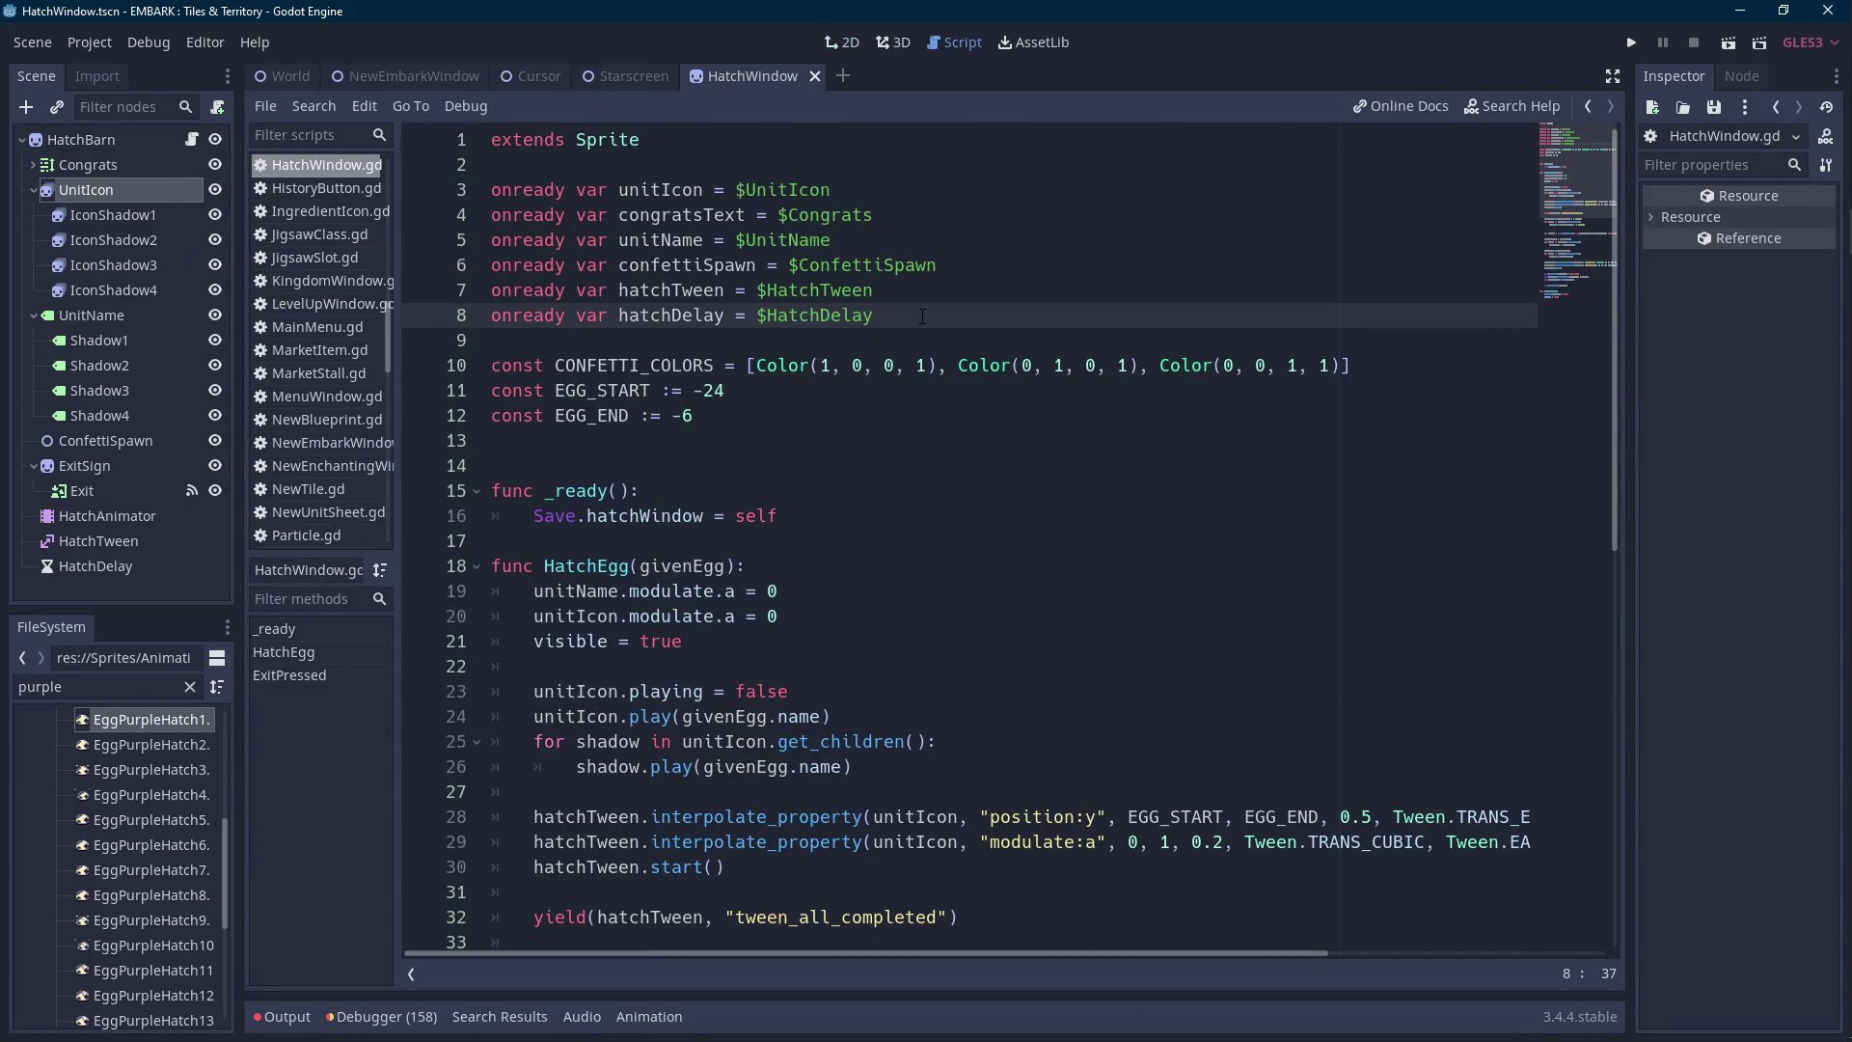
key(Return)
text(onrea)
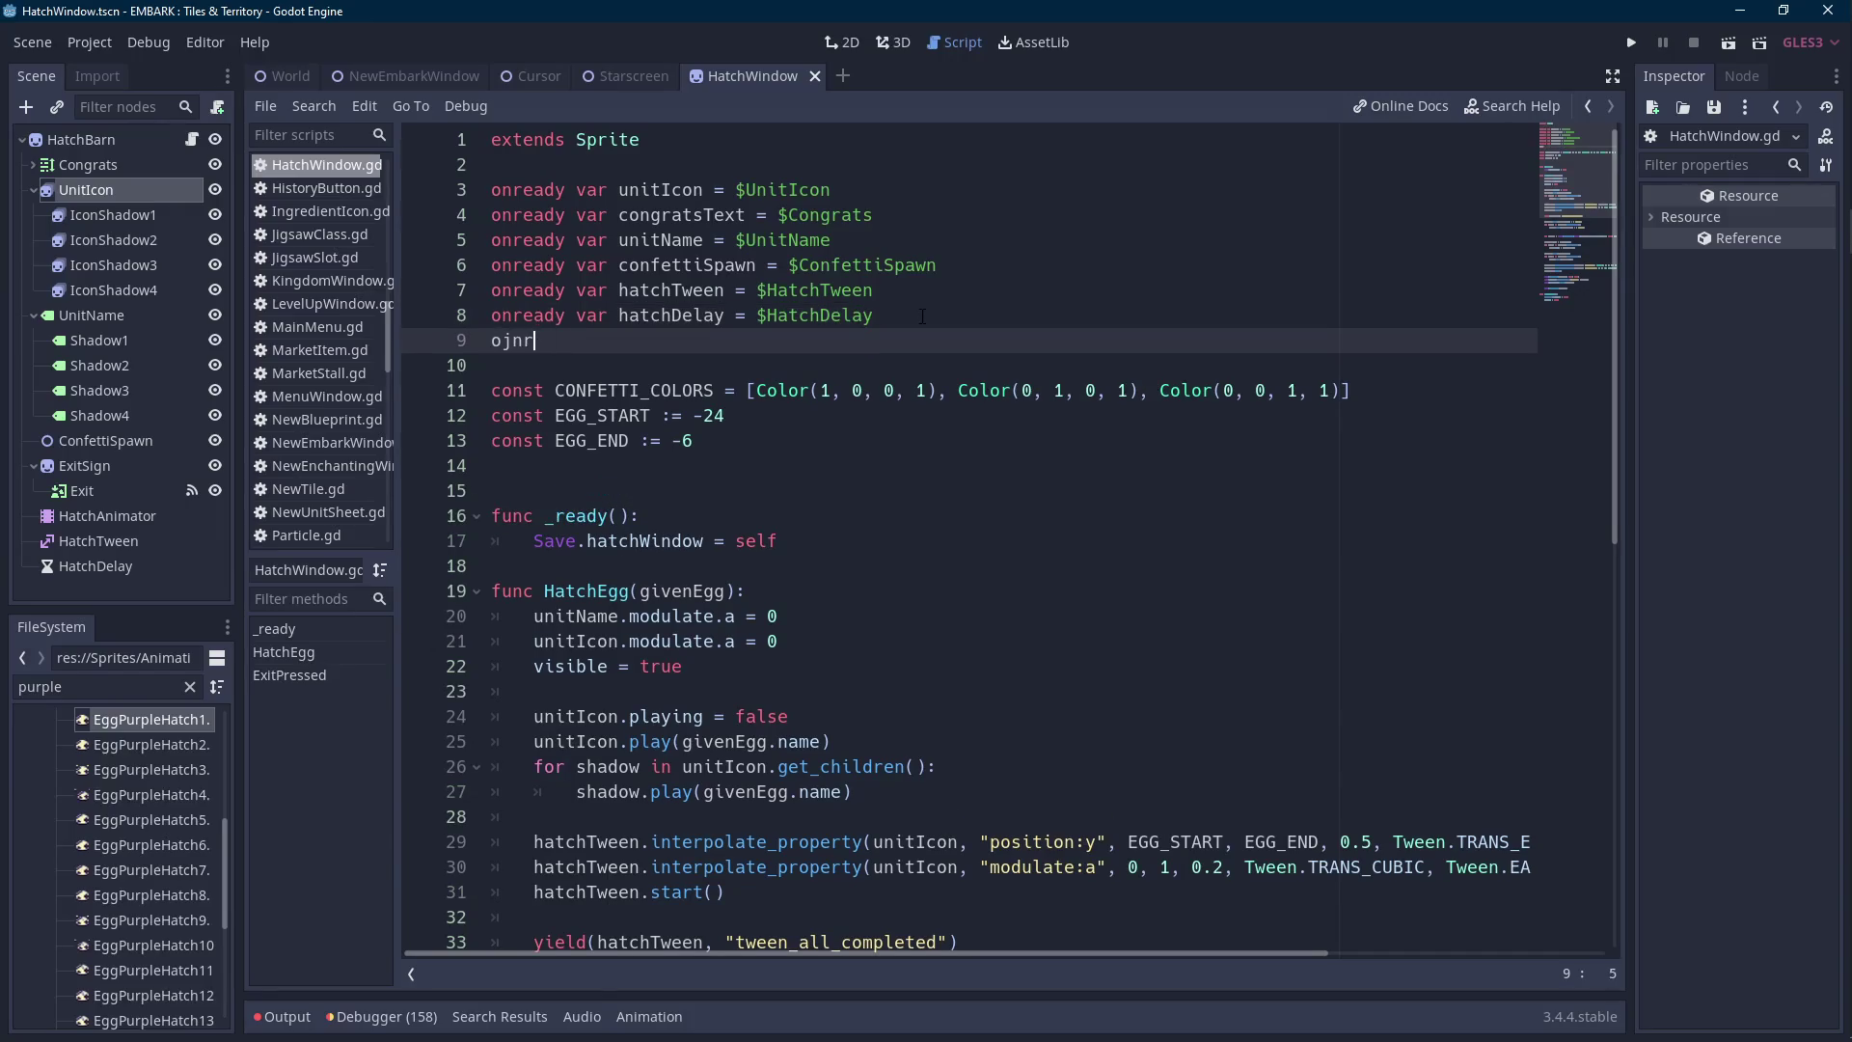
text(dy var hatchAnim)
text( = $Hatch)
key(Return)
key(Up)
key(Up)
key(Home)
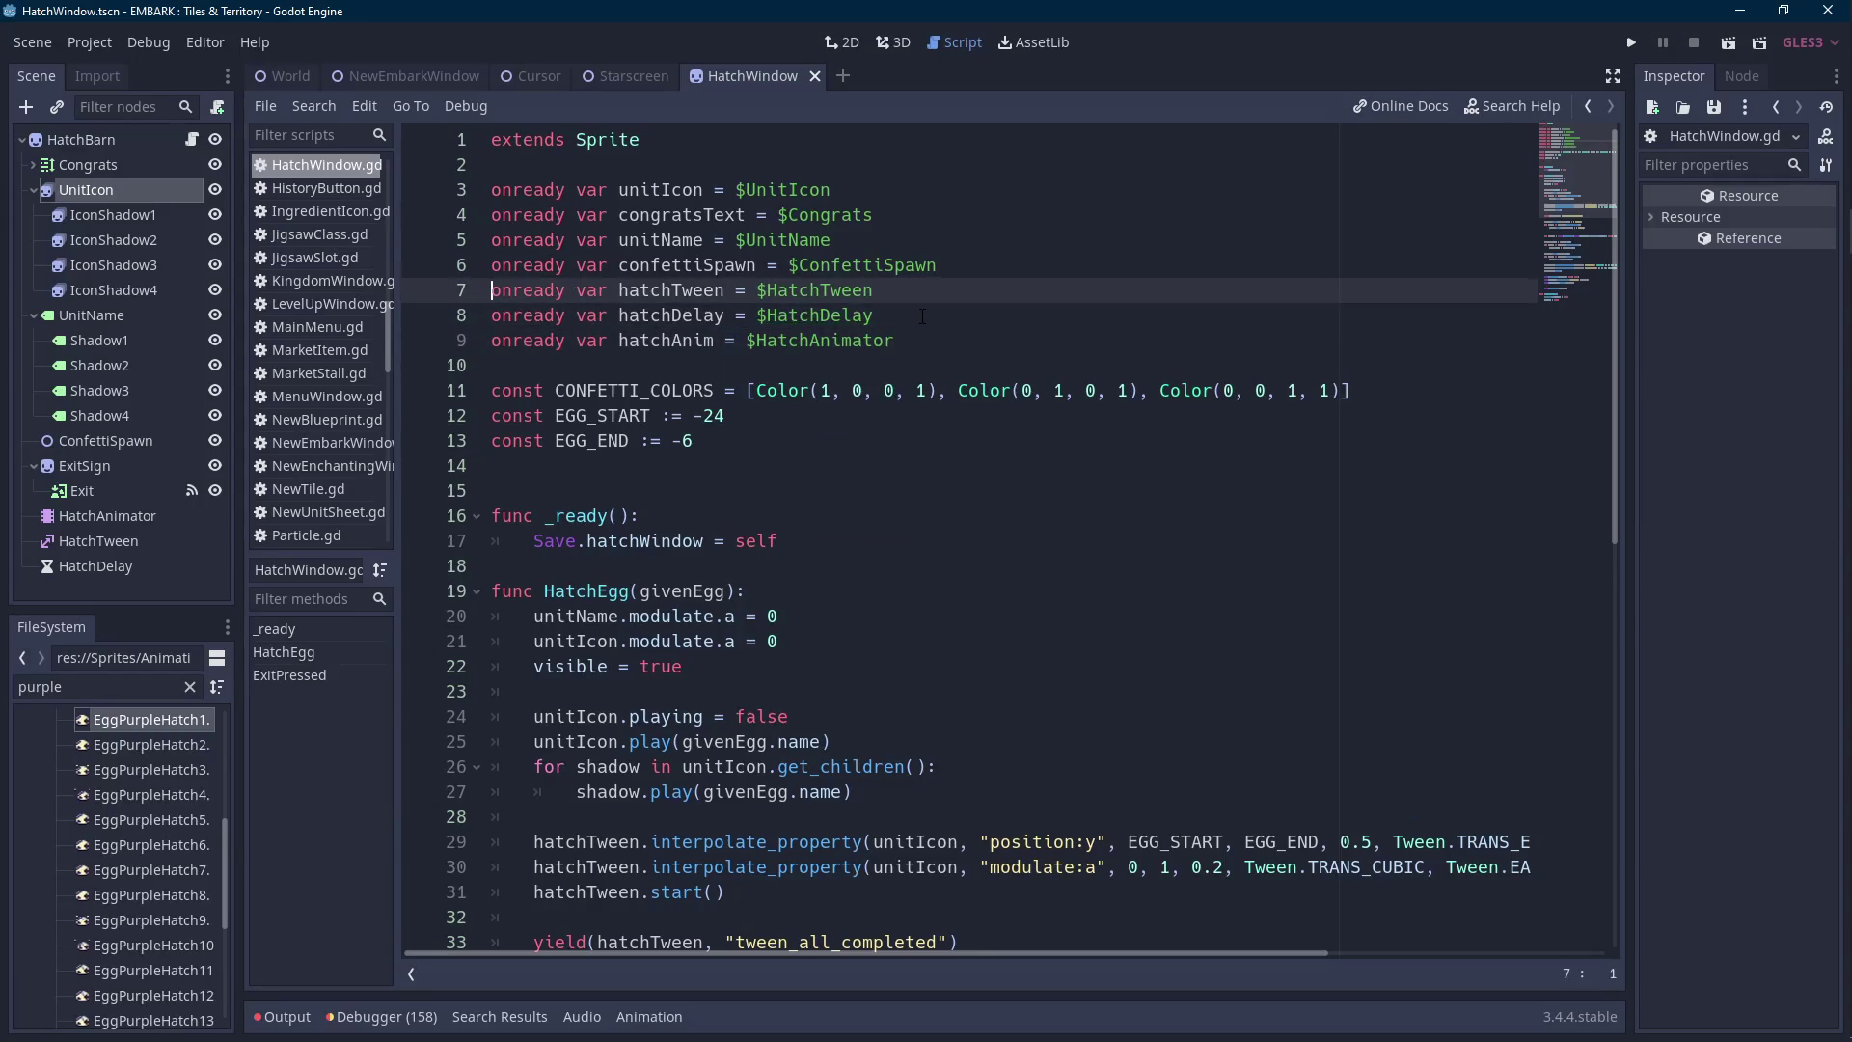
key(Return)
Select the three tween lines in HatchEgg for replacement.
double_click(664, 366)
scroll(958, 711, down, 5)
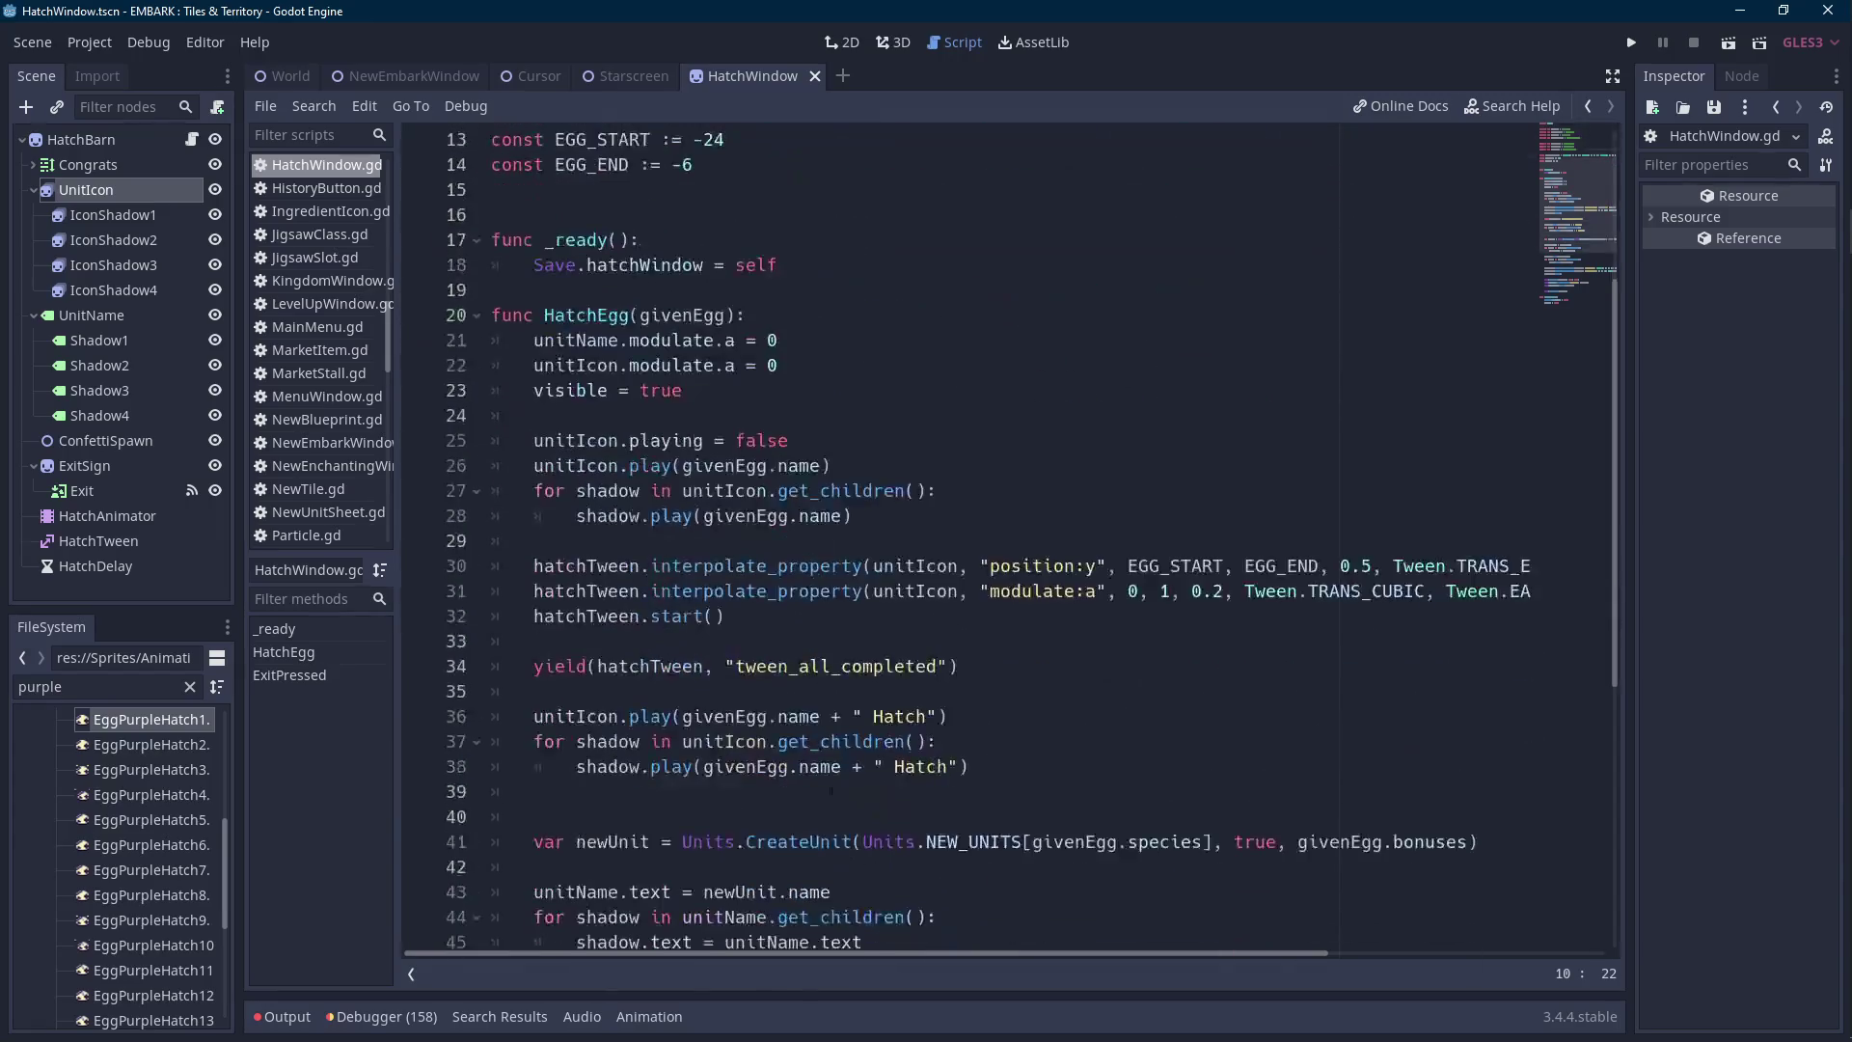
click(957, 711)
drag(958, 710, 541, 569)
click(540, 569)
click(760, 543)
mouse_move(760, 543)
mouse_down()
mouse_move(540, 387)
mouse_move(528, 316)
mouse_move(528, 490)
mouse_up()
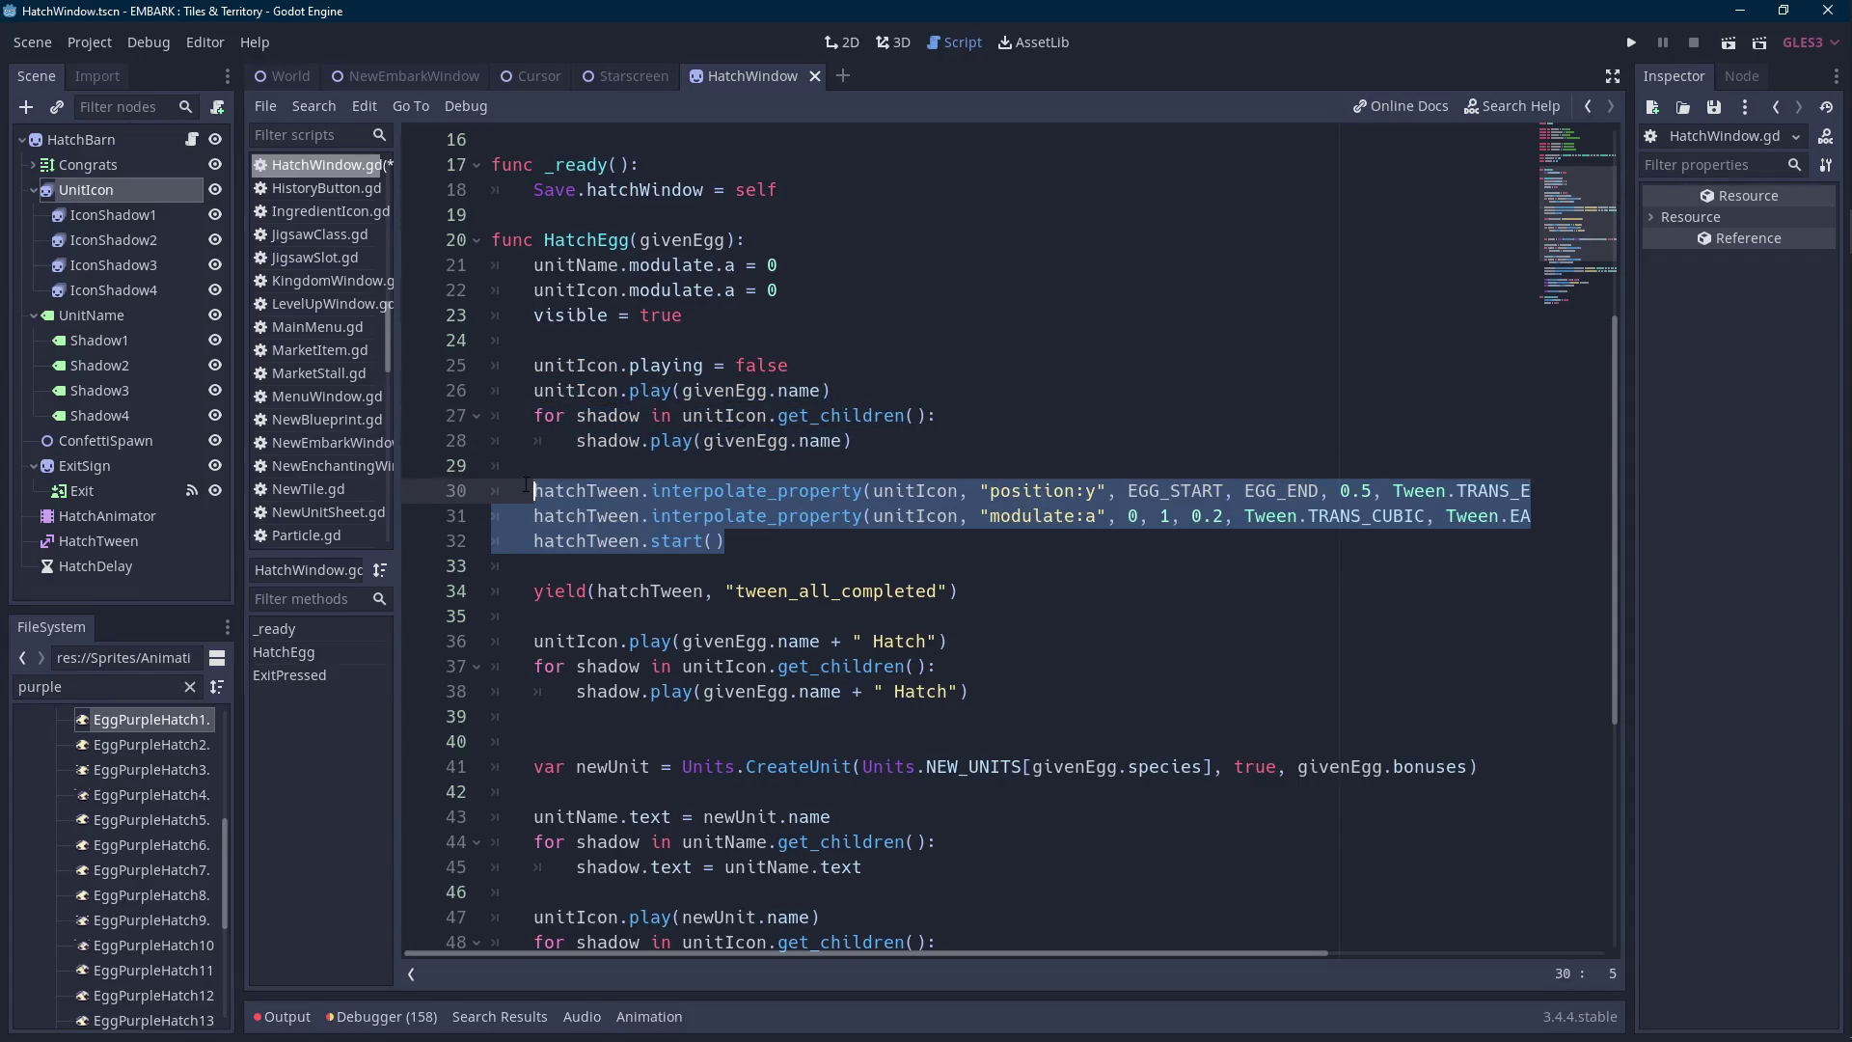
Replace the hatchTween lines with hatchAnim.play("FallIn").
text(hatchAnim.play()
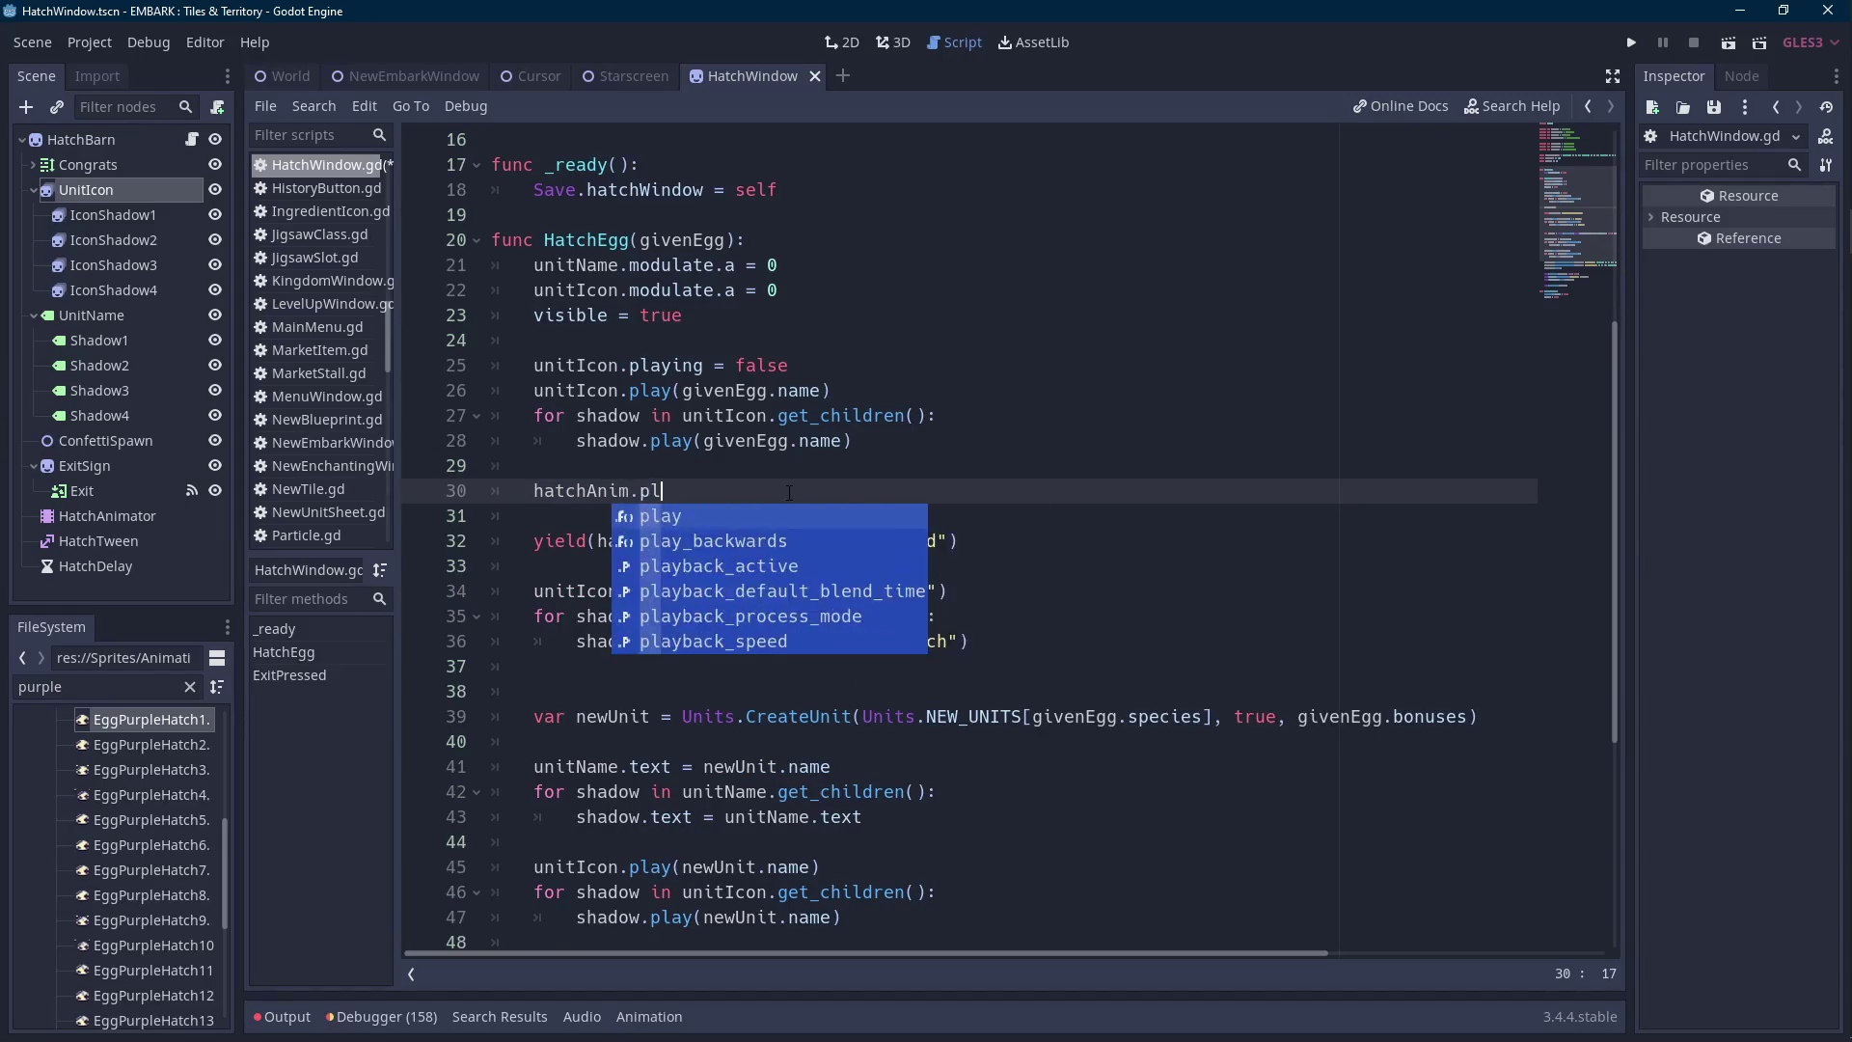
key(Return)
text())
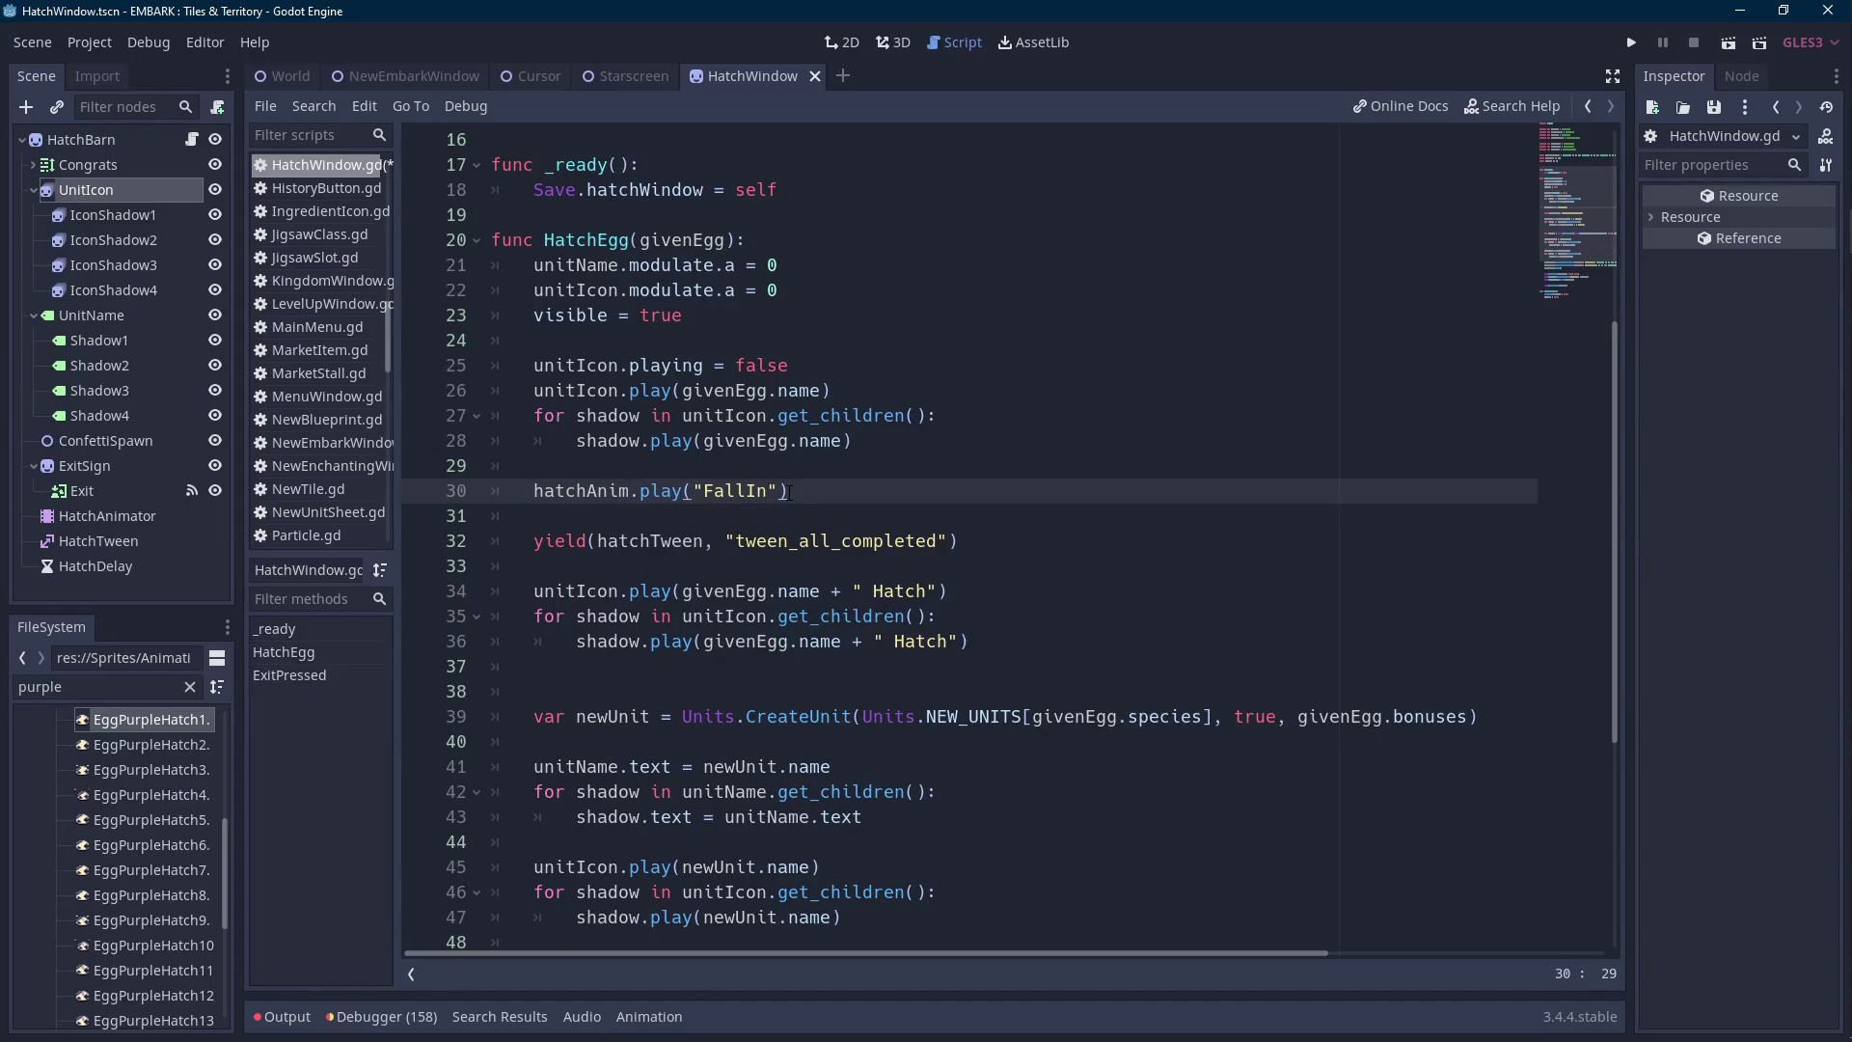
Change the yield to yield(hatchAnim, "animation_finished") so it waits for FallIn to finish.
double_click(617, 489)
key(ctrl+c)
double_click(644, 540)
key(ctrl+v)
drag(932, 540, 673, 540)
key(BackSpace)
text(im)
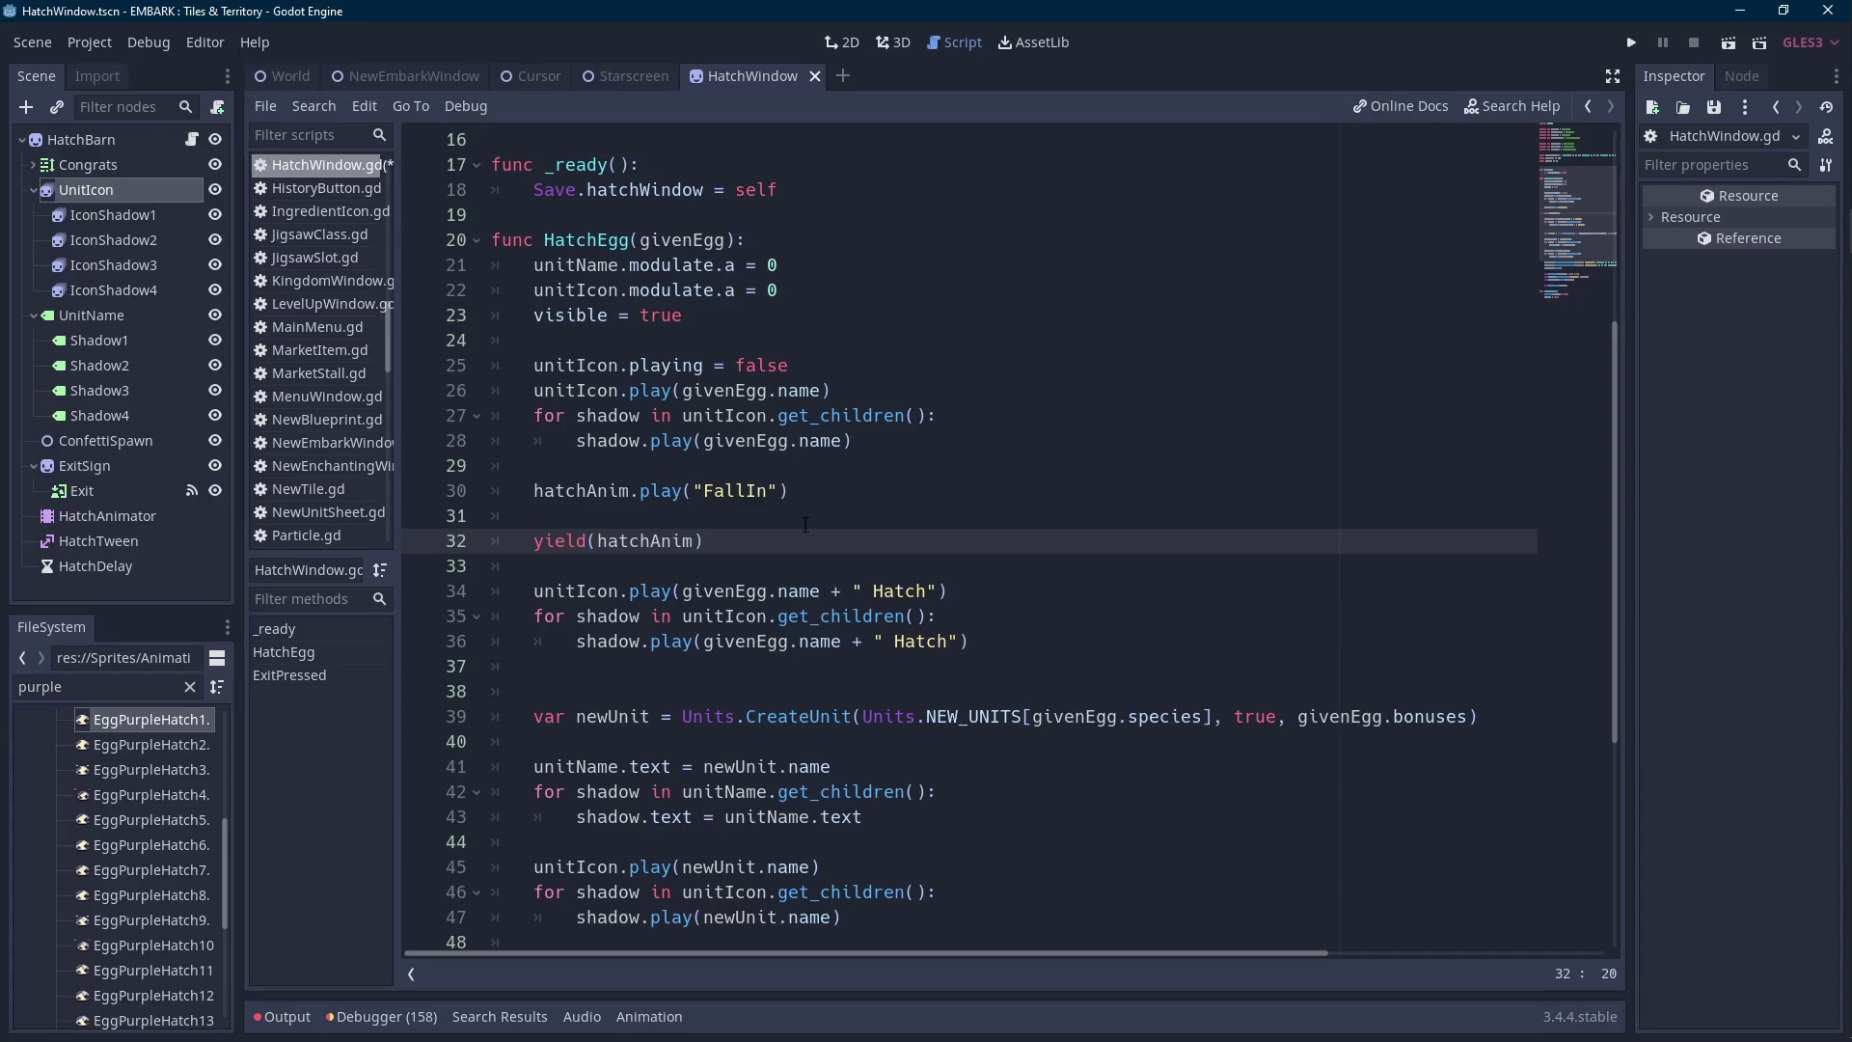
key(BackSpace)
key(BackSpace)
text(im)
text(,)
key(Down)
key(Return)
key(End)
key(Down)
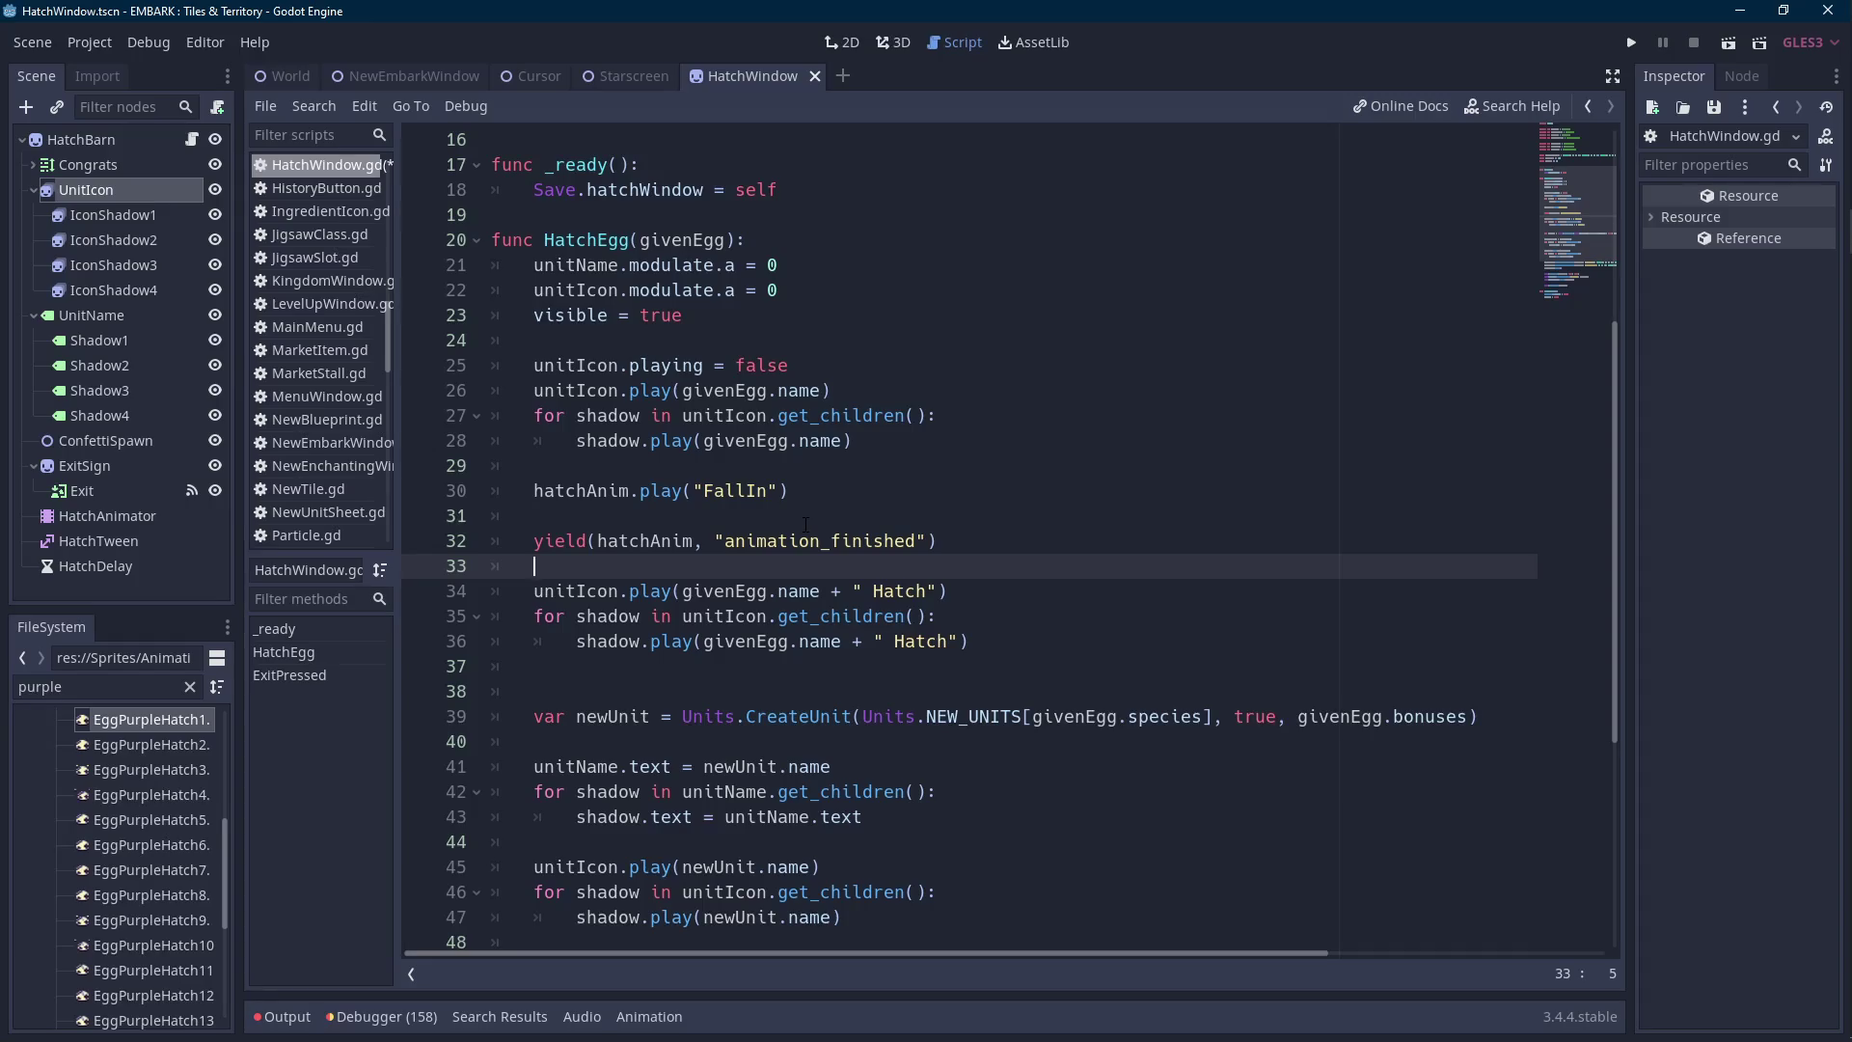
click(533, 365)
Move the unitIcon.playing = false line below the shadow.play loop and save the script.
key(shift+End)
key(BackSpace)
key(BackSpace)
key(BackSpace)
key(Down)
key(Down)
key(Down)
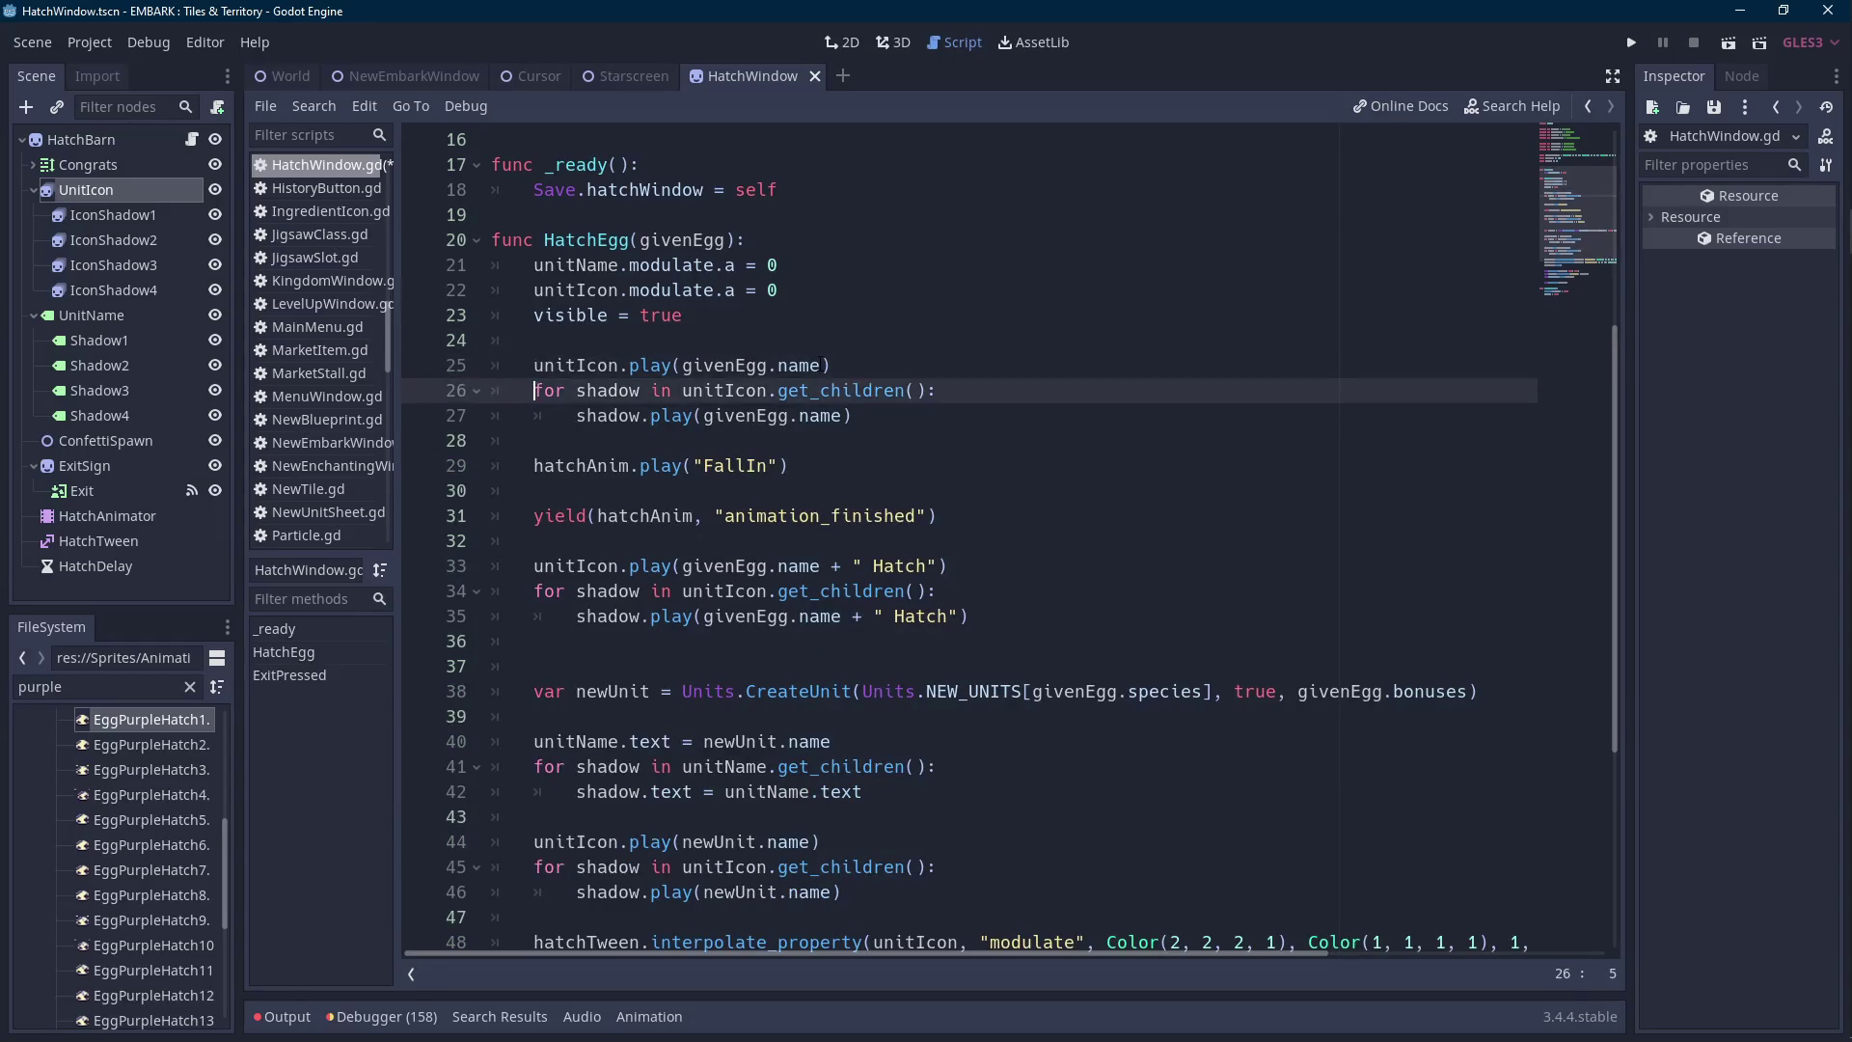
key(End)
key(Return)
key(ctrl+v)
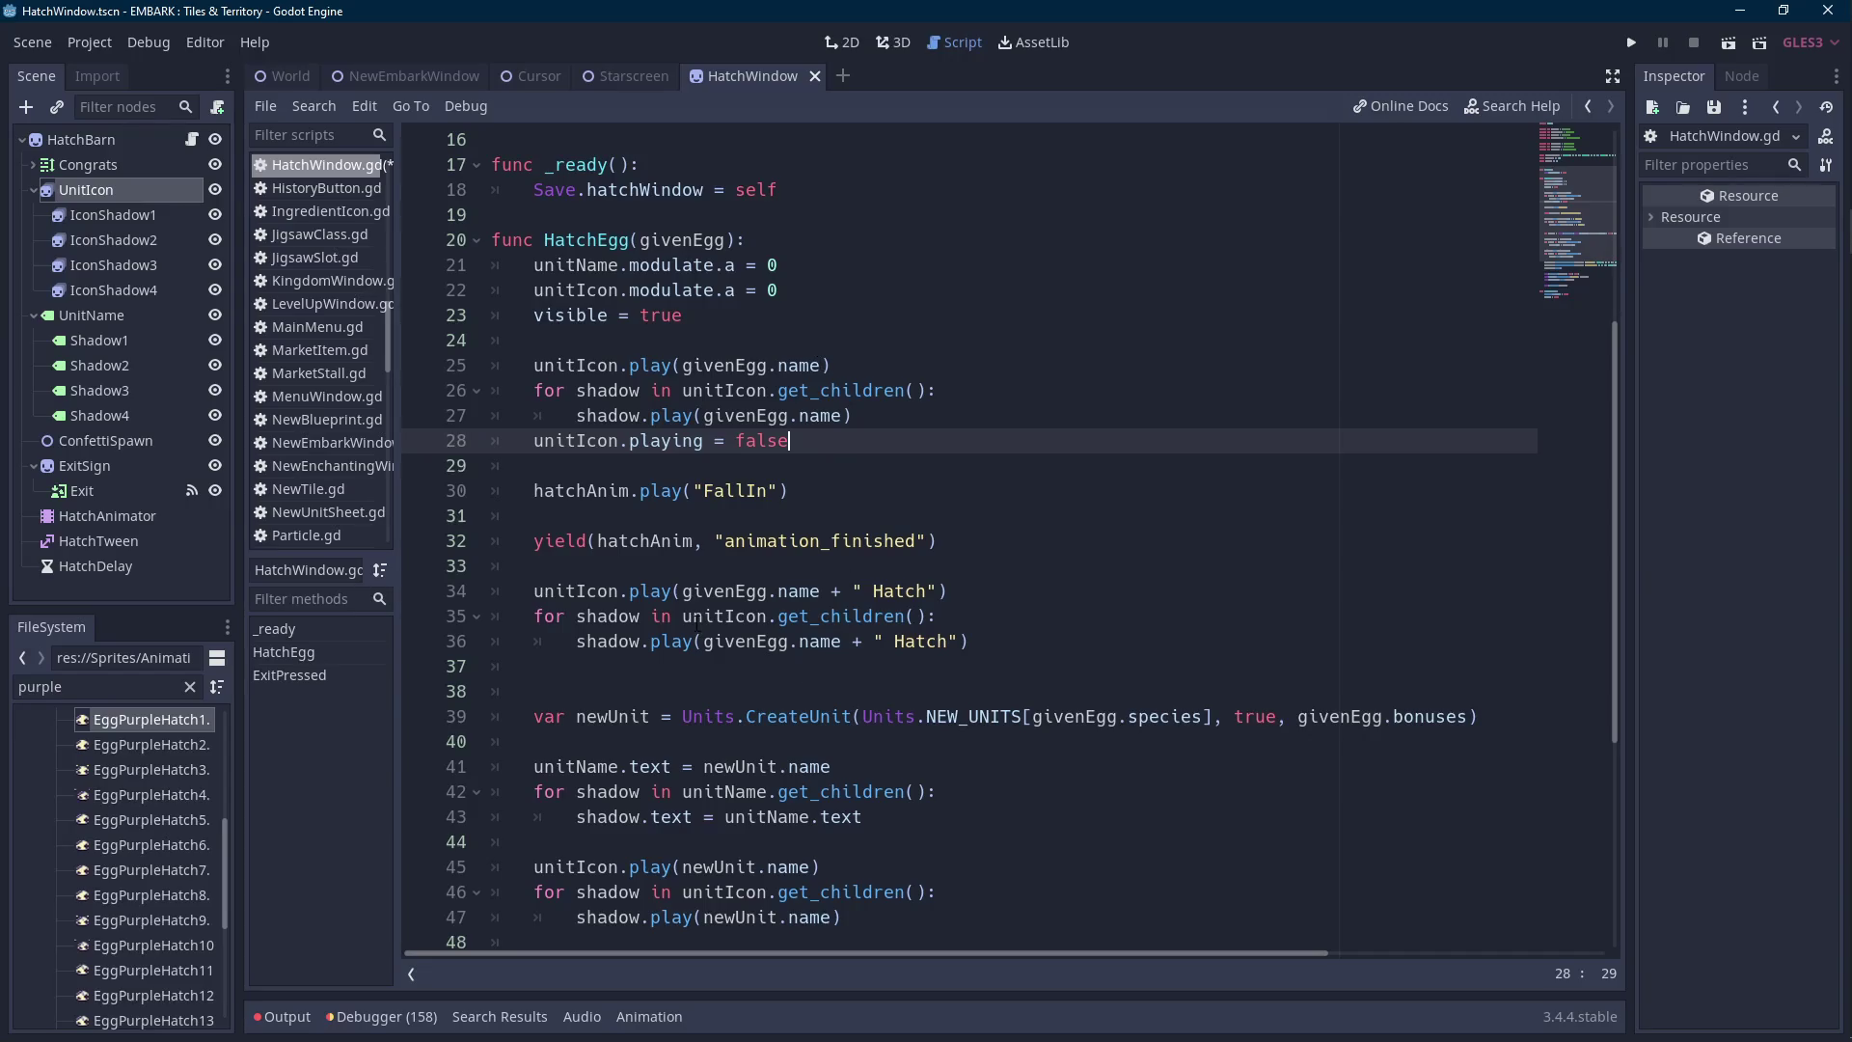
scroll(696, 622, down, 2)
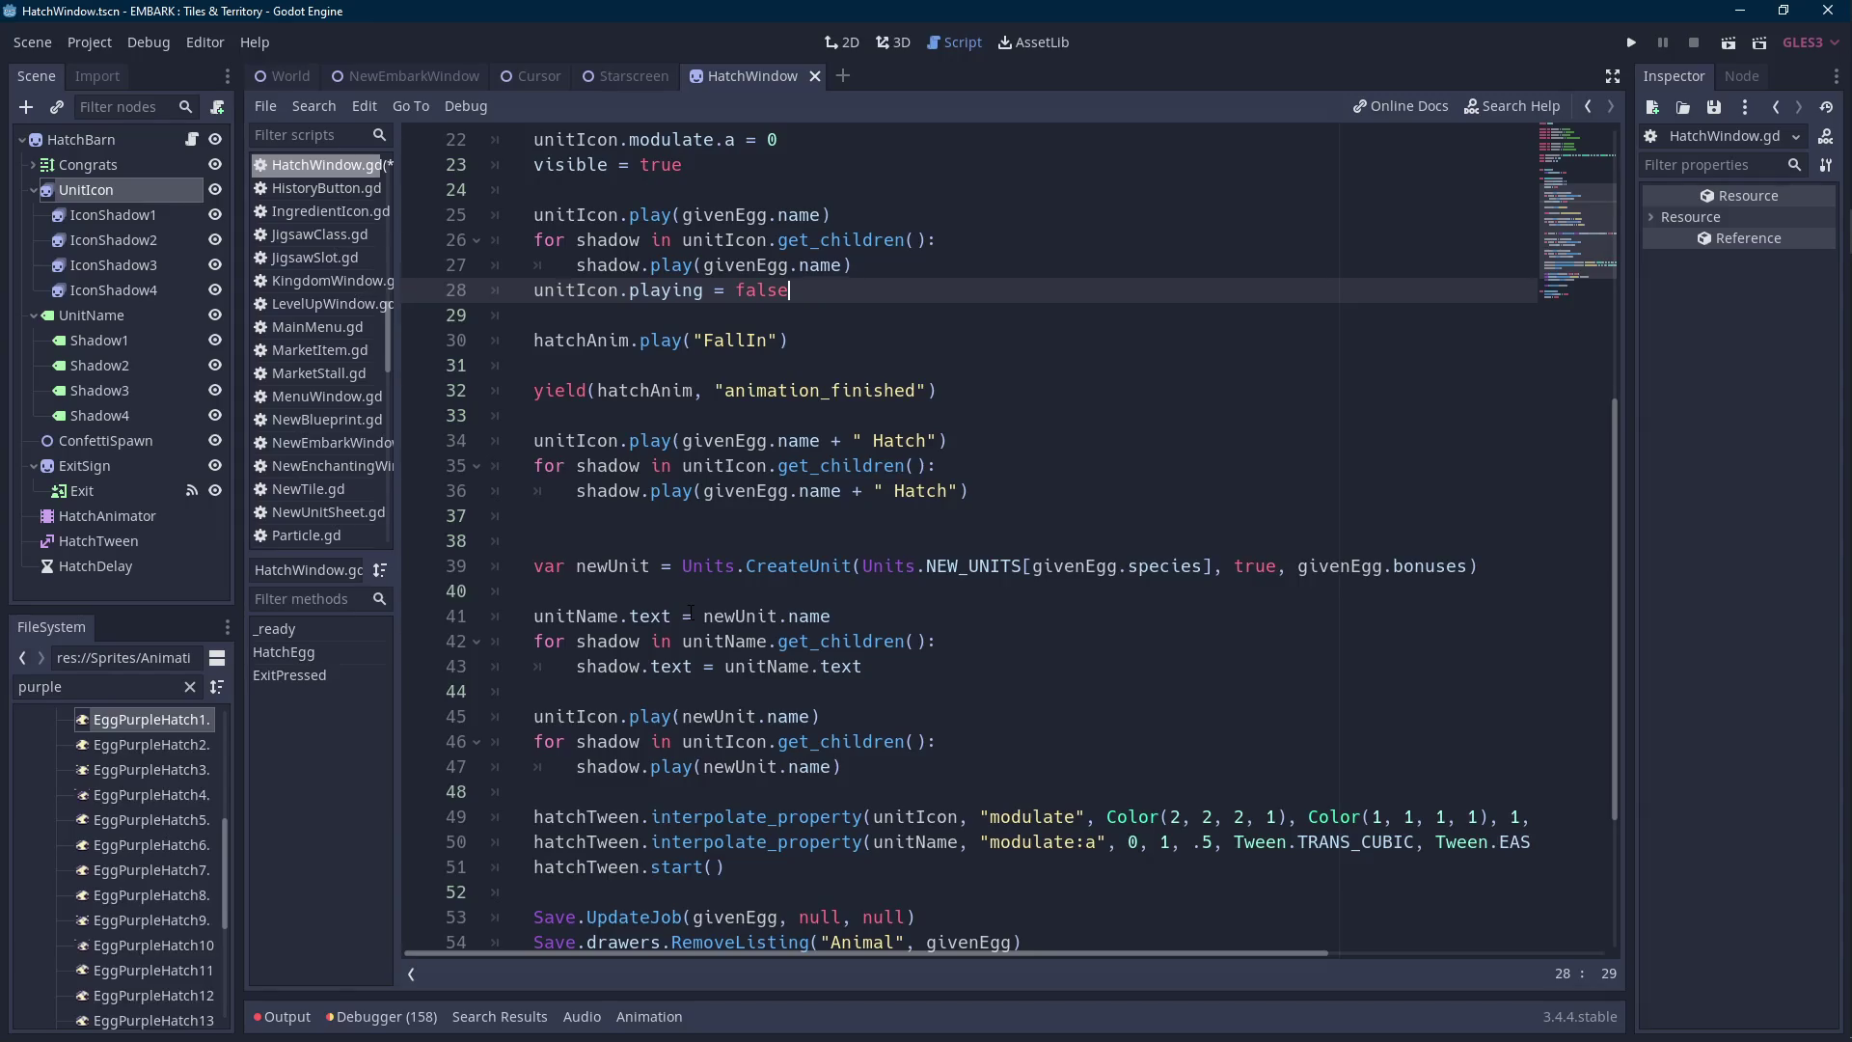
click(670, 520)
key(ctrl+s)
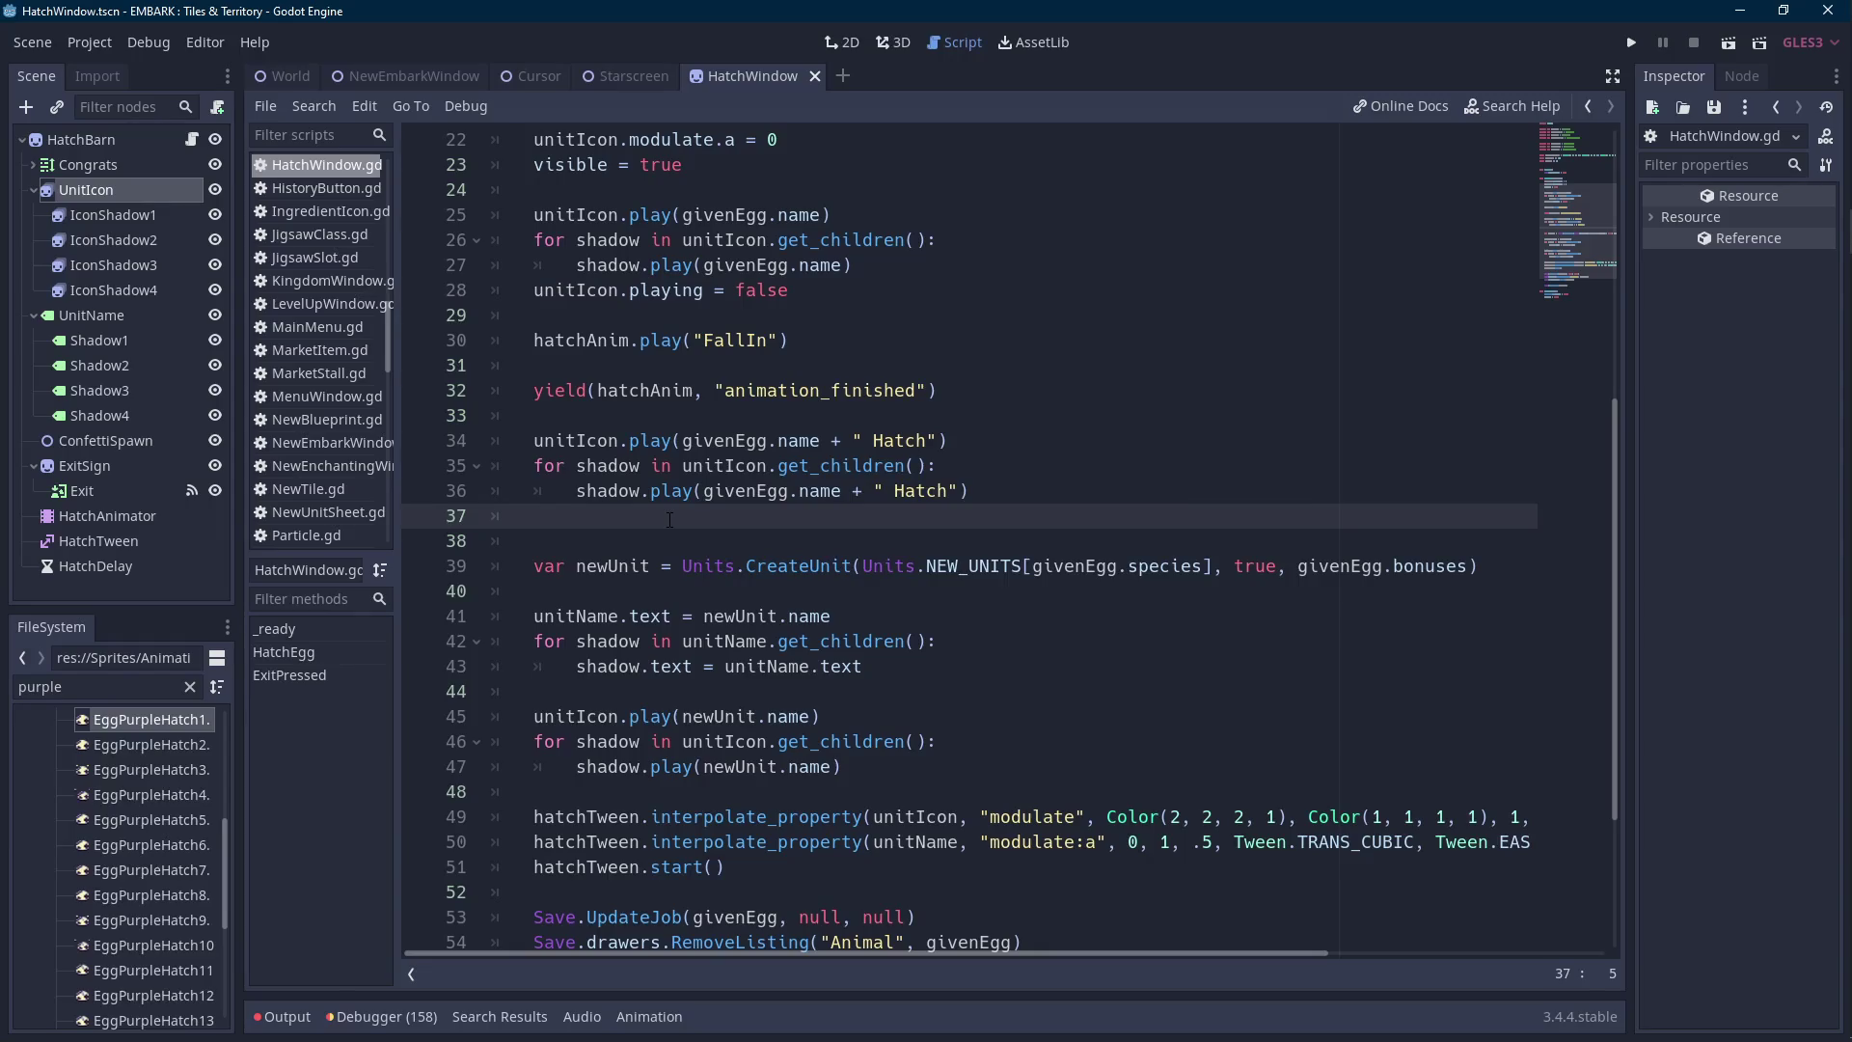
Review the modulate reset lines 21–22 near the top of HatchEgg.
scroll(670, 519, up, 3)
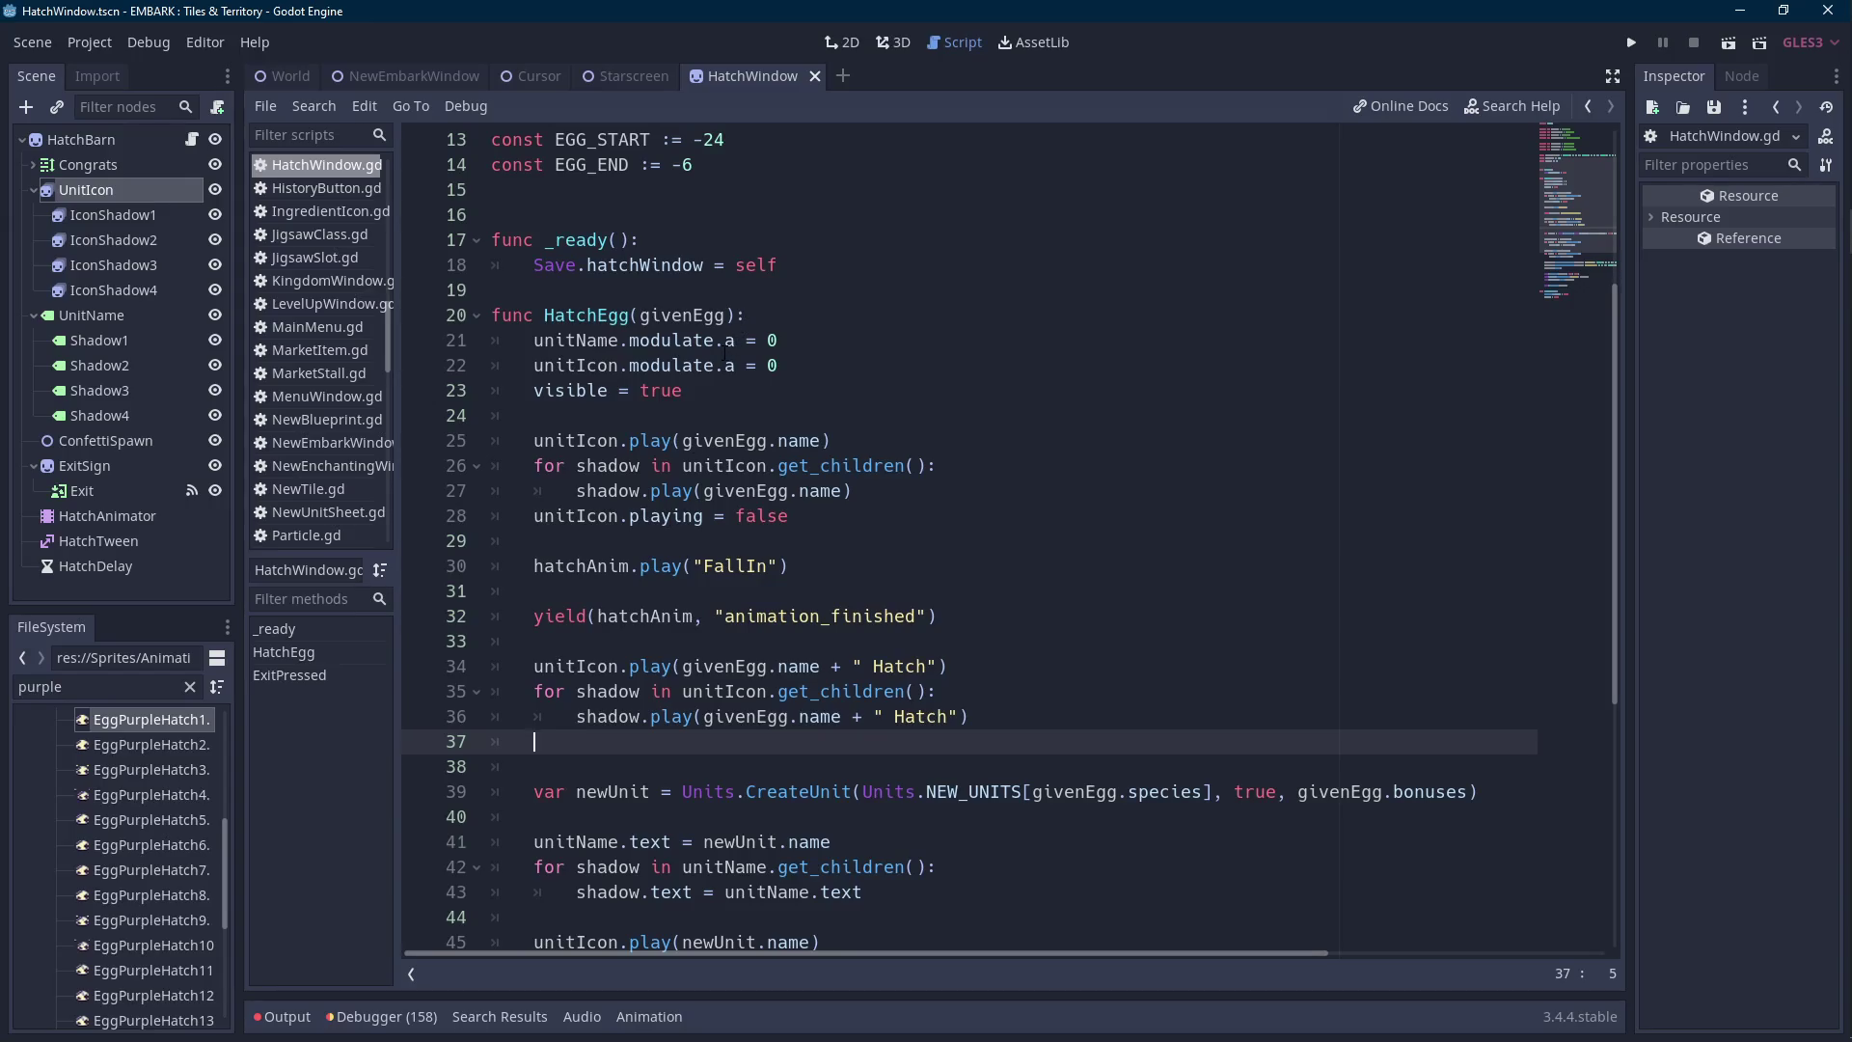
drag(784, 366, 810, 350)
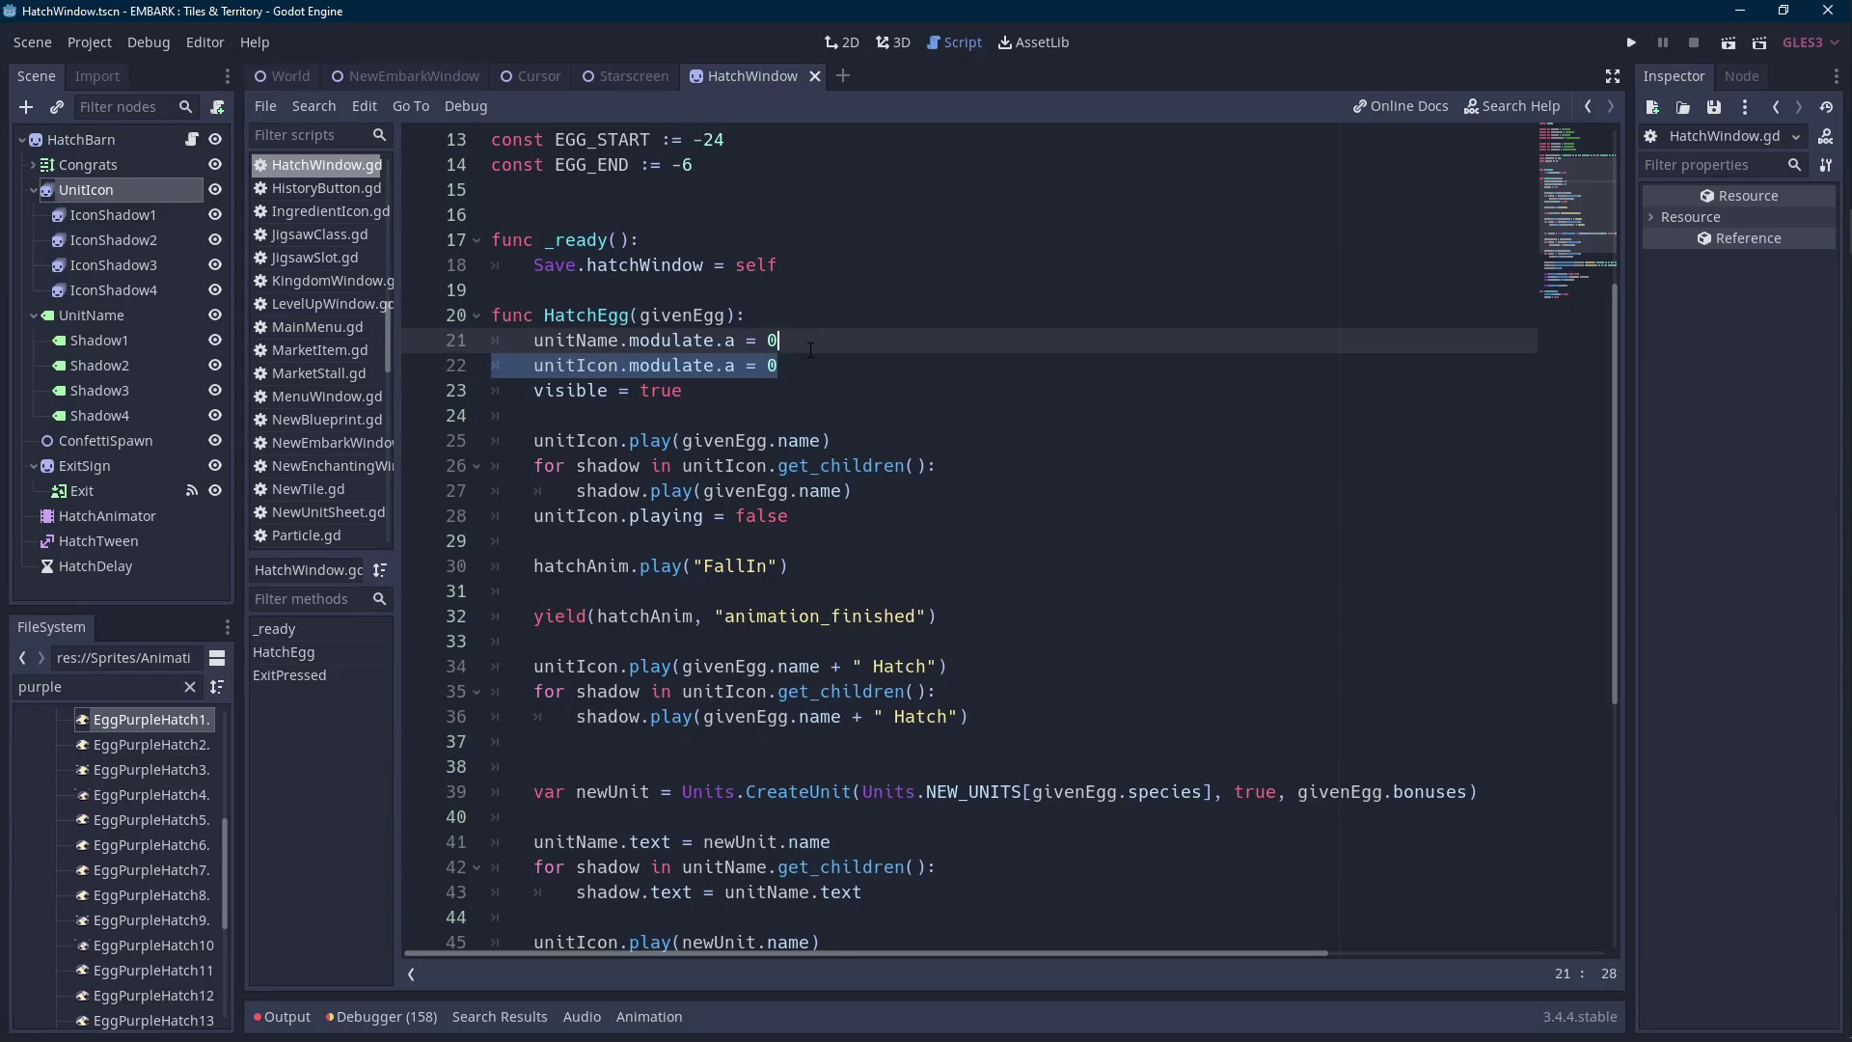
click(828, 366)
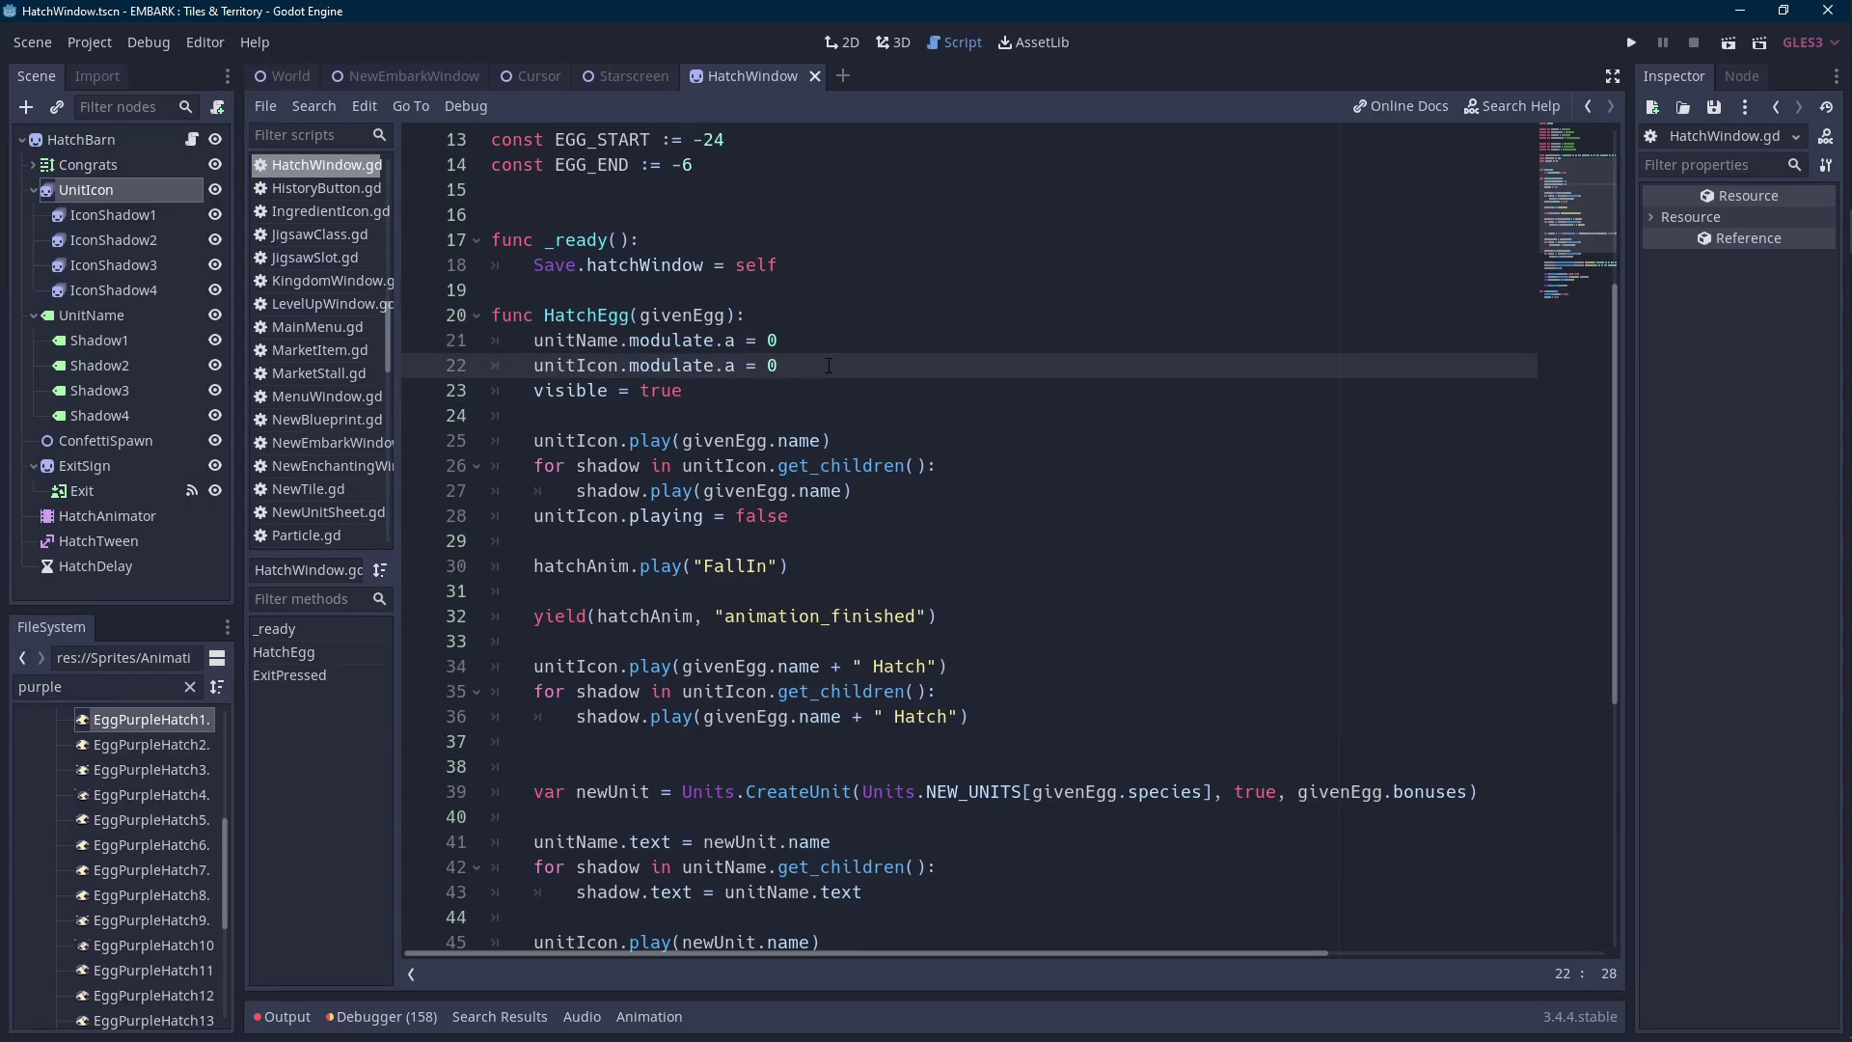
click(783, 316)
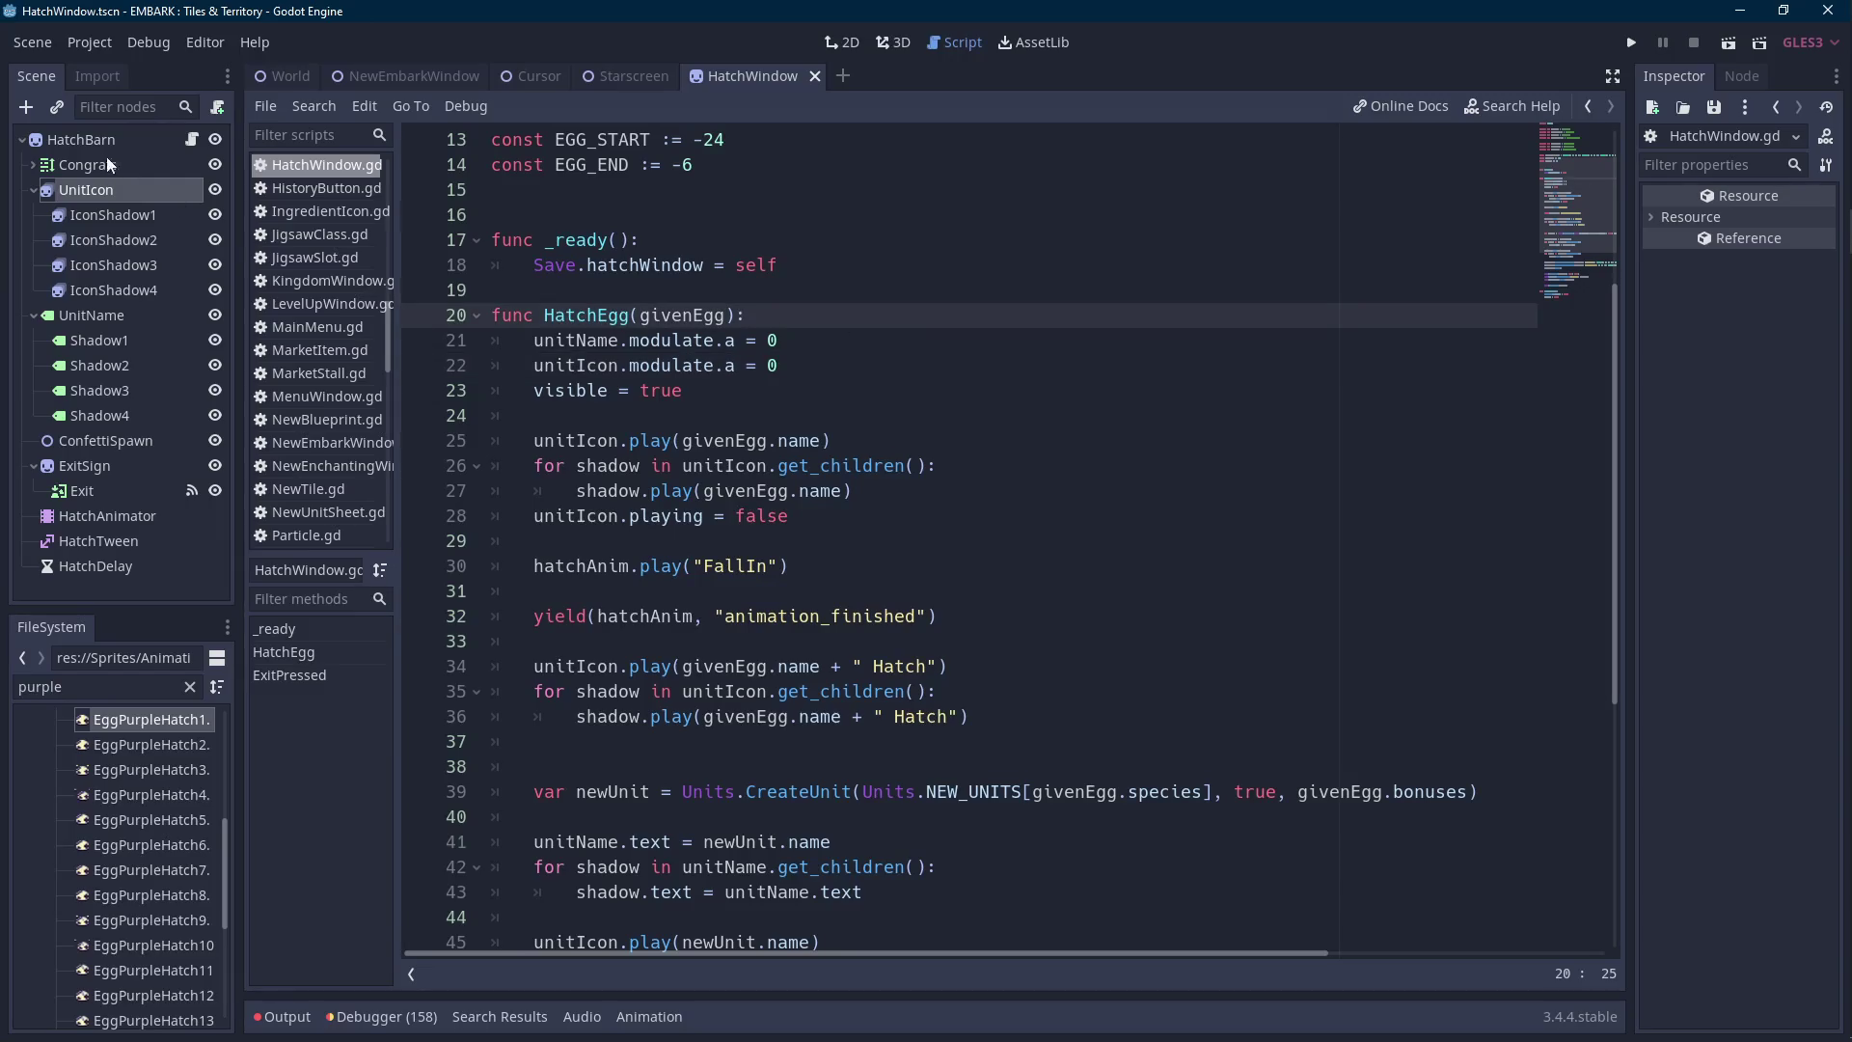
Check the HatchBarn scene and its script, then bring up the Idle.txt notes in Notepad++.
click(81, 139)
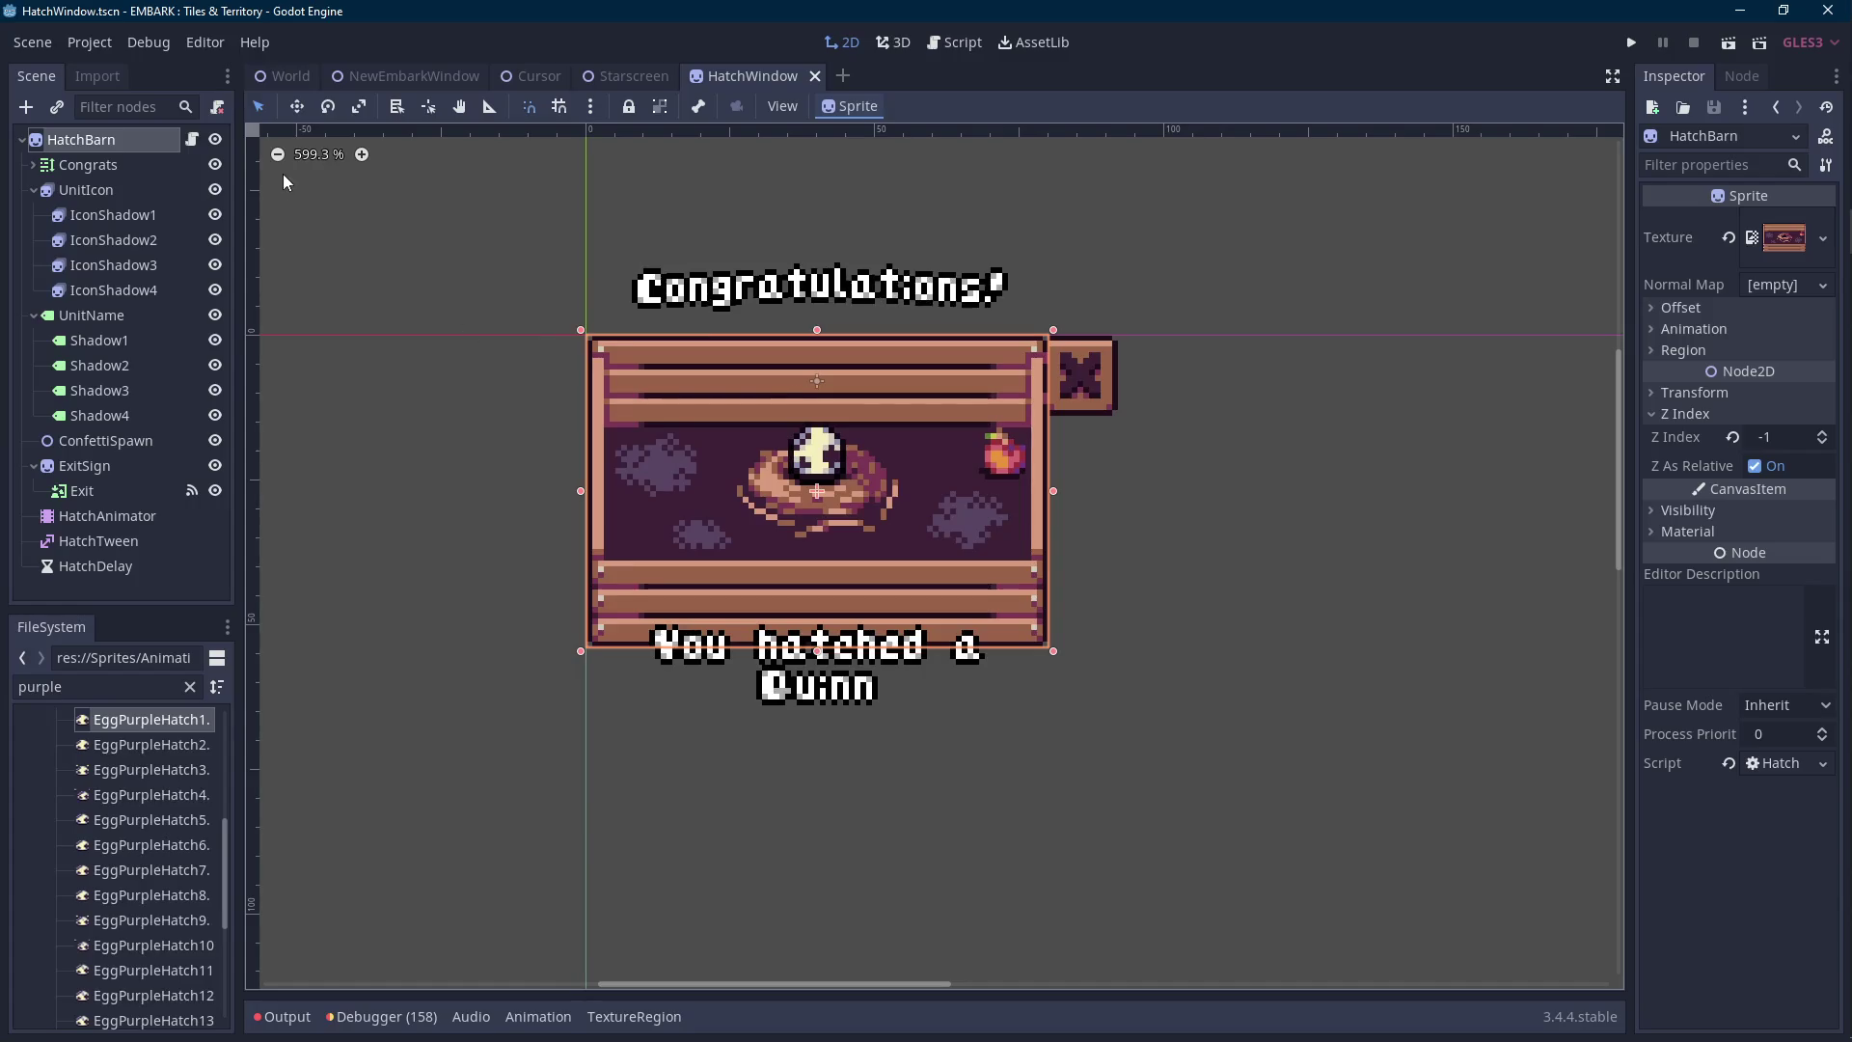
click(192, 141)
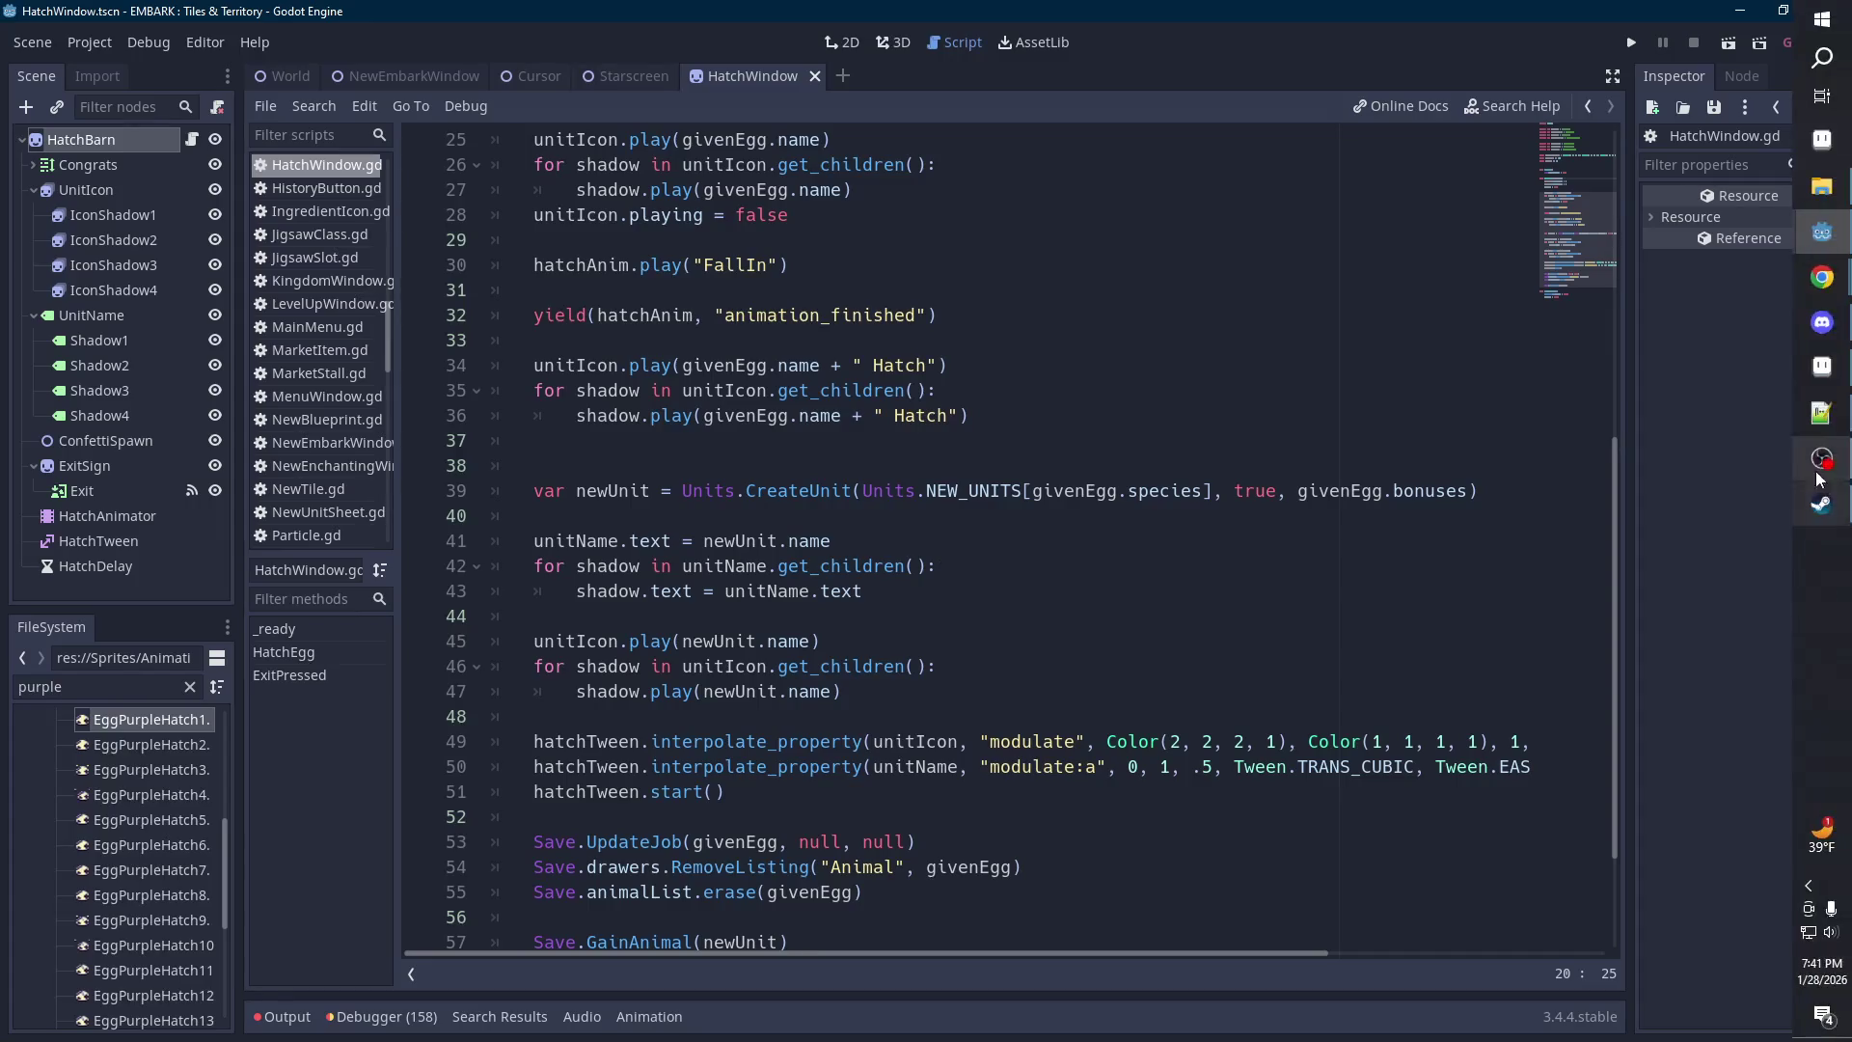
click(1822, 415)
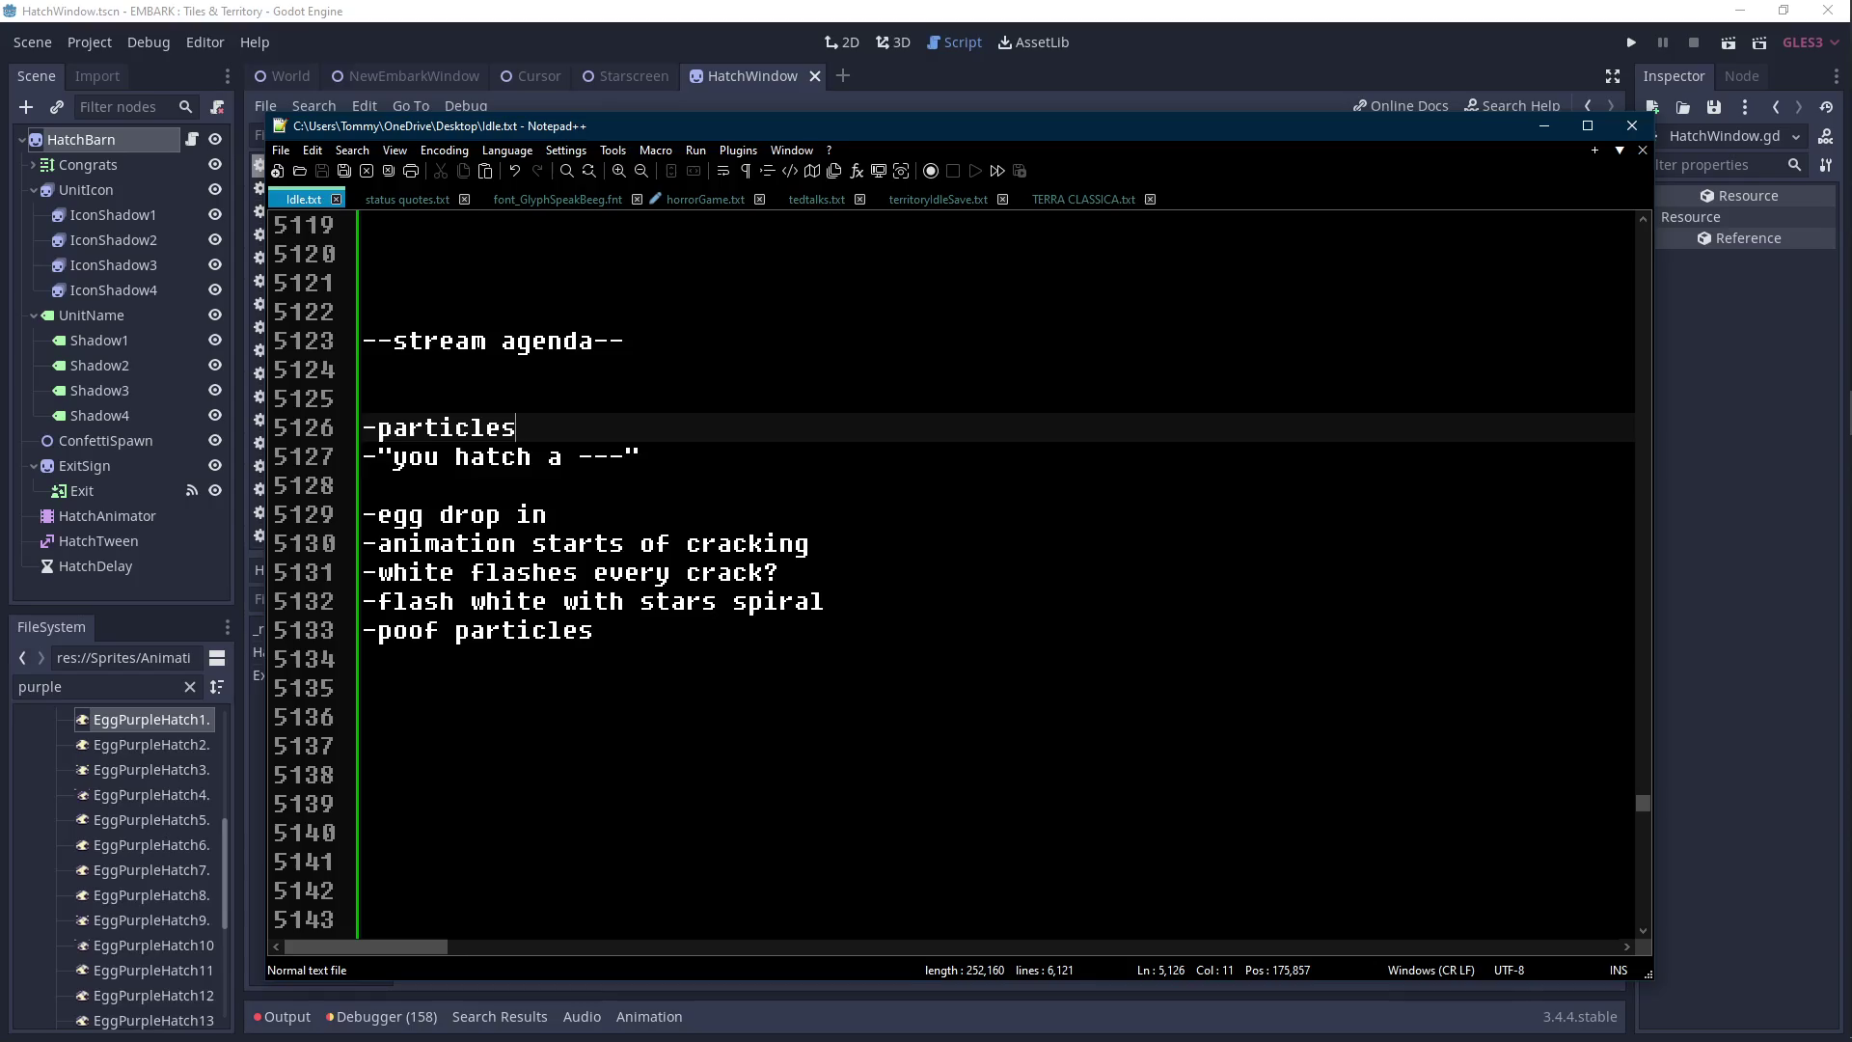
Delete the '-egg drop in' and '-animation starts of cracking' agenda lines, save, and return to Godot.
key(Down)
key(Down)
key(Down)
key(End)
key(shift+Up)
key(BackSpace)
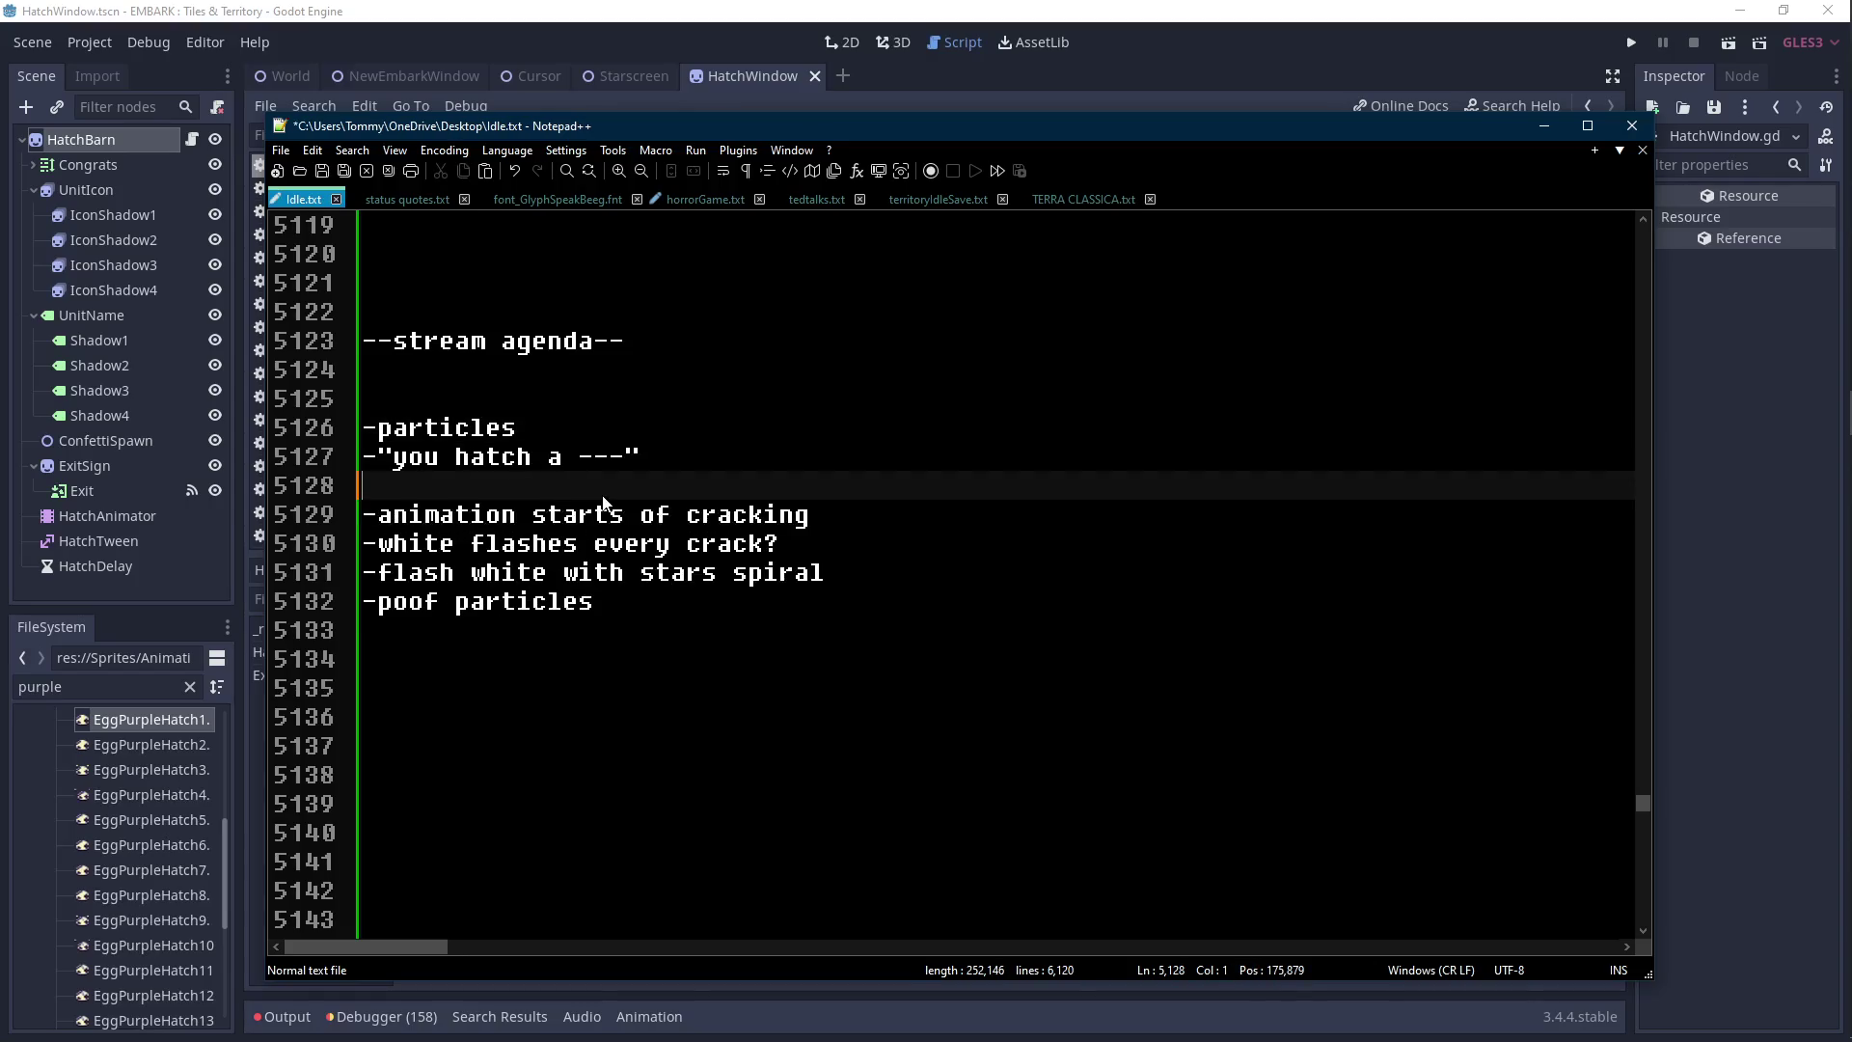
key(Down)
key(End)
key(shift+Up)
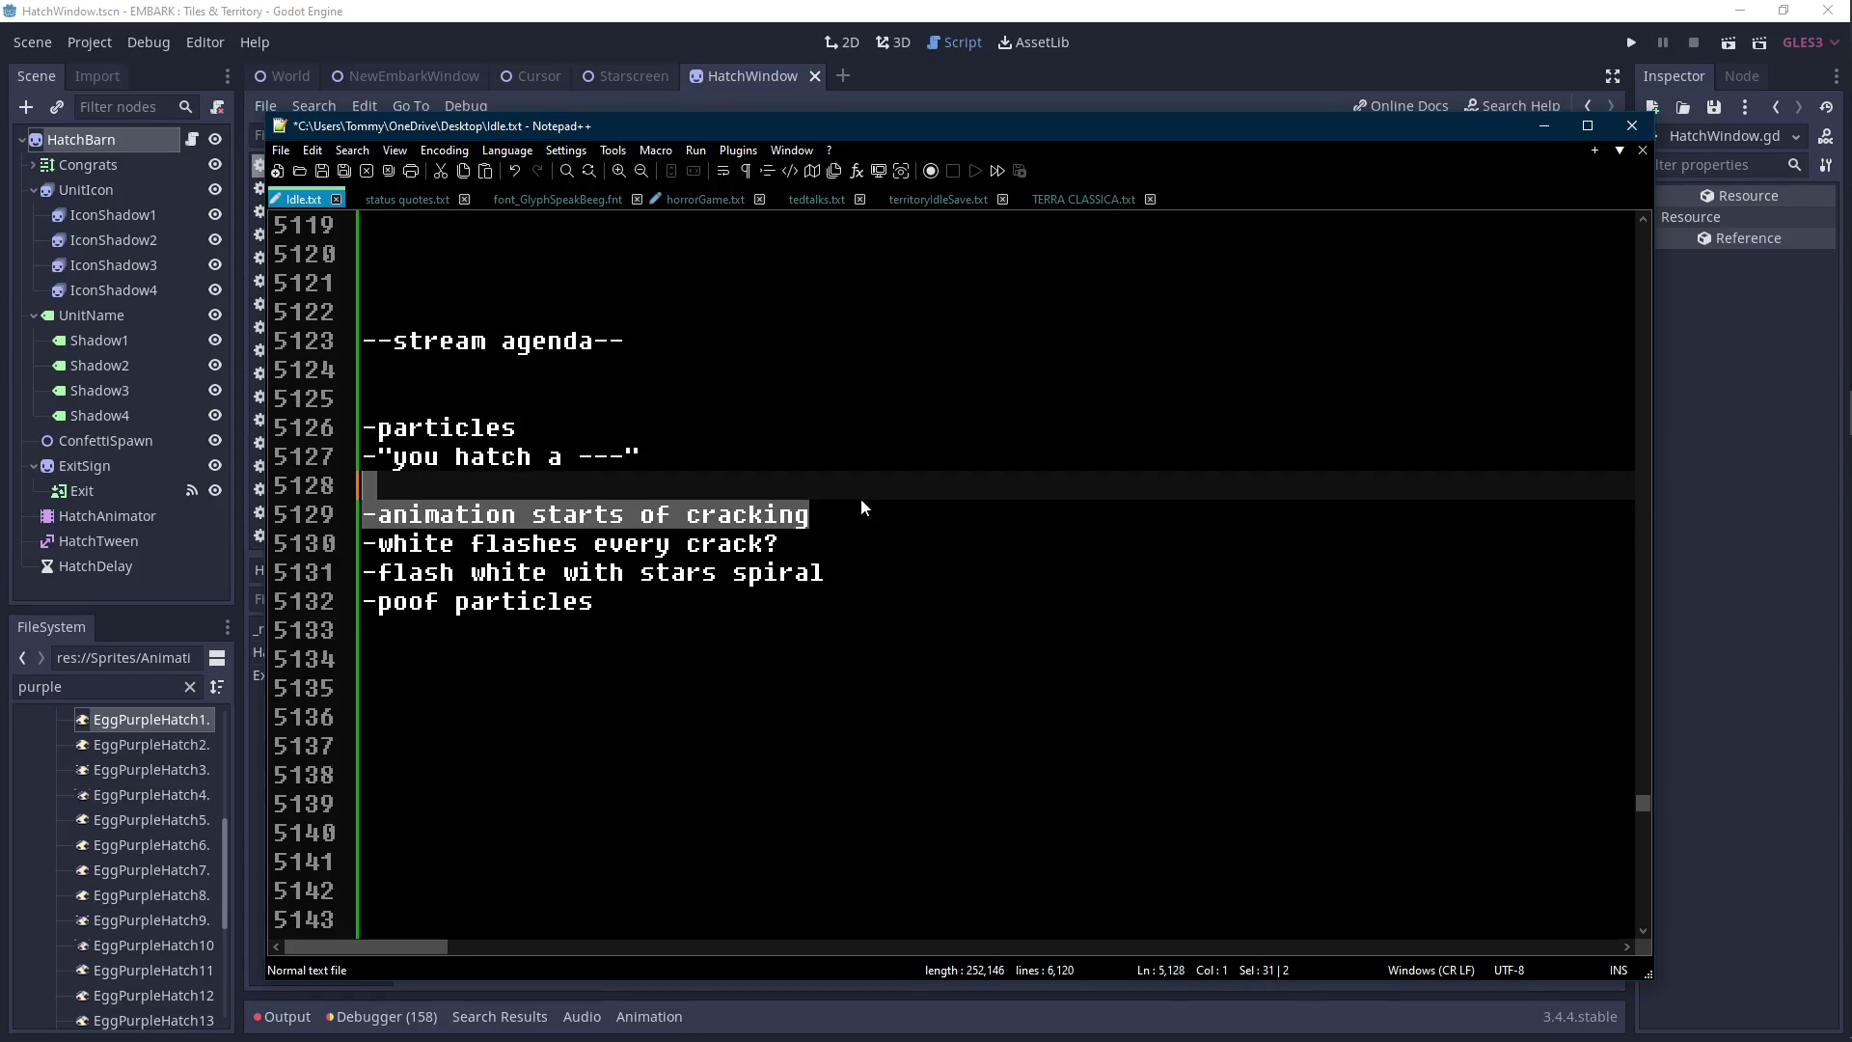
key(BackSpace)
key(ctrl+s)
click(818, 8)
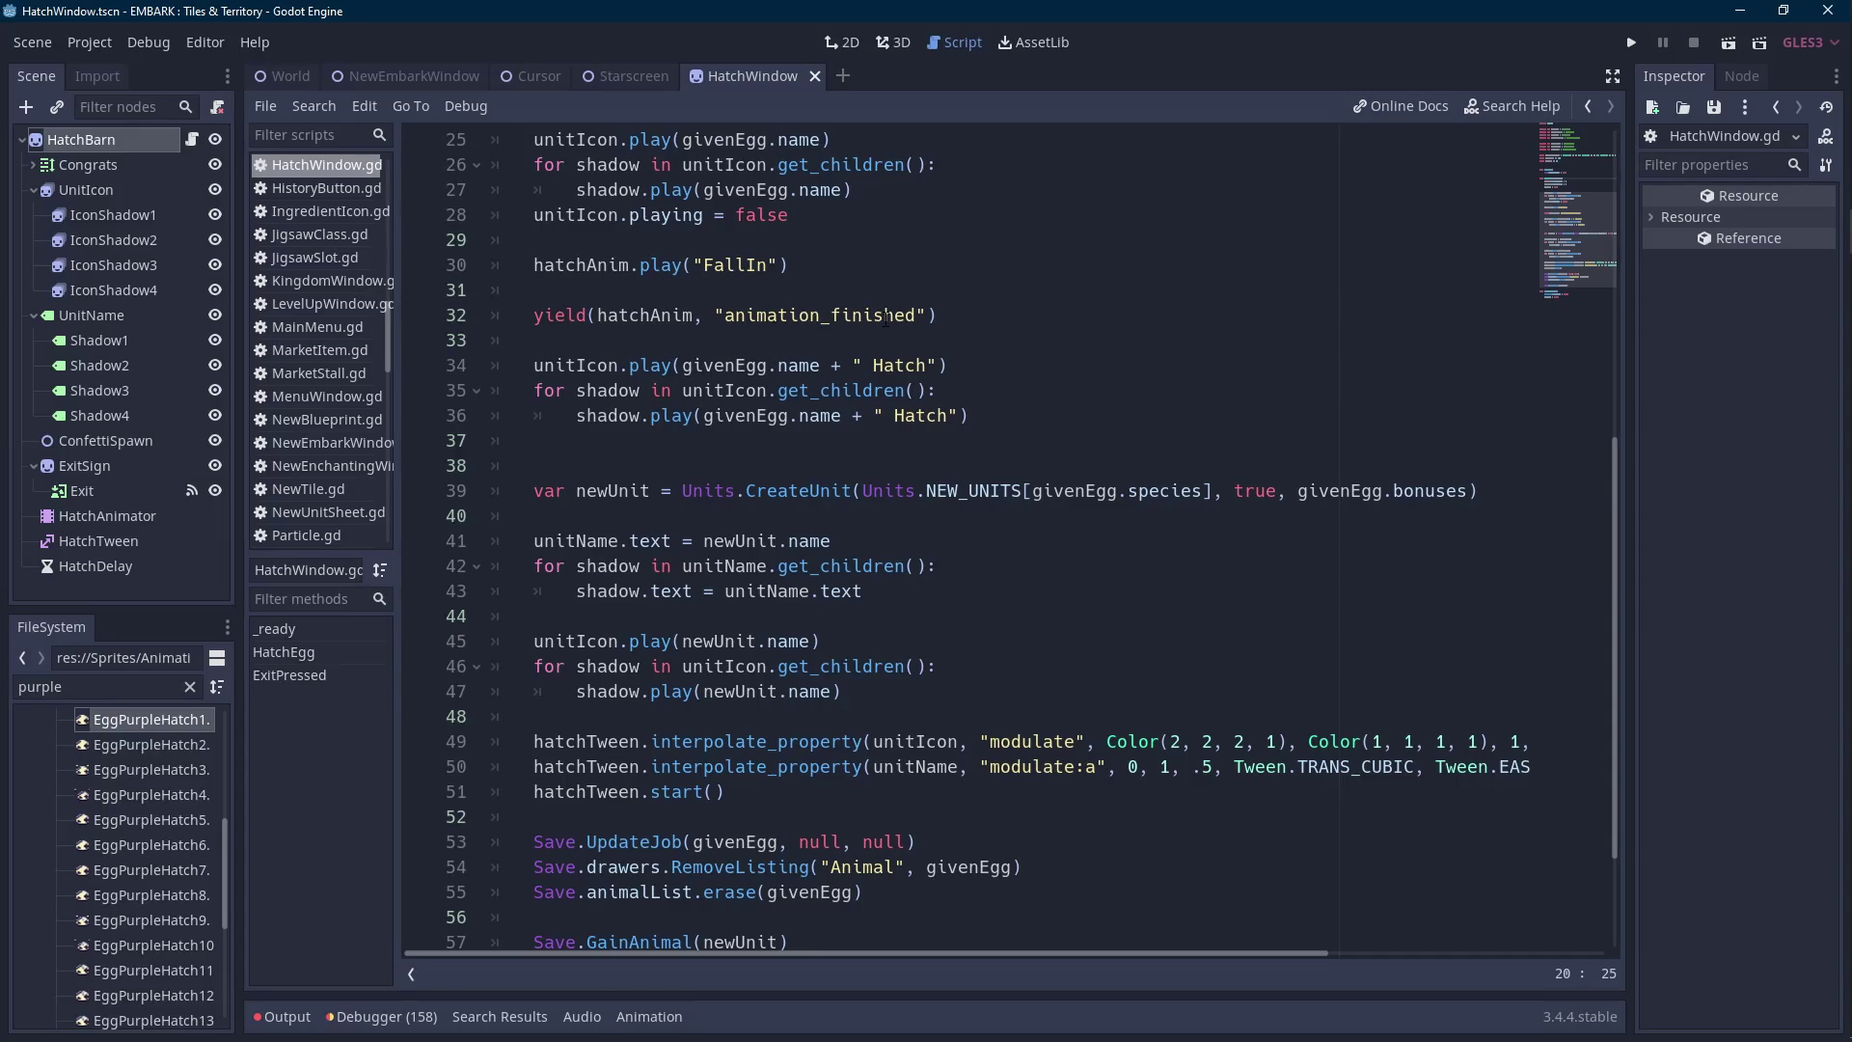
click(146, 515)
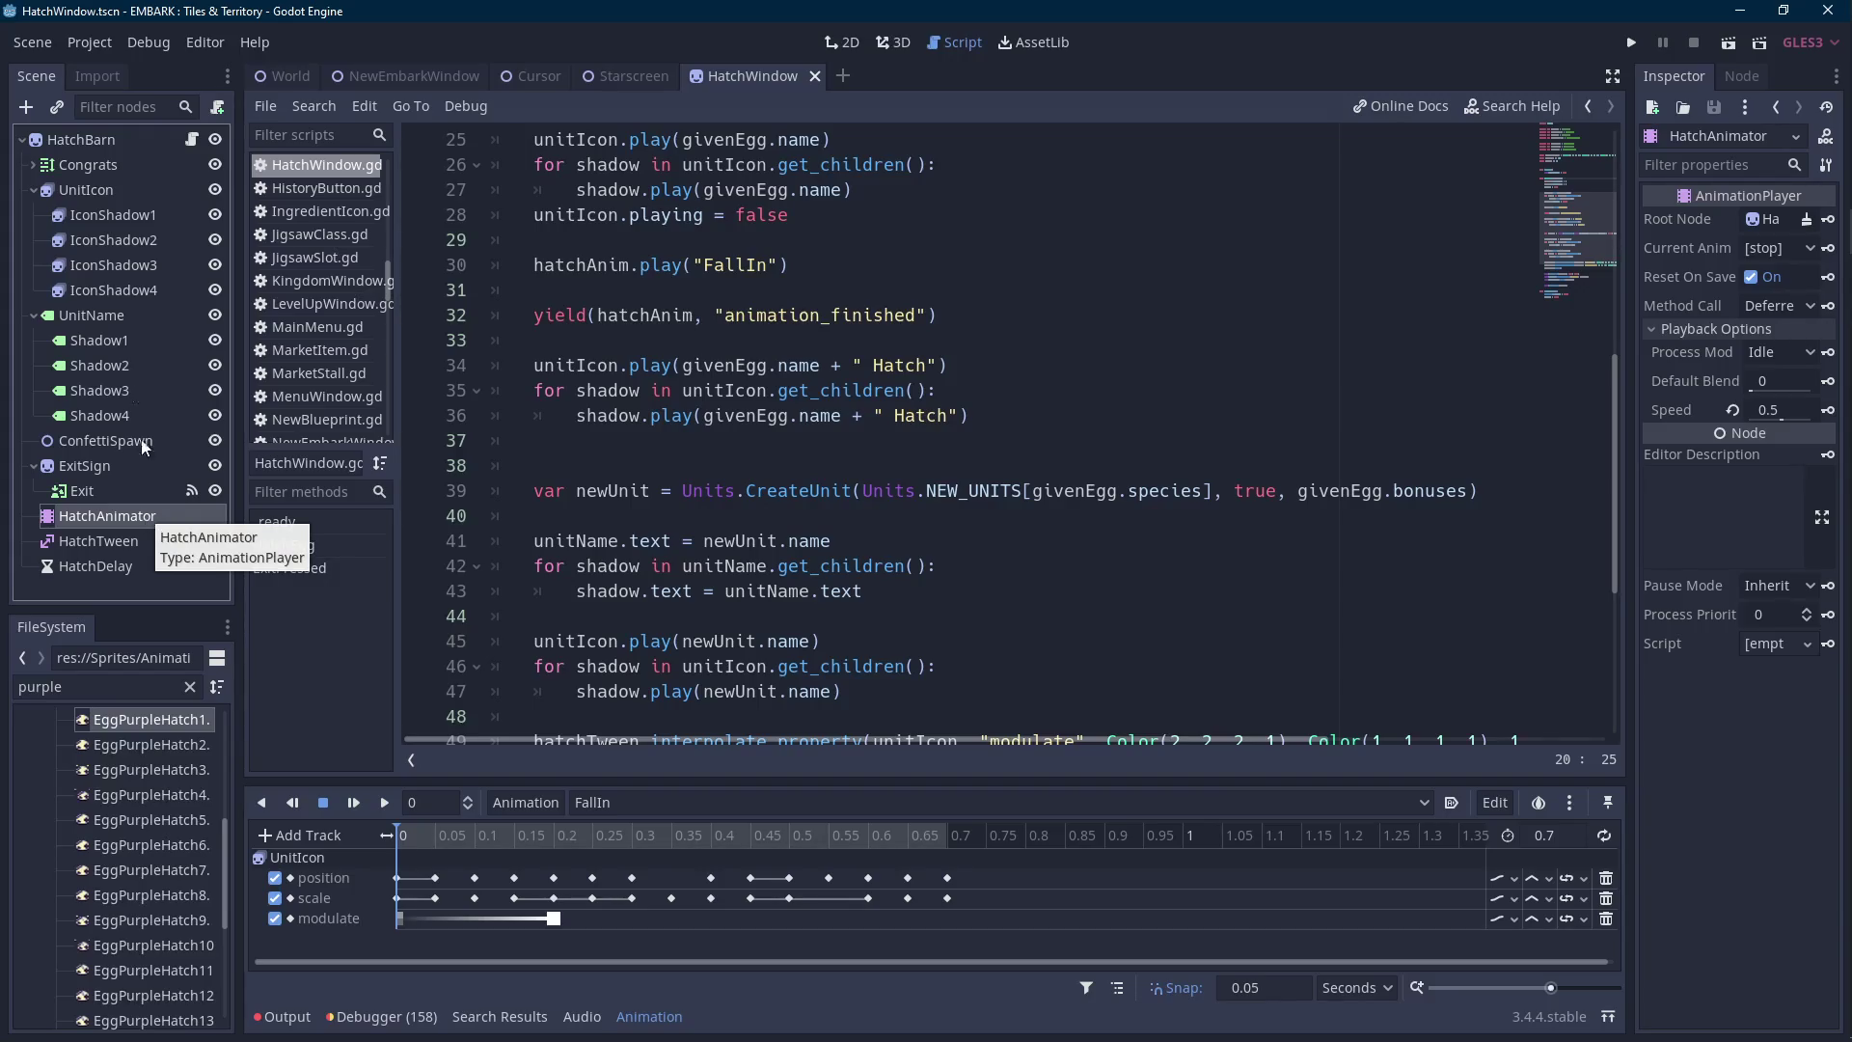
click(112, 139)
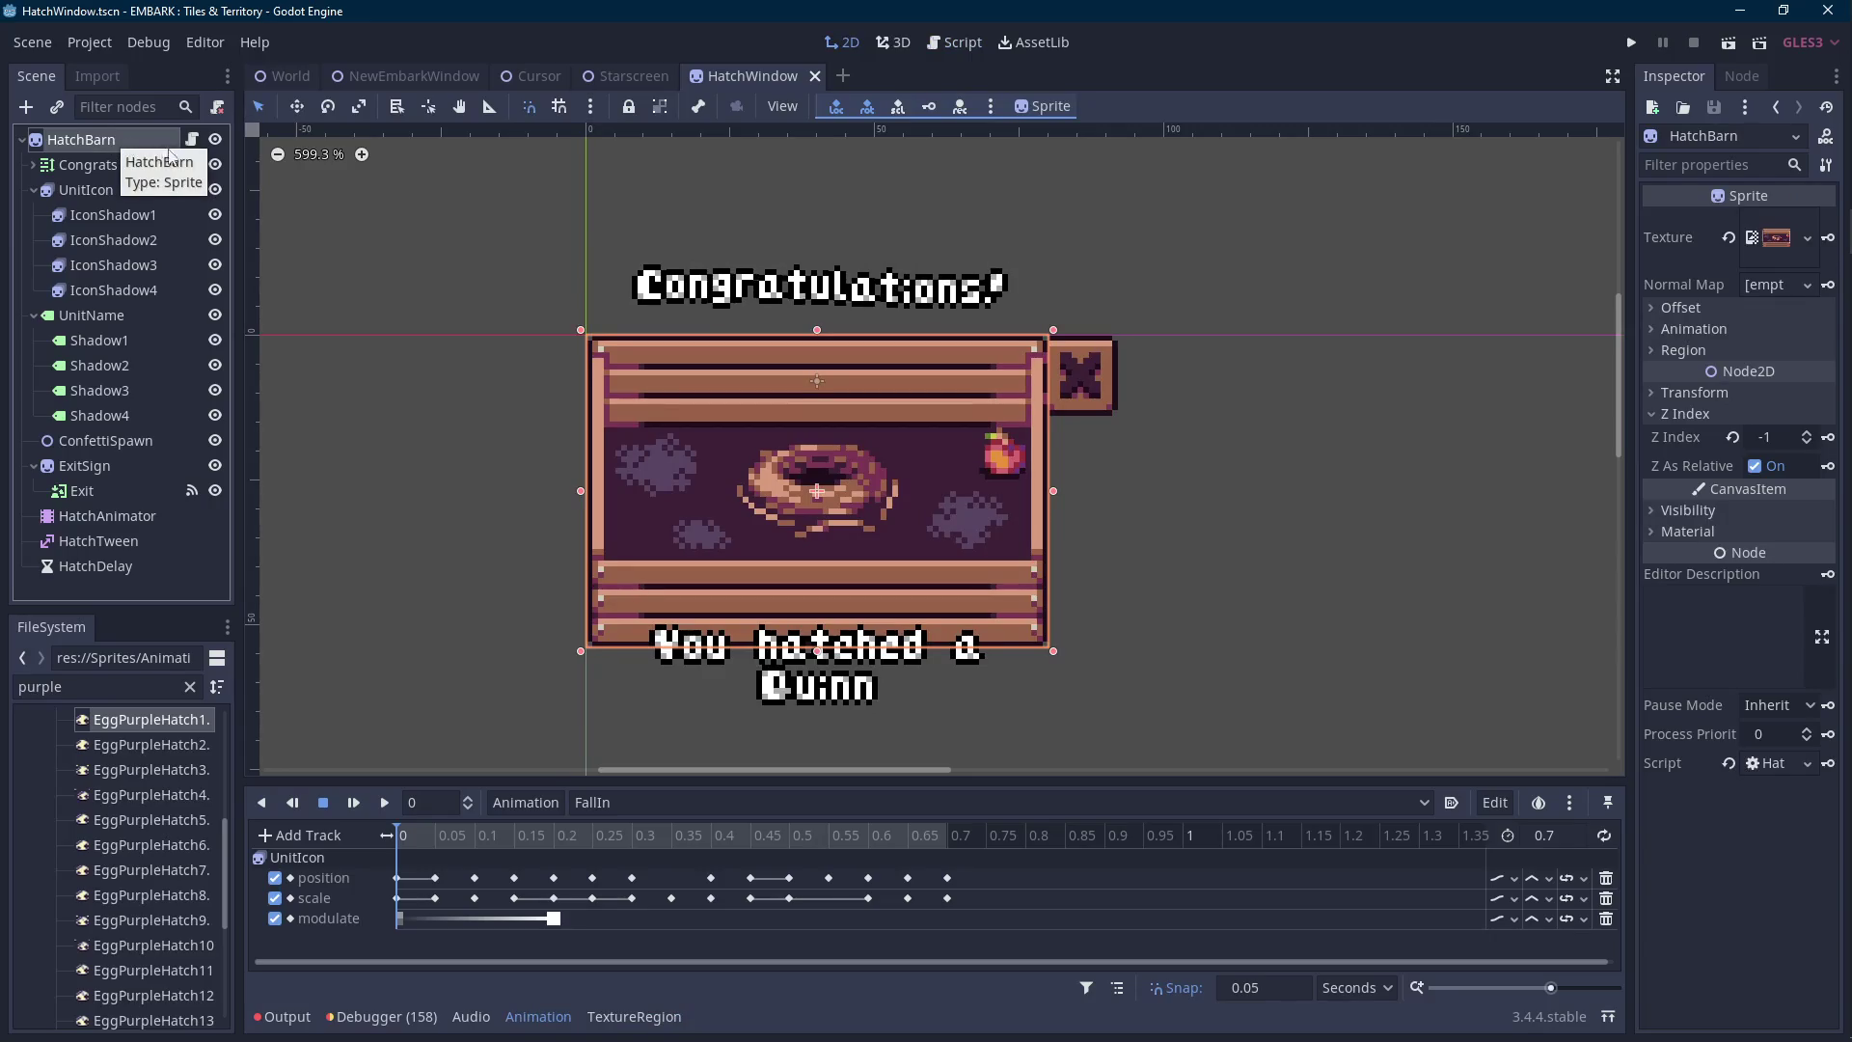
click(194, 145)
key(alt+Tab)
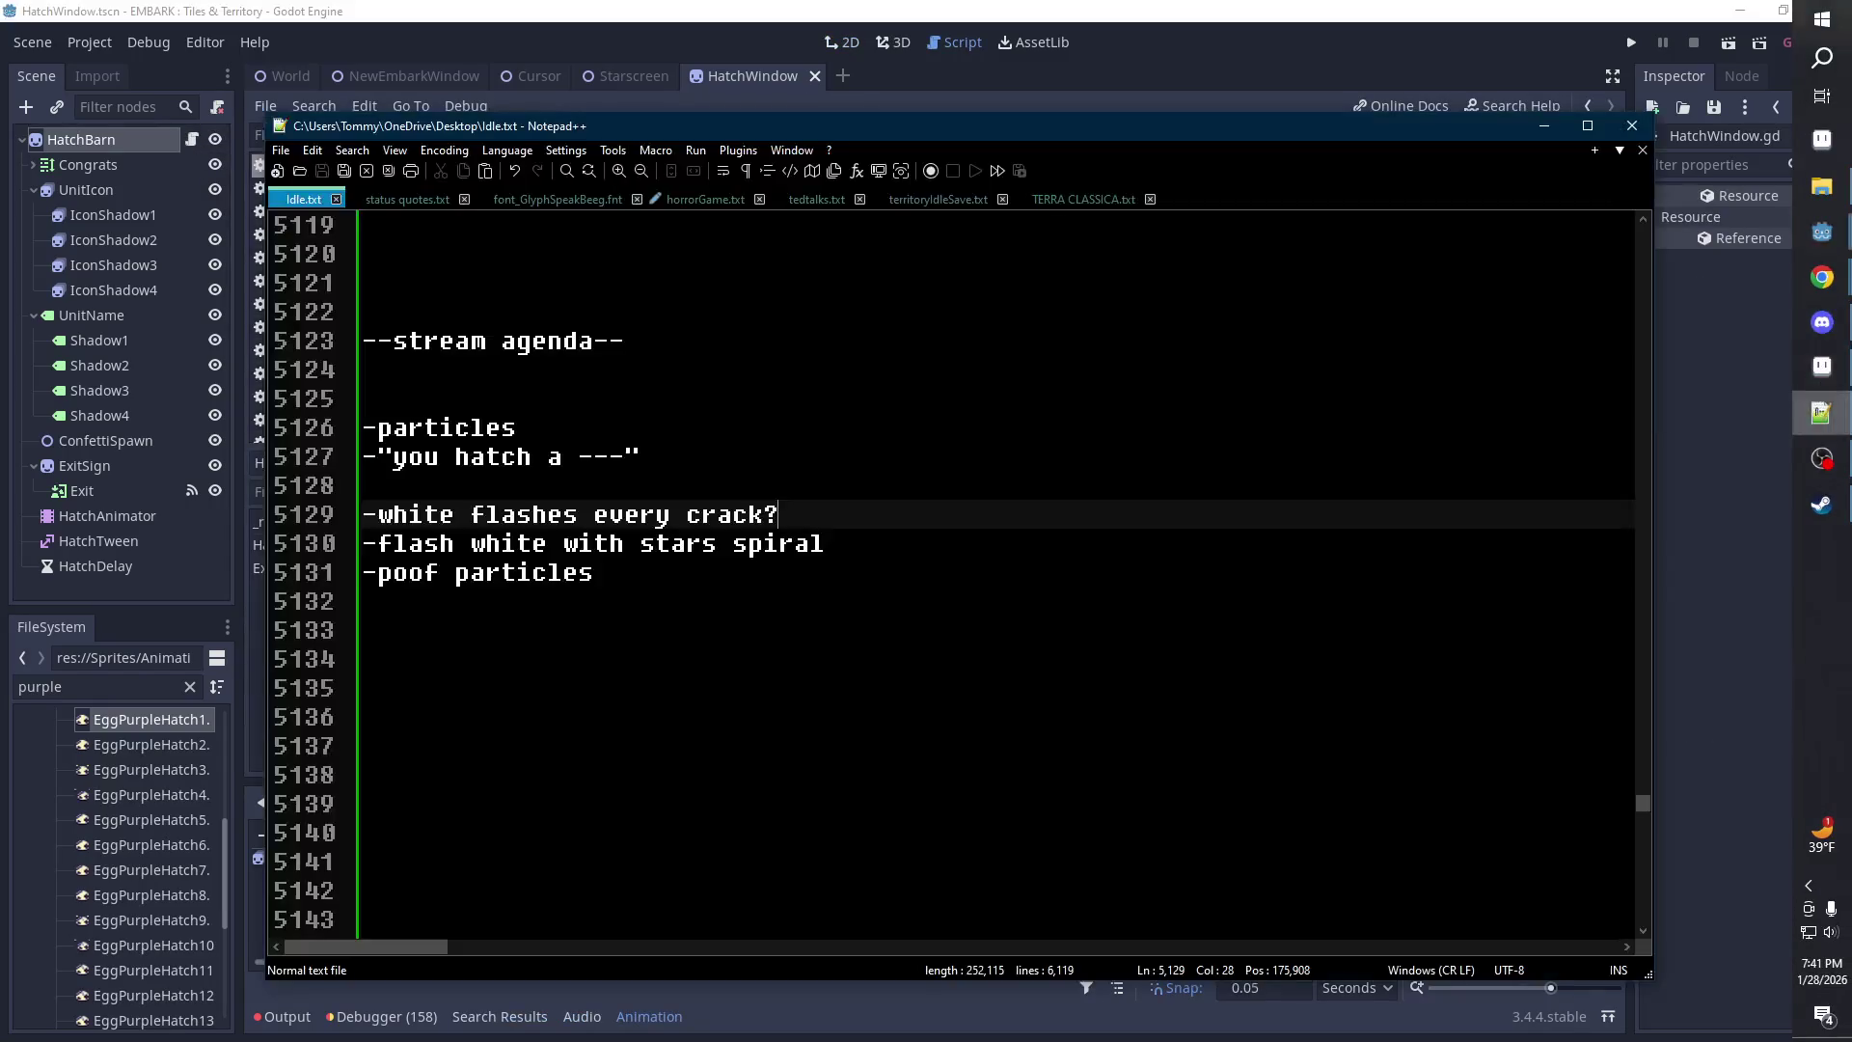
key(Return)
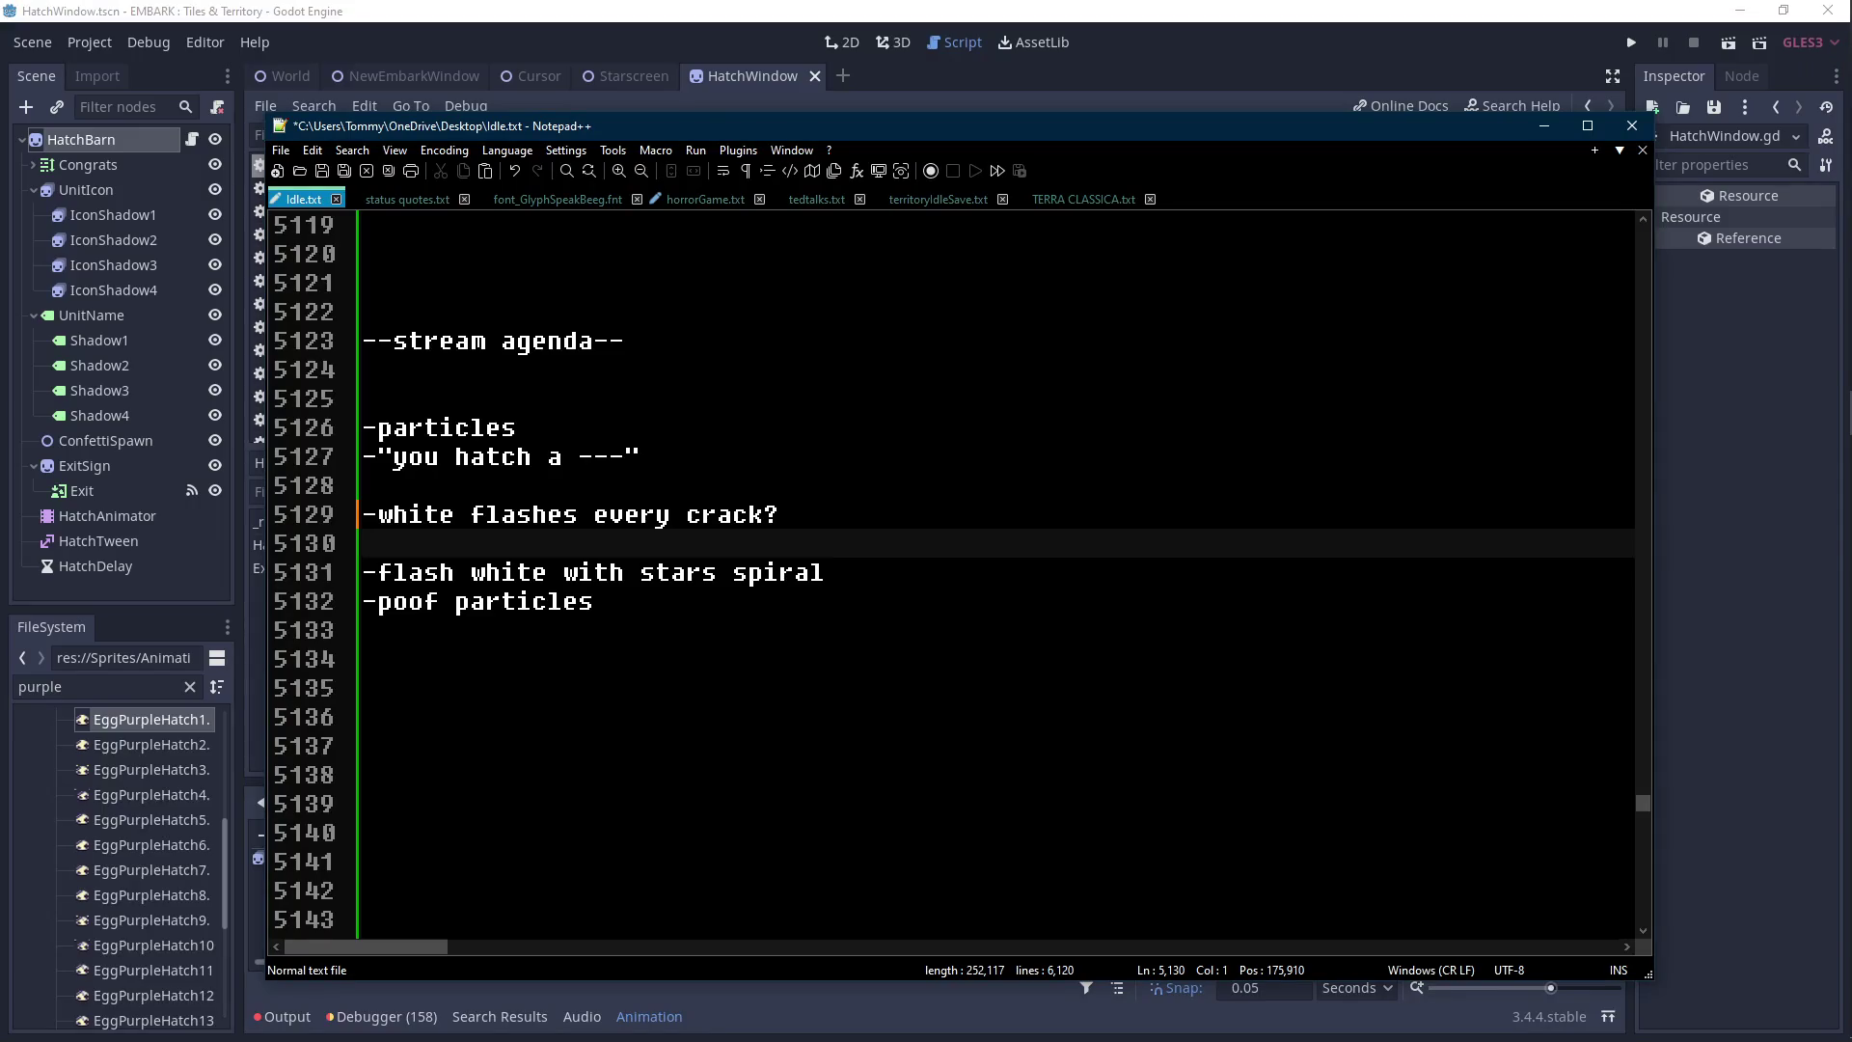
key(ctrl+s)
key(alt+Tab)
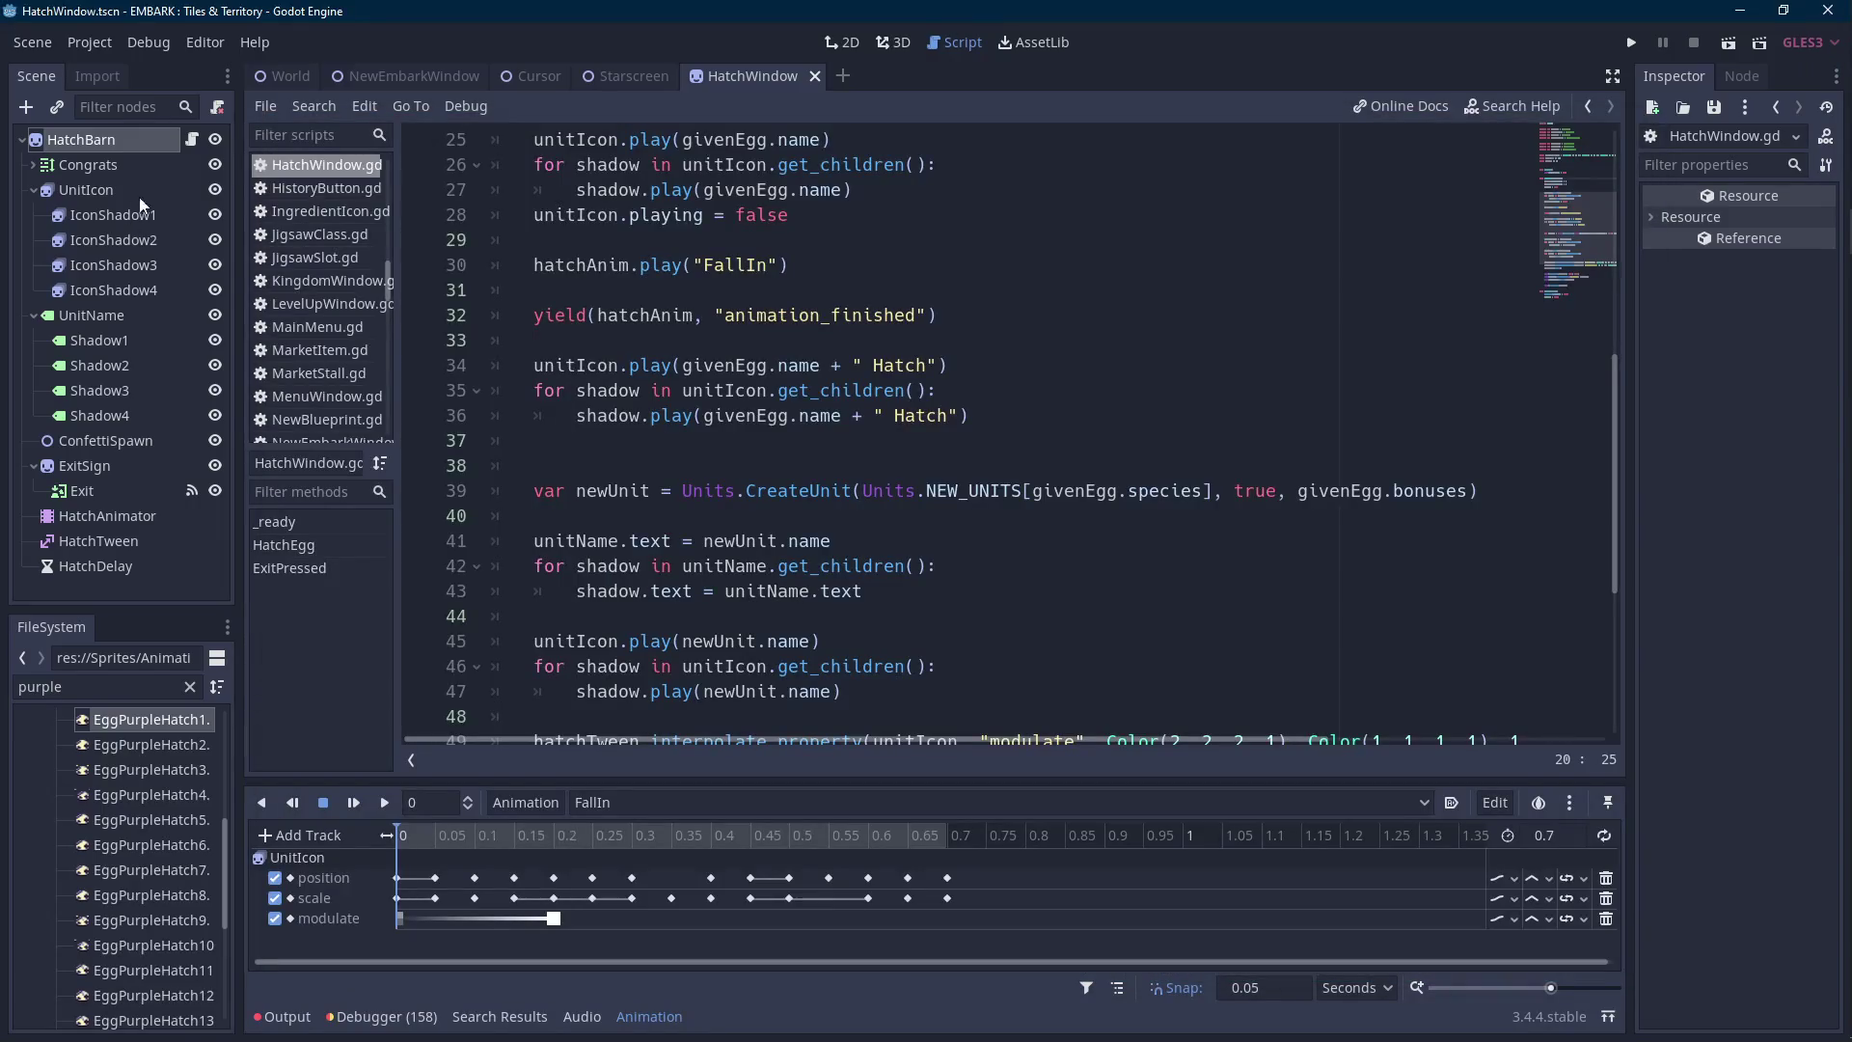
click(634, 444)
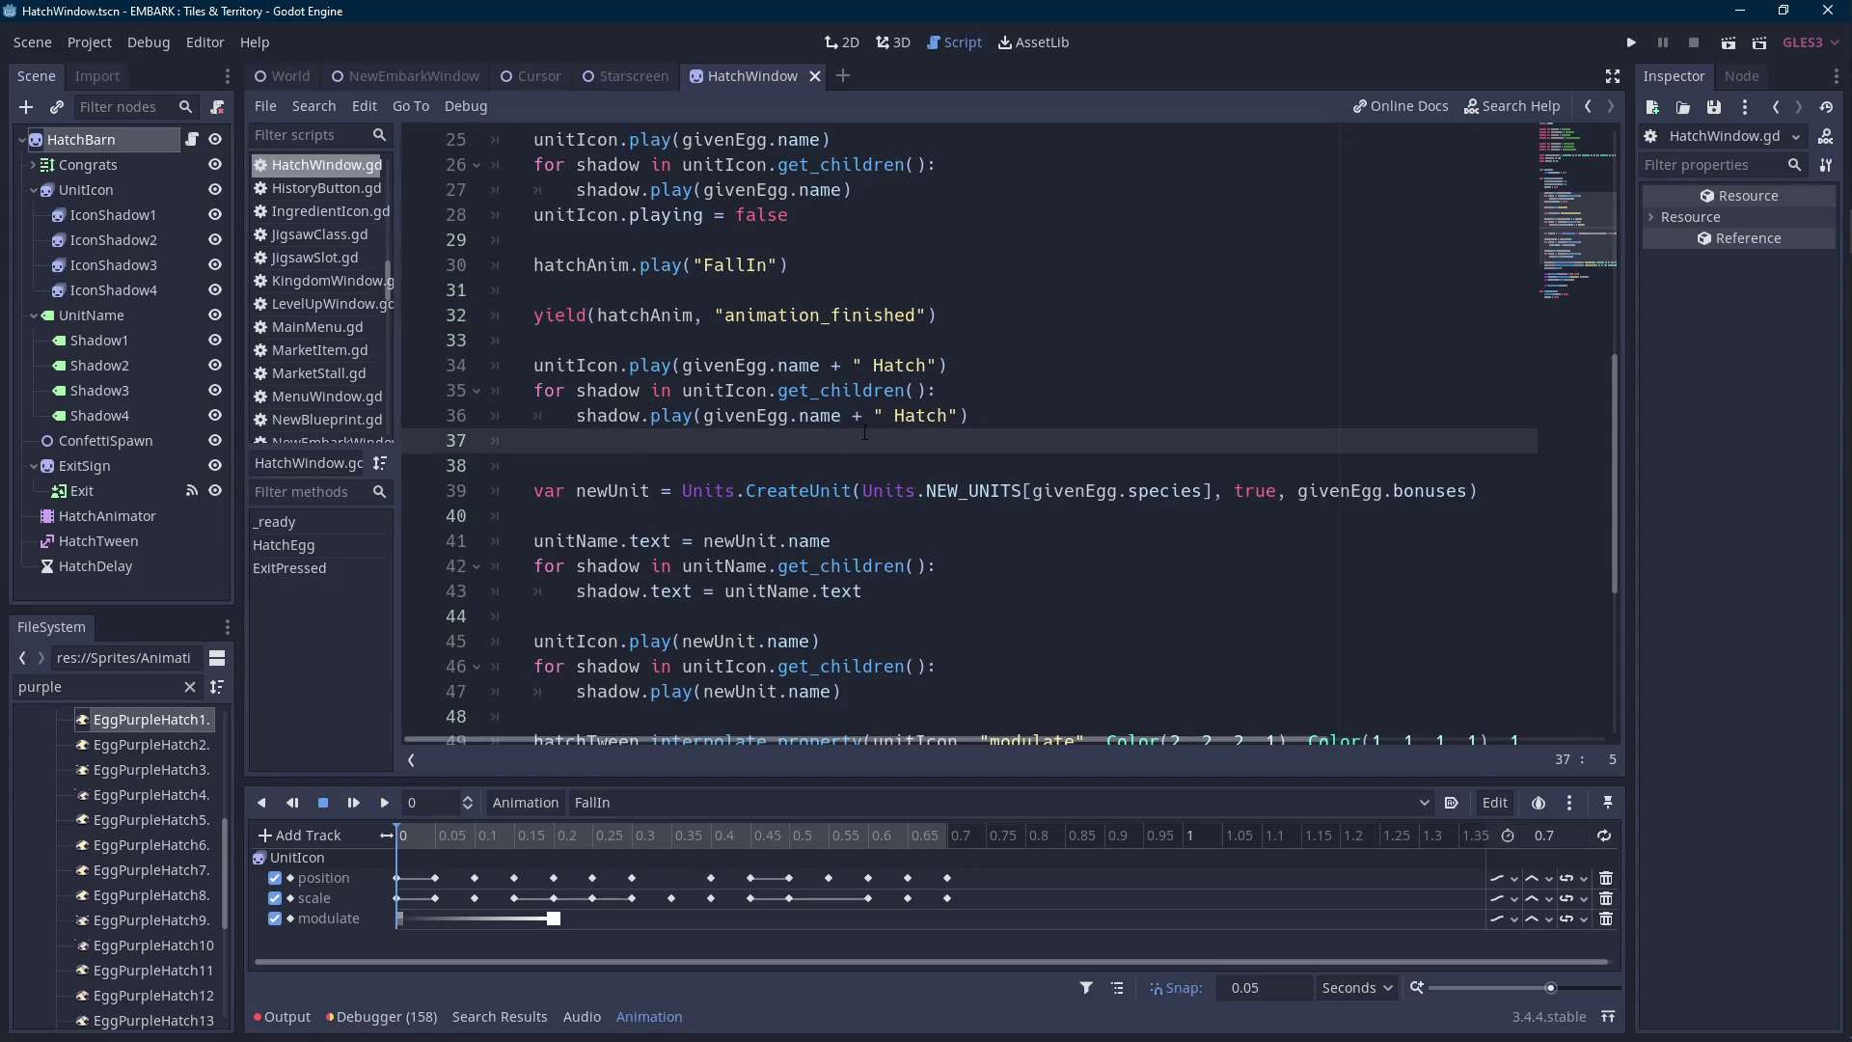
key(Return)
Add yield(unitIcon, "animation_finished") followed by blank lines.
text(yield()
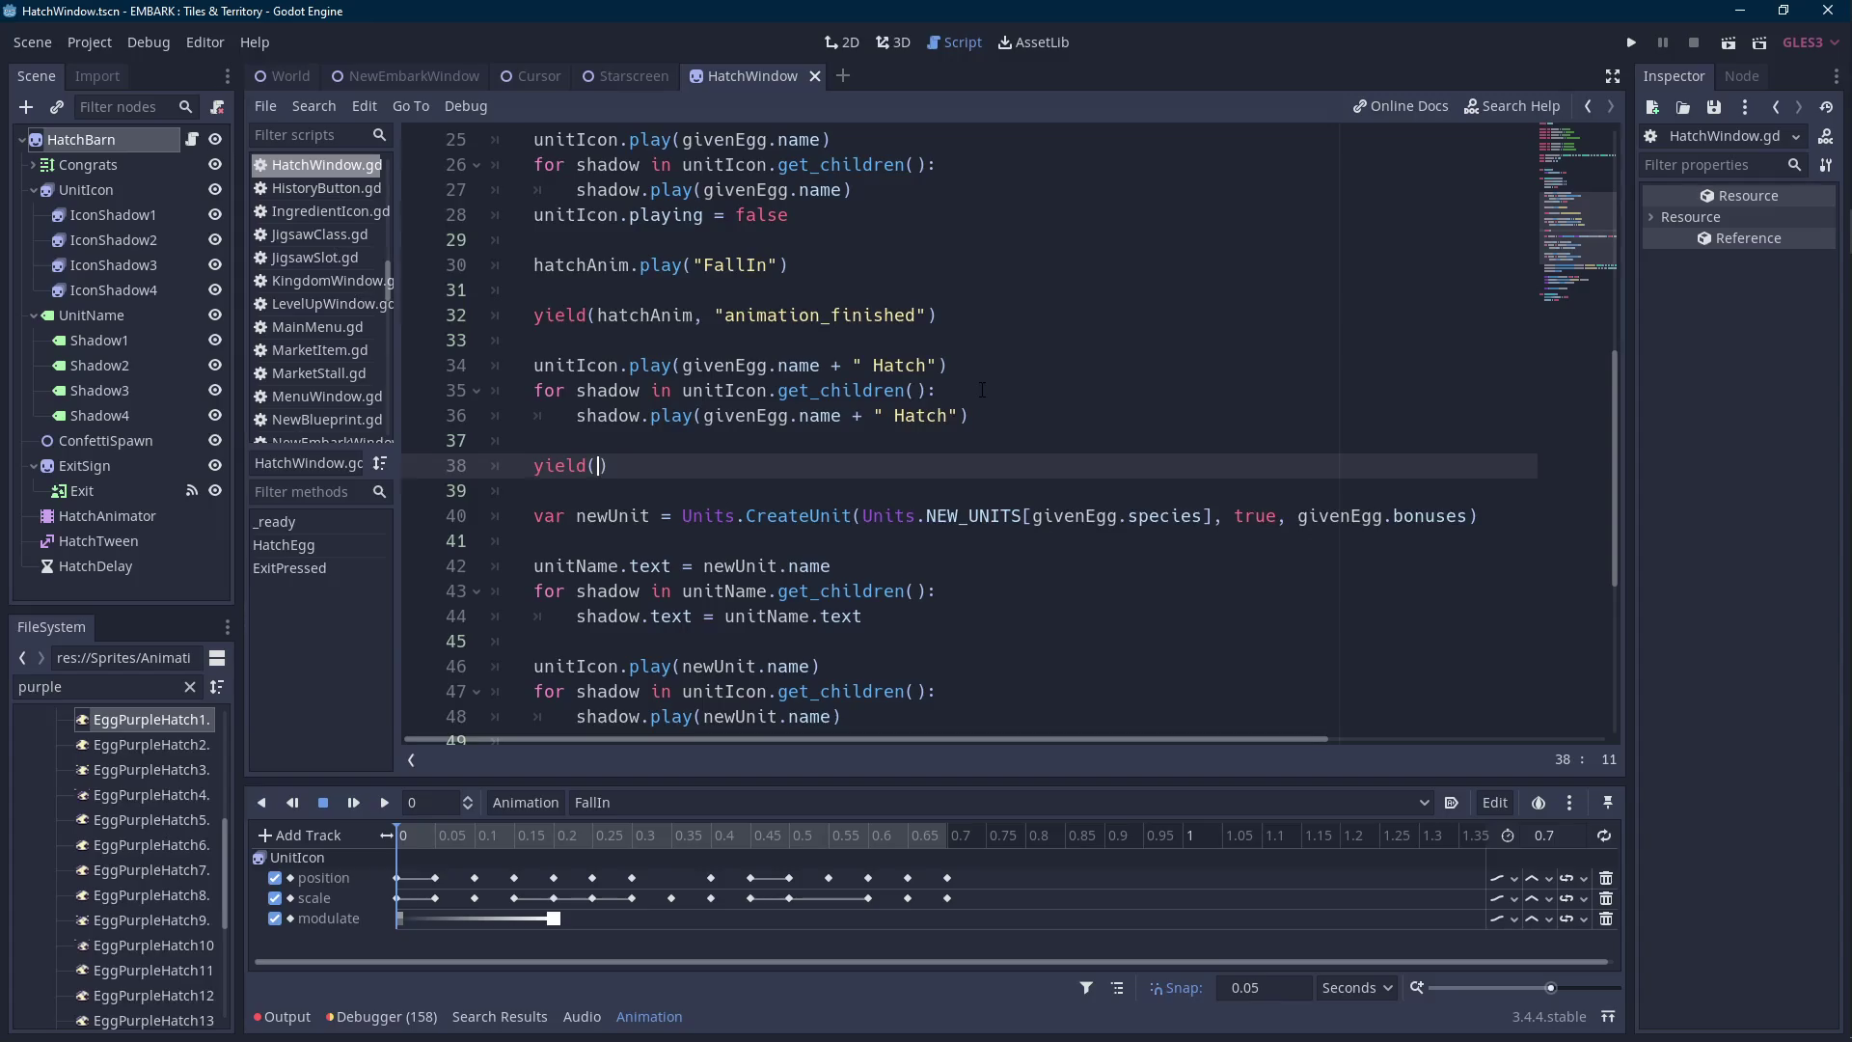
text(unitIcon,)
key(Return)
key(End)
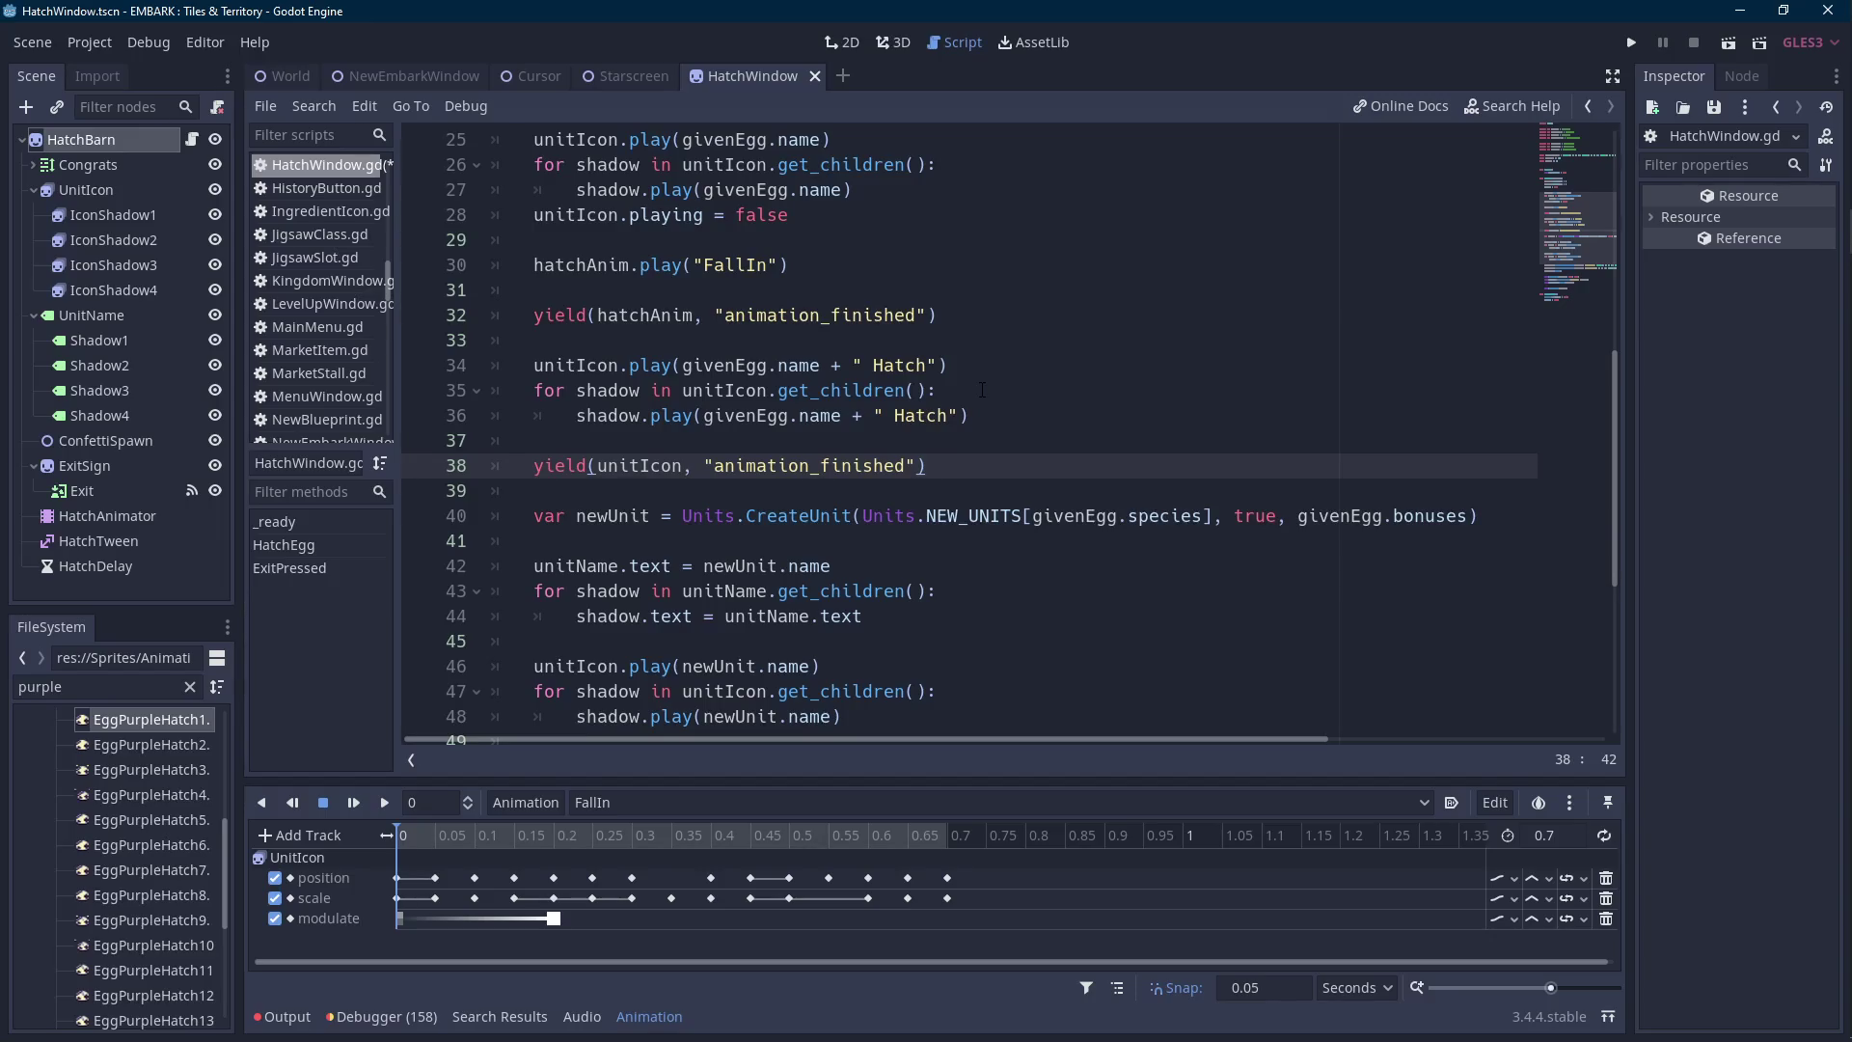
key(Return)
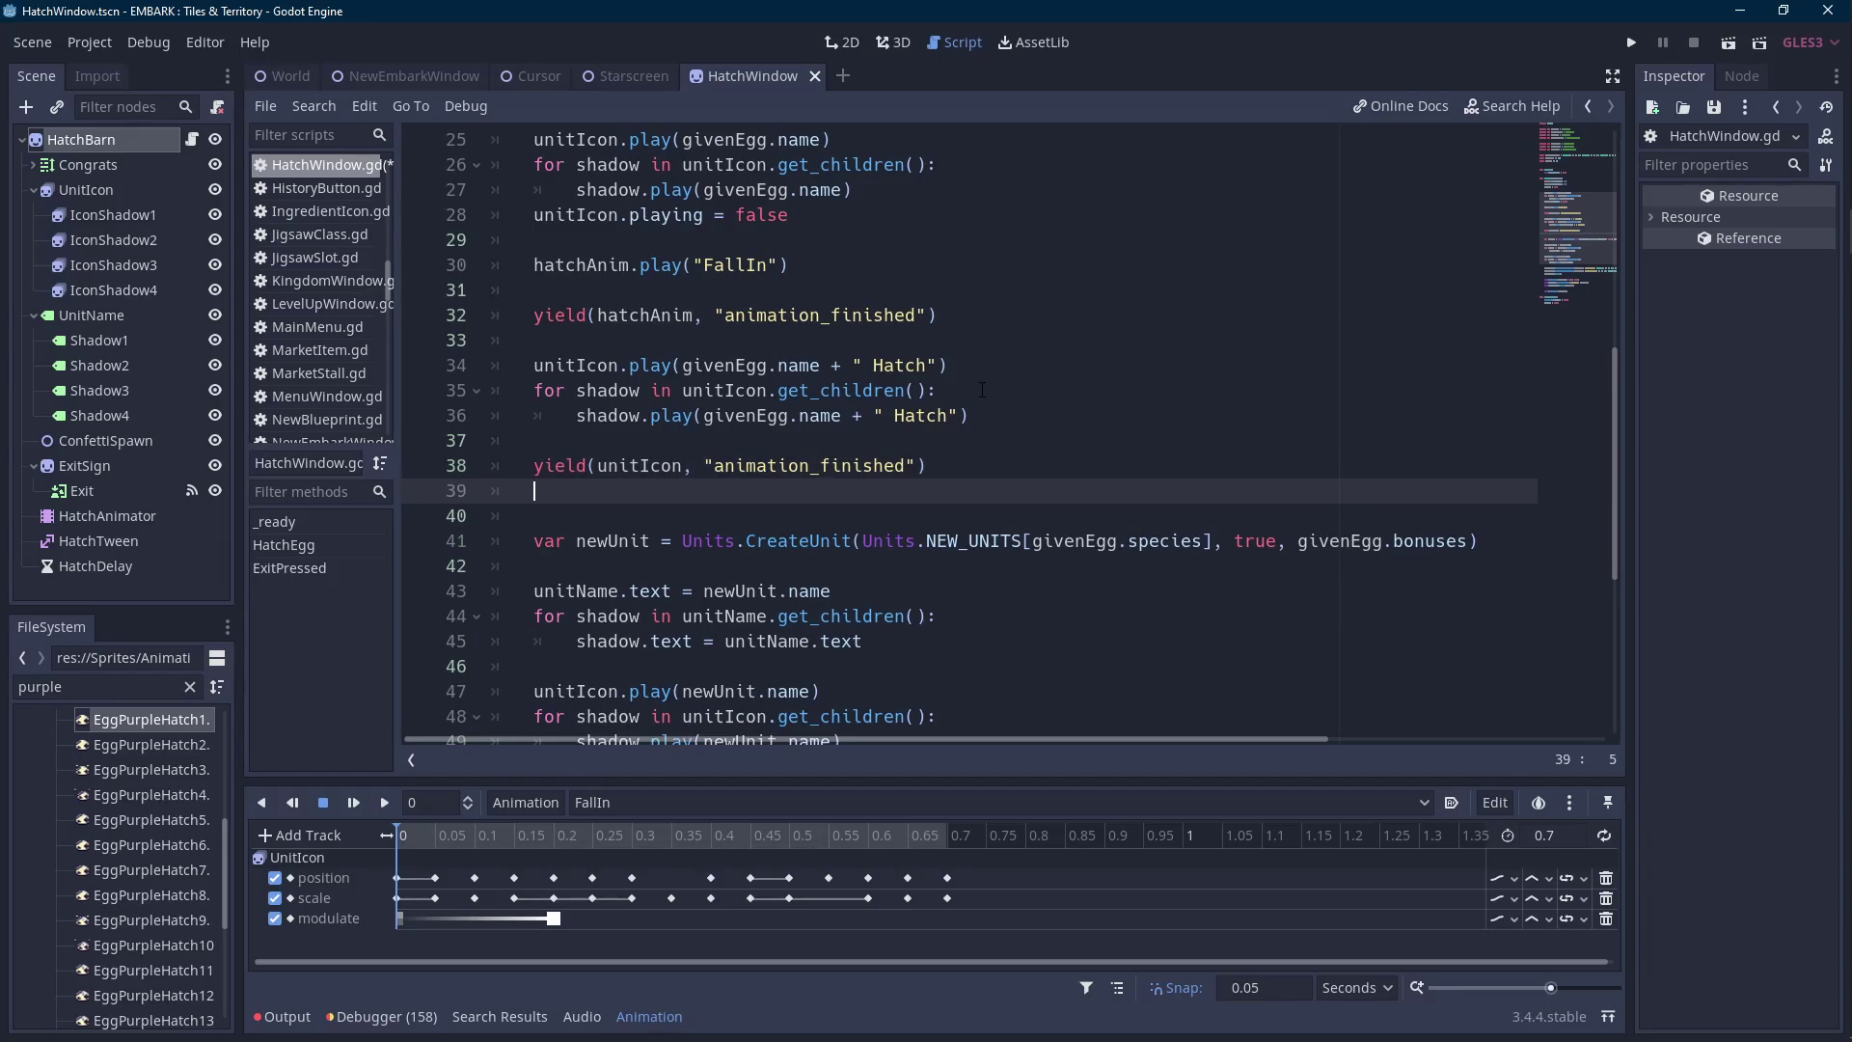
key(Return)
Begin a hatchTween.interpolate_property call targeting unitIcon.
text(unit)
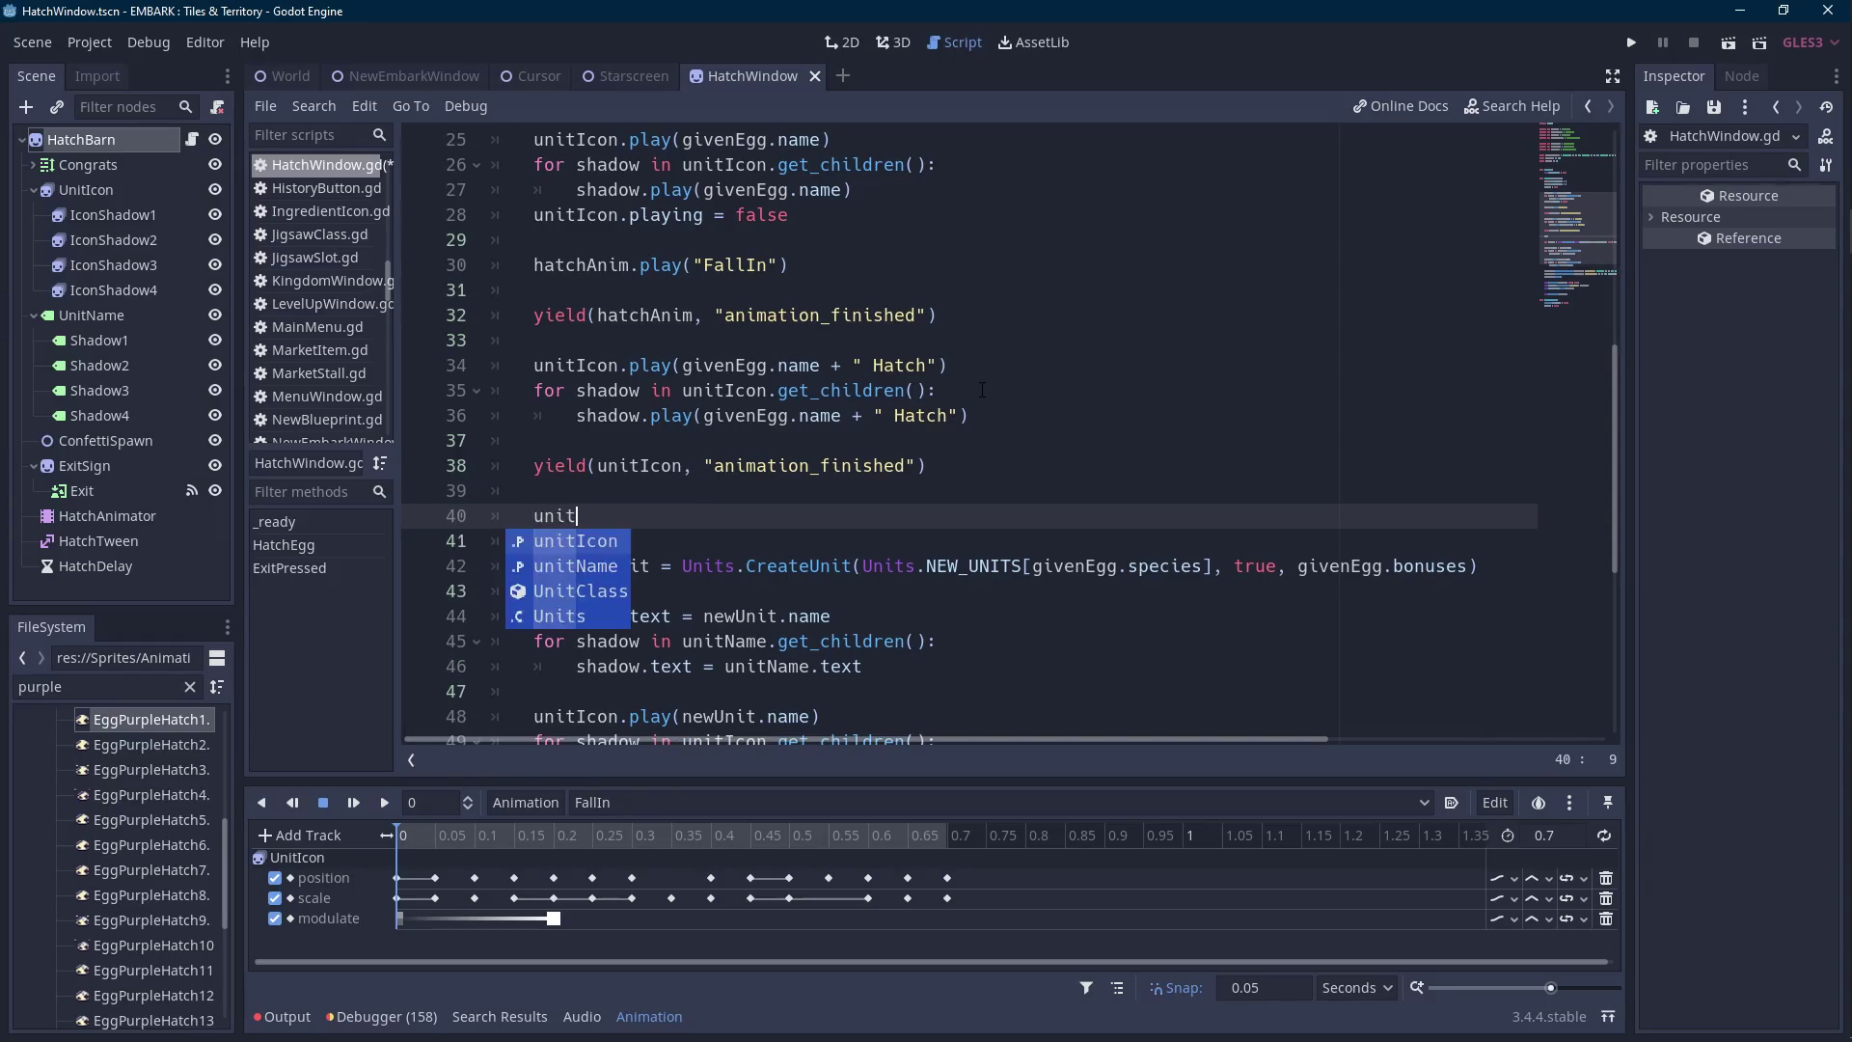
key(BackSpace)
key(BackSpace)
key(BackSpace)
text(hatch)
key(Down)
key(Return)
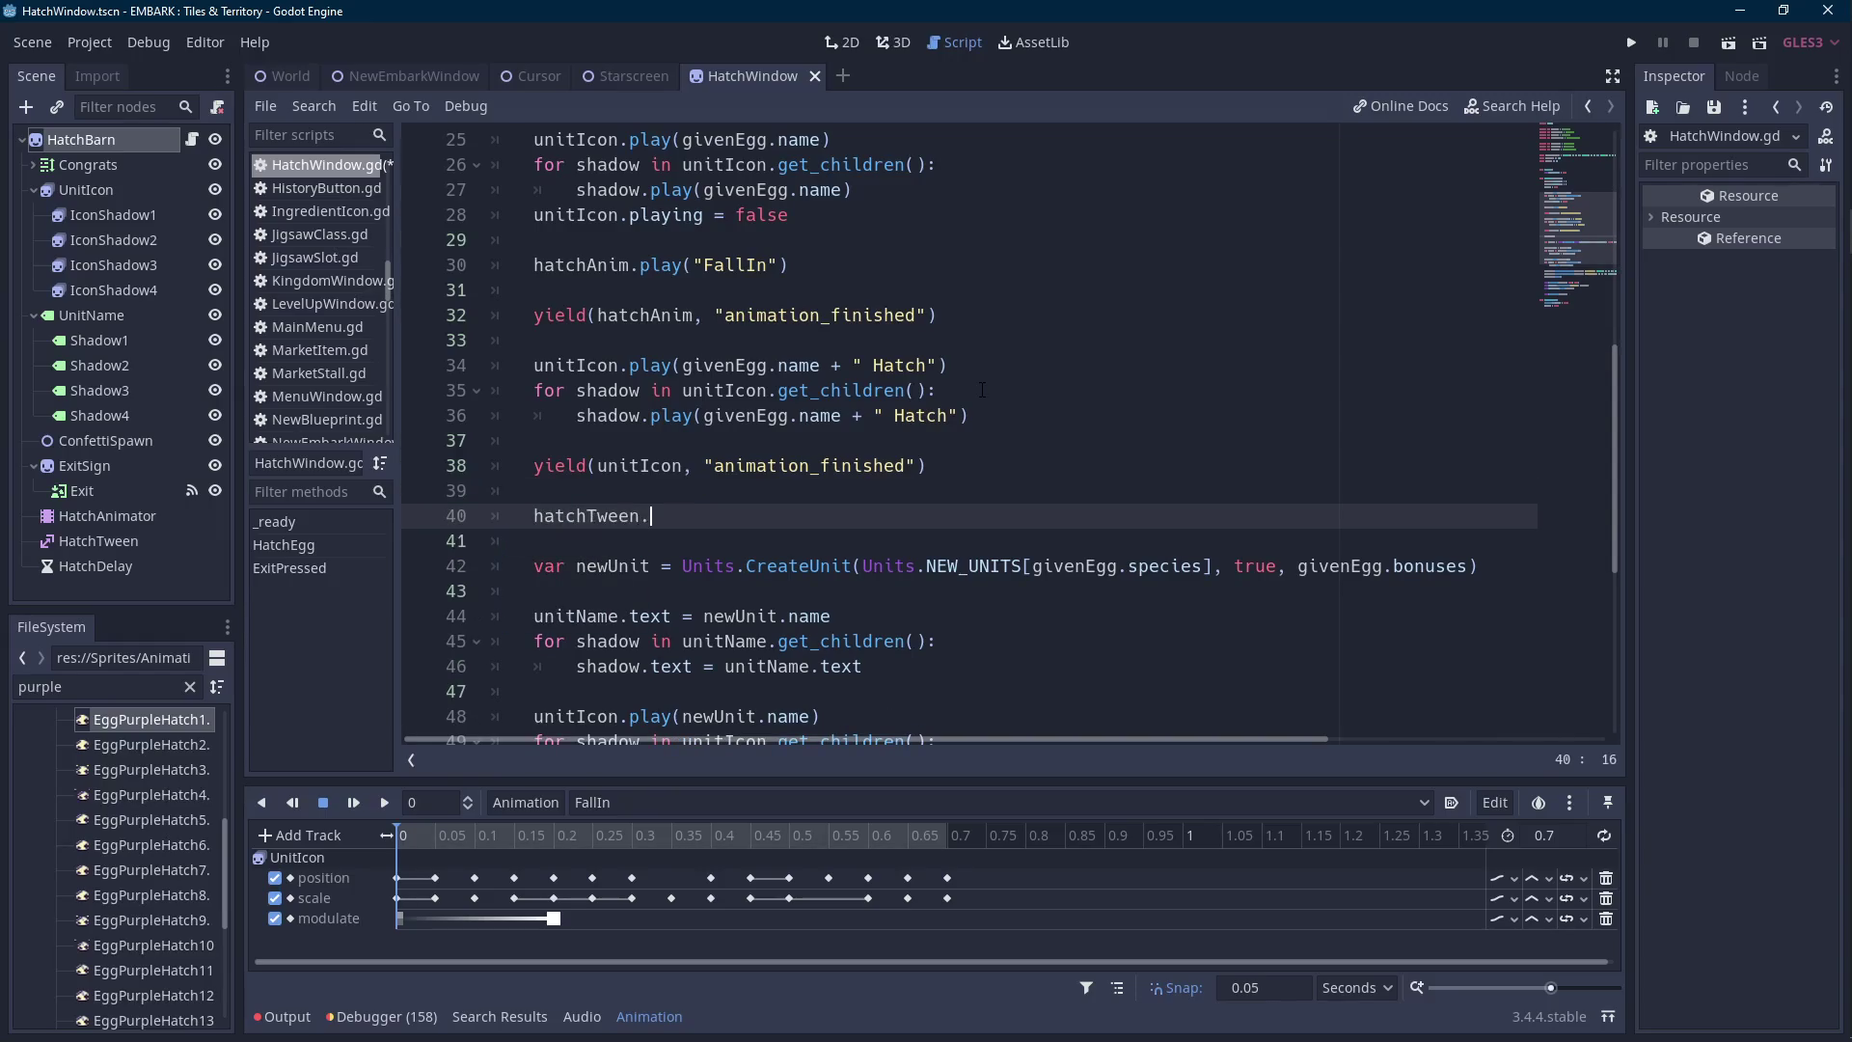
text(.)
key(Up)
text(inter)
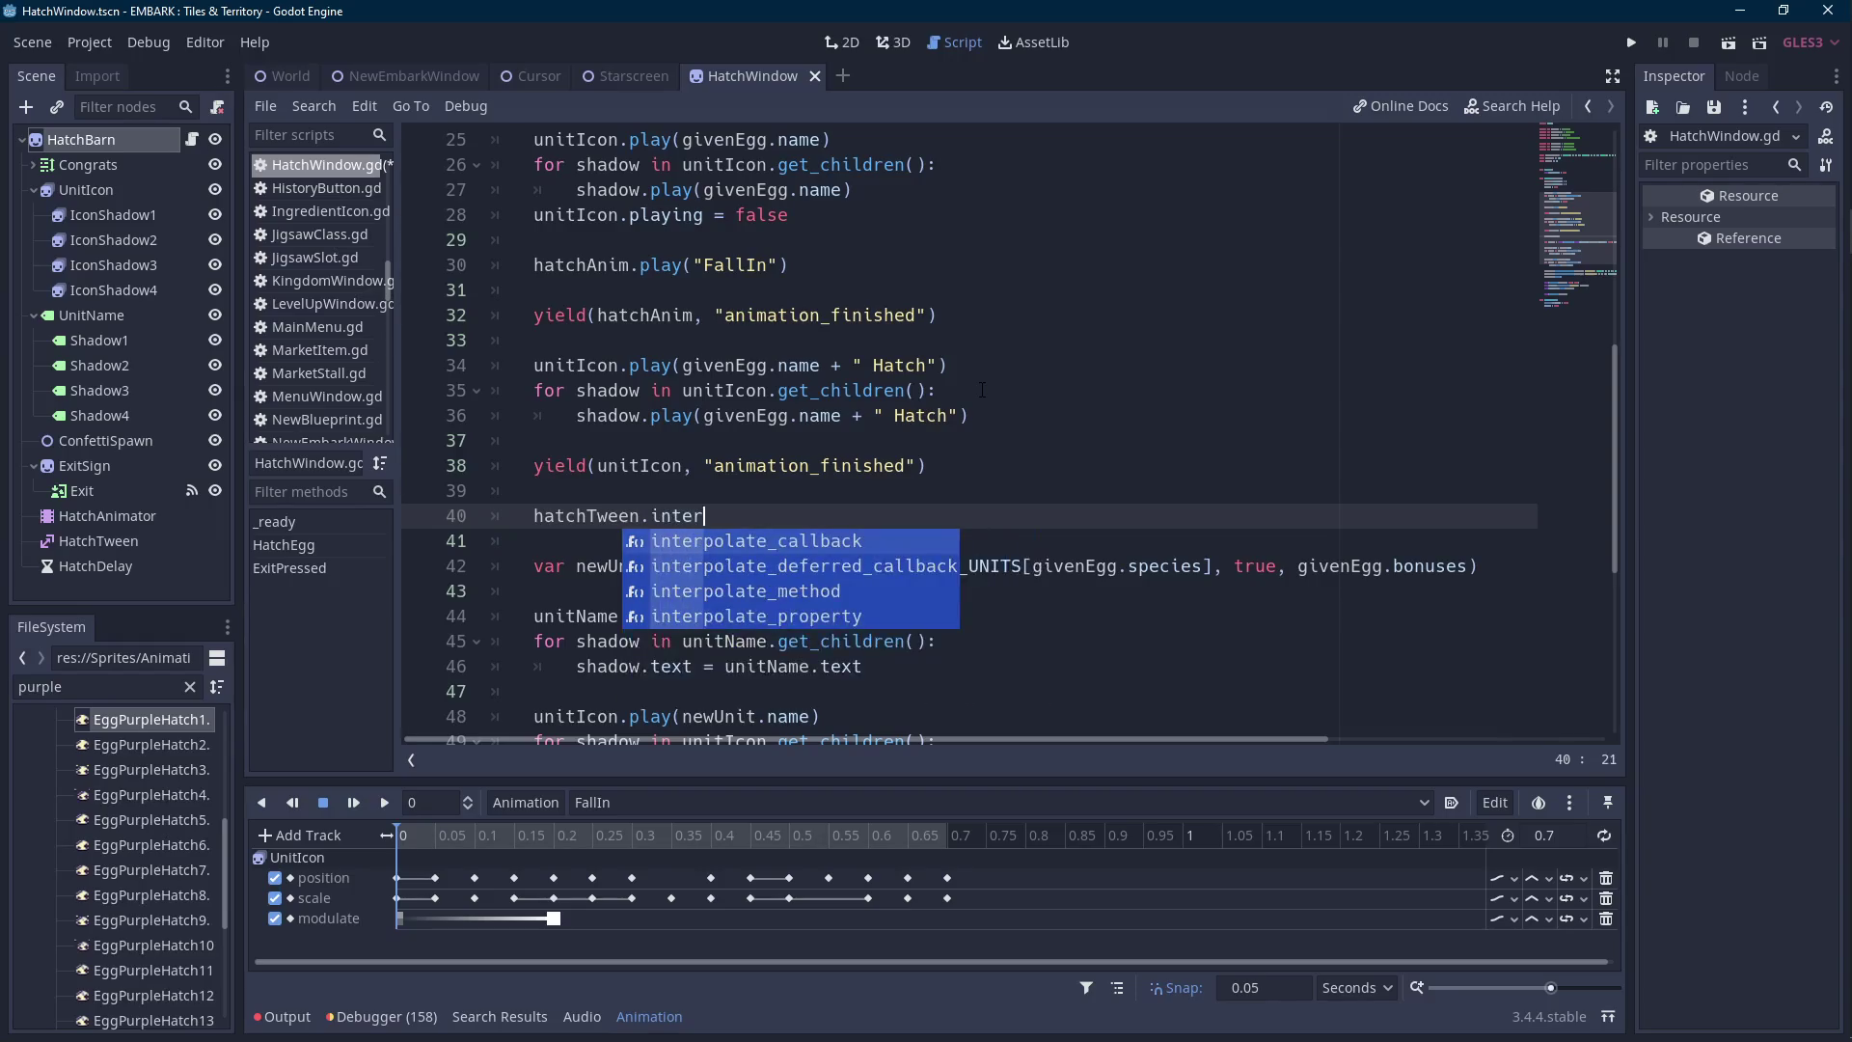
key(Up)
key(Return)
text(unitic)
key(Return)
text(,)
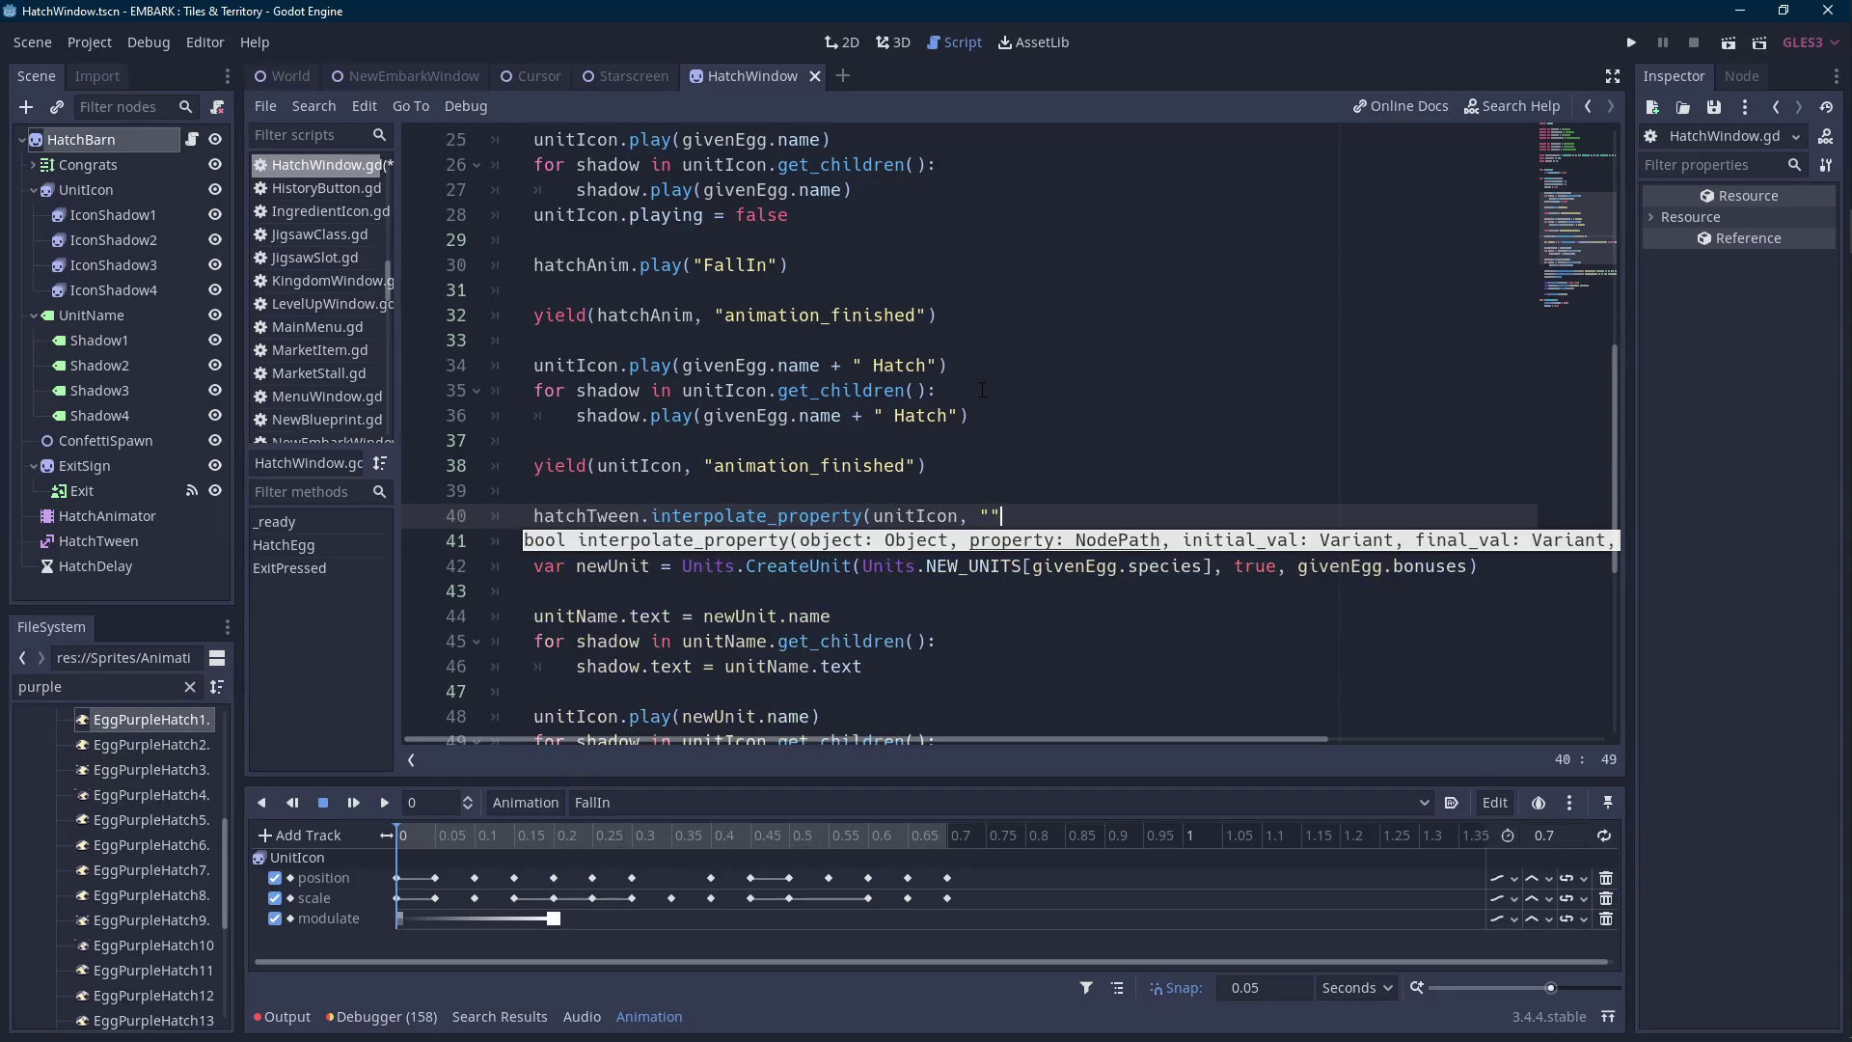
Tween "modulate" from Color(2, 2, 2, 1) to Color.white over 0.5 s with TRANS_CUBIC and EASE_IN.
text("modulate)
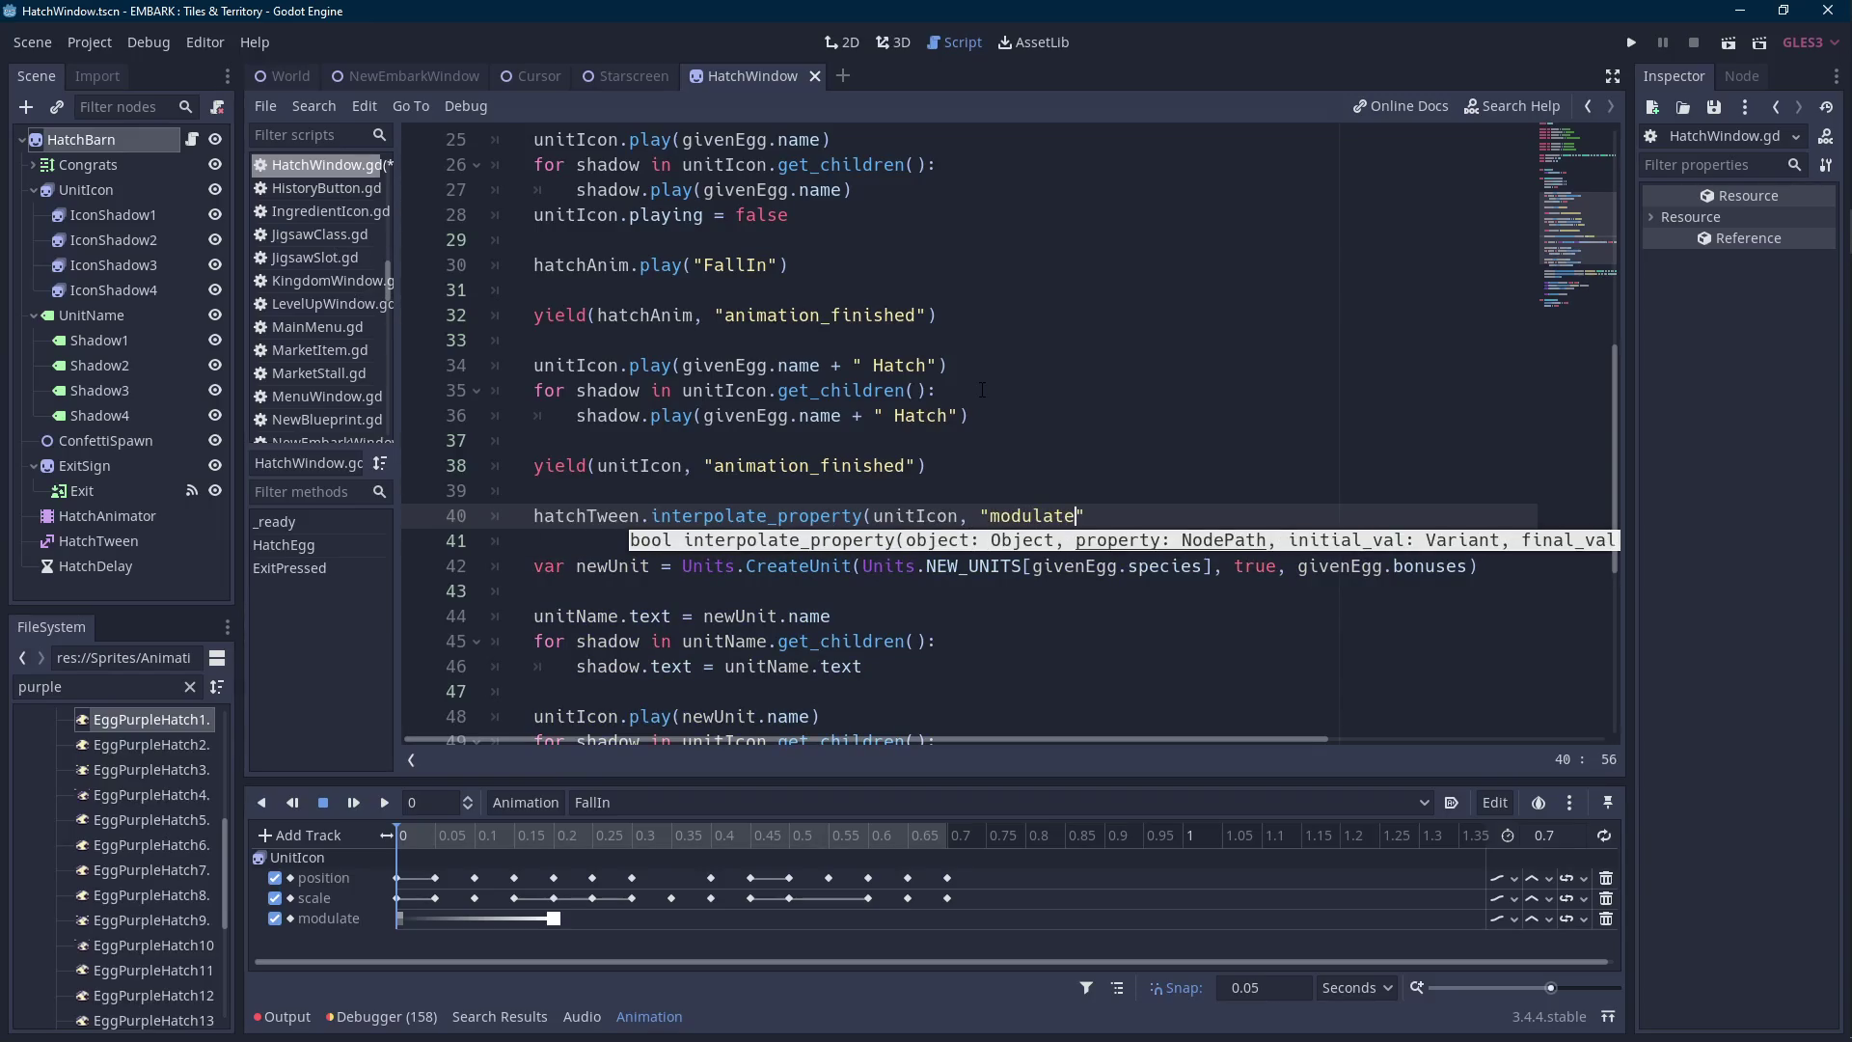
text(", Color()
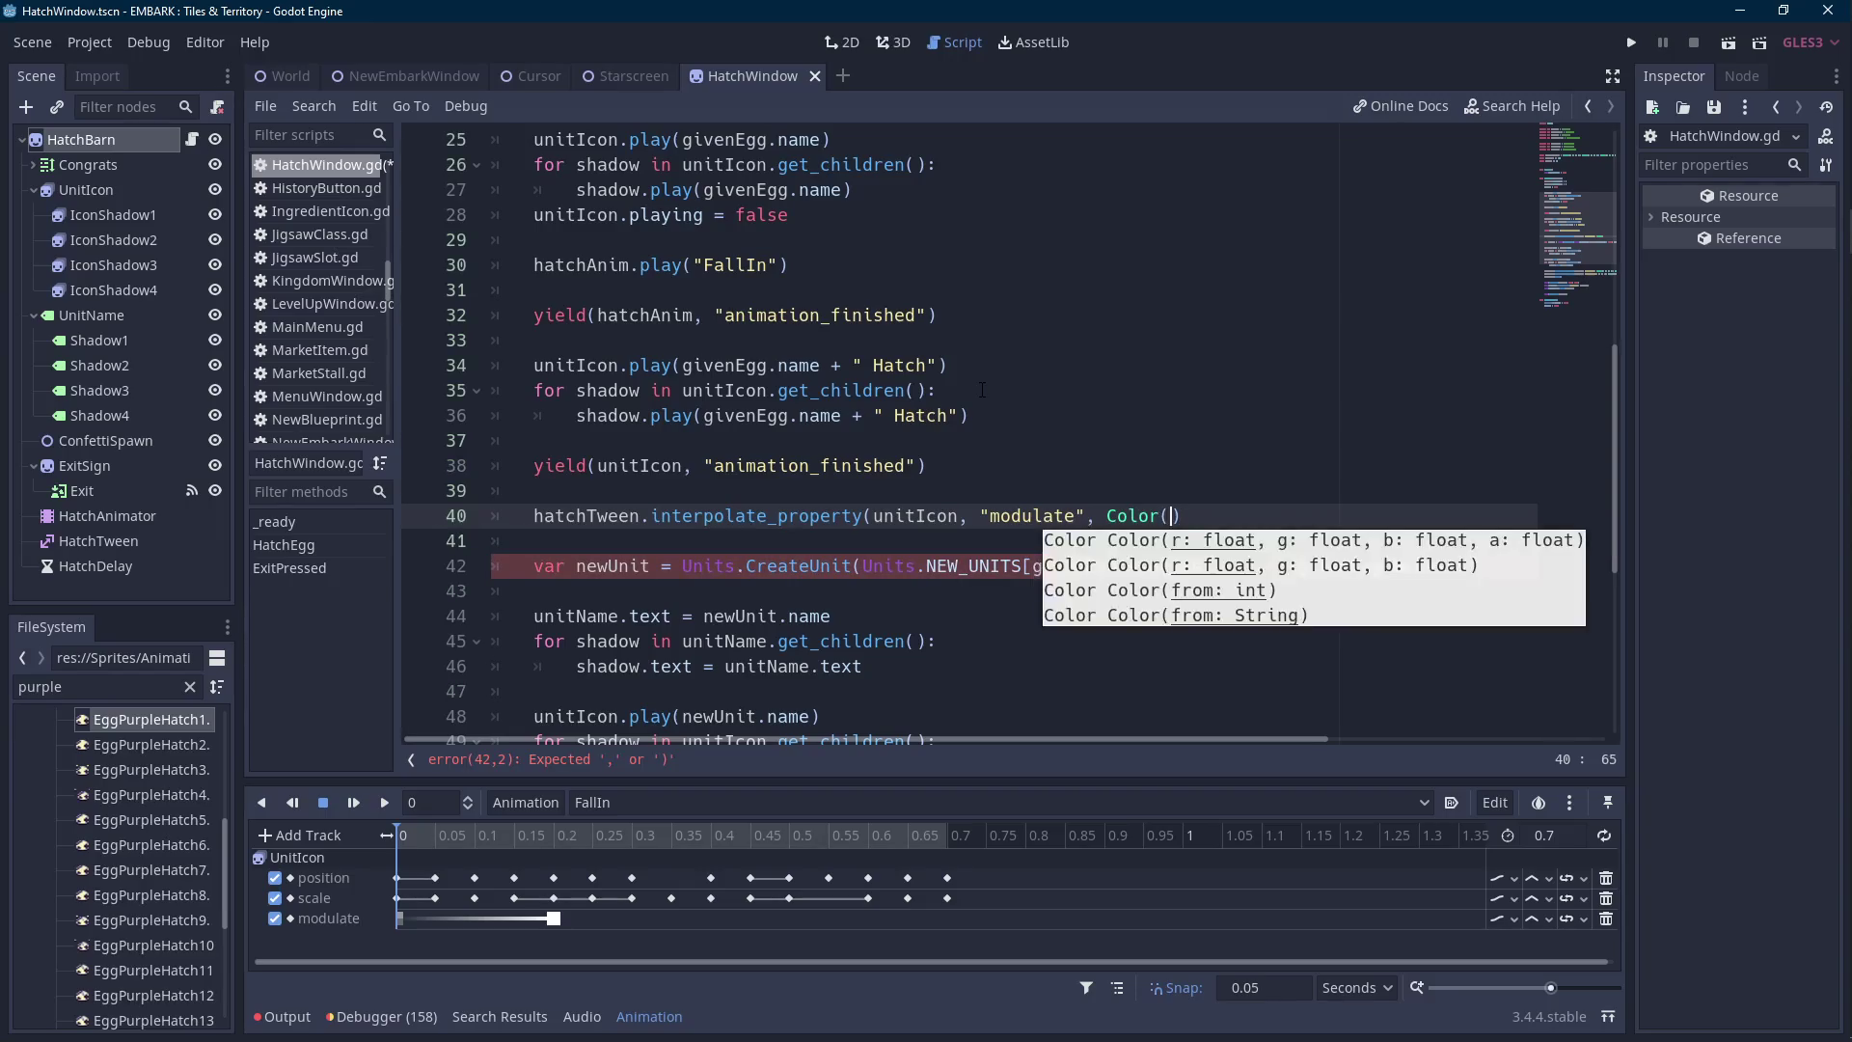
text(2, 2, 2, 1)
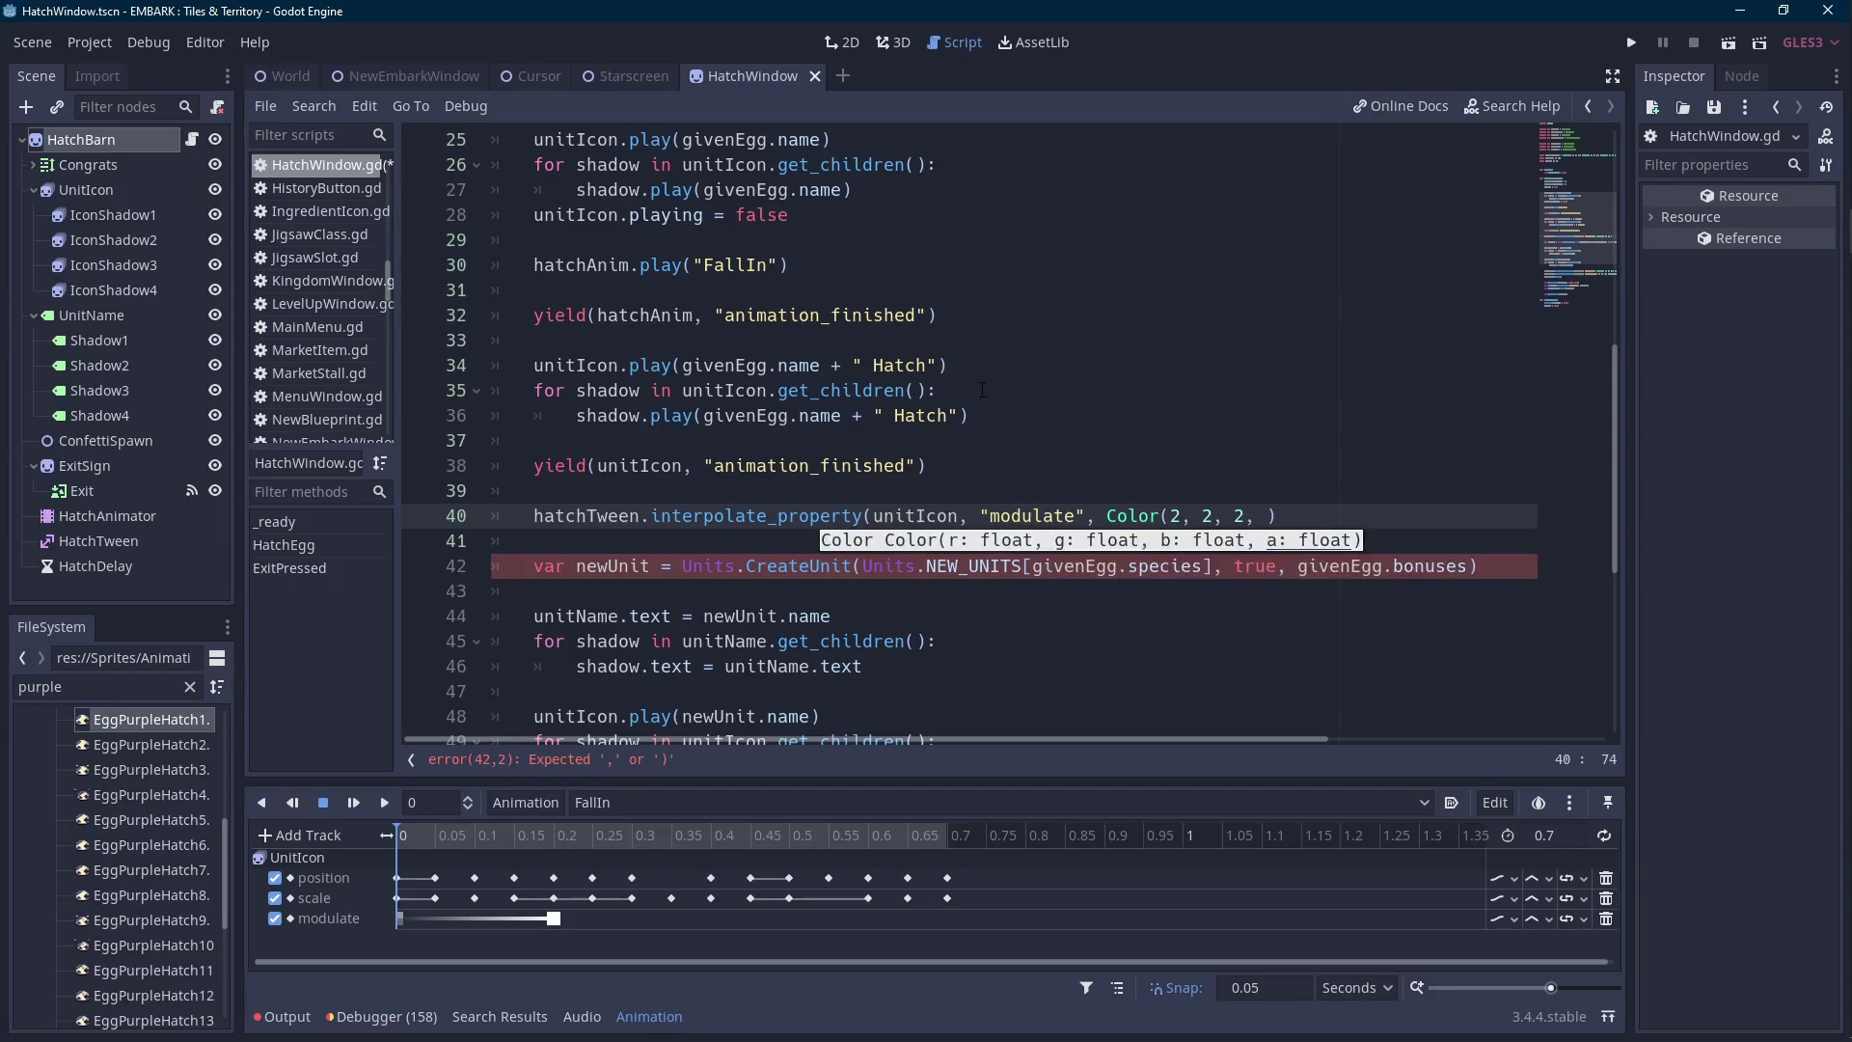
text())
key(BackSpace)
text(, Color()
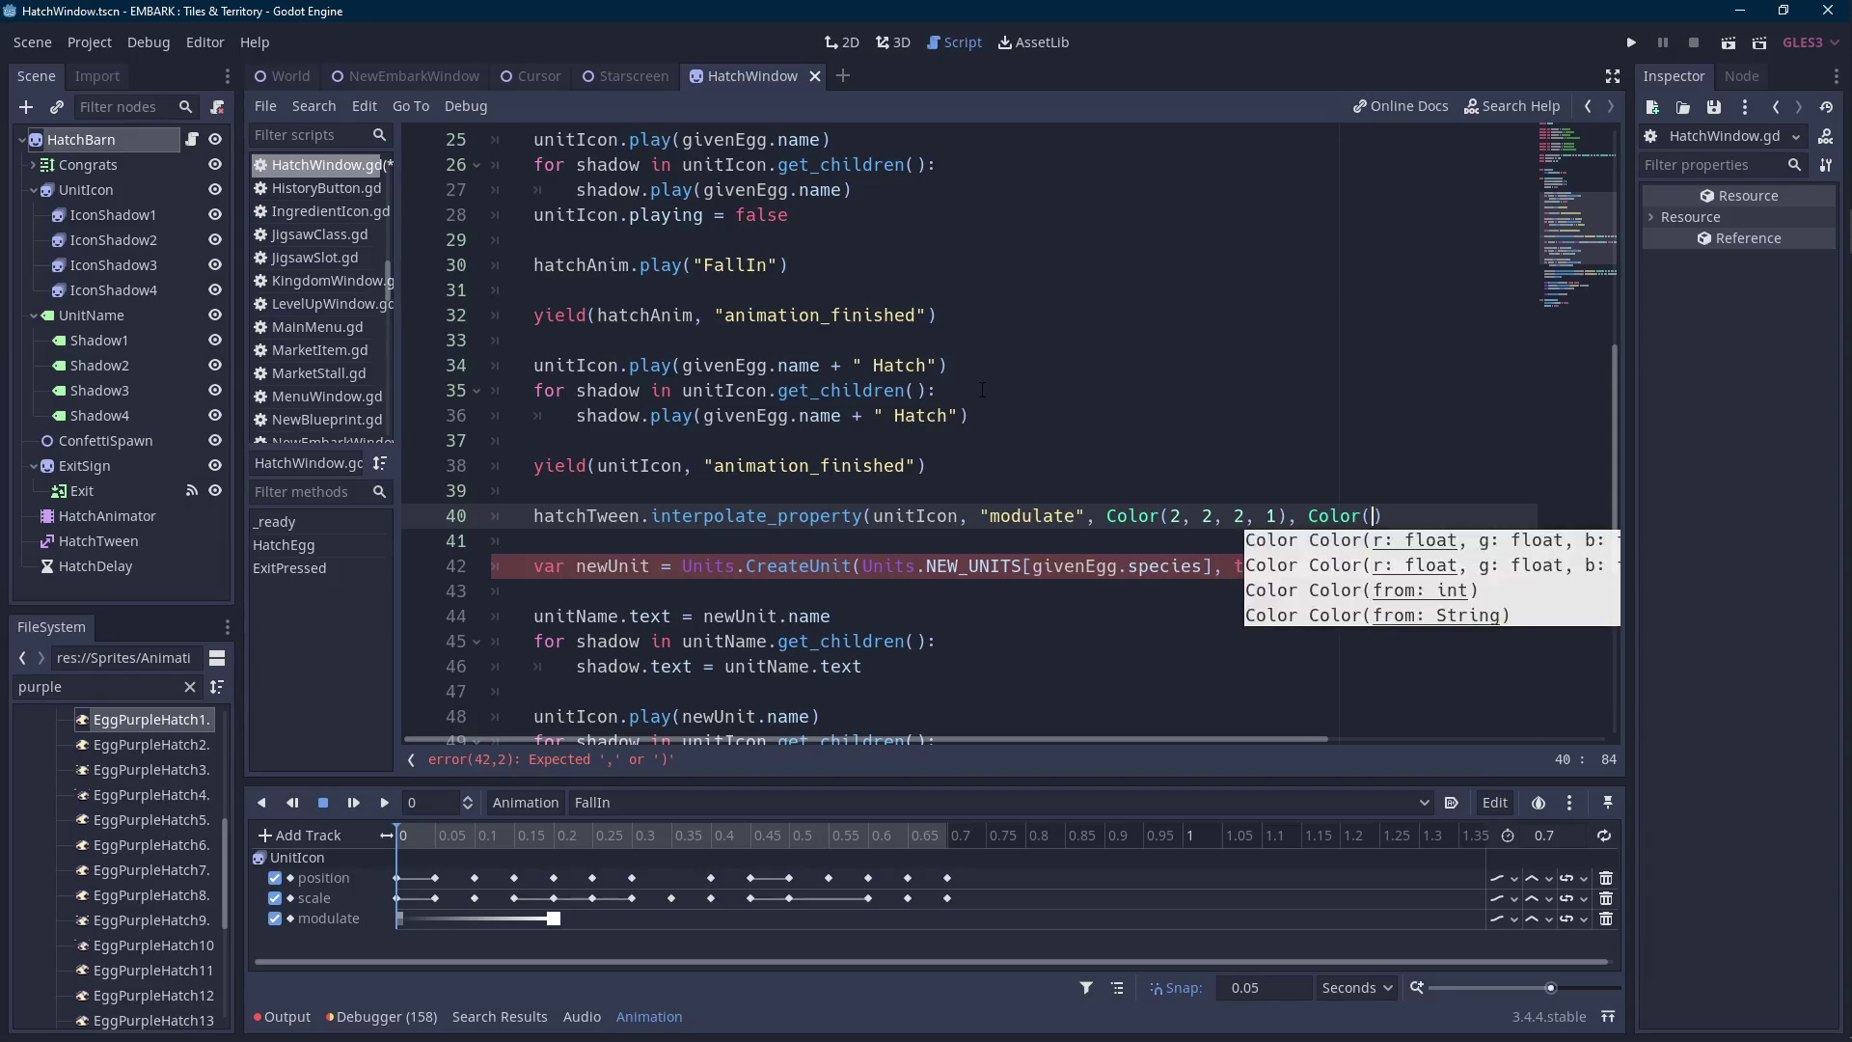
key(BackSpace)
text(.wheat,)
key(BackSpace)
key(BackSpace)
key(BackSpace)
text(ite,)
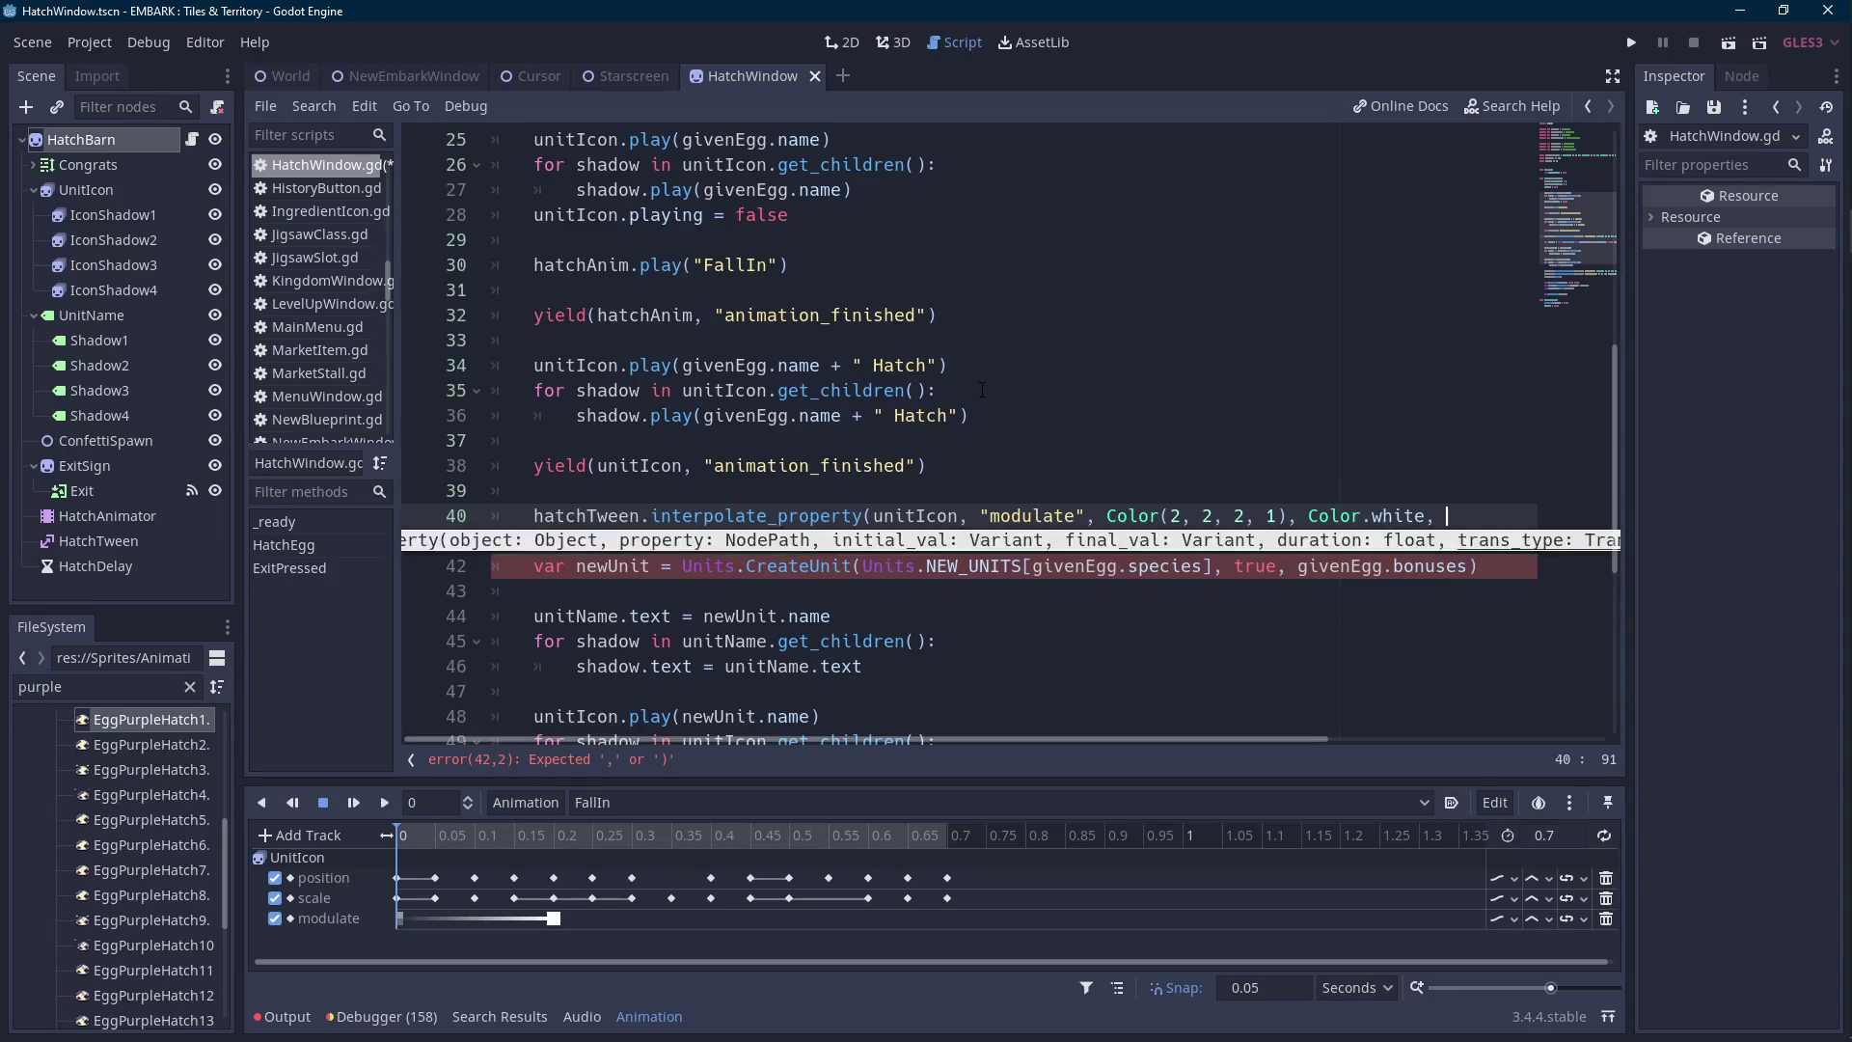
text( 0.5,)
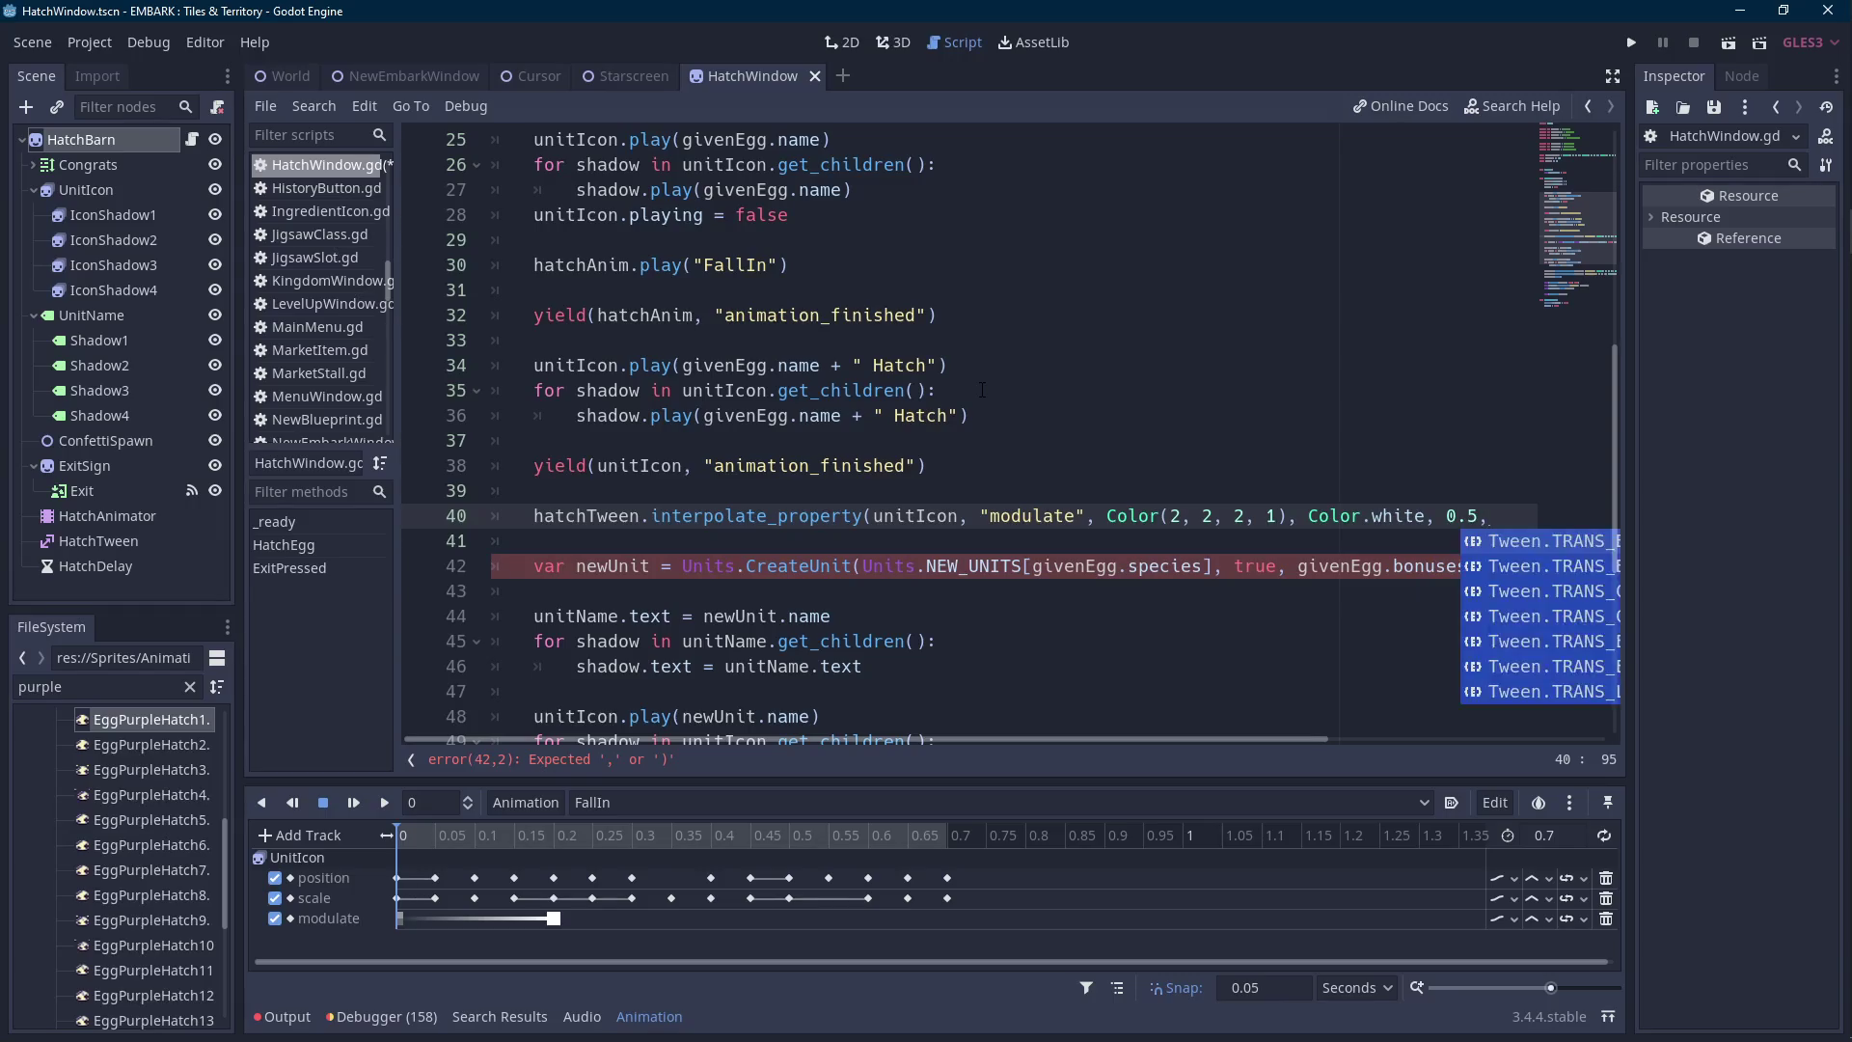
text(Tween.TRANS_CUBIC, Tween.EASE_IN))
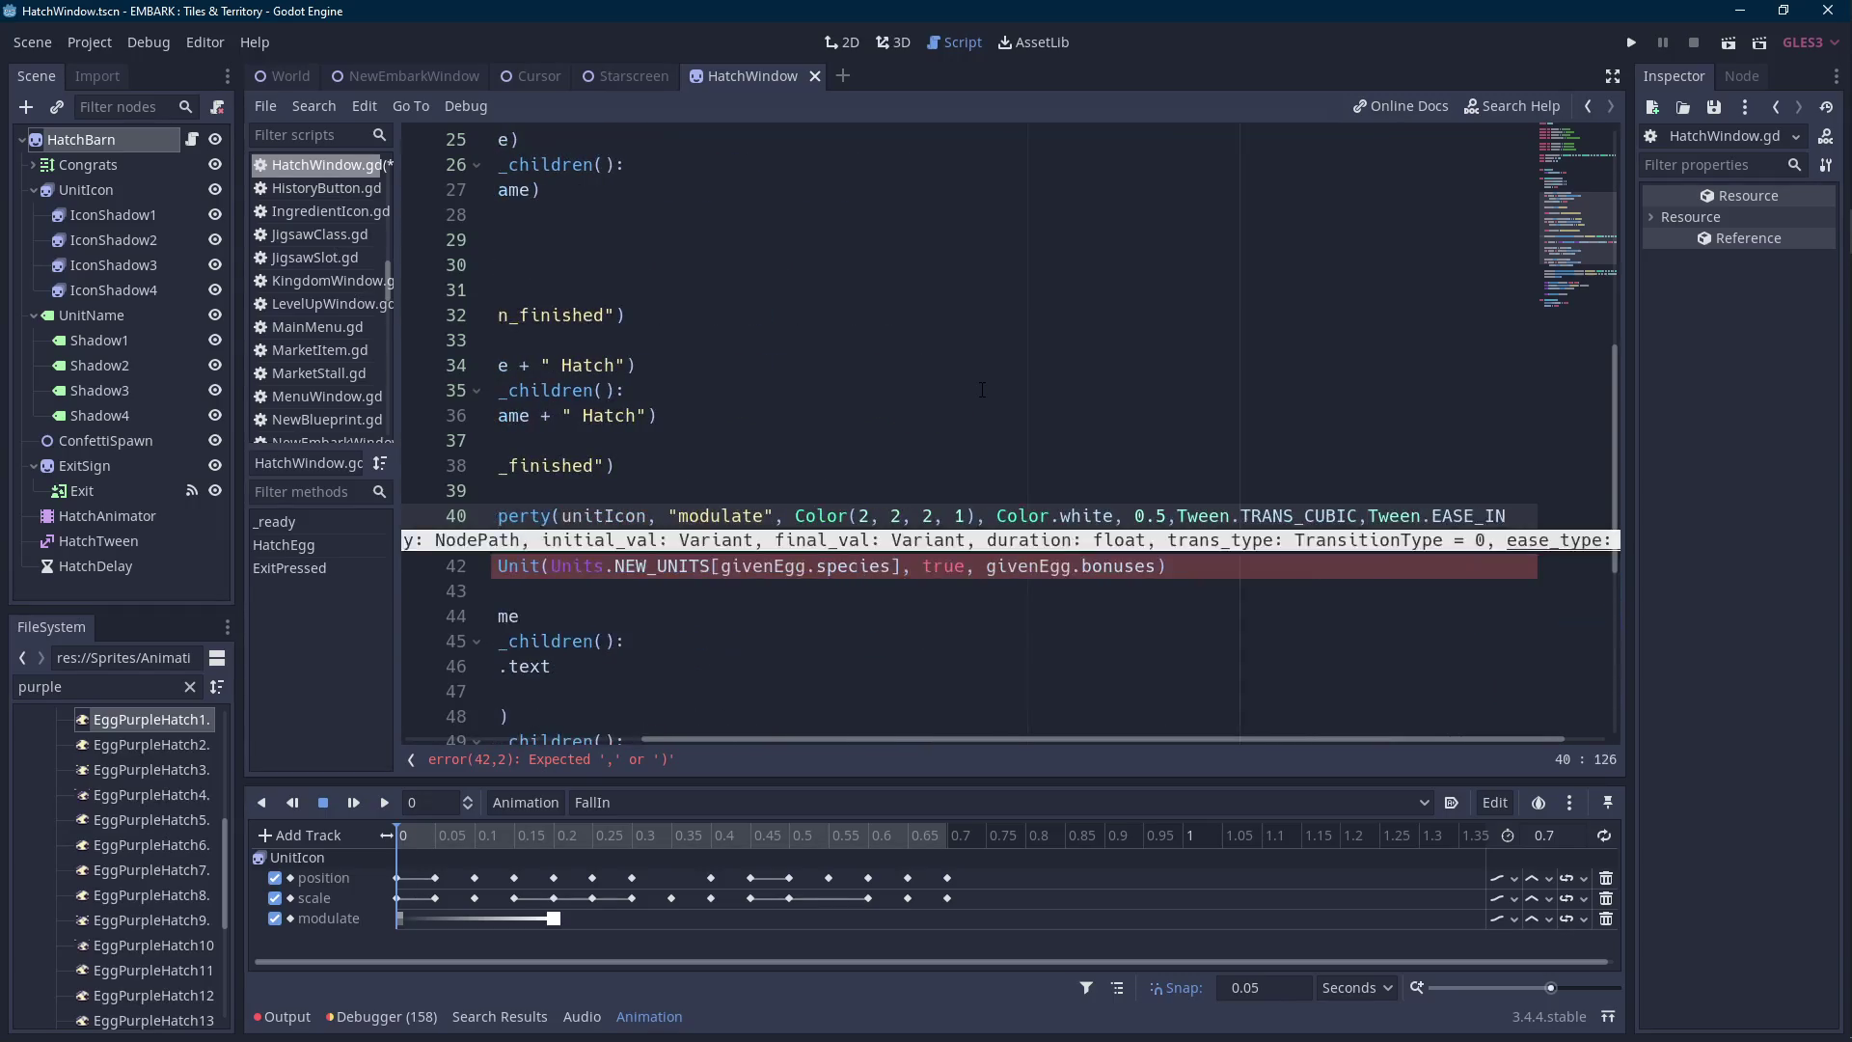
Add hatchTween.start() on a new line below the tween call.
key(ctrl+Left)
key(ctrl+Left)
key(ctrl+Left)
key(End)
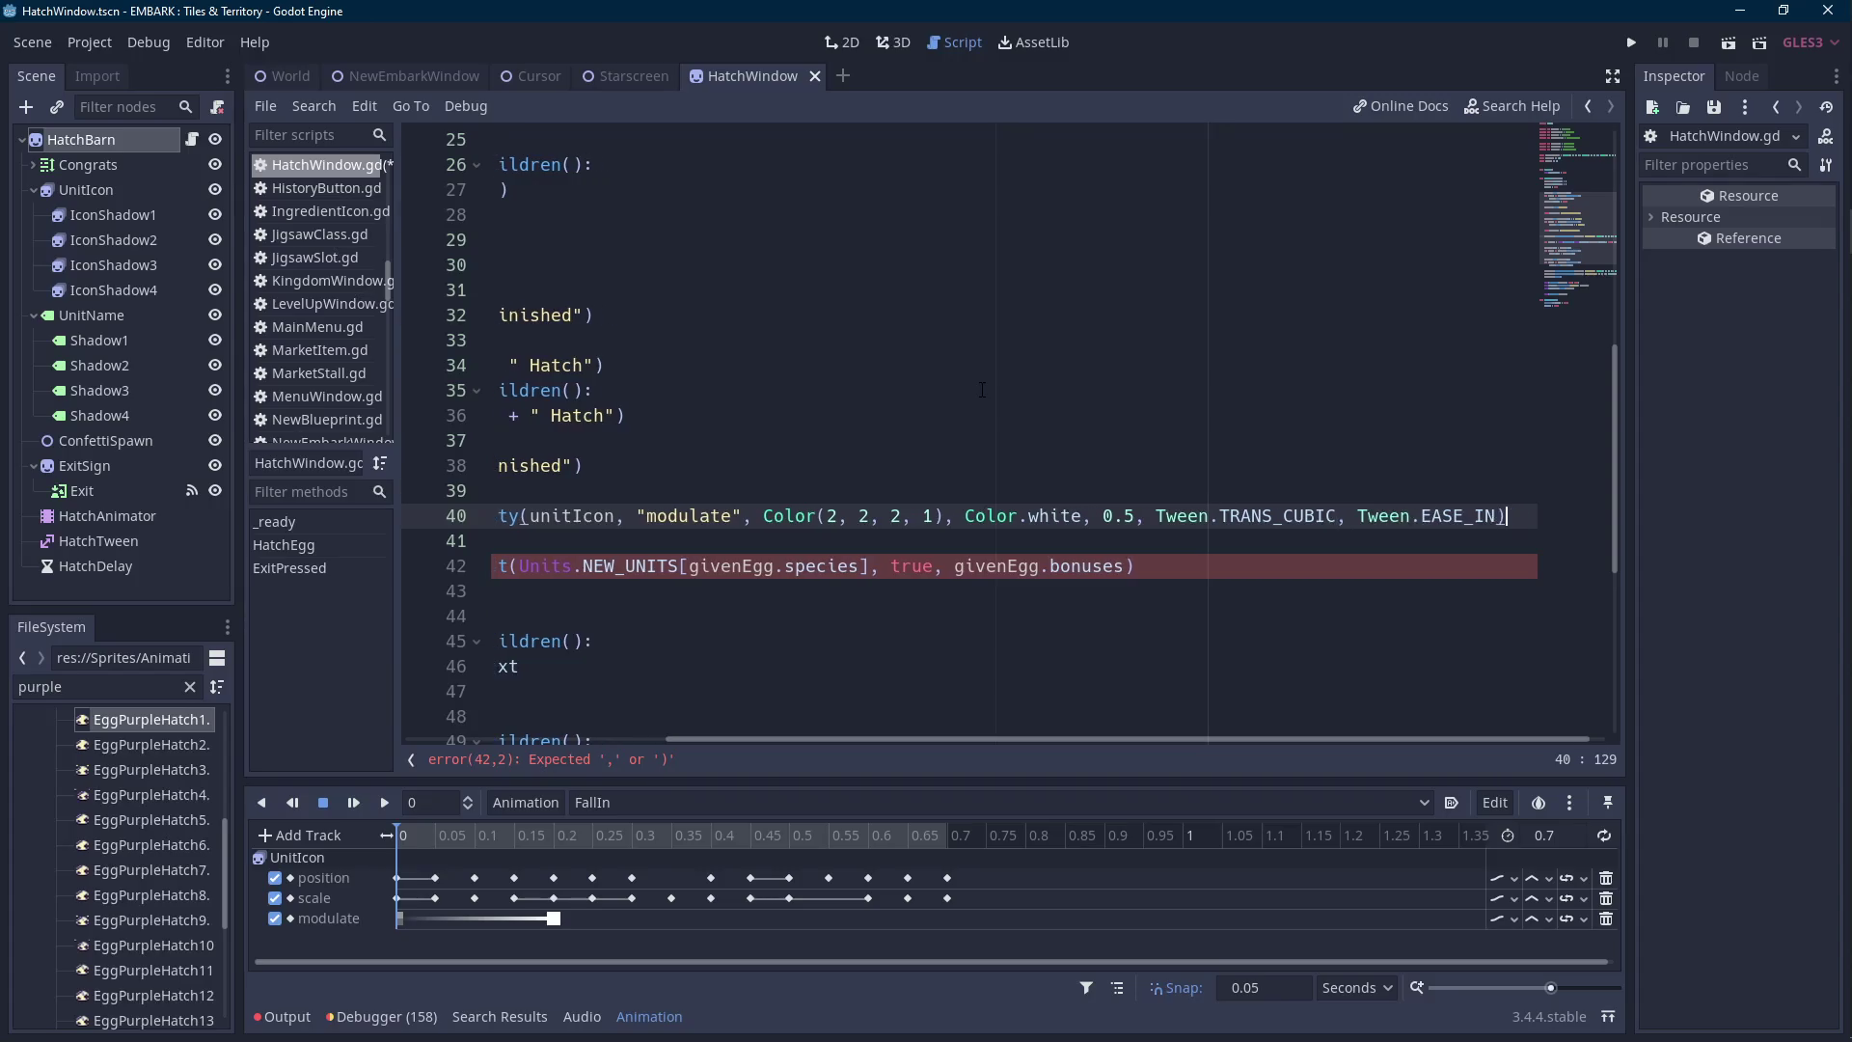
key(Down)
key(Down)
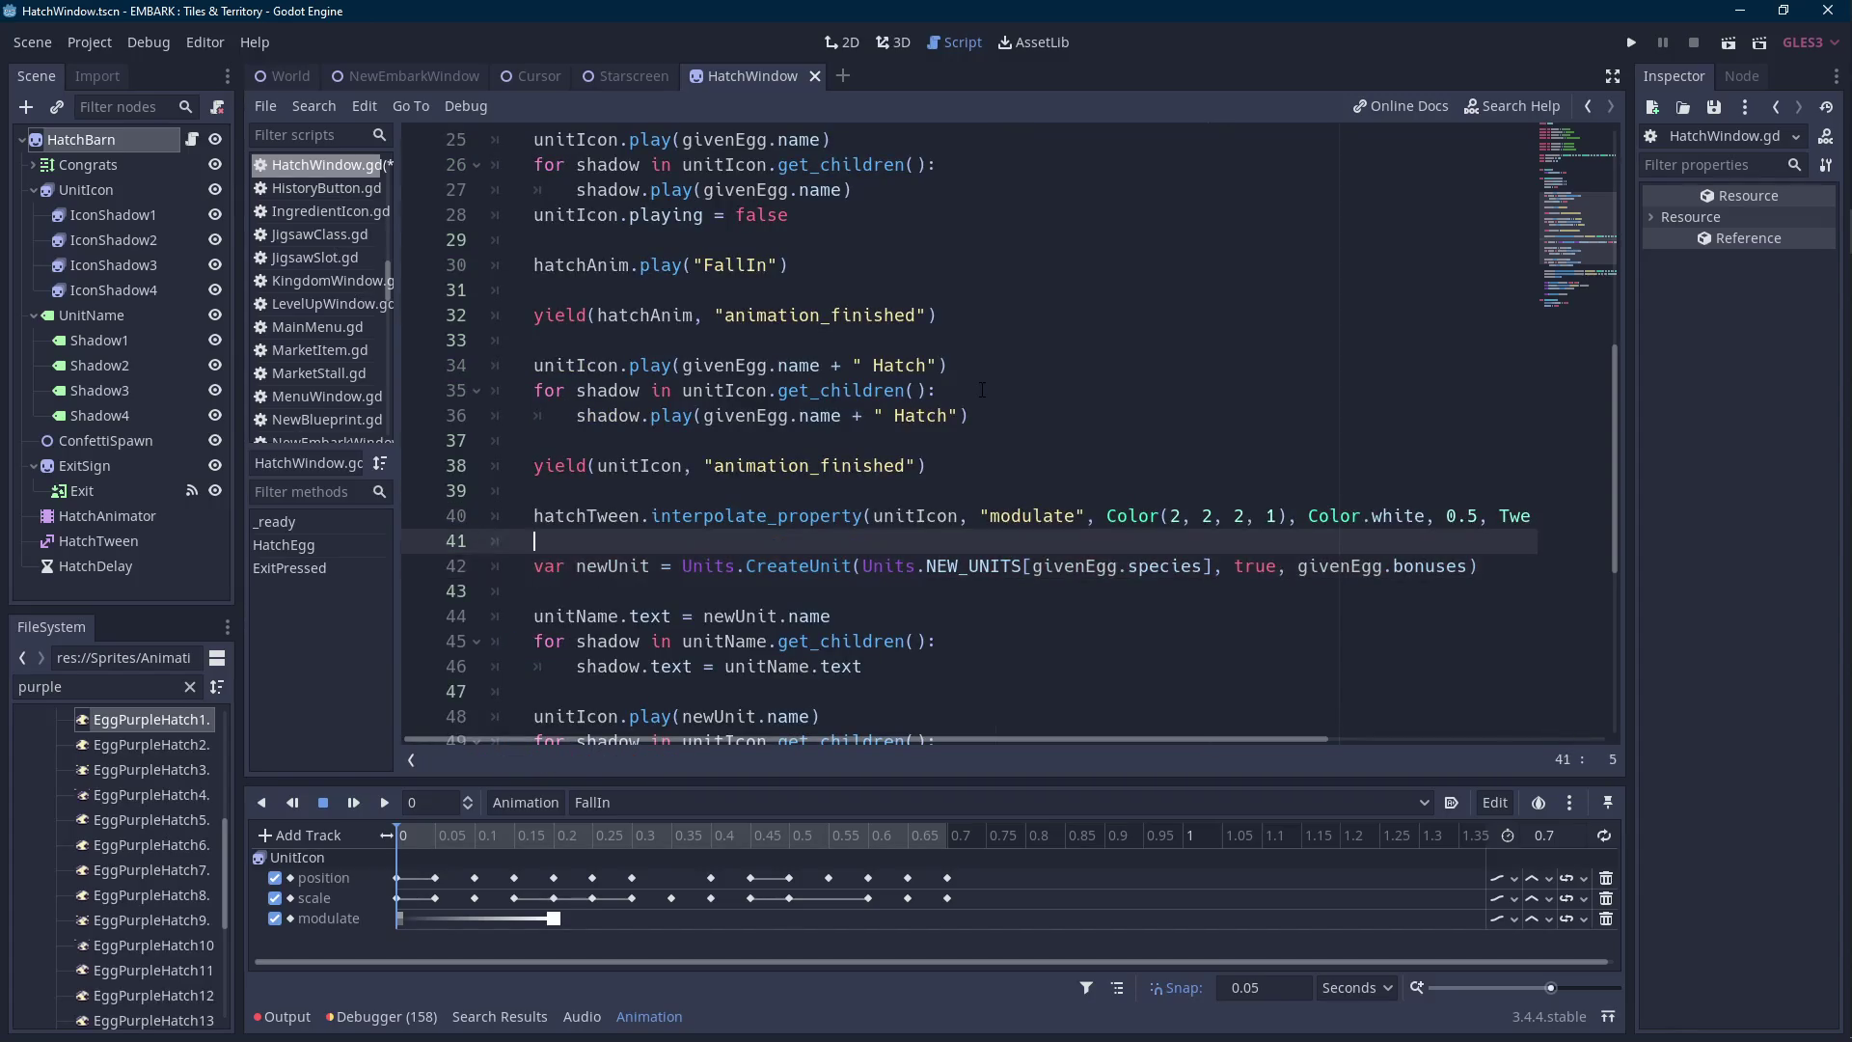
key(Up)
key(Return)
key(Up)
text(hatchtw)
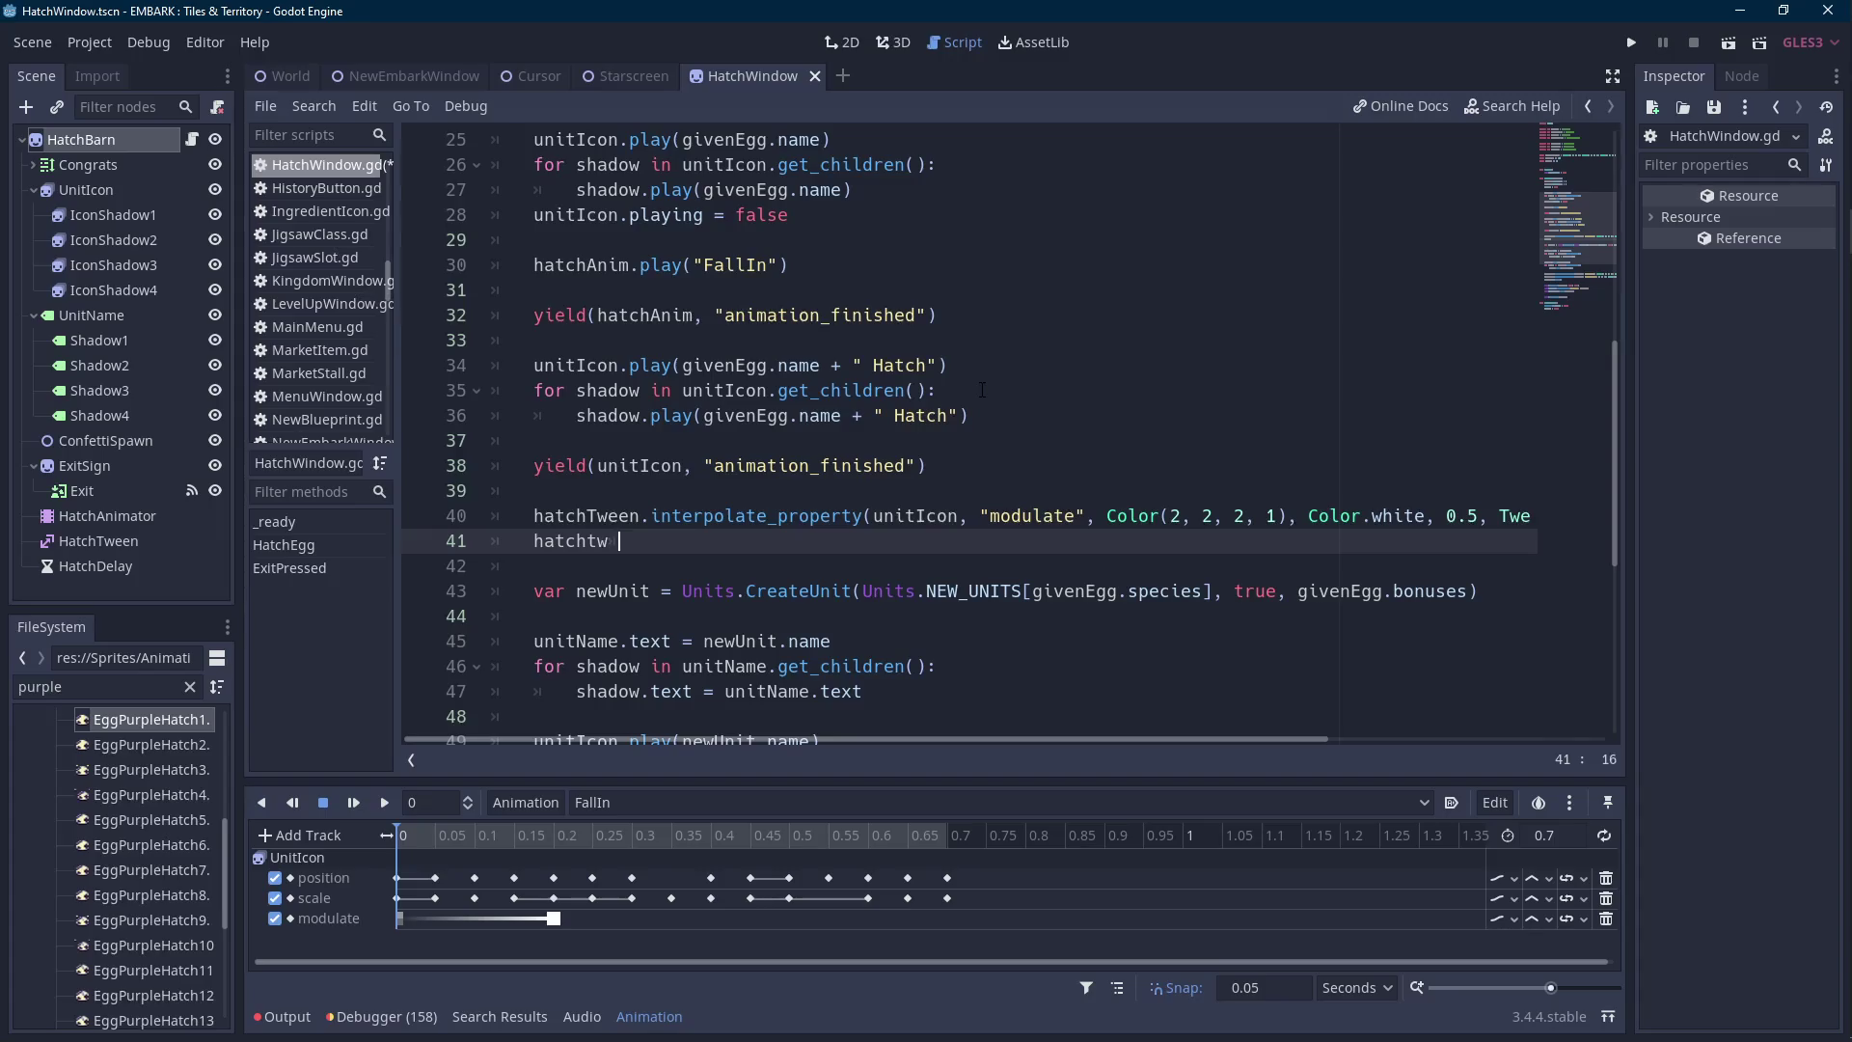
text(e)
key(Return)
text(.start)
key(Return)
Look over the newUnit variable and CreateUnit call lines in the script.
scroll(982, 390, up, 7)
scroll(982, 389, down, 8)
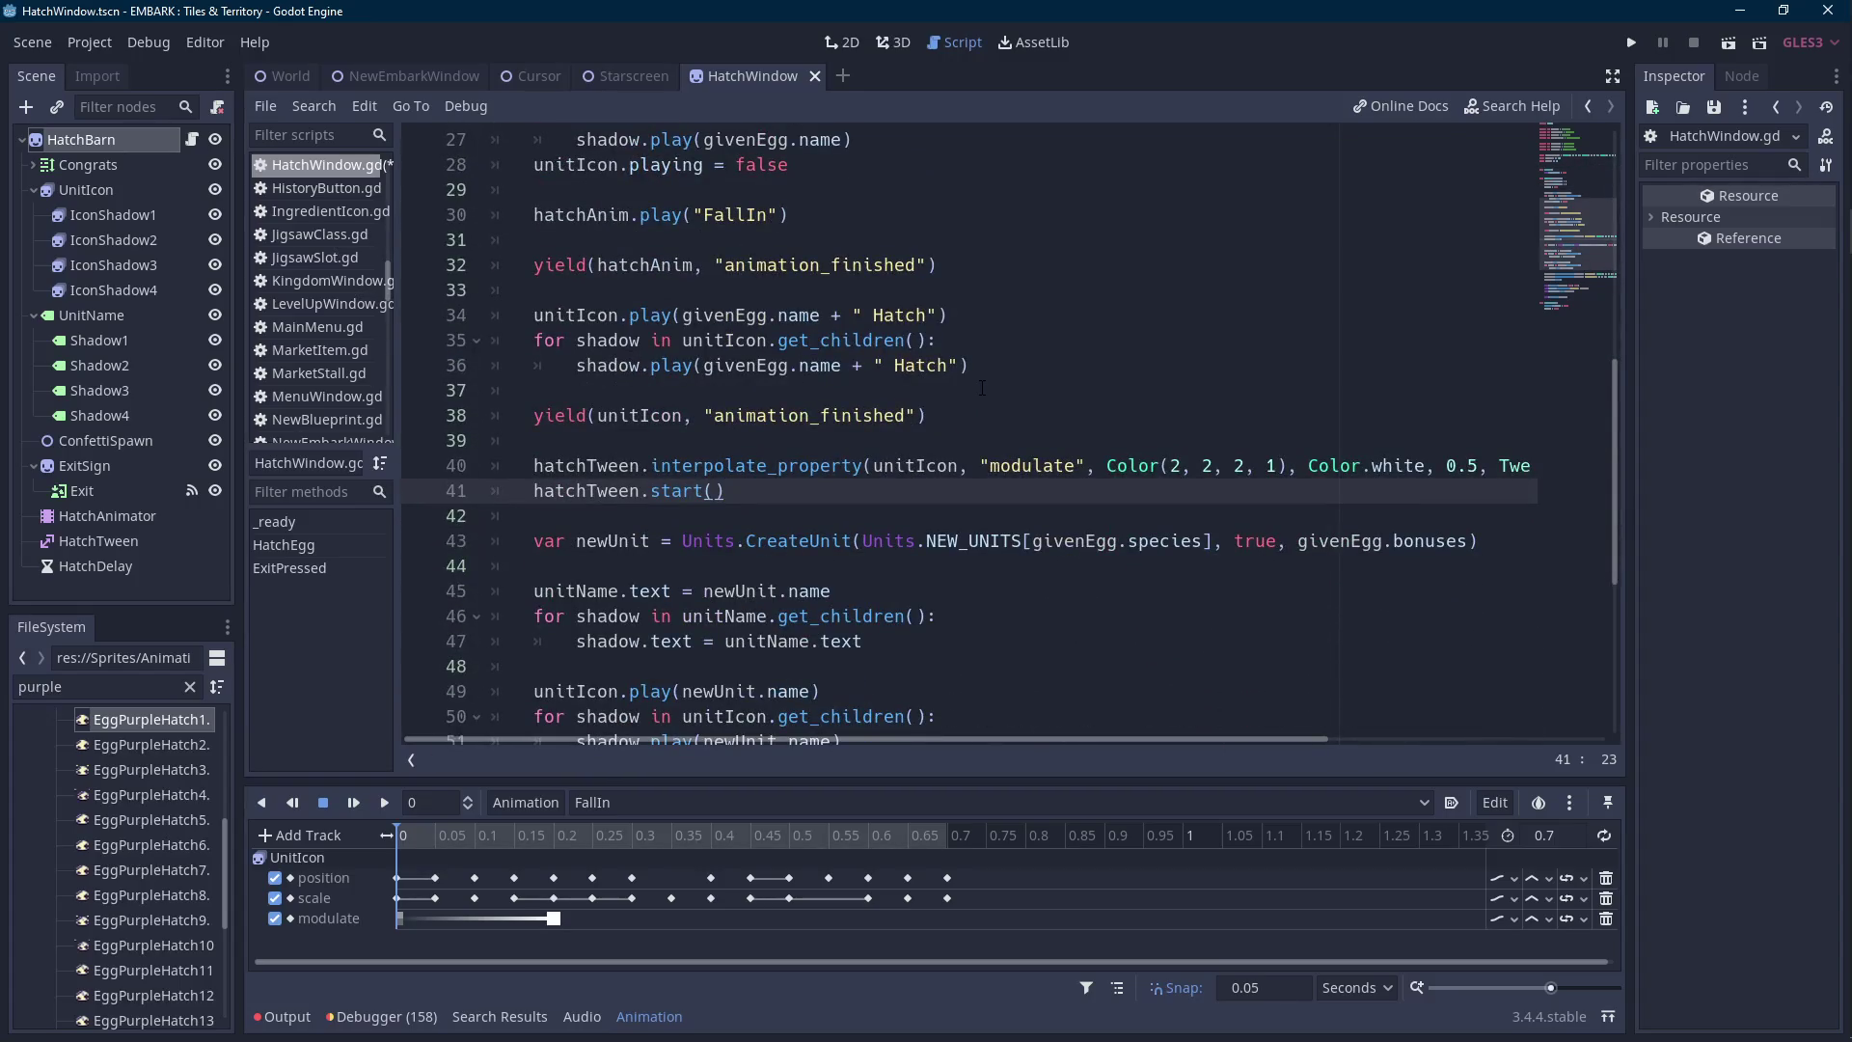
double_click(598, 541)
double_click(801, 541)
scroll(854, 434, down, 3)
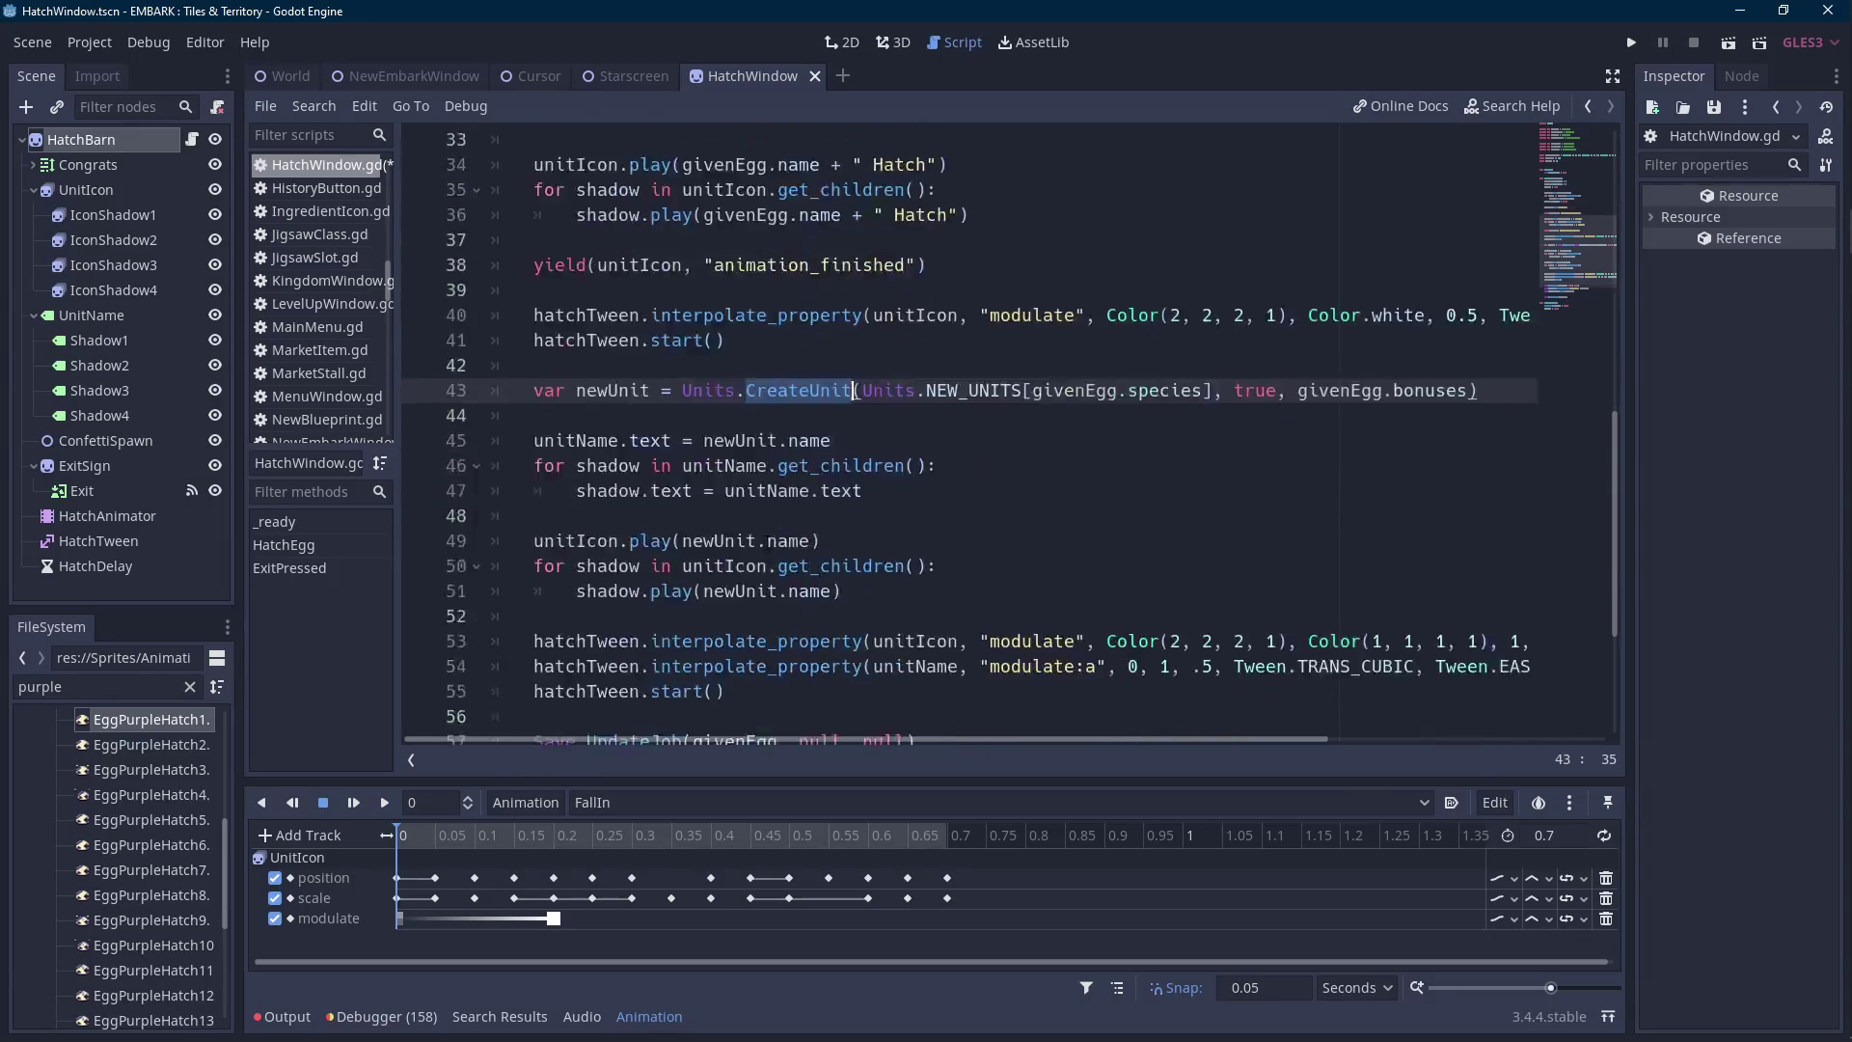
double_click(598, 309)
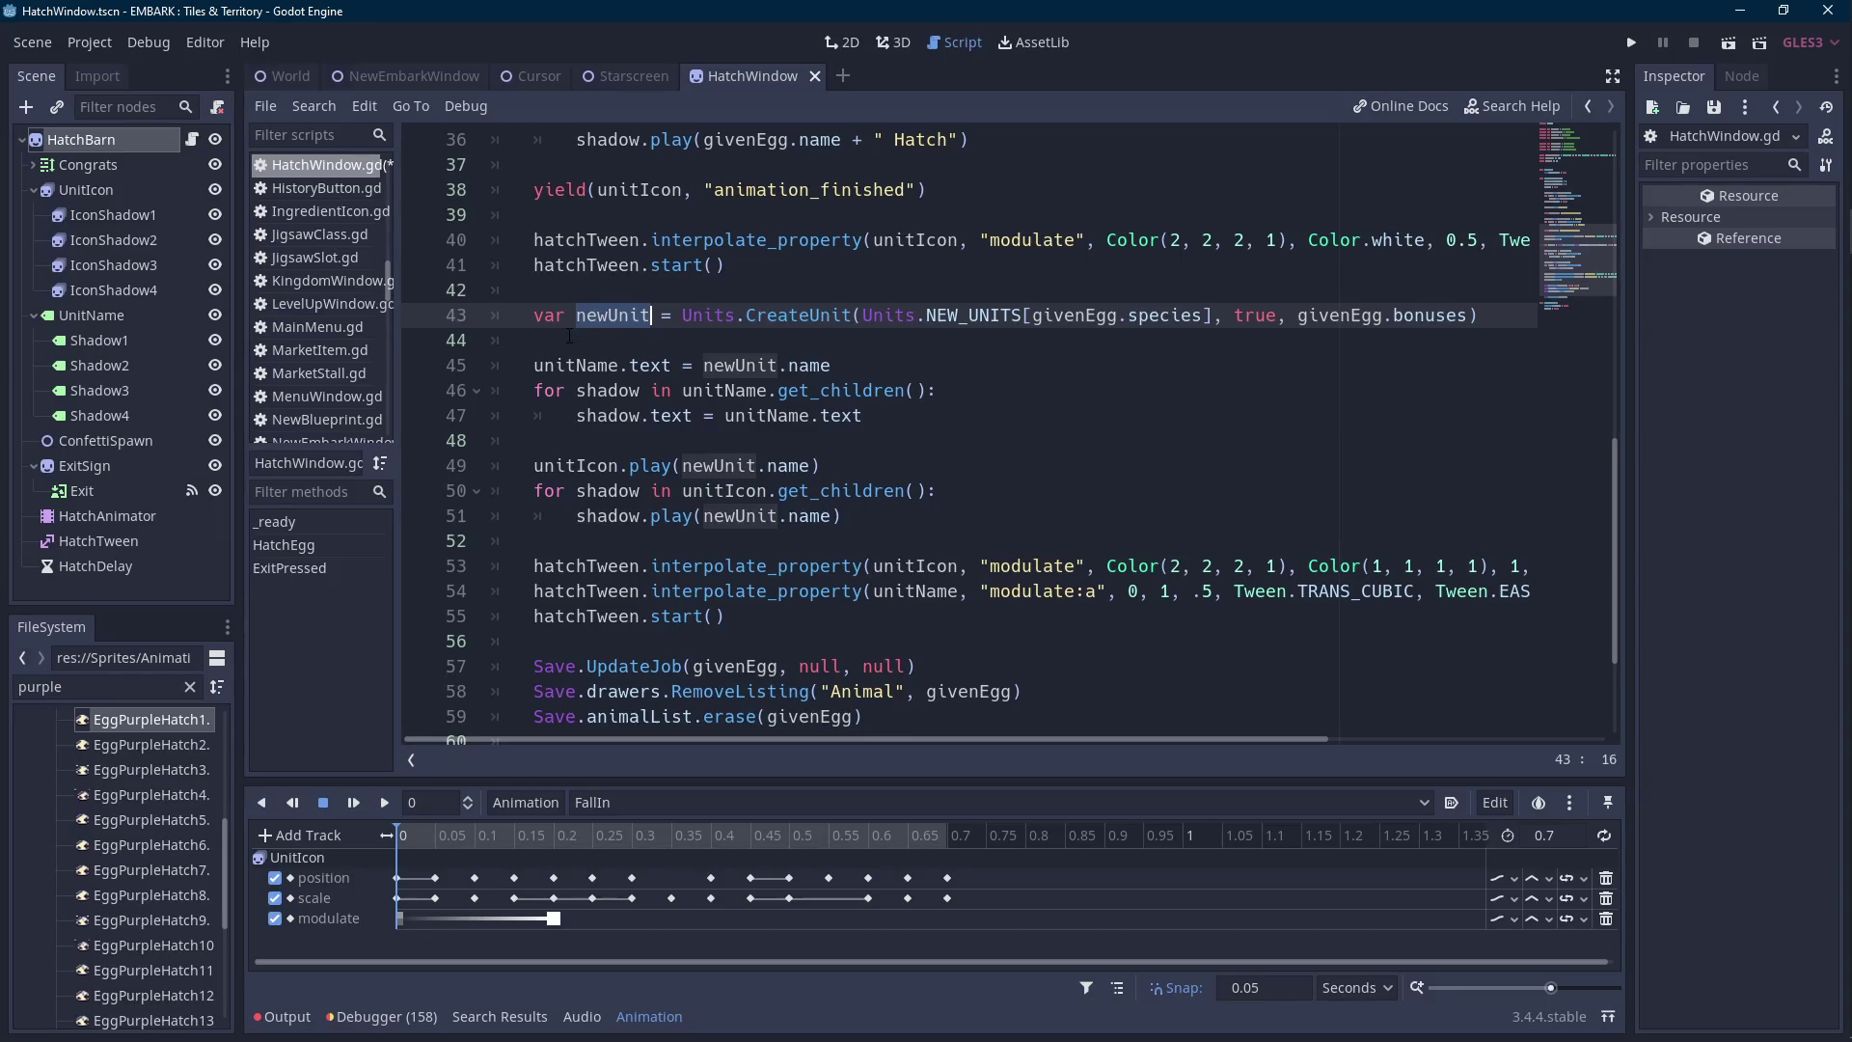
Prefix the hatched-unit label with "You hatched a \n" before newUnit.name.
click(704, 364)
text(")
text(You hatched a ")
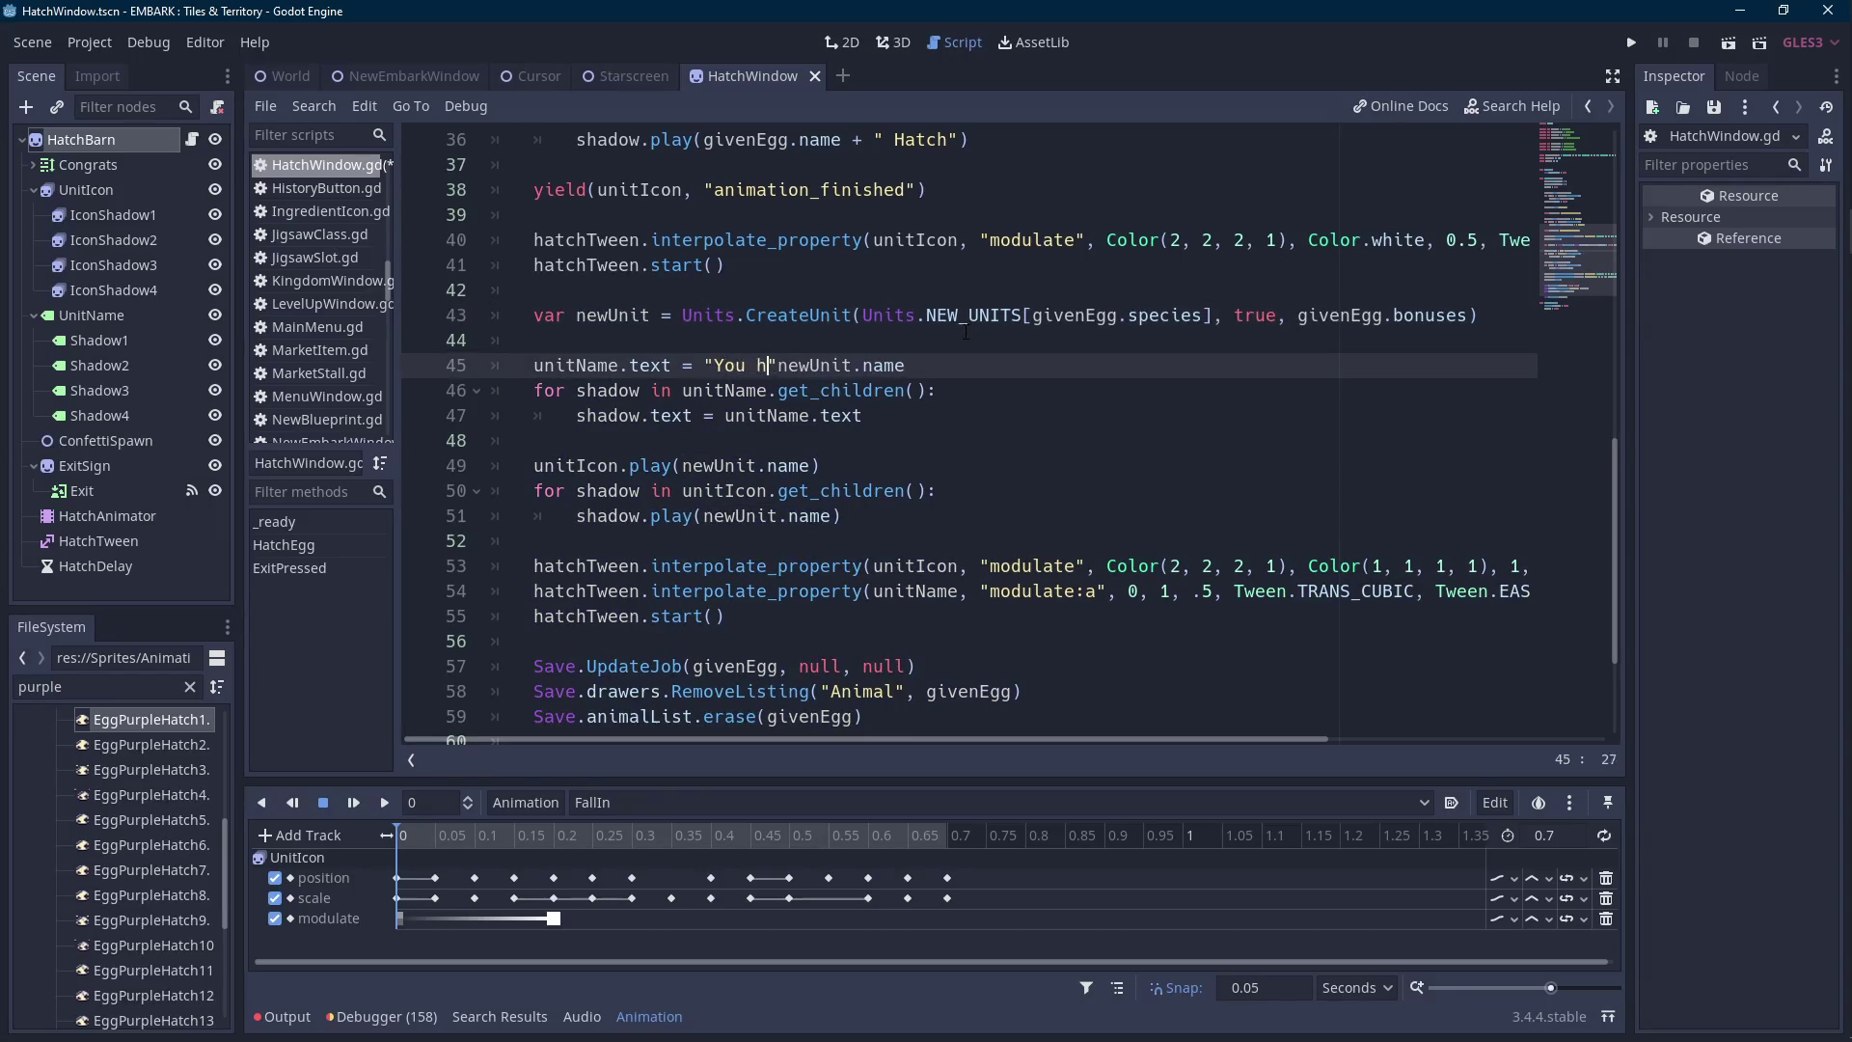
text( +)
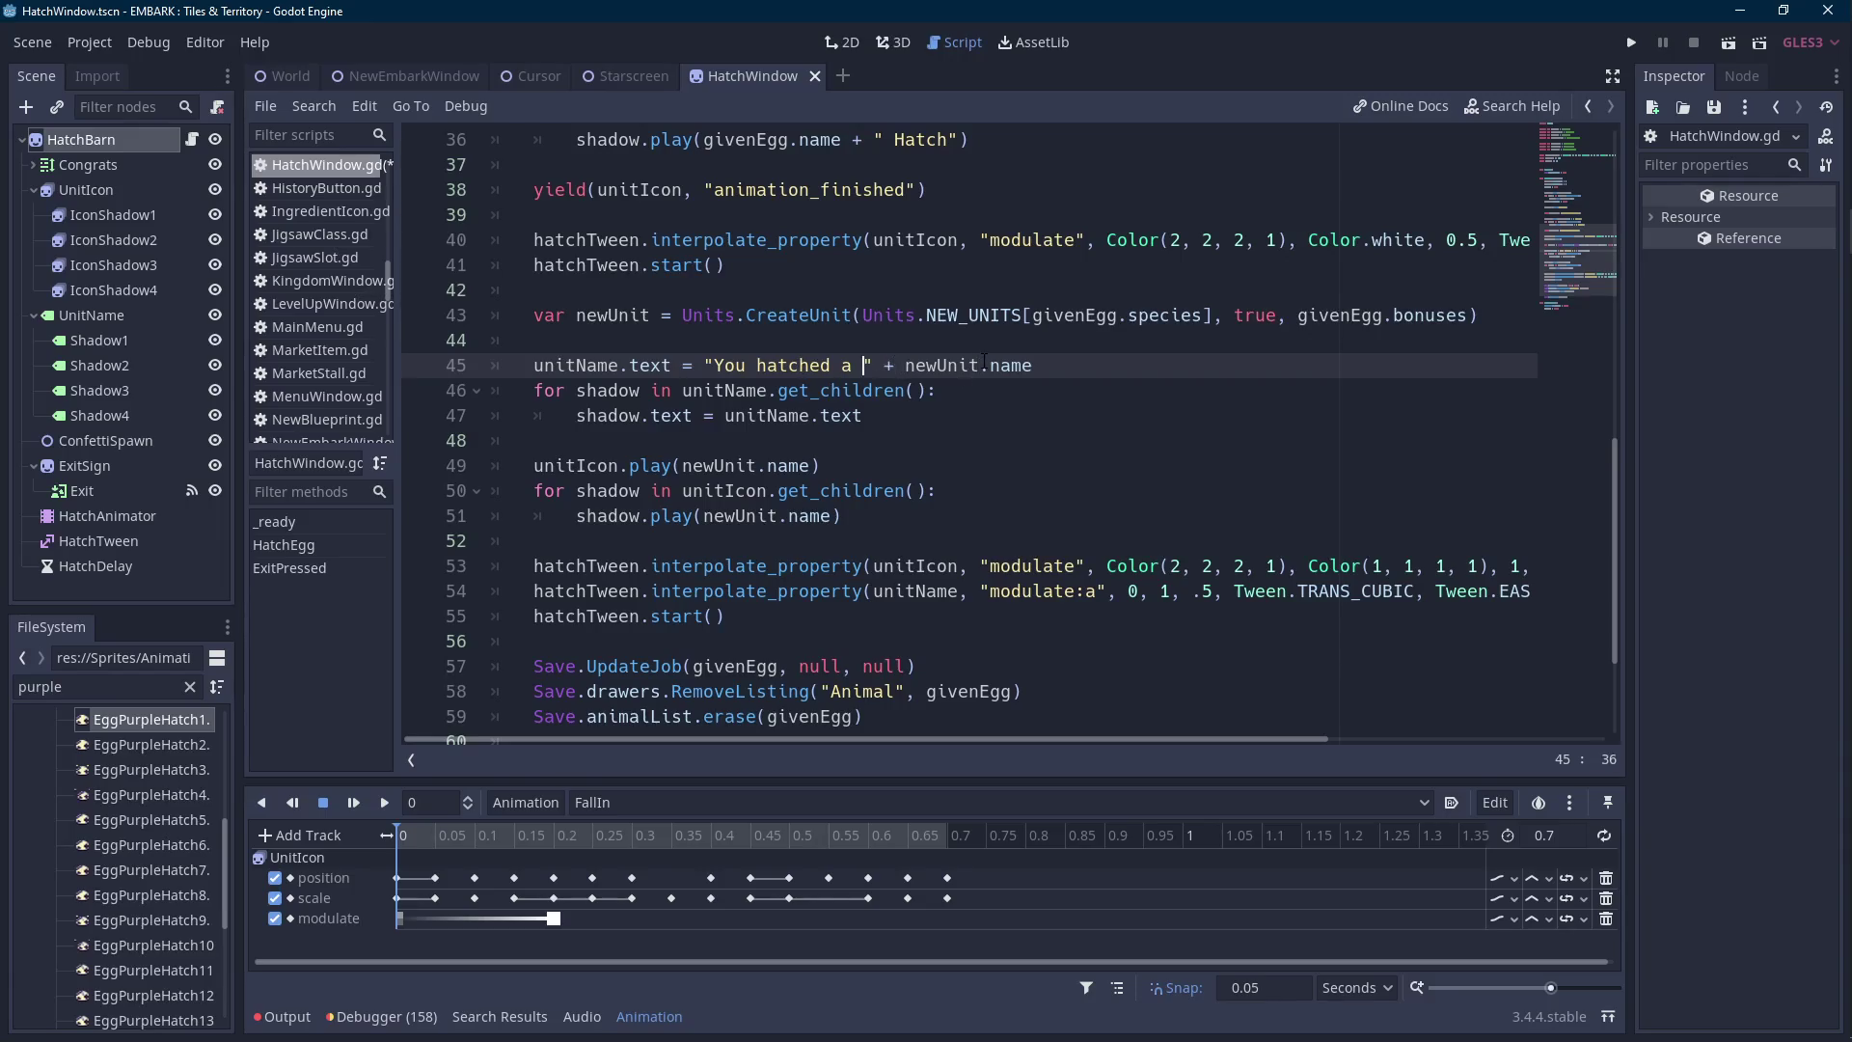
text(]n)
key(BackSpace)
key(BackSpace)
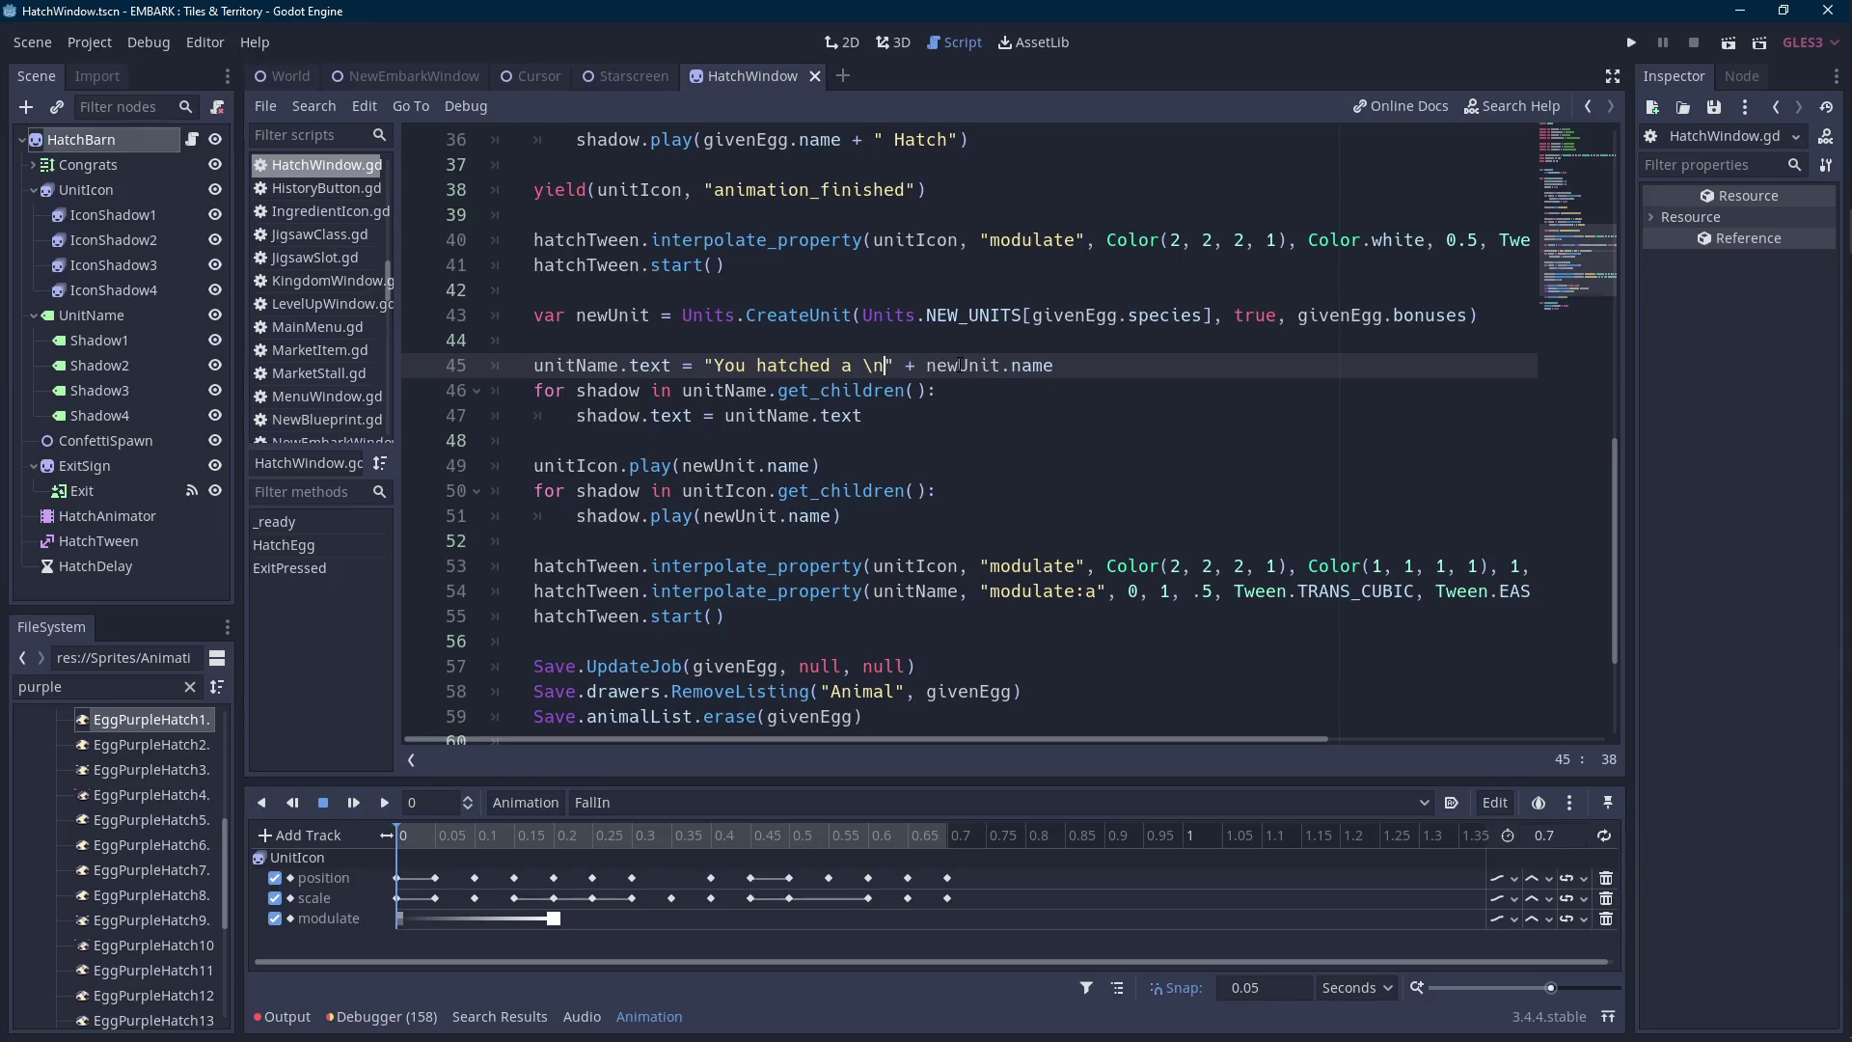
key(ctrl+shift+Left)
key(ctrl+shift+Left)
key(ctrl+shift+Left)
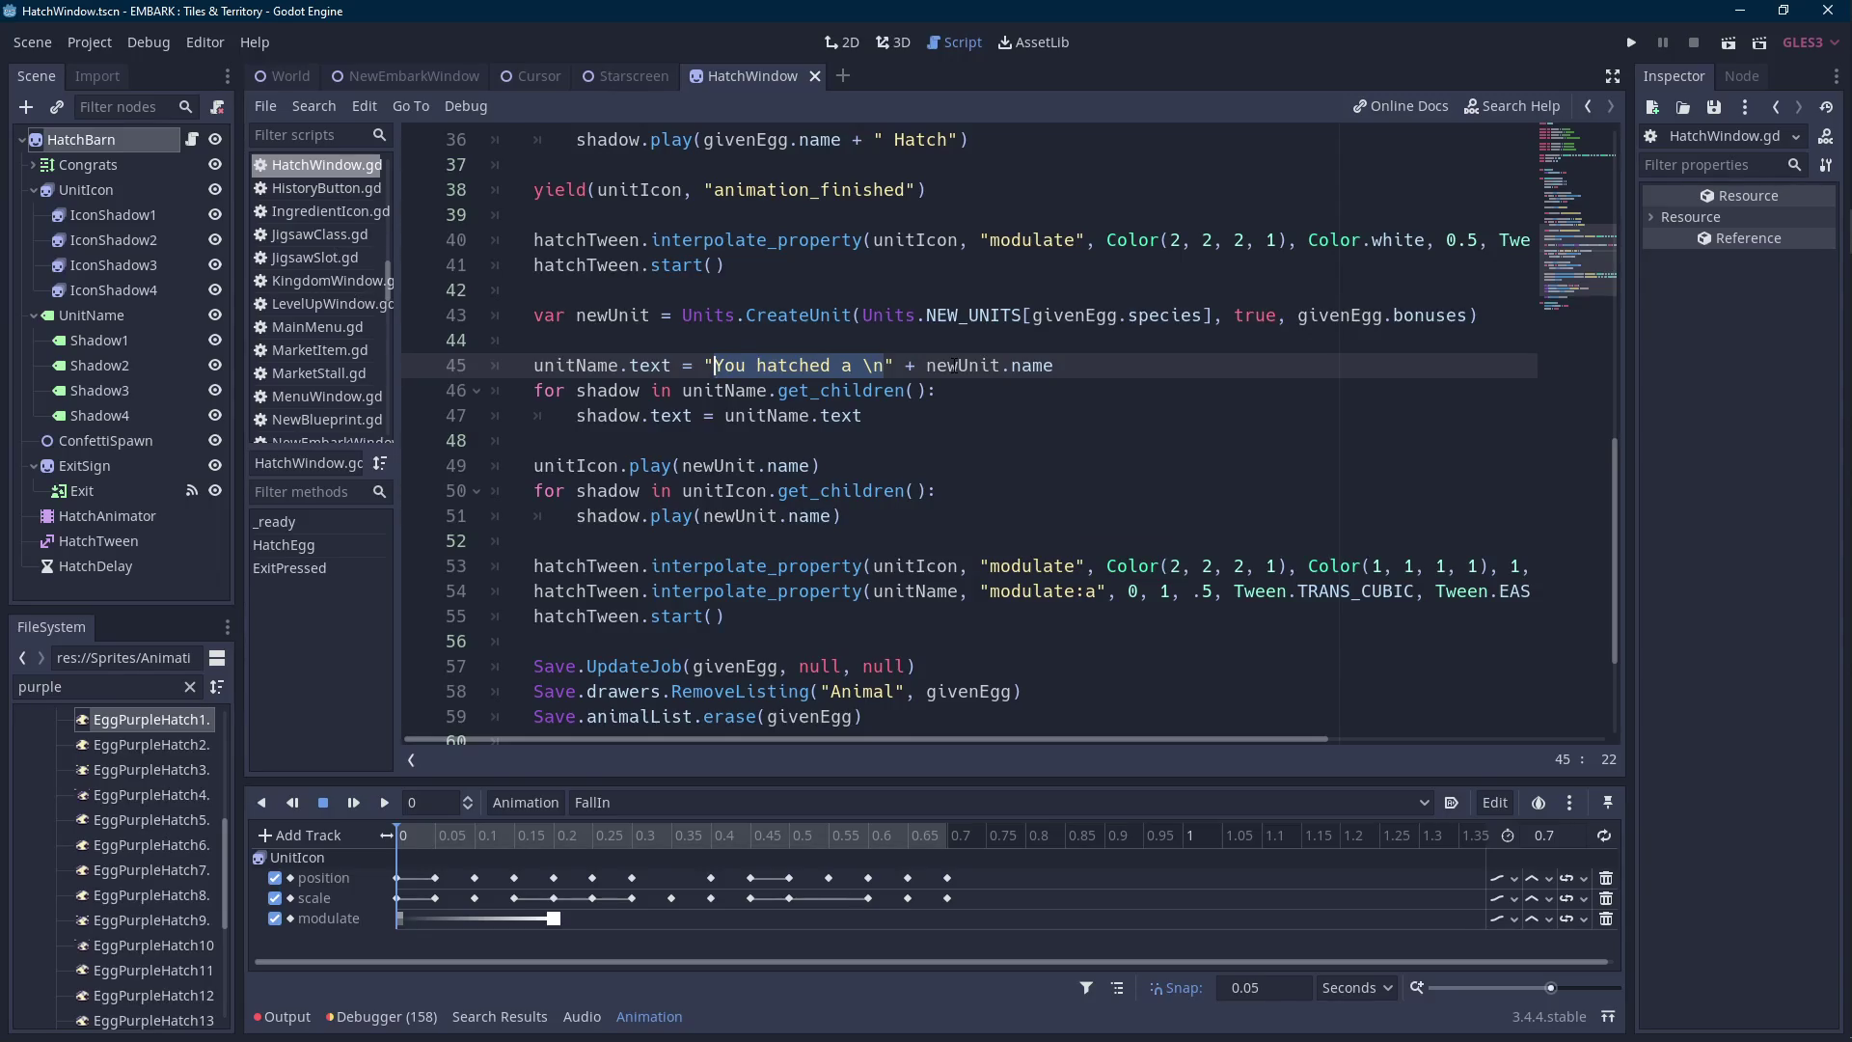
Insert blank lines after the yield waiting for the unit icon's Hatch animation.
scroll(651, 439, up, 2)
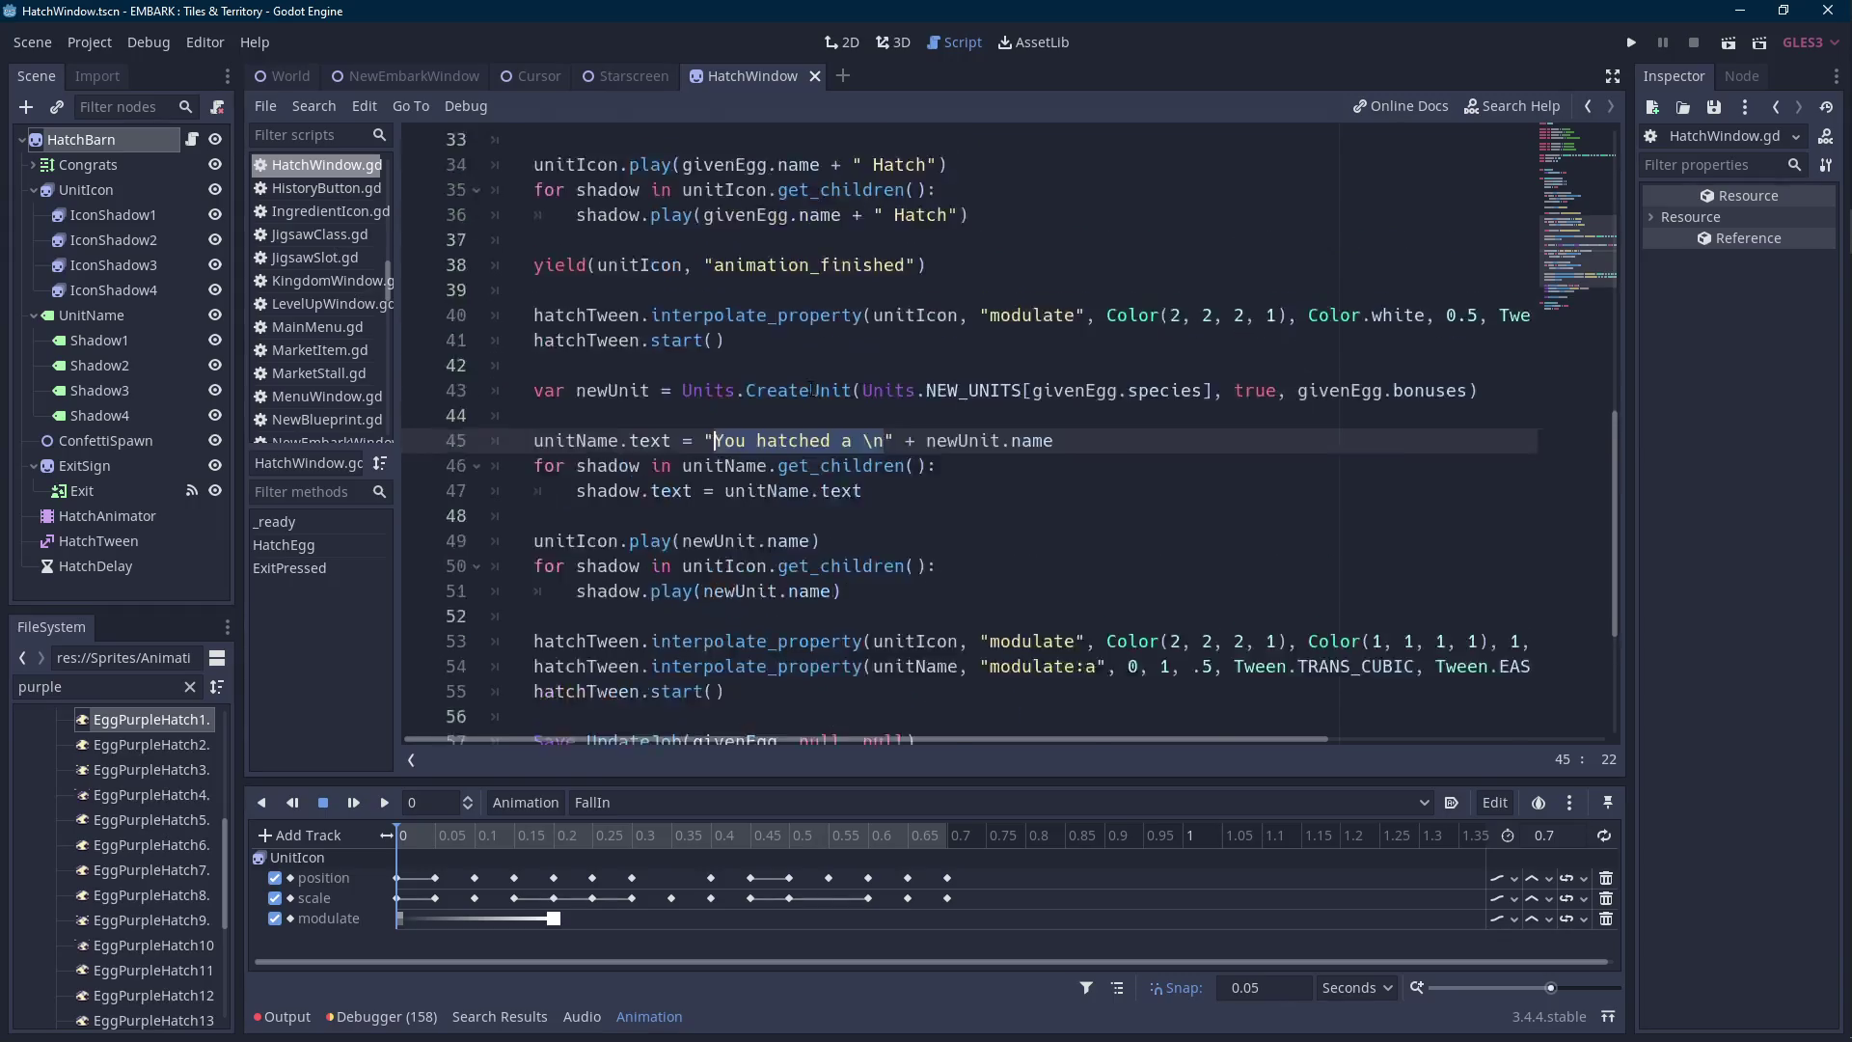
click(614, 366)
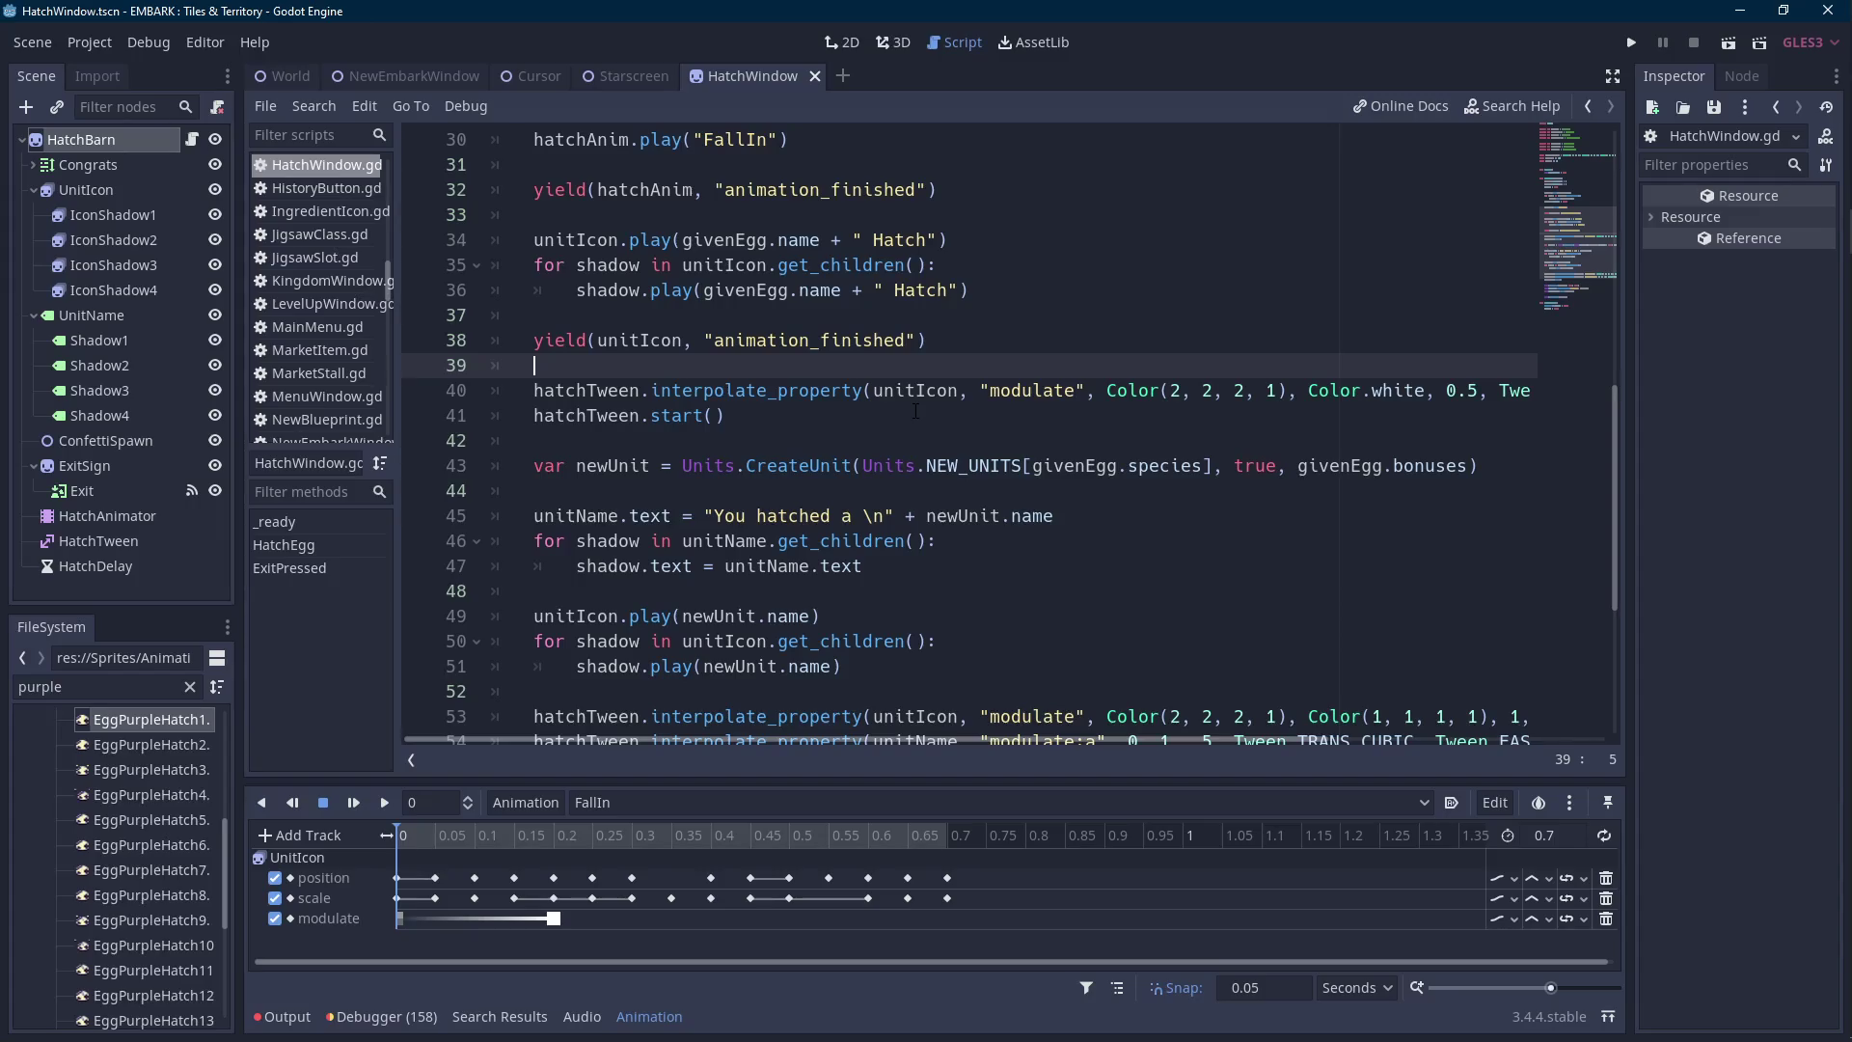
key(Return)
key(Return)
key(Up)
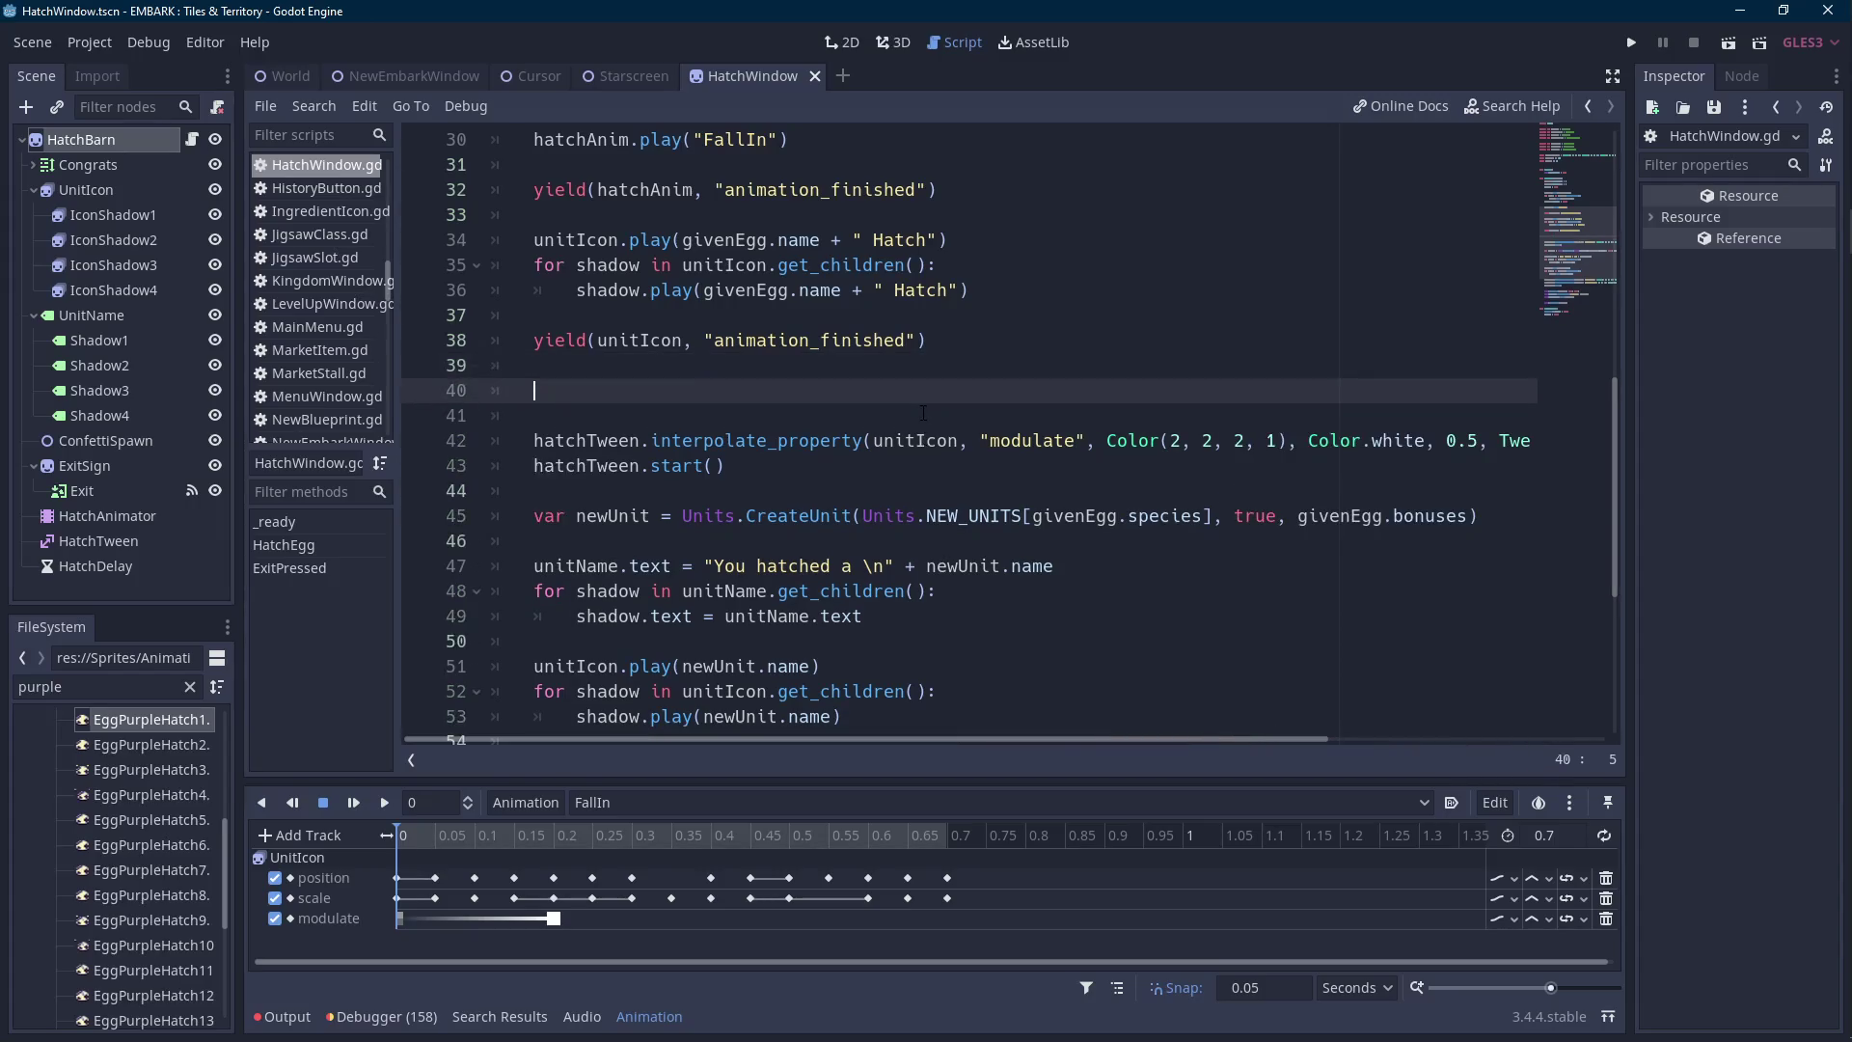
Switch to the 2D view and collapse the UnitIcon and UnitName branches under HatchBarn.
click(81, 137)
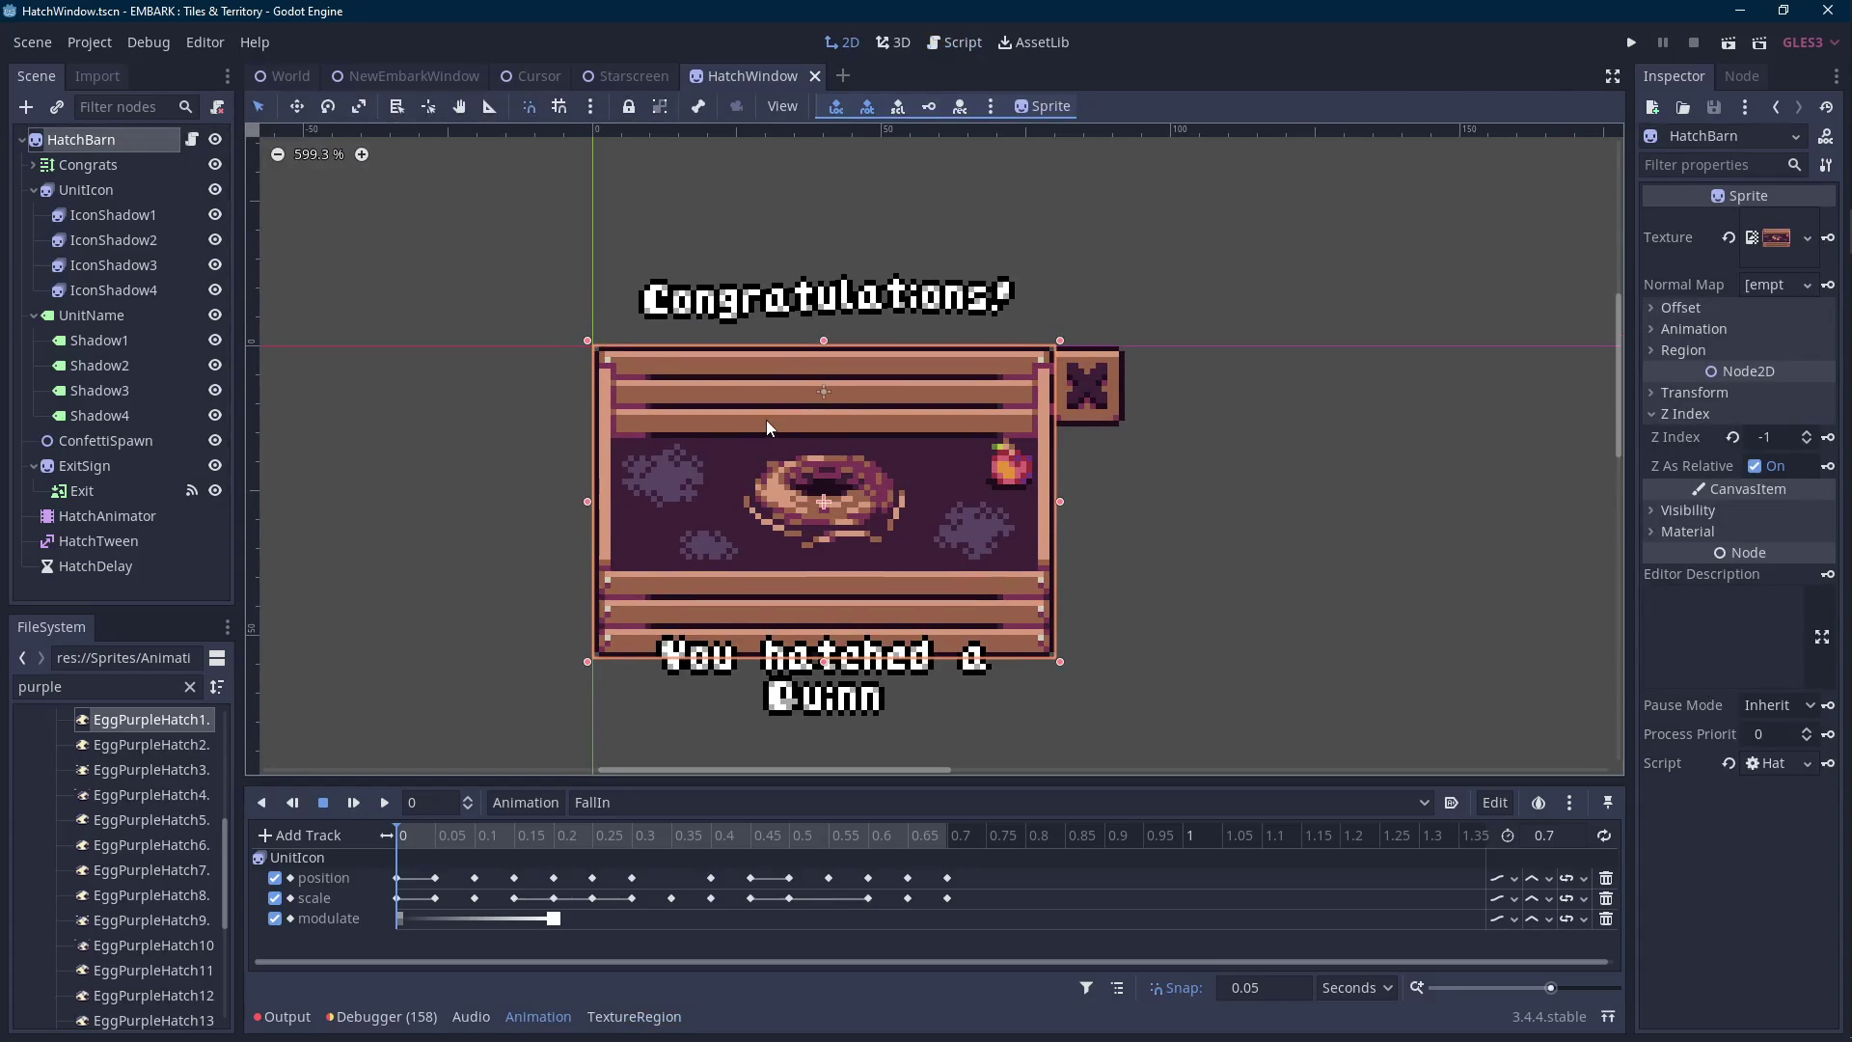
click(153, 187)
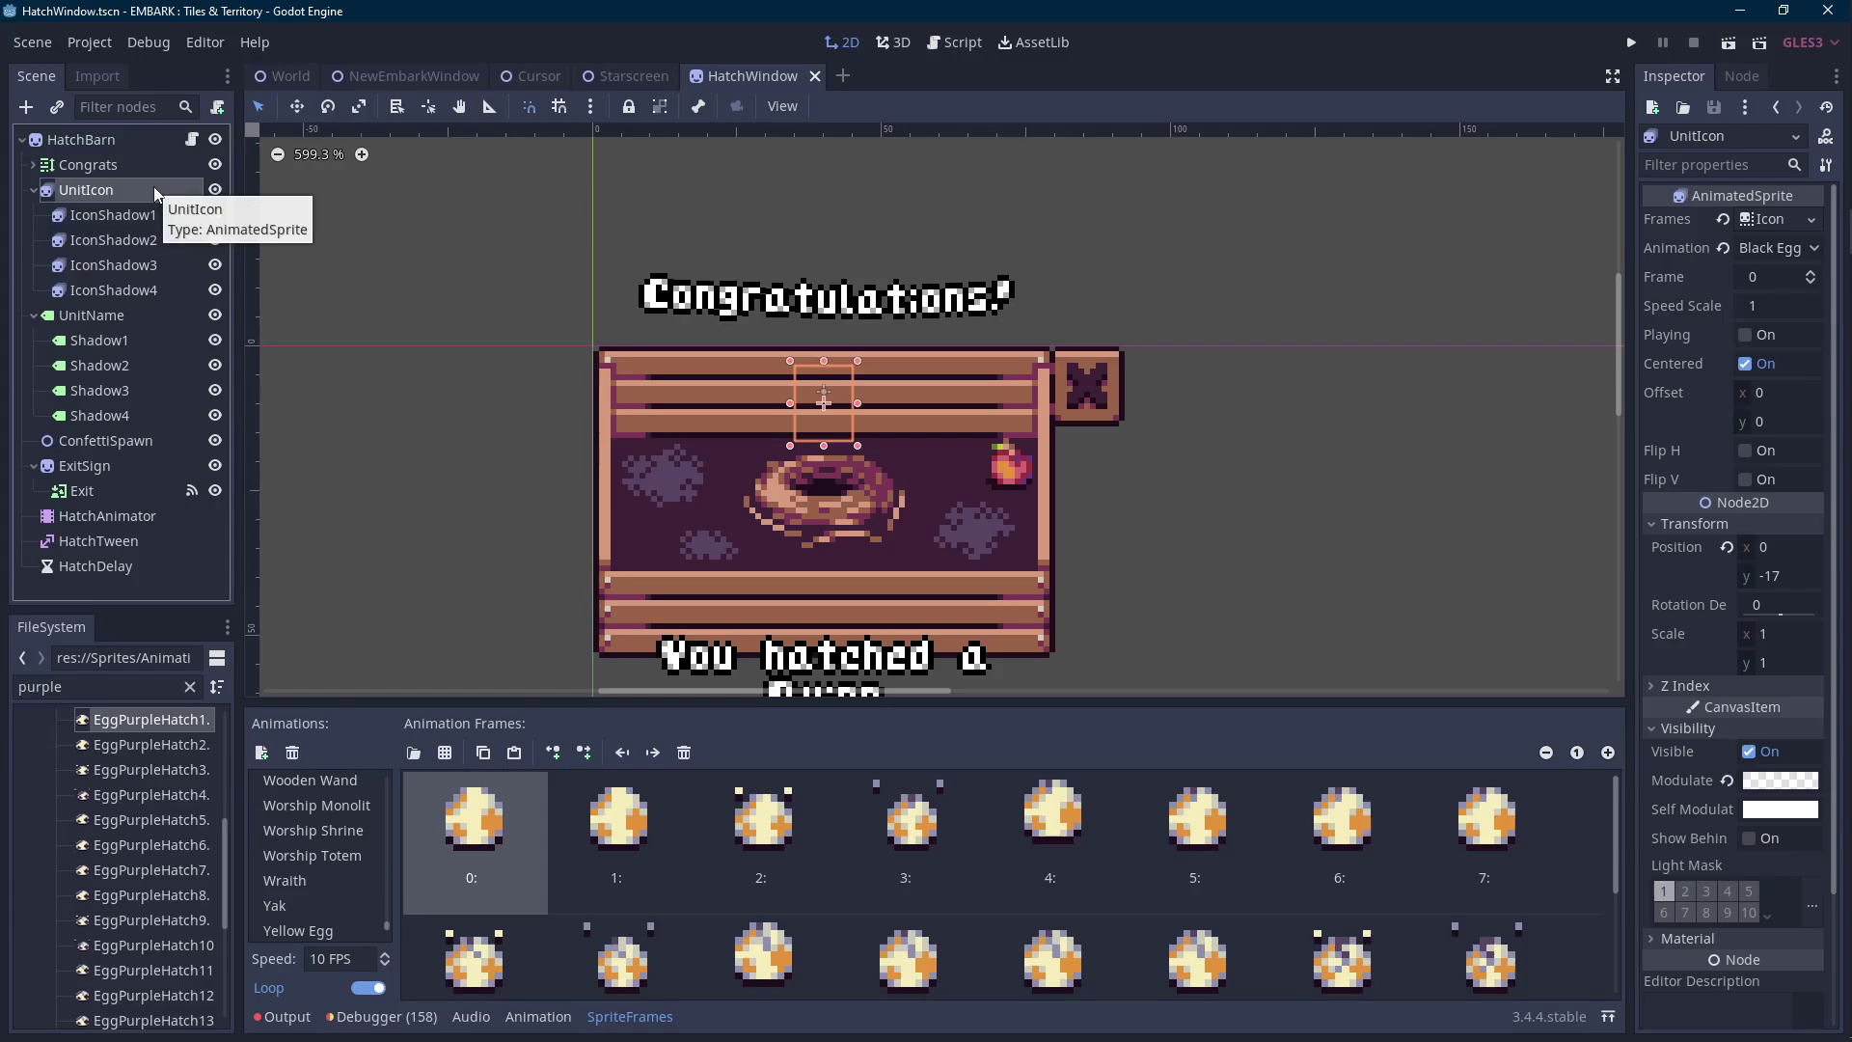
click(81, 139)
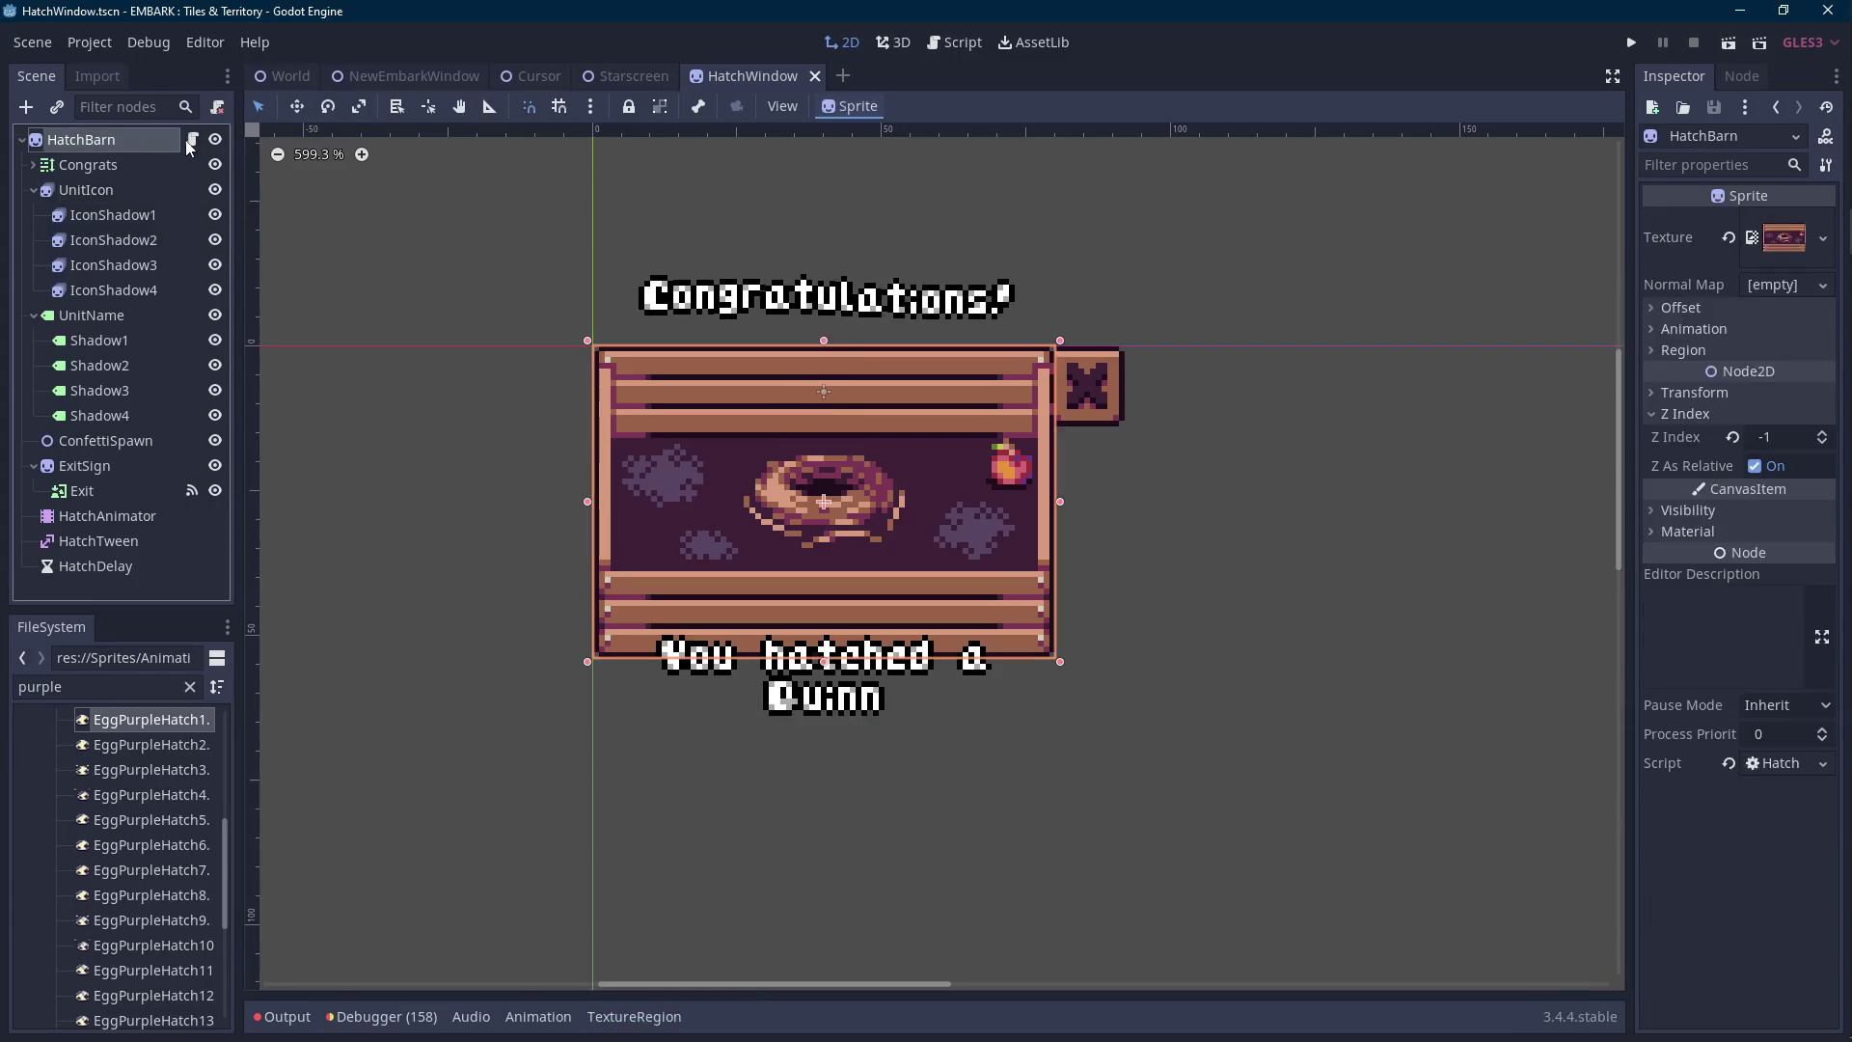
click(33, 189)
click(33, 215)
Add a Node2D child to HatchBarn and start renaming it.
right_click(111, 141)
click(141, 181)
text(2d)
double_click(760, 330)
double_click(144, 389)
Name the new Node2D ParticleSpawn and move it below ConfettiSpawn.
text(P)
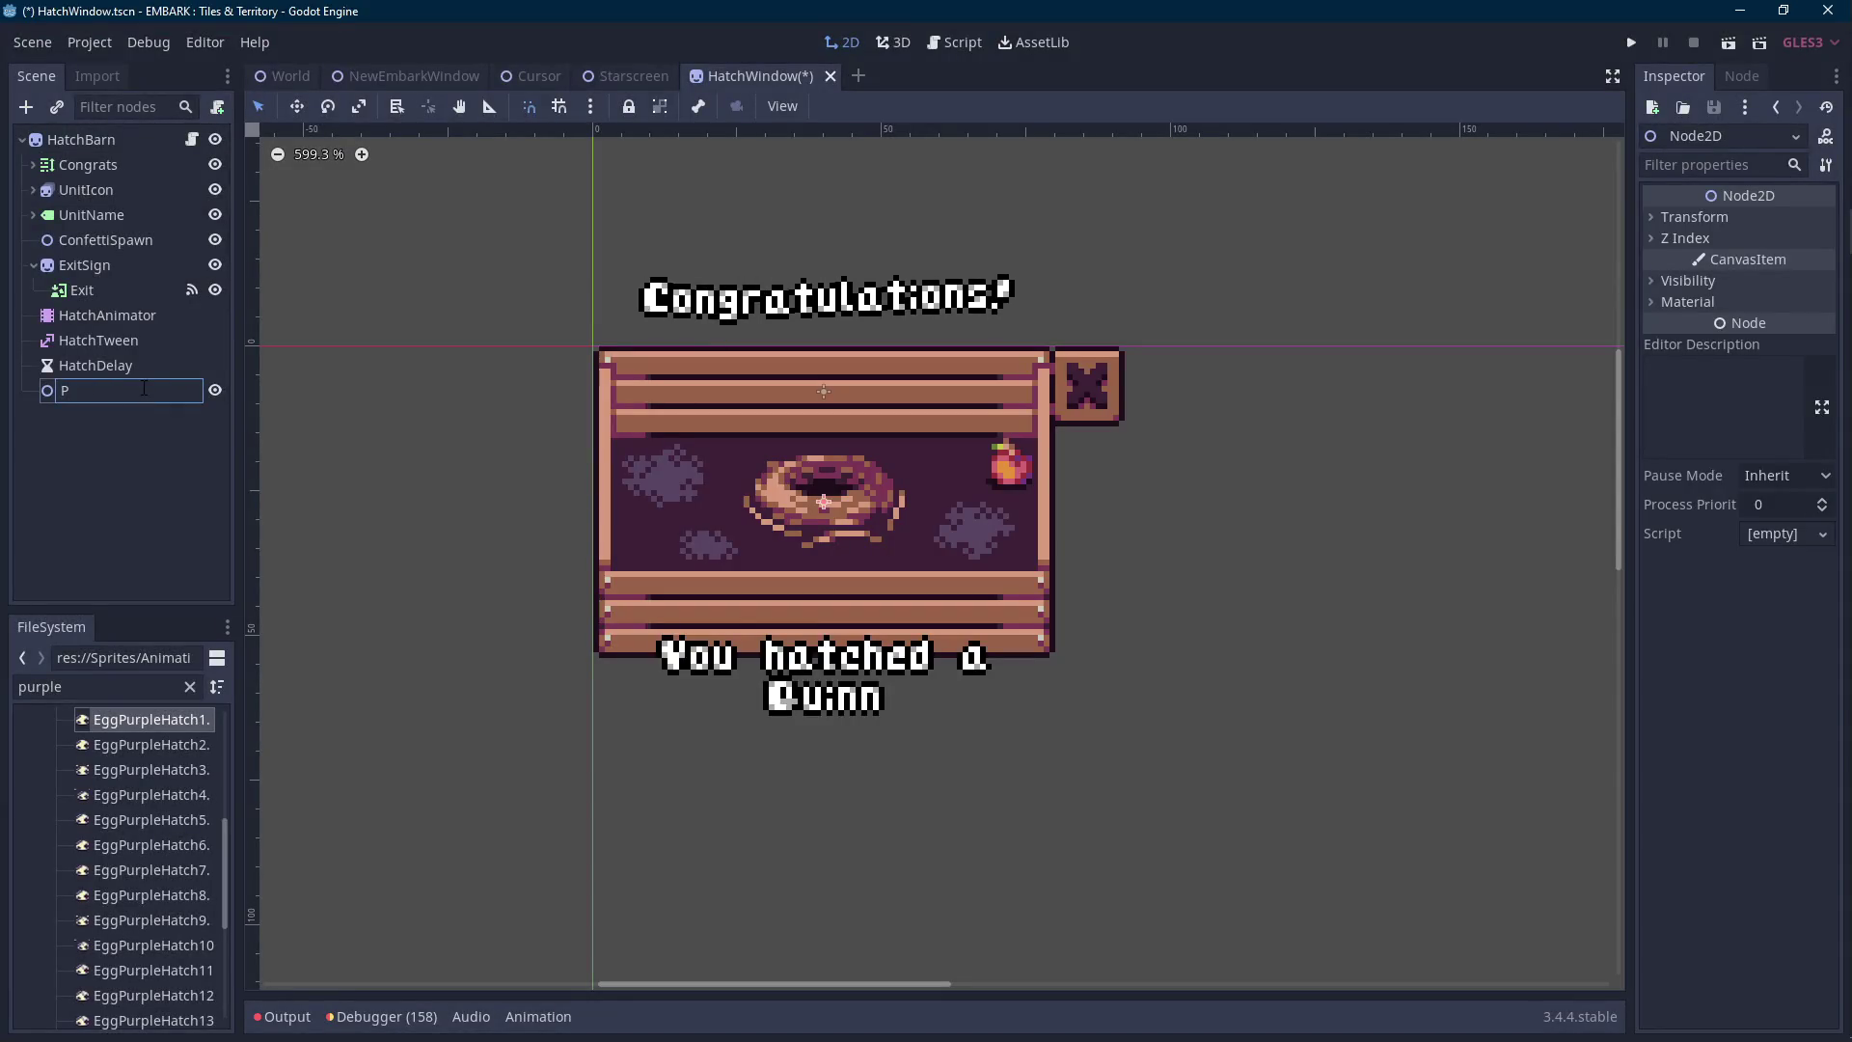
text(article)
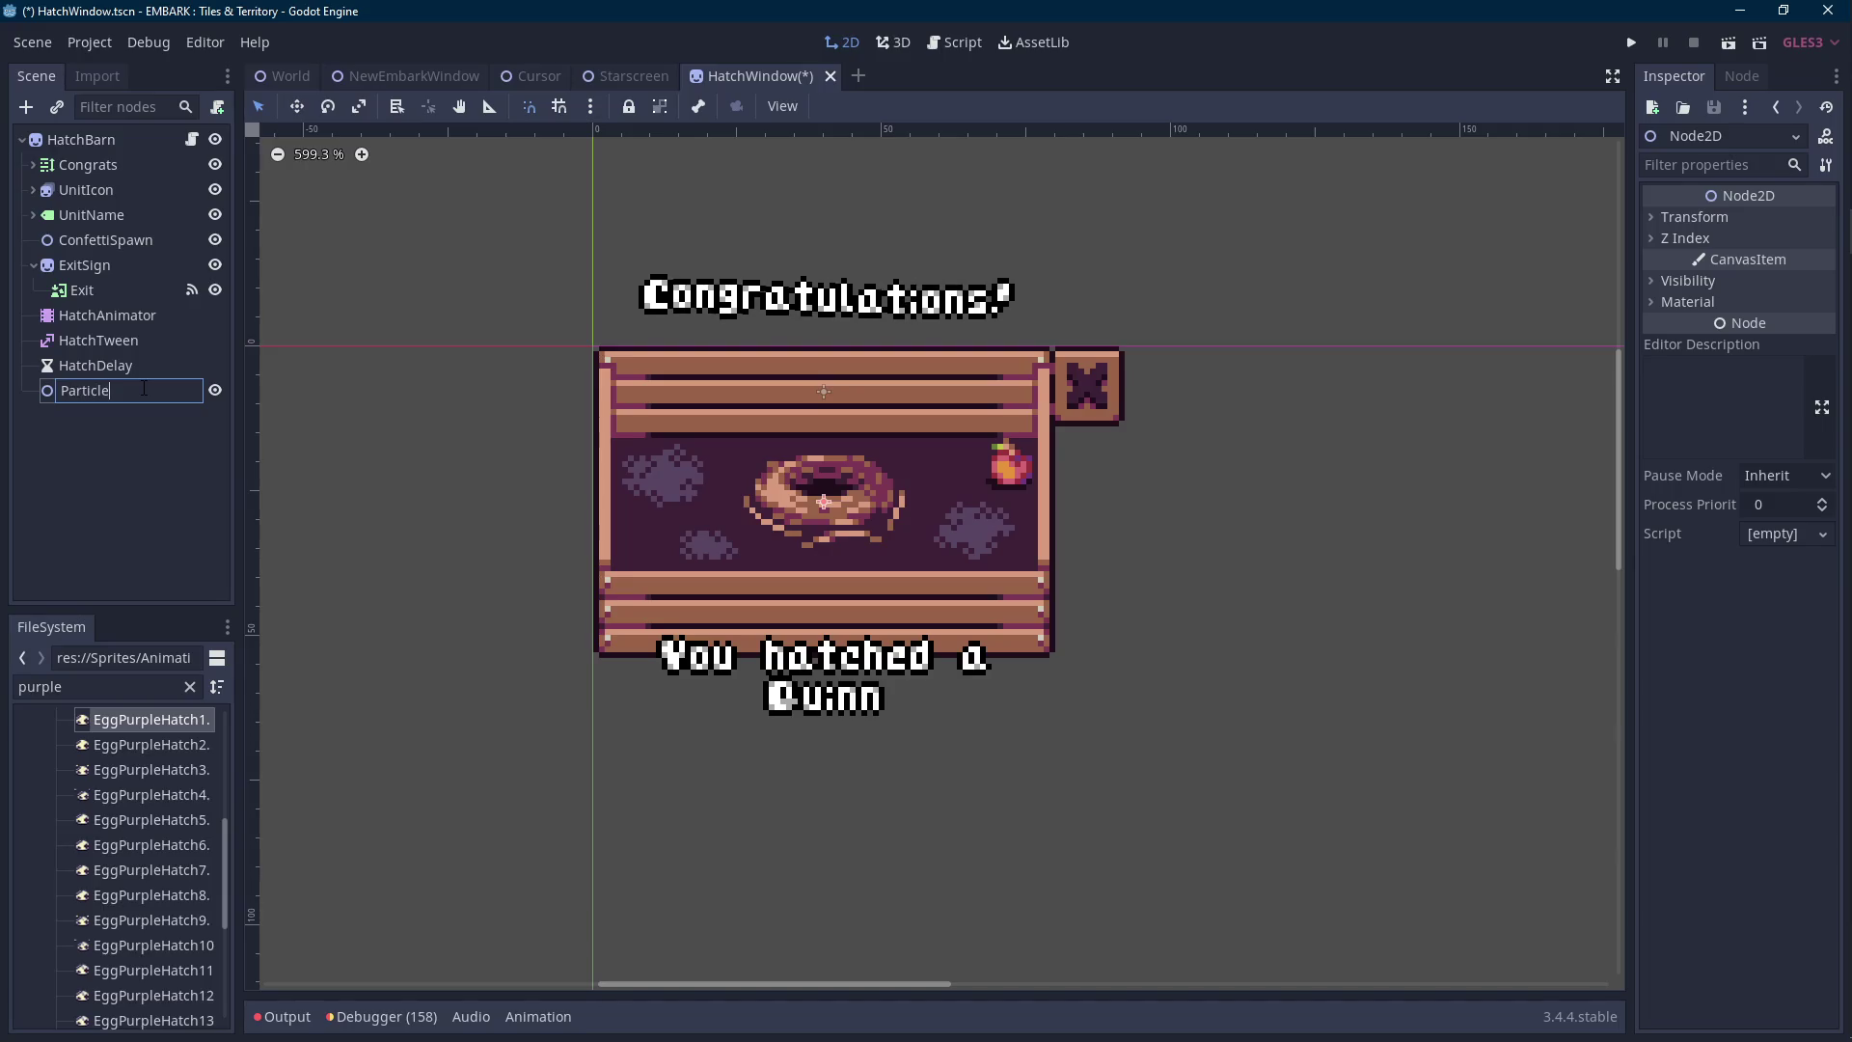
text(Ancro)
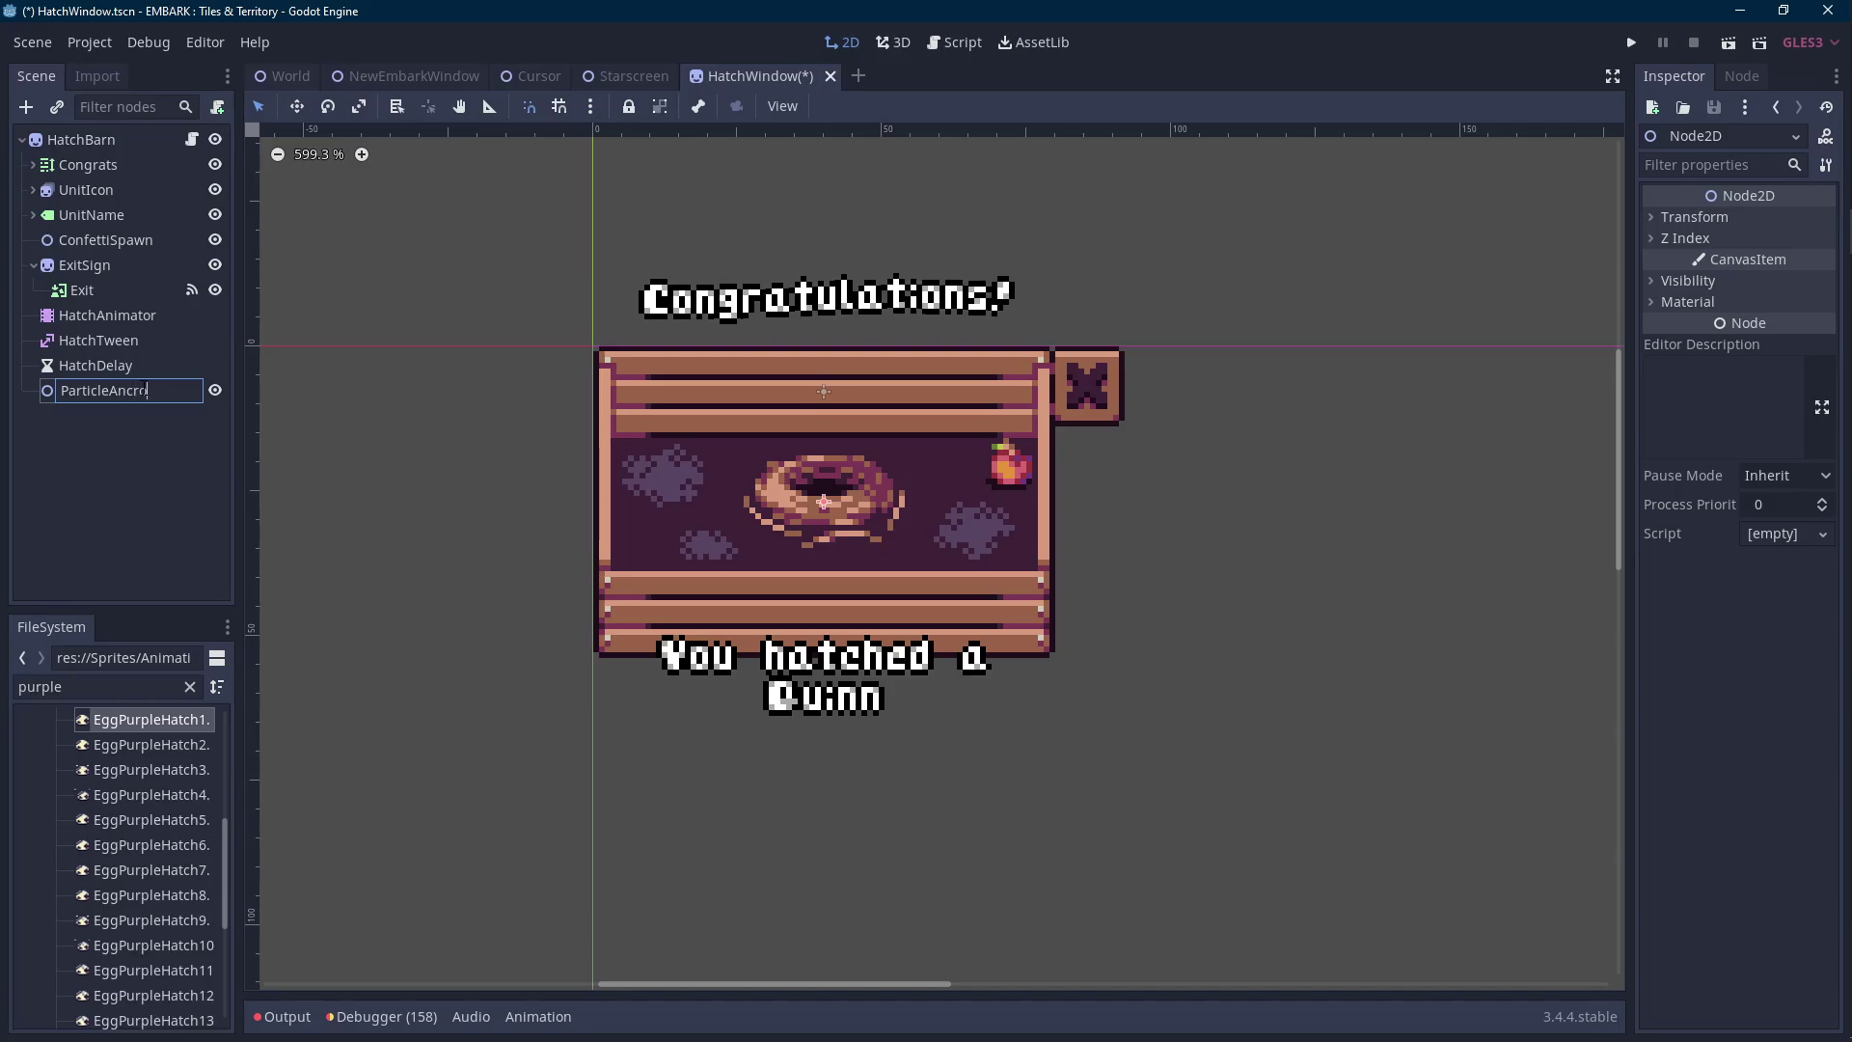
key(BackSpace)
key(BackSpace)
key(BackSpace)
key(BackSpace)
key(BackSpace)
text(Spawn)
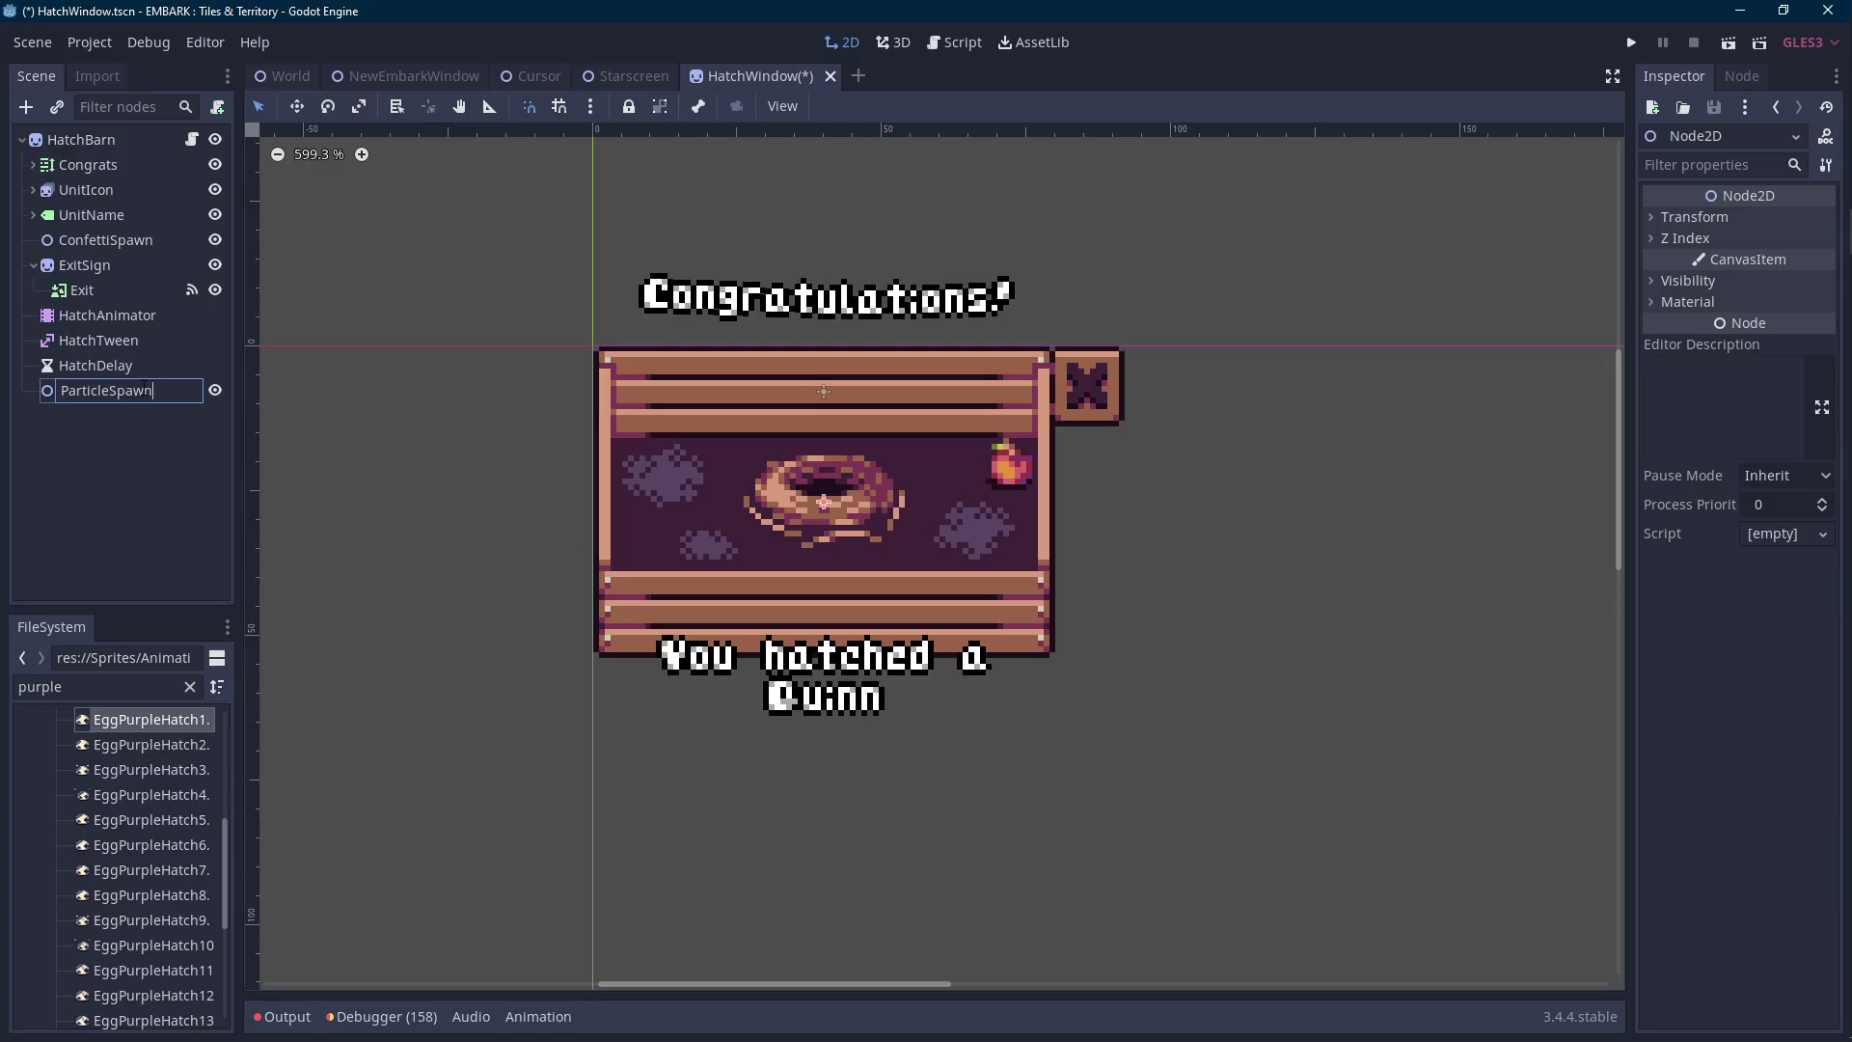
key(Return)
drag(141, 391, 121, 257)
Delete the ConfettiSpawn node and go back to the HatchWindow script.
click(130, 241)
key(Delete)
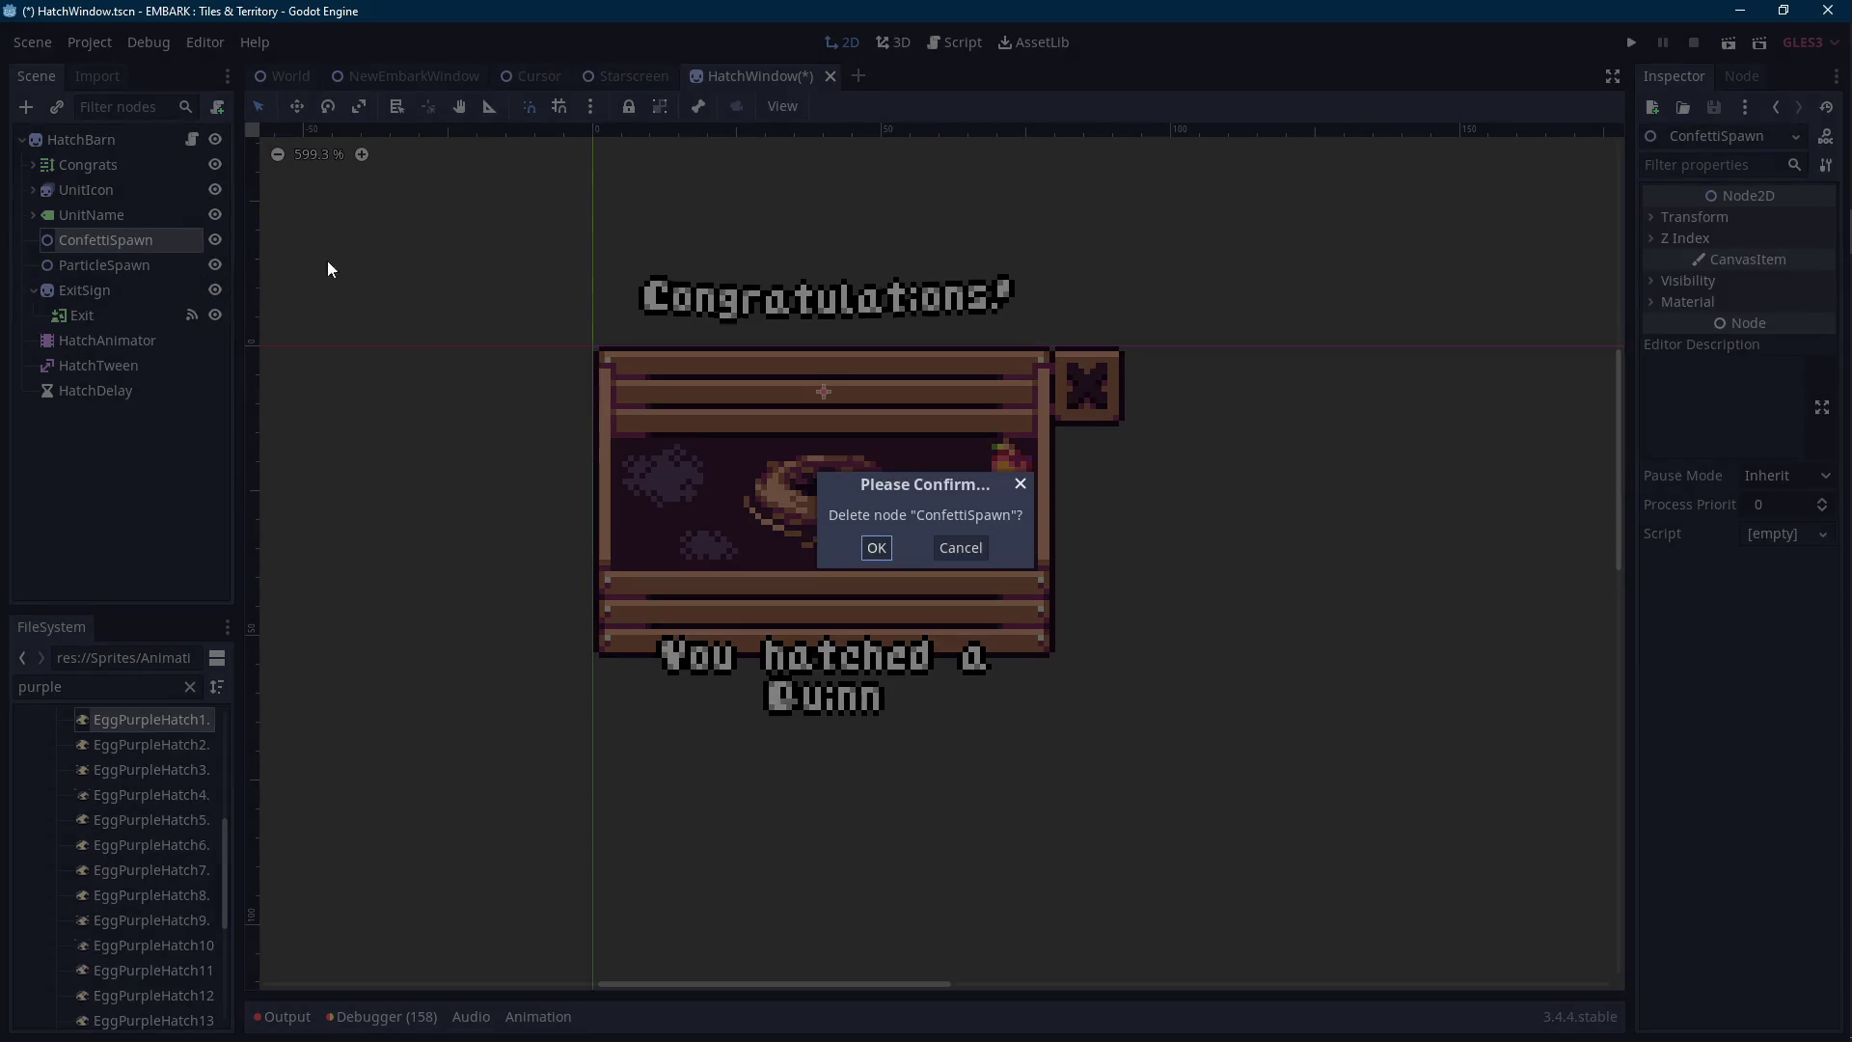
click(888, 548)
click(192, 139)
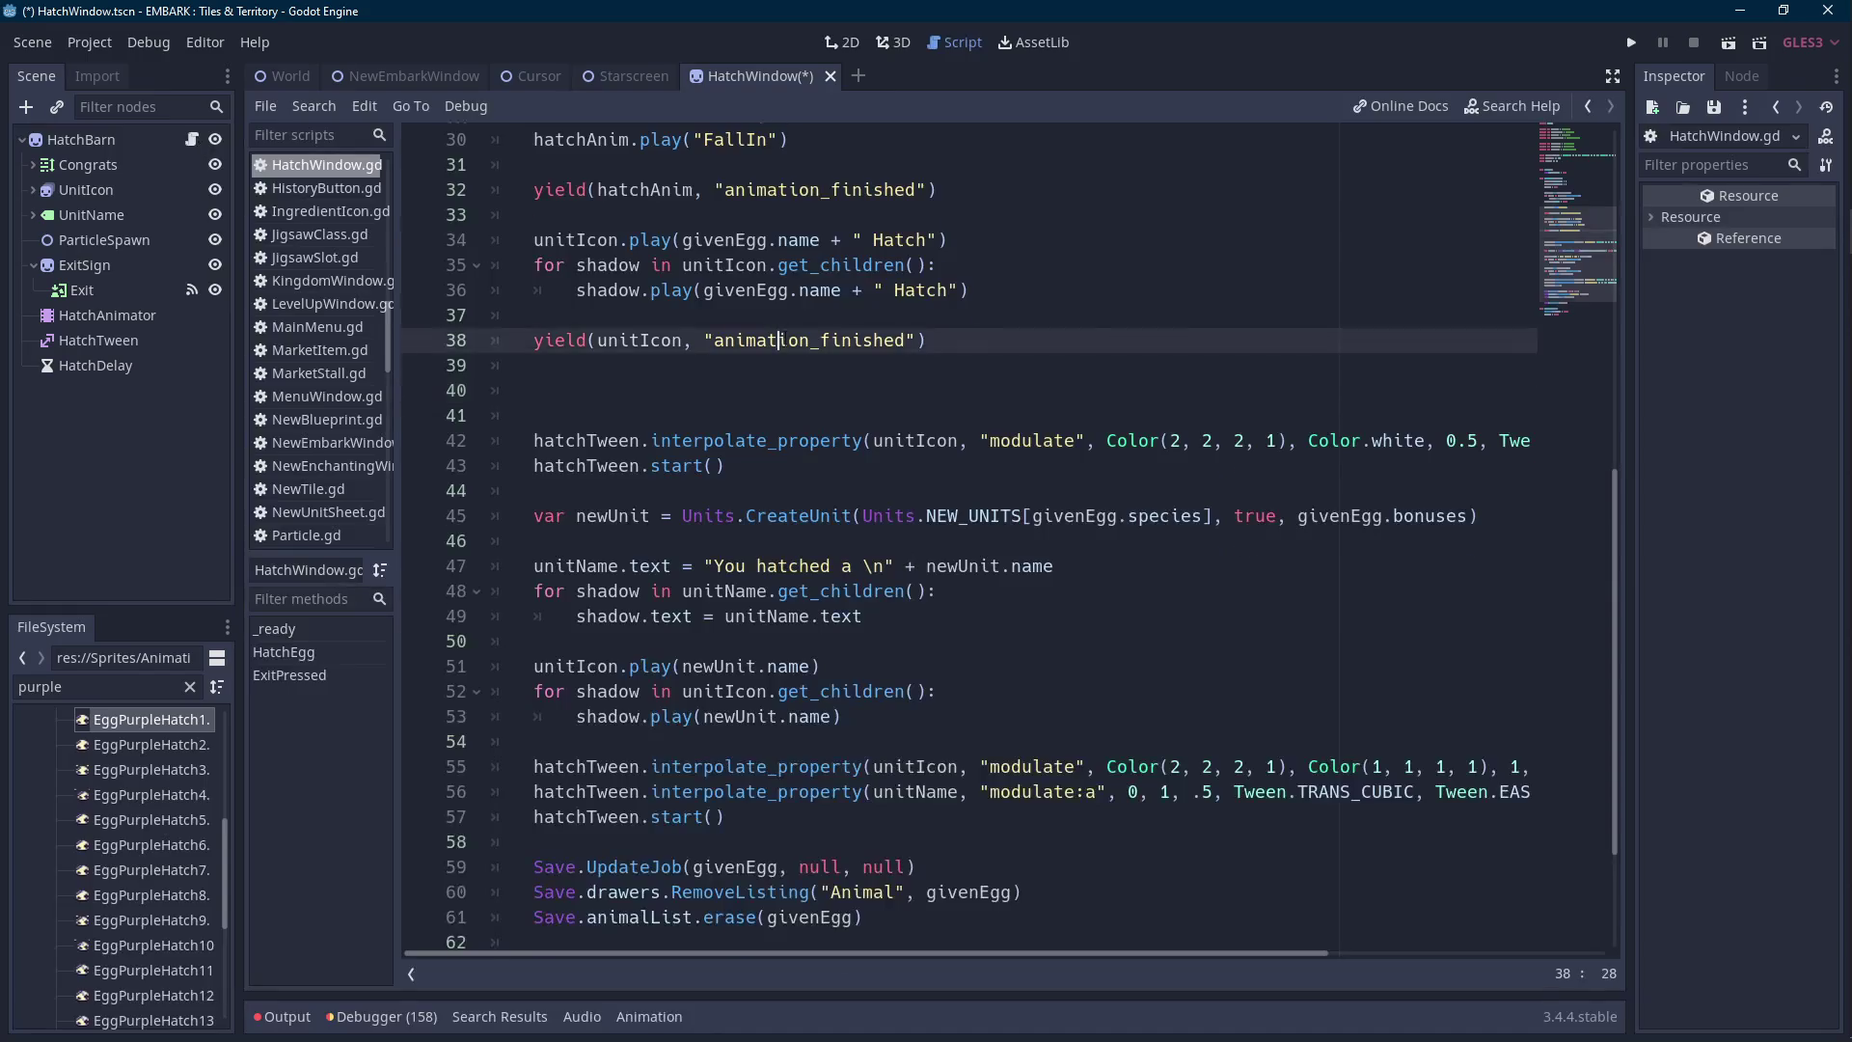
Rename line 6's variable to particleSpawn pointing at $ParticleSpawn, and save.
double_click(730, 264)
text(particle)
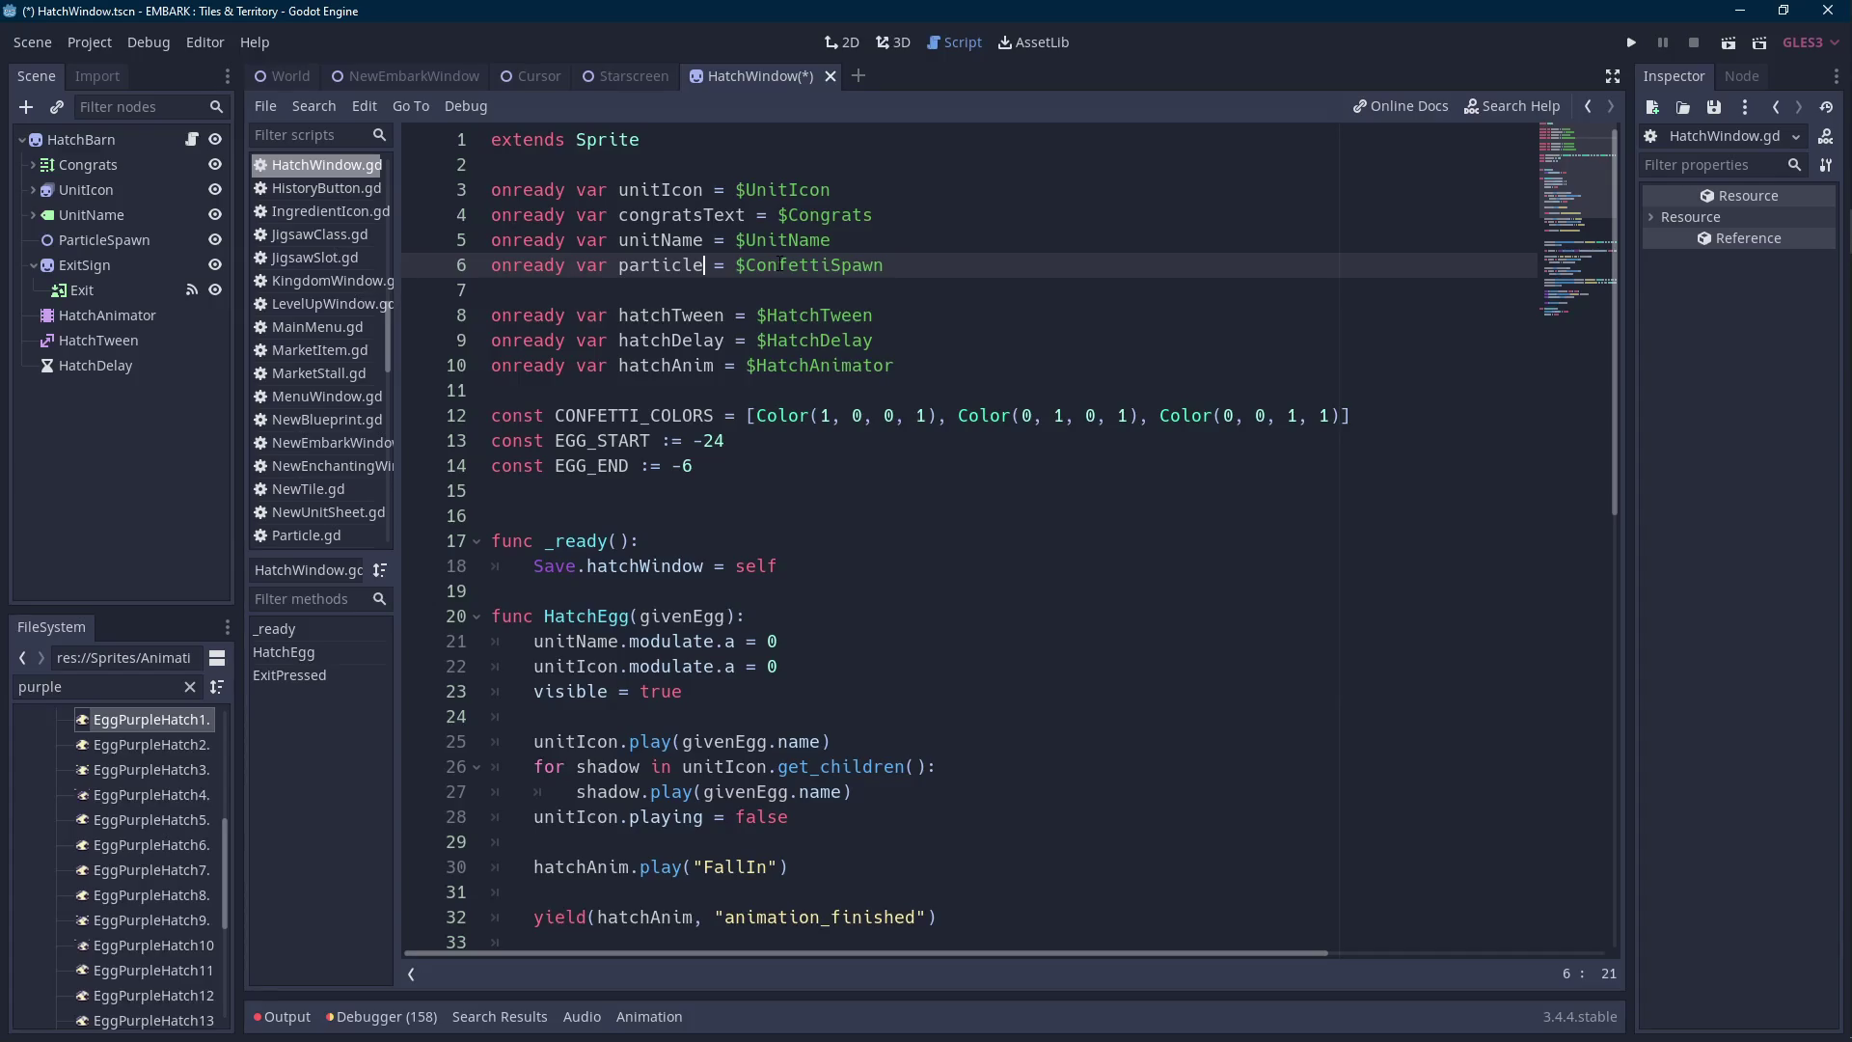
text(Spawn)
key(End)
key(ctrl+shift+Left)
text(par)
key(Return)
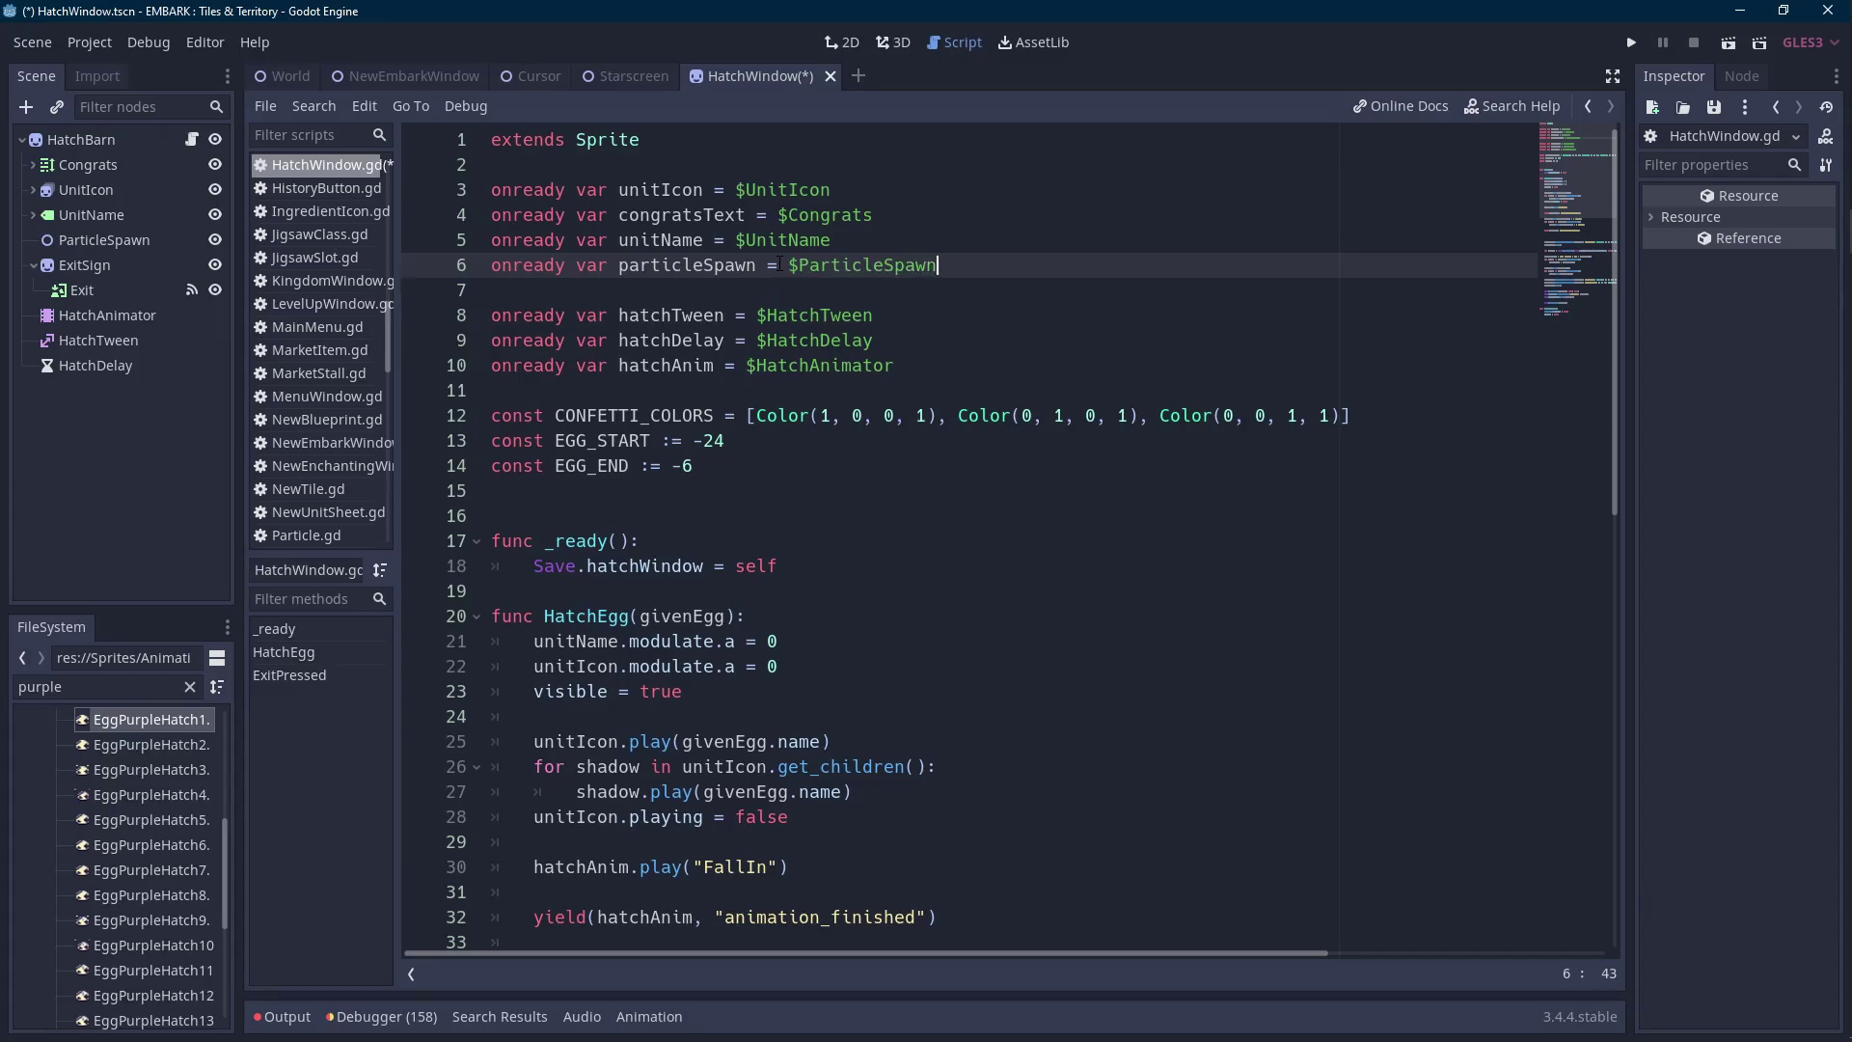
drag(618, 264, 758, 264)
key(ctrl+s)
Place the cursor on empty line 40, then select the ParticleSpawn node in the scene tree.
scroll(757, 428, down, 9)
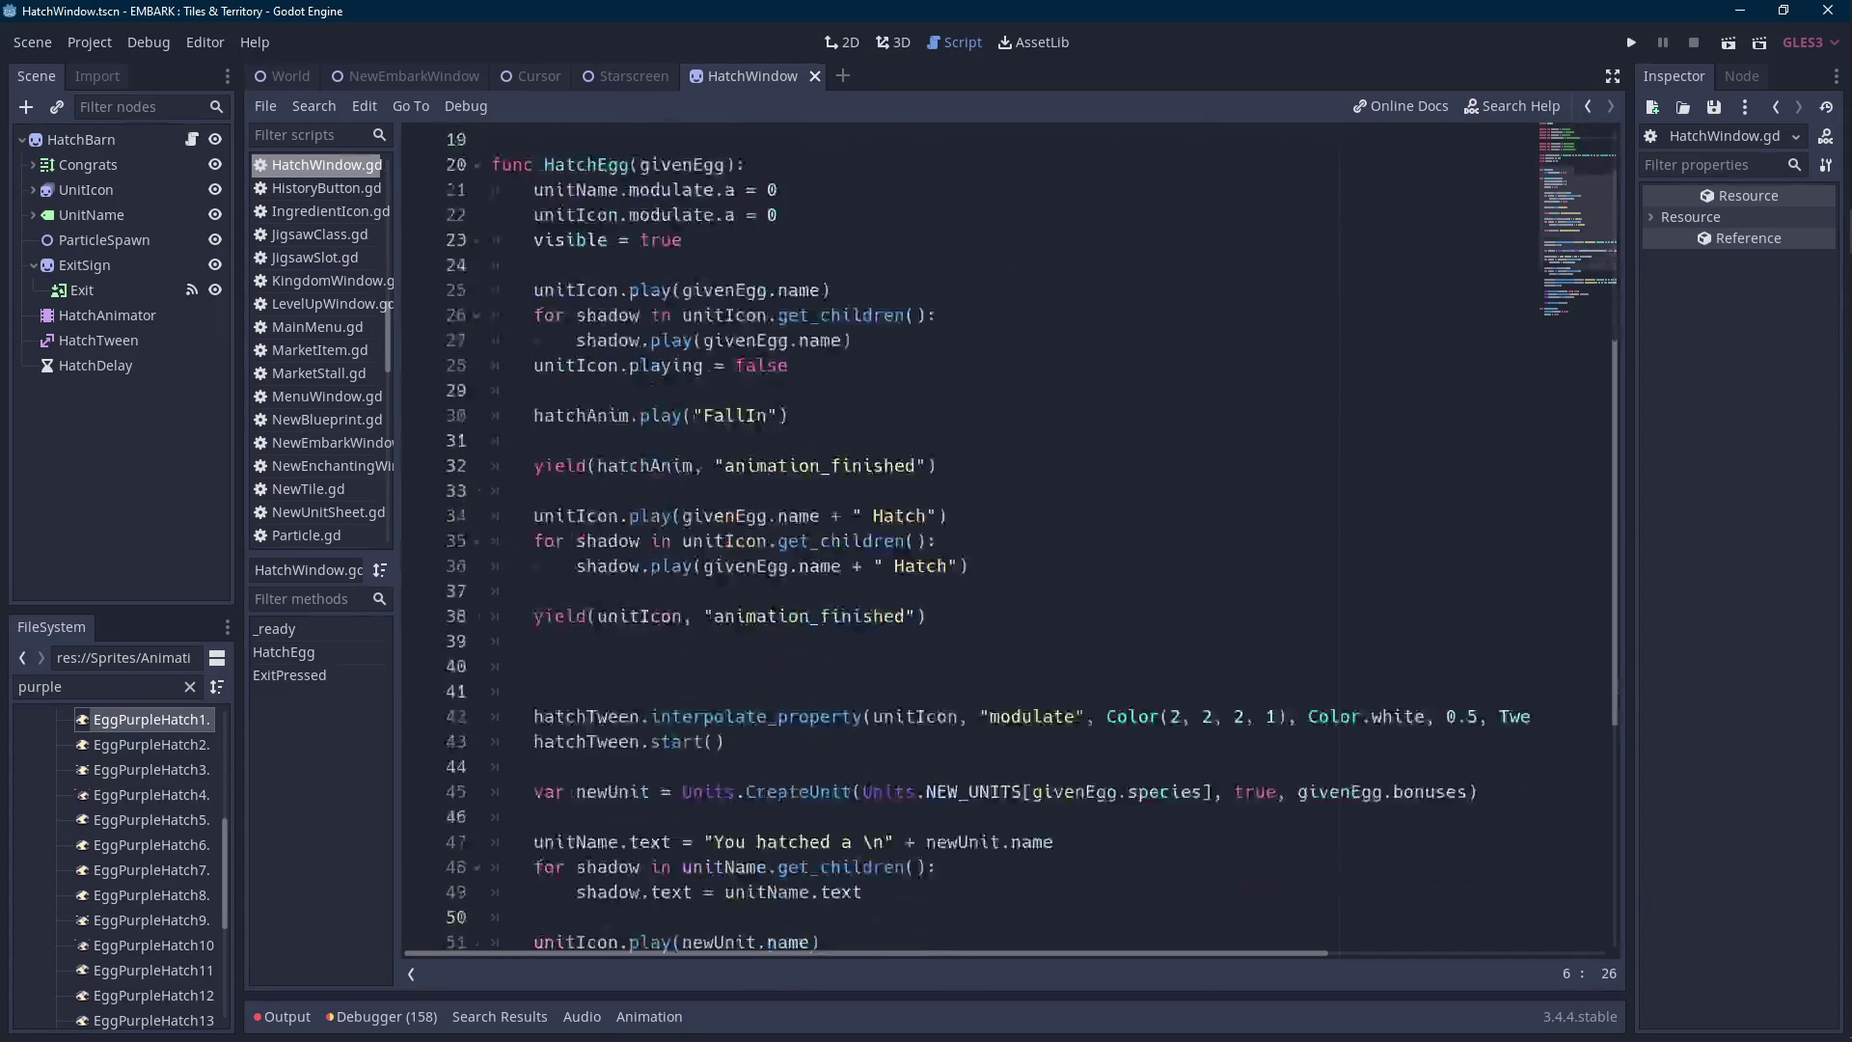
click(758, 439)
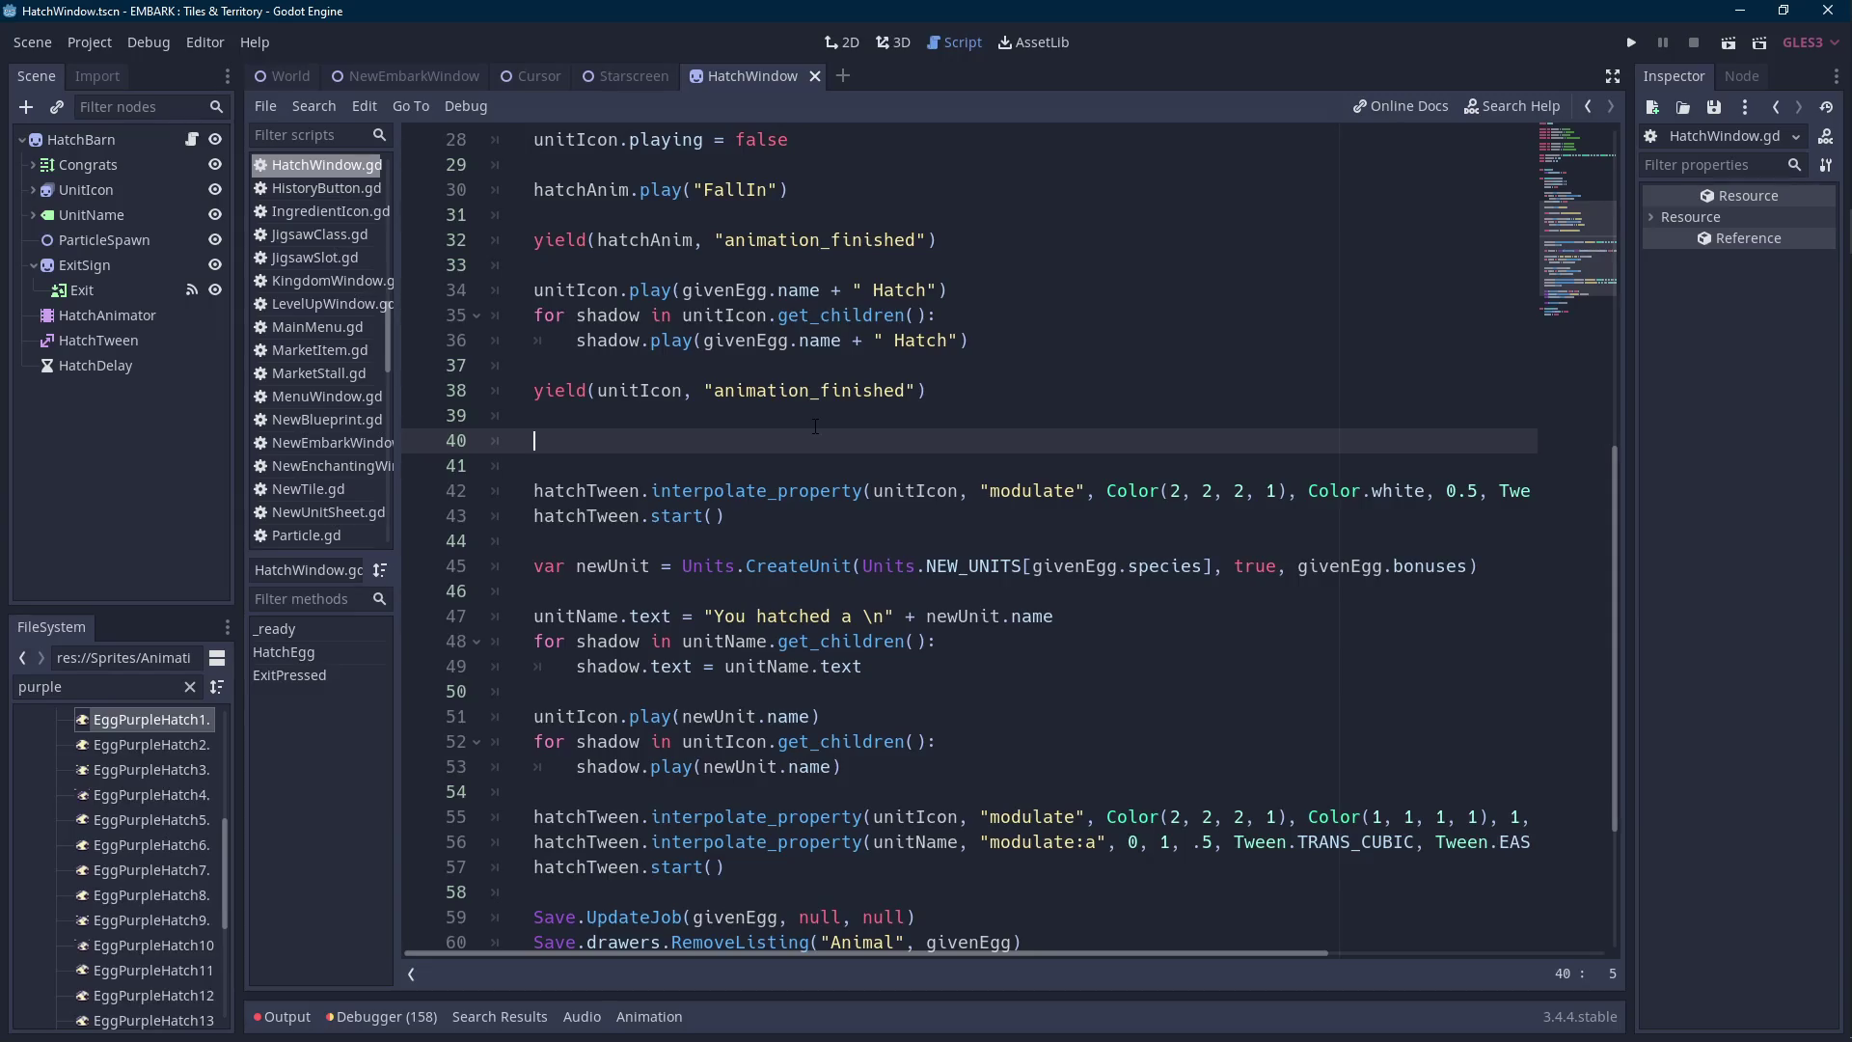
click(152, 239)
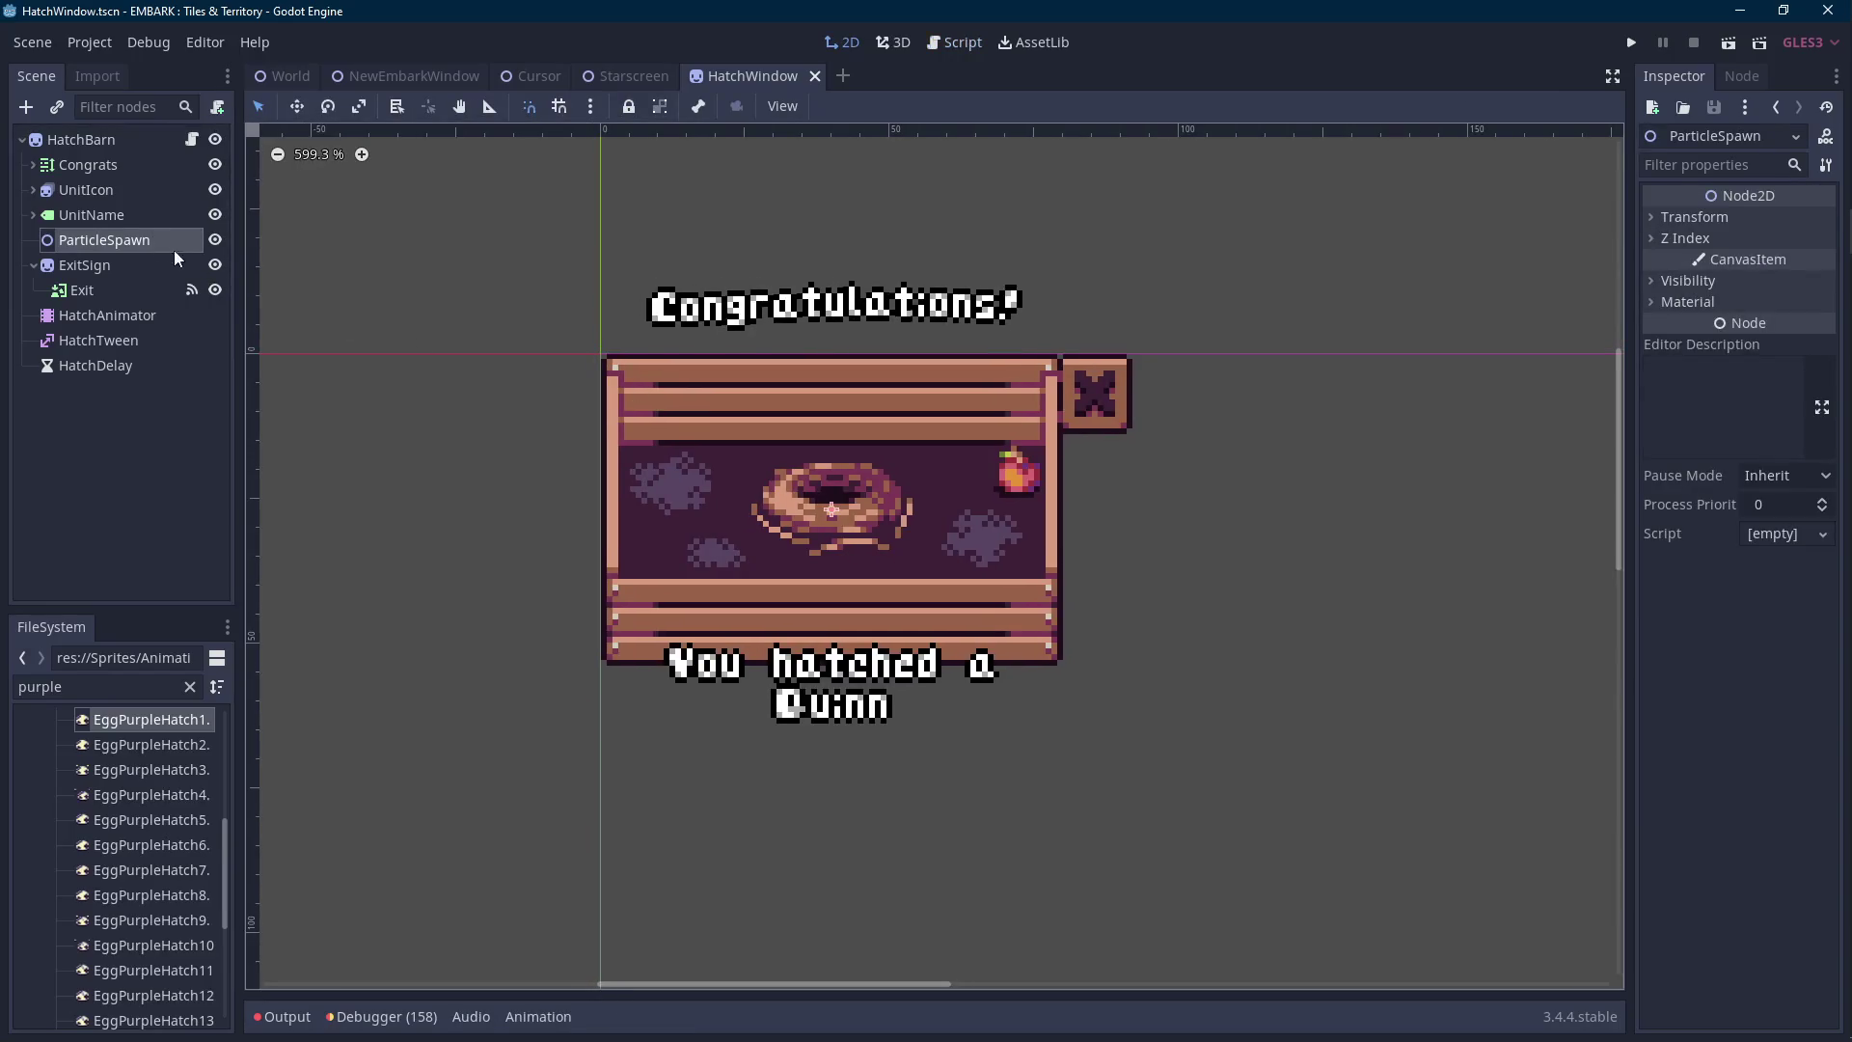
Add a Position2D child under ParticleSpawn.
right_click(176, 251)
key(ctrl+a)
text(posi)
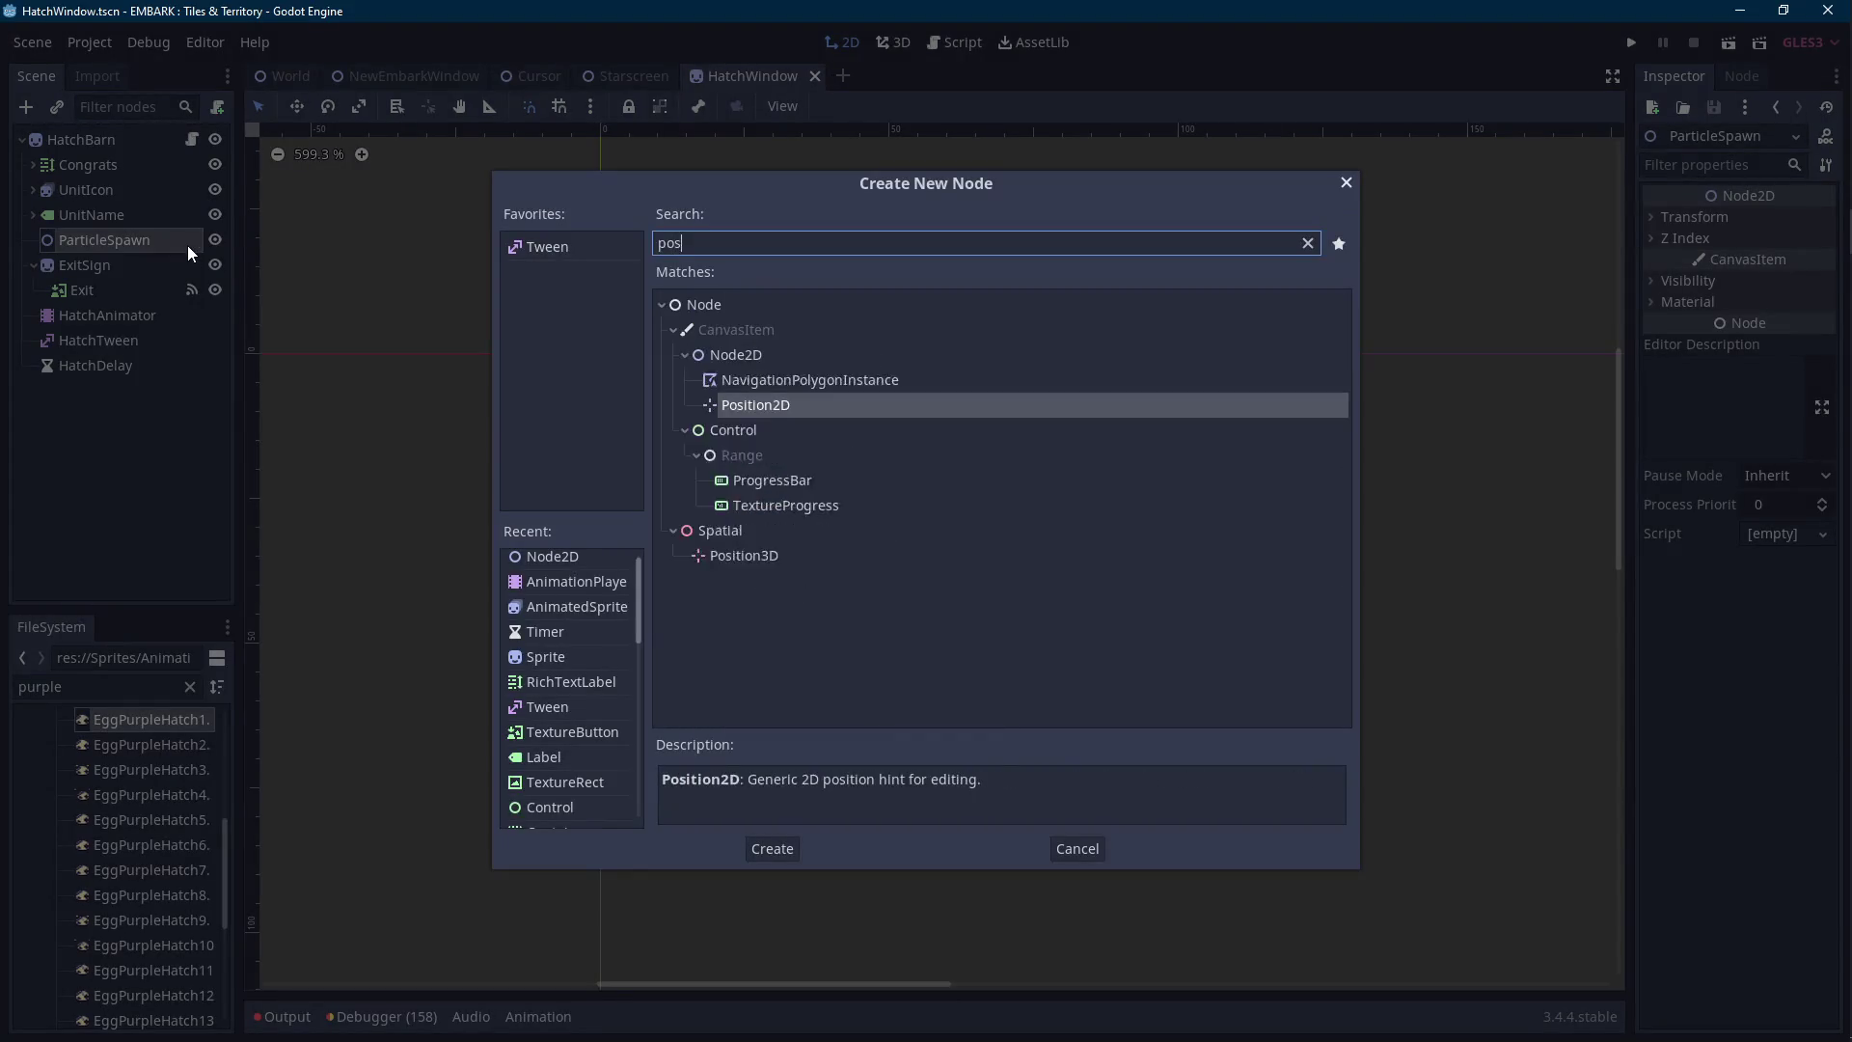
double_click(782, 384)
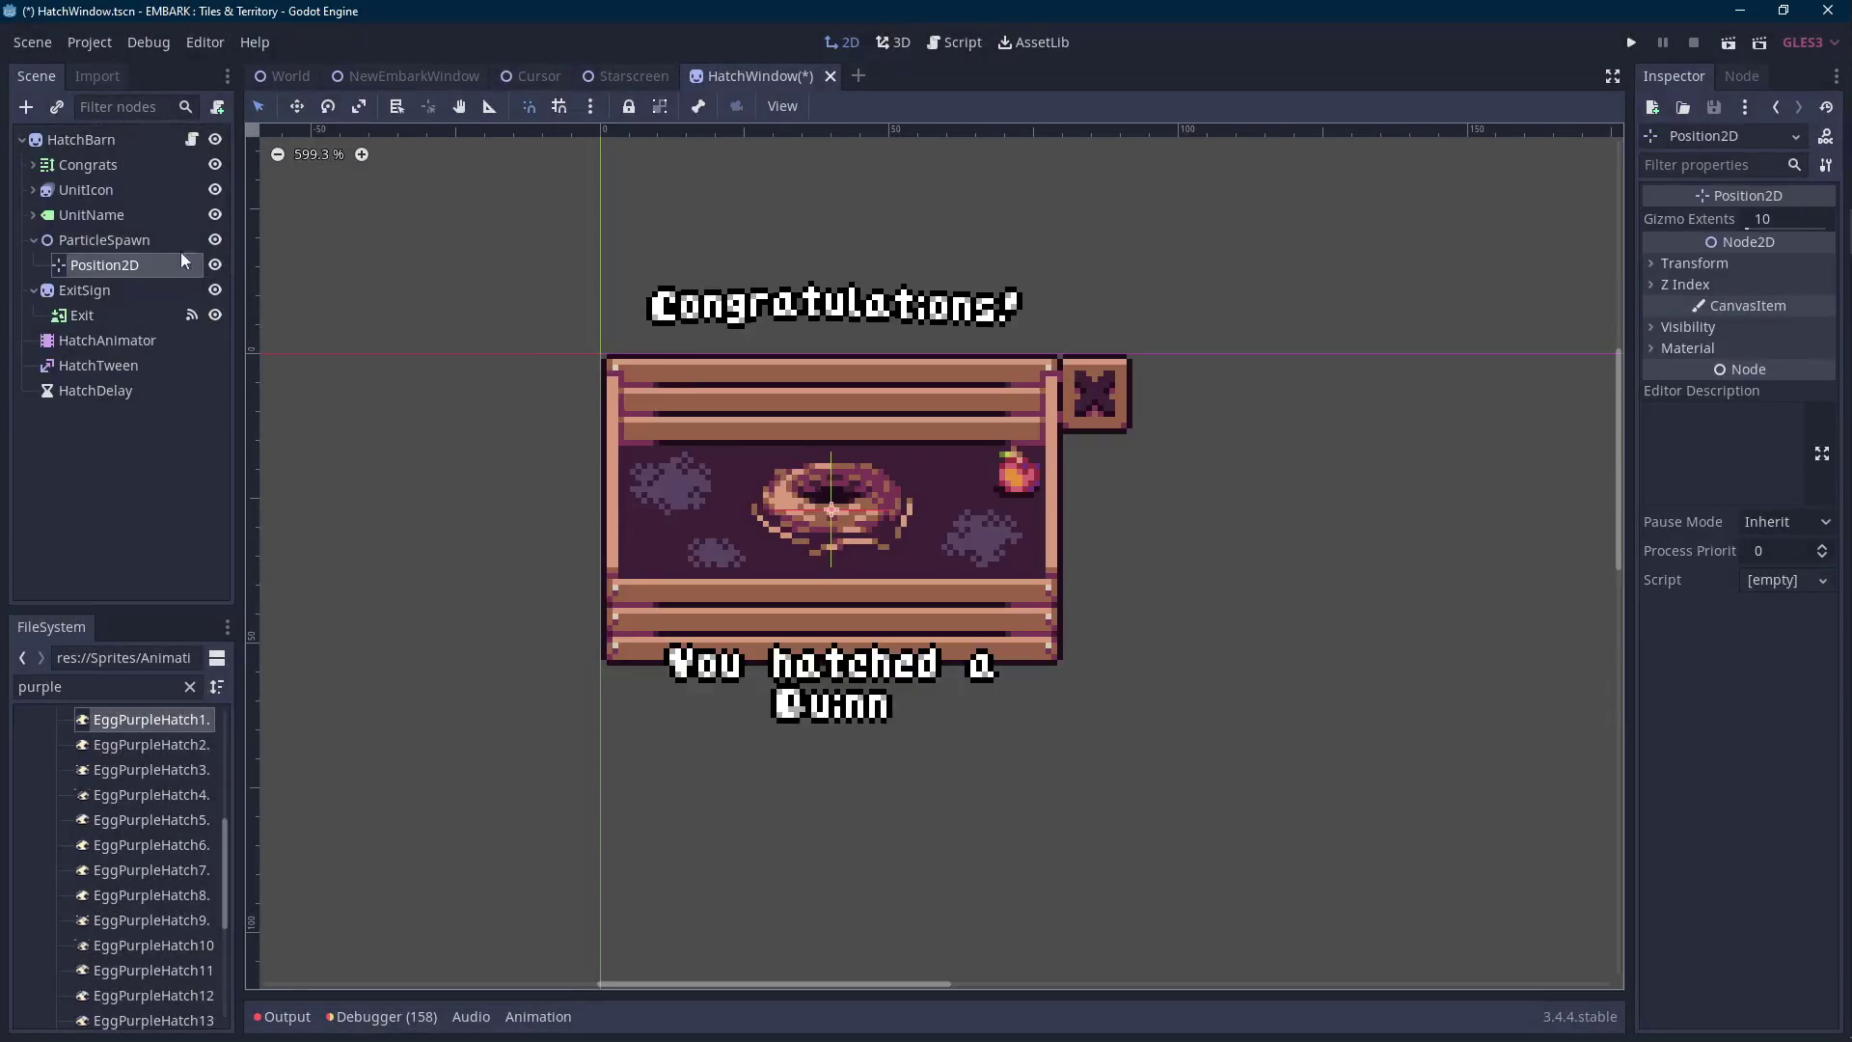
scroll(929, 483, up, 1)
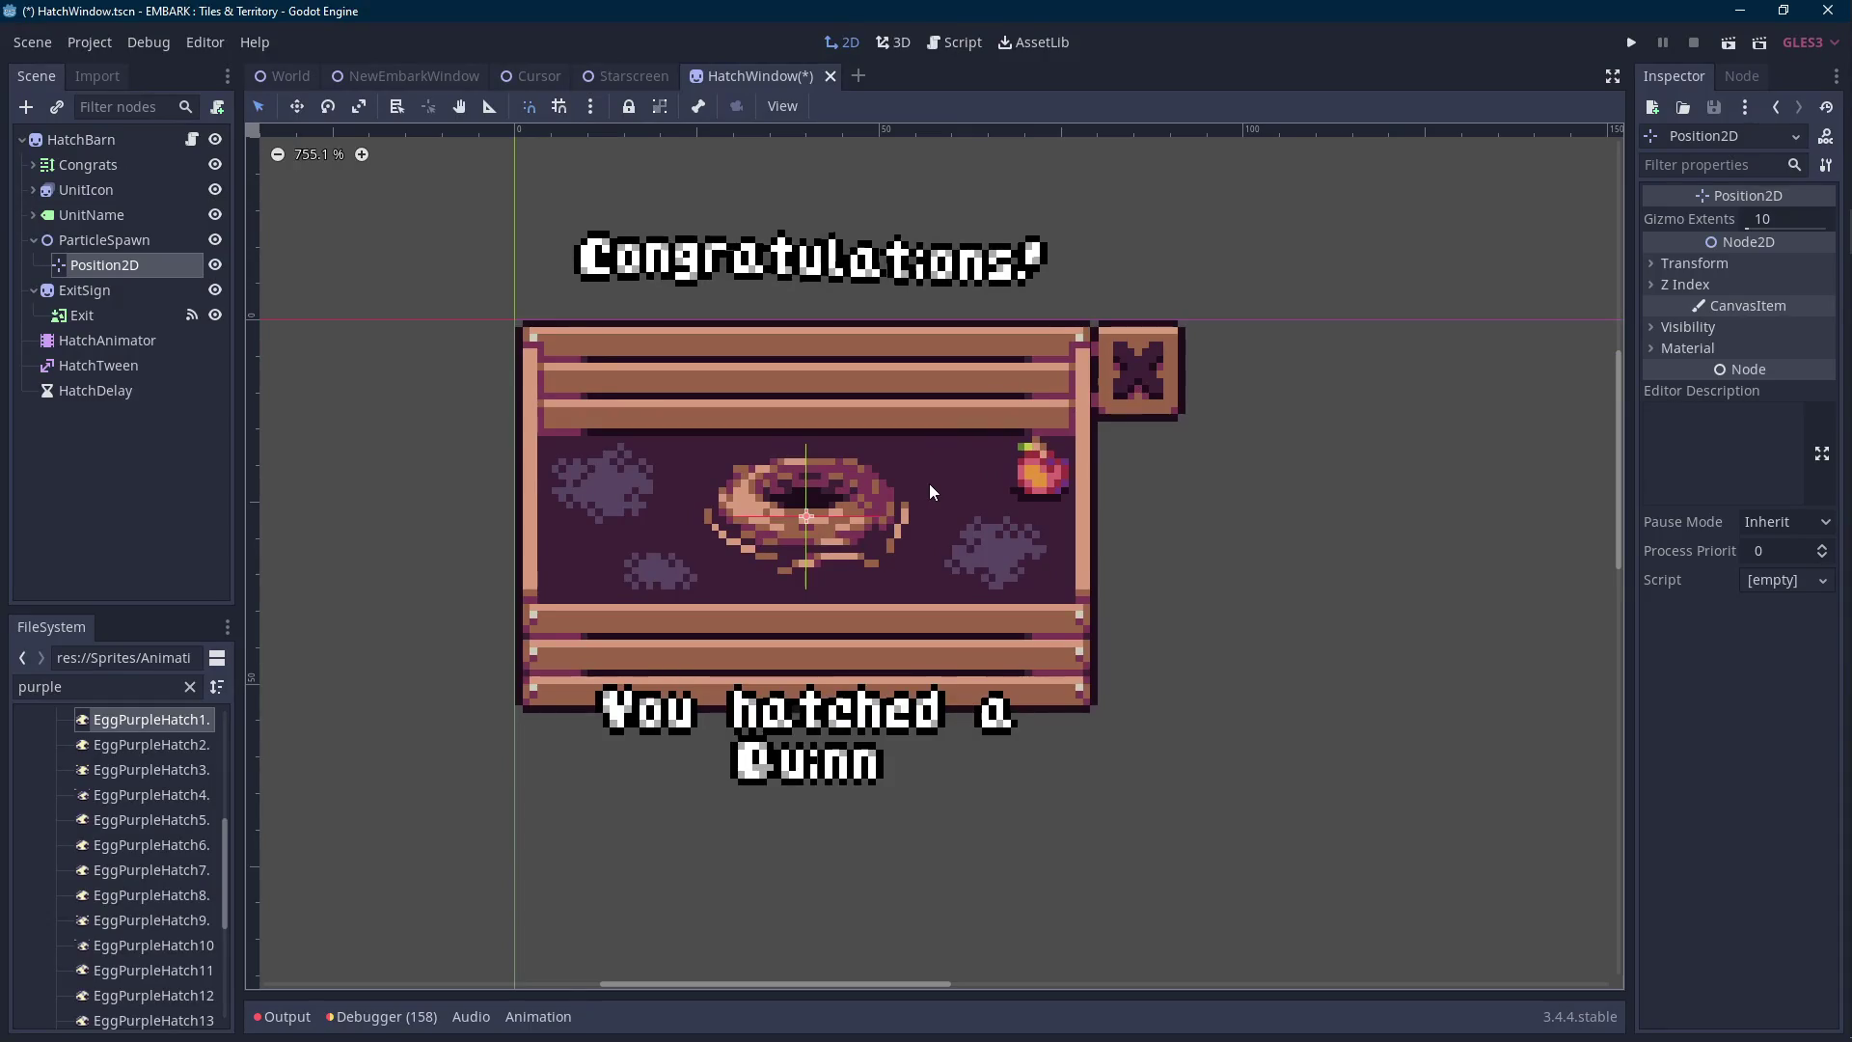
key(ctrl+d)
key(ctrl+d)
key(ctrl+d)
key(ctrl+d)
key(ctrl+d)
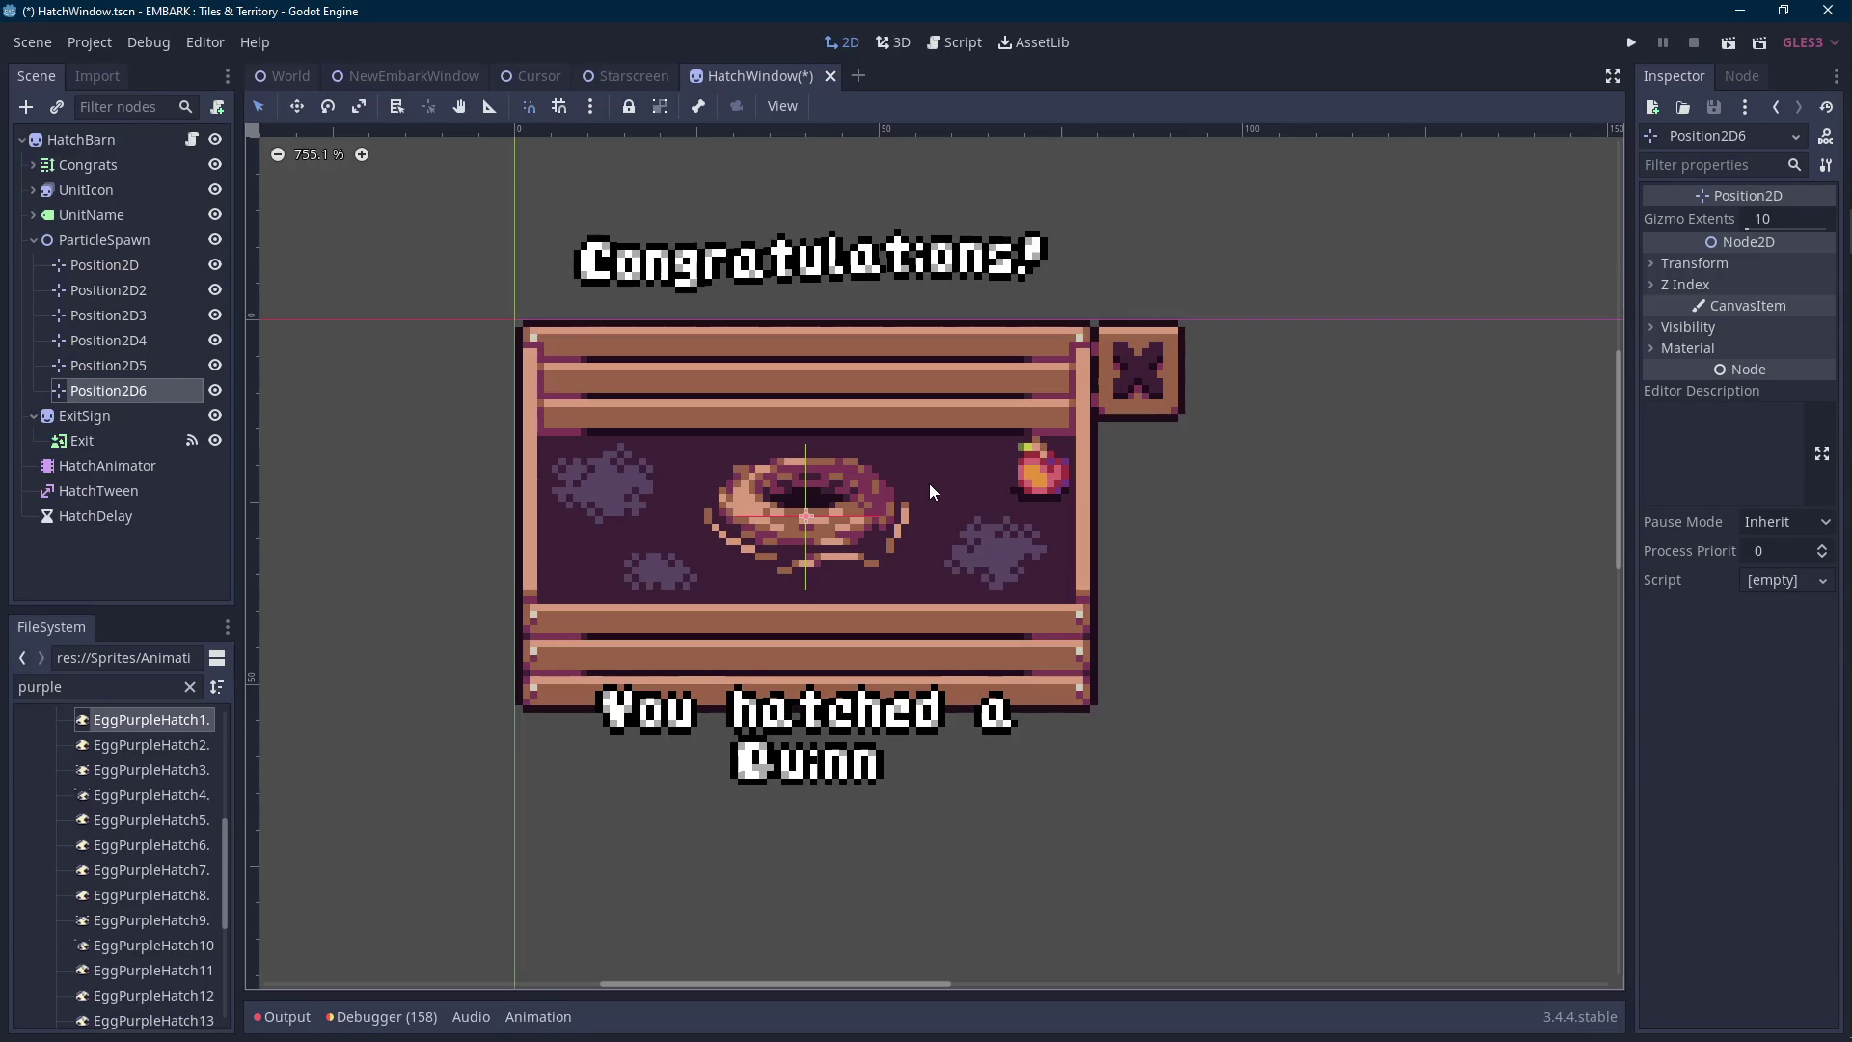
key(ctrl+z)
key(ctrl+z)
key(ctrl+z)
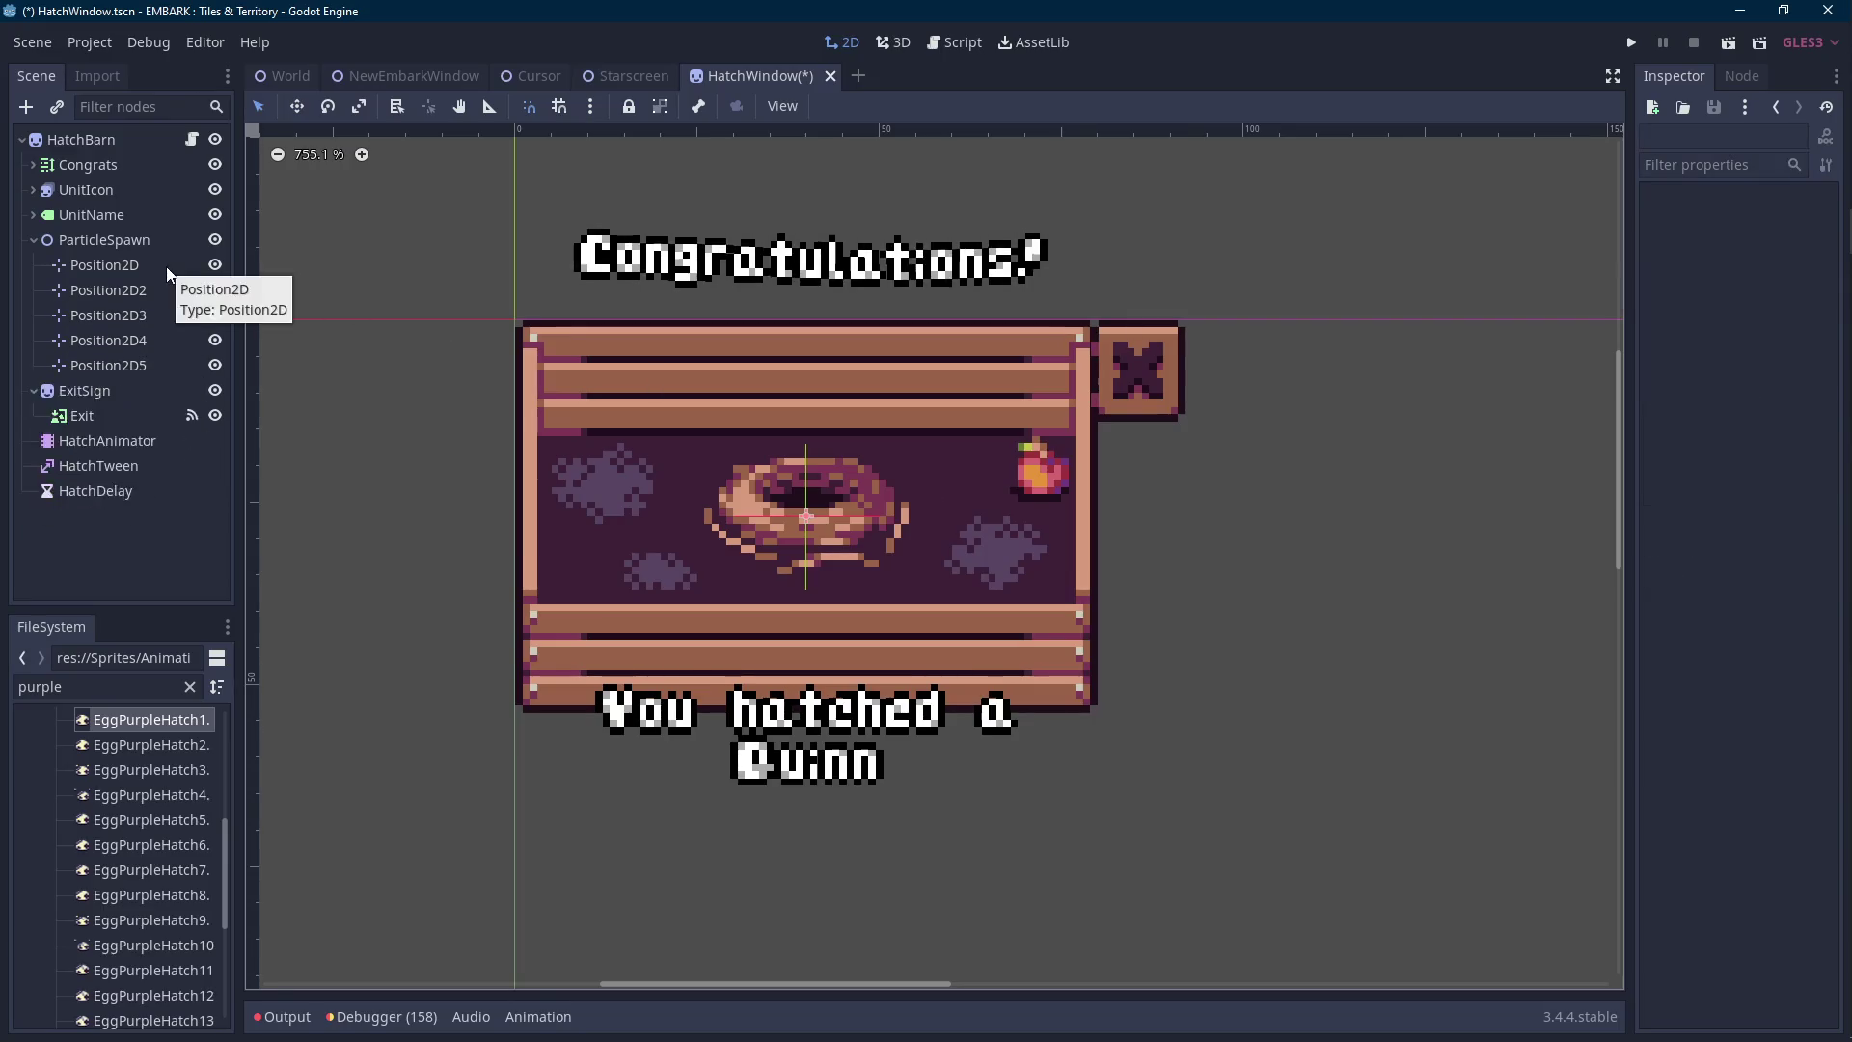
Rename the marker Spawn1, duplicate it up to Spawn8, and save.
double_click(166, 266)
text(Spawn1)
key(Return)
key(ctrl+d)
key(ctrl+d)
key(ctrl+d)
key(ctrl+d)
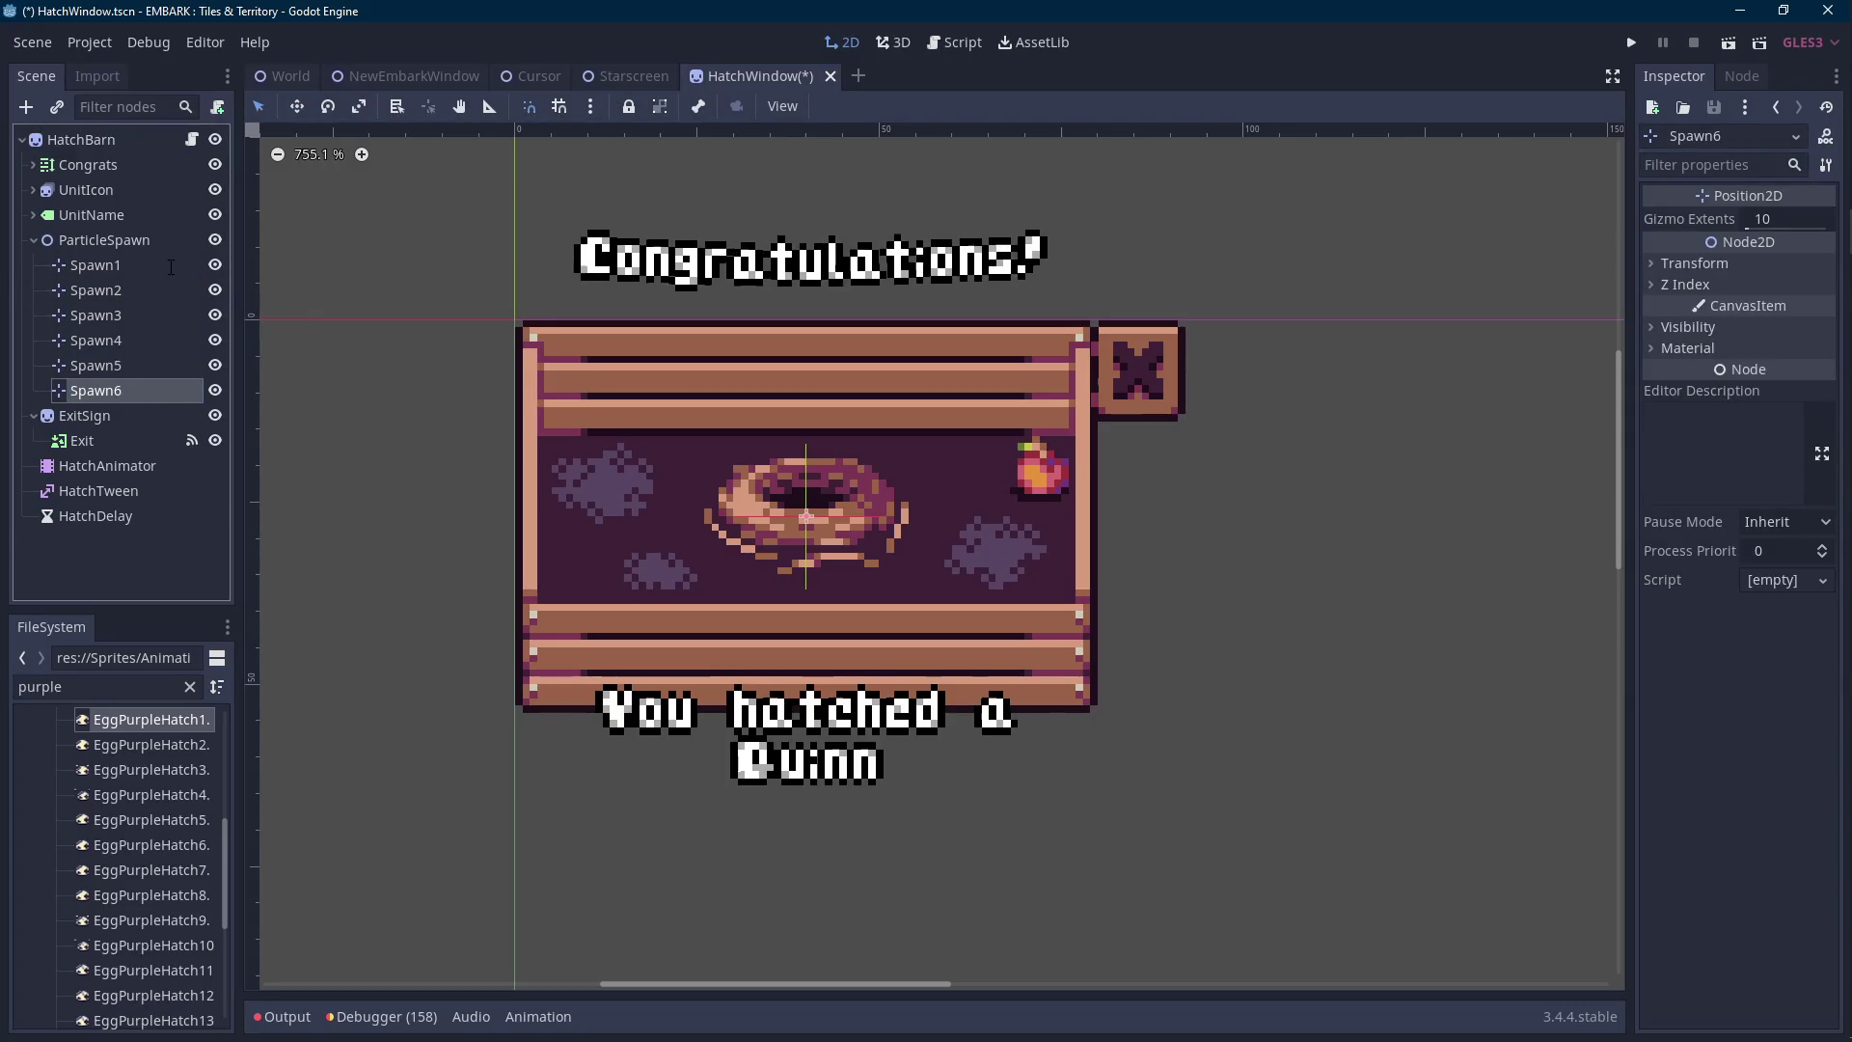
key(ctrl+d)
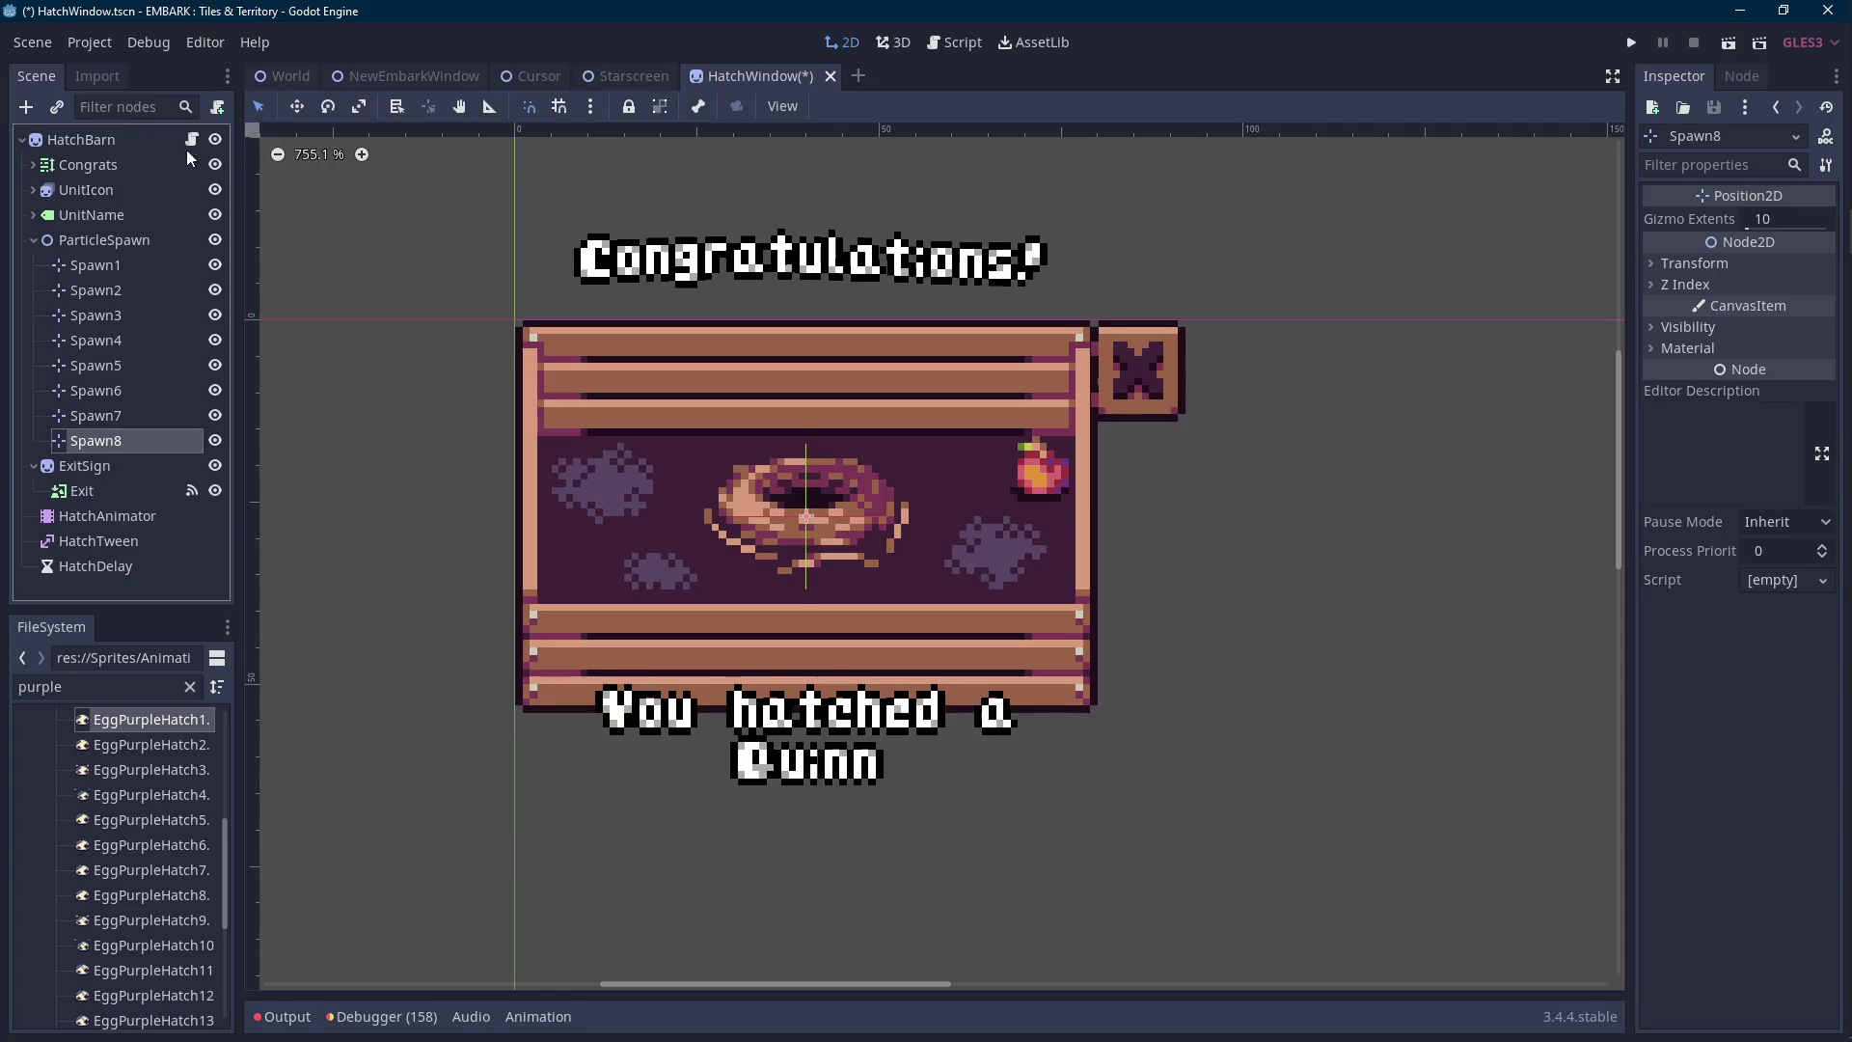
click(191, 139)
key(ctrl+s)
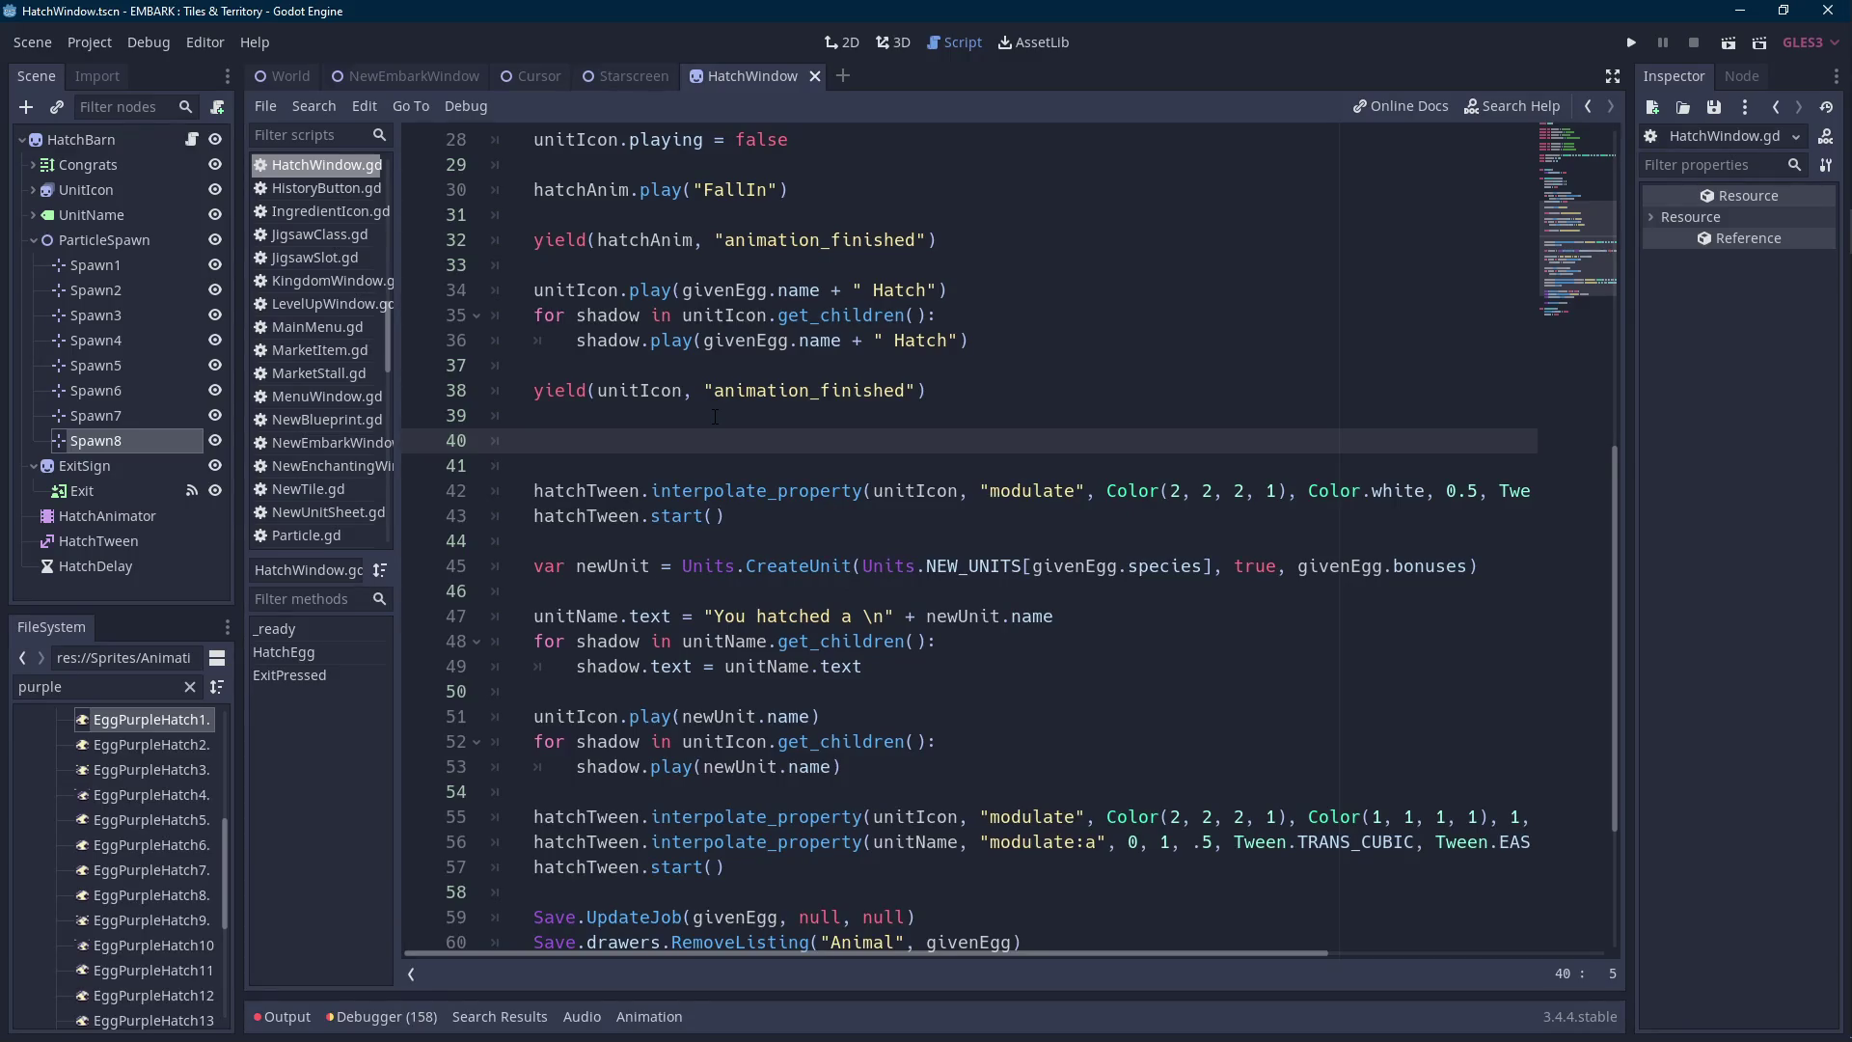
Open the HatchWindow script attached to the HatchBarn root node.
scroll(554, 448, up, 1)
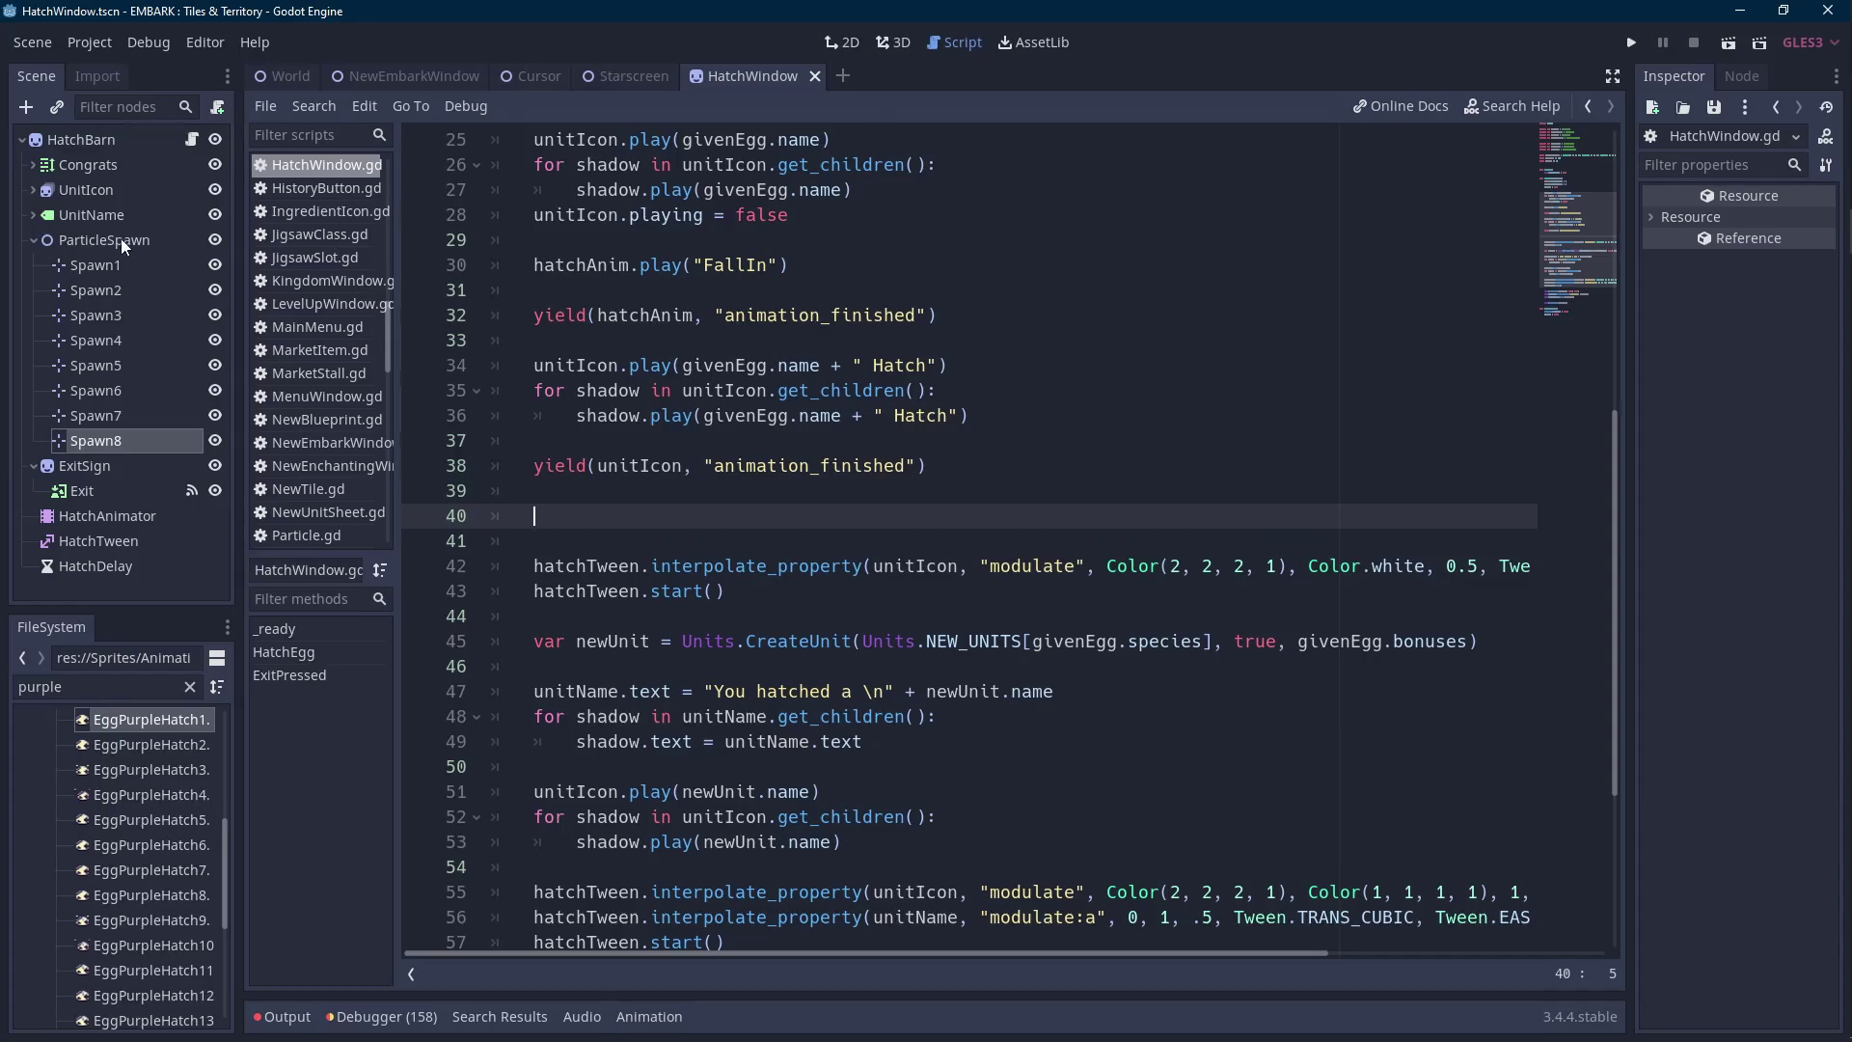
click(120, 239)
click(111, 264)
click(179, 142)
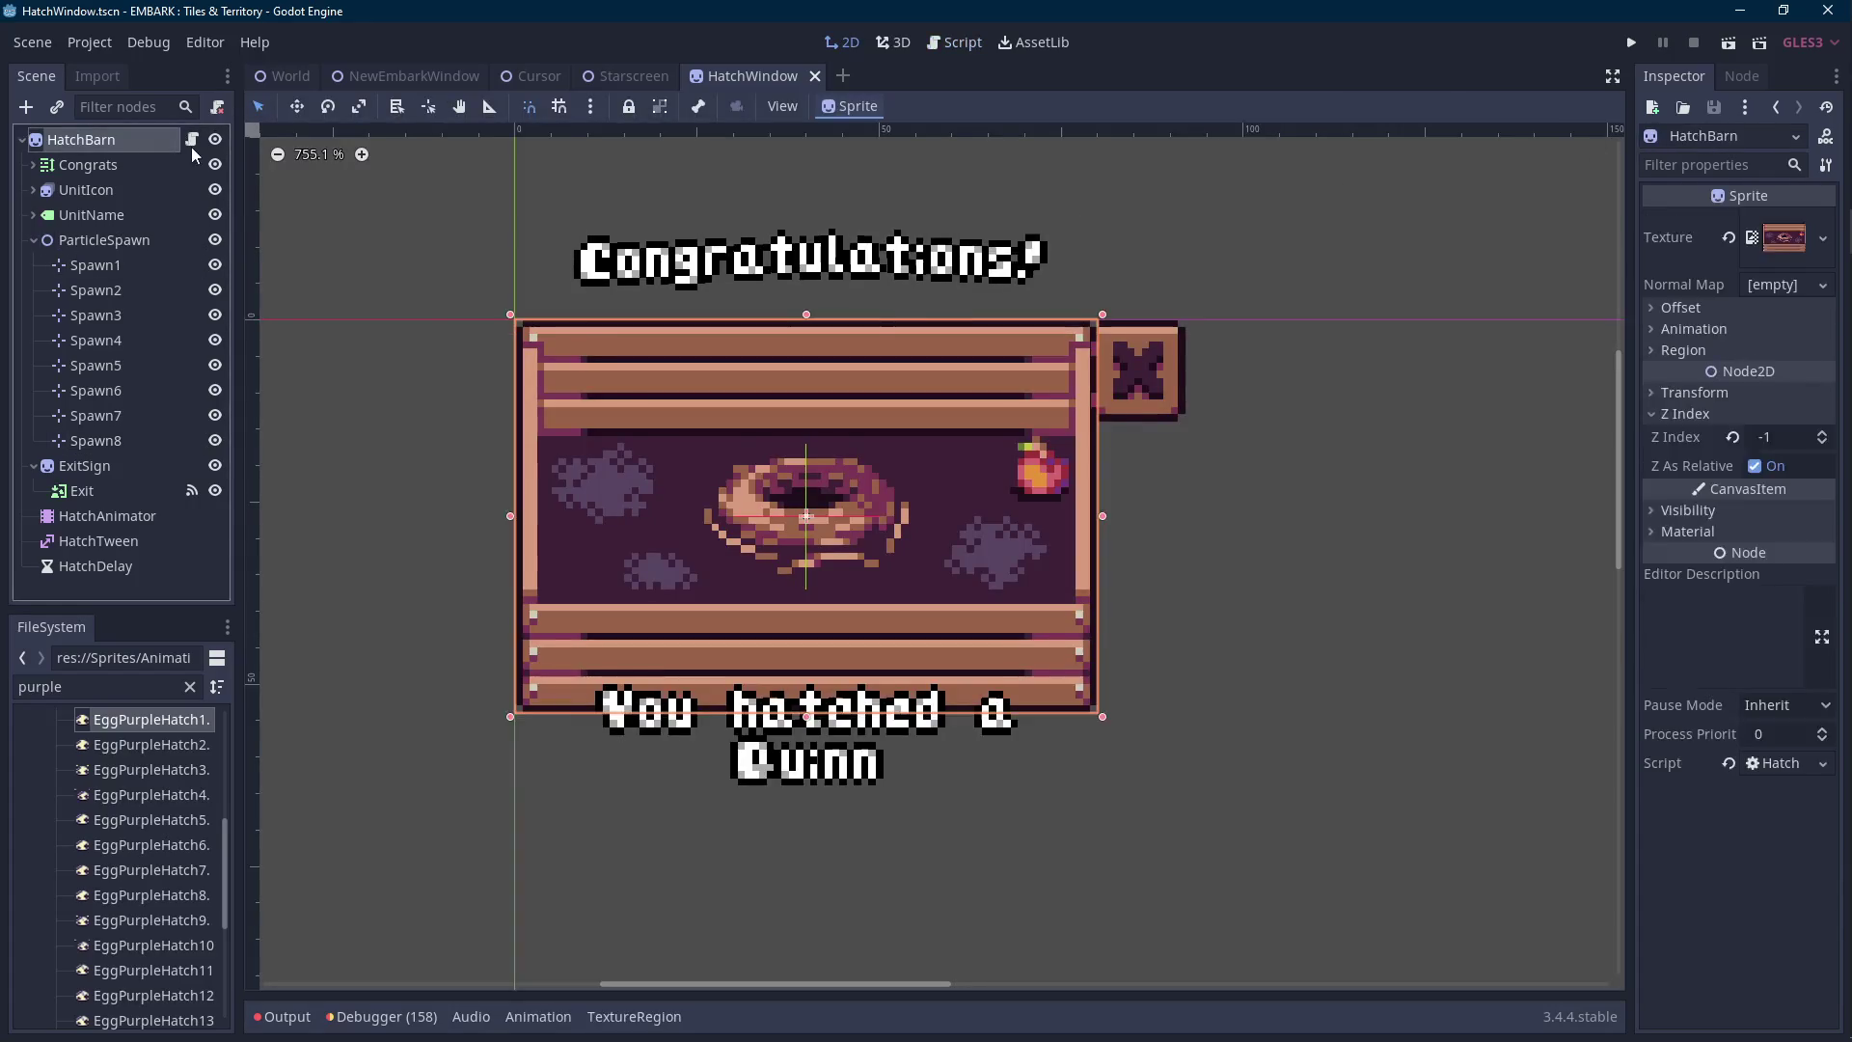
click(192, 140)
scroll(679, 406, up, 2)
Add a 'for spawn in particleSpawn.get_children():' loop at the top of HatchEgg.
click(679, 407)
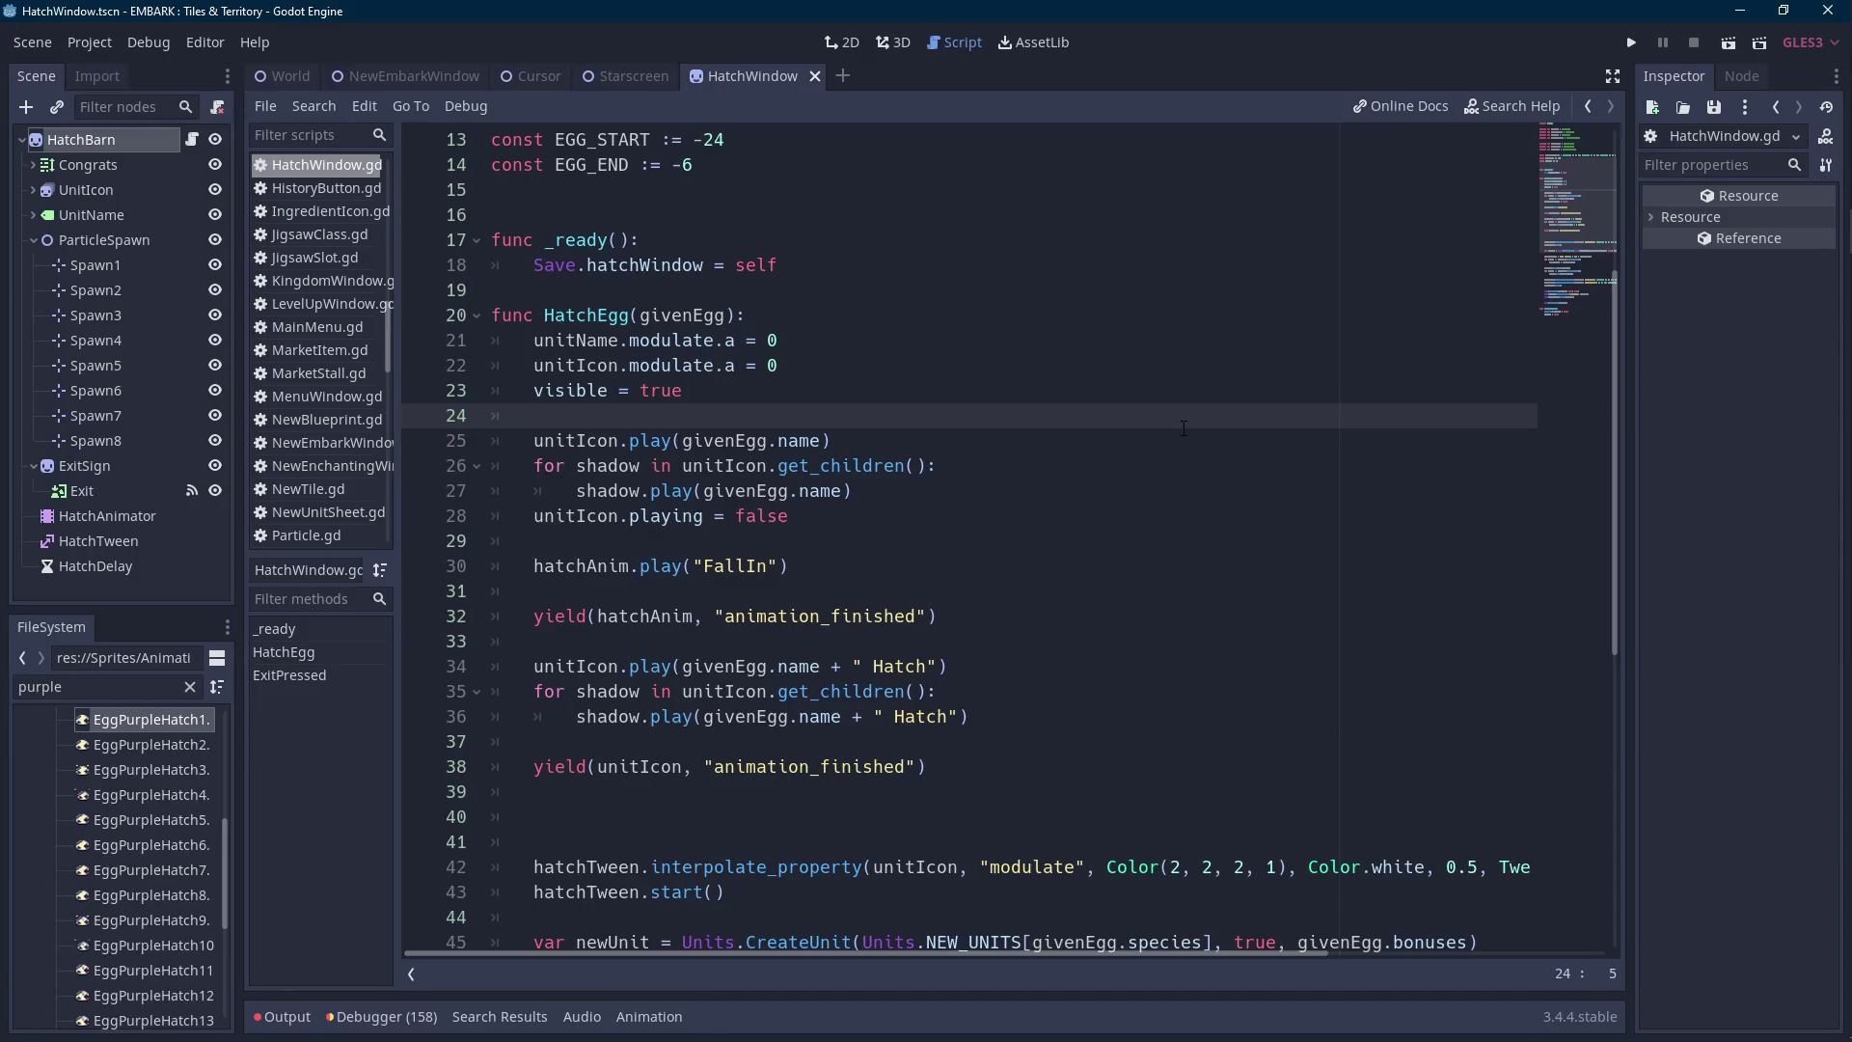
key(Up)
key(Up)
key(Up)
key(Return)
key(Up)
key(Return)
key(Up)
text(for spawn in particle)
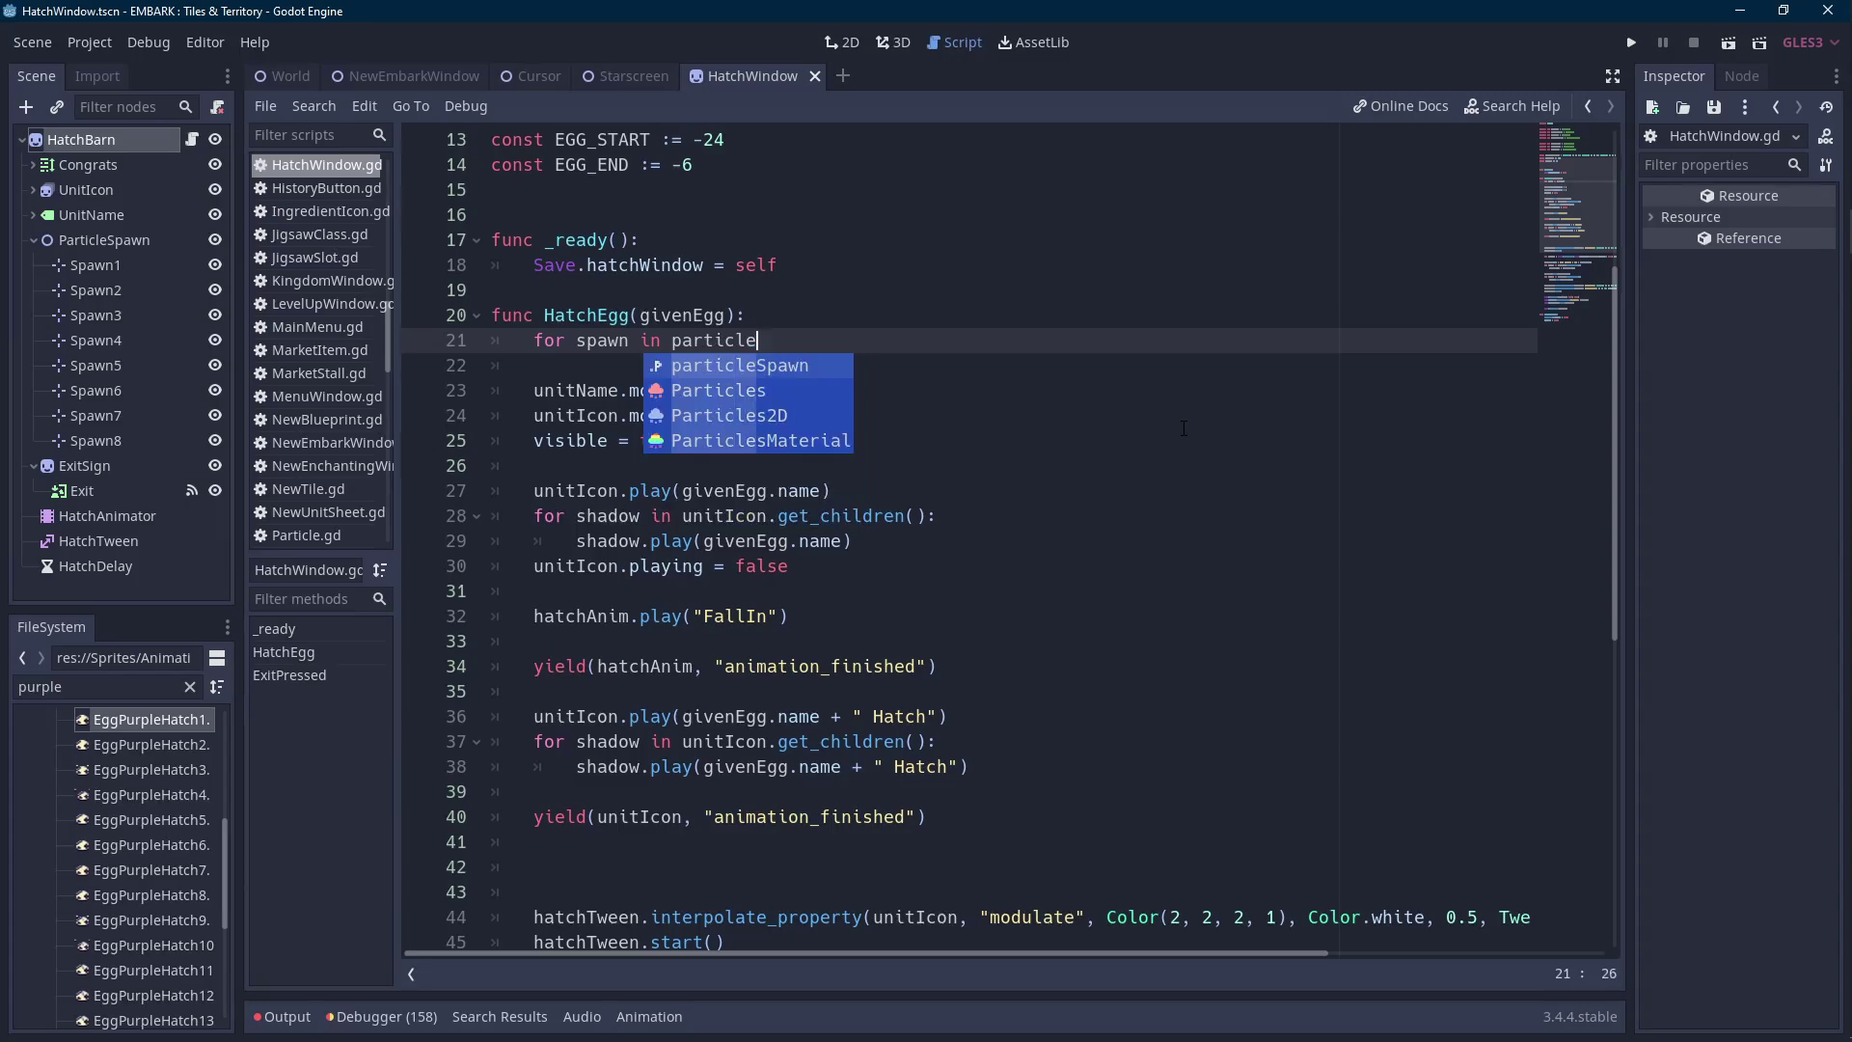
key(Return)
text(.get_children()
key(Return)
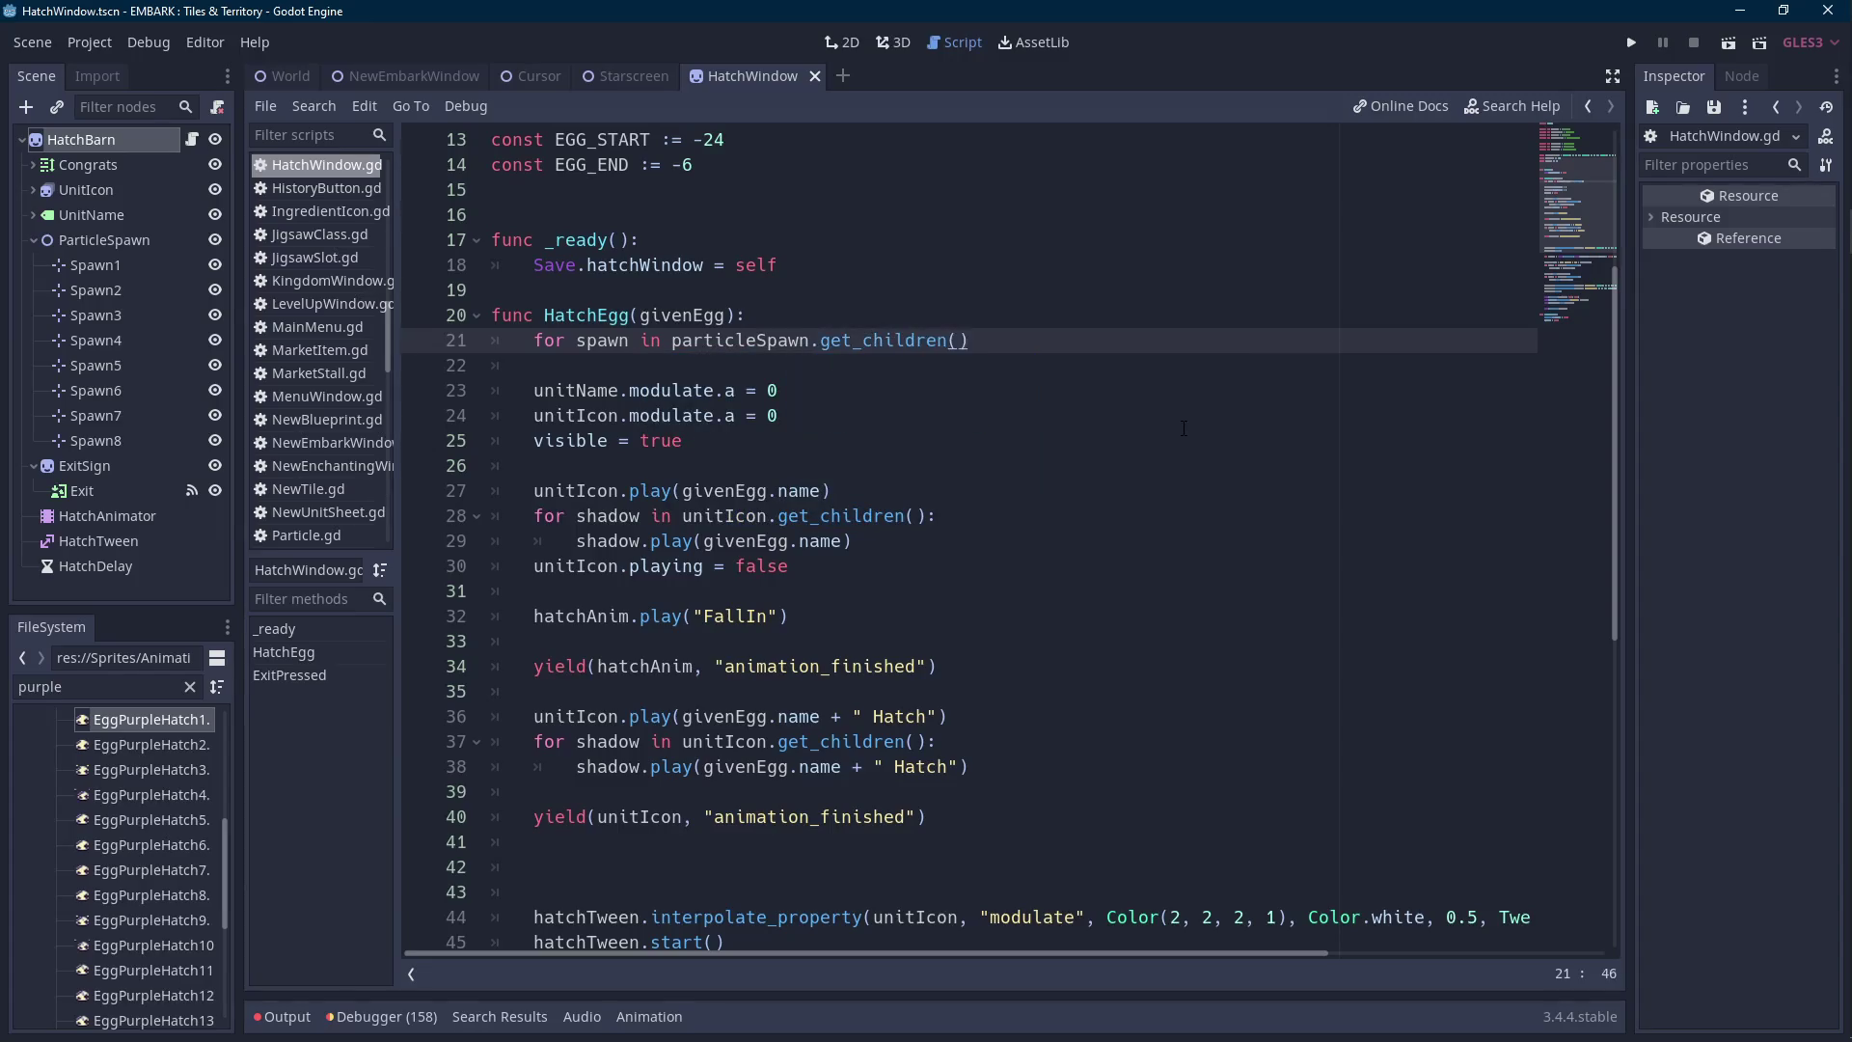
text(:)
key(Return)
Inside that loop, reset each spawn's position with 'spawn.position = Vector2.ZERO'.
text(spawn.position = ve)
key(Return)
text(.azer)
key(BackSpace)
key(BackSpace)
key(BackSpace)
text(zer)
key(Return)
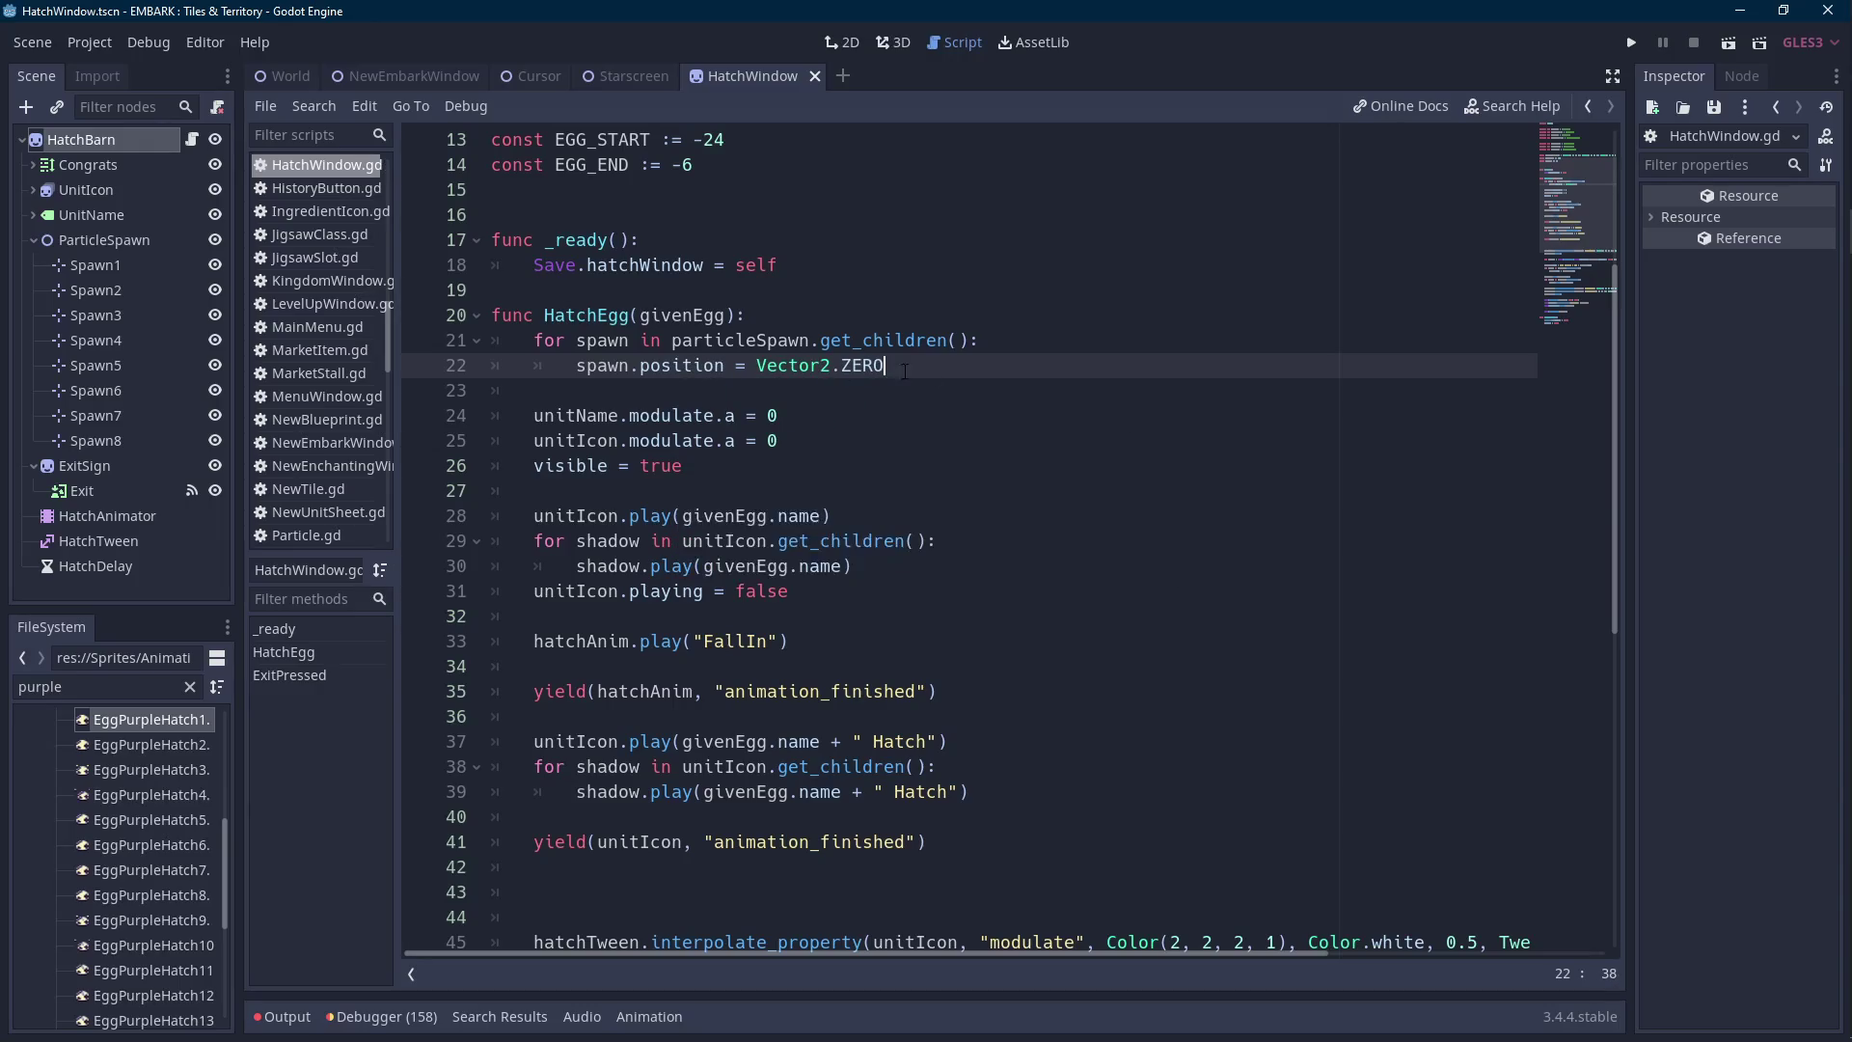
On line 43, start a second particleSpawn.get_children() loop whose body begins 'spawn.rotation'.
scroll(935, 375, down, 6)
click(696, 434)
text(for spawn)
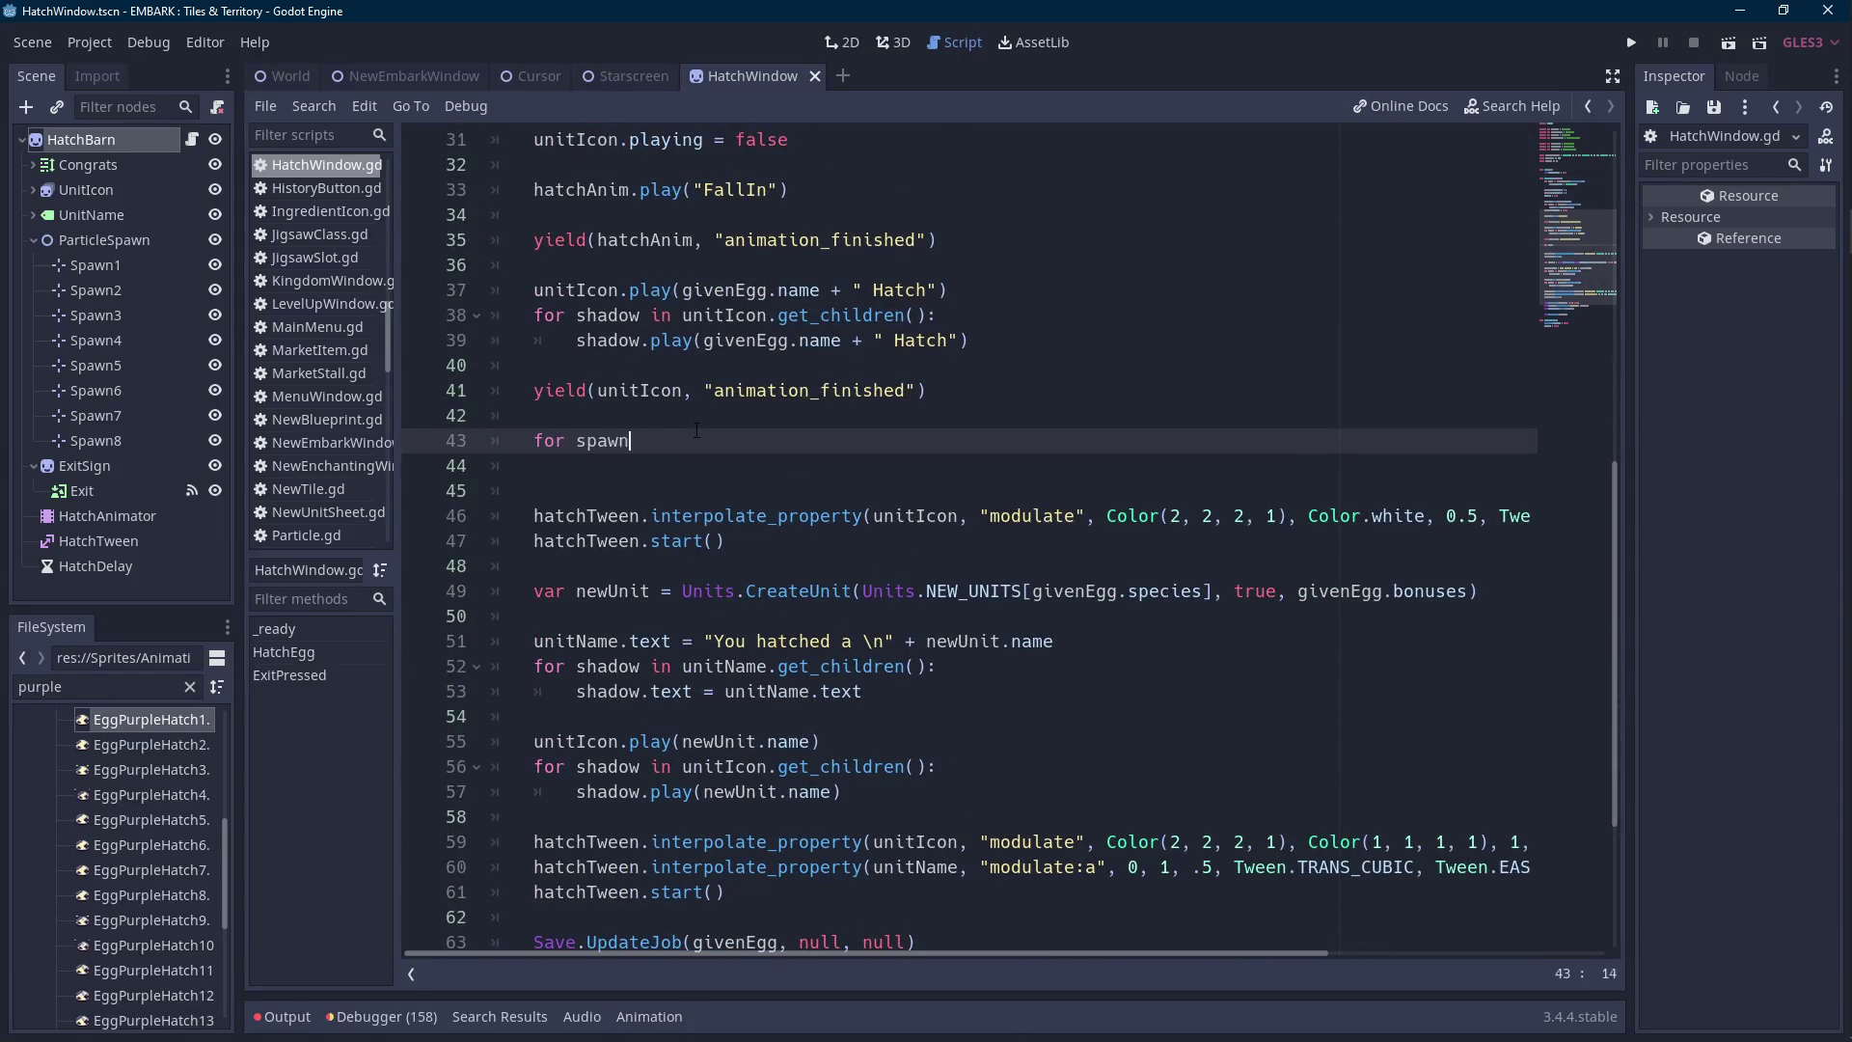
text( in particleSpa)
key(Return)
text(.get_chi)
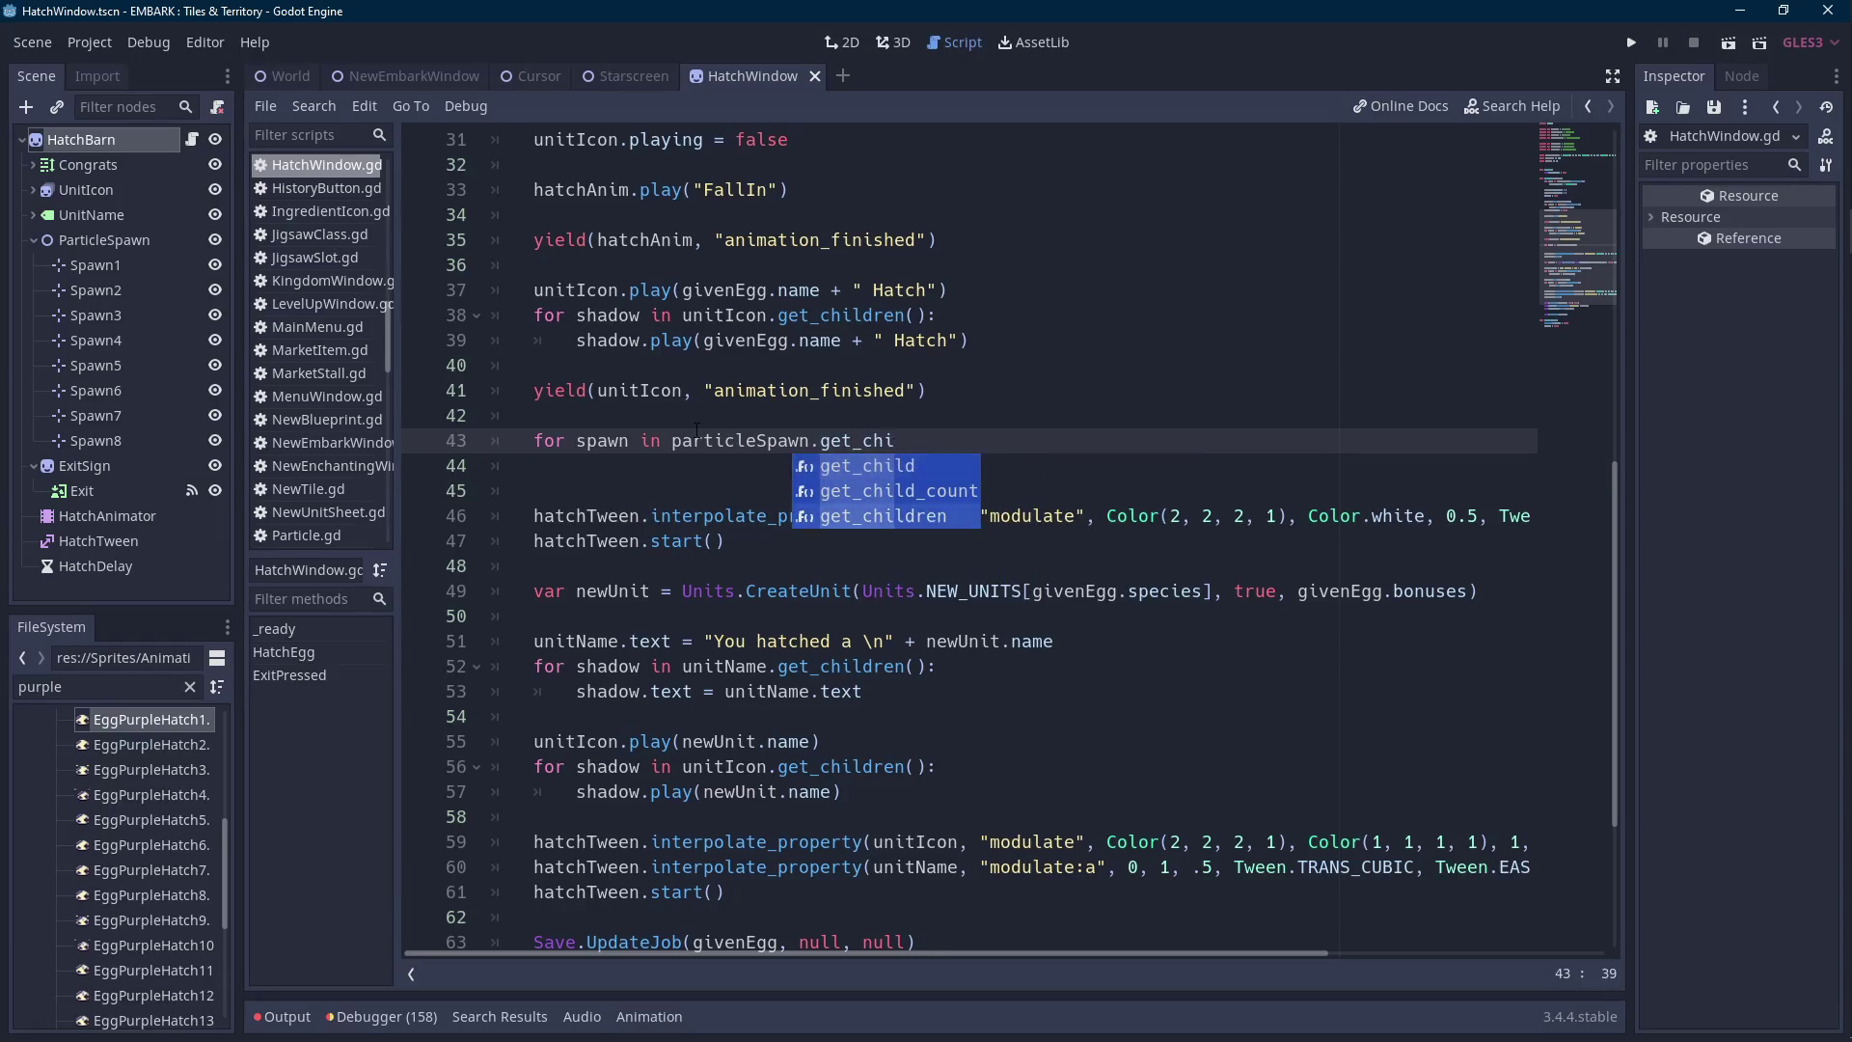
key(Return)
text(:L)
key(BackSpace)
key(Return)
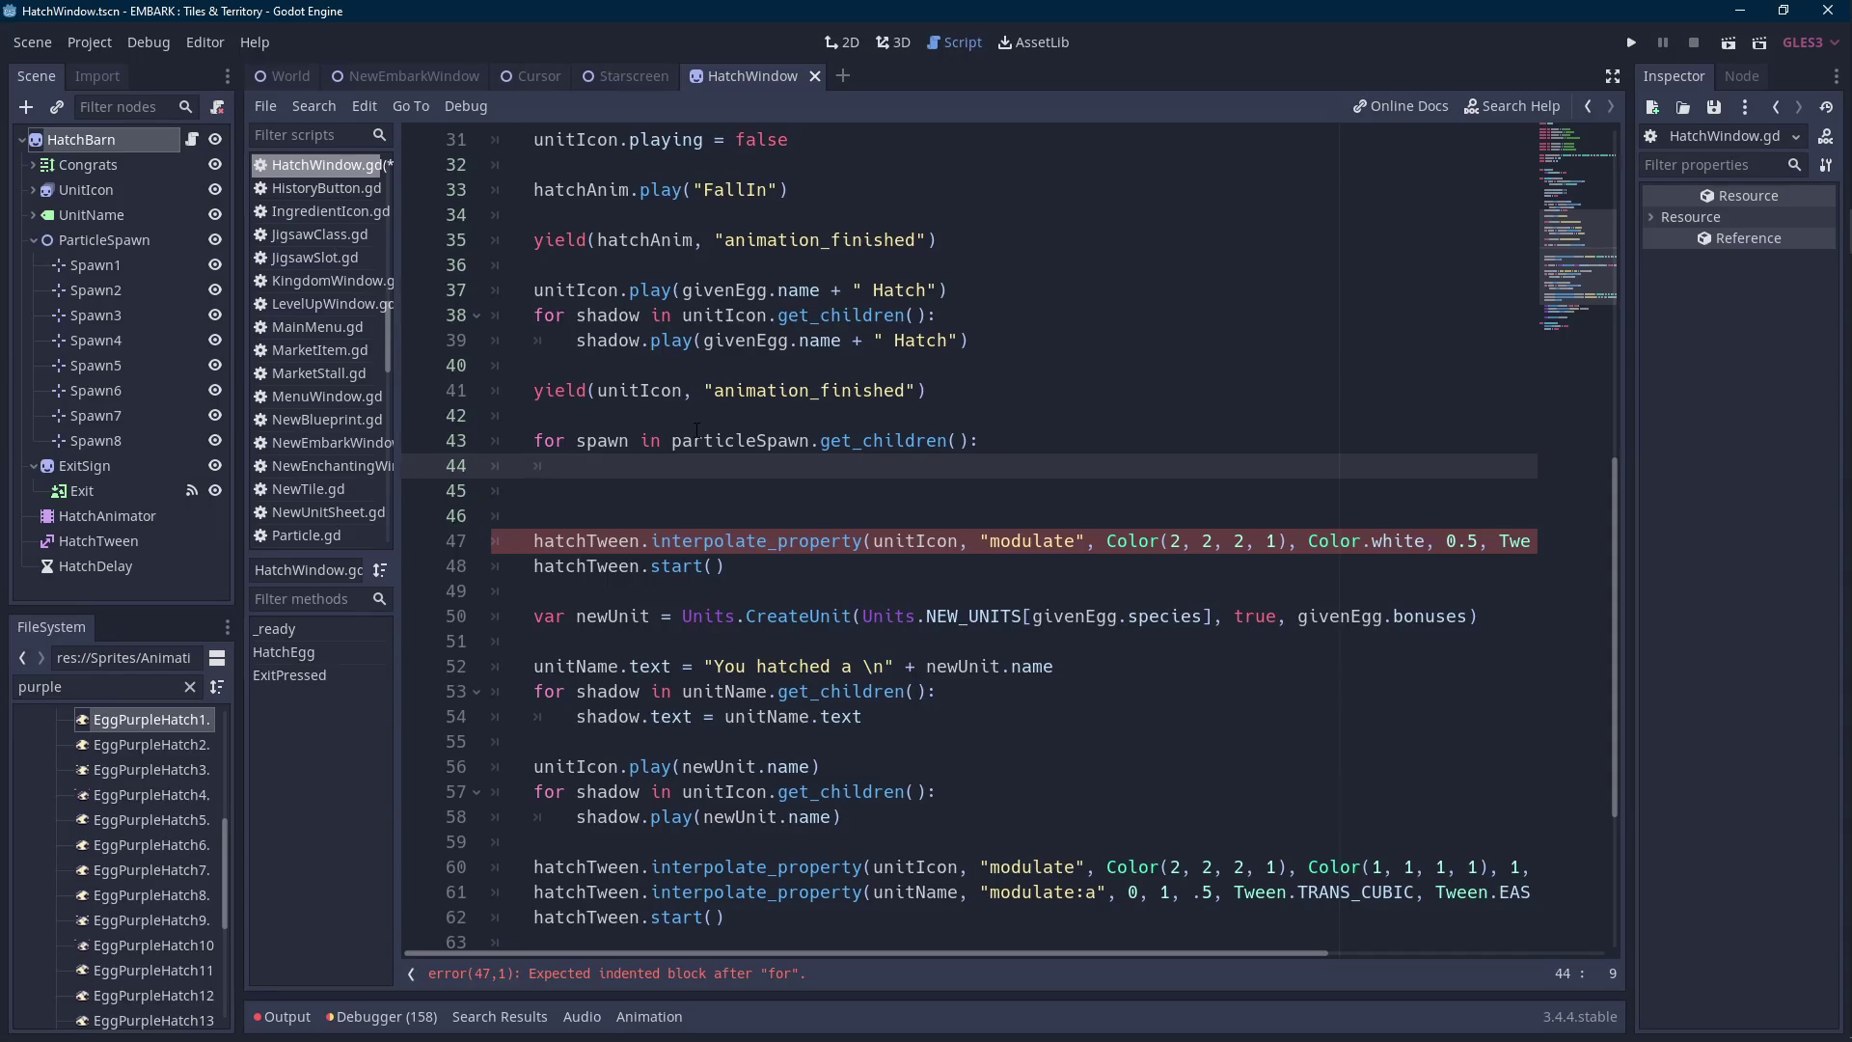
text(spawn.ro)
text(tation)
click(95, 264)
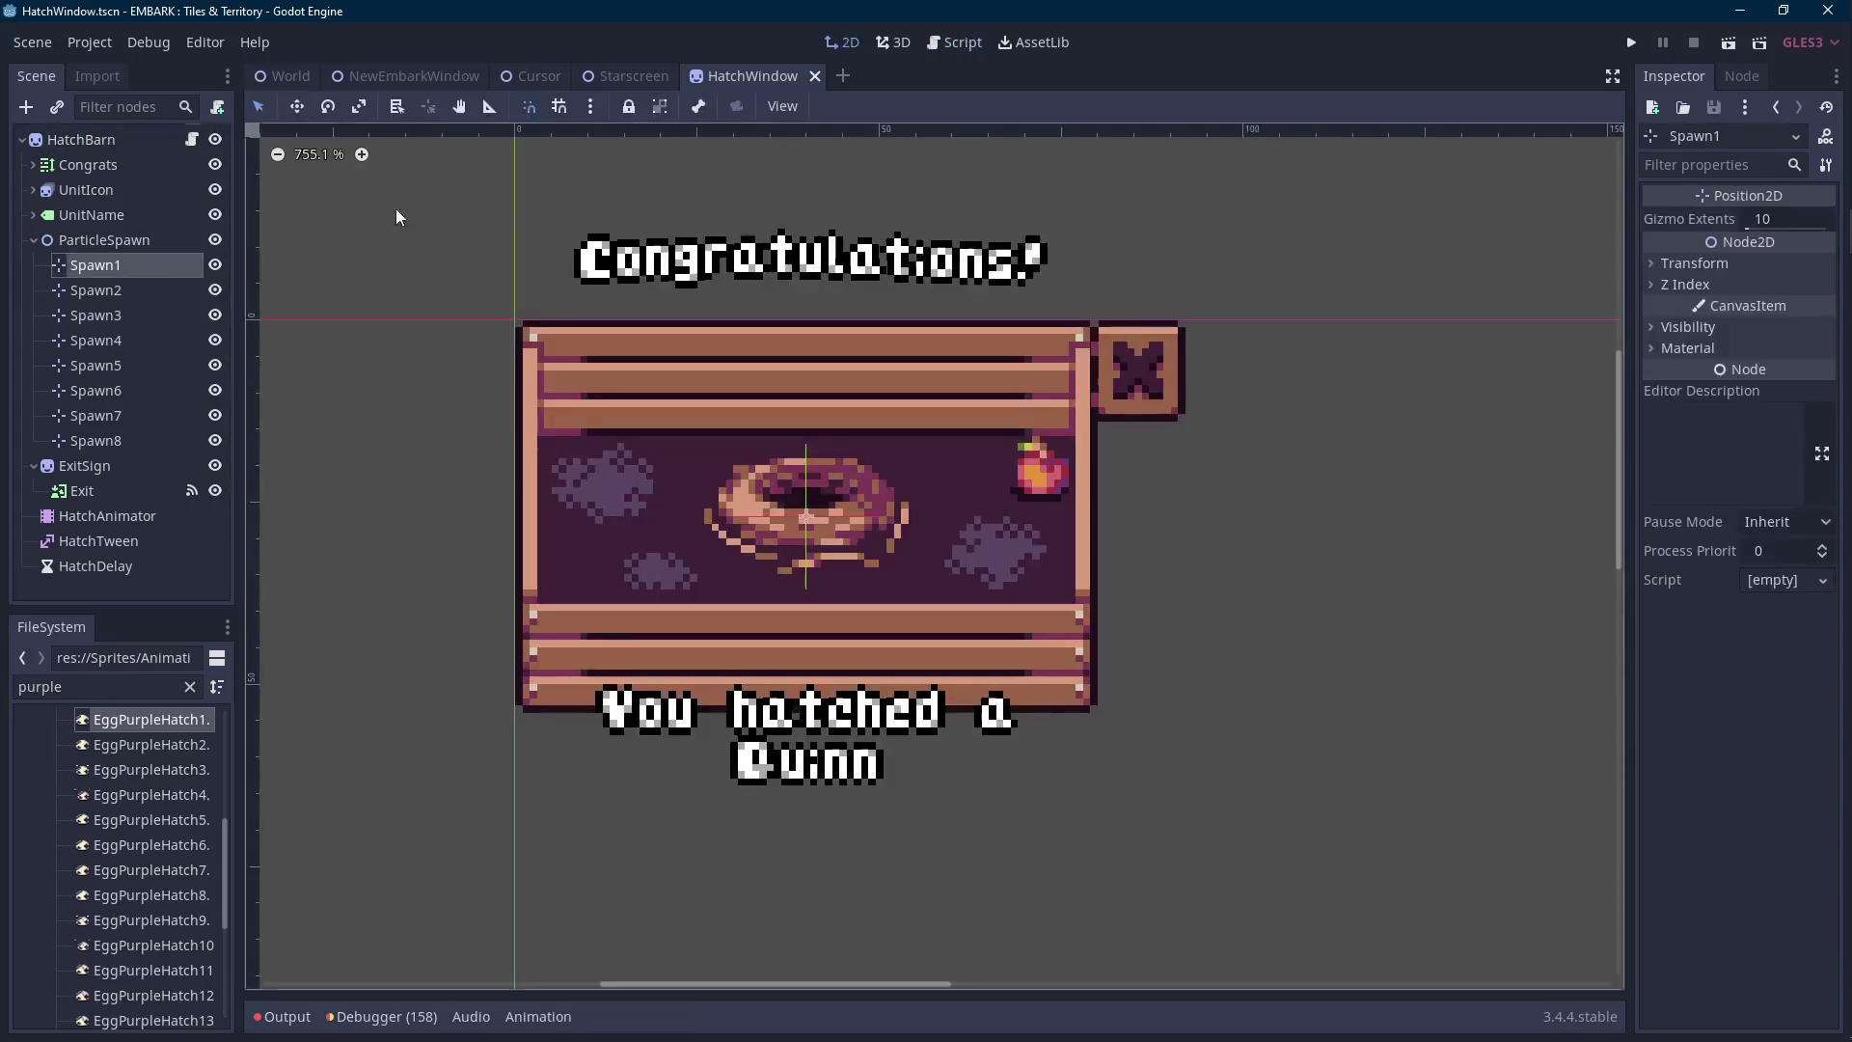
Check Spawn1's Transform, then begin a hatchTween rotation_degrees interpolate_property call on line 44.
click(1695, 263)
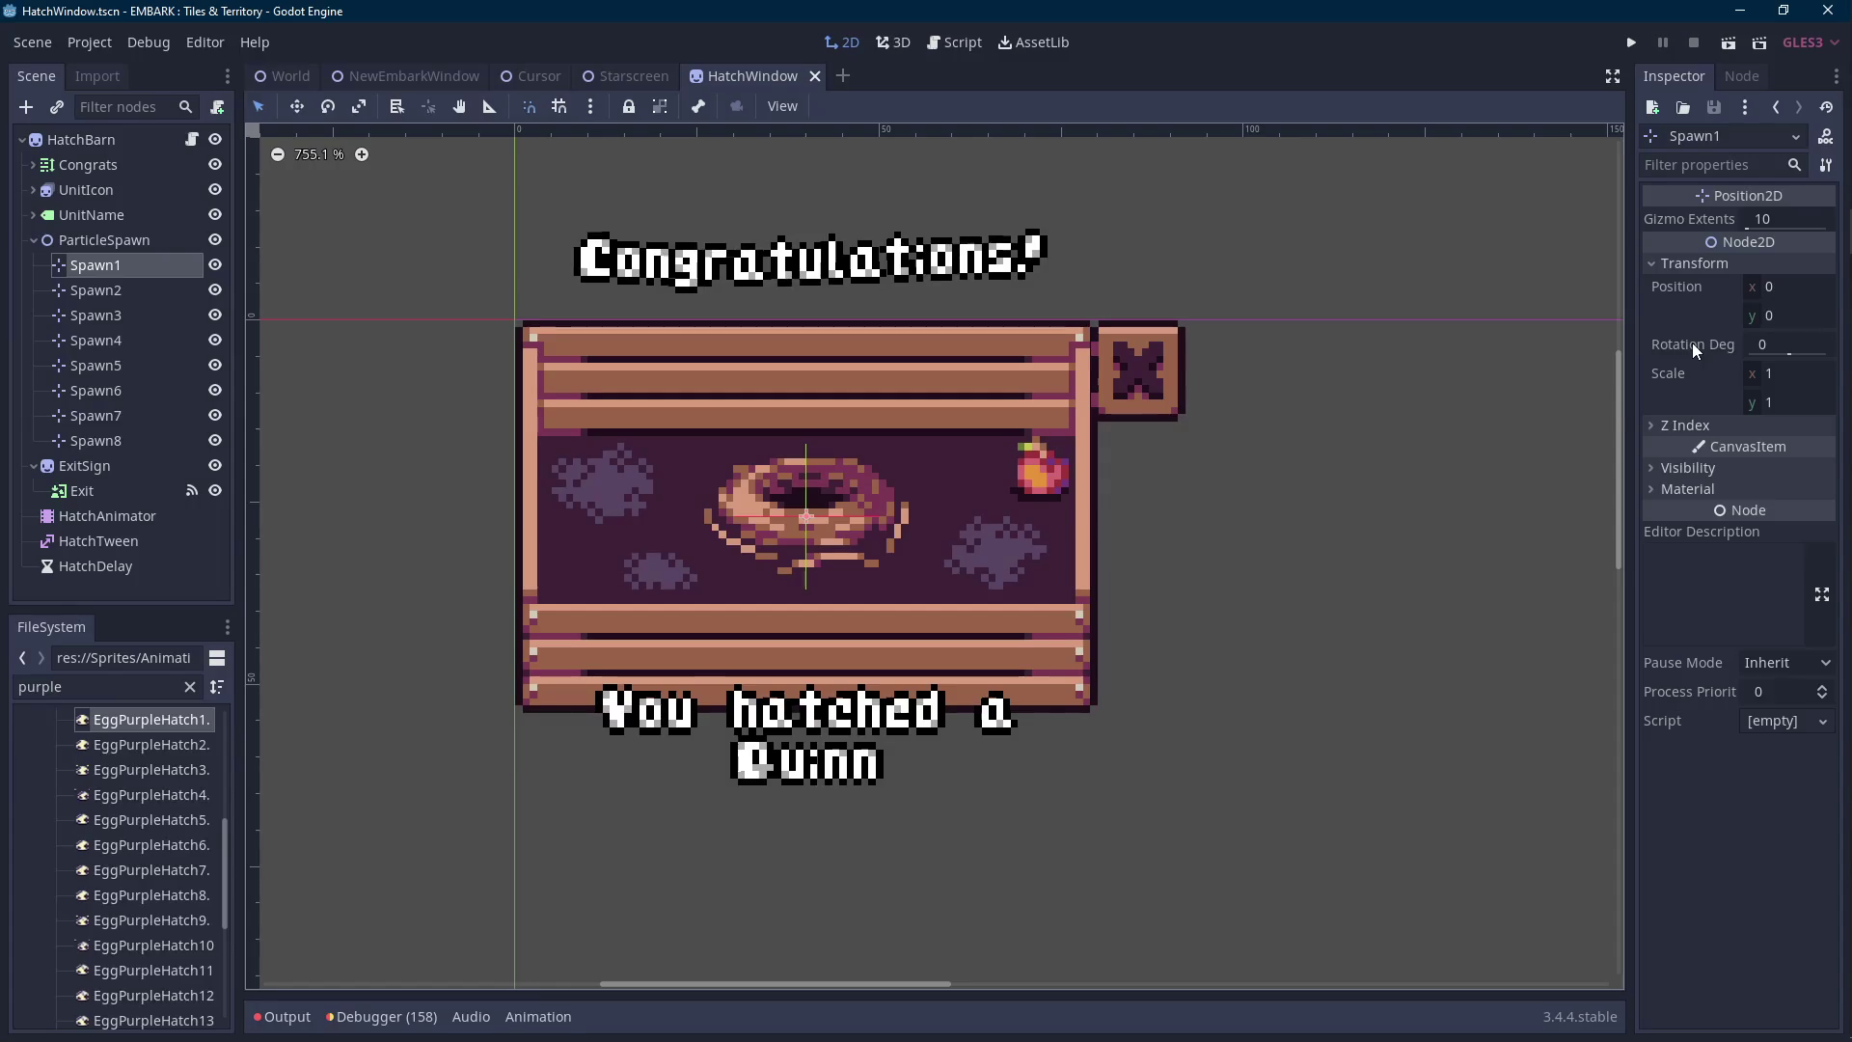
click(191, 141)
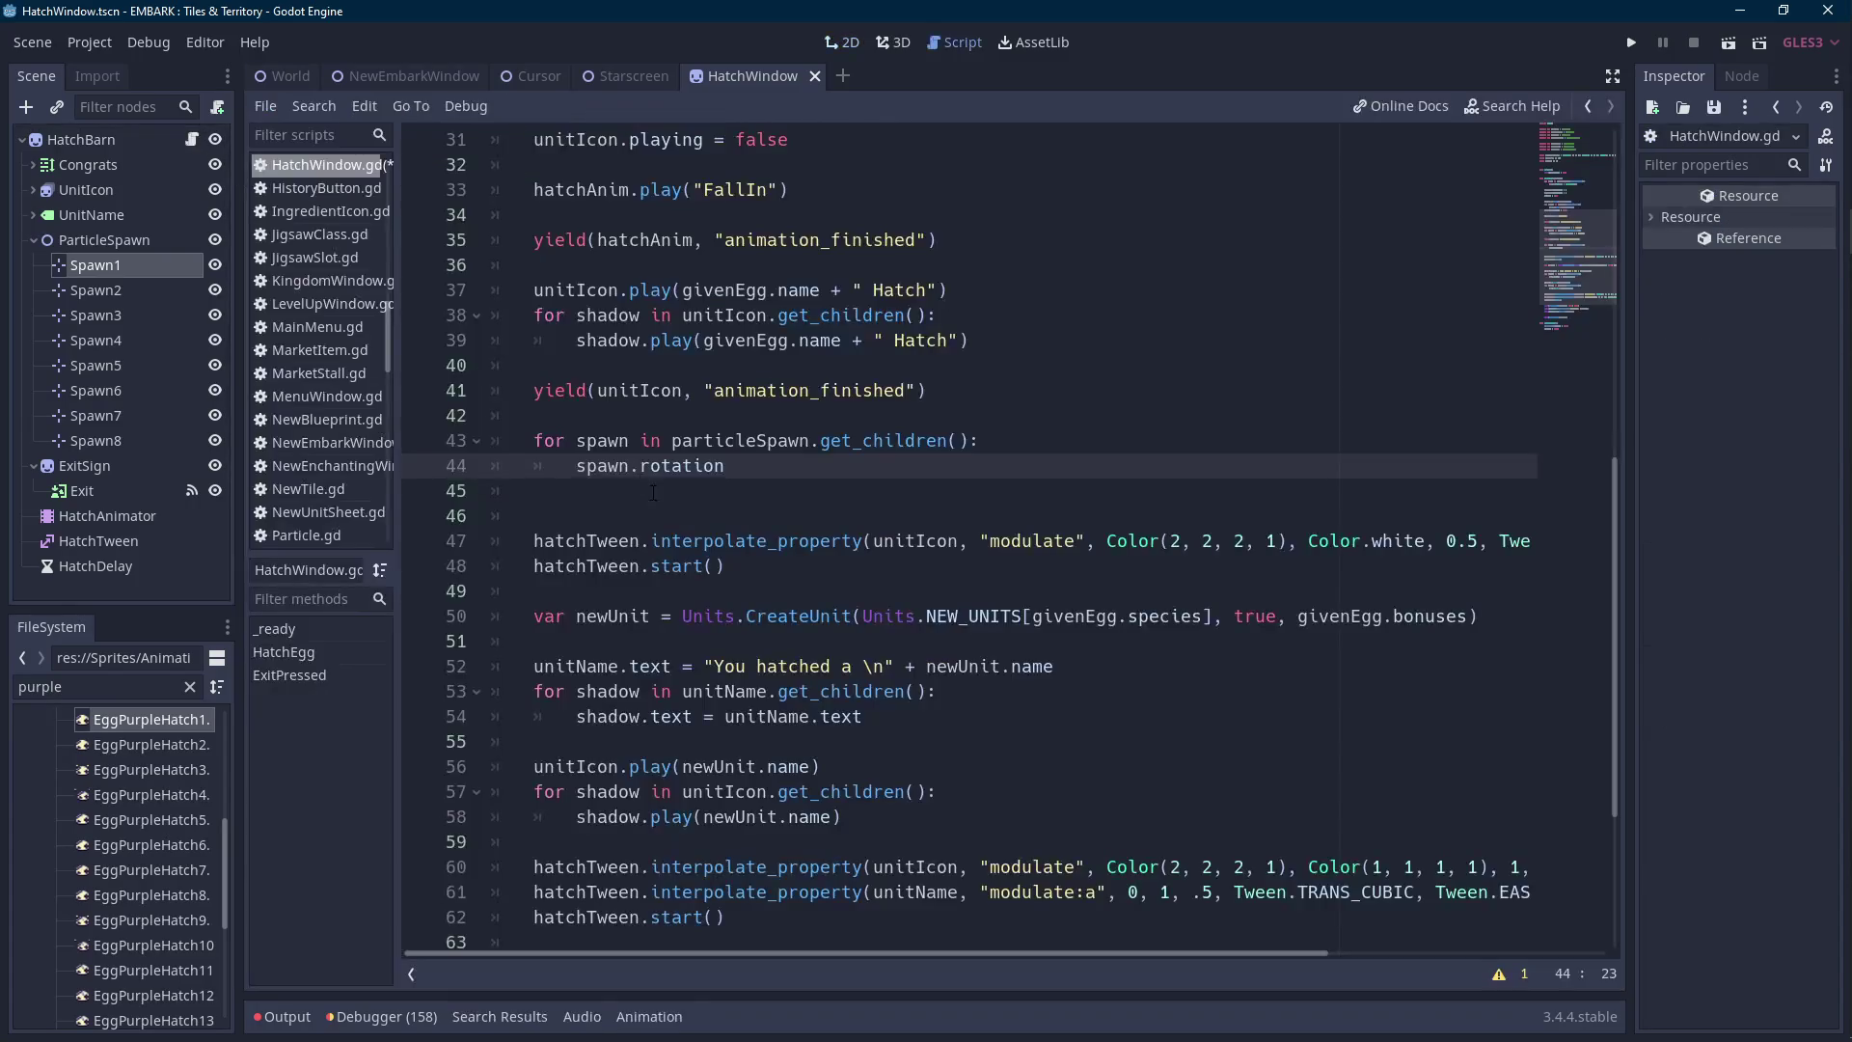
double_click(765, 470)
text(rotation)
text(_degrees)
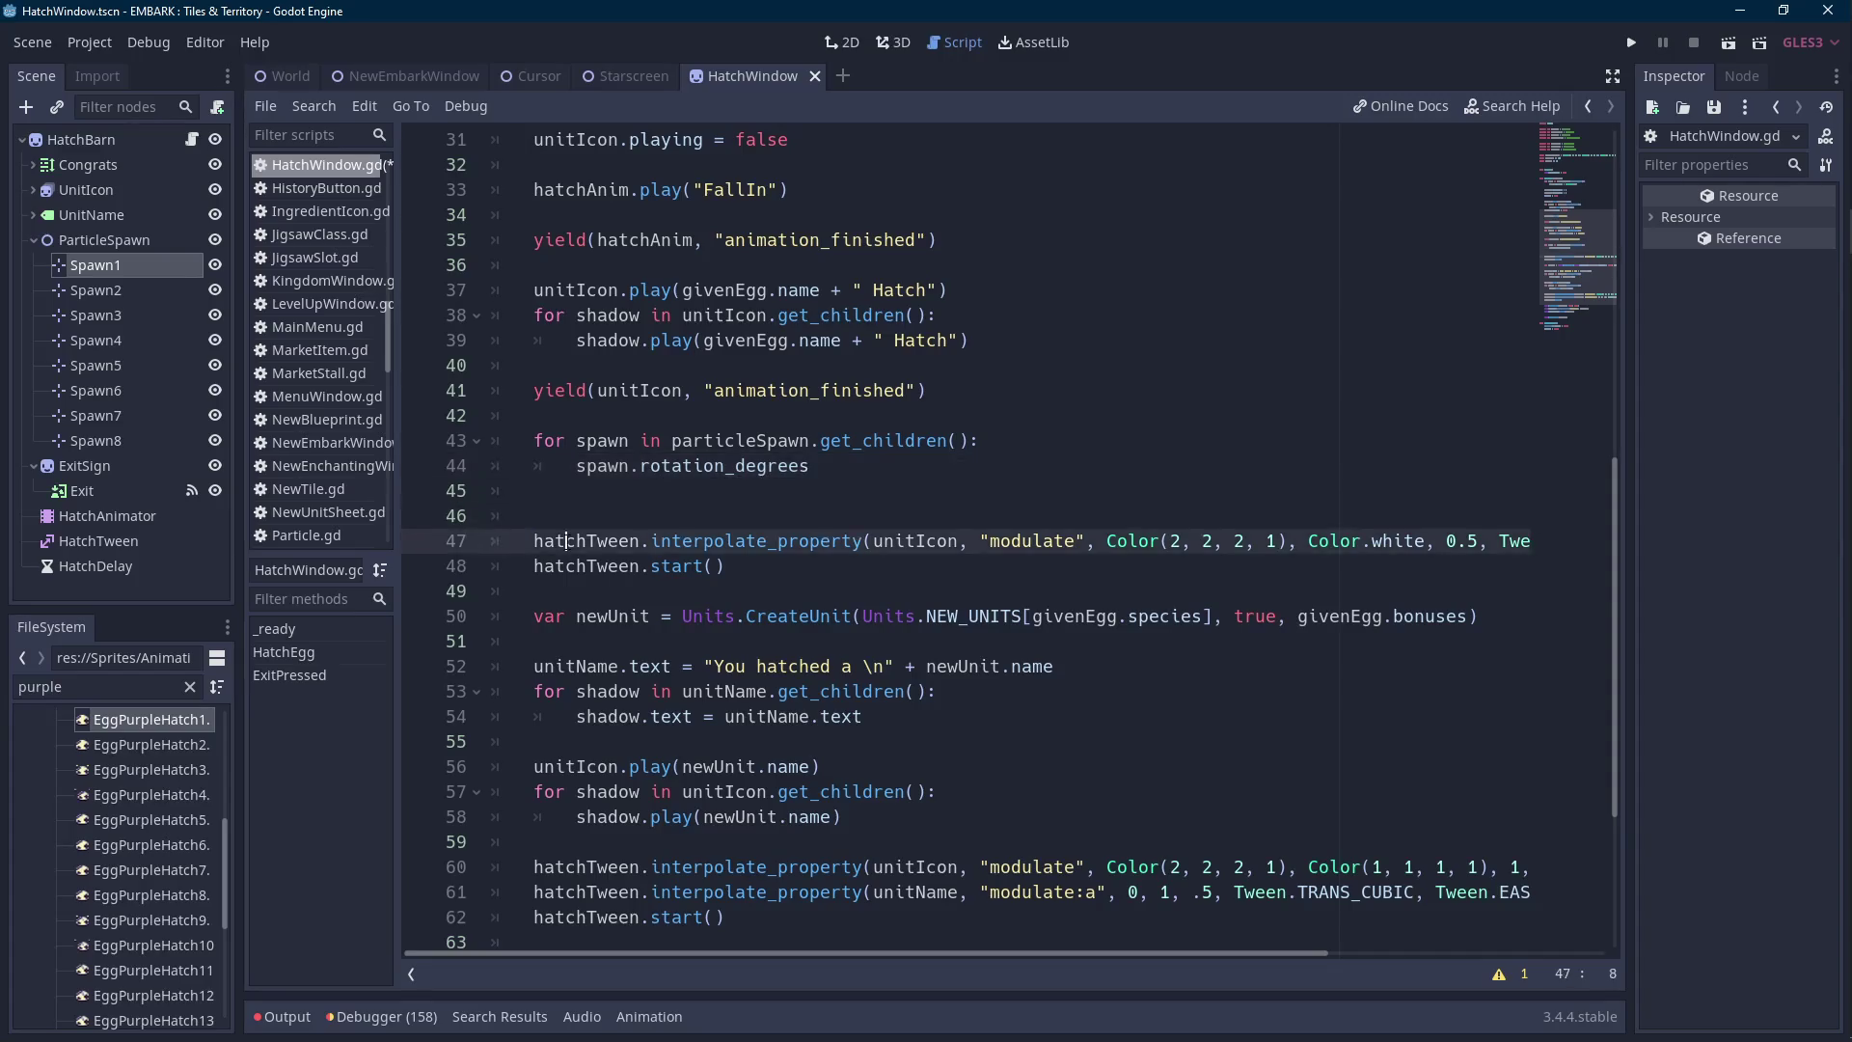
drag(810, 466, 569, 468)
text(hatchTween.inter)
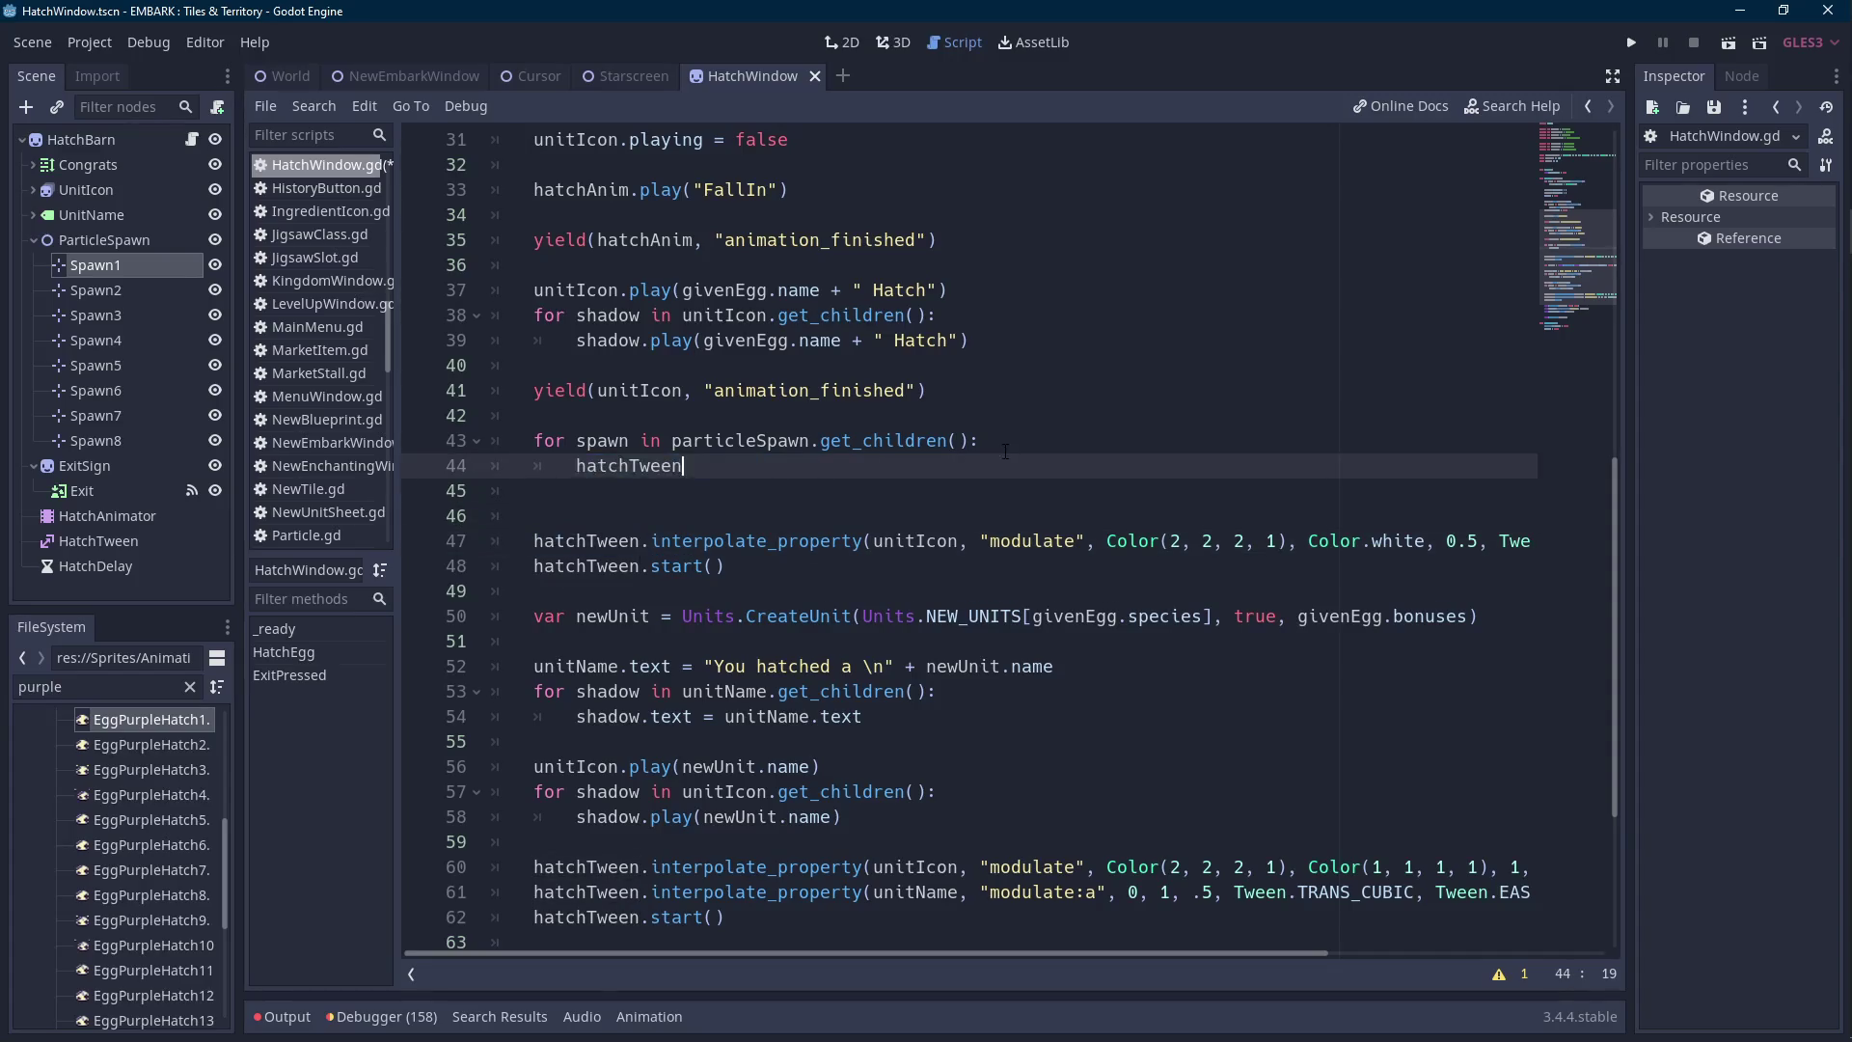
key(Down)
key(Down)
key(Down)
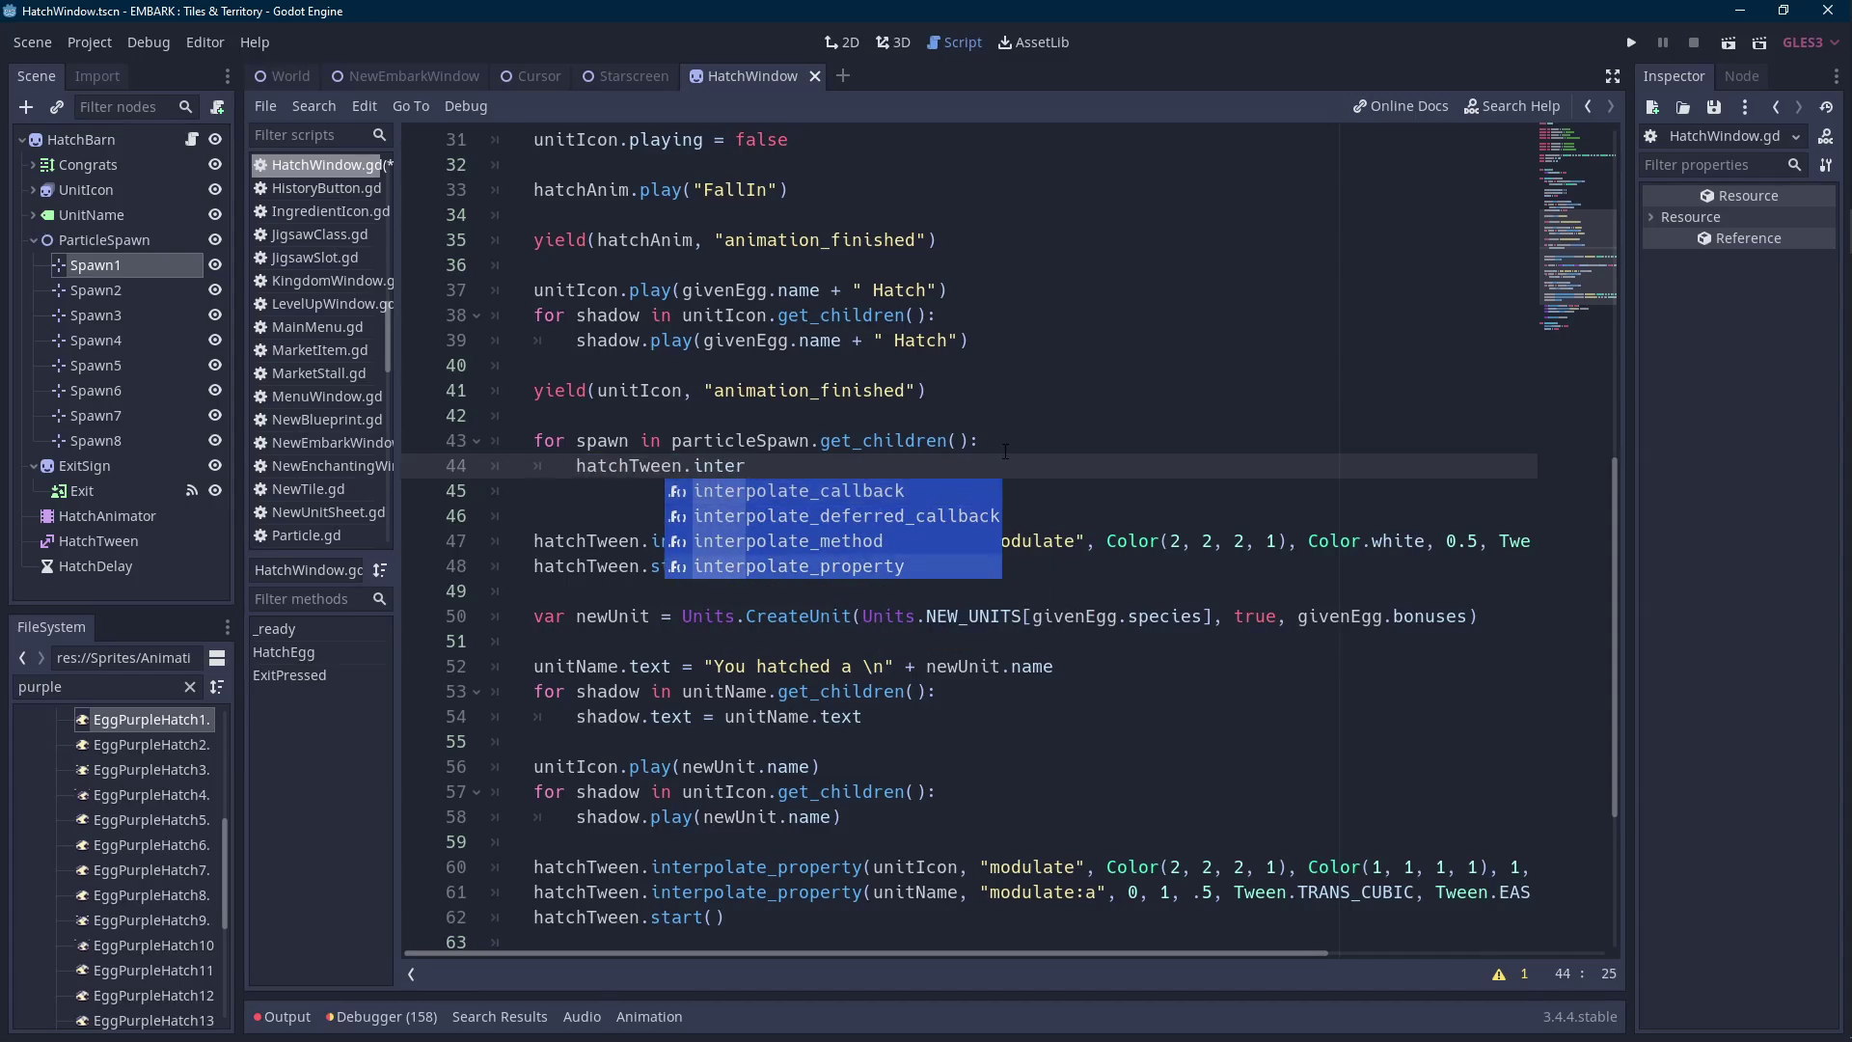
key(Return)
text(hatchTween, "rotatio)
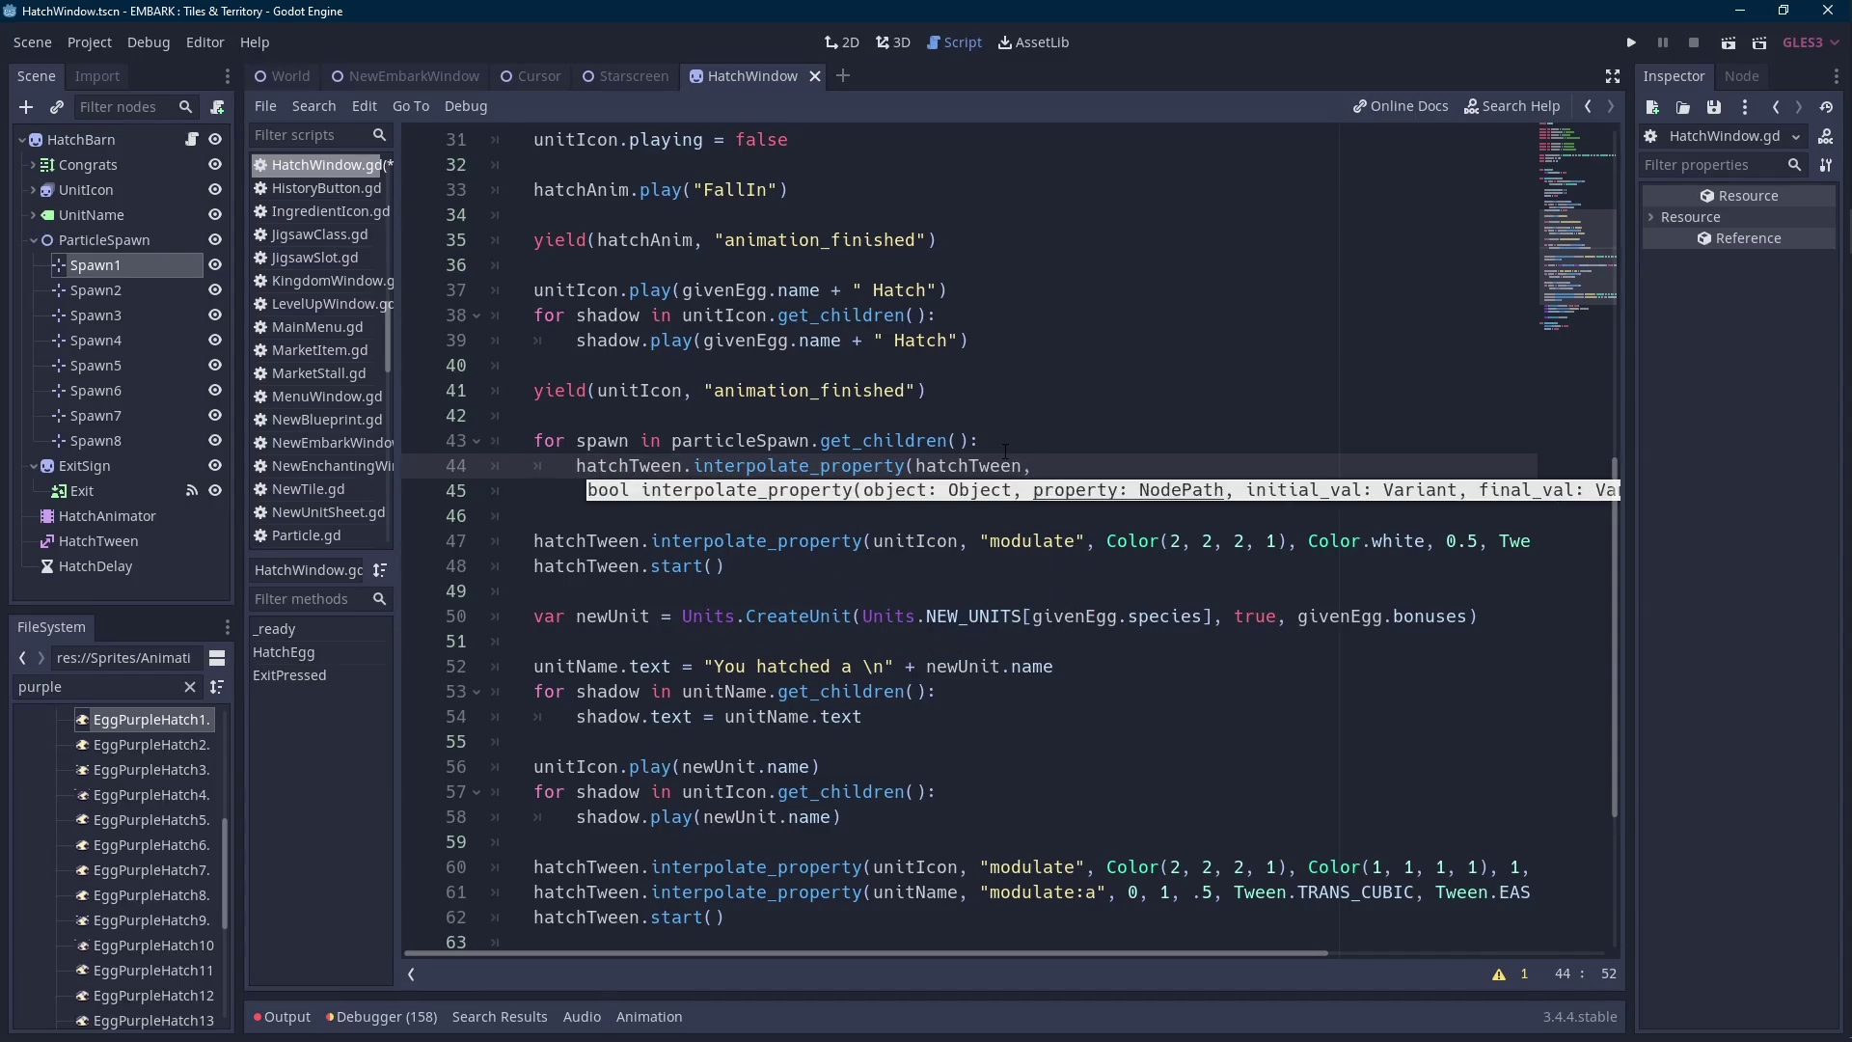
text(n_degrees",)
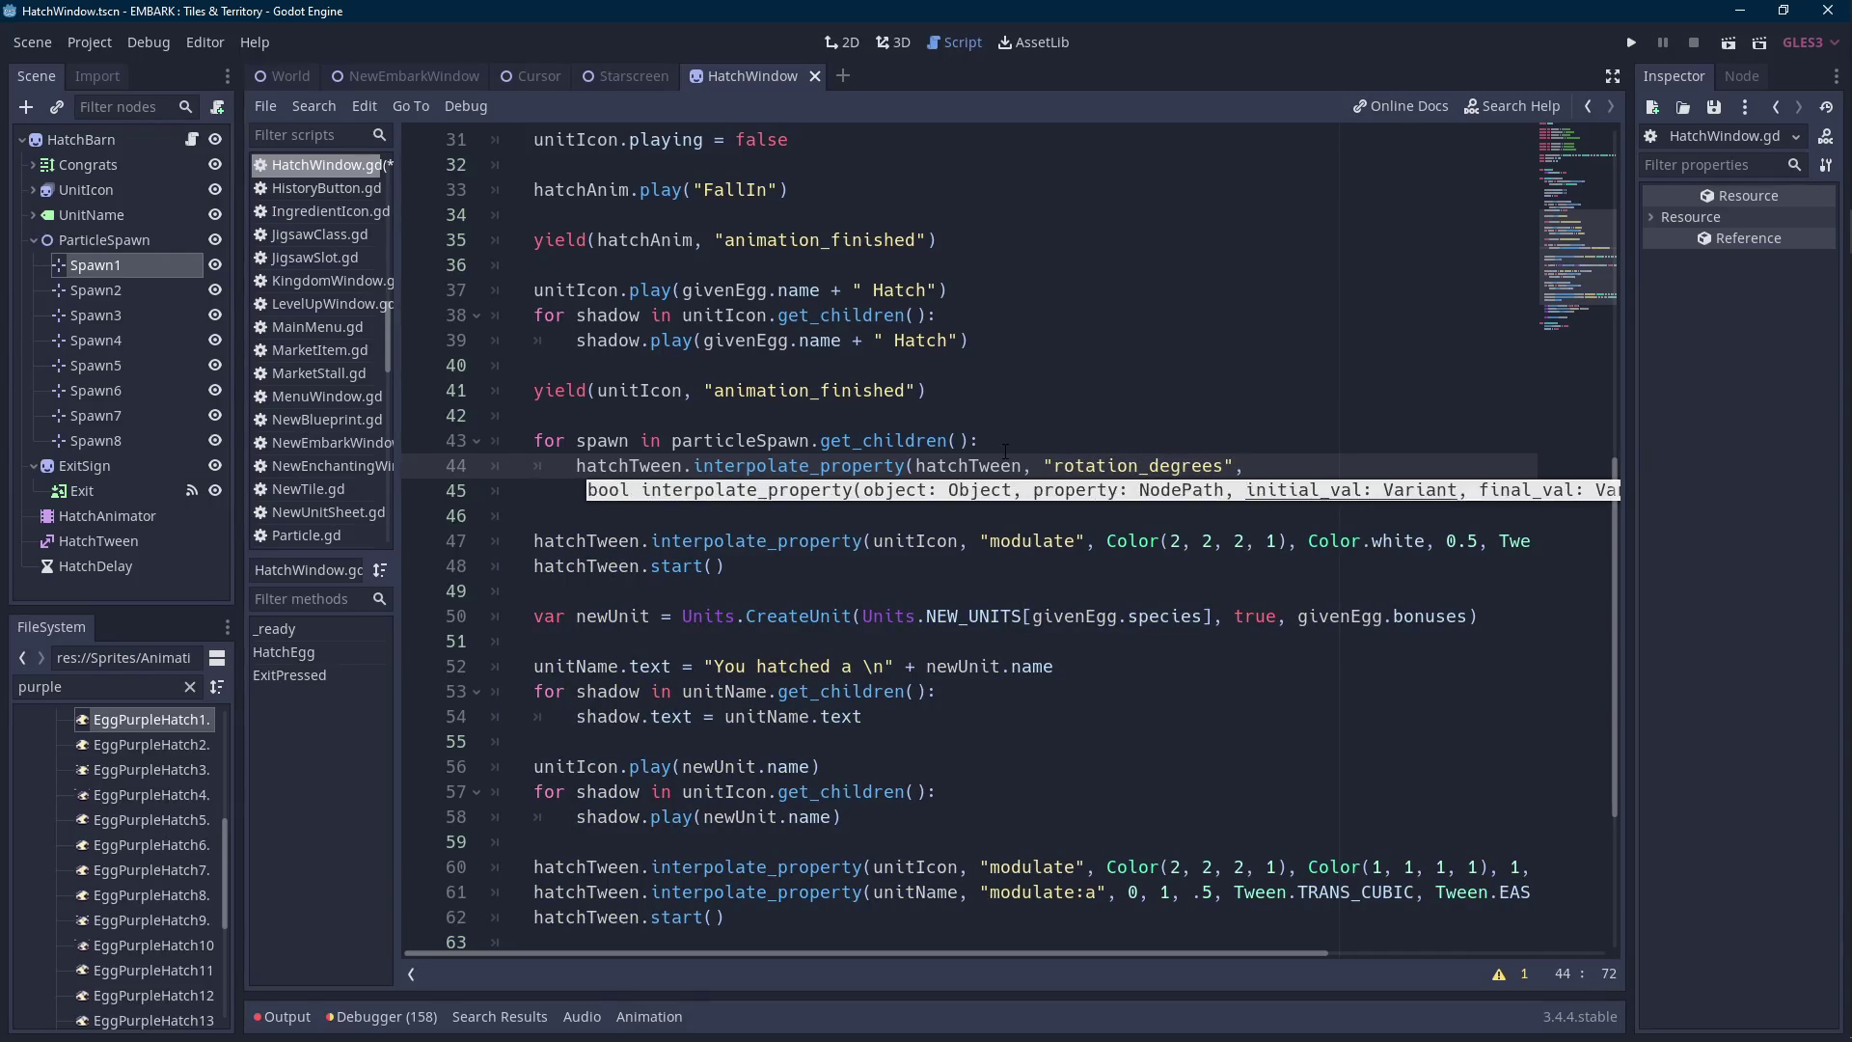
text( 0)
Finish the spawn counter-rotation tween from 0 to -360 over 1 second.
click(85, 275)
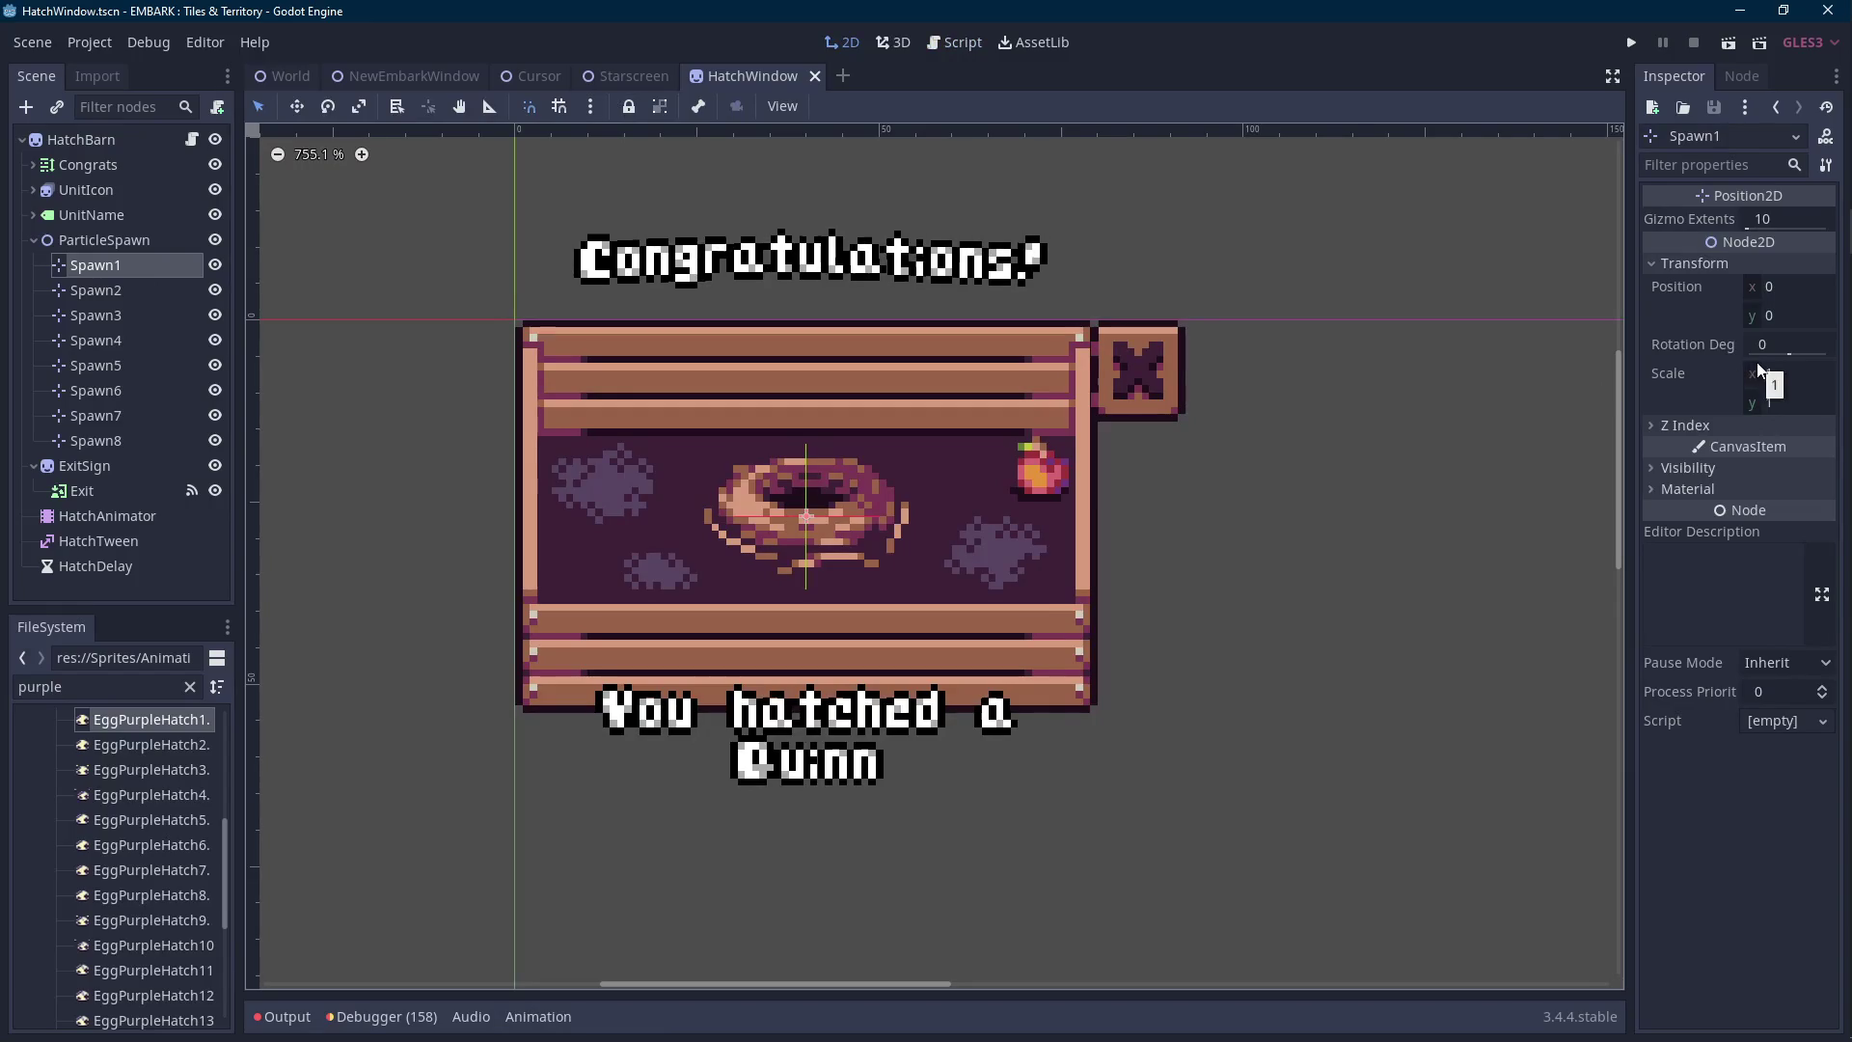
click(190, 141)
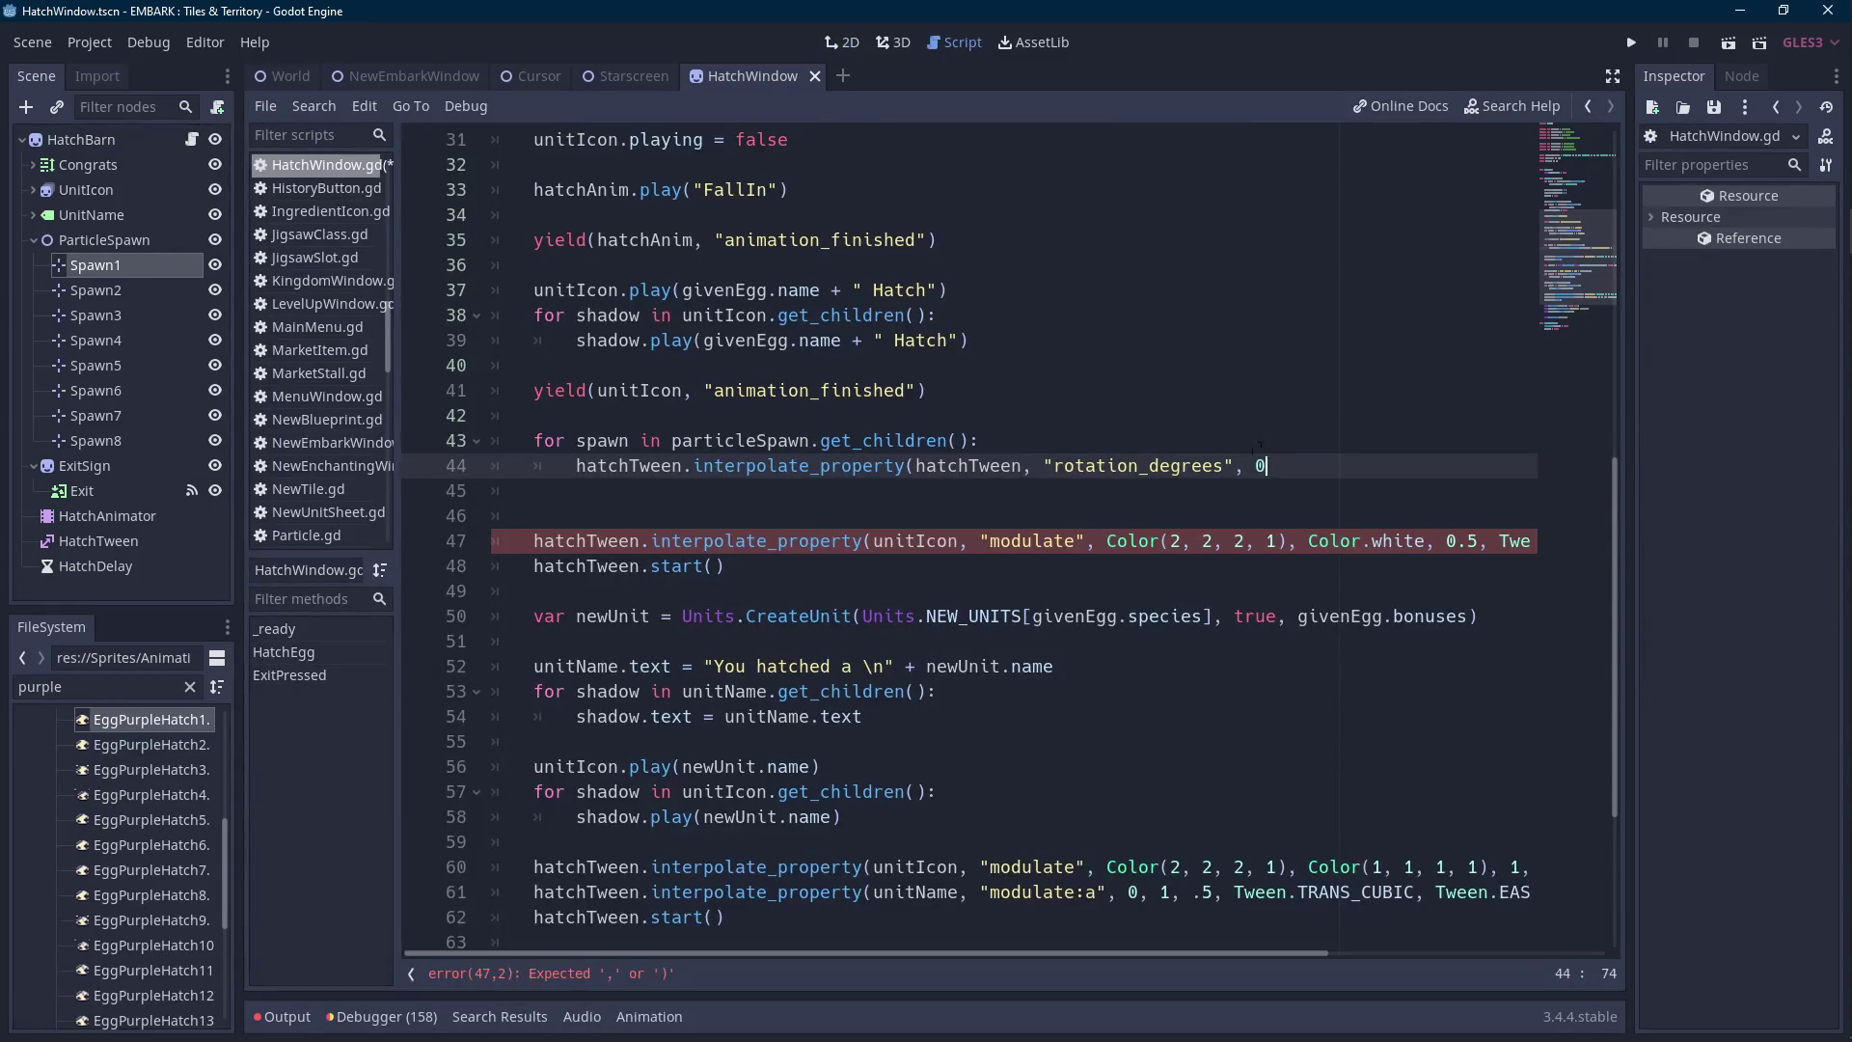
text(, -)
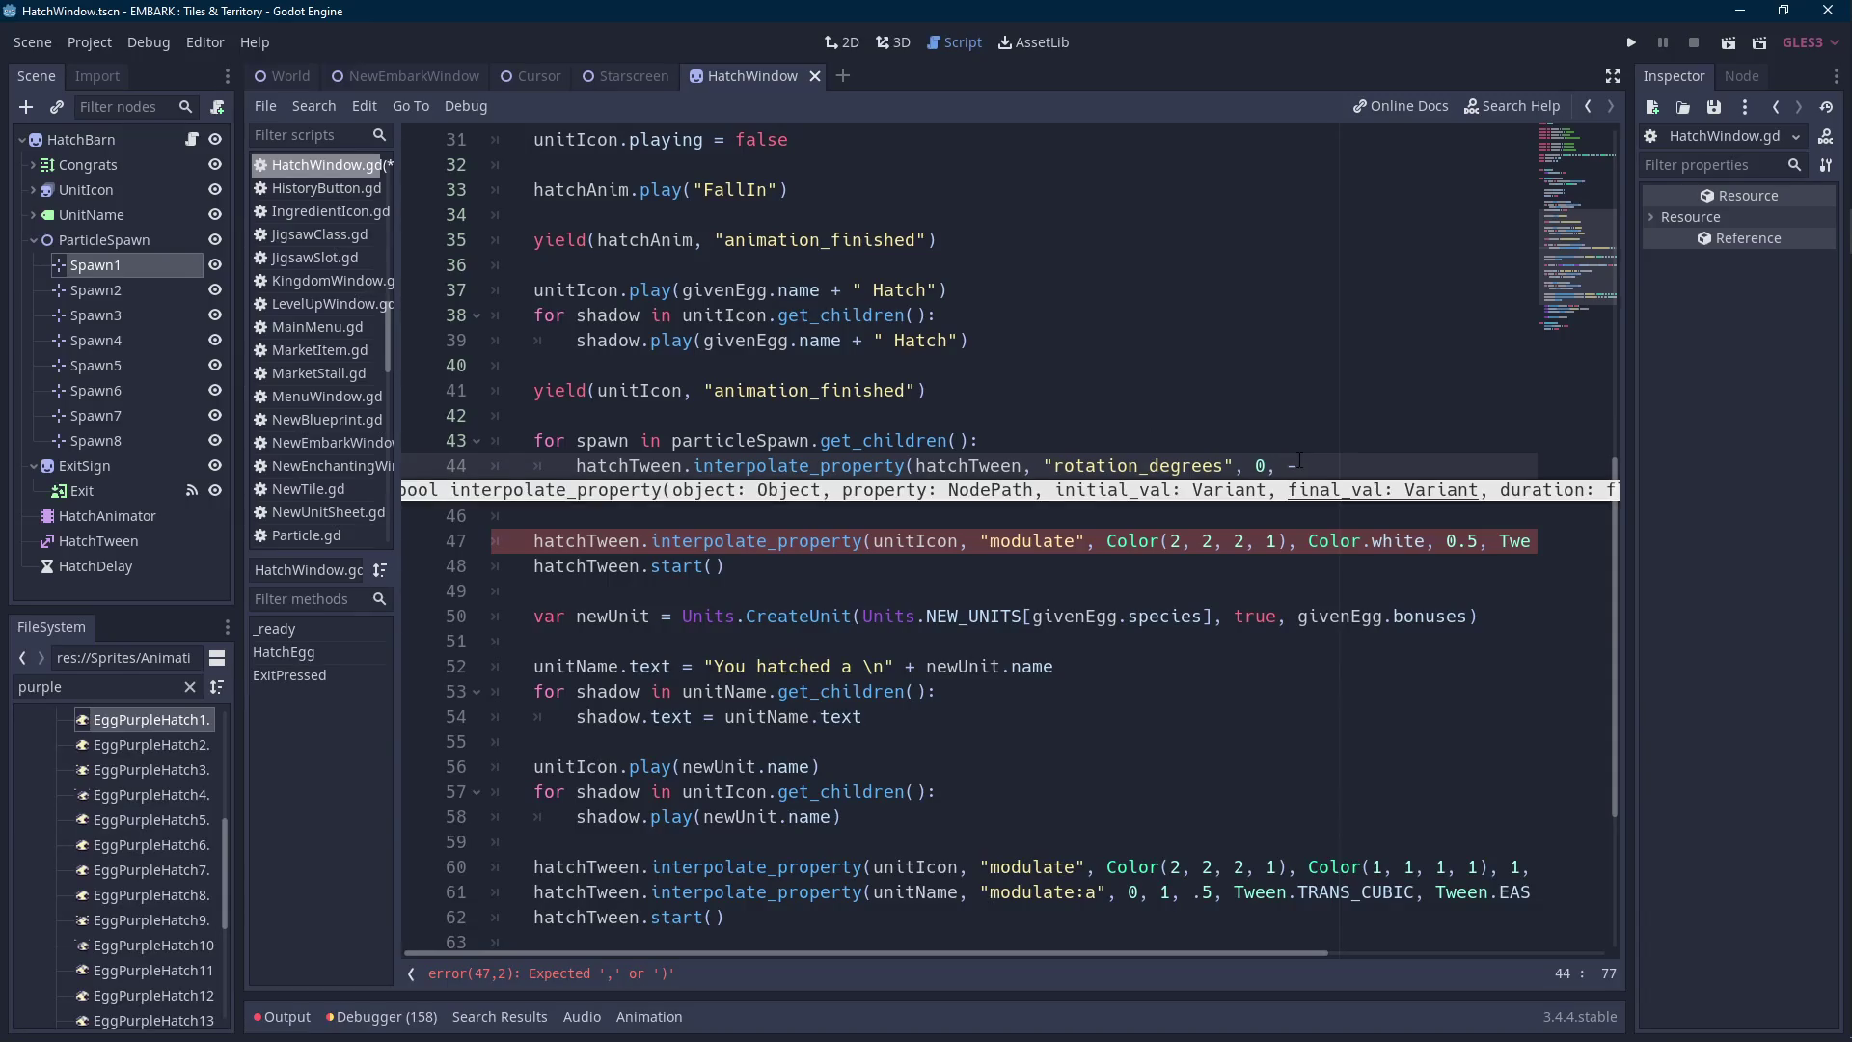
text(360,)
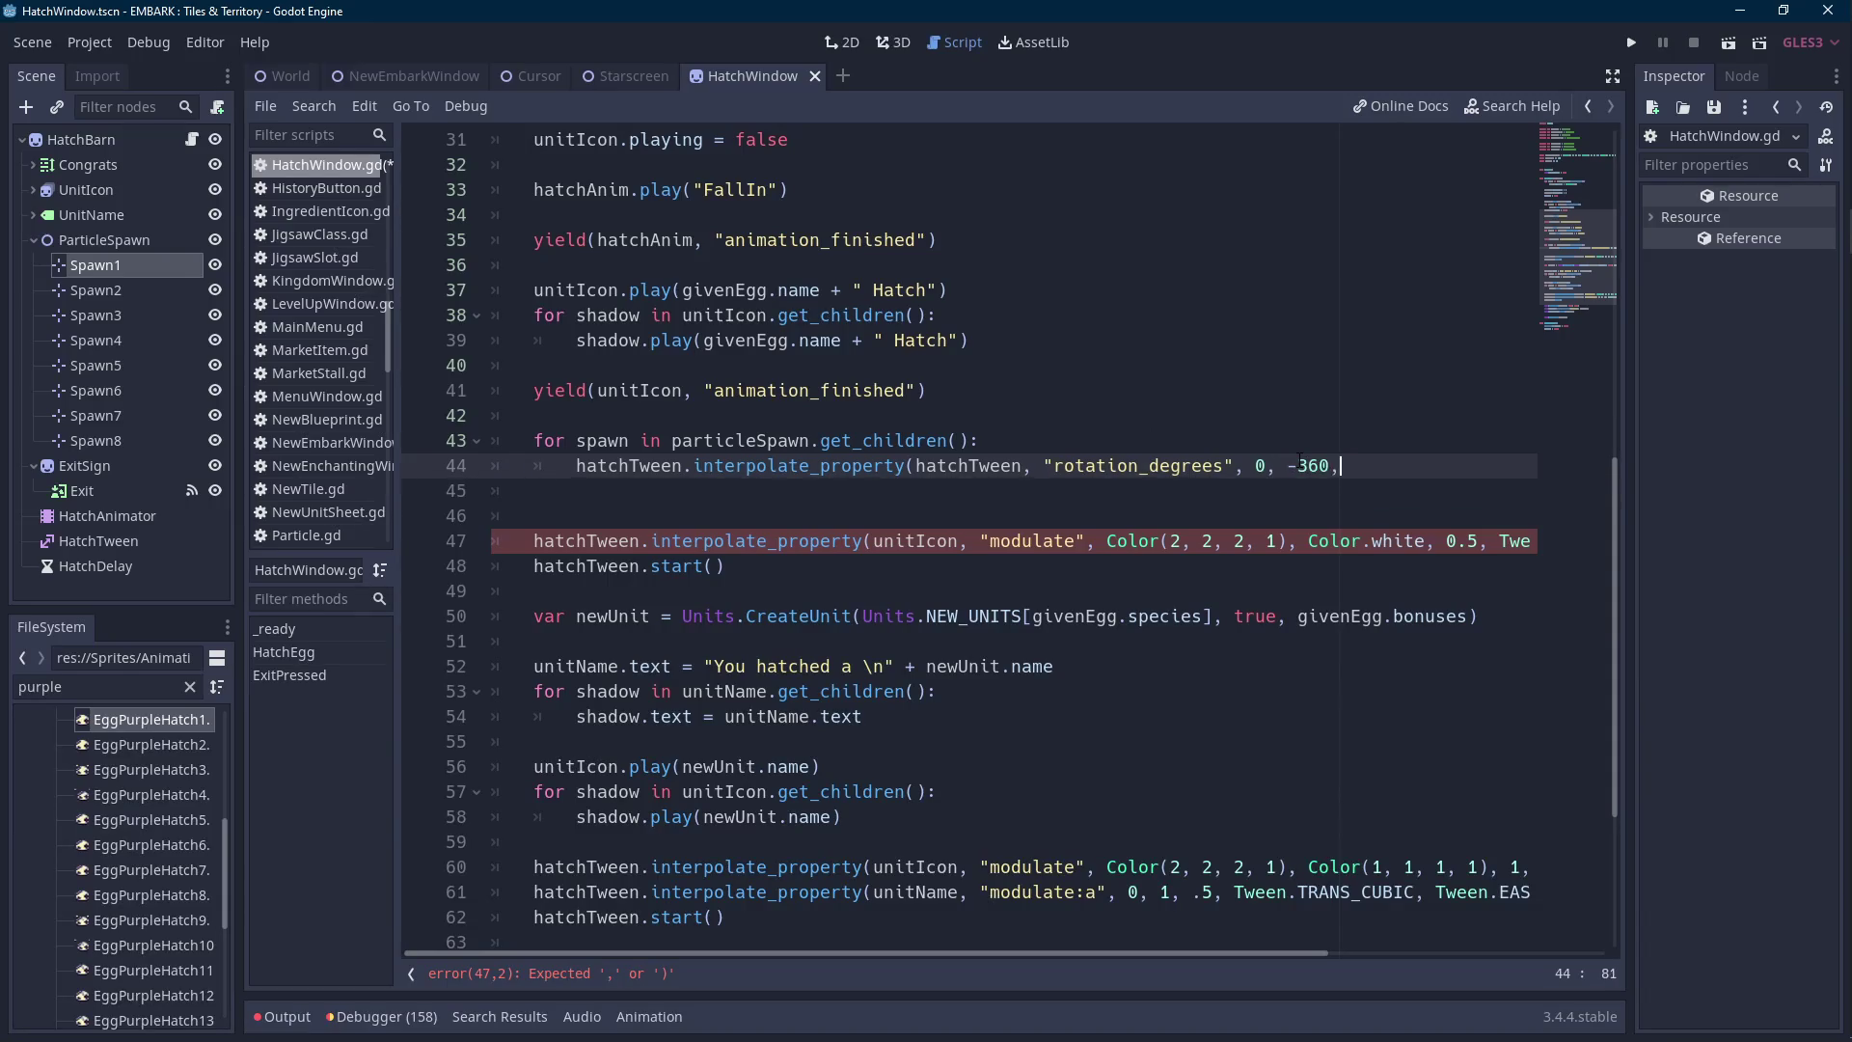
text( 1,)
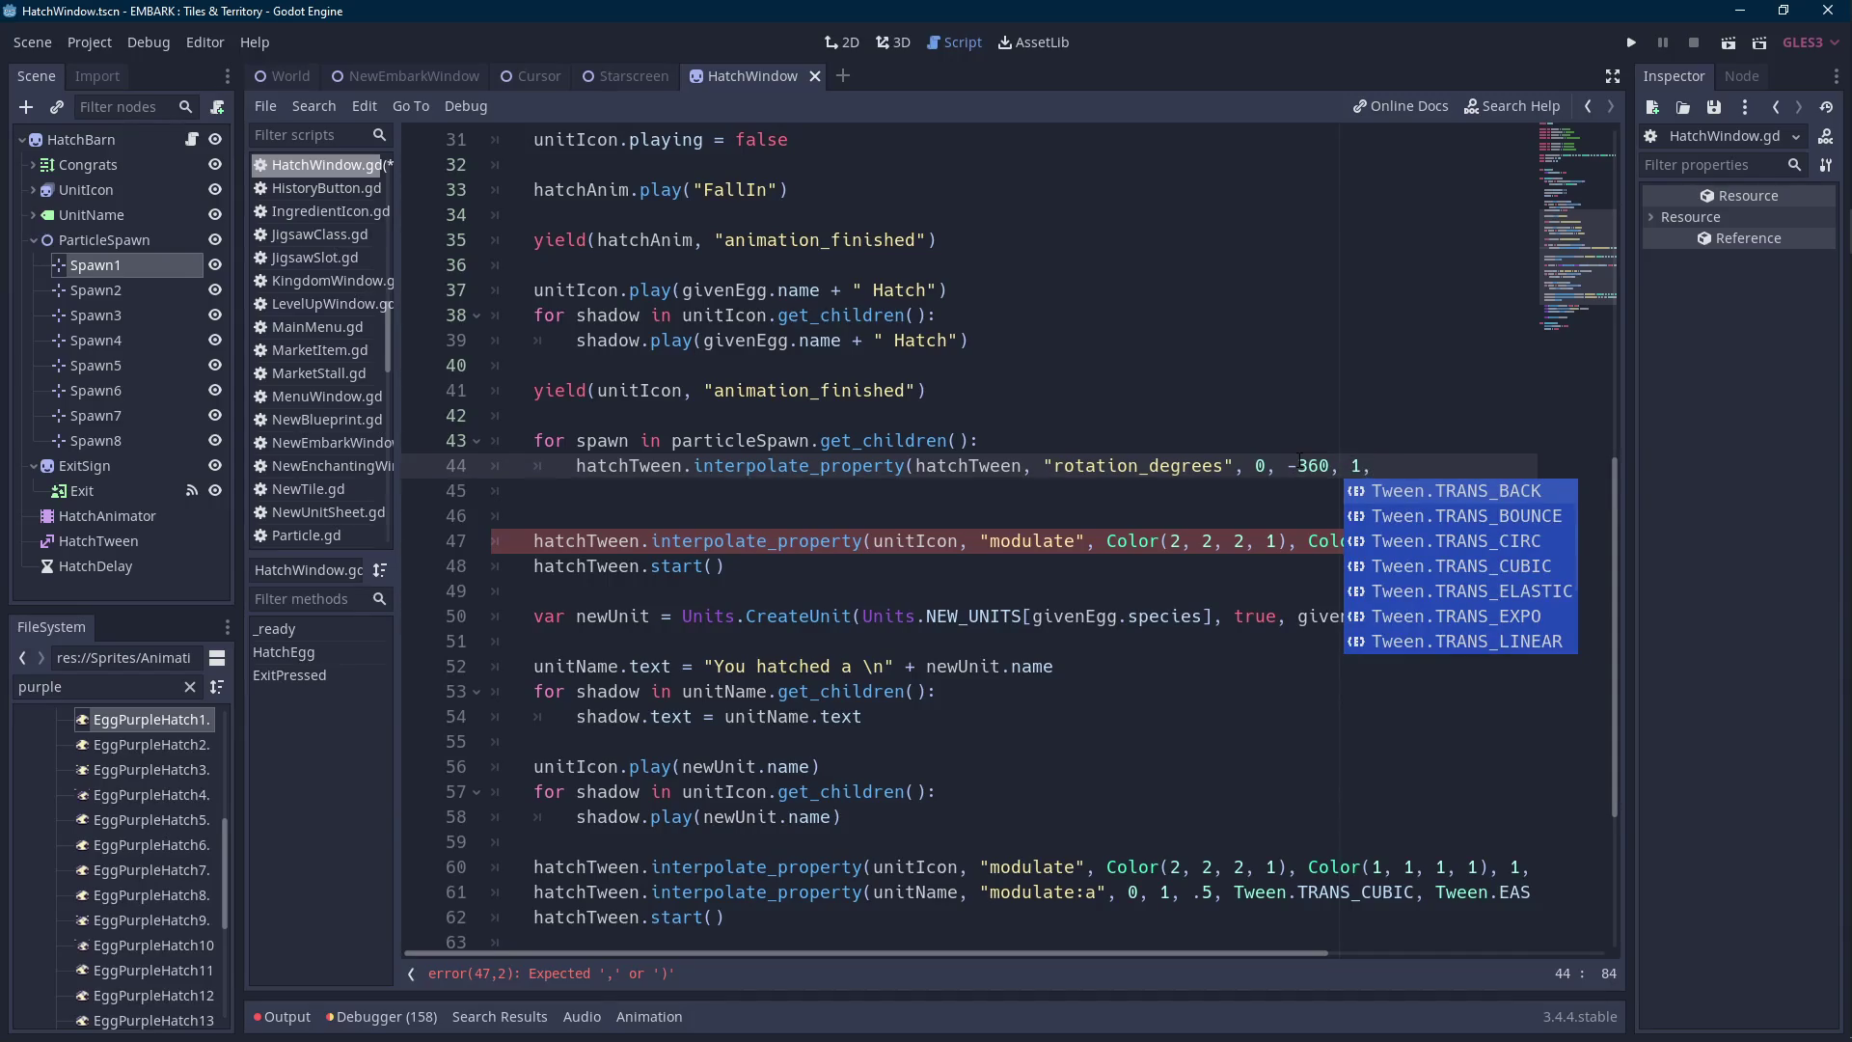
key(Down)
key(Down)
key(Down)
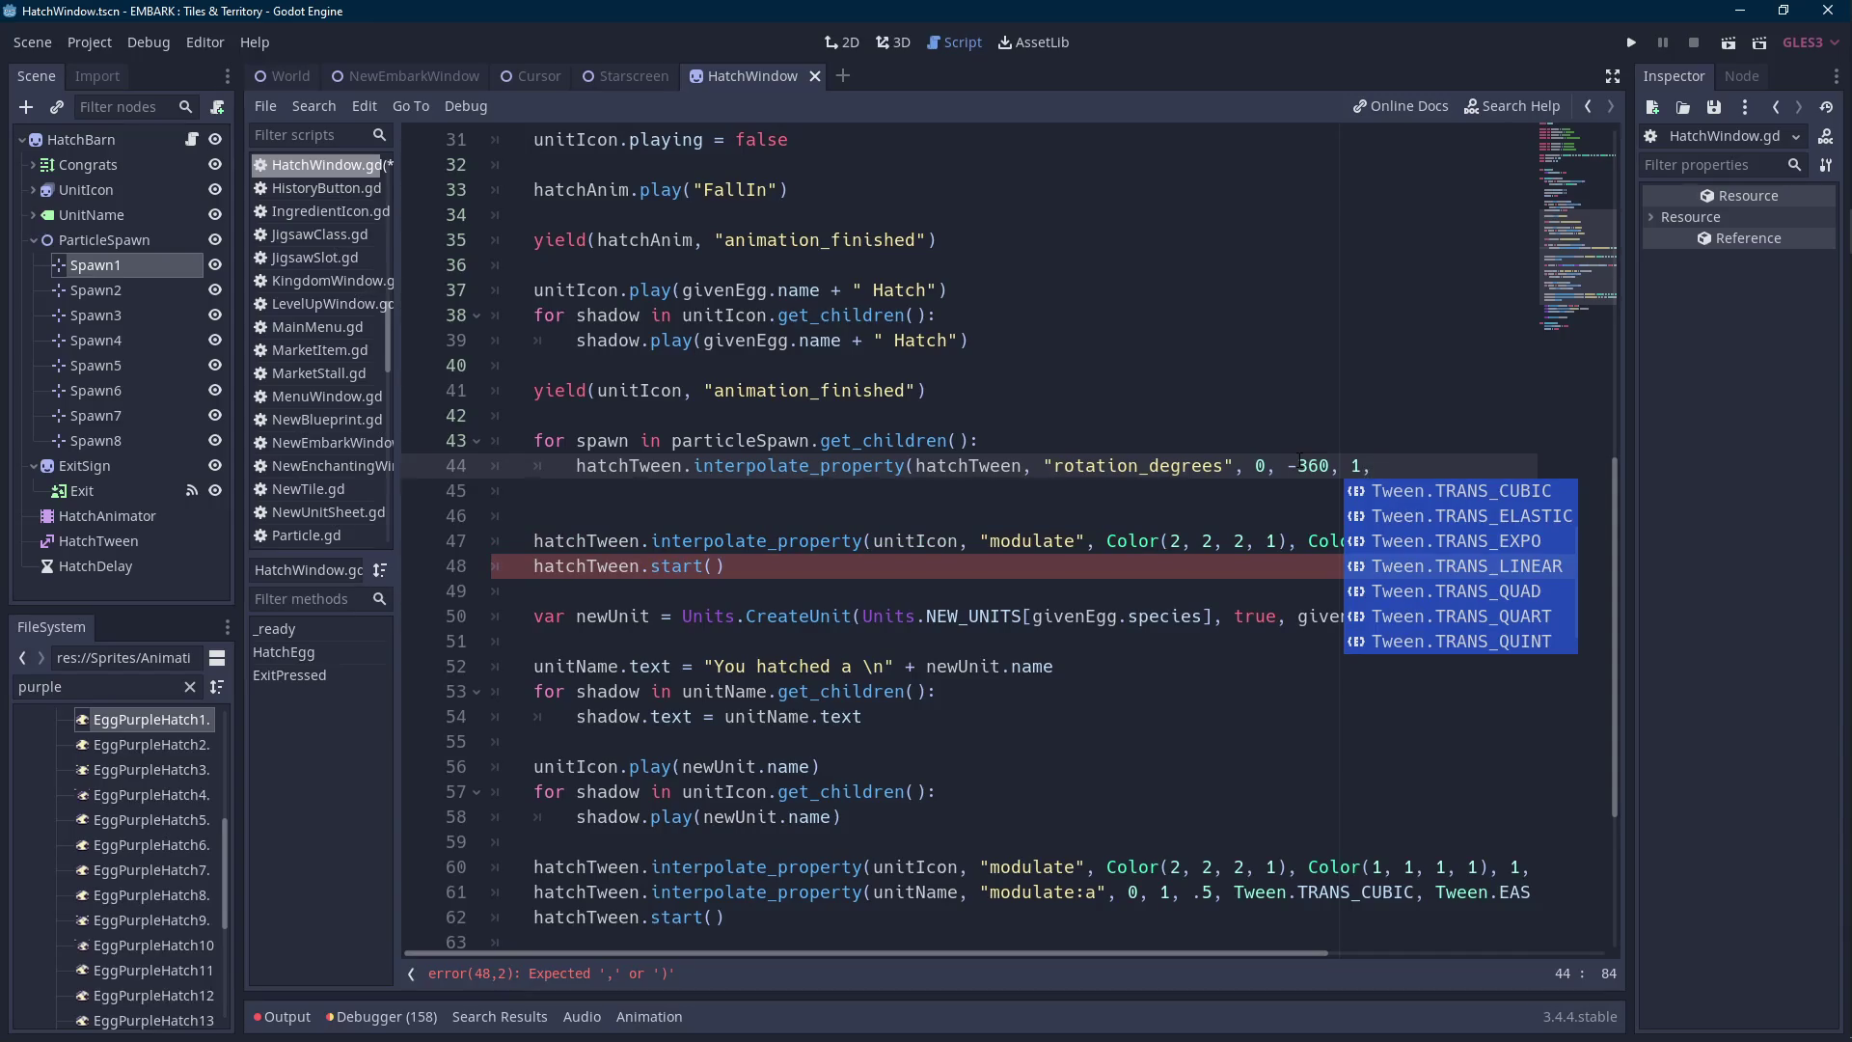
key(BackSpace)
text())
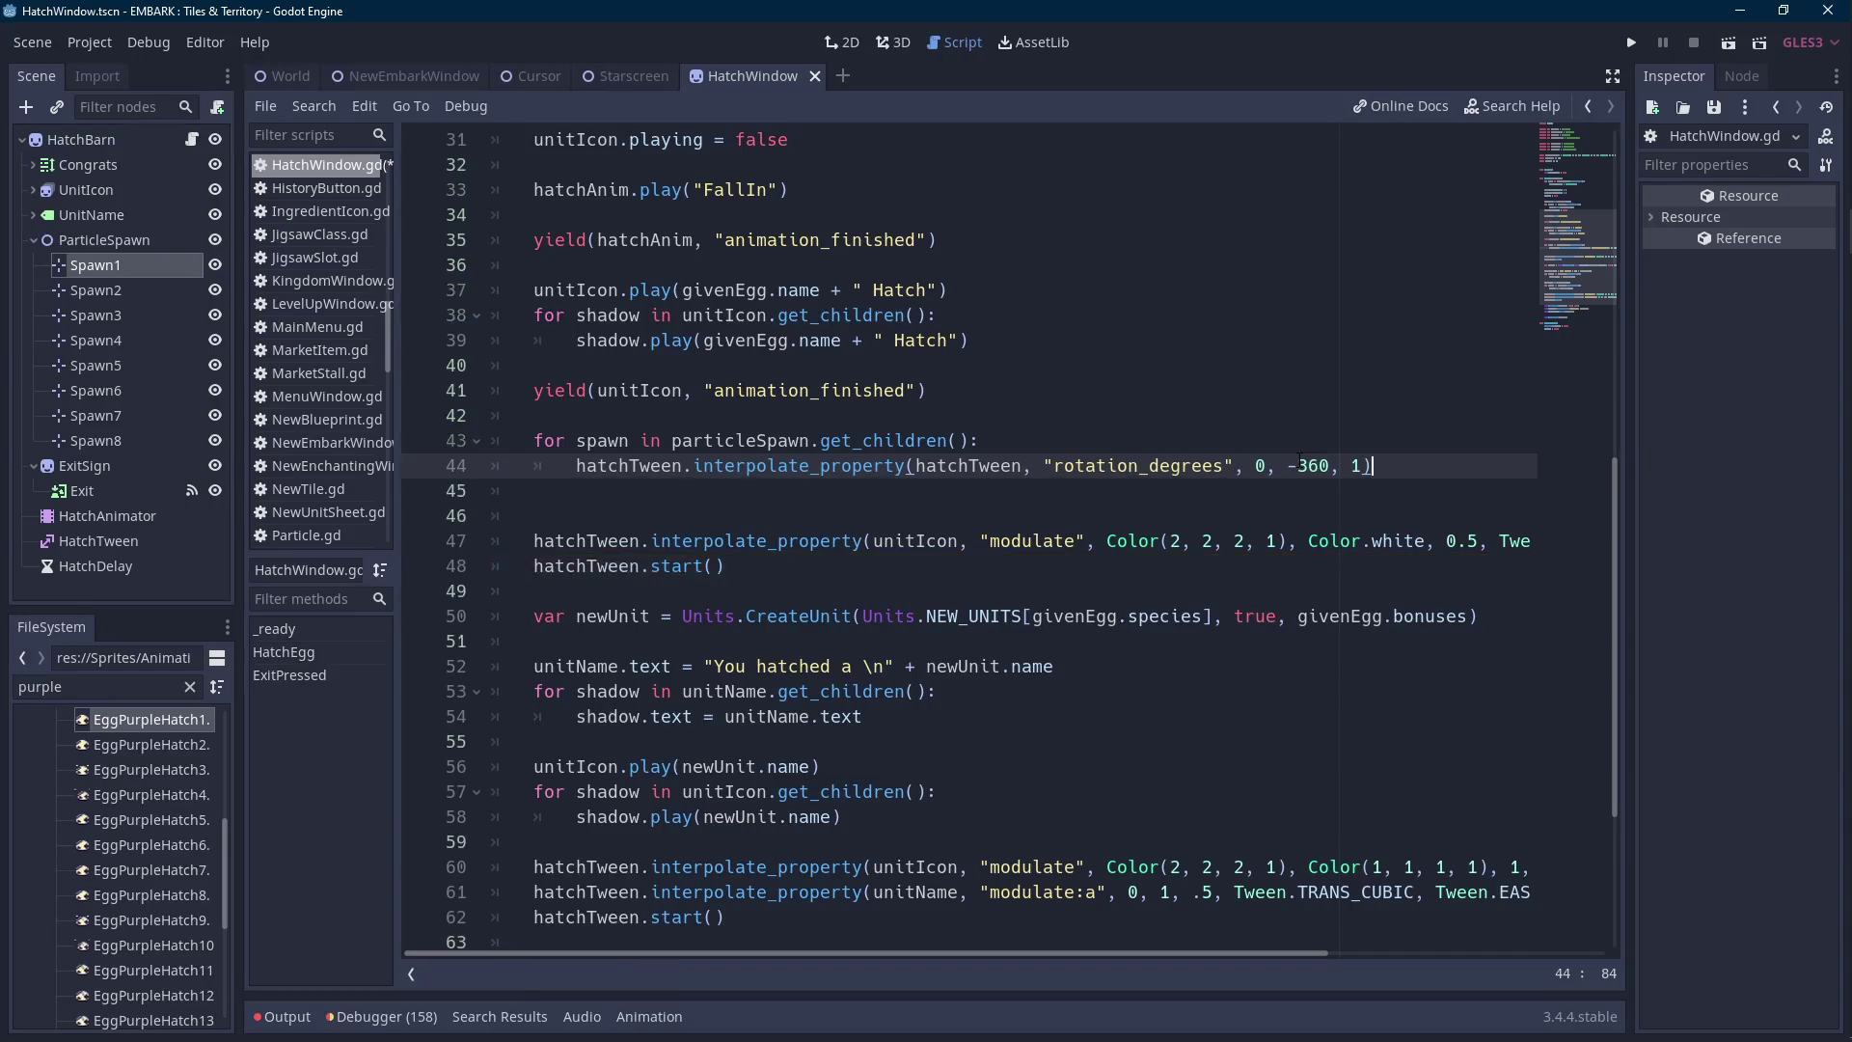
Add a particleSpawn rotation_degrees tween from 0 to 360 over 1 s with TRANS_CUBIC, EASE_IN.
key(Up)
key(Up)
key(Return)
text(hatch)
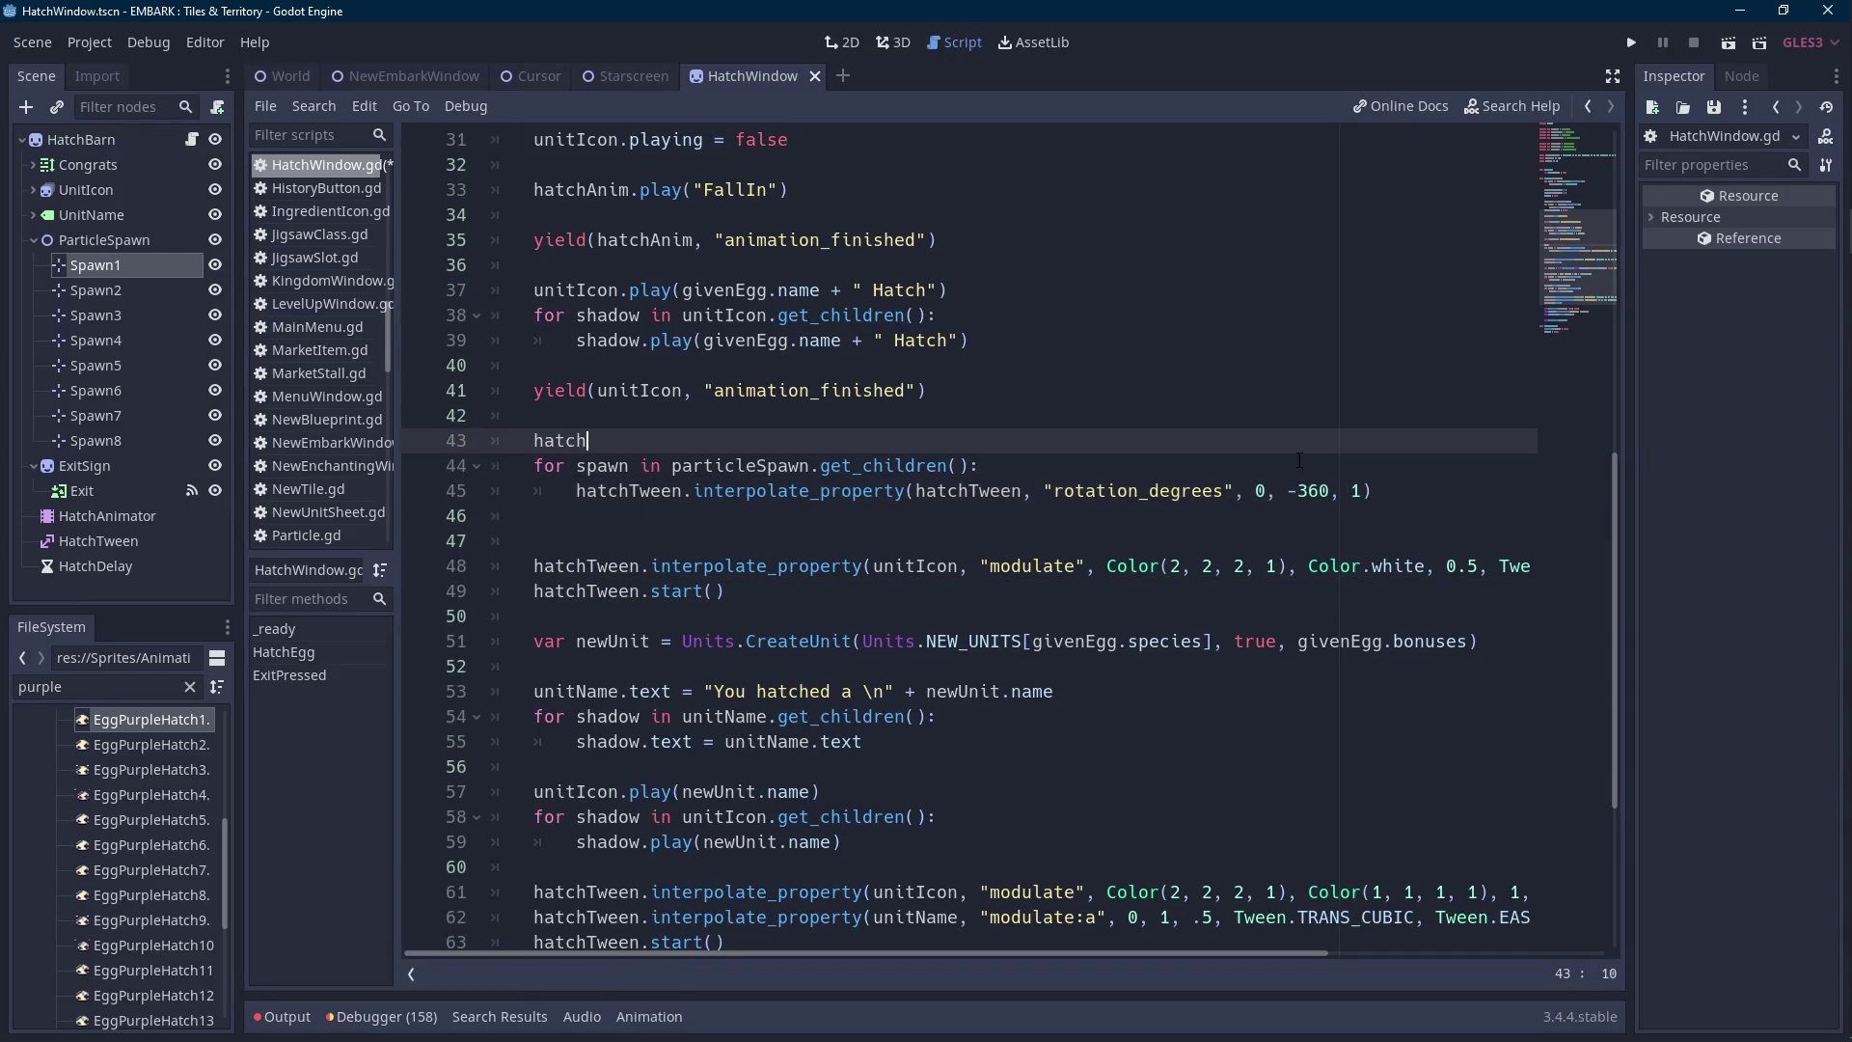
text(Tween.inter)
key(Up)
key(Return)
text(particle)
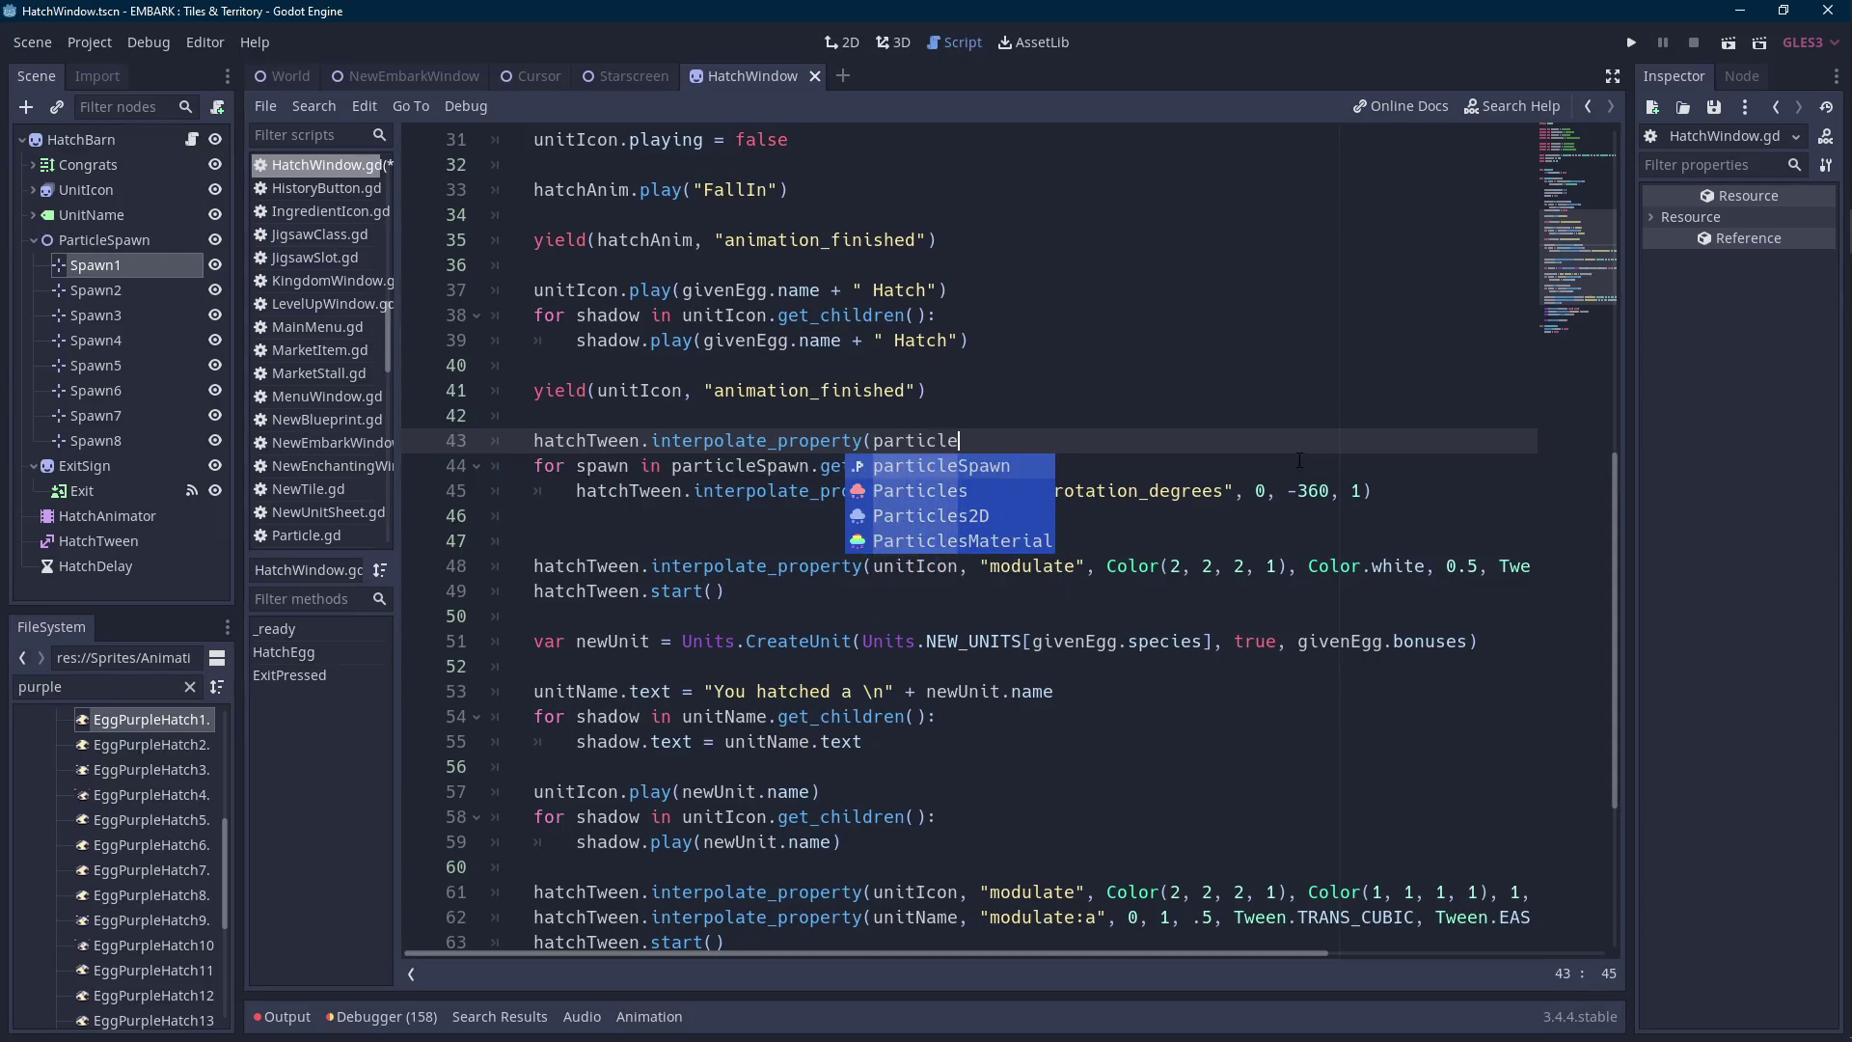
key(Return)
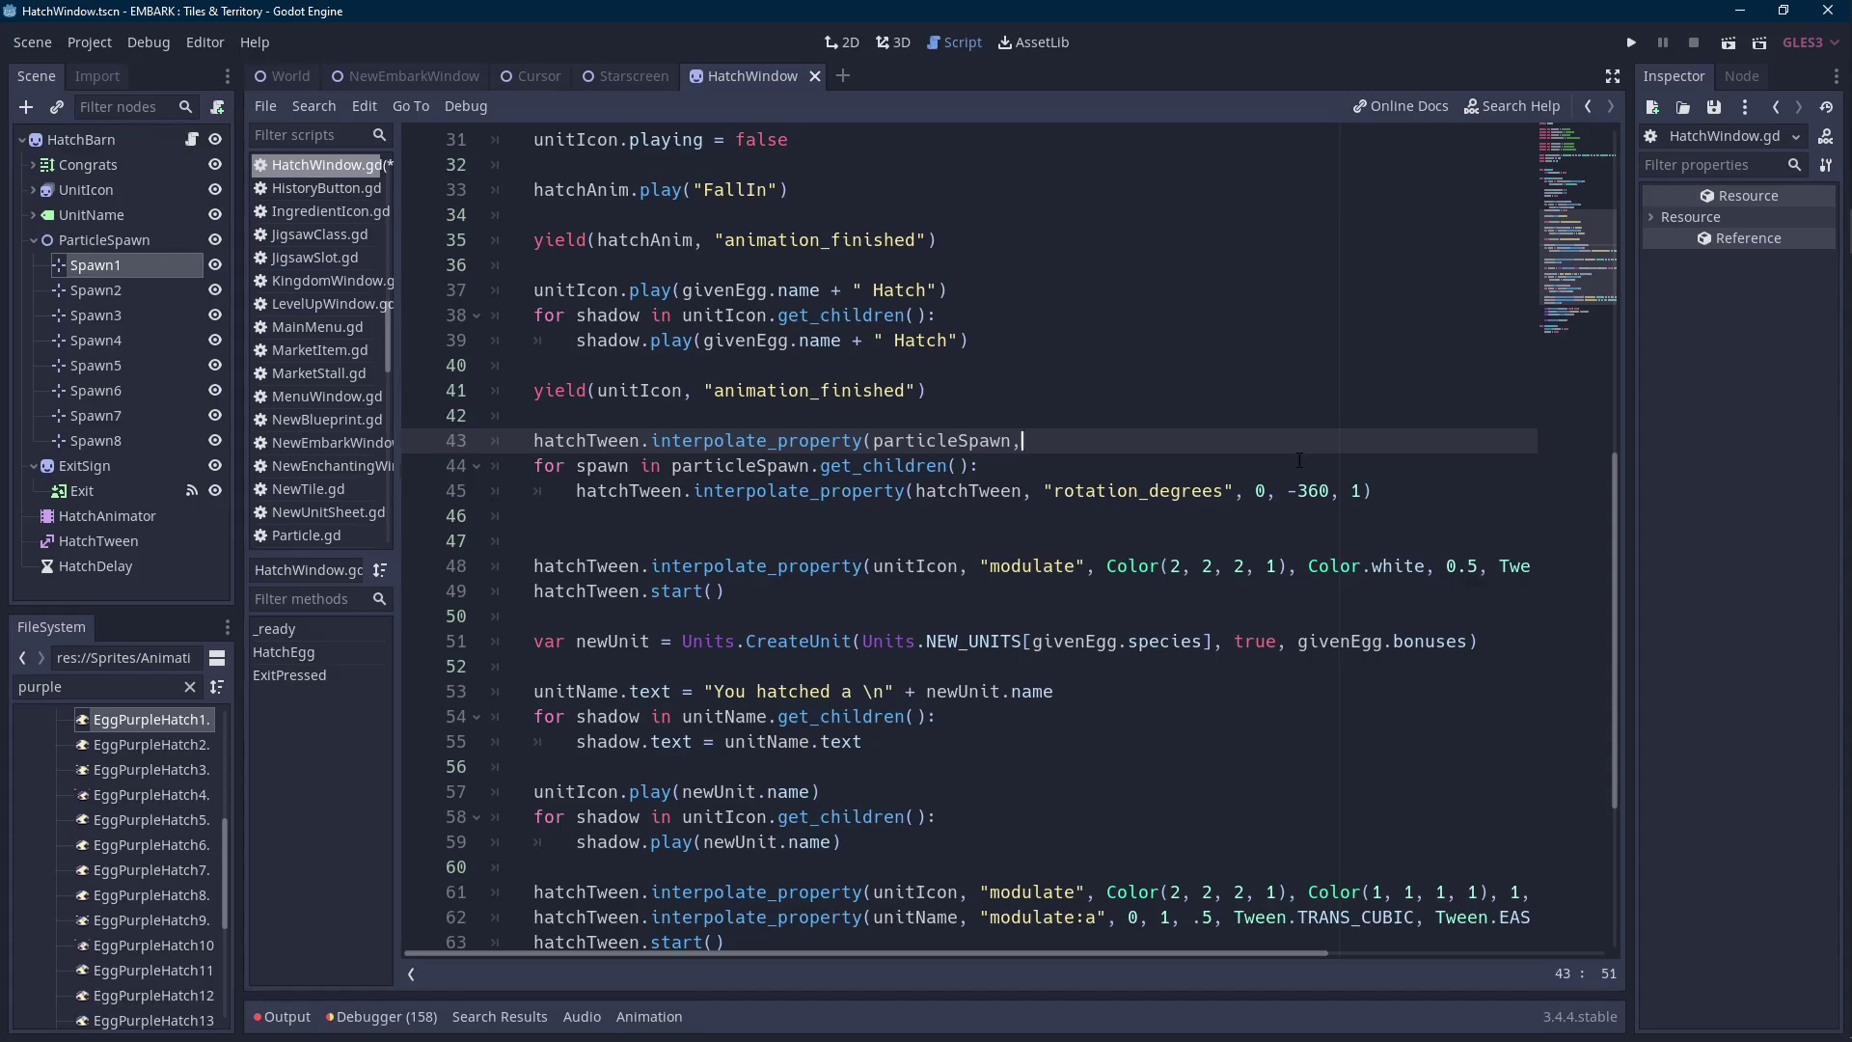
text(, "rotation_degrees")
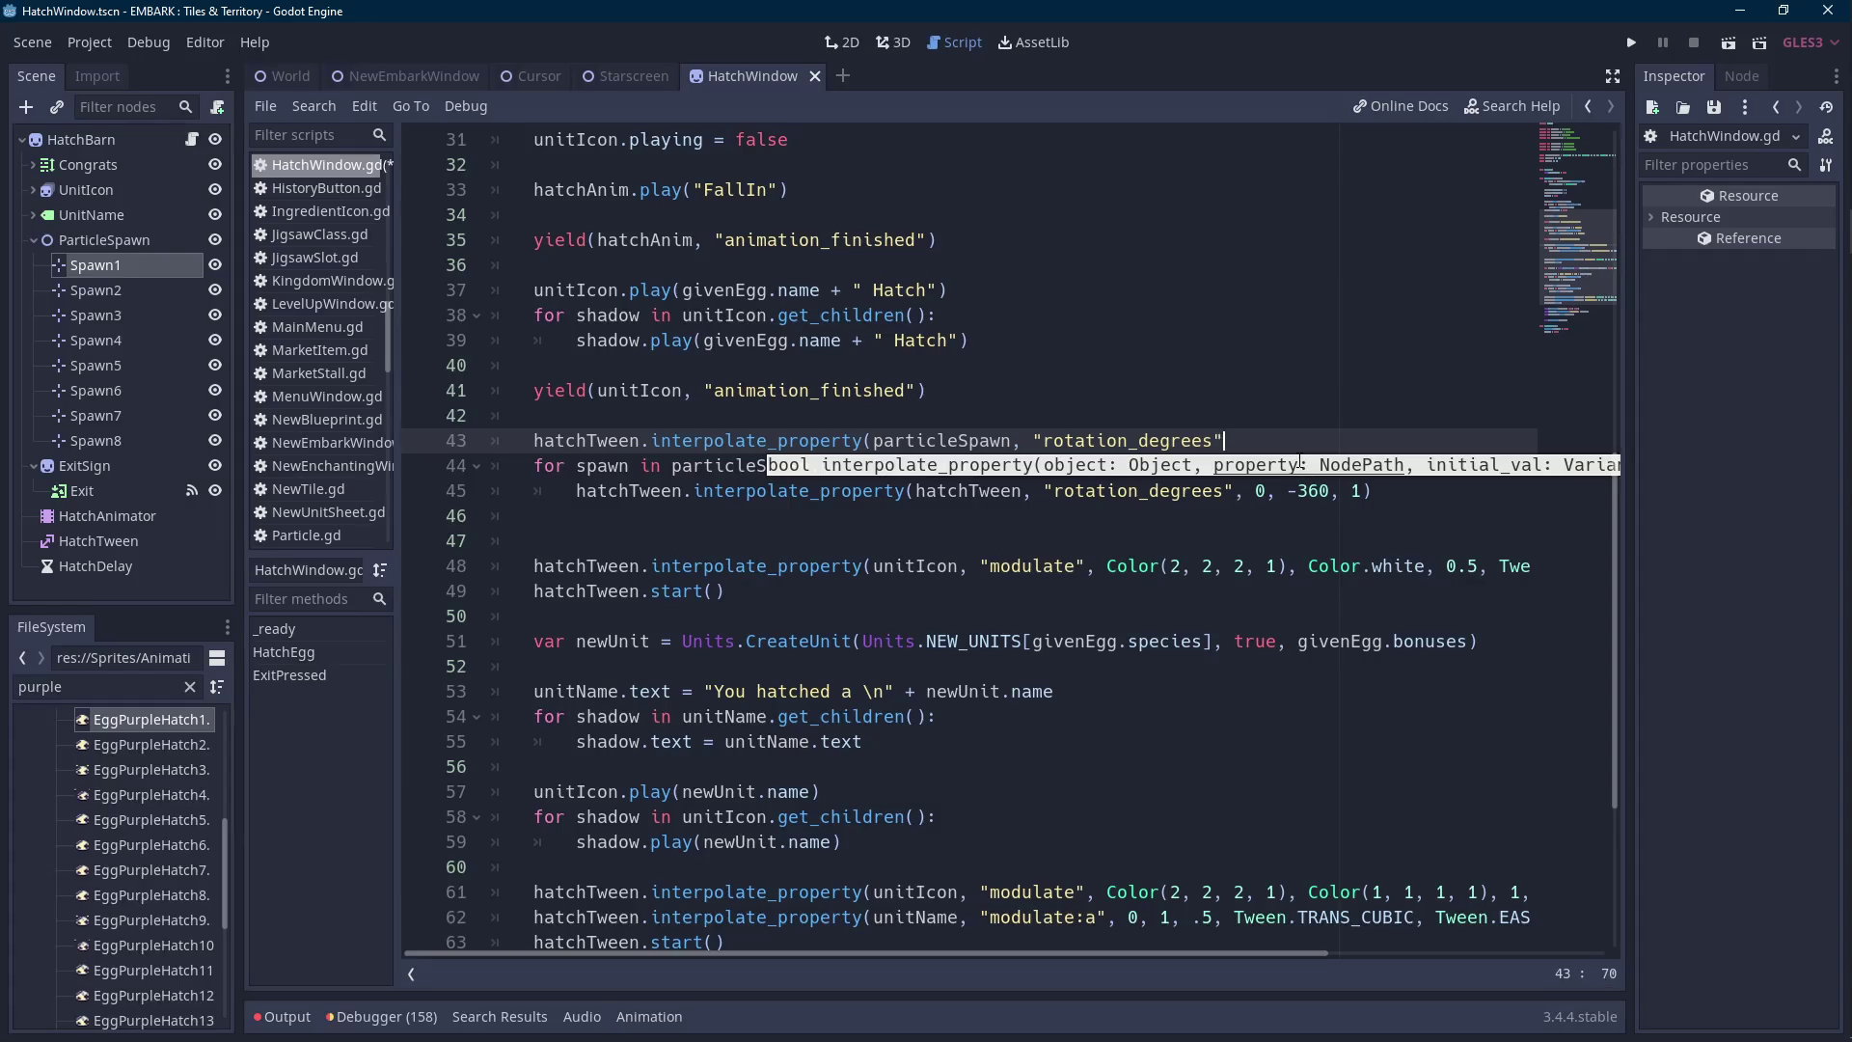
text(, 0, 3)
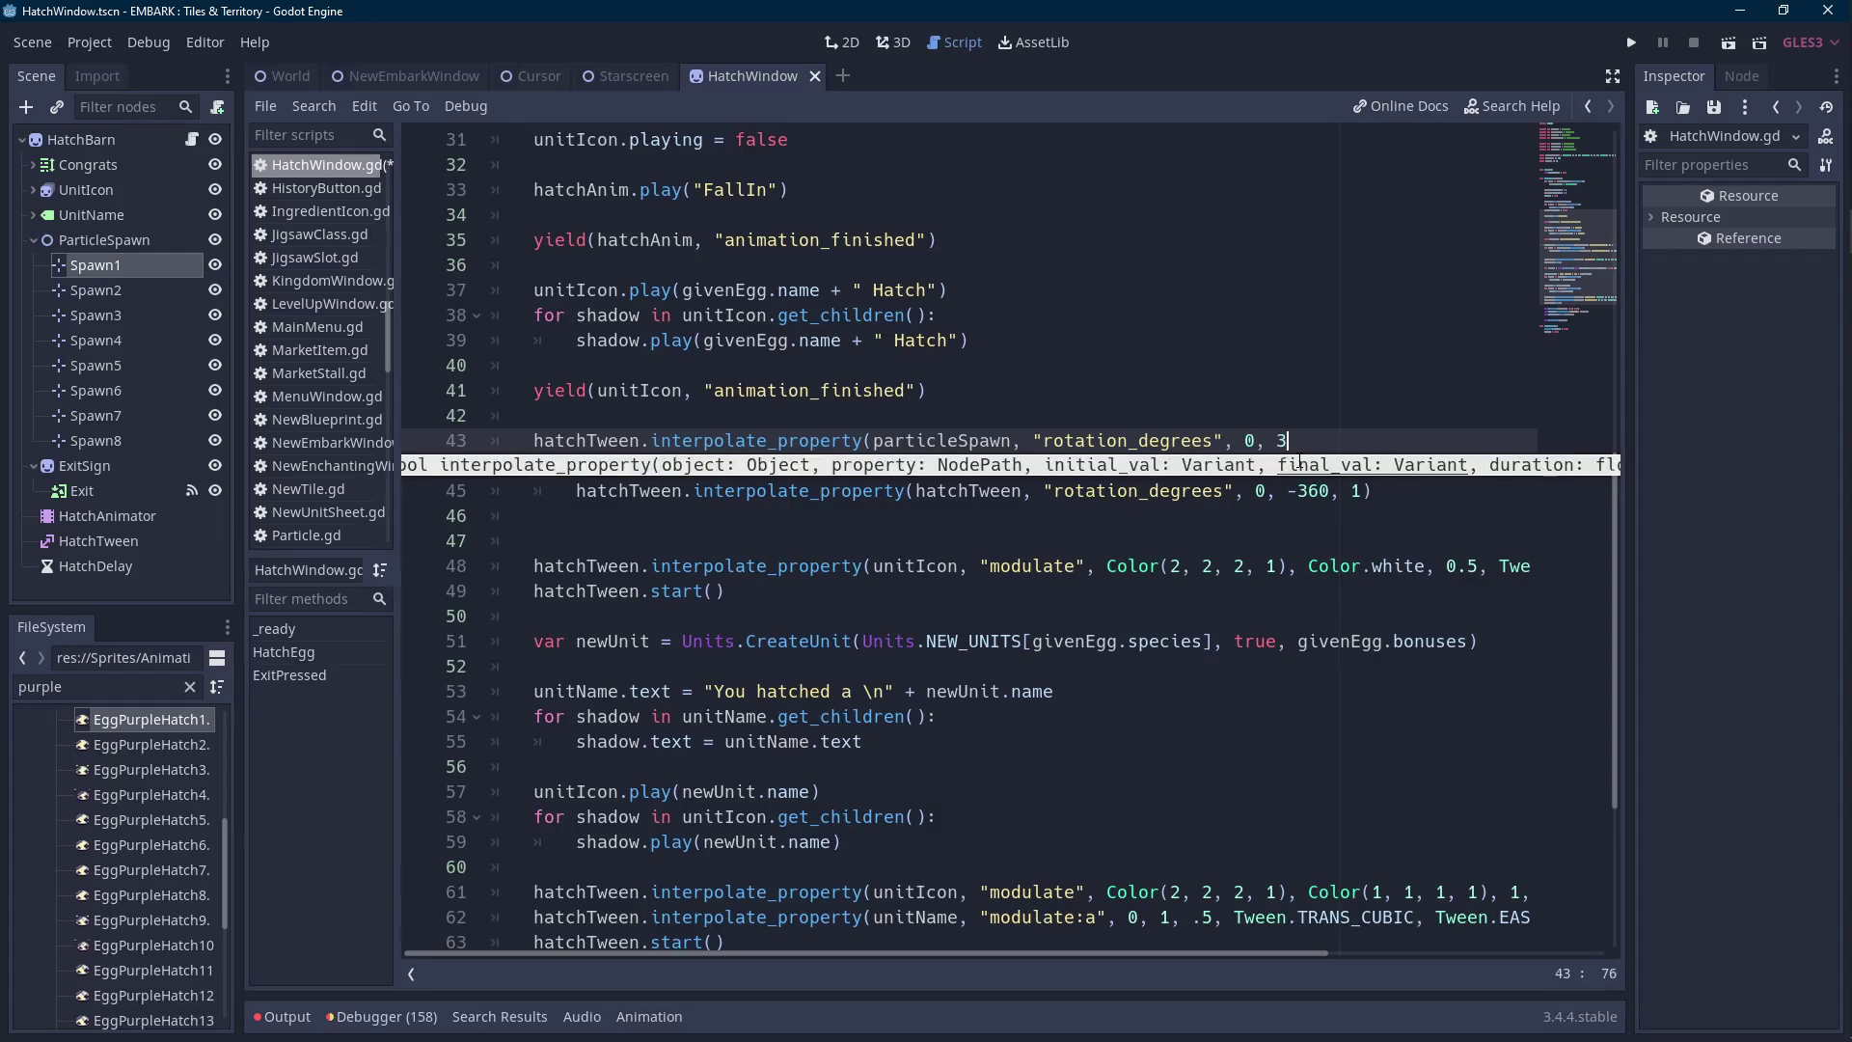
text(60, 1,)
key(BackSpace)
text())
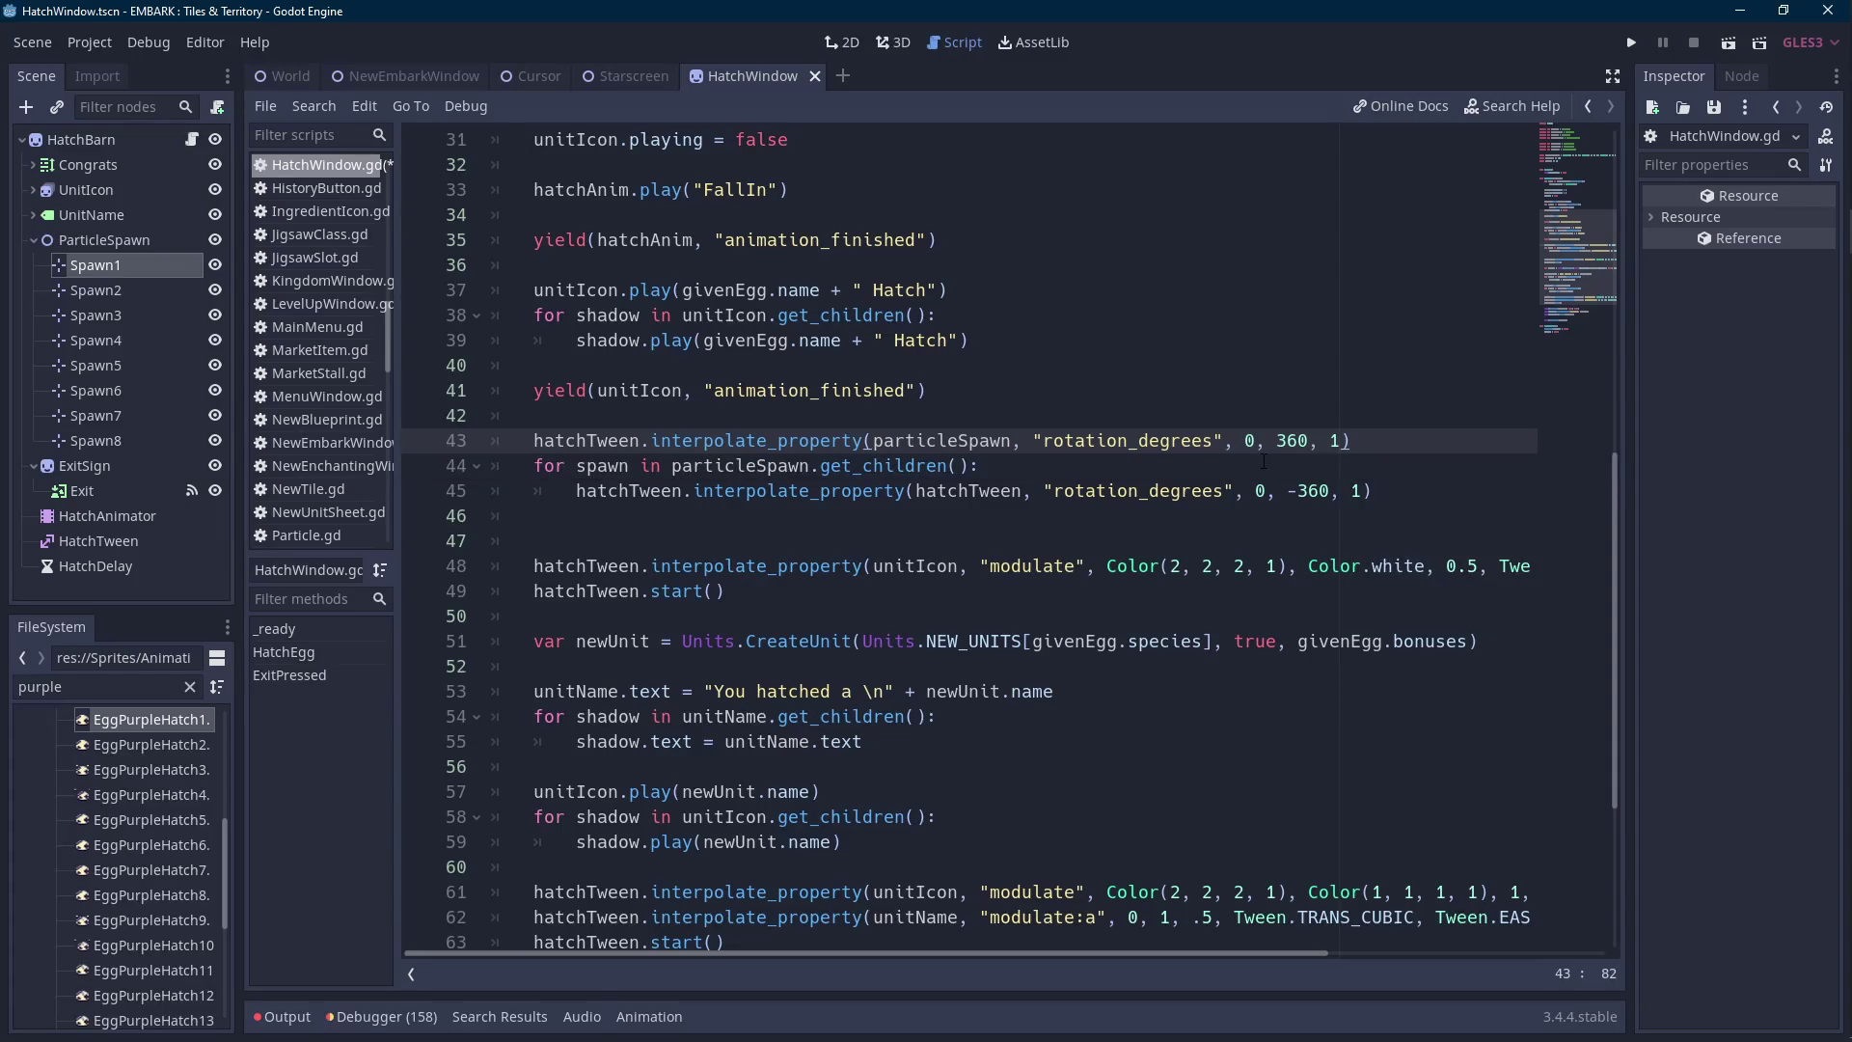
text(,Tween.TRANS_CUBIC,)
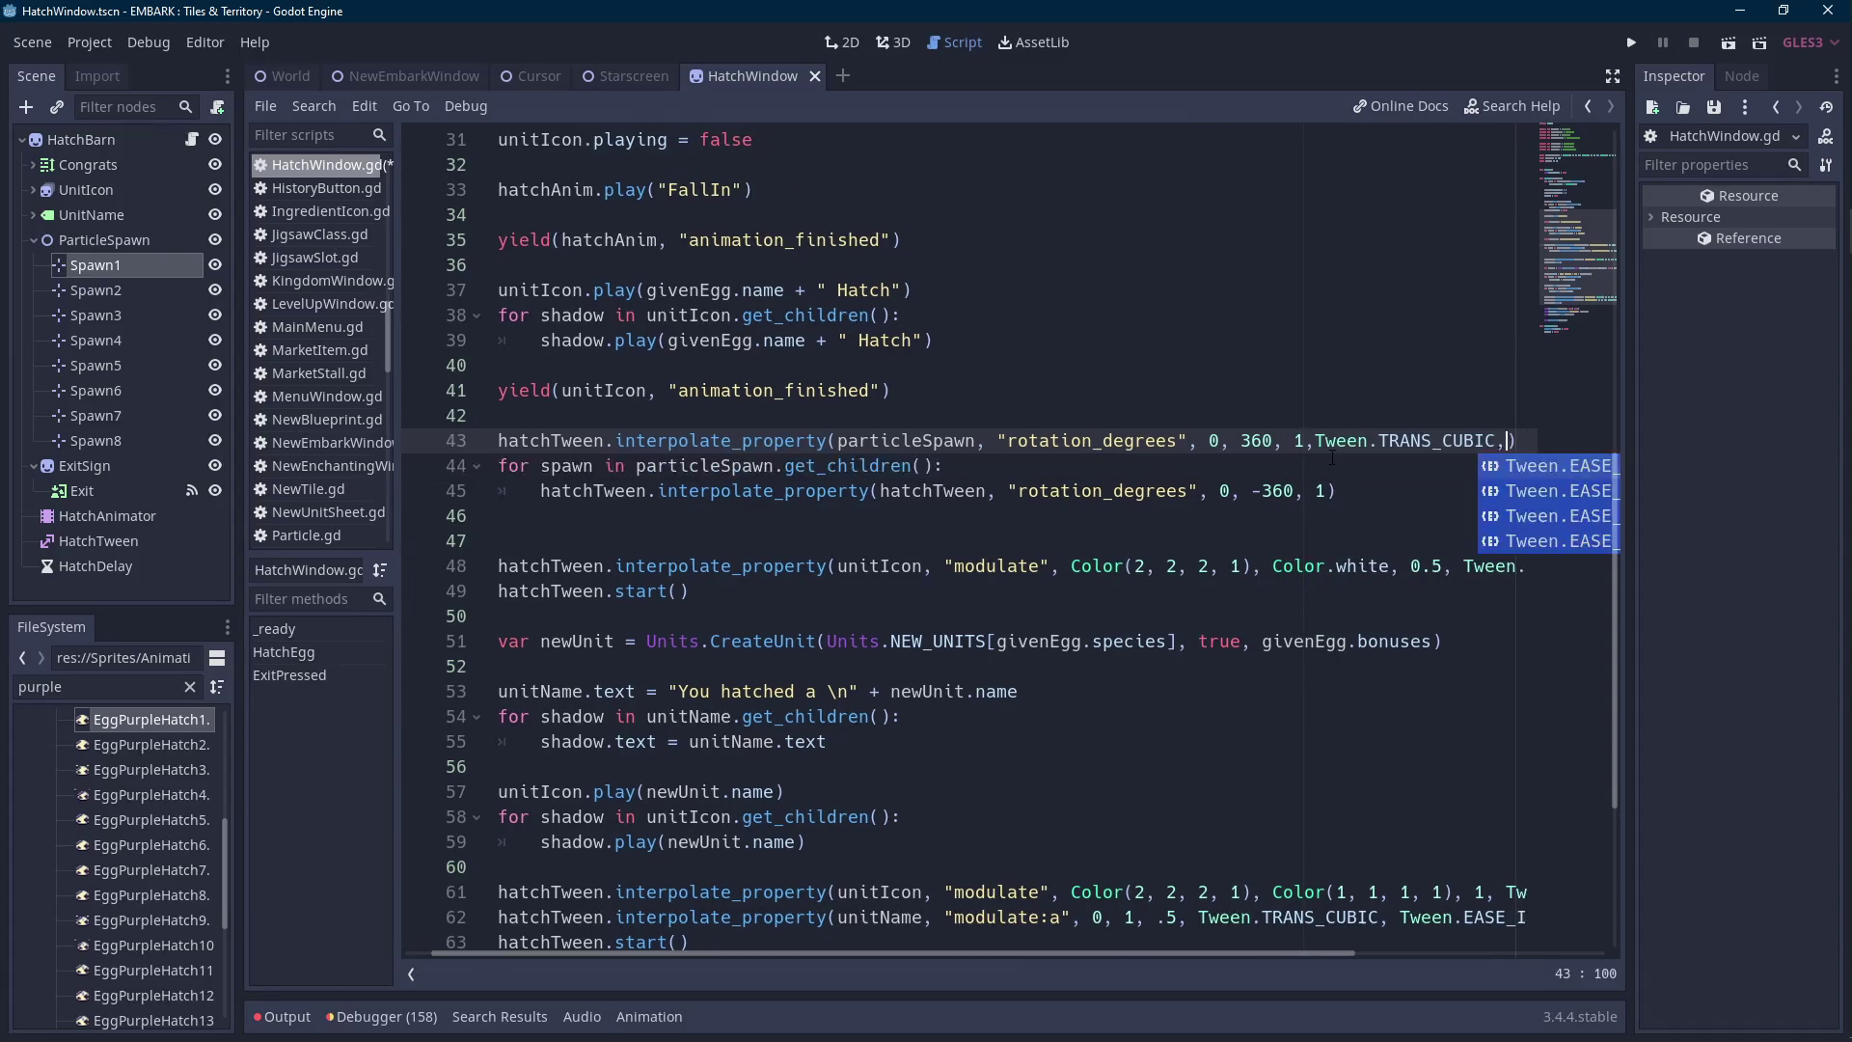
key(Return)
Copy the TRANS_CUBIC, EASE_IN arguments onto the spawn counter-rotation tween on line 45.
key(ctrl+Left)
key(ctrl+Left)
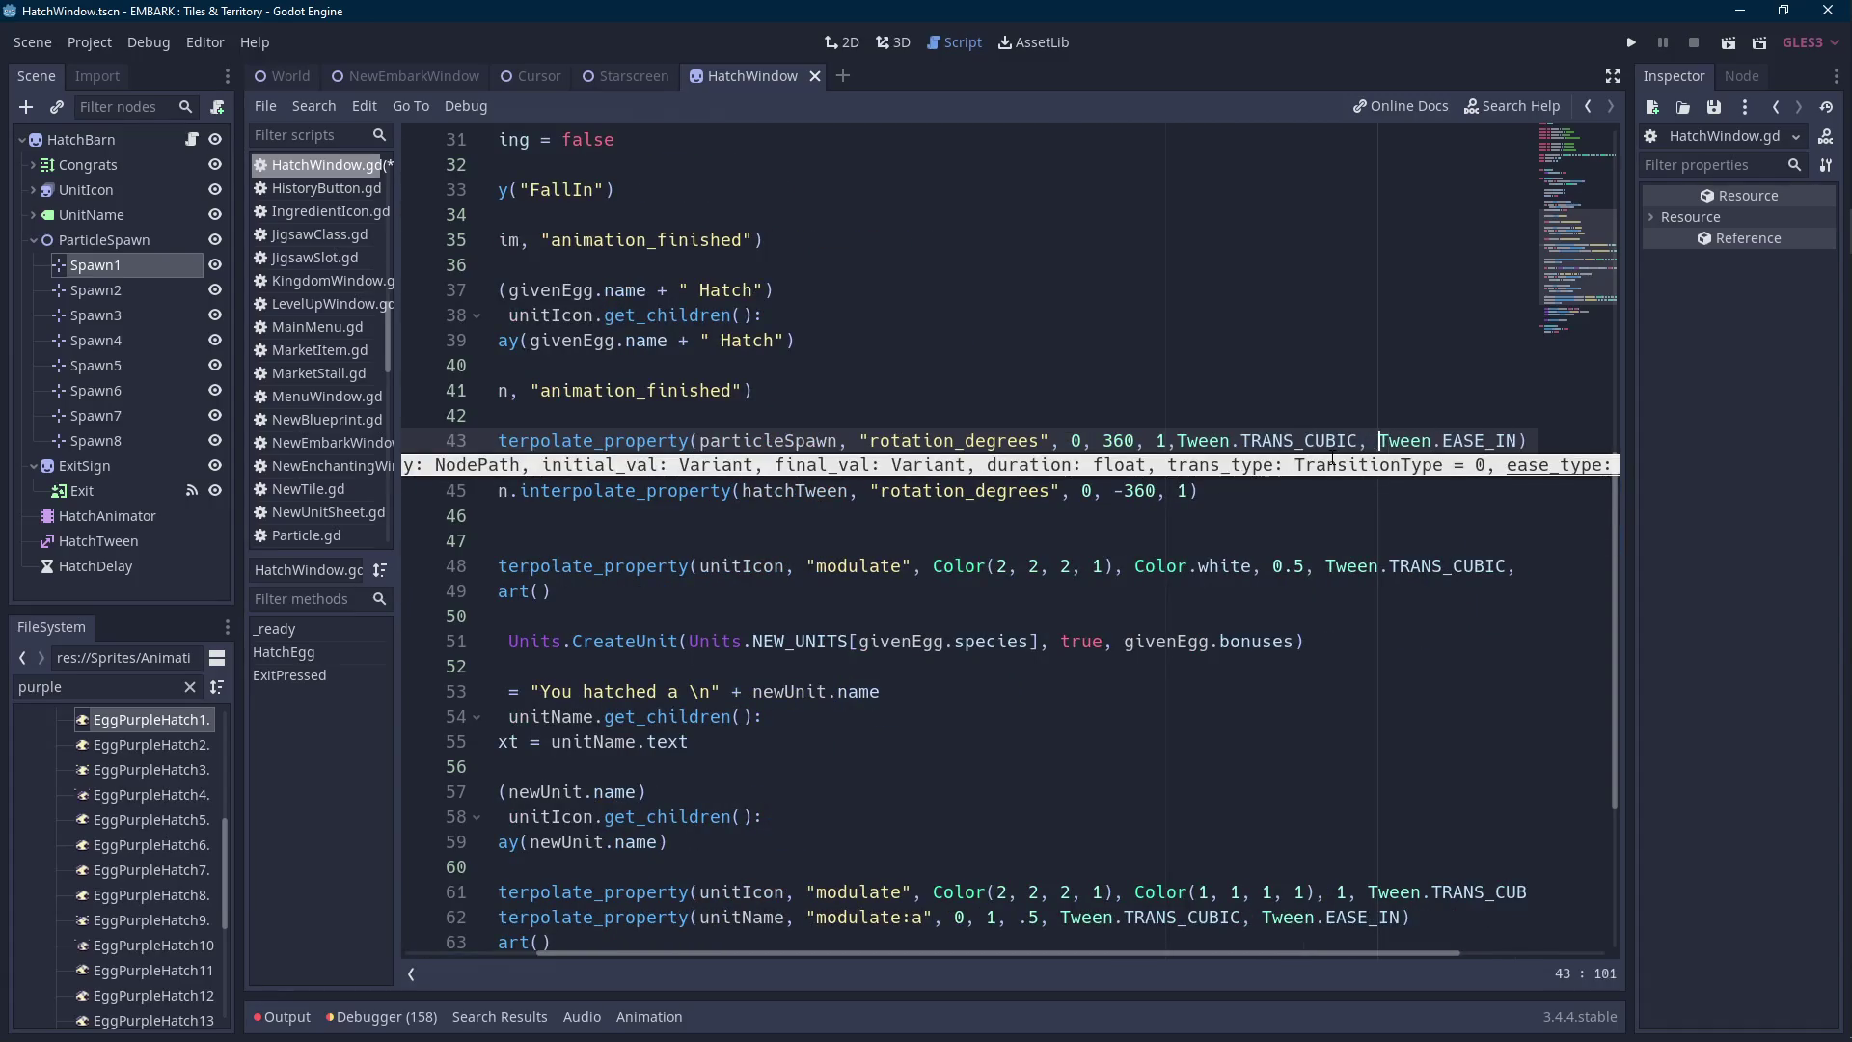
key(ctrl+Left)
key(ctrl+Left)
key(ctrl+Left)
key(ctrl+shift+Right)
key(ctrl+shift+Right)
key(ctrl+shift+Right)
key(End)
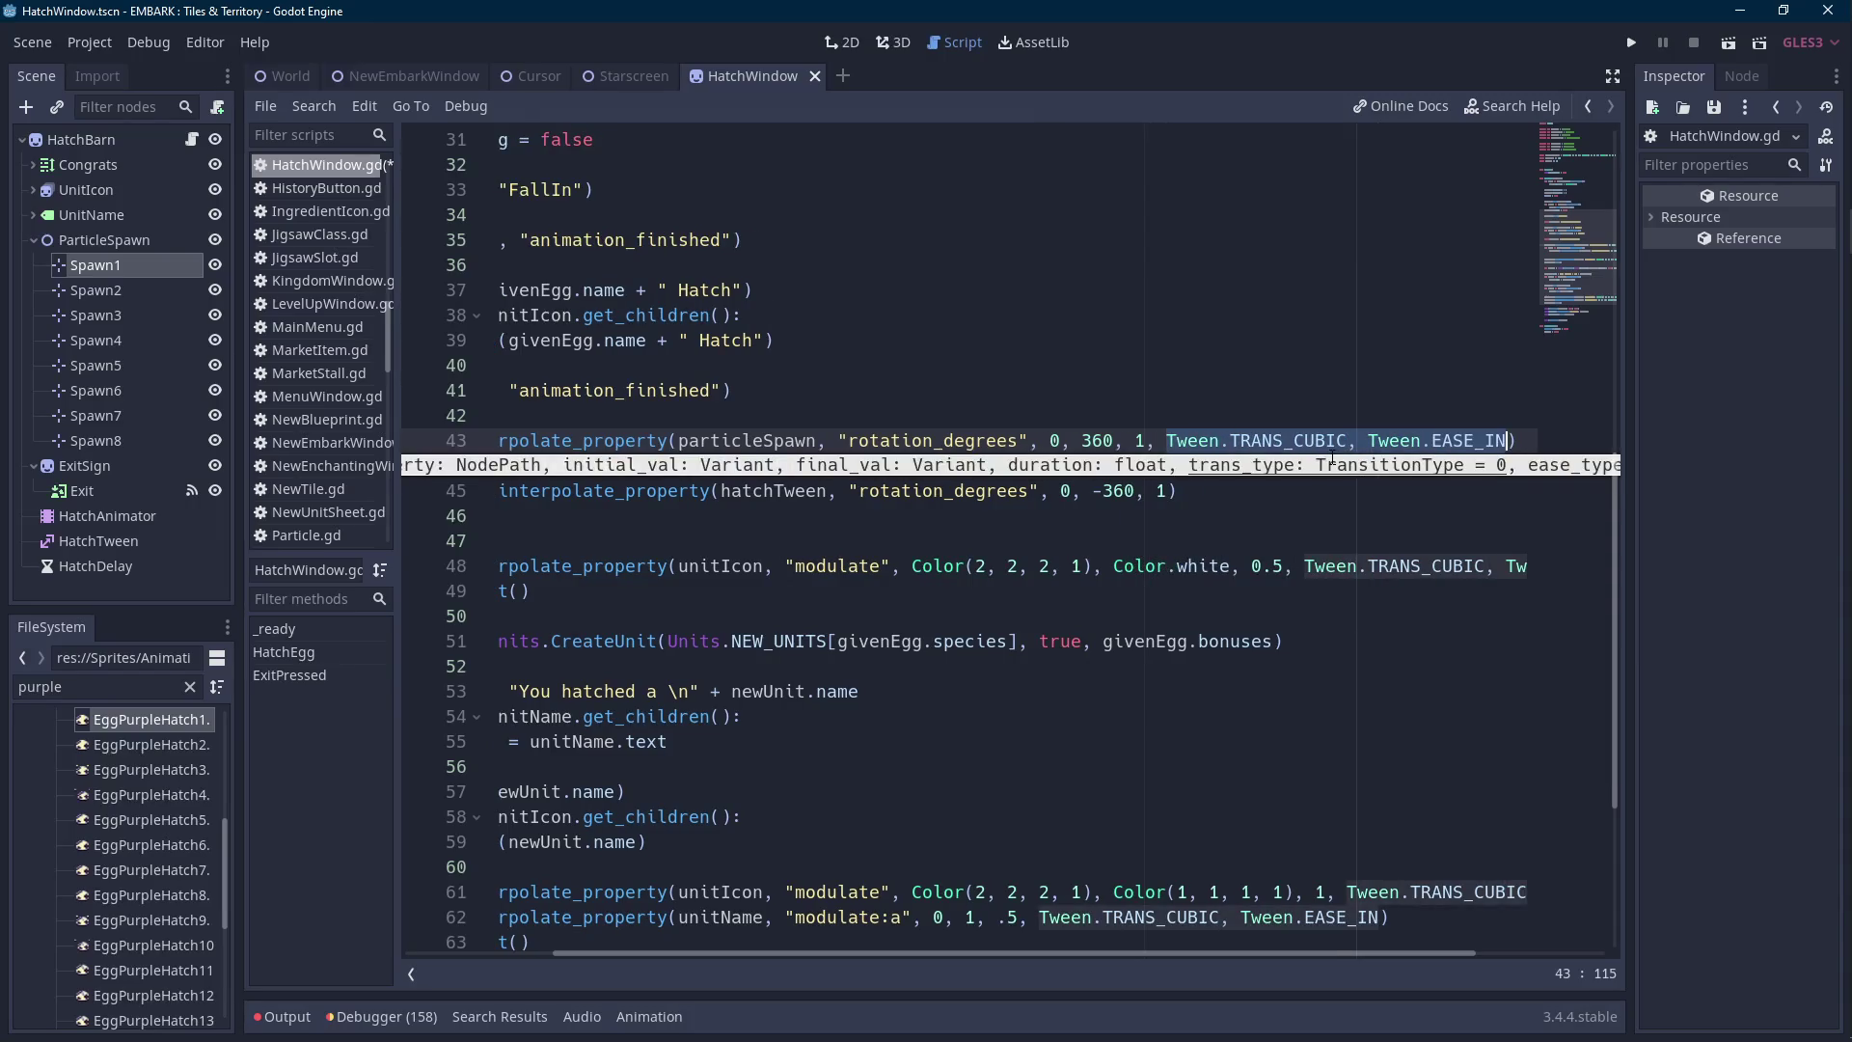
key(Down)
key(Down)
key(Left)
text(,)
text(Tween.TRANS_CUBIC, Tween.EASE_IN)
scroll(1332, 458, up, 5)
Add 'particleSpawn.rotation_degrees = 0' at the start of HatchEgg.
click(1158, 540)
drag(999, 952, 966, 952)
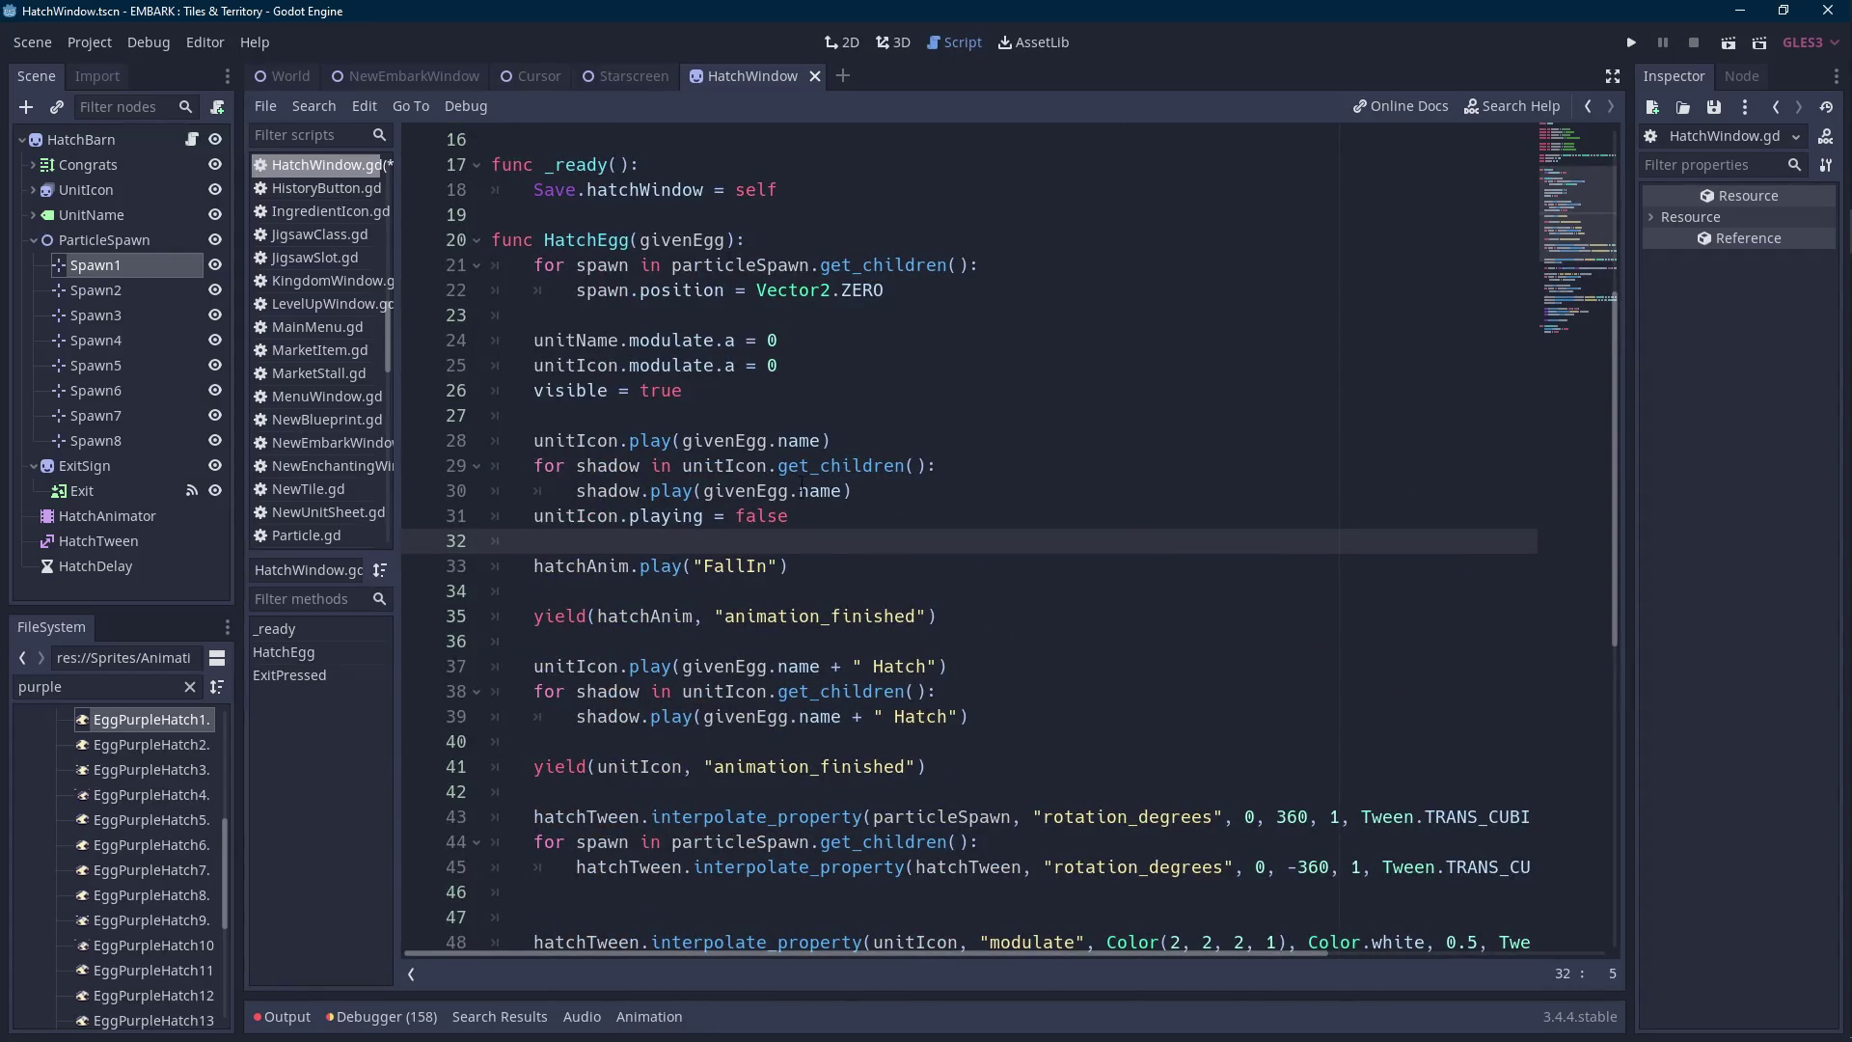
scroll(801, 484, up, 1)
click(916, 342)
click(933, 318)
key(Return)
text(part)
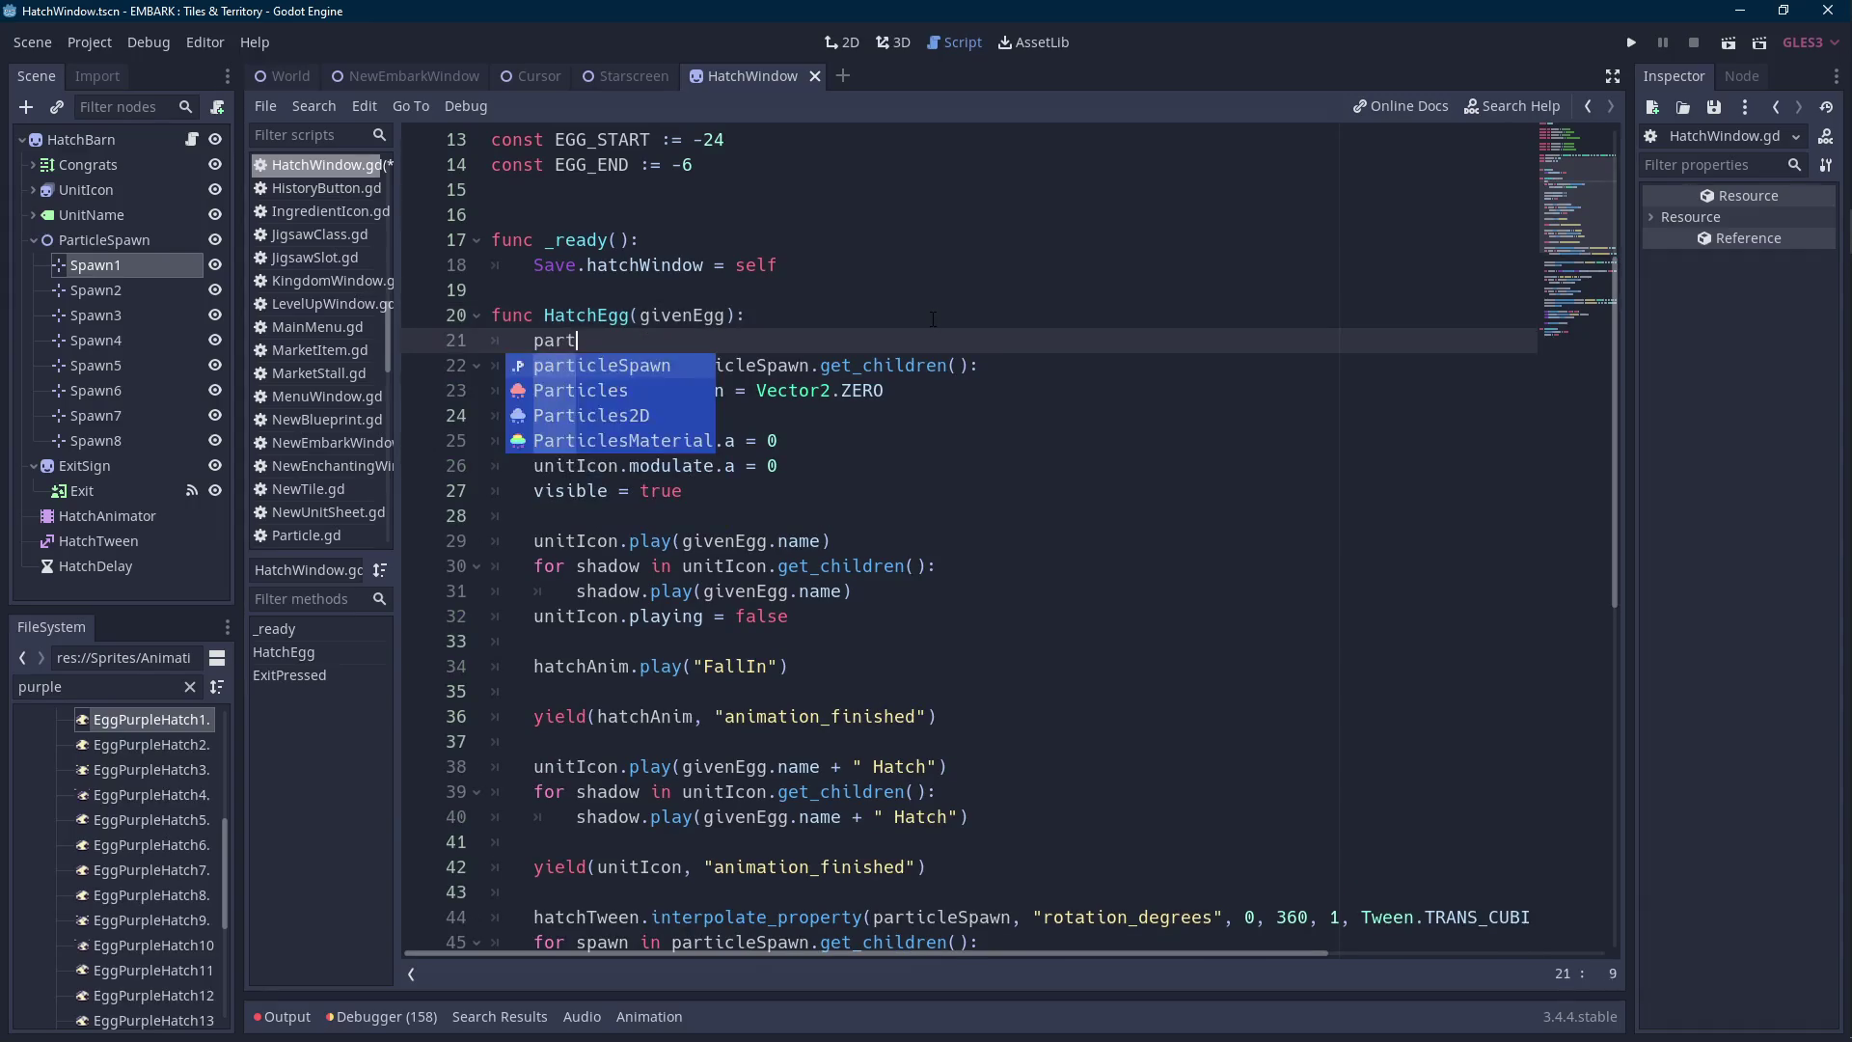
text(icleSpawn.rotat)
key(Down)
key(Down)
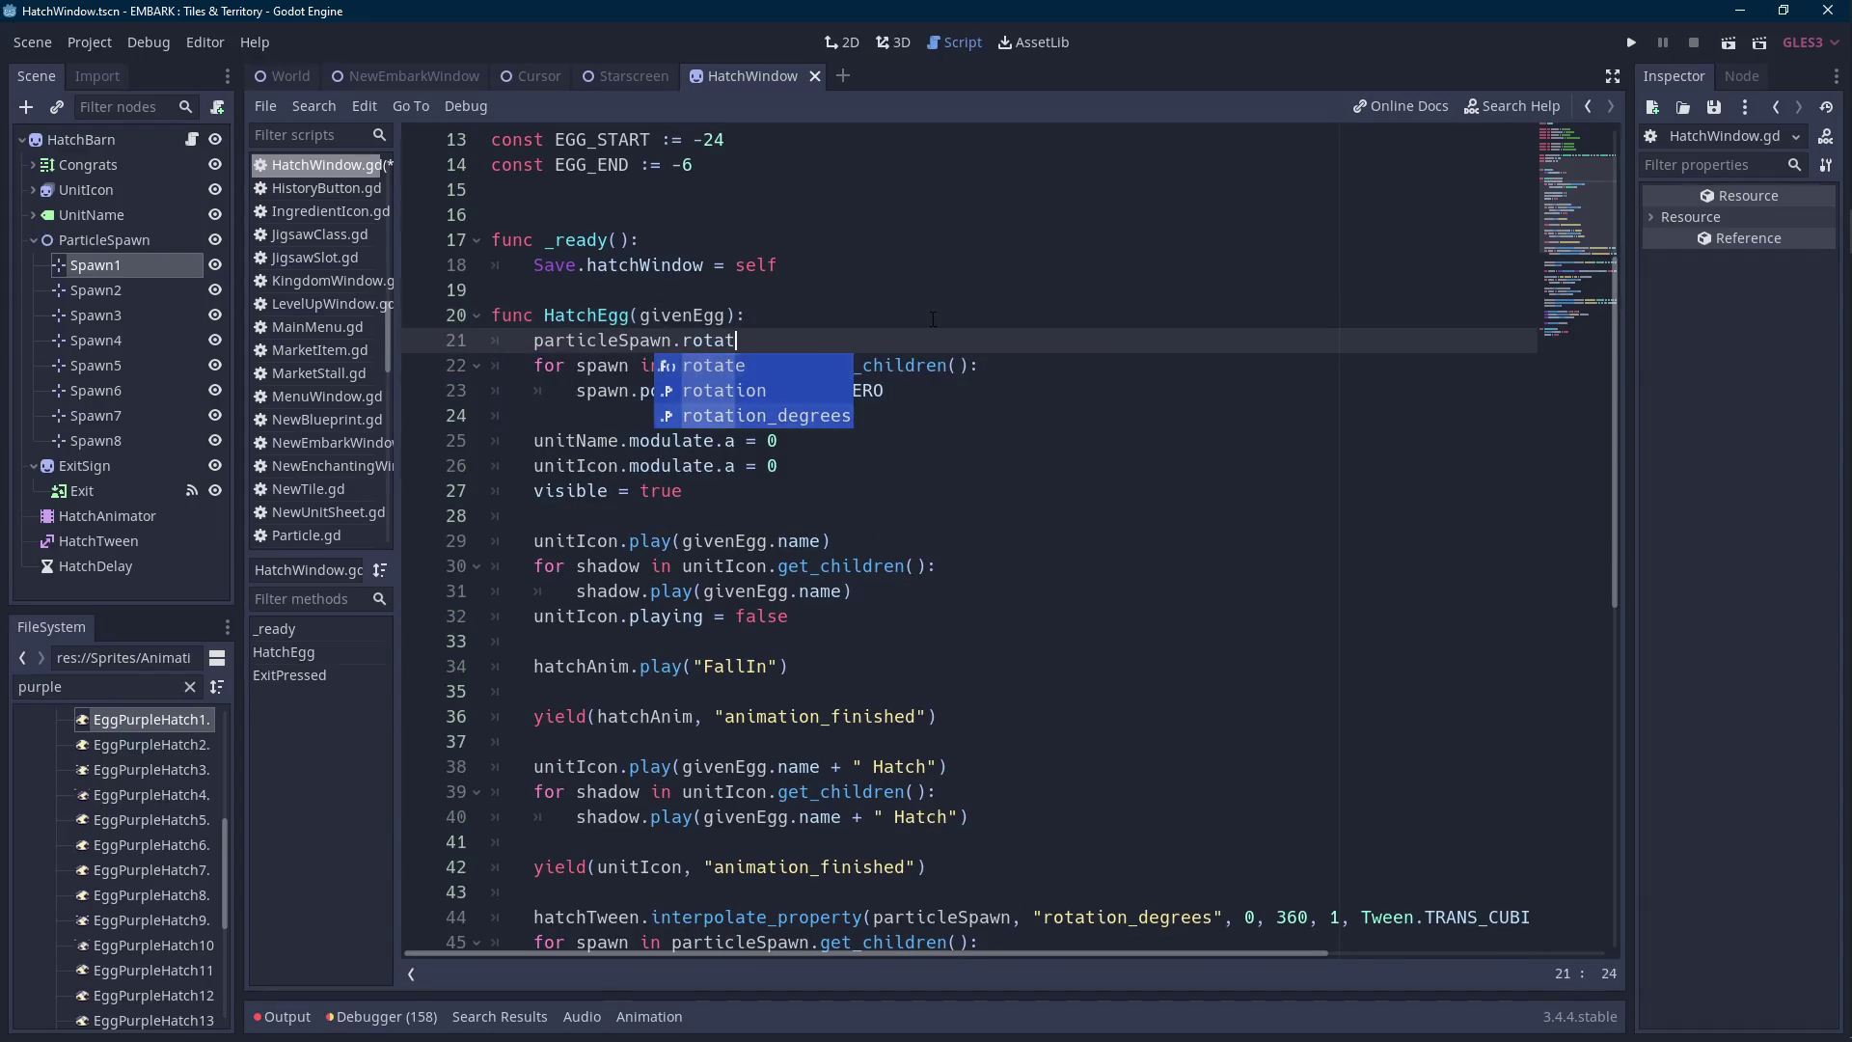
key(Return)
text(= 0)
Add 'spawn.rotation_degrees = 0' inside the reset loop and save HatchWindow.gd.
key(ctrl+Left)
key(ctrl+Left)
key(ctrl+Left)
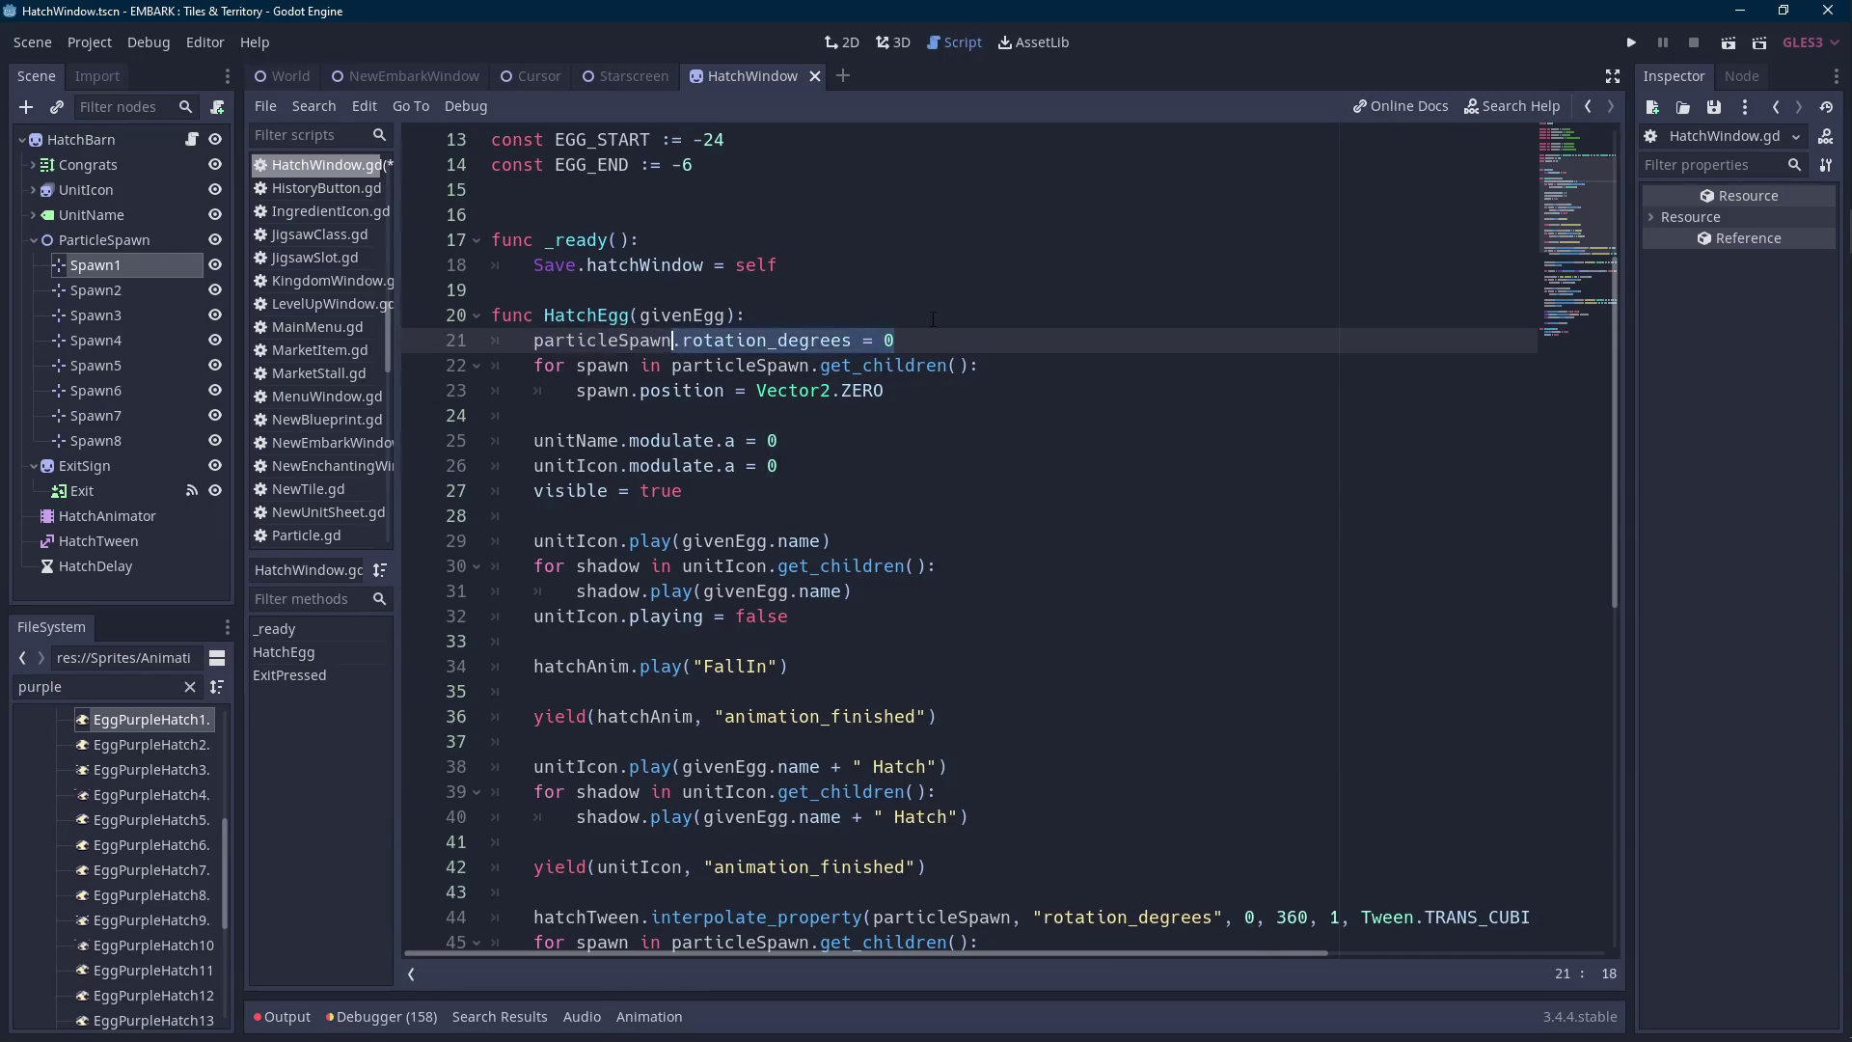
key(Down)
key(Down)
key(End)
key(Return)
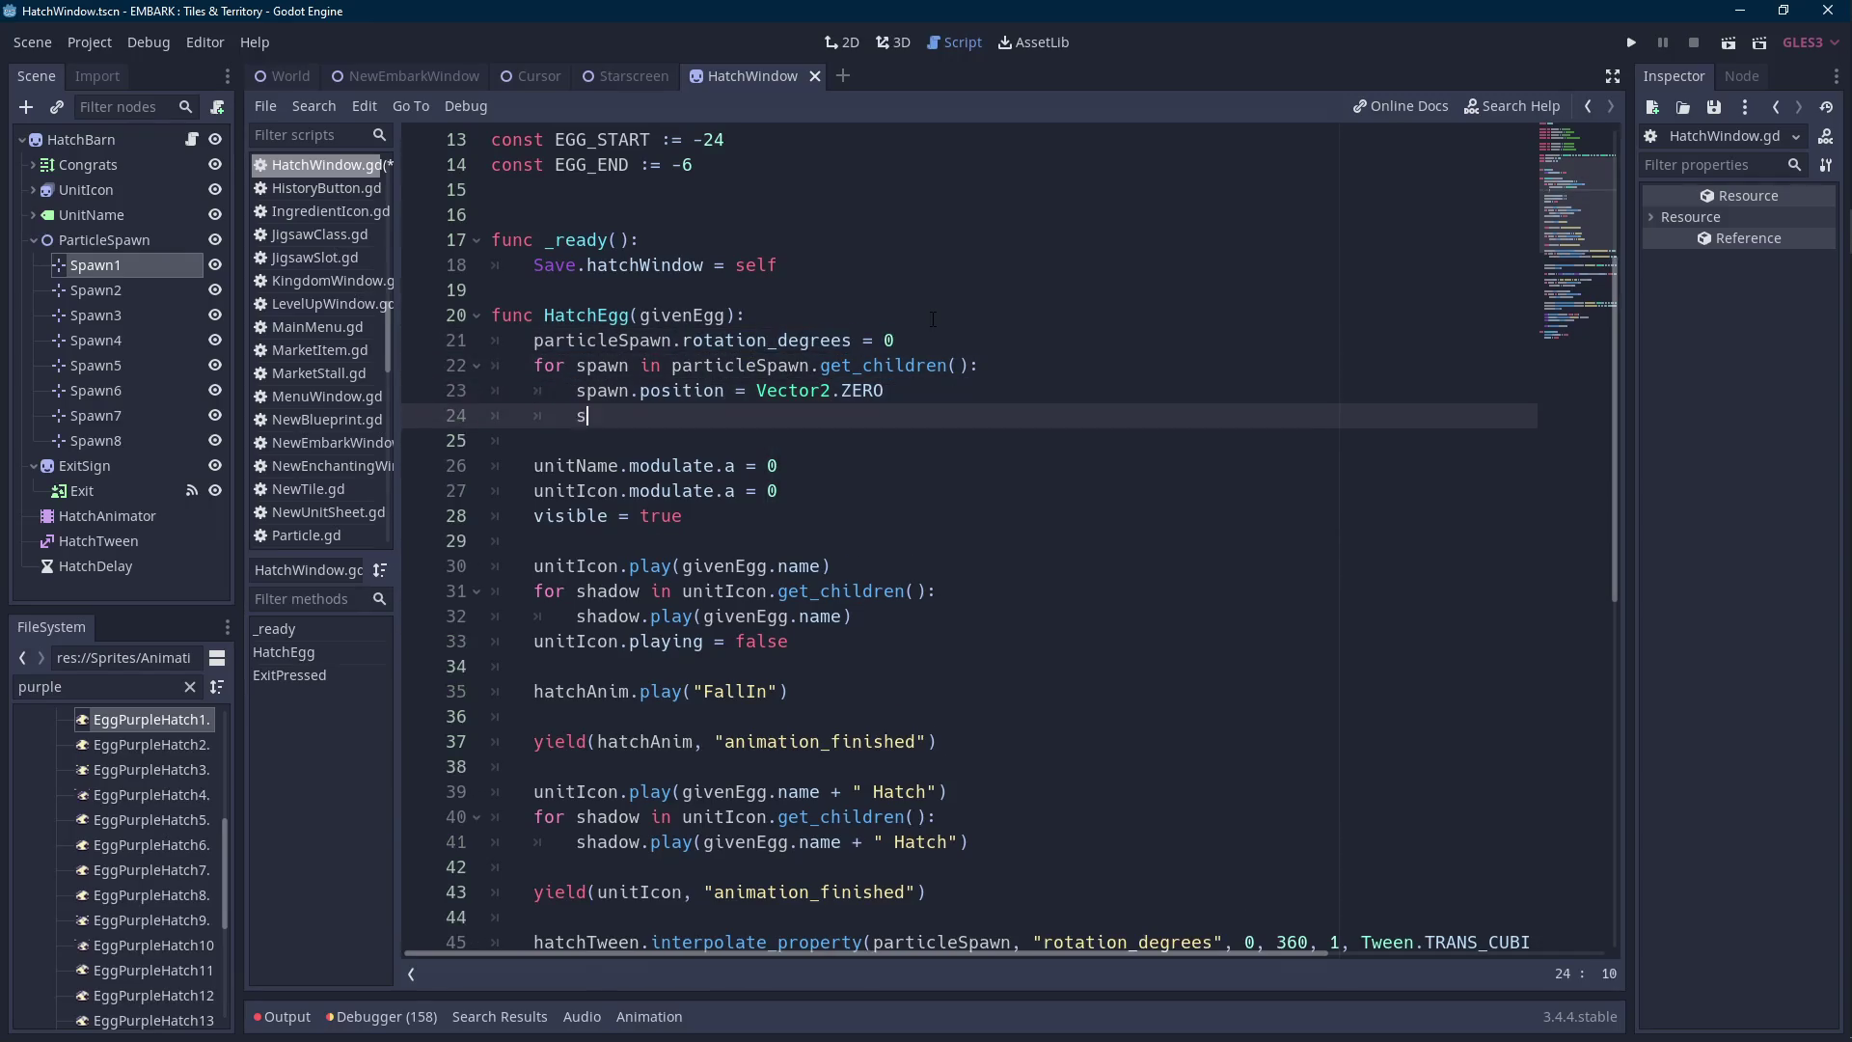
text(sp)
key(Return)
text(.rotation_degrees = 0)
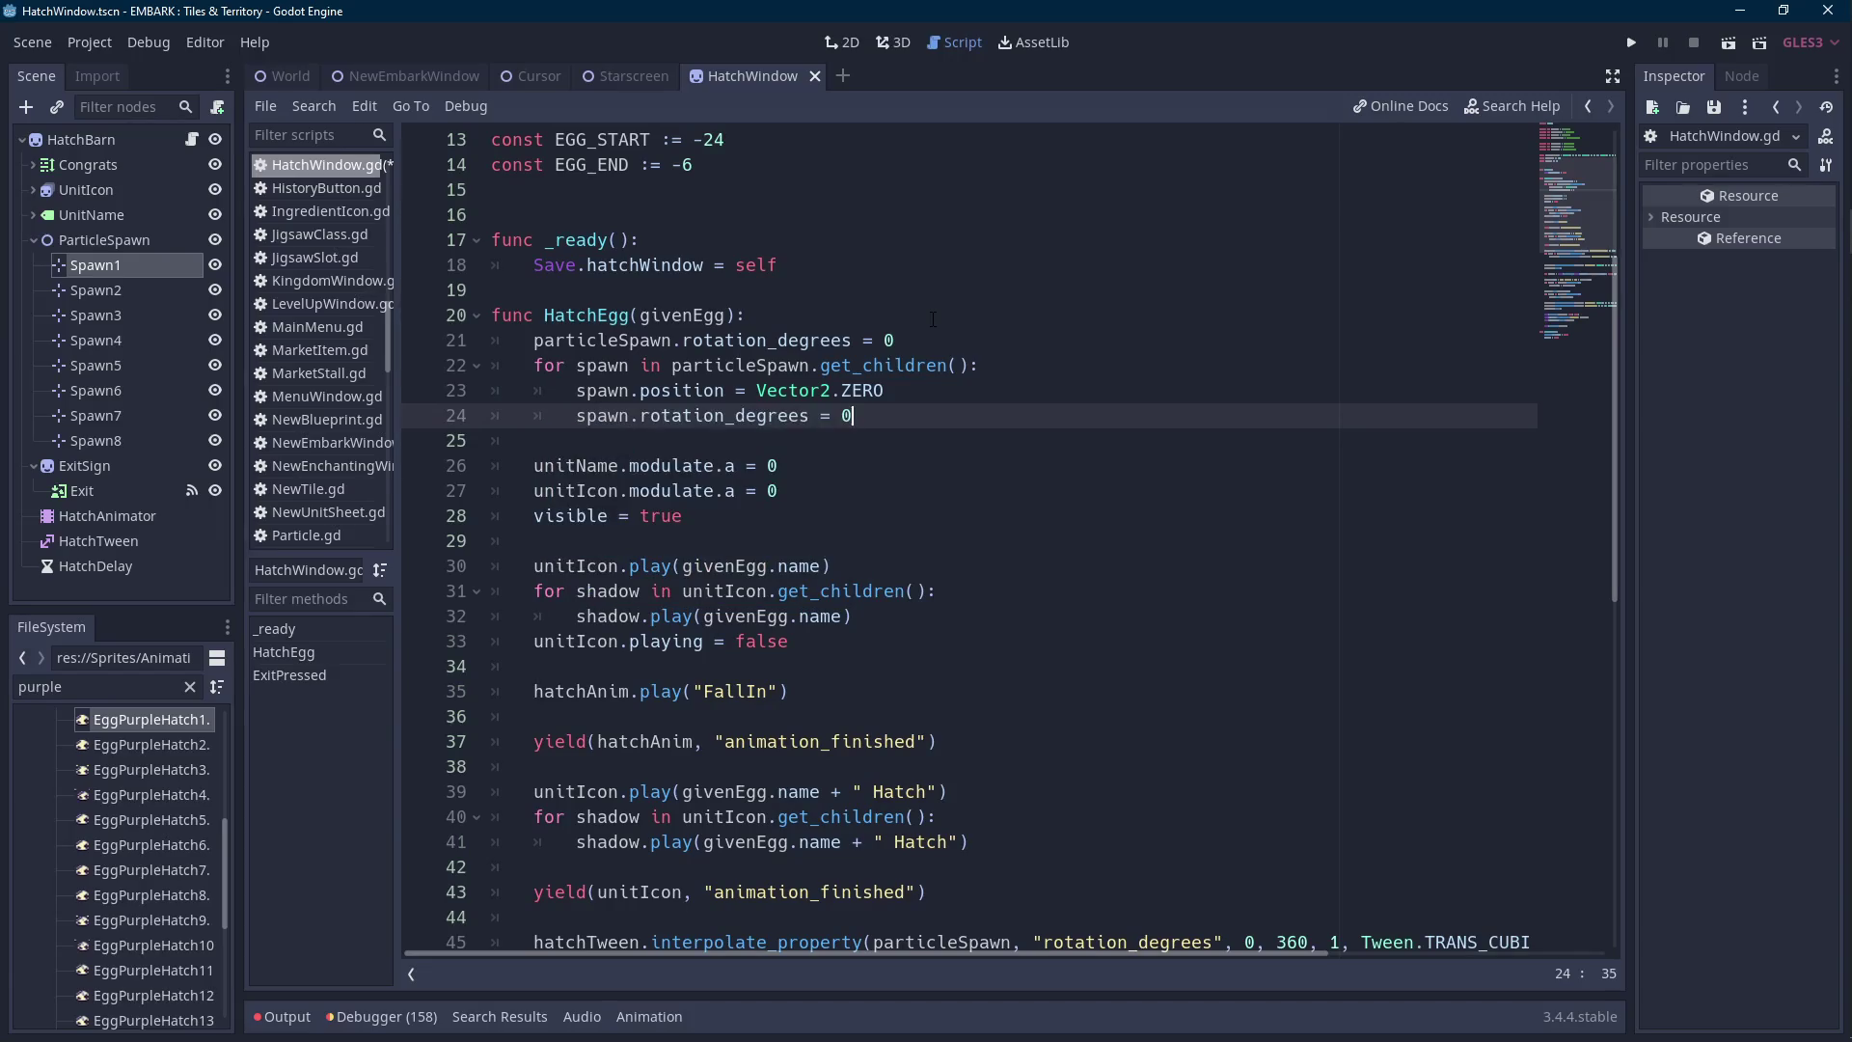
key(ctrl+s)
scroll(933, 319, down, 7)
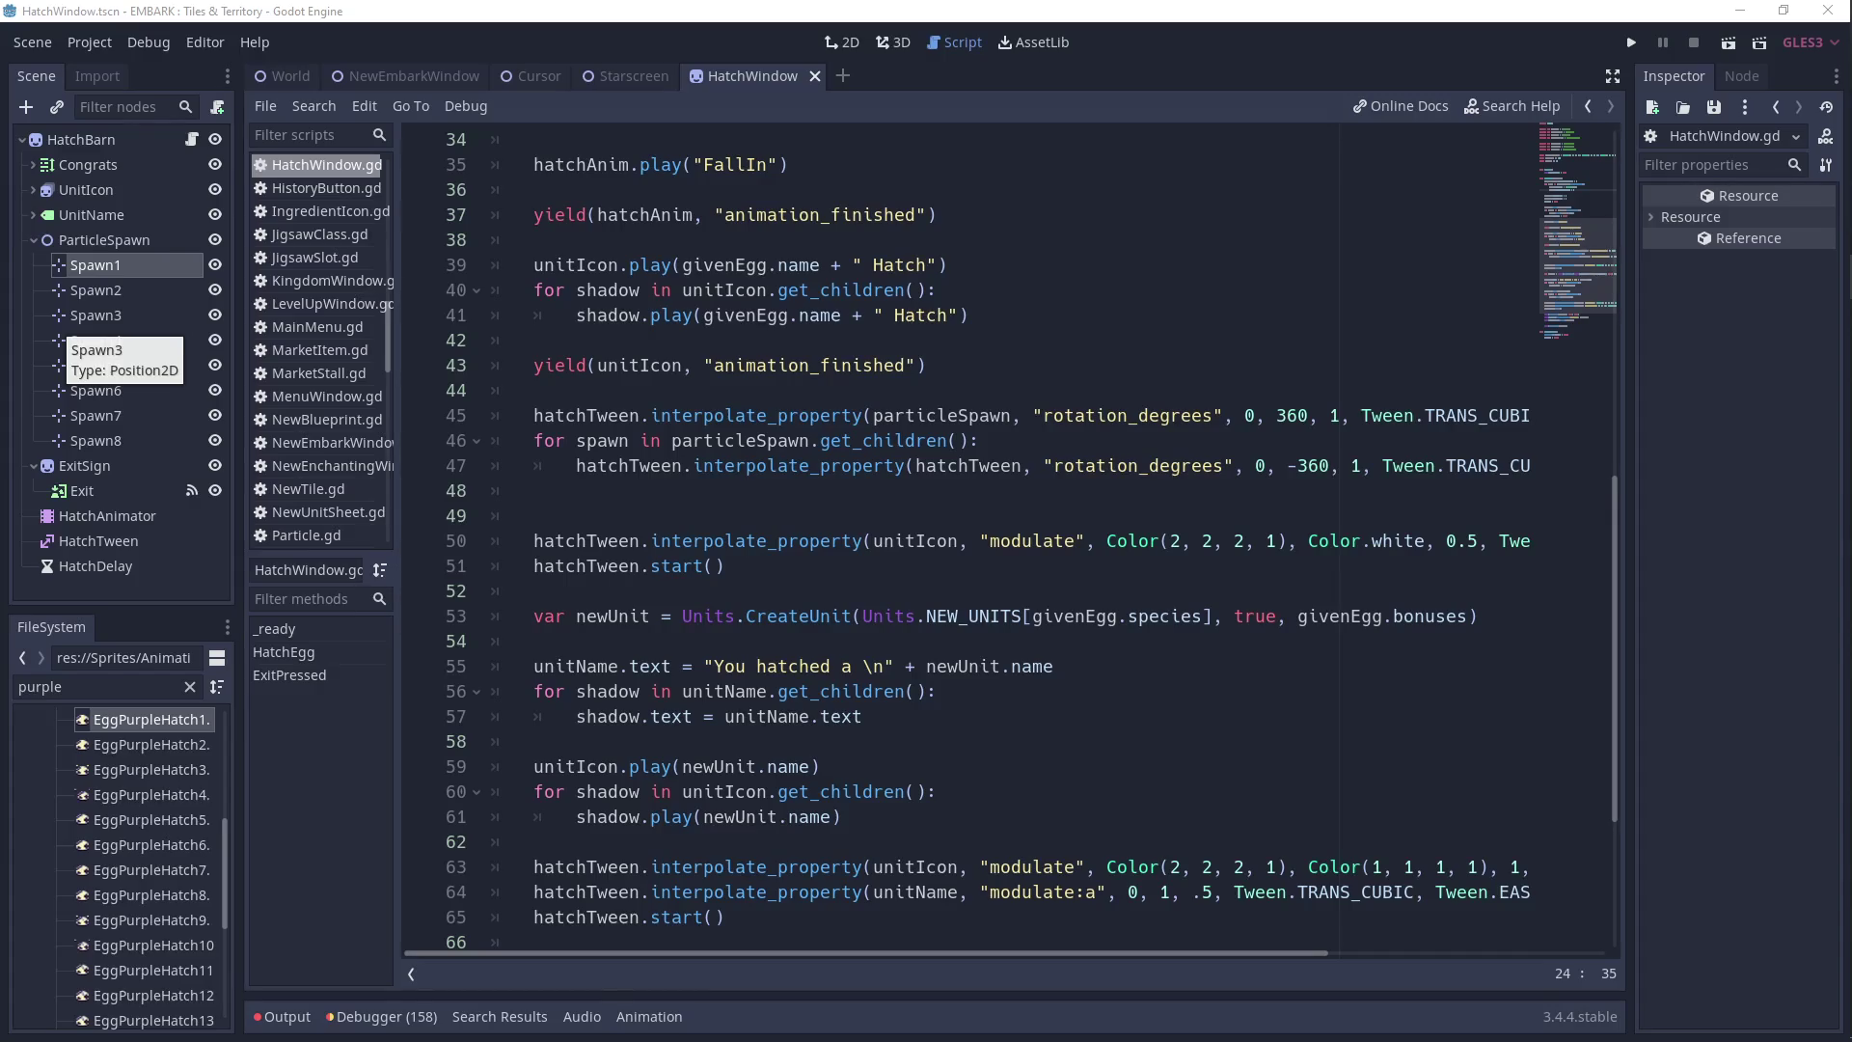
click(794, 506)
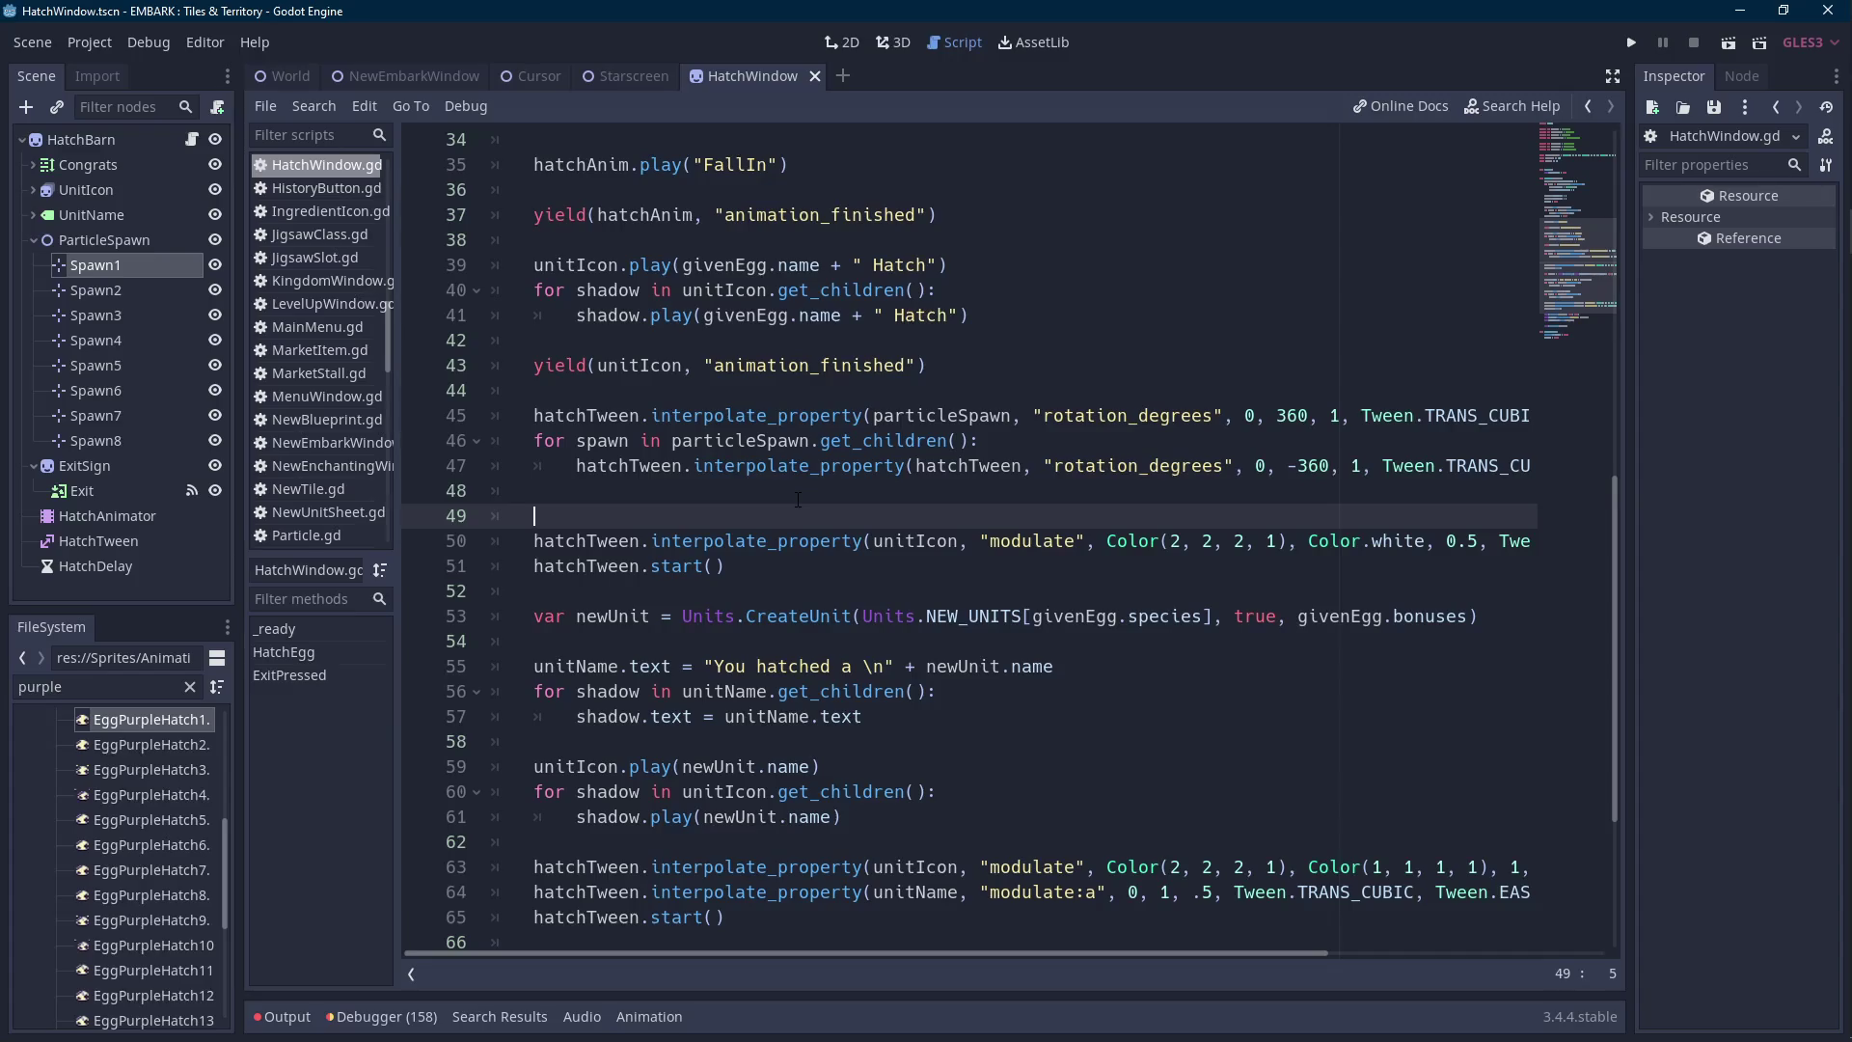
Begin a hatchTween.interpolate_property call on line 48.
click(811, 493)
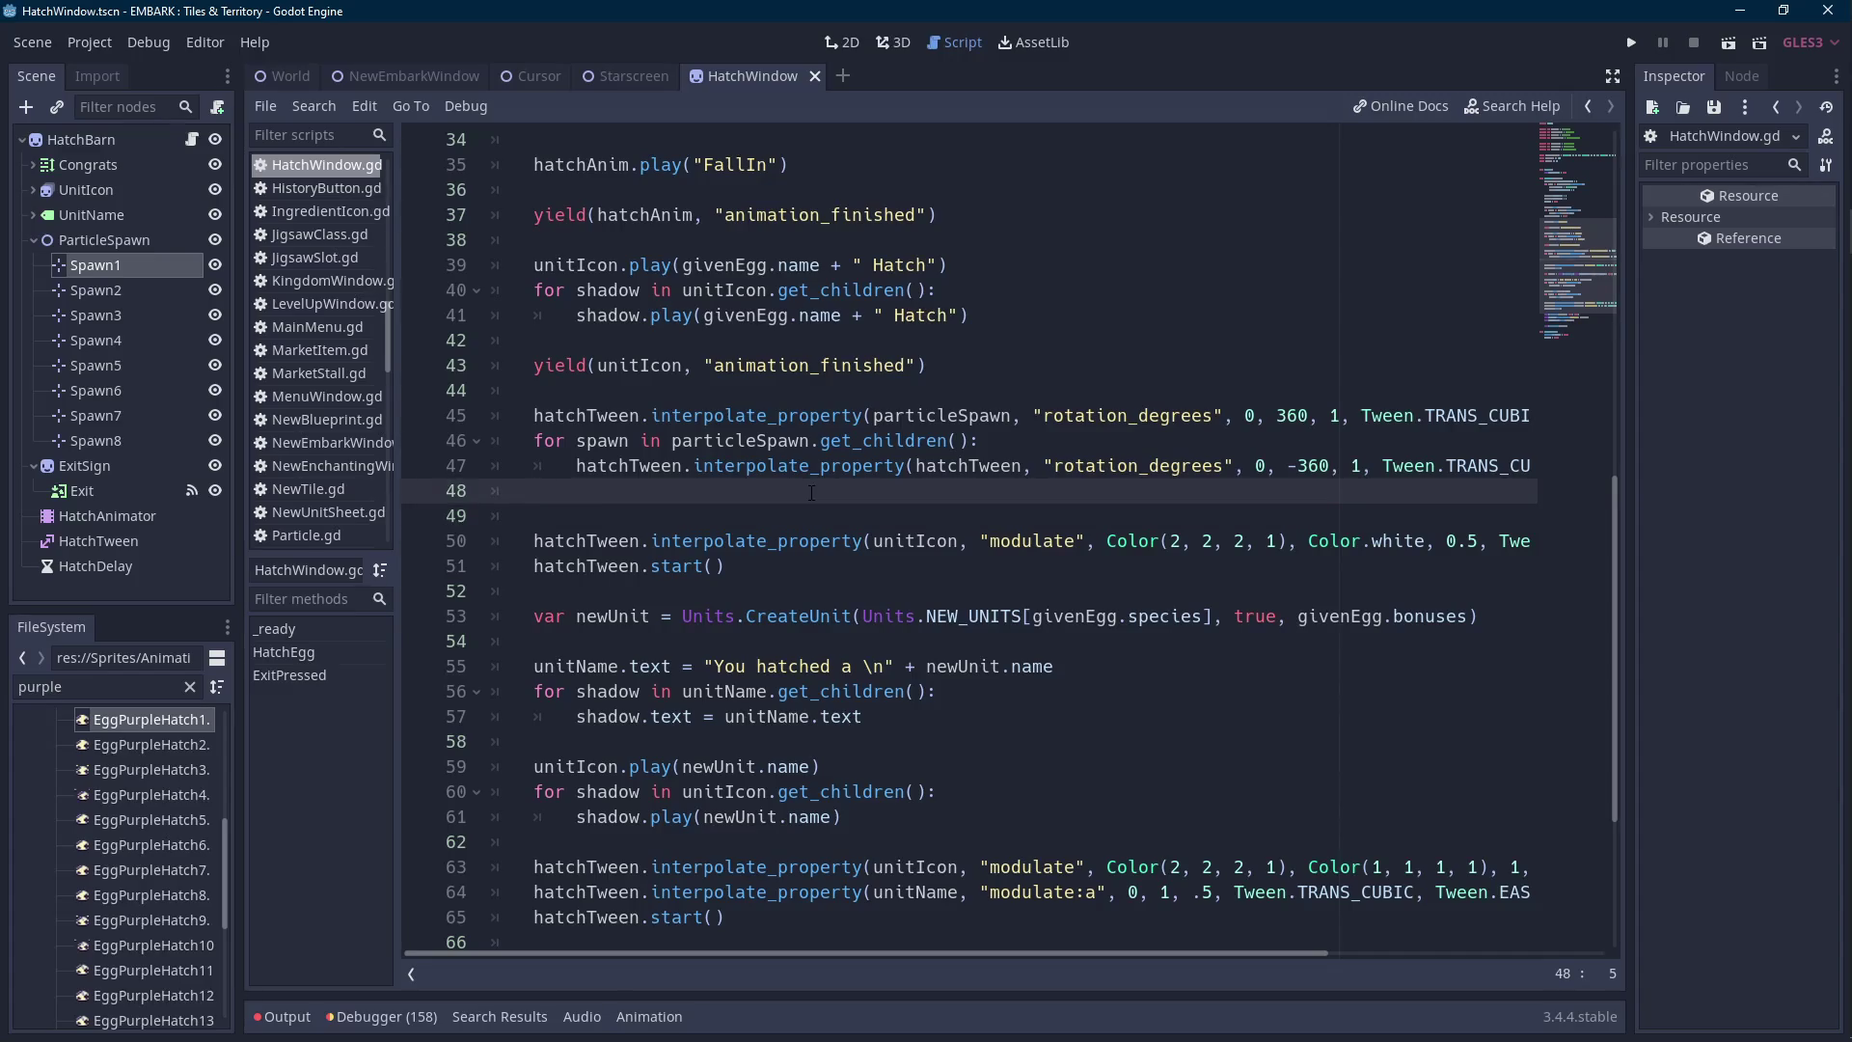
text(hatchTween.inter)
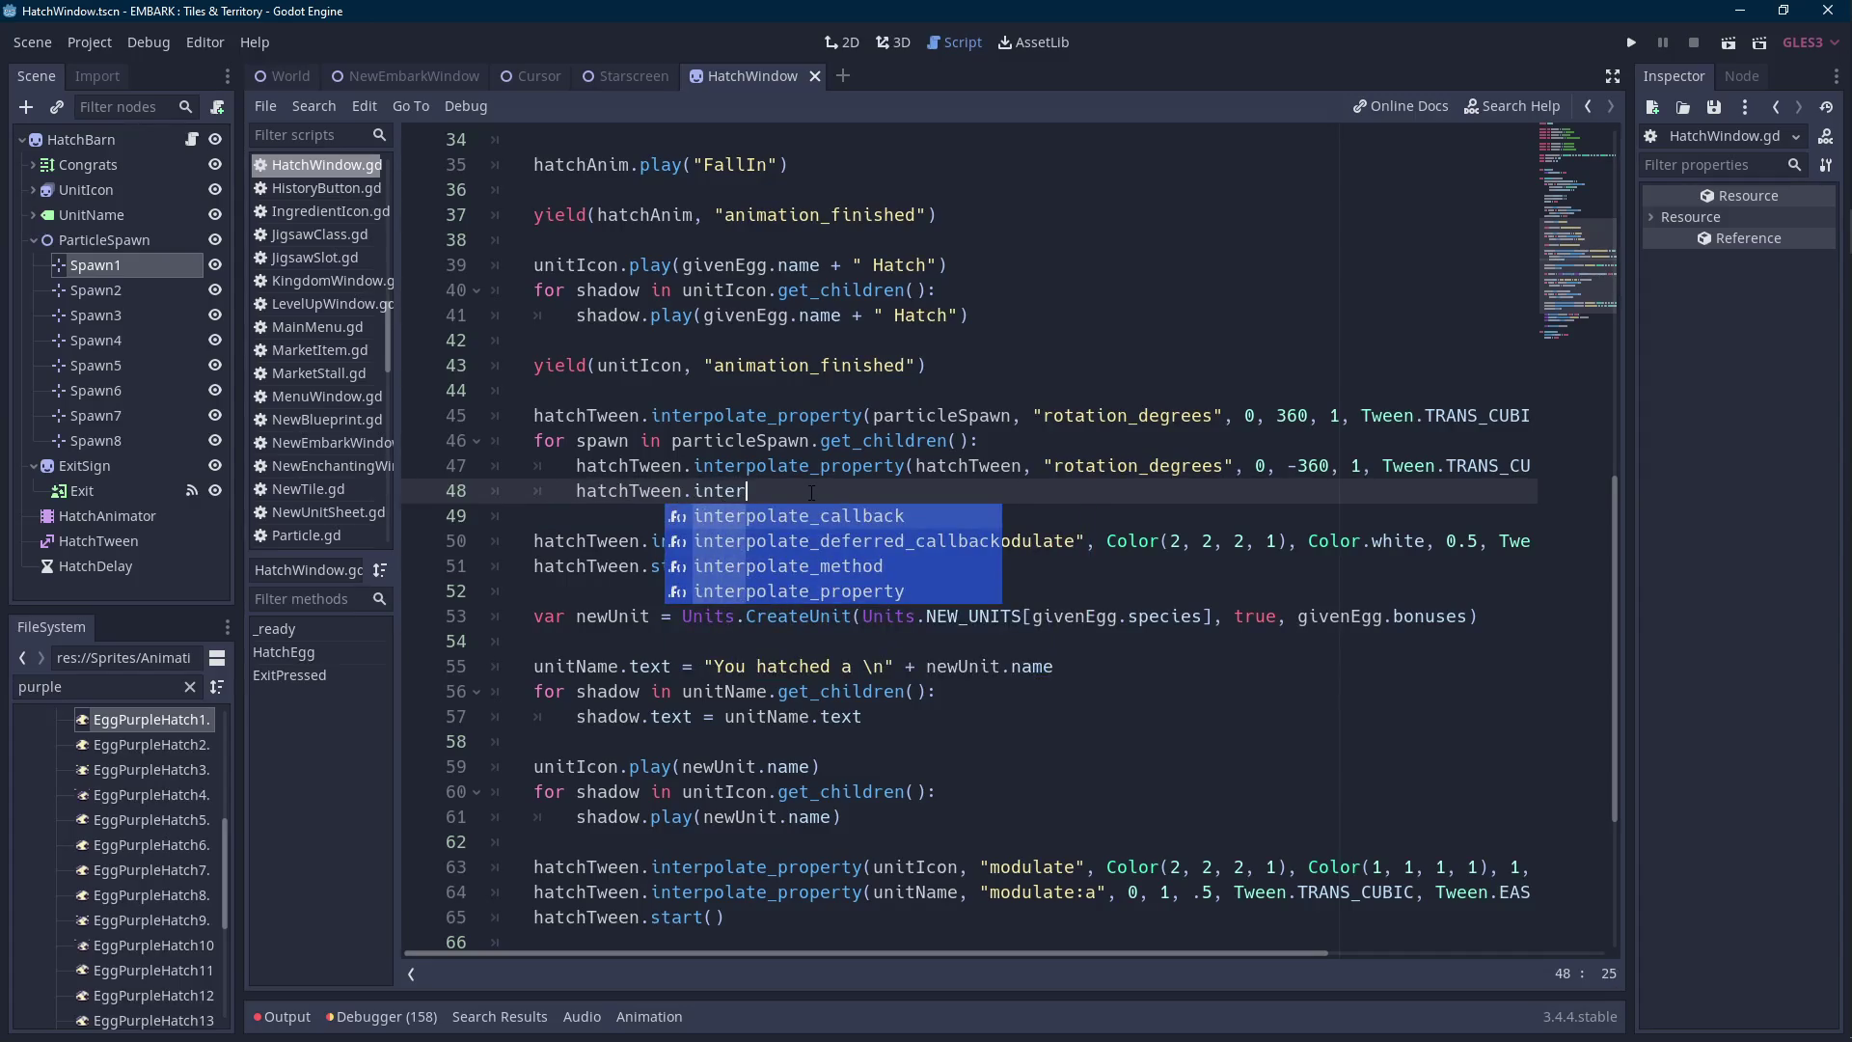
key(Up)
key(Return)
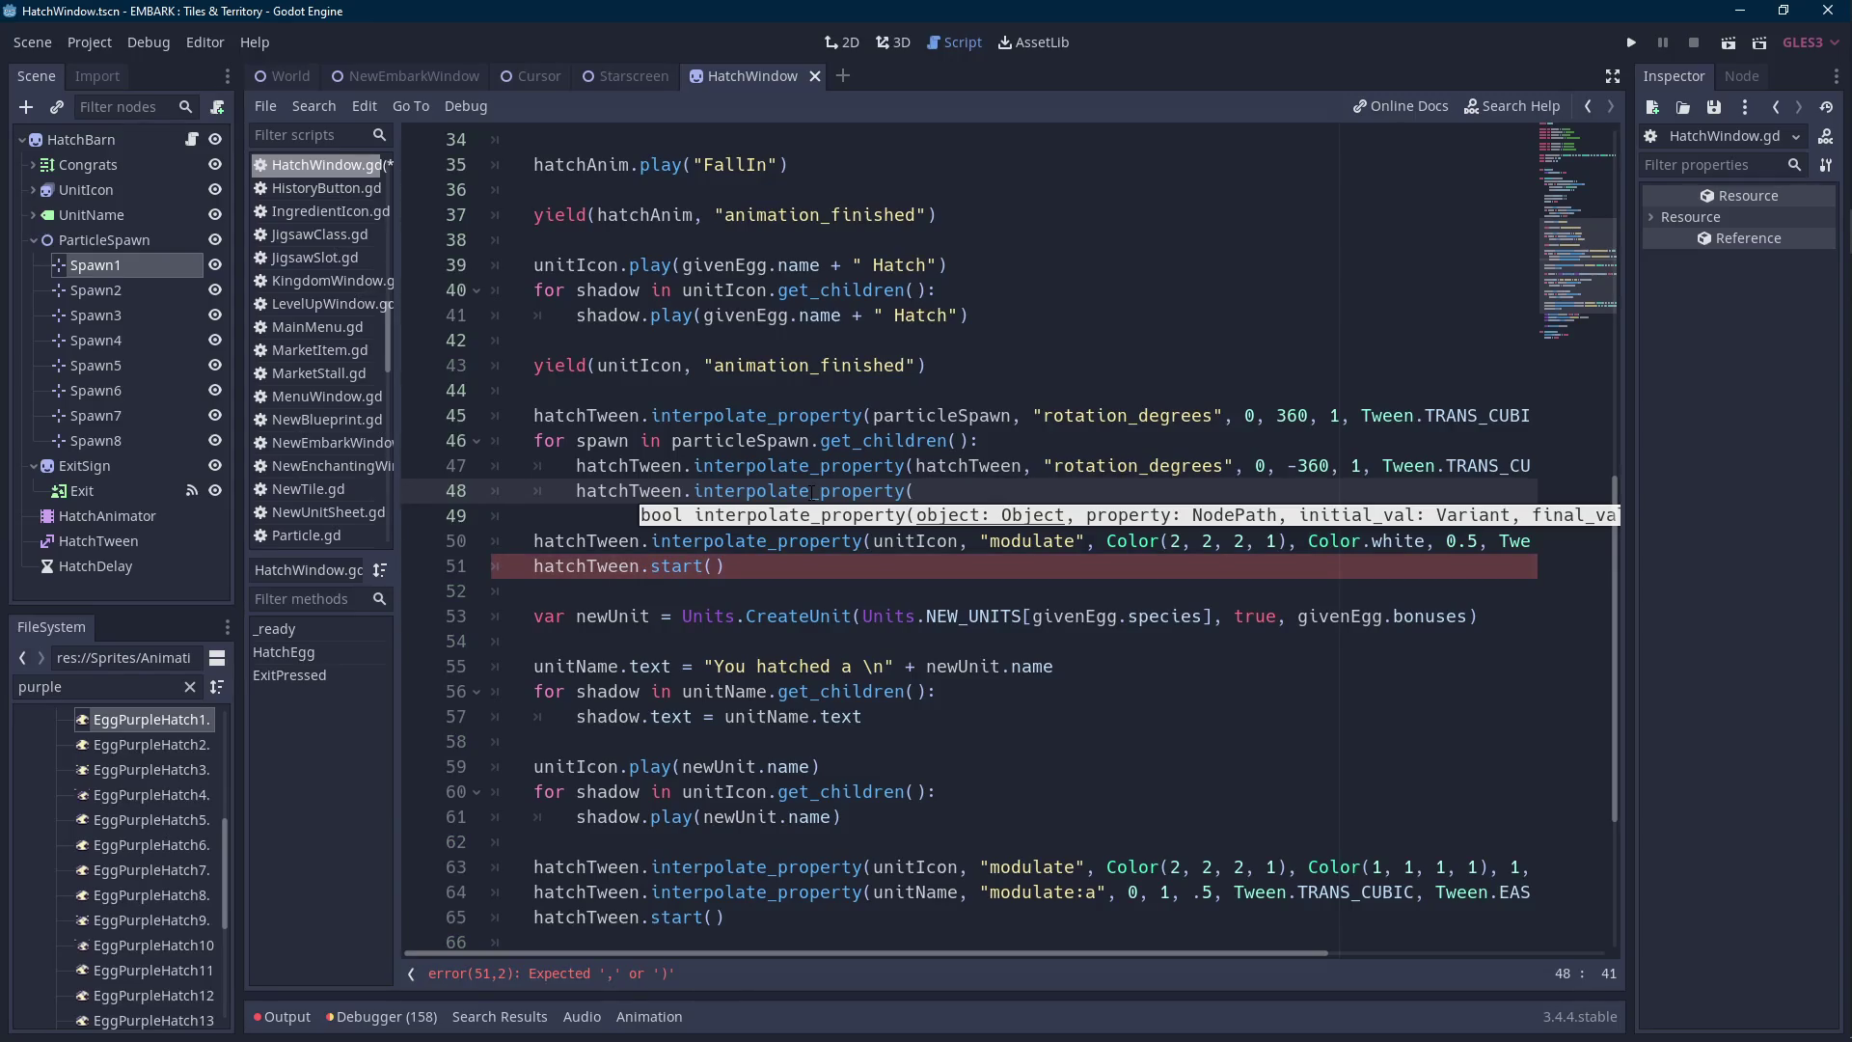
Change line 47's tween target to spawn and give line 48 the arguments spawn, "position".
double_click(603, 440)
key(ctrl+c)
double_click(916, 465)
key(ctrl+v)
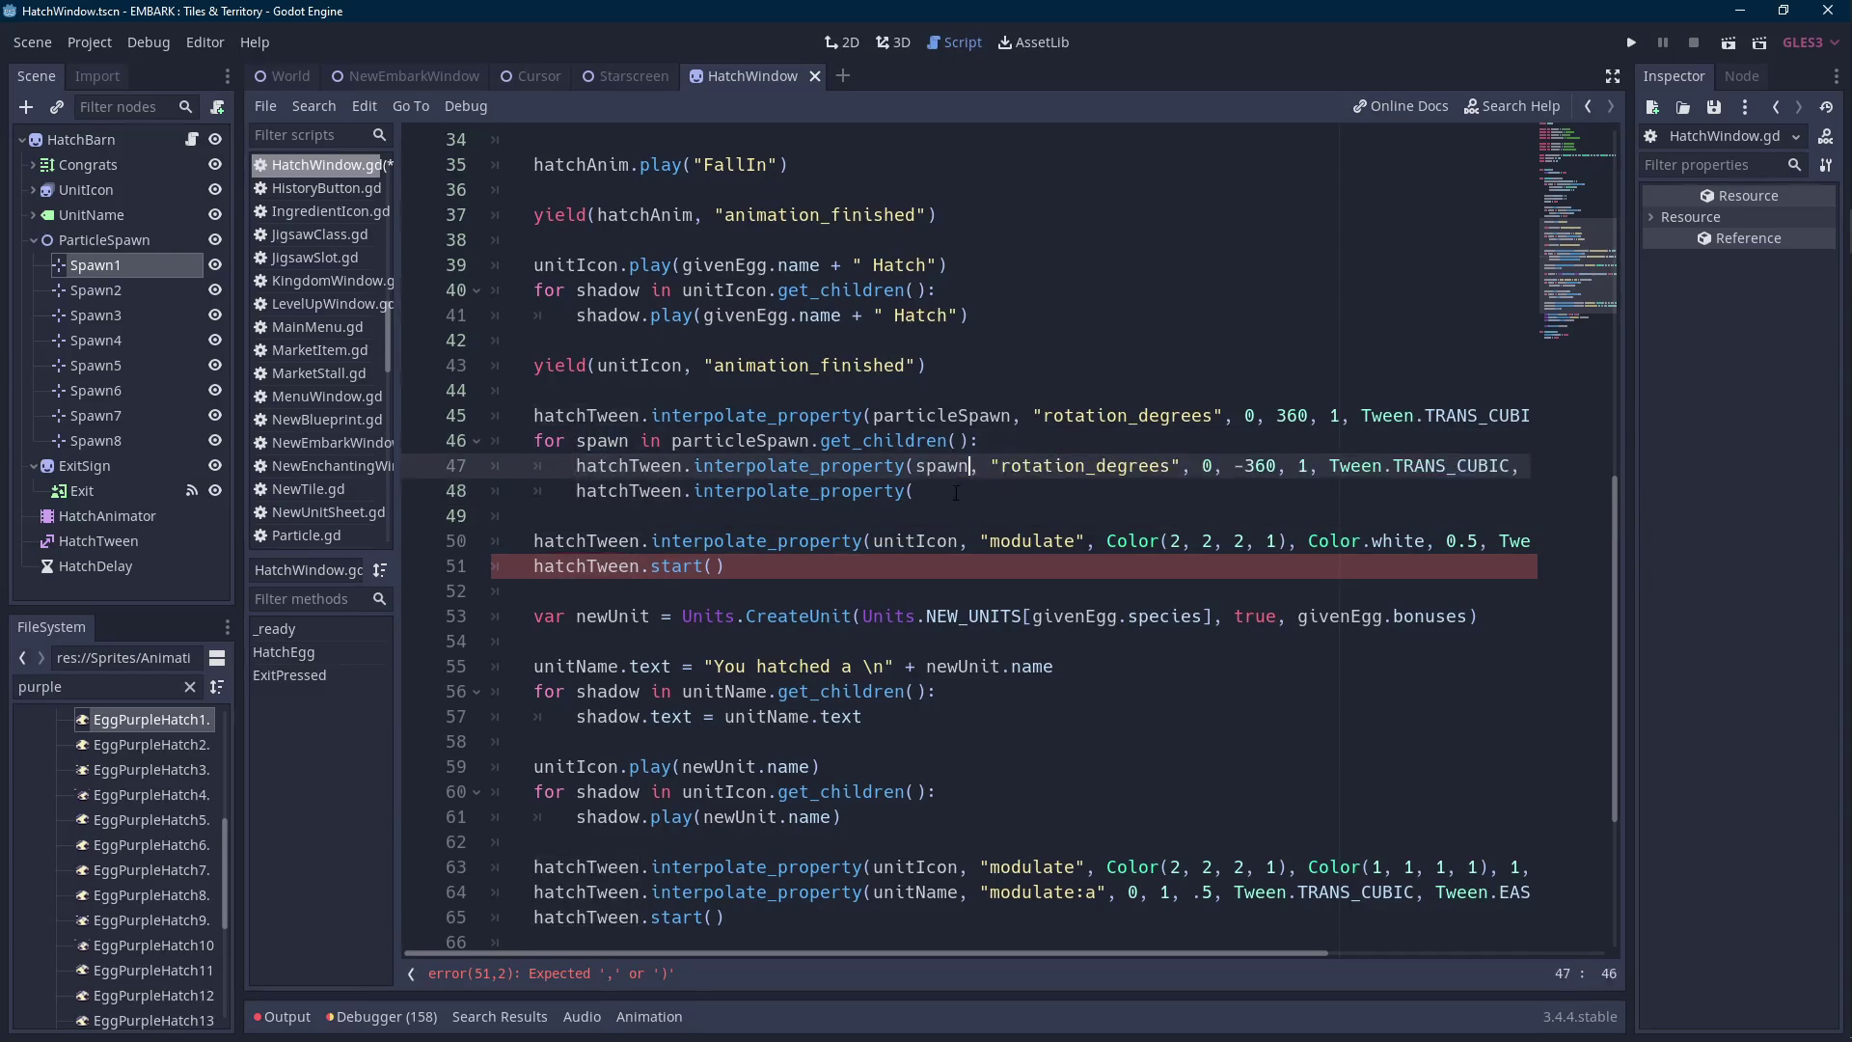
click(1093, 491)
key(ctrl+v)
text(,)
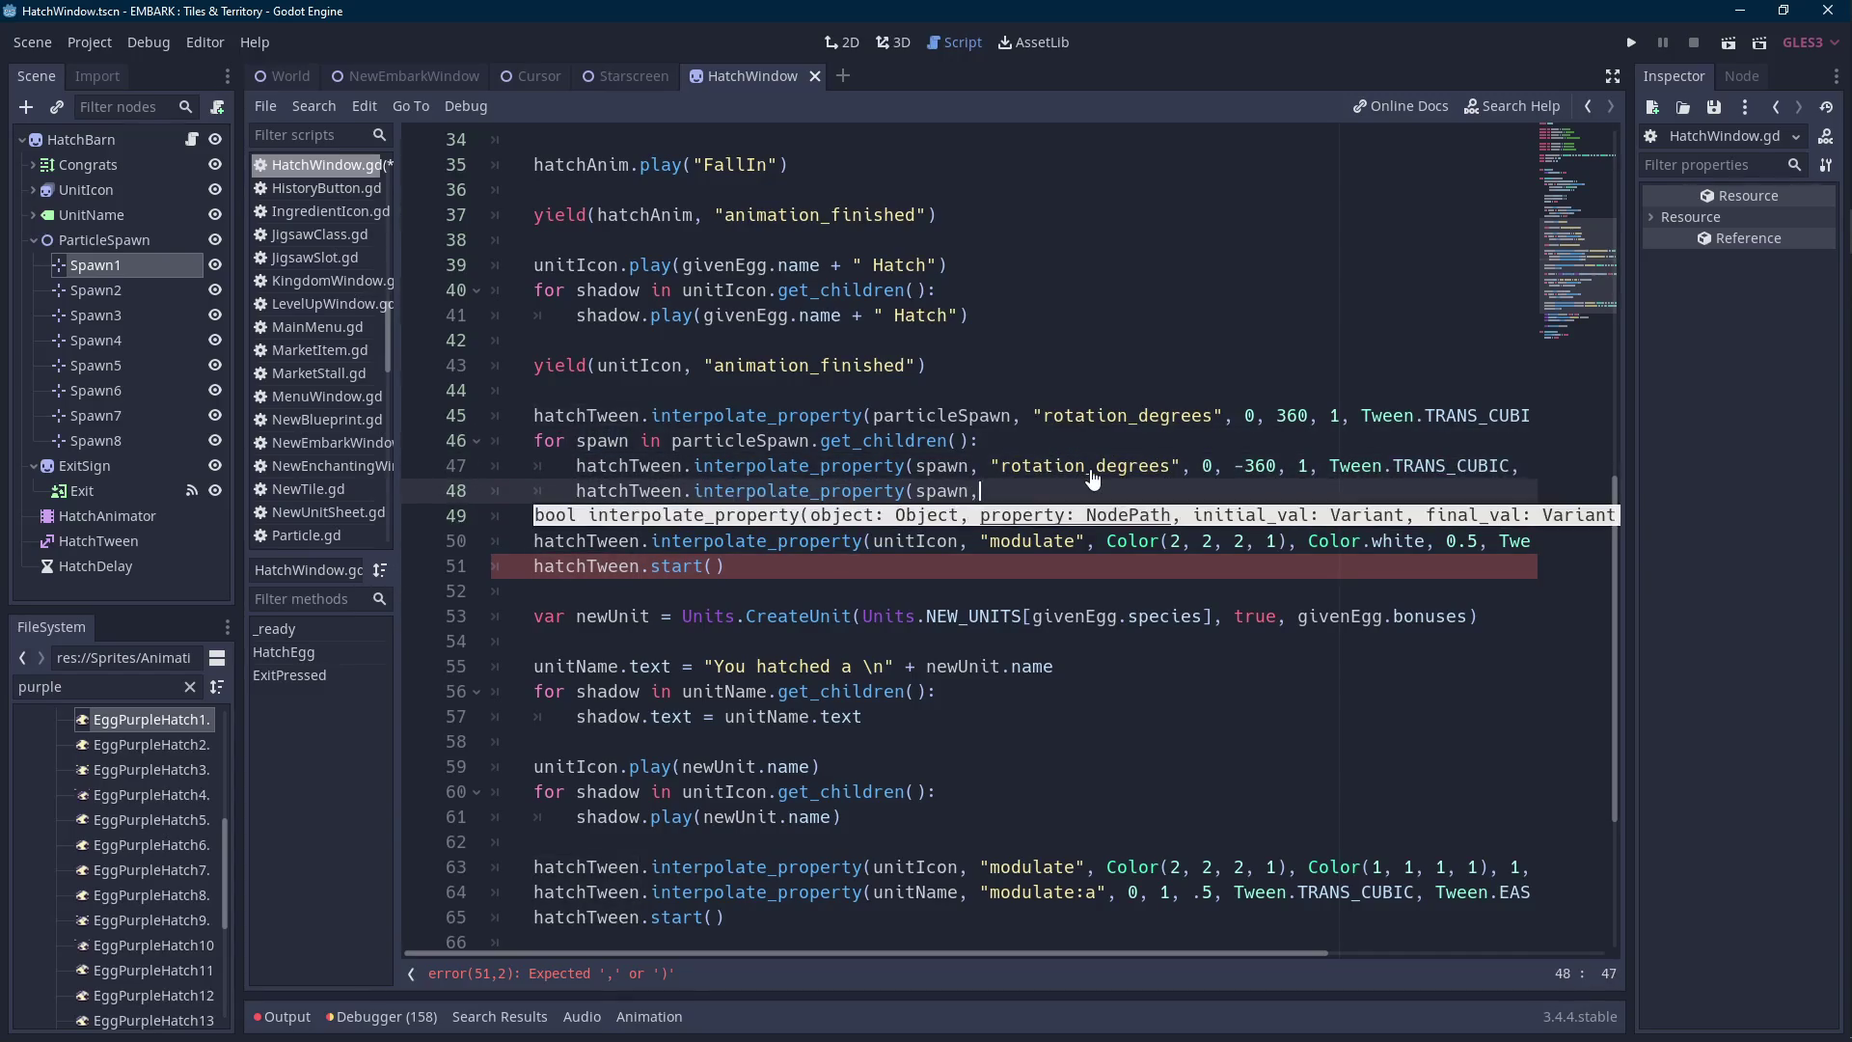
text("")
text(position)
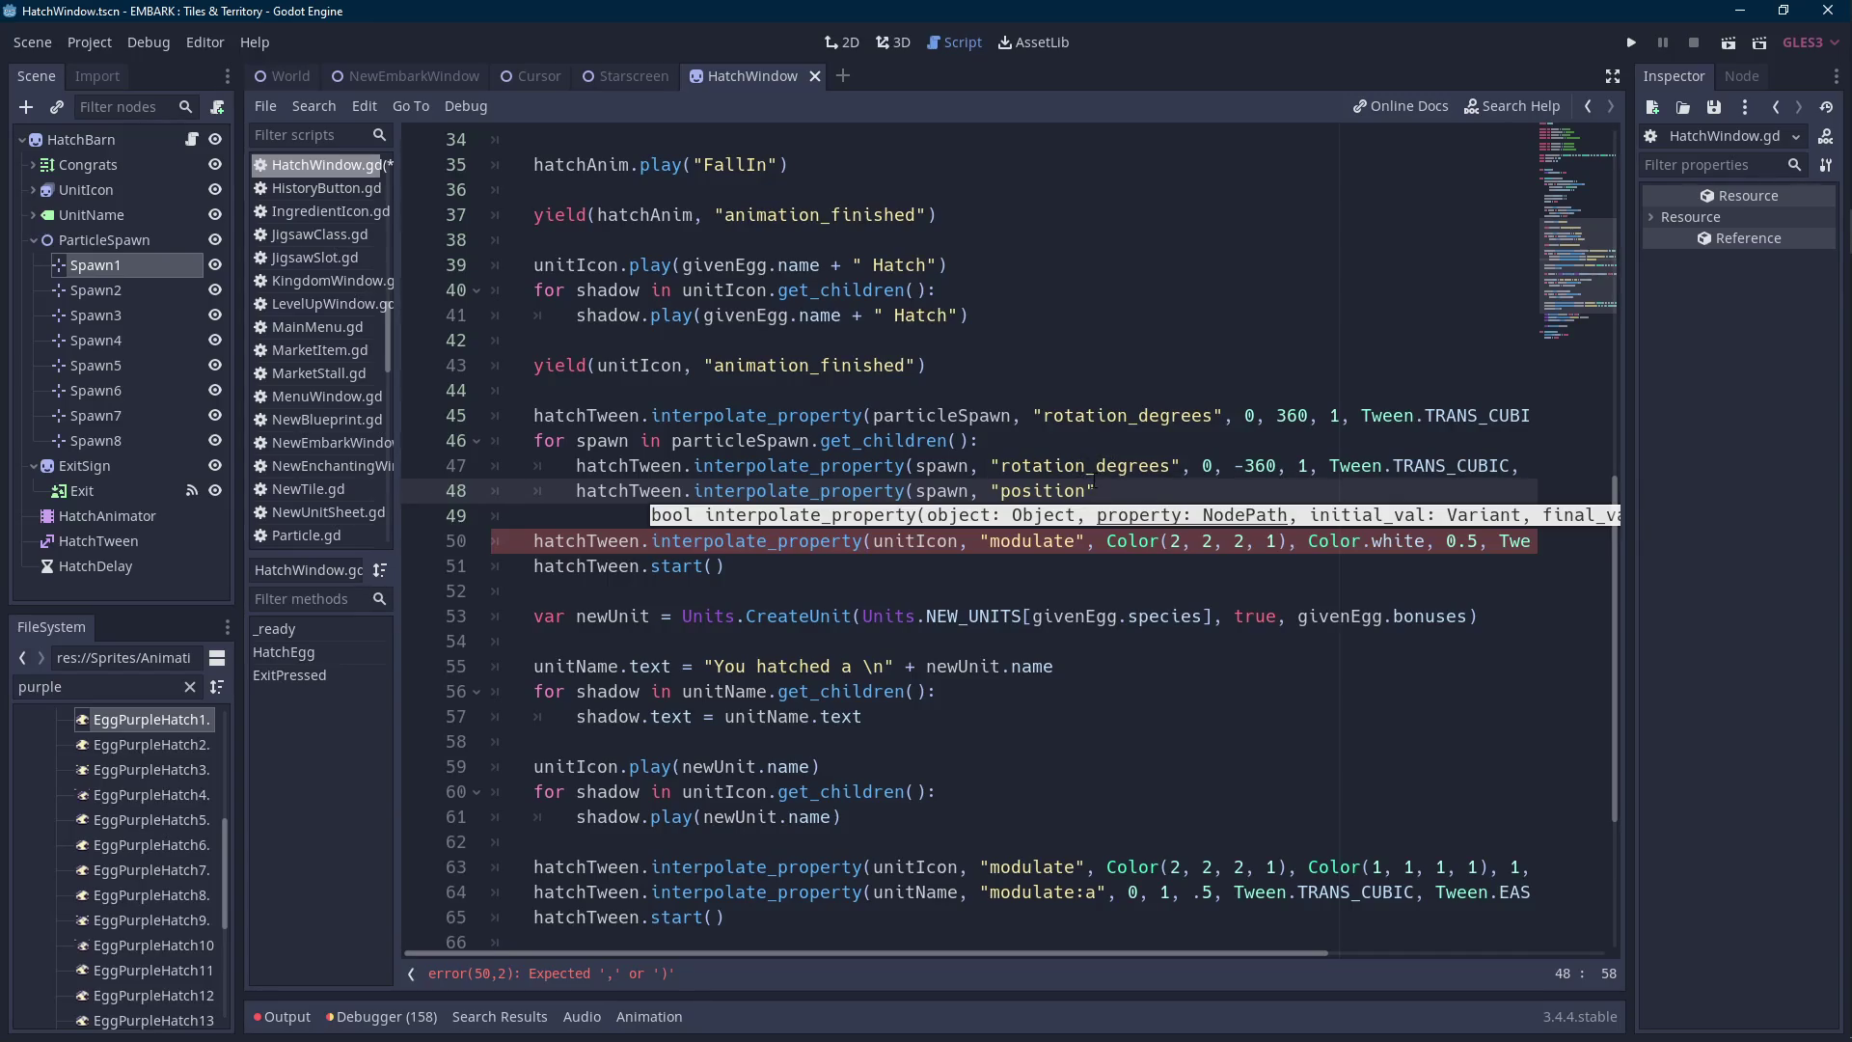
scroll(1095, 487, up, 10)
Declare 'const SPAWN_POSITIONS = [Vector2(1, 1),]' after the onready variables.
scroll(1102, 497, up, 2)
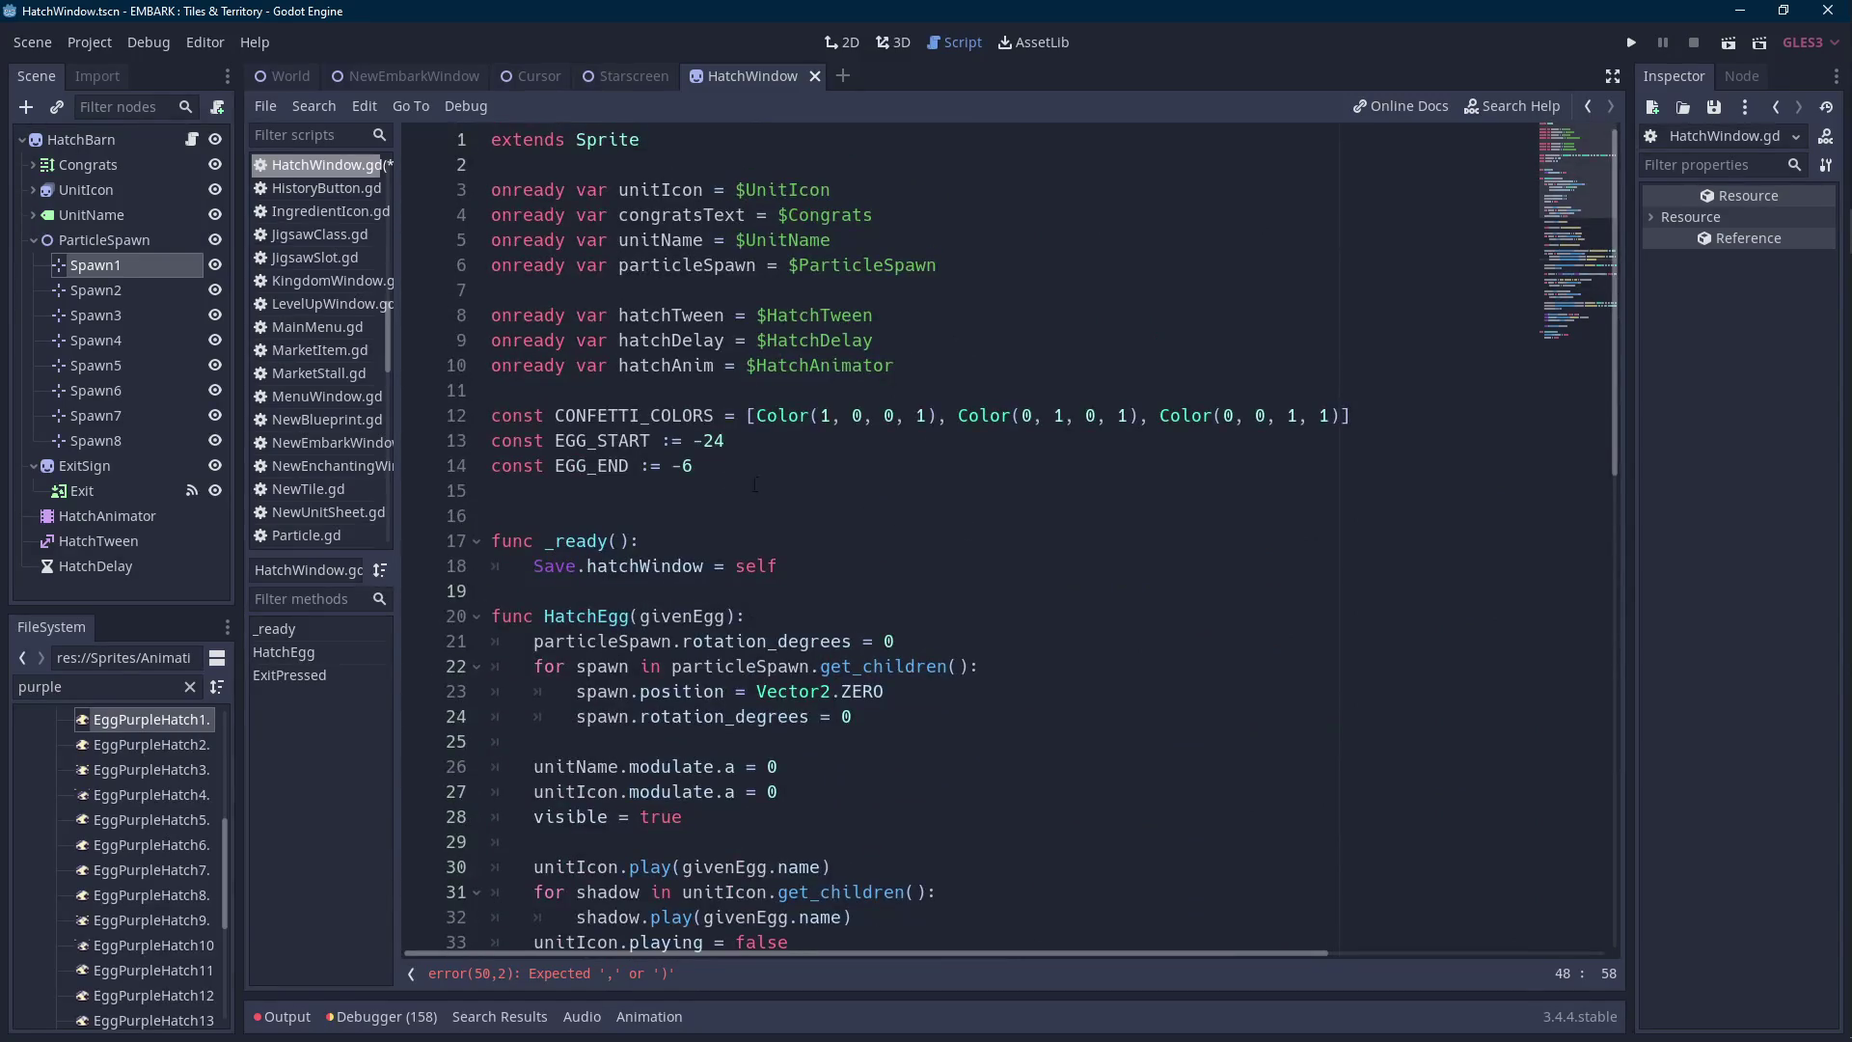
click(584, 392)
key(Return)
text(const spa)
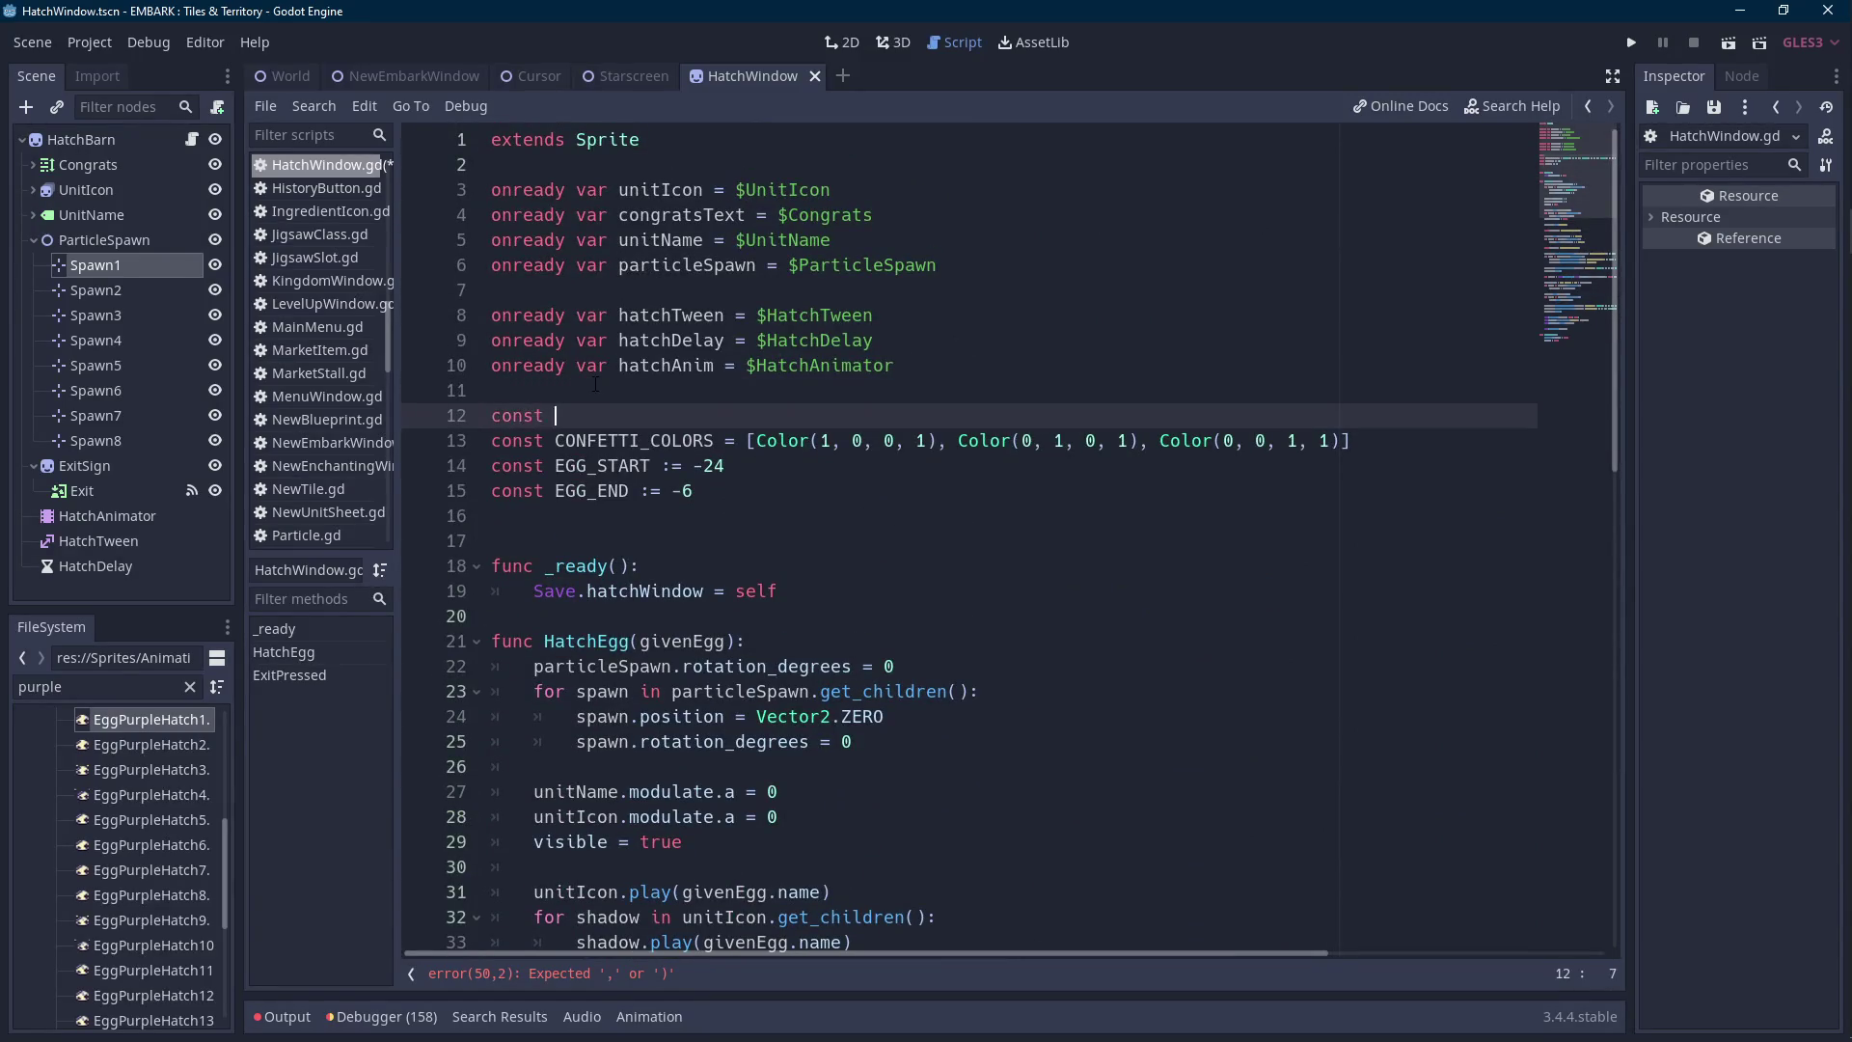
key(BackSpace)
key(BackSpace)
key(BackSpace)
text(SPAWN_)
text(POSITIONS)
text( = [])
key(Left)
text(Vector2()
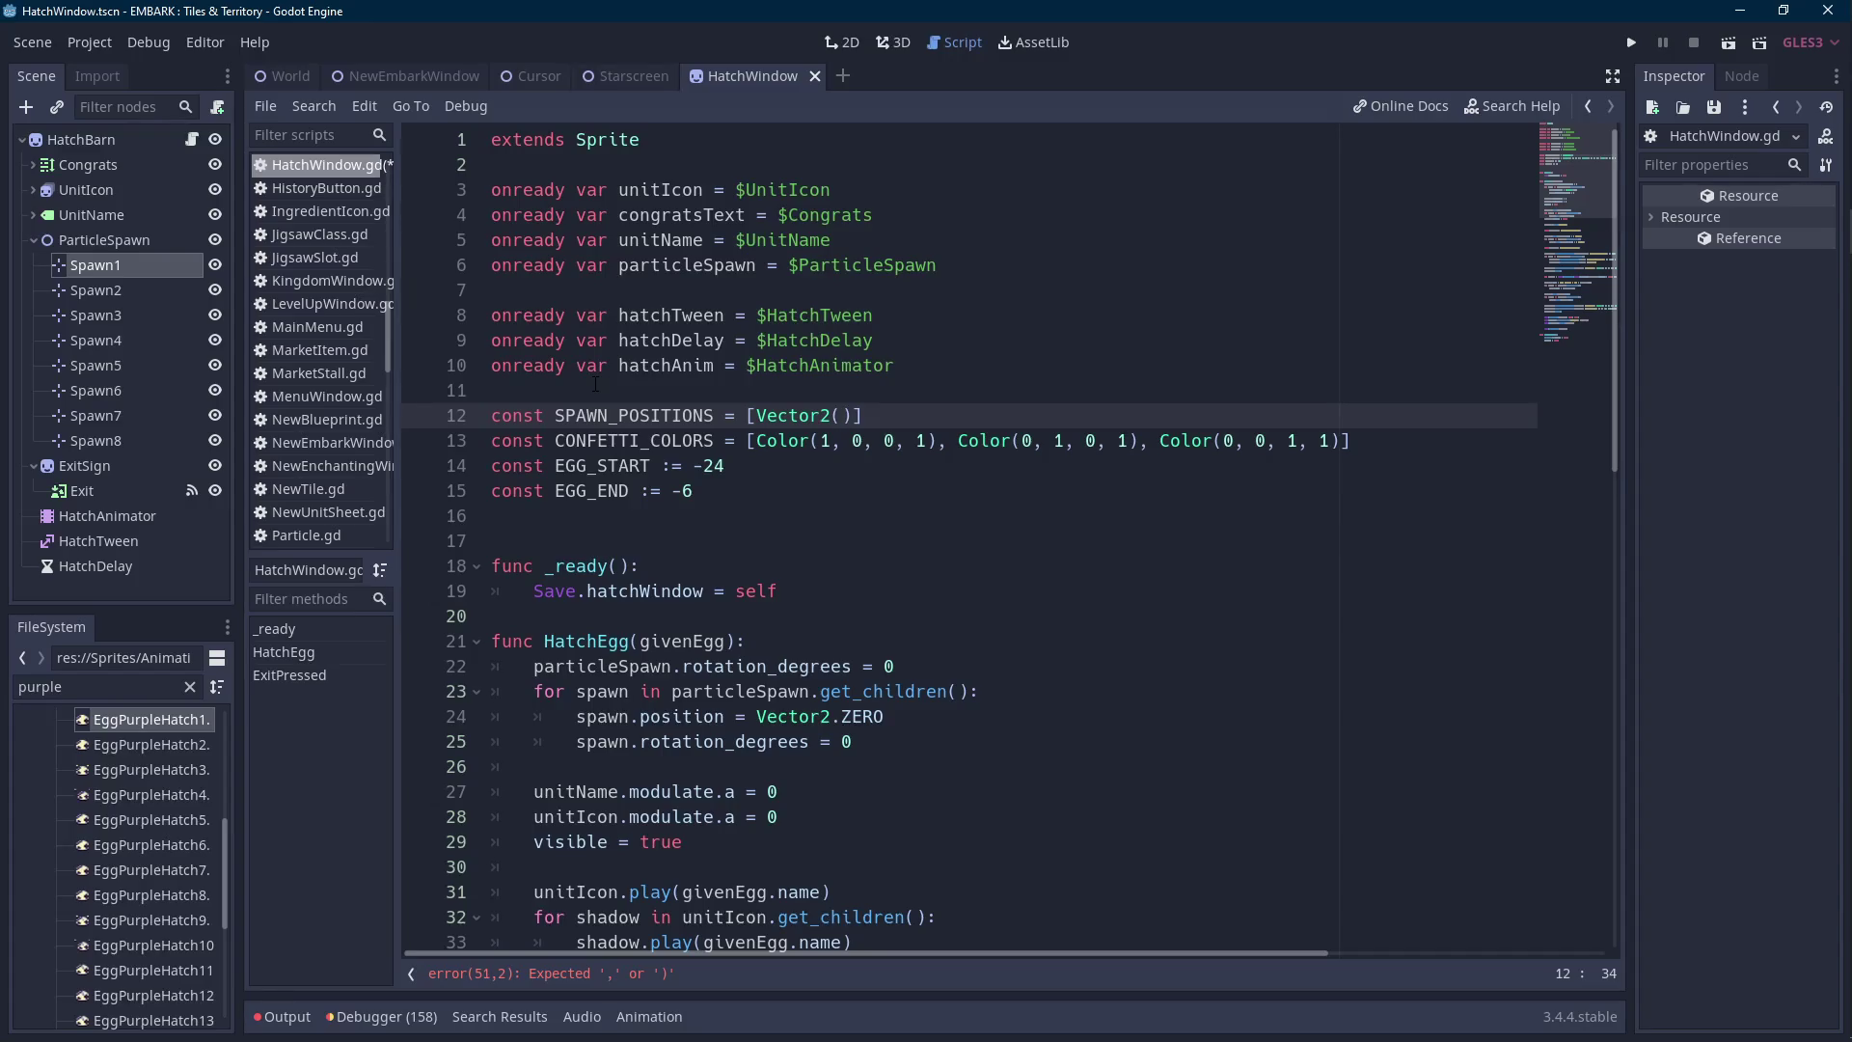
text(1, 1))
text(,)
Copy-paste the Vector2(1, 1) entry to fill the array with repeated placeholders.
key(Left)
key(Left)
key(Left)
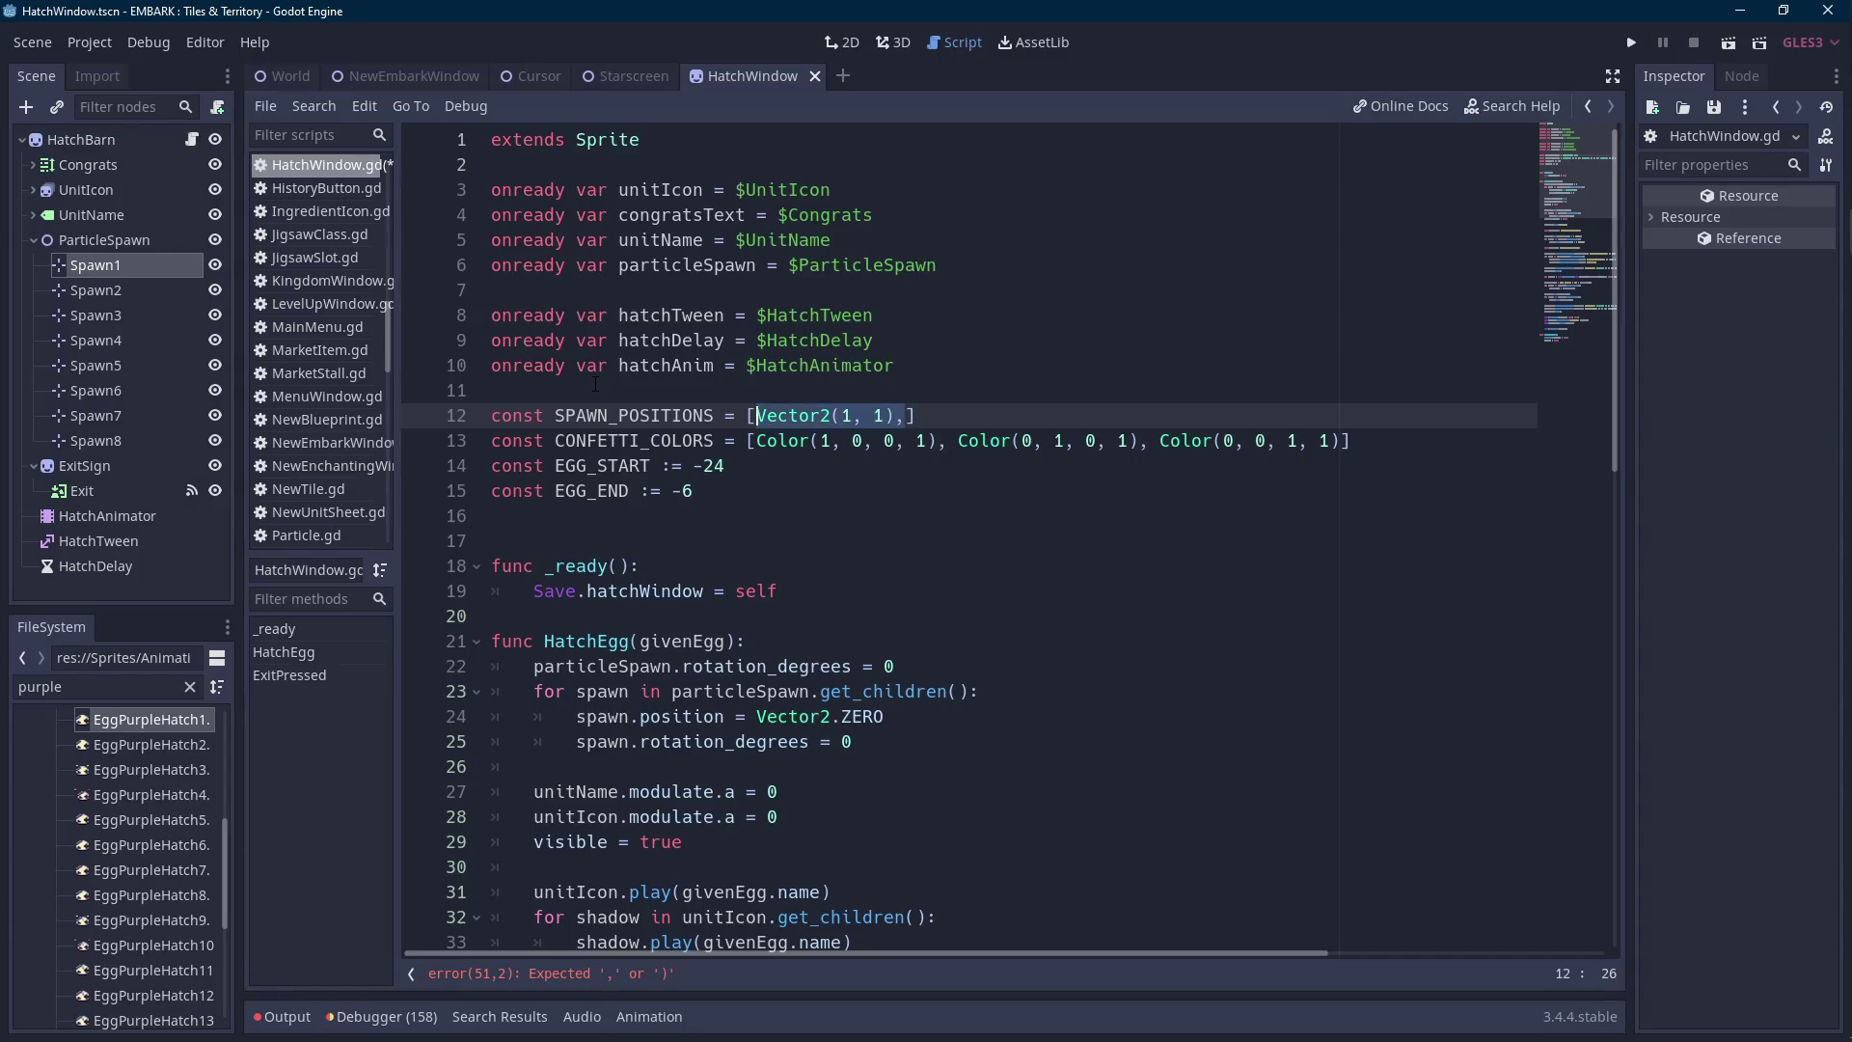
key(Right)
key(Right)
text(Vector2(1, 1),)
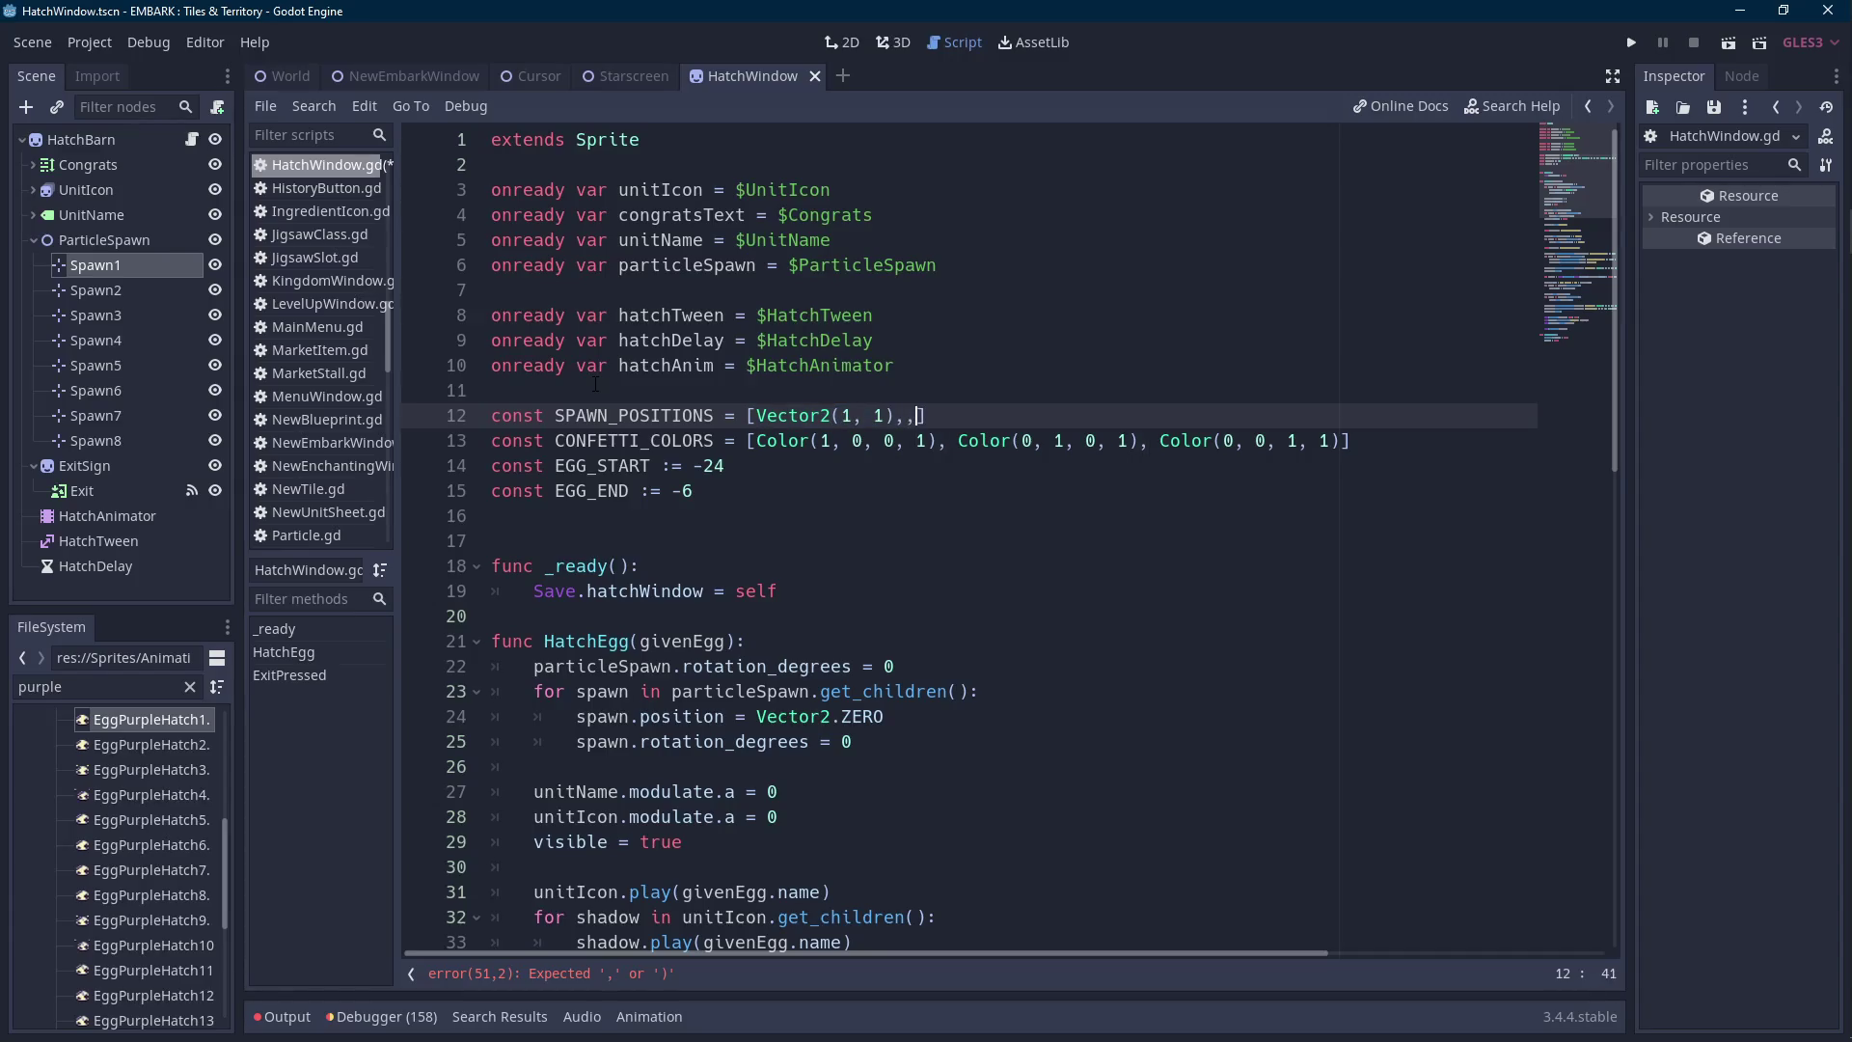
key(ctrl+z)
key(ctrl+v)
key(ctrl+v)
key(ctrl+v)
key(ctrl+v)
key(ctrl+v)
key(ctrl+v)
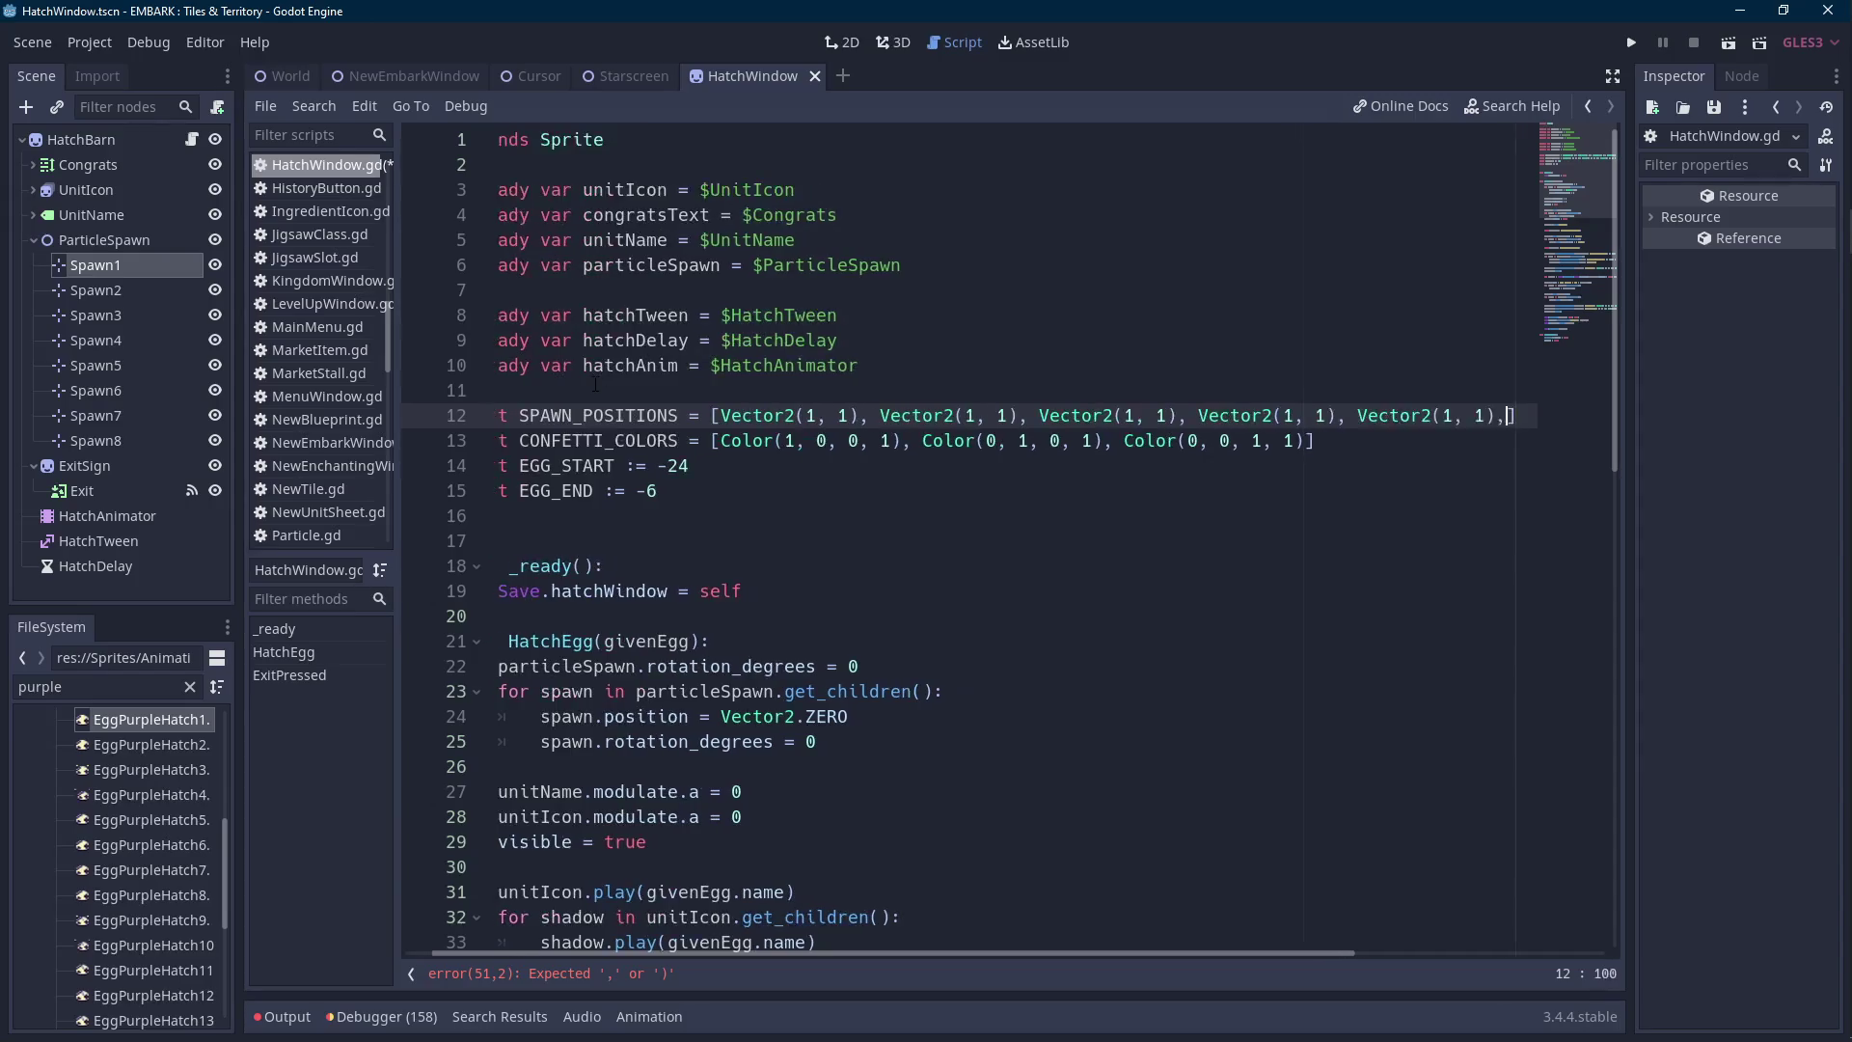
key(Left)
key(Left)
key(Left)
key(ctrl+Left)
key(ctrl+Left)
key(ctrl+Left)
key(ctrl+Left)
key(ctrl+Left)
key(ctrl+Left)
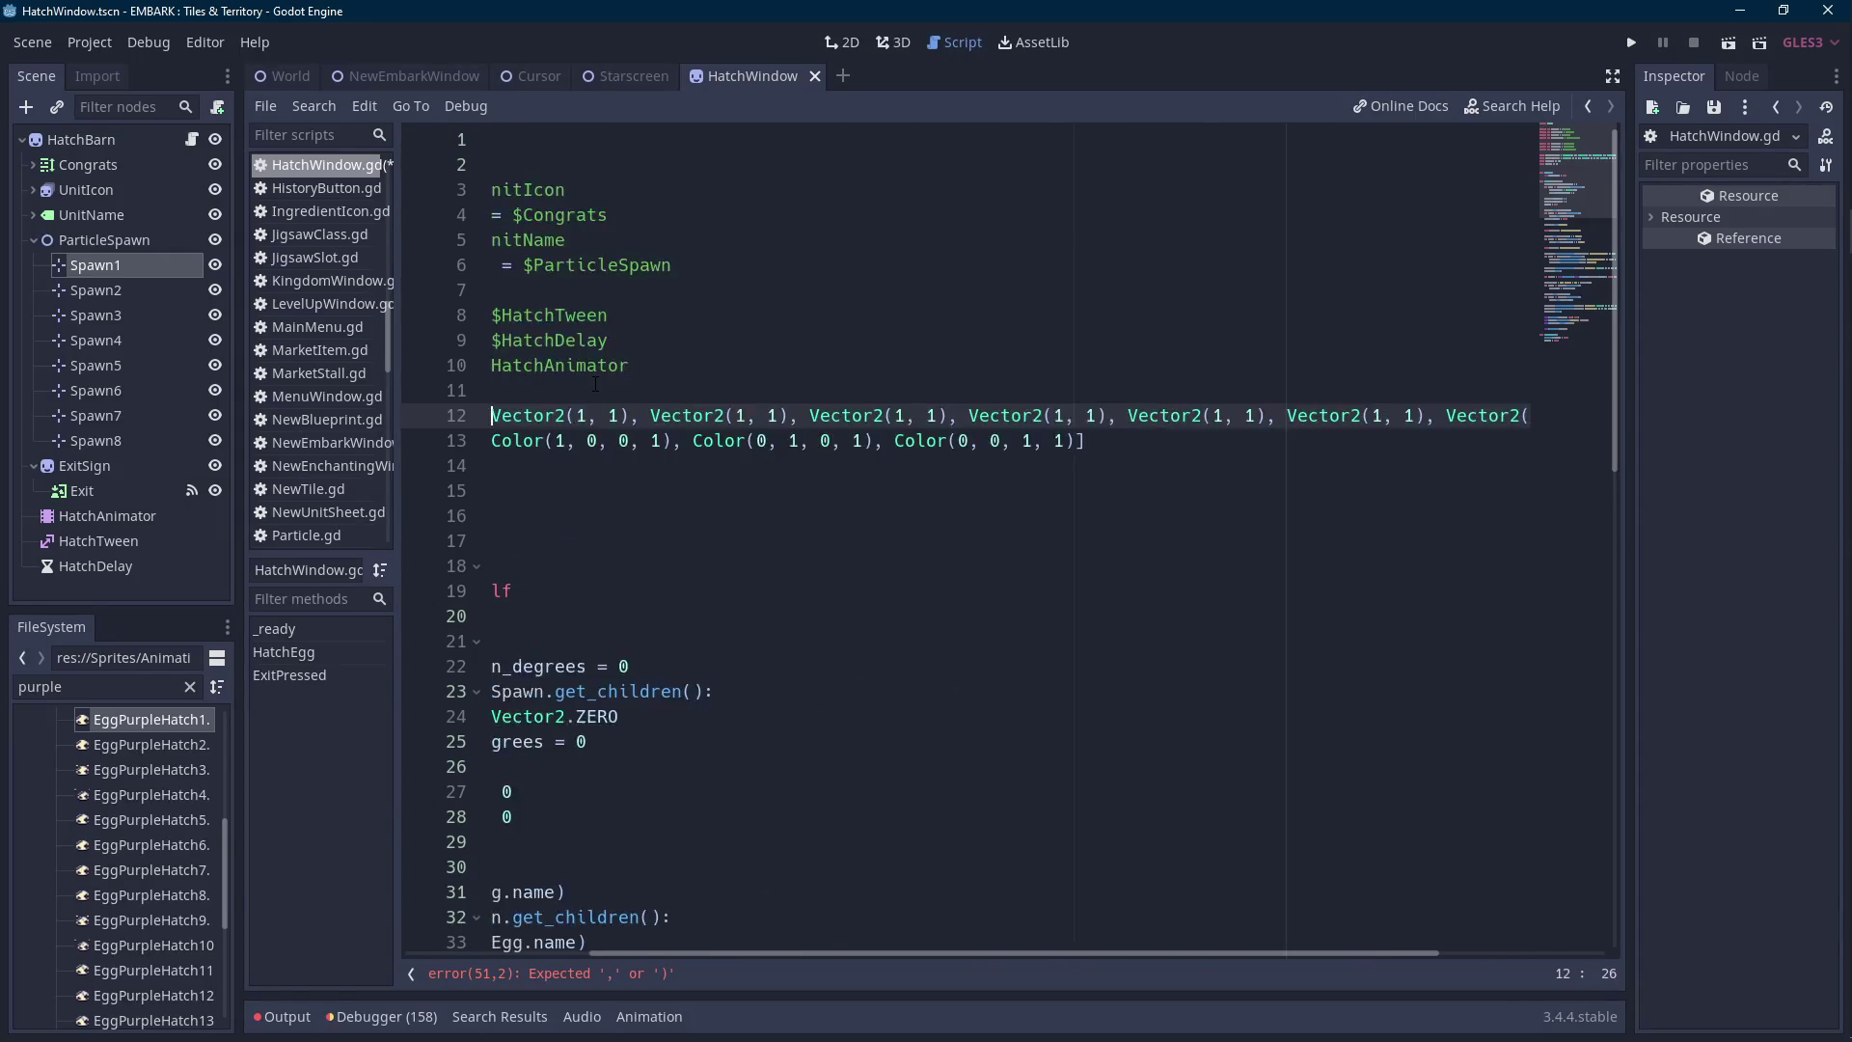
Change the second entry's x to negative, the third entry's x to -1, and the fourth entry's y to 0.
key(ctrl+Right)
key(ctrl+Right)
key(ctrl+Right)
key(Left)
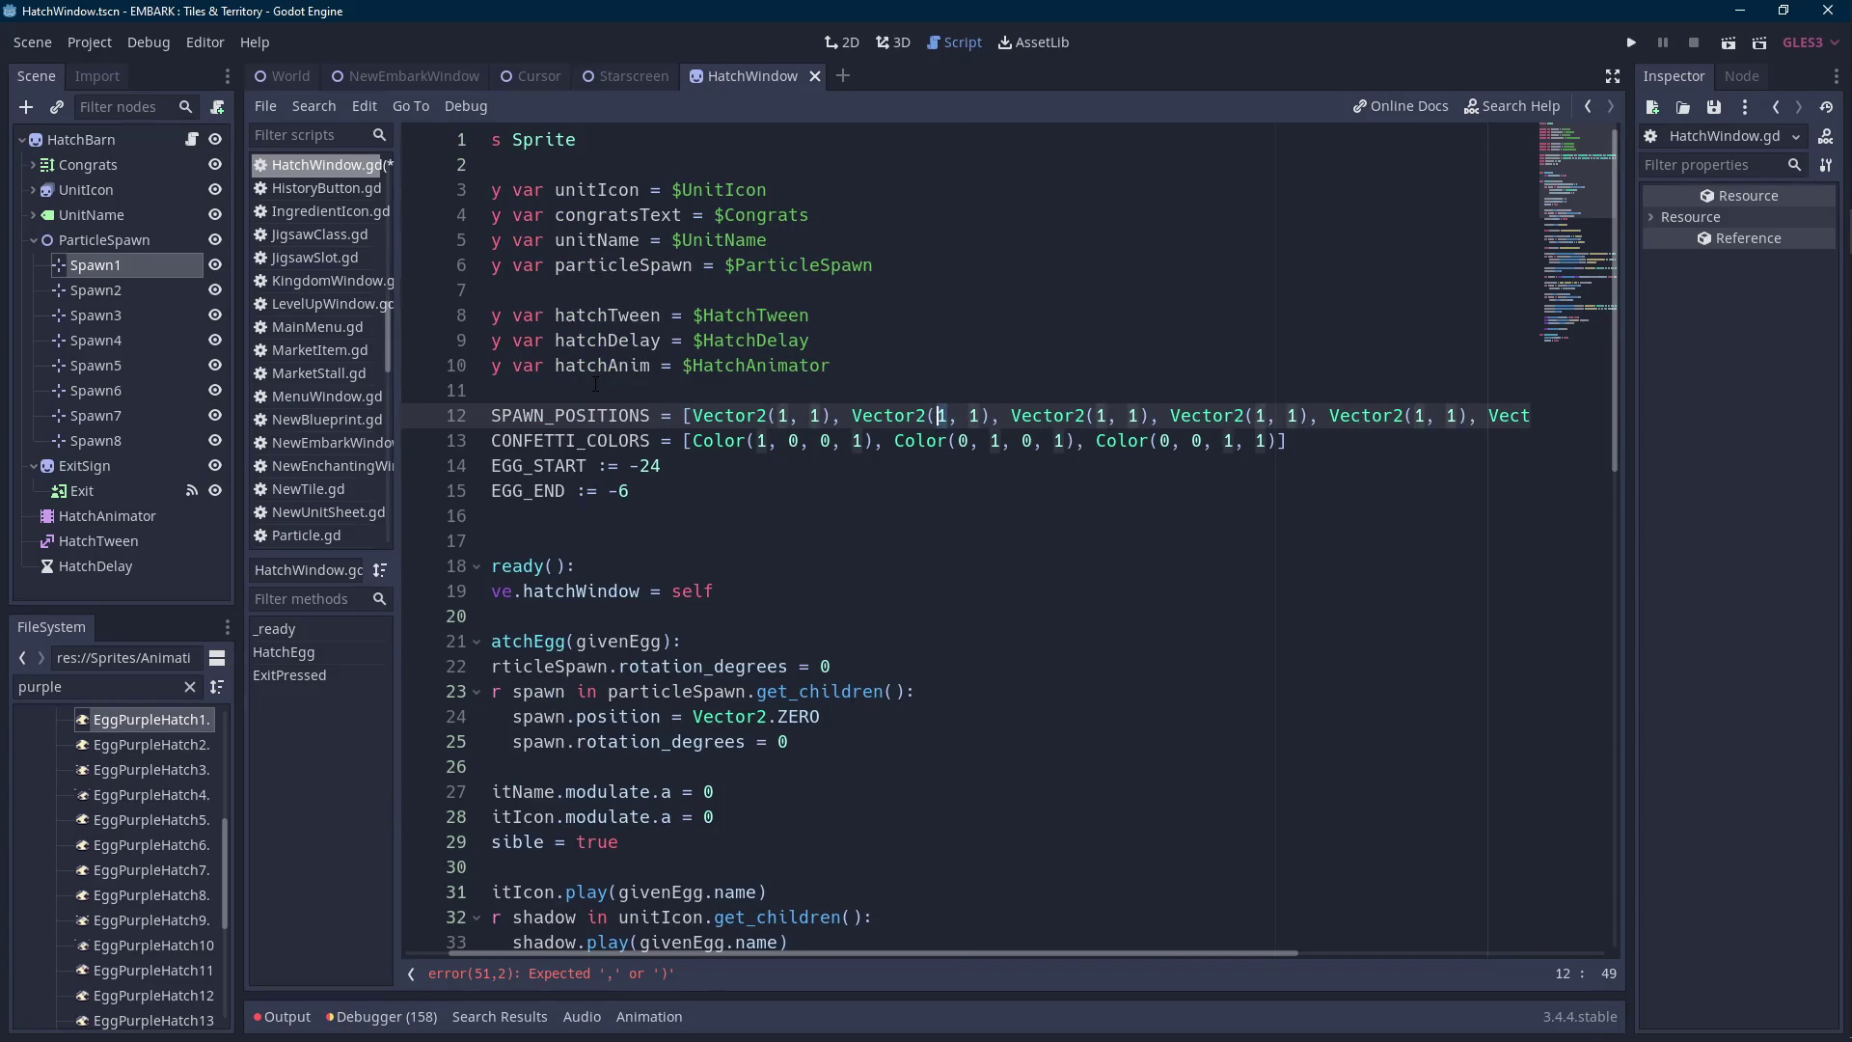
text(-)
key(Right)
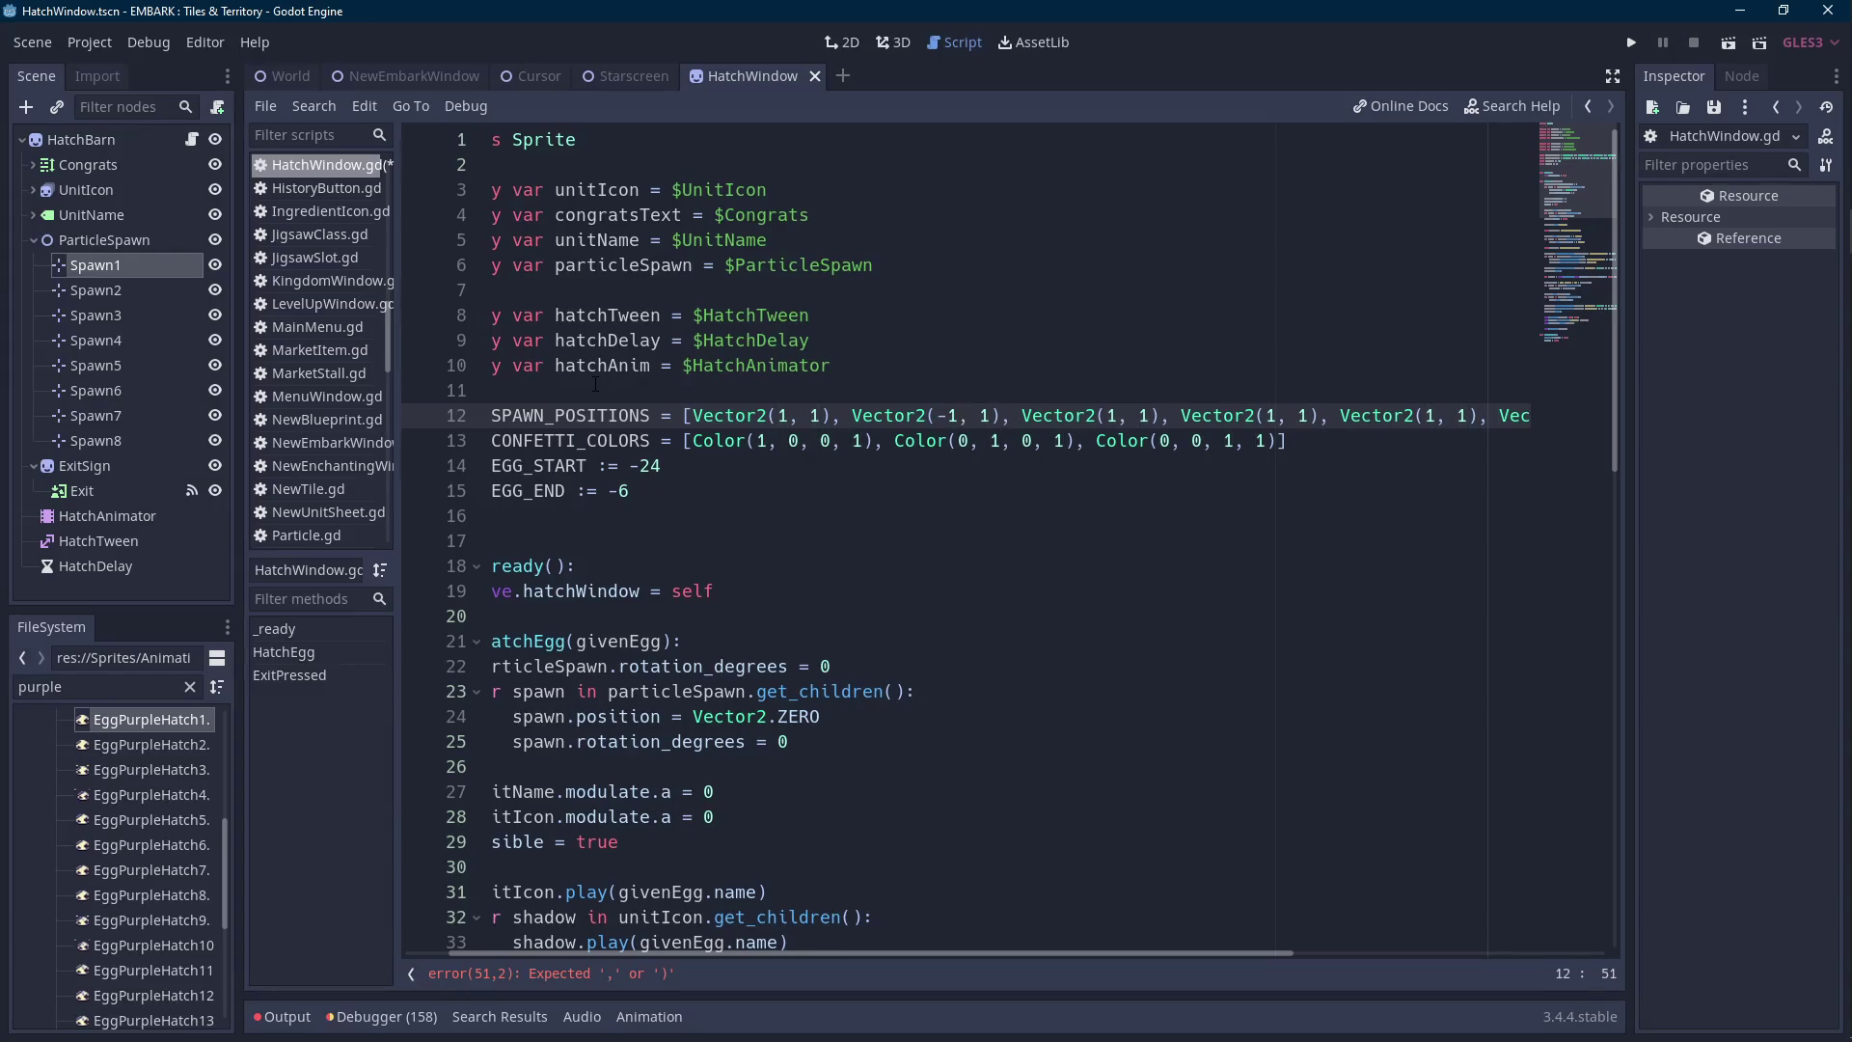
key(Right)
key(Right)
key(Right)
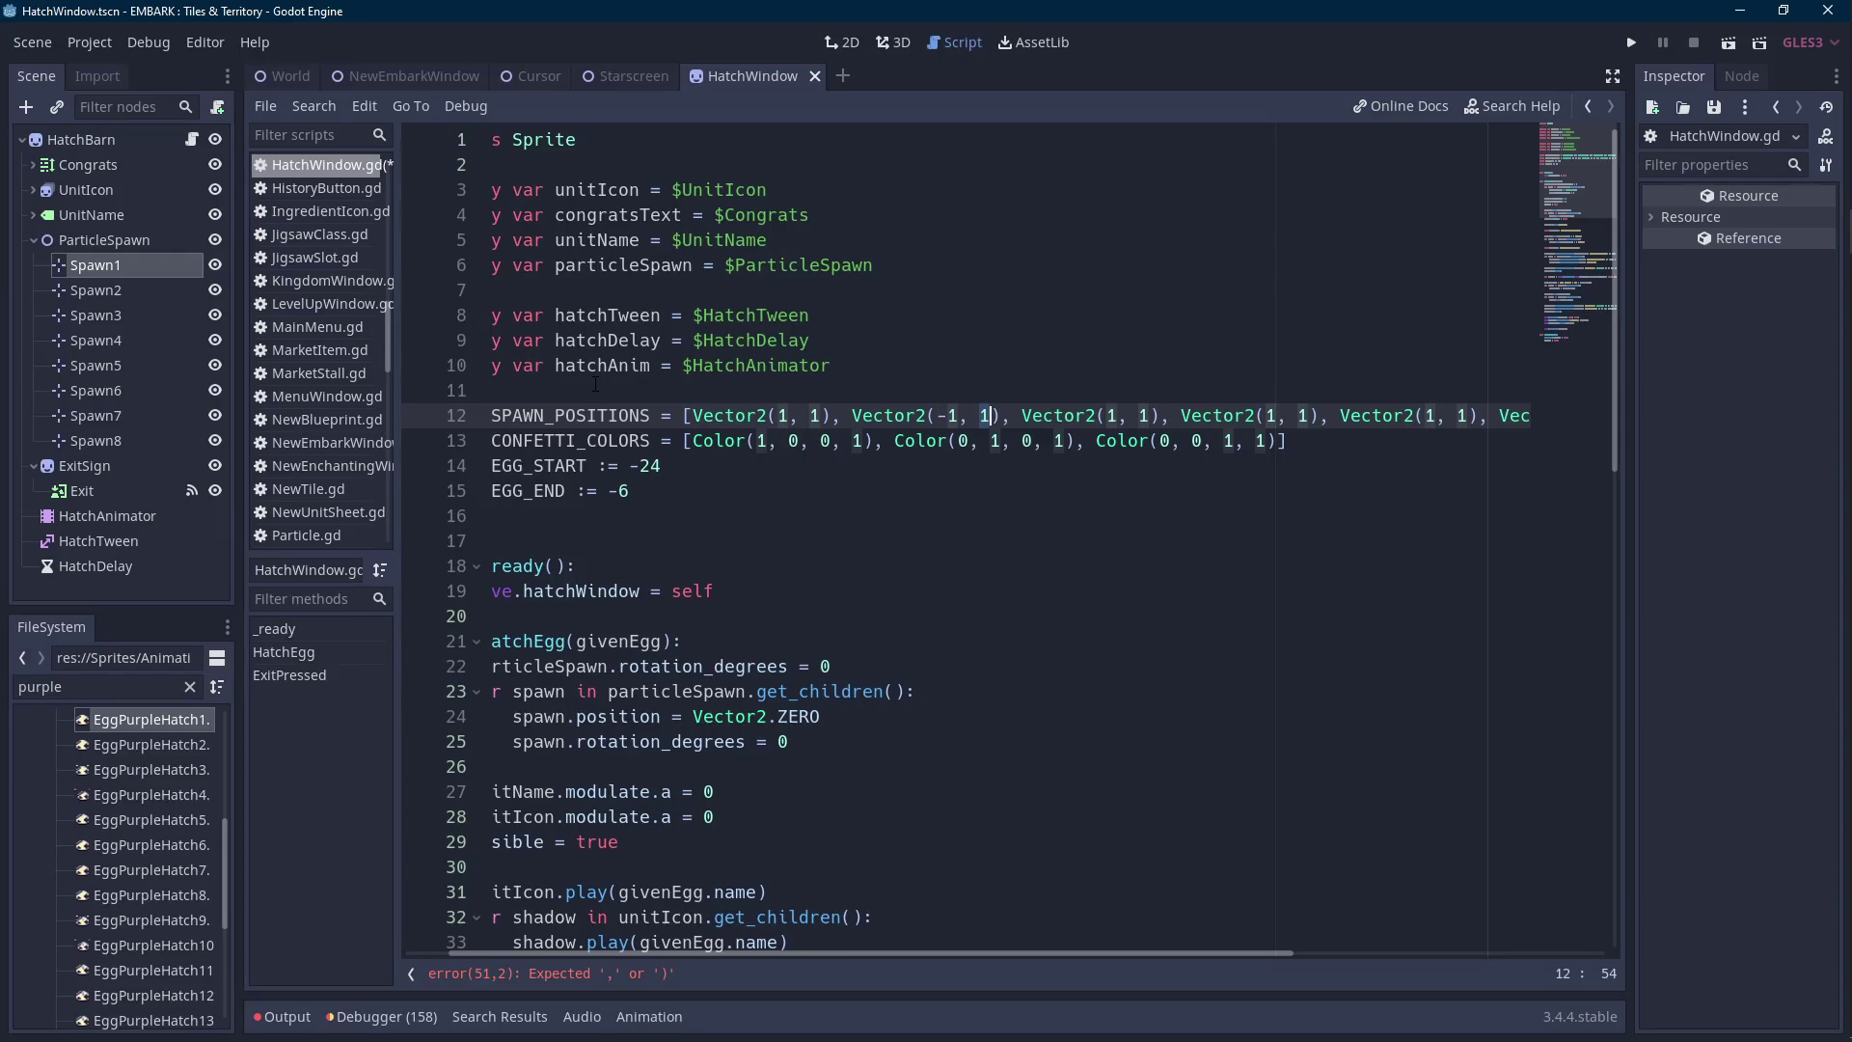
key(Left)
key(Left)
key(Left)
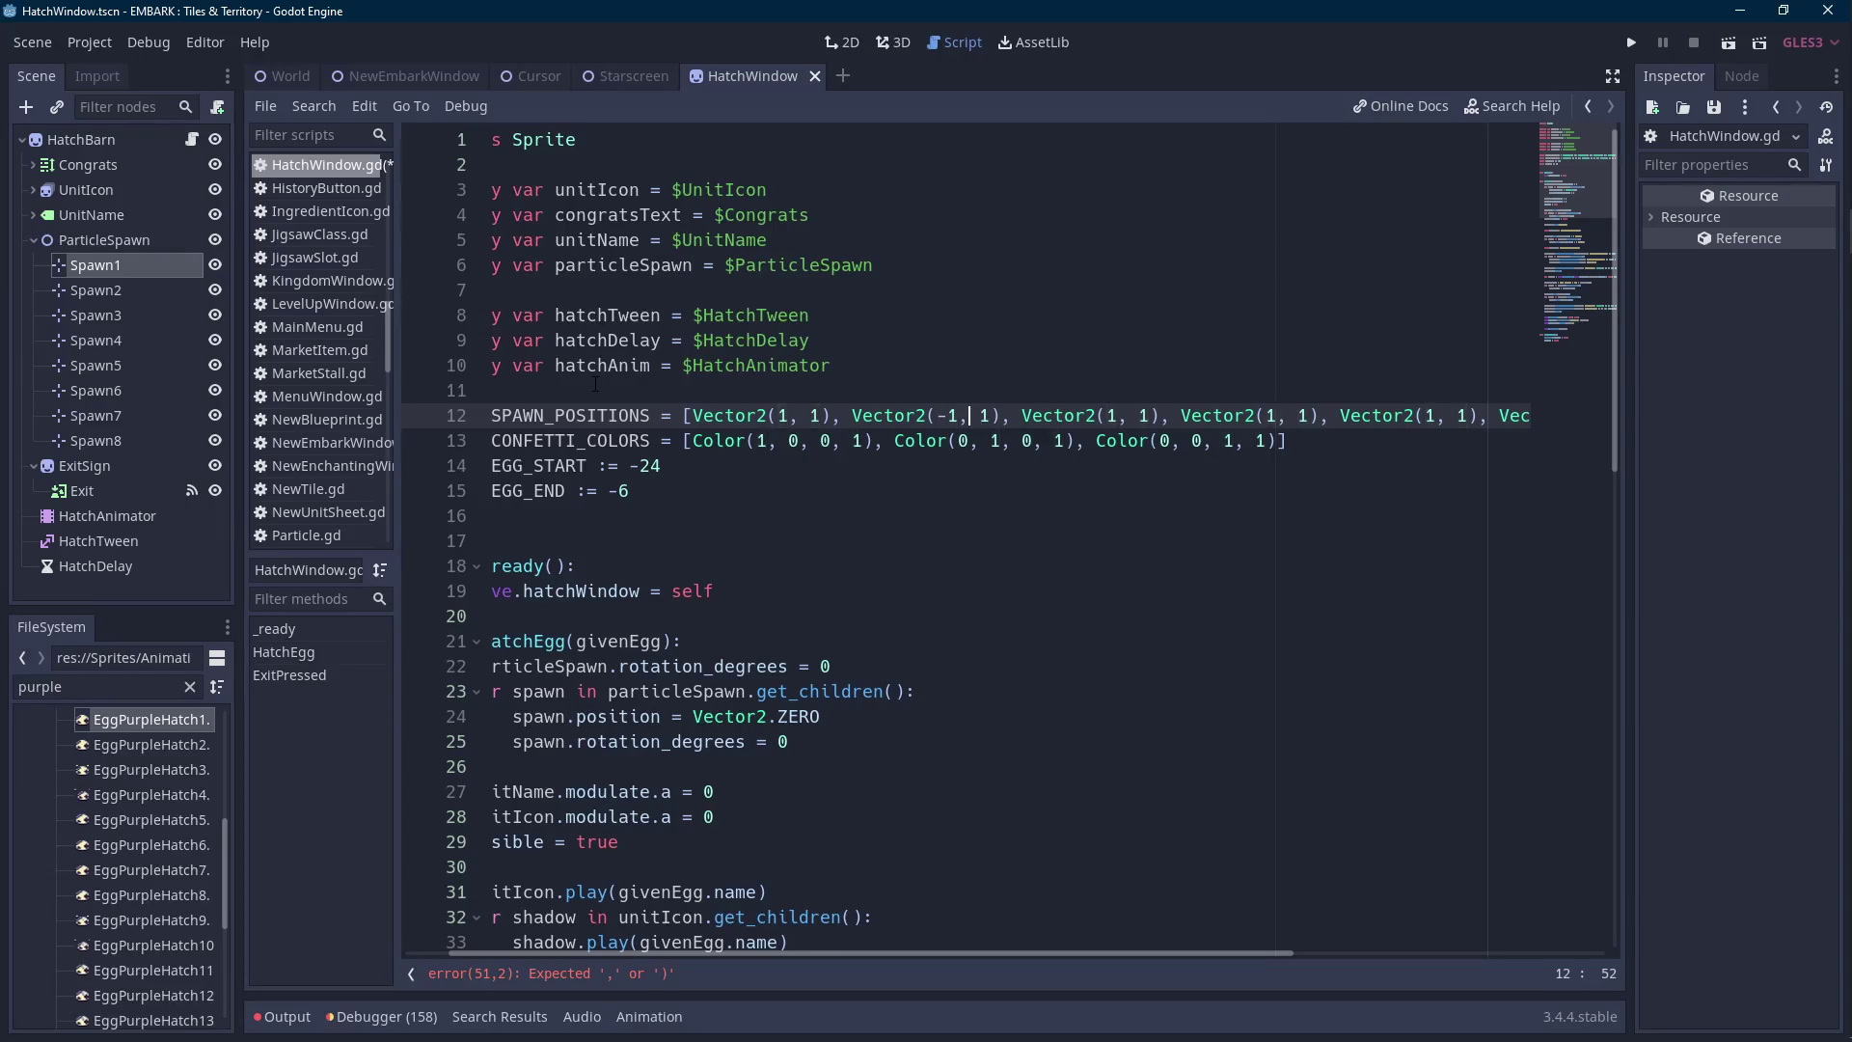
key(BackSpace)
key(BackSpace)
text(0)
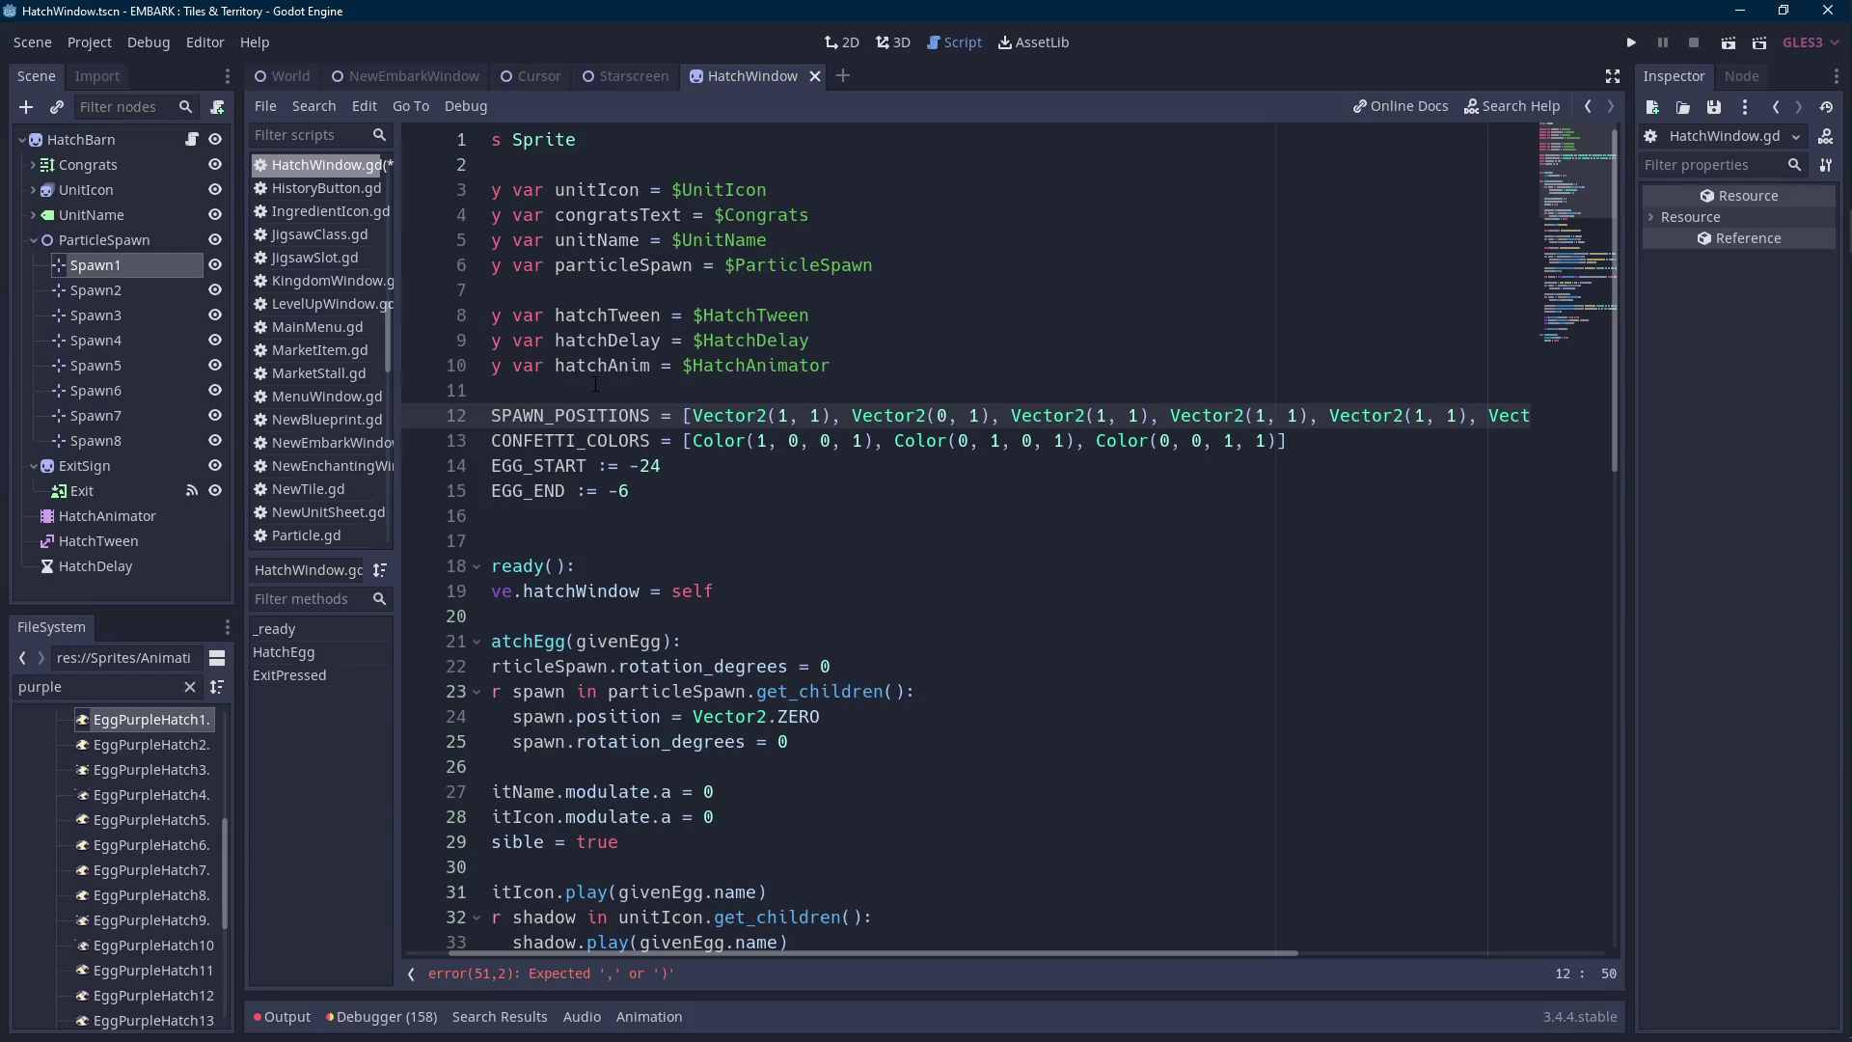
key(BackSpace)
text(-1)
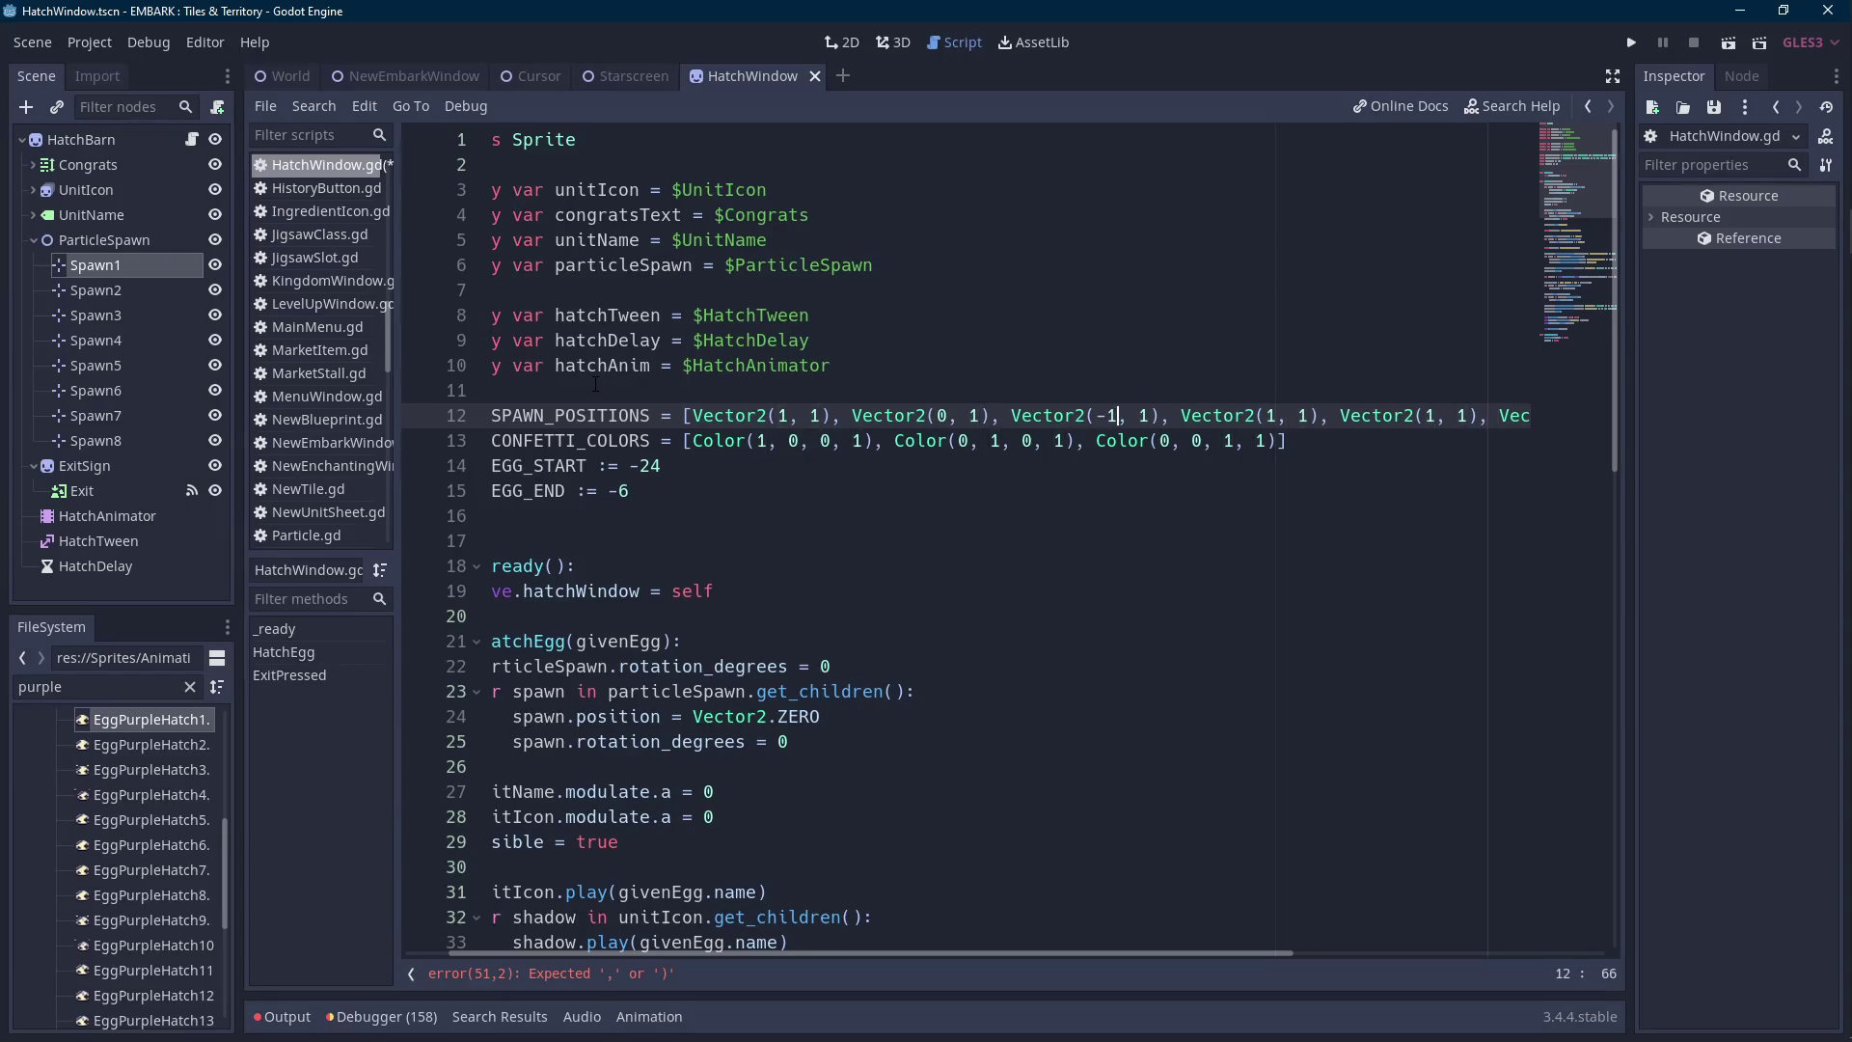
key(Right)
key(Right)
key(Right)
key(Right)
key(Right)
key(Right)
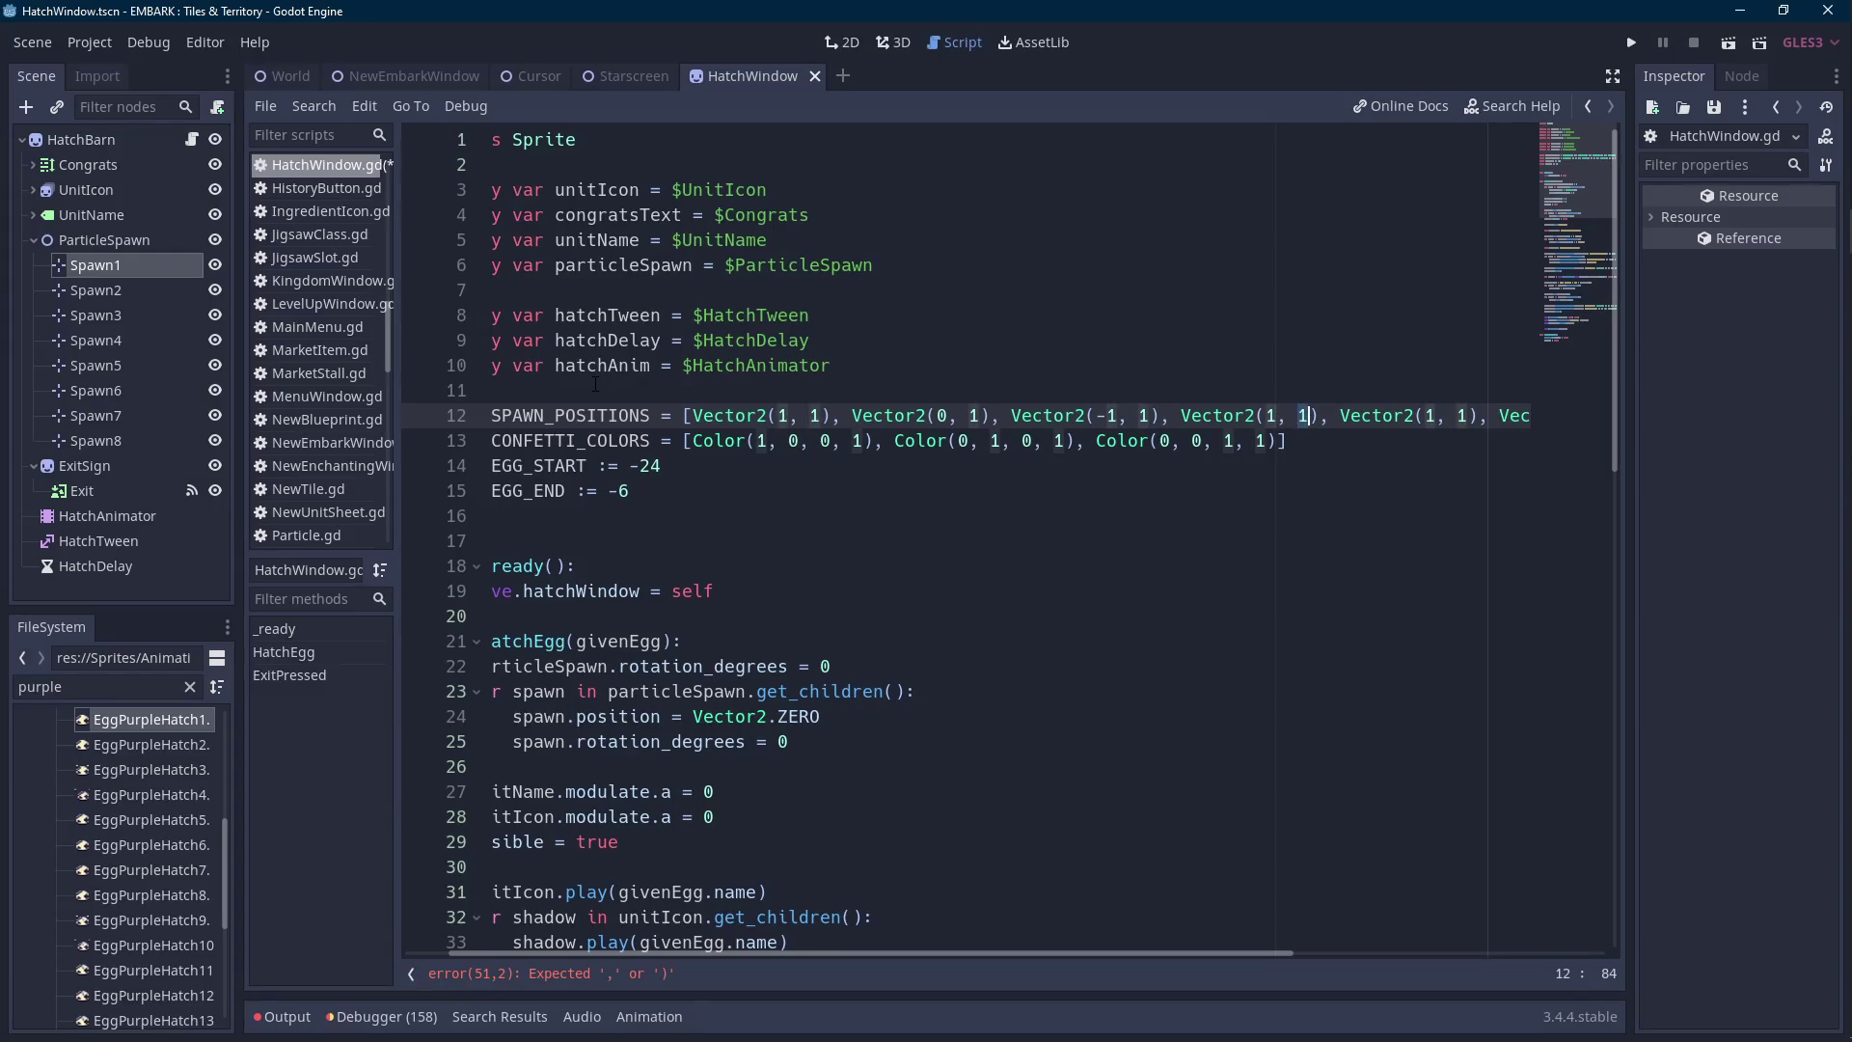
key(BackSpace)
text(0)
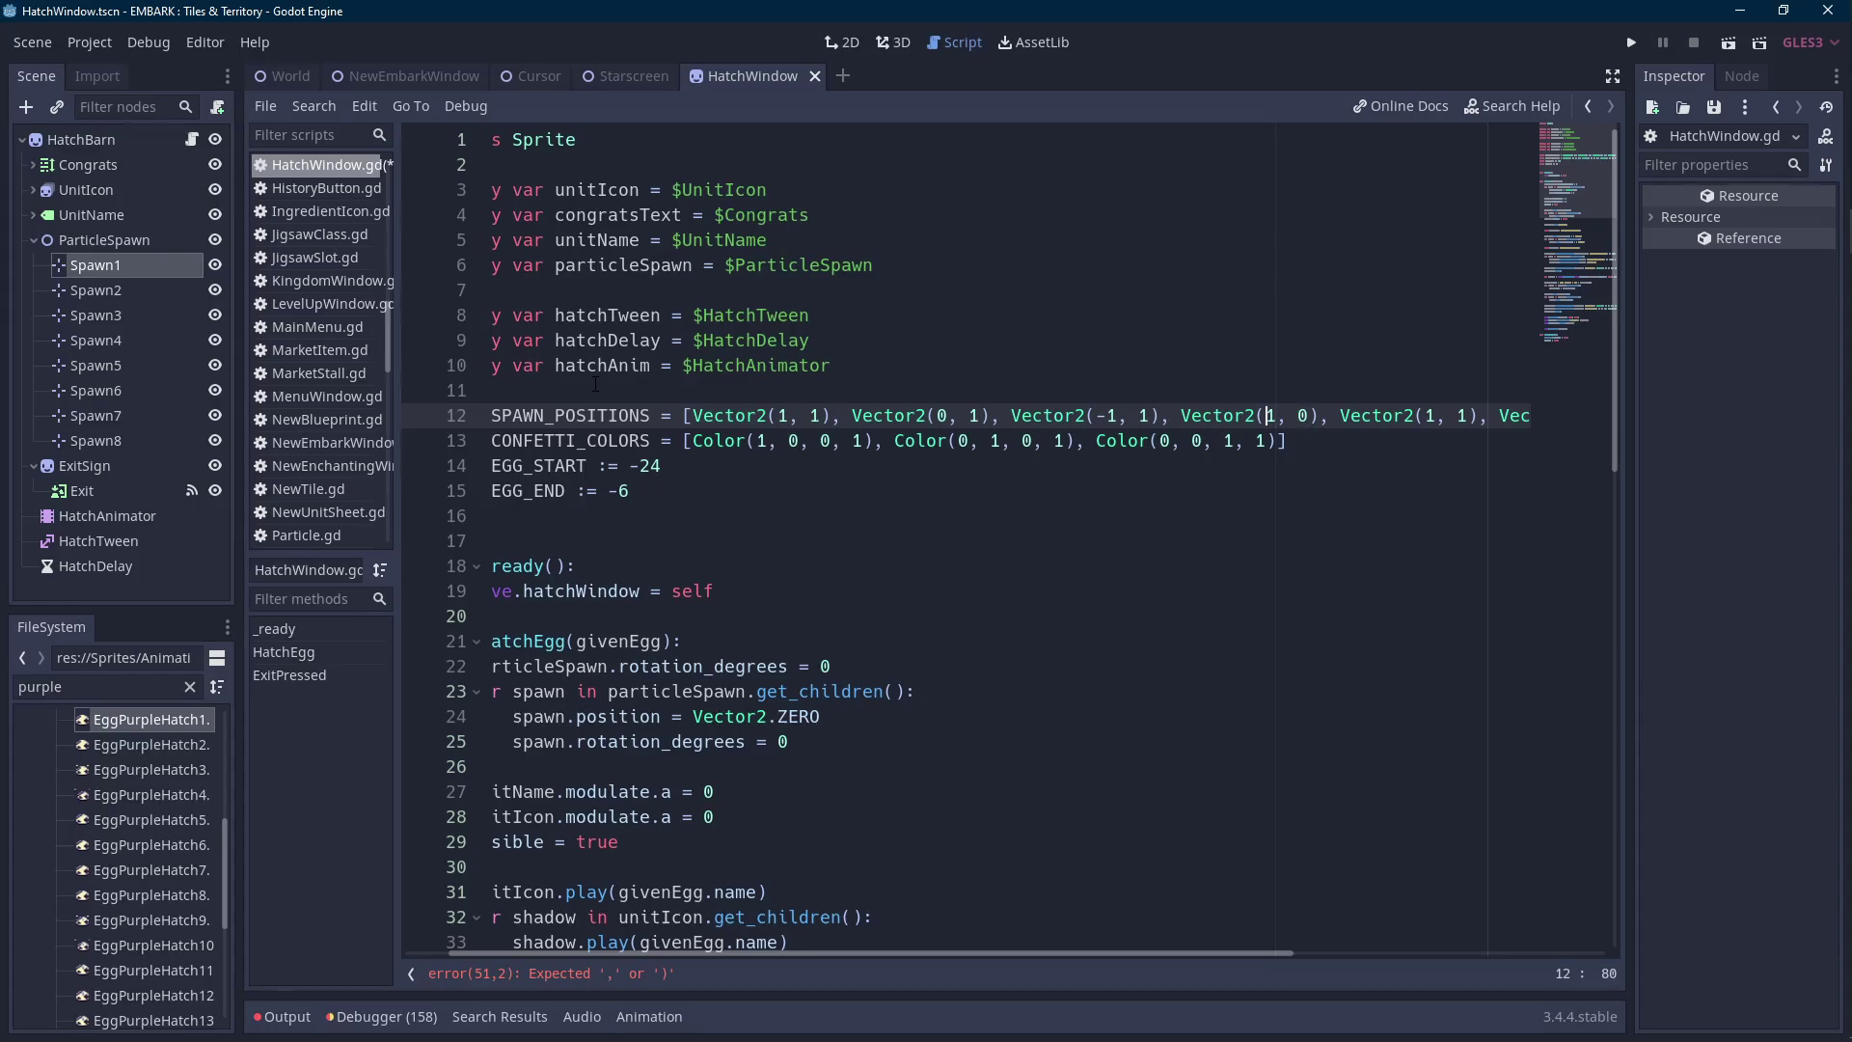
Set the first entry's x value to 0 and change the third entry's -1 back to 0.
key(ctrl+Left)
key(ctrl+Left)
key(ctrl+Left)
key(Delete)
text(0)
key(shift+Left)
key(shift+Left)
text(0)
key(ctrl+Right)
key(ctrl+Right)
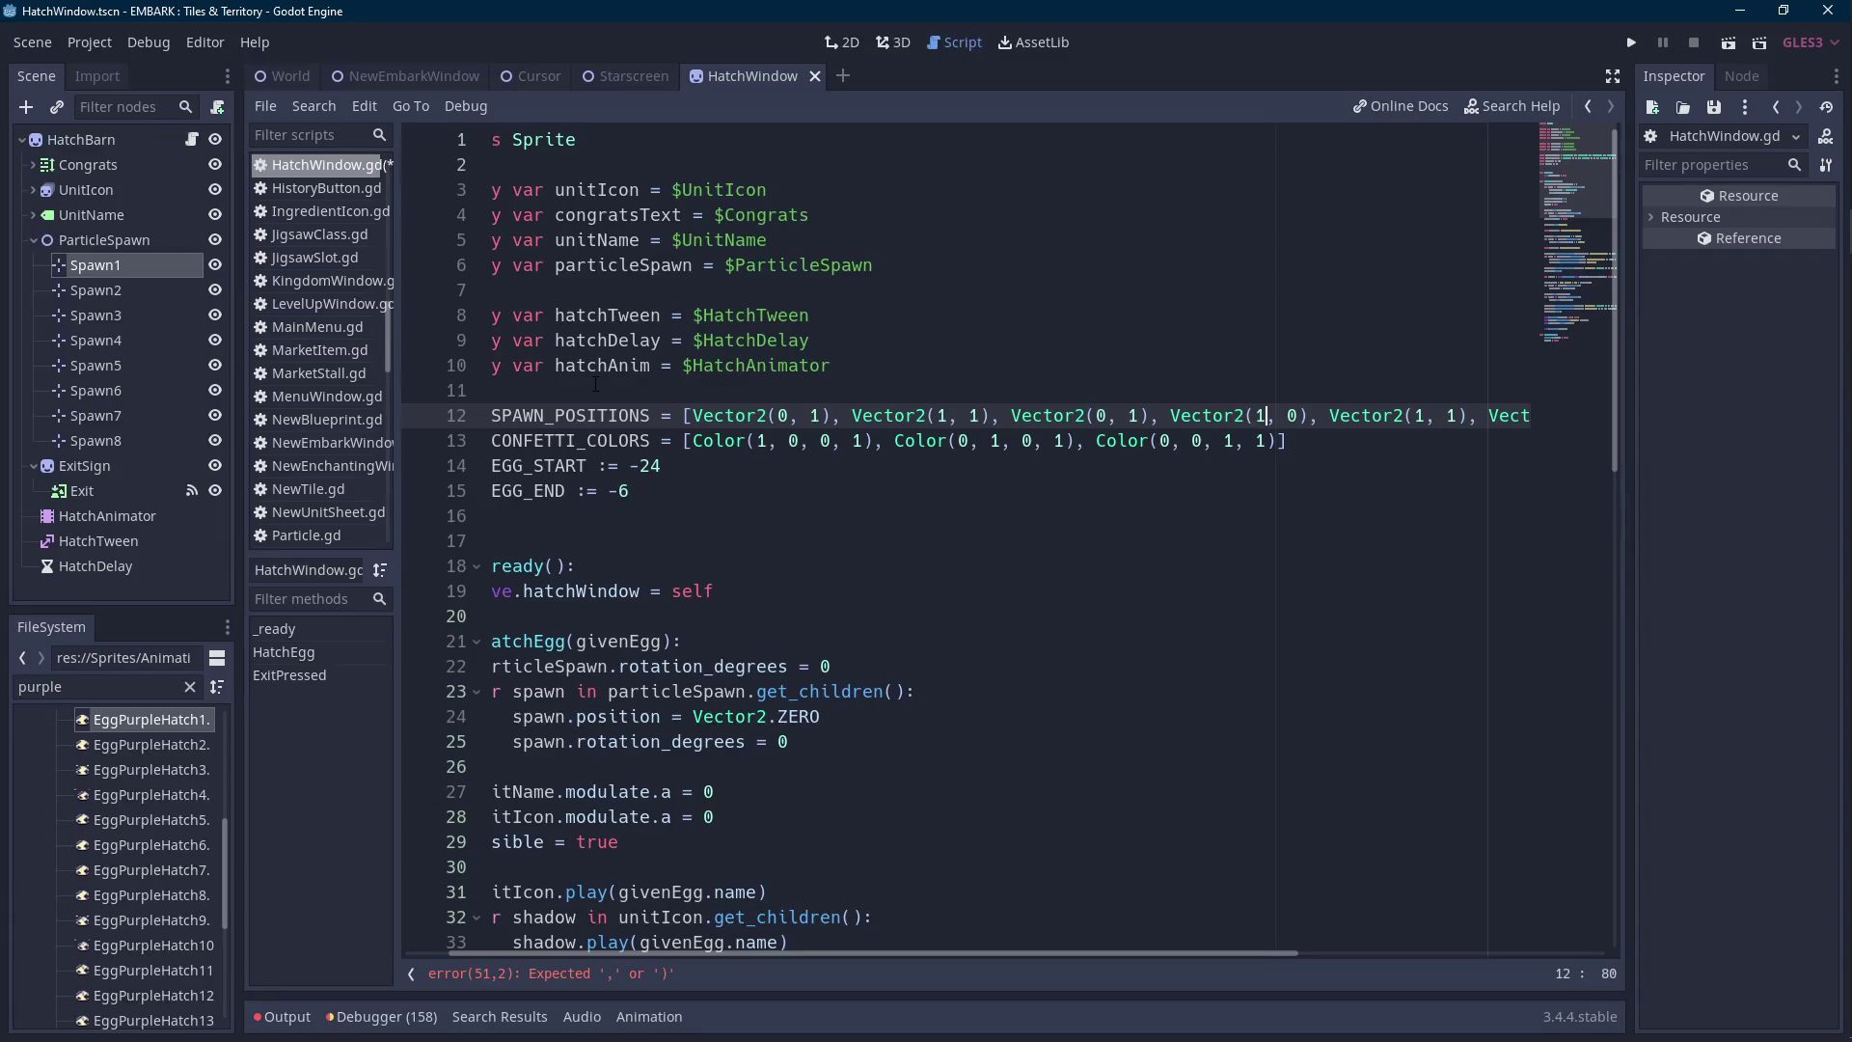
Make the fourth entry Vector2(1, -1) and the fifth entry Vector2(0, -1).
key(Left)
key(Right)
key(Right)
key(shift+Left)
text(-1)
key(BackSpace)
text(0, -)
key(Right)
key(Right)
key(Right)
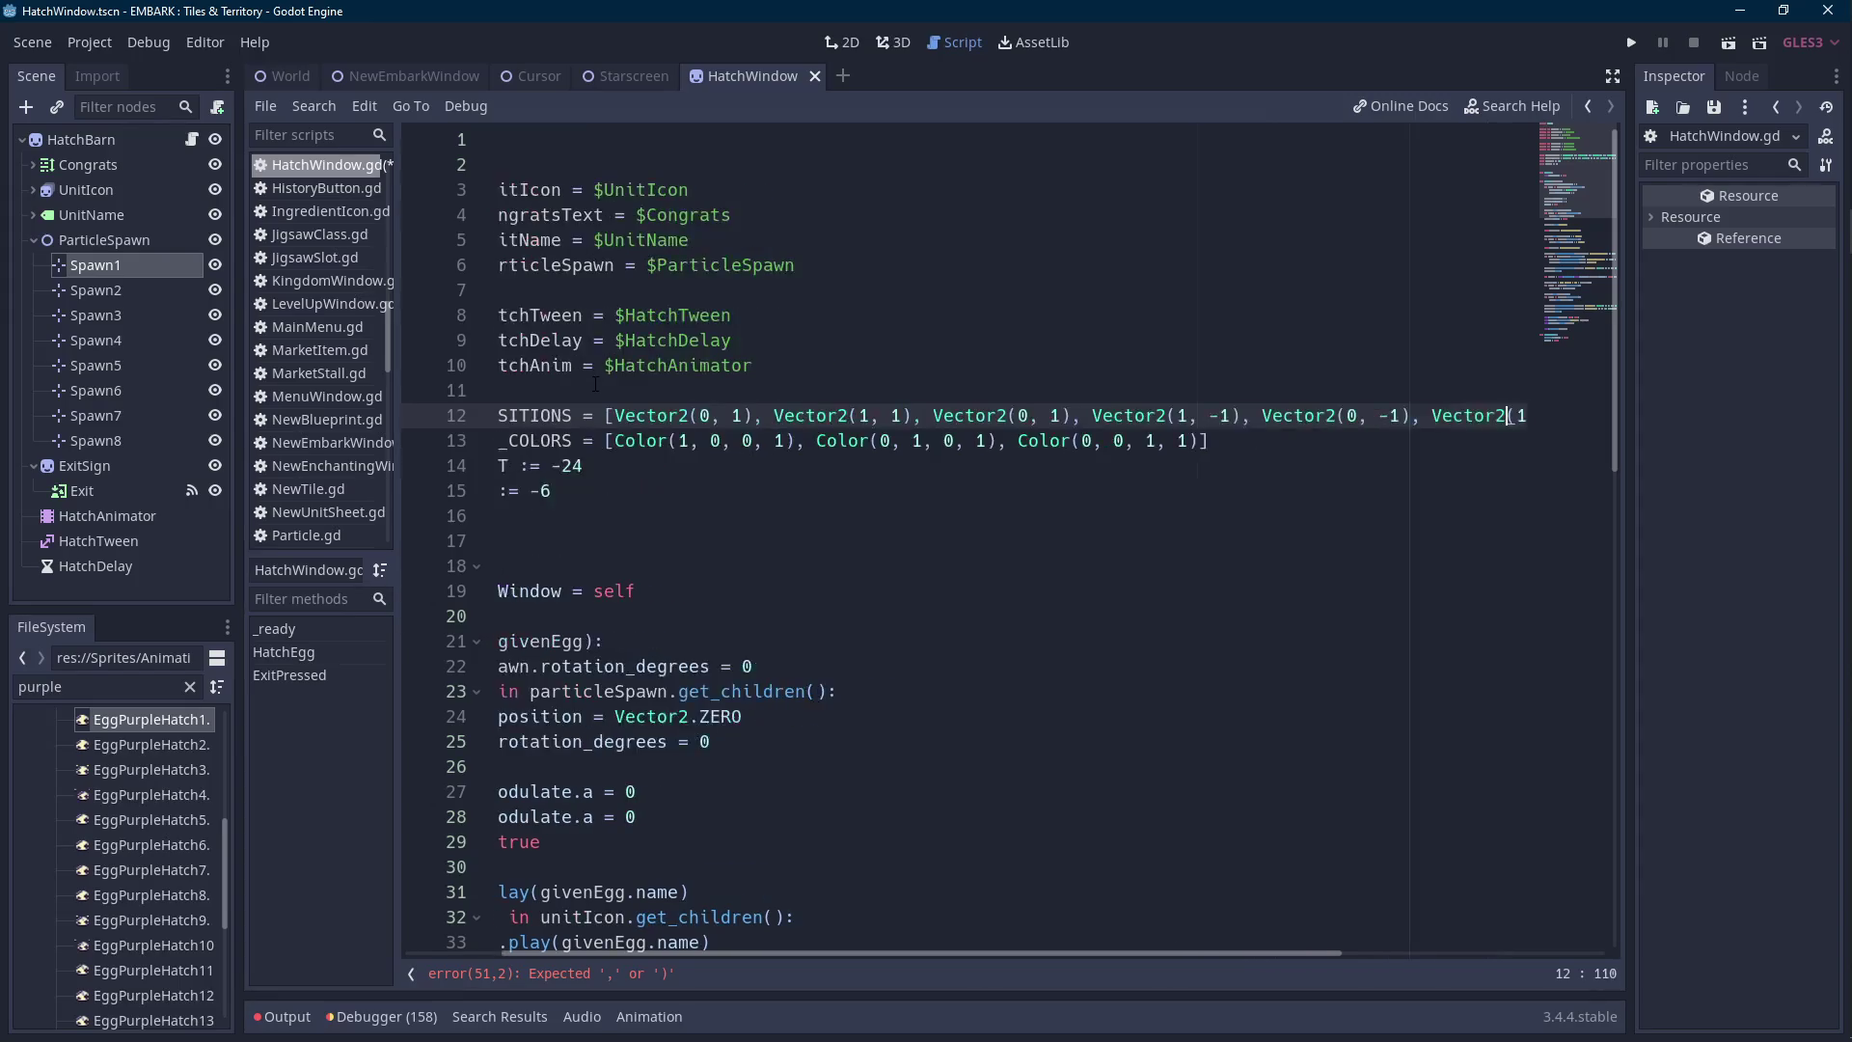
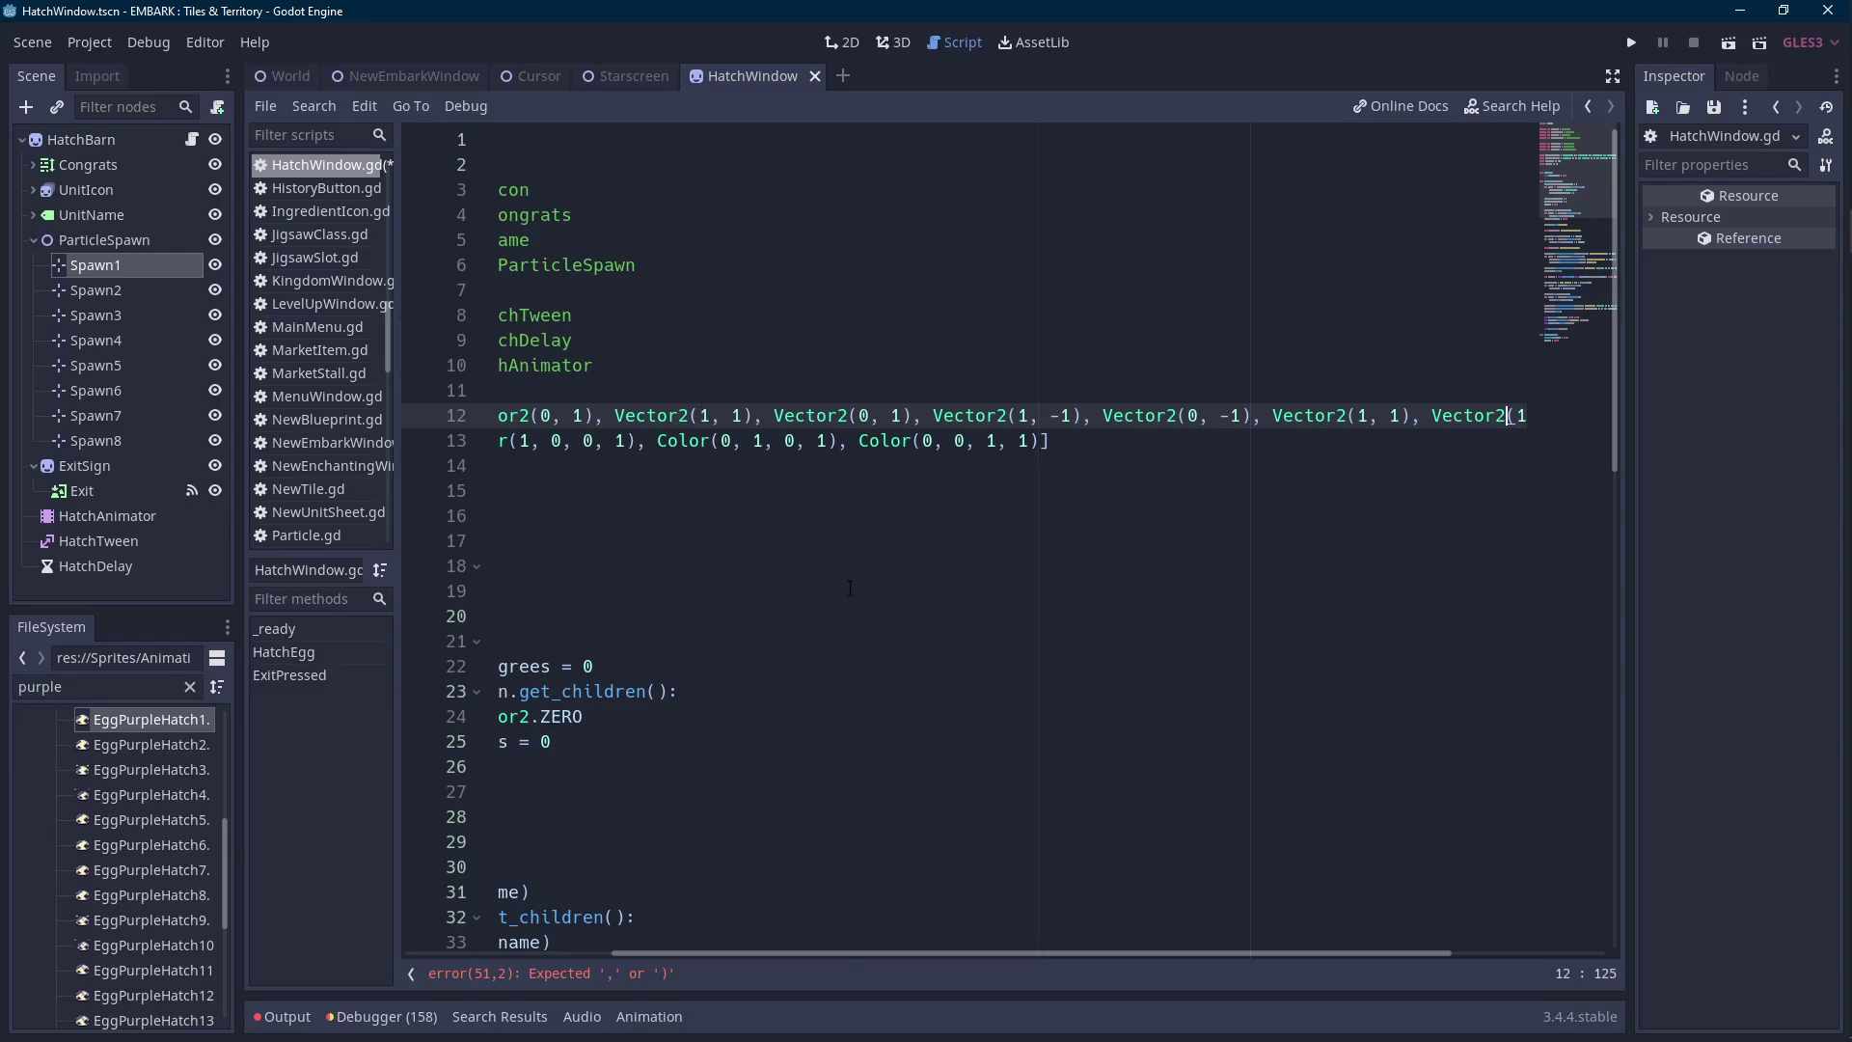
Change the first SPAWN_POSITIONS entry on line 12 from Vector2(0, 1) to Vector2(1, 1).
drag(837, 955, 686, 953)
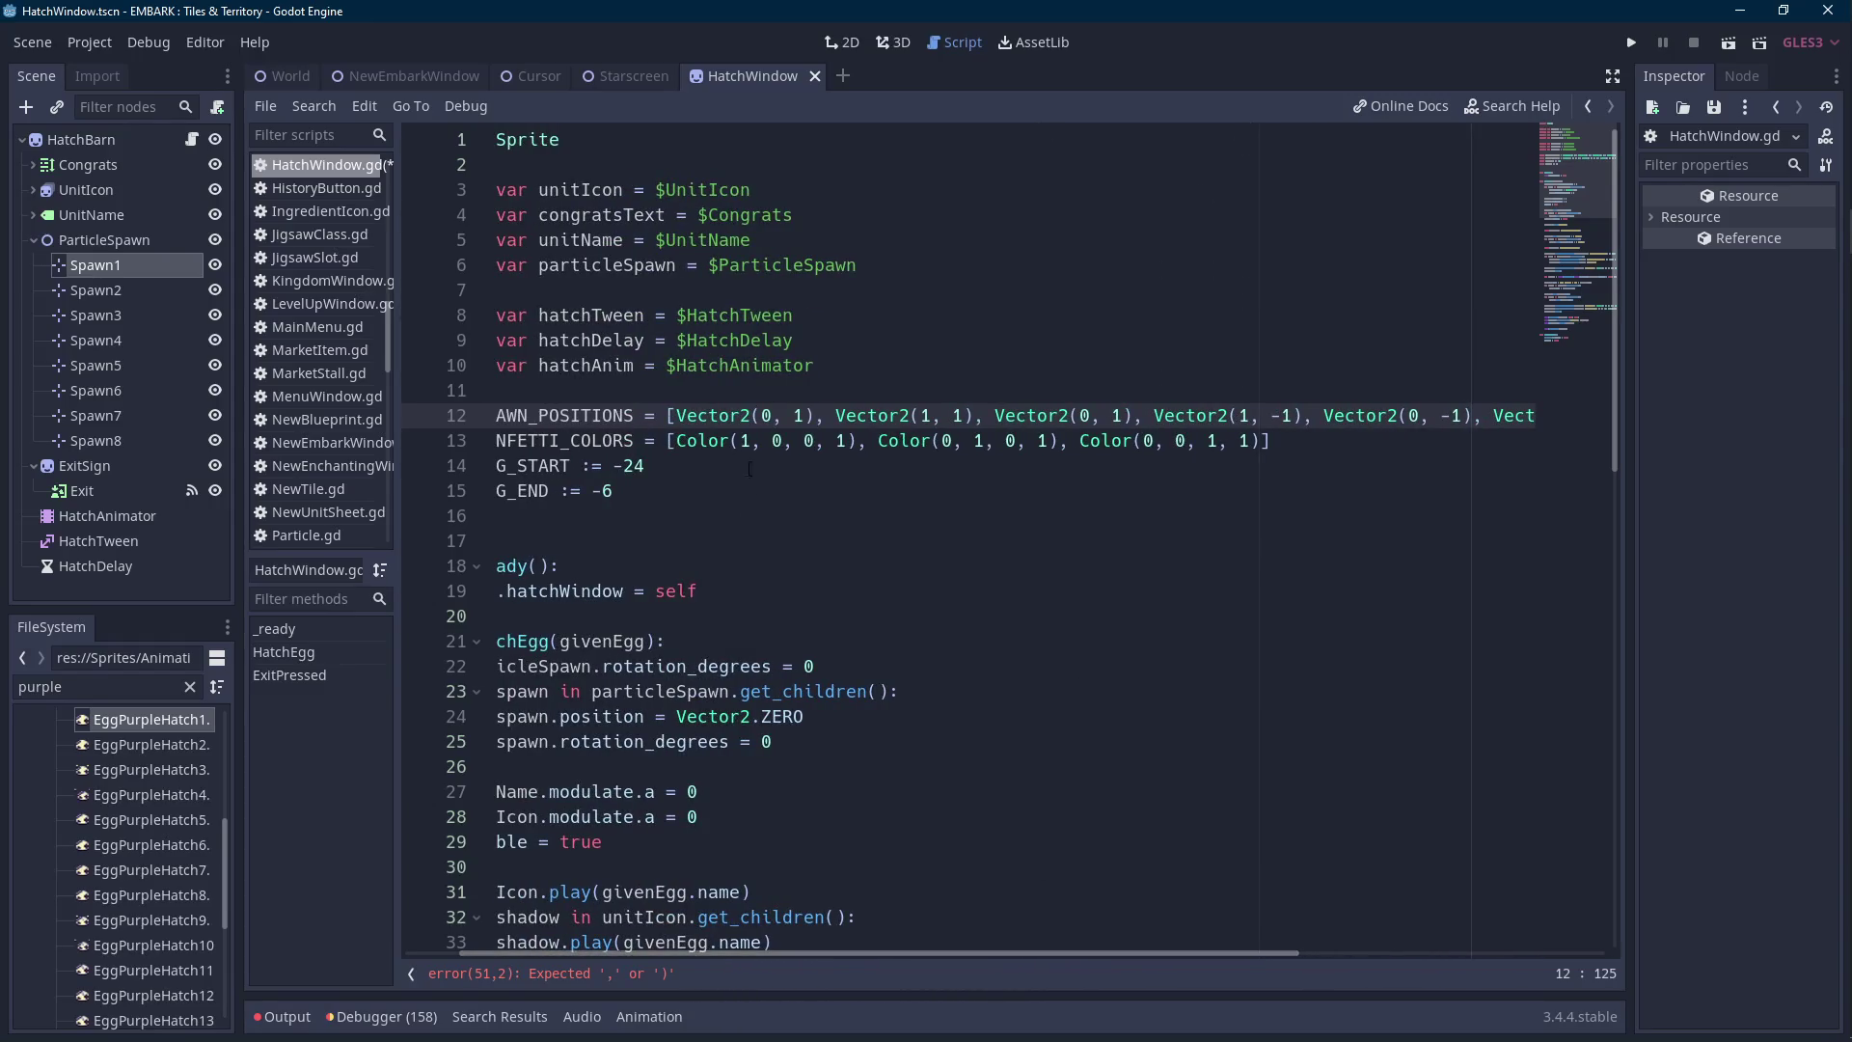
click(764, 415)
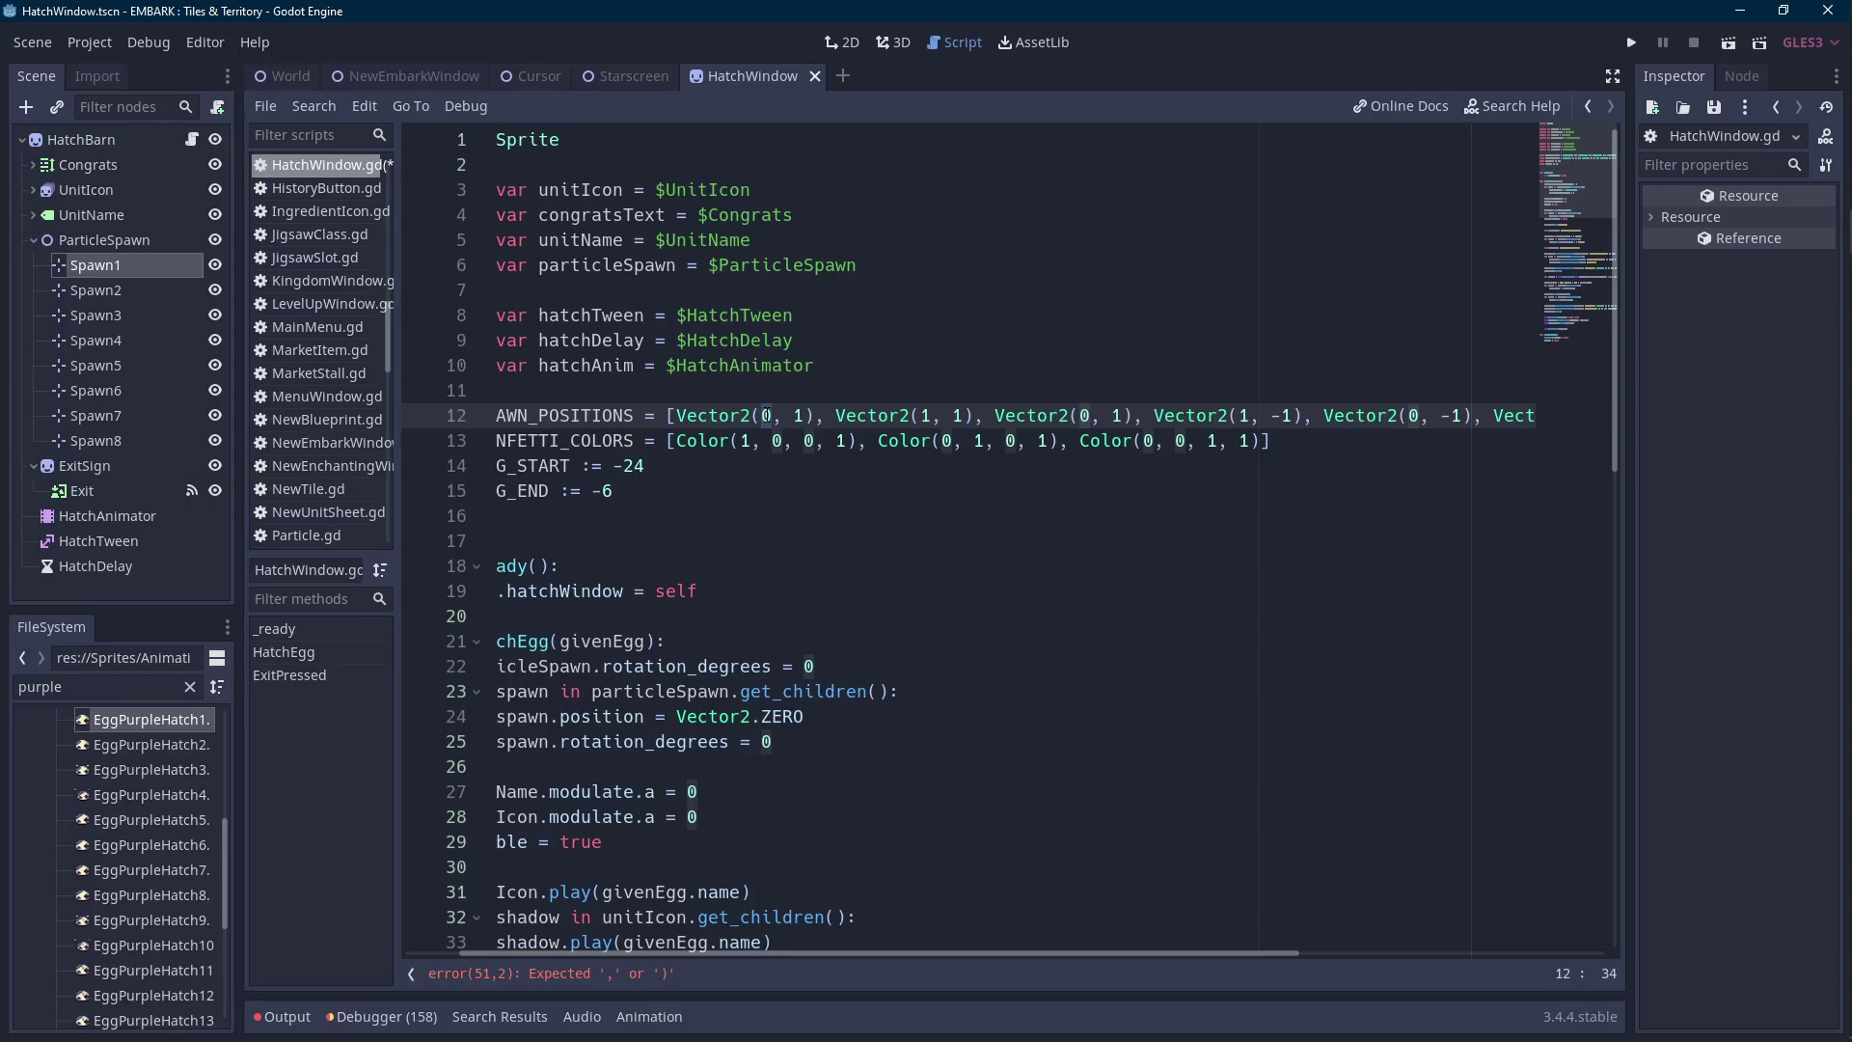
key(Delete)
text(1)
key(ctrl+Right)
key(ctrl+Right)
key(ctrl+Right)
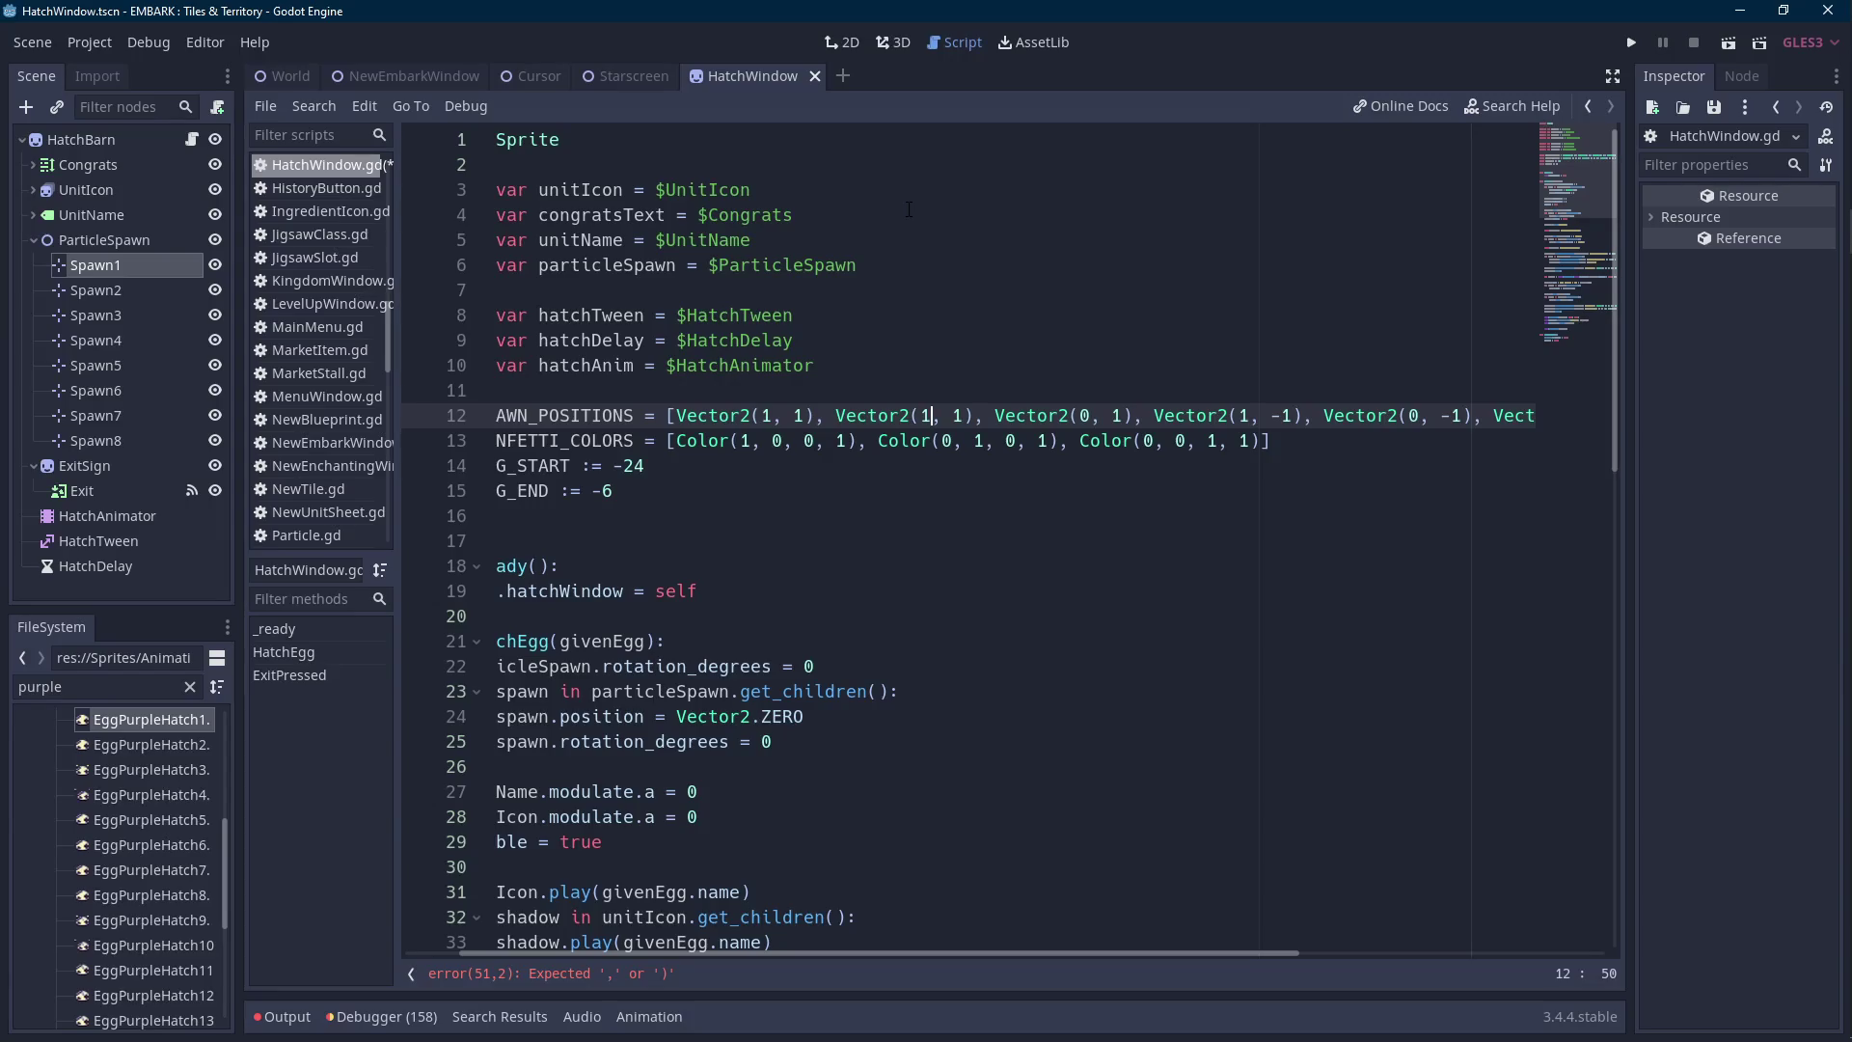
Nudge Spawn1 up to y -16 and Spawn2 left and down, then select Spawn3 and Spawn4.
click(119, 265)
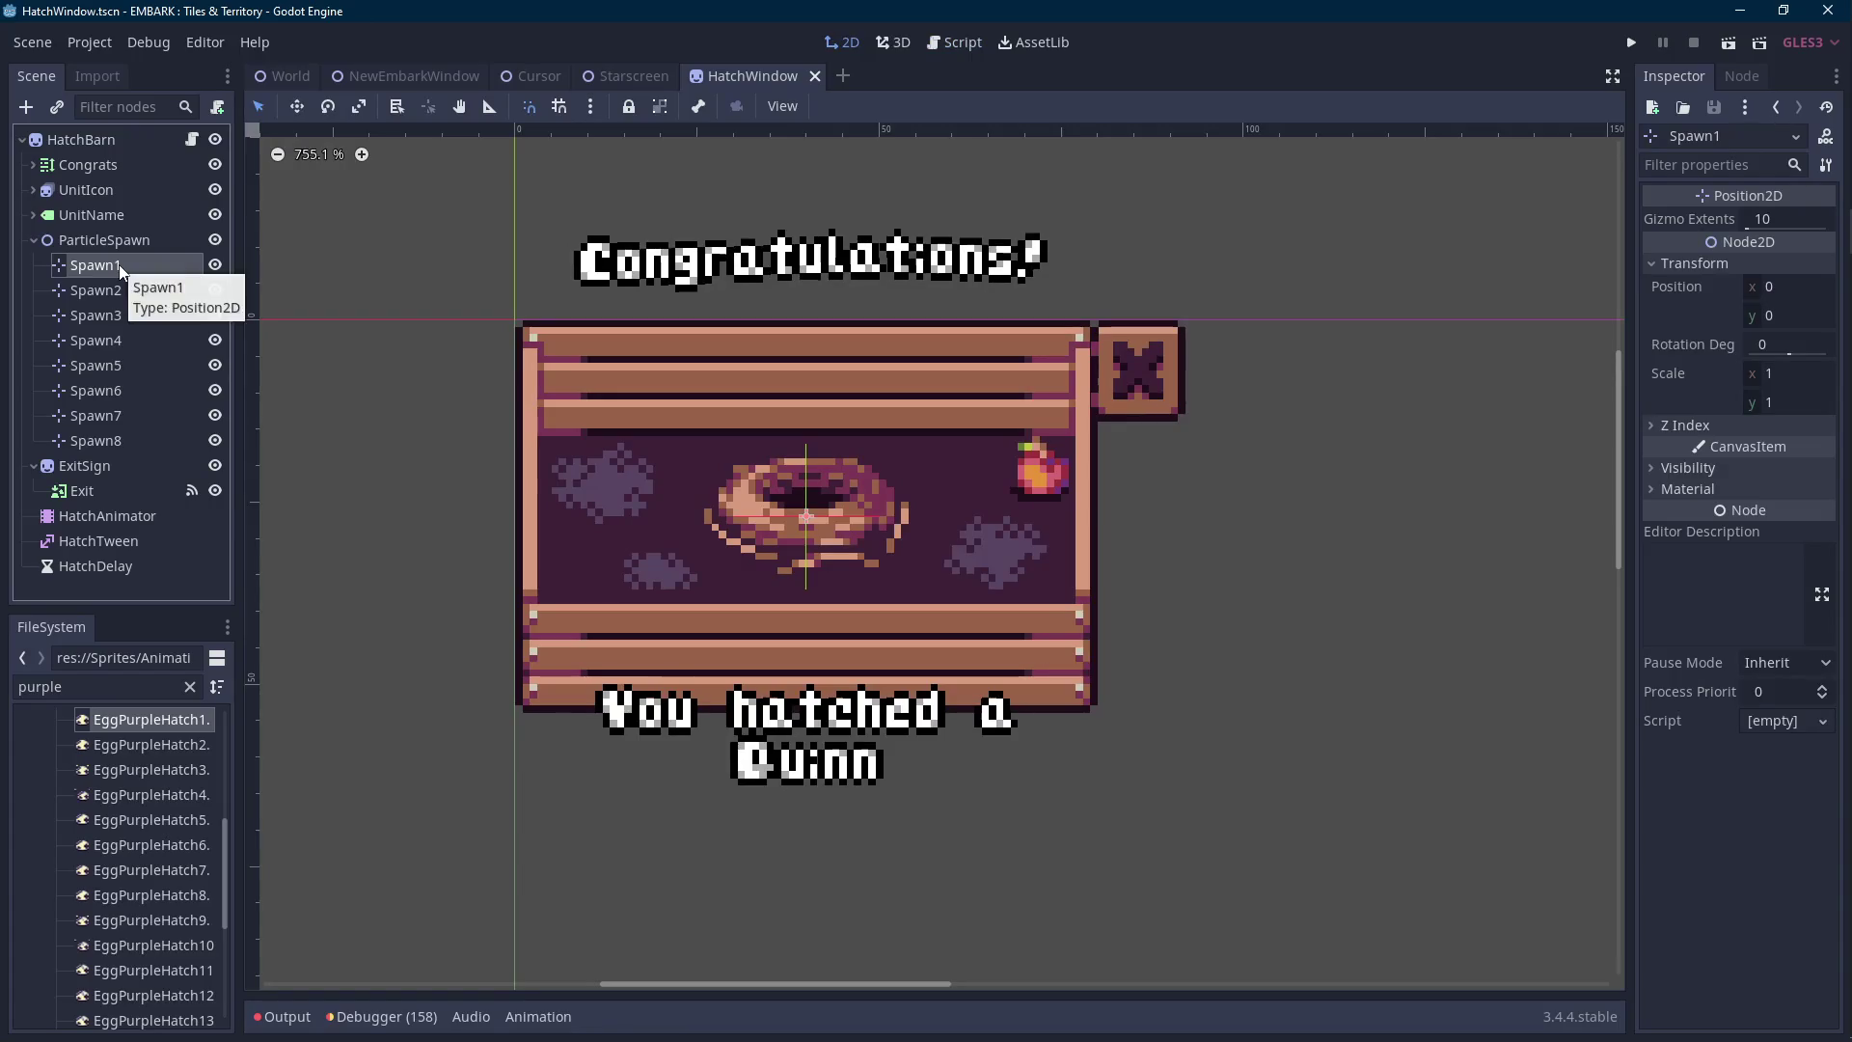
scroll(749, 420, up, 2)
key(shift+Up)
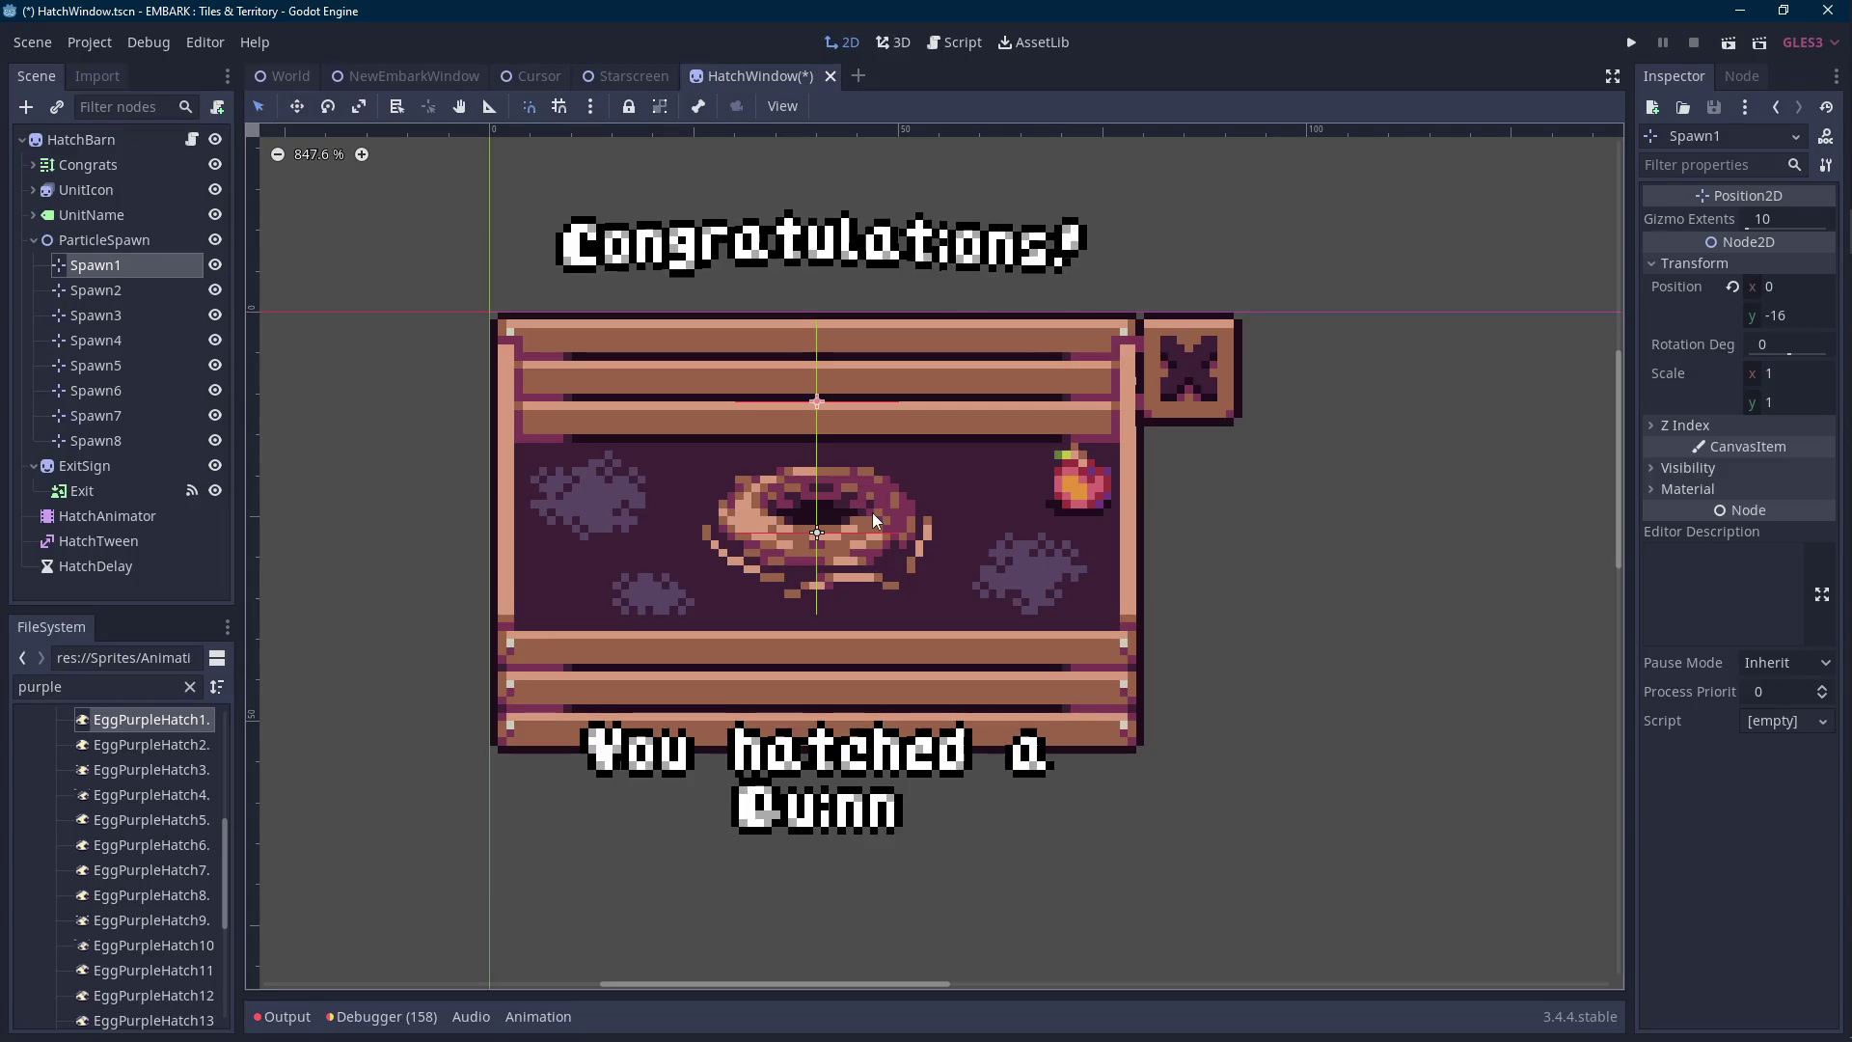
click(135, 289)
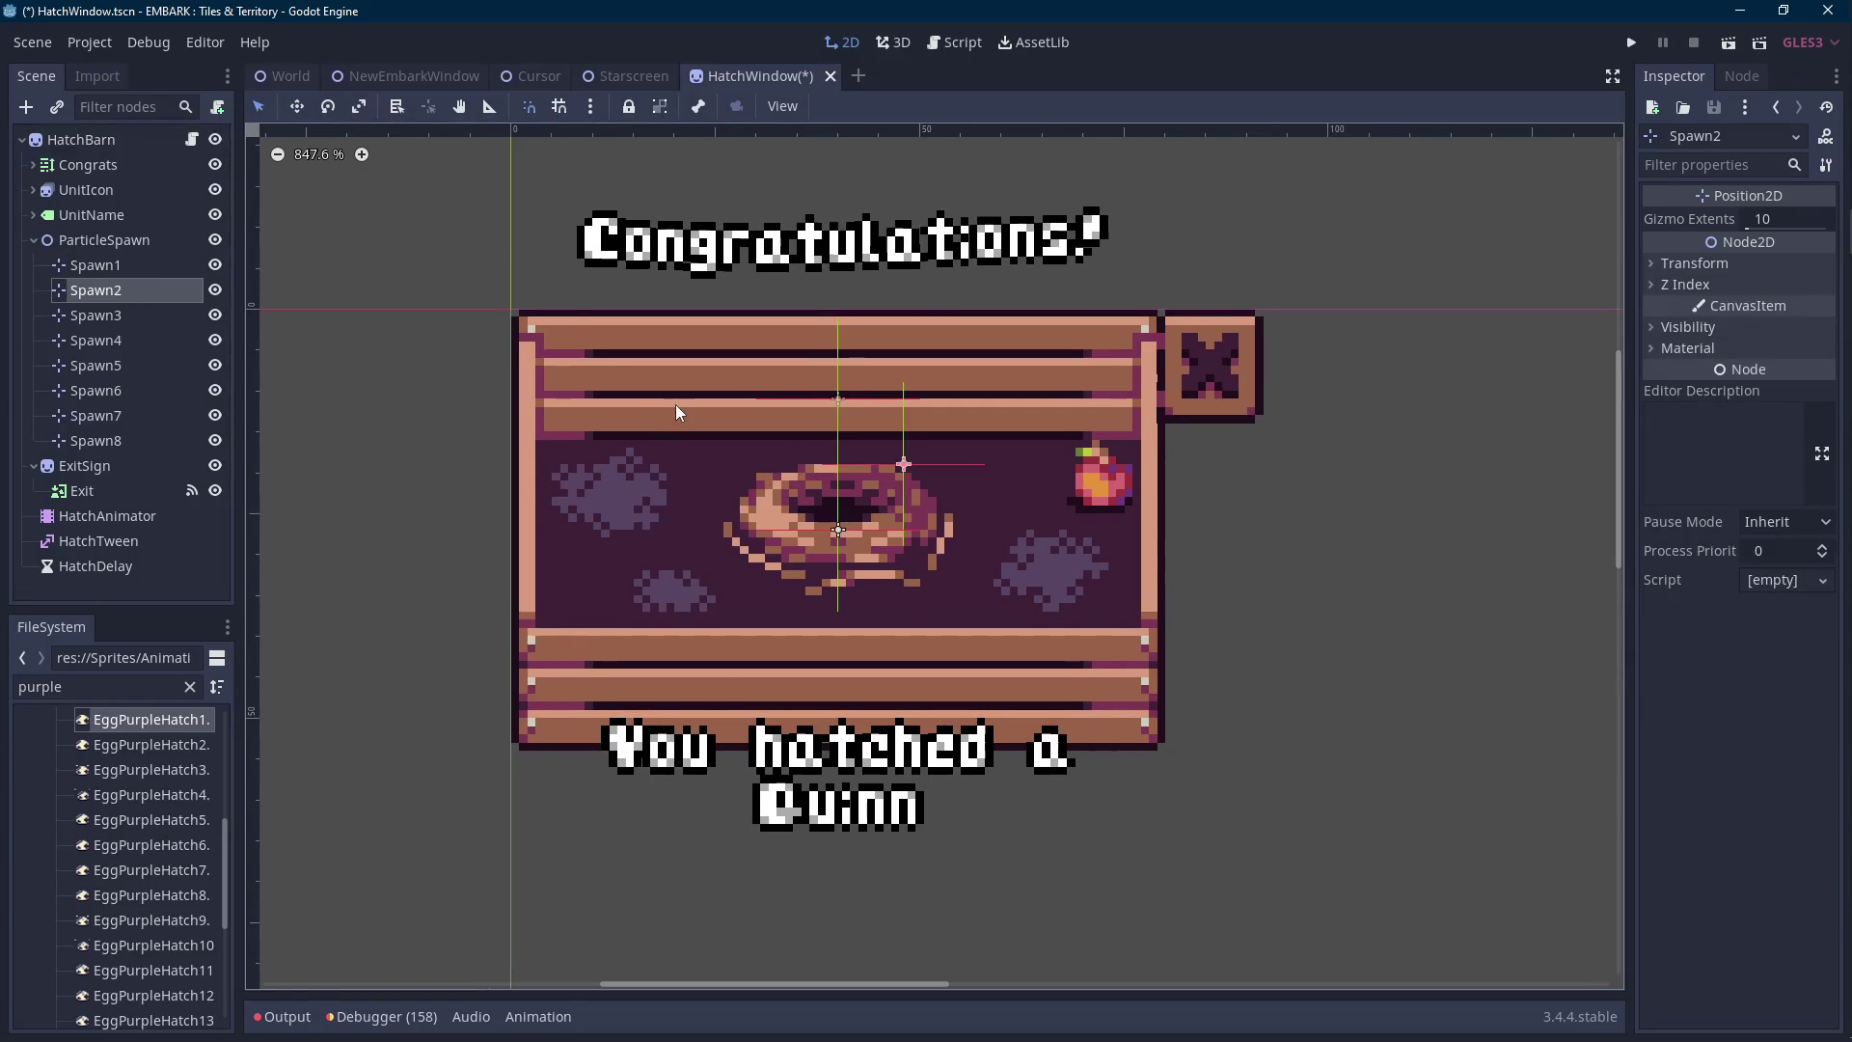
key(shift+Left)
key(shift+Down)
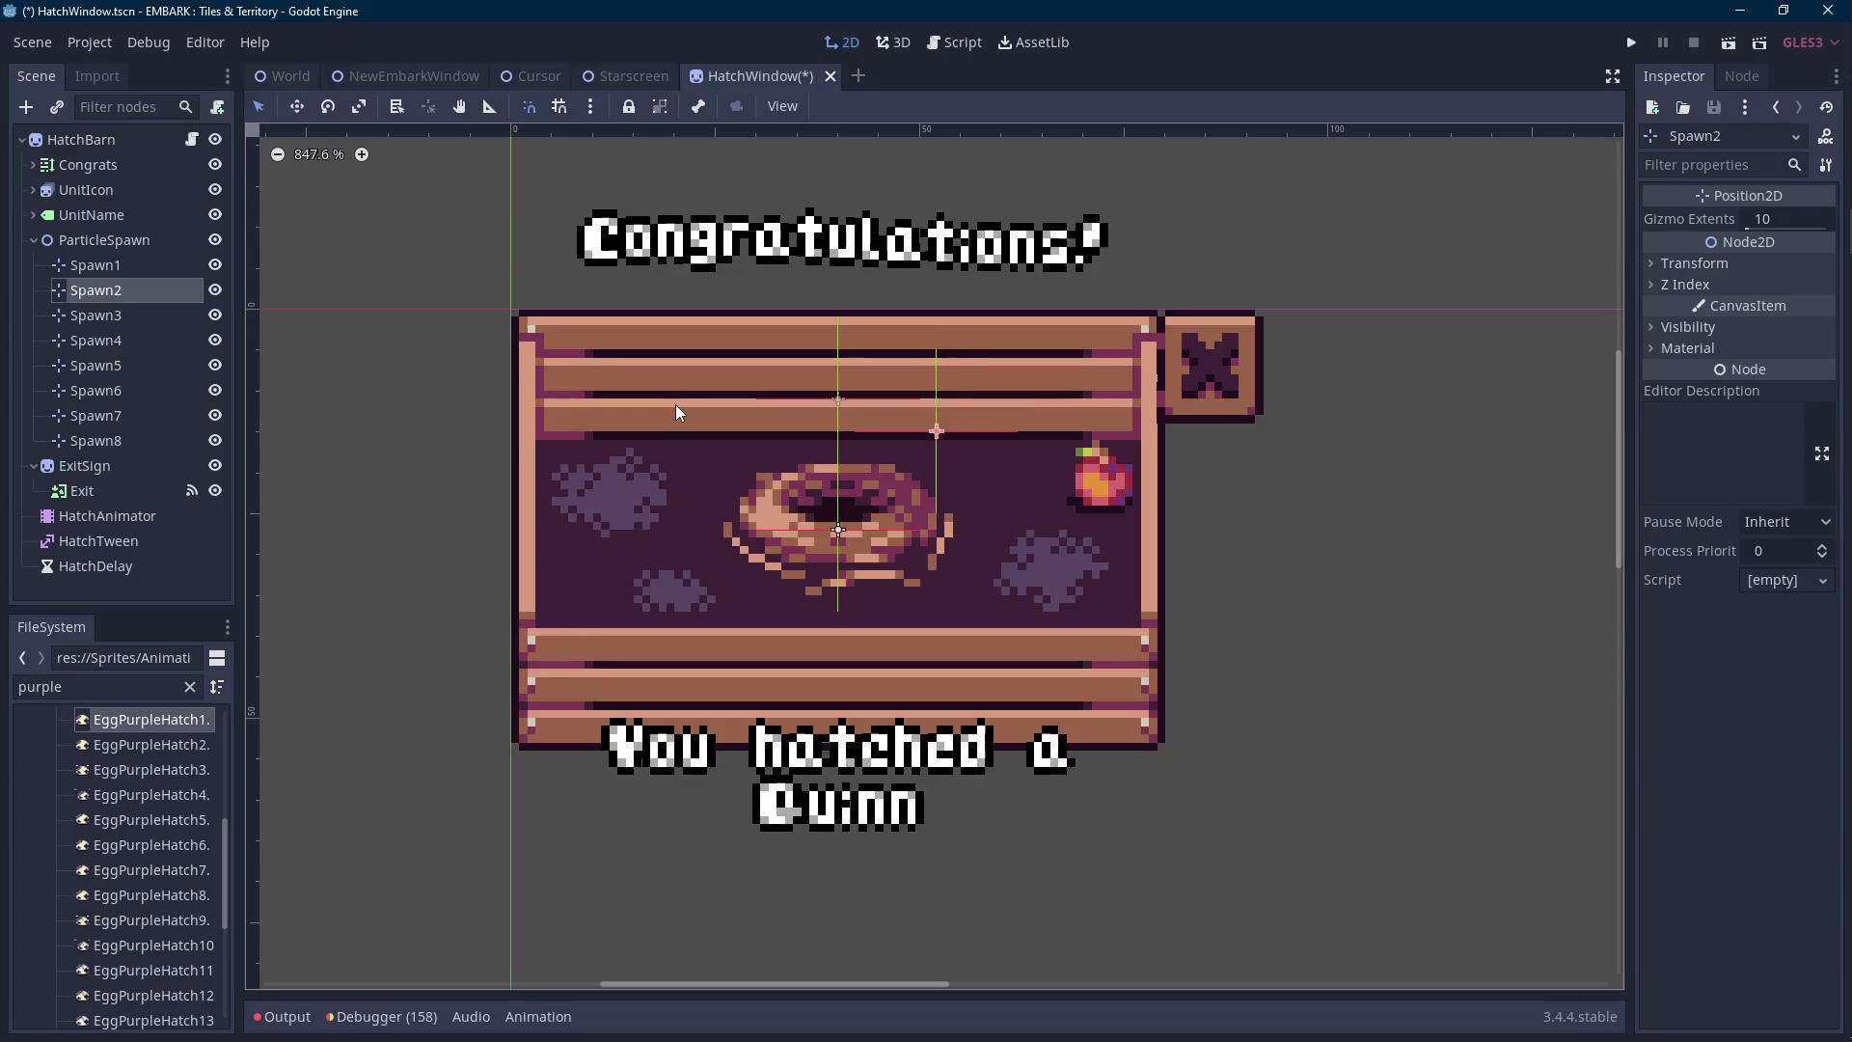
click(112, 315)
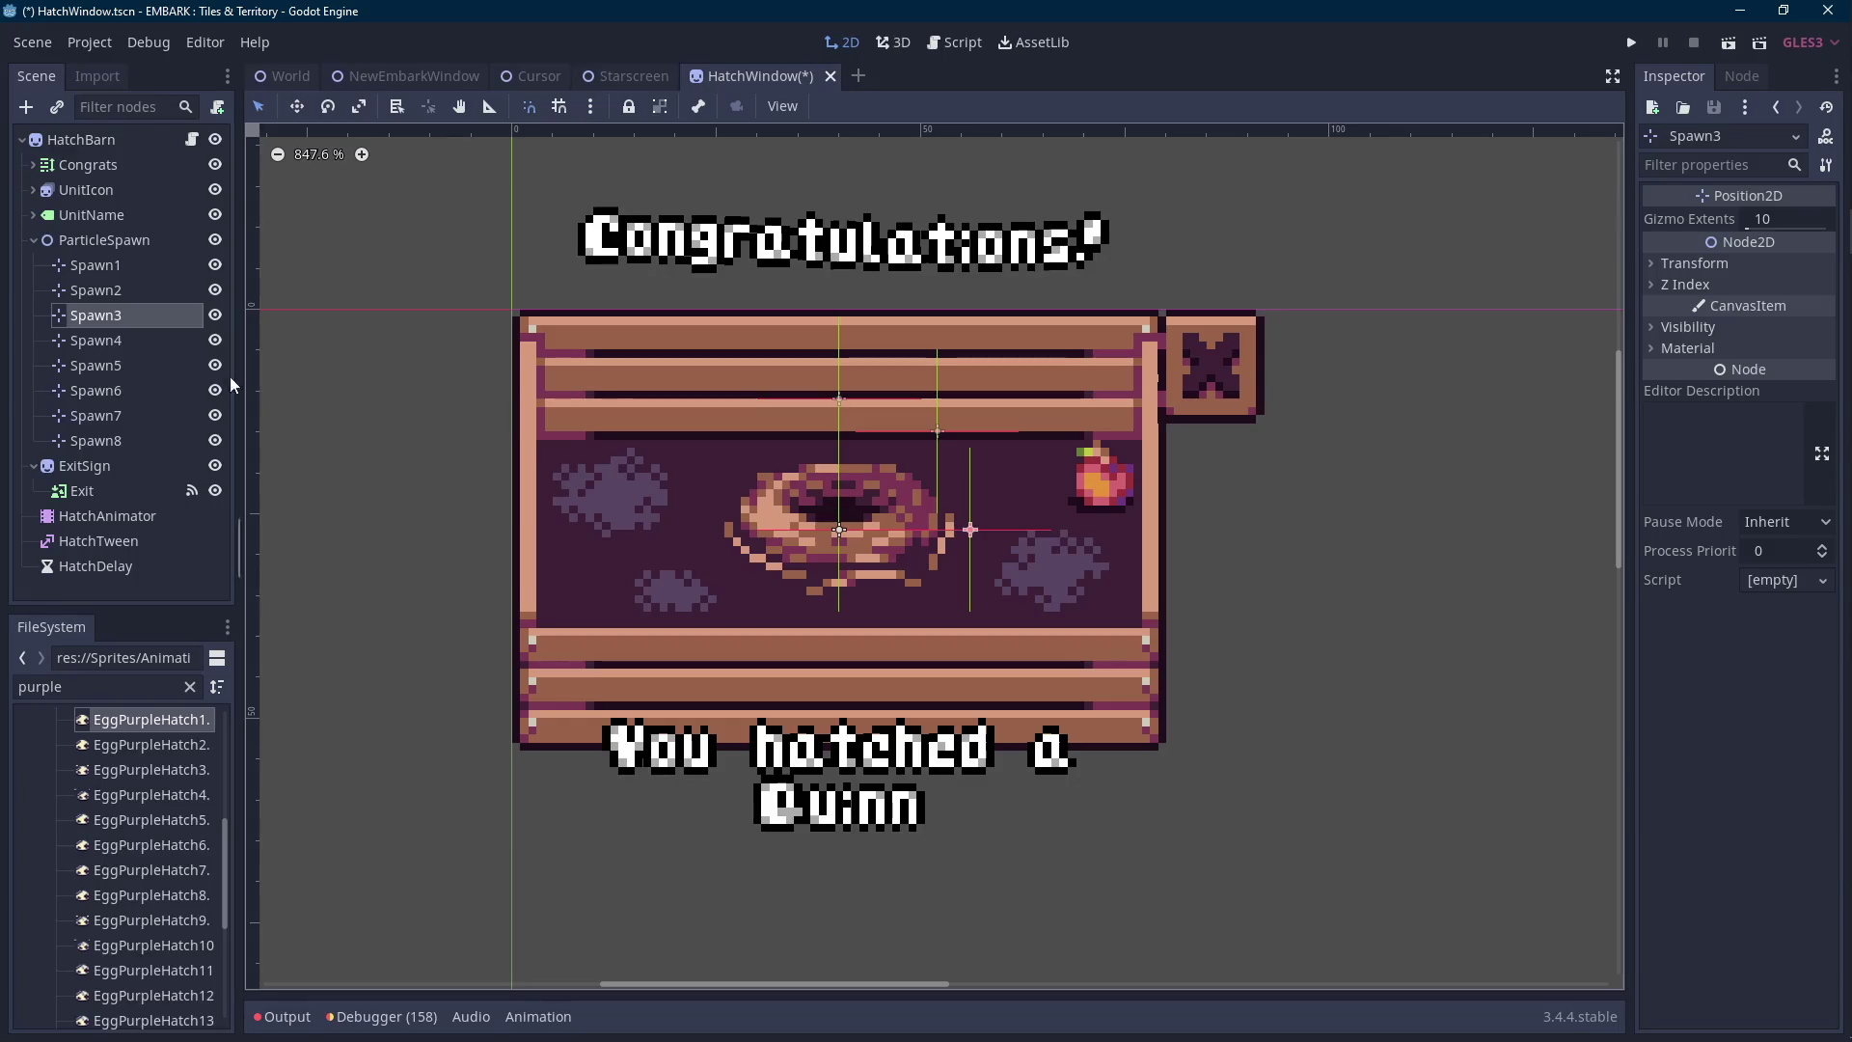
click(95, 339)
Drag Spawn6 and Spawn7 beside the egg, select Spawn5 and Spawn8, then return to HatchWindow.gd.
drag(711, 399, 737, 390)
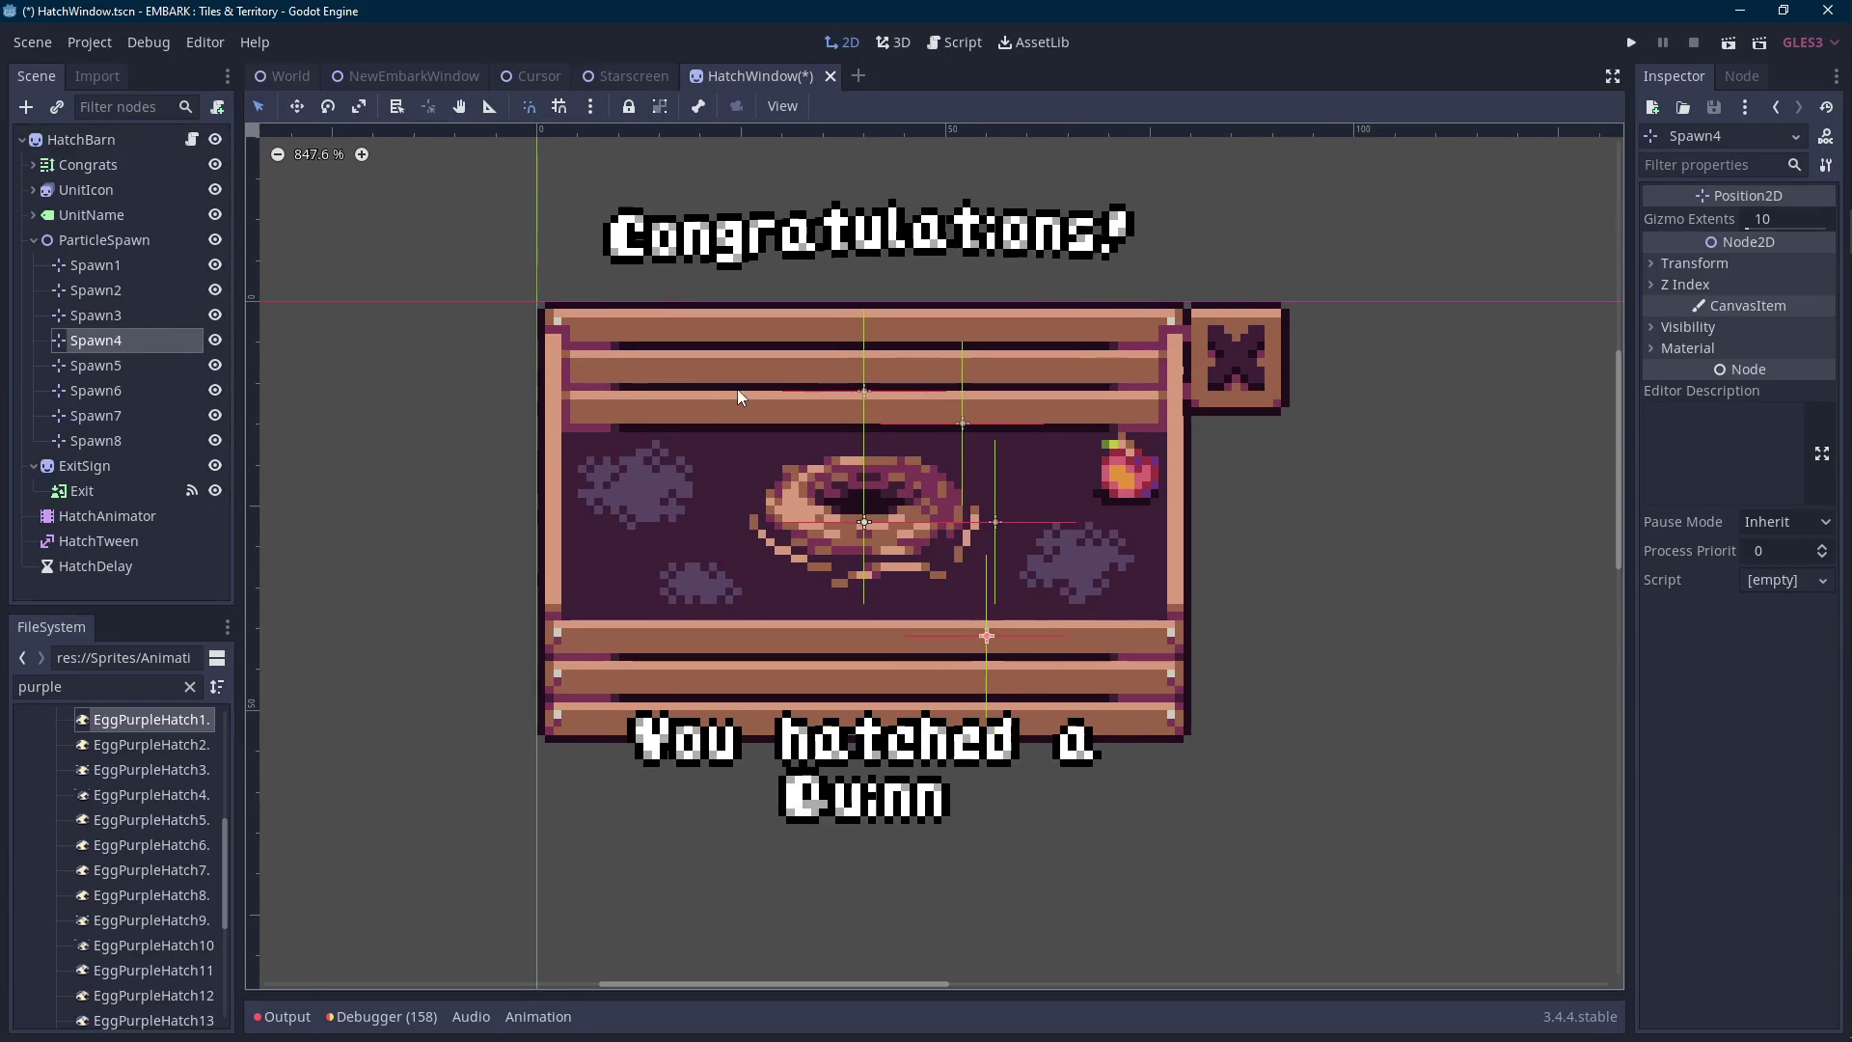
click(120, 364)
drag(1054, 620, 1069, 507)
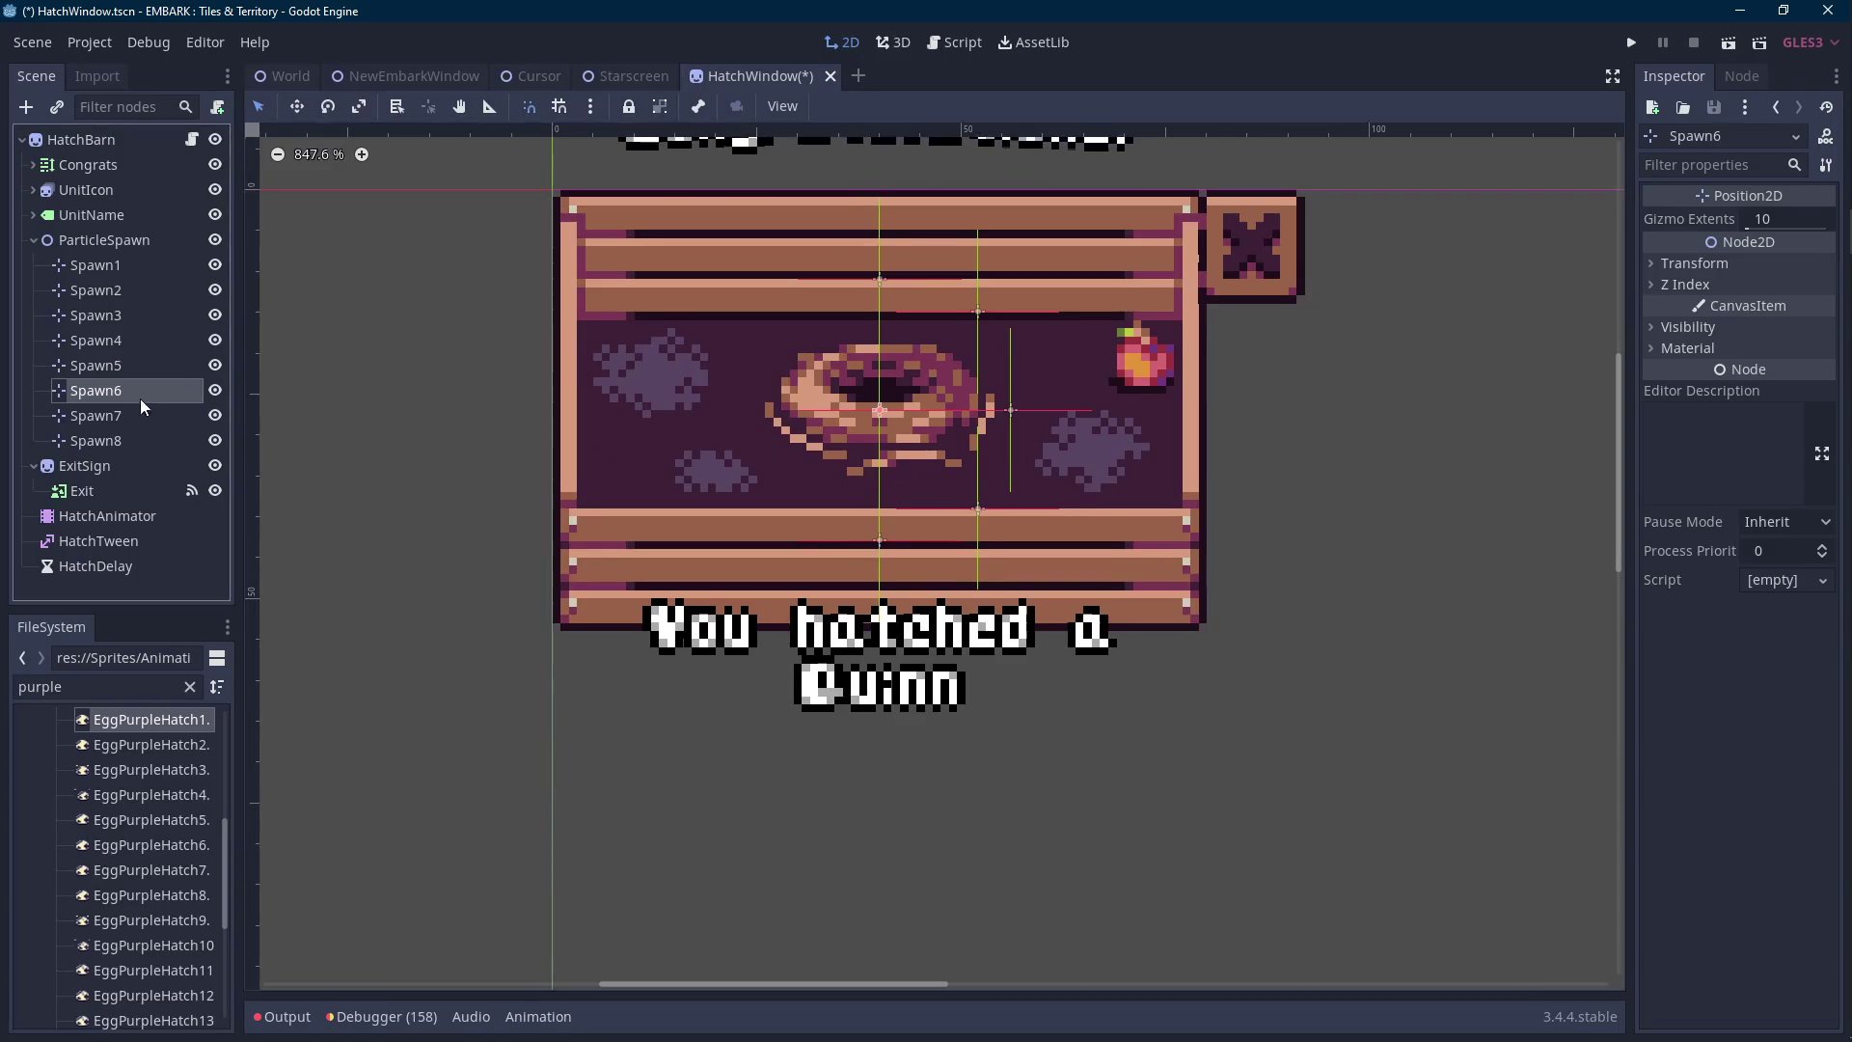
click(106, 390)
scroll(744, 483, up, 1)
drag(747, 489, 660, 461)
click(95, 415)
drag(805, 513, 666, 513)
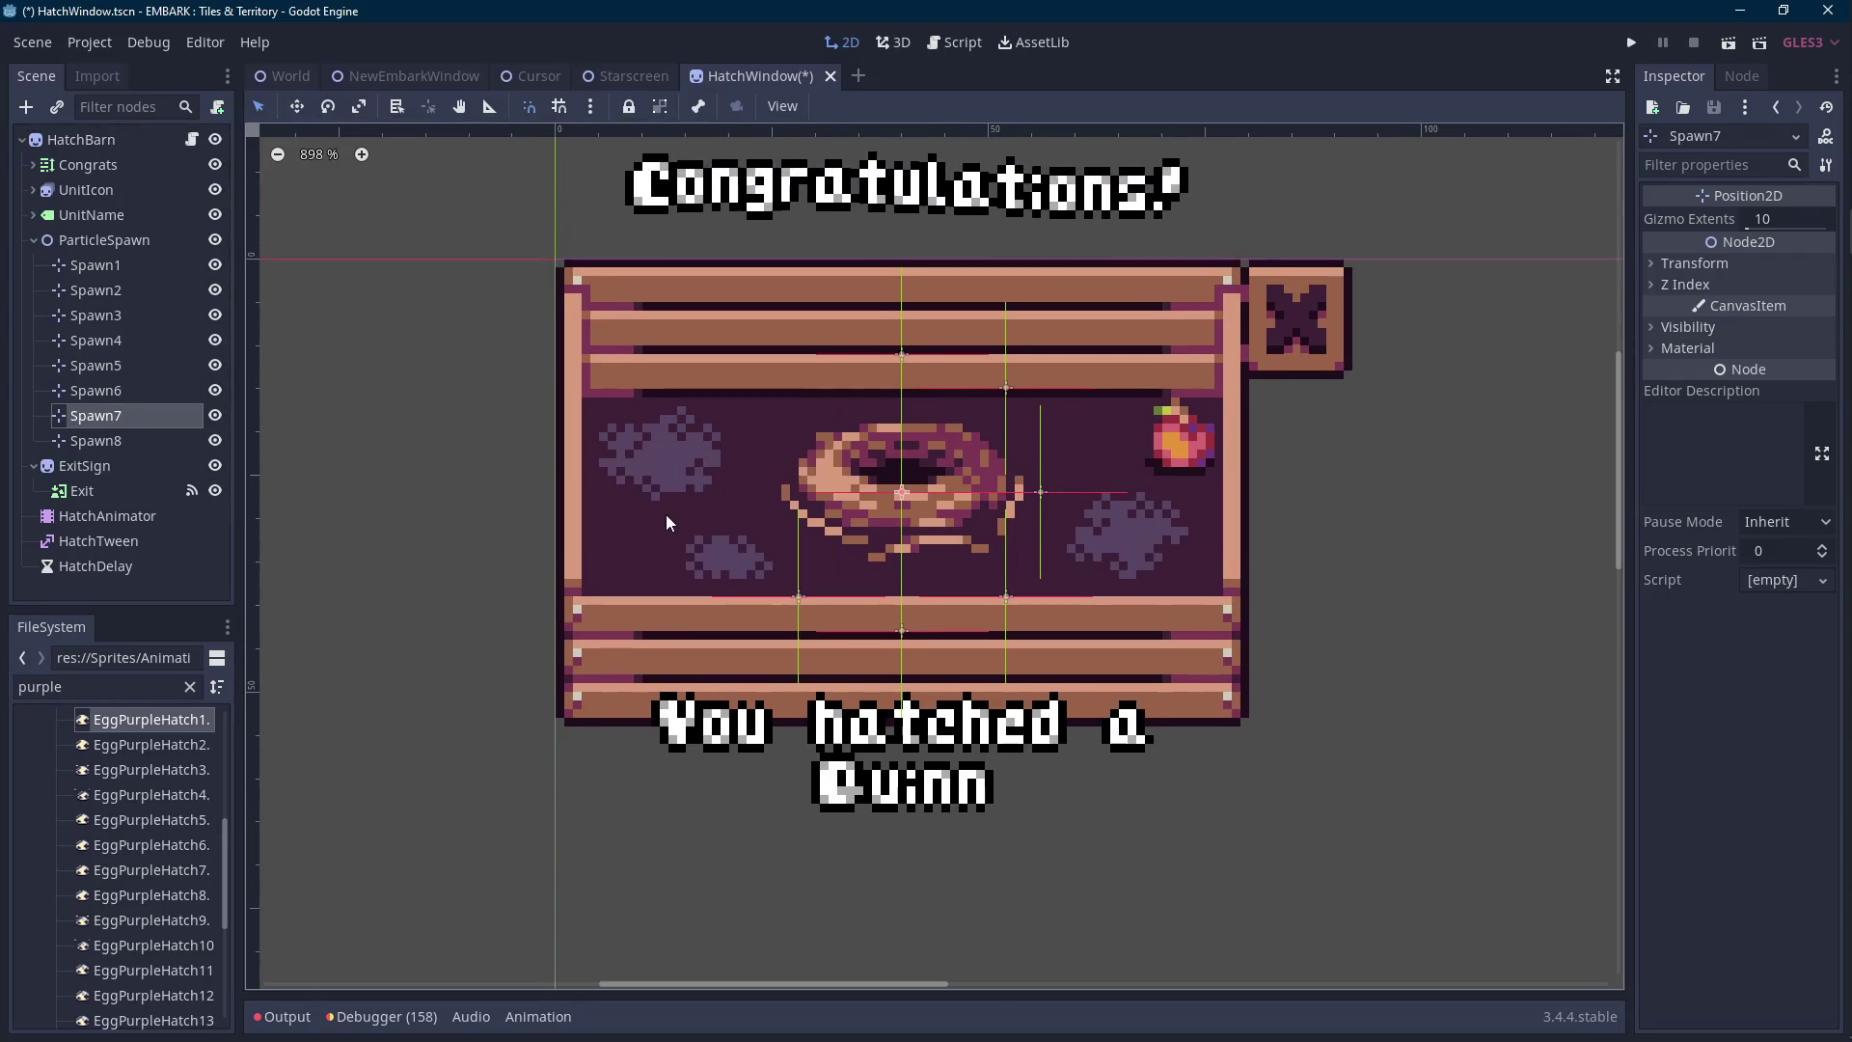
click(152, 439)
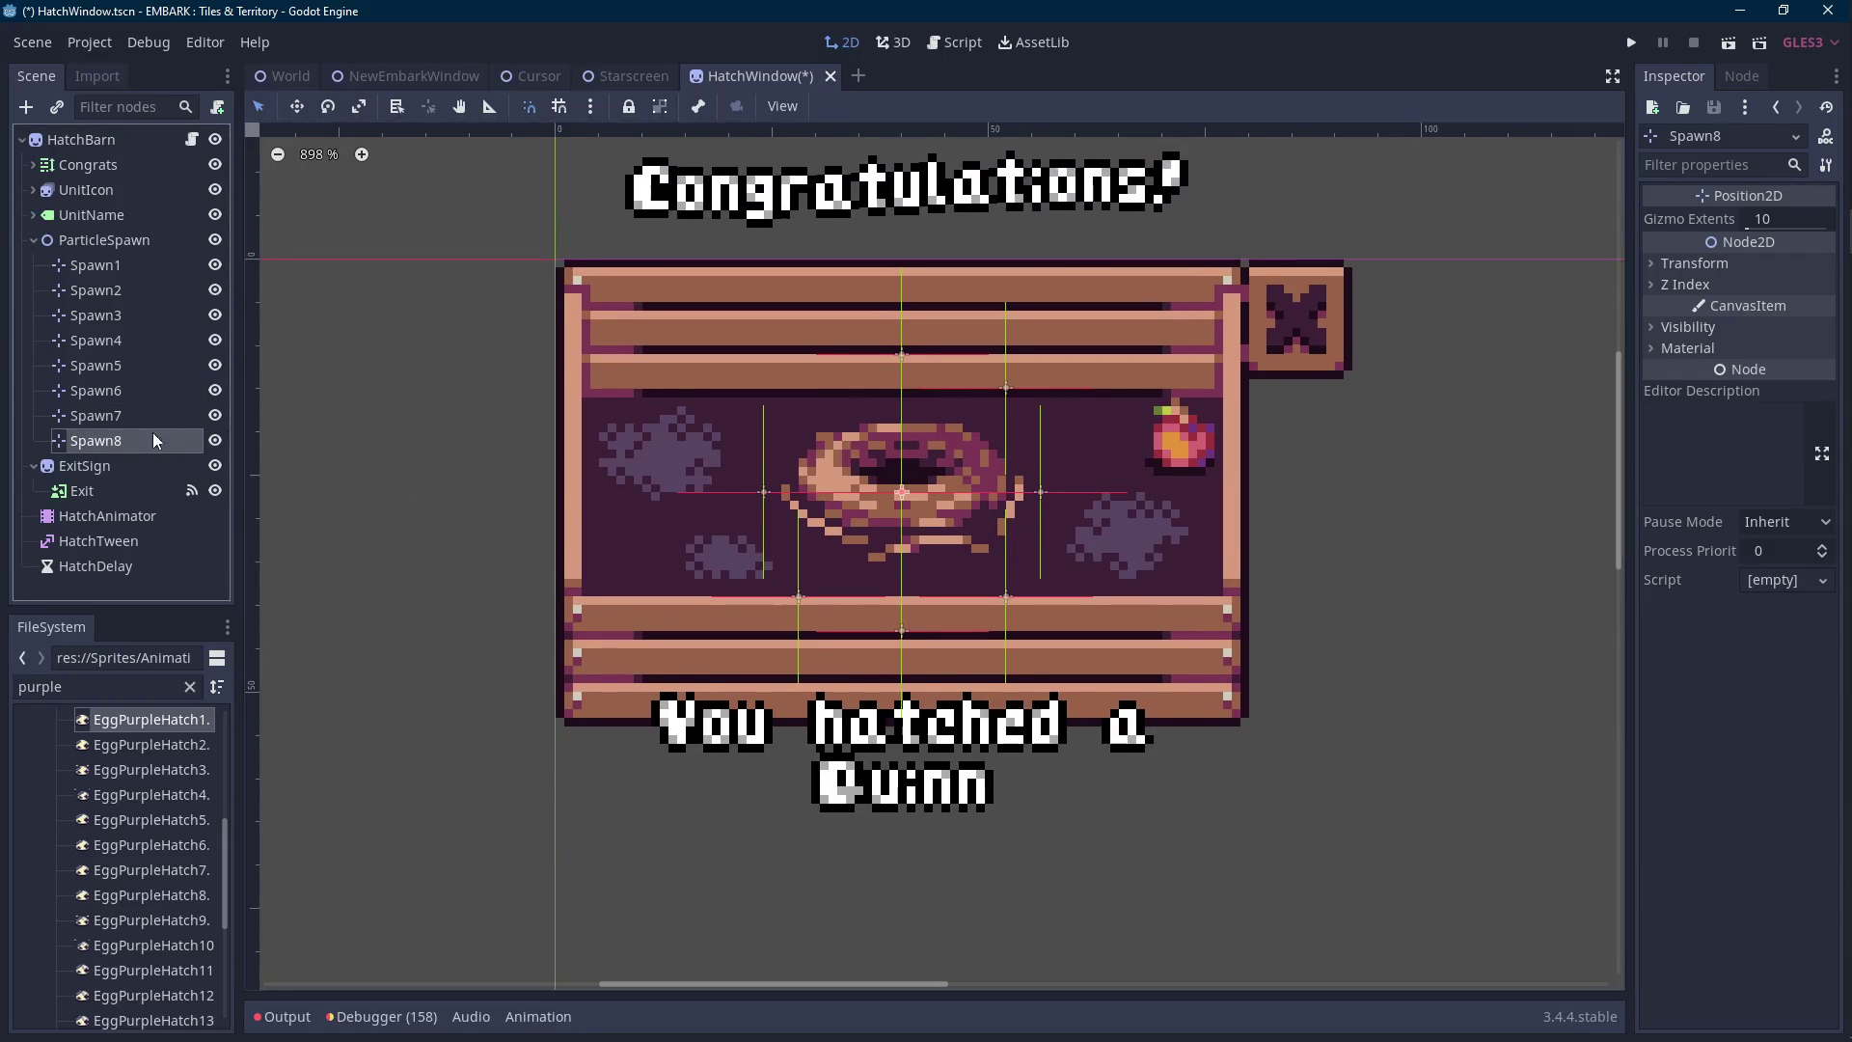
scroll(872, 542, up, 1)
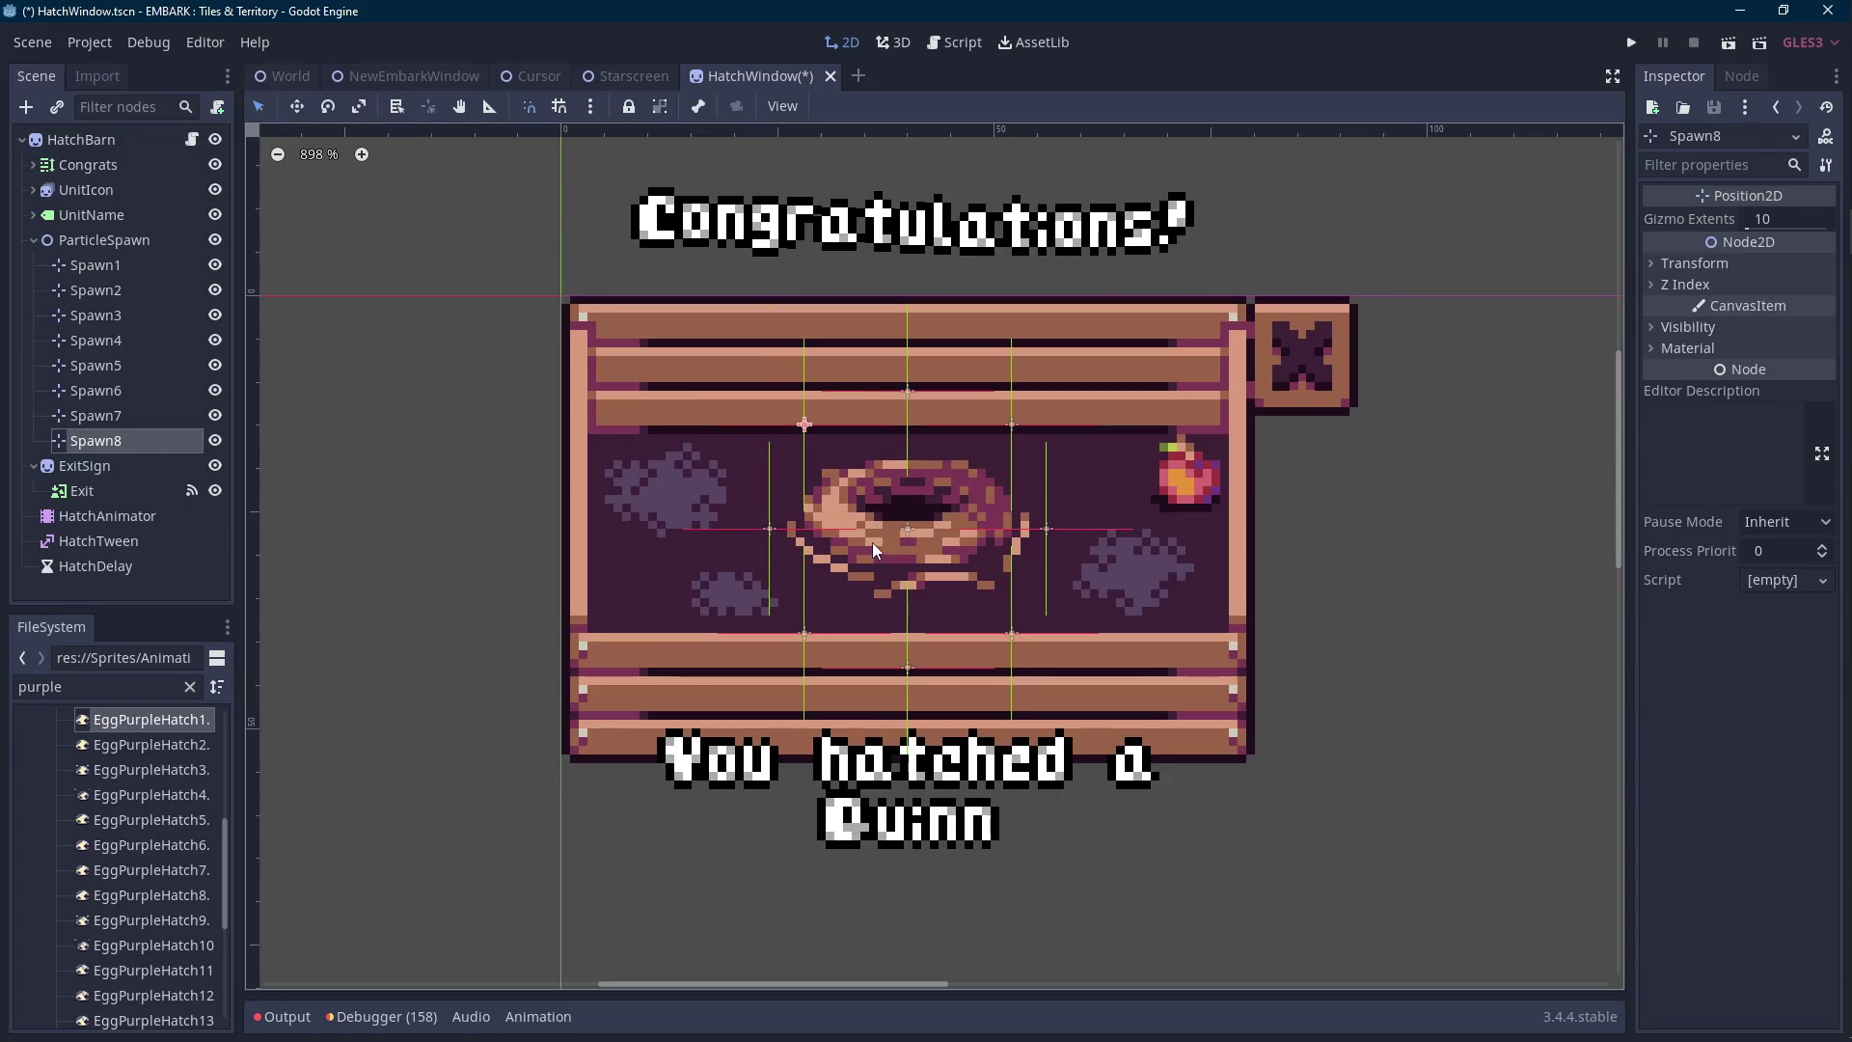
scroll(872, 542, down, 1)
scroll(881, 542, down, 1)
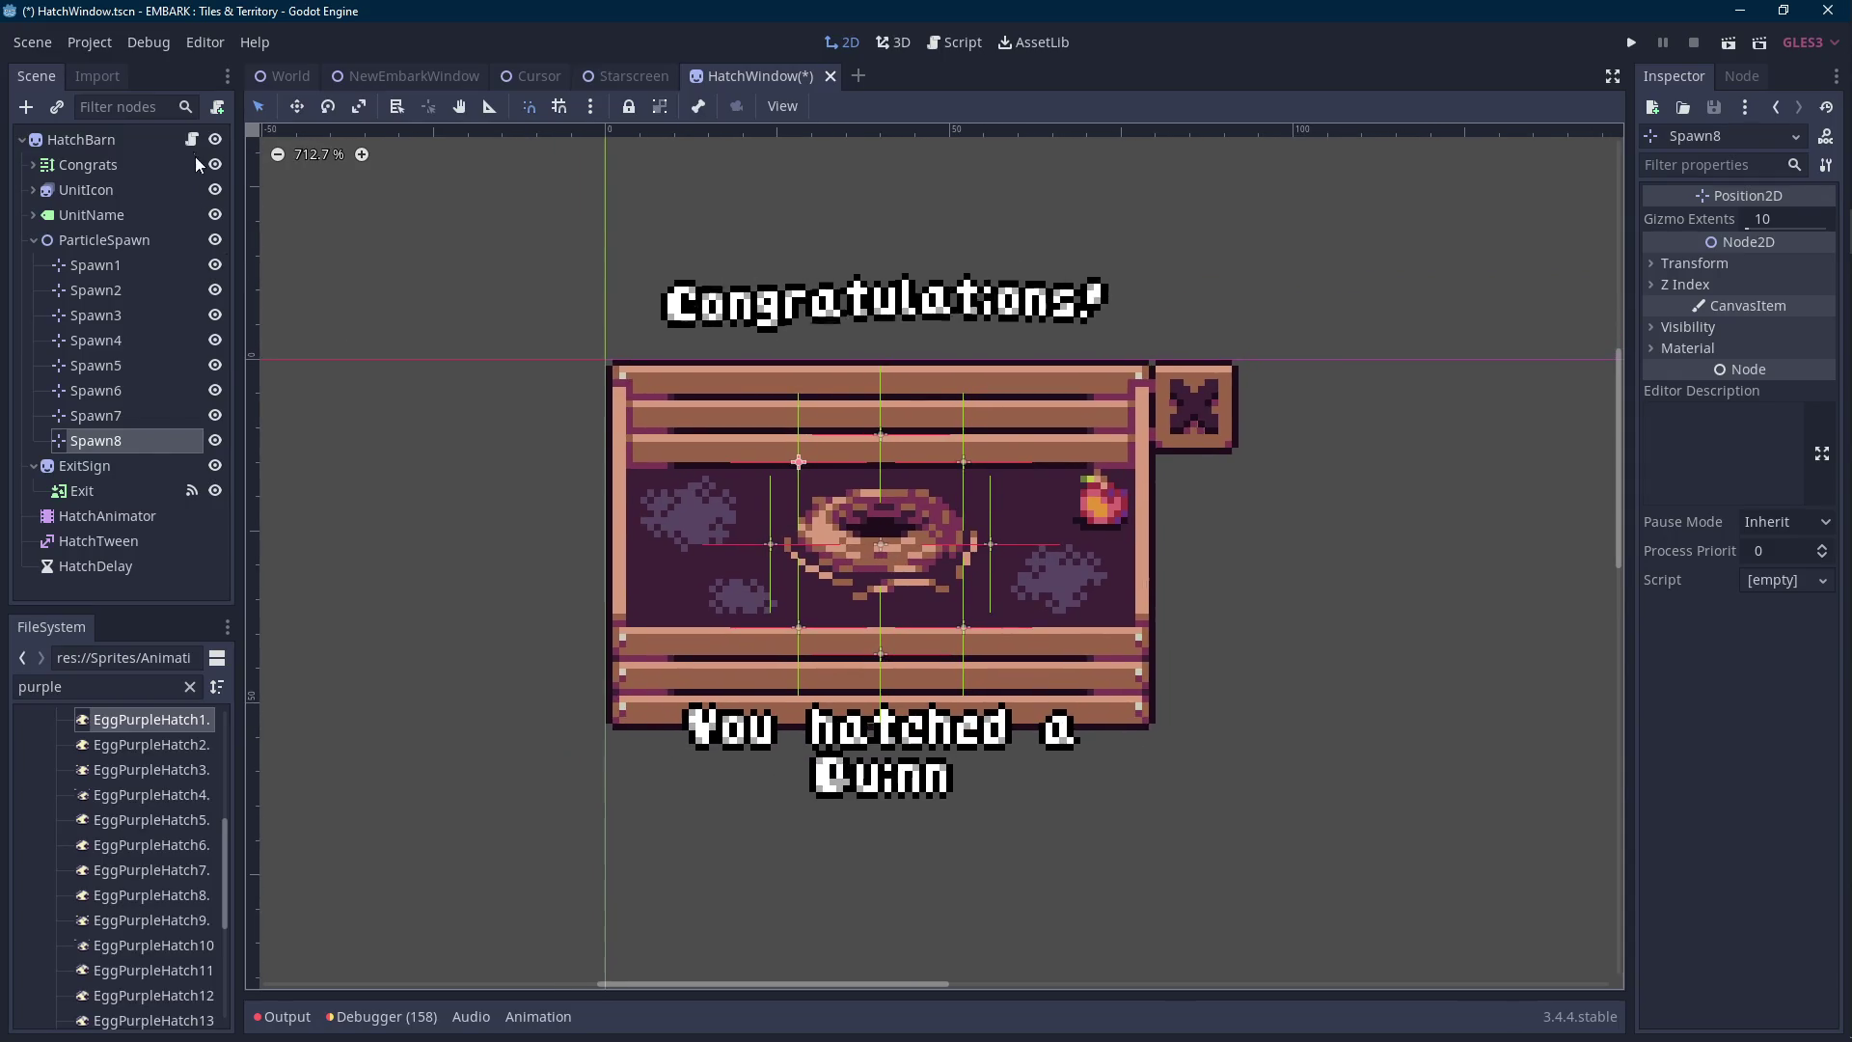
click(192, 140)
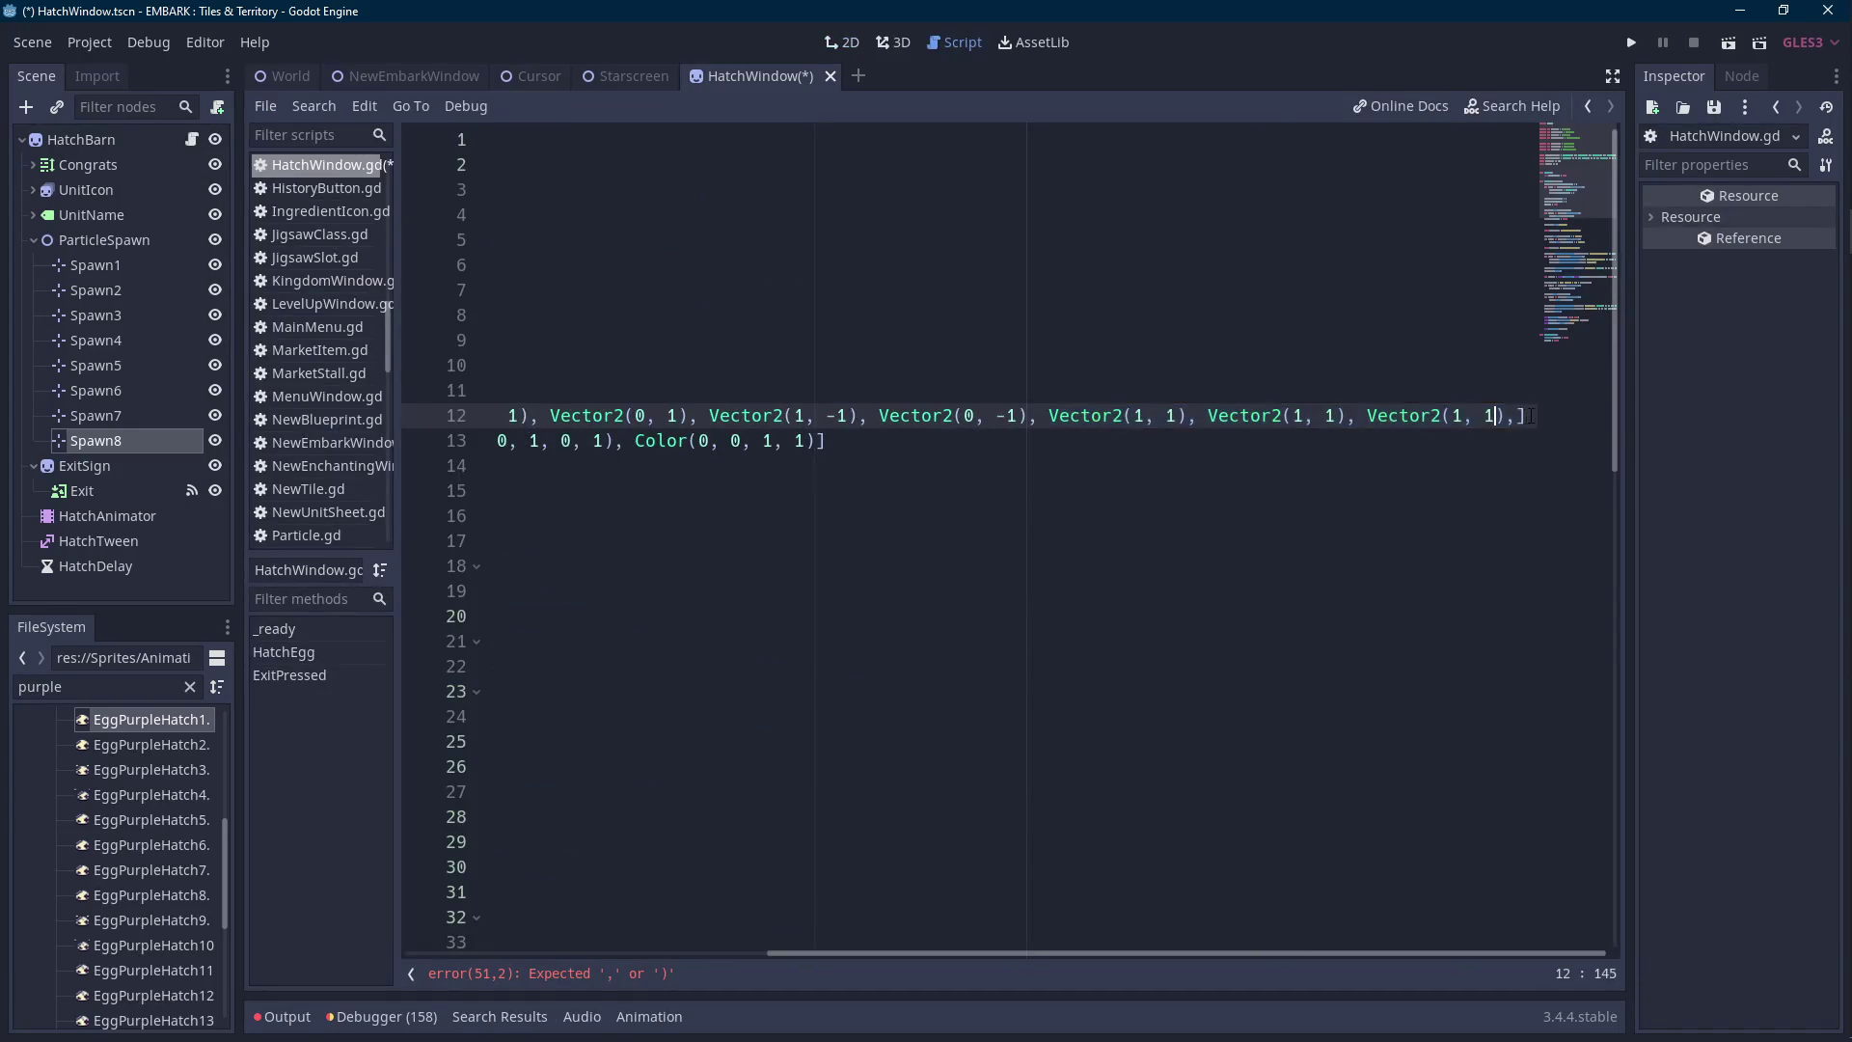
click(577, 439)
Delete the hard-coded position list on line 12 and change const to var.
click(715, 415)
key(shift+End)
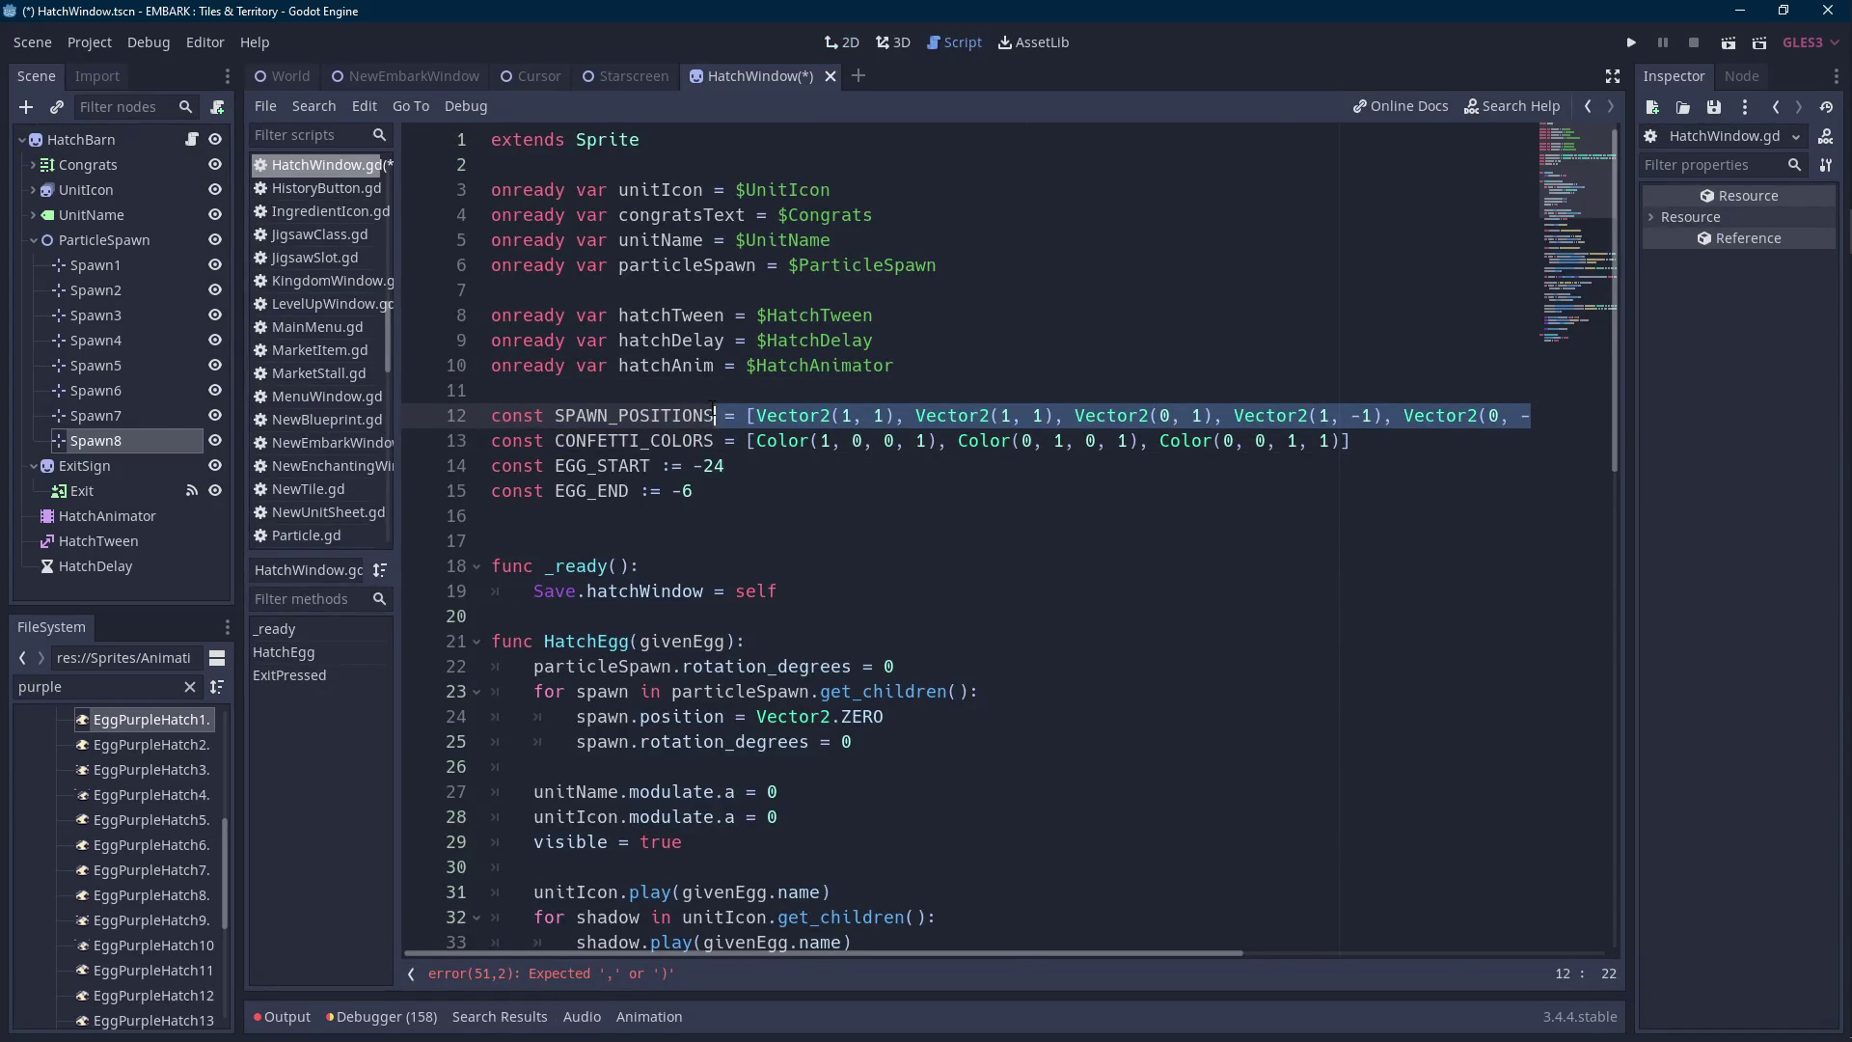
key(Delete)
key(Home)
key(ctrl+Delete)
text(var)
Move the SPAWN_POSITIONS declaration below EGG_END and give it the value = [].
key(Home)
key(shift+End)
key(ctrl+c)
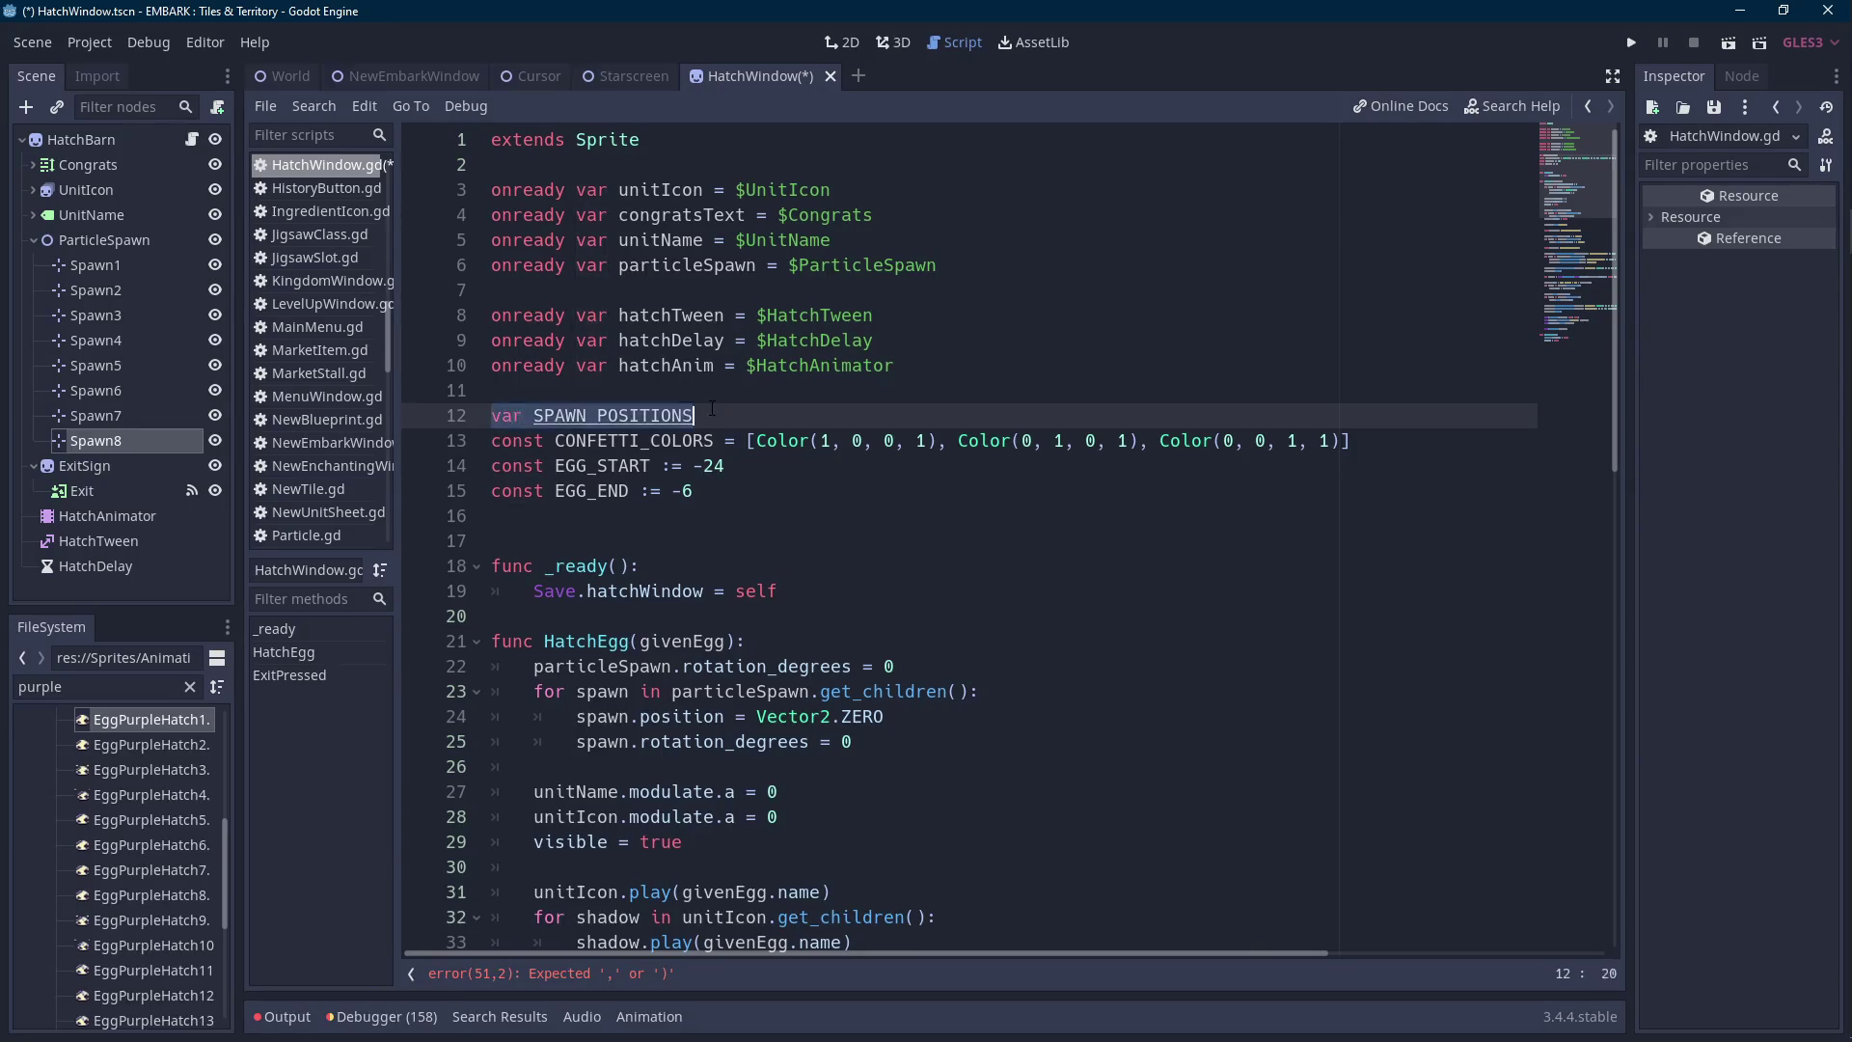
key(Delete)
key(BackSpace)
key(Down)
key(Down)
key(Down)
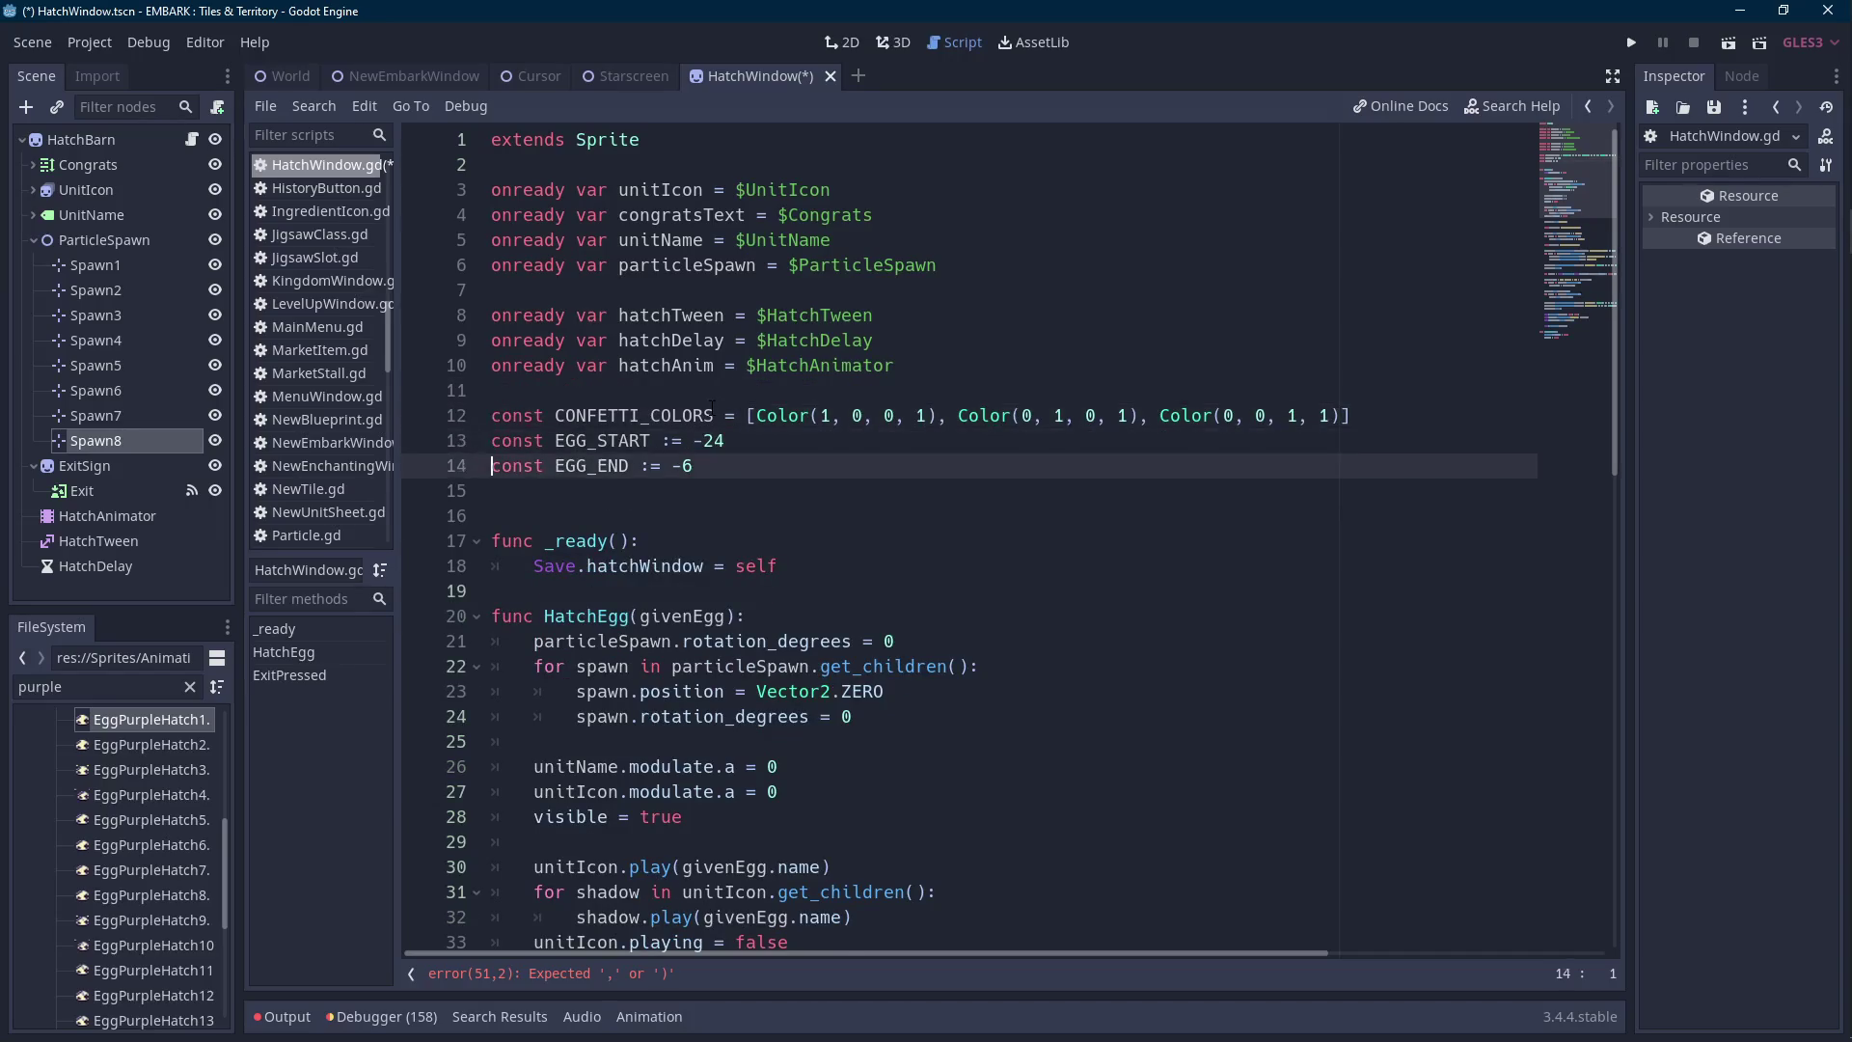
key(Return)
key(ctrl+v)
text(= [)
key(ctrl+Left)
key(ctrl+Left)
key(ctrl+Left)
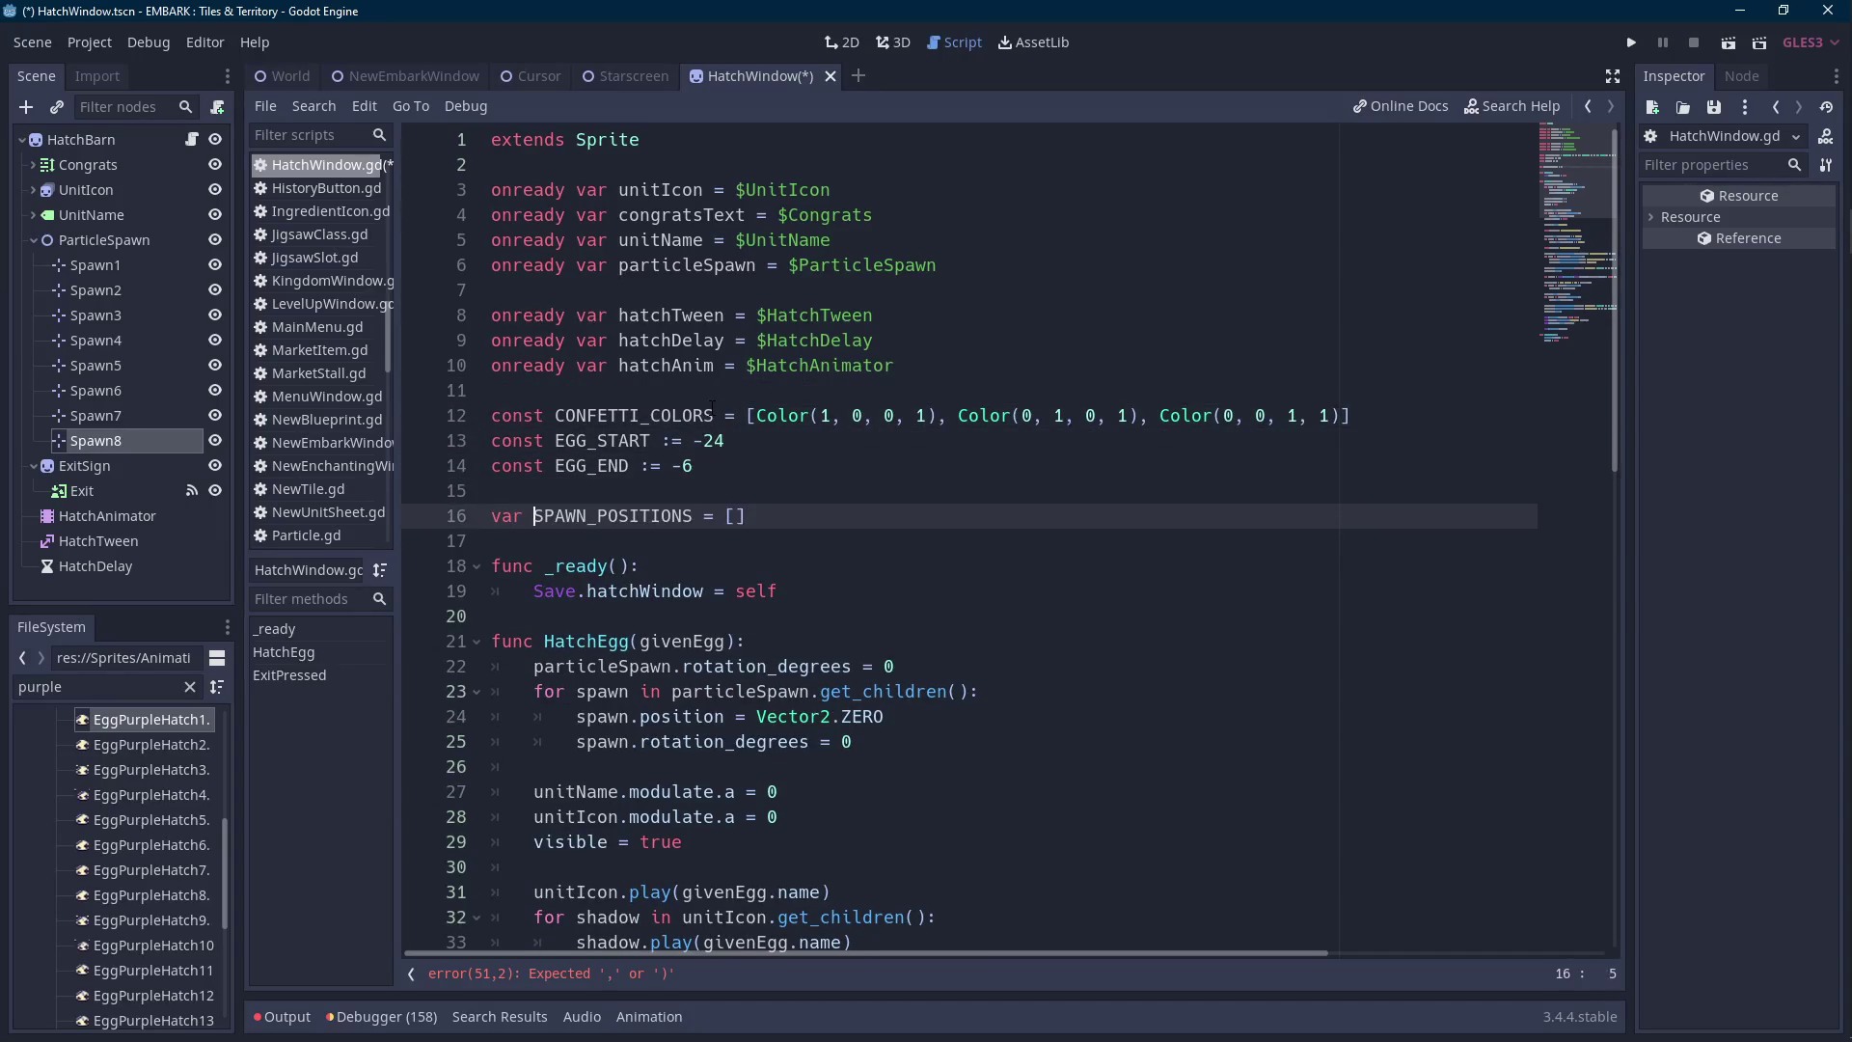
key(ctrl+Right)
key(ctrl+Right)
double_click(607, 503)
click(550, 973)
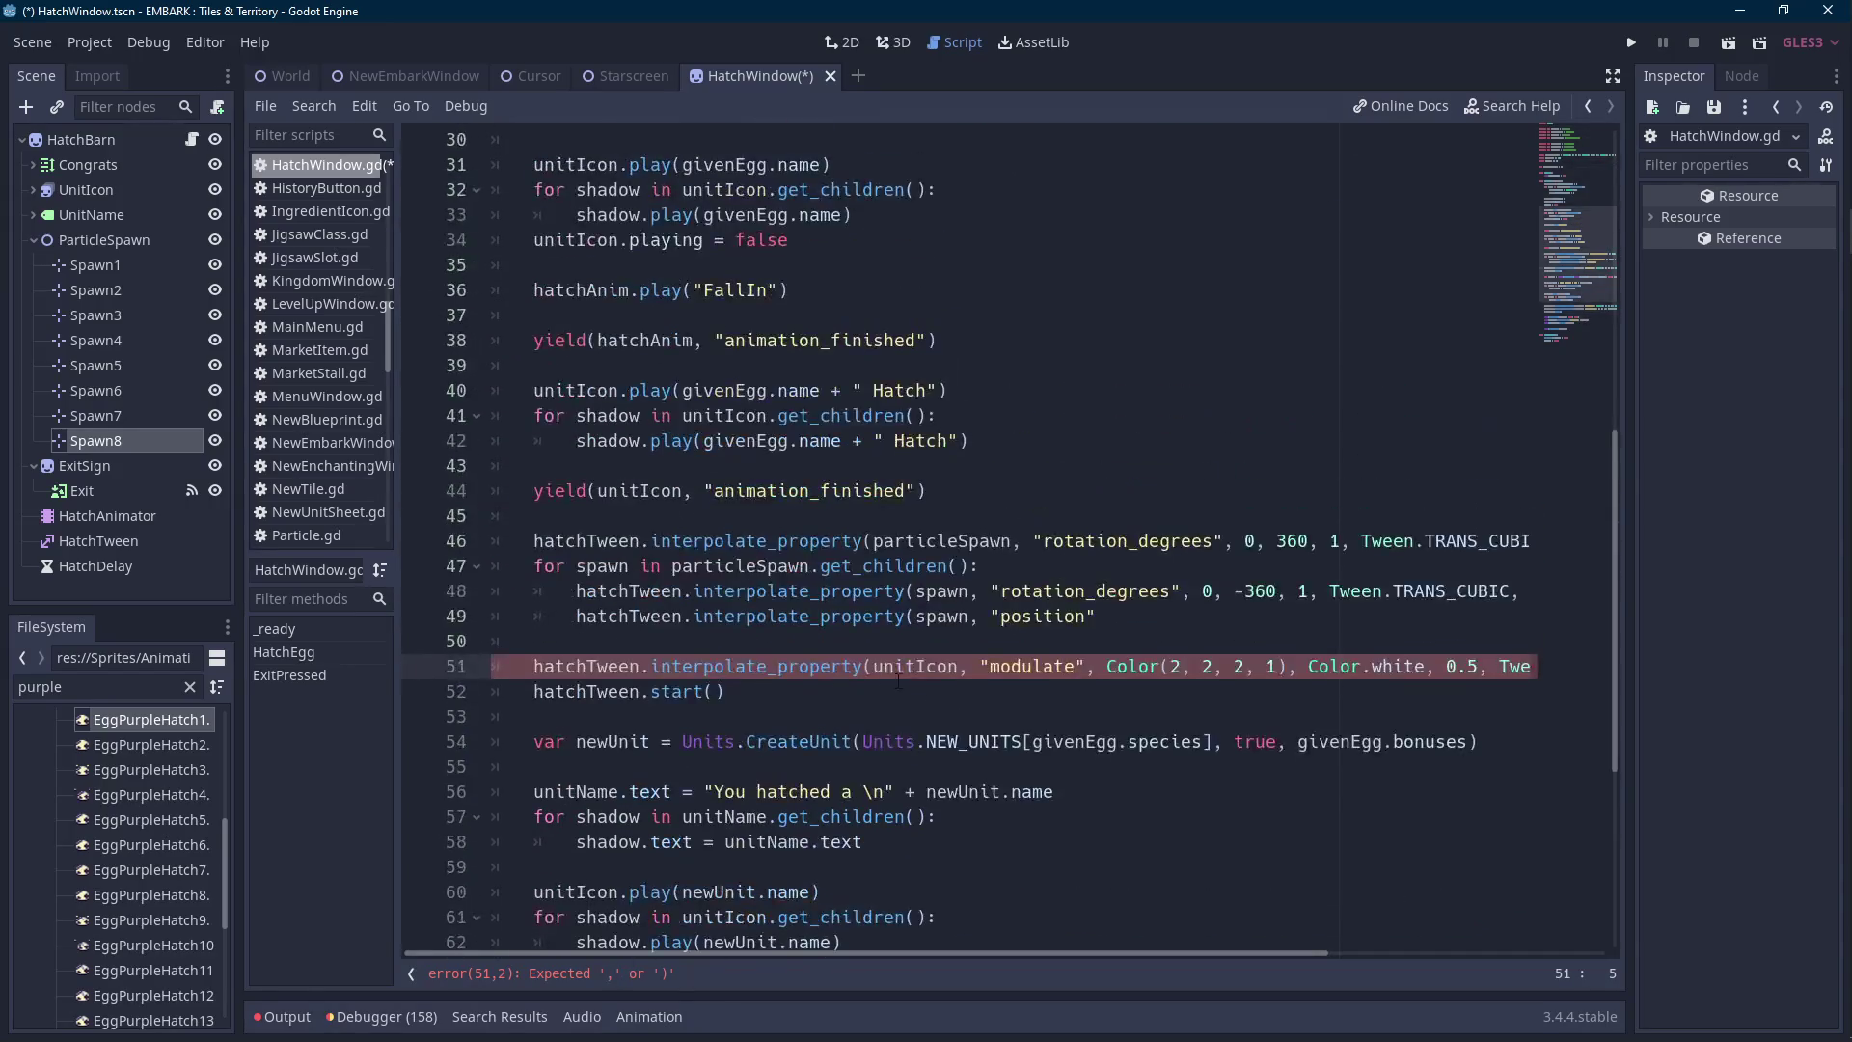
scroll(953, 666, up, 8)
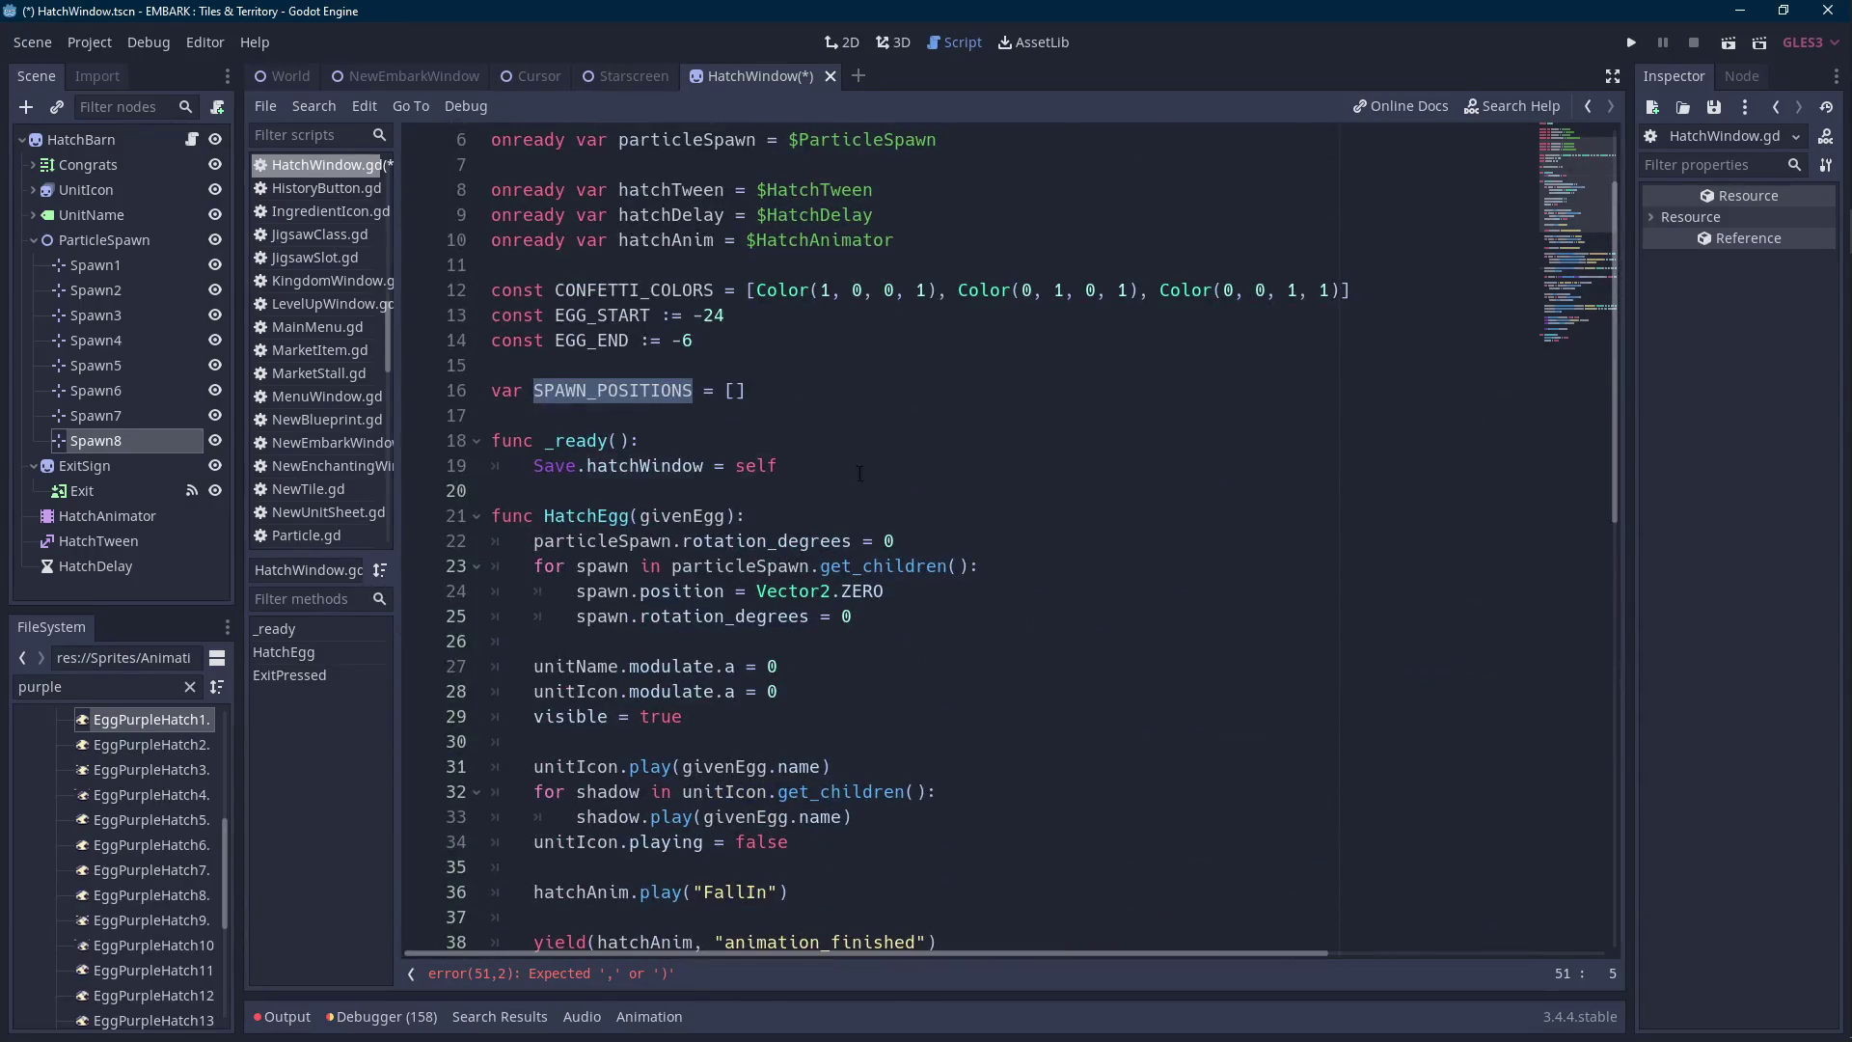
In _ready, add a loop over particleSpawn.get_children() appending each spawn.position to SPAWN_POSITIONS.
click(860, 466)
key(BackSpace)
key(Return)
key(Return)
text(for spawn in part)
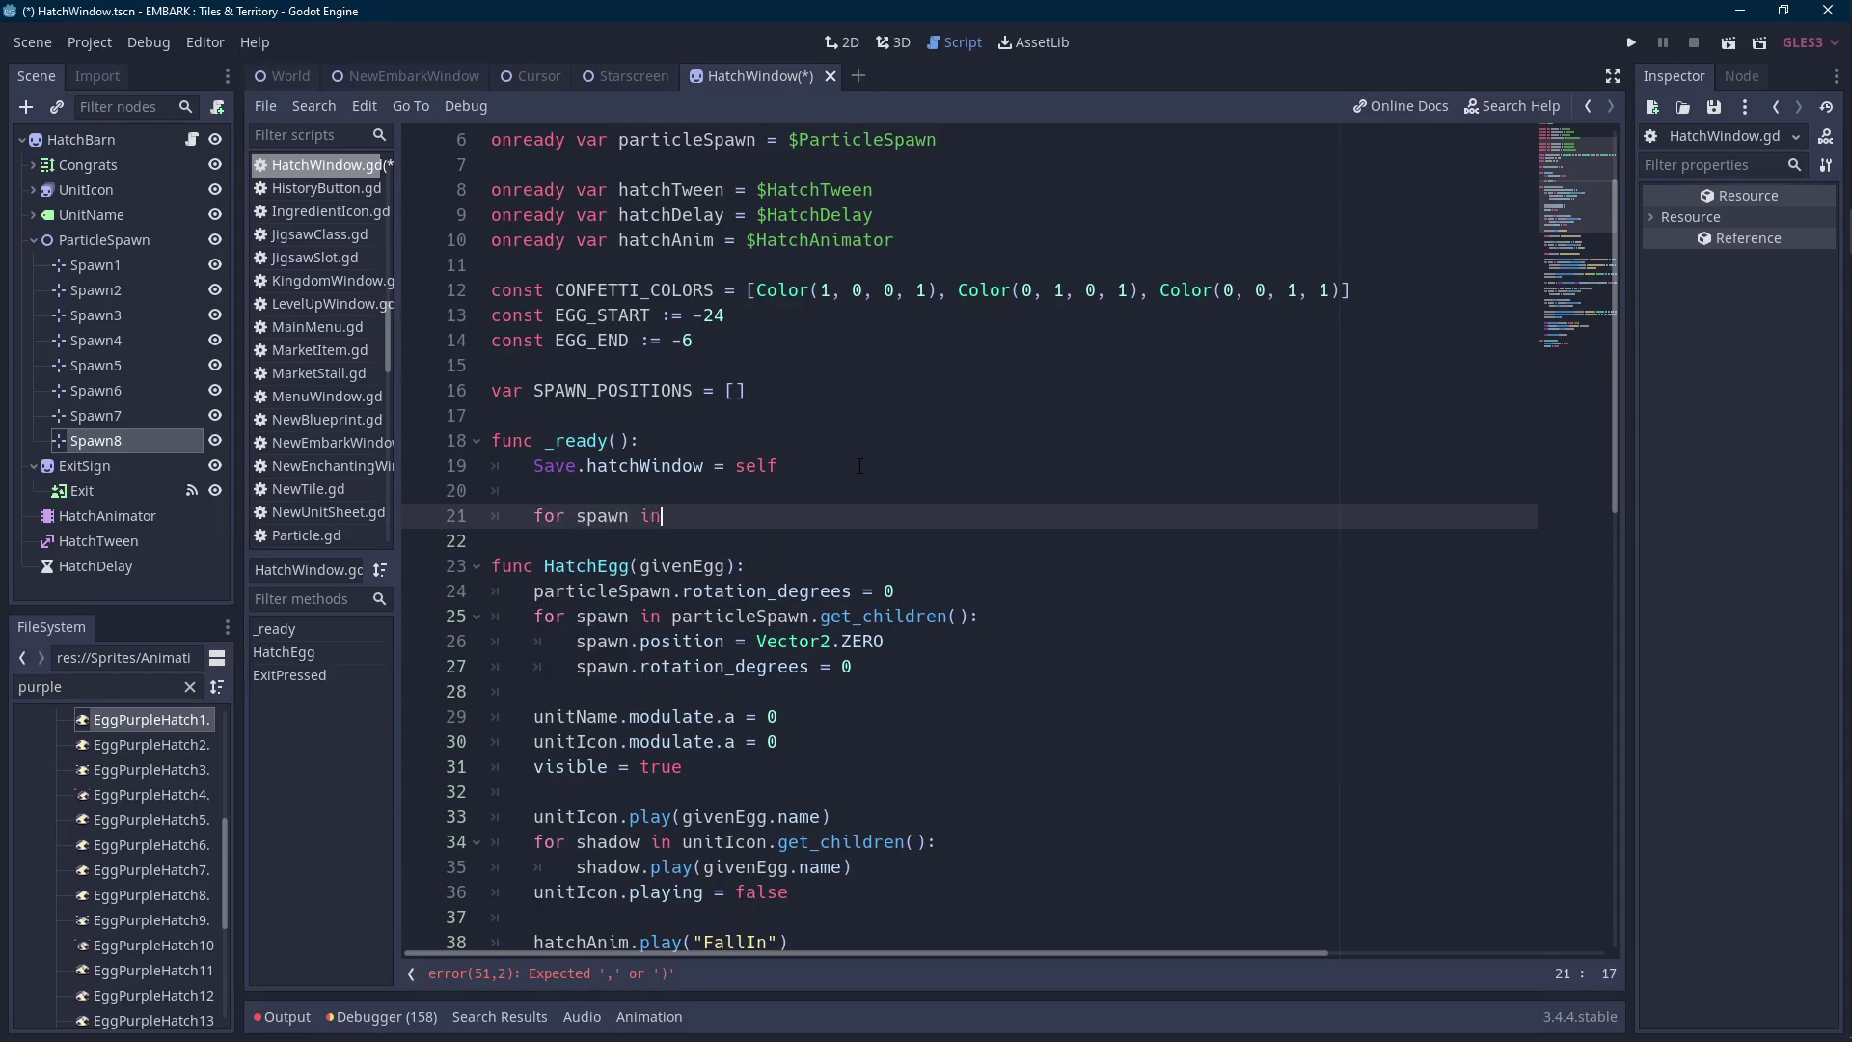
text(icle)
key(Return)
text(.get_chi)
key(Down)
key(Down)
key(Return)
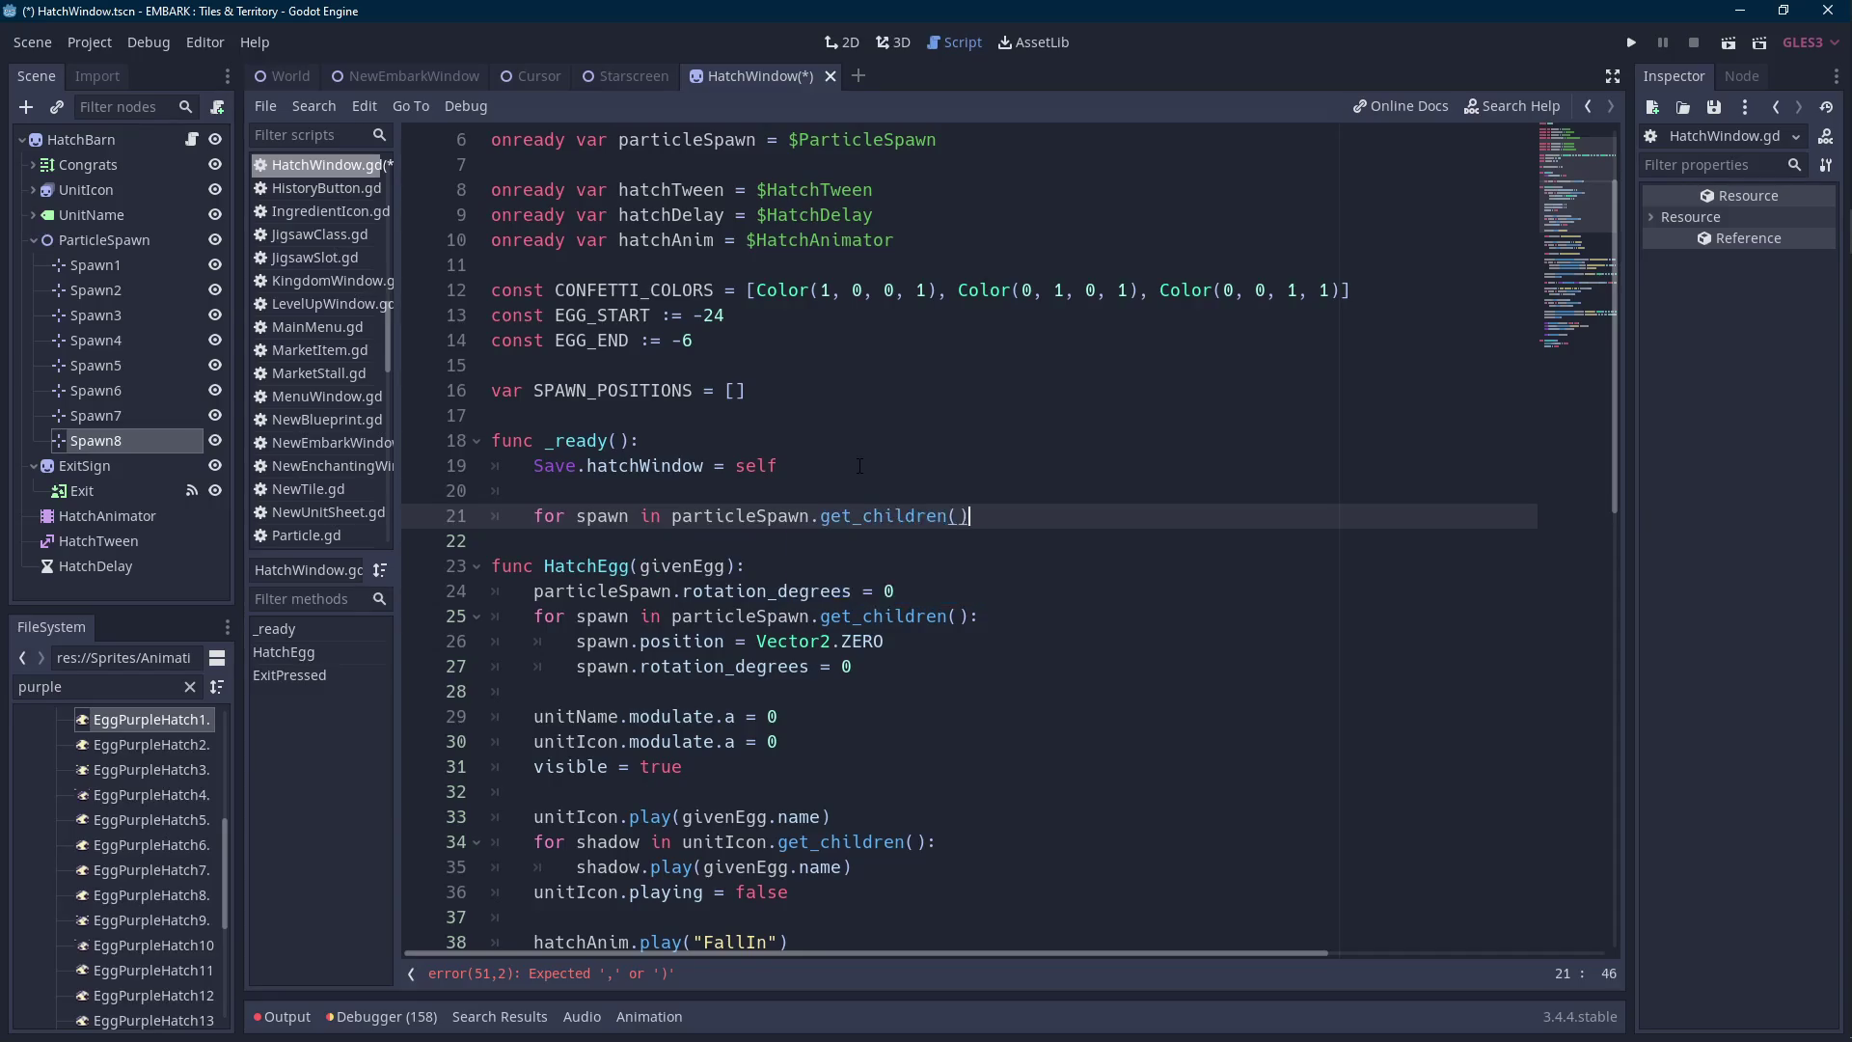
text(:)
key(Return)
text(spawn_)
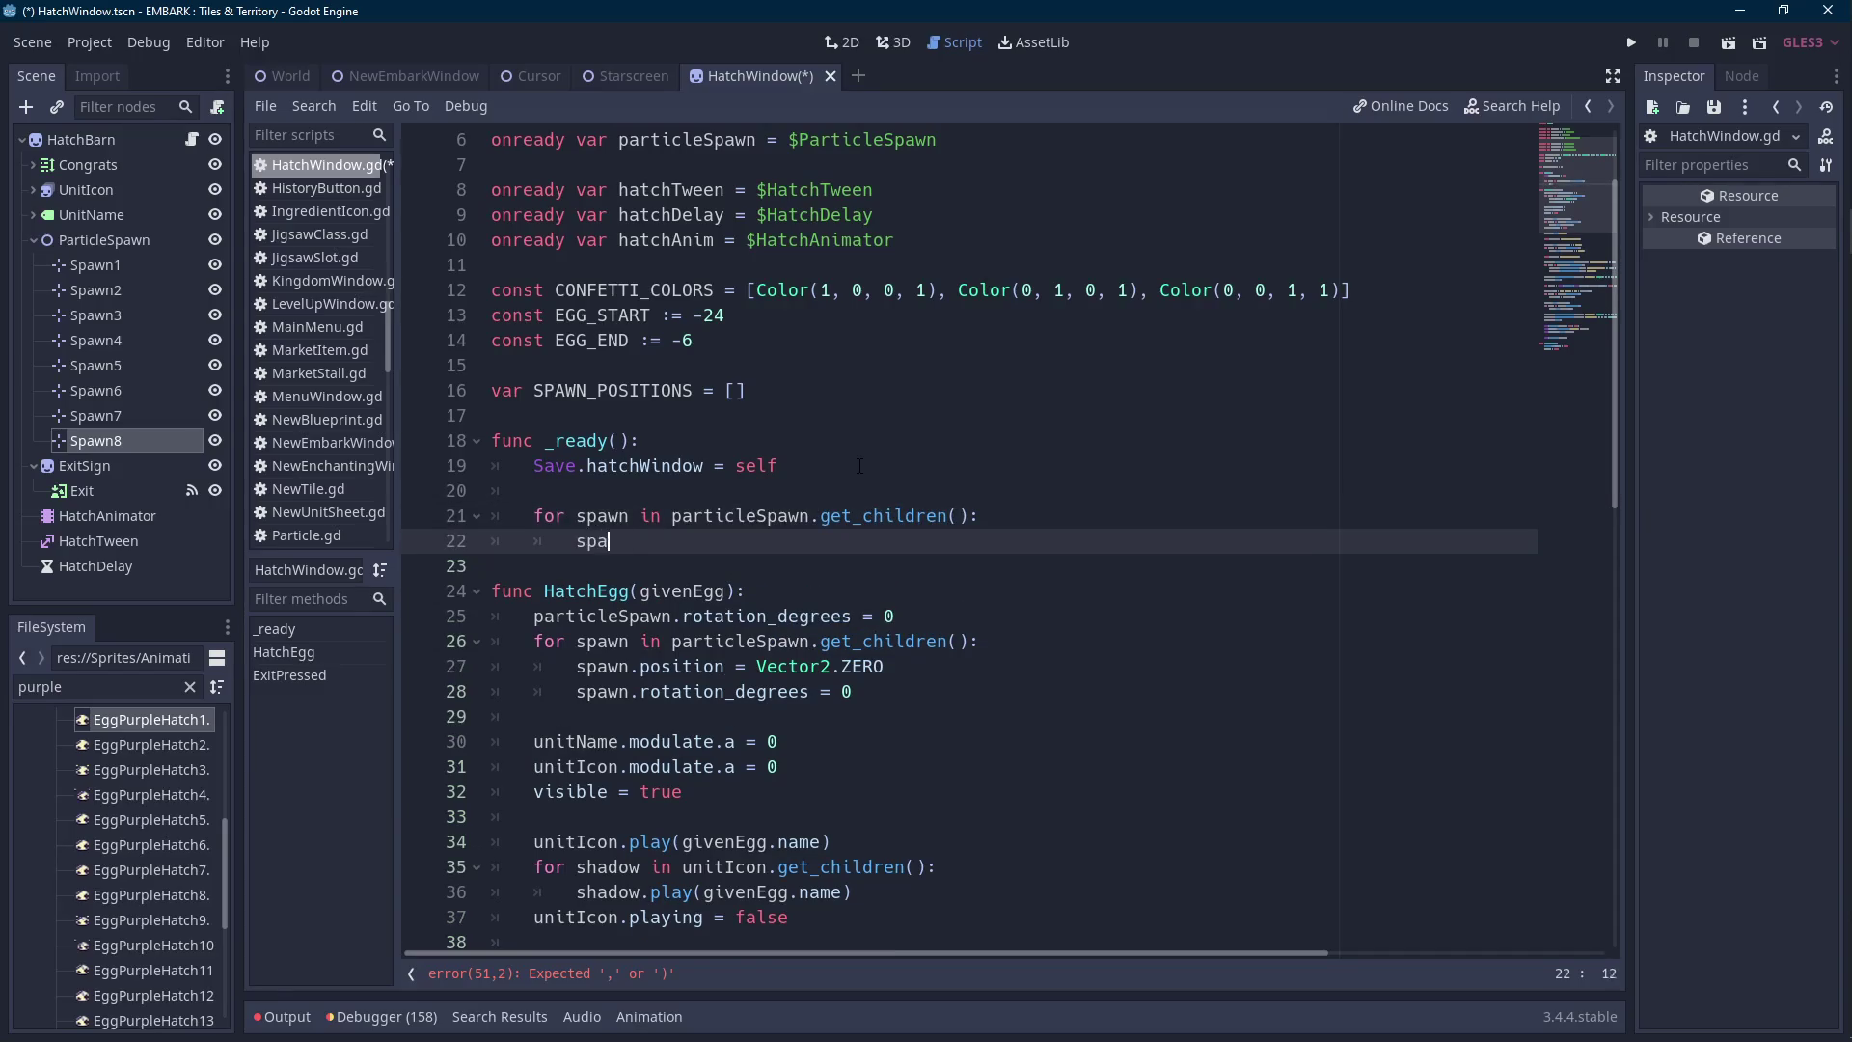
key(Return)
text(.append(spawn.position))
Rename SPAWN_POSITIONS to spawnPositions in its declaration and in the _ready loop.
double_click(600, 391)
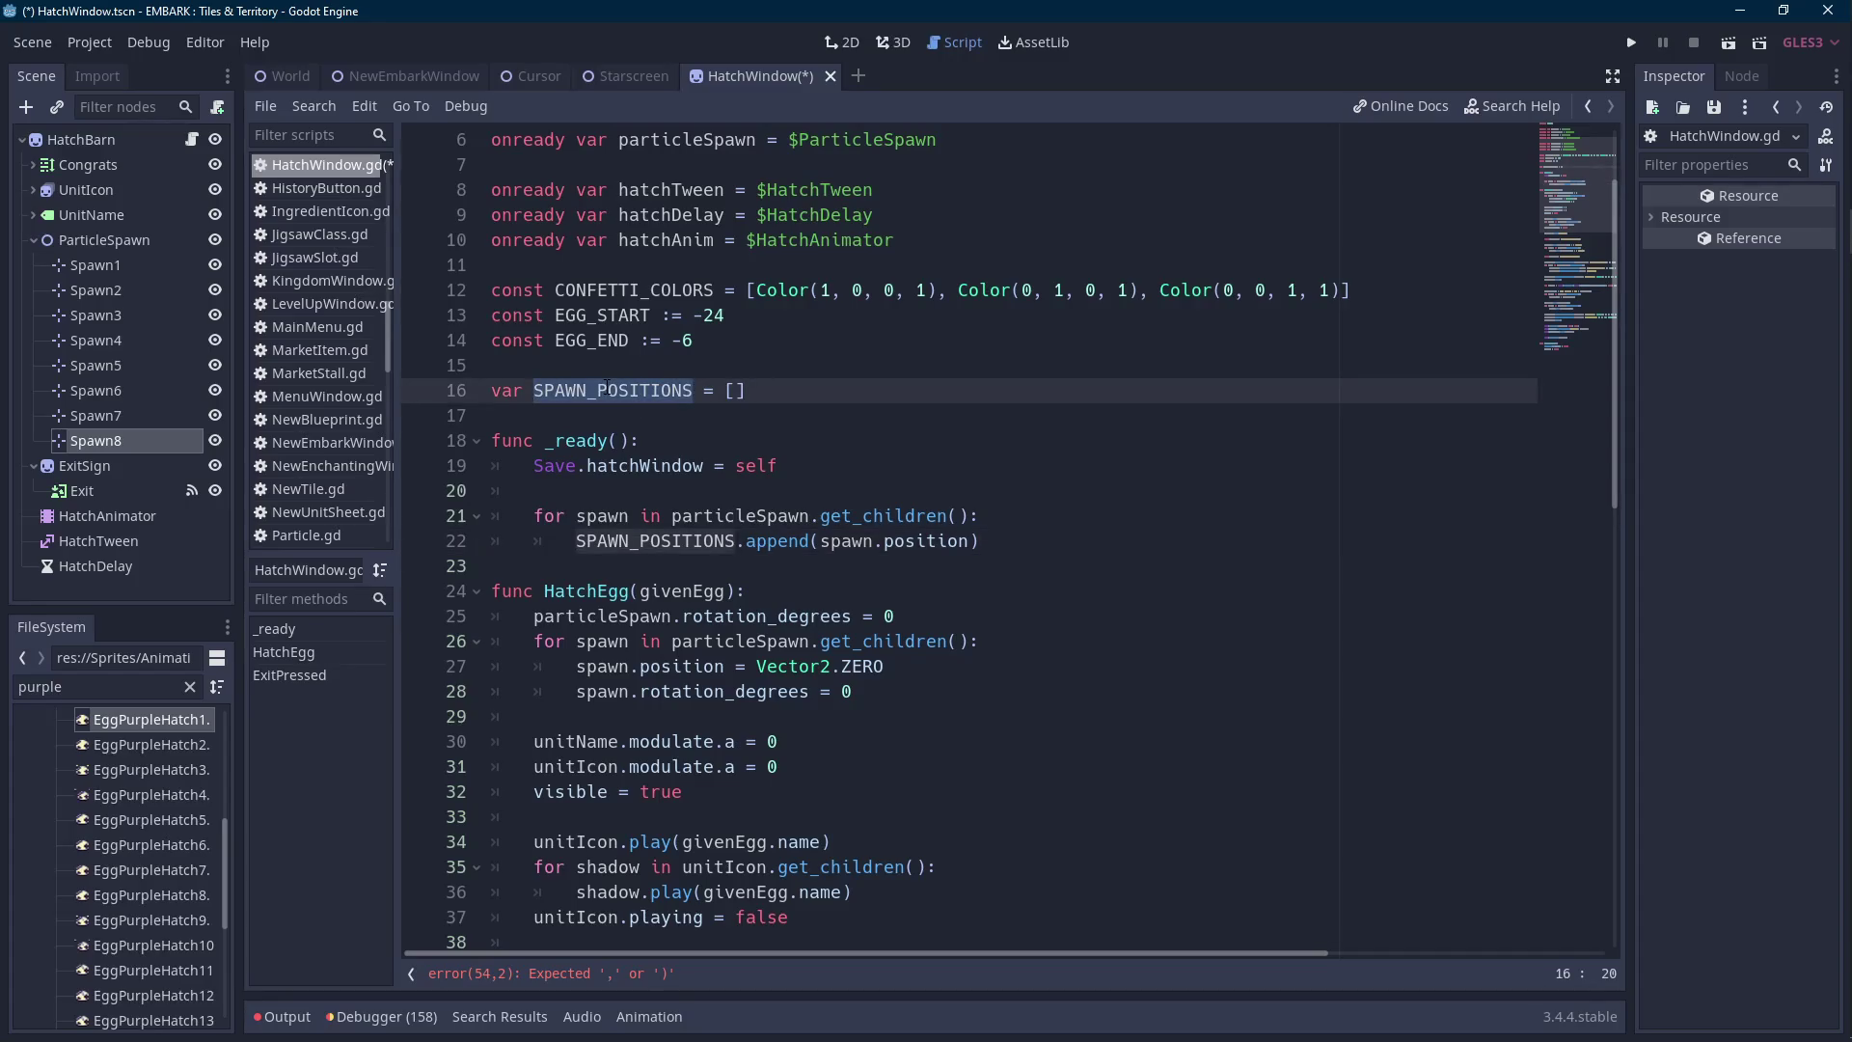
text(spawnPositions)
double_click(617, 391)
double_click(656, 541)
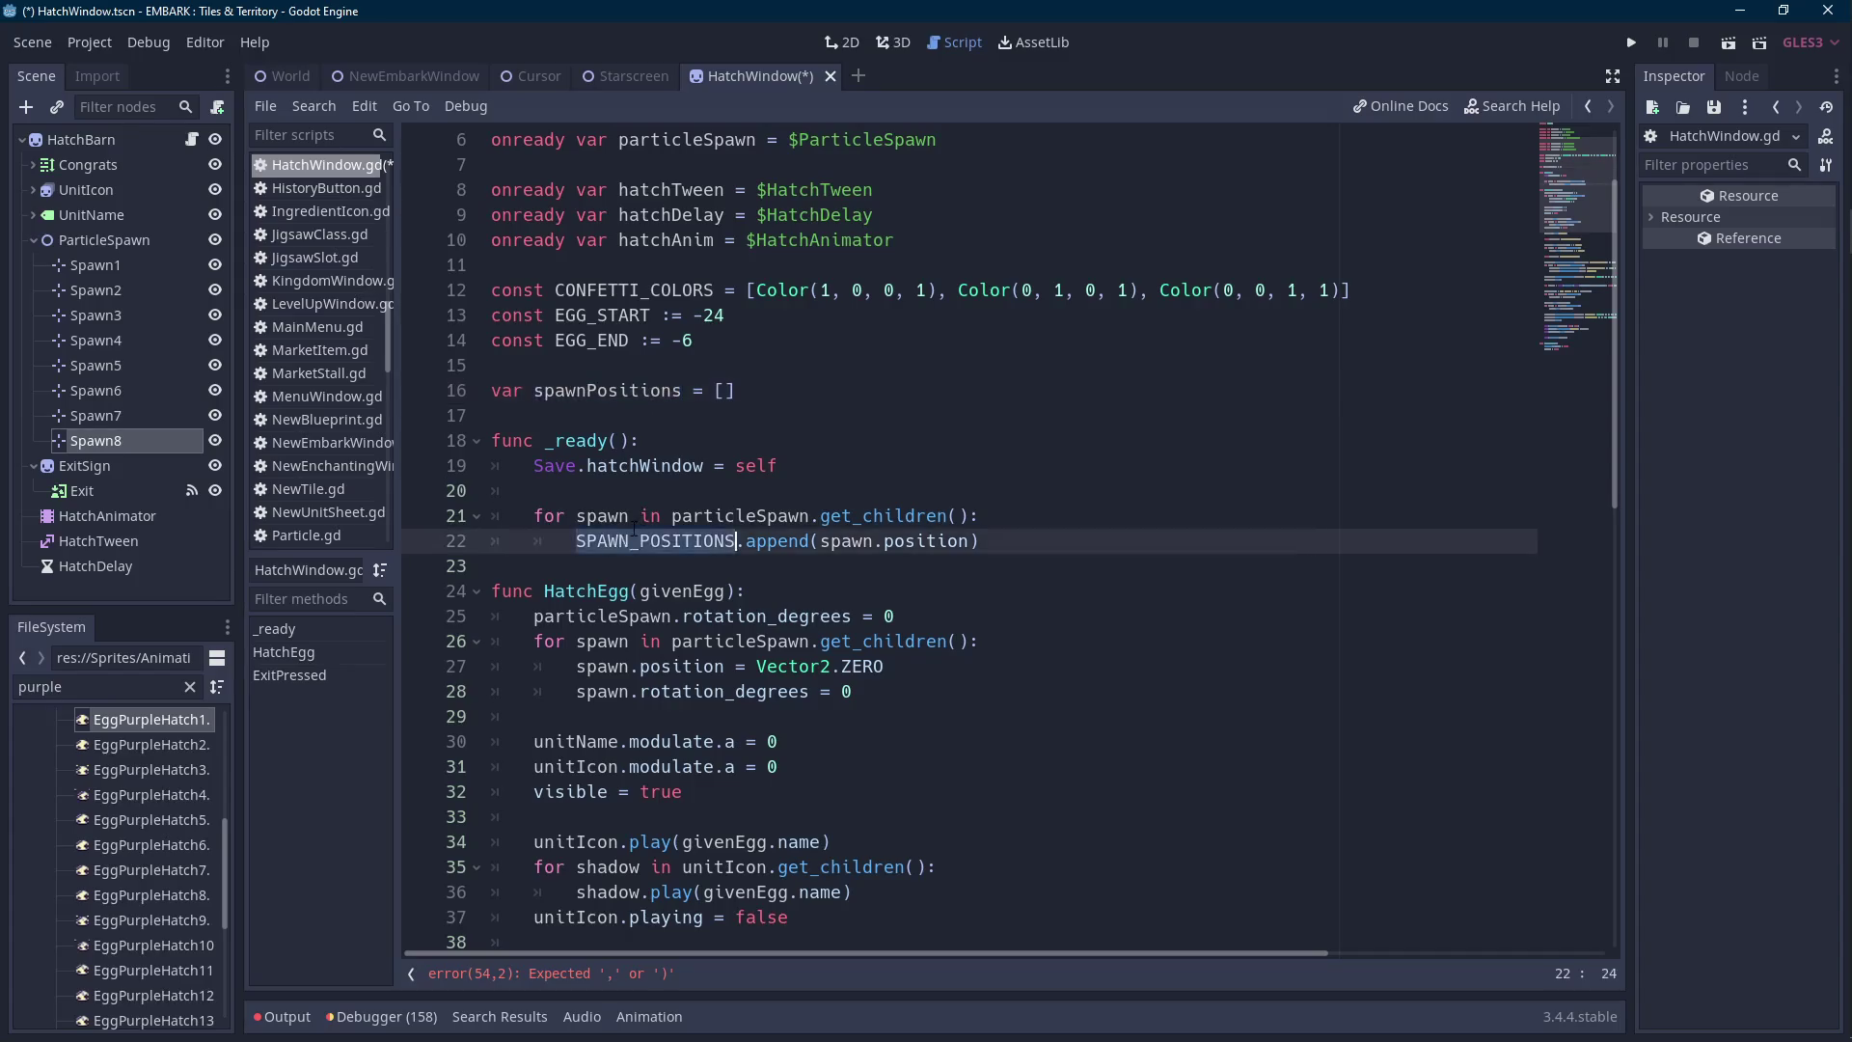
text(spawnPositions)
scroll(803, 590, down, 10)
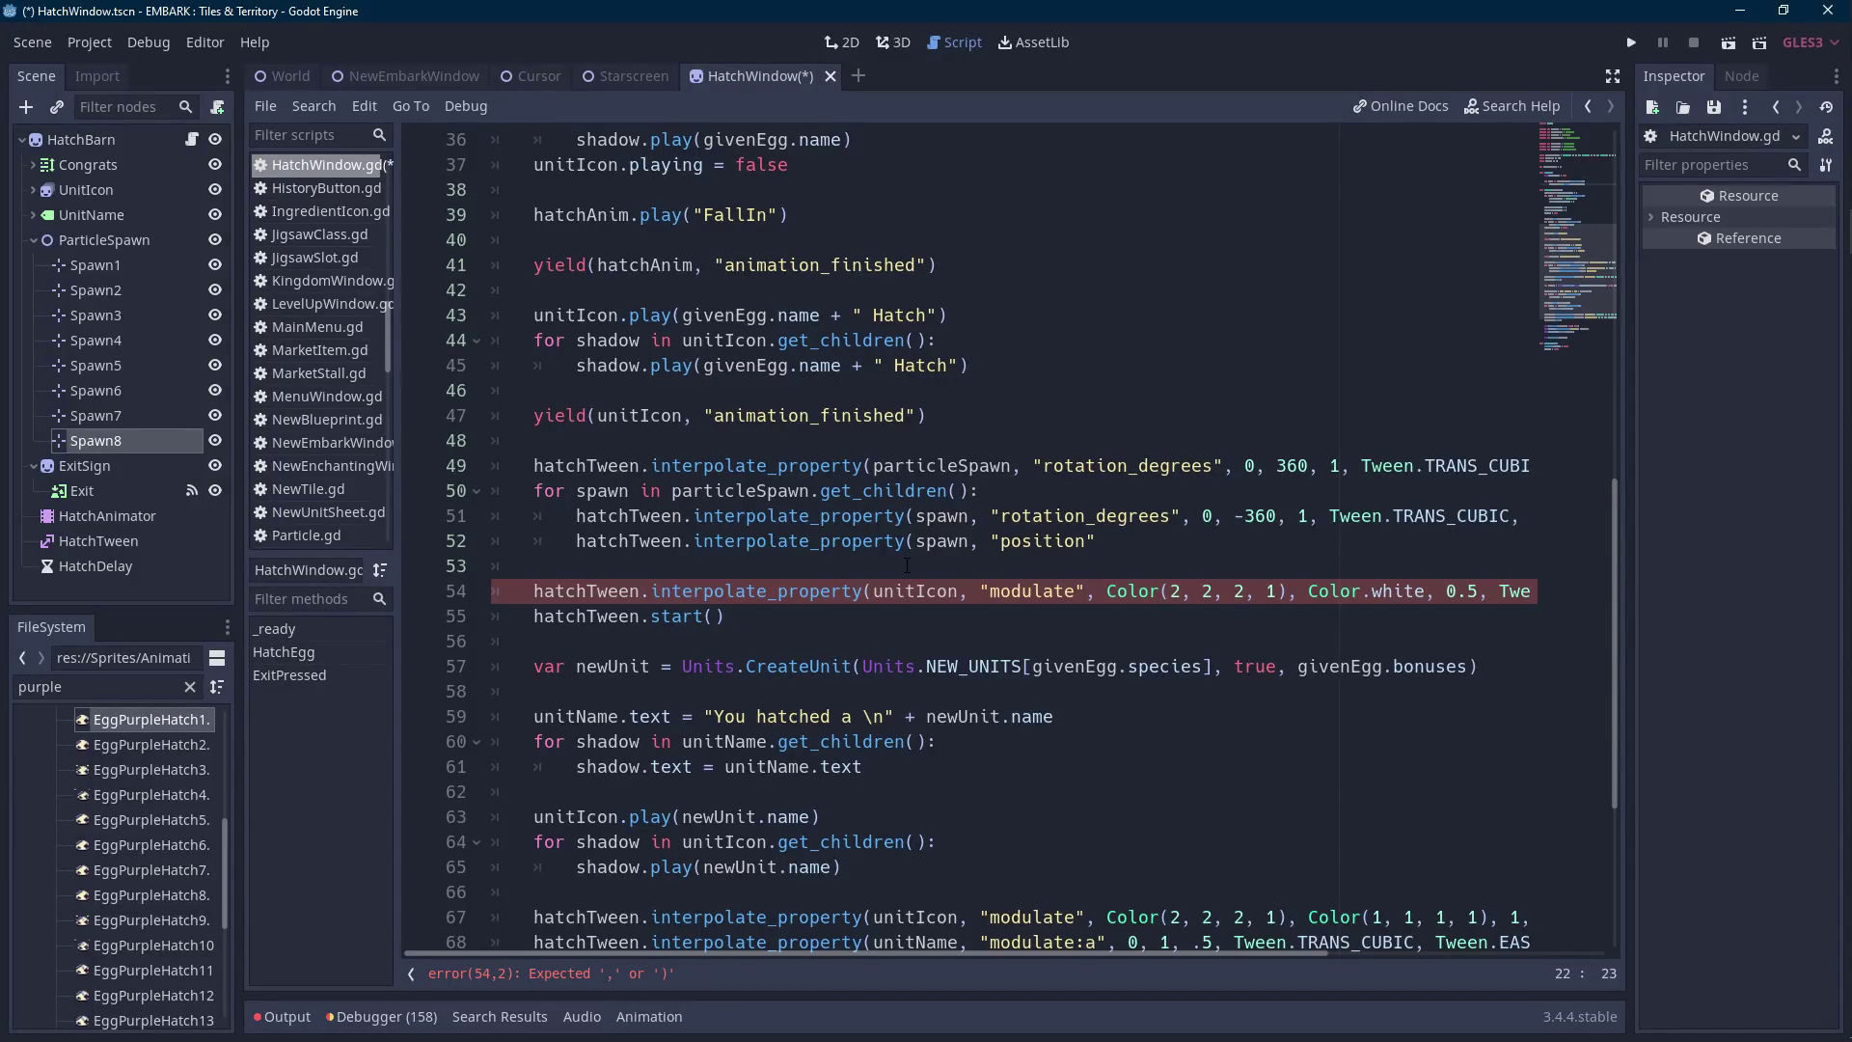
Append spawn.position and spawnPositions as arguments to the position tween line.
double_click(951, 546)
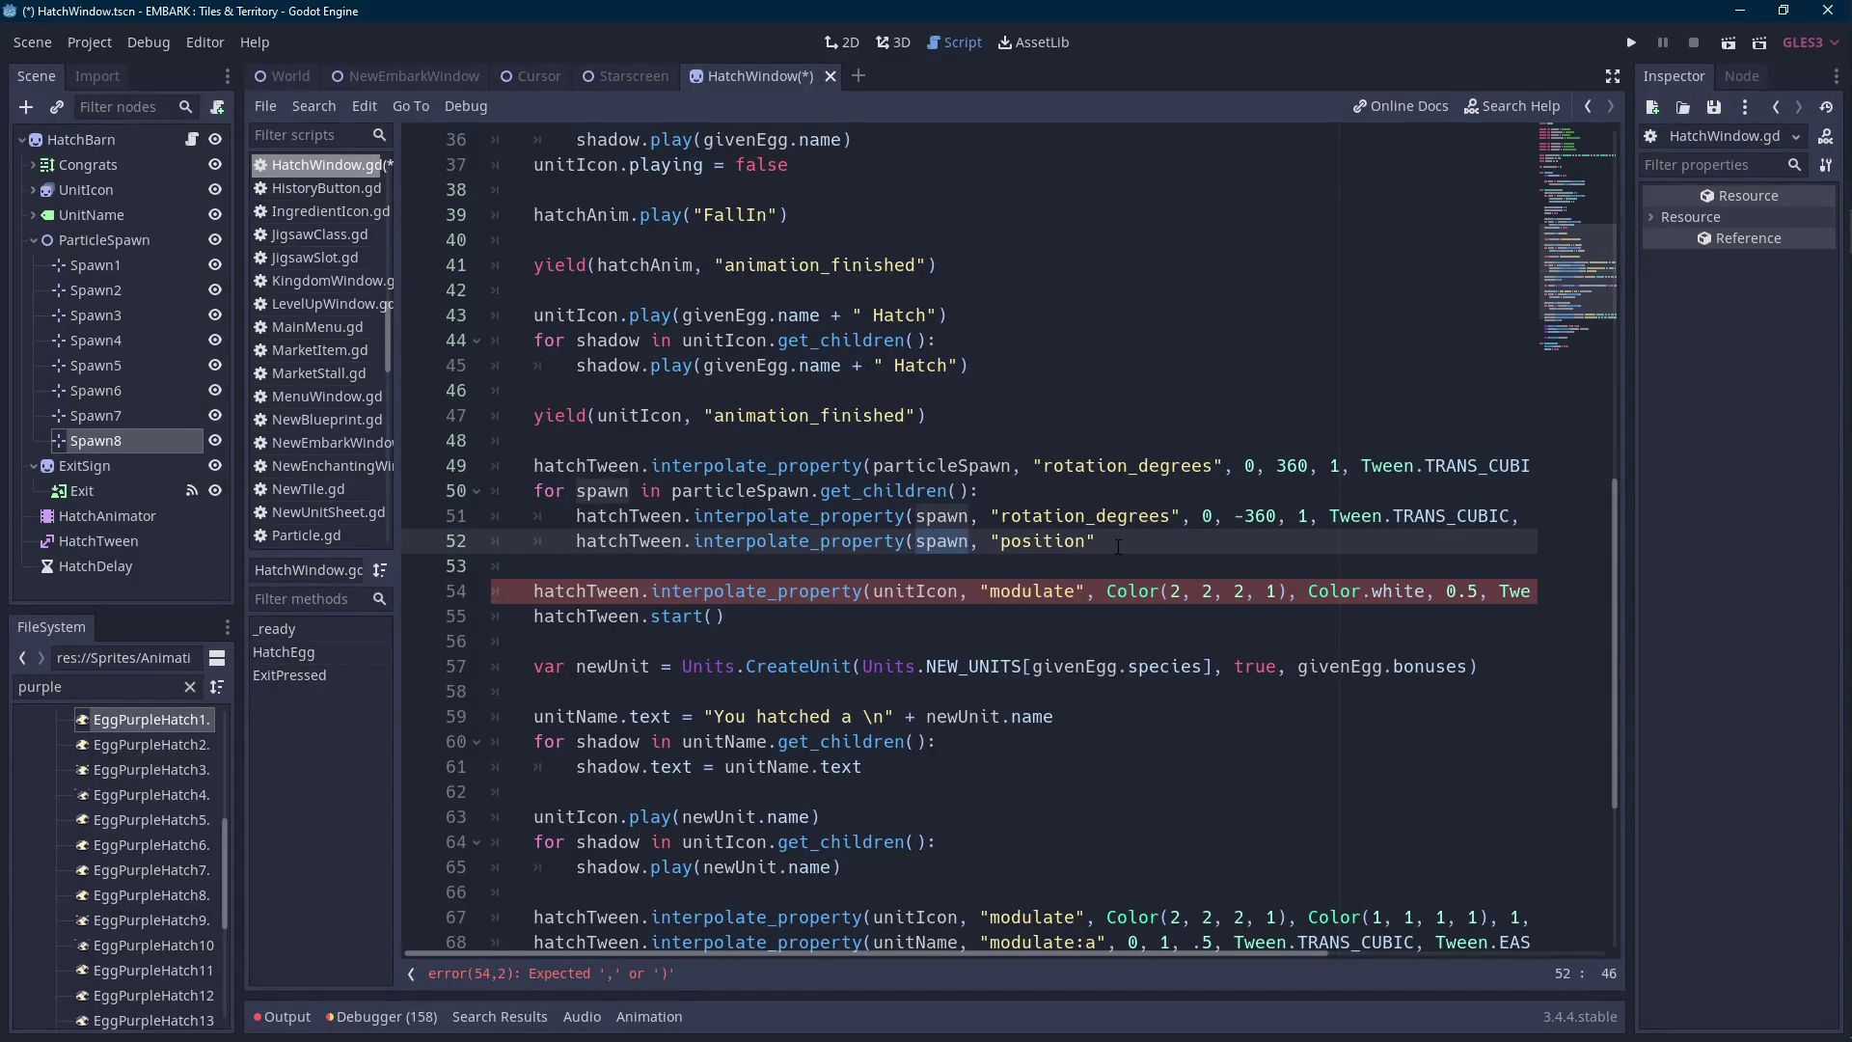
click(1134, 541)
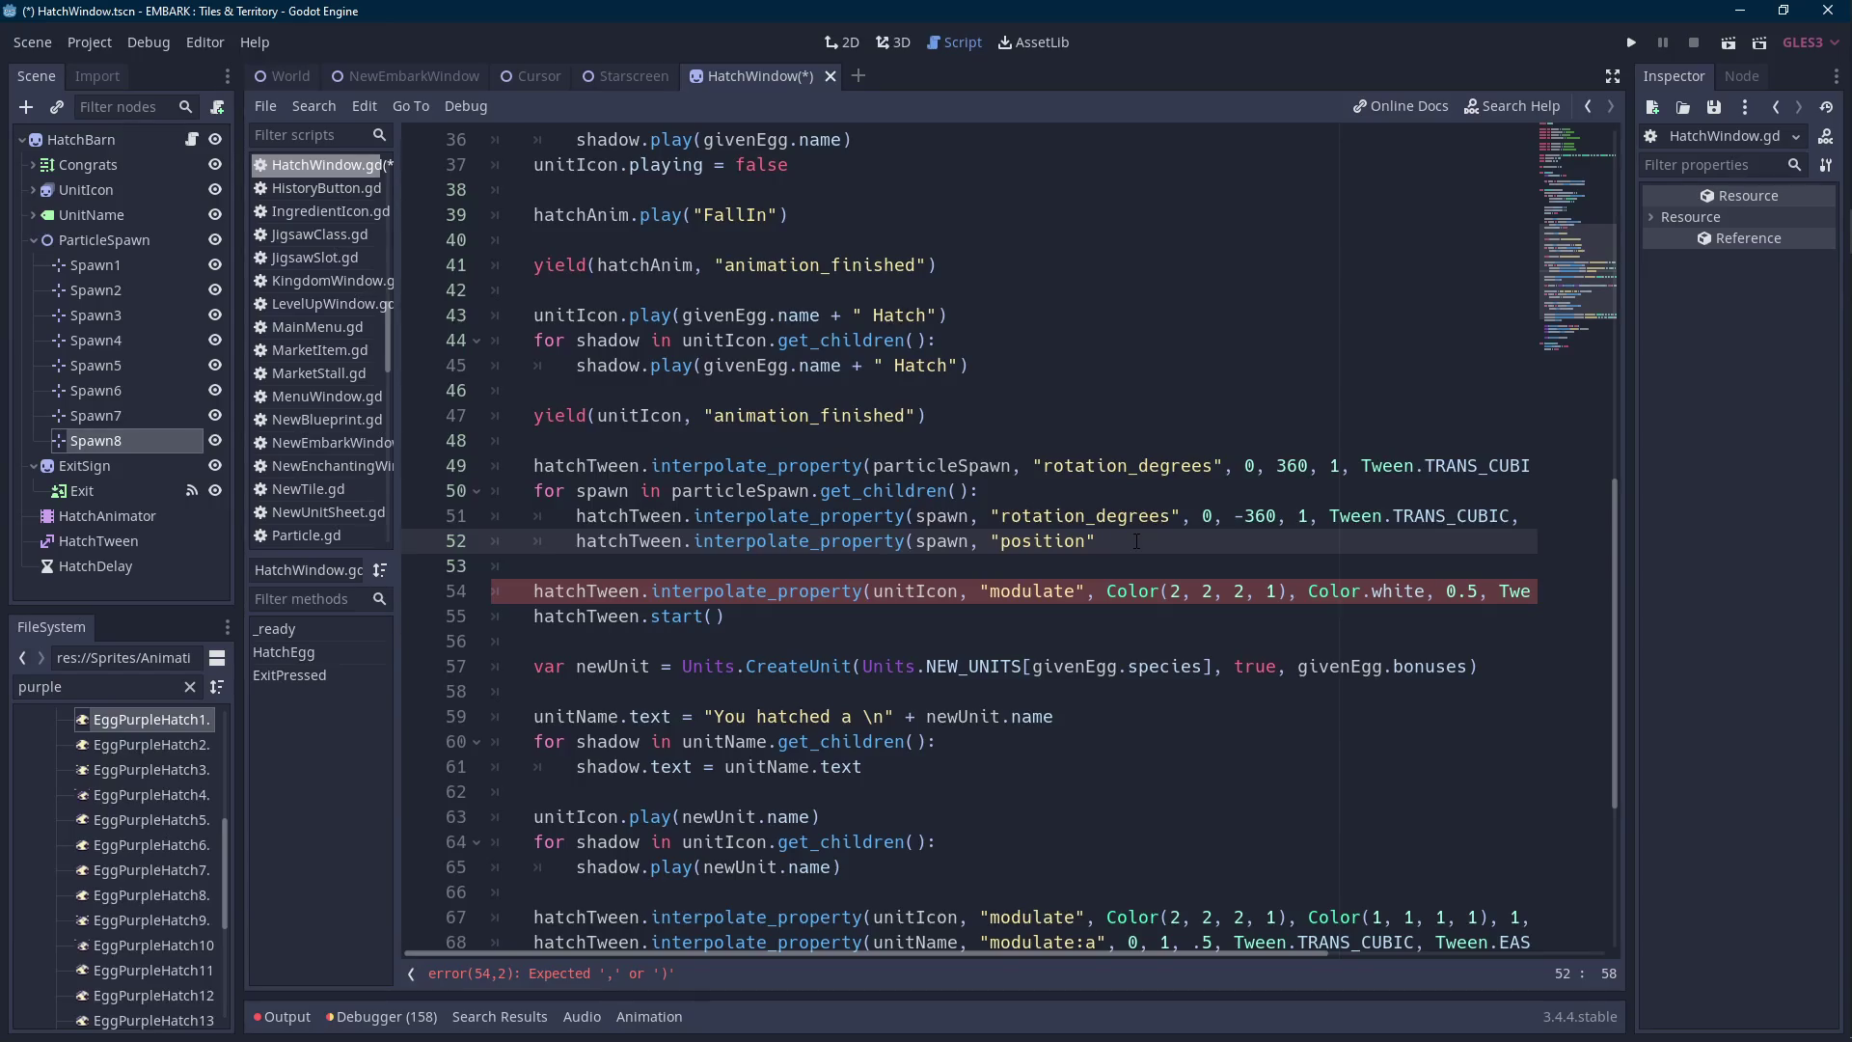
text(, spawn.positi)
text(on, spawnPositions)
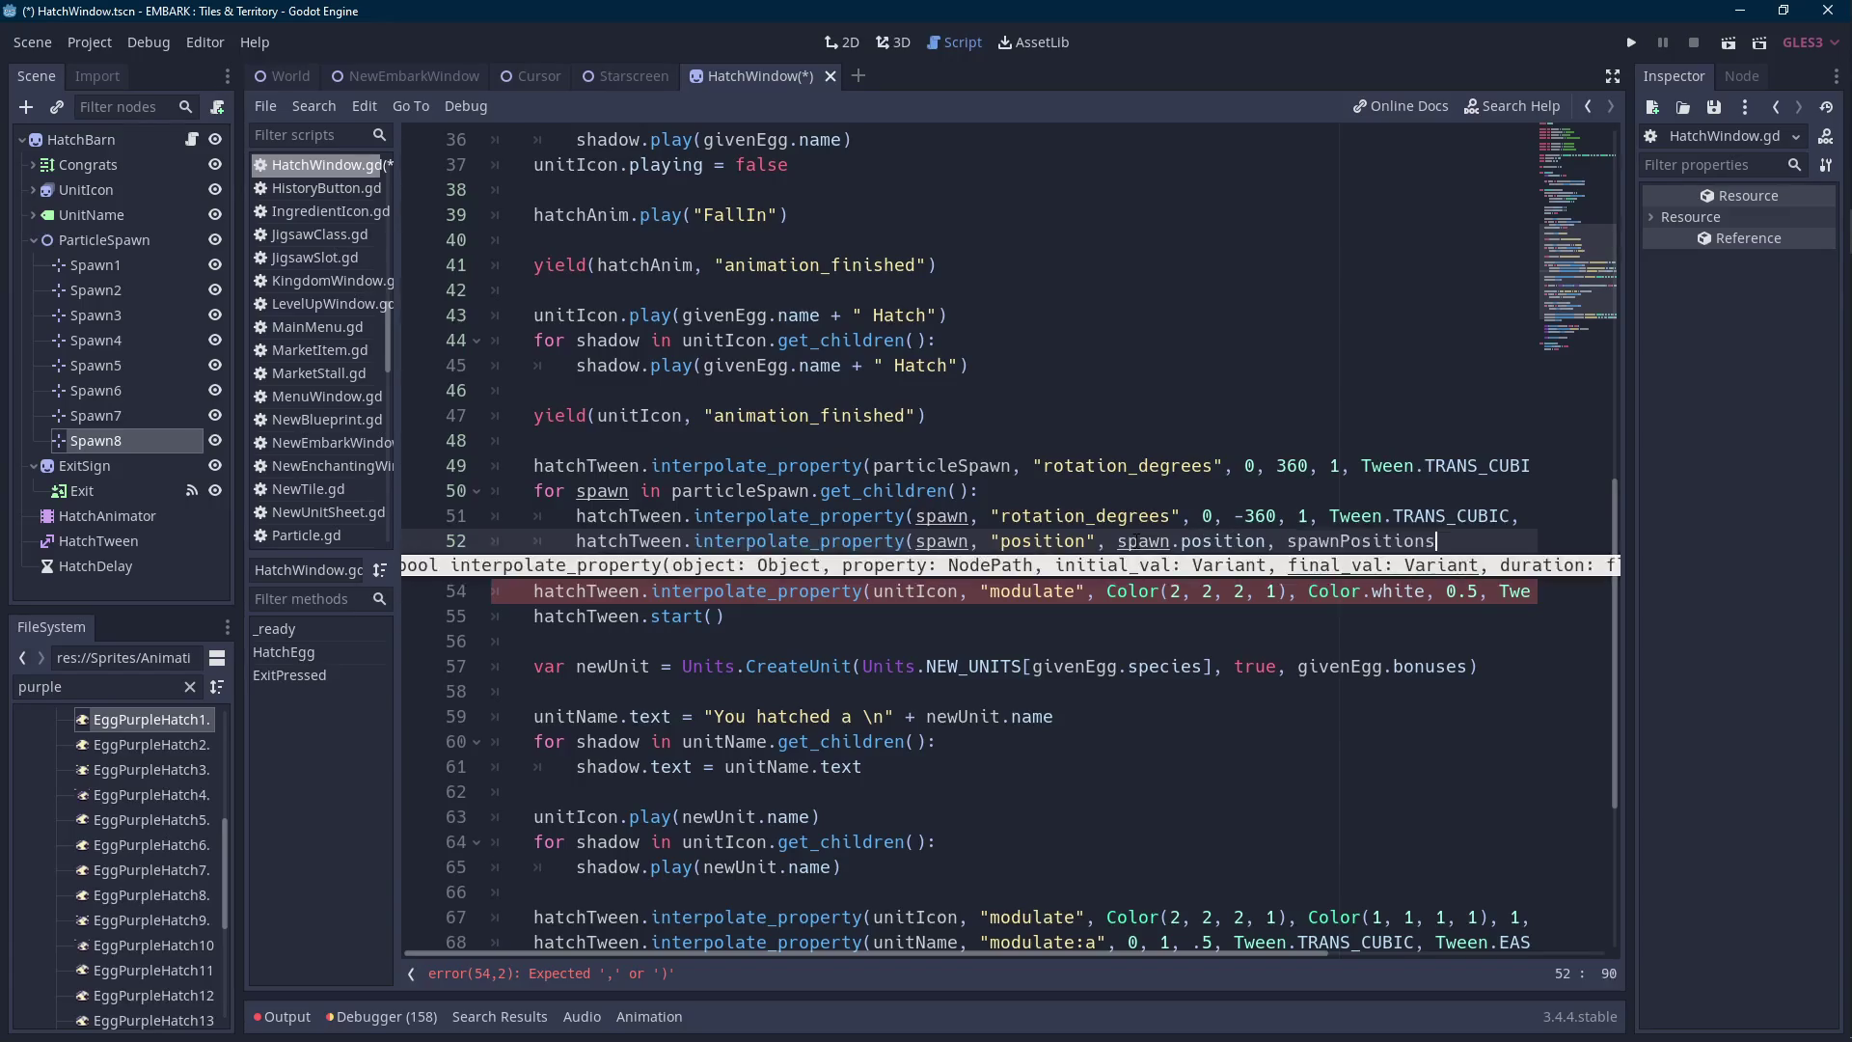
key(Escape)
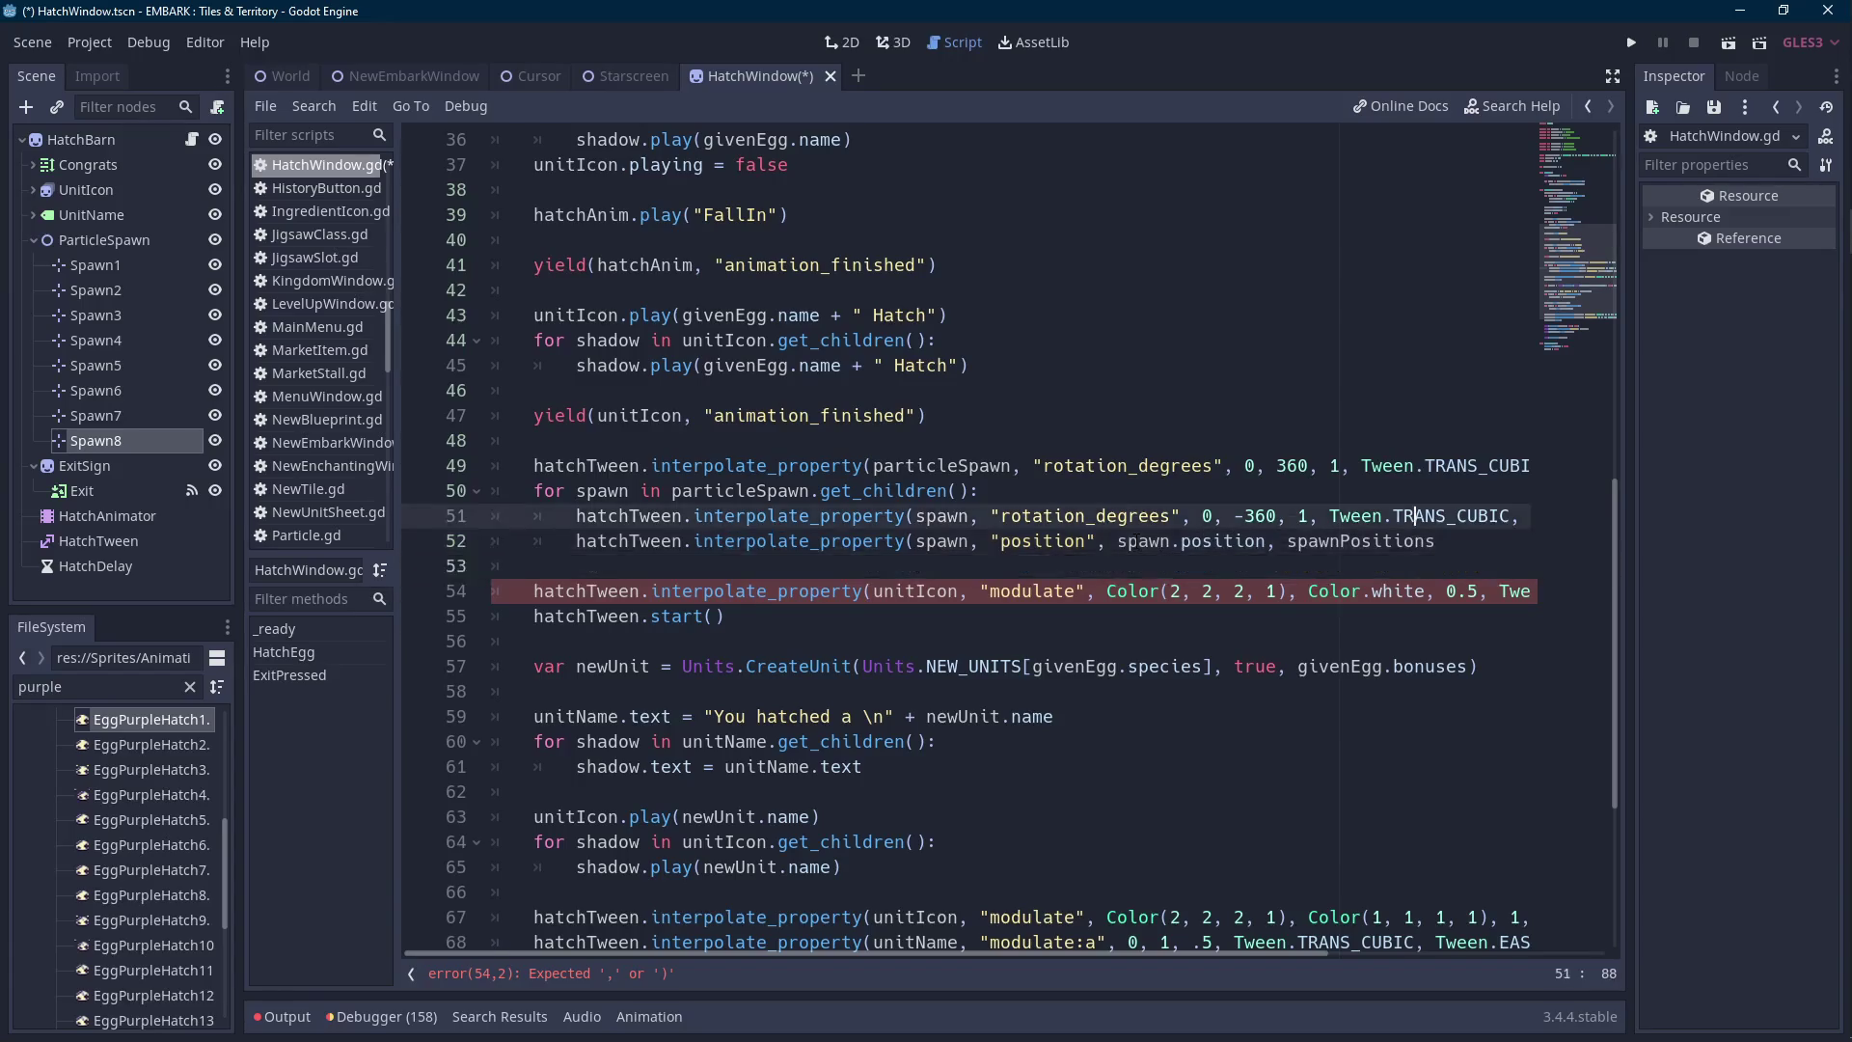
Insert a 'for i in range(particleSpawn.get_child_count()):' loop above the old spawn loop.
click(641, 491)
key(Return)
key(Up)
text(for i in range(spawn)
key(Escape)
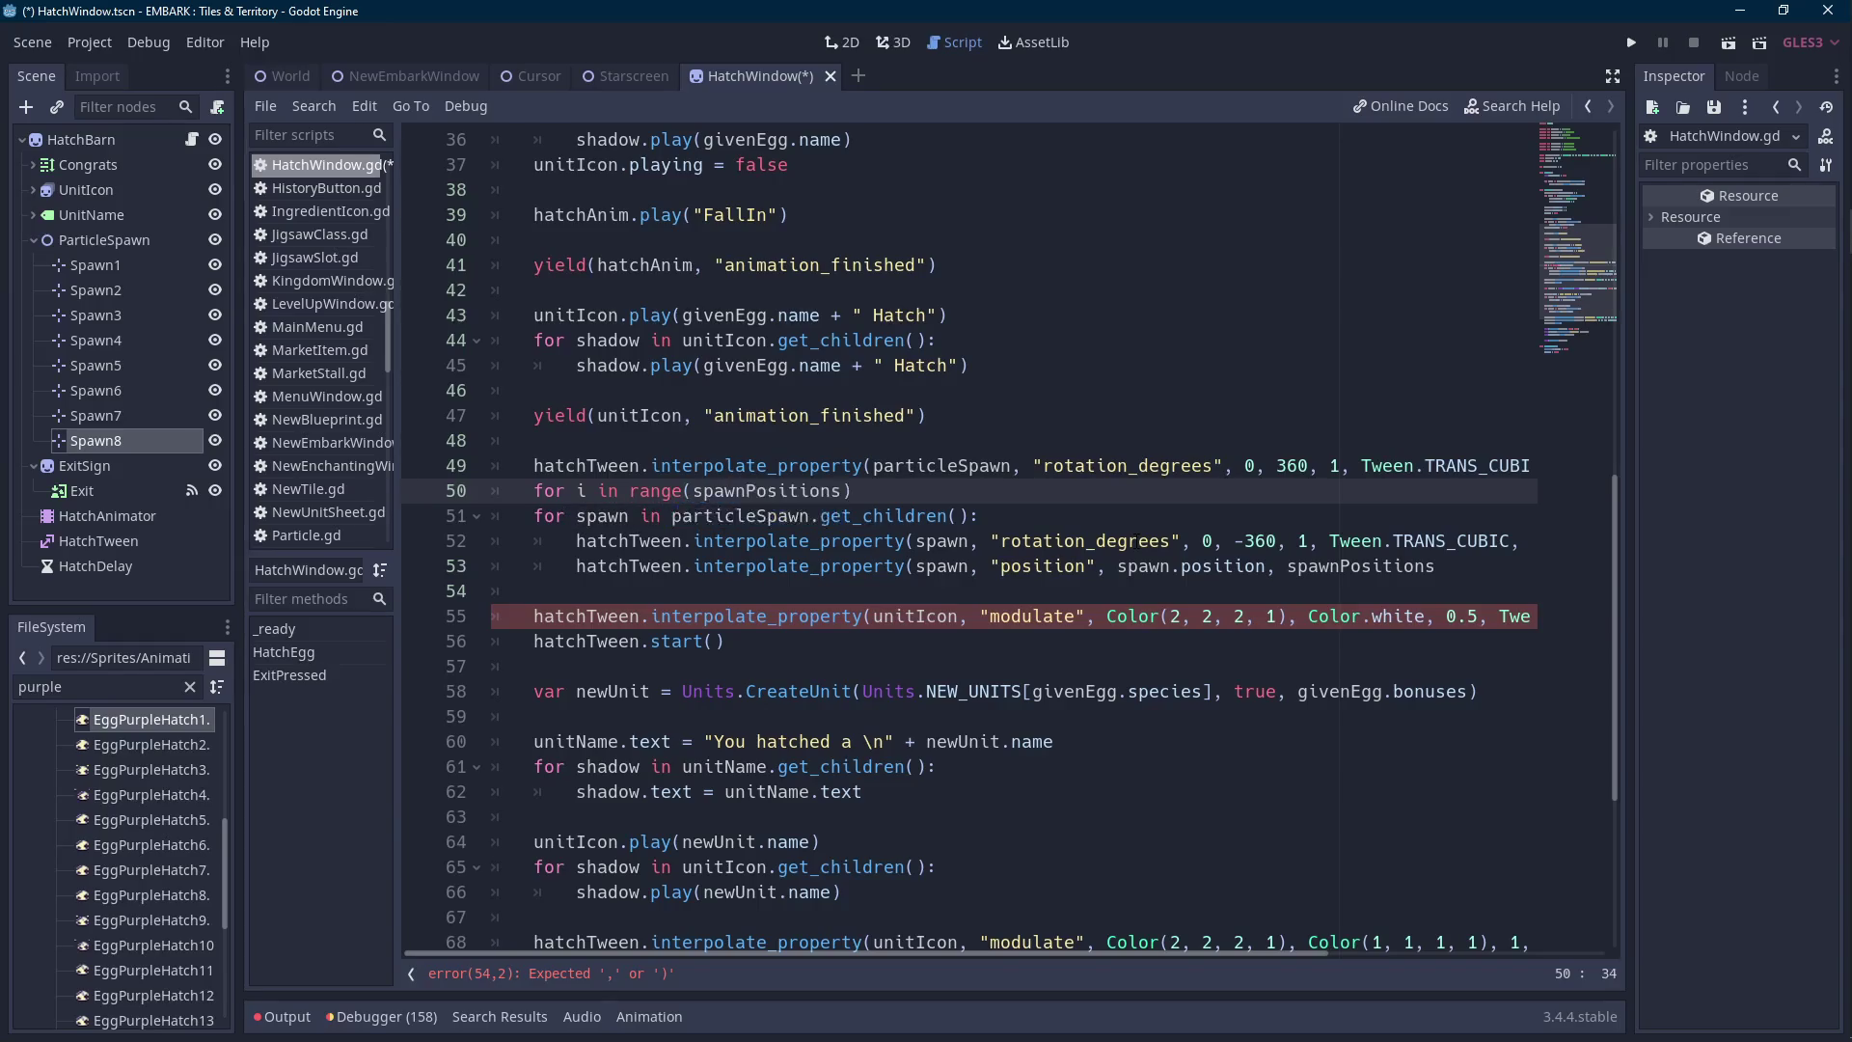
key(BackSpace)
key(BackSpace)
key(BackSpace)
text(particleSpawn.get_chi)
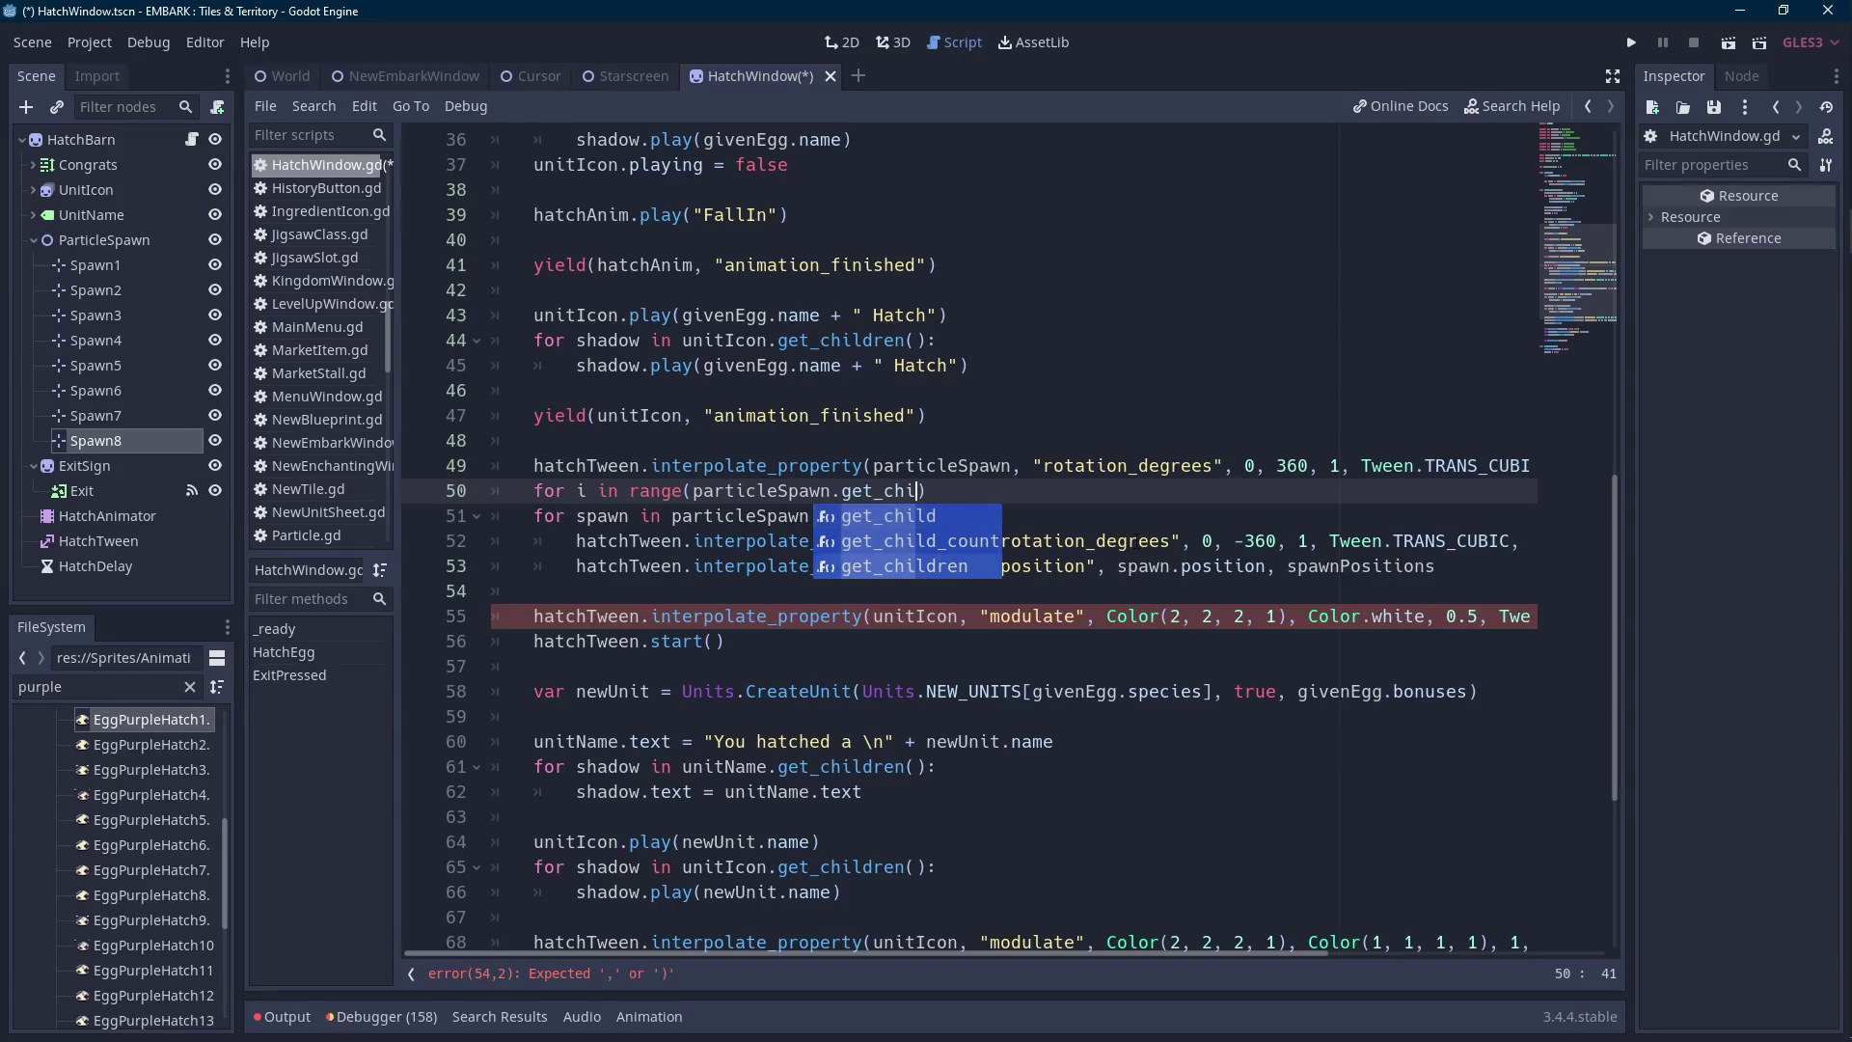
key(Down)
key(Return)
text(:)
key(Return)
key(Return)
key(Up)
Add 'var currentSpawn = particleSpawn.get_child(i)' and a hatchTween.interpolate_property line inside the new loop.
text(hatchTween.)
key(Escape)
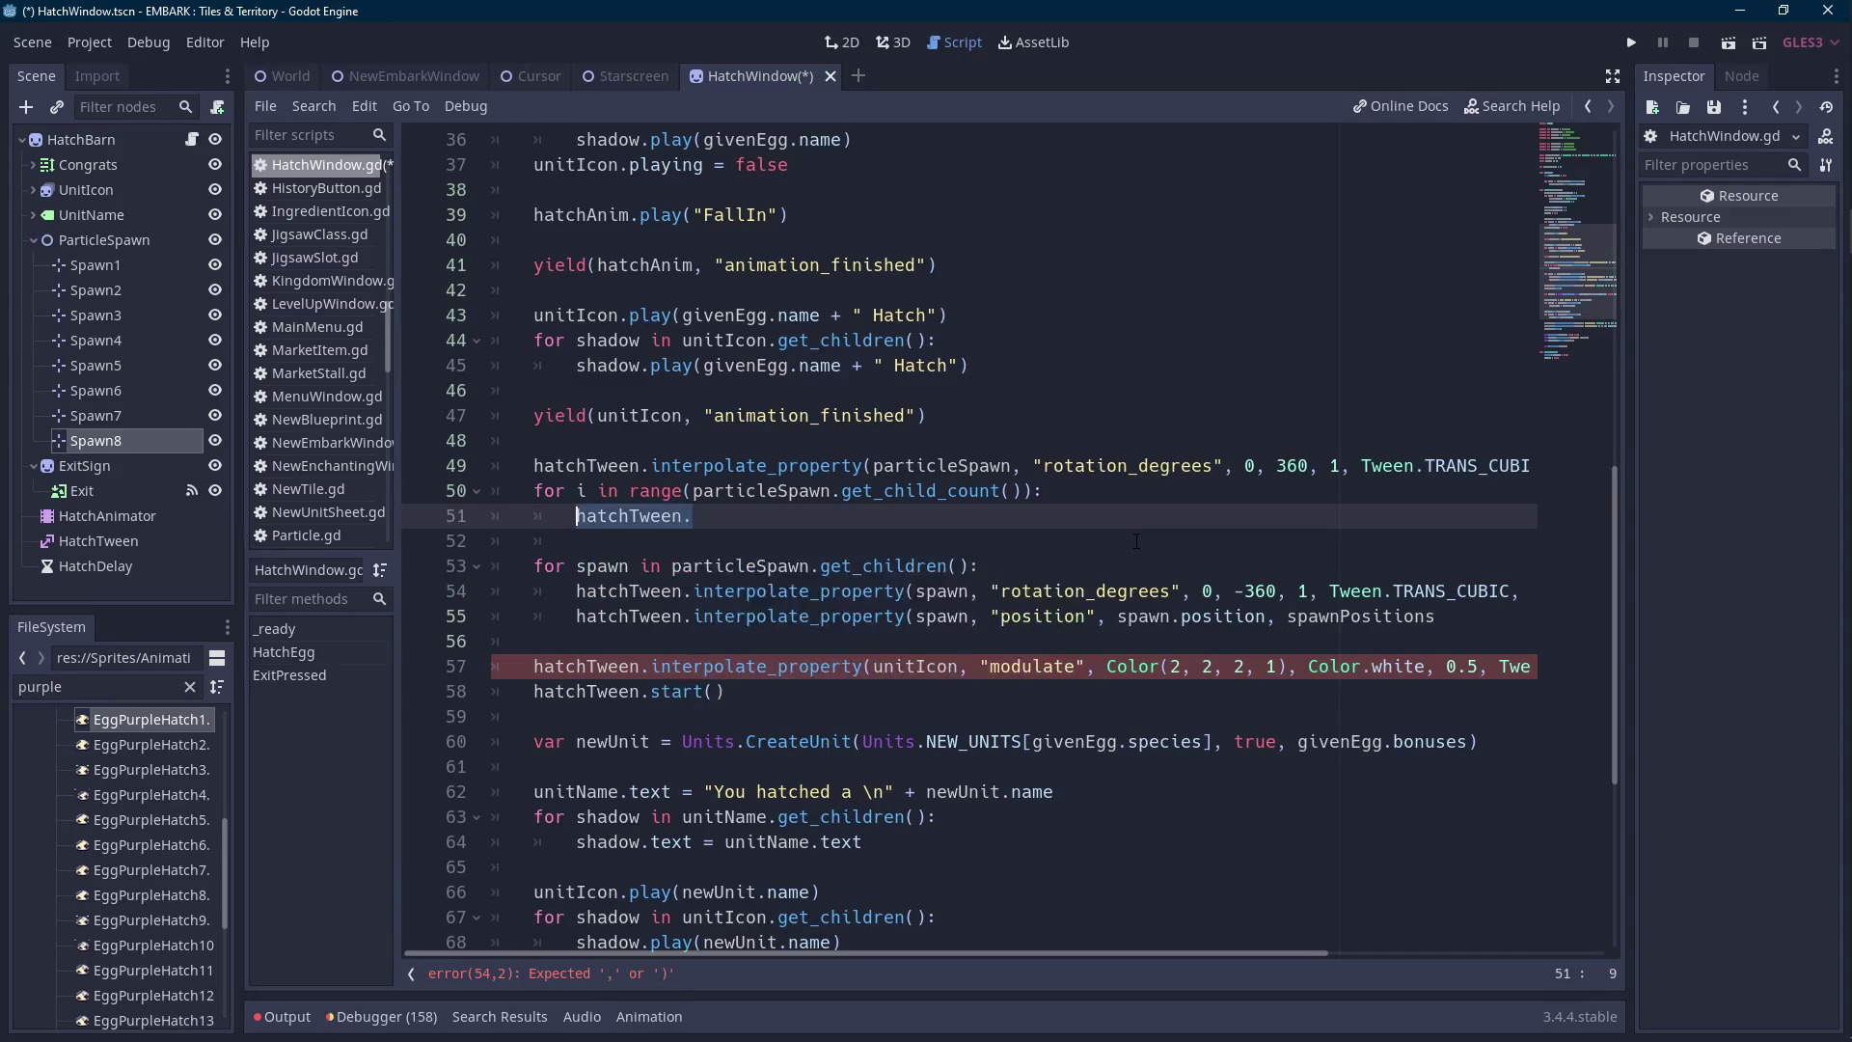
text(var currentSpawn)
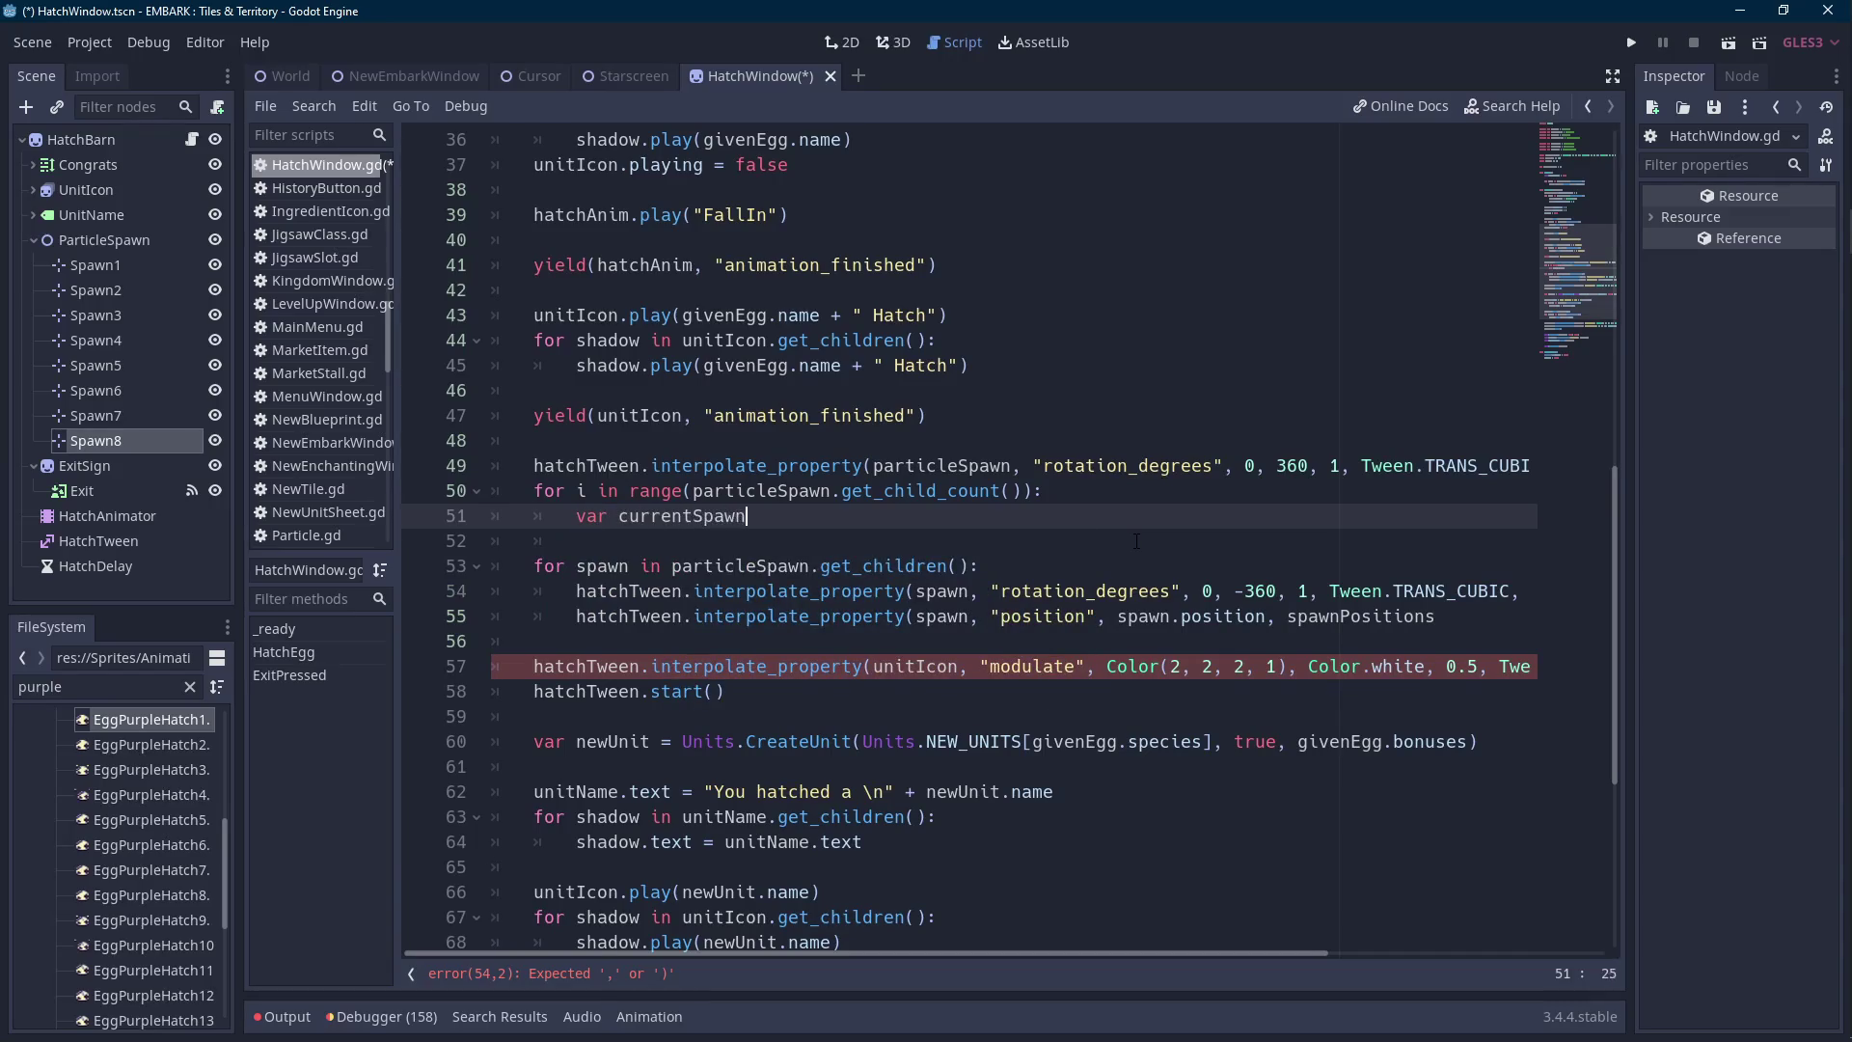
text( = particleSpawn.)
text(get_chi)
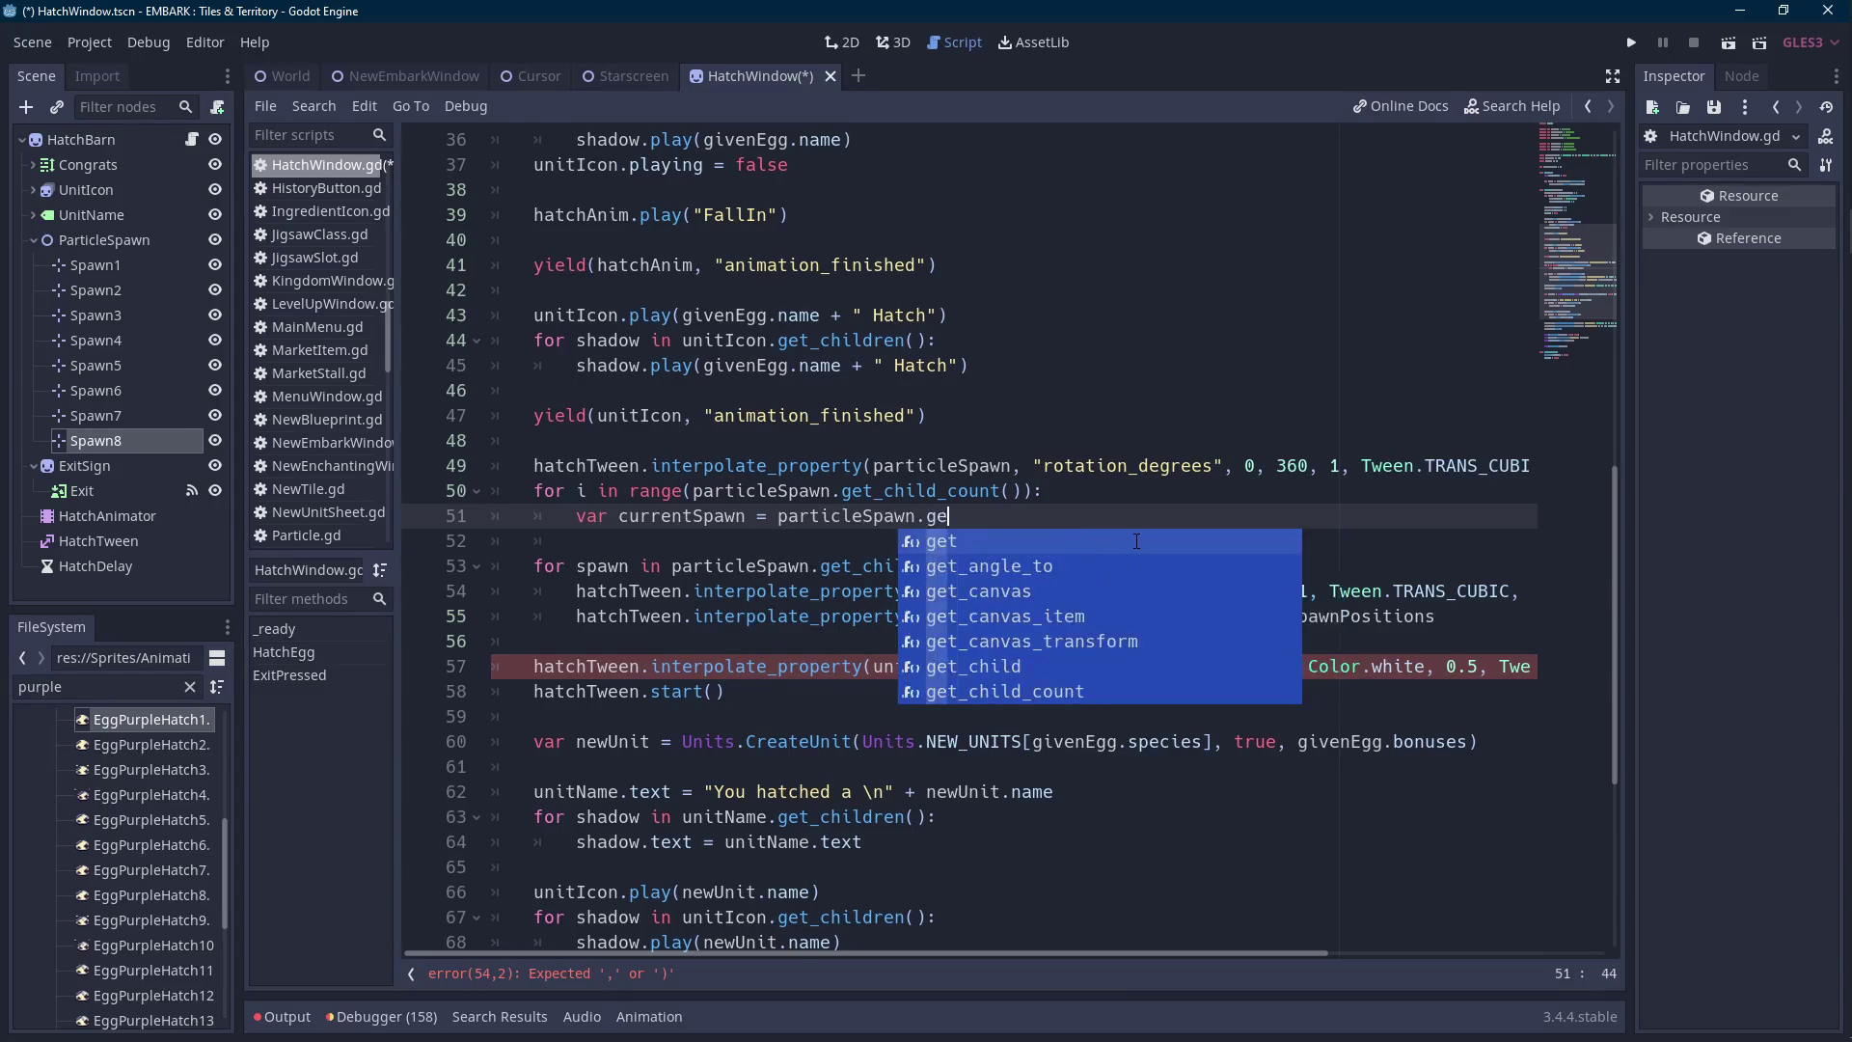
key(Return)
text(i))
key(Return)
text(hat)
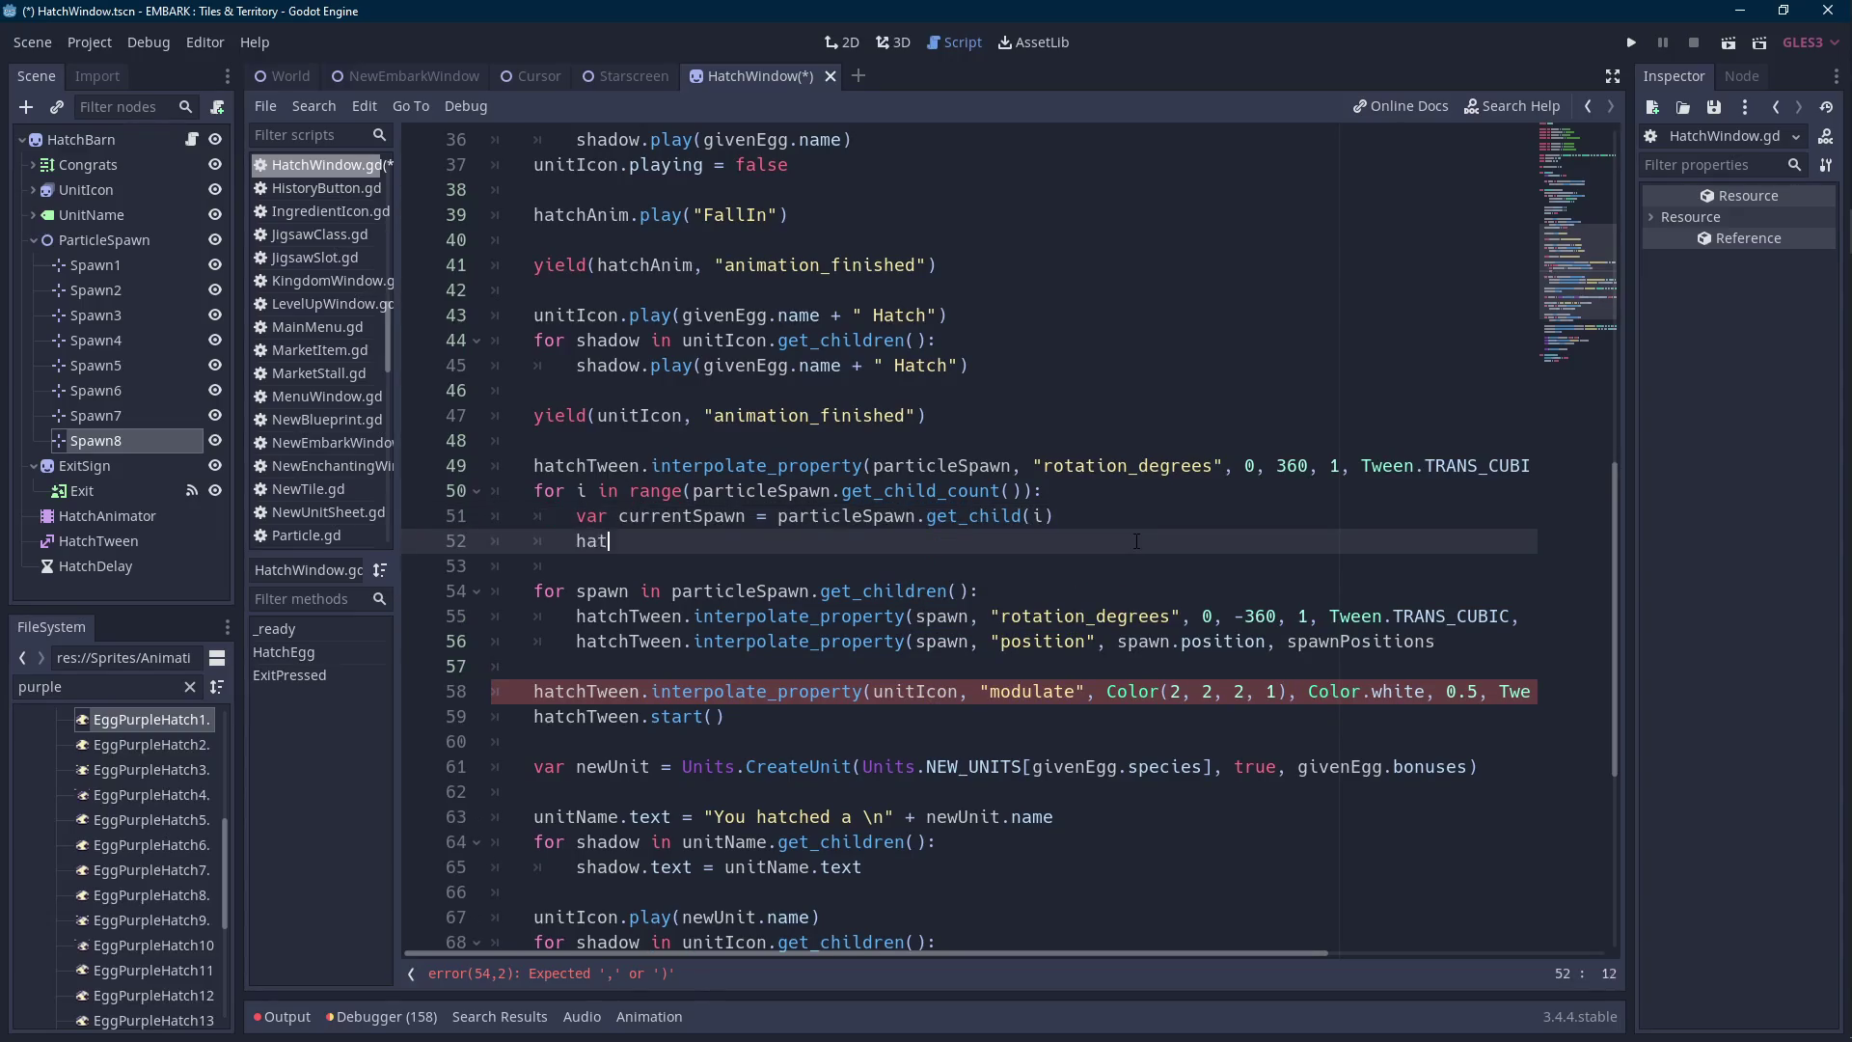
text(chTween.inter)
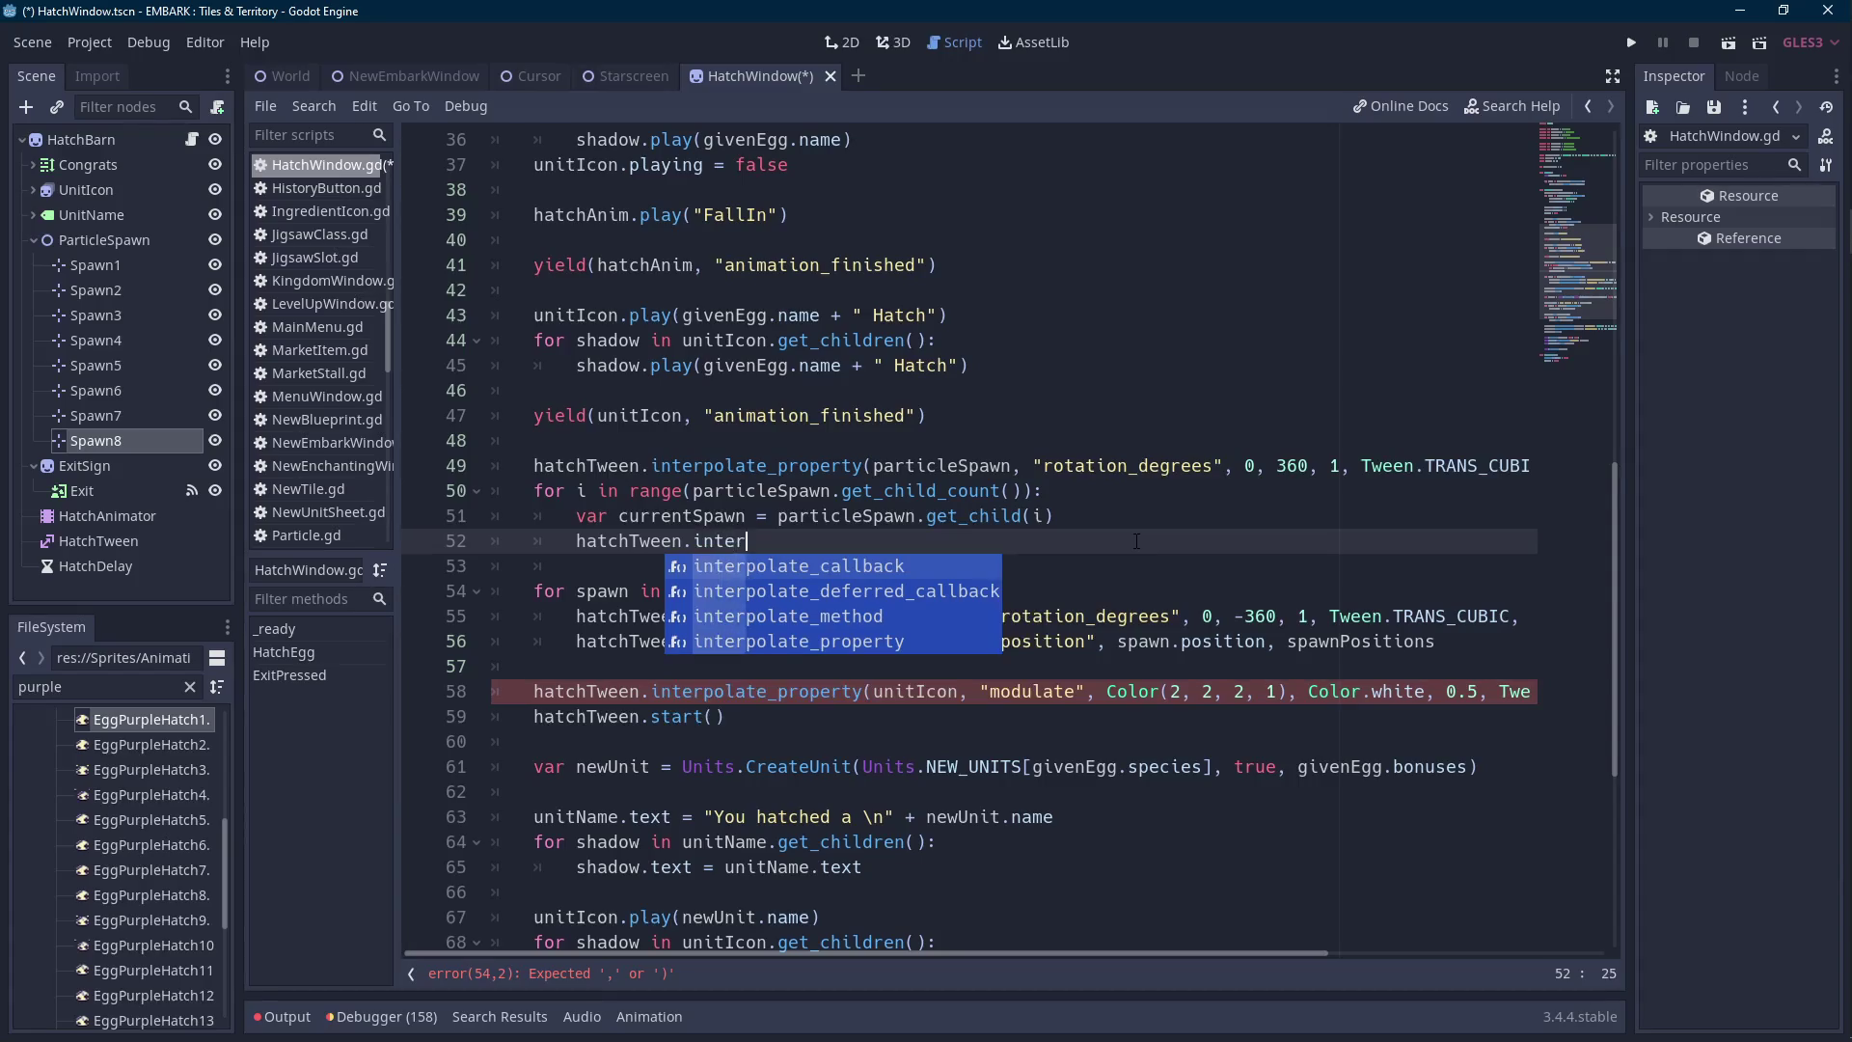
key(Return)
key(ctrl+z)
key(ctrl+z)
text(er)
key(Down)
key(Down)
key(Down)
key(Return)
Move the two old tween lines into the new loop and delete the for-spawn header.
click(1237, 629)
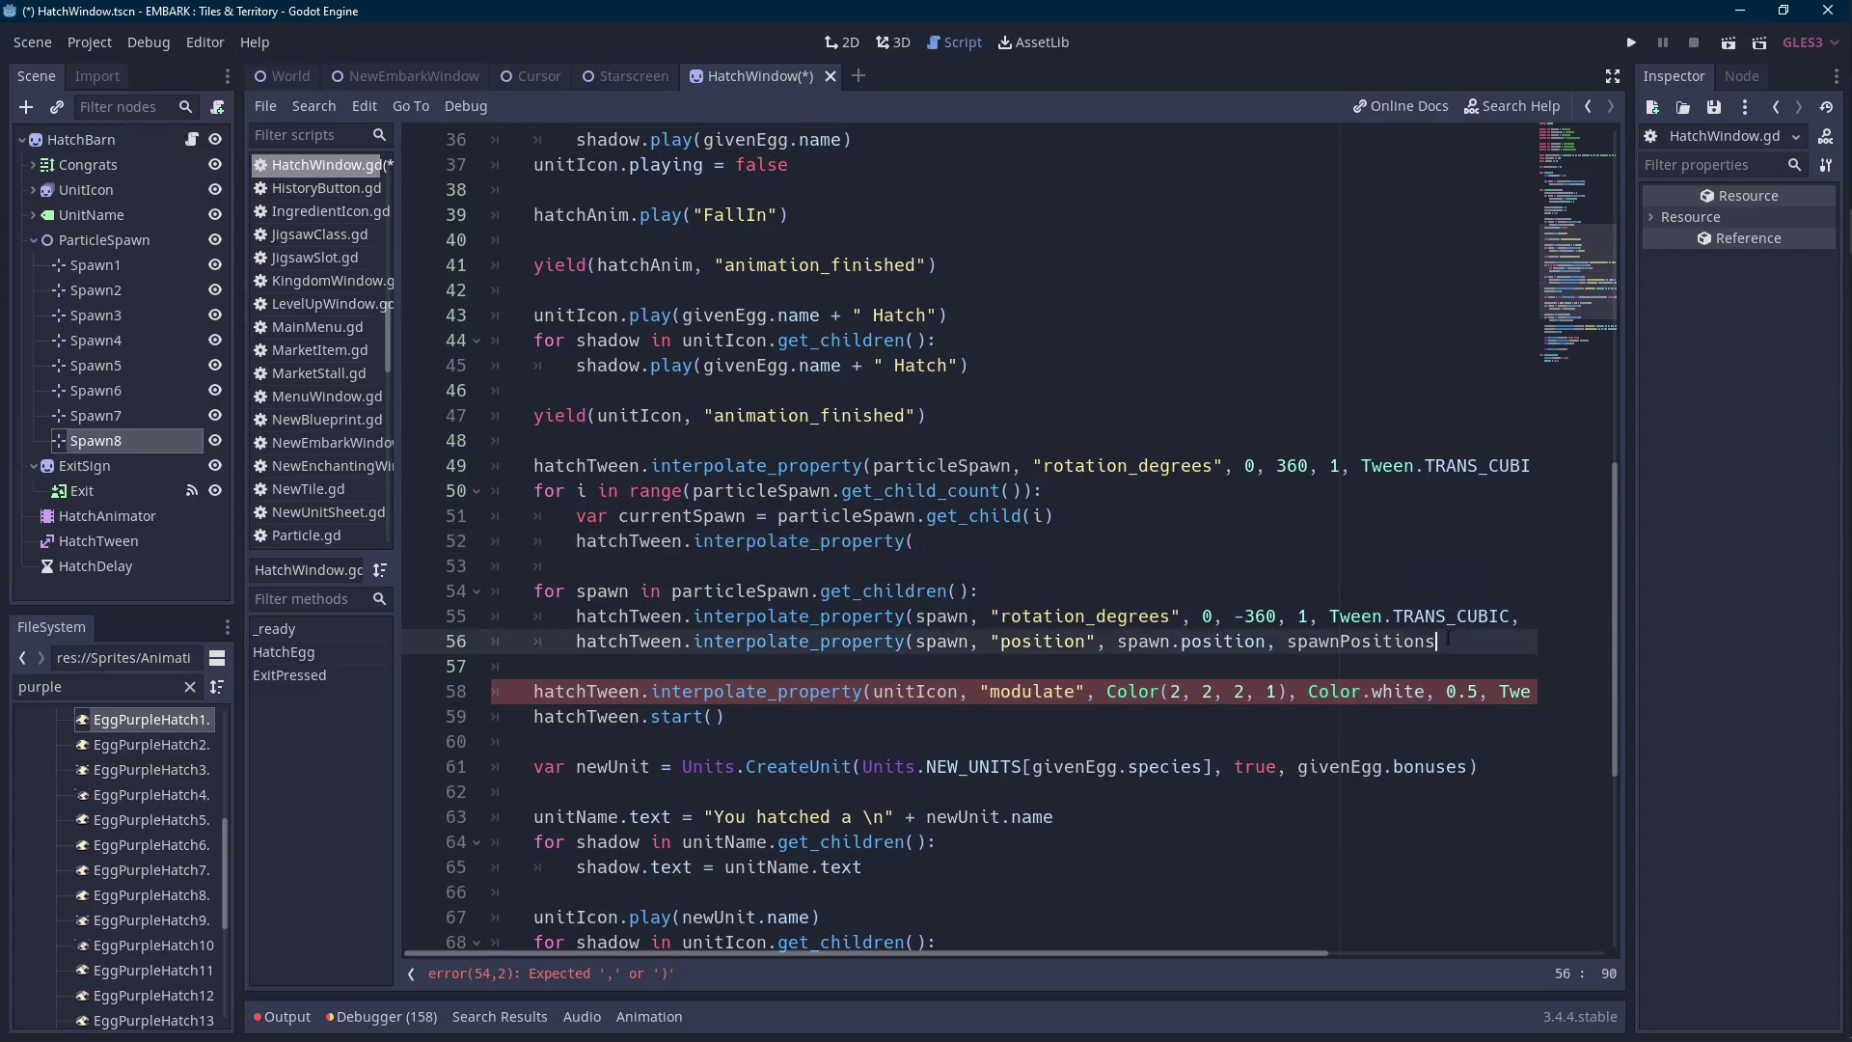
key(End)
key(shift+Up)
key(shift+Home)
key(ctrl+x)
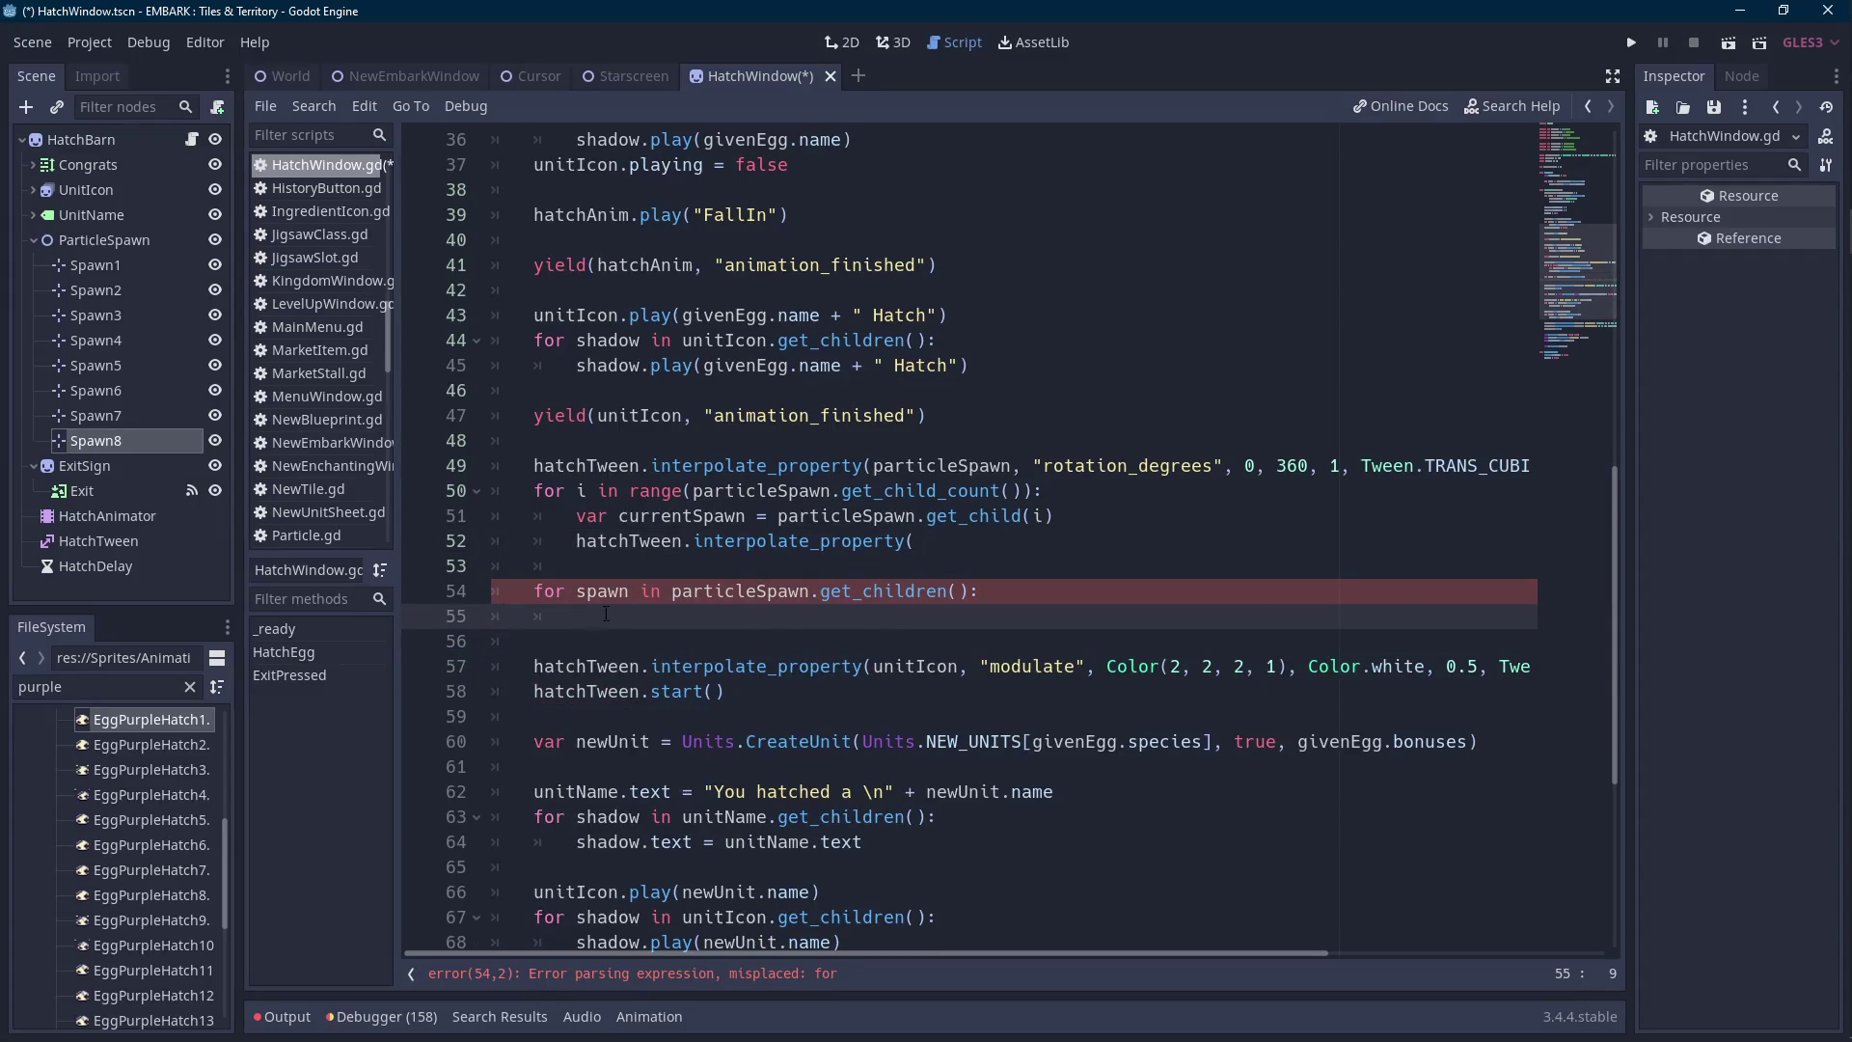
key(shift+Up)
key(shift+Up)
key(BackSpace)
key(shift+Up)
key(ctrl+v)
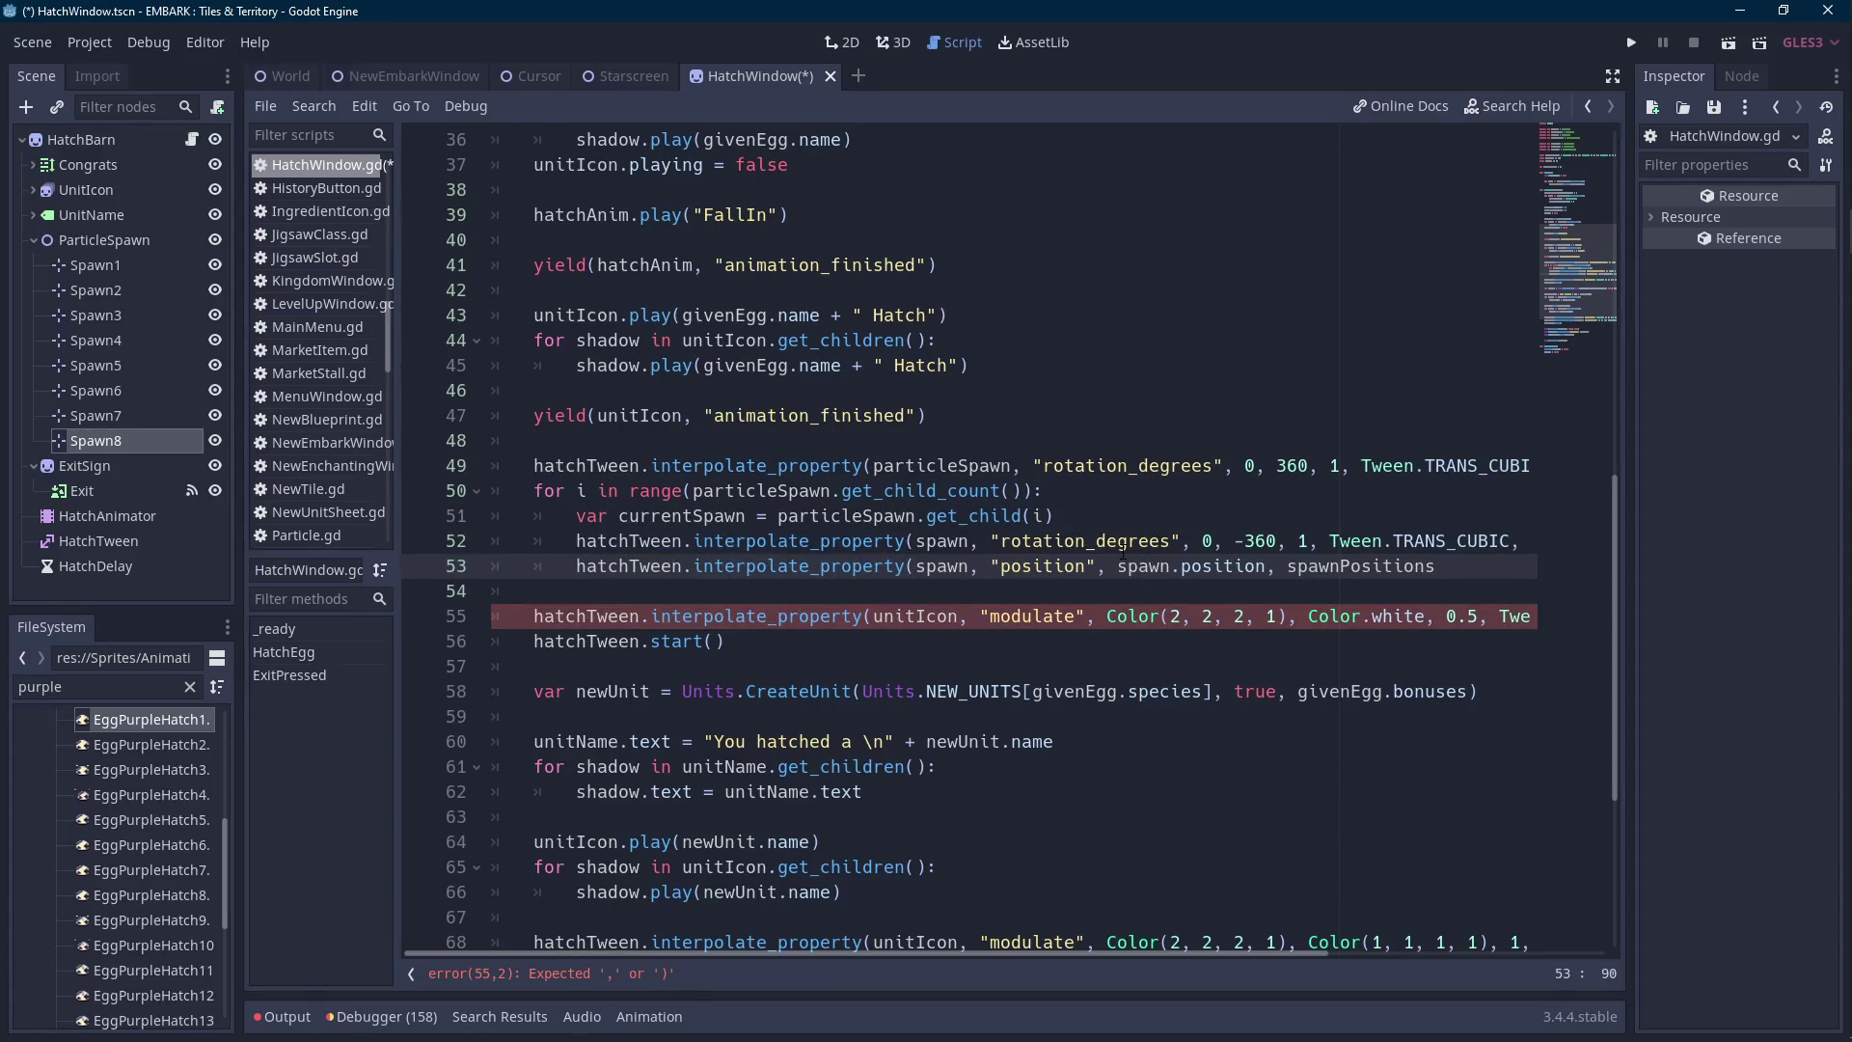
Replace spawn with currentSpawn in both tween lines.
double_click(940, 541)
key(ctrl+v)
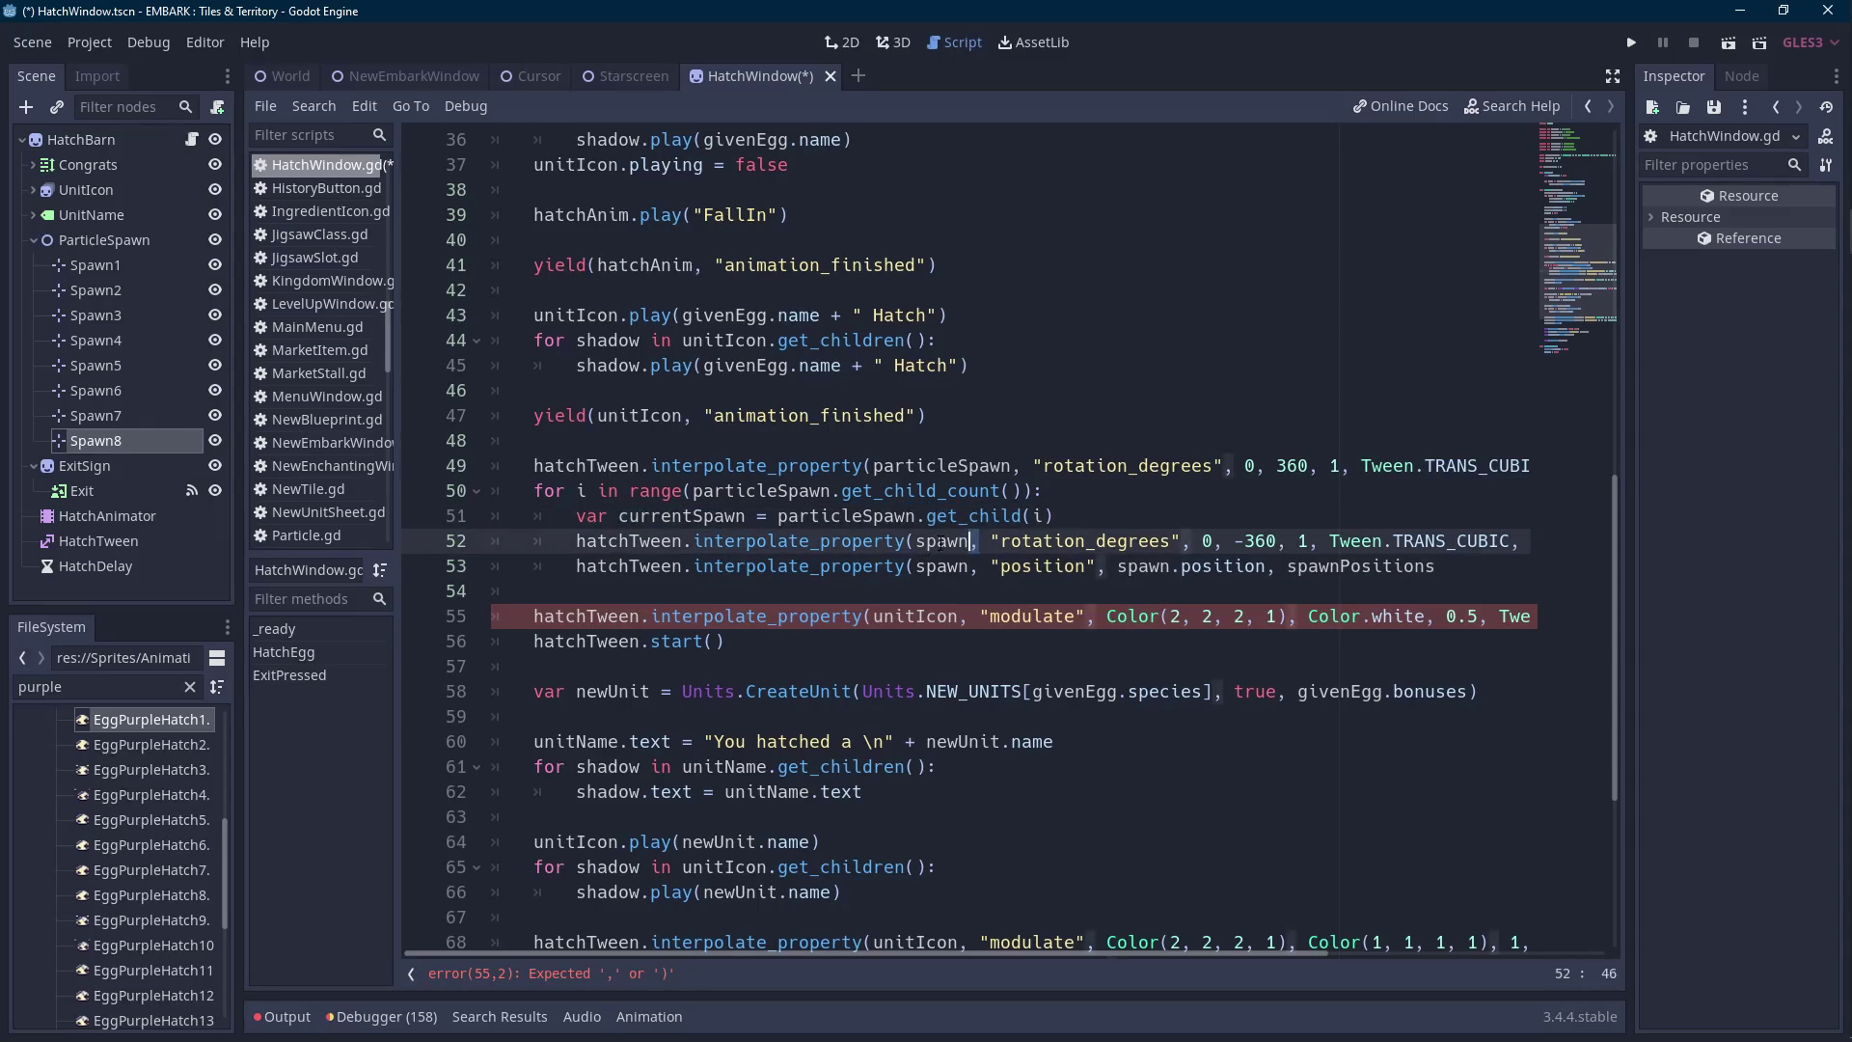
double_click(941, 566)
key(ctrl+v)
double_click(1226, 566)
key(ctrl+v)
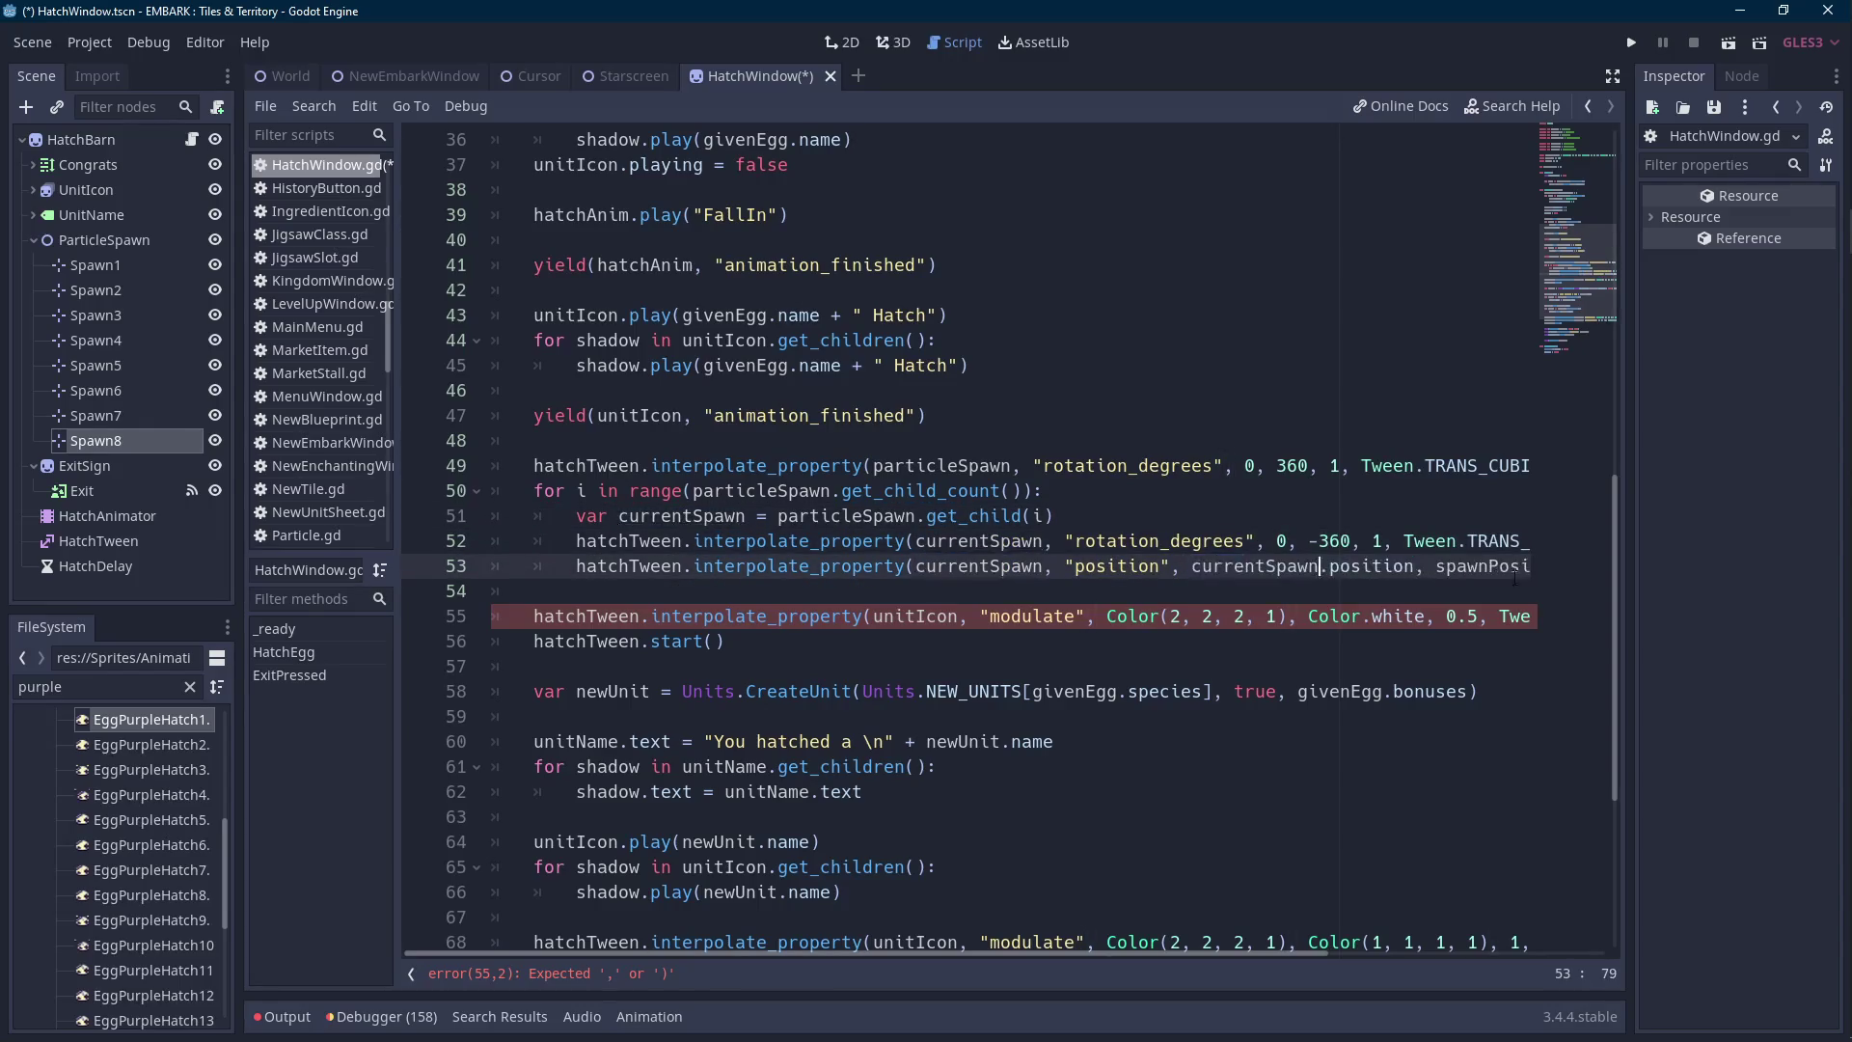
Complete the position tween with spawnPositions[i] * 2, duration 1, Tween.TRANS_CUBIC and Tween.EASE_IN.
drag(1510, 569, 1551, 579)
click(1551, 571)
text([i)
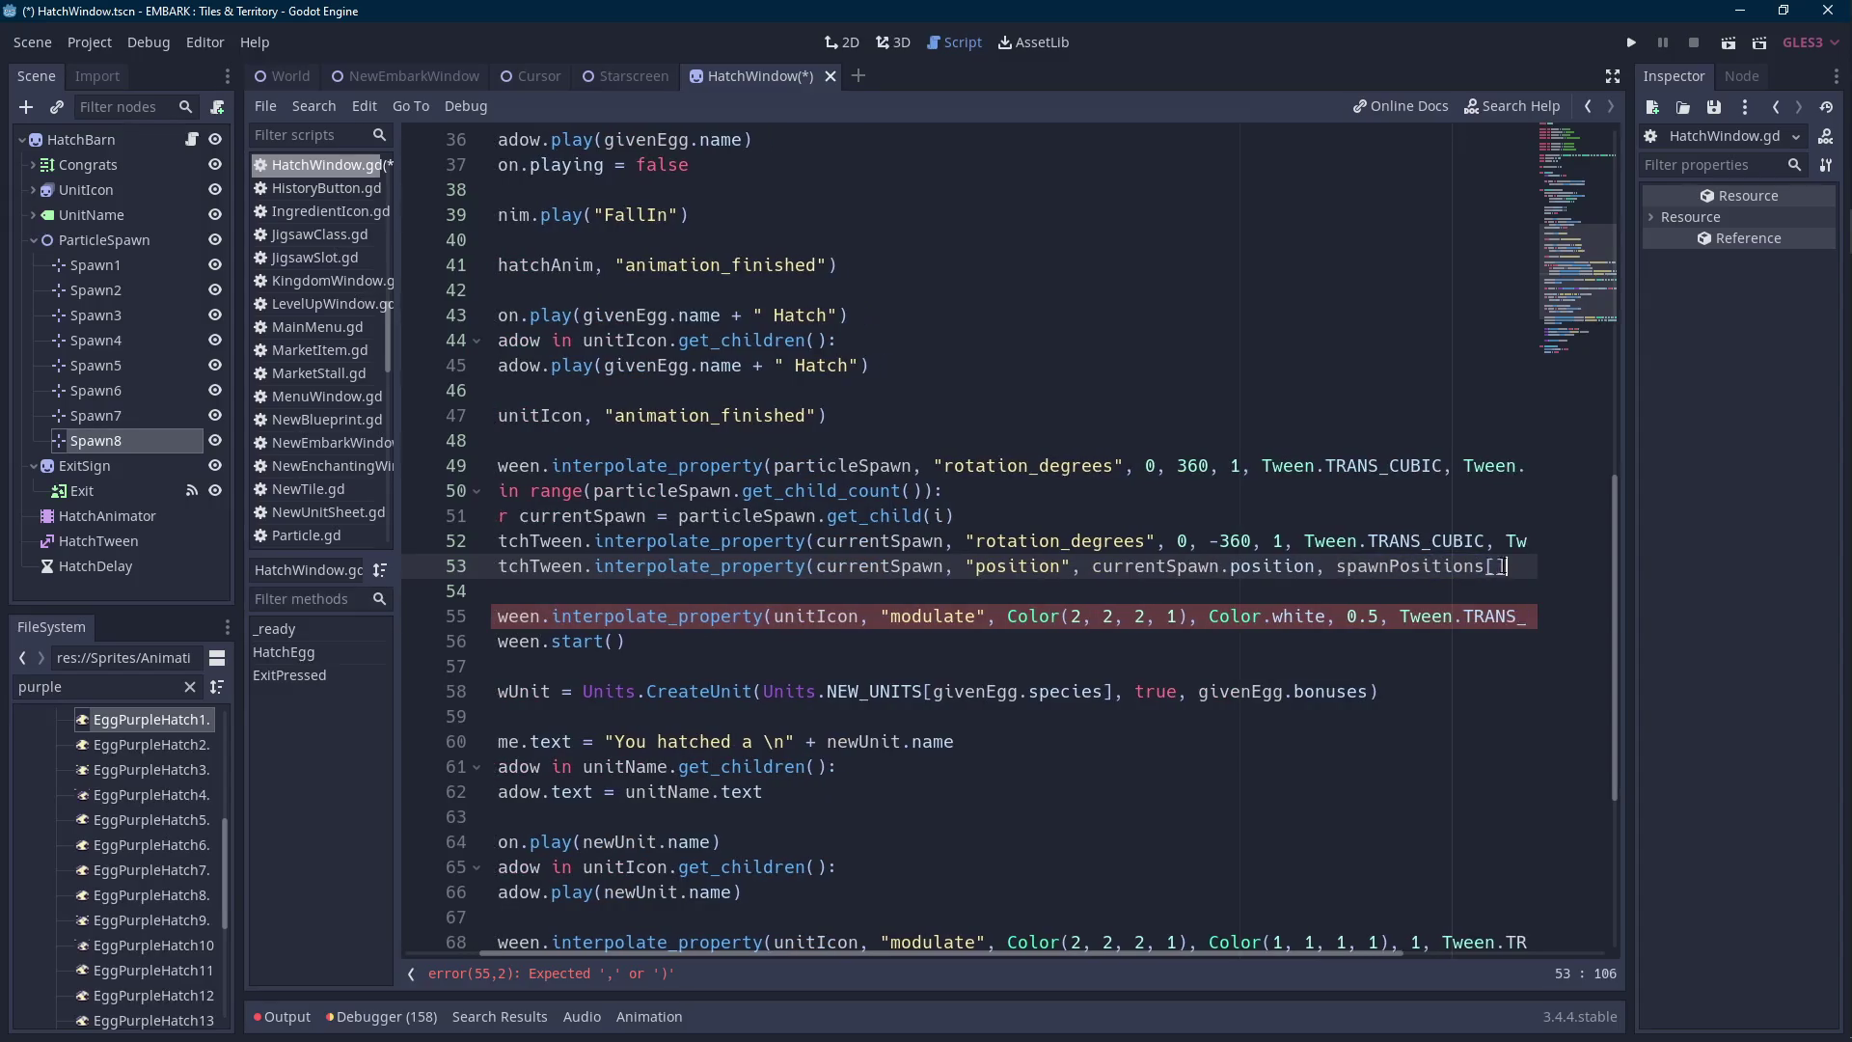
text(],)
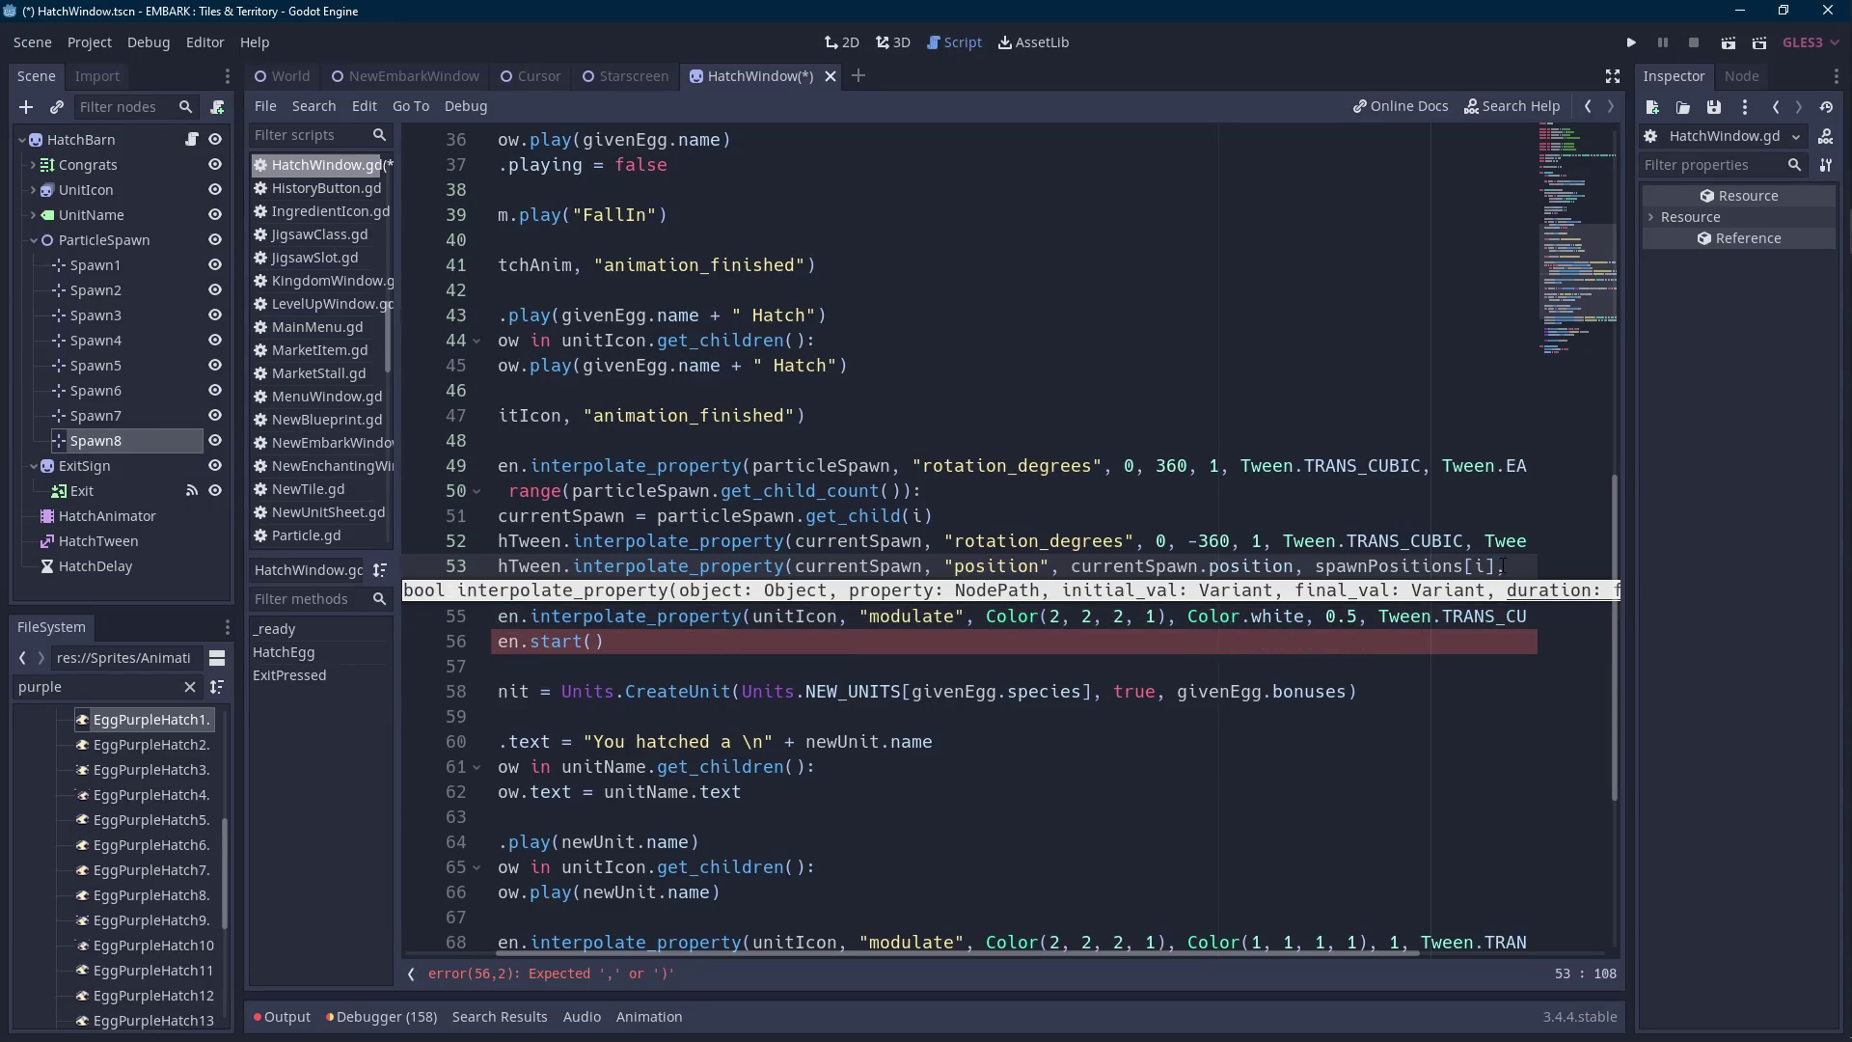
key(Up)
click(1500, 567)
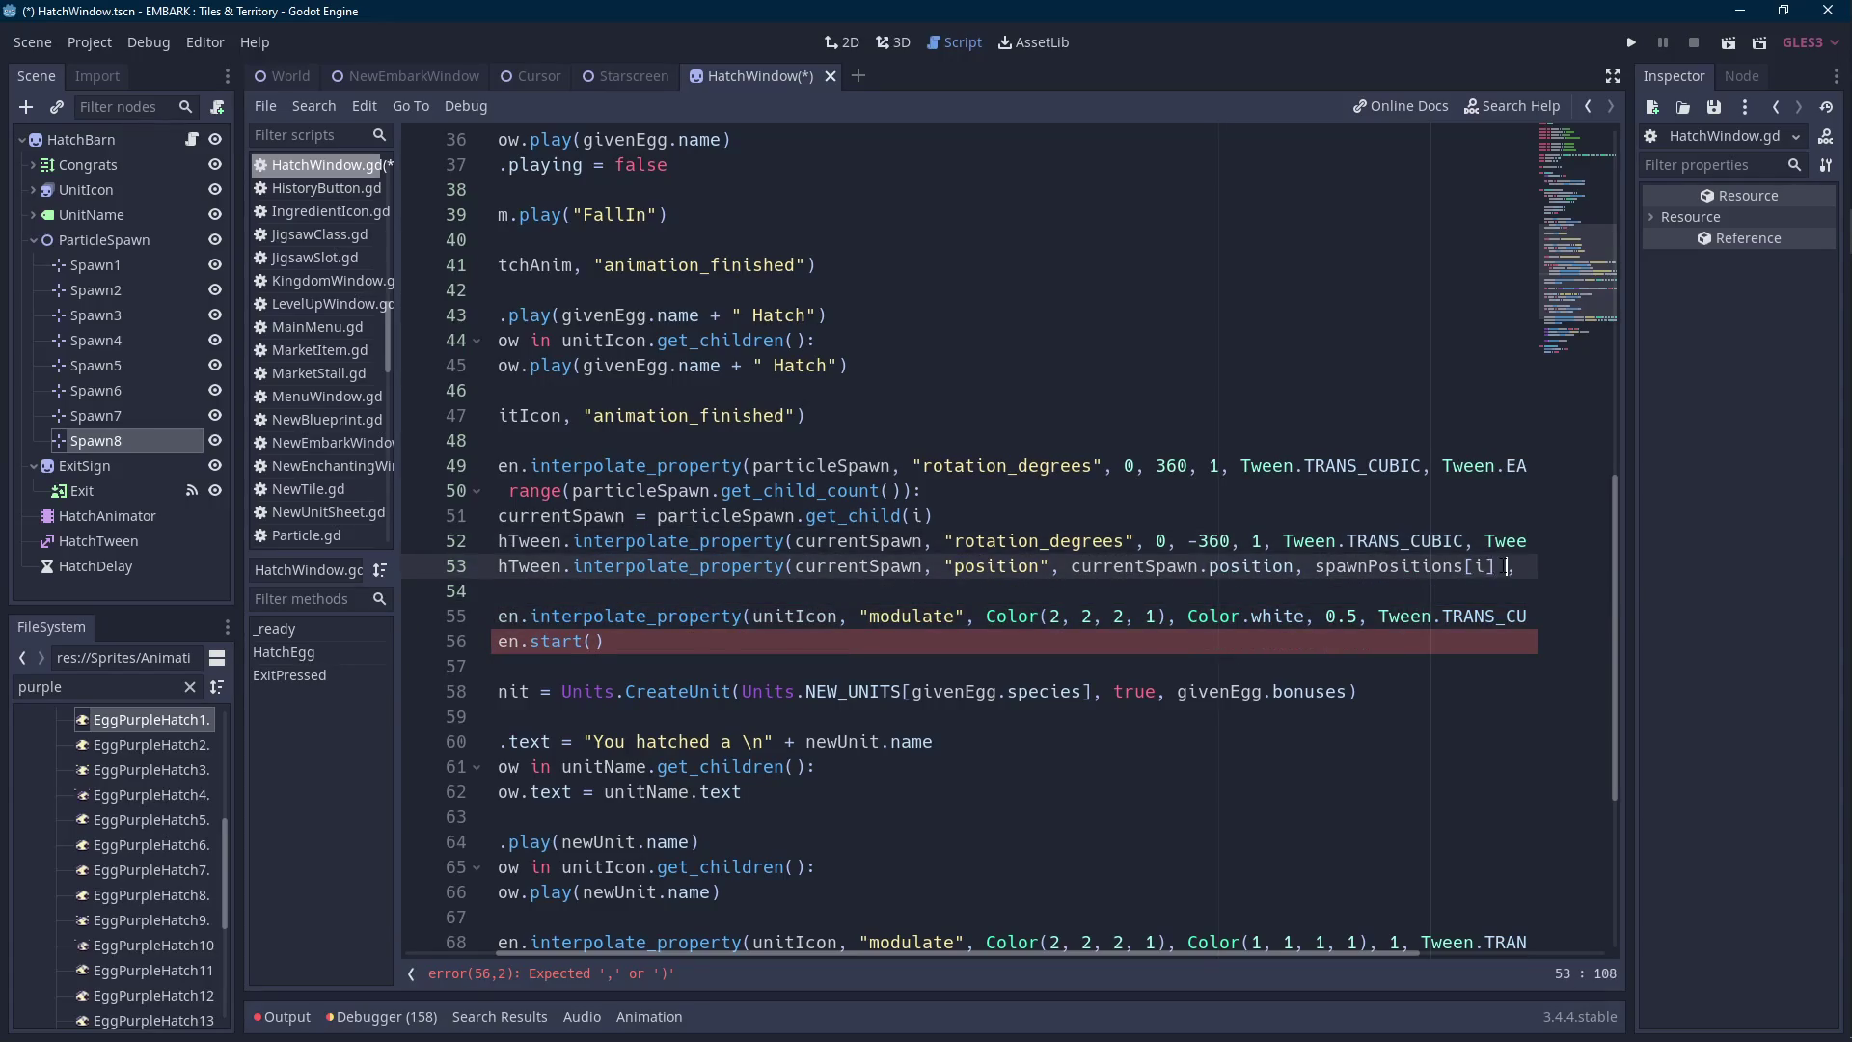
text(* 2,)
text(,)
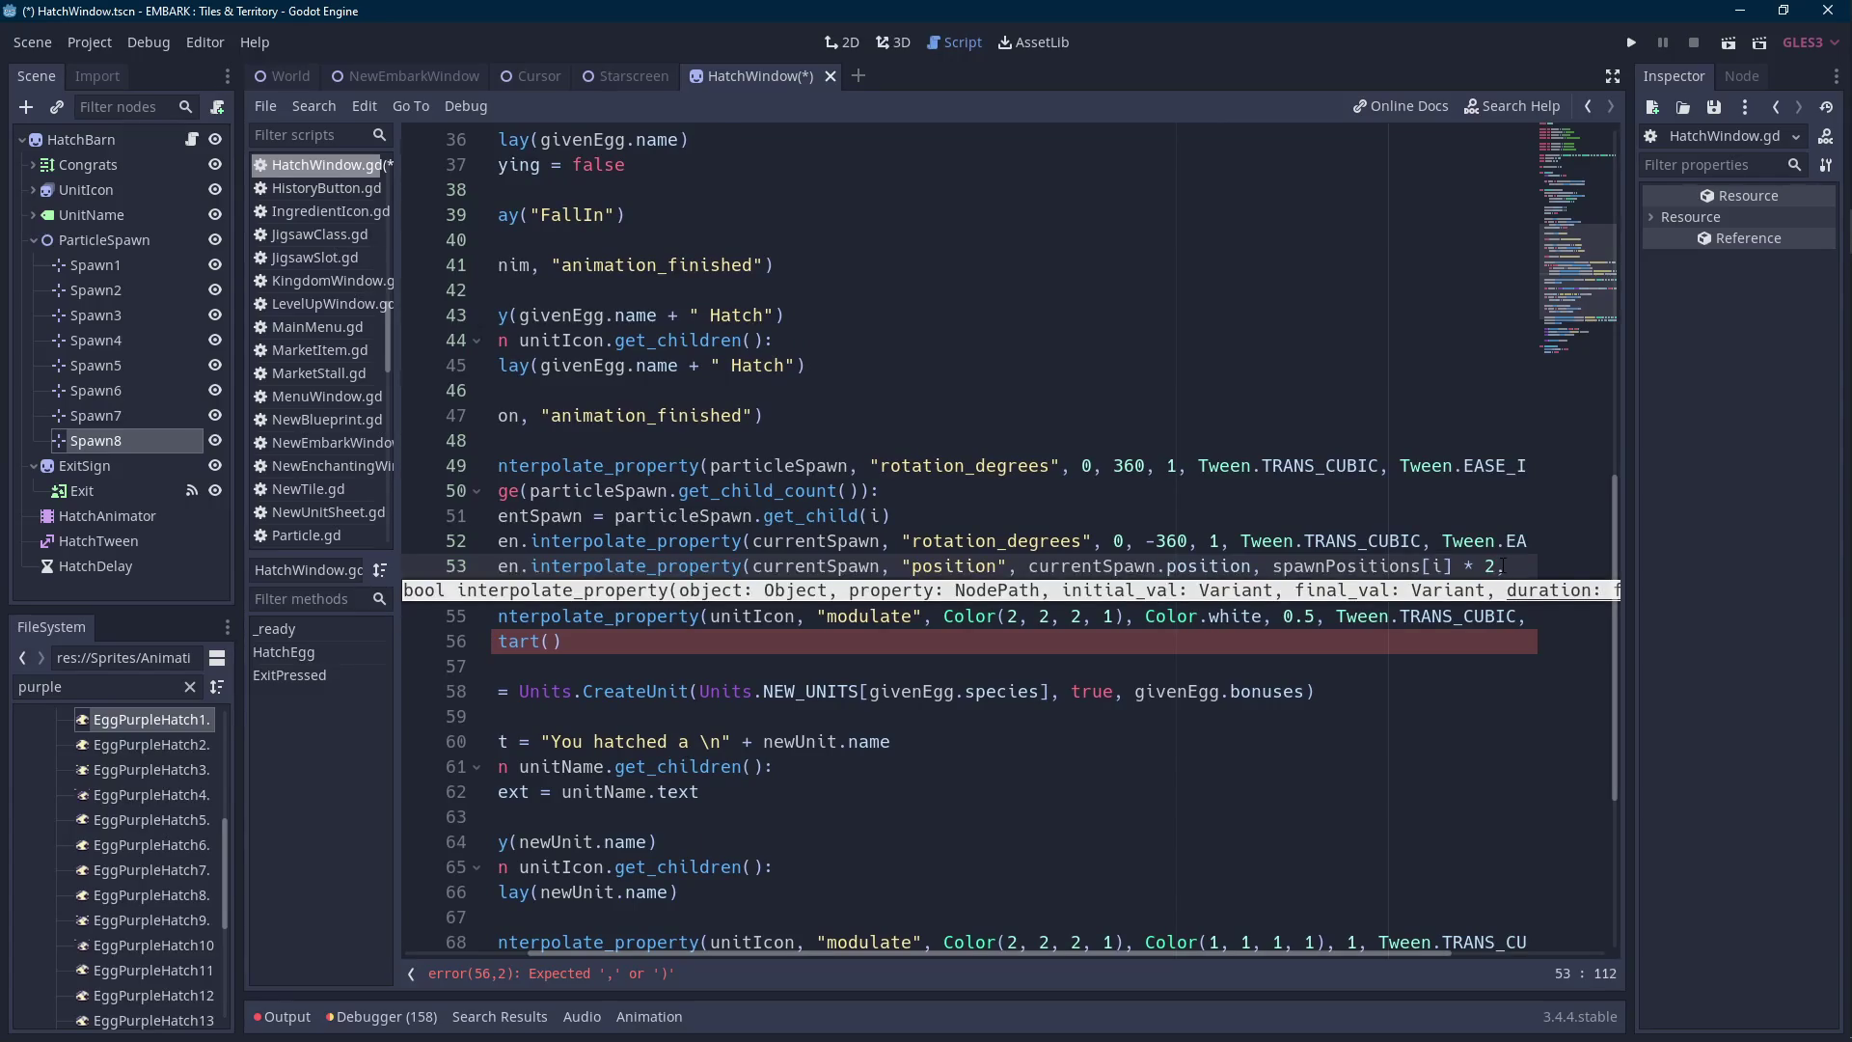
text( 1,Tween.TRANS_CUBIC,Tween.EASE_IN))
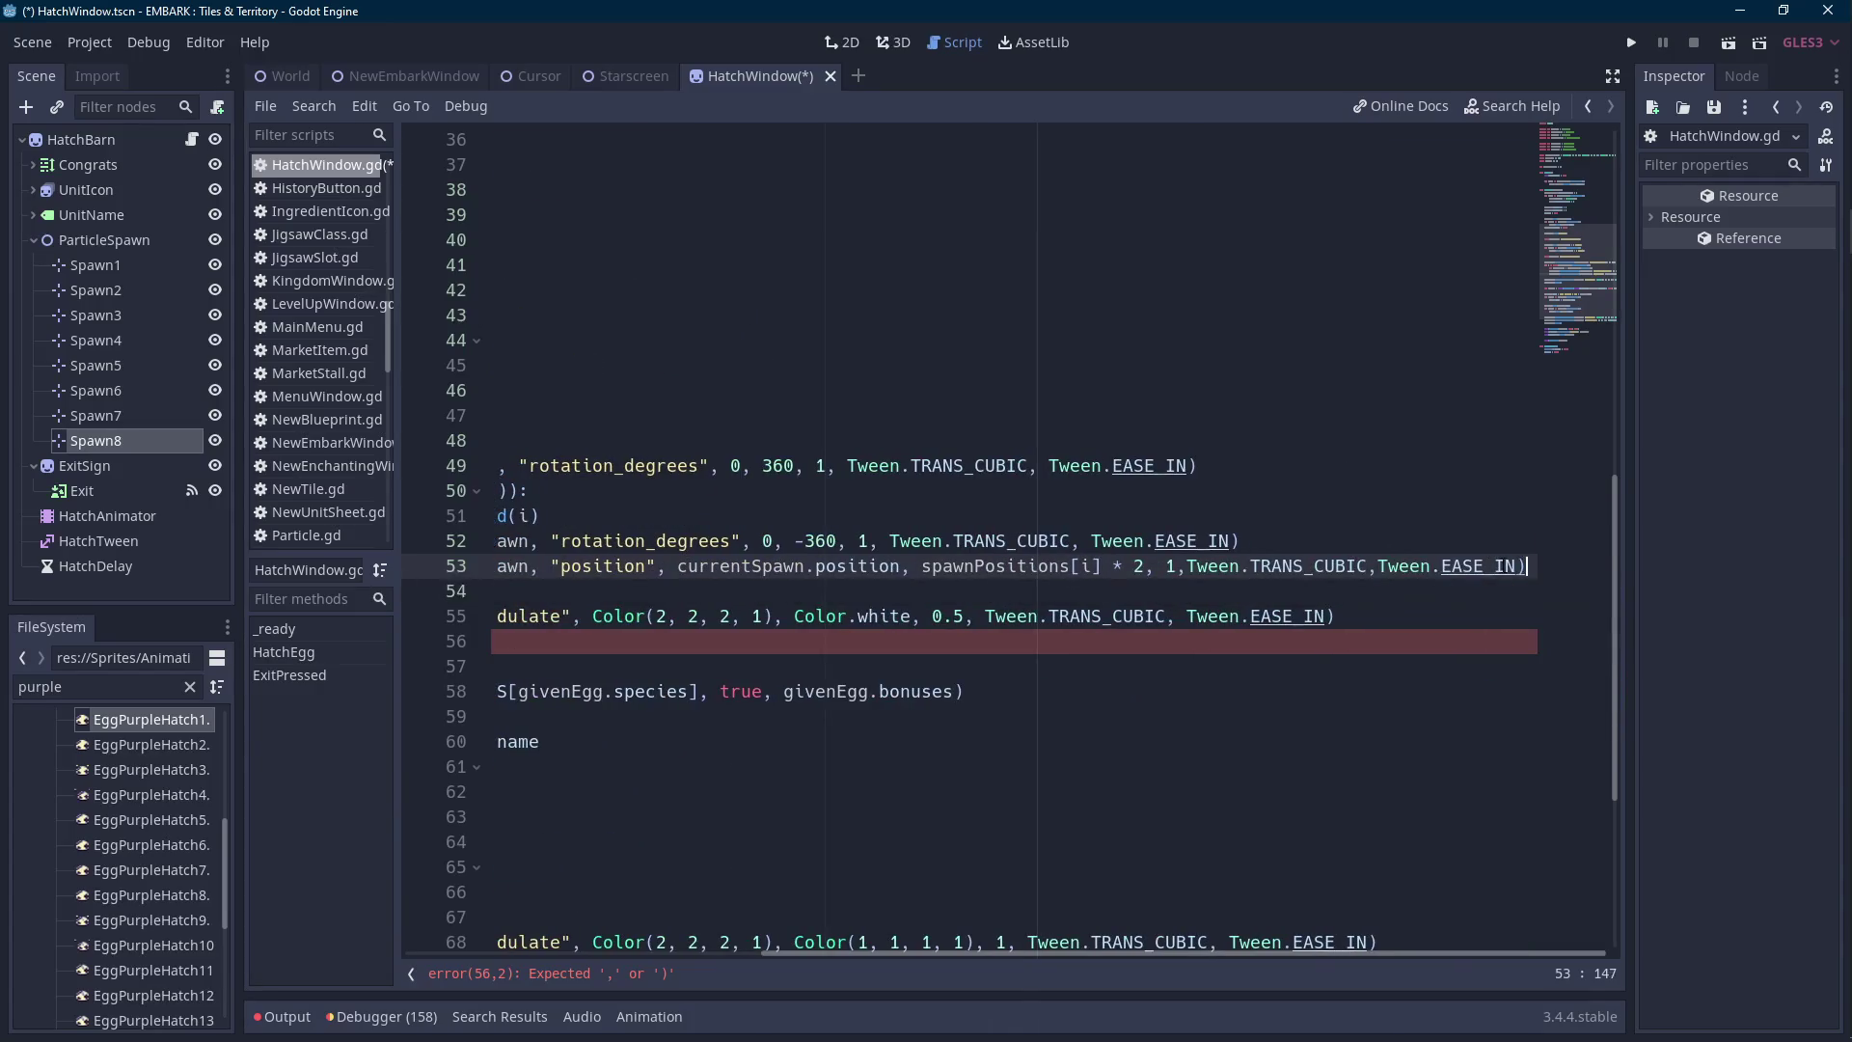
Switch the position tween's easing to Tween.EASE_OUT and save the script.
click(1431, 566)
double_click(1476, 565)
text(EAS)
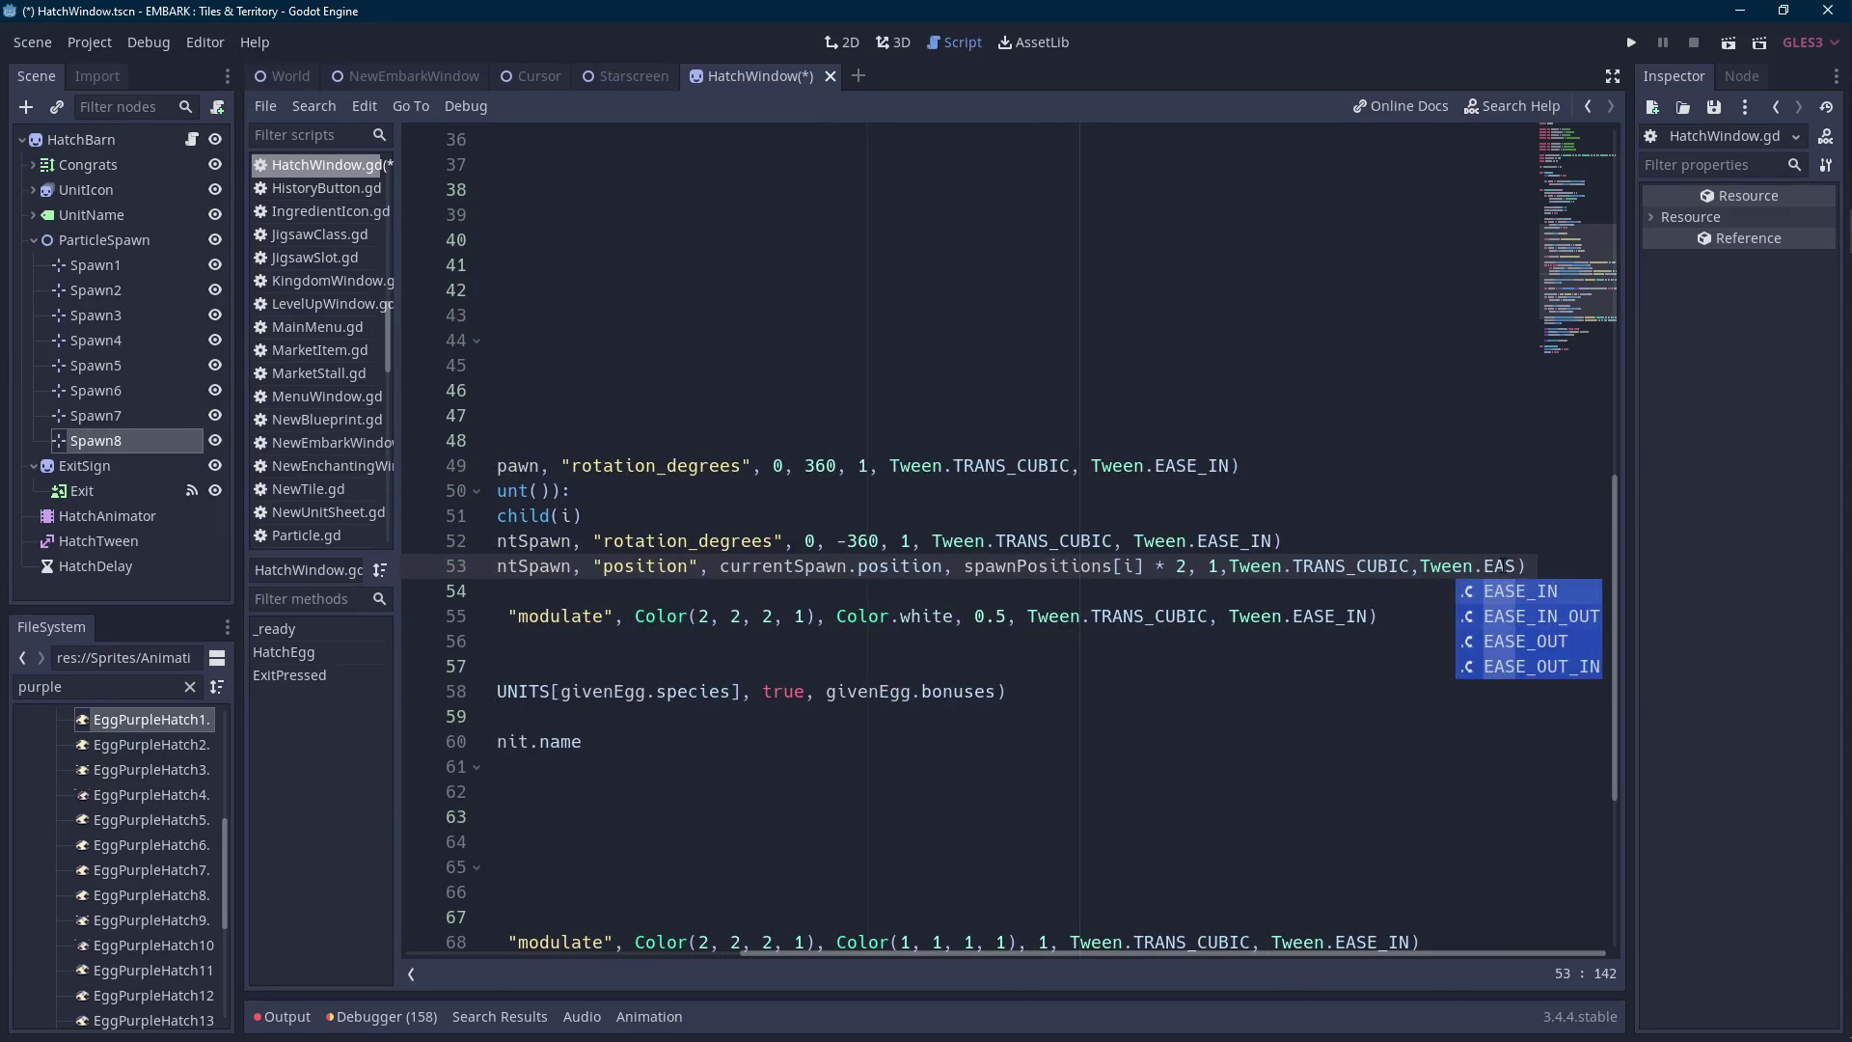
click(1524, 640)
click(1360, 566)
click(1232, 565)
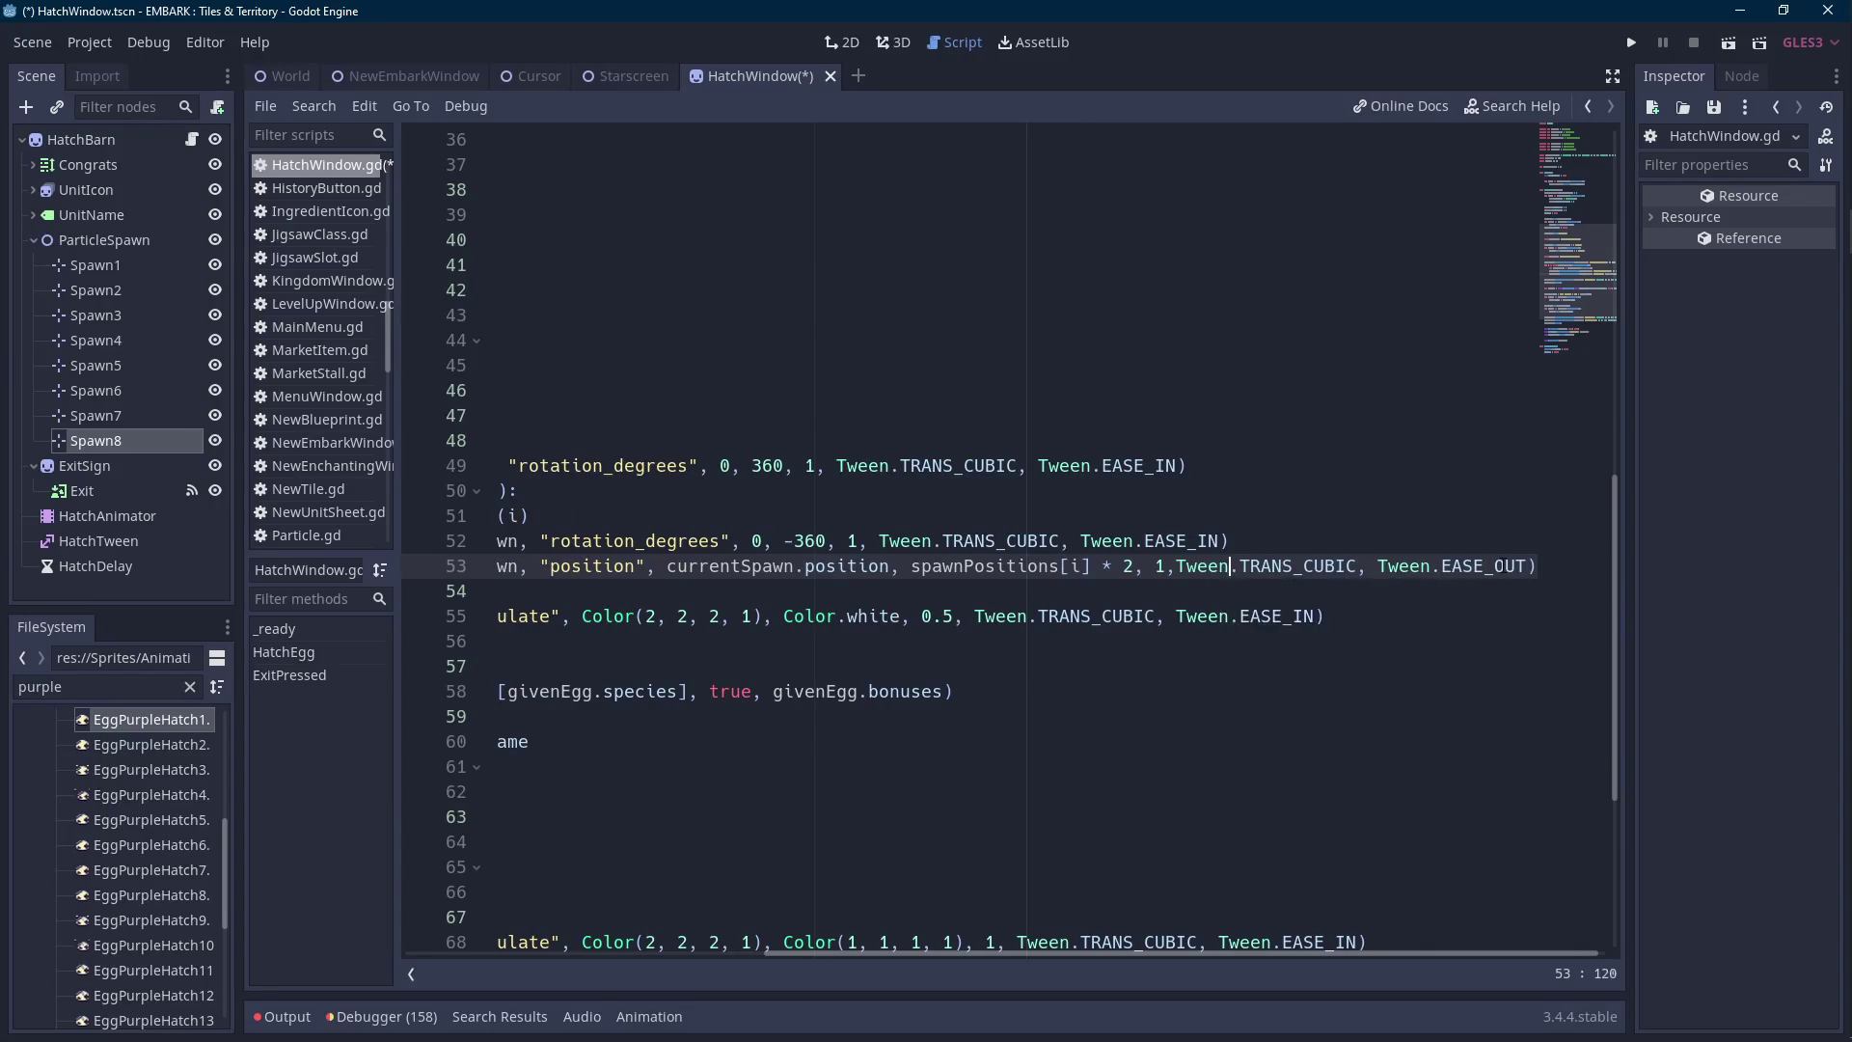
click(1176, 566)
click(1242, 566)
click(492, 590)
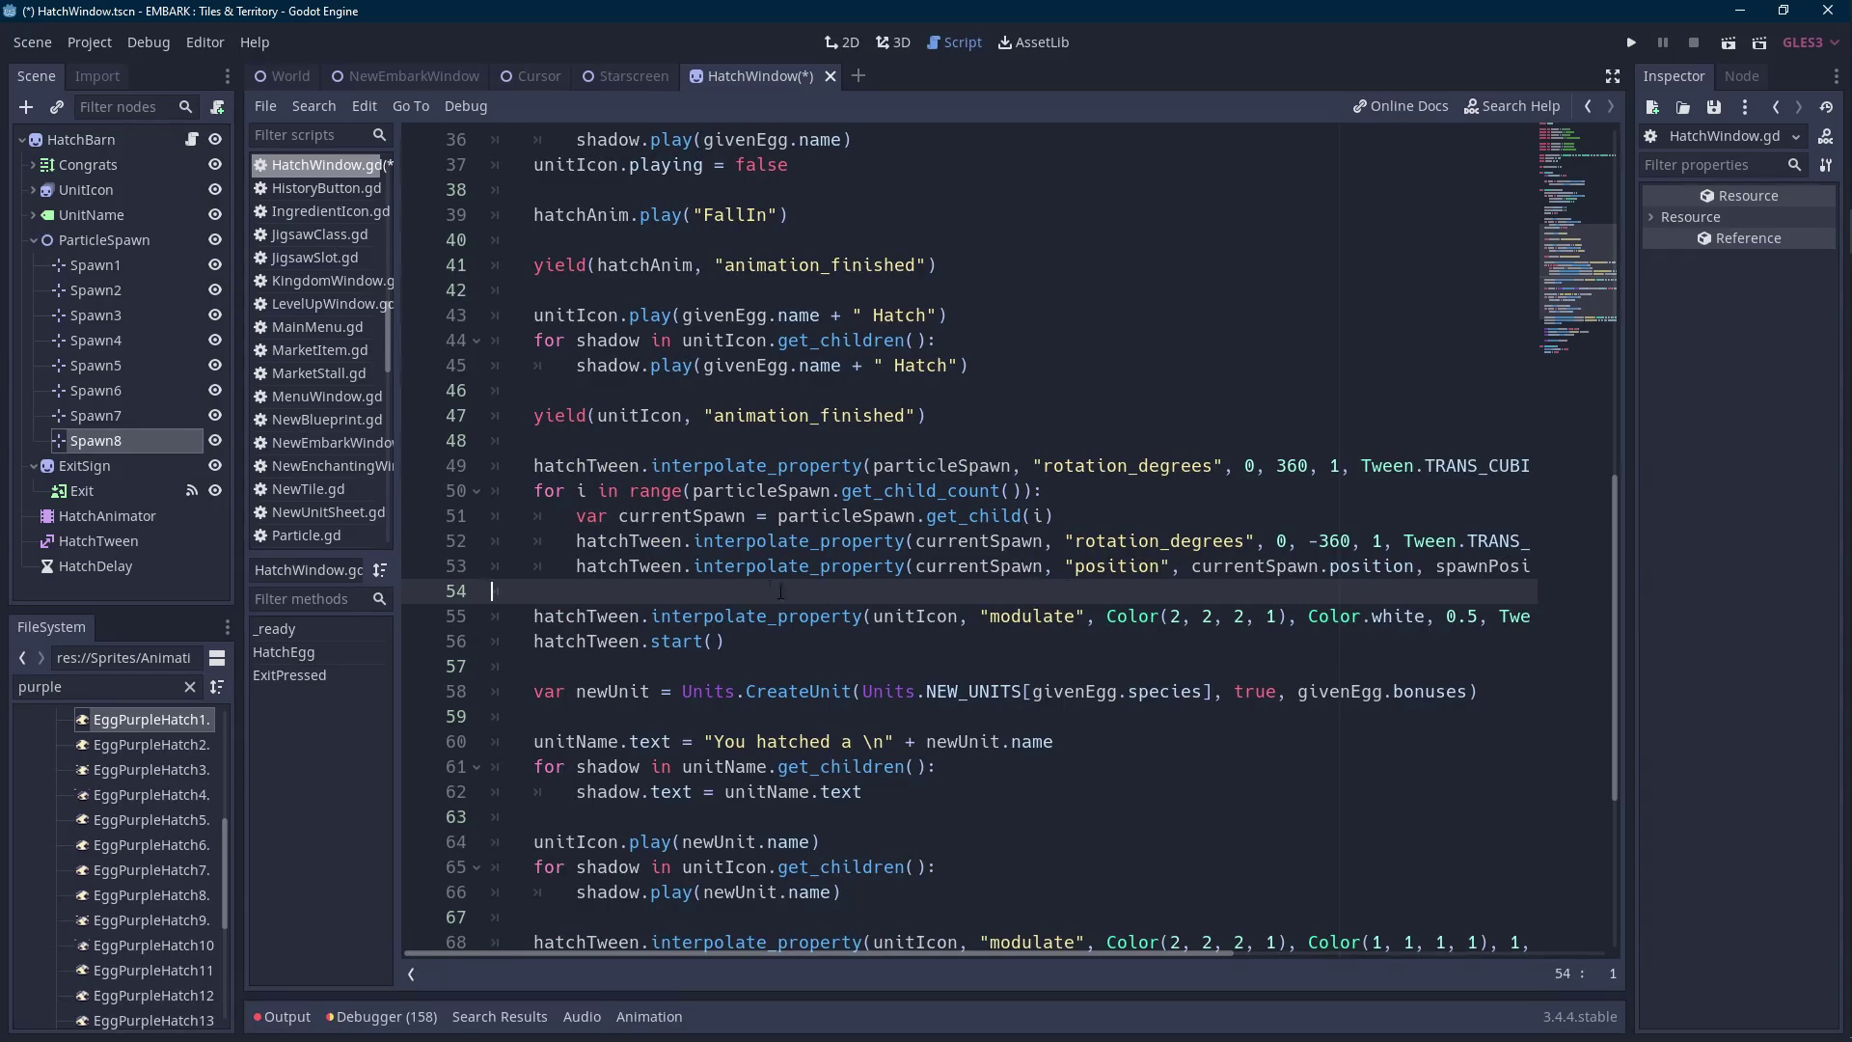
key(ctrl+s)
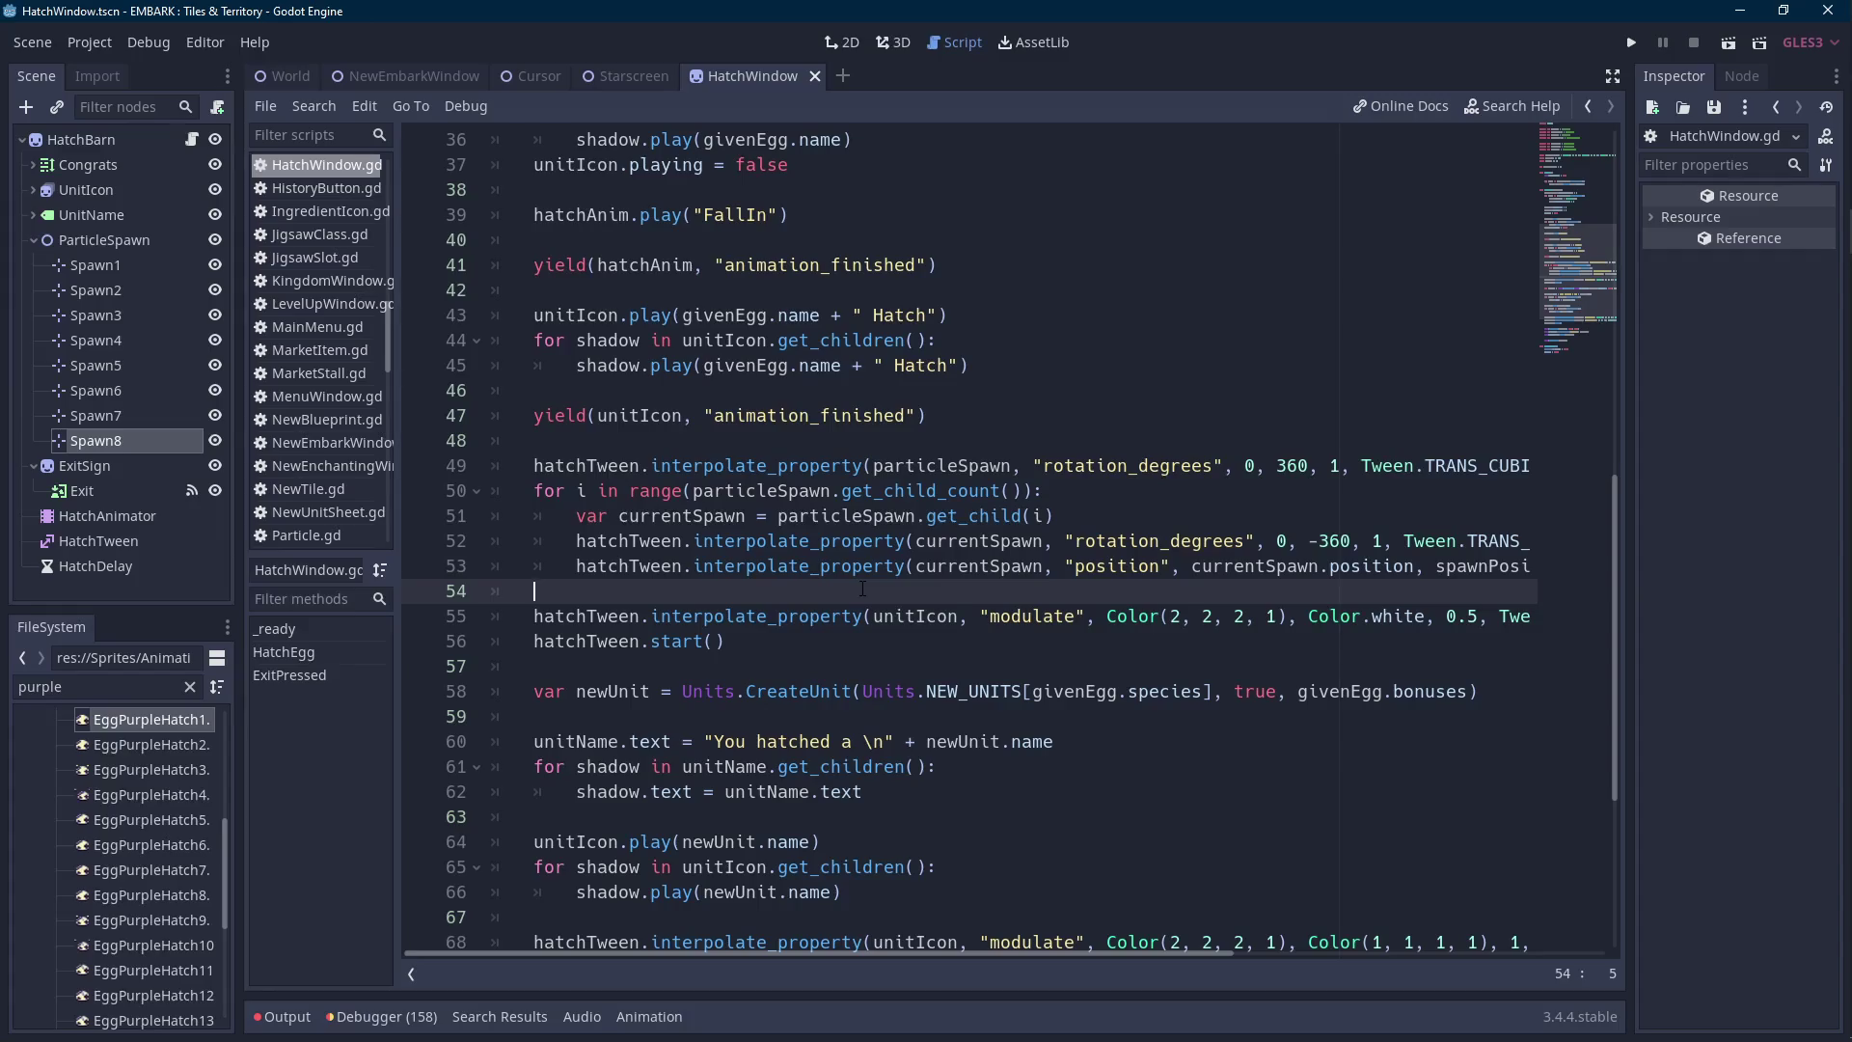
Add 'var newParticle = Save.PARTICLE.instance()' on a new line above the currentSpawn line.
key(Up)
key(Up)
key(Up)
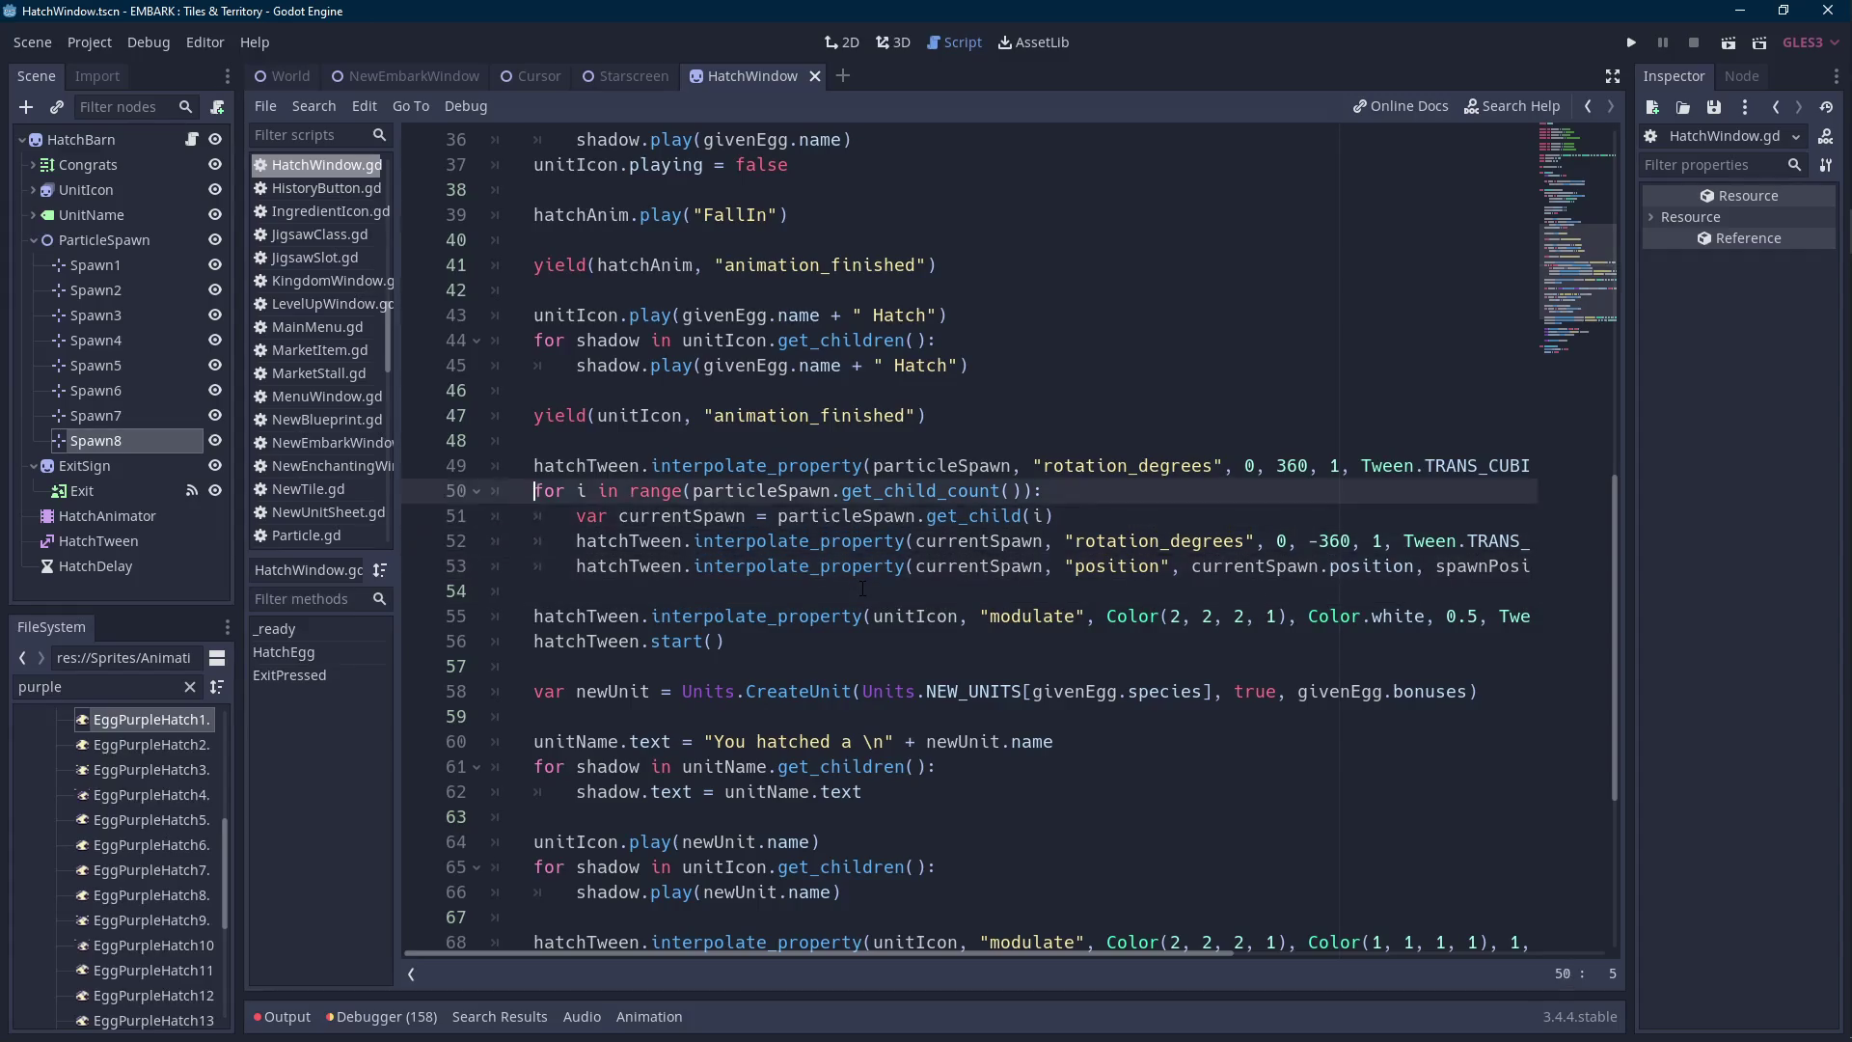
key(Return)
key(Up)
key(Return)
key(Up)
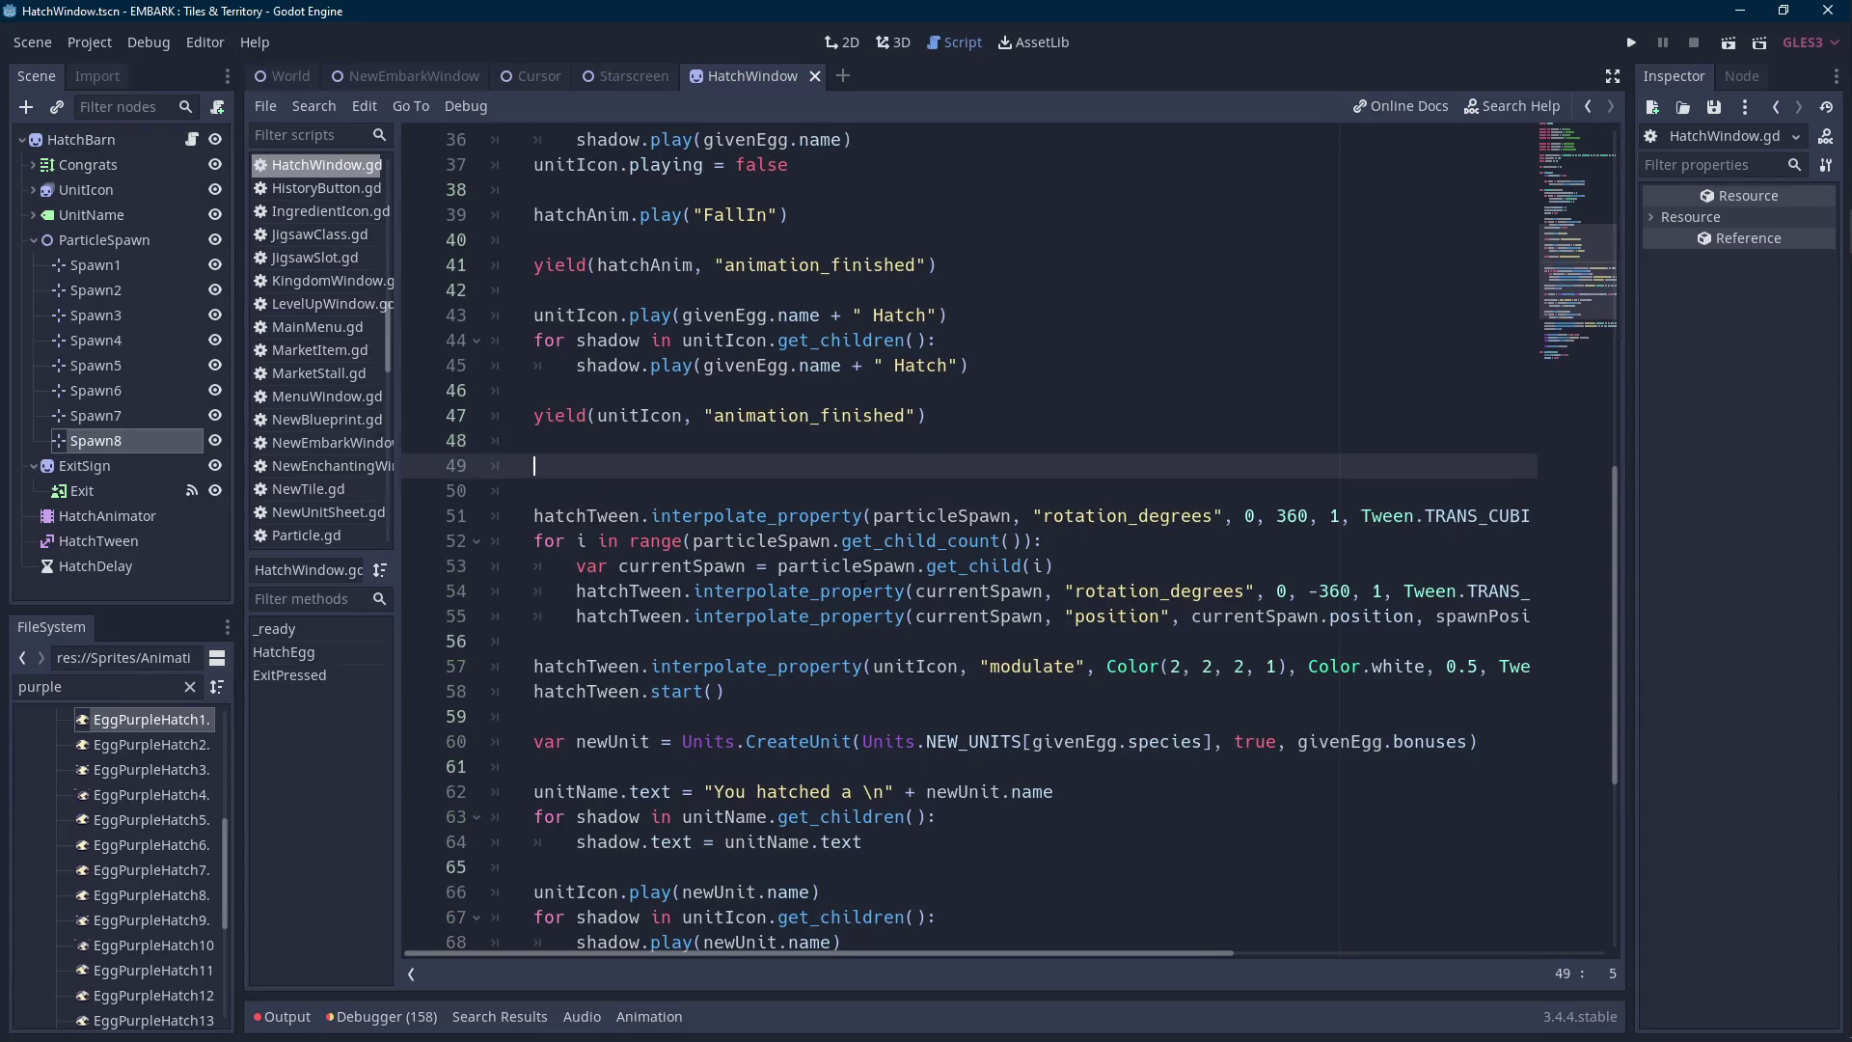
key(Down)
key(BackSpace)
key(BackSpace)
key(BackSpace)
key(Down)
key(Down)
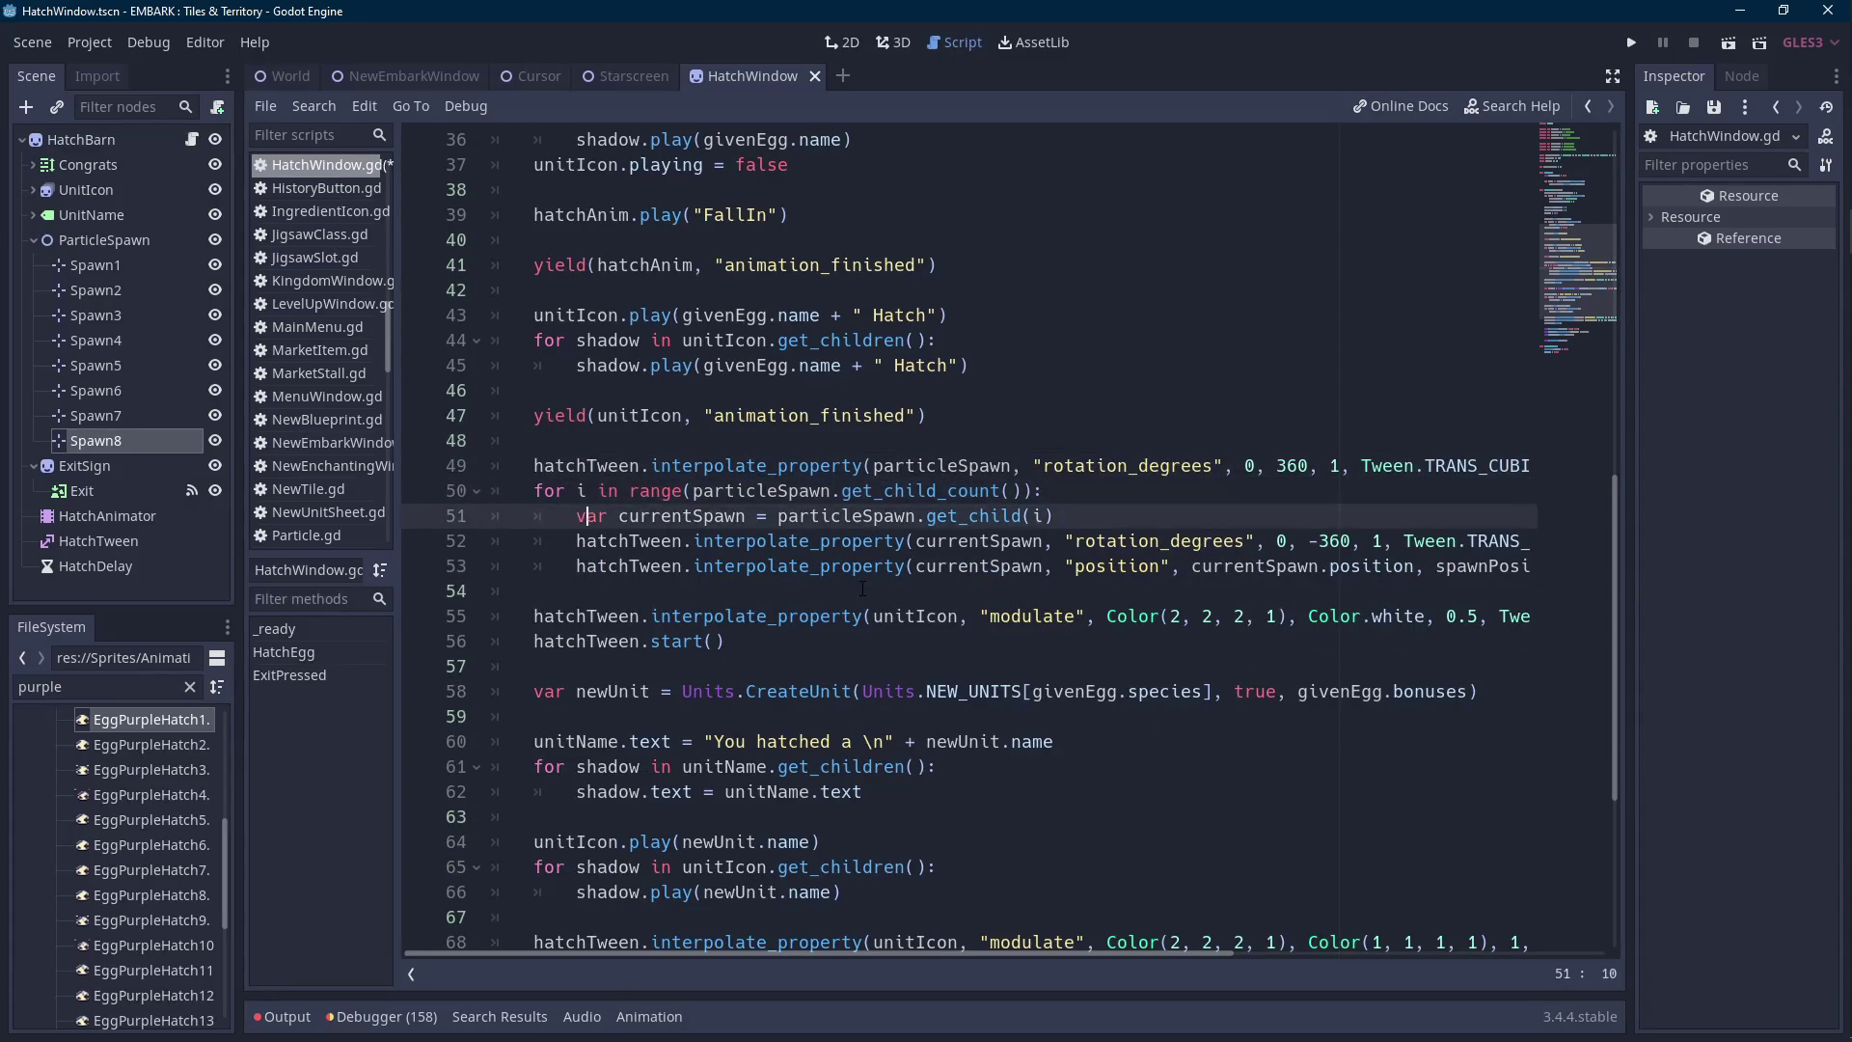
key(Return)
key(Return)
key(Up)
key(Up)
text(va)
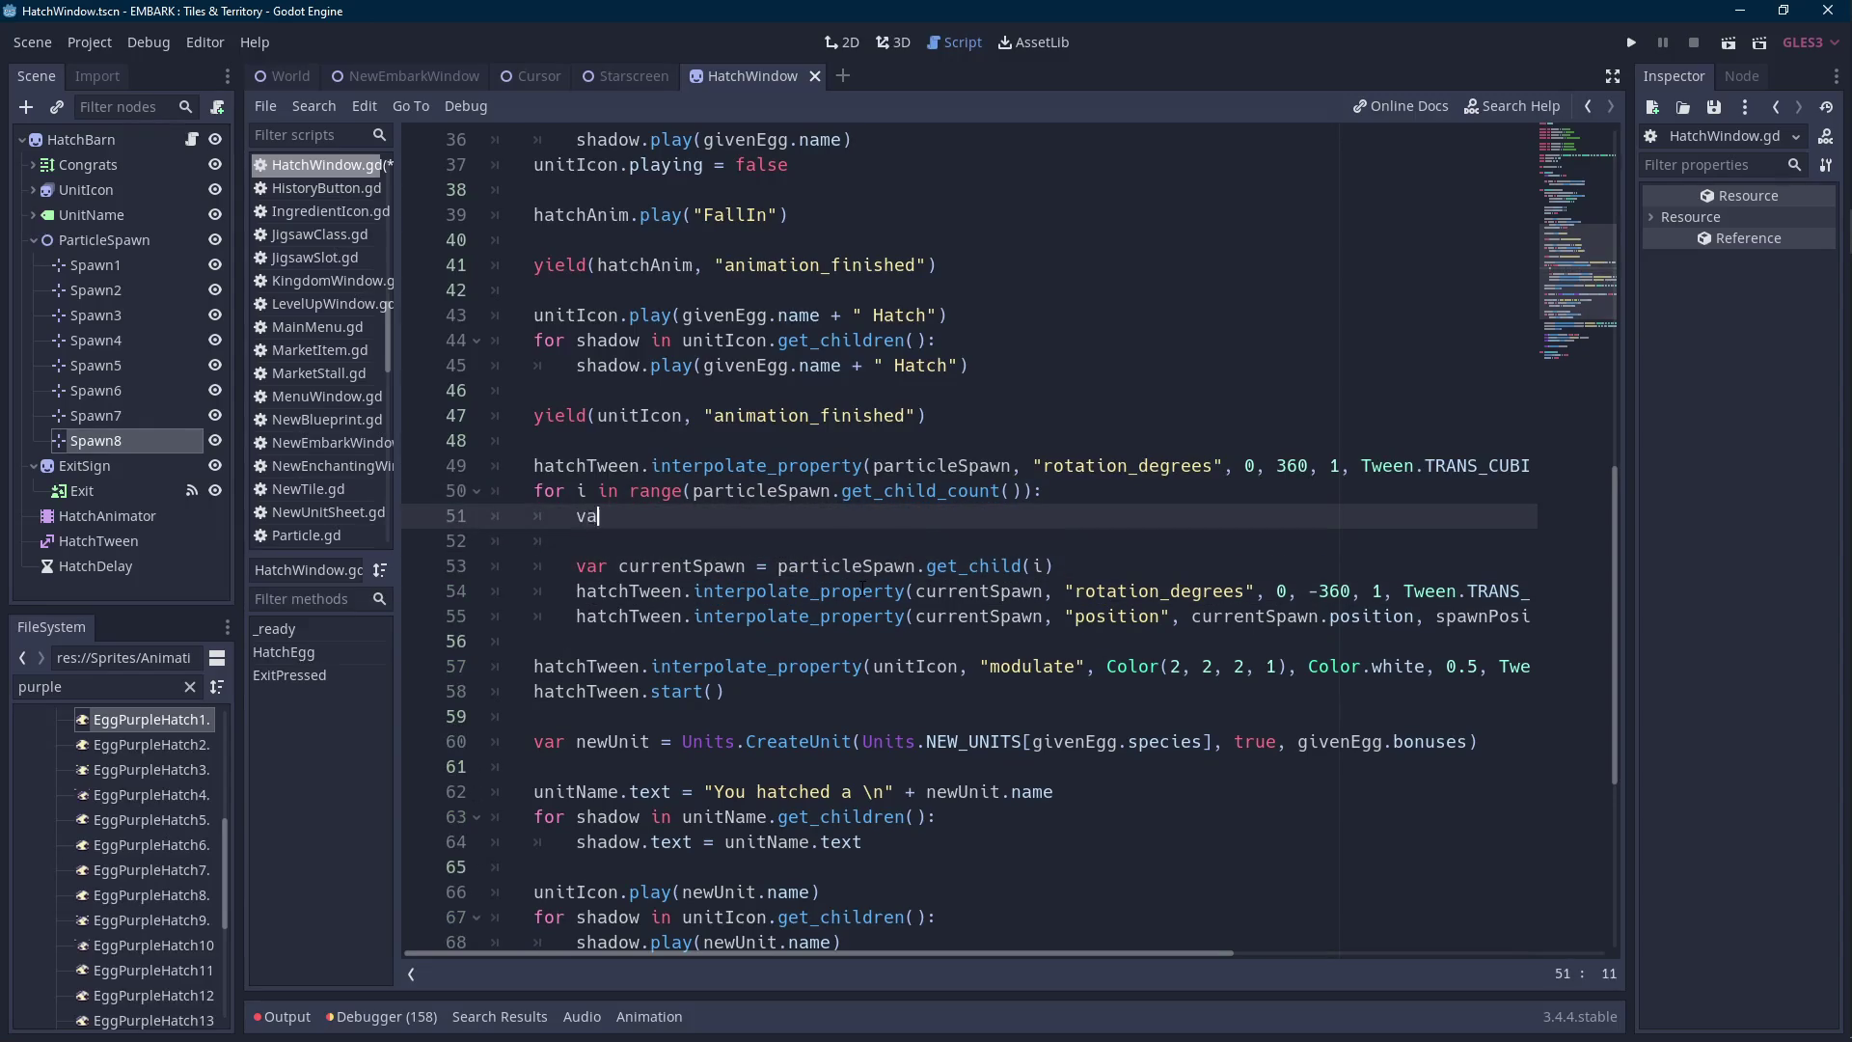
text(r newParticle = S)
text(ave.PART)
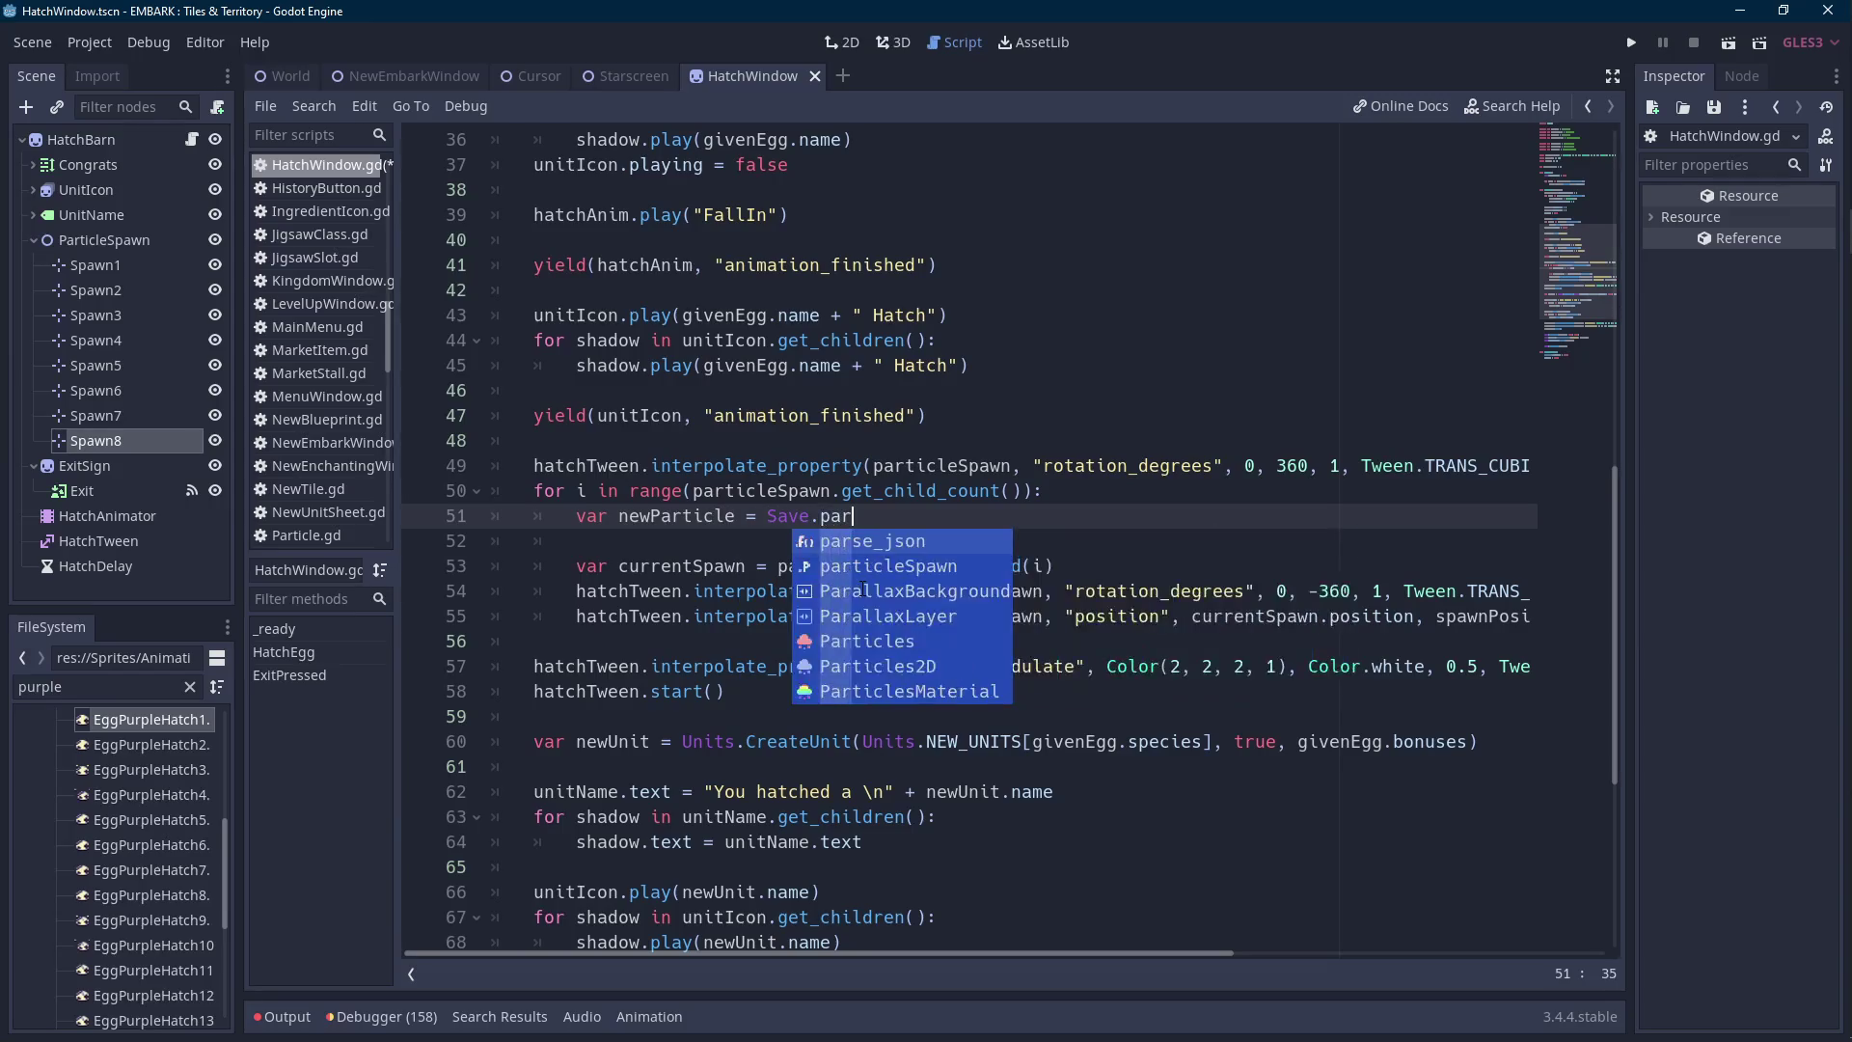
key(Return)
text(.inst)
key(Return)
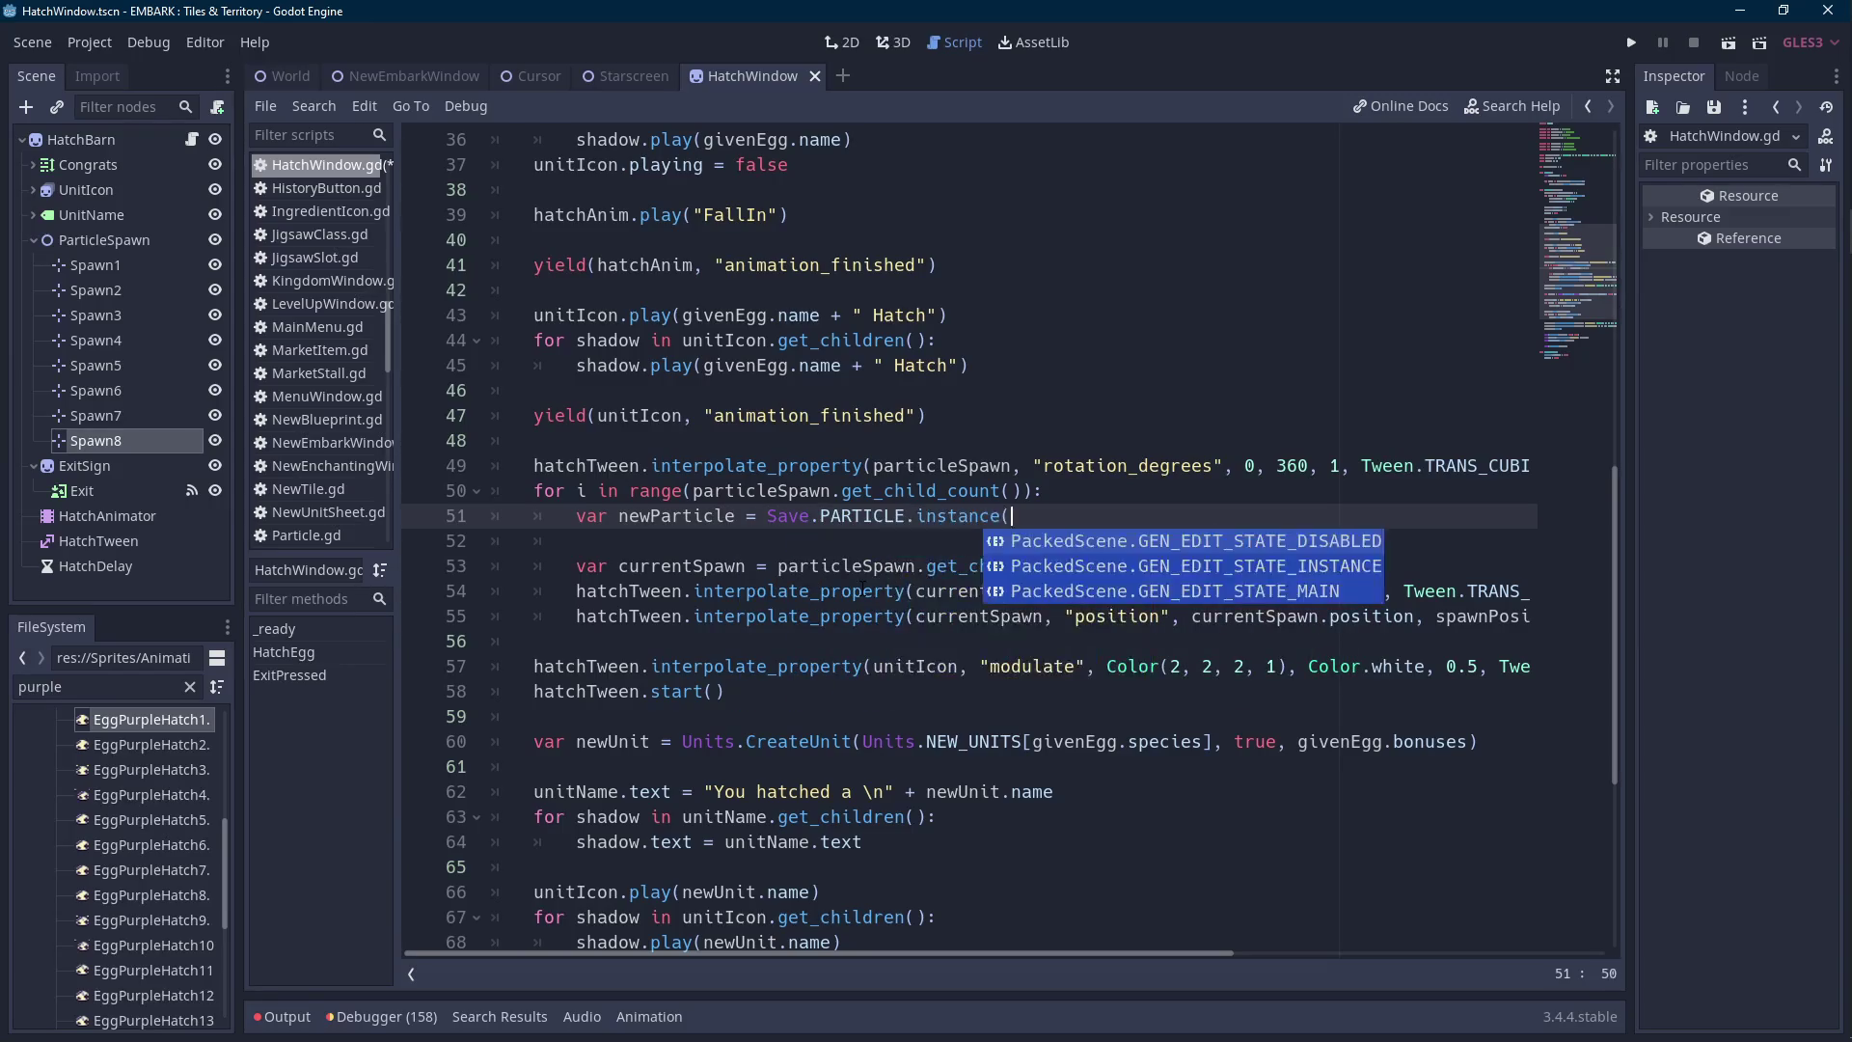
text())
Call newParticle.SetParticle() on the next line and filter the FileSystem dock for 'parti'.
key(Return)
text(newPa)
key(Return)
text(.setpar)
key(Return)
text())
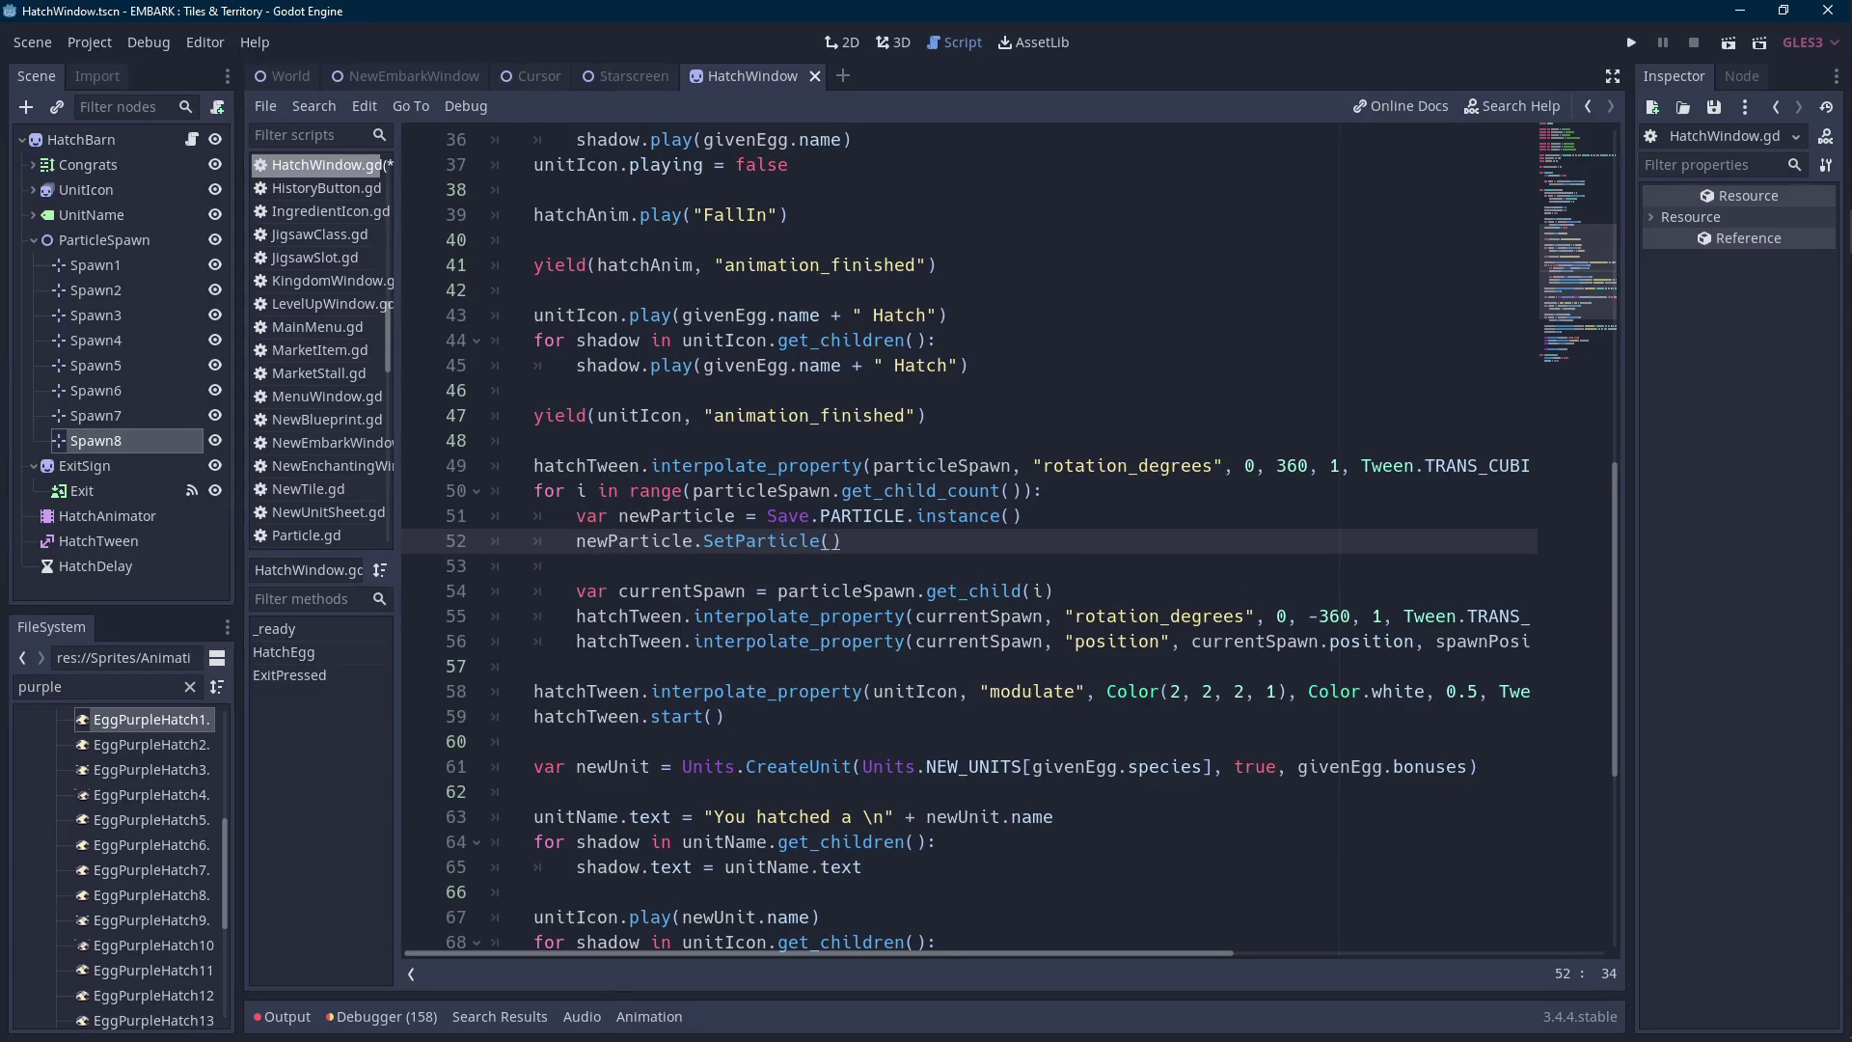
double_click(90, 685)
text(parti)
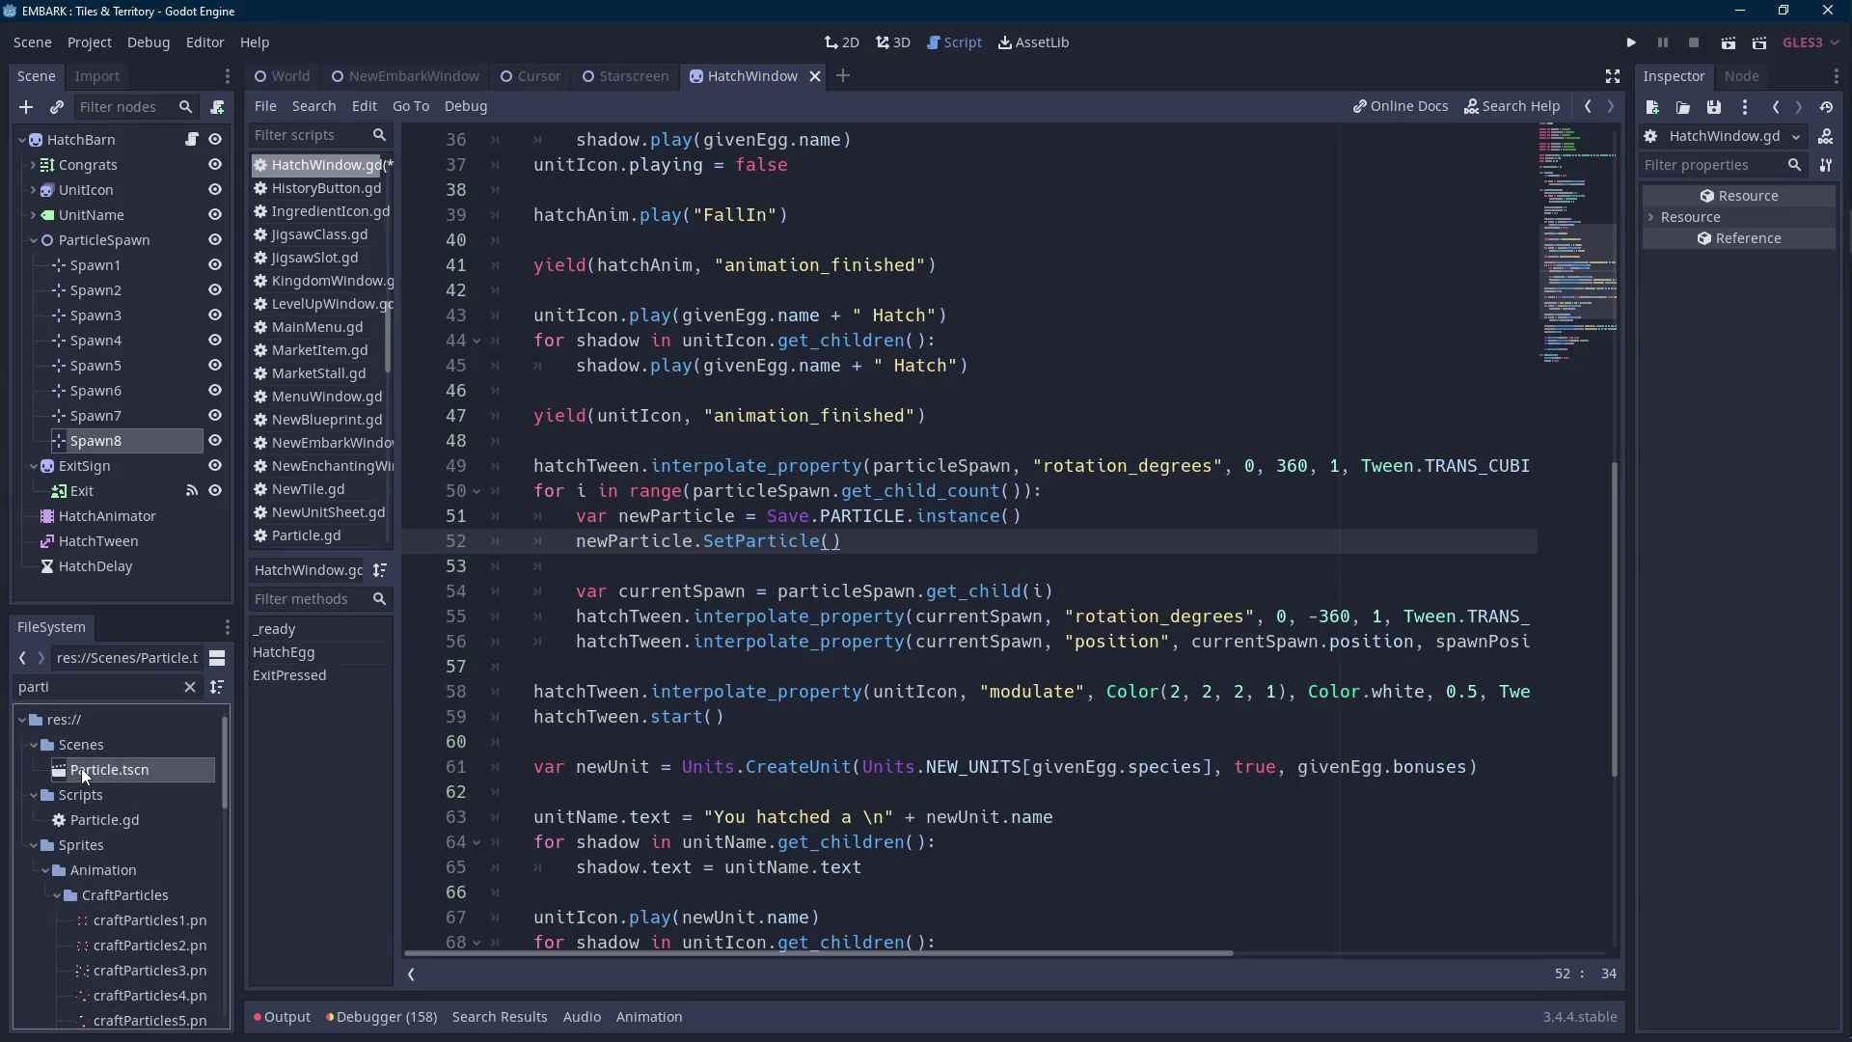
Open the Particle scene and set its animation to TwinkleTiny after trying Dust.
double_click(82, 768)
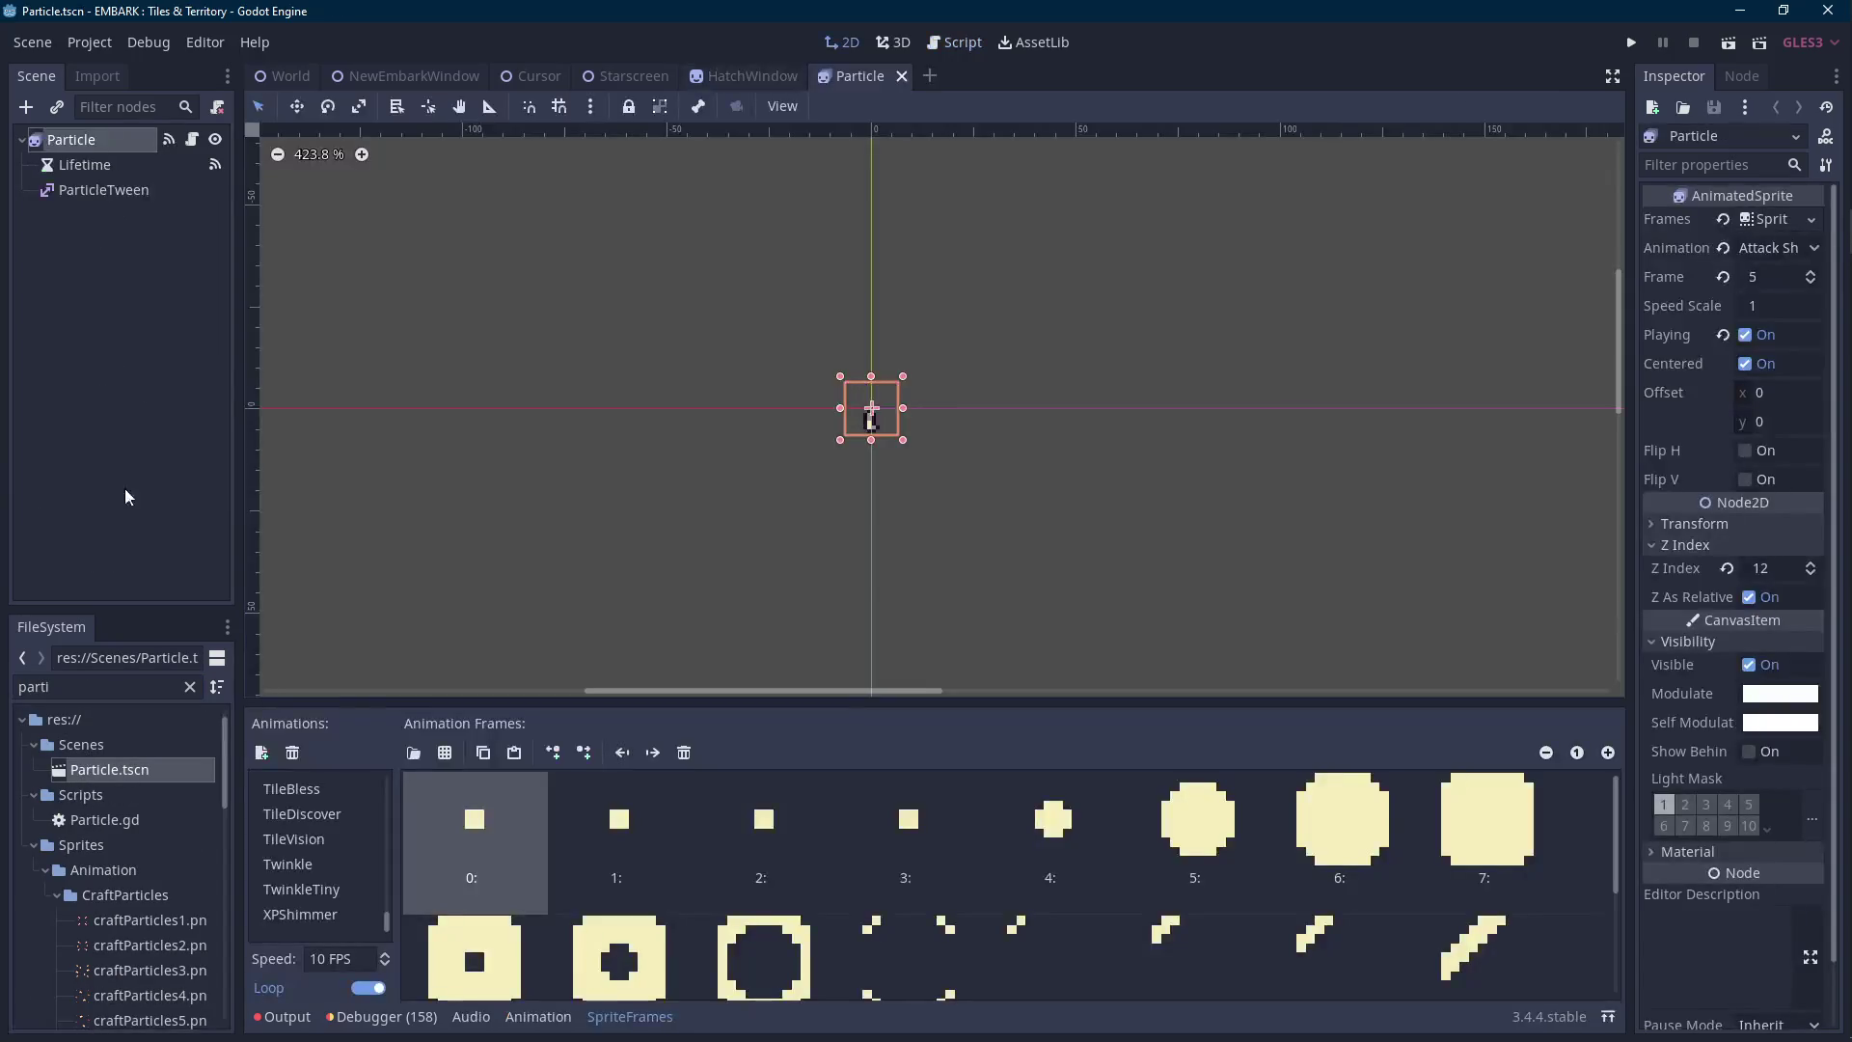
click(1780, 253)
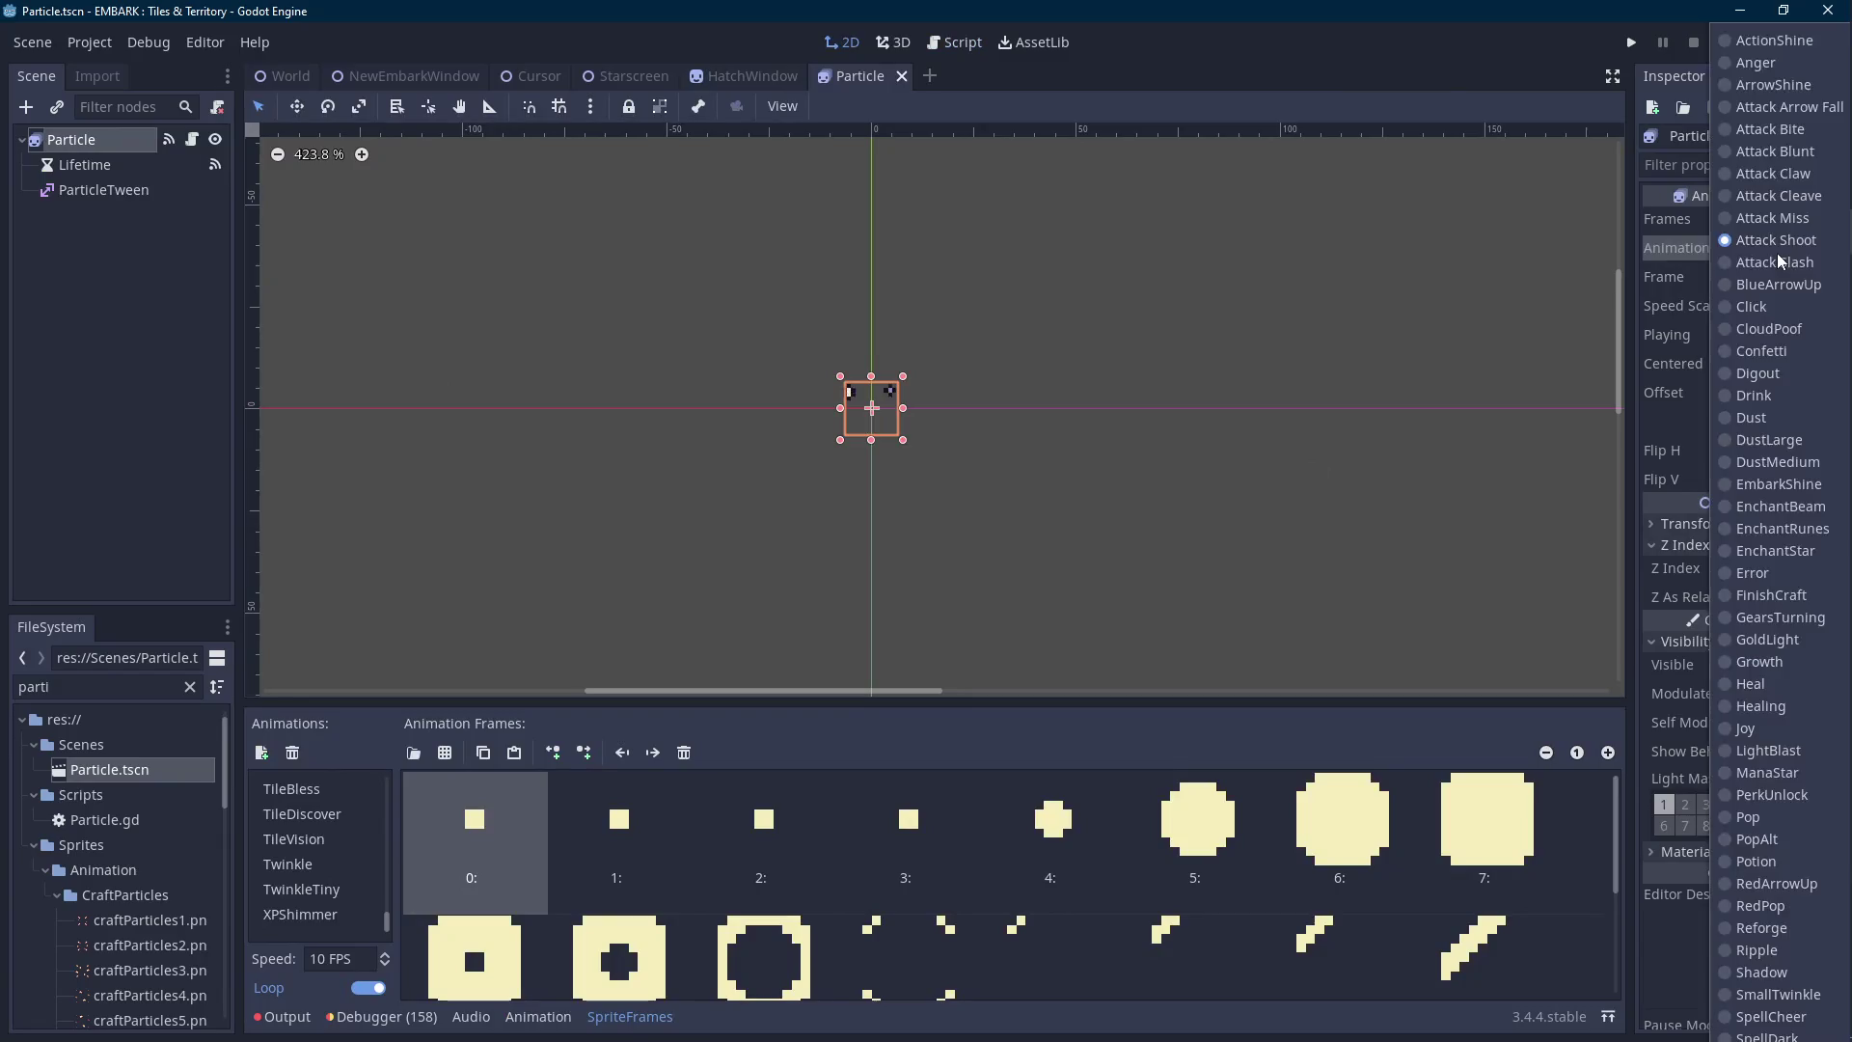
click(1760, 419)
click(1807, 249)
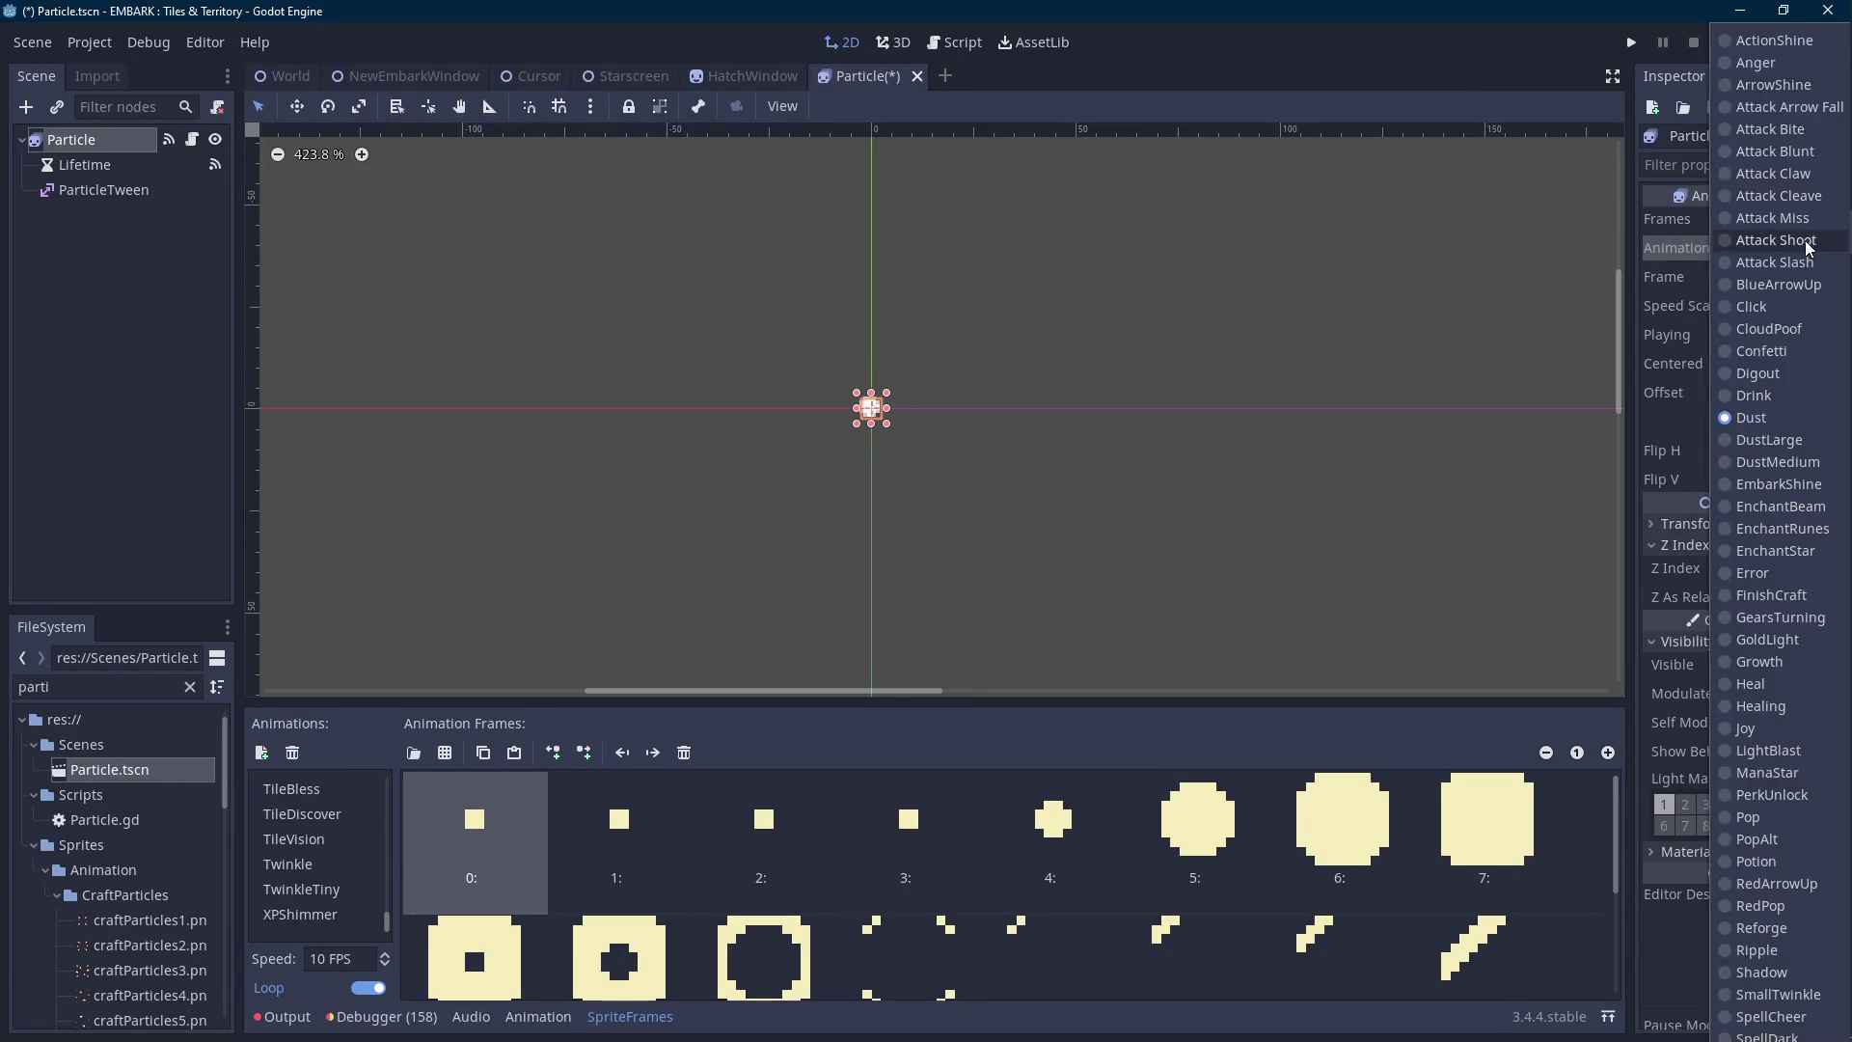
scroll(1764, 705, down, 10)
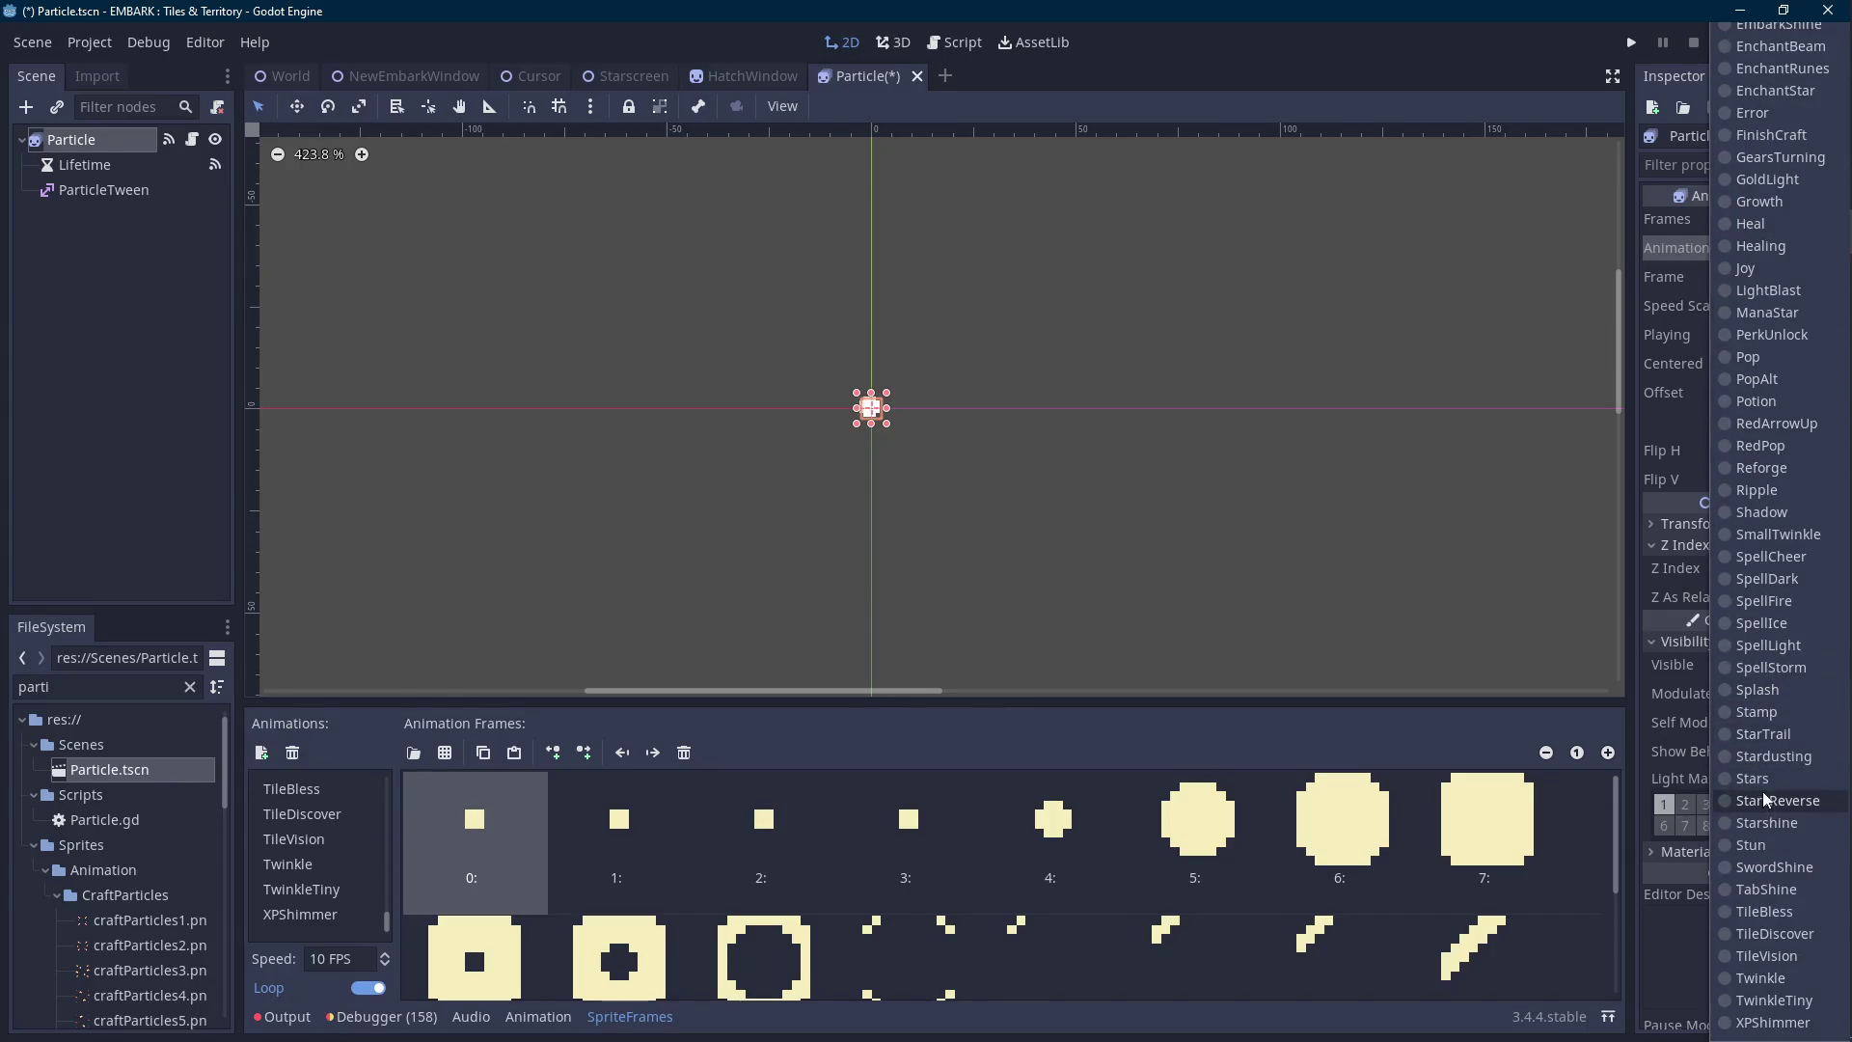
click(1761, 1000)
Recheck the Particle's animation list, keeping TwinkleTiny, and reselect the Particle node.
click(1102, 564)
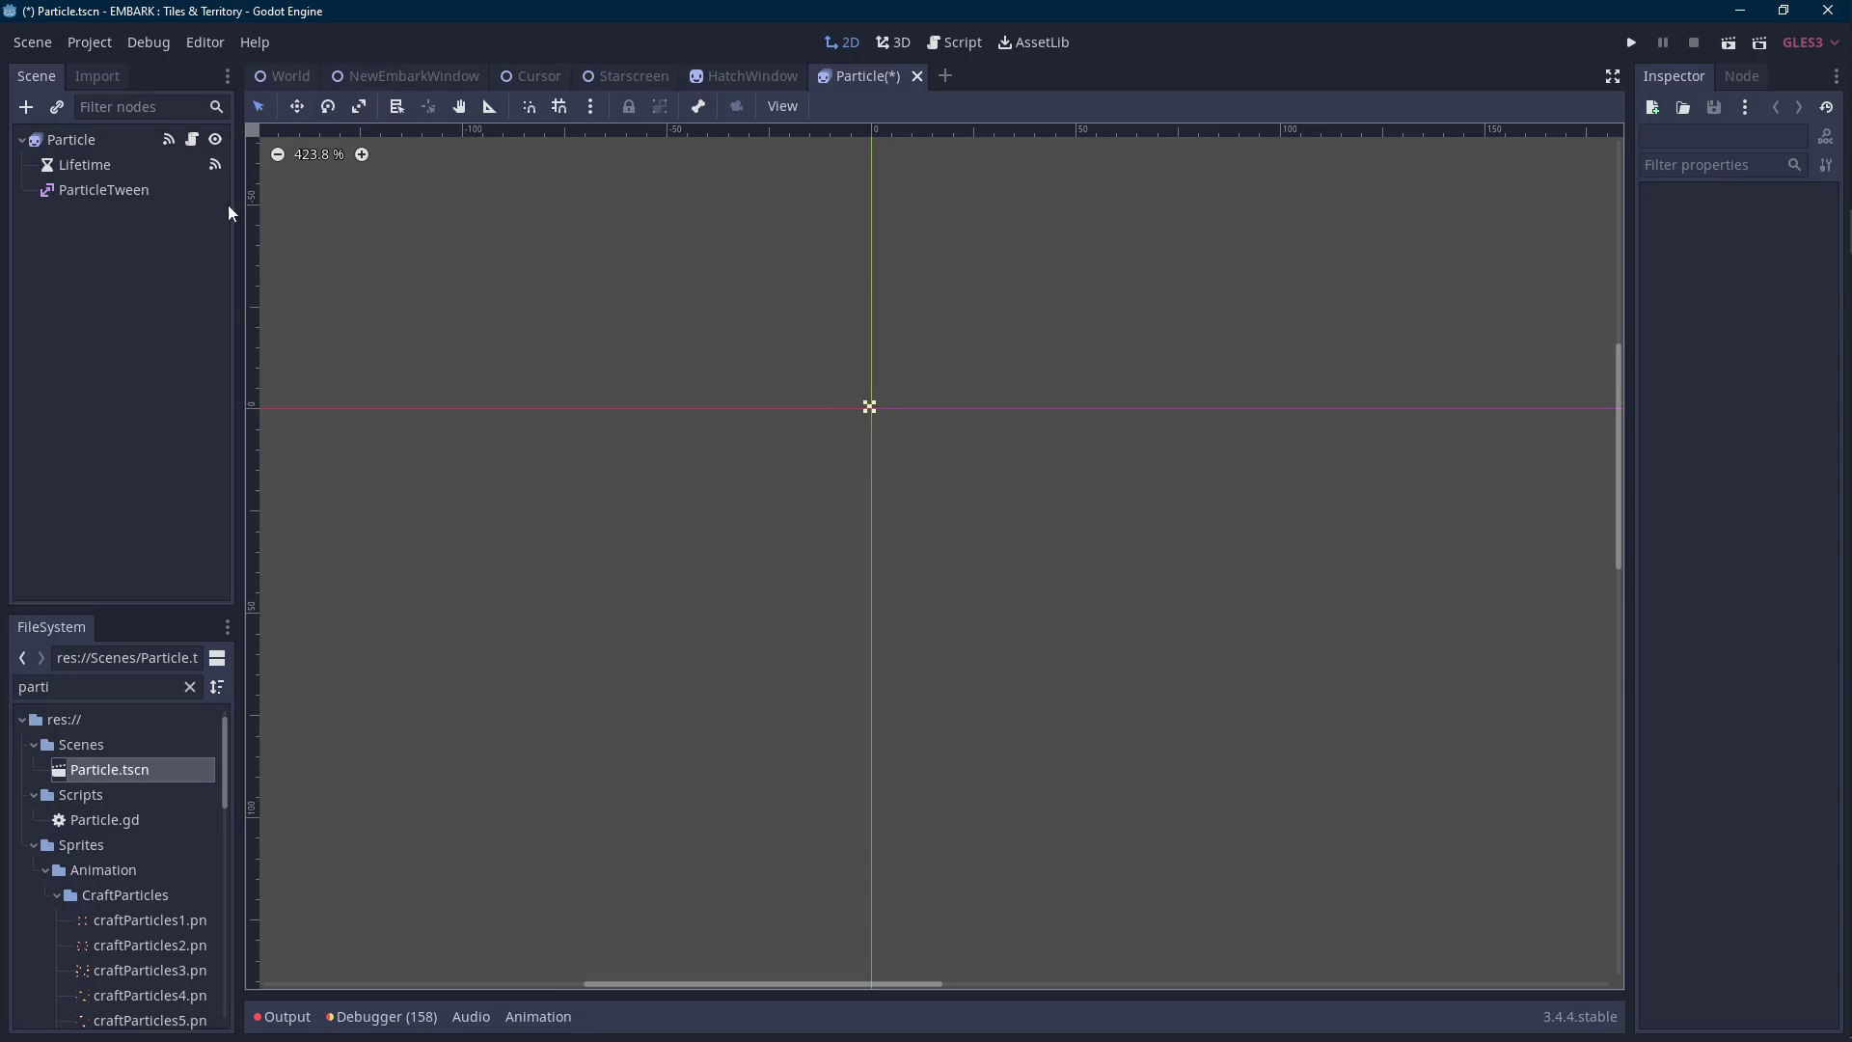
click(71, 140)
click(1775, 248)
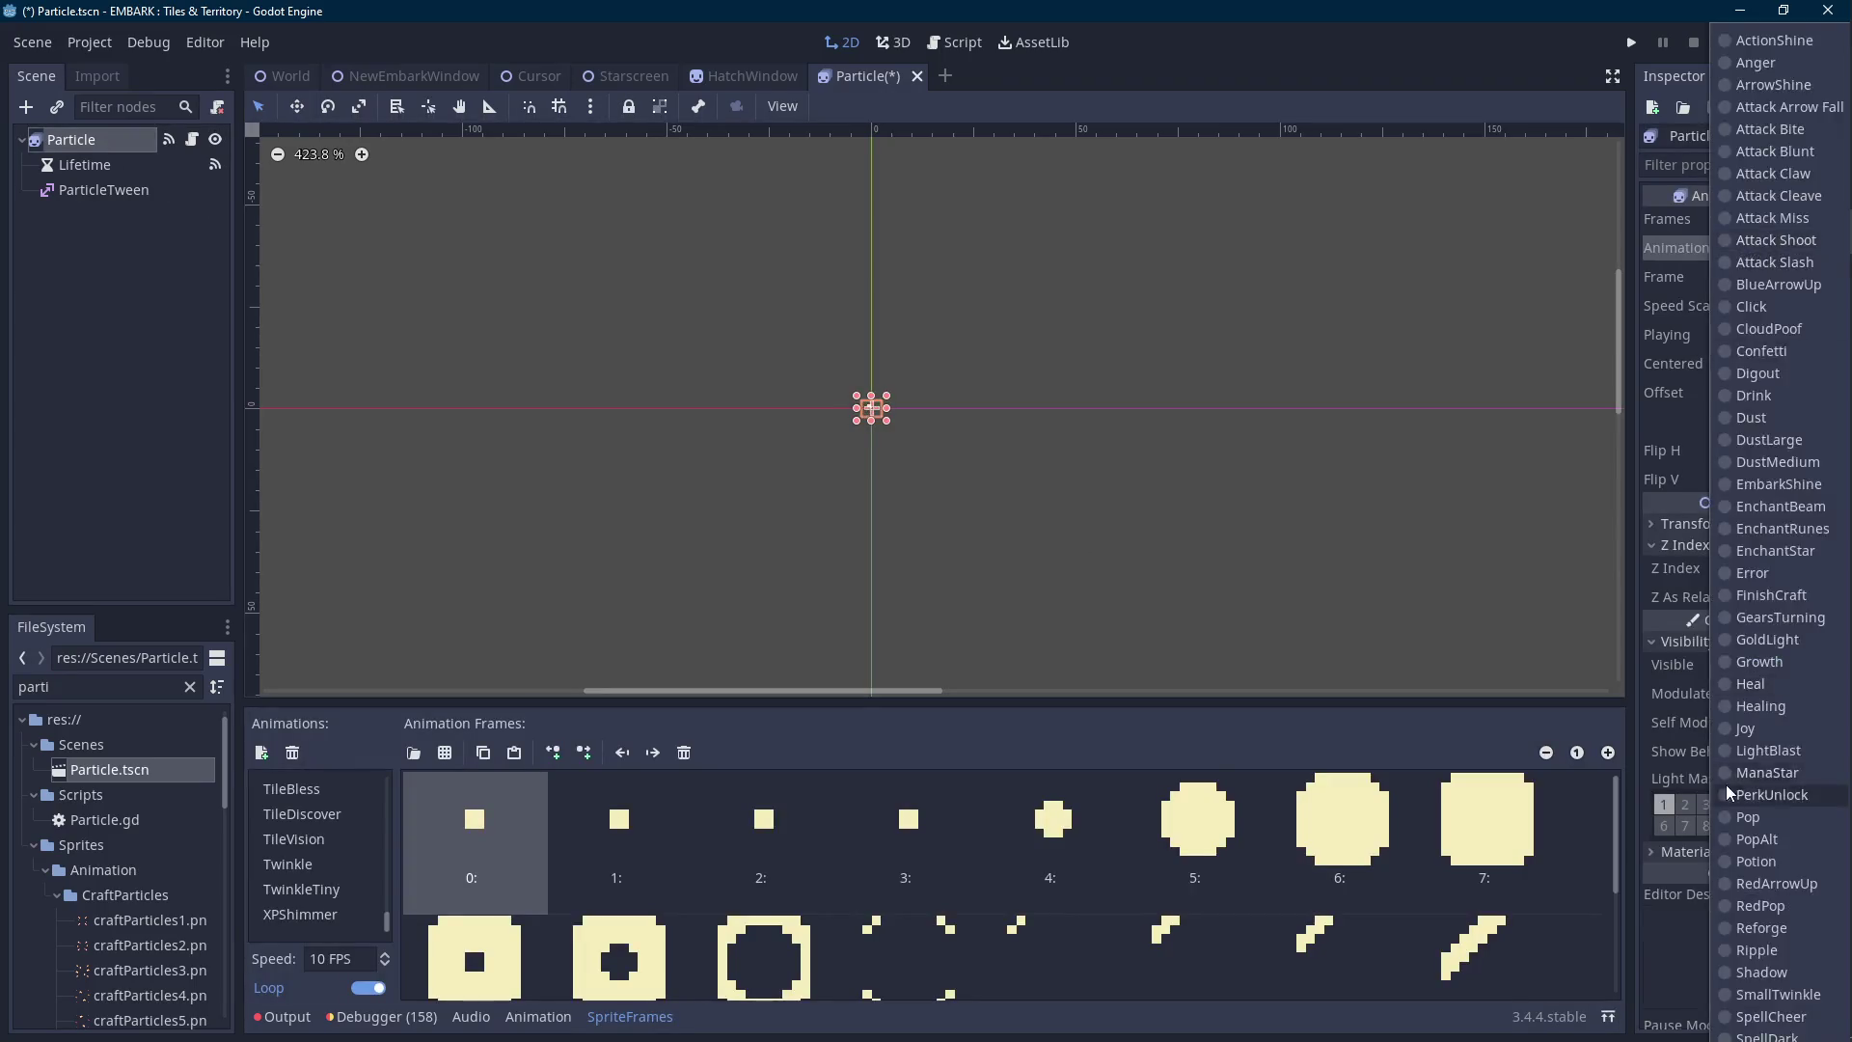
click(1770, 1000)
click(1389, 521)
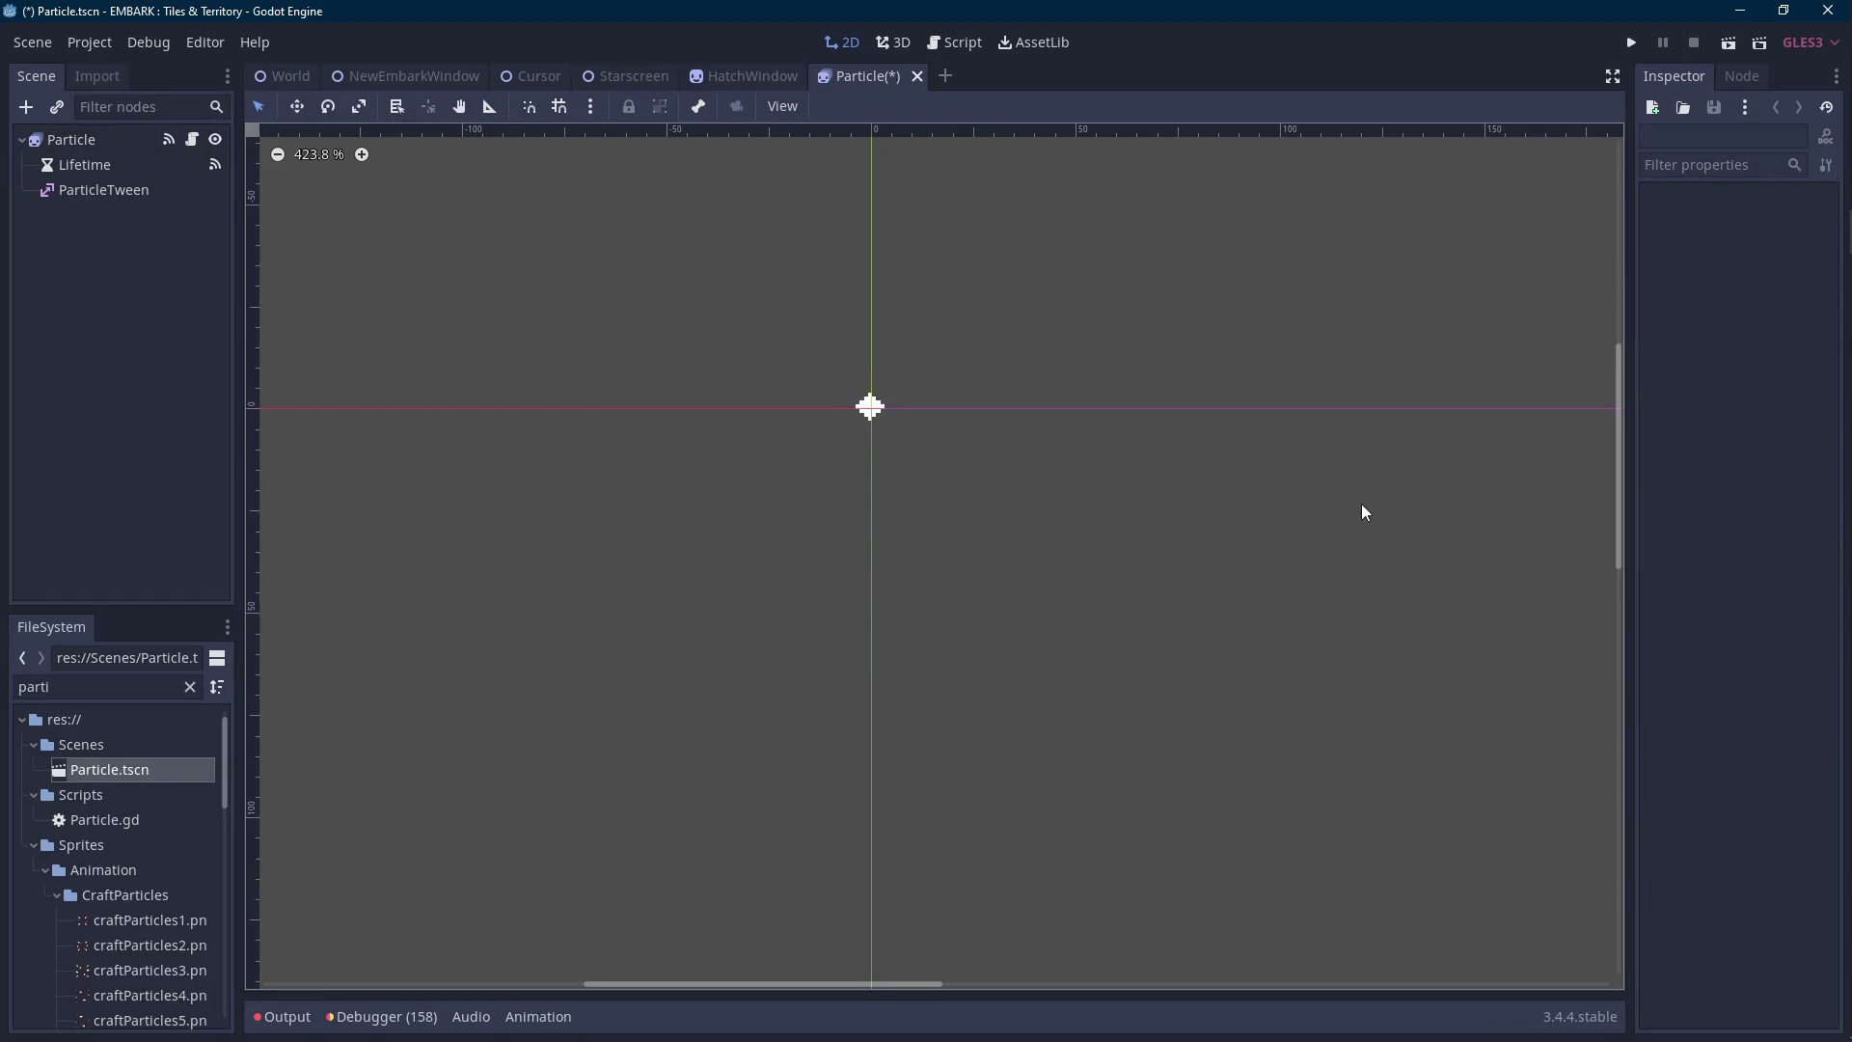
click(87, 140)
Switch to the NewEmbarkWindow scene.
double_click(121, 689)
click(405, 76)
scroll(192, 182, up, 10)
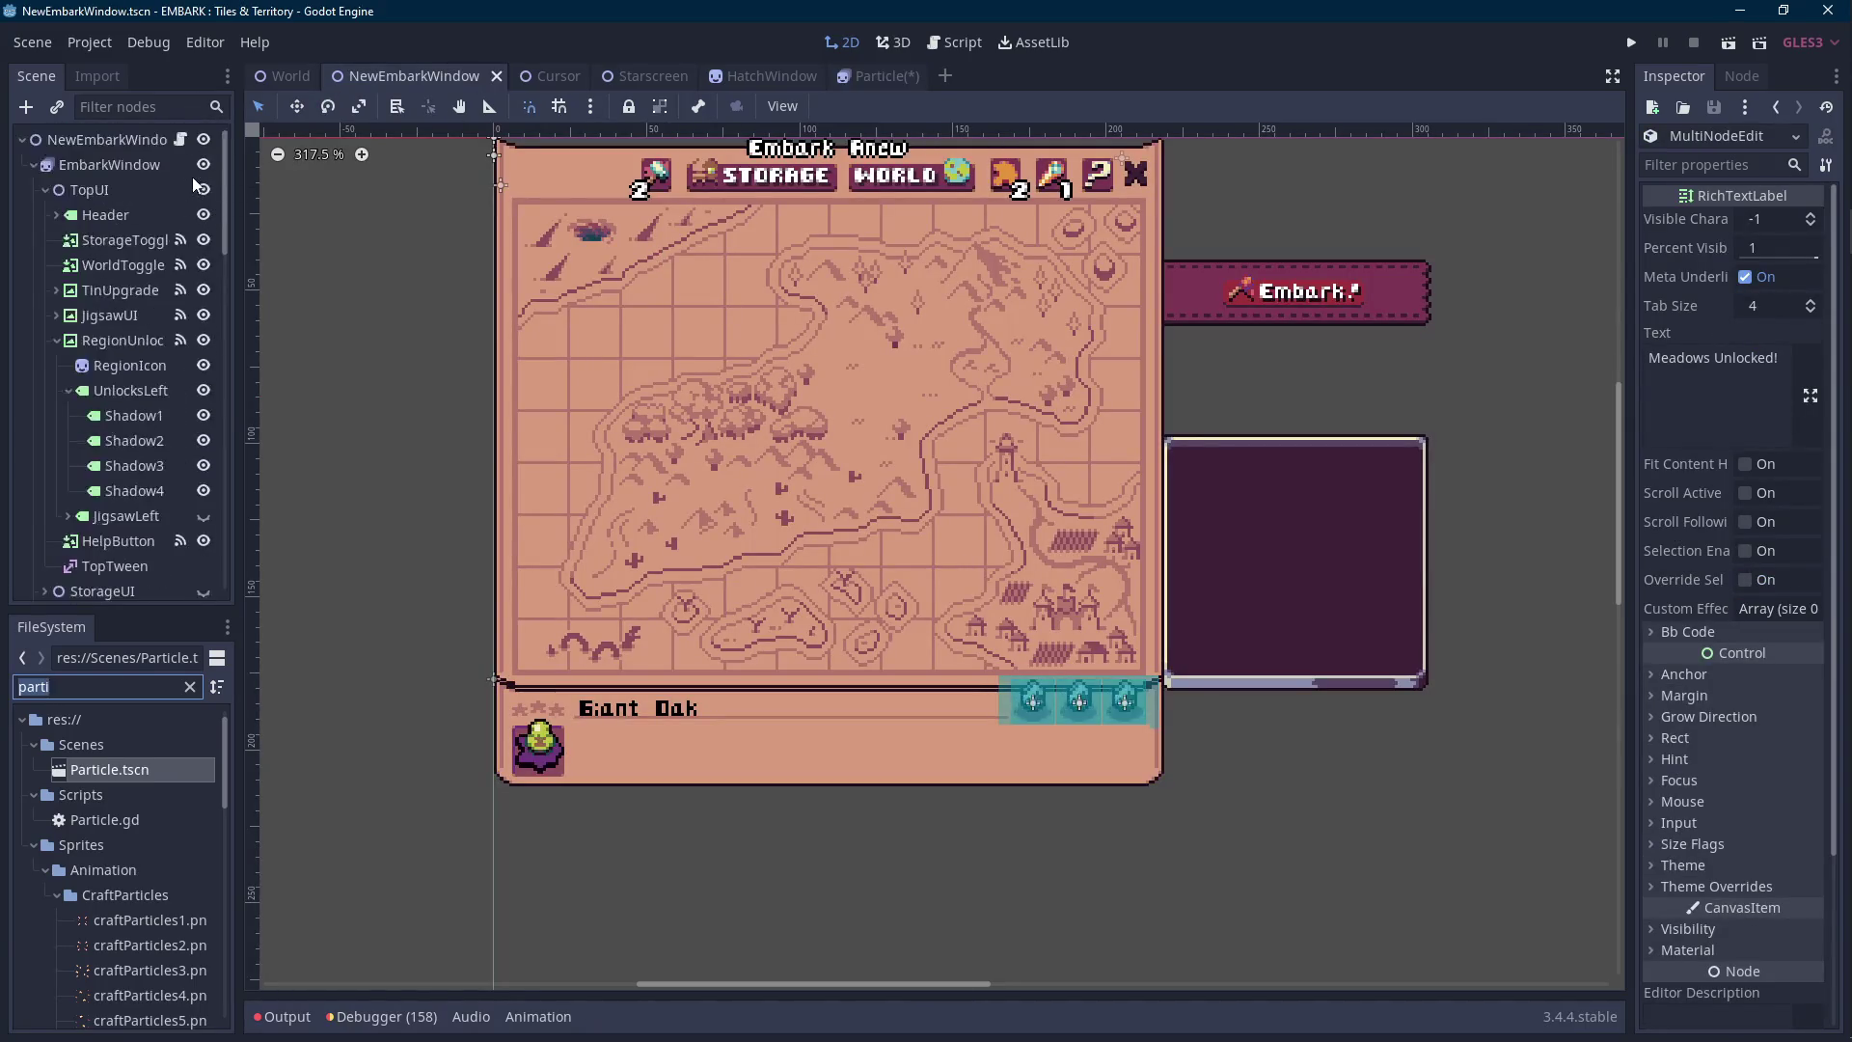
Search the NewEmbarkWindow.gd script for 'dust'.
click(182, 143)
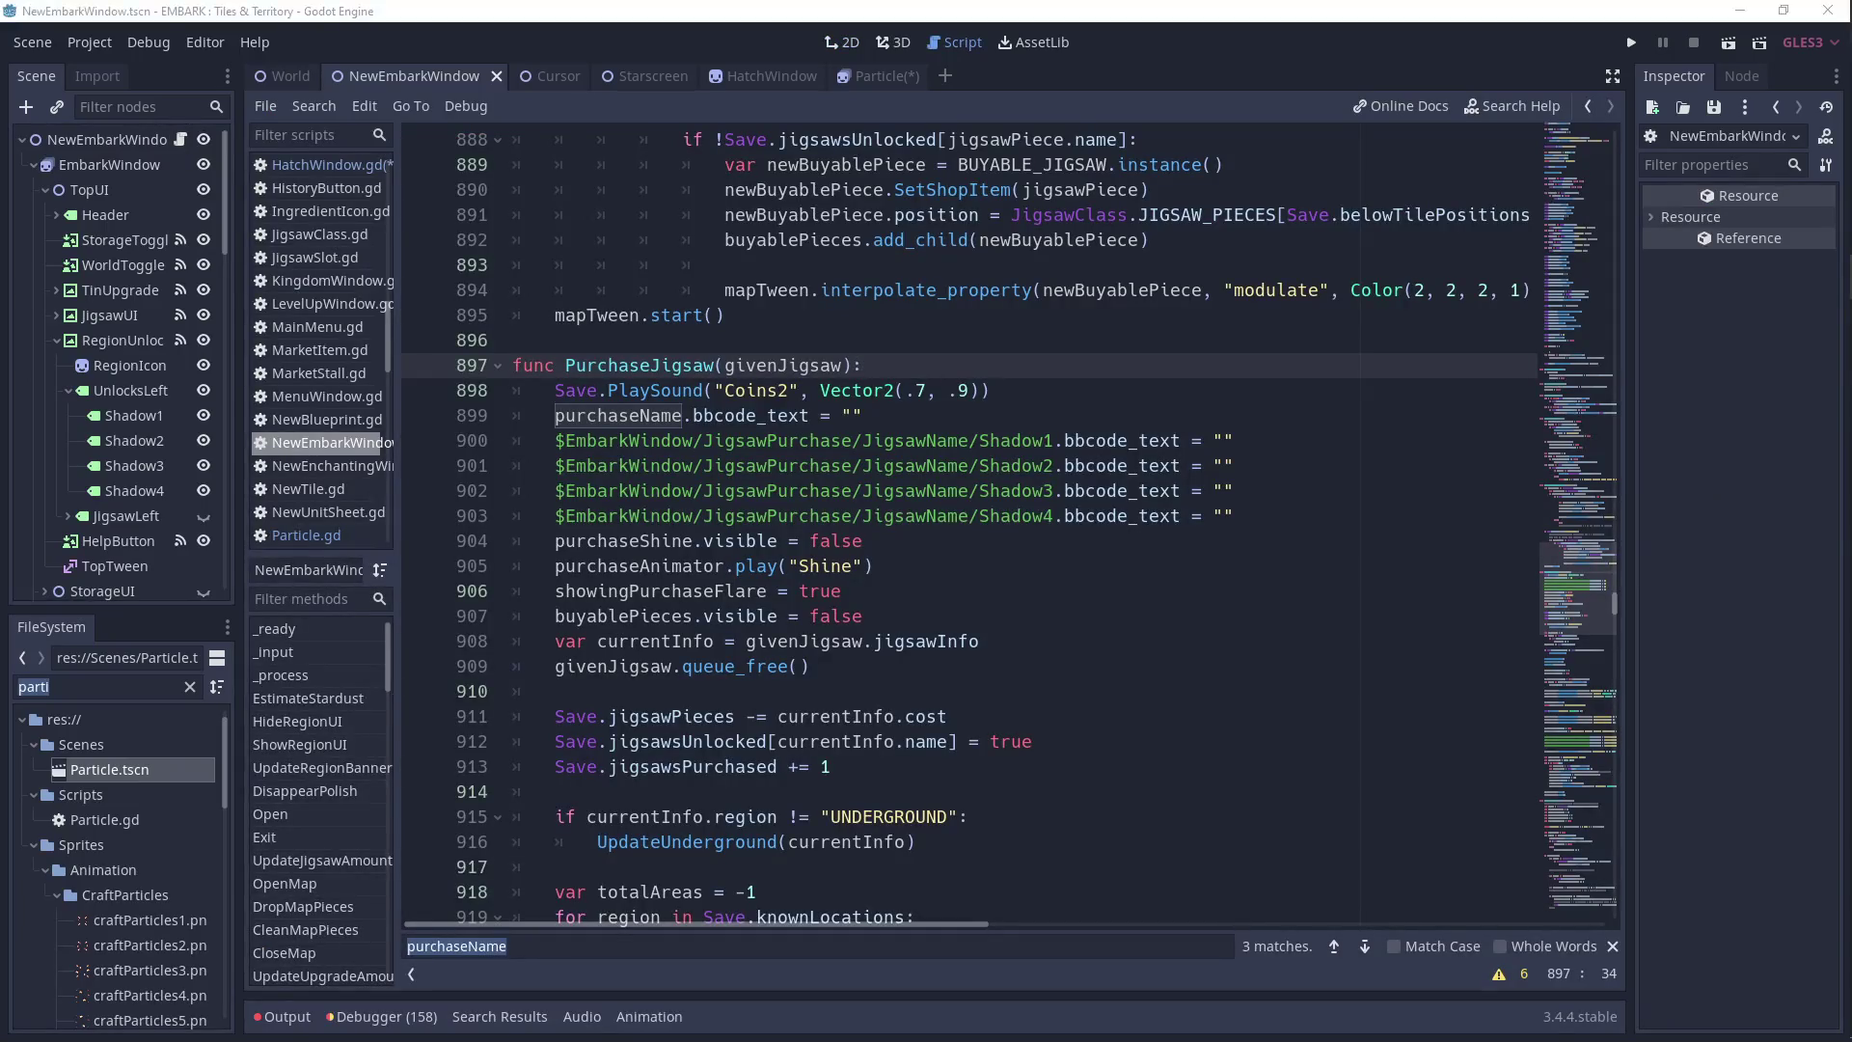
click(1282, 390)
key(ctrl+f)
text(dust)
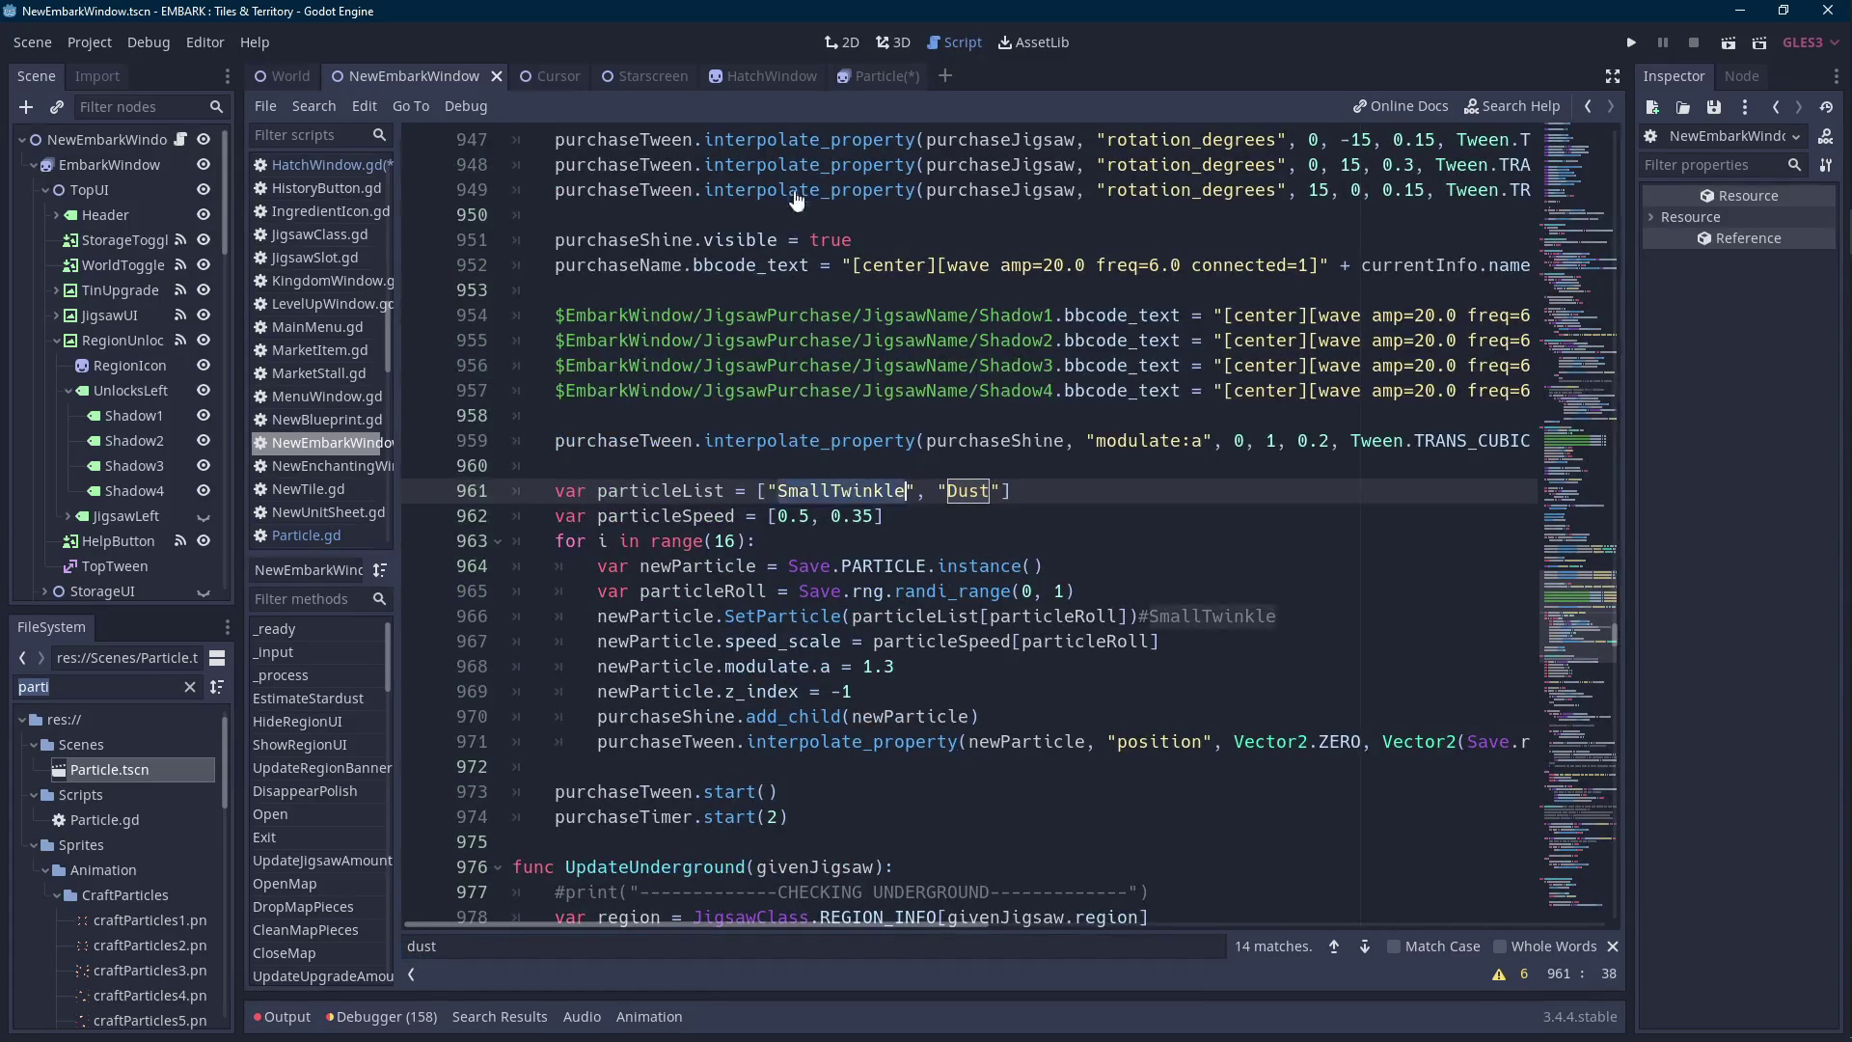
Back in the Particle scene, inspect its animation list and SpriteFrames resource.
click(879, 77)
click(1770, 247)
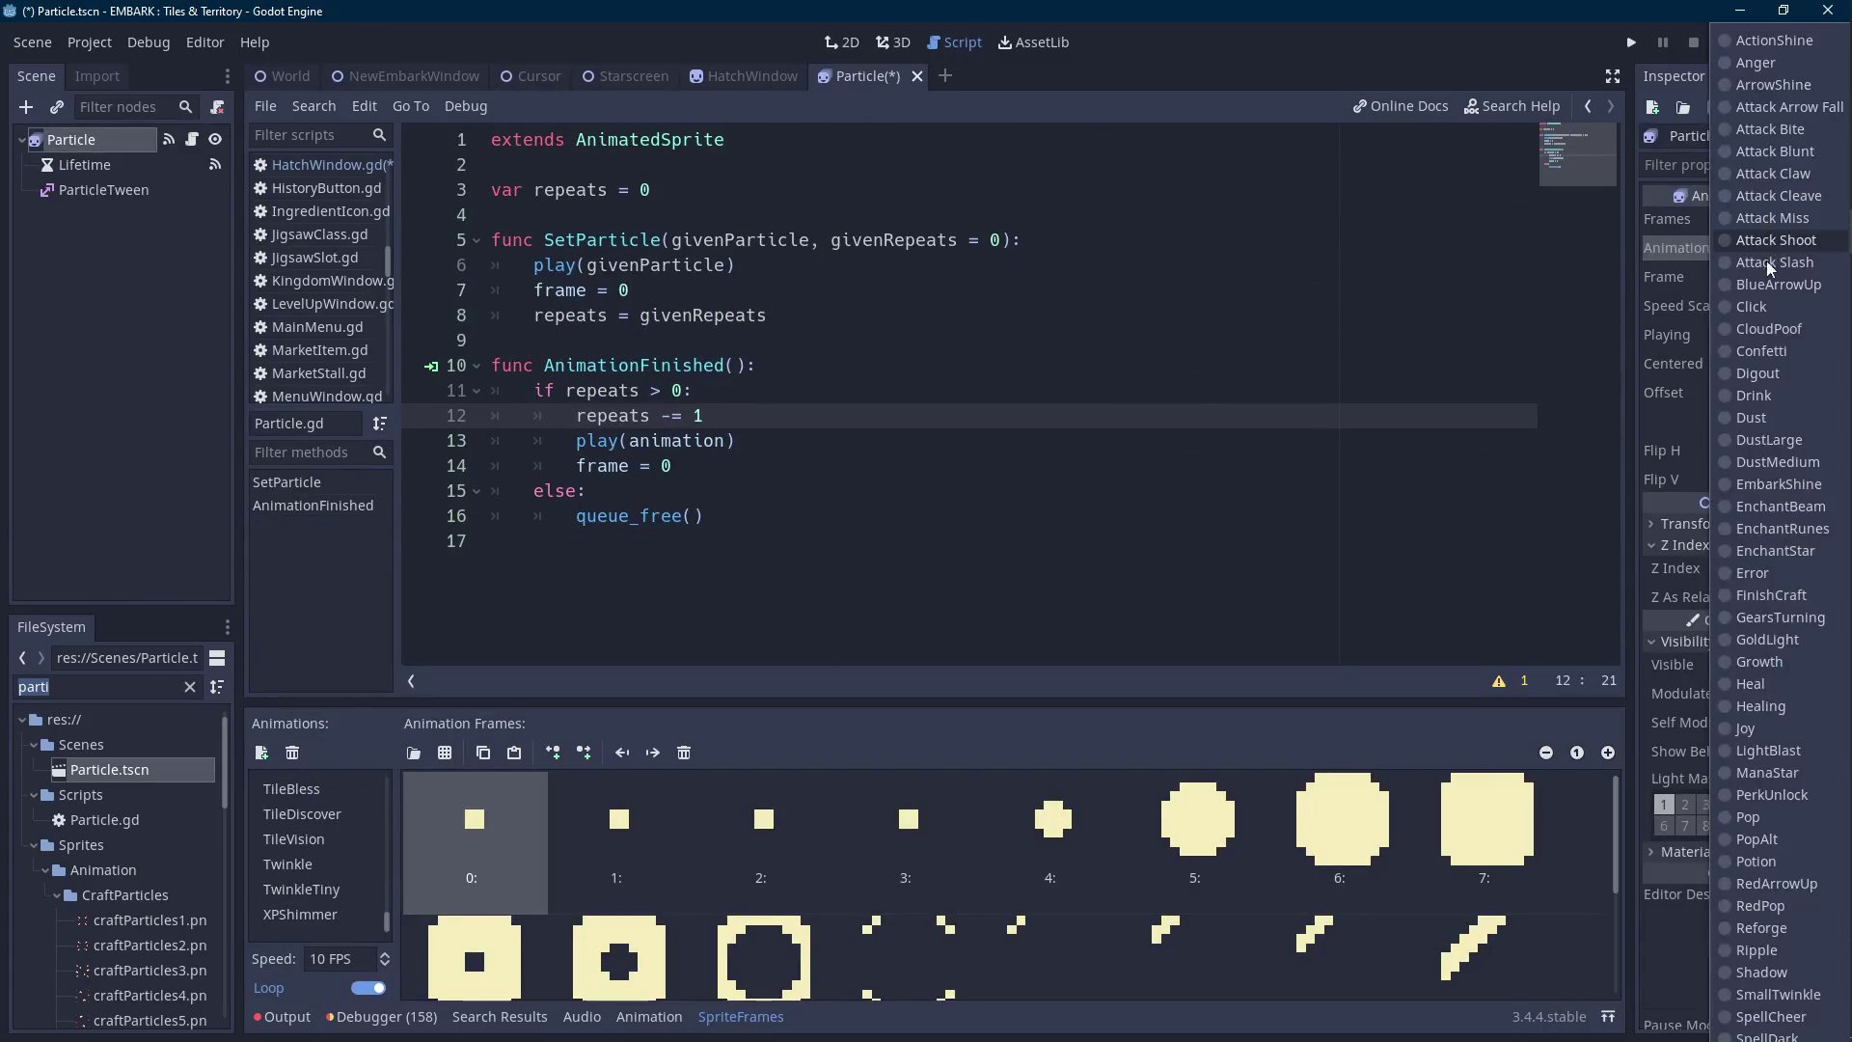
click(166, 196)
click(97, 166)
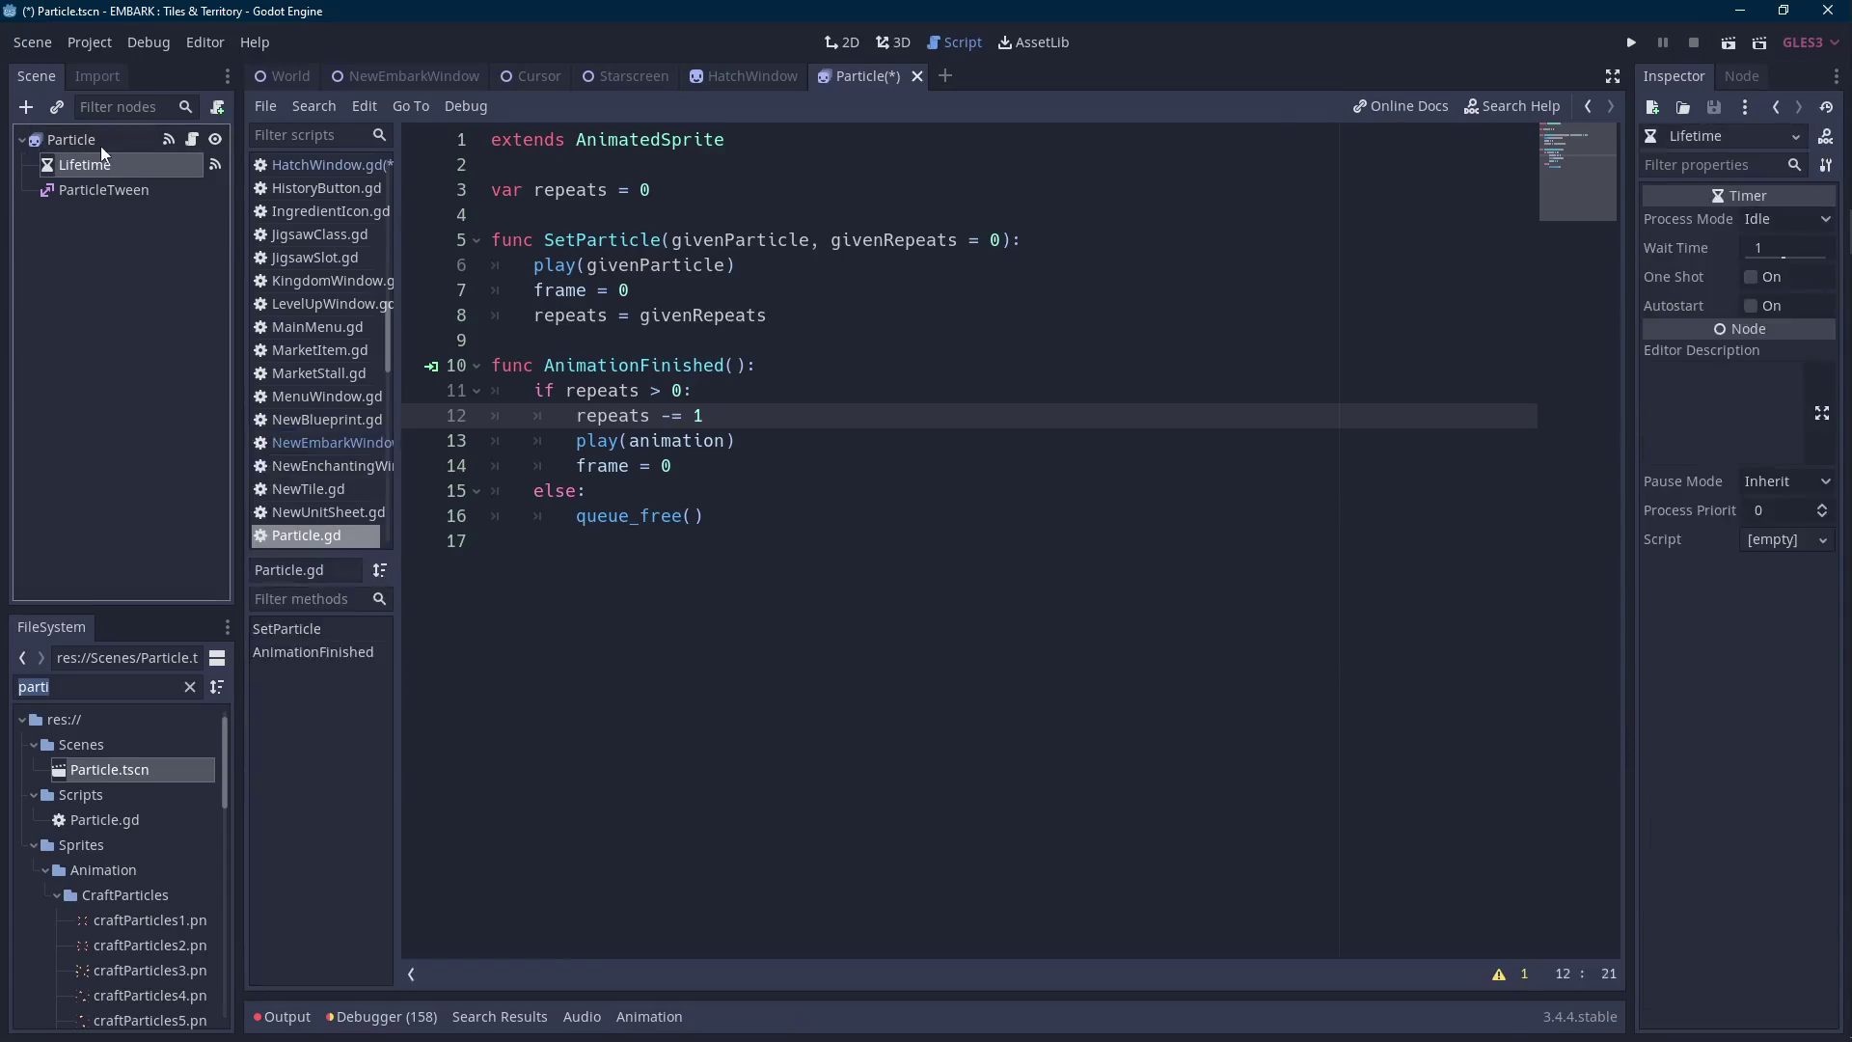
click(71, 140)
click(1810, 220)
click(1736, 287)
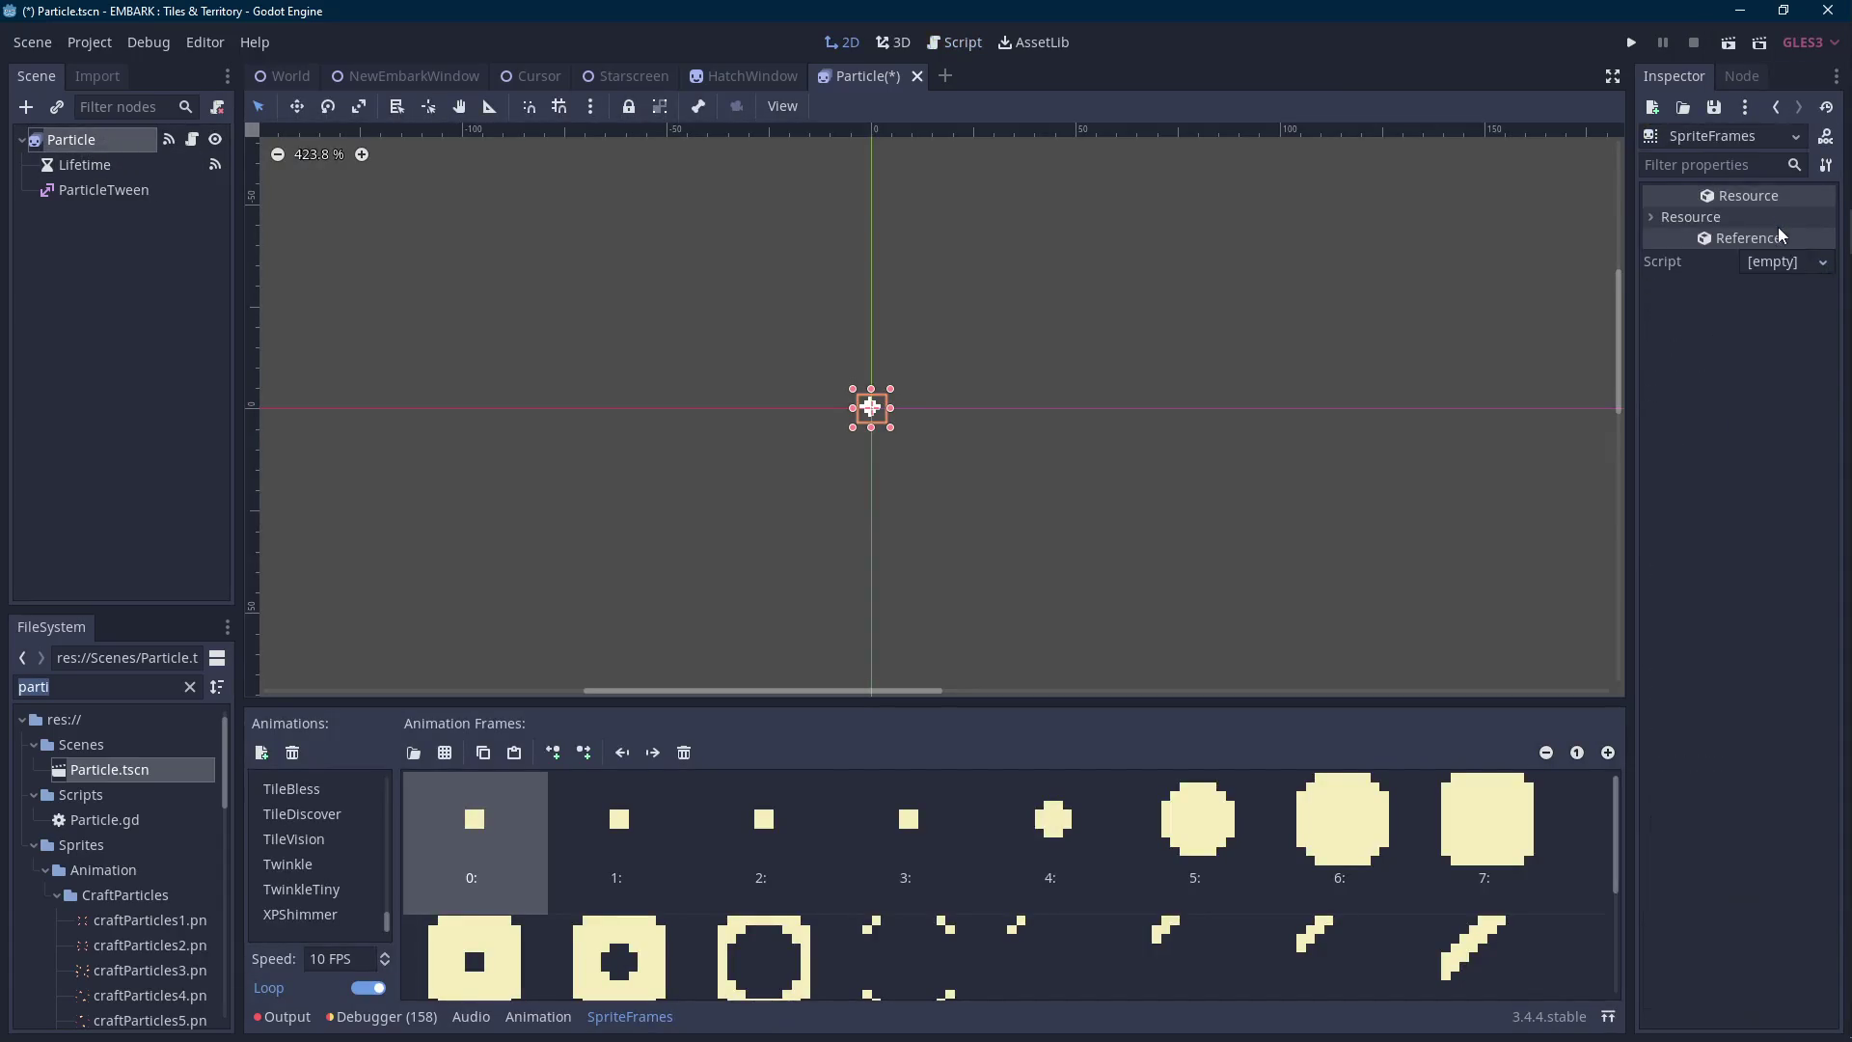
click(1775, 107)
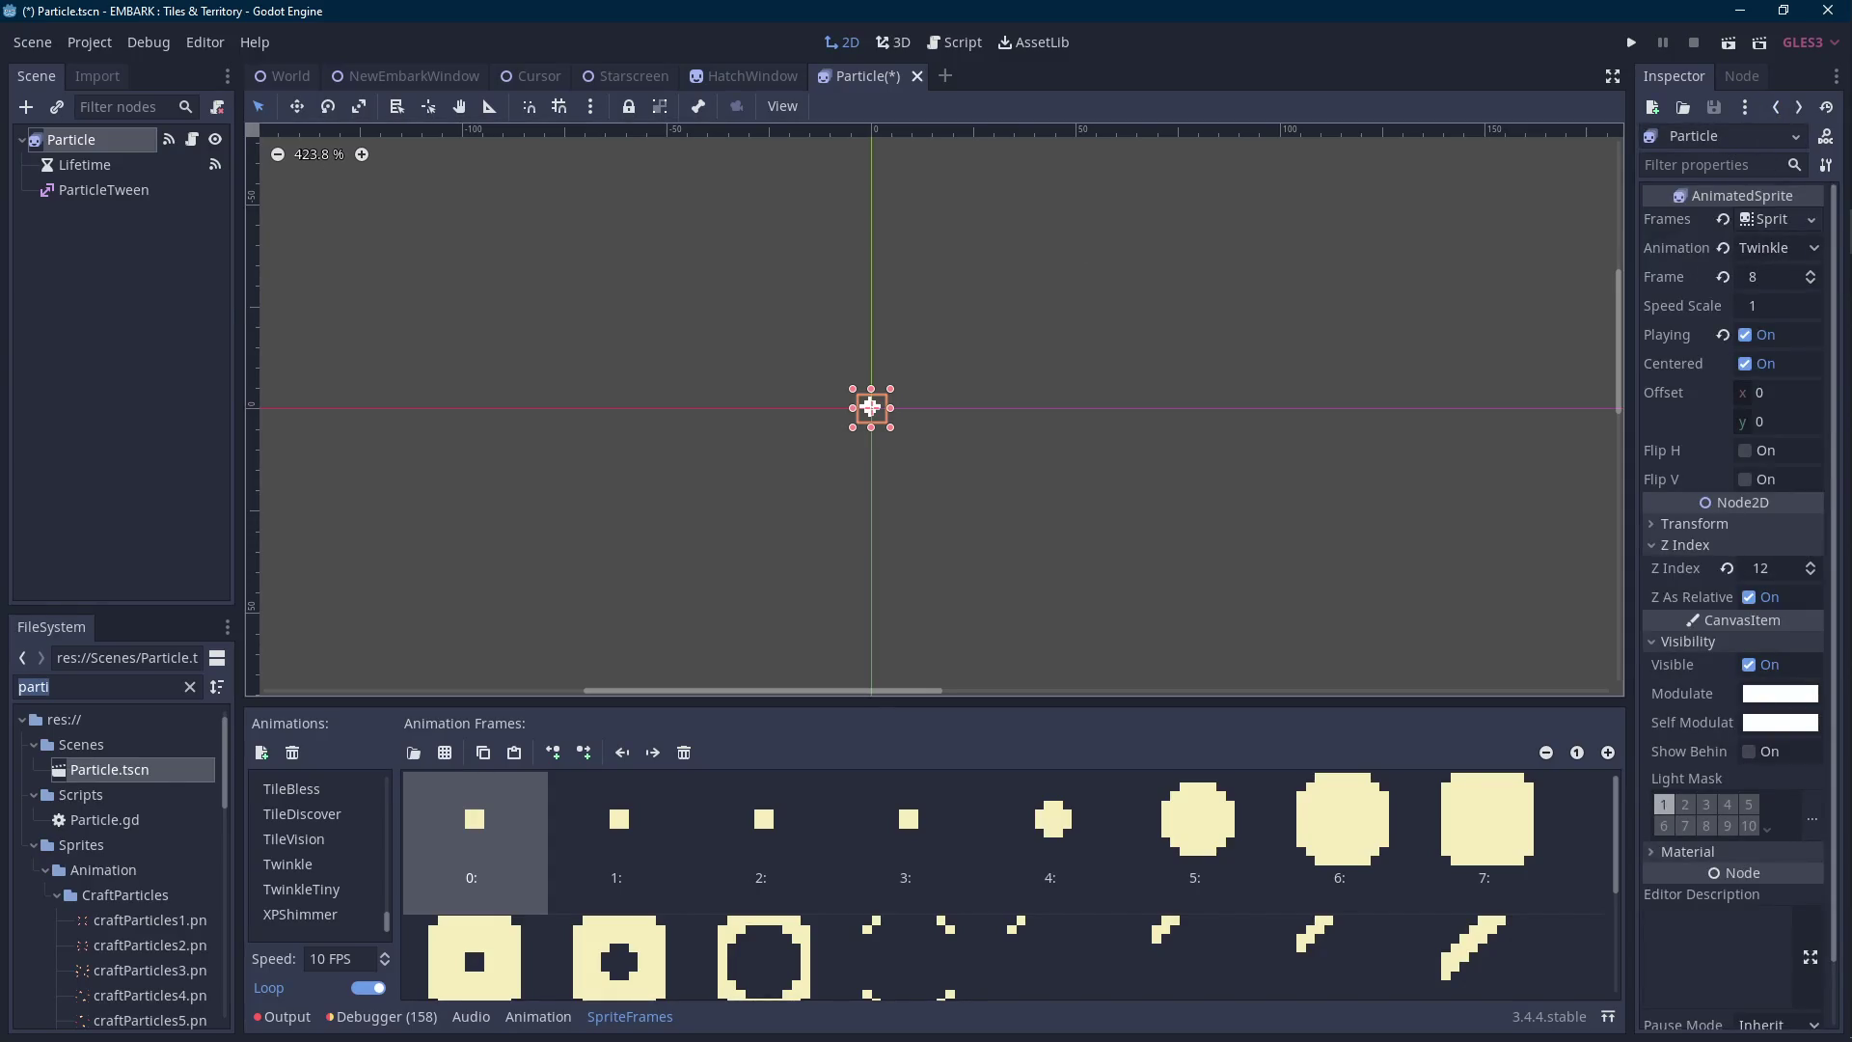
Scroll through the Particle's animation names again, then deselect the node.
key(Scroll_Lock)
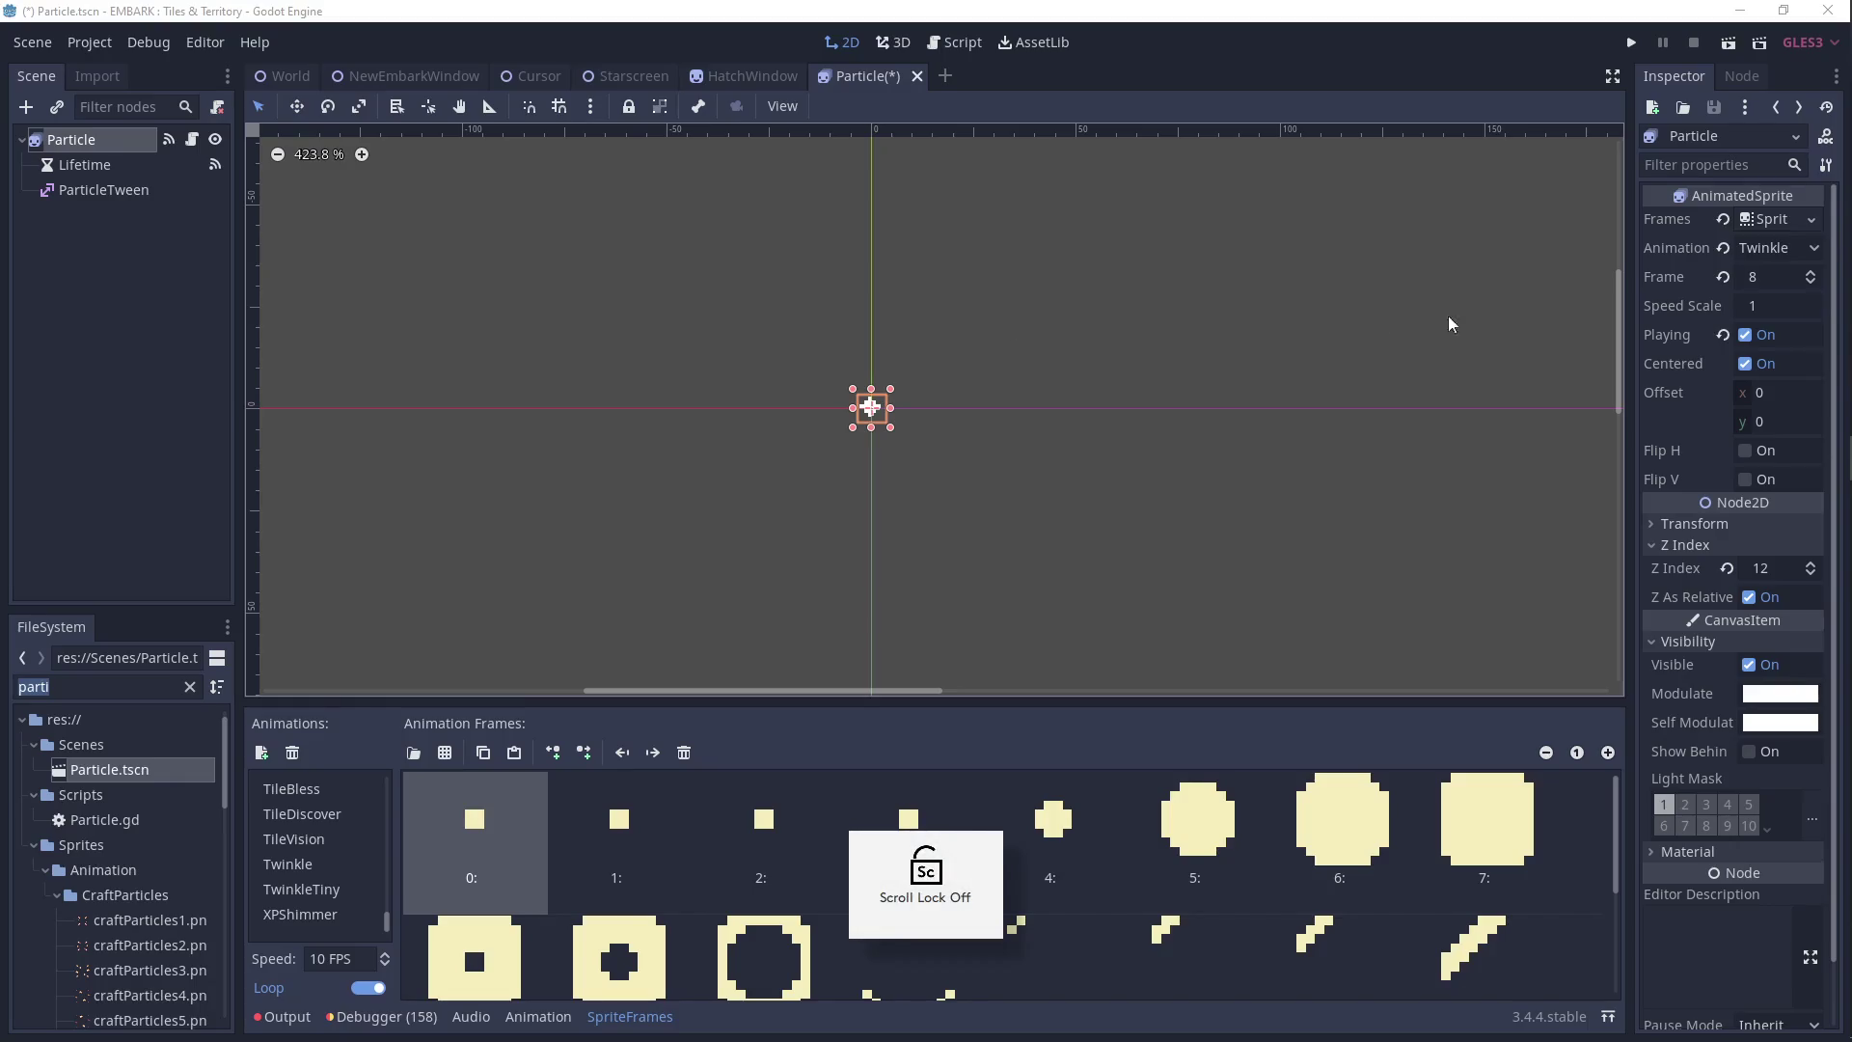
mouse_move(1847, 249)
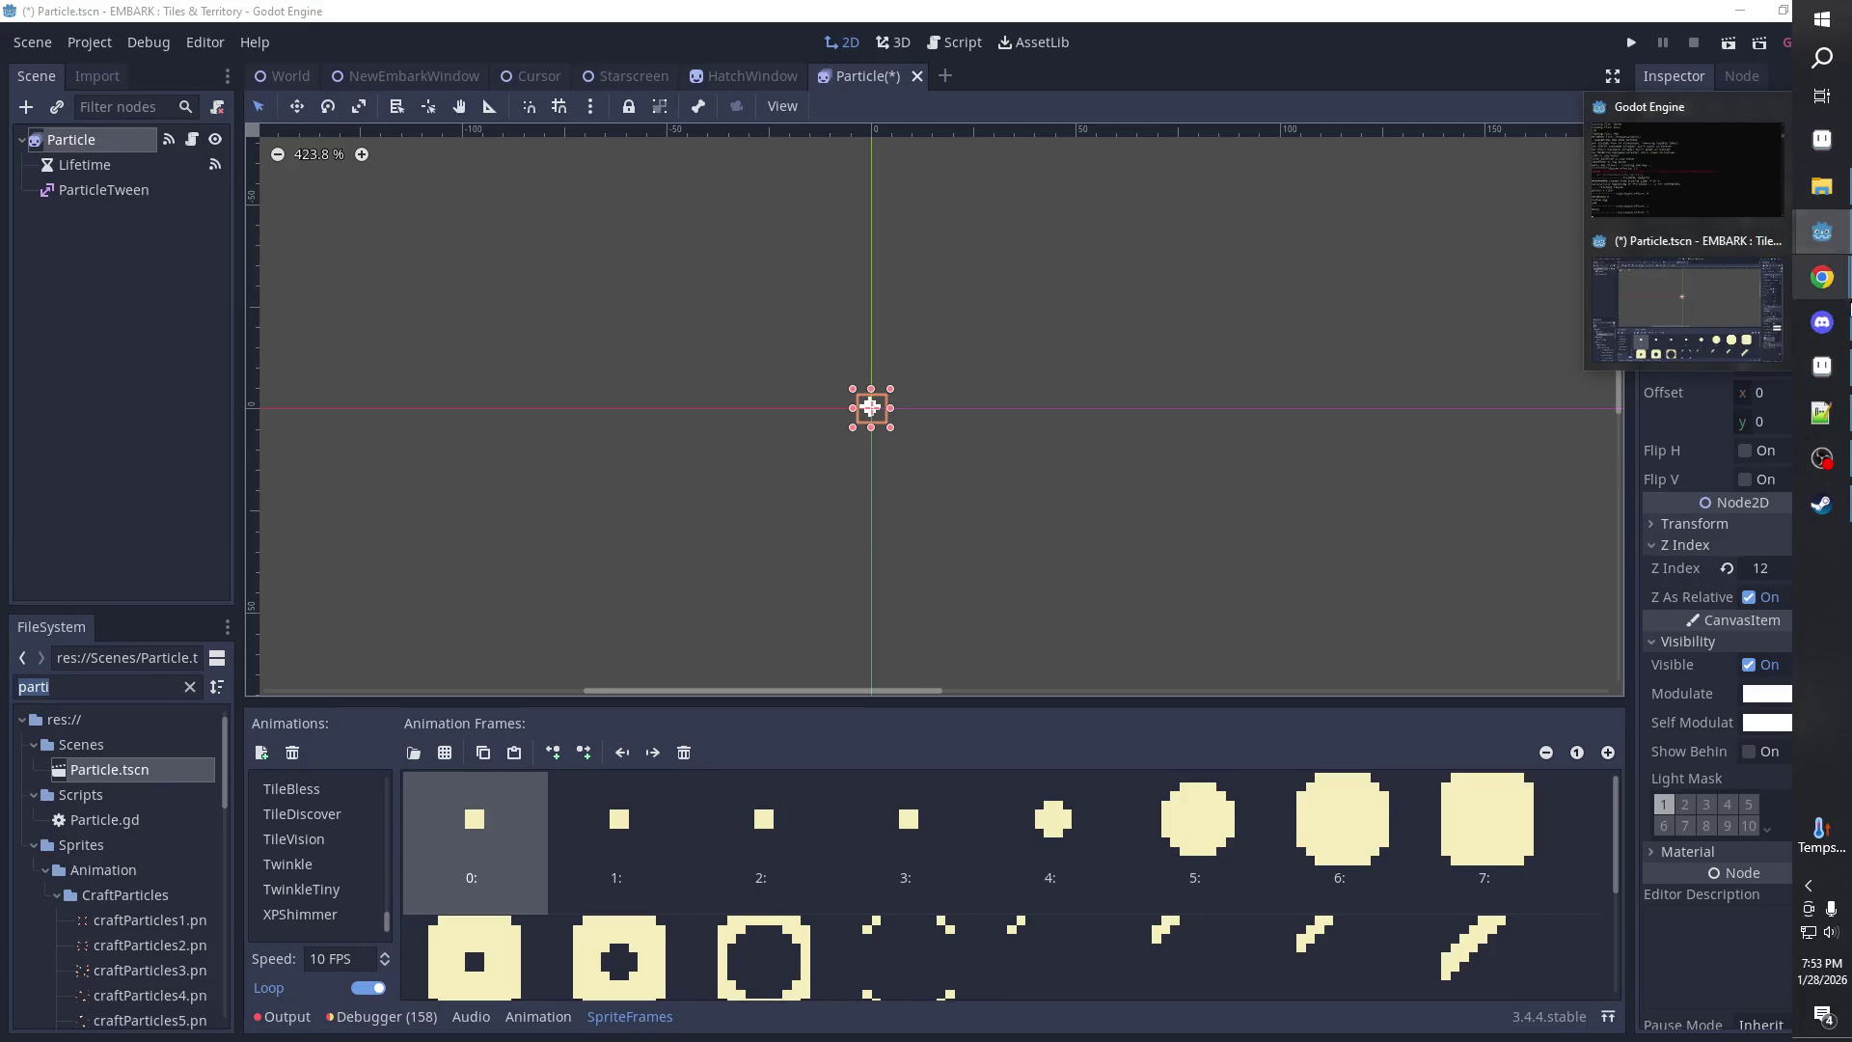
mouse_move(1822, 278)
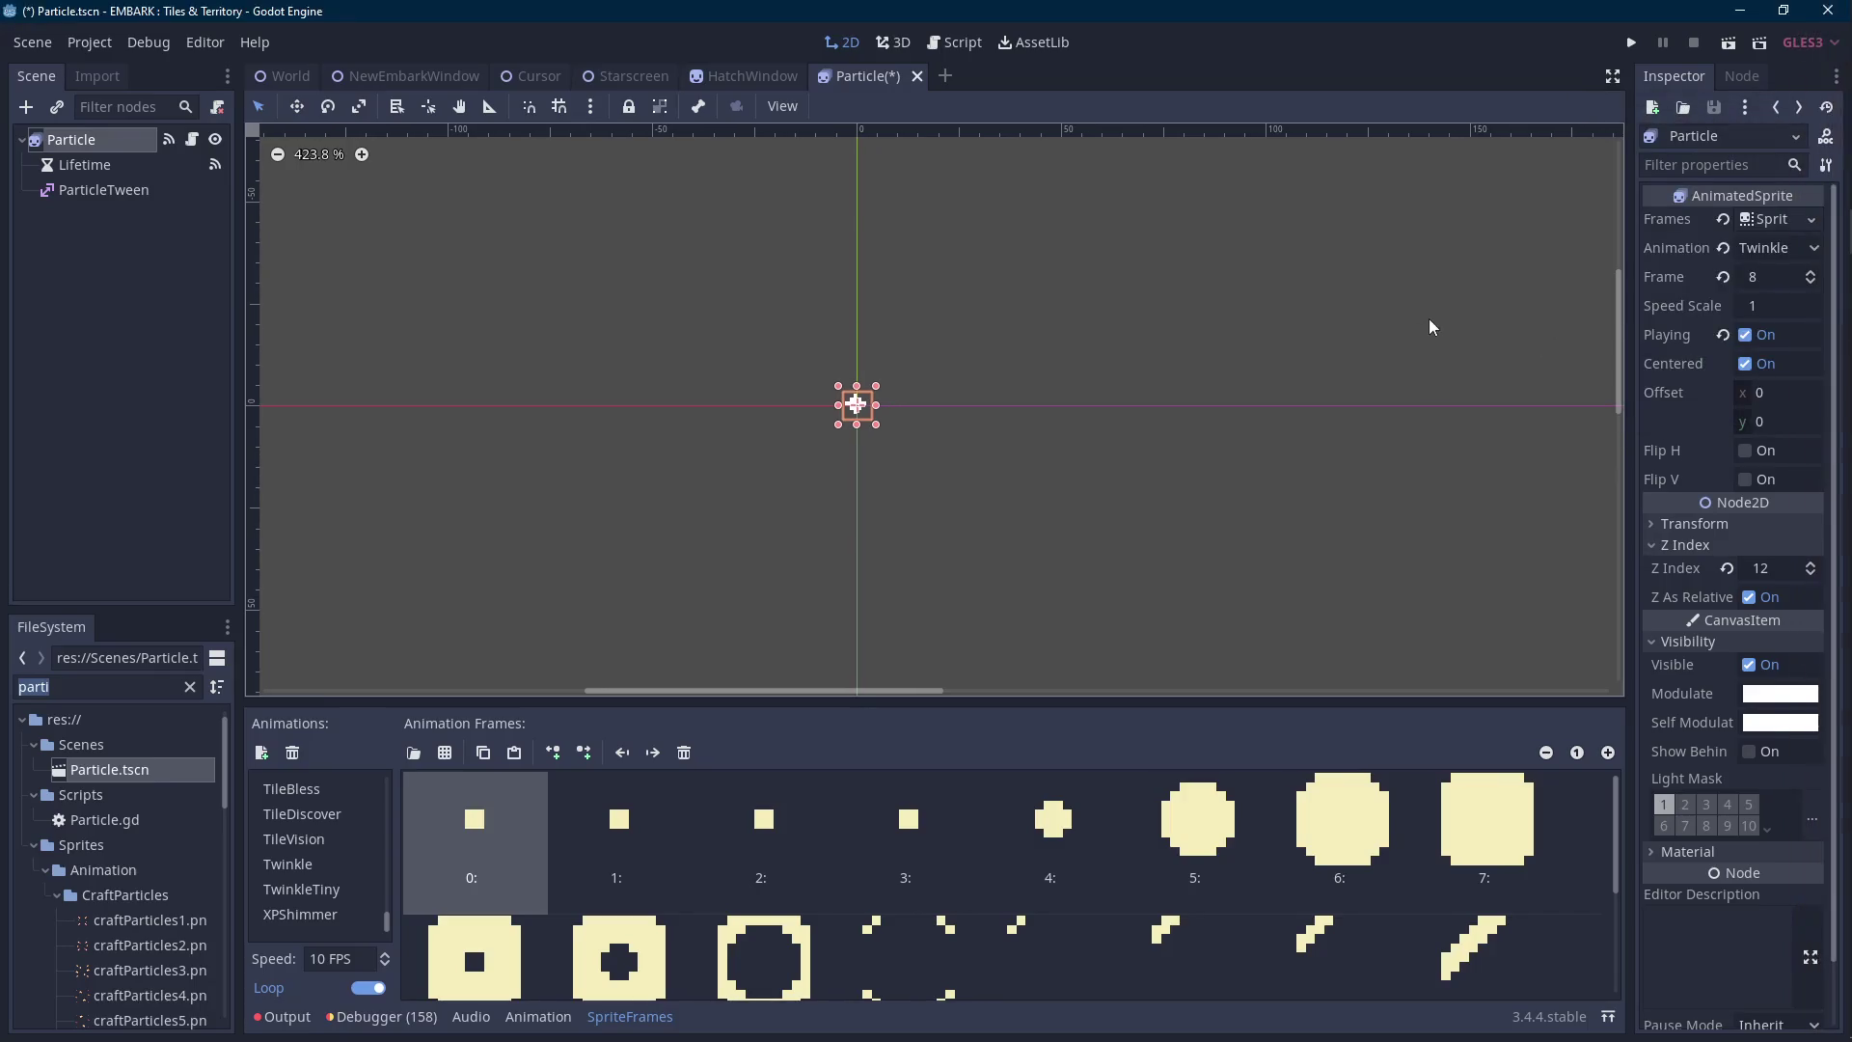
click(1746, 248)
scroll(1778, 583, down, 2)
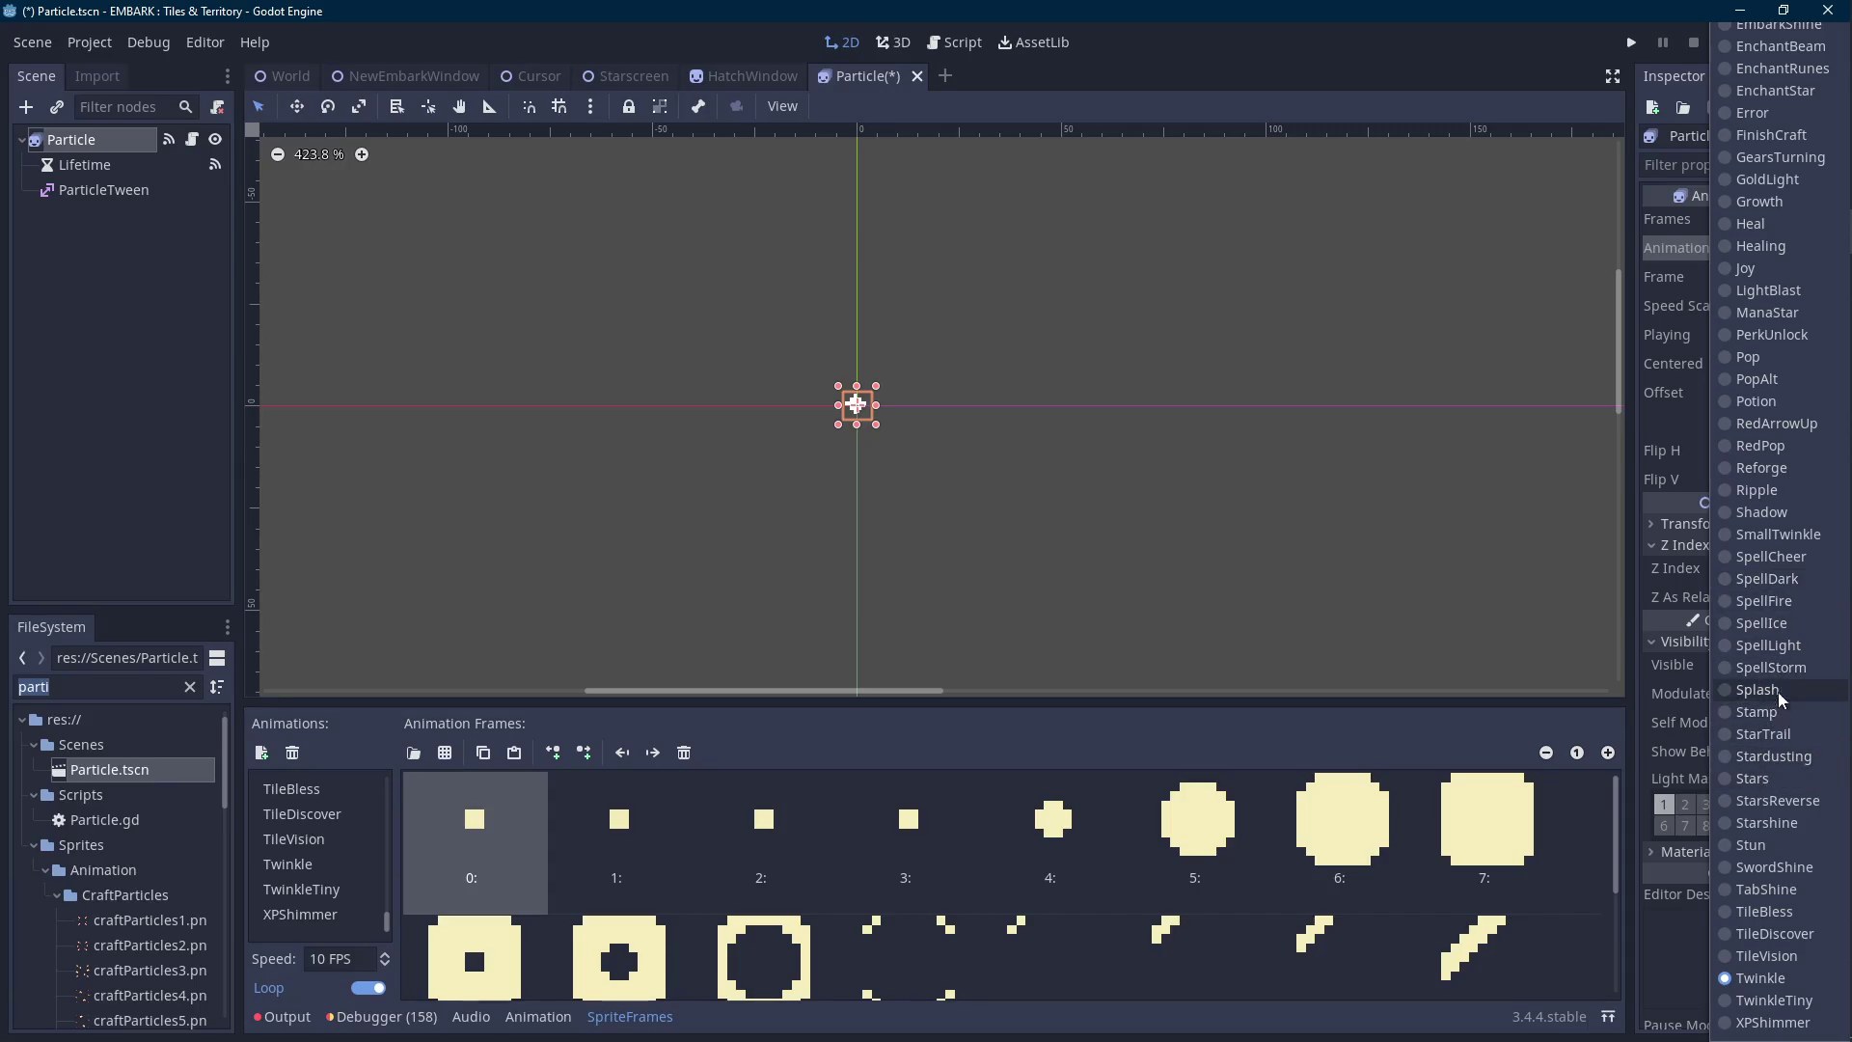
click(1764, 536)
click(1336, 537)
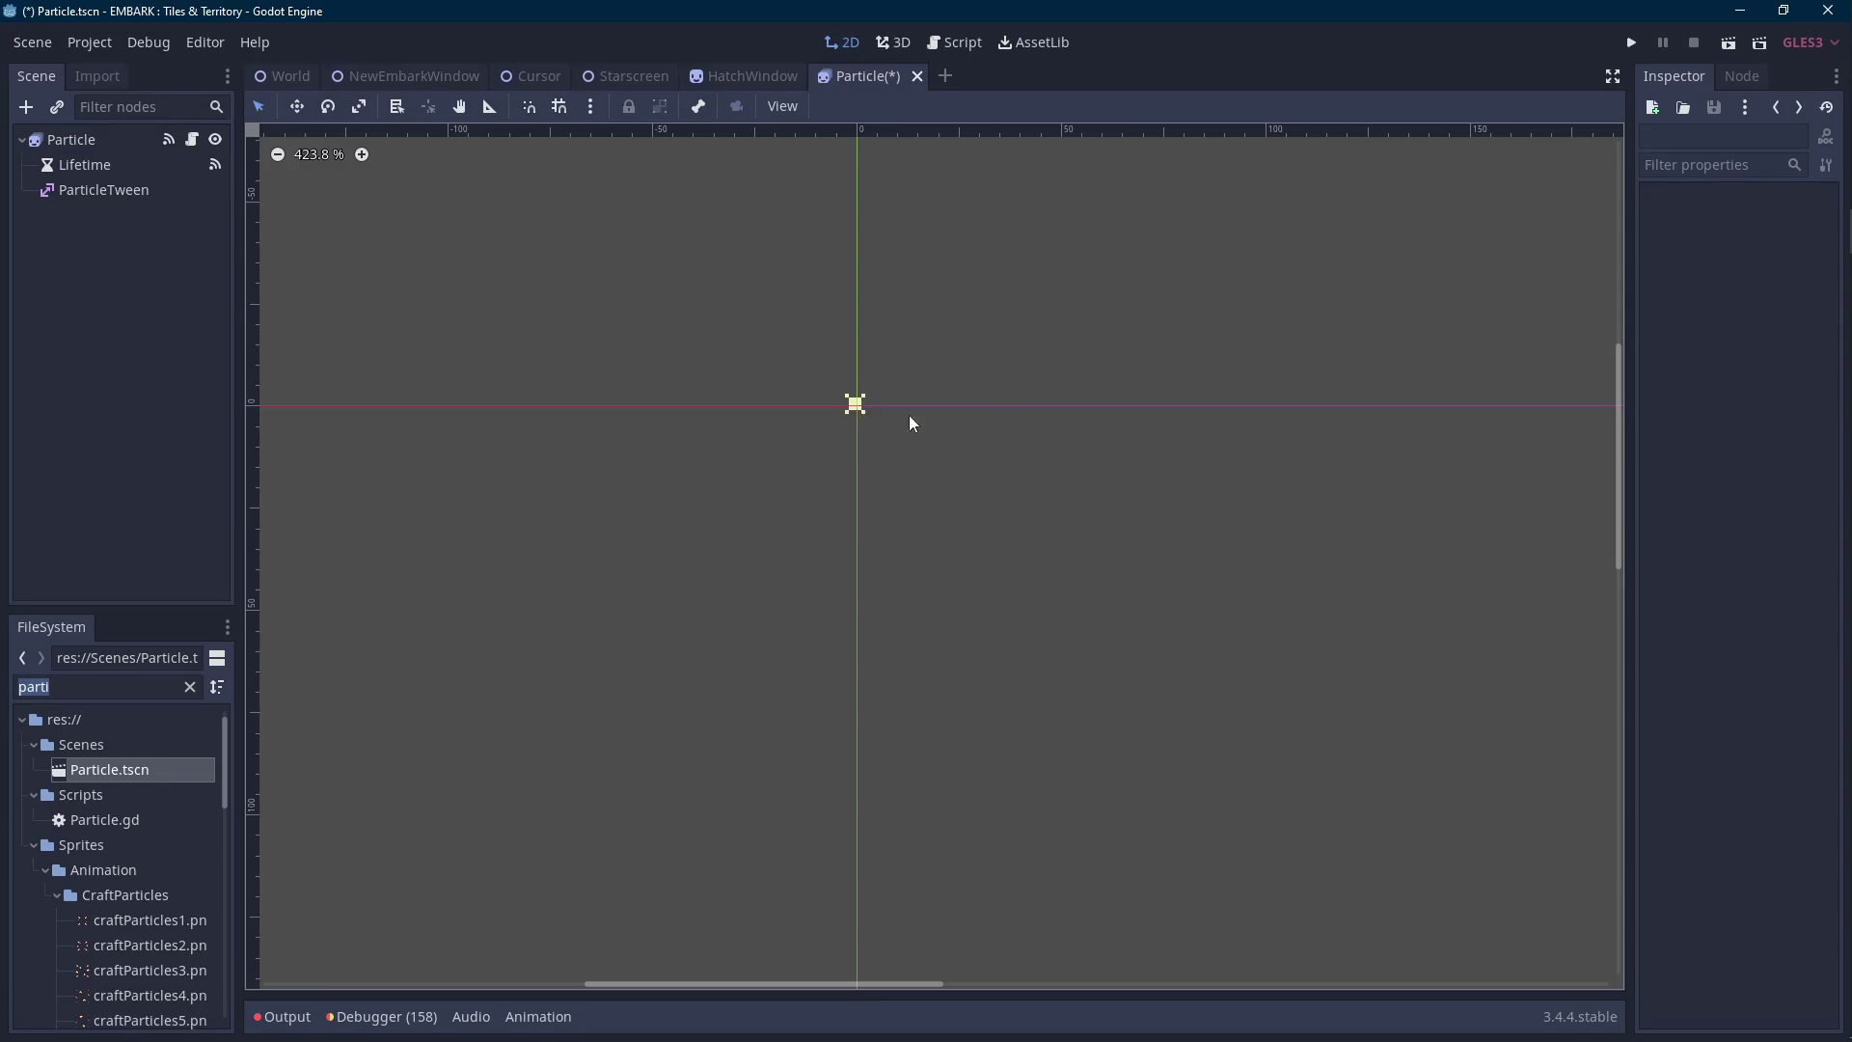
Save the Particle scene and switch to the HatchWindow scene.
key(ctrl+s)
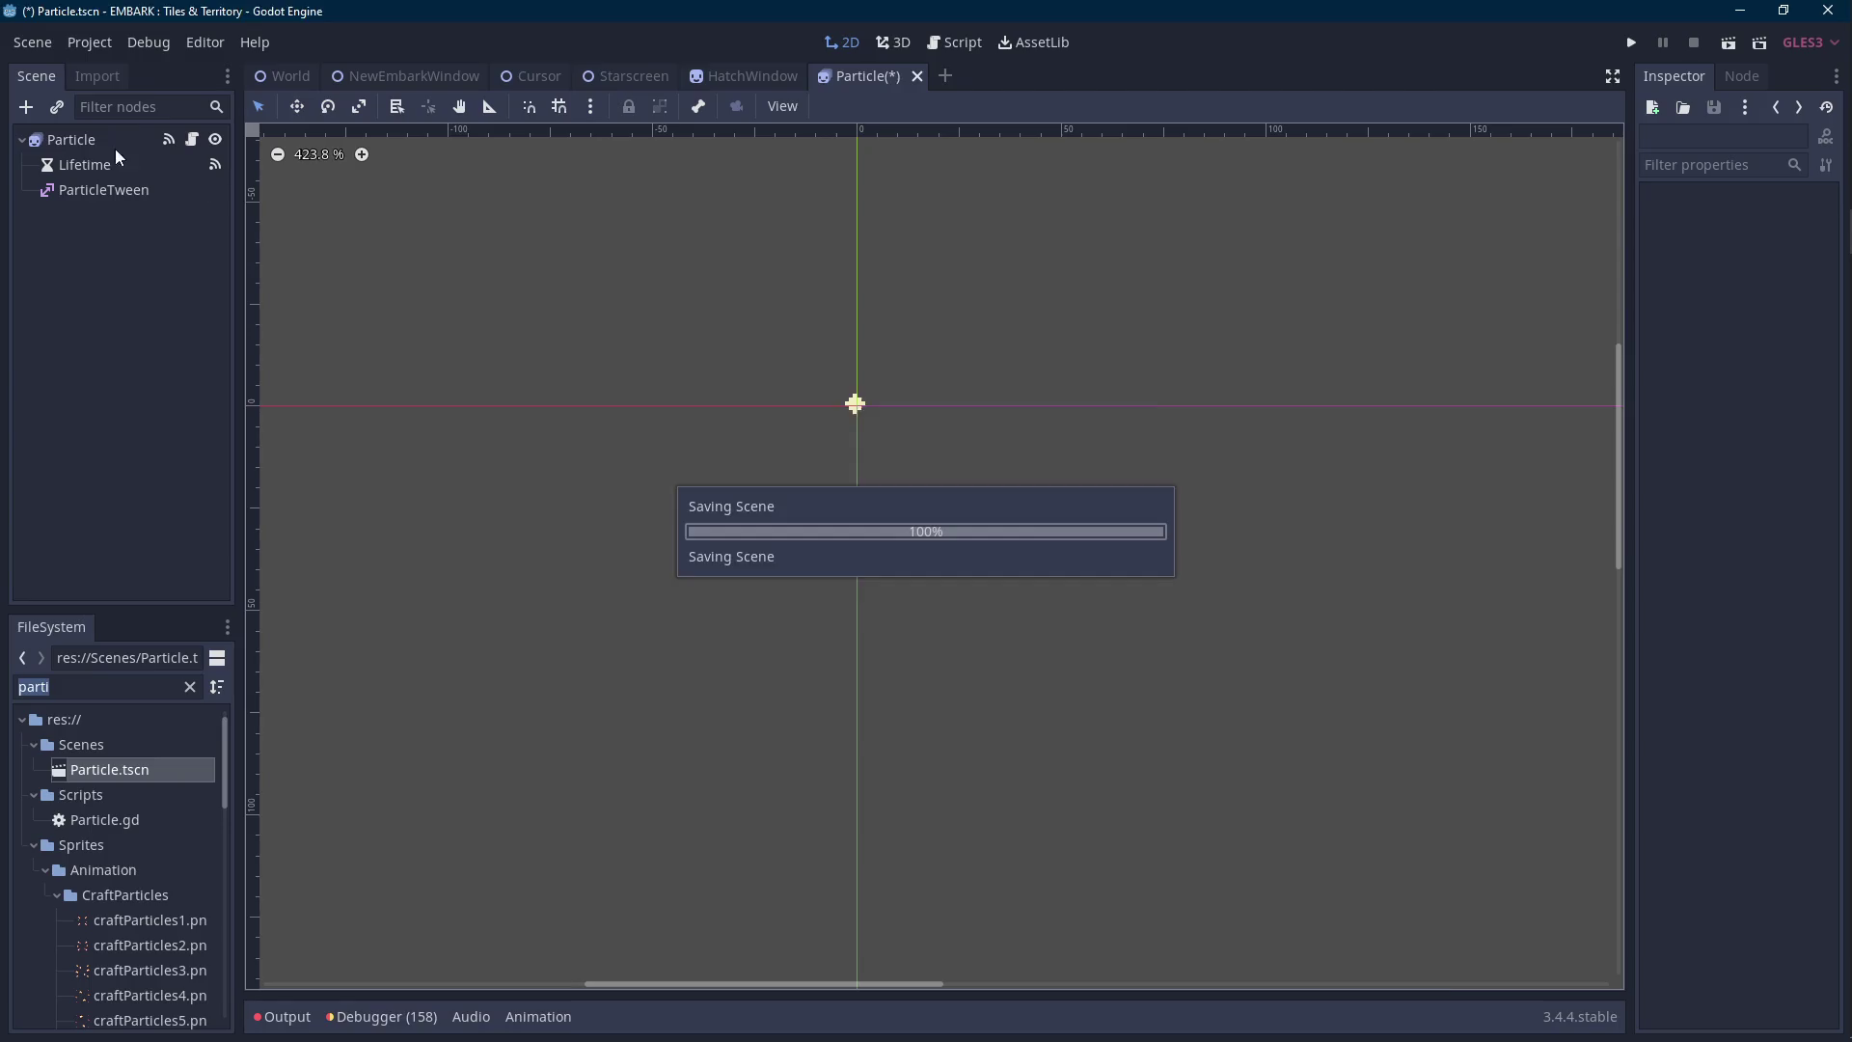
click(1721, 251)
click(1760, 249)
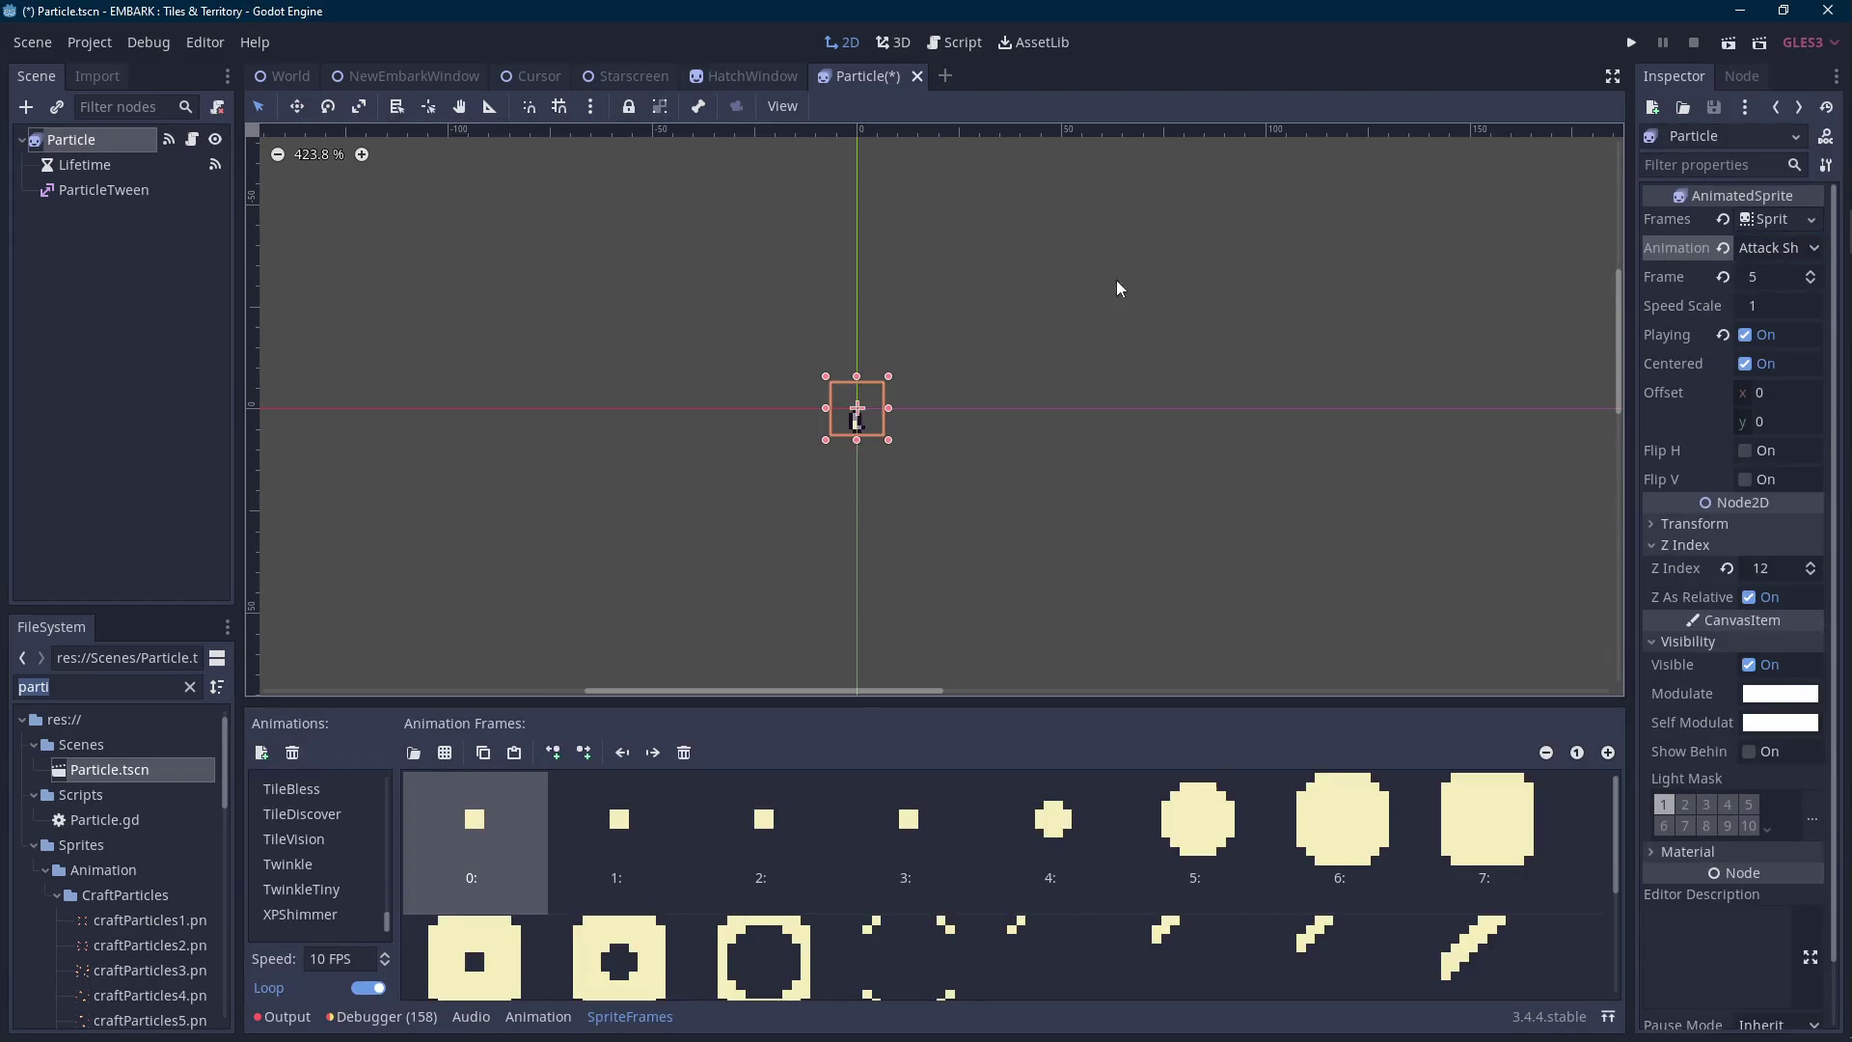
click(405, 76)
click(782, 79)
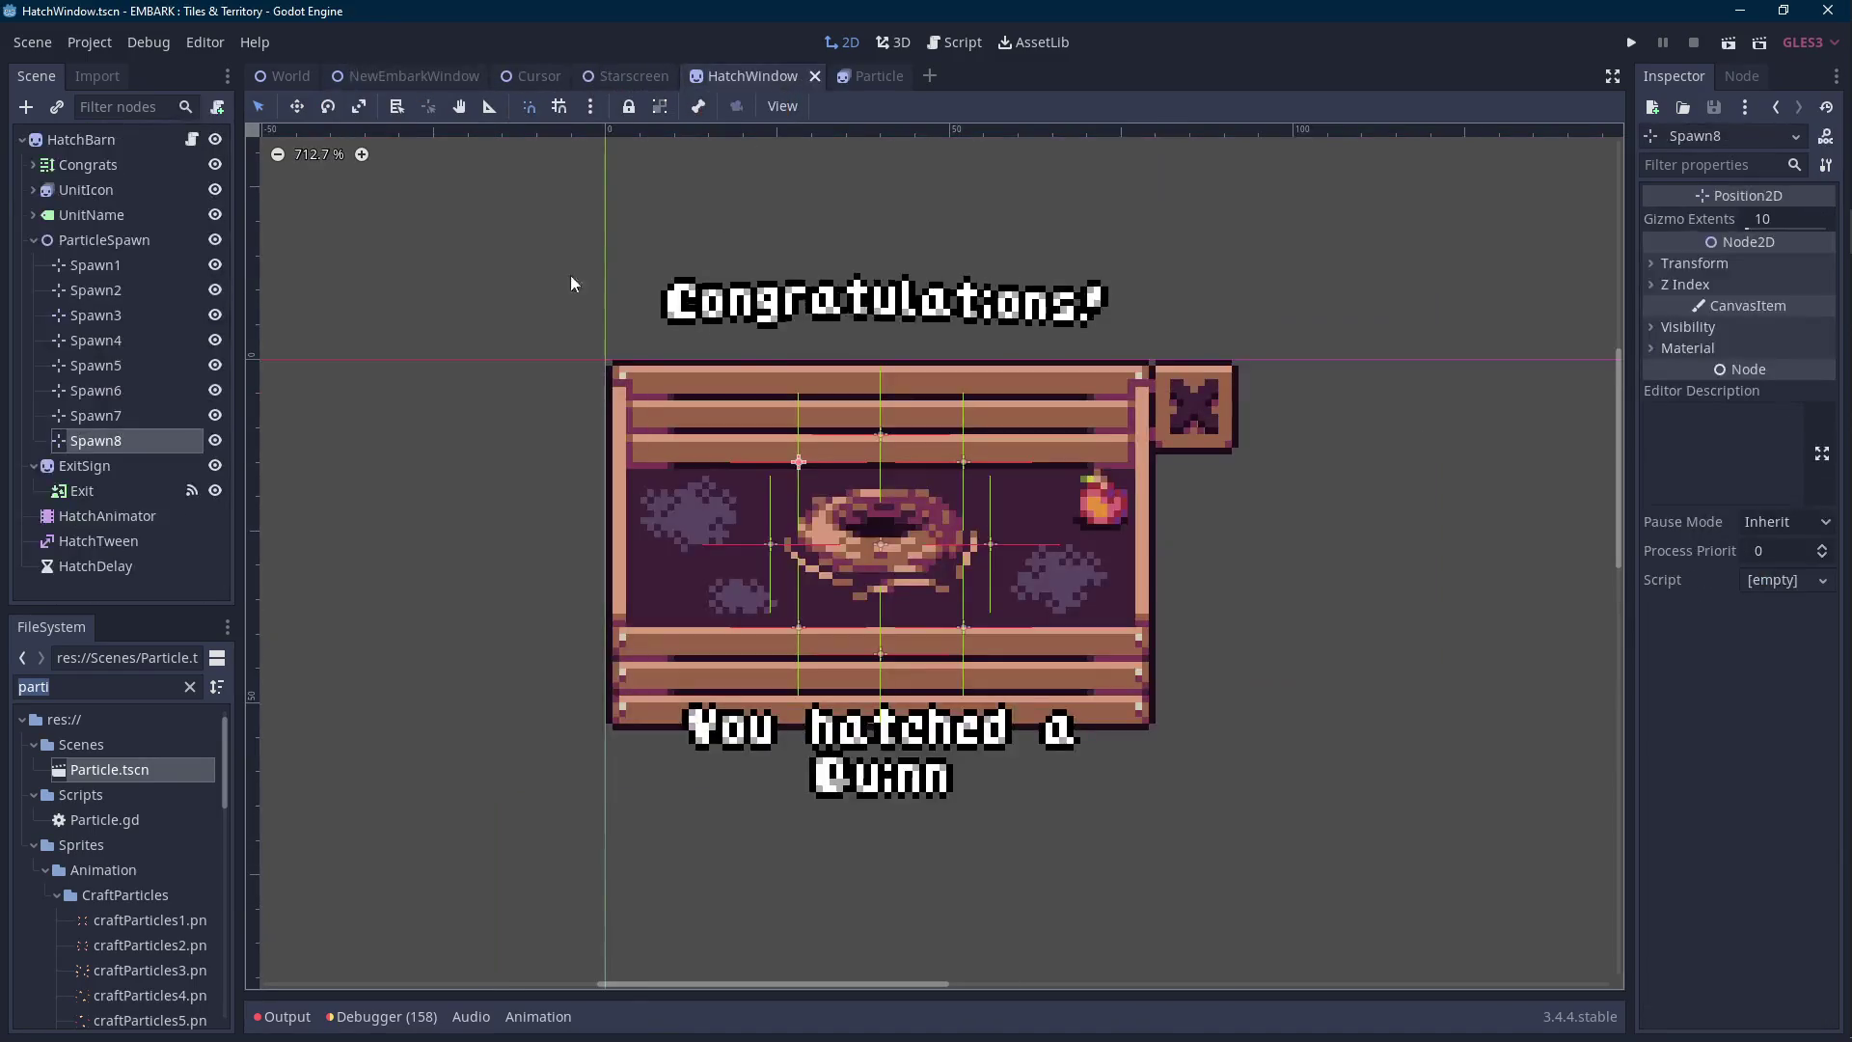
In HatchWindow.gd, pass "SmallTwinkle" to the SetParticle call.
key(ctrl+F3)
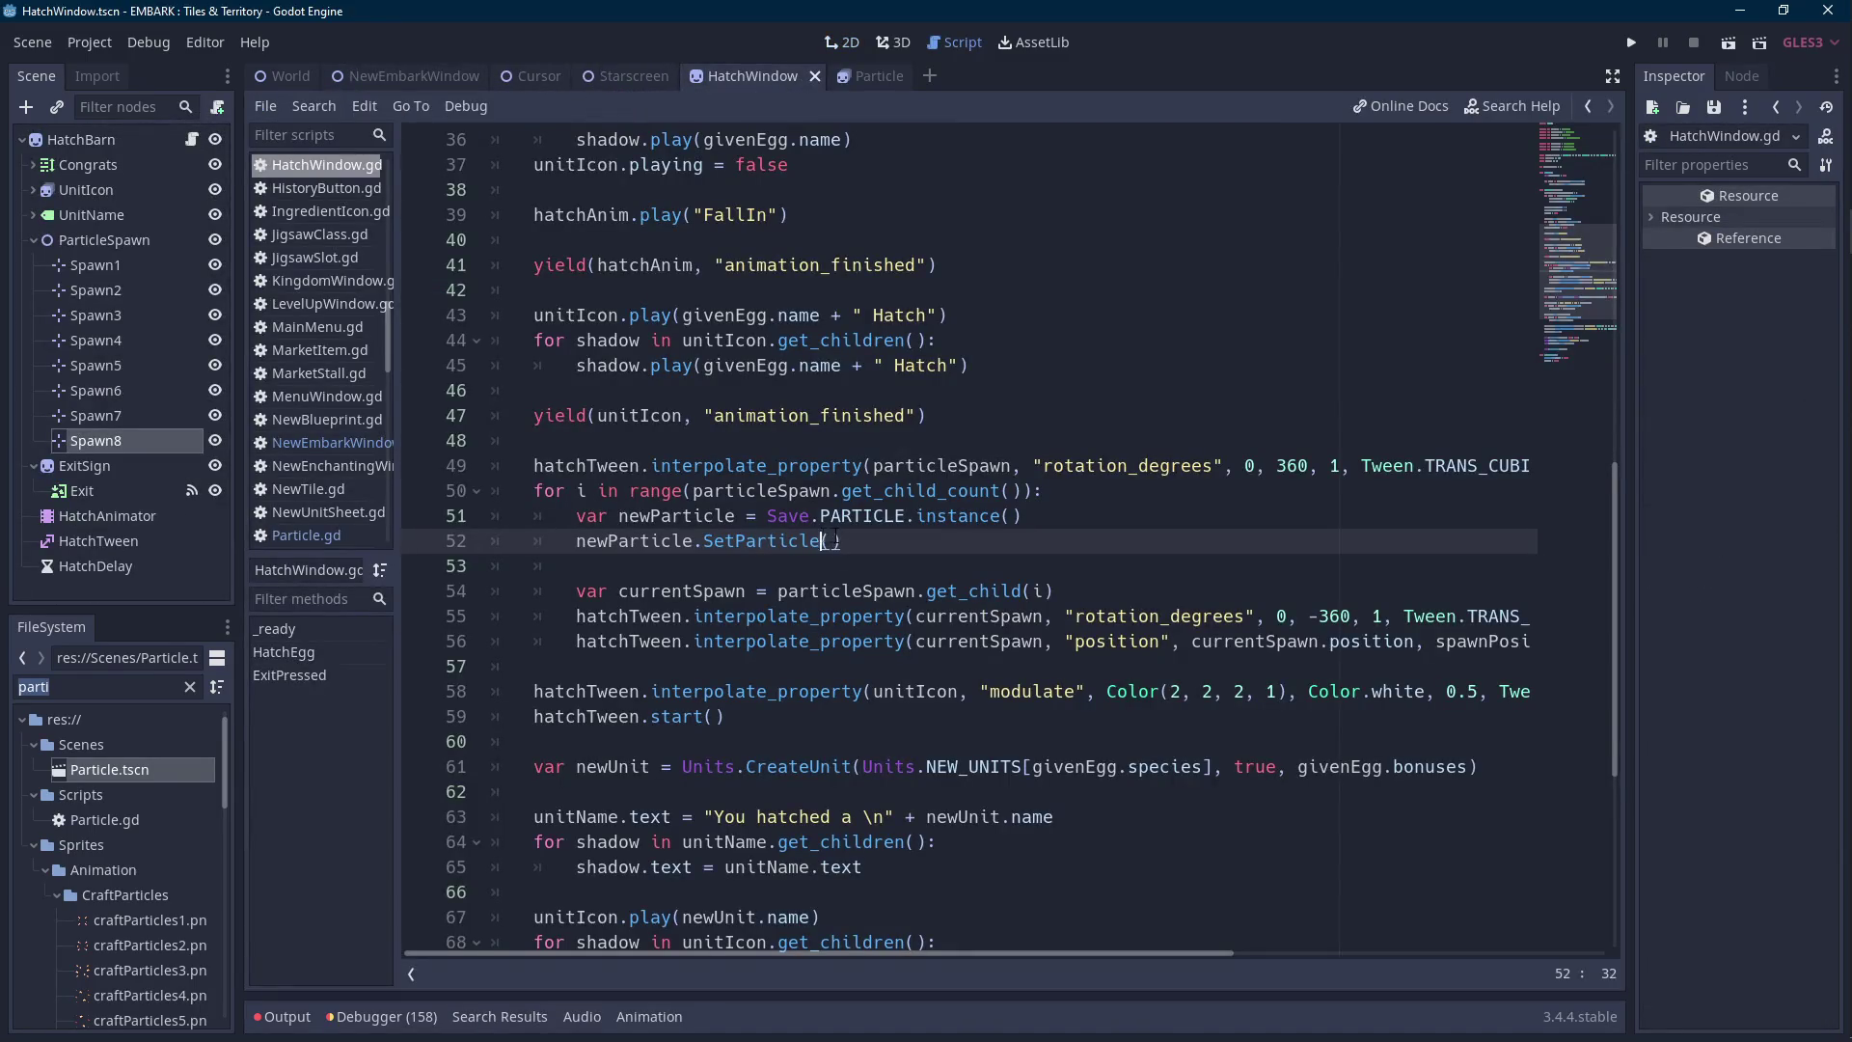
text(SmallTwinkle)
key(Return)
text(parti)
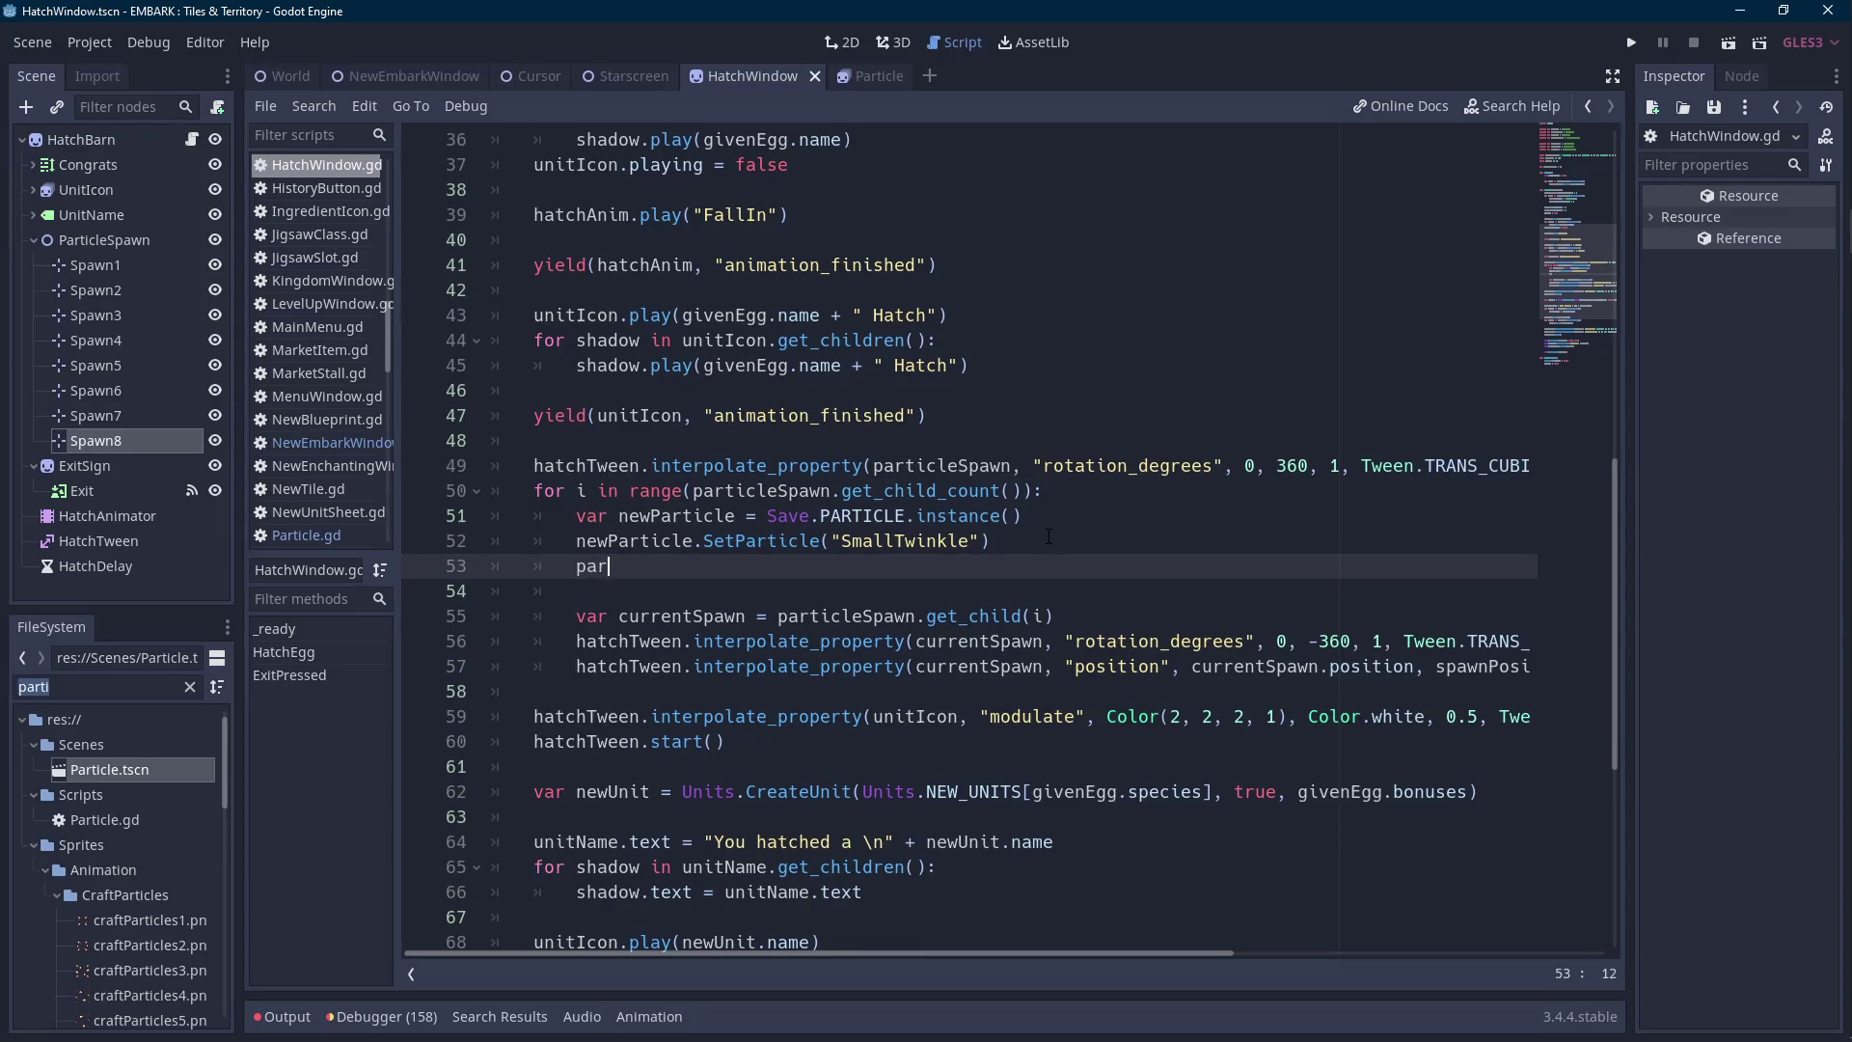
key(shift+Home)
key(BackSpace)
key(BackSpace)
Move the currentSpawn declaration above newParticle and add currentSpawn.add_child(newParticle).
key(BackSpace)
key(BackSpace)
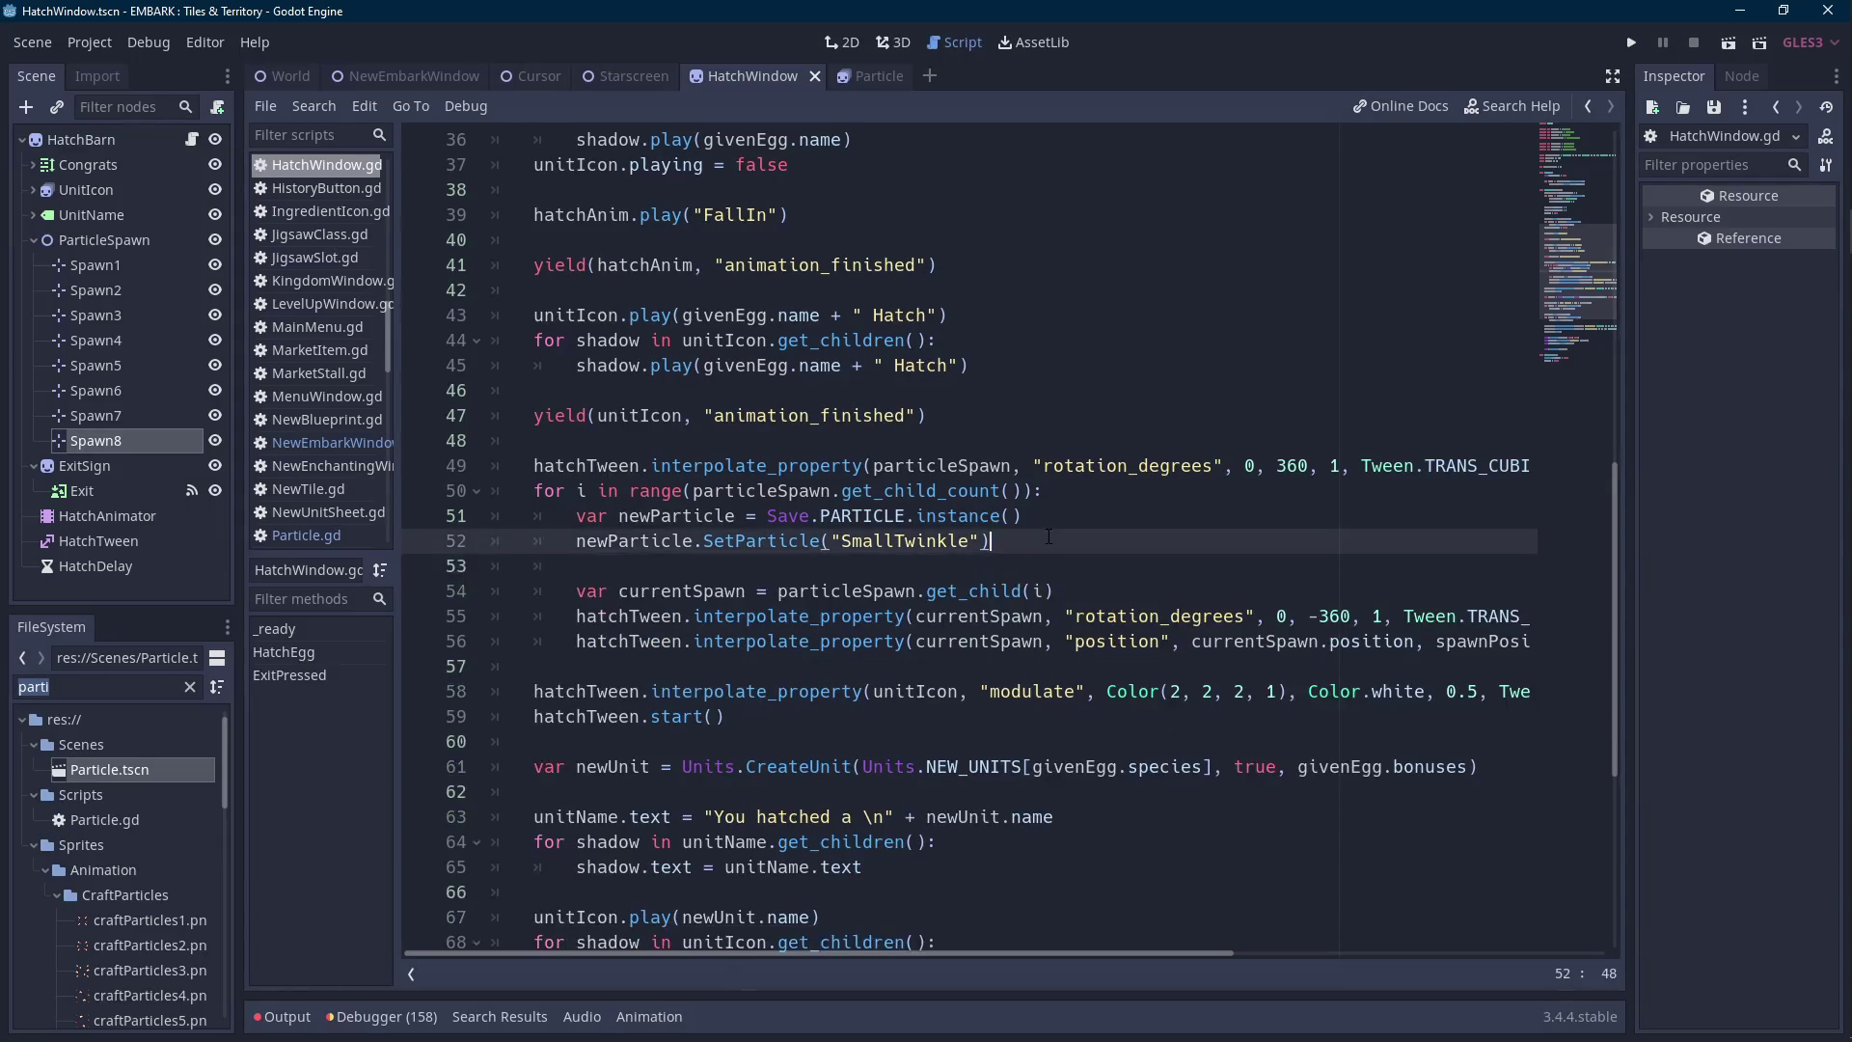
drag(1053, 590, 576, 591)
key(ctrl+c)
key(BackSpace)
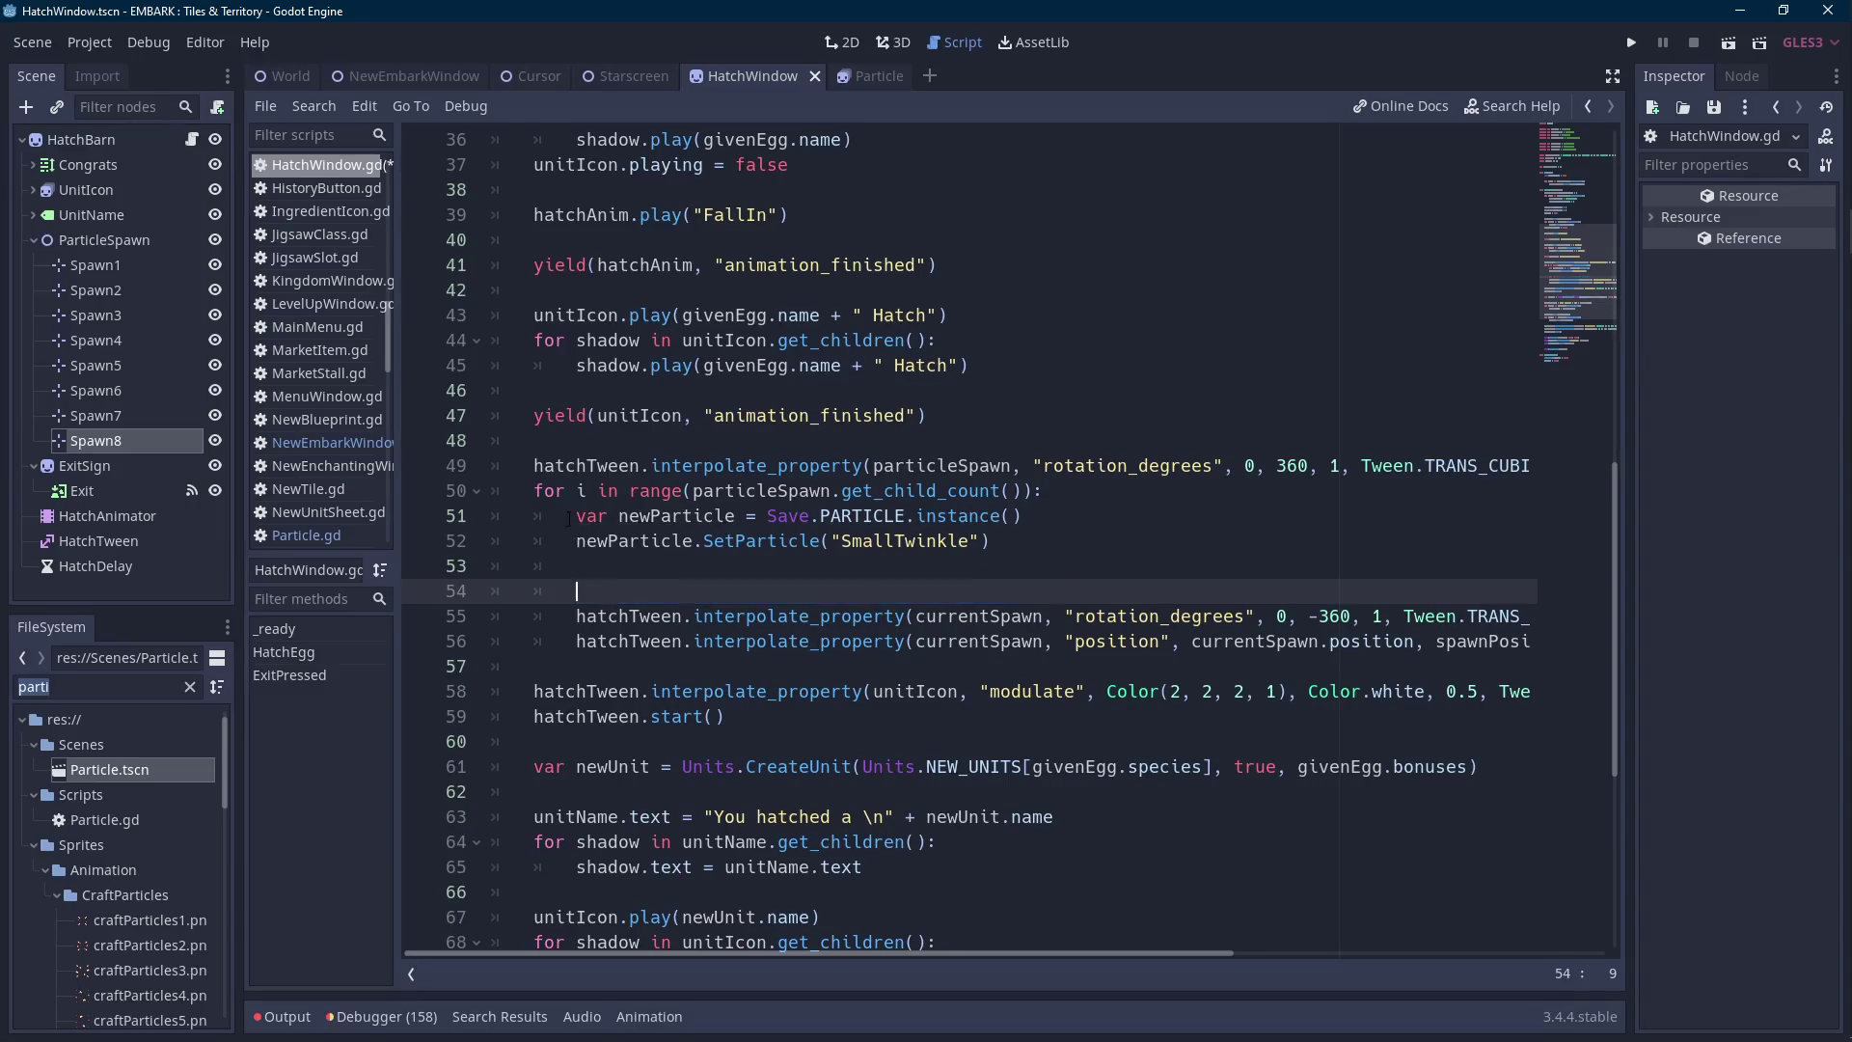
key(Up)
key(Up)
key(Up)
key(ctrl+v)
key(Return)
key(Down)
key(Down)
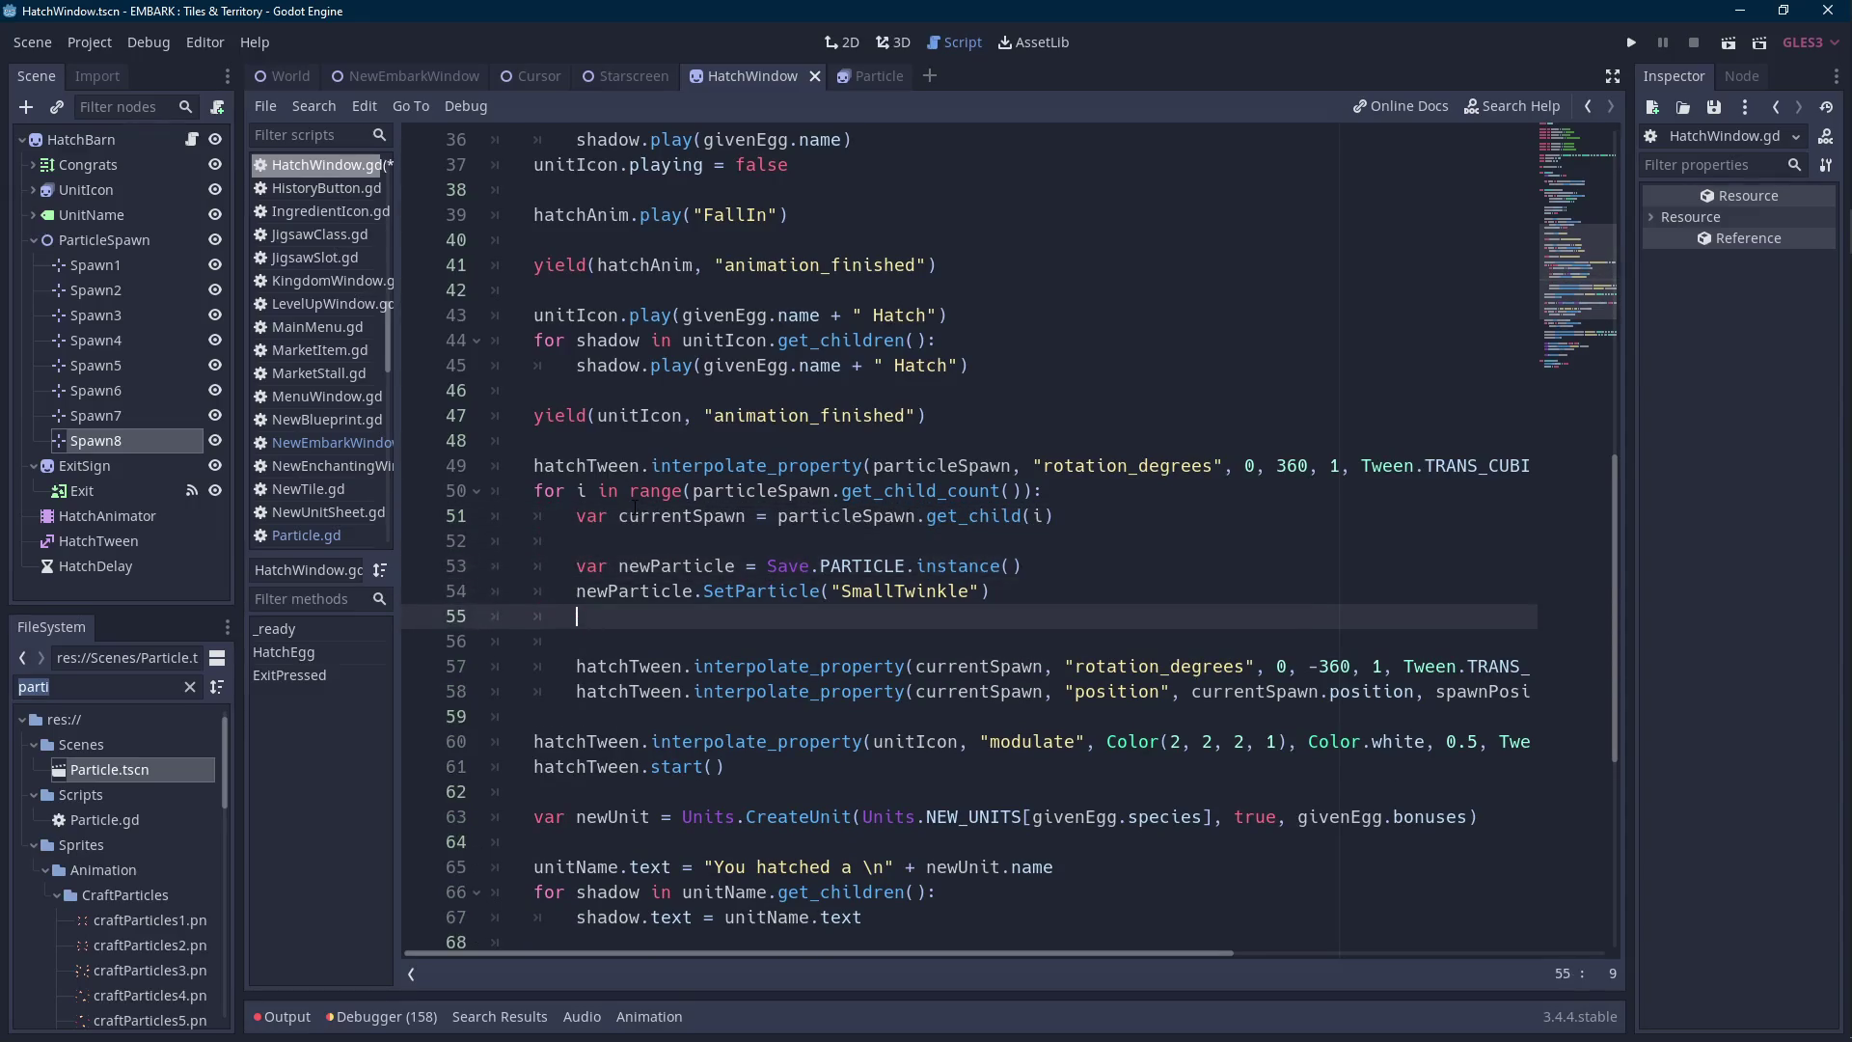
text(currentSpawn.add_child()
text(newParticle))
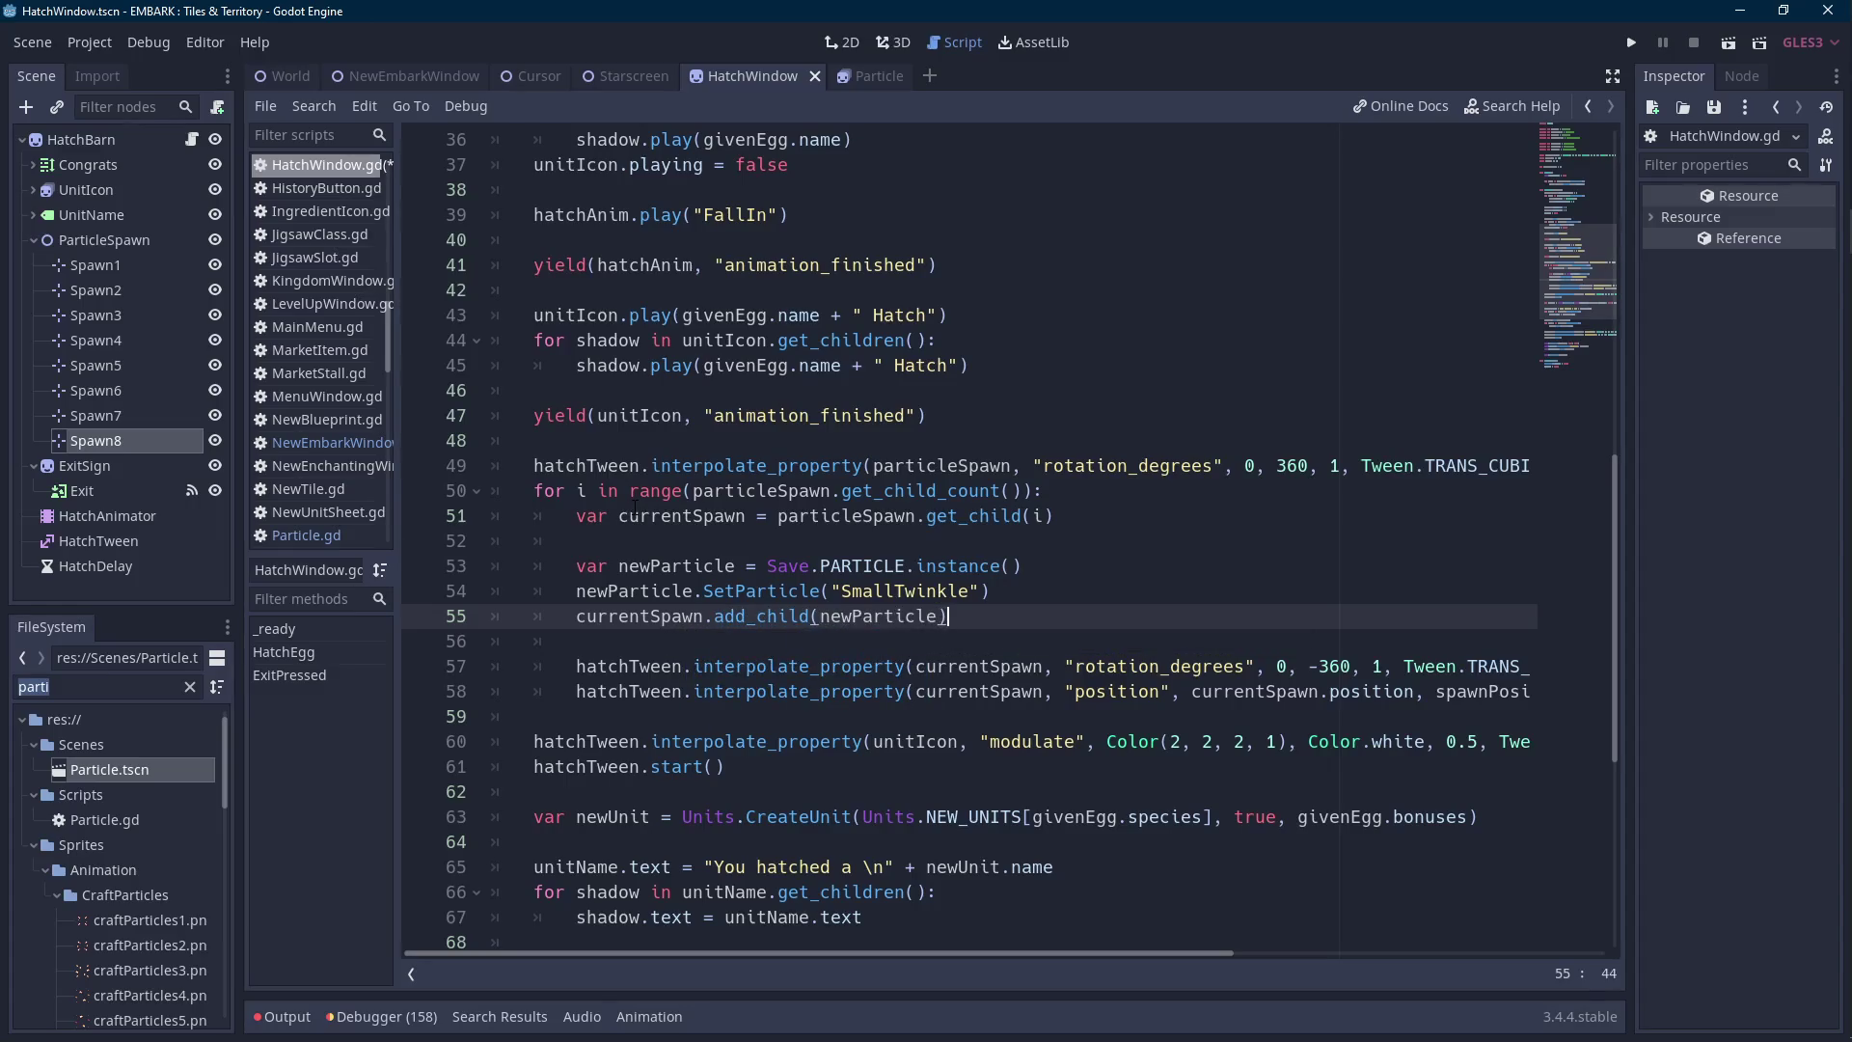
Save HatchWindow.gd and launch the game.
key(Scroll_Lock)
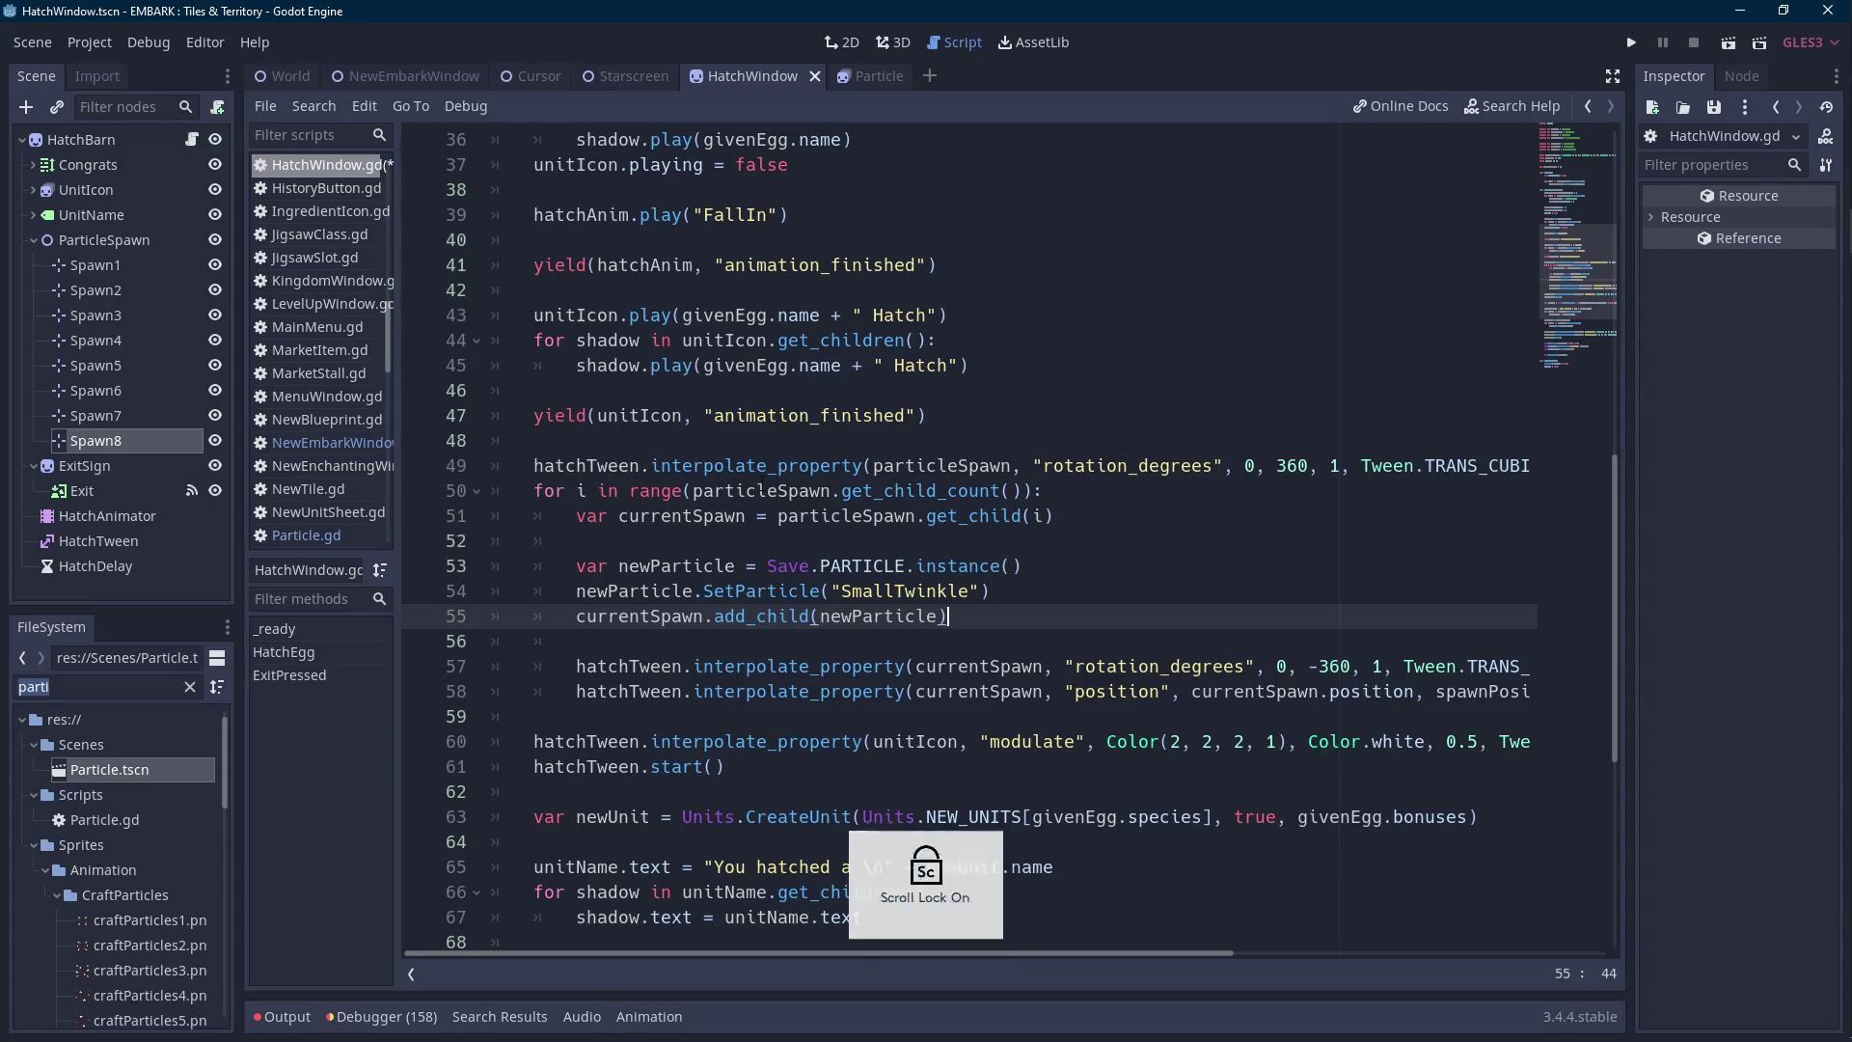
scroll(812, 476, down, 1)
key(ctrl+s)
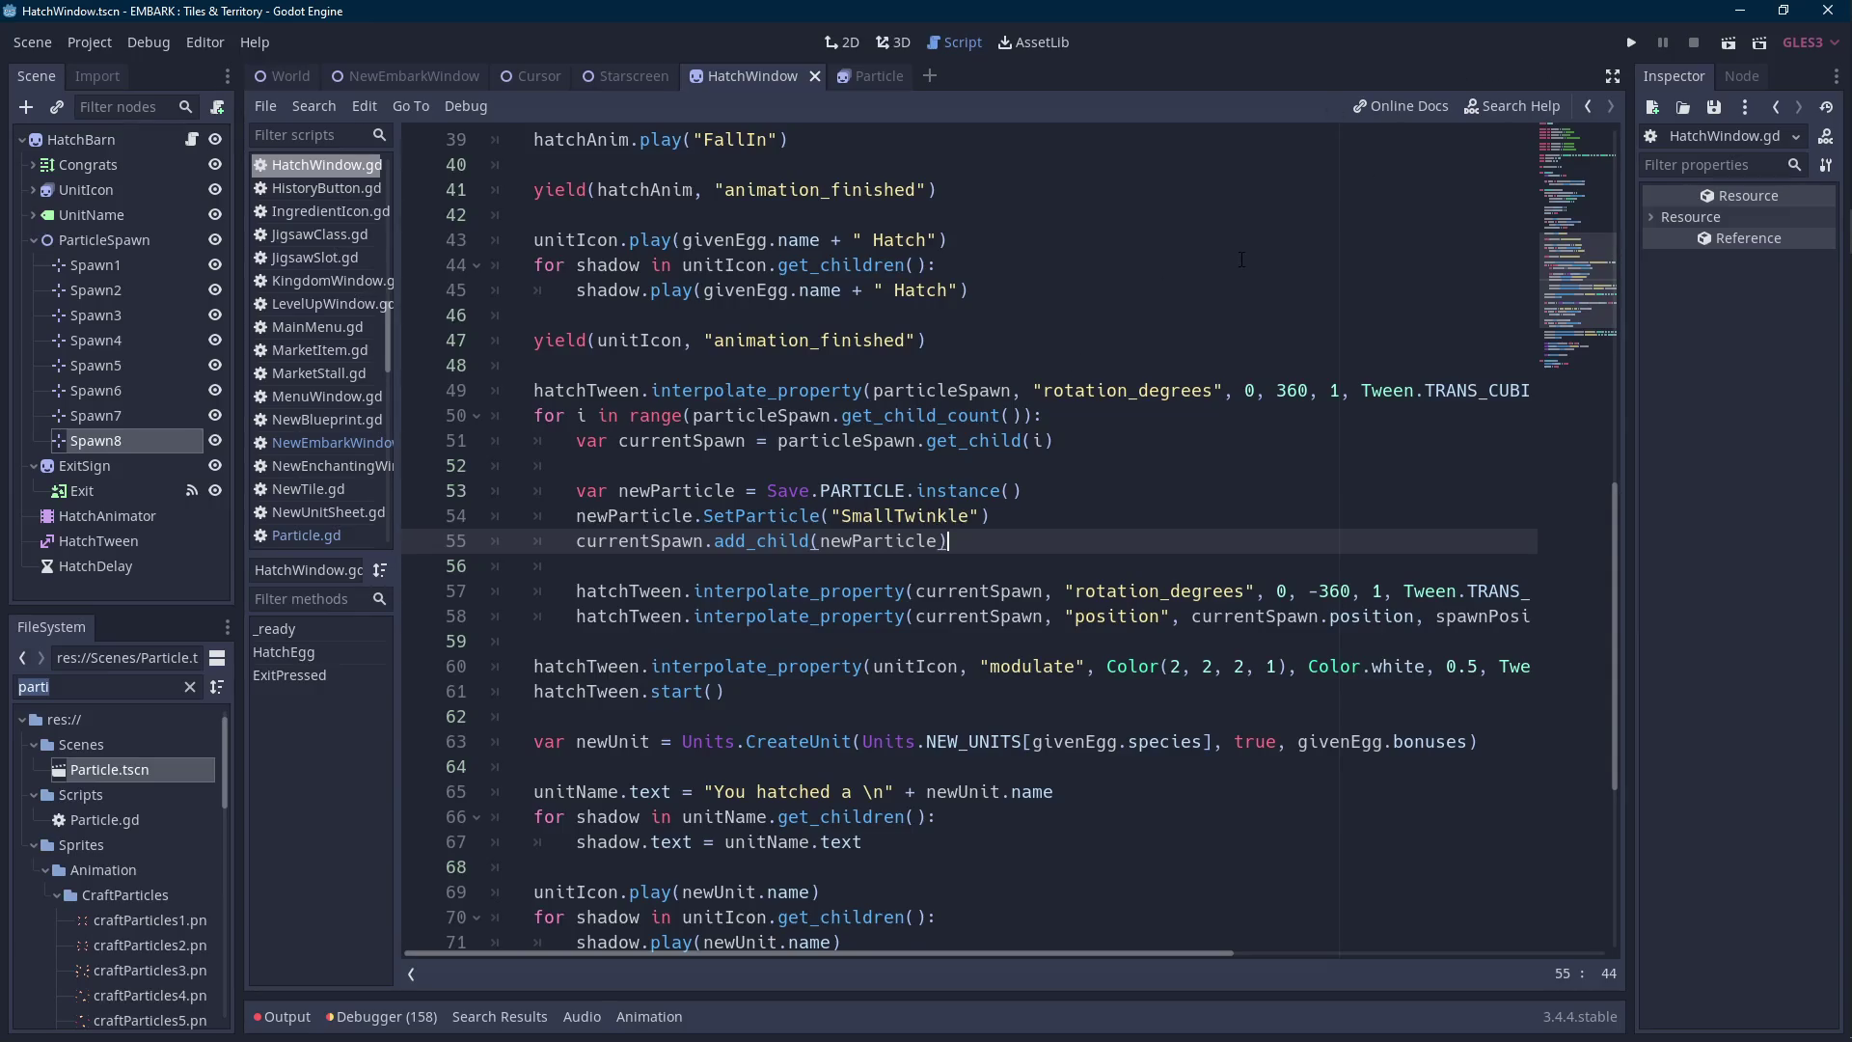
scroll(1334, 228, up, 1)
click(1636, 42)
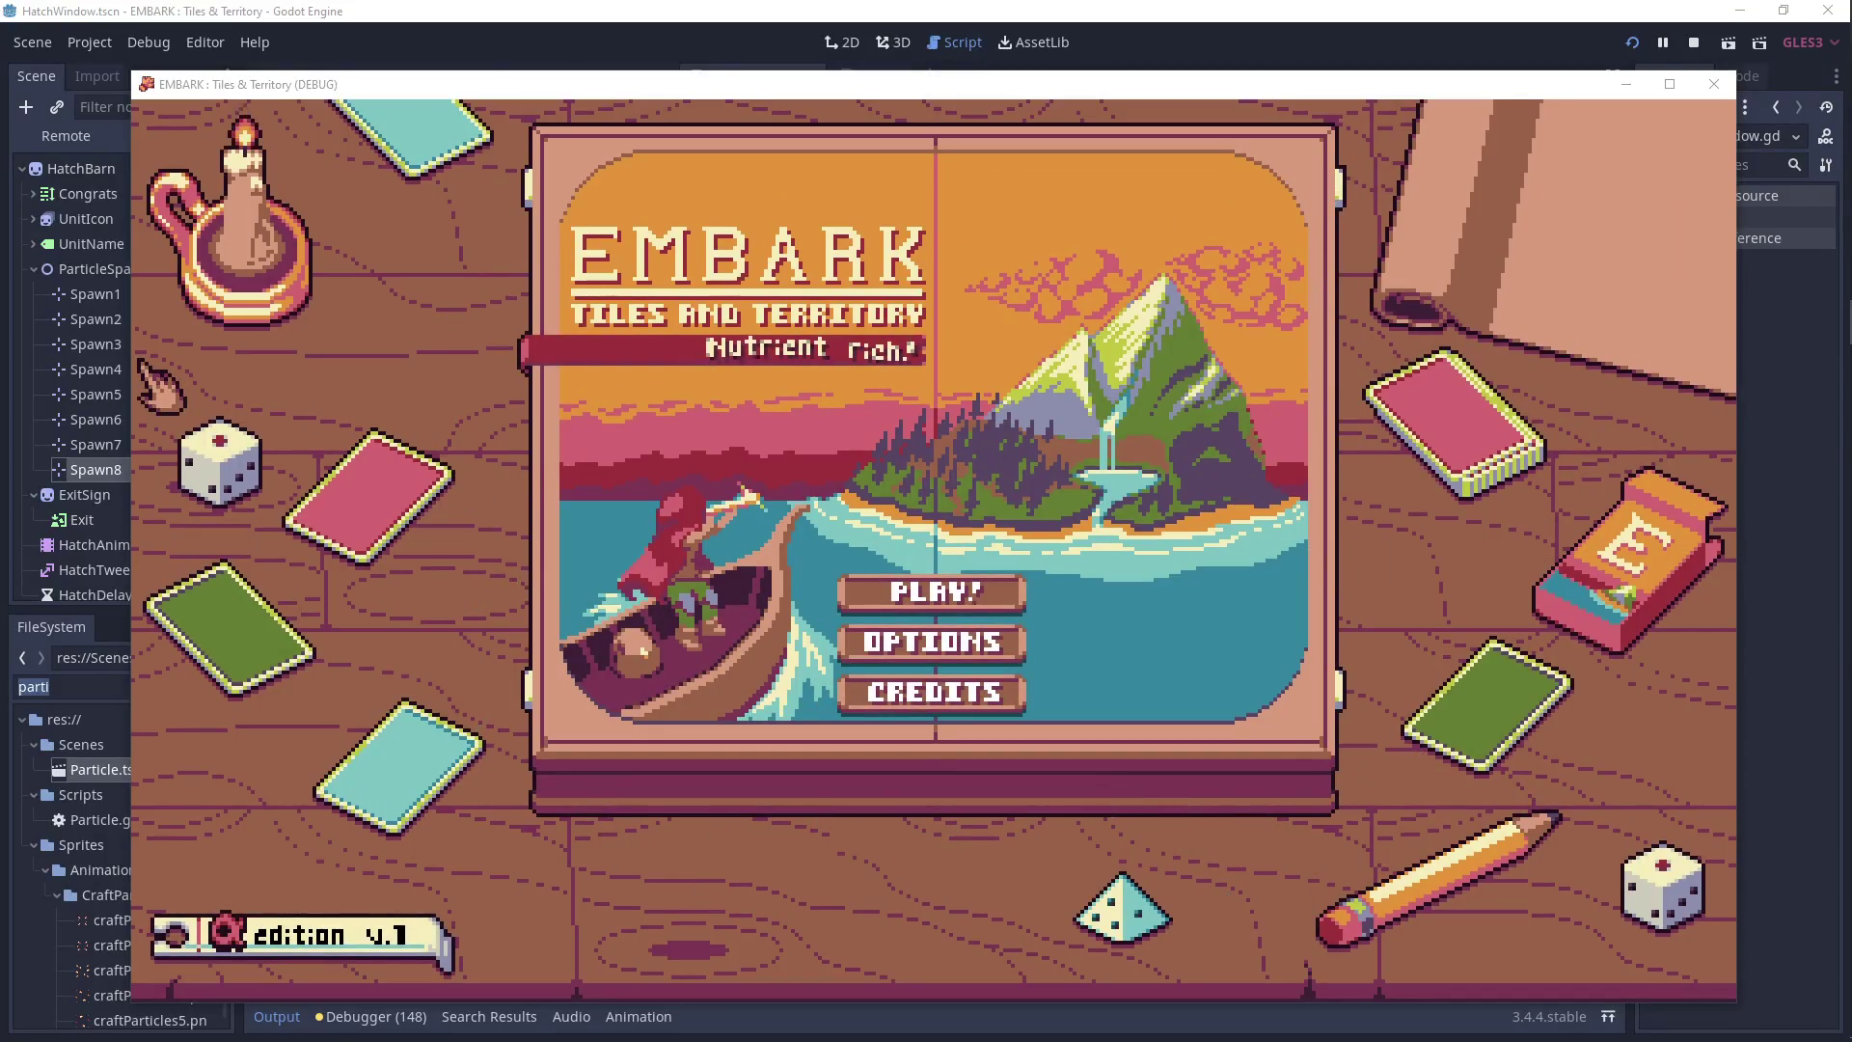
Load save File 1, watch the Yellow Egg hatch into a Bunny, then stop the game.
click(149, 371)
click(934, 596)
key(Return)
click(955, 636)
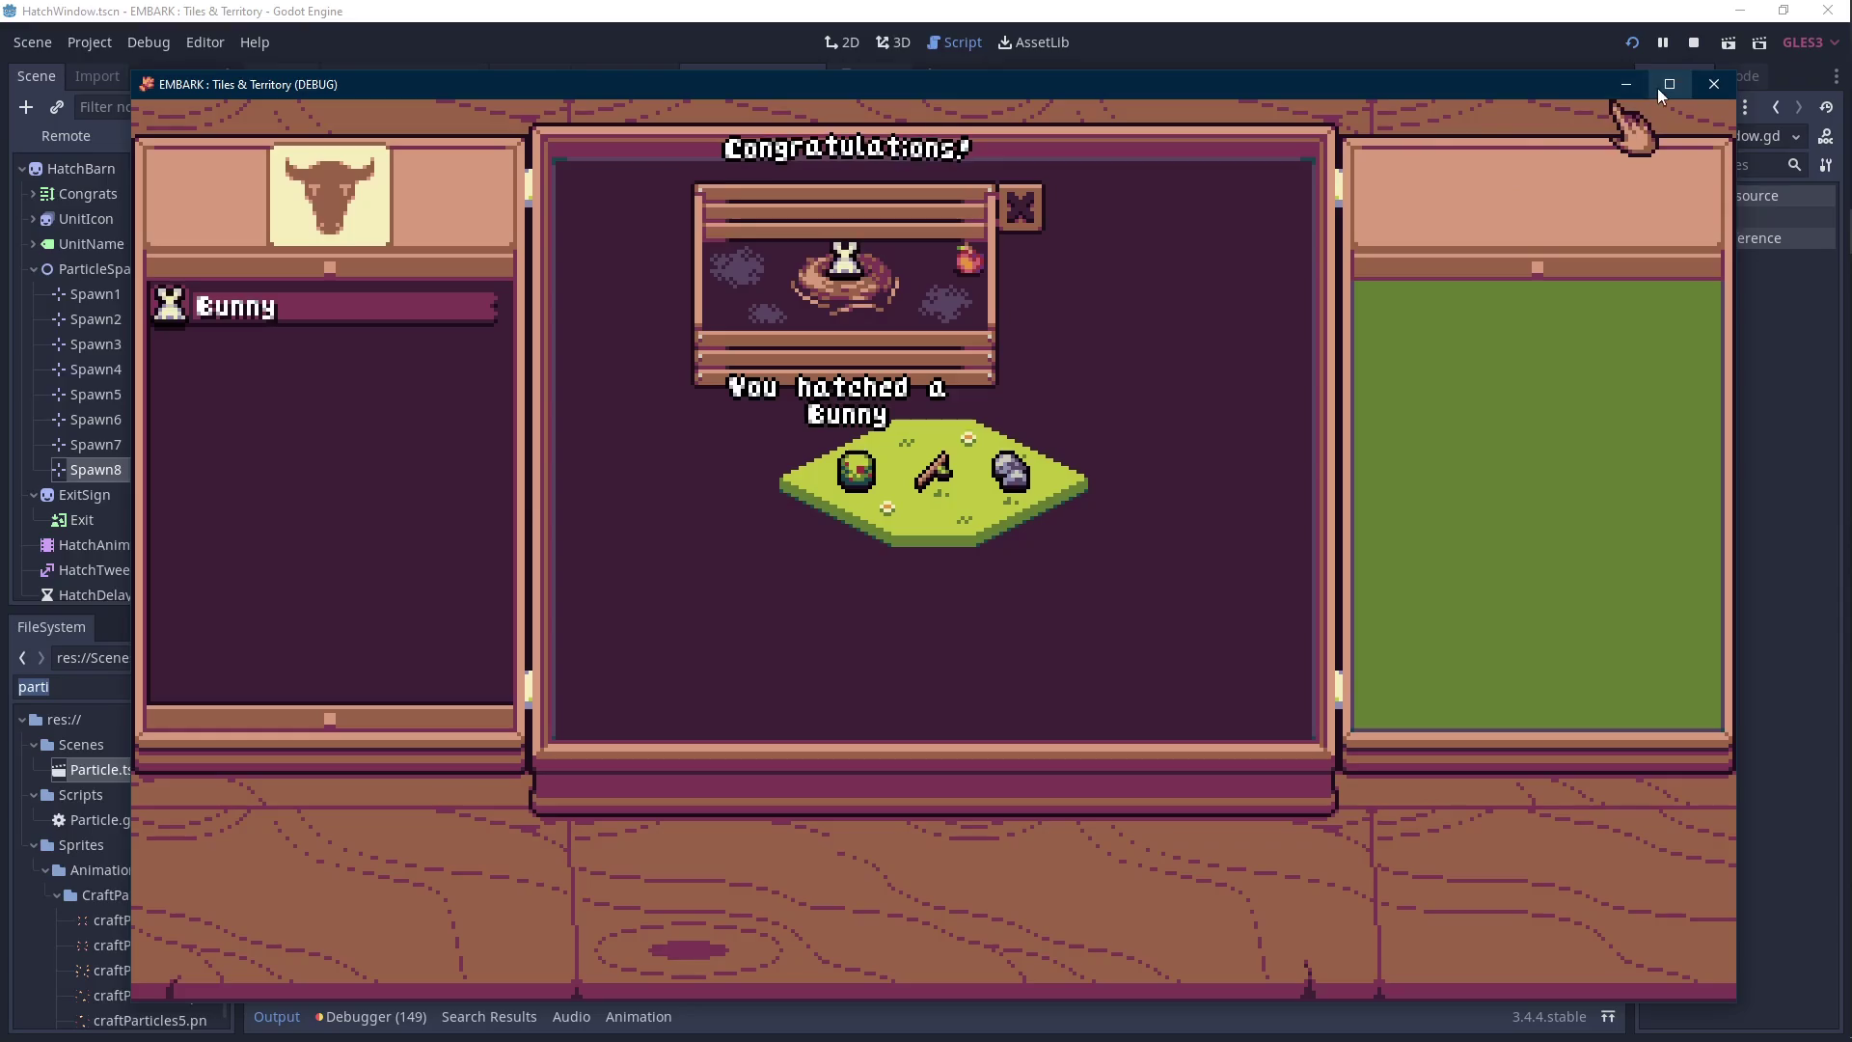
click(1696, 43)
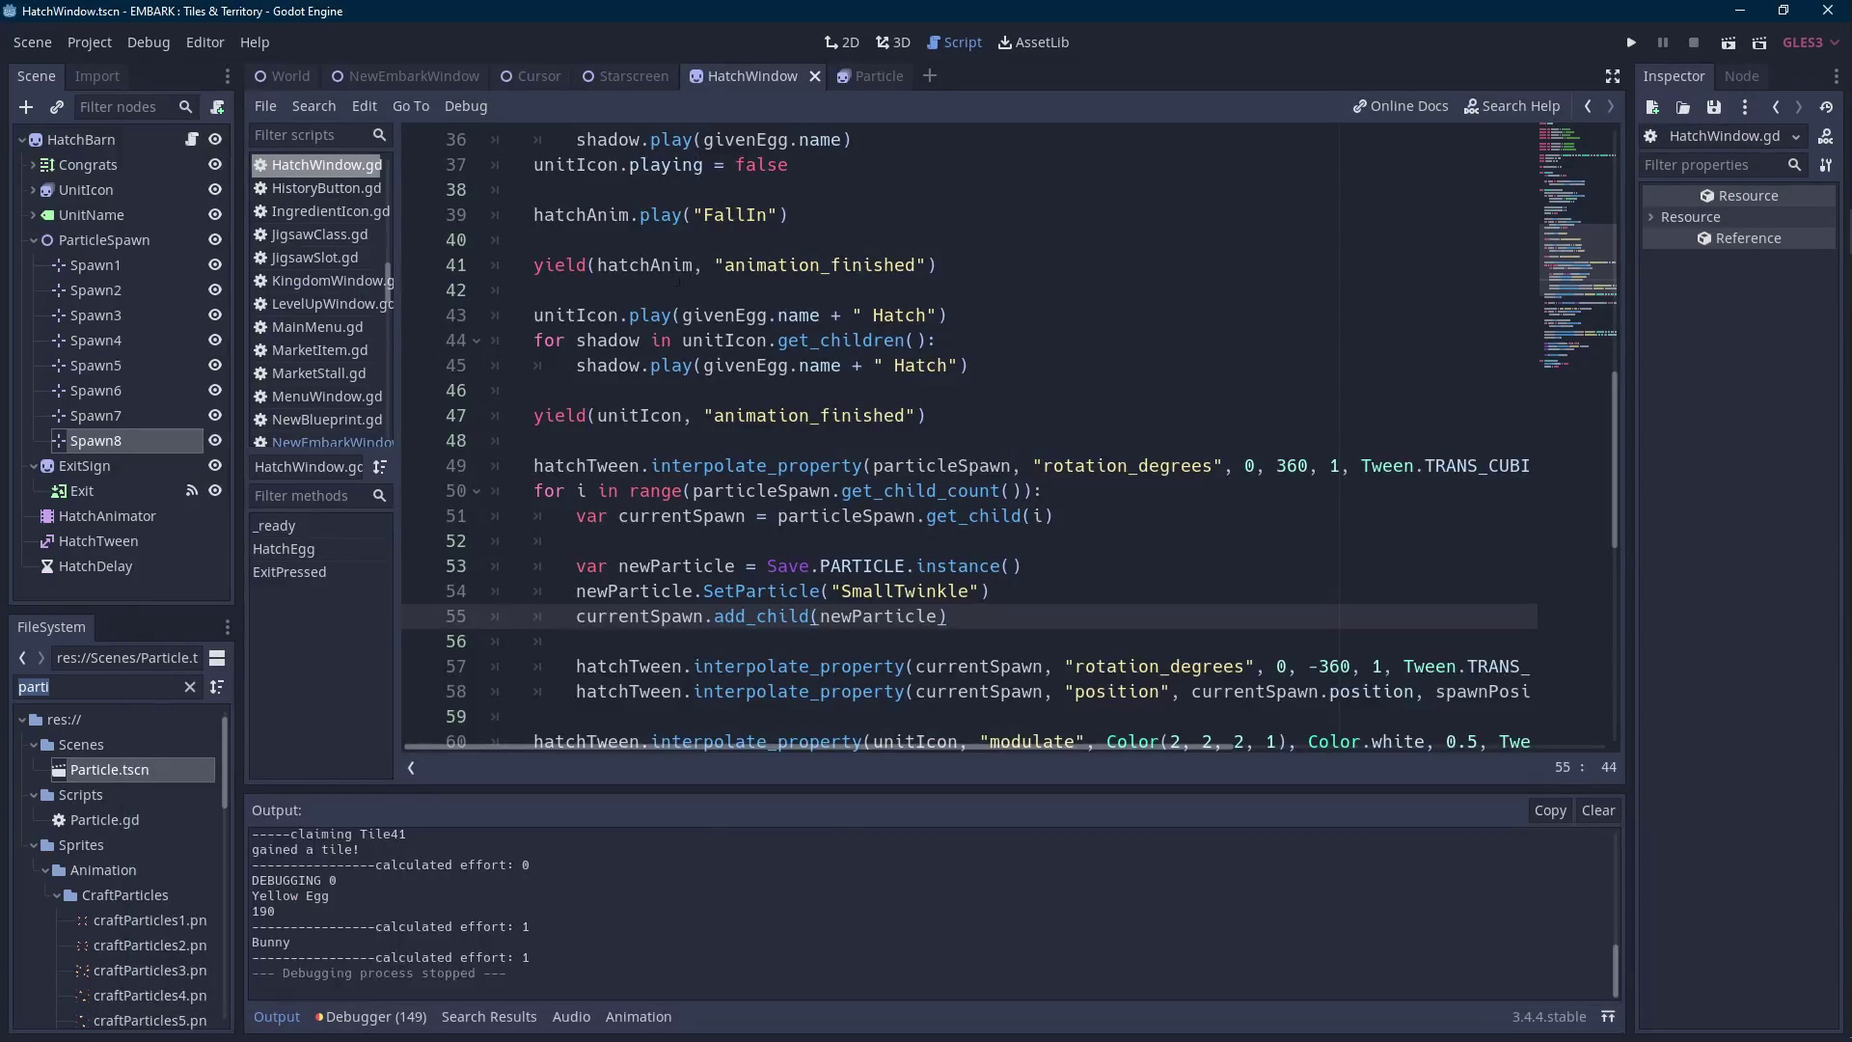
Reset the UnitIcon egg's Modulate so it is visible.
click(148, 190)
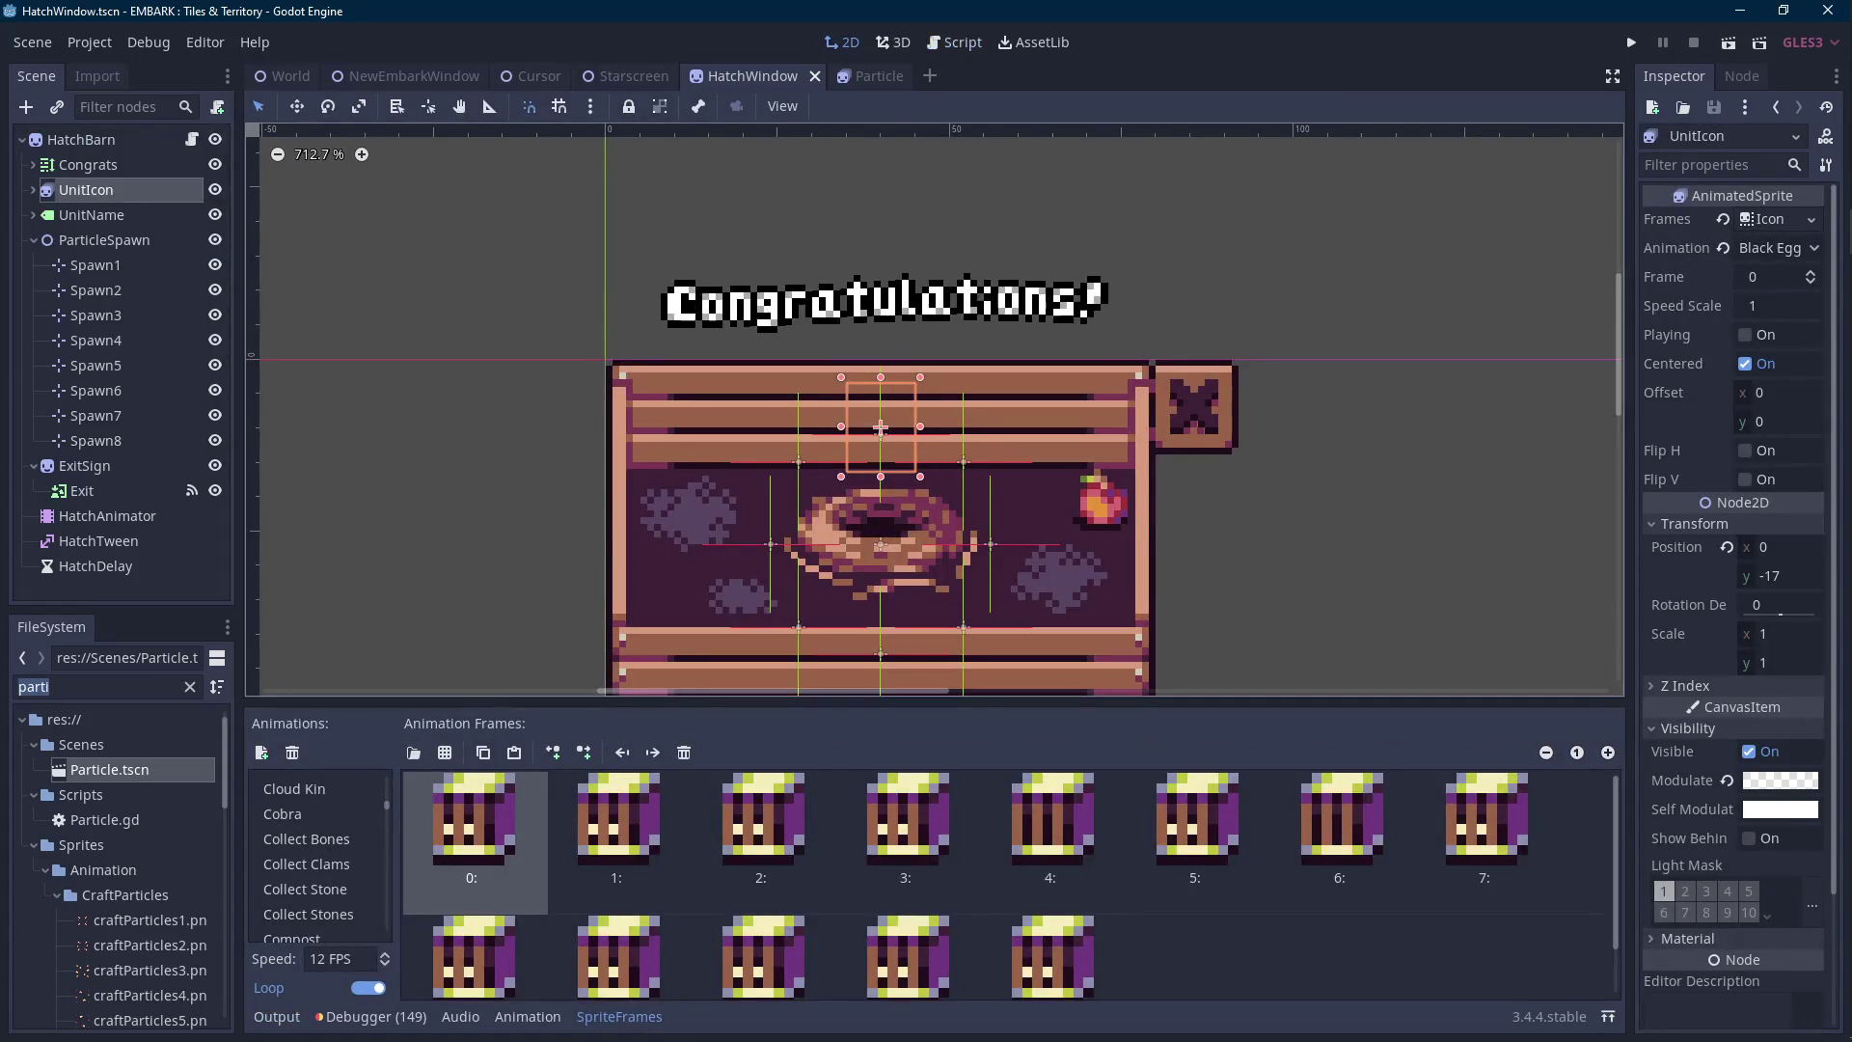
click(633, 1017)
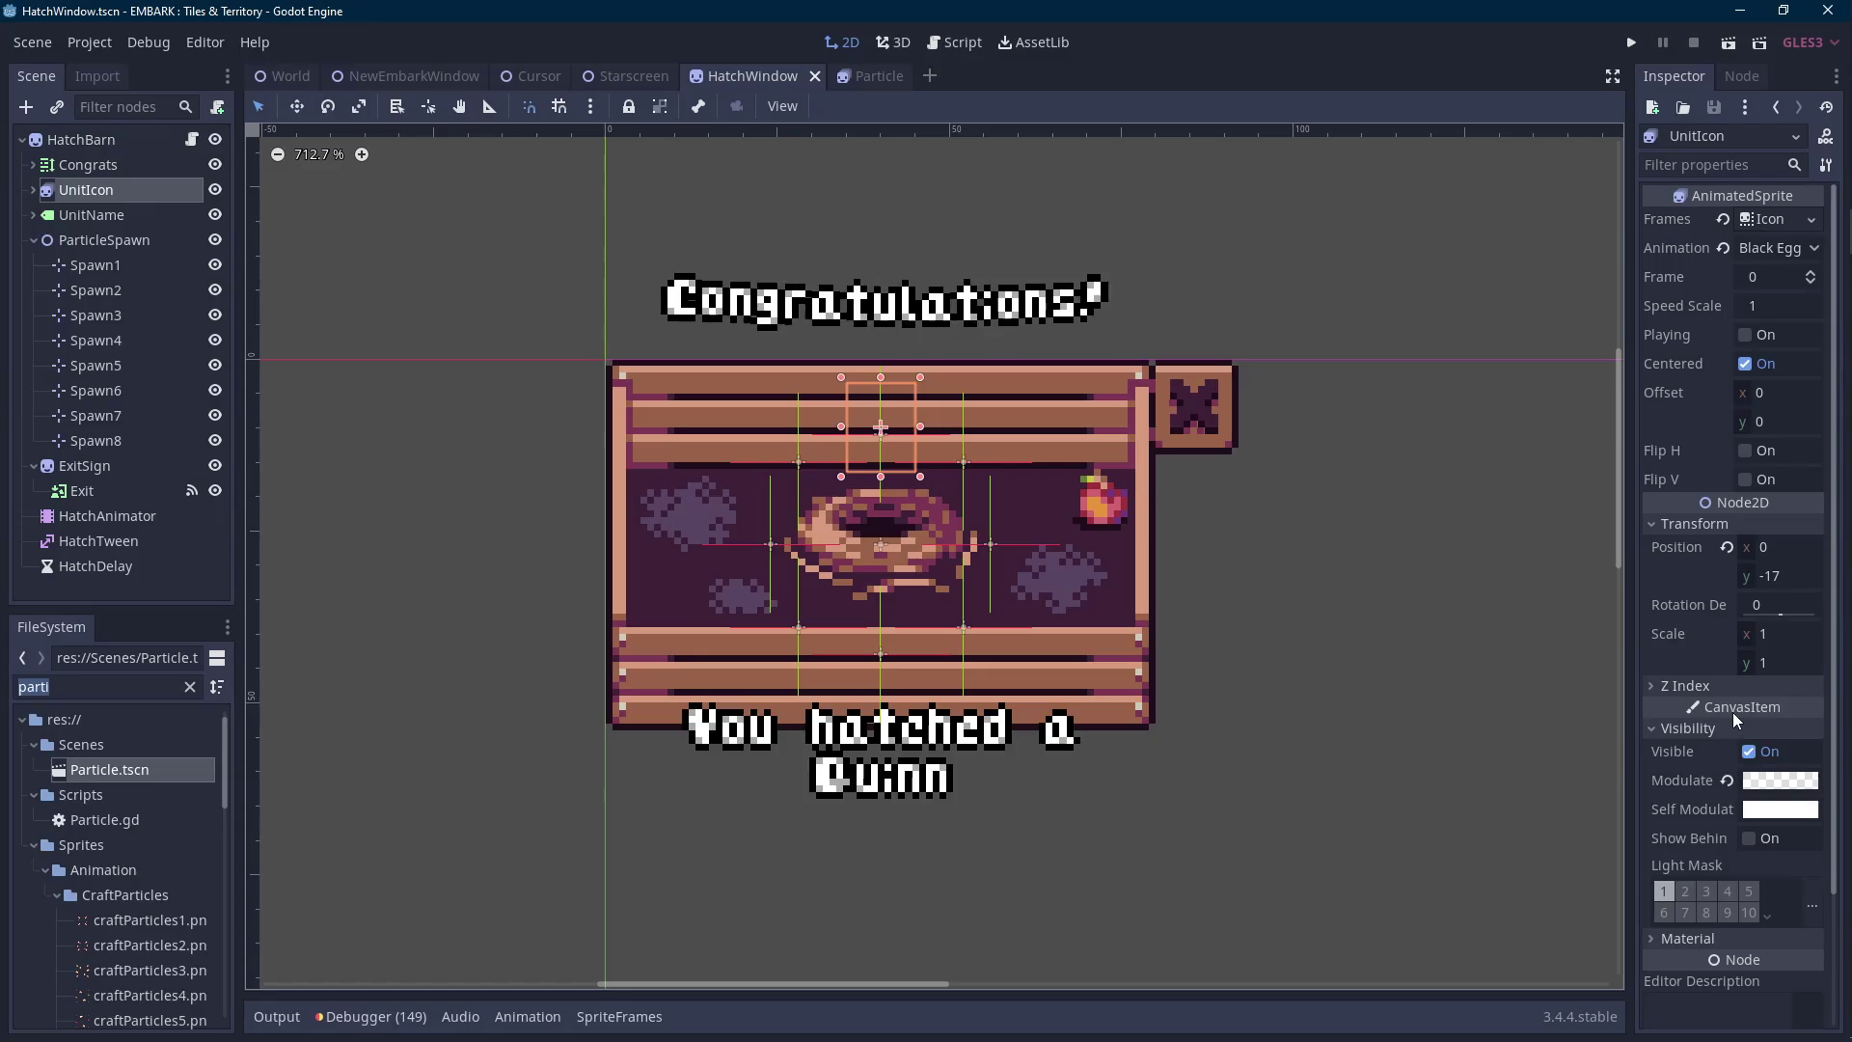
click(1727, 781)
click(1780, 780)
click(1731, 793)
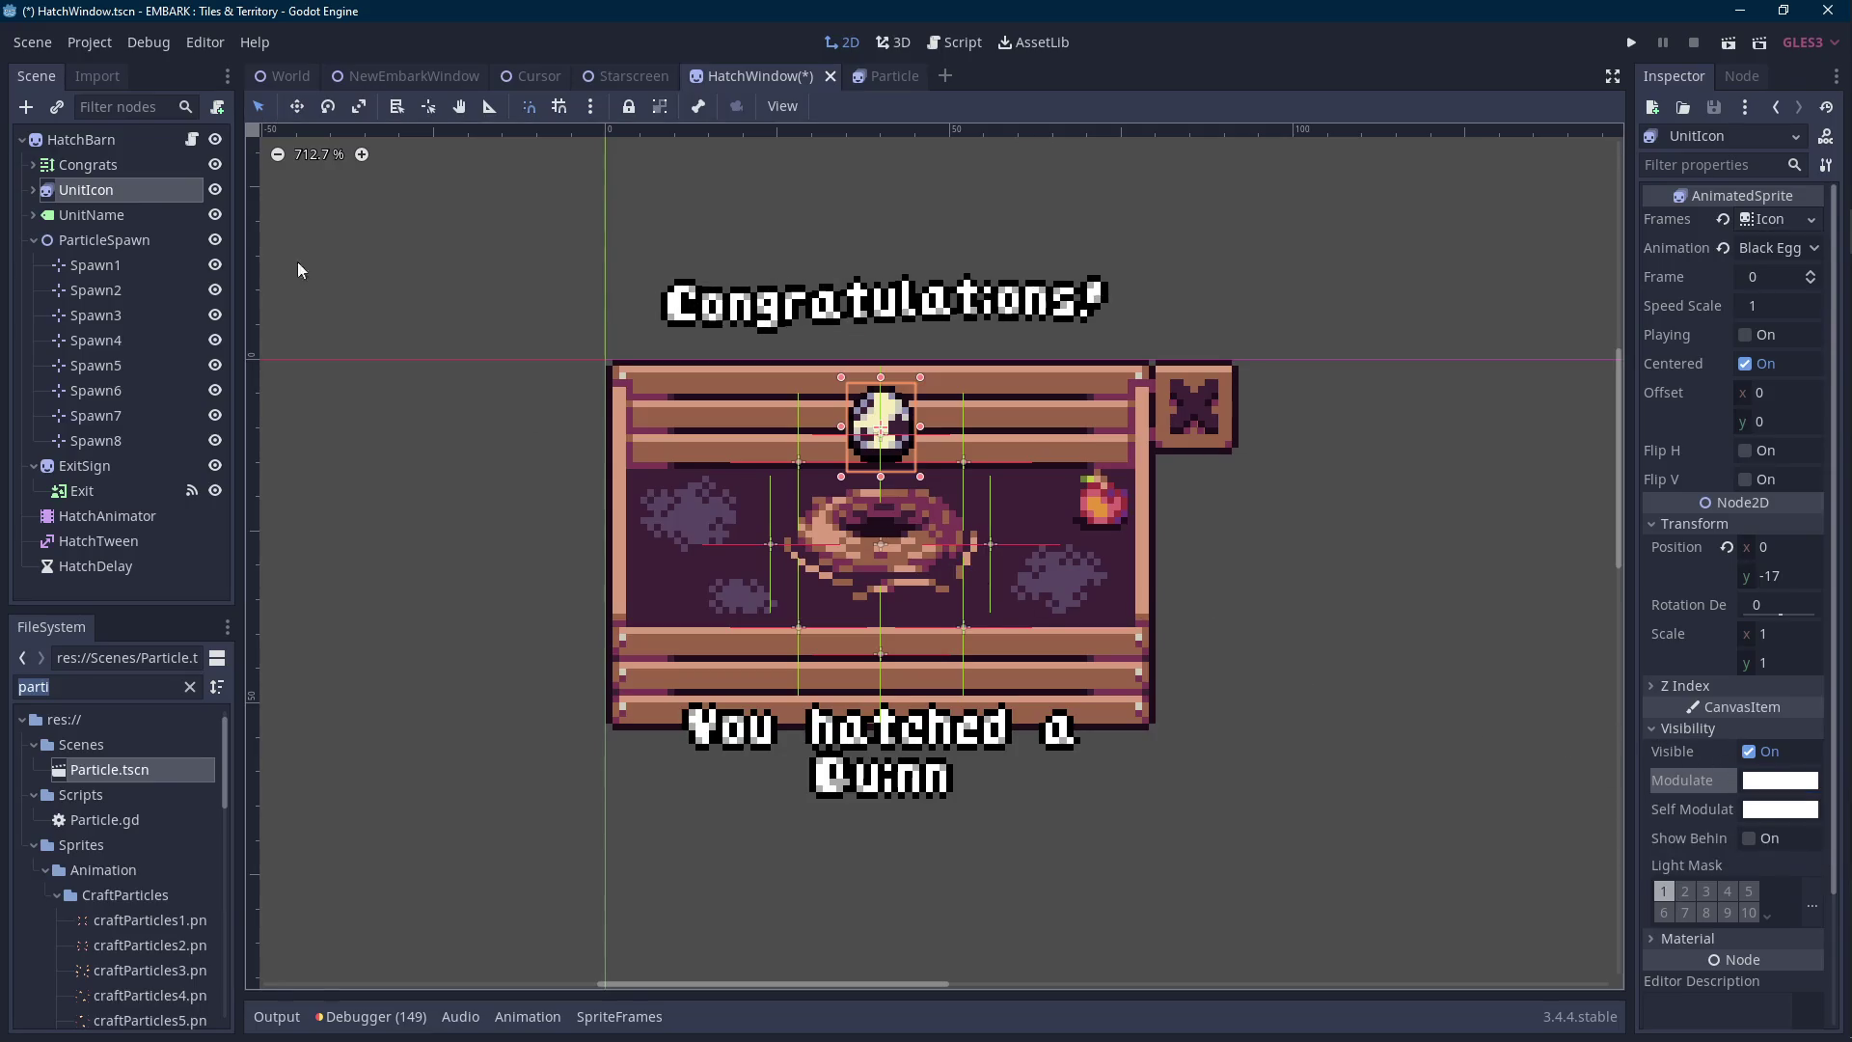
Set the HatchAnimator's FallIn animation length to 0.9 seconds.
click(126, 513)
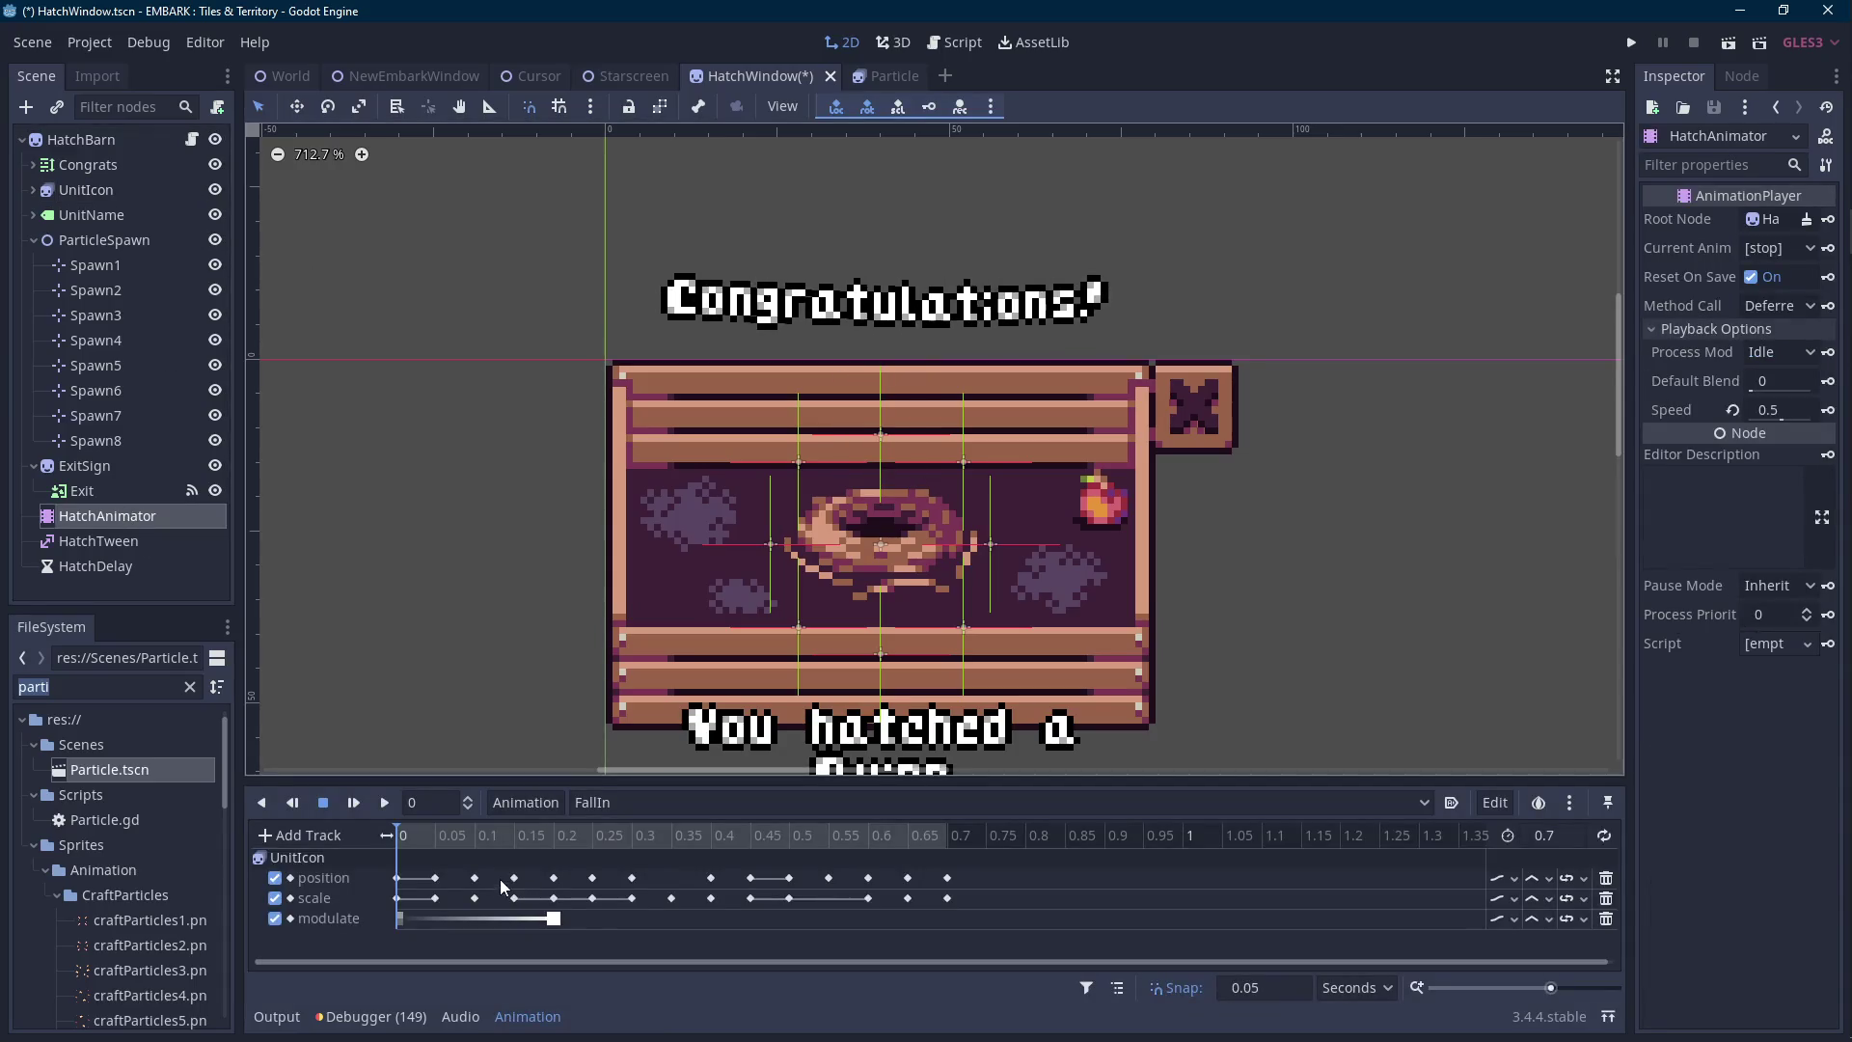
mouse_move(975, 862)
mouse_down()
mouse_move(961, 886)
mouse_move(453, 935)
mouse_up()
click(1570, 835)
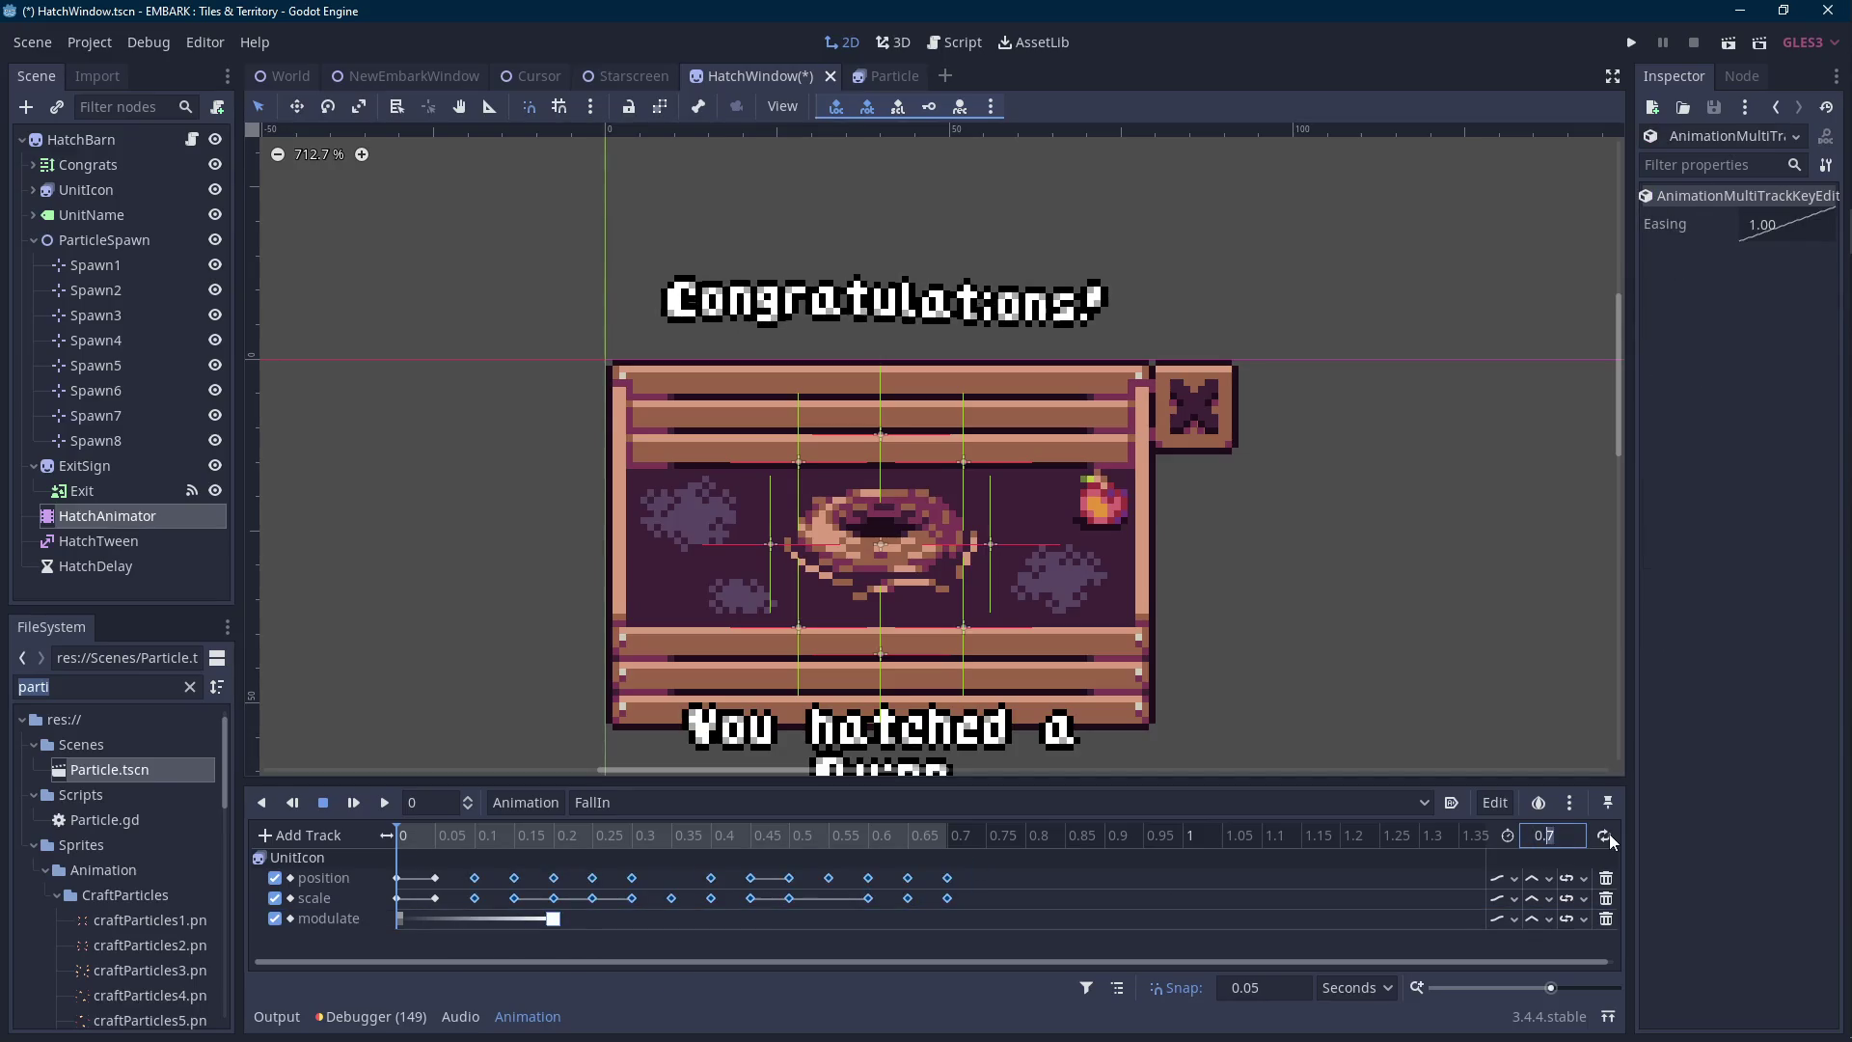
text(0.9)
key(Return)
Shift the FallIn keyframes two snap steps later and check the first position key's value.
drag(1013, 870, 393, 948)
mouse_move(395, 884)
mouse_down()
mouse_move(503, 896)
mouse_move(476, 839)
mouse_up()
click(510, 836)
click(514, 878)
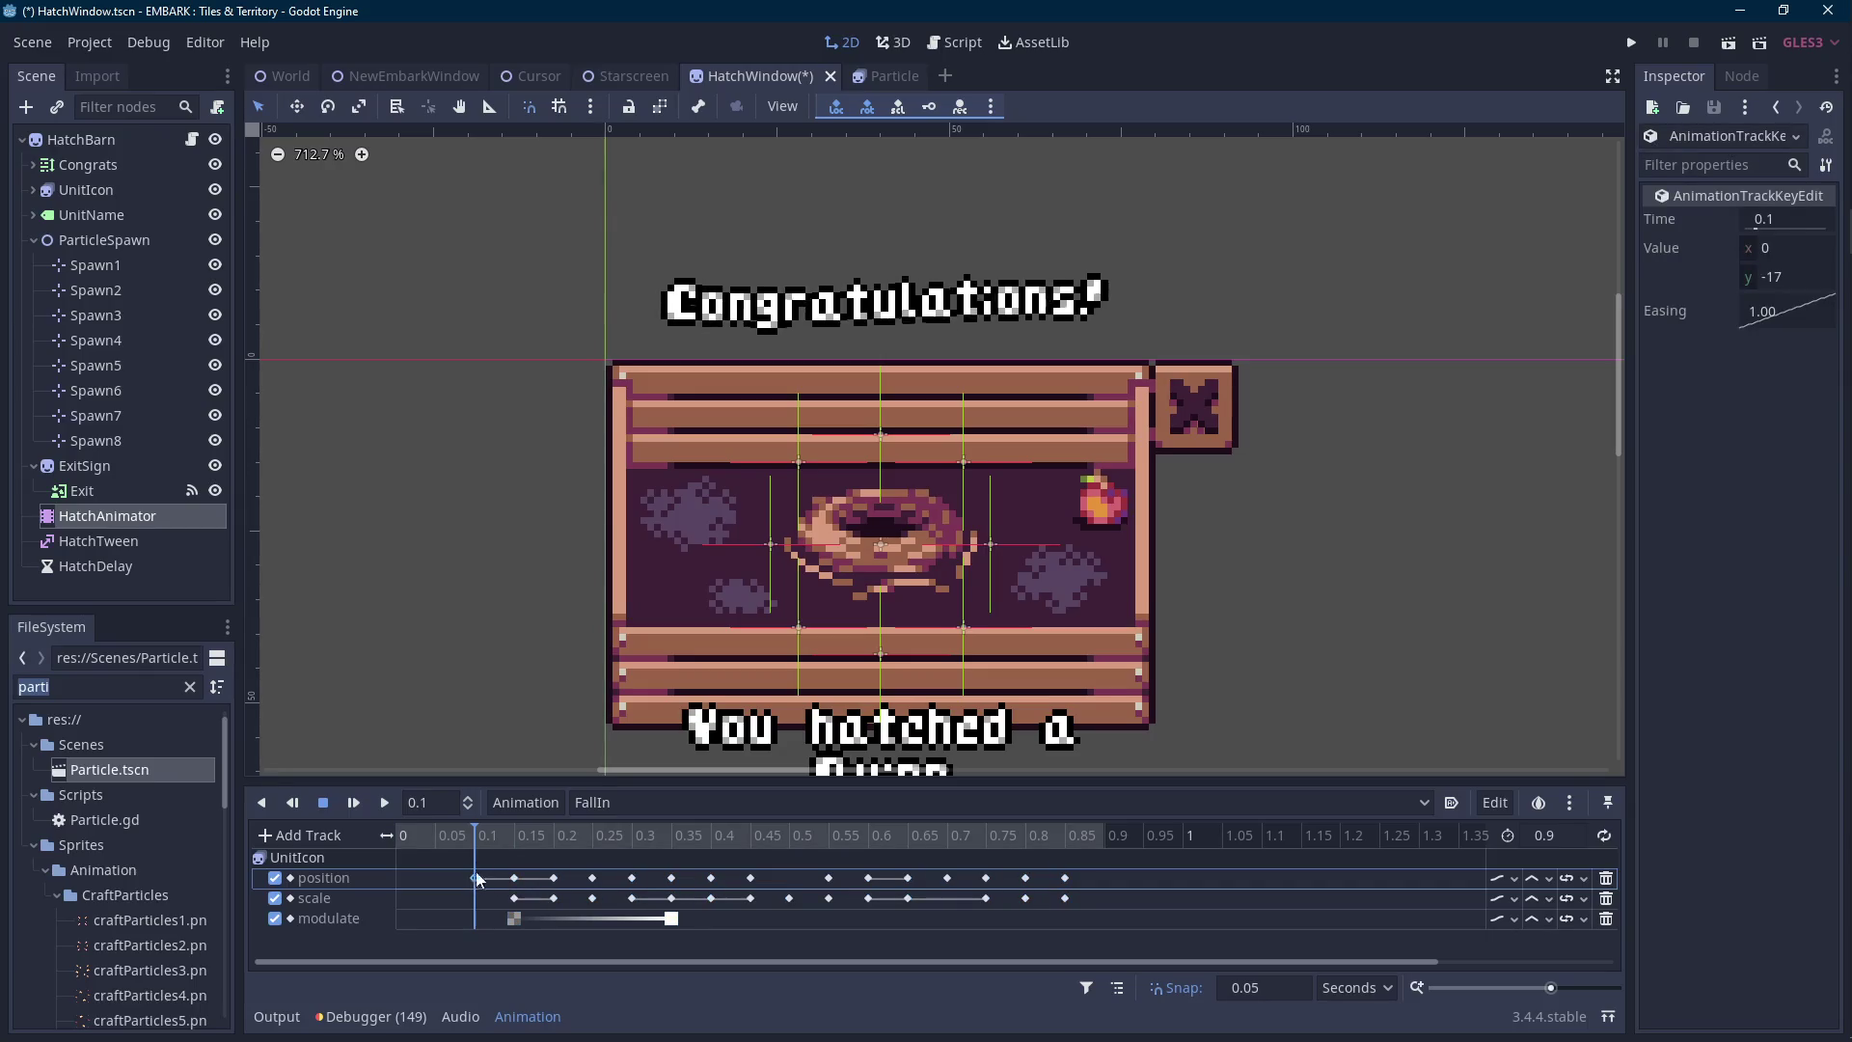
click(1821, 277)
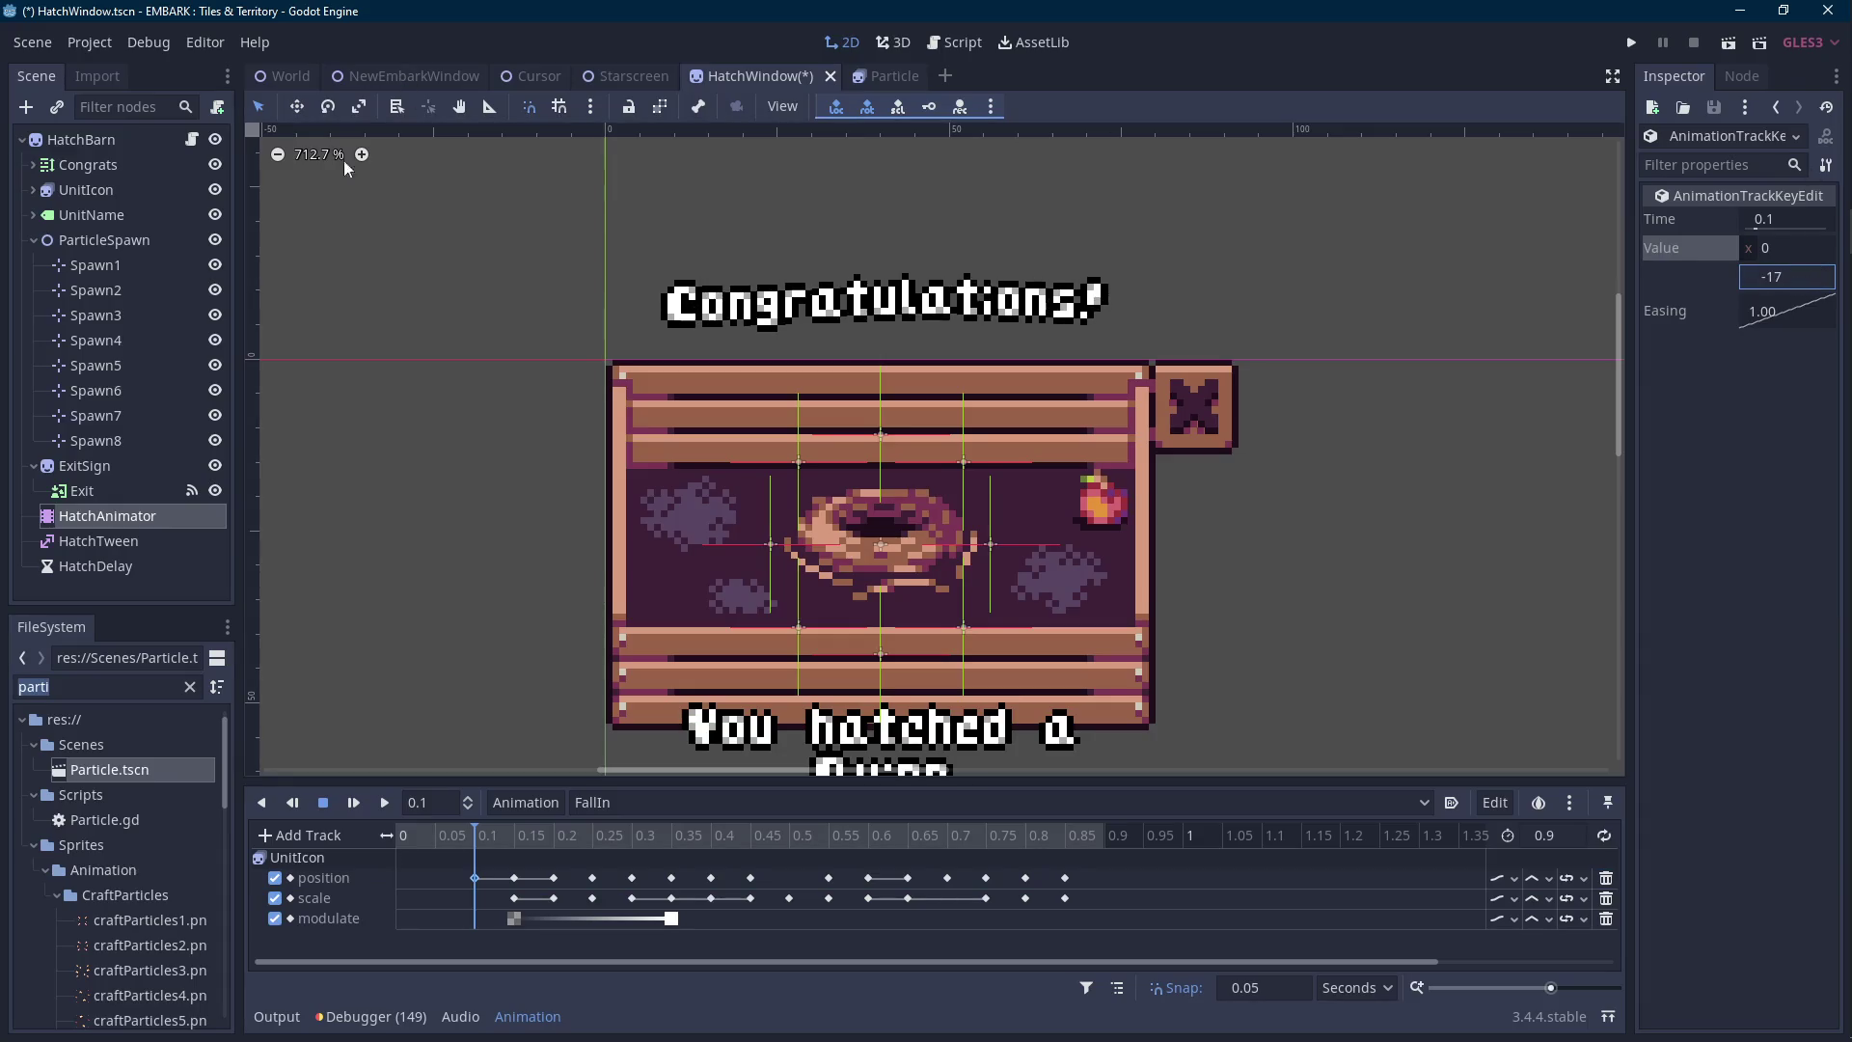
Reset the egg's Modulate again and preview FallIn around 0.25 seconds.
click(145, 189)
click(1727, 780)
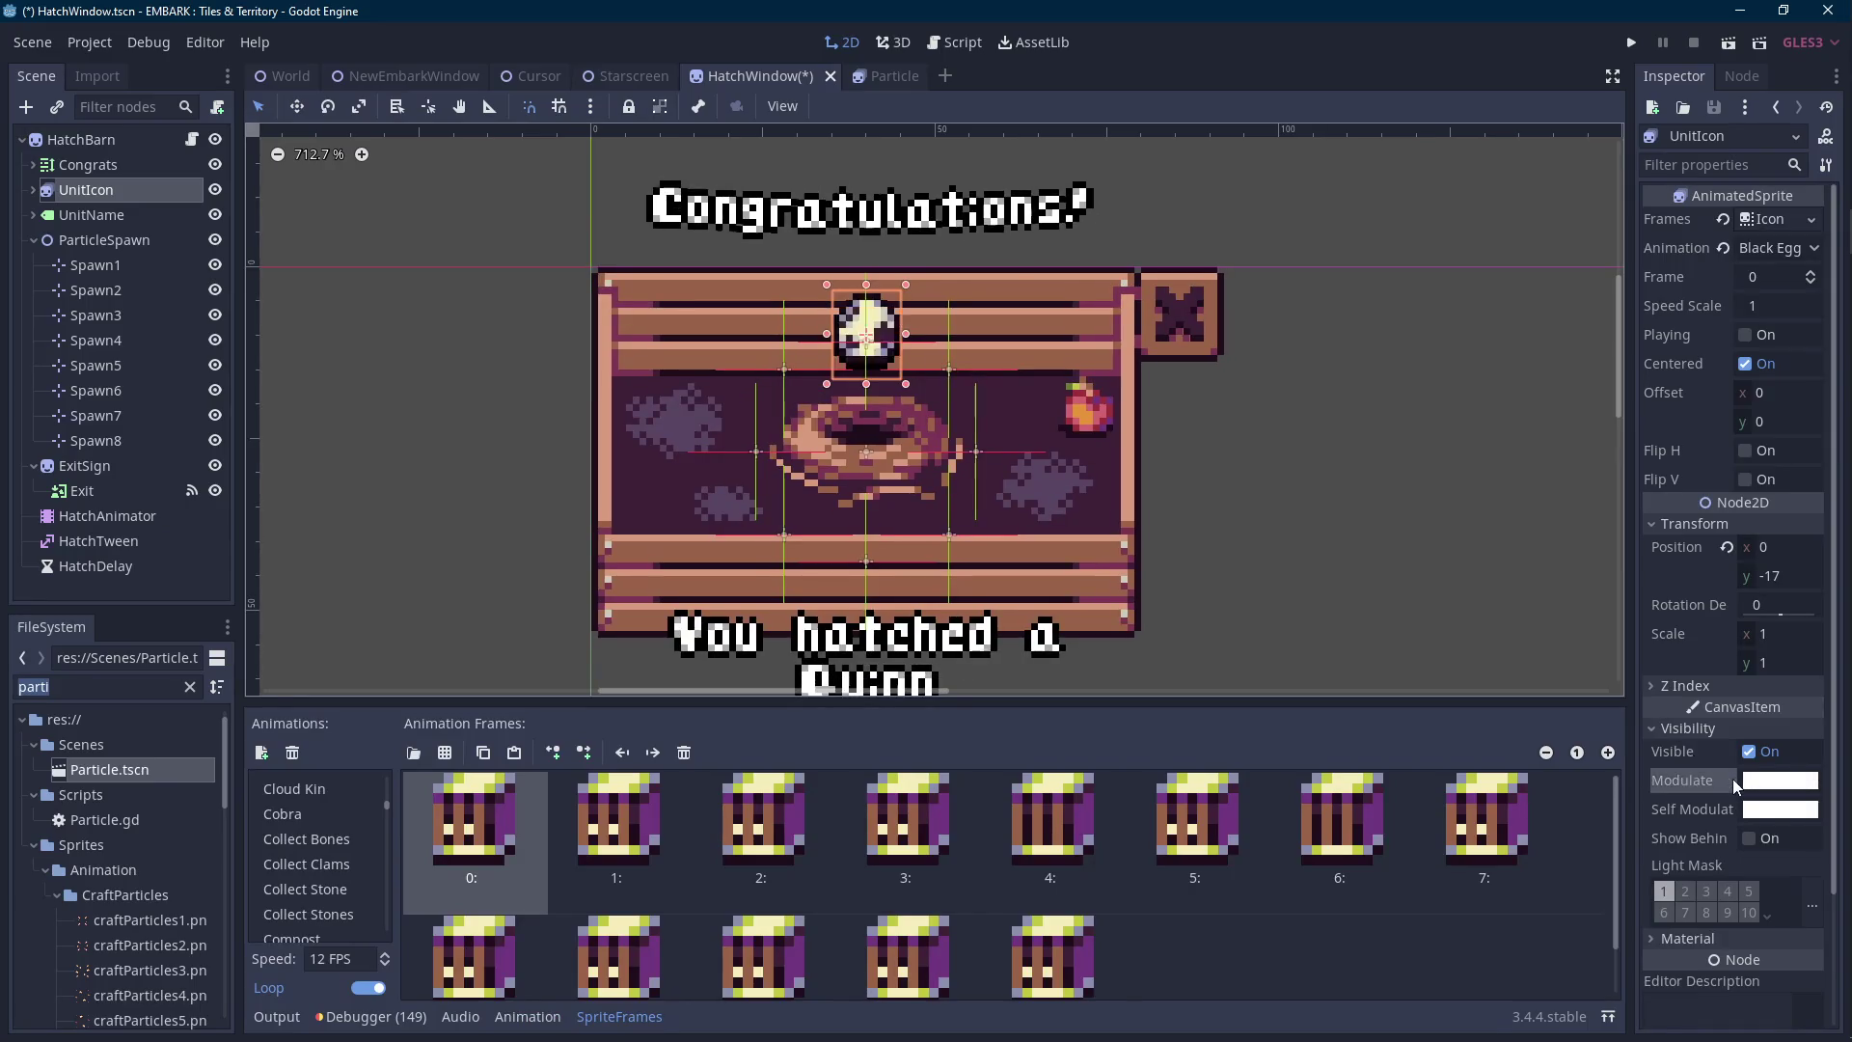
click(557, 1016)
scroll(912, 573, up, 2)
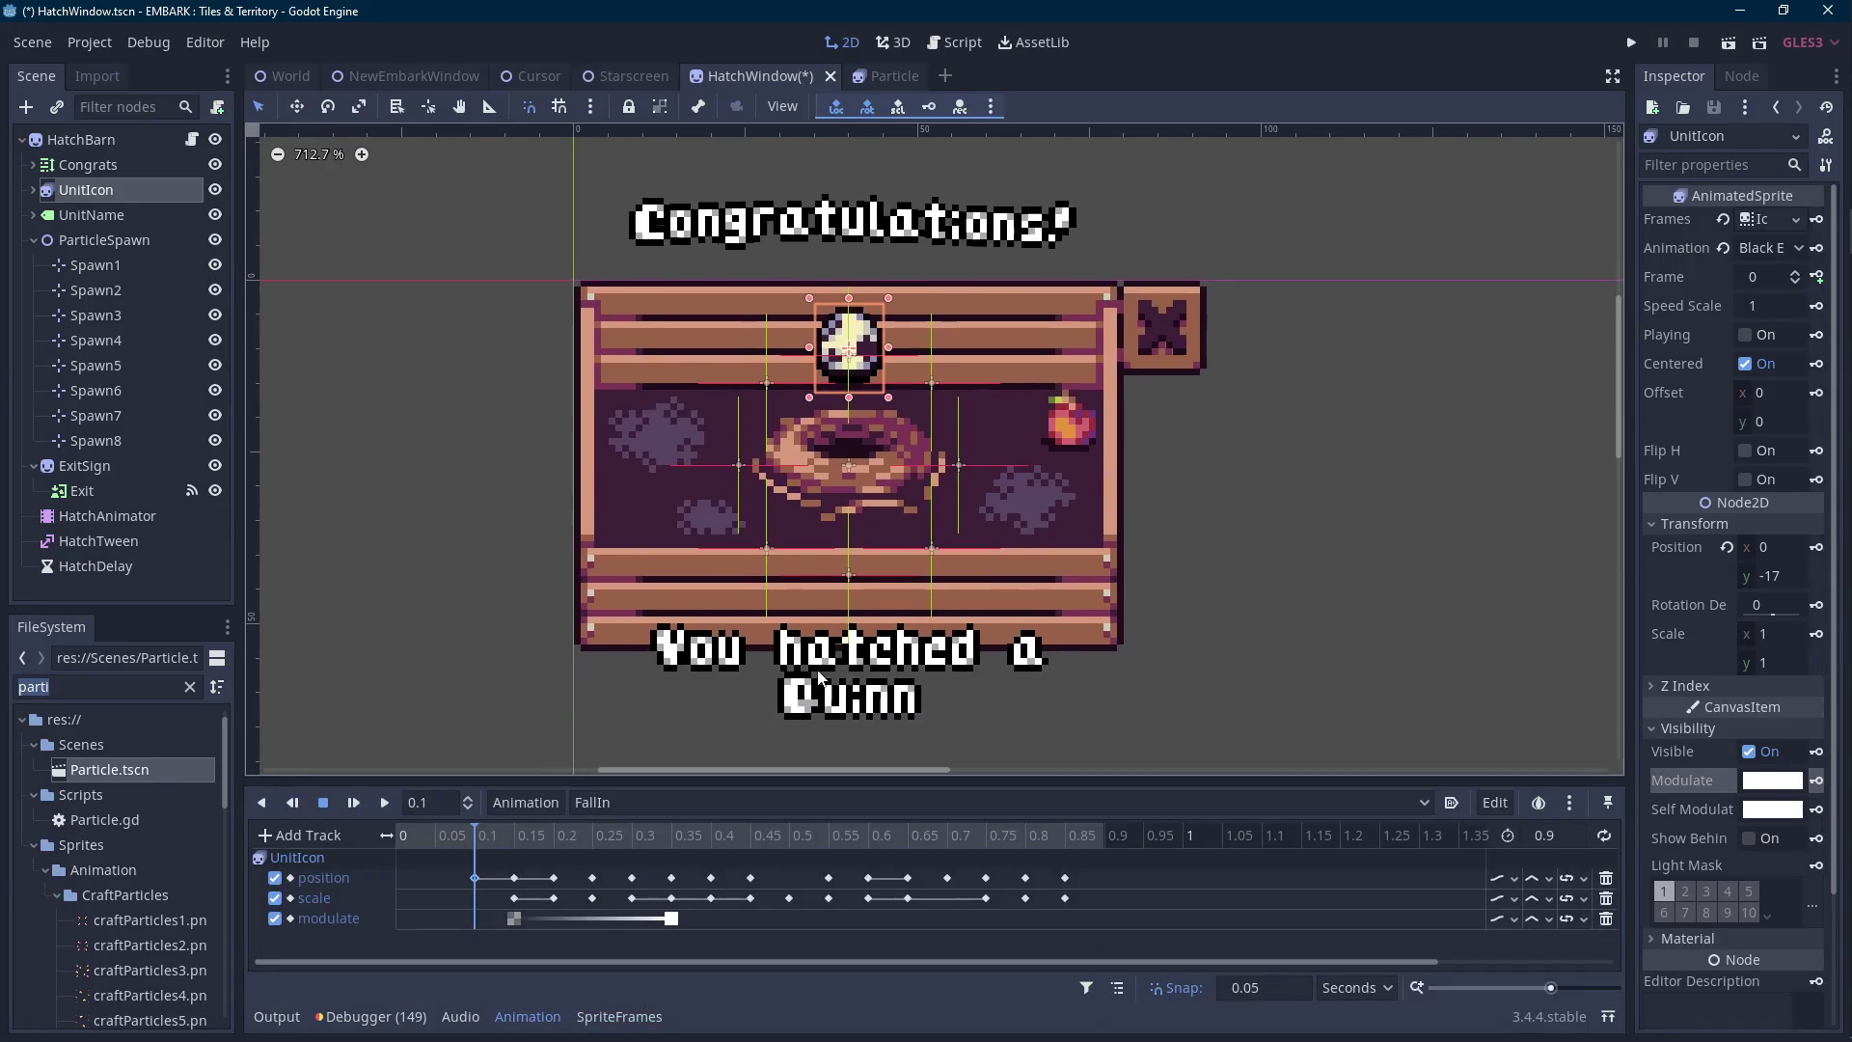
scroll(899, 598, up, 2)
click(518, 836)
click(575, 836)
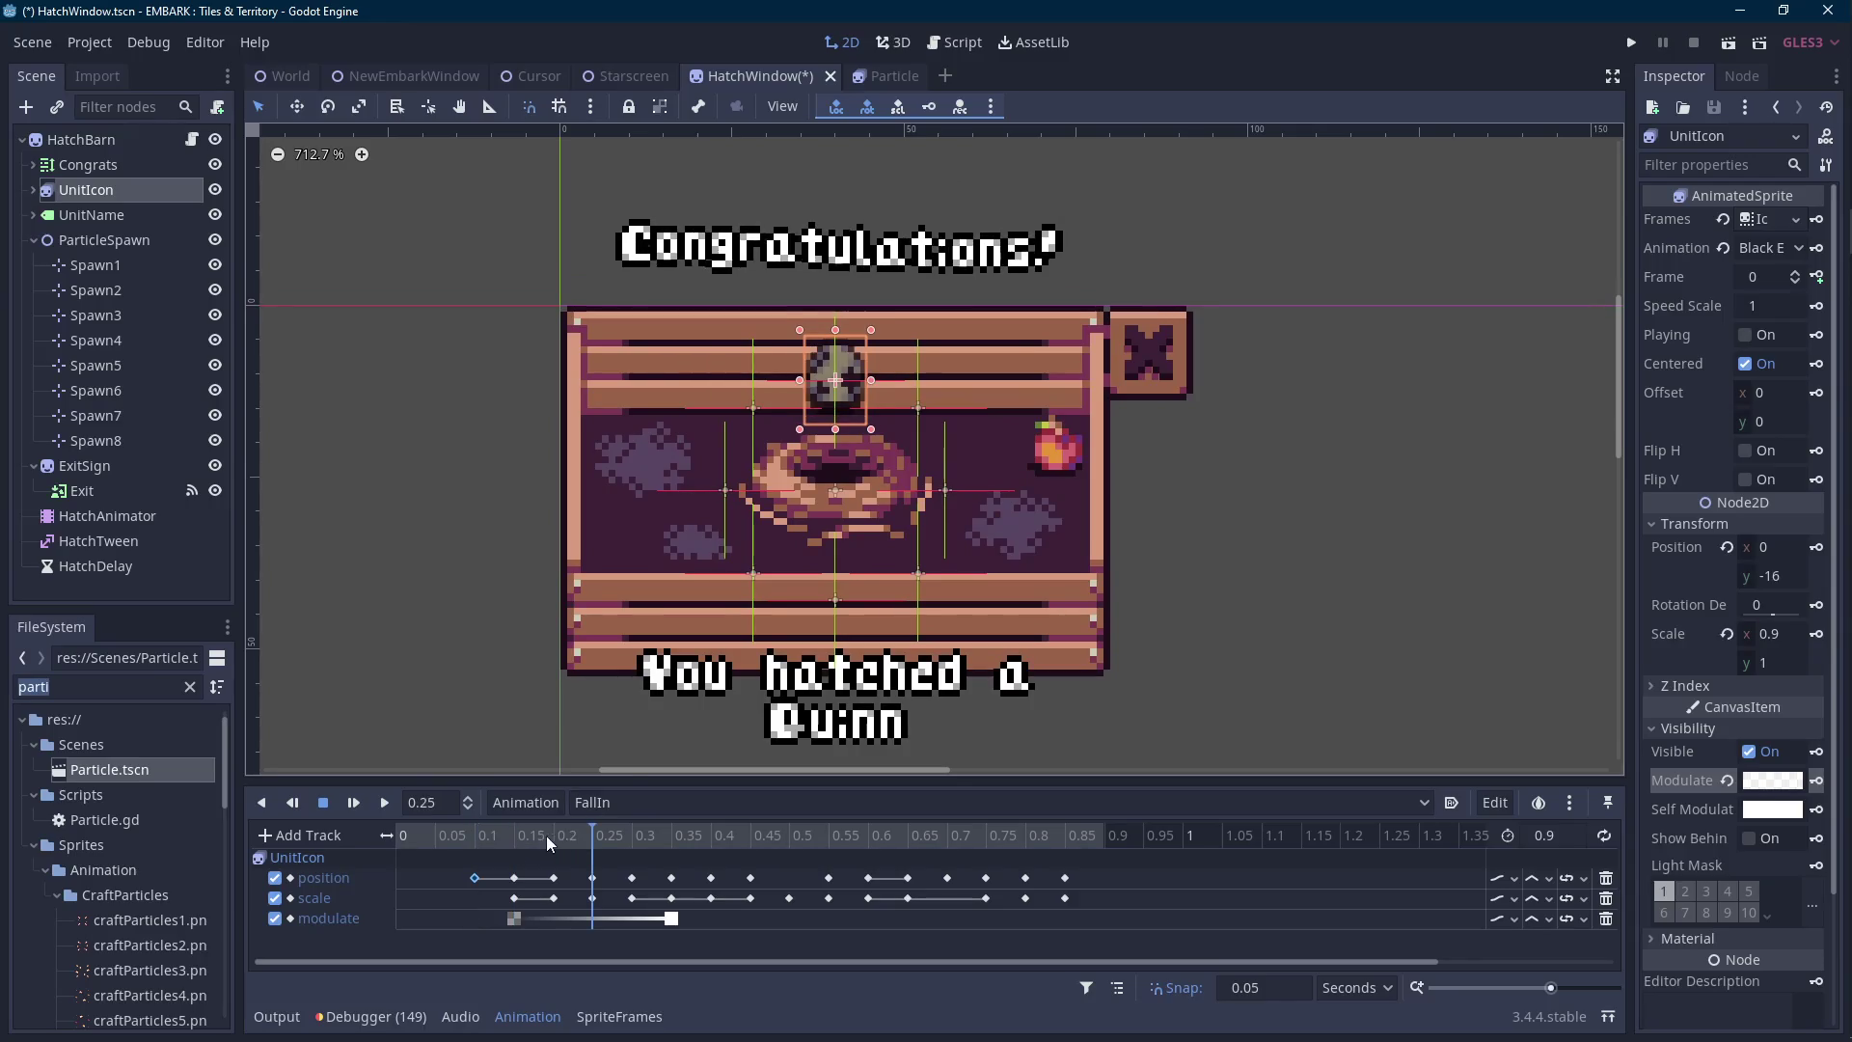
Scrub the FallIn preview between 0.2 and 0.45 seconds.
click(546, 835)
click(633, 835)
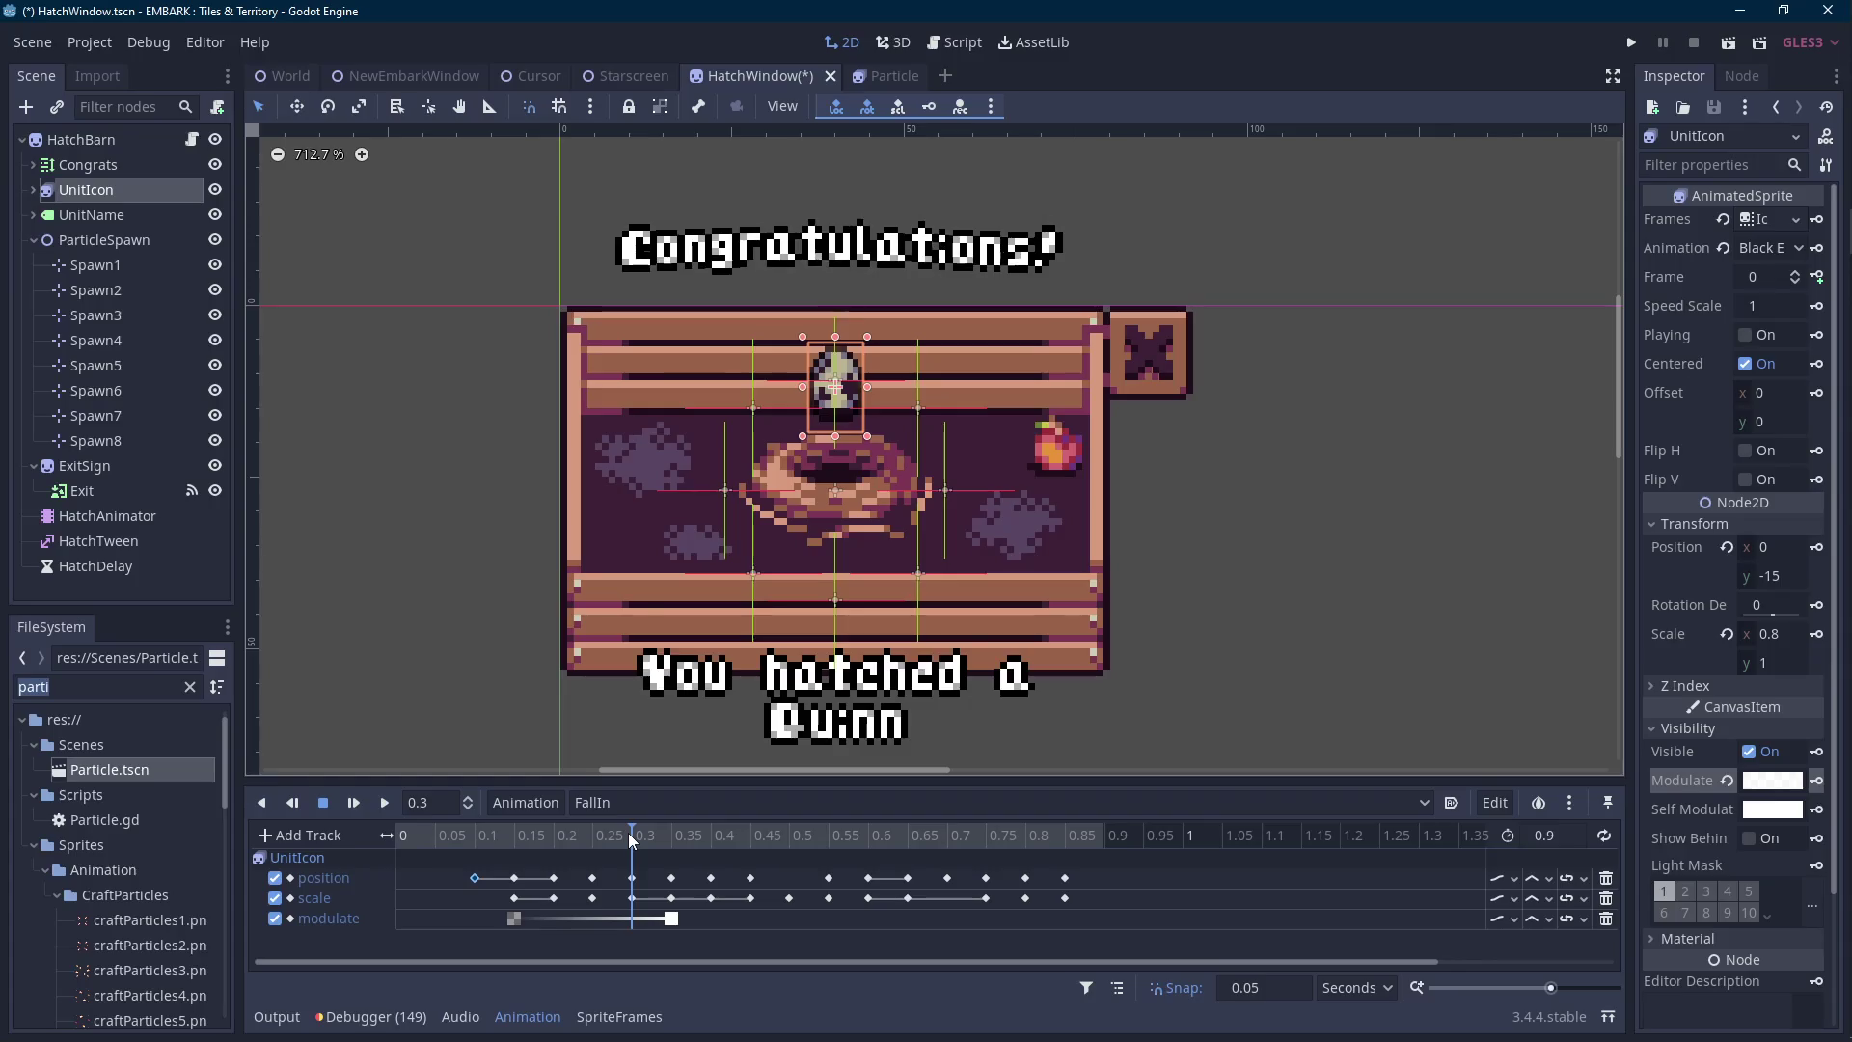
click(719, 835)
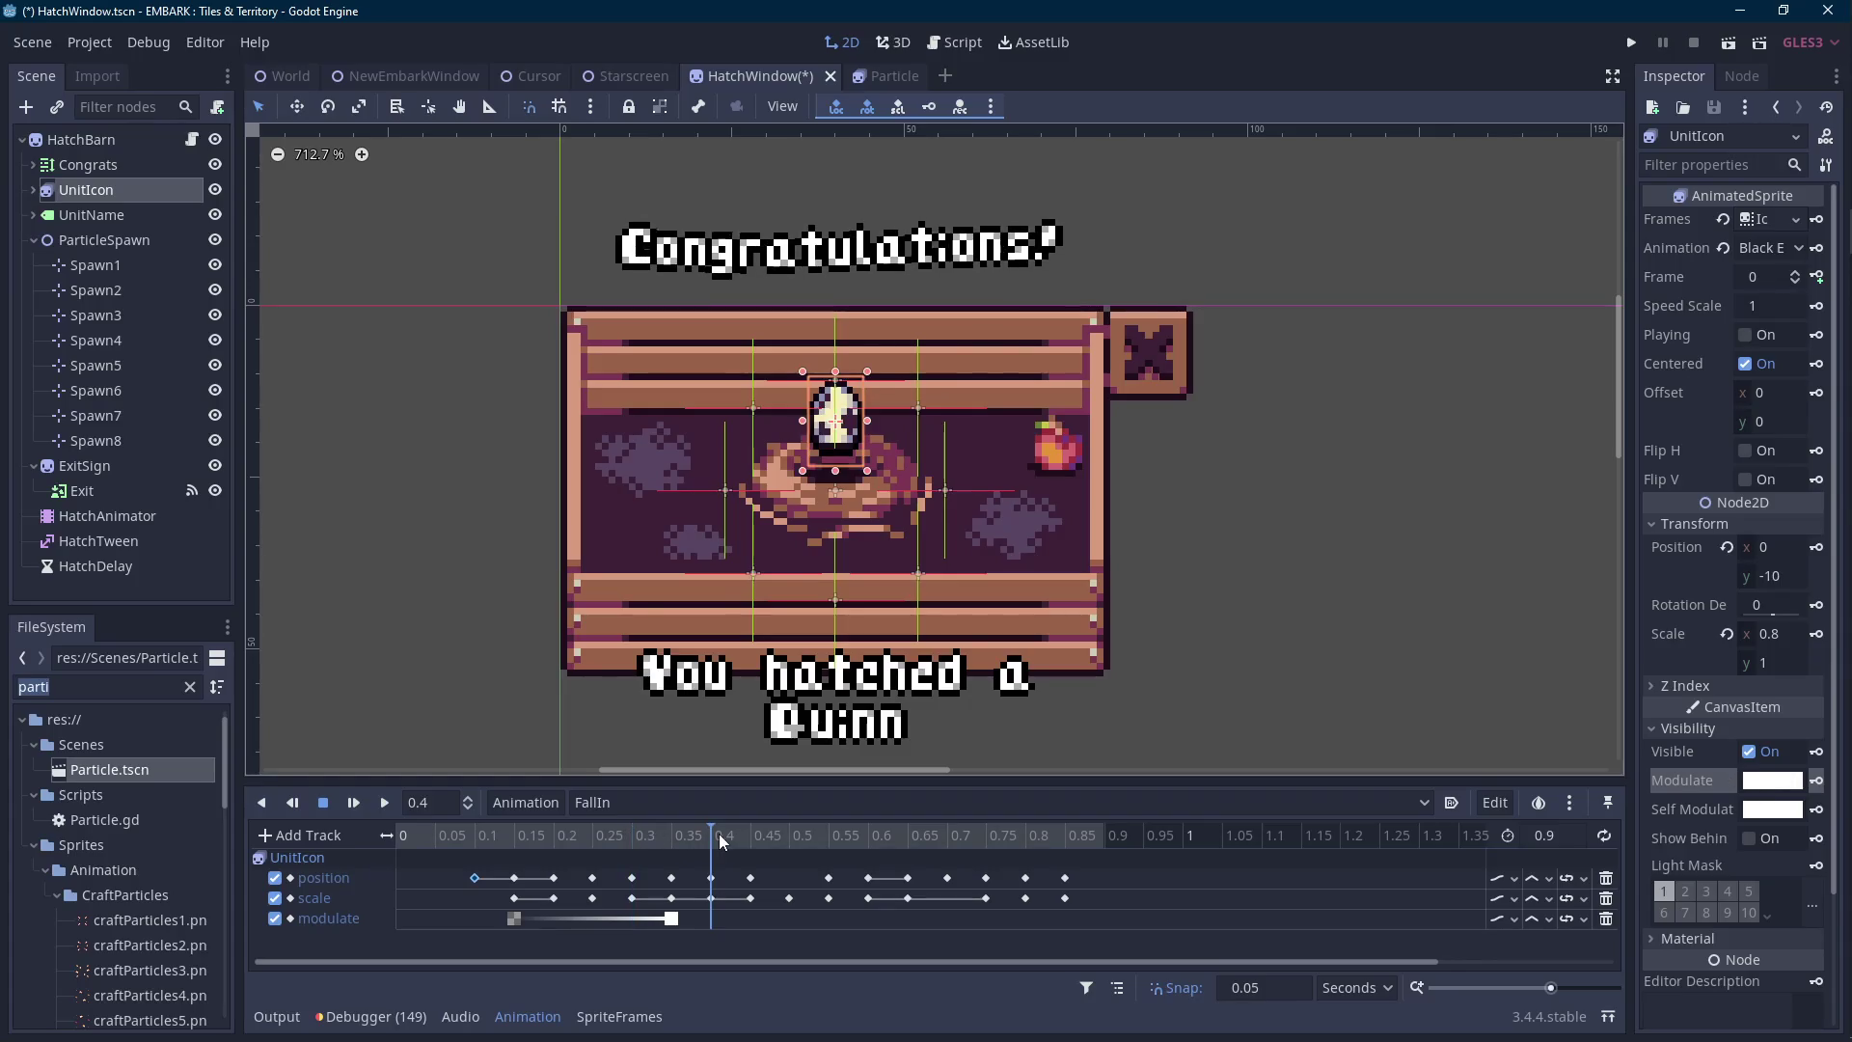
click(750, 835)
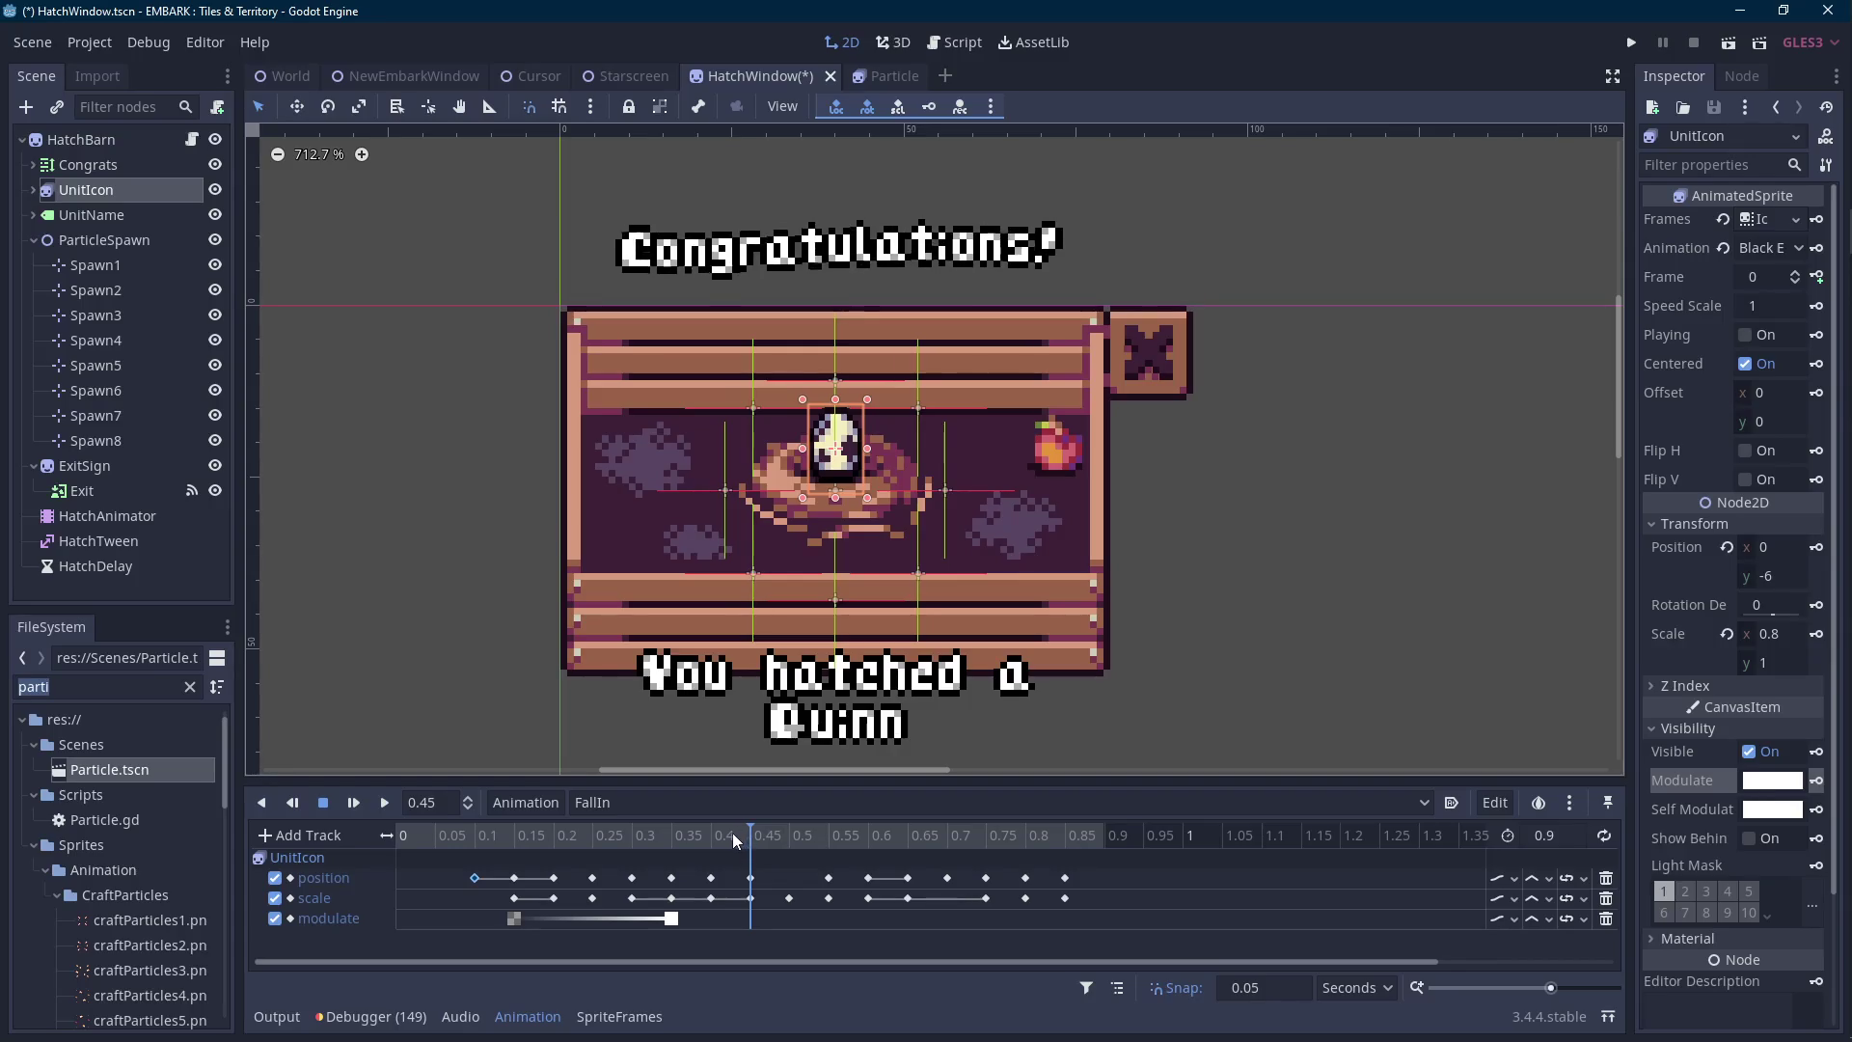
scroll(872, 553, up, 1)
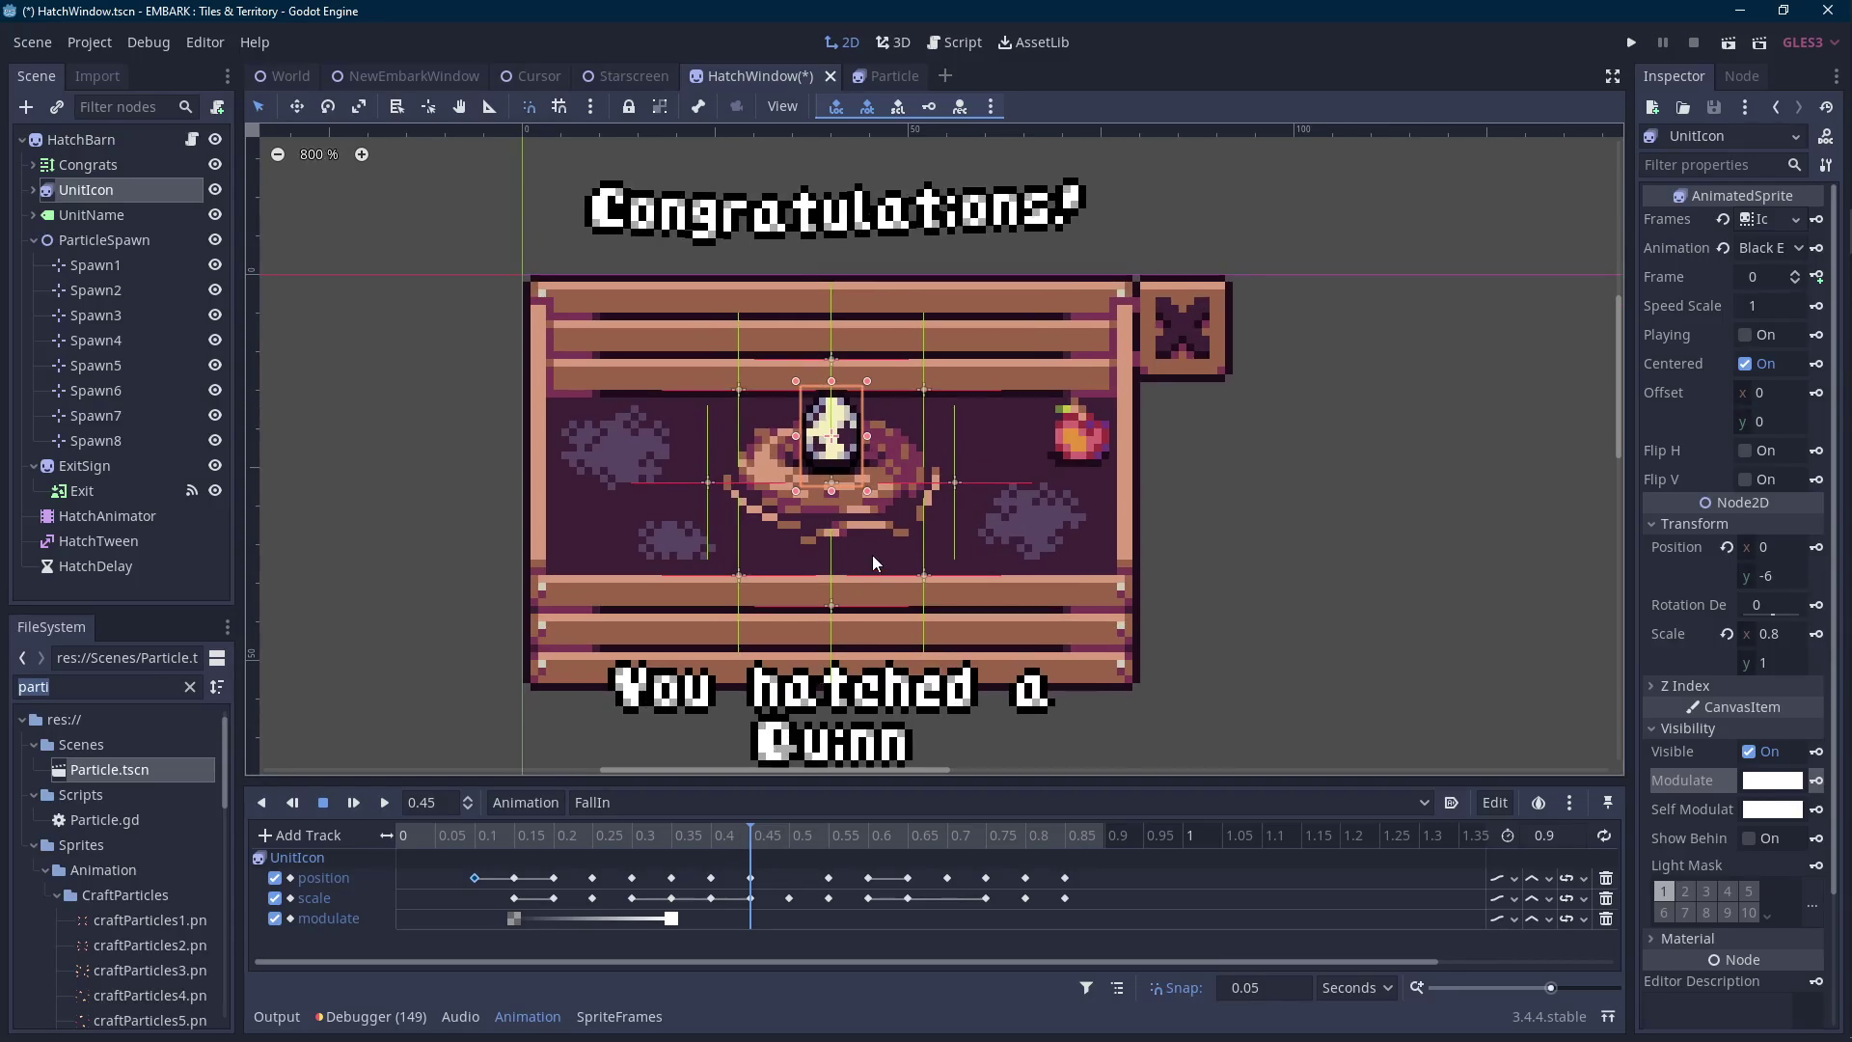
click(715, 835)
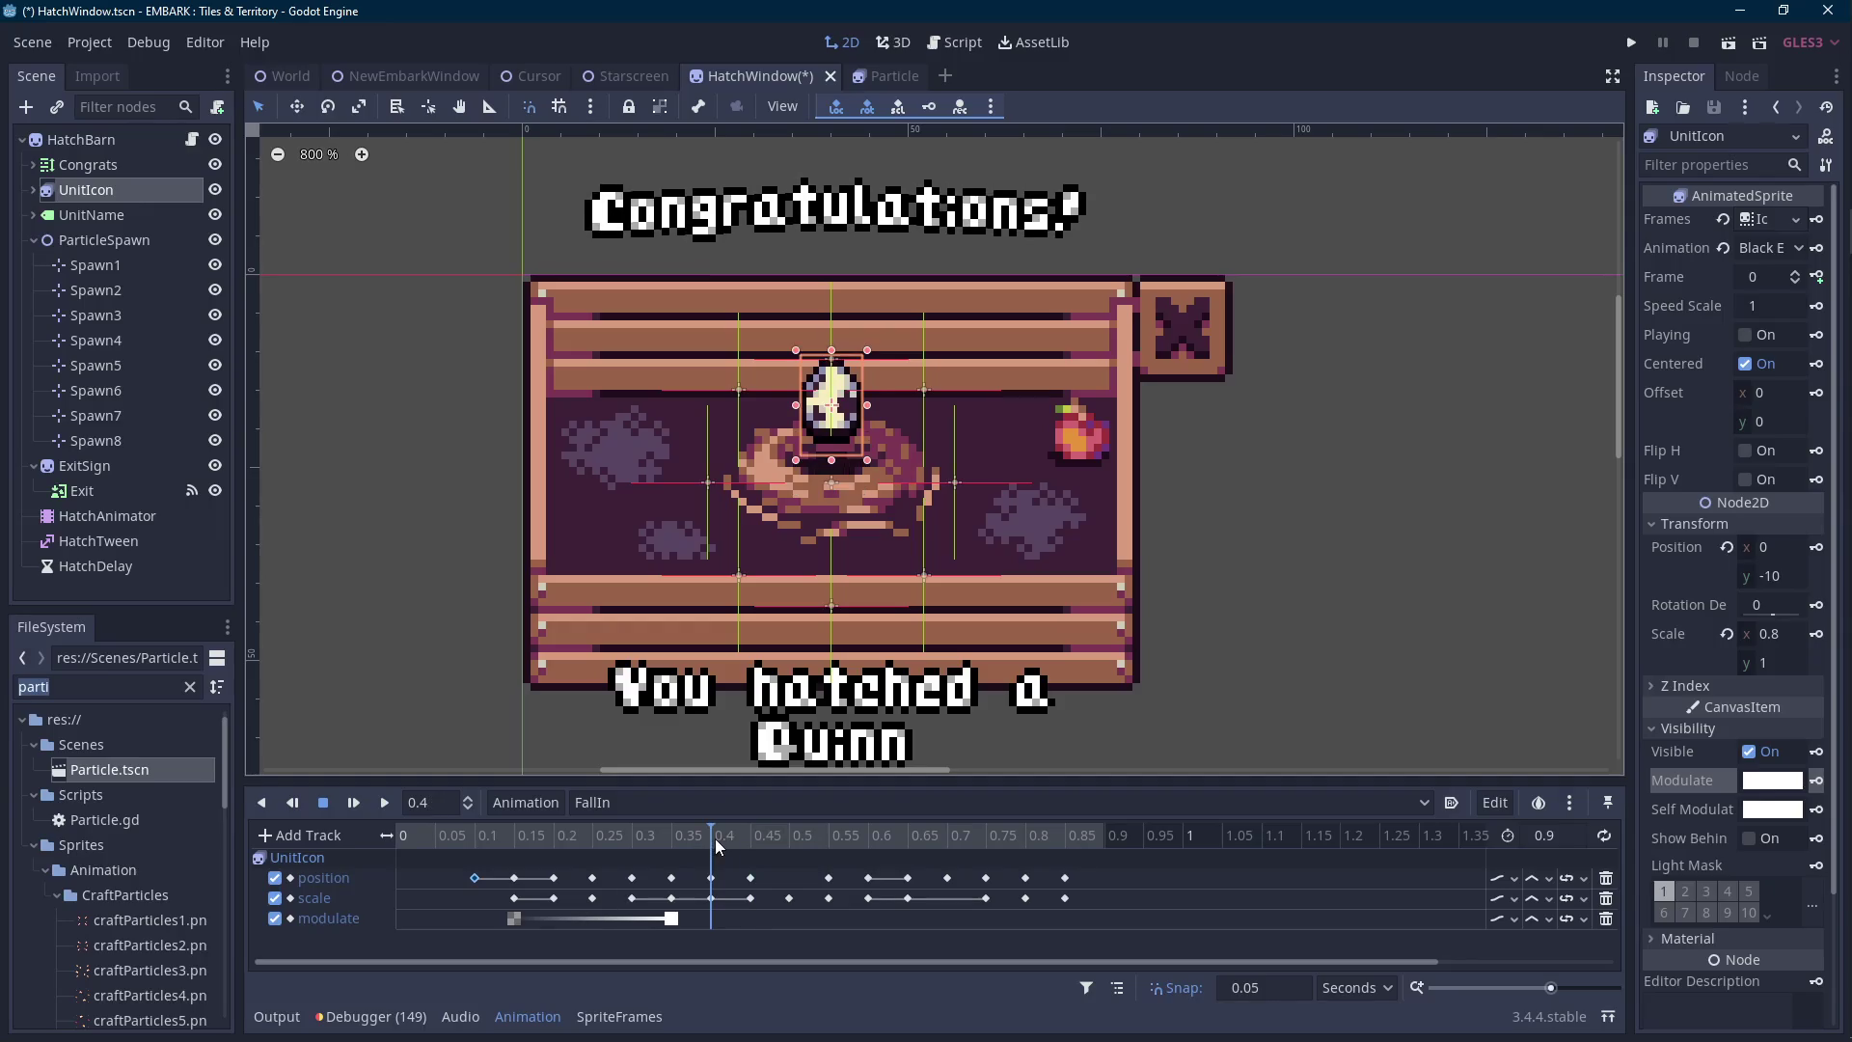
click(753, 837)
click(719, 839)
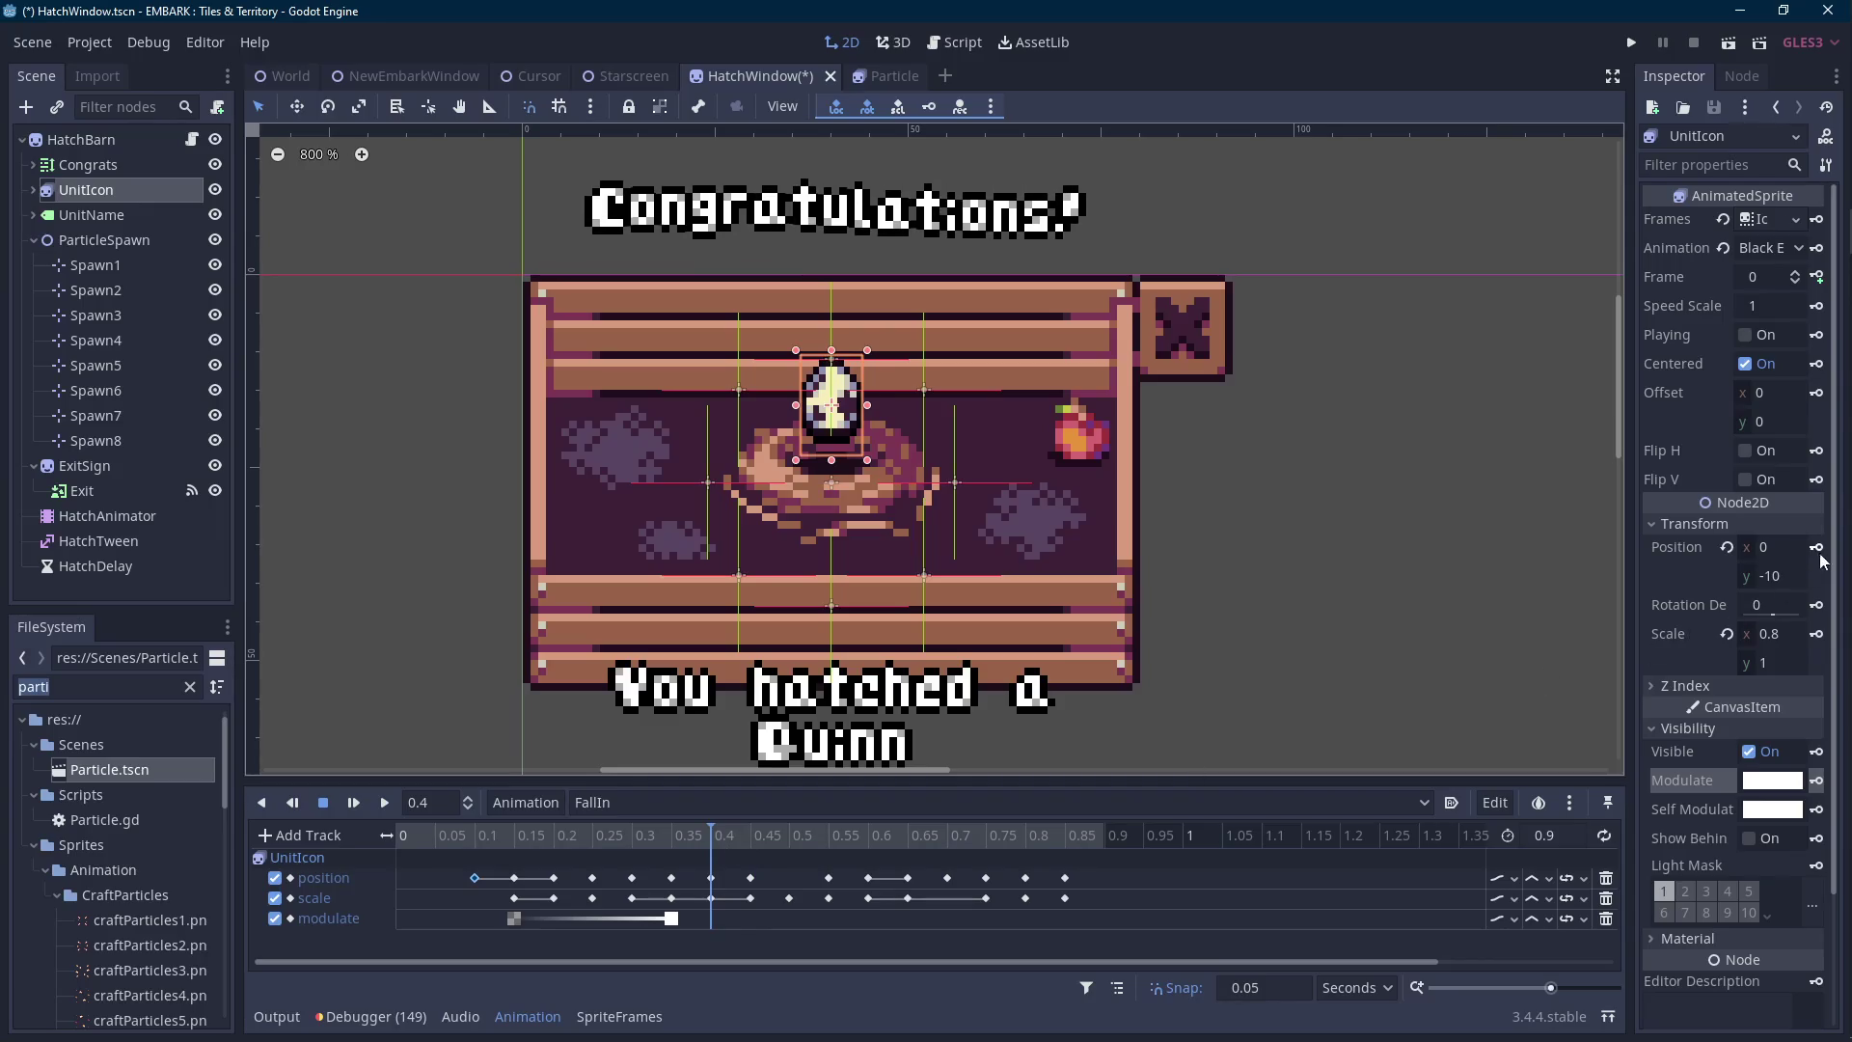
Edit the egg's vertical position, then reselect UnitIcon and HatchAnimator.
click(1797, 576)
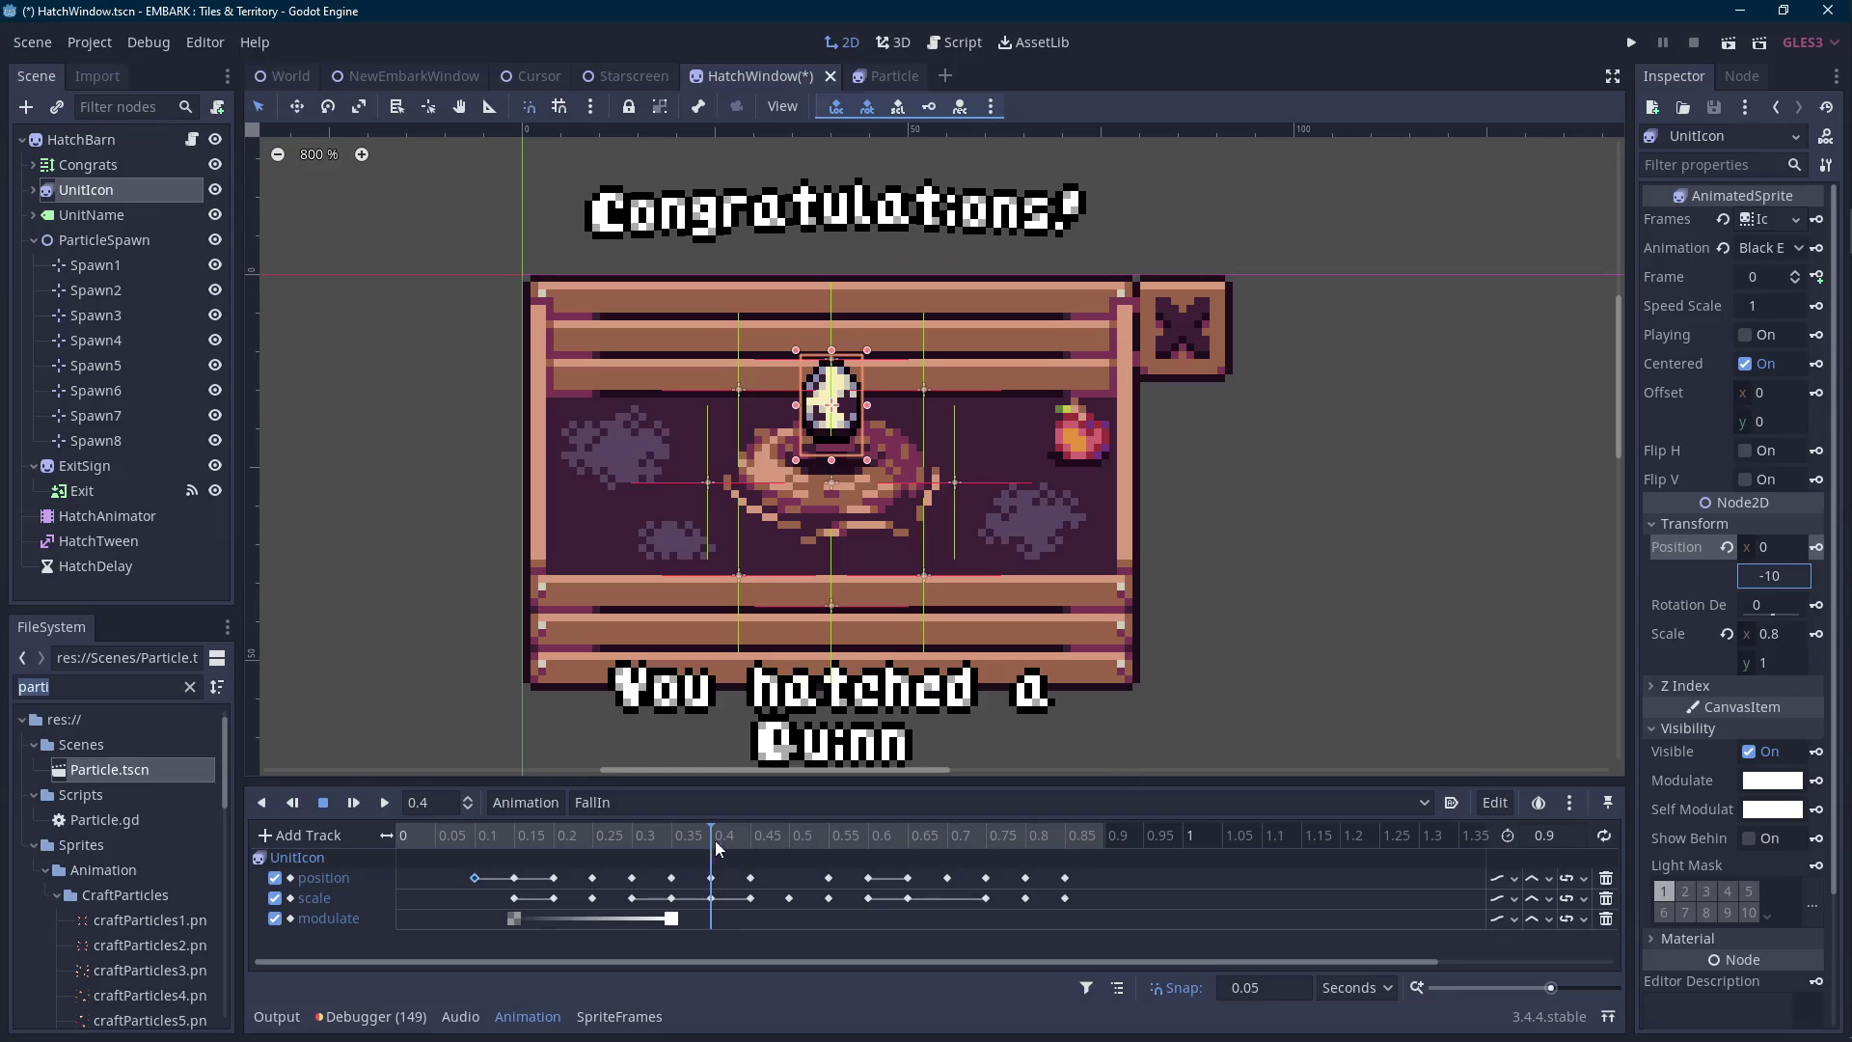
click(449, 837)
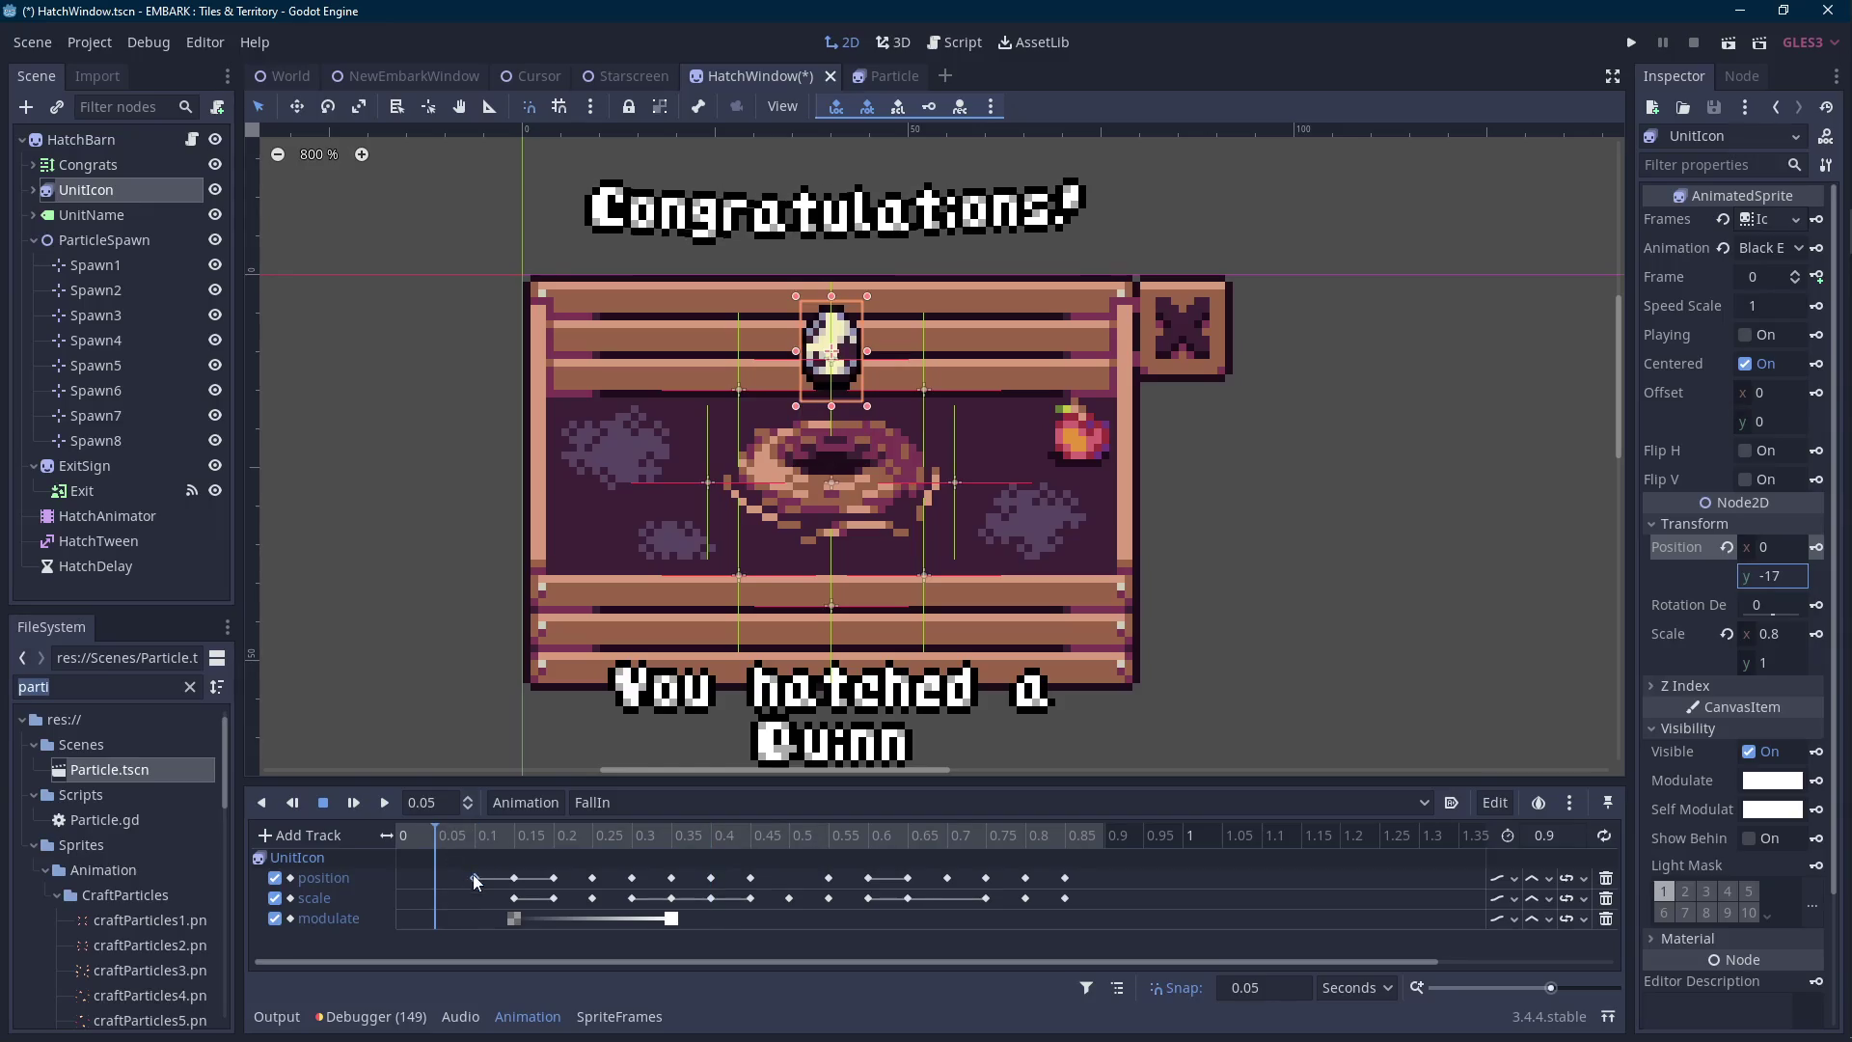
click(619, 1016)
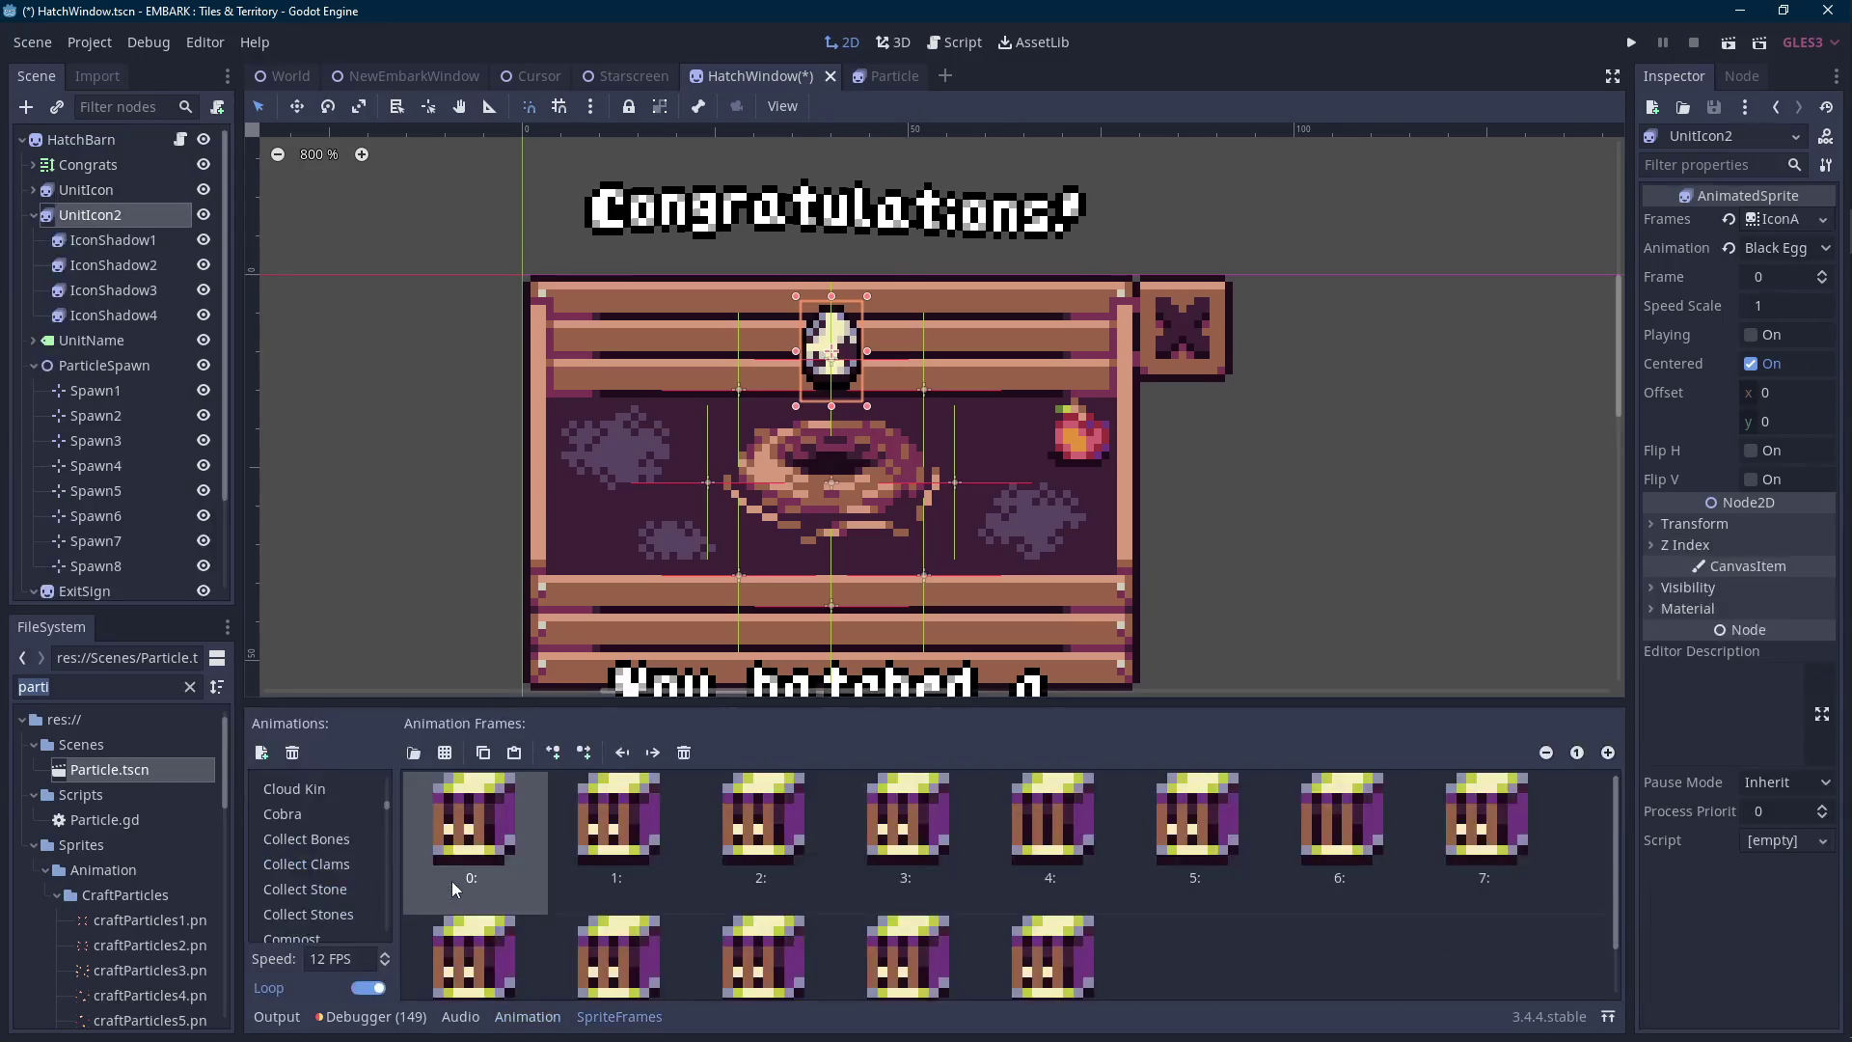
key(Escape)
click(528, 1016)
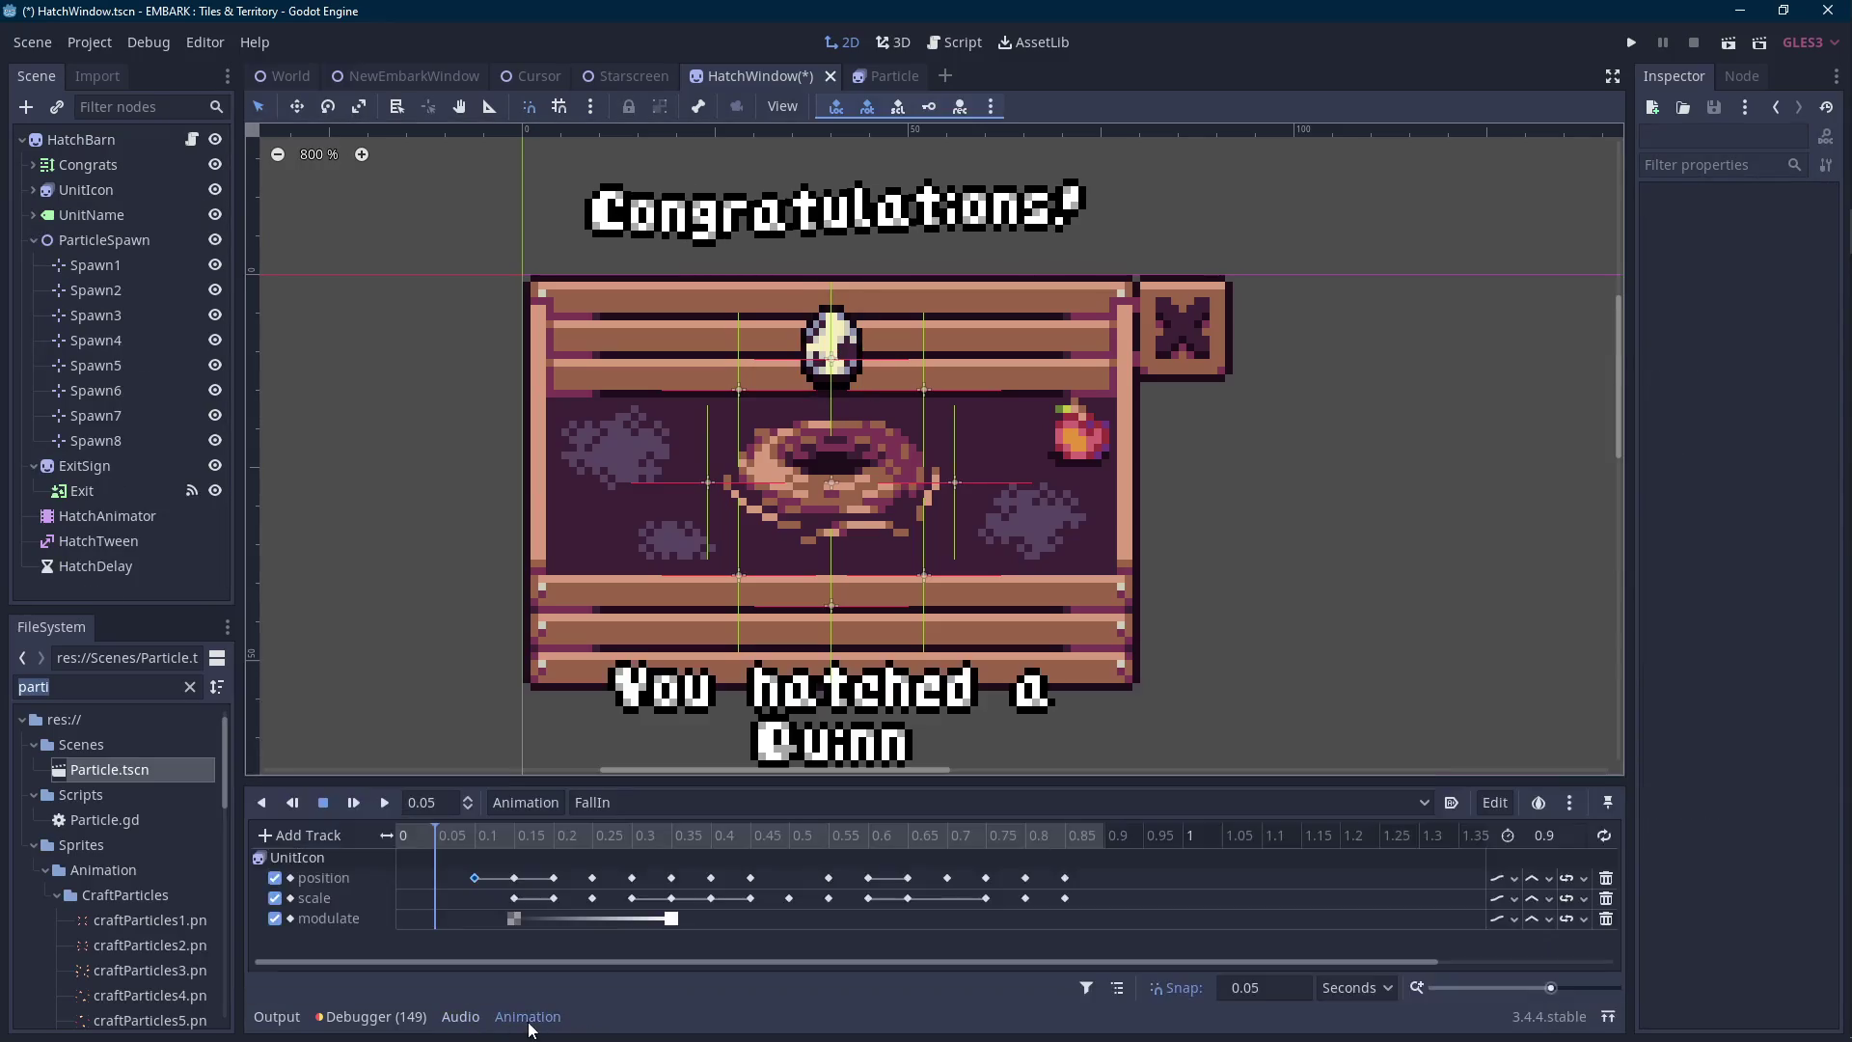
click(99, 189)
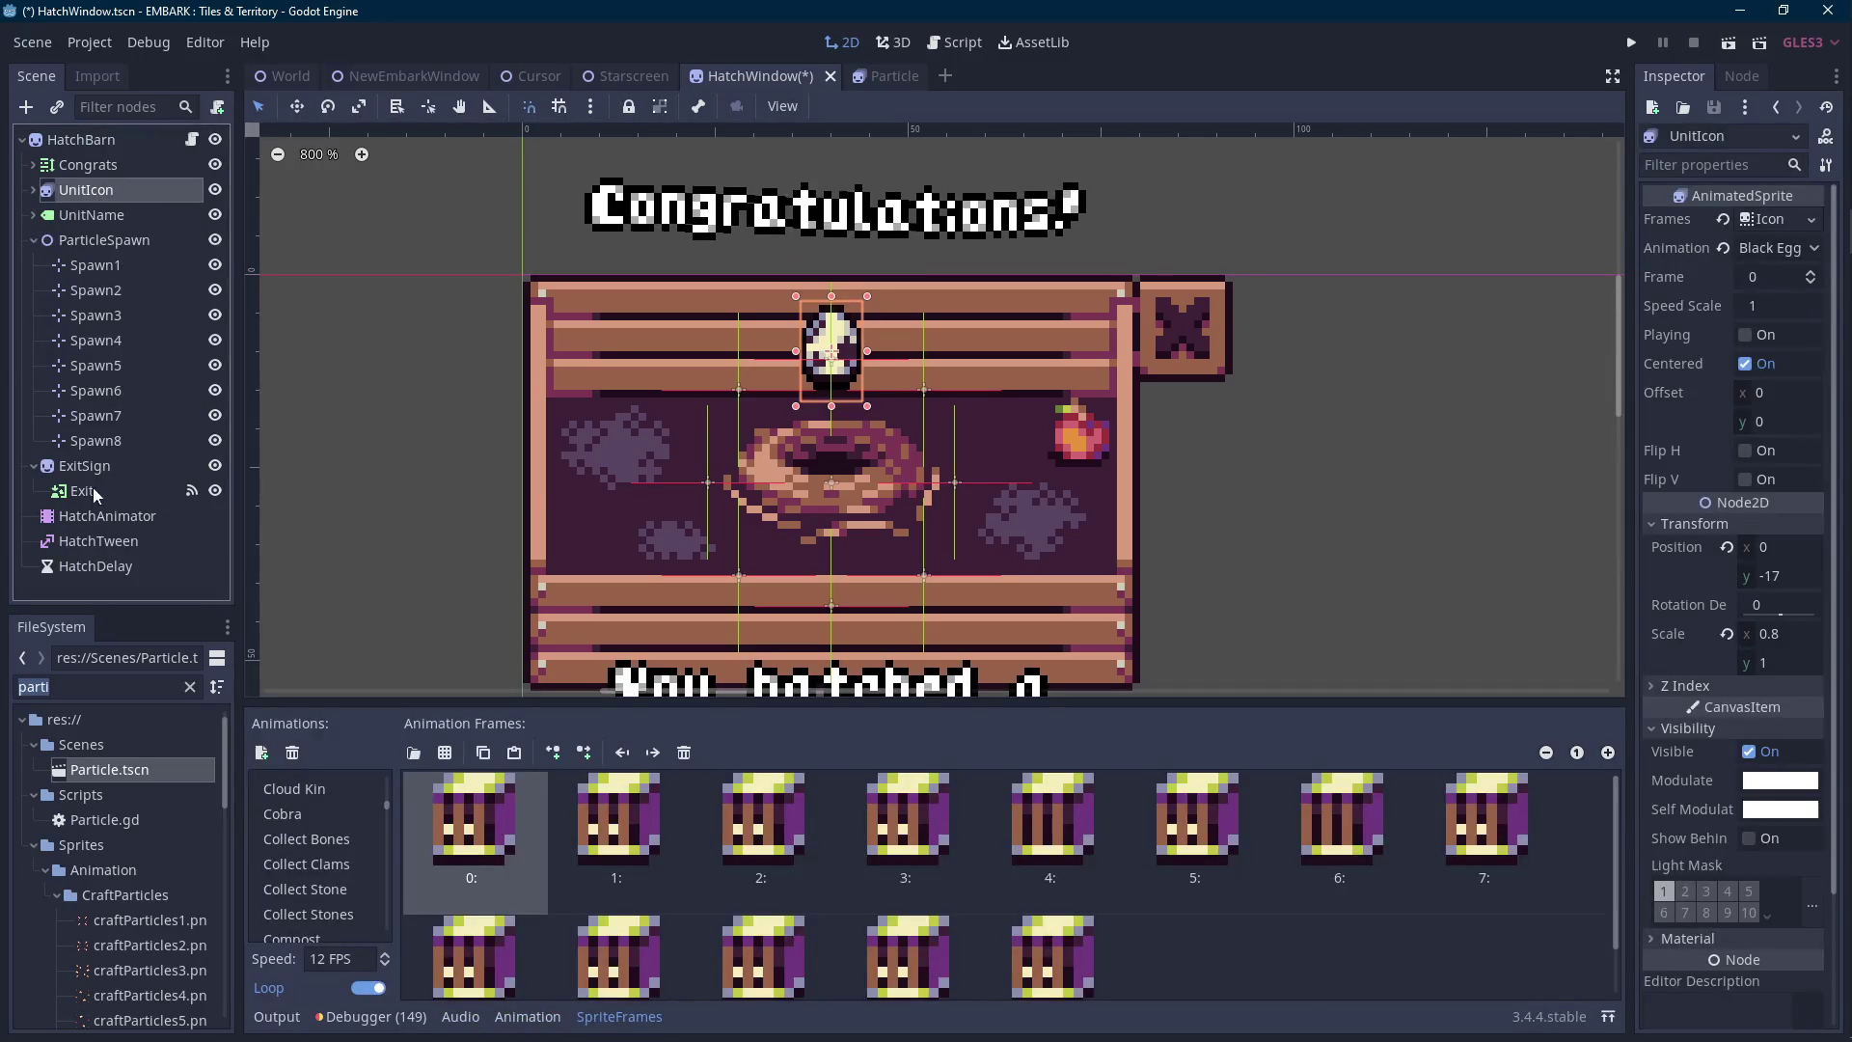
click(108, 516)
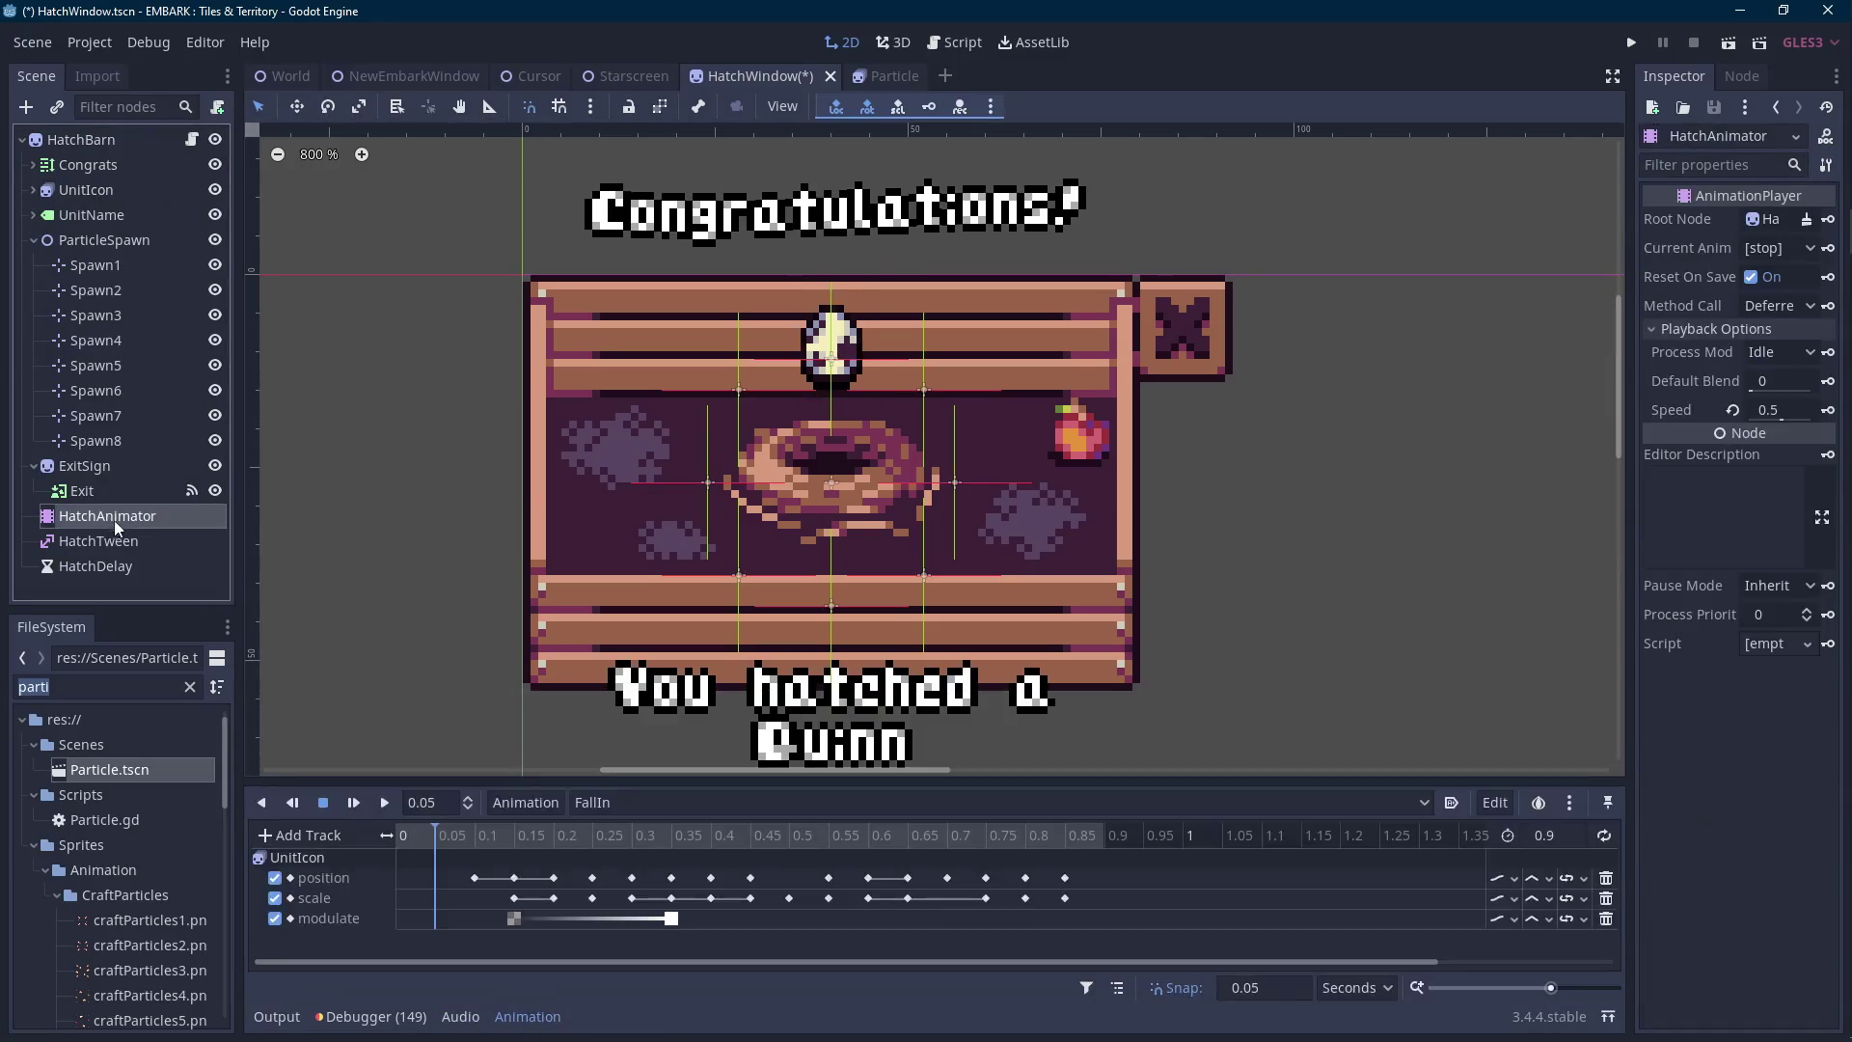
Insert UnitIcon position keyframes at 0 and 0.05 seconds.
click(398, 841)
click(475, 878)
key(ctrl+d)
click(433, 835)
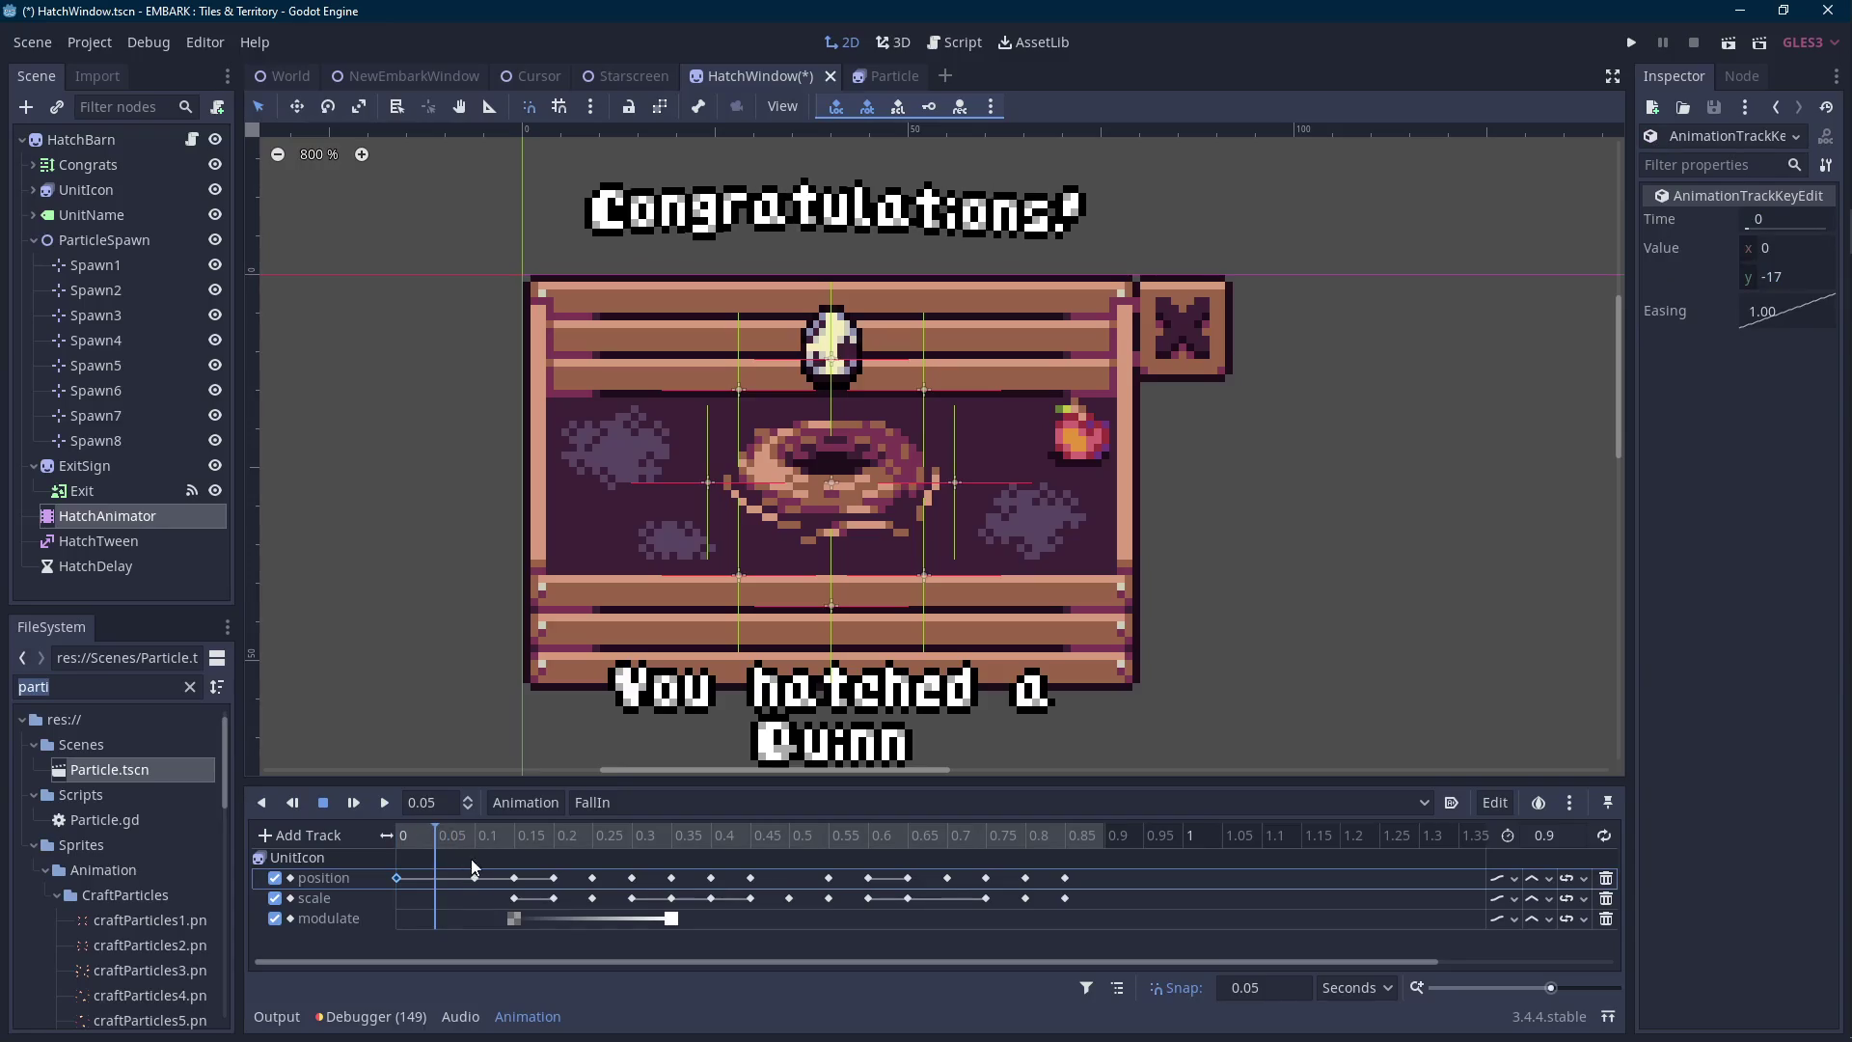
key(ctrl+d)
Step the preview through 0.1–0.2 s, inserting keys on the position track.
click(476, 832)
click(514, 877)
key(ctrl+d)
click(514, 835)
click(554, 877)
key(ctrl+d)
click(554, 835)
Adjust the position keys near 0.15–0.2 s and select the 0.15 s position and scale keys.
click(592, 878)
key(ctrl+d)
click(514, 835)
click(554, 878)
key(ctrl+d)
click(396, 836)
click(514, 898)
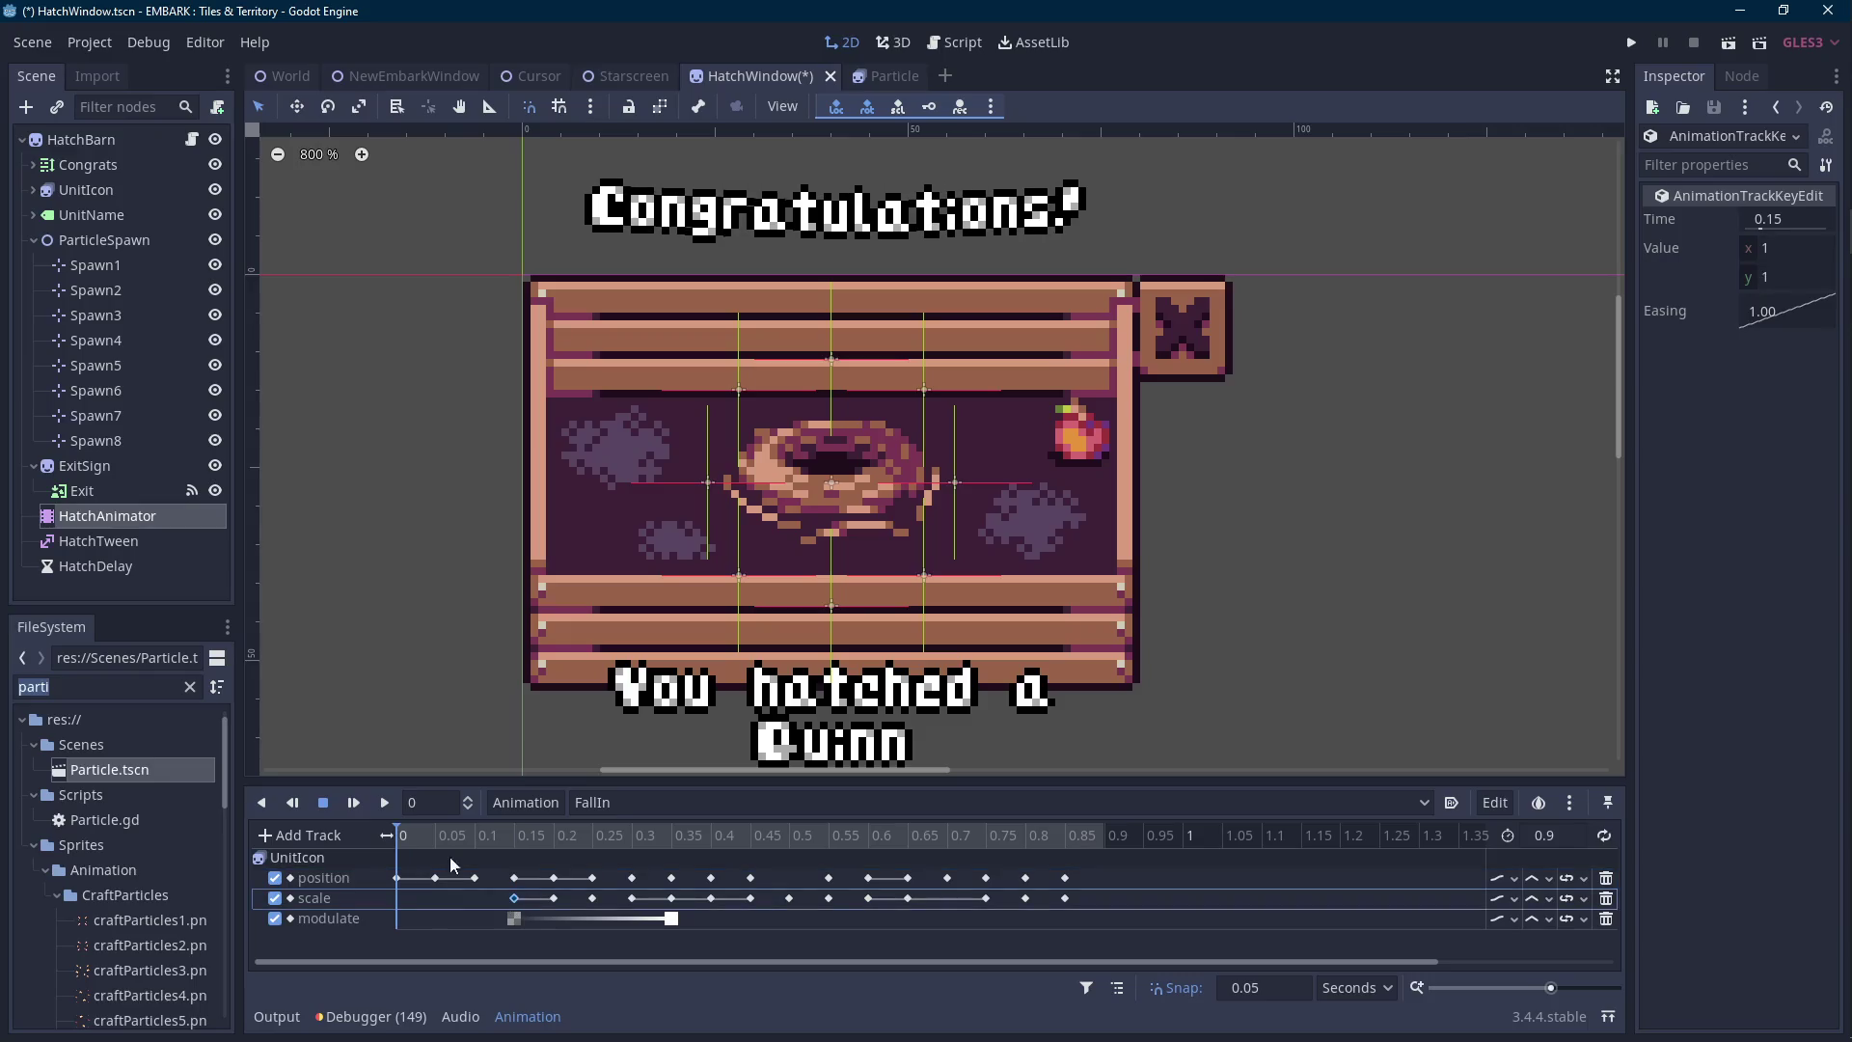
Retime FallIn with the fade keys at 0 and 0.15 and the scale key at 0.1, previewing the drop.
click(386, 804)
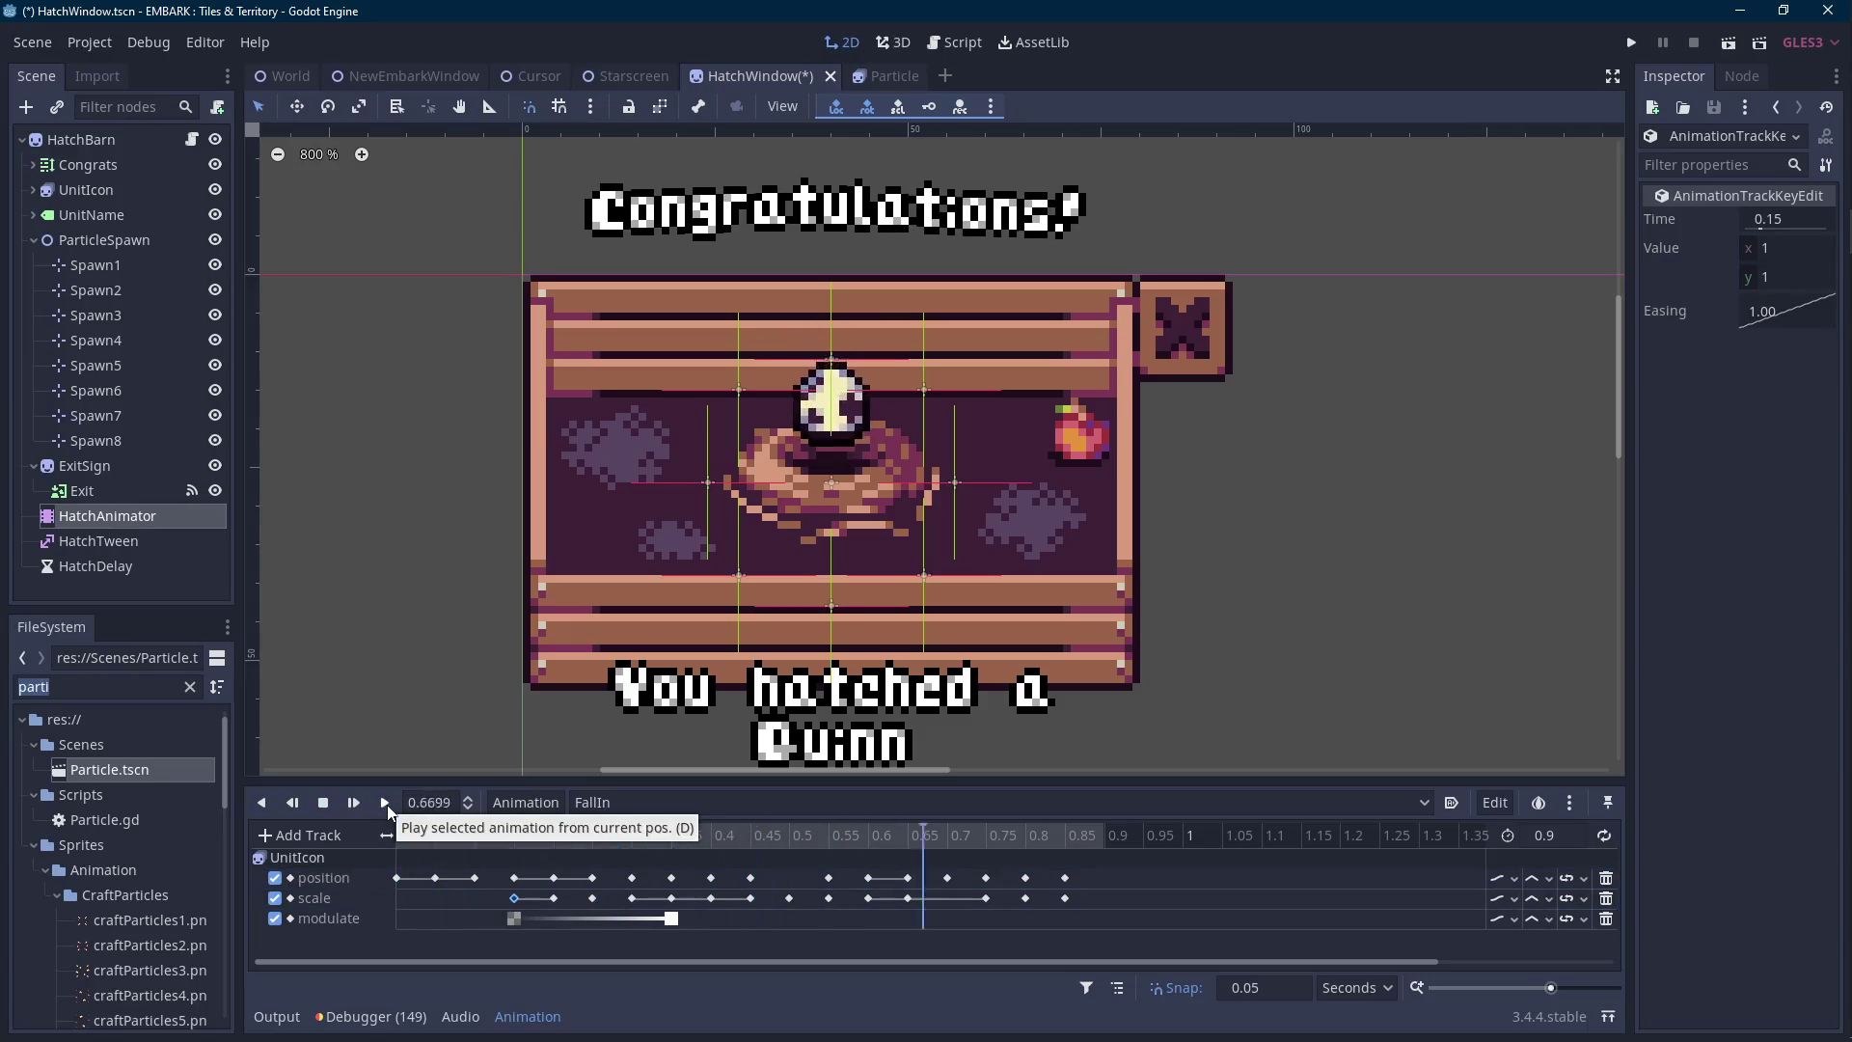
mouse_move(487, 902)
mouse_down()
mouse_move(687, 928)
mouse_move(569, 916)
mouse_up()
click(391, 813)
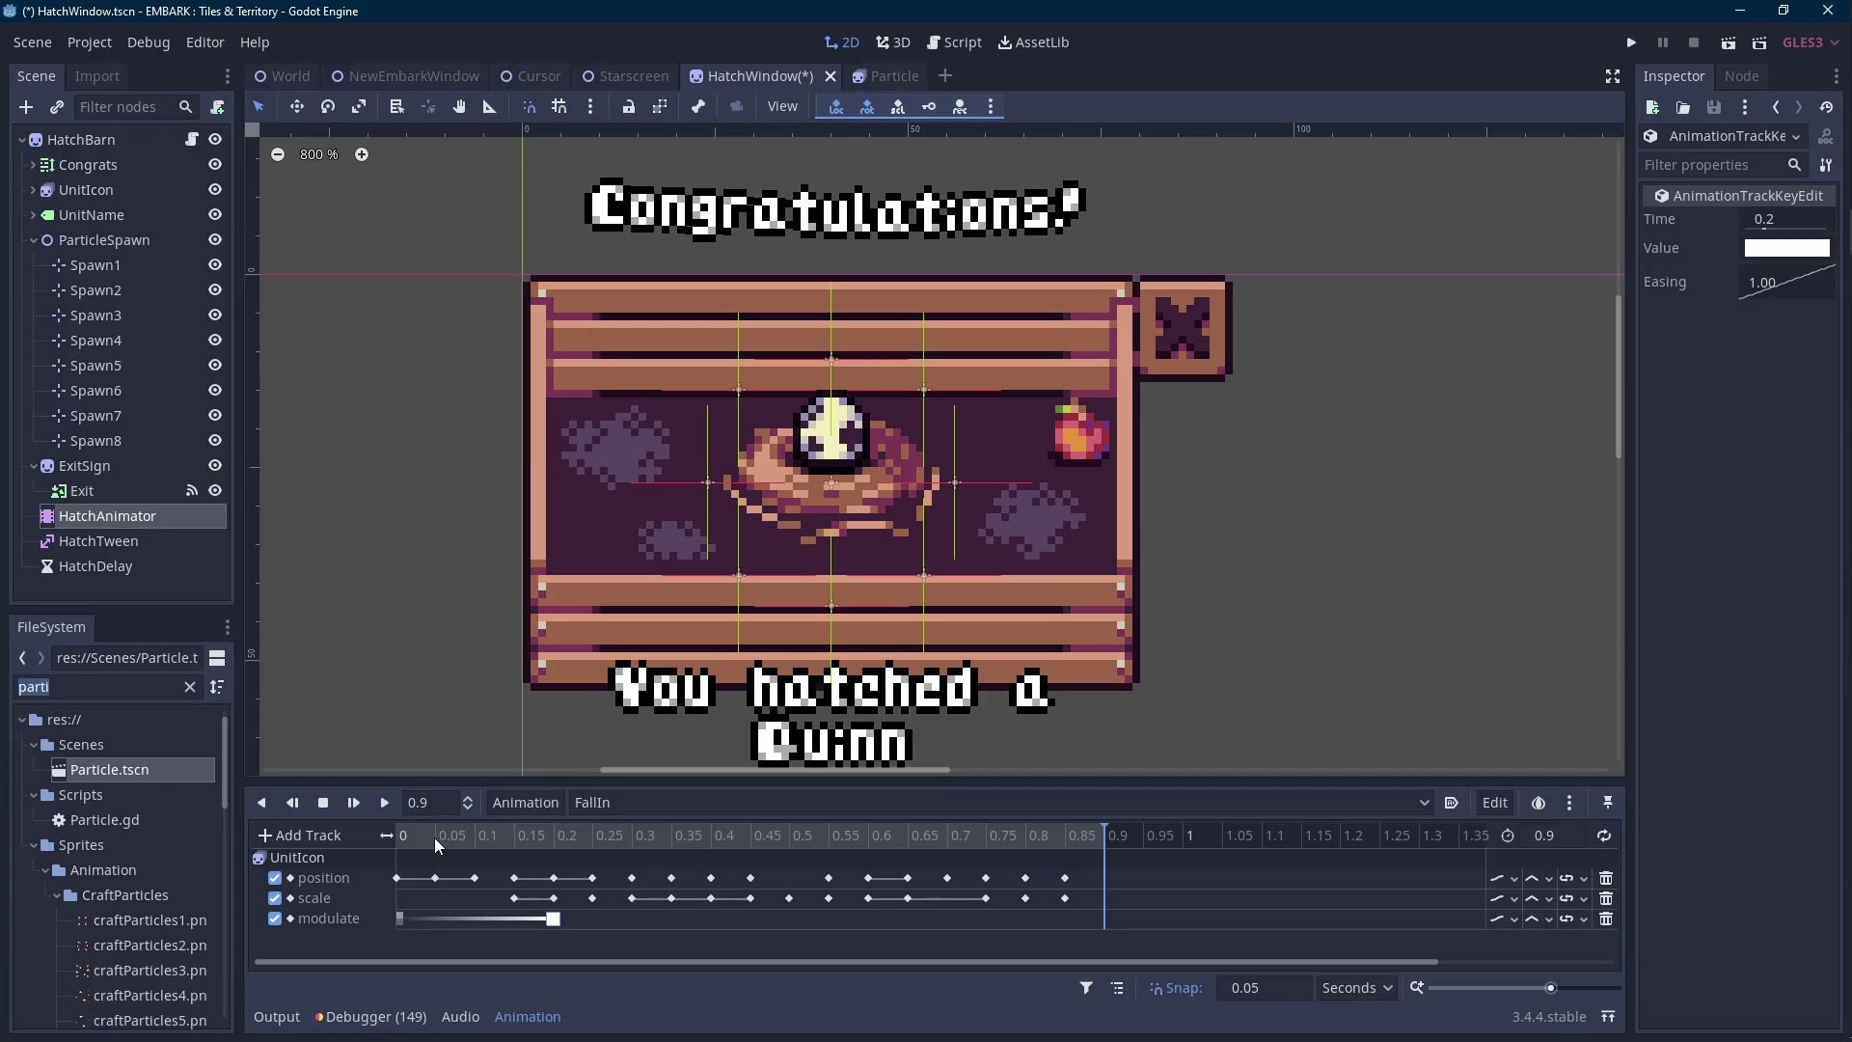
click(405, 837)
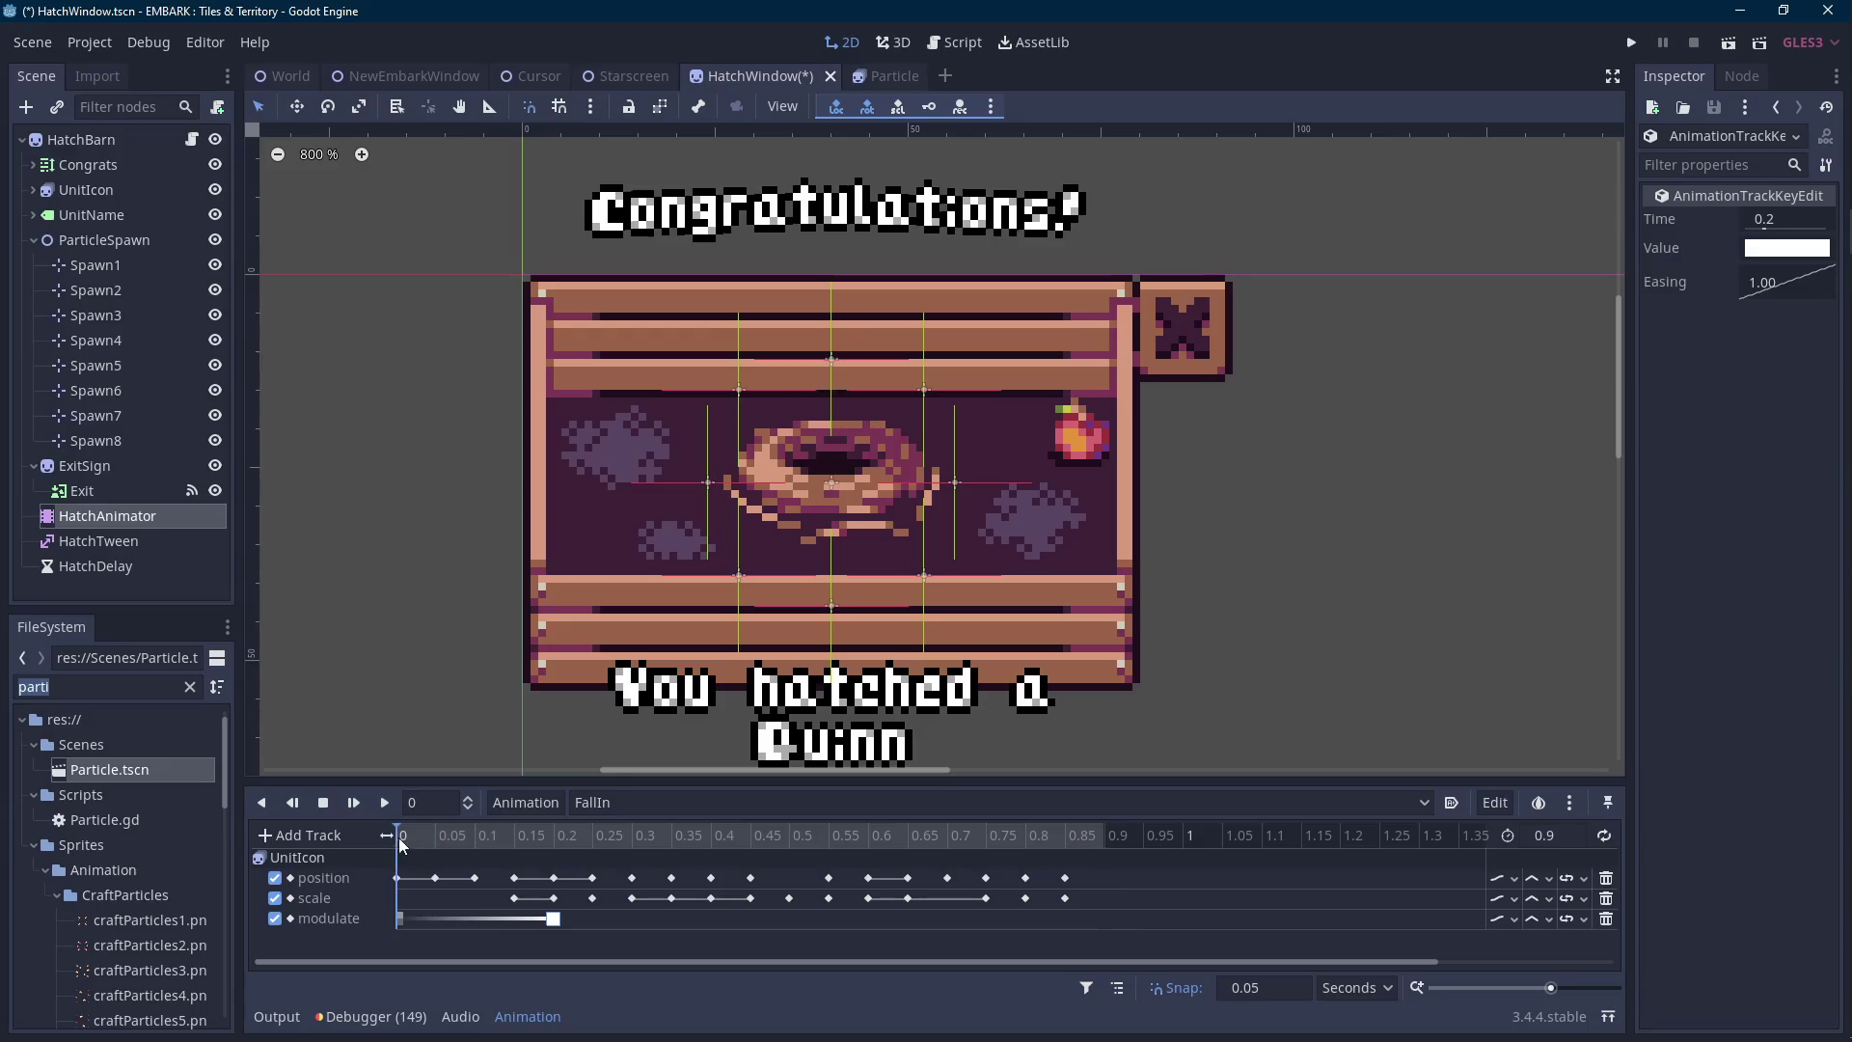
click(383, 810)
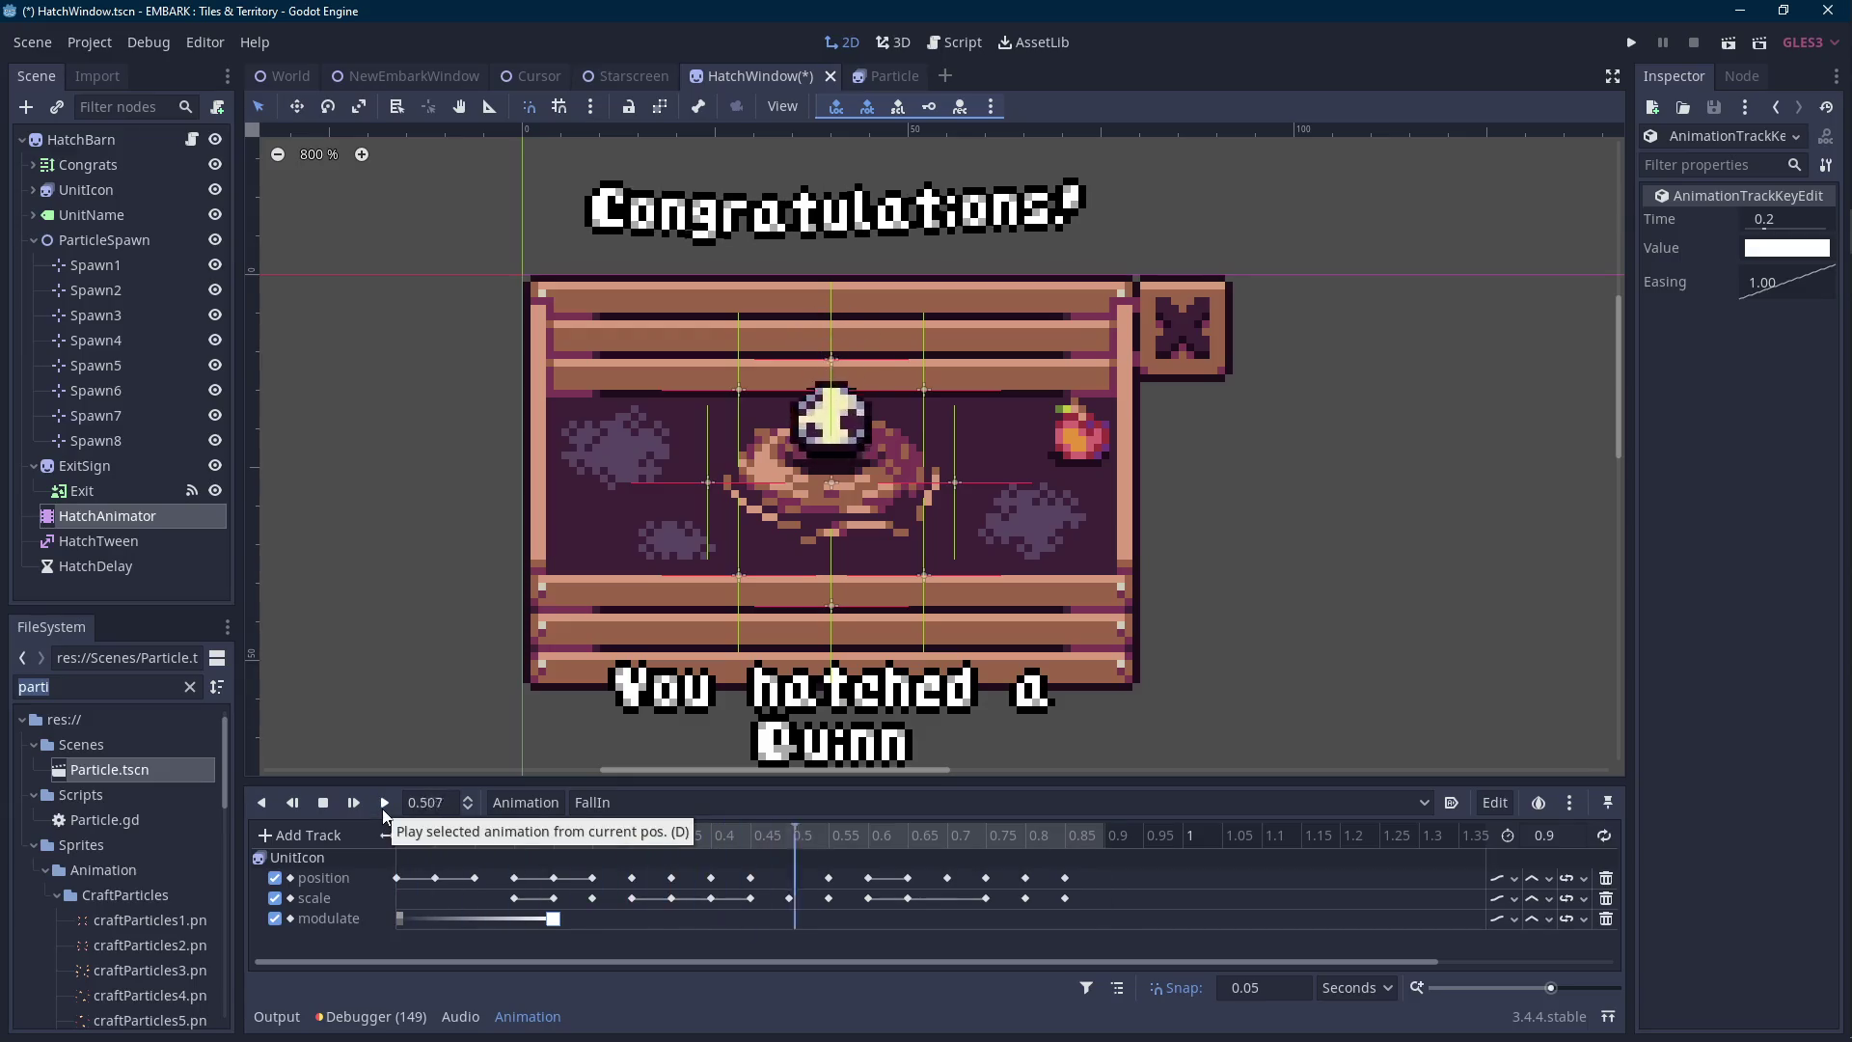
mouse_move(475, 838)
mouse_down()
mouse_move(516, 848)
mouse_move(511, 898)
mouse_move(474, 898)
mouse_up()
click(413, 834)
click(385, 805)
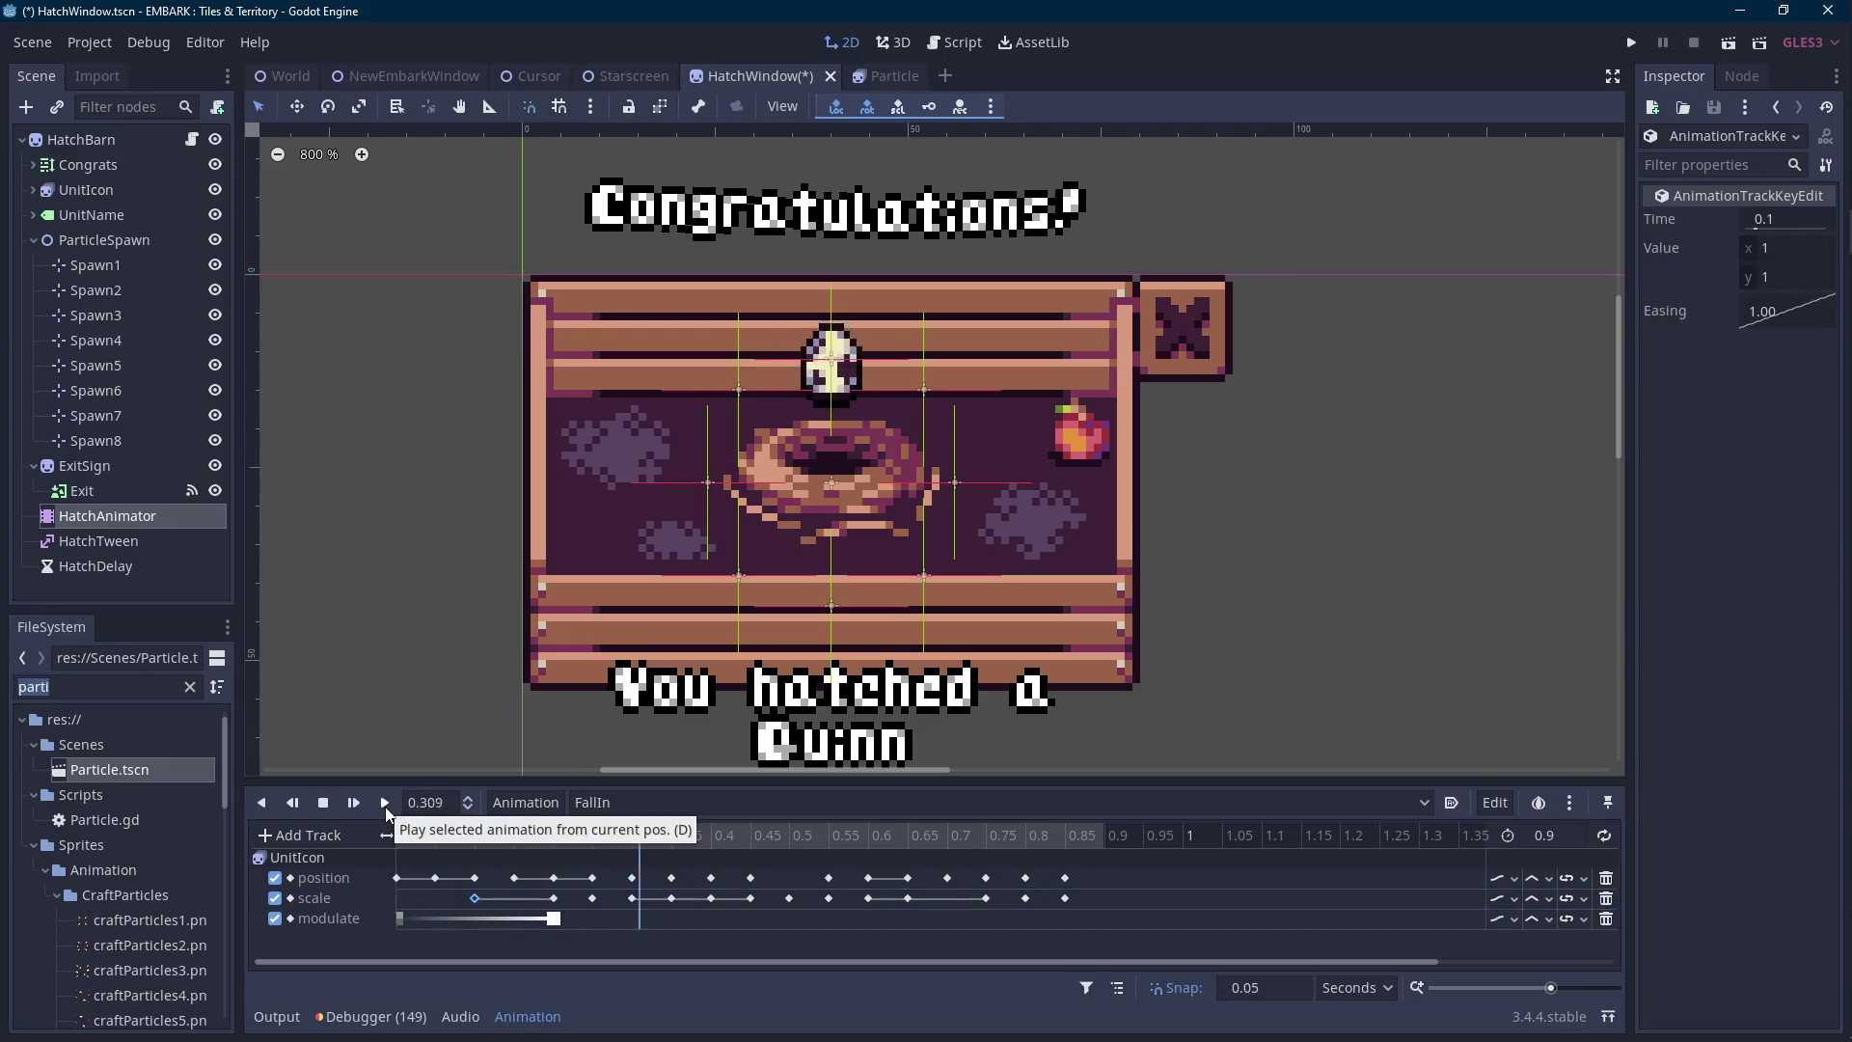
mouse_move(480, 849)
mouse_down()
mouse_move(517, 846)
mouse_move(396, 846)
mouse_move(576, 847)
mouse_move(485, 847)
mouse_move(521, 859)
mouse_up()
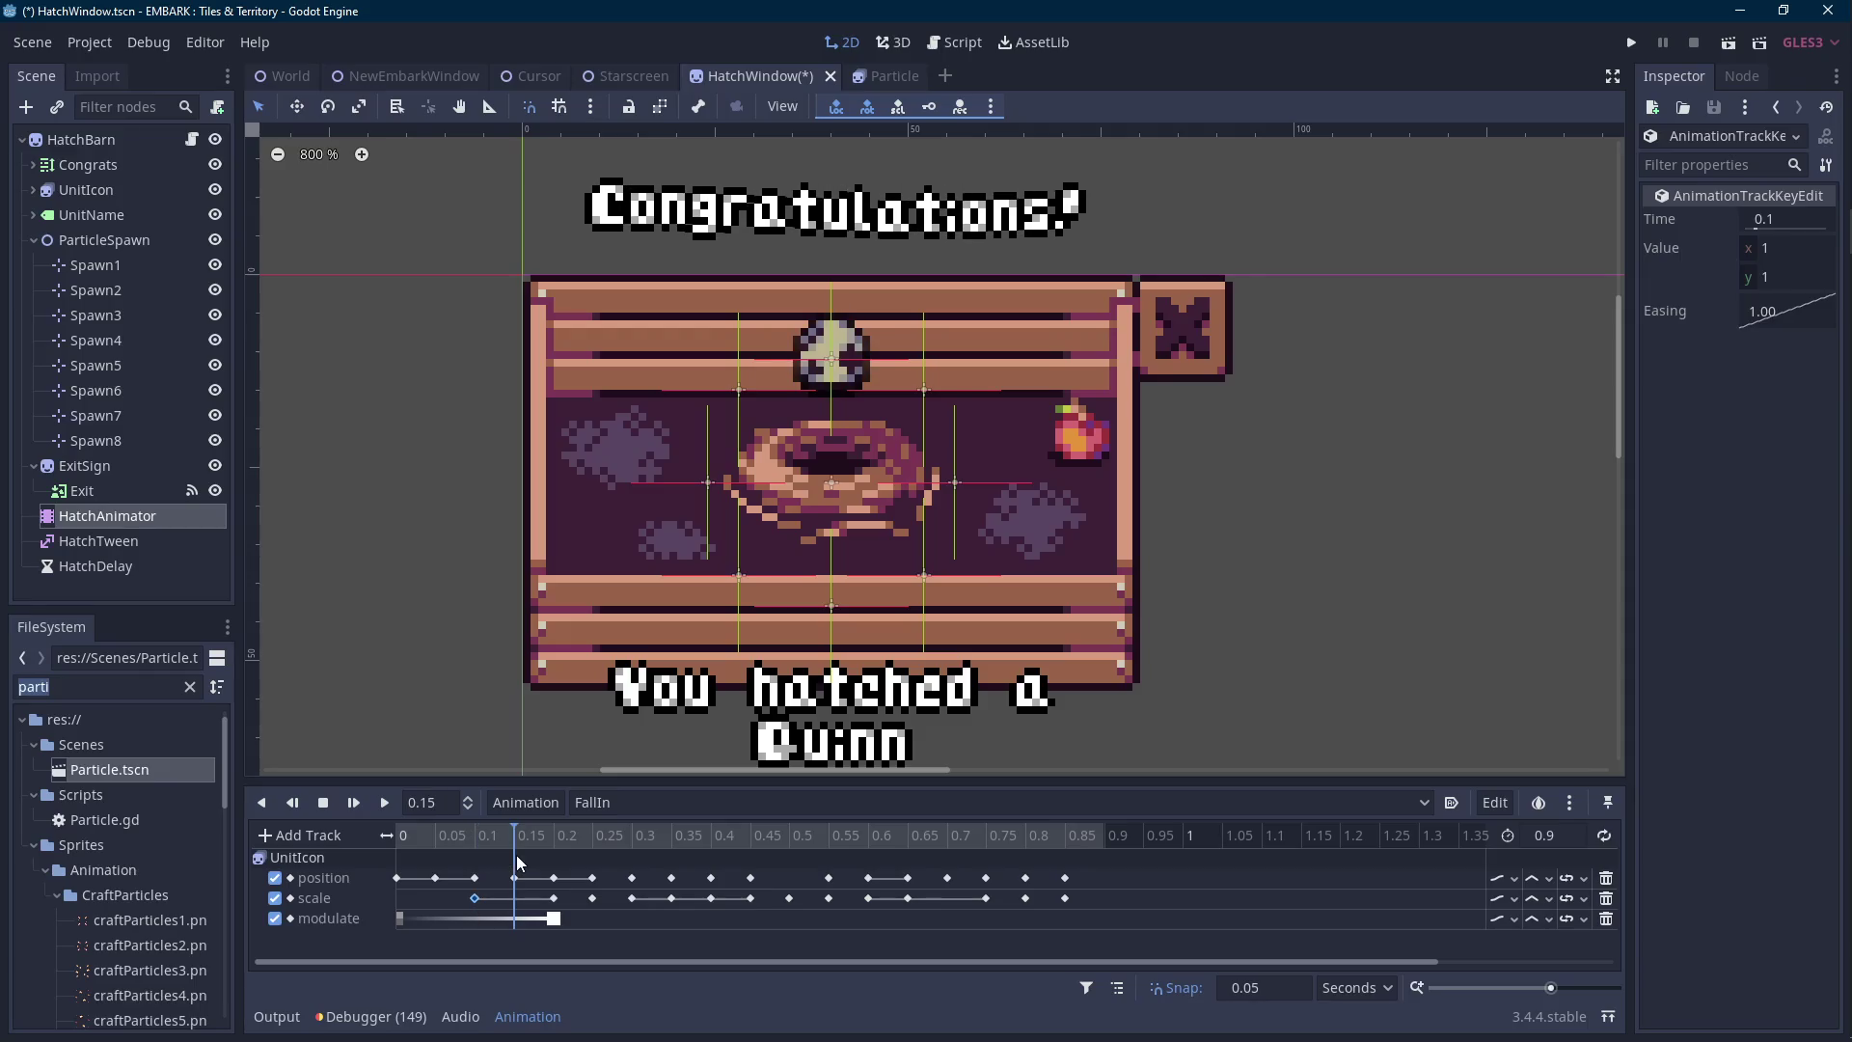
drag(555, 929, 516, 919)
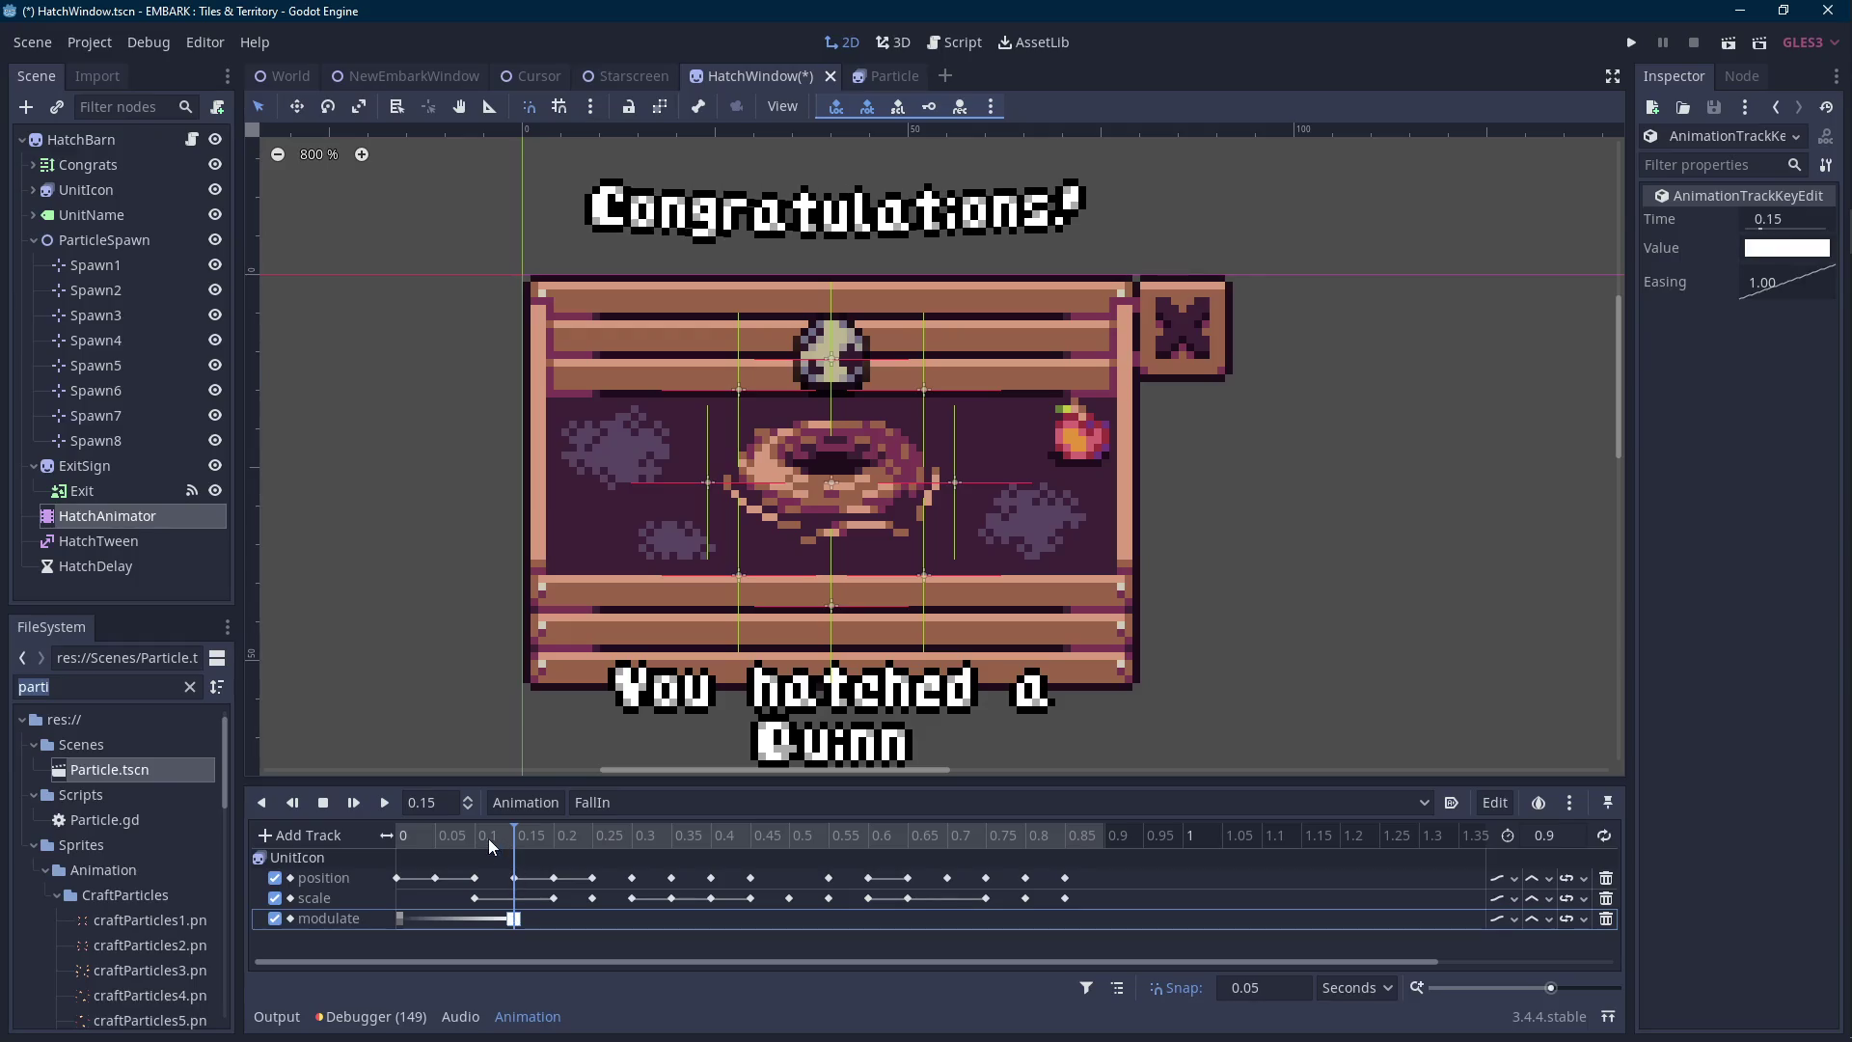
Set HatchAnimator's playback speed to 1.
click(164, 494)
click(106, 516)
click(1767, 410)
text(1)
key(Return)
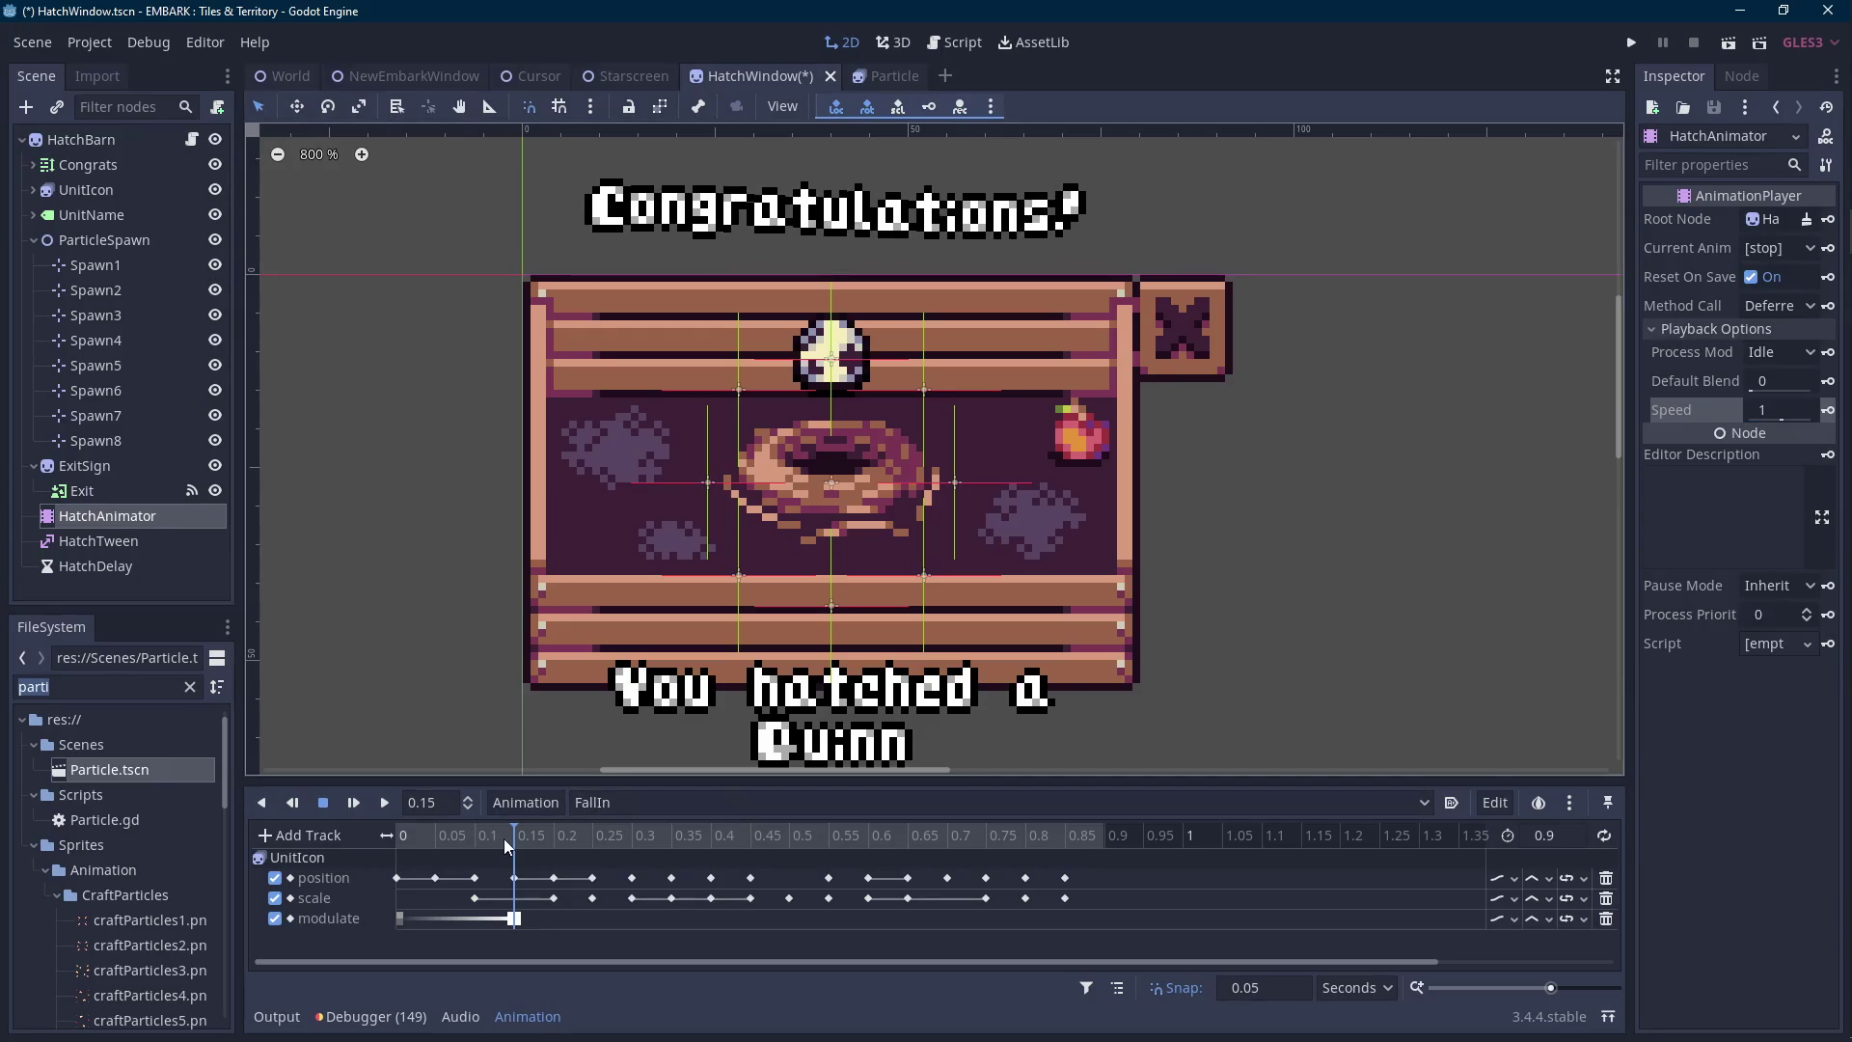
Shift all FallIn keys 0.15 s earlier, set playback speed 0.8, preview, and open HatchWindow.gd.
key(ctrl+z)
key(ctrl+z)
key(ctrl+z)
drag(442, 835, 381, 851)
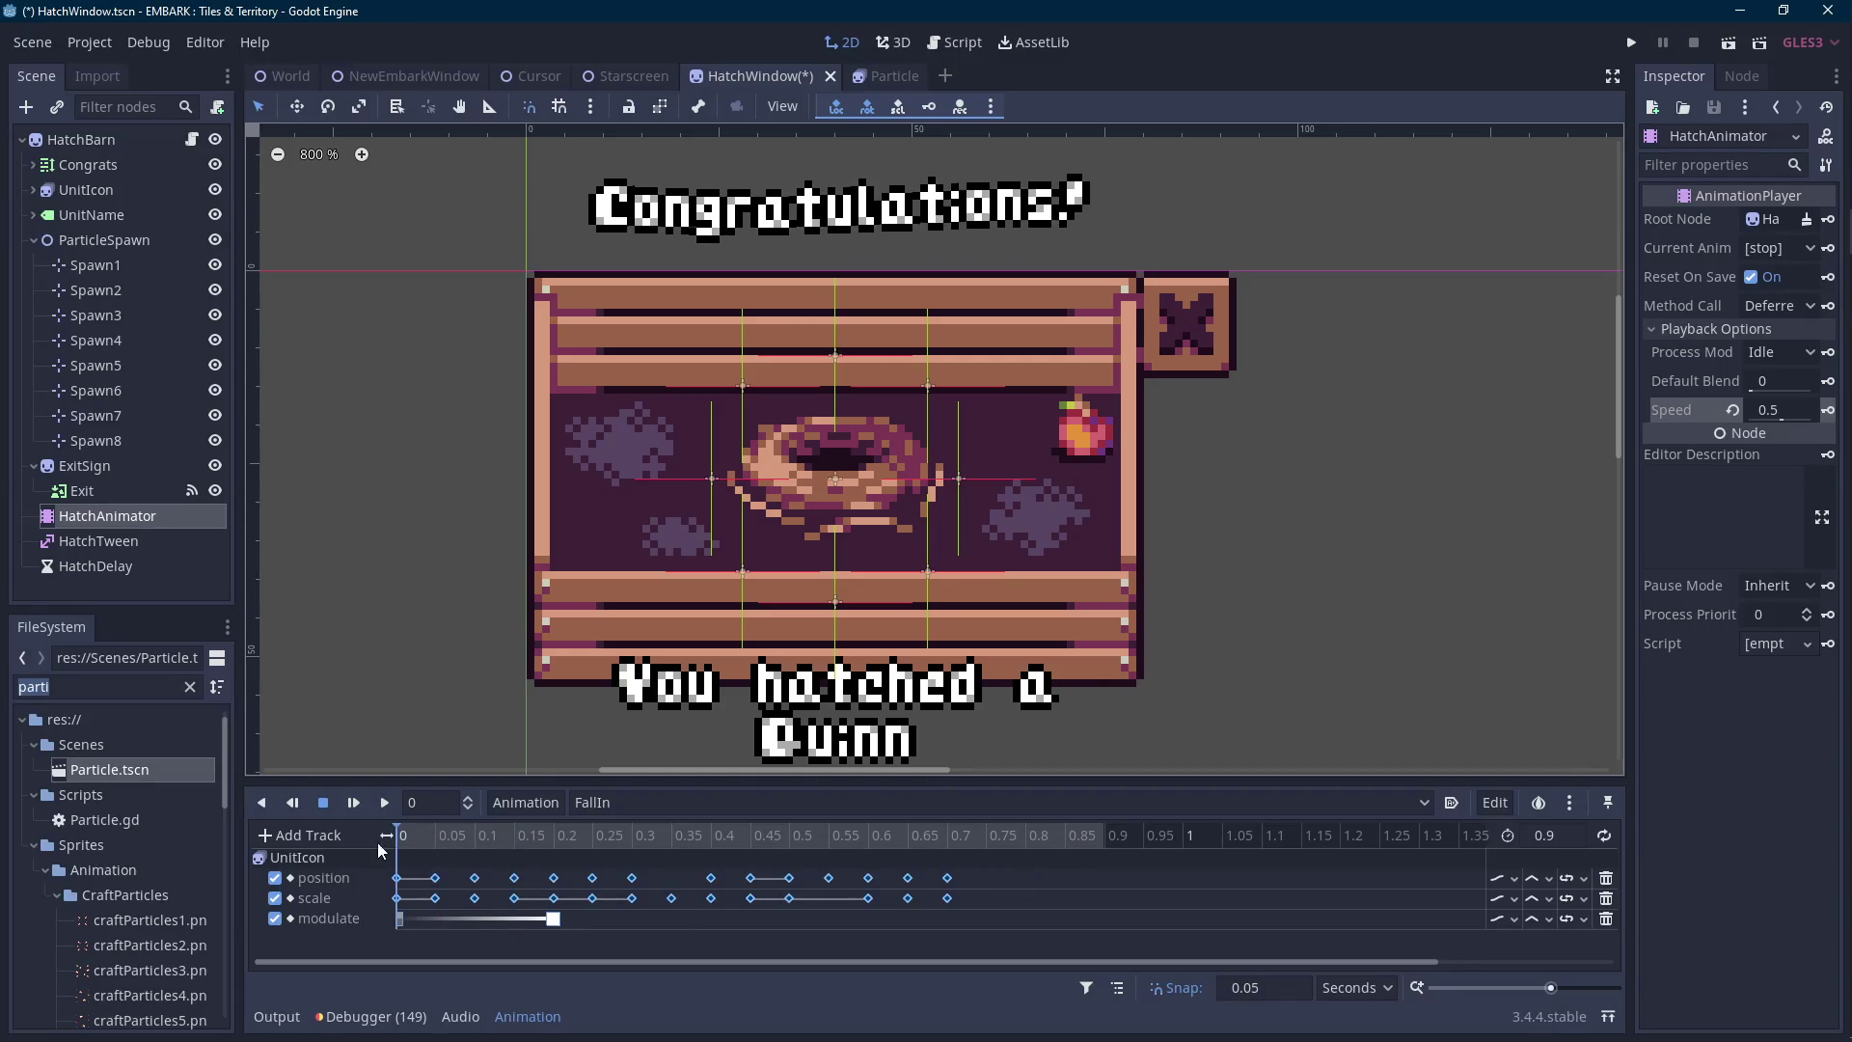
click(1790, 407)
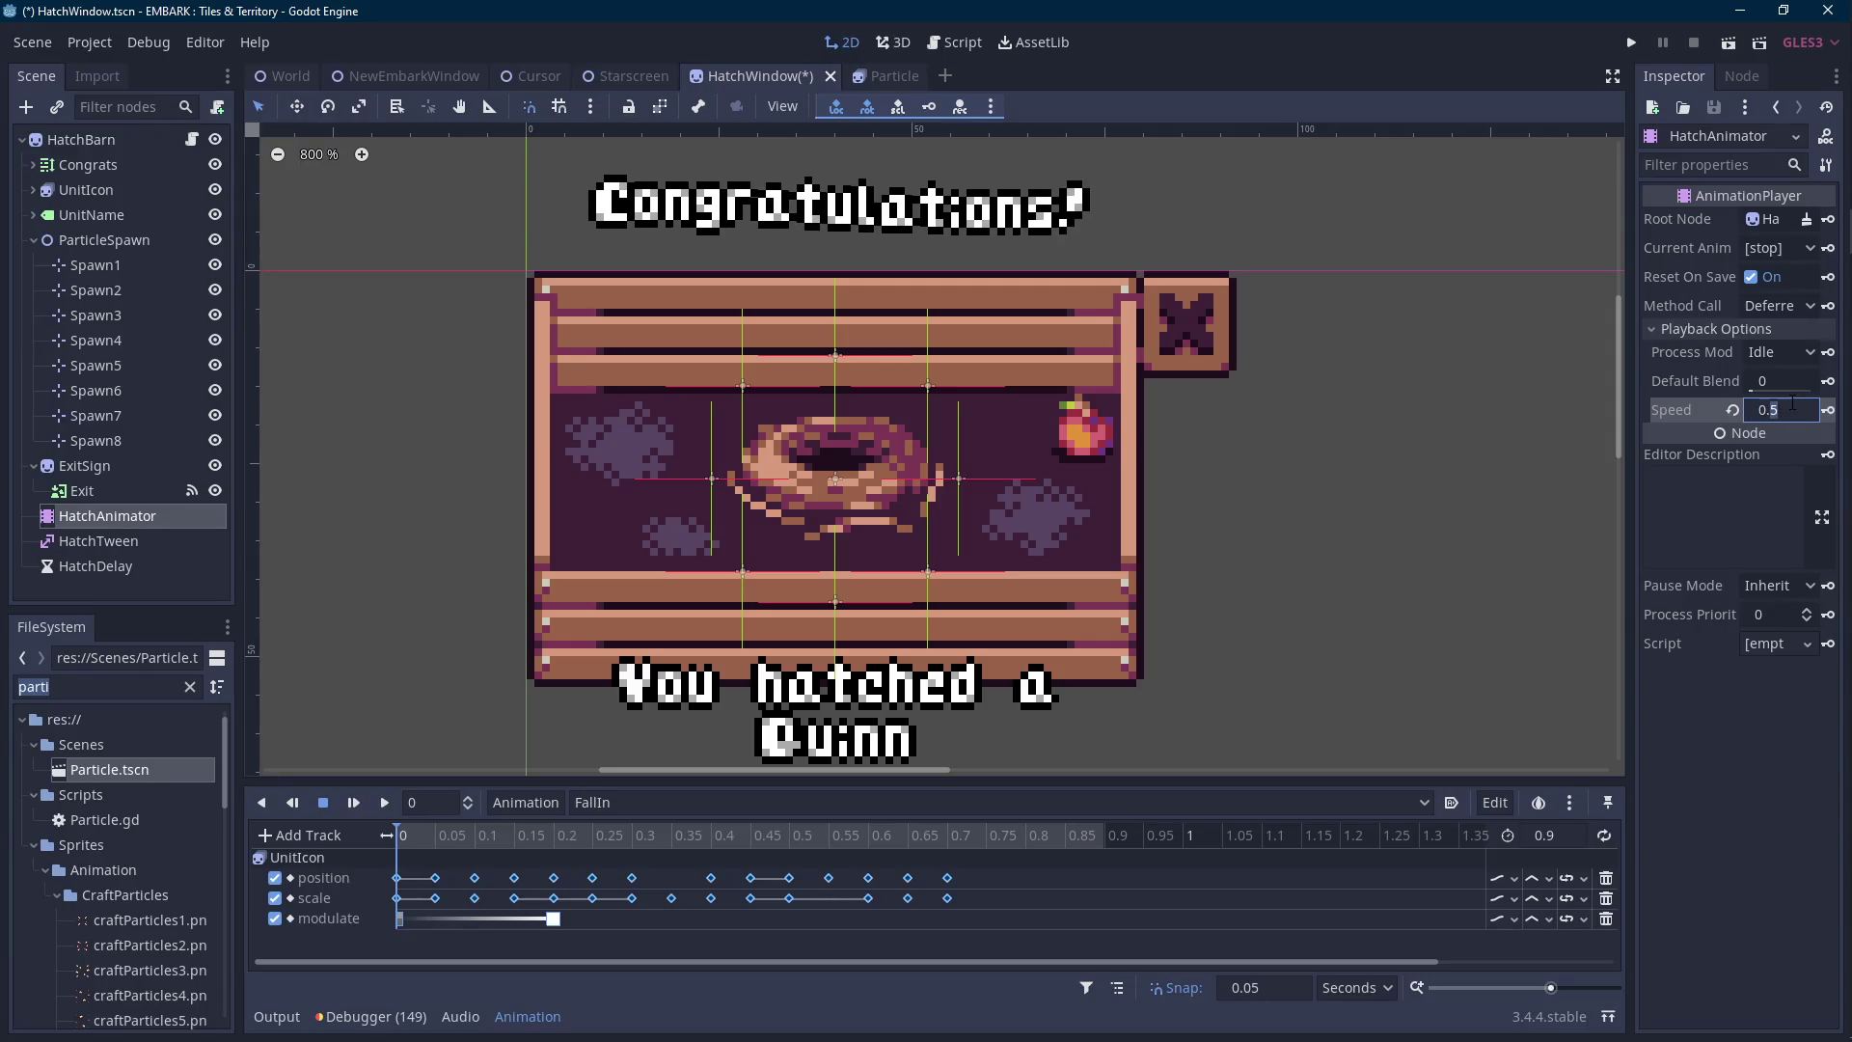
text(0.8)
key(Return)
click(384, 803)
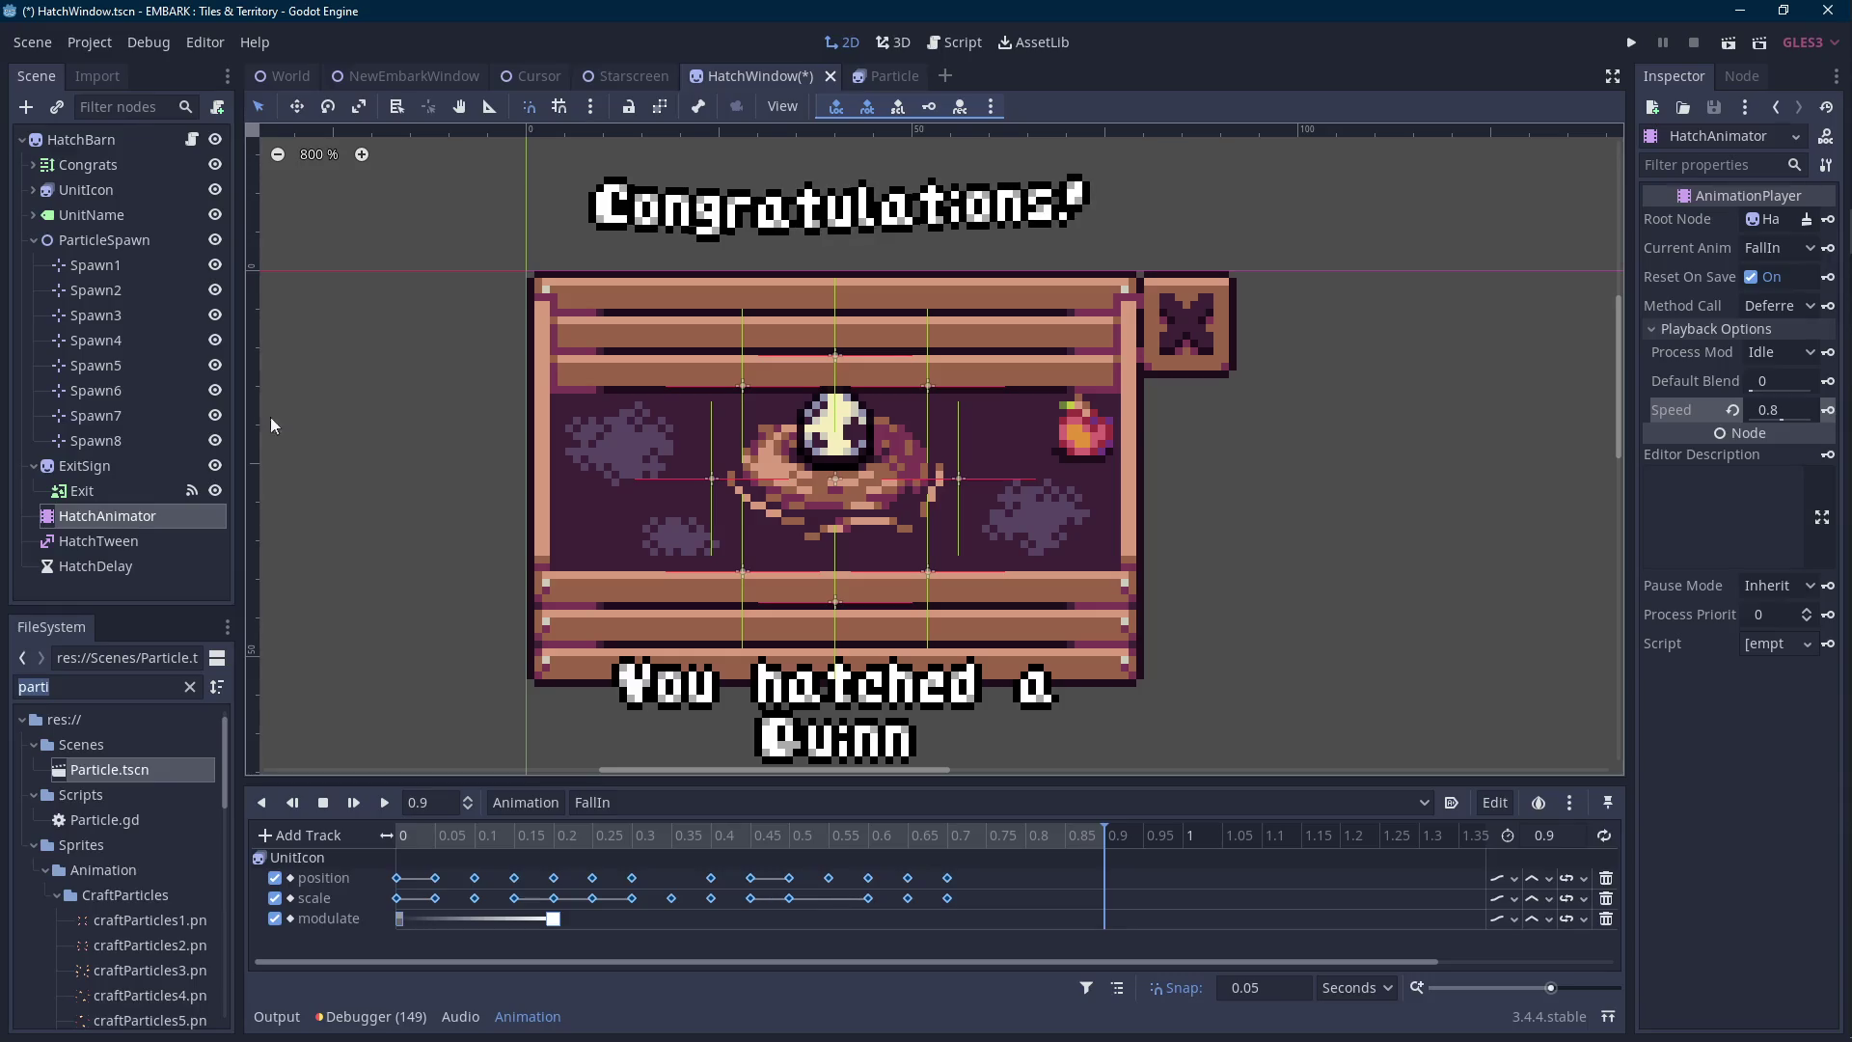
click(192, 140)
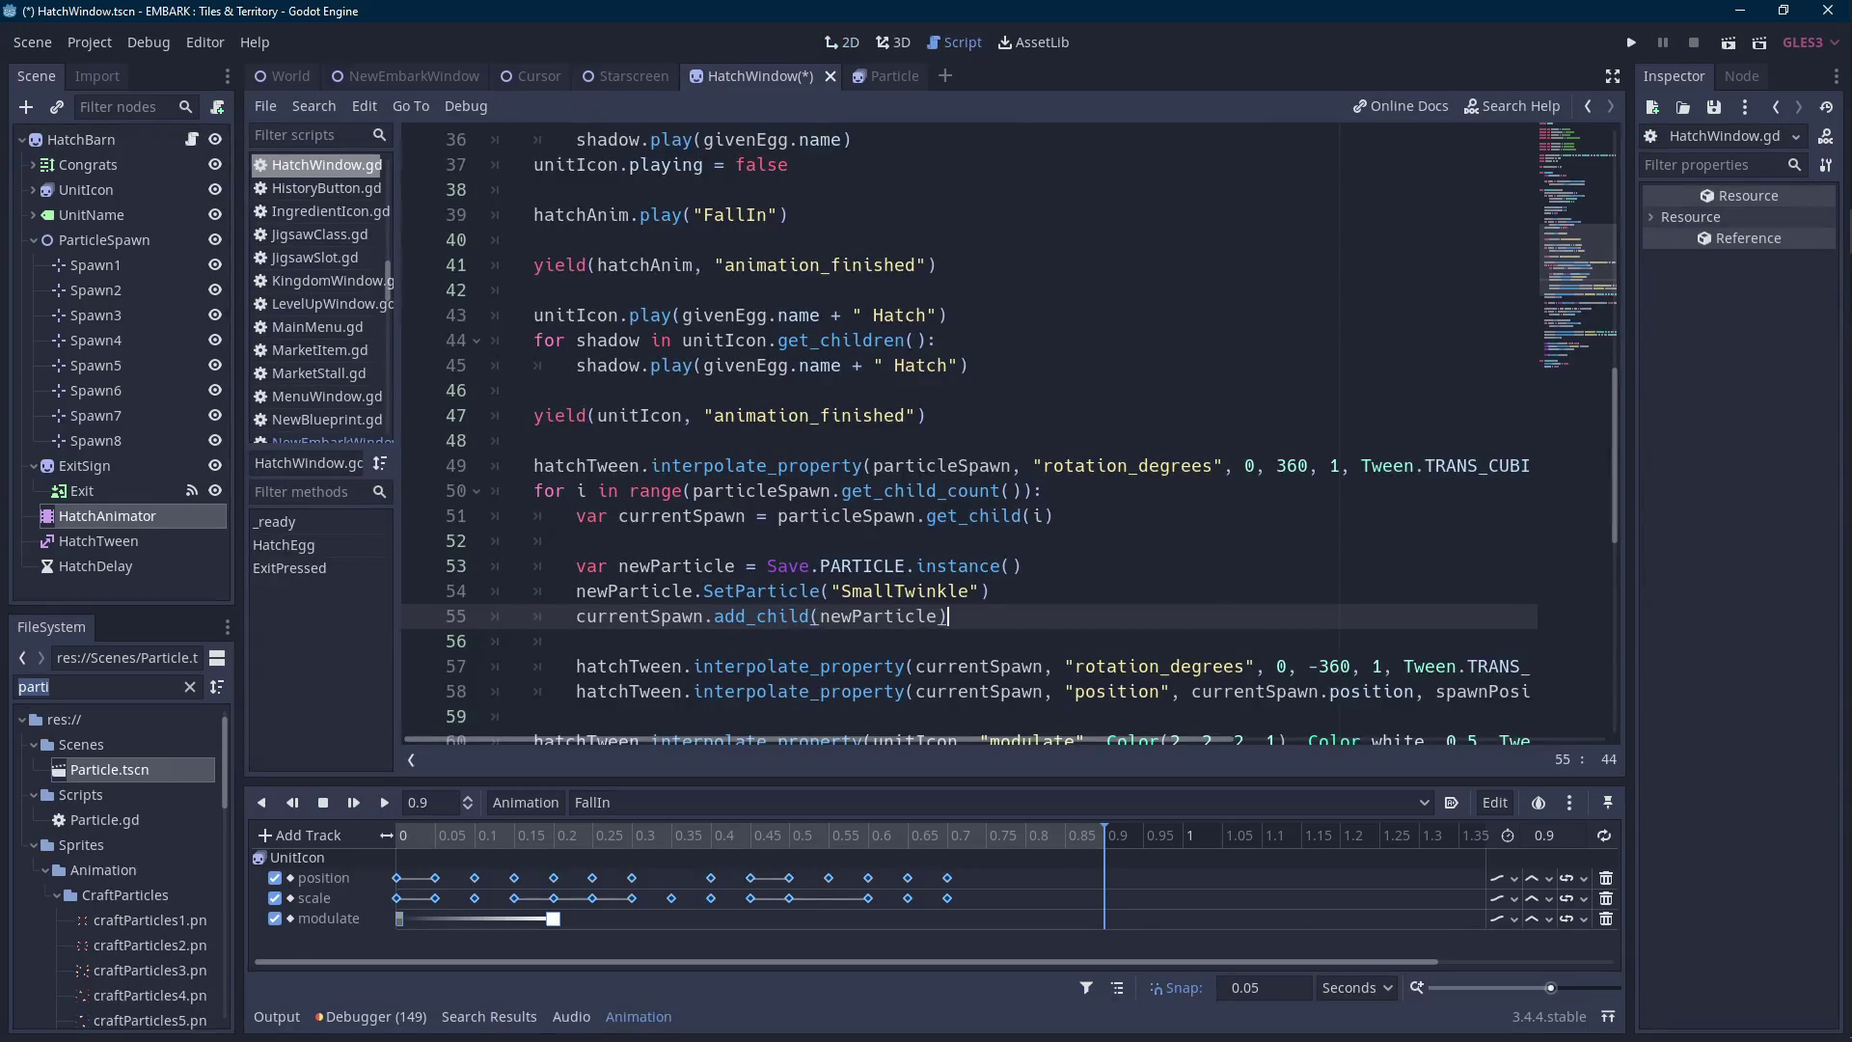
Add 'shadow.playing = false' after line 36 in the shadow loop, then save and run the game.
scroll(723, 490, up, 5)
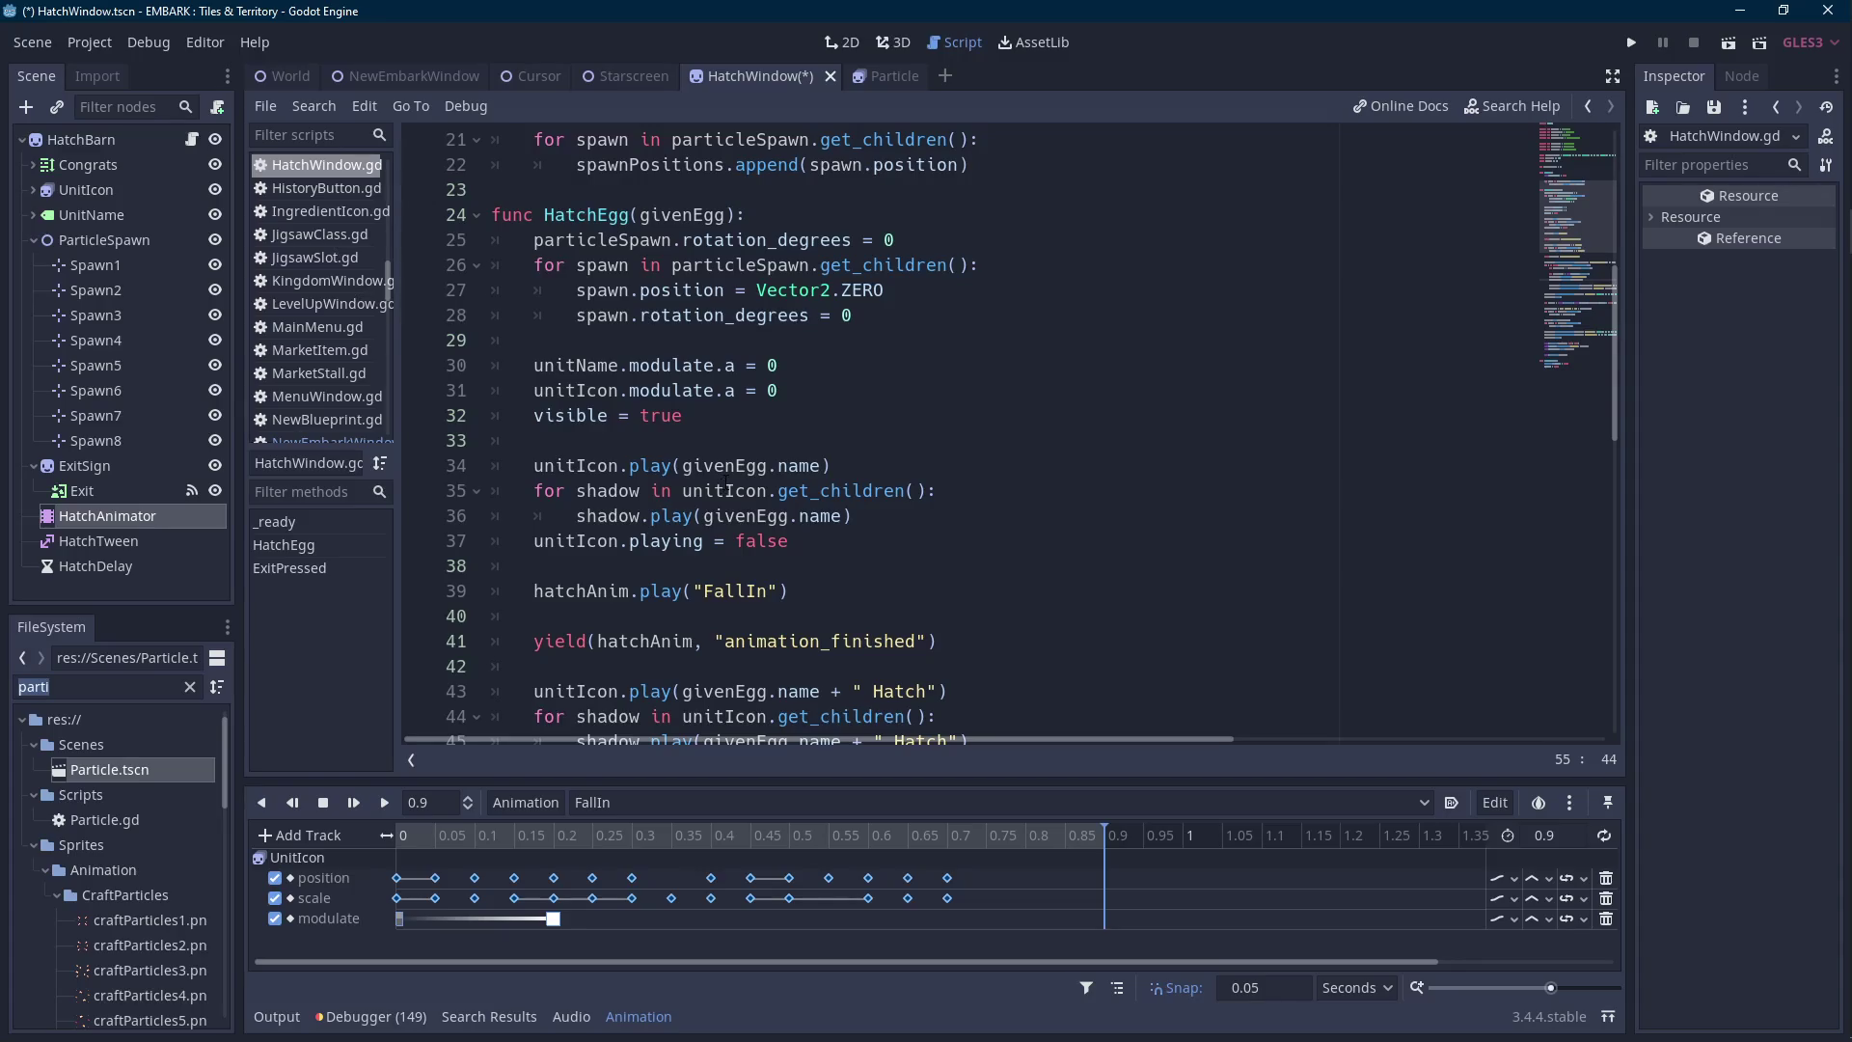
double_click(586, 541)
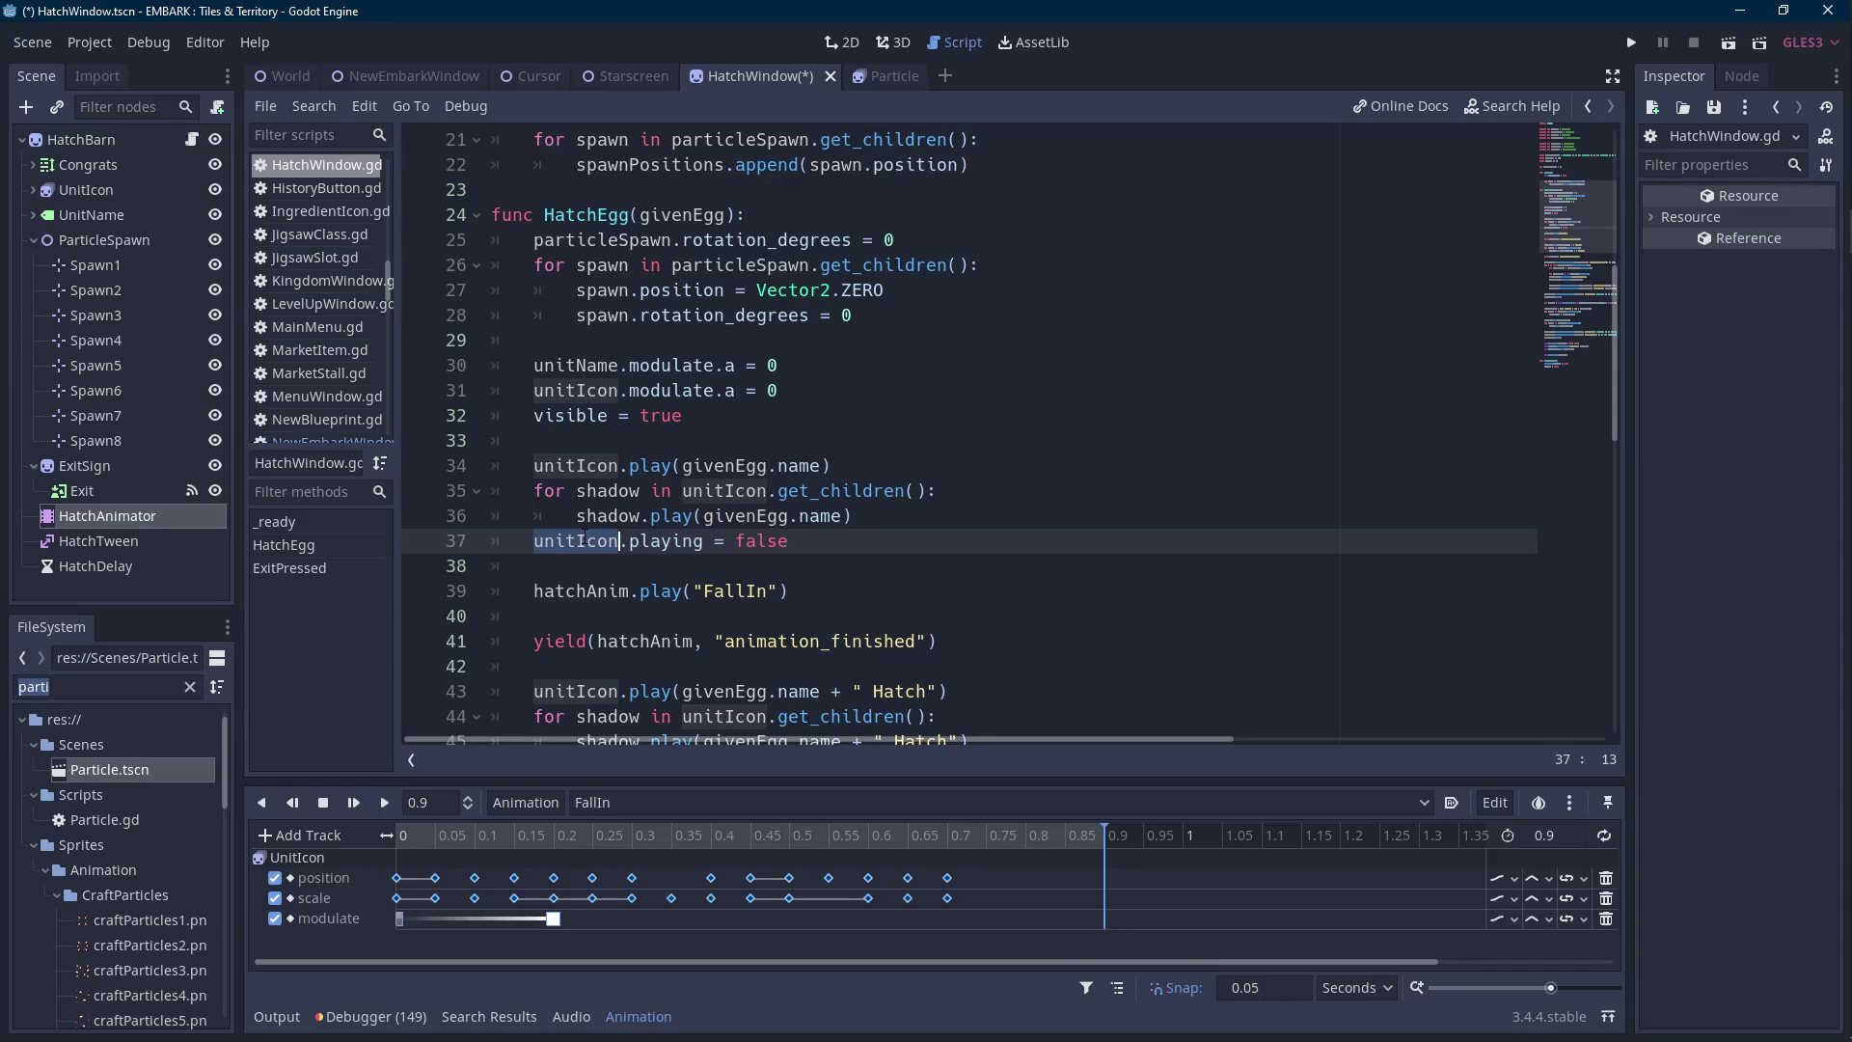
click(960, 515)
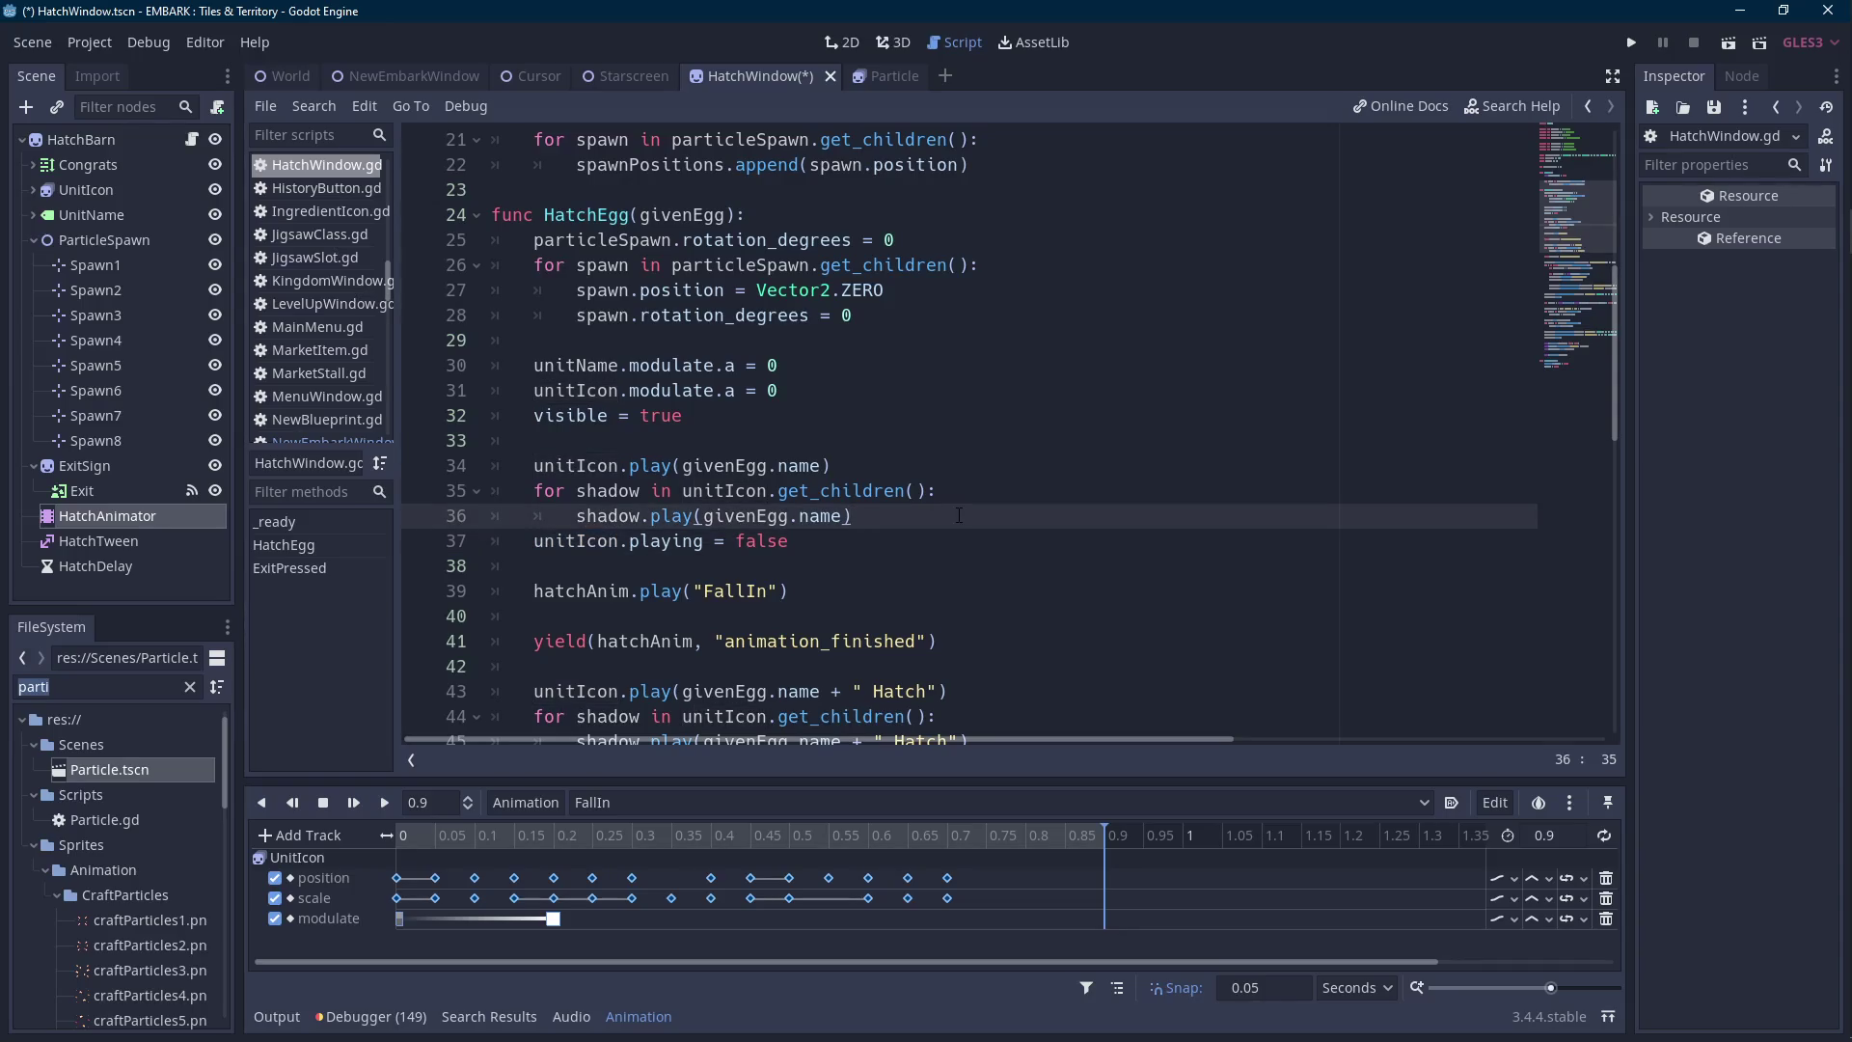
key(Return)
text(shadow.playing = false)
click(1630, 44)
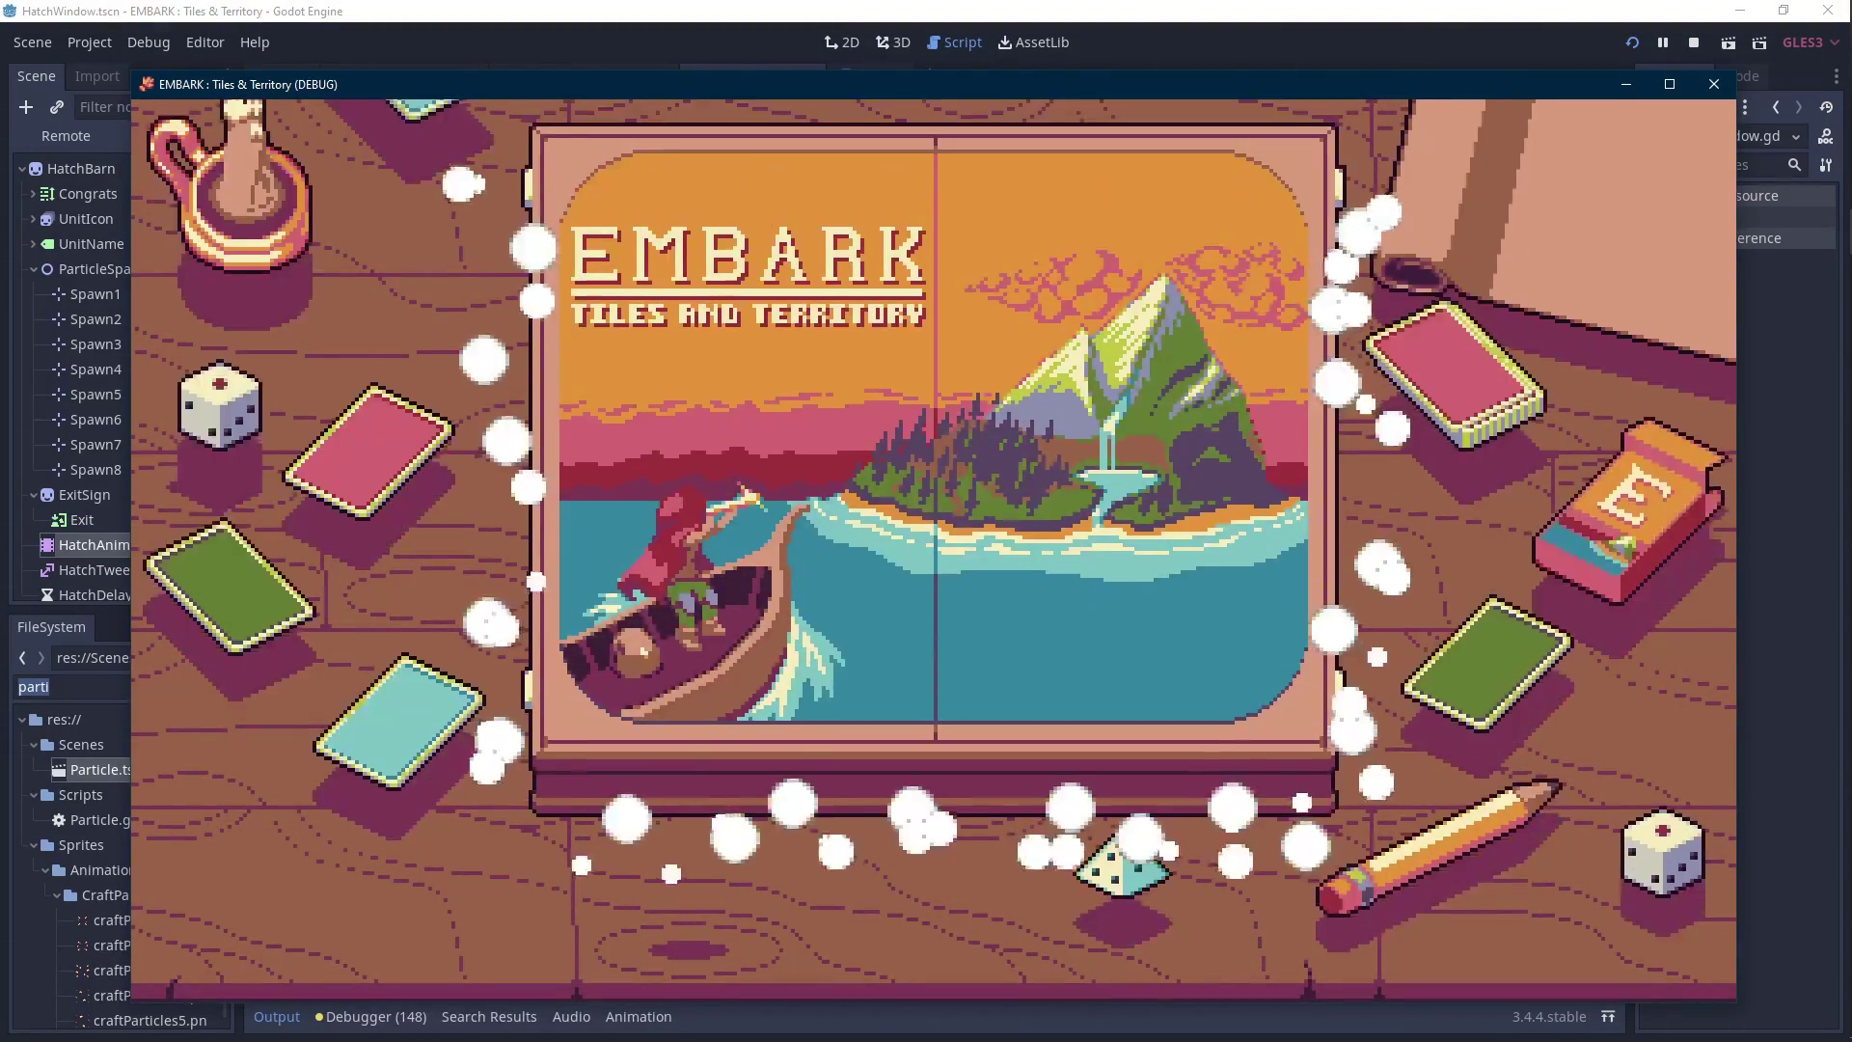
Load File 1, hatch the Yellow Egg into a Bunny, and stop the game.
click(957, 596)
click(526, 356)
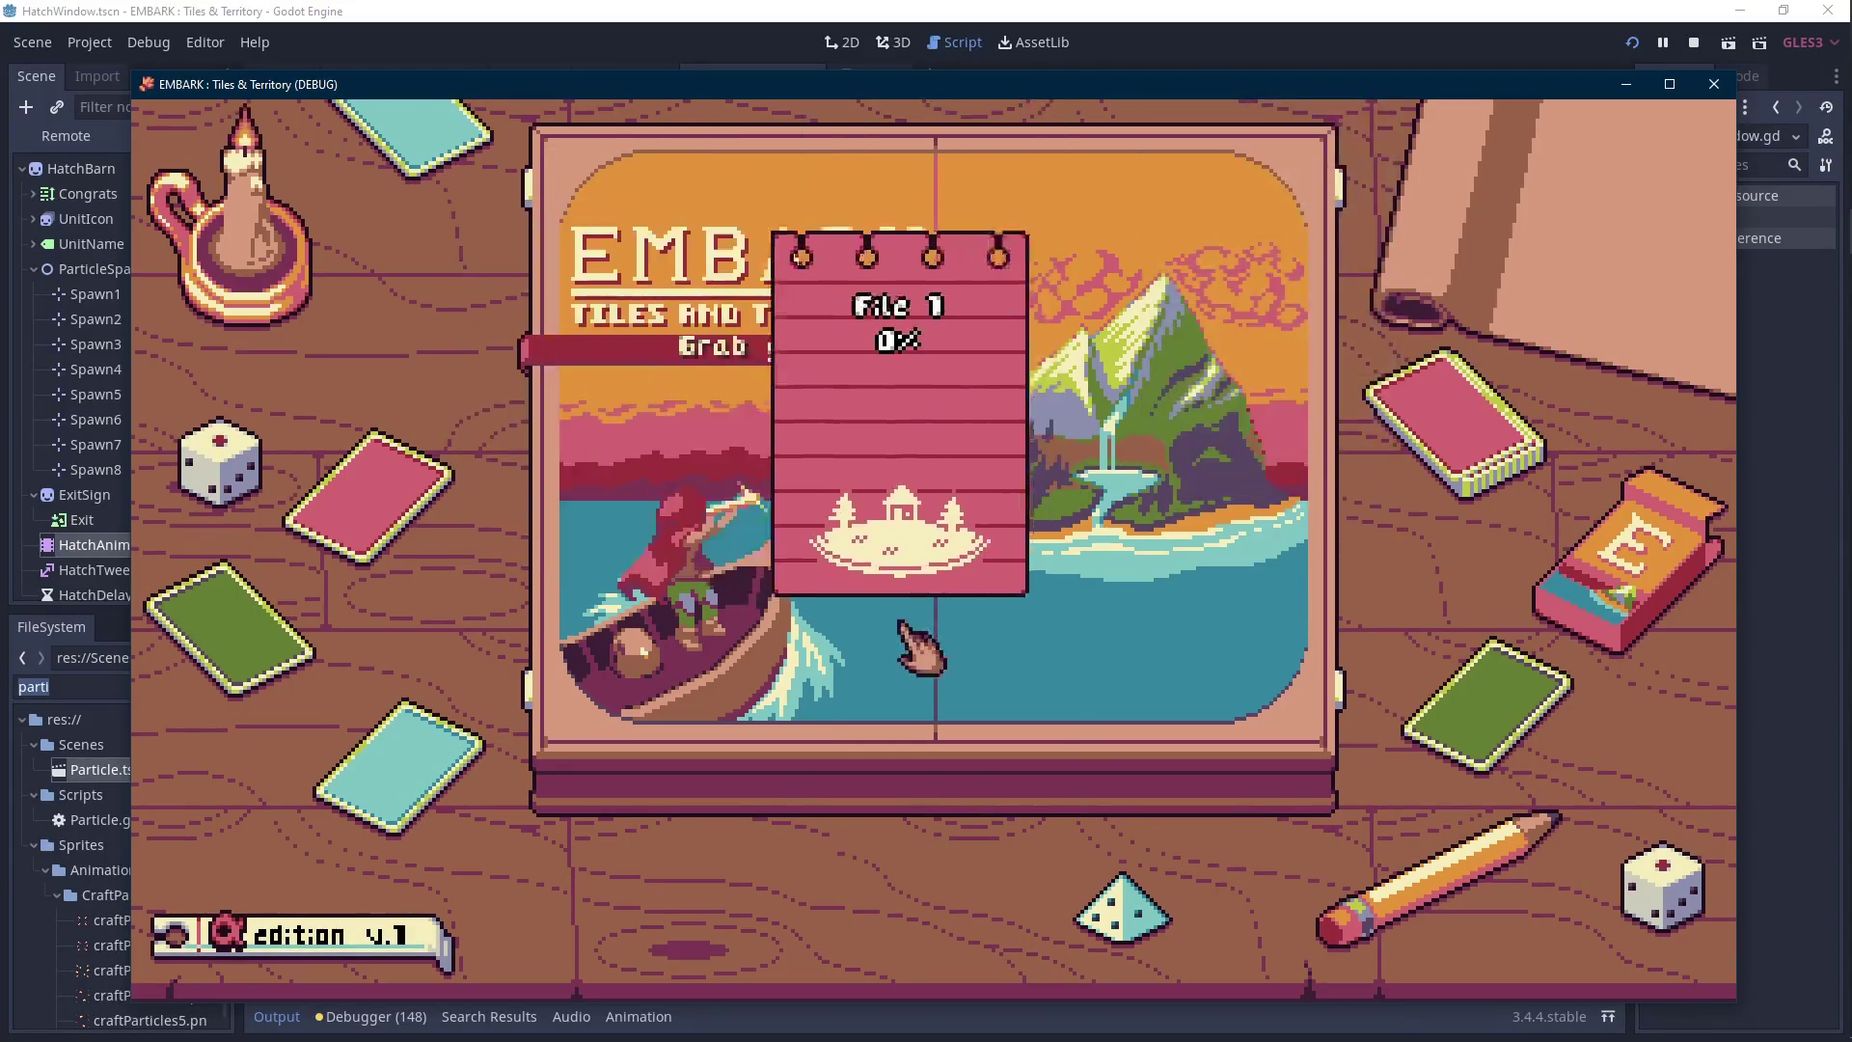
click(849, 631)
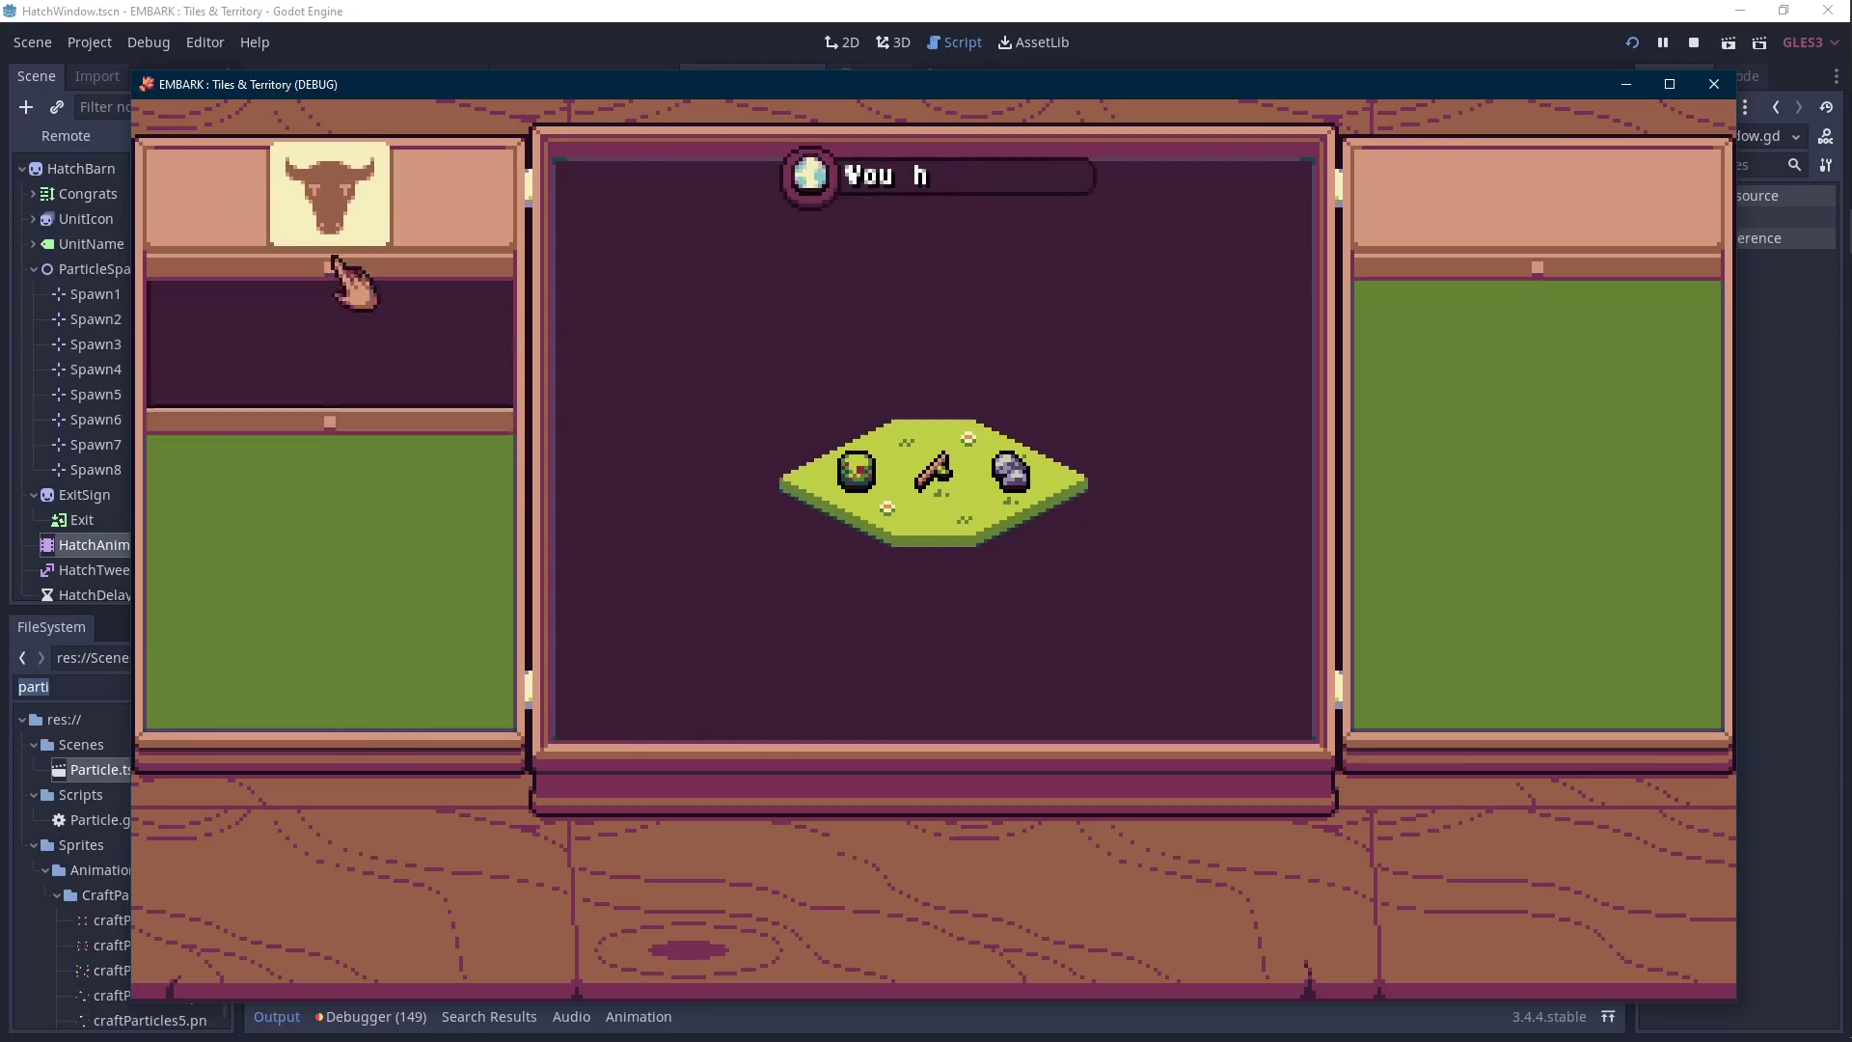
click(398, 313)
click(855, 598)
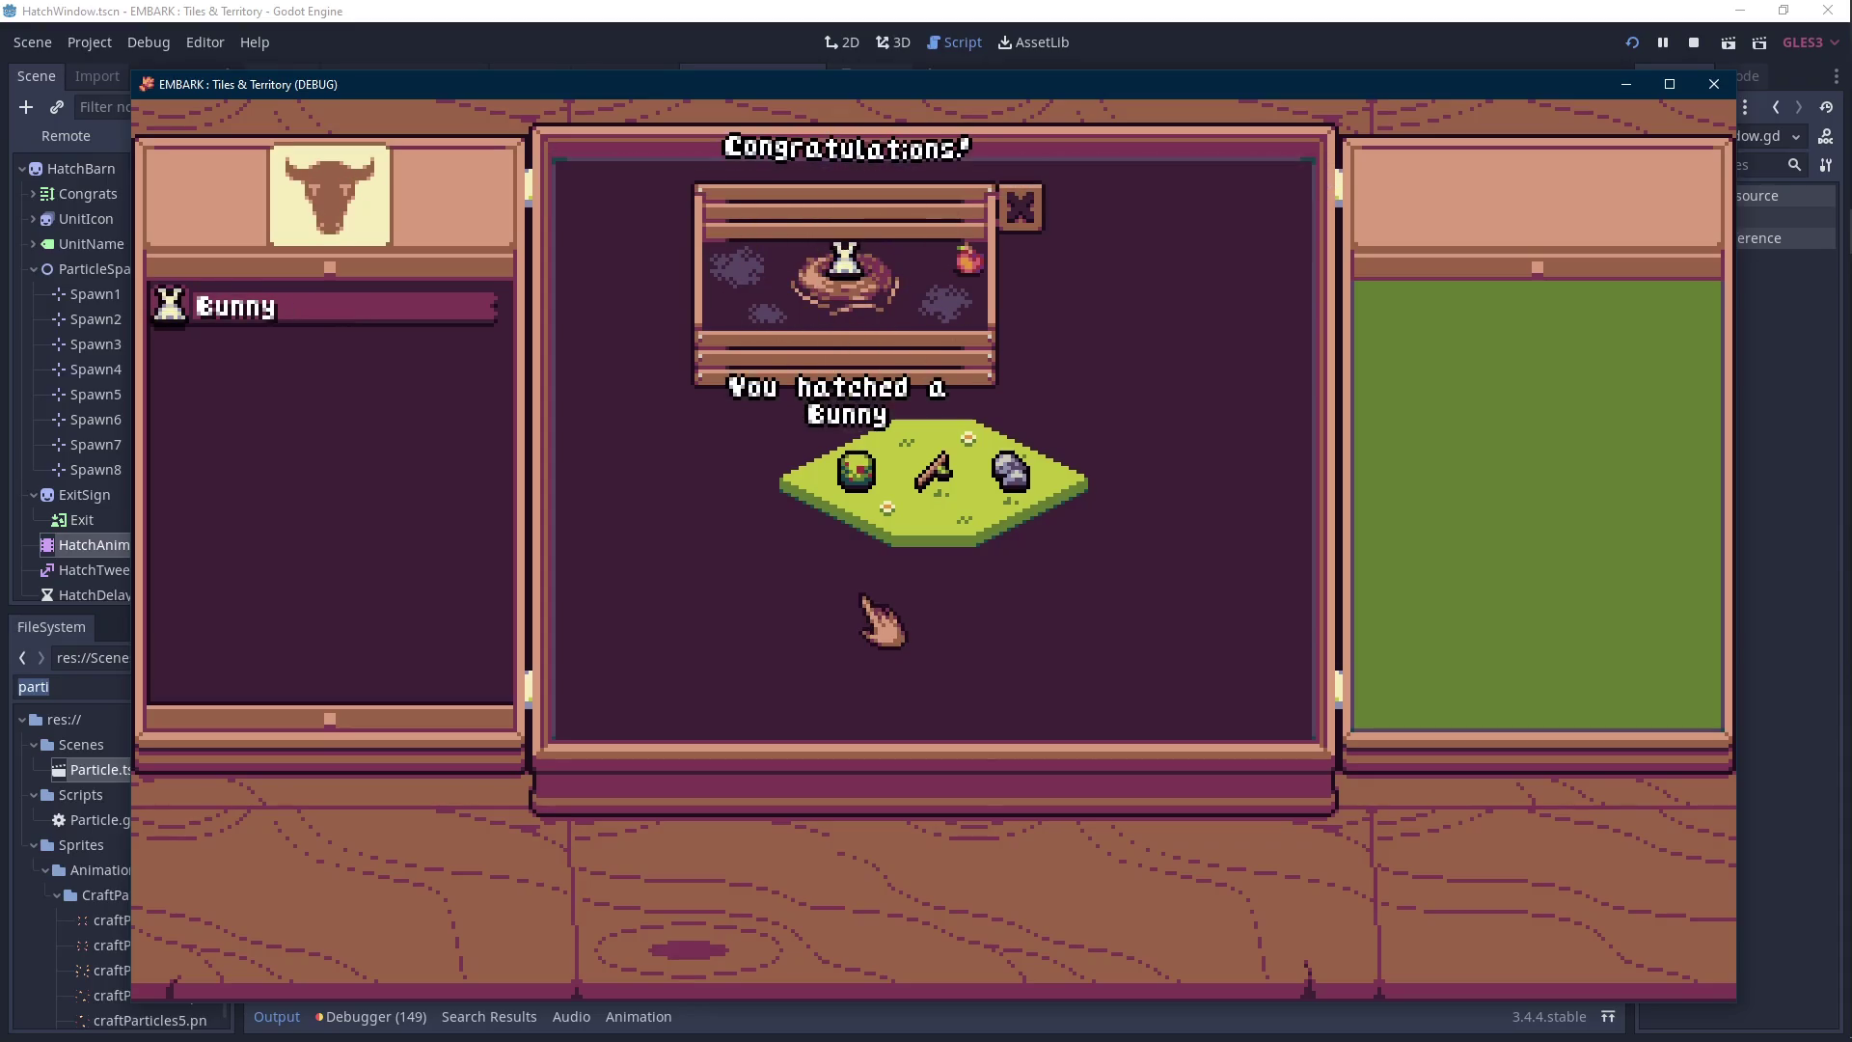
click(1705, 51)
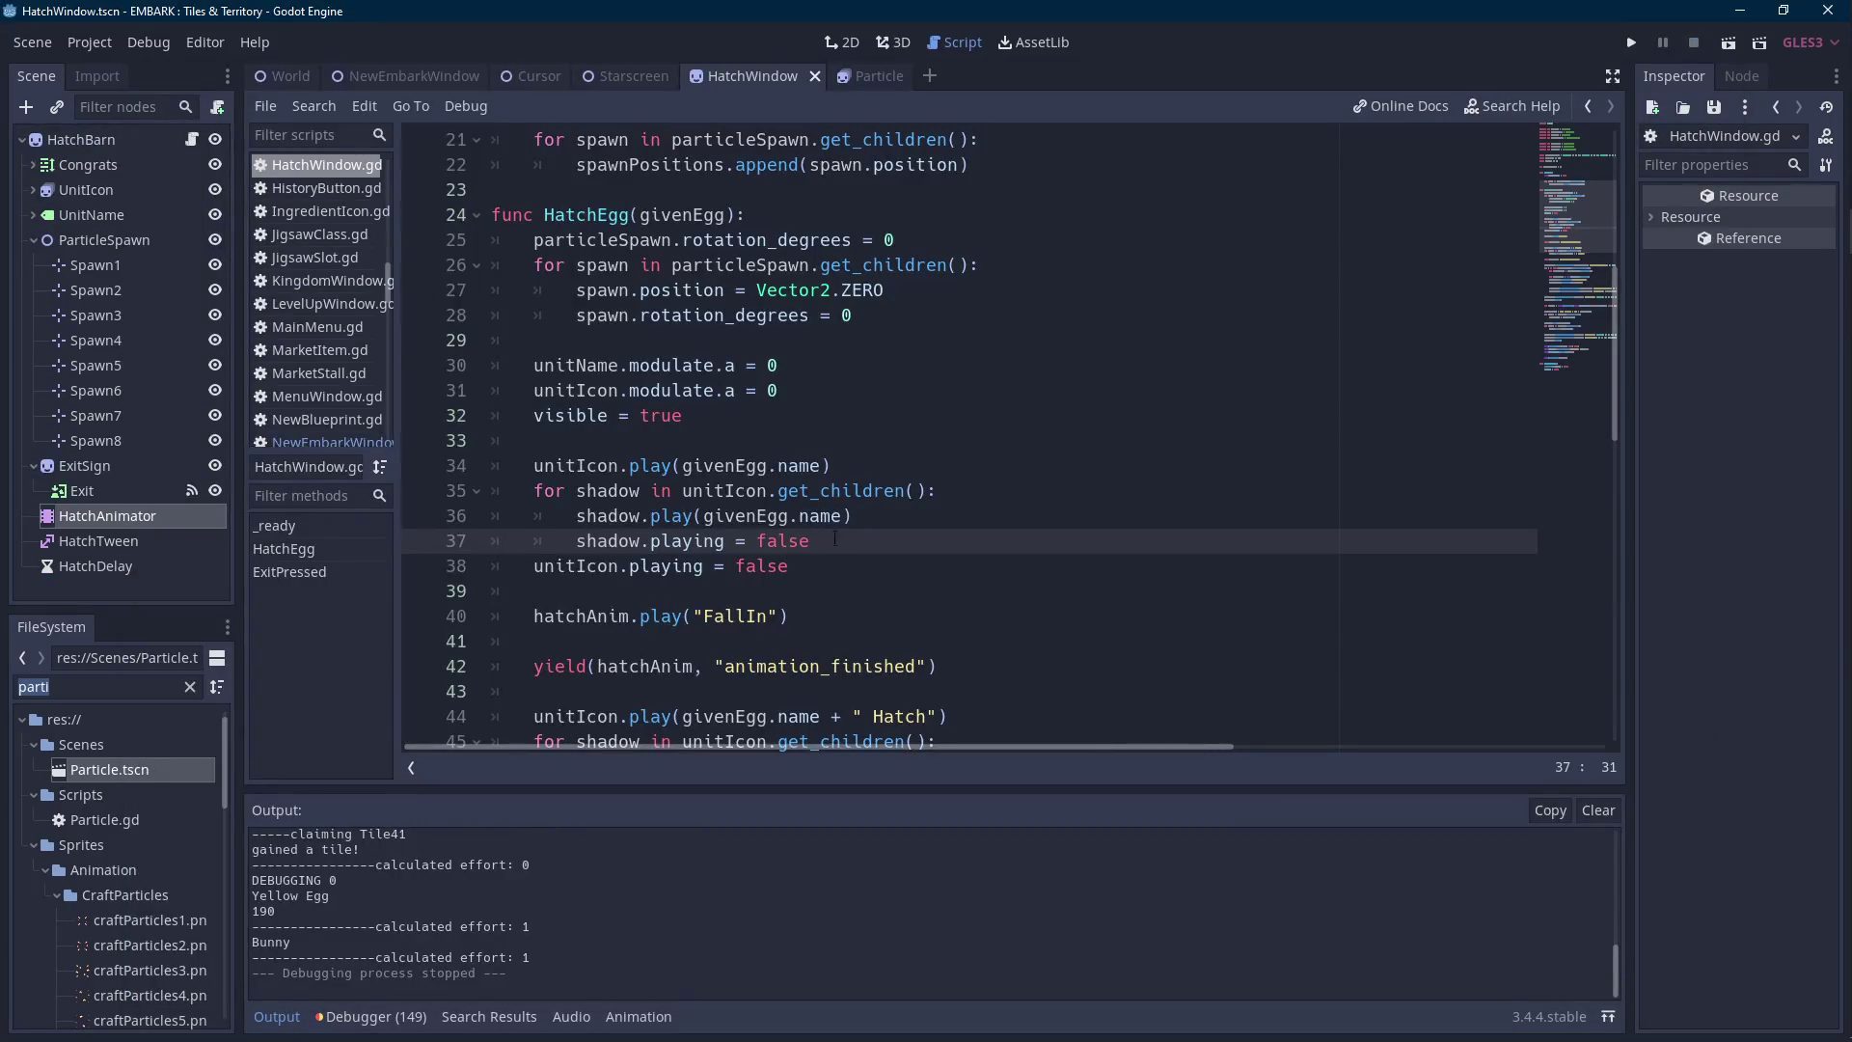
Reopen HatchBarn's script and toggle the output log panel closed.
click(112, 137)
click(192, 141)
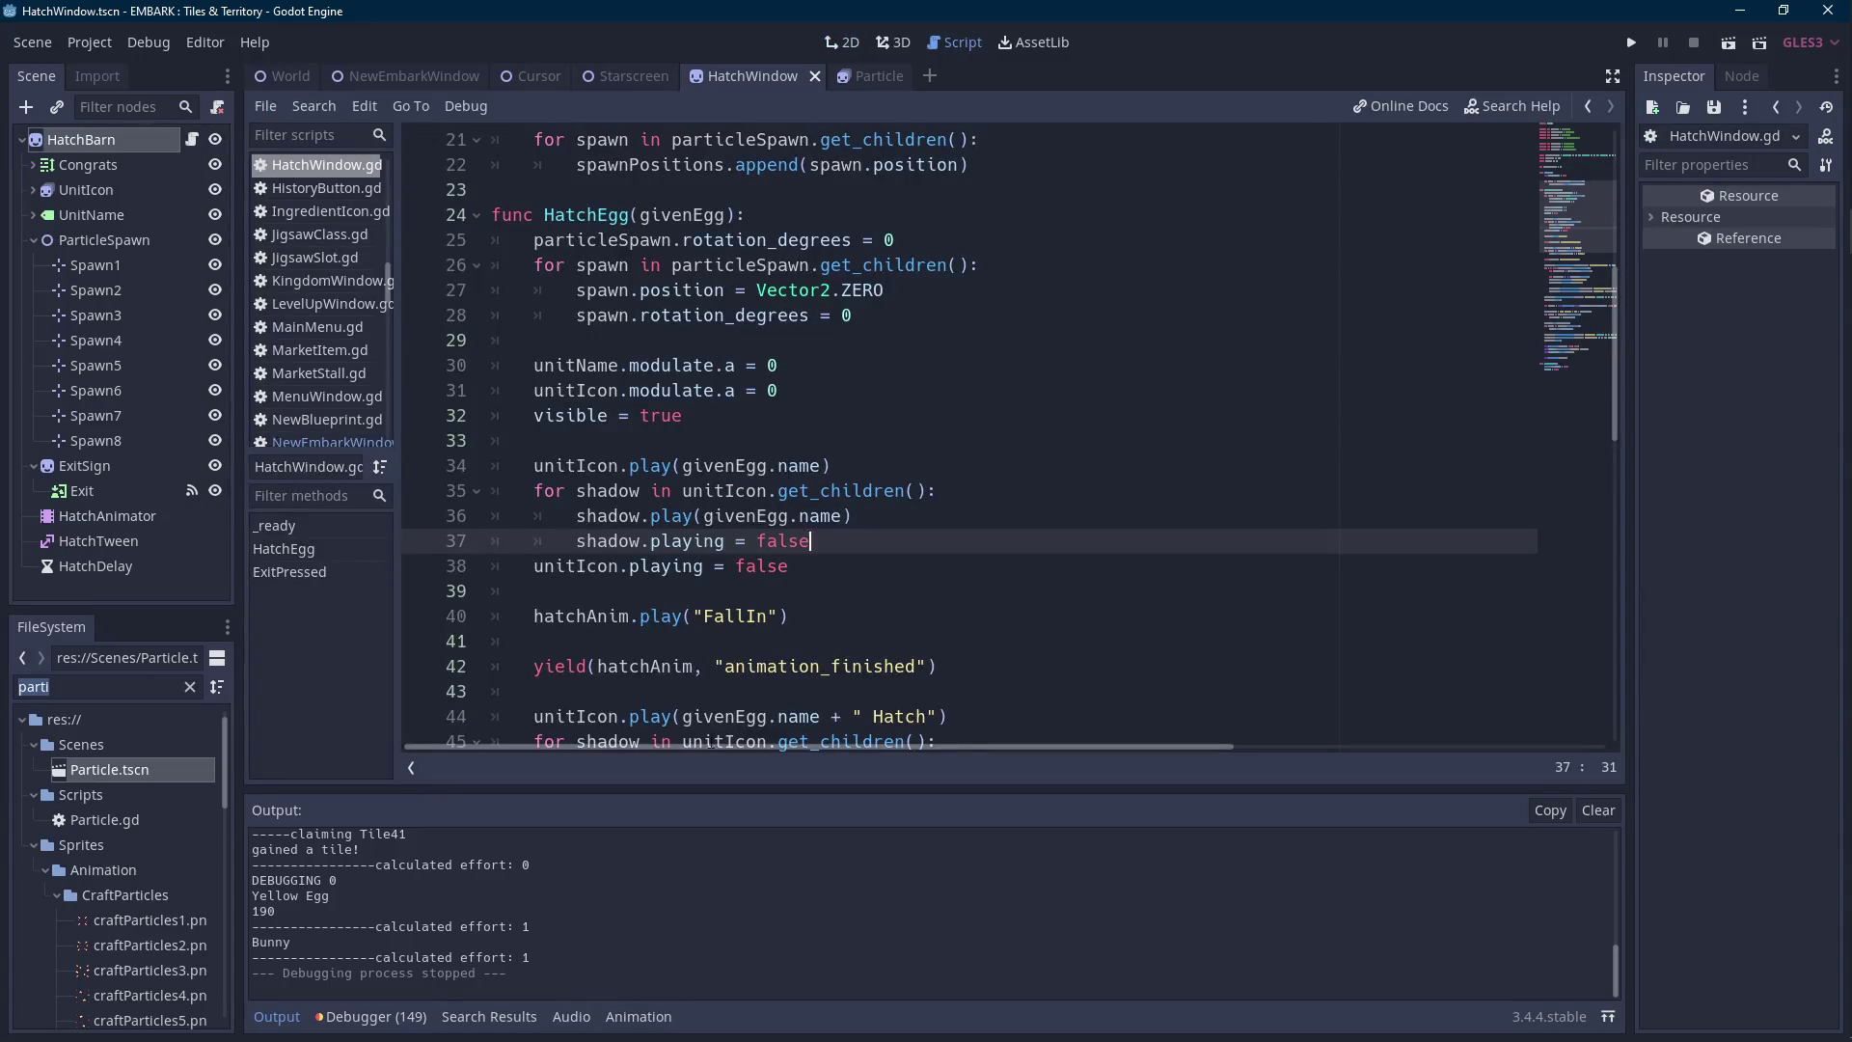
click(275, 1011)
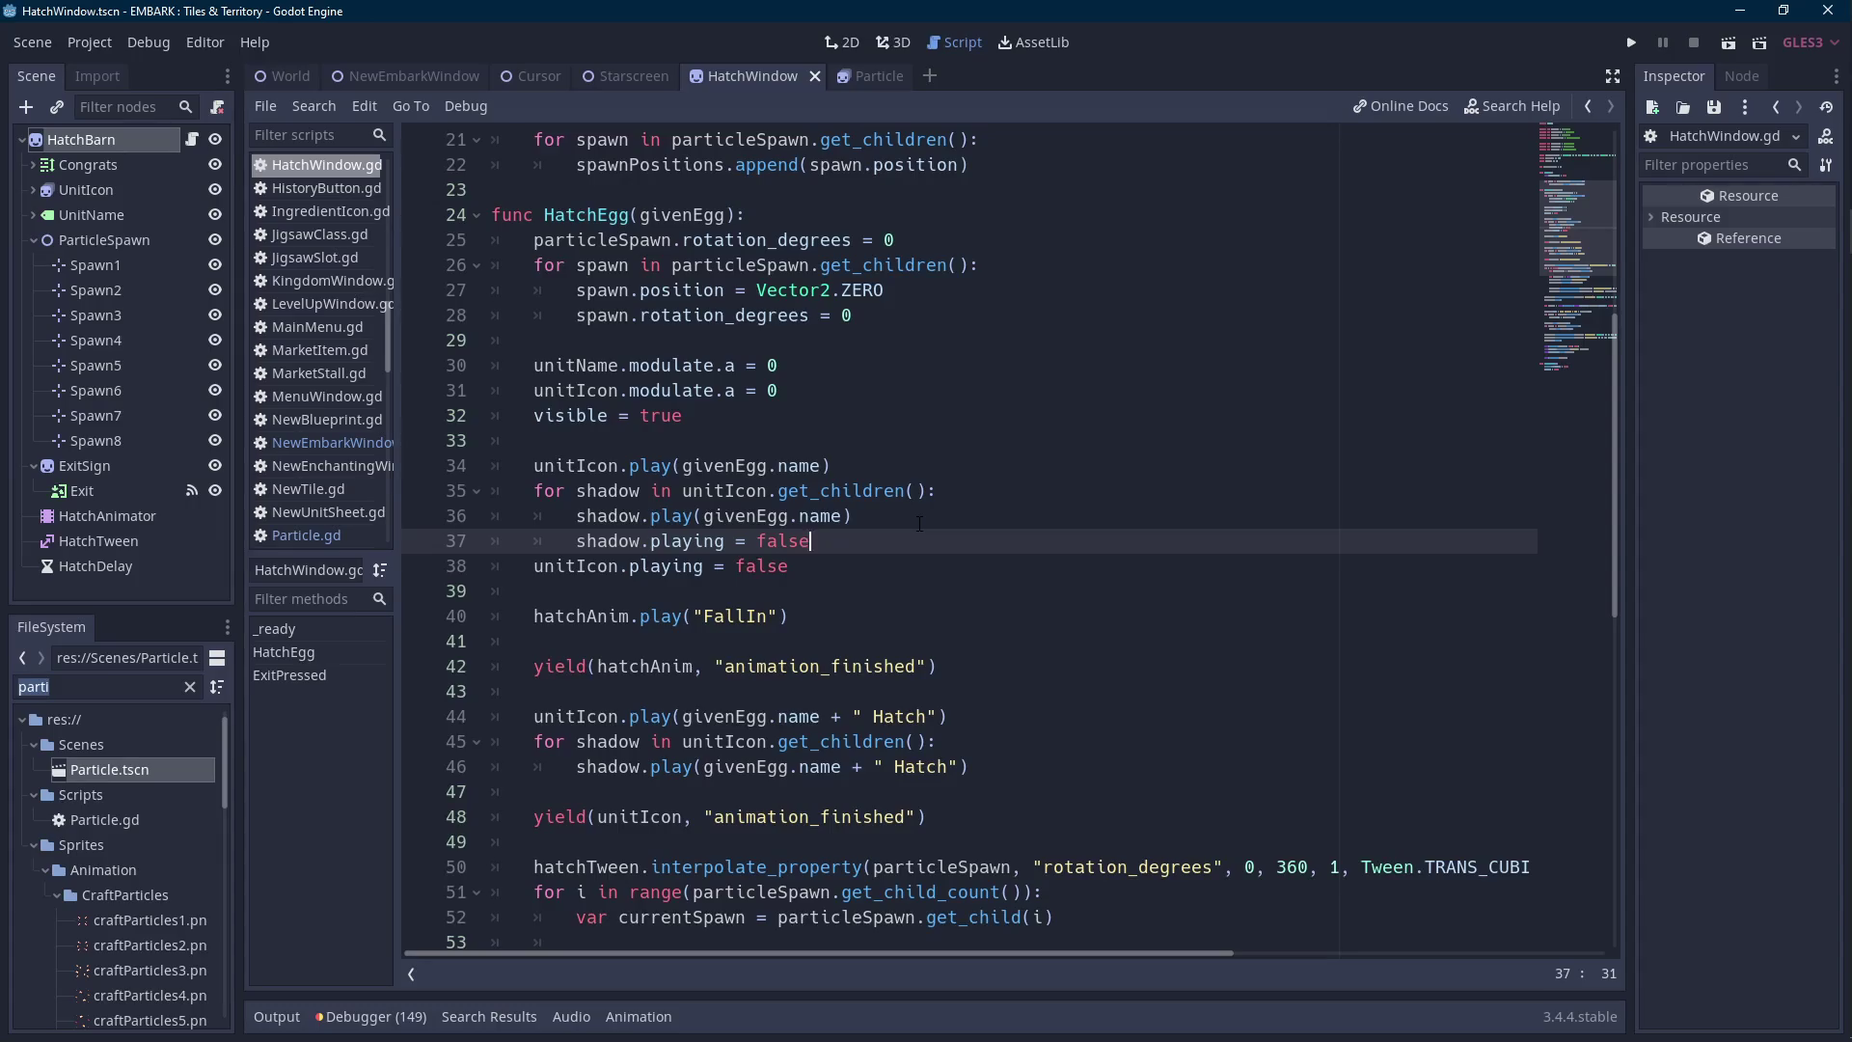
scroll(821, 505, up, 5)
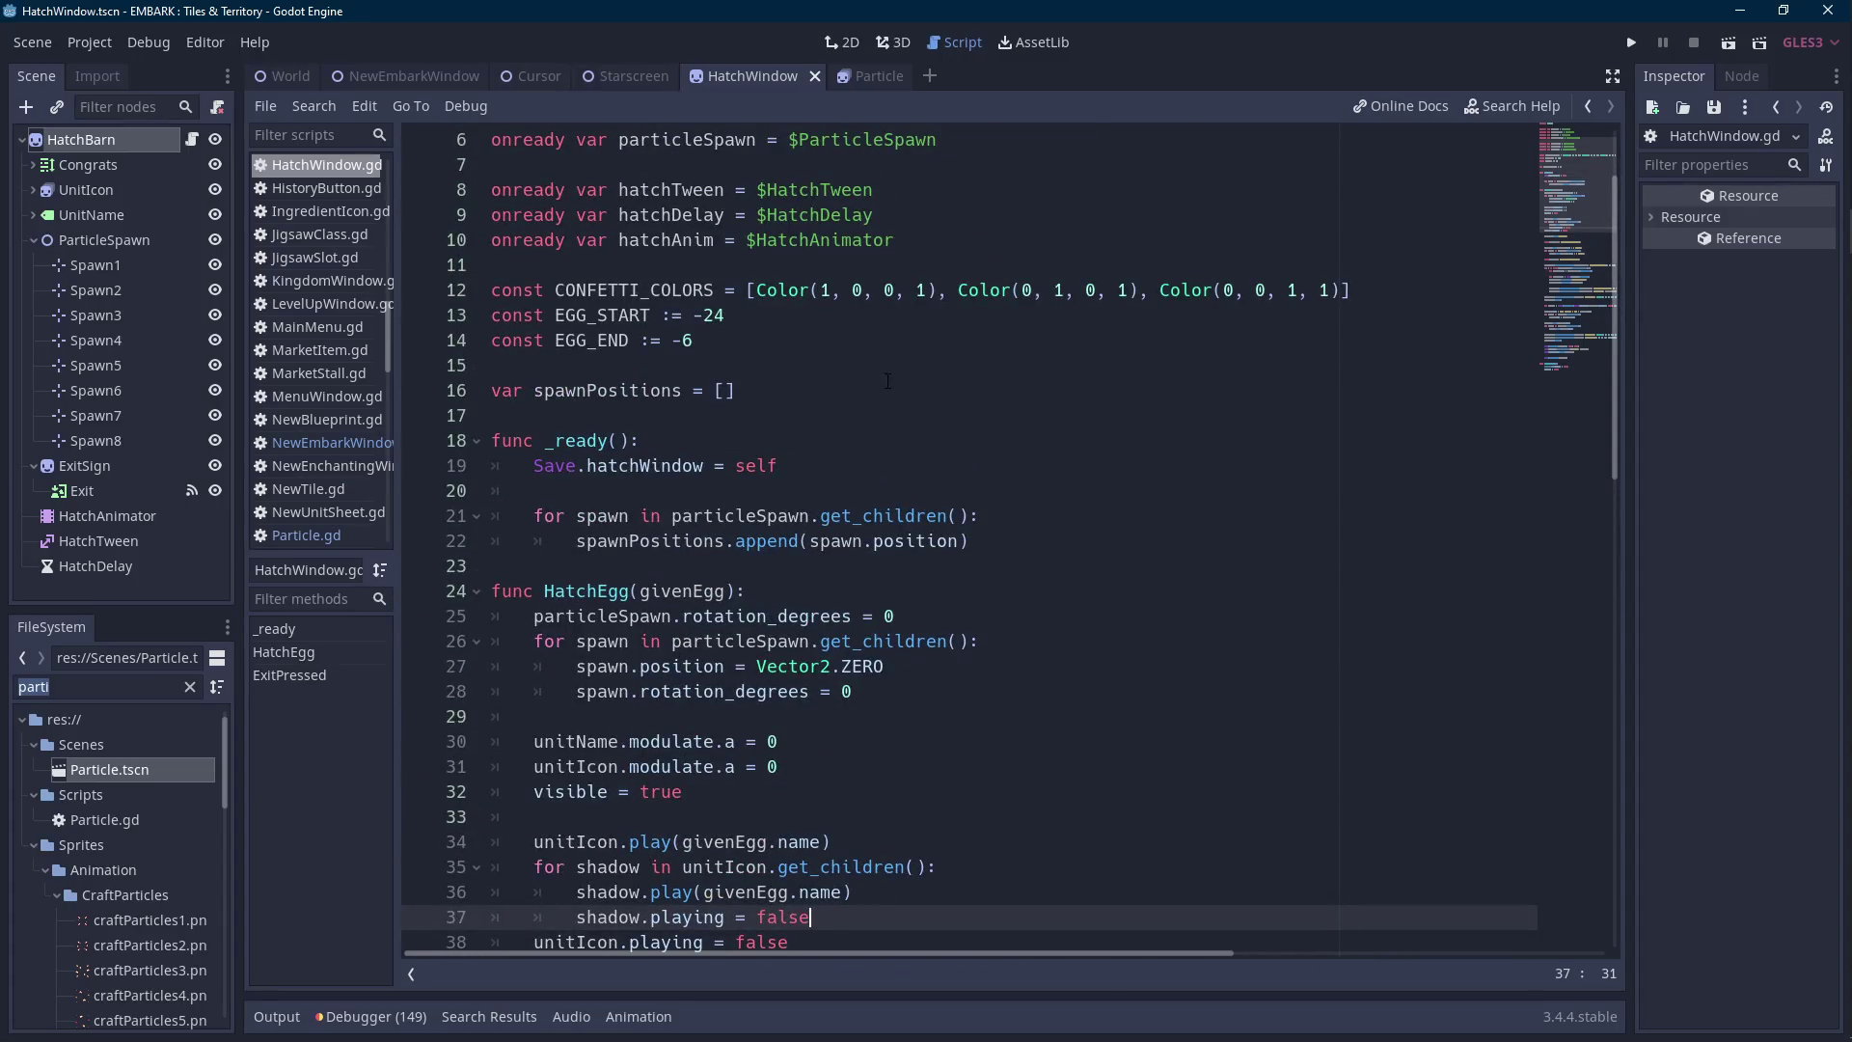
scroll(764, 821, down, 8)
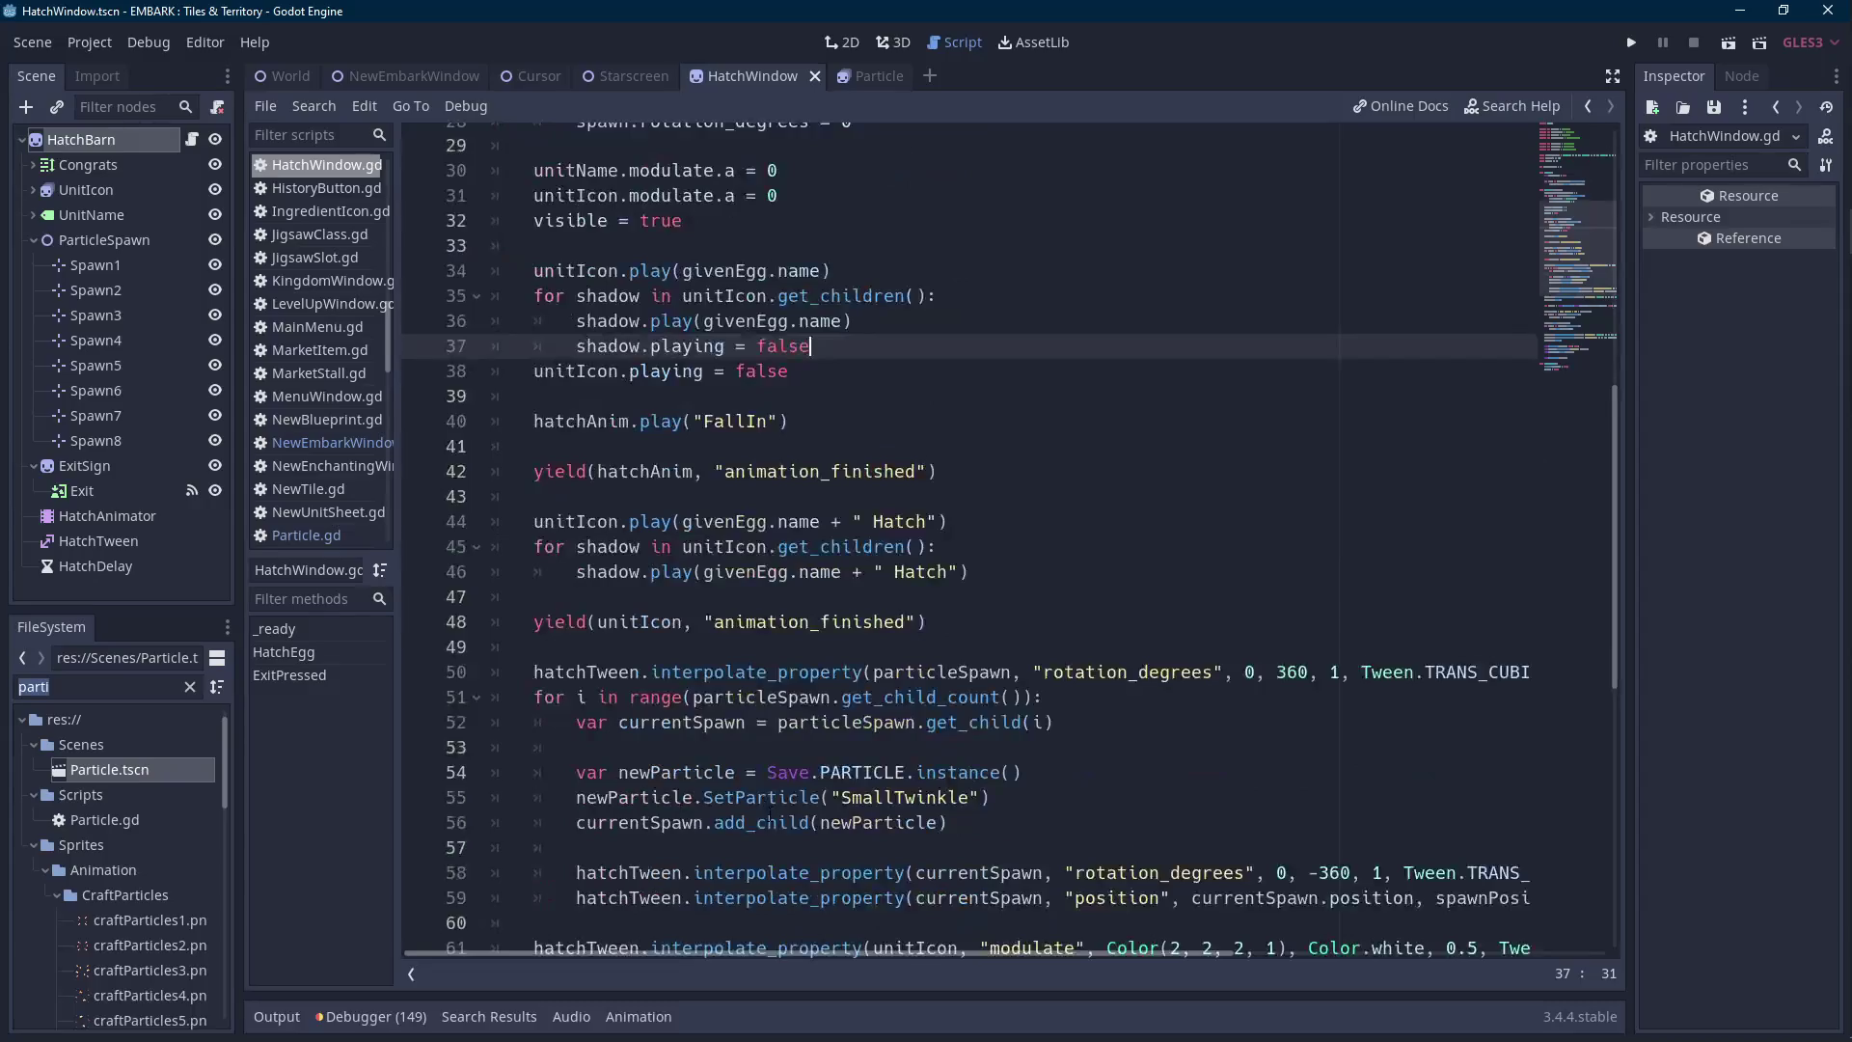
click(286, 1018)
click(287, 1018)
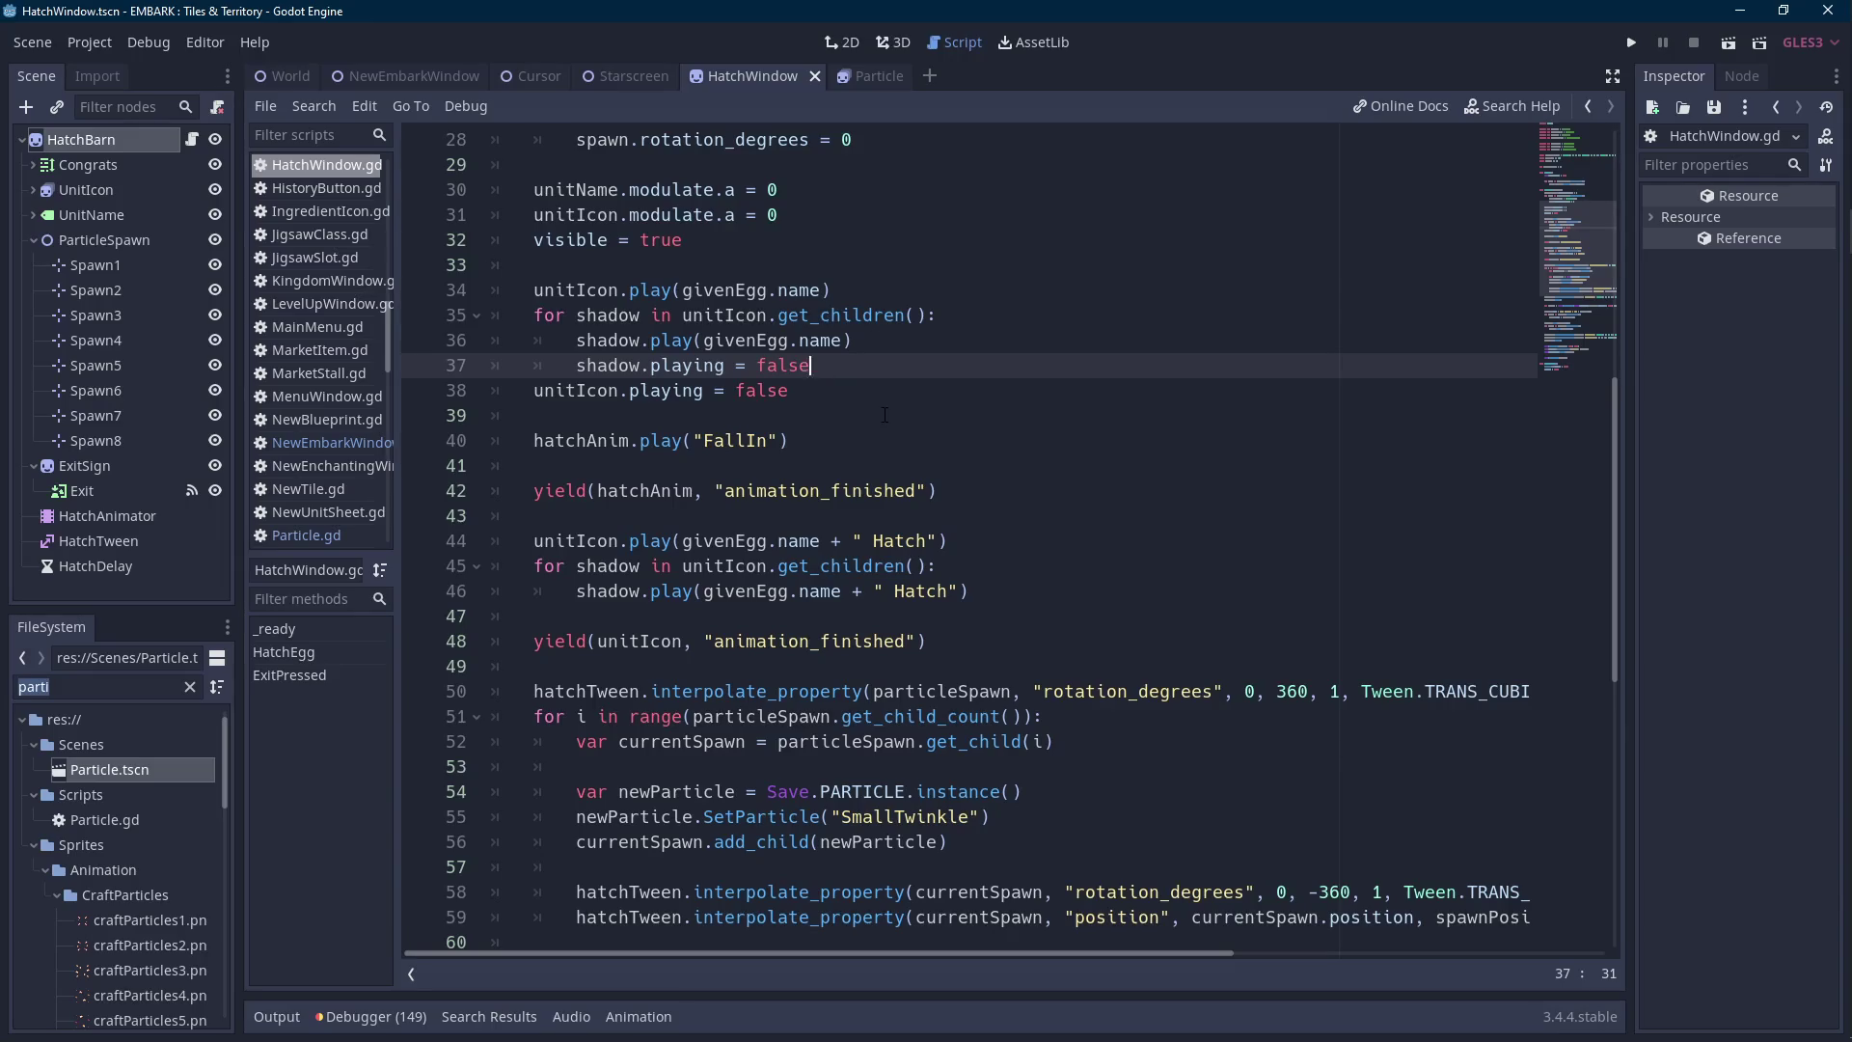
scroll(884, 414, down, 4)
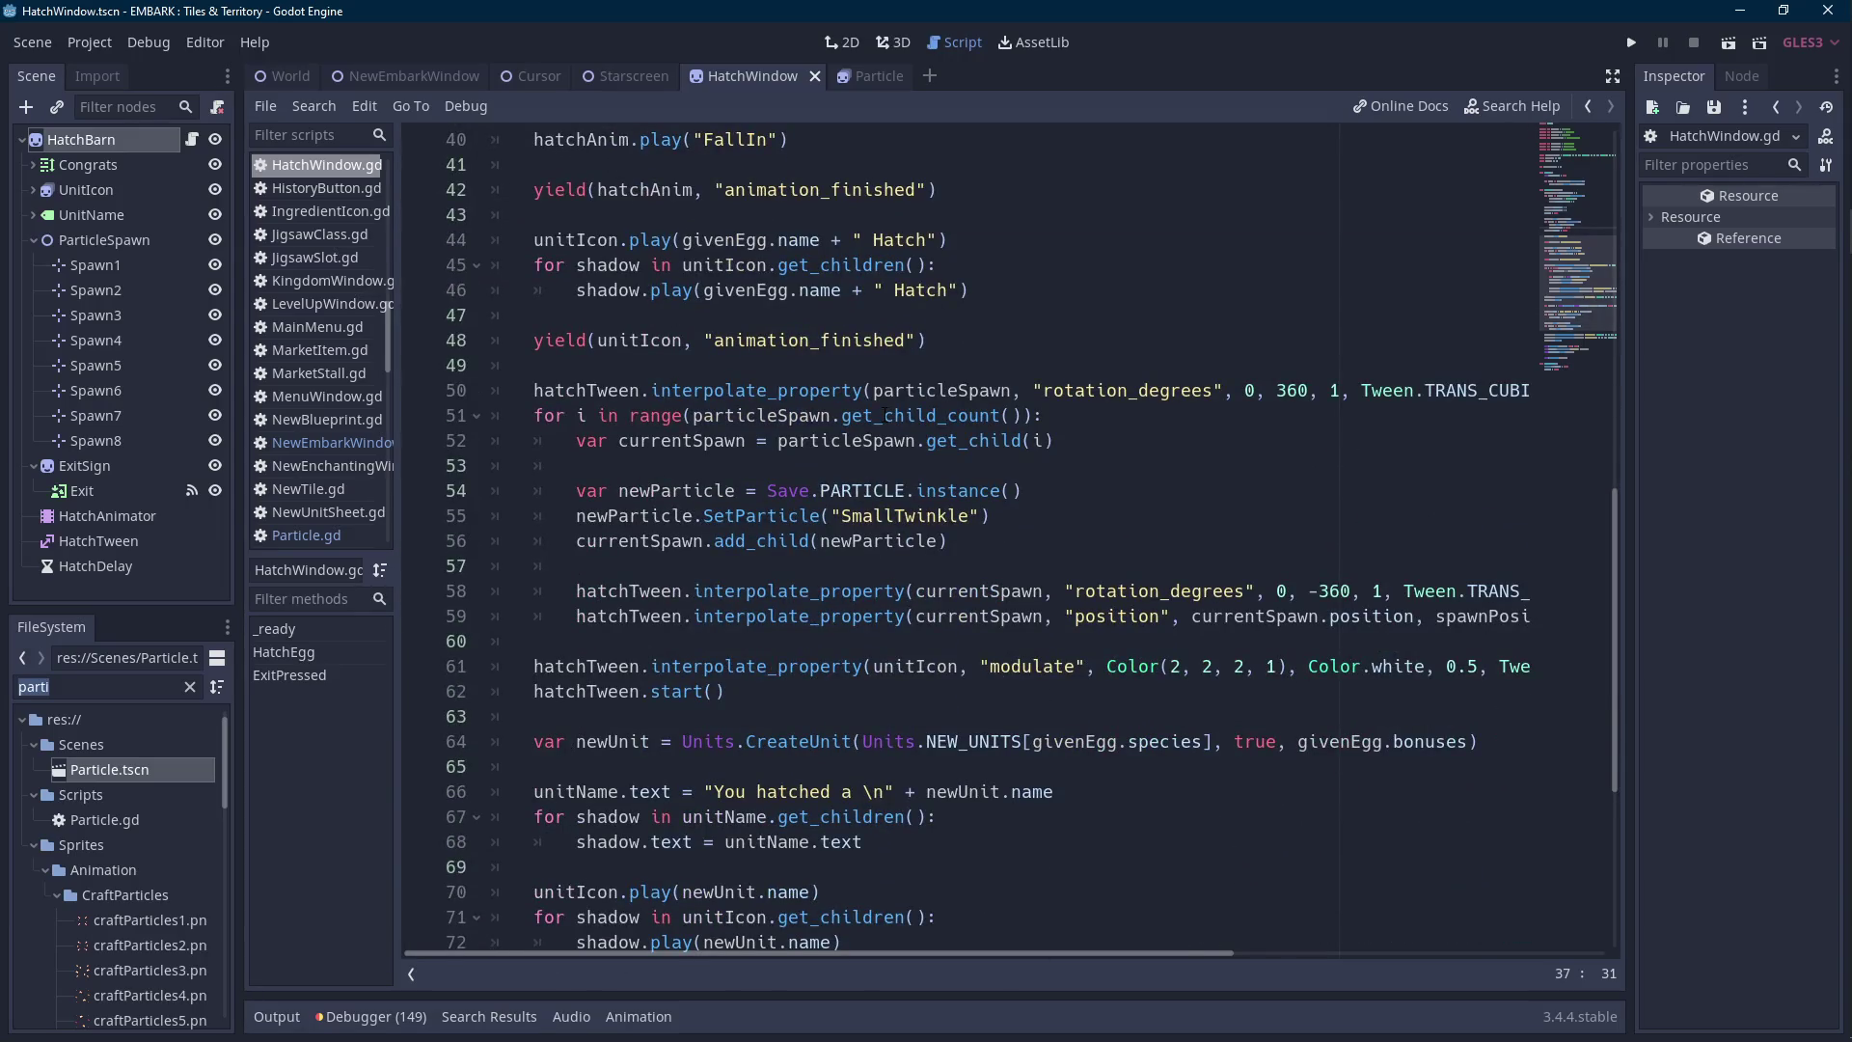
Switch to the hatch window's 2D view and select Spawn1 through Spawn8.
click(105, 239)
click(96, 264)
shift+click(95, 440)
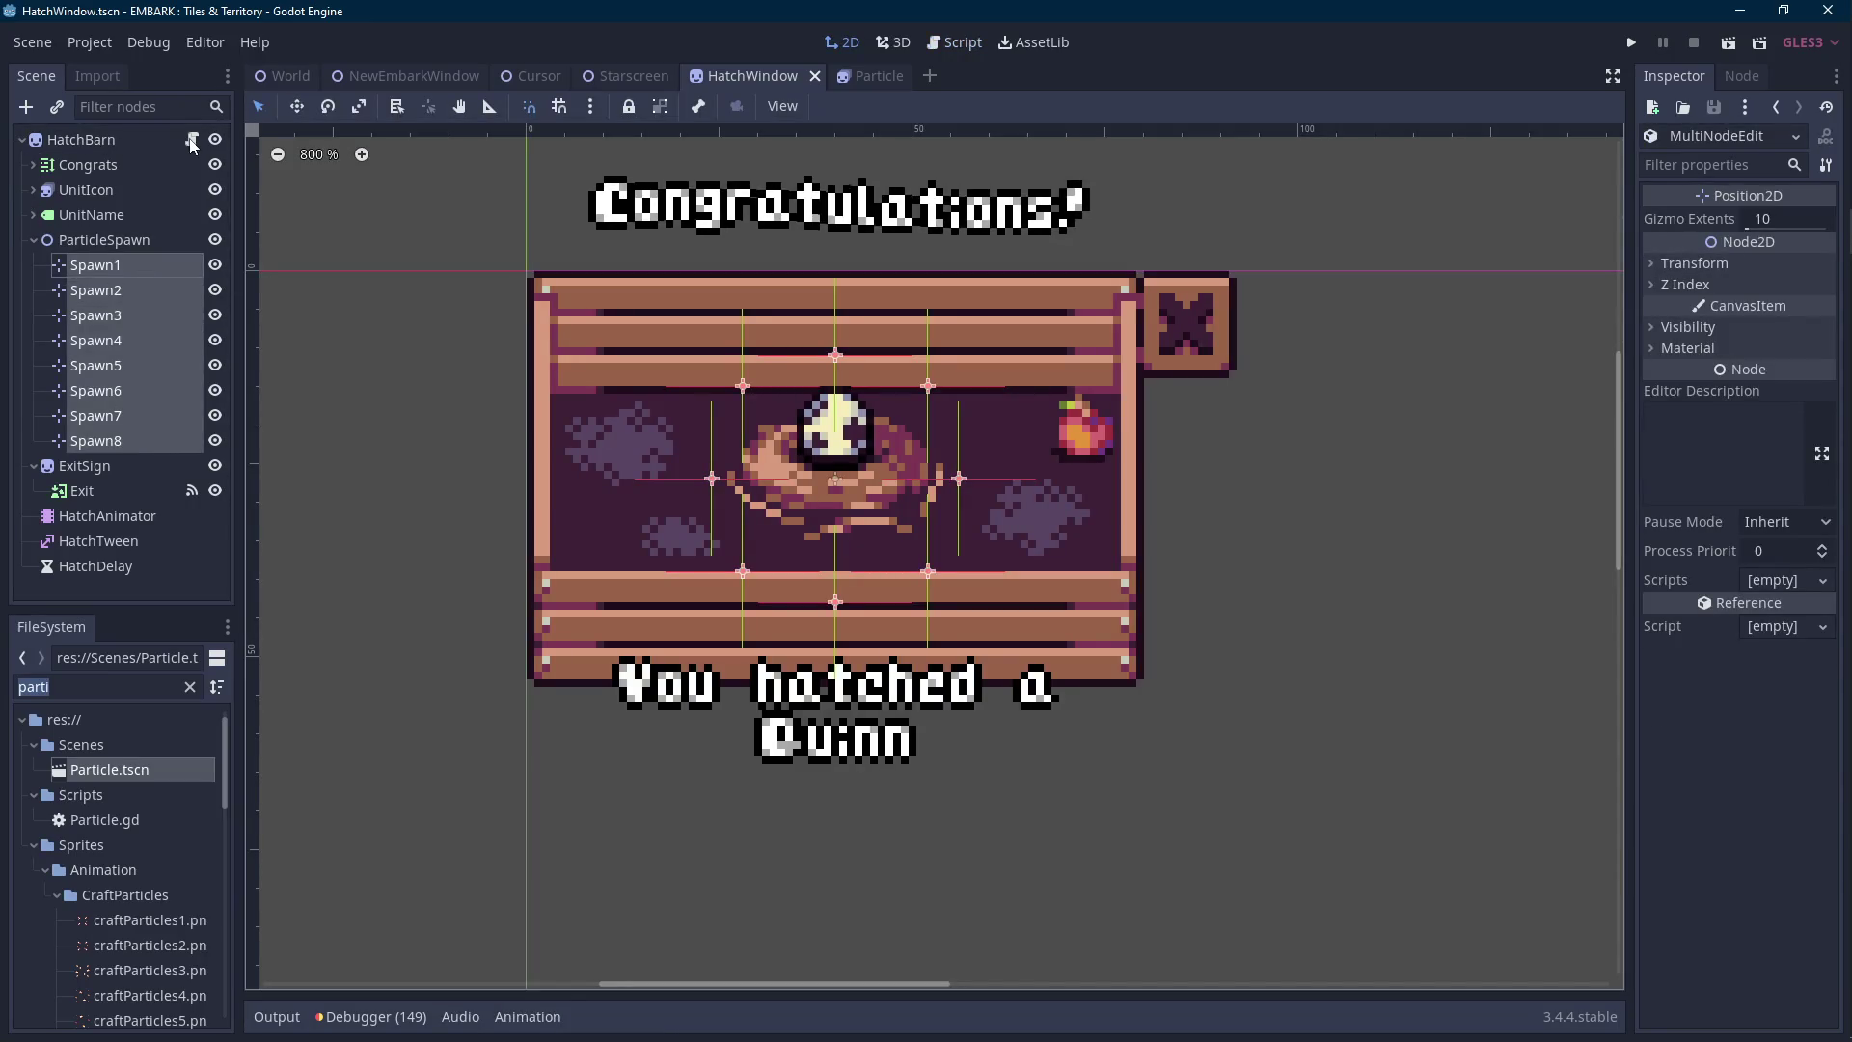
Nudge ParticleSpawn upward and save the scene.
click(111, 241)
key(Up)
key(Up)
key(Up)
key(Up)
key(ctrl+s)
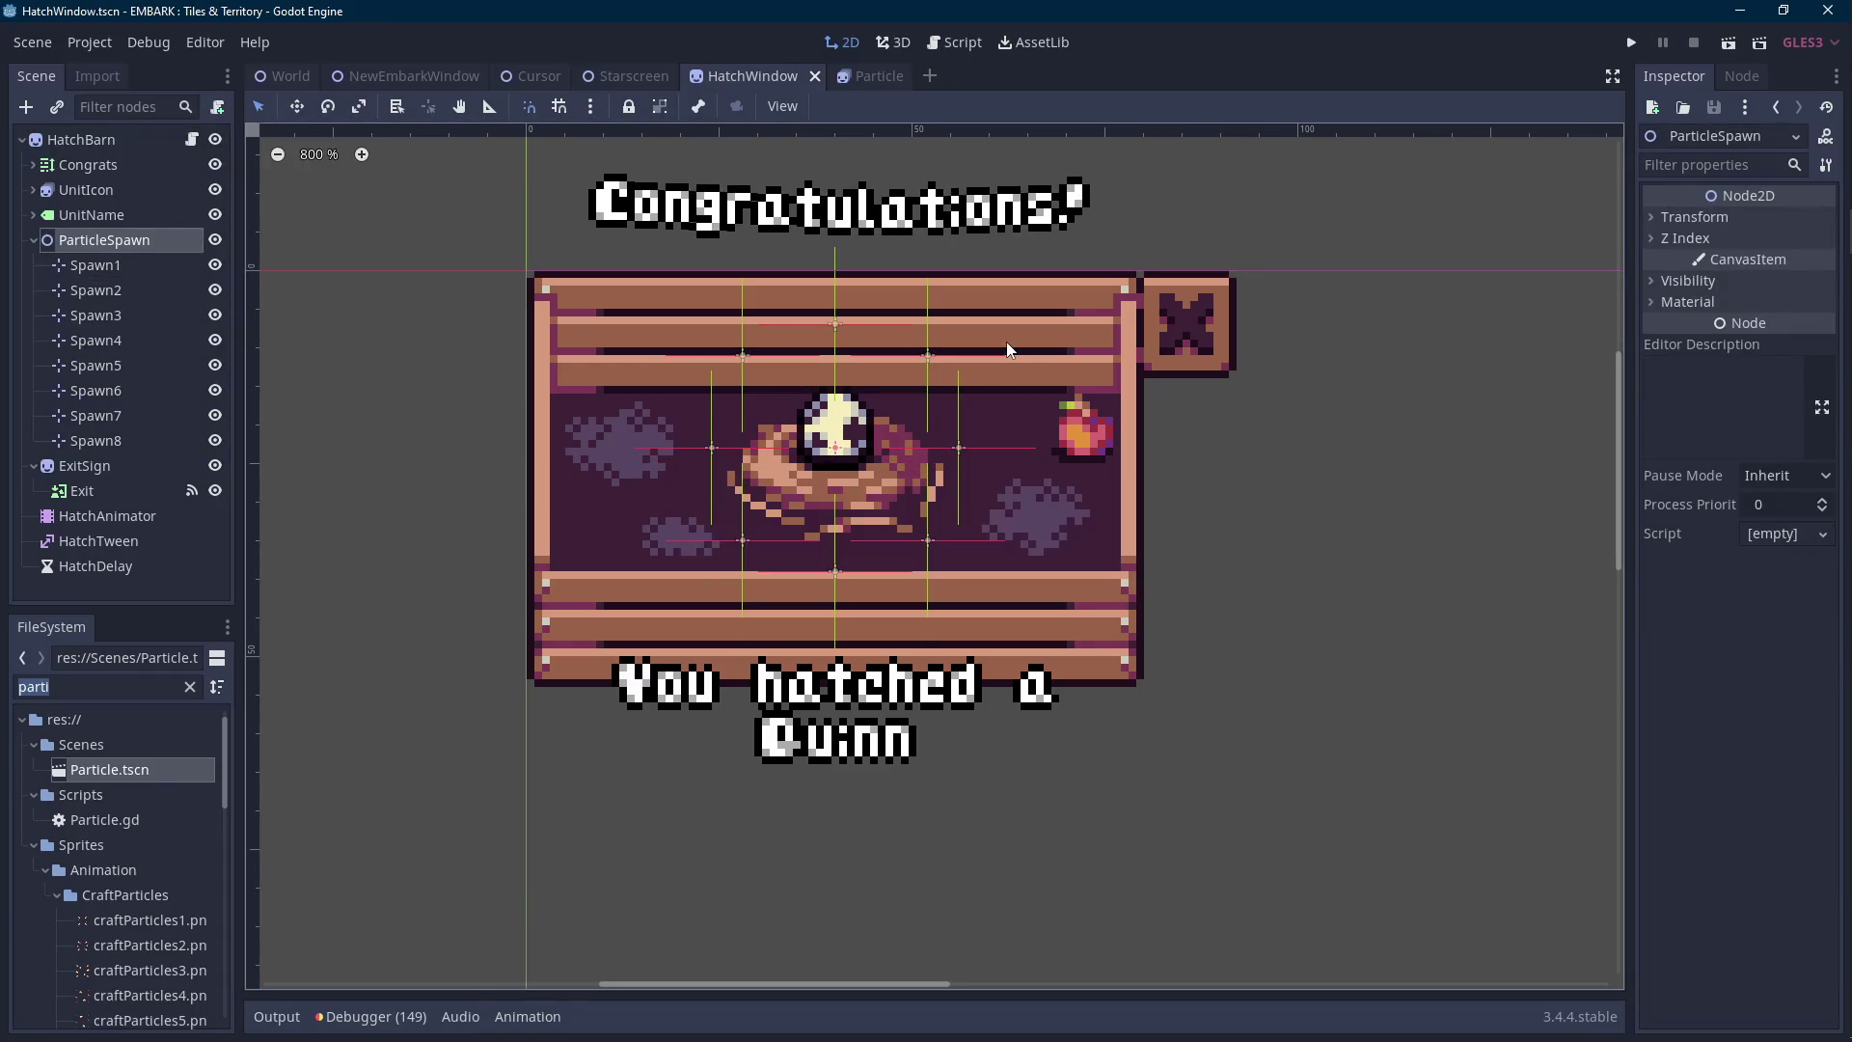
Return to HatchWindow.gd and place the caret just after the _ready function.
click(192, 140)
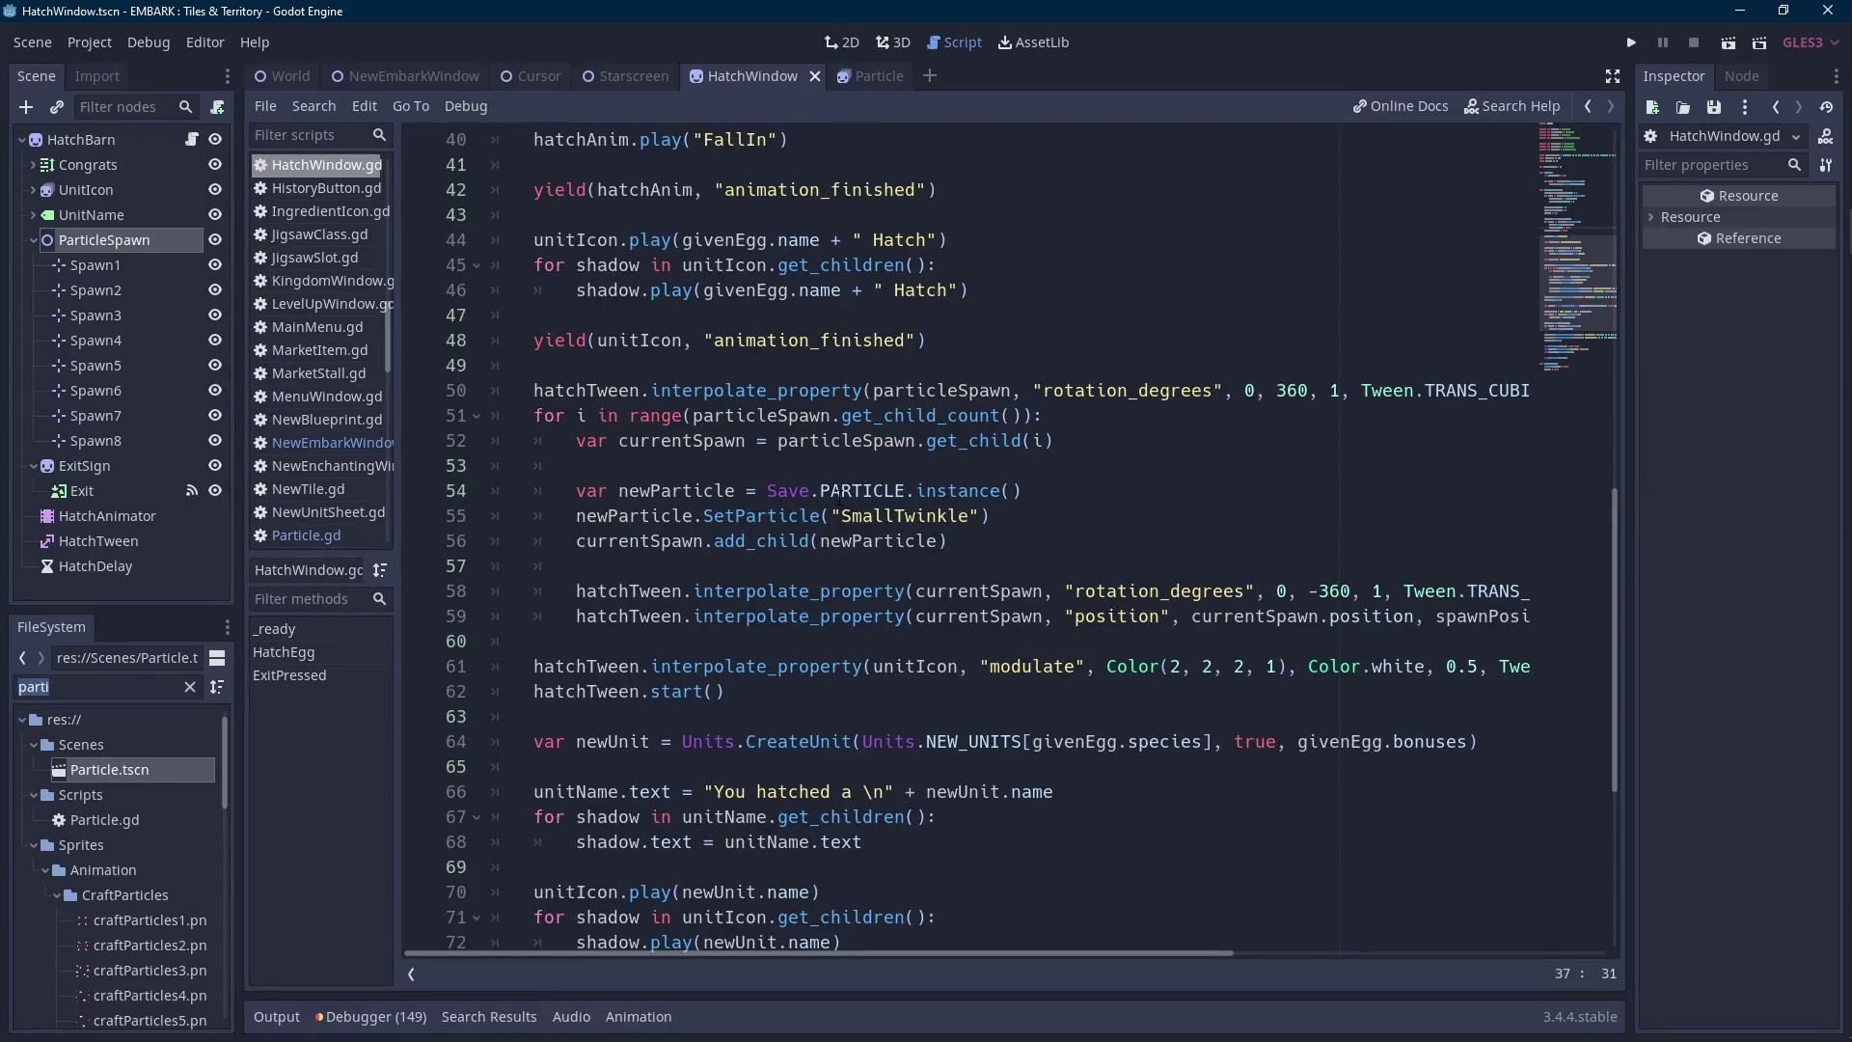
scroll(839, 492, up, 4)
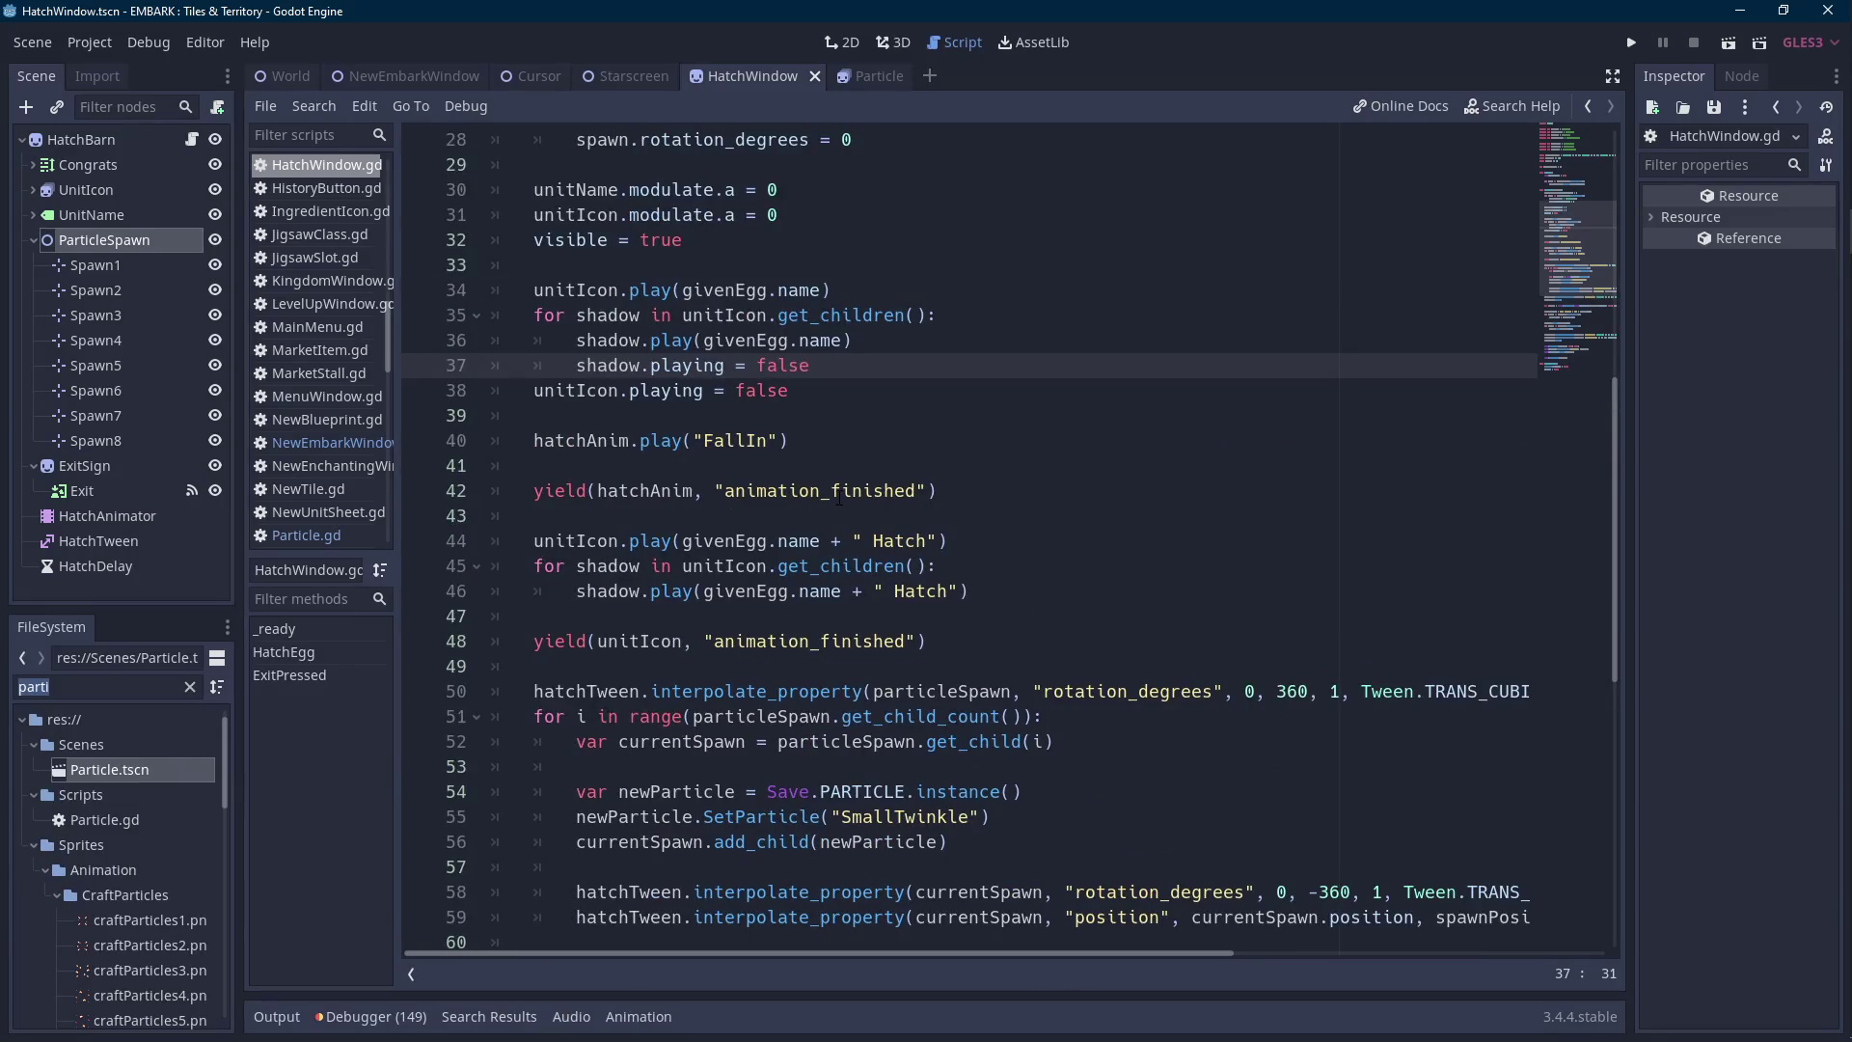
click(852, 467)
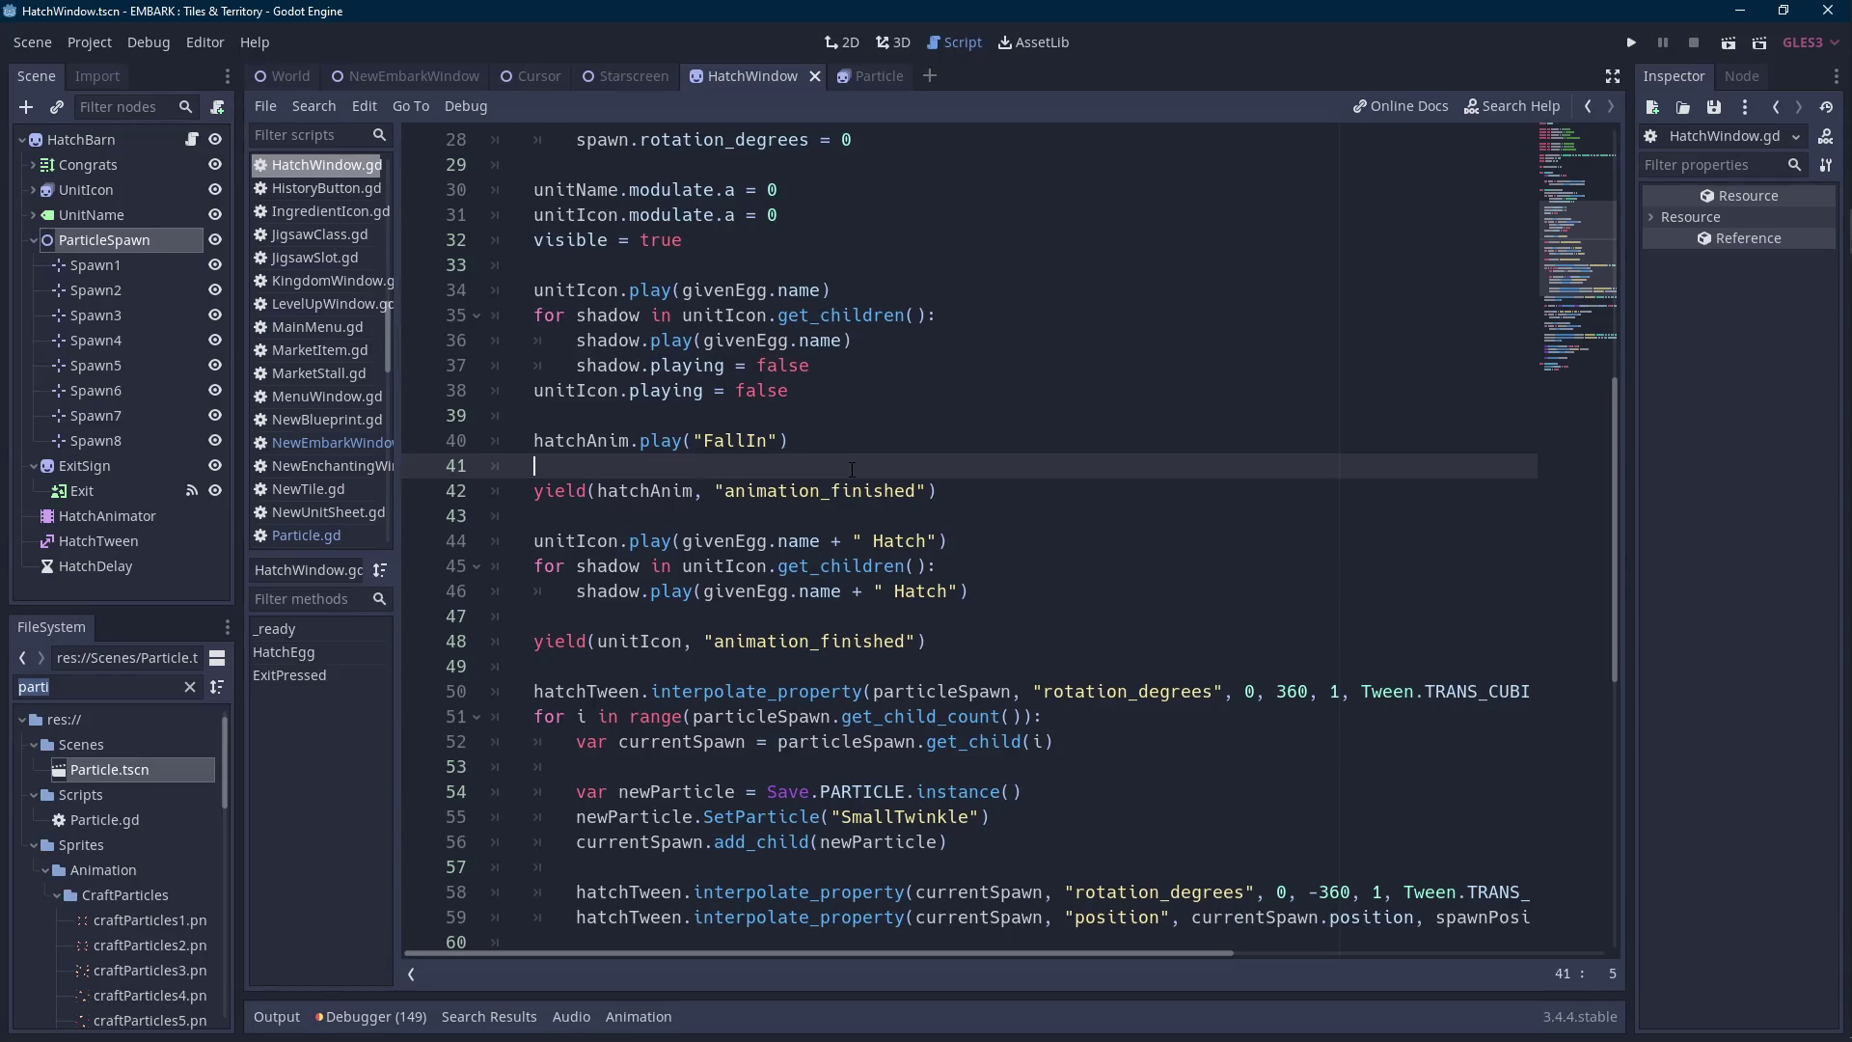
click(959, 492)
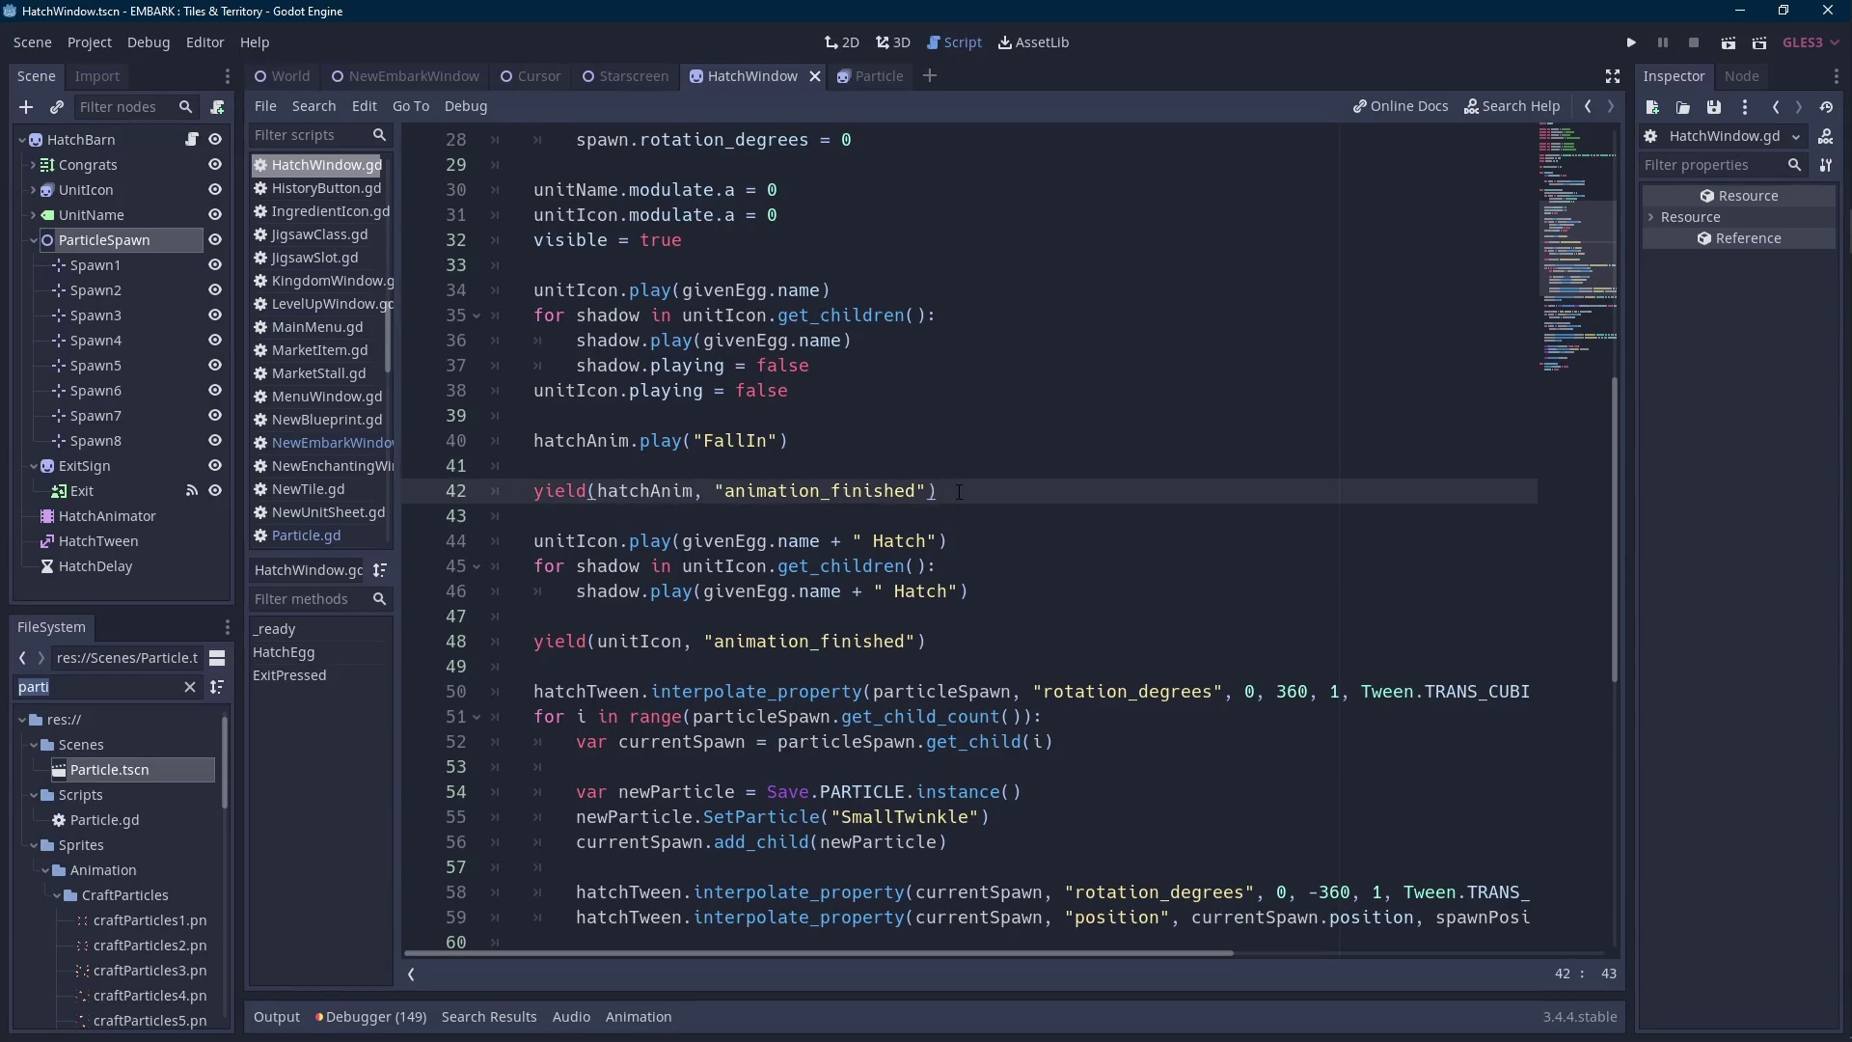
click(277, 1016)
click(277, 1018)
click(116, 143)
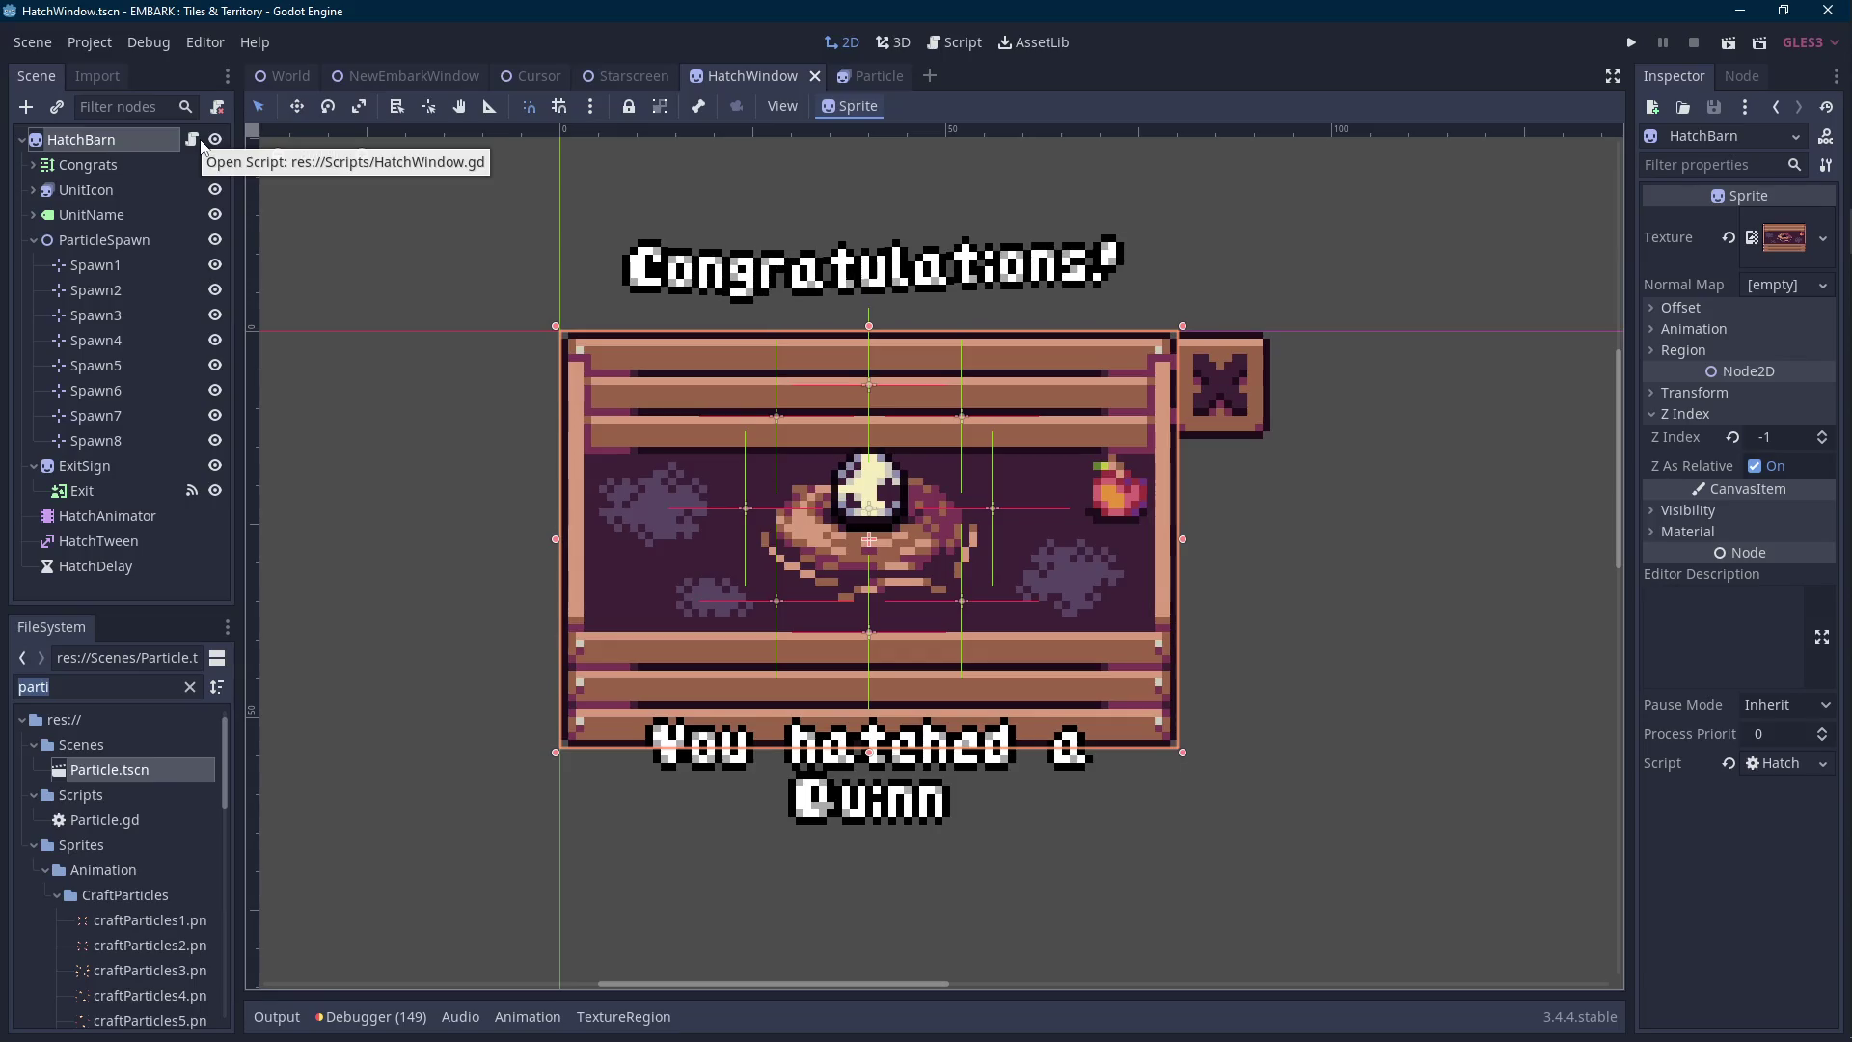
click(193, 139)
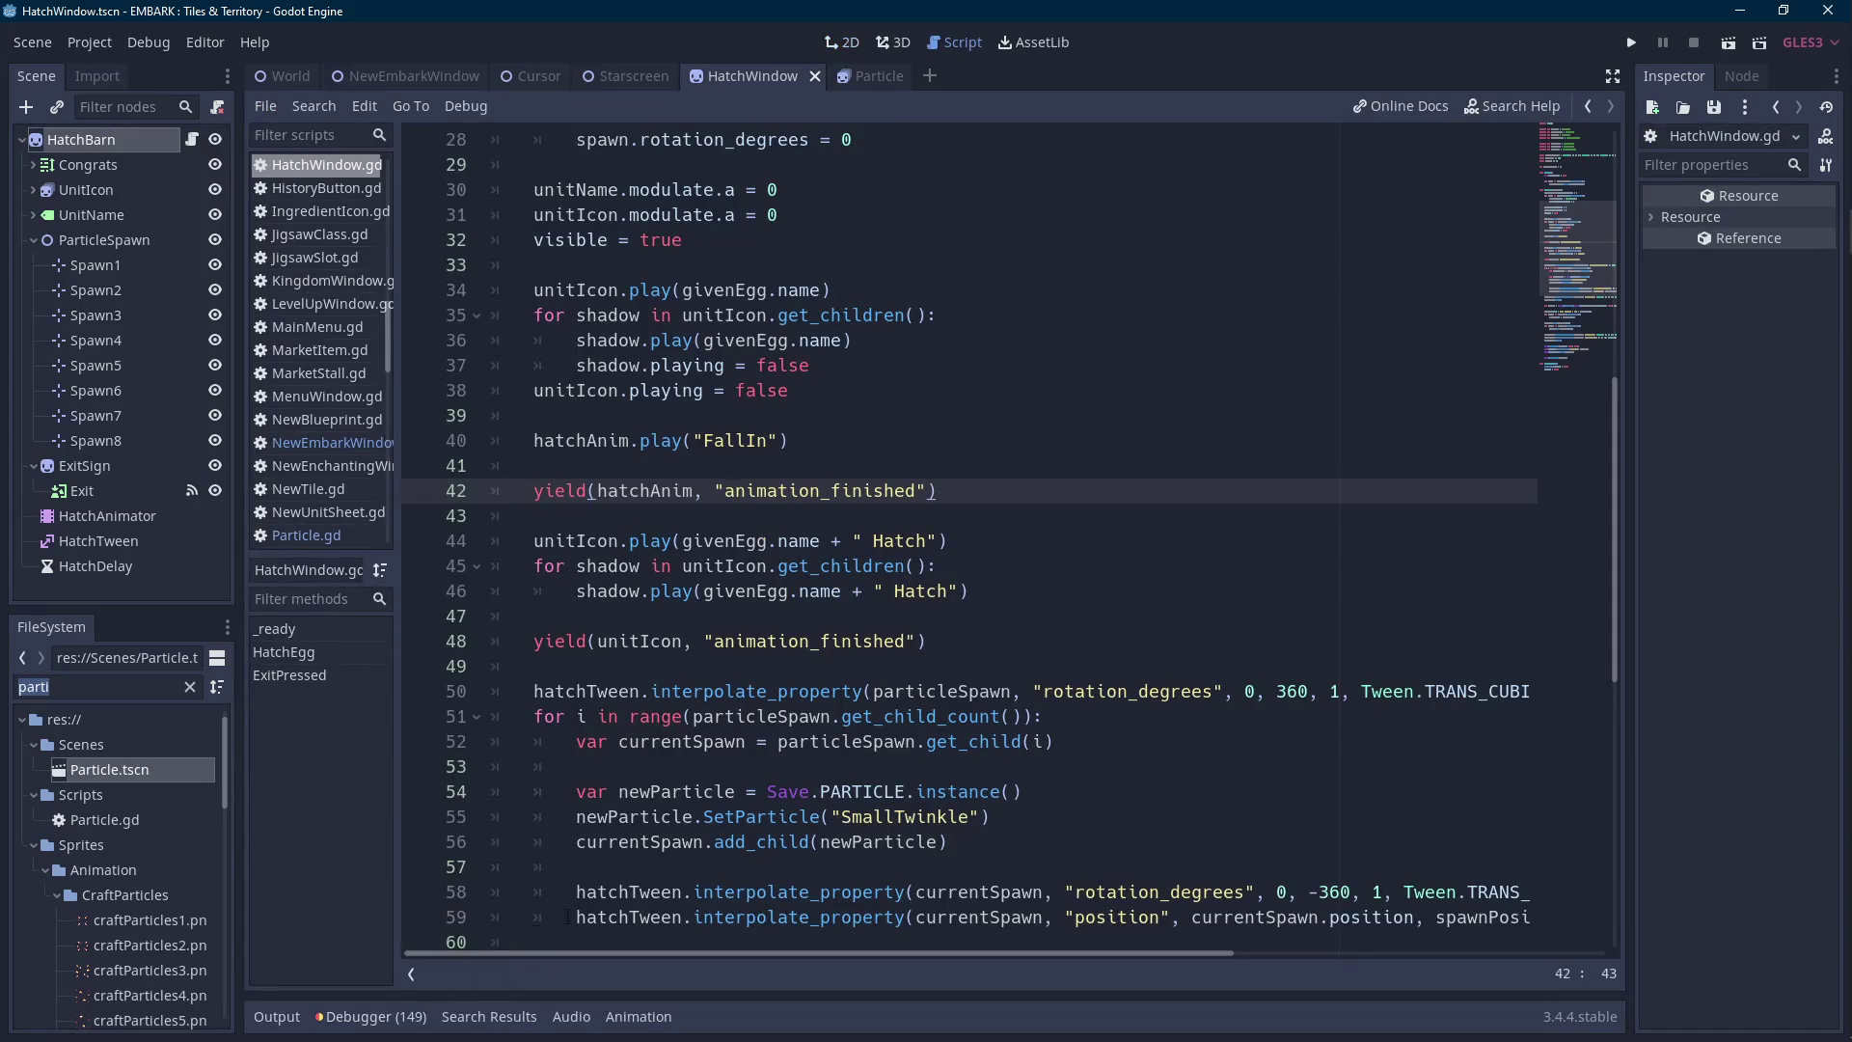
scroll(595, 827, up, 6)
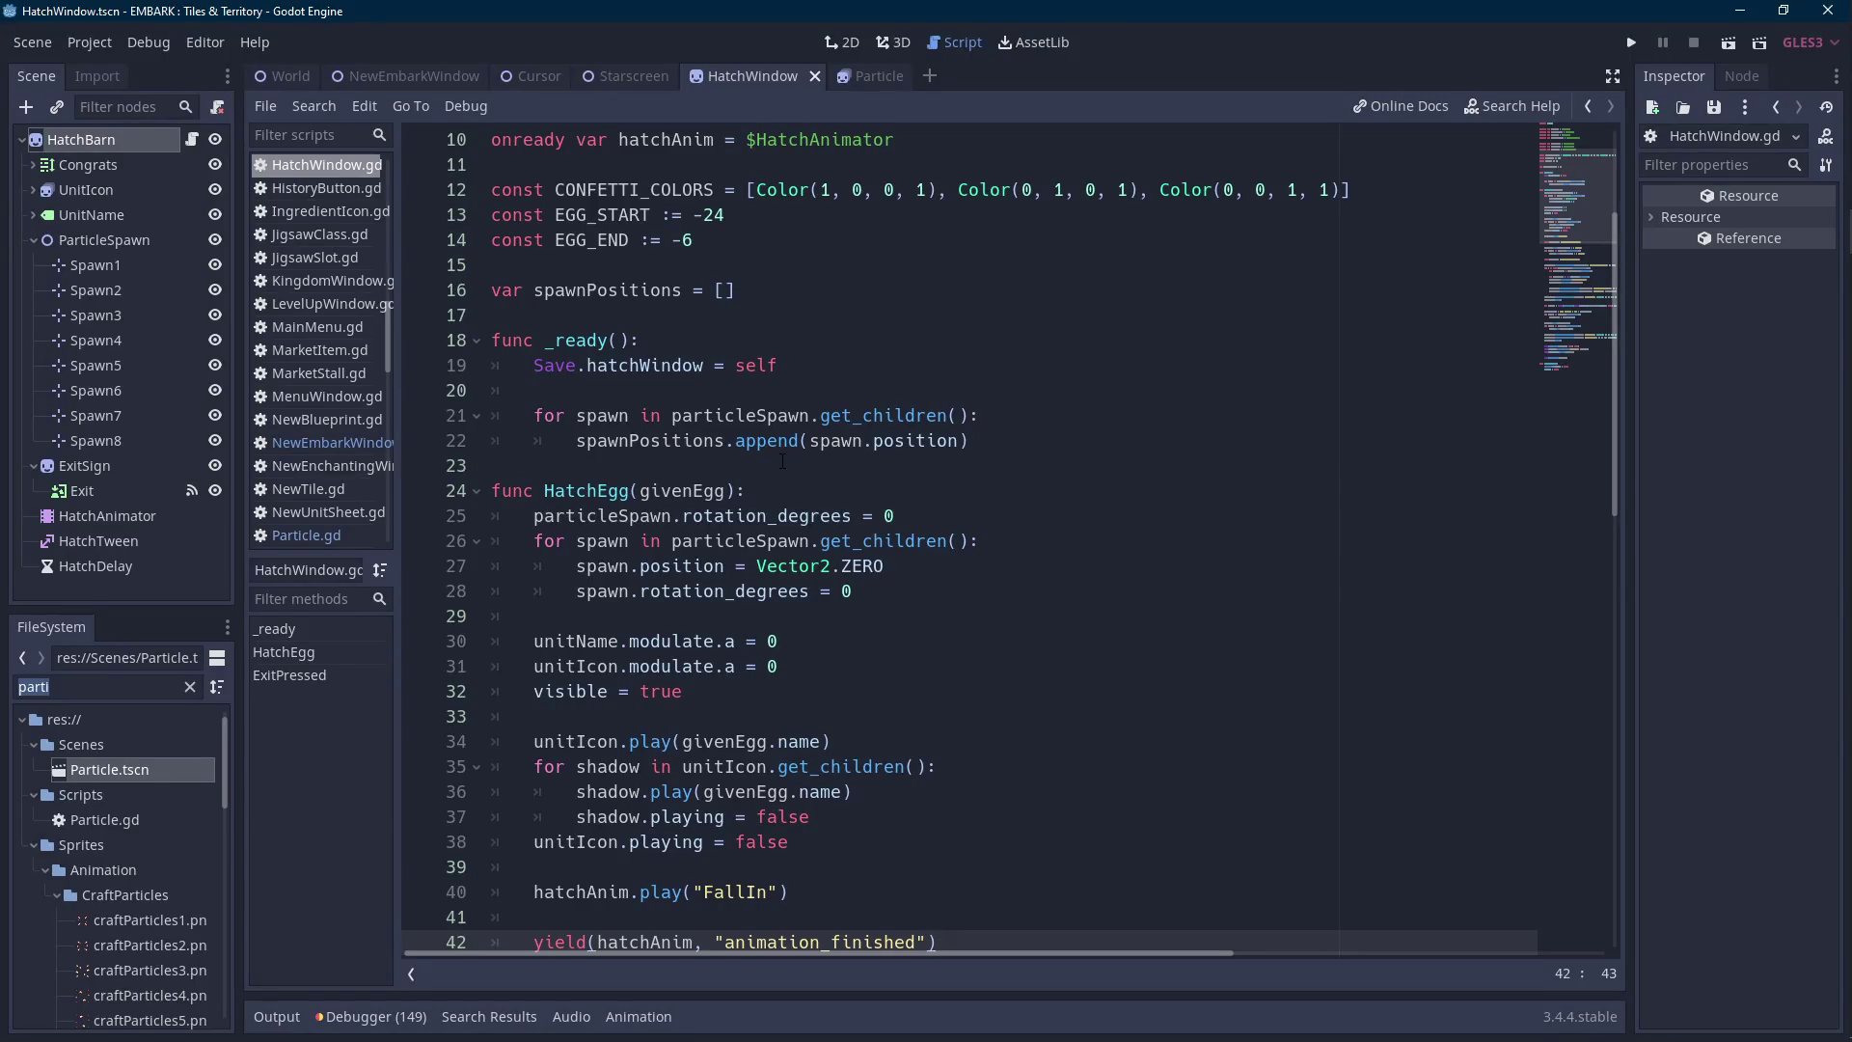
click(782, 465)
Add a 'func ReadyEgg(givenEgg)' line after _ready.
key(Return)
key(Return)
key(Up)
text(func )
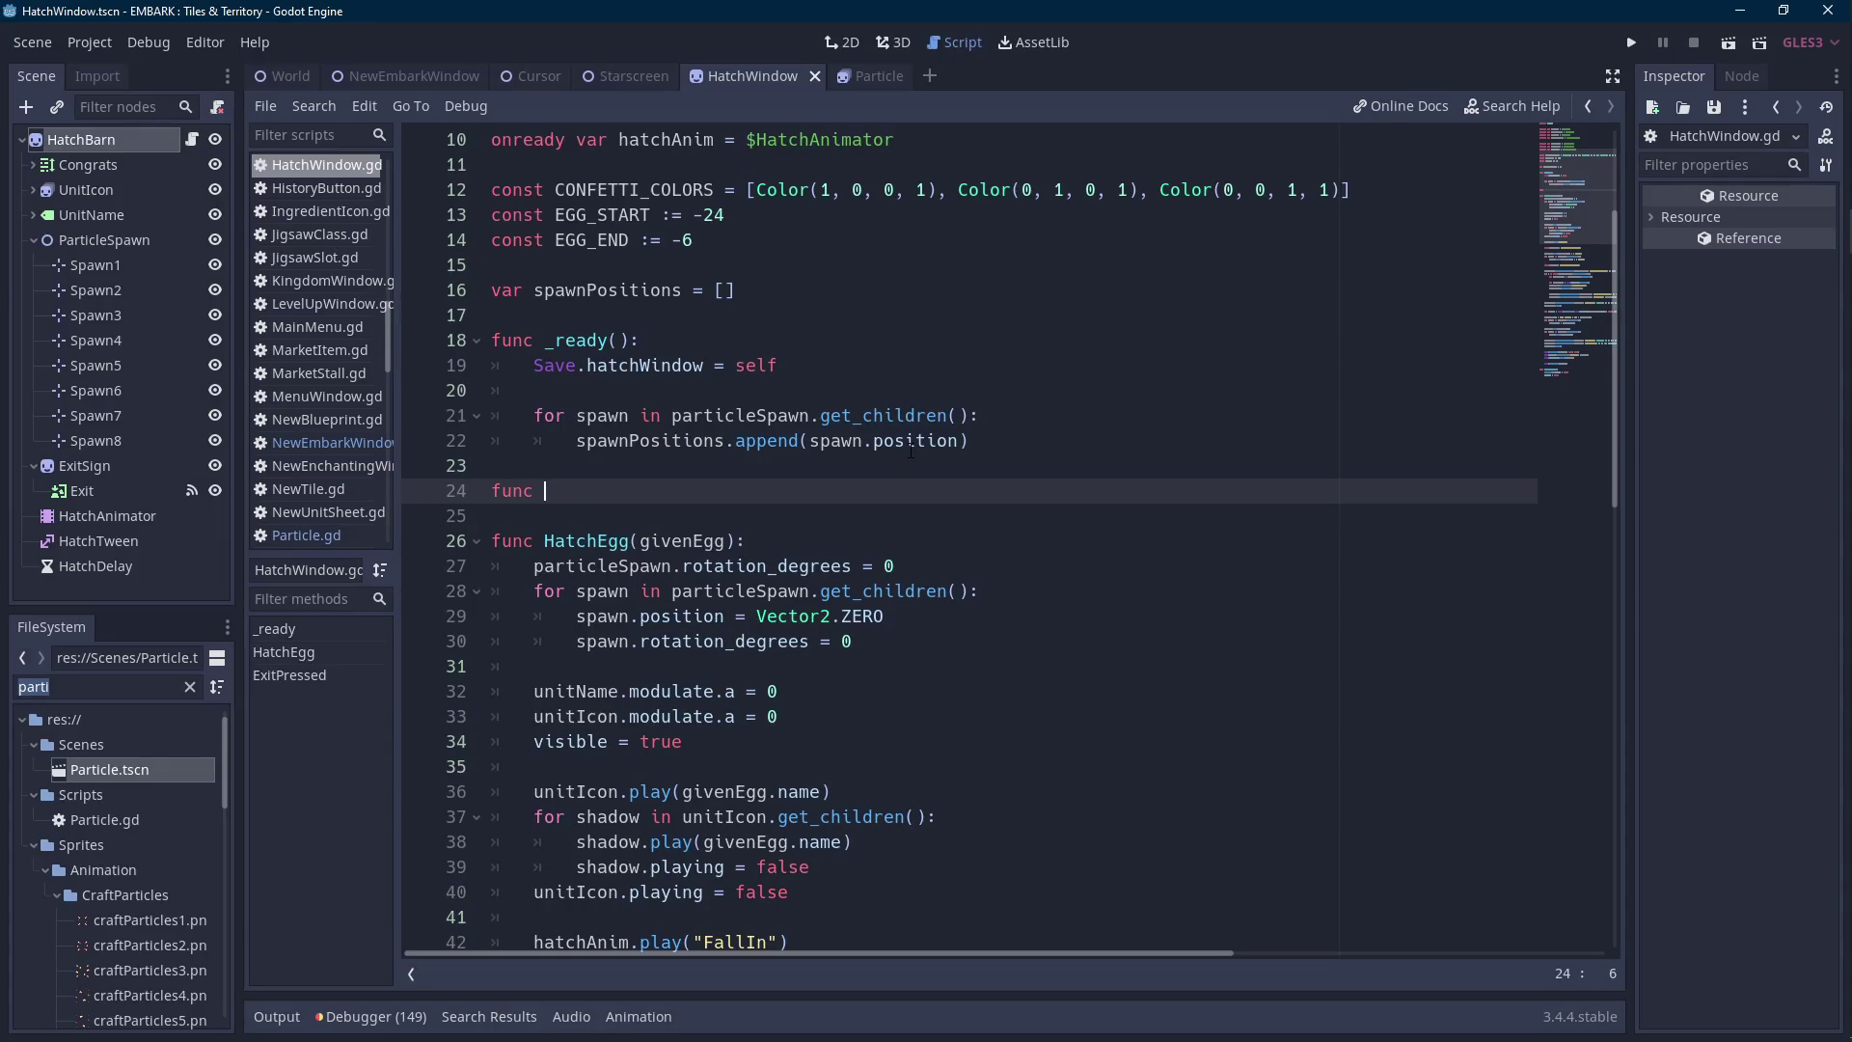
text(ReadyEgg()
text(givenEgg)
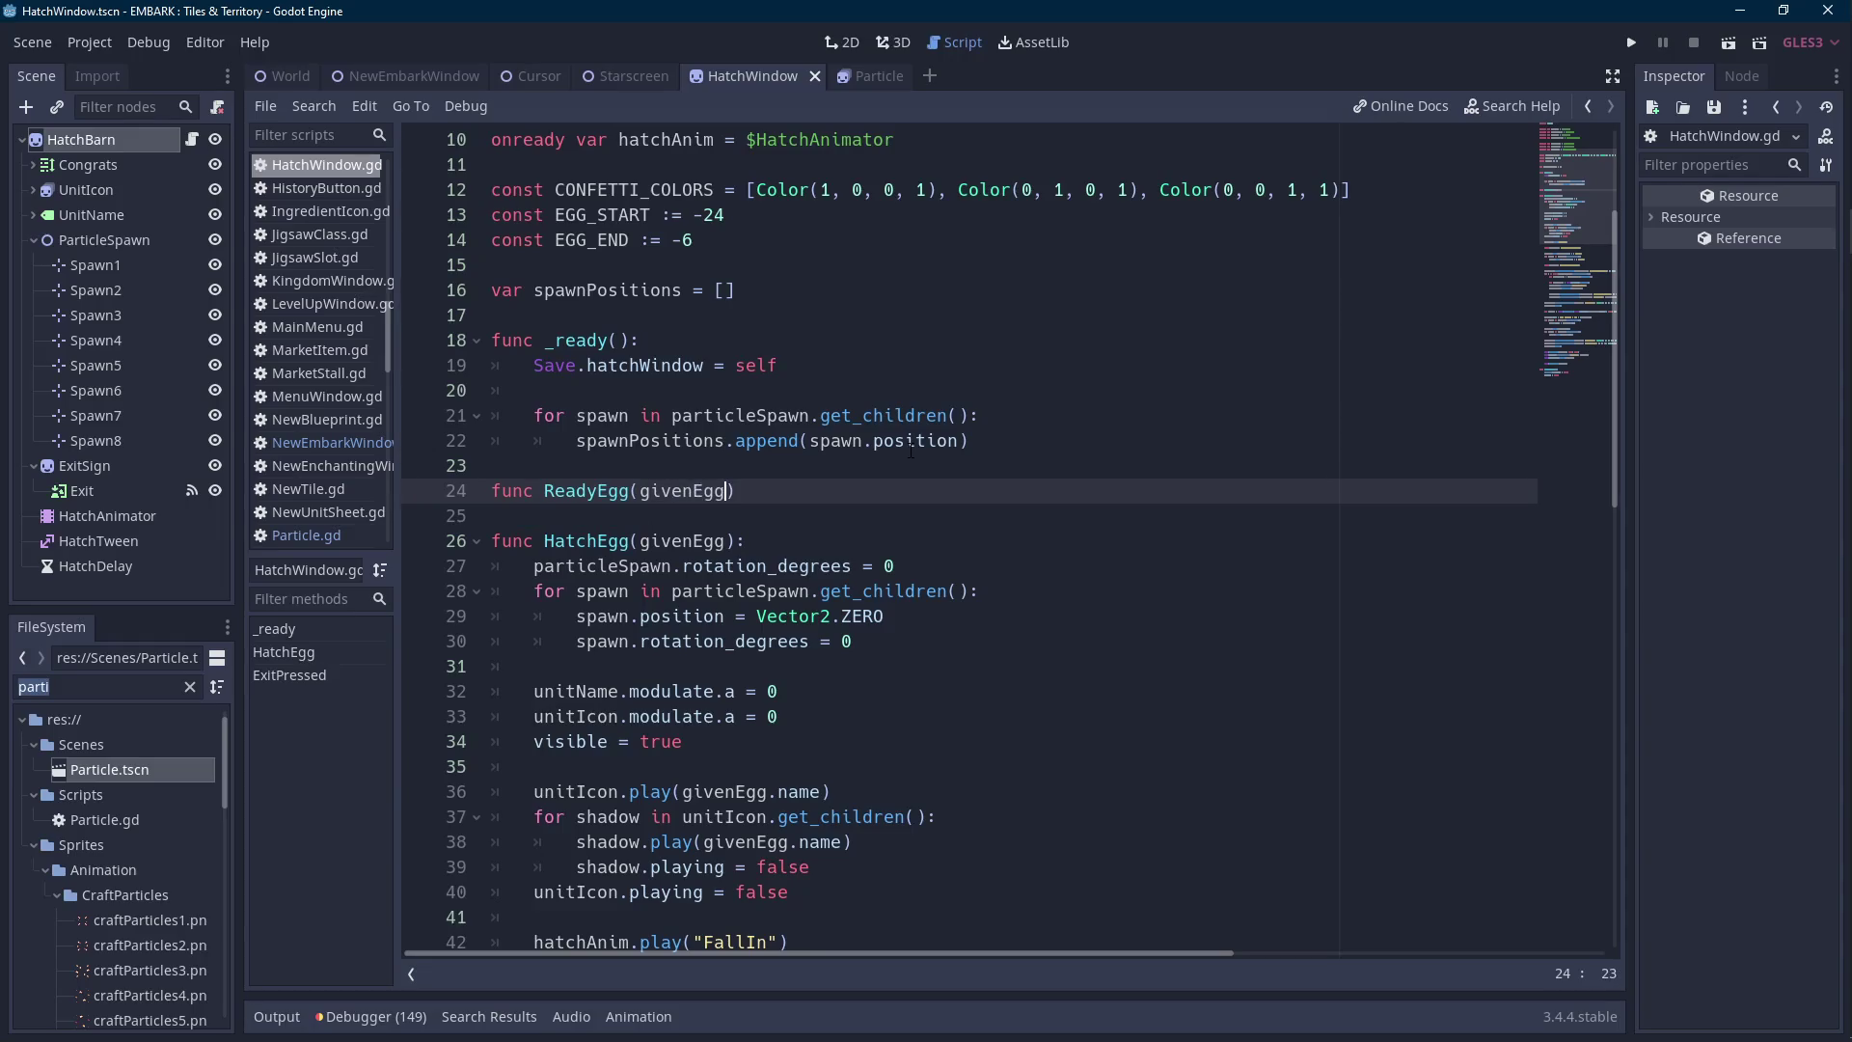
Cut HatchEgg's egg setup code, lines 27 to 44.
click(917, 590)
scroll(917, 590, down, 8)
scroll(918, 590, up, 4)
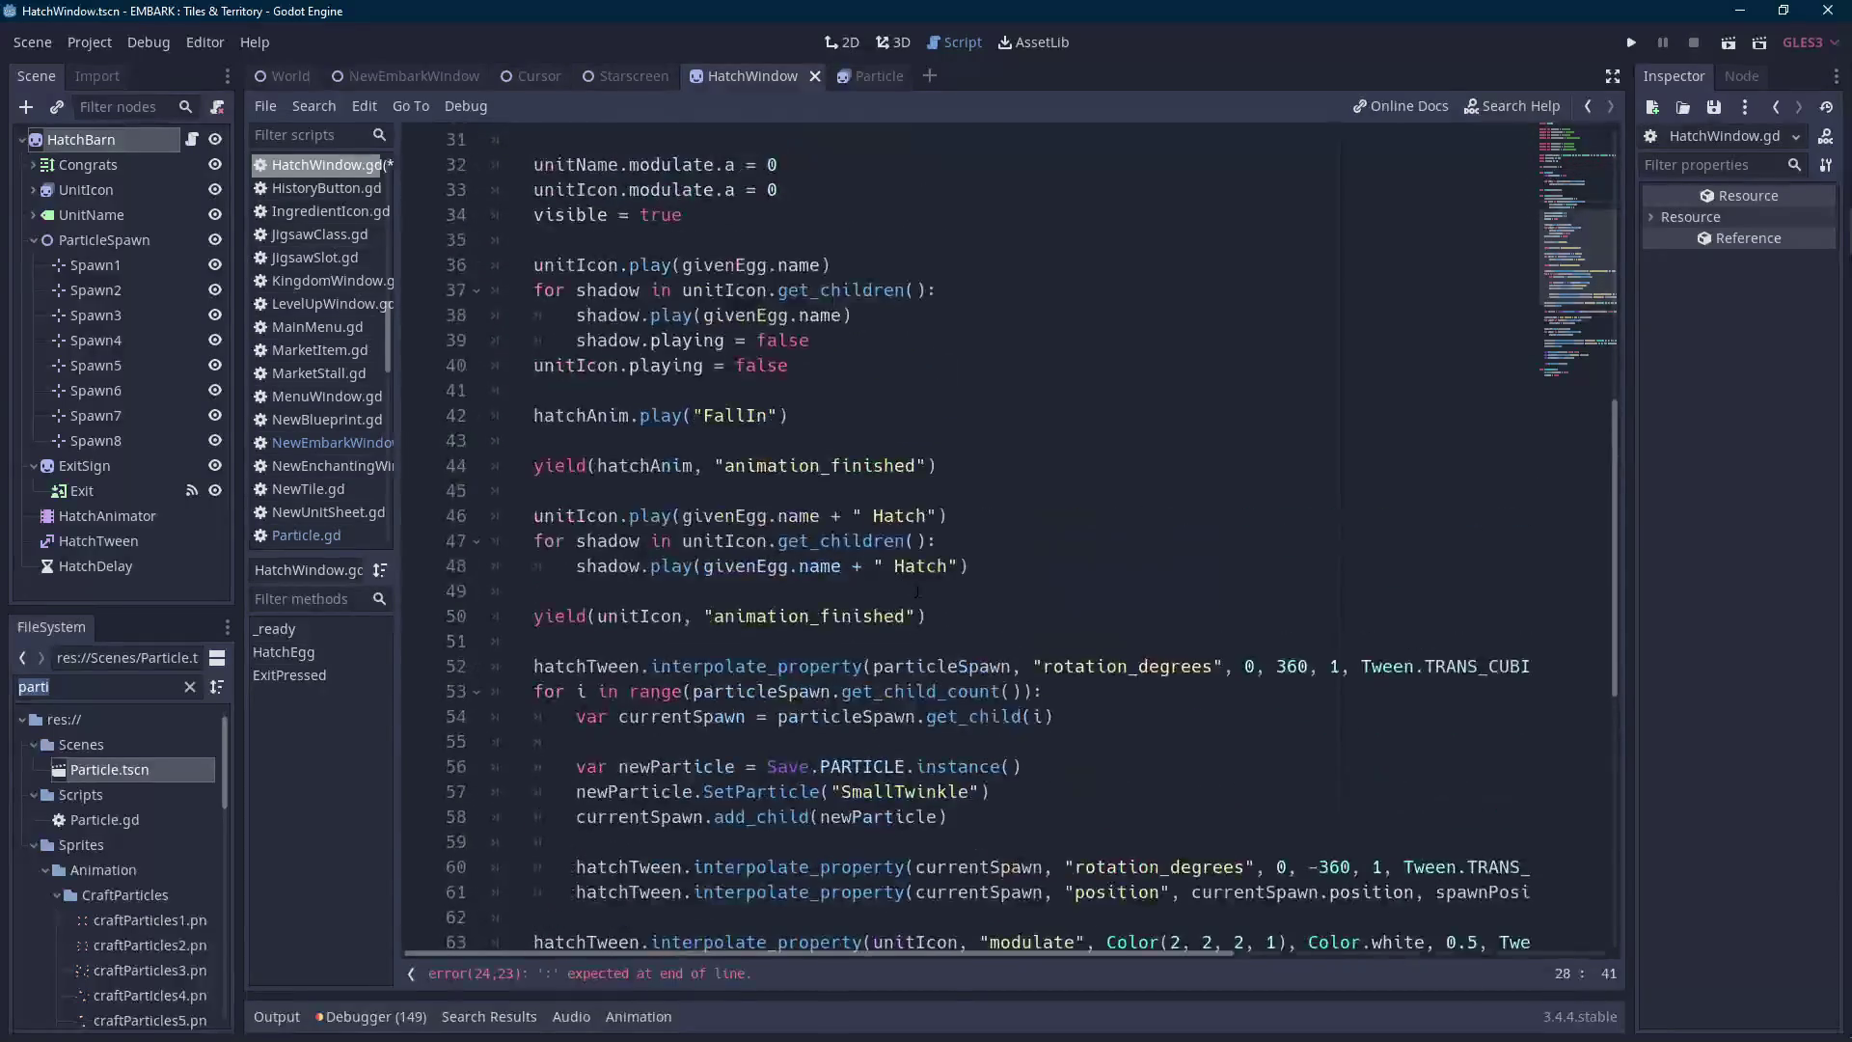
click(917, 590)
click(917, 565)
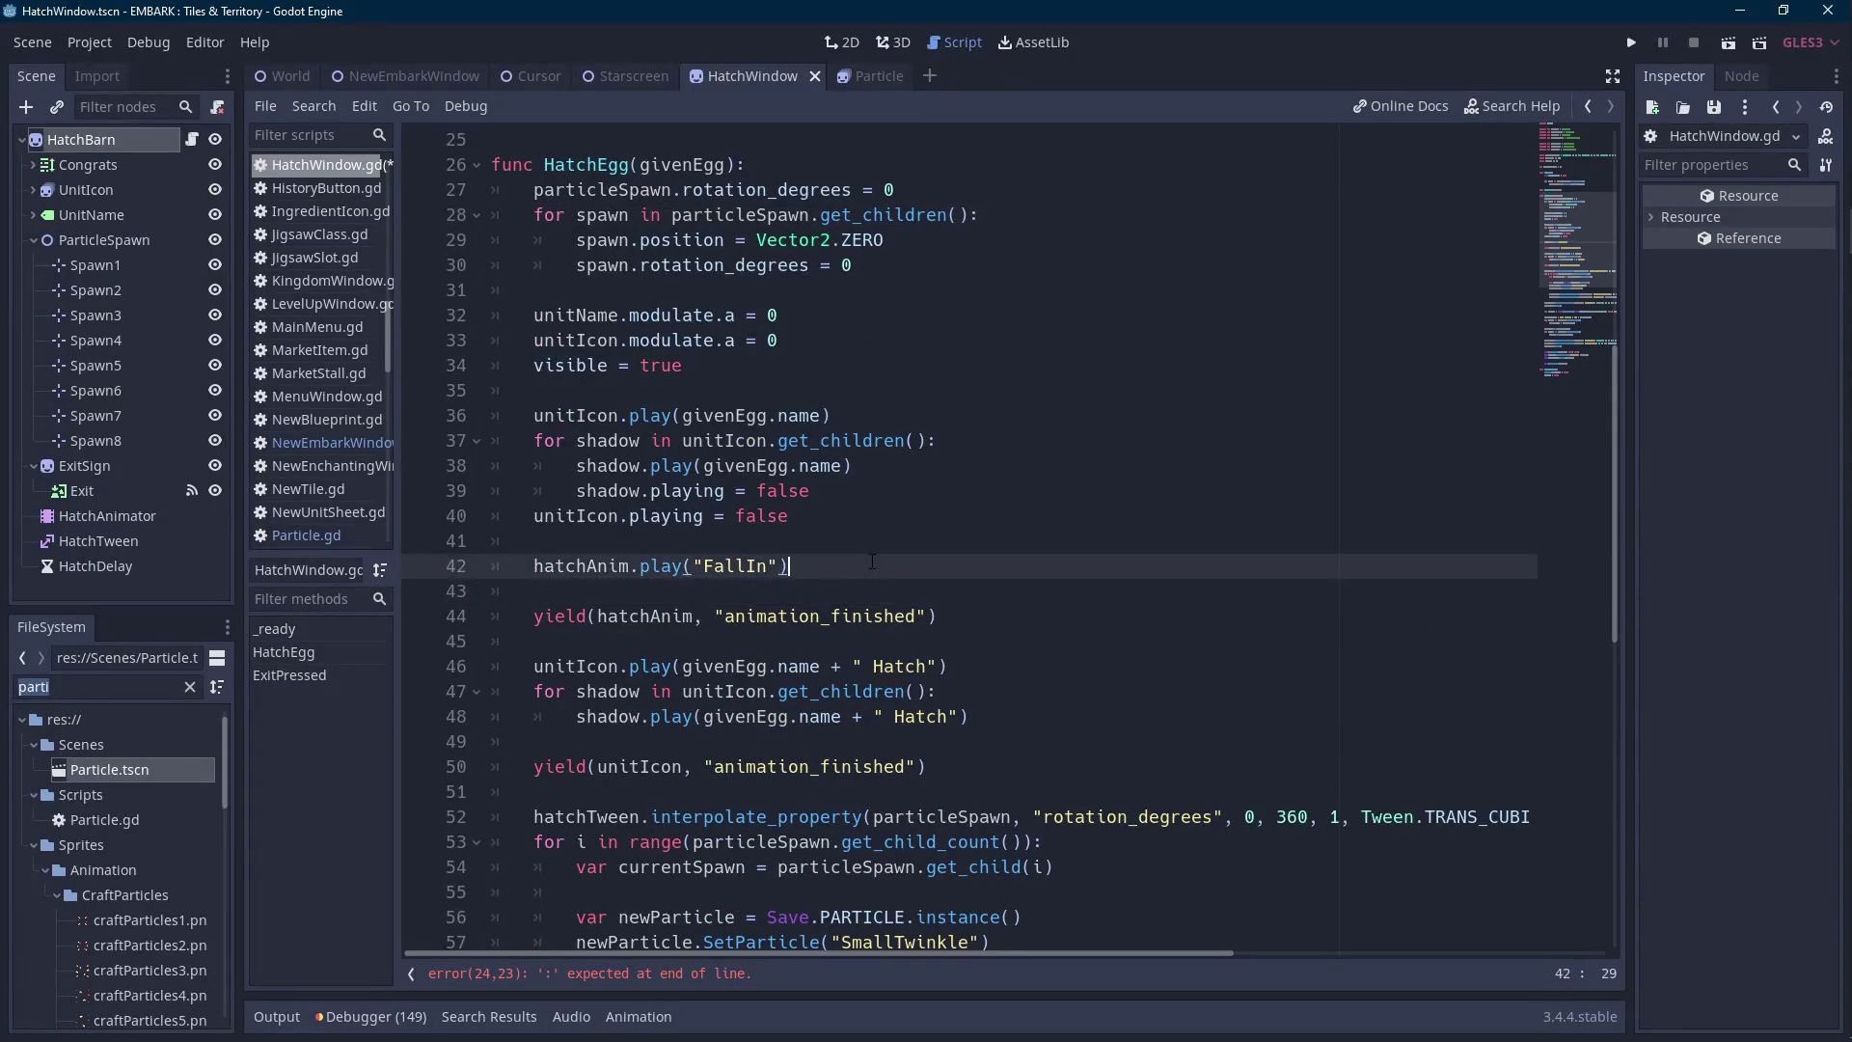
click(989, 615)
scroll(989, 611, up, 2)
shift+click(988, 607)
mouse_move(988, 607)
mouse_down()
mouse_move(675, 384)
mouse_move(538, 359)
mouse_up()
key(BackSpace)
Finish the ReadyEgg header with a colon and paste the setup code as its body.
click(854, 279)
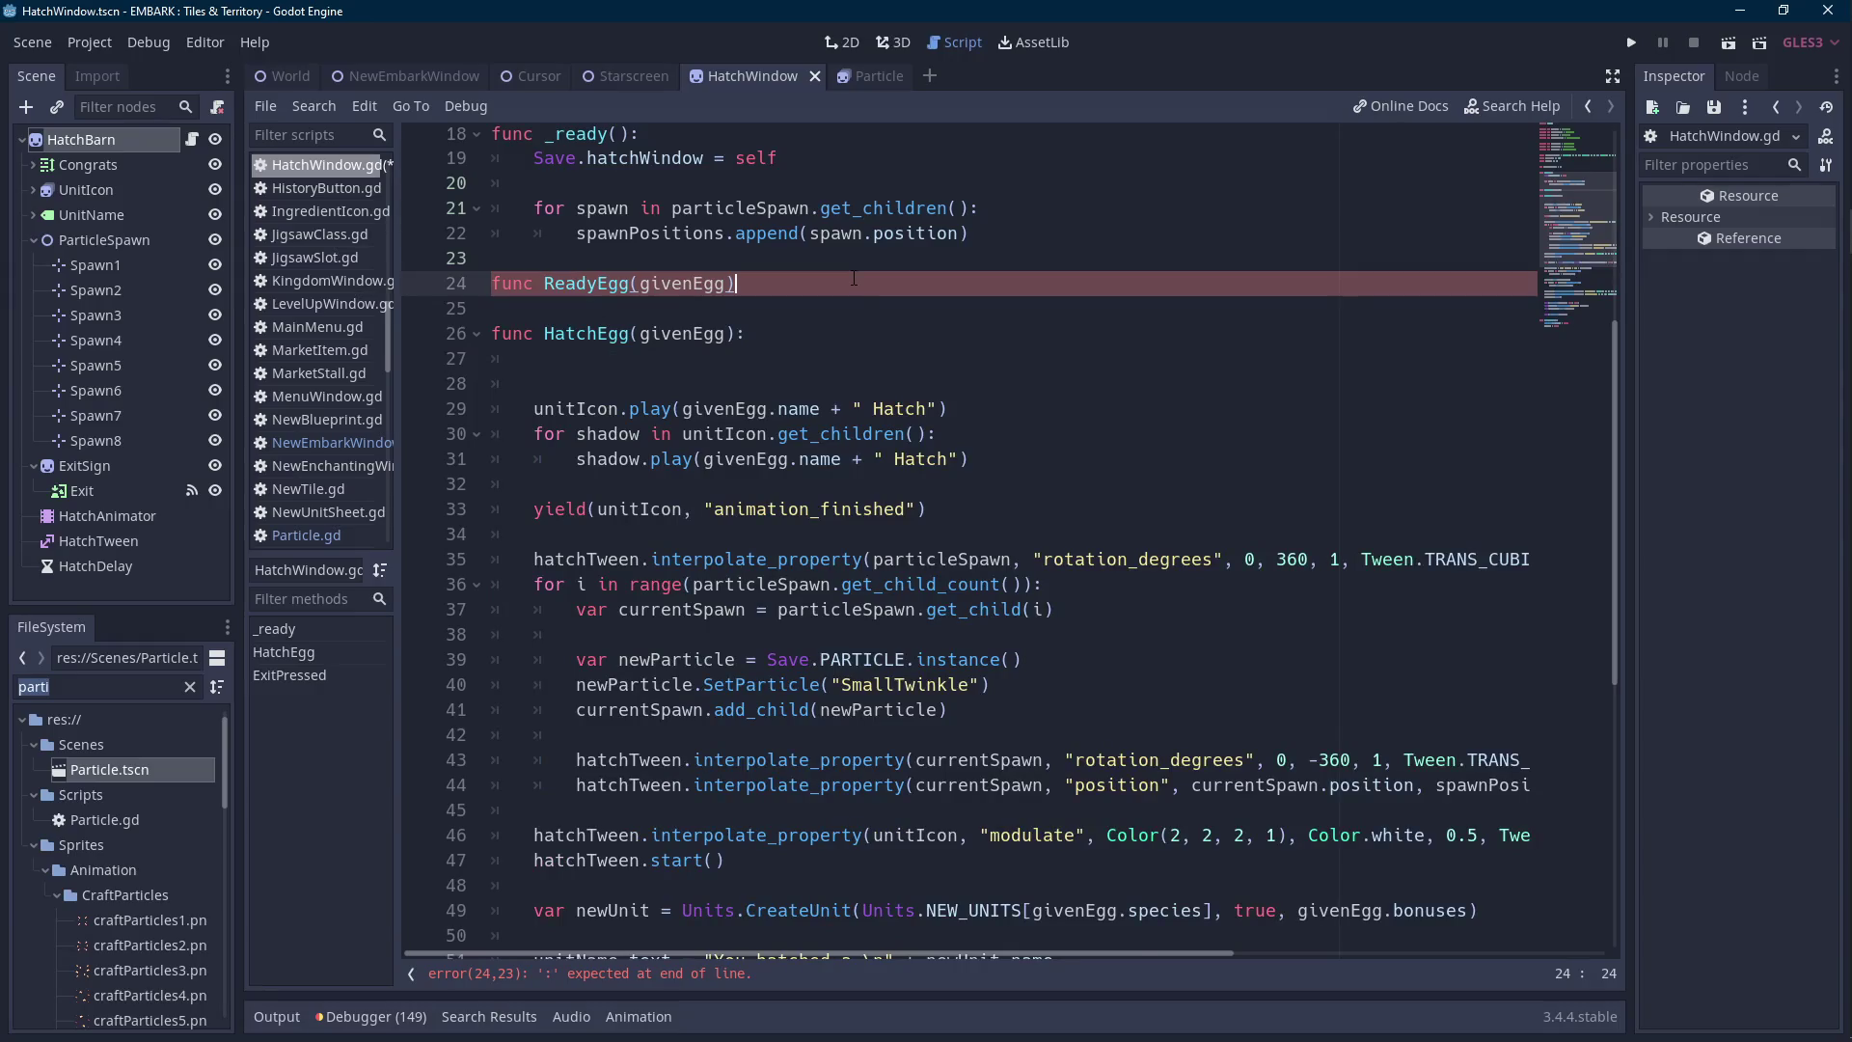
text(:)
key(Return)
text(particleSpawn.rotation_degrees = 0 	for spawn in particleSpawn.get_children(): 		spawn.position = Vector2.ZERO 		spawn.rotation_degrees = 0 	 	unitName.modulate.a = 0 	unitIcon.modulate.a = 0 	visible = true 	 	unitIcon.play(givenEgg.name) 	for shadow in unitIcon.get_children(): 		shadow.play(givenEgg.name) 		shadow.playing = false 	unitIcon.playing = false 	 	hatchAnim.play("FallIn") 	 	yield(hatchAnim, "animation_finished"))
scroll(896, 527, down, 2)
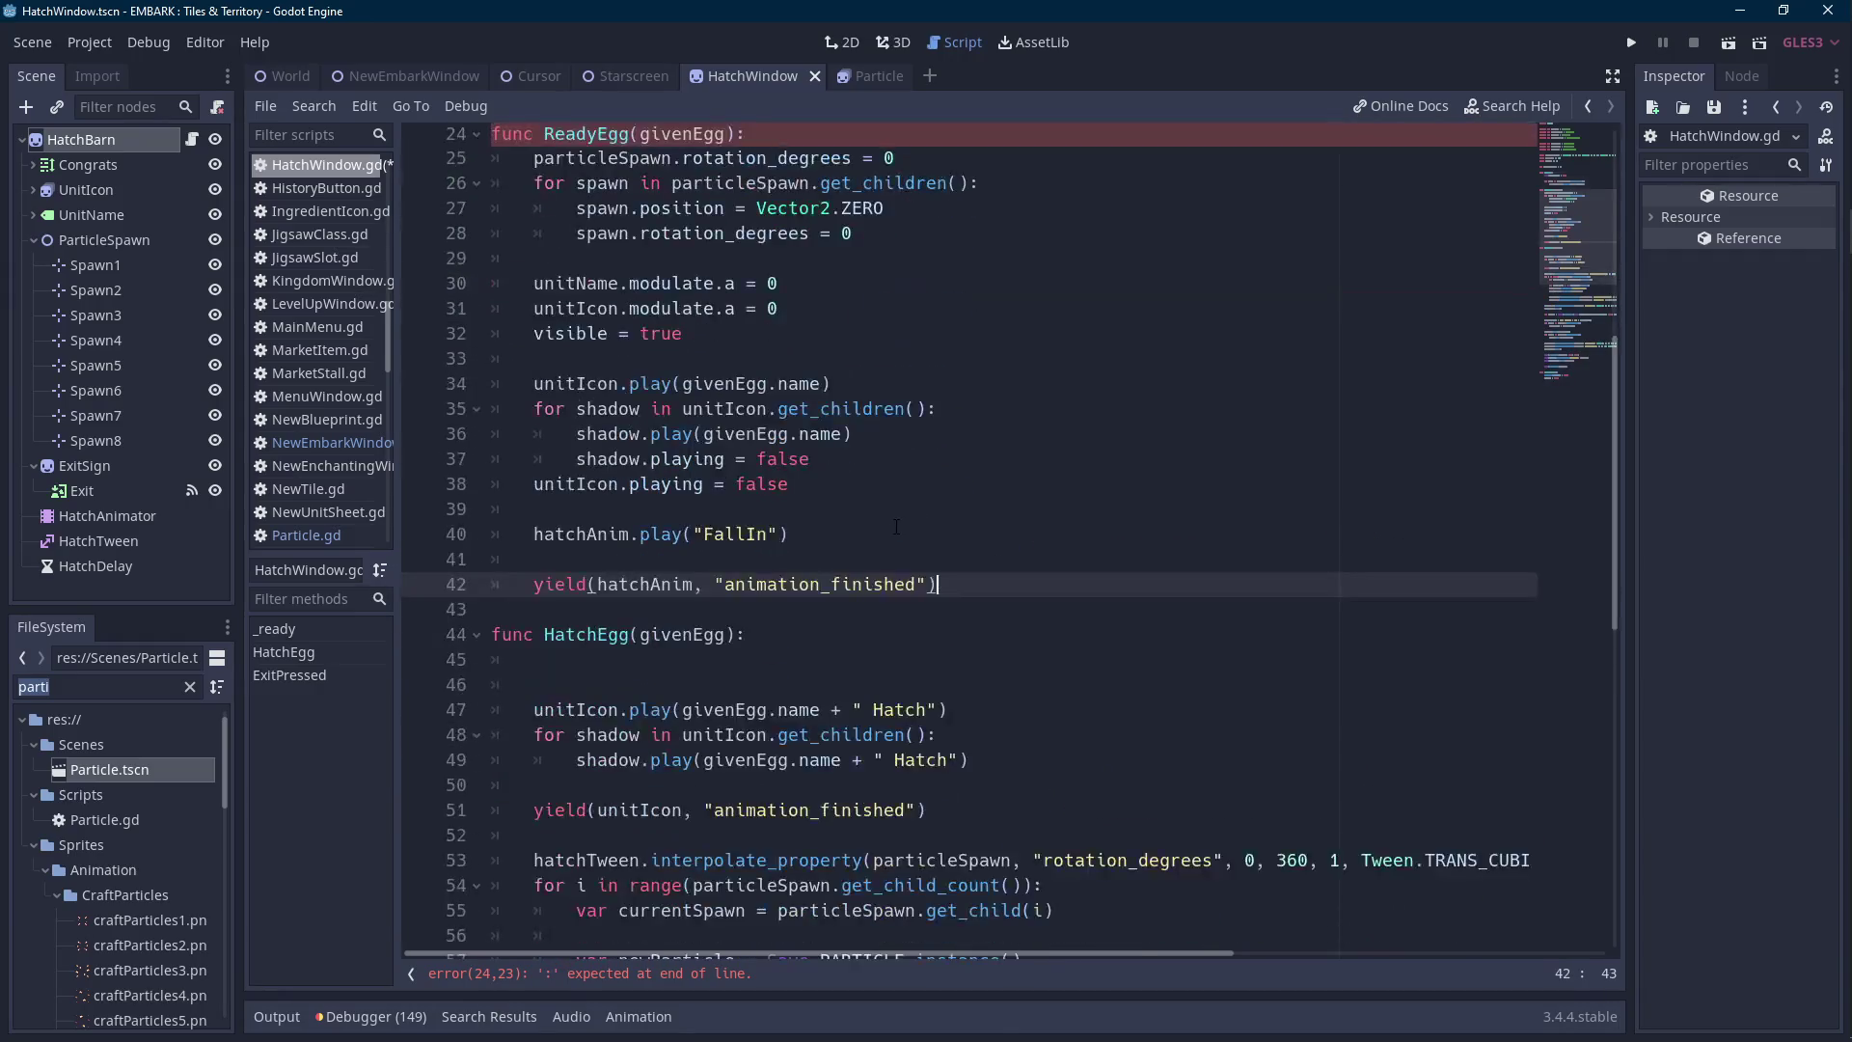
scroll(896, 527, down, 4)
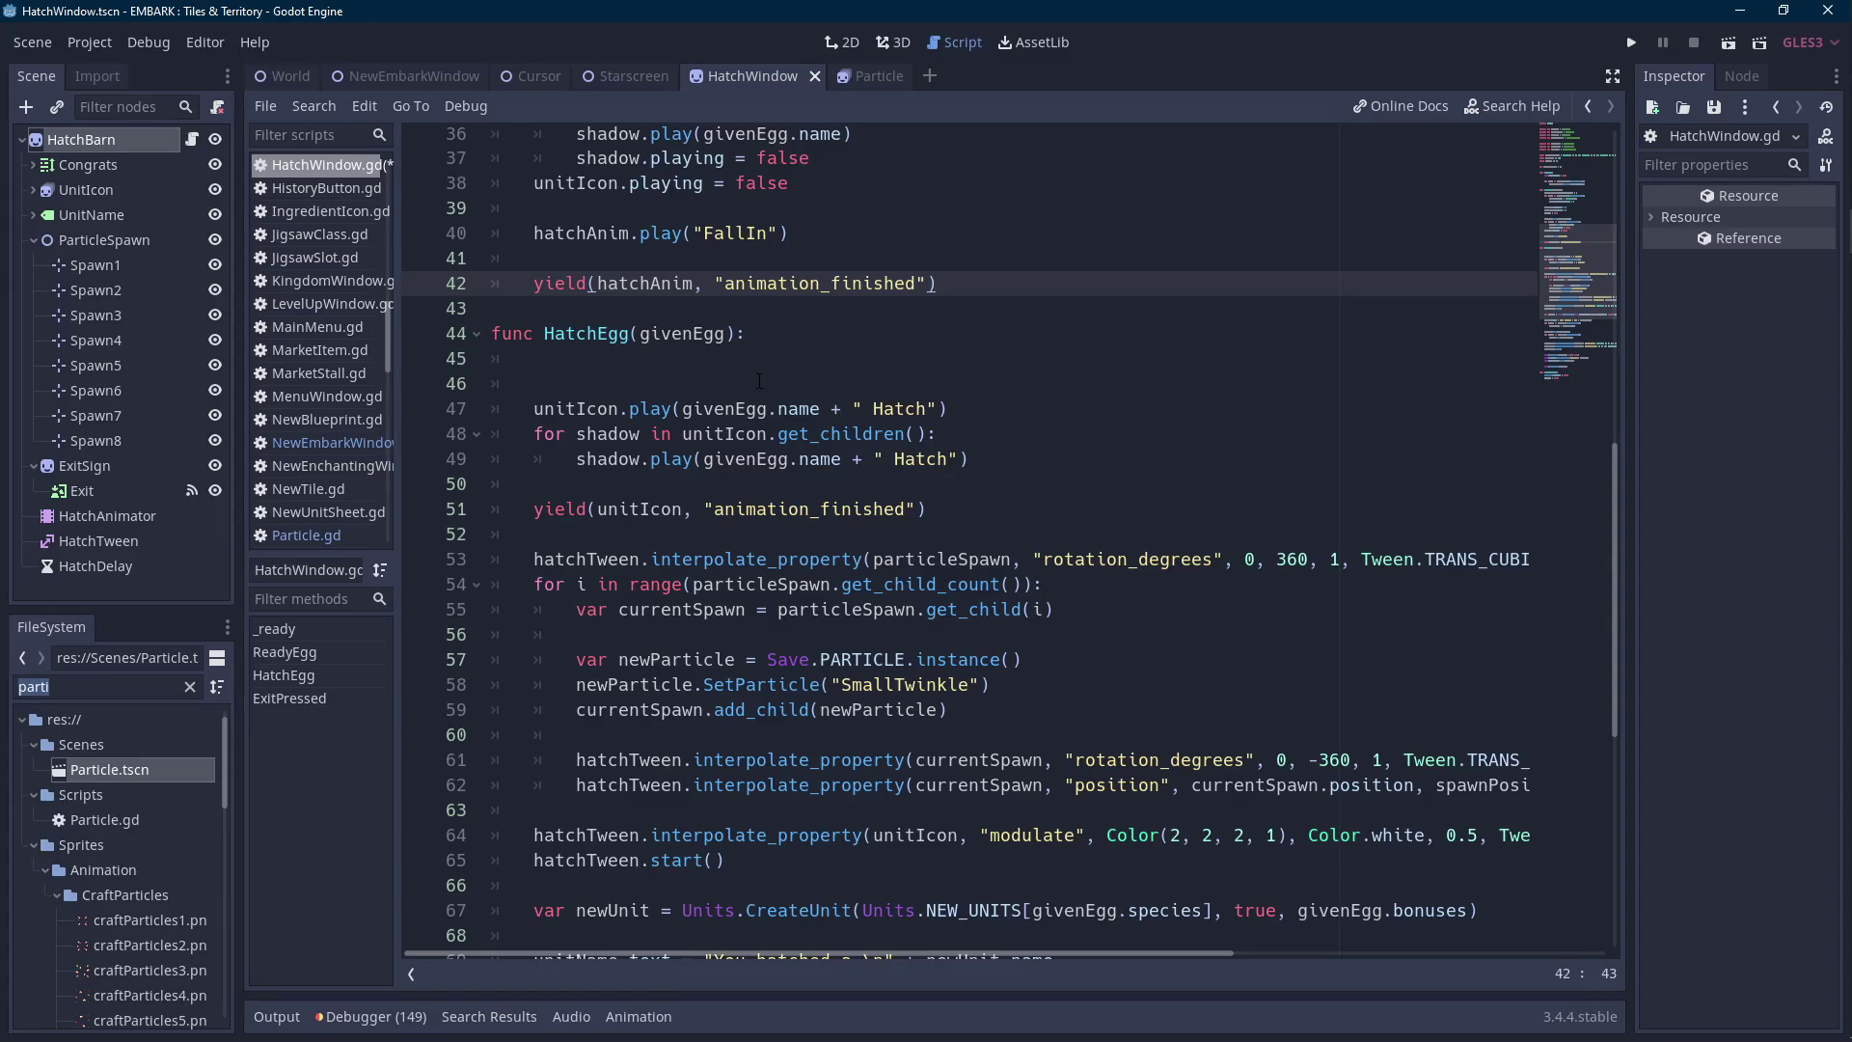
click(140, 686)
Open the NewUnitSheet script and rename its HatchEgg call to ReadyEgg.
text(unitsh)
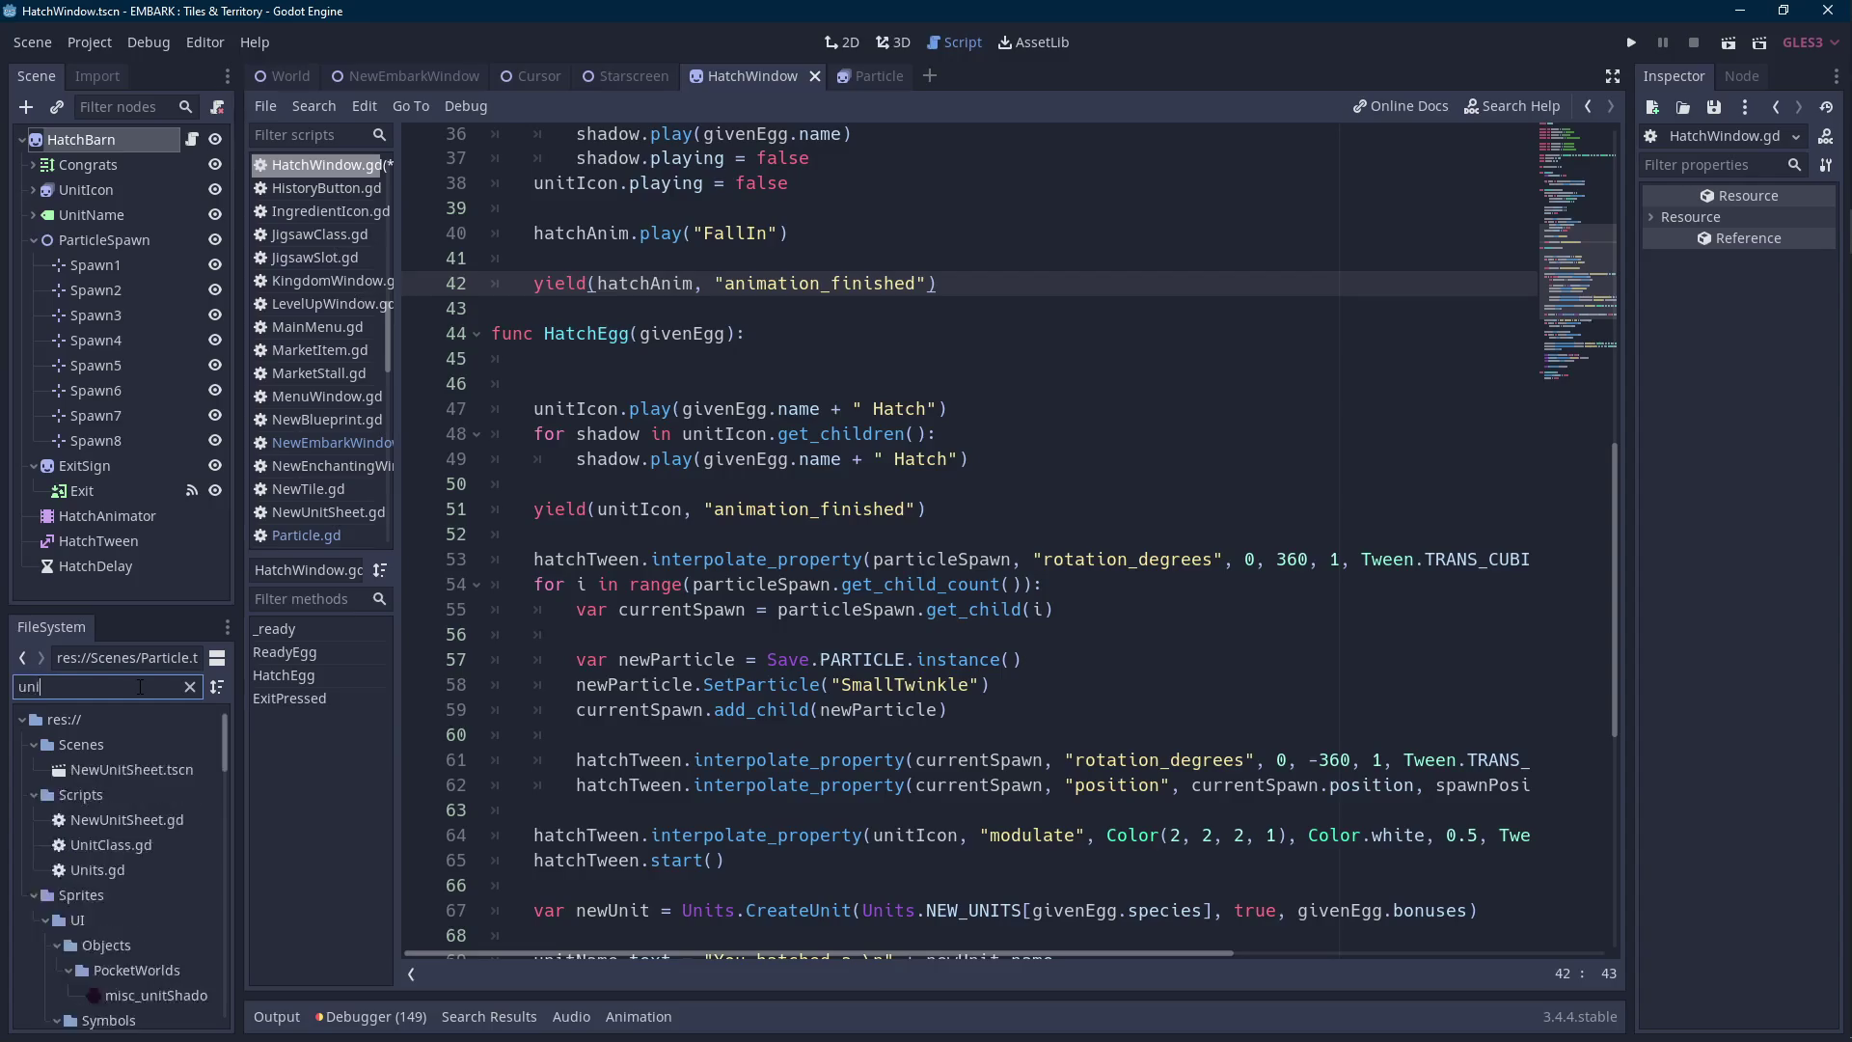
double_click(150, 769)
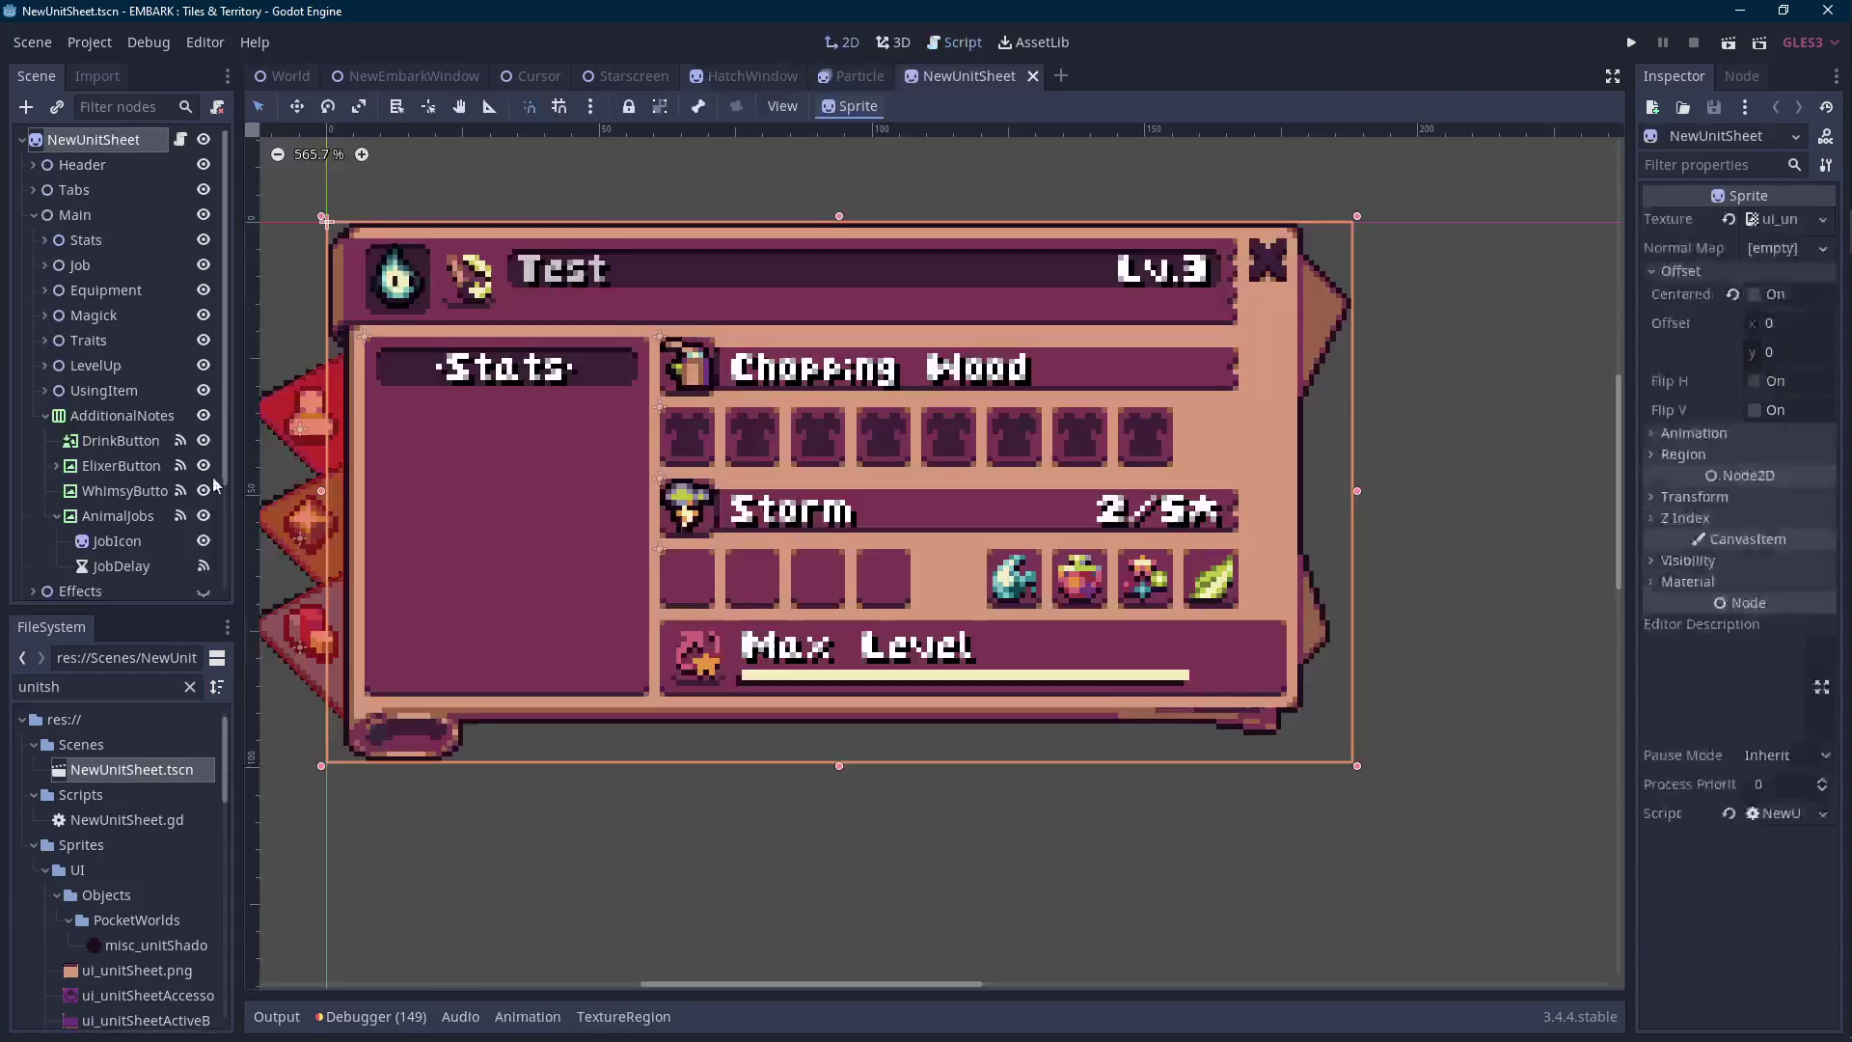
click(180, 140)
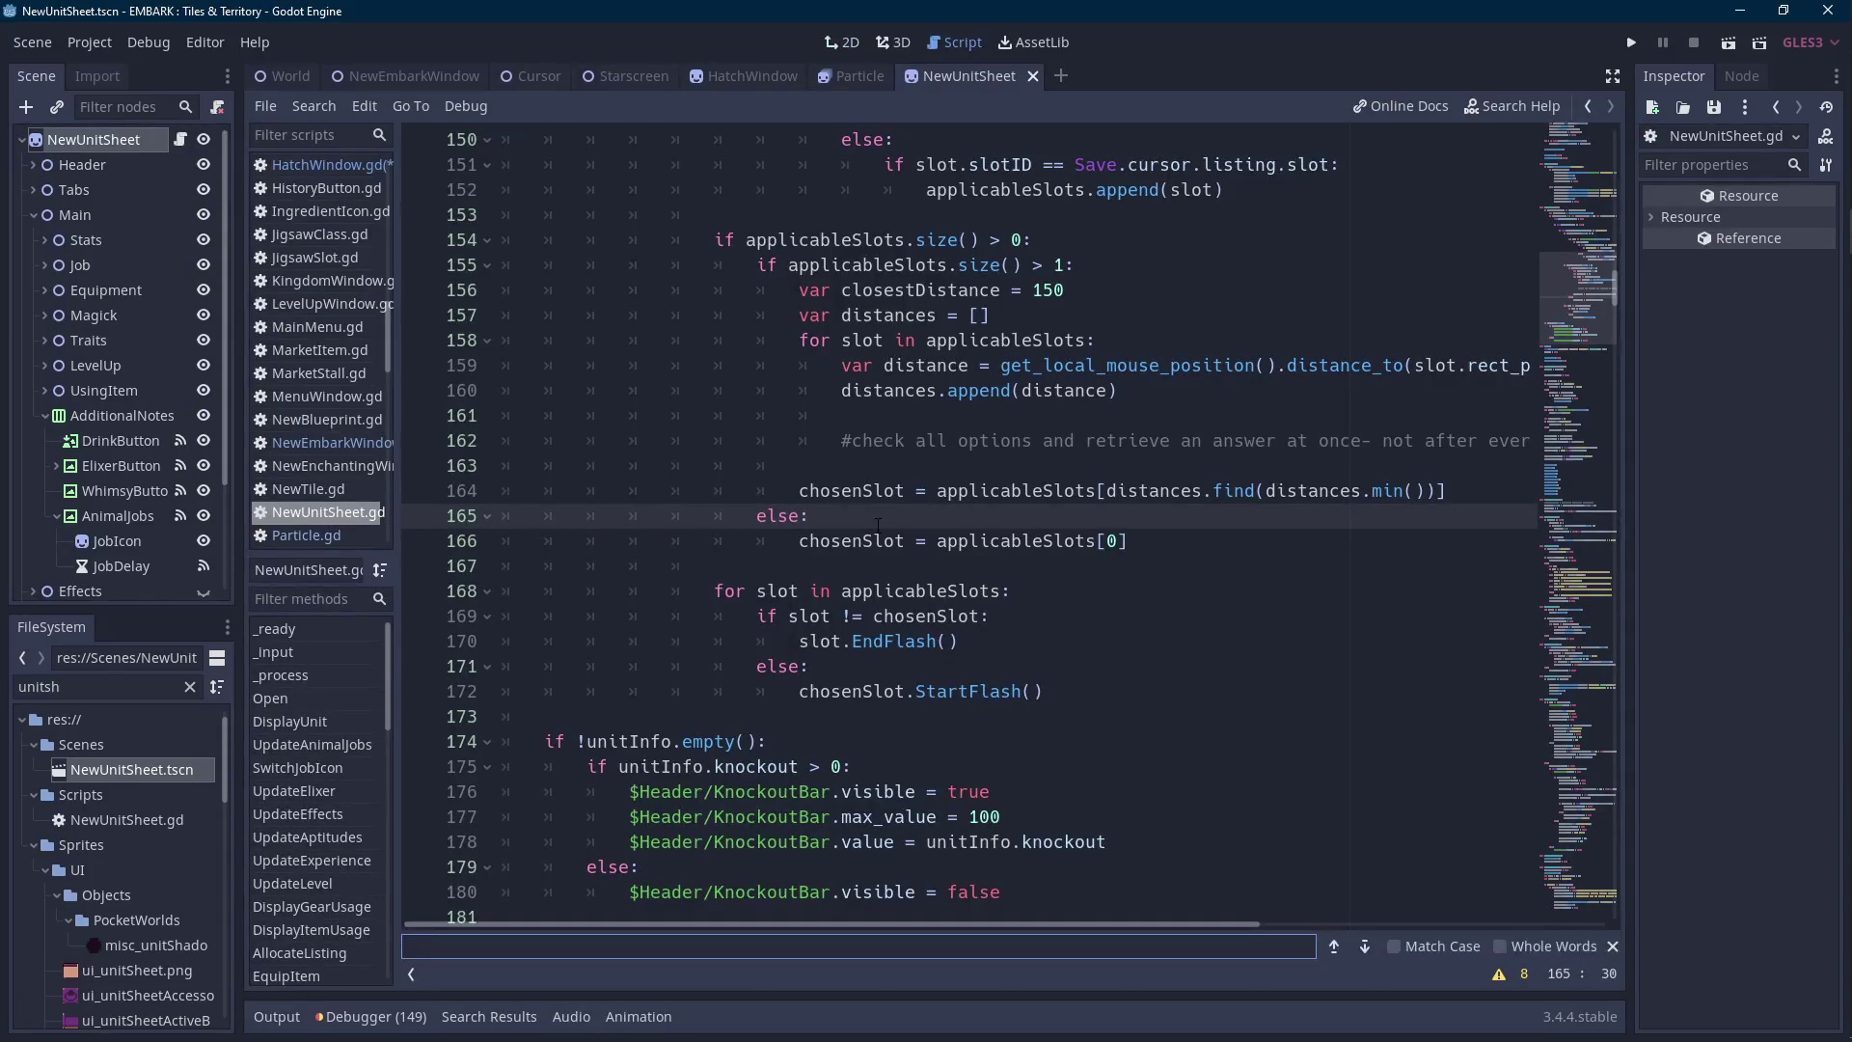
text(hatcheg)
double_click(759, 492)
text(ReadyEgg)
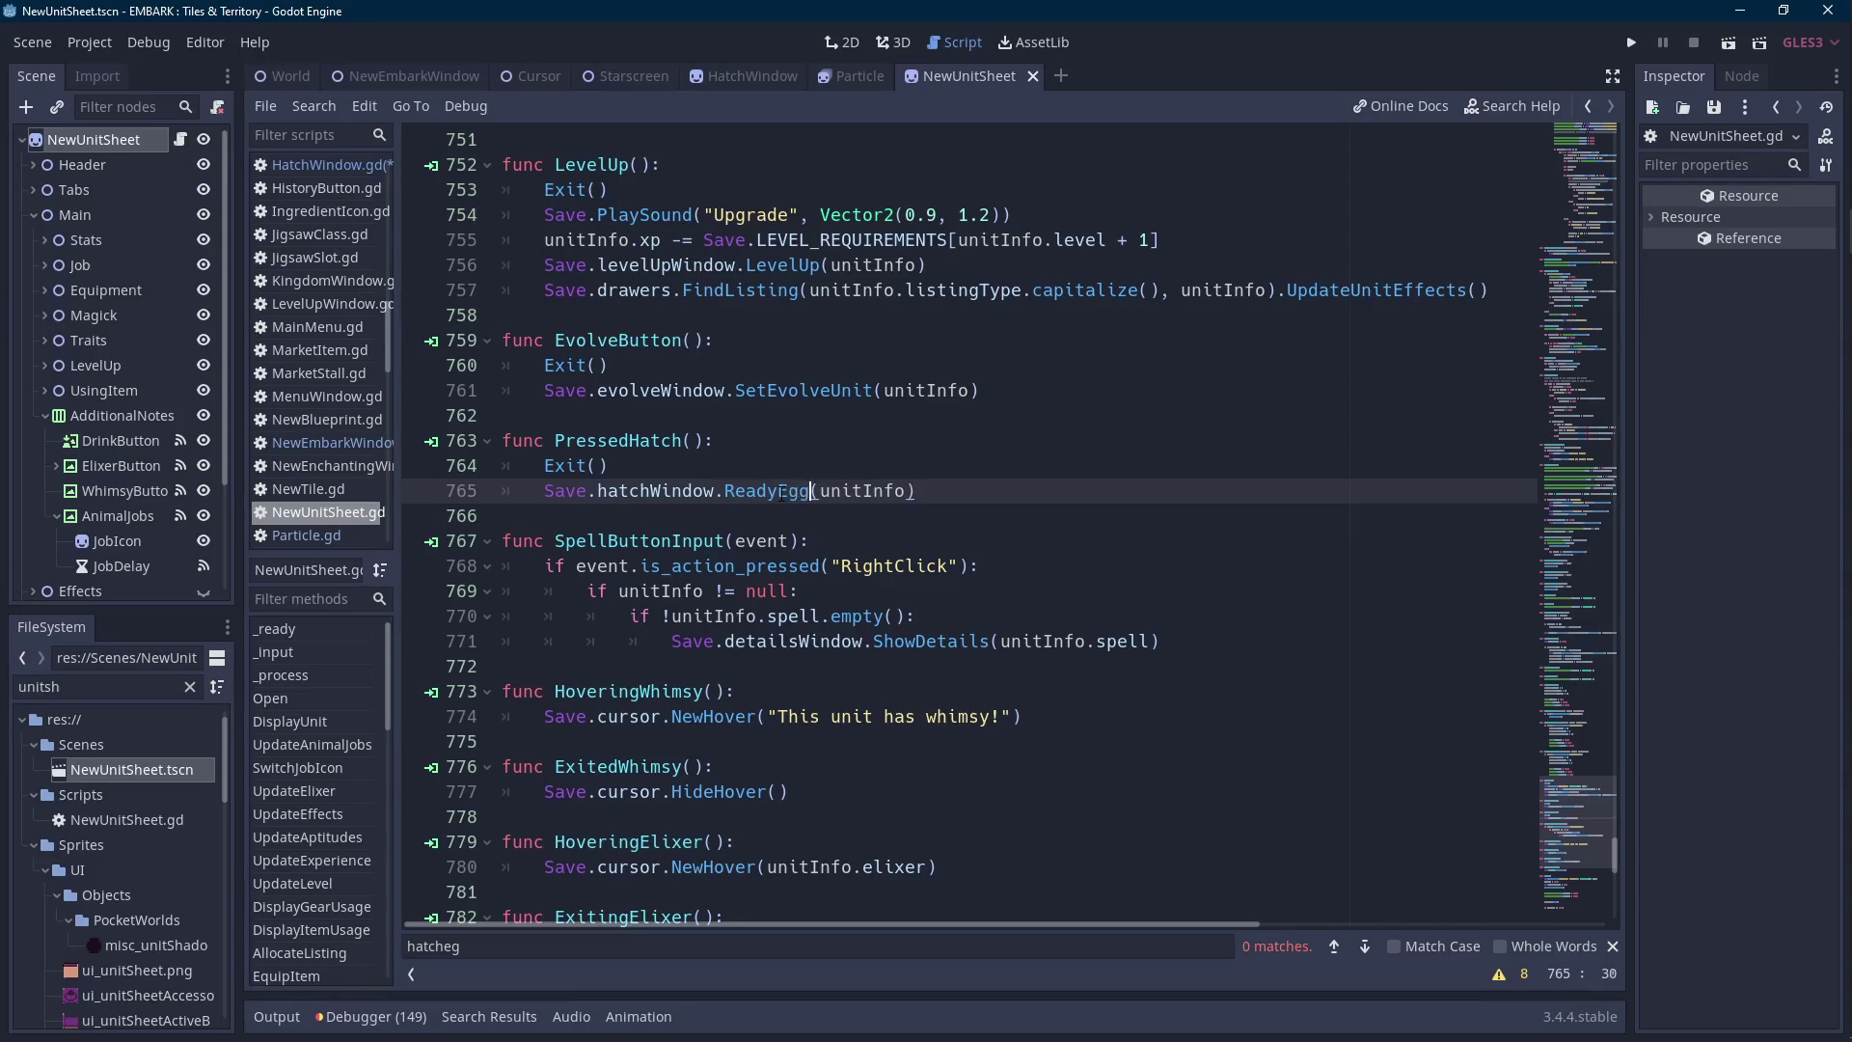
key(Escape)
Return to the HatchWindow scene tab.
mouse_move(292, 92)
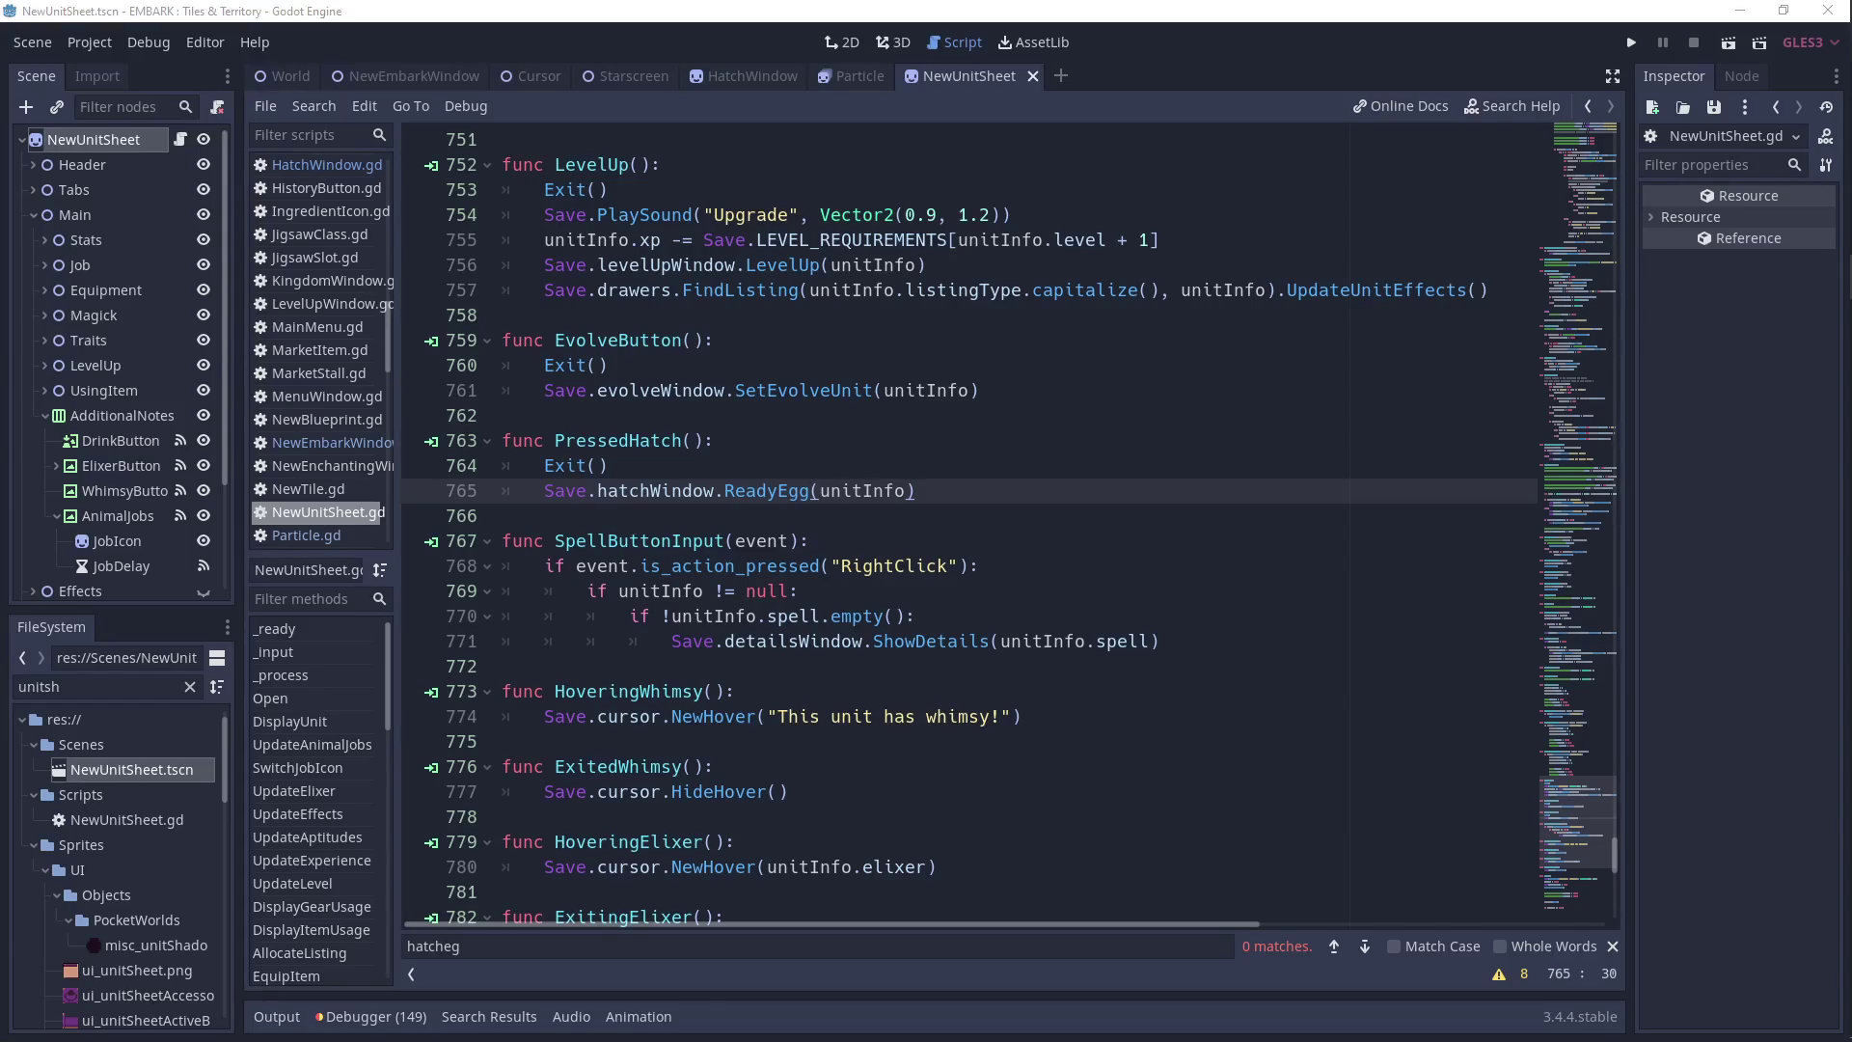
click(840, 465)
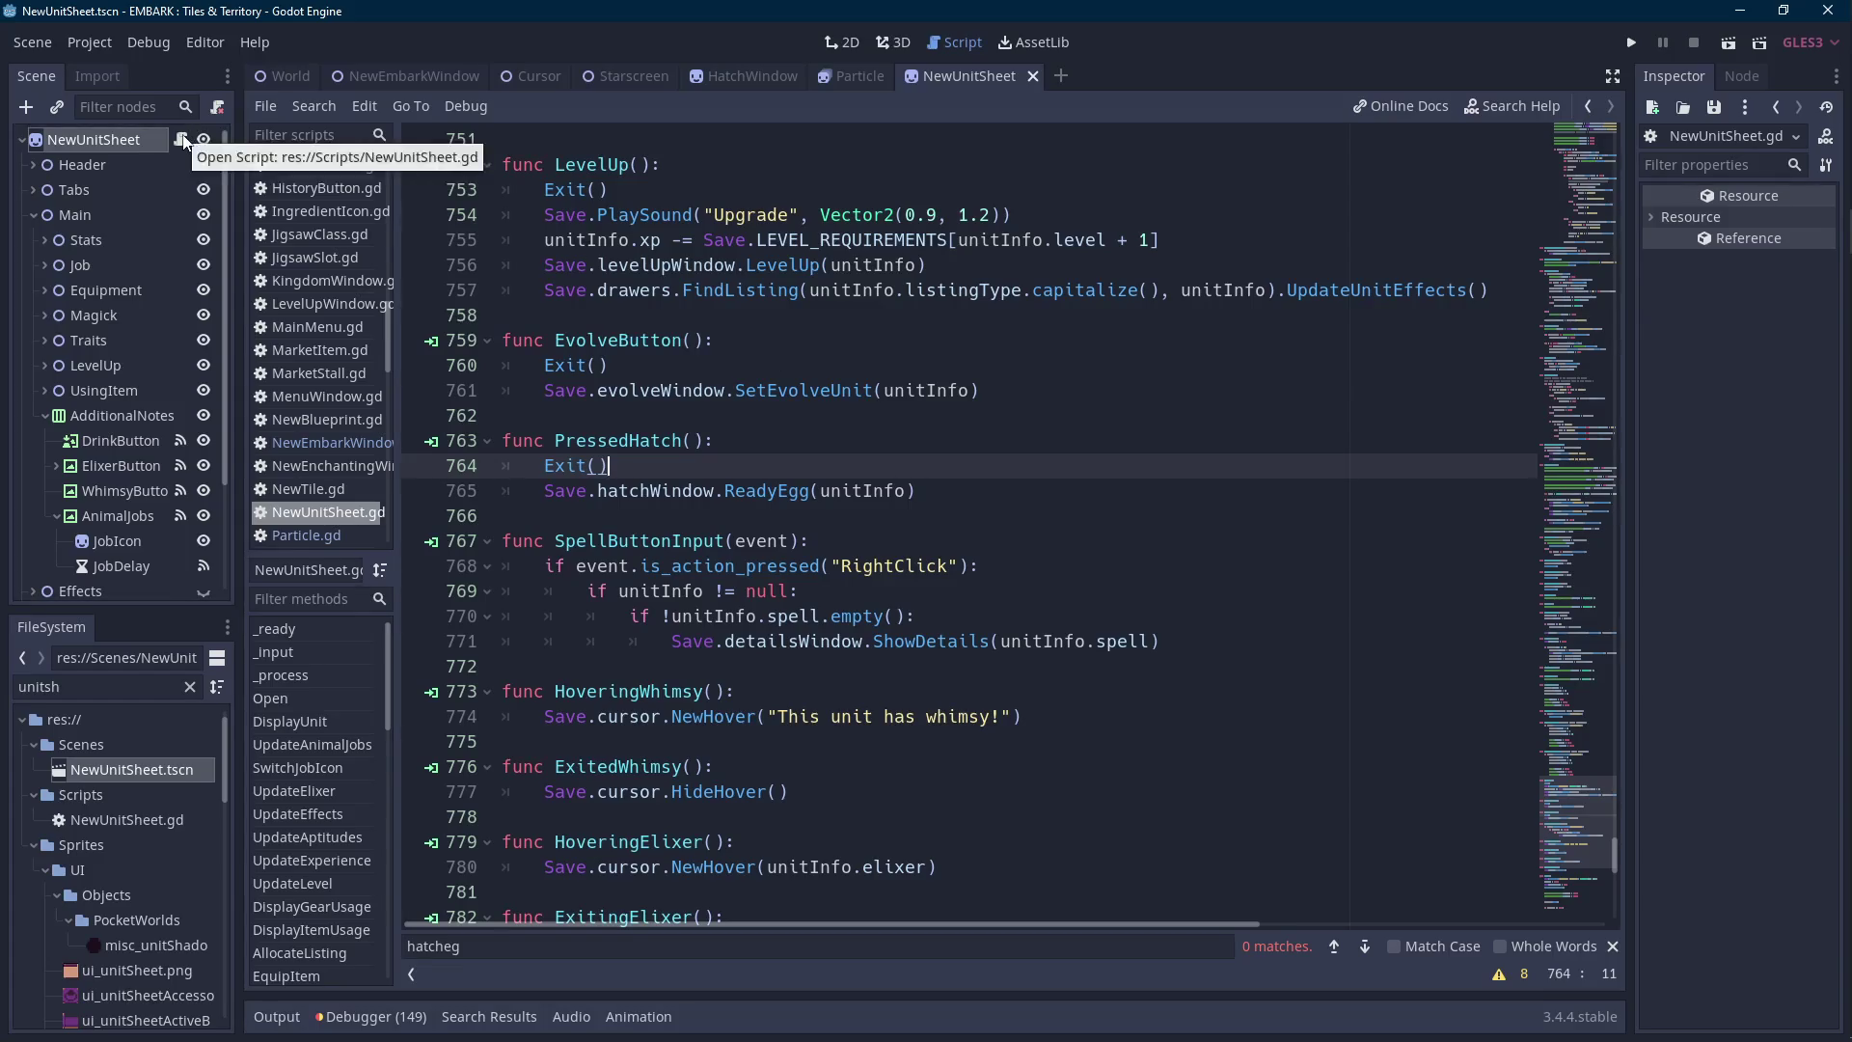
click(762, 81)
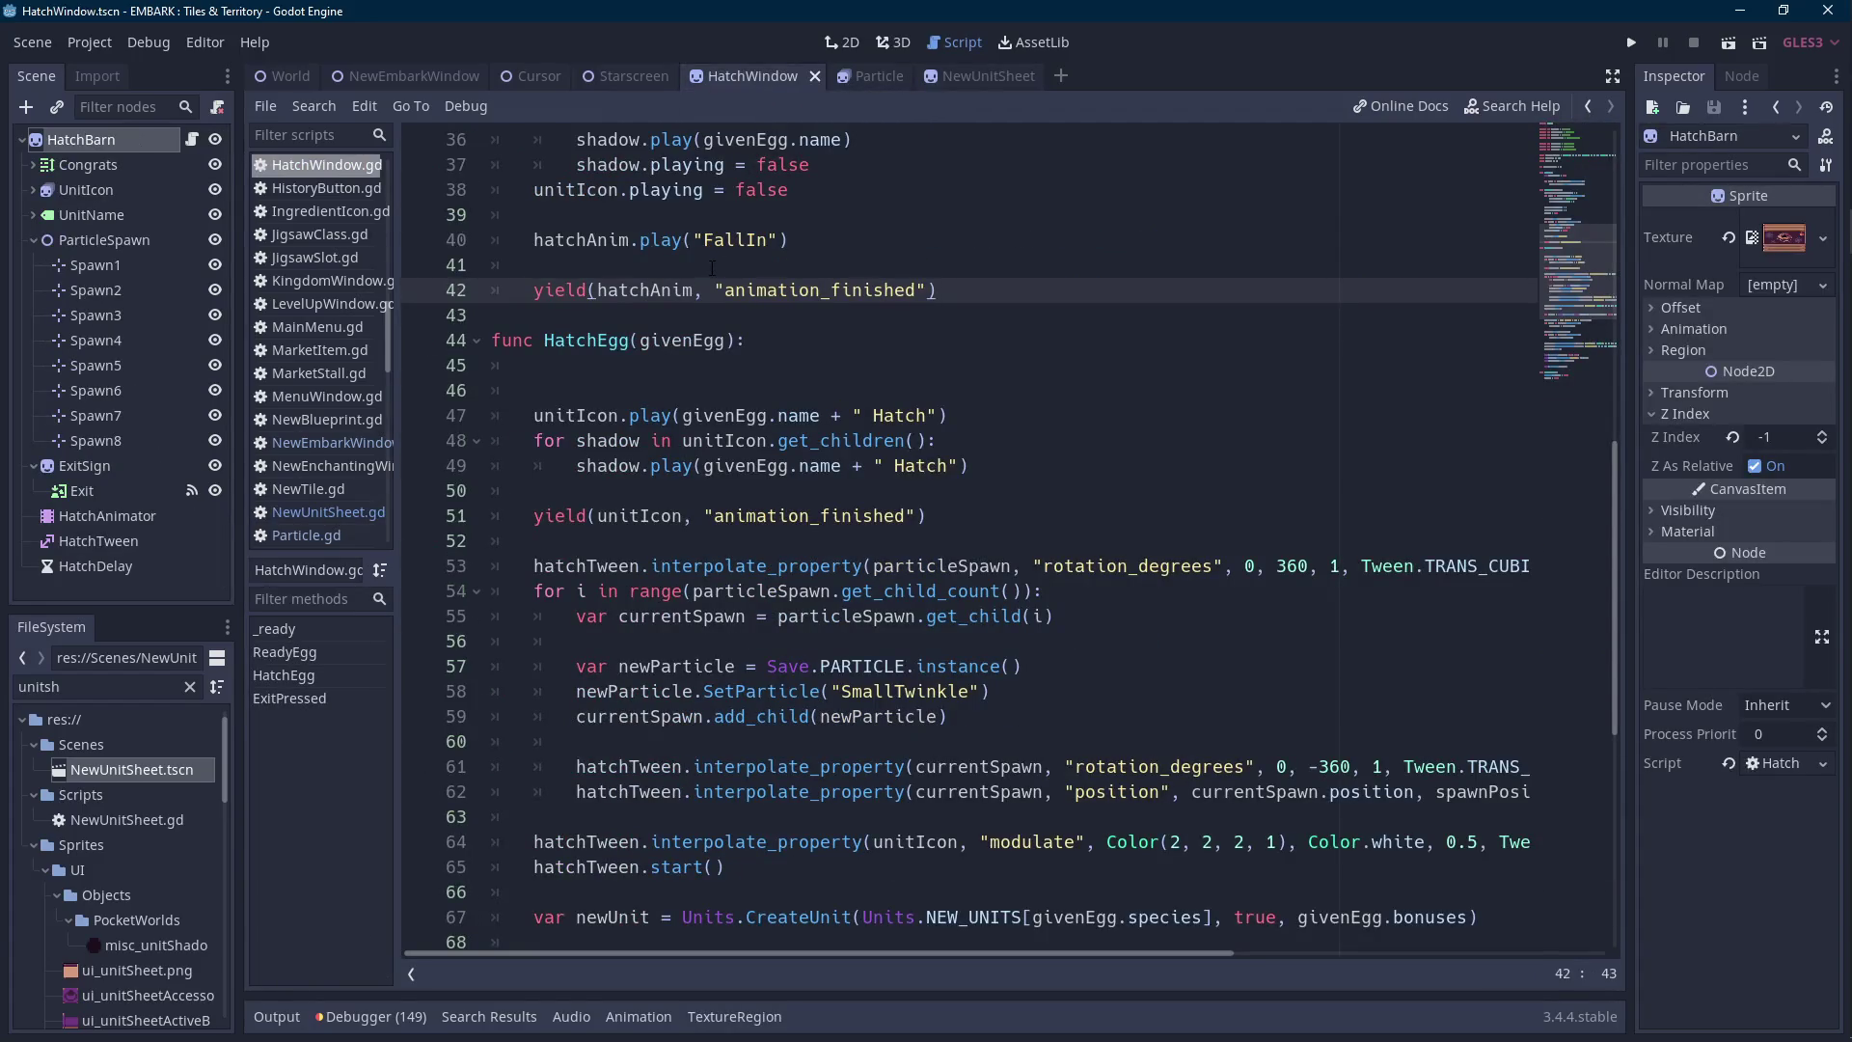
Add an Area2D child named HatchArea under HatchBarn.
click(128, 168)
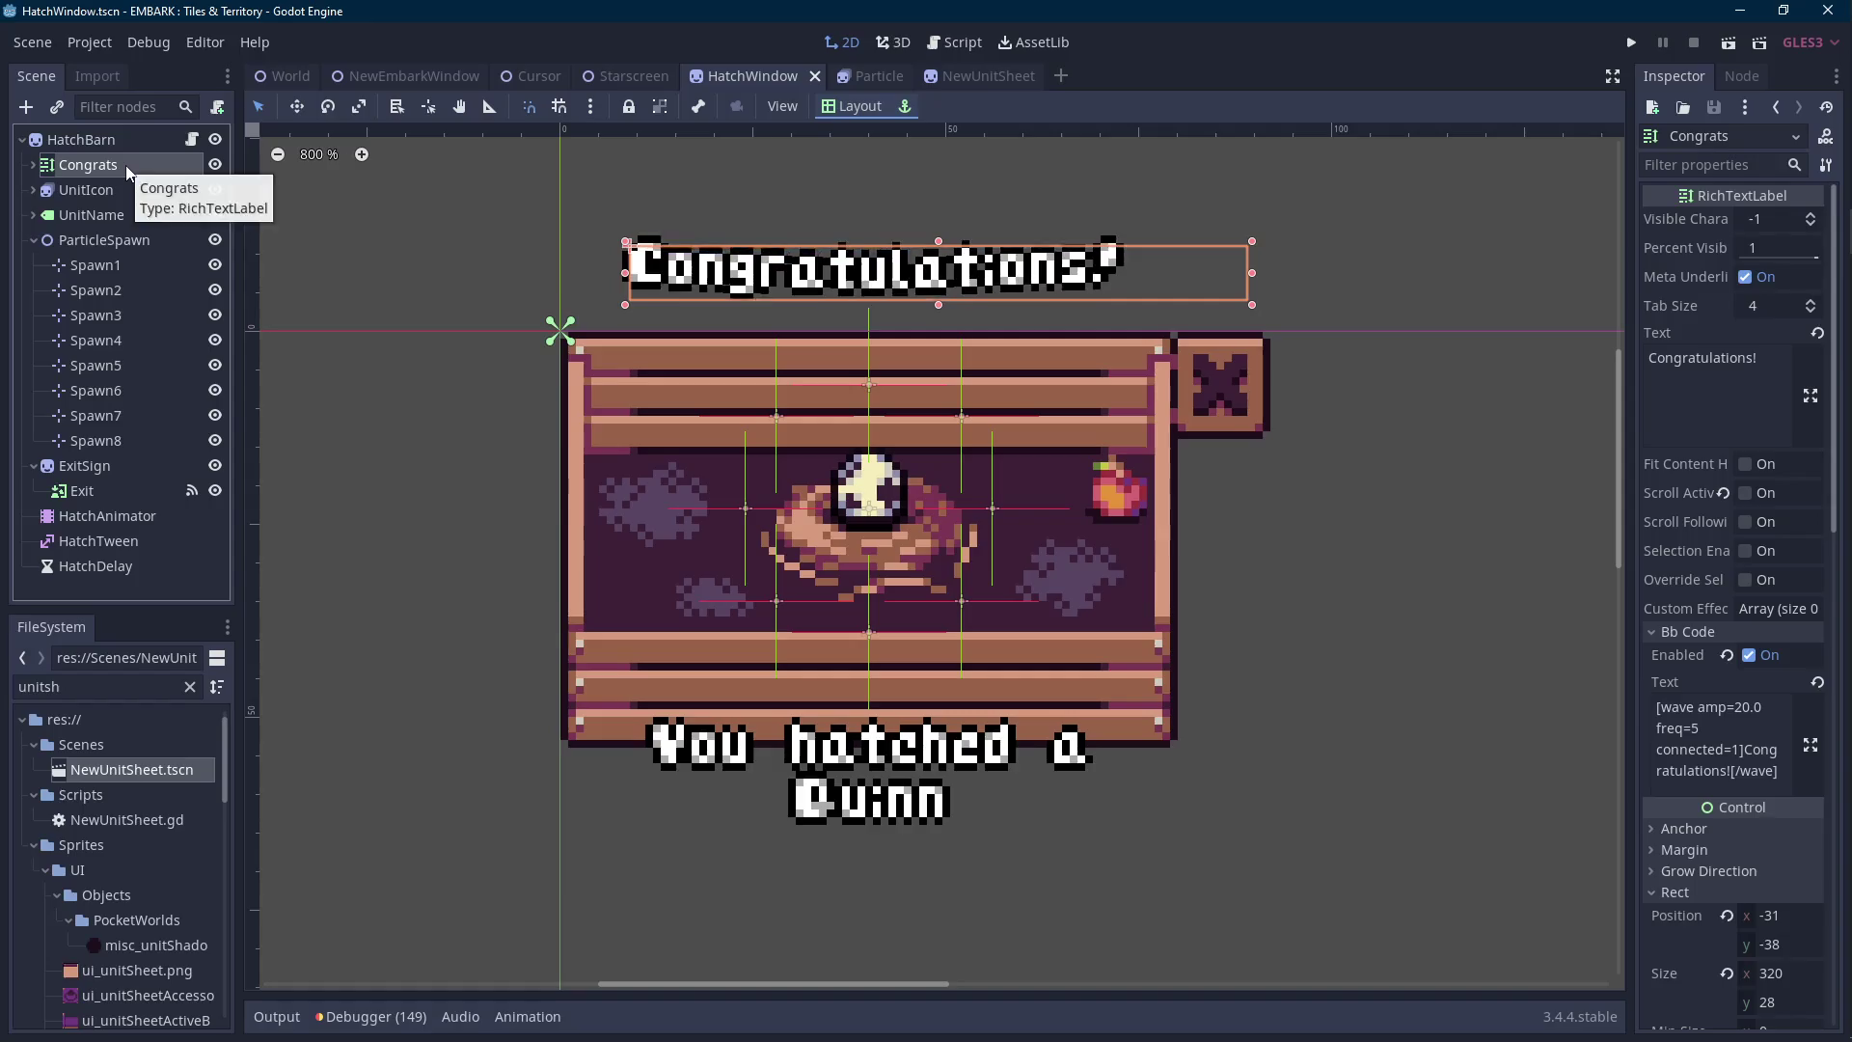
click(145, 148)
right_click(143, 147)
click(188, 159)
text(area2d)
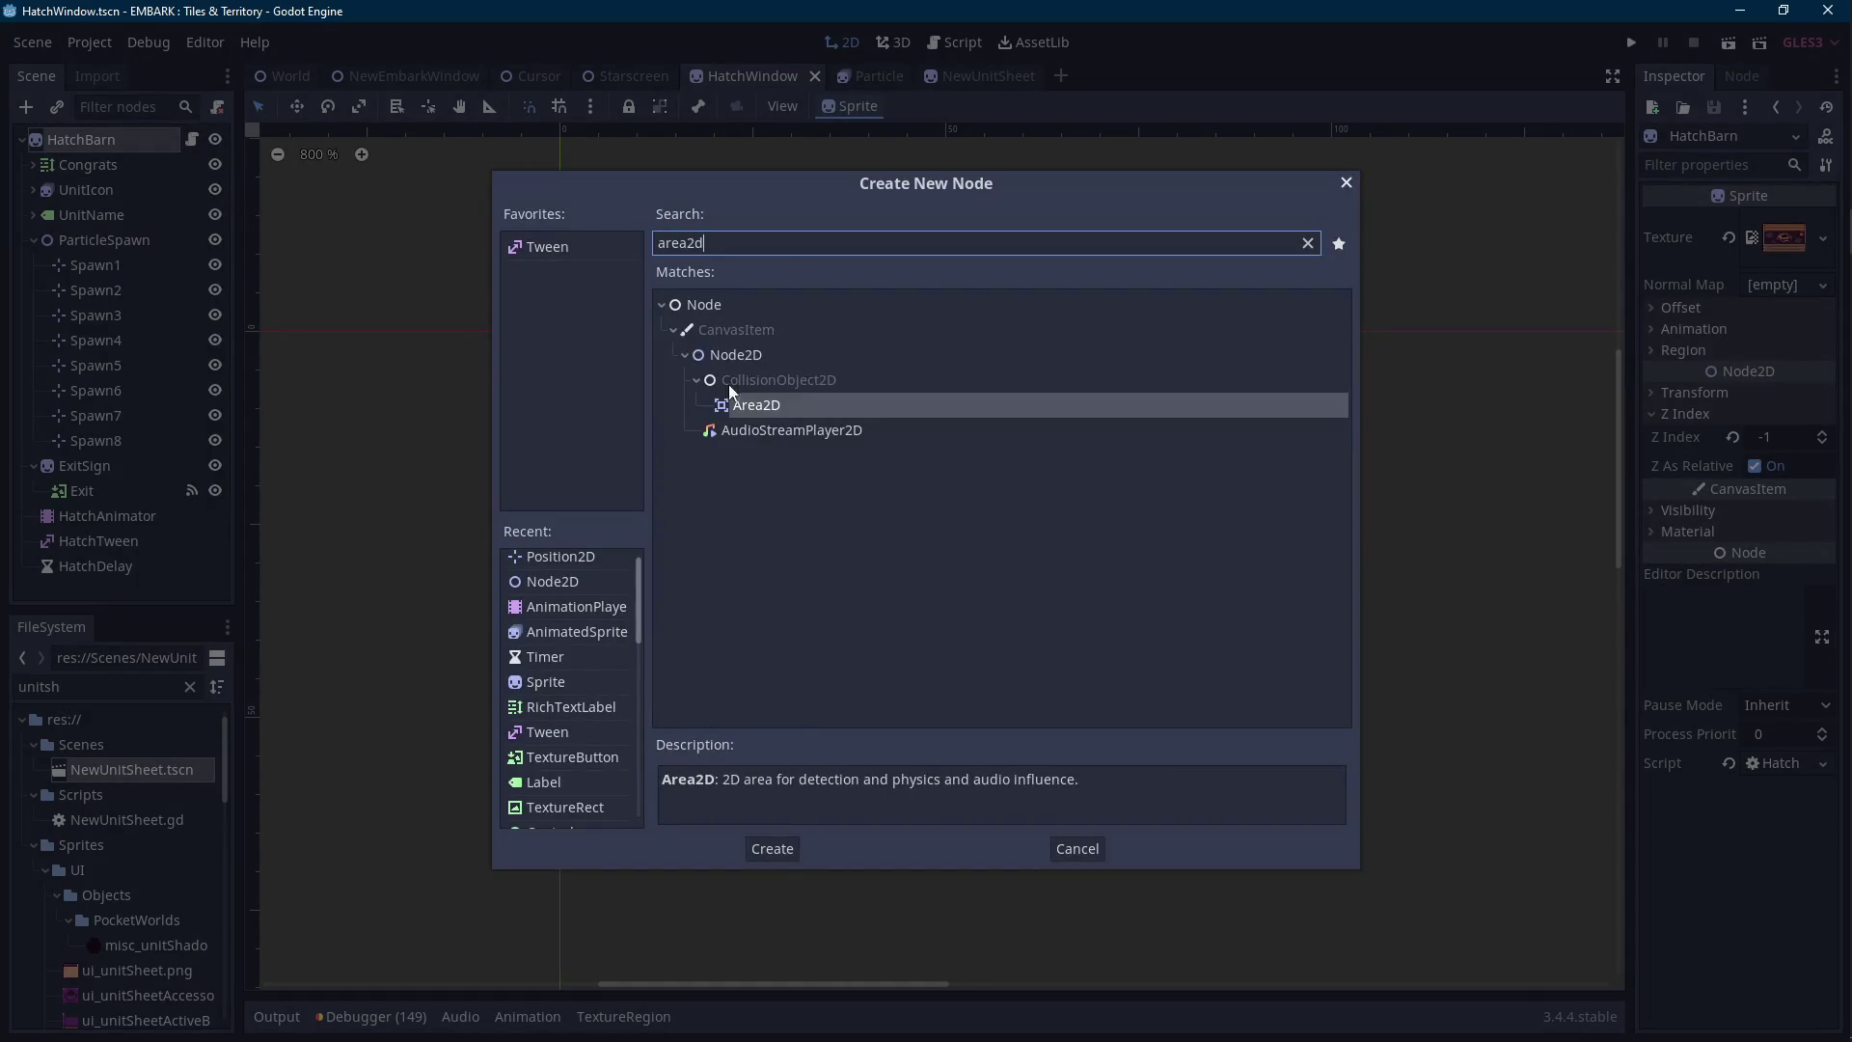
double_click(739, 406)
double_click(112, 576)
text(HatchArea)
key(Return)
Give HatchArea a CollisionShape2D named HatchShape with a CircleShape2D positioned over the egg.
right_click(113, 576)
click(193, 453)
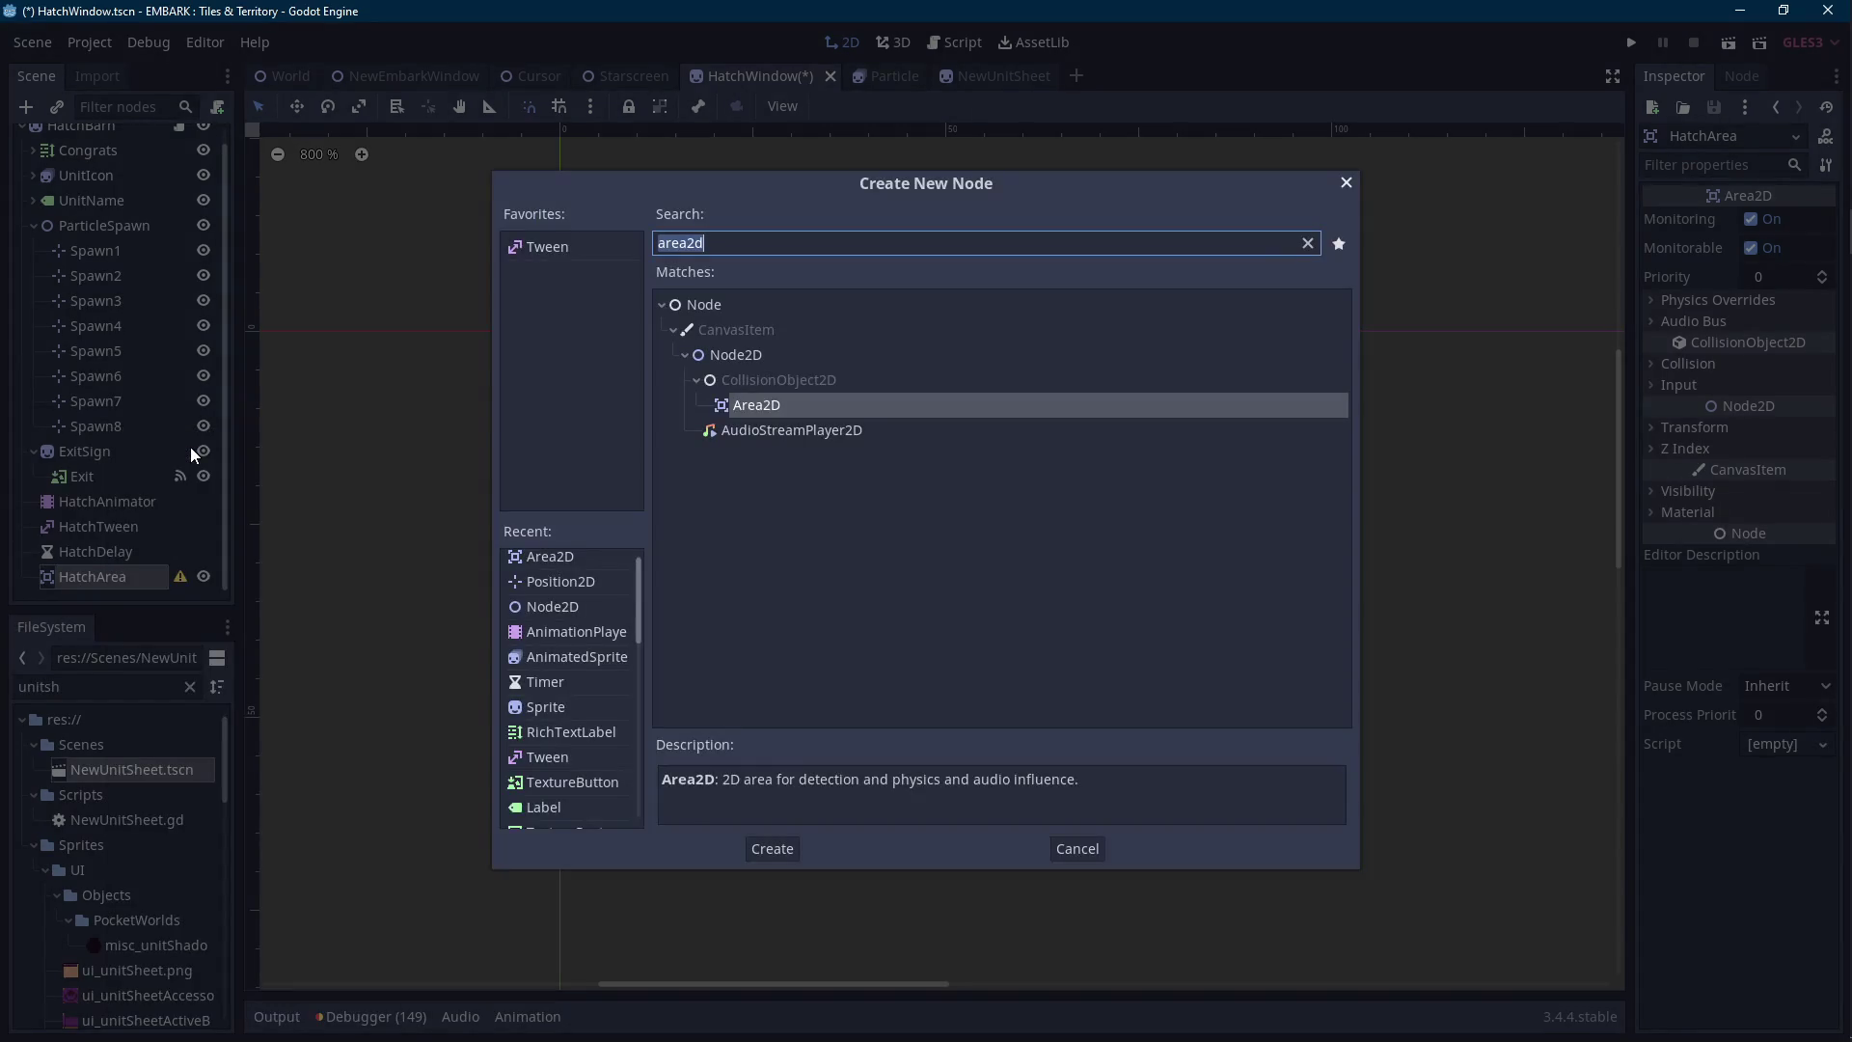
text(coll)
key(Return)
double_click(107, 578)
text(HatchShape)
key(Return)
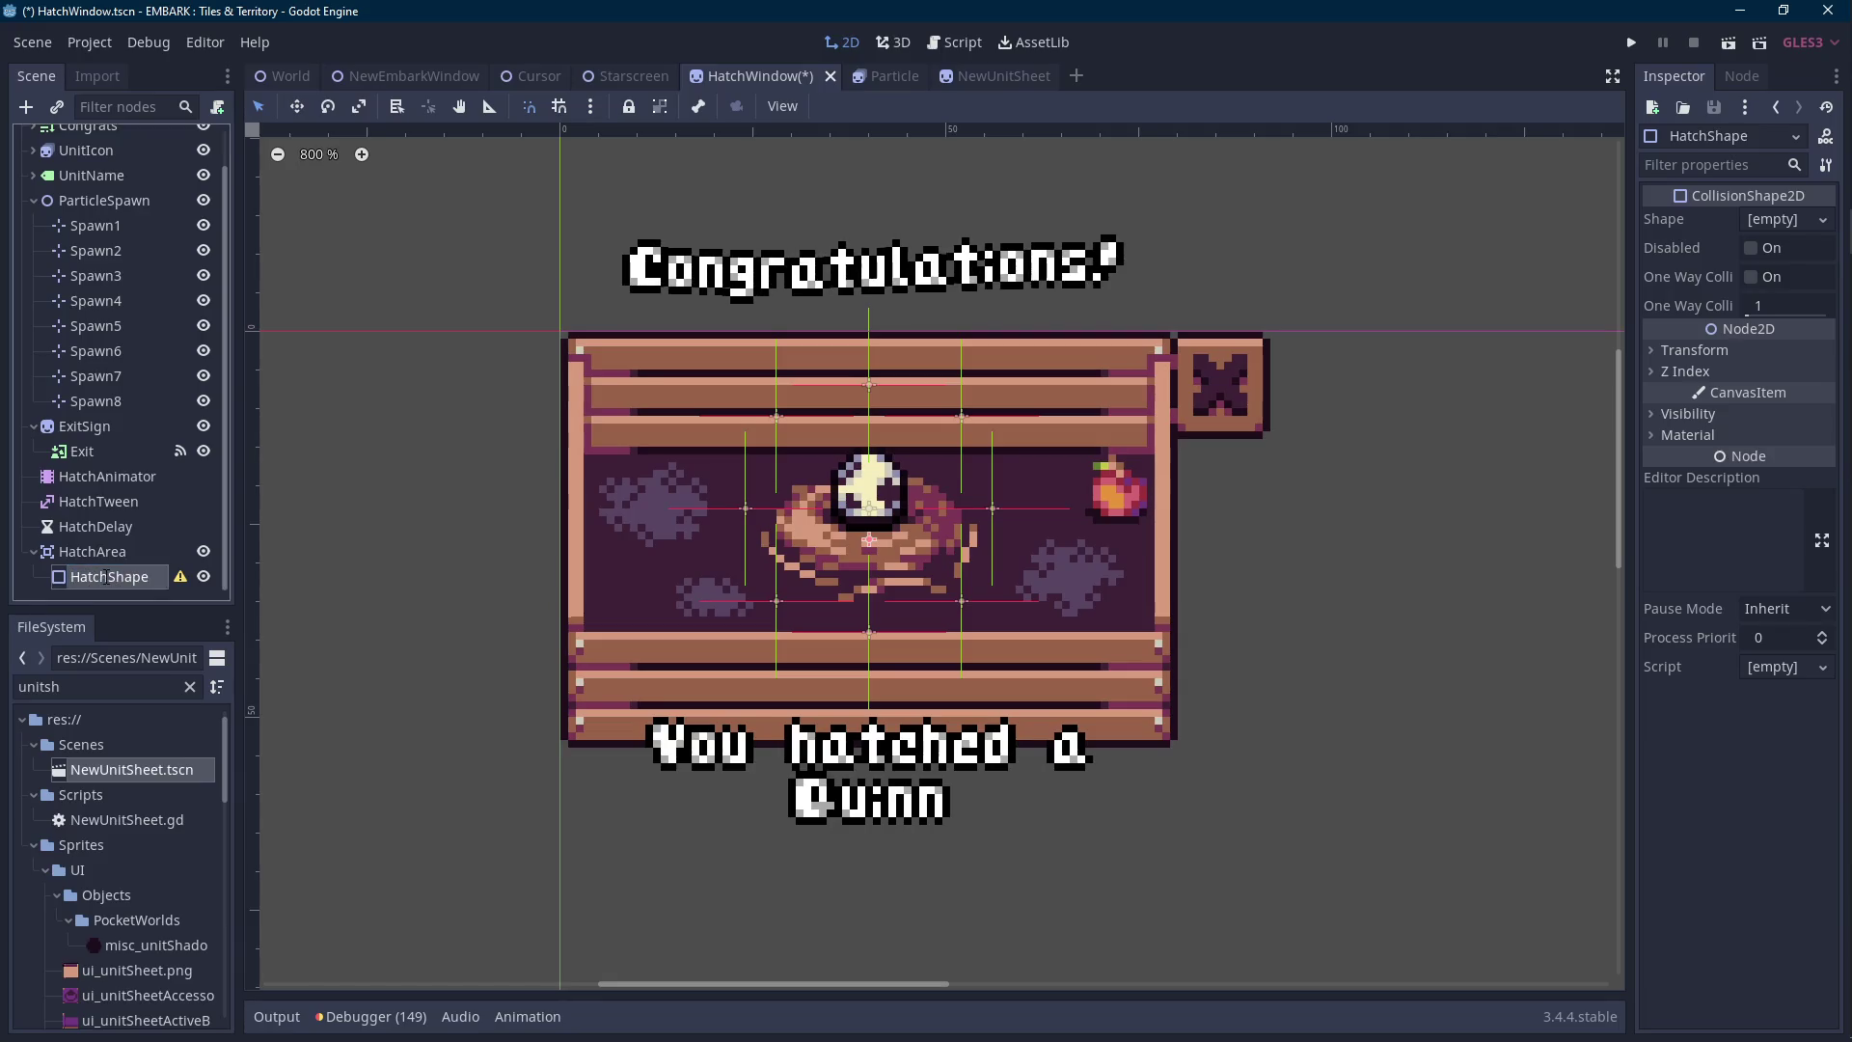
click(1789, 220)
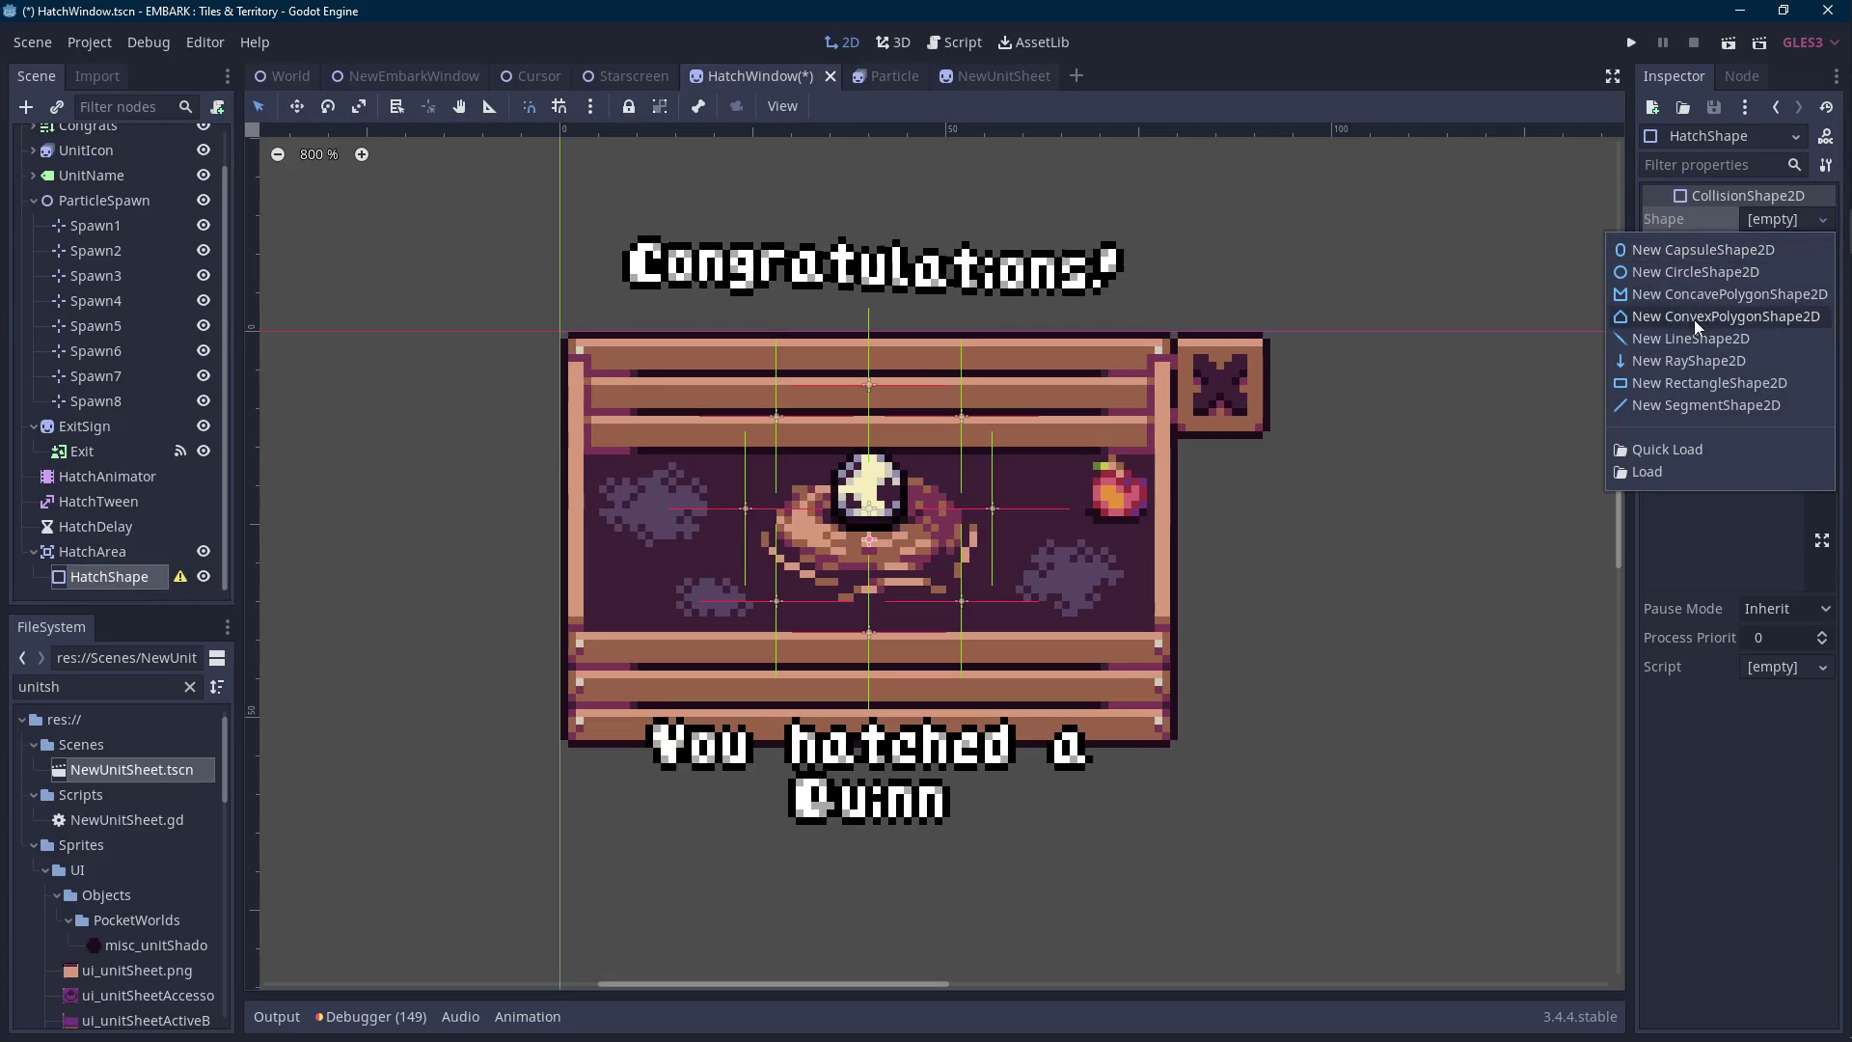
click(1695, 272)
scroll(904, 569, up, 3)
mouse_move(904, 569)
mouse_down()
mouse_move(904, 518)
mouse_move(948, 479)
mouse_up()
Connect HatchArea's mouse_entered signal to a HoveringEgg method.
click(1742, 76)
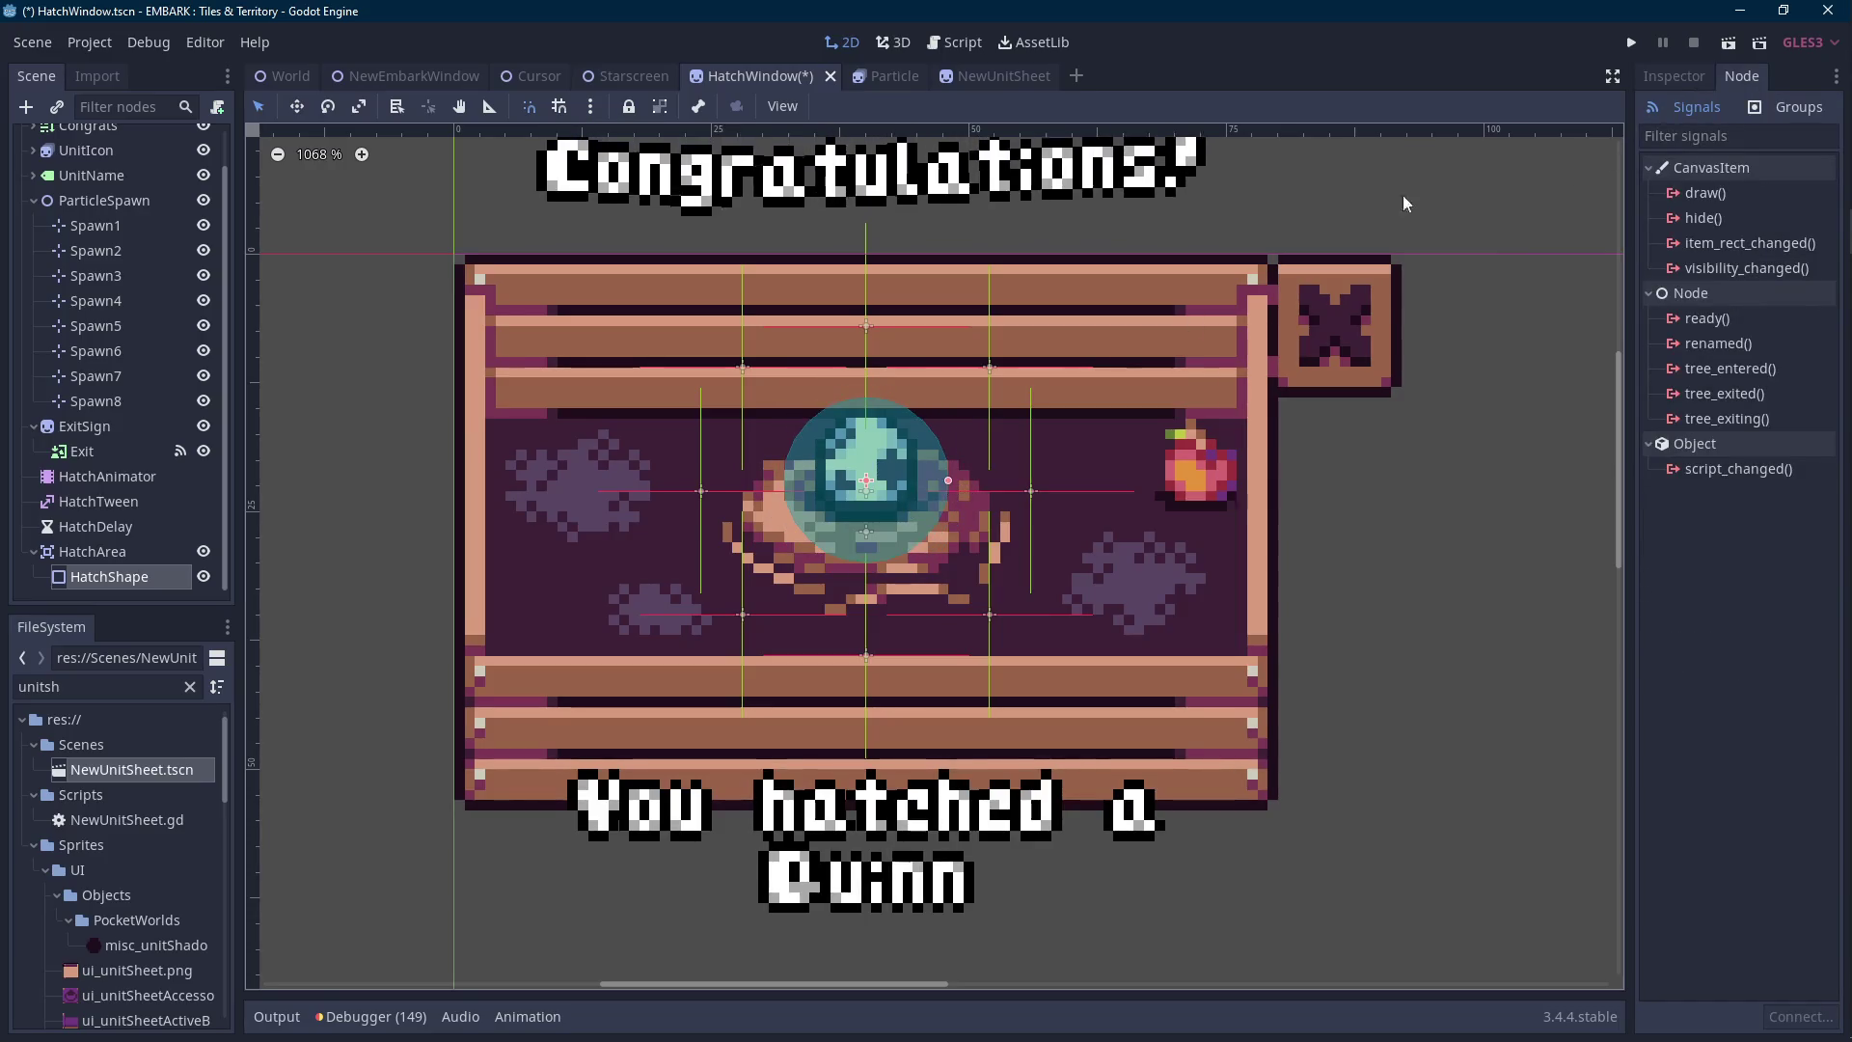
click(86, 558)
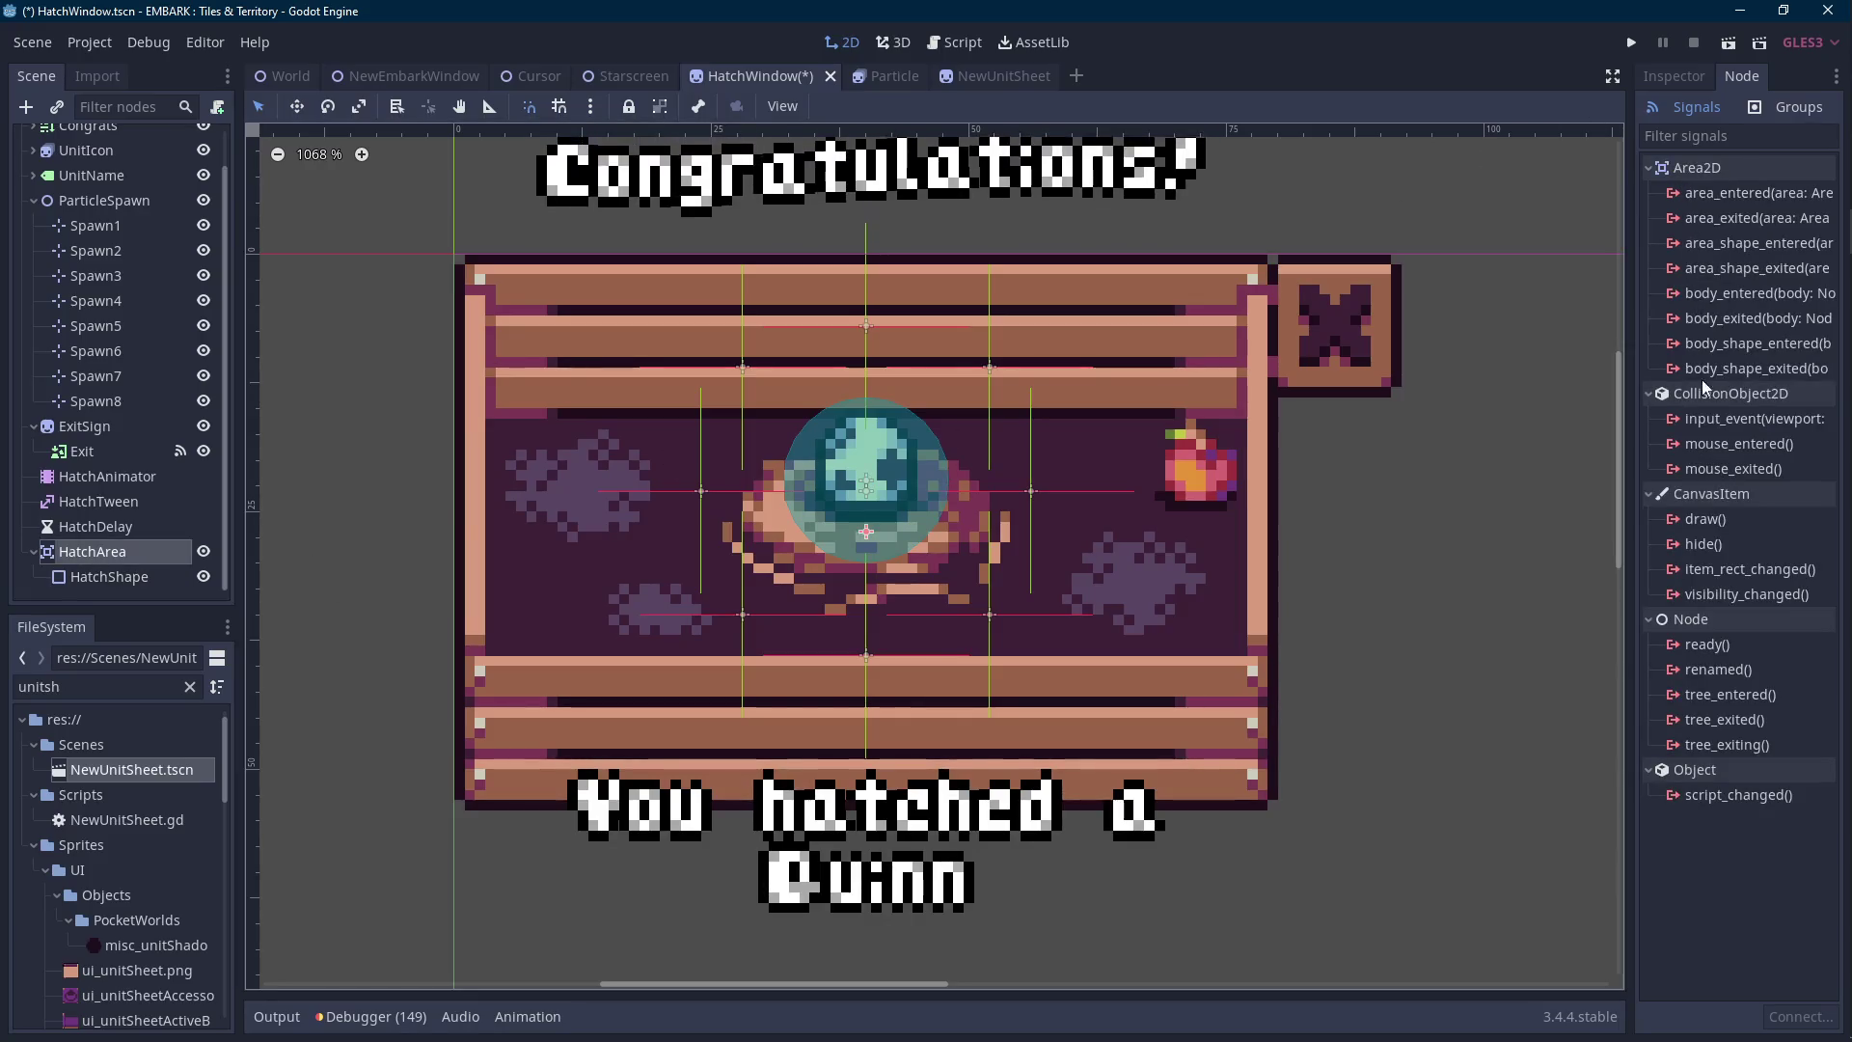
double_click(1666, 445)
text(HoveringEgg)
Confirm the HoveringEgg connection and connect mouse_exited to ExitEgg.
key(Return)
key(ctrl+F1)
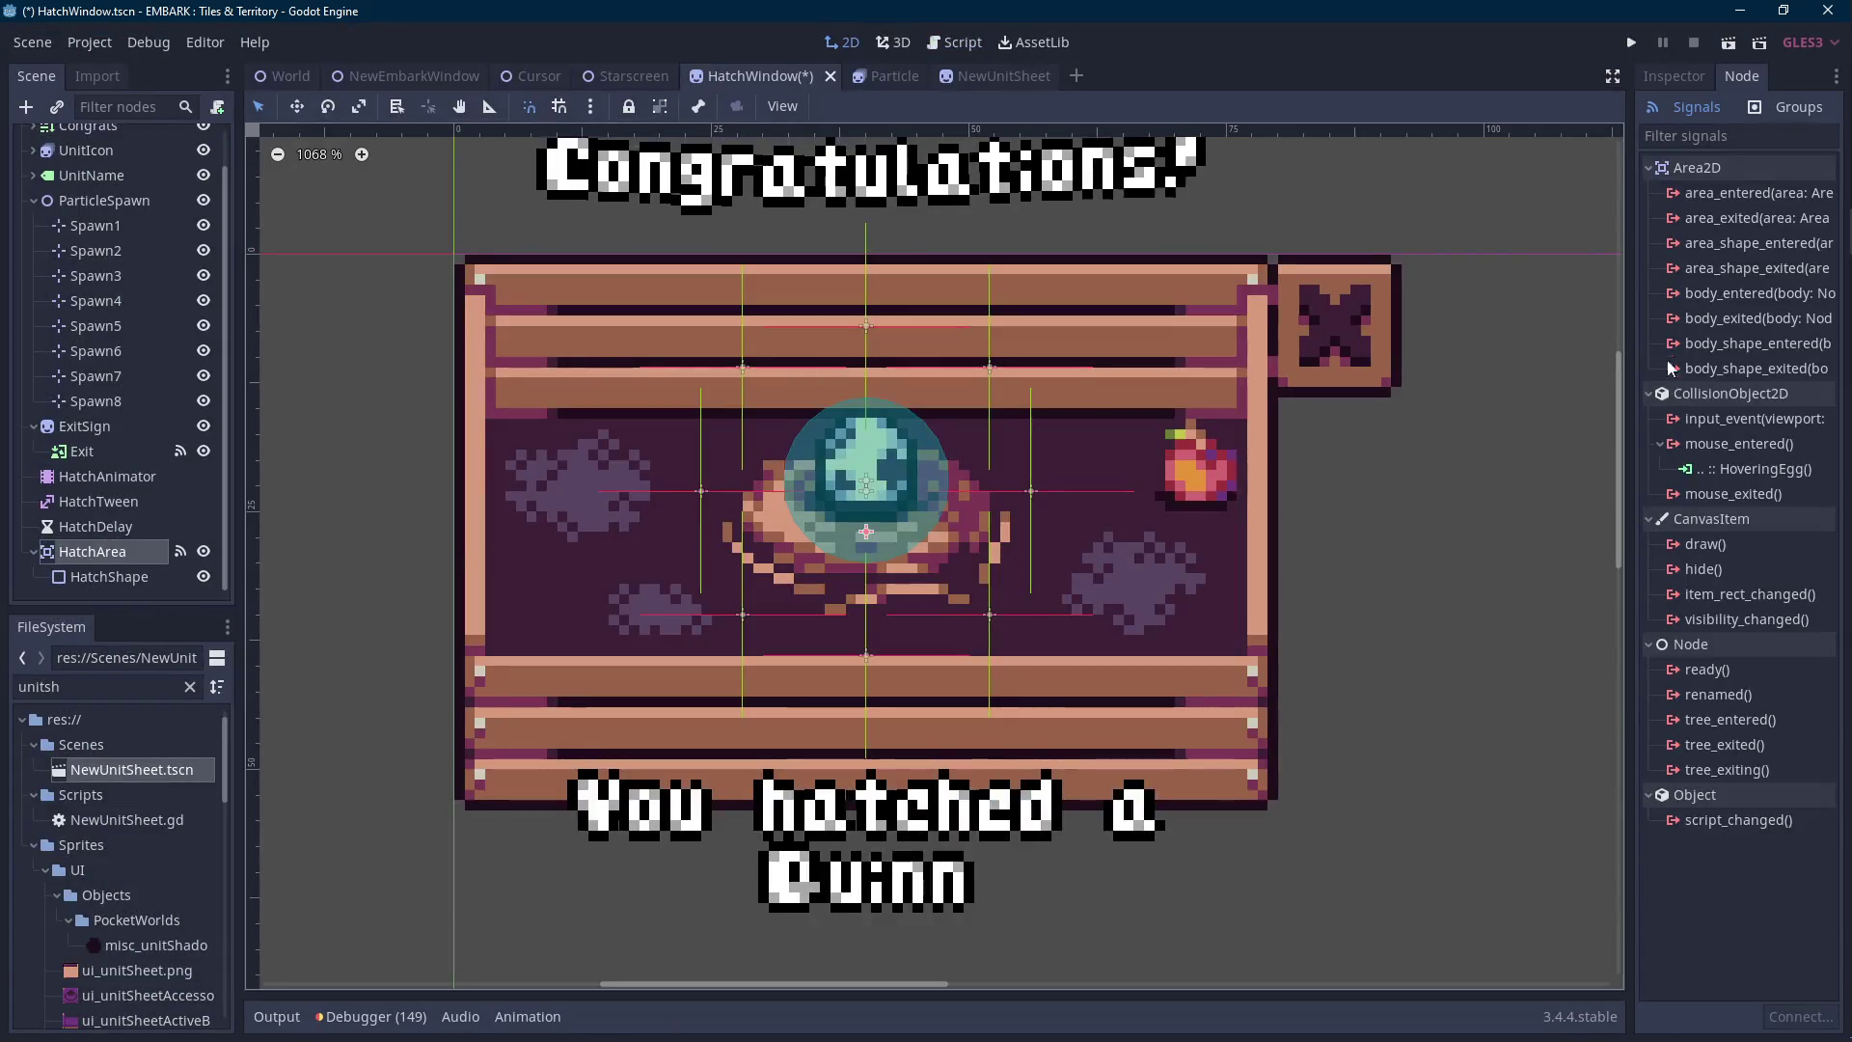
double_click(1702, 494)
double_click(868, 719)
text(ExitEgg)
key(Return)
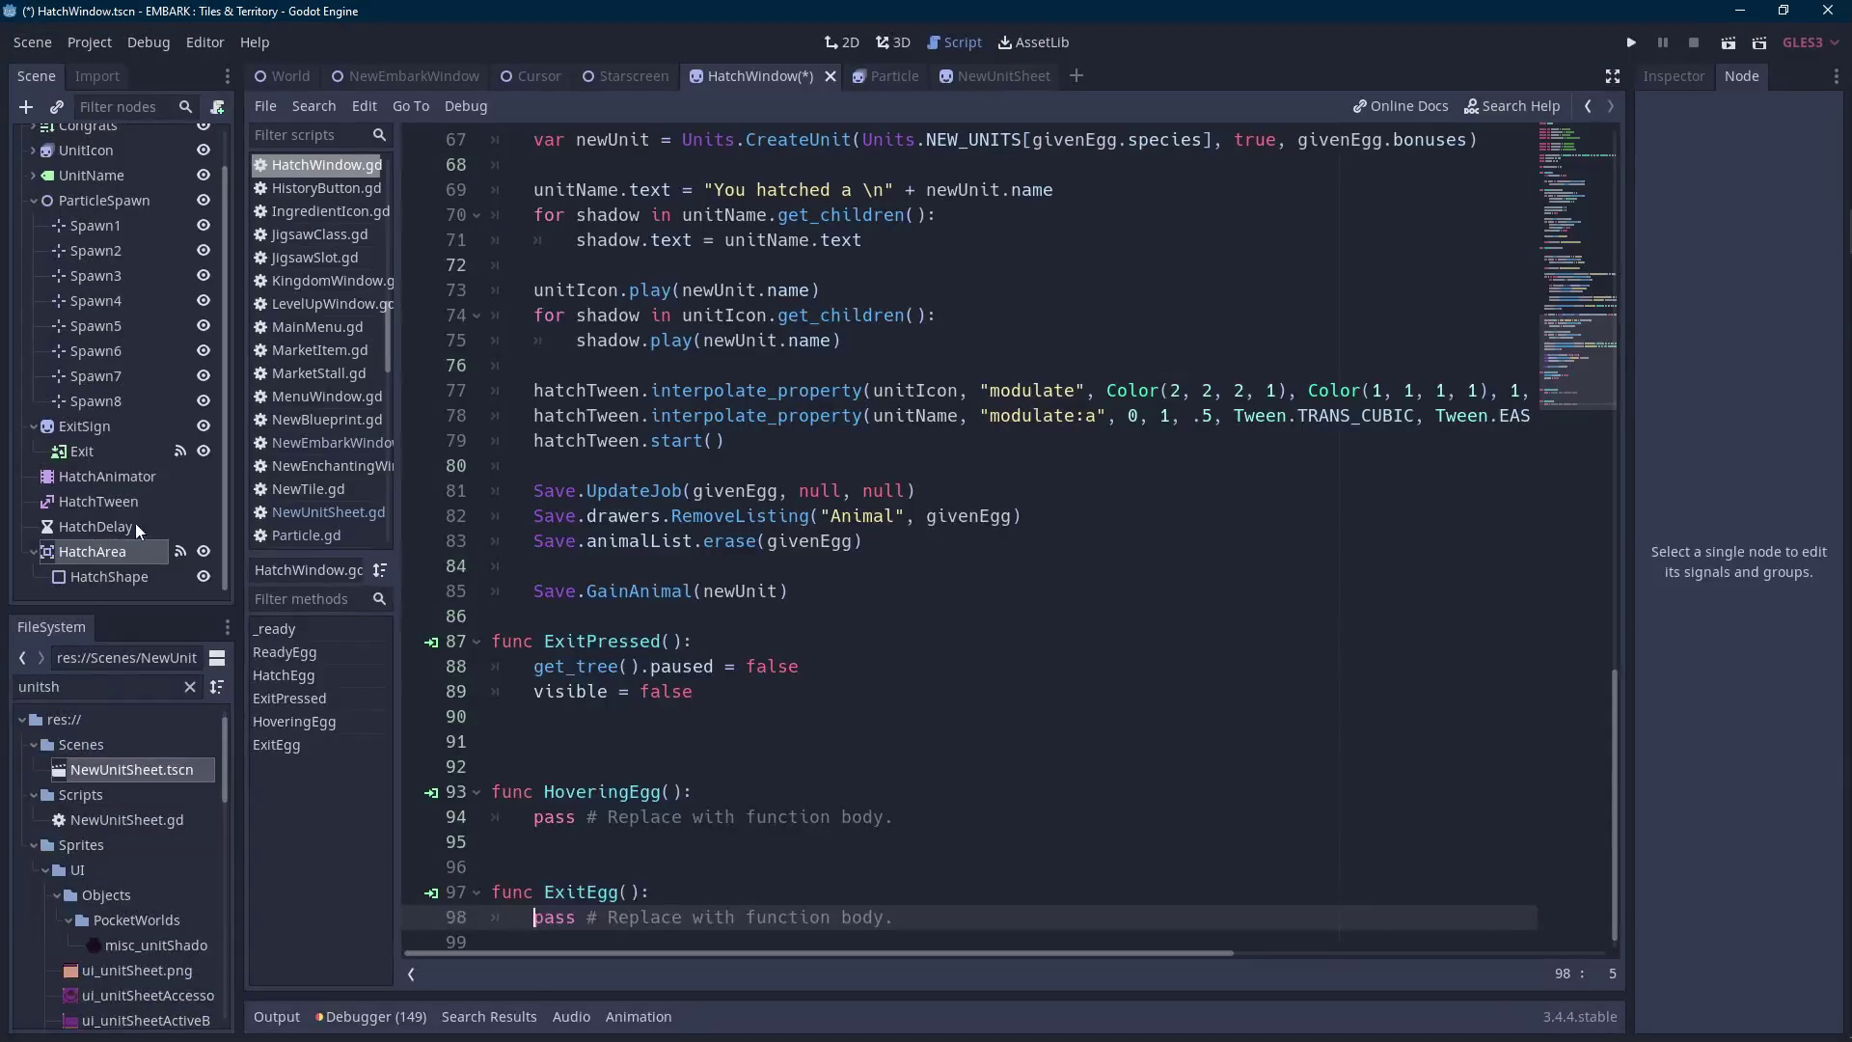
Connect HatchArea's input_event signal to an Input method.
click(75, 555)
double_click(1753, 419)
double_click(996, 719)
key(BackSpace)
text(nput)
key(Return)
Delete the placeholder comment and pass from the Input function.
key(Up)
key(Up)
key(Up)
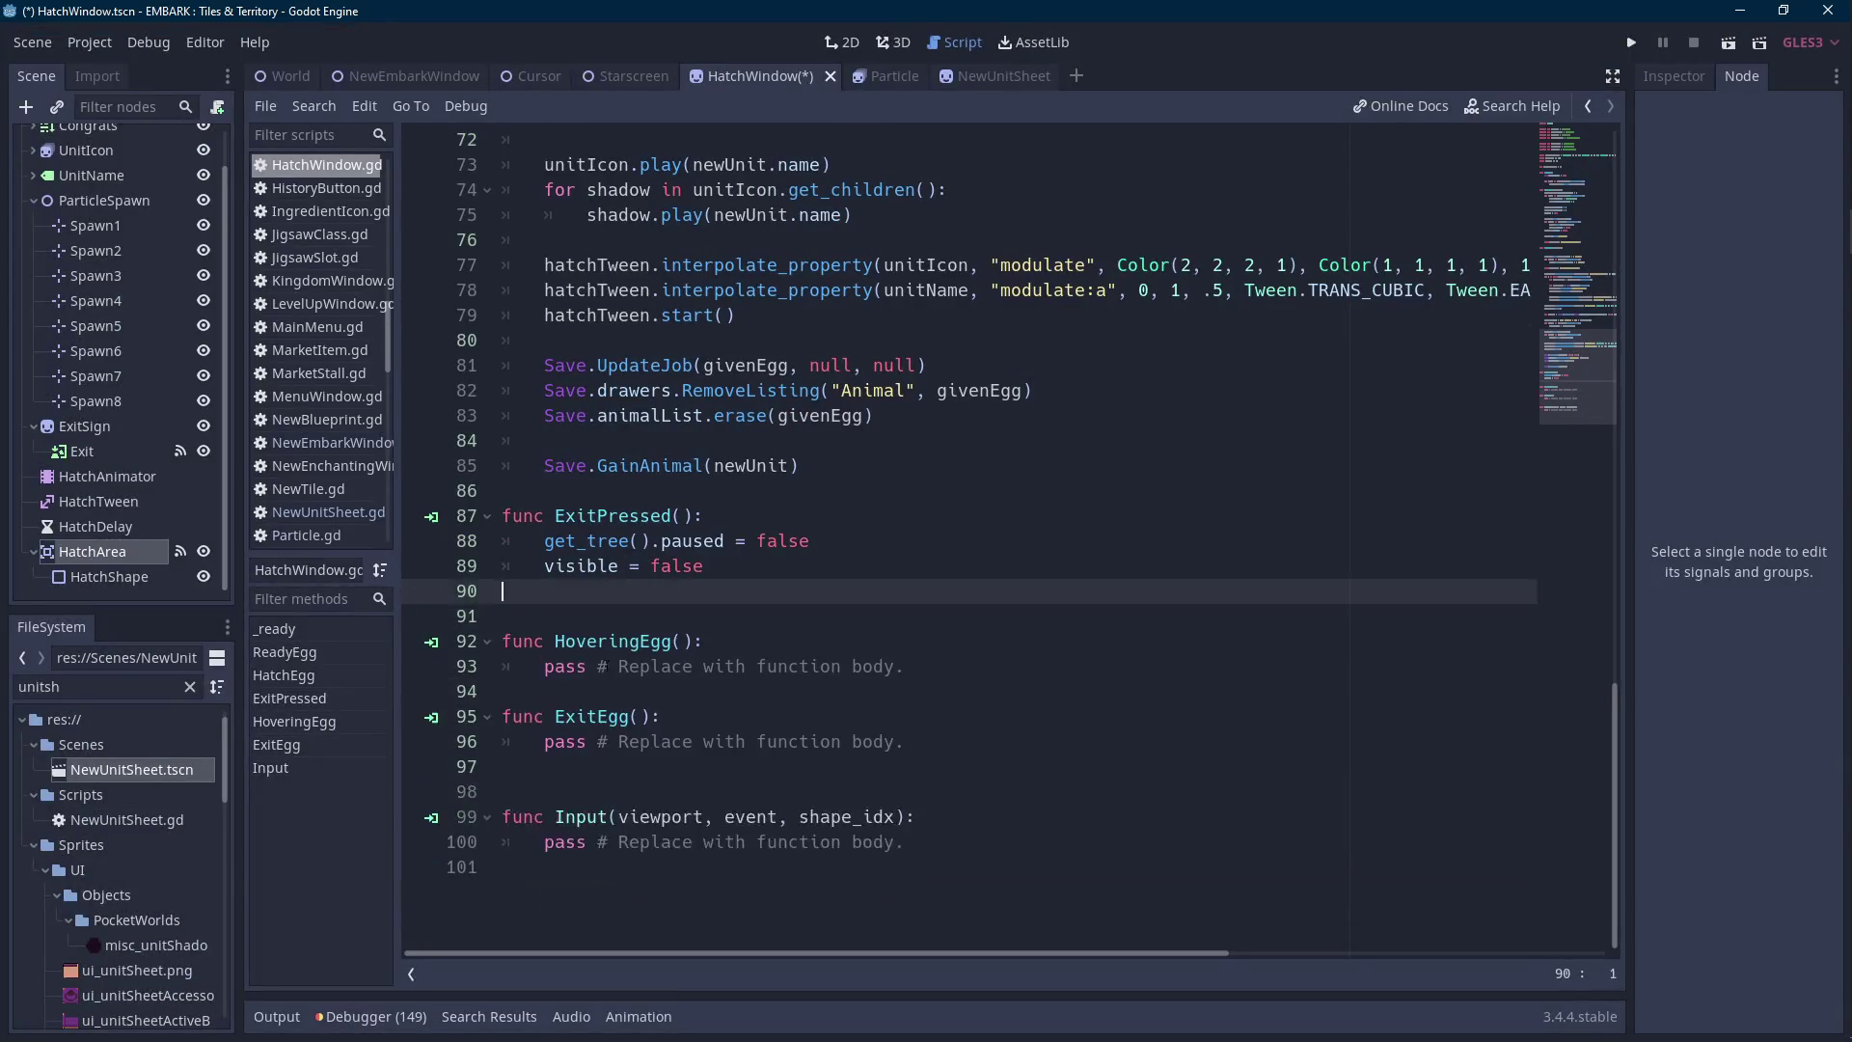
click(579, 791)
key(BackSpace)
drag(906, 817, 598, 816)
key(shift+Home)
key(BackSpace)
Write an is_action_pressed("LeftClick") check in Input that calls HatchEgg().
text(if event.is_action_rp)
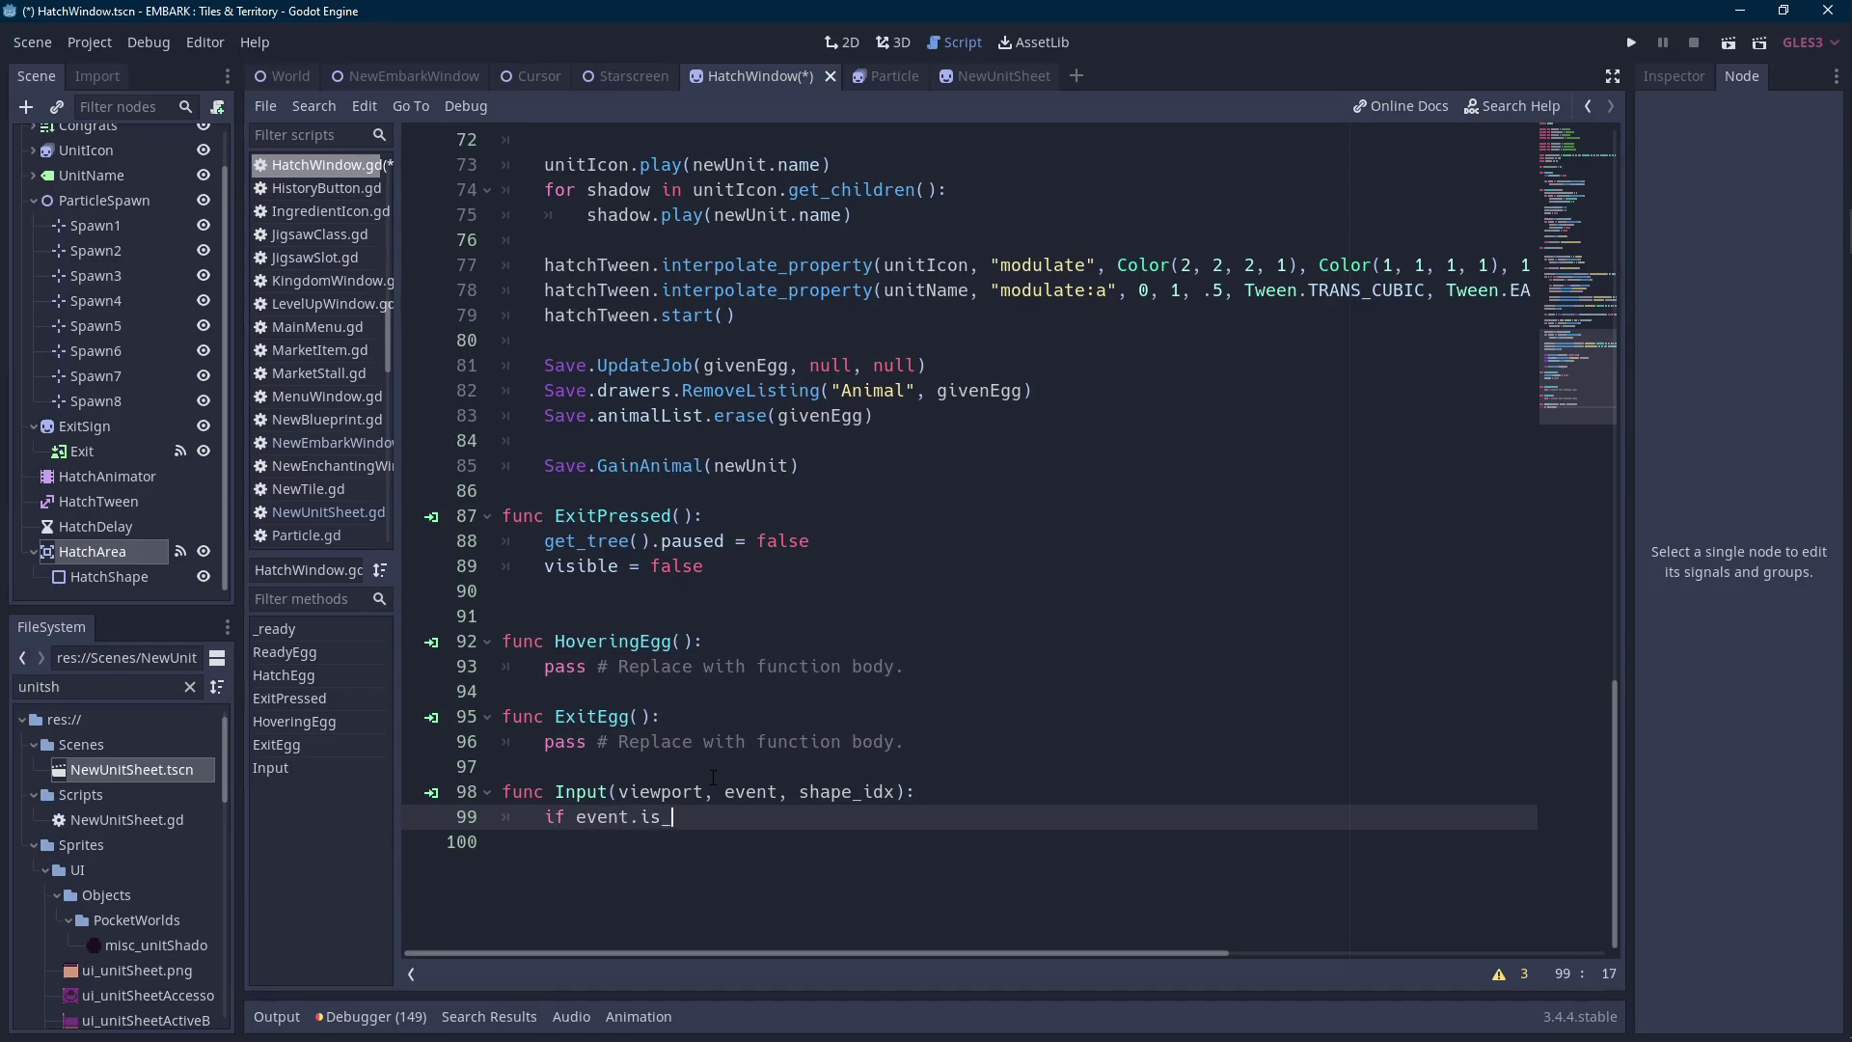
text(ressed("L)
text(ef)
text(tClick"))
text(:)
key(Return)
text(hatcheg)
key(Return)
text())
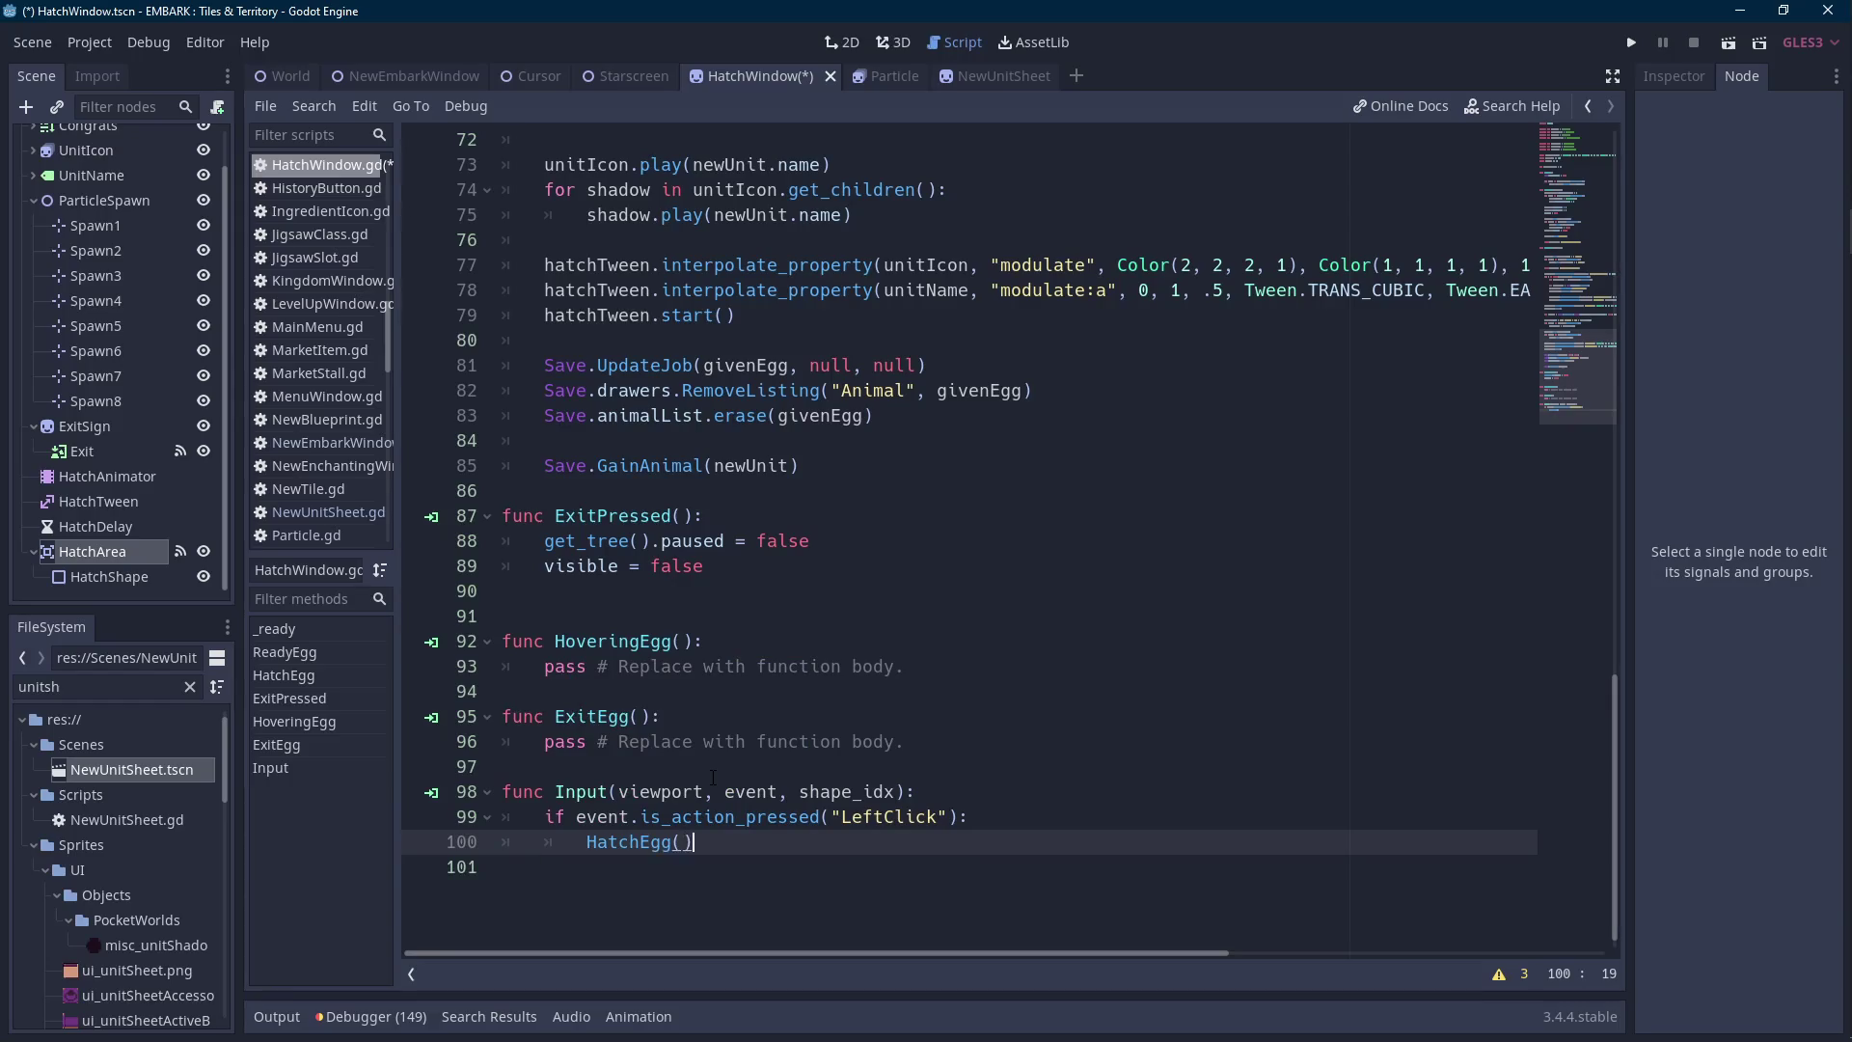
scroll(712, 777, up, 1)
drag(726, 899, 473, 697)
click(704, 892)
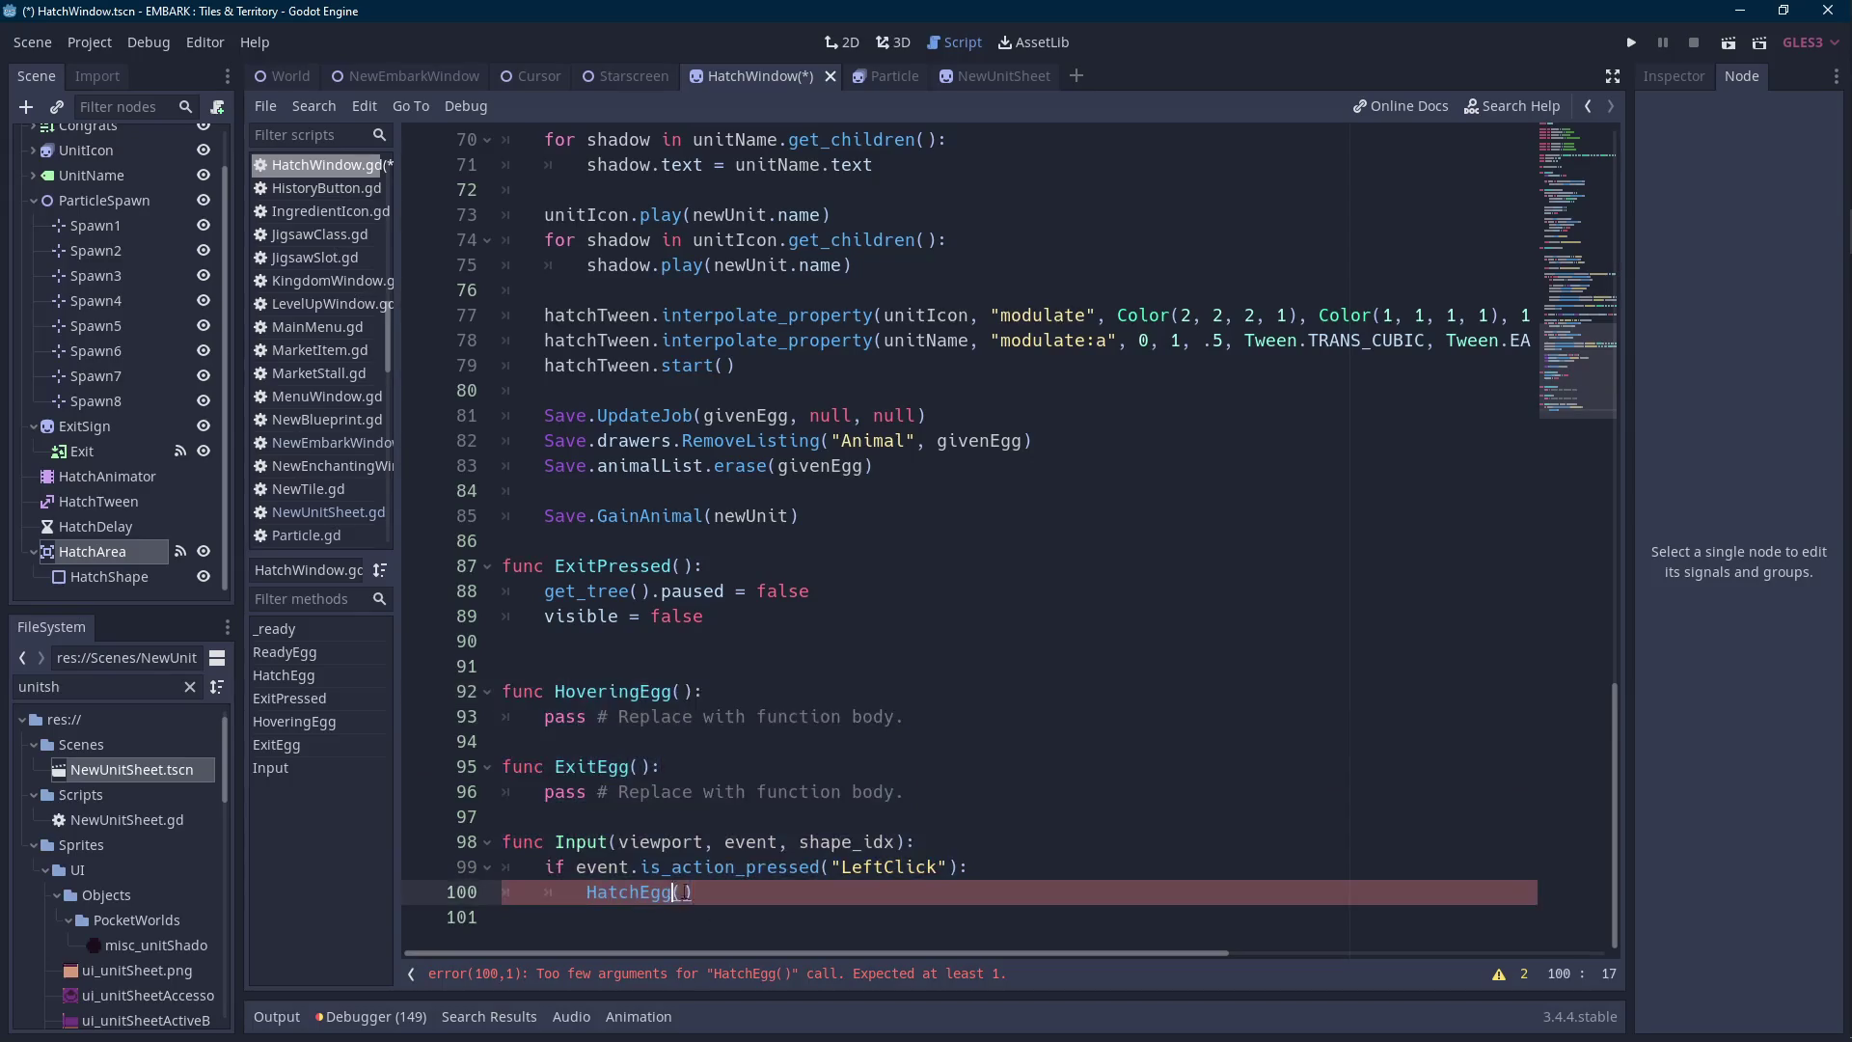
Delete the givenEgg argument from the HatchEgg code.
scroll(704, 892, up, 12)
double_click(679, 388)
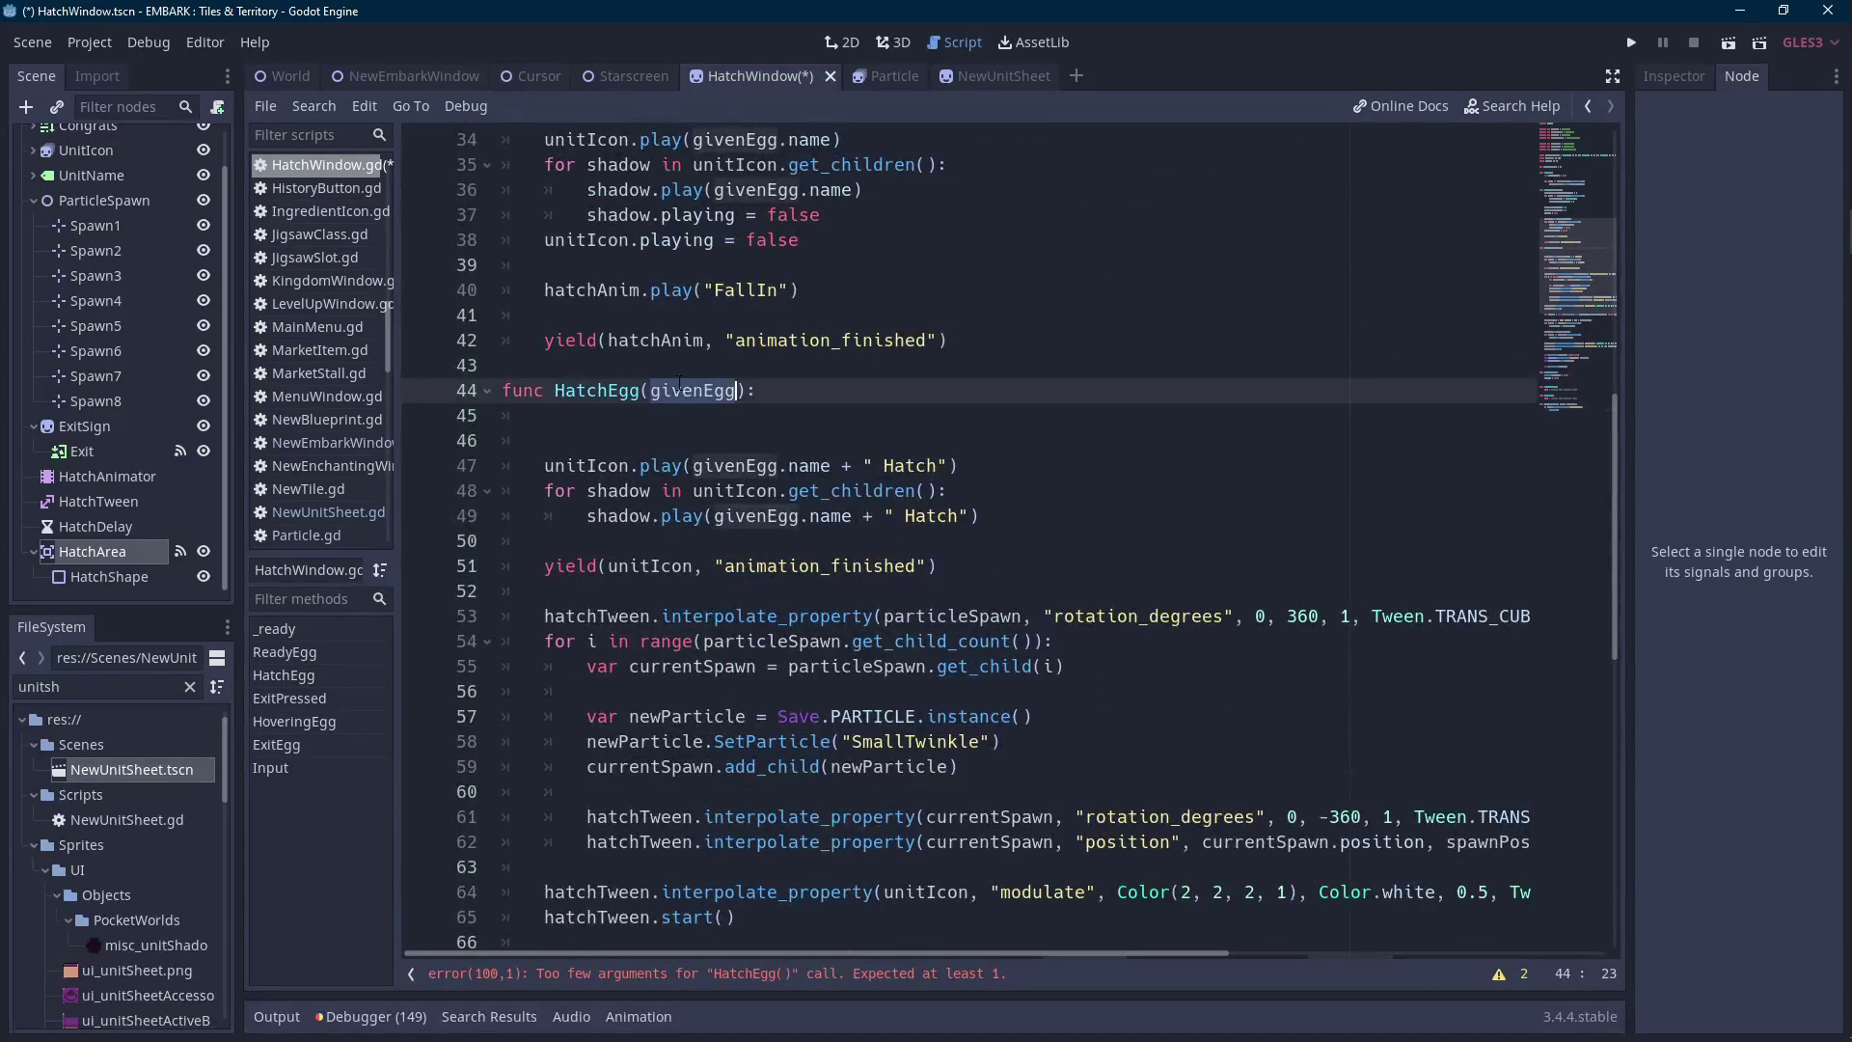
key(BackSpace)
scroll(766, 404, down, 4)
scroll(766, 404, up, 6)
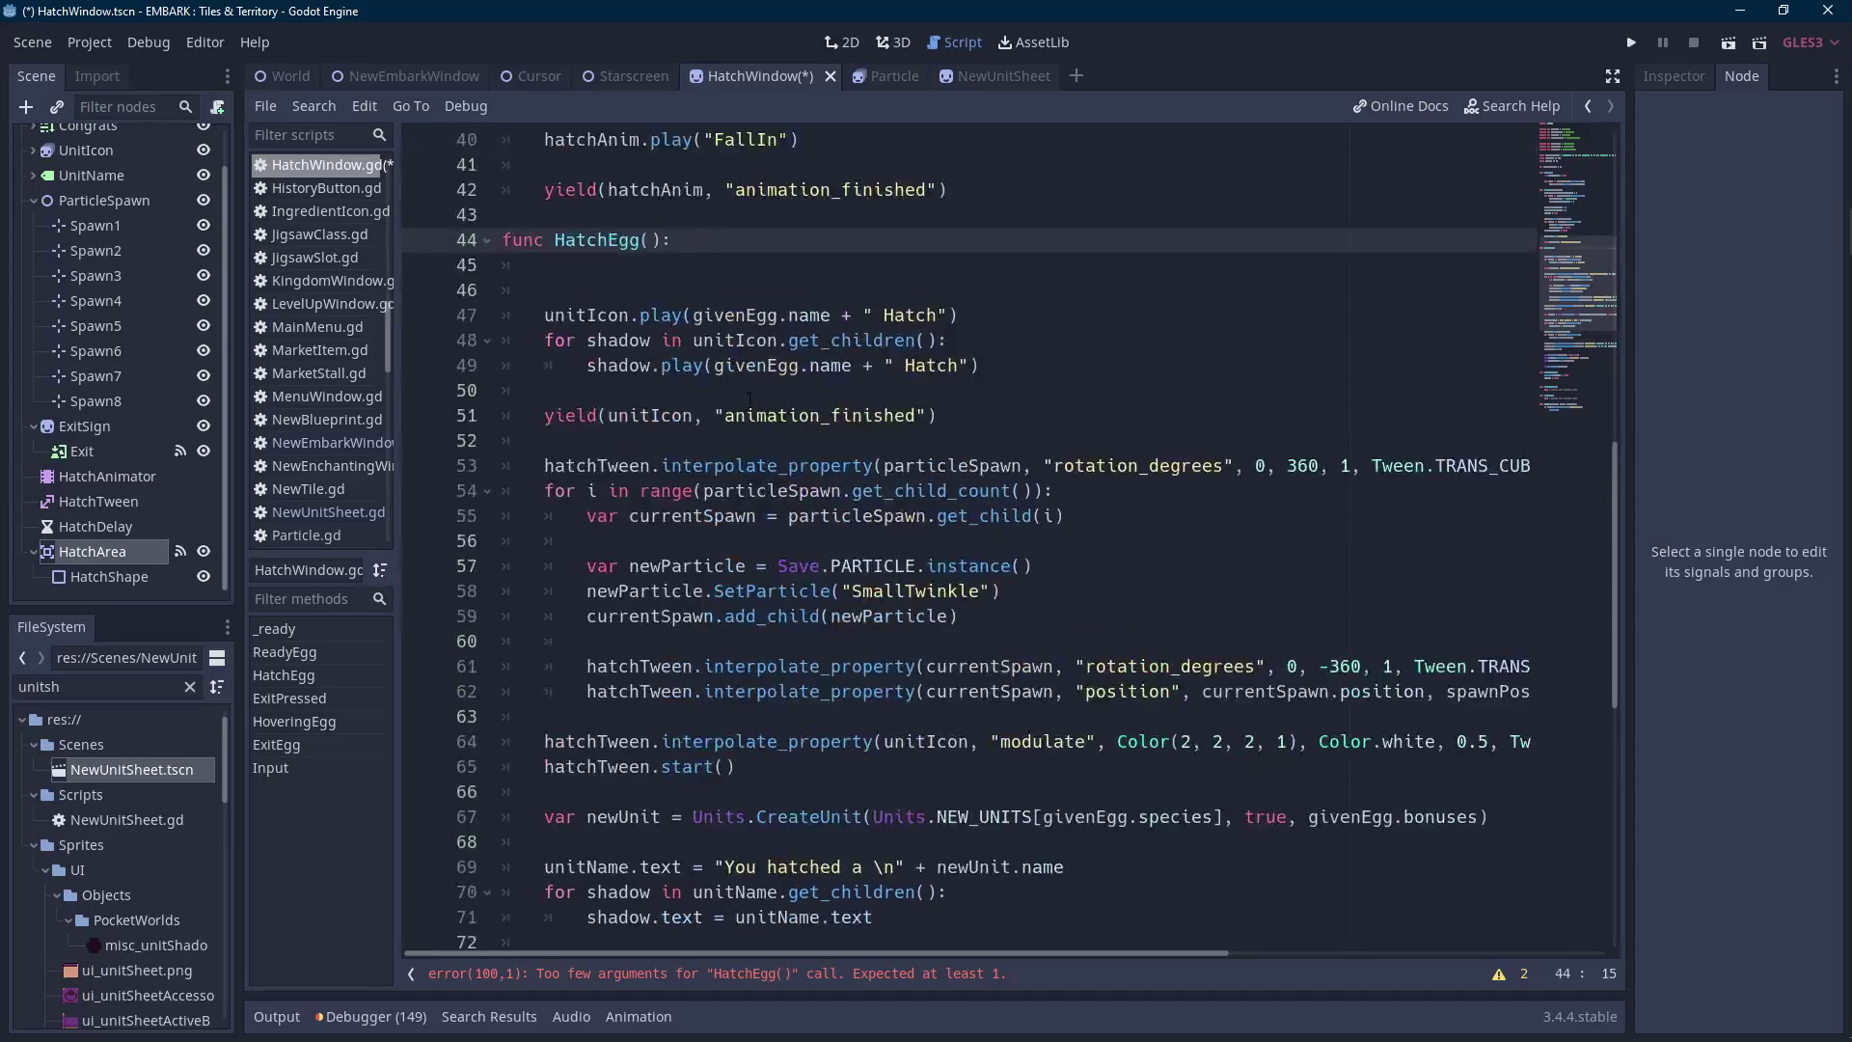
scroll(766, 404, up, 9)
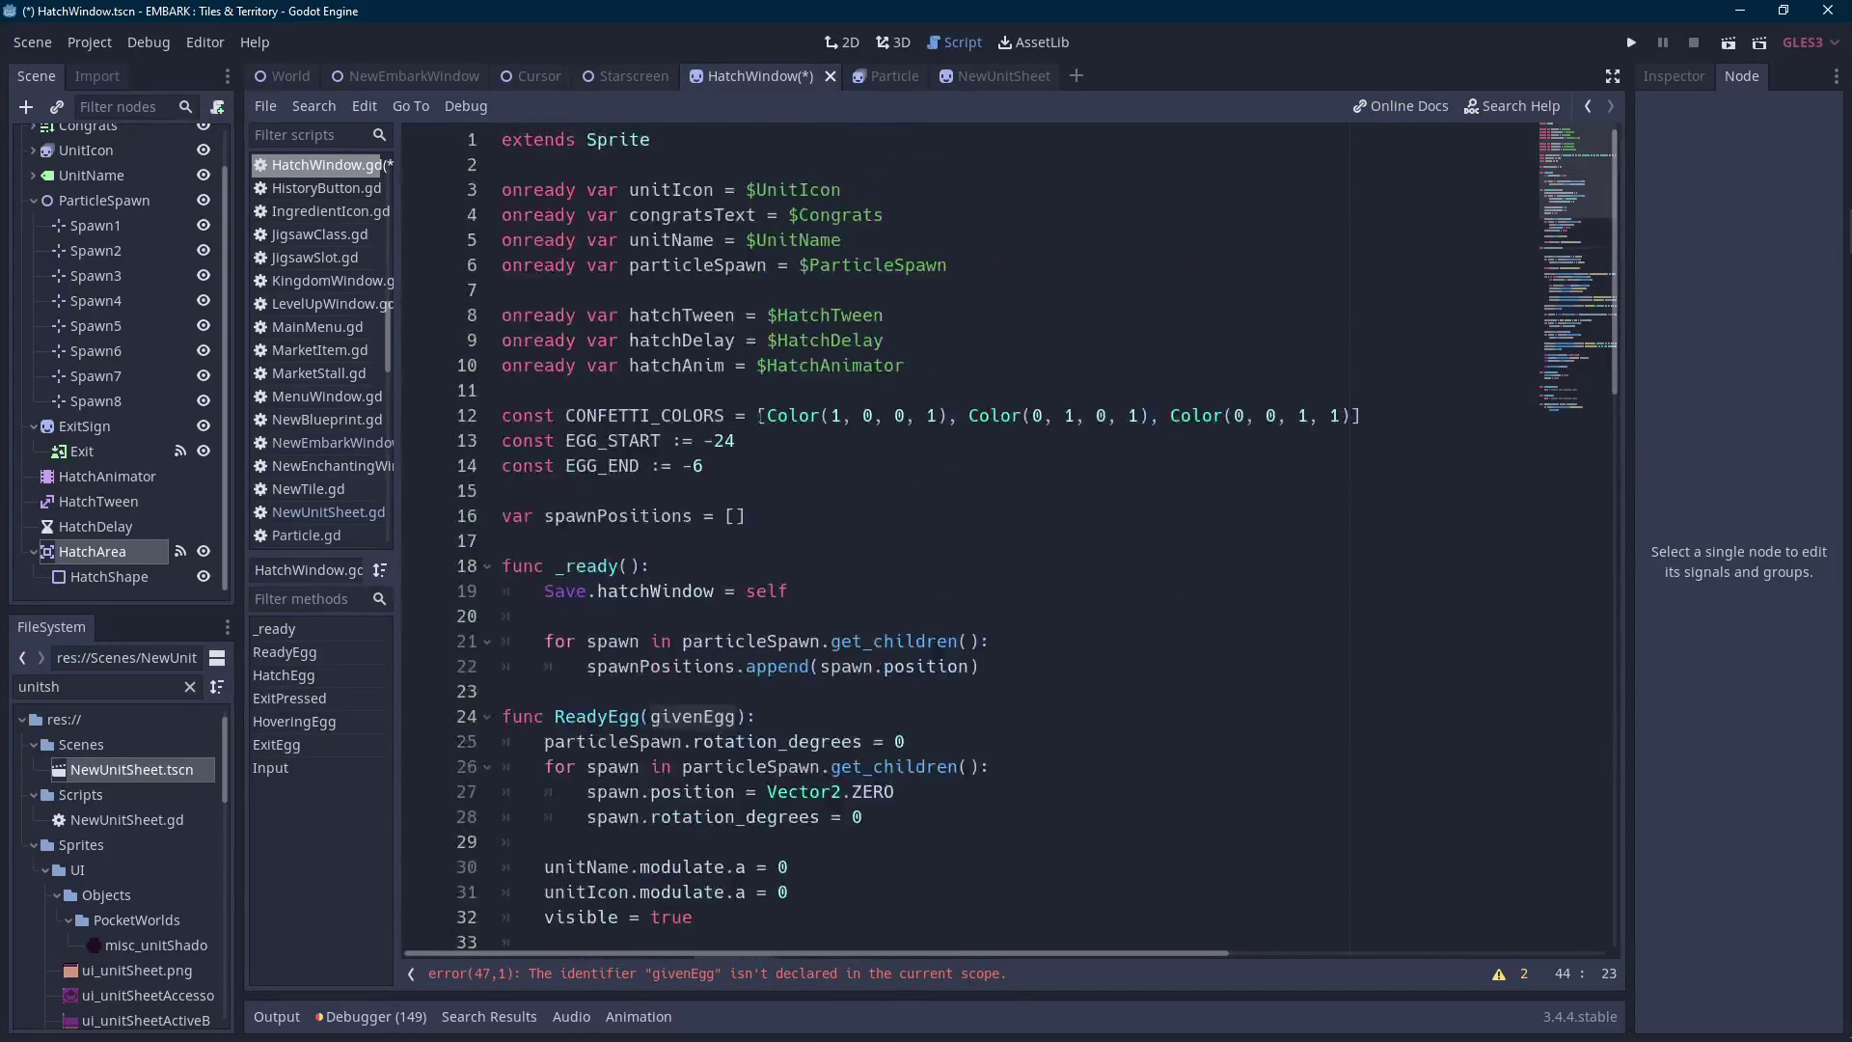
Declare 'var currentEgg' below the spawnPositions declaration and copy its name.
click(823, 516)
key(Return)
text(var cur)
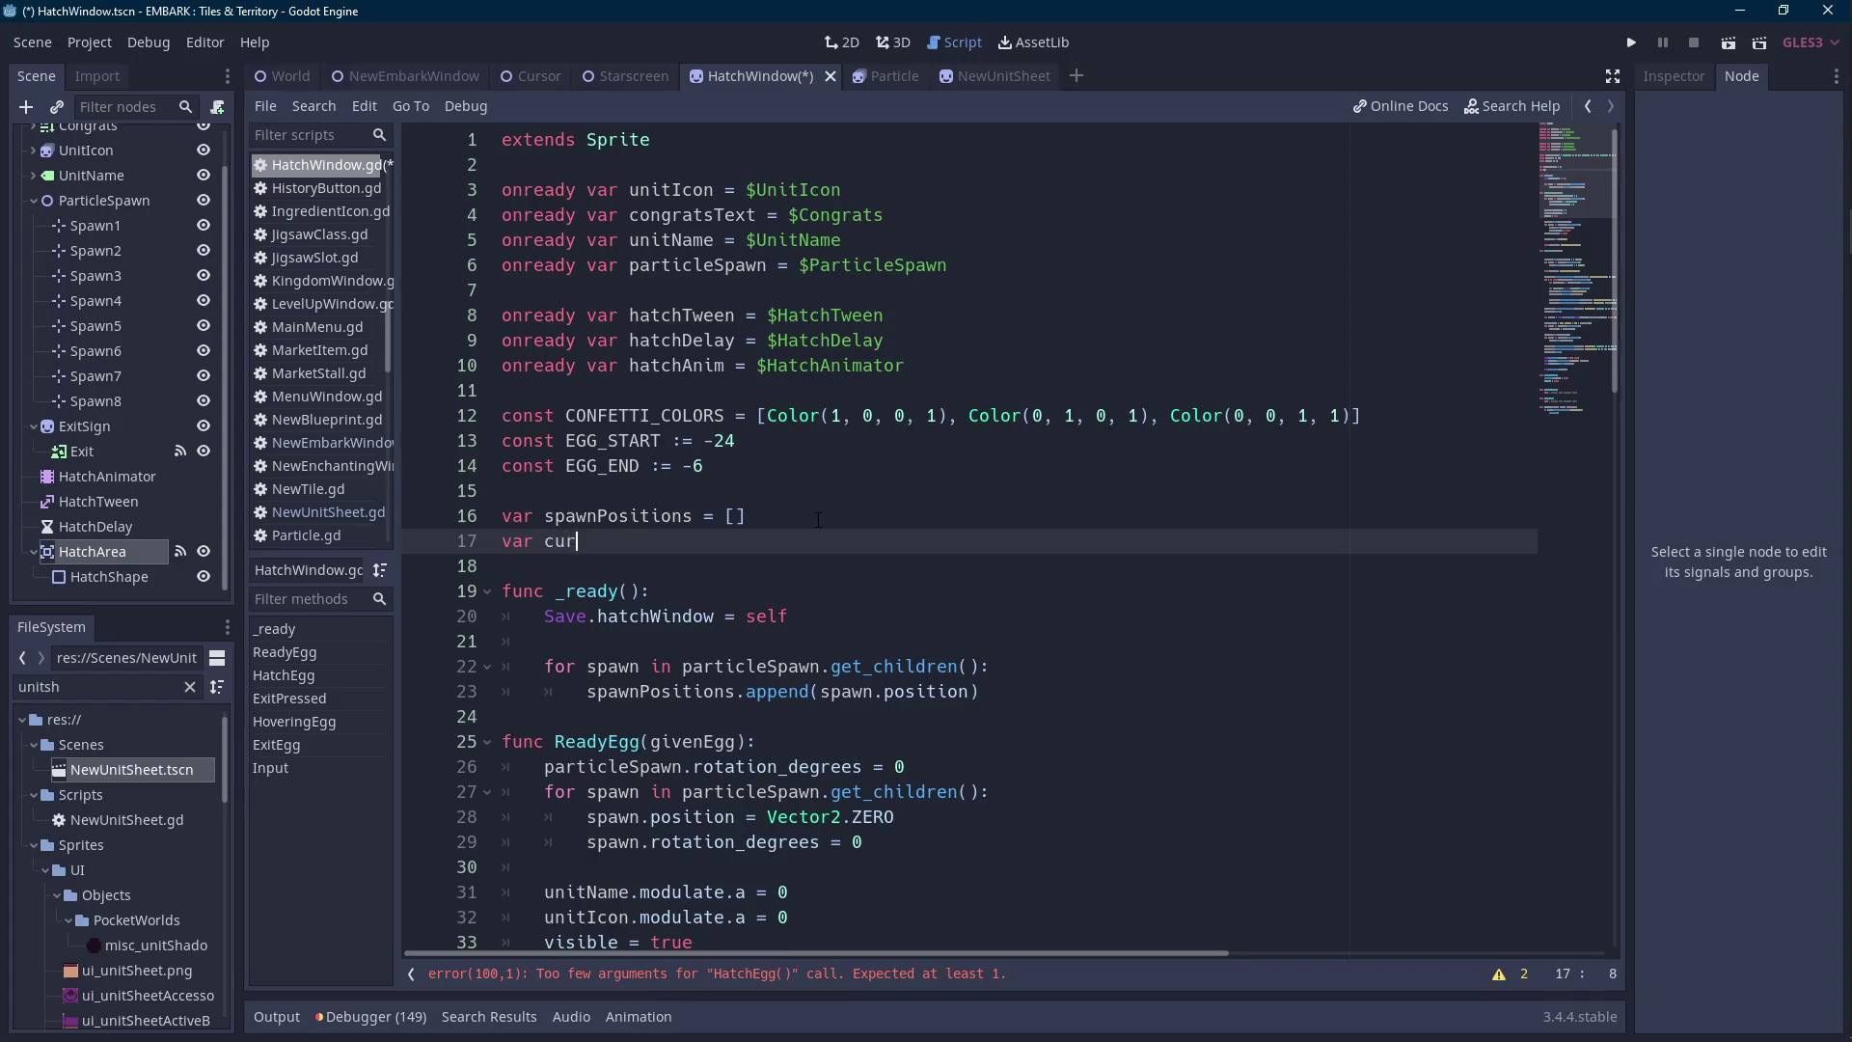
text(rentEgg)
key(ctrl+shift+Left)
key(ctrl+c)
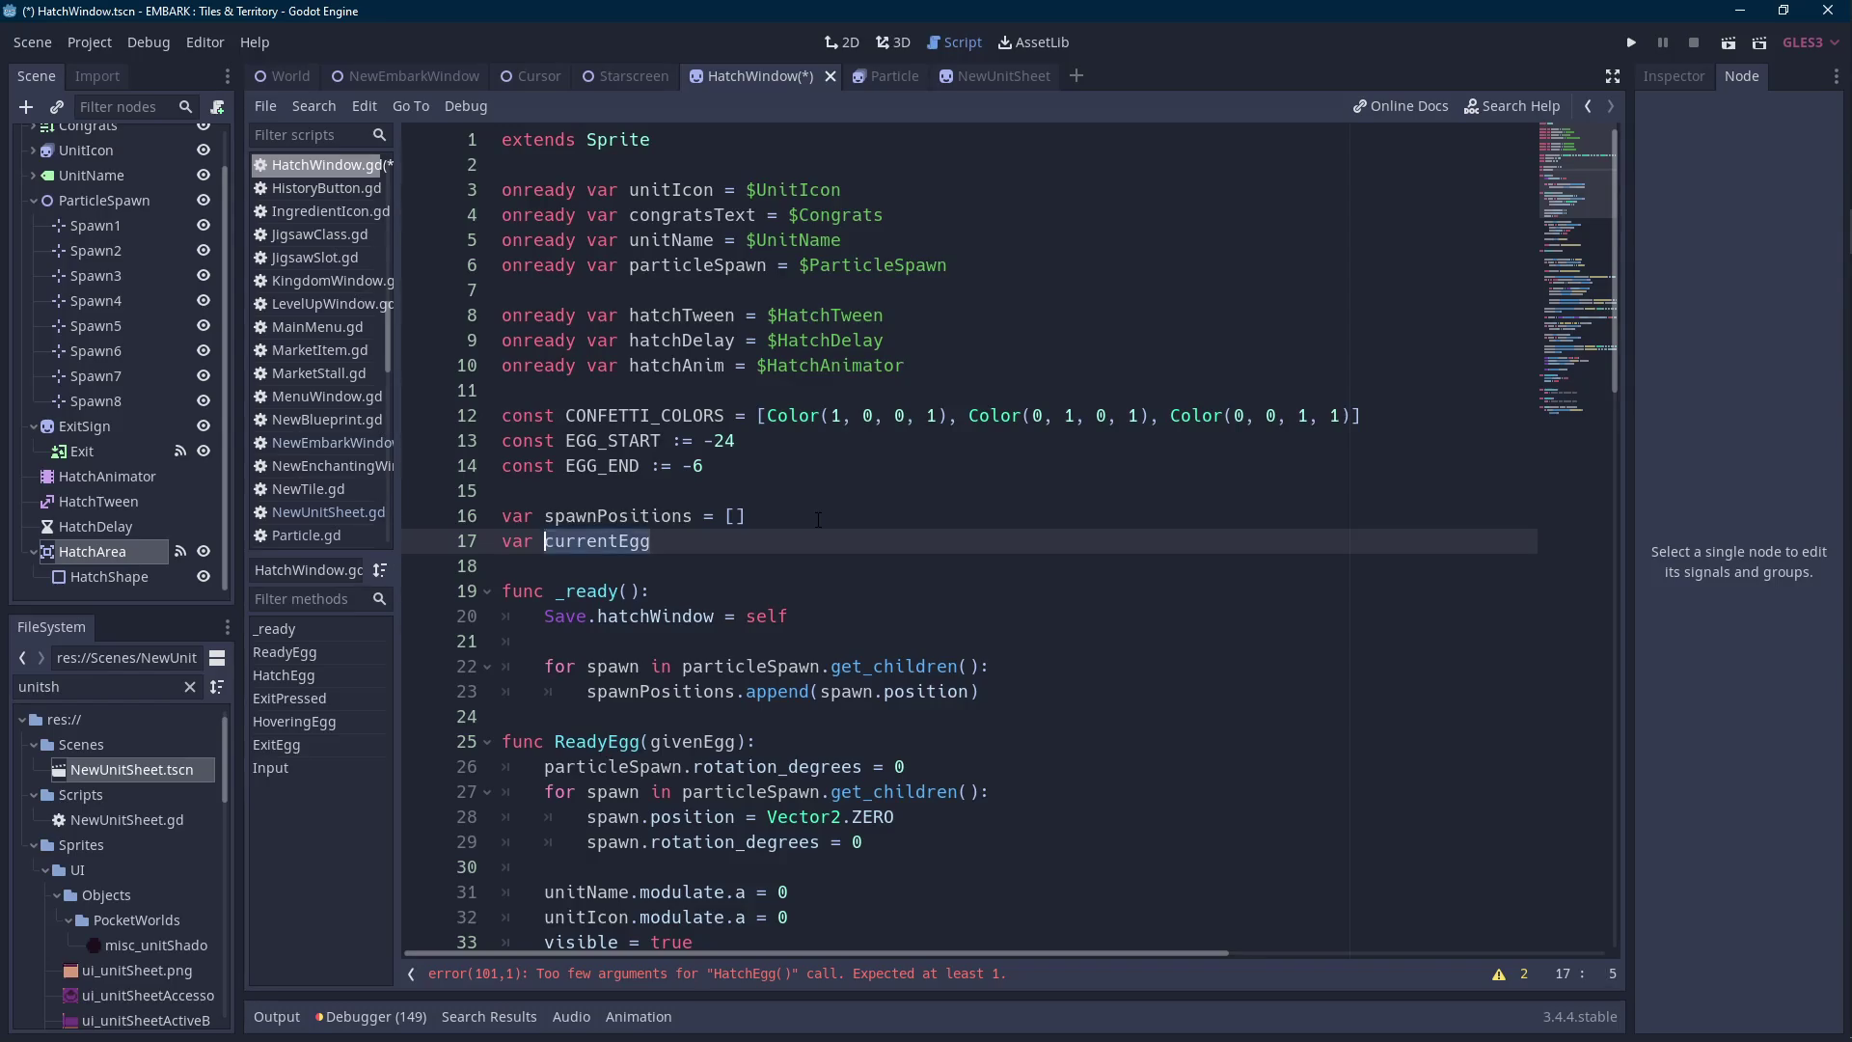
Add 'currentEgg = givenEgg' as the first line of ReadyEgg.
scroll(780, 518, down, 3)
click(800, 528)
scroll(799, 529, down, 1)
click(869, 449)
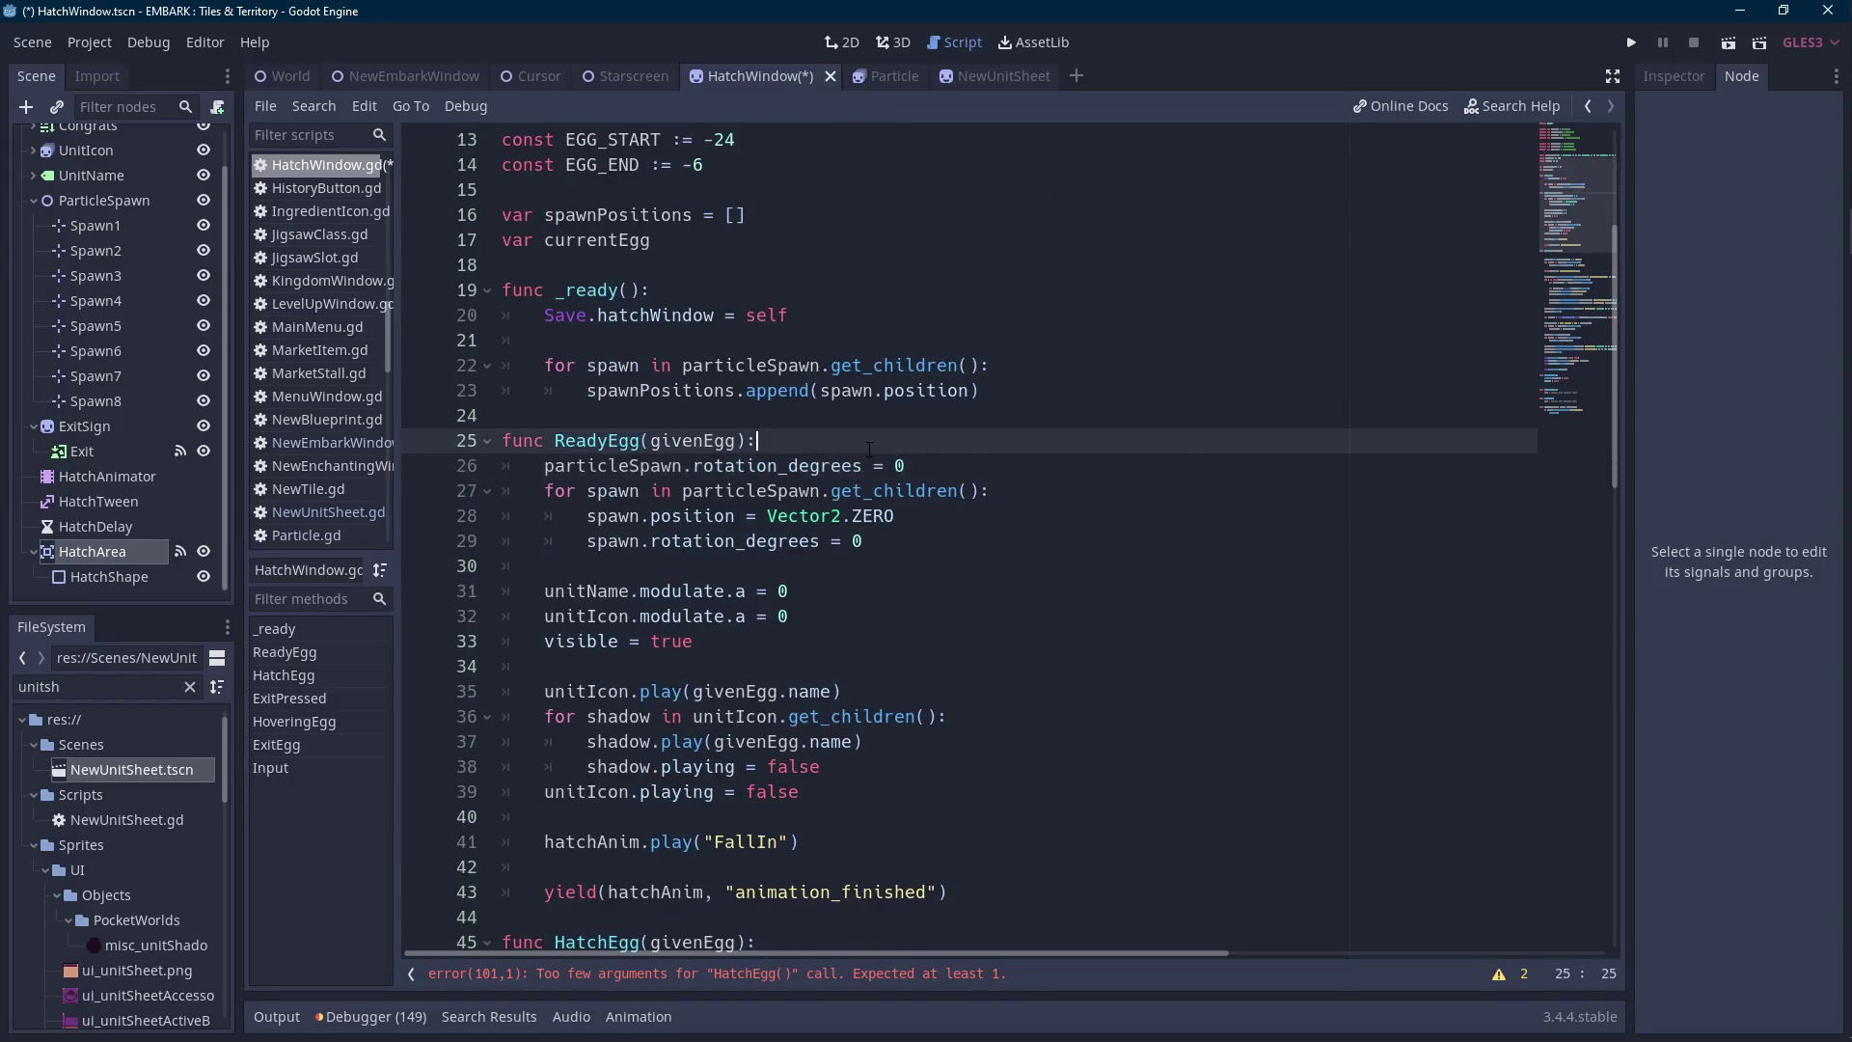
key(Return)
key(ctrl+v)
text(= givenEgg)
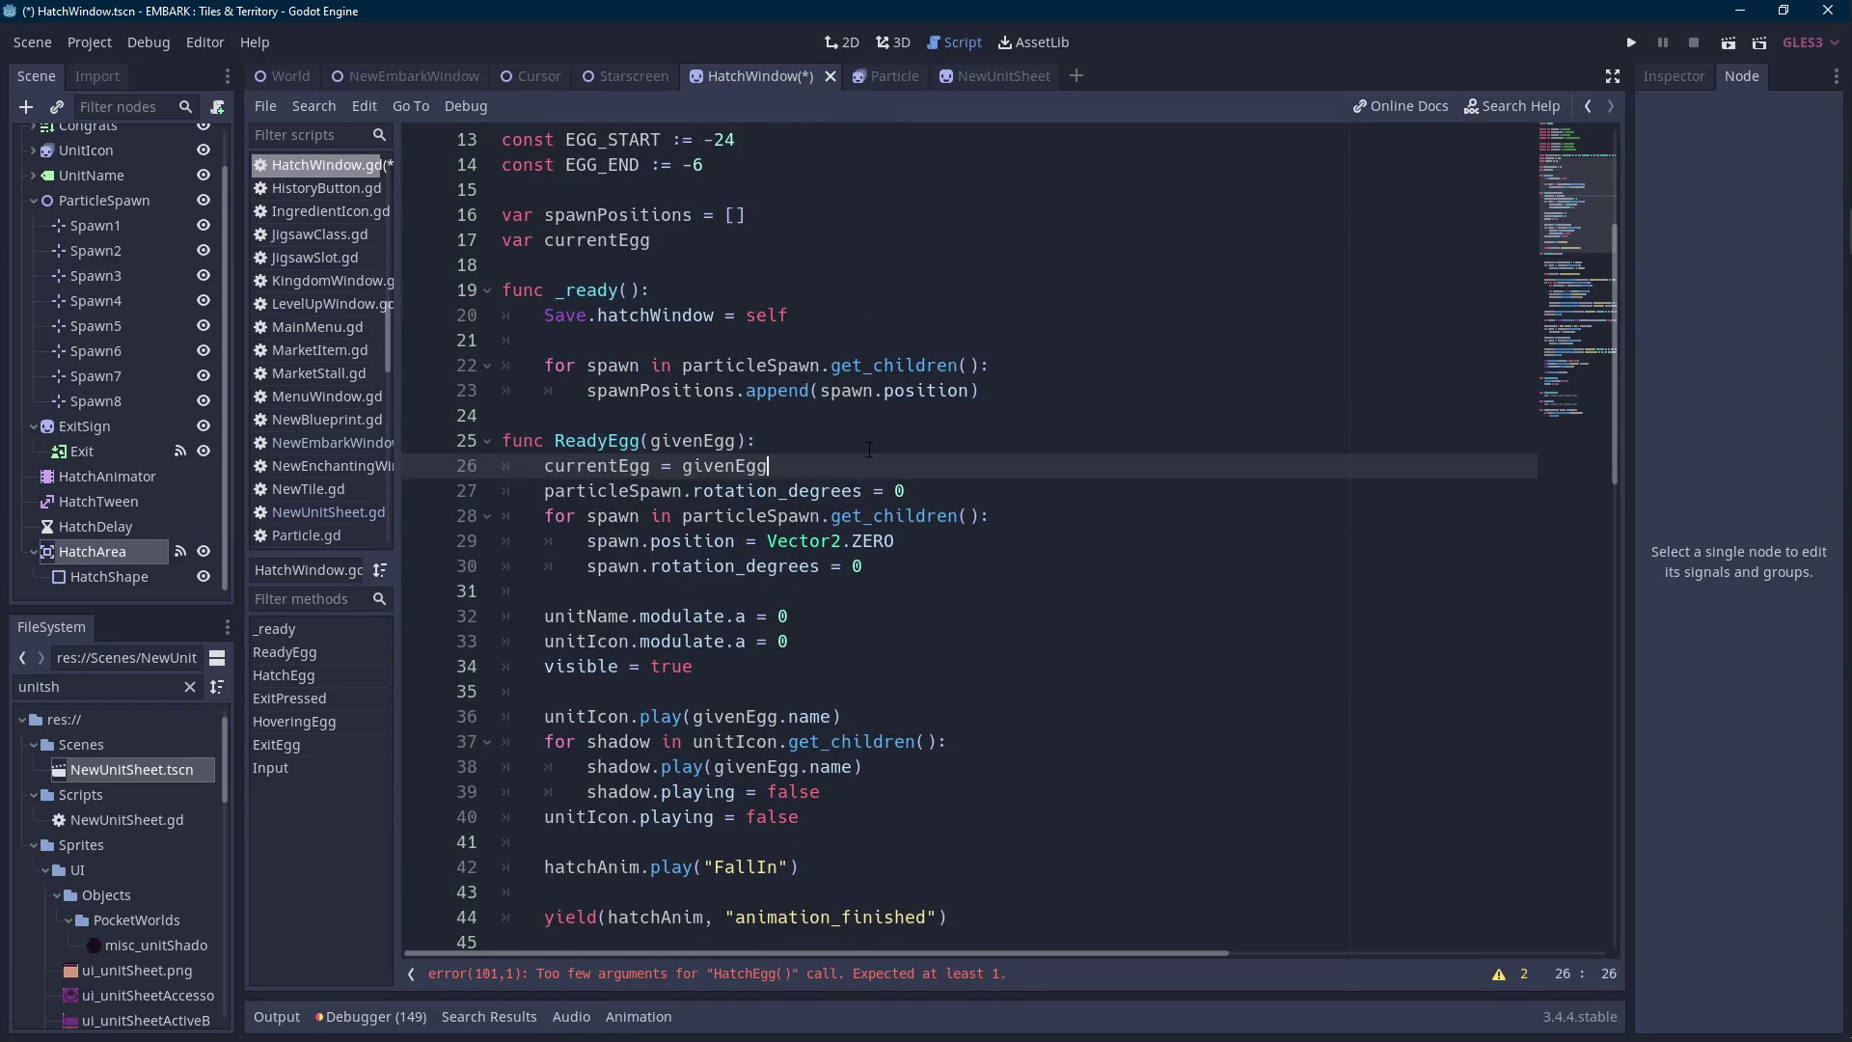
Replace givenEgg with currentEgg on lines 36 and 38.
double_click(598, 466)
key(ctrl+c)
double_click(724, 466)
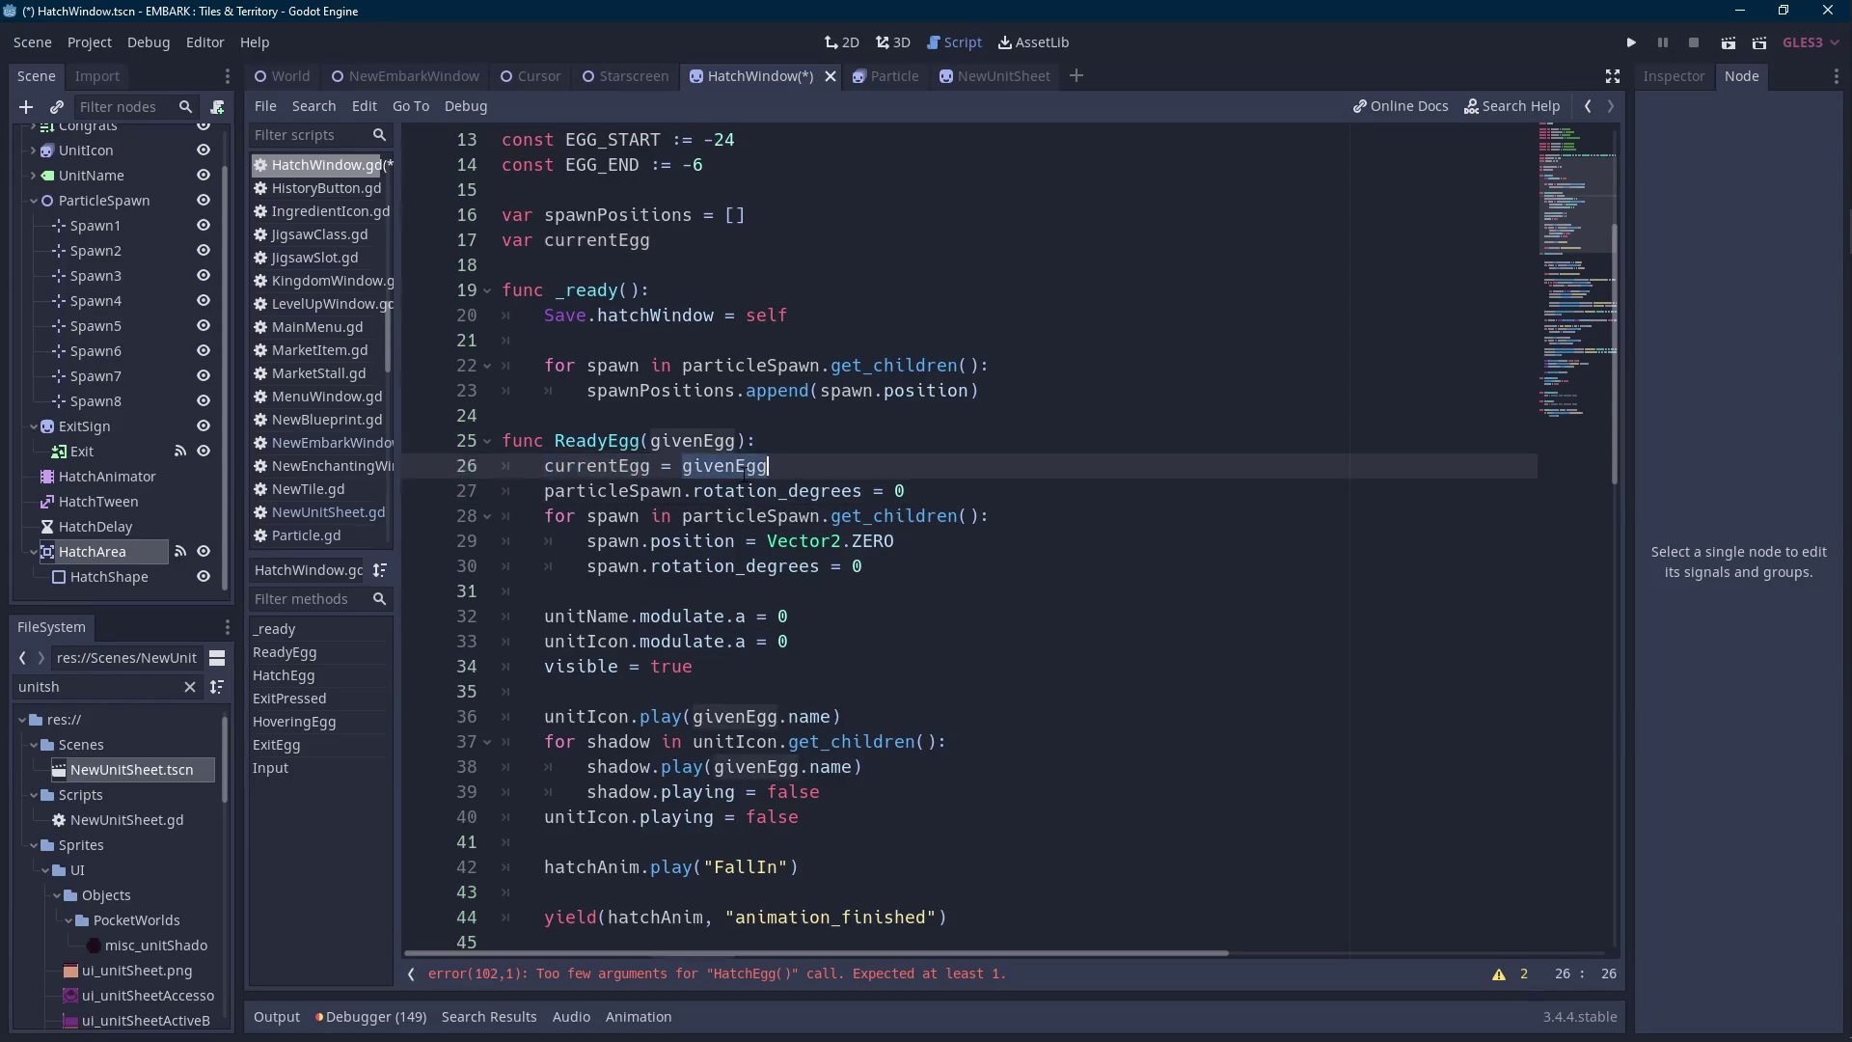
scroll(724, 466, down, 3)
double_click(734, 491)
key(ctrl+v)
double_click(756, 541)
scroll(756, 541, down, 2)
key(ctrl+v)
Drop HatchEgg's givenEgg parameter and use currentEgg on lines 49 and 51.
double_click(718, 590)
key(BackSpace)
click(837, 615)
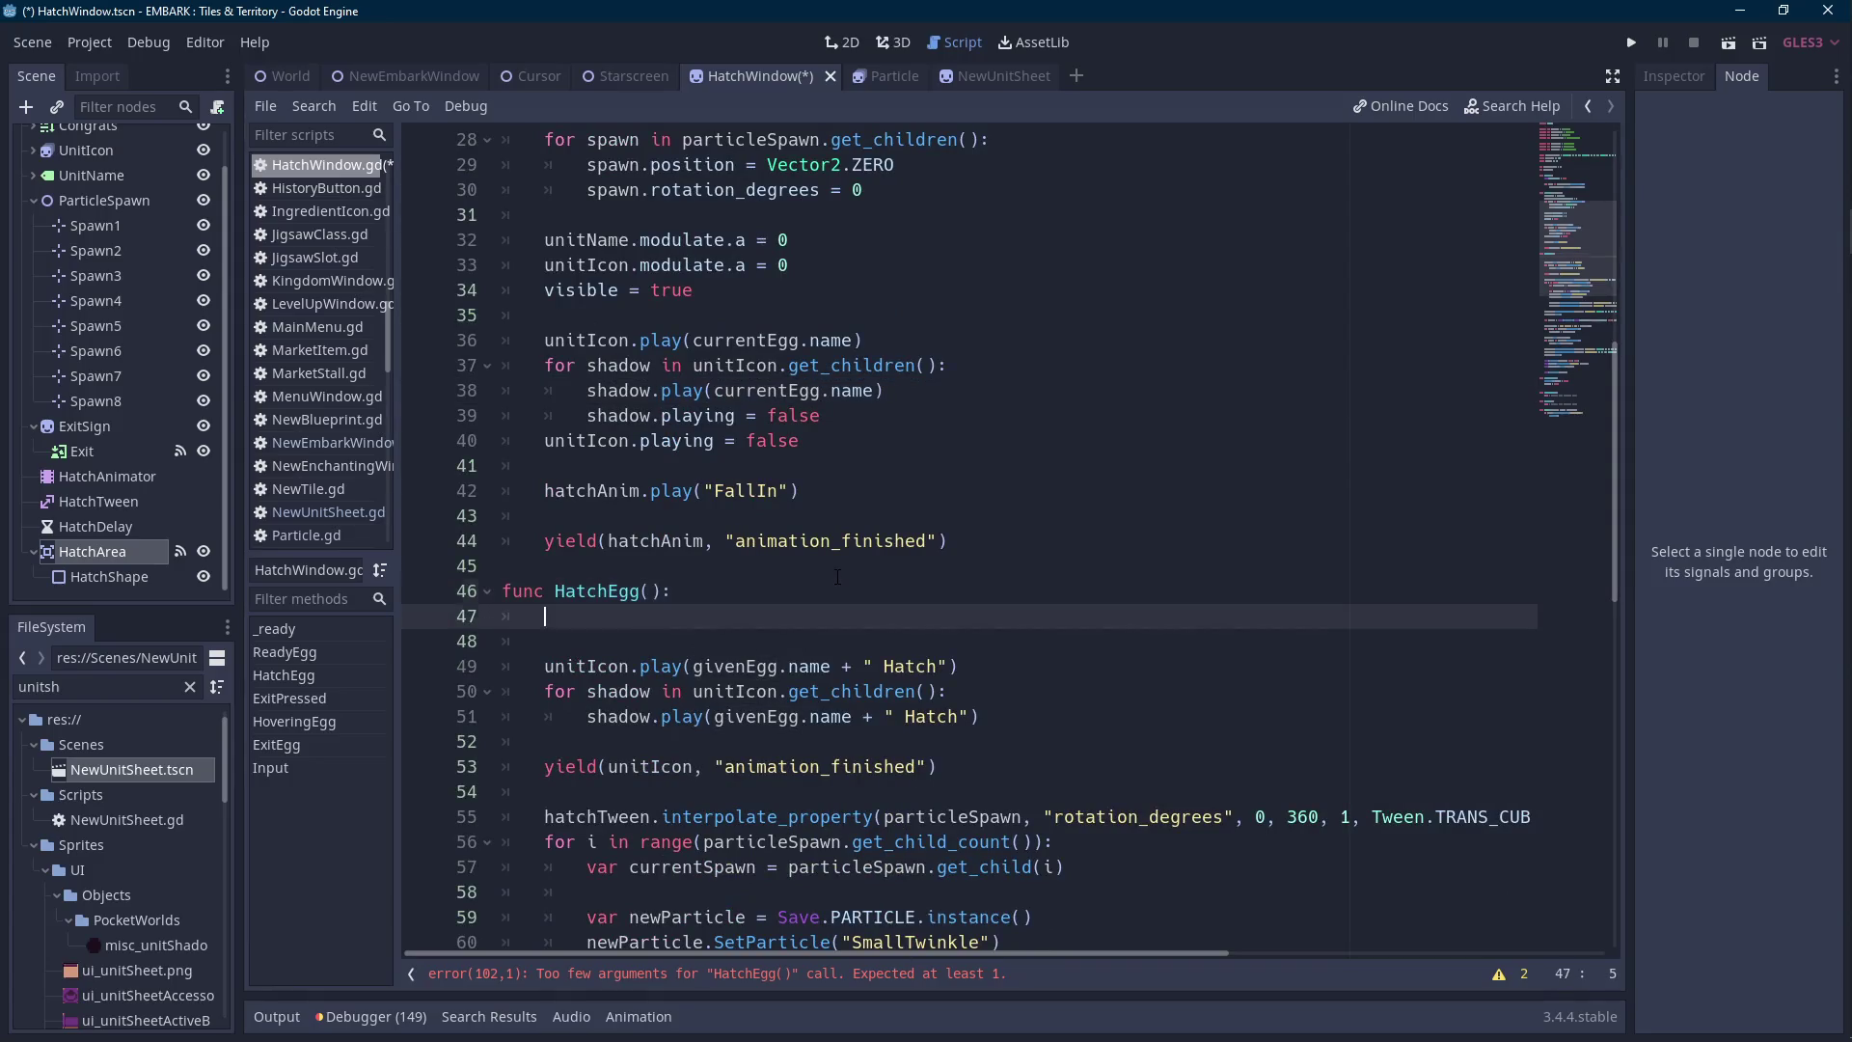
scroll(837, 579, down, 3)
click(744, 465)
double_click(736, 440)
key(ctrl+v)
double_click(758, 490)
scroll(758, 490, down, 4)
key(ctrl+v)
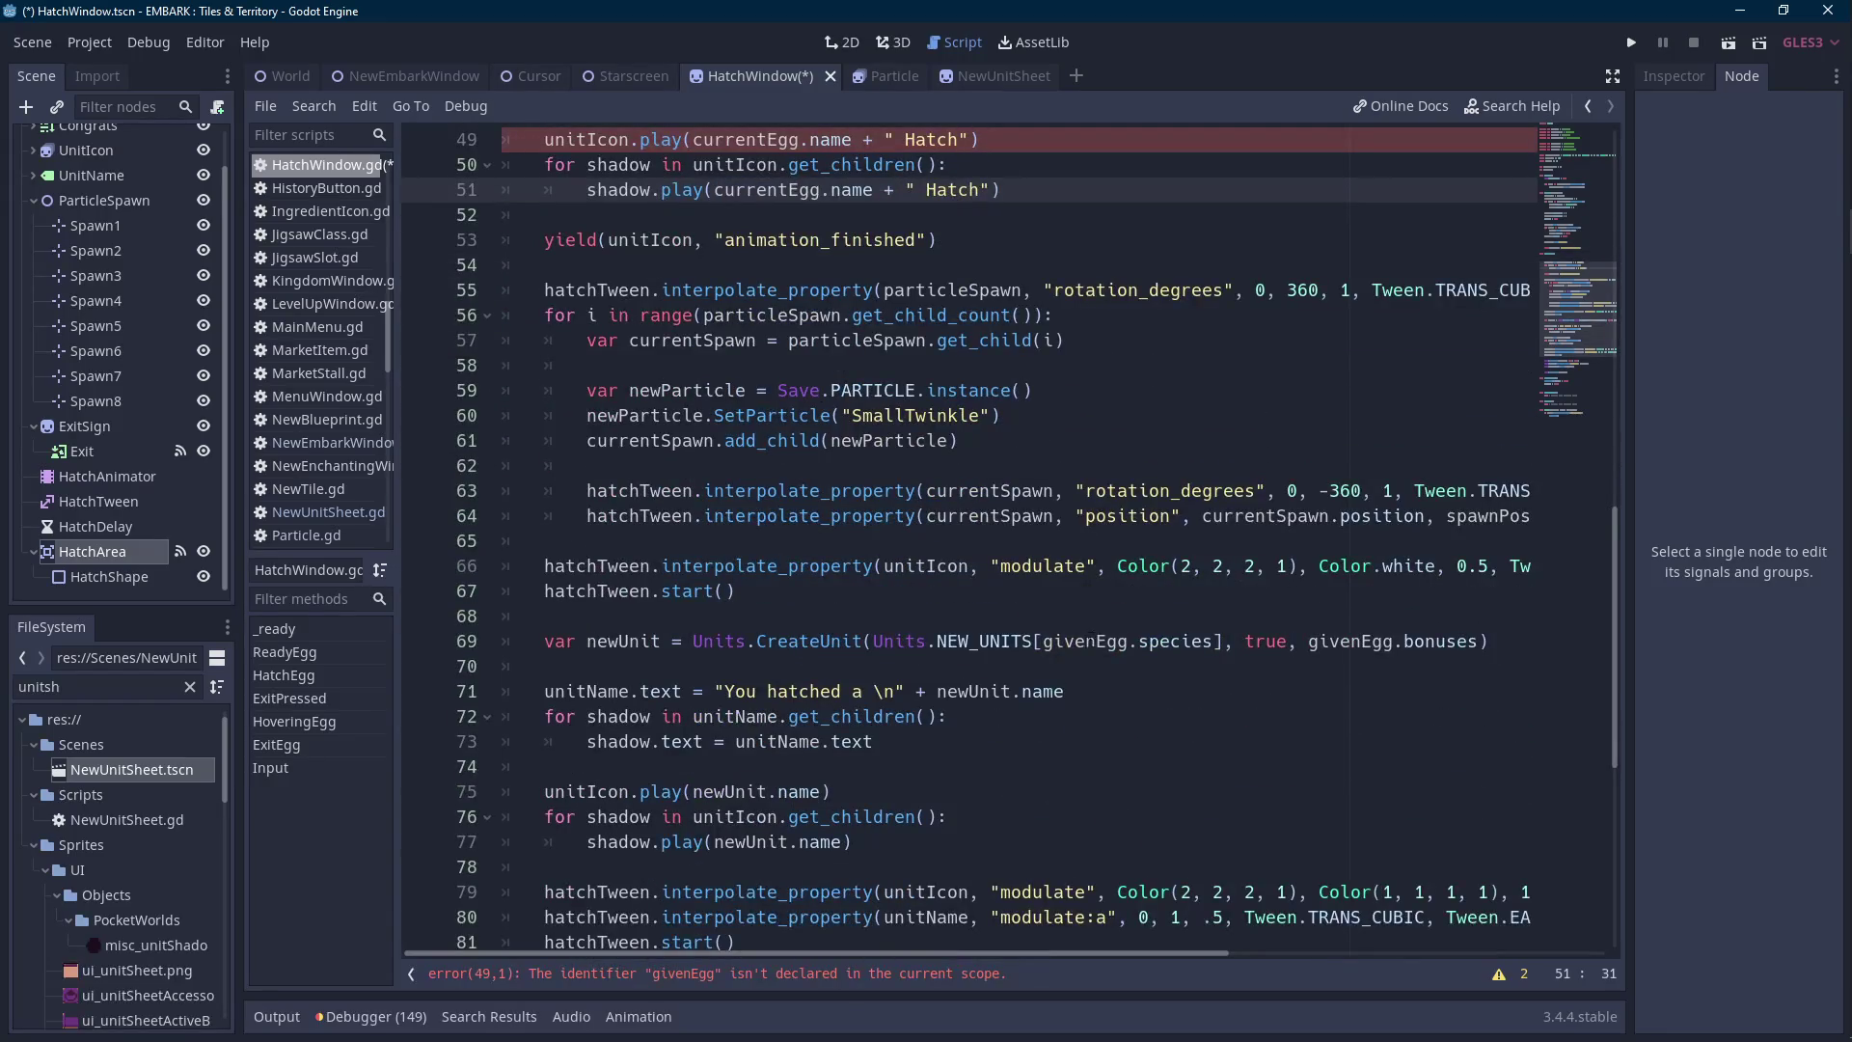
Swap the remaining givenEgg uses on lines 69, 83, 84 and 85 for currentEgg.
double_click(1092, 640)
key(ctrl+v)
double_click(1372, 641)
key(ctrl+v)
scroll(1297, 662, down, 3)
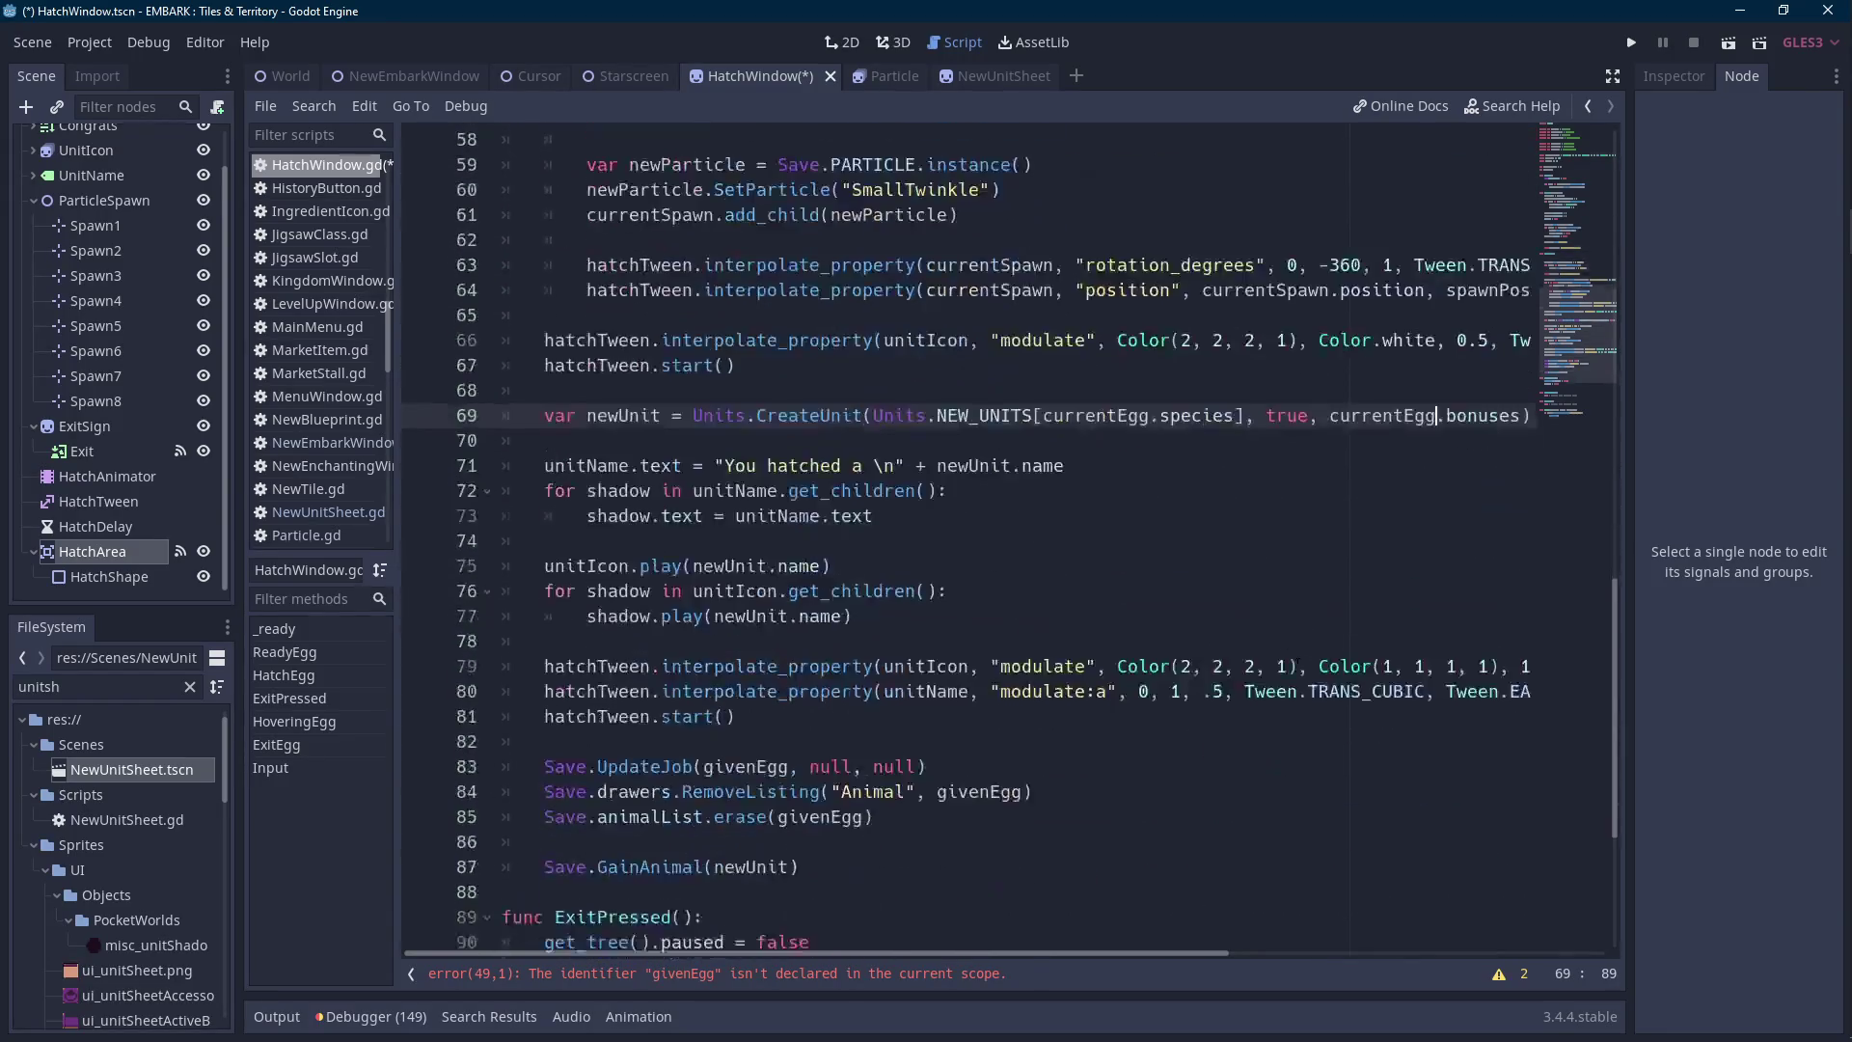
double_click(983, 792)
key(ctrl+v)
double_click(756, 768)
key(ctrl+v)
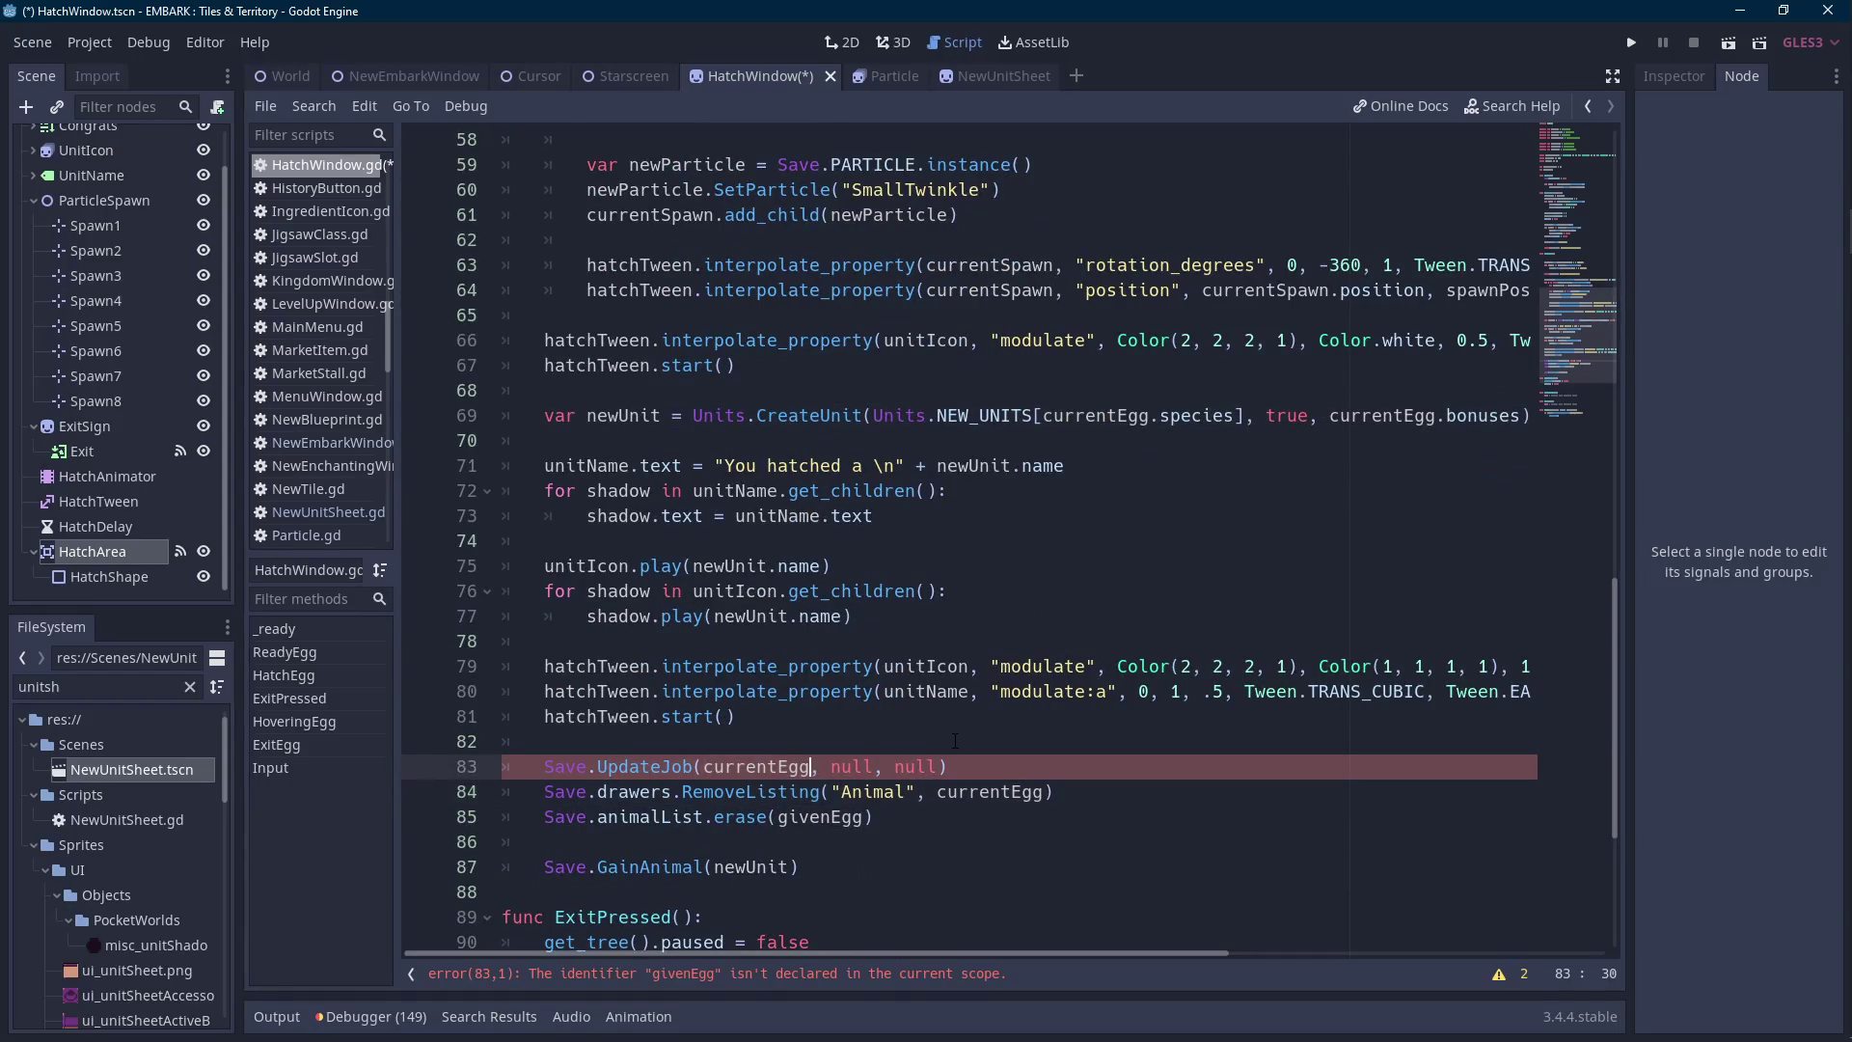
scroll(955, 740, down, 3)
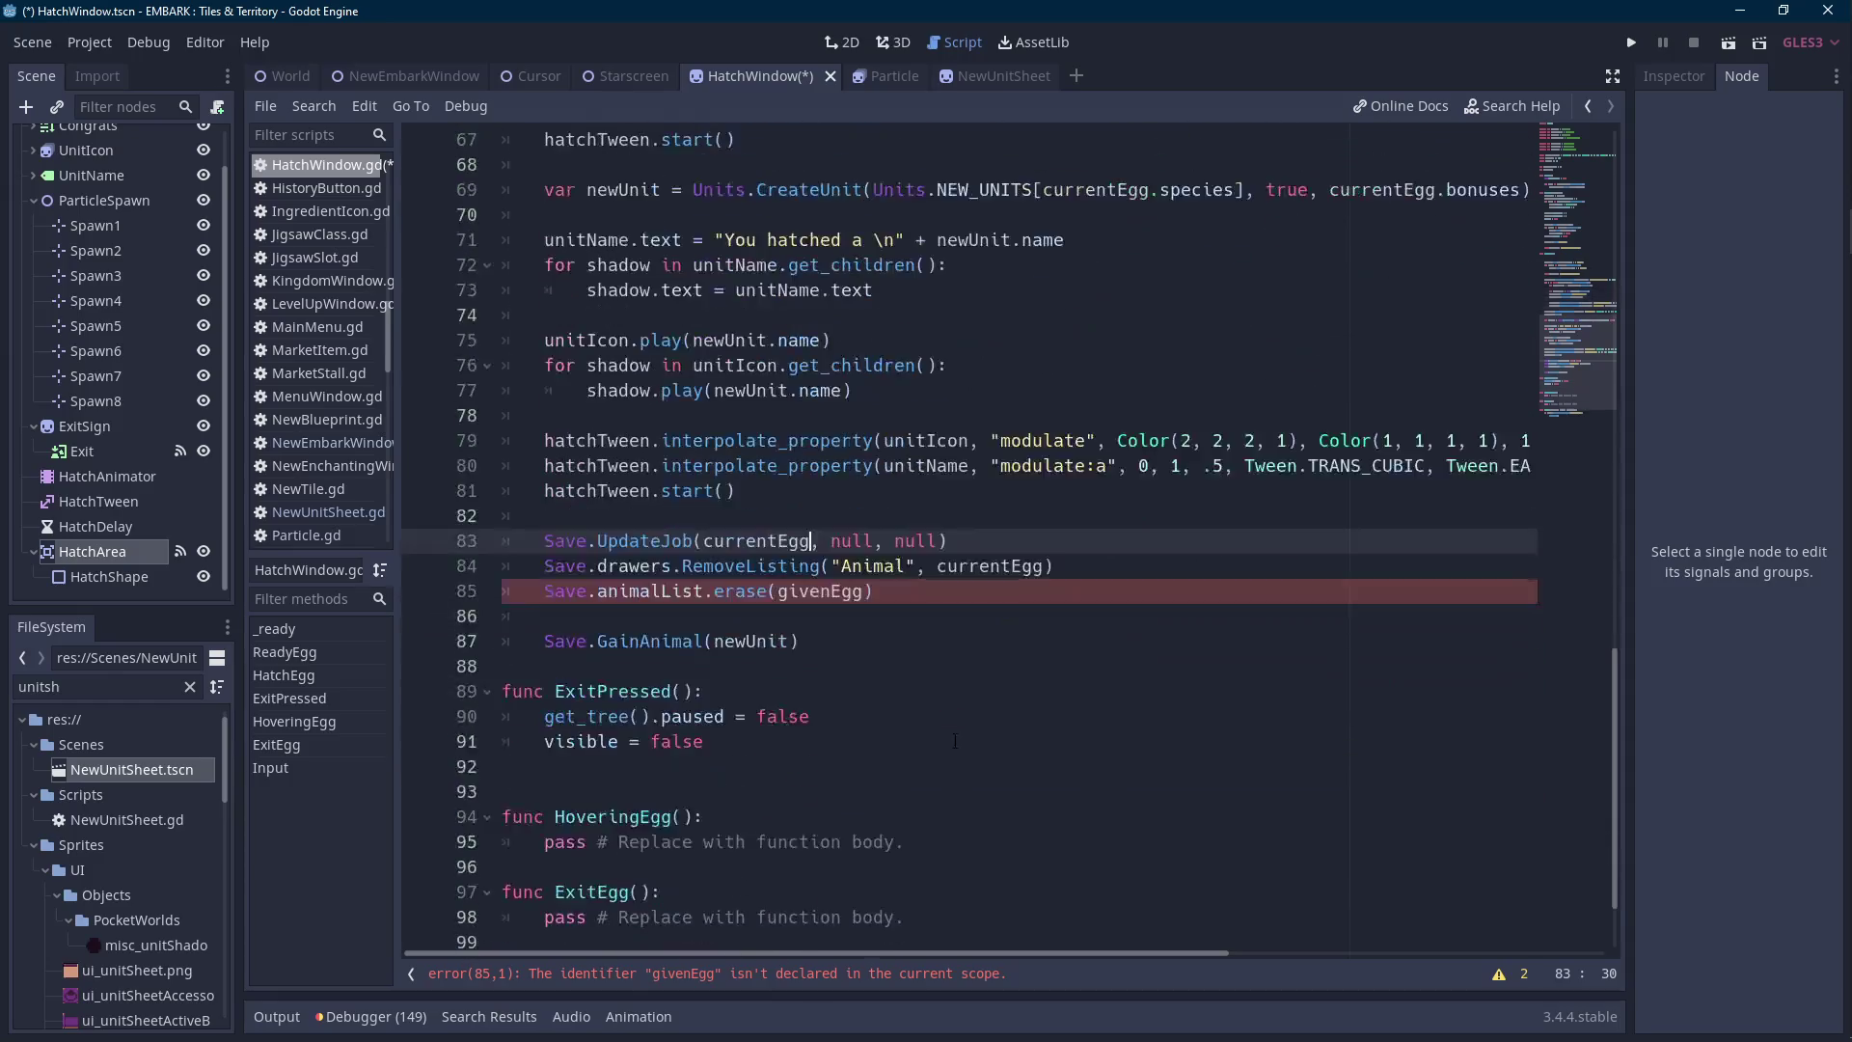
double_click(815, 591)
text(currentEgg)
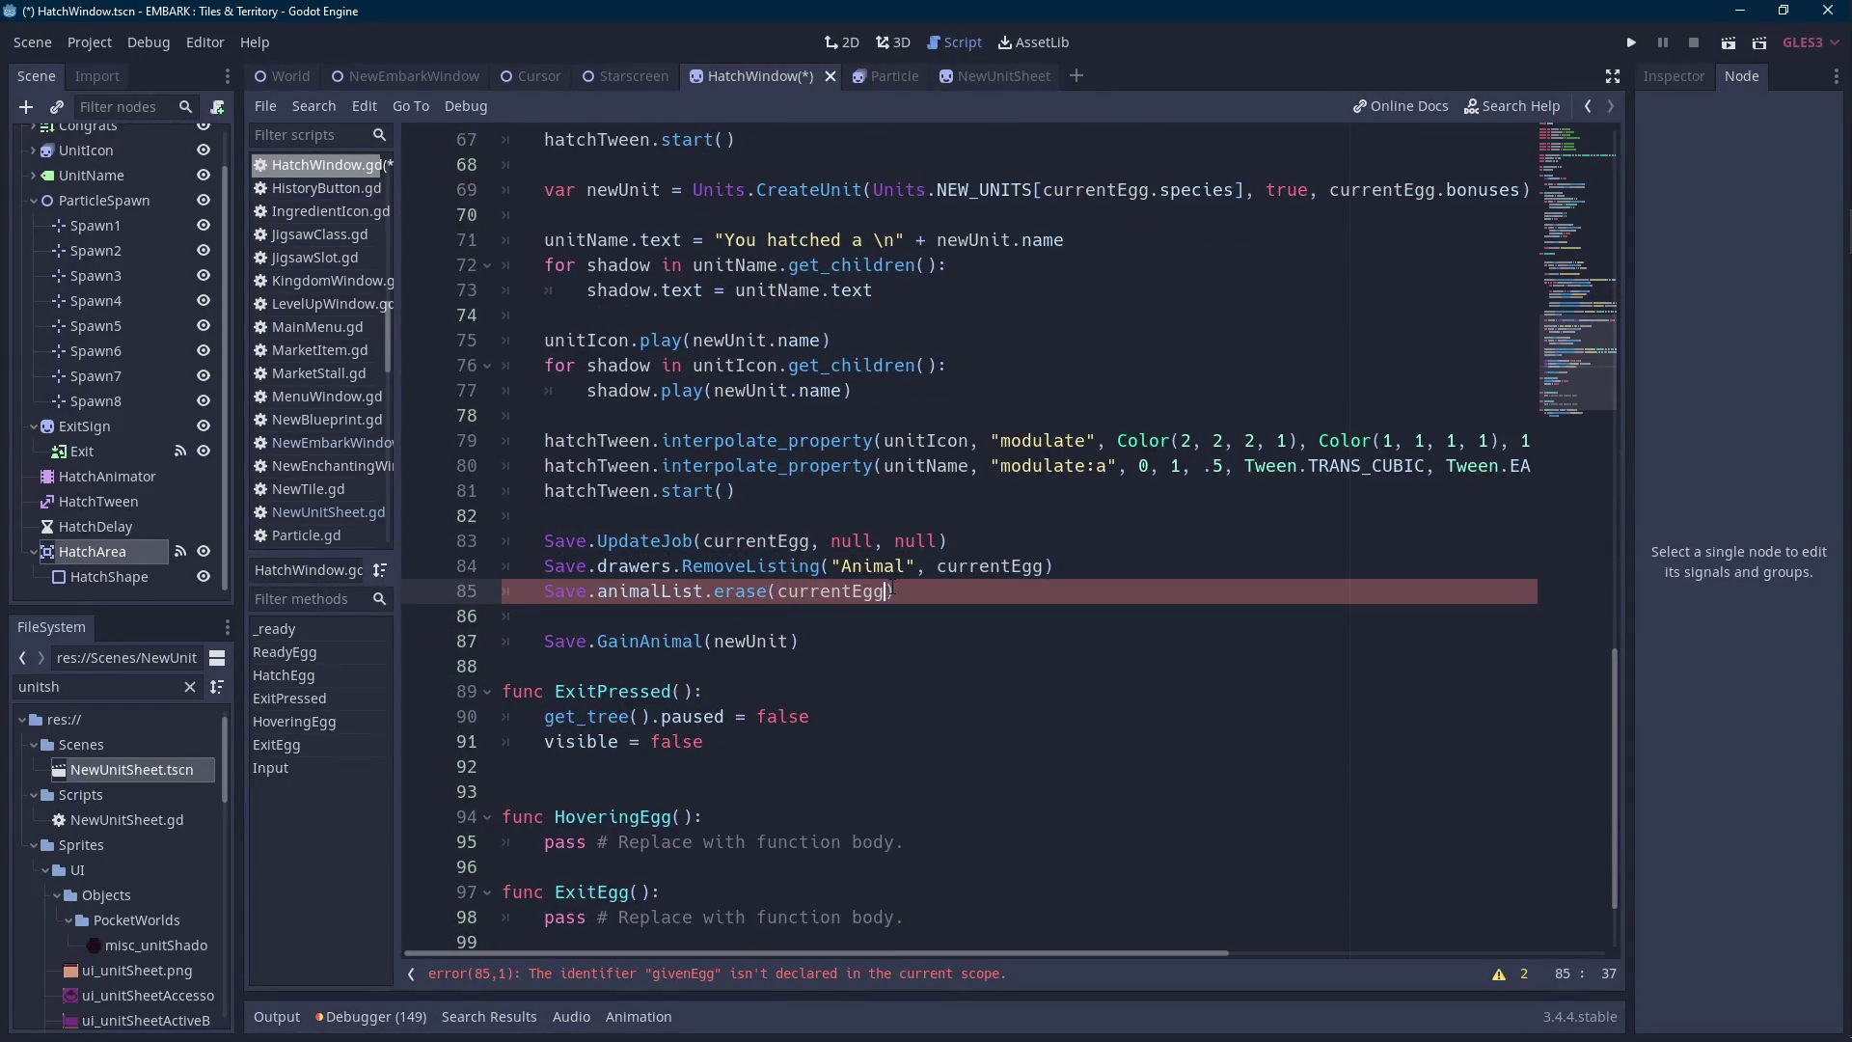
Remove the extra blank lines around HatchEgg and save HatchWindow.gd.
click(521, 766)
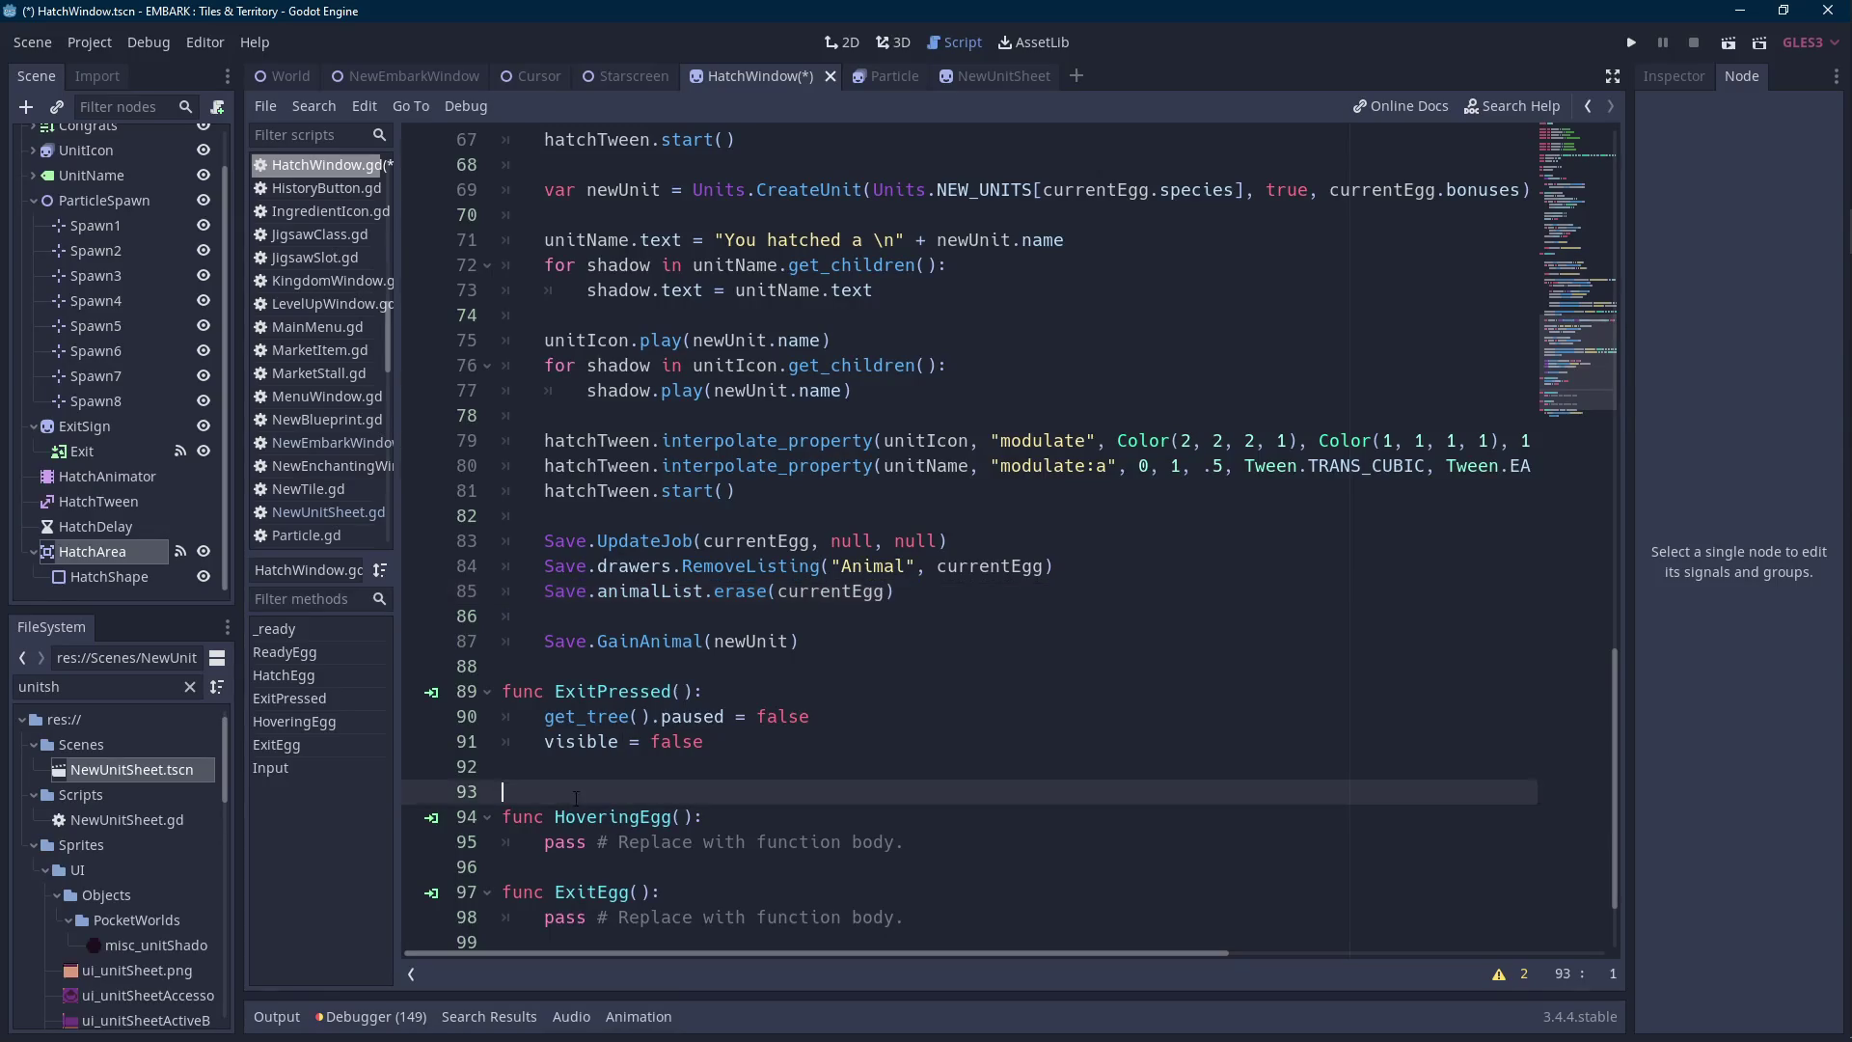
key(Delete)
scroll(965, 540, up, 13)
click(729, 615)
key(Down)
key(BackSpace)
key(BackSpace)
key(ctrl+s)
scroll(715, 586, up, 8)
double_click(612, 464)
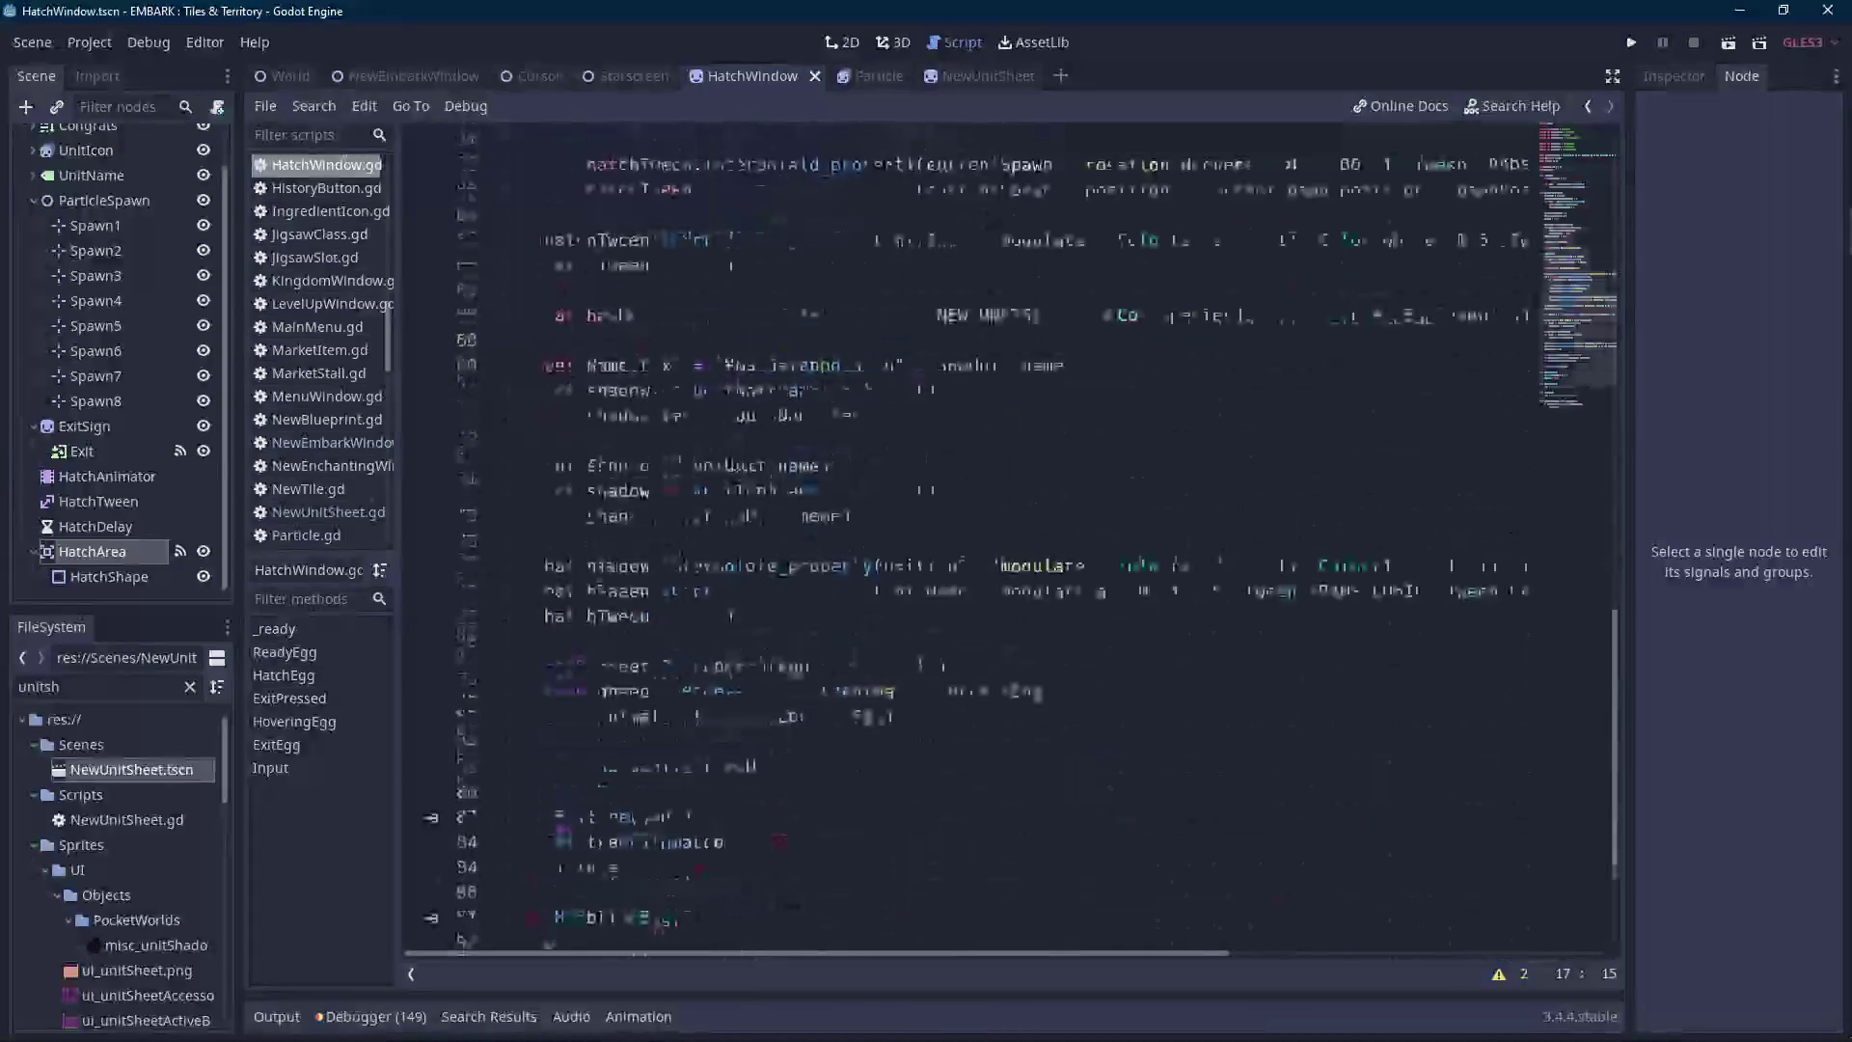
Add 'currentEgg = null' on the line after GainAnimal.
click(1003, 532)
key(Down)
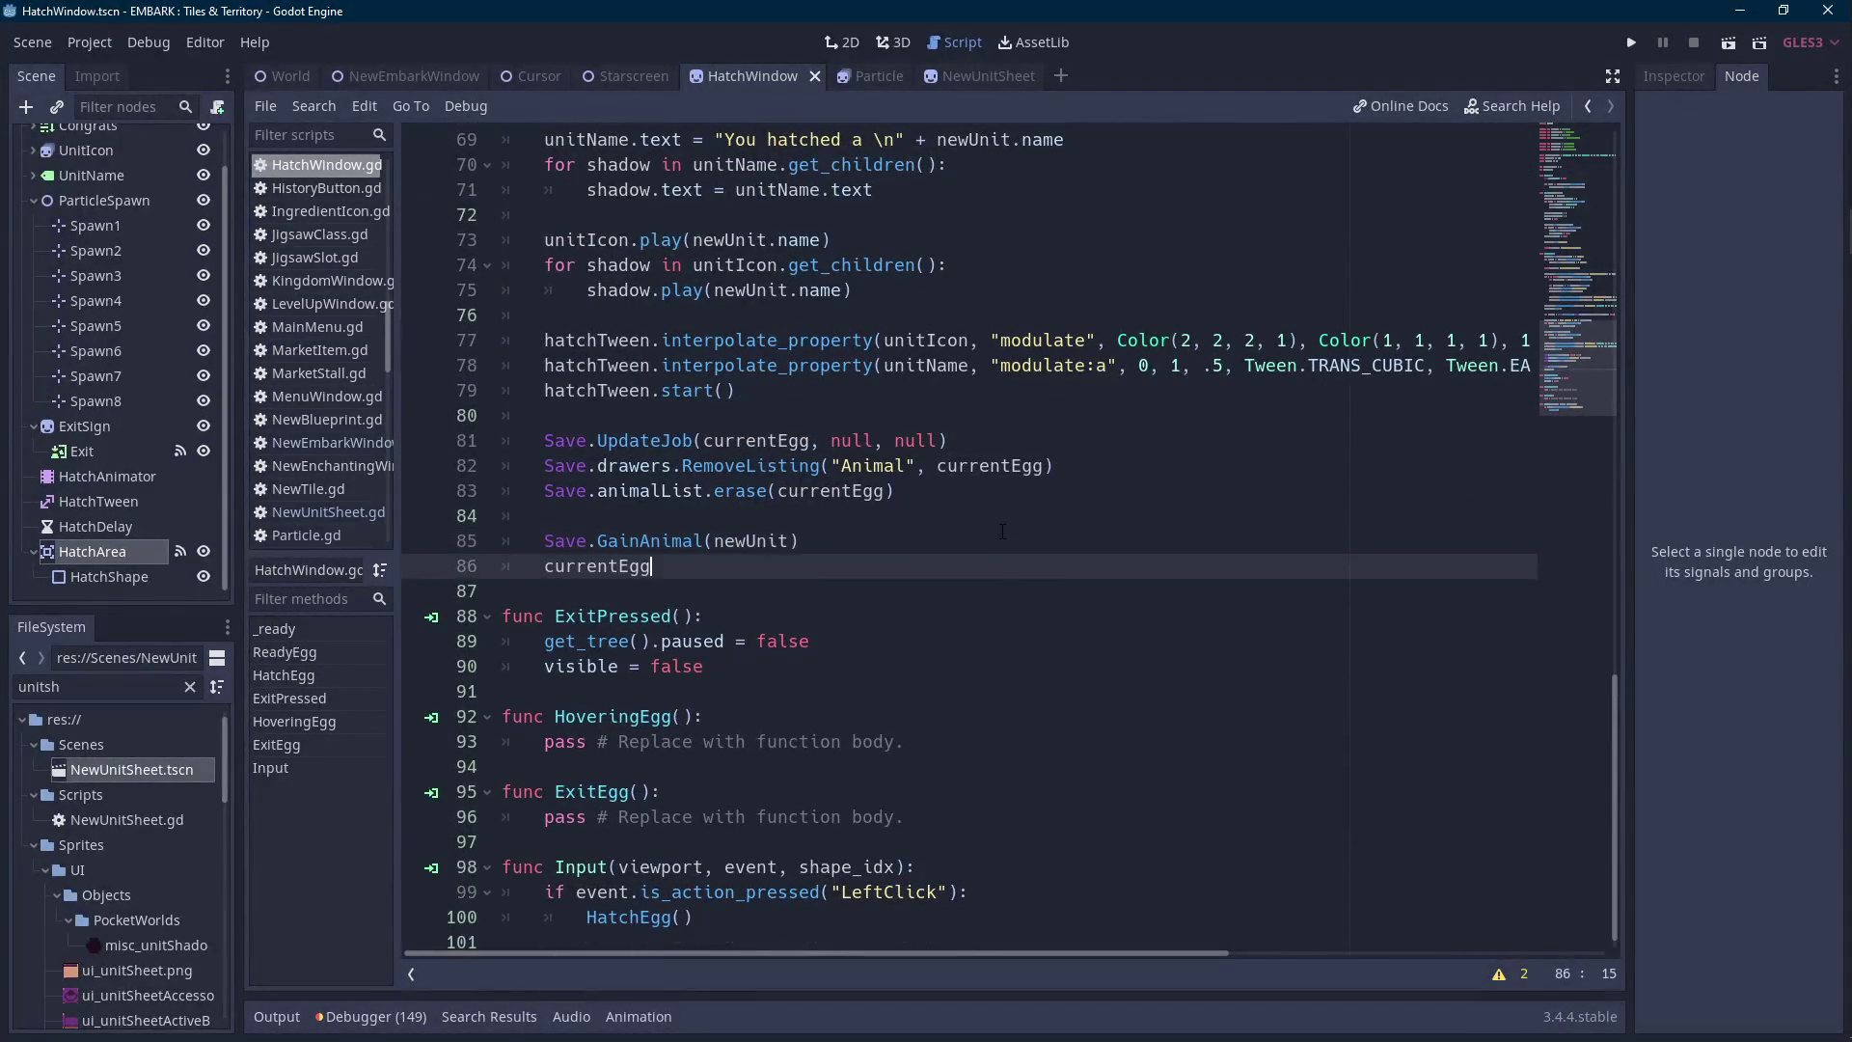
text(= null)
key(Left)
key(Left)
key(Left)
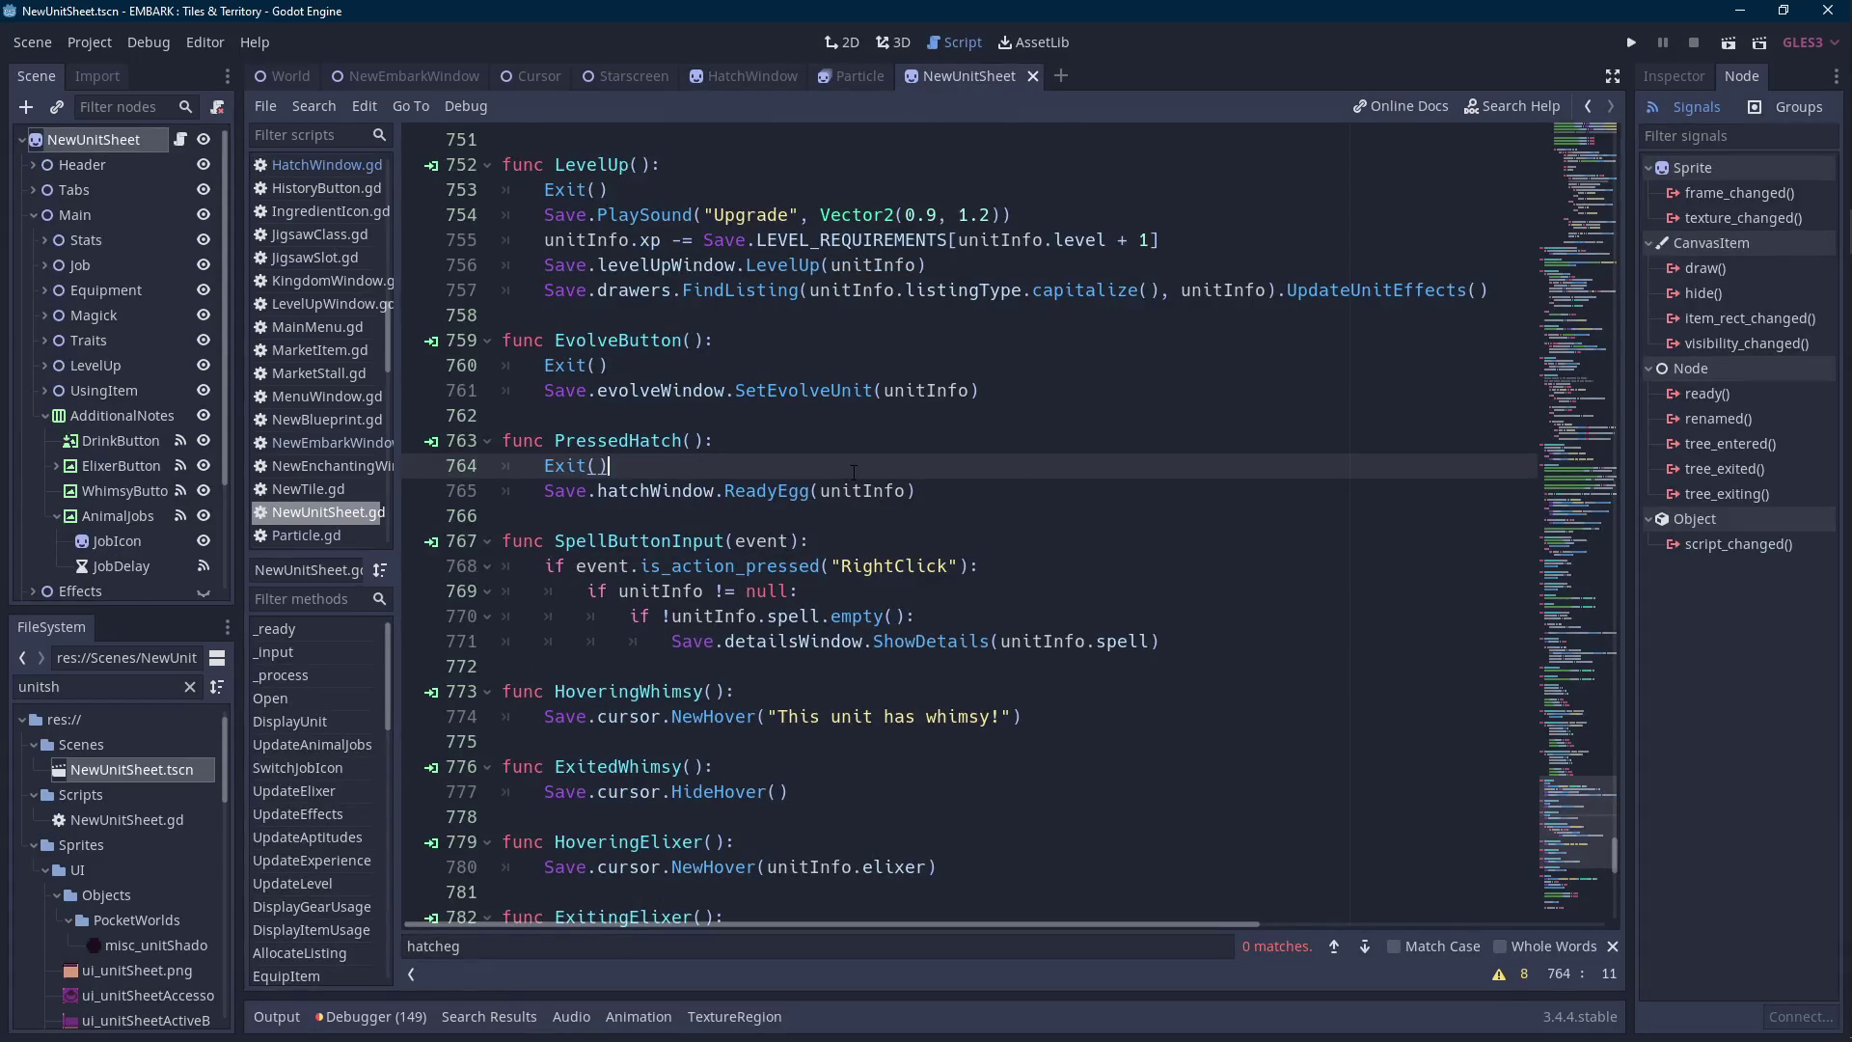
Indent Exit() and ReadyEgg in PressedHatch under a Save.hatchWindow.currentEgg null check.
key(Up)
key(End)
key(Return)
text(if currentEgg)
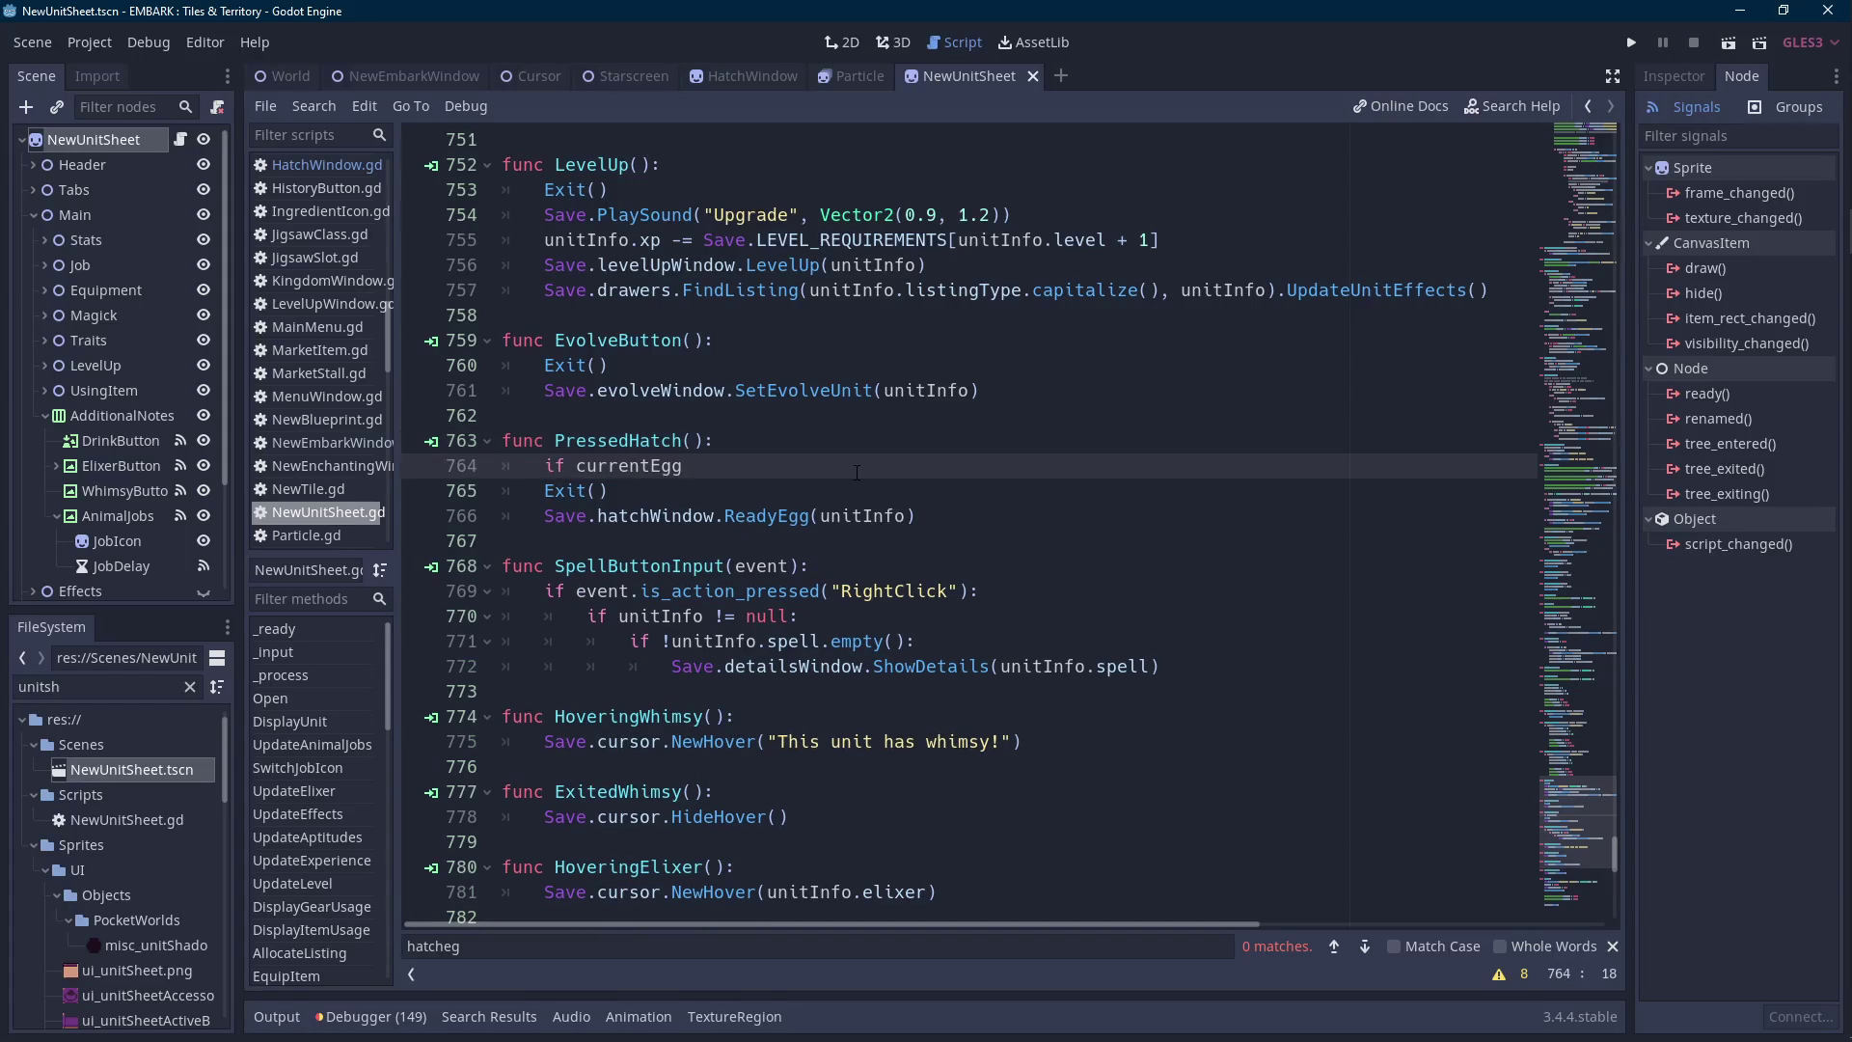
key(ctrl+Left)
text(Save.hatchWindow.)
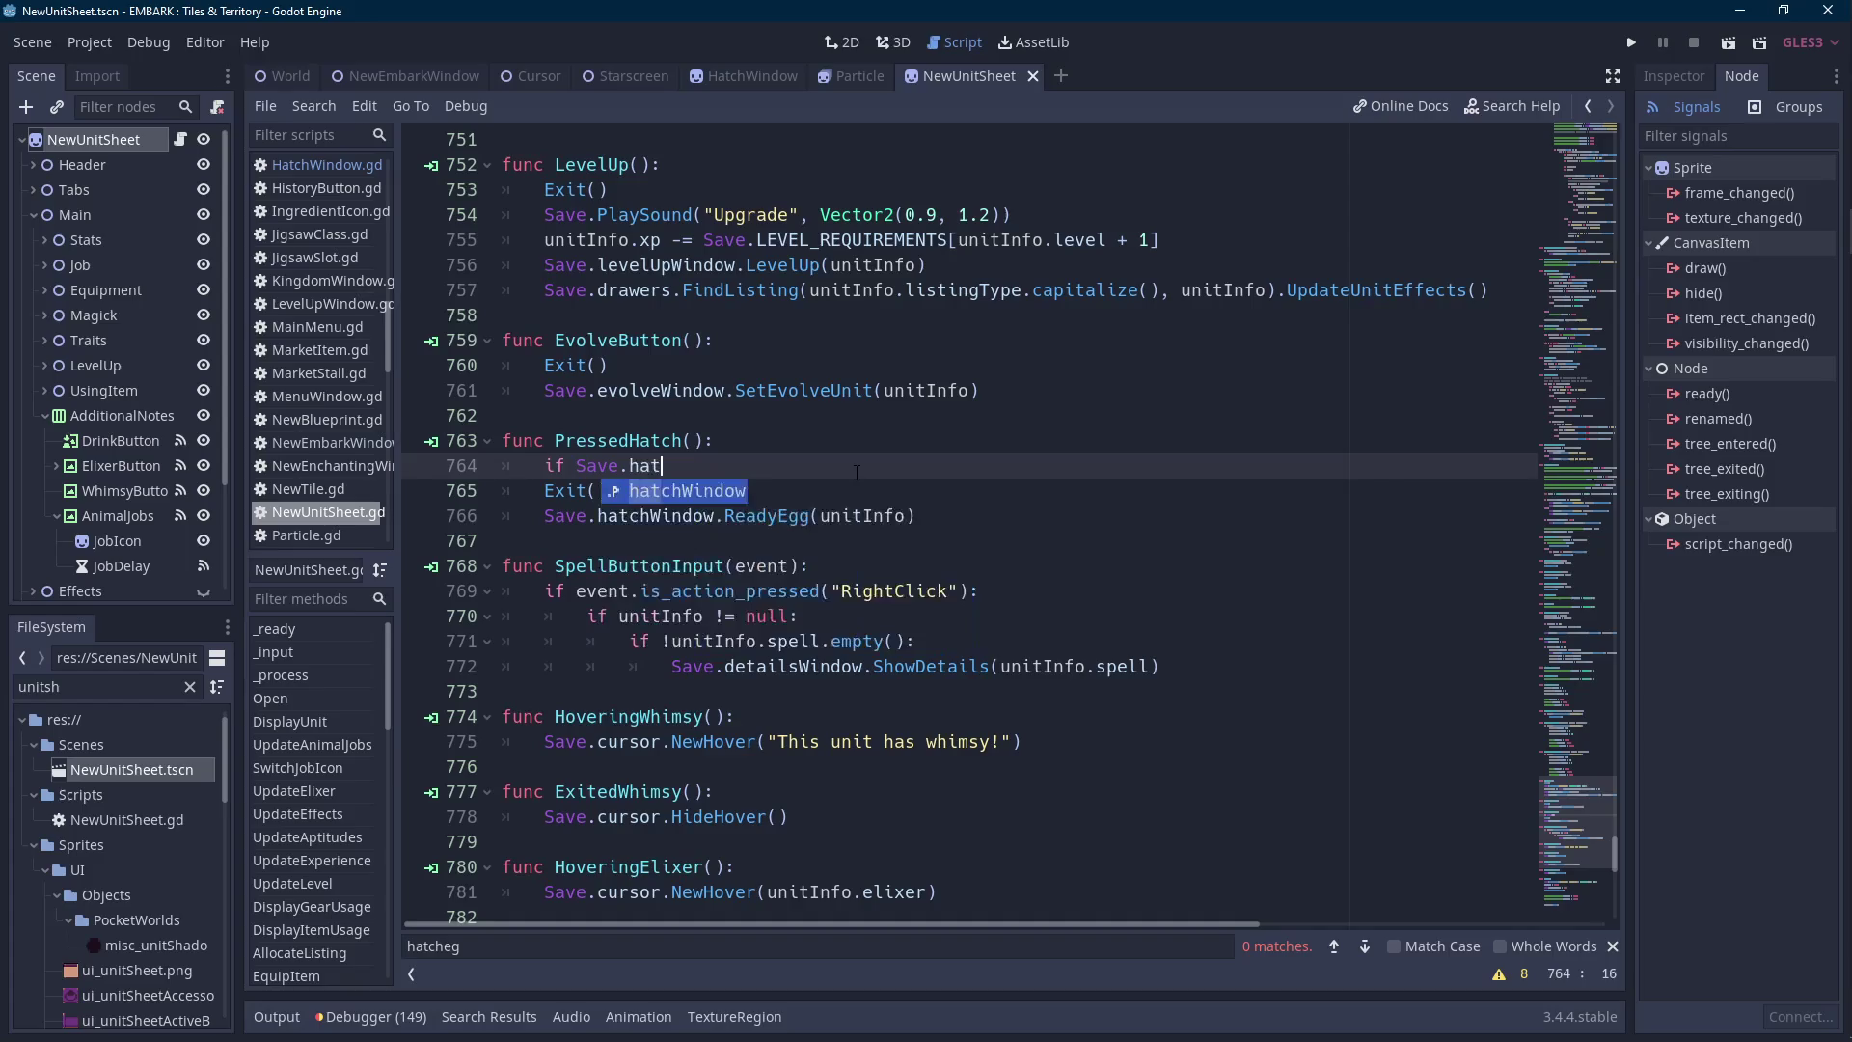
key(End)
text(!)
text(= null:)
key(Down)
key(Home)
key(shift+Down)
key(Tab)
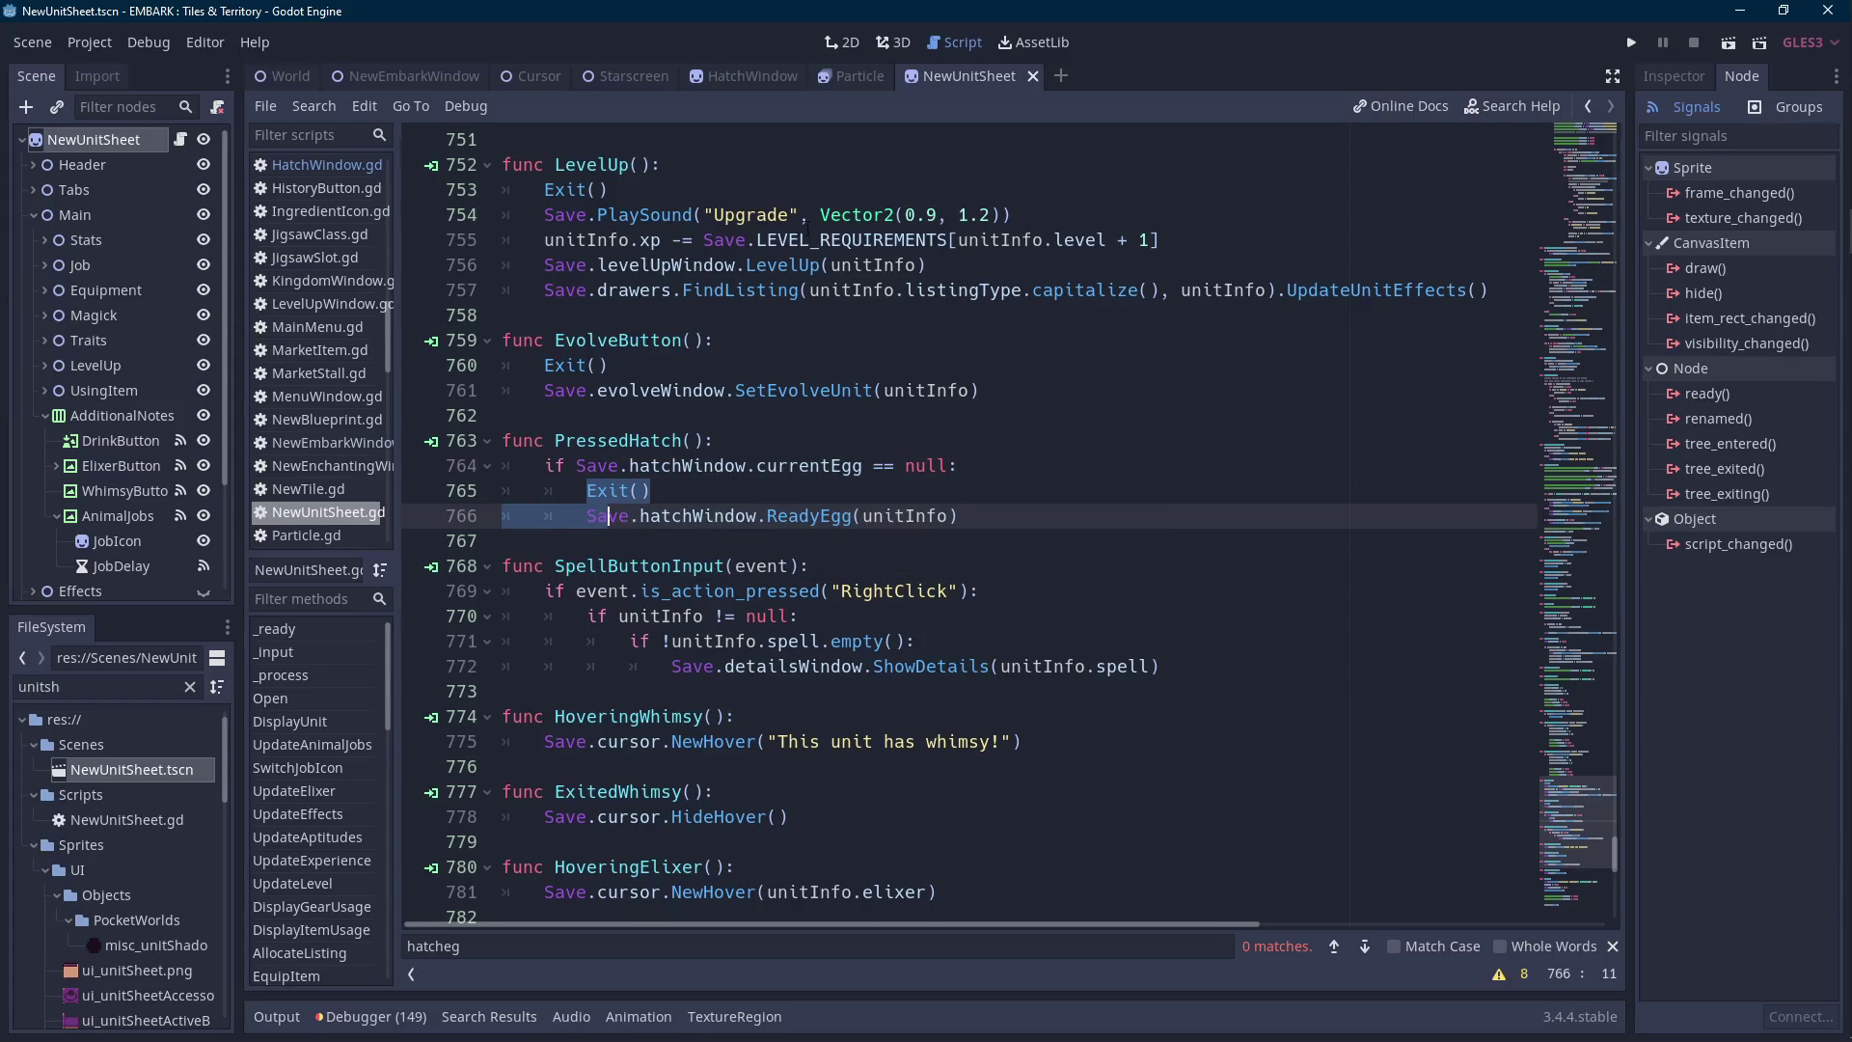
click(756, 85)
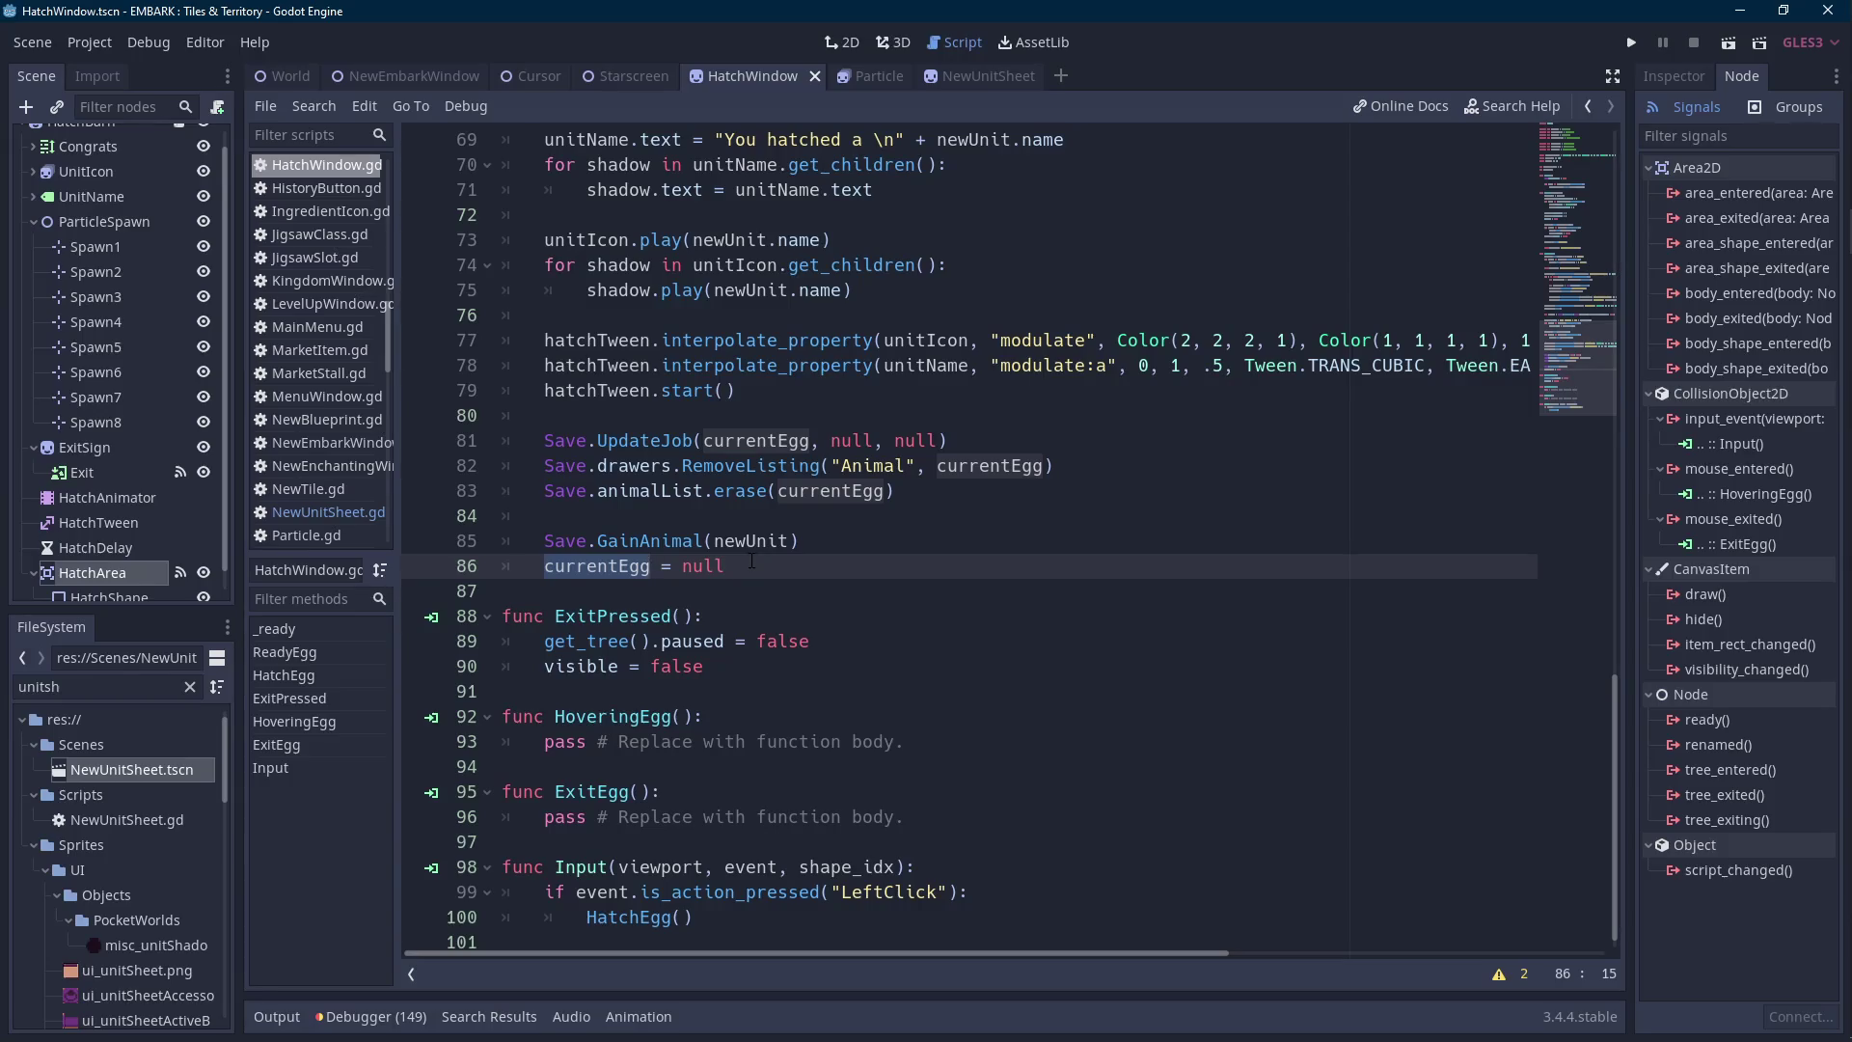
End HatchEgg with 'currentEgg = null' and '$ExitSign.visible = true'.
scroll(751, 561, up, 6)
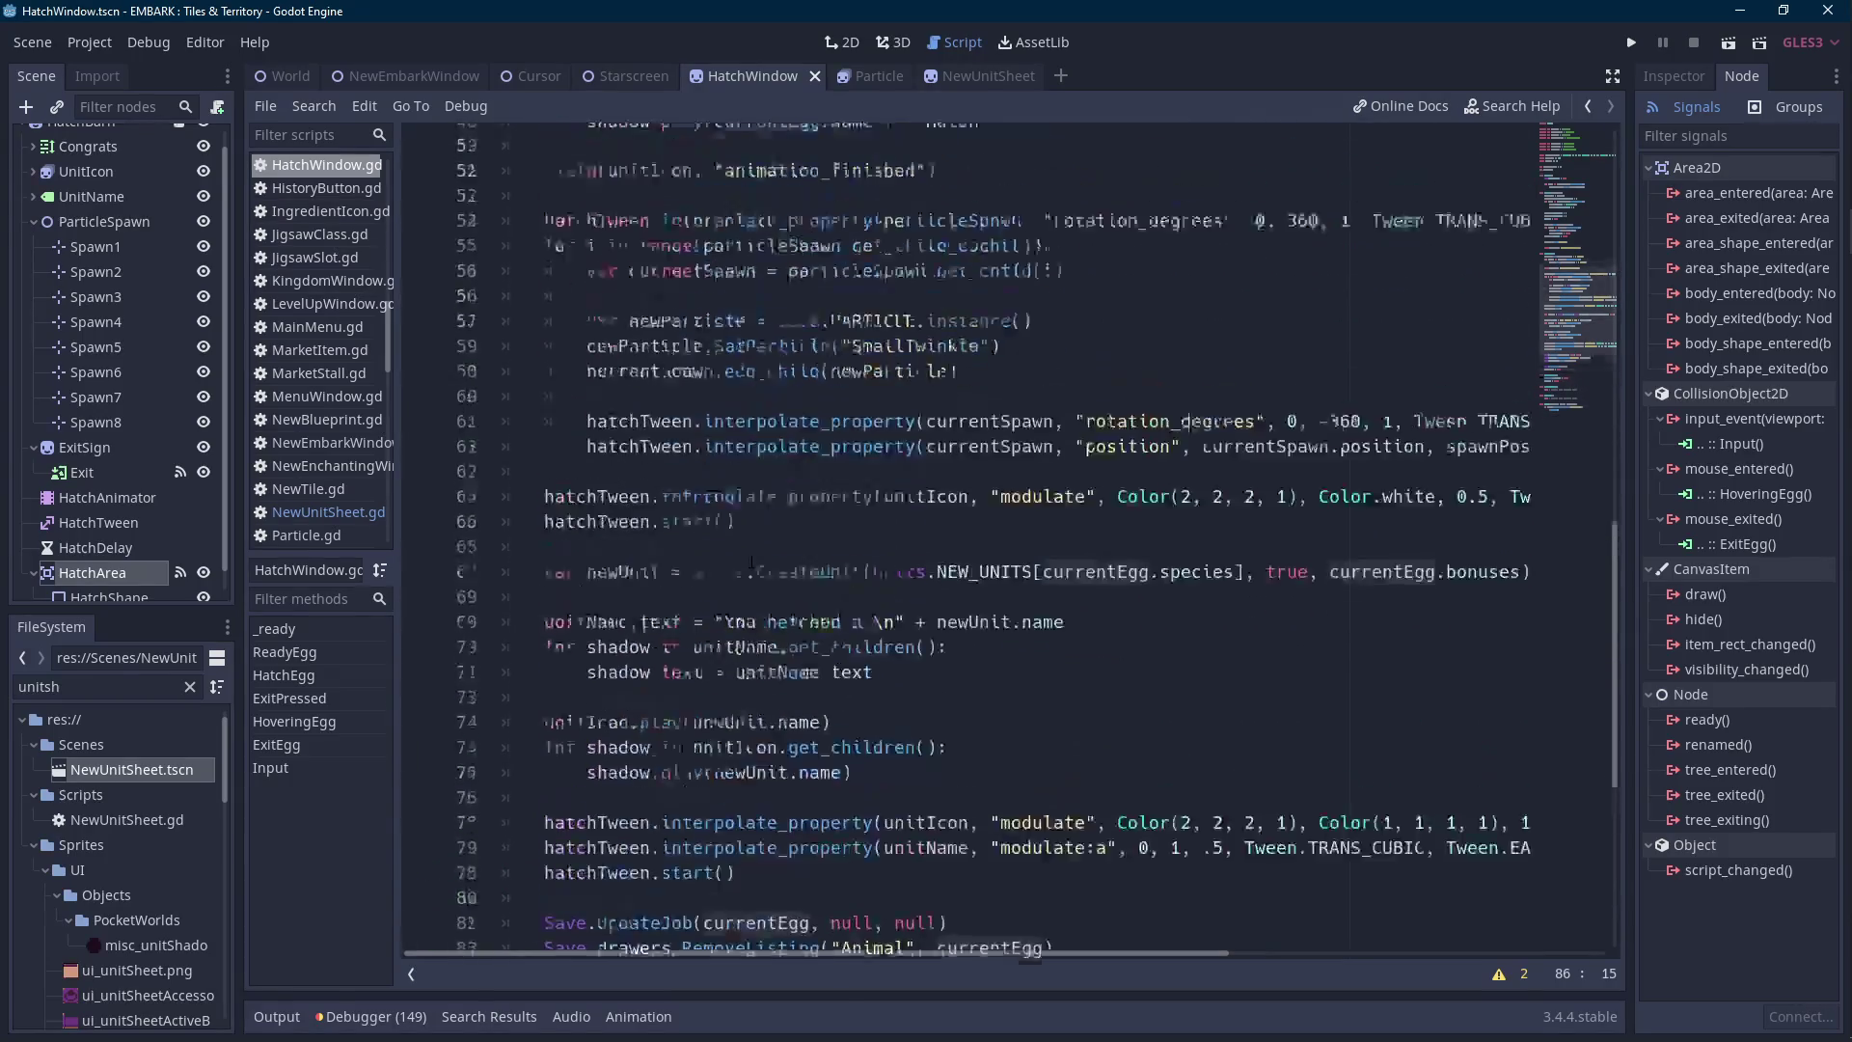
text(= null)
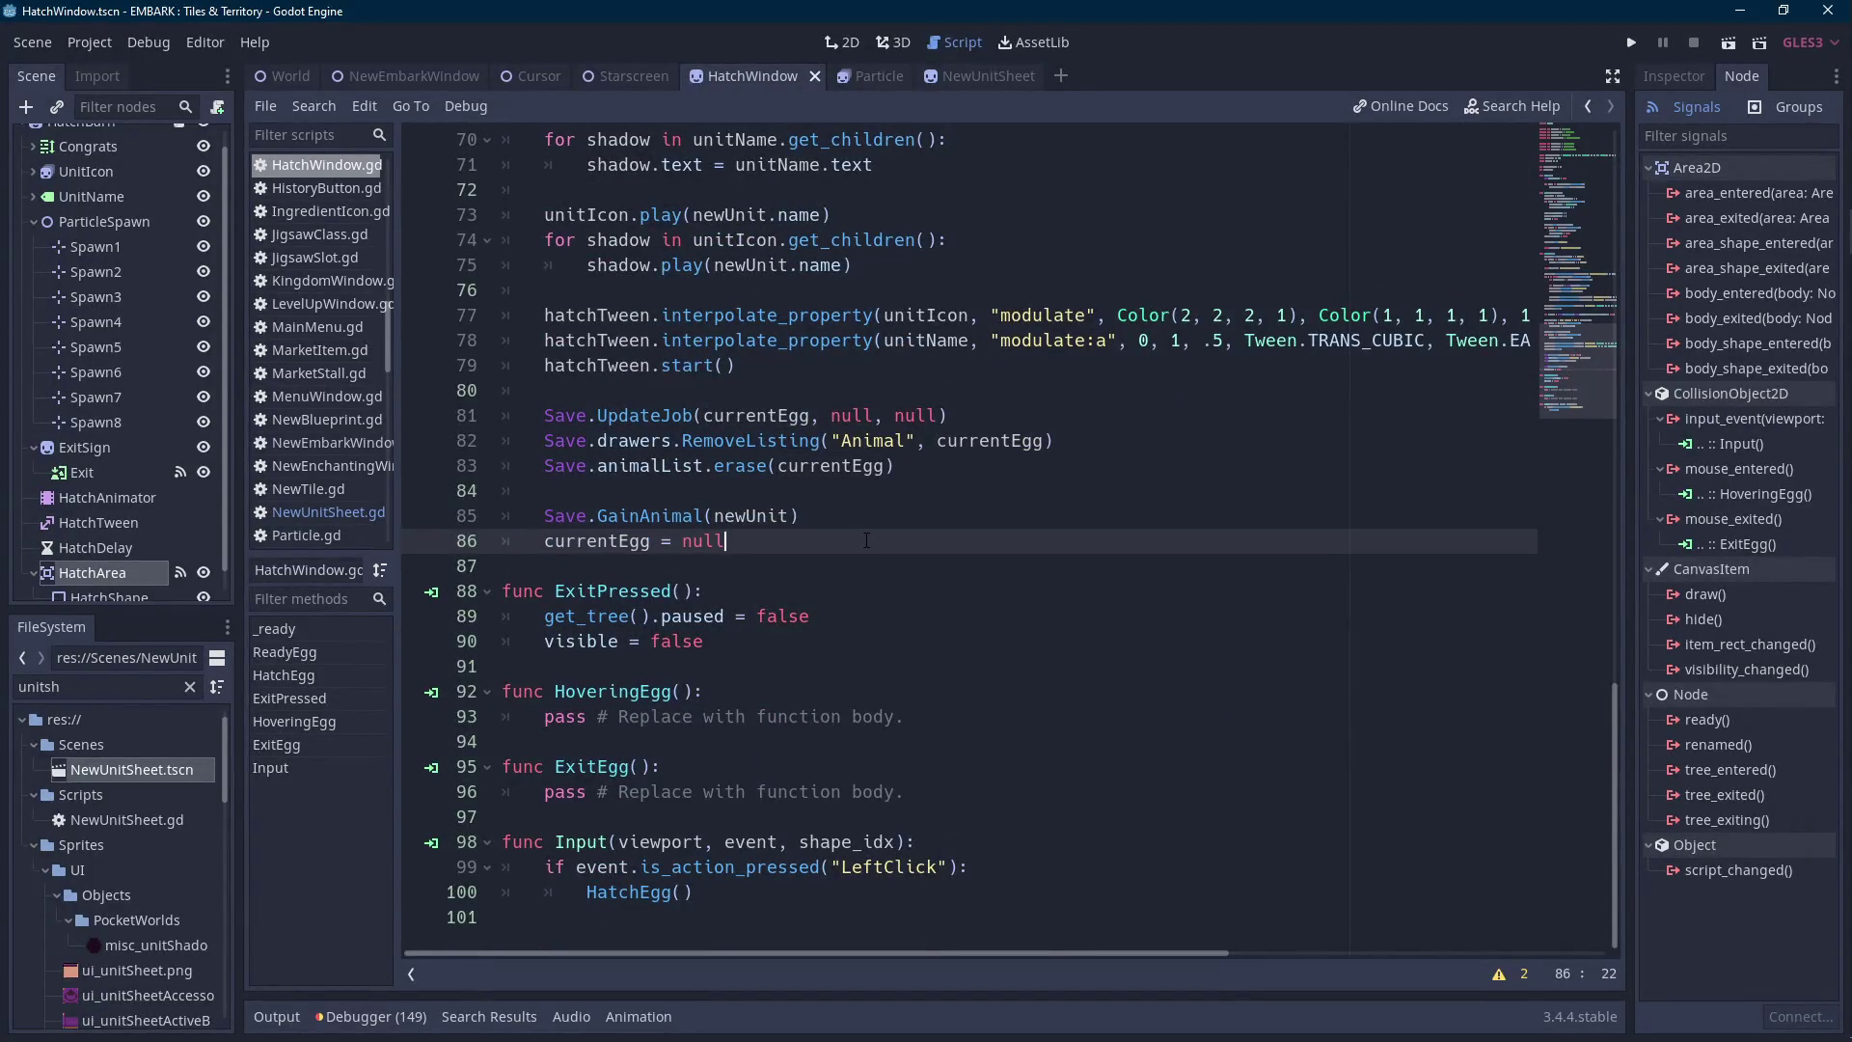
key(Home)
key(Return)
key(End)
key(Return)
text(Ex)
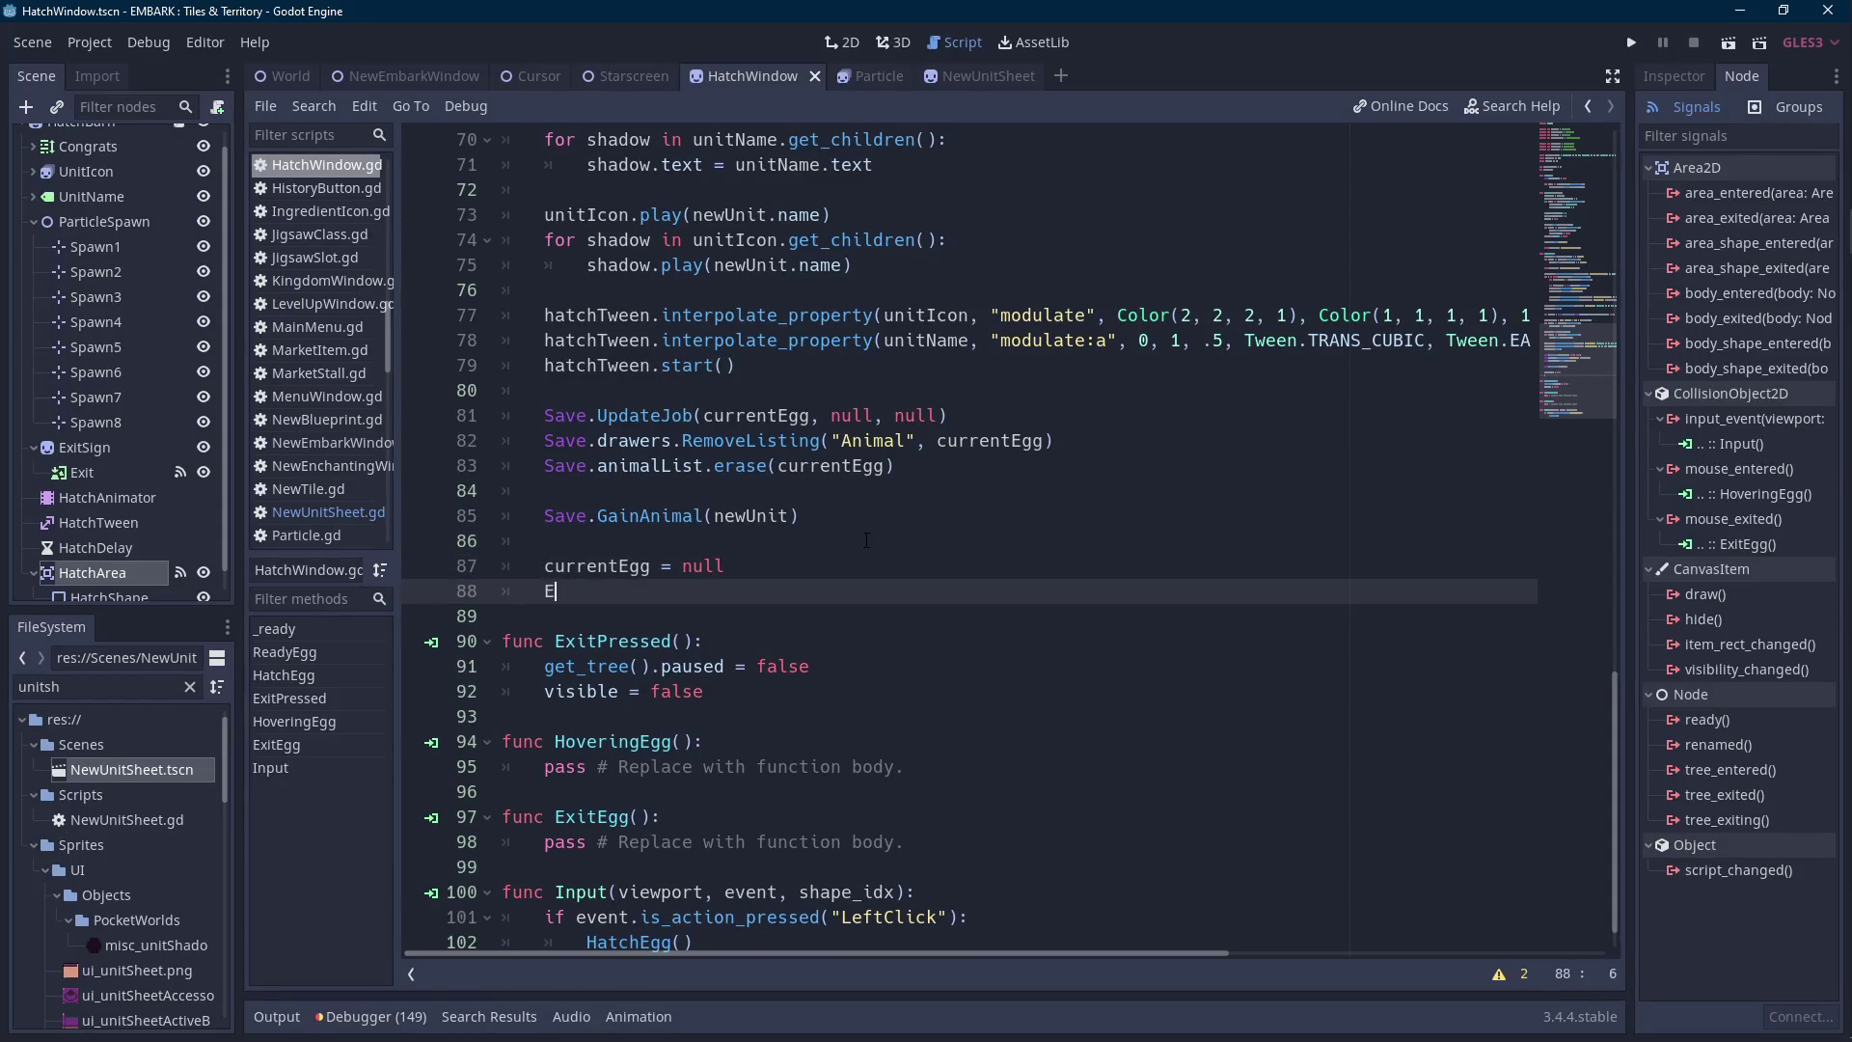
key(BackSpace)
key(BackSpace)
text($ExitSign.vi)
key(Return)
text(= true)
Add '$ExitSign.visible = false' to the end of ExitPressed.
key(ctrl+shift+Left)
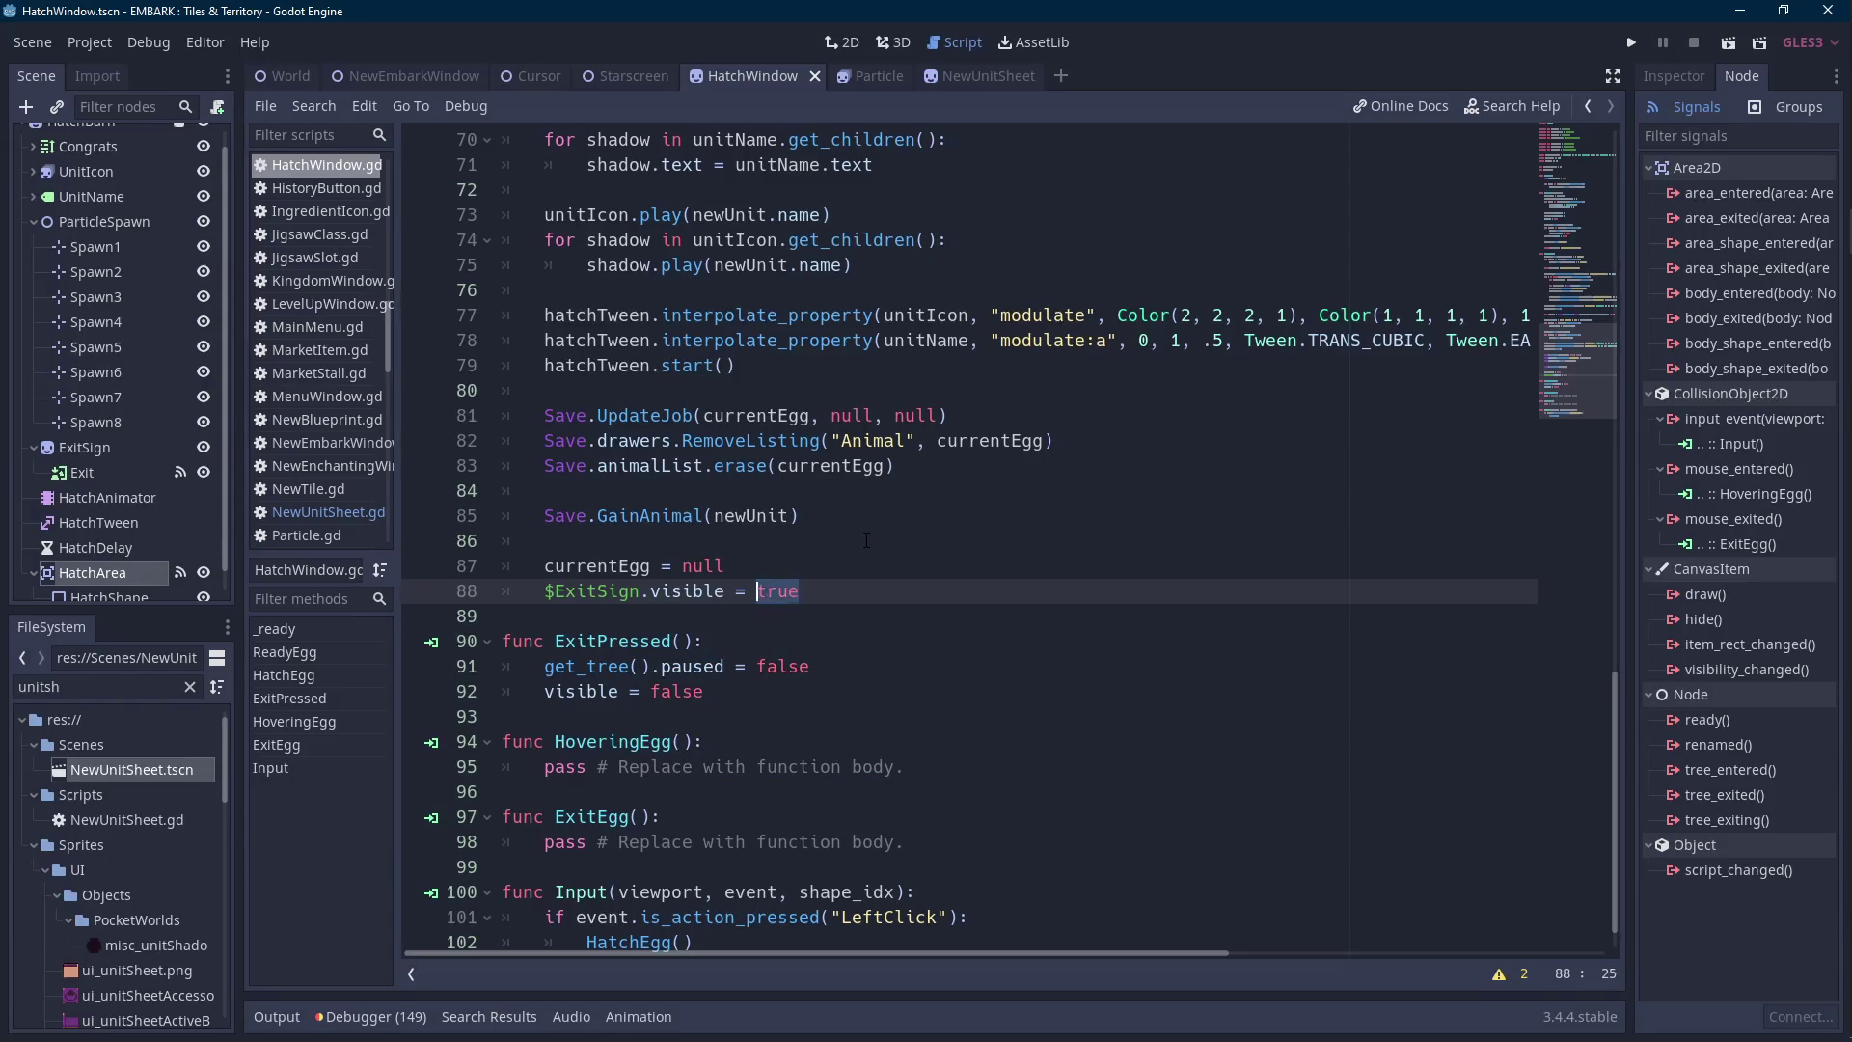
key(shift+Home)
key(shift+Home)
key(shift+Home)
key(ctrl+c)
click(753, 691)
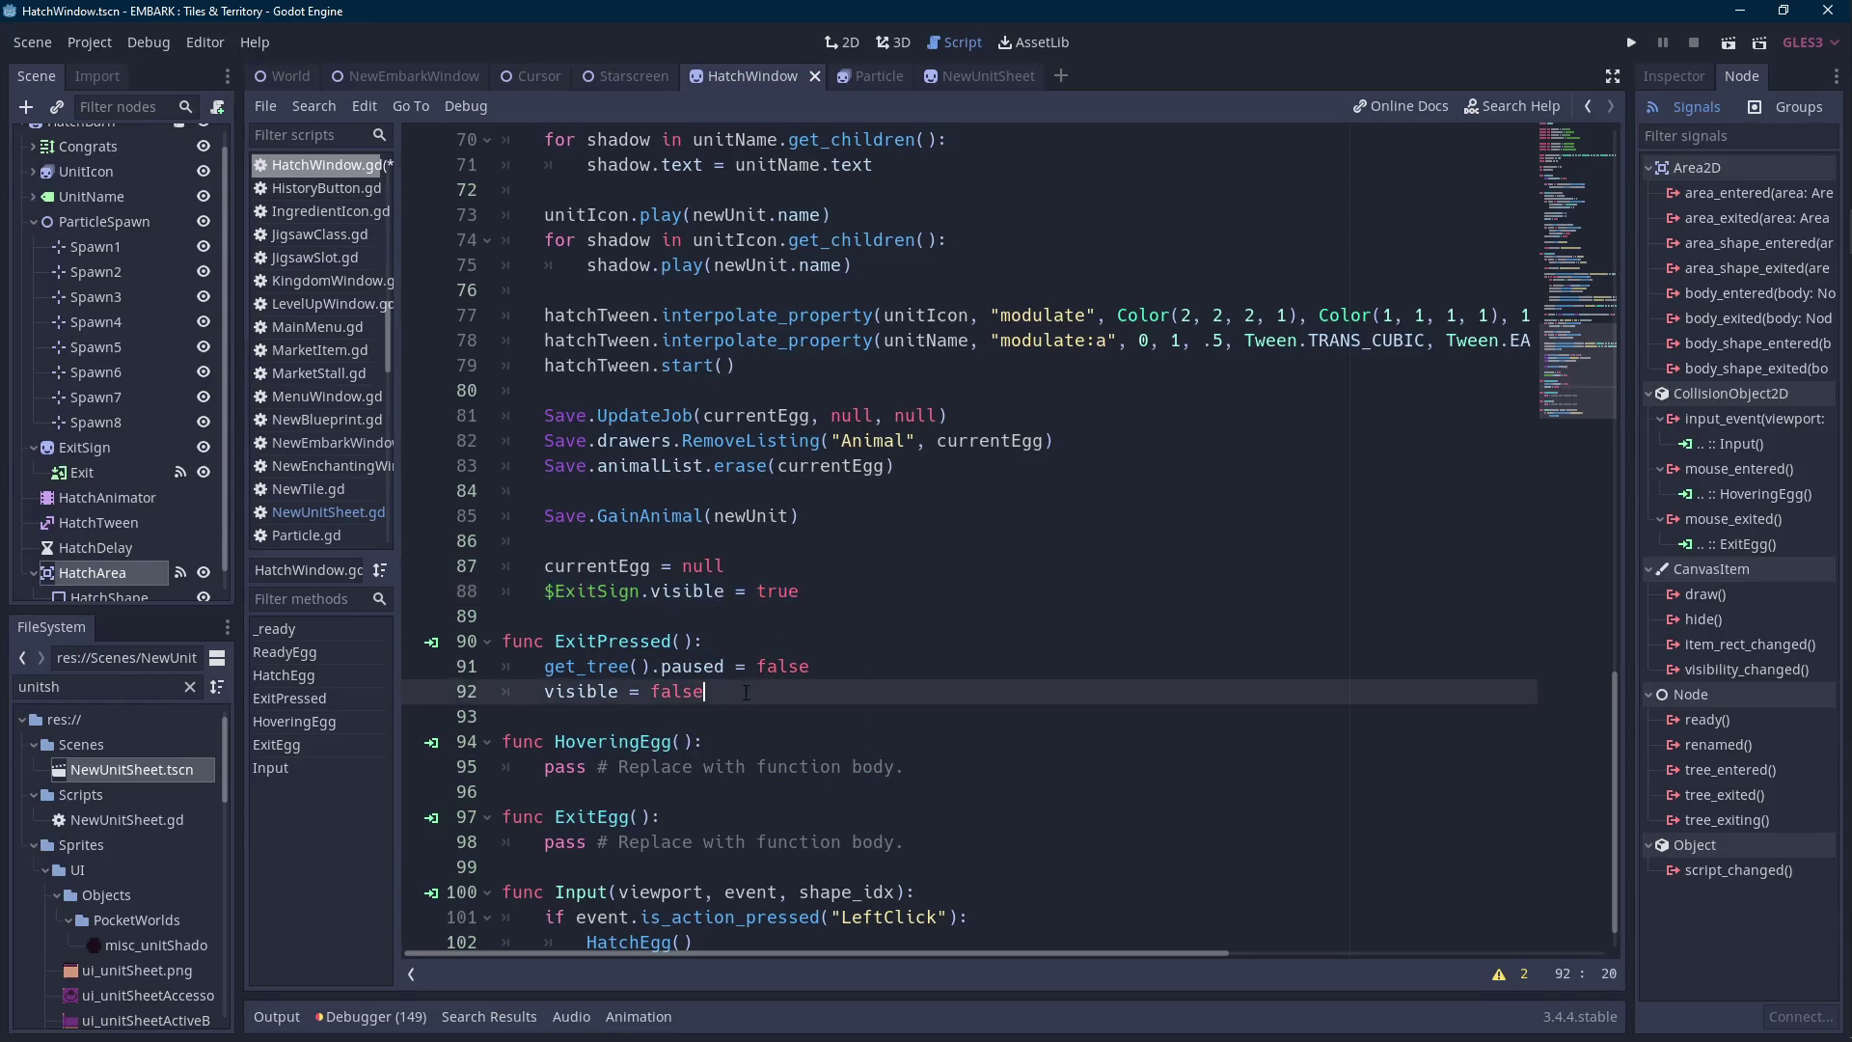
key(Return)
key(ctrl+v)
key(ctrl+shift+Left)
text(false)
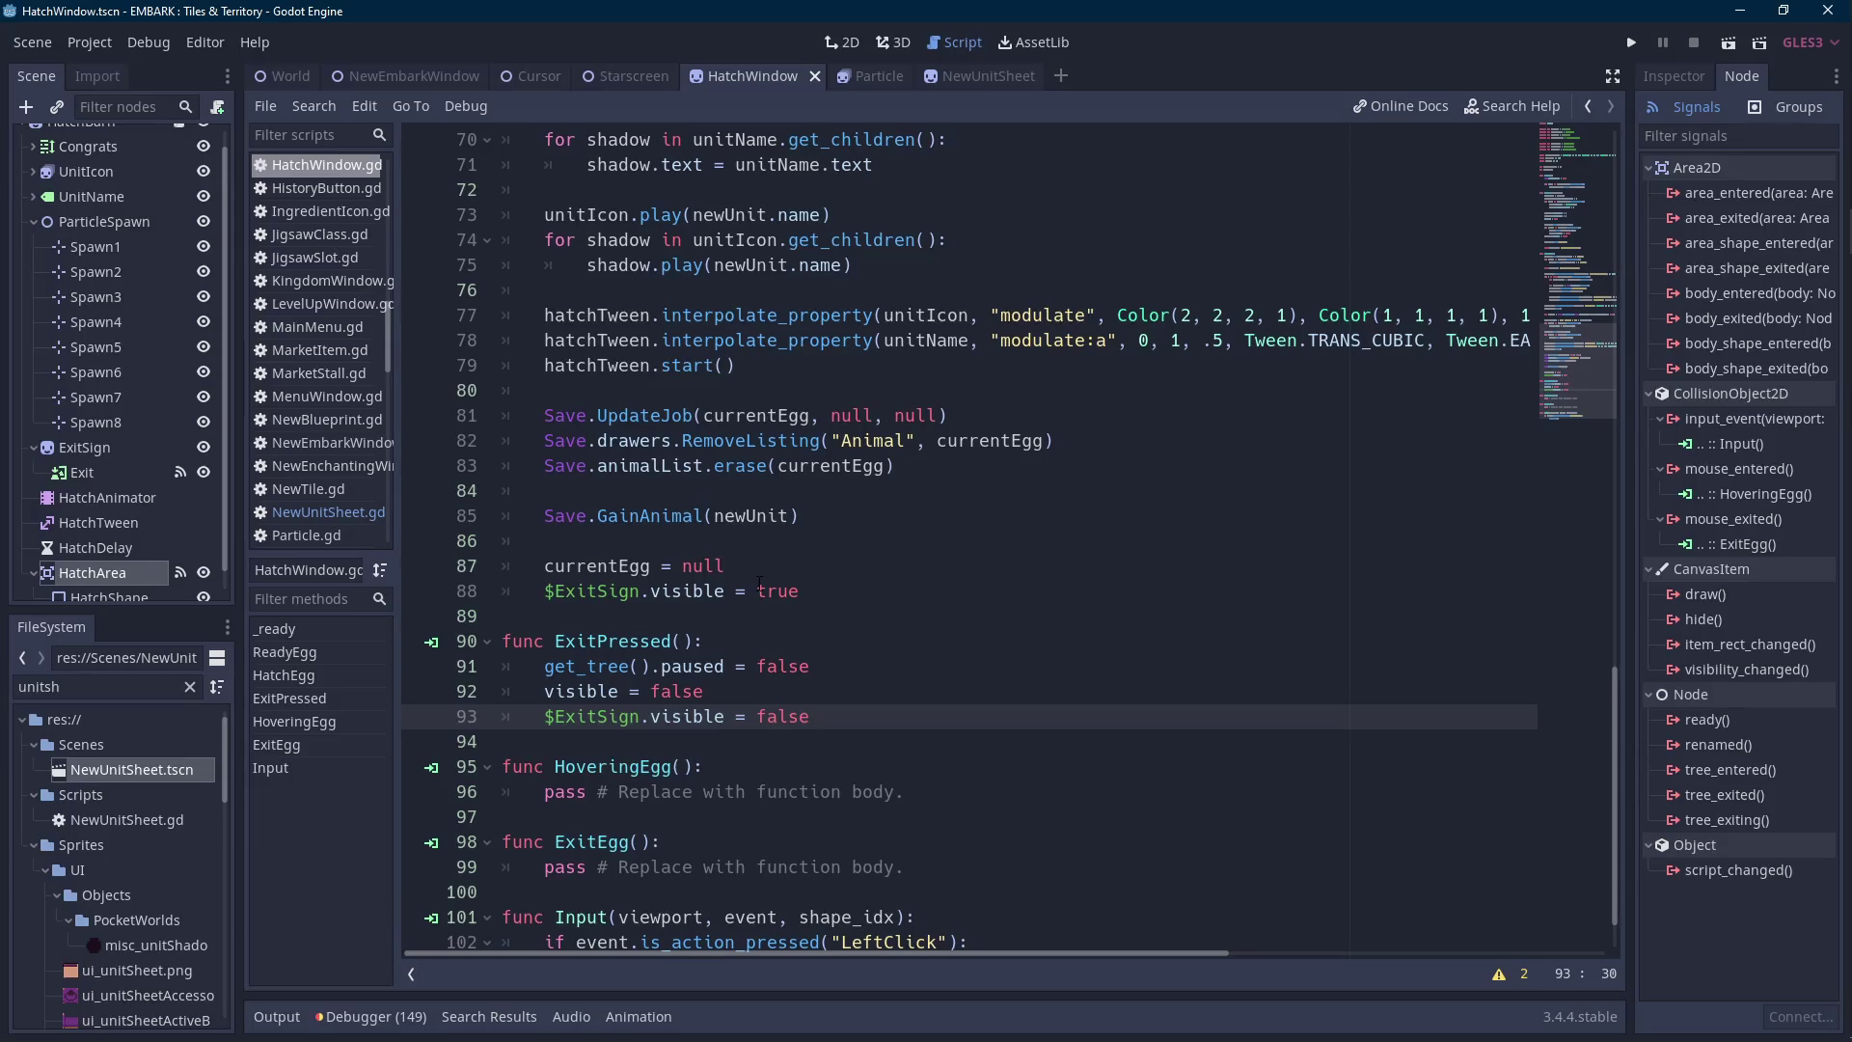
scroll(759, 582, down, 1)
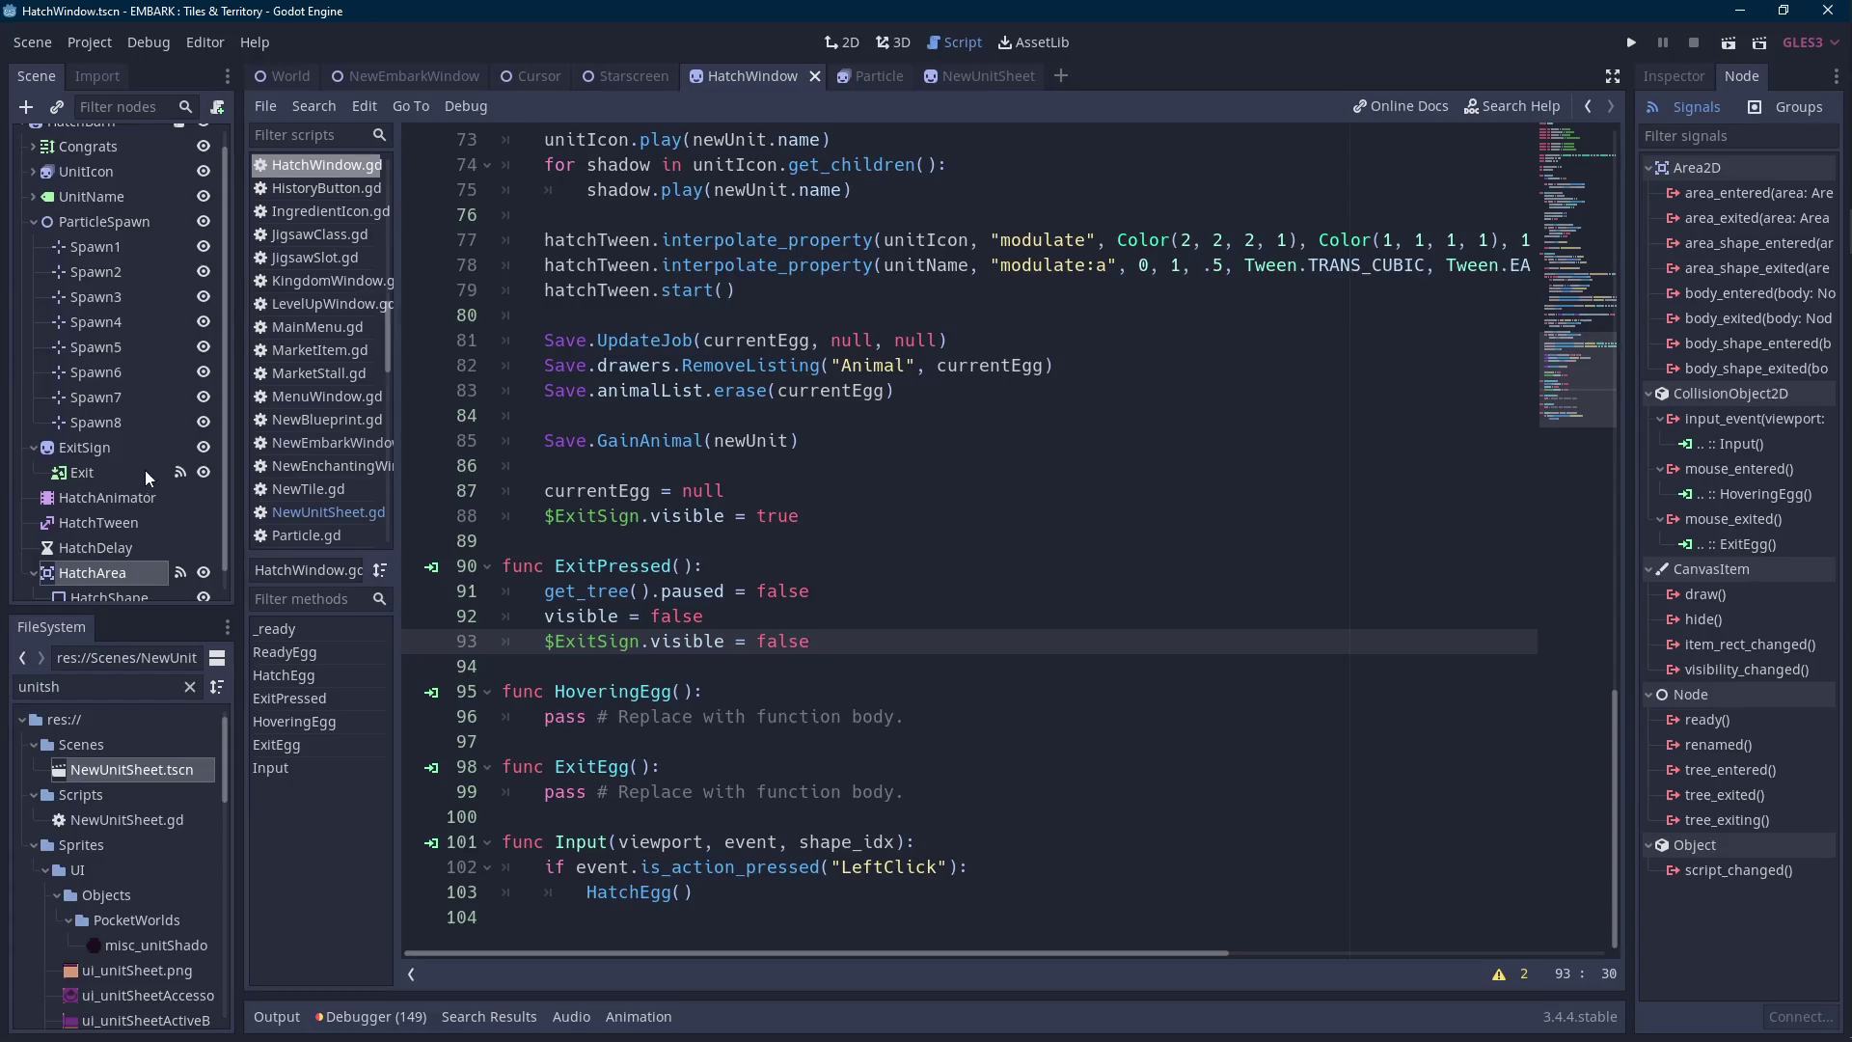
scroll(144, 469, up, 1)
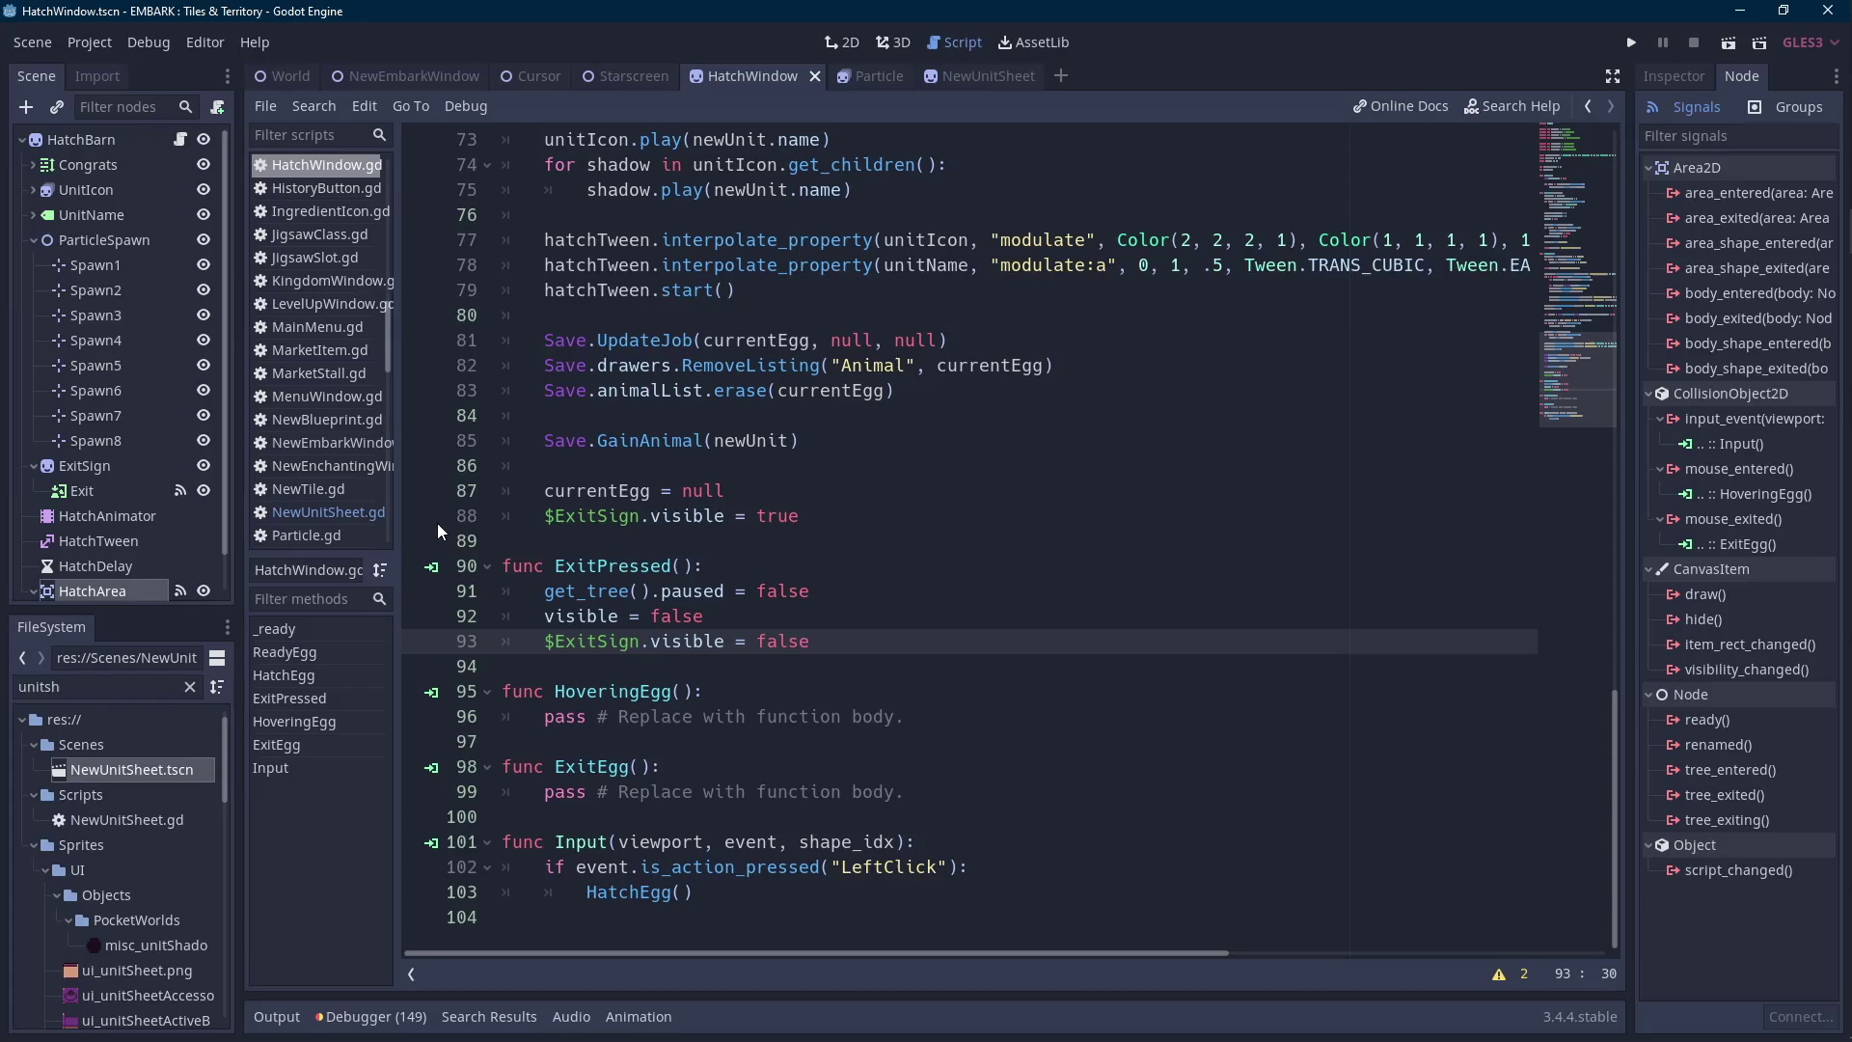
Open a new line after the FallIn animation_finished yield in ReadyEgg.
scroll(437, 523, up, 14)
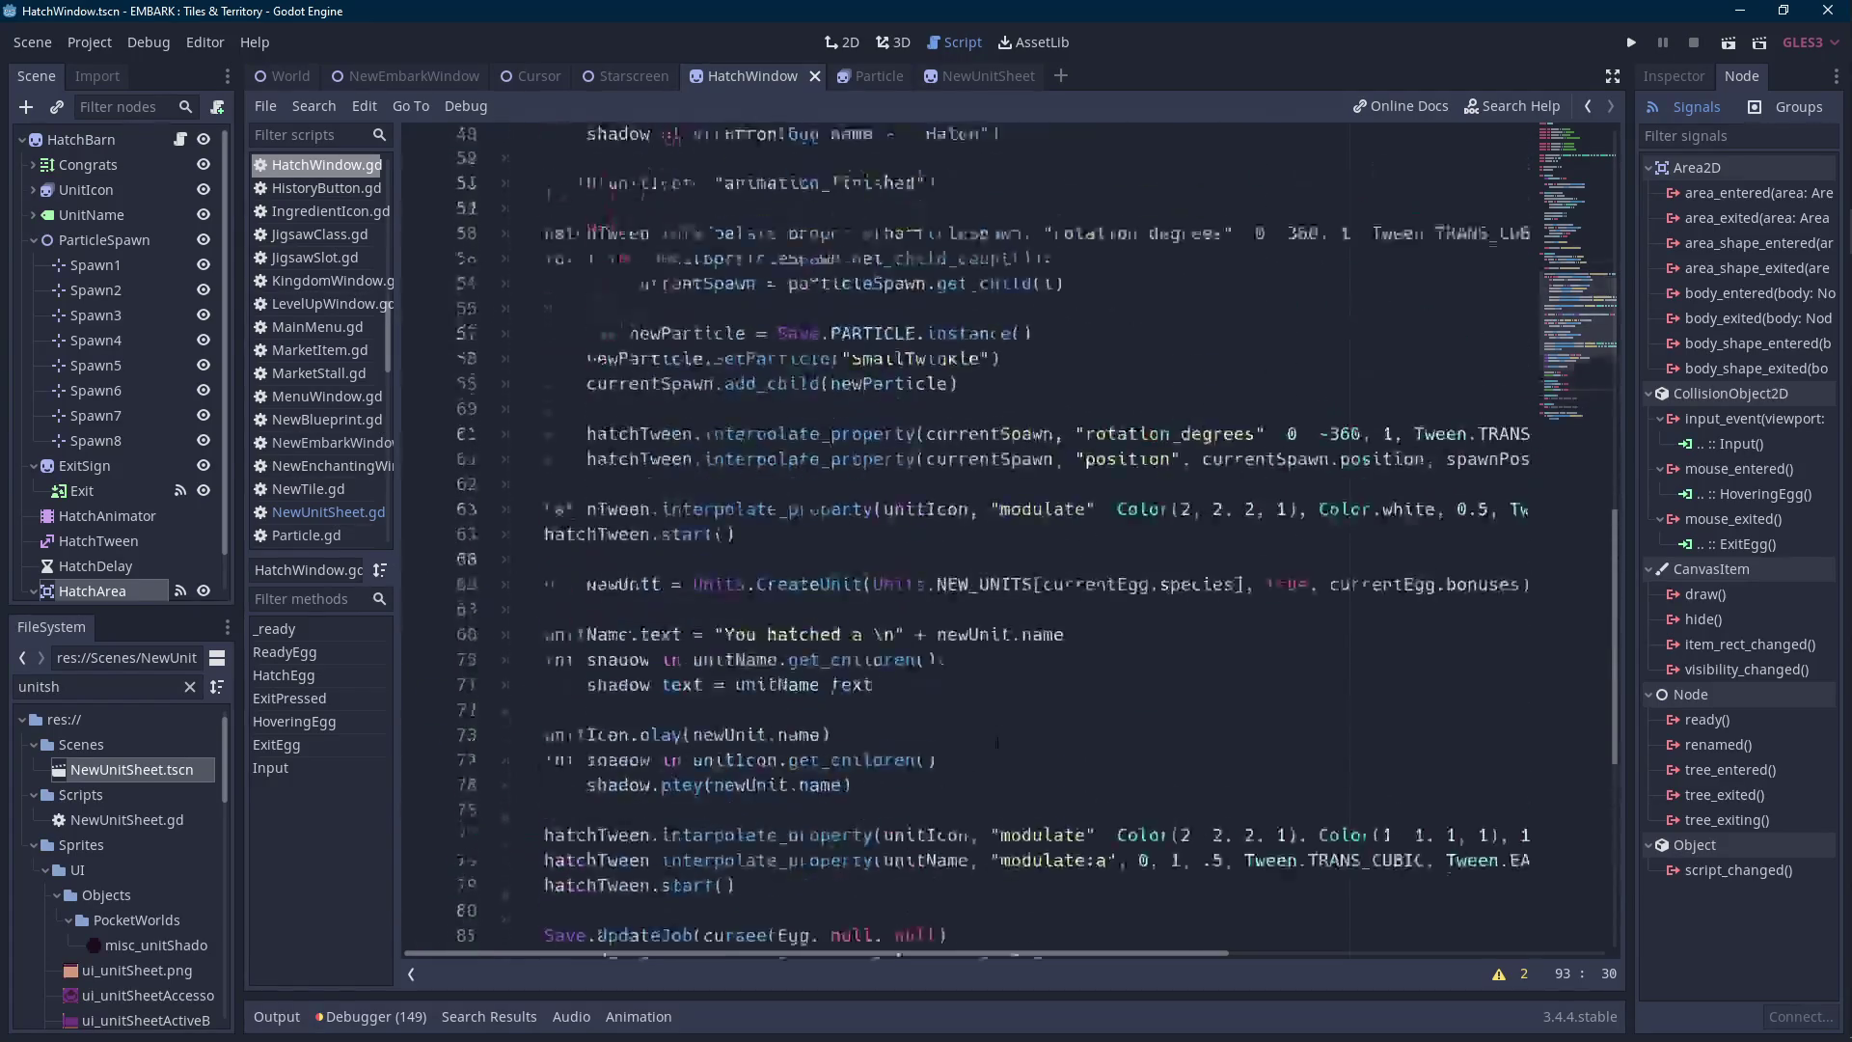
scroll(991, 736, up, 5)
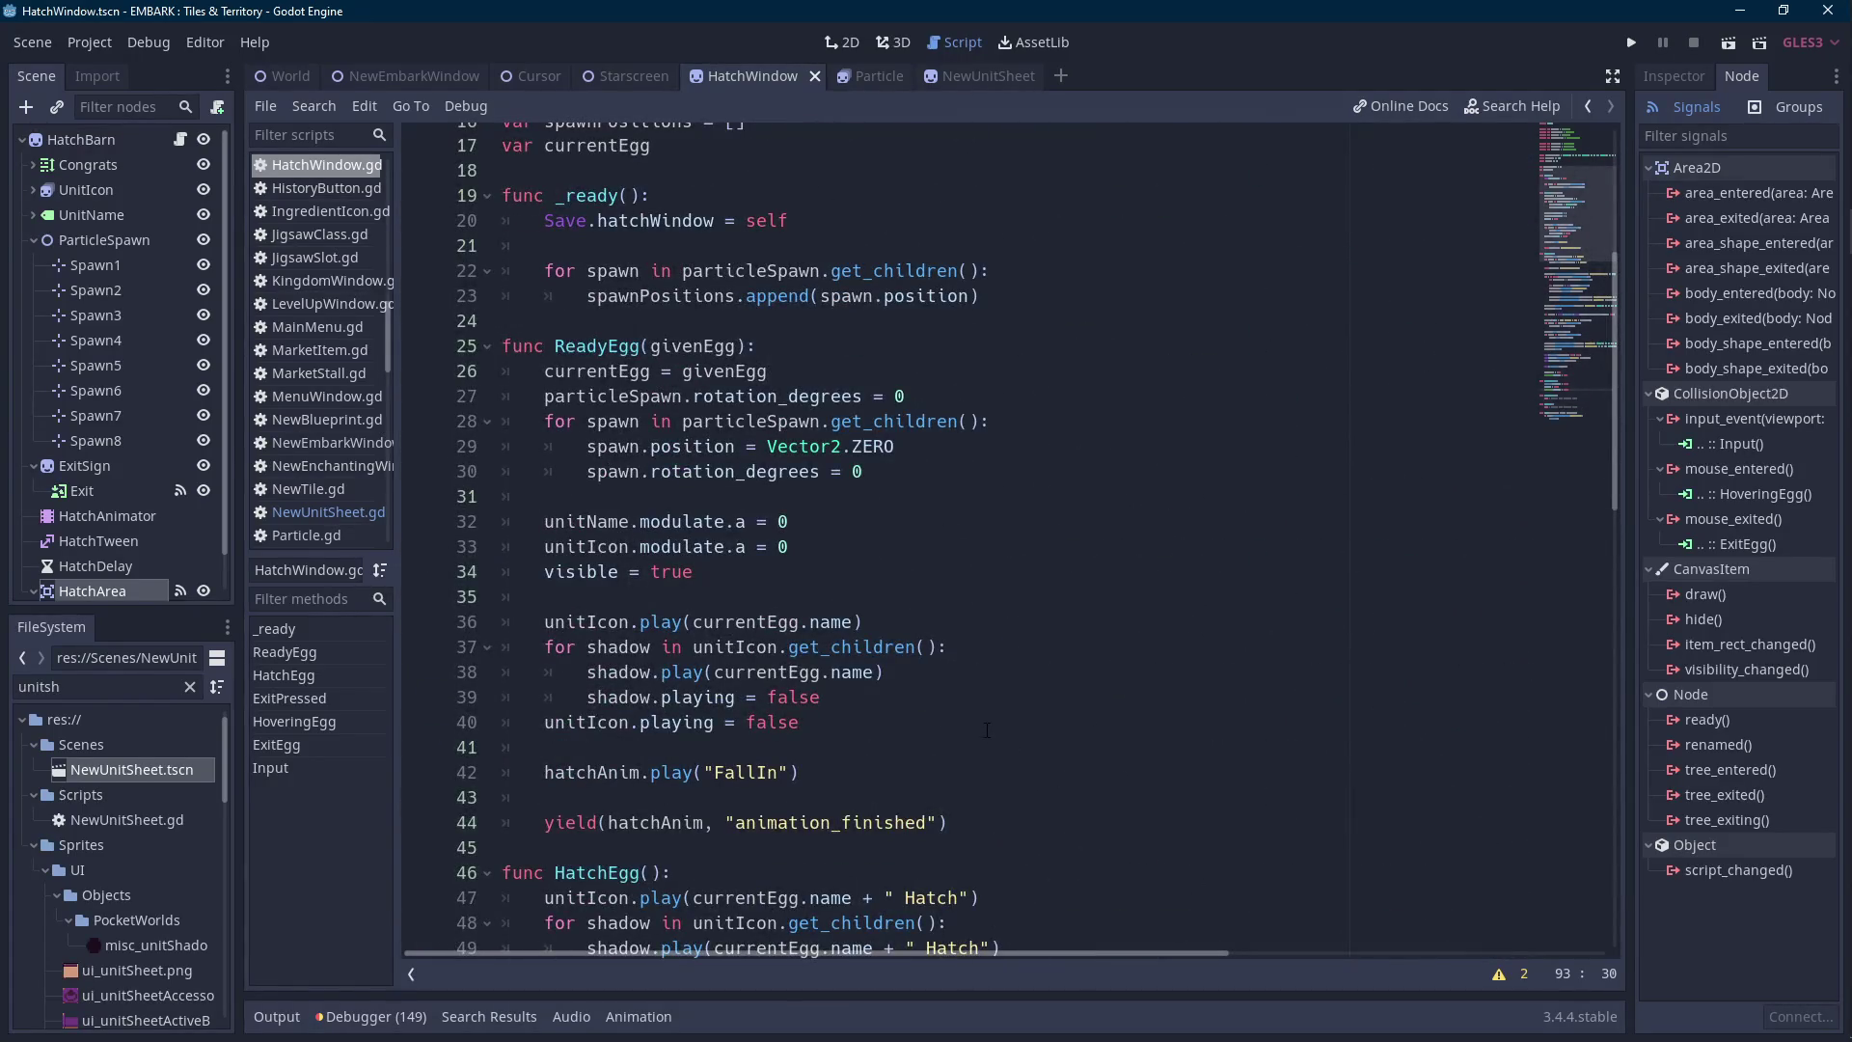
scroll(987, 730, down, 1)
scroll(728, 596, down, 3)
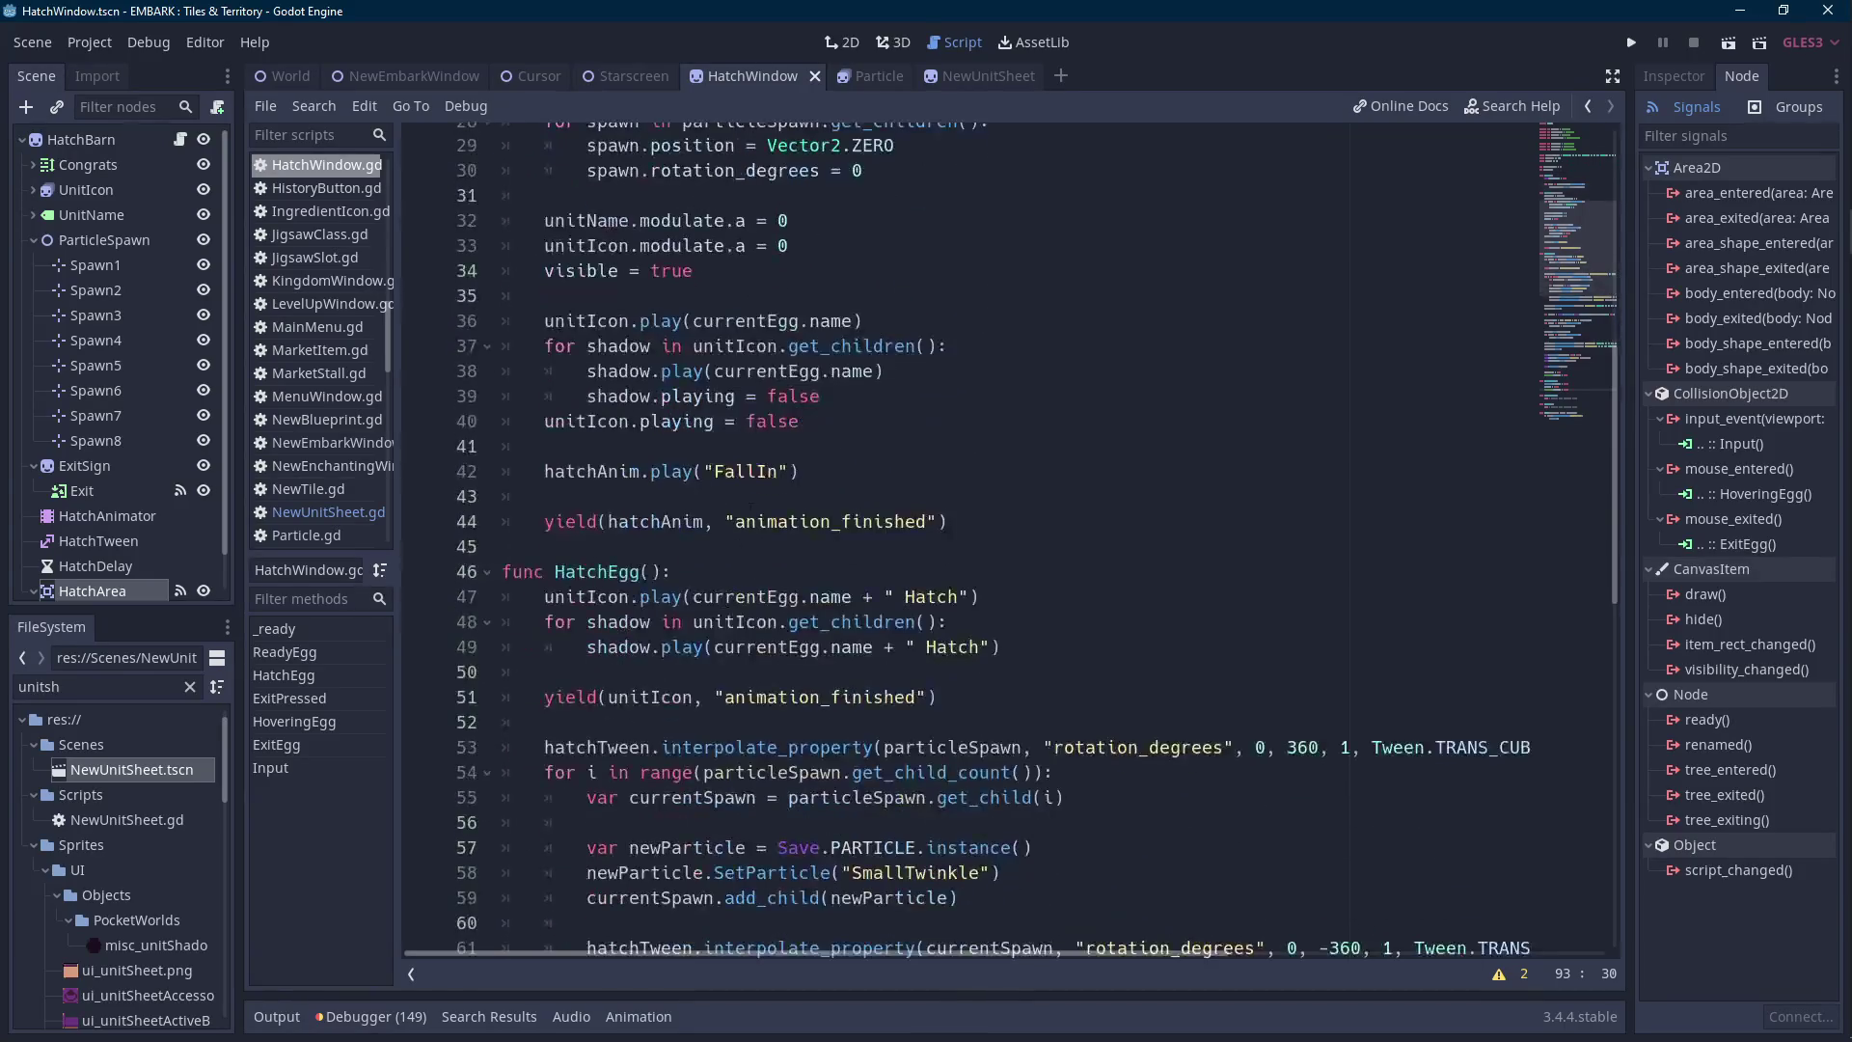
double_click(675, 521)
click(1068, 516)
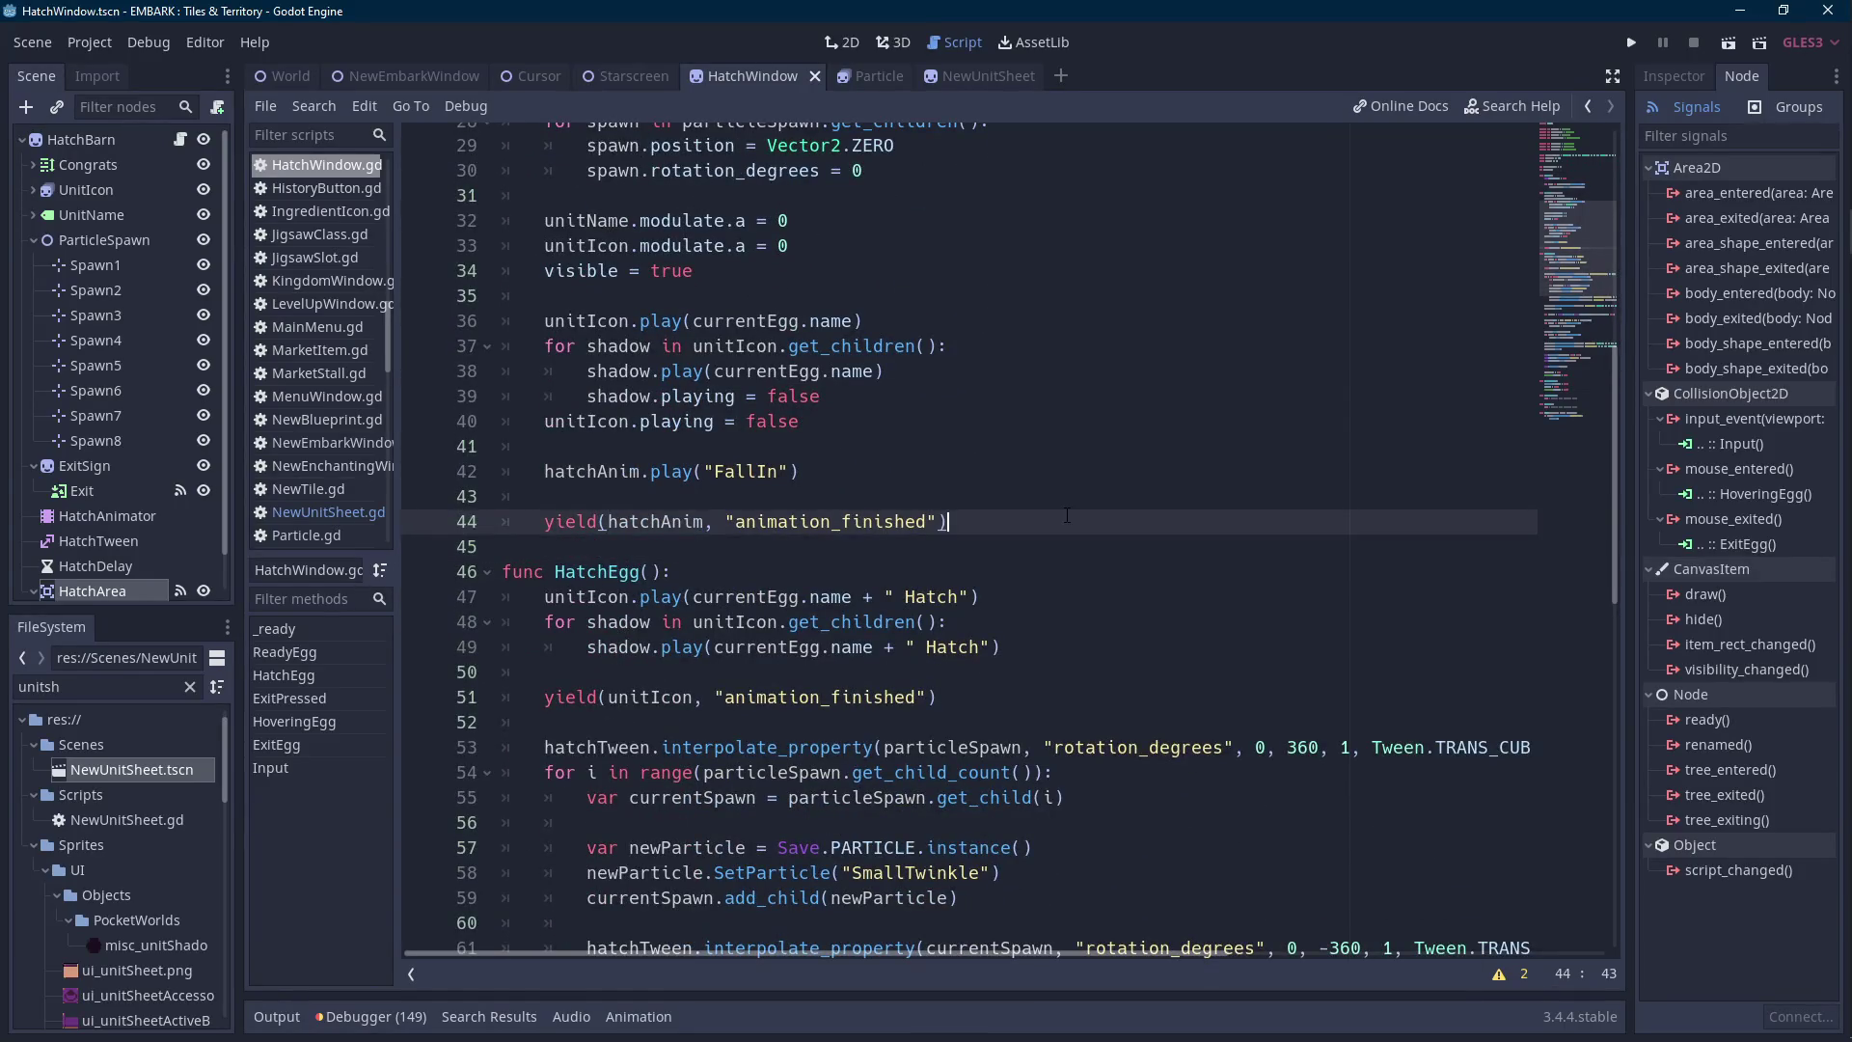
key(Return)
key(Return)
scroll(1001, 492, up, 2)
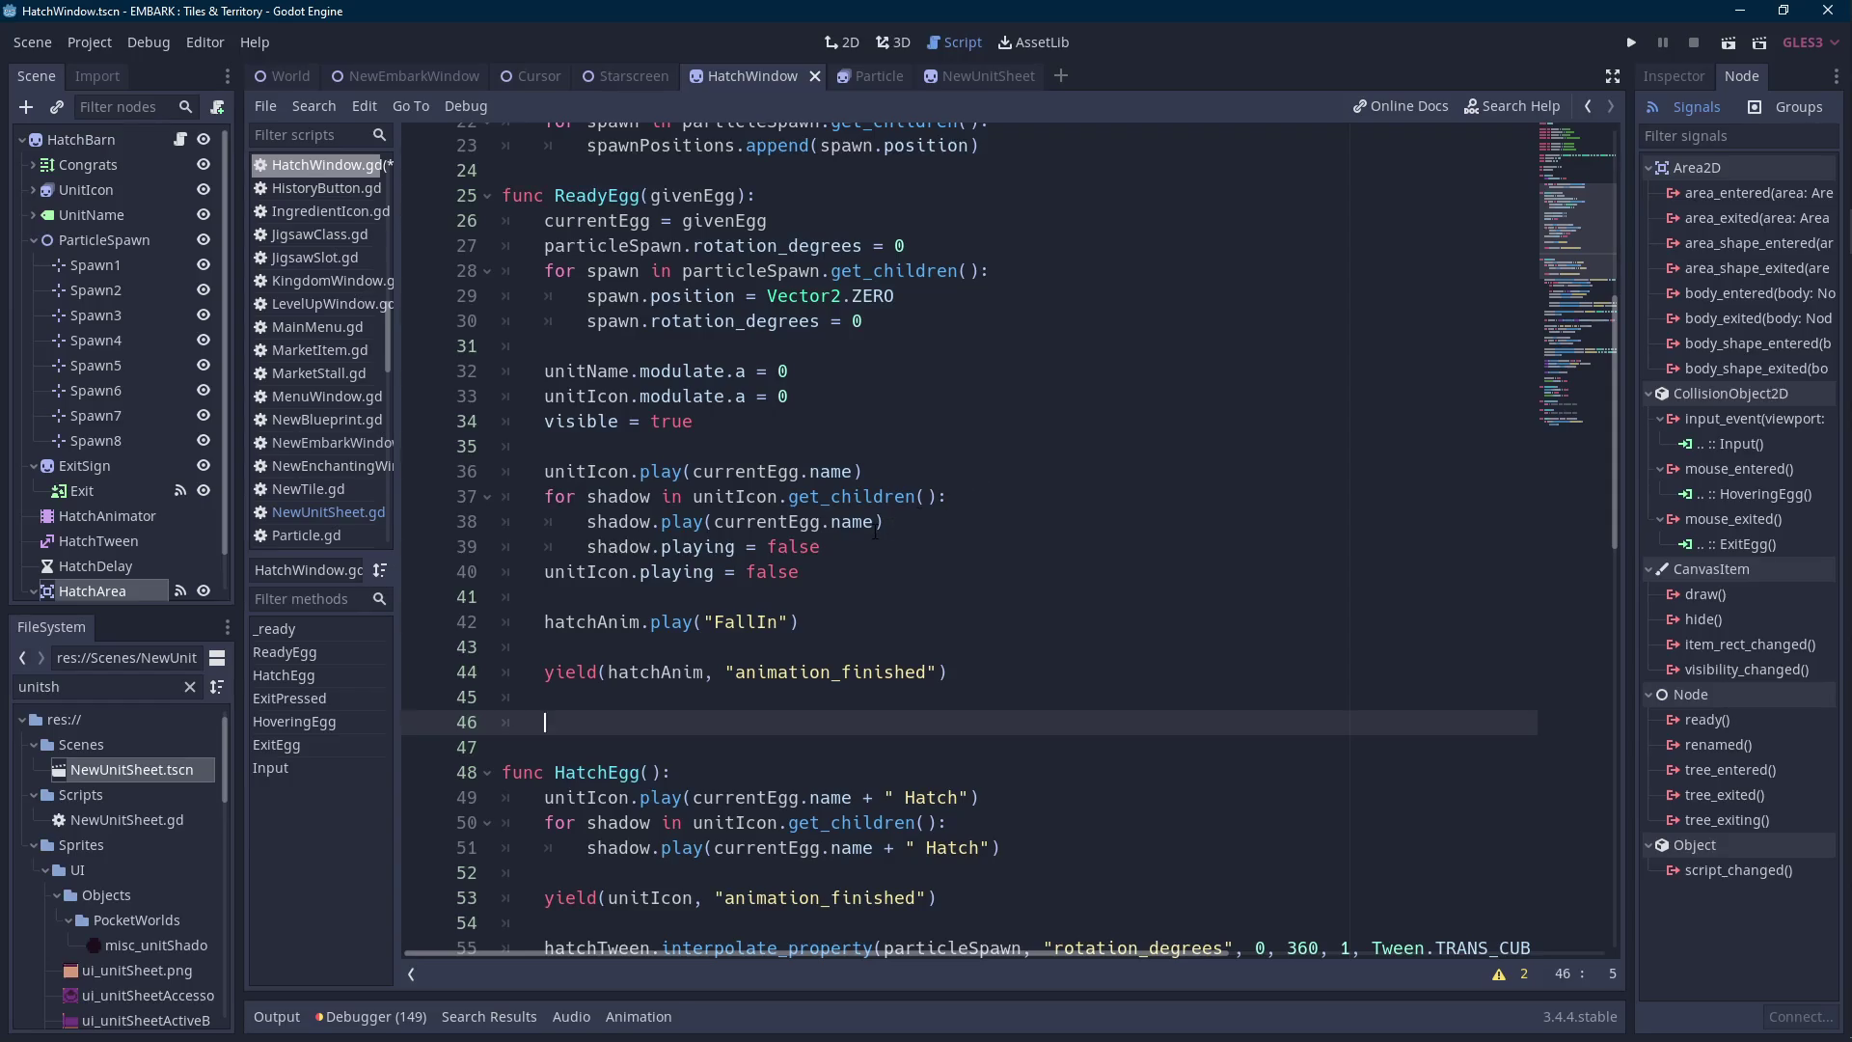
scroll(875, 532, down, 2)
Copy the shadow loop below the yield, leaving out its shadow.playing line.
drag(821, 396, 537, 350)
key(ctrl+c)
click(750, 572)
key(ctrl+v)
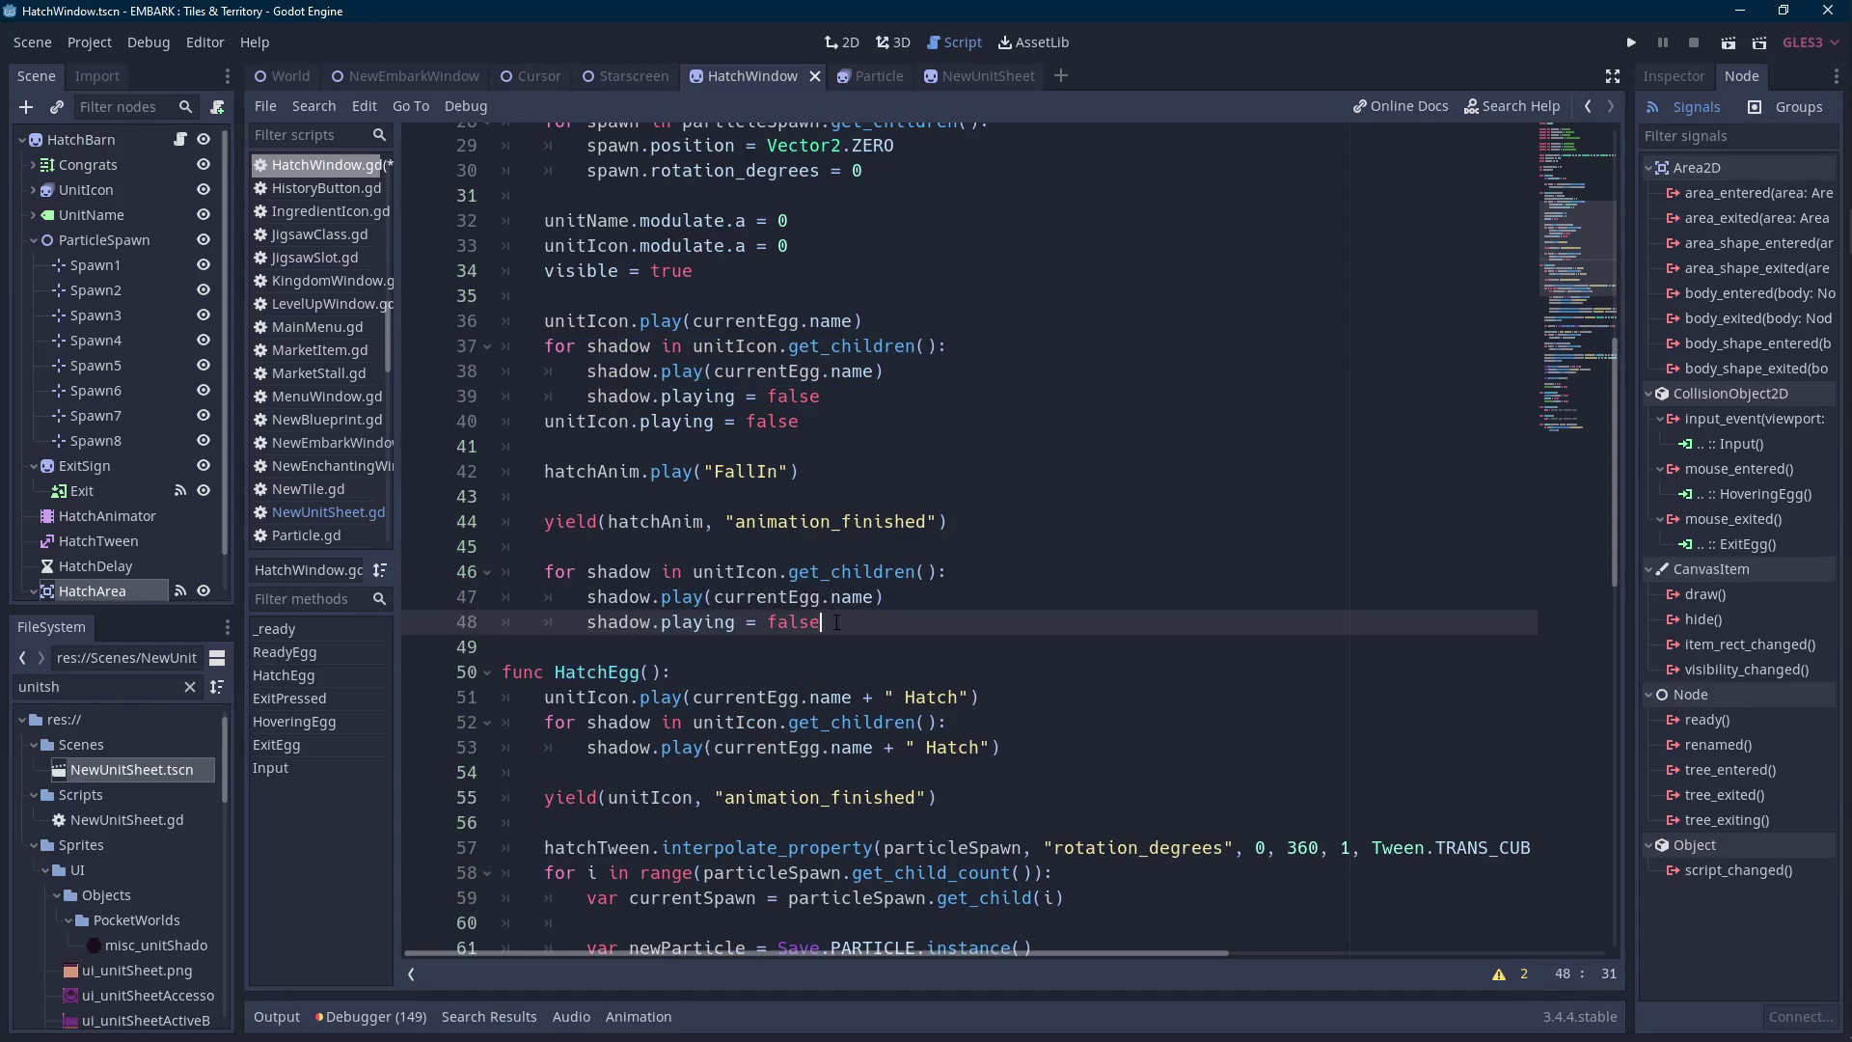
double_click(826, 622)
key(BackSpace)
drag(825, 622, 883, 597)
key(BackSpace)
Insert the unitIcon.play(currentEgg.name) line above the copied shadow loop.
click(864, 345)
drag(902, 321, 544, 322)
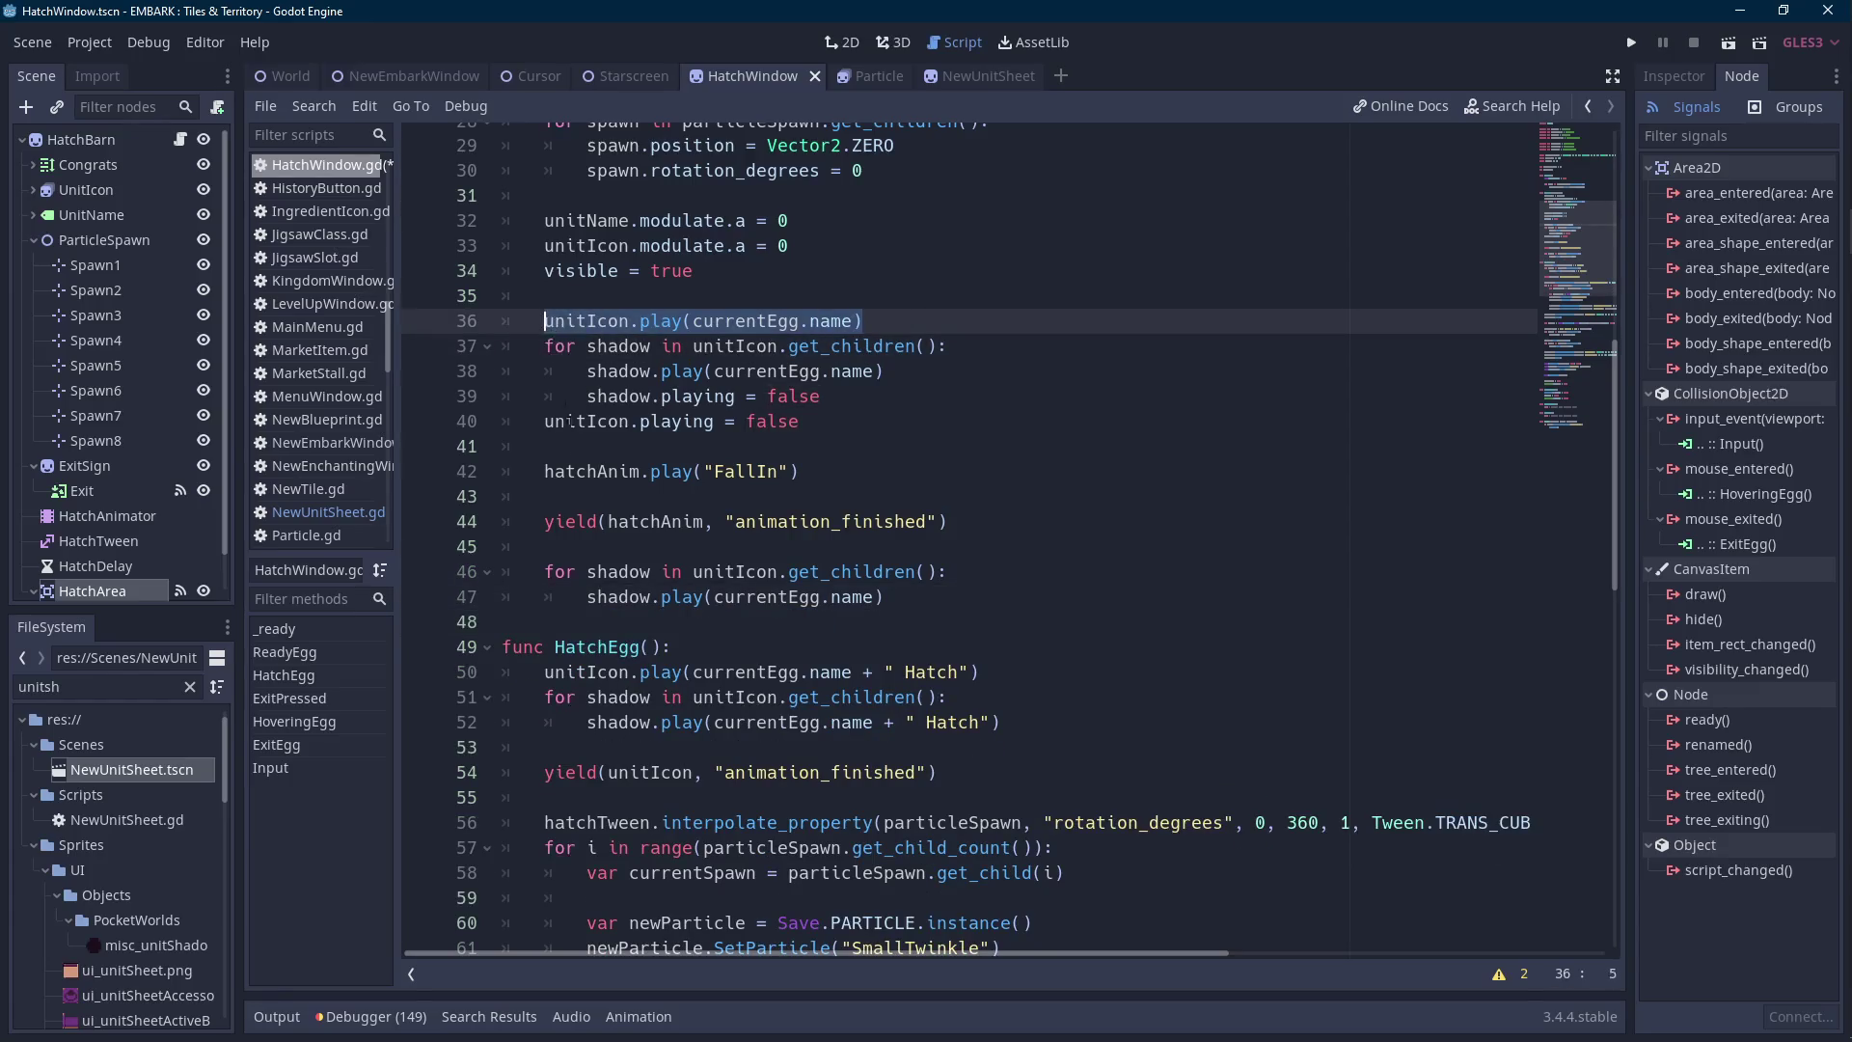
click(667, 546)
key(Return)
key(ctrl+v)
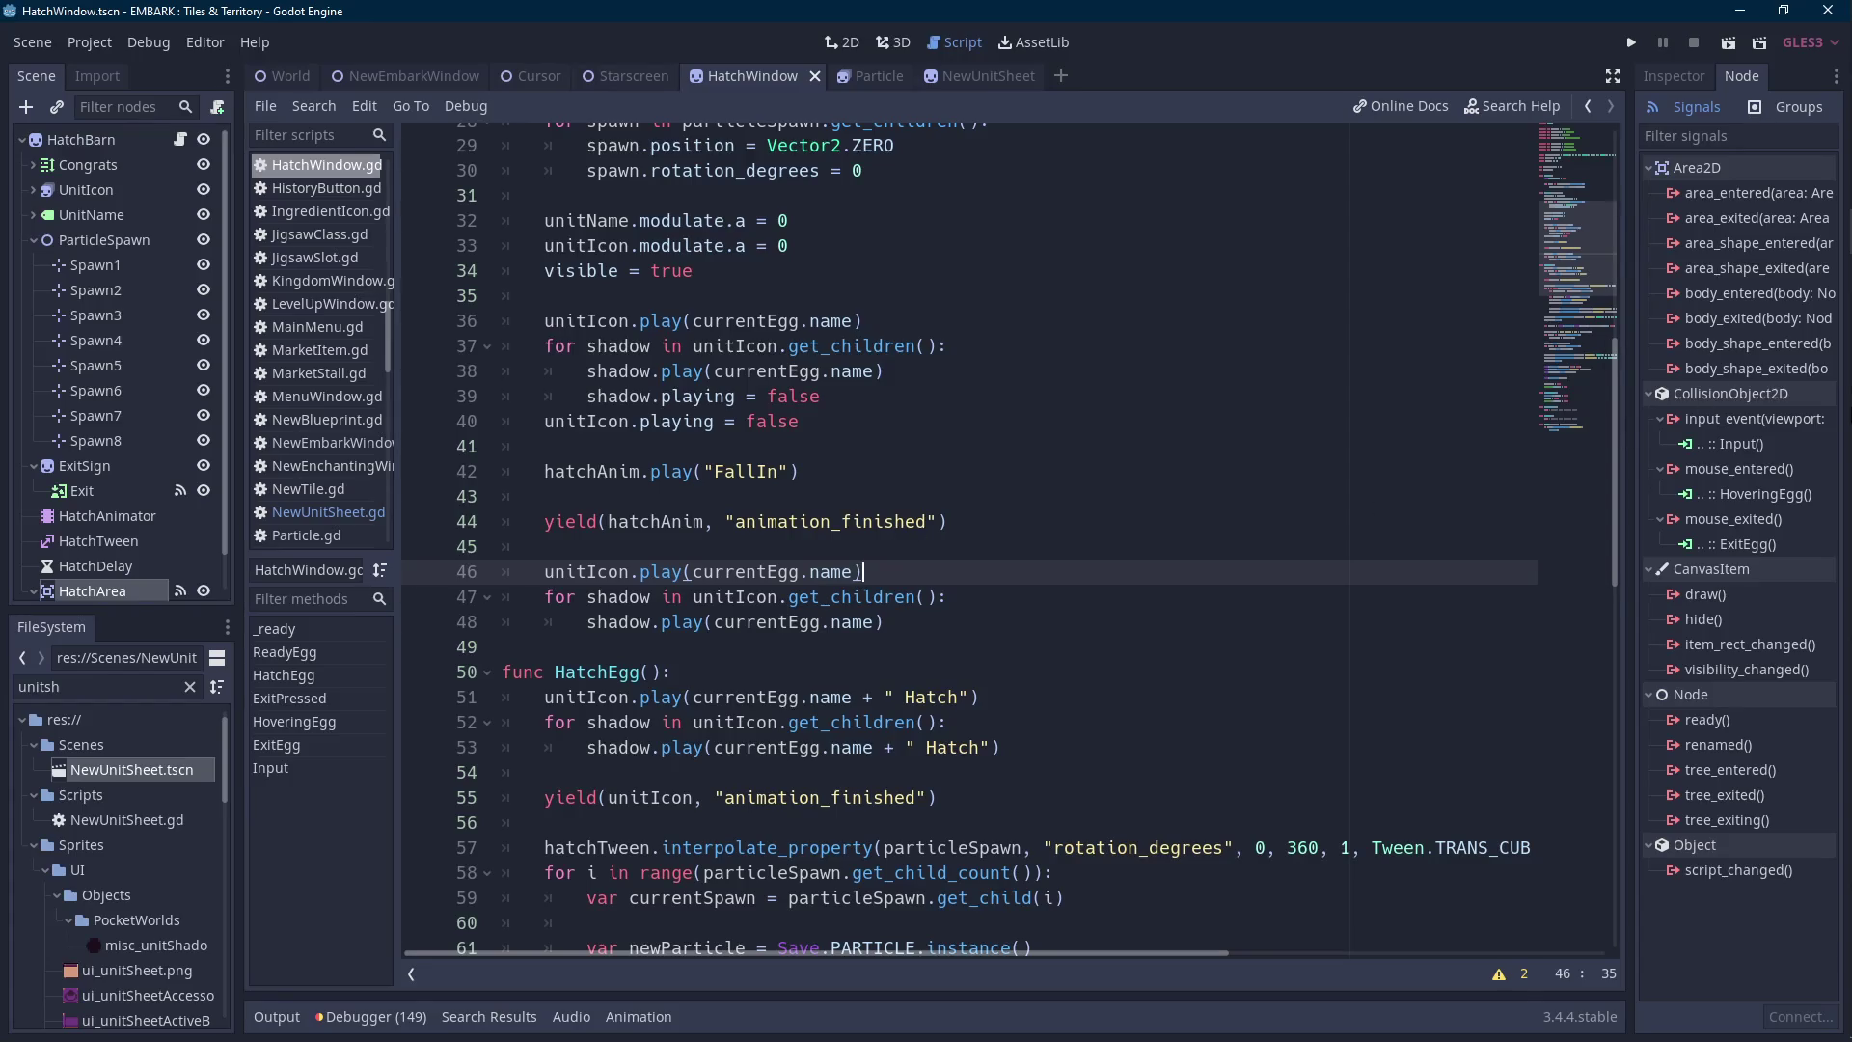
In Aseprite, bring up the EggBlue1.png sprite and play its egg animation.
click(1823, 367)
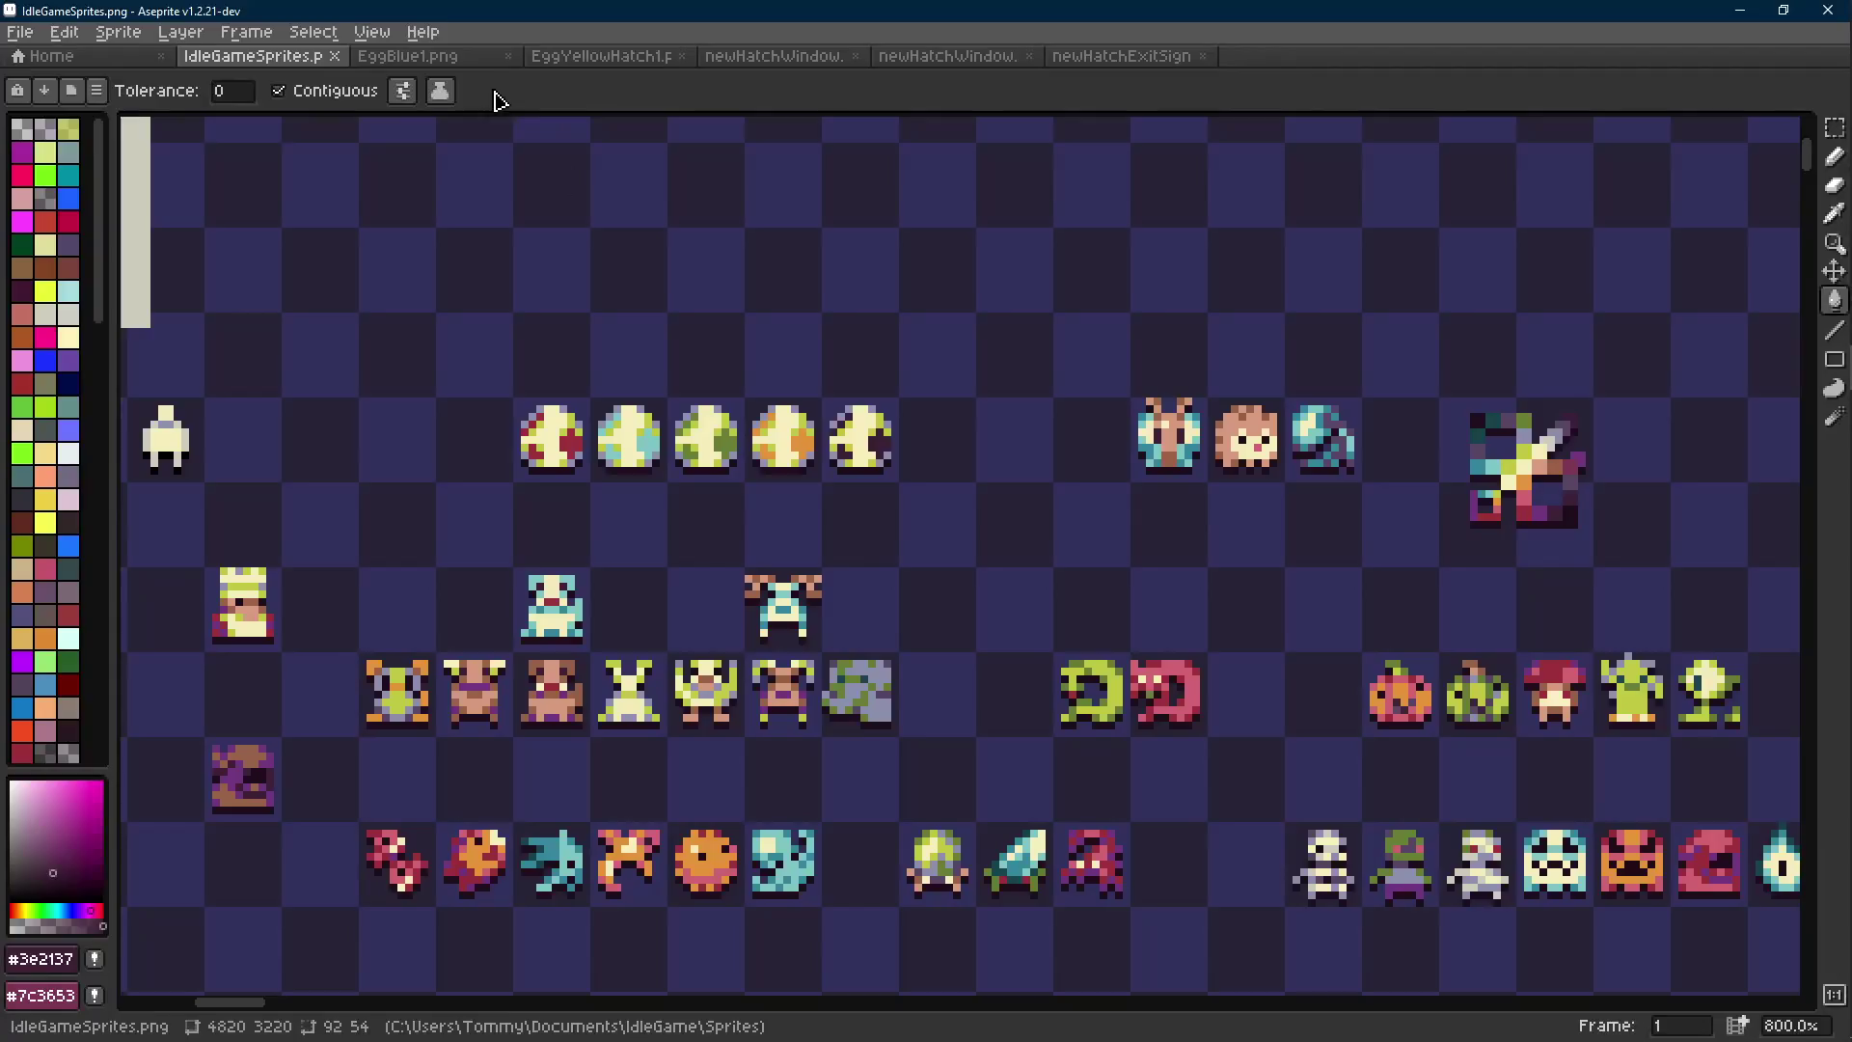
click(434, 56)
scroll(897, 440, down, 5)
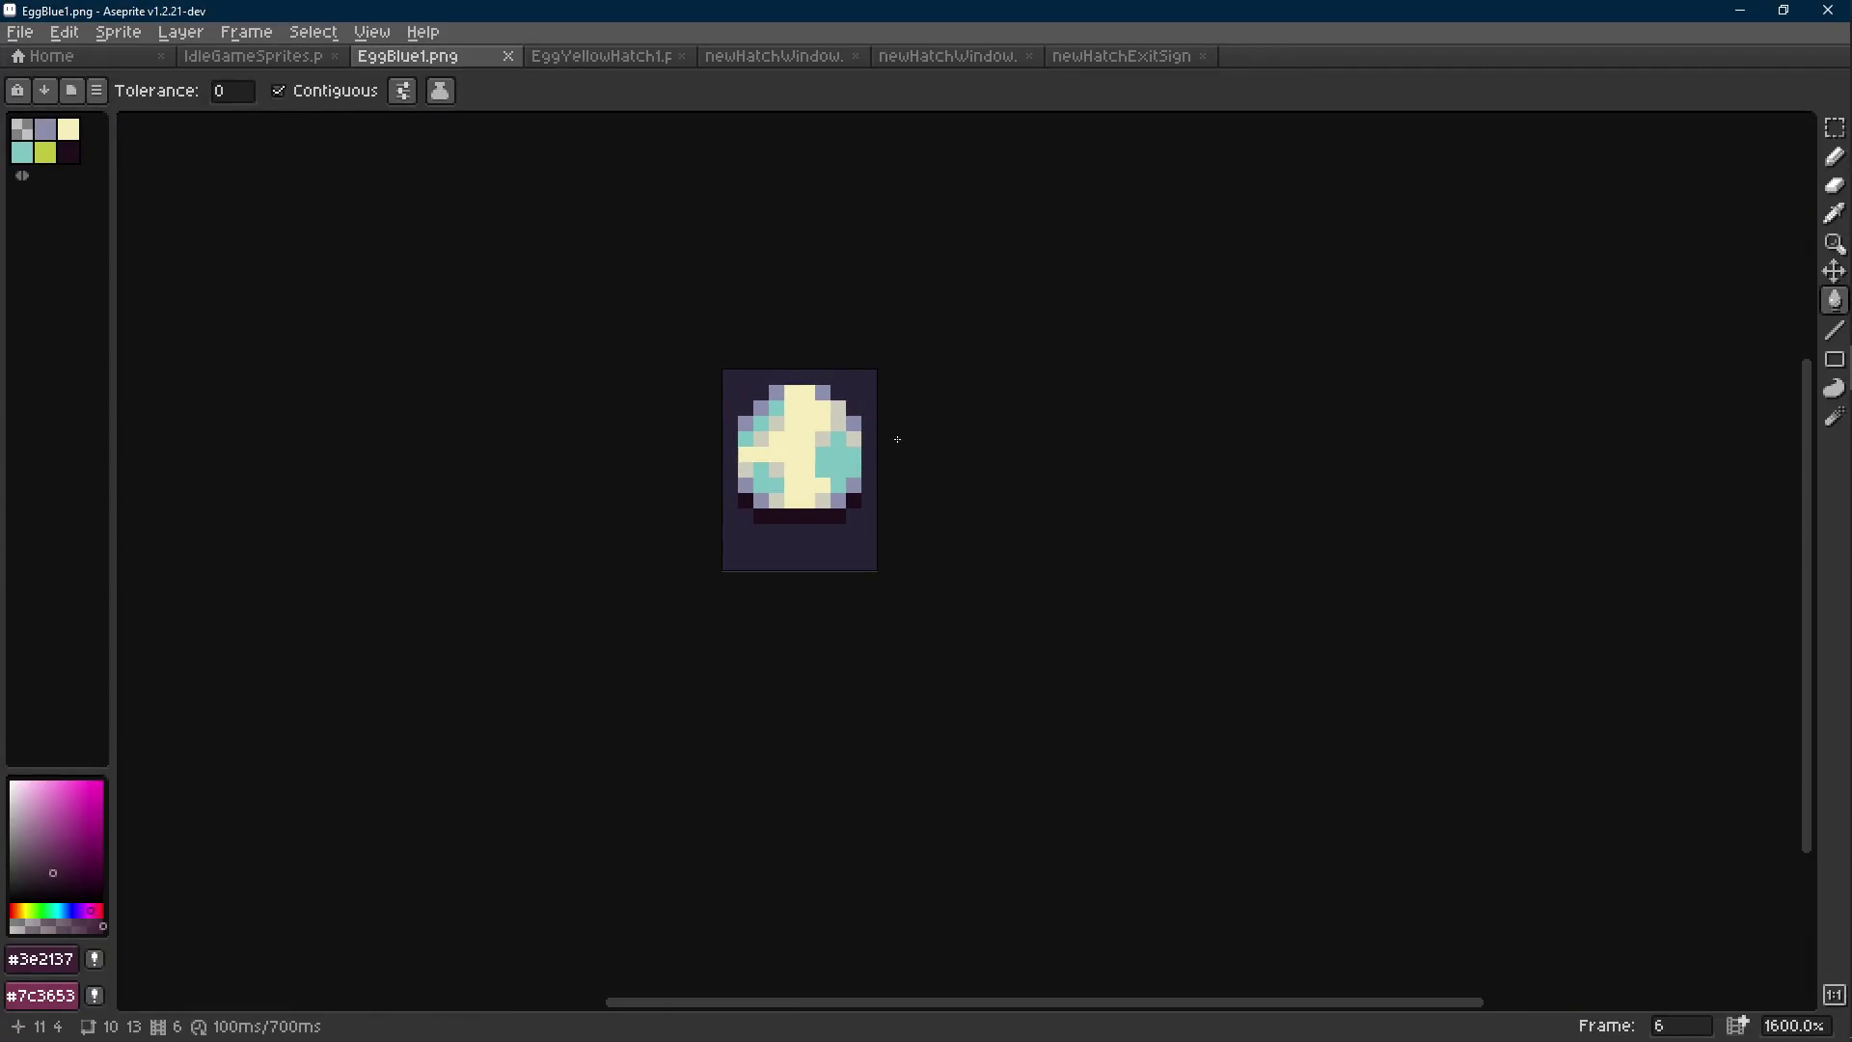
key(Tab)
key(Return)
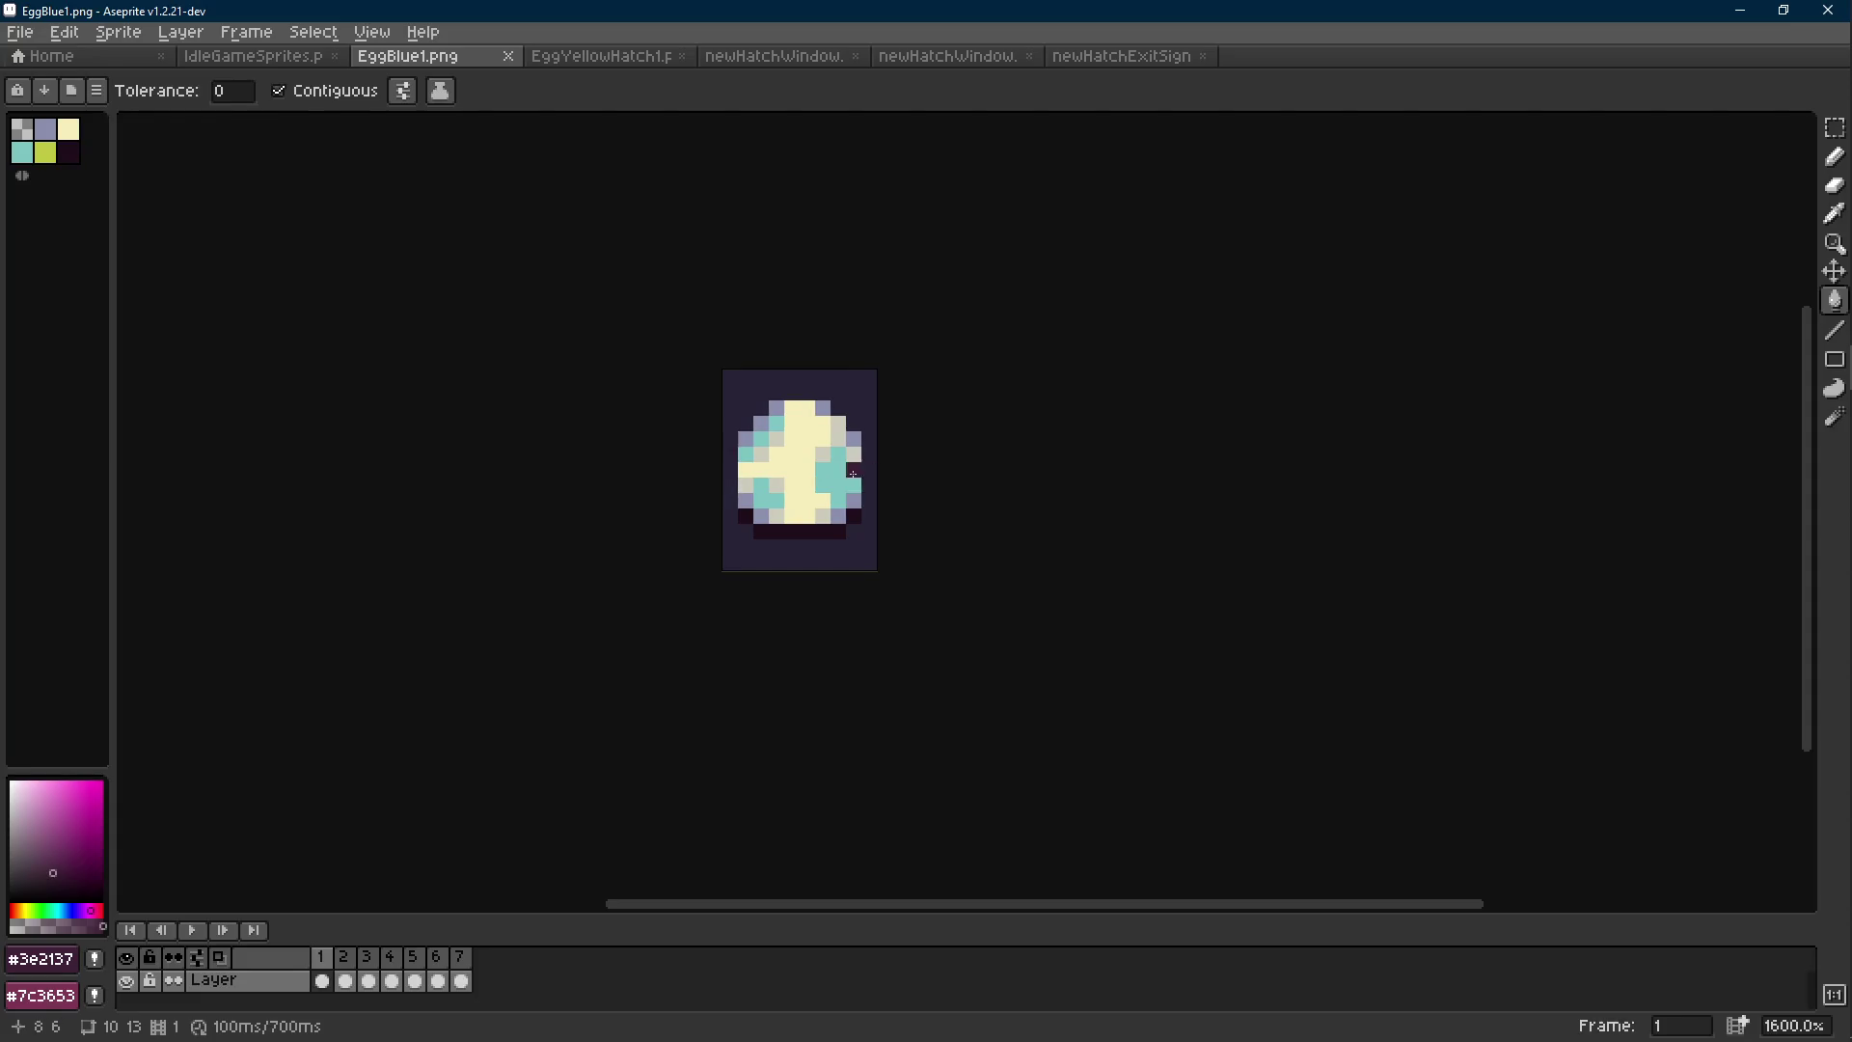
scroll(890, 479, left, 2)
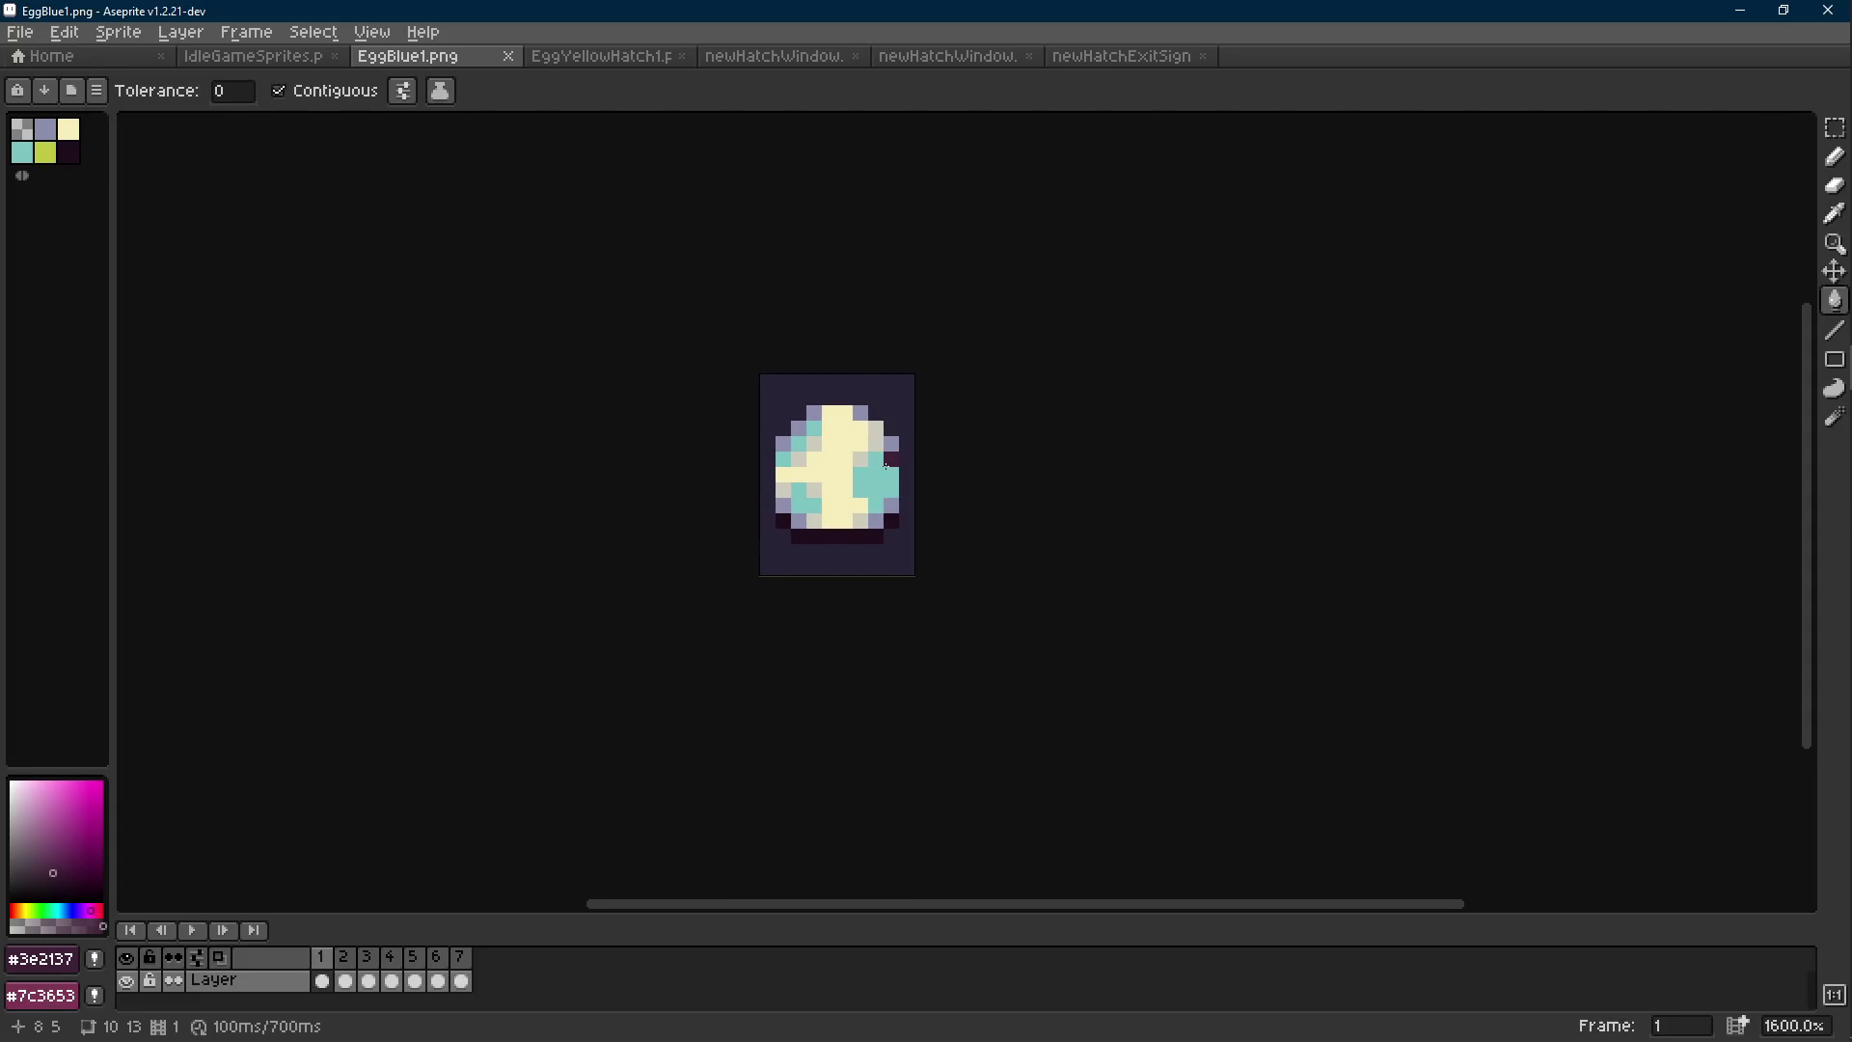
Save a copy as EggOutline1.png in a new EggOutline folder under Animation.
key(ctrl+shift+s)
click(168, 123)
click(198, 126)
text(EggOutline)
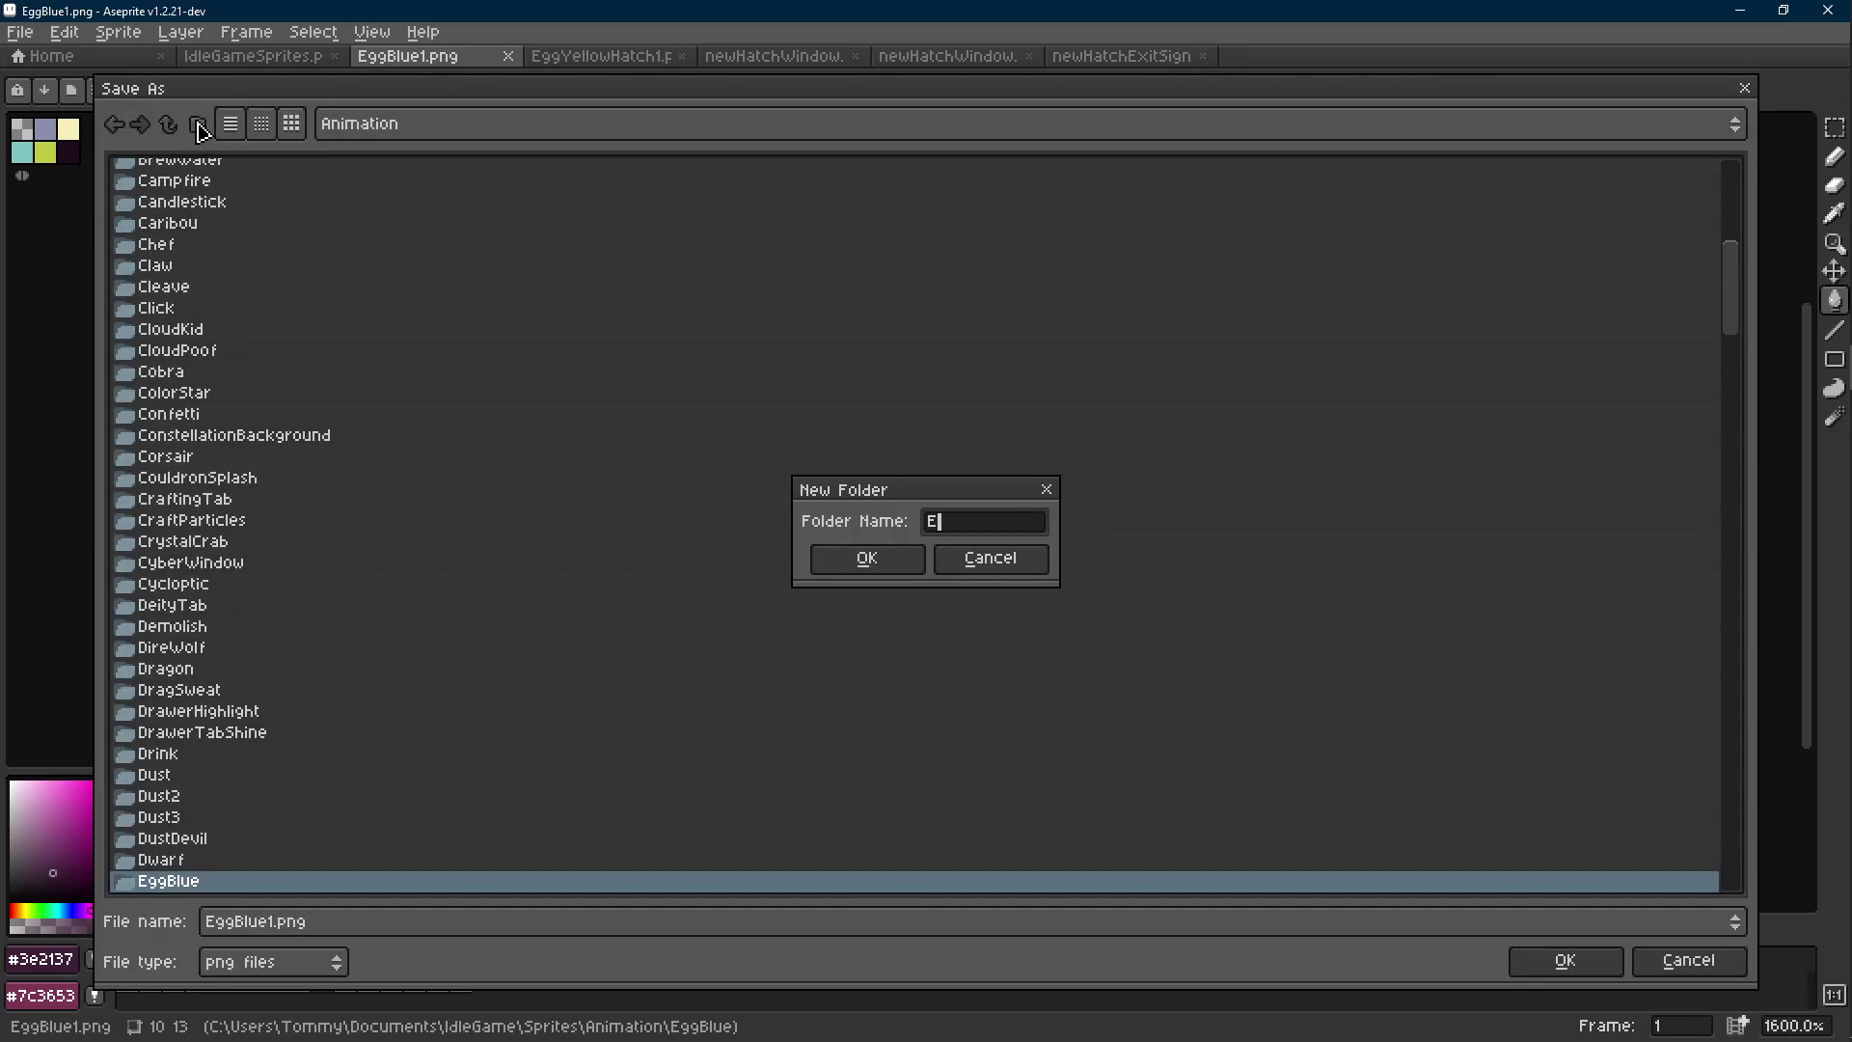
key(Return)
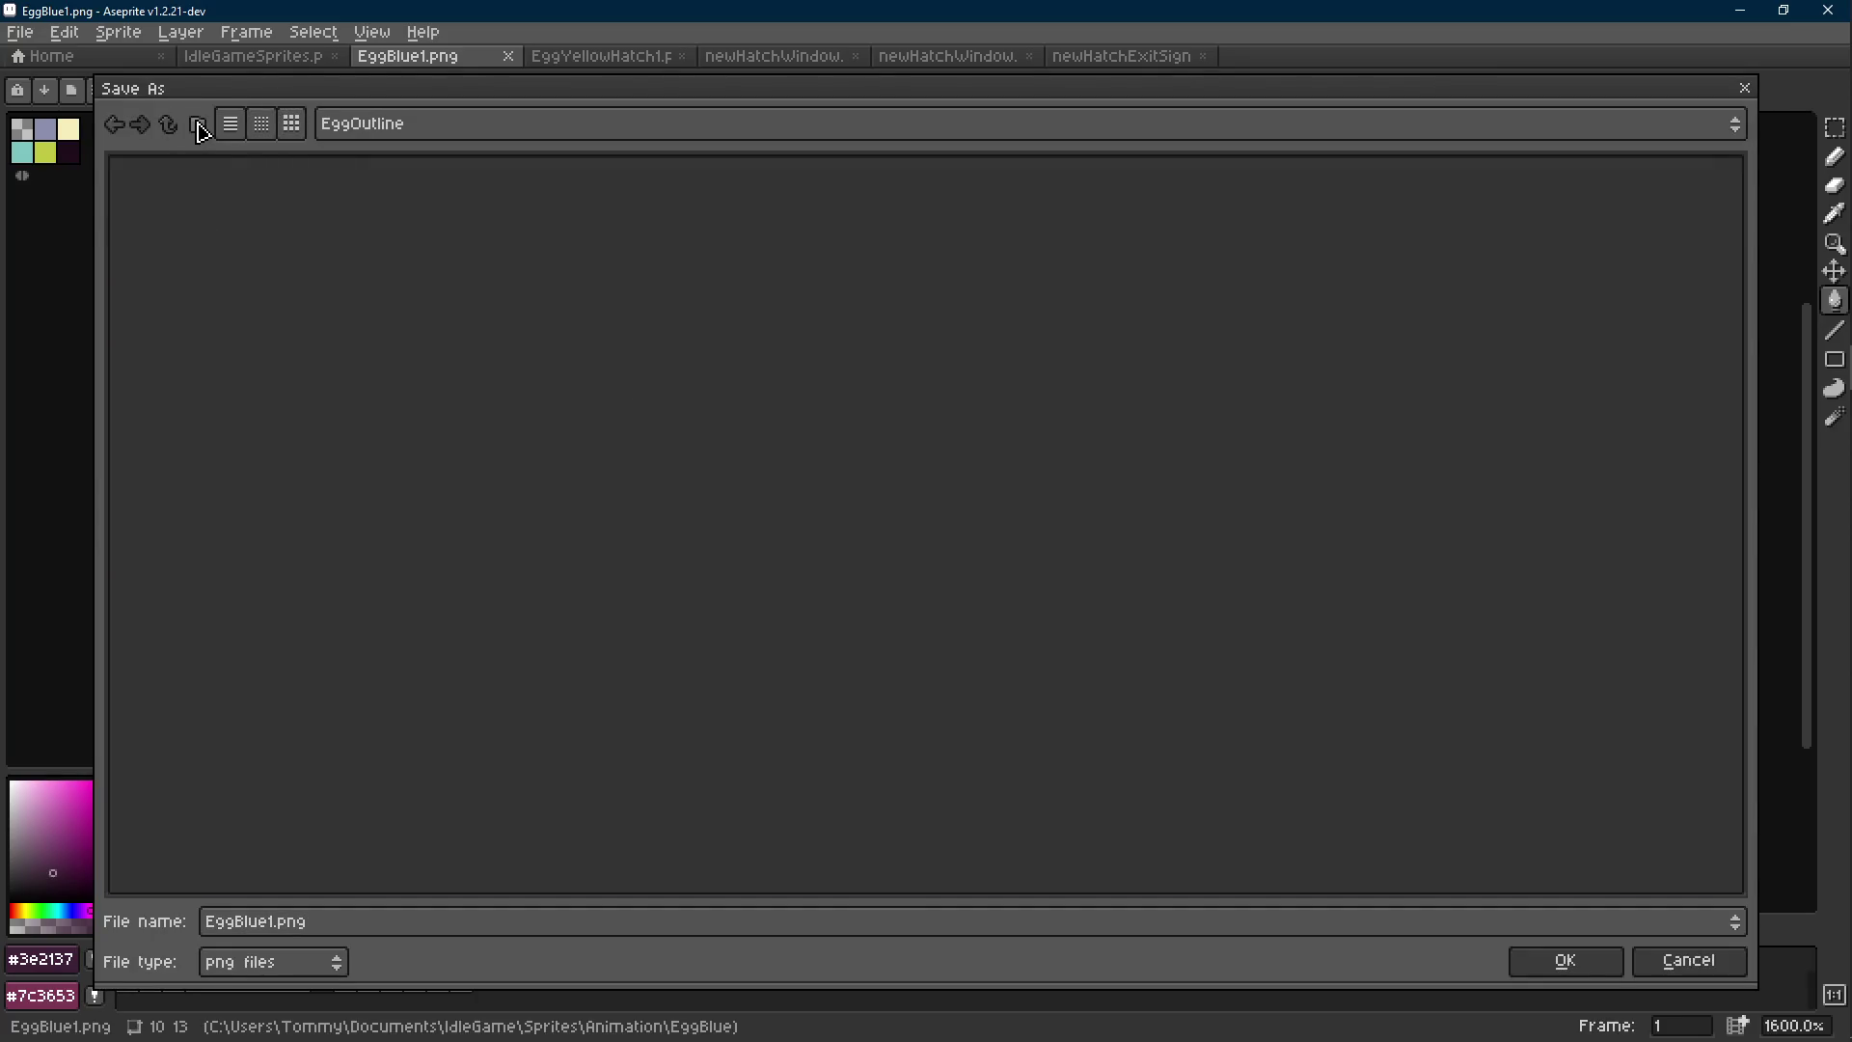
text(EggOutline1)
key(Return)
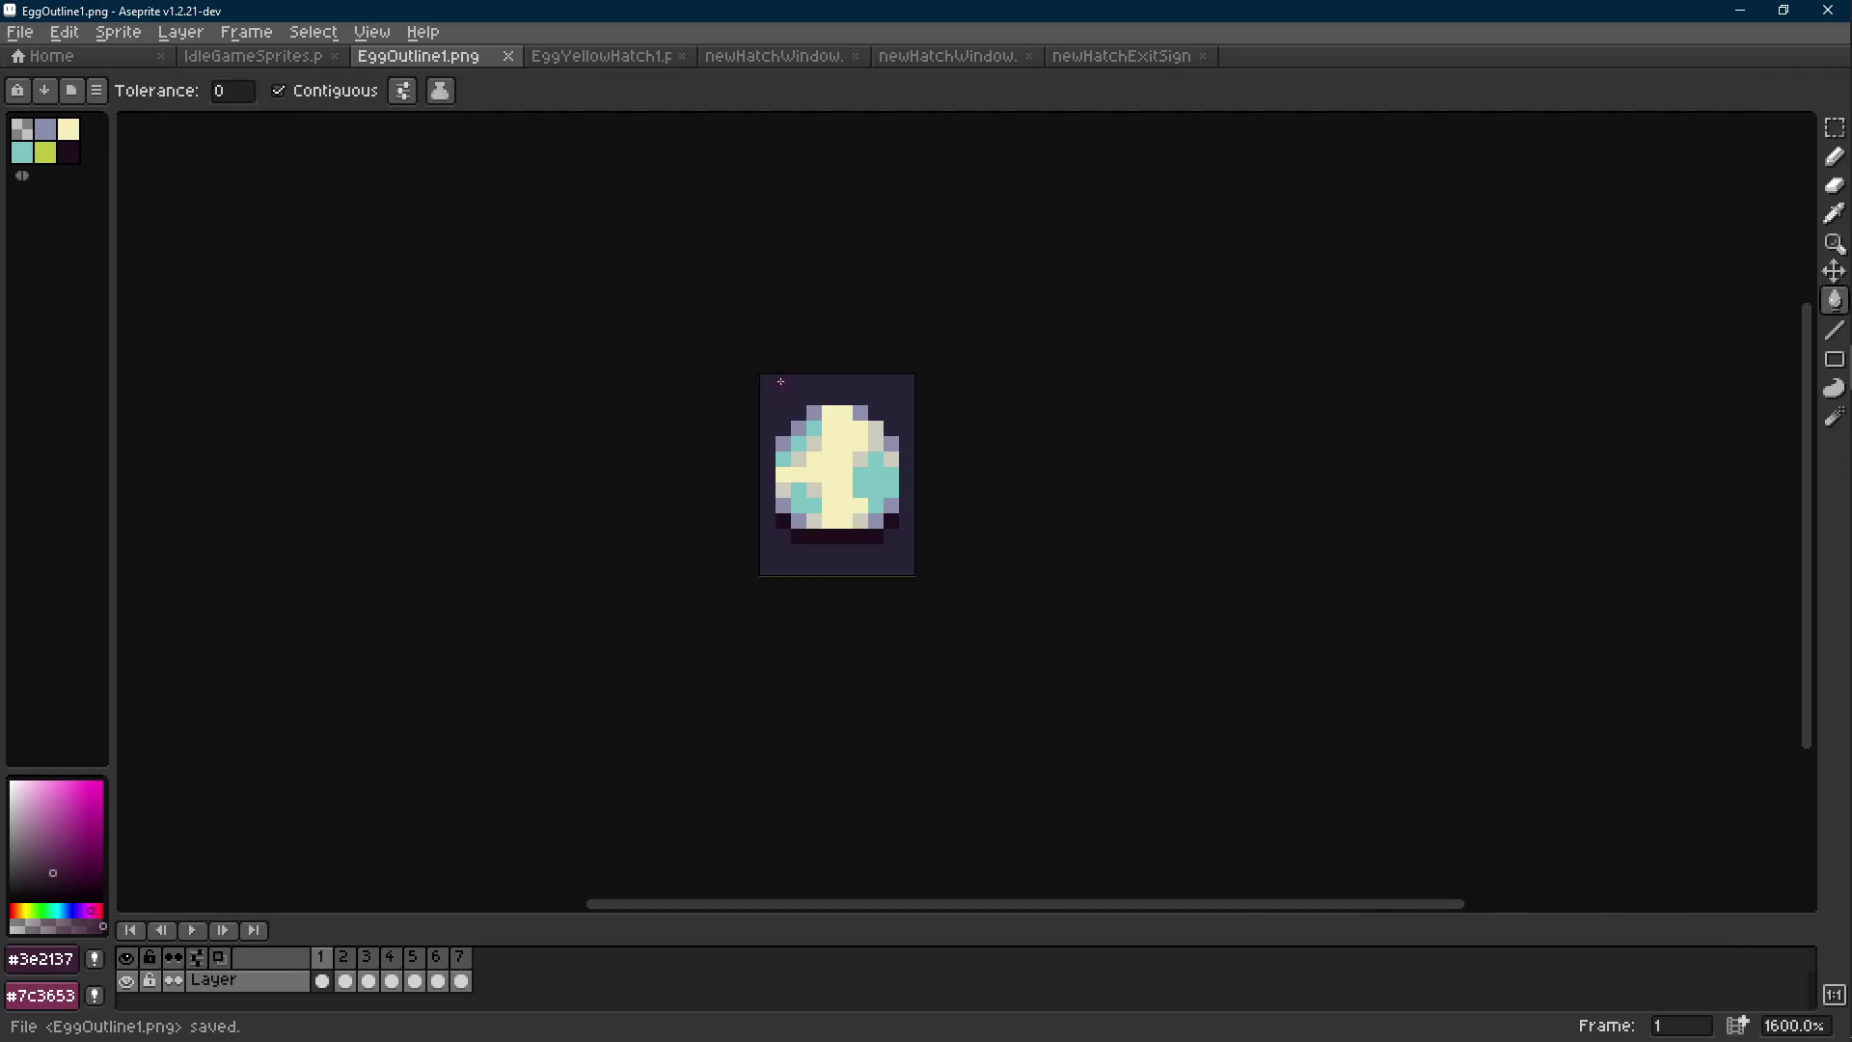
scroll(877, 507, up, 2)
Replace the egg's pale grey, teal and grey-violet colours with cream #f5edba.
key(i)
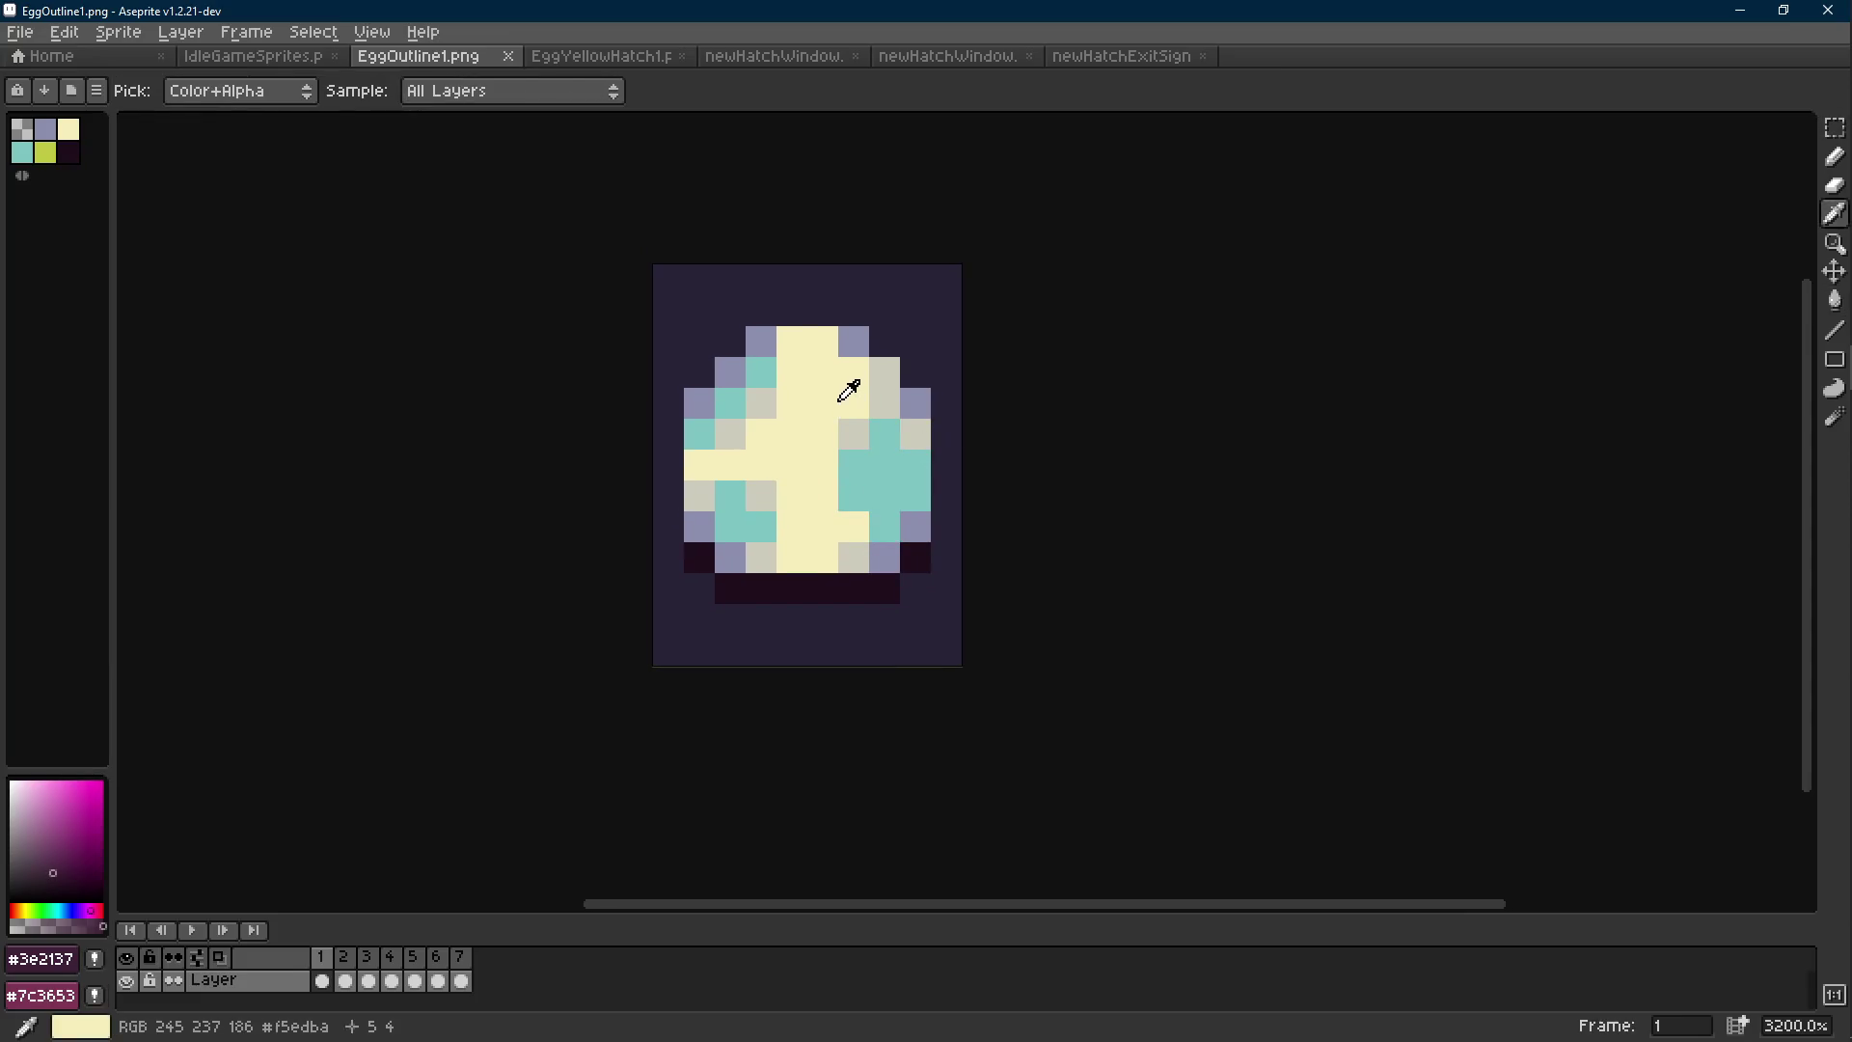
right_click(839, 417)
click(844, 425)
key(shift+r)
click(762, 363)
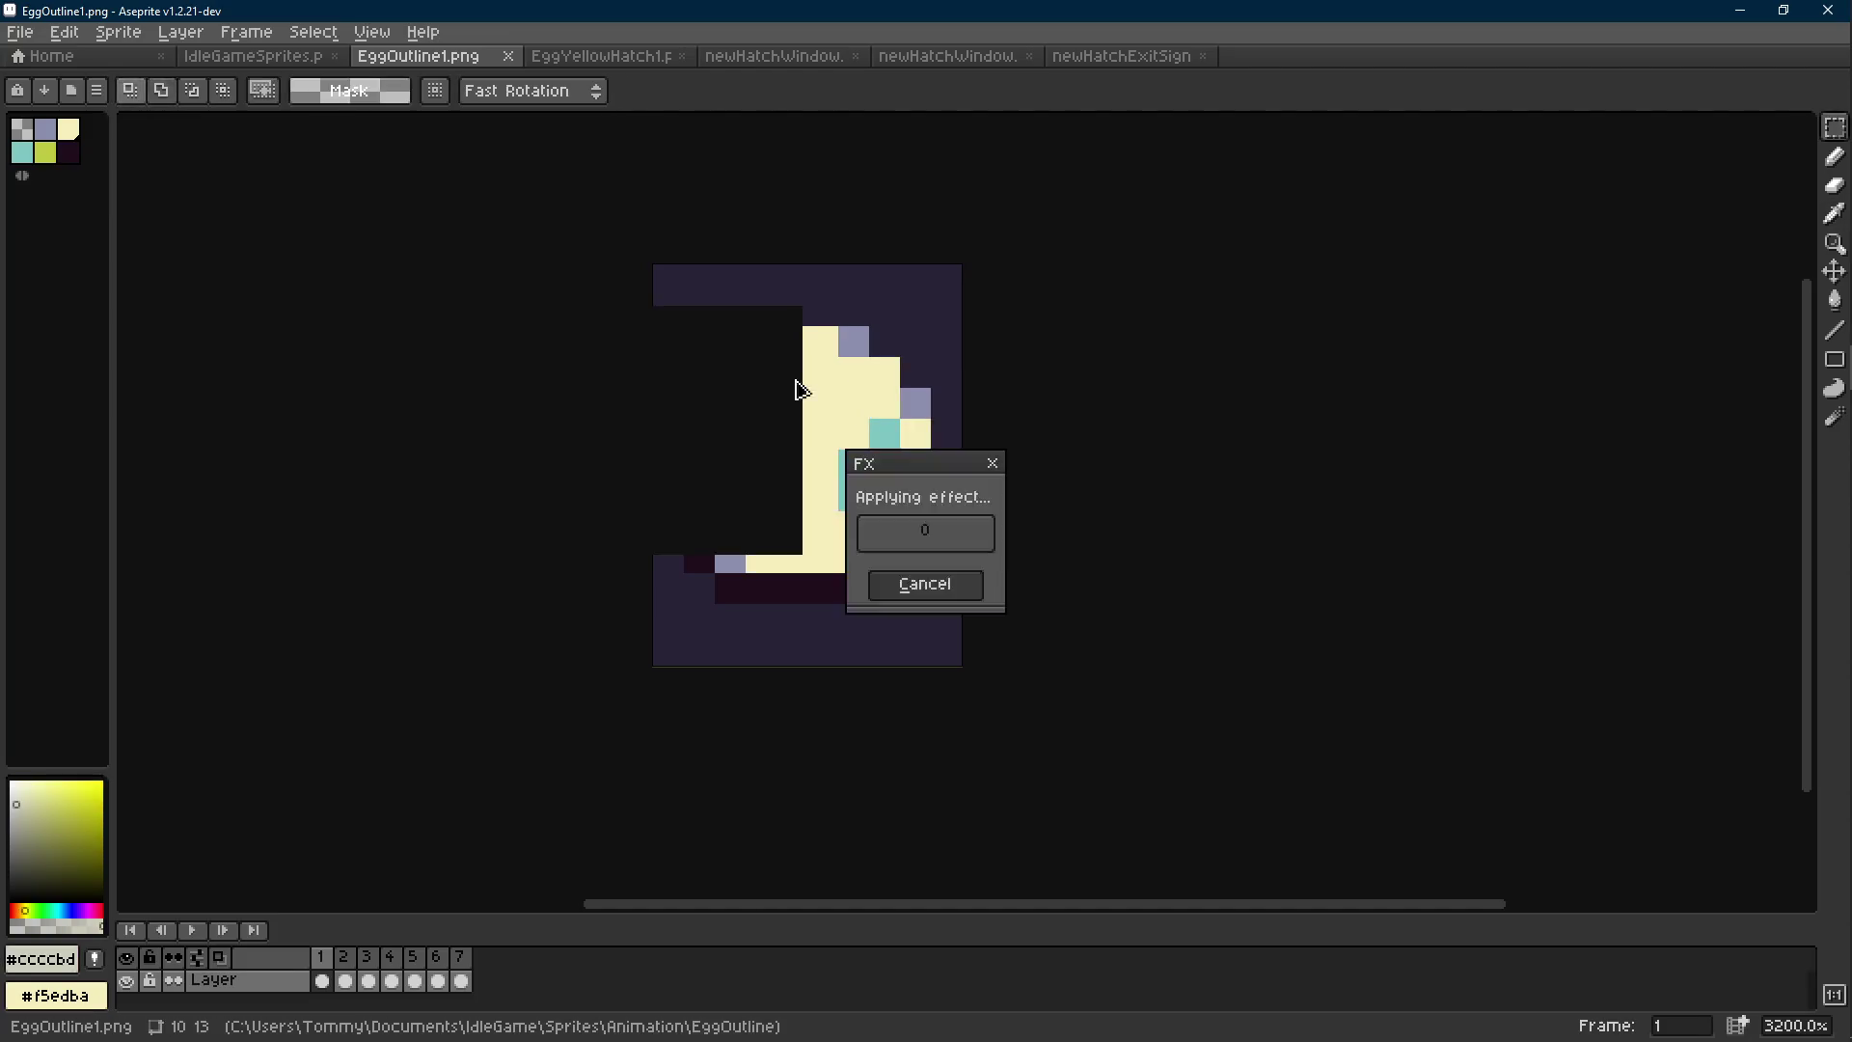
click(875, 450)
key(shift+r)
key(Return)
click(932, 401)
key(shift+r)
click(741, 359)
click(749, 362)
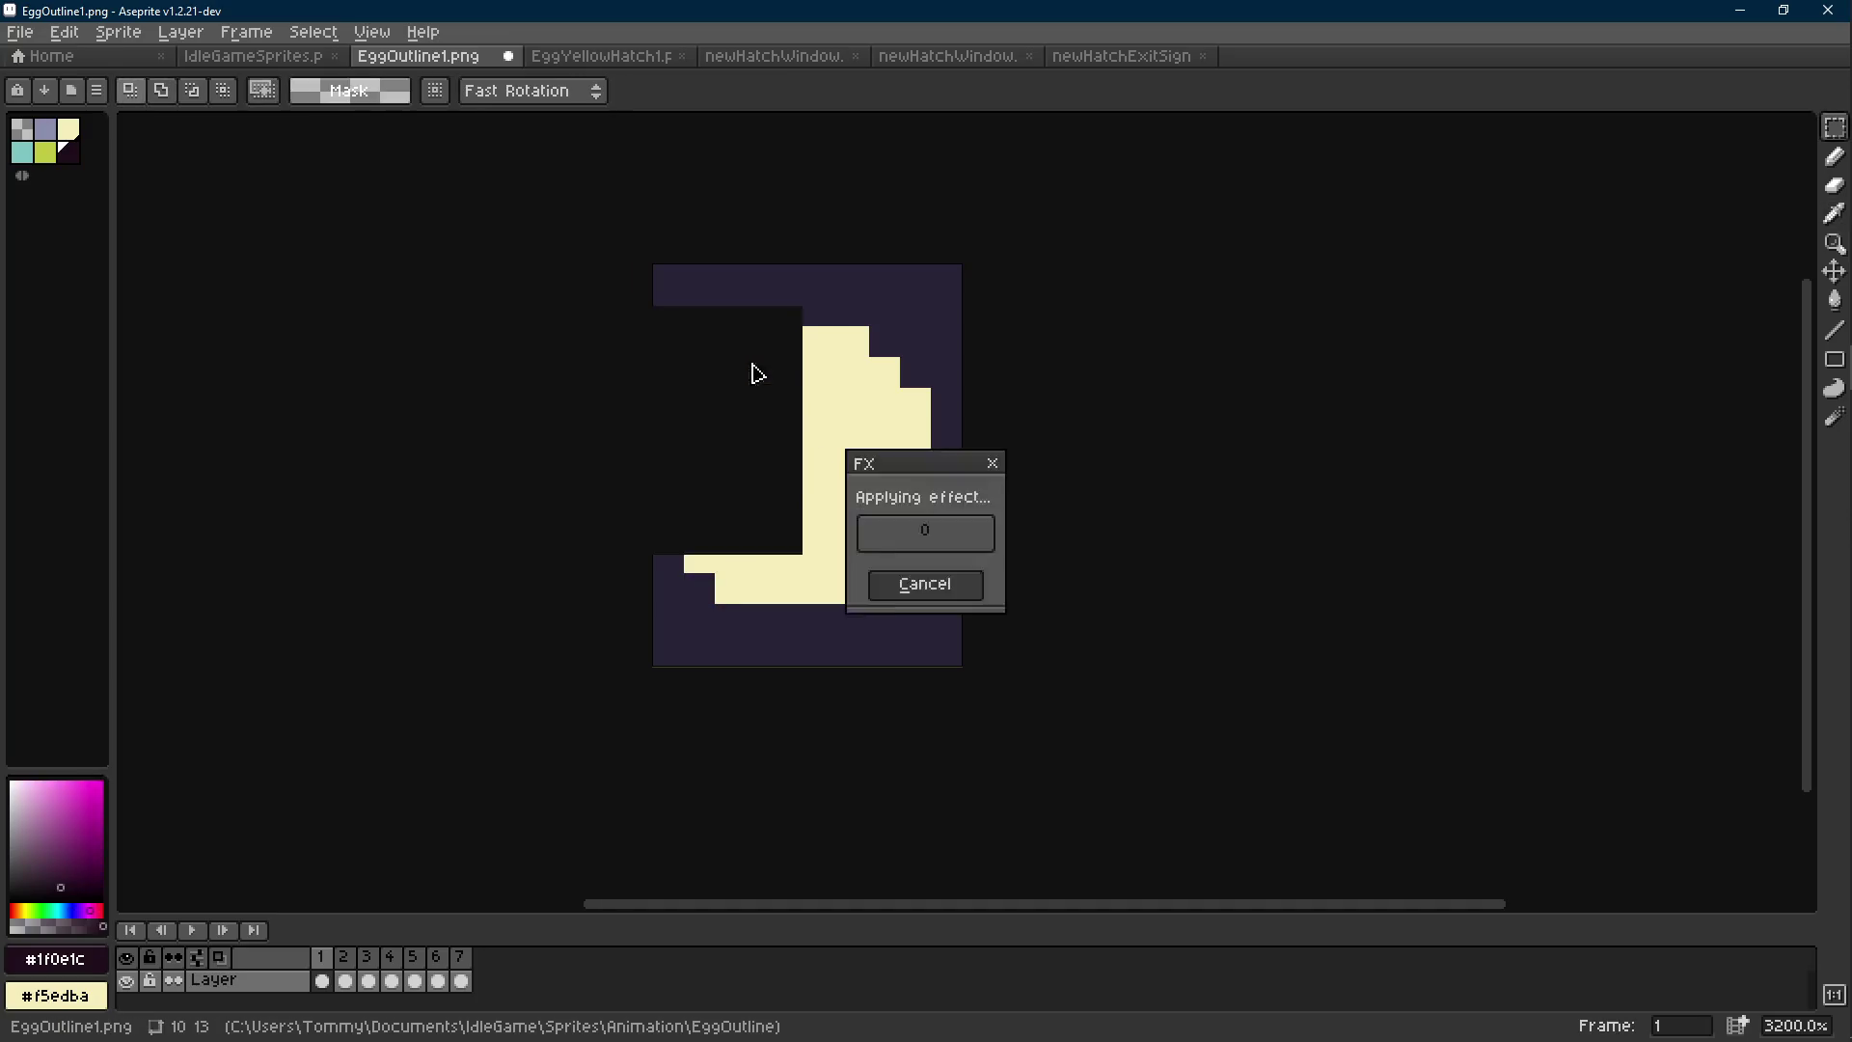
Enlarge the canvas by 1px on every side to 12×15.
drag(975, 273, 479, 736)
key(ctrl+alt+c)
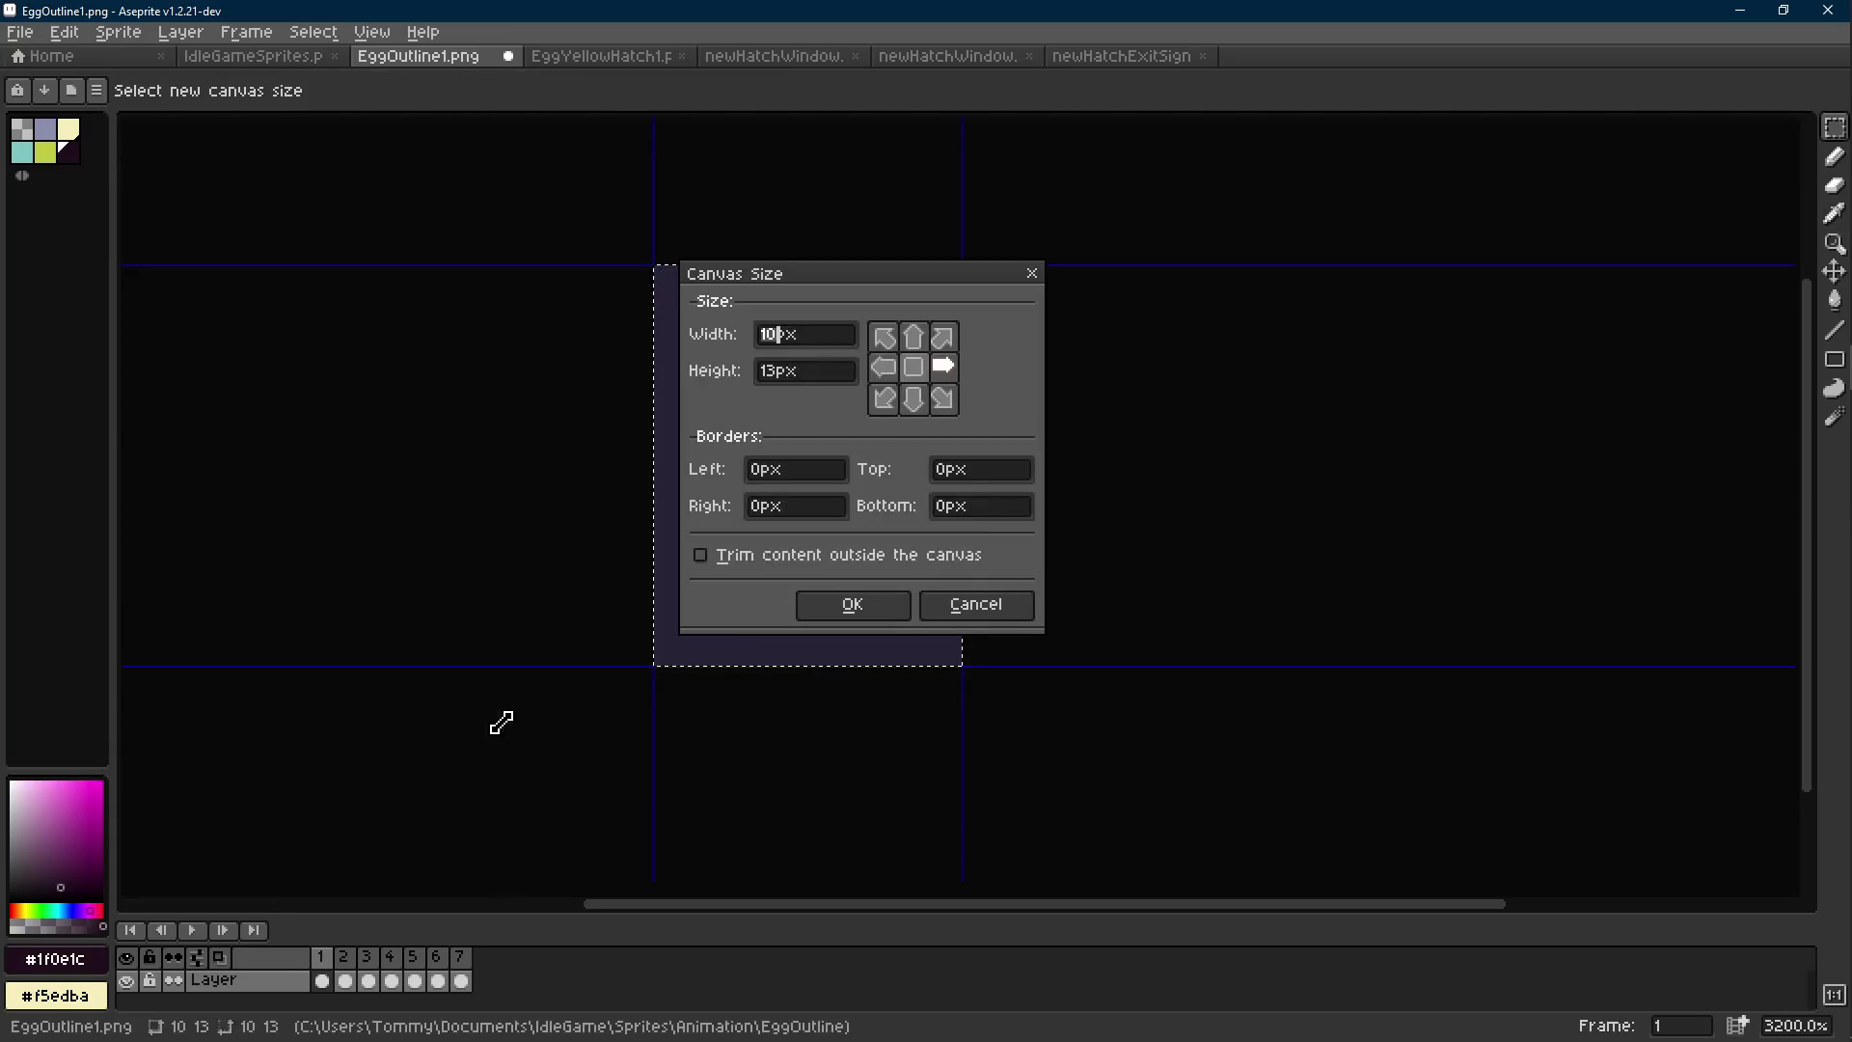
click(801, 469)
text(1)
click(796, 506)
text(1)
click(965, 469)
text(1)
click(960, 505)
text(1)
click(852, 605)
key(ctrl+d)
Add a cream outline around the egg.
key(shift+o)
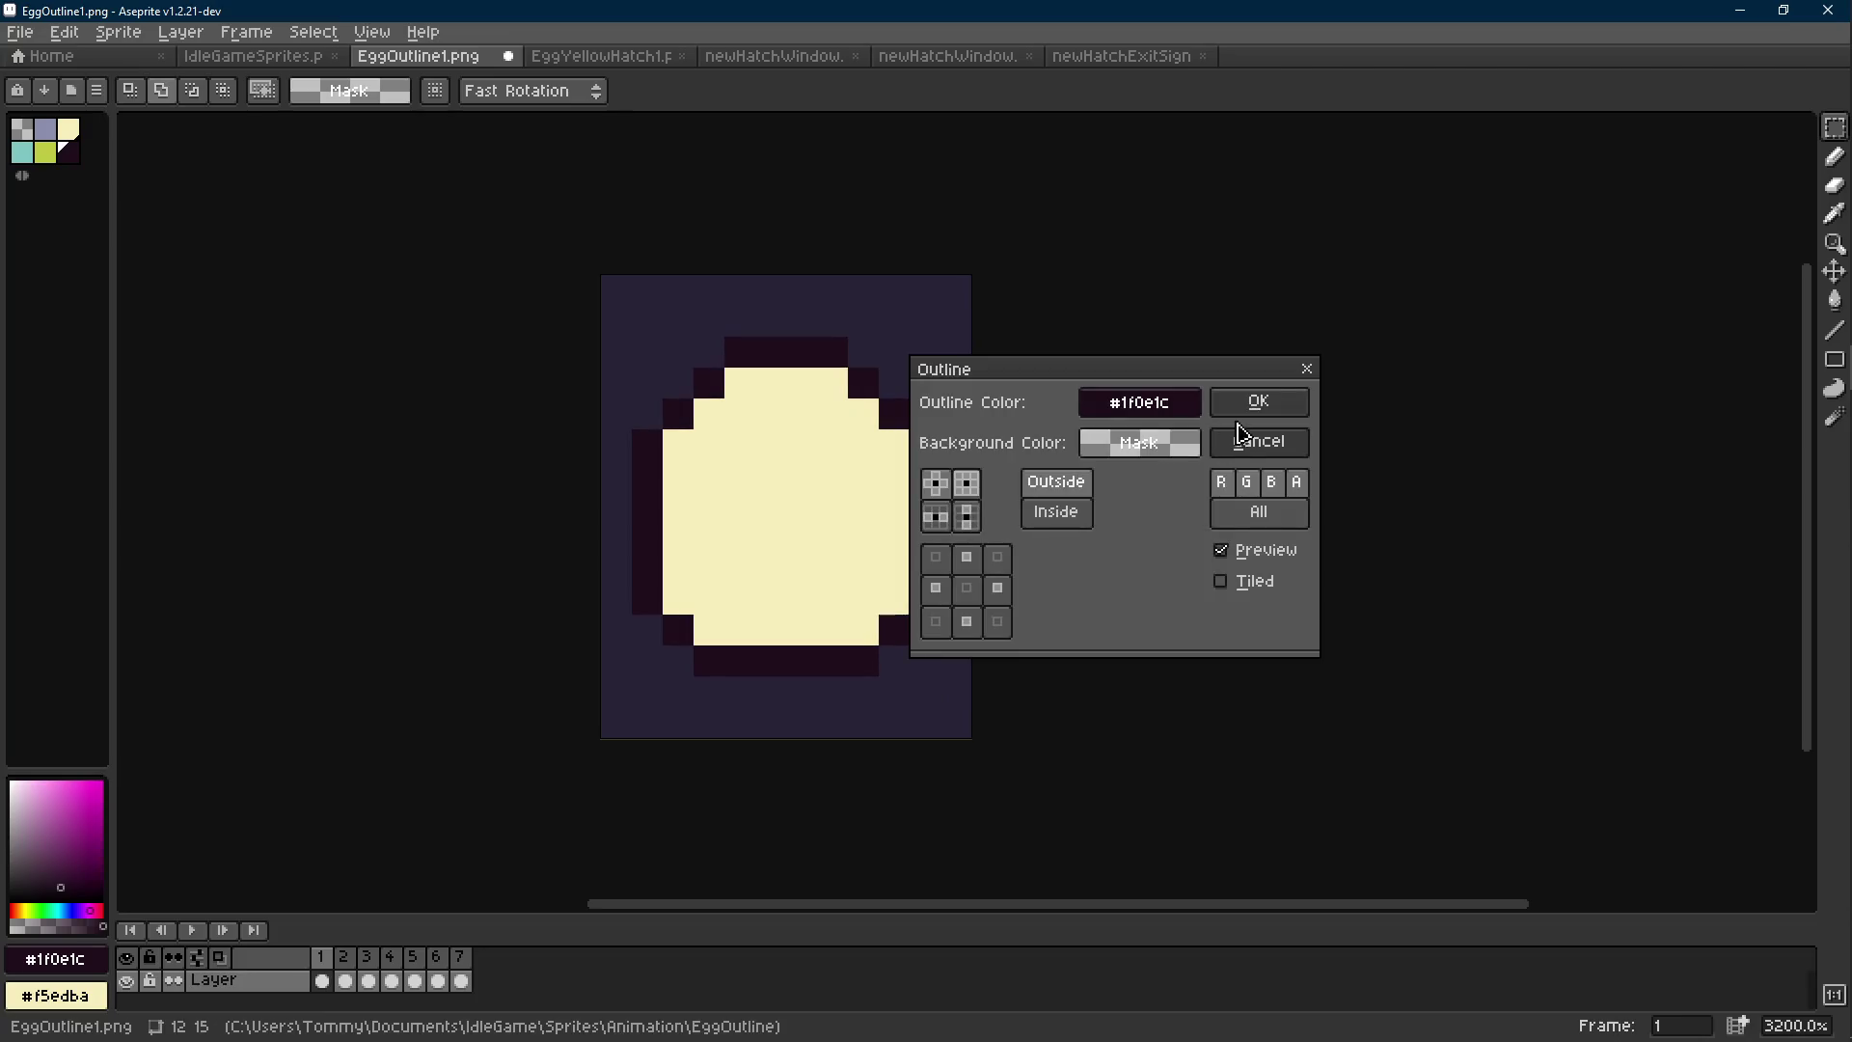
click(1306, 368)
alt+click(854, 492)
key(shift+o)
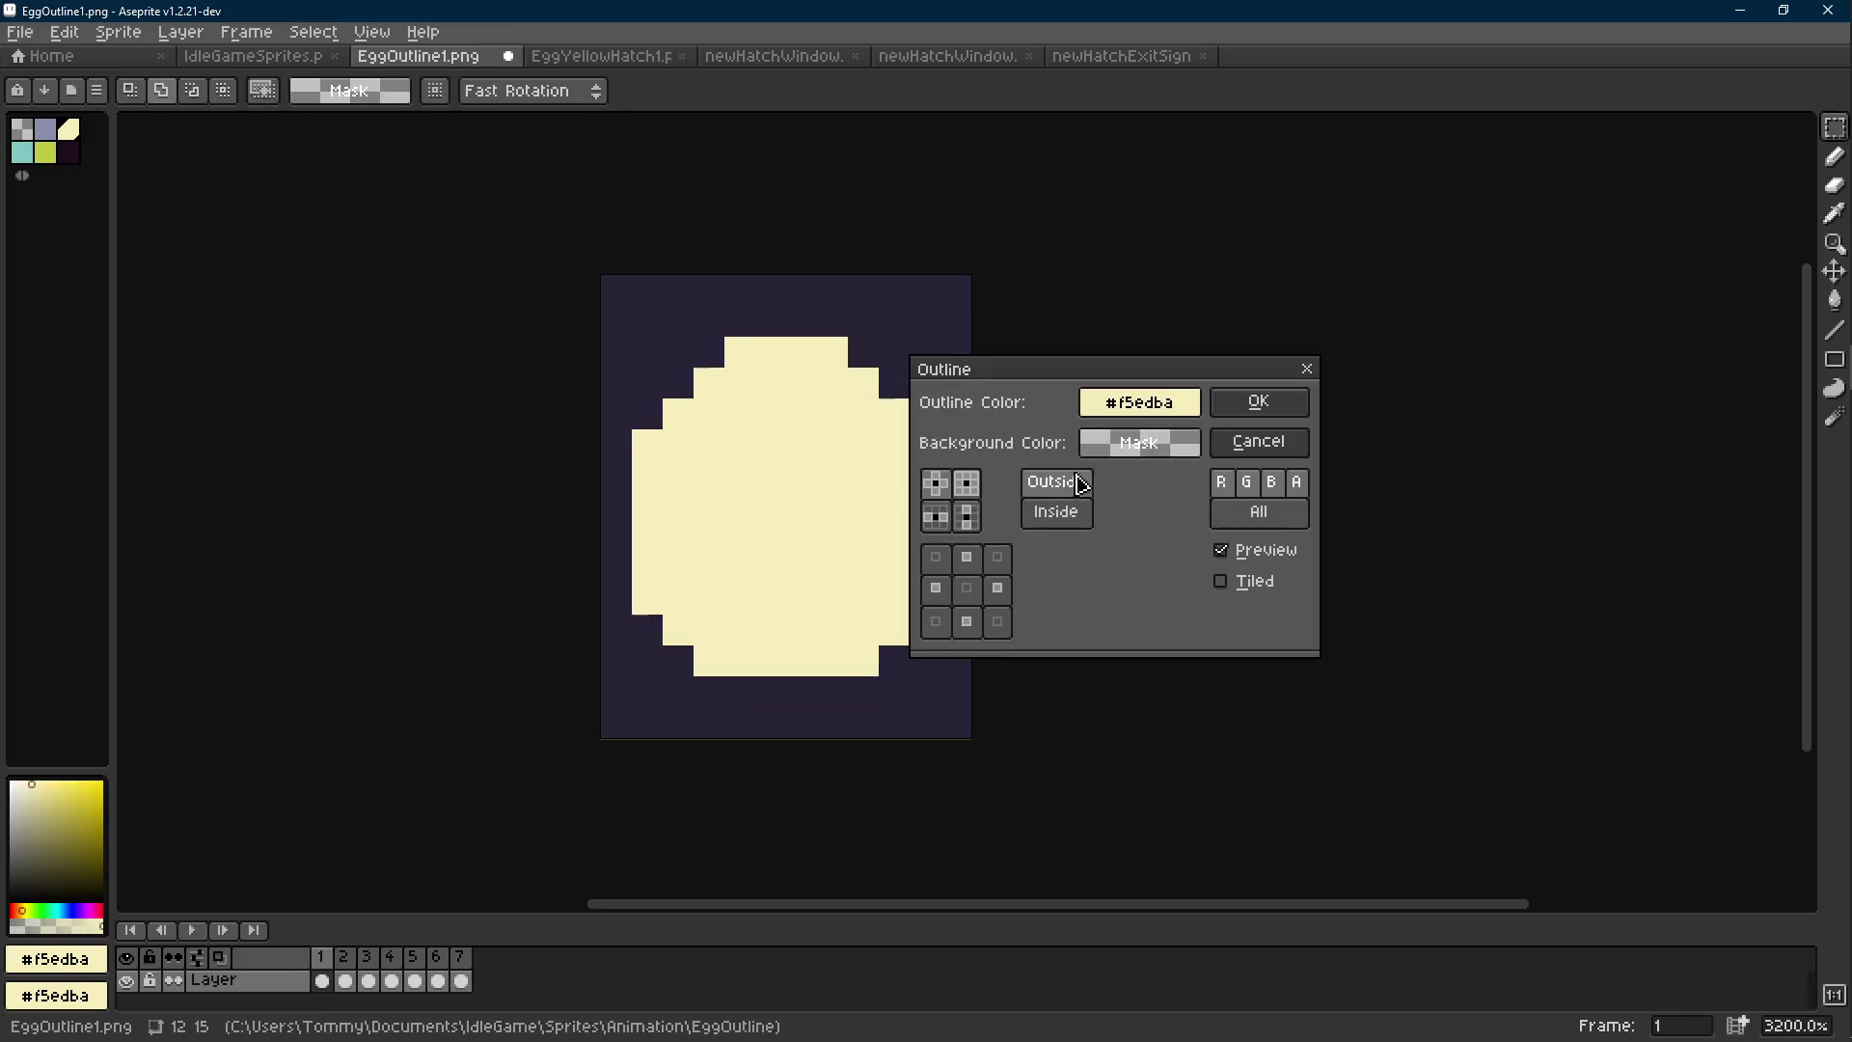
click(1254, 401)
Play the animation to check every frame, then save EggOutline1.png.
scroll(1158, 492, down, 6)
key(Return)
scroll(1102, 503, down, 2)
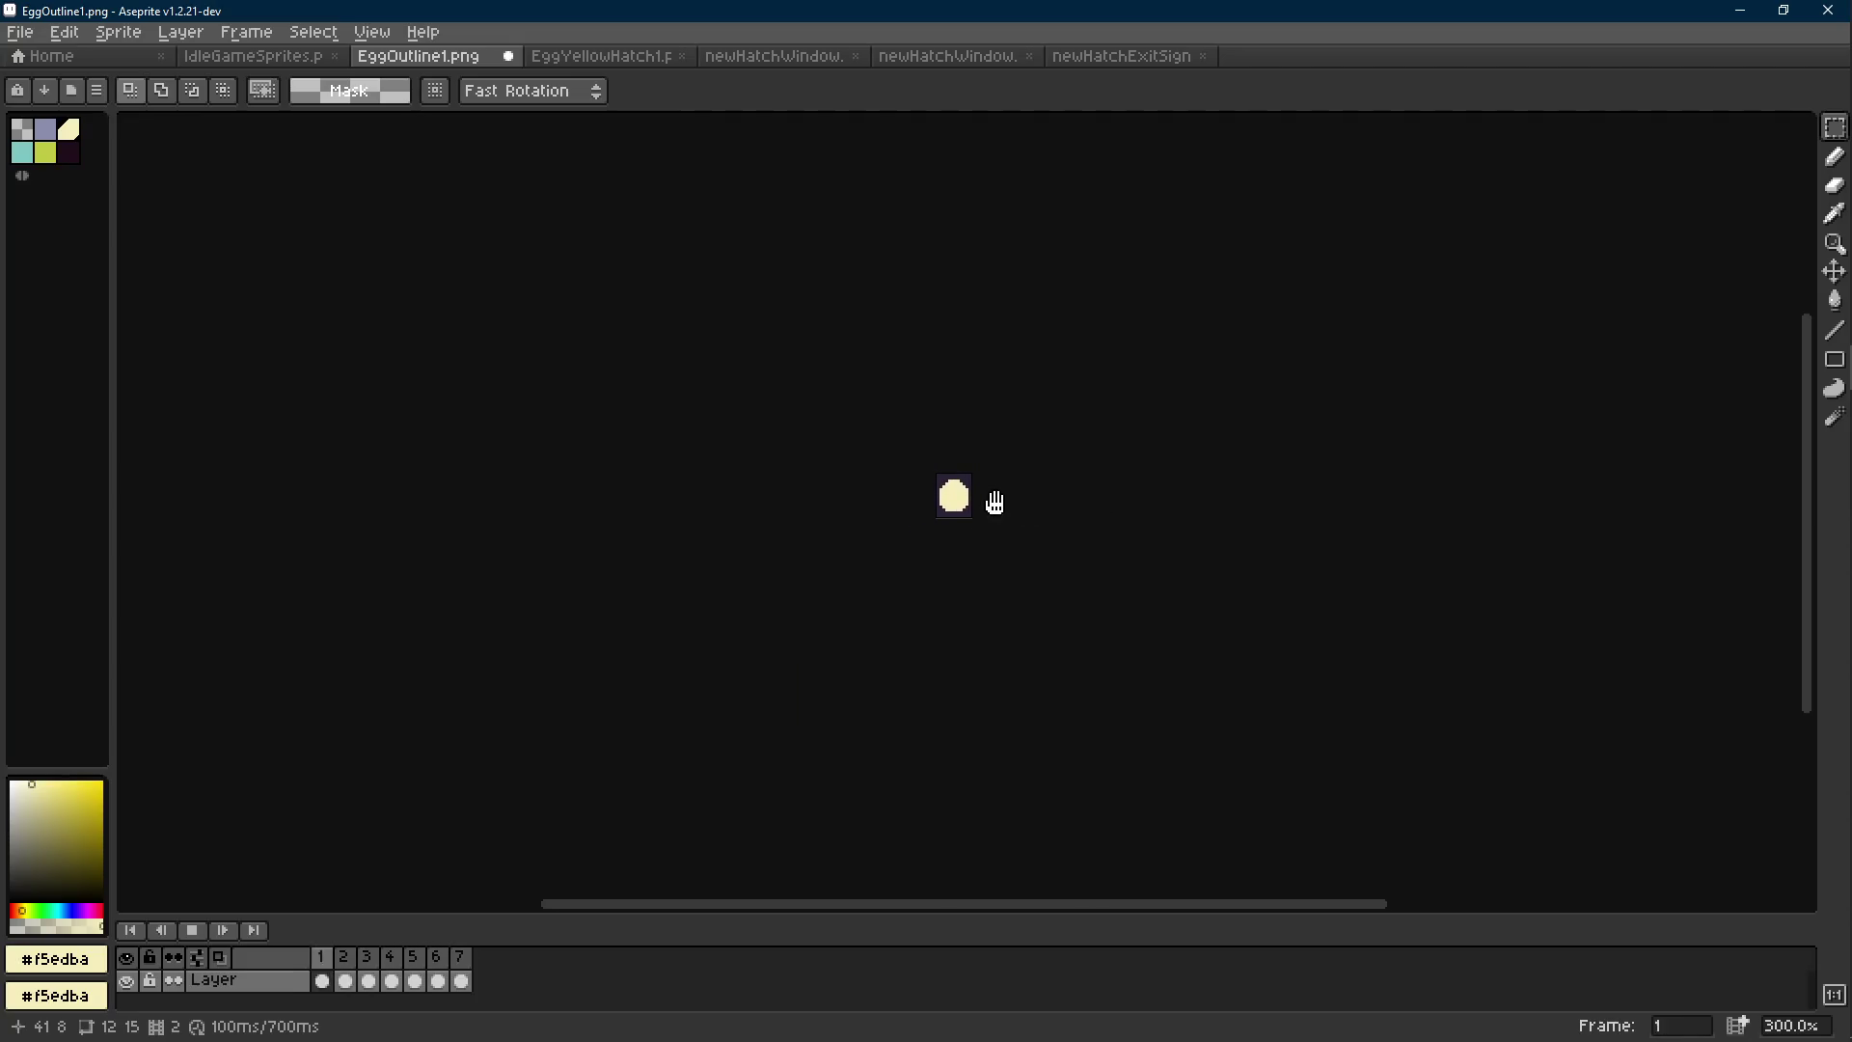
key(Return)
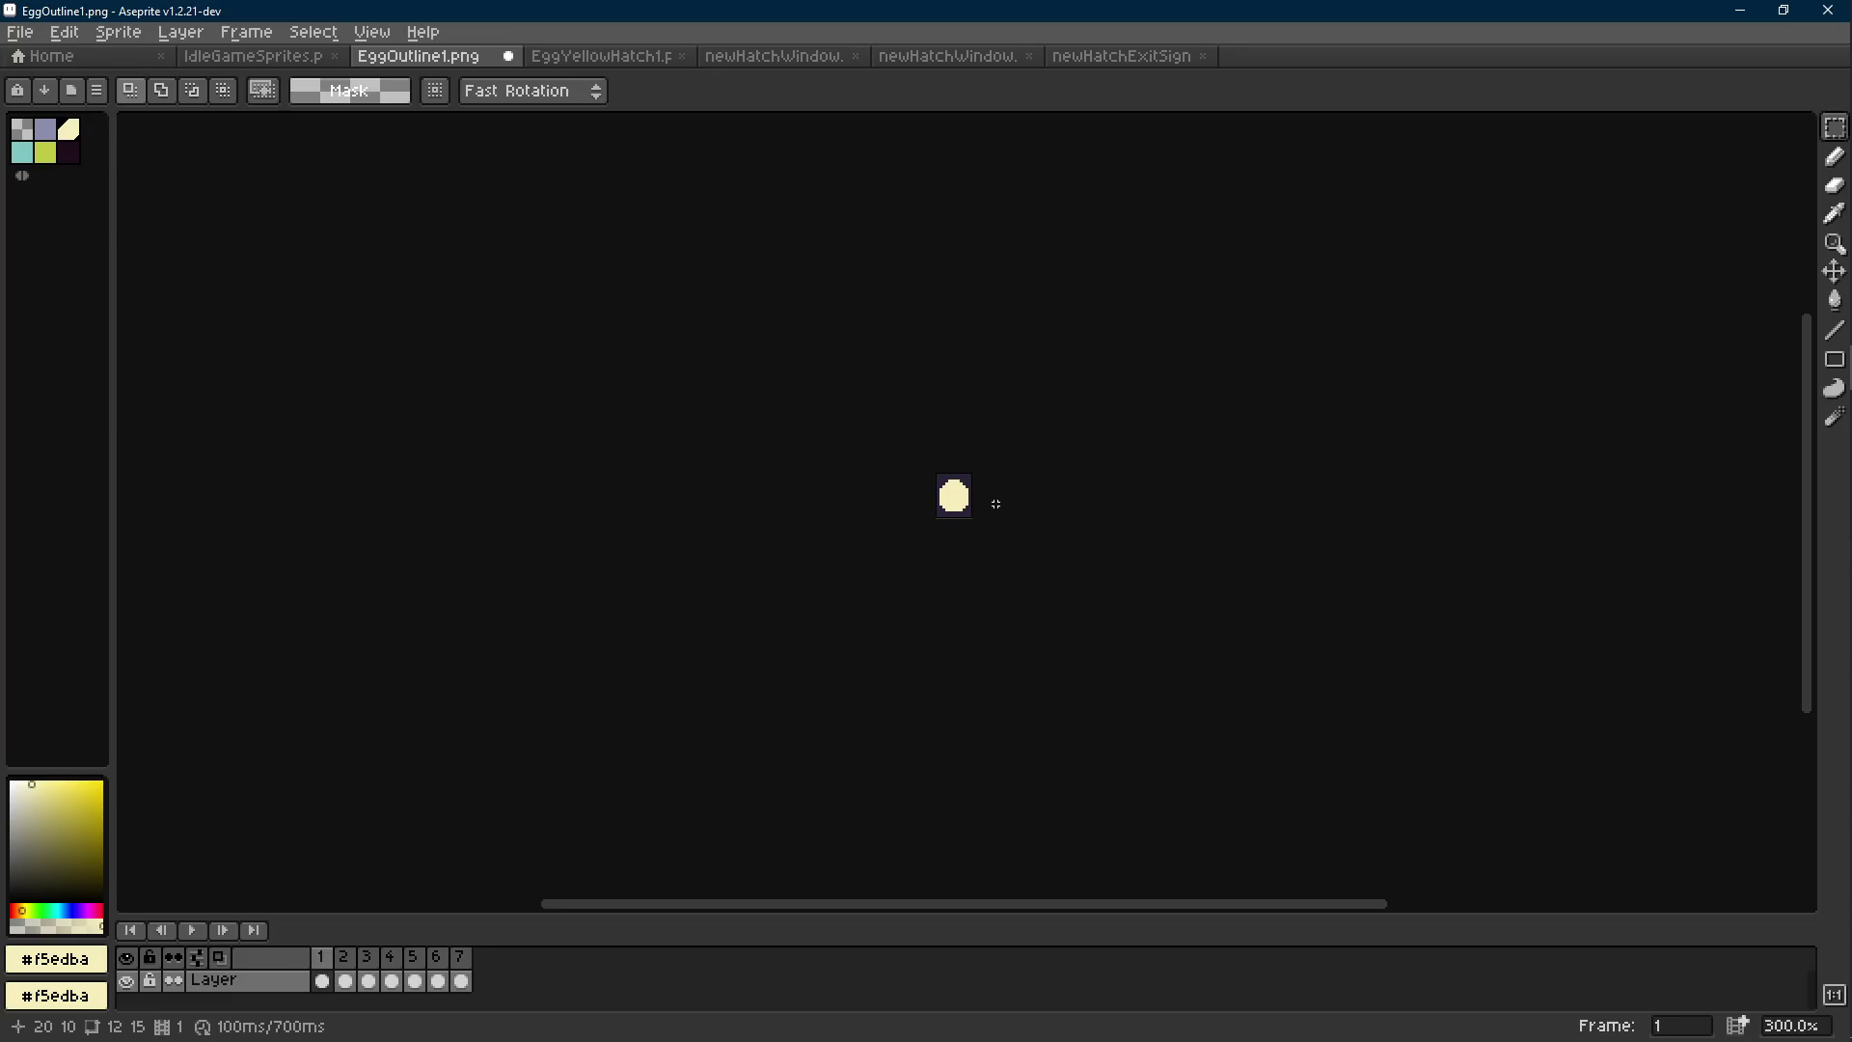
scroll(995, 503, up, 7)
key(ctrl+s)
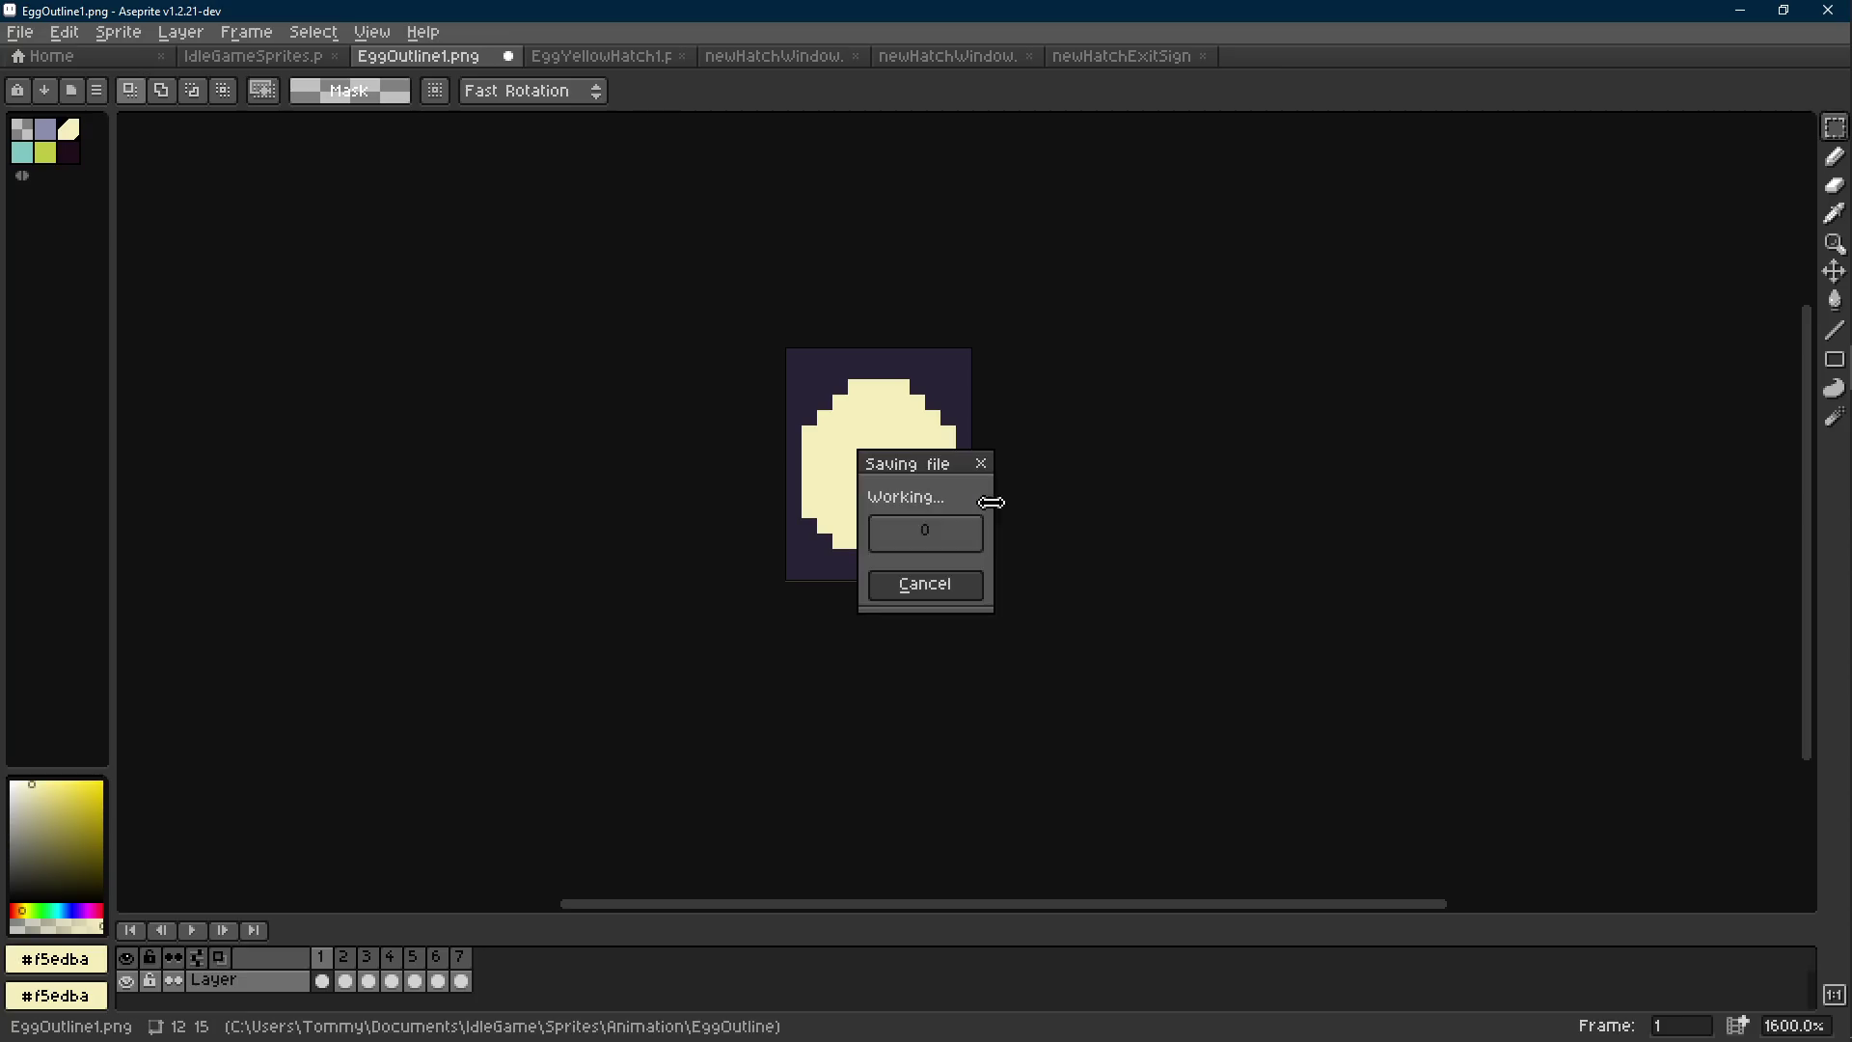
click(1821, 232)
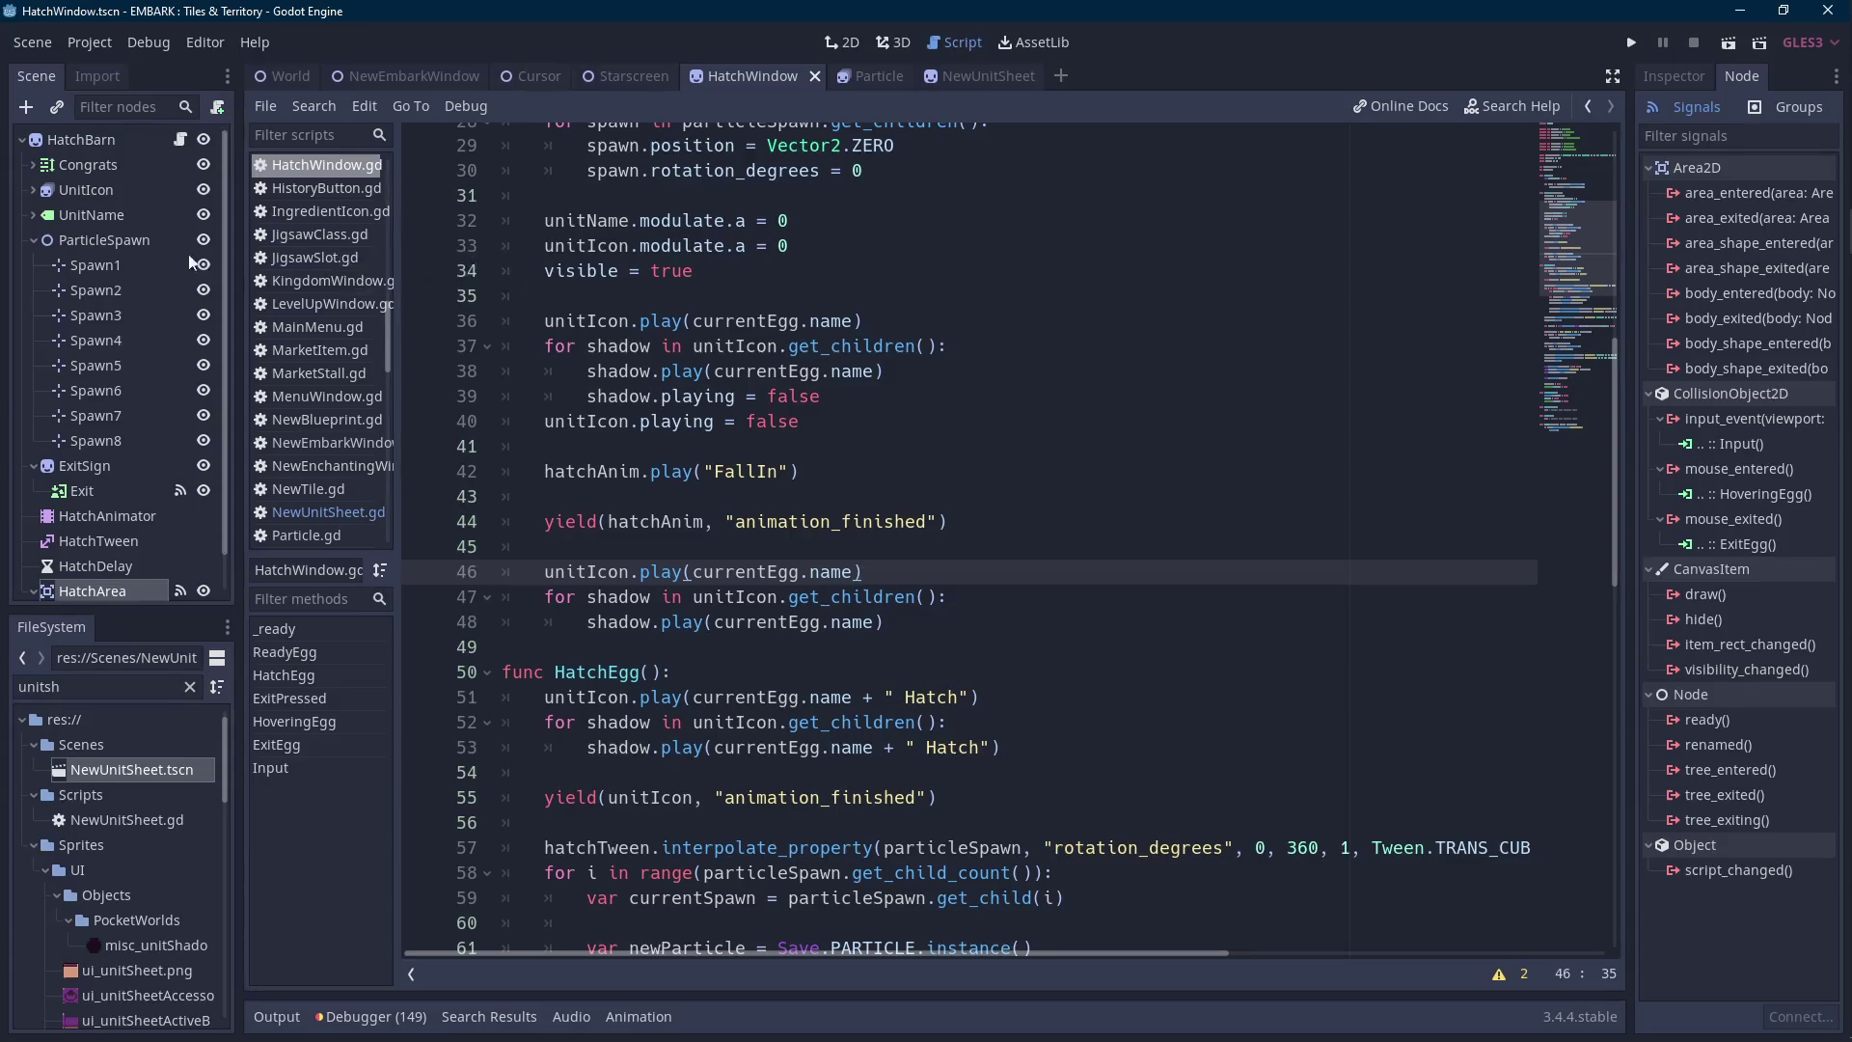
Show the HatchWindow scene, hide the sprite frames panel and collapse the UnitIcon node.
click(90, 190)
right_click(104, 192)
click(150, 251)
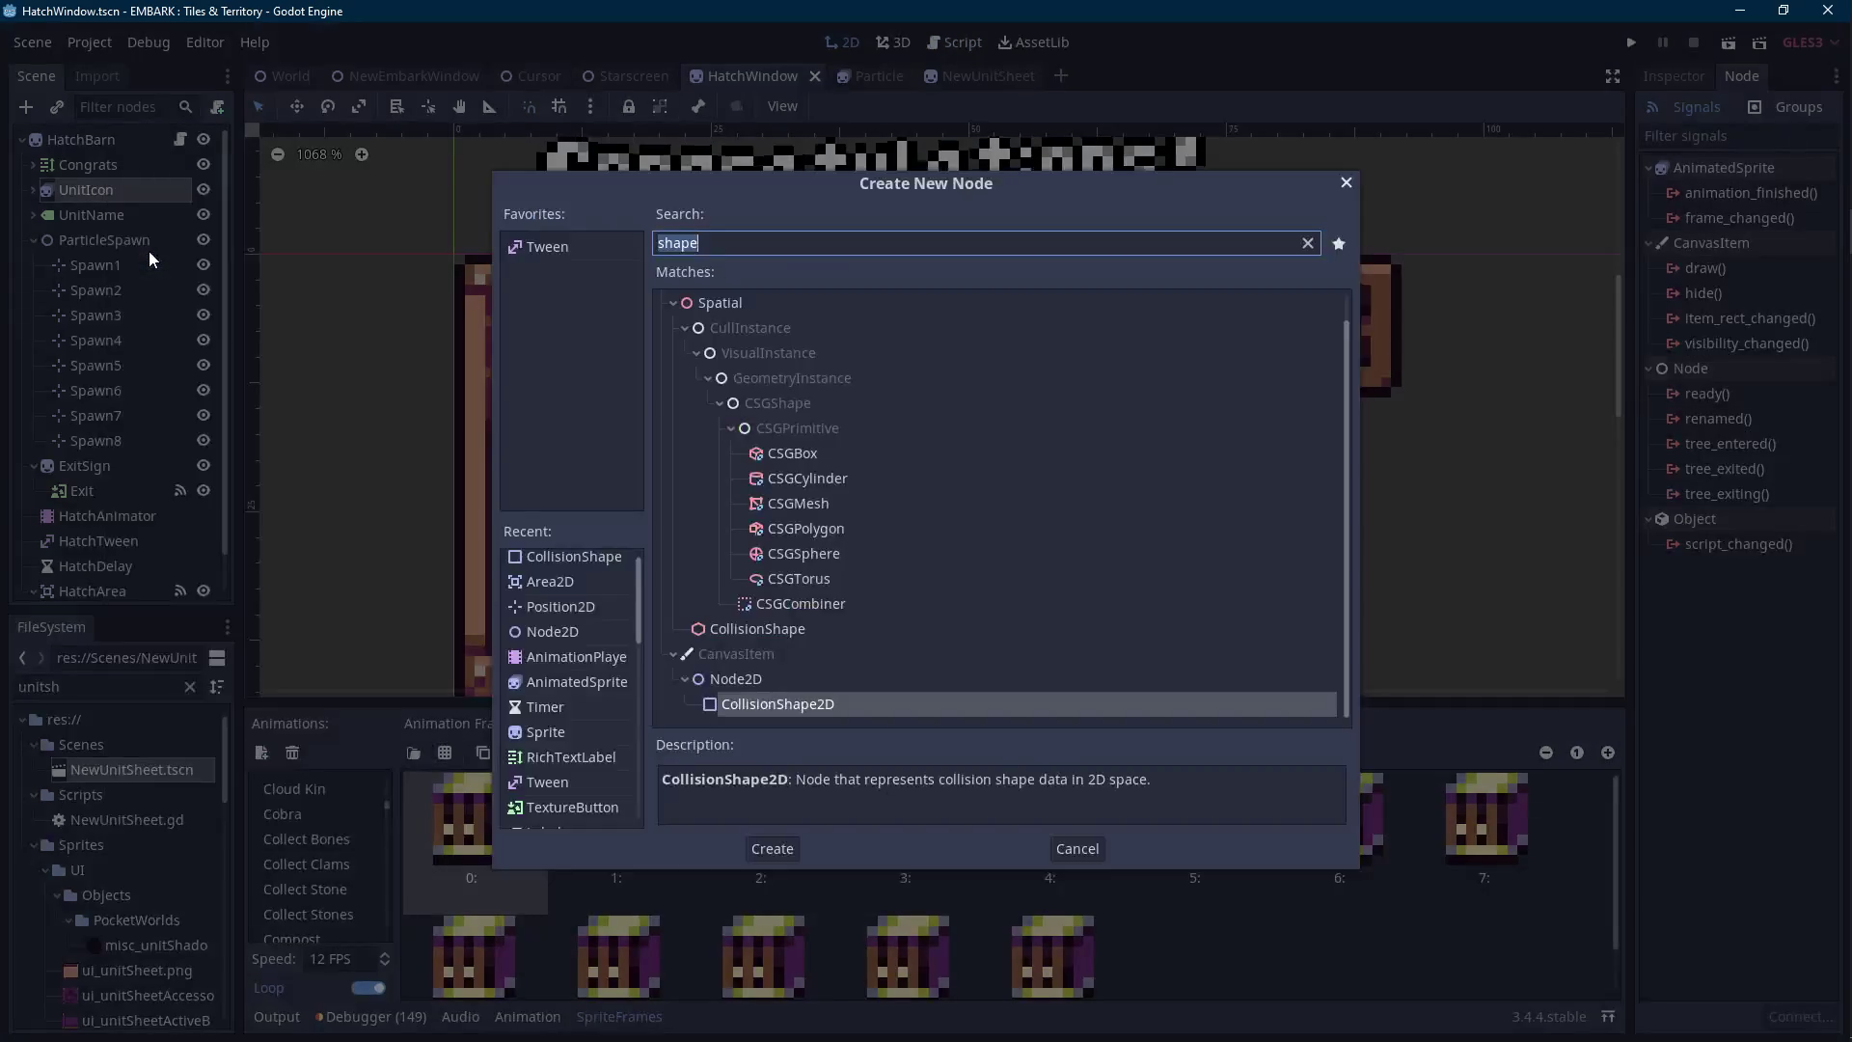
click(1346, 183)
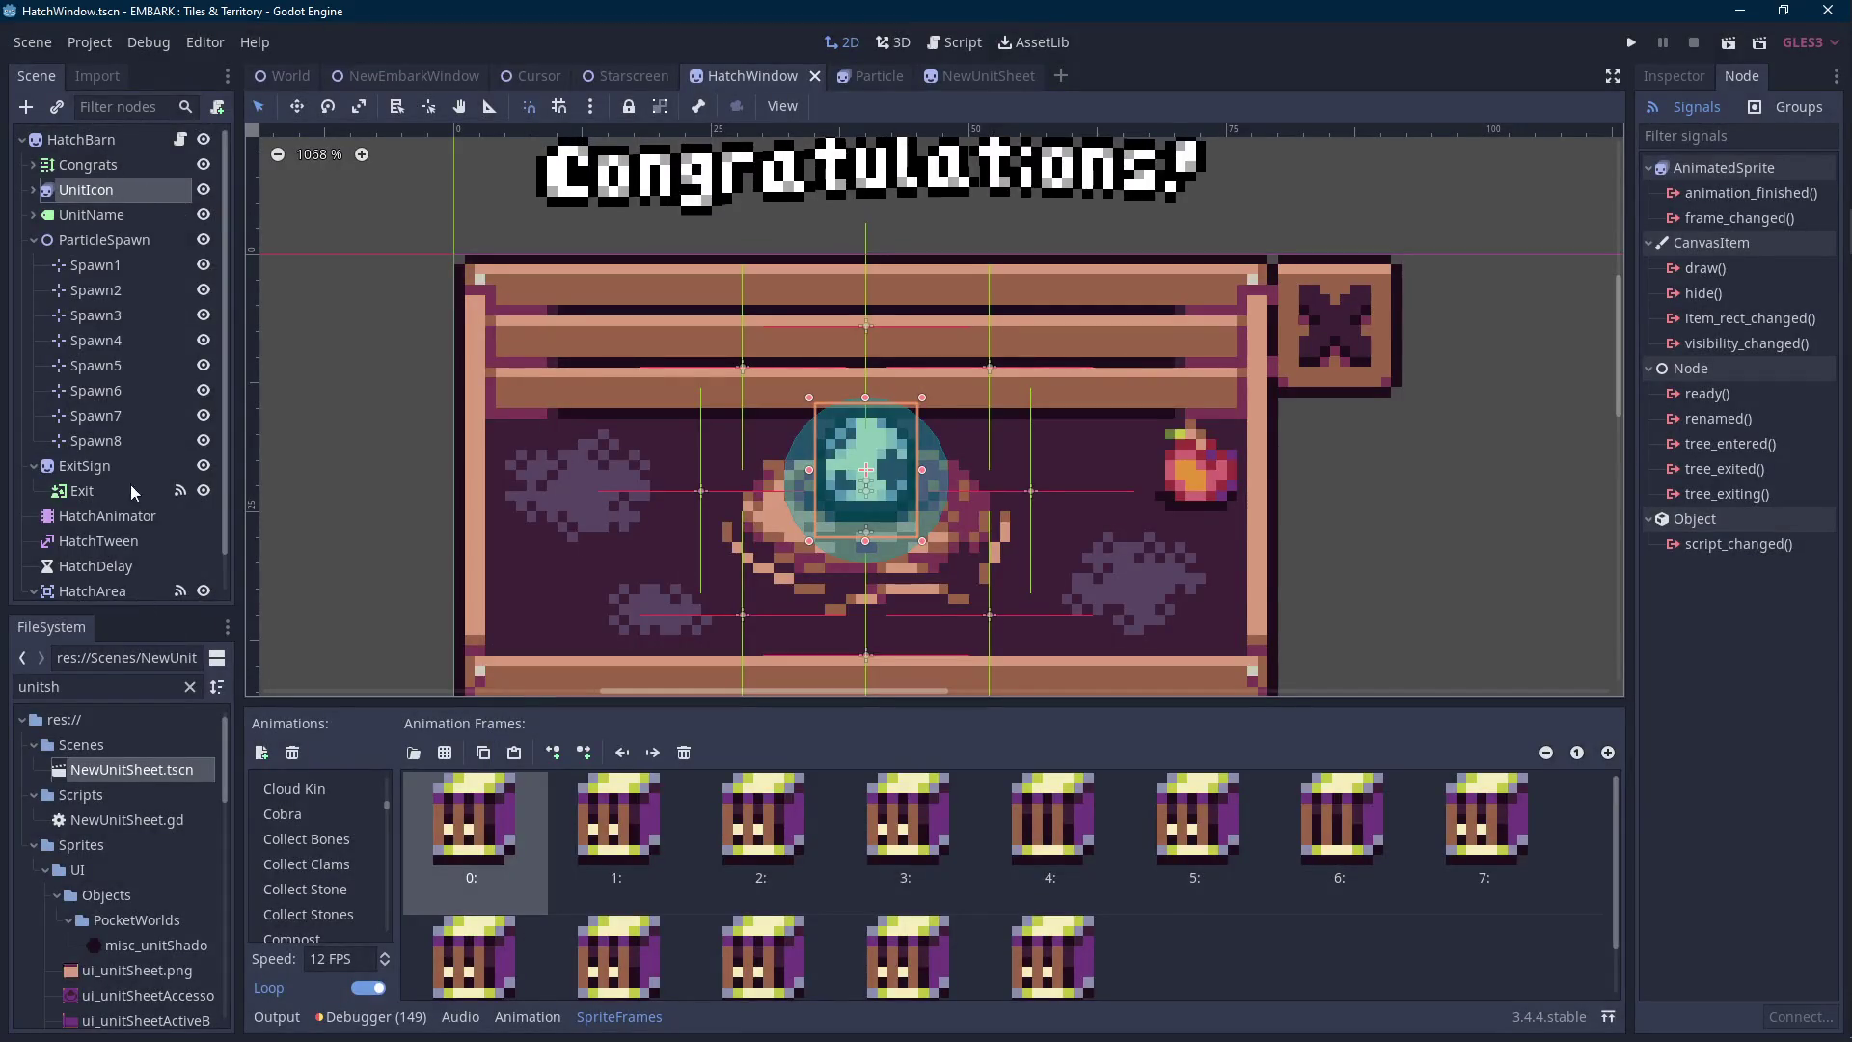
right_click(87, 139)
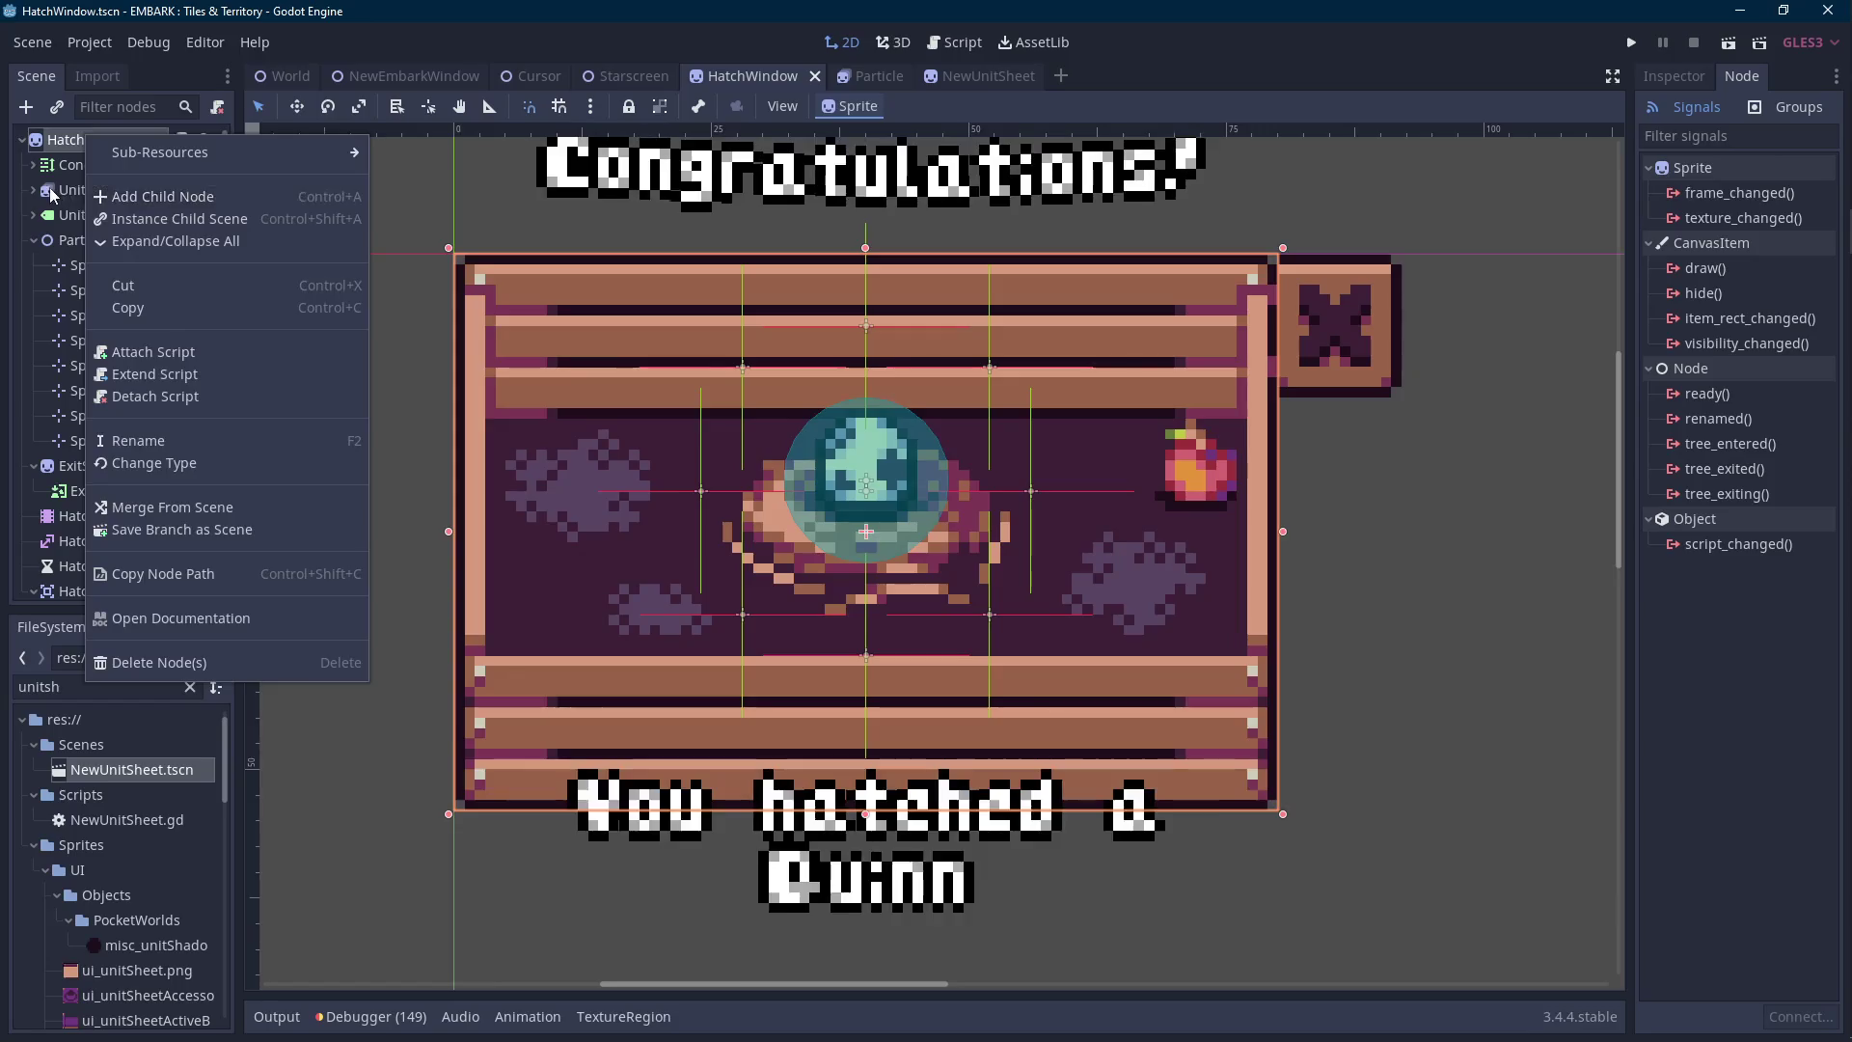
click(55, 193)
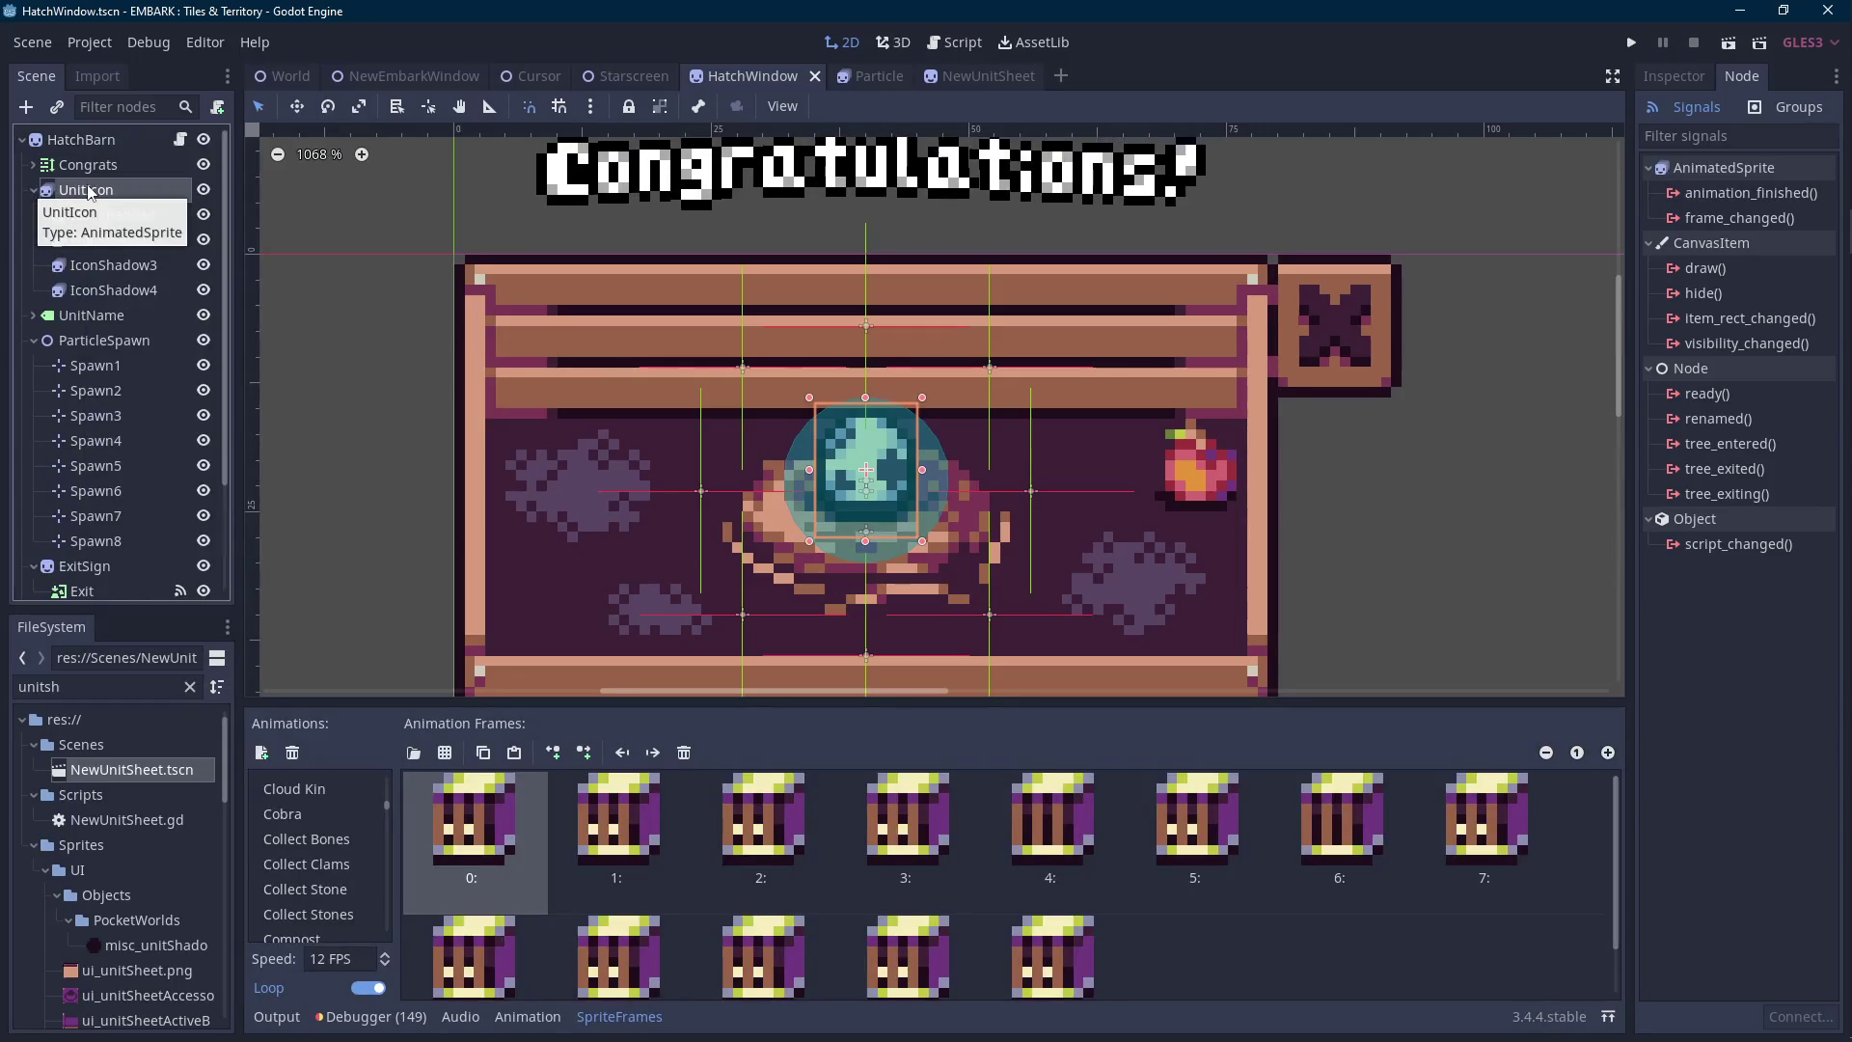
click(622, 1016)
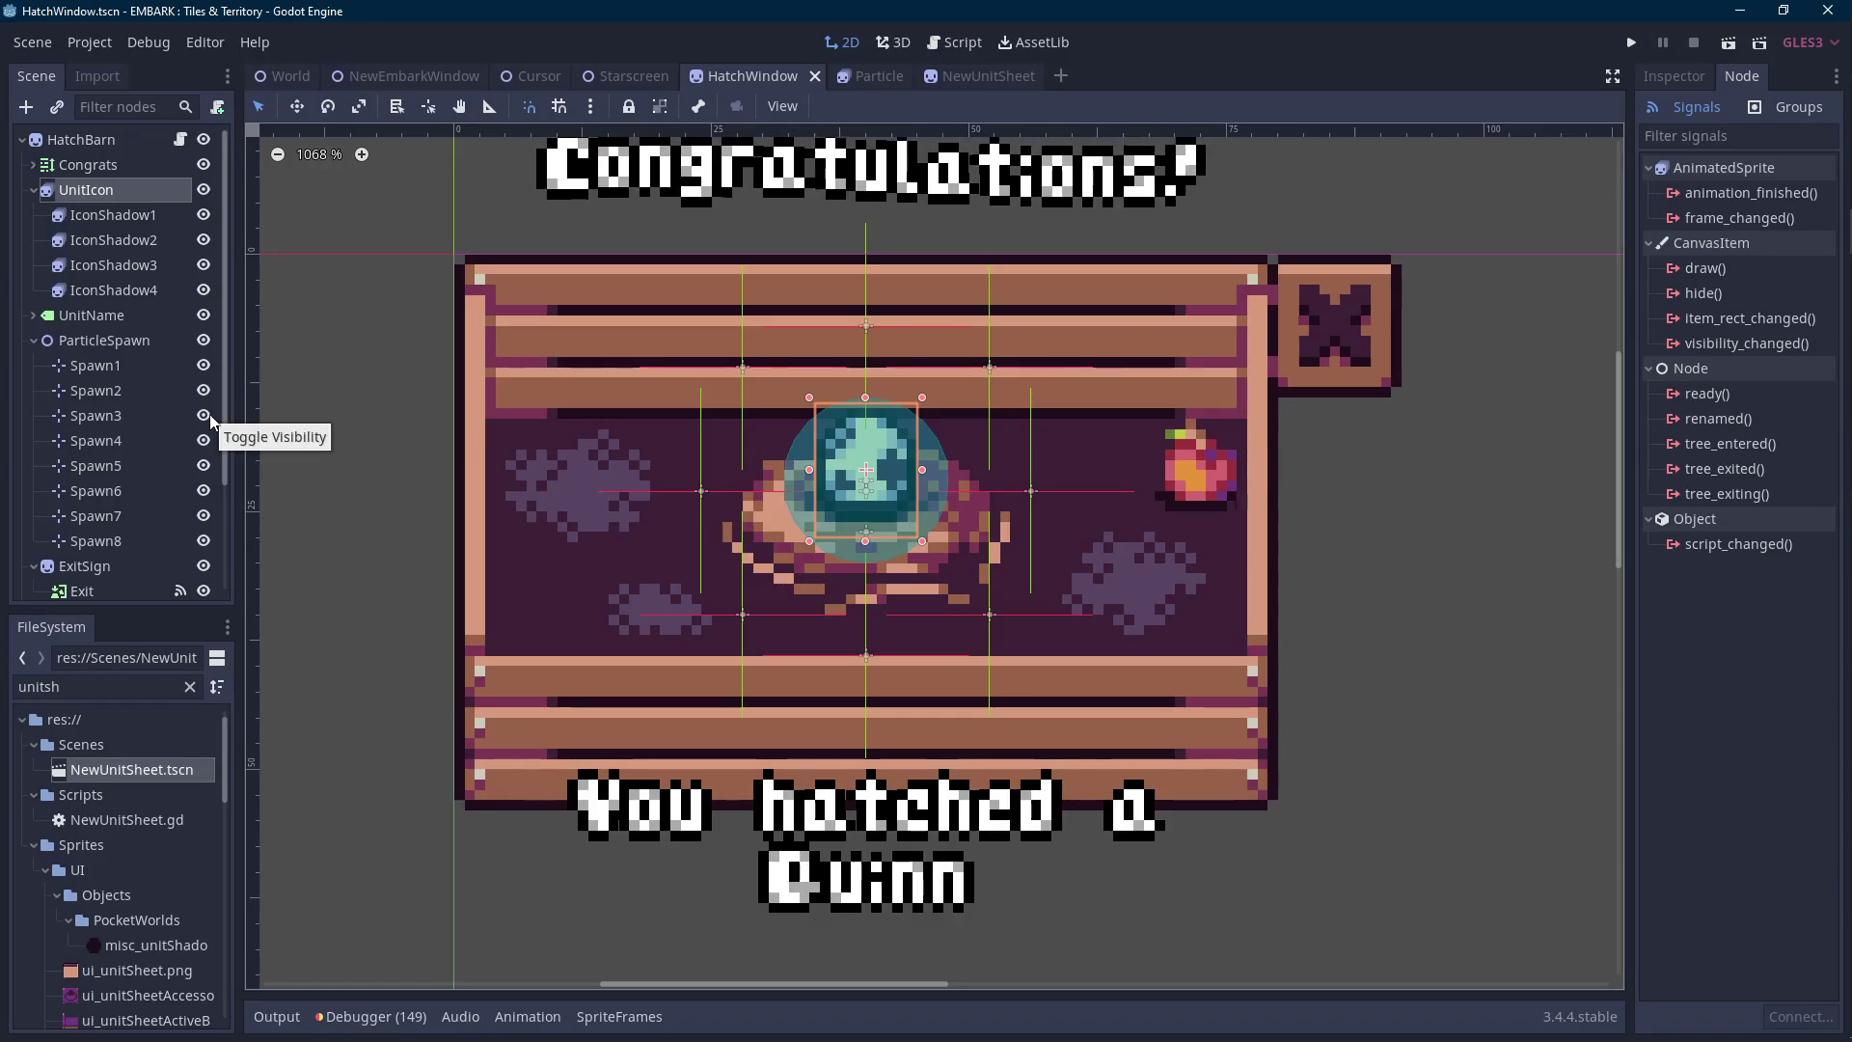
click(34, 190)
Add an AnimatedSprite child to HatchBarn and move it between Congrats and UnitIcon.
right_click(88, 139)
click(159, 193)
text(animatedsprite)
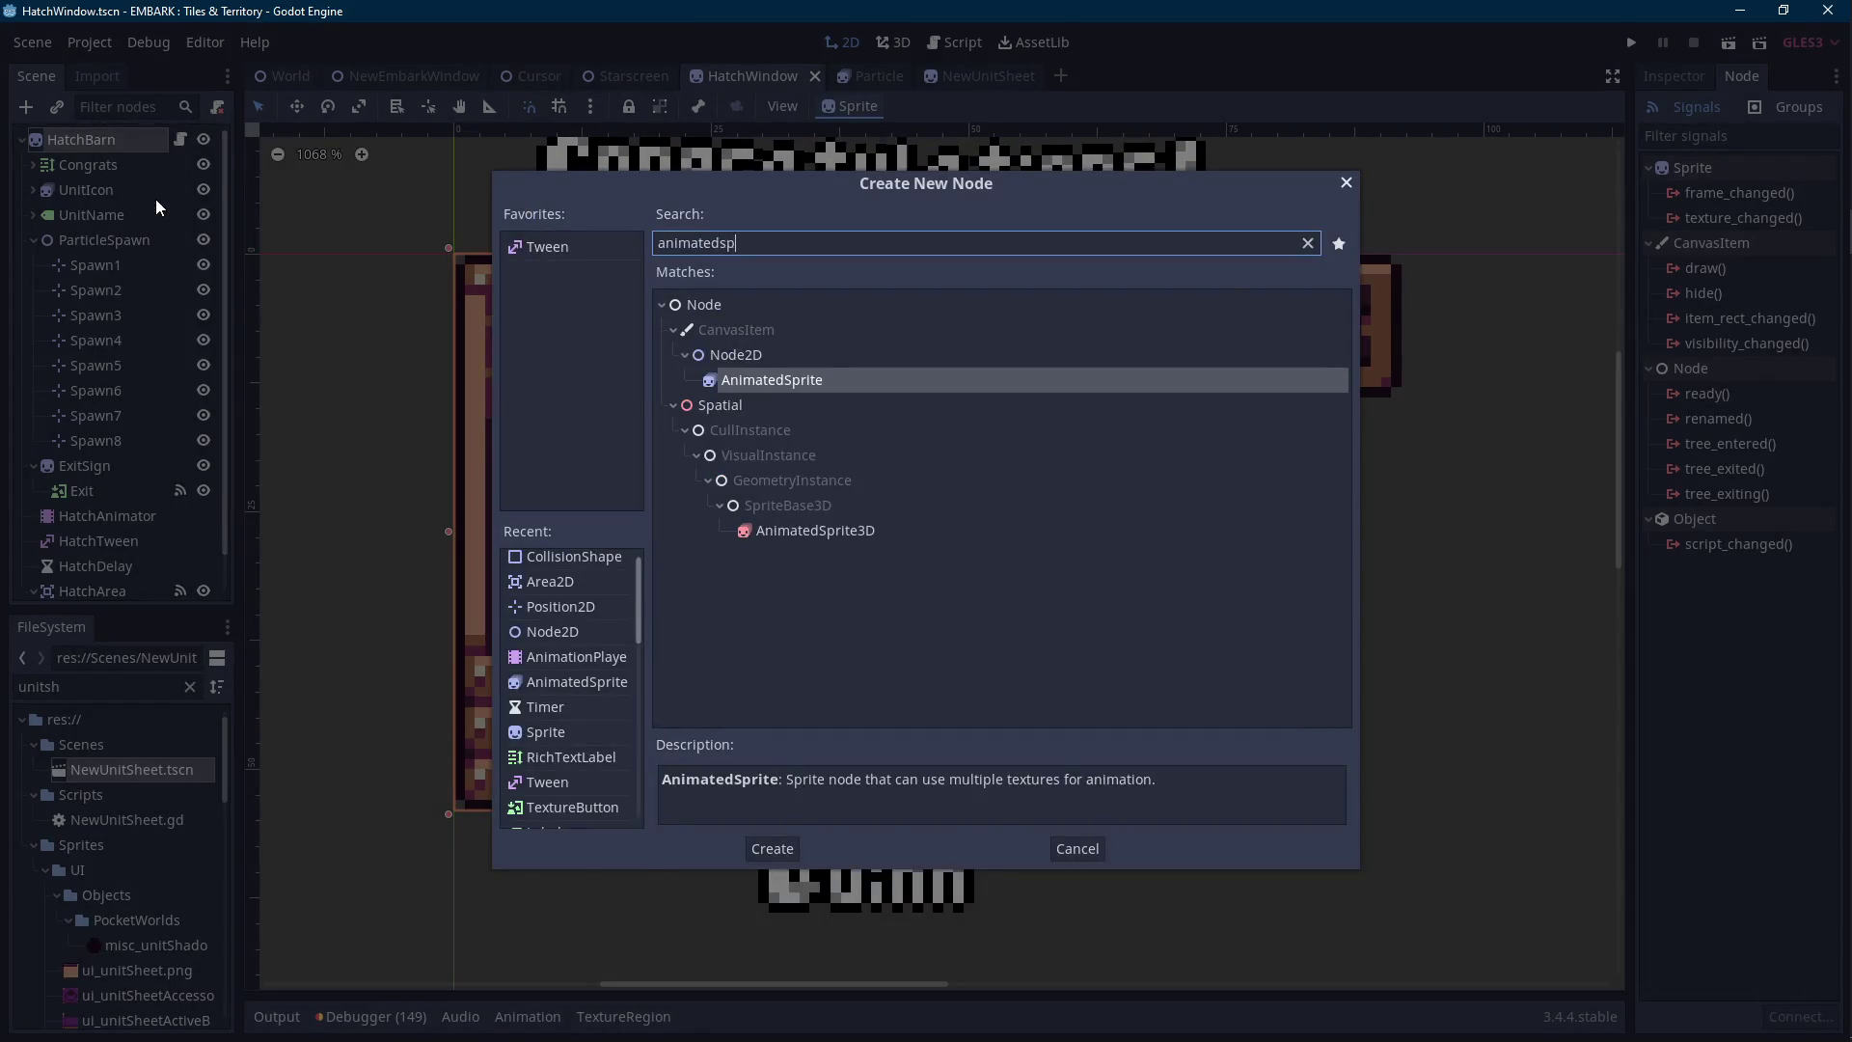
key(Return)
mouse_move(96, 579)
mouse_down()
mouse_move(149, 403)
mouse_move(97, 178)
mouse_up()
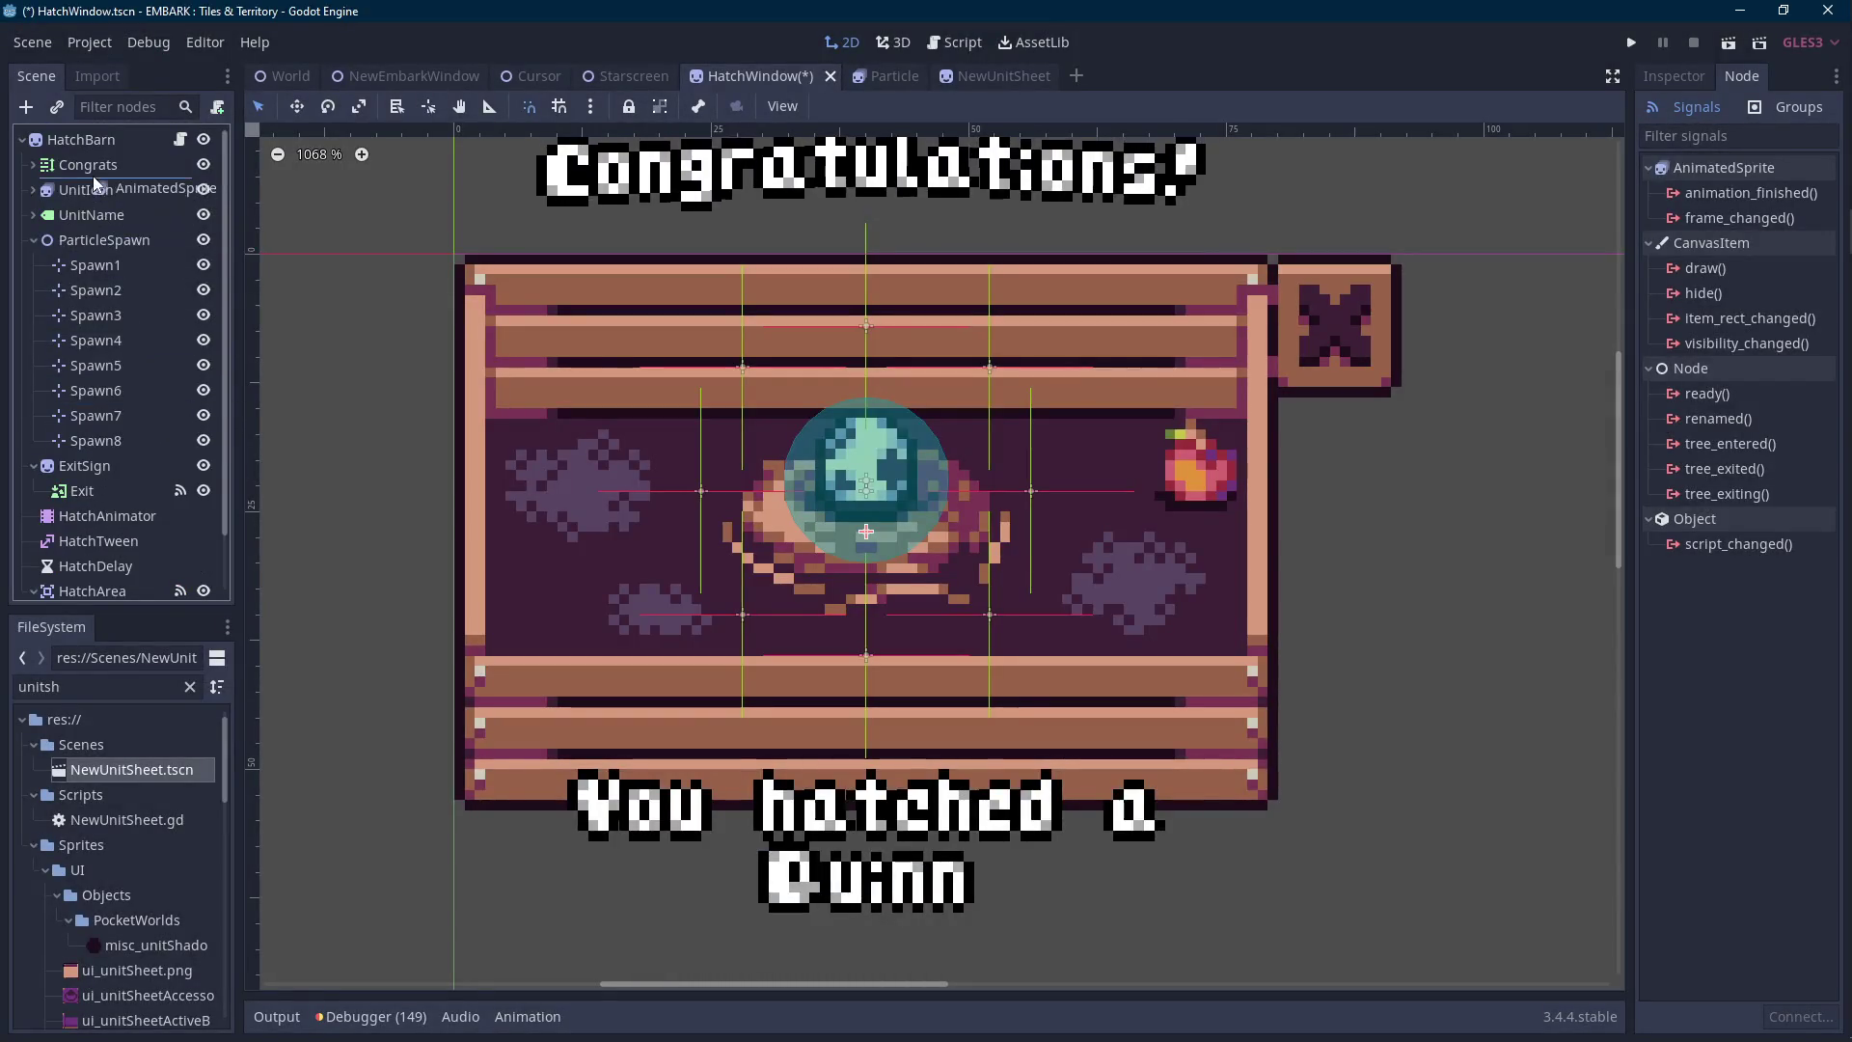
Rename the node EggOutline and give it a new SpriteFrames resource.
double_click(94, 189)
text(EggOutline)
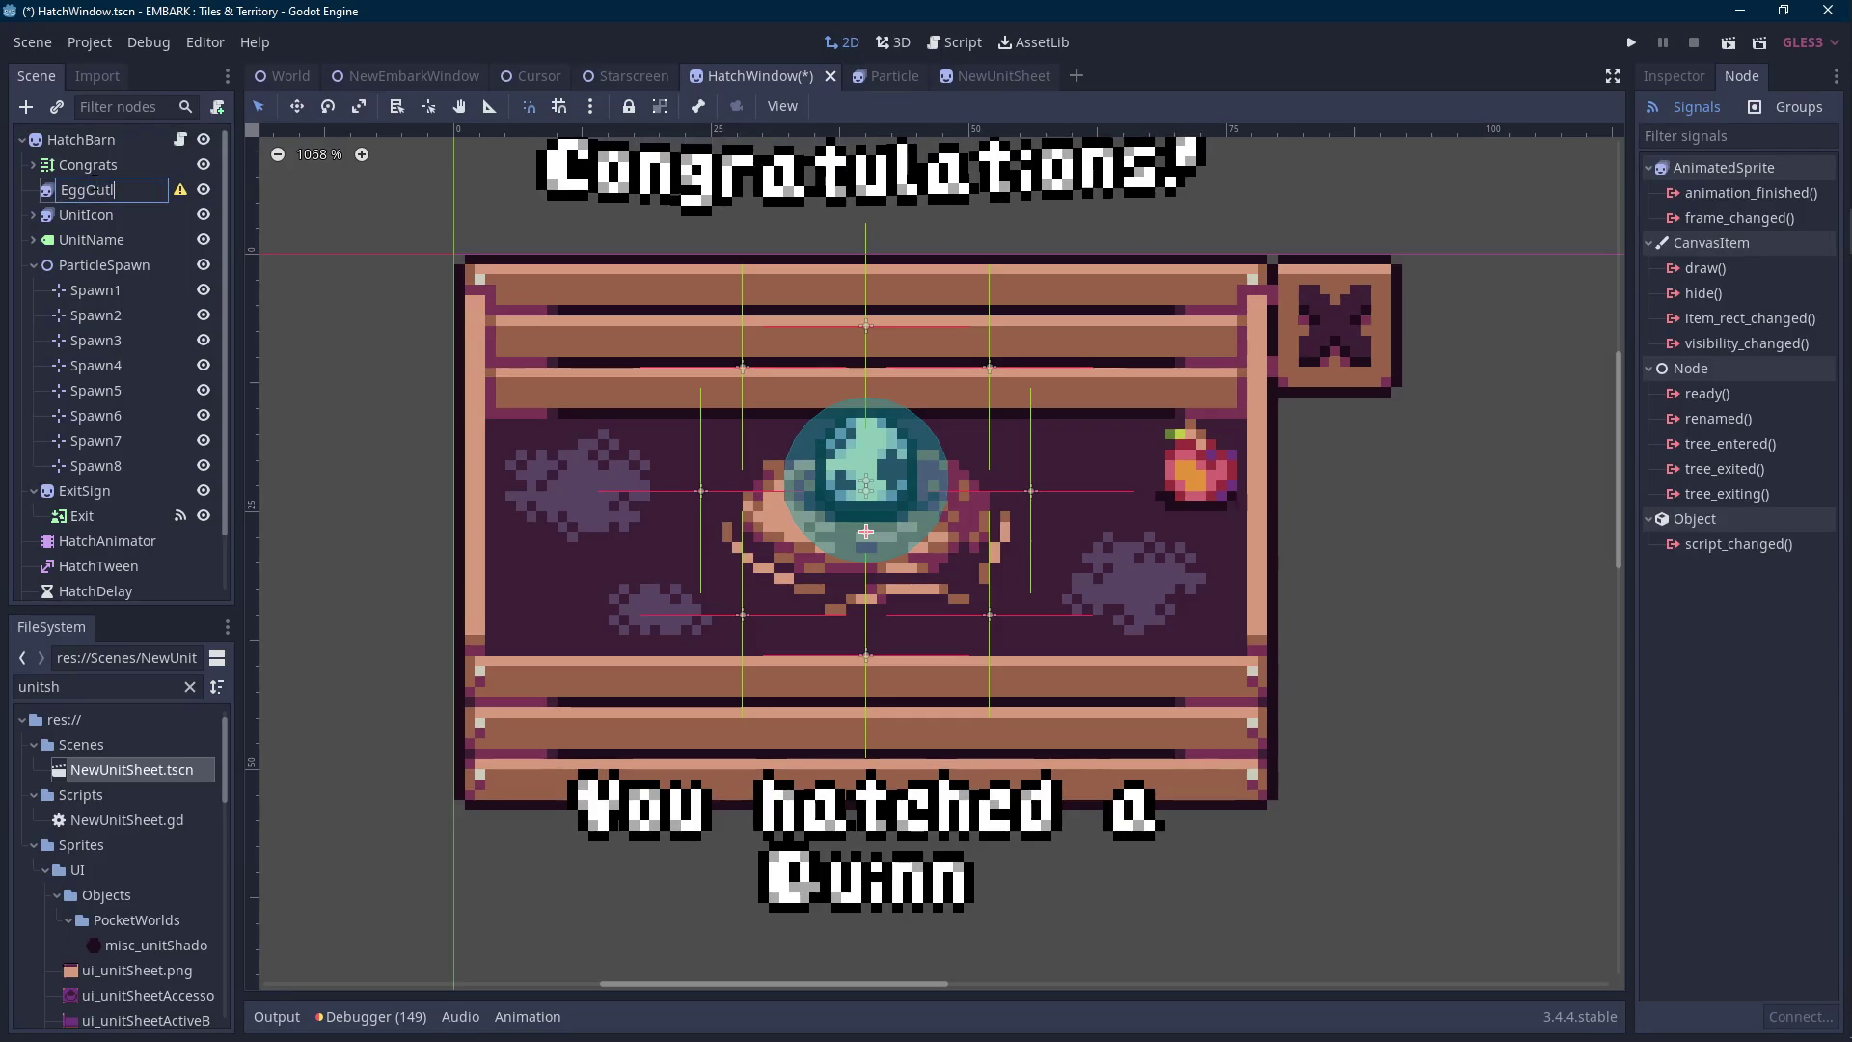
key(Return)
click(1674, 75)
click(1784, 193)
click(1736, 224)
click(1775, 193)
Add the seven EggOutline images as animation frames at 10 FPS.
double_click(142, 695)
text(eggout)
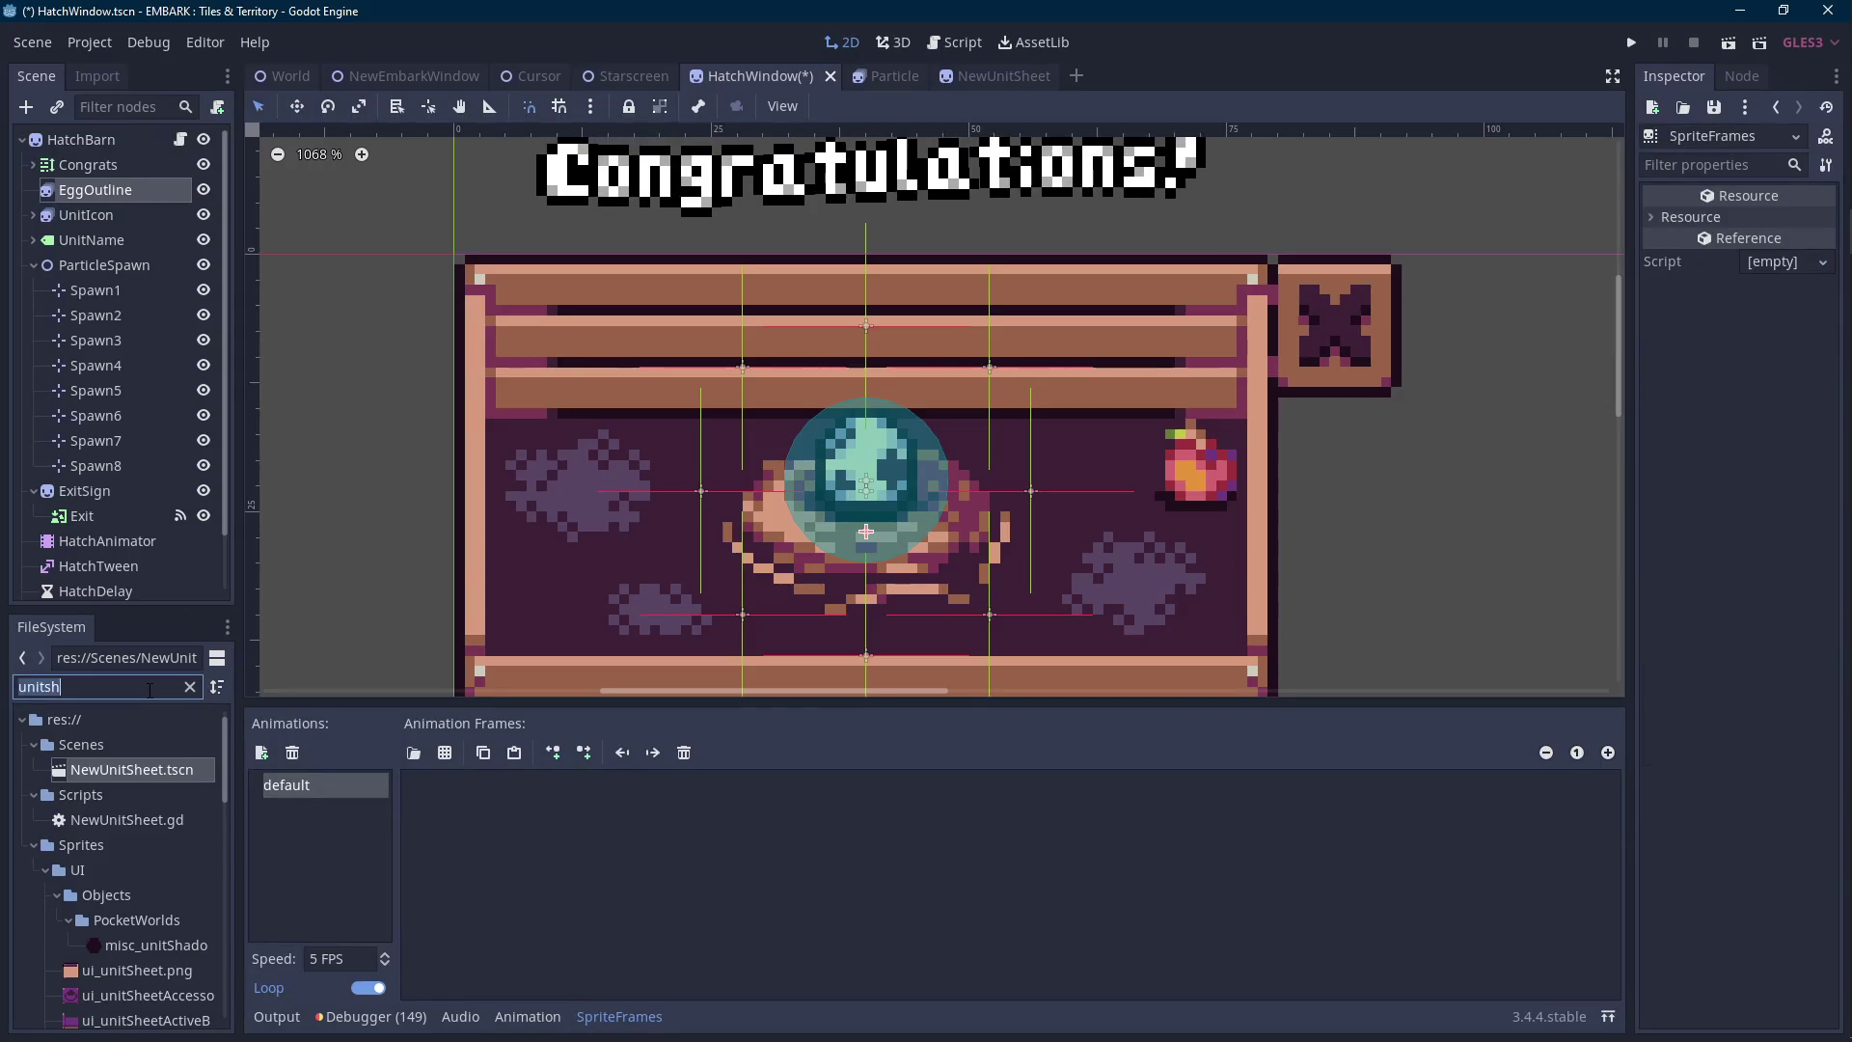
click(135, 845)
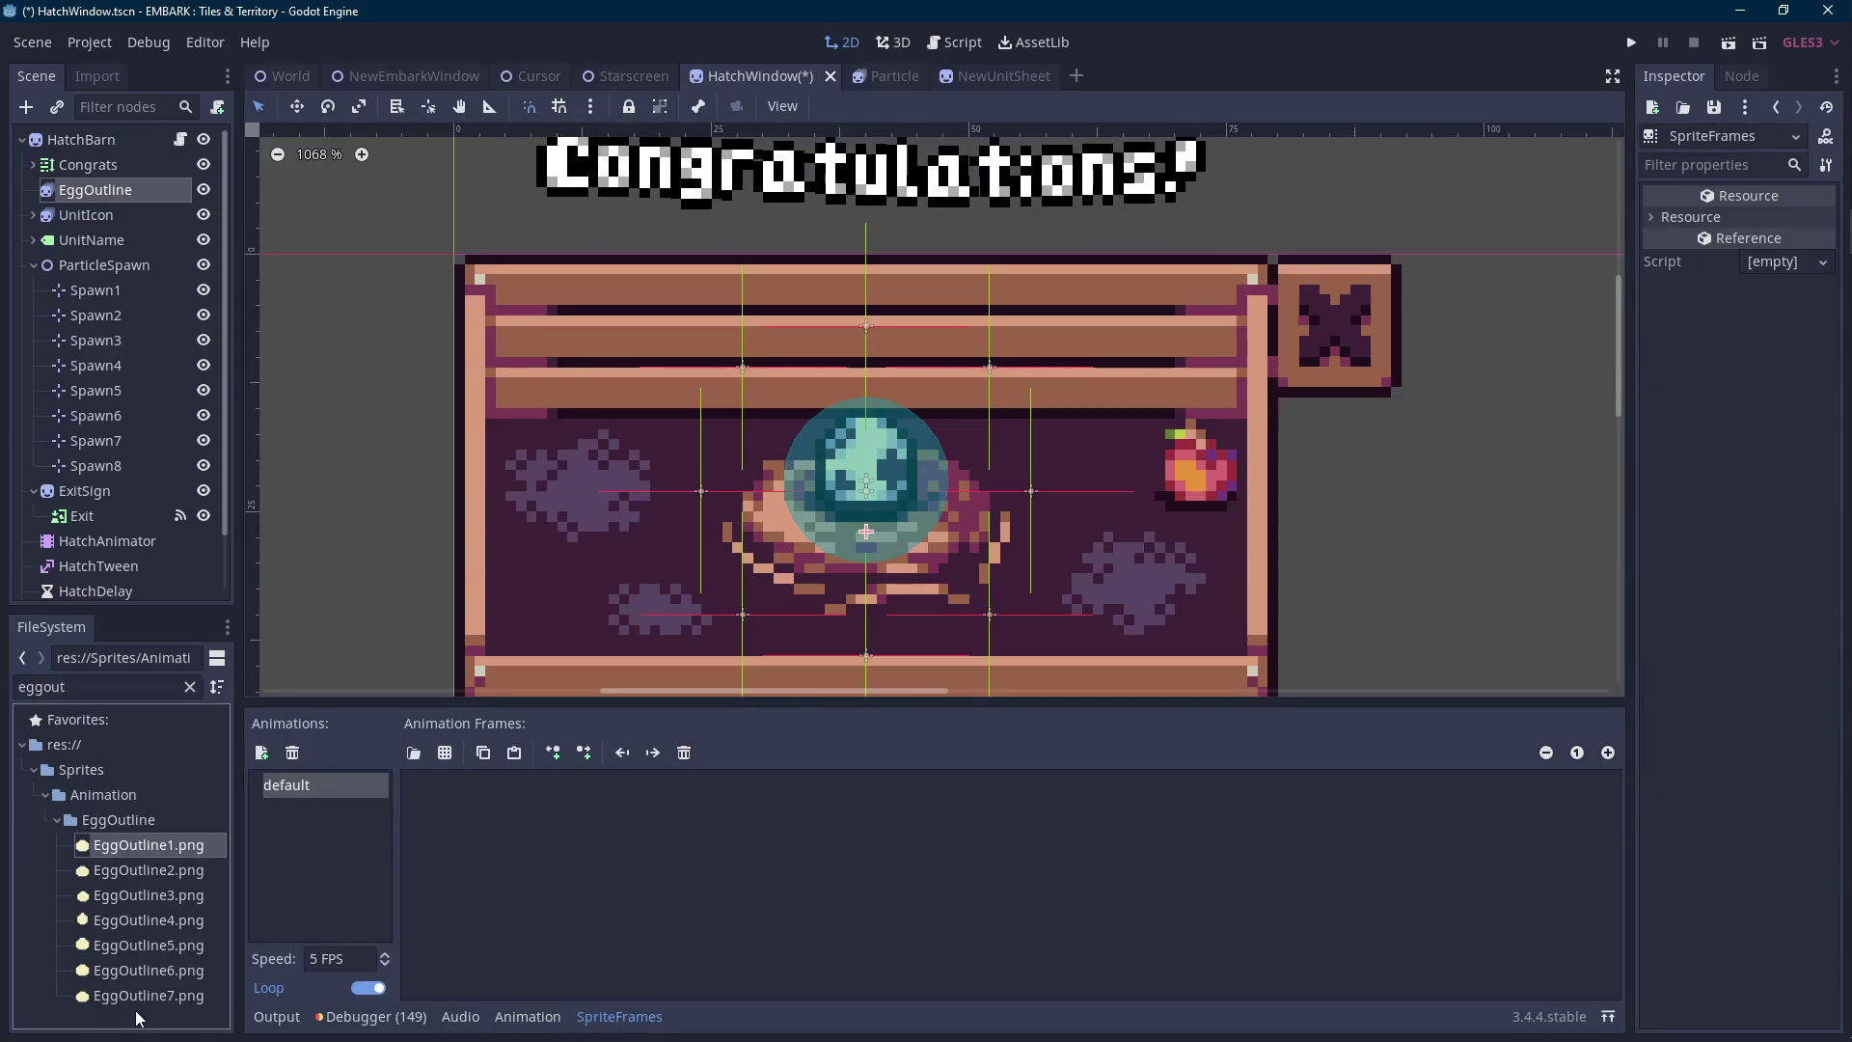
shift+click(137, 996)
drag(137, 936, 473, 839)
click(377, 961)
text(10)
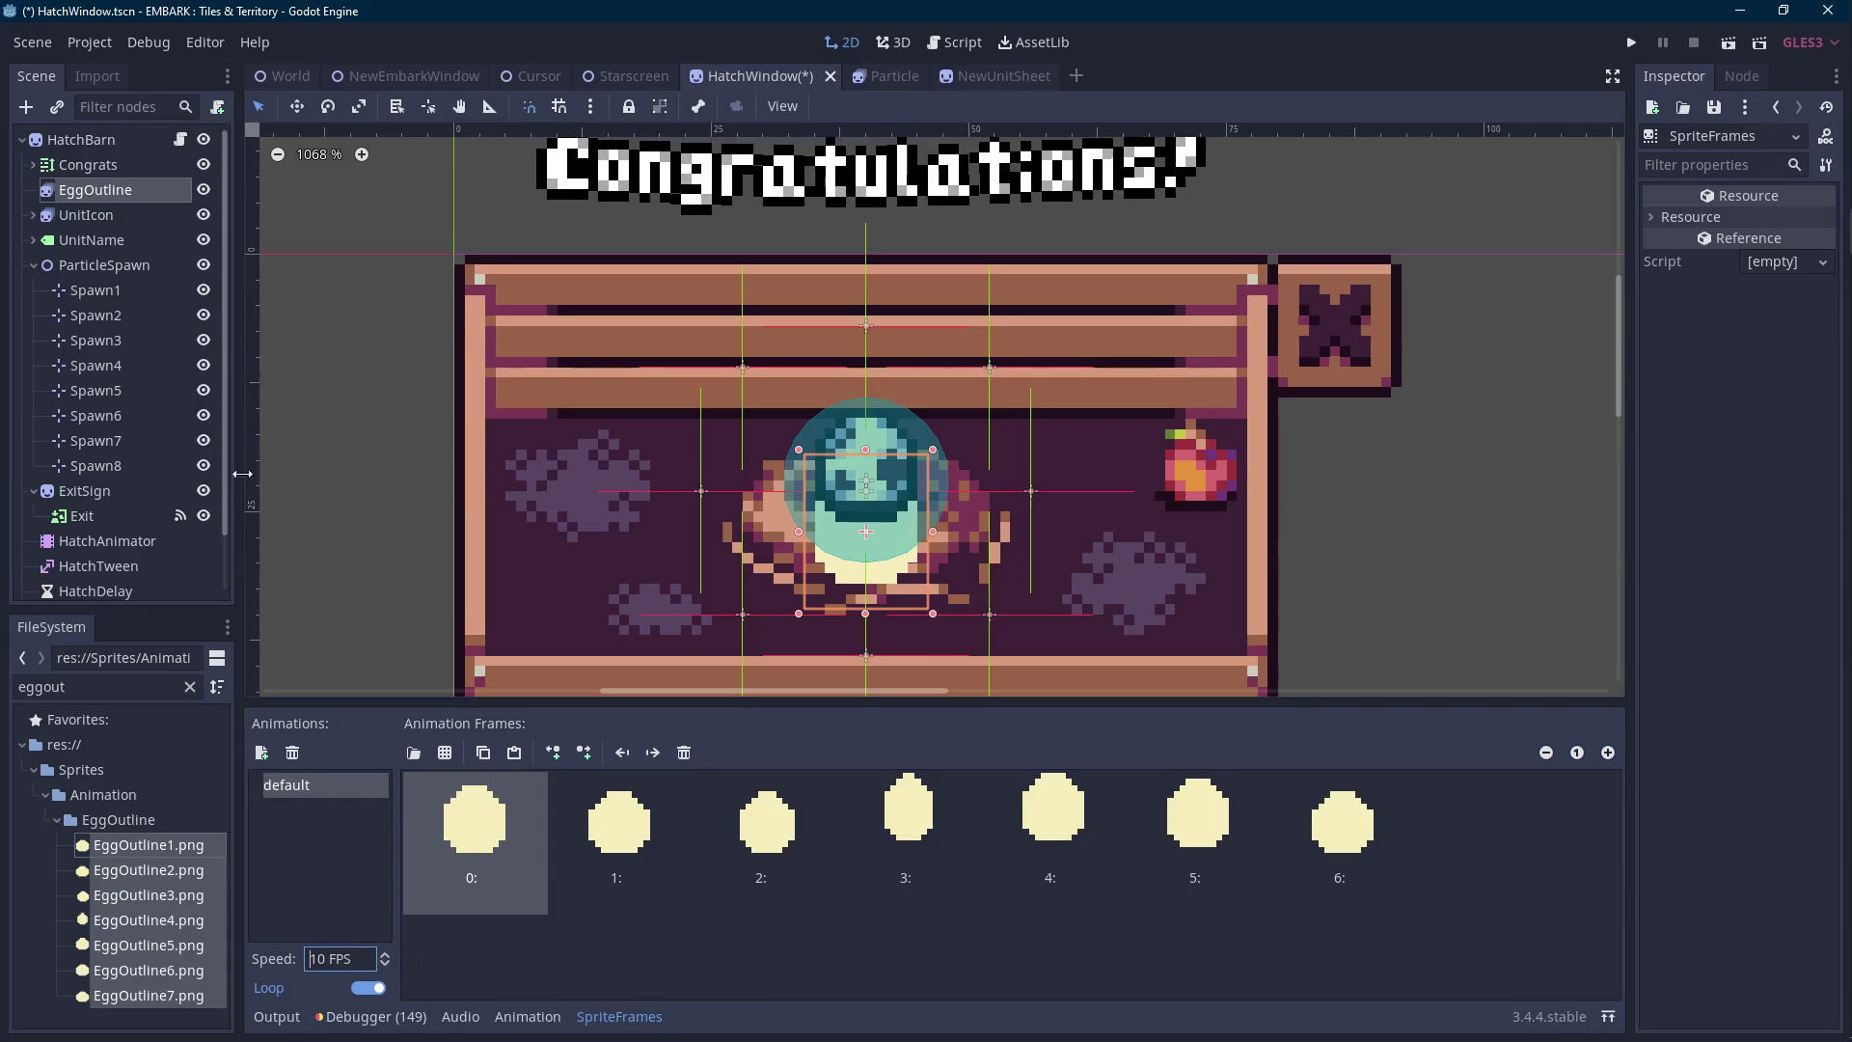
Nudge the EggOutline sprite up about 6 pixels over the egg.
click(117, 217)
click(798, 482)
scroll(798, 483, up, 1)
drag(798, 482, 789, 443)
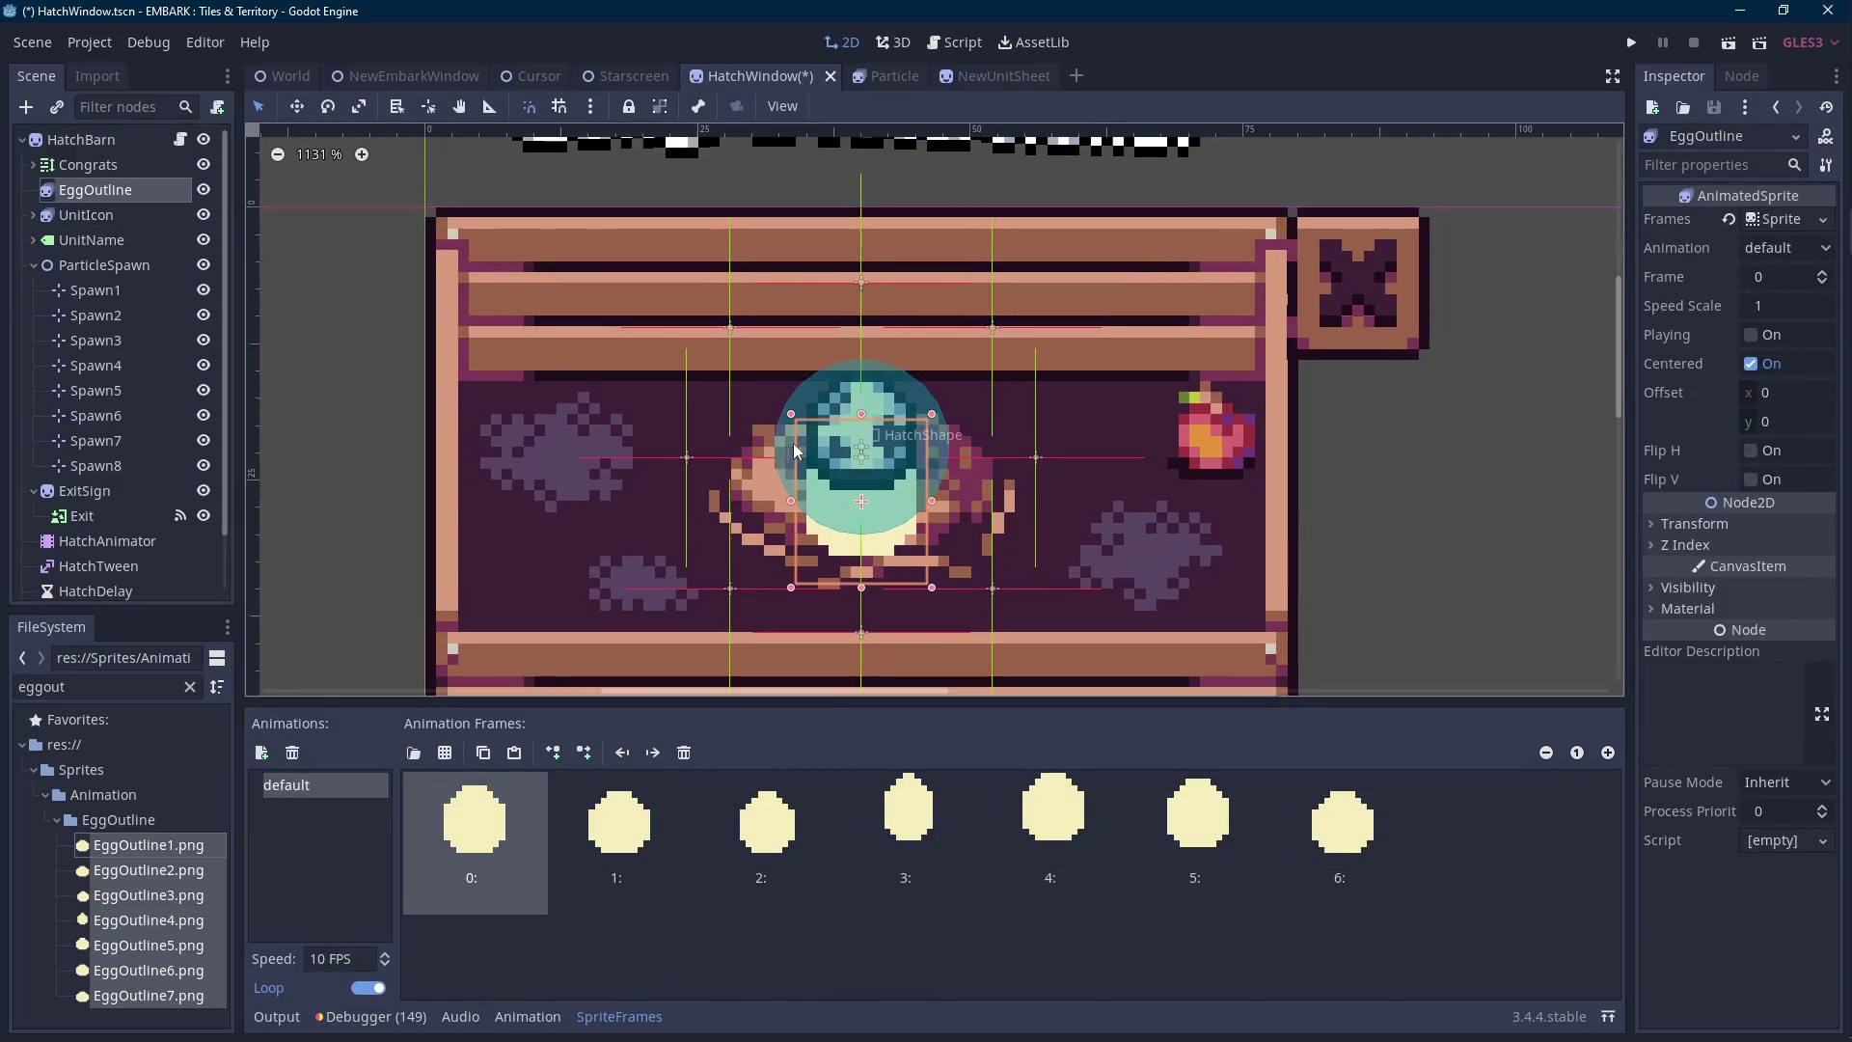
key(Up)
key(Up)
key(Up)
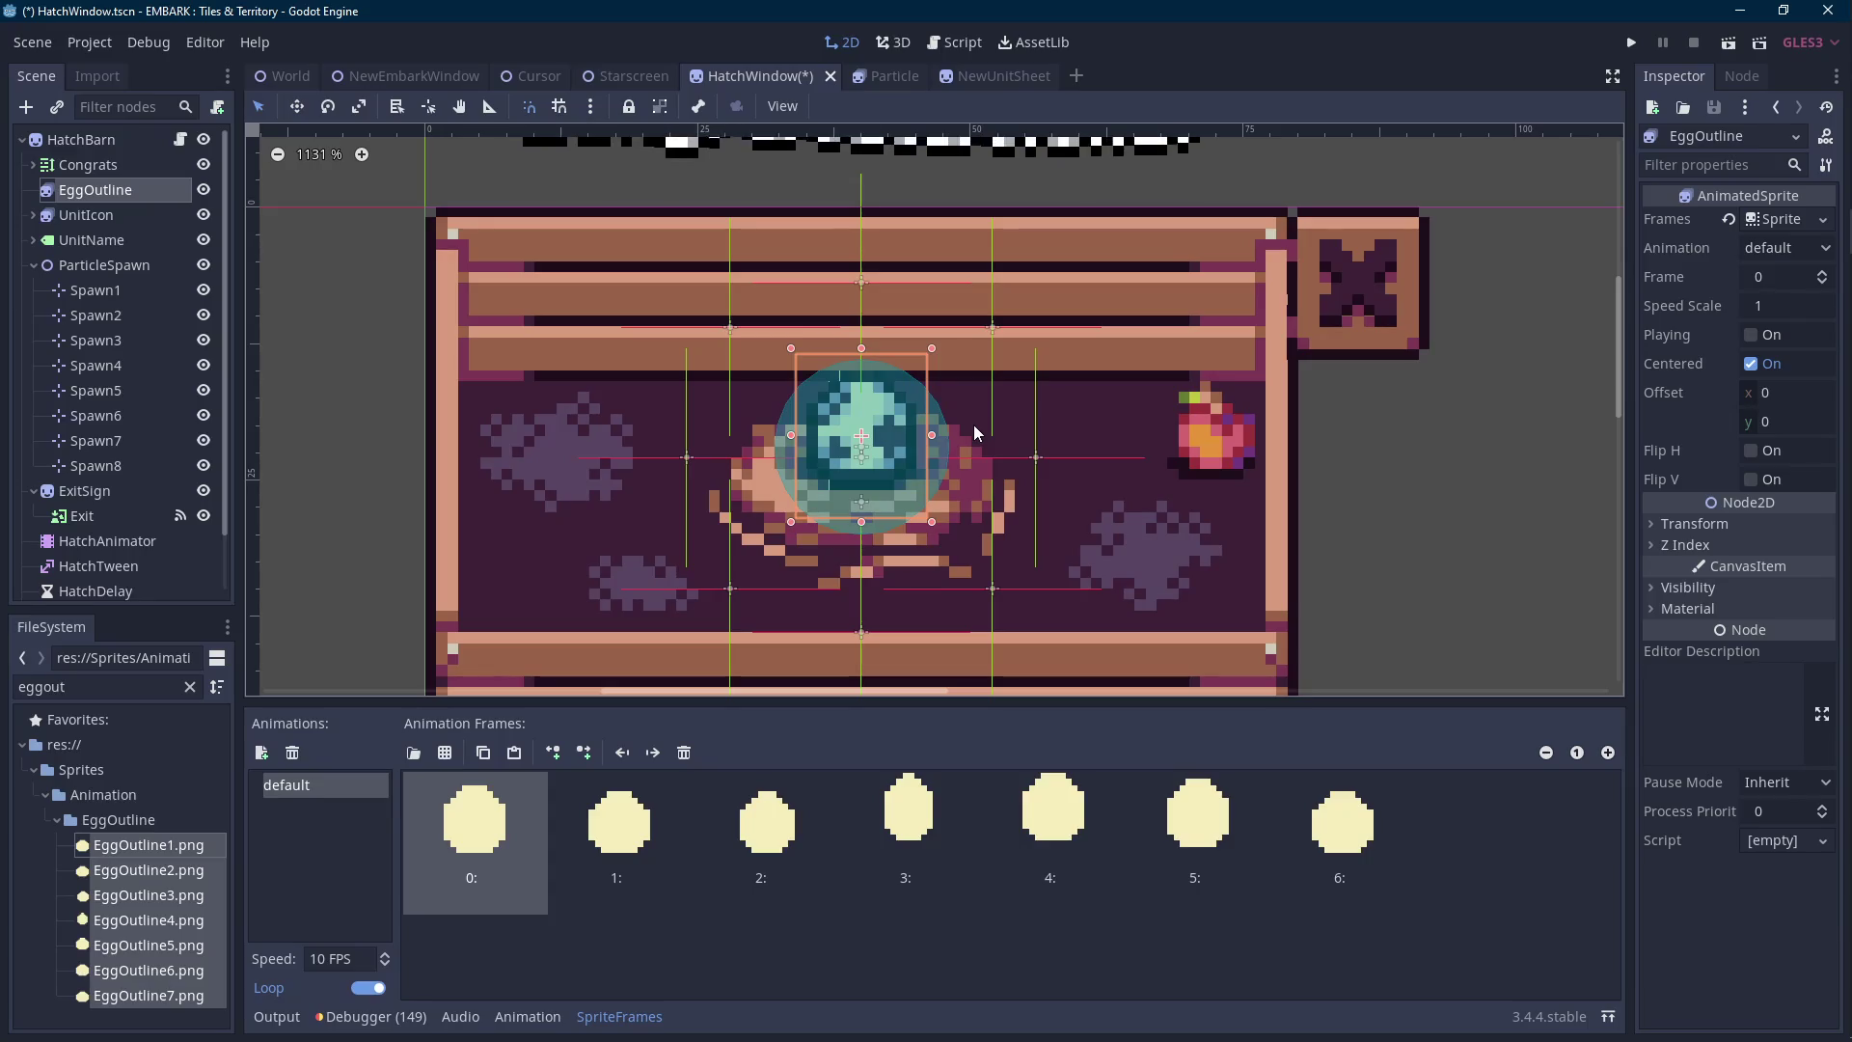
key(alt+Tab)
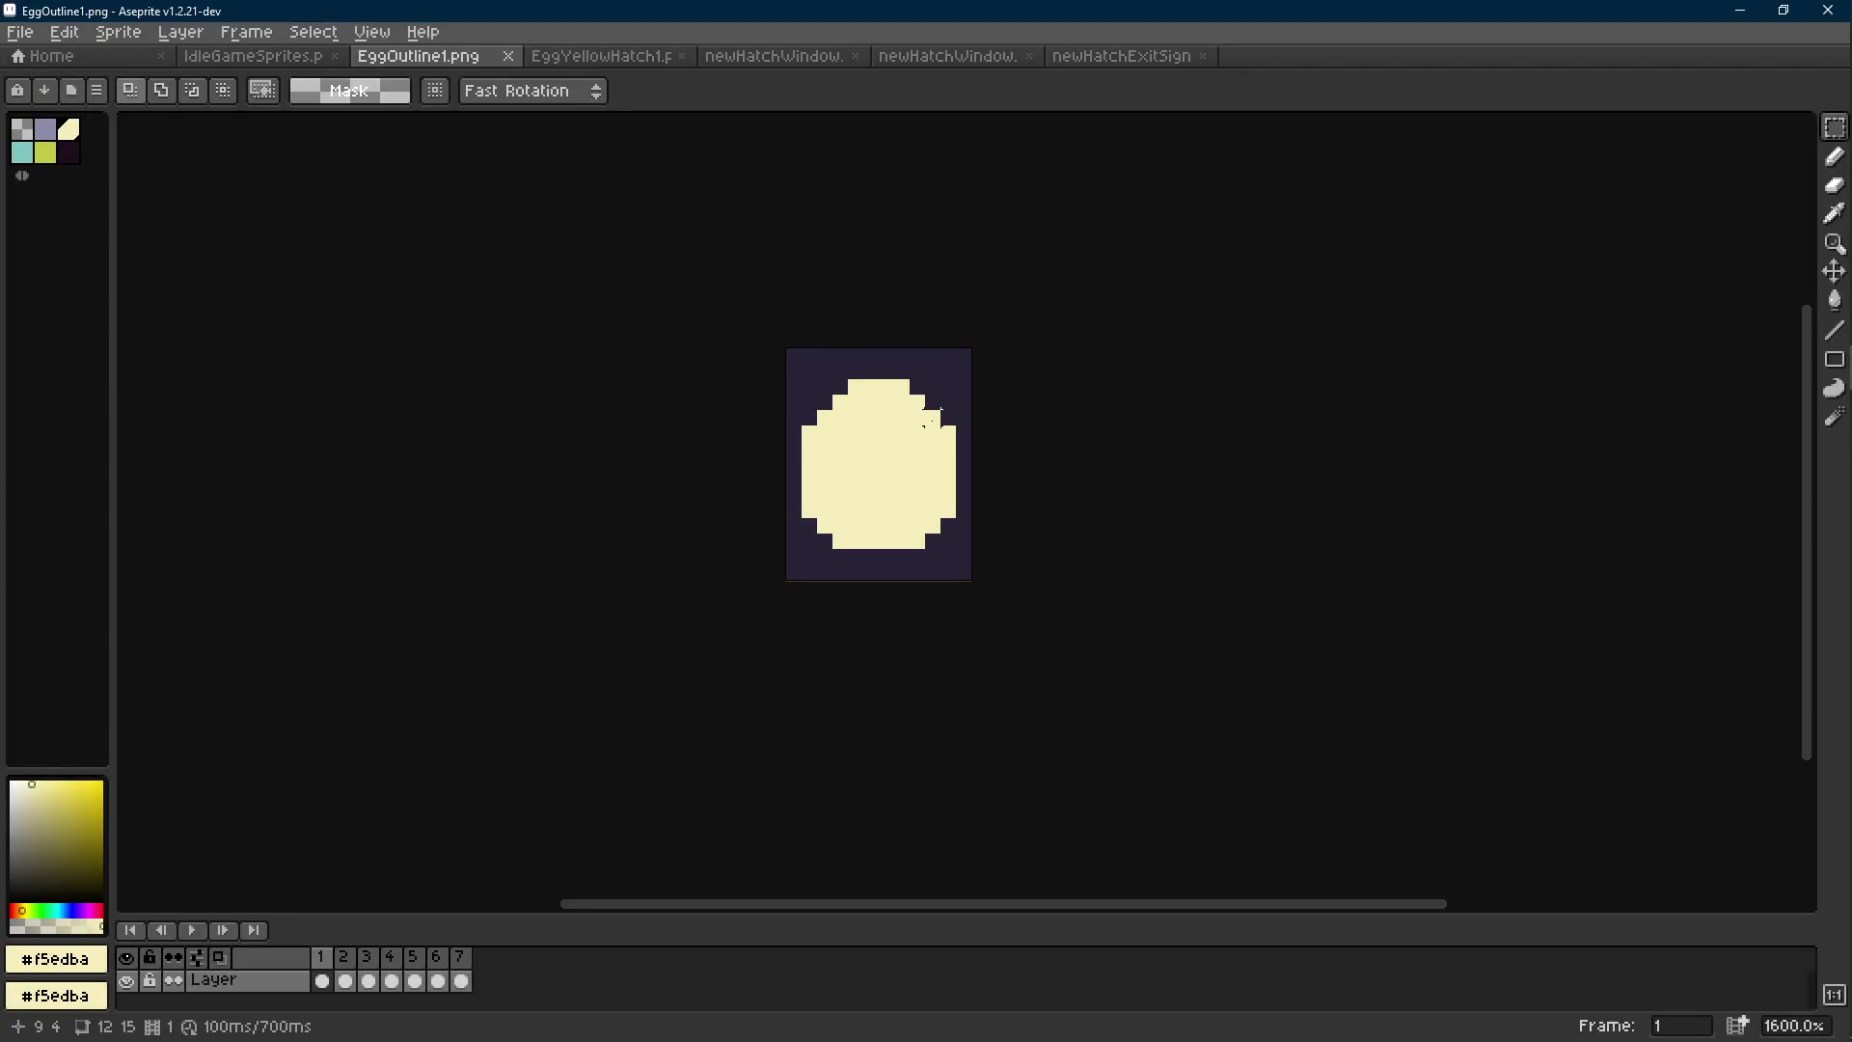
Apply another outline to the cream egg, save EggOutline1.png, and return to Godot.
key(shift+o)
click(1269, 400)
key(ctrl+s)
key(alt+Tab)
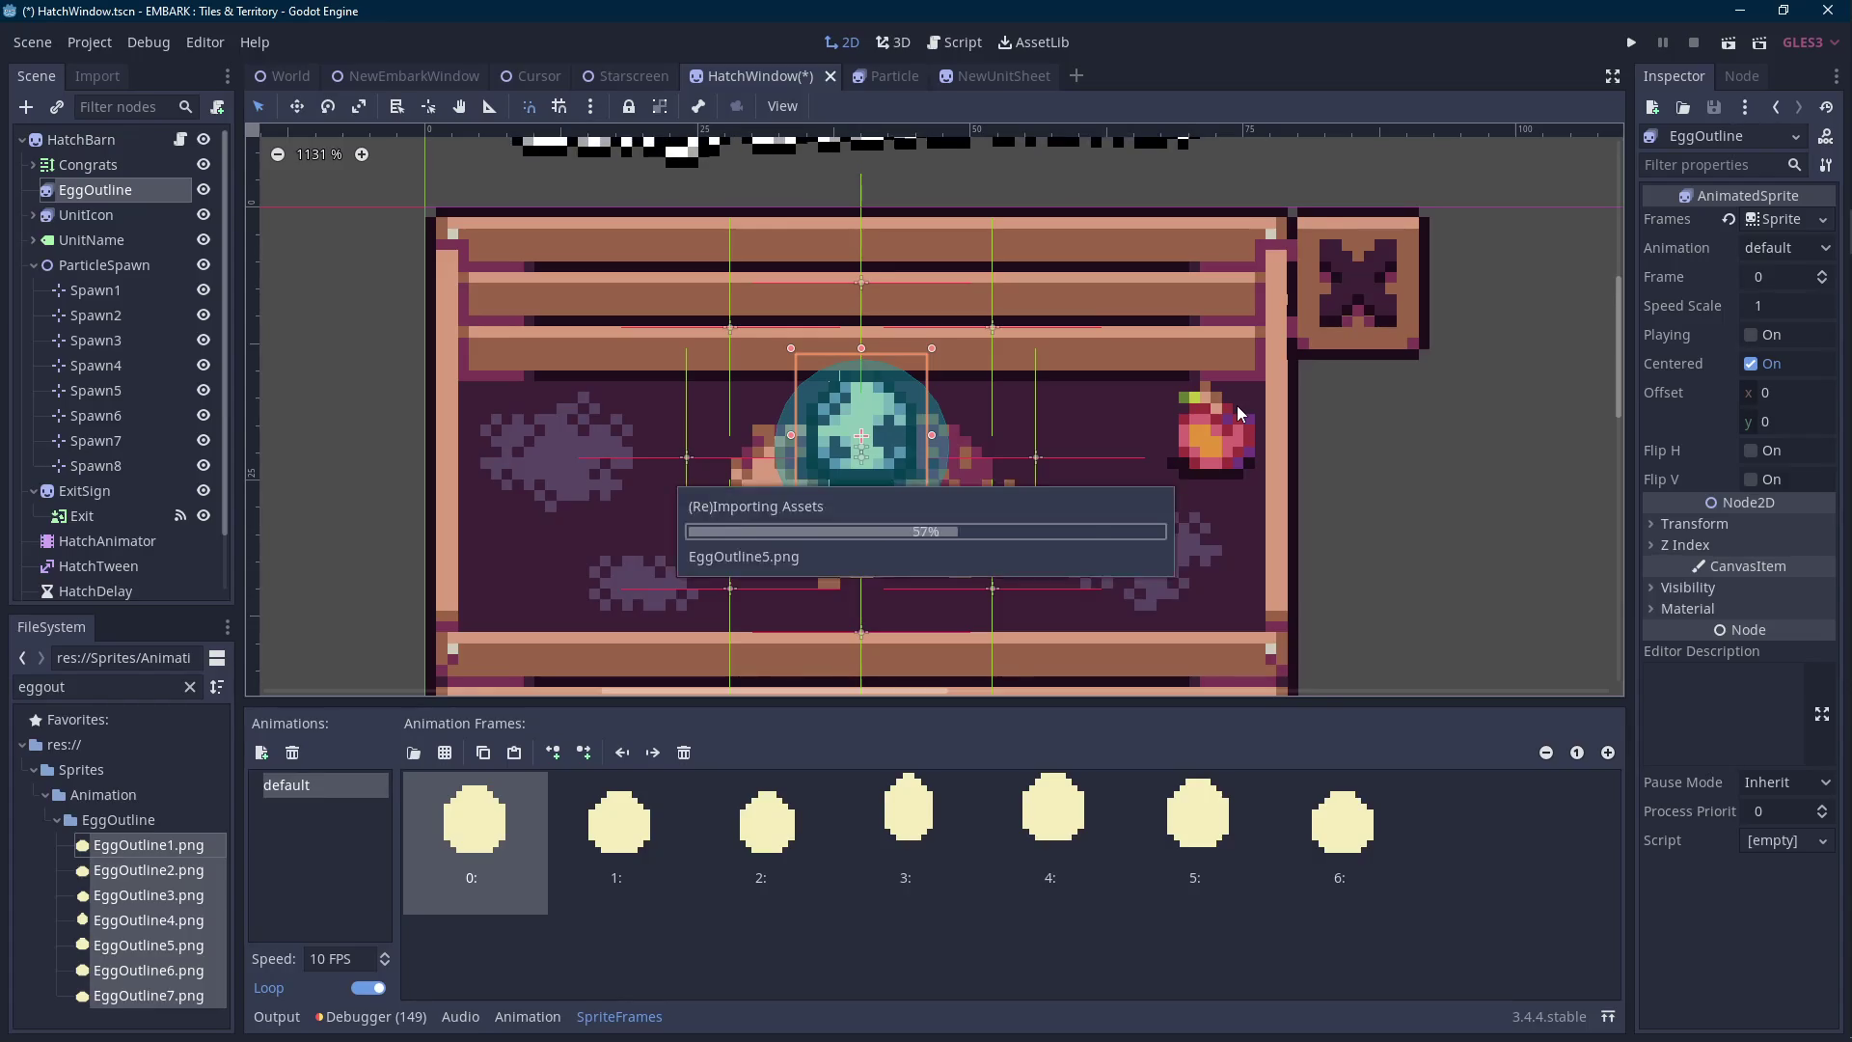
Close the sprite frames panel and save the HatchWindow scene.
drag(1206, 407, 1194, 446)
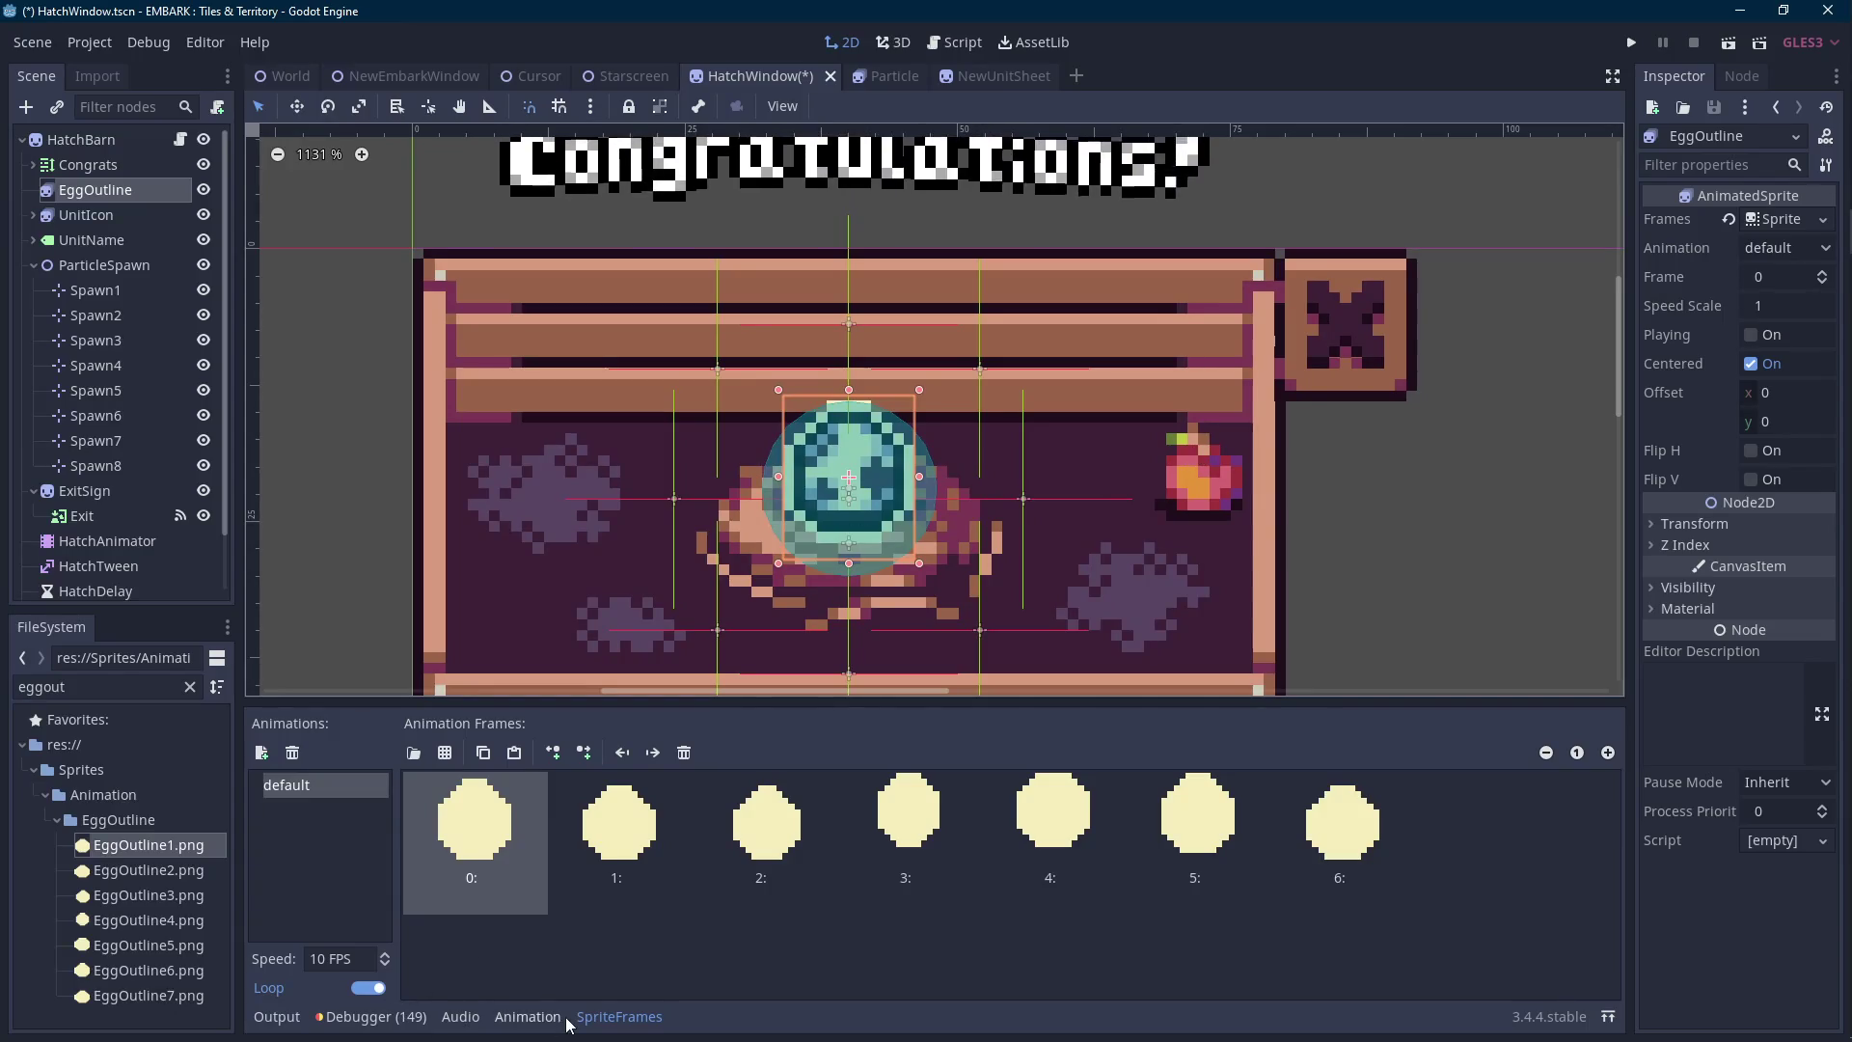
click(628, 1022)
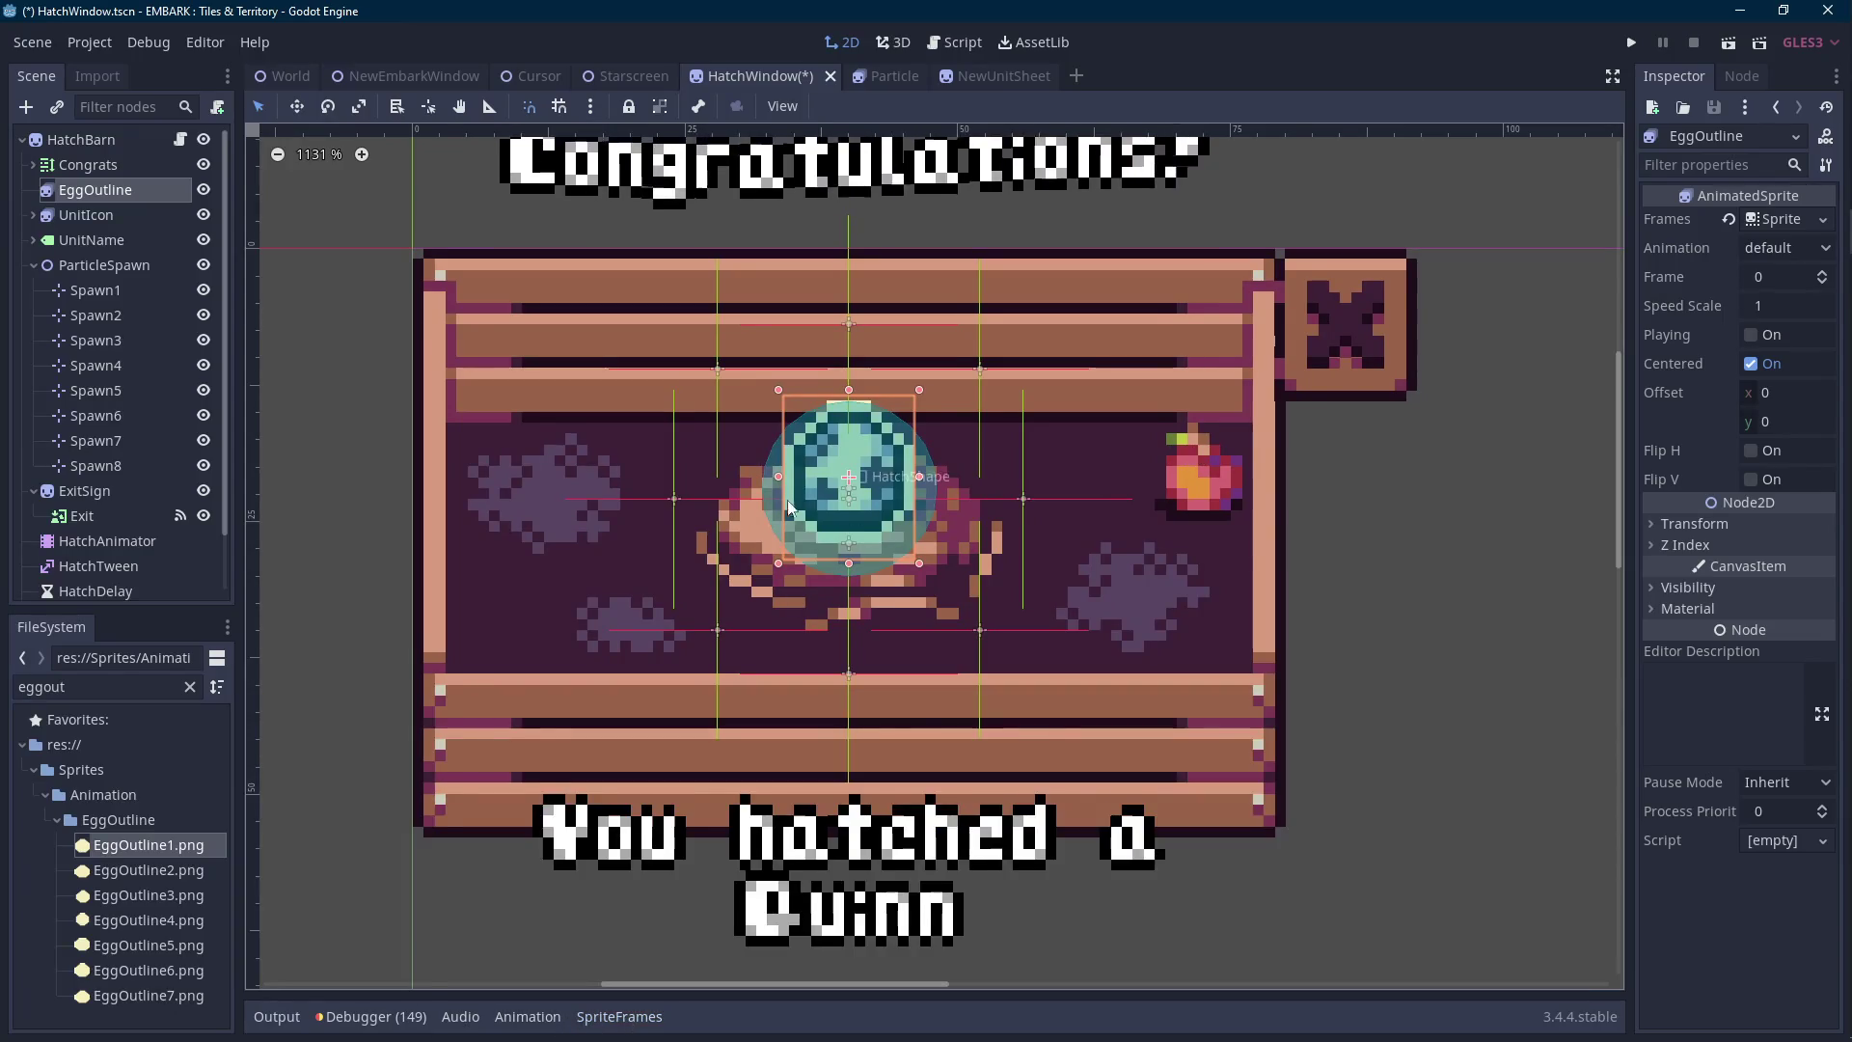
key(ctrl+s)
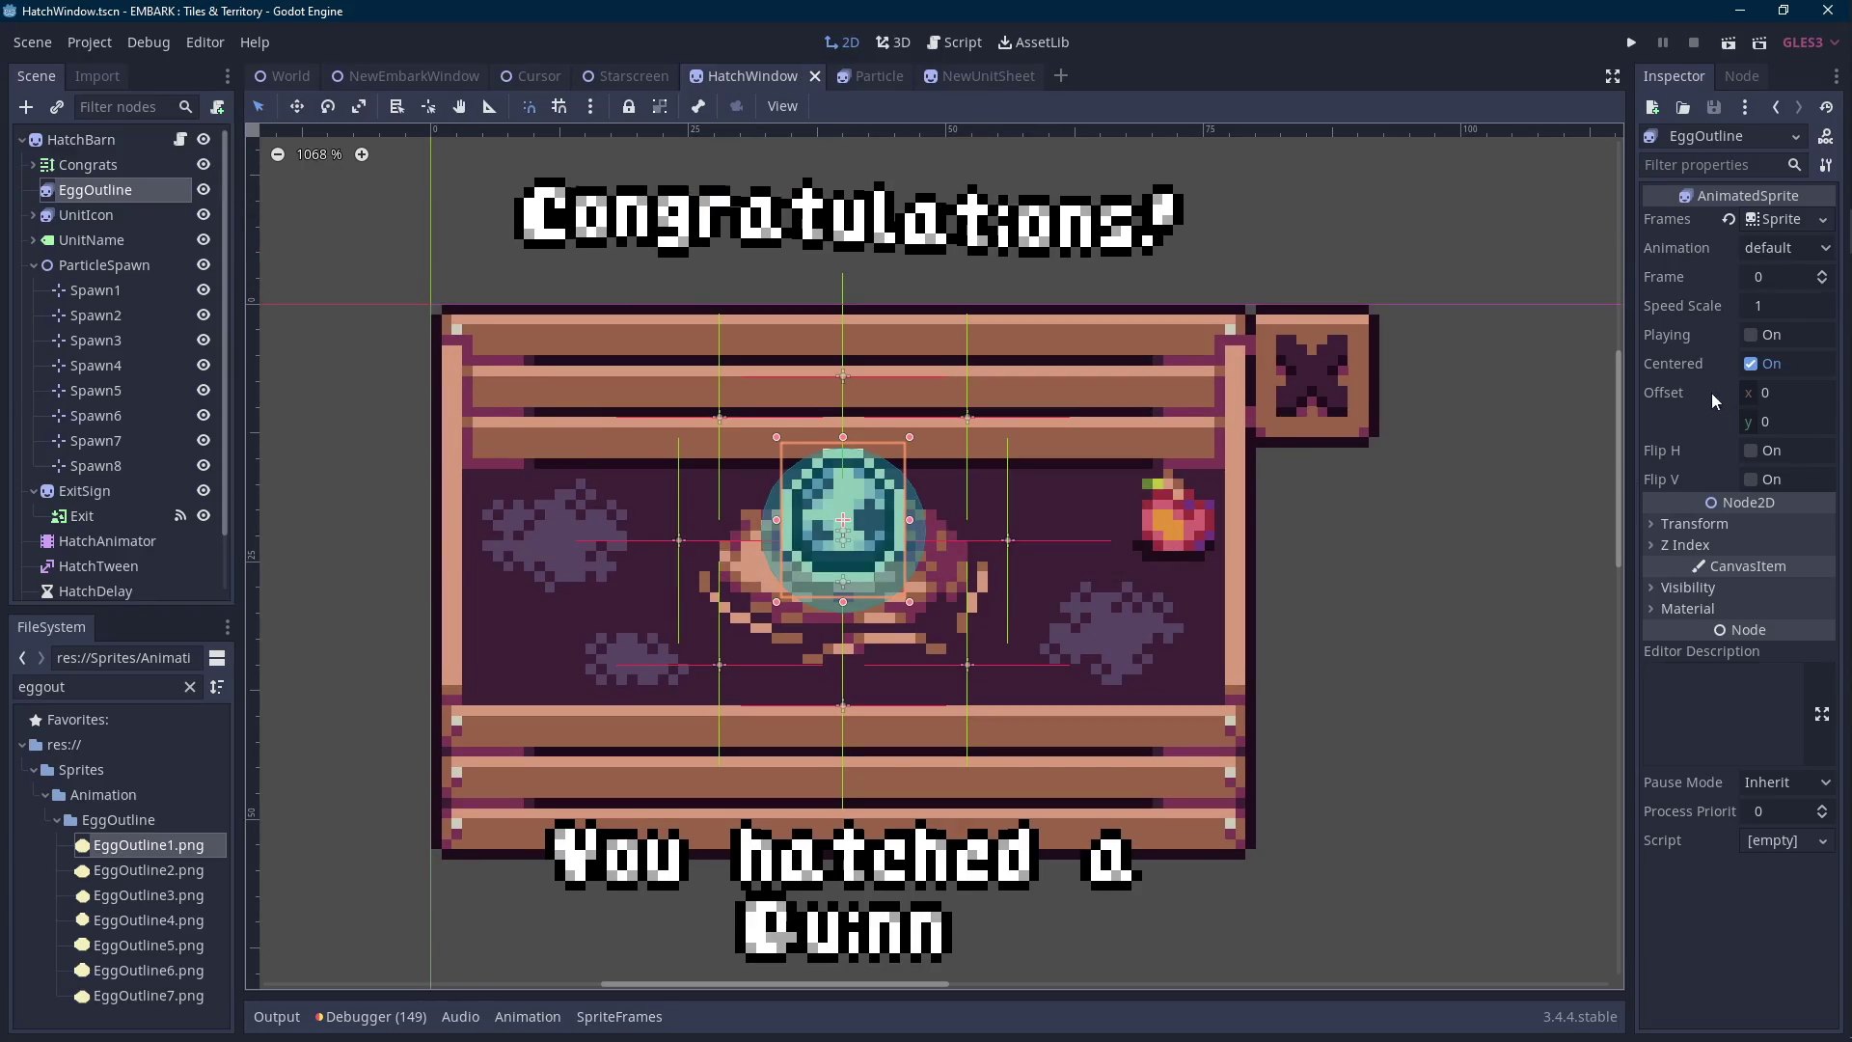
Set EggOutline's Transform scale to 0 on x and y, and save.
click(1703, 569)
click(1702, 571)
click(1697, 524)
click(1801, 634)
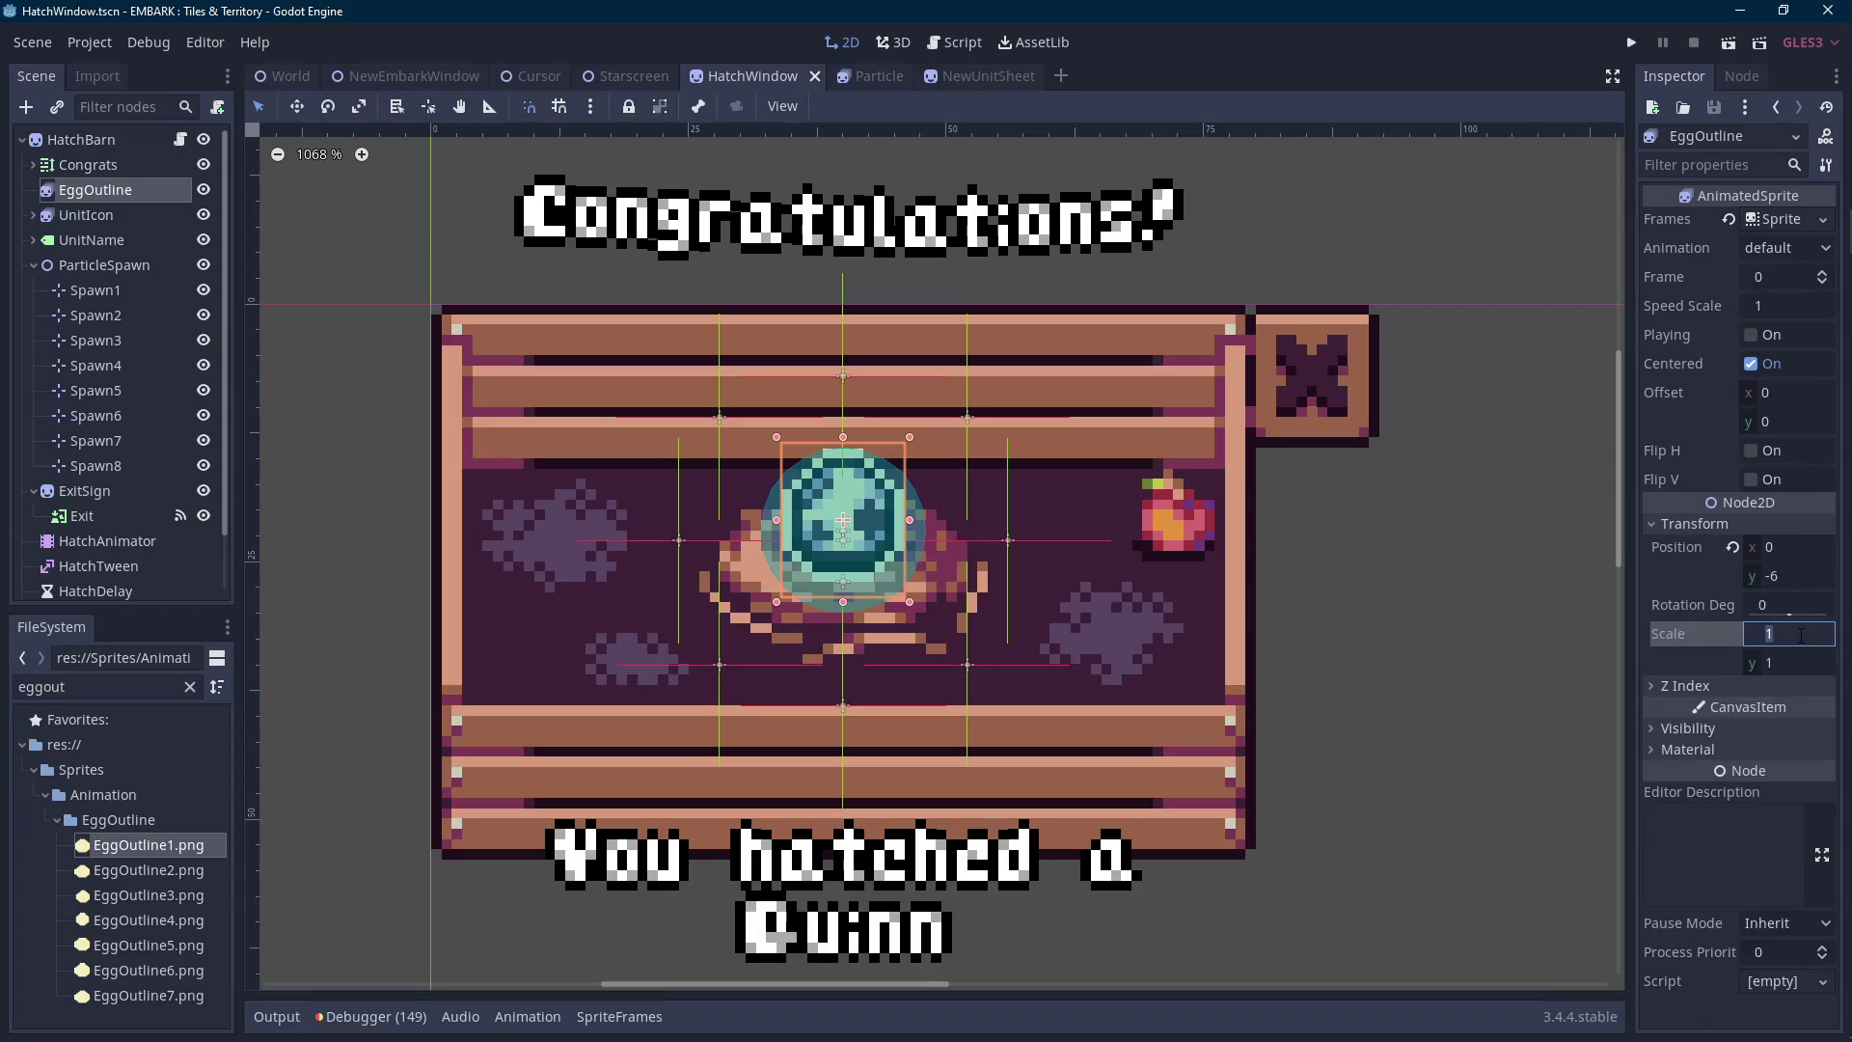
text(0)
key(Tab)
text(0)
key(Return)
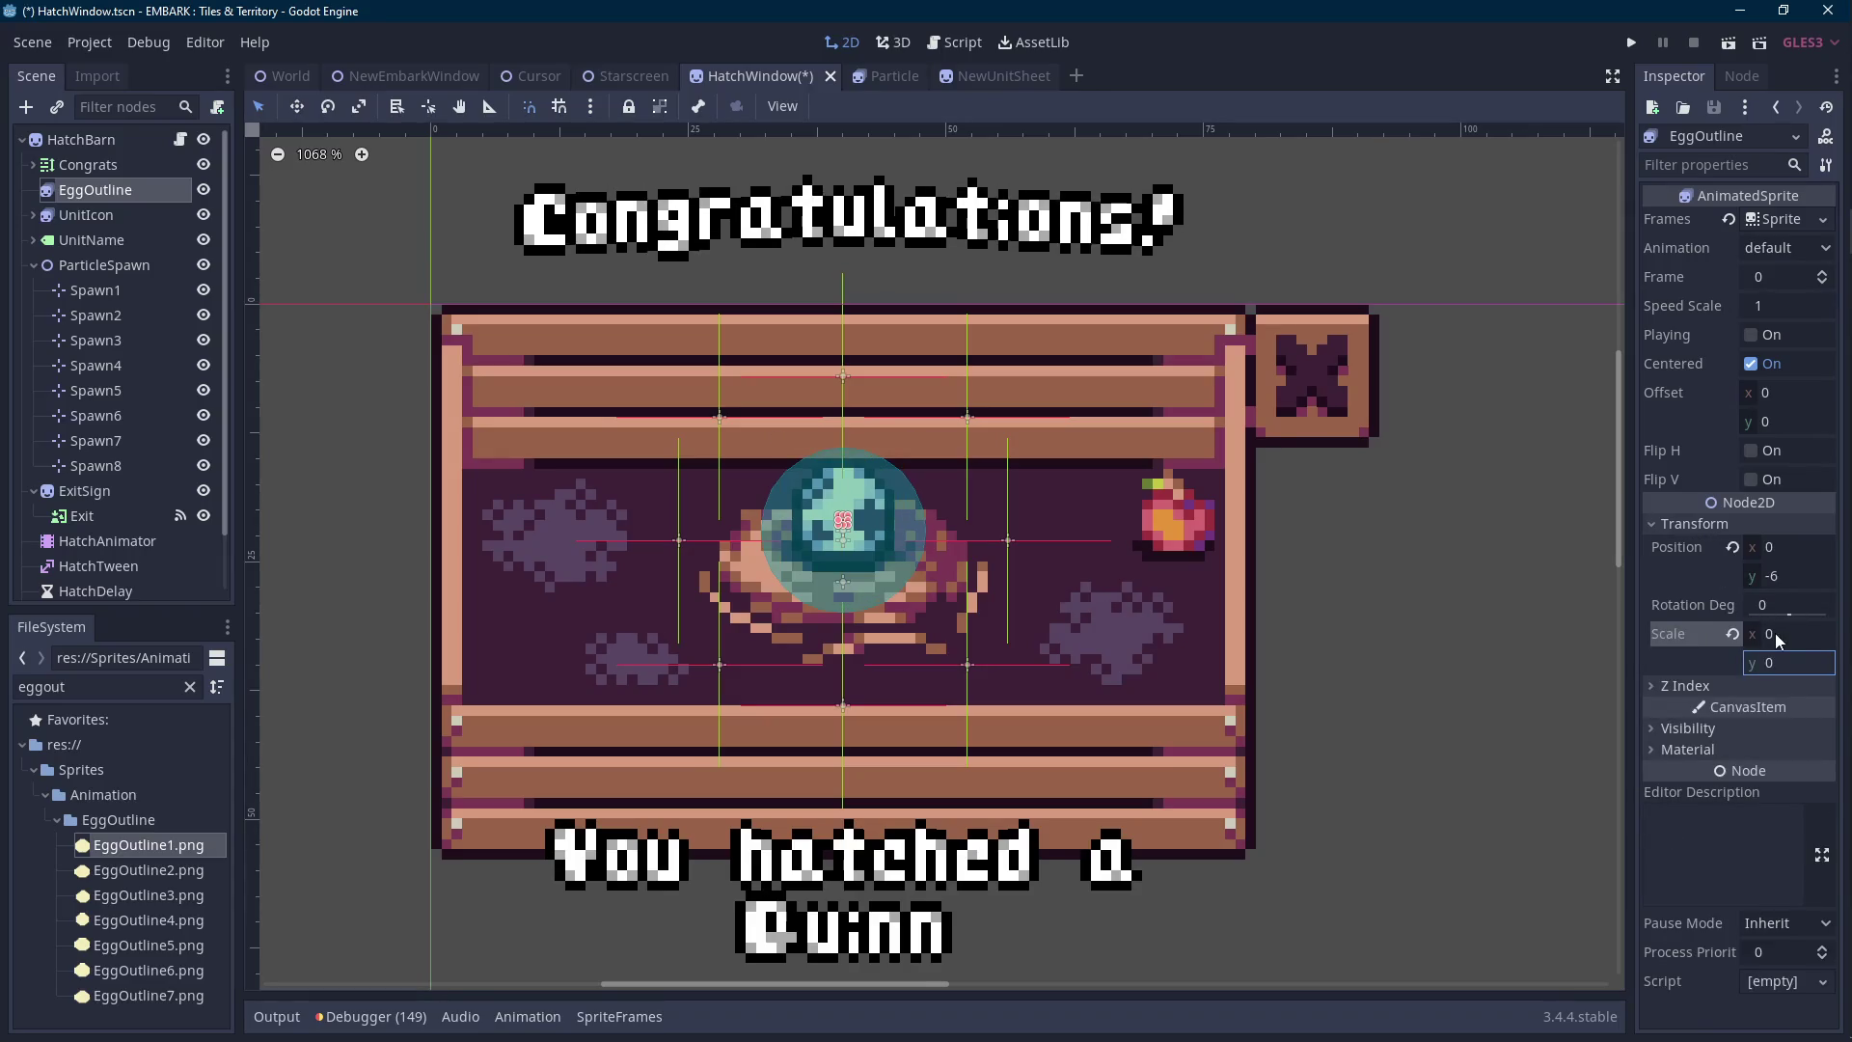
key(ctrl+s)
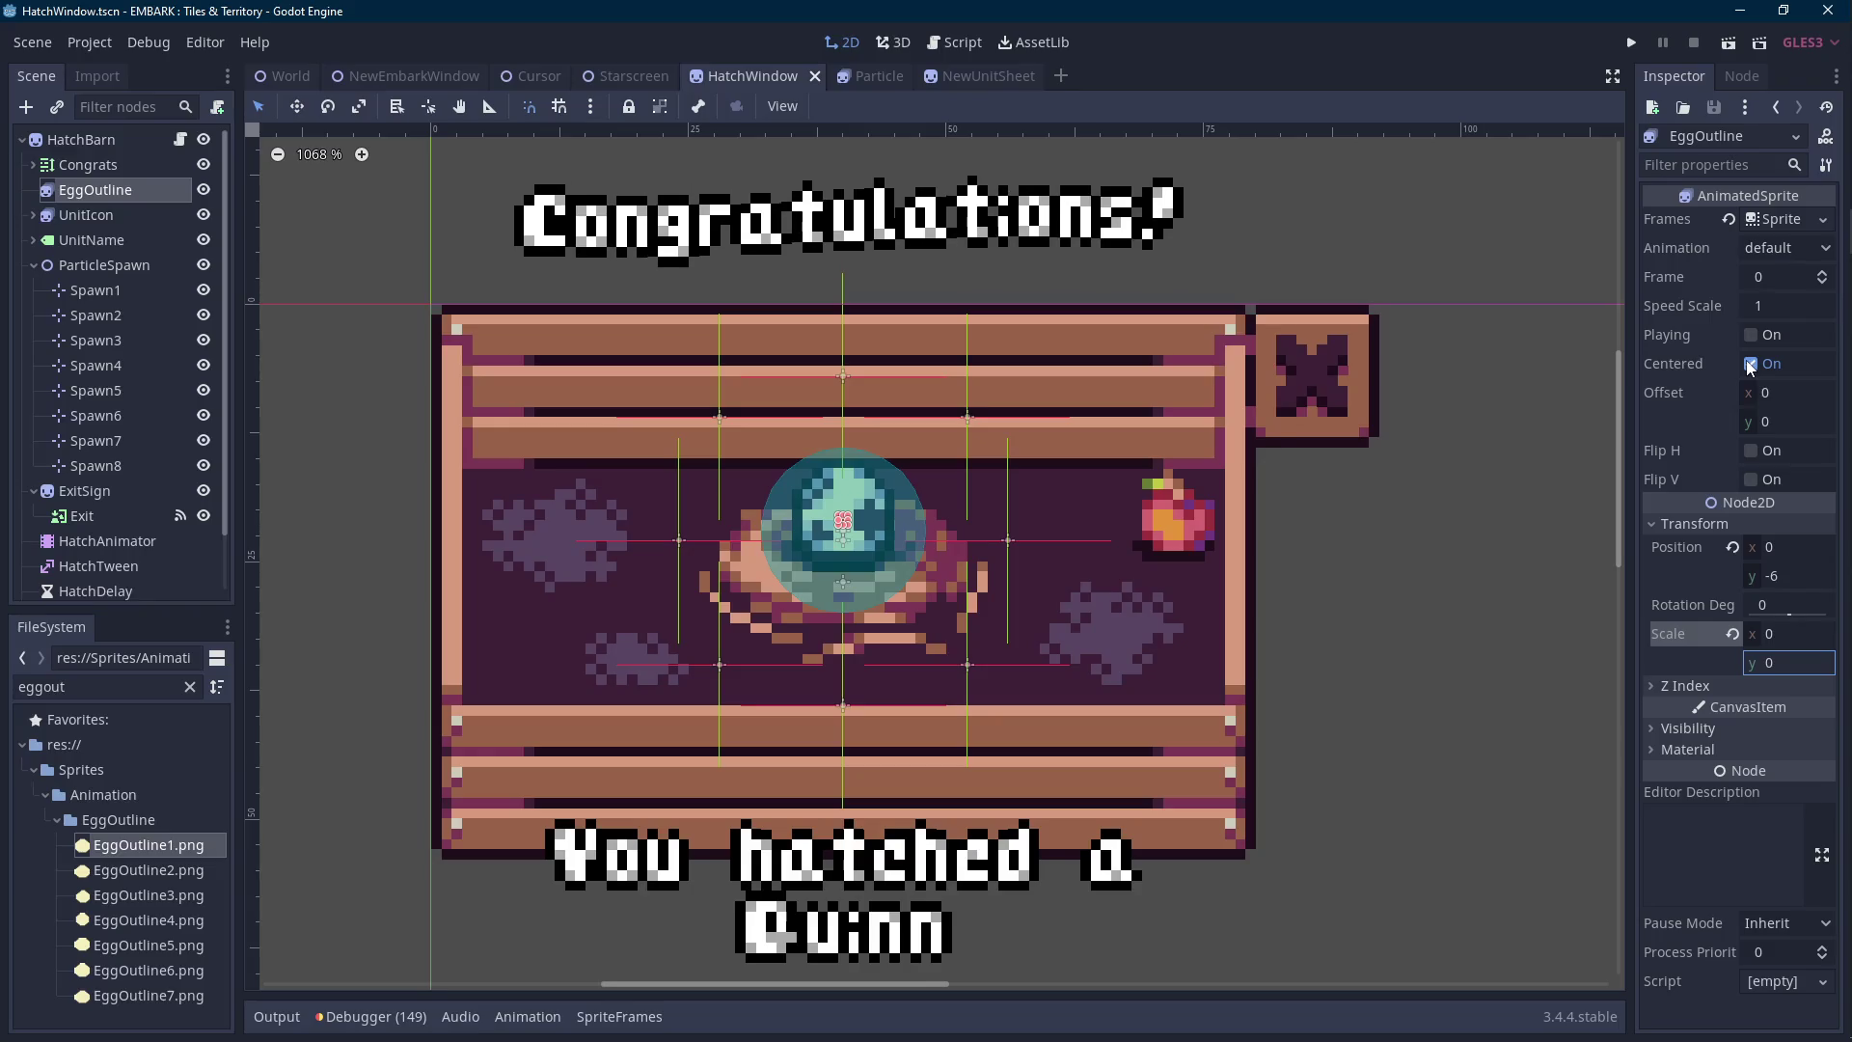
Open the HatchWindow script and start a new line after the unitIcon variable.
click(181, 141)
scroll(897, 577, up, 9)
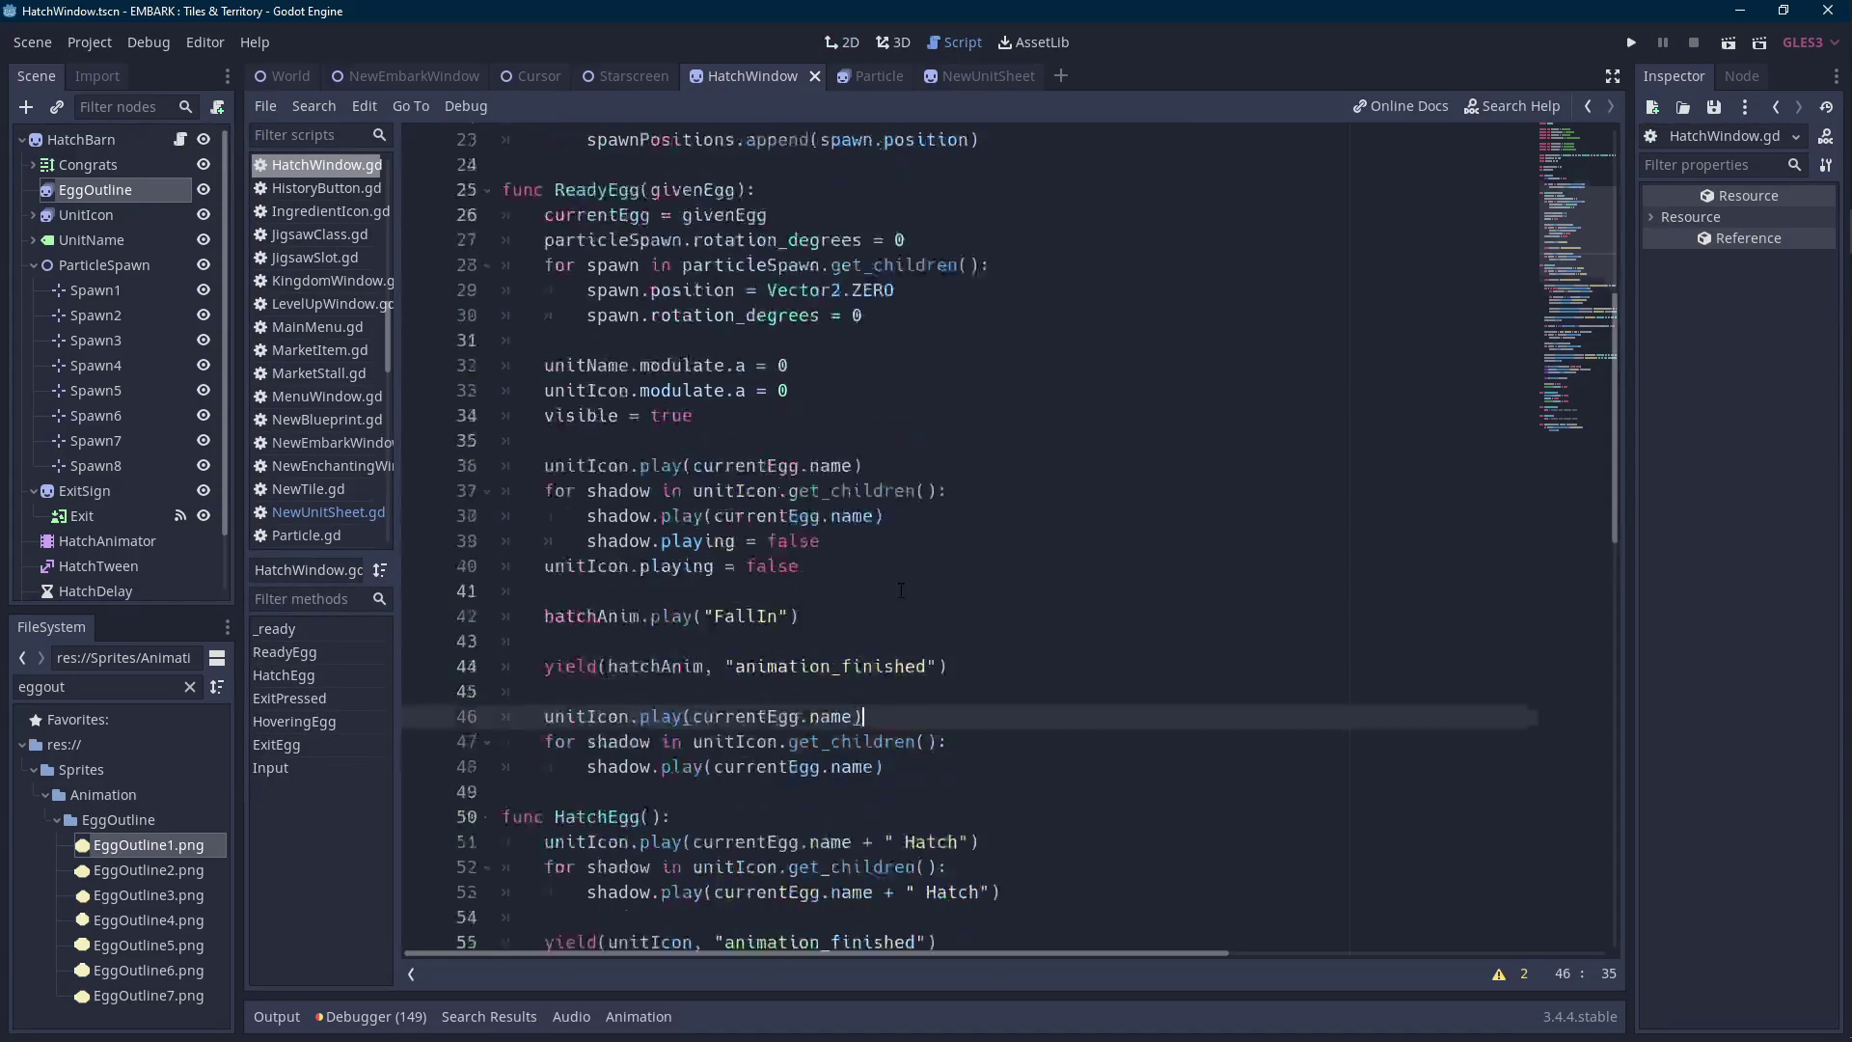
click(871, 190)
key(Return)
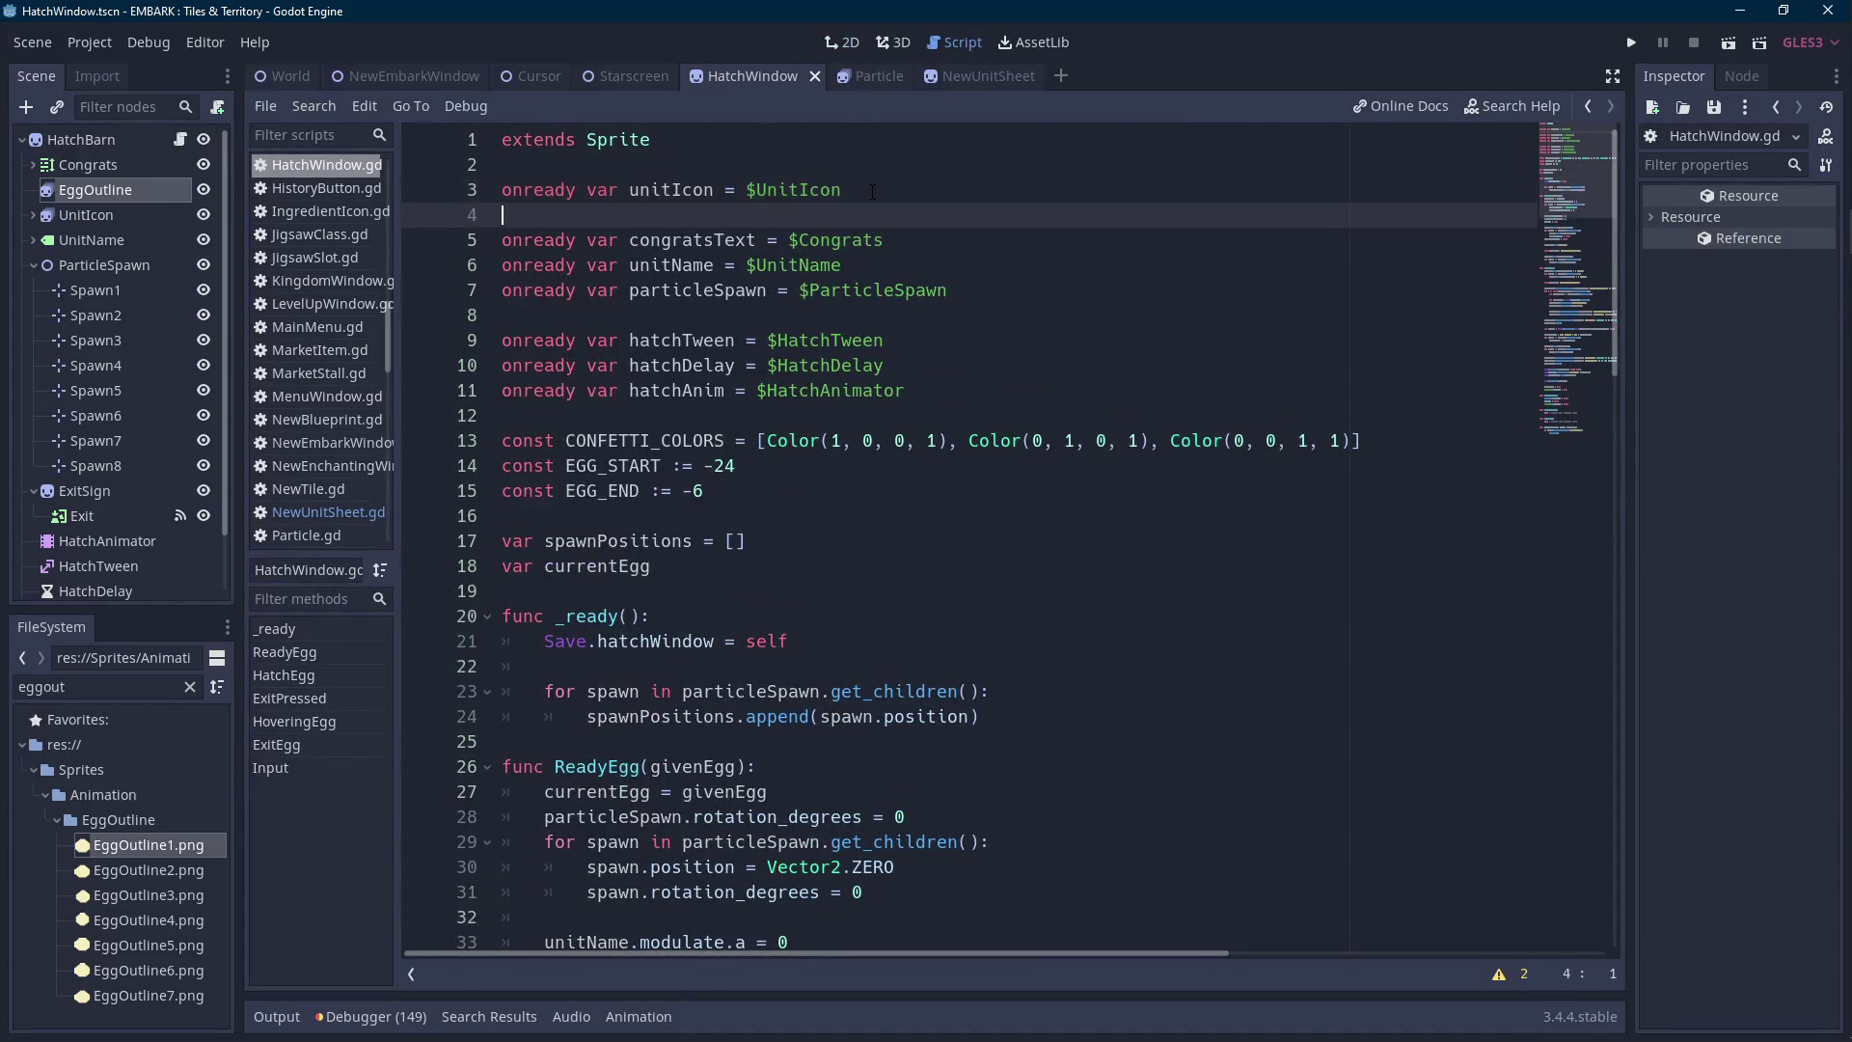
Declare 'onready var eggOutline = $EggOutline' below unitIcon.
text(onready var eggOutline = $)
text(Egg)
key(Return)
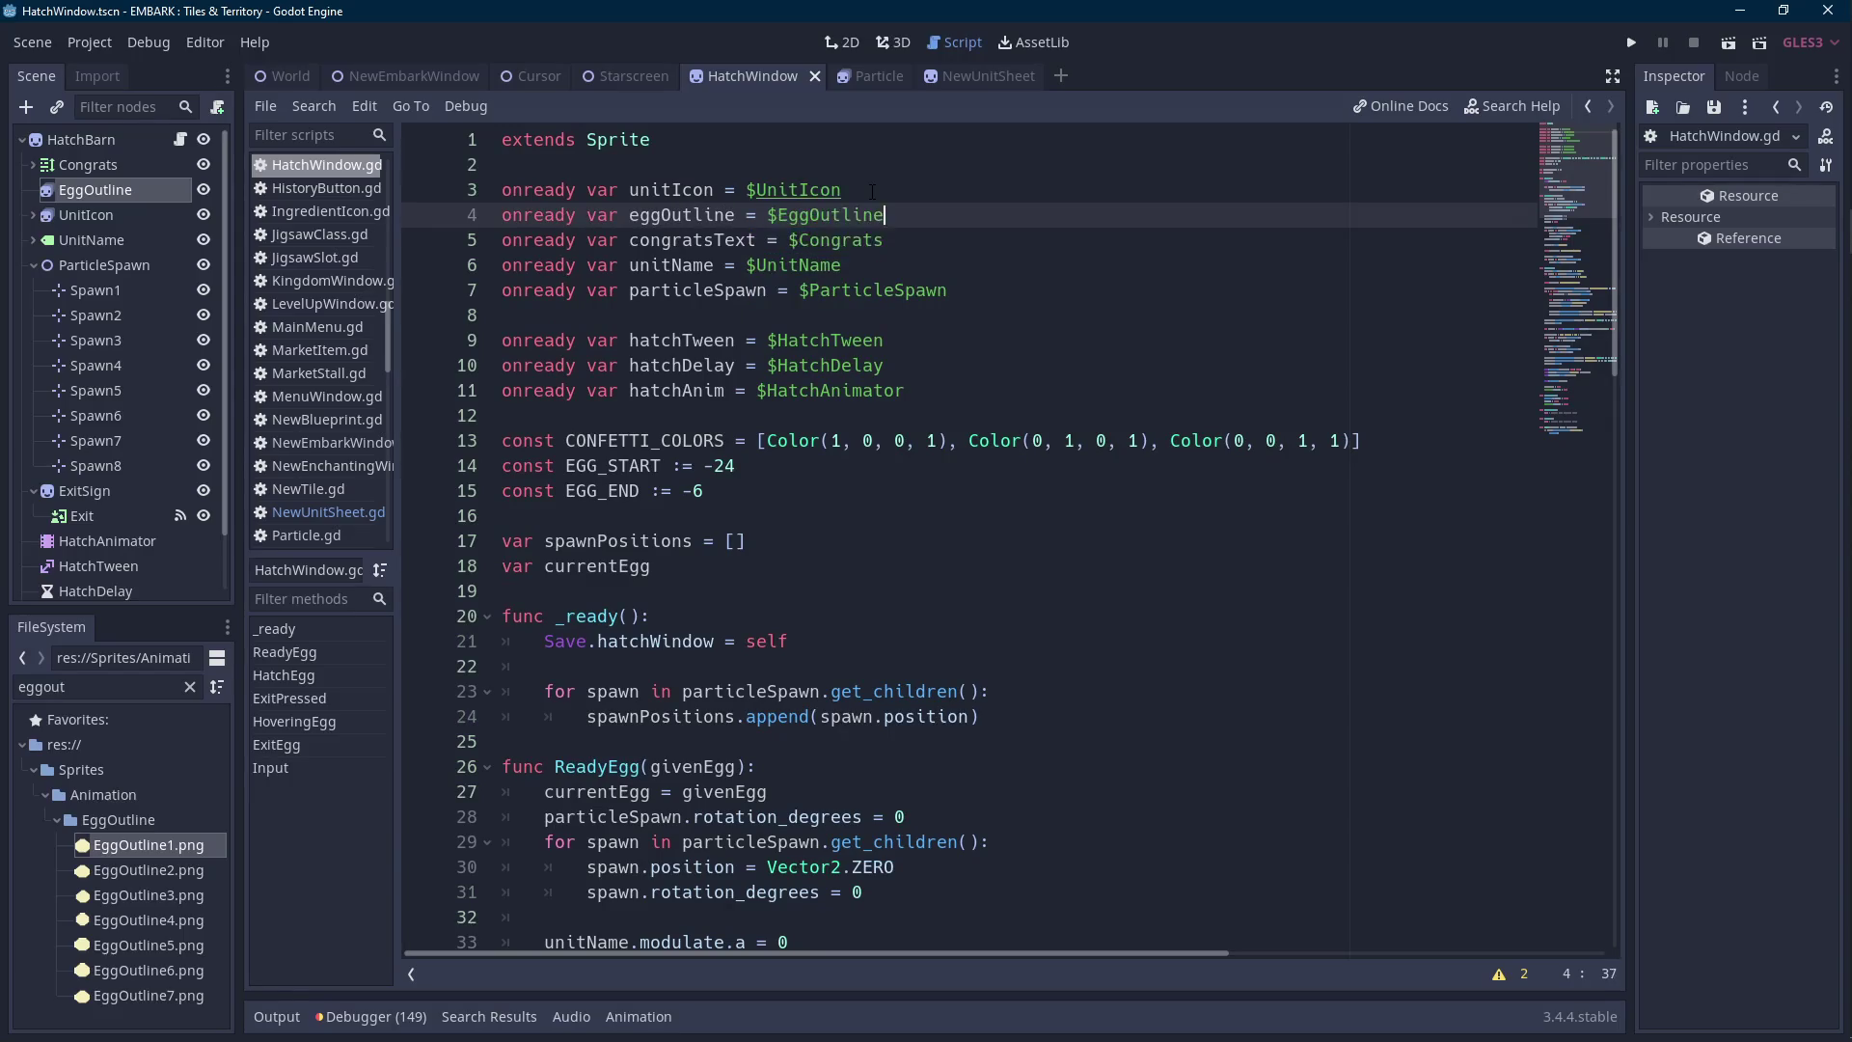
key(ctrl+shift+Right)
key(ctrl+c)
Add 'eggOutline.visible = true' at the end of ReadyEgg.
scroll(919, 379, down, 8)
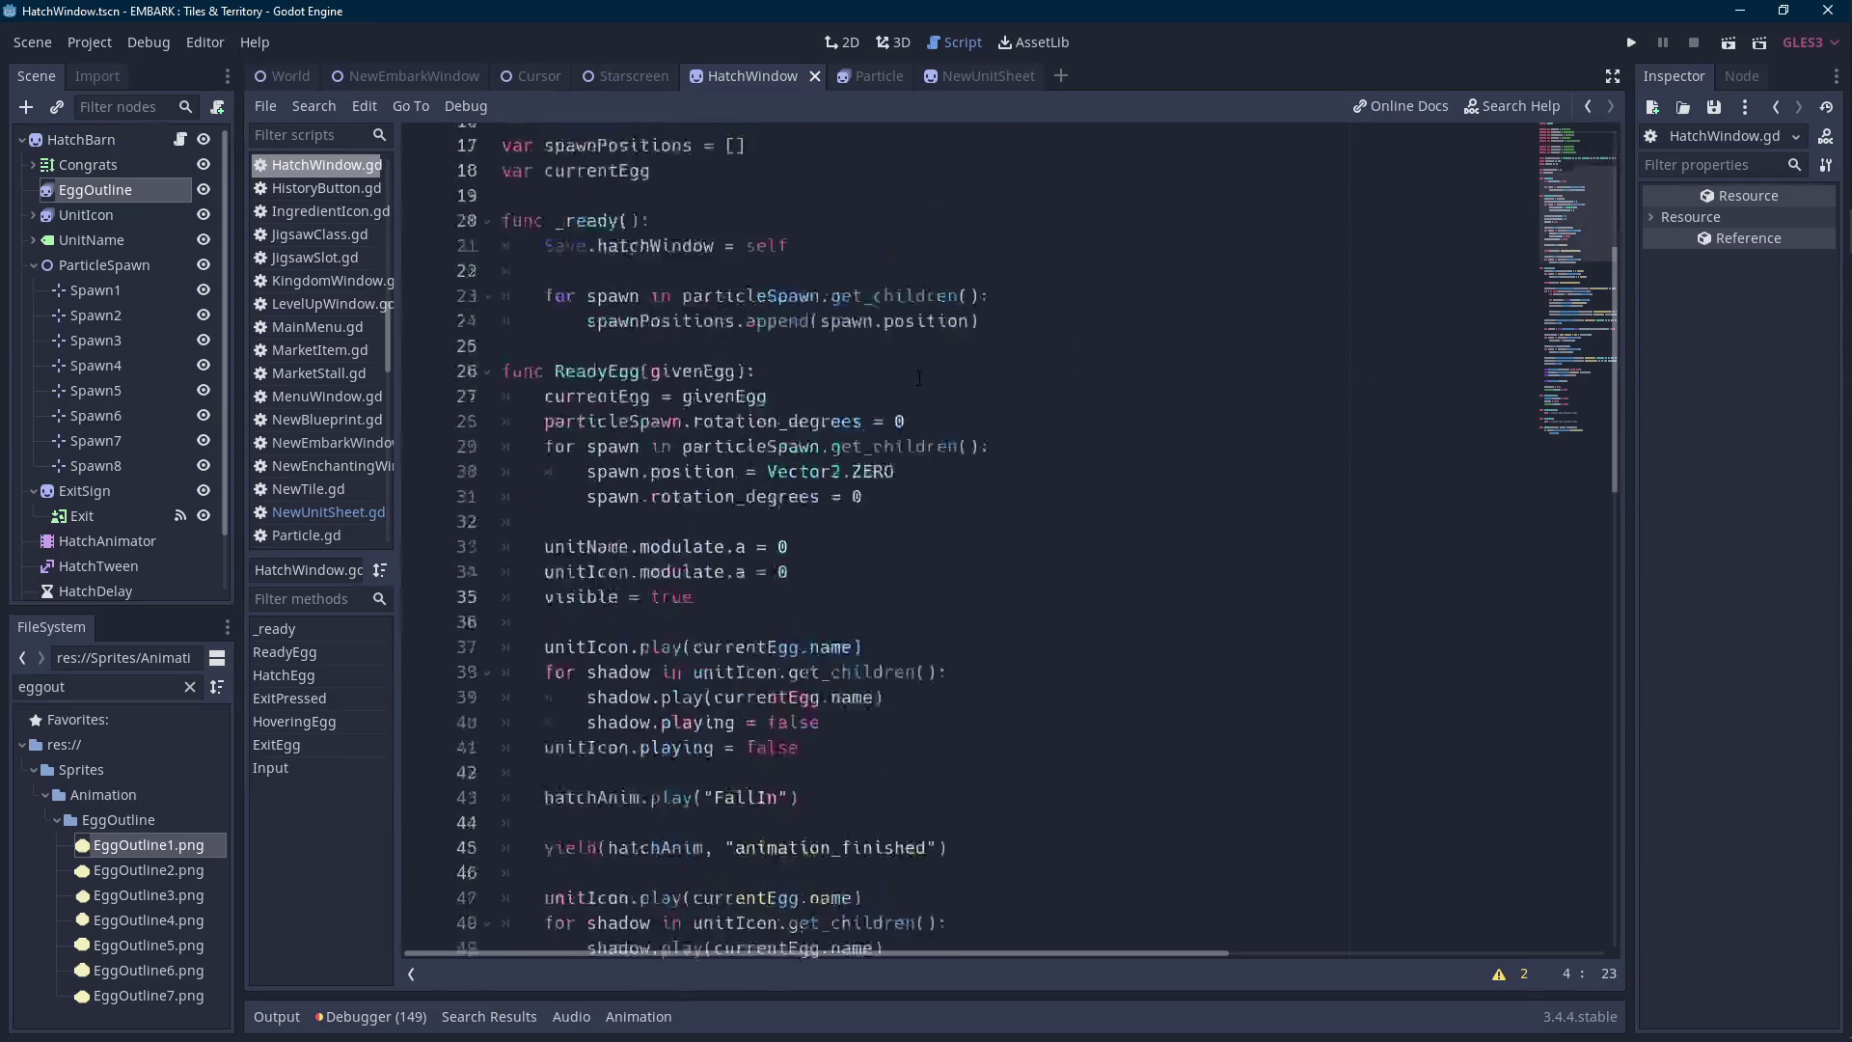
scroll(920, 379, down, 2)
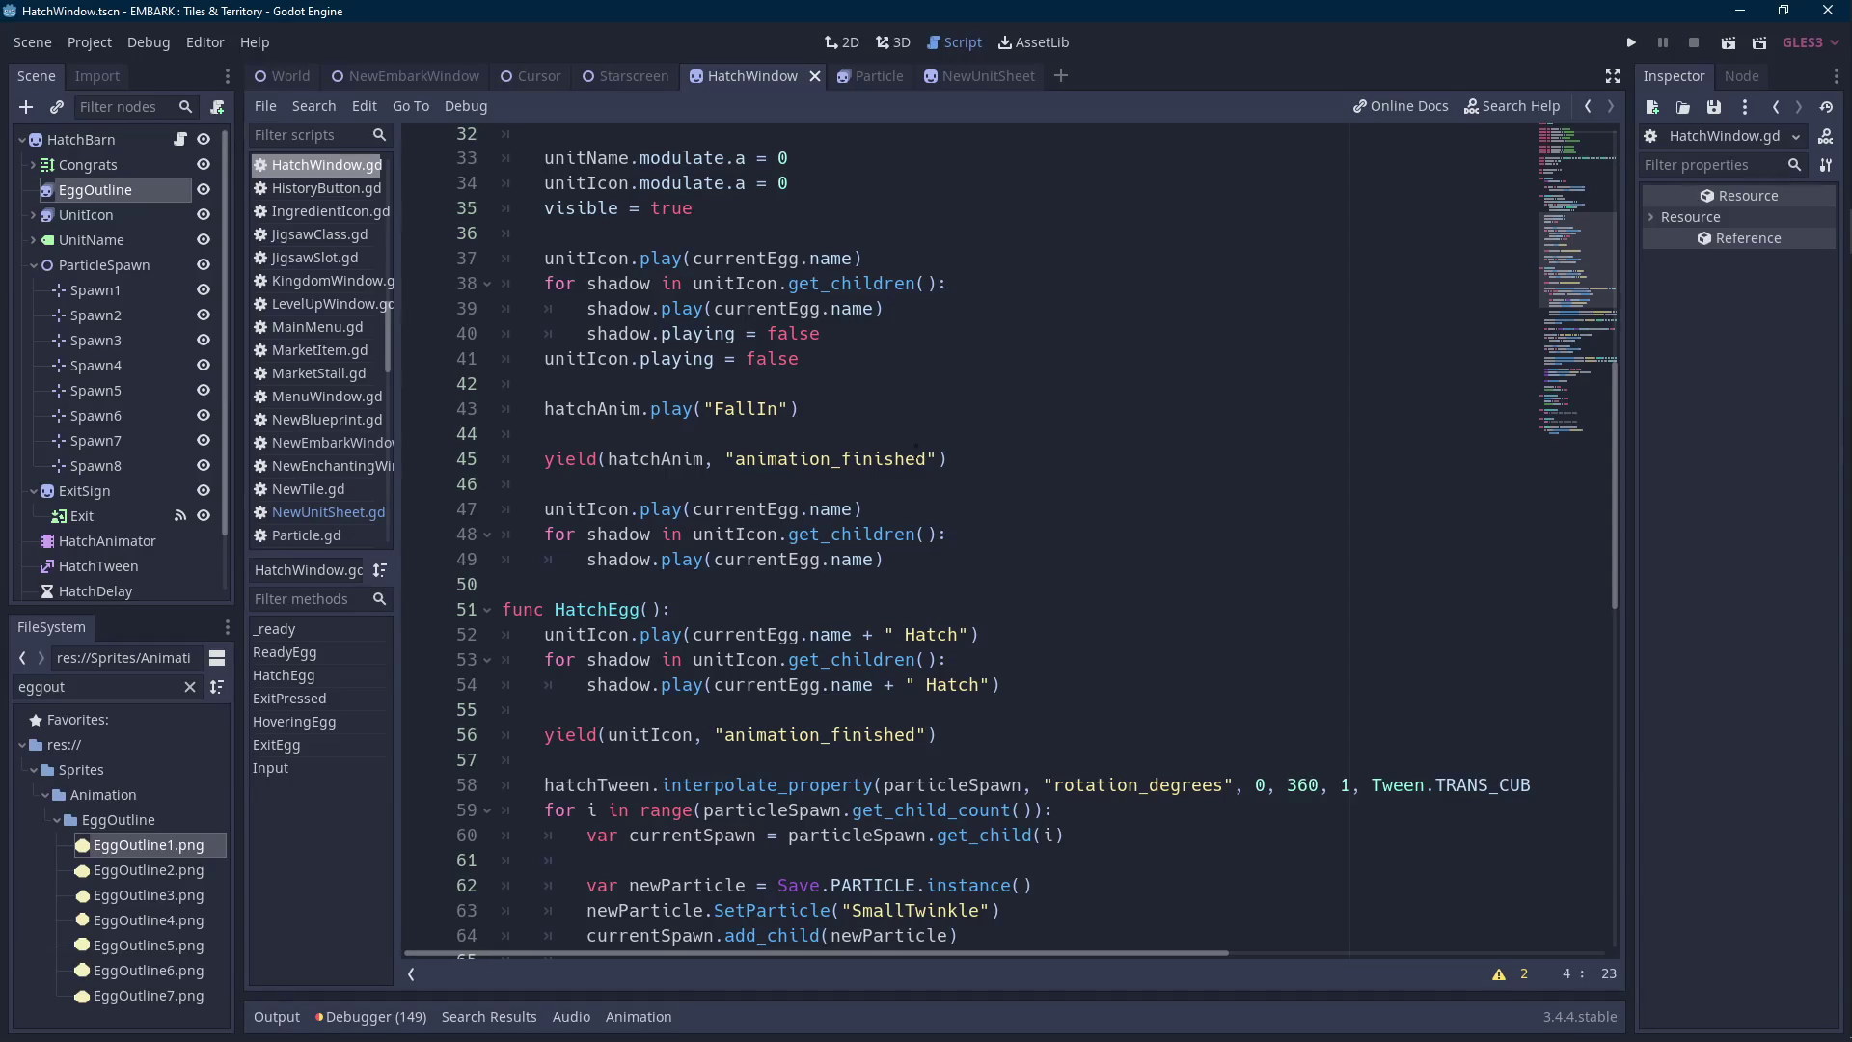
click(908, 560)
key(Return)
key(BackSpace)
key(Return)
key(ctrl+v)
text(.visible = true)
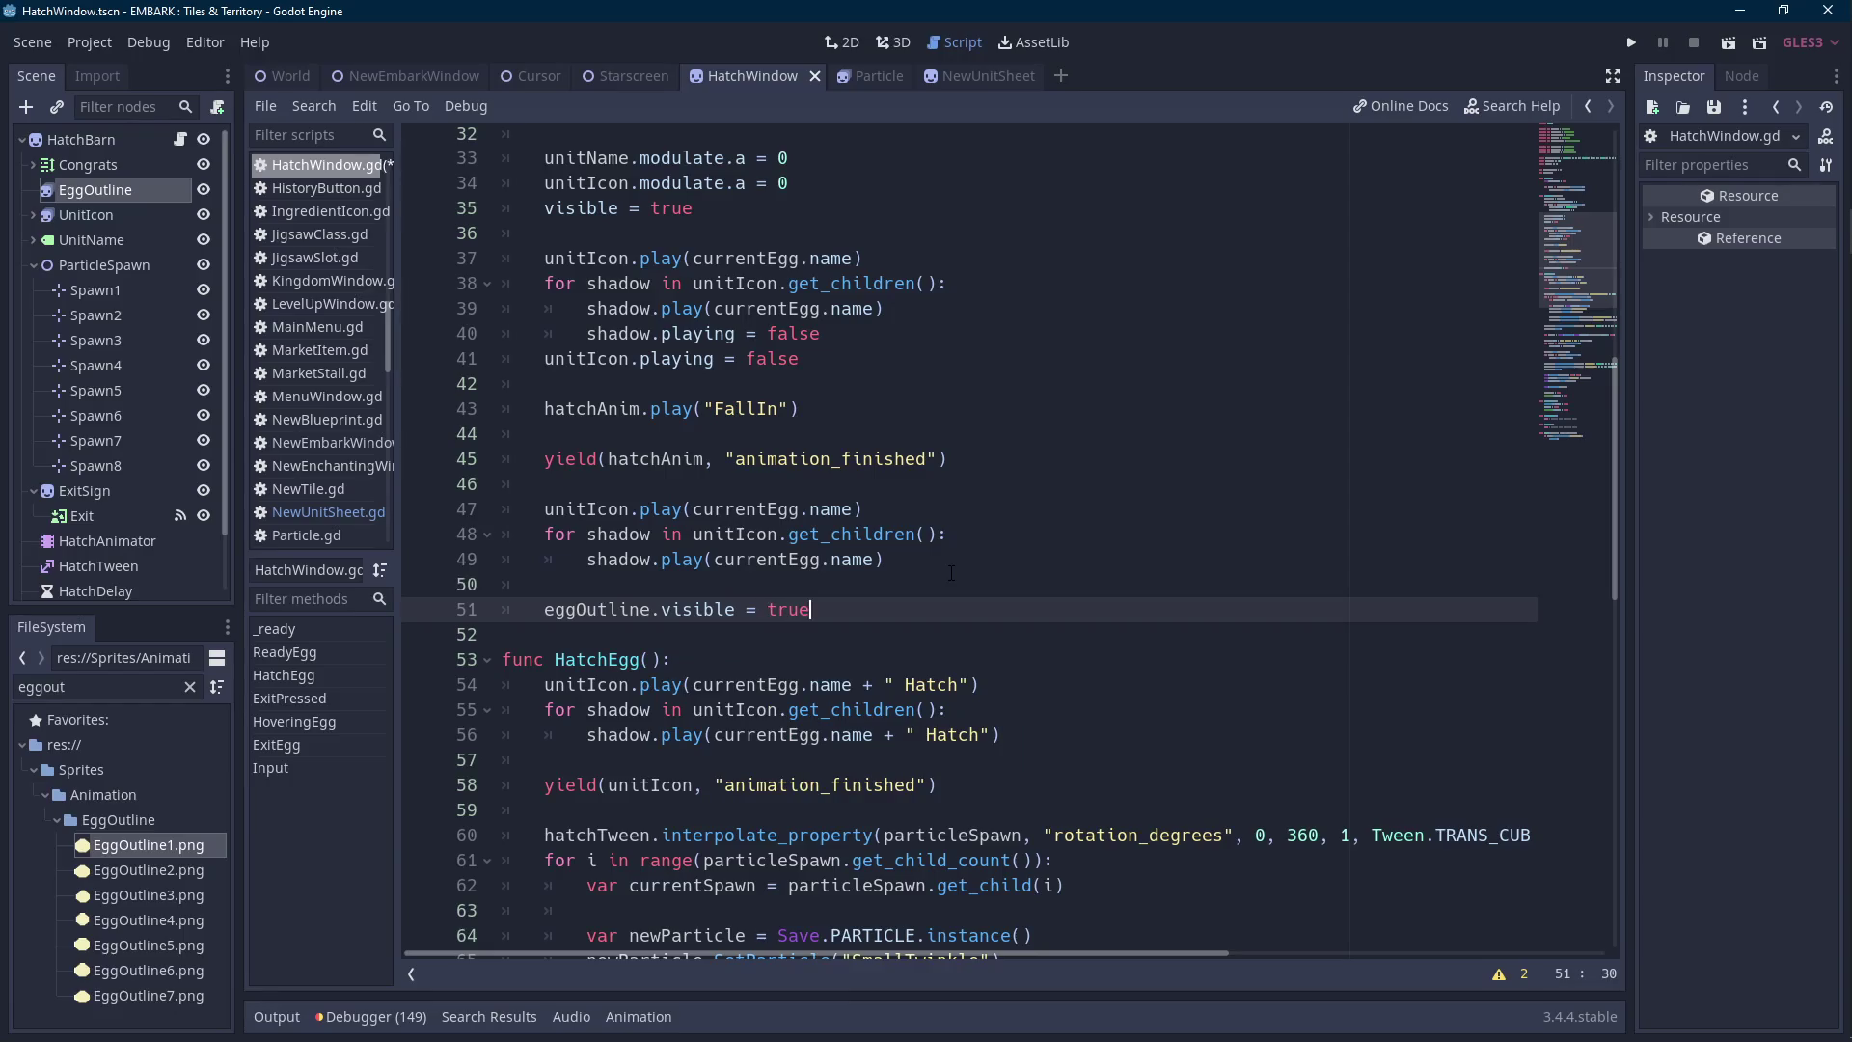
Briefly hide the HatchArea node to check underneath, then make it visible again.
scroll(160, 546, down, 2)
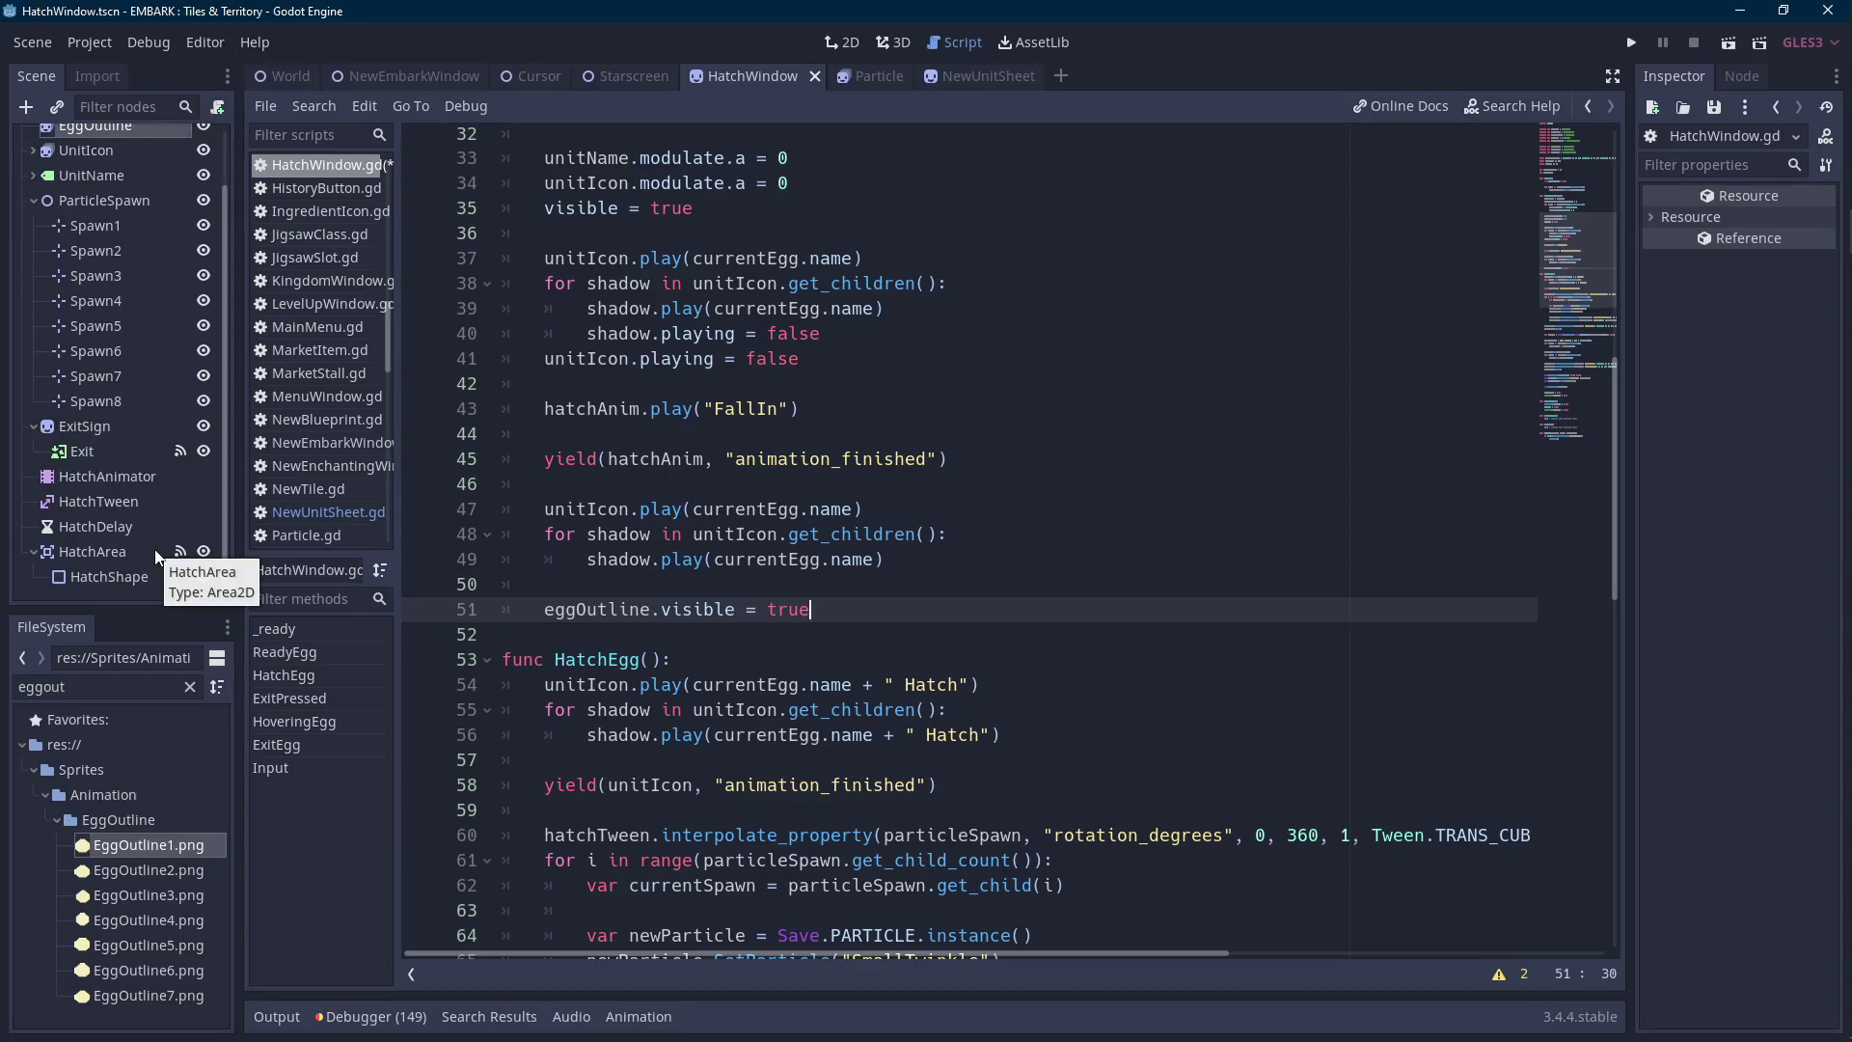
click(154, 548)
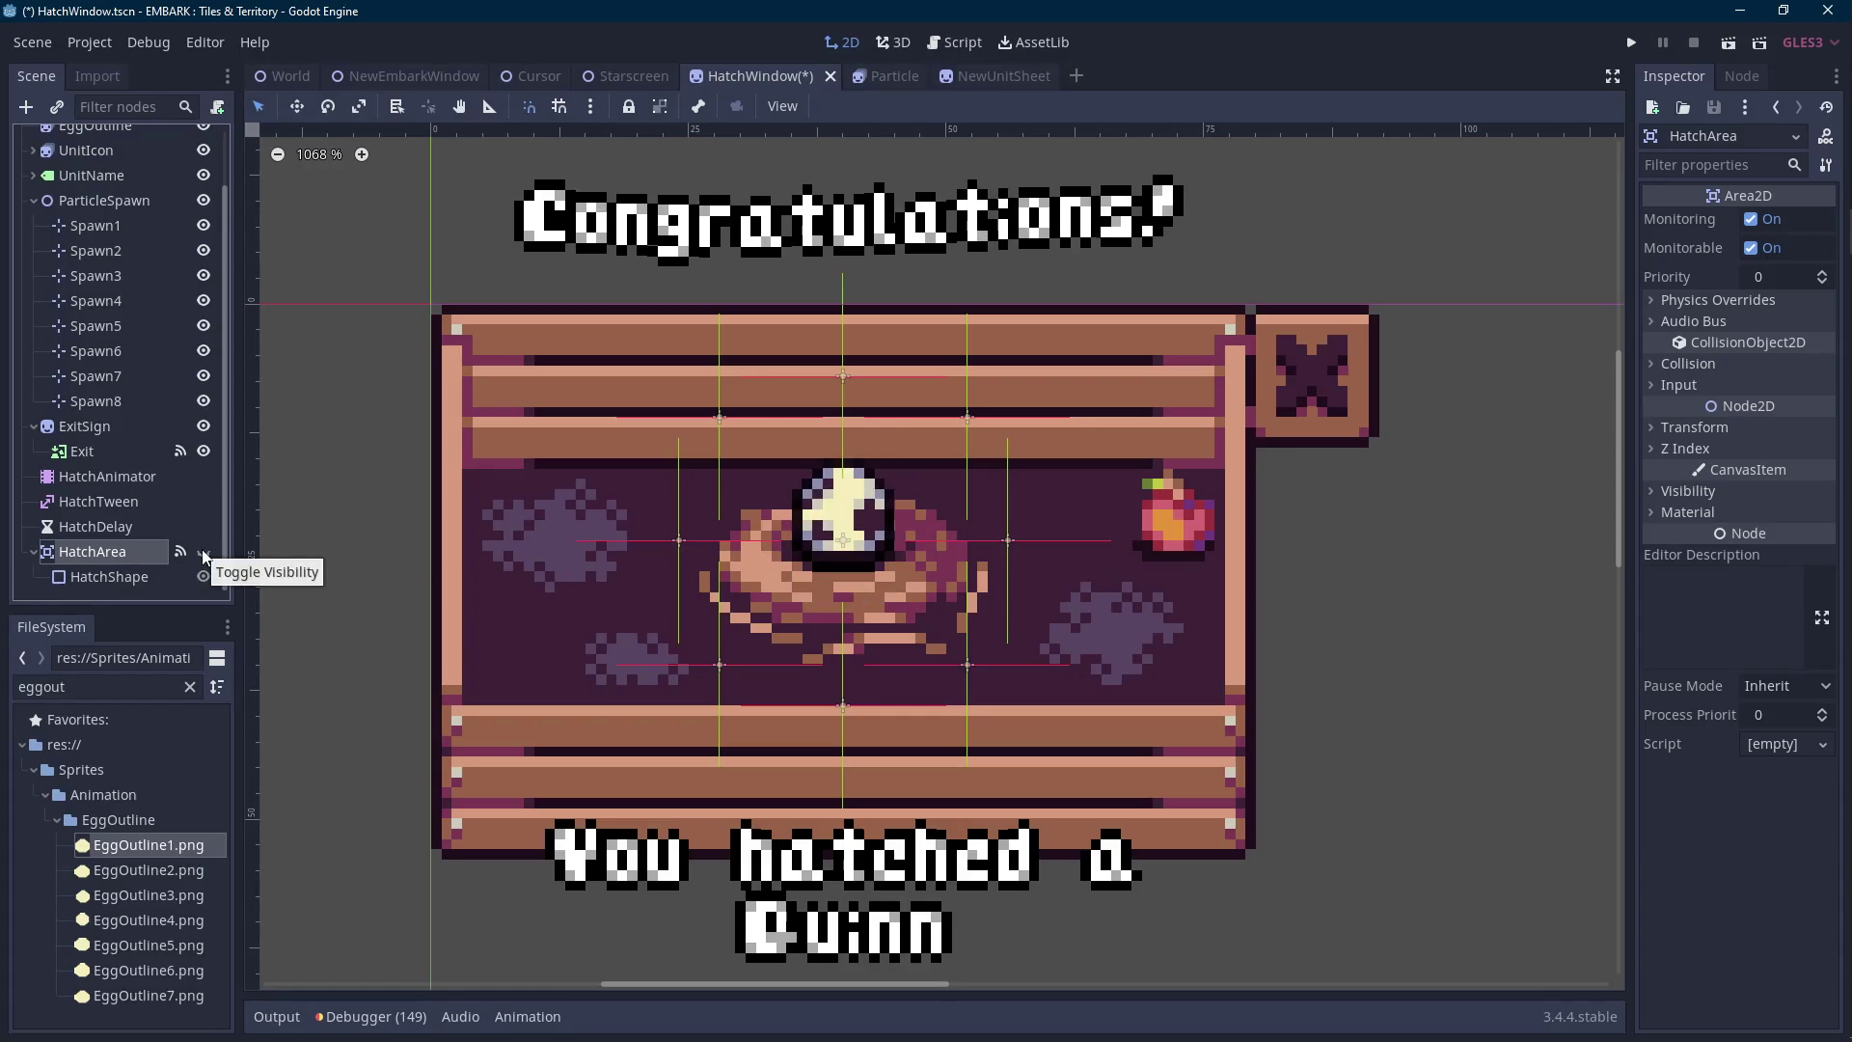
click(203, 553)
key(ctrl+F3)
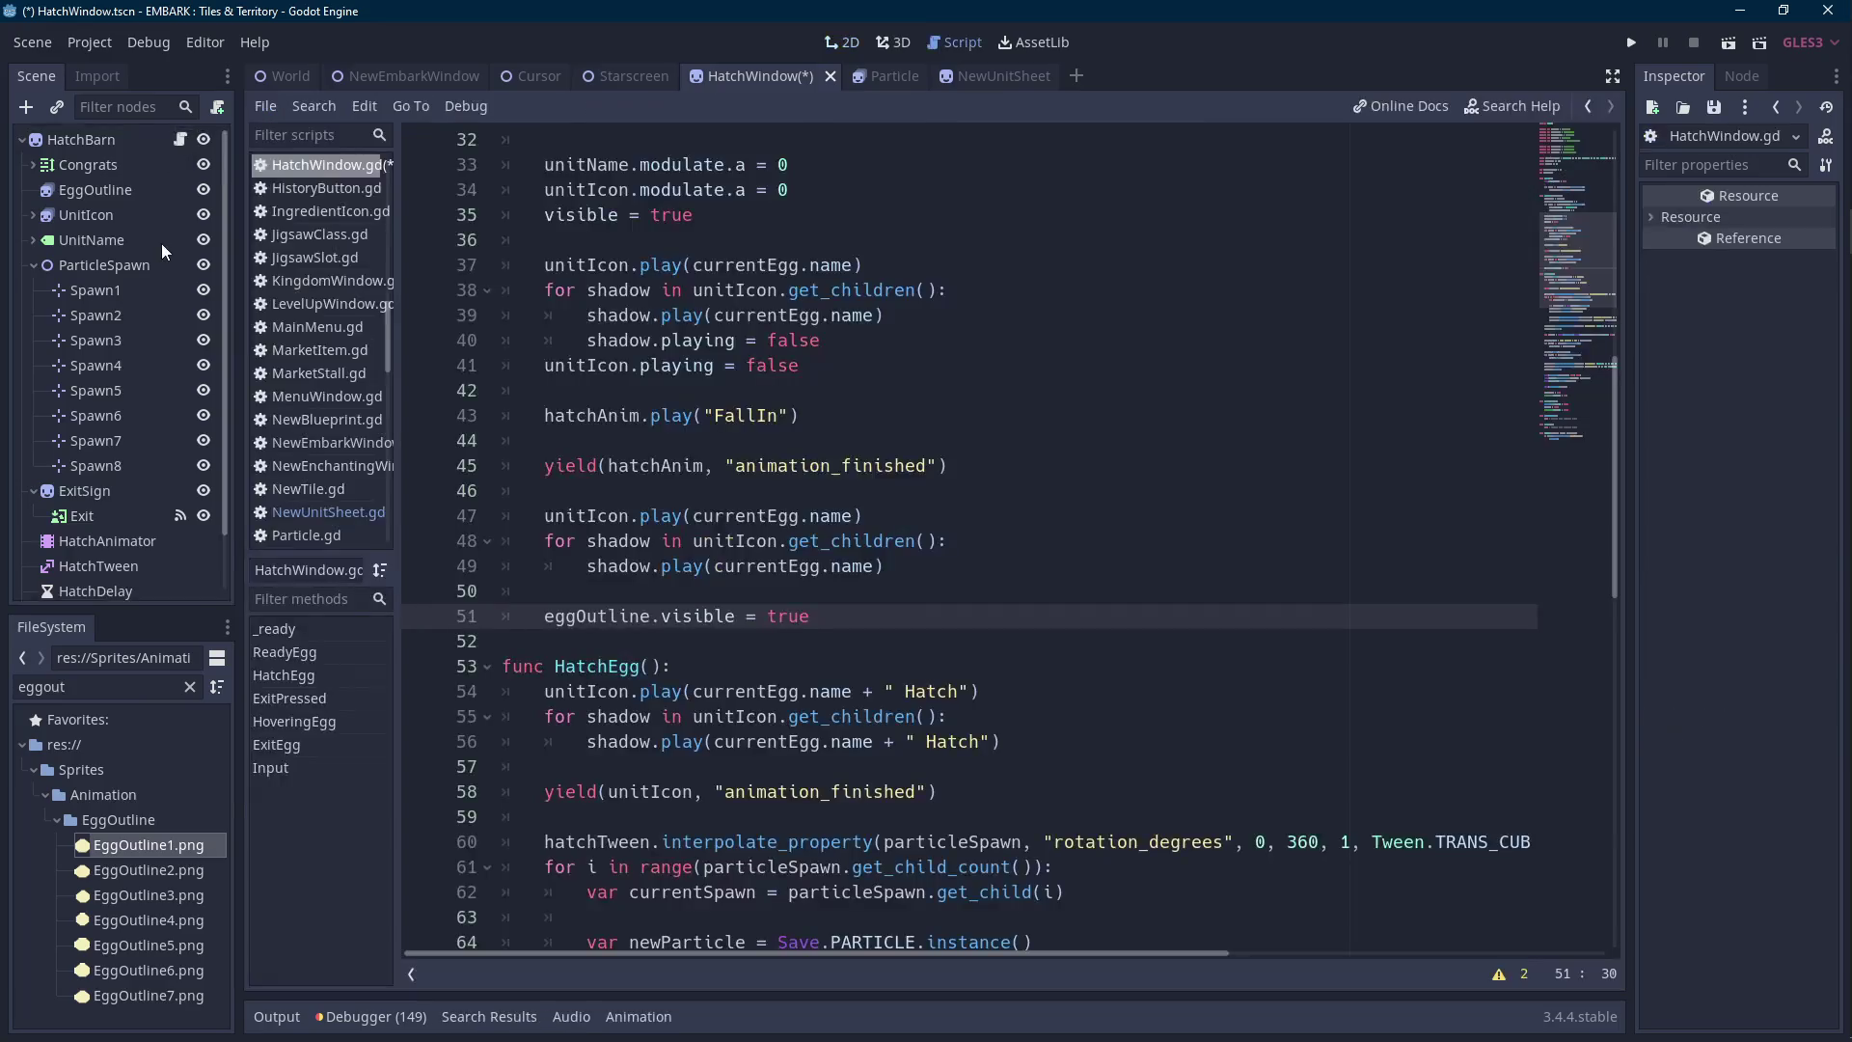
click(208, 551)
scroll(952, 579, down, 15)
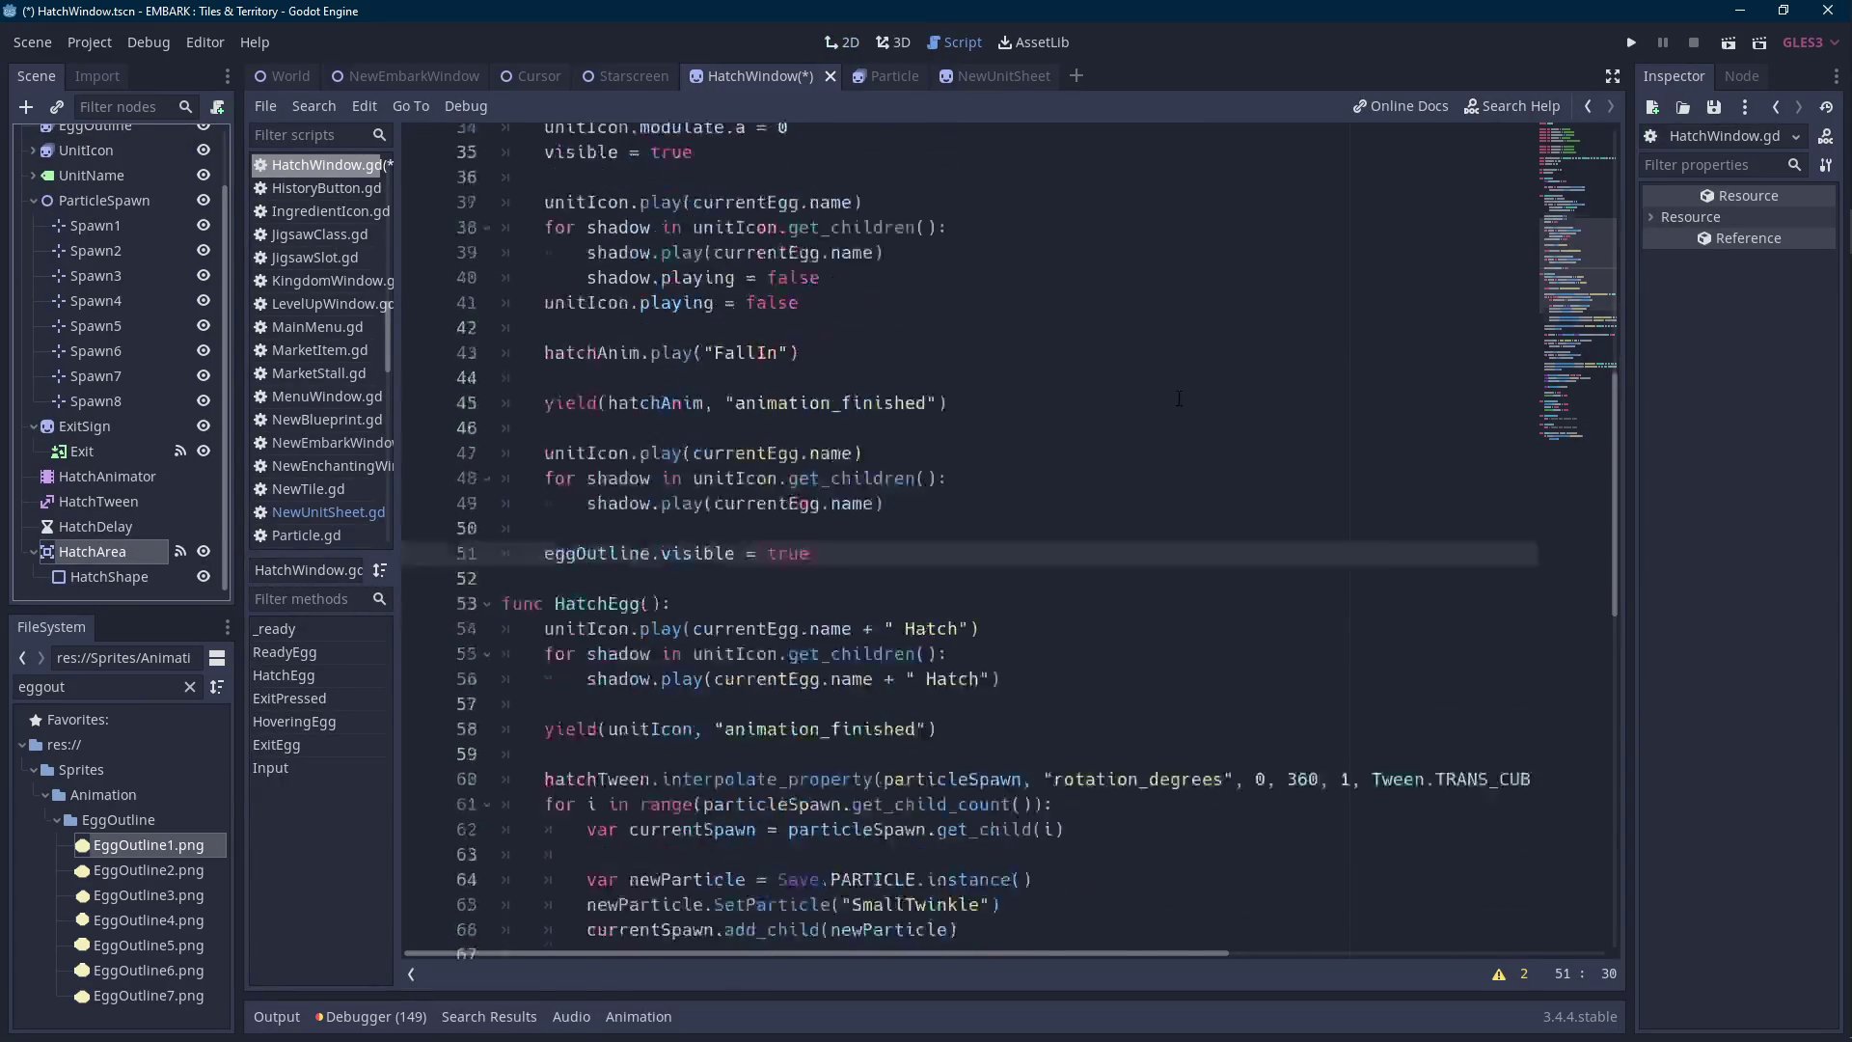
Replace HoveringEgg's placeholder line with a print("hovering") statement.
click(952, 640)
key(Down)
key(Down)
key(Down)
drag(907, 717, 541, 716)
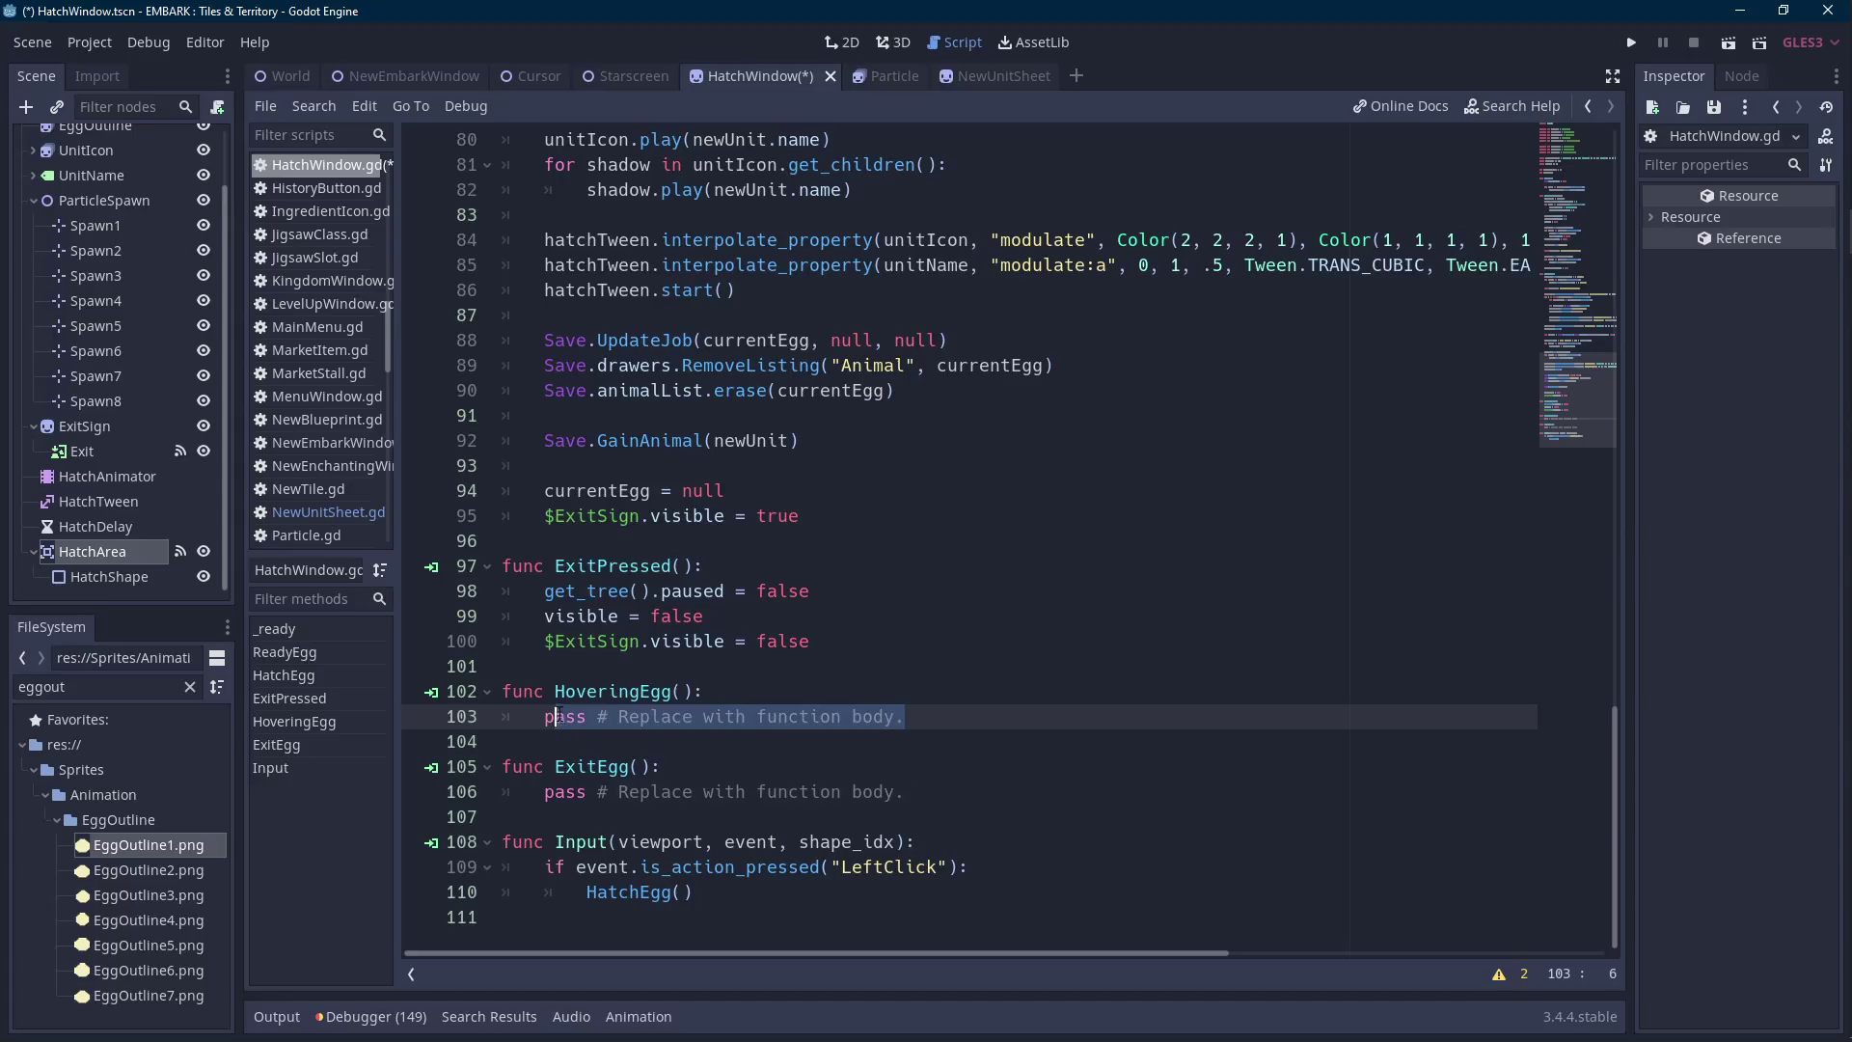
text(print(")
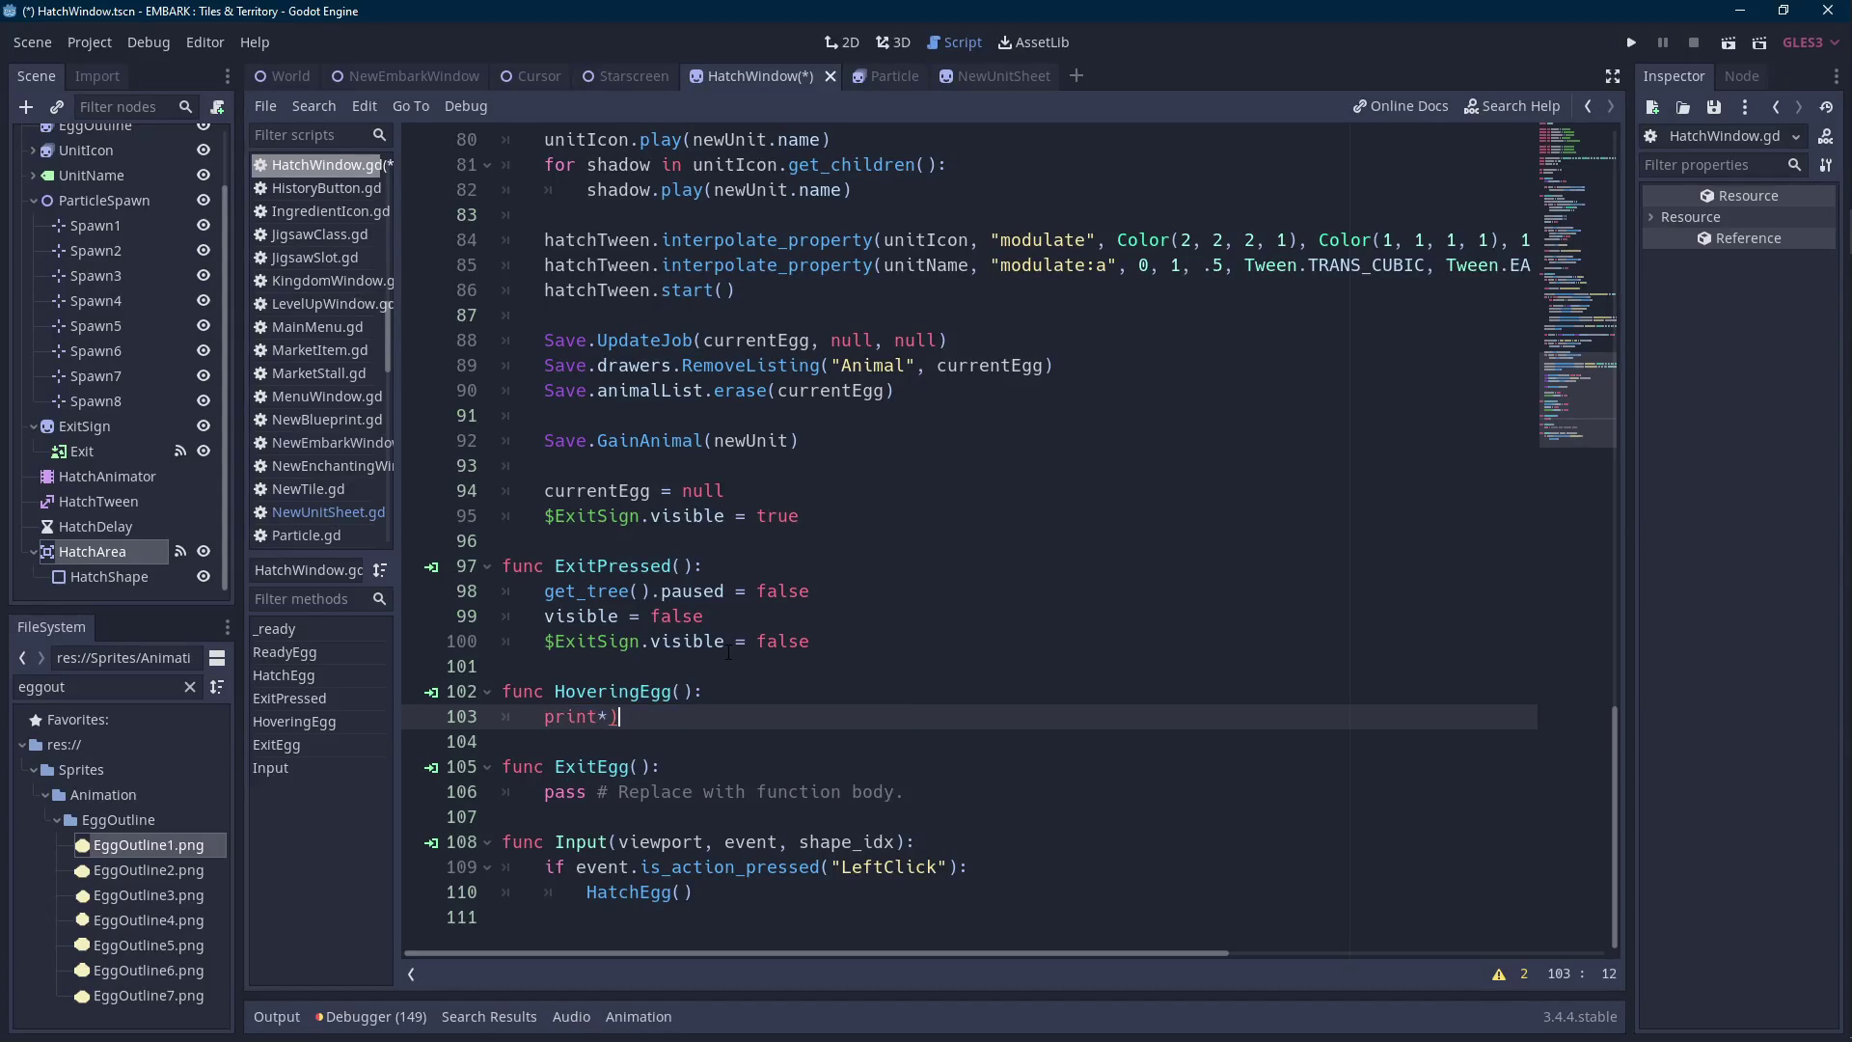
text(hovering)
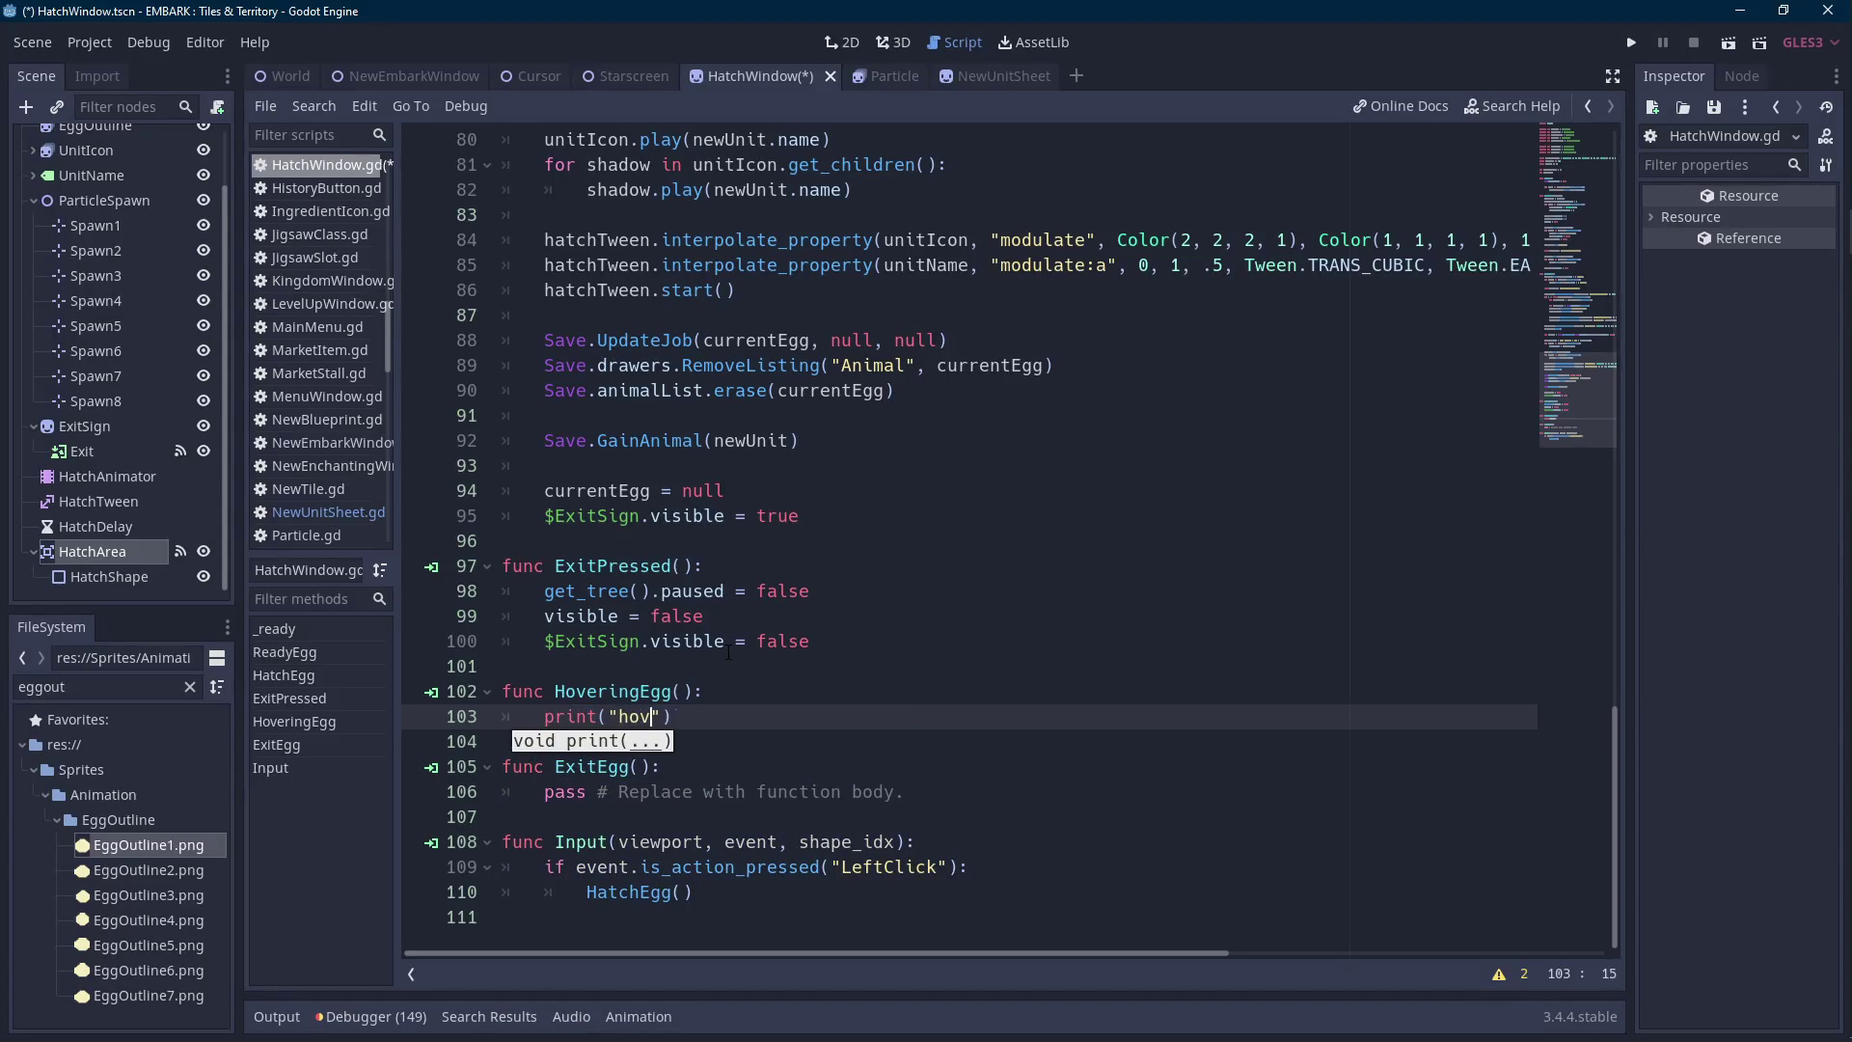
Replace the hovering print with a hatchTween.interpolate_property call.
key(Down)
key(Down)
key(Down)
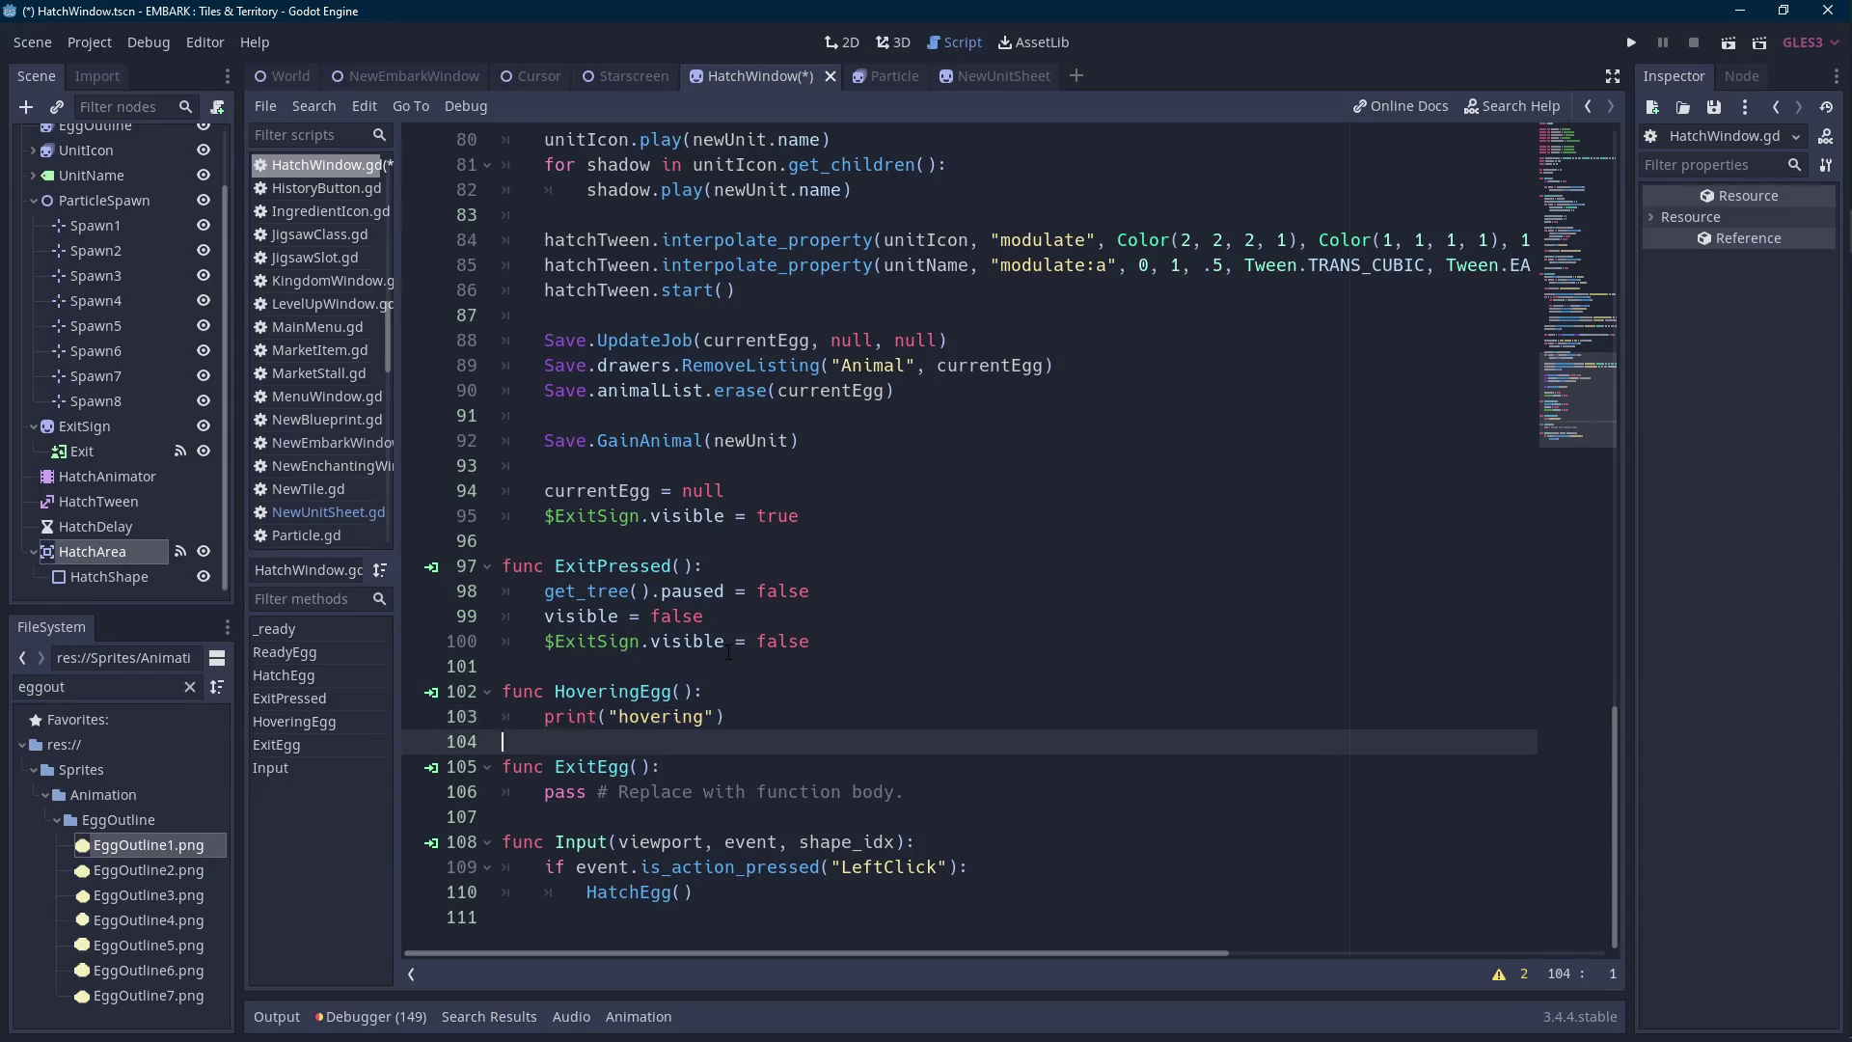
key(Home)
key(ctrl+shift+Right)
key(ctrl+shift+Right)
key(ctrl+shift+Right)
key(shift+End)
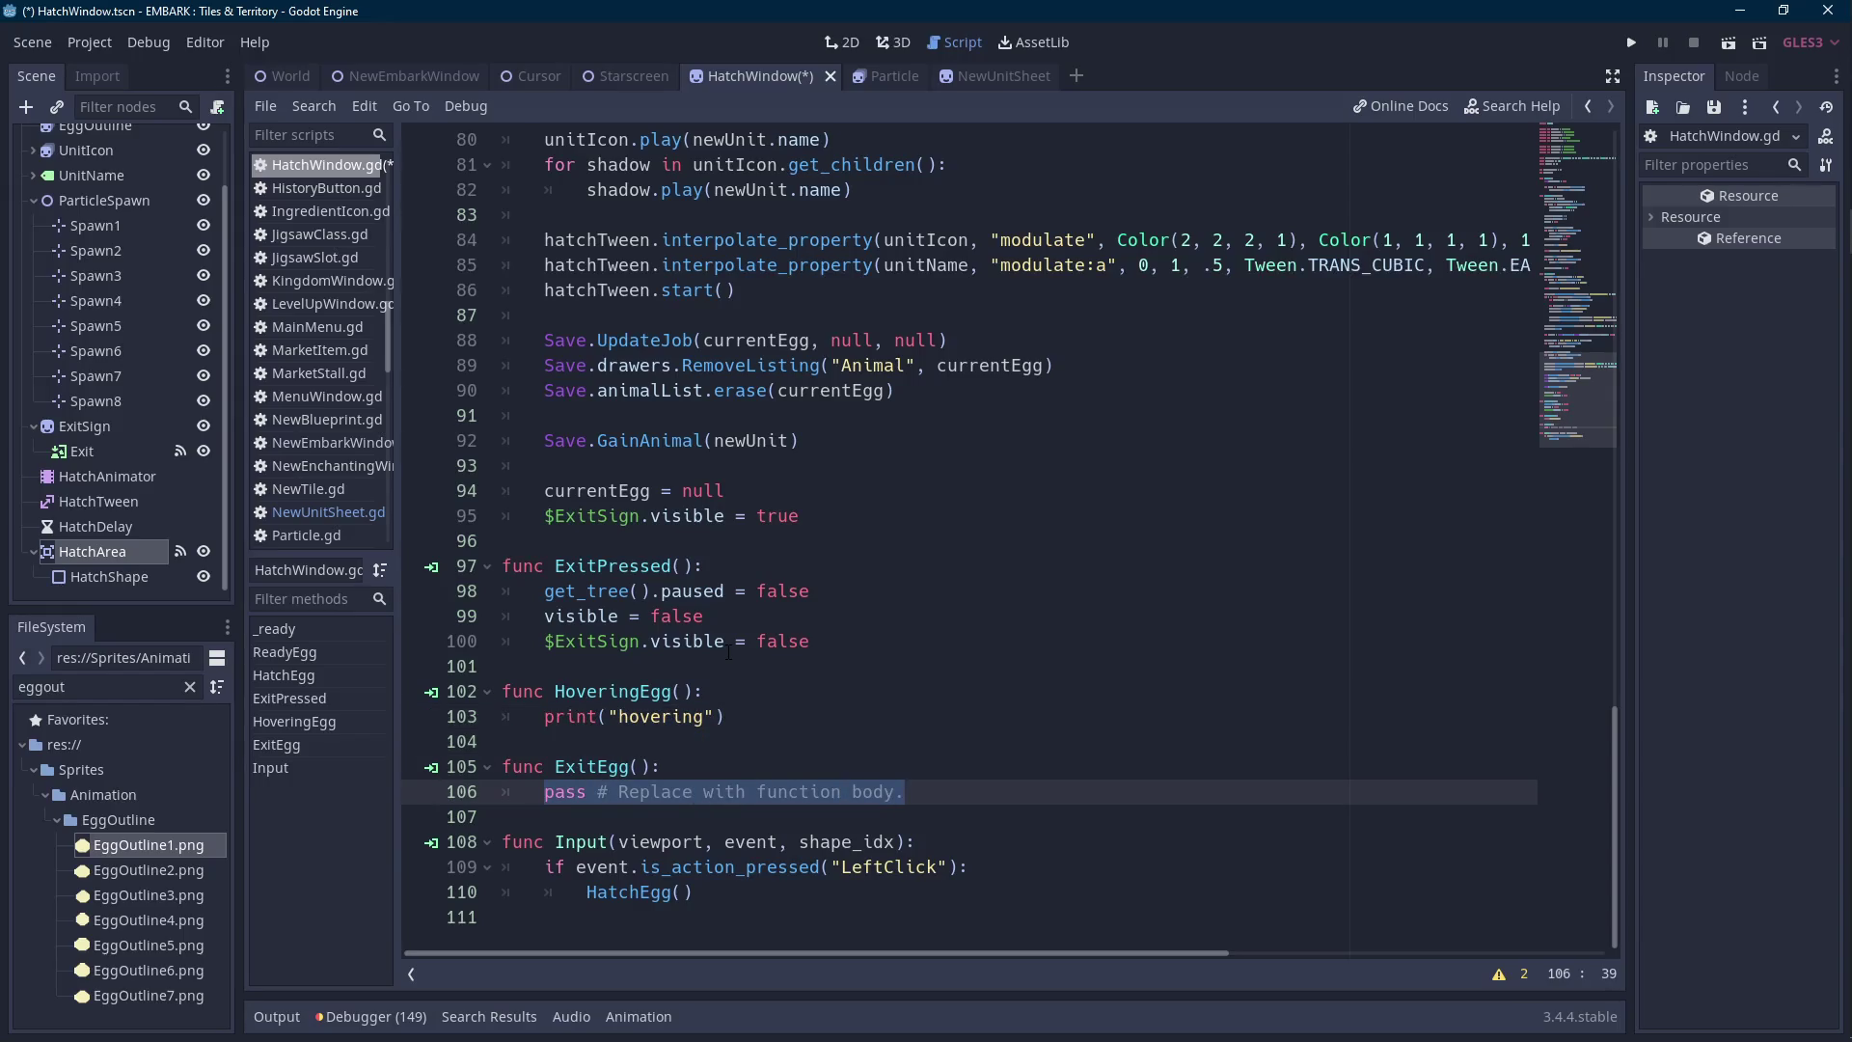
click(785, 699)
key(Down)
key(shift+Home)
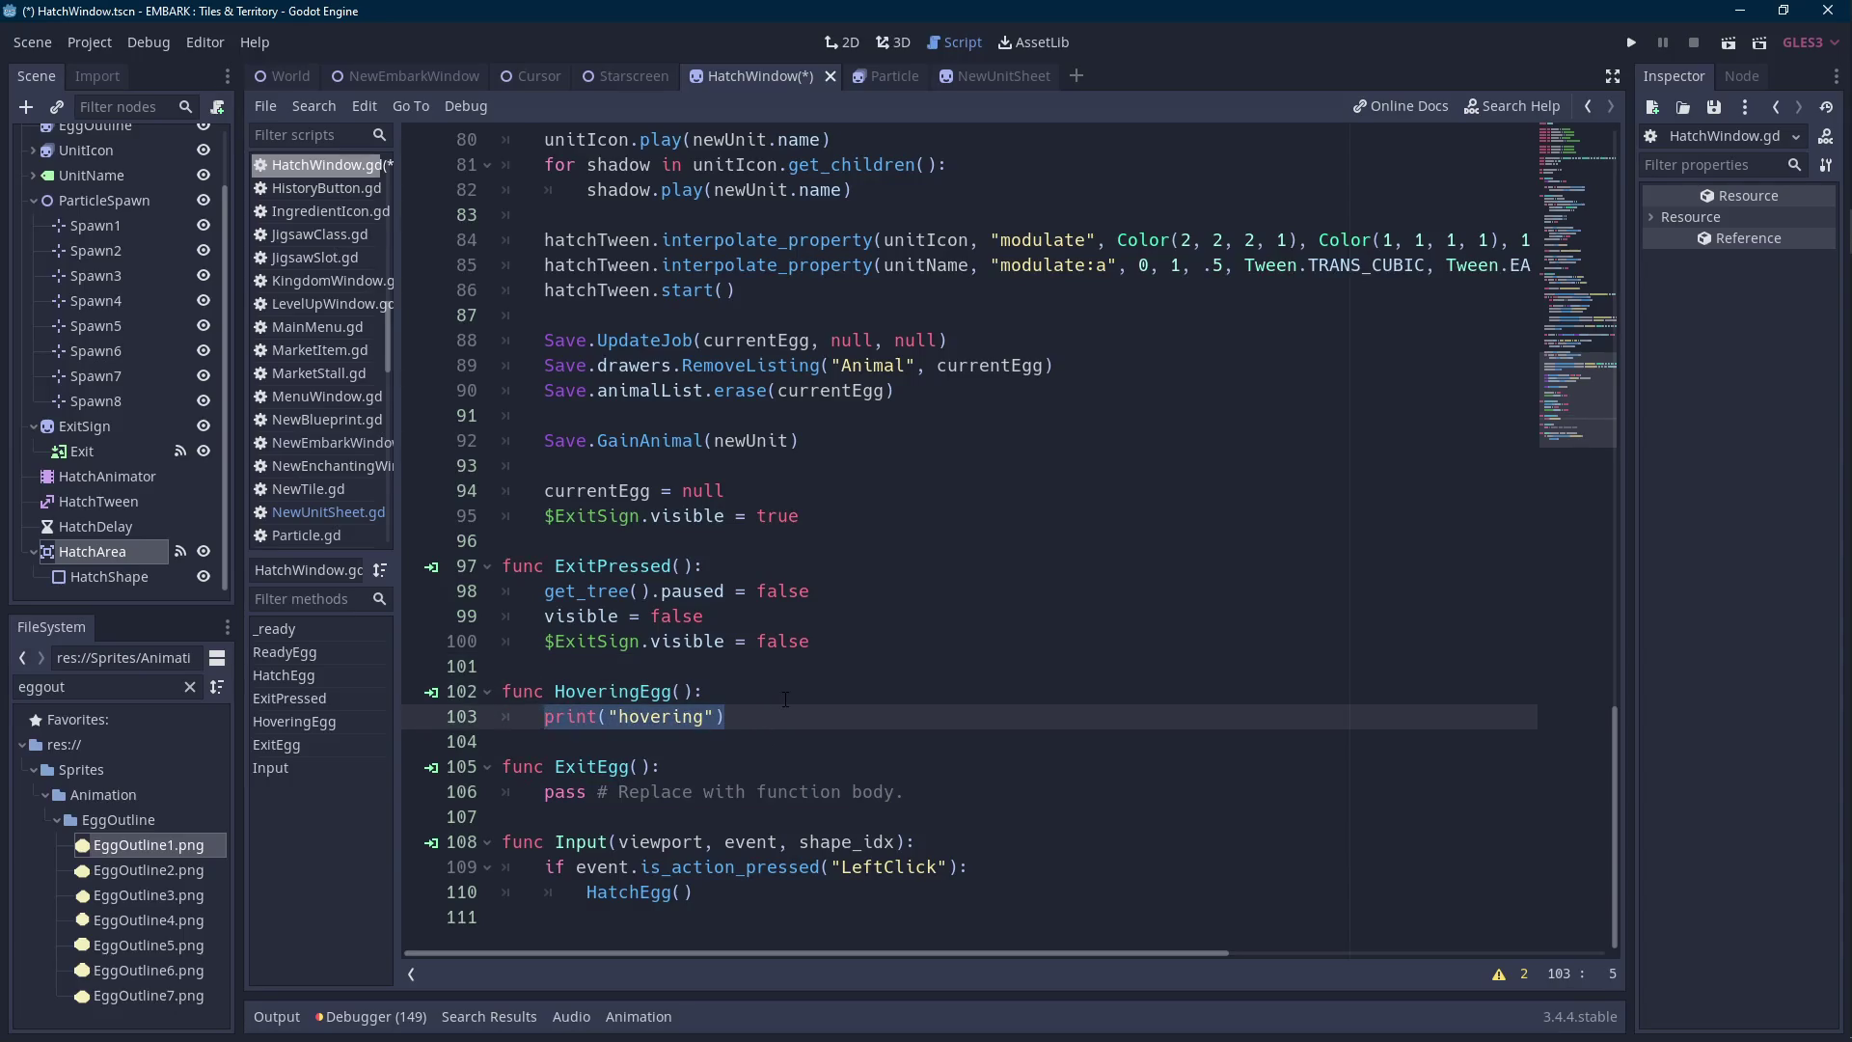
text(hatchtw)
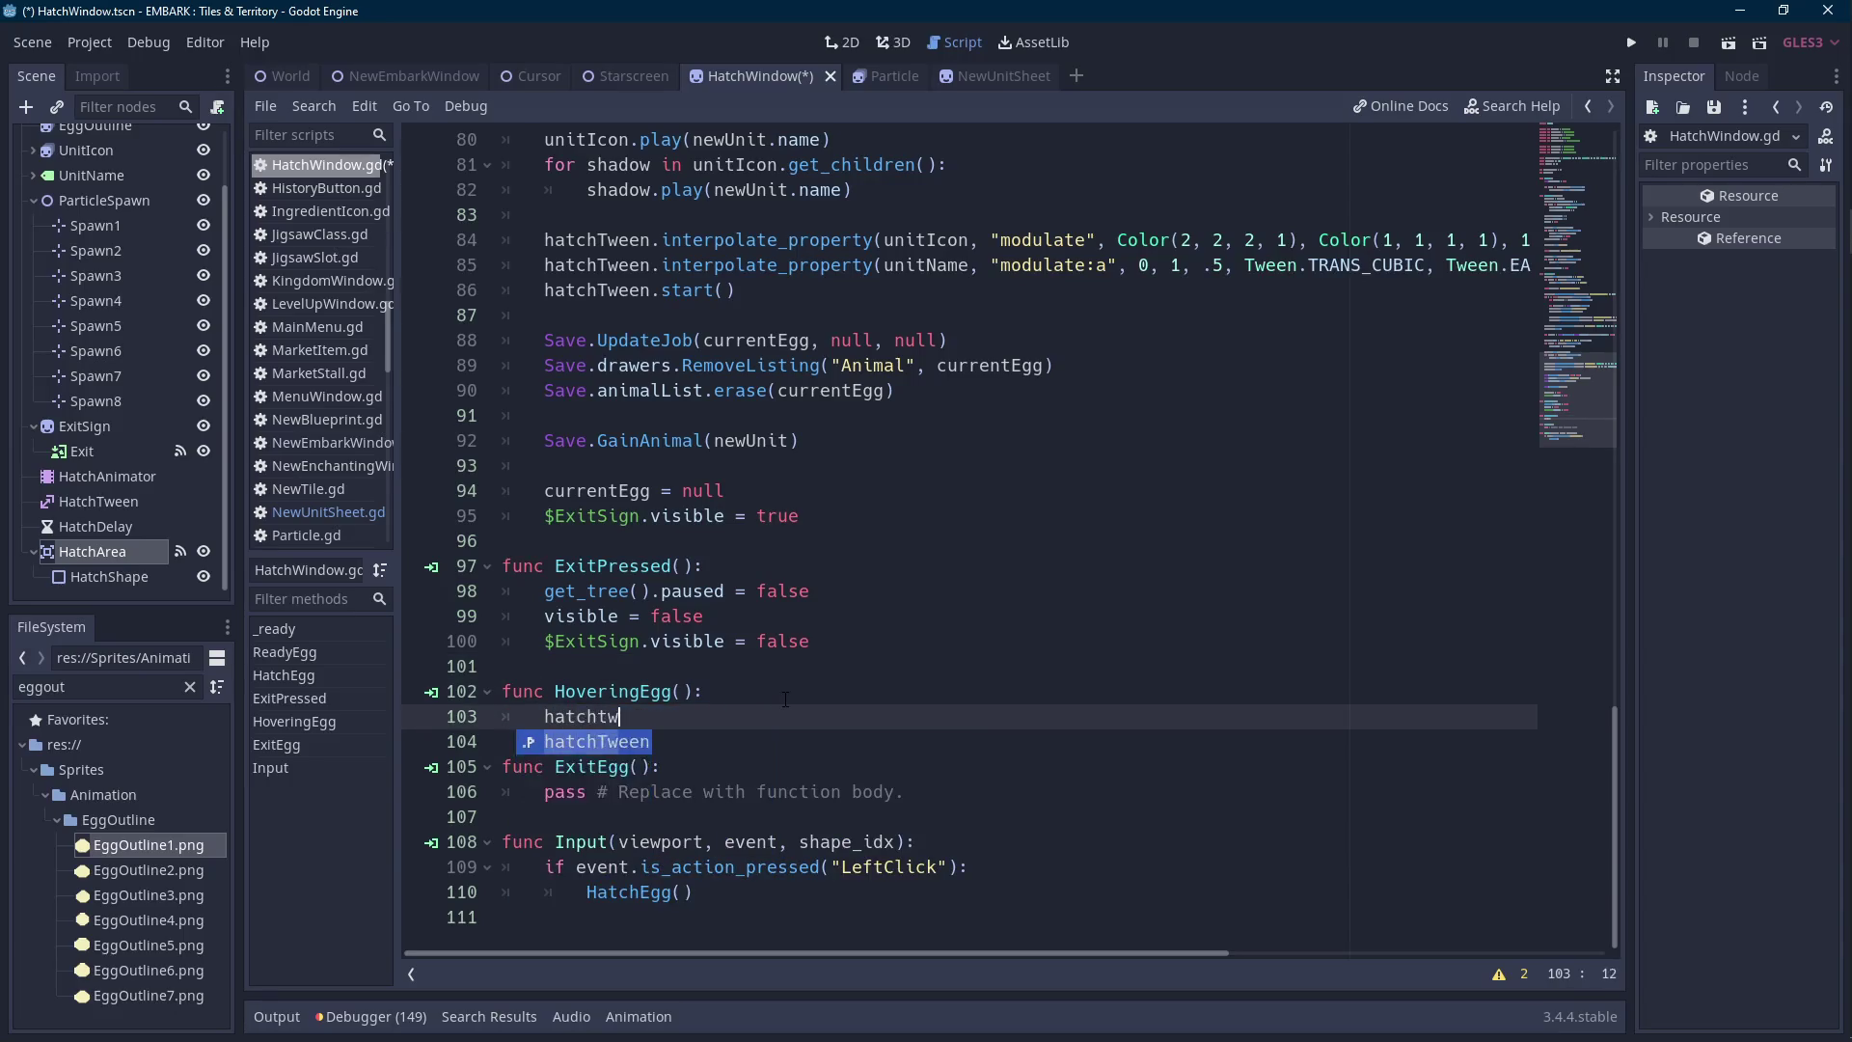
key(Return)
text(.inter)
key(Down)
key(Down)
key(Down)
key(Return)
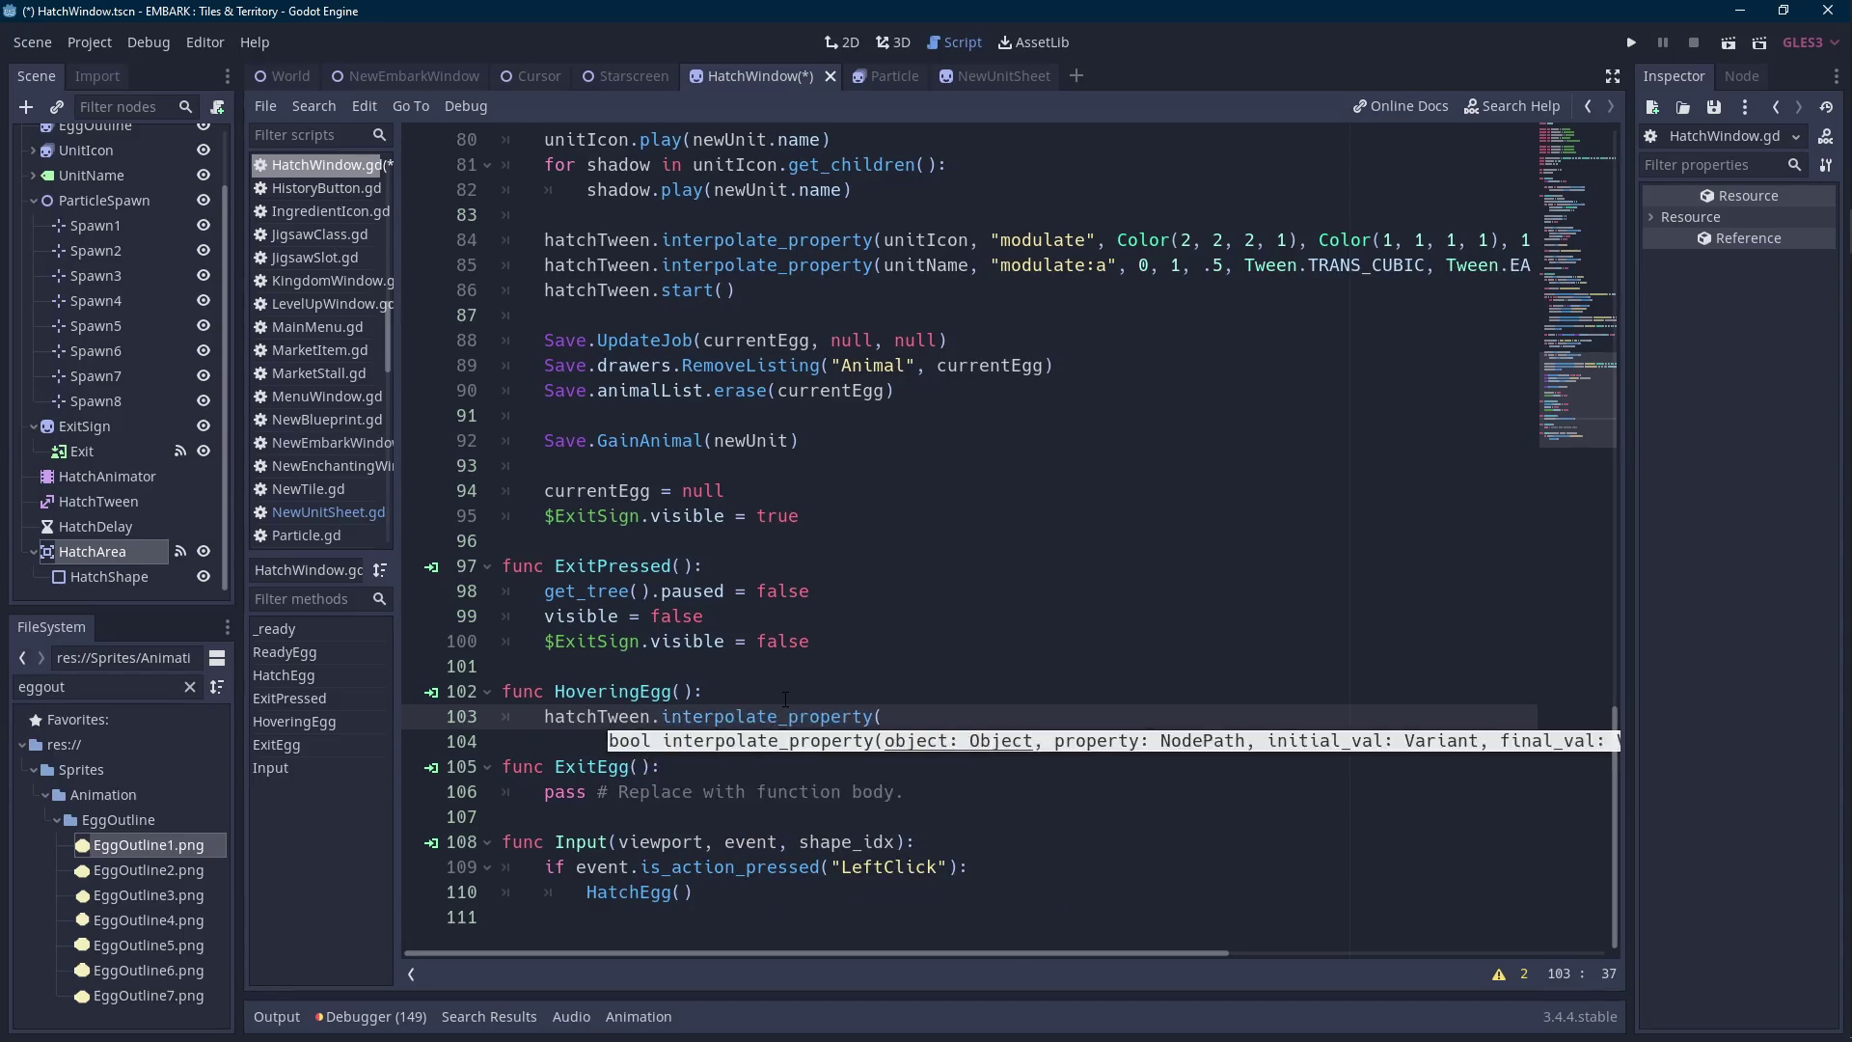
Fill in the tween arguments: eggOutline, "scale", Vector2.ZERO, Vector2.ONE, 0.15.
text(eggOutline, "scale",)
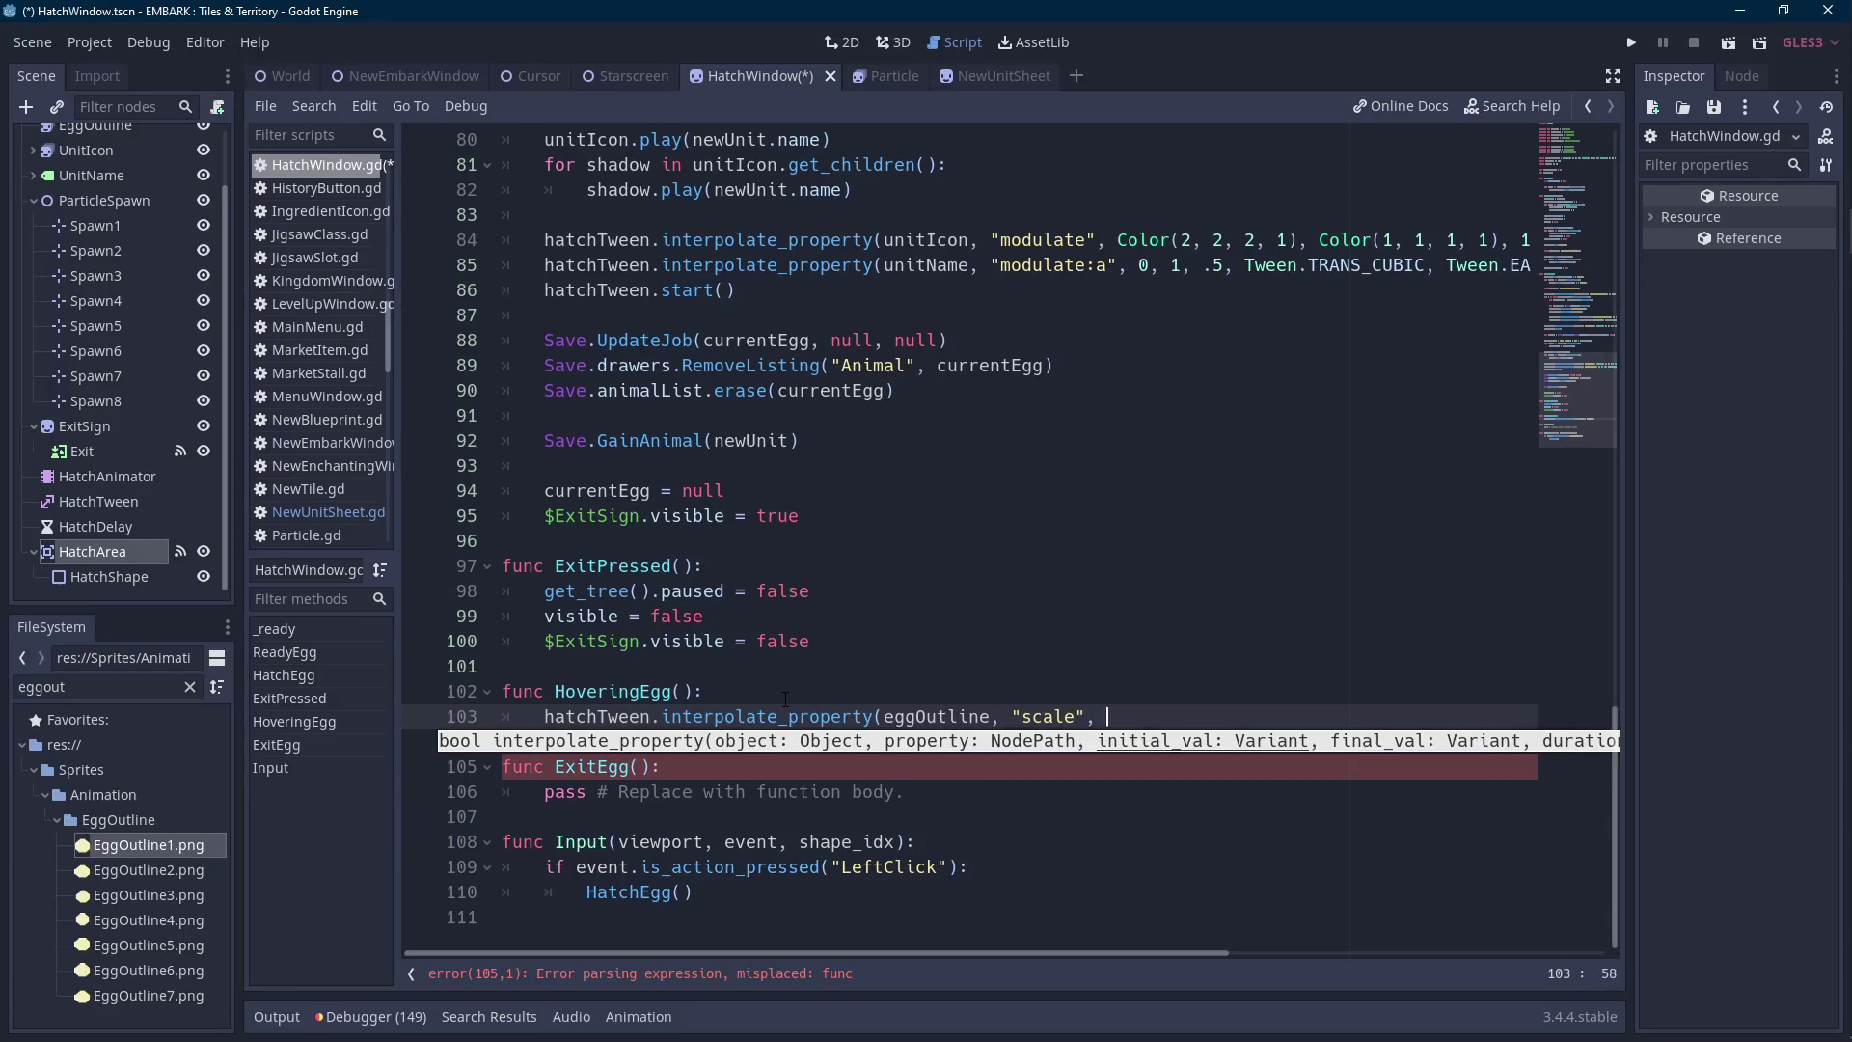
text( 0)
key(BackSpace)
key(BackSpace)
key(BackSpace)
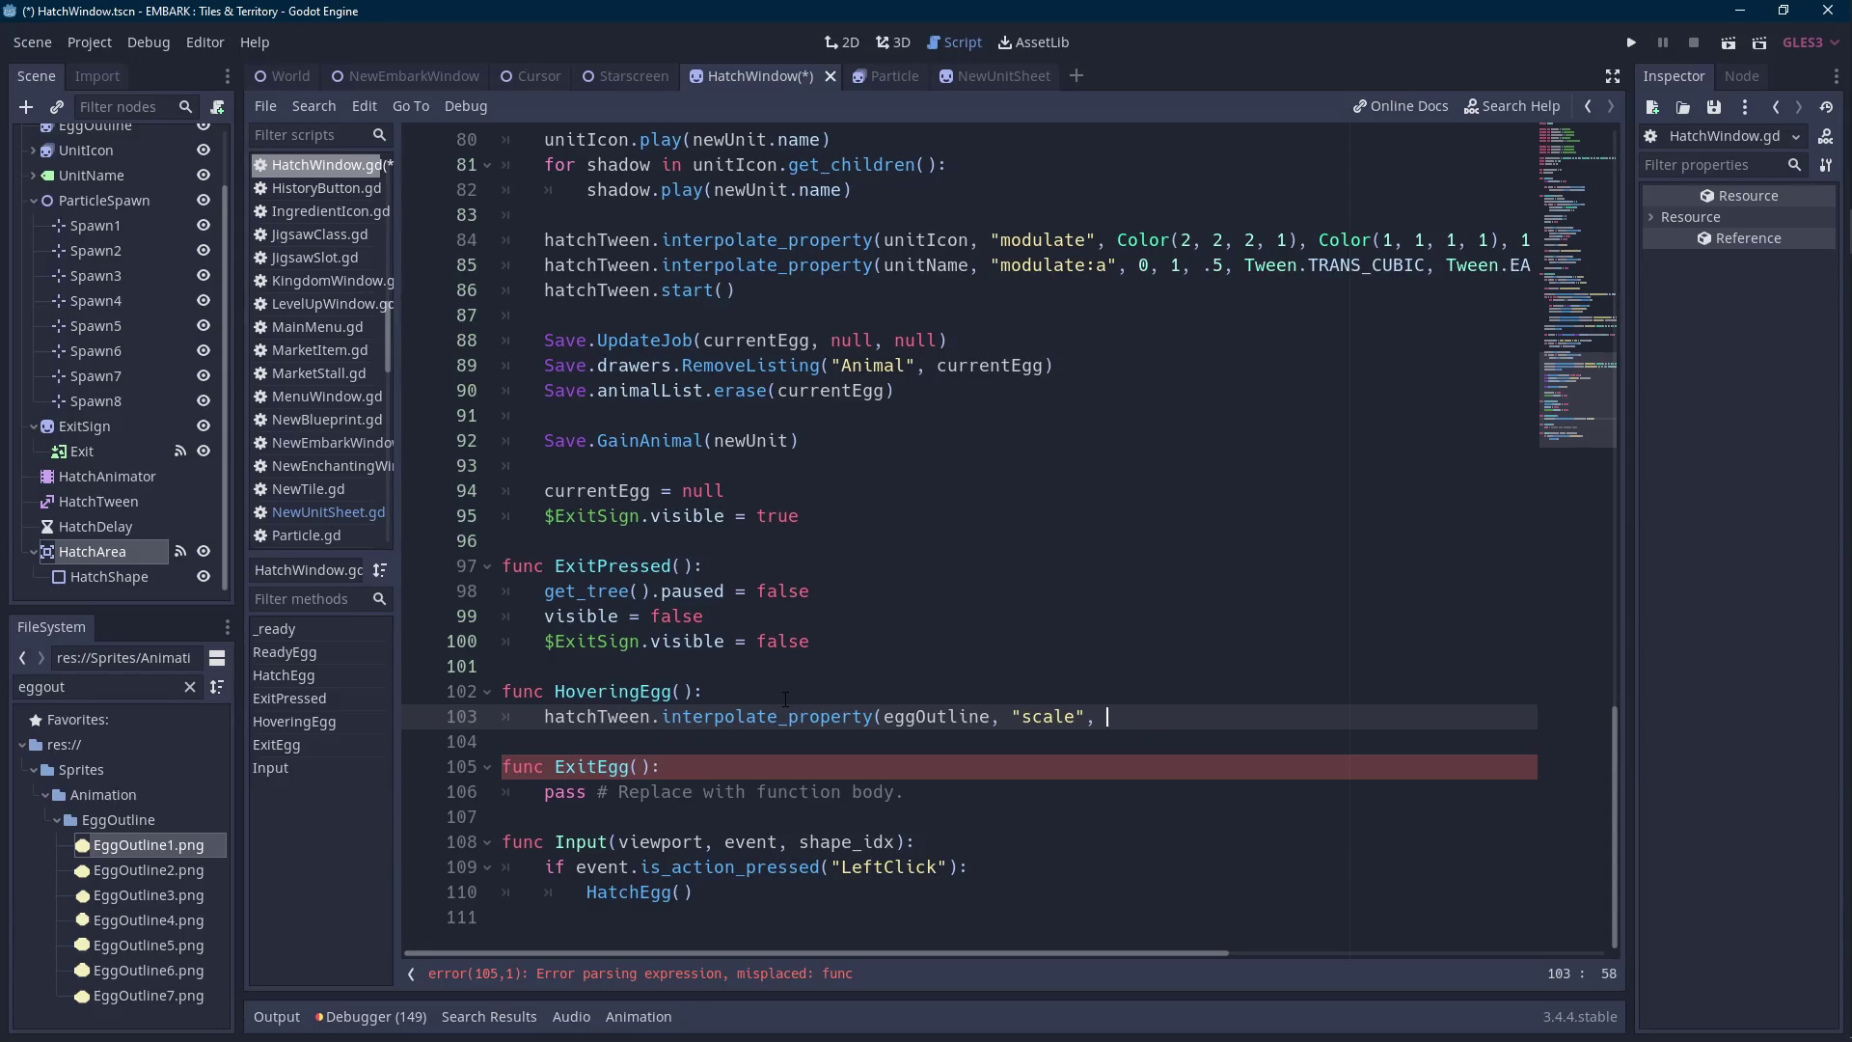
text(ec)
key(Return)
text(.zer)
key(Return)
text(, vec2)
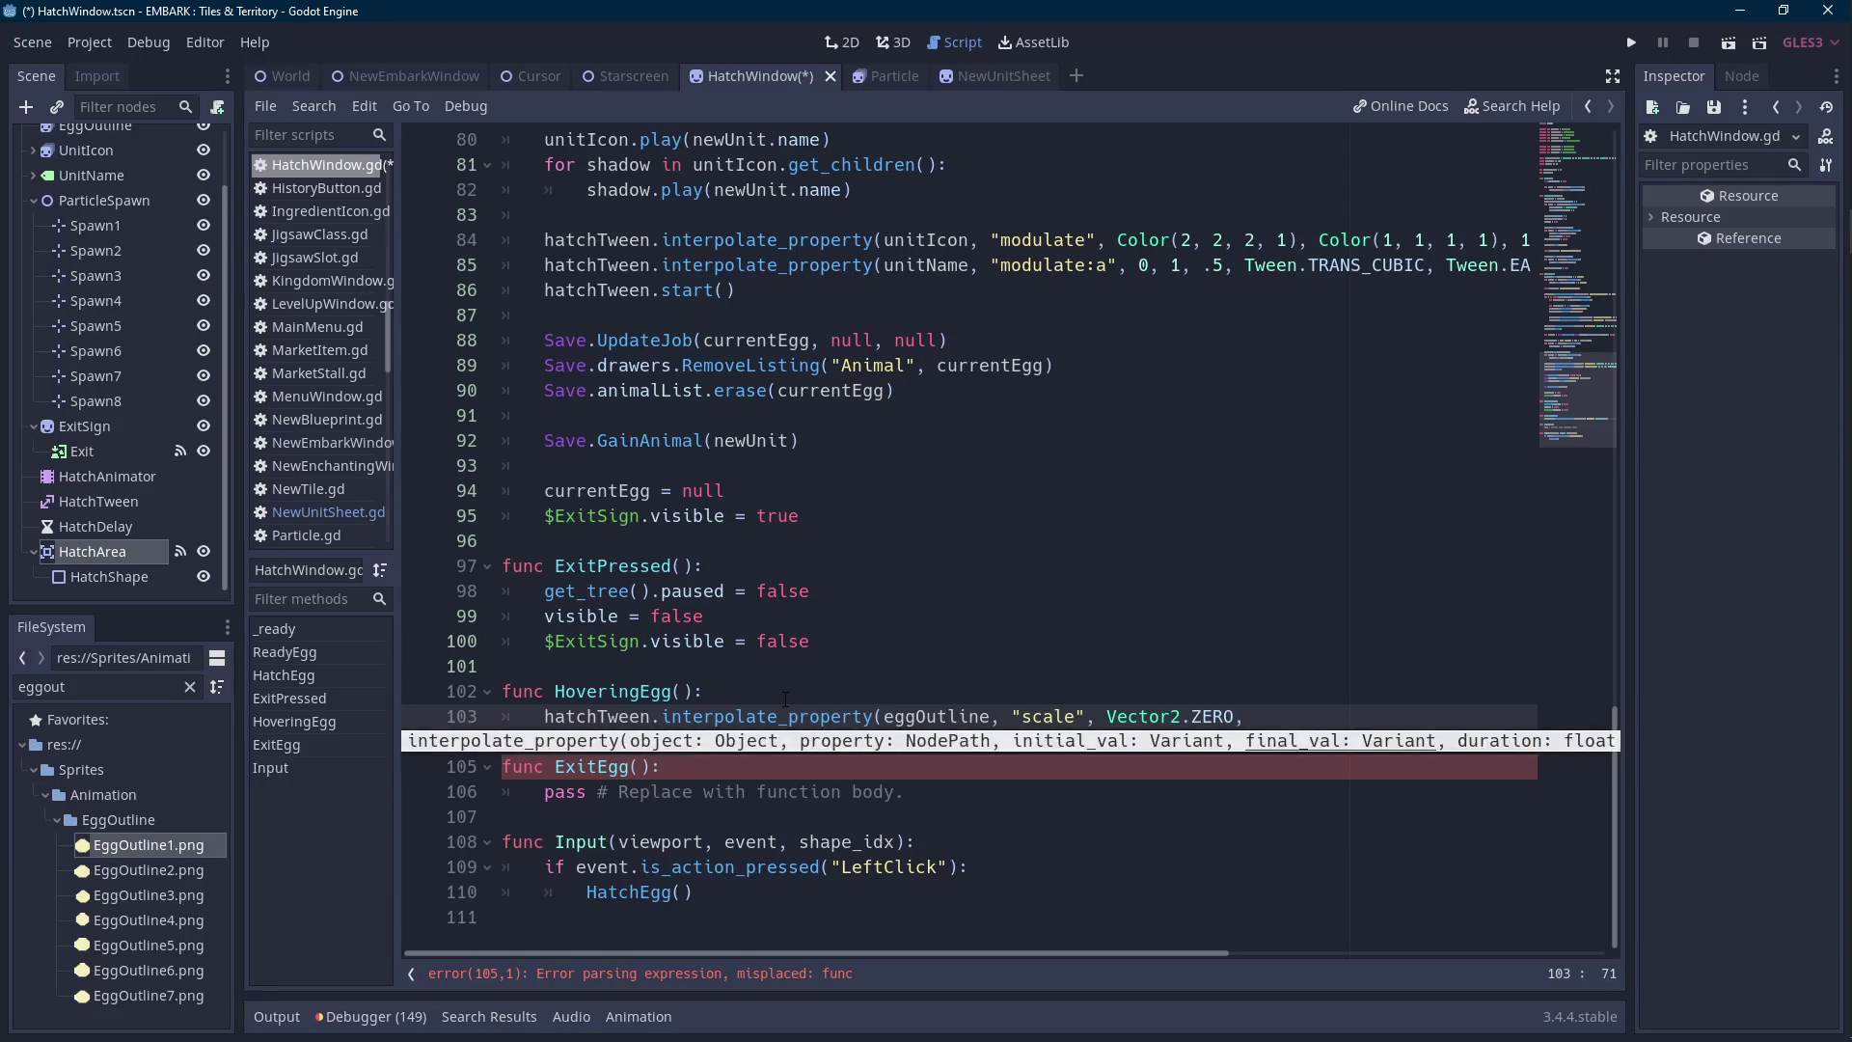
key(Up)
key(Return)
text(.o)
key(Return)
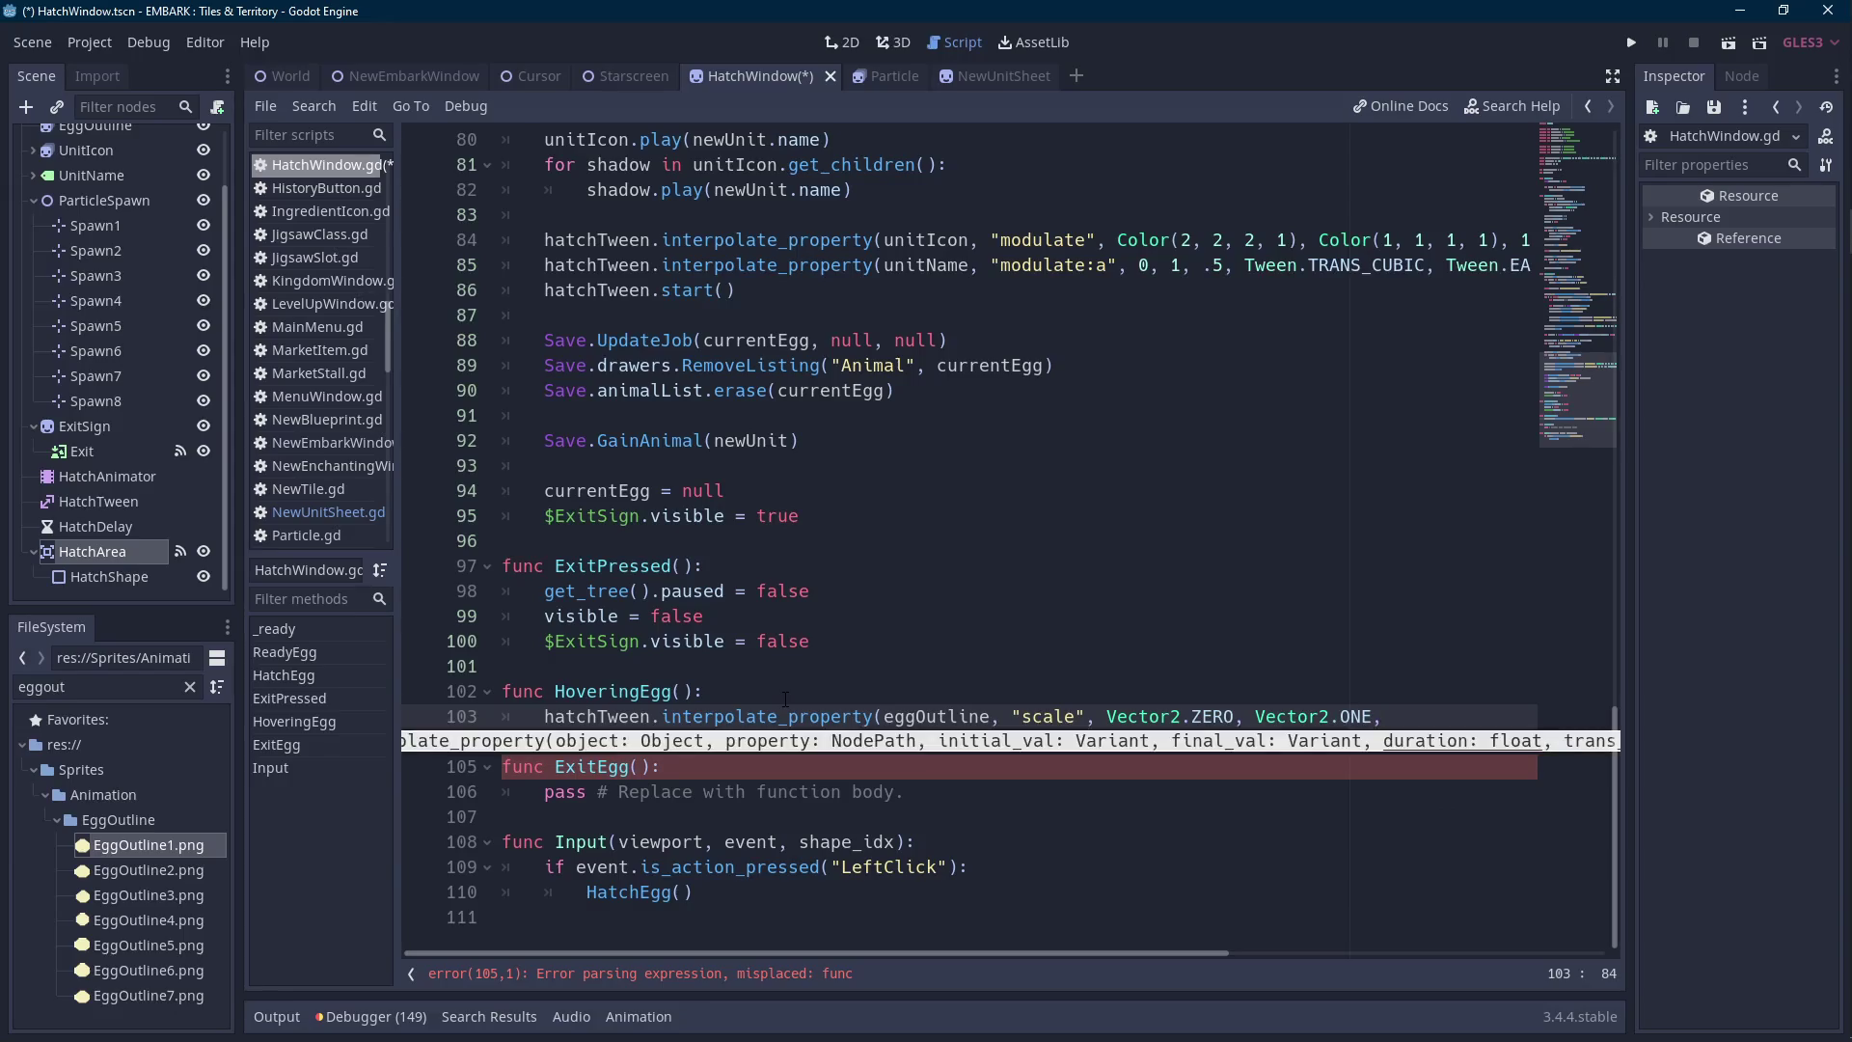
text( 0.1)
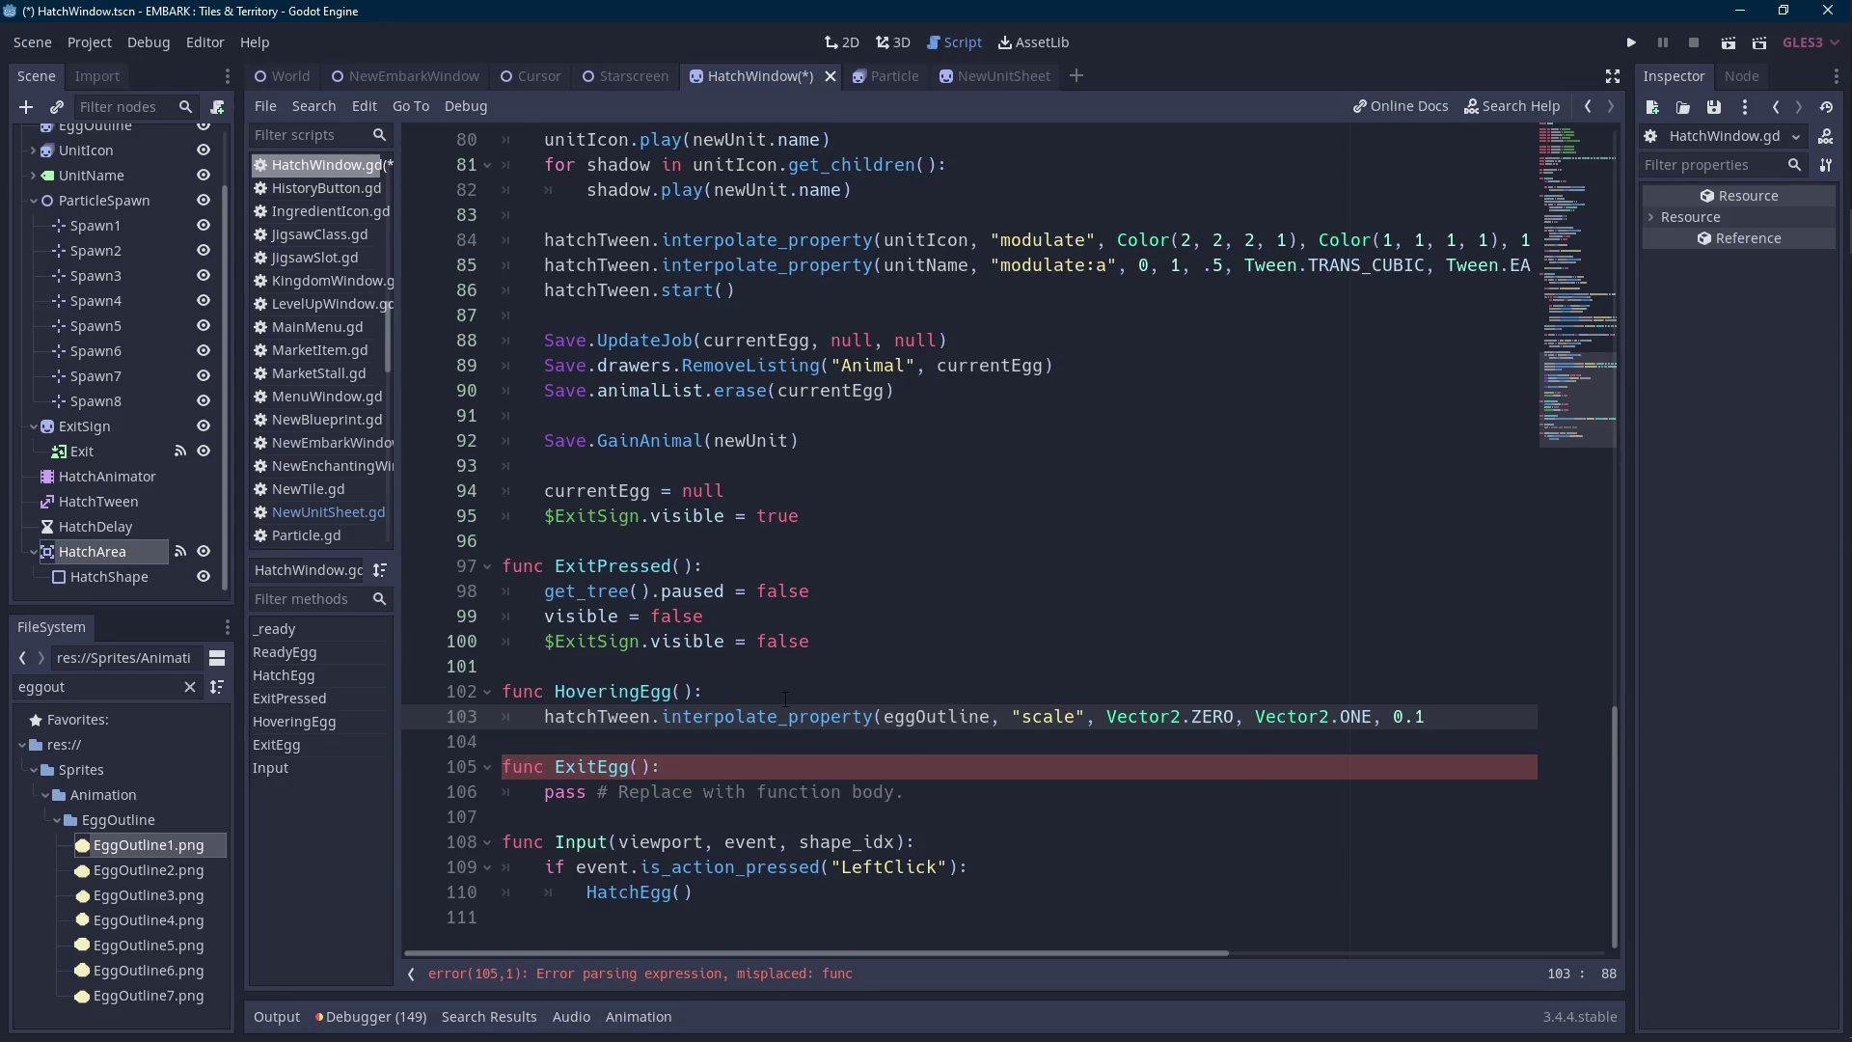
text(5,)
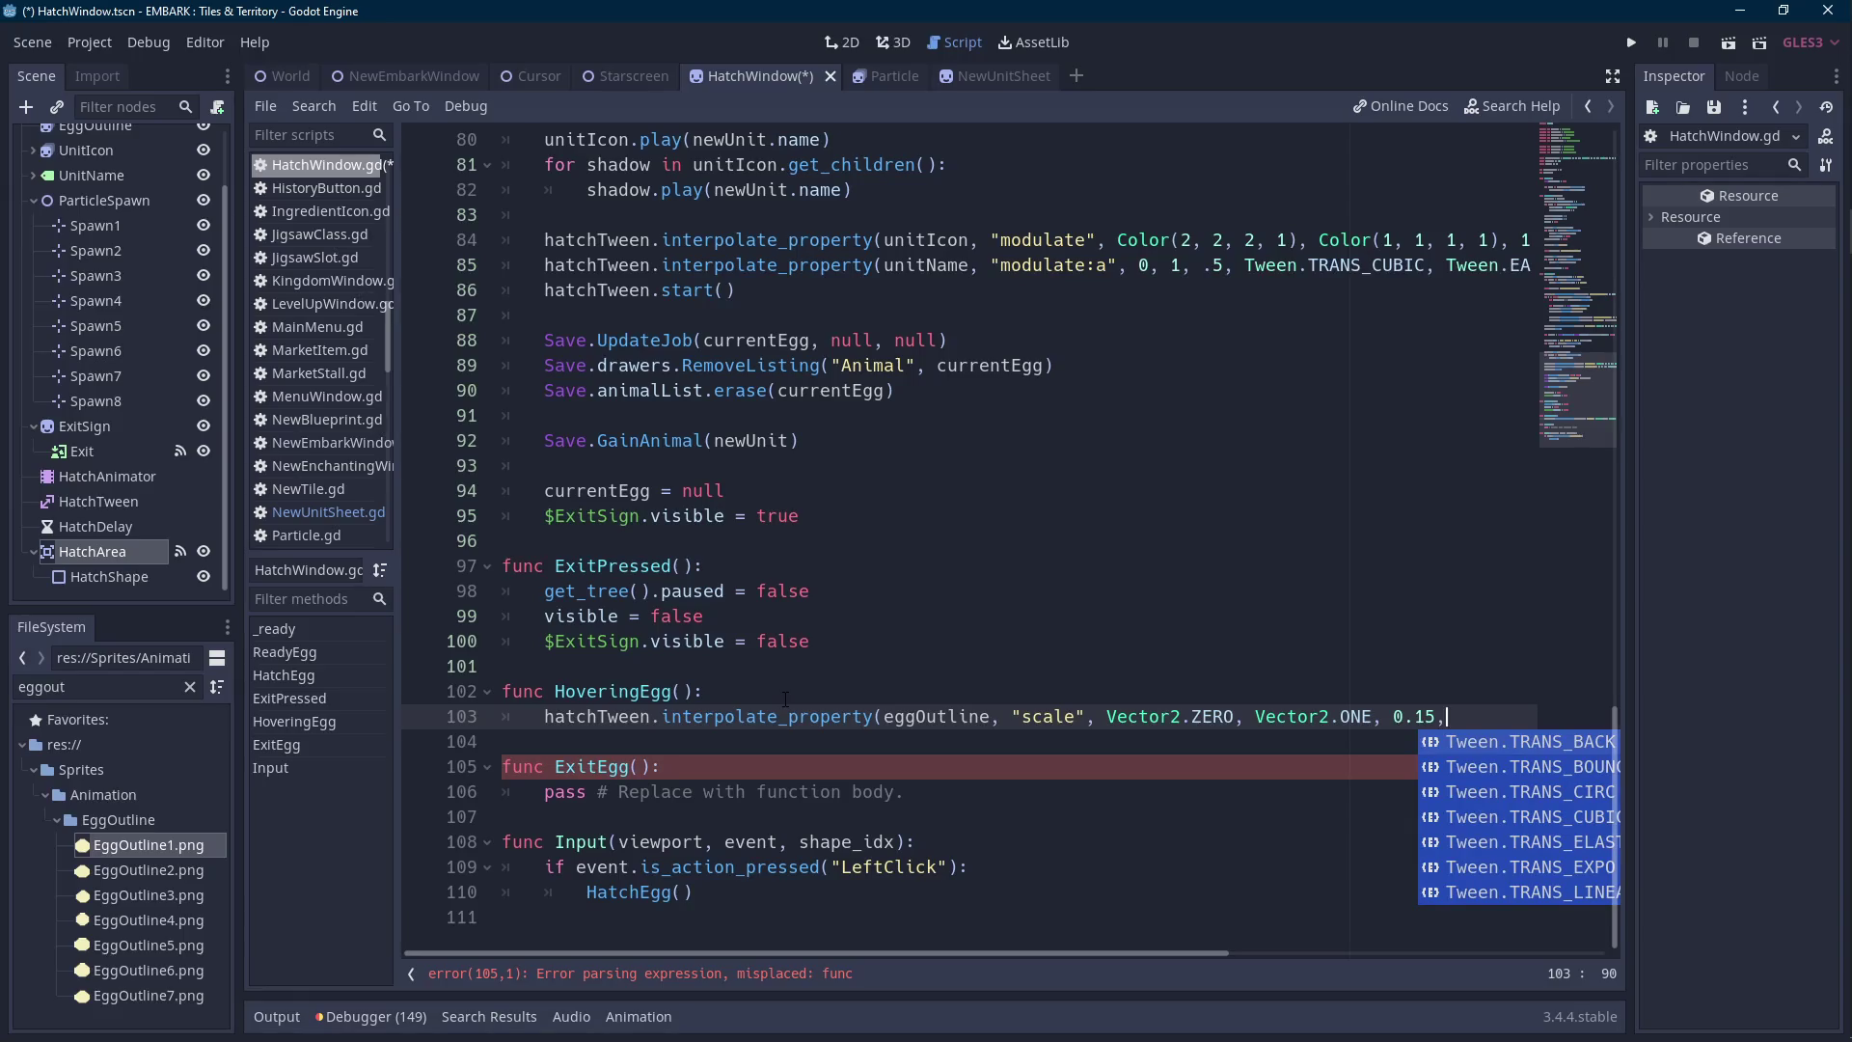
click(785, 697)
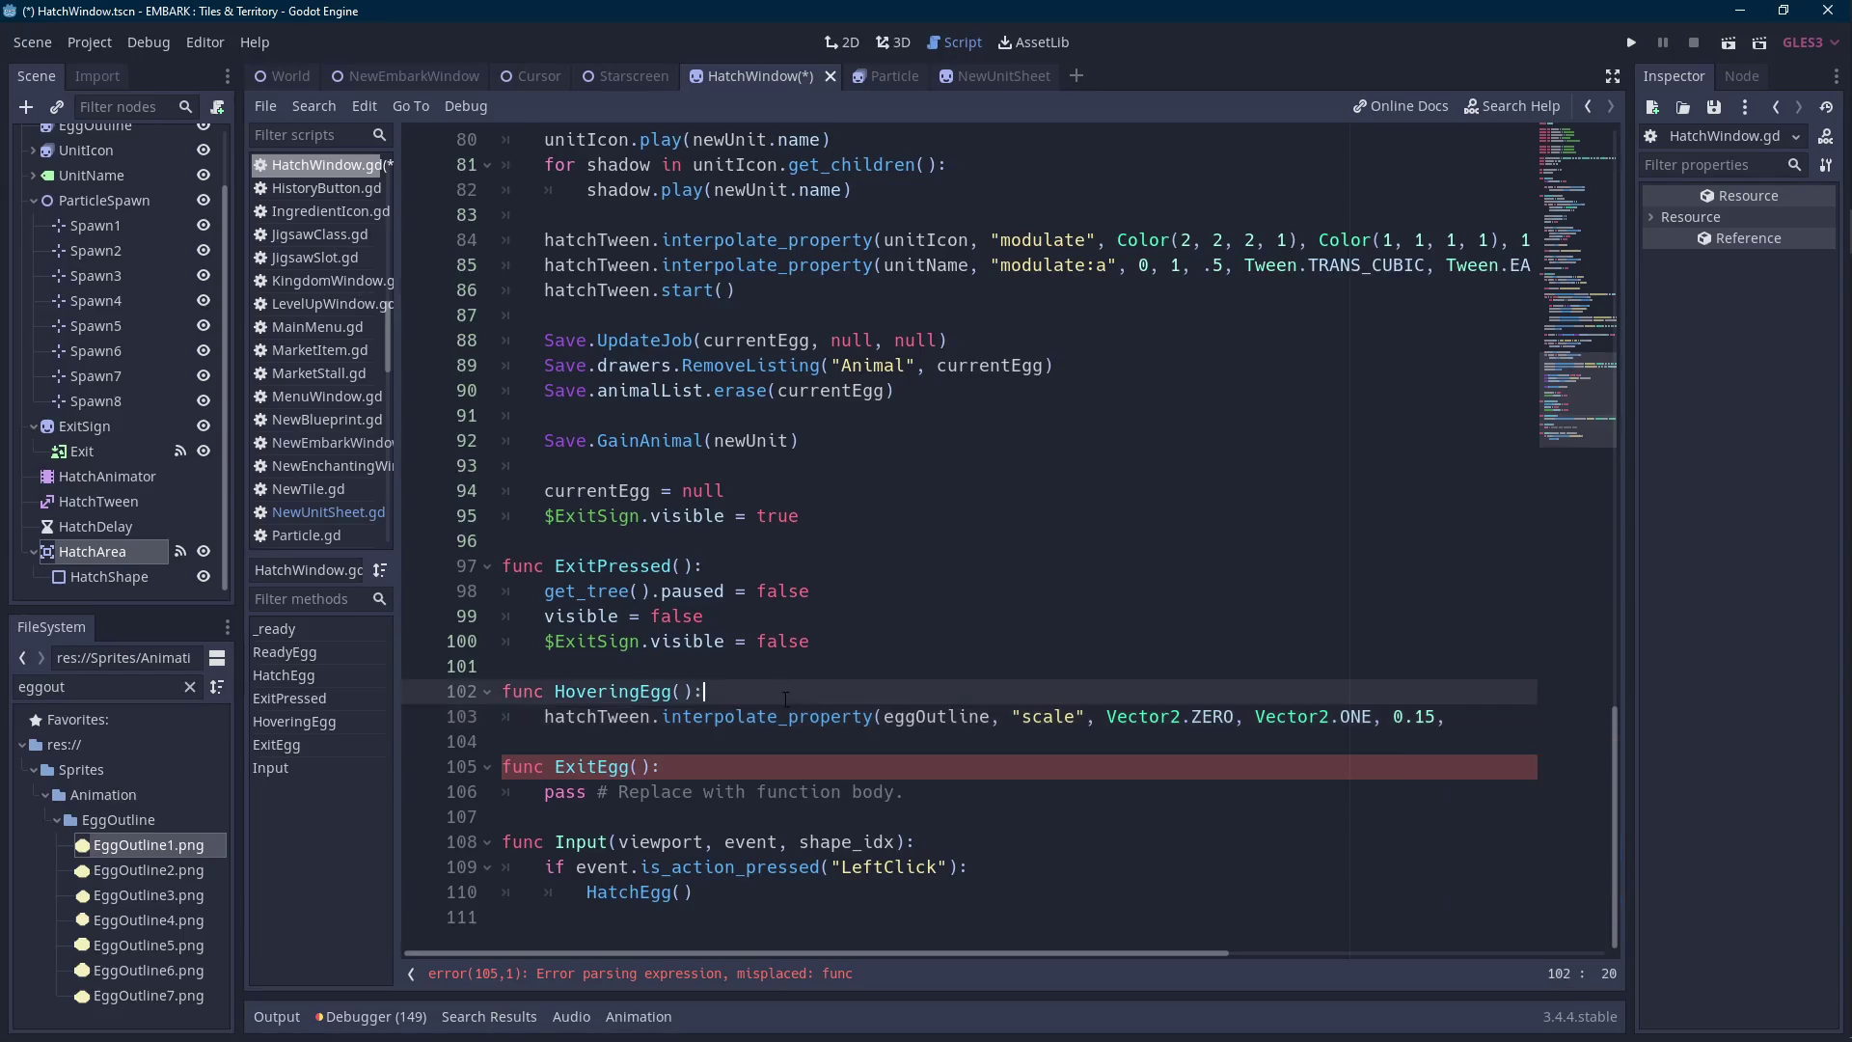
Filter the FileSystem for 'hist' and open the HistoryButton scene.
double_click(149, 686)
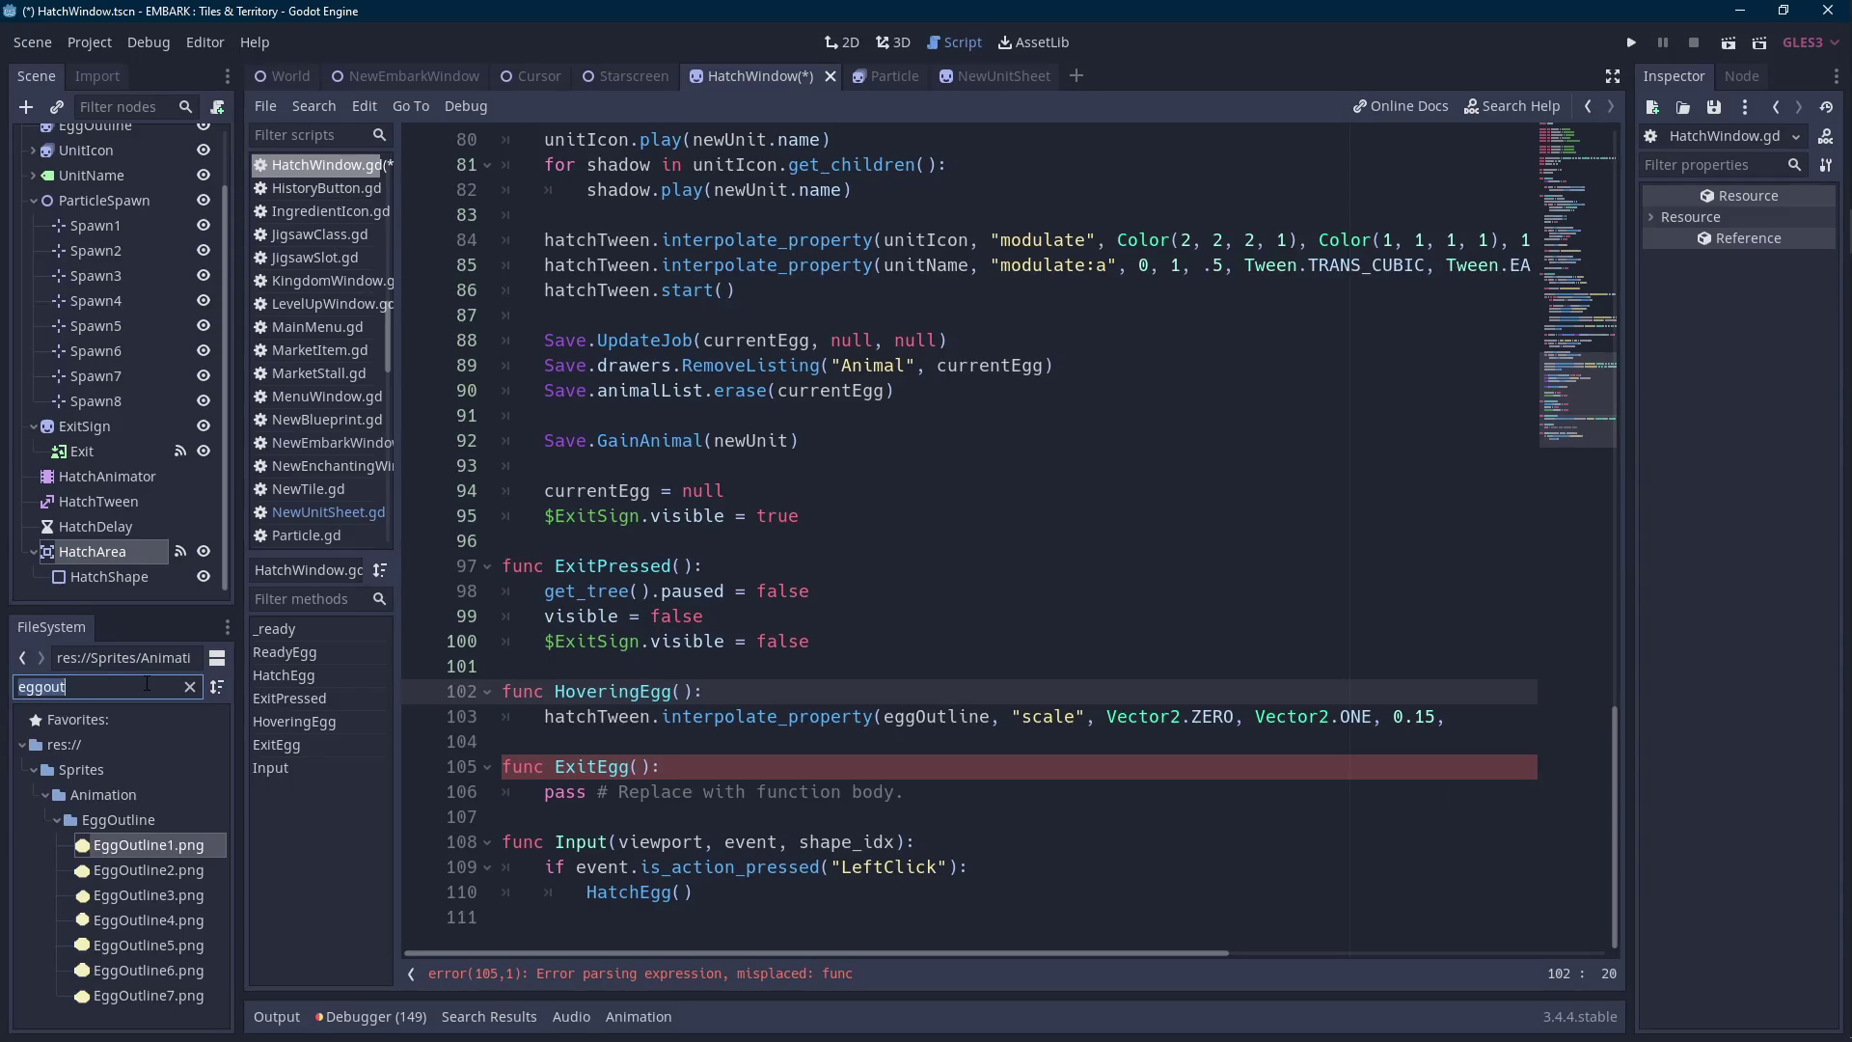
text(histor)
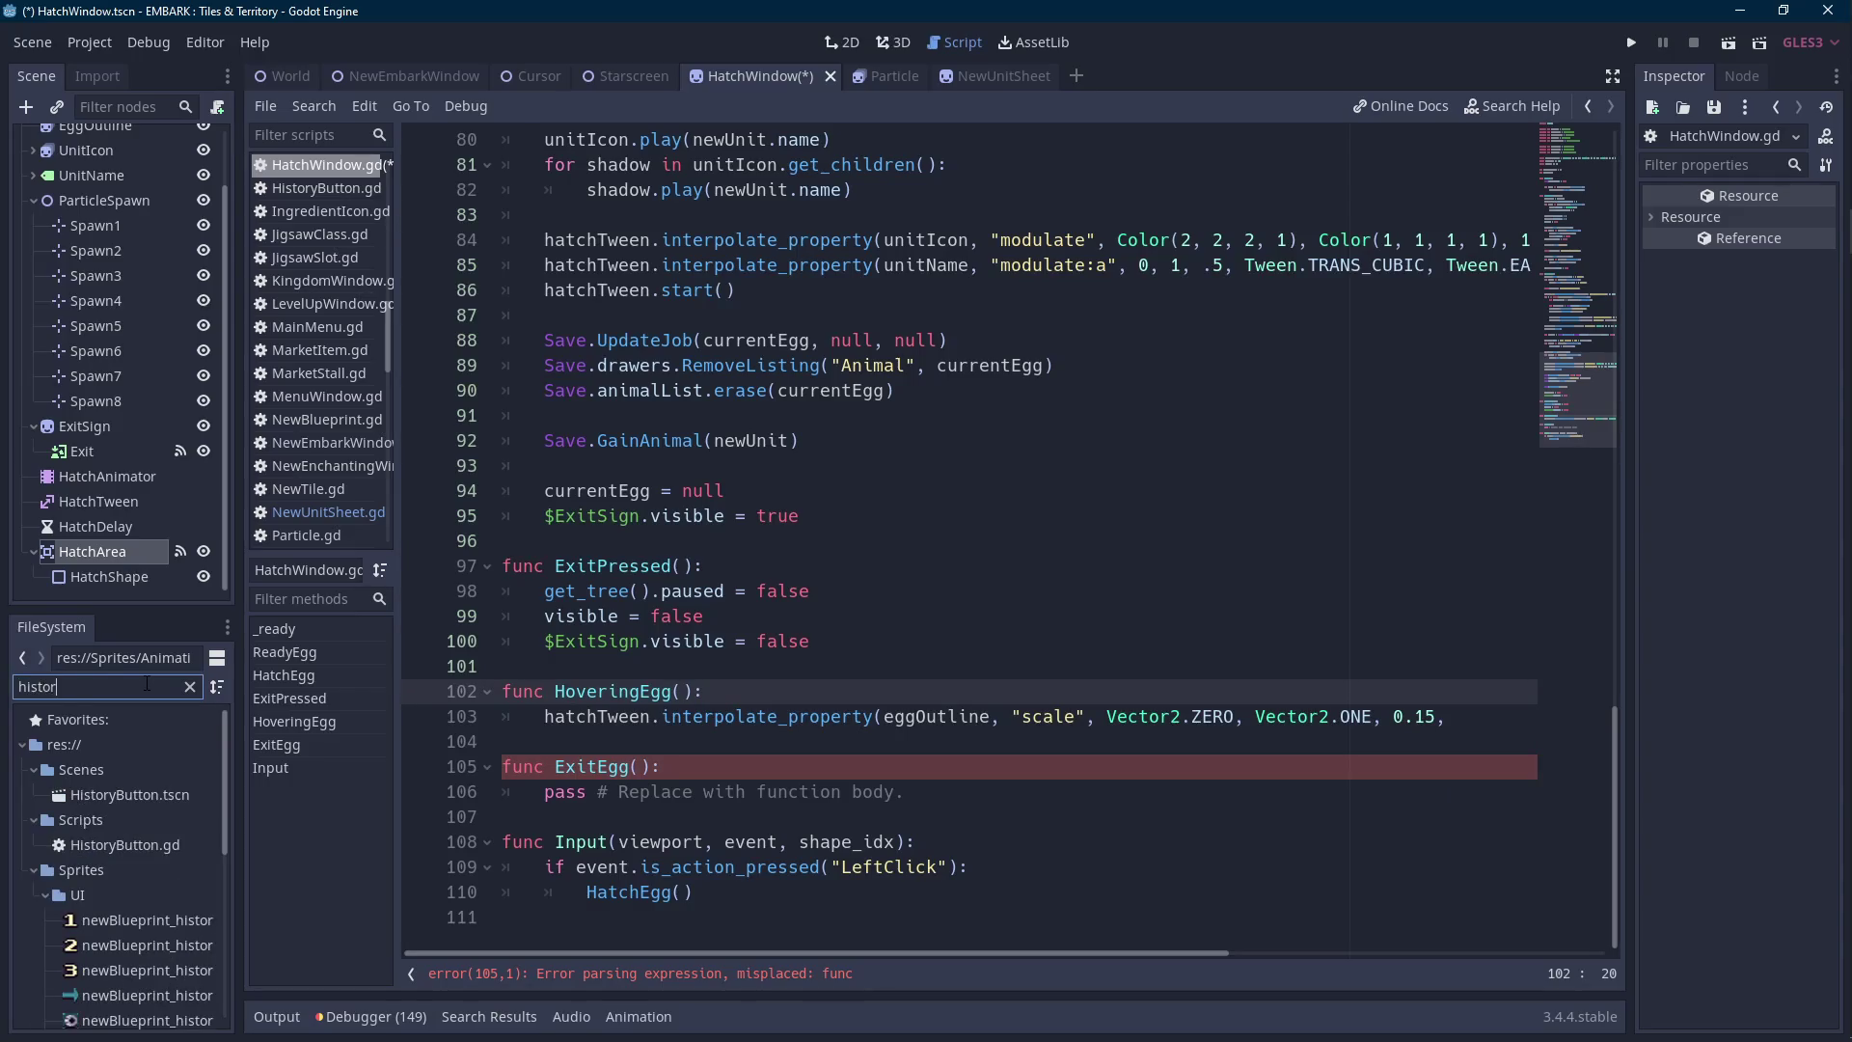
double_click(144, 794)
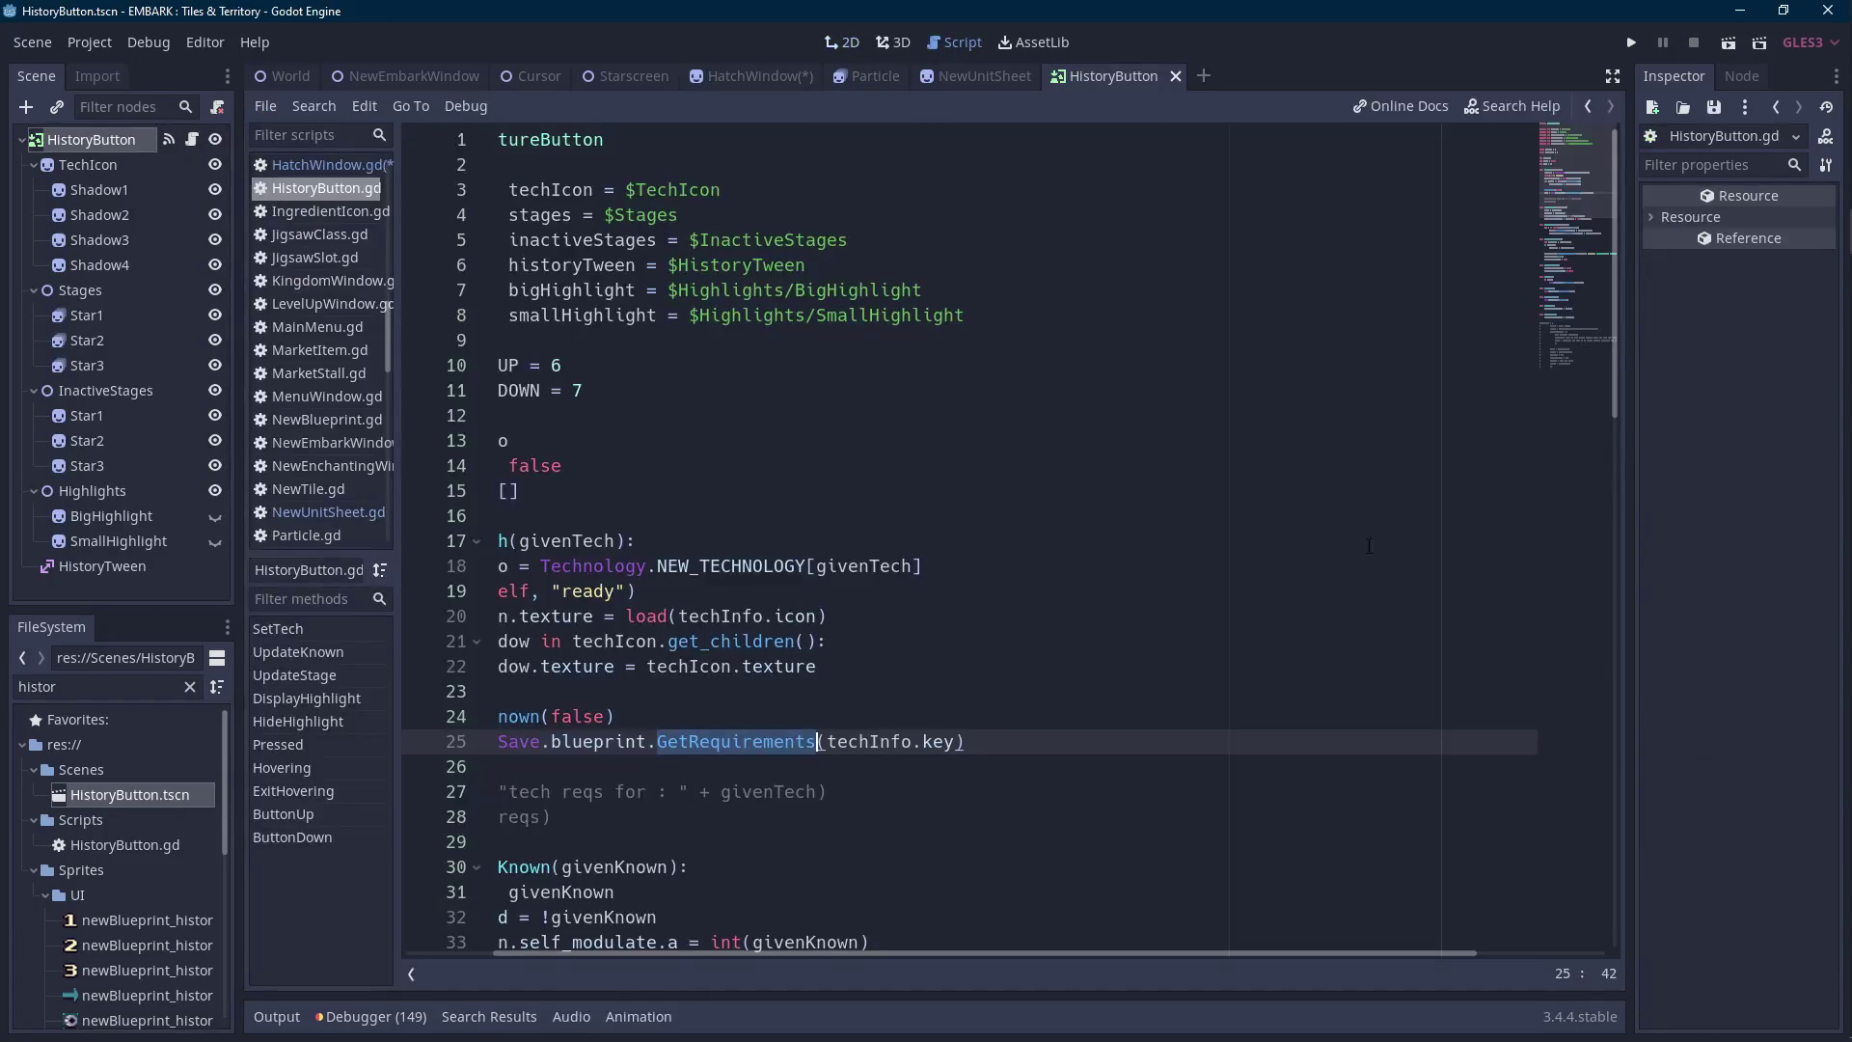
Copy HistoryButton's line 46 tween arguments from "scale" onward into HatchWindow's line 103.
drag(766, 953, 566, 953)
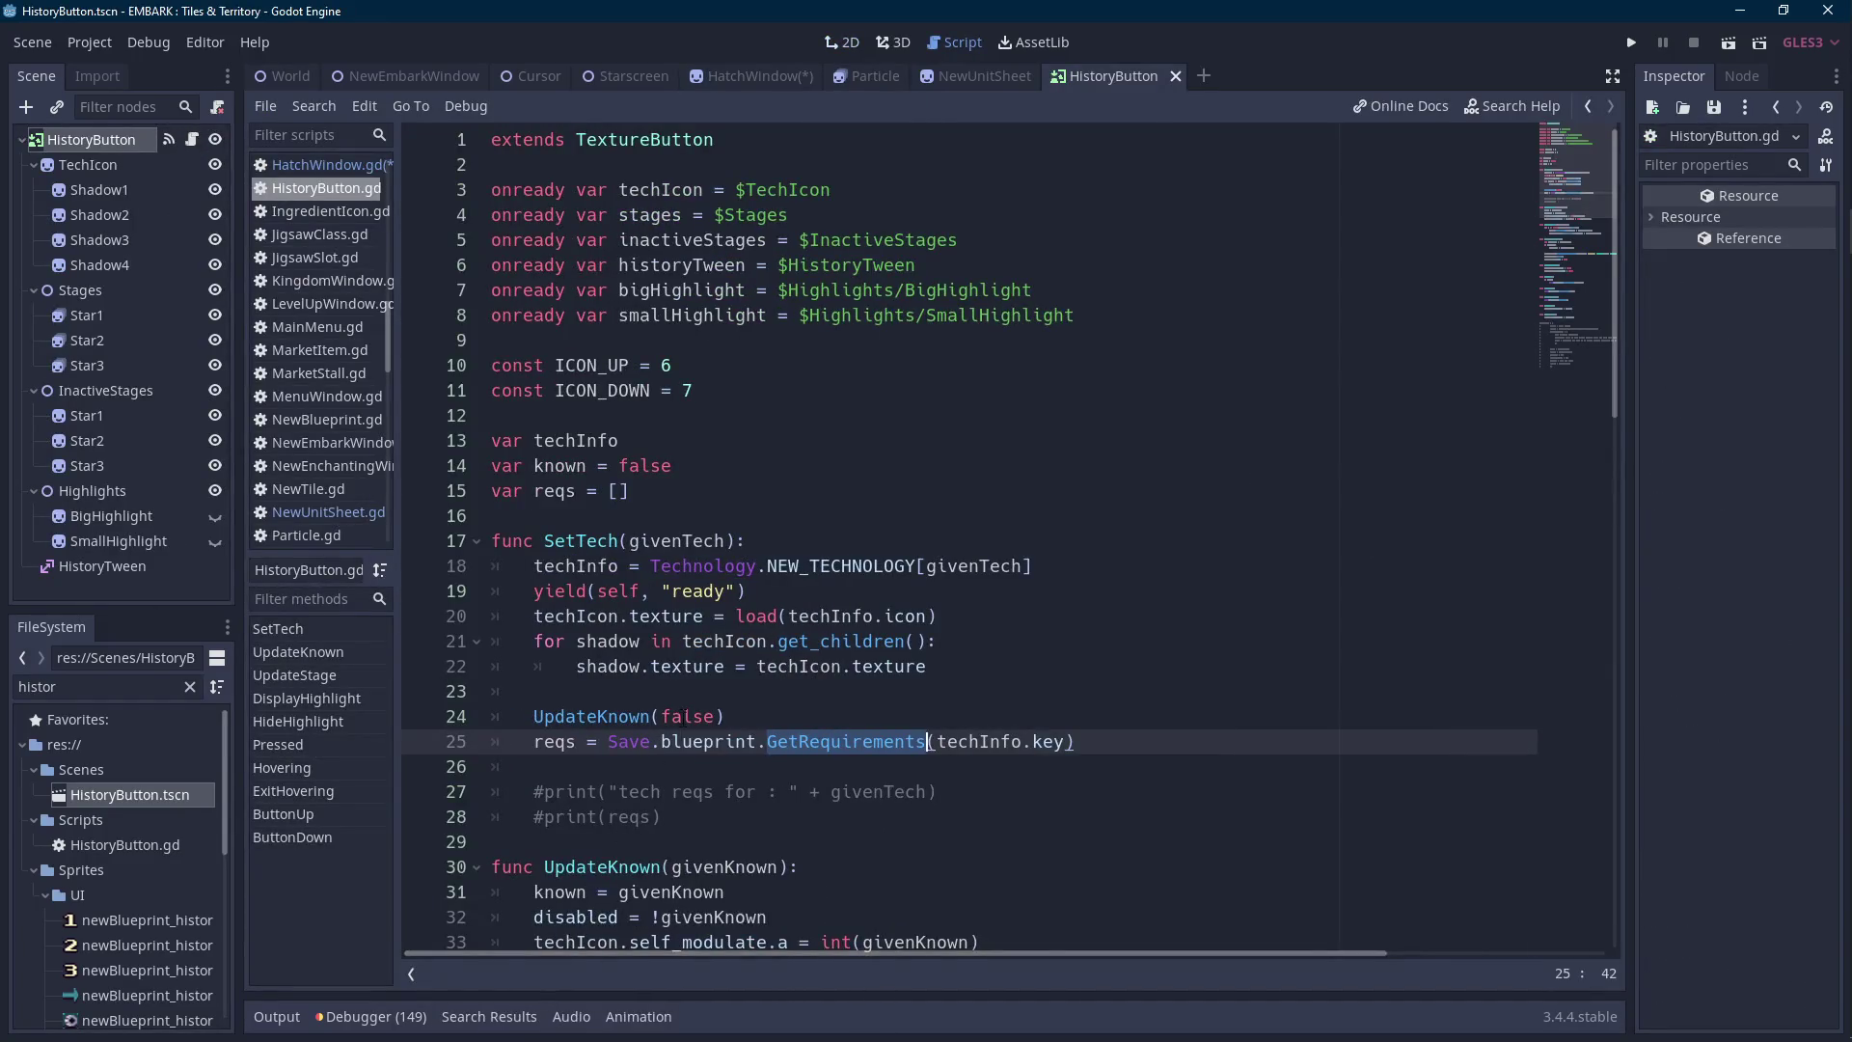
scroll(683, 695, down, 7)
scroll(683, 697, down, 4)
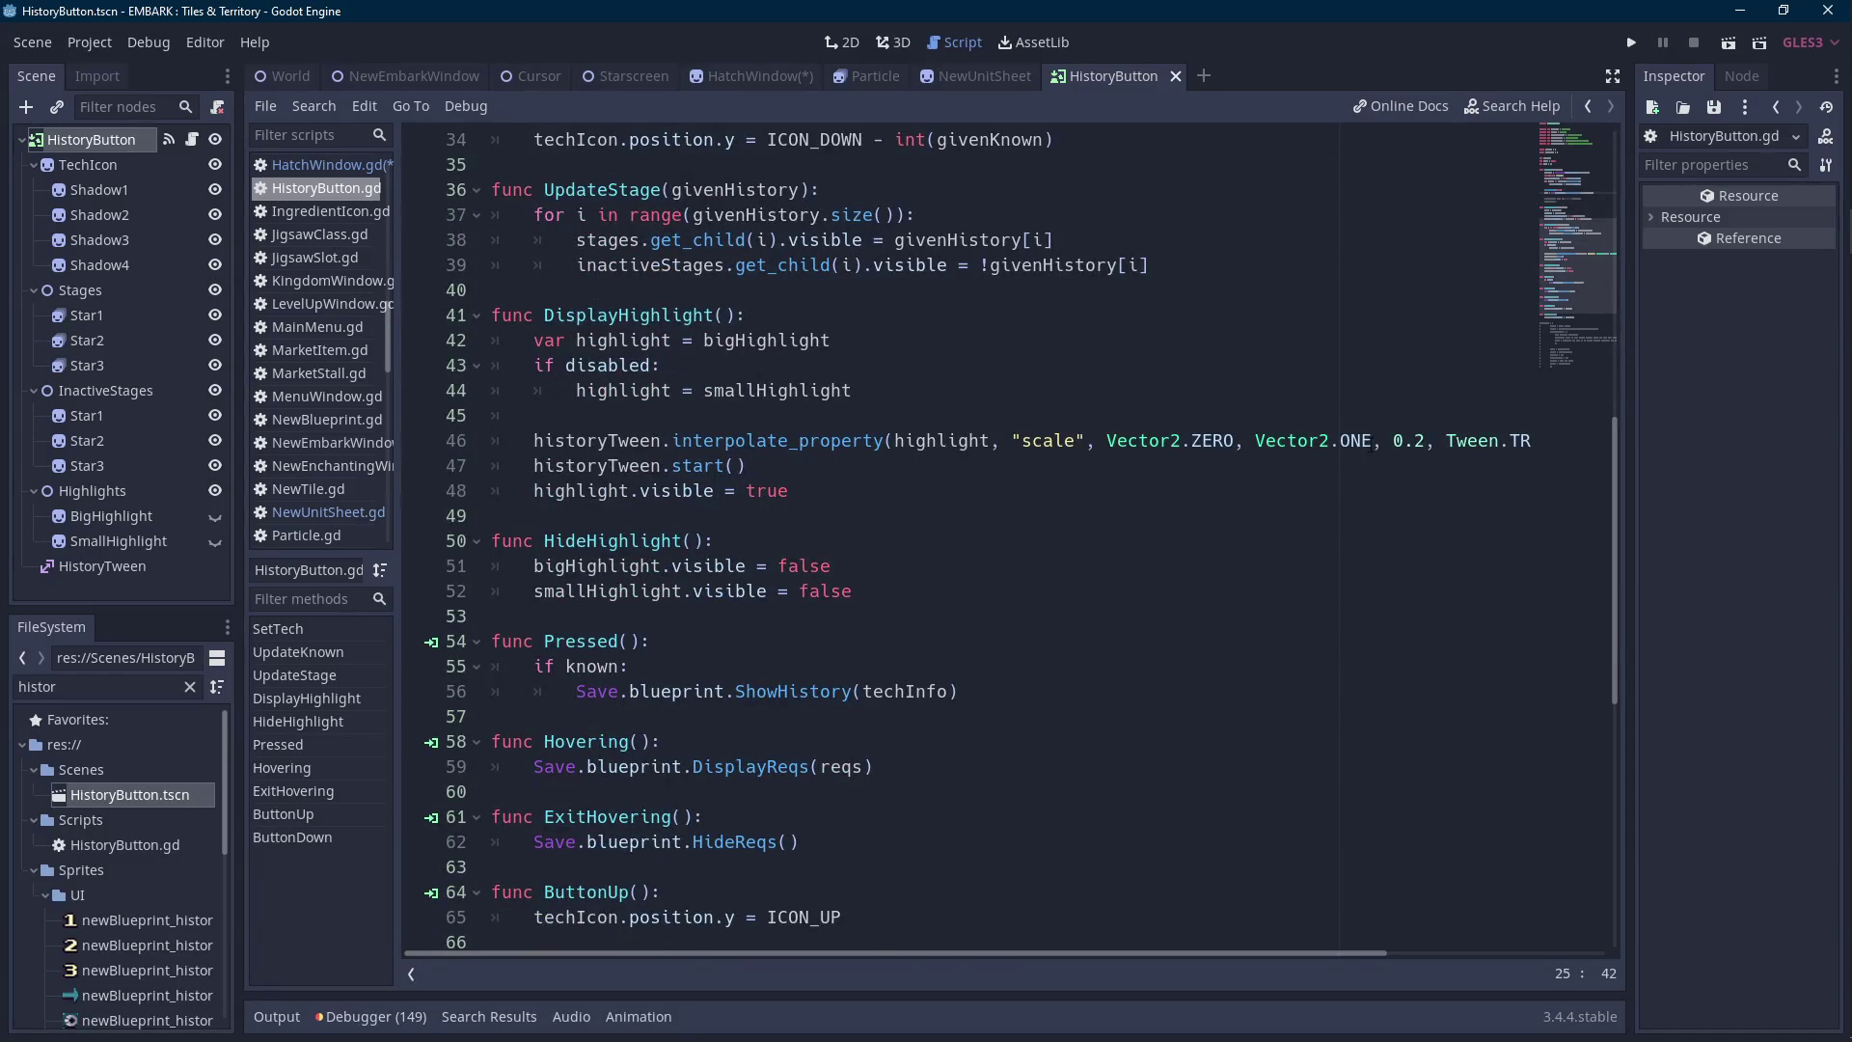
click(1369, 441)
key(End)
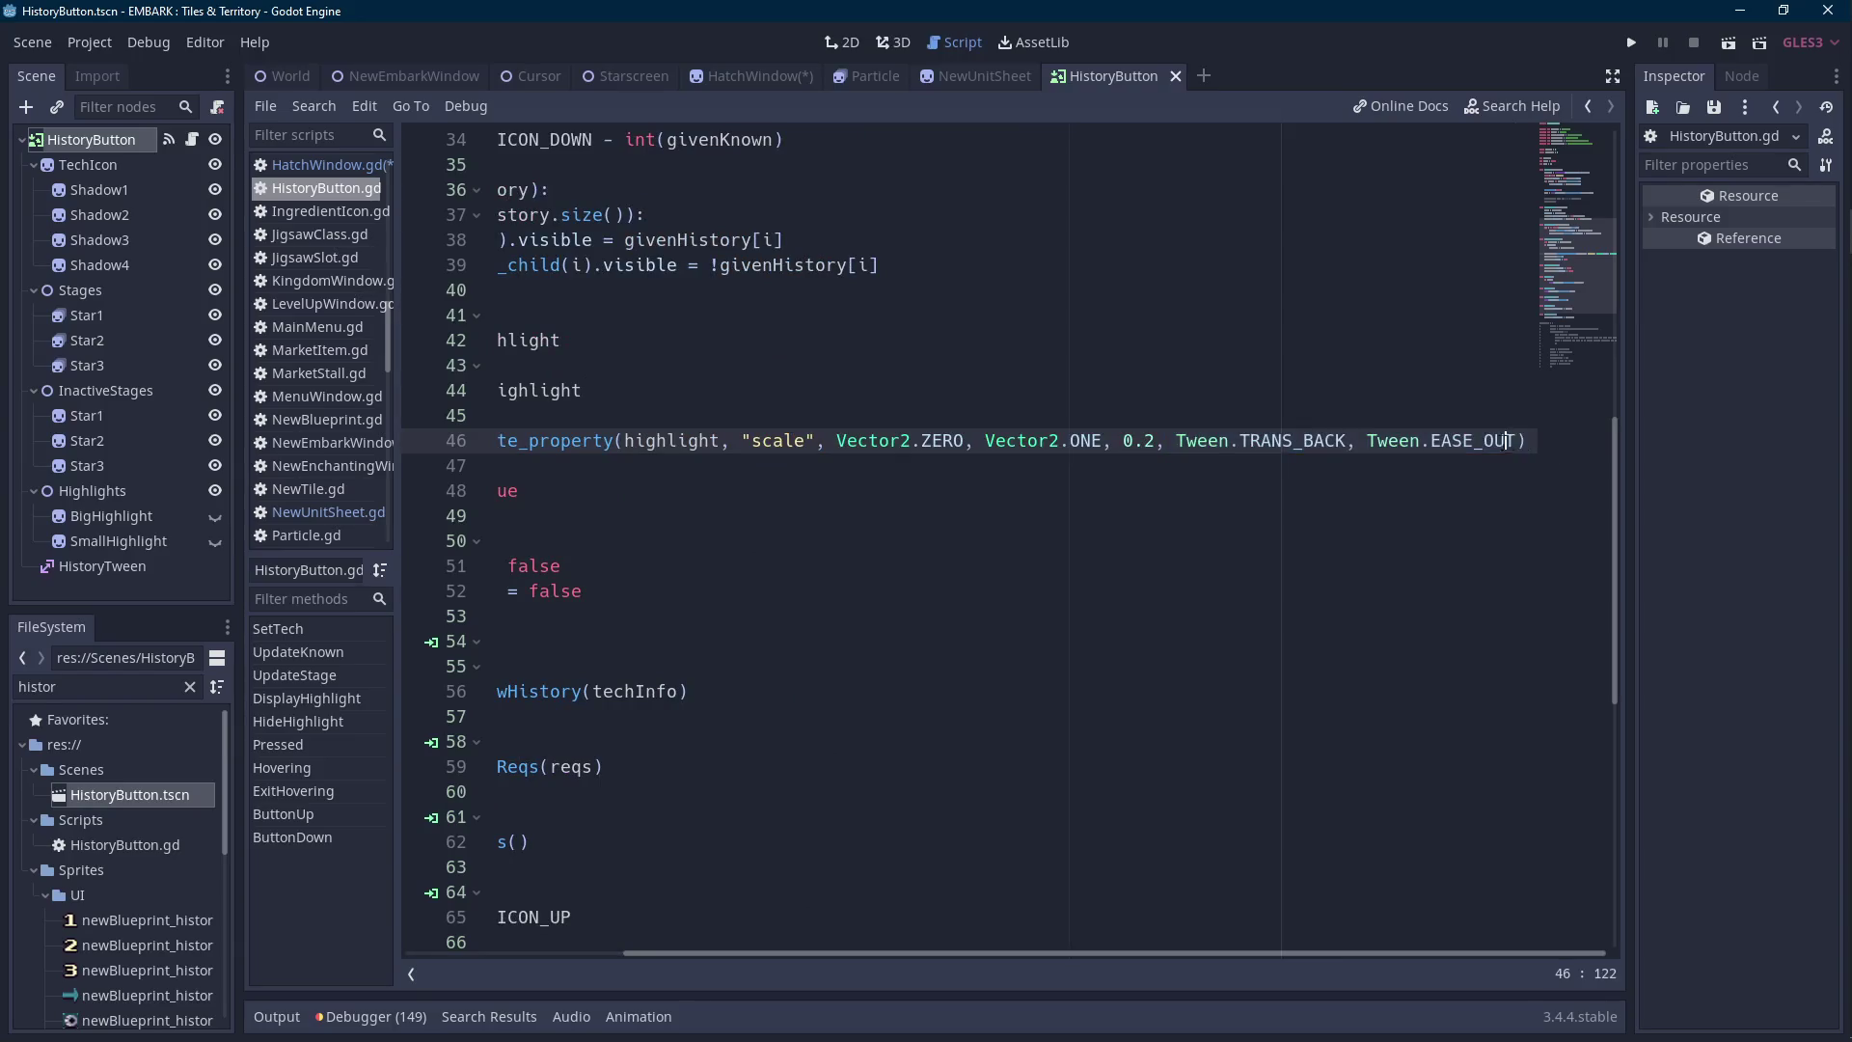
mouse_move(1527, 441)
mouse_down()
mouse_move(511, 441)
mouse_move(1015, 440)
mouse_up()
click(752, 76)
drag(1468, 715, 1000, 715)
text("scale", Vector2.ZERO, Vector2.ONE, 0.2, Tween.TRANS_BACK, Tween.EASE_OUT))
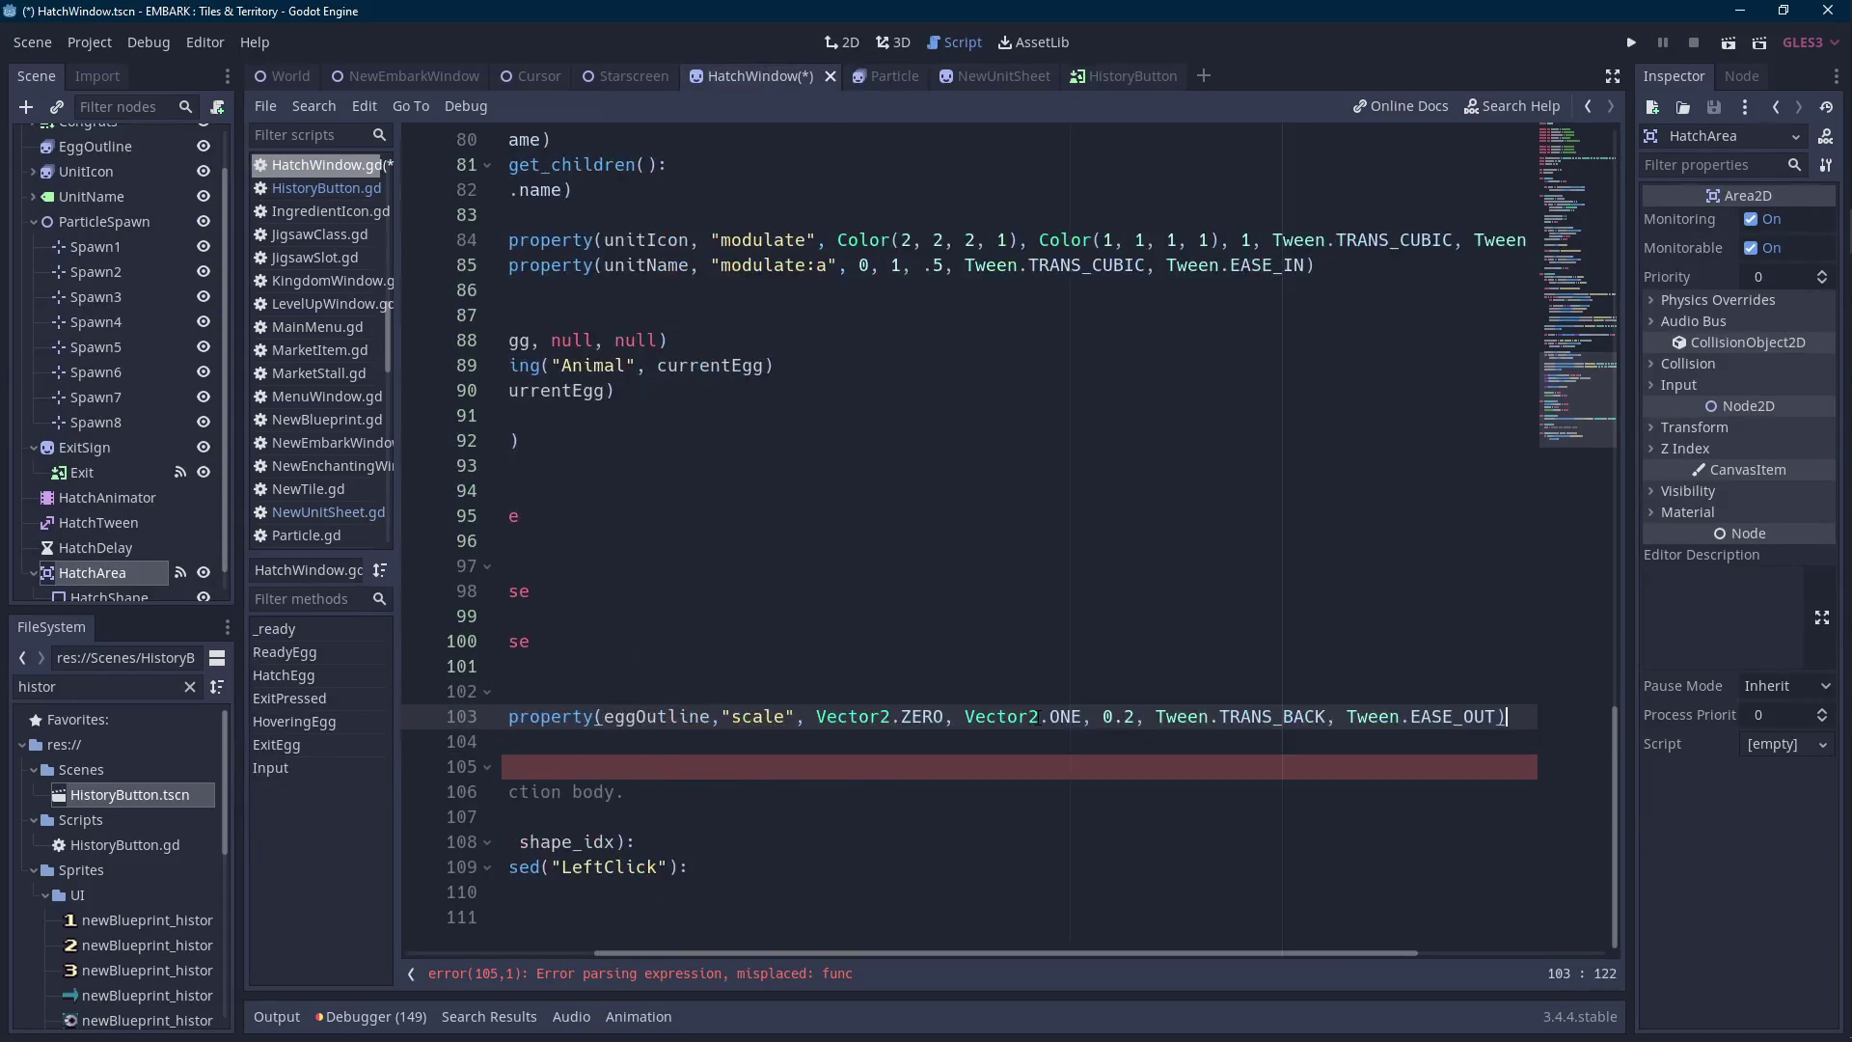
Add hatchTween.start() after the interpolate_property call in HoveringEgg.
click(1512, 716)
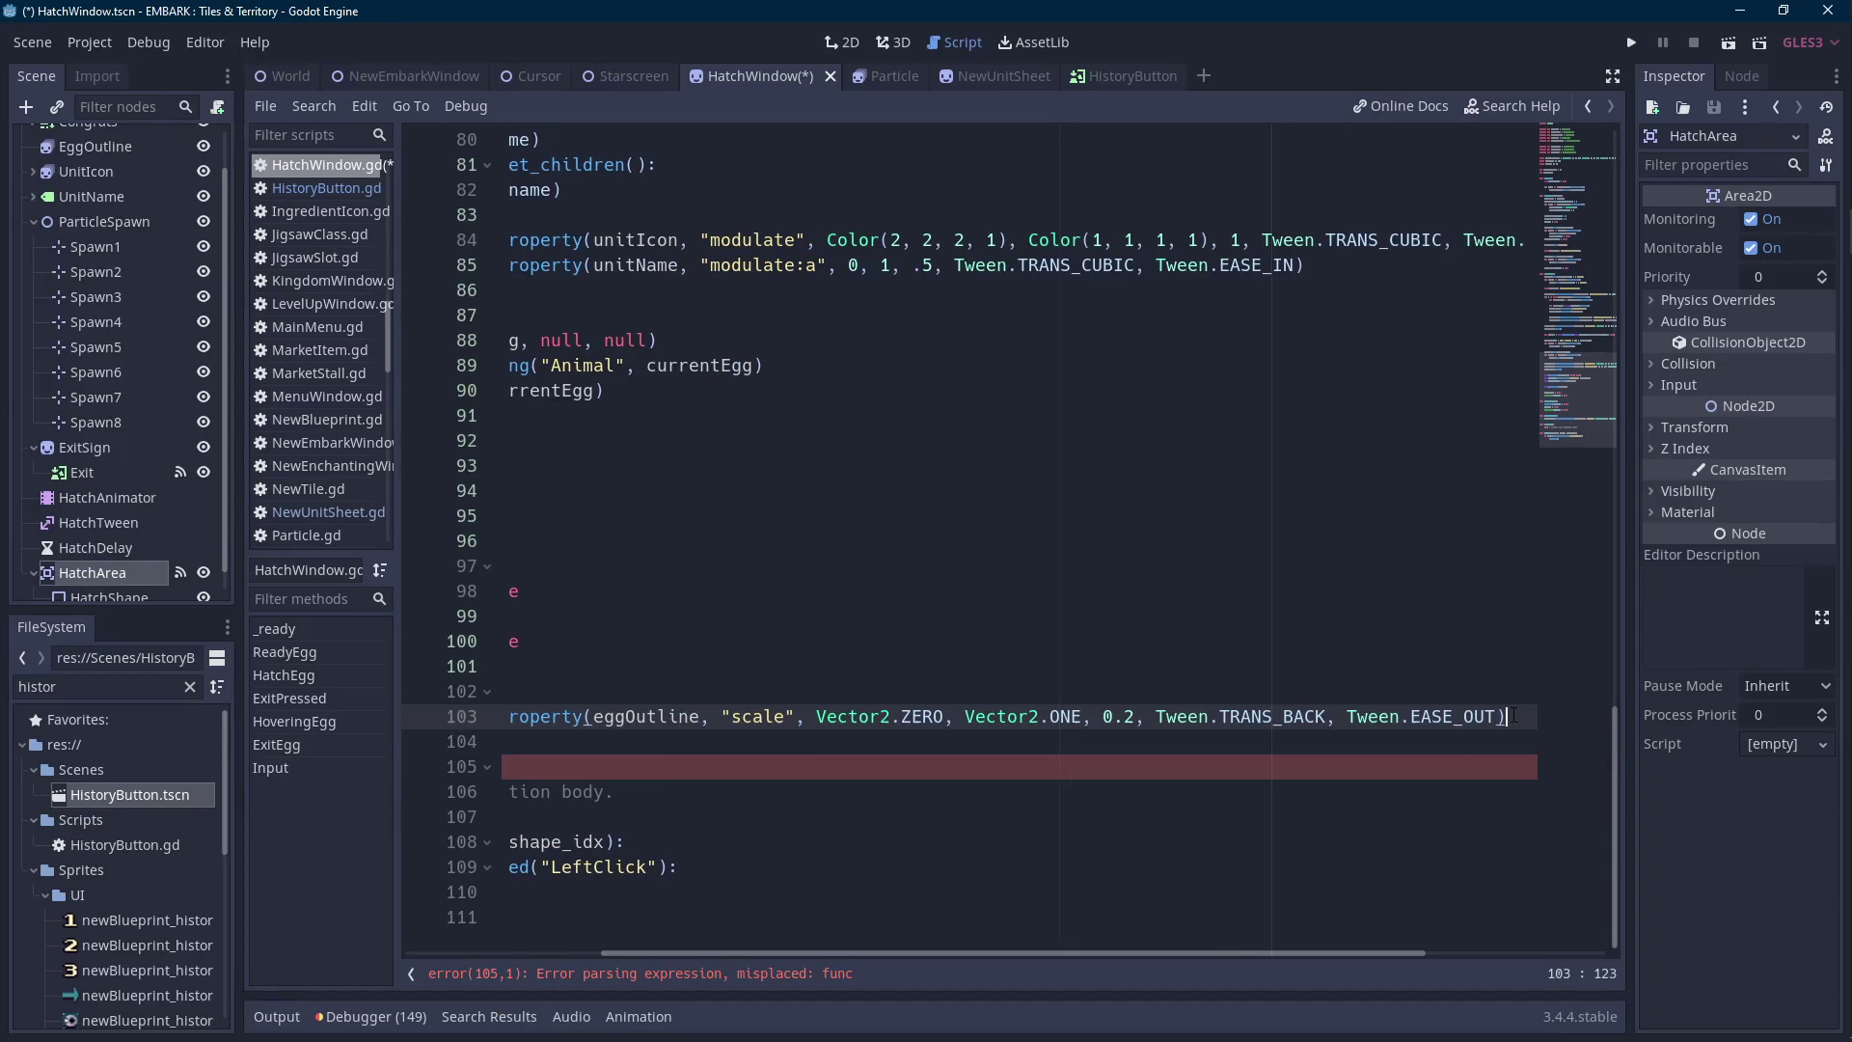
key(Return)
text(hatch)
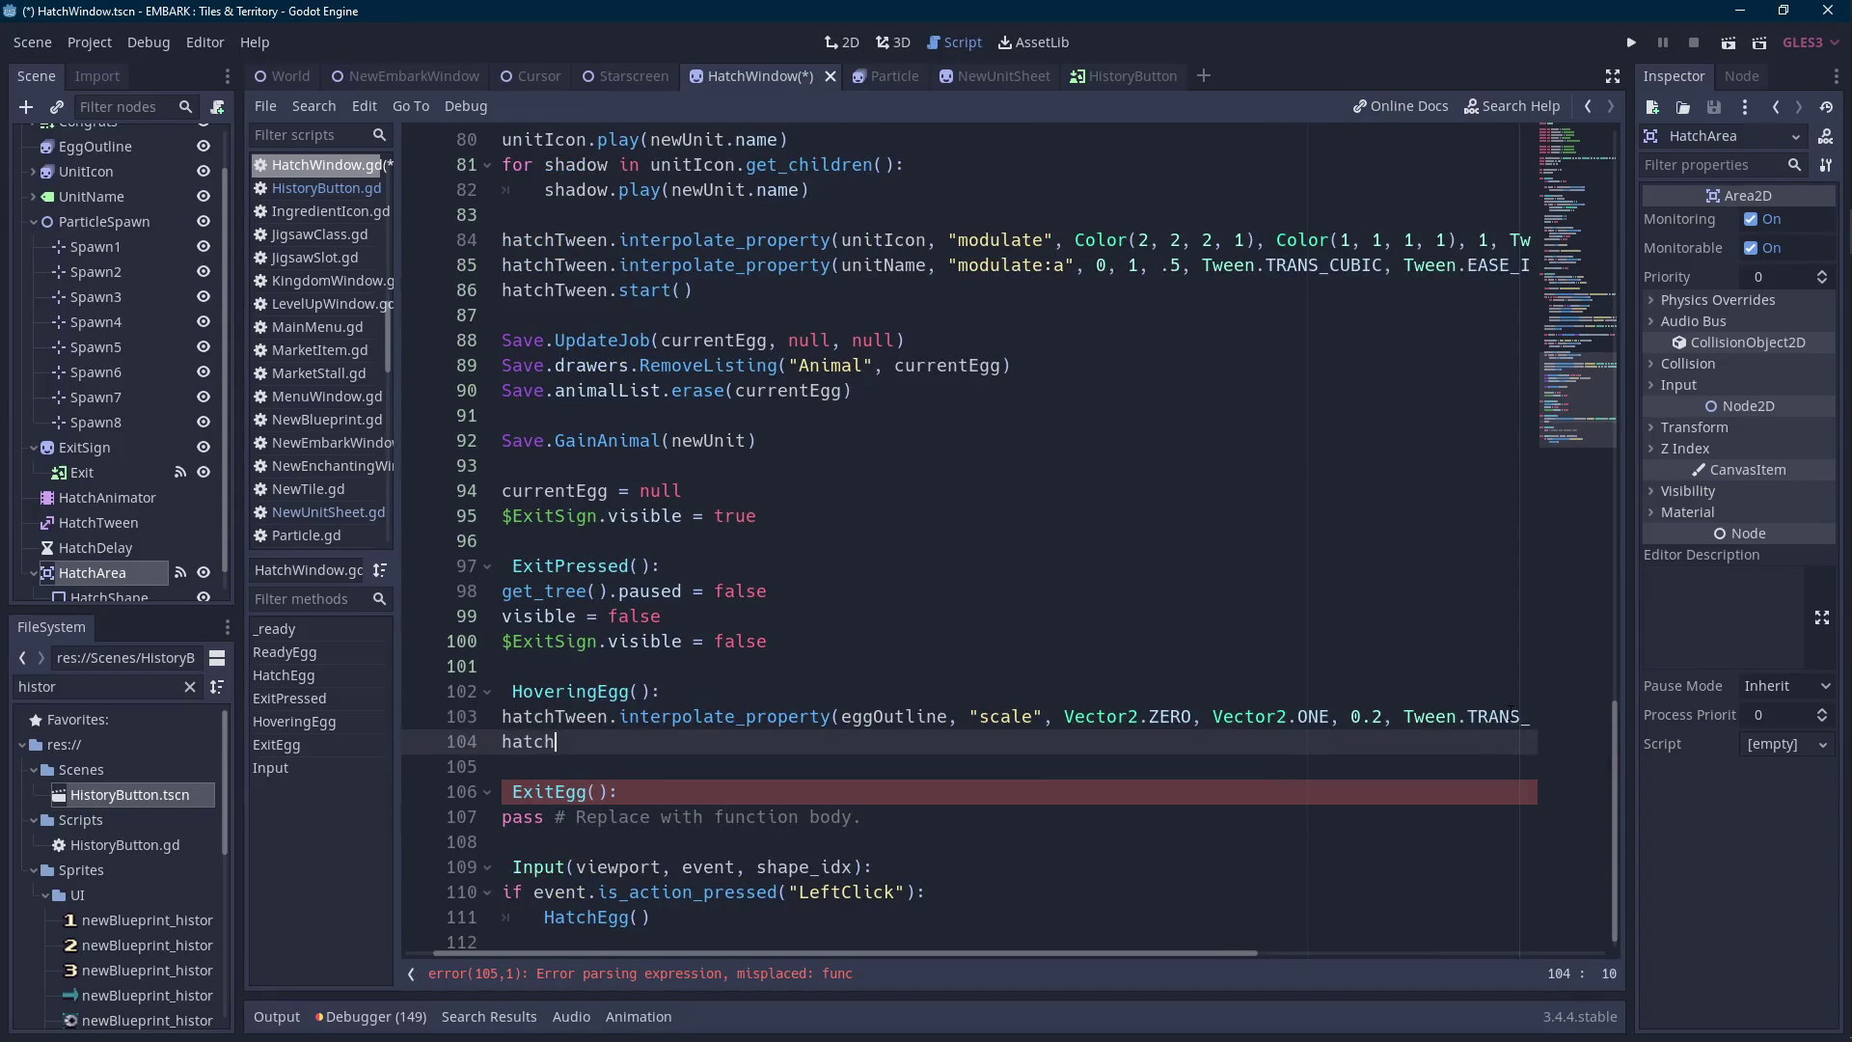
key(Return)
text(.st)
key(Return)
Replace ExitEgg's placeholder with eggOutline.visible = false.
click(662, 691)
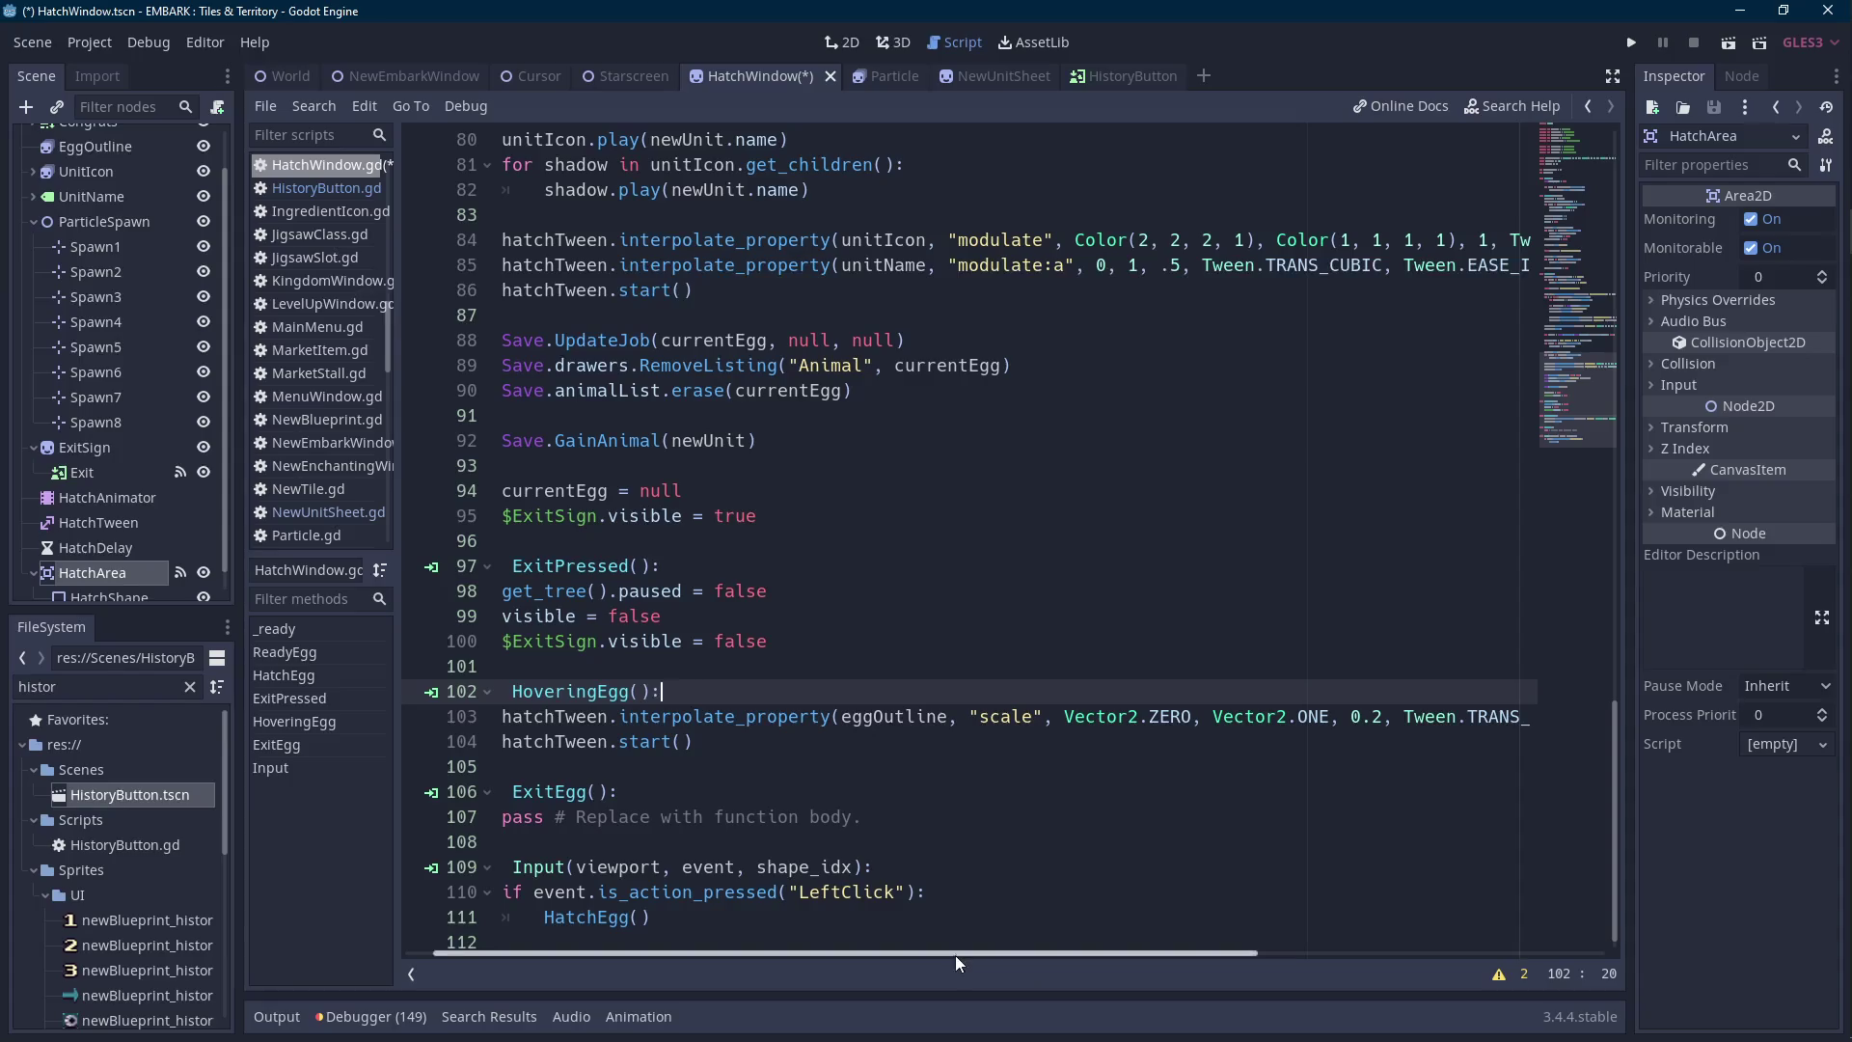
drag(957, 953, 914, 953)
click(929, 816)
drag(663, 817, 545, 817)
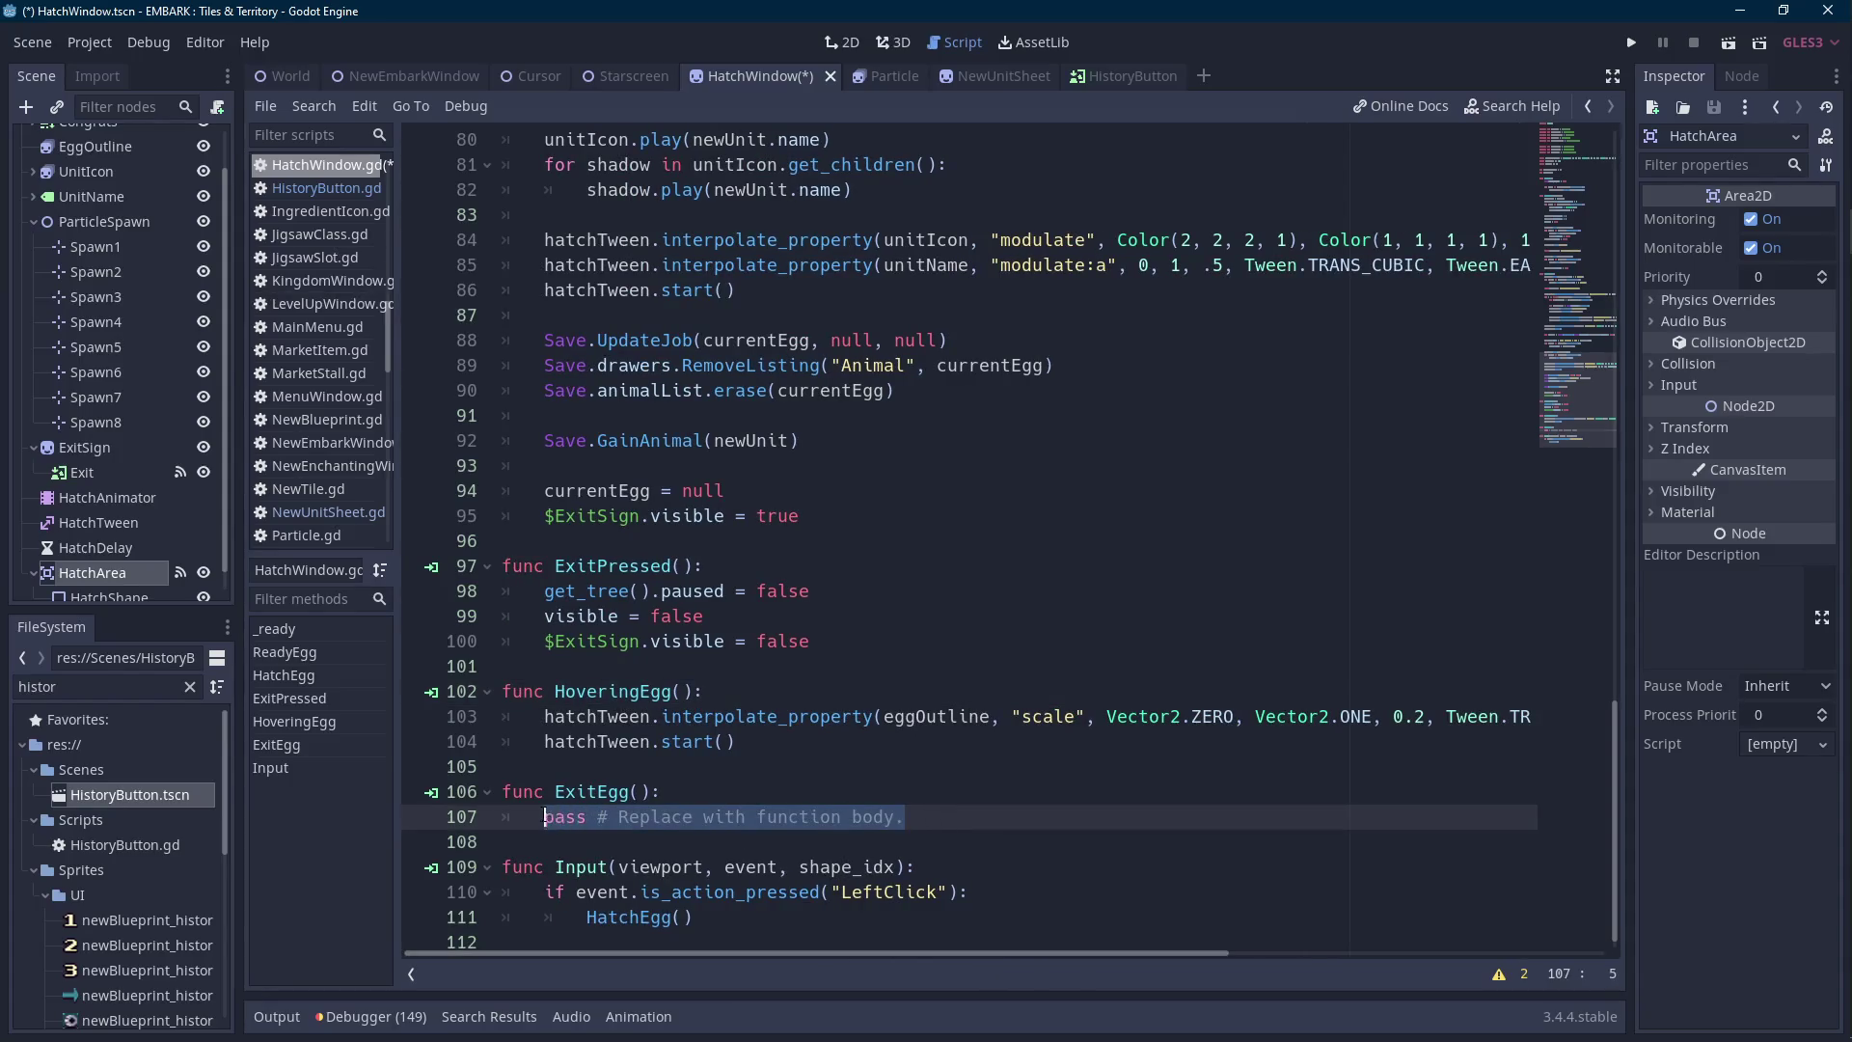
text(egg)
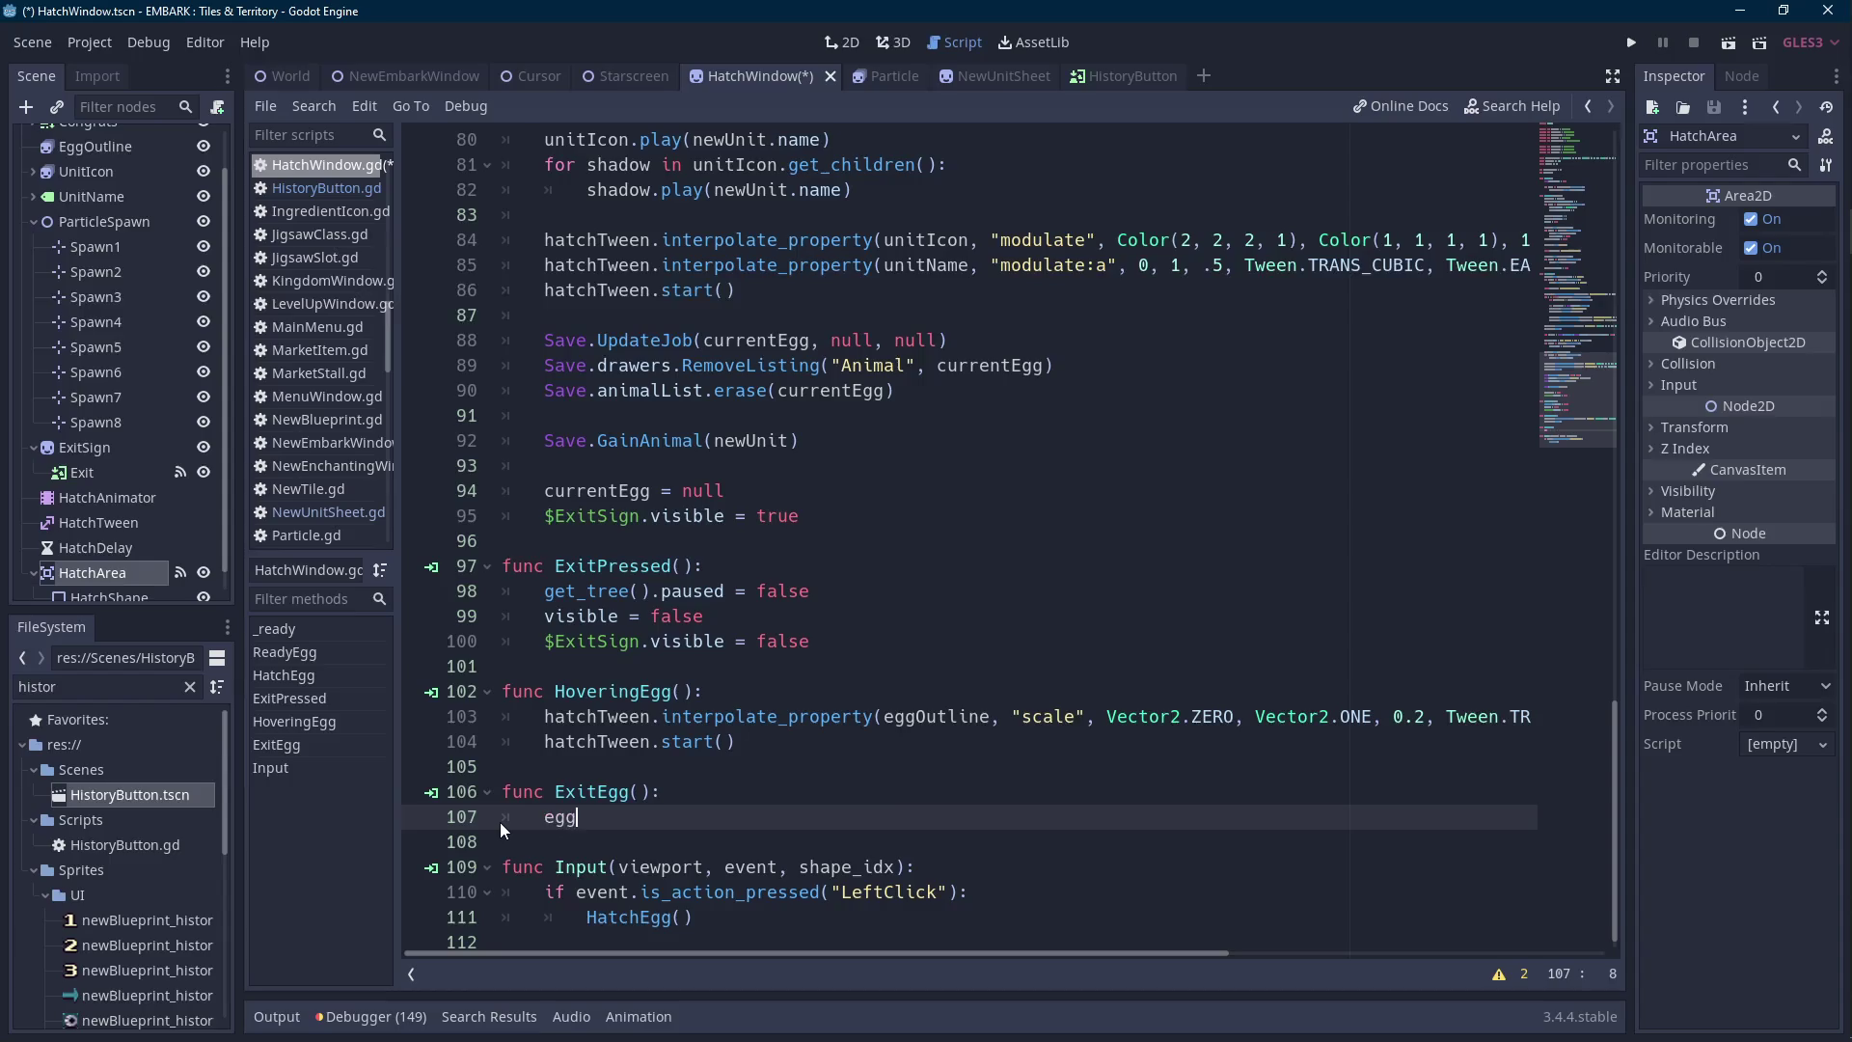
text(Outline.vis)
key(Return)
text(= false)
Add an eggOutline.visible = true line to HoveringEgg.
key(Up)
key(Up)
key(Up)
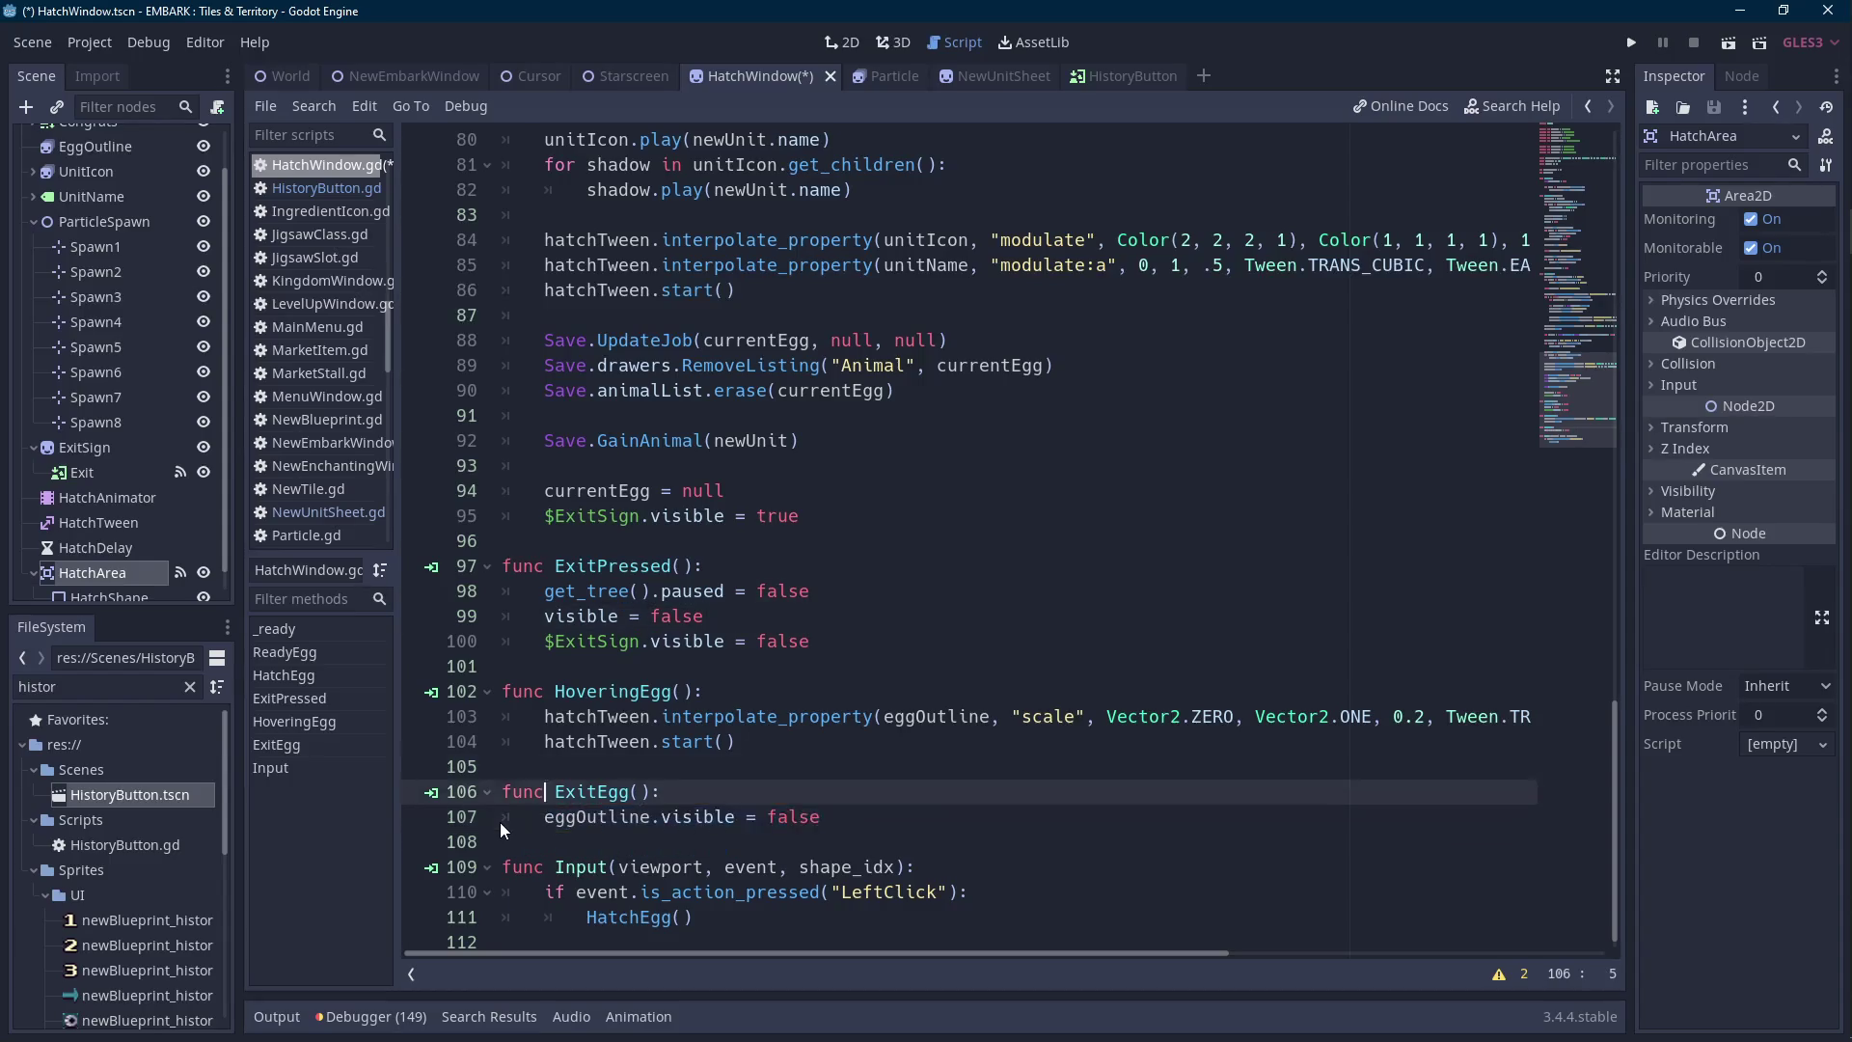
key(Up)
key(End)
key(Return)
text(eggOutline.visible = false)
key(ctrl+shift+Left)
text(true)
Move the show line below hatchTween.start() and save HatchWindow.gd.
key(ctrl+shift+Left)
key(shift+Home)
key(BackSpace)
key(BackSpace)
key(BackSpace)
key(Down)
key(Down)
key(End)
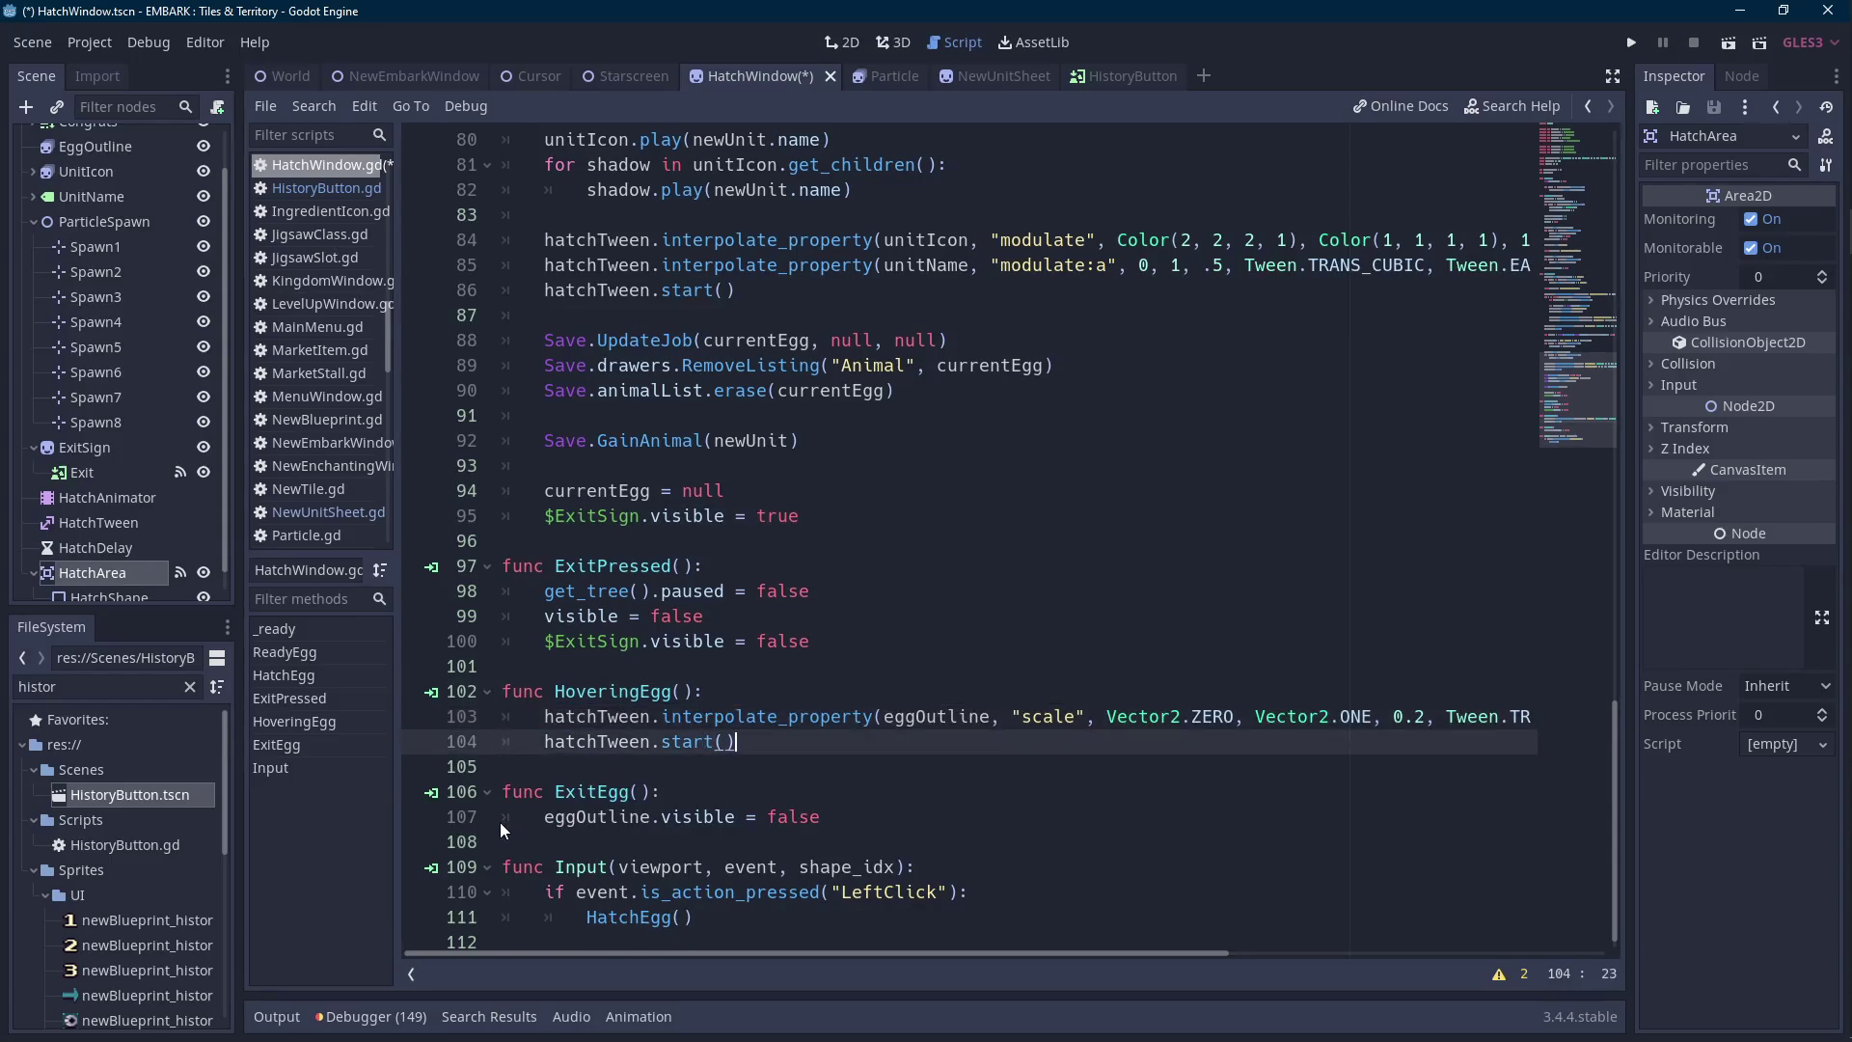
key(Return)
text(eggOutline.visible = true)
key(ctrl+s)
click(1104, 73)
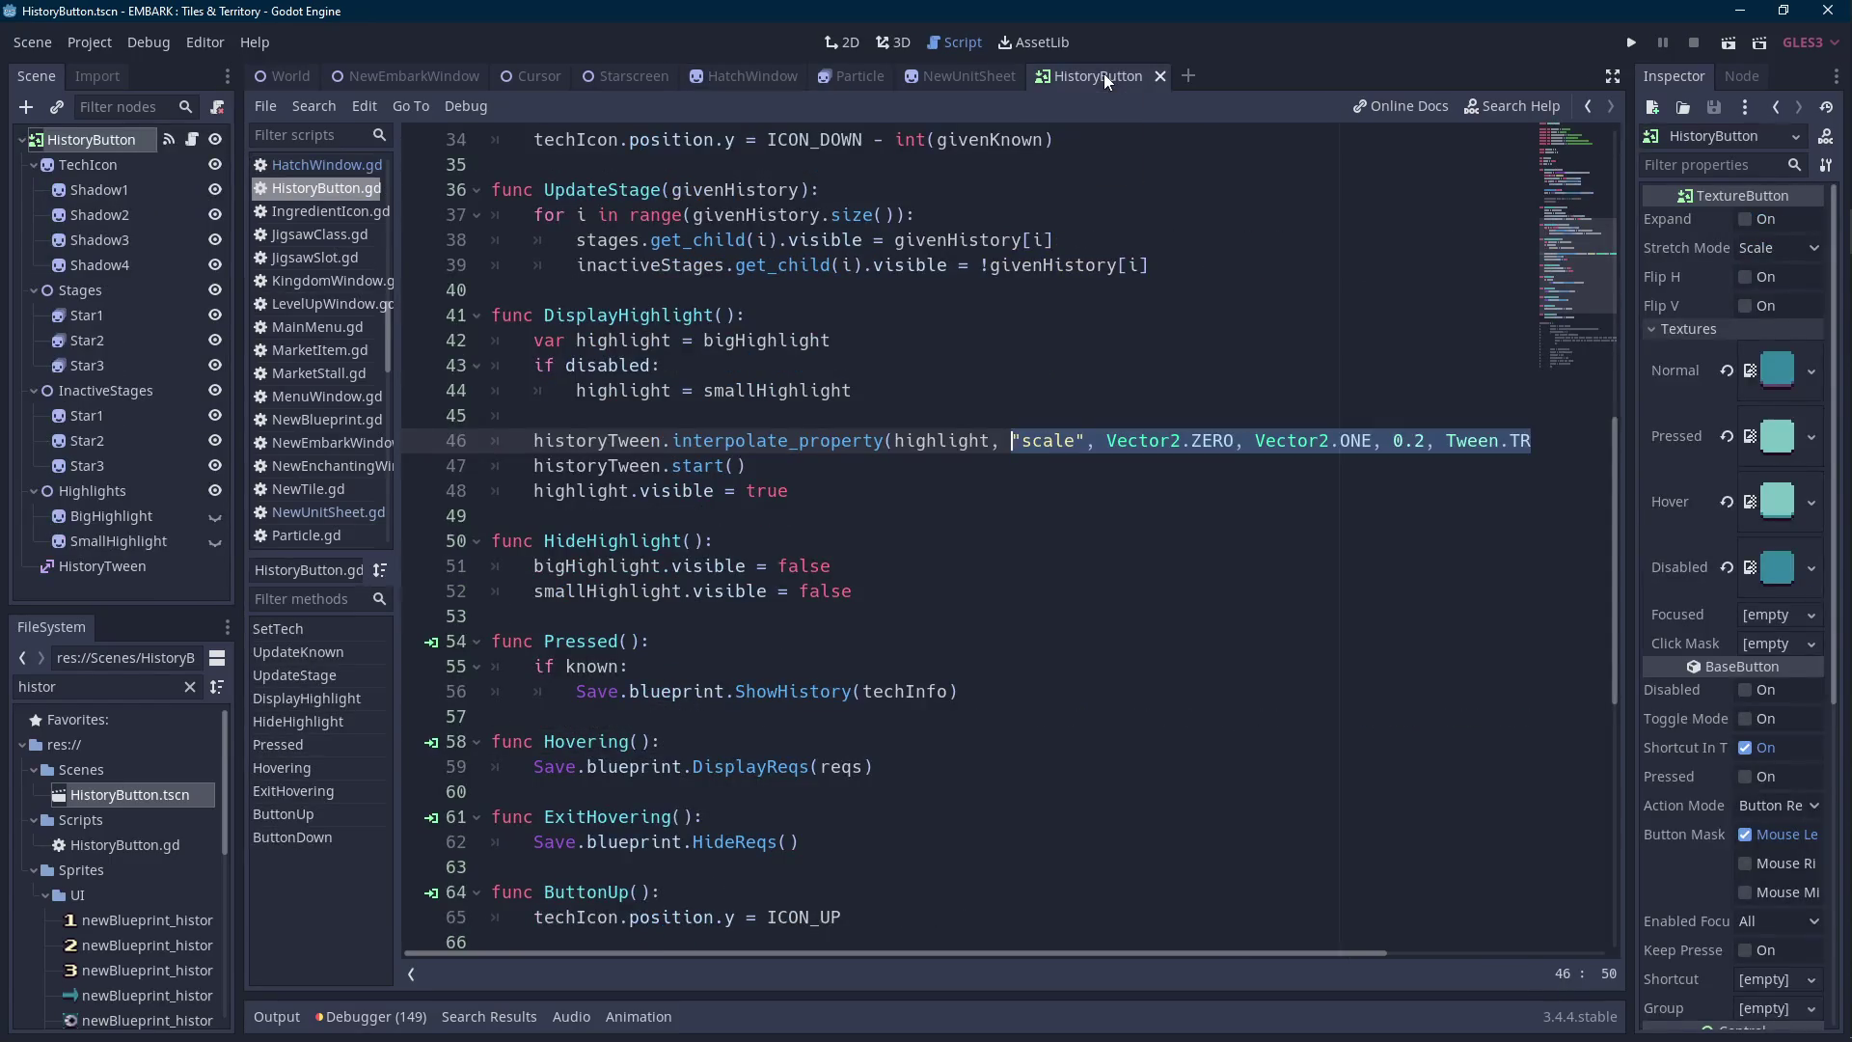
click(744, 81)
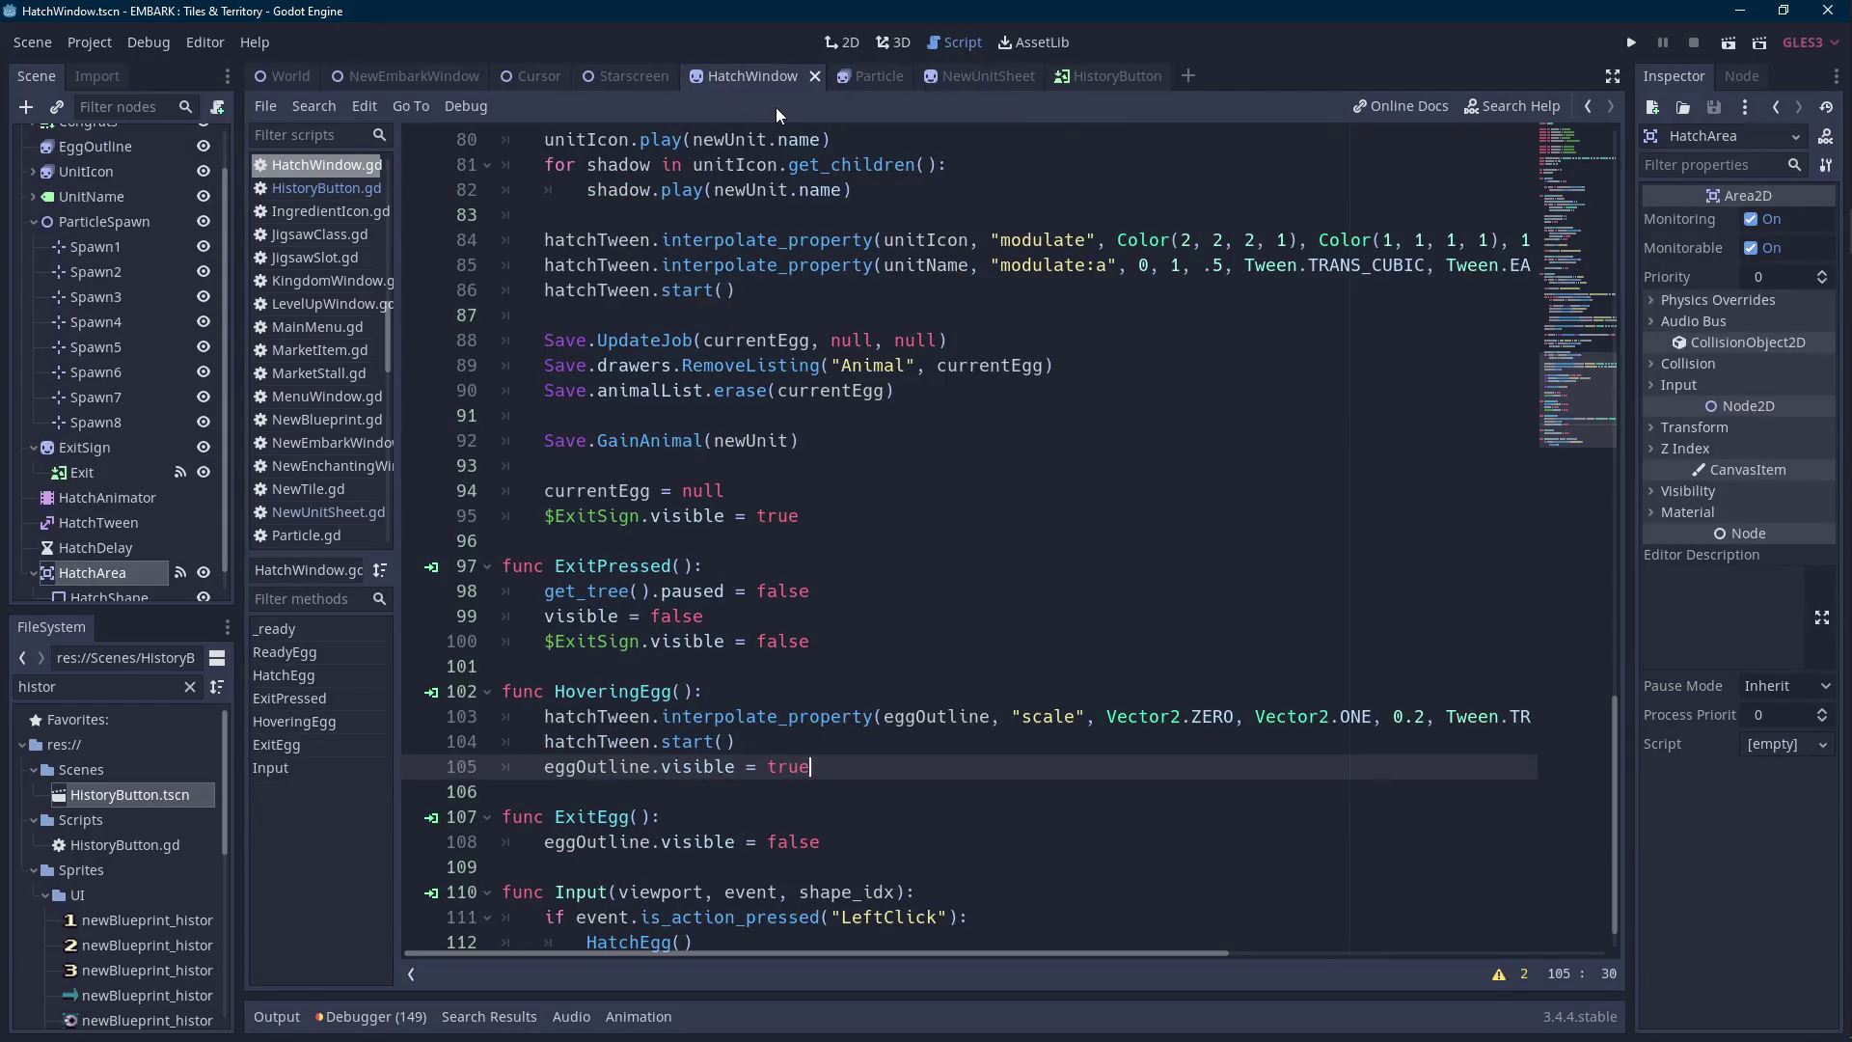